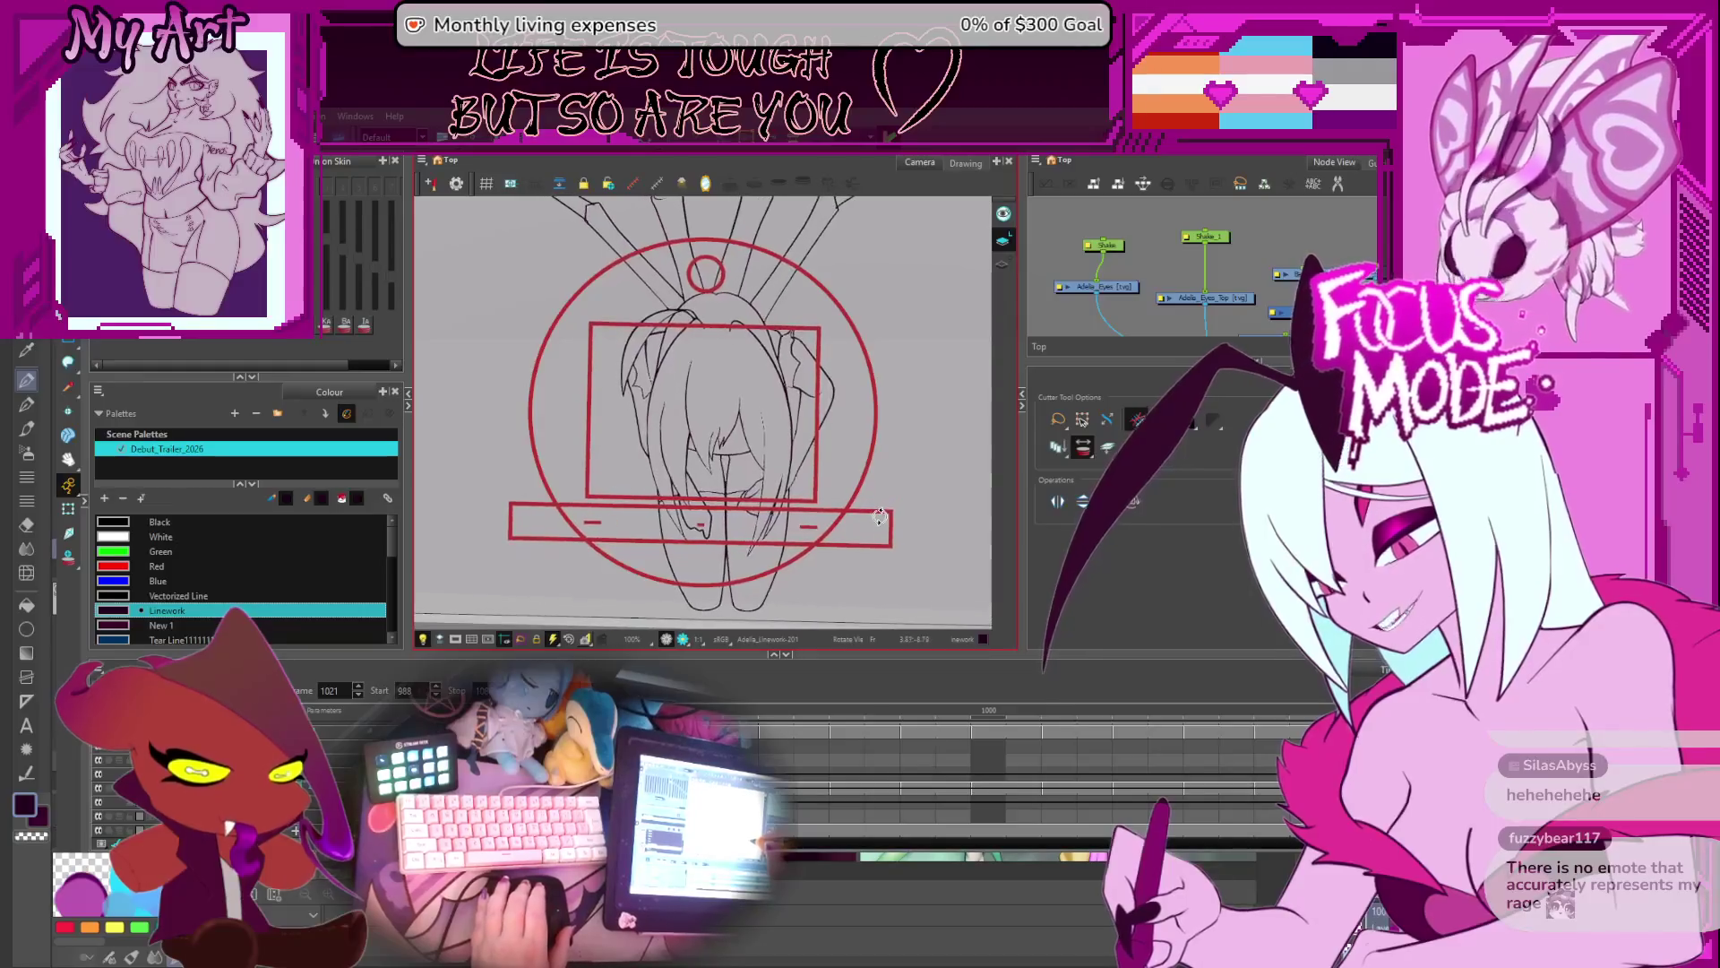
- Zoom in near the shoulder and cut away the overshooting line at the ear tip
key("2")
mouse_move(860, 557)
left_mouse_down()
mouse_move(842, 494)
mouse_move(910, 362)
left_mouse_up()
scroll(895, 371, "up", 3)
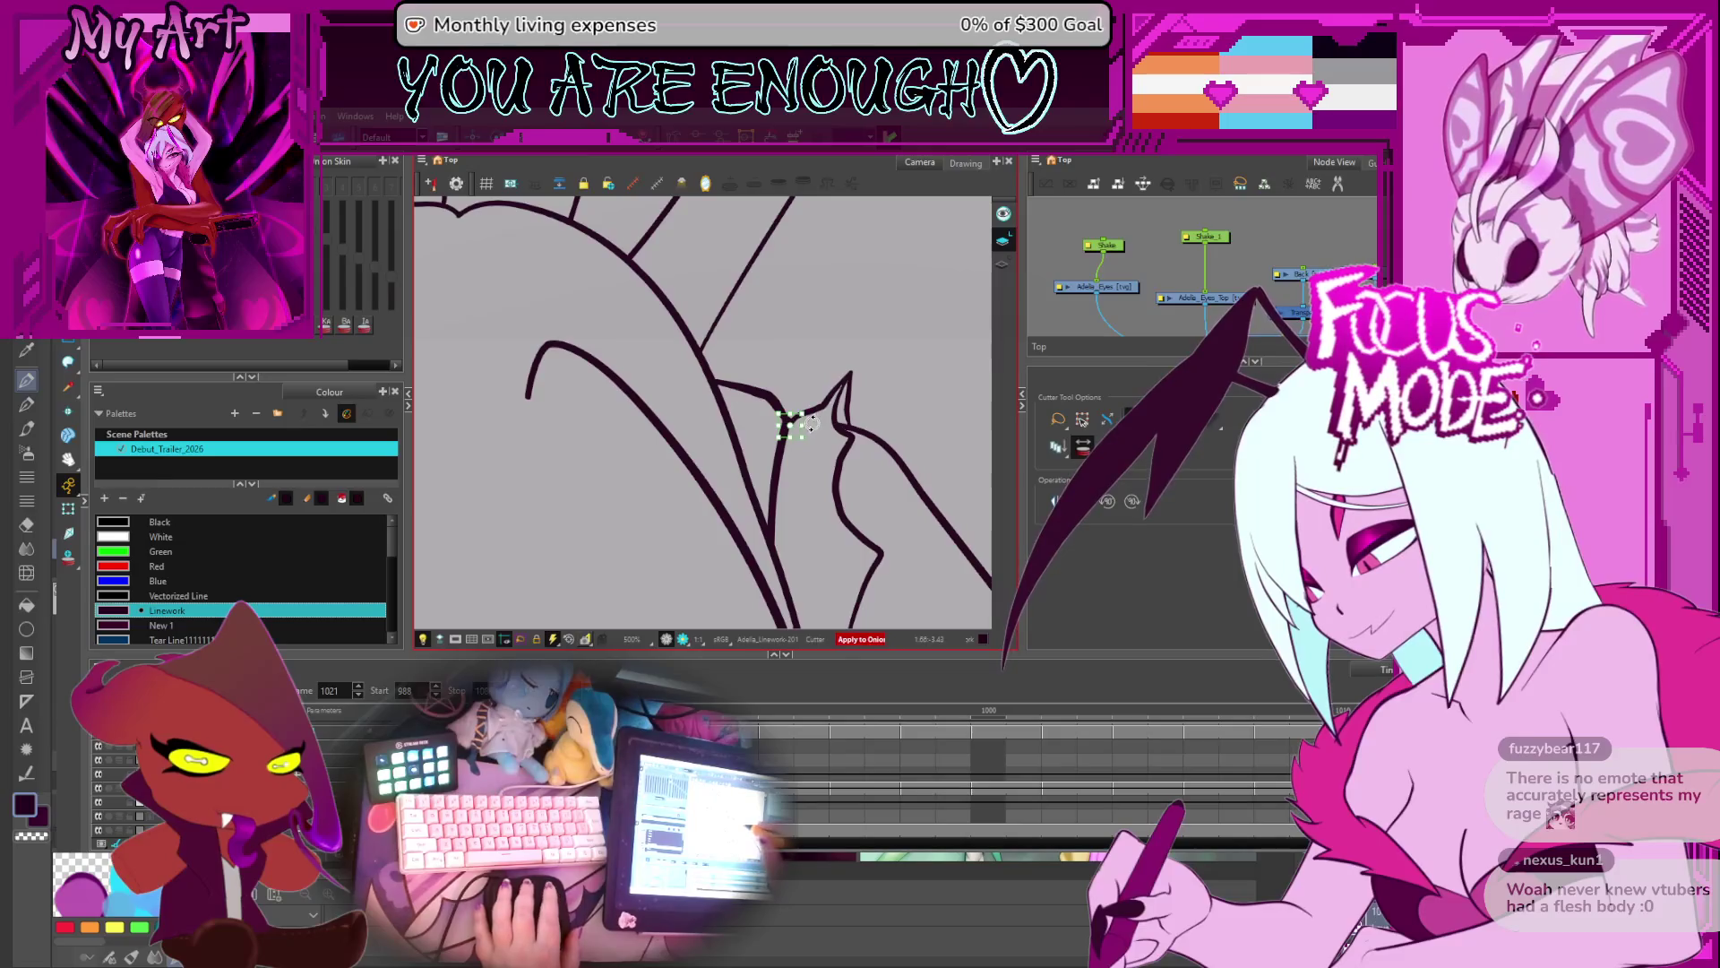
scroll(813, 443, "up", 2)
left_click_drag(888, 363, 815, 429)
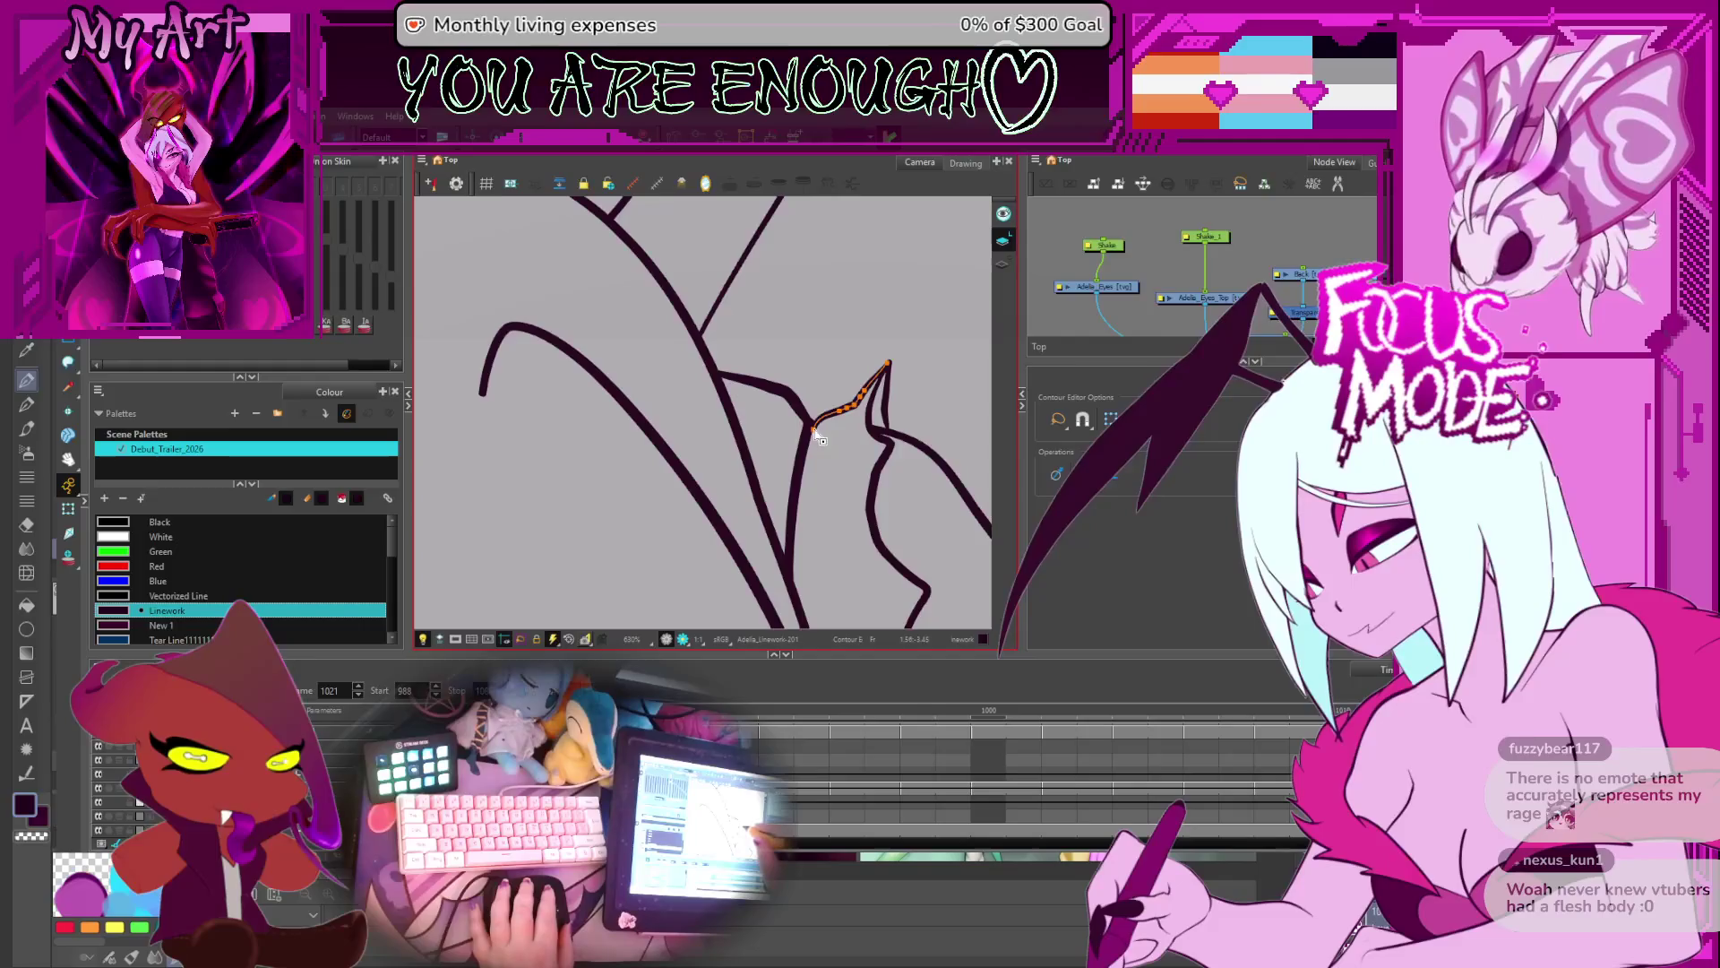
- Reshape the lower end of the long diagonal hair line with the Contour Editor, then deselect it
key("shift+m")
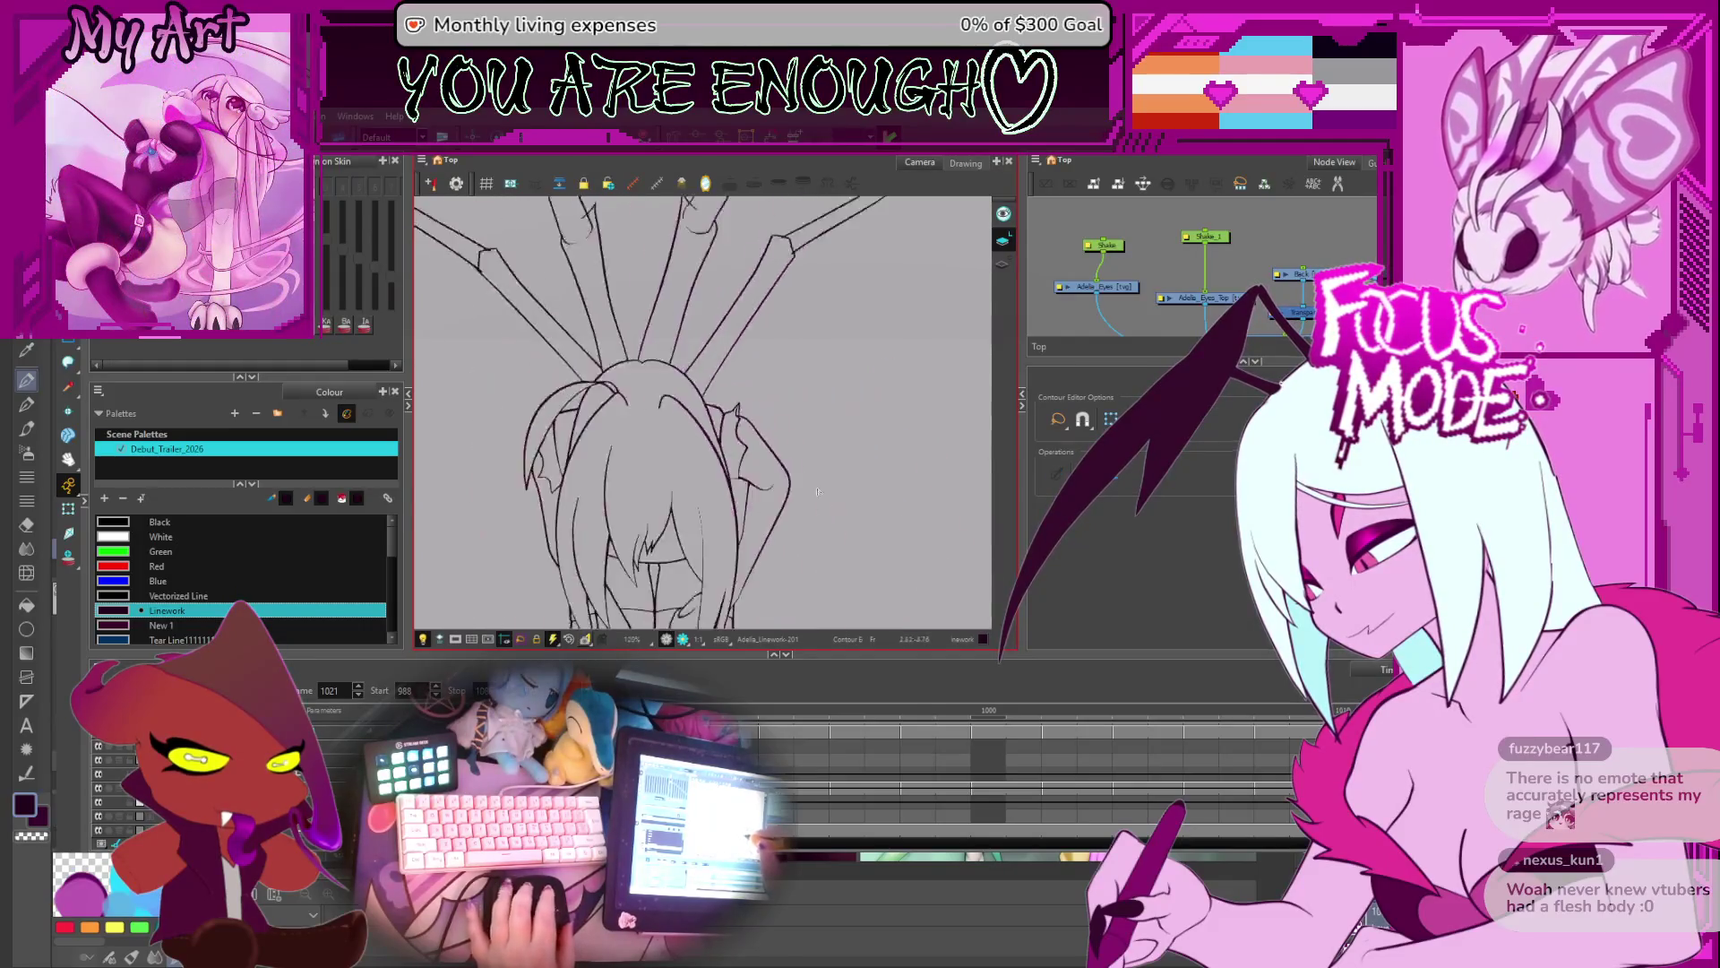
scroll(817, 424, "up", 6)
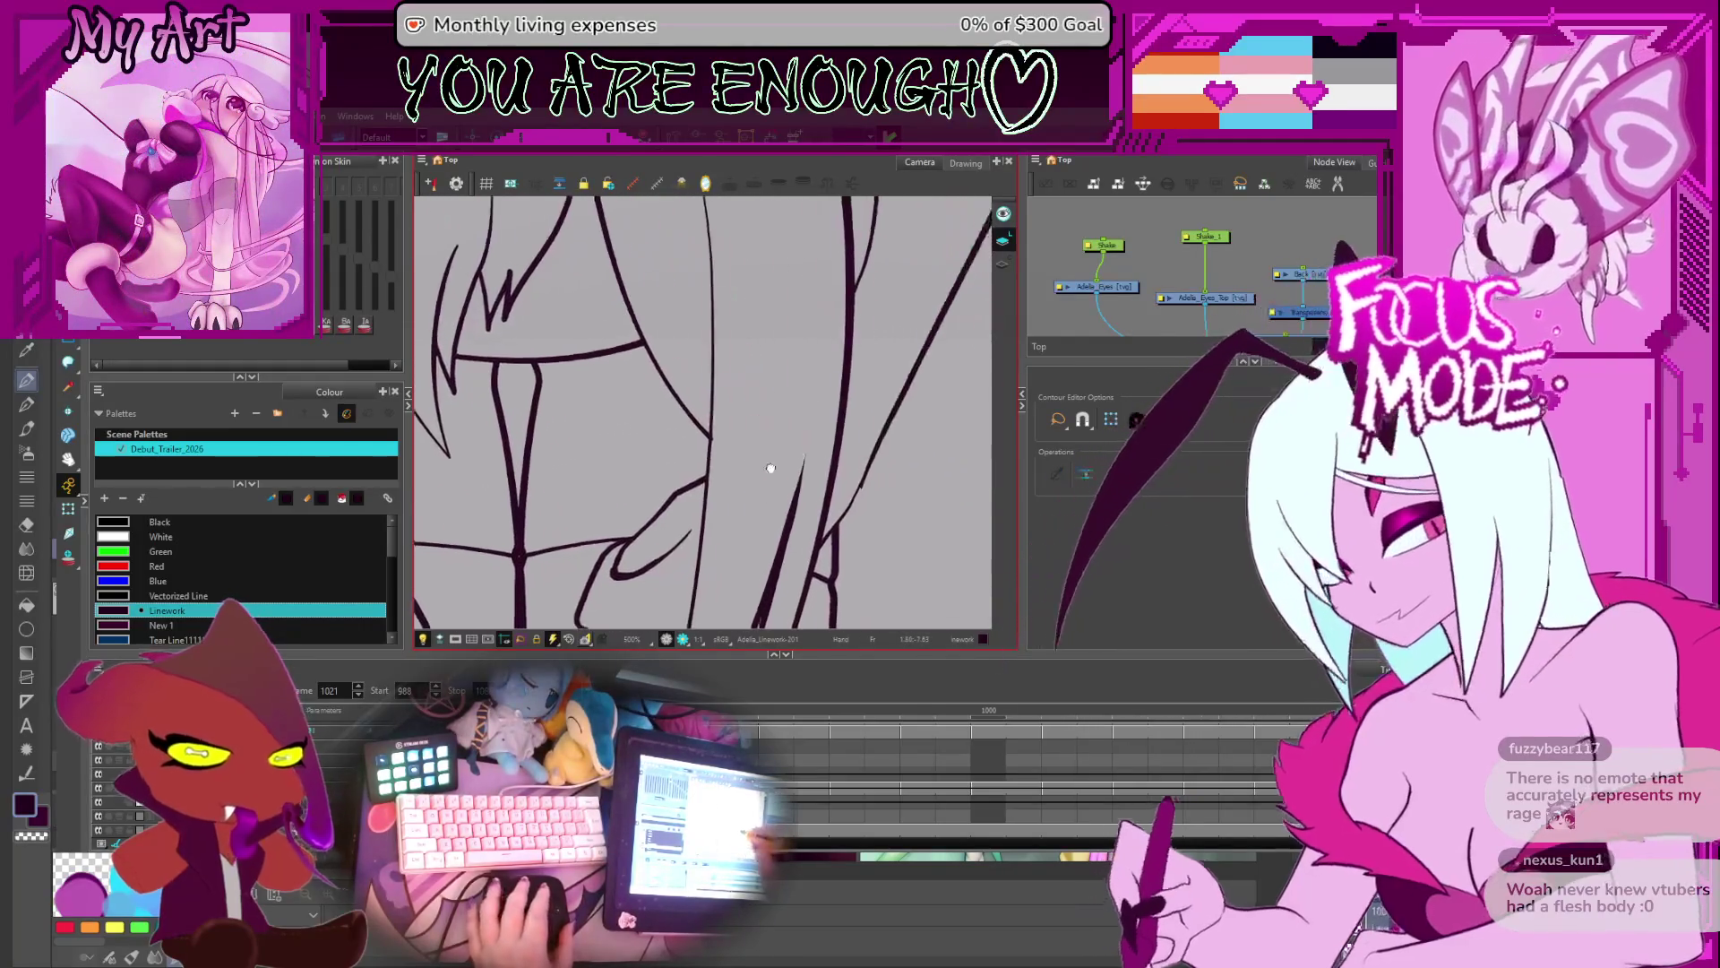
left_click_drag(790, 415, 735, 501)
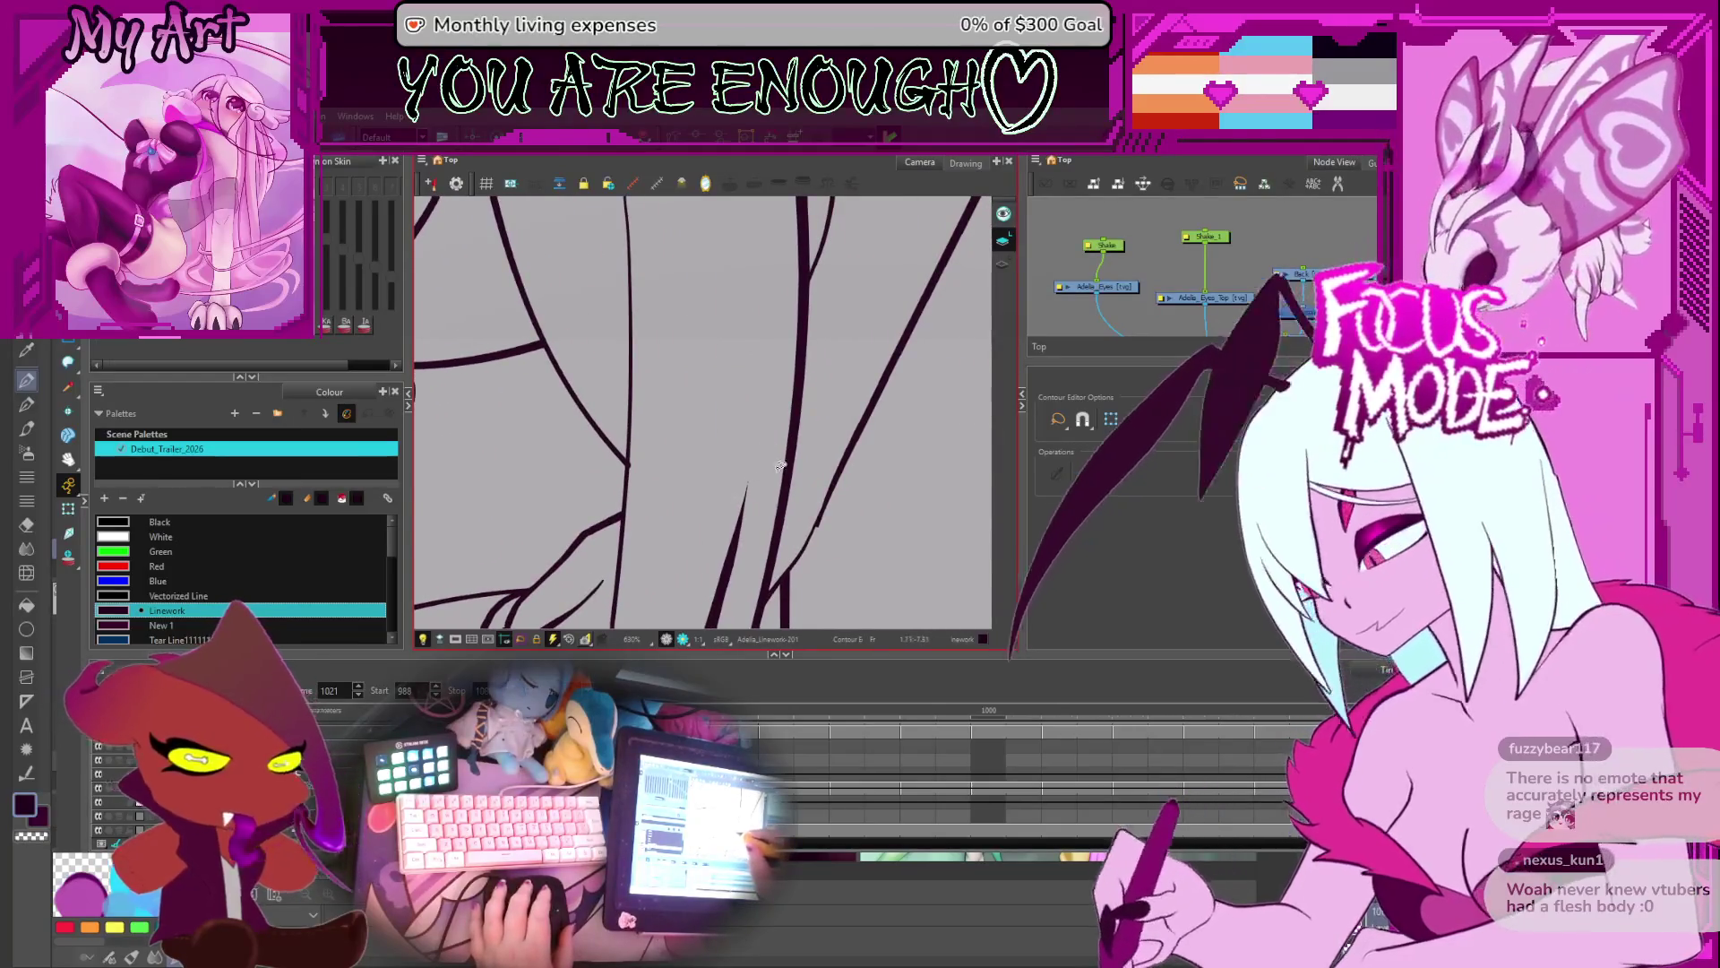
left_click(832, 482)
left_click(819, 530)
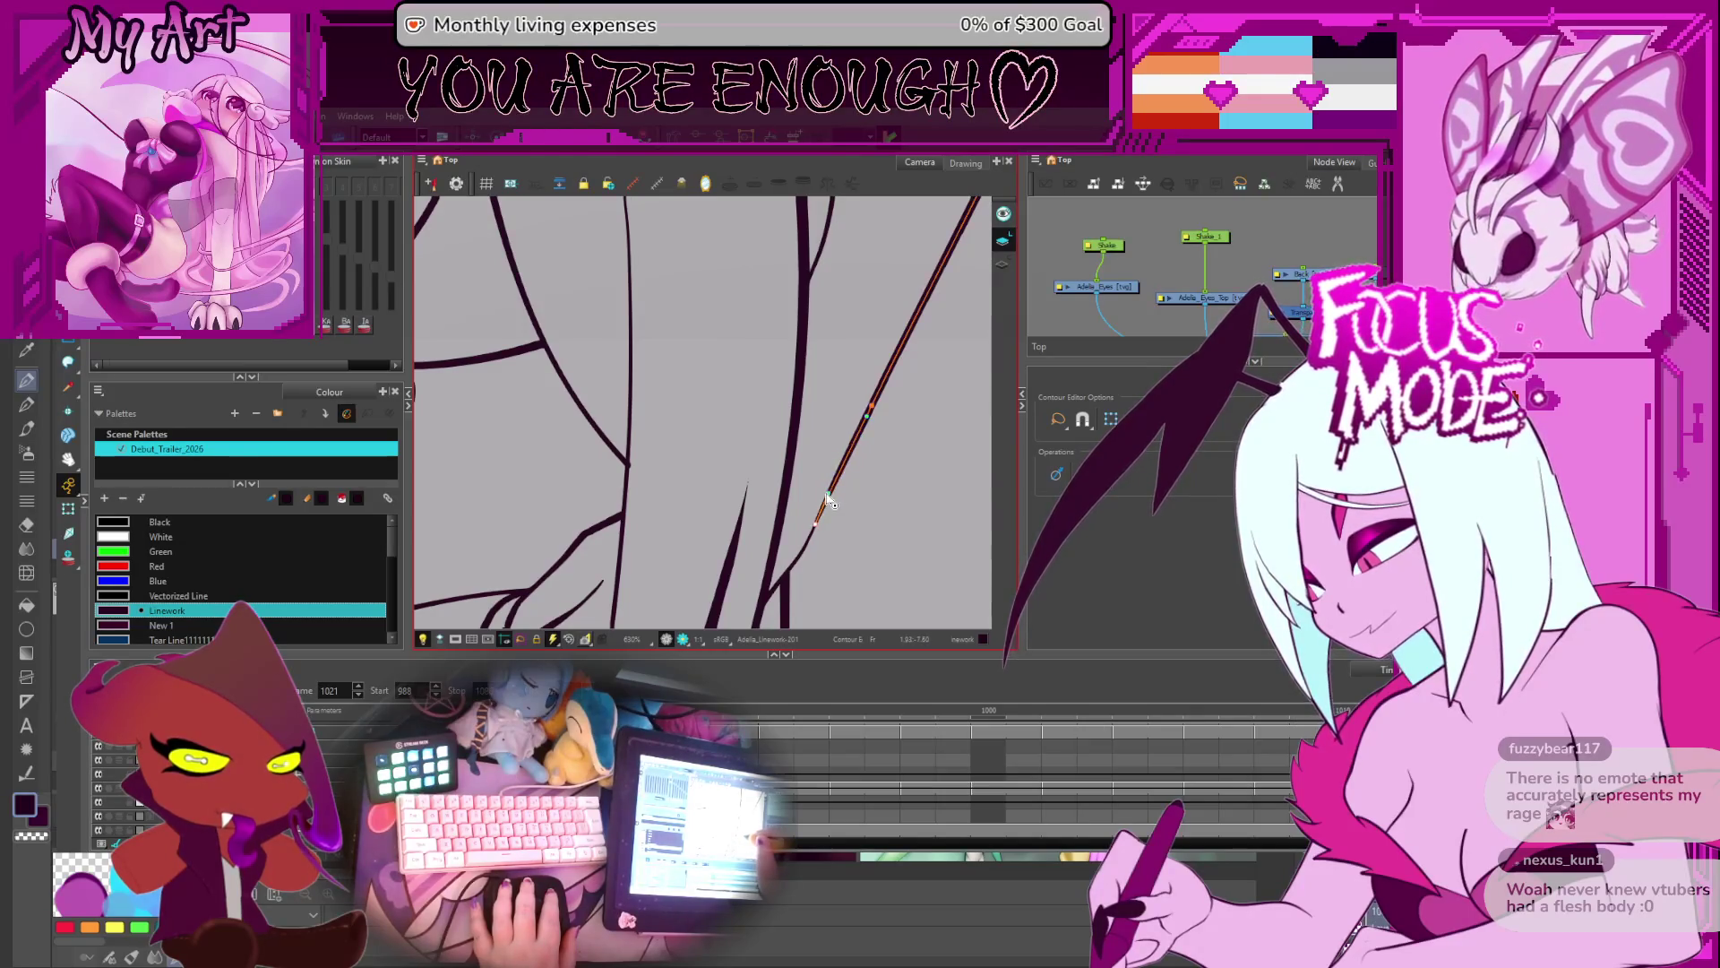
scroll(828, 520, "down", 6)
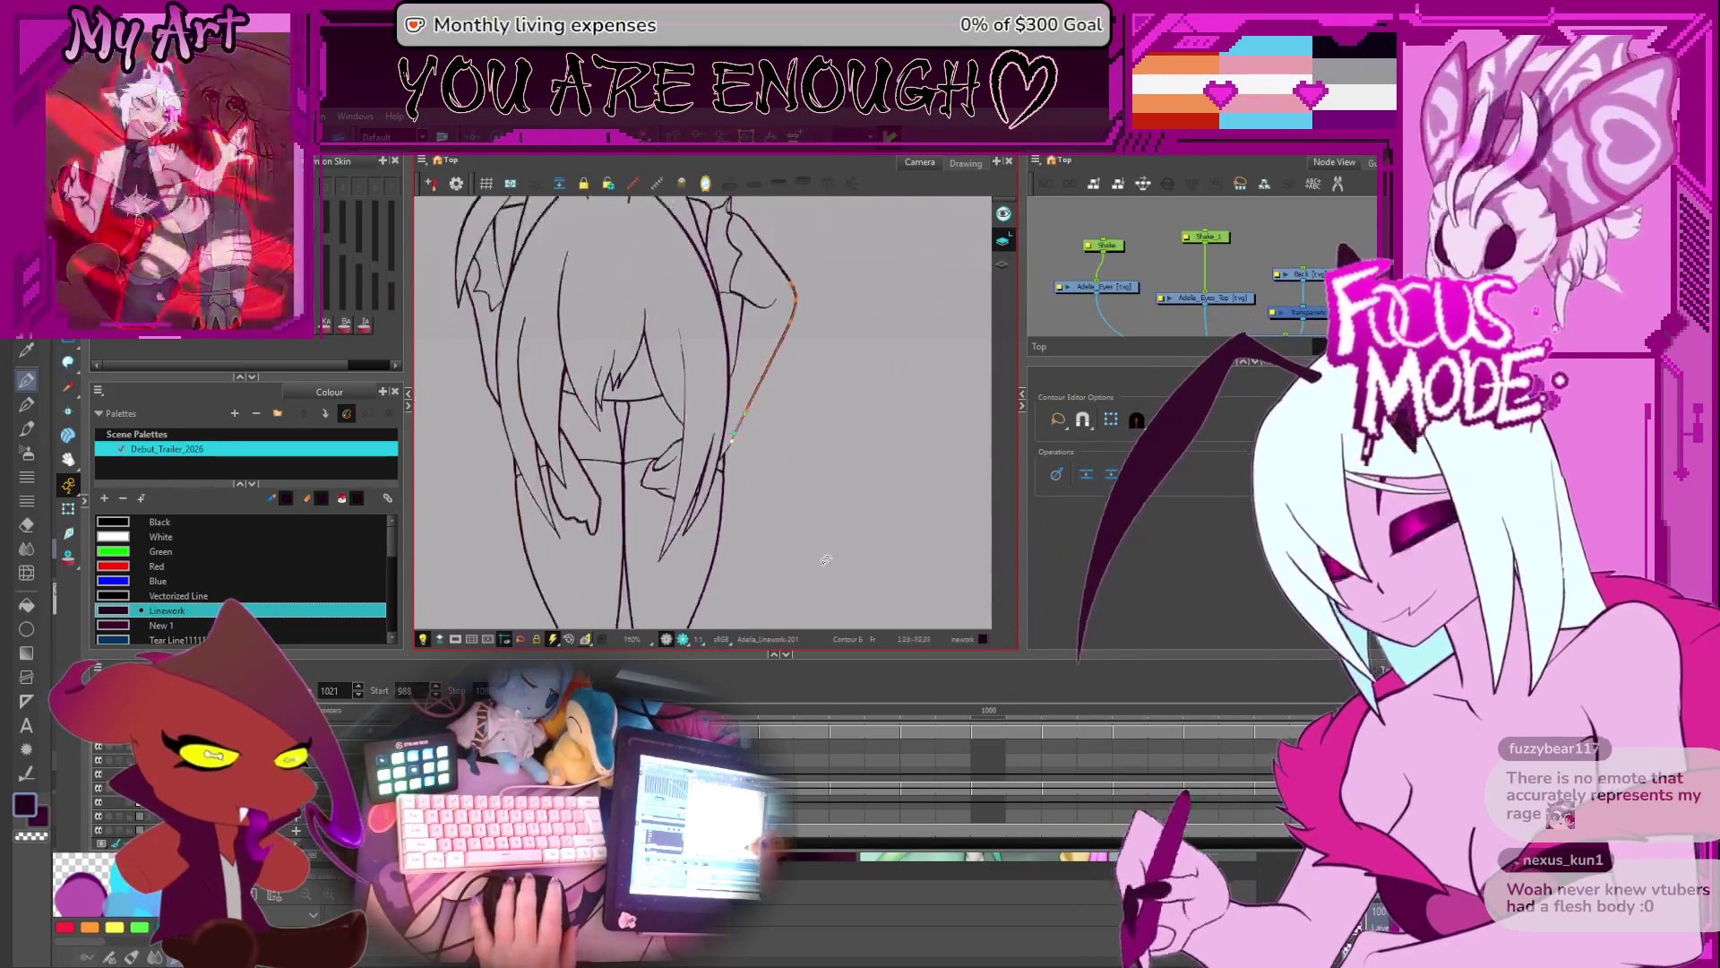
left_click(823, 526)
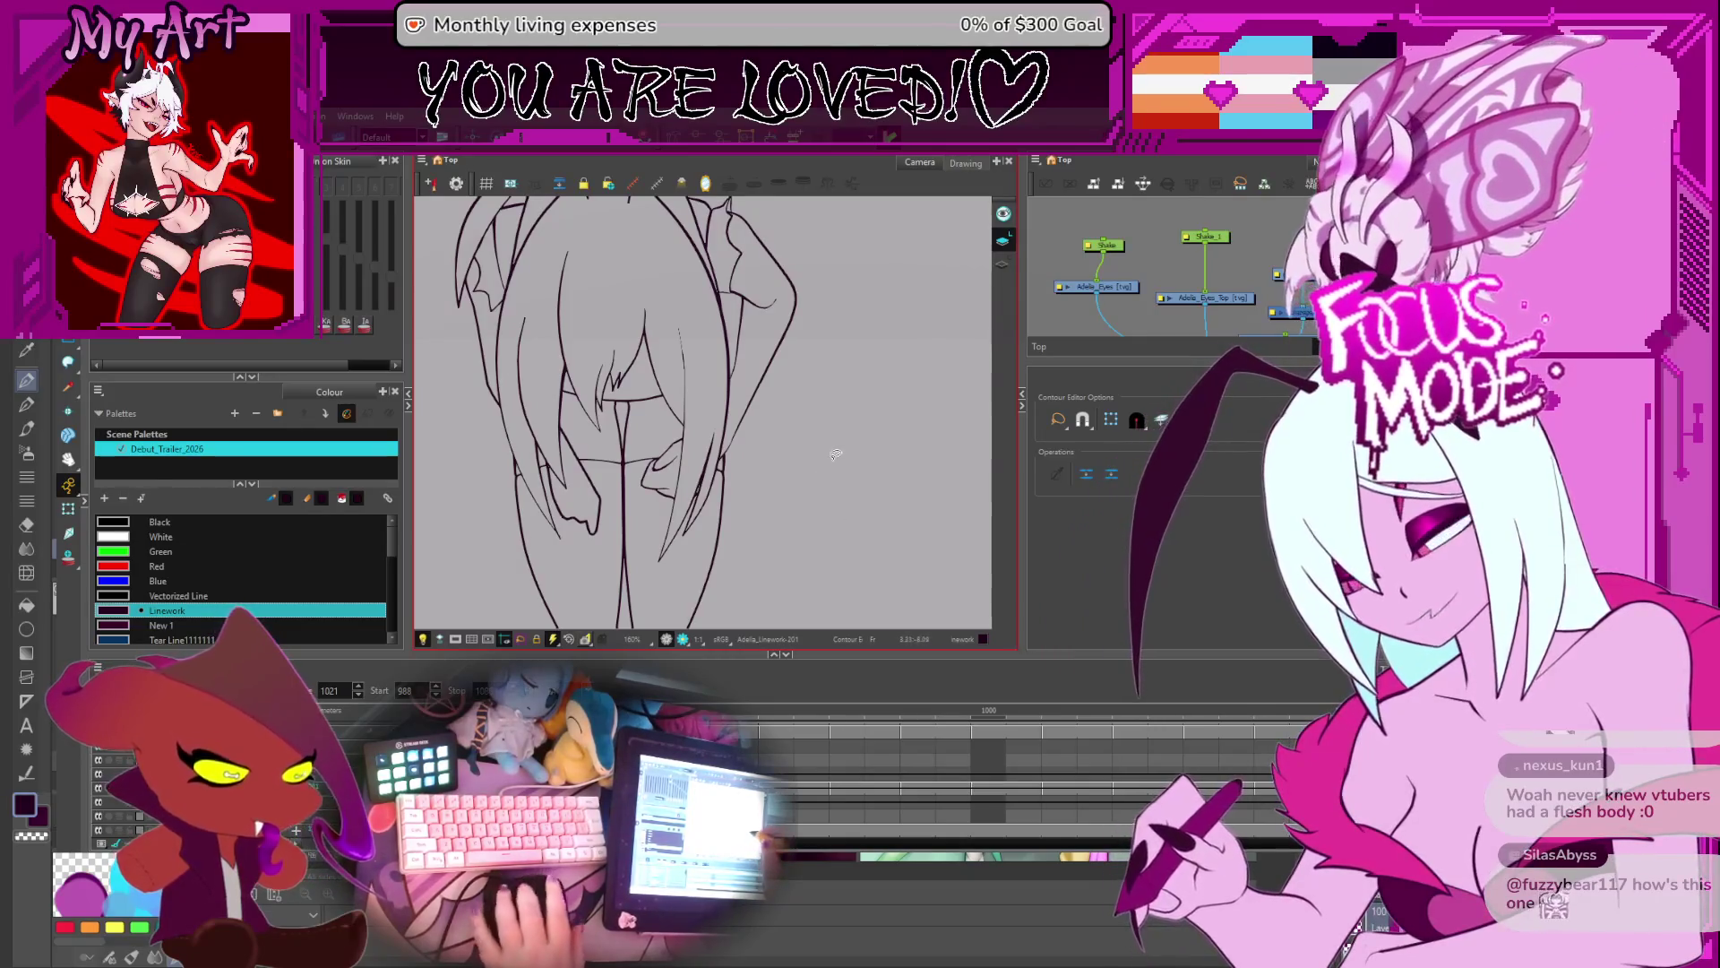
- Zoom out and look over the whole kneeling figure and its spider legs
key("shift+z")
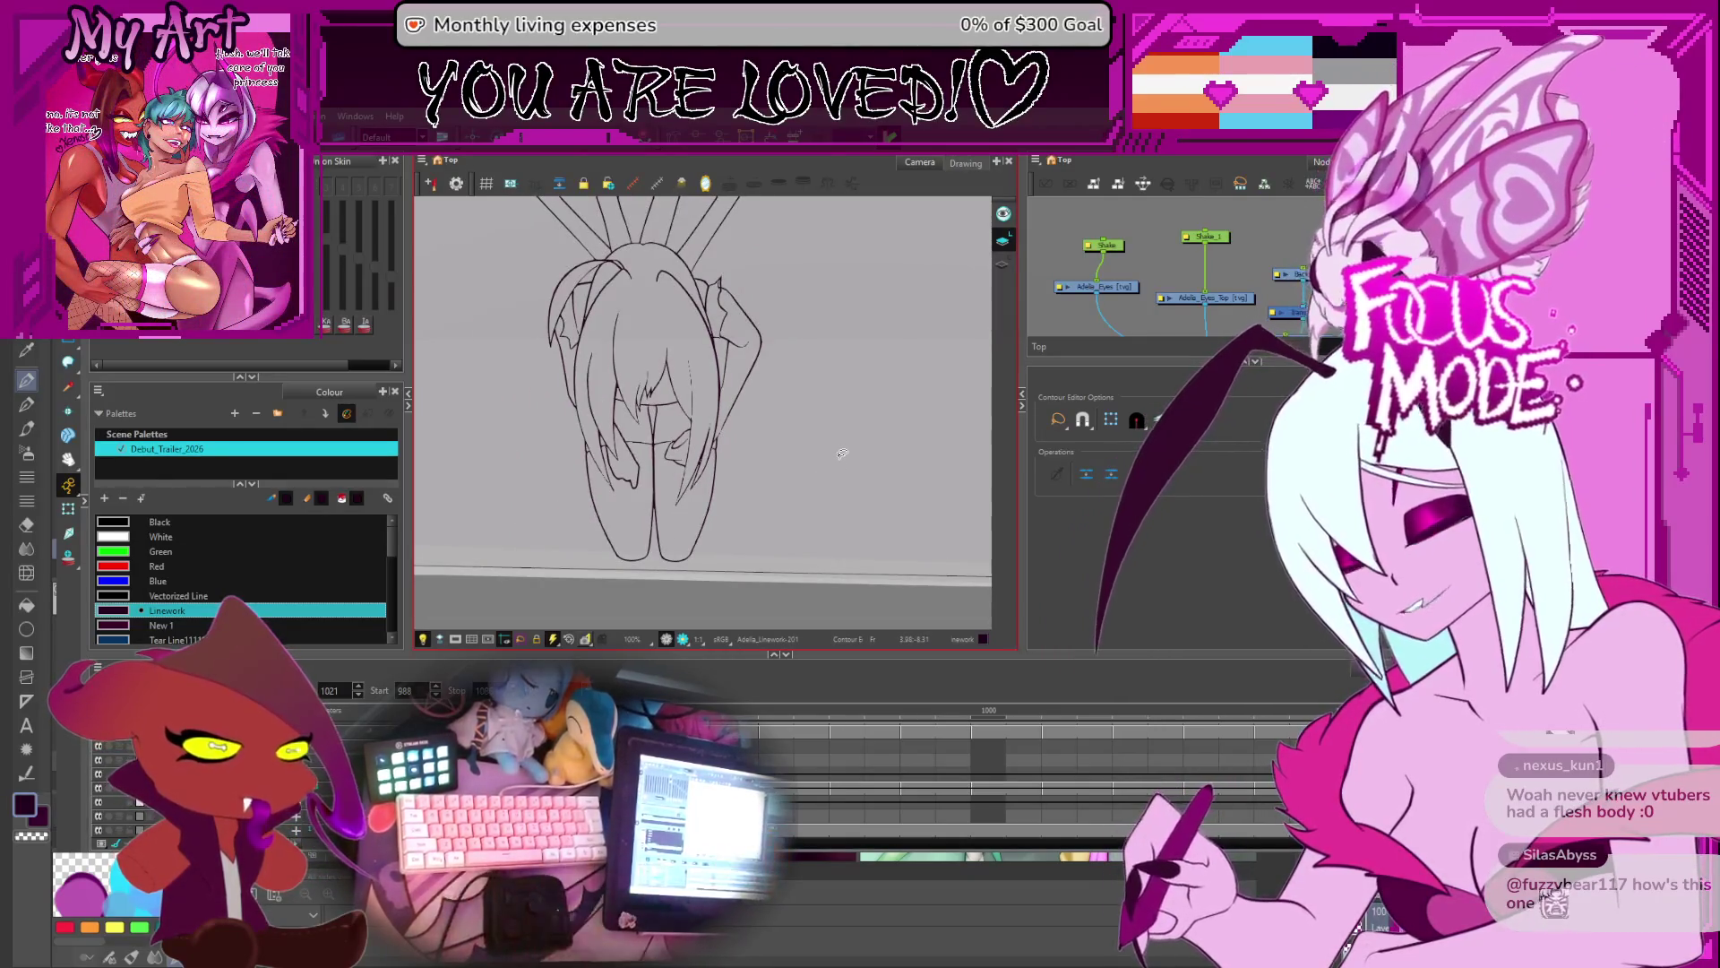
key("2")
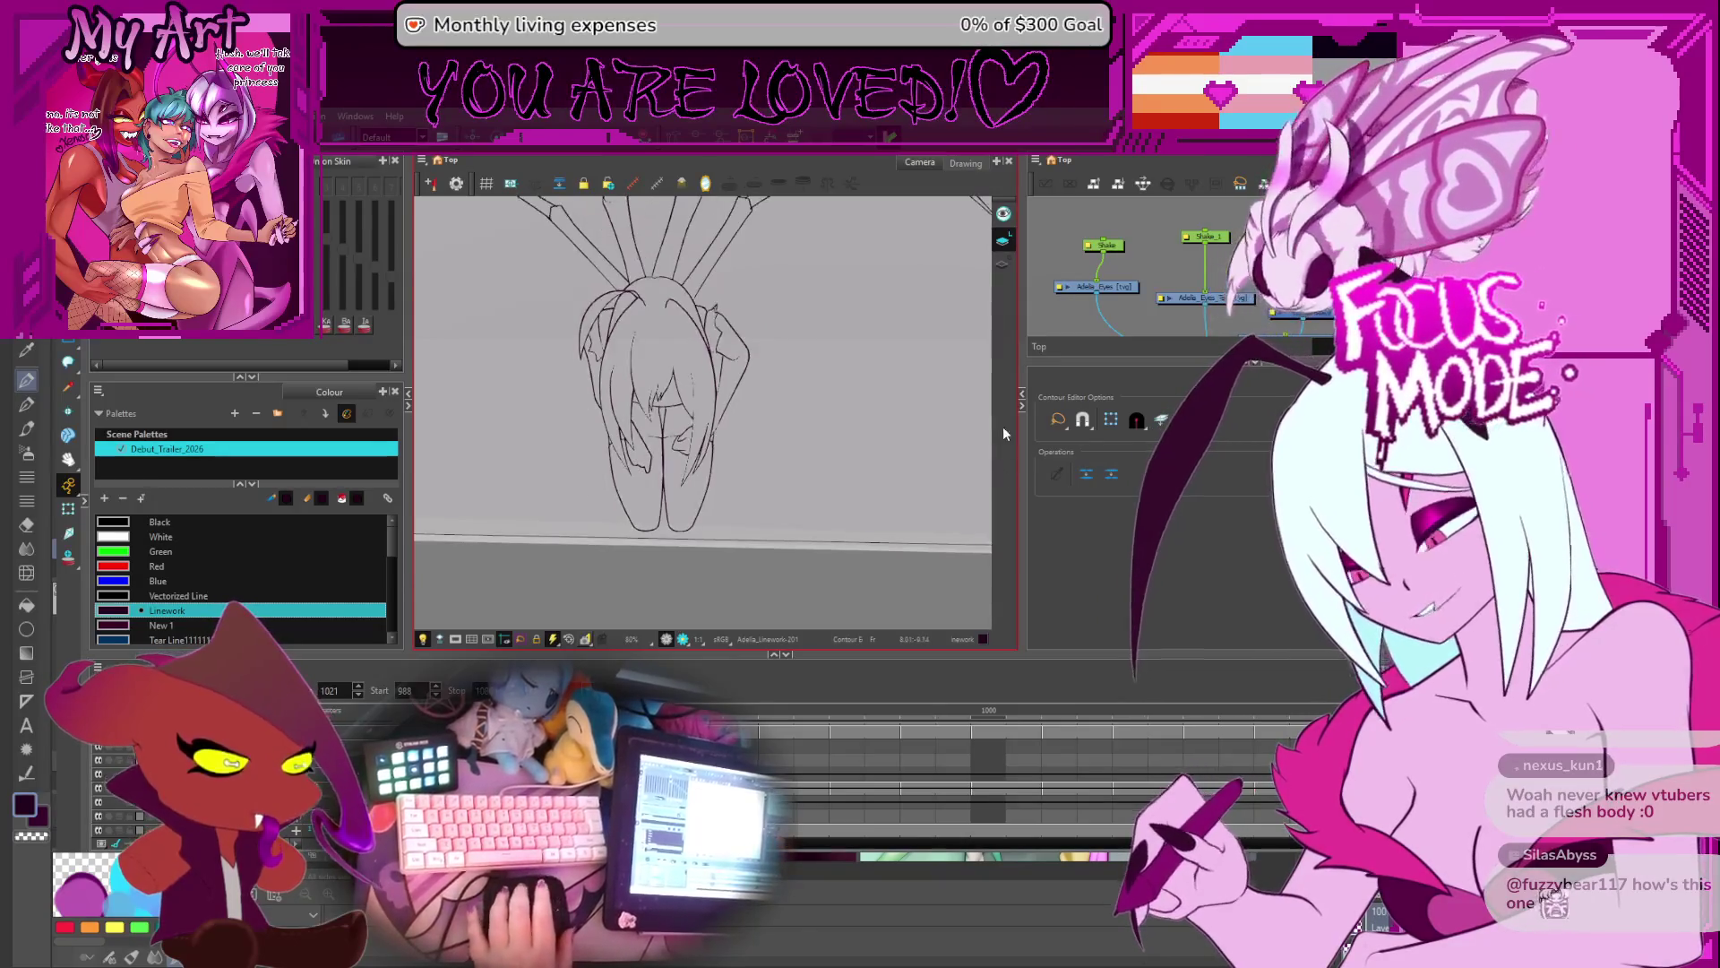
scroll(860, 382, "up", 2)
scroll(896, 412, "down", 4)
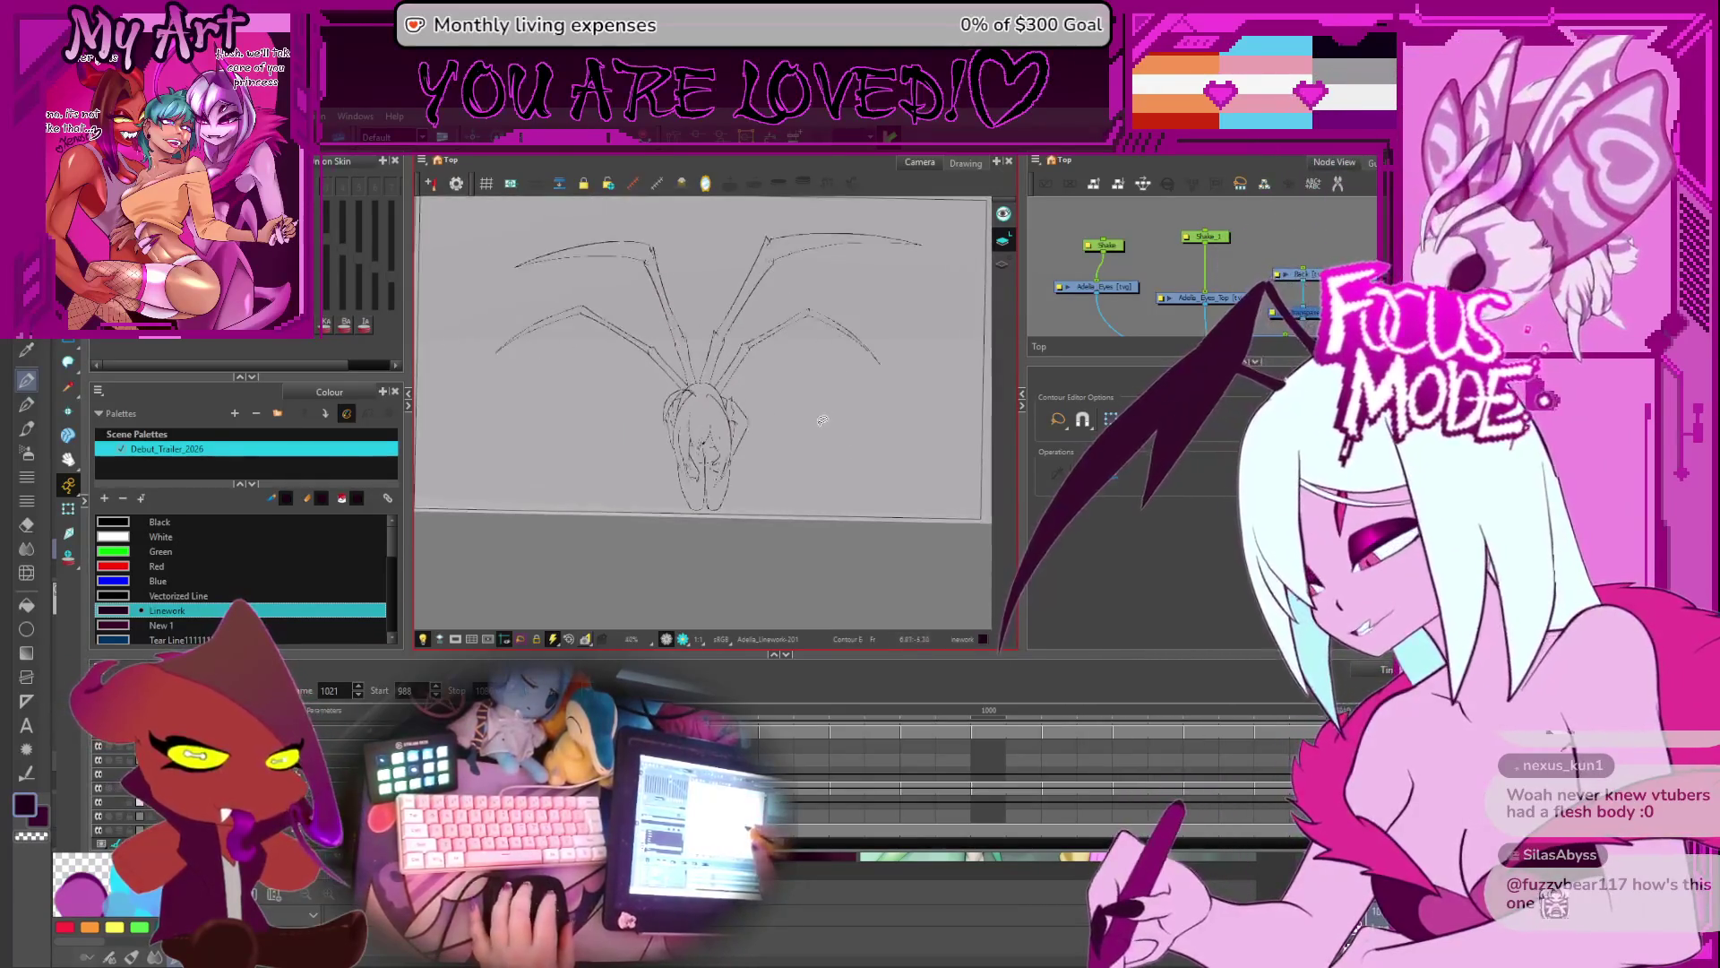
scroll(825, 439, "up", 2)
scroll(871, 493, "down", 3)
scroll(882, 479, "up", 1)
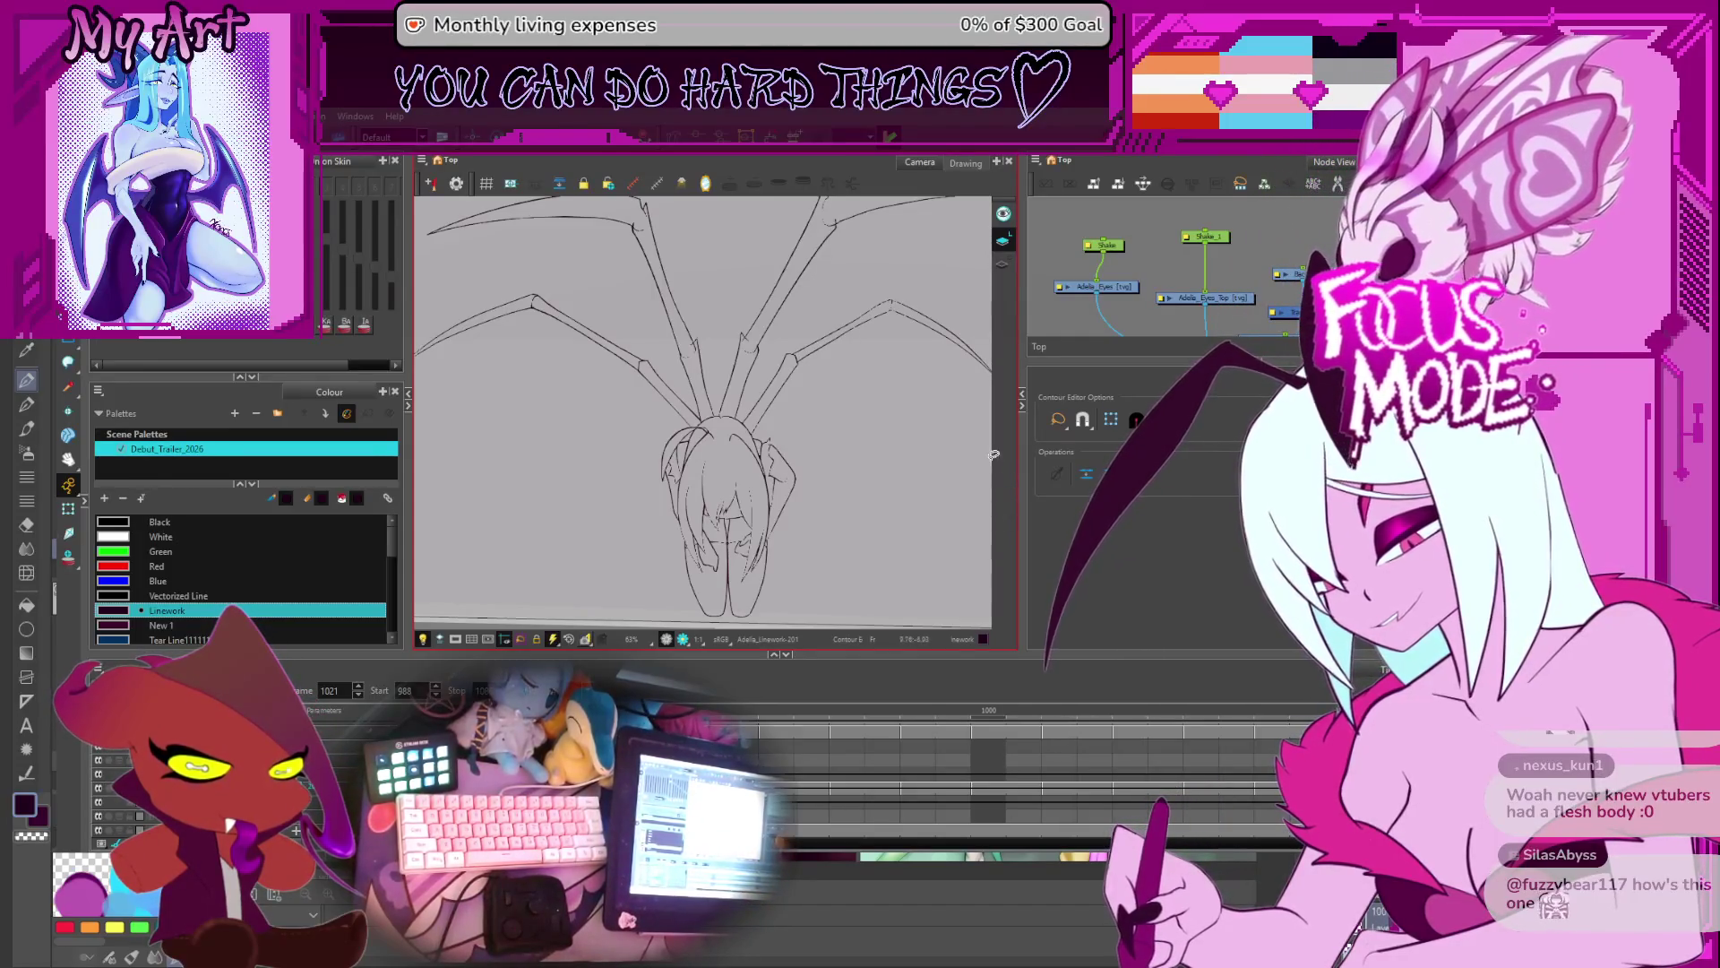
scroll(893, 467, "down", 2)
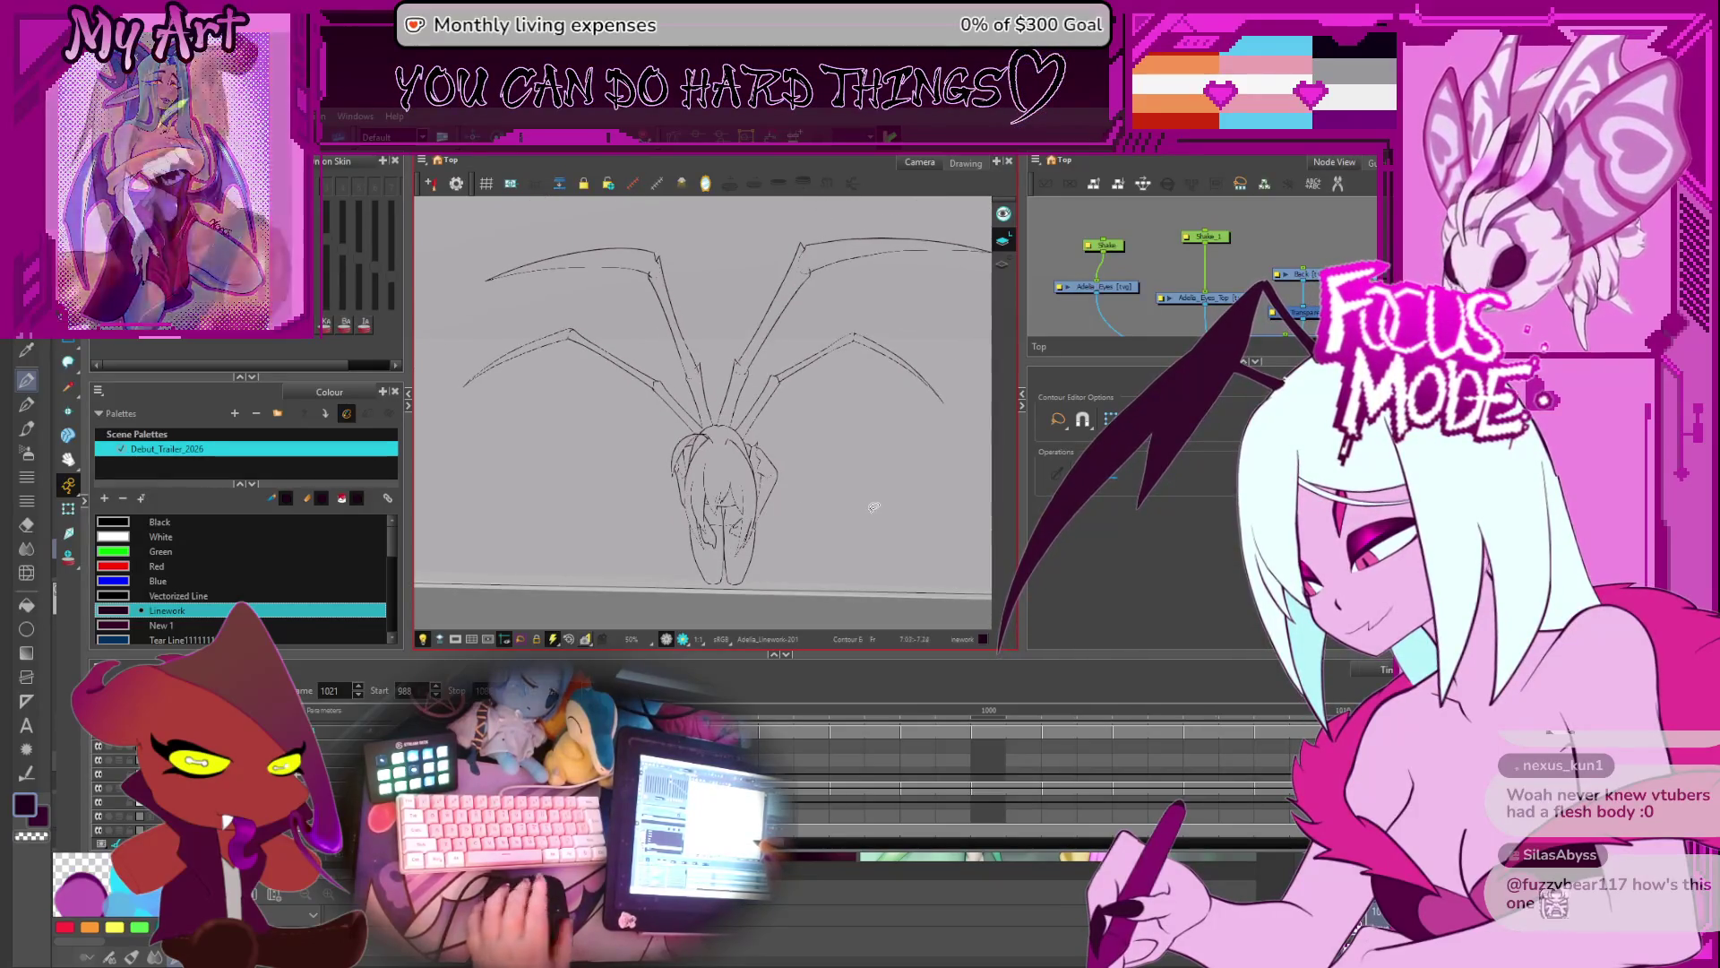
scroll(874, 506, "up", 4)
scroll(885, 507, "up", 4)
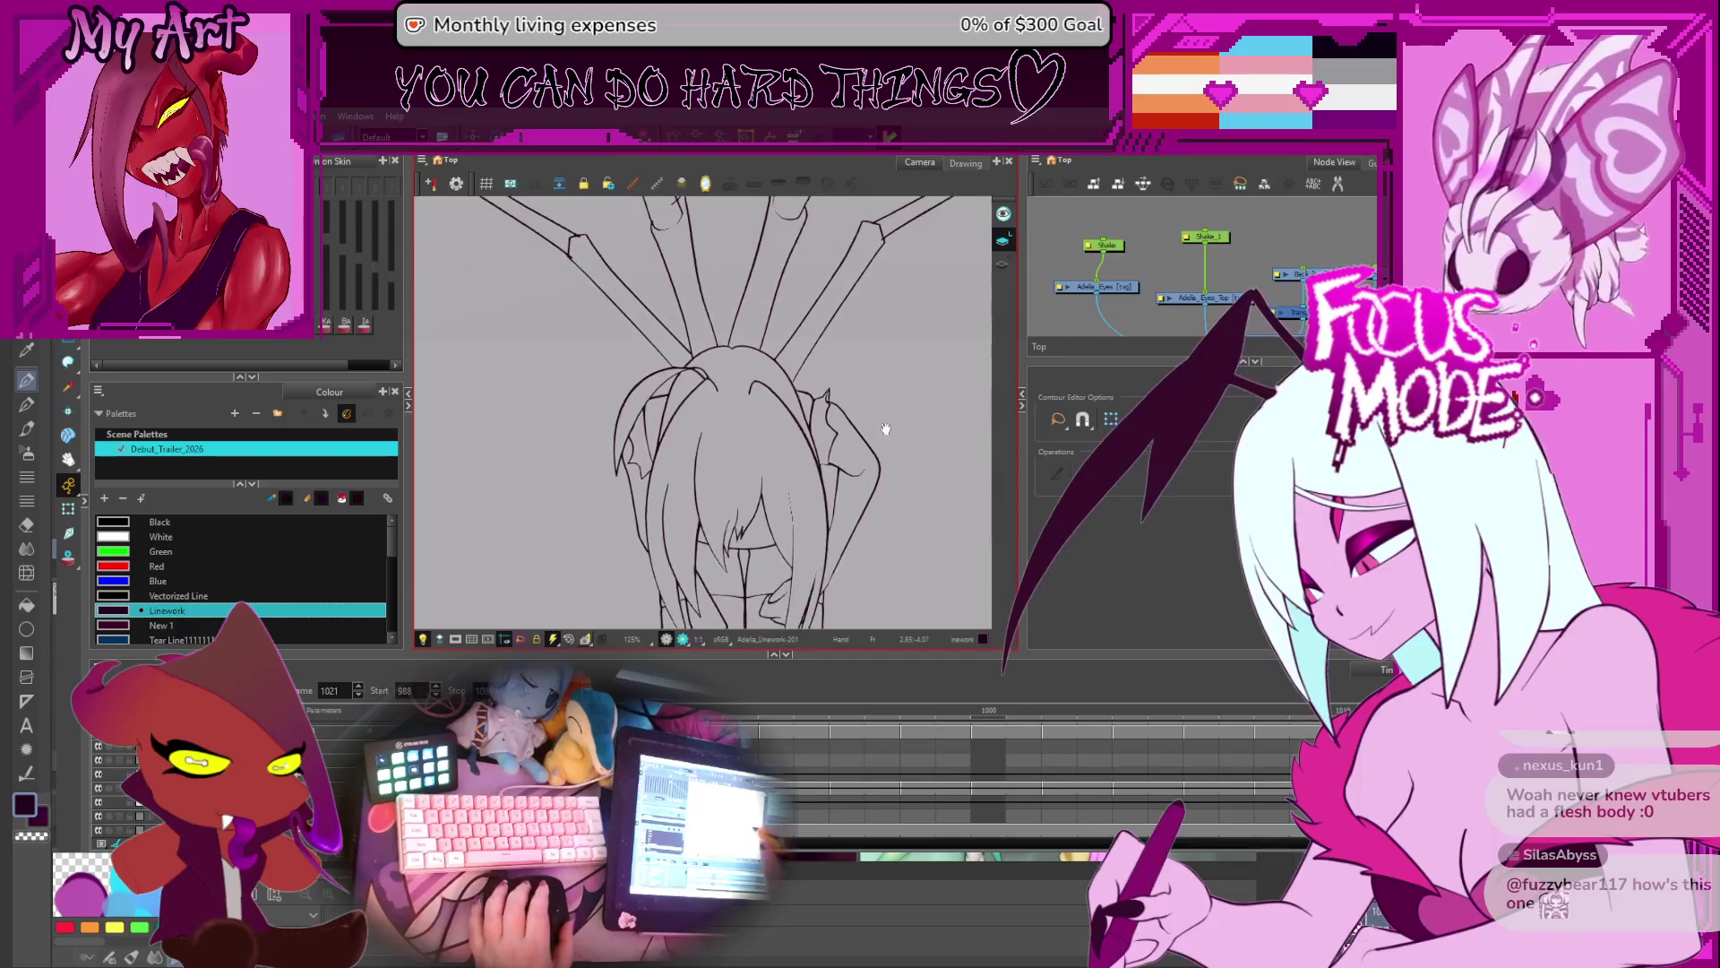
scroll(806, 424, "down", 5)
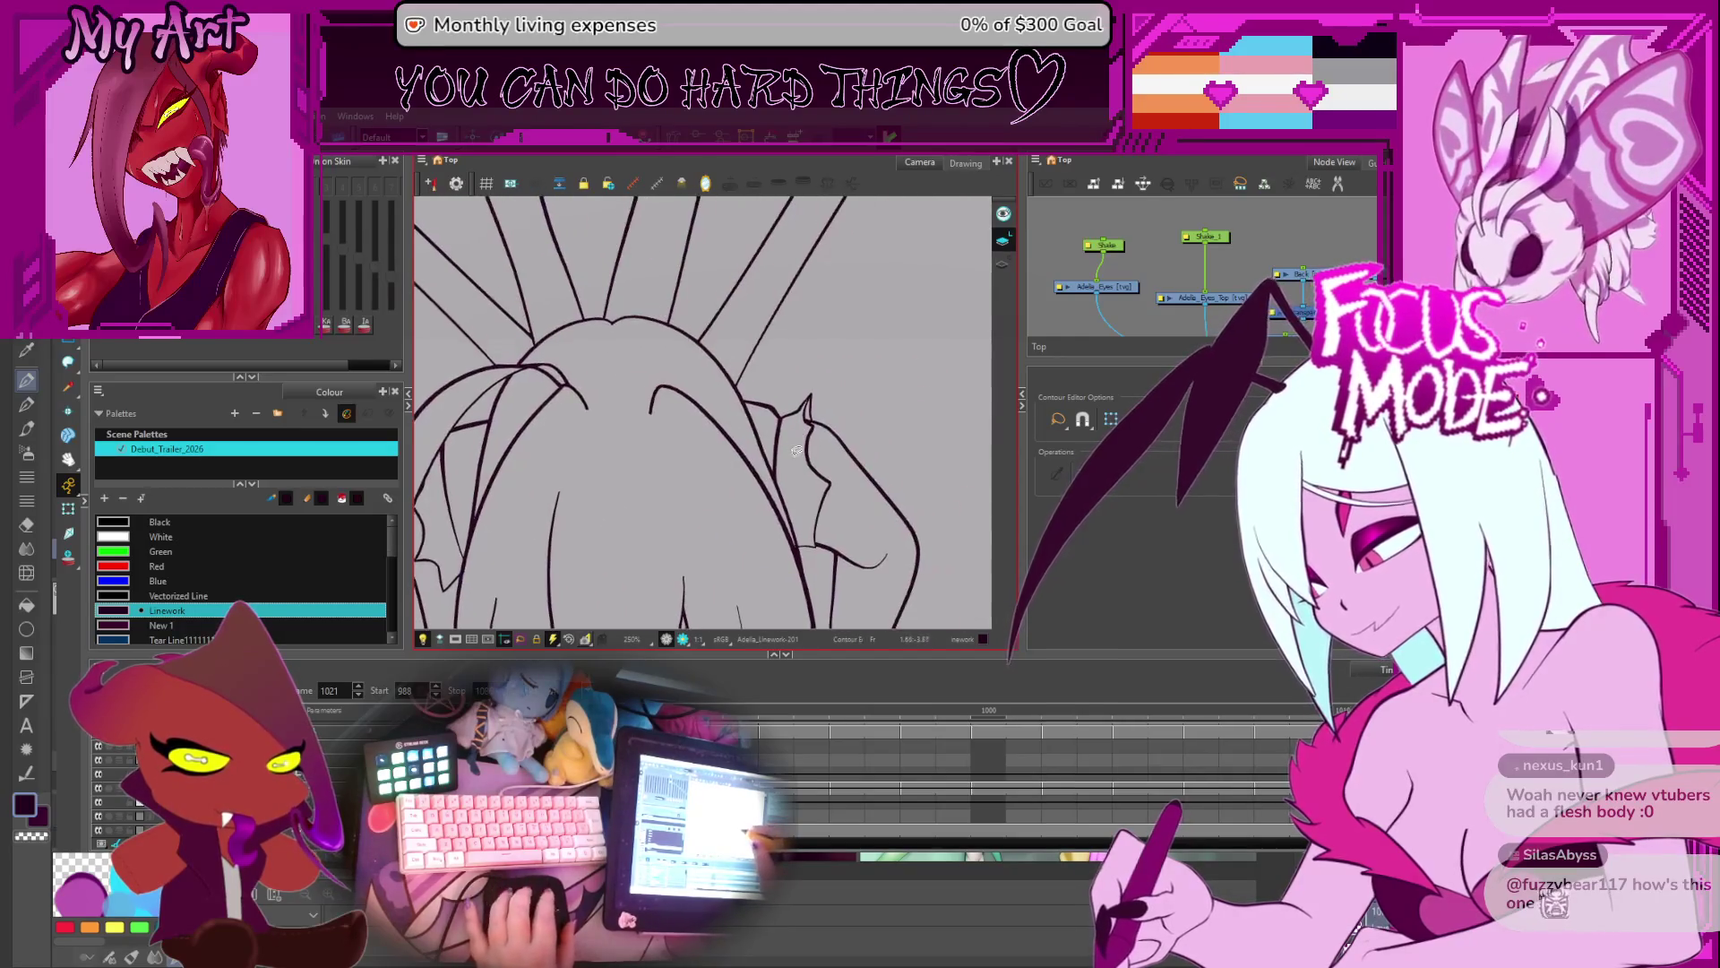
scroll(864, 453, "down", 1)
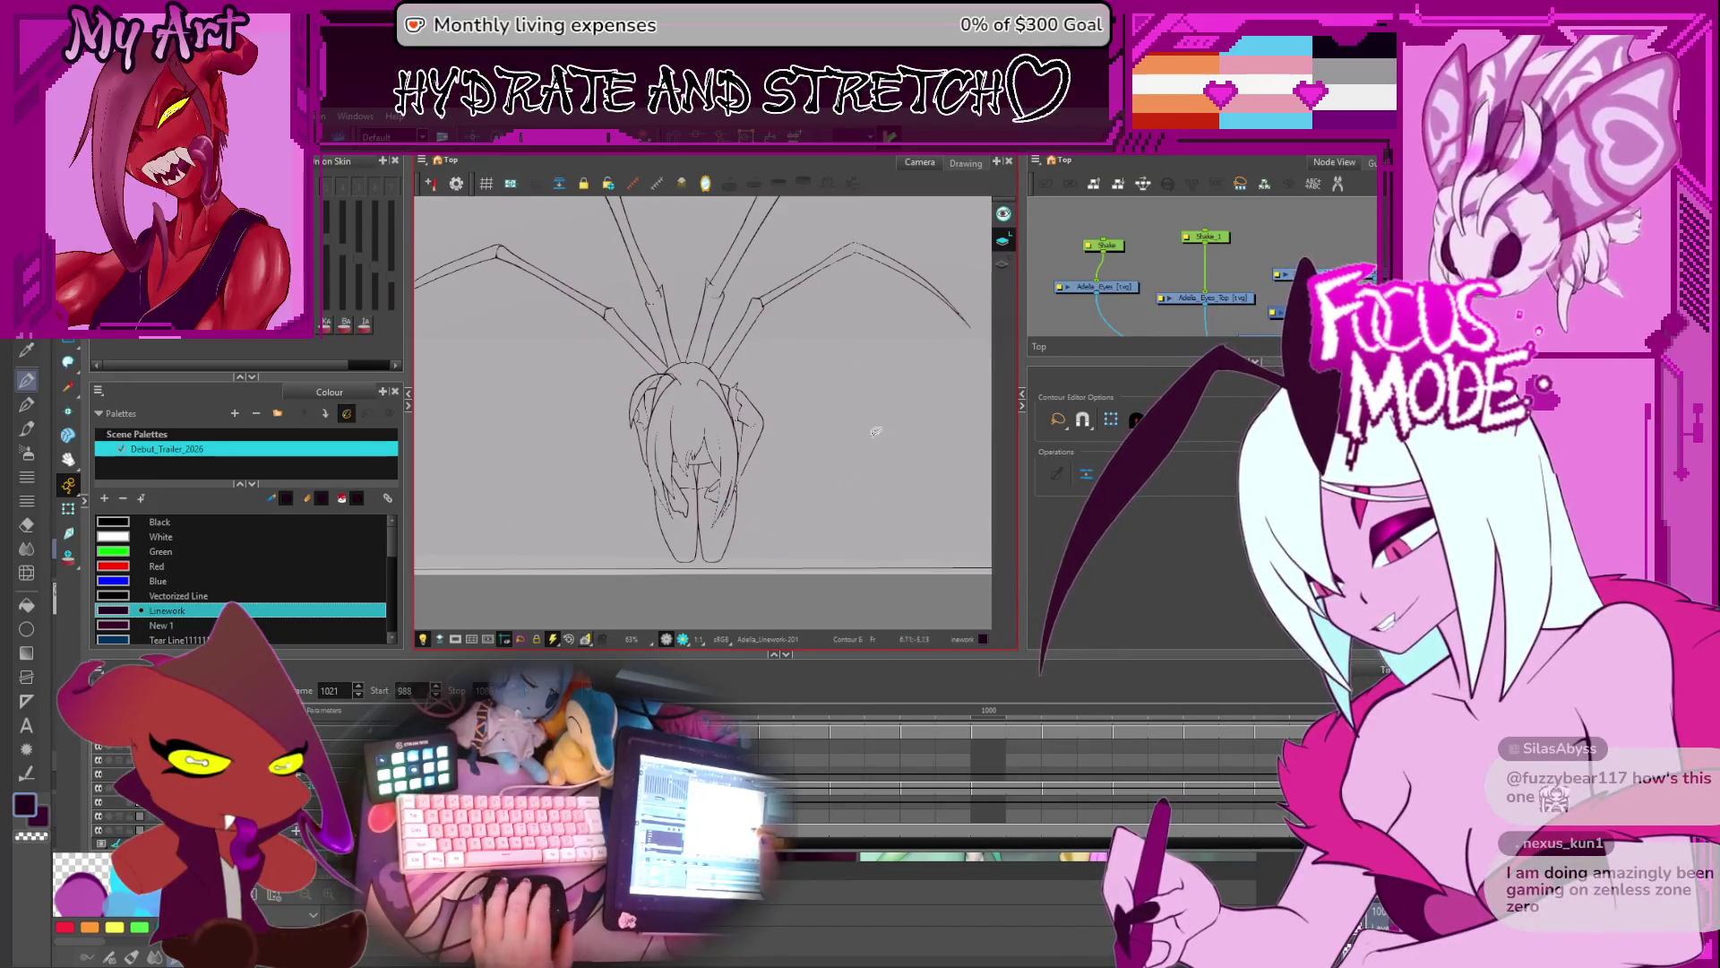
left_click_drag(876, 437, 891, 467)
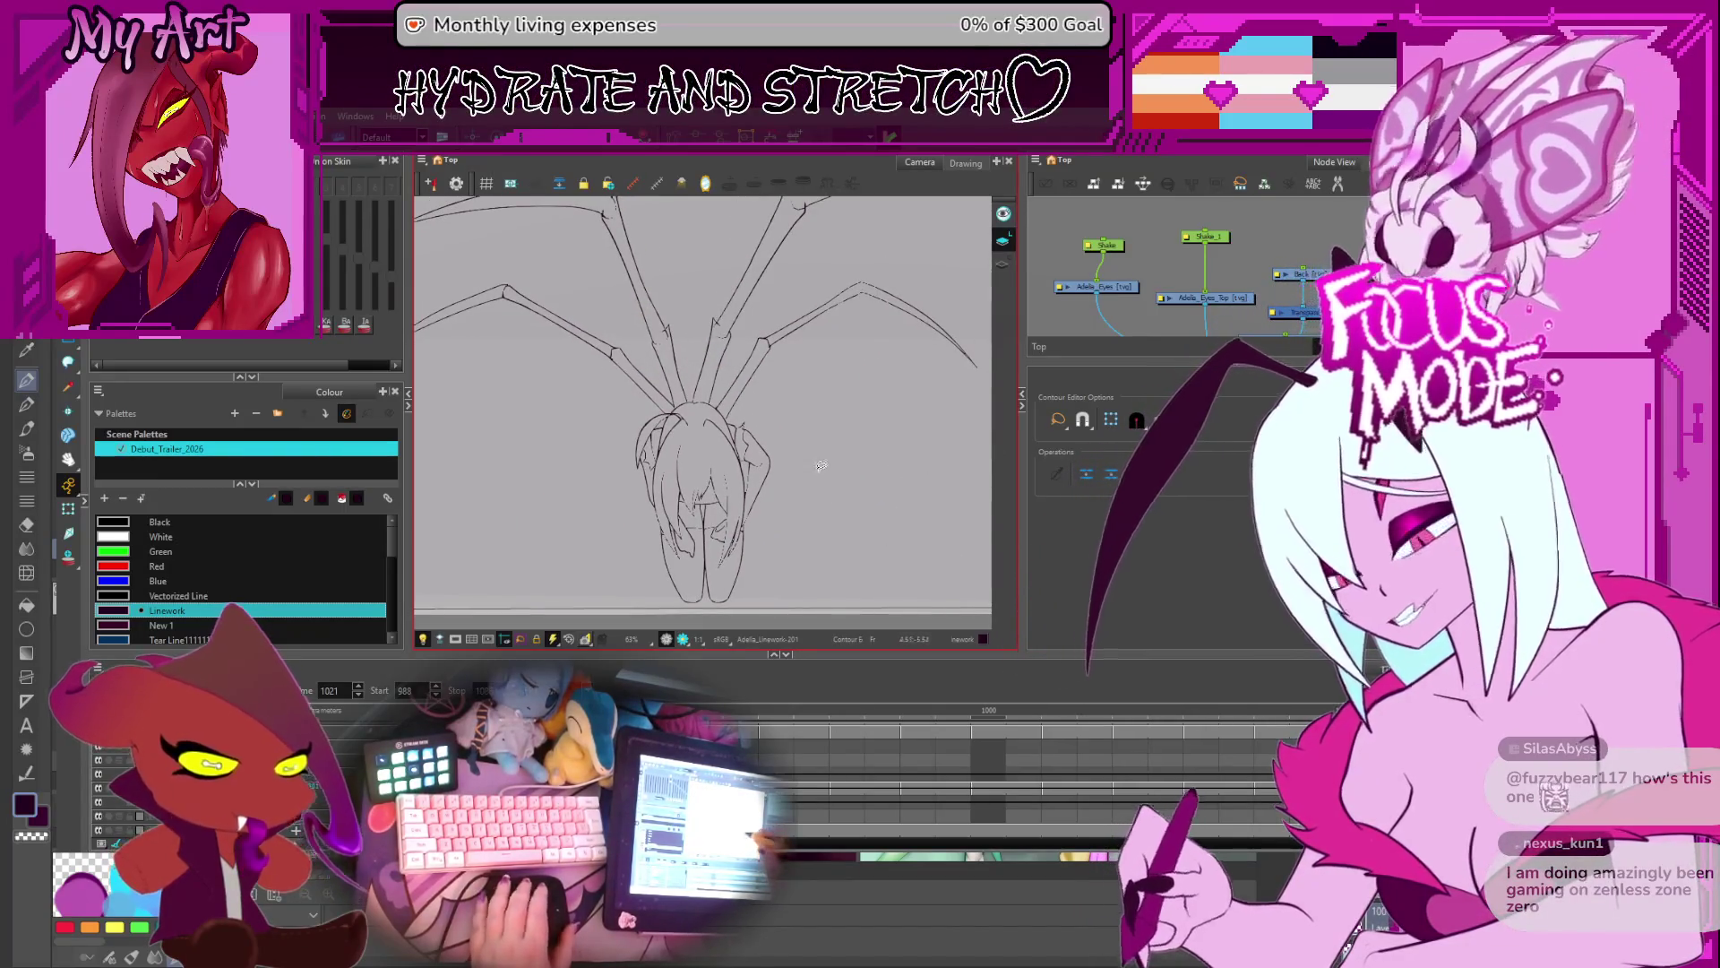
- Tilt the view slightly counter-clockwise, then rotate it back toward level
key("ctrl+alt")
scroll(850, 469, "down", 1)
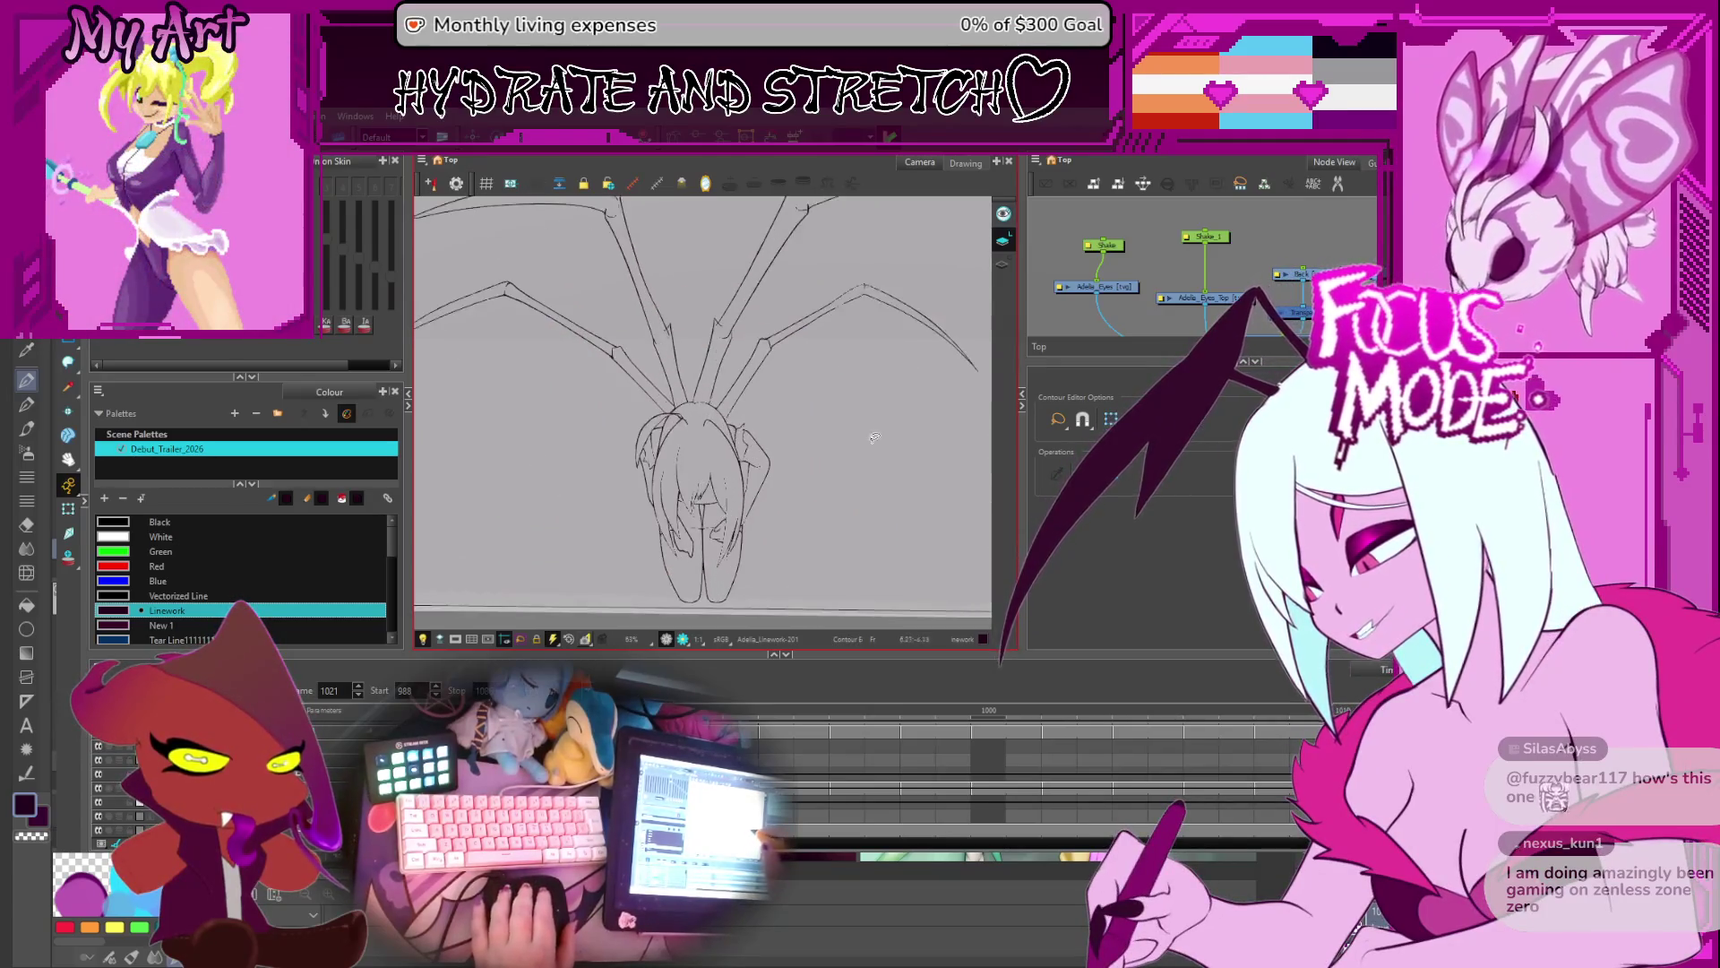
key("ctrl+alt")
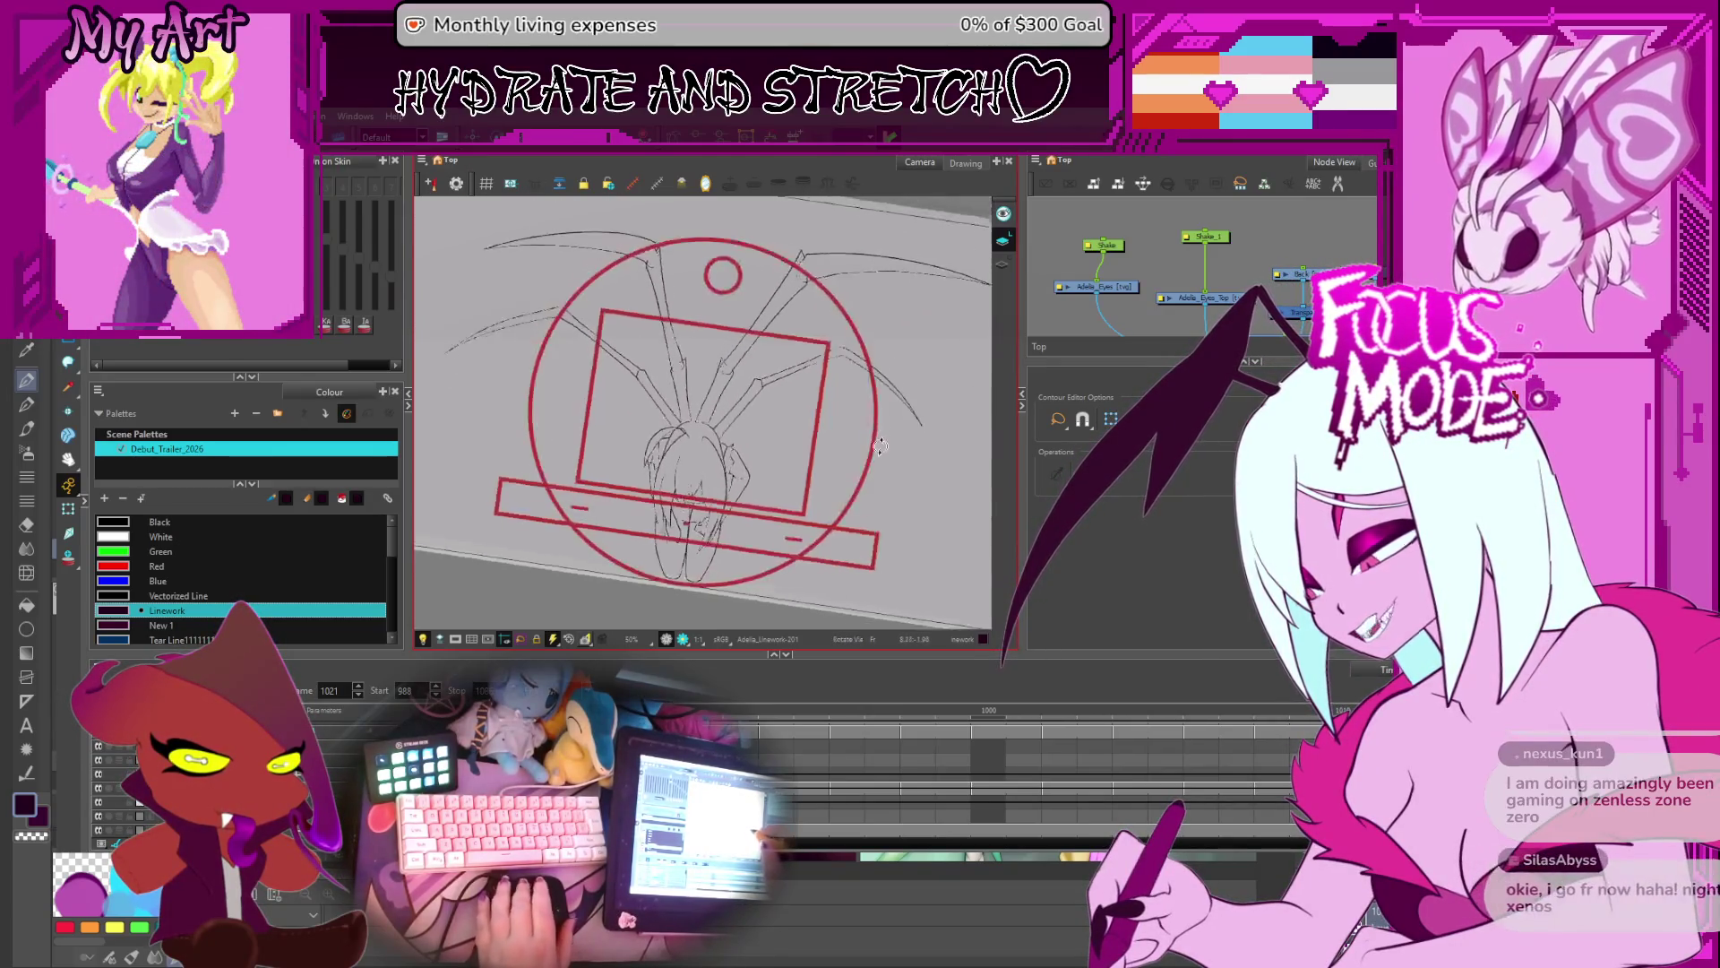
mouse_move(881, 448)
left_mouse_down()
mouse_move(893, 412)
mouse_move(894, 441)
mouse_move(870, 431)
left_mouse_up()
key("ctrl+alt")
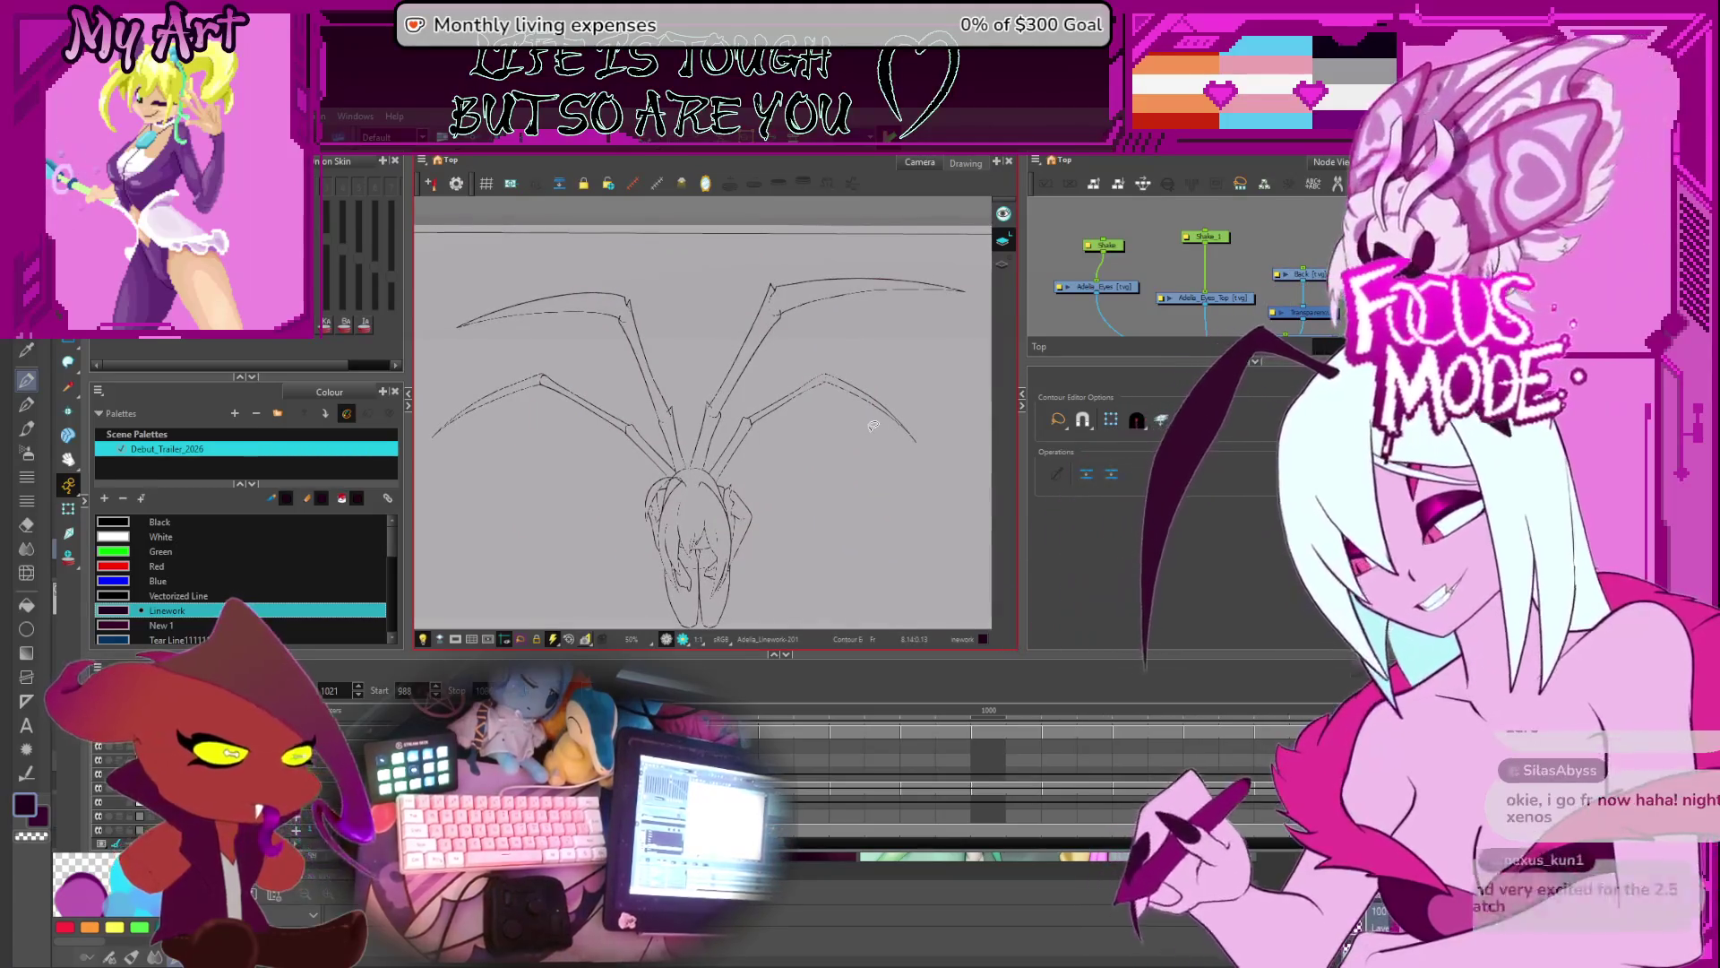
- Return to the Contour Editor and play back the animation frames
left_click(1058, 421)
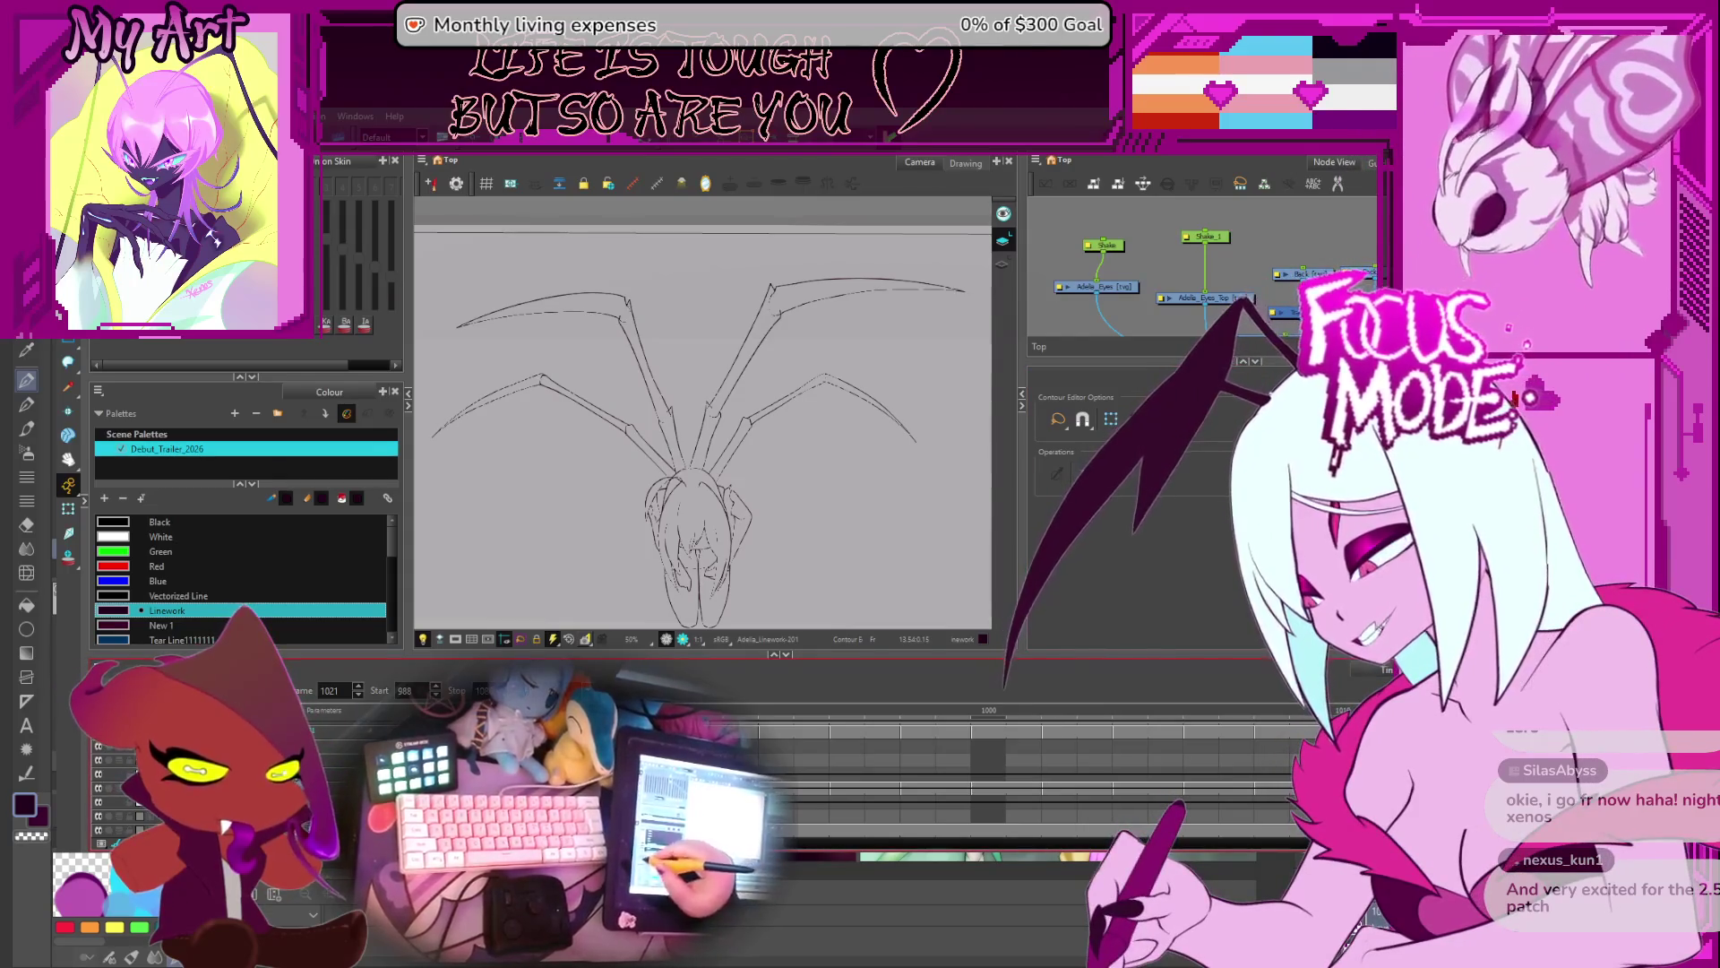
key("Return")
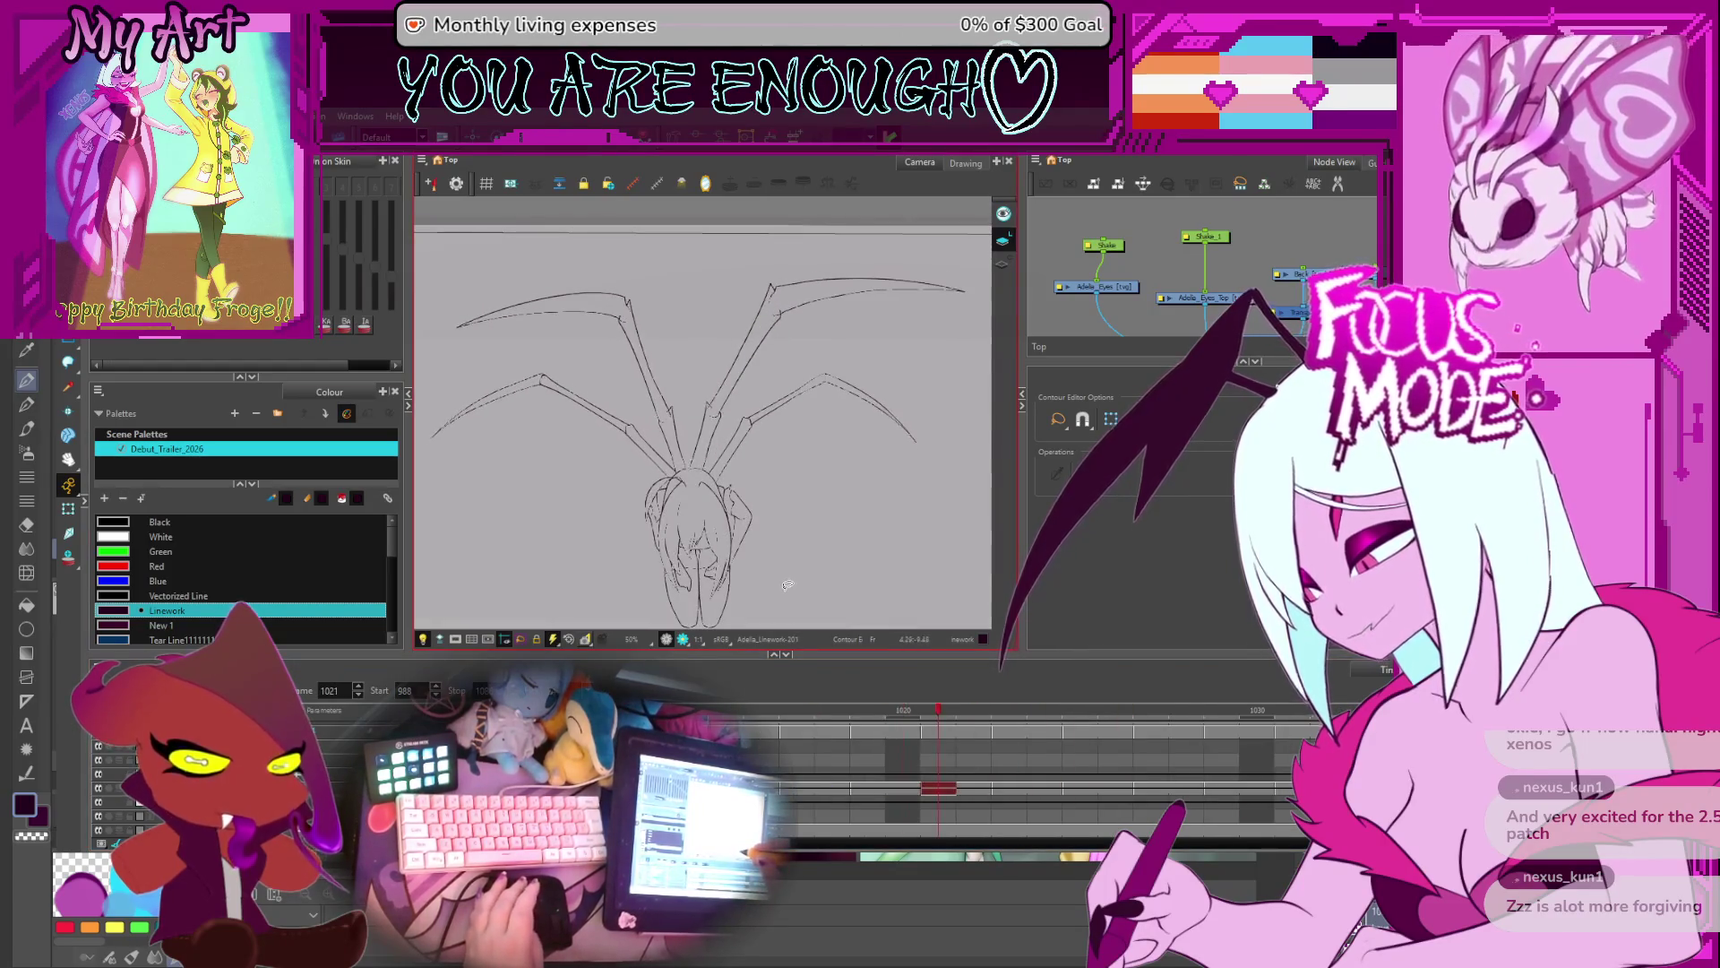
- Lasso the kneeling figure's lines and return to the Select tool
scroll(785, 540, "up", 1)
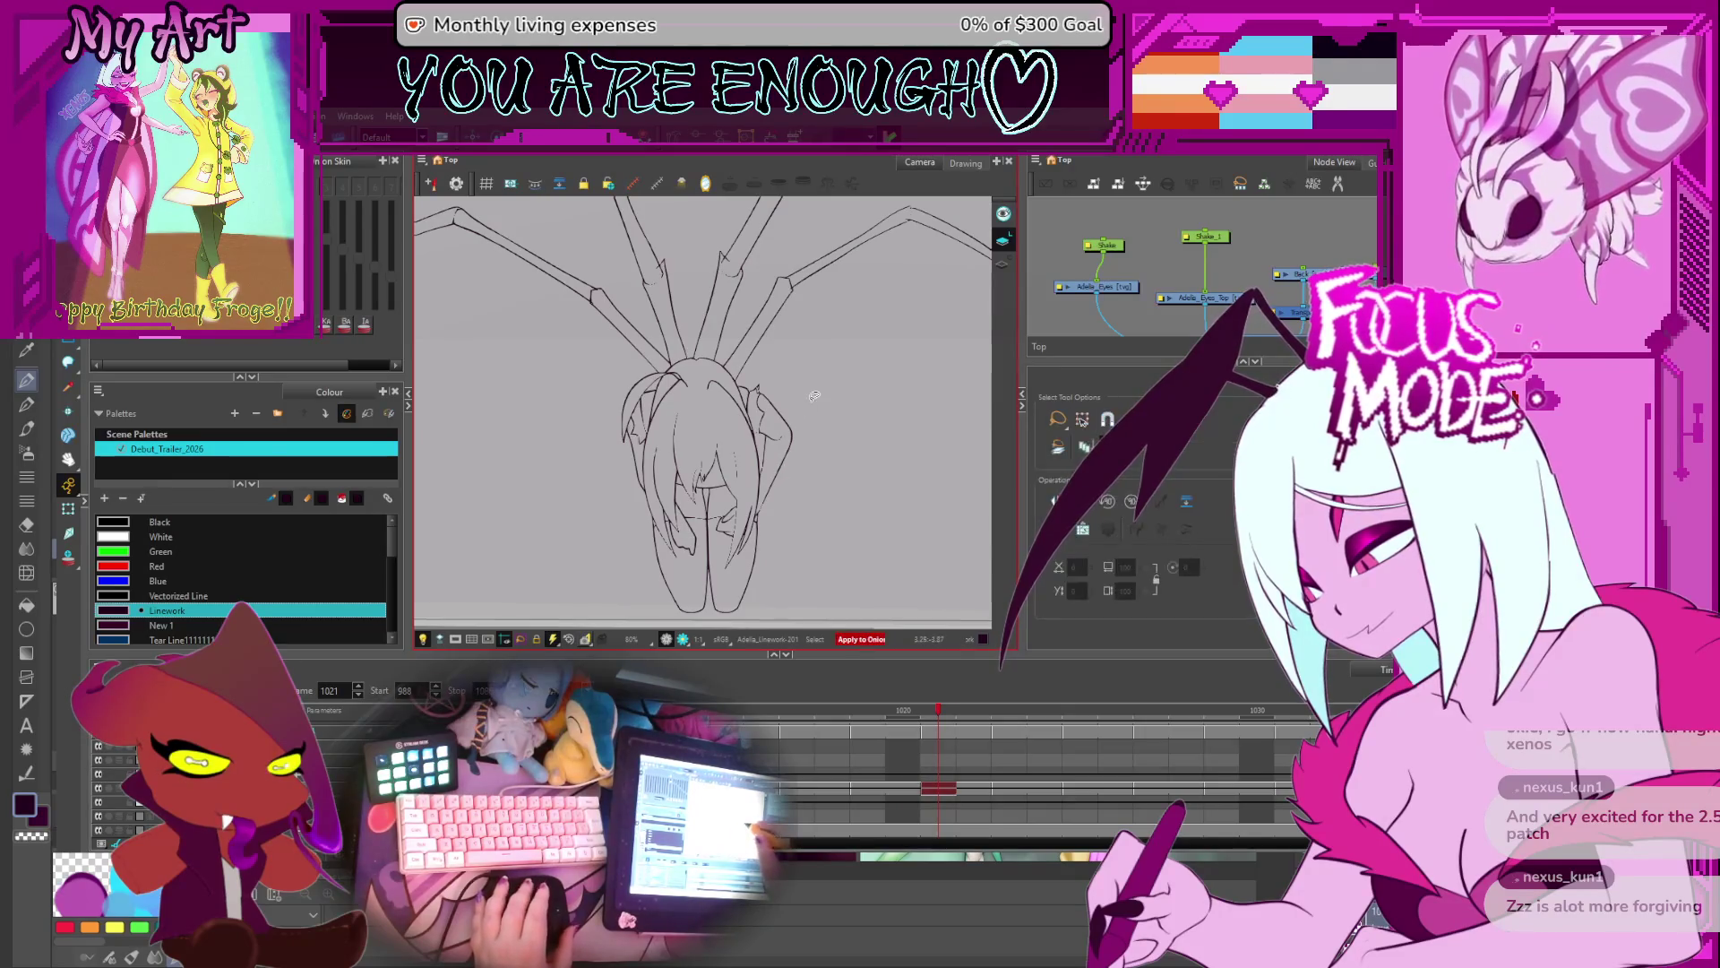
left_click_drag(610, 525, 819, 442)
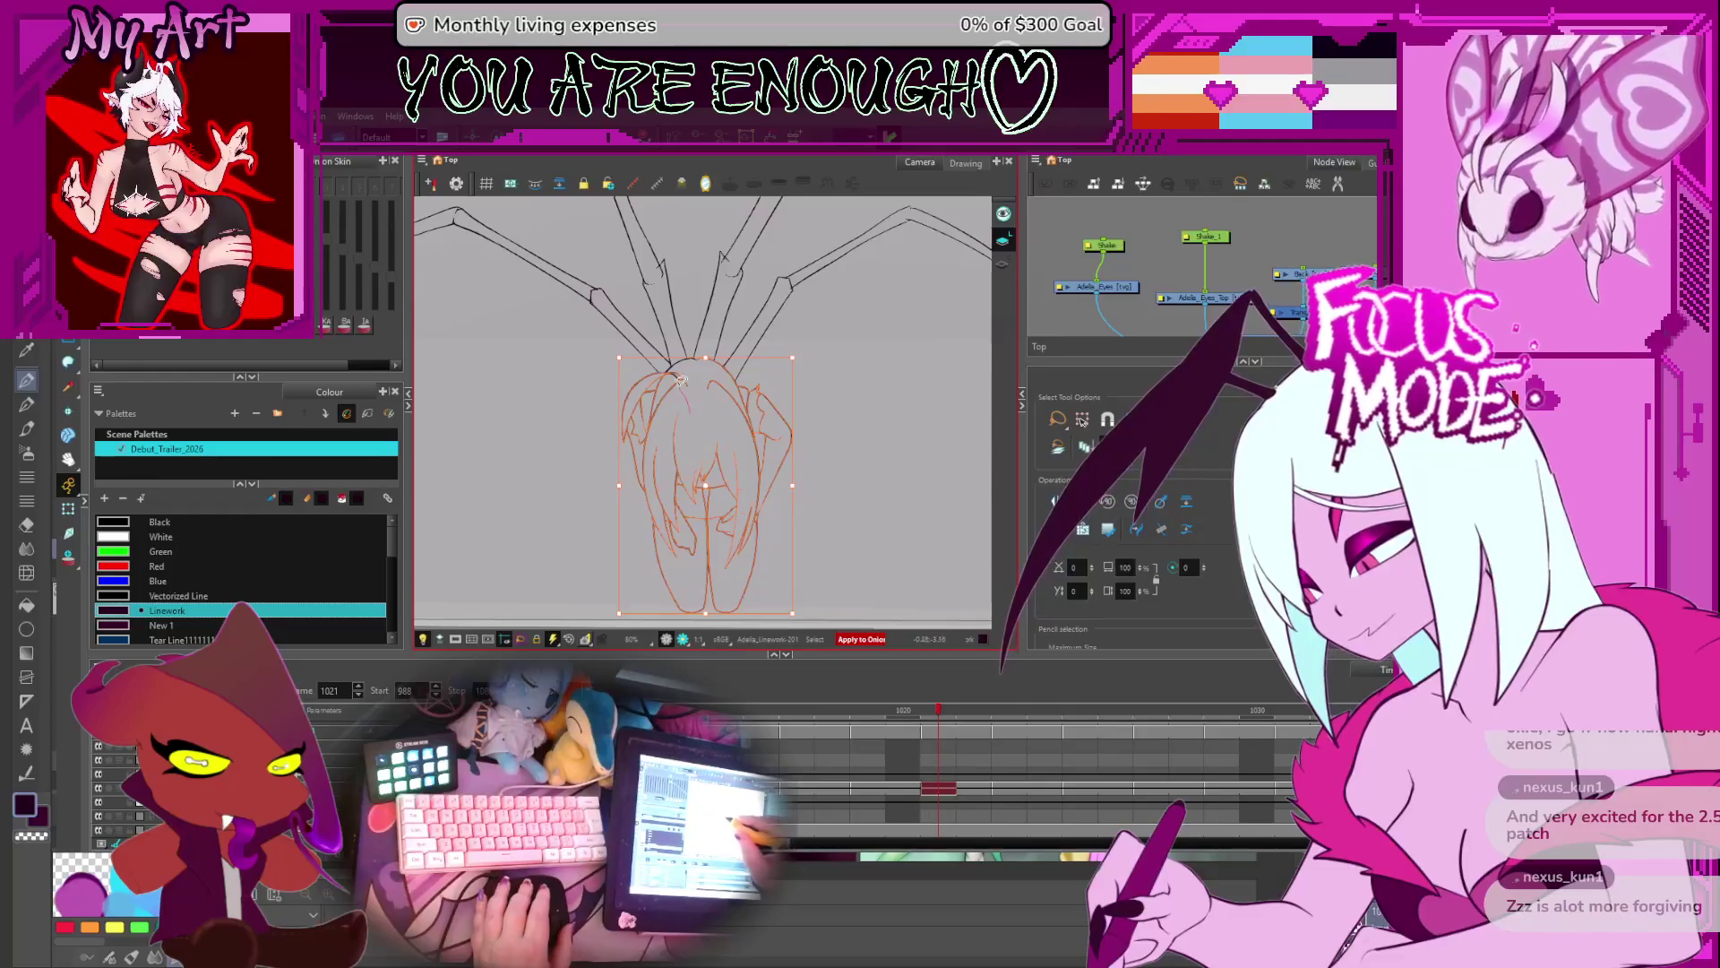
scroll(716, 431, "down", 1)
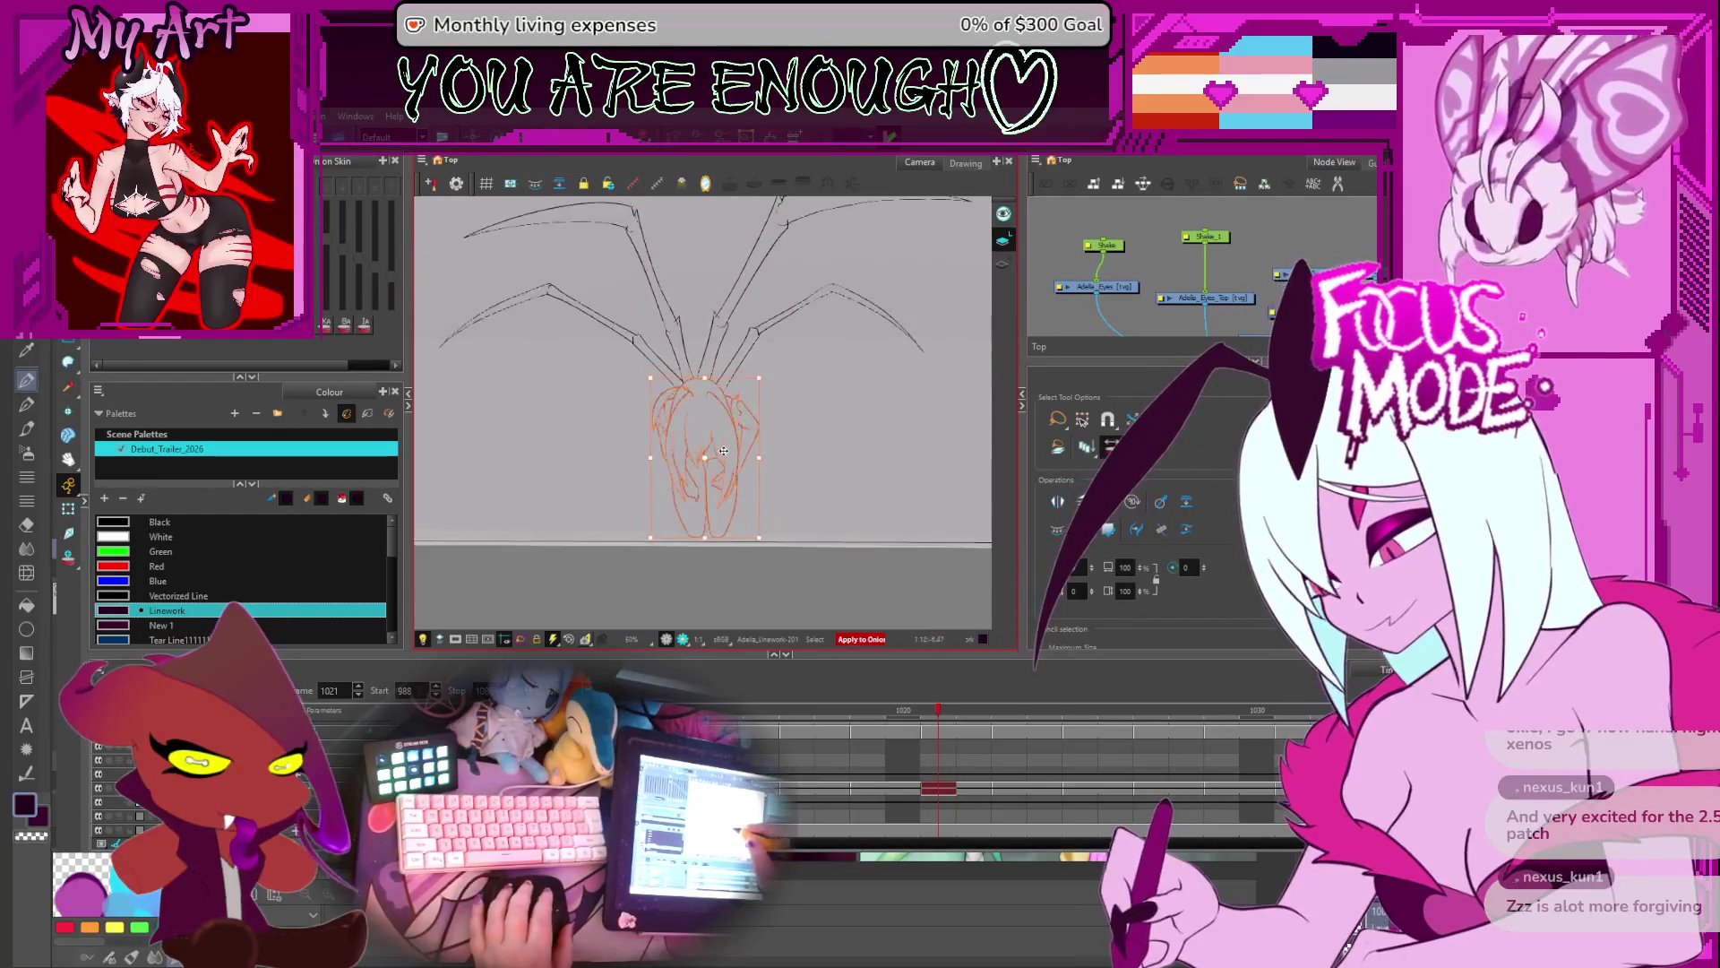
scroll(767, 484, "up", 1)
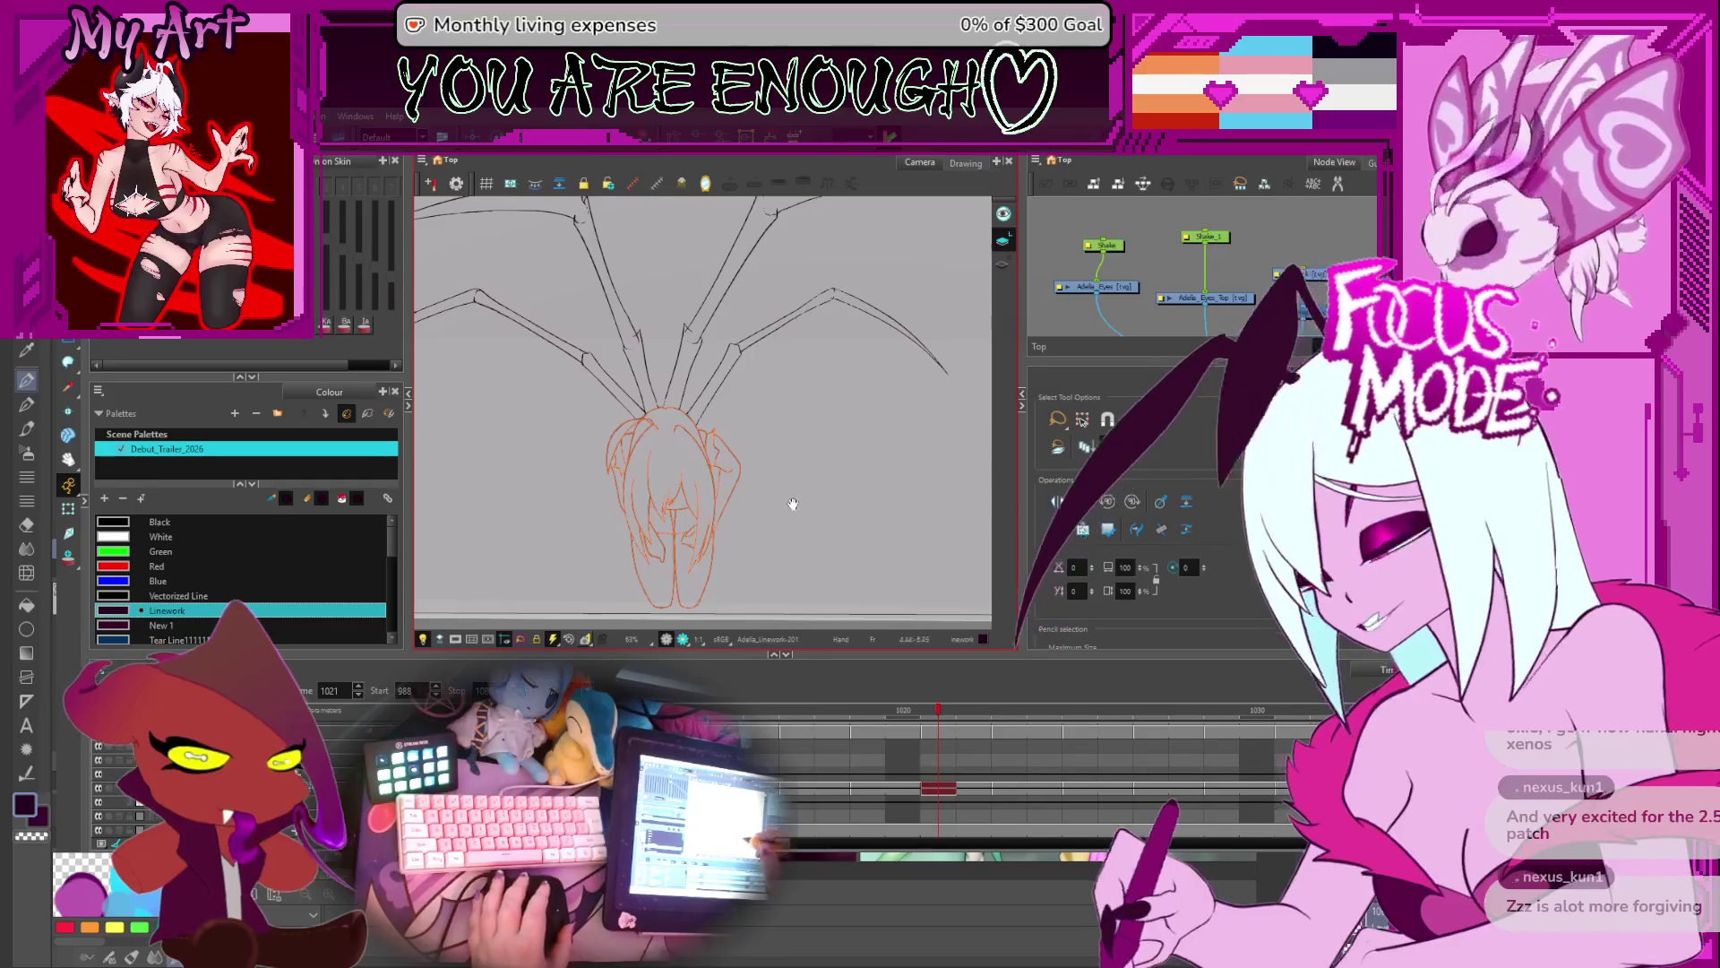
key("space")
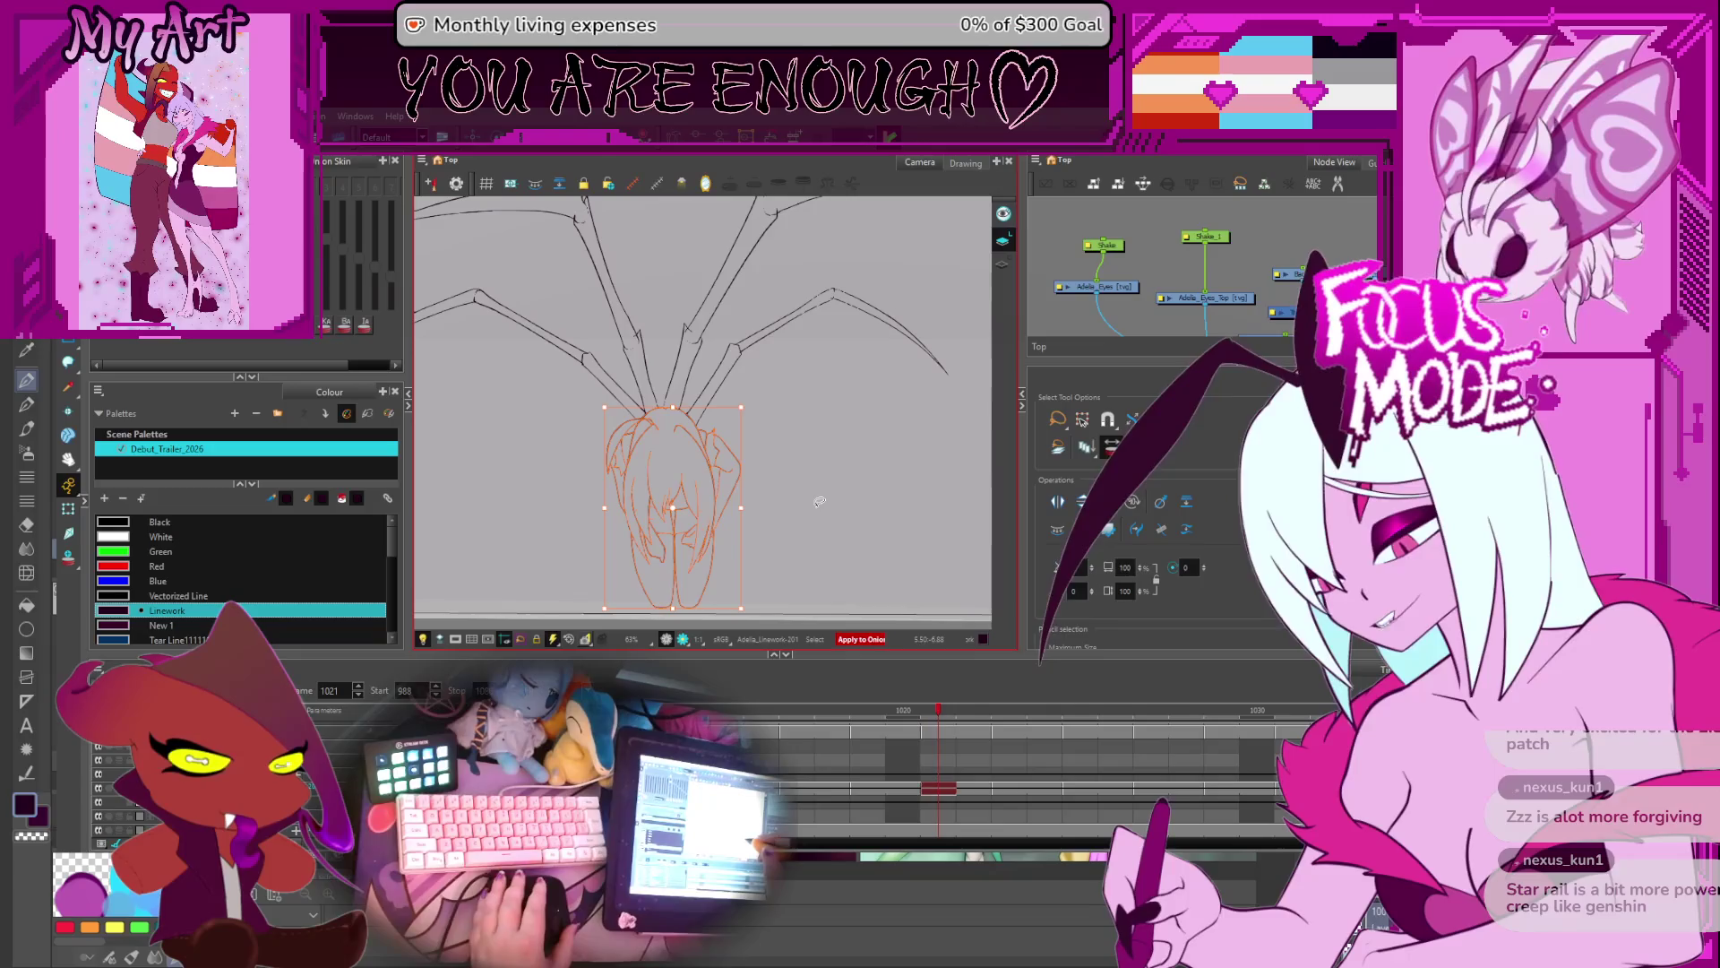
- Flip back and forth between frames 1020 and 1021 to compare the drawings
key("comma")
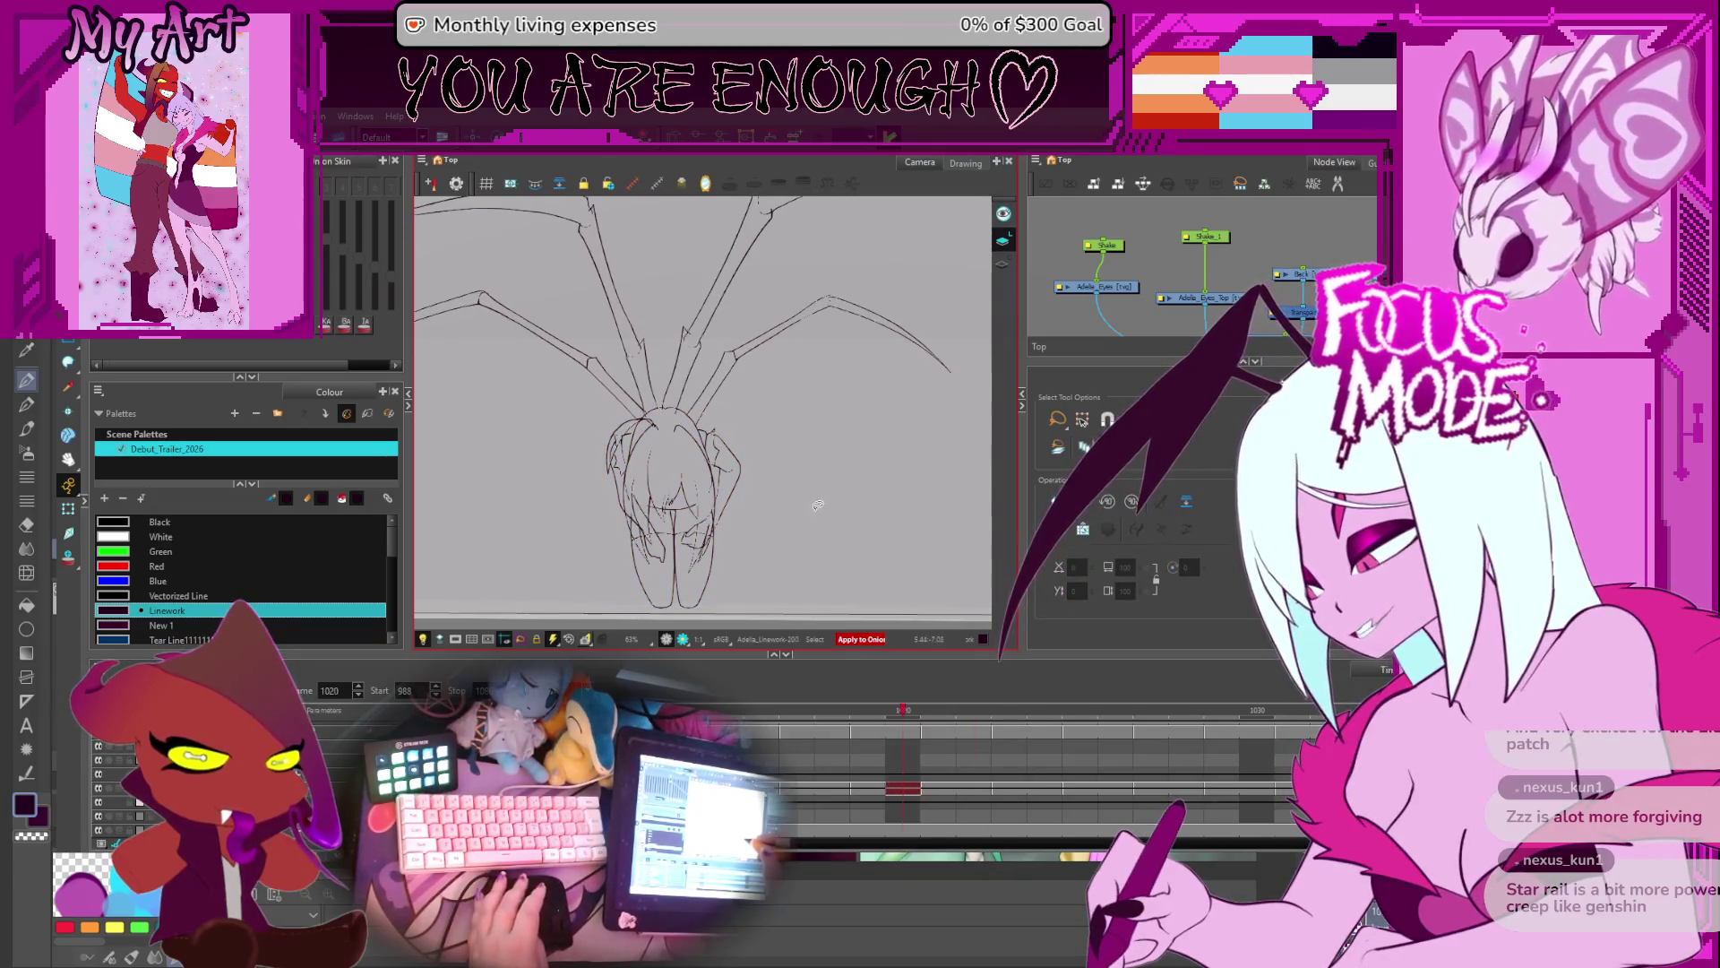
key("period")
key("comma")
key("period")
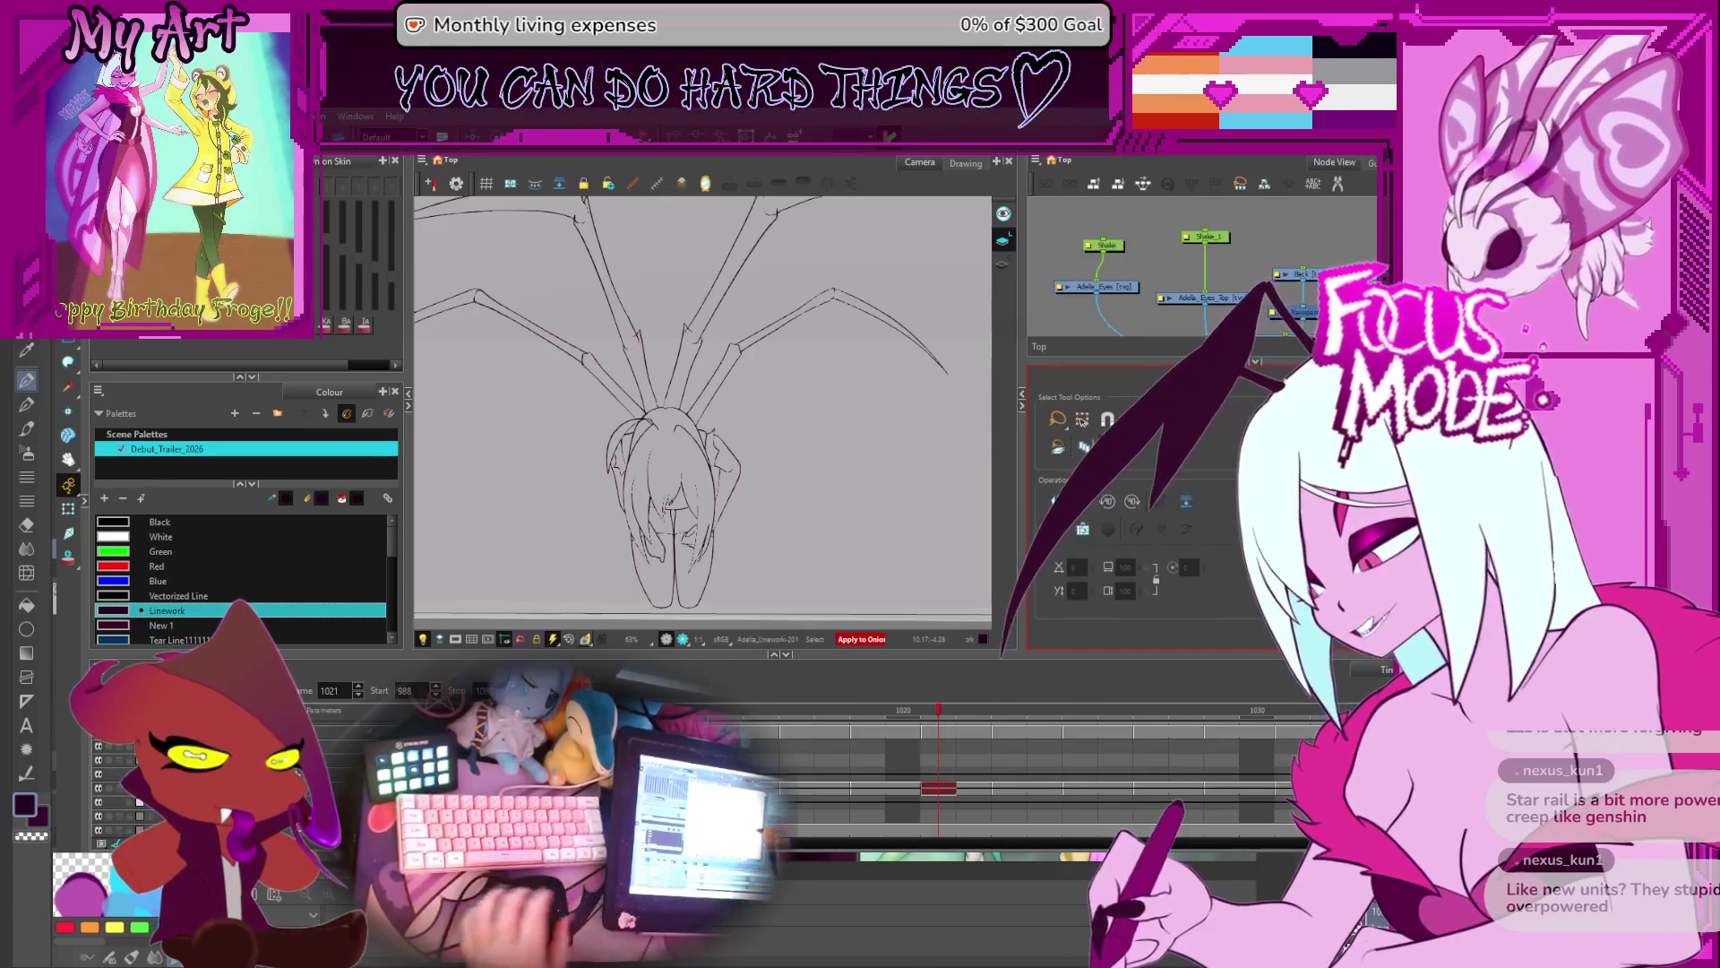
- Go to frame 1023 and back to 1021, rotate and recentre the view, and enable Onion Skin
key("period")
key("period")
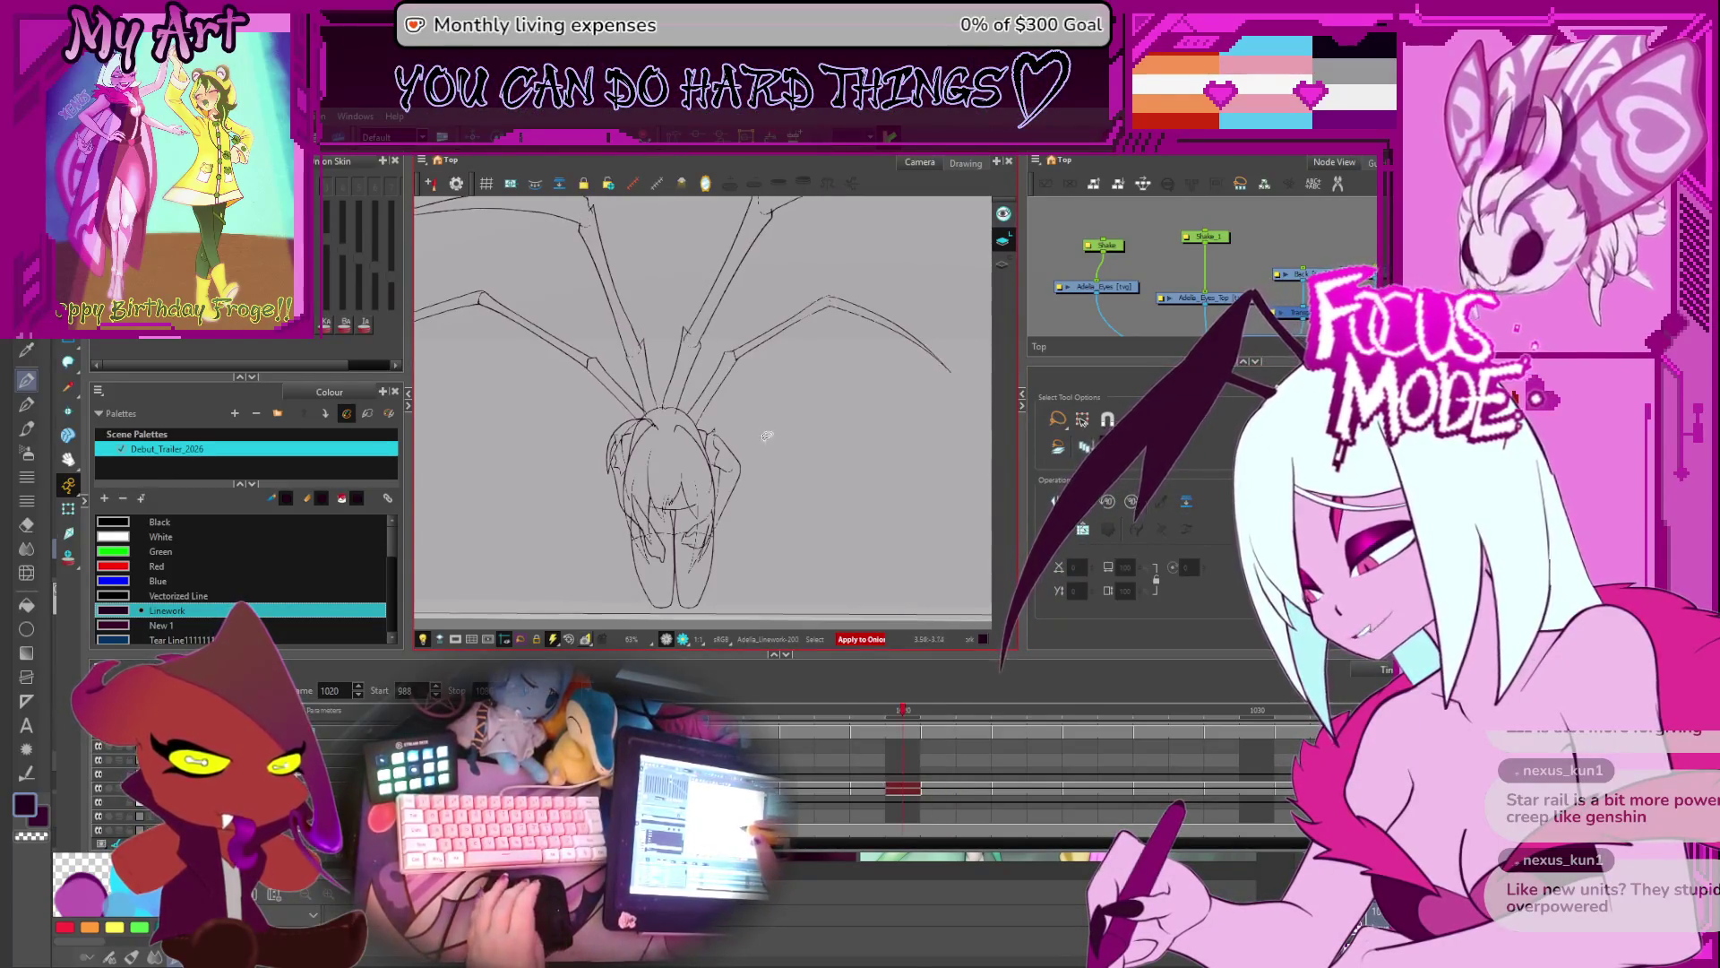
key("2")
key("2")
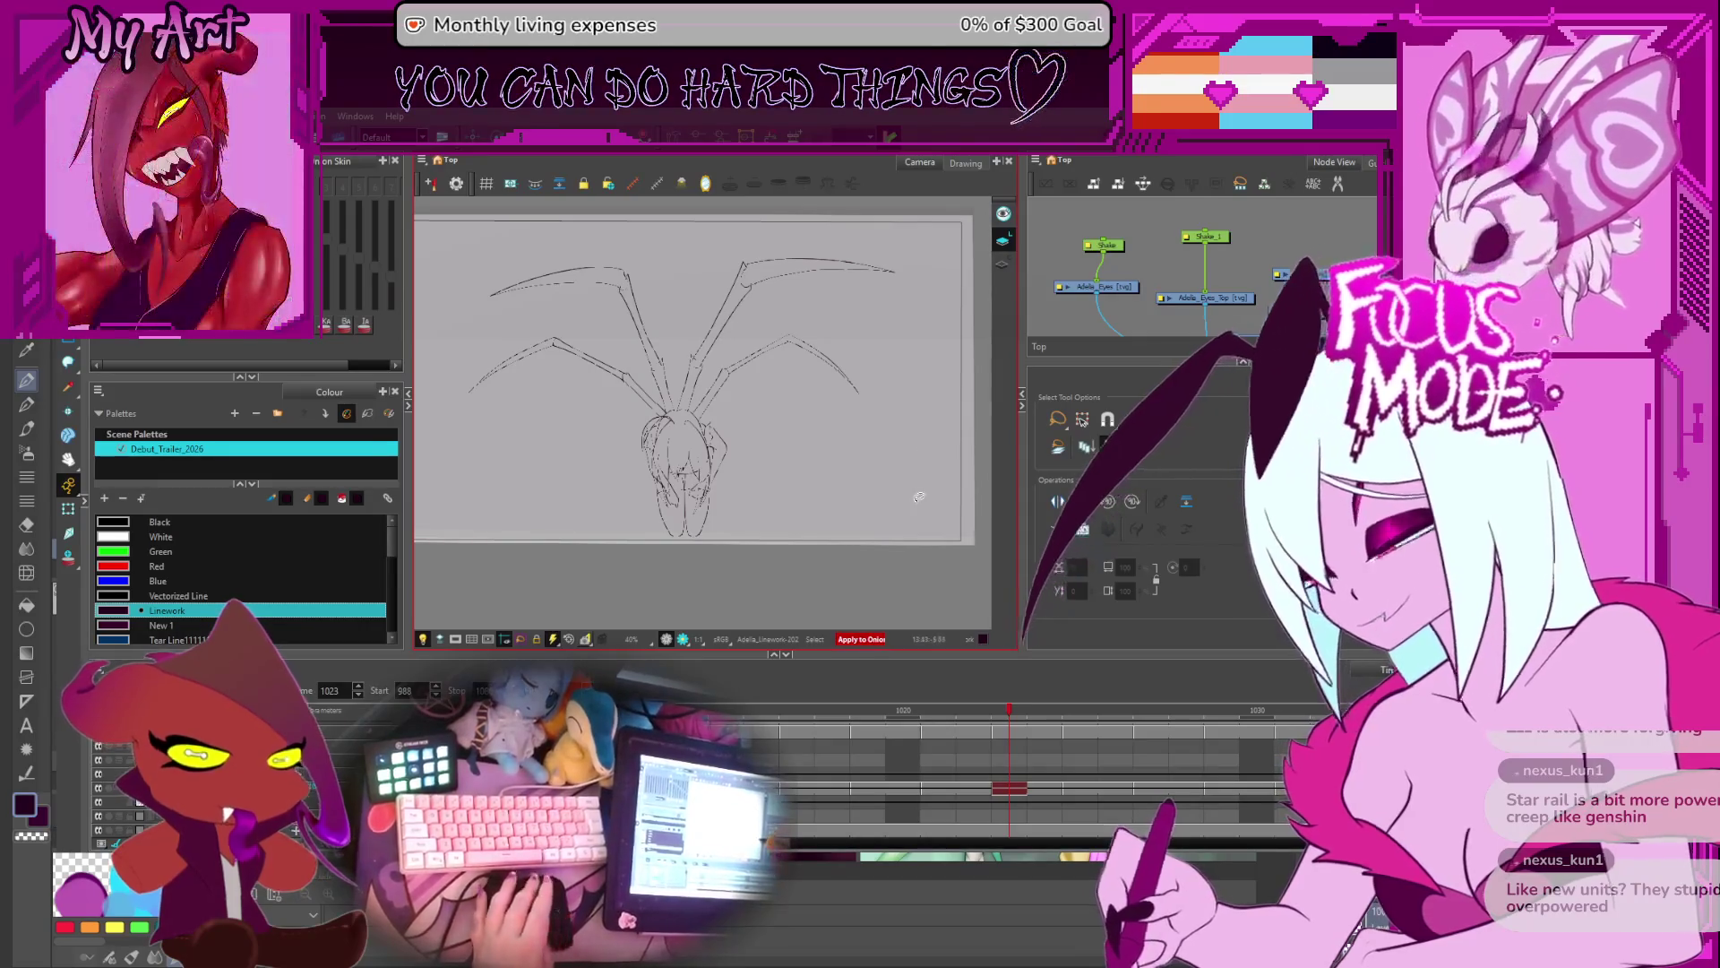
key("comma")
key("comma")
left_click_drag(839, 465, 874, 491)
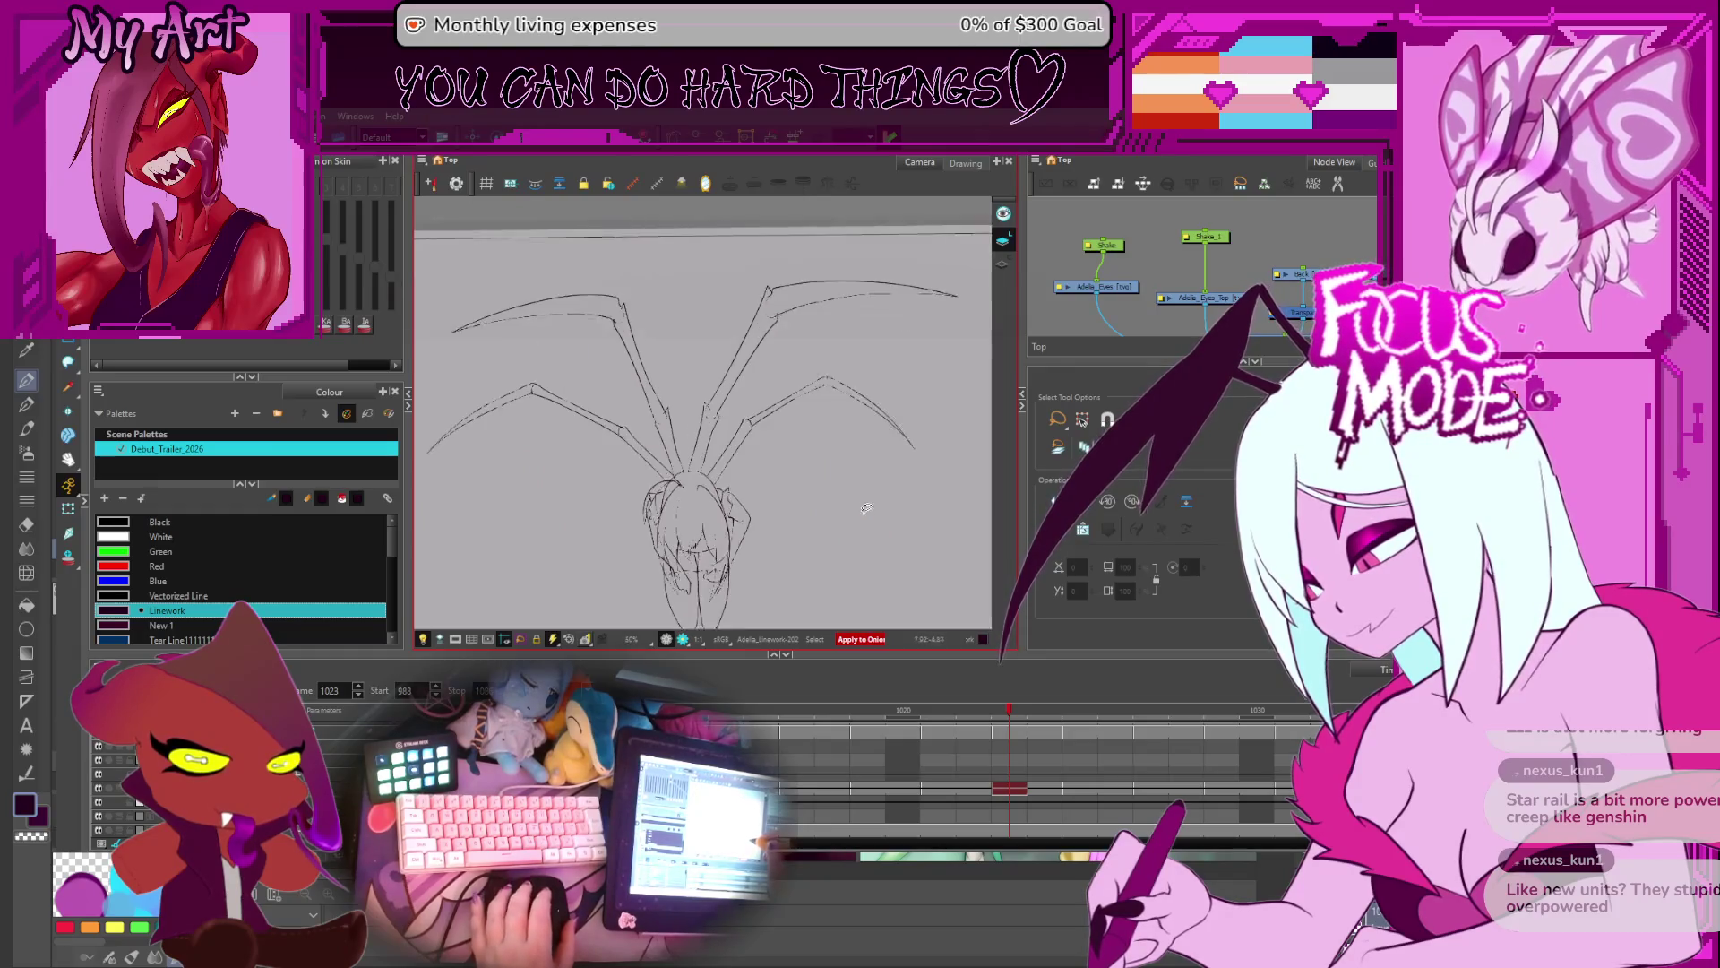
scroll(860, 500, "up", 2)
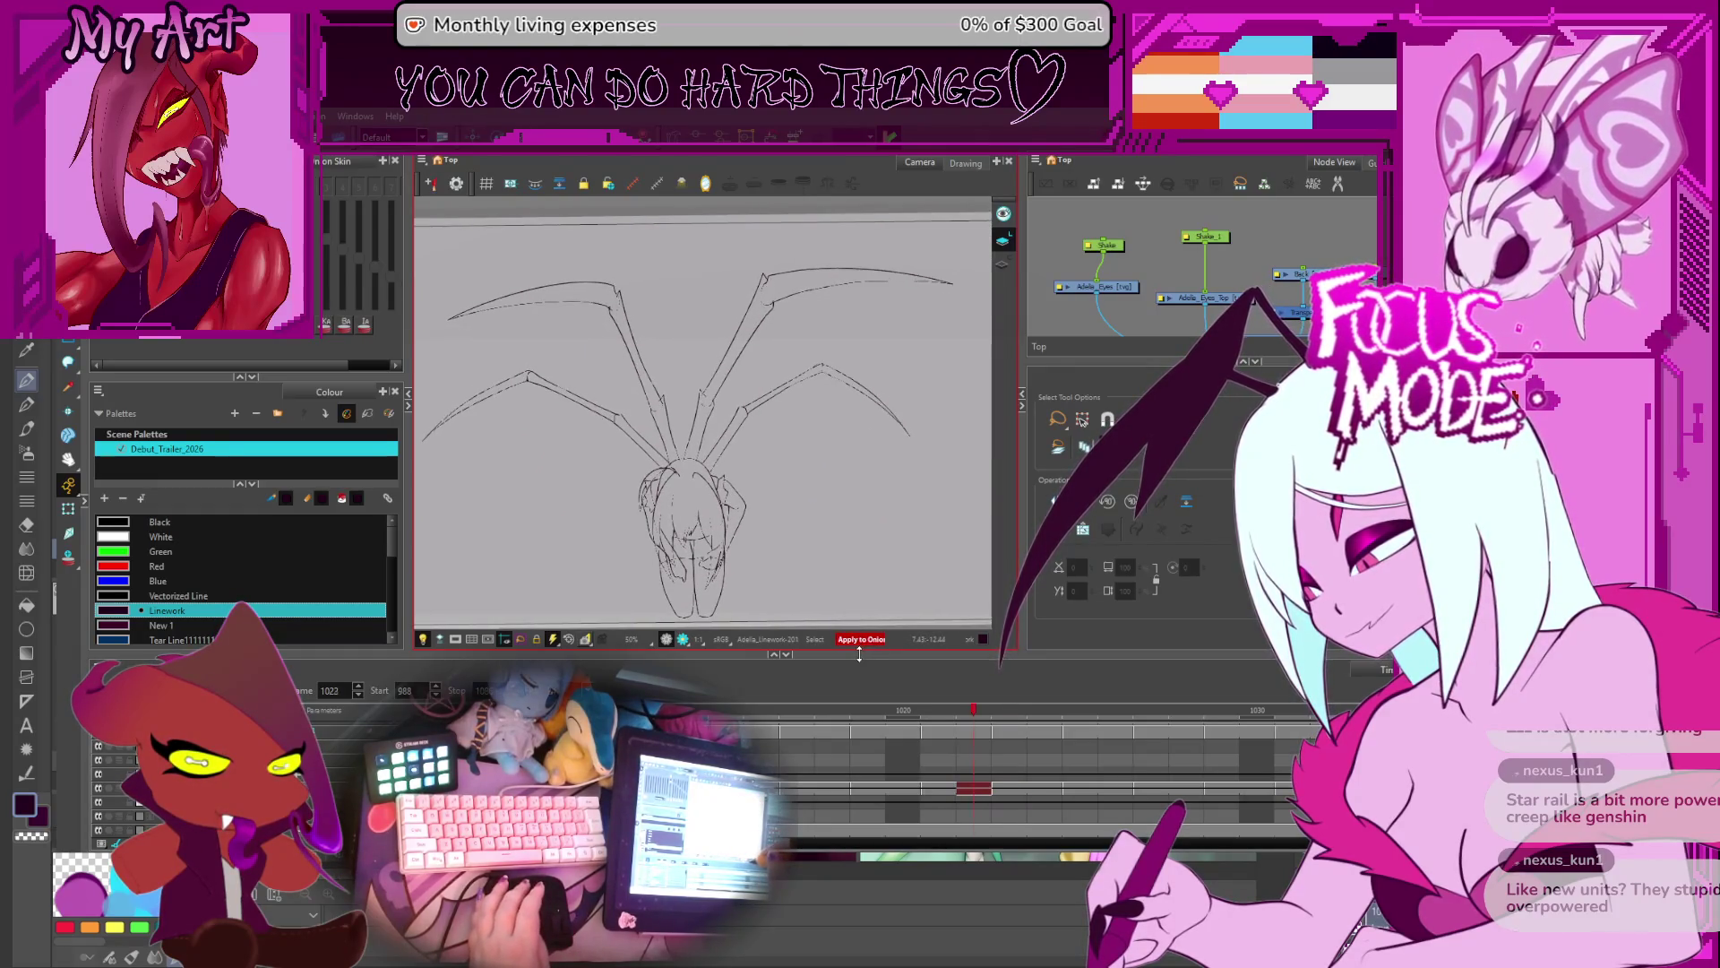
left_click_drag(773, 536, 763, 520)
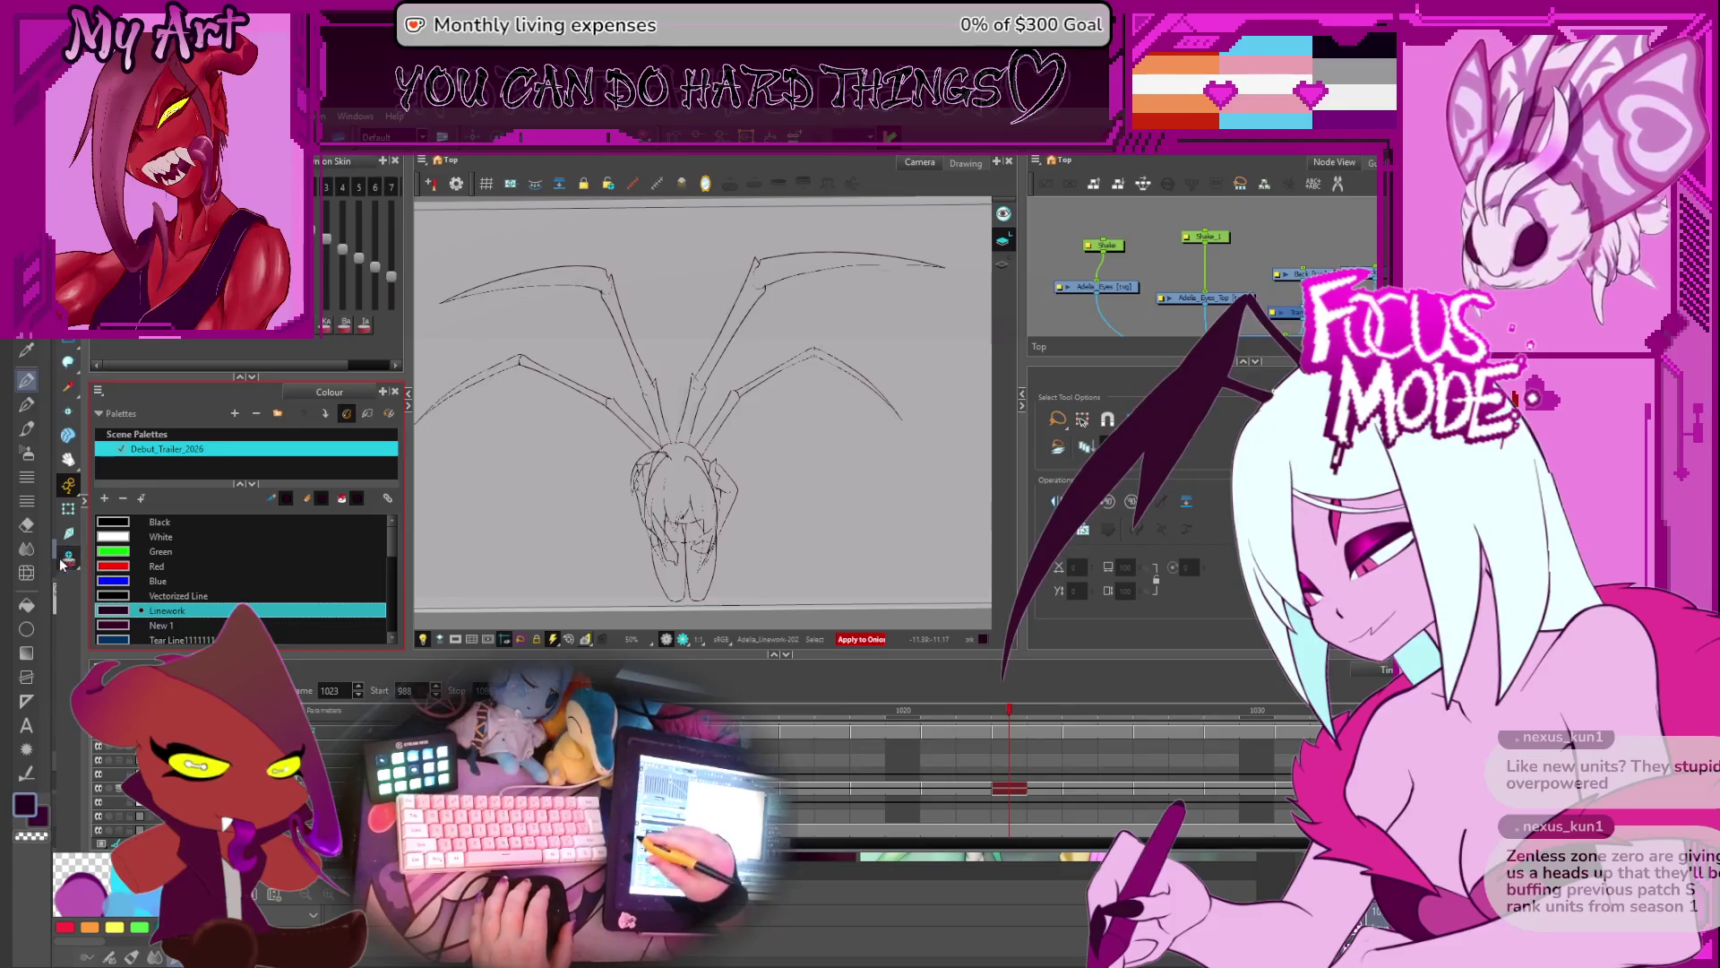
key("alt+o")
scroll(701, 523, "up", 2)
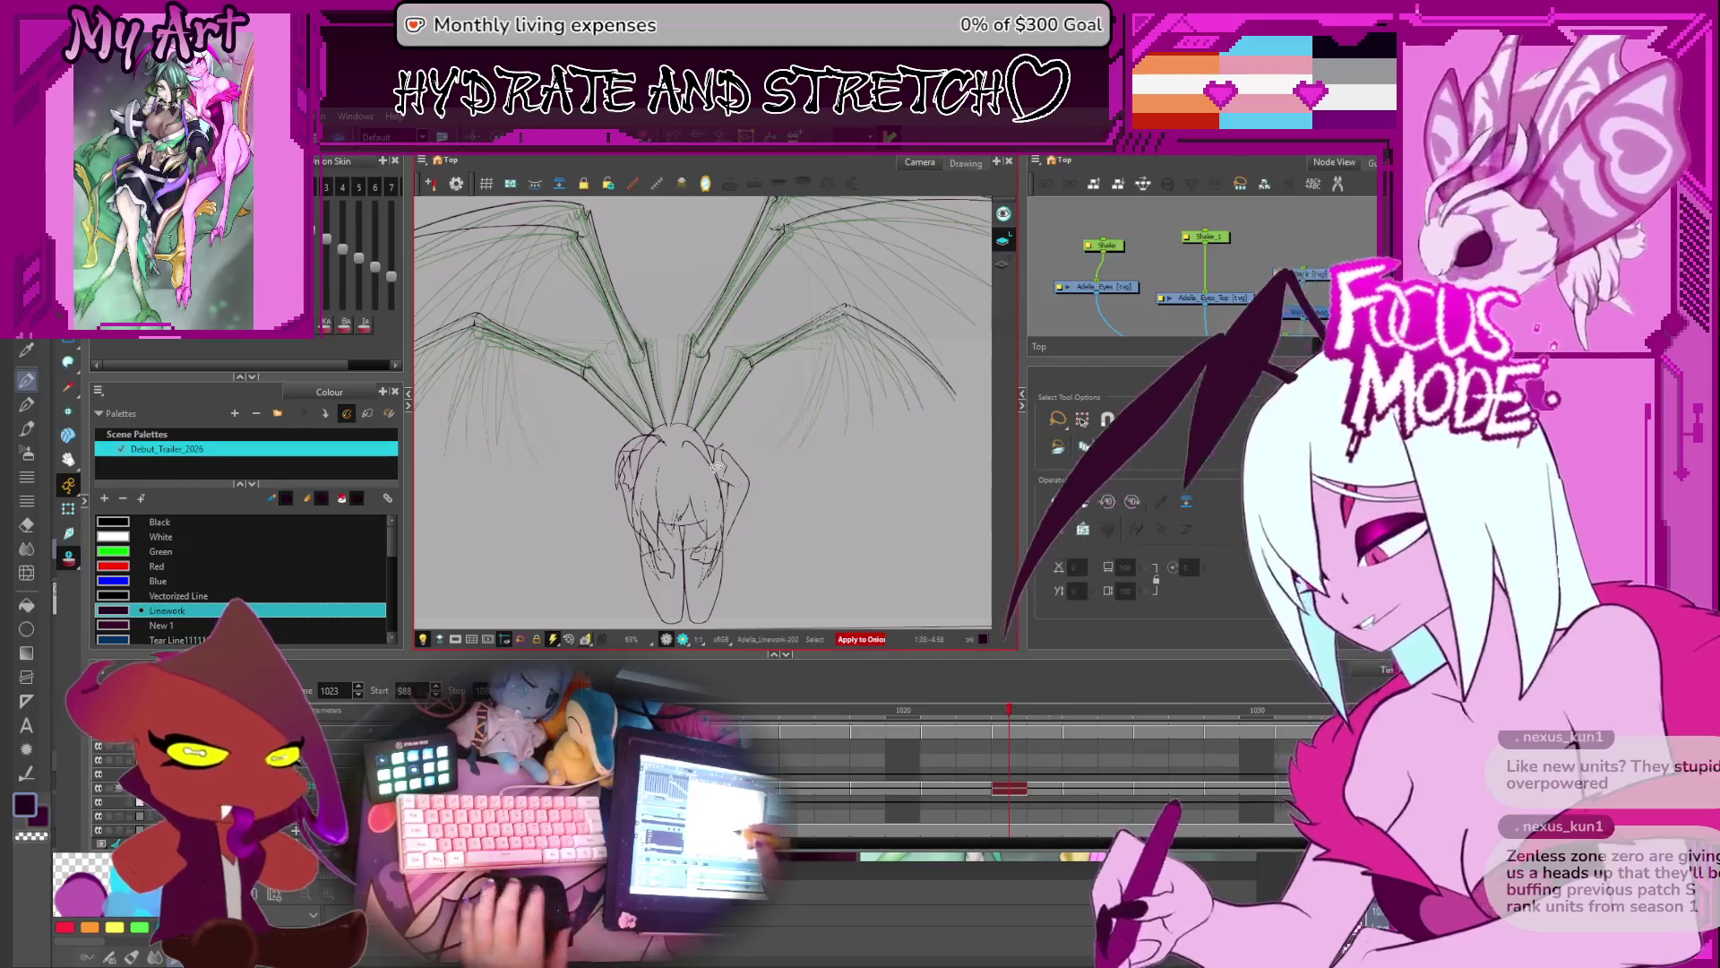
- Select and delete the figure's body strokes, then undo to restore them
mouse_move(763, 507)
left_mouse_down()
mouse_move(757, 489)
mouse_move(618, 475)
mouse_move(721, 605)
mouse_move(748, 529)
left_mouse_up()
scroll(739, 502, "up", 3)
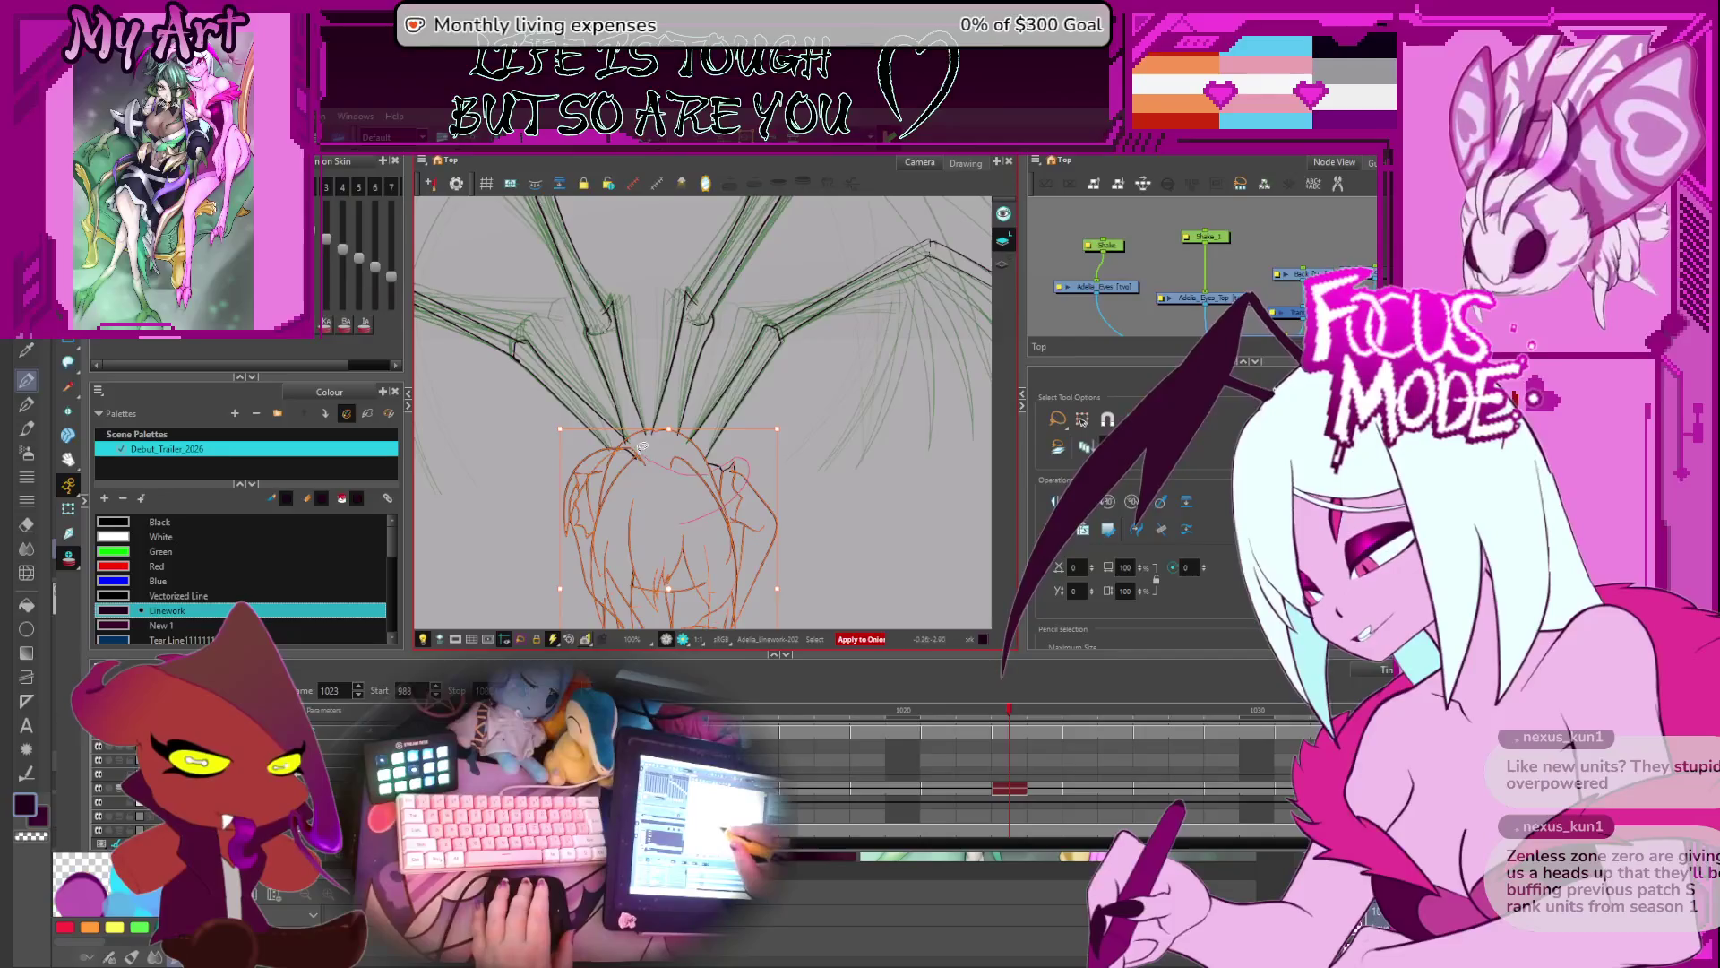
scroll(654, 493, "down", 1)
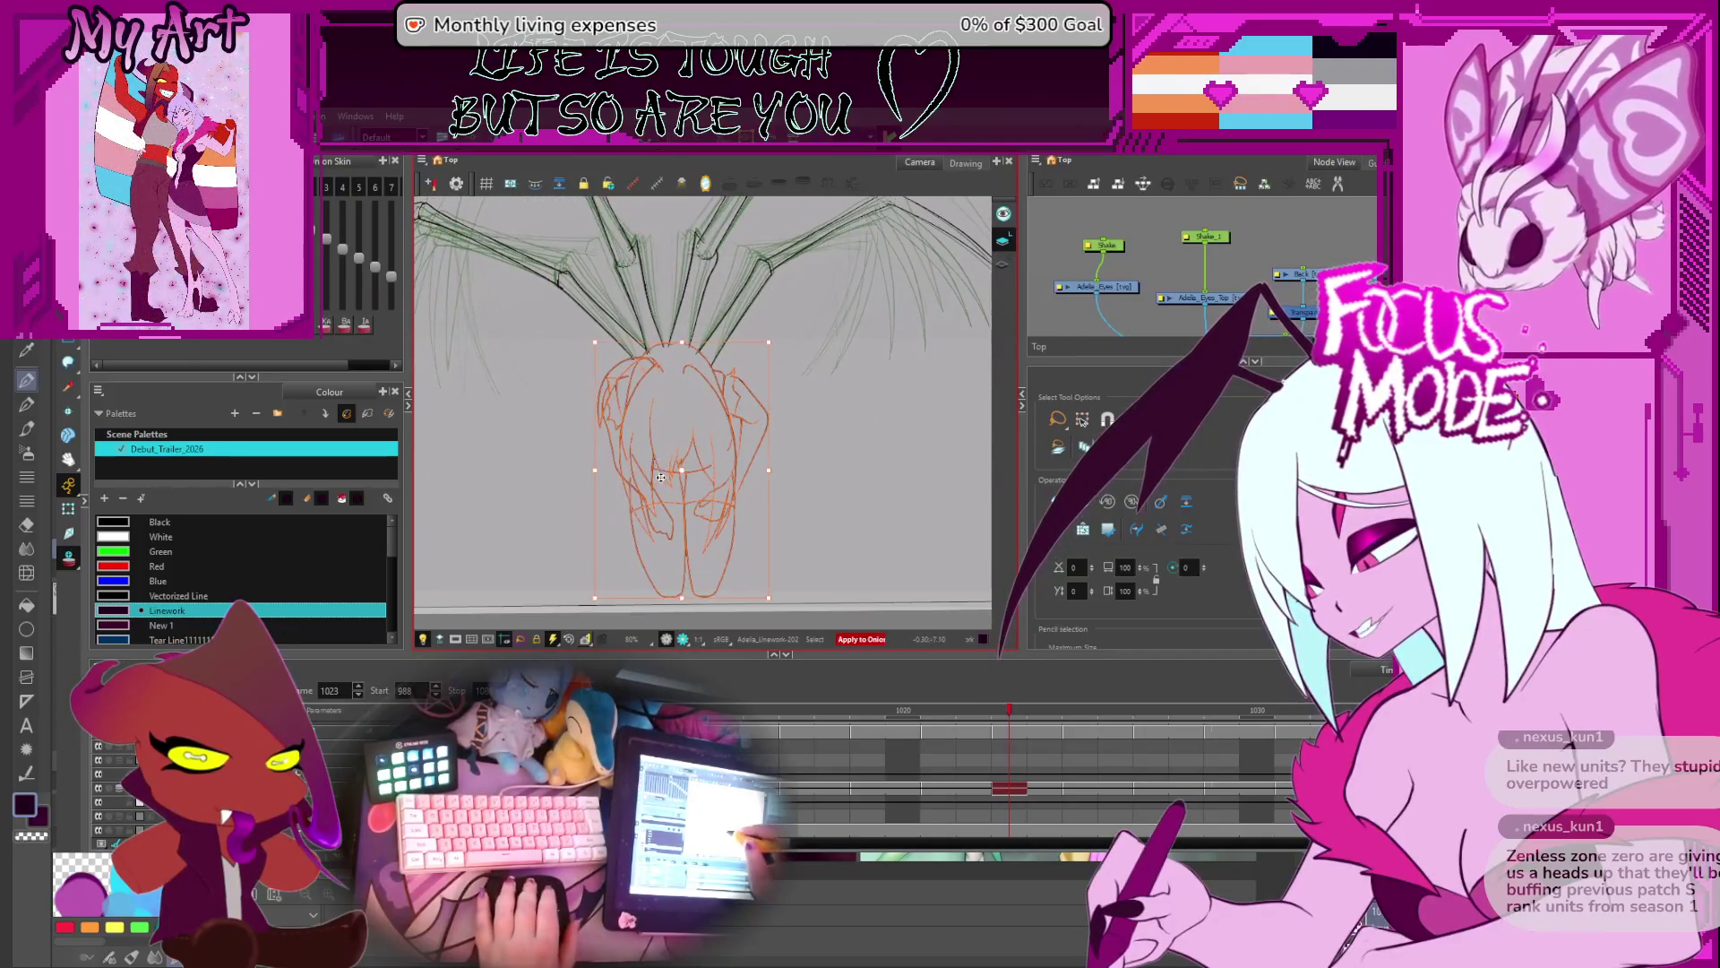
key("Delete")
key("ctrl+z")
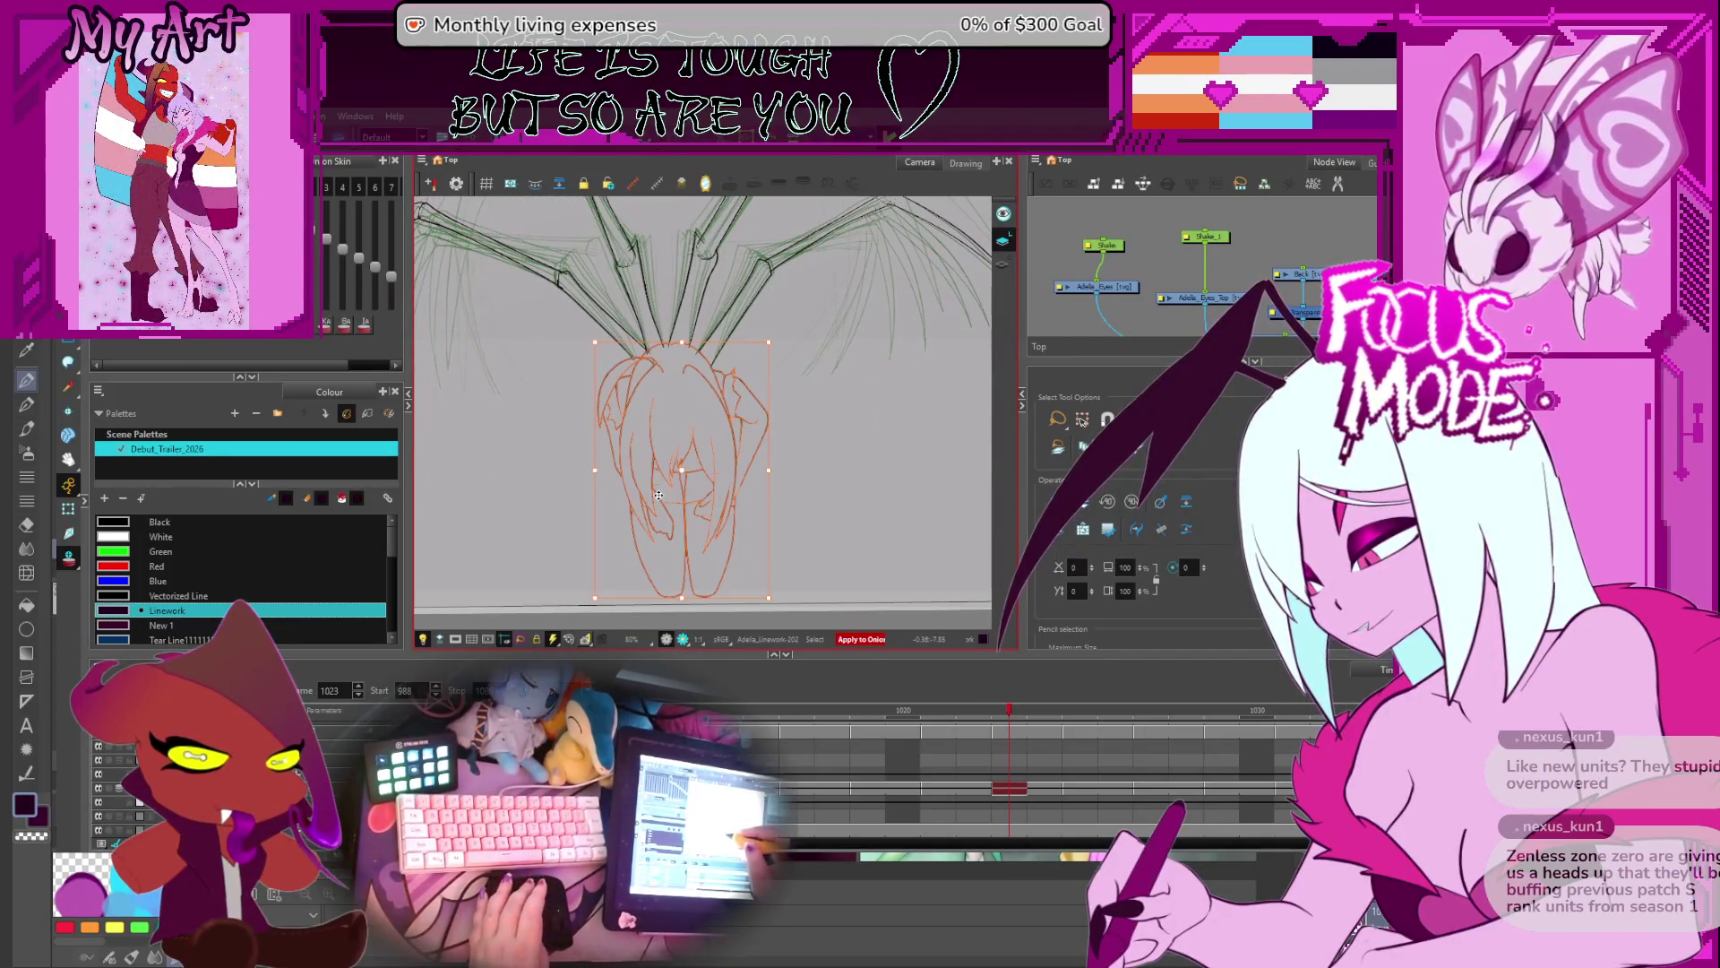
- Step ahead to frame 1040, delete the whole figure sketch, then undo and deselect
key("period")
key("period")
key("period")
key("period")
key("period")
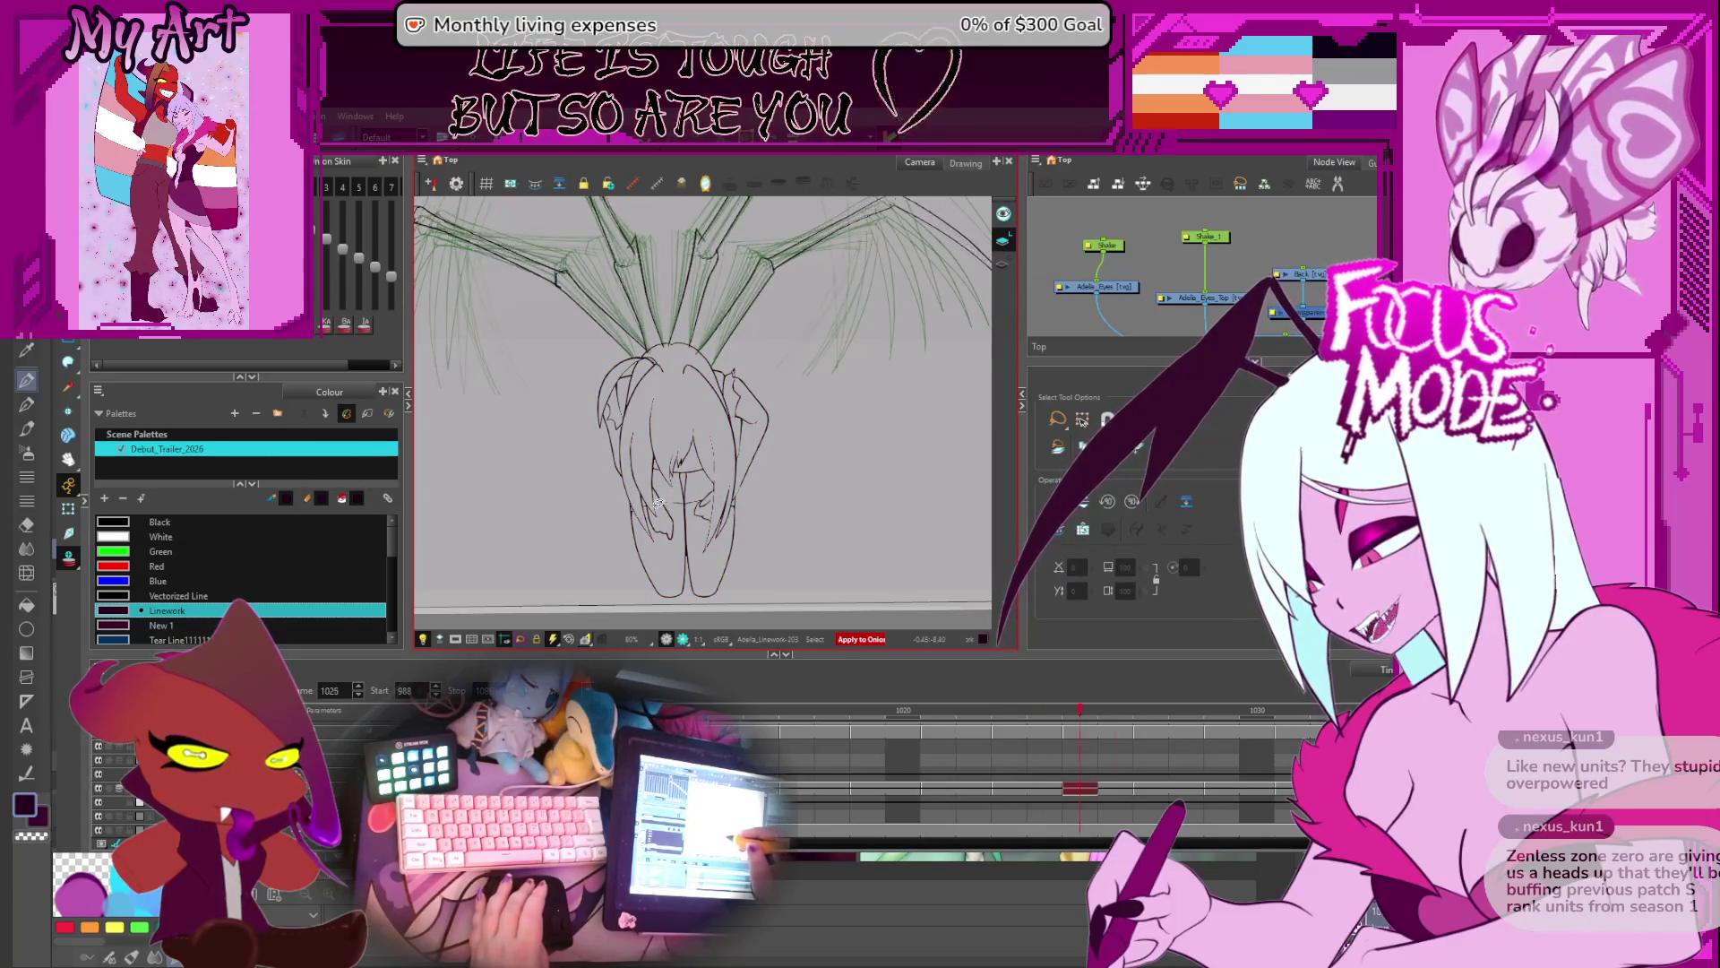
key("period")
key("period")
key("period")
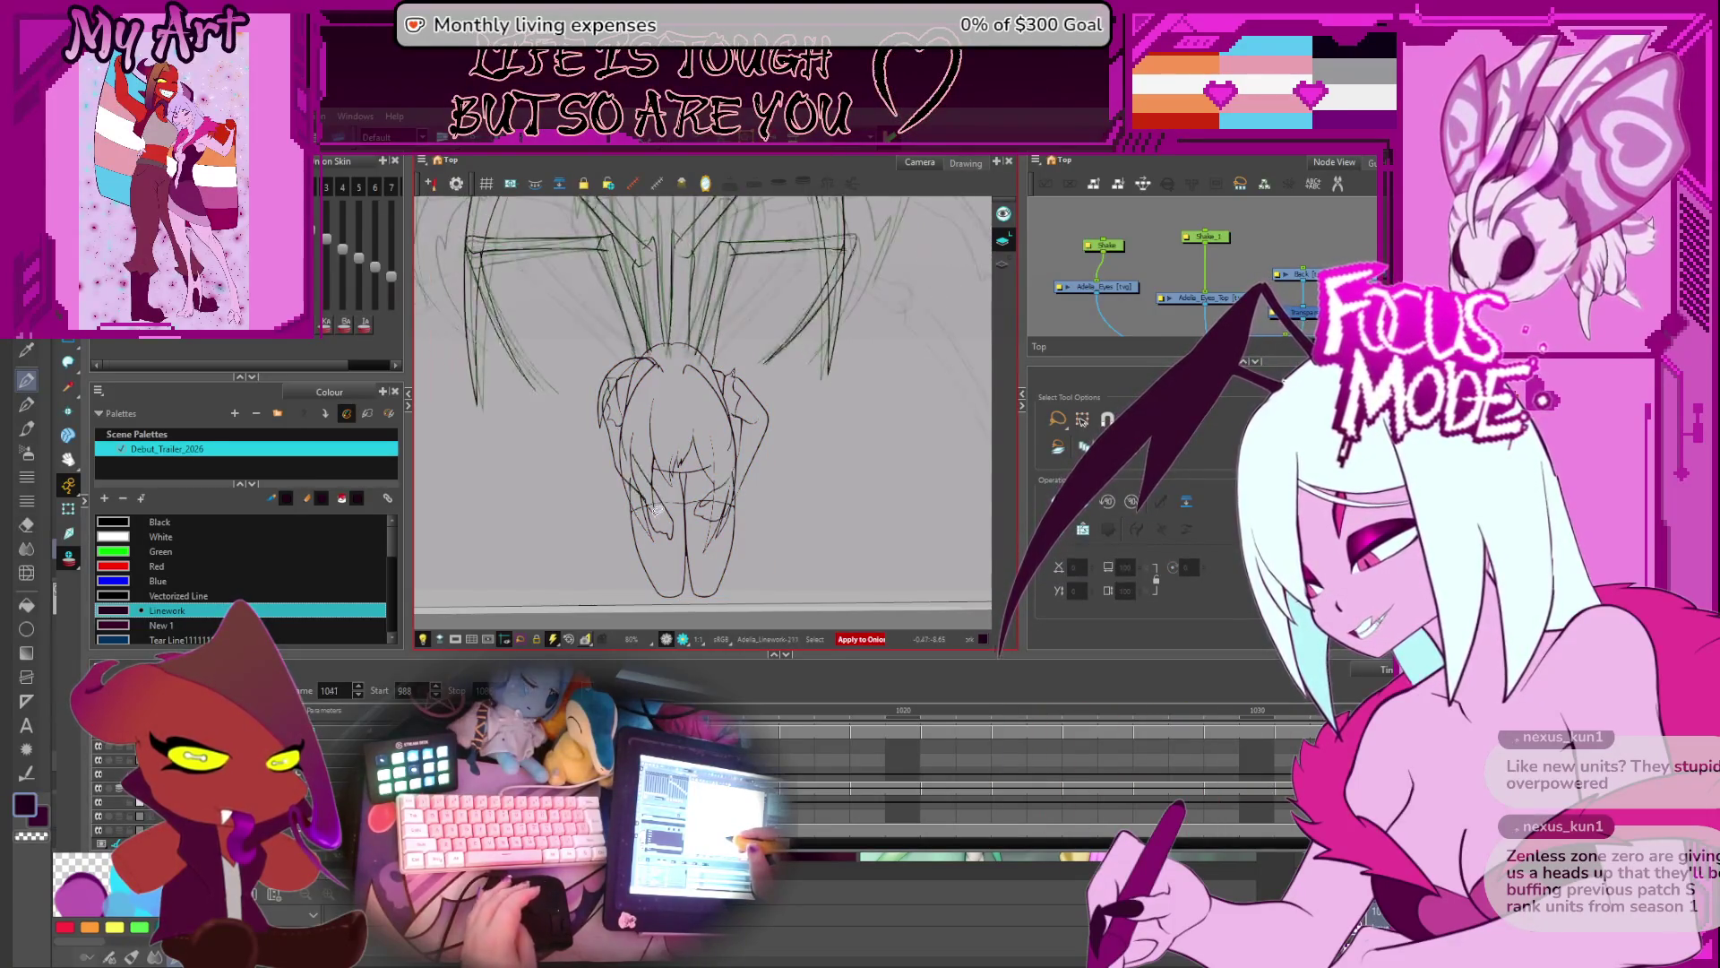
key("comma")
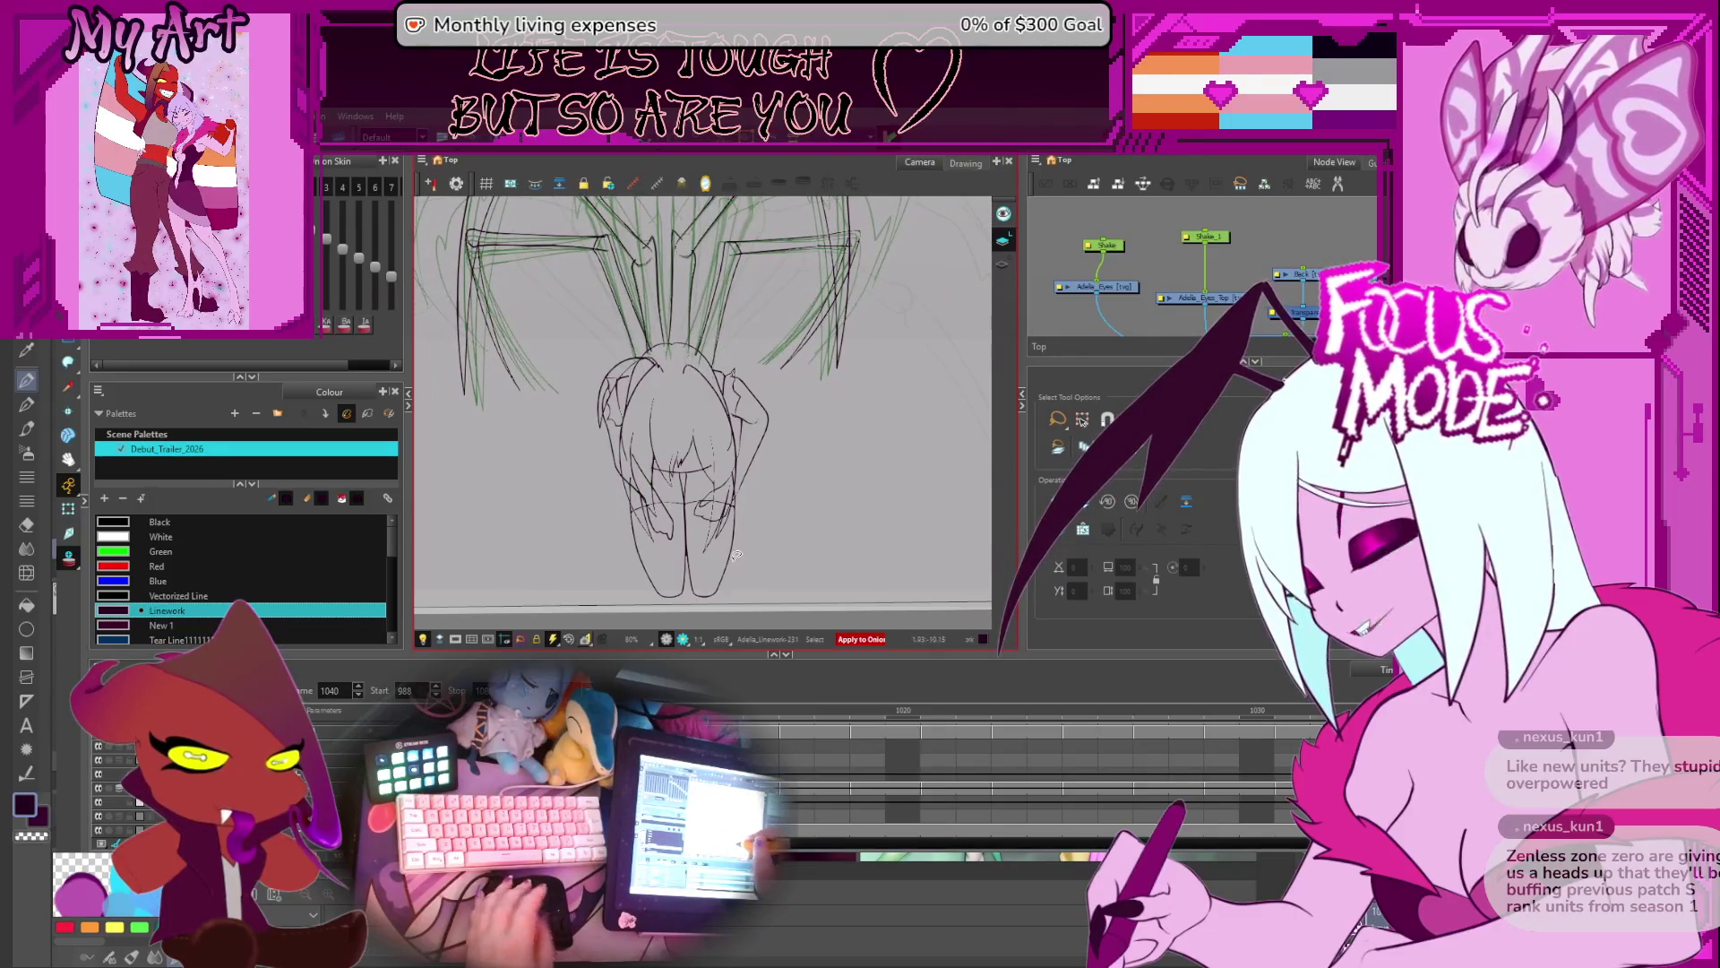
key("ctrl+a")
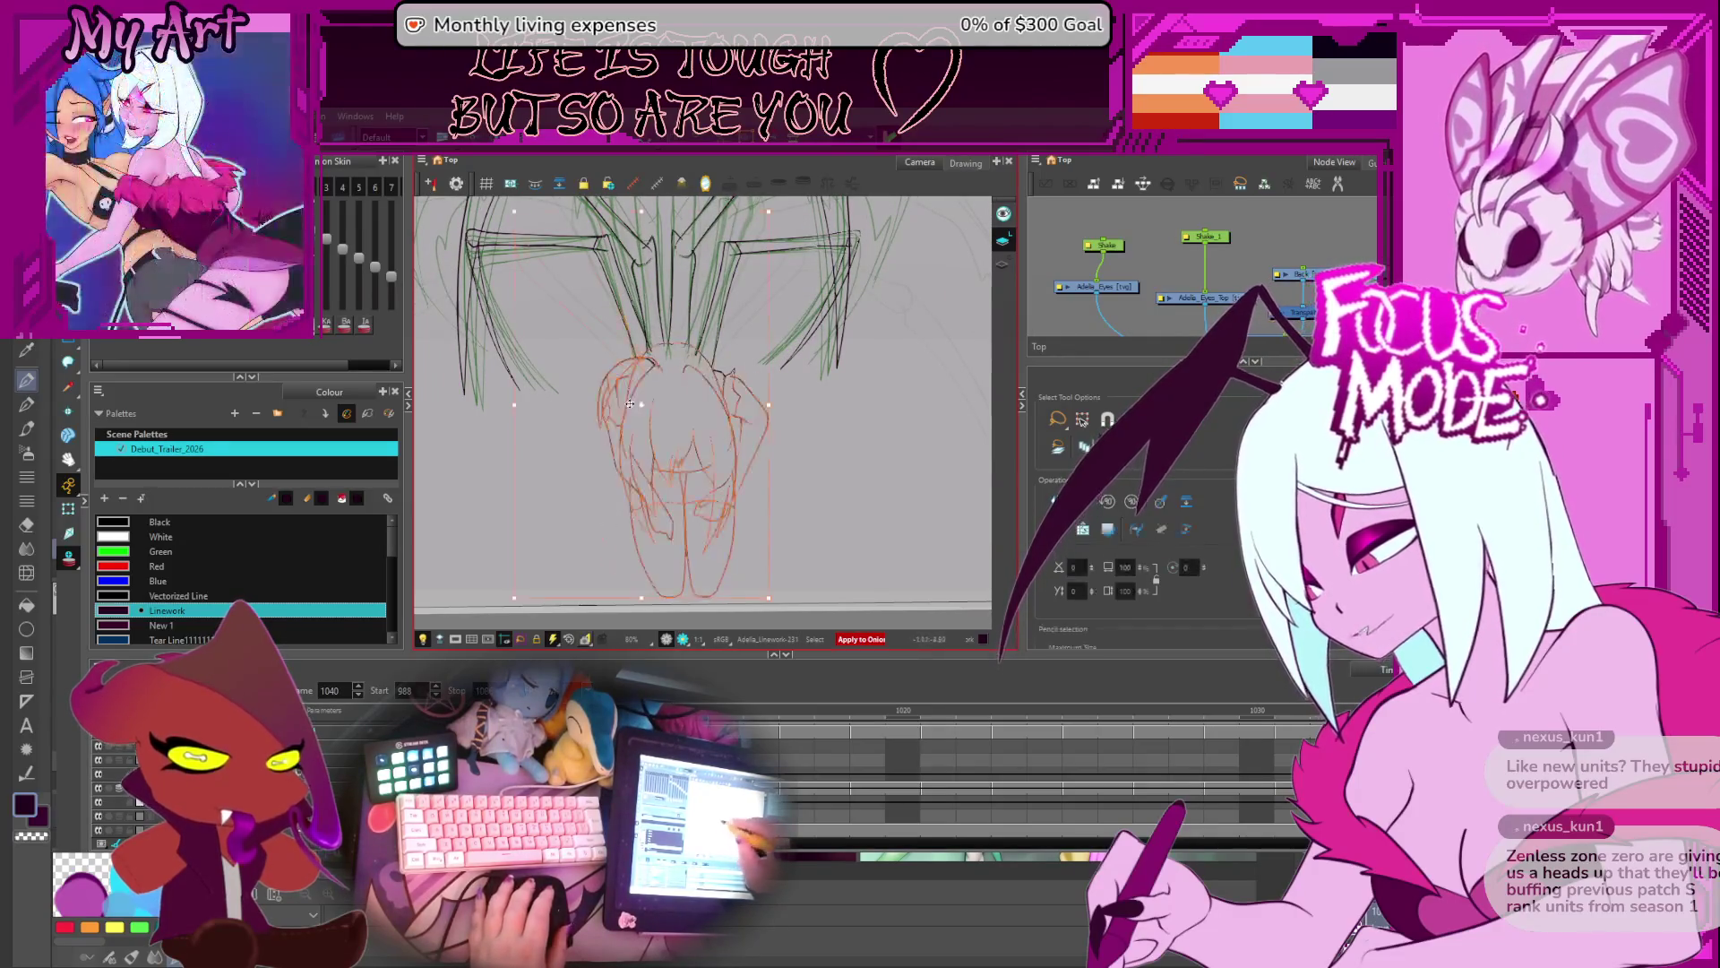
key("Delete")
key("ctrl+z")
key("Escape")
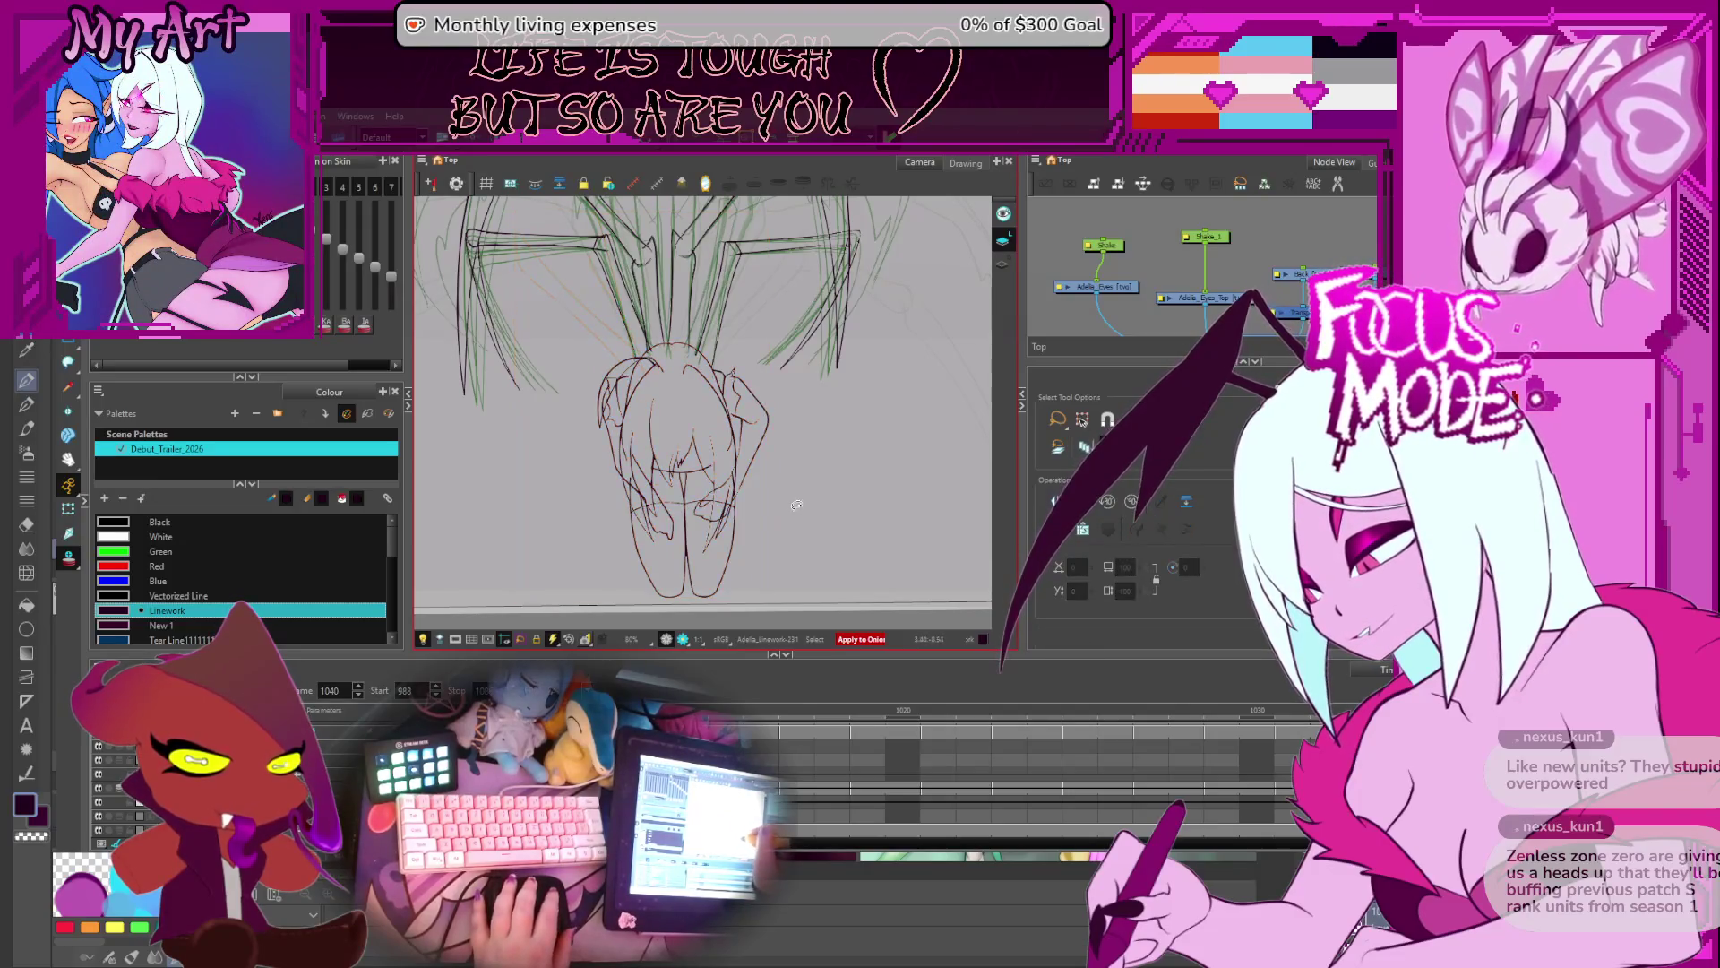
- Delete and restore the sketch again, then lasso and delete the figure's strokes on frame 1061
key("ctrl+a")
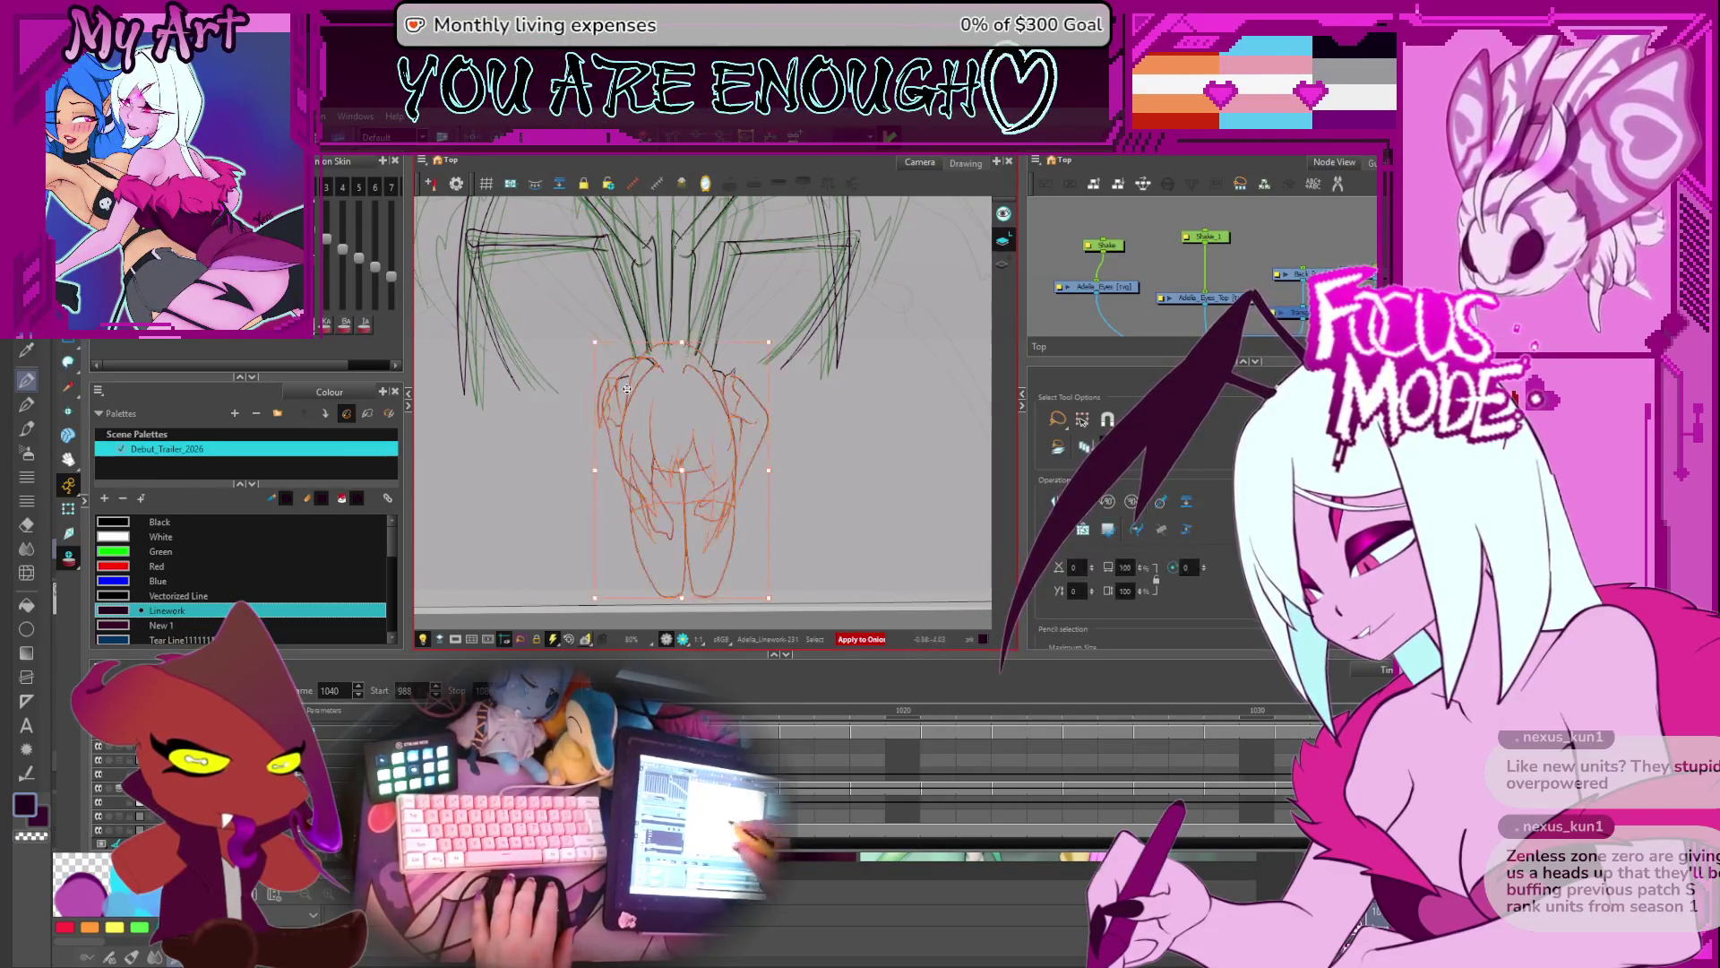
key("Delete")
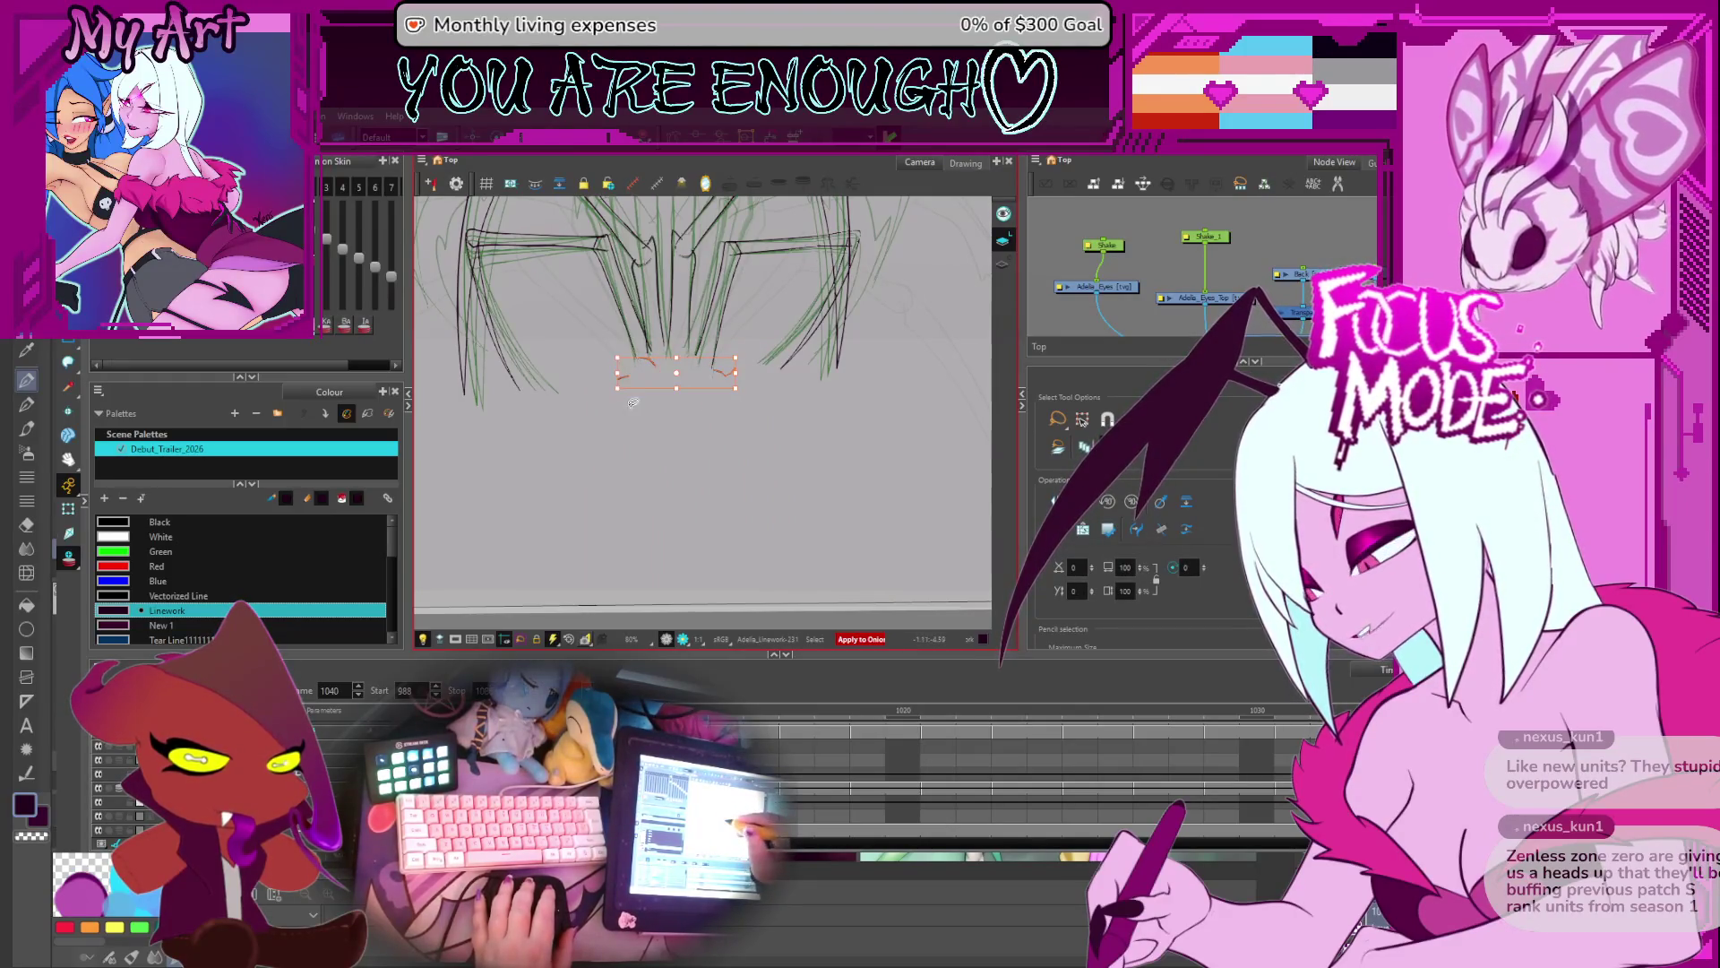
key("ctrl+z")
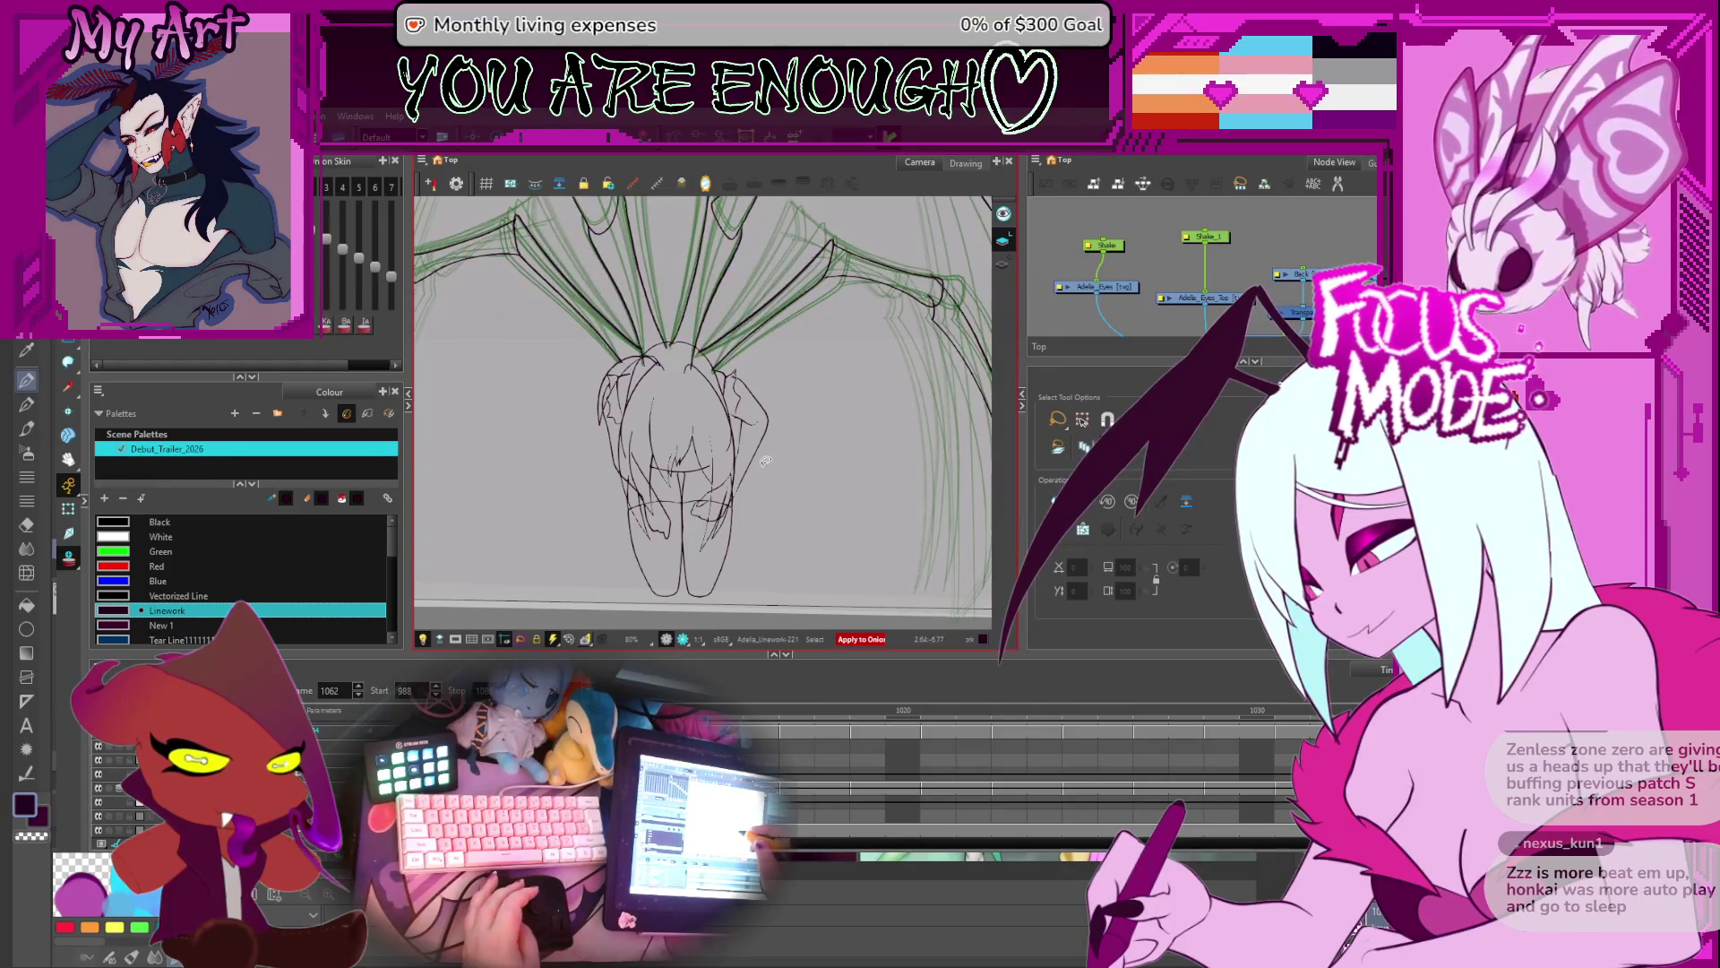
key("comma")
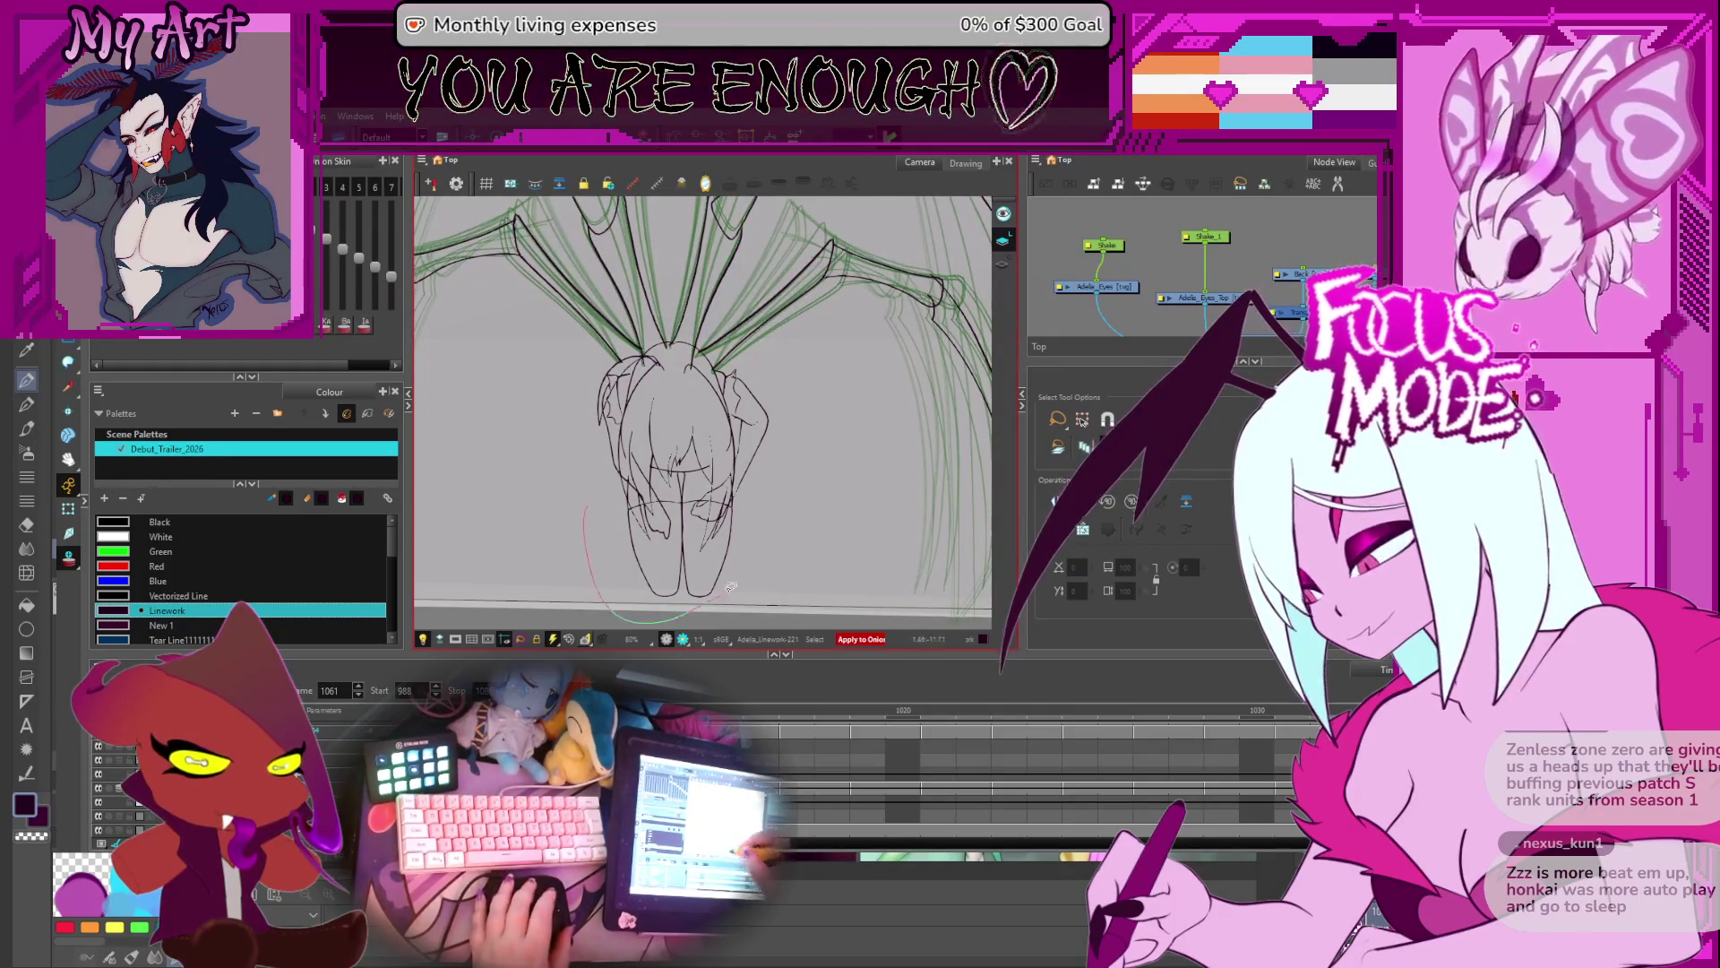
mouse_move(777, 377)
left_mouse_down()
mouse_move(681, 333)
mouse_move(616, 441)
left_mouse_up()
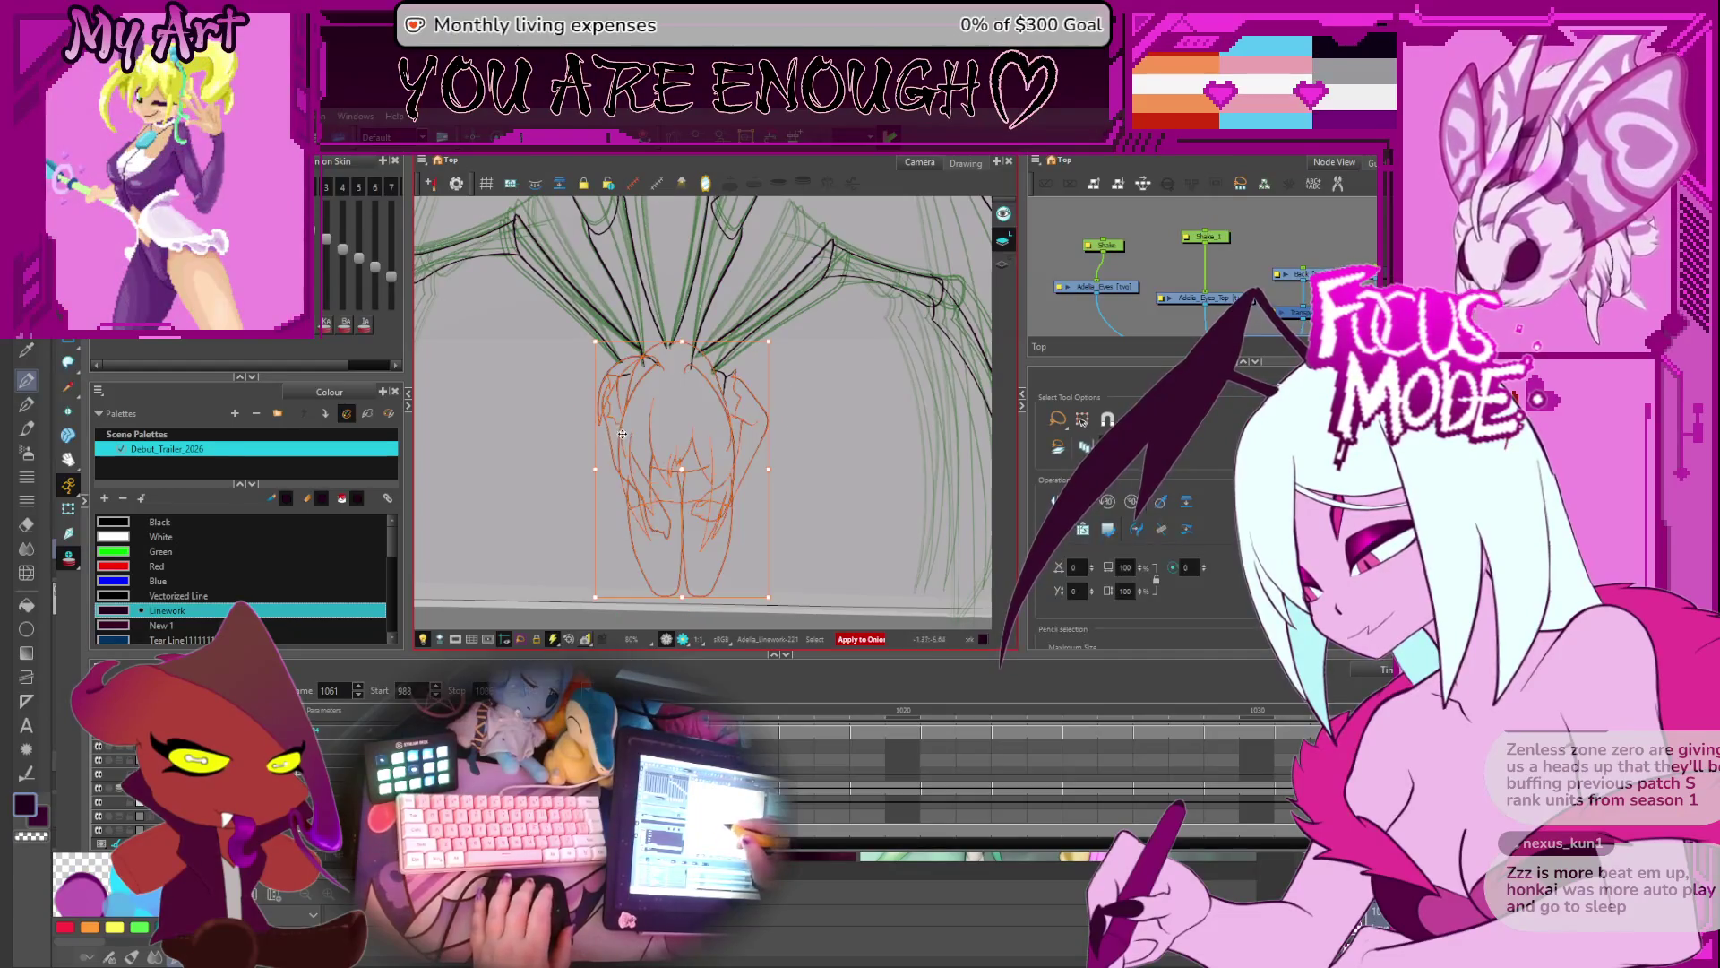
key("Delete")
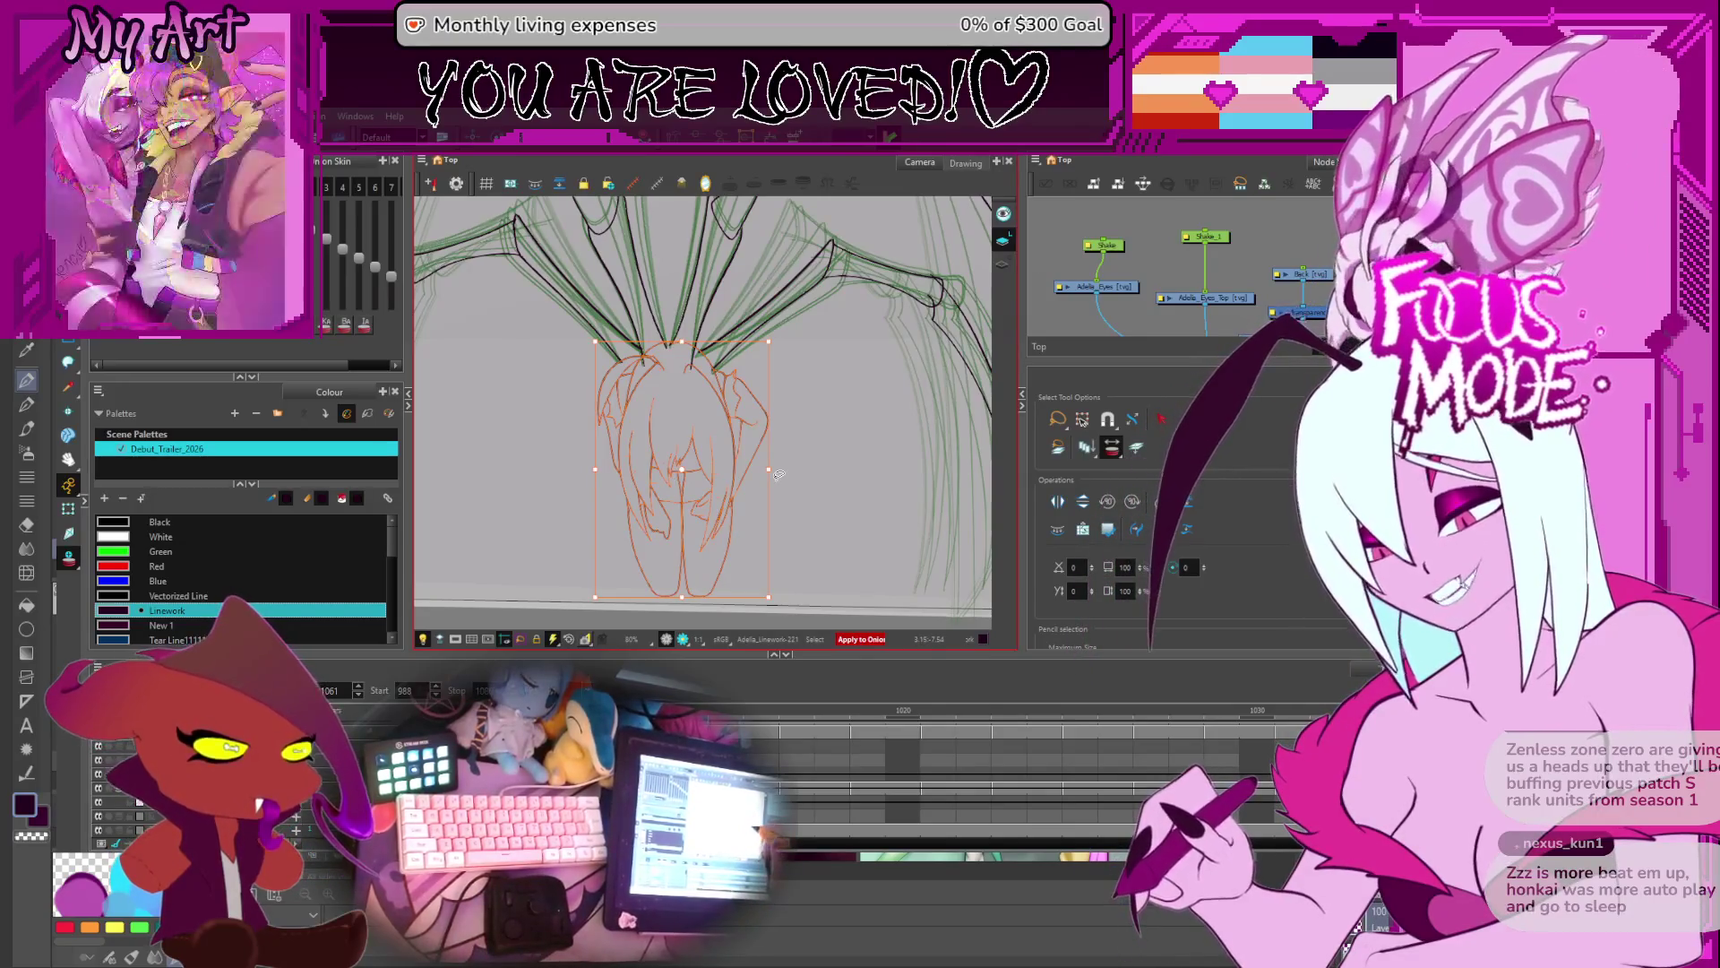
- Flip through frames between 1053 and 1066 to find the limbs-only frame
key("period")
key("period")
key("period")
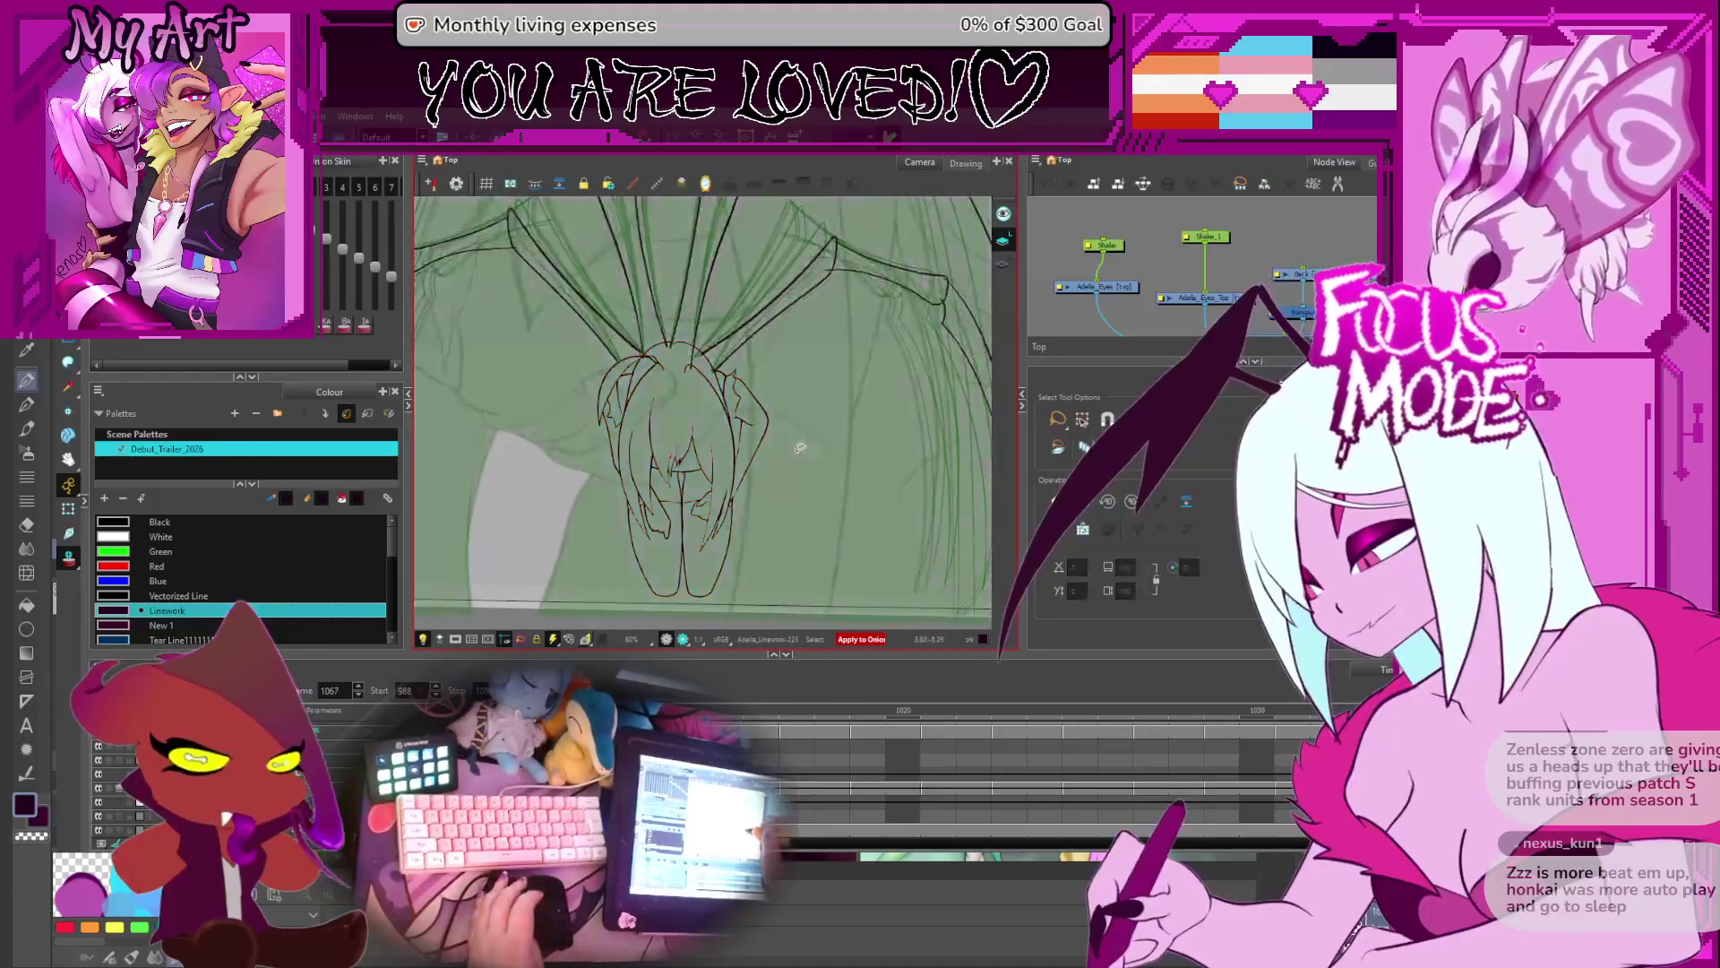
key("comma")
key("comma")
key("comma")
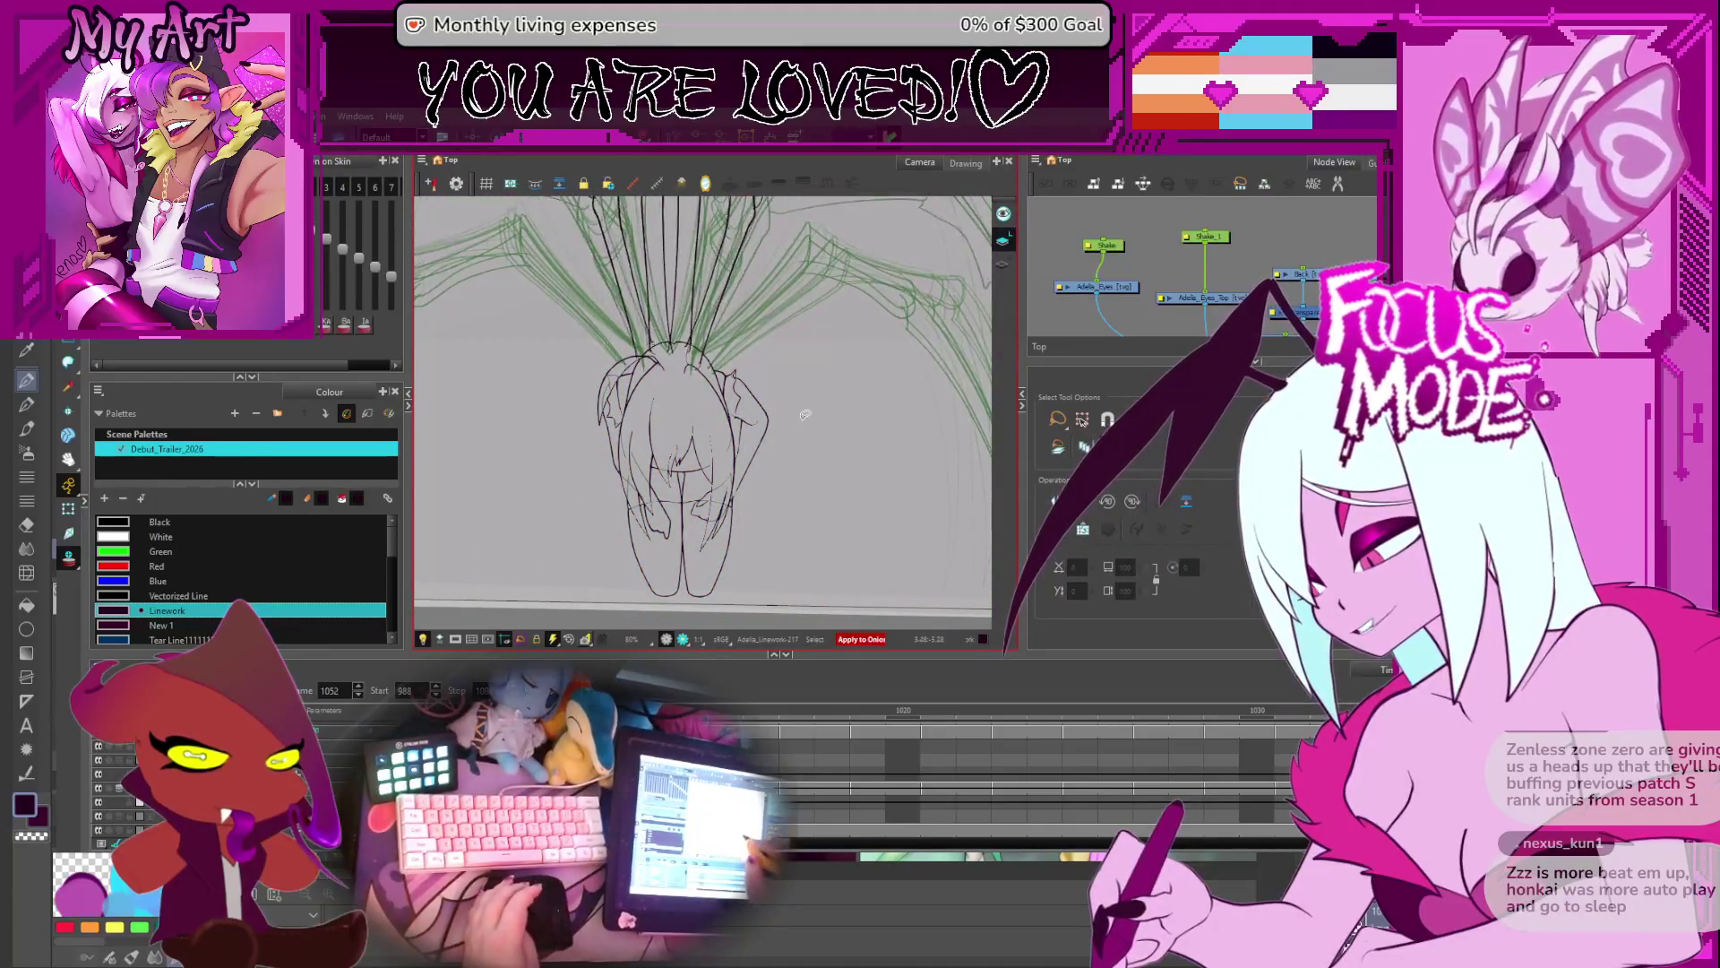
key("period")
key("period")
key("period")
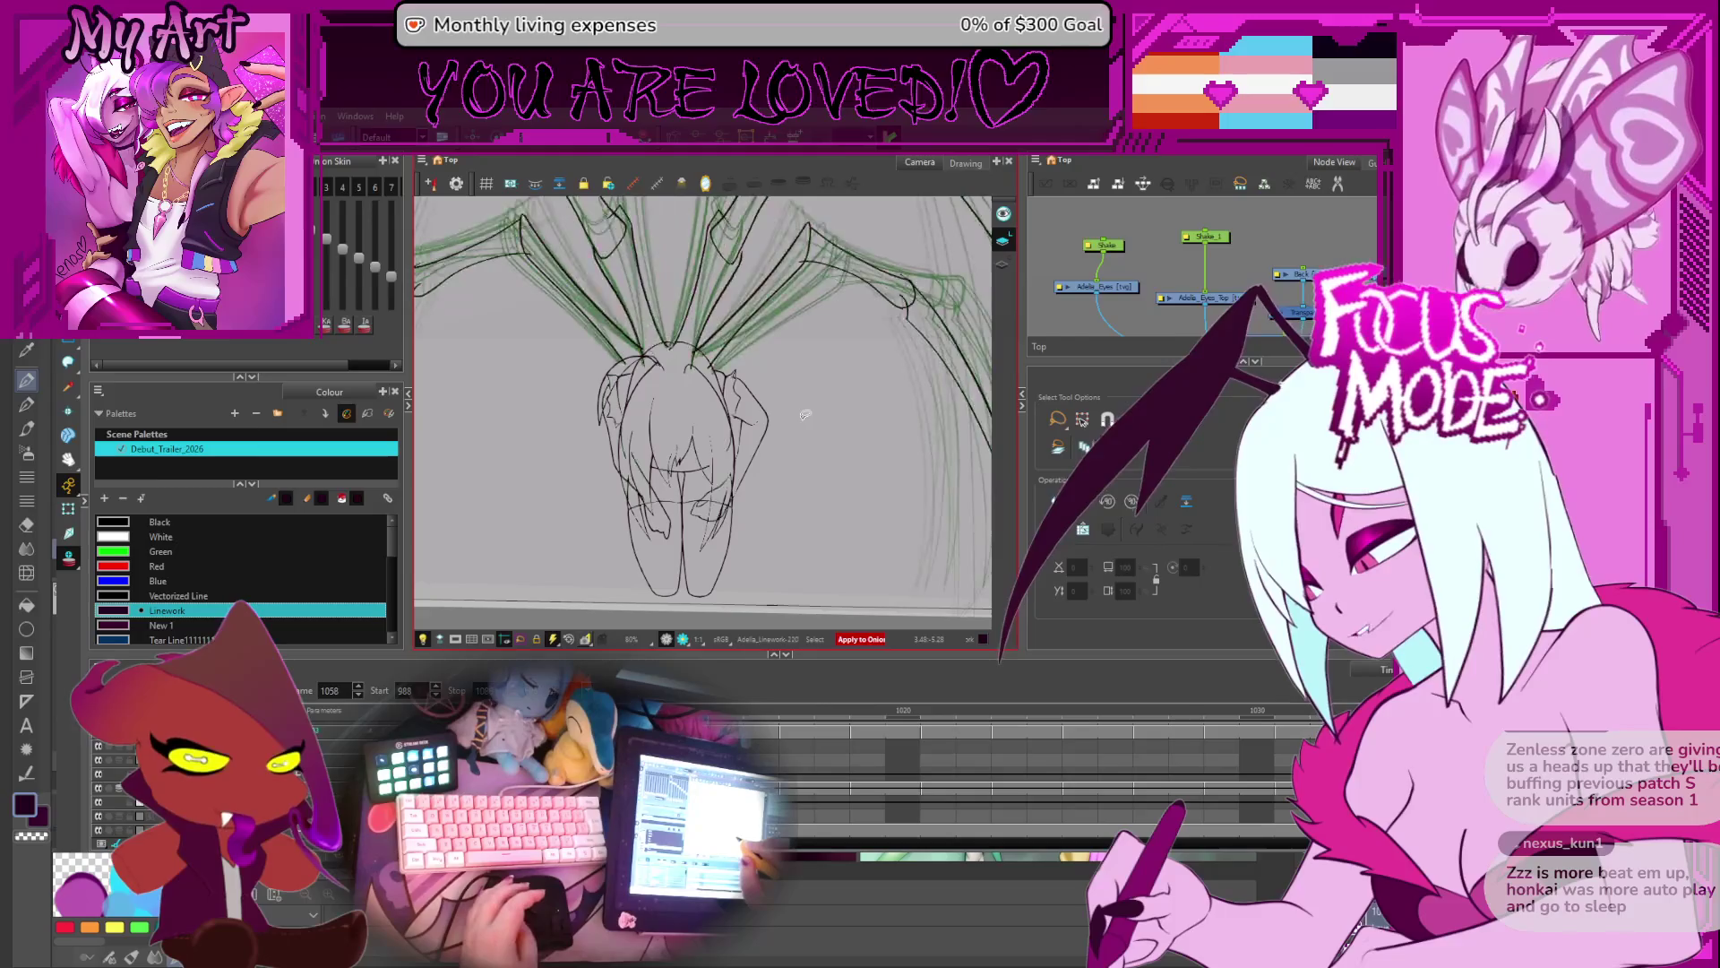
key("period")
key("comma")
key("comma")
key("comma")
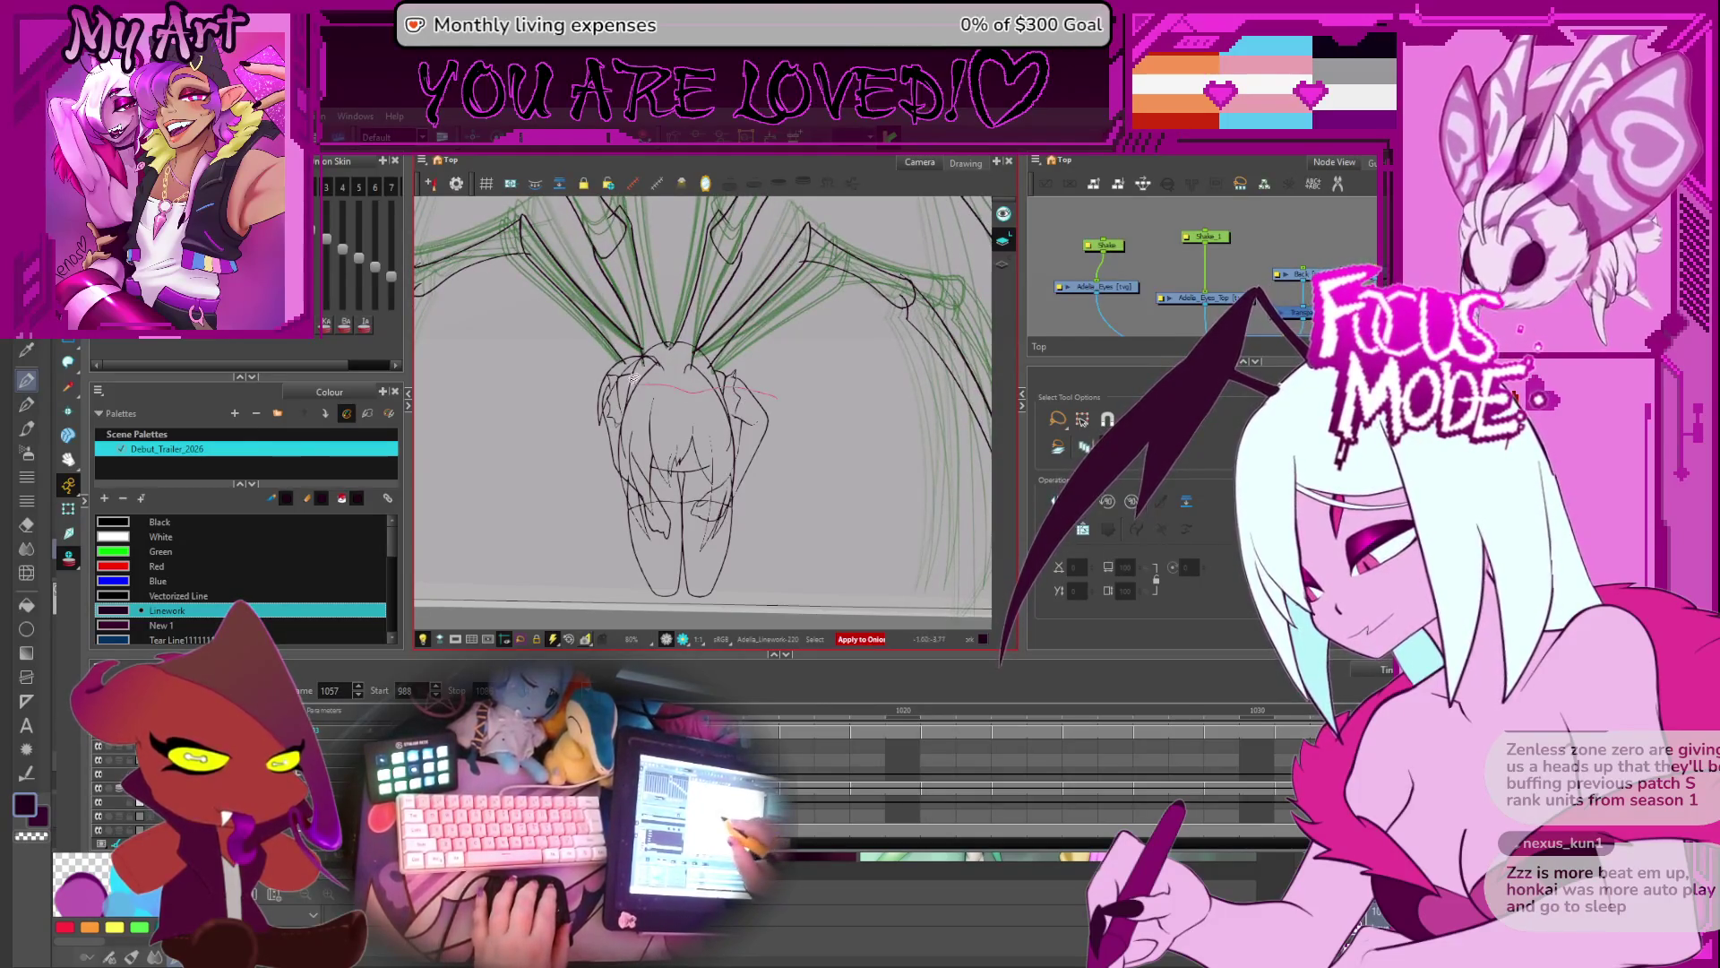
- Cut the kneeling character's linework and paste it into the limbs-only frame
mouse_move(633, 378)
left_mouse_down()
mouse_move(582, 417)
mouse_move(768, 417)
left_mouse_up()
key("Delete")
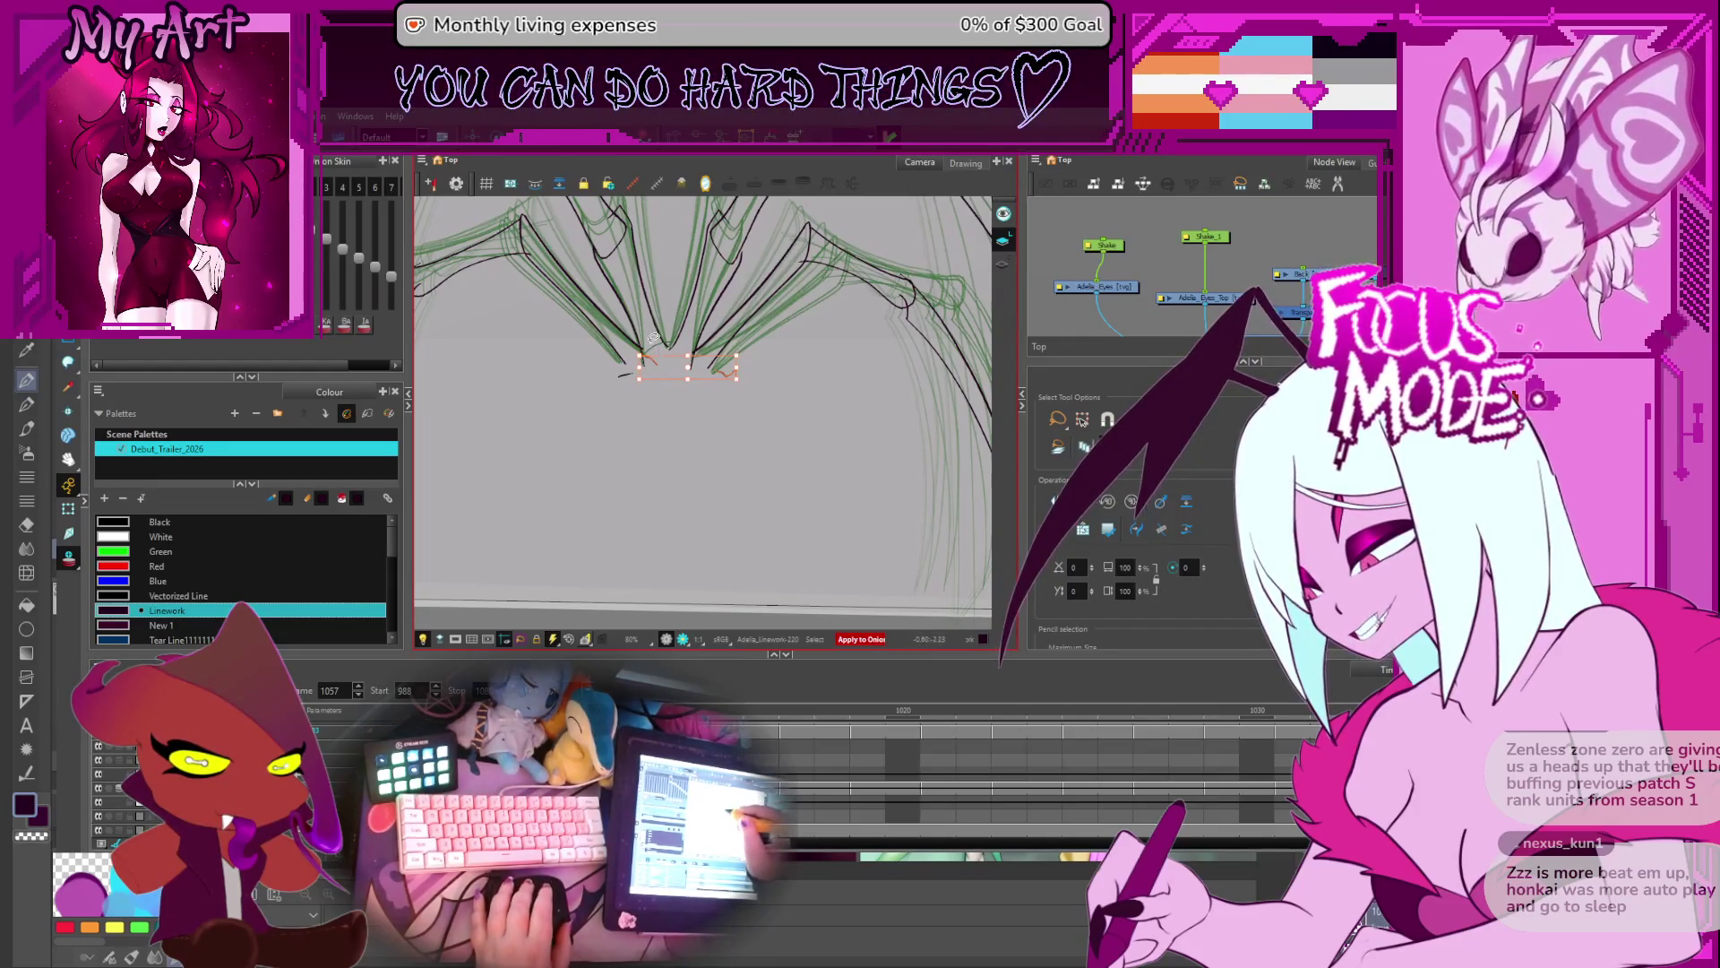
left_click_drag(657, 341, 625, 374)
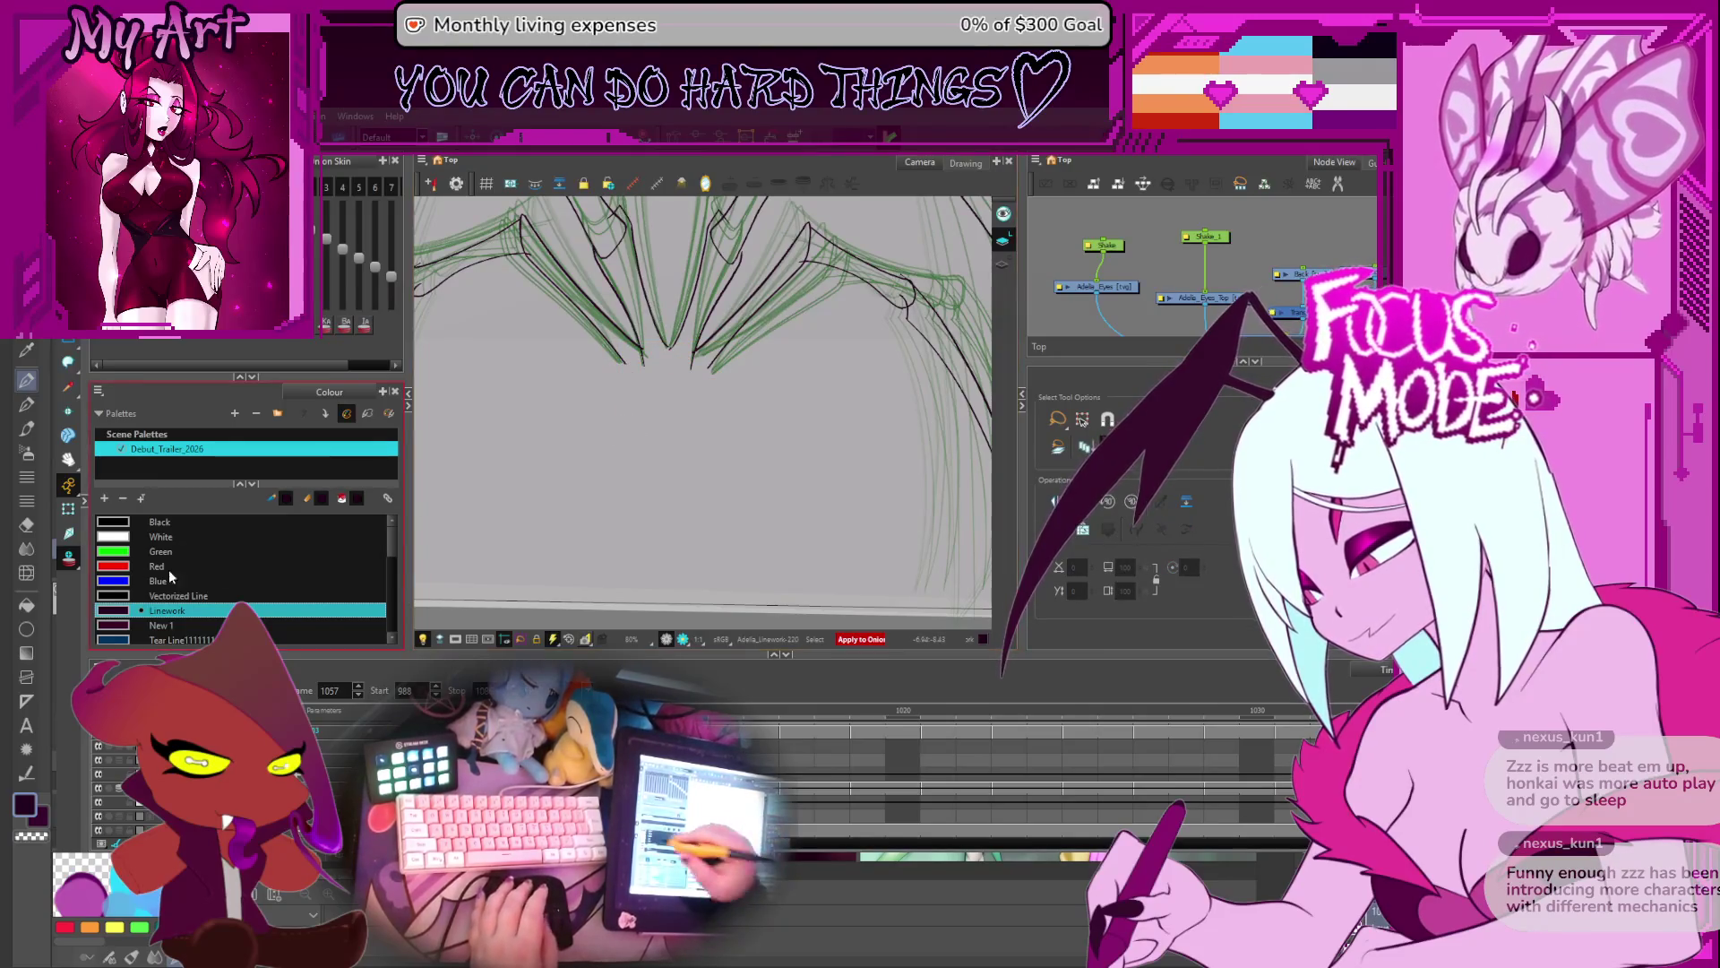
key("ctrl+v")
left_click(724, 442)
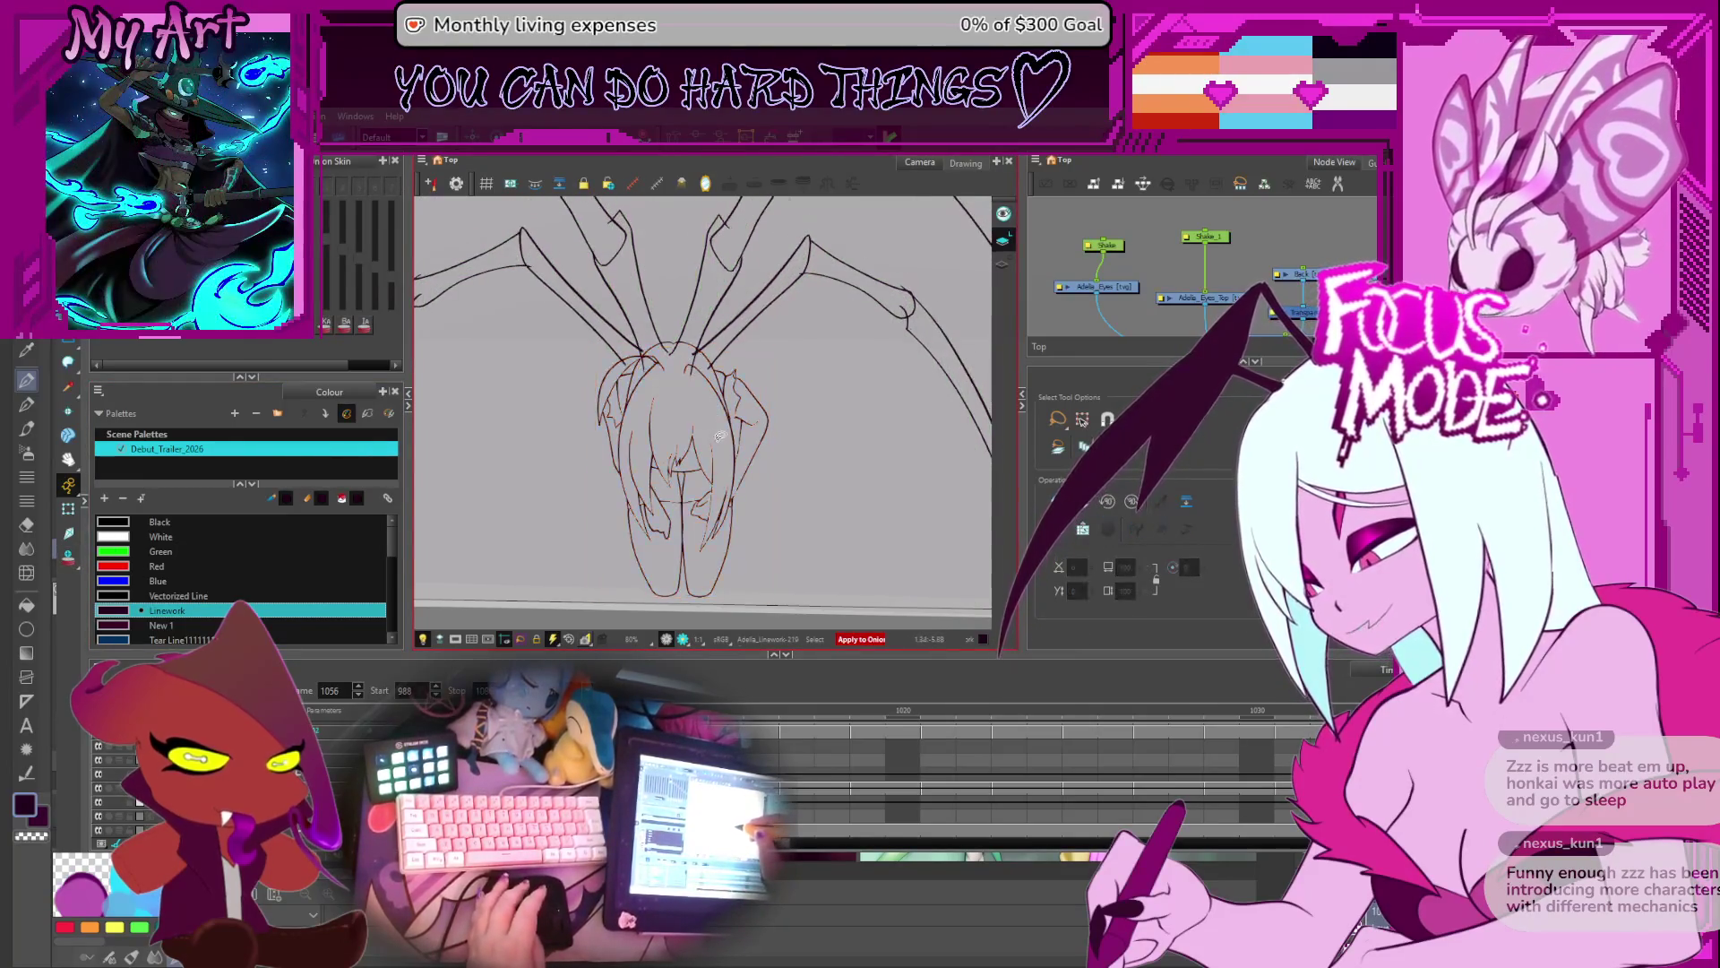
- Flip between neighbouring frames to check the pasted figure
key("period")
key("period")
key("period")
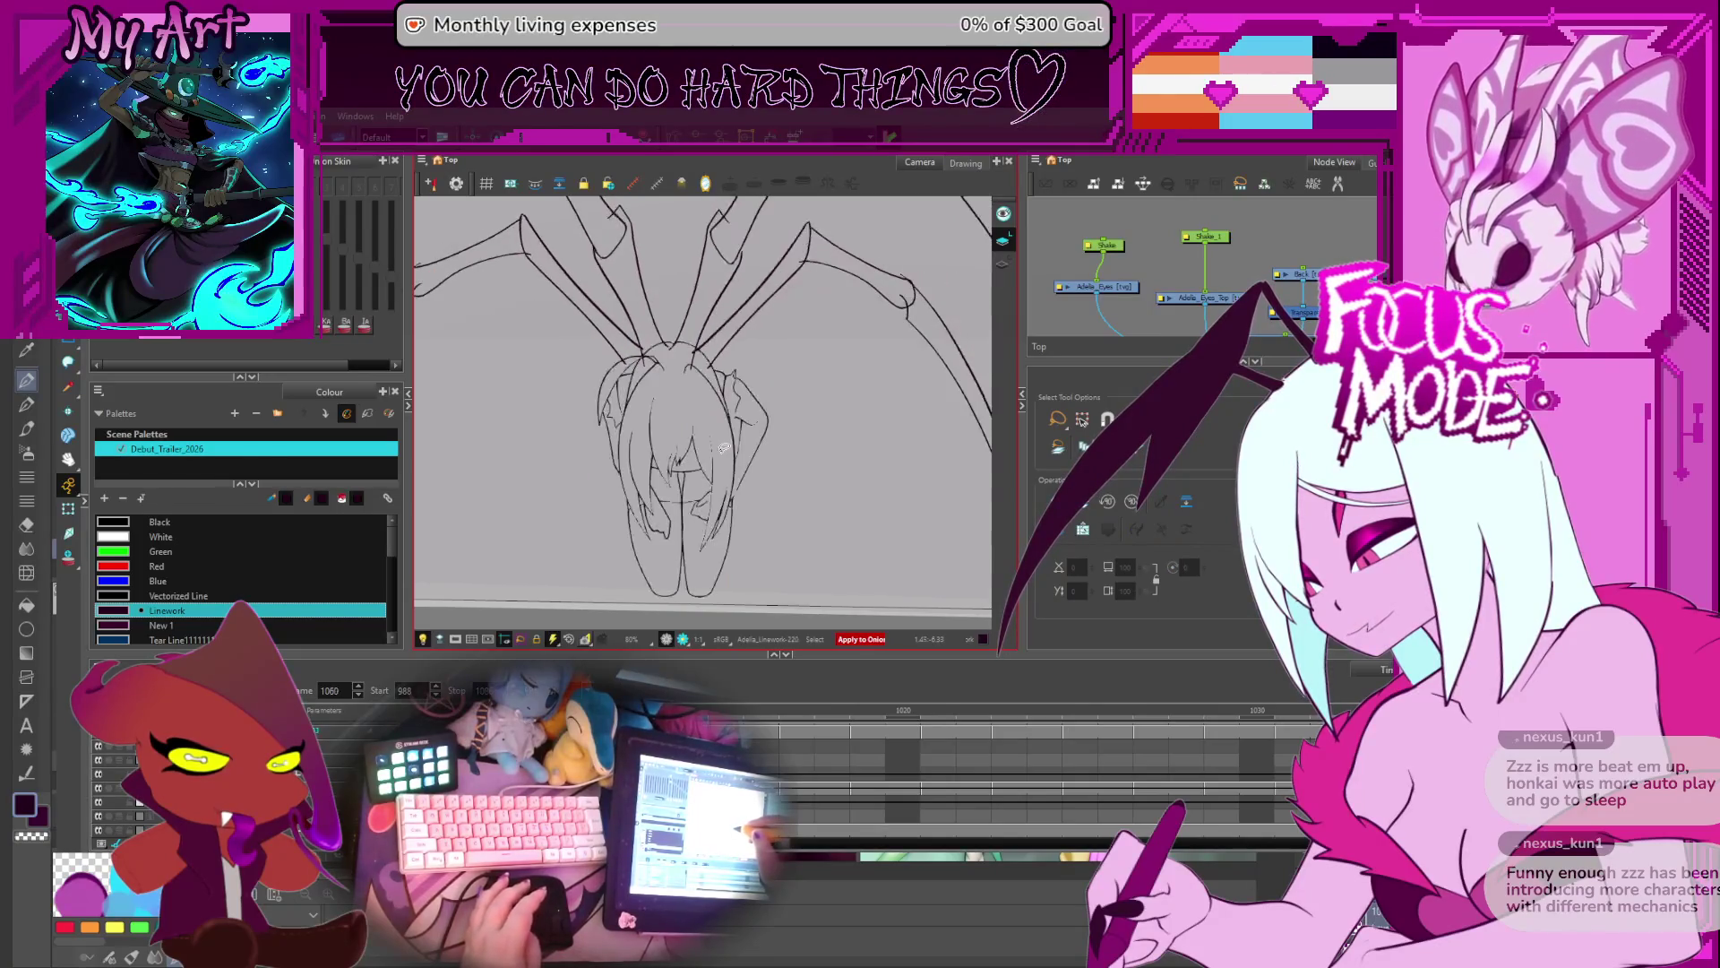
key("comma")
key("comma")
key("comma")
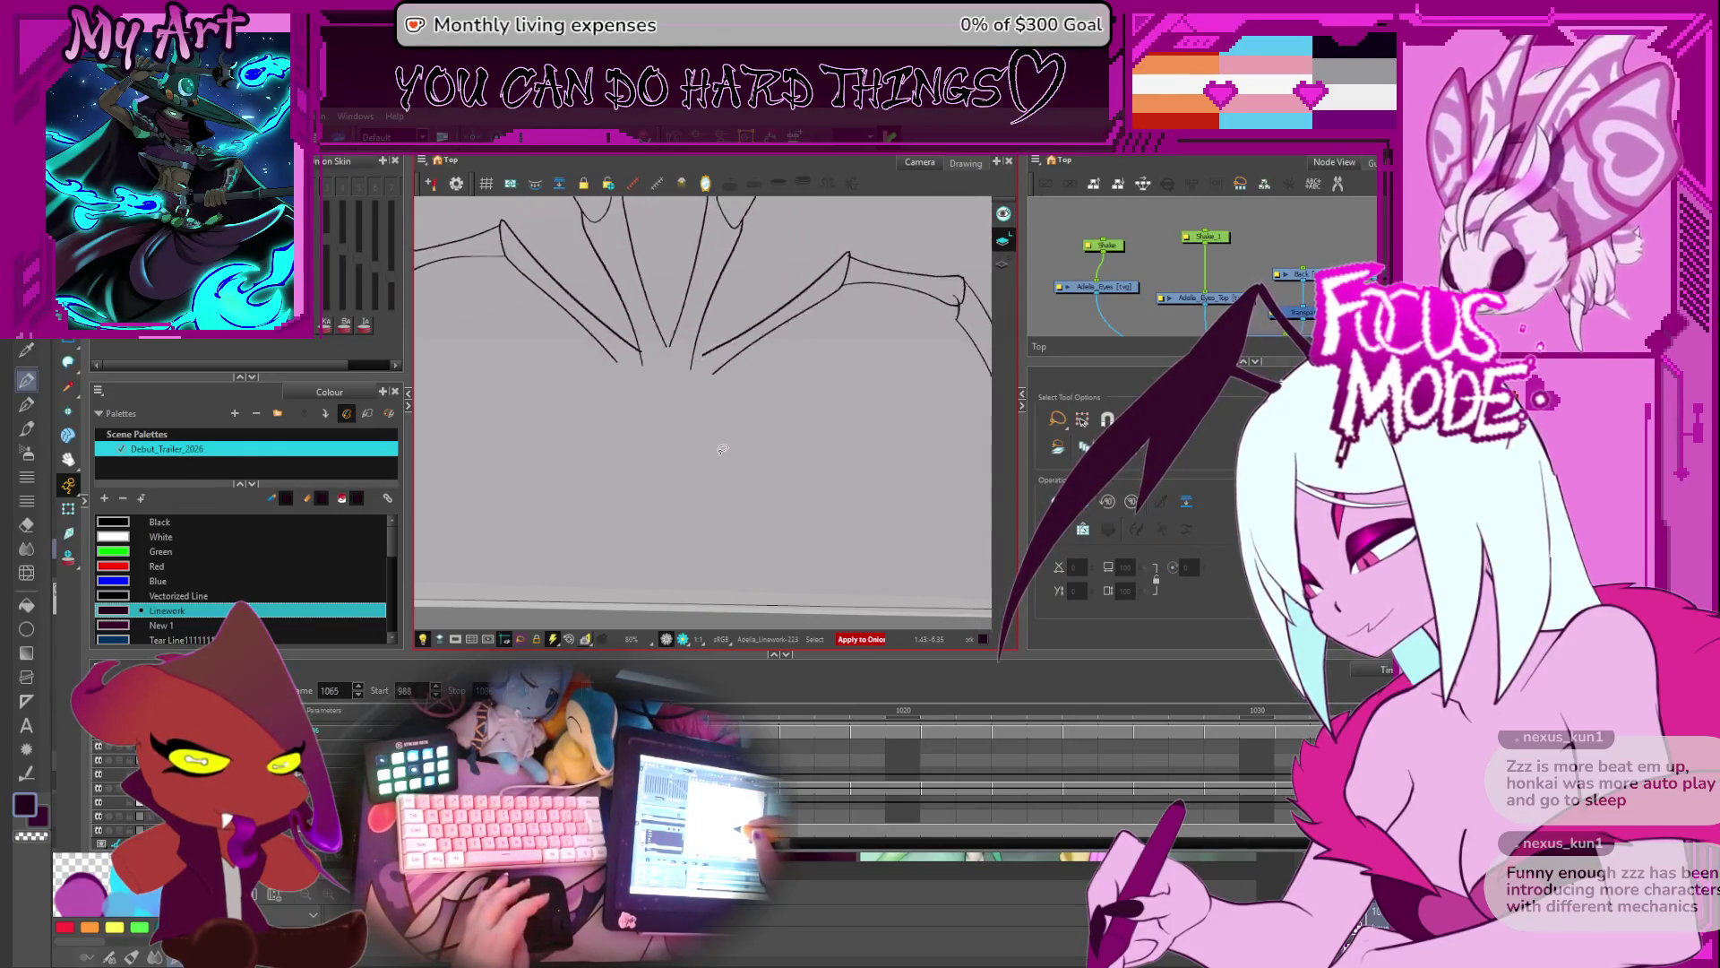
key("period")
key("comma")
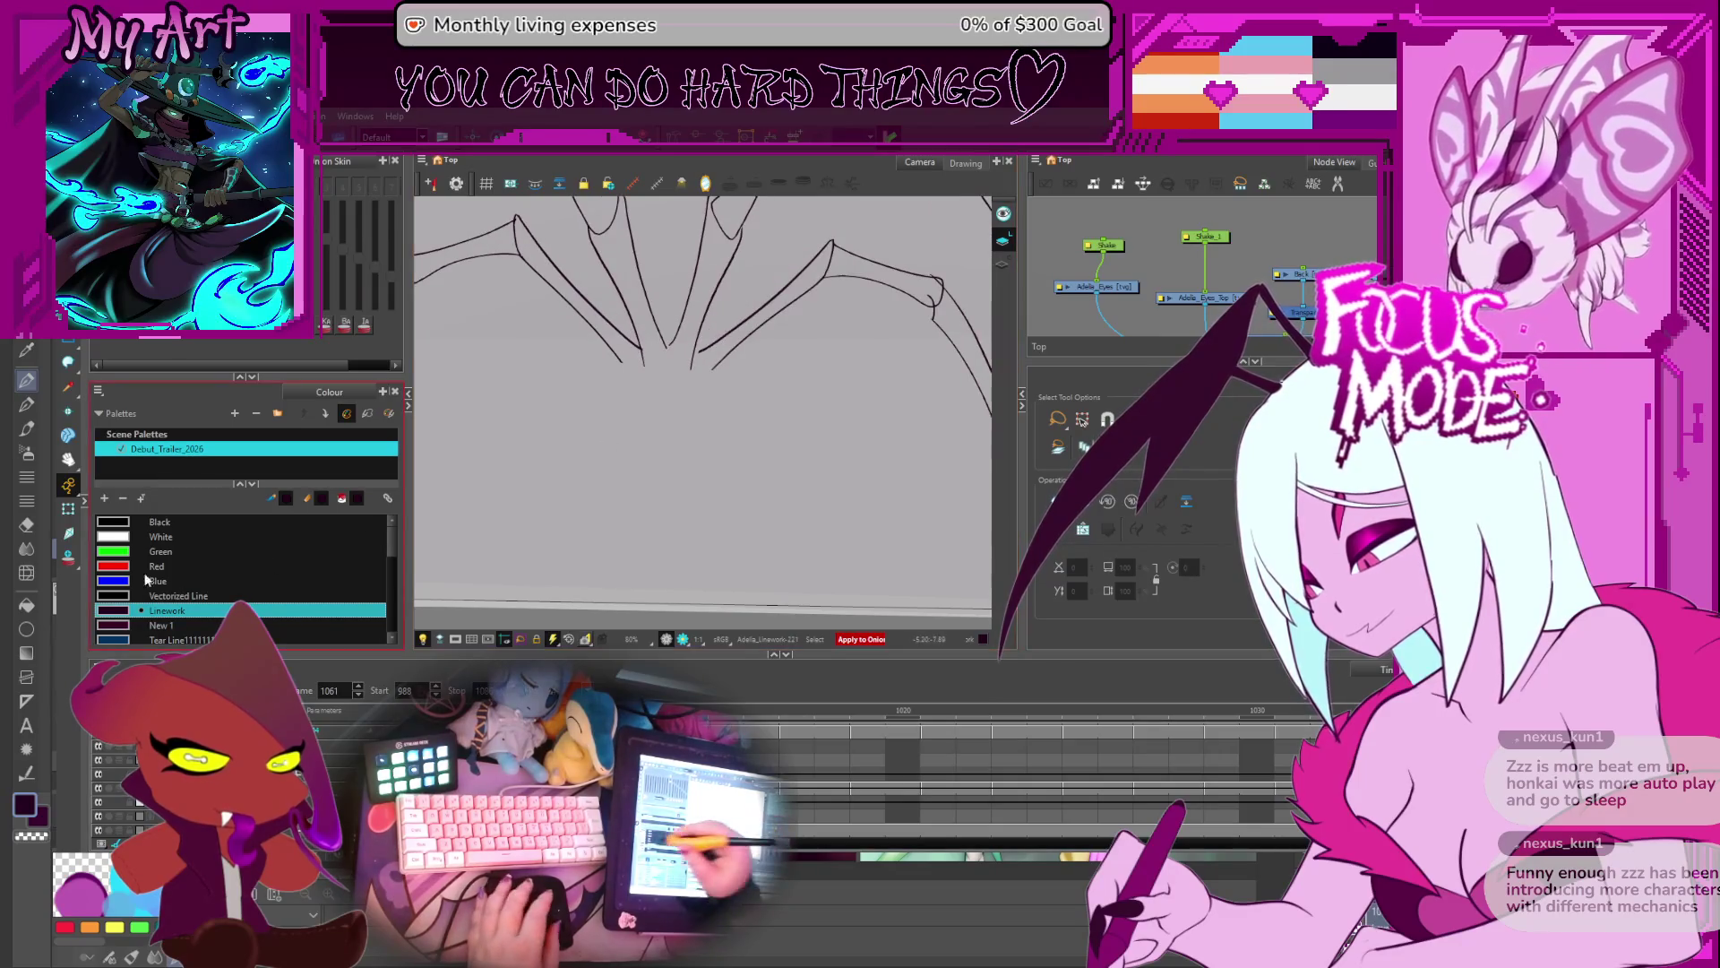
- Enable Onion Skin and step through the sequence, ending on frame 1020
left_click(69, 556)
key("period")
key("period")
key("period")
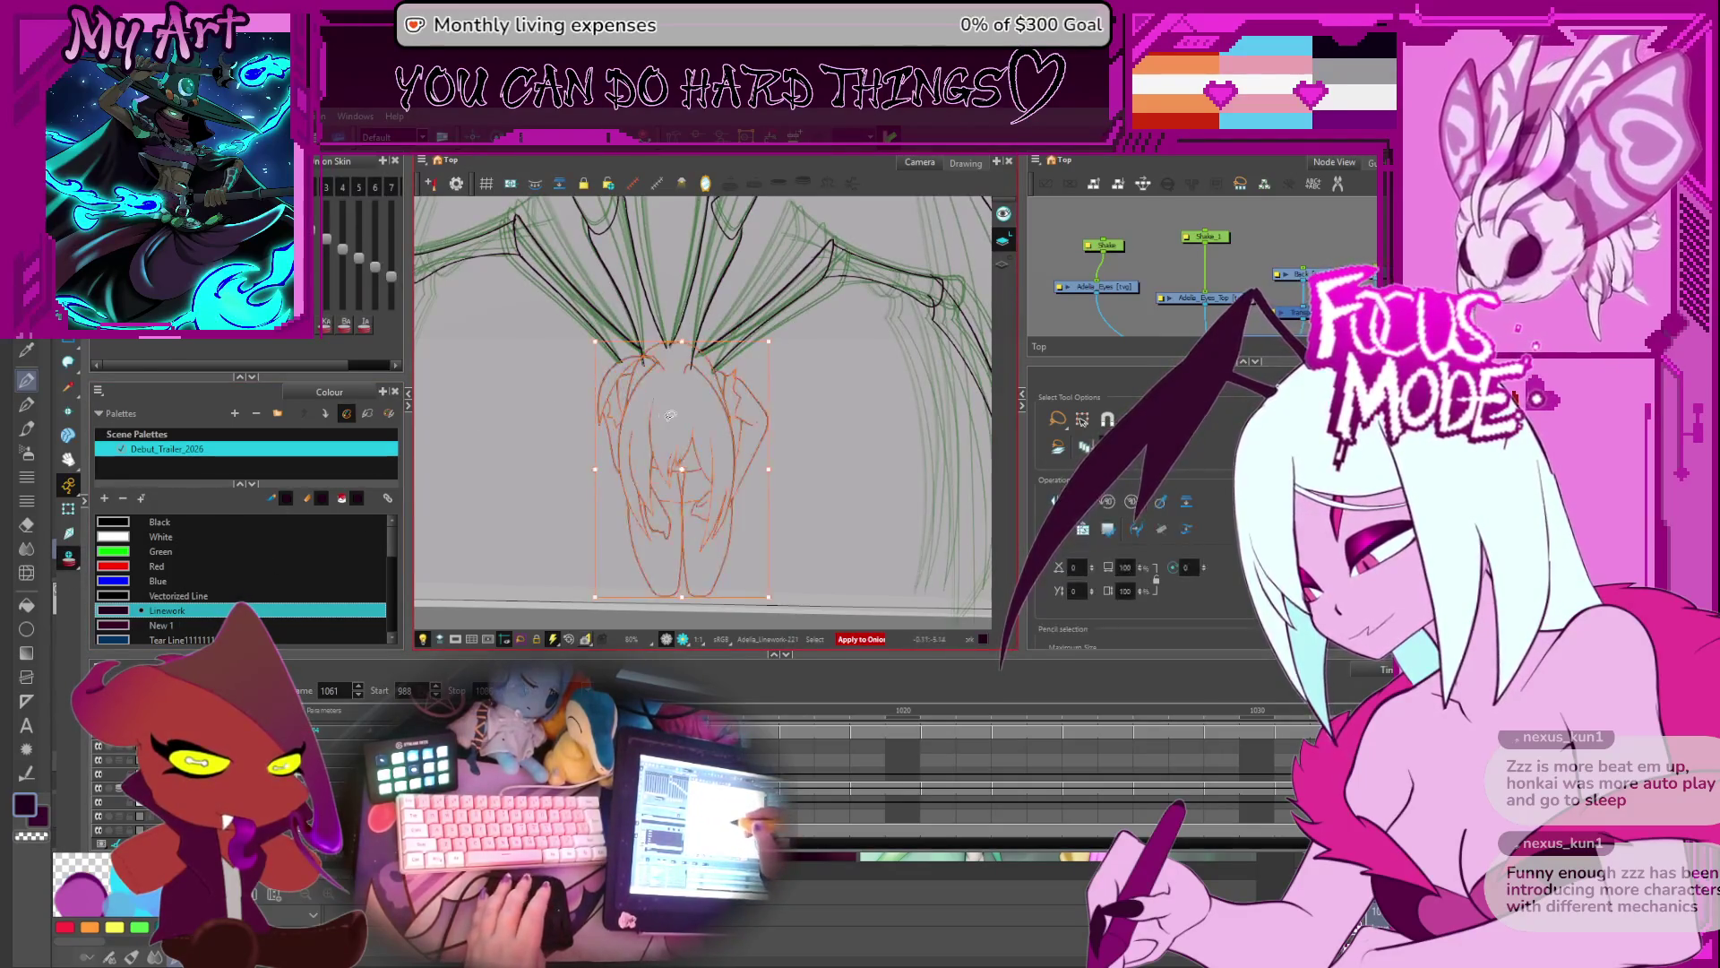
key("comma")
key("comma")
key("comma")
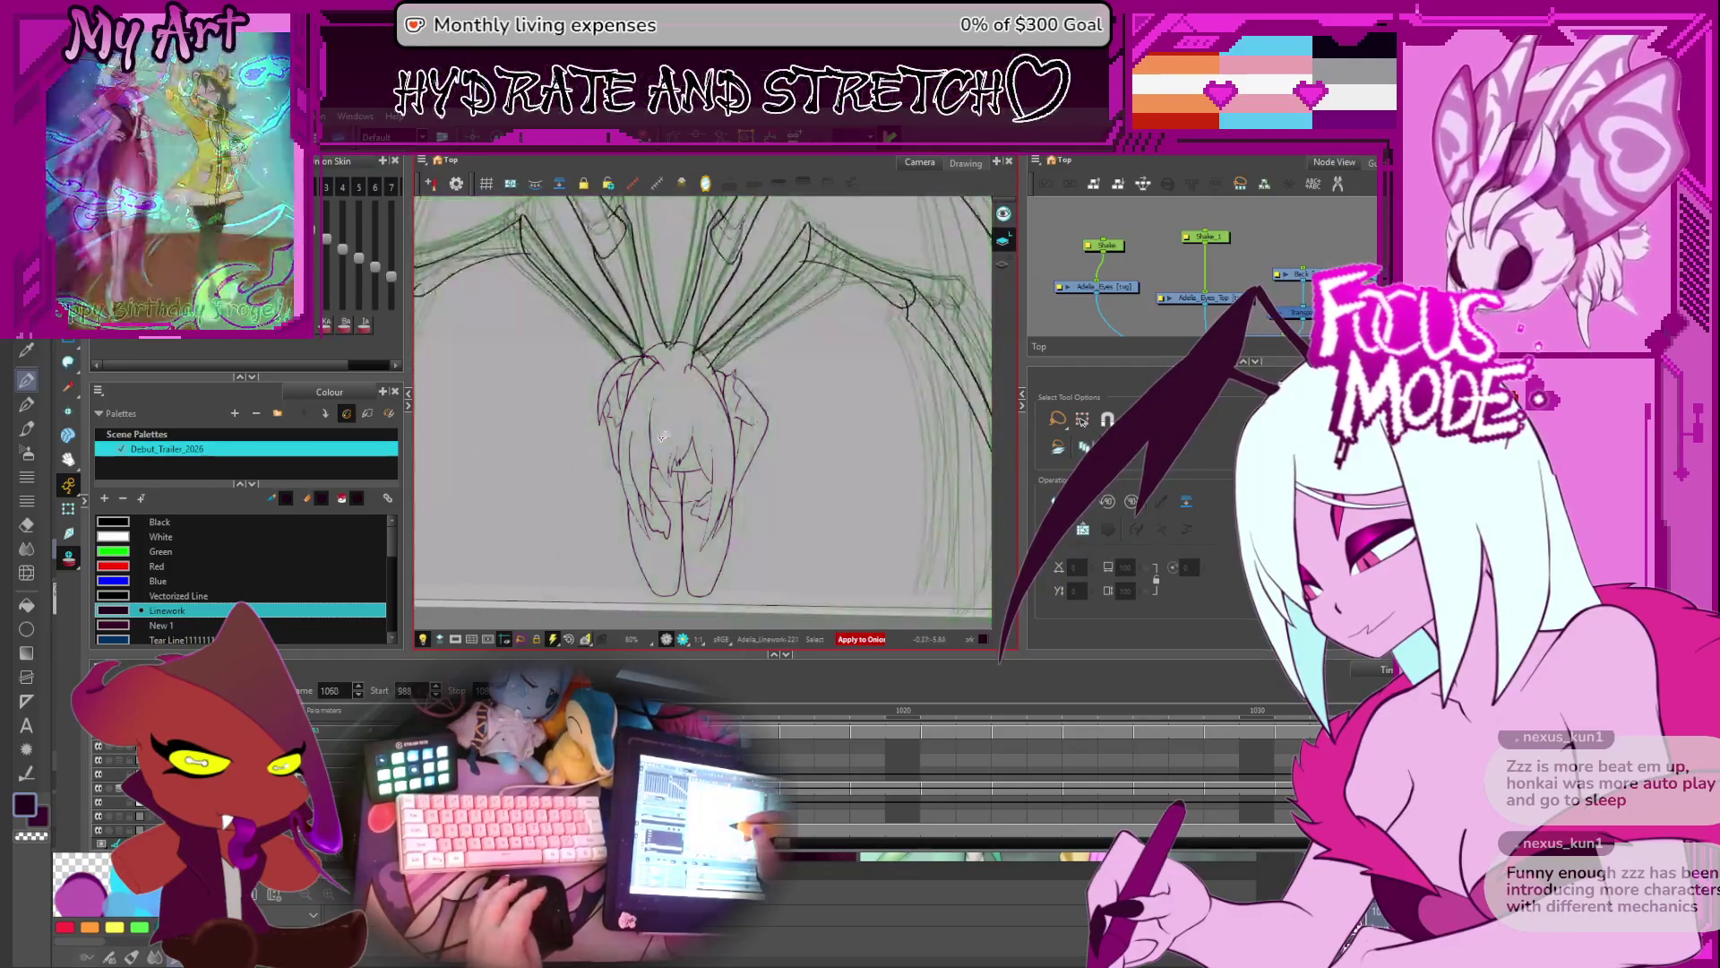
key("comma")
key("comma")
key("comma")
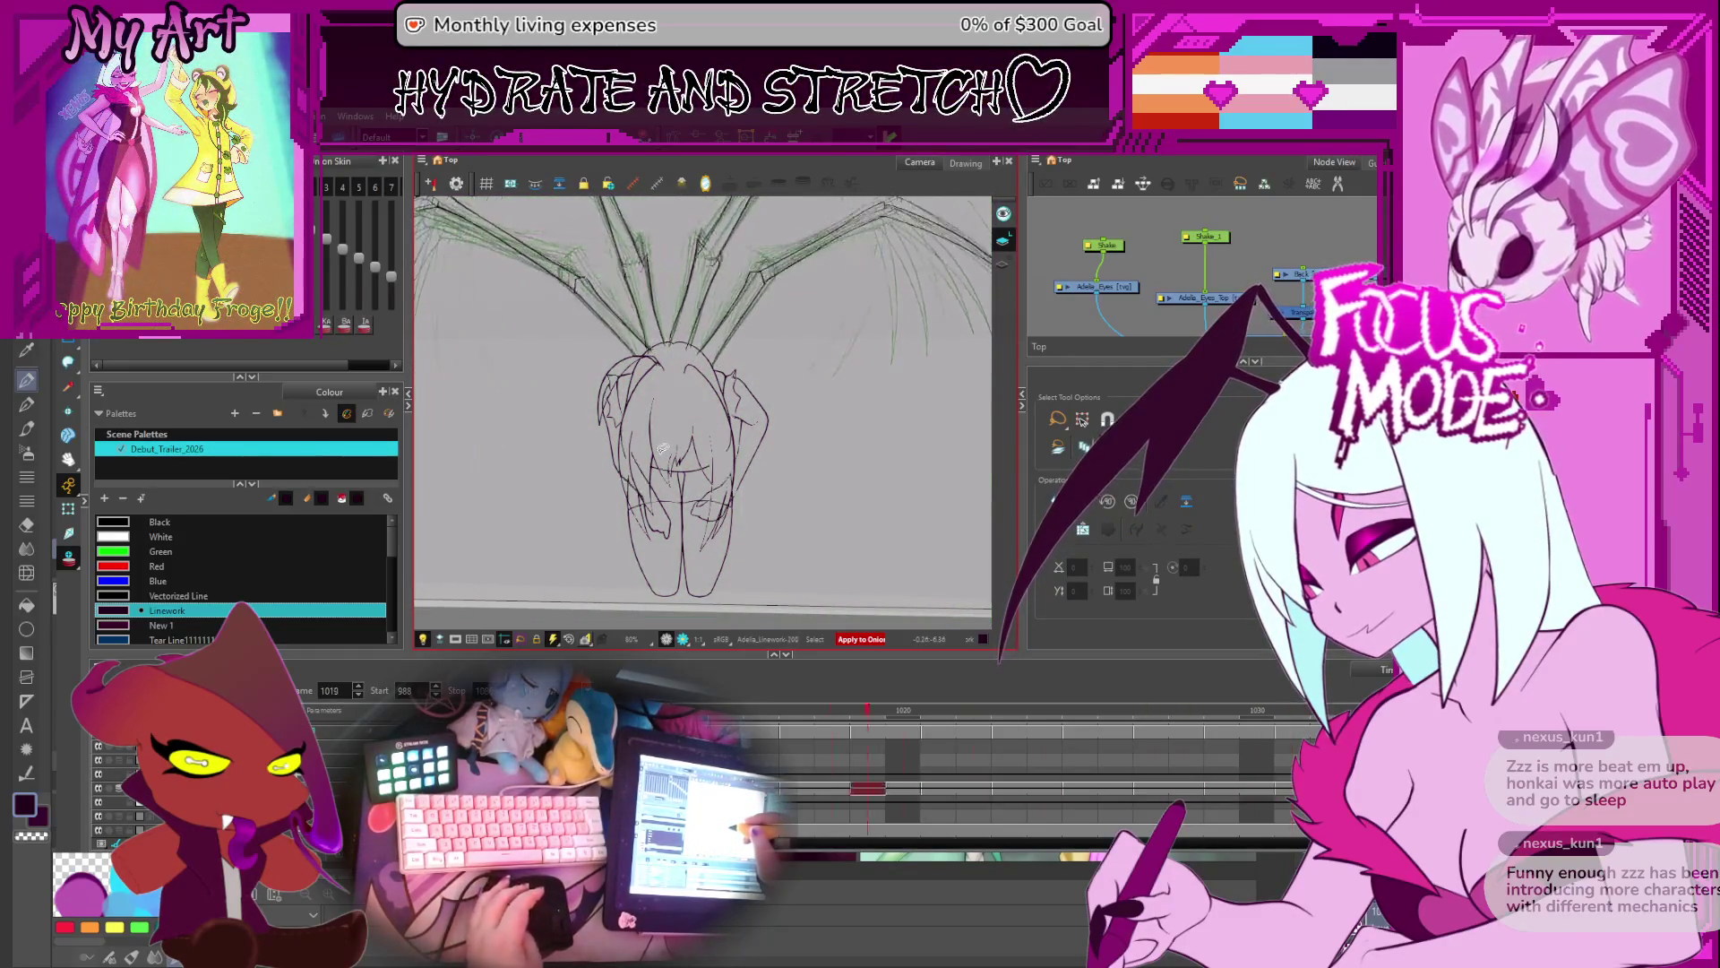
key("period")
key("period")
key("period")
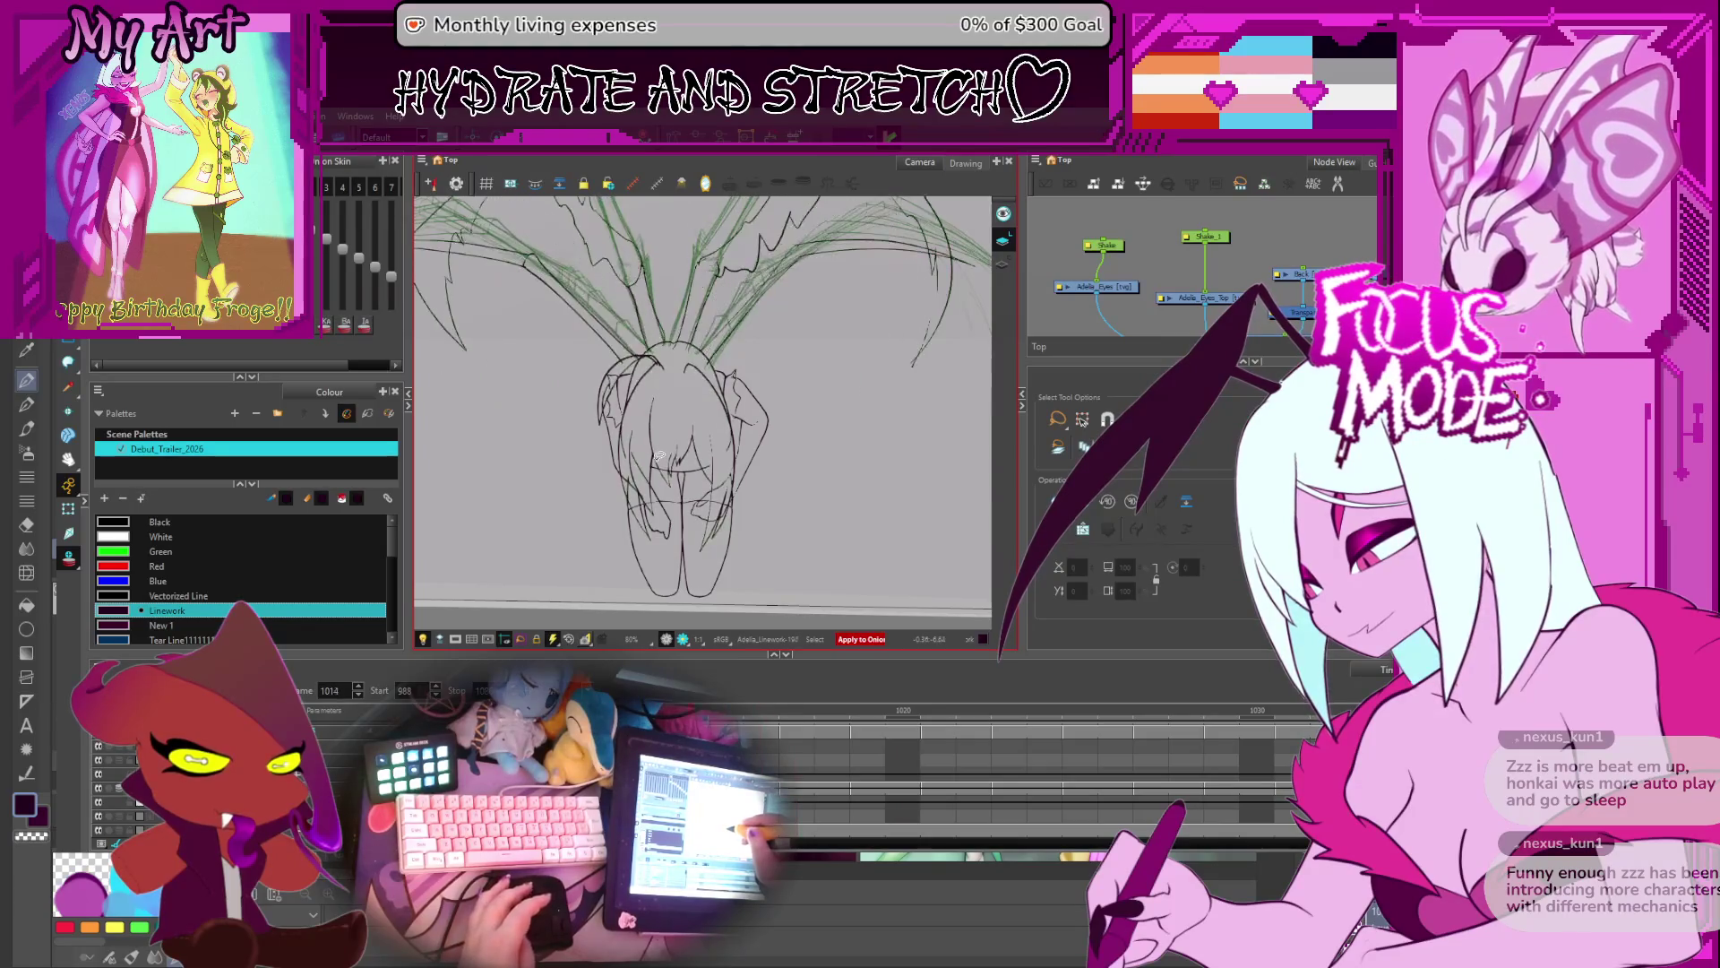
key("period")
key("period")
key("period")
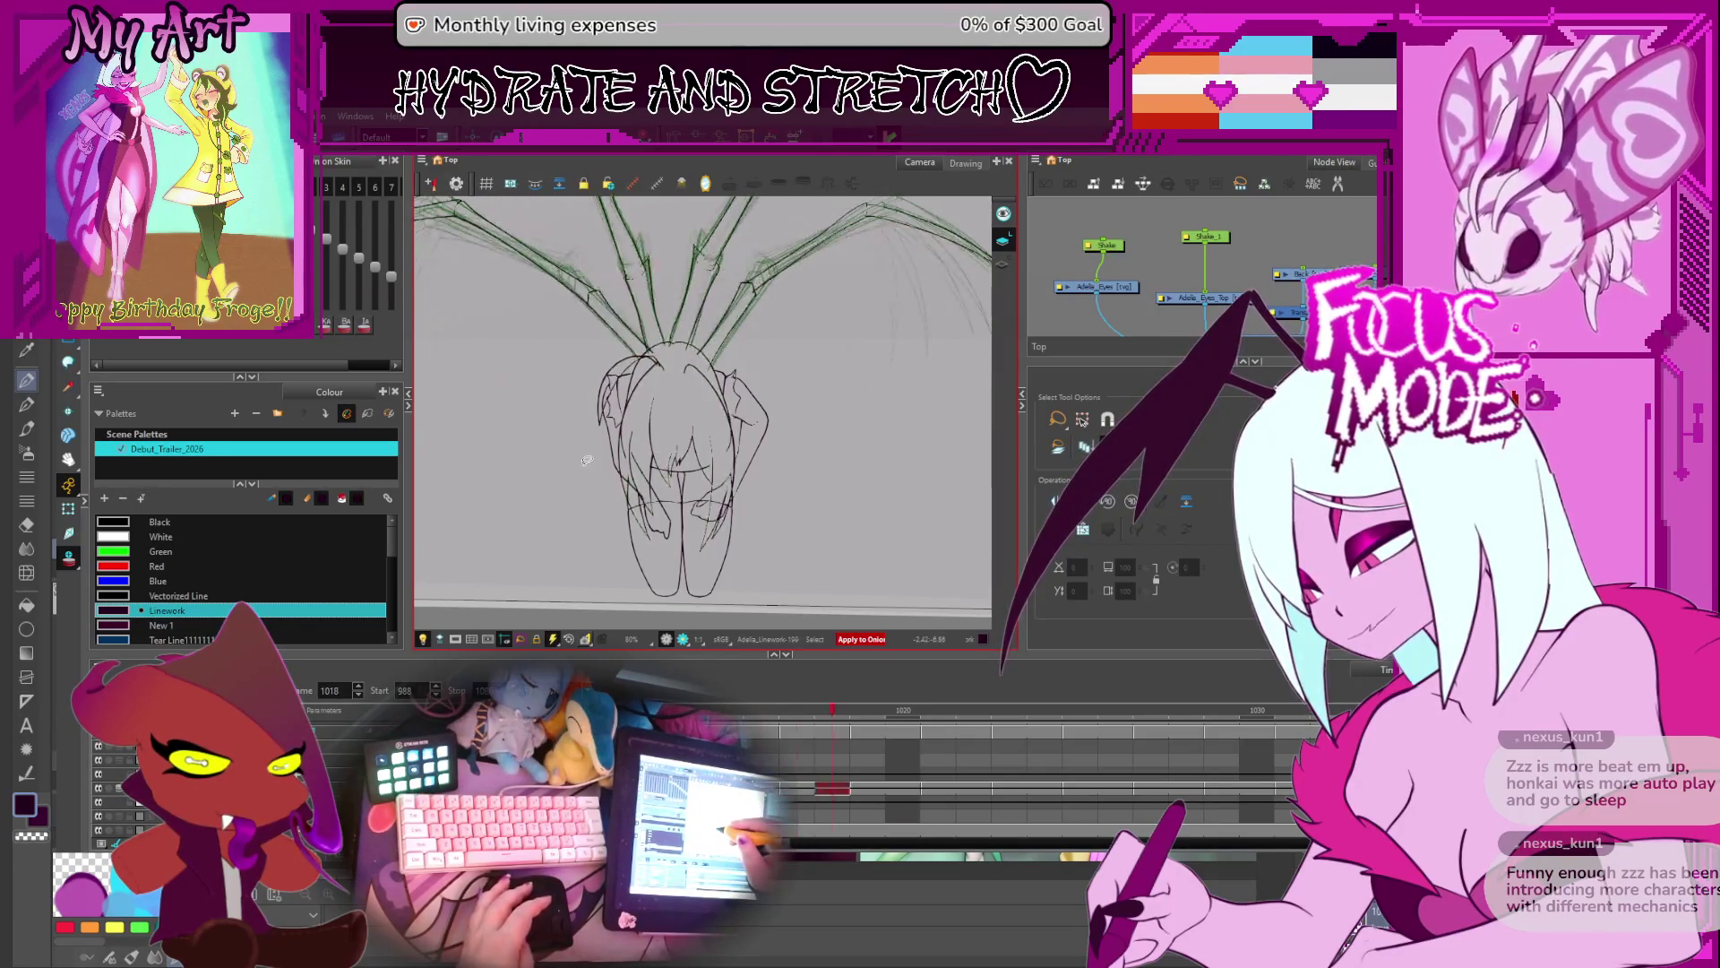
key("comma")
key("comma")
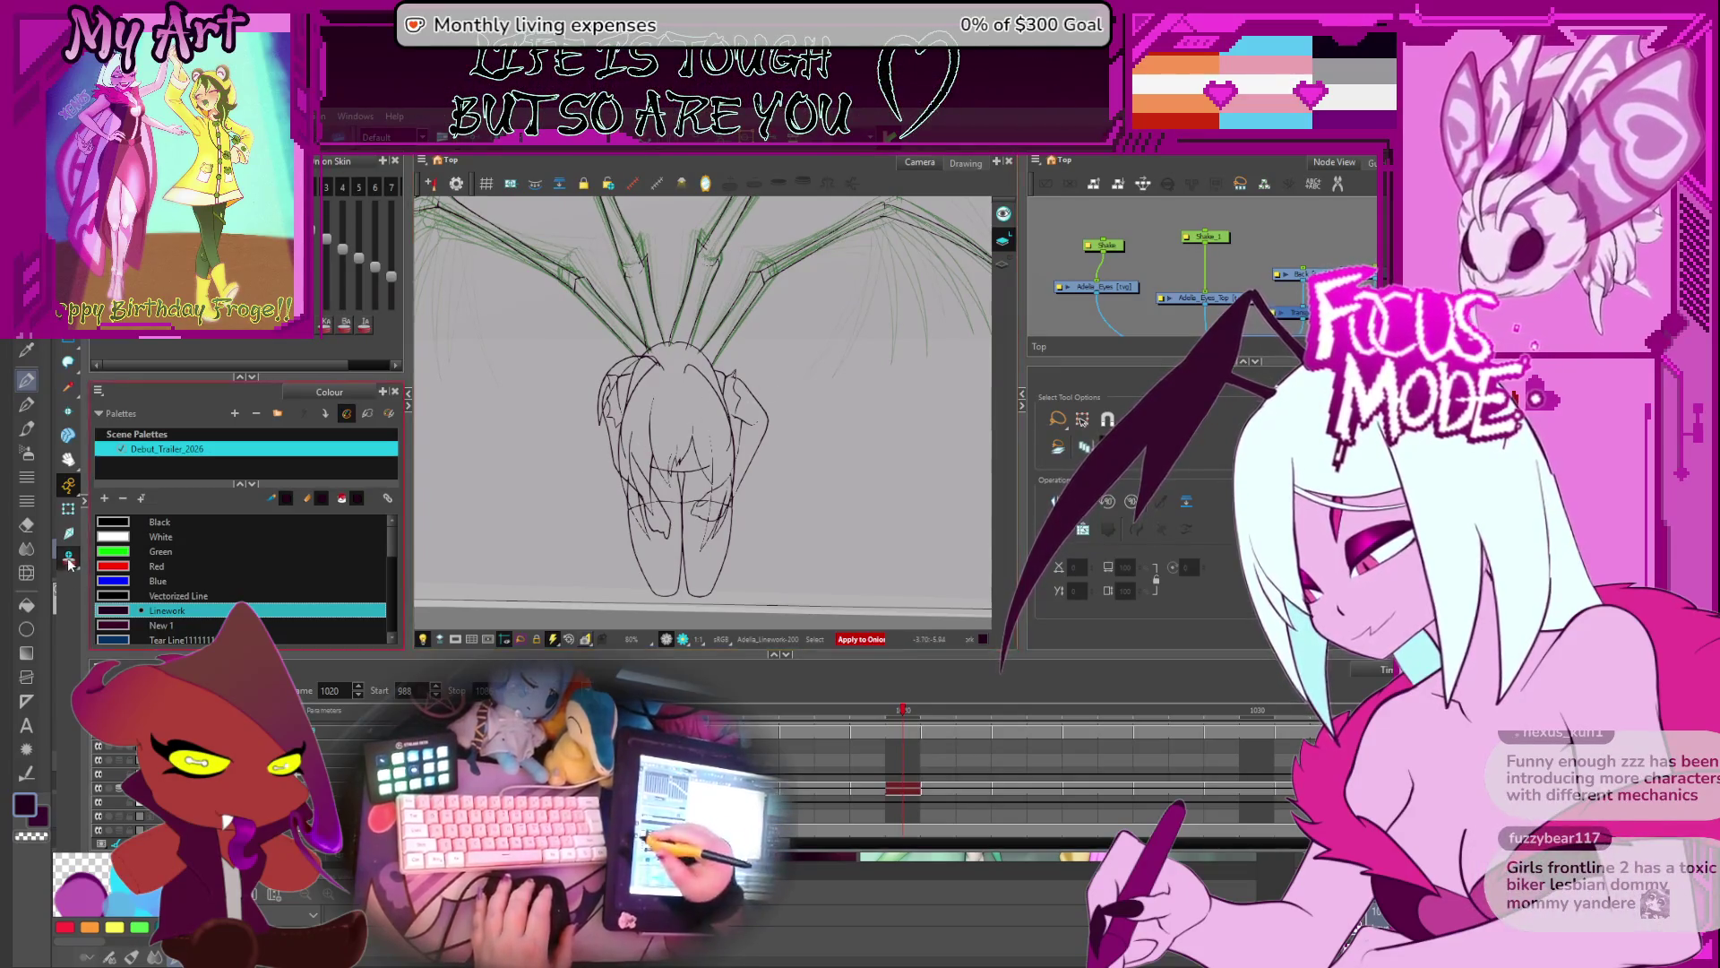
- Hide the onion skin, then select all and delete the character linework on this frame
left_click(606, 538)
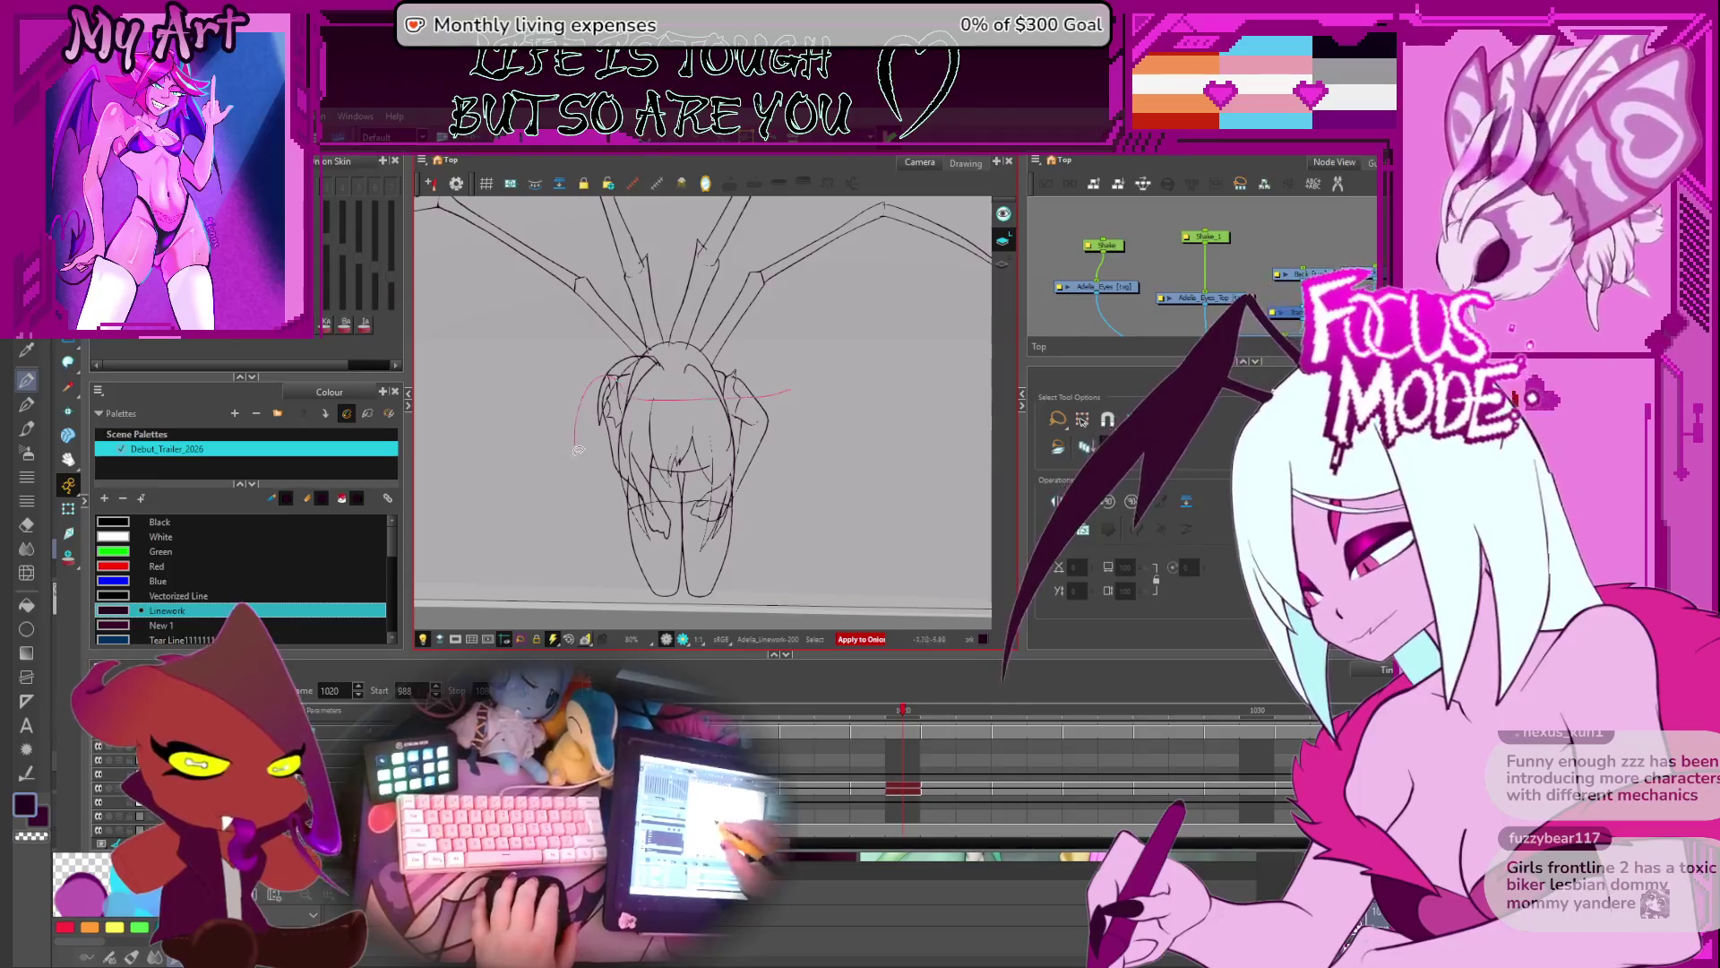
key("ctrl+a")
key("Delete")
scroll(776, 327, "up", 2)
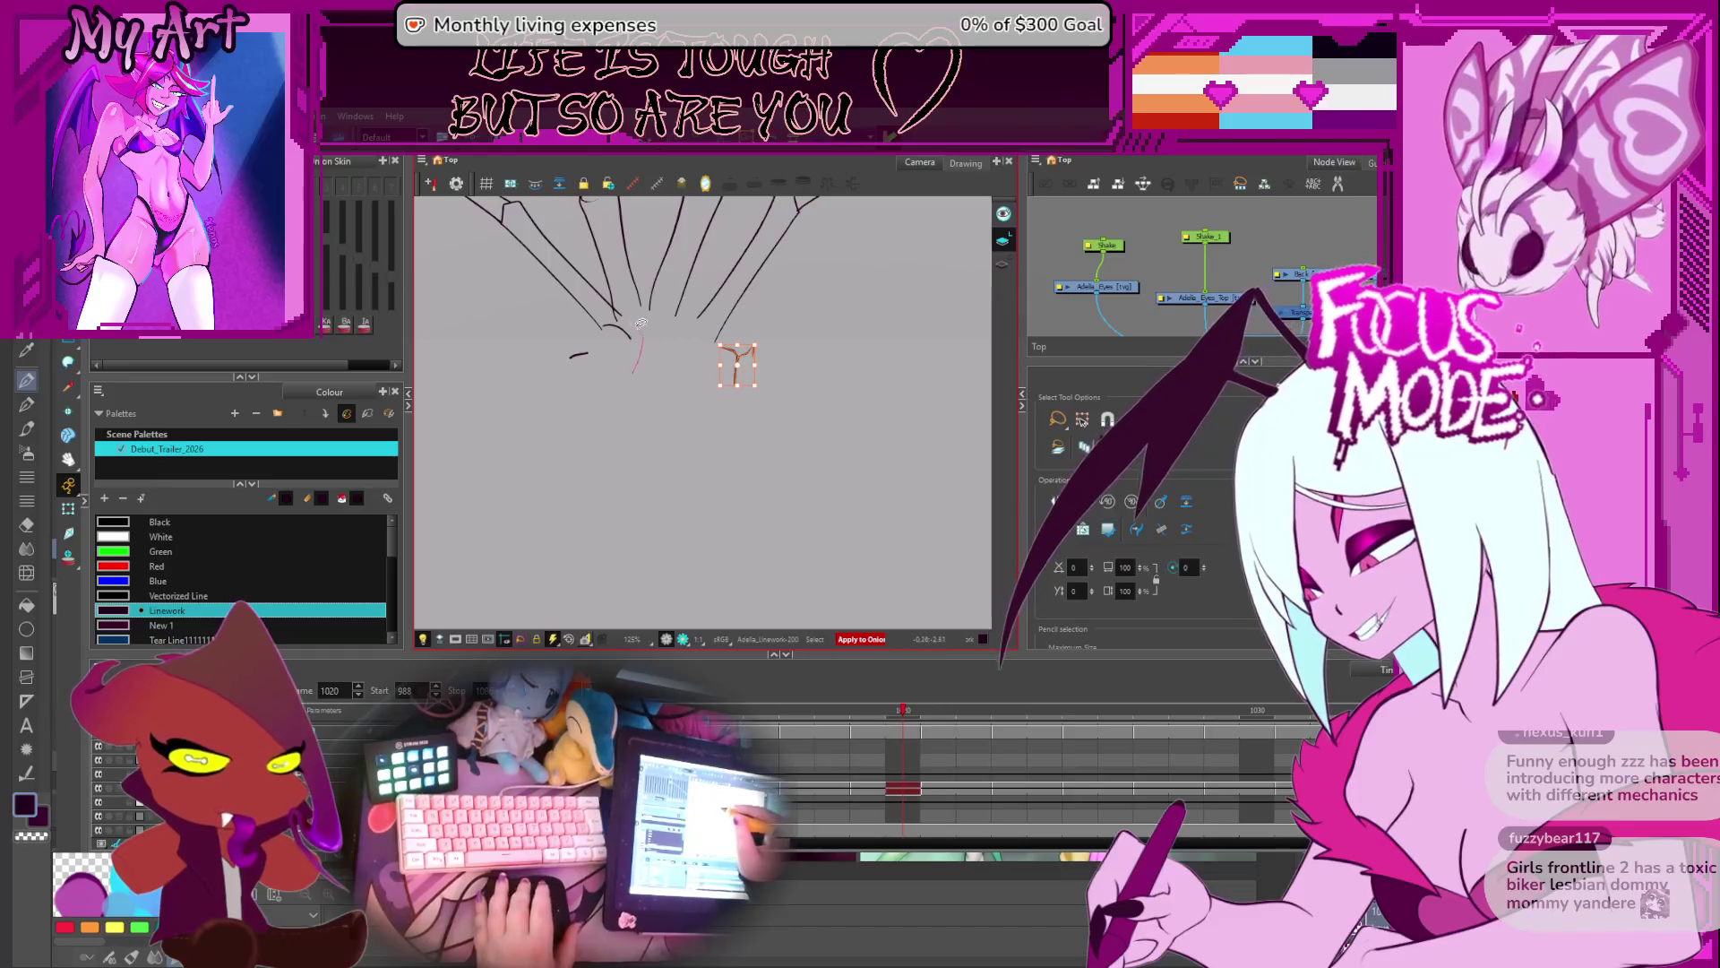
- Step back to frame 1017, lasso and delete the character's linework, then undo
key("comma")
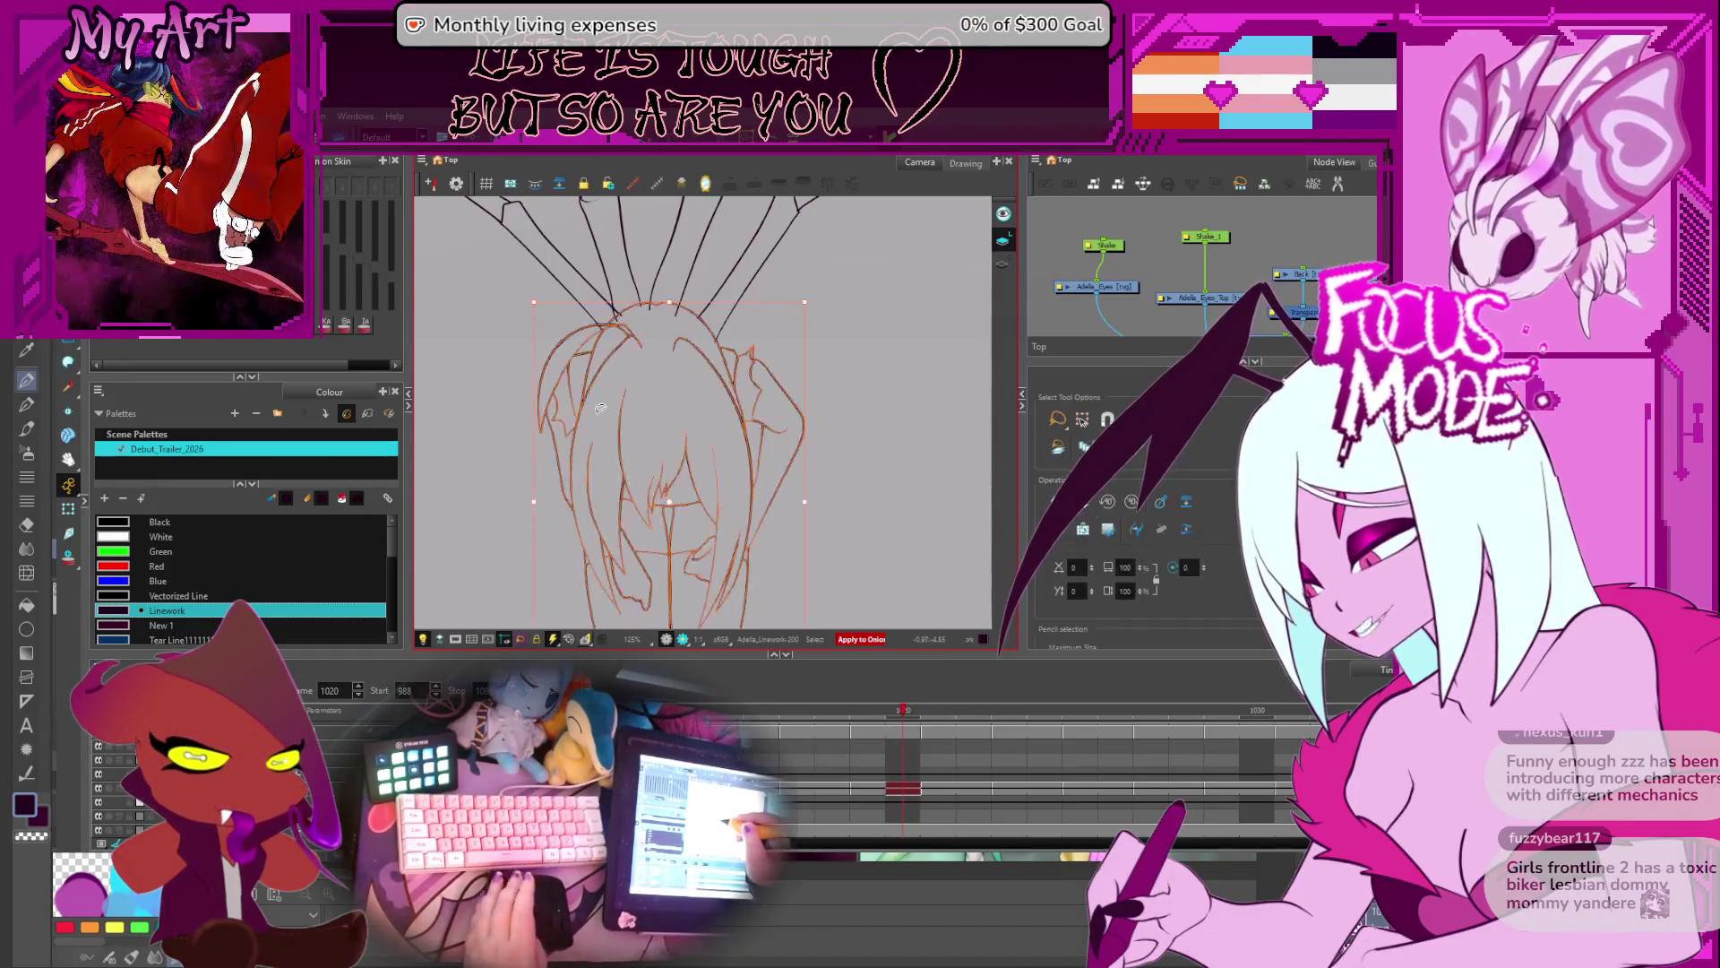
key("comma")
key("period")
key("comma")
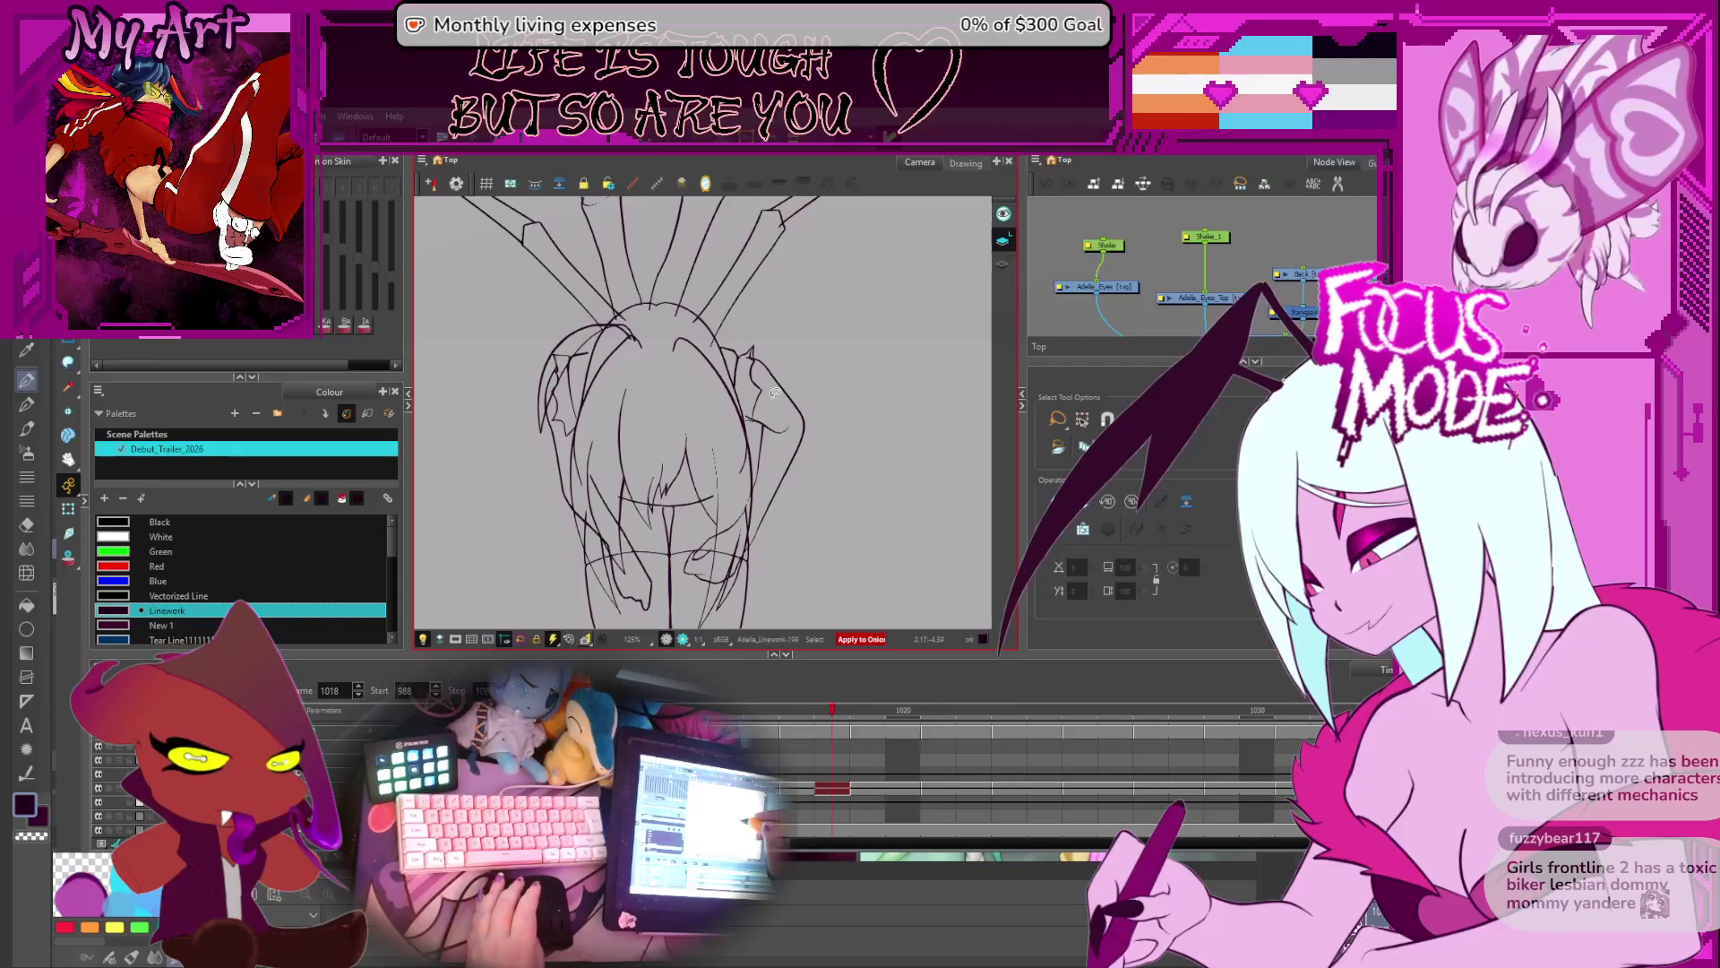
key("comma")
scroll(776, 367, "down", 2)
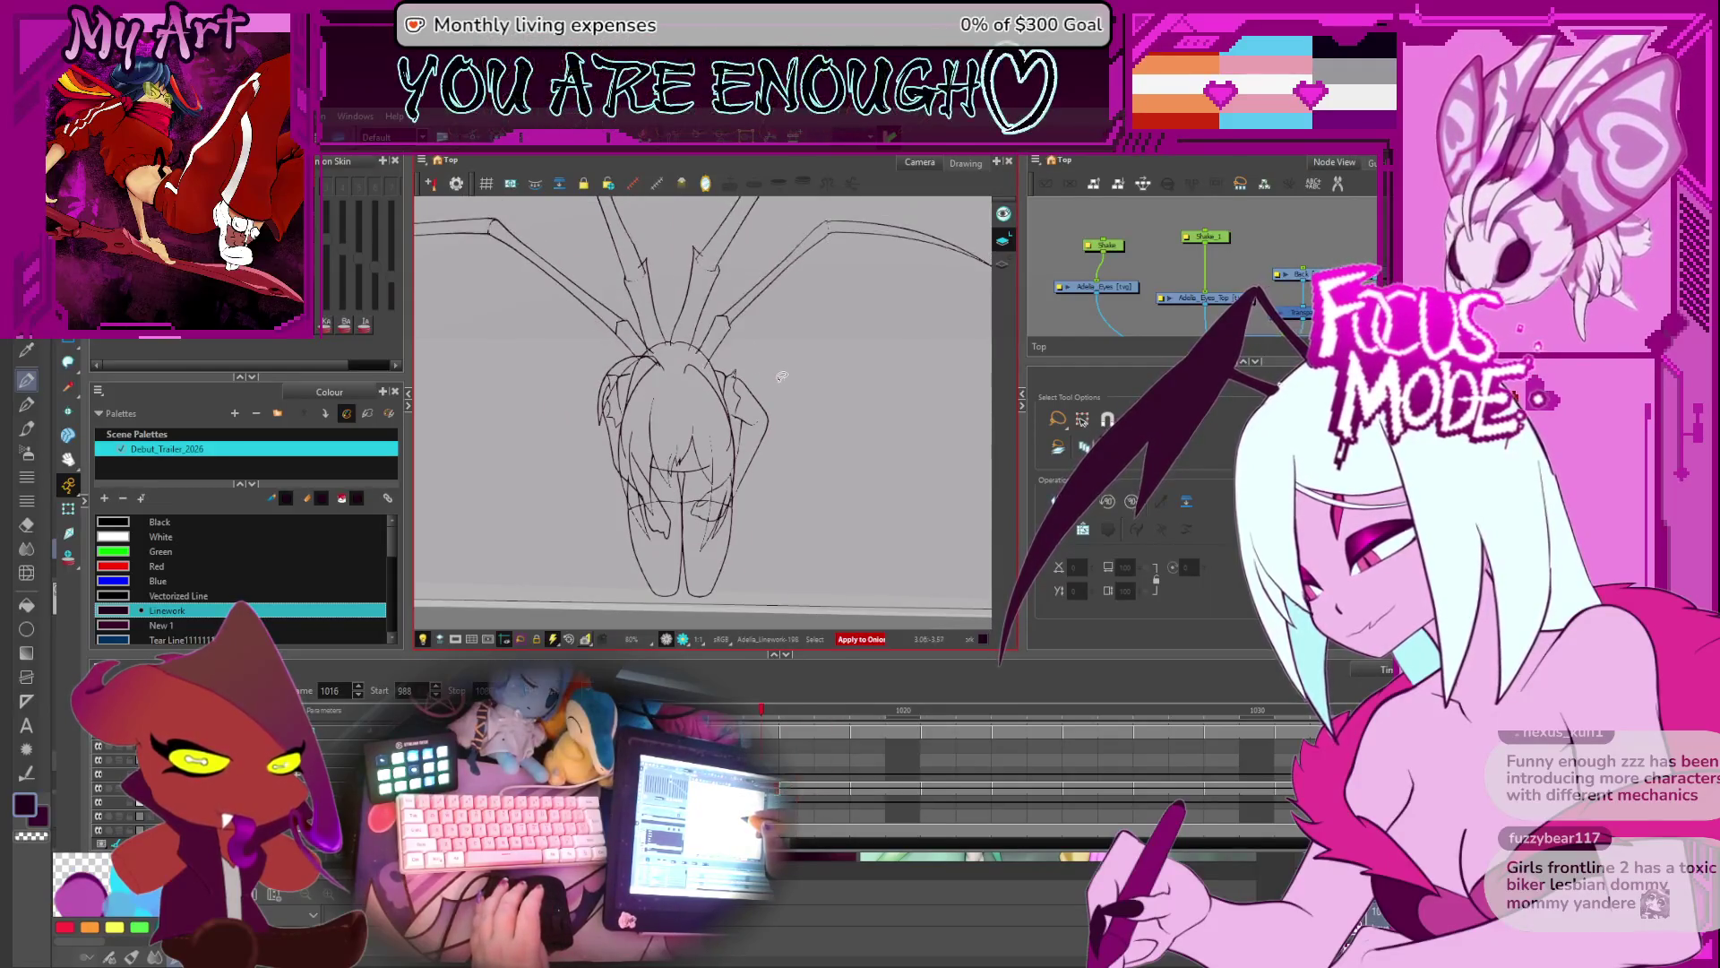
left_click_drag(753, 477, 756, 462)
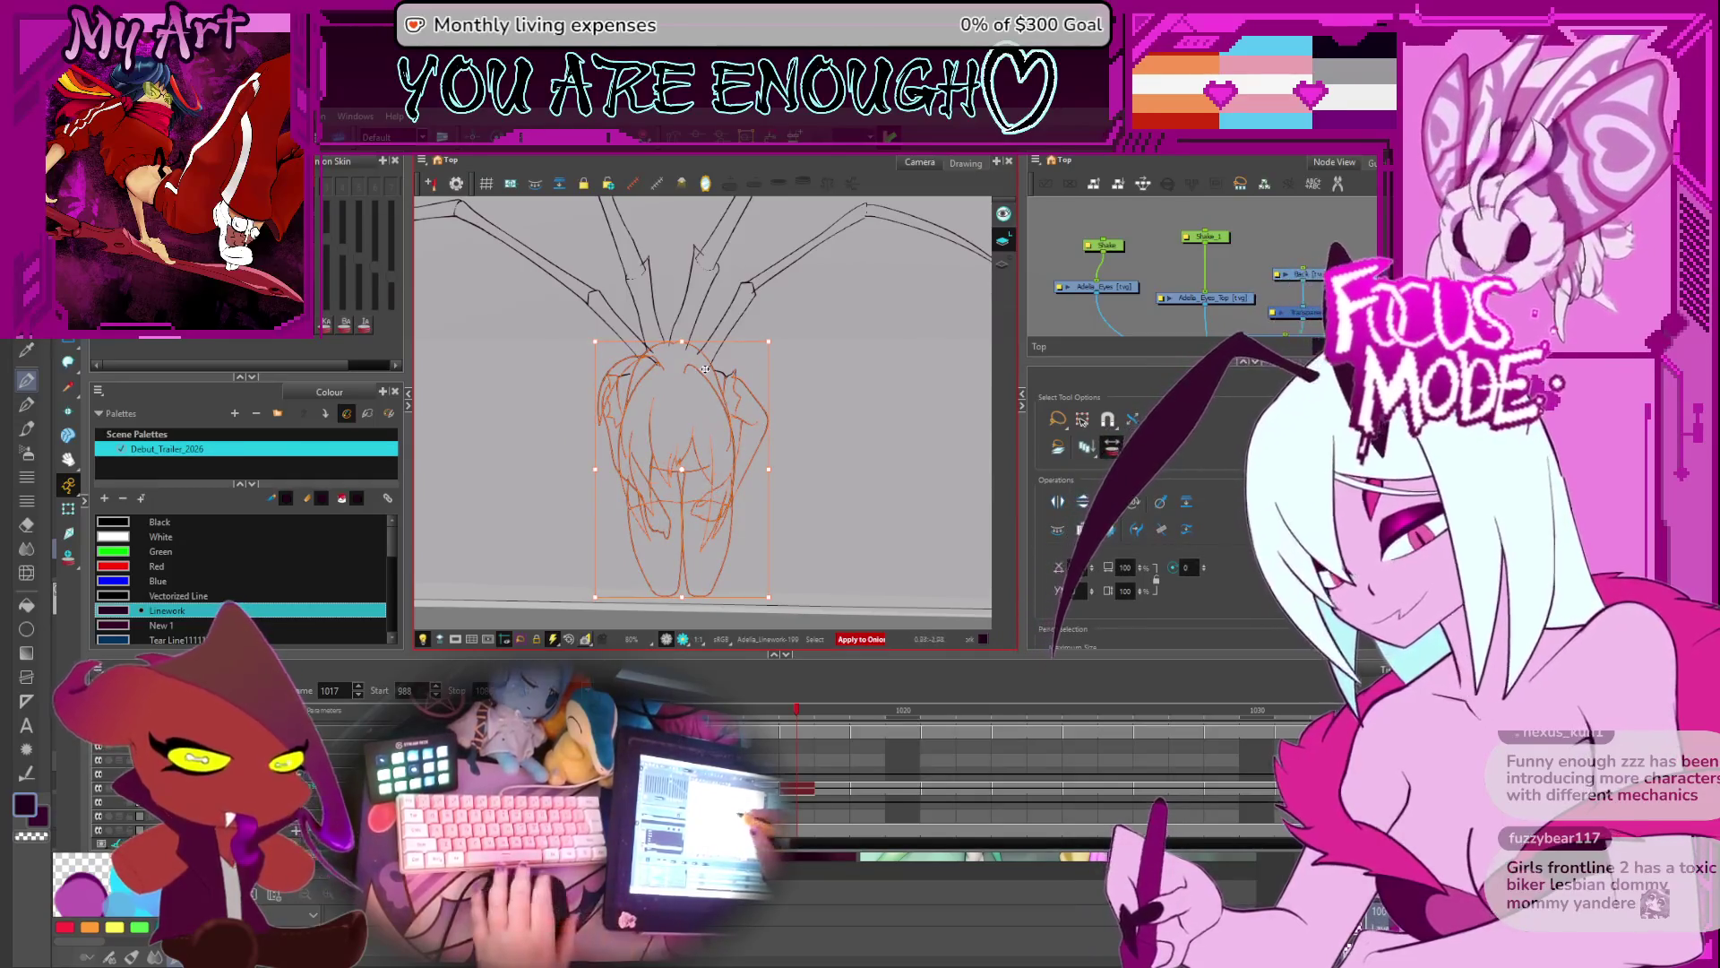
scroll(726, 375, "up", 2)
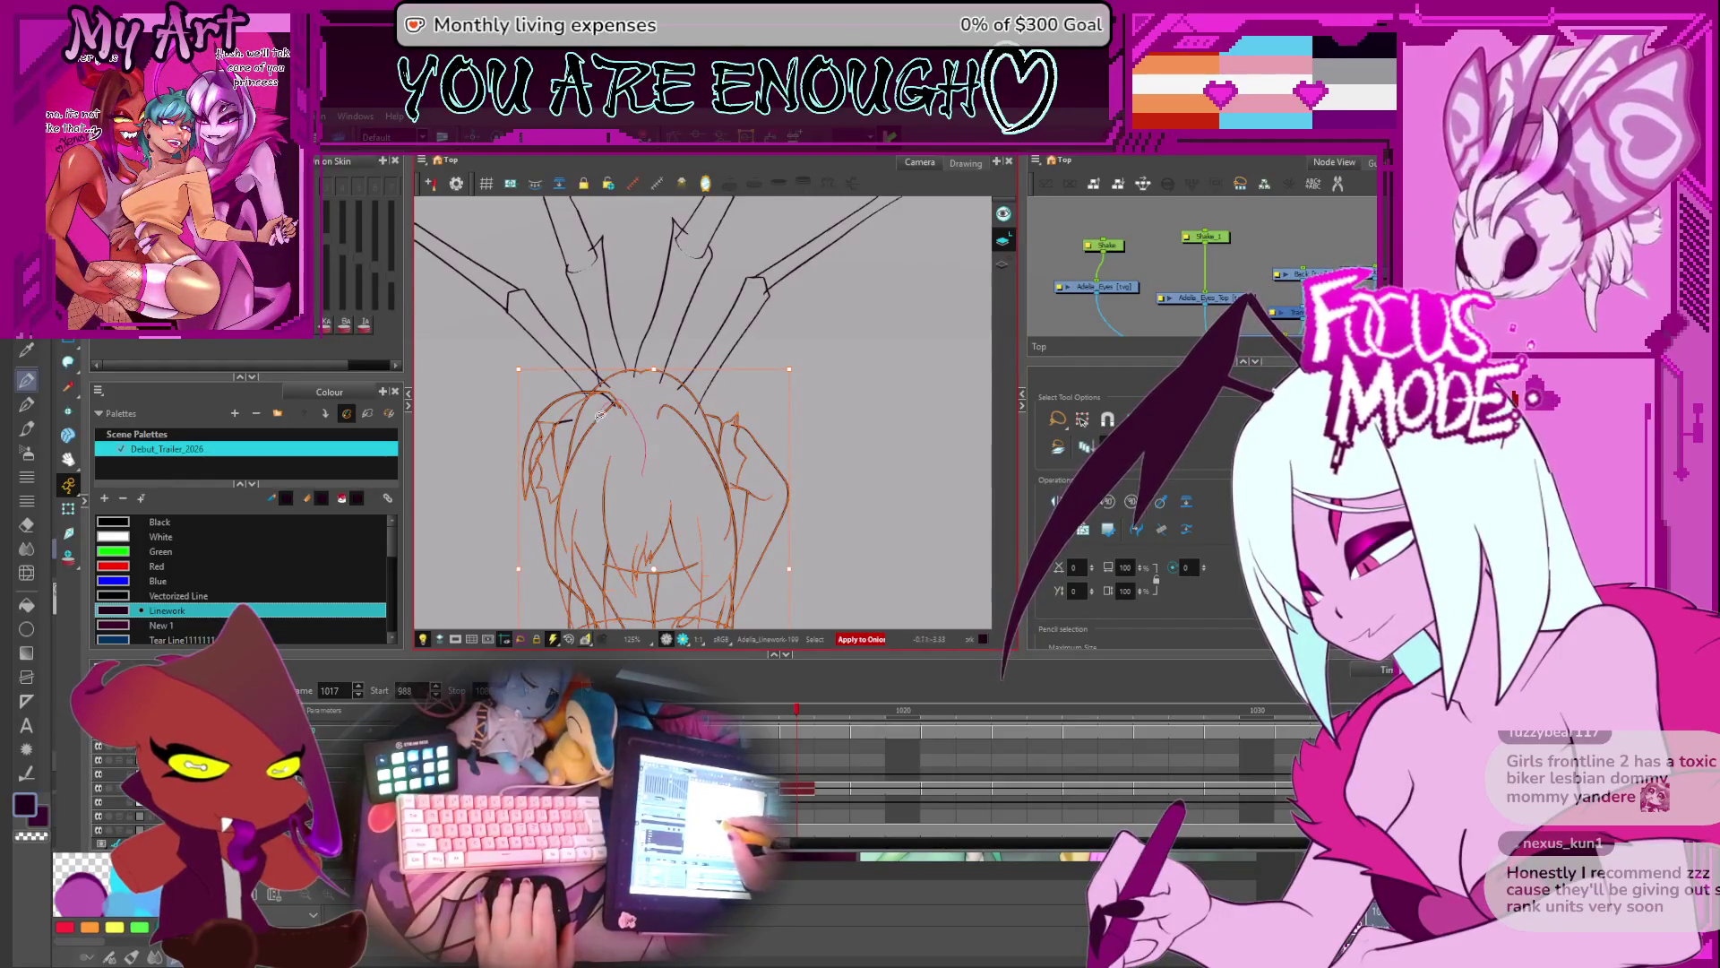
scroll(581, 484, "down", 1)
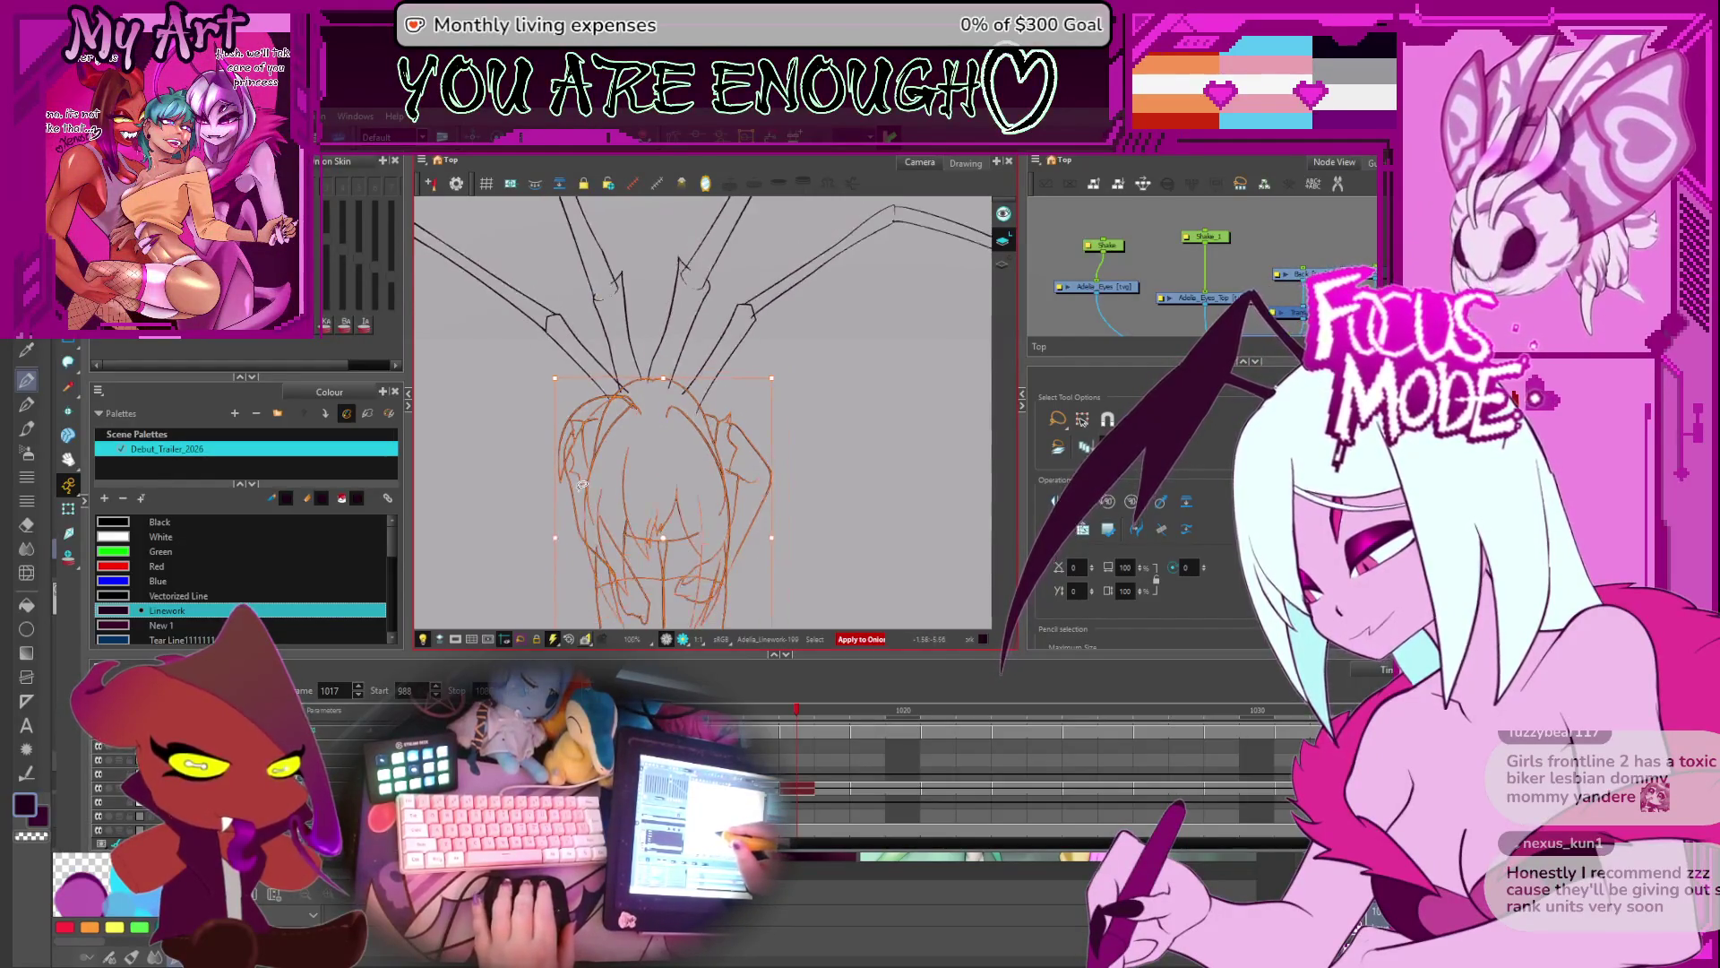
key("Delete")
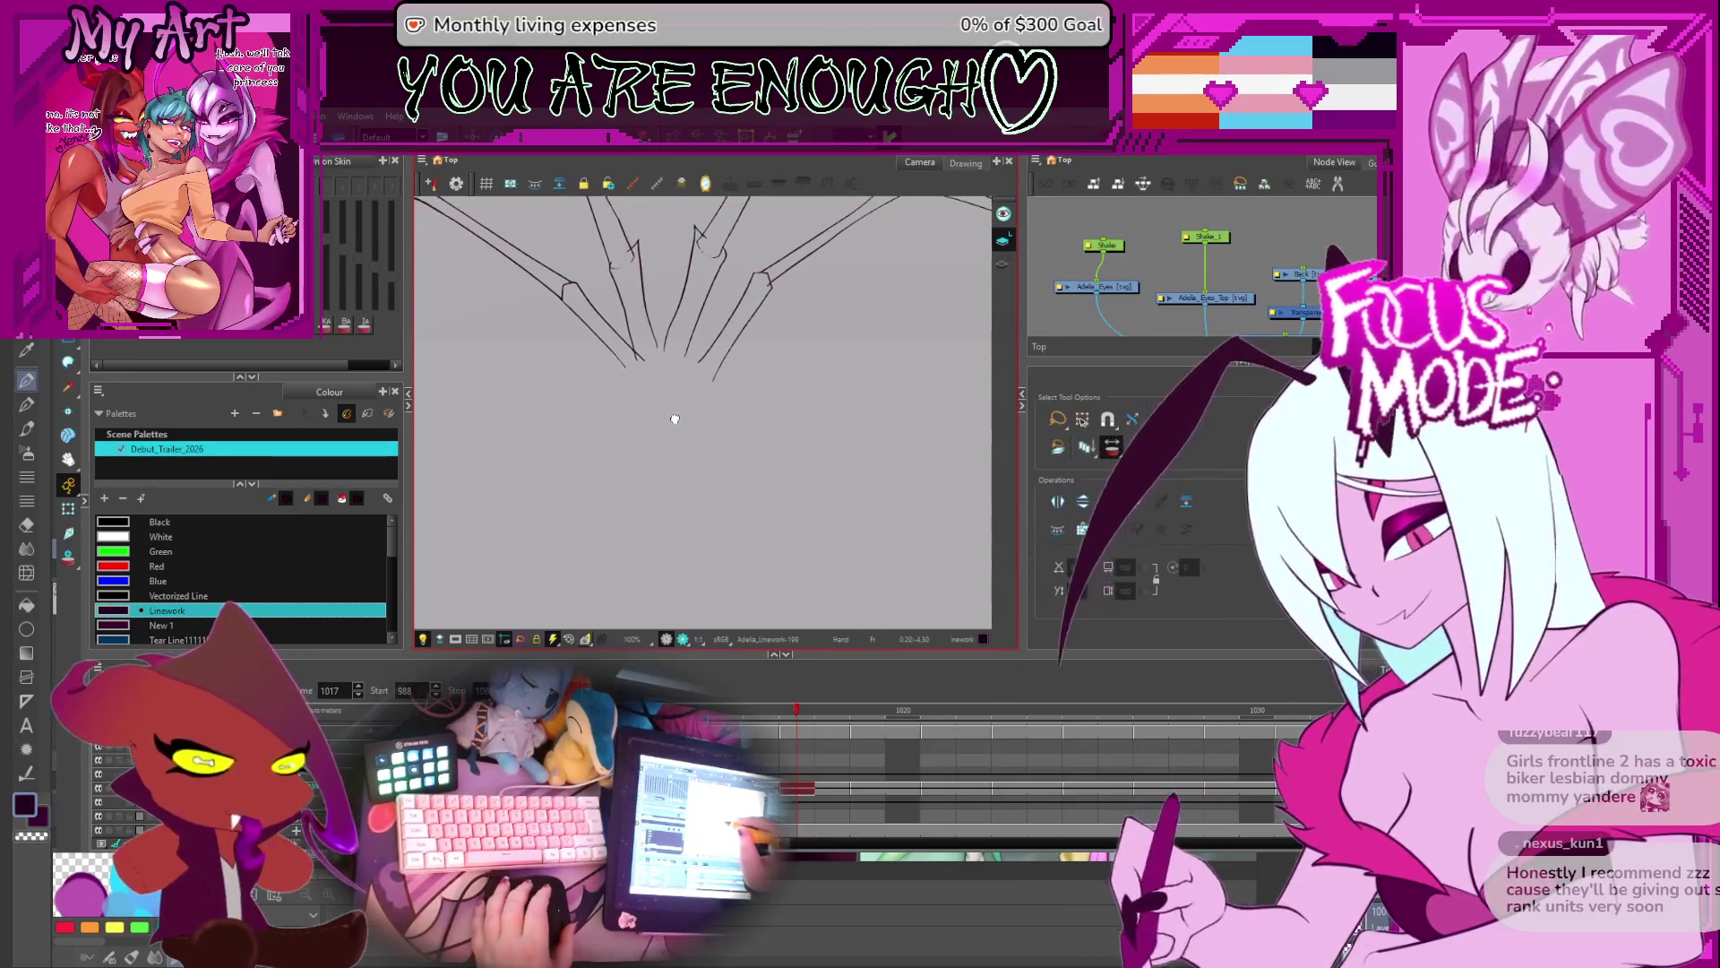
key("ctrl+z")
- Select the head linework on frame 1015, clear it, and zoom in on frame 1014
key("comma")
key("comma")
key("comma")
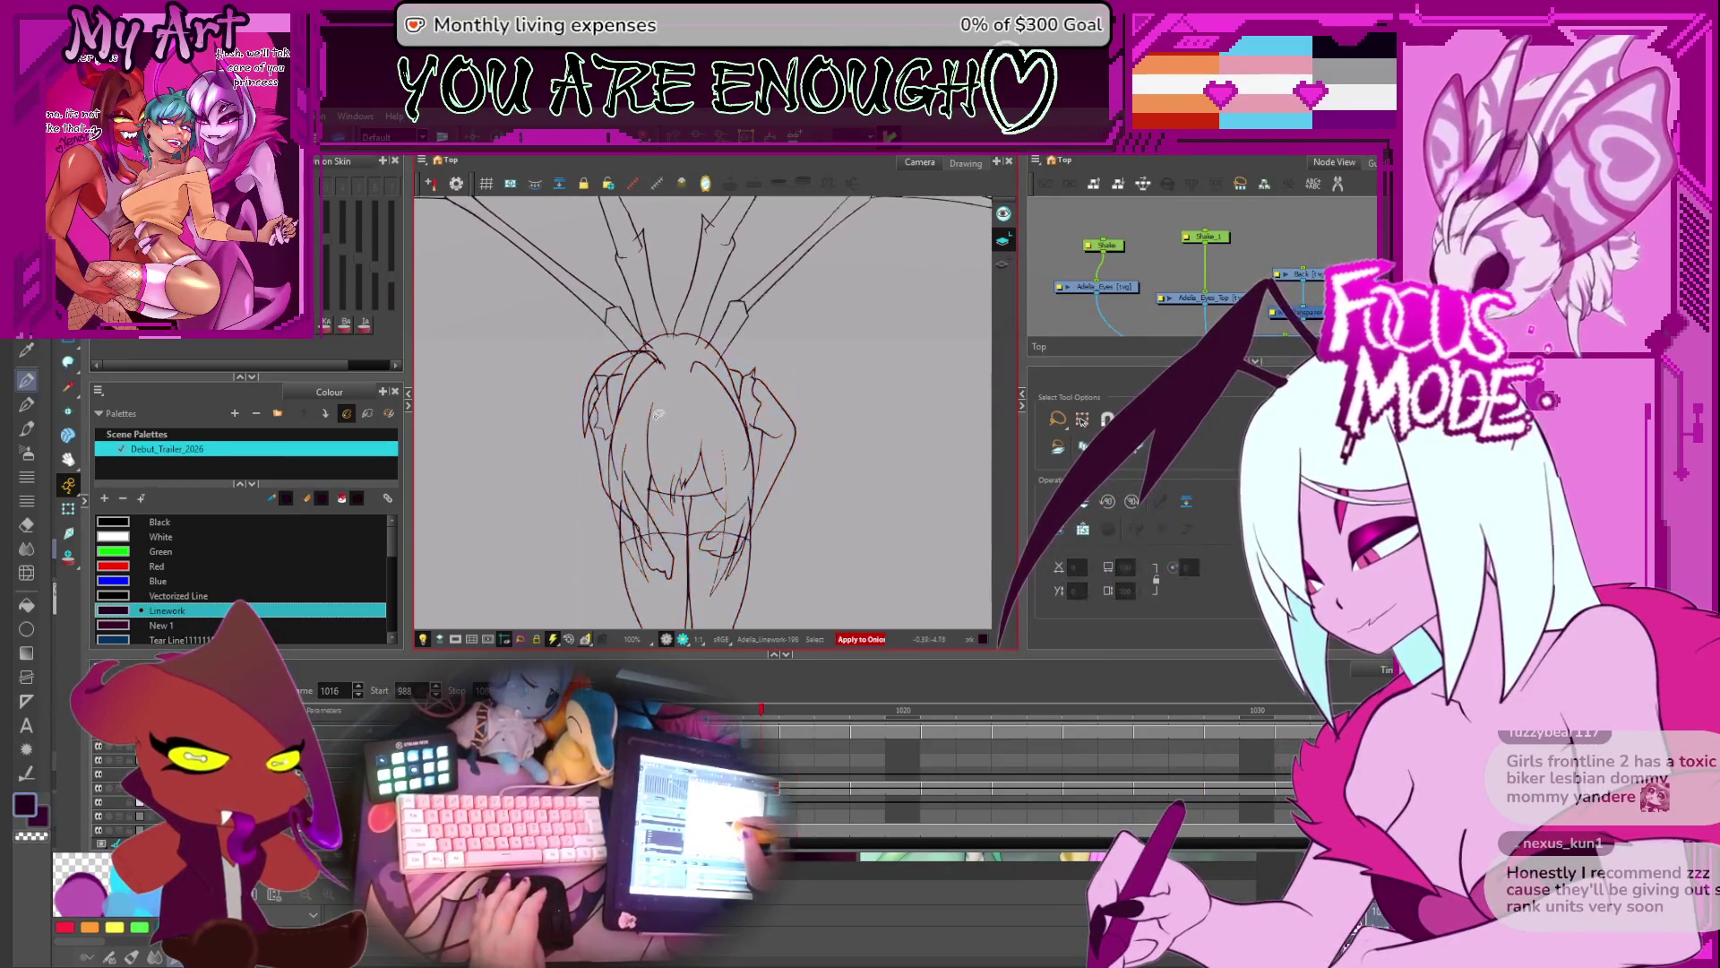
key("period")
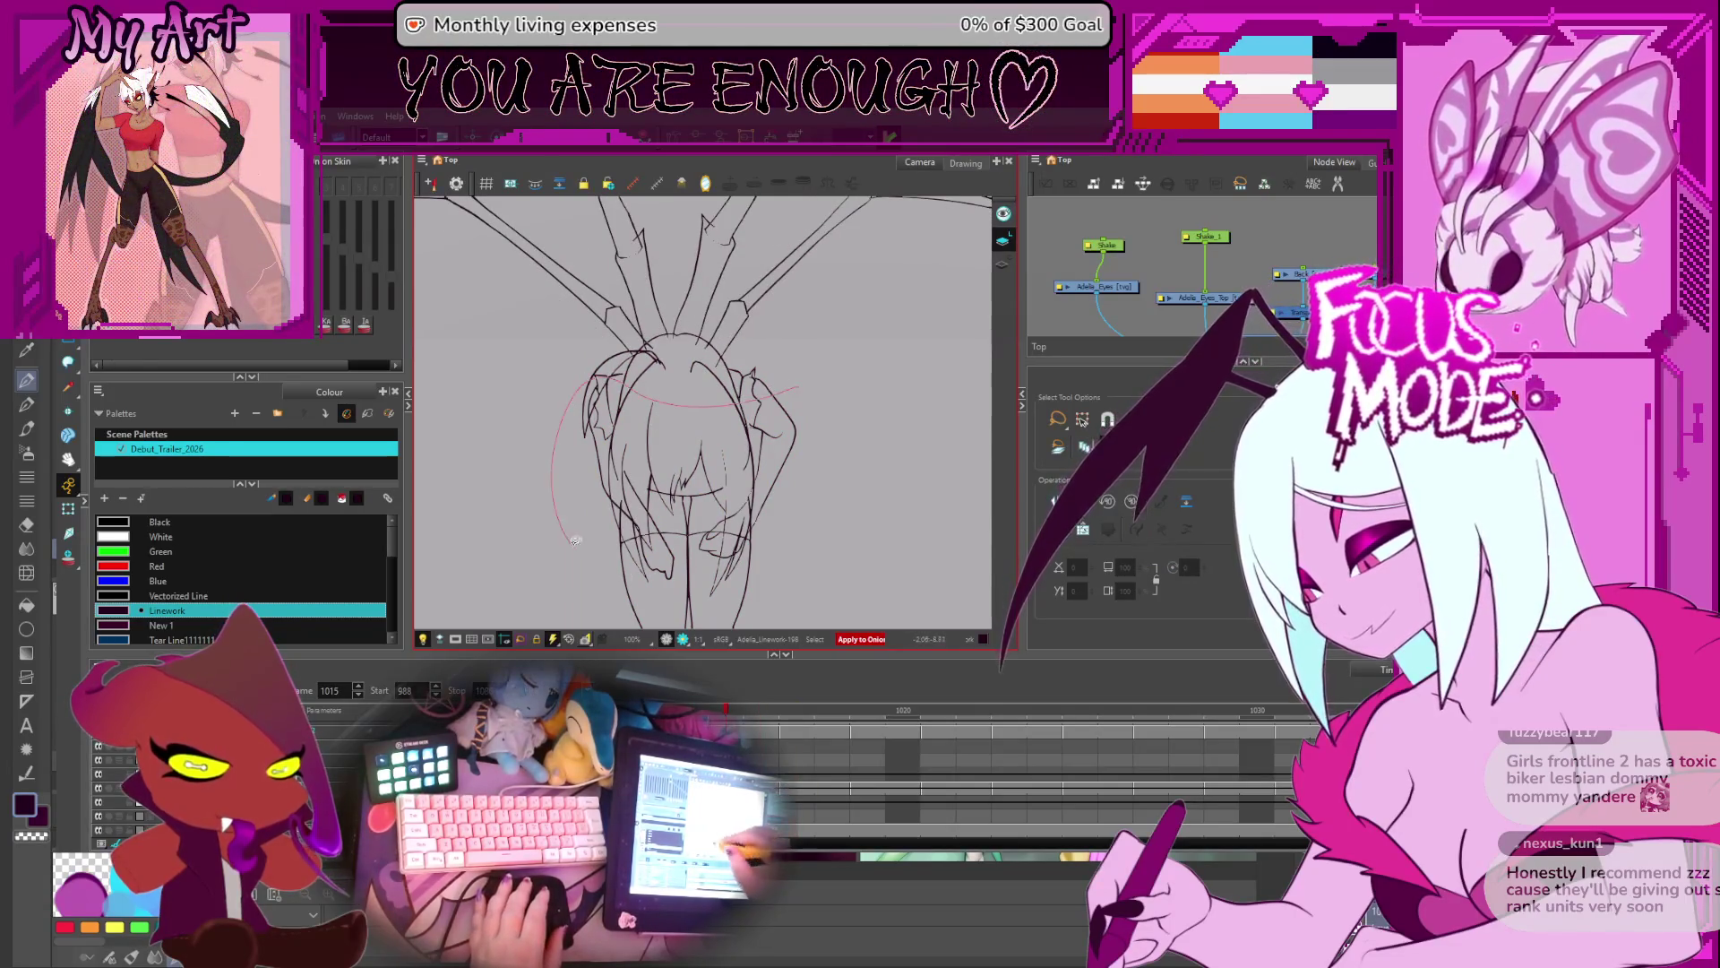
left_click_drag(575, 539, 771, 458)
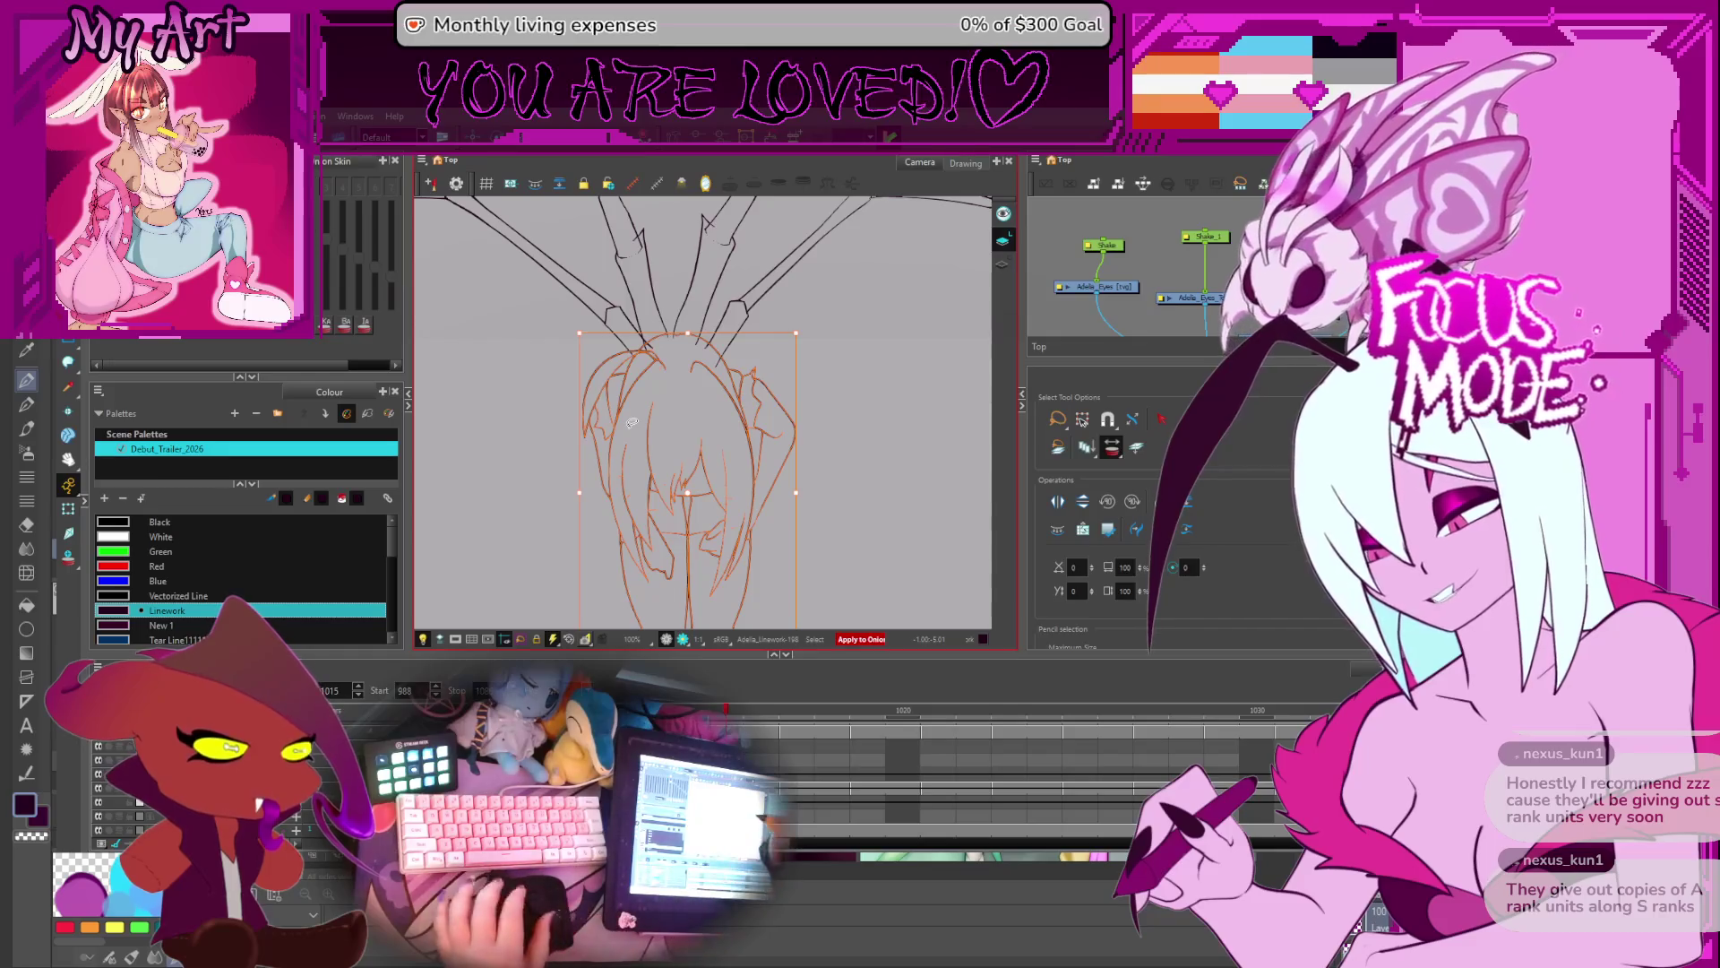
key("Escape")
key("comma")
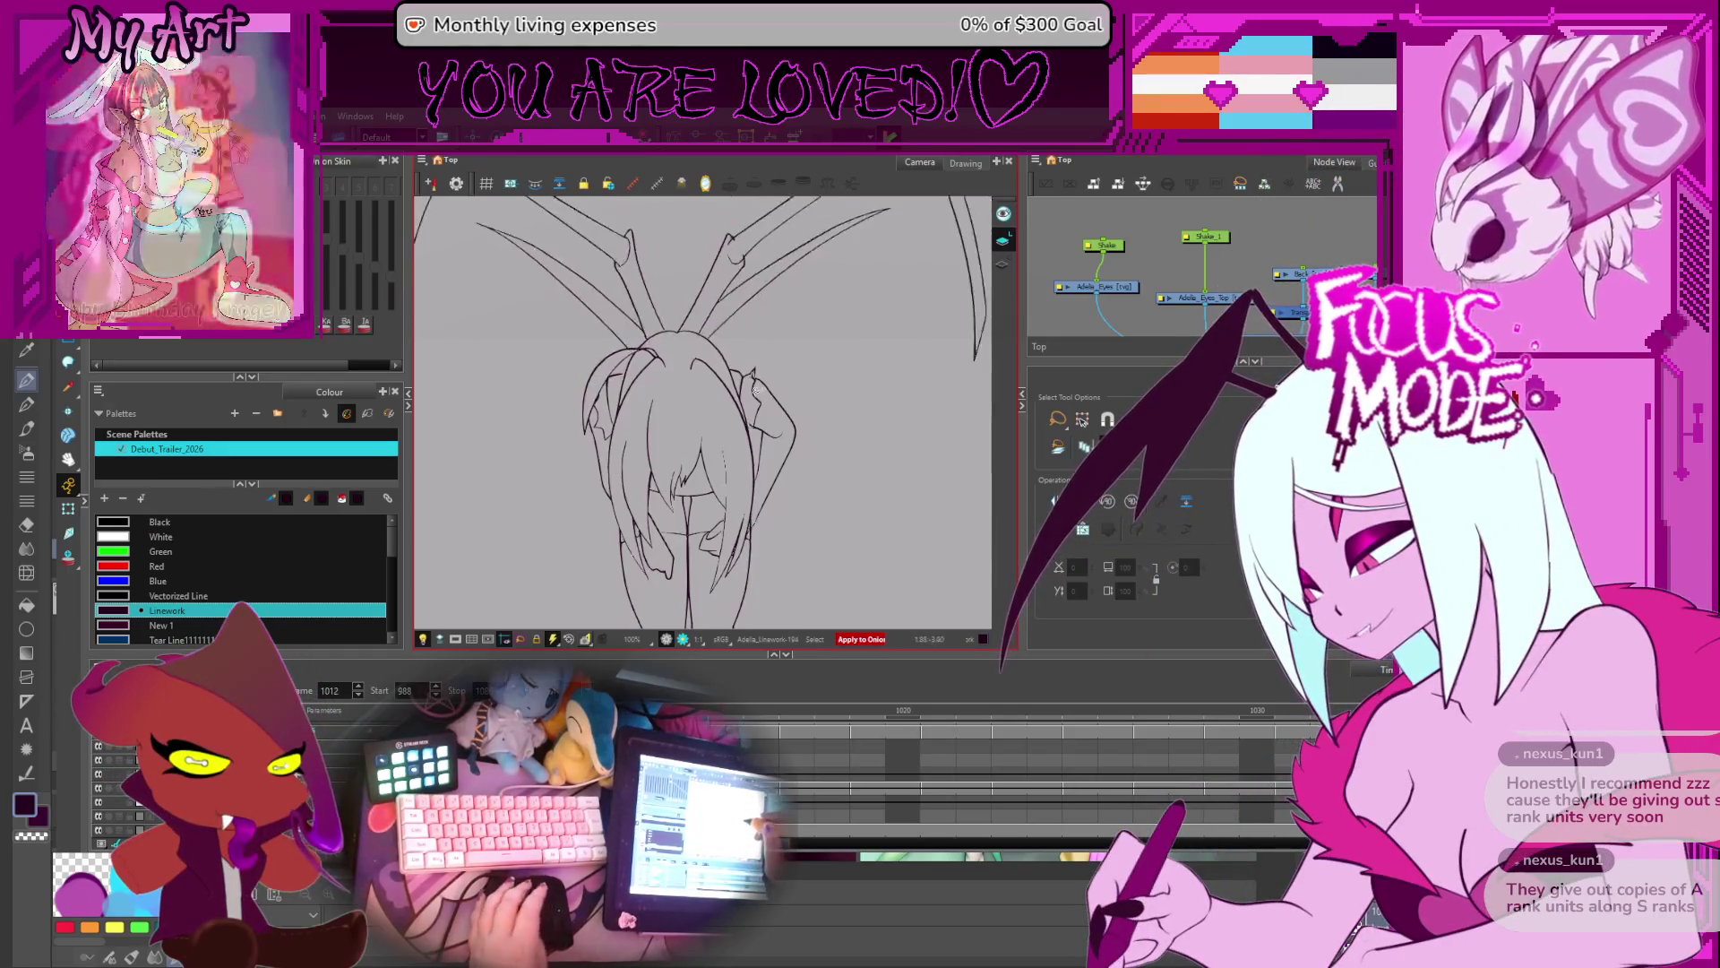
scroll(663, 480, "up", 1)
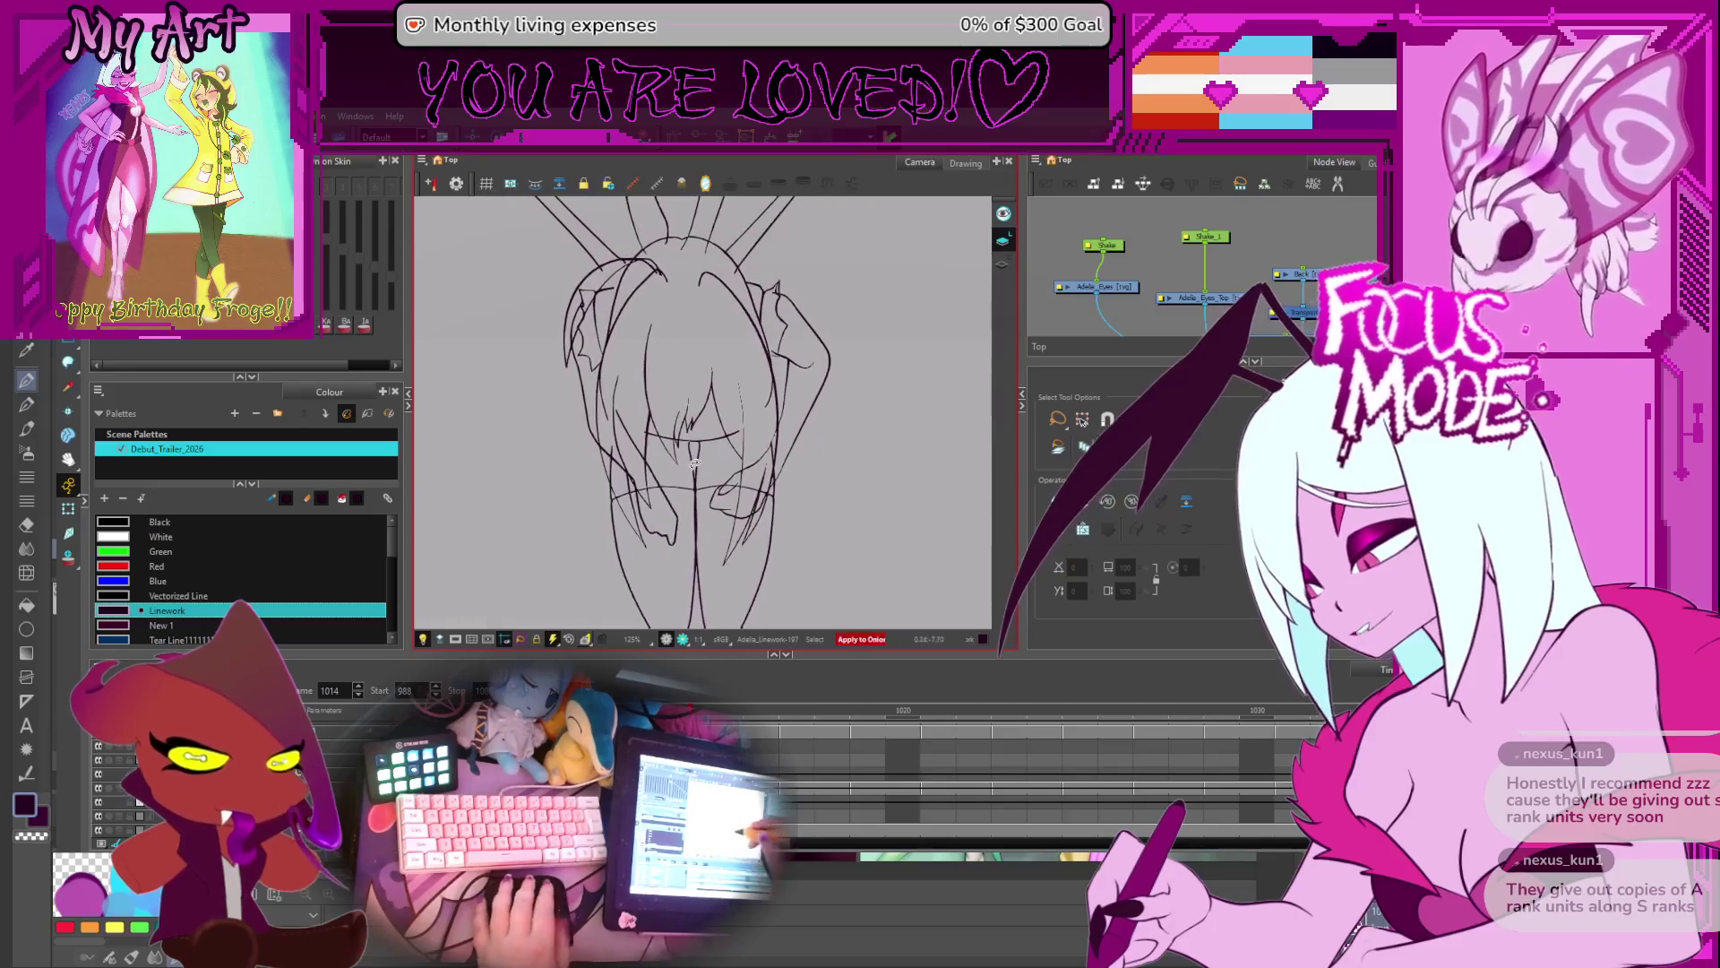
- Cut a stray line end near the hair with the Cutter, then pan across the face and hair strands
key("alt+t")
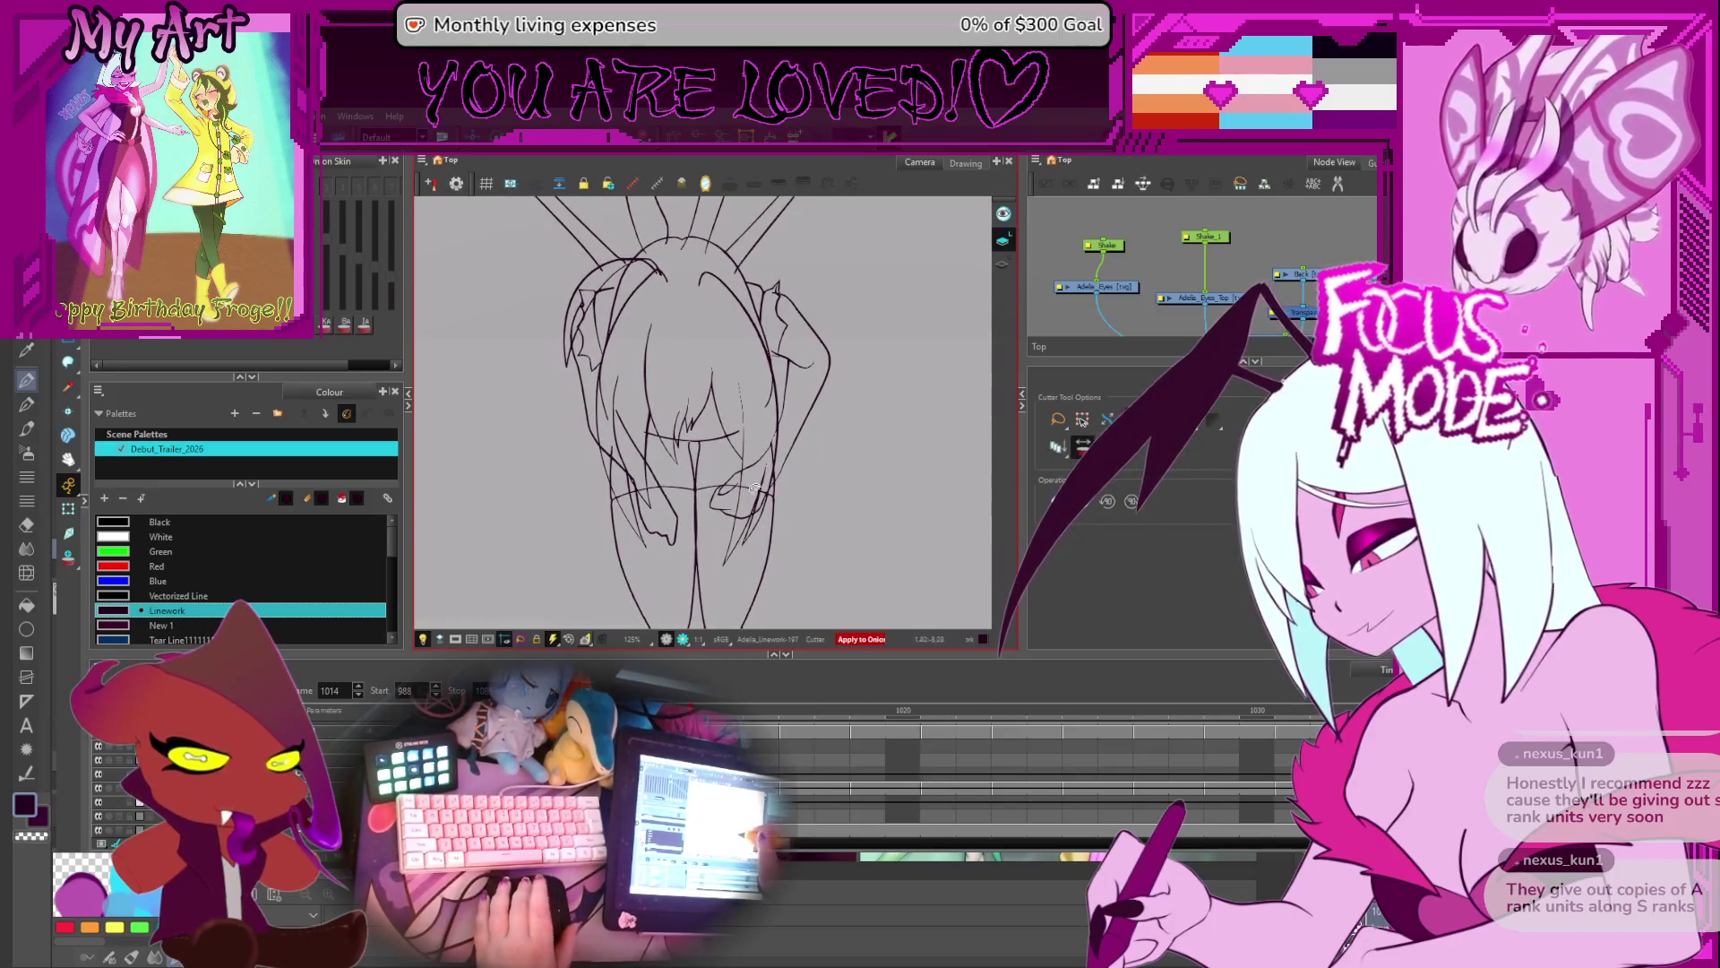
scroll(535, 481, "up", 2)
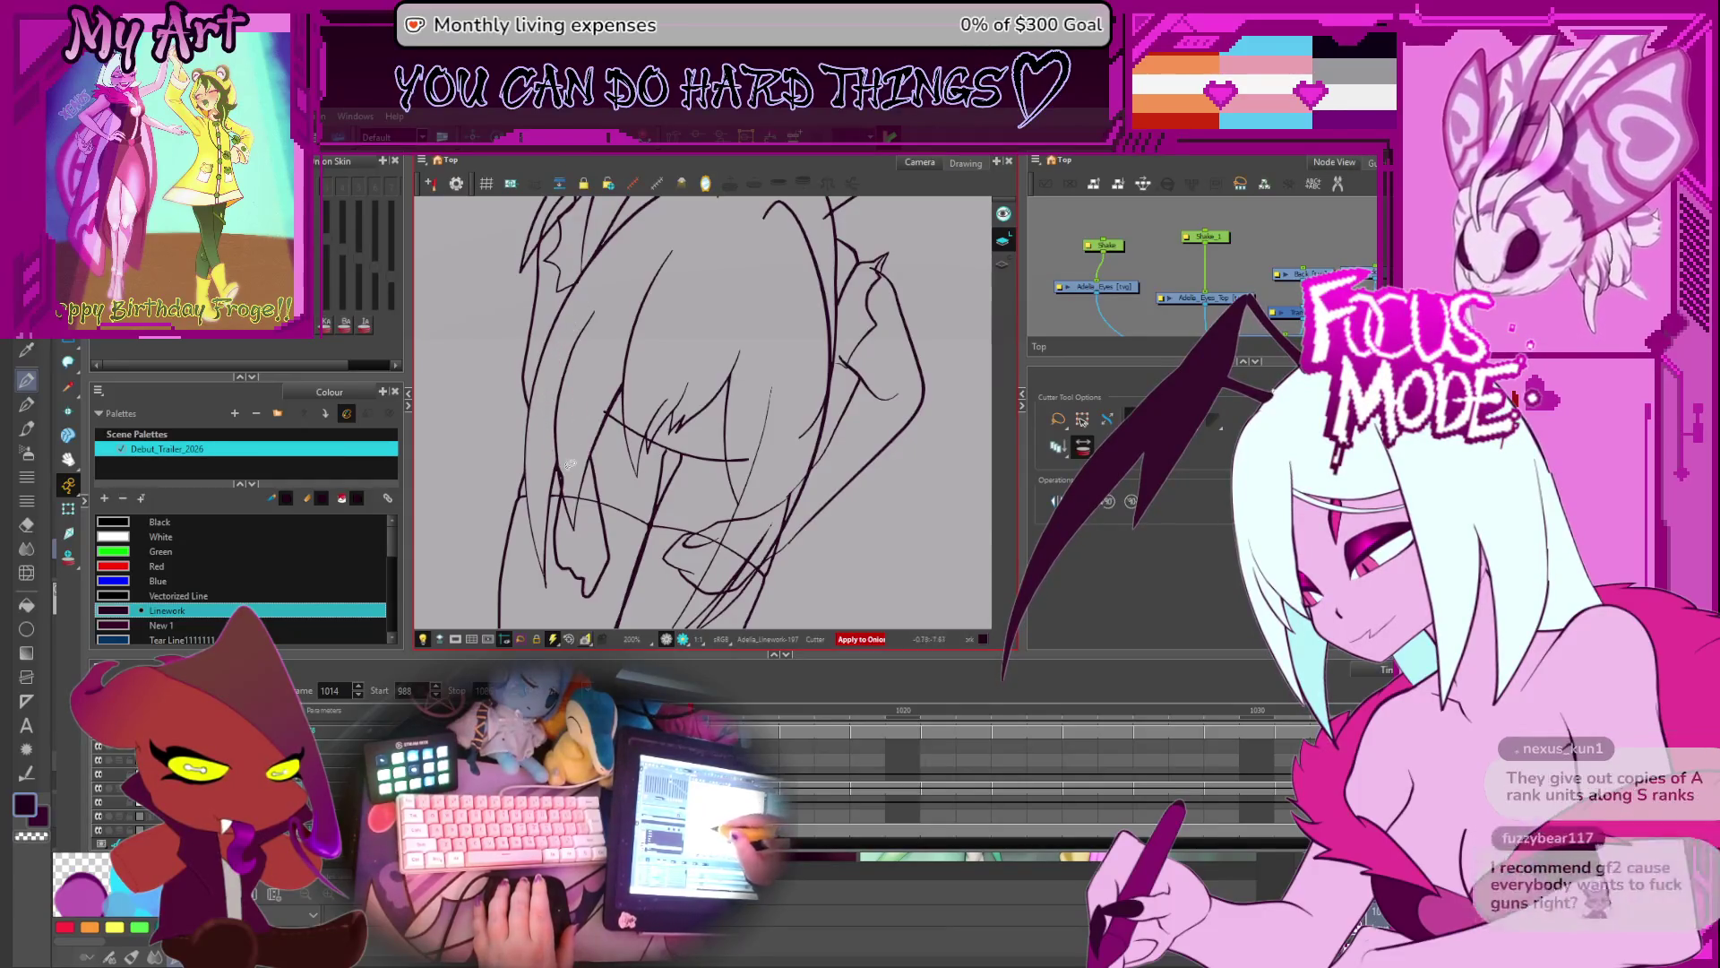
left_click_drag(548, 466, 573, 484)
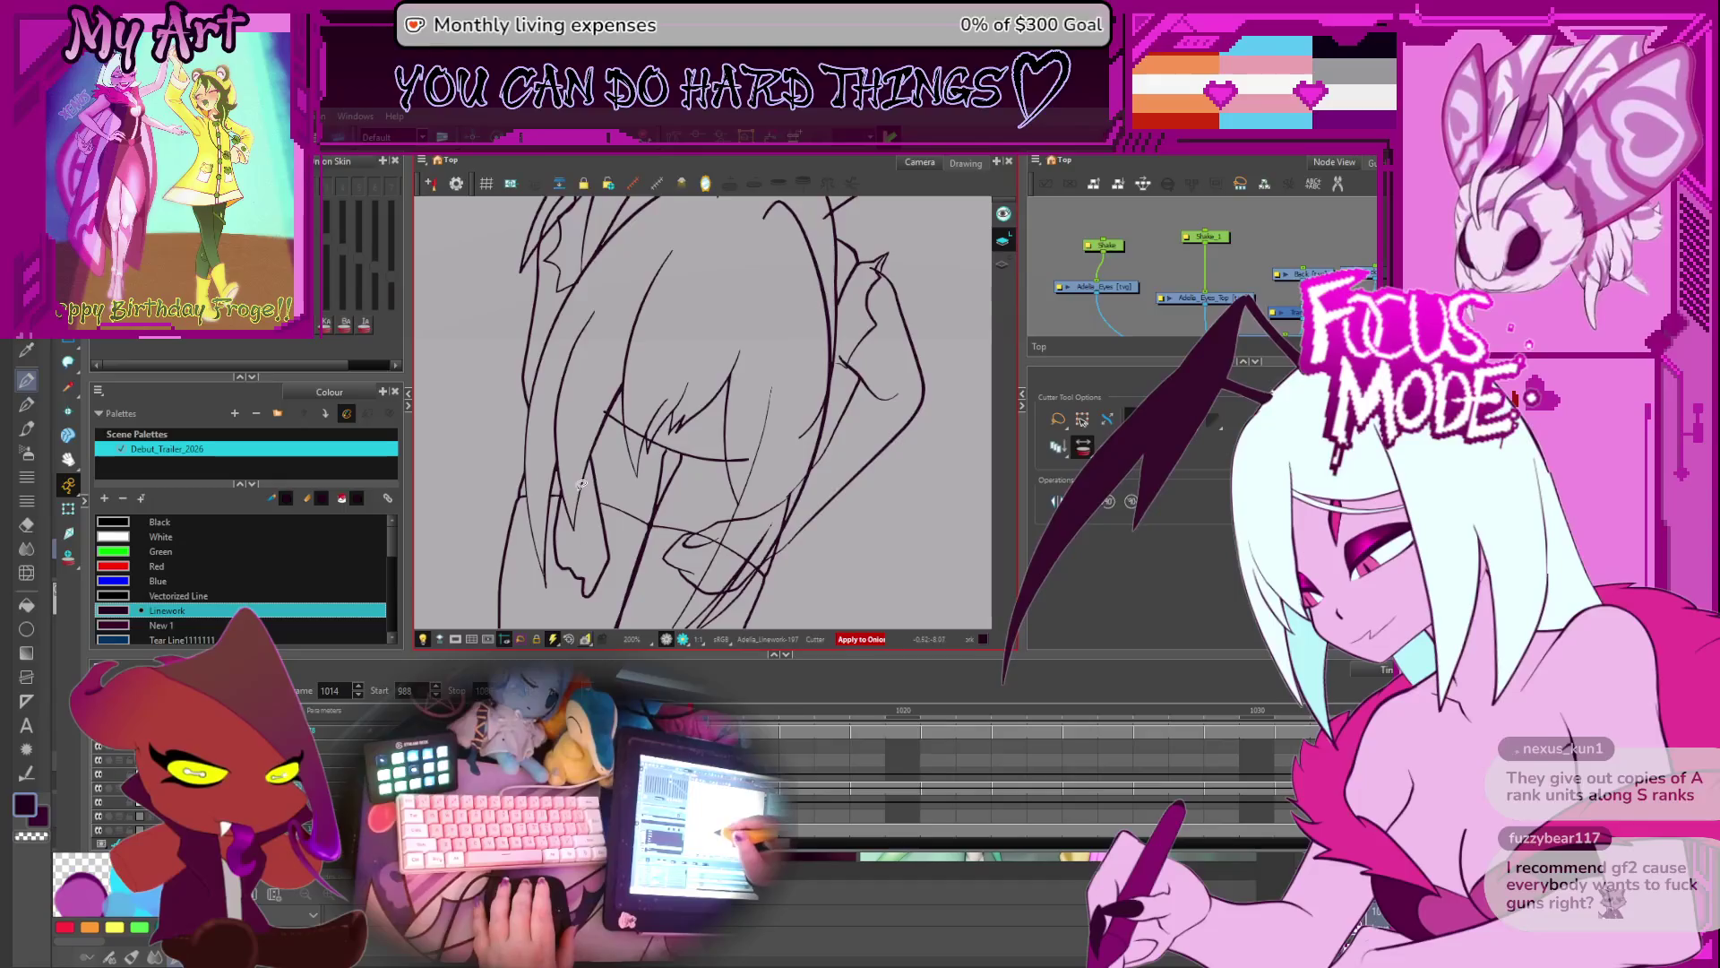
scroll(528, 531, "up", 2)
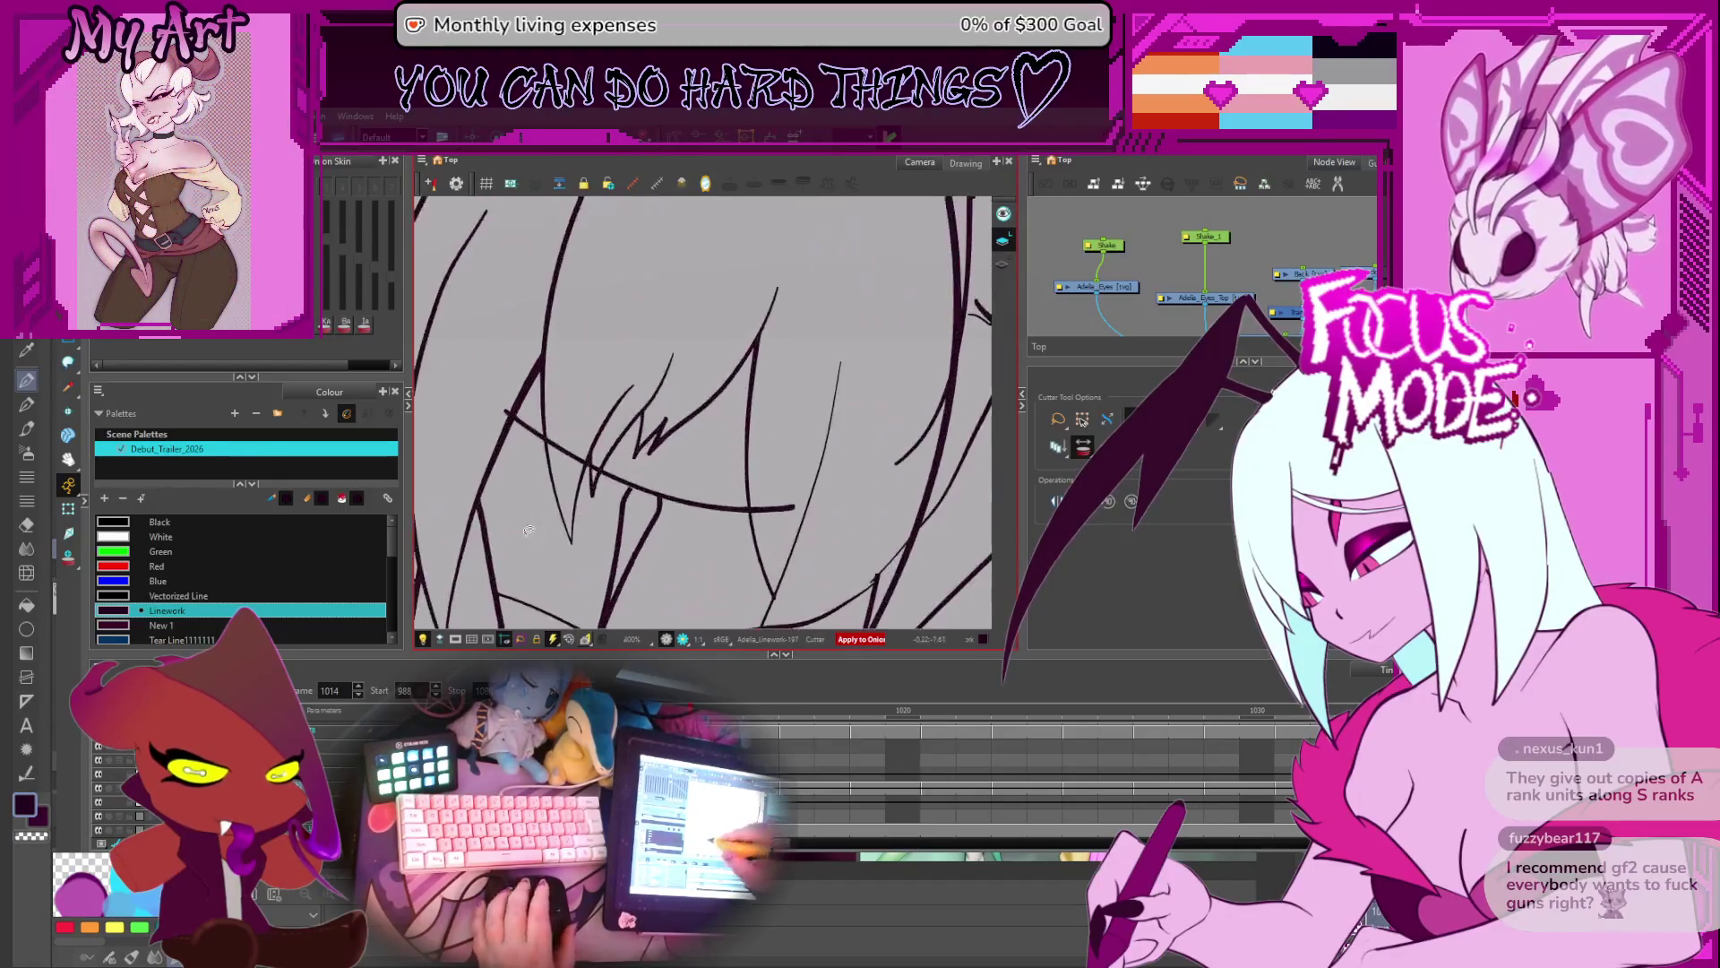
mouse_move(529, 530)
left_mouse_down()
mouse_move(607, 354)
mouse_move(567, 452)
left_mouse_up()
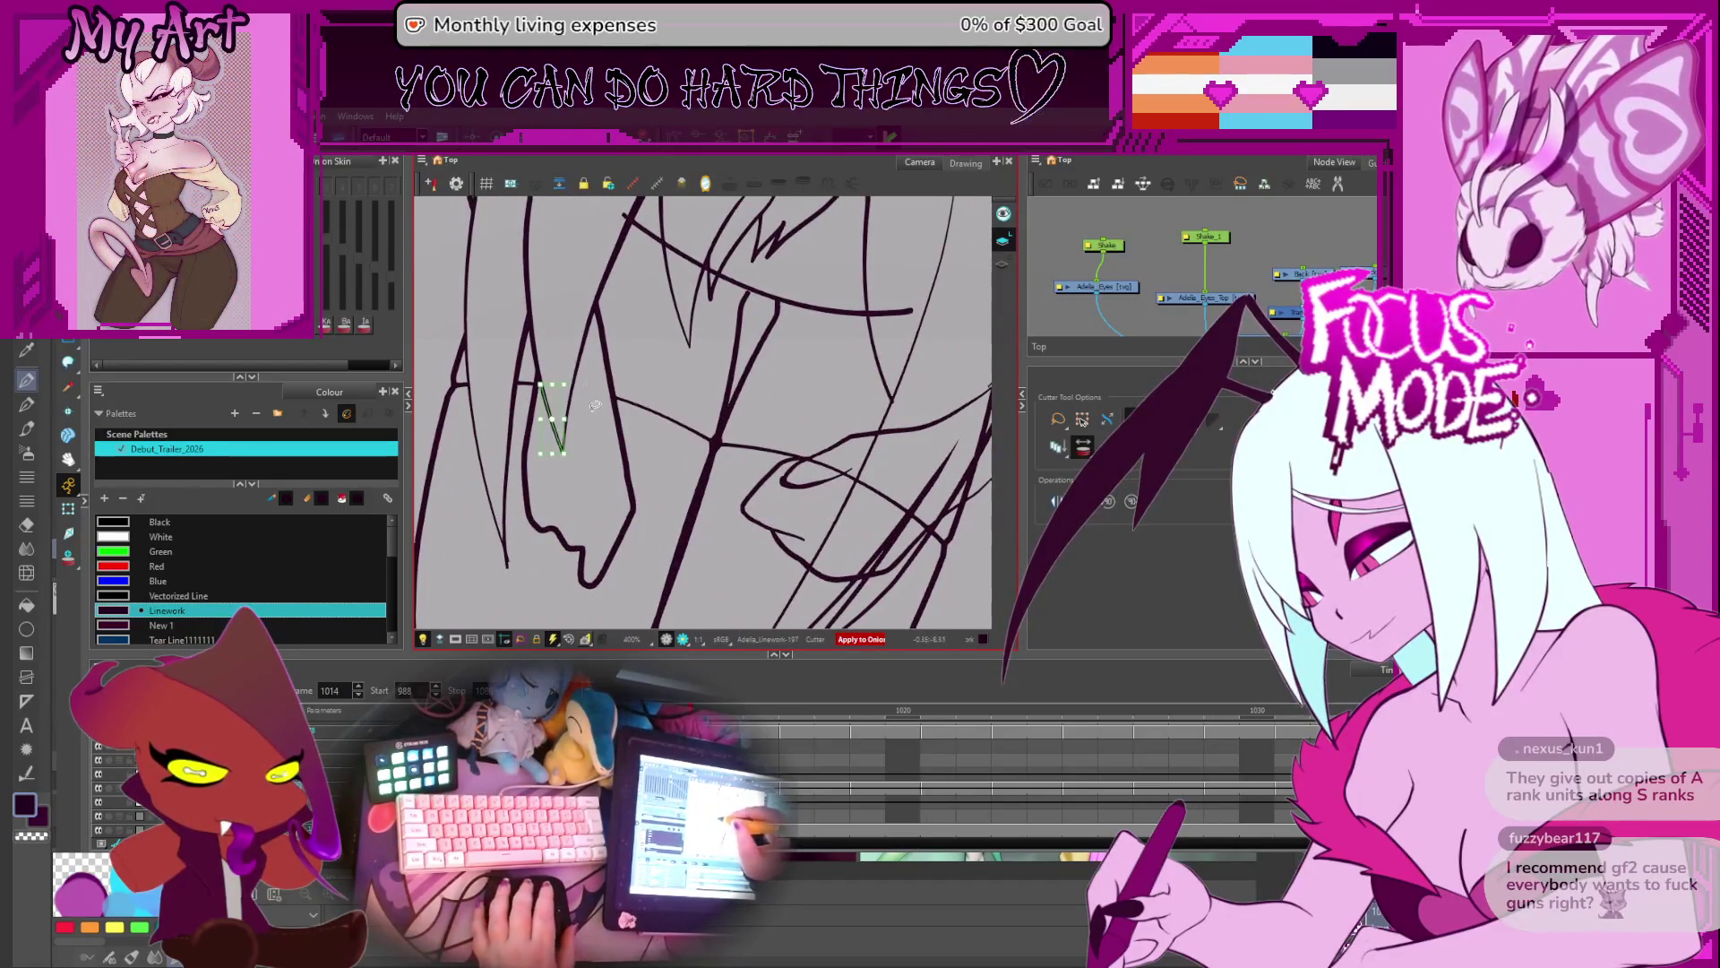
left_click_drag(713, 452, 625, 415)
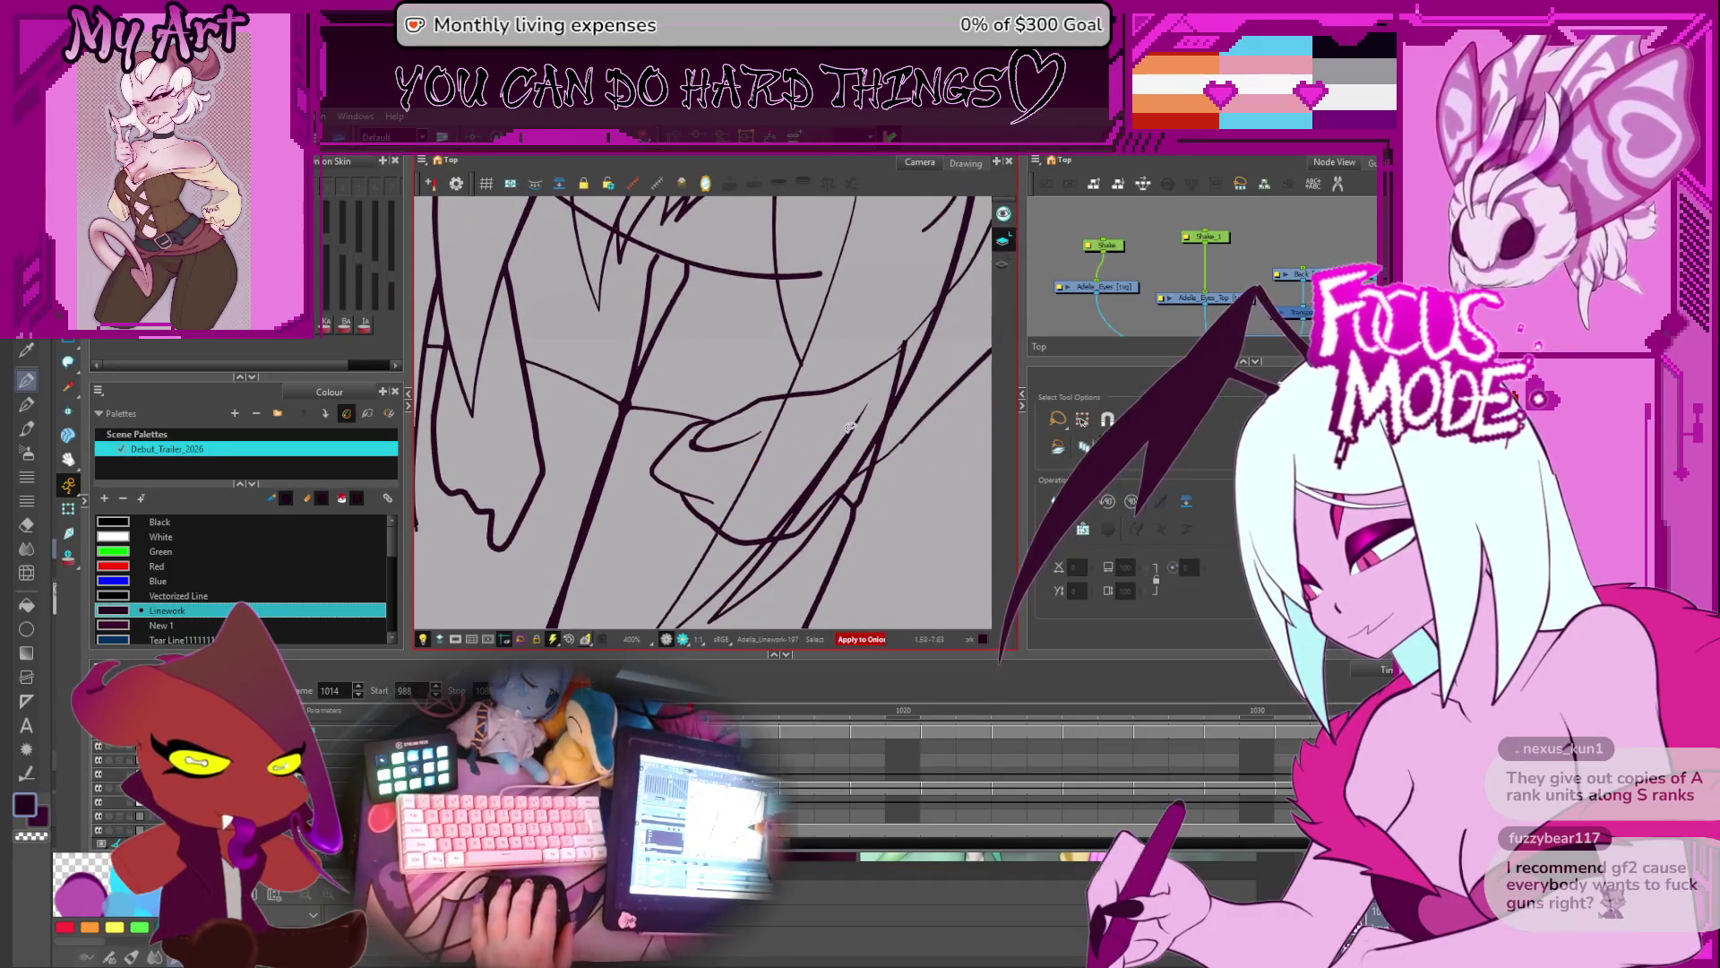
key("alt+t")
left_click_drag(896, 404, 780, 488)
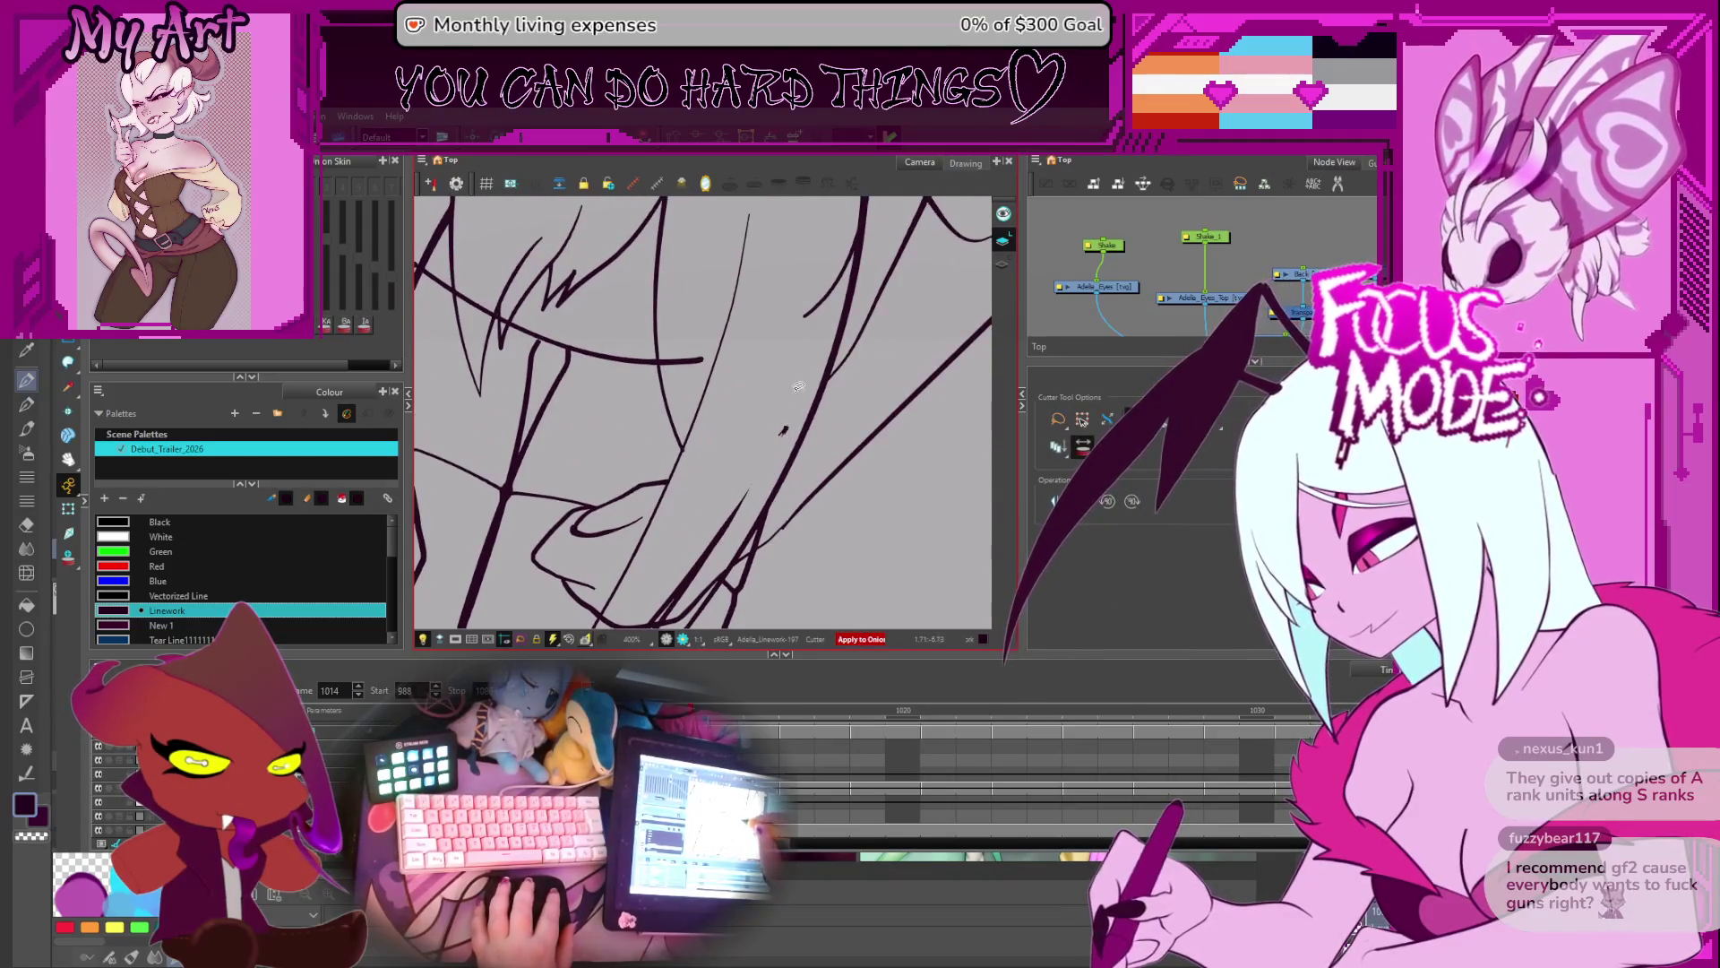
left_click_drag(791, 381, 720, 421)
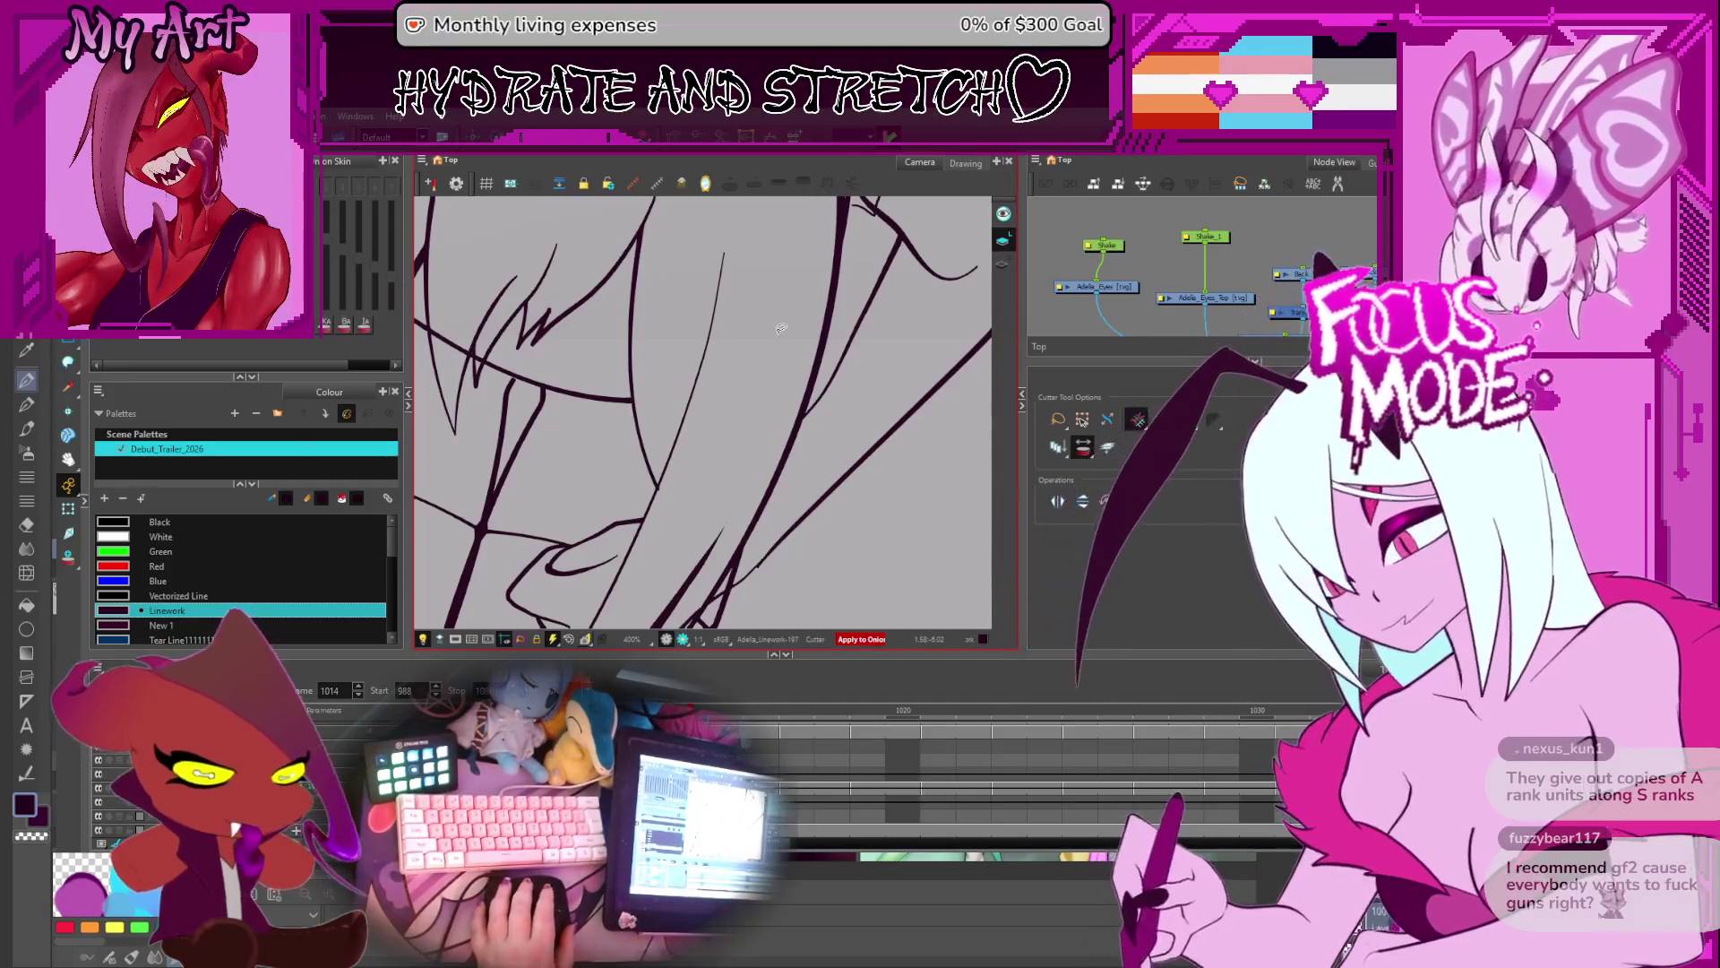
left_click_drag(852, 422, 875, 346)
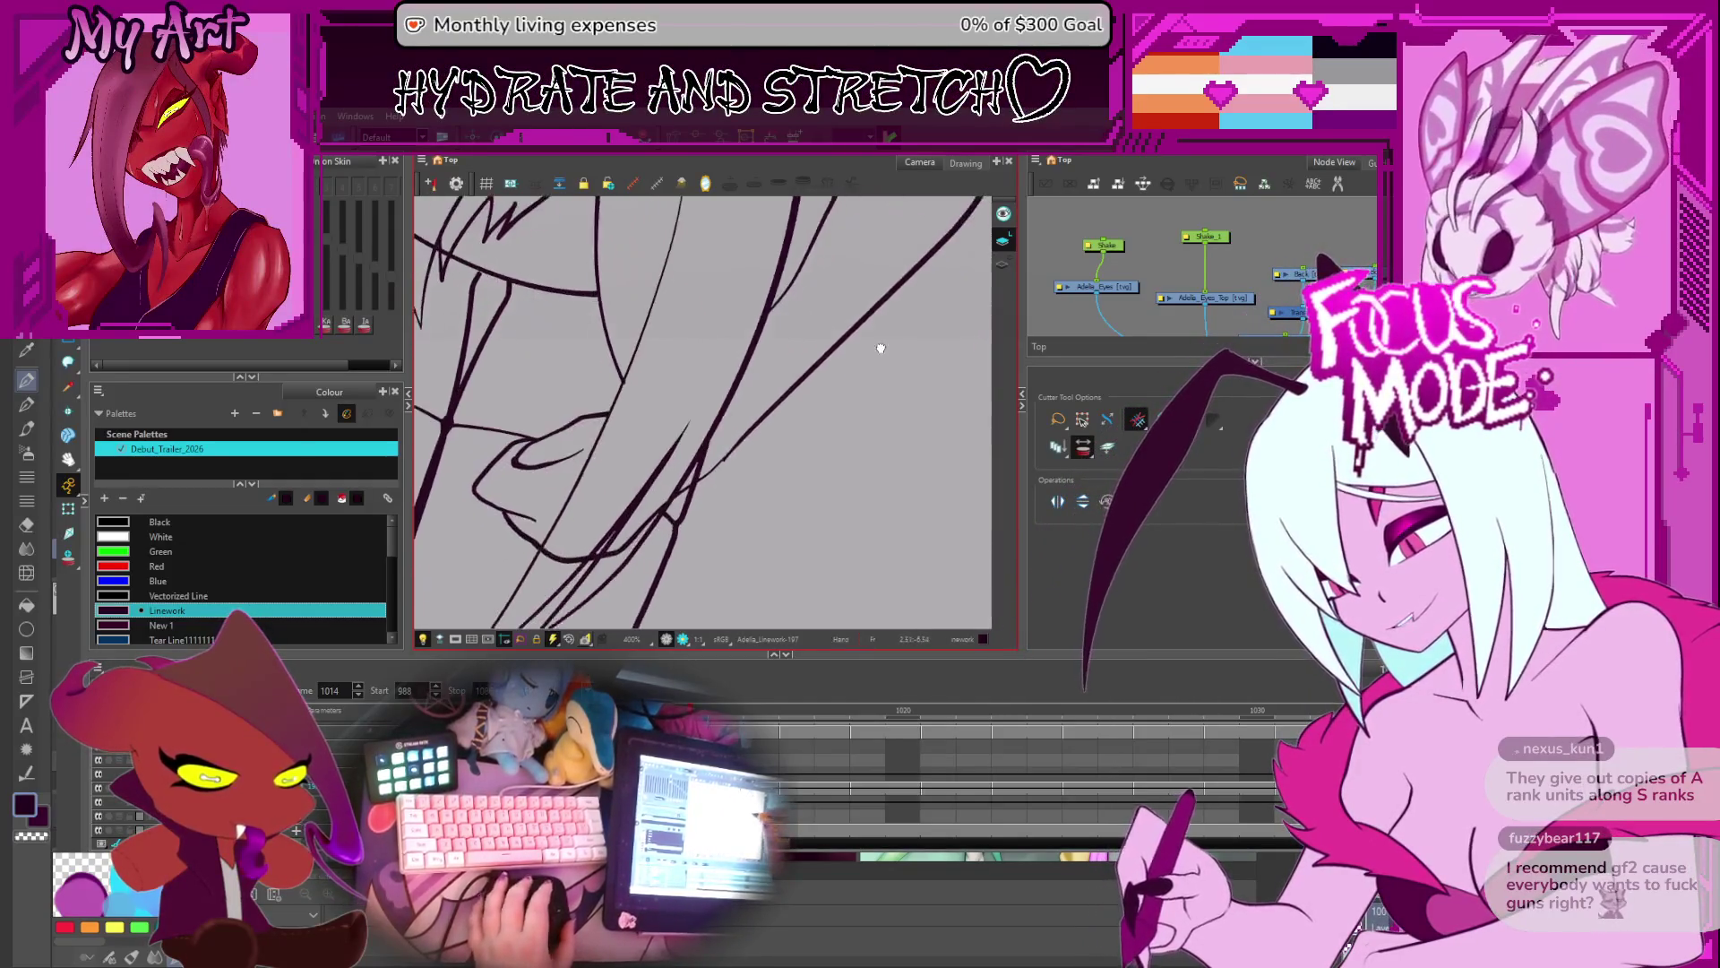
left_click_drag(874, 448, 887, 418)
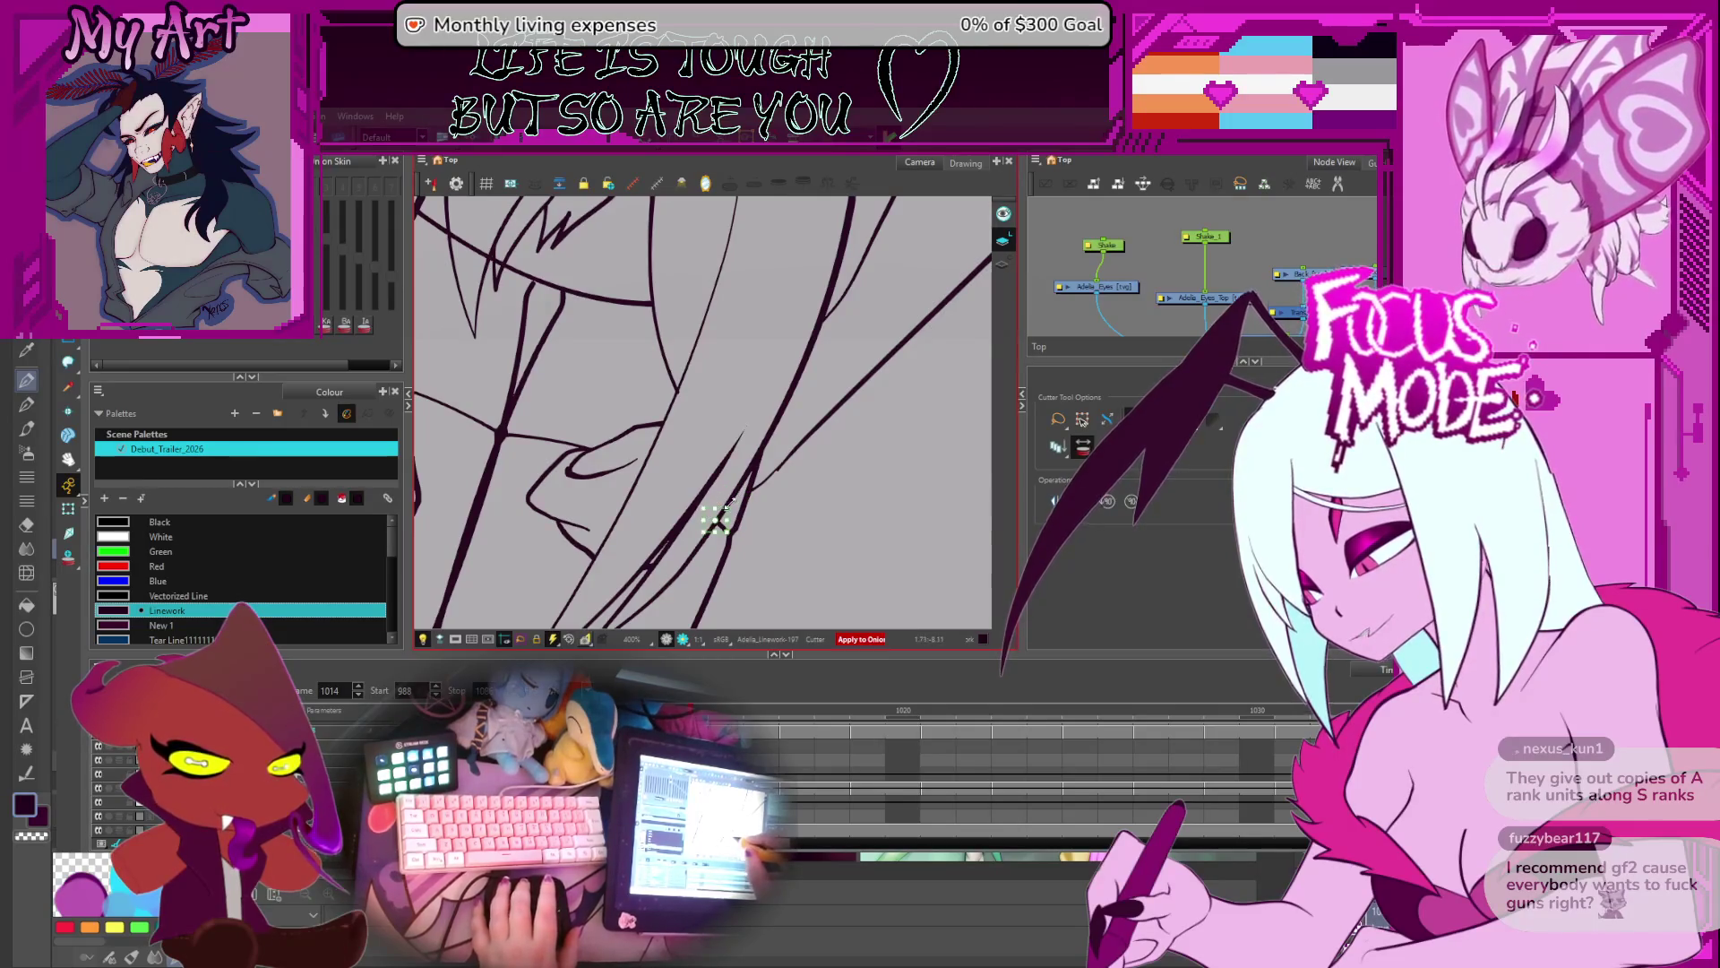
- Pan and zoom to the back-of-head hair and trim a stray overlapping hair stroke
scroll(838, 441, "down", 1)
mouse_move(838, 441)
left_mouse_down()
mouse_move(727, 372)
mouse_move(741, 470)
left_mouse_up()
scroll(728, 372, "up", 1)
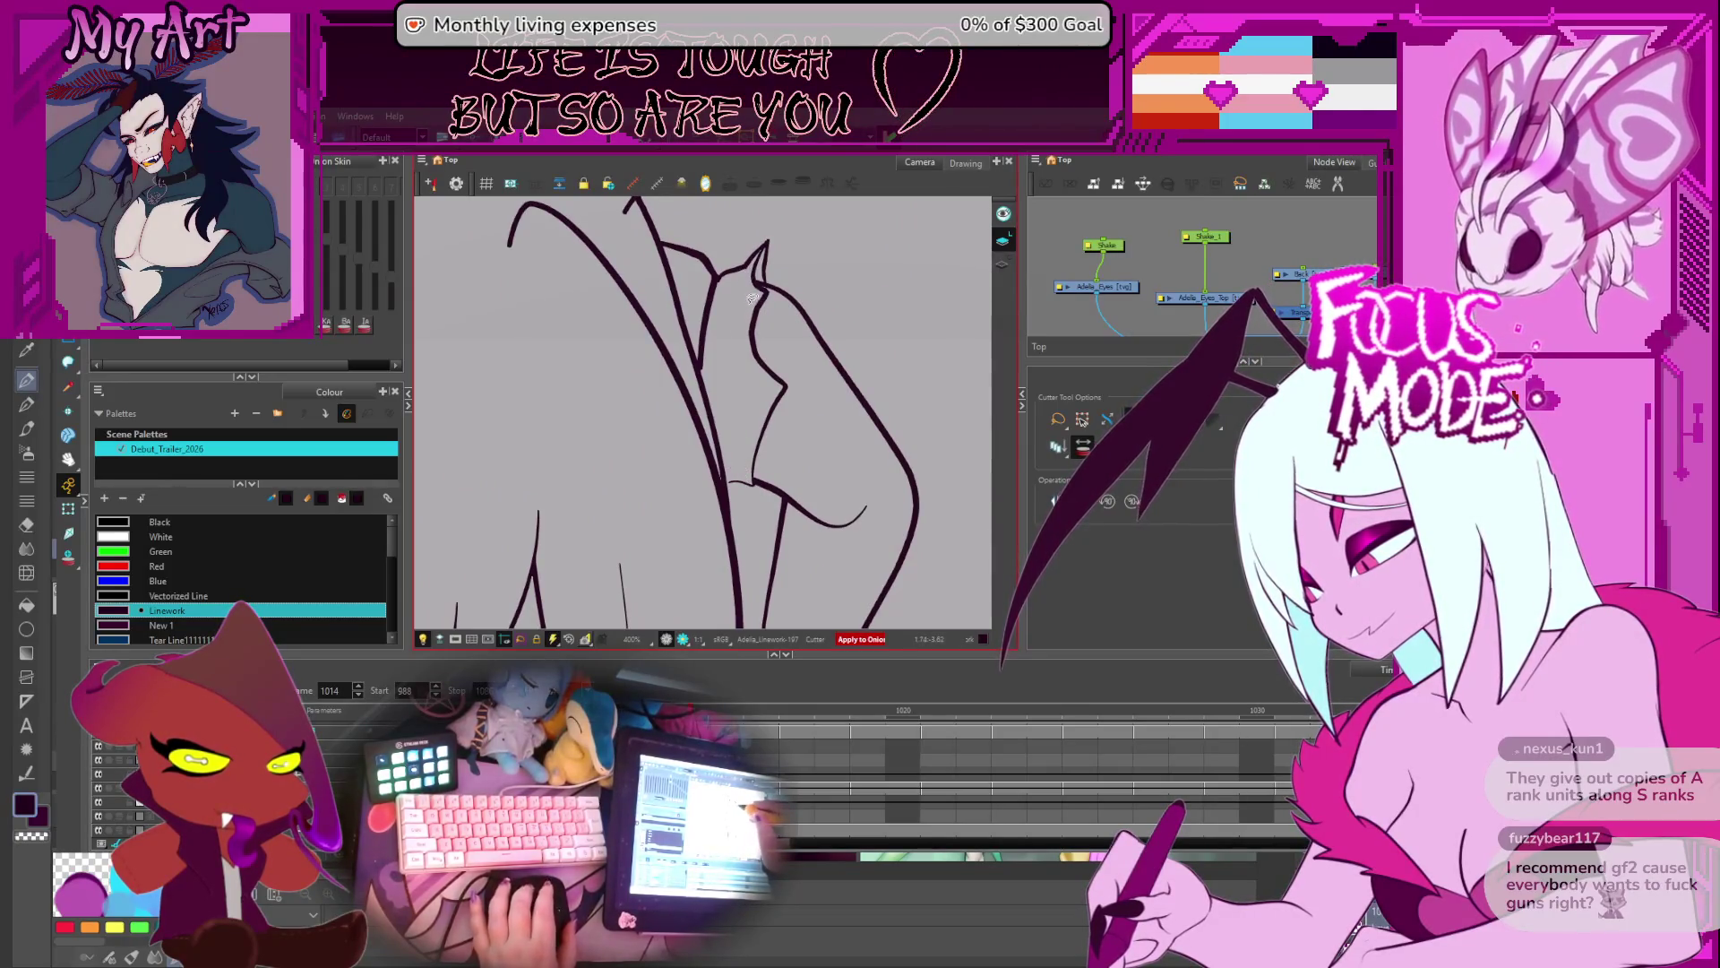
mouse_move(750, 298)
left_mouse_down()
mouse_move(851, 351)
mouse_move(856, 327)
mouse_move(887, 368)
mouse_move(637, 455)
mouse_move(654, 372)
left_mouse_up()
scroll(856, 327, "down", 1)
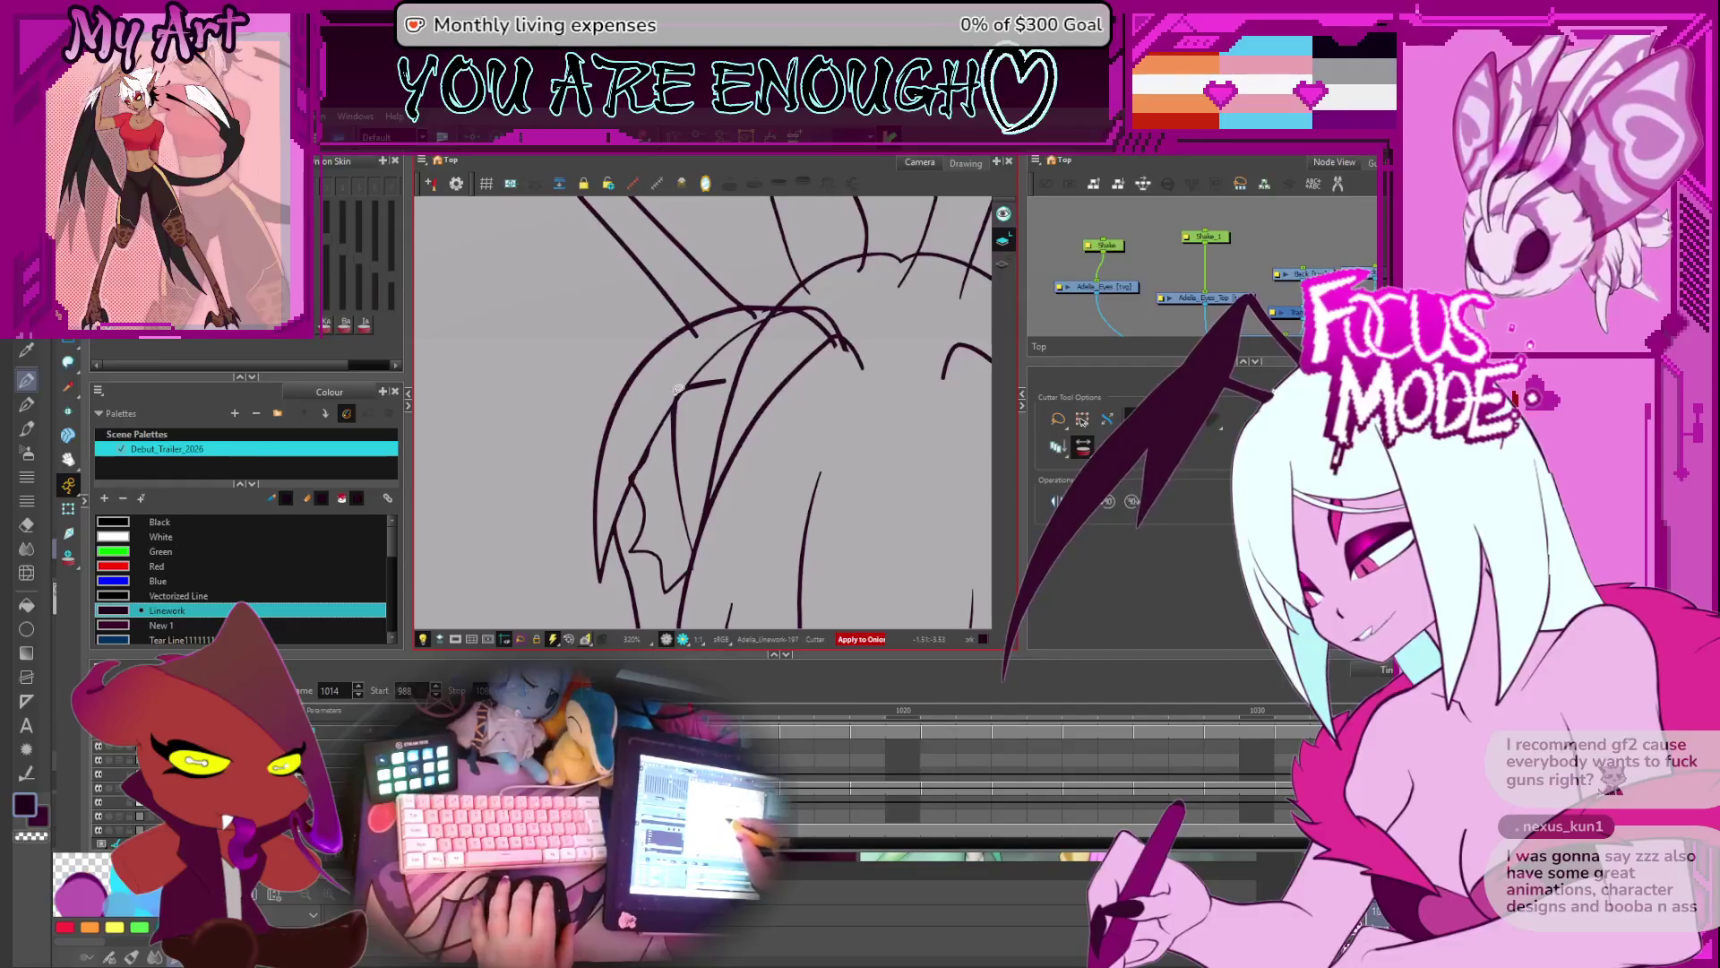
left_click_drag(633, 470, 637, 475)
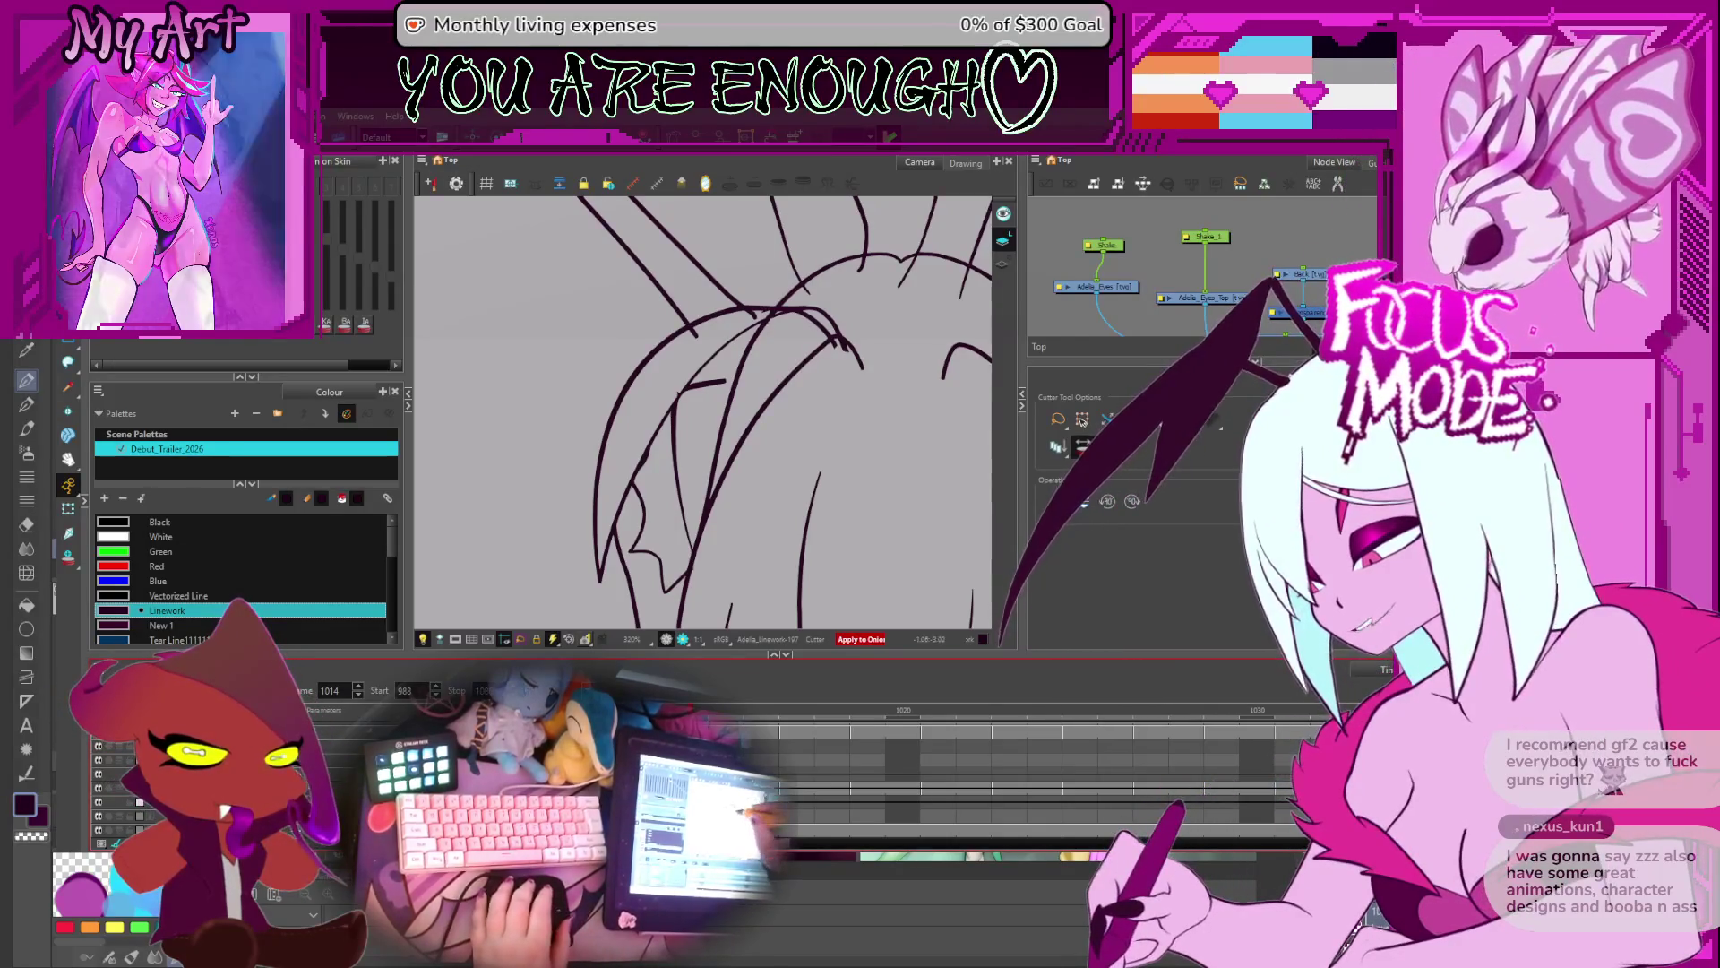
- Rotate and pan around the limb-to-head junctions, then zoom out to check the trims
left_click_drag(684, 383, 788, 294)
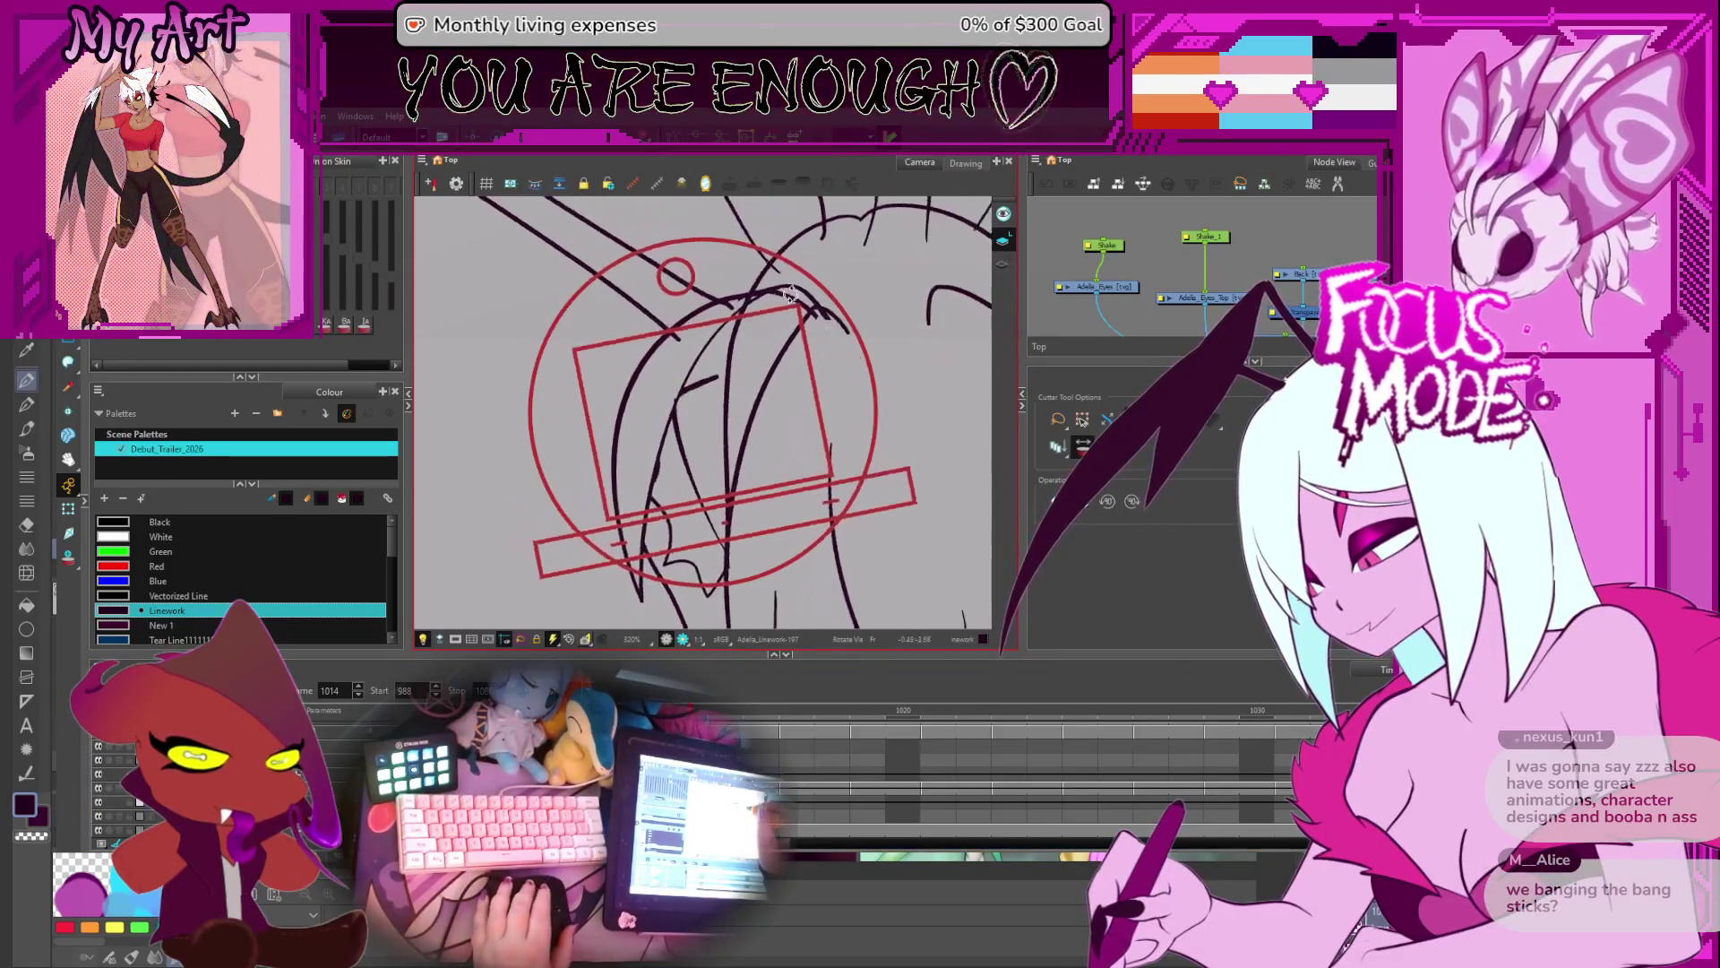
mouse_move(683, 307)
left_mouse_down()
mouse_move(799, 338)
mouse_move(845, 406)
left_mouse_up()
scroll(798, 339, "up", 1)
mouse_move(712, 443)
left_mouse_down()
mouse_move(758, 441)
mouse_move(703, 507)
left_mouse_up()
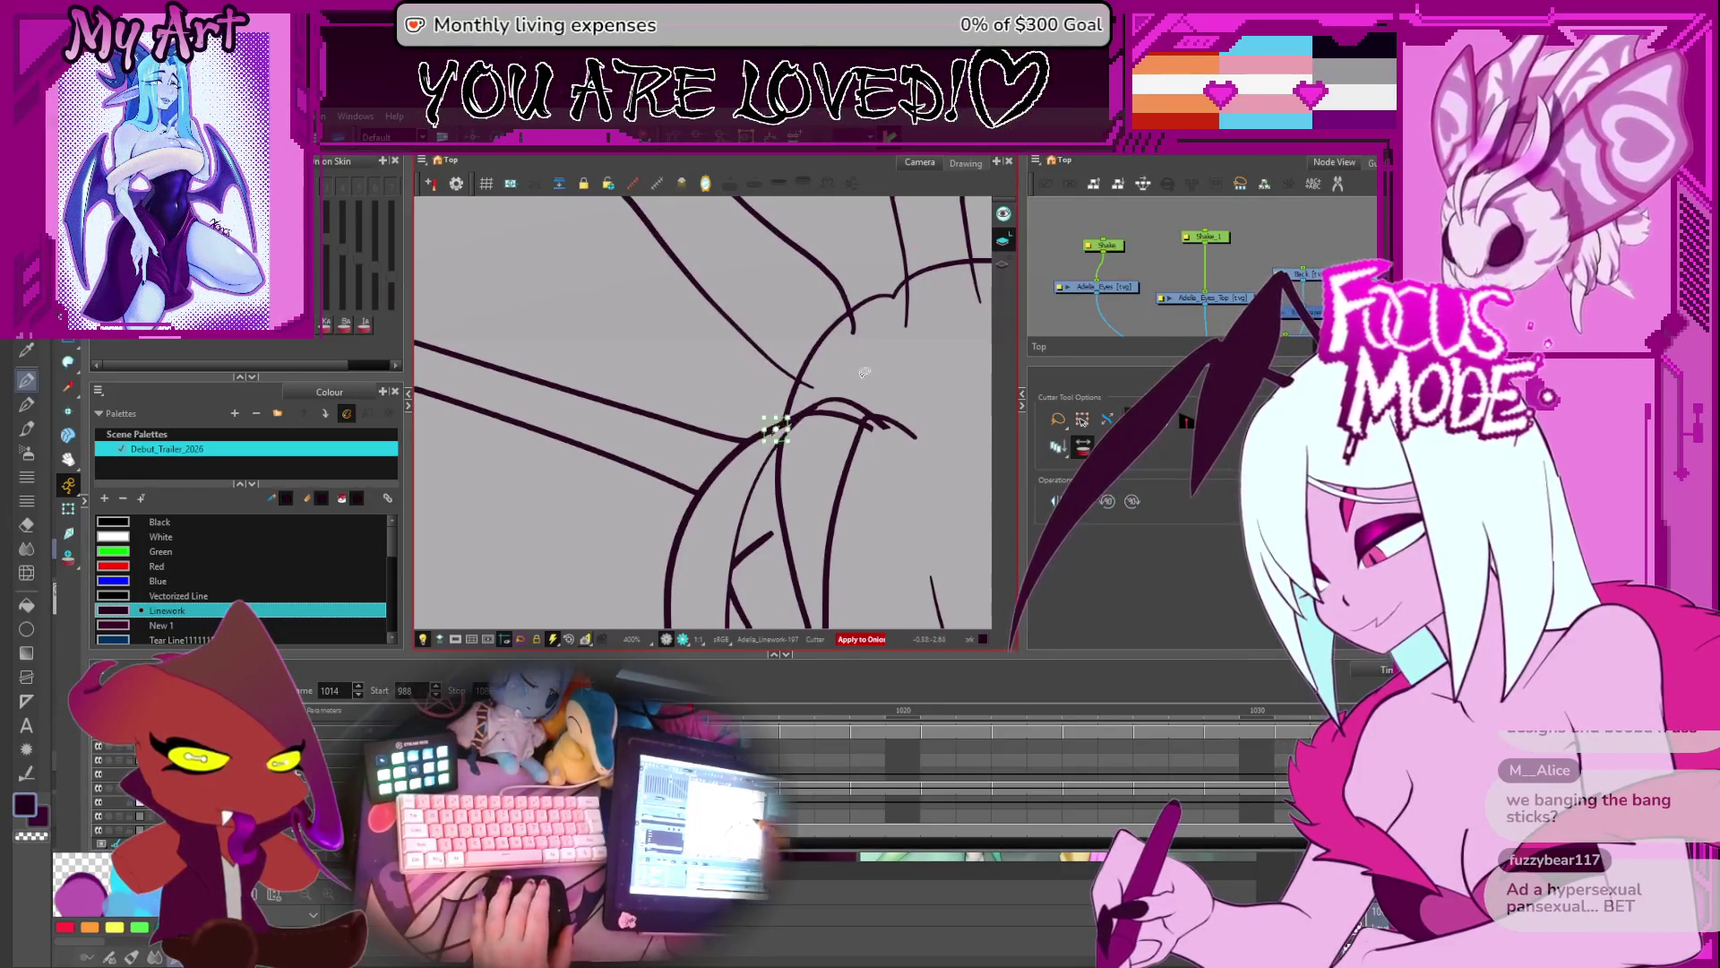
left_click_drag(903, 308, 830, 338)
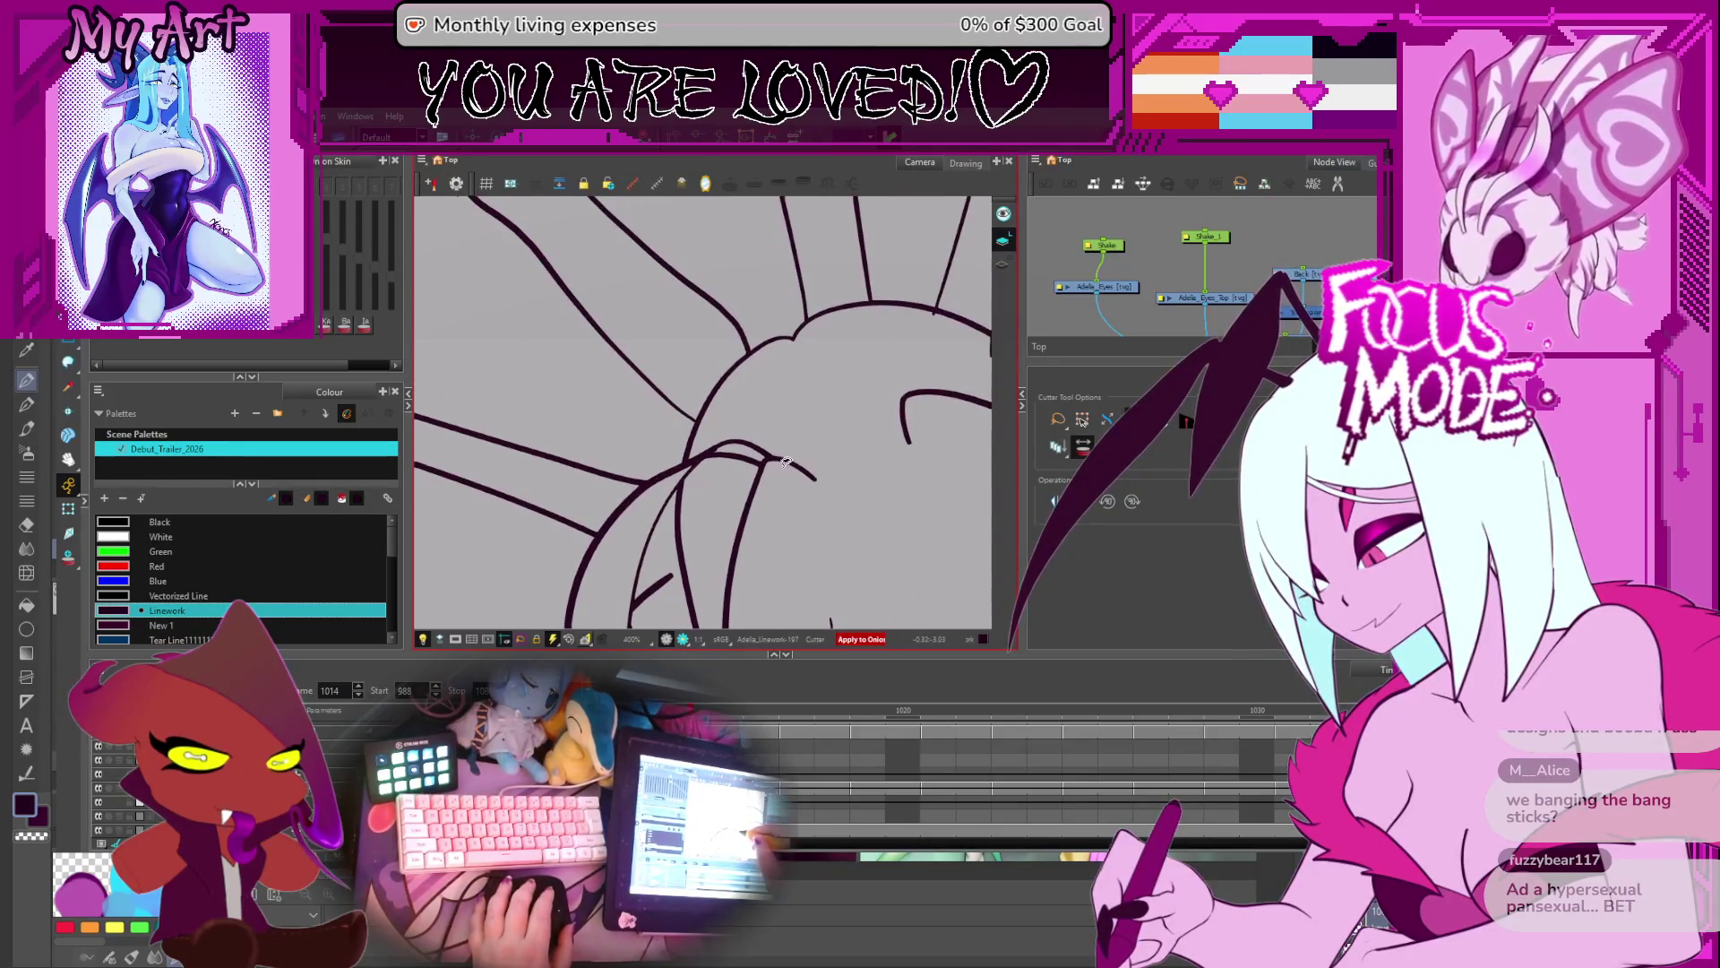
mouse_move(786, 462)
left_mouse_down()
mouse_move(891, 434)
mouse_move(786, 384)
mouse_move(869, 417)
mouse_move(698, 462)
left_mouse_up()
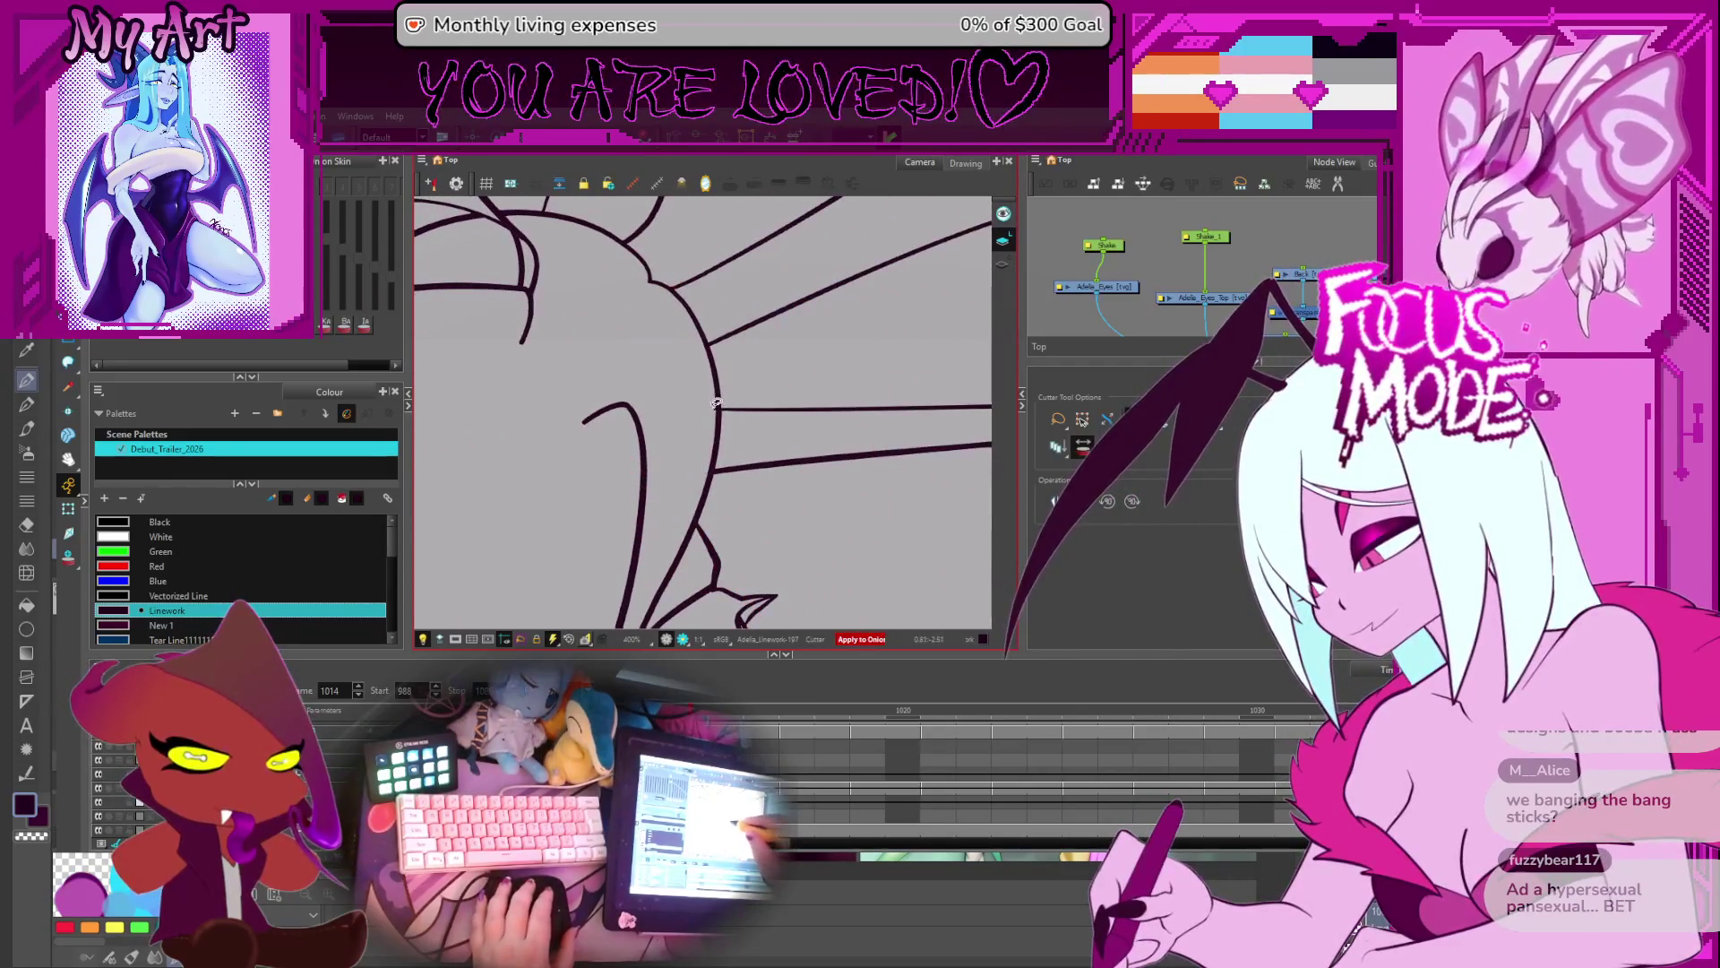
scroll(743, 401, "down", 5)
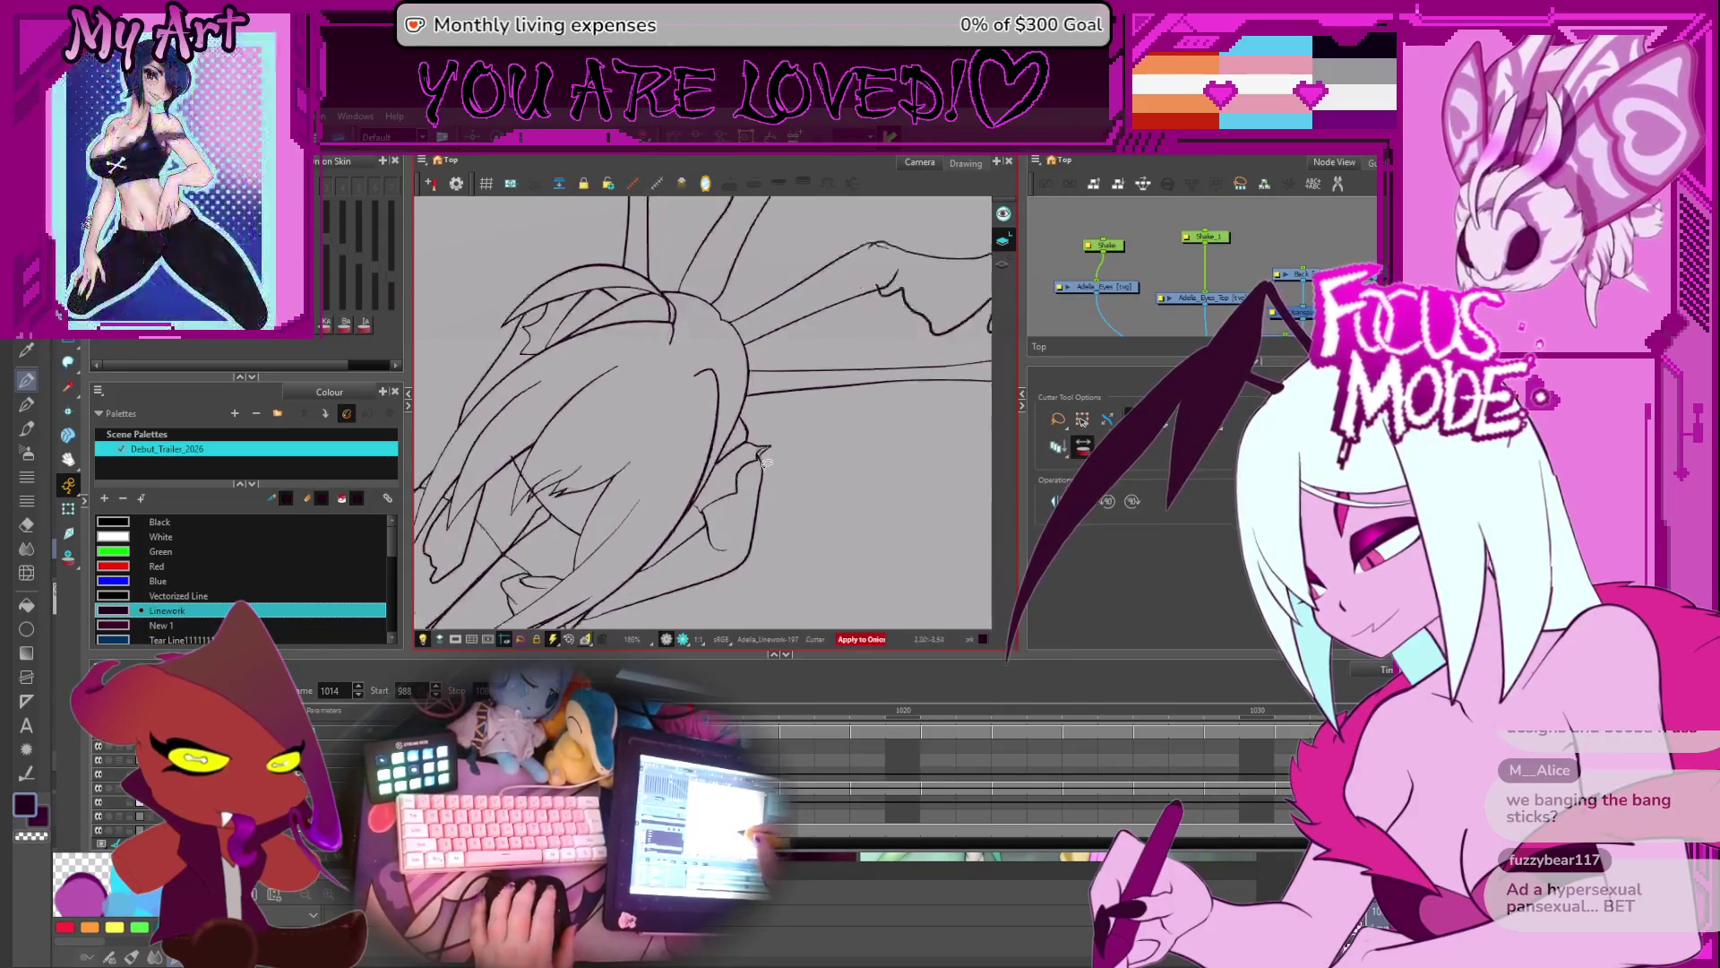
- Straighten and zoom the view, then select the small stray stroke near the leg lines on frame 1013
mouse_move(708, 555)
left_mouse_down()
mouse_move(645, 545)
mouse_move(633, 515)
left_mouse_up()
scroll(645, 545, "up", 2)
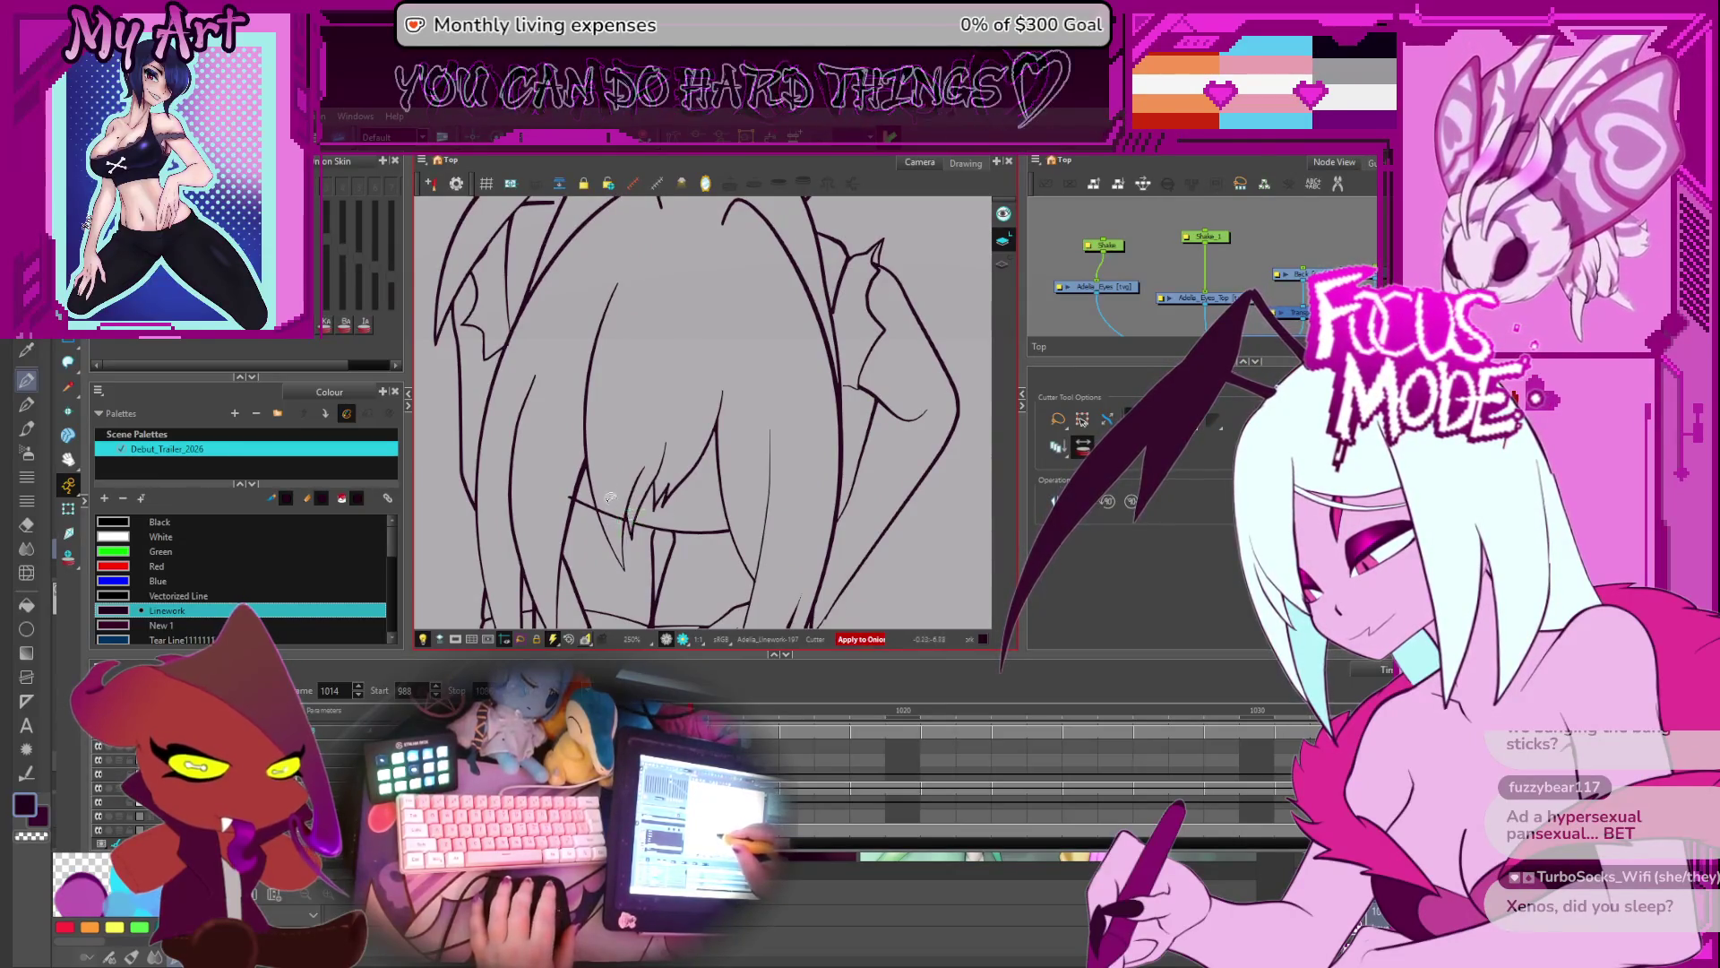
left_click_drag(593, 441, 697, 422)
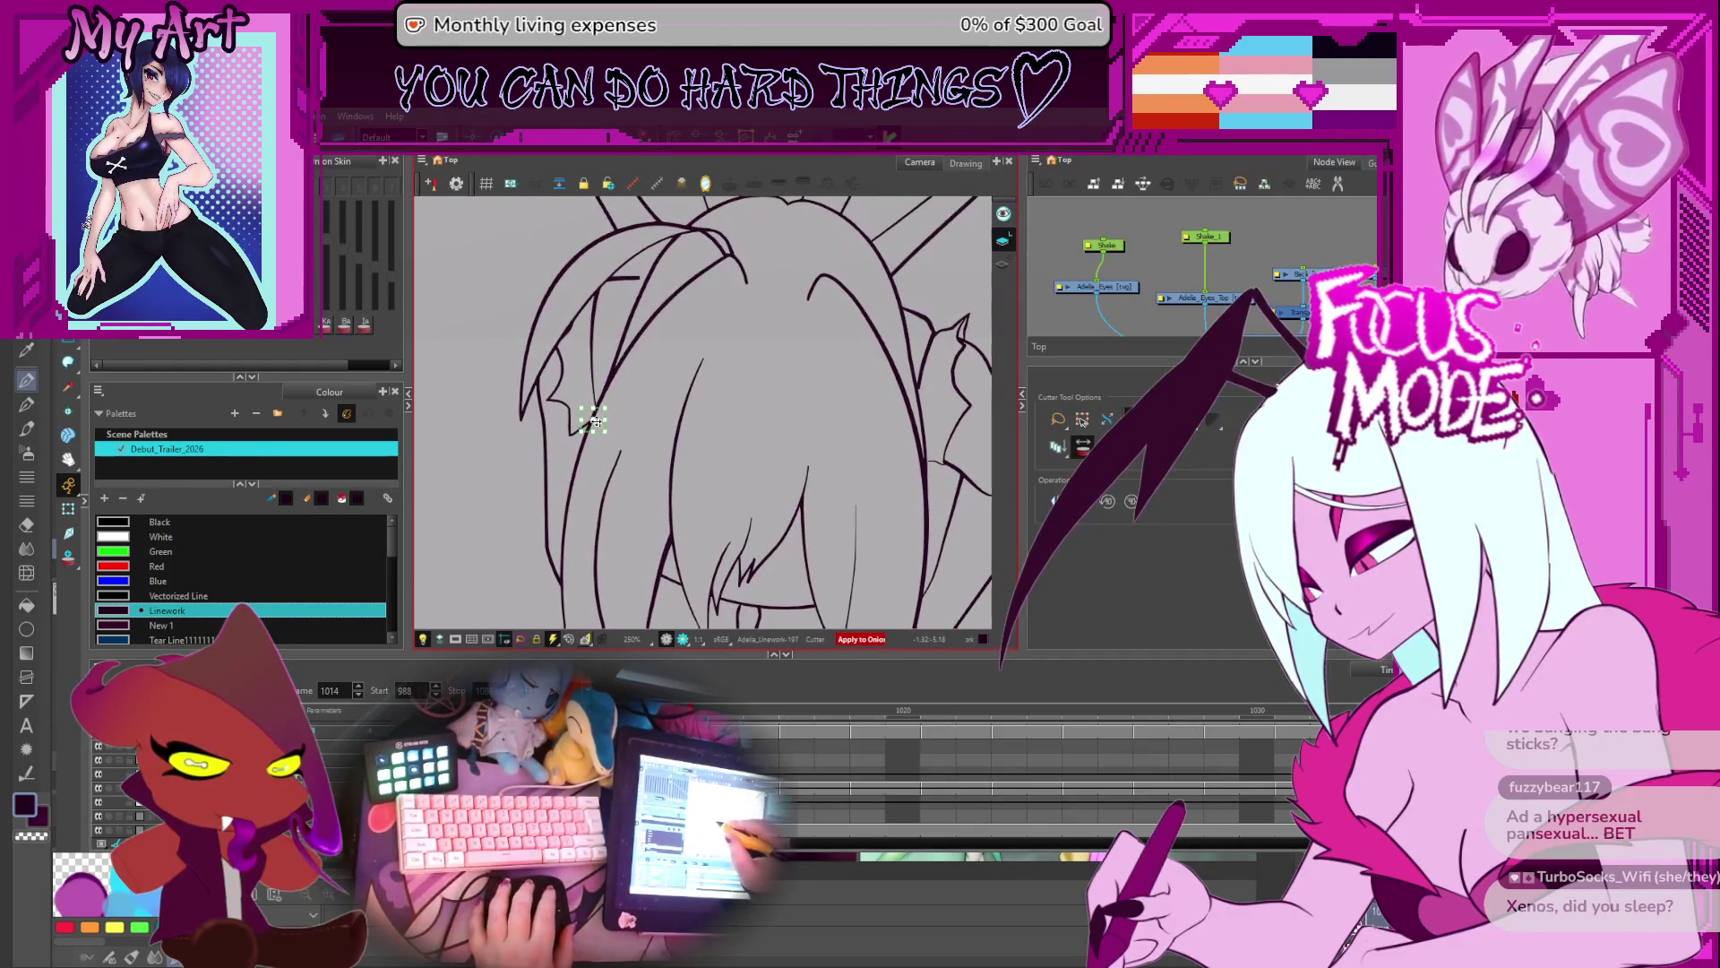
left_click_drag(610, 435, 570, 417)
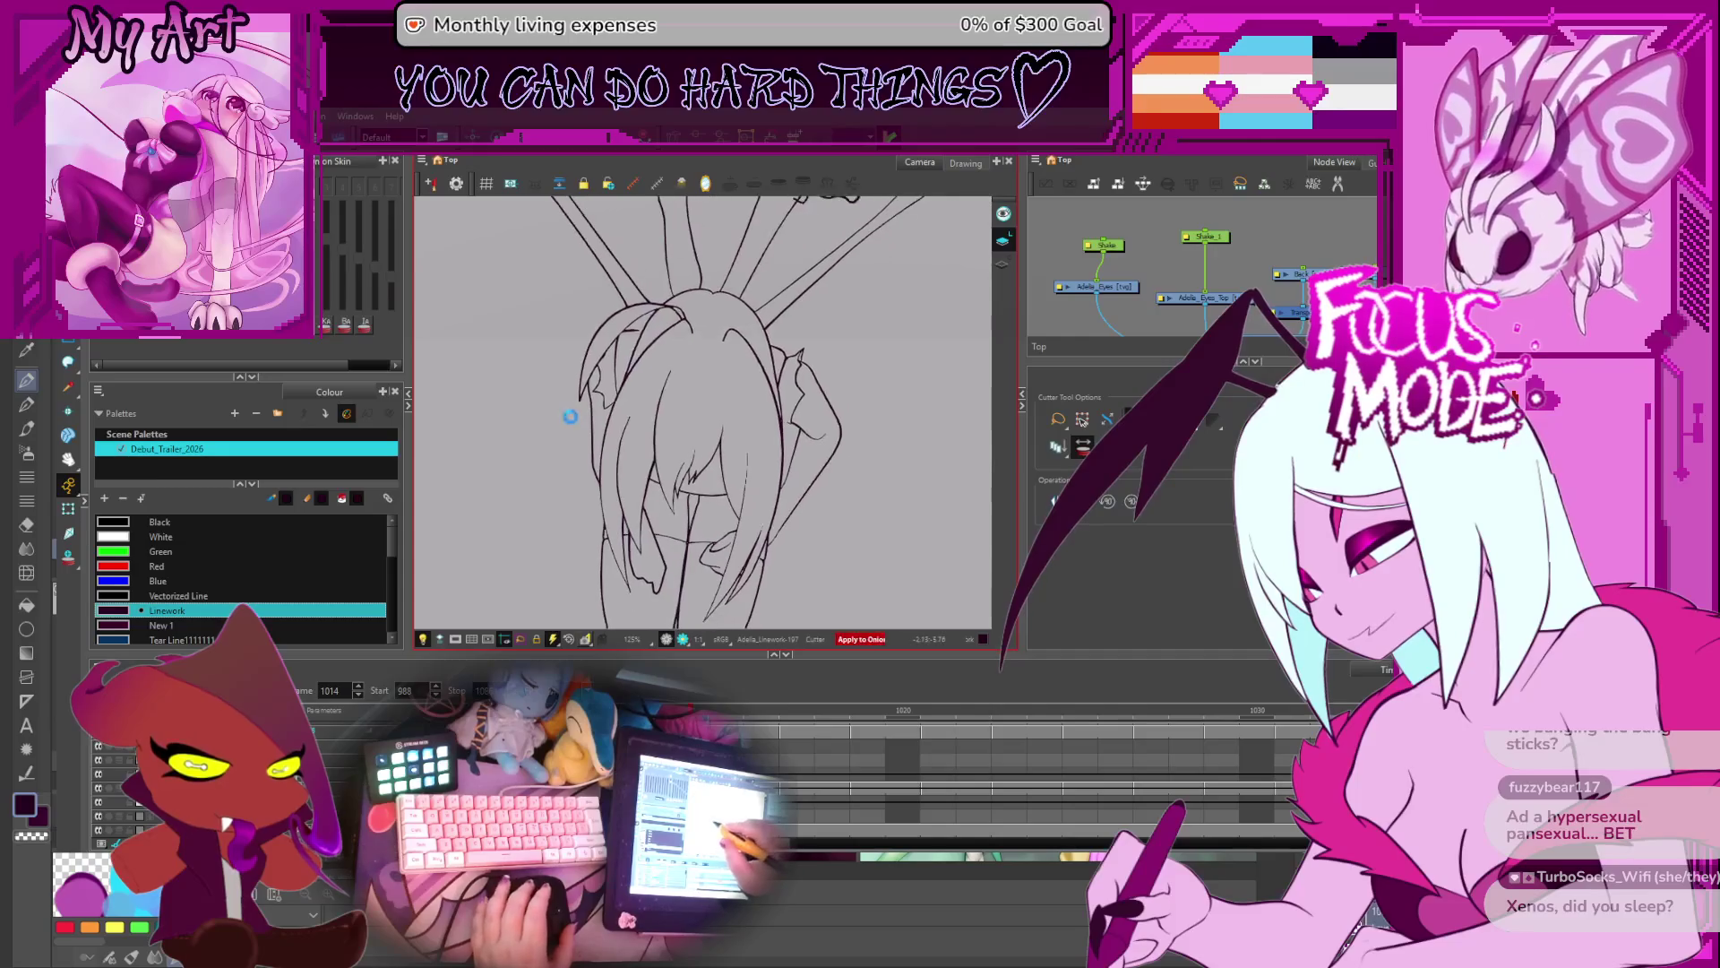
key("2")
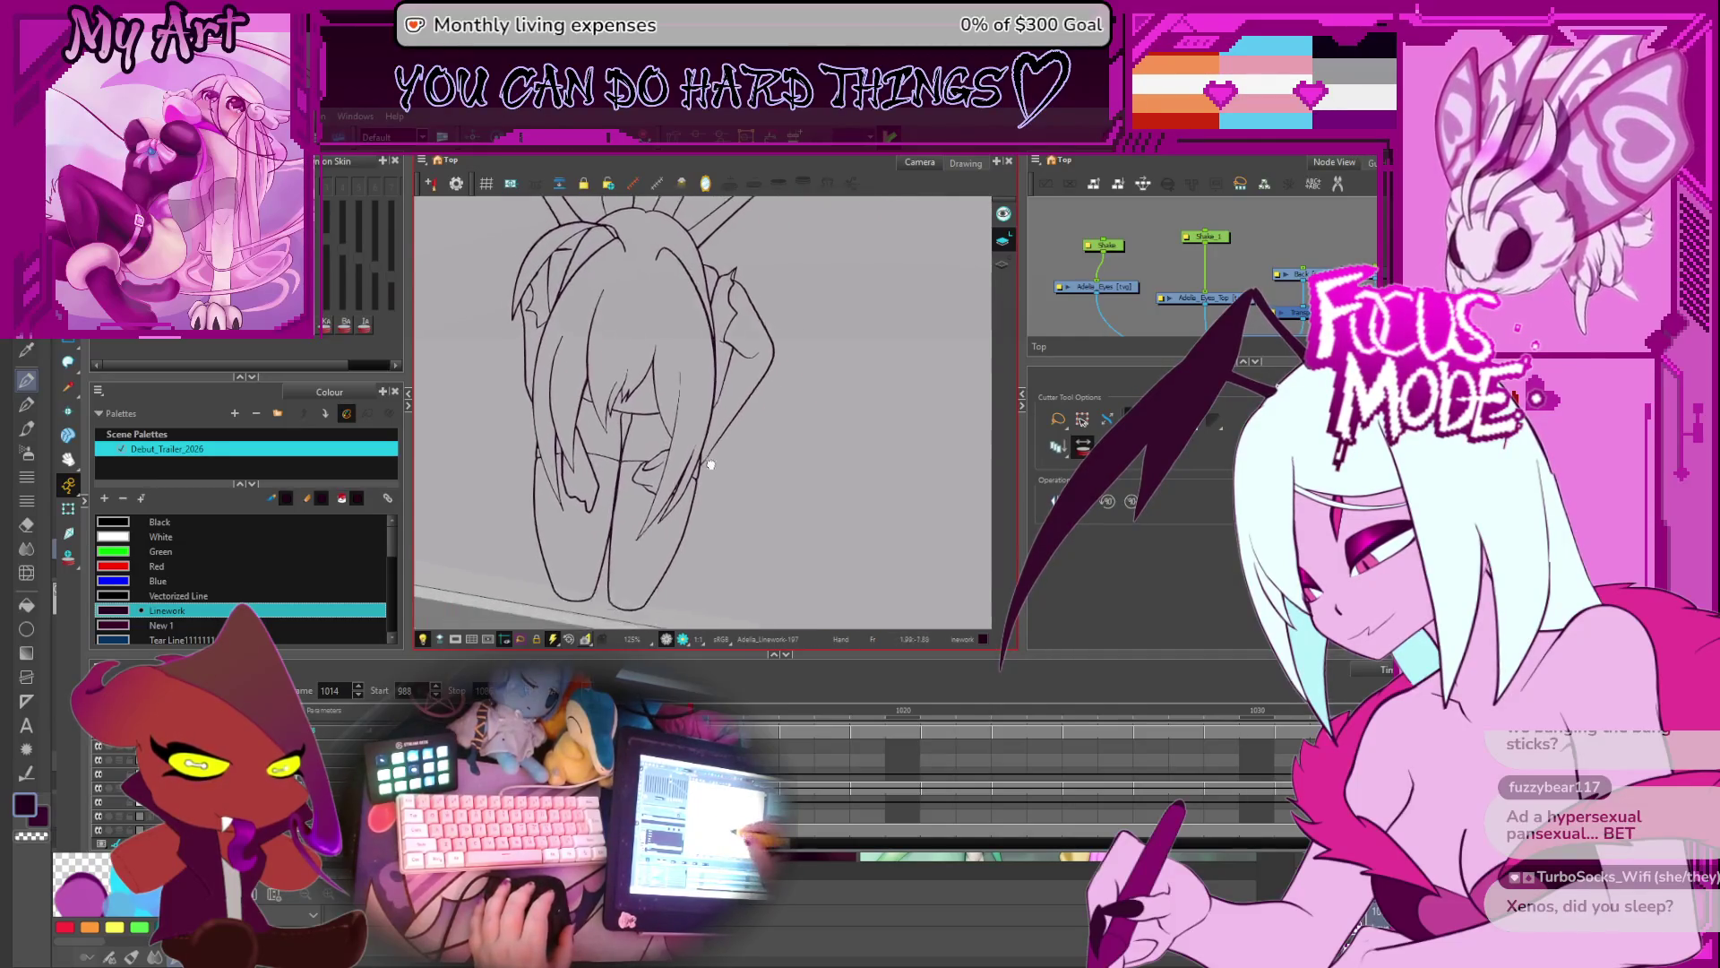
key("2")
key("2")
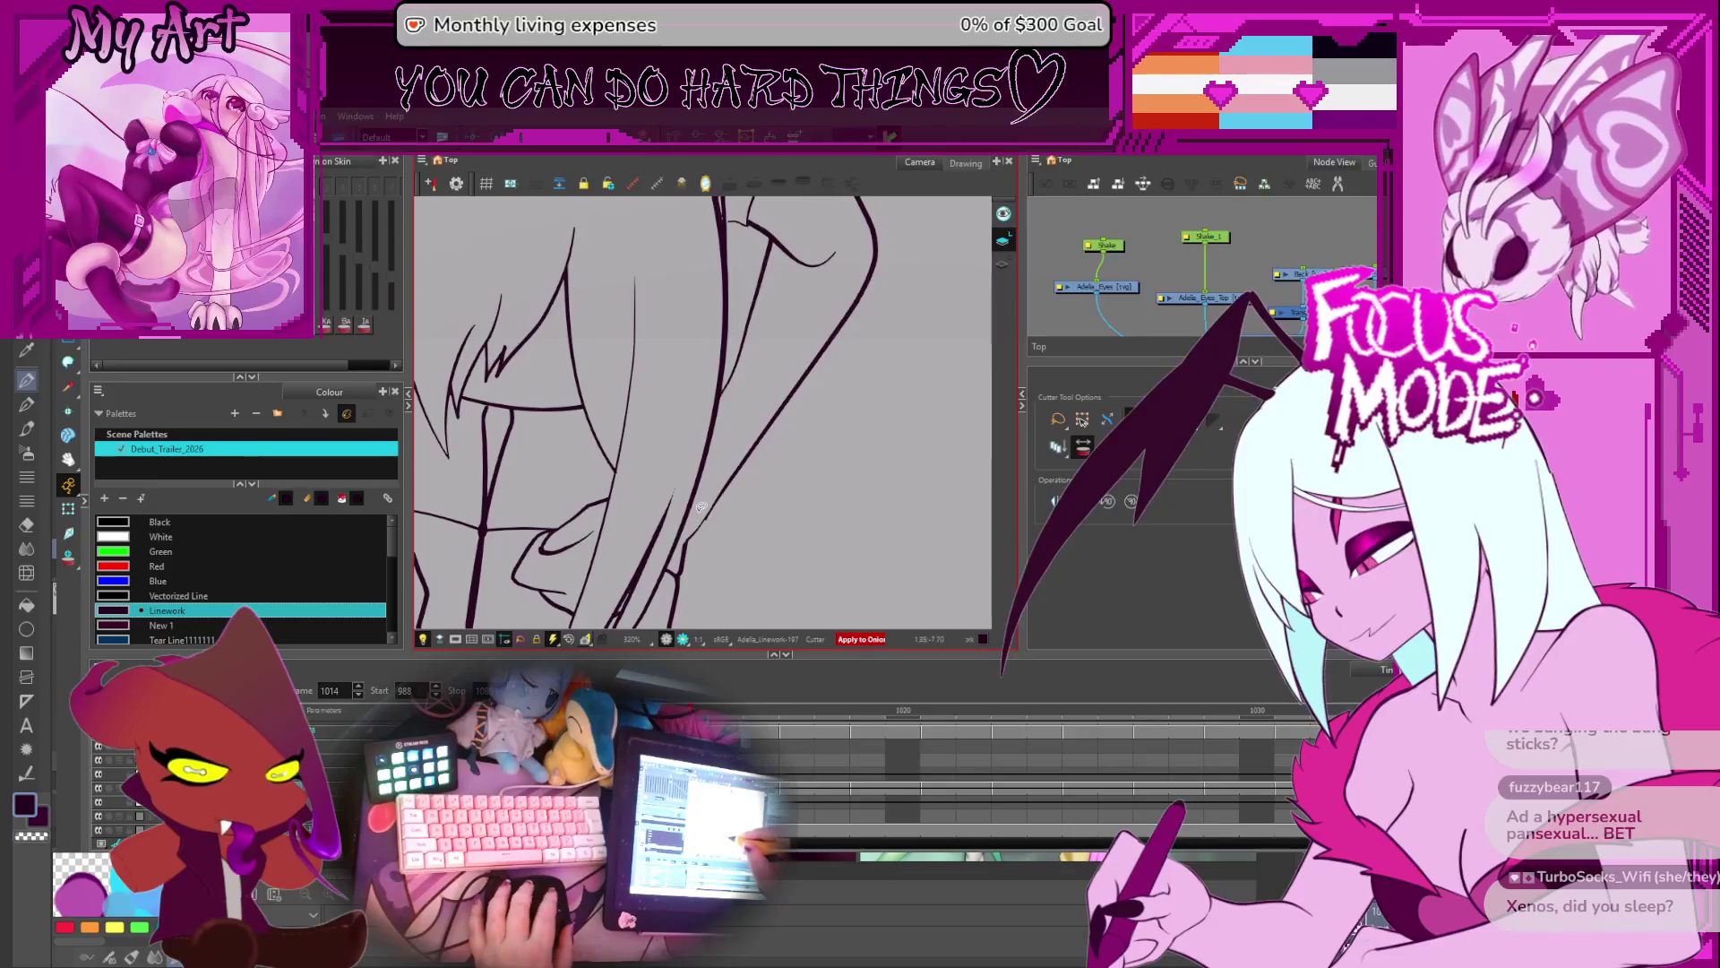
key("comma")
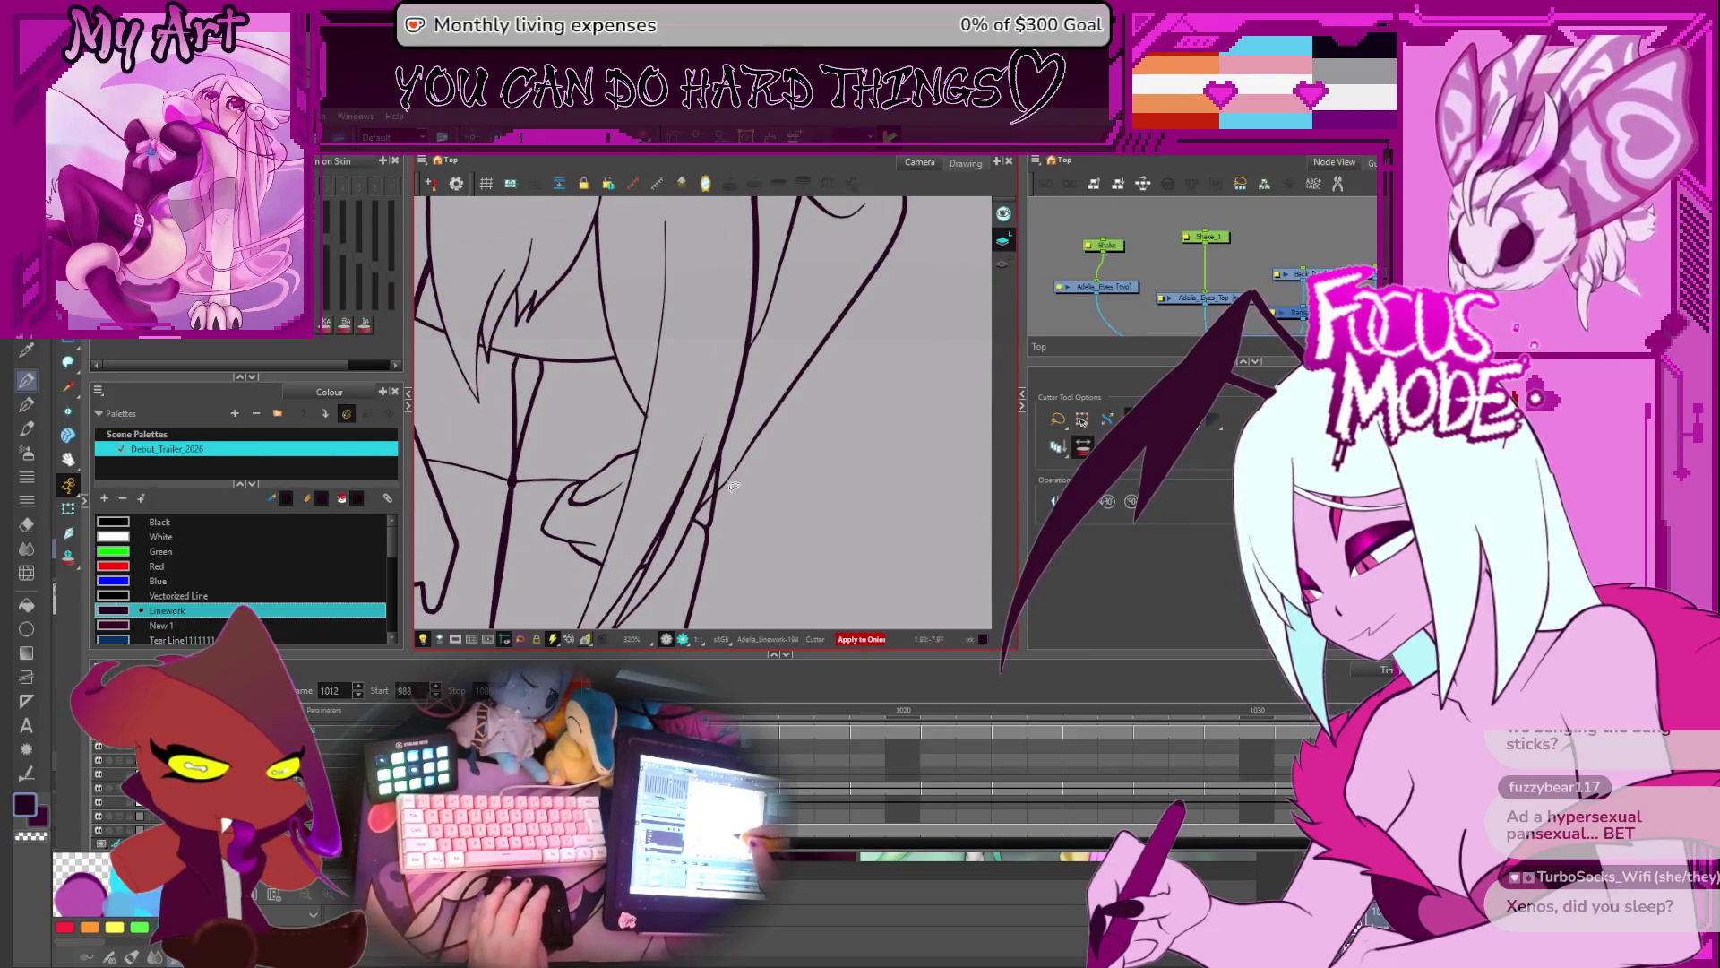
key("alt+s")
left_click(731, 485)
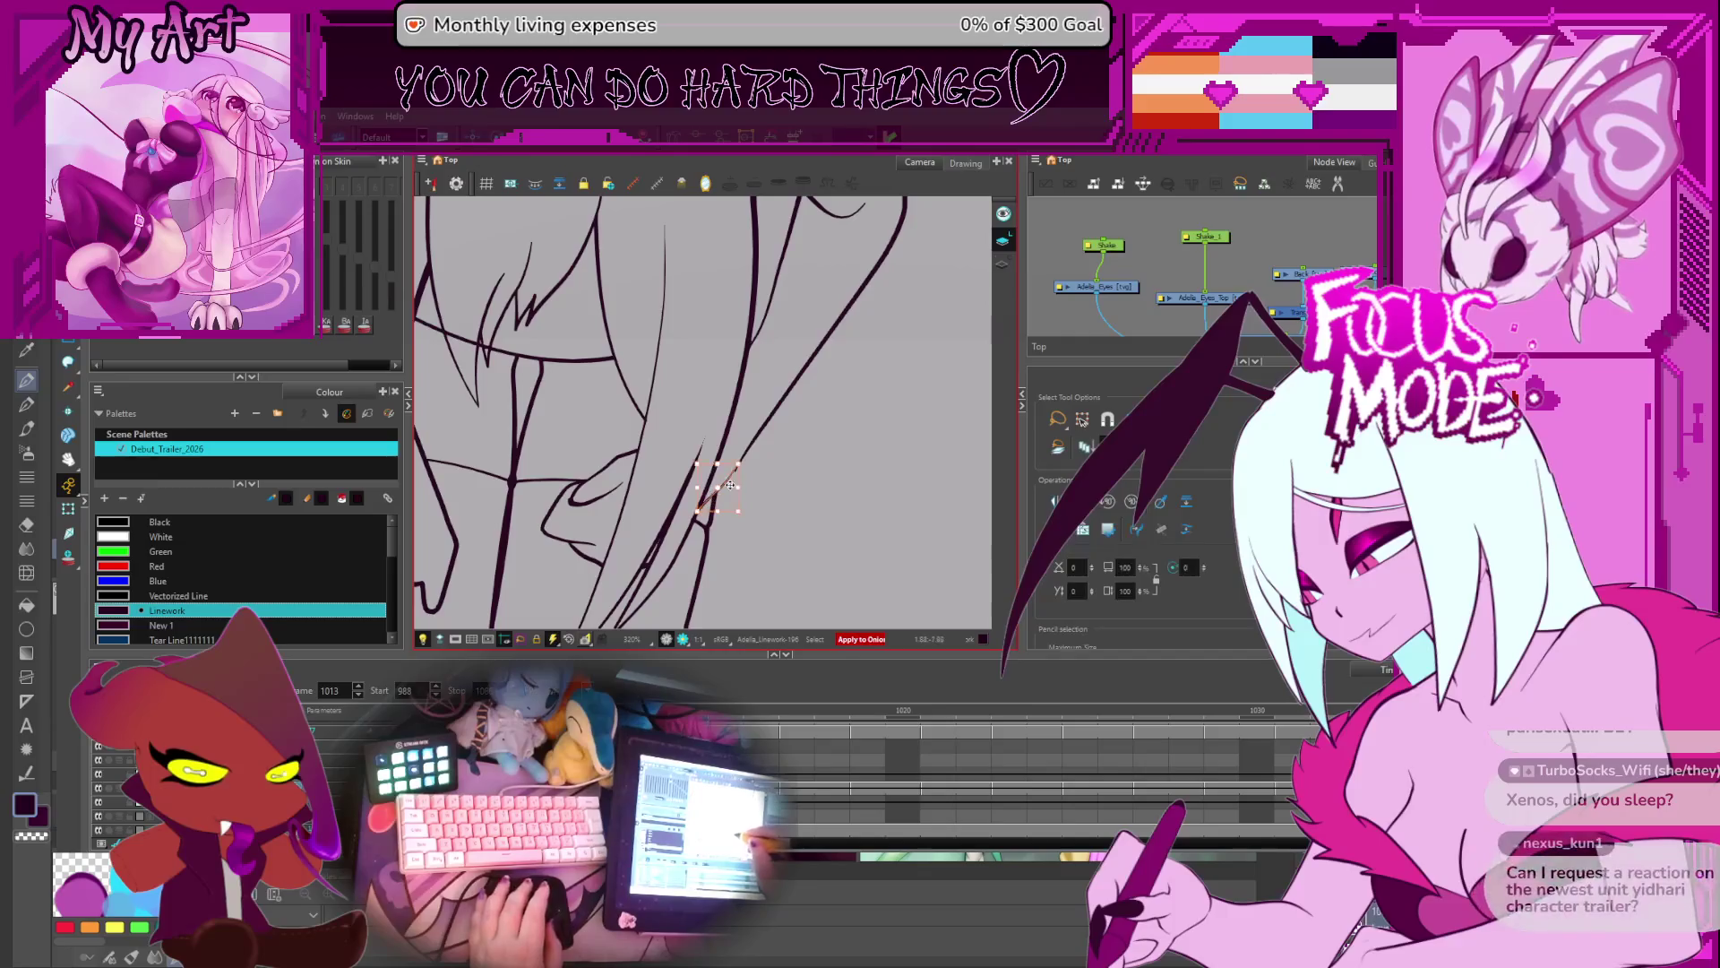
- Compare frames 1012 through 1014 and select the stray stroke on frame 1014
key("comma")
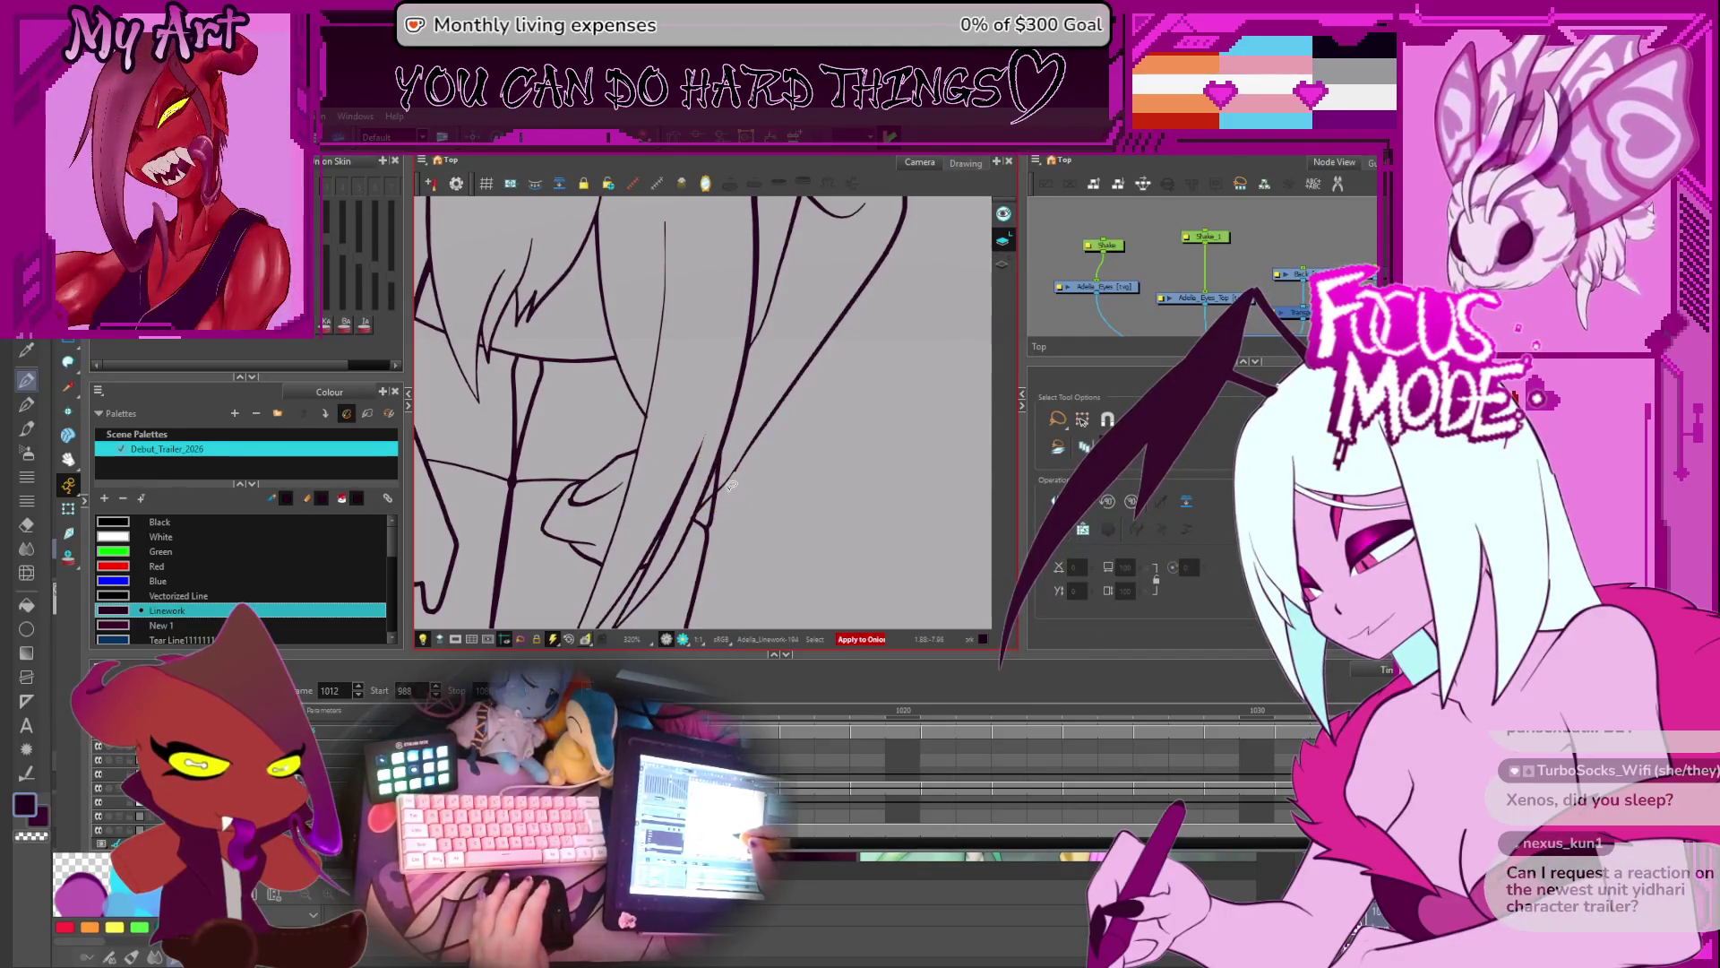
key("period")
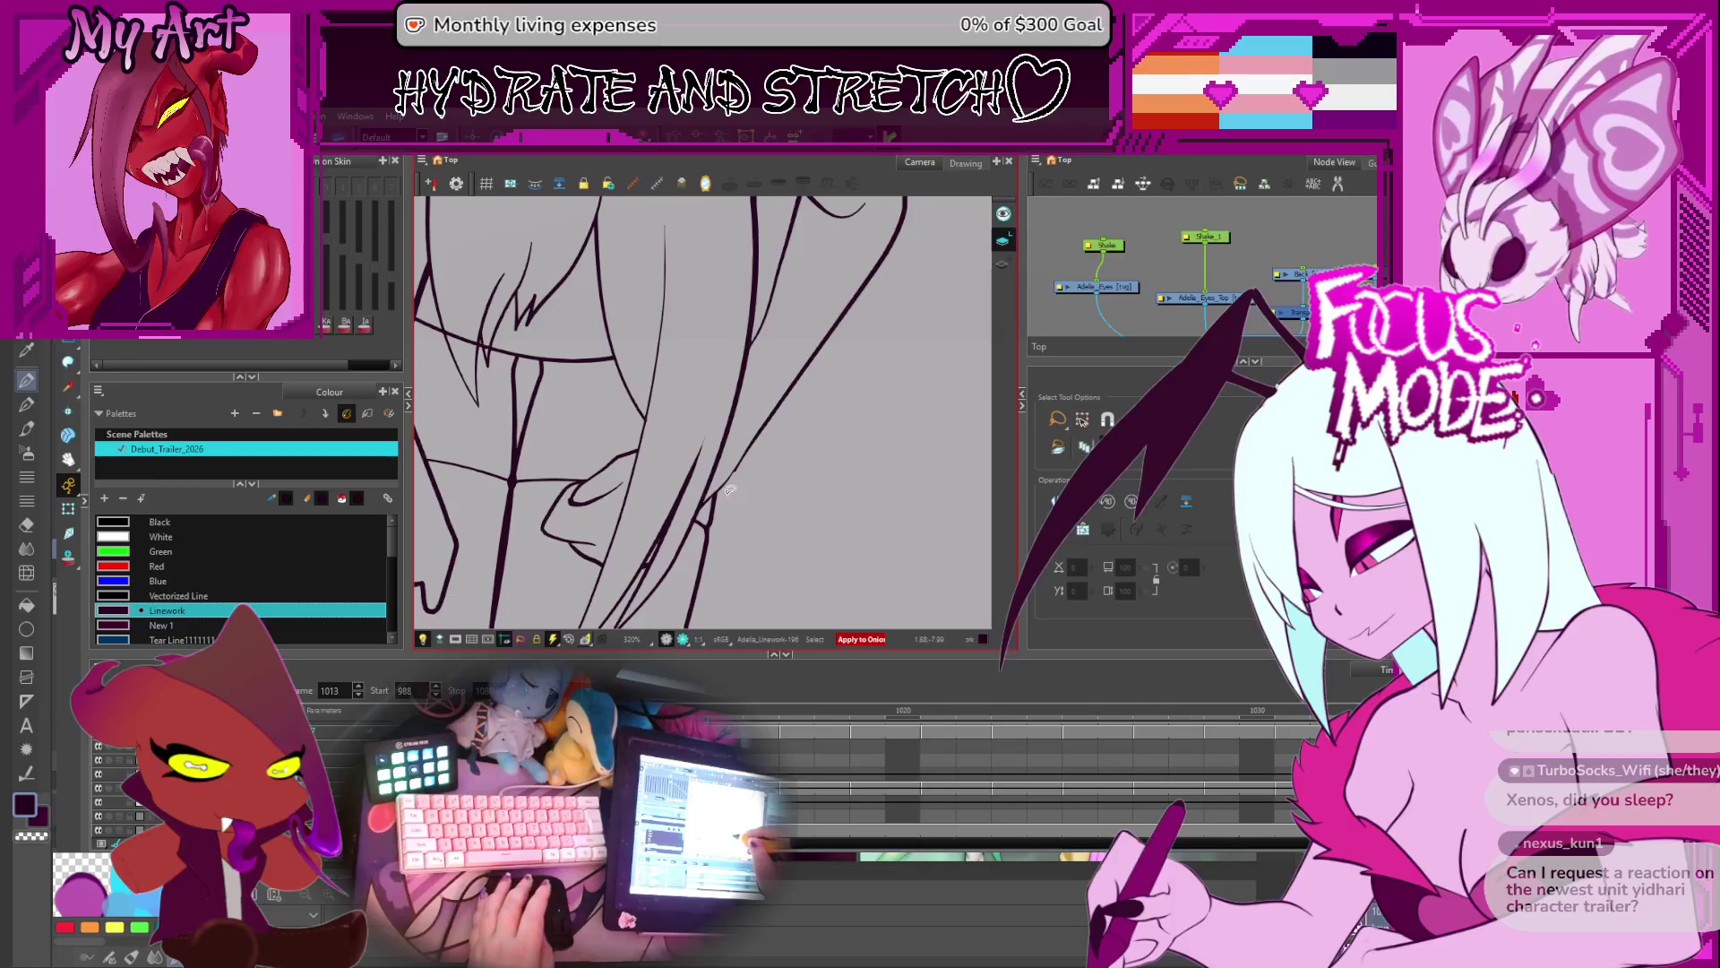
key("period")
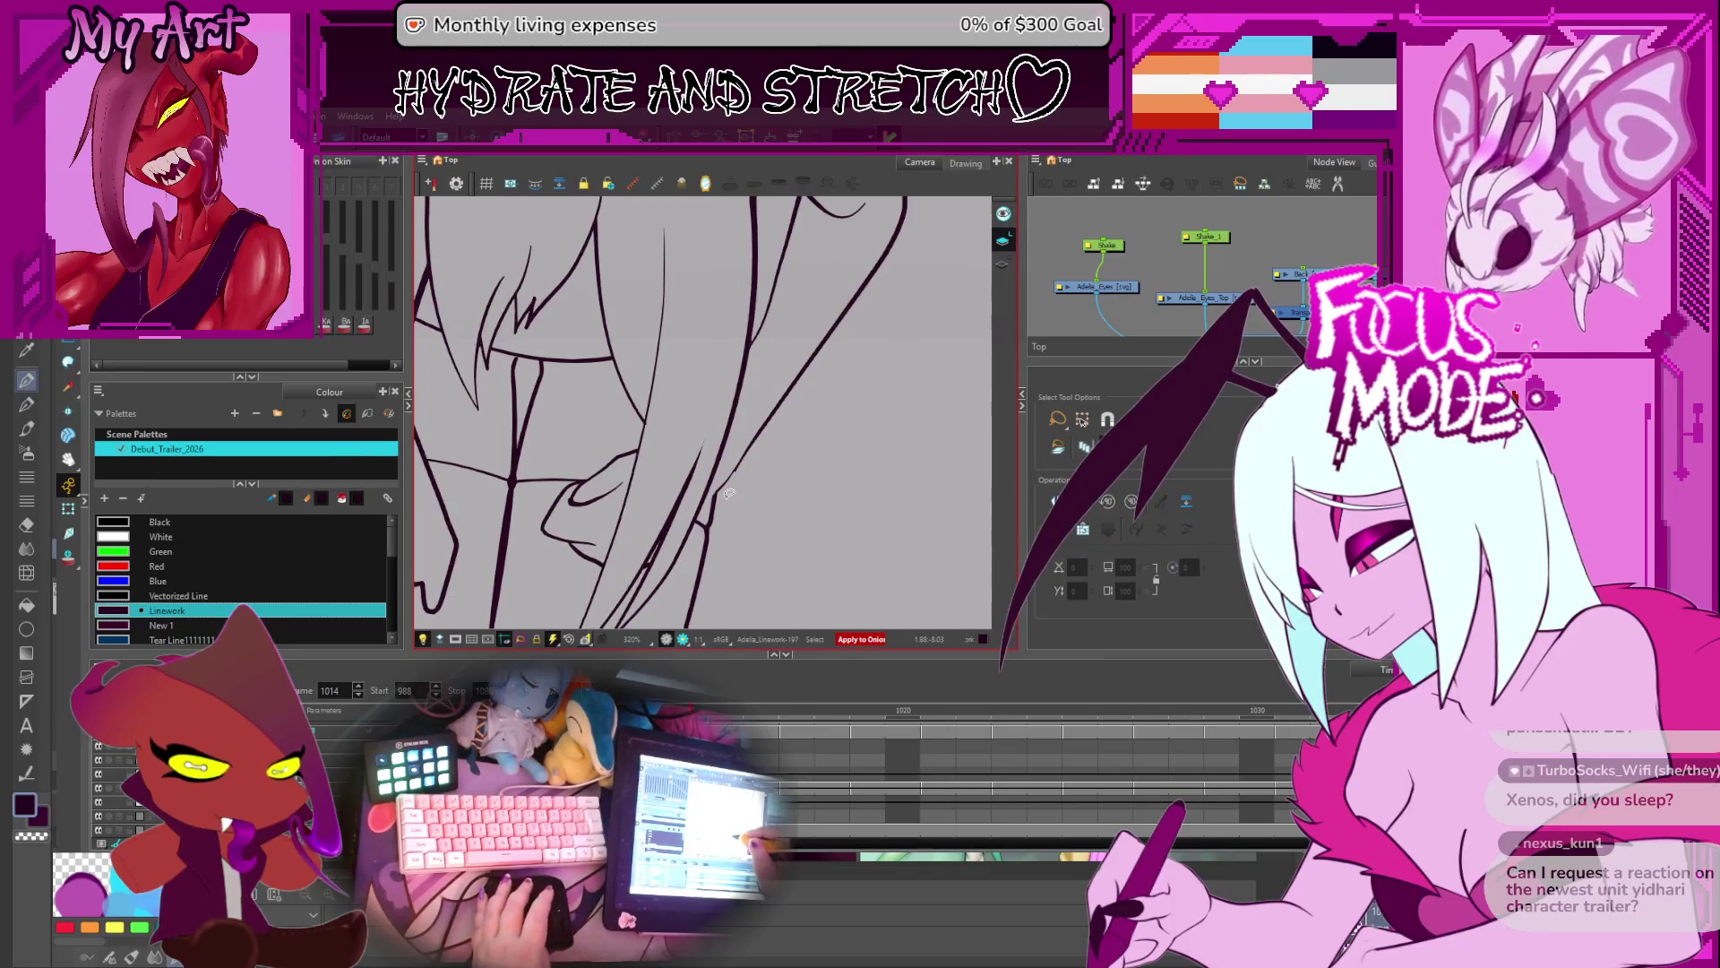
left_click(729, 492)
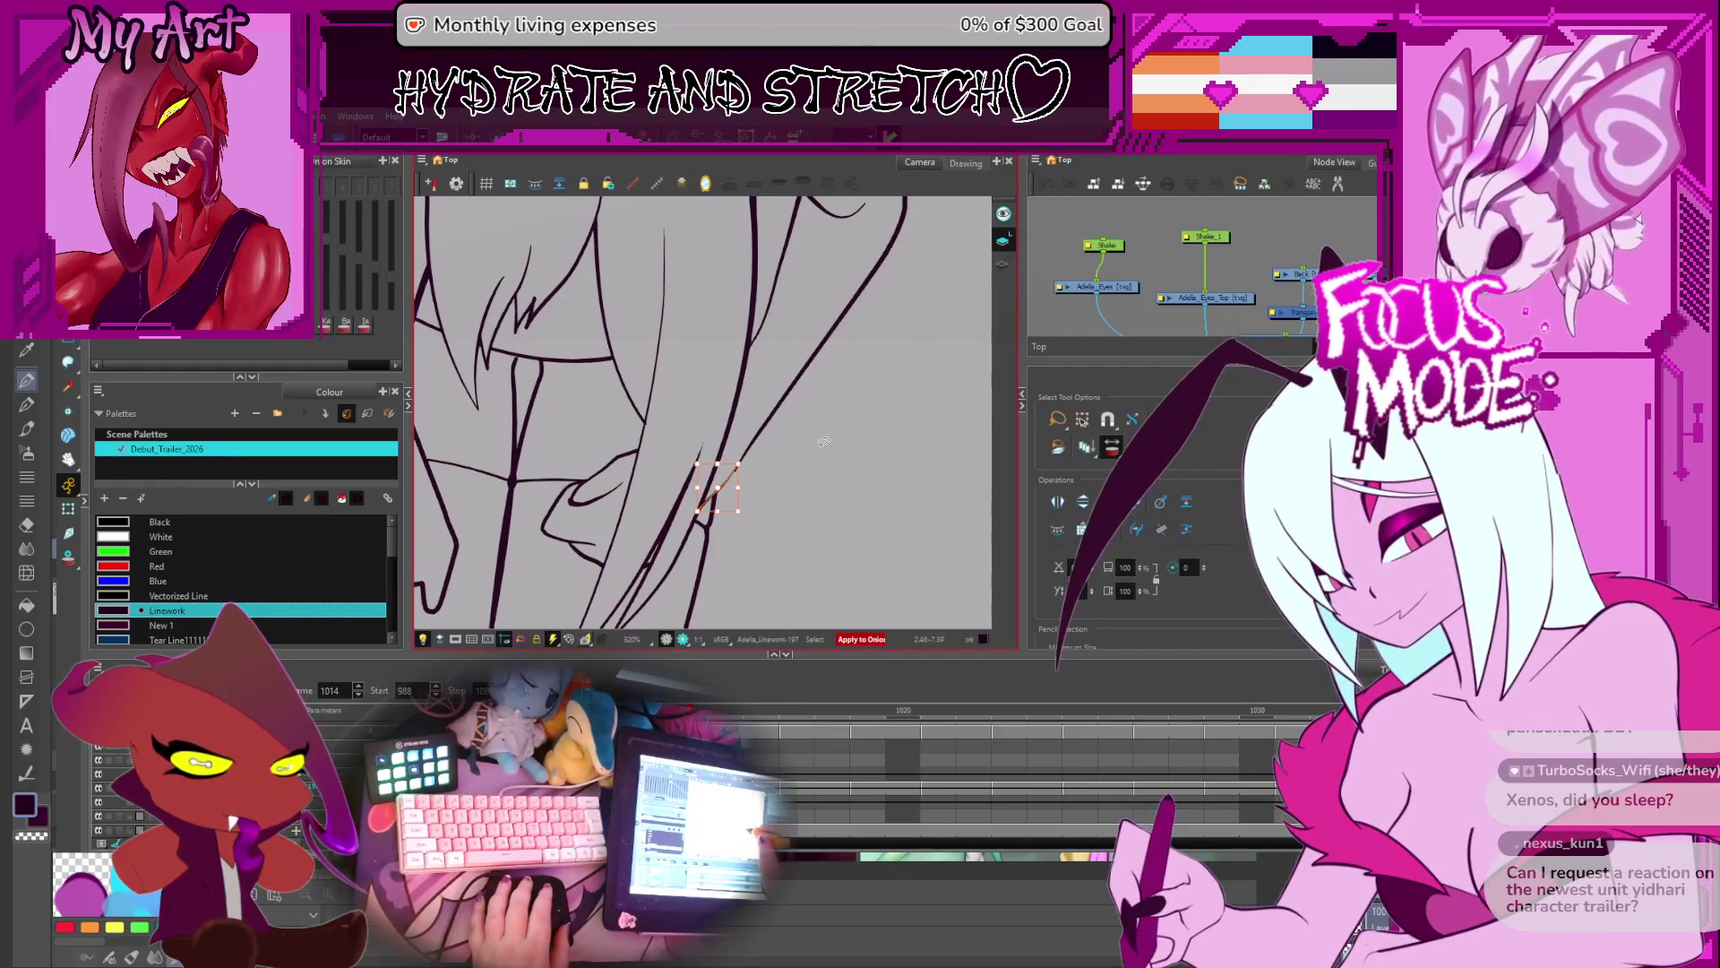
- Pan the drawing view slightly right across frame 1014's lineart
left_click_drag(851, 457, 875, 468)
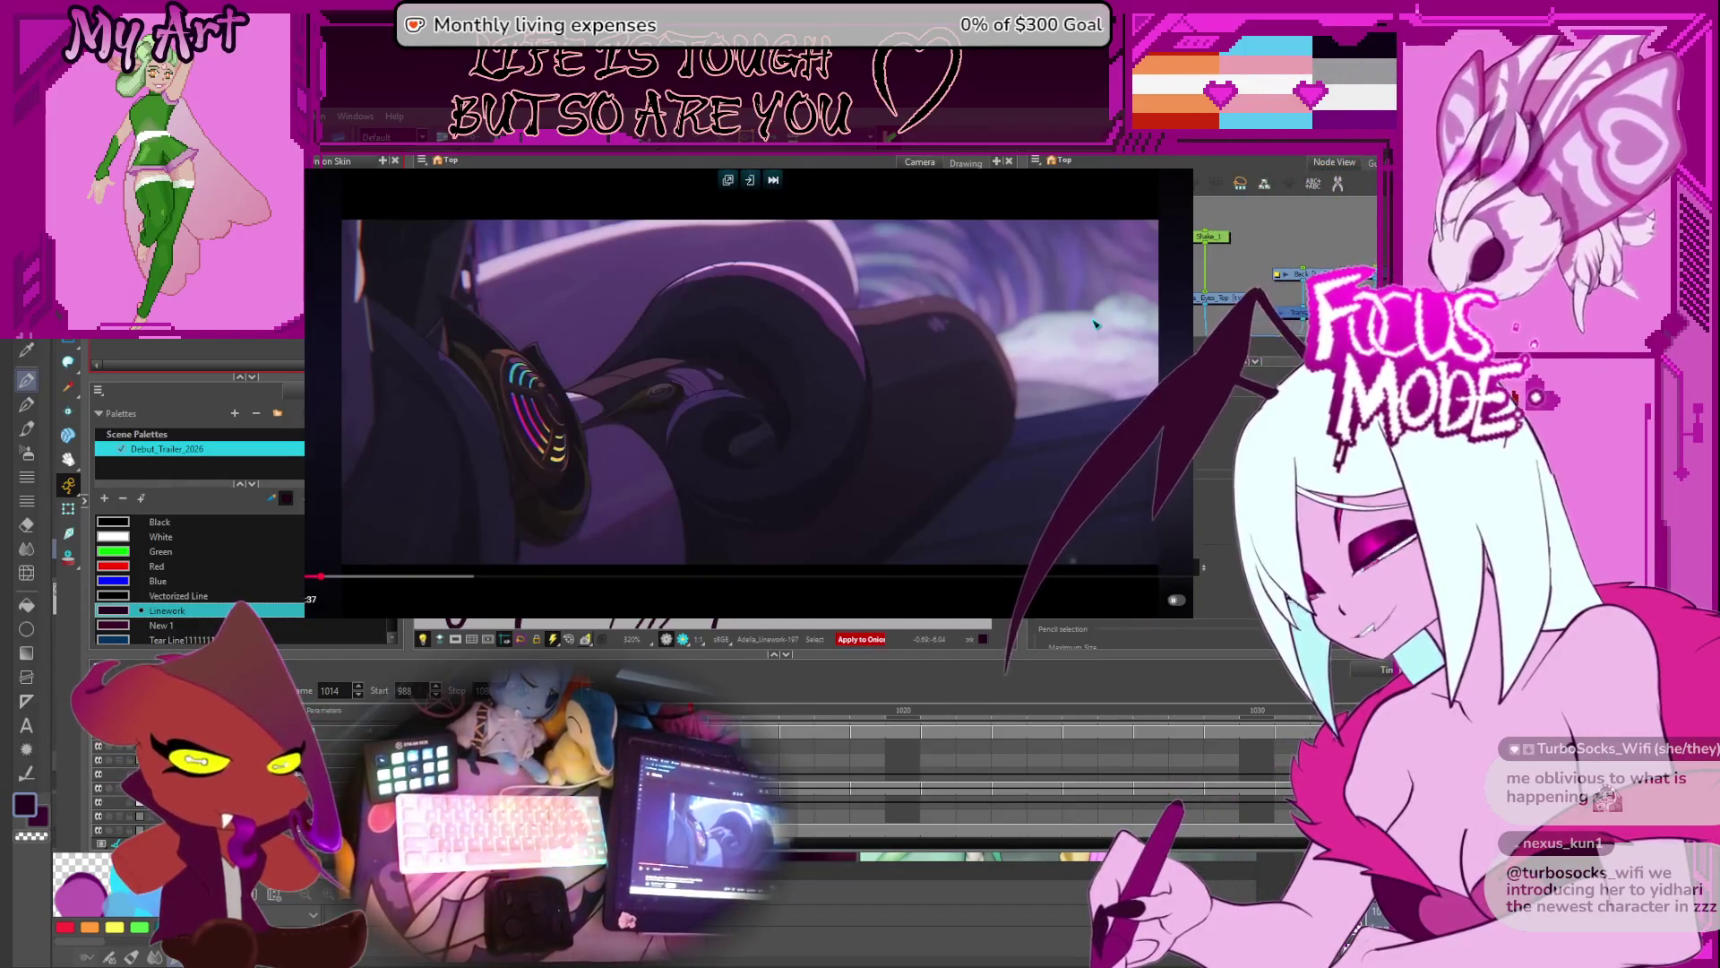
left_click(1094, 324)
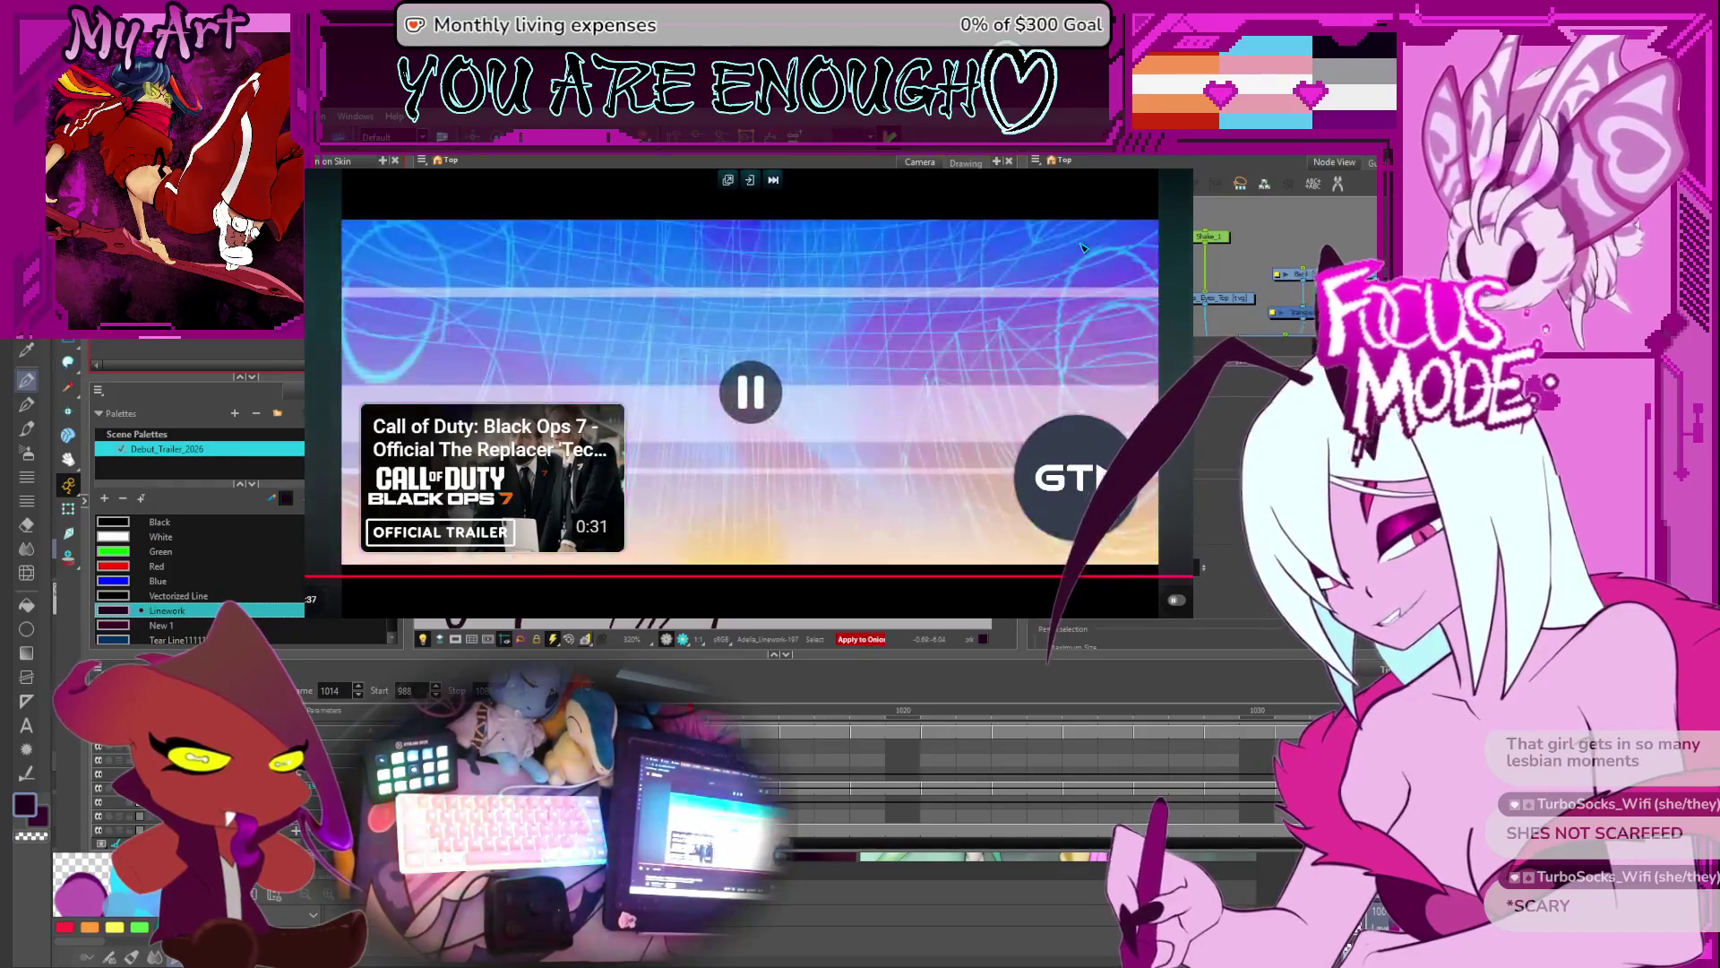
- Search YouTube for 'jade', then refine the query to 'jade honkai star rail trailer'
key("slash")
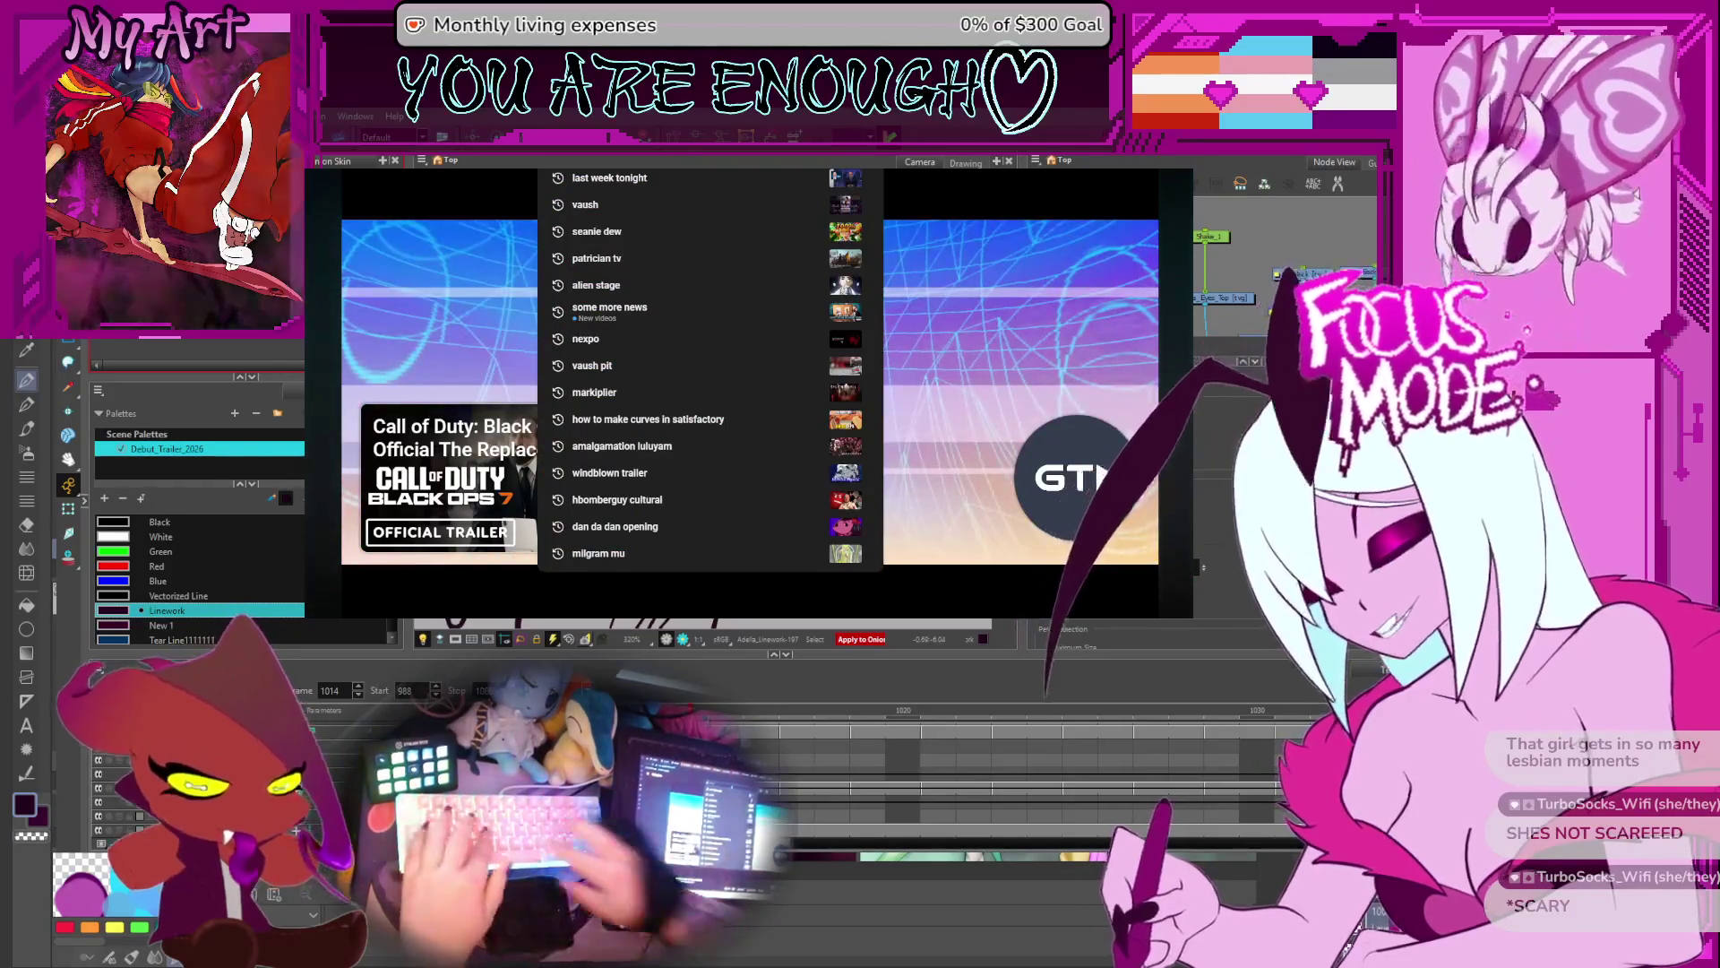
type("jade")
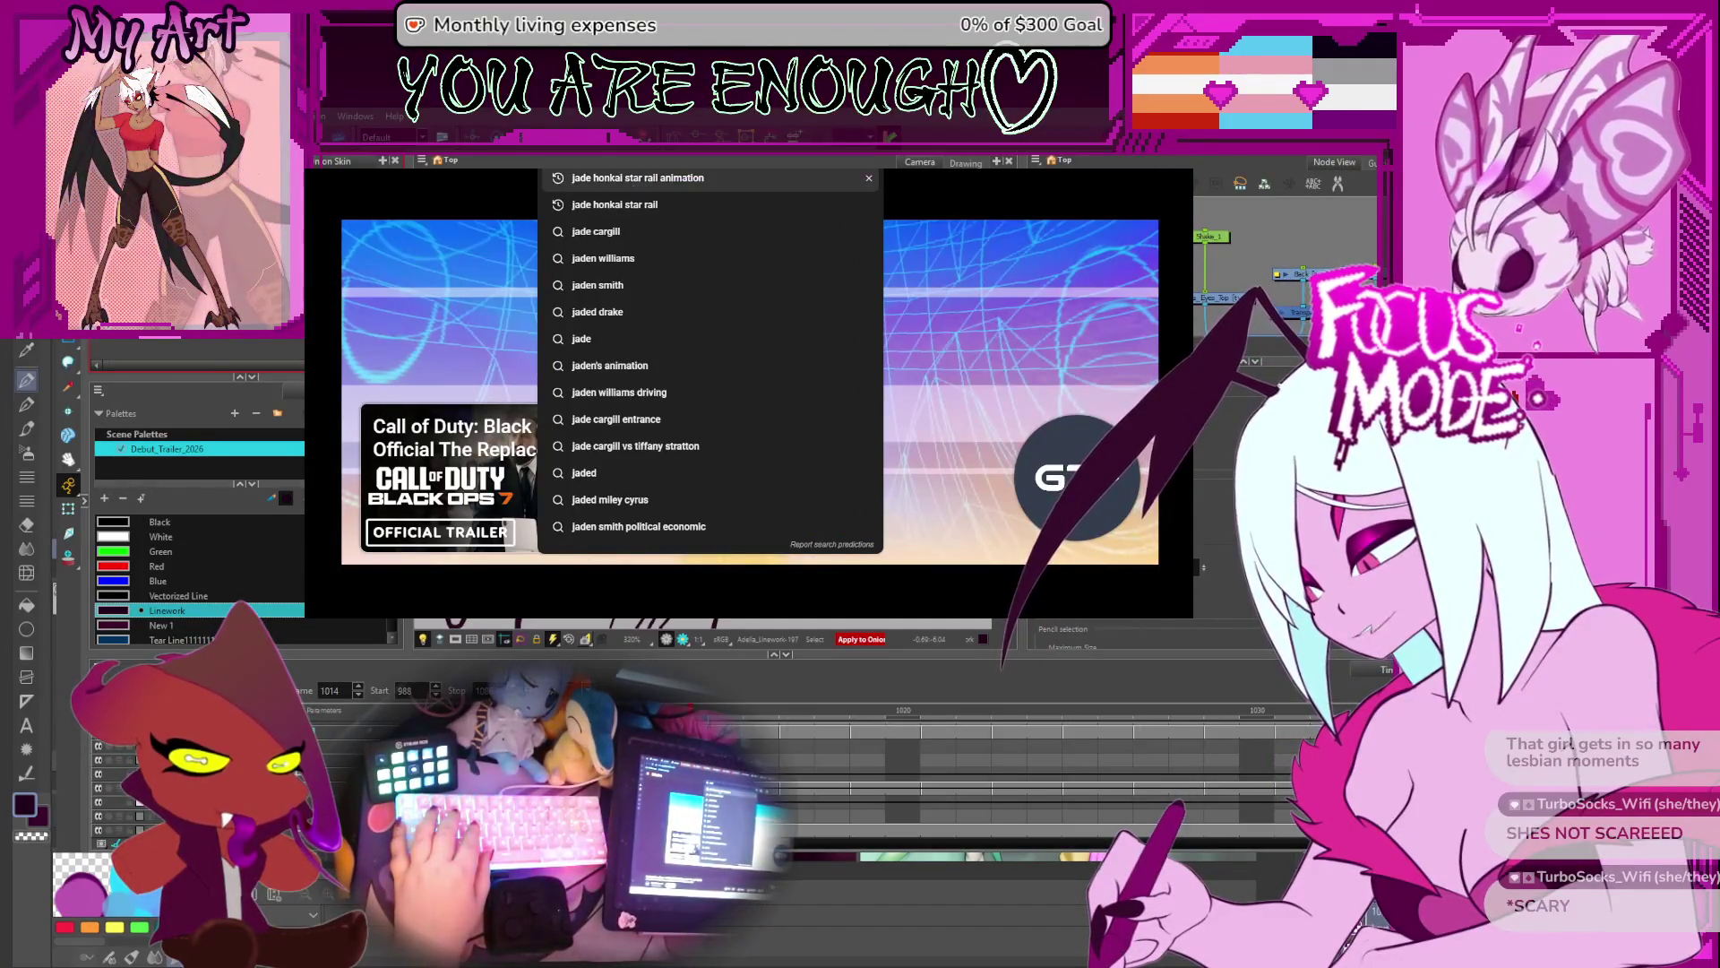
key("Escape")
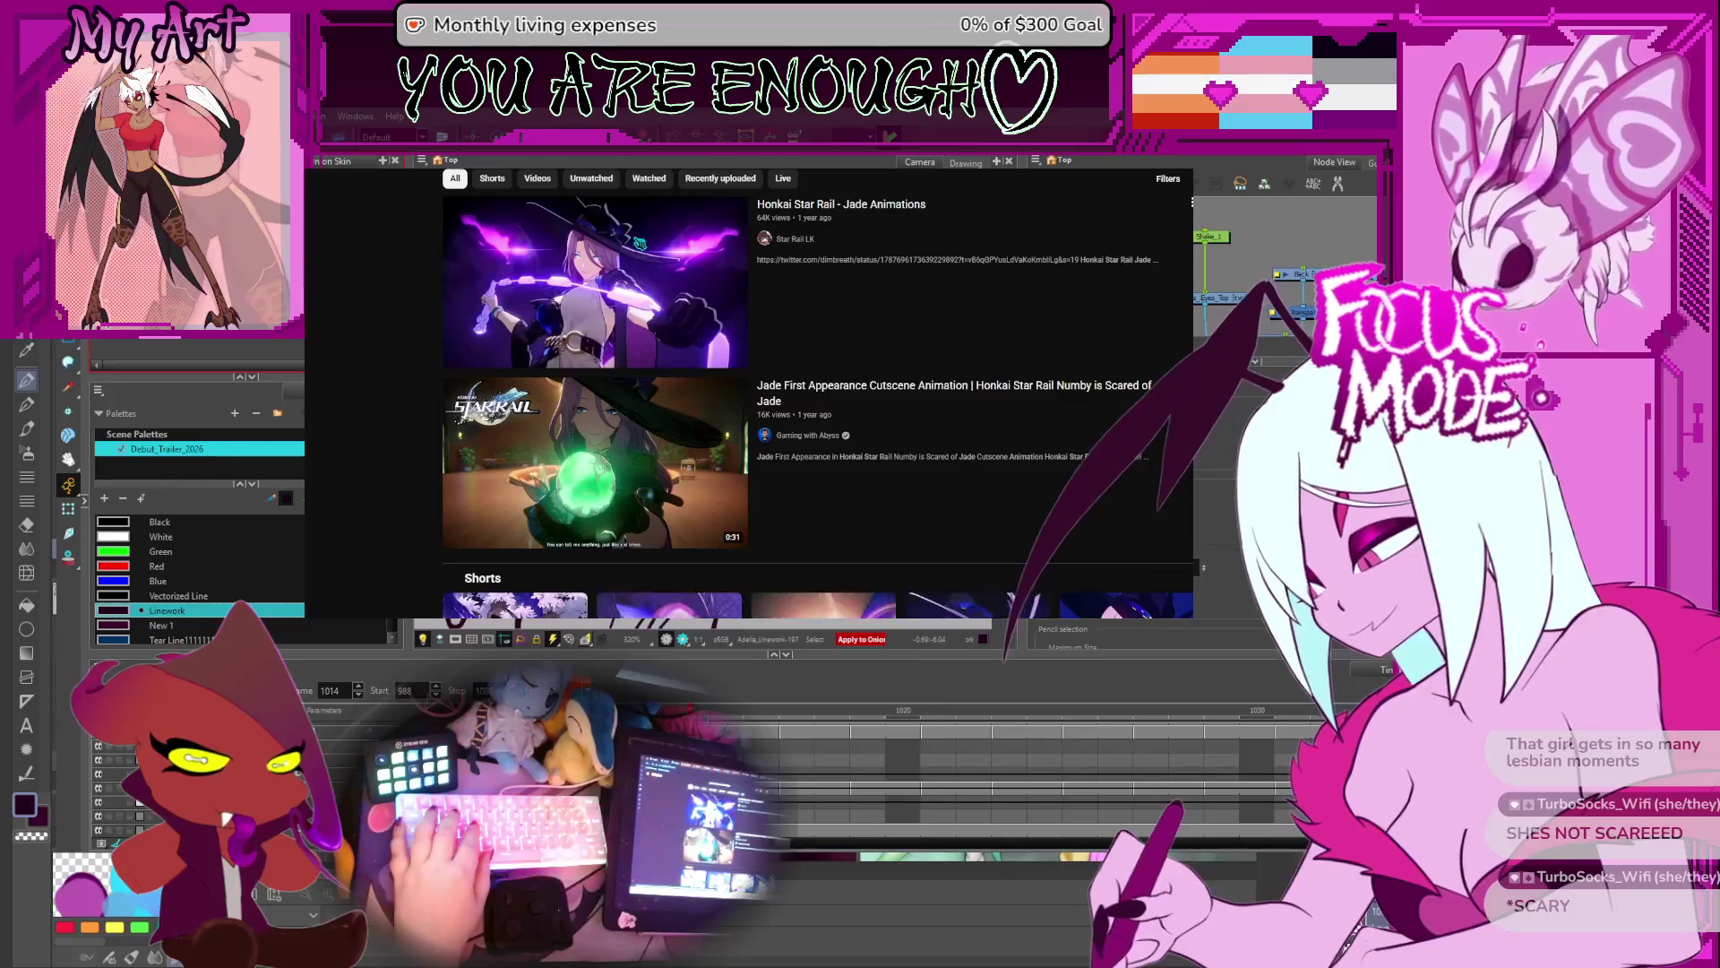
mouse_move(725, 304)
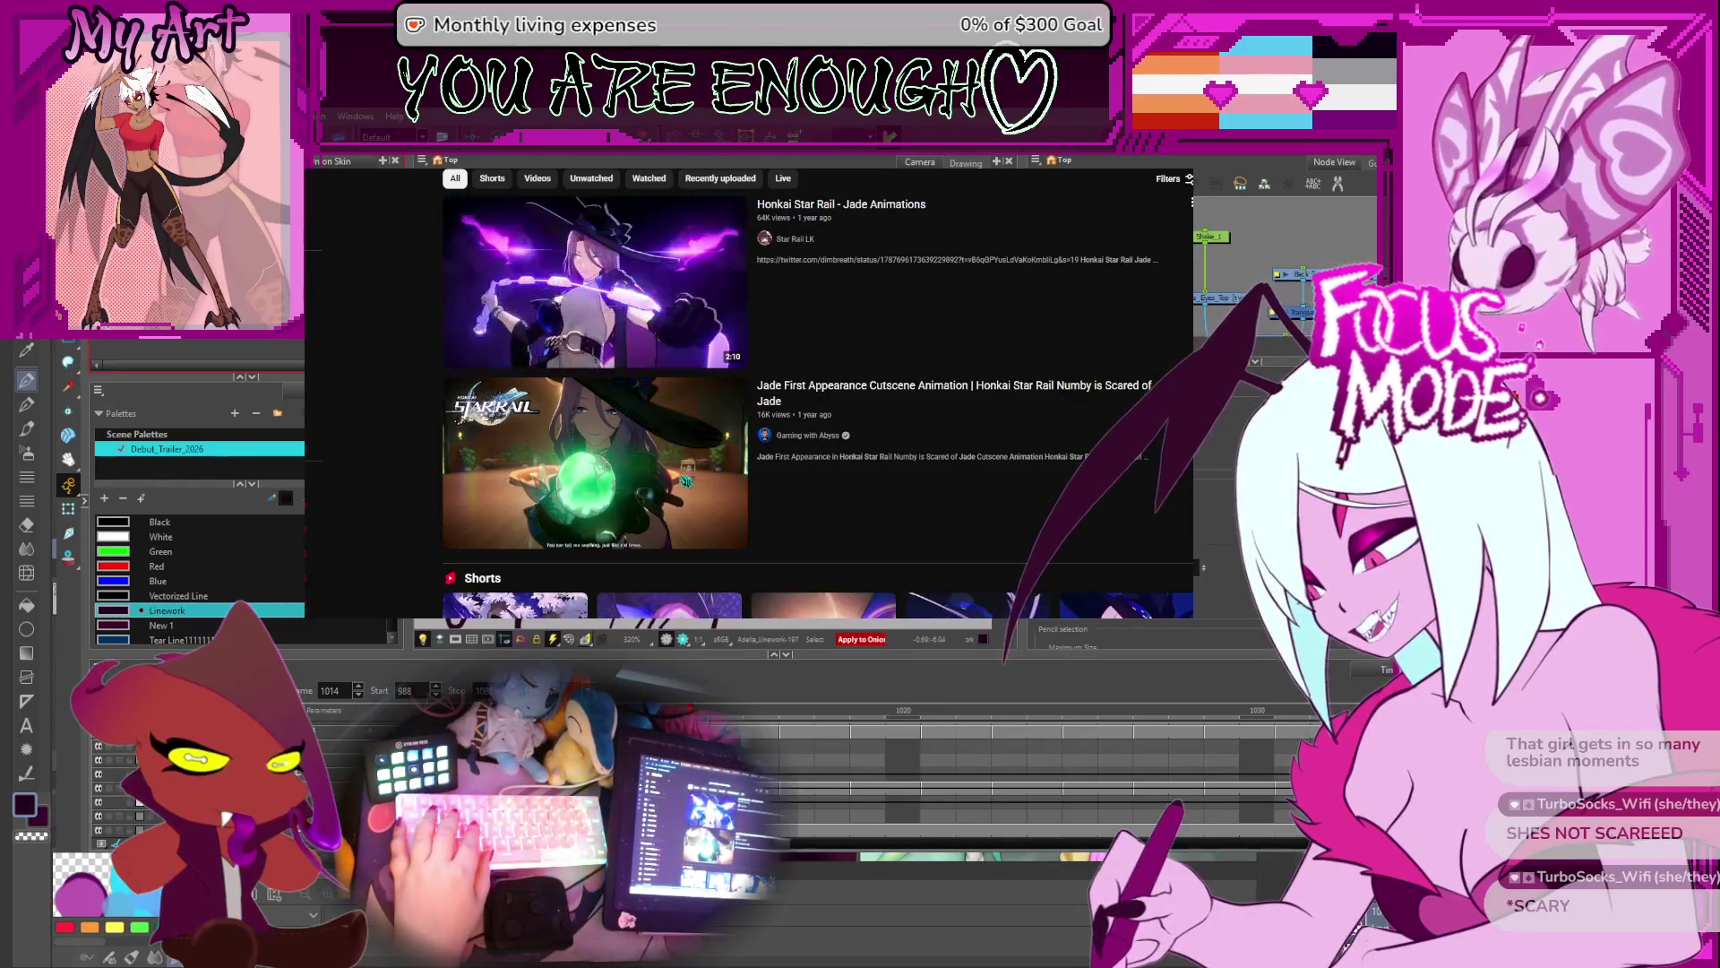
mouse_move(570, 509)
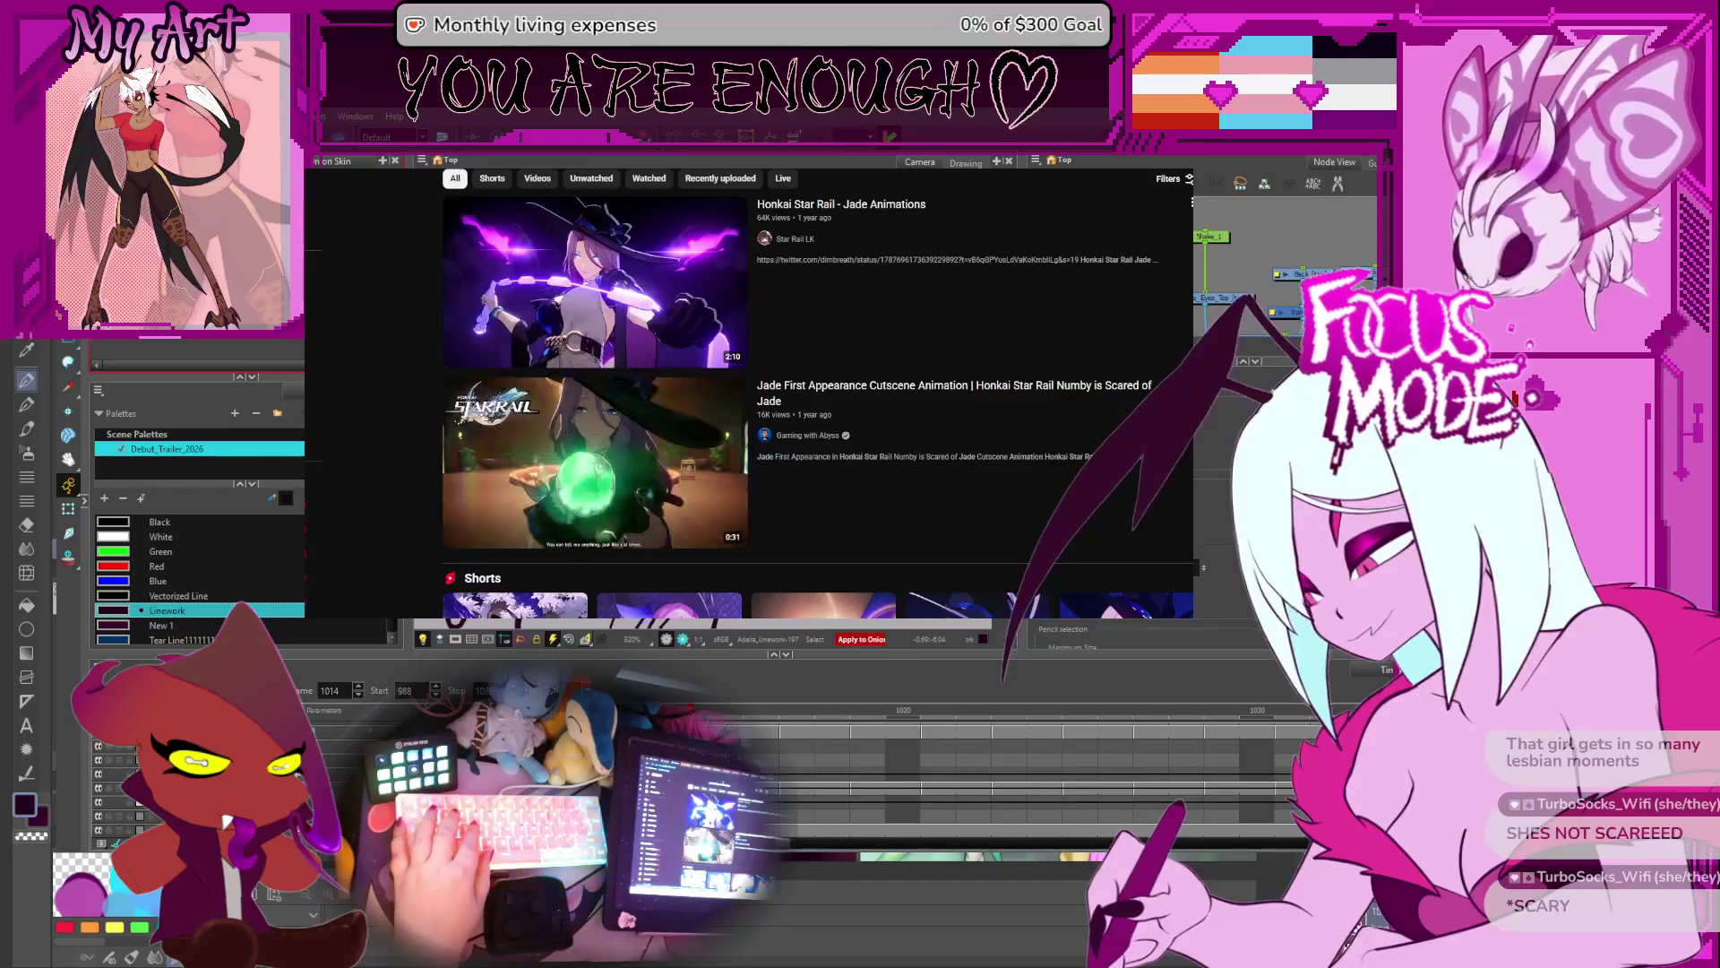
key("slash")
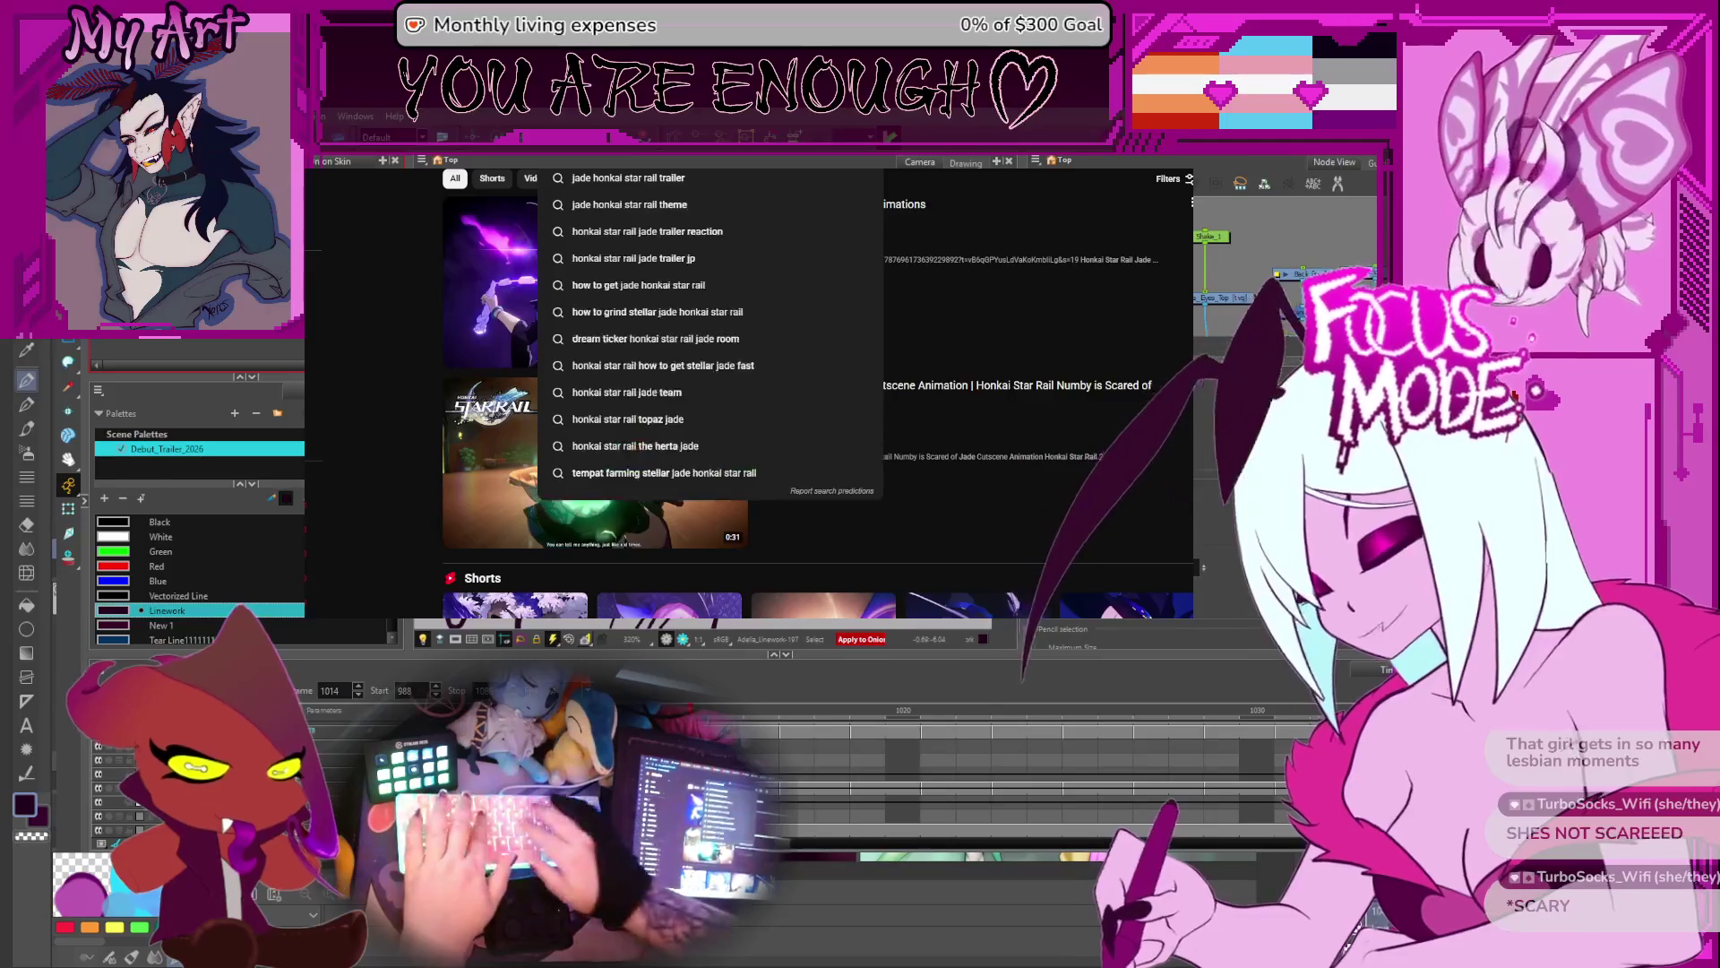
key("Escape")
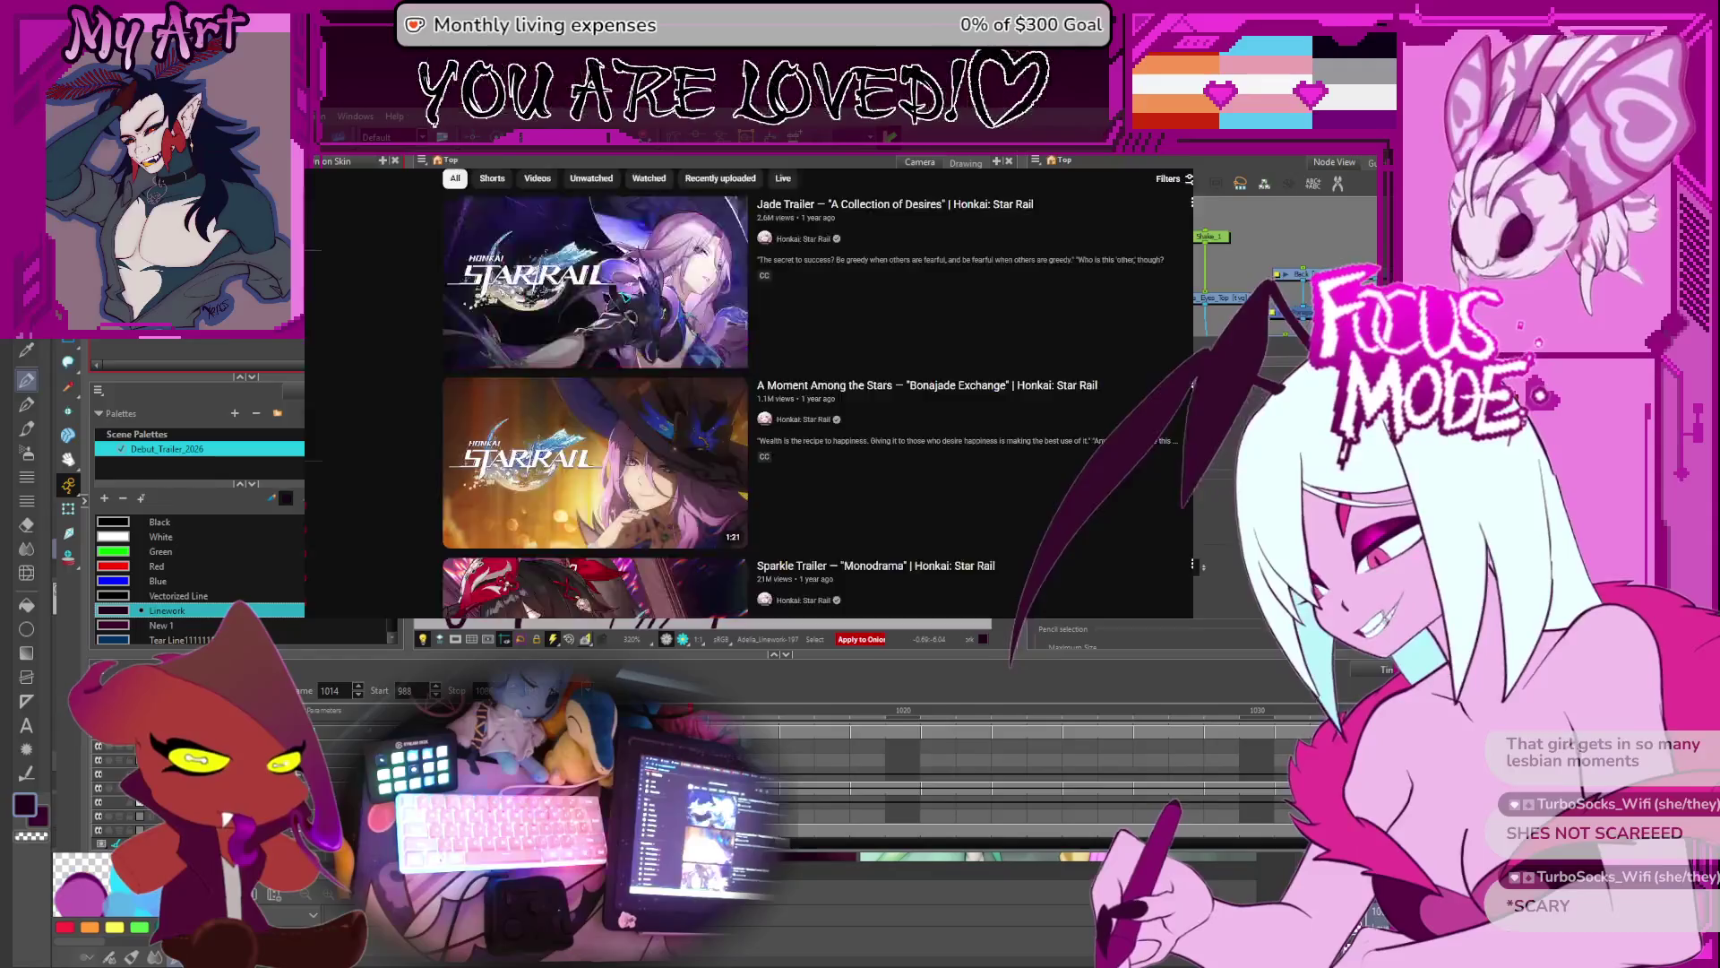
- Open the 'Jade Trailer — A Collection of Desires' video from the results
left_click(625, 292)
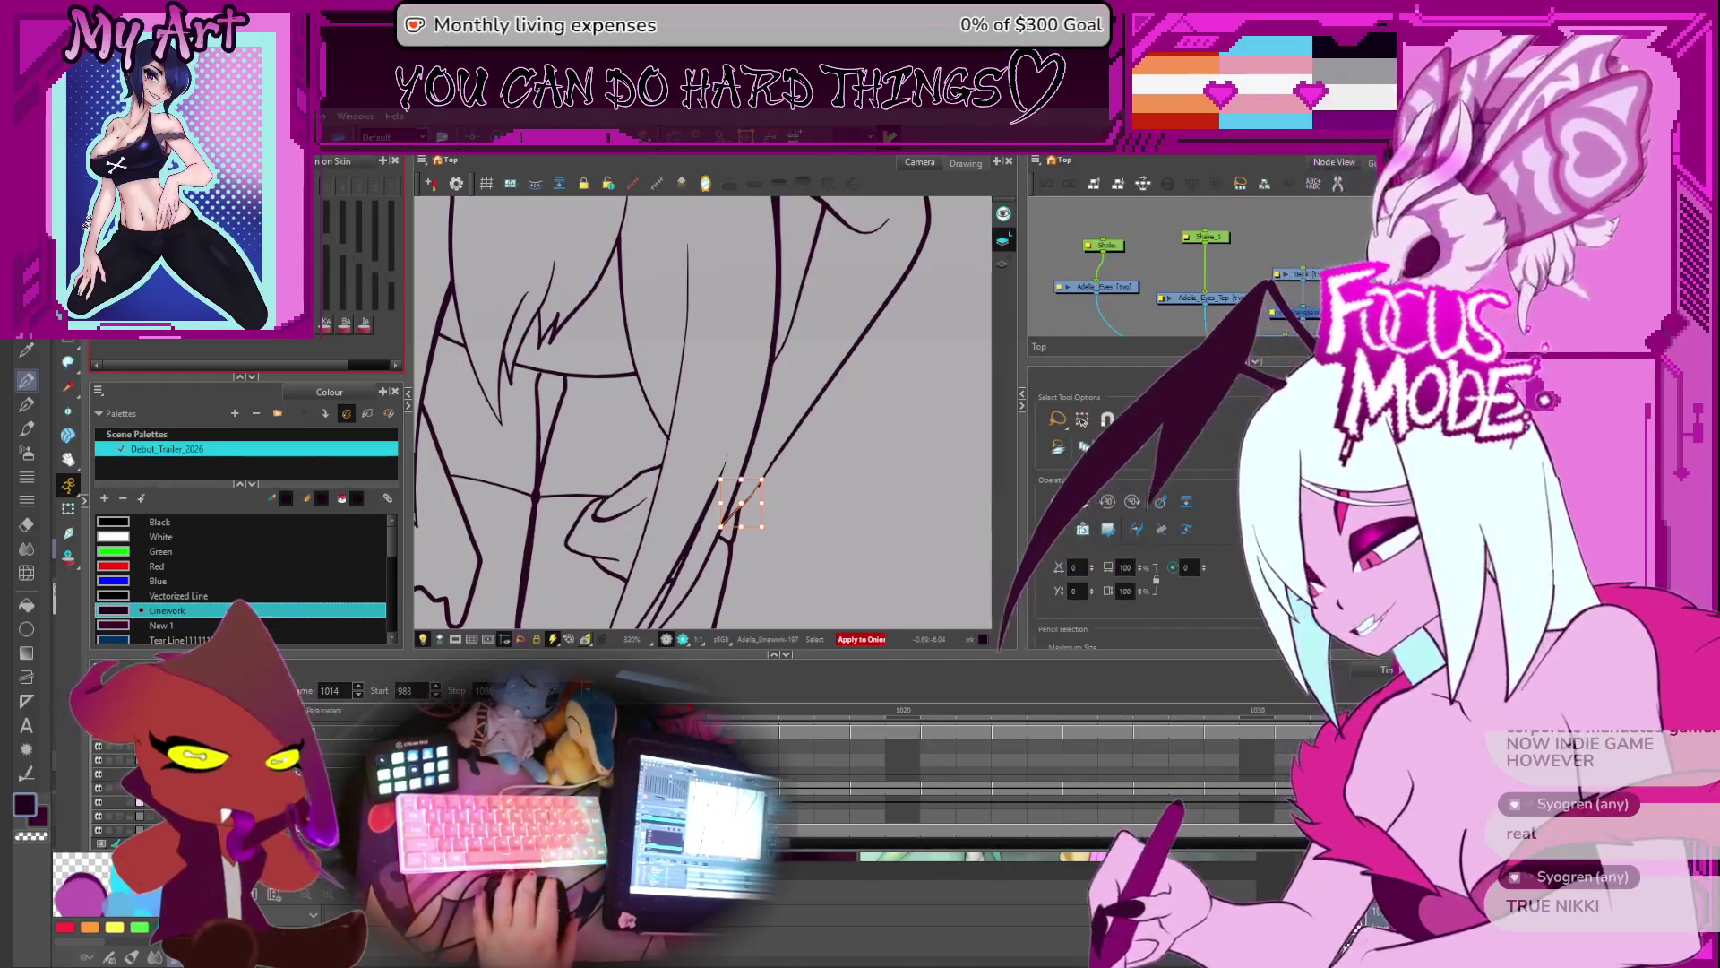
- Reshape the long diagonal stroke beside the legs by adjusting a point near its lower end with the Contour Editor
key("alt+q")
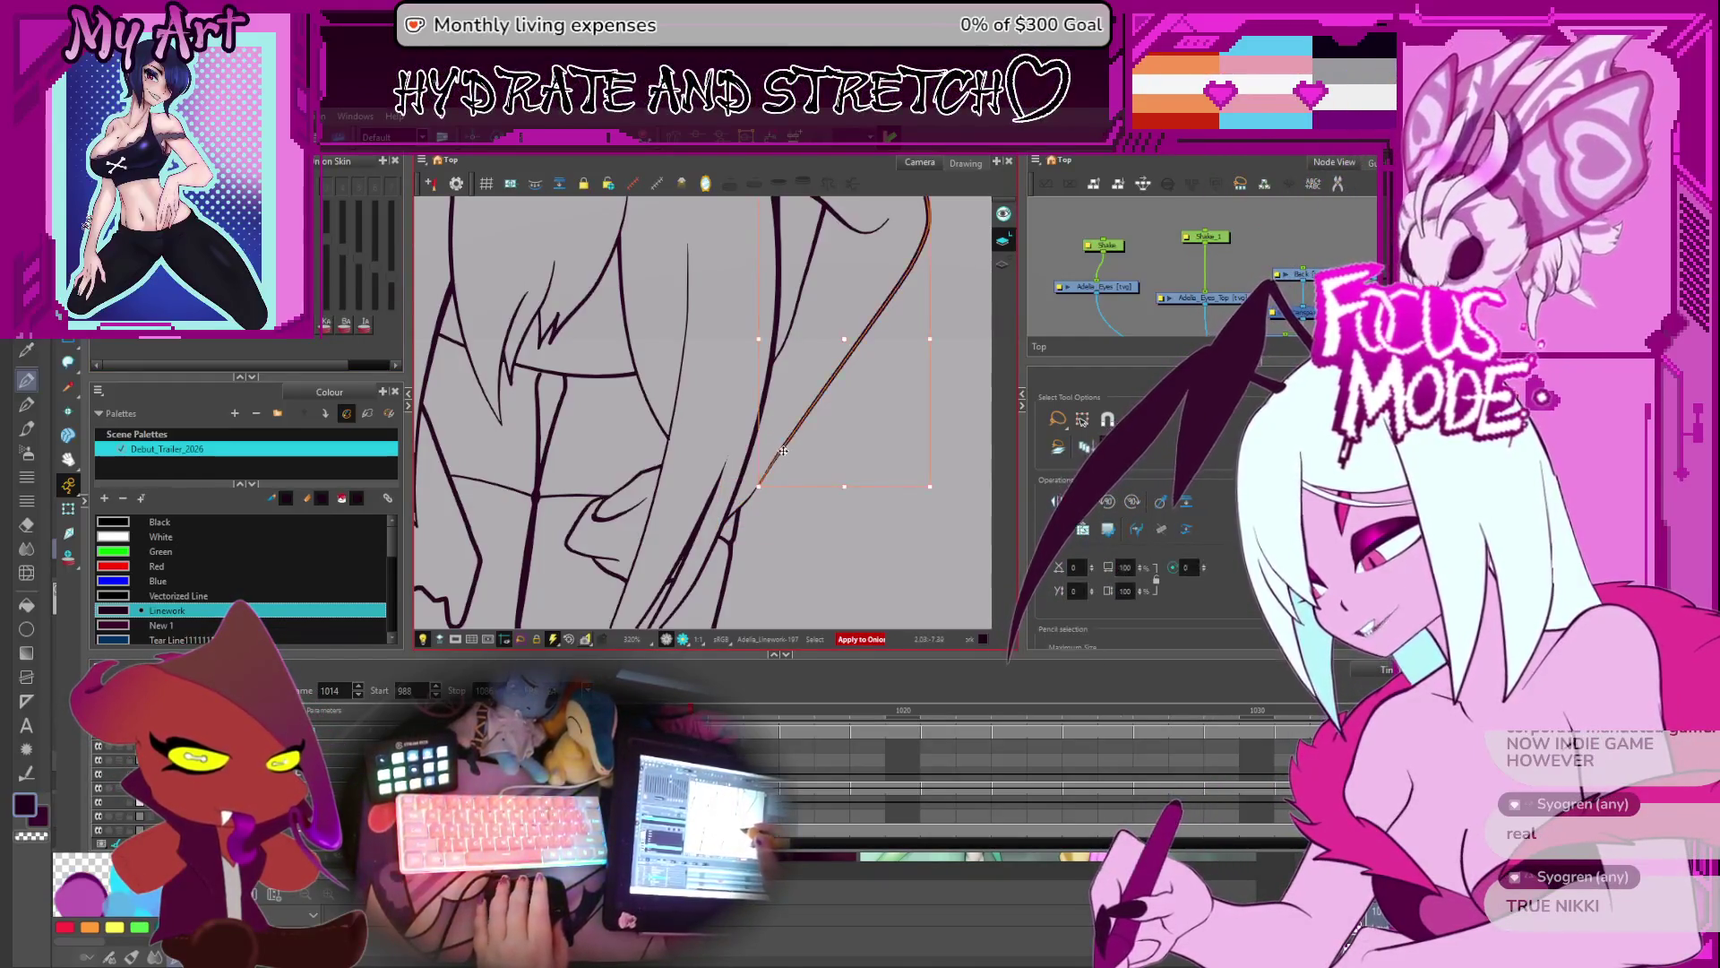
left_click(771, 475)
scroll(771, 475, "up", 1)
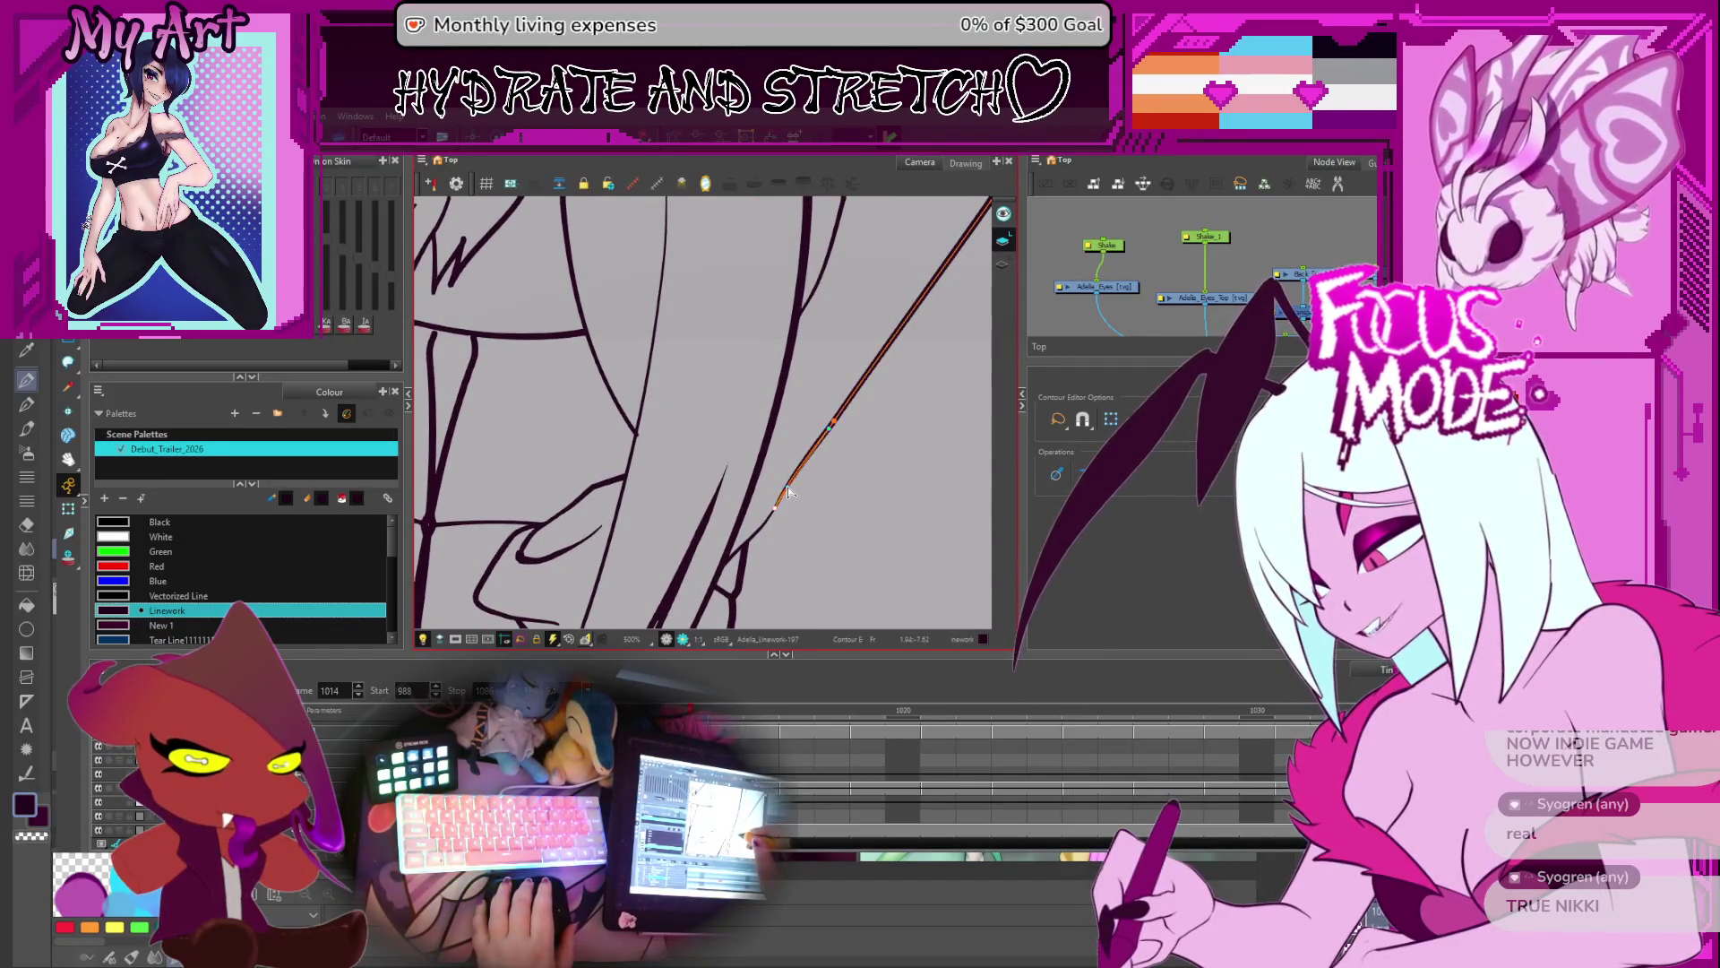
left_click(787, 488)
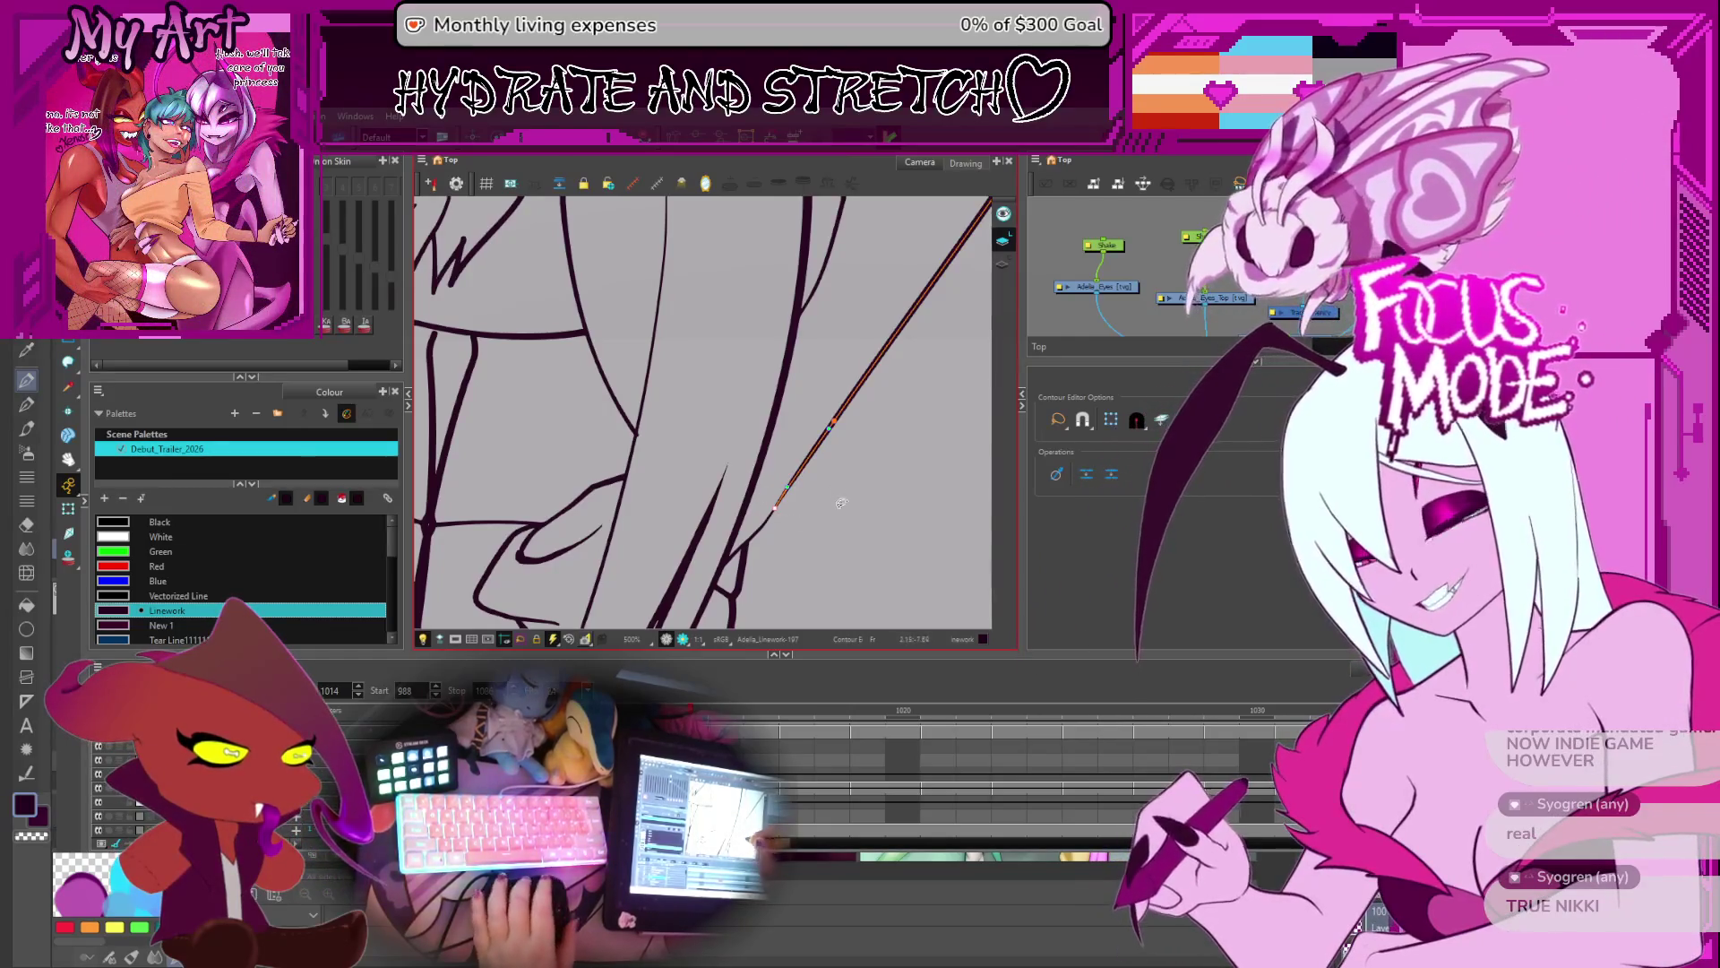
left_click(842, 504)
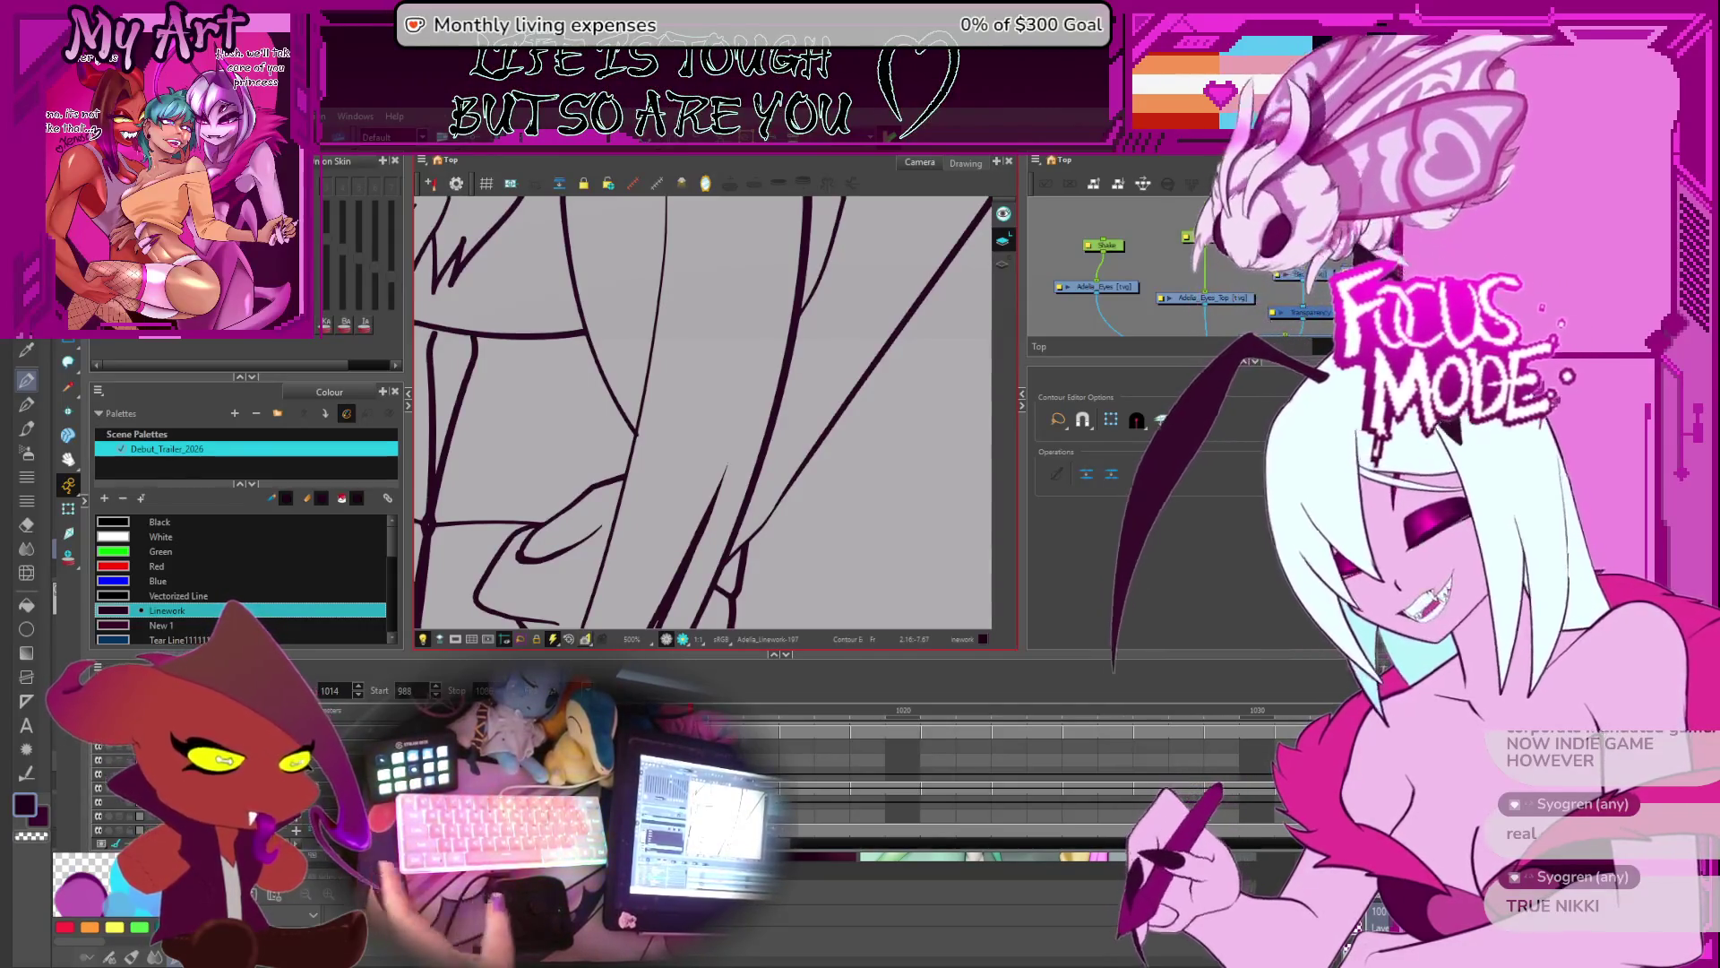
- Cut away a piece of the line, reset the view rotation, and step to drawing 1013
scroll(717, 397, "down", 5)
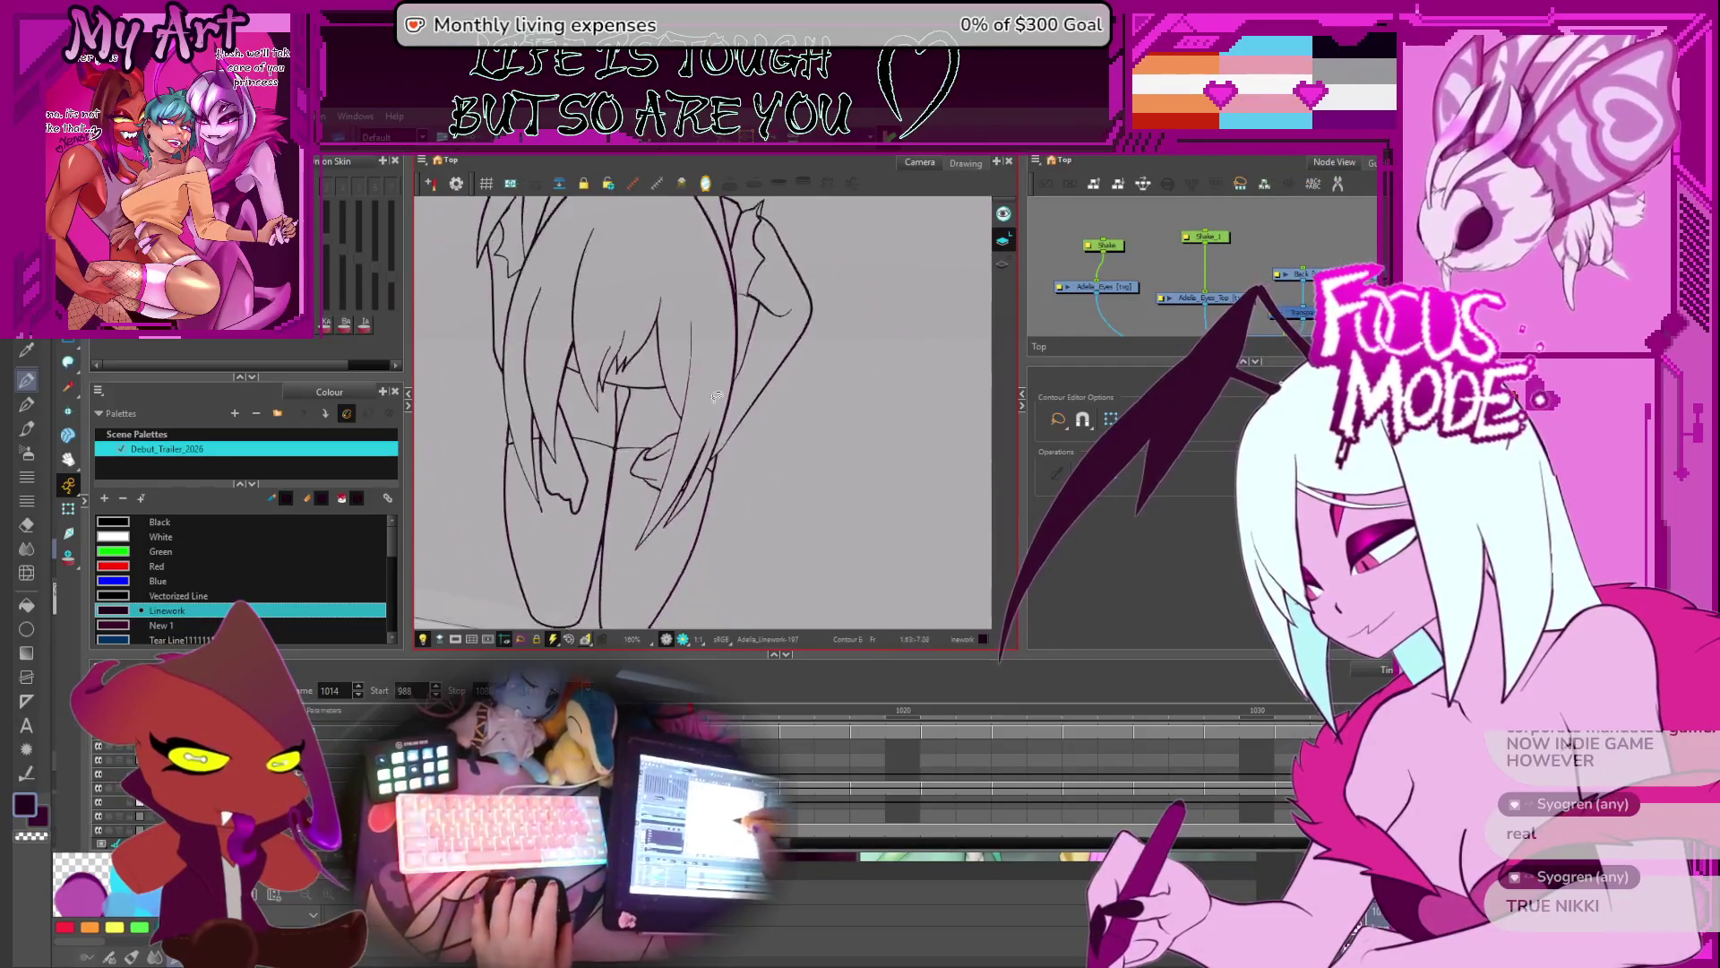
key("alt+t")
scroll(682, 405, "up", 2)
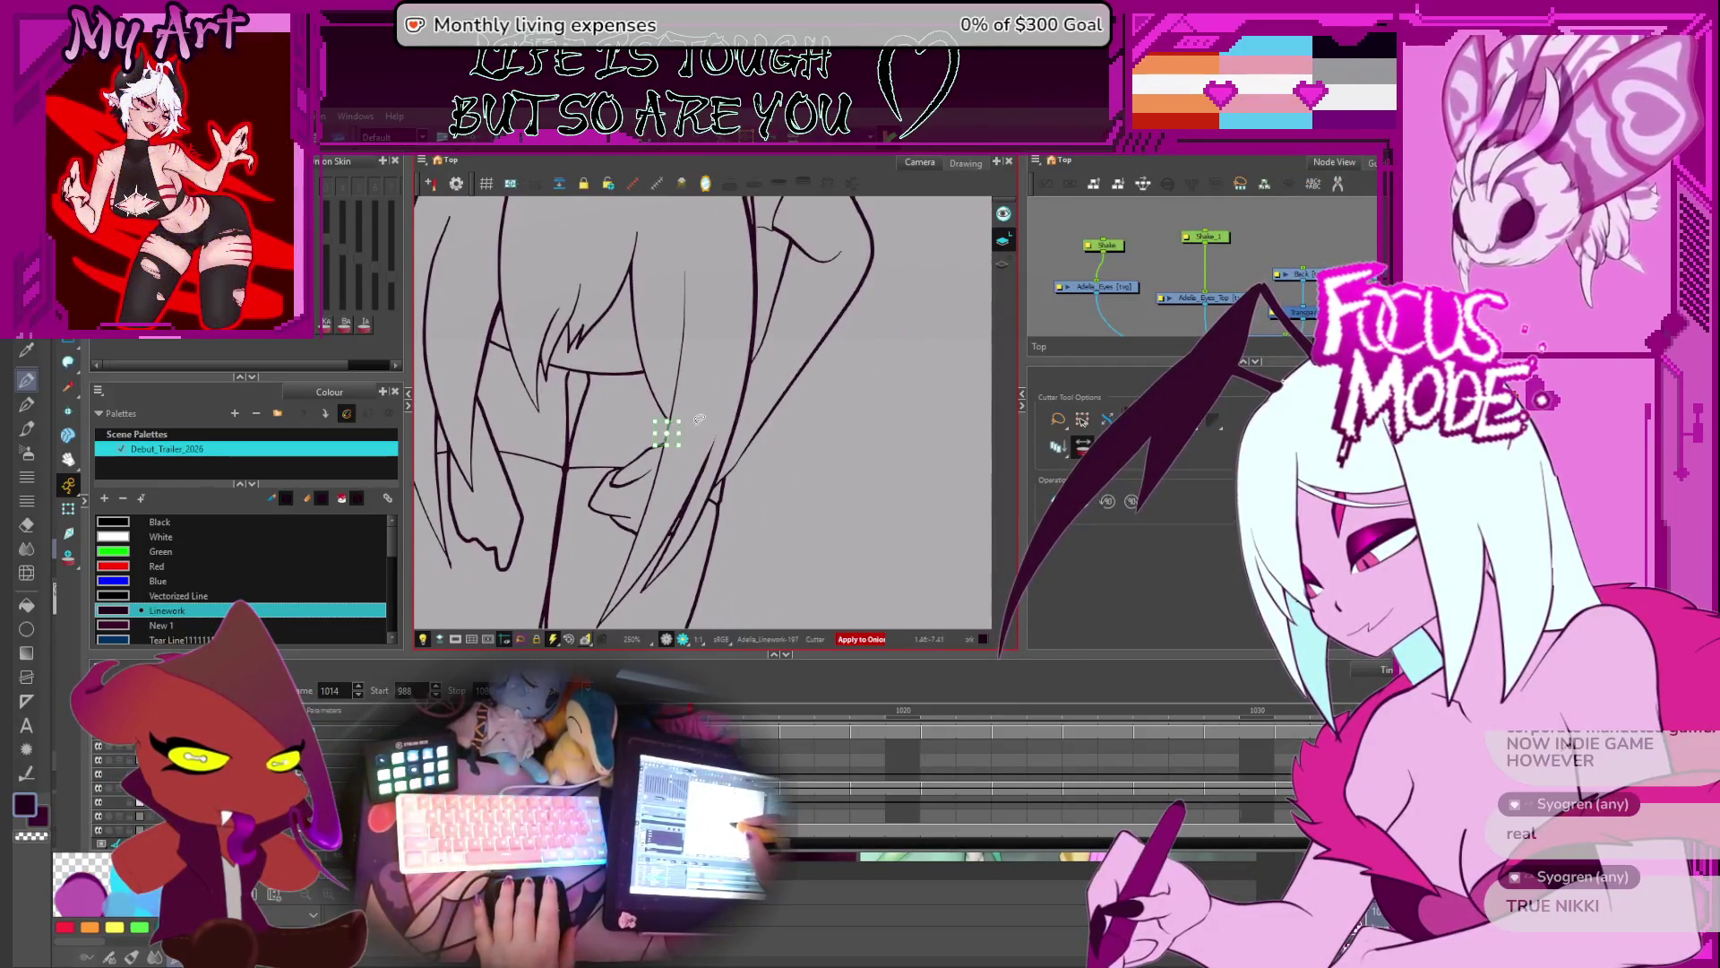
mouse_move(698, 418)
left_mouse_down()
mouse_move(679, 418)
mouse_move(789, 422)
mouse_move(851, 465)
mouse_move(857, 525)
left_mouse_up()
scroll(707, 387, "down", 2)
key("shift+x")
scroll(851, 465, "down", 1)
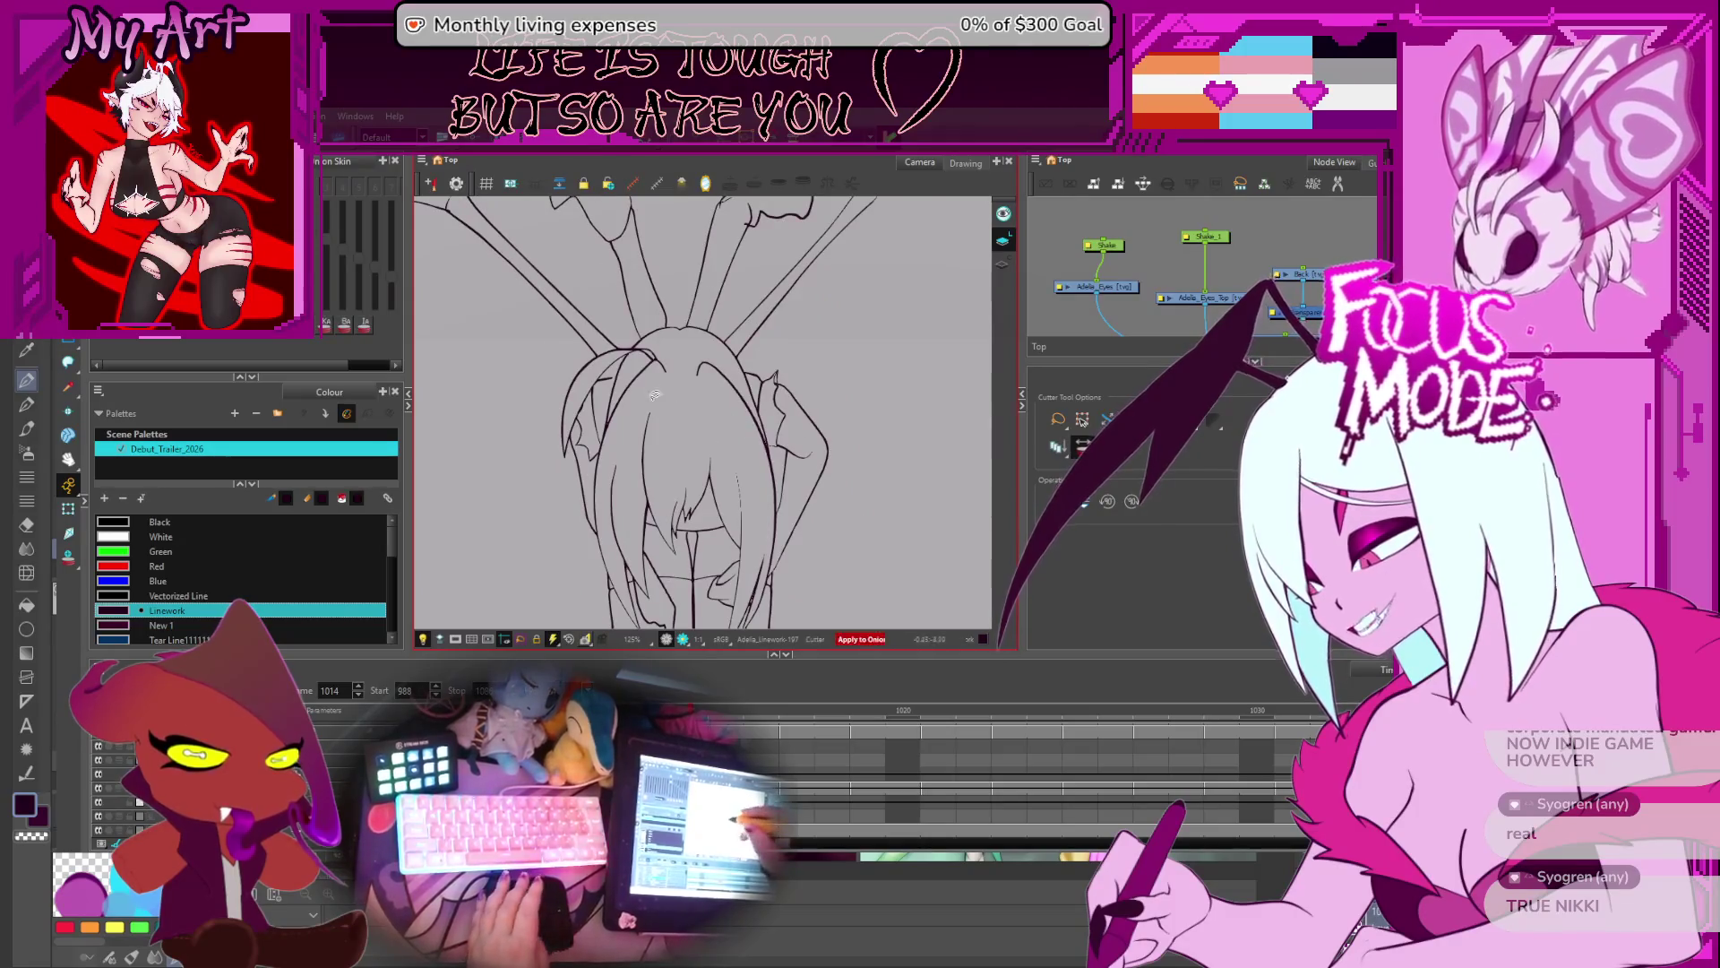
key("comma")
key("period")
key("comma")
key("period")
key("comma")
- Cut away the stray line bits near the face with the Cutter
scroll(550, 396, "up", 4)
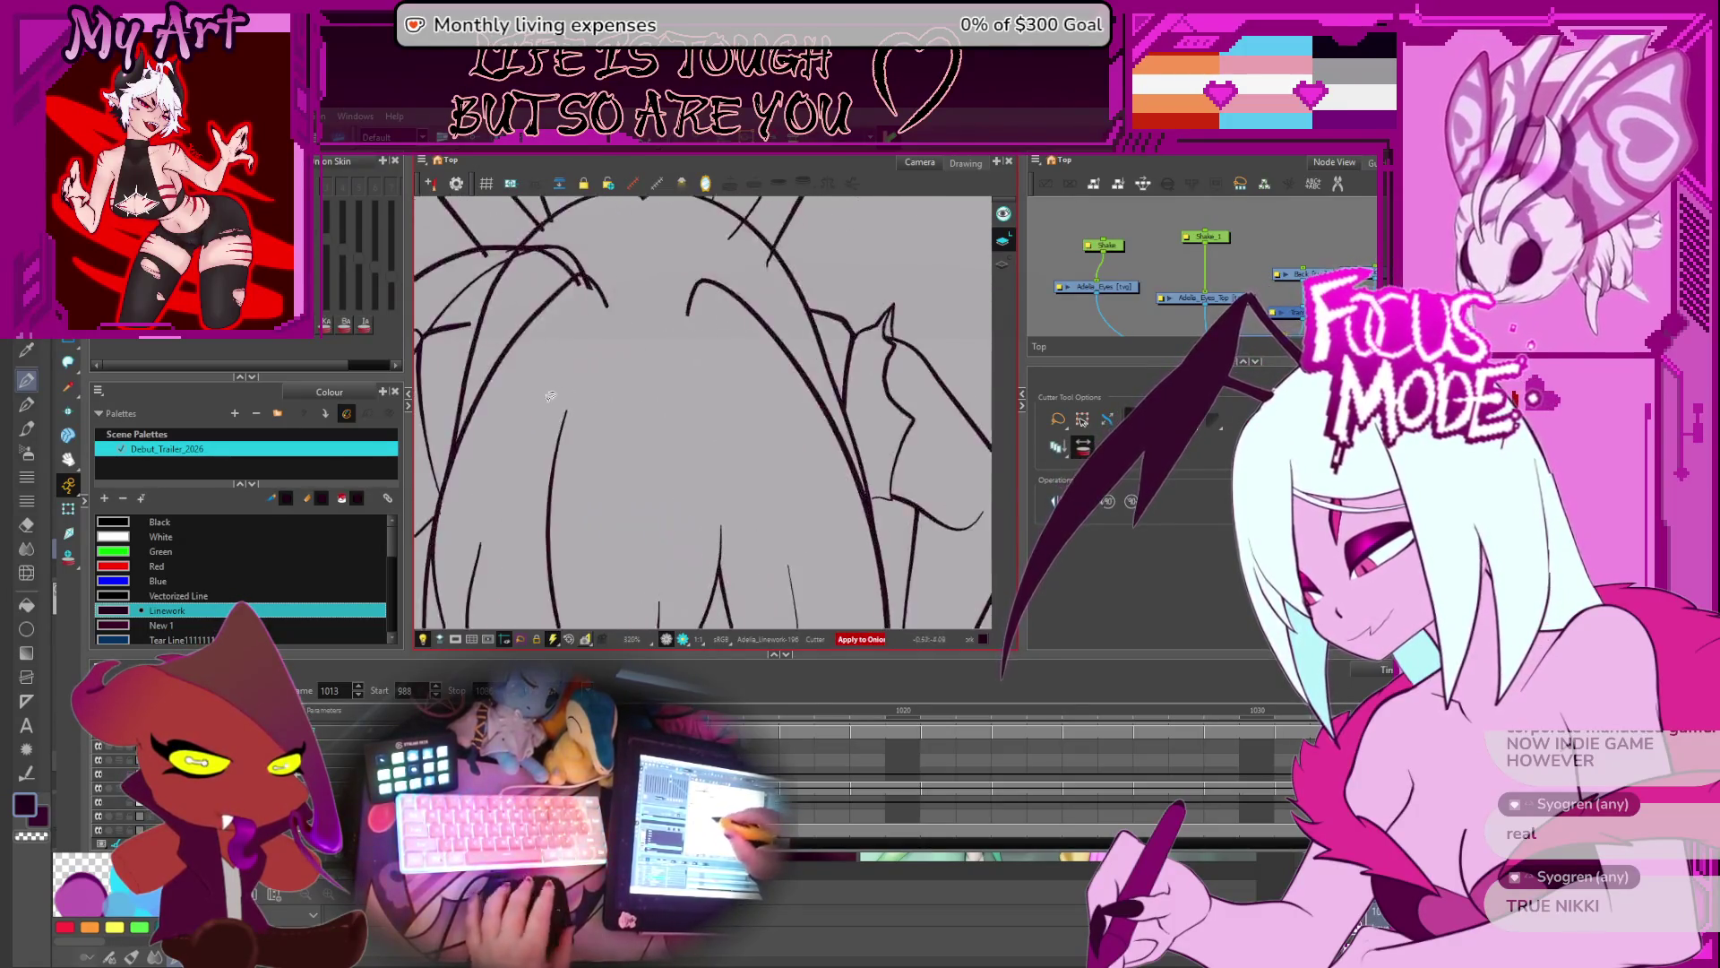
left_click_drag(550, 396, 807, 453)
mouse_move(632, 441)
left_mouse_down()
mouse_move(628, 488)
mouse_move(655, 439)
left_mouse_up()
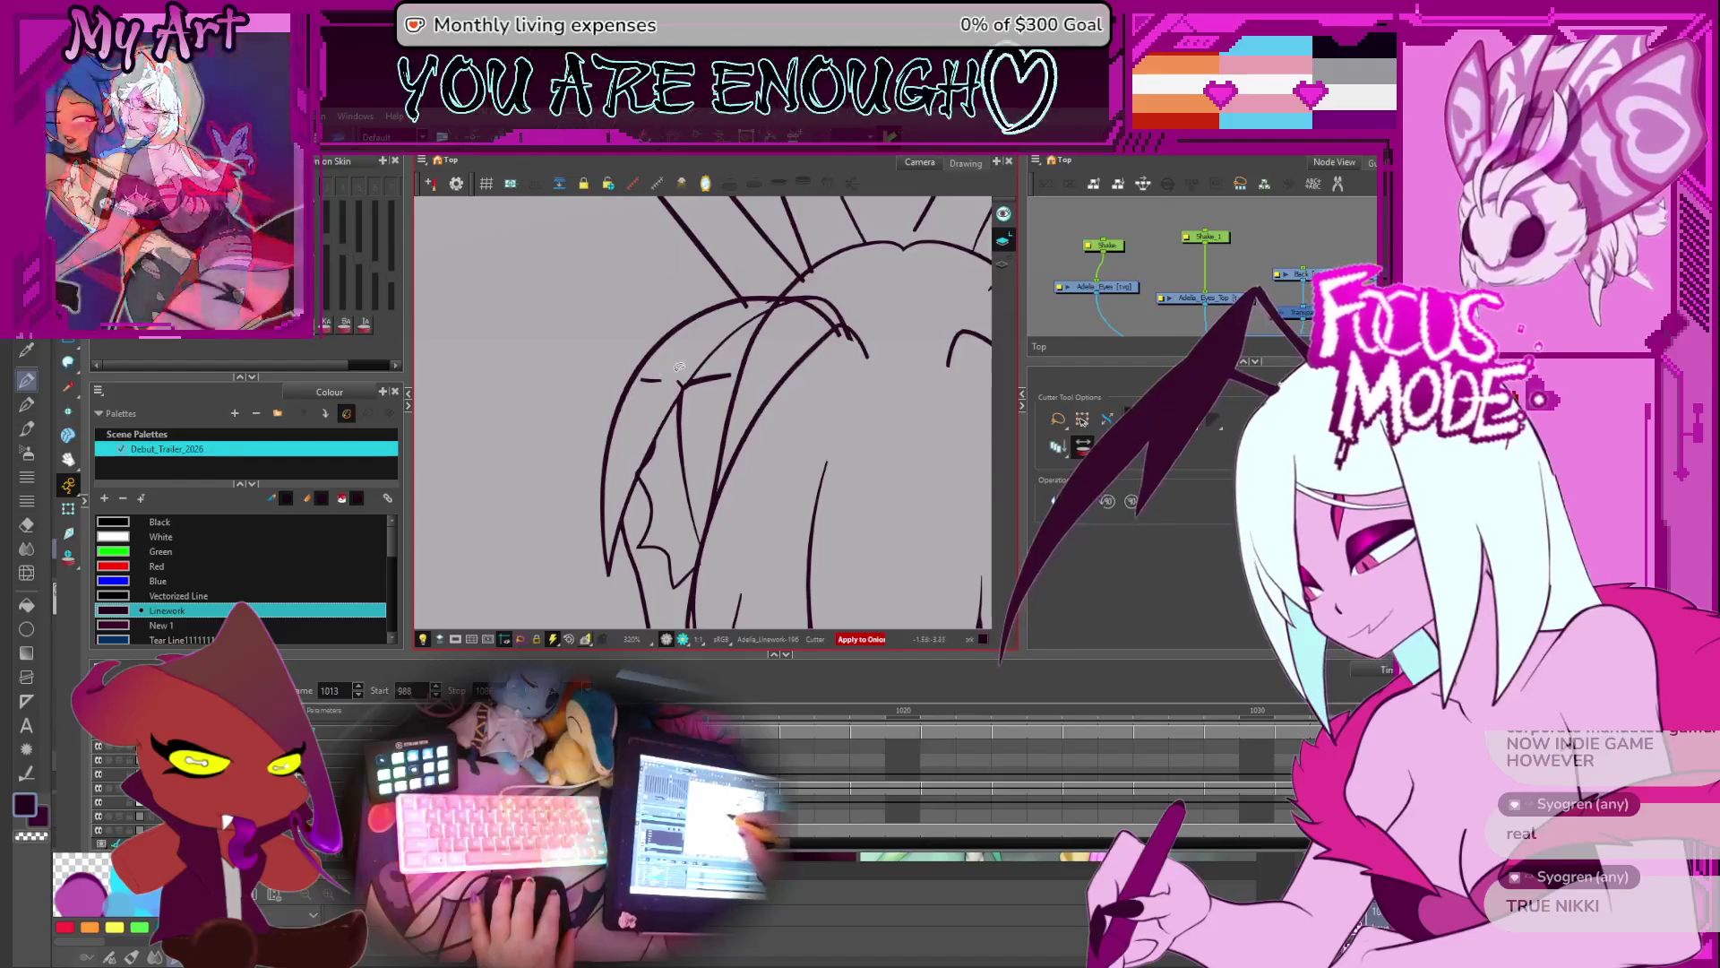
left_click_drag(638, 380, 664, 382)
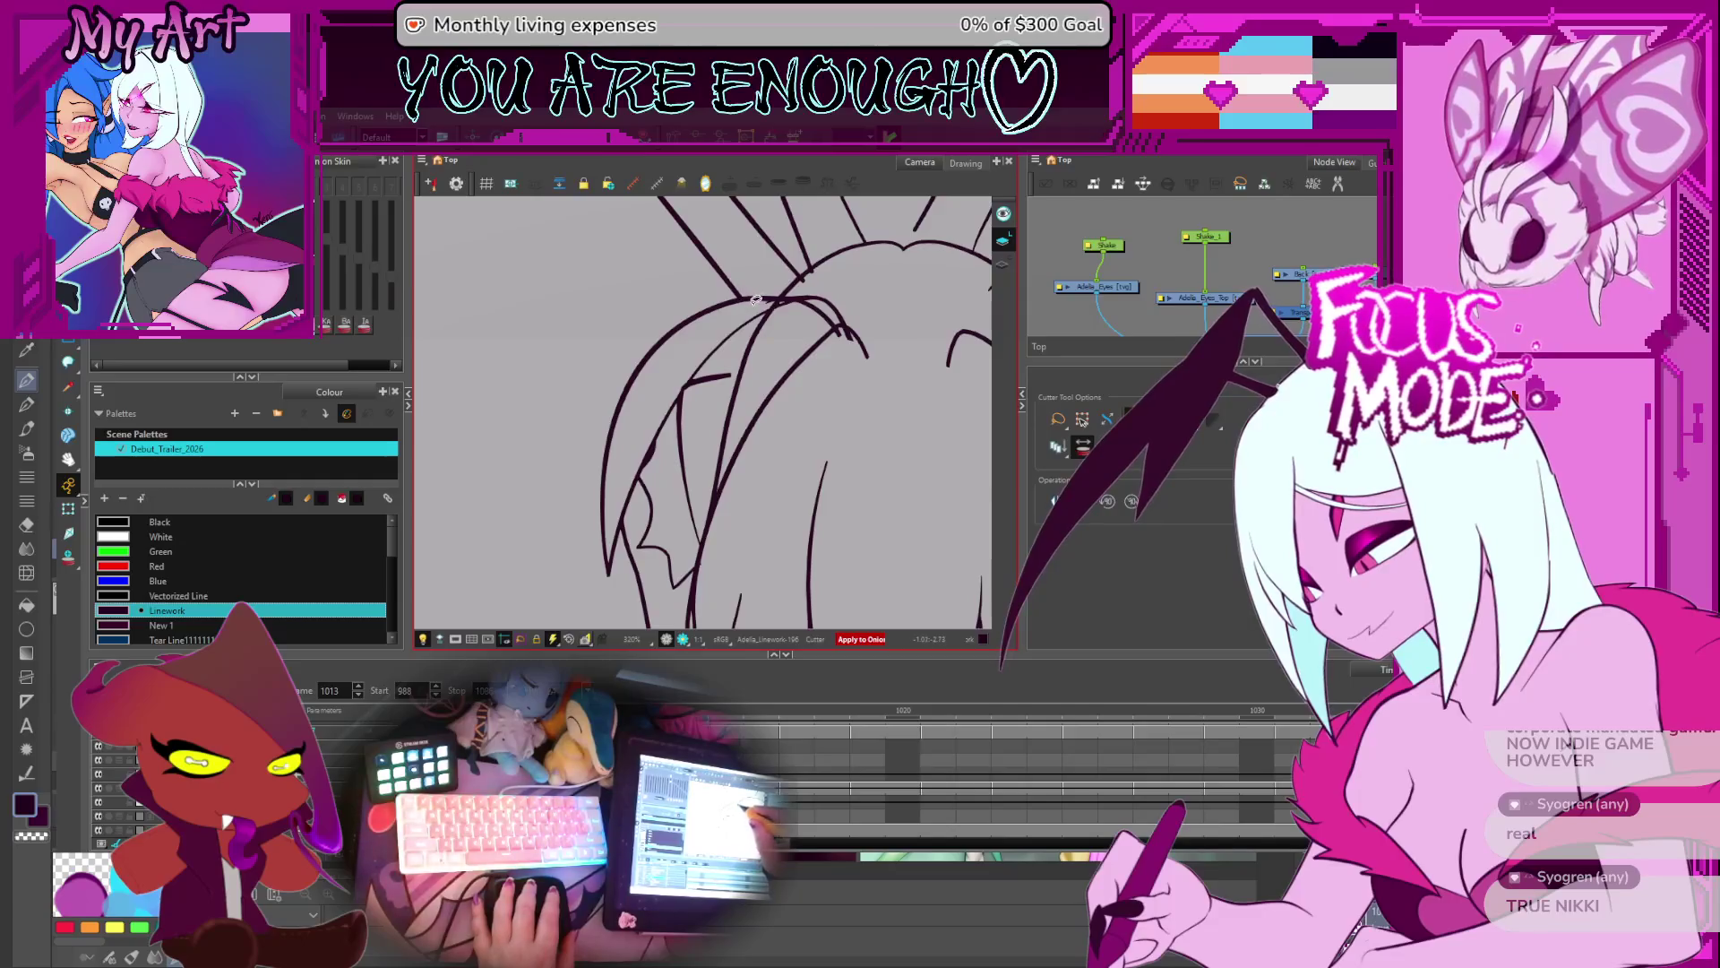
- Rotate and pan along the hair lines to inspect where they meet the limbs
mouse_move(755, 298)
left_mouse_down()
mouse_move(780, 378)
mouse_move(835, 428)
left_mouse_up()
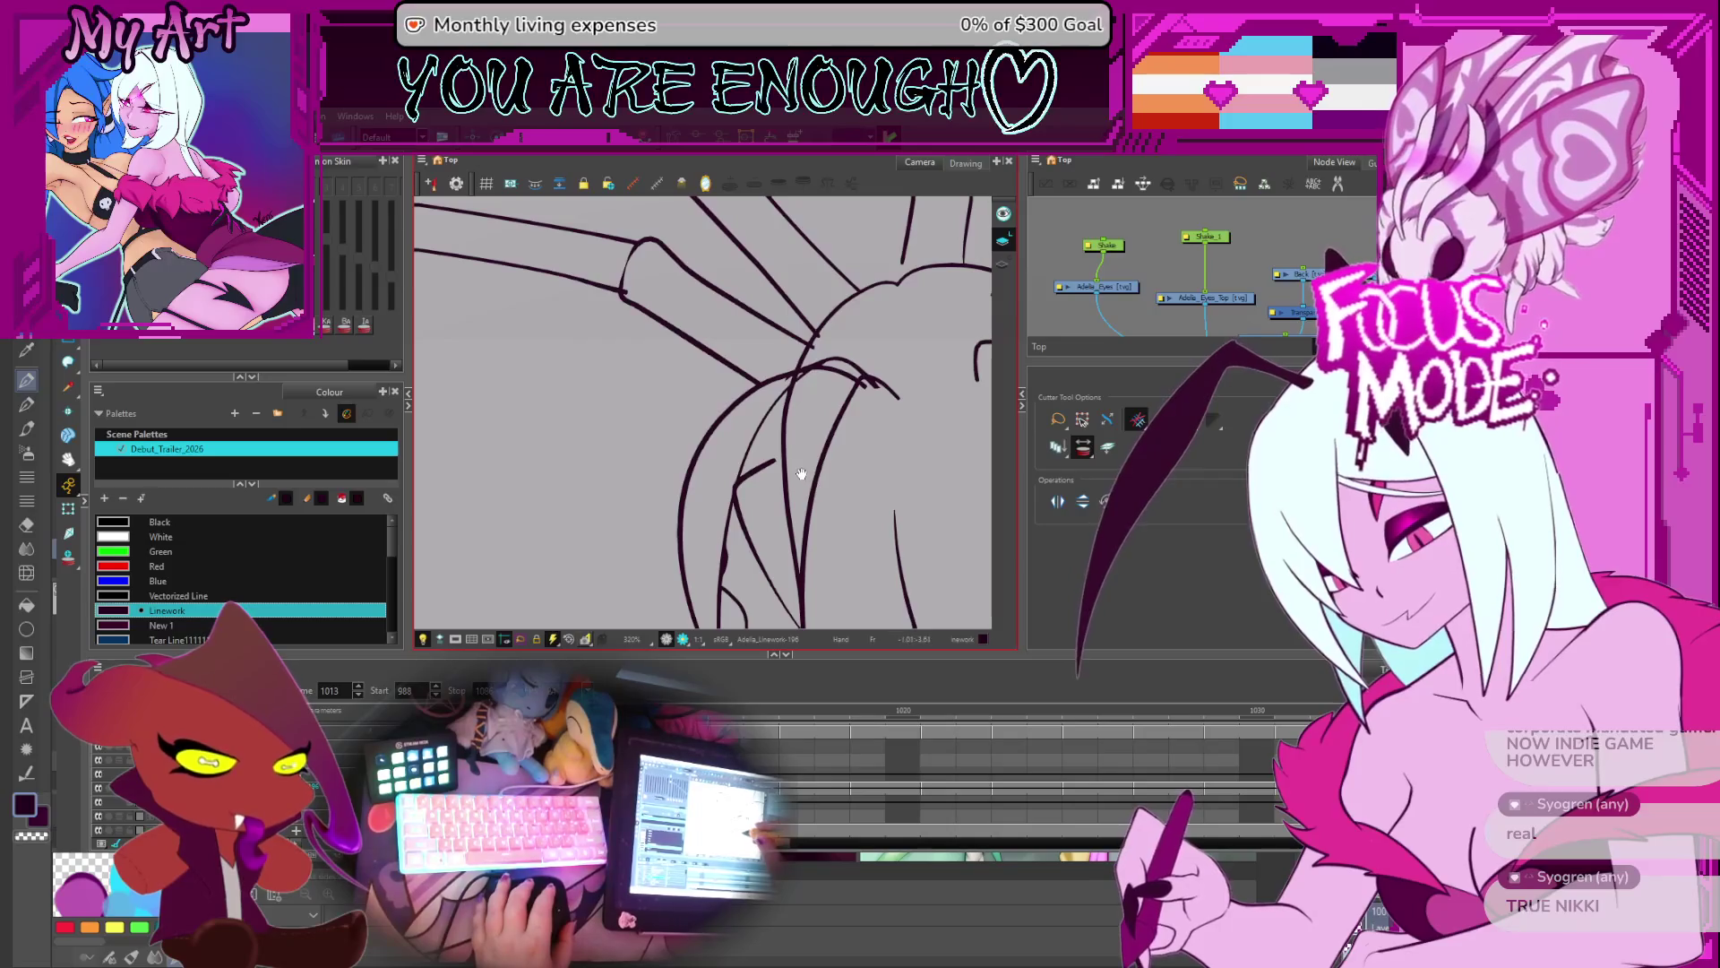
scroll(824, 444, "up", 3)
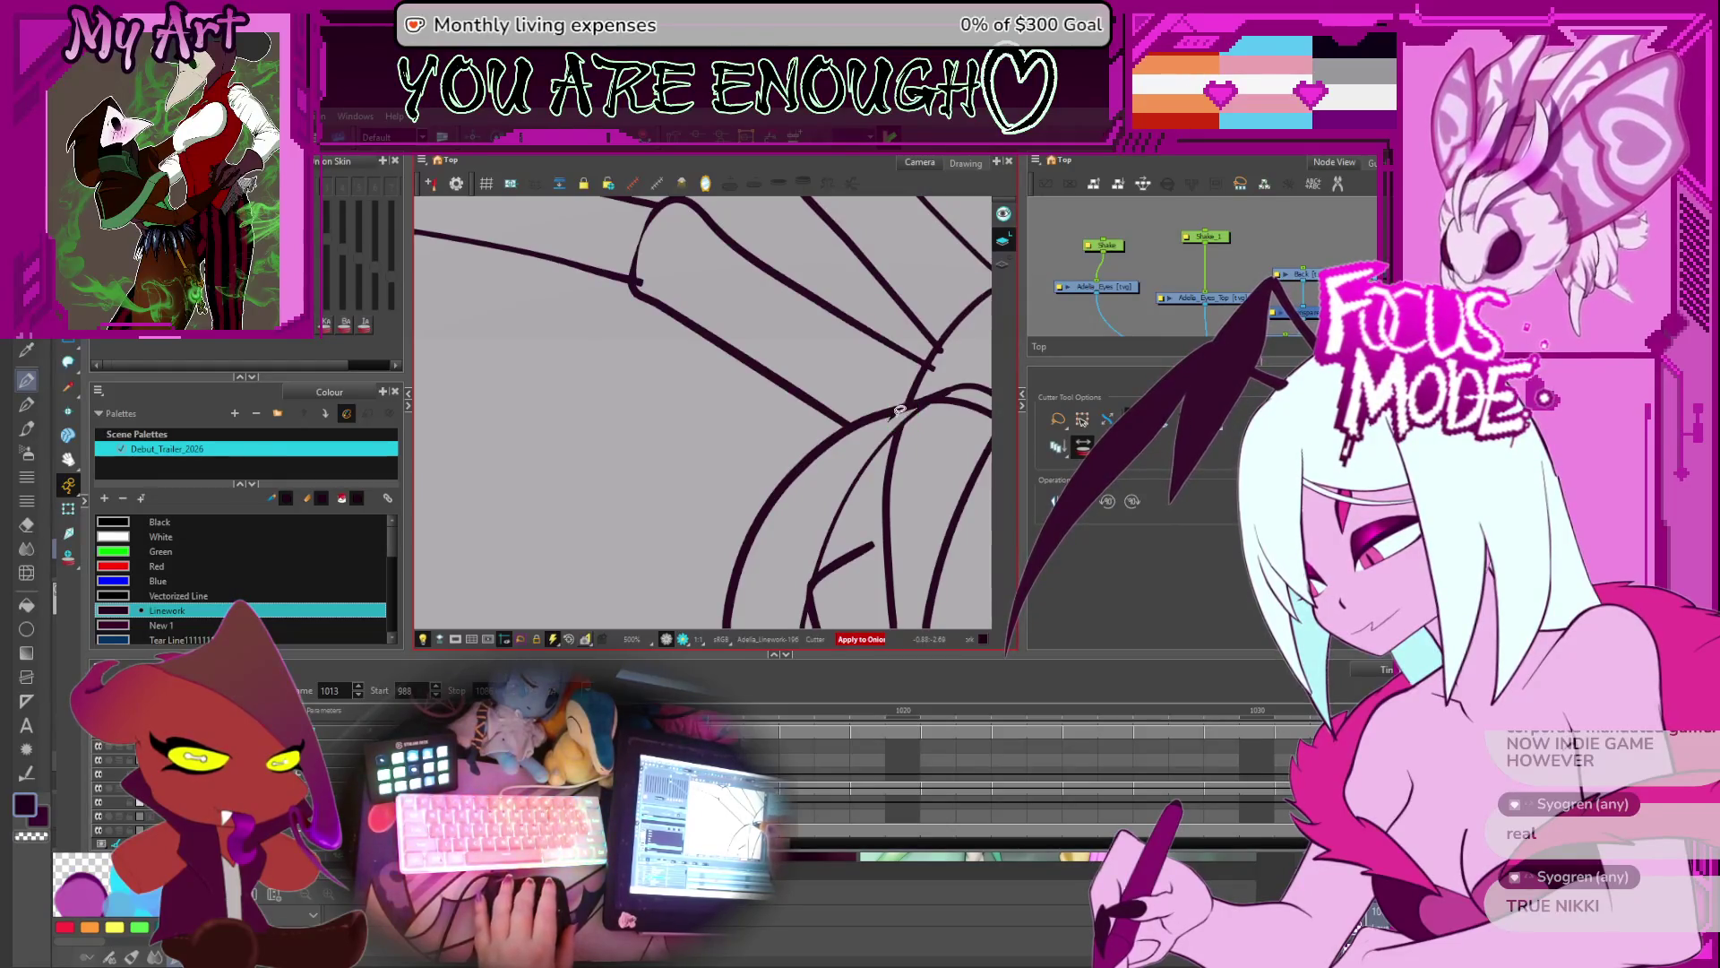
left_click_drag(931, 447, 760, 438)
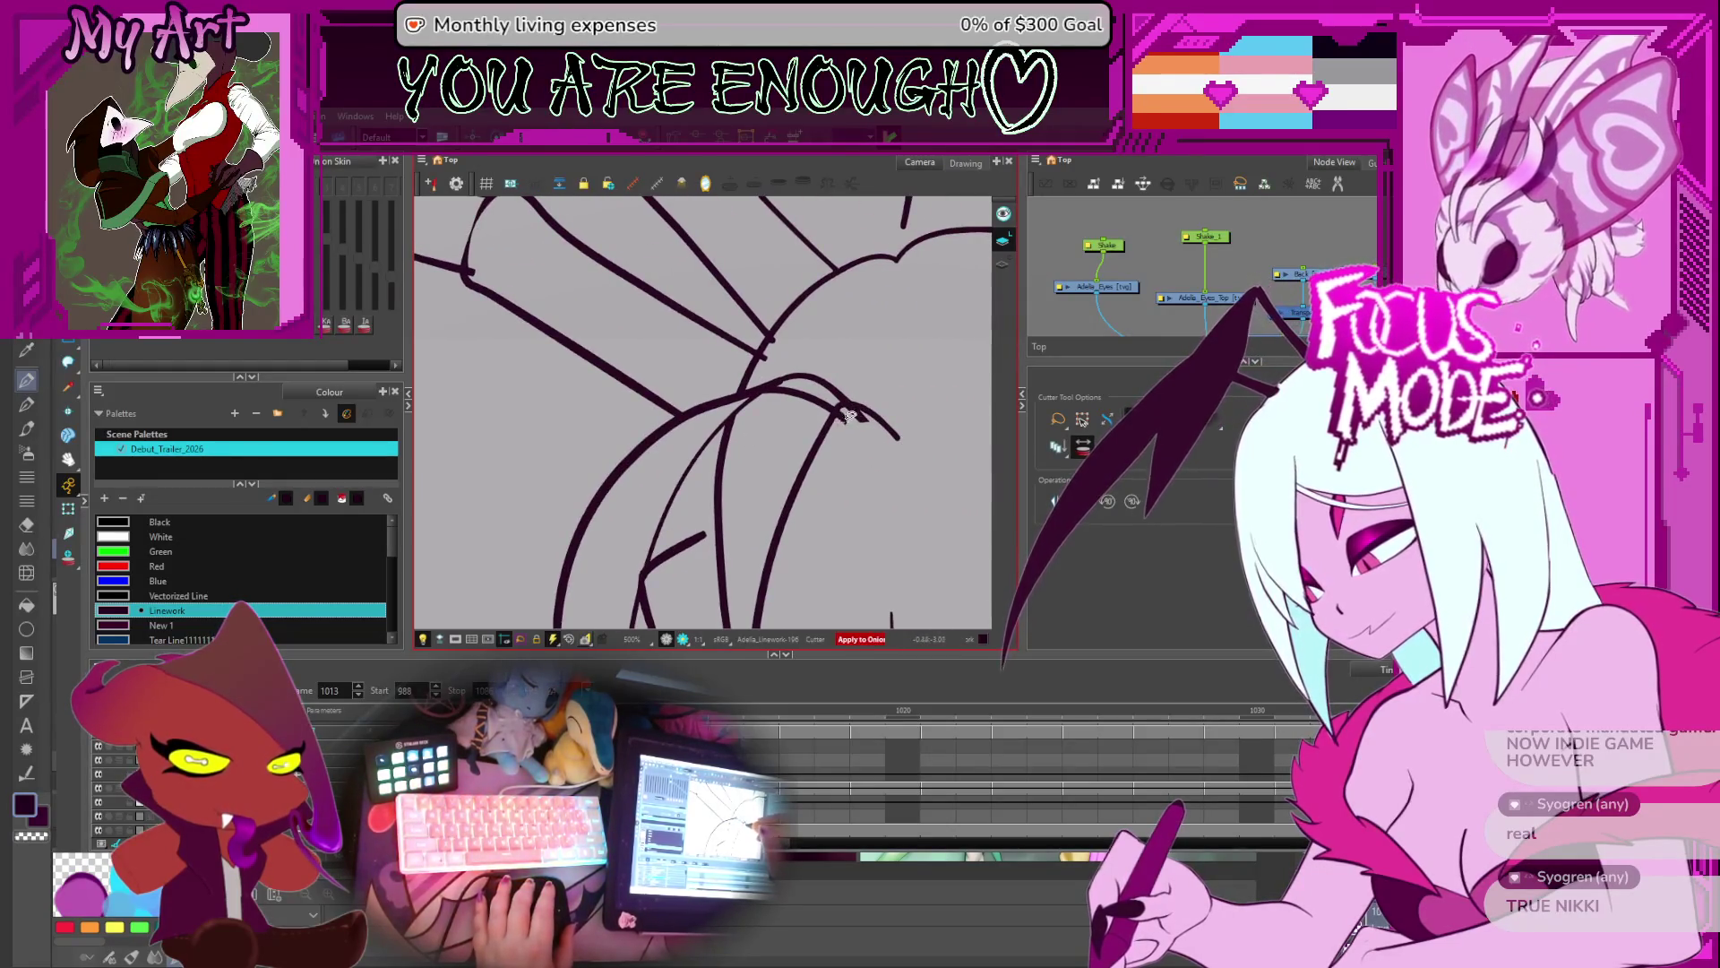
left_click_drag(894, 400, 852, 529)
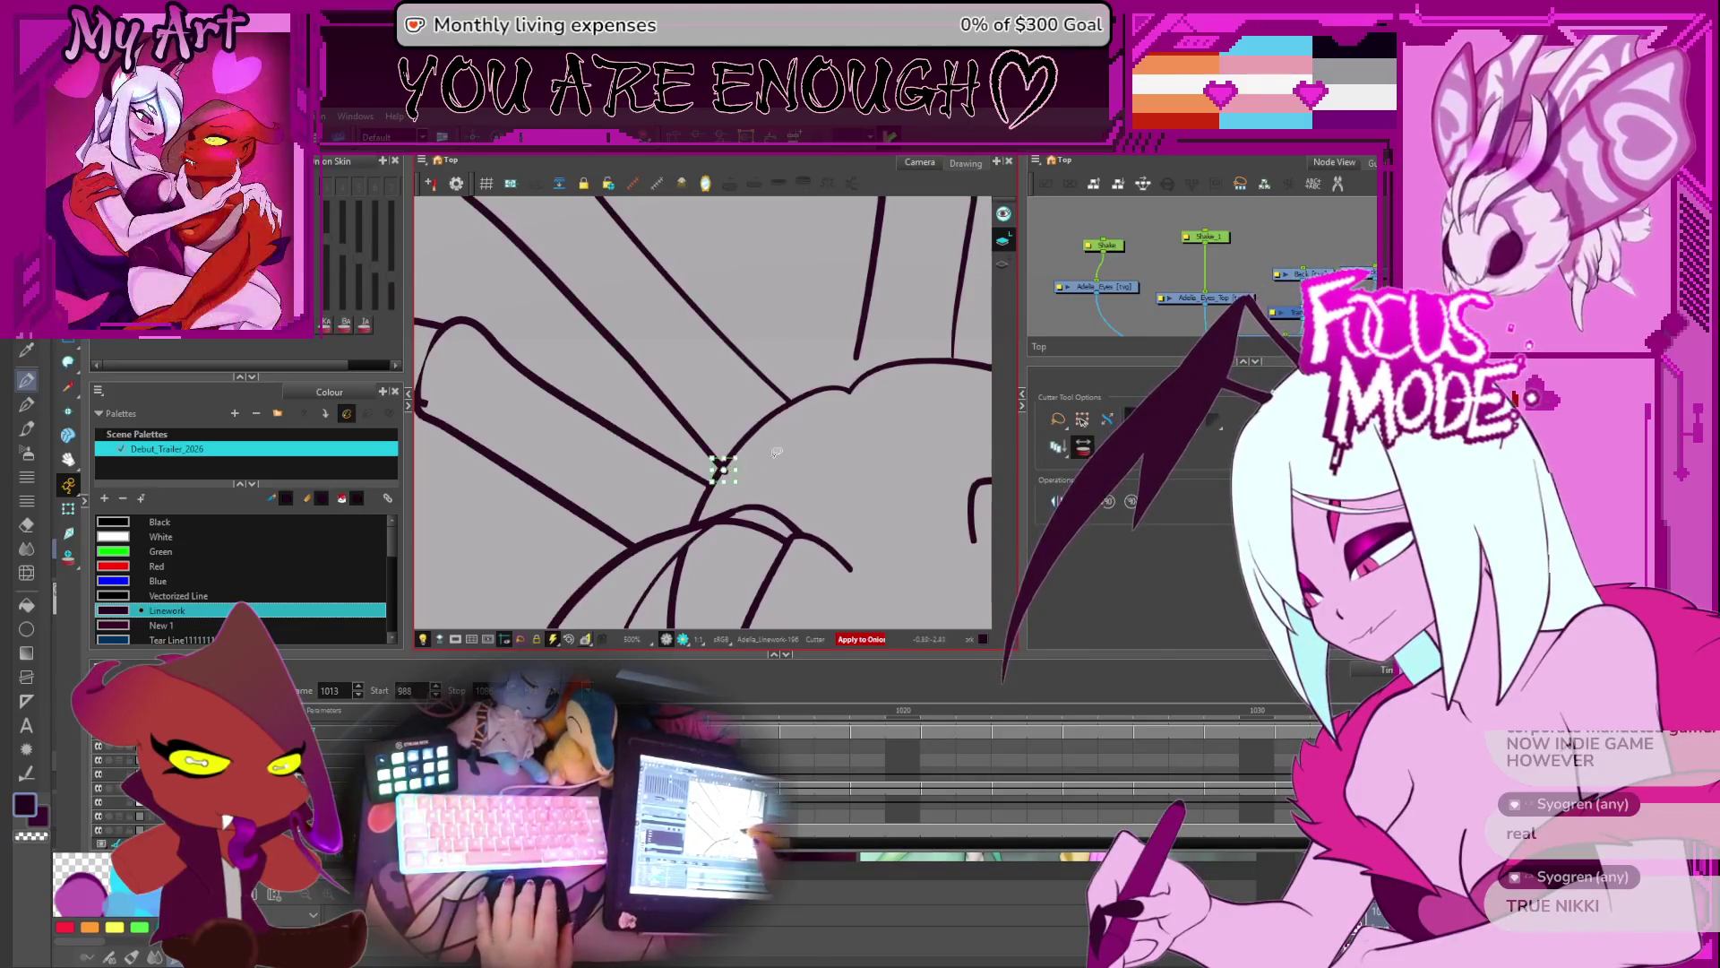
scroll(718, 464, "down", 3)
left_click_drag(780, 467, 788, 384)
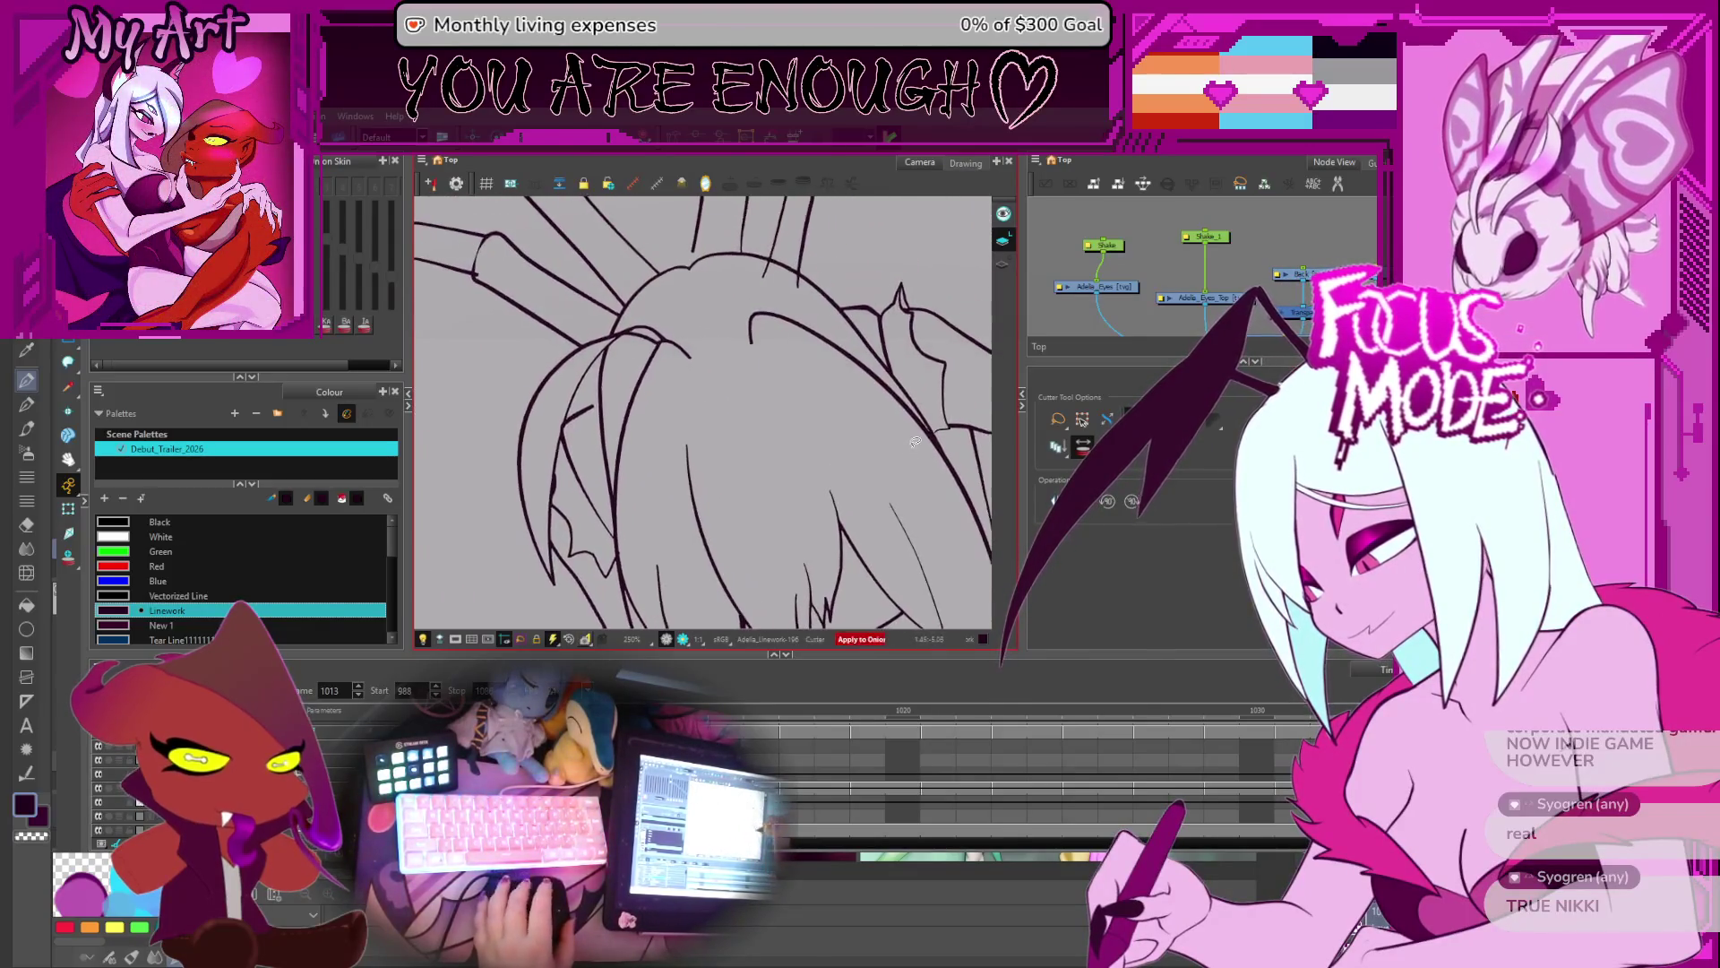
left_click_drag(737, 528, 825, 434)
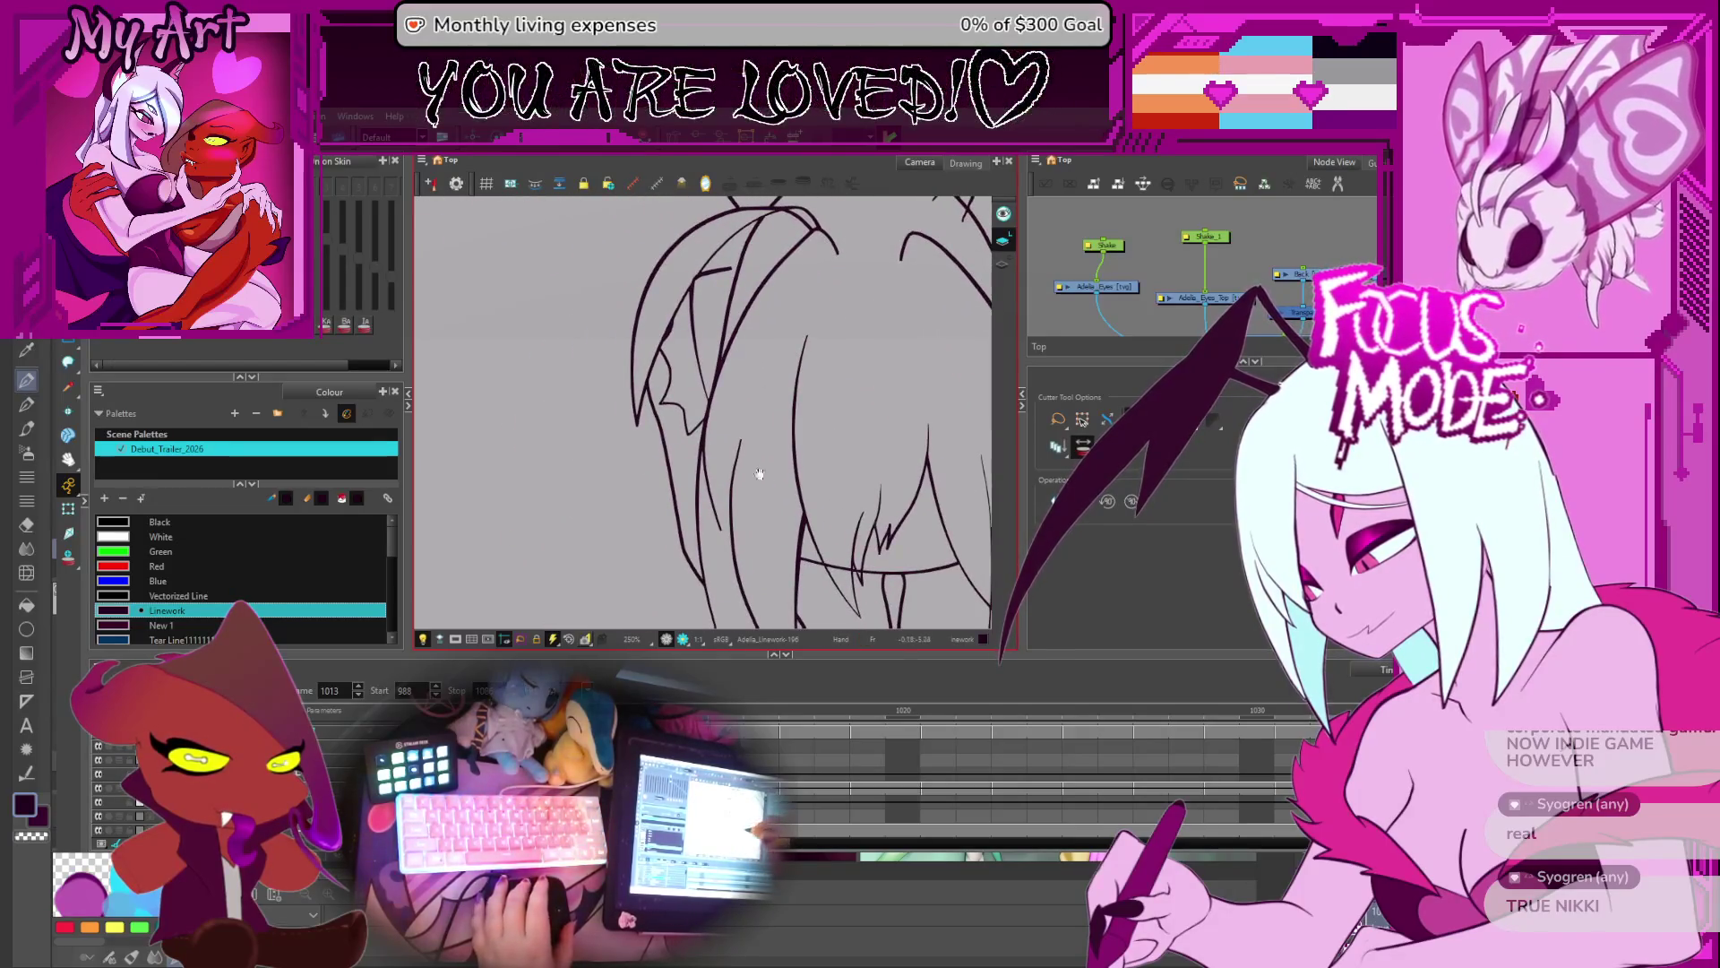
left_click_drag(733, 542, 713, 433)
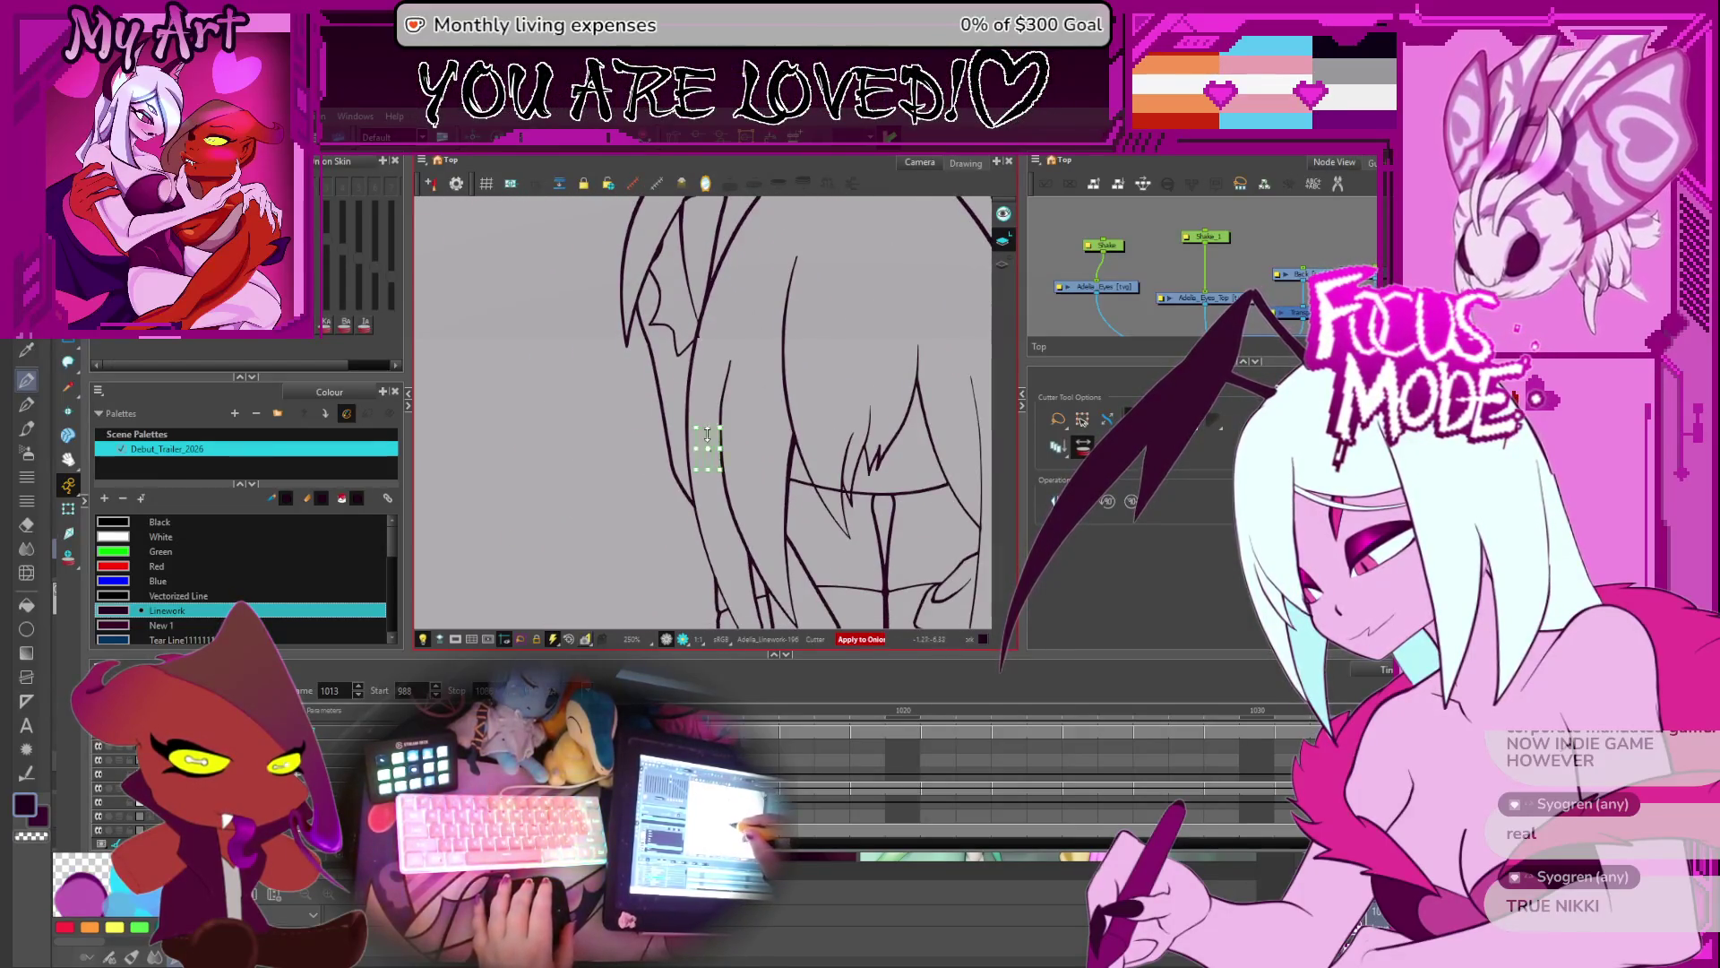
mouse_move(758, 563)
left_mouse_down()
mouse_move(744, 502)
mouse_move(790, 414)
mouse_move(815, 492)
mouse_move(684, 454)
mouse_move(809, 493)
mouse_move(873, 563)
left_mouse_up()
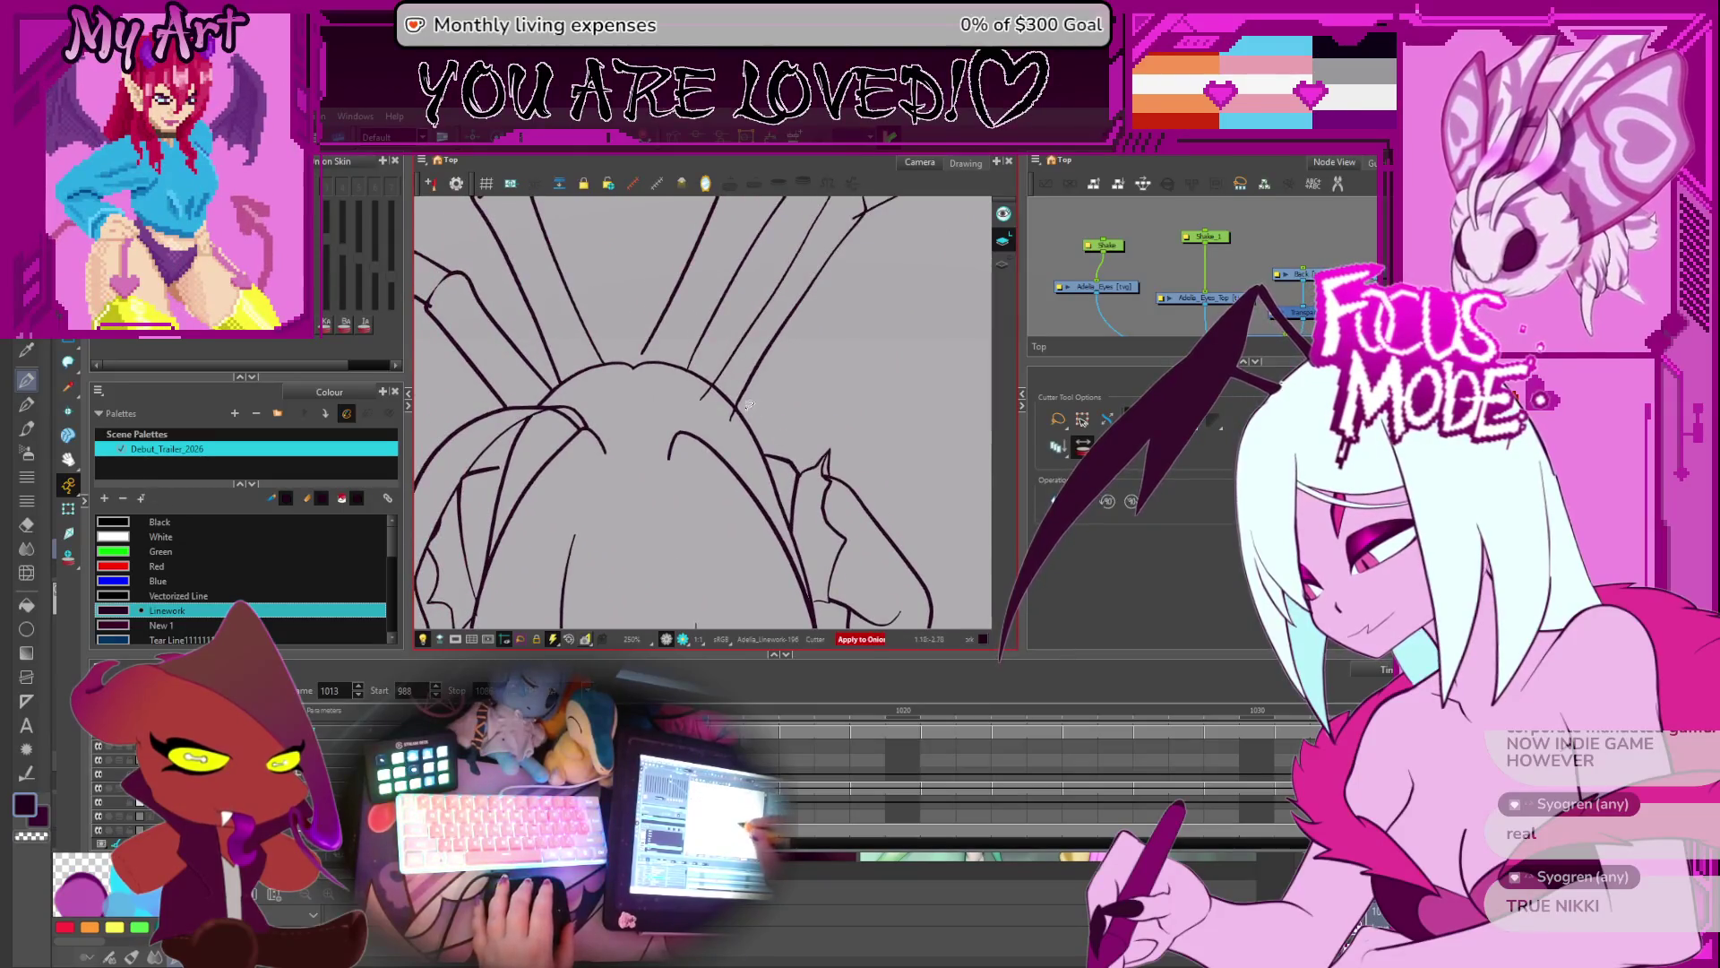
left_click_drag(713, 385, 777, 455)
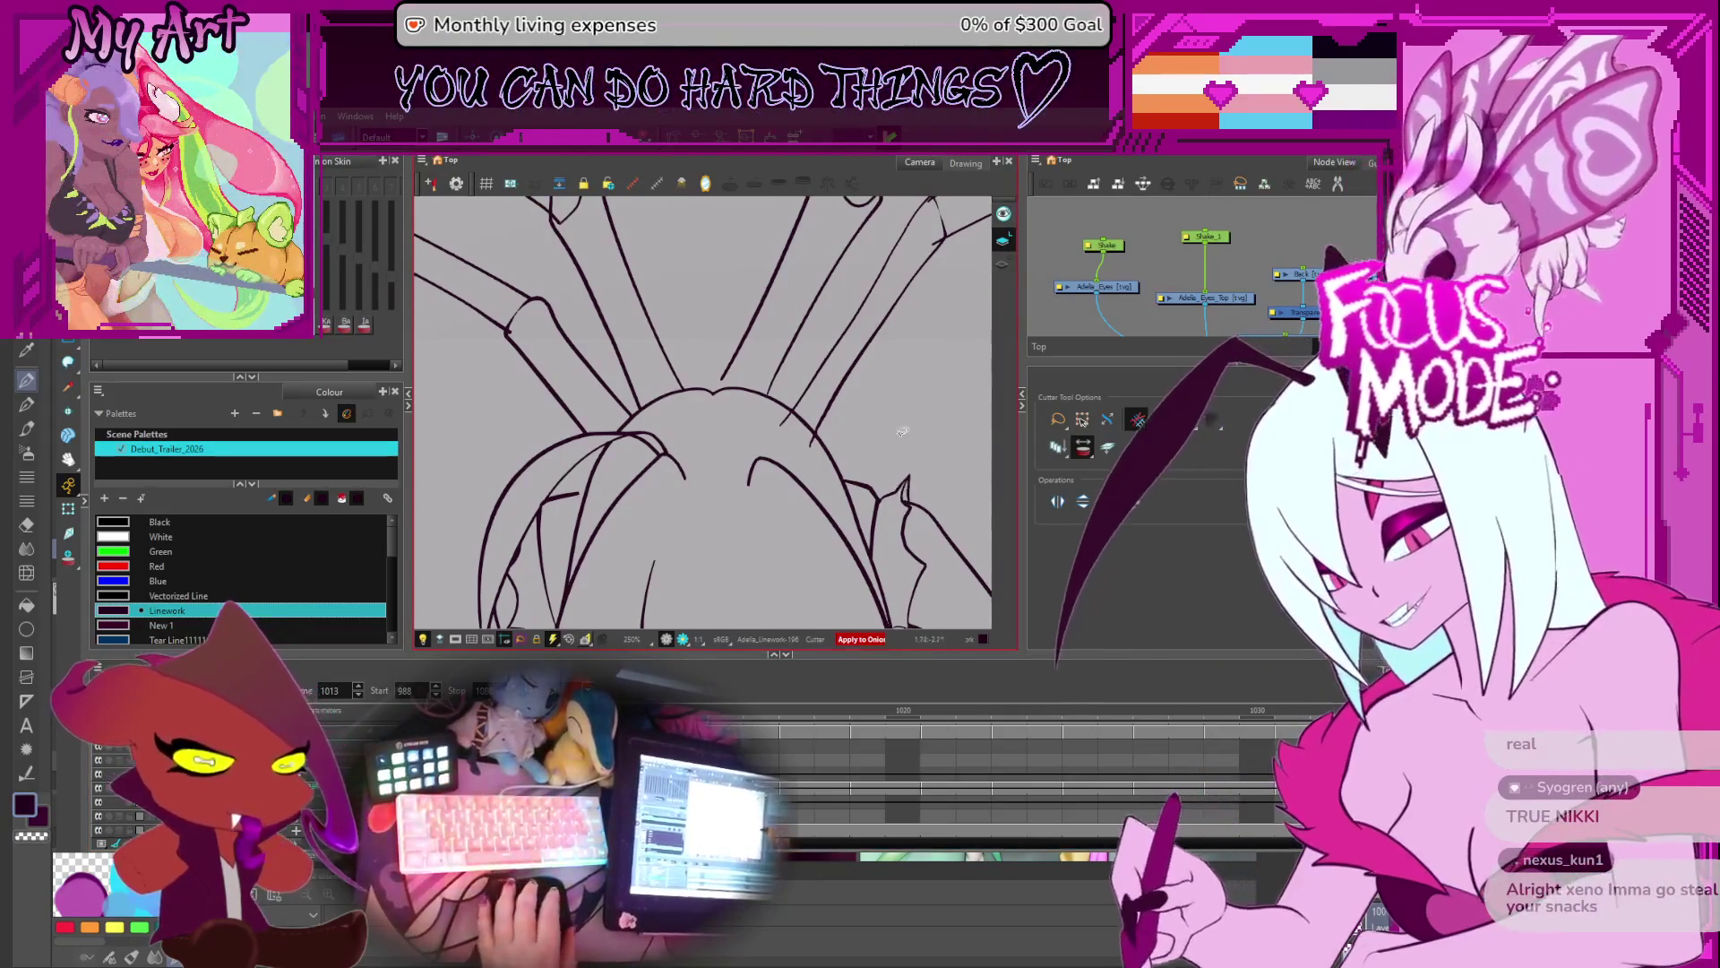
left_click_drag(894, 475, 990, 460)
- Flip between neighbouring frames and play back the animation to check the cleanup
key("comma")
key("comma")
scroll(860, 370, "down", 3)
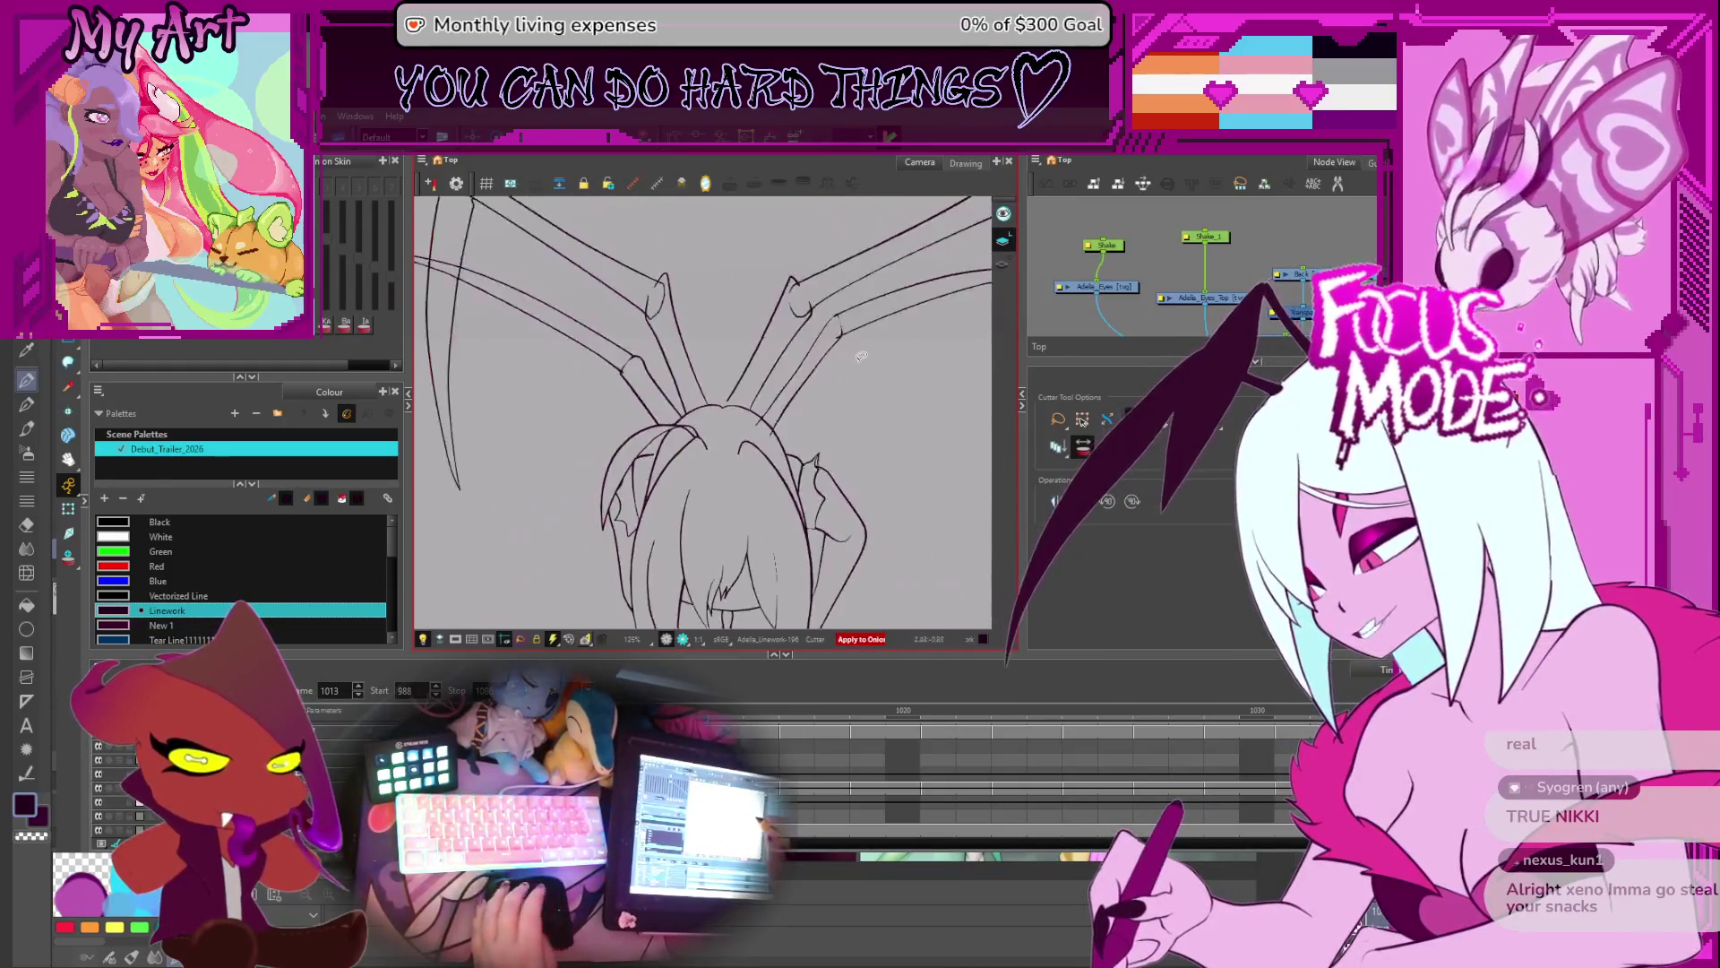
key("comma")
key("comma")
key("comma")
key("period")
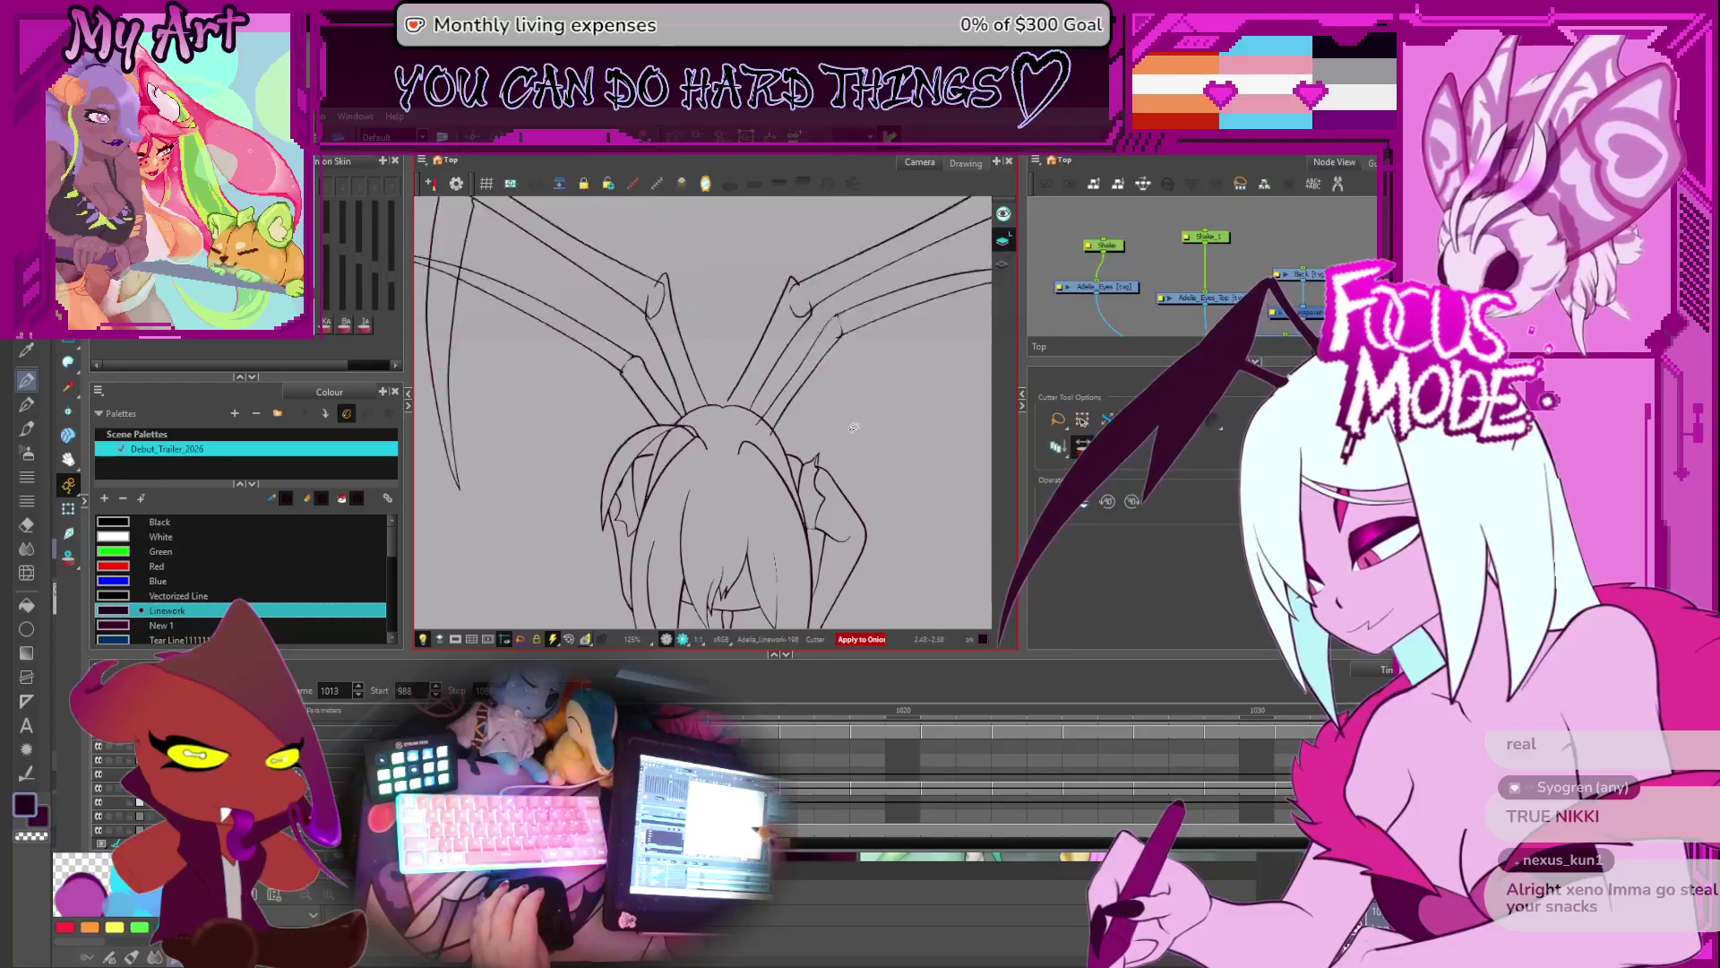
key("period")
key("comma")
key("comma")
key("comma")
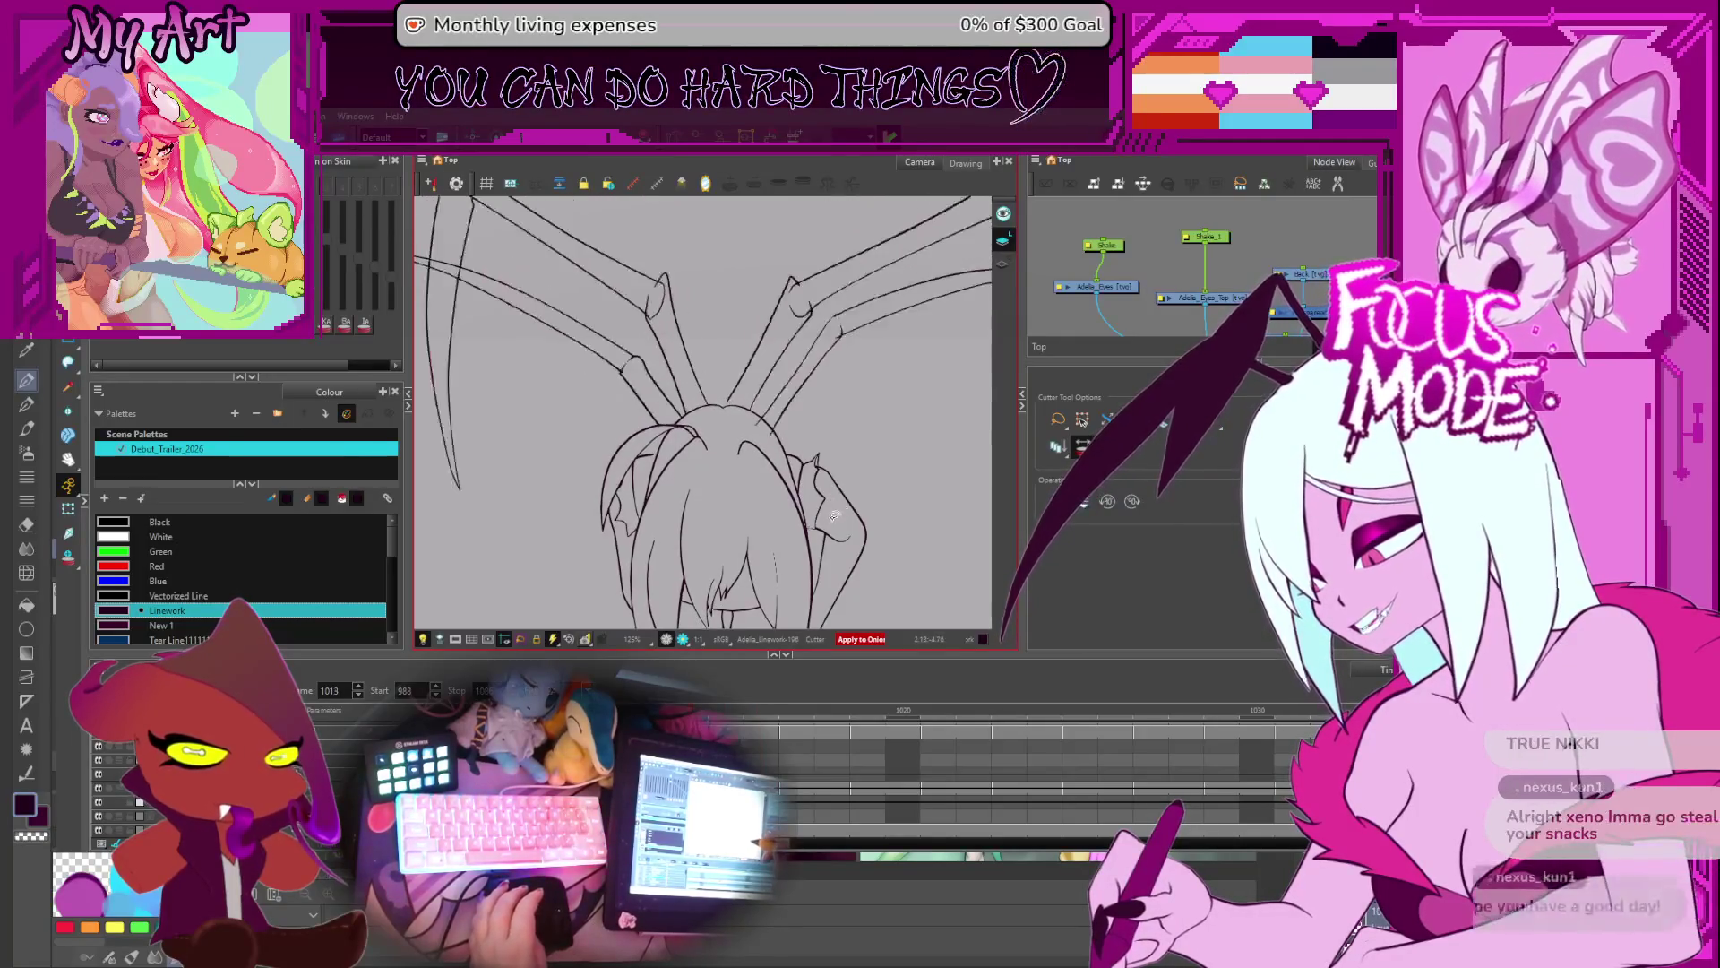
key("period")
key("period")
key("period")
key("period")
key("period")
key("period")
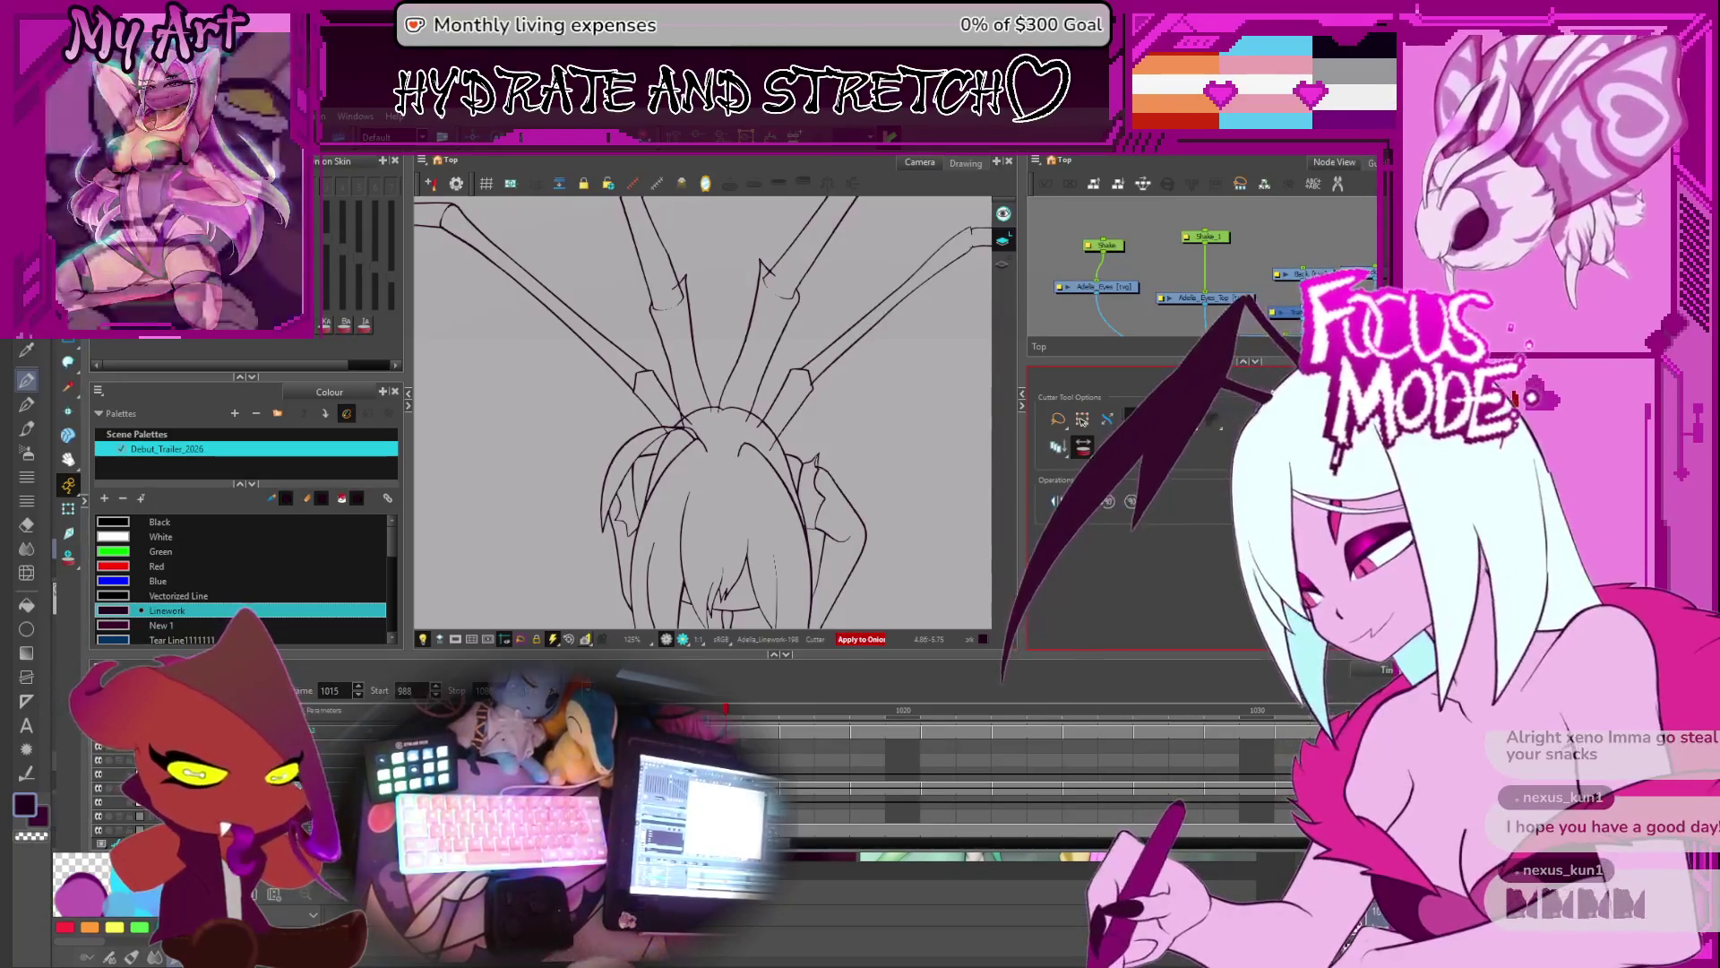
key("Return")
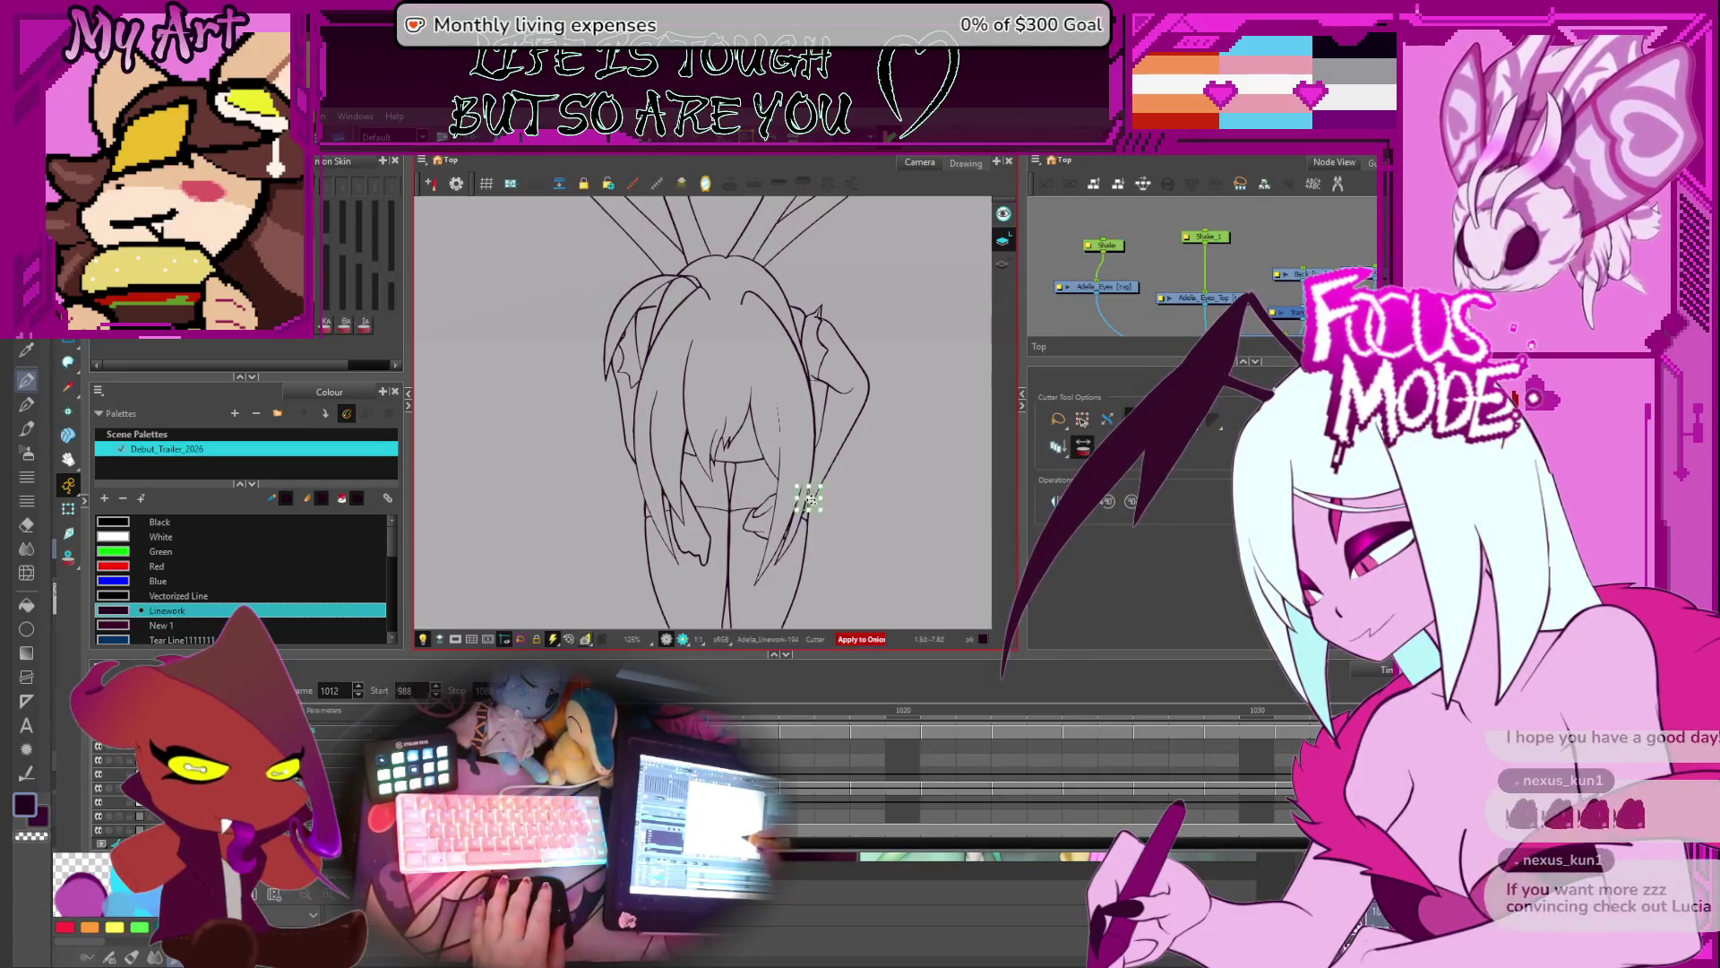
- Cut away a stray line piece beside the hair near the spider limbs
mouse_move(838, 431)
left_mouse_down()
mouse_move(818, 499)
mouse_move(853, 515)
left_mouse_up()
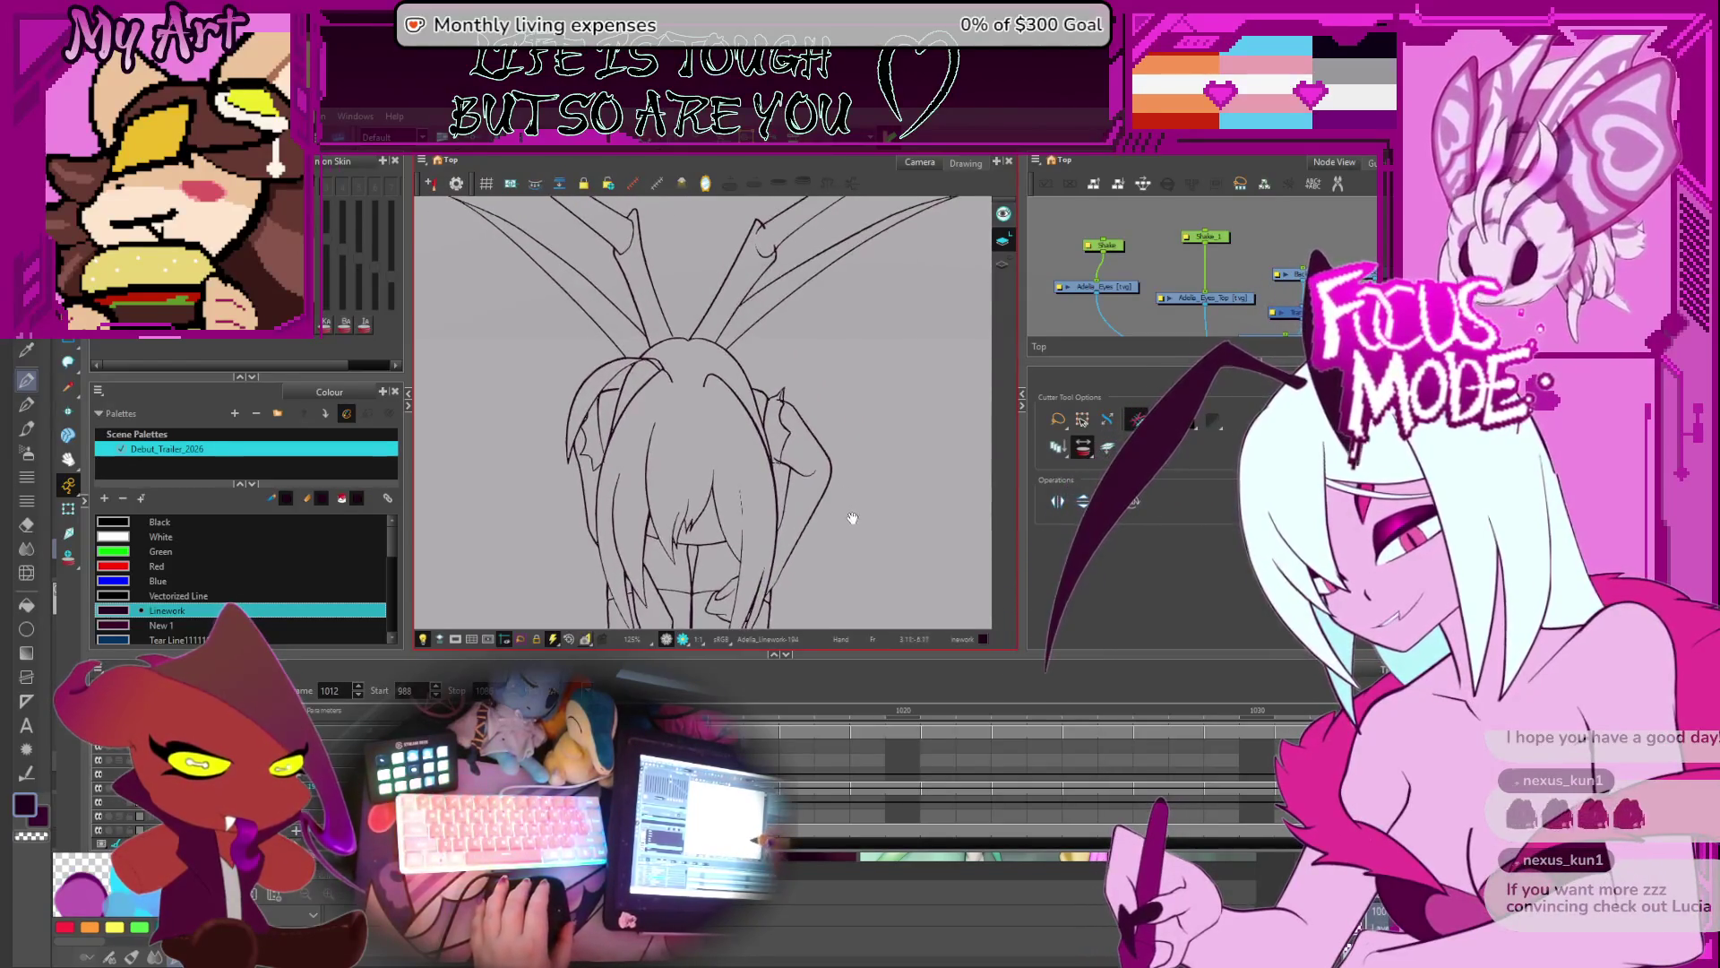
left_click_drag(843, 295, 833, 322)
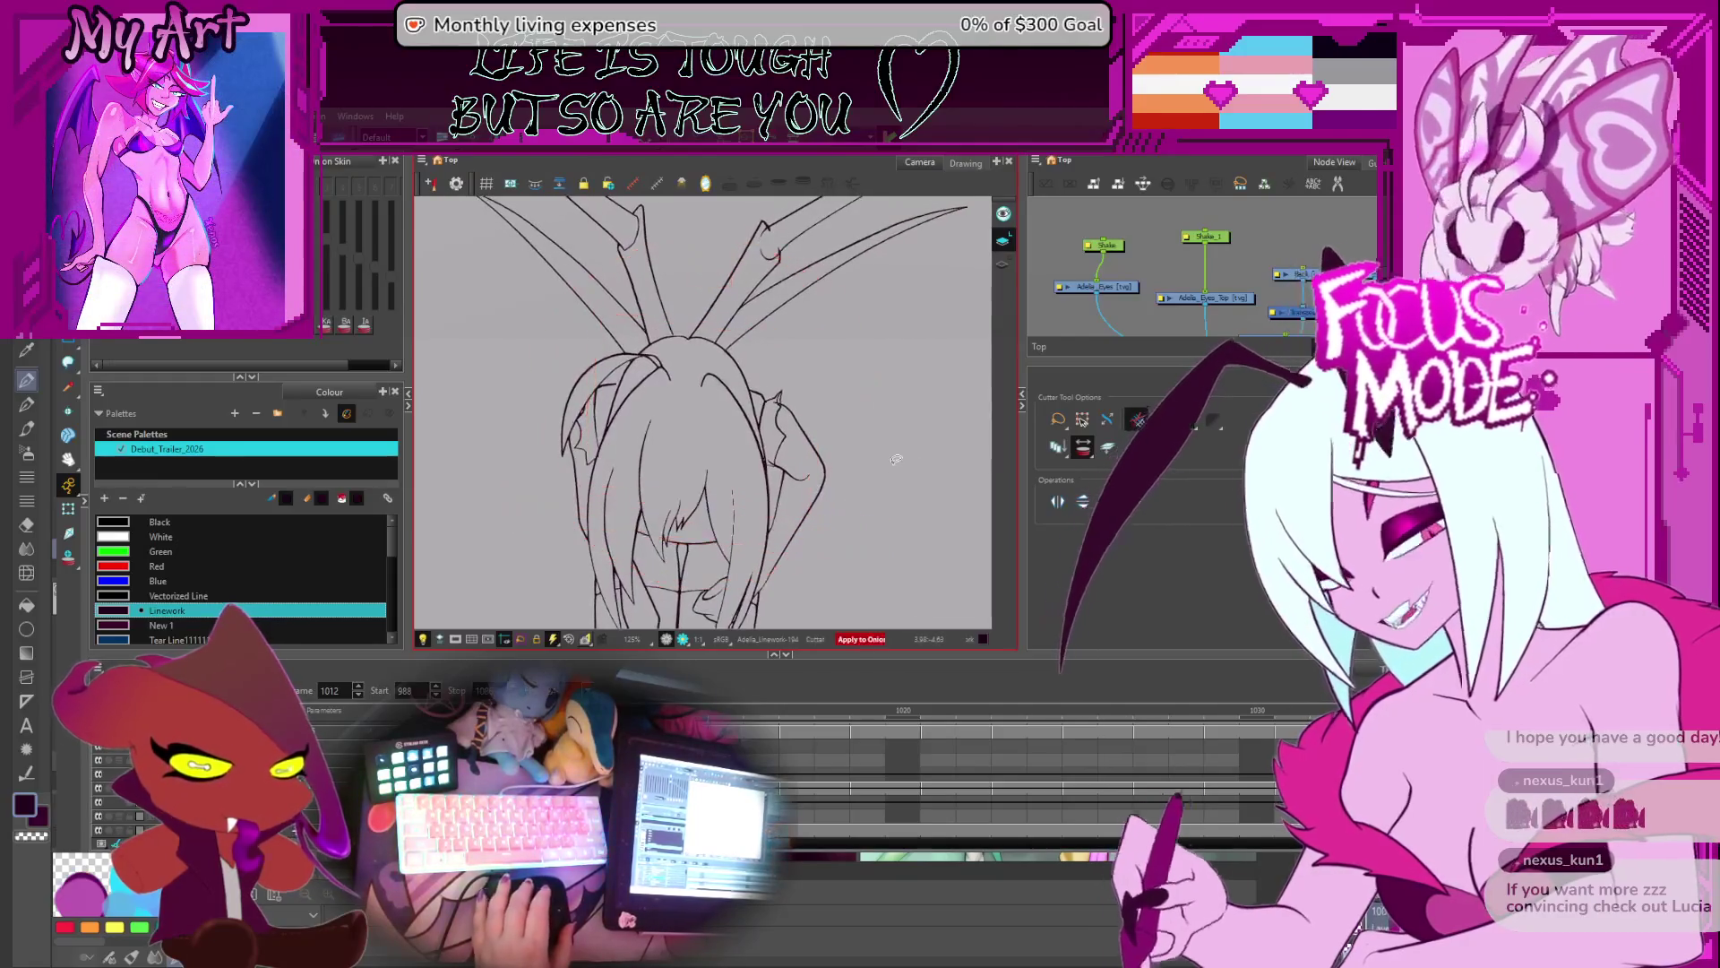
left_click(1102, 496)
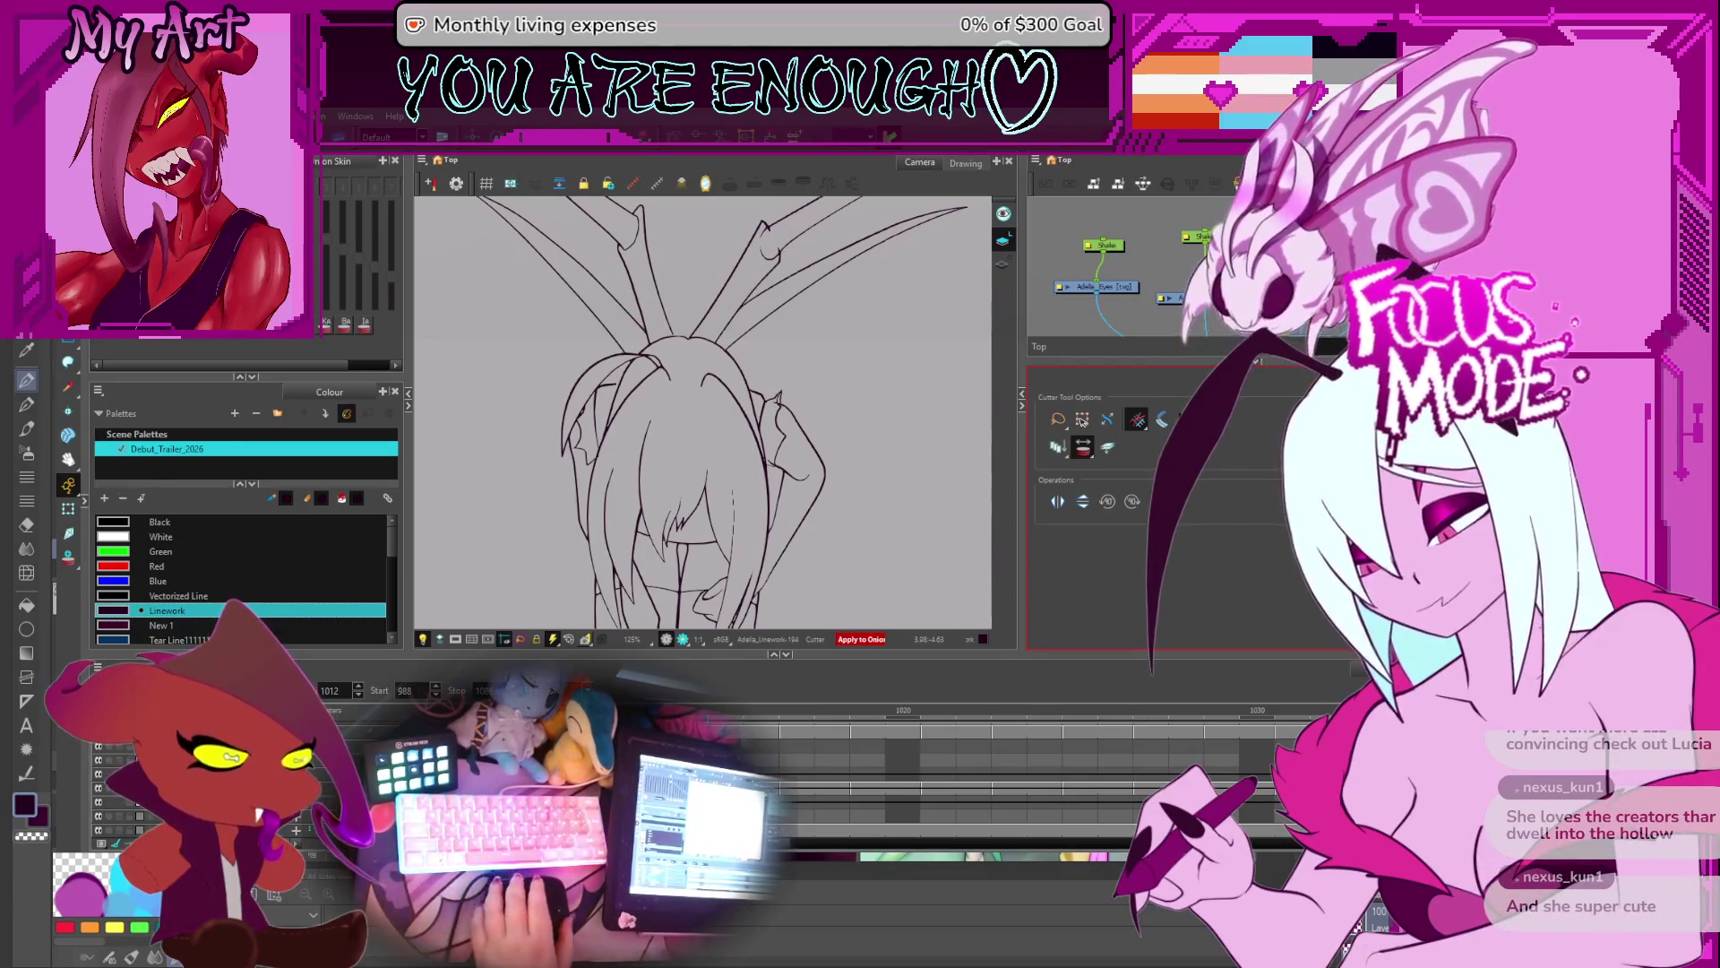
- Zoom in close on the limb joints and play the animation from this frame
scroll(694, 421, "up", 6)
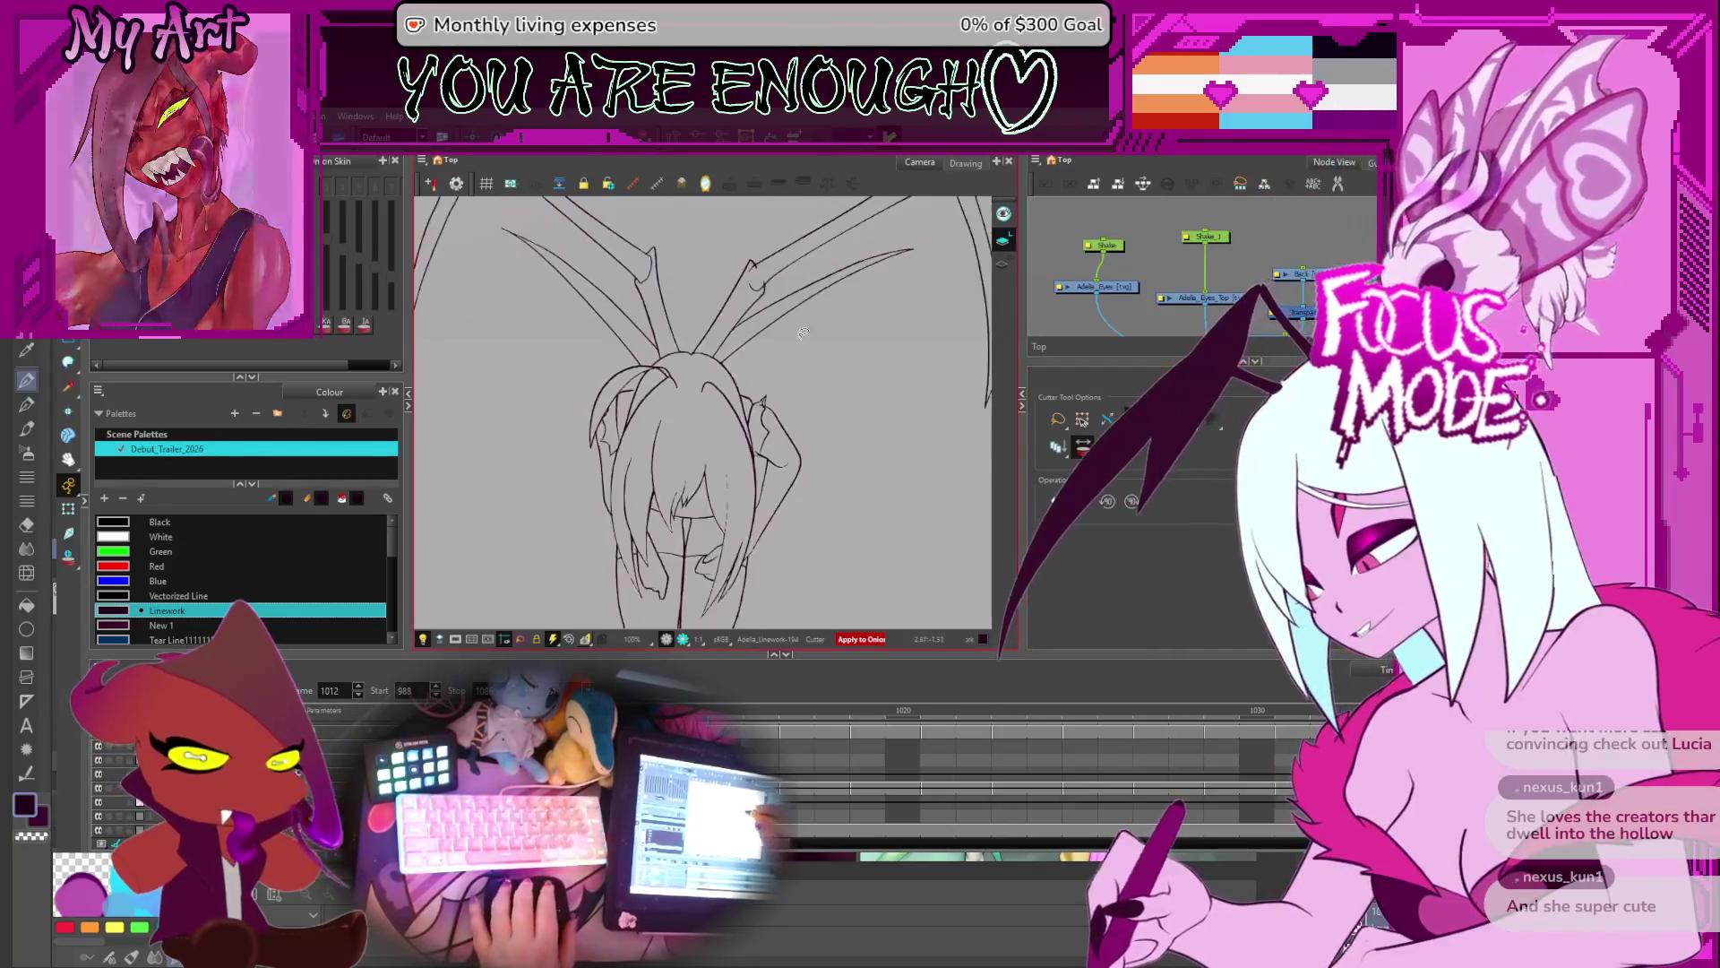
mouse_move(602, 429)
left_mouse_down()
mouse_move(693, 445)
mouse_move(772, 374)
left_mouse_up()
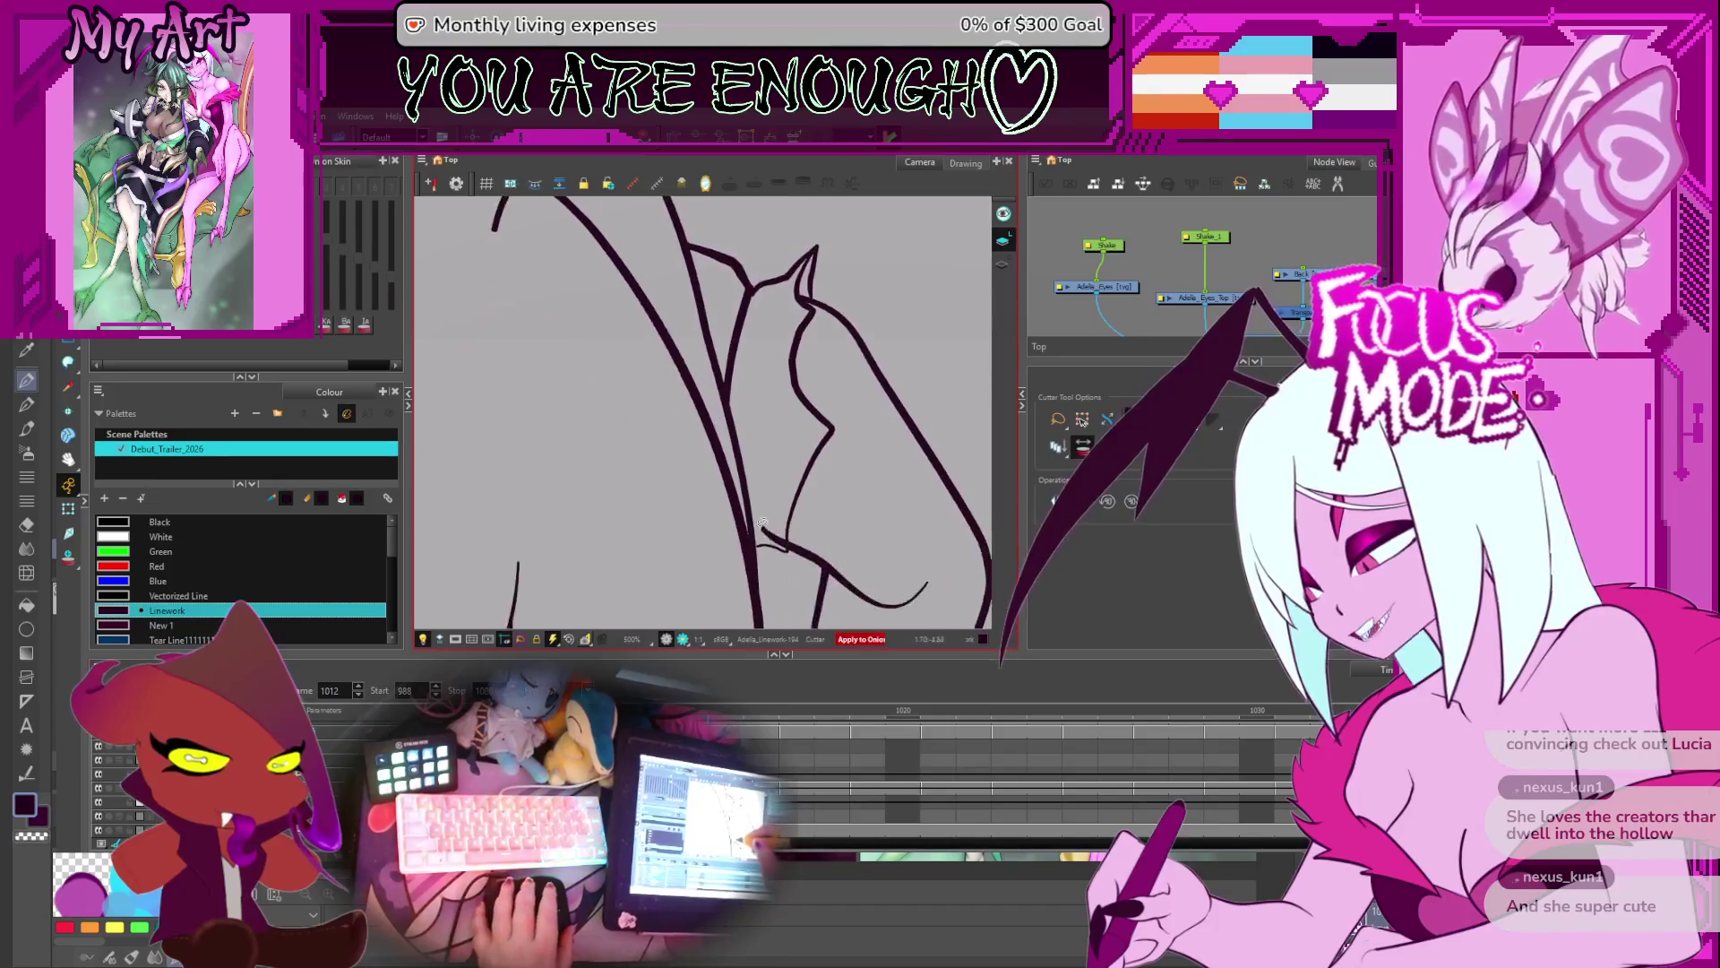
scroll(771, 469, "down", 6)
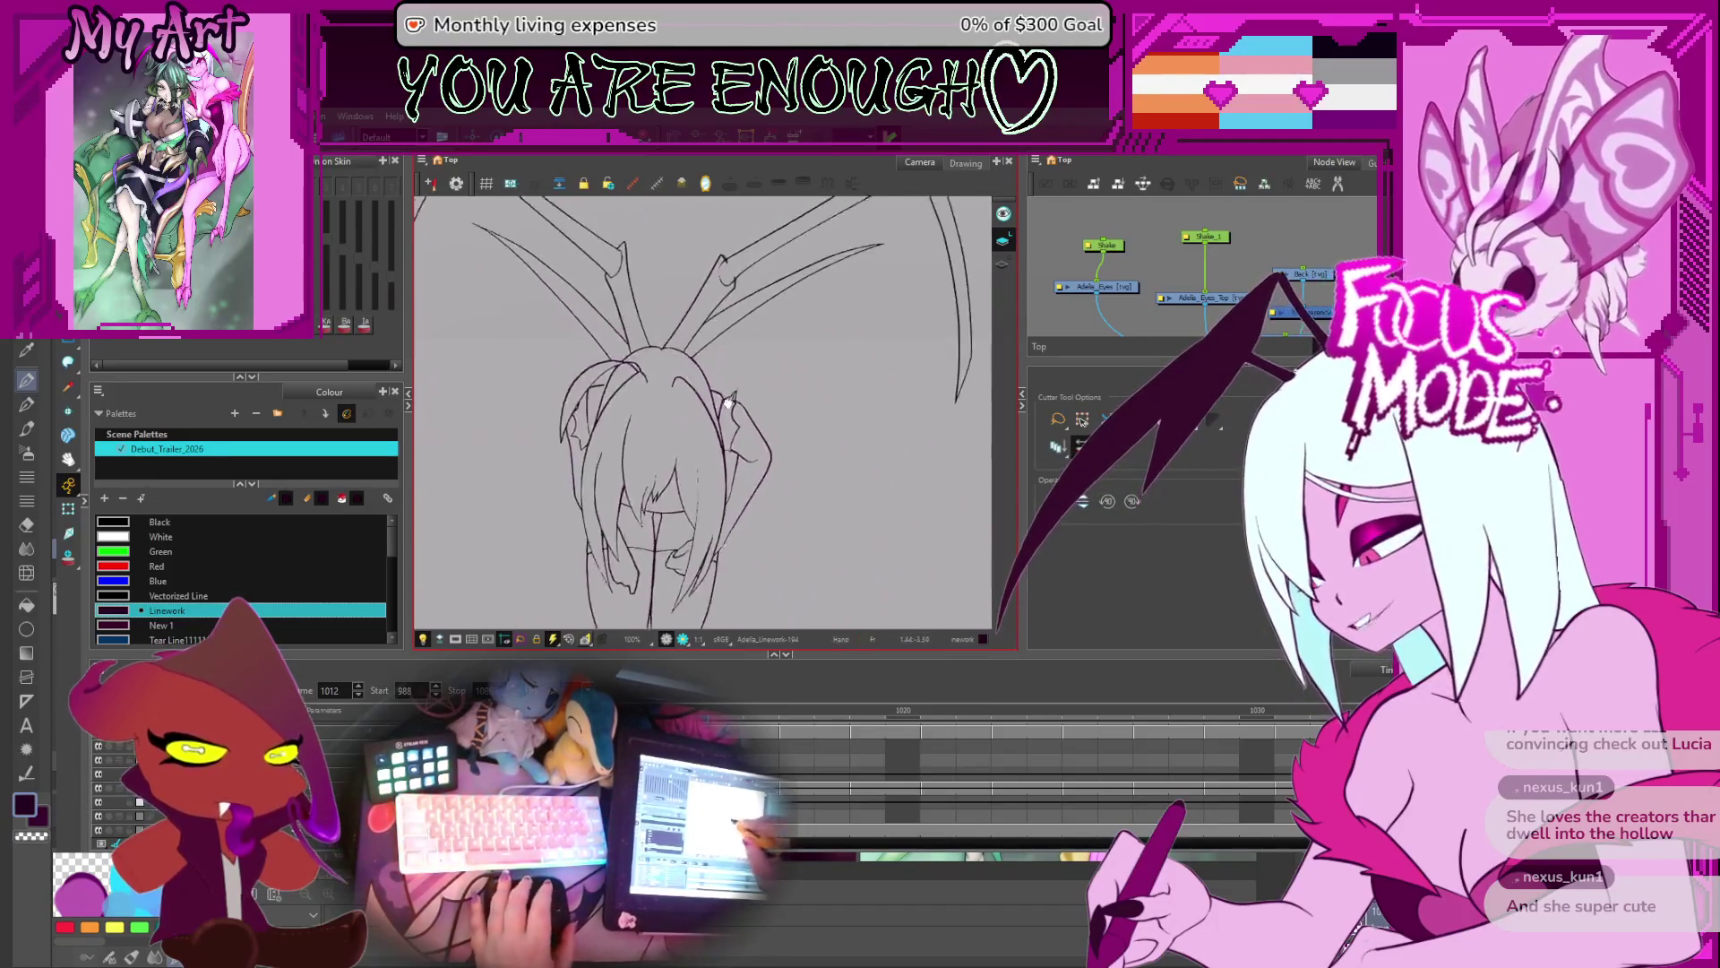
scroll(652, 528, "up", 4)
scroll(653, 529, "down", 4)
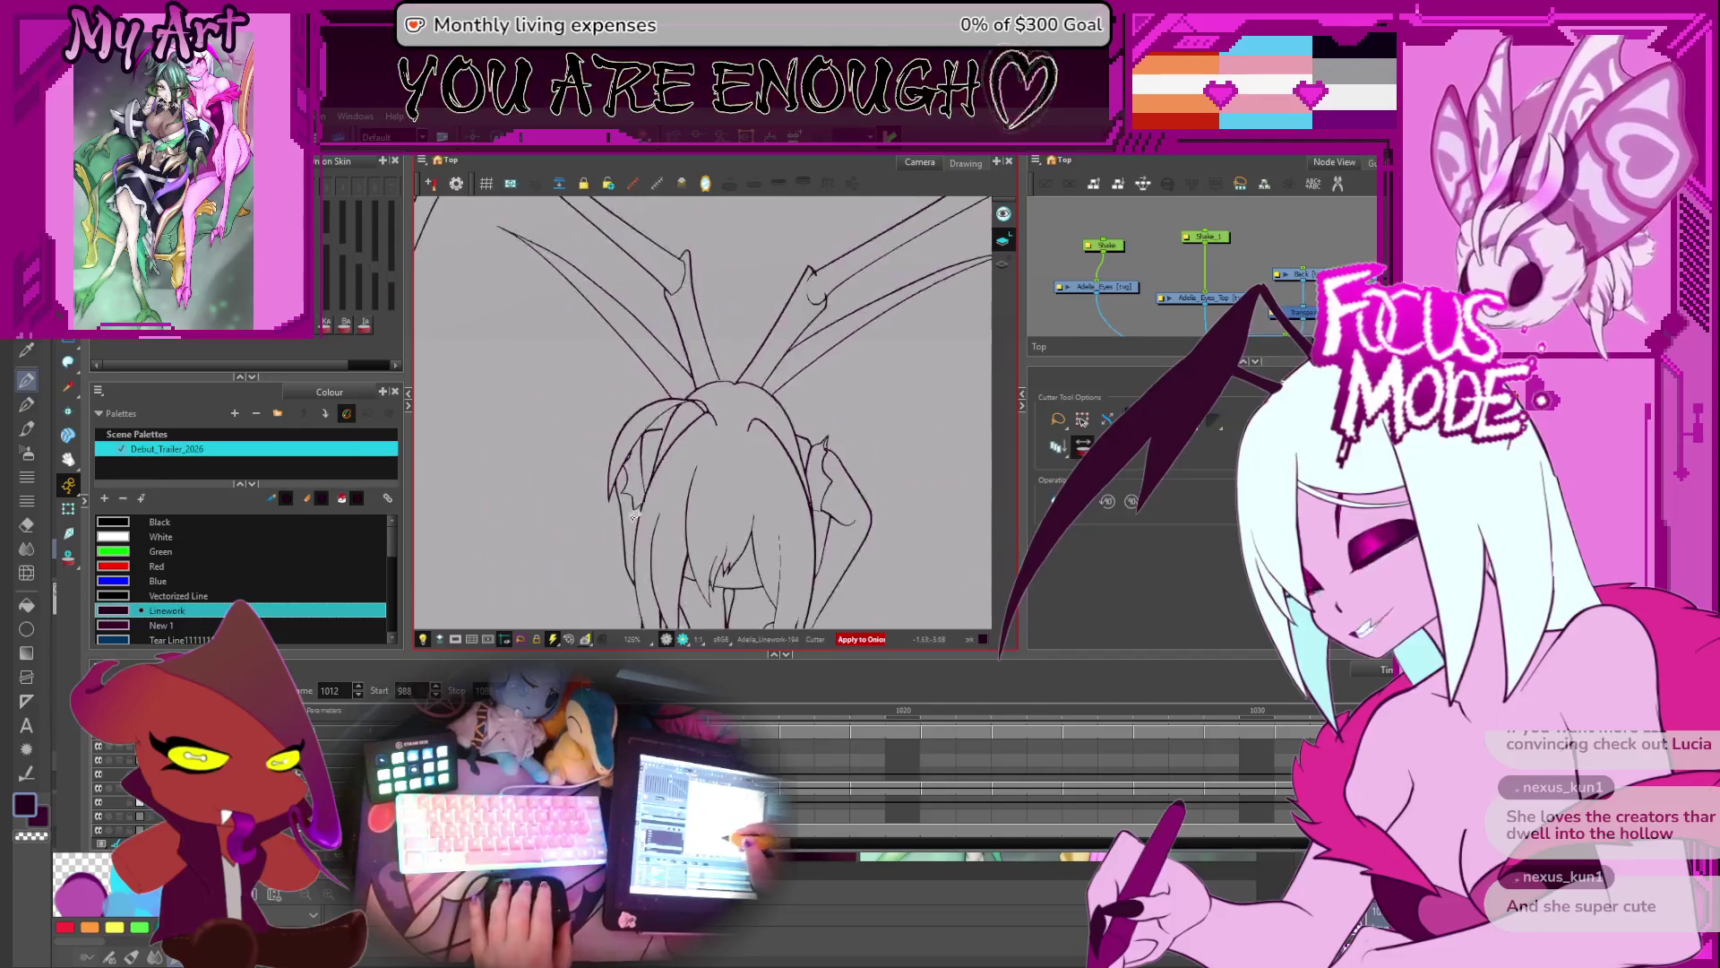
scroll(652, 474, "down", 2)
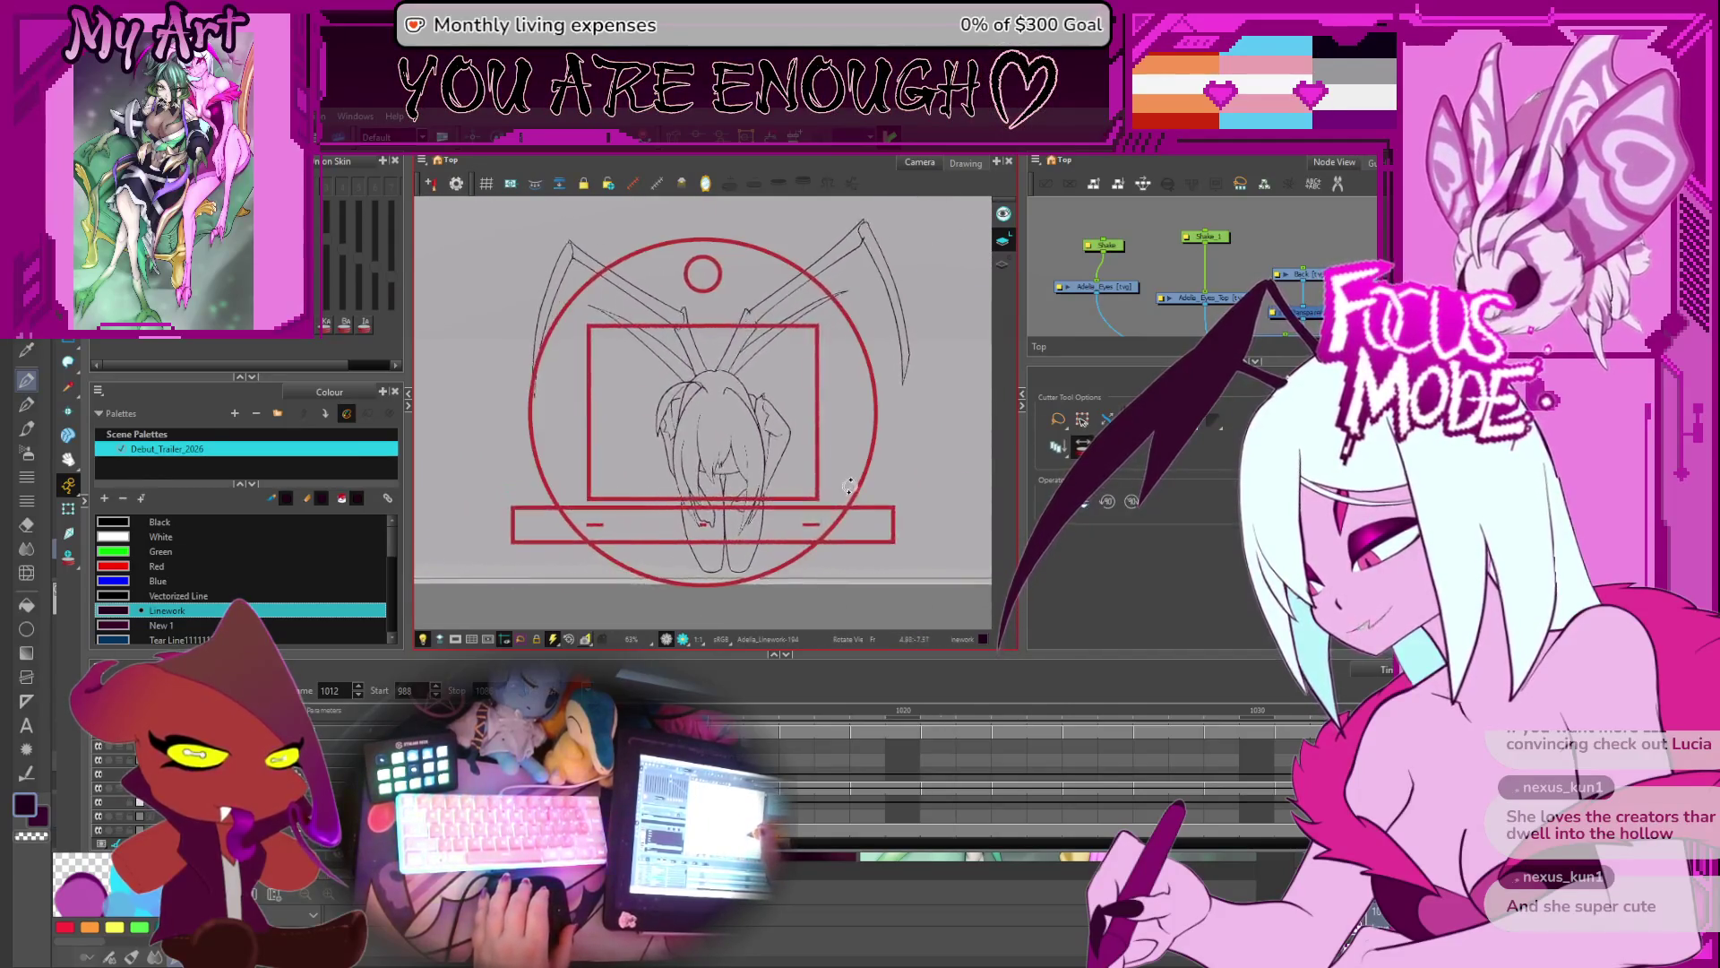
scroll(747, 479, "up", 2)
key("Return")
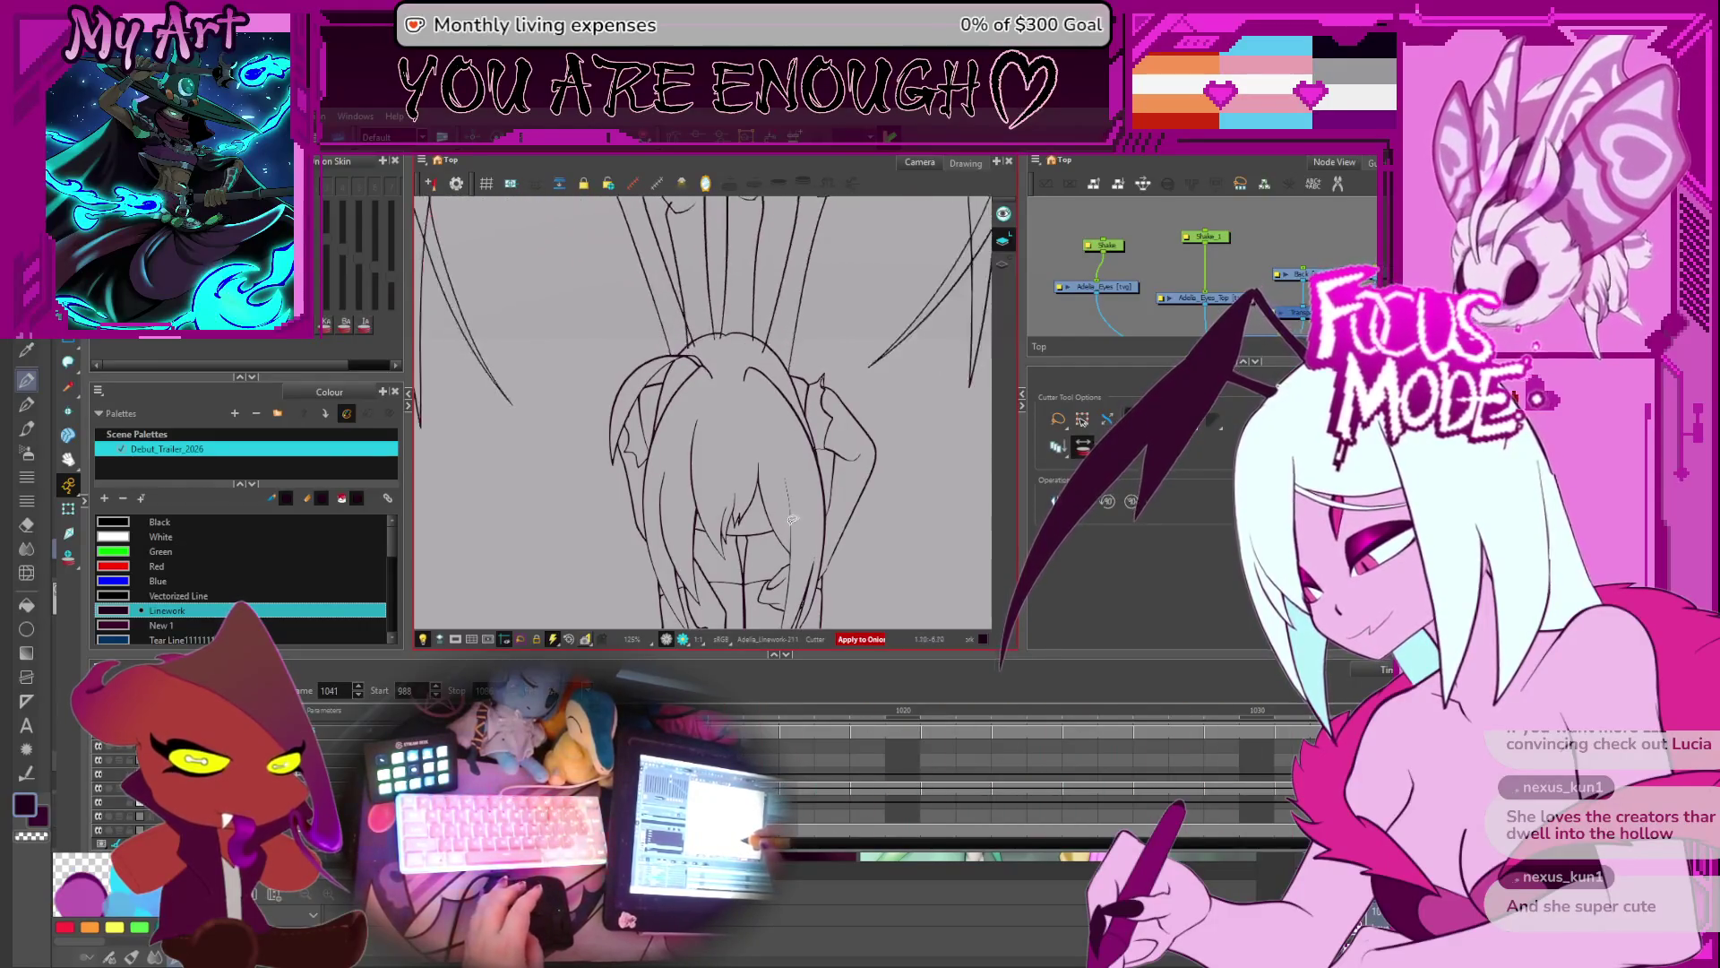
- Zoom out to the whole scene and step back toward frame 1053
scroll(788, 520, "down", 3)
left_click_drag(838, 457, 806, 502)
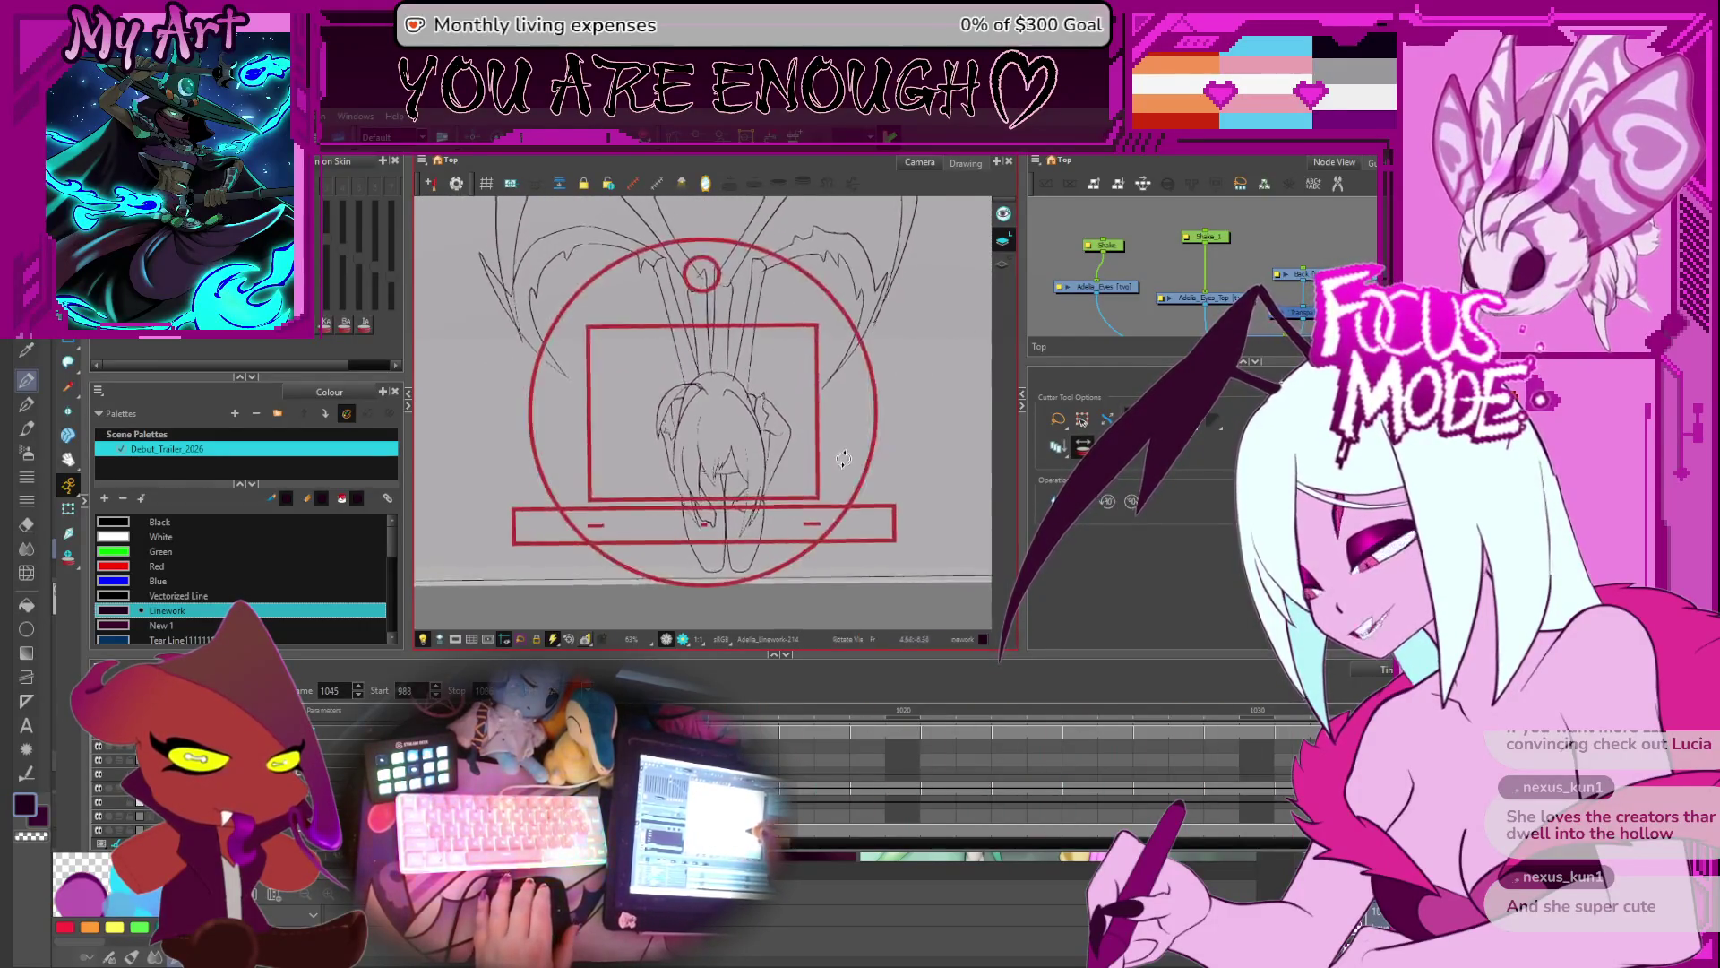
scroll(807, 502, "down", 3)
scroll(827, 737, "down", 3)
scroll(827, 737, "up", 5)
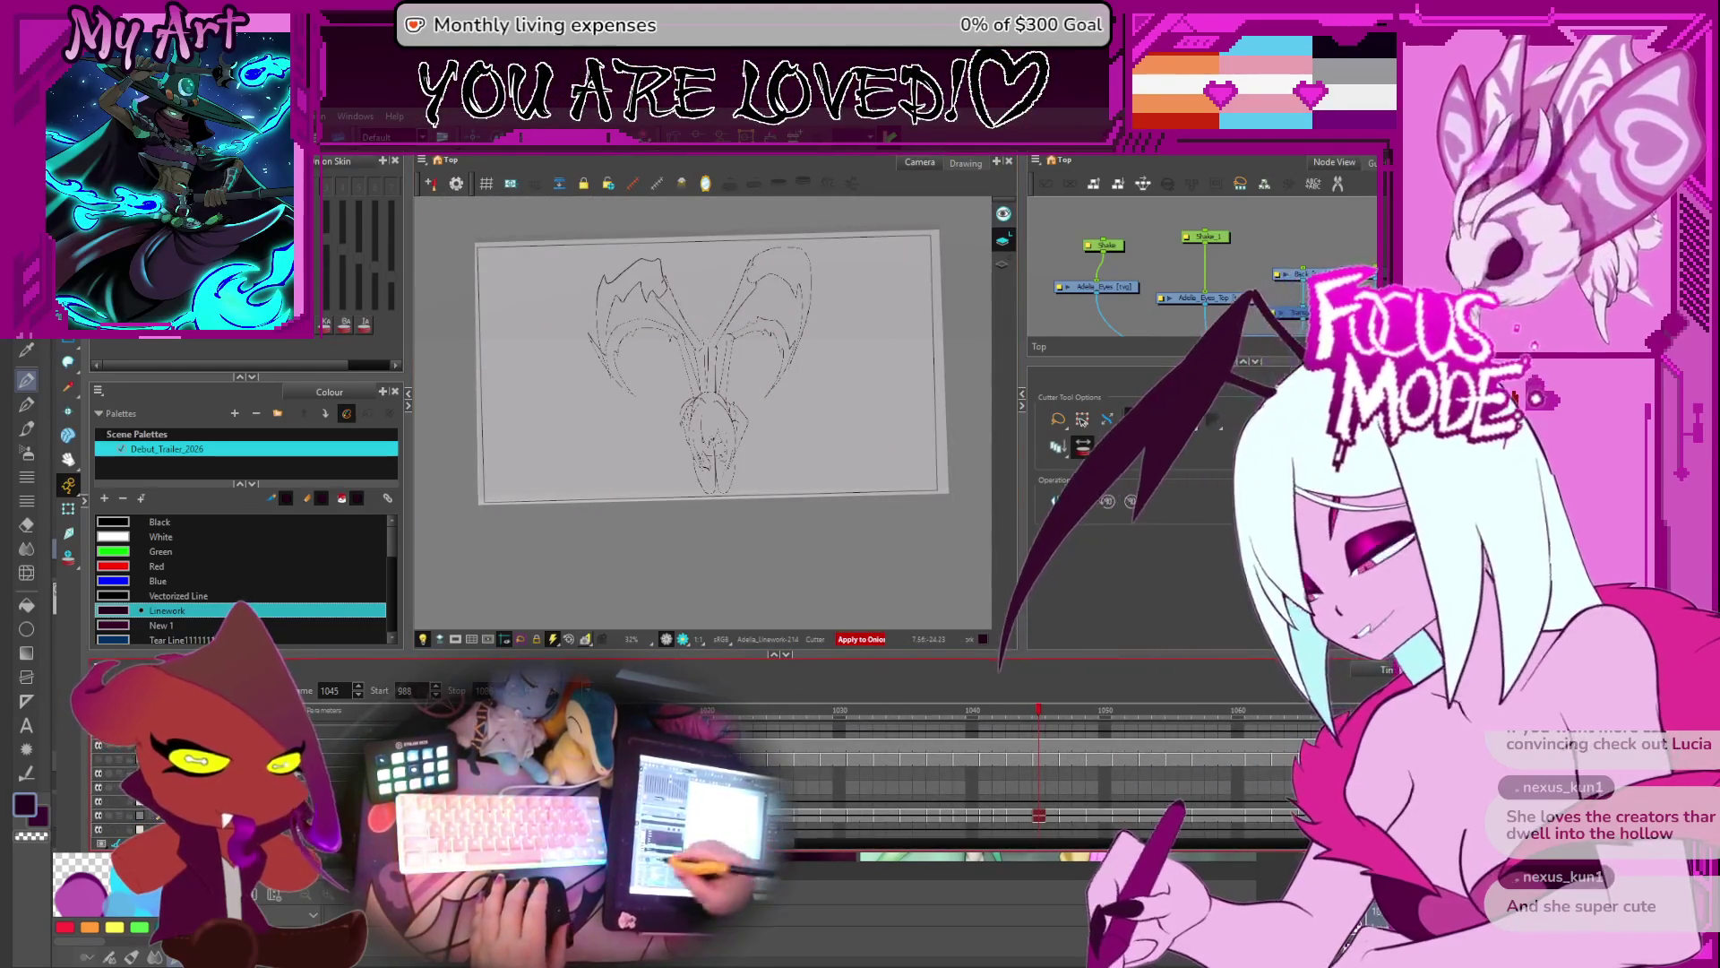
scroll(736, 540, "up", 3)
key("comma")
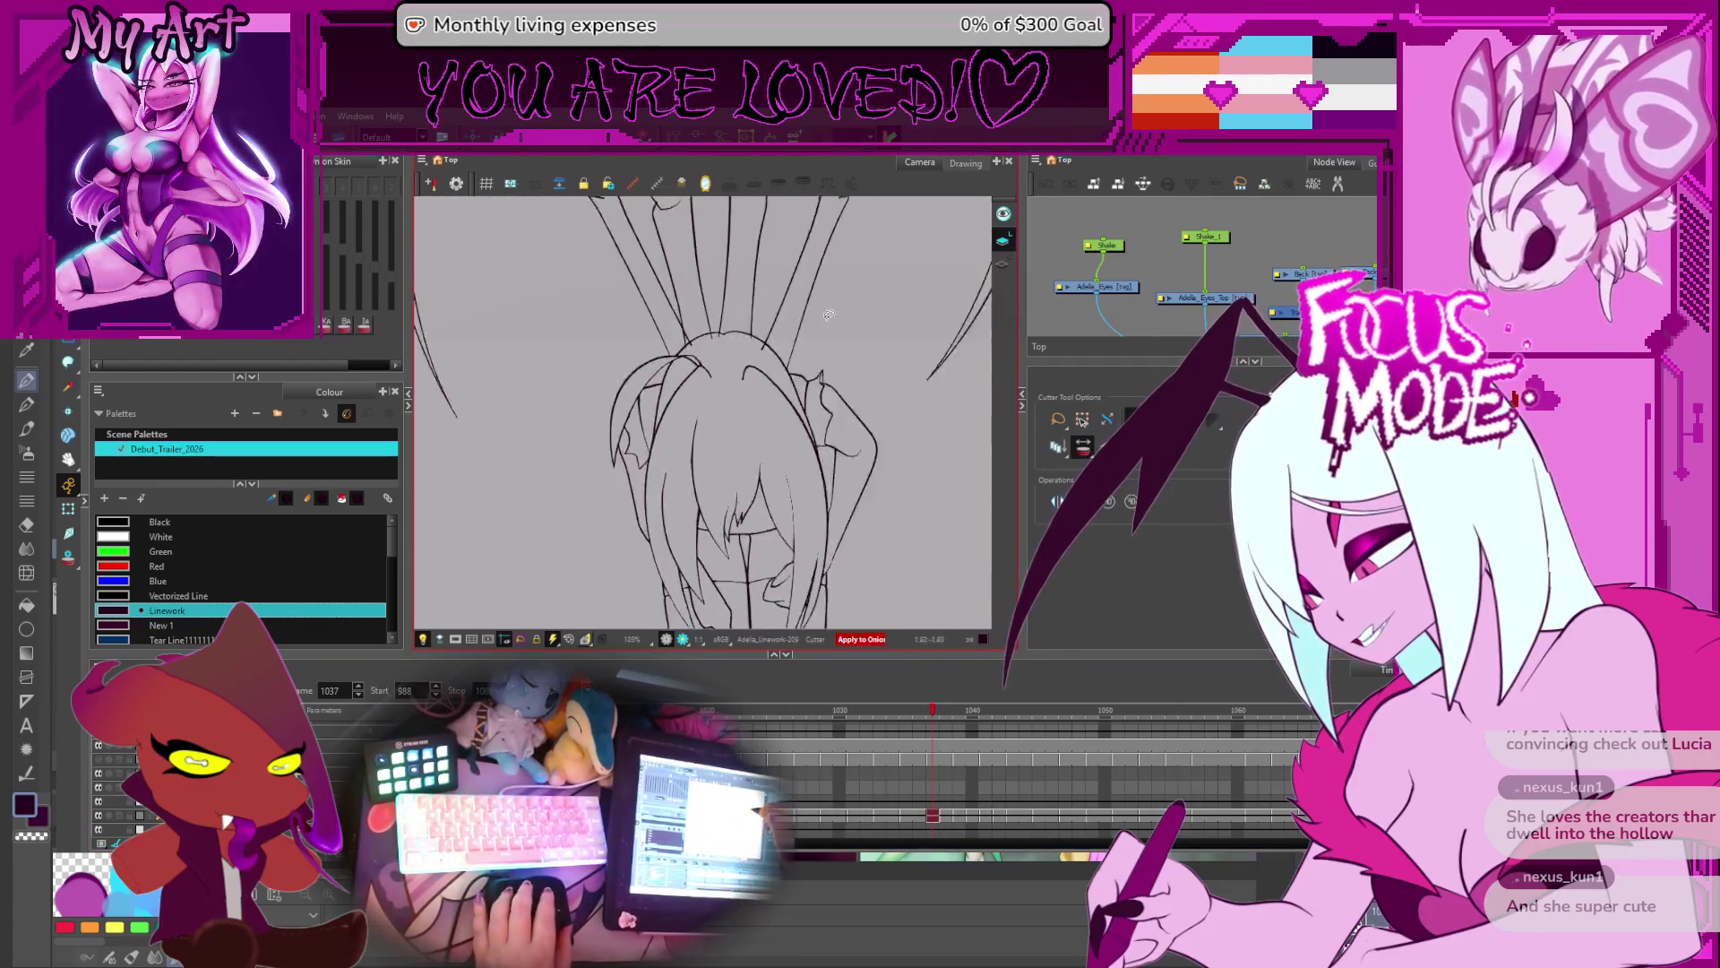
scroll(829, 313, "up", 2)
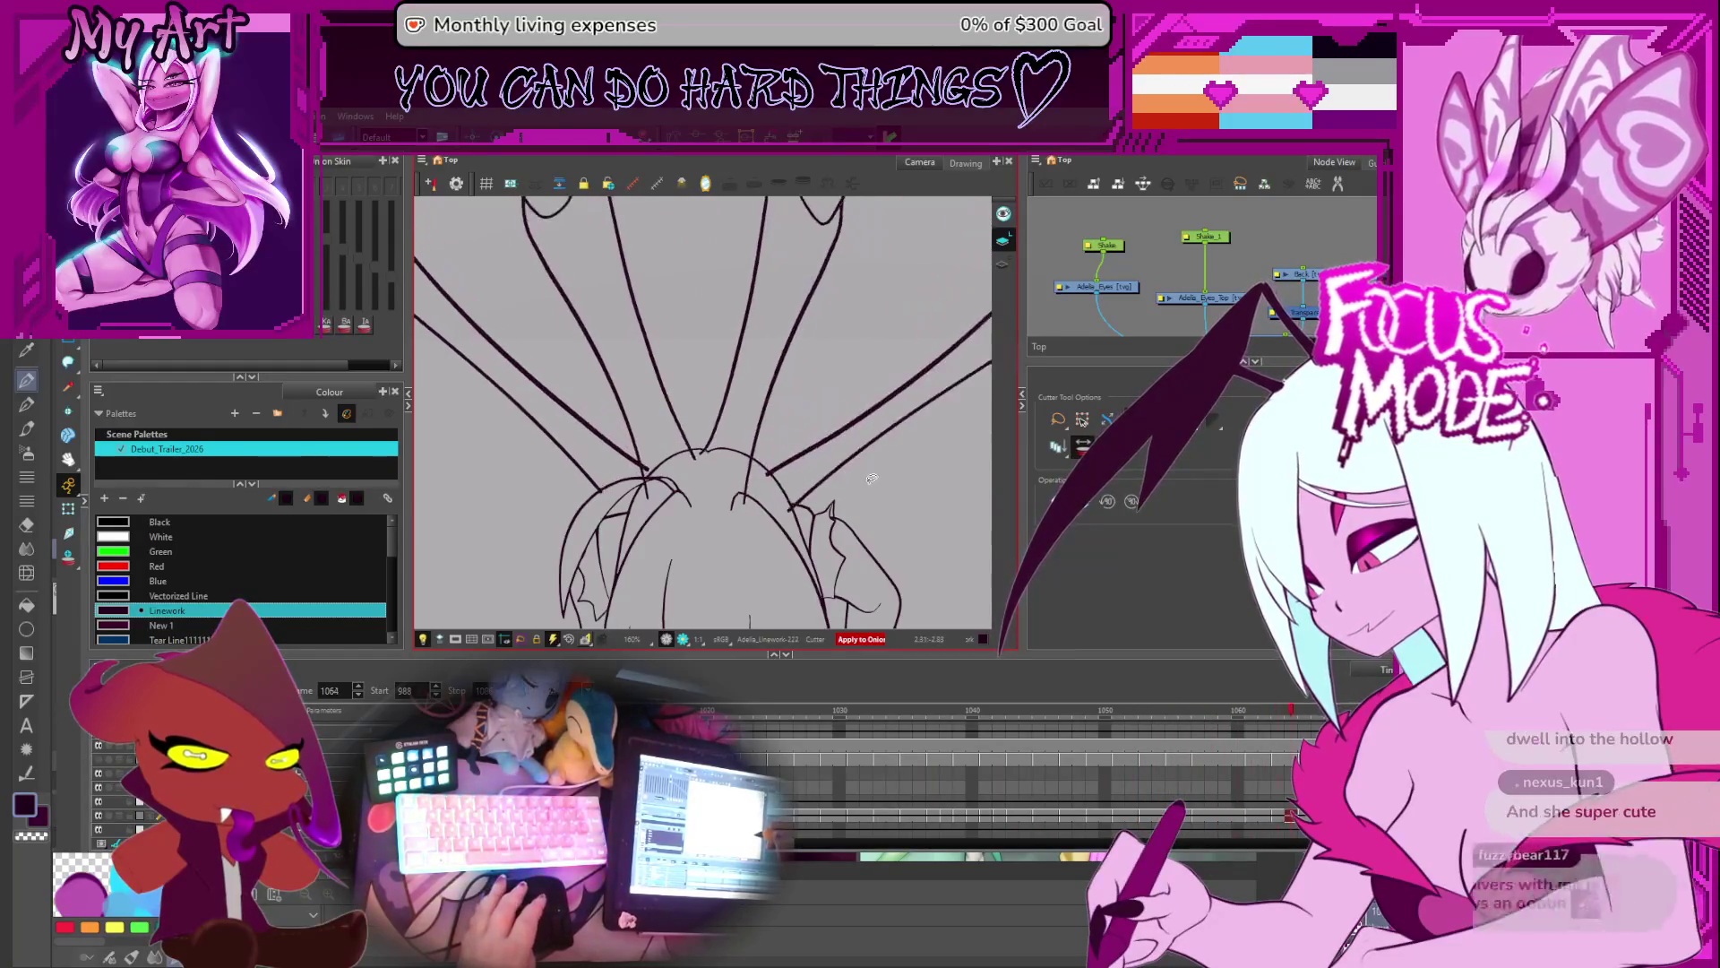
- Step back to frame 1011, then flip between frames 1012 and 1013 to compare limb spread
key("comma")
key("comma")
key("comma")
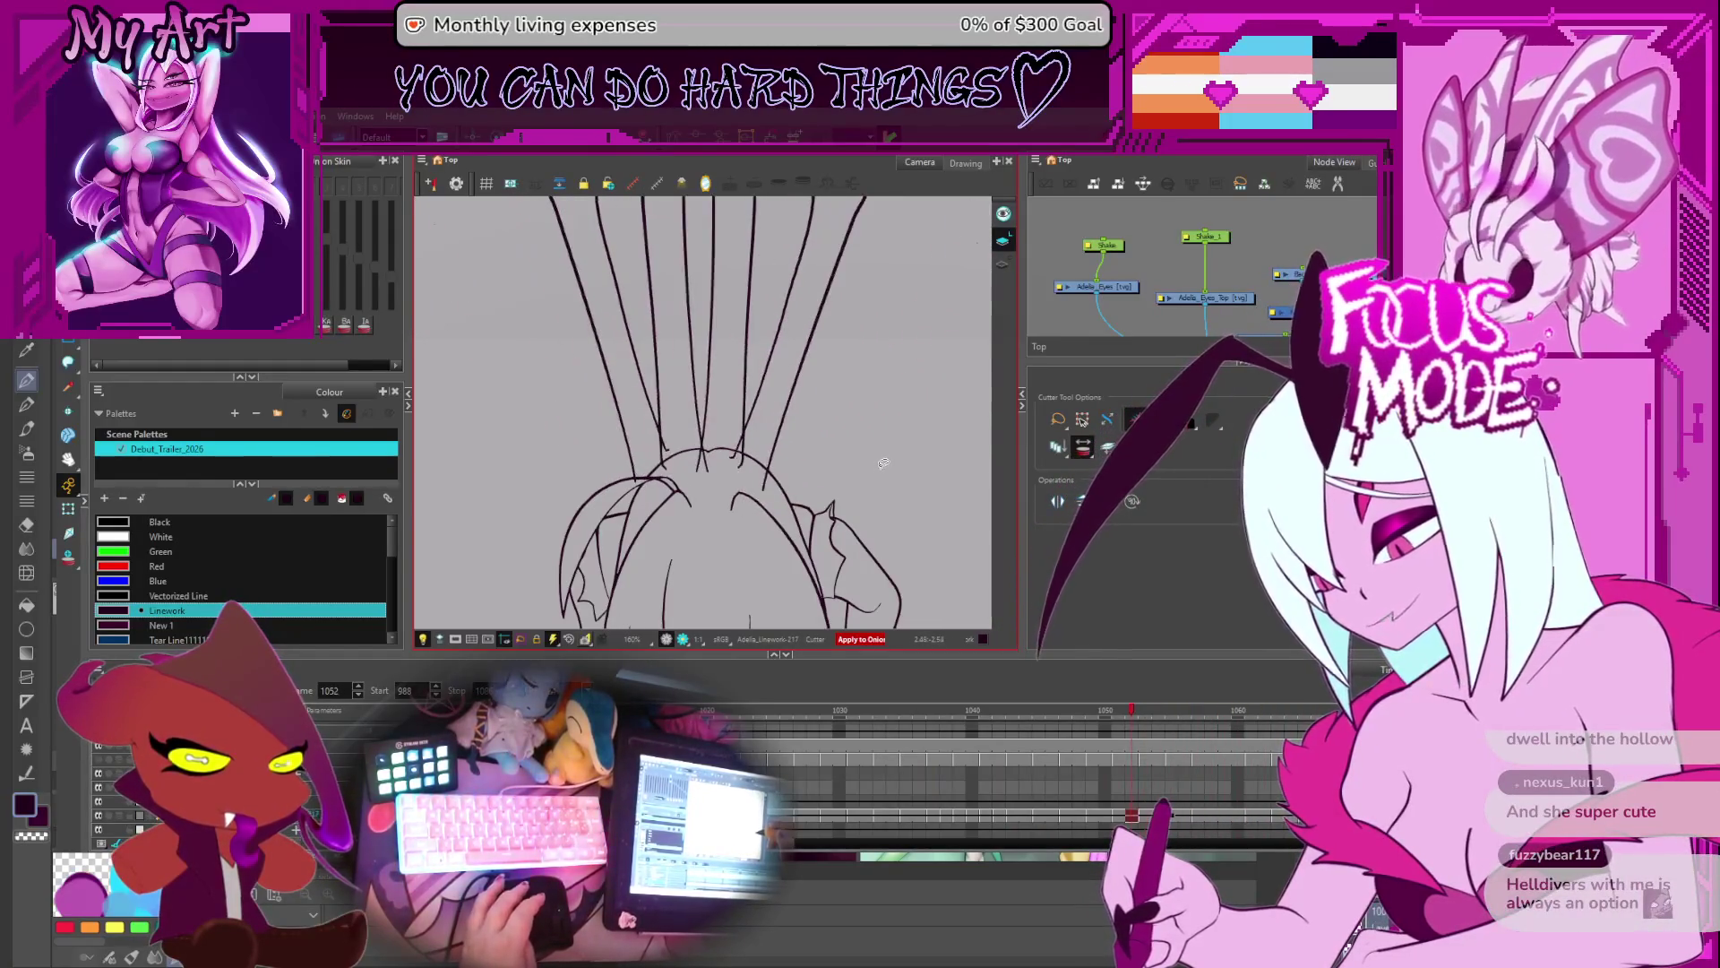
key("comma")
key("comma")
key("comma")
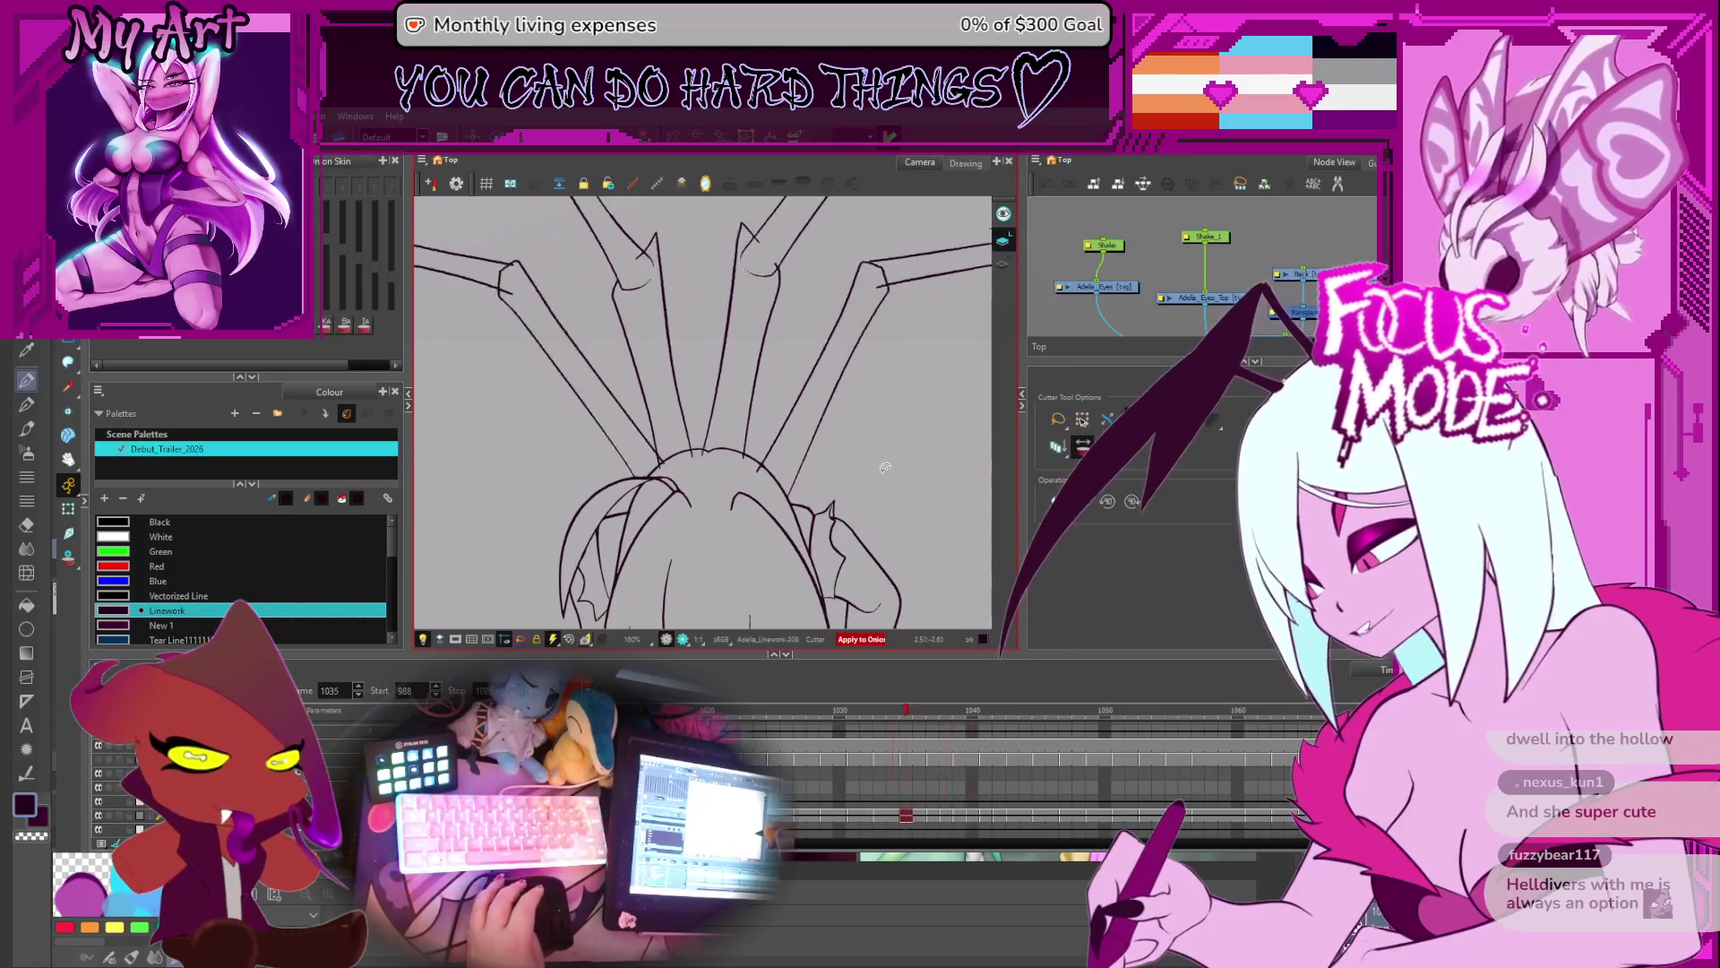
key("comma")
key("comma")
key("comma")
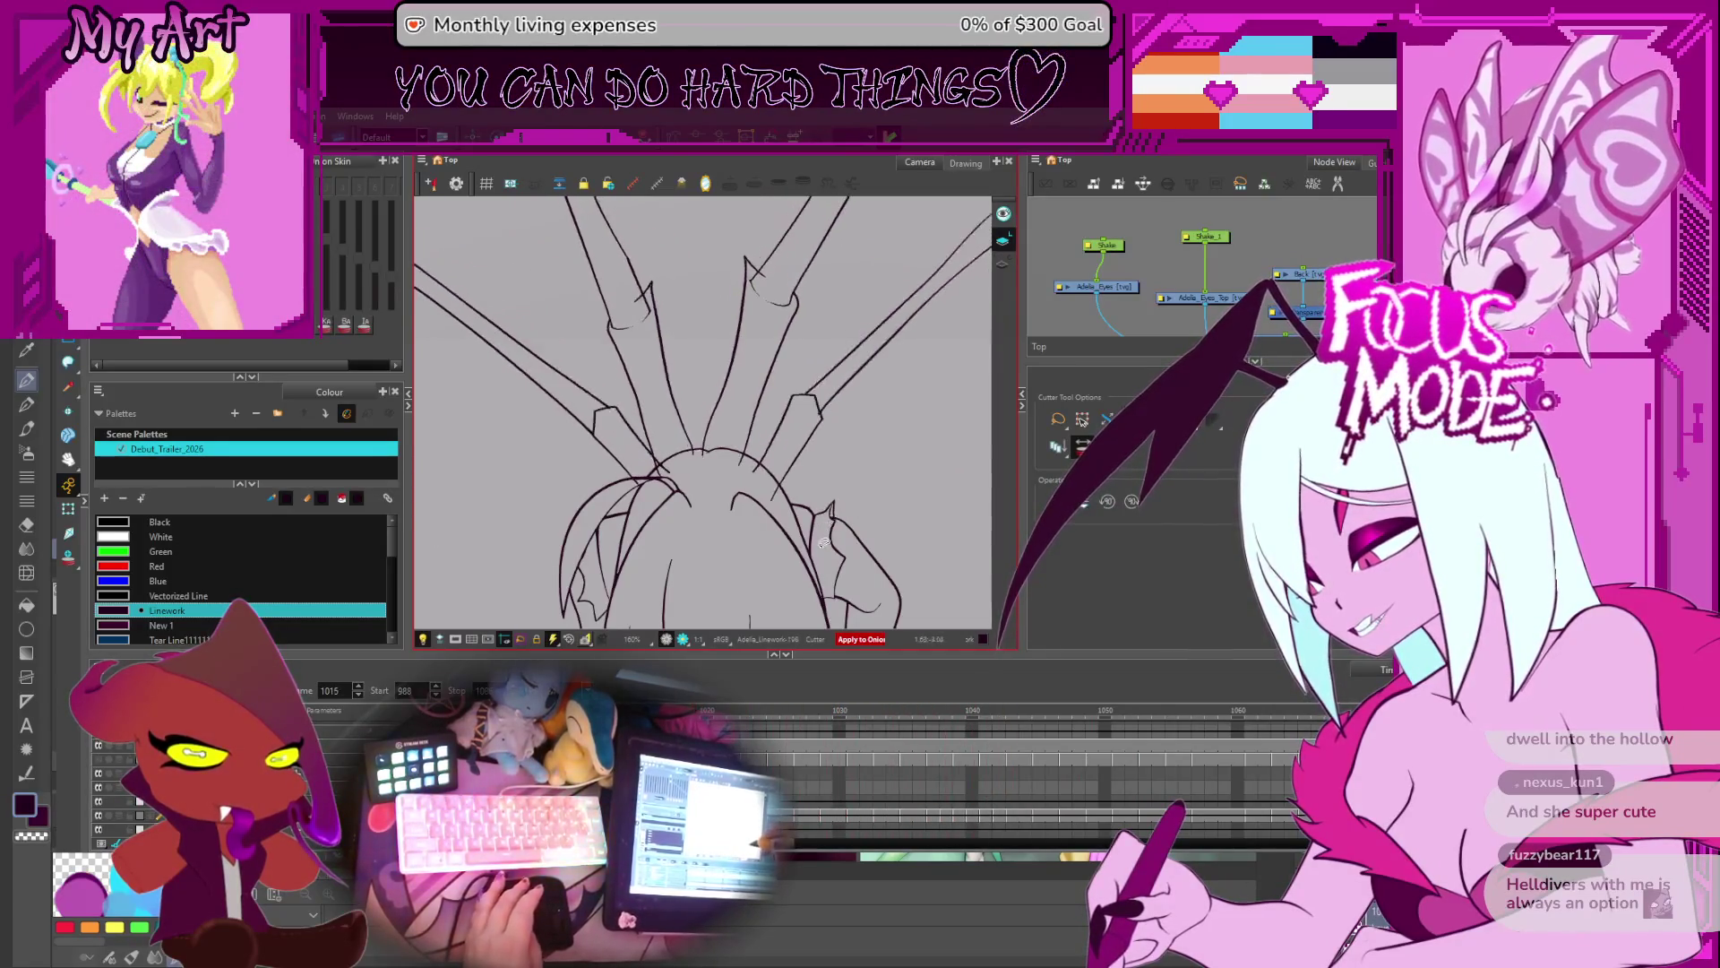
key("comma")
key("comma")
key("comma")
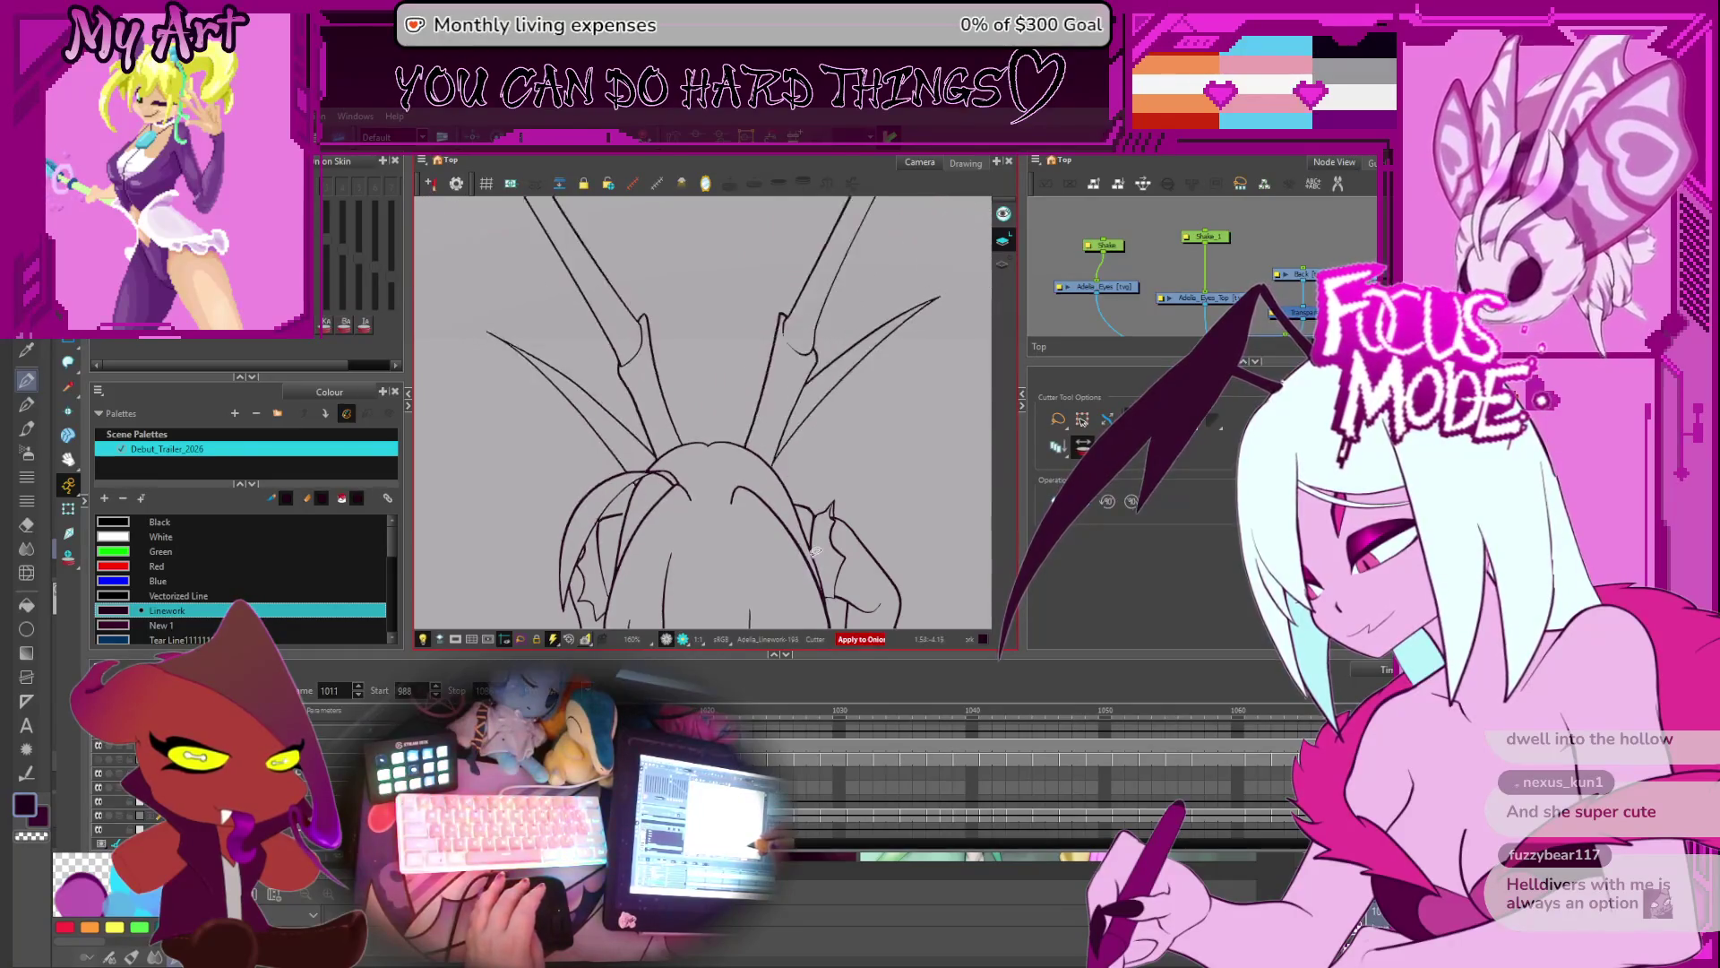
key("period")
key("period")
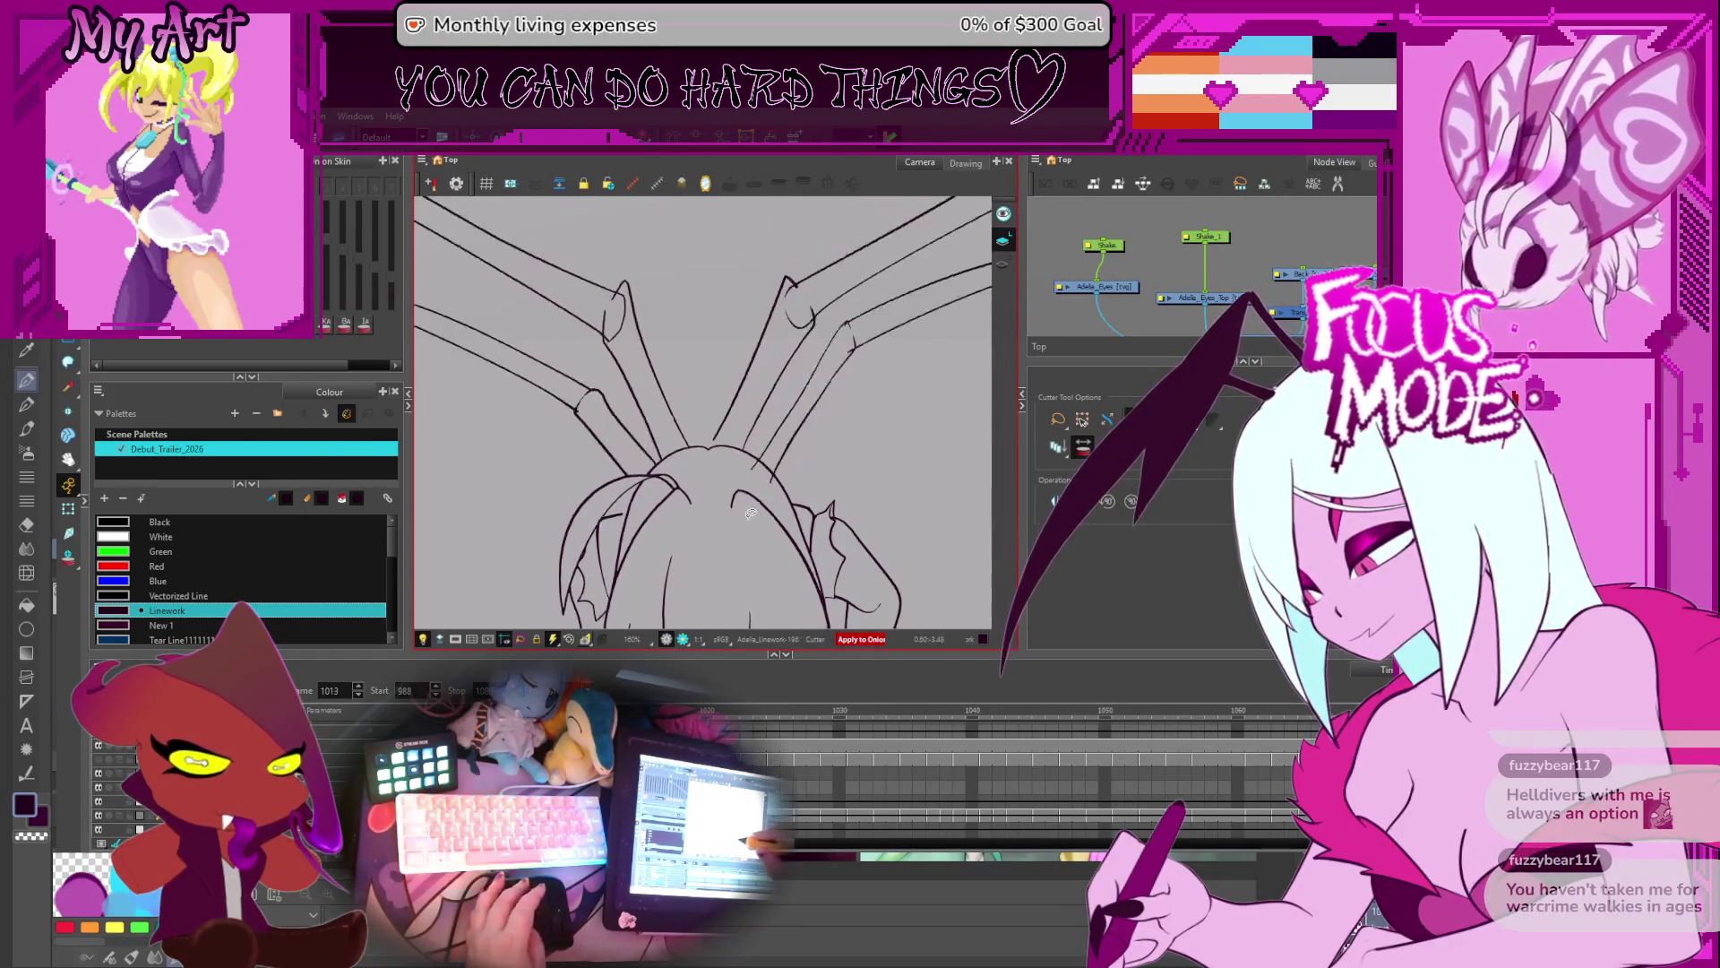
key("comma")
key("comma")
key("period")
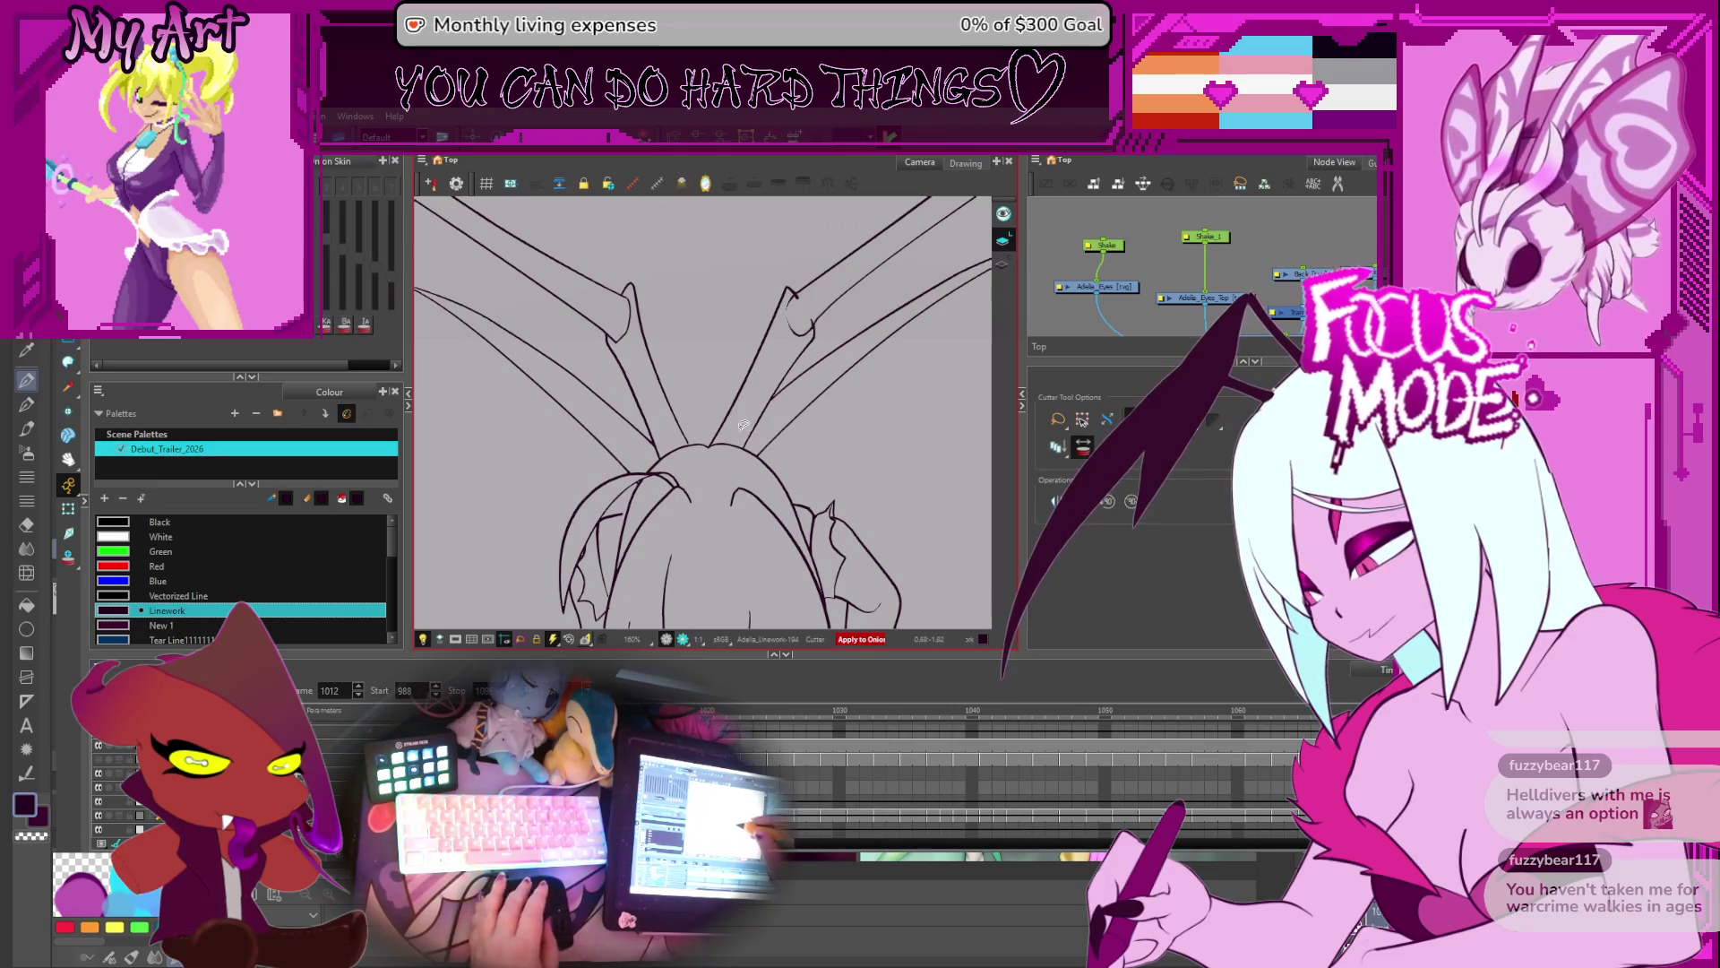
key("comma")
- Enable onion skin with red previous frames, pick the Cutter, zoom in, and advance to frame 1012
left_click(65, 567)
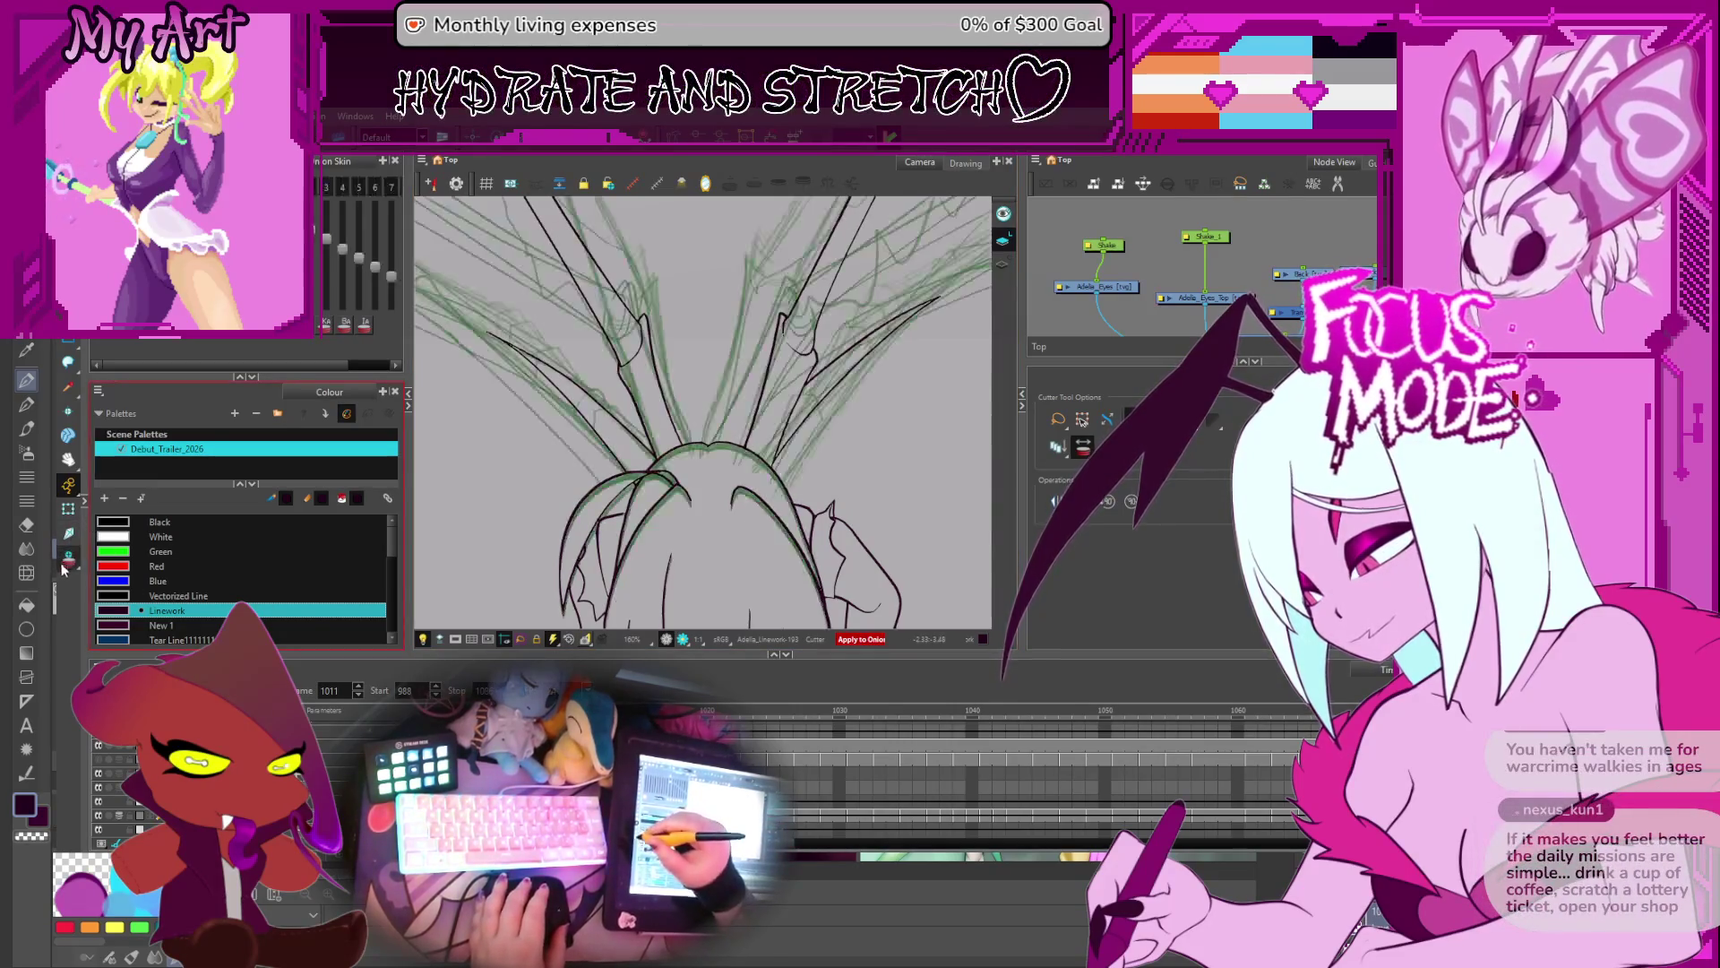
left_click(342, 251)
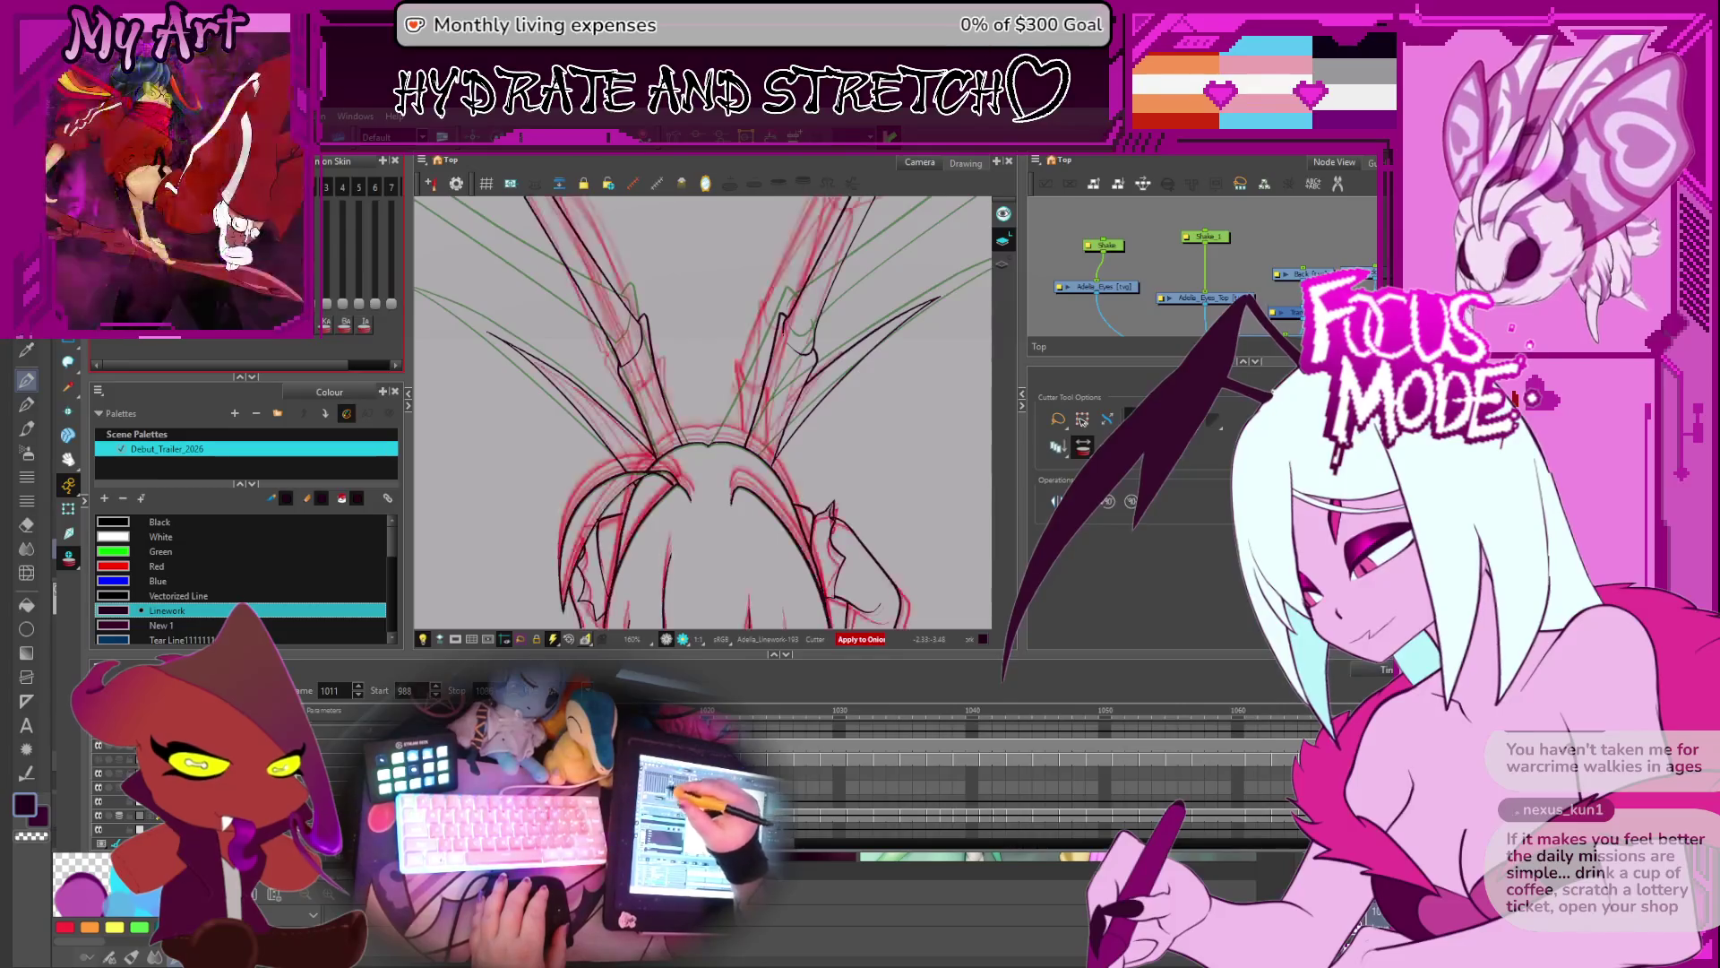
left_click(737, 406)
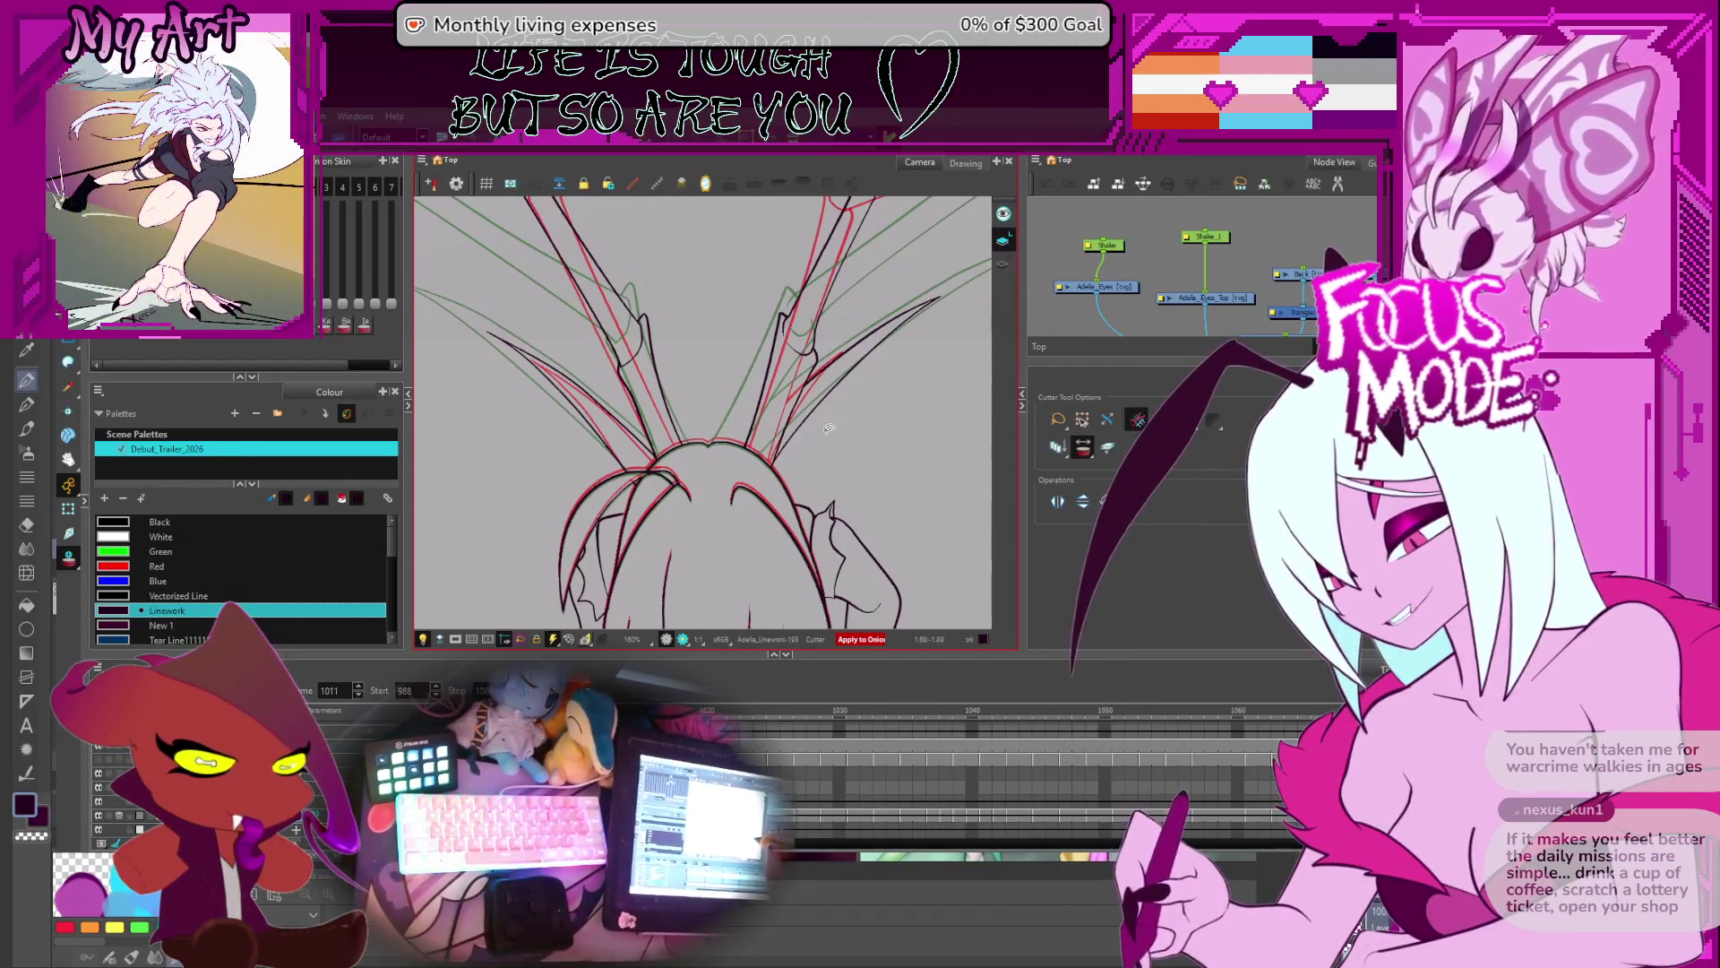
scroll(830, 450, "up", 2)
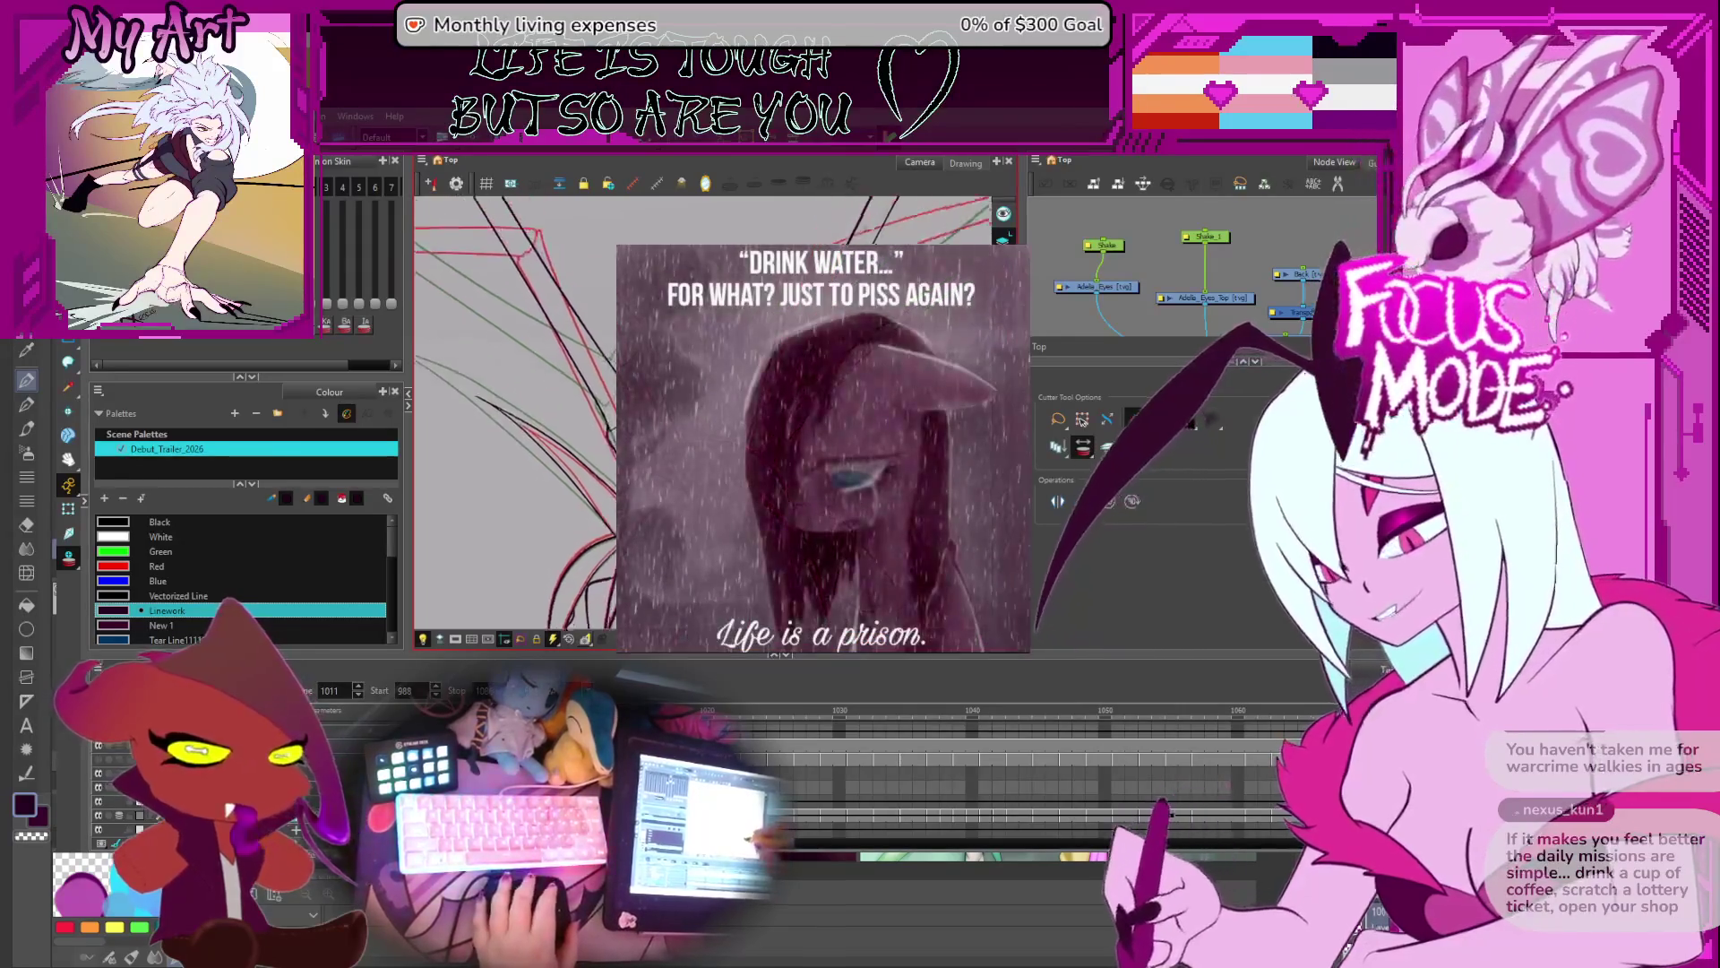
scroll(516, 413, "up", 1)
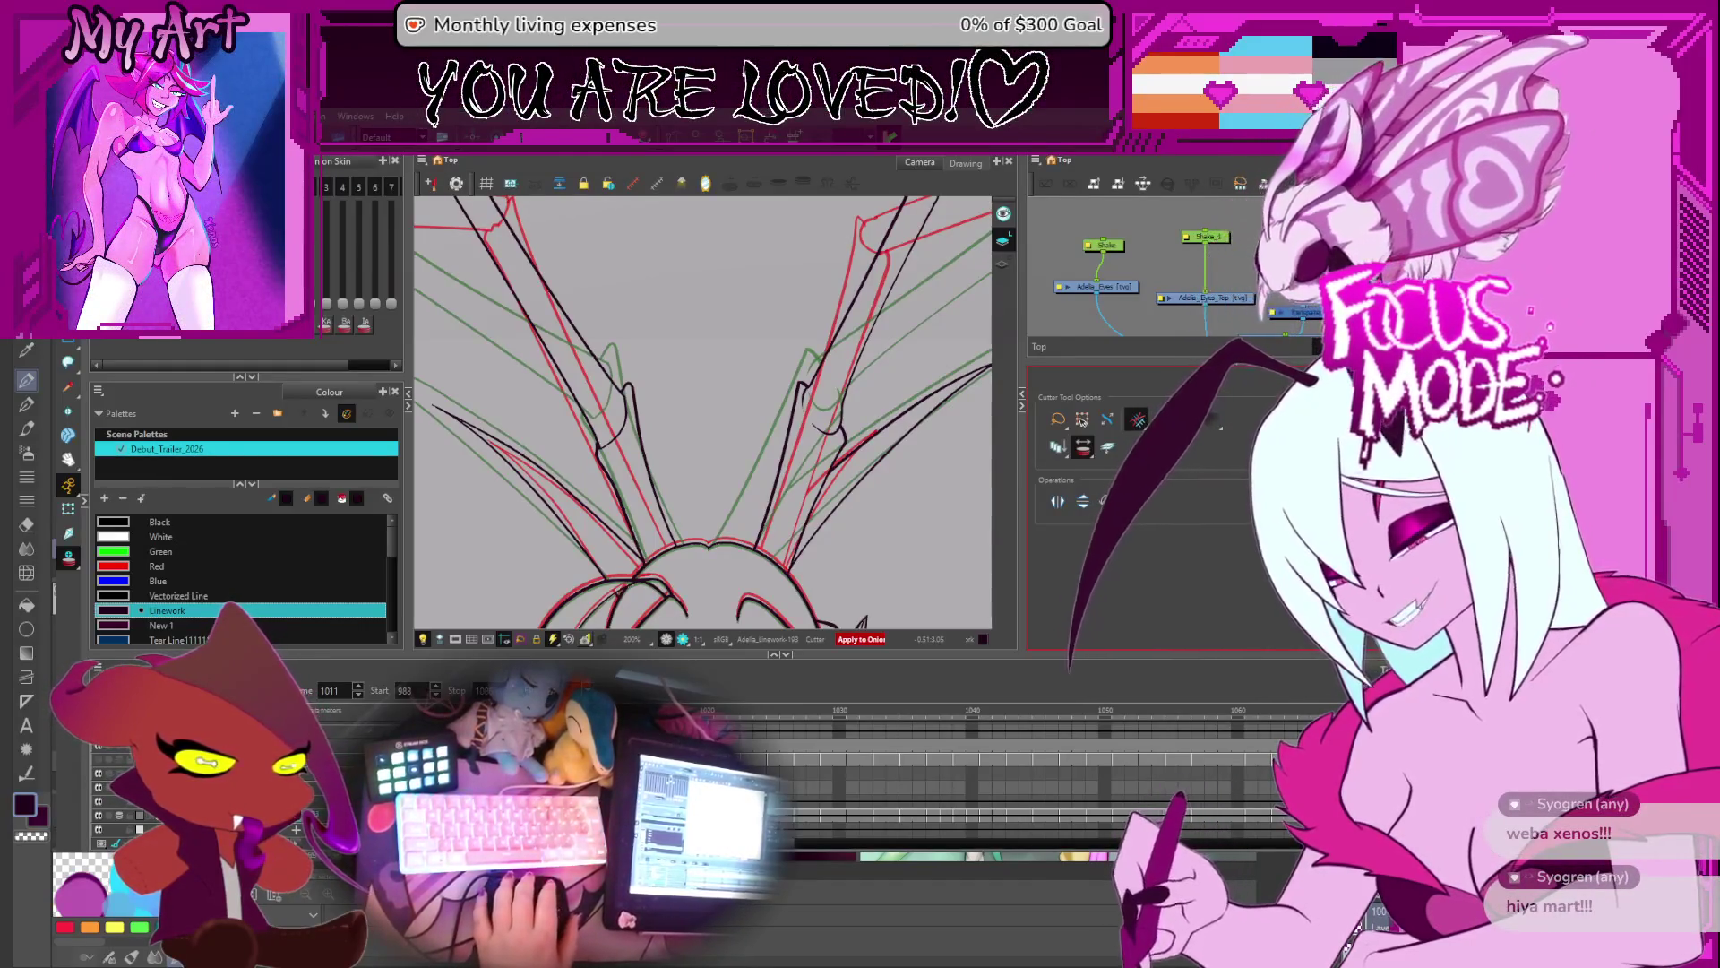
scroll(721, 390, "down", 2)
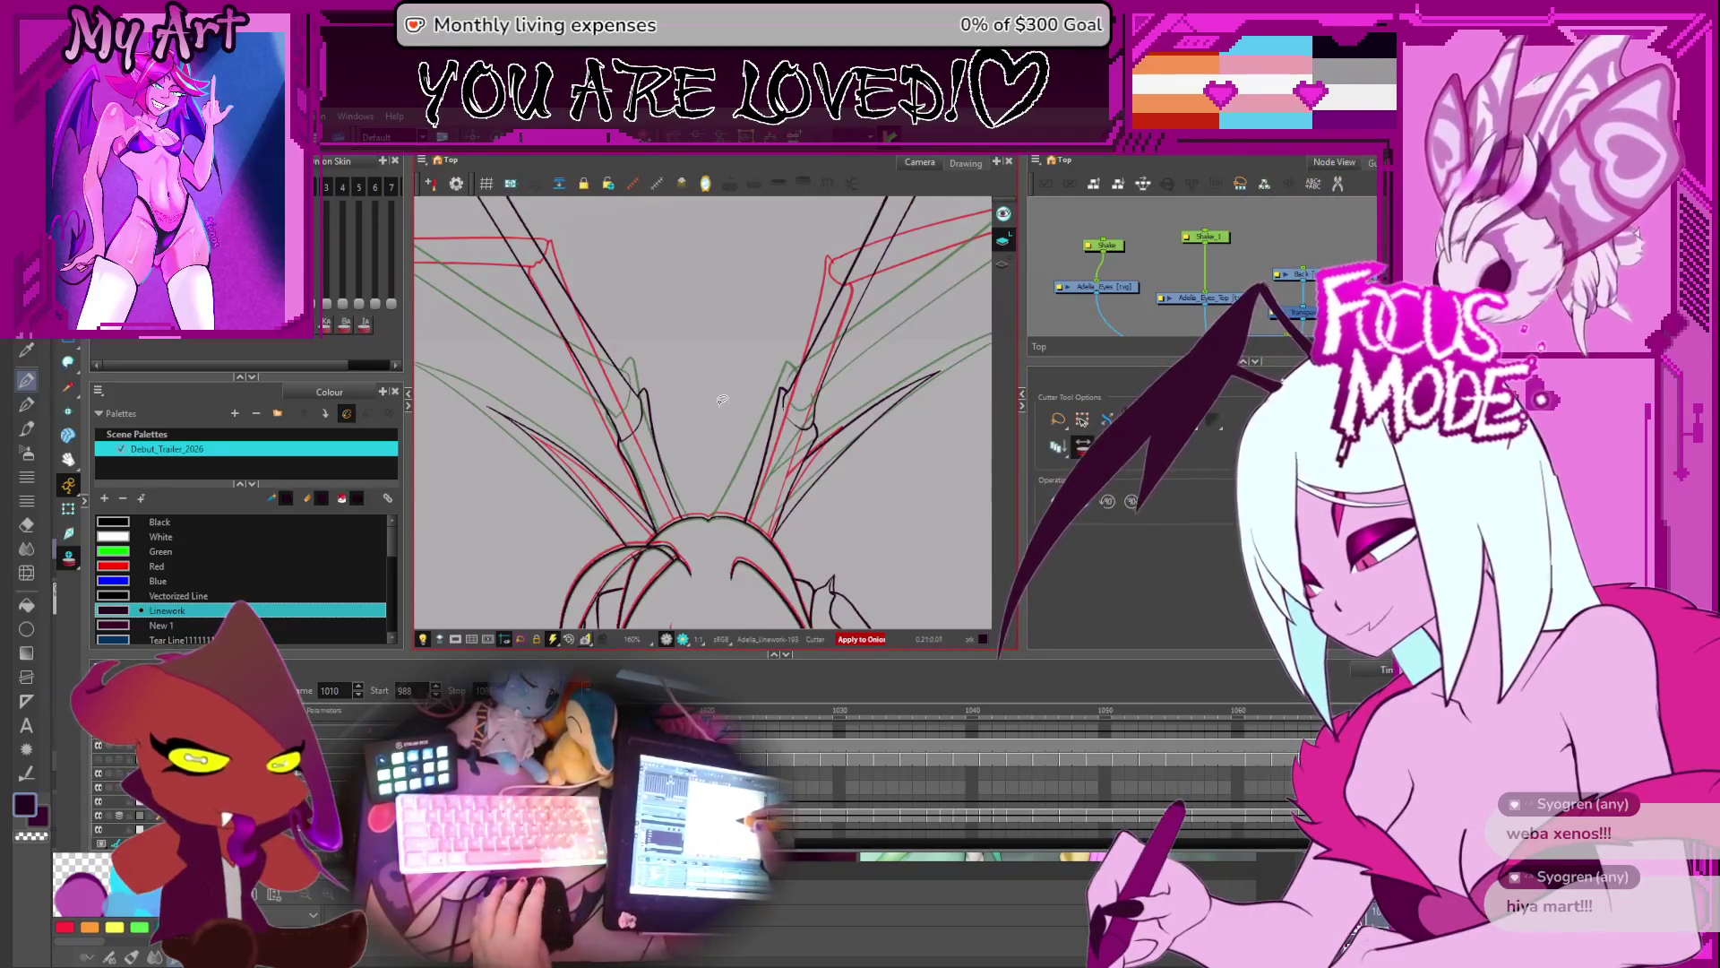
key("period")
key("period")
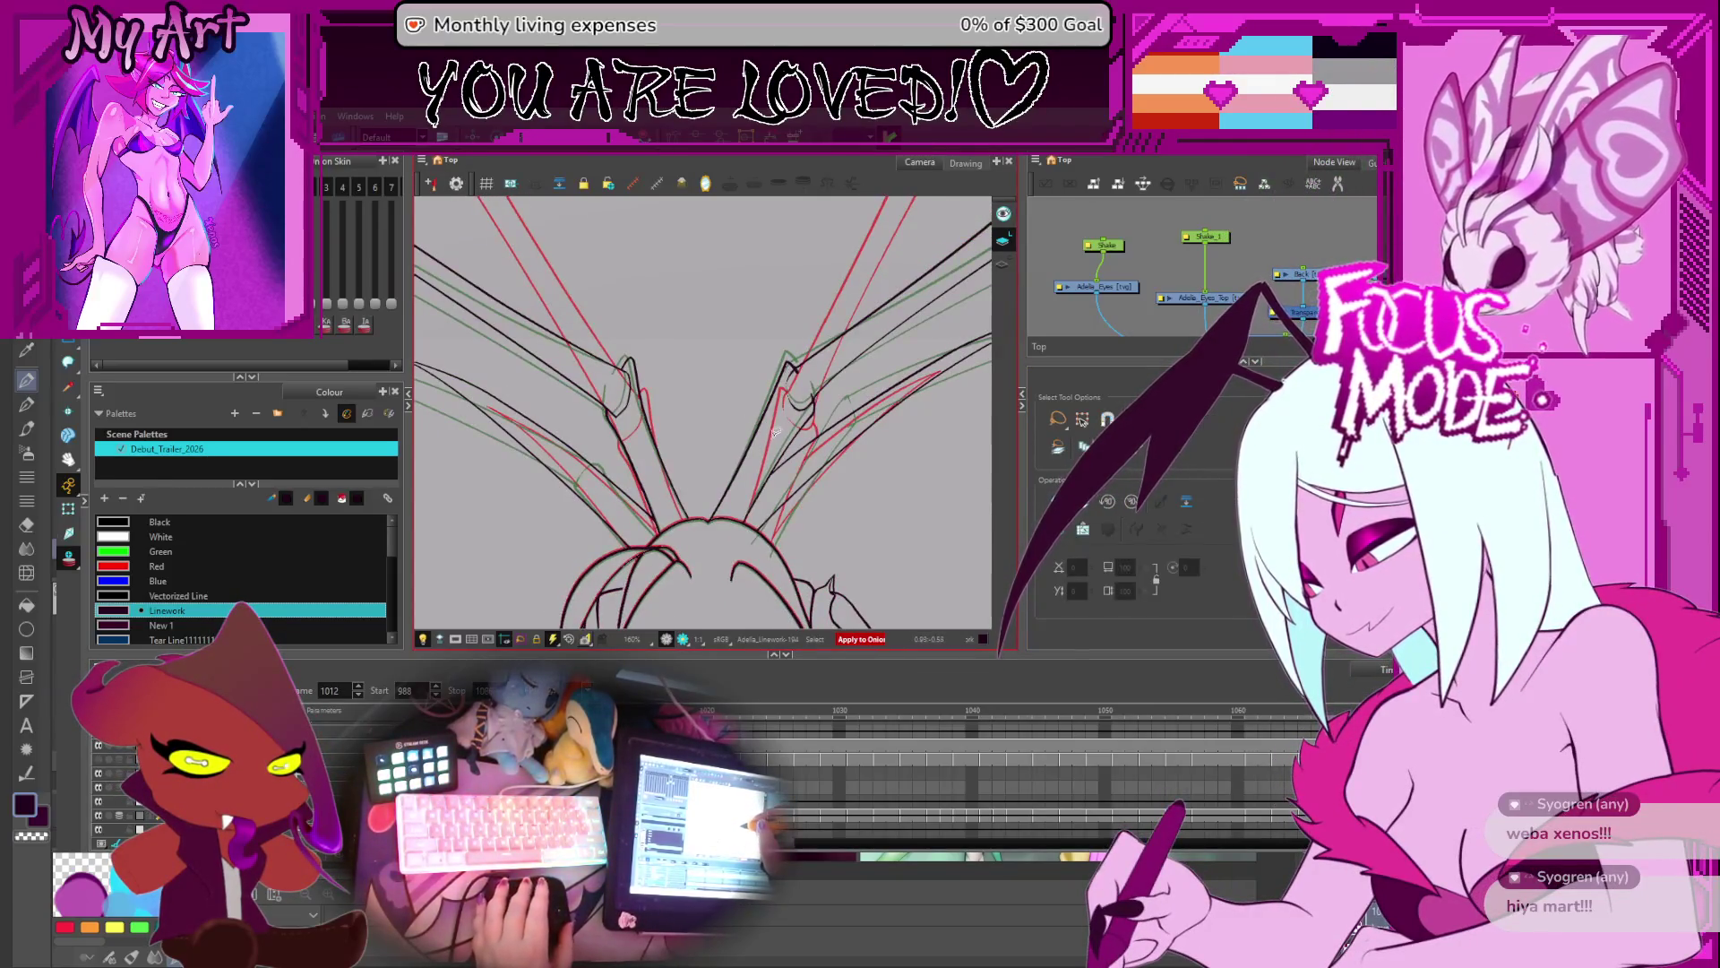
- Select the inner limb stroke near the centre while toggling onion skin, then return to the Cutter
scroll(733, 482, "down", 1)
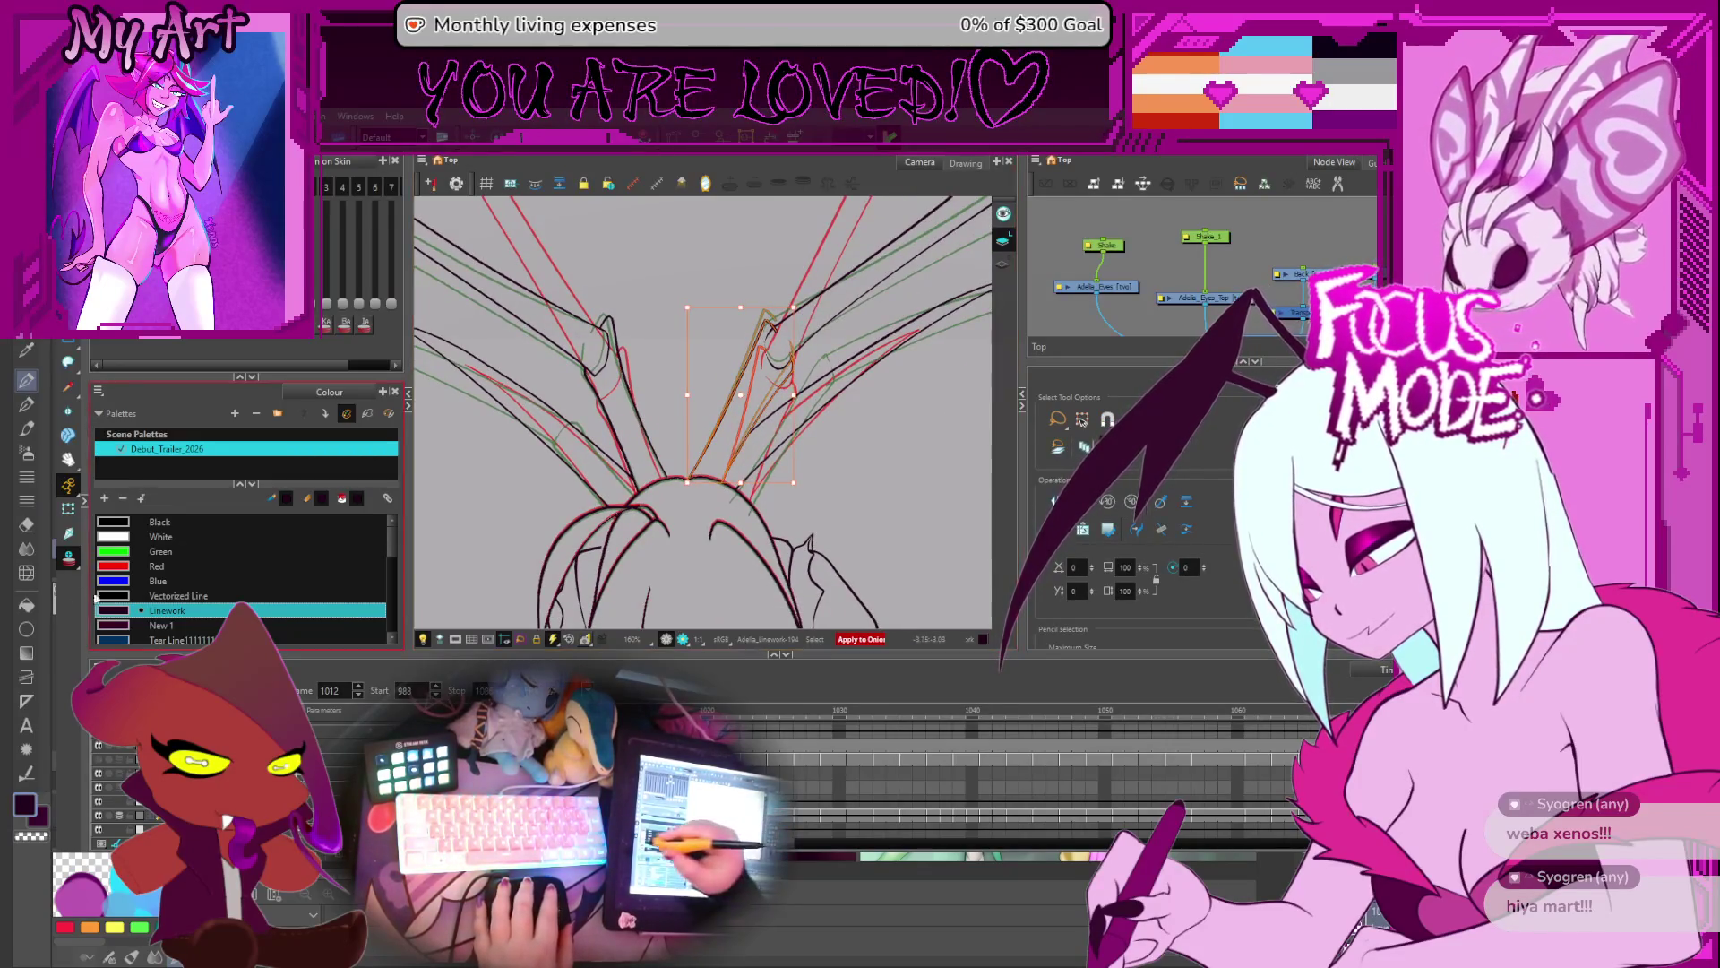
left_click(65, 557)
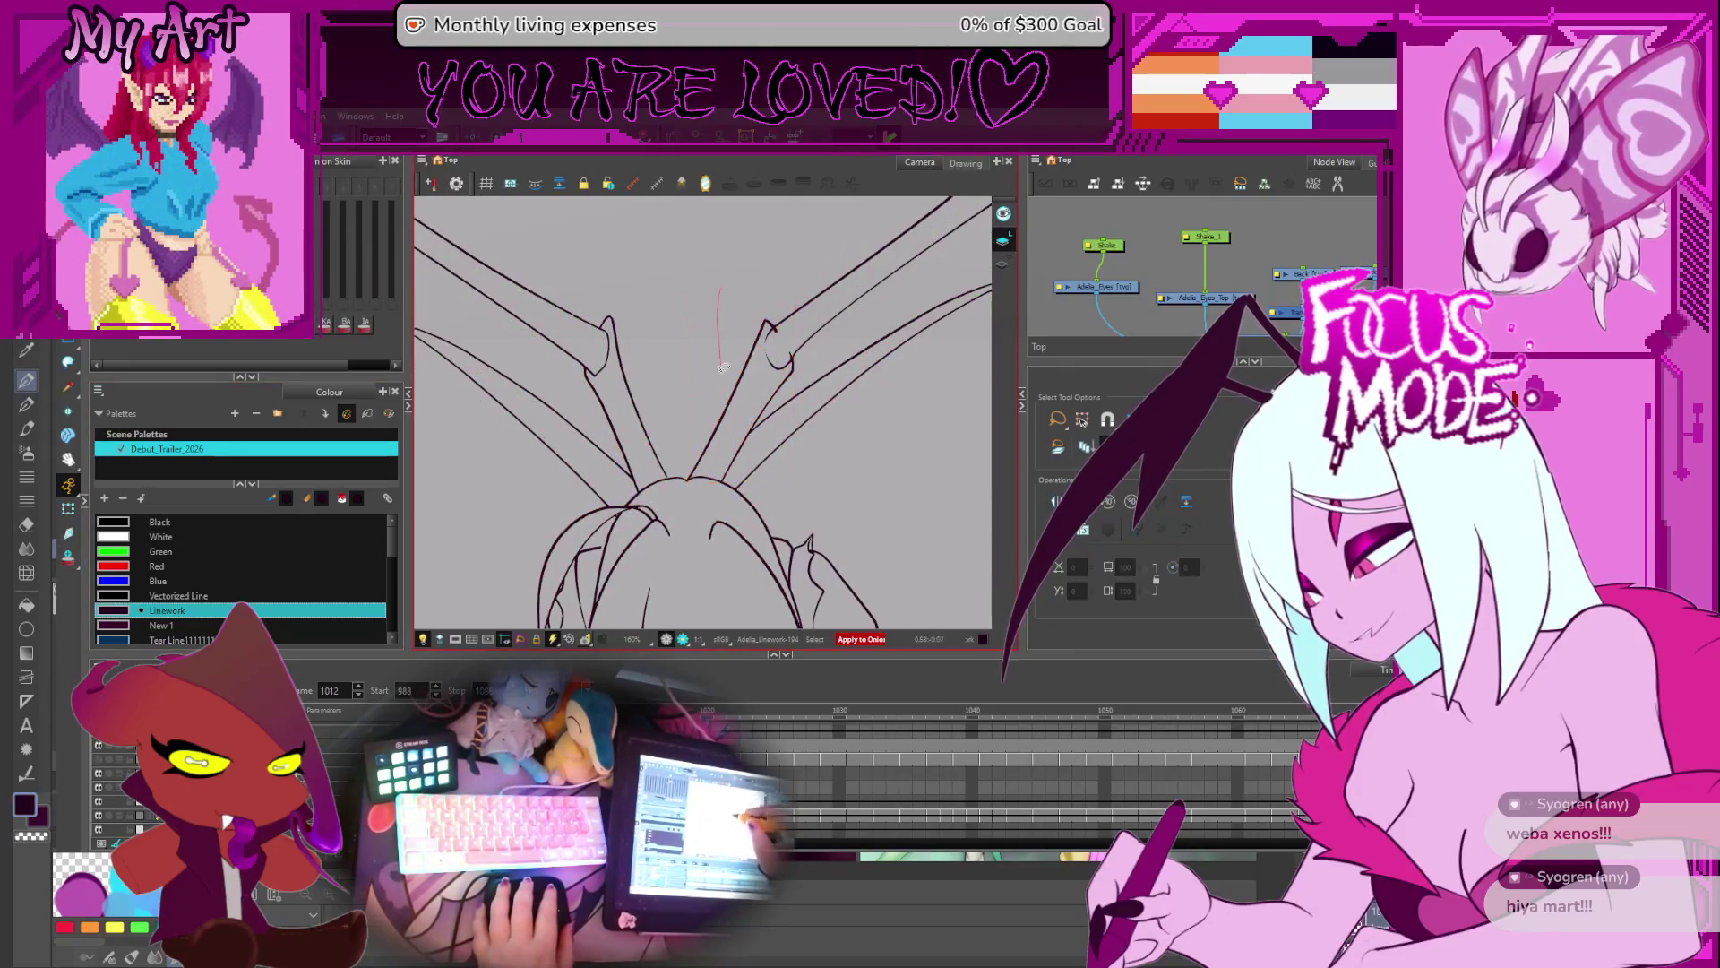
left_click_drag(724, 367, 776, 388)
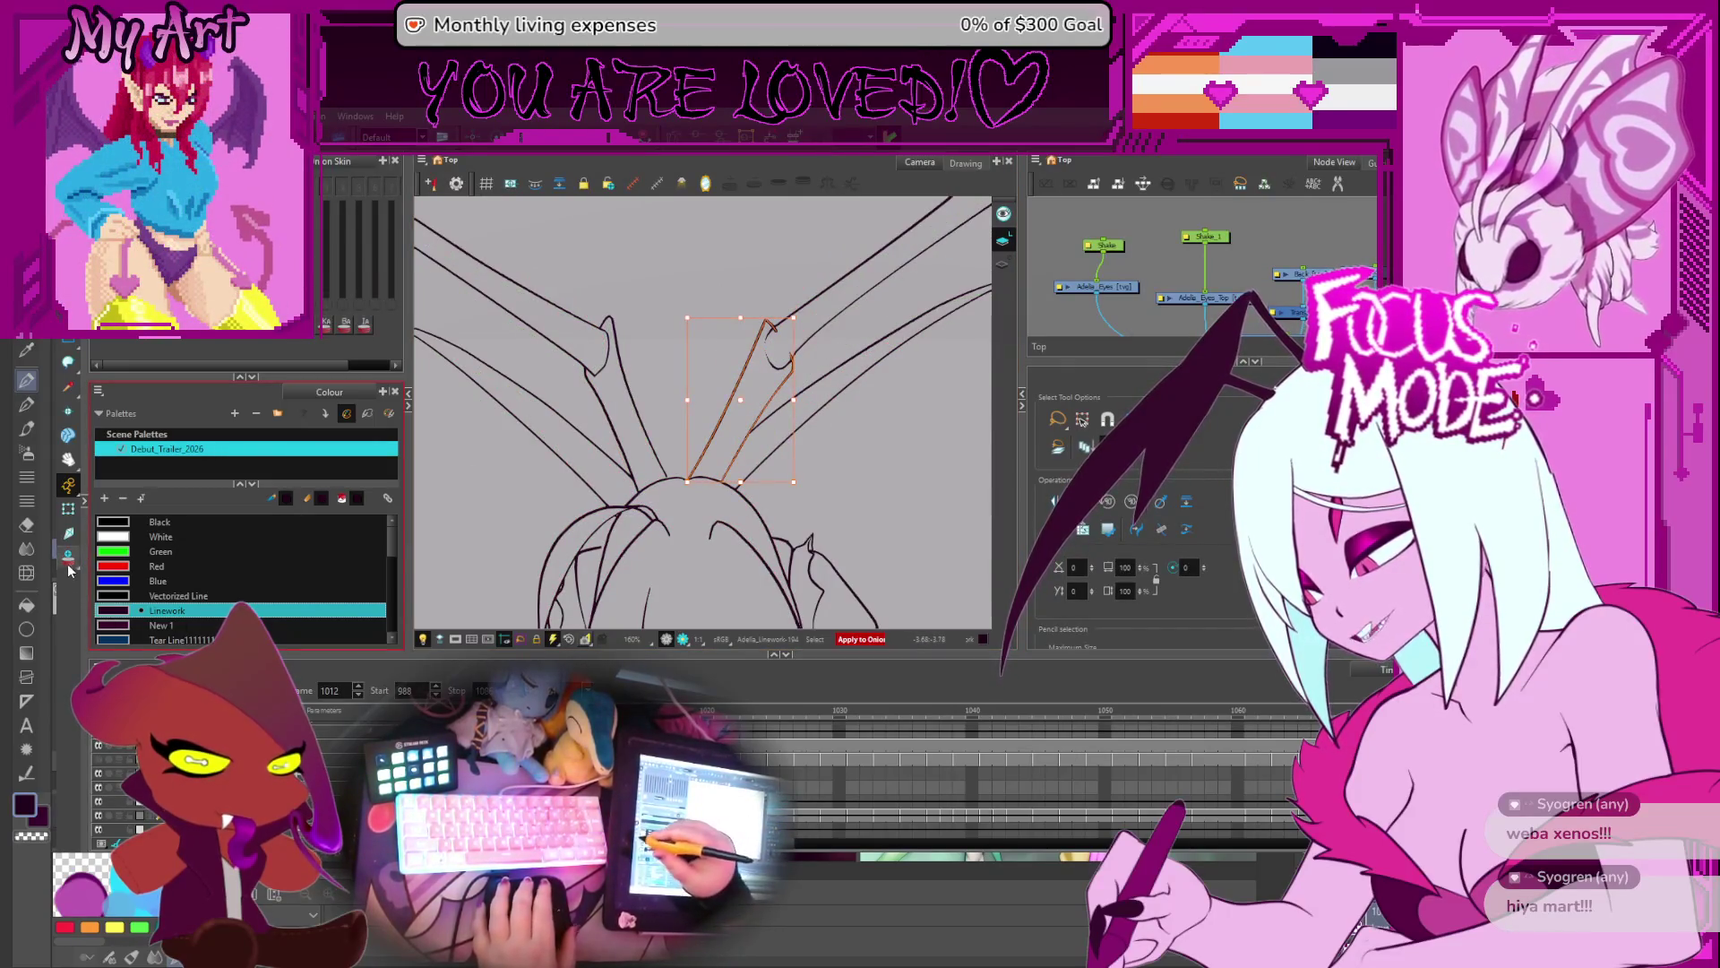
key("alt+o")
key("2")
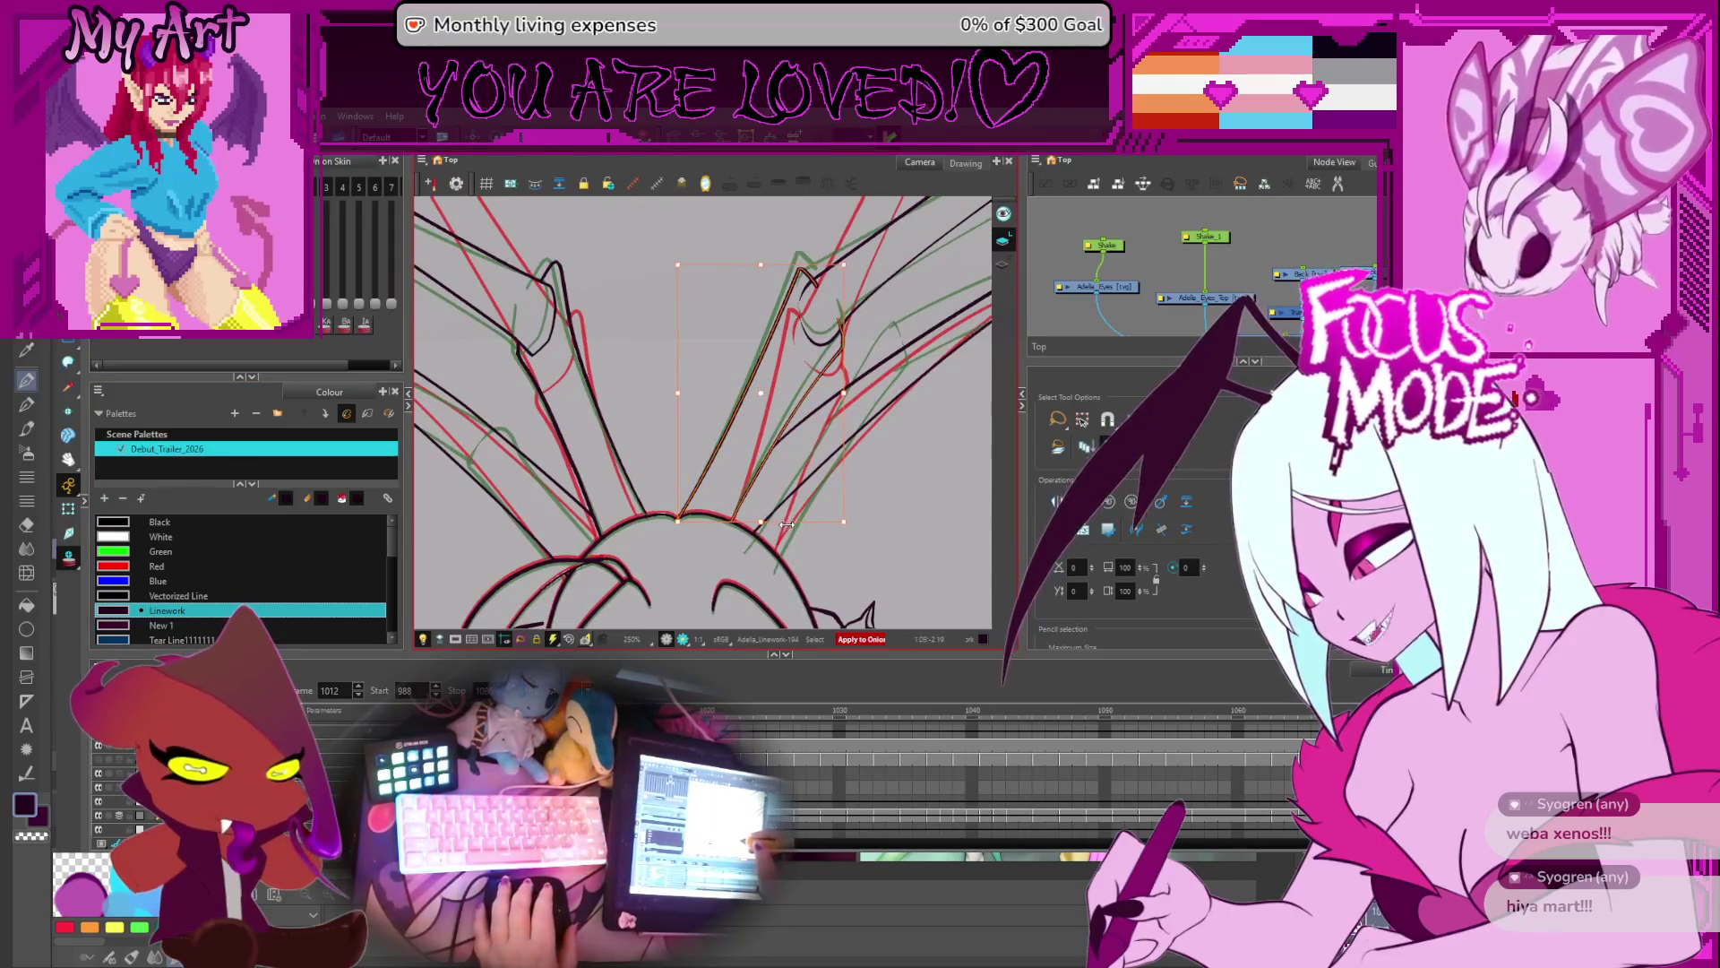
left_click(776, 520)
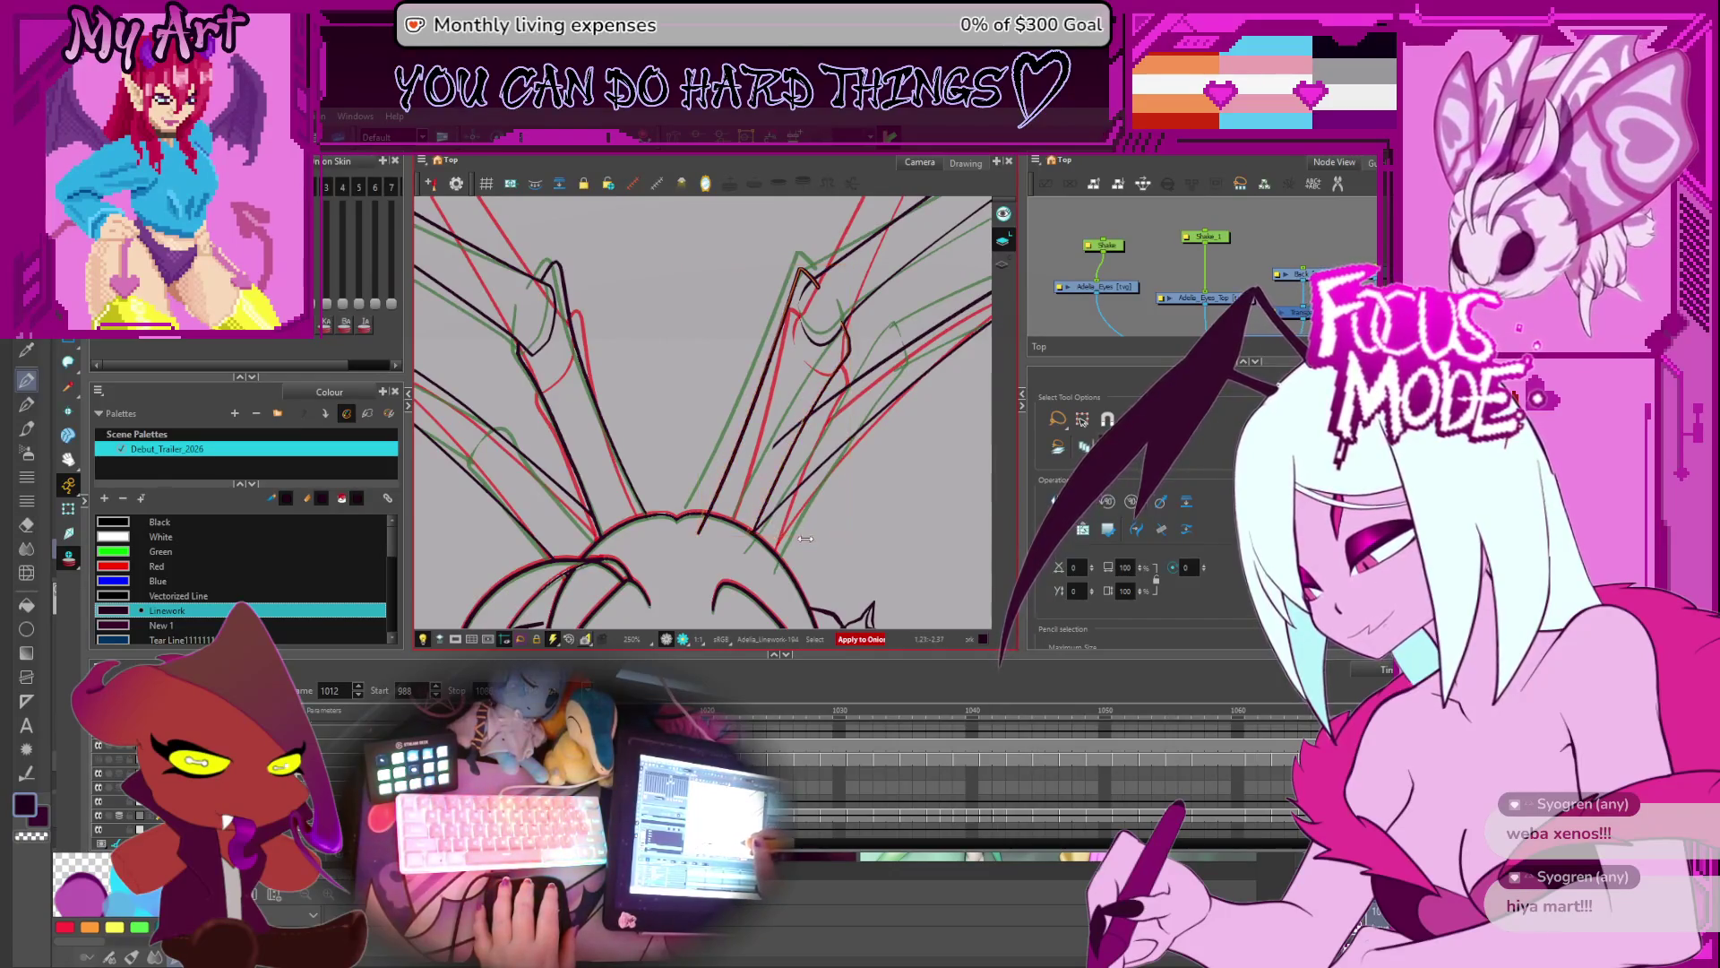
key("alt+t")
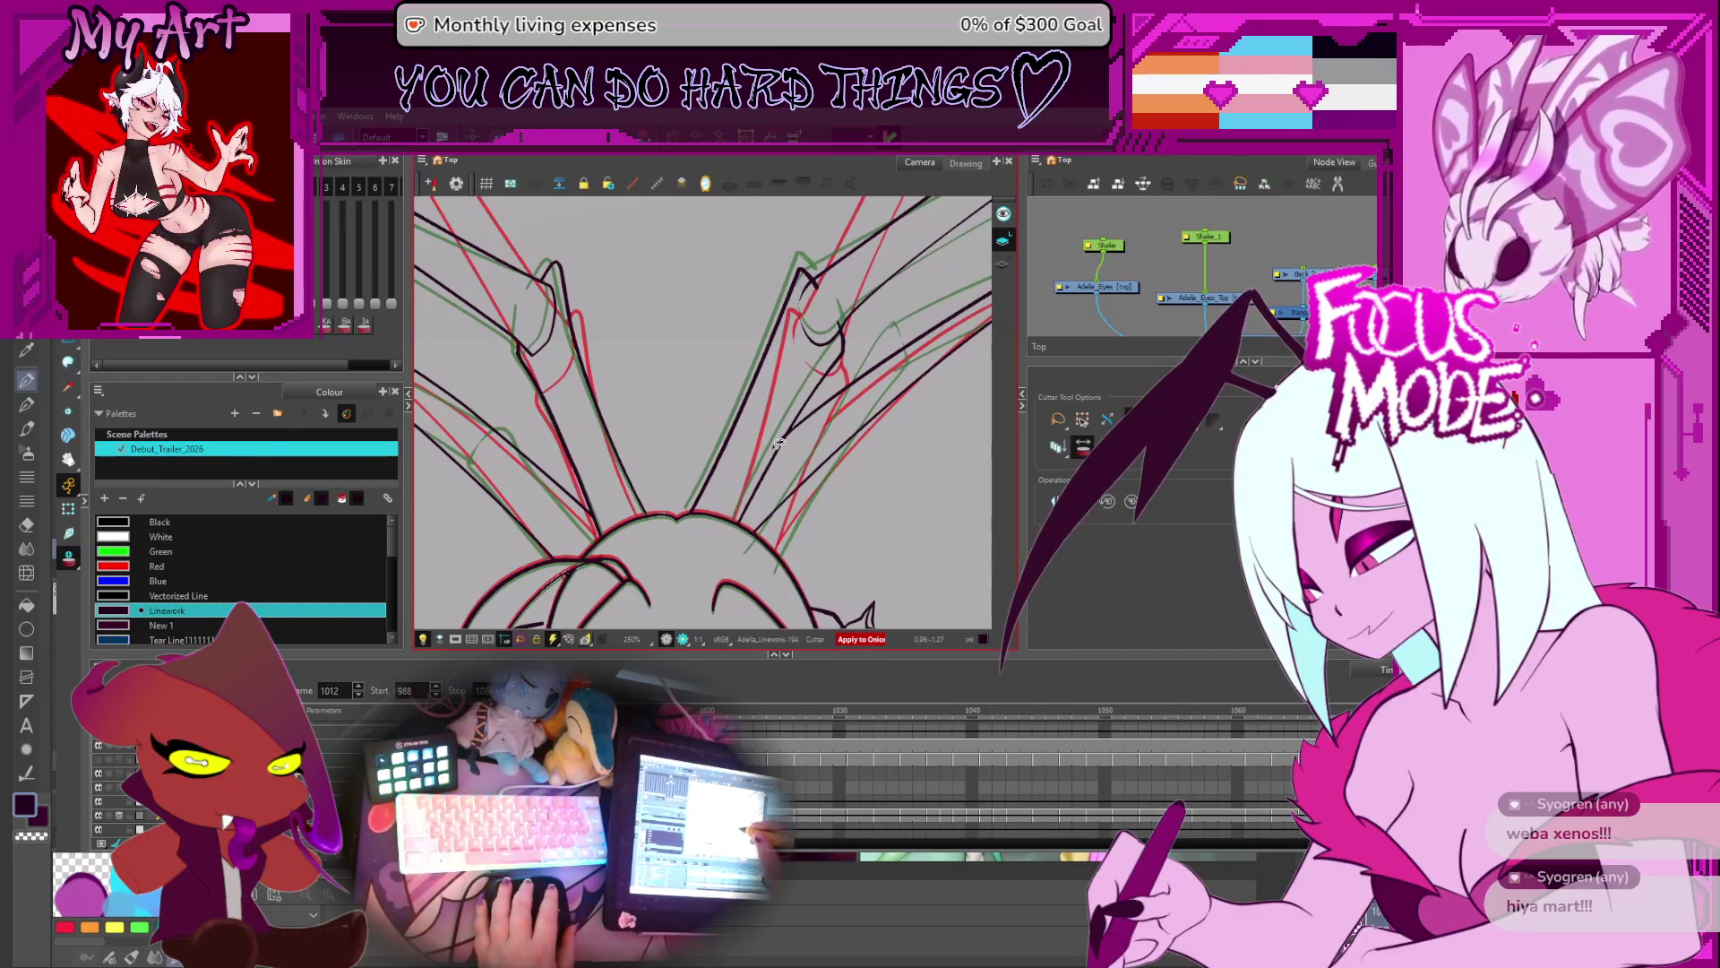
- Zoom out, flip through frames to check the limb motion, settle on frame 1006, and enable a Cutter option
left_click_drag(778, 434, 778, 379)
scroll(778, 385, "down", 3)
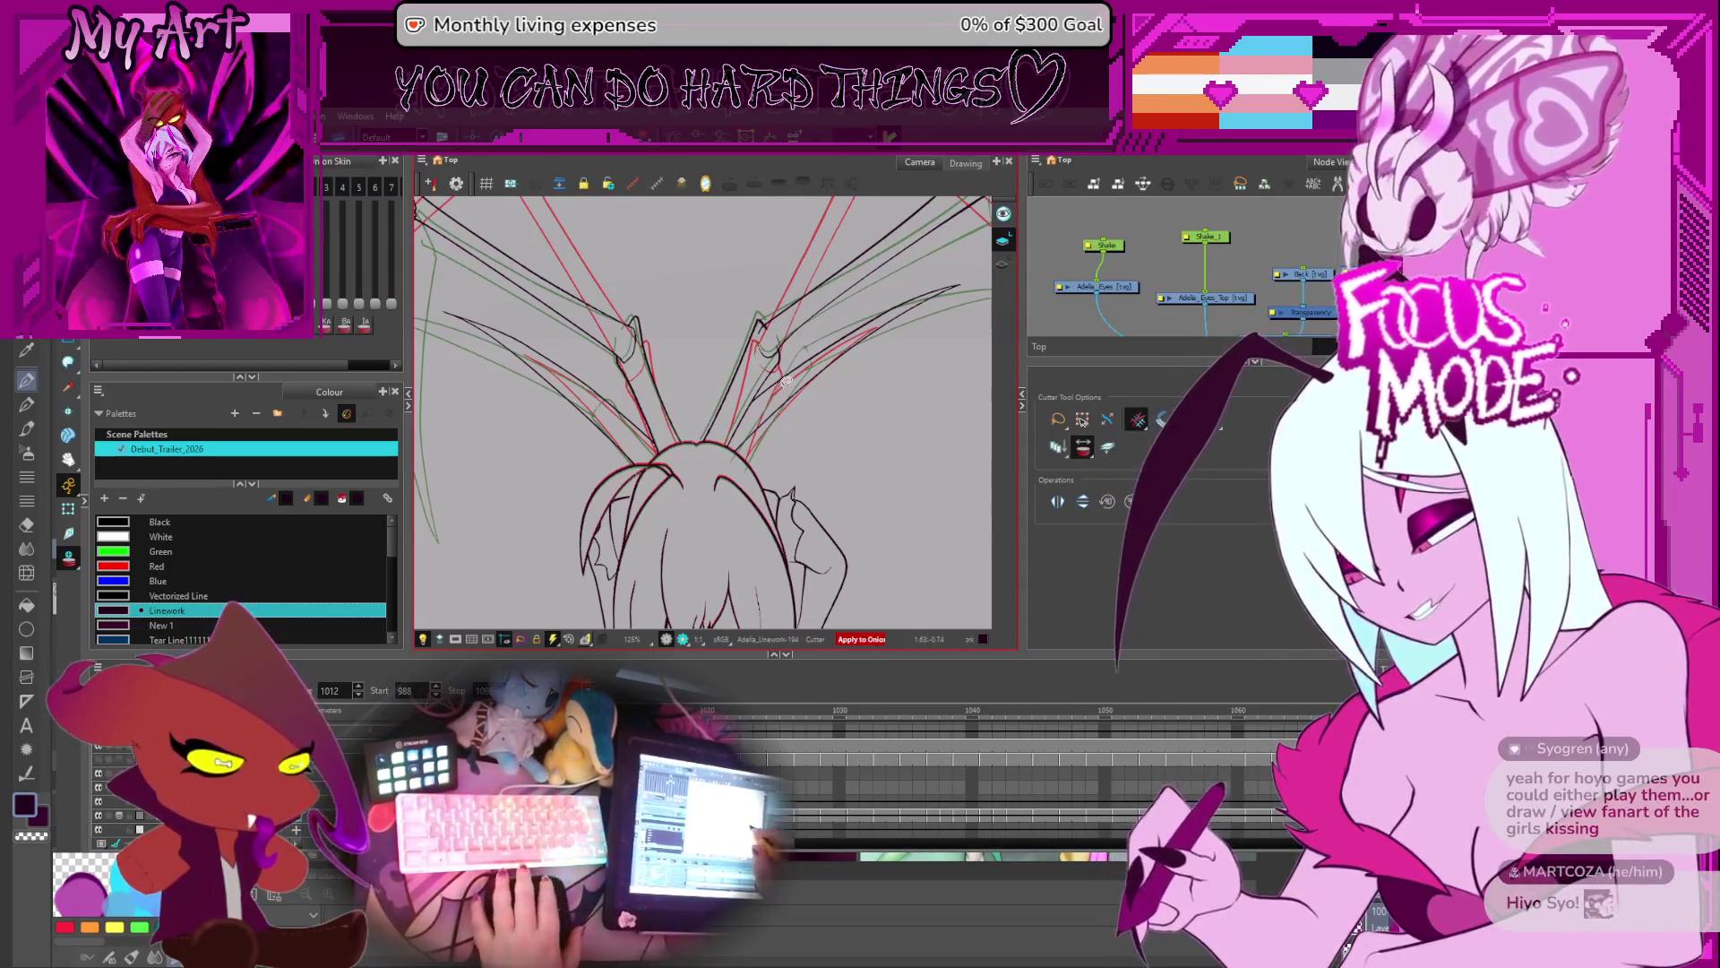
key("2")
key("2")
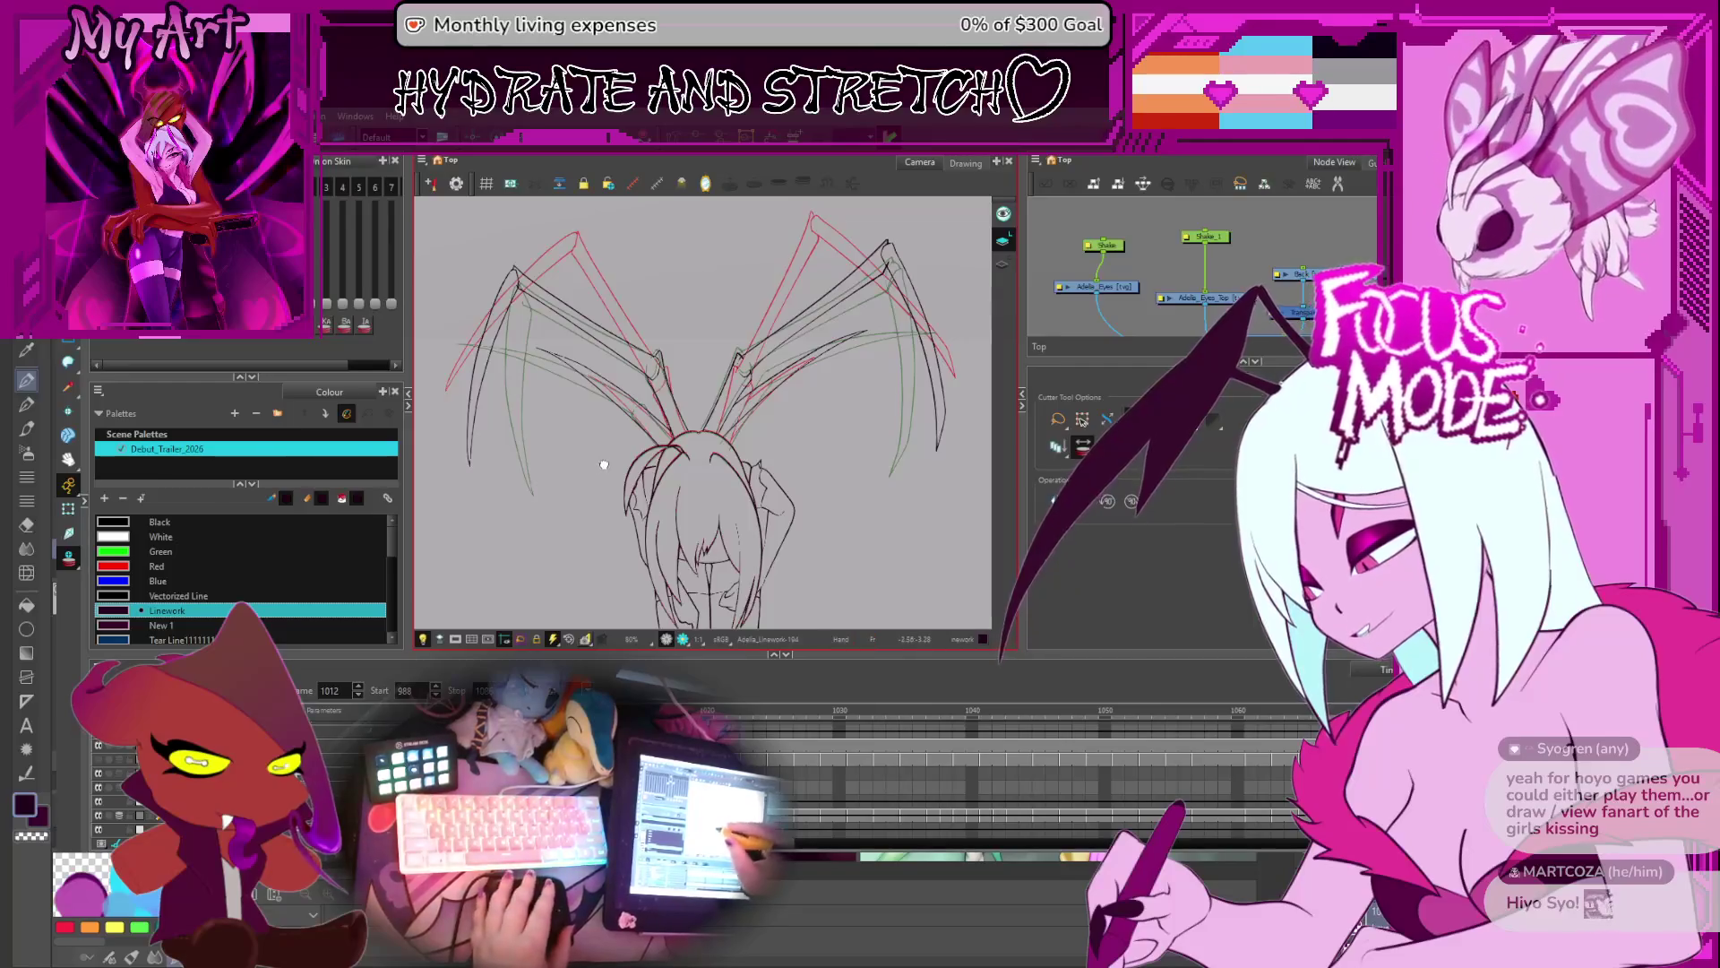
key("comma")
key("comma")
key("comma")
key("comma")
key("period")
key("comma")
key("period")
key("comma")
key("period")
key("comma")
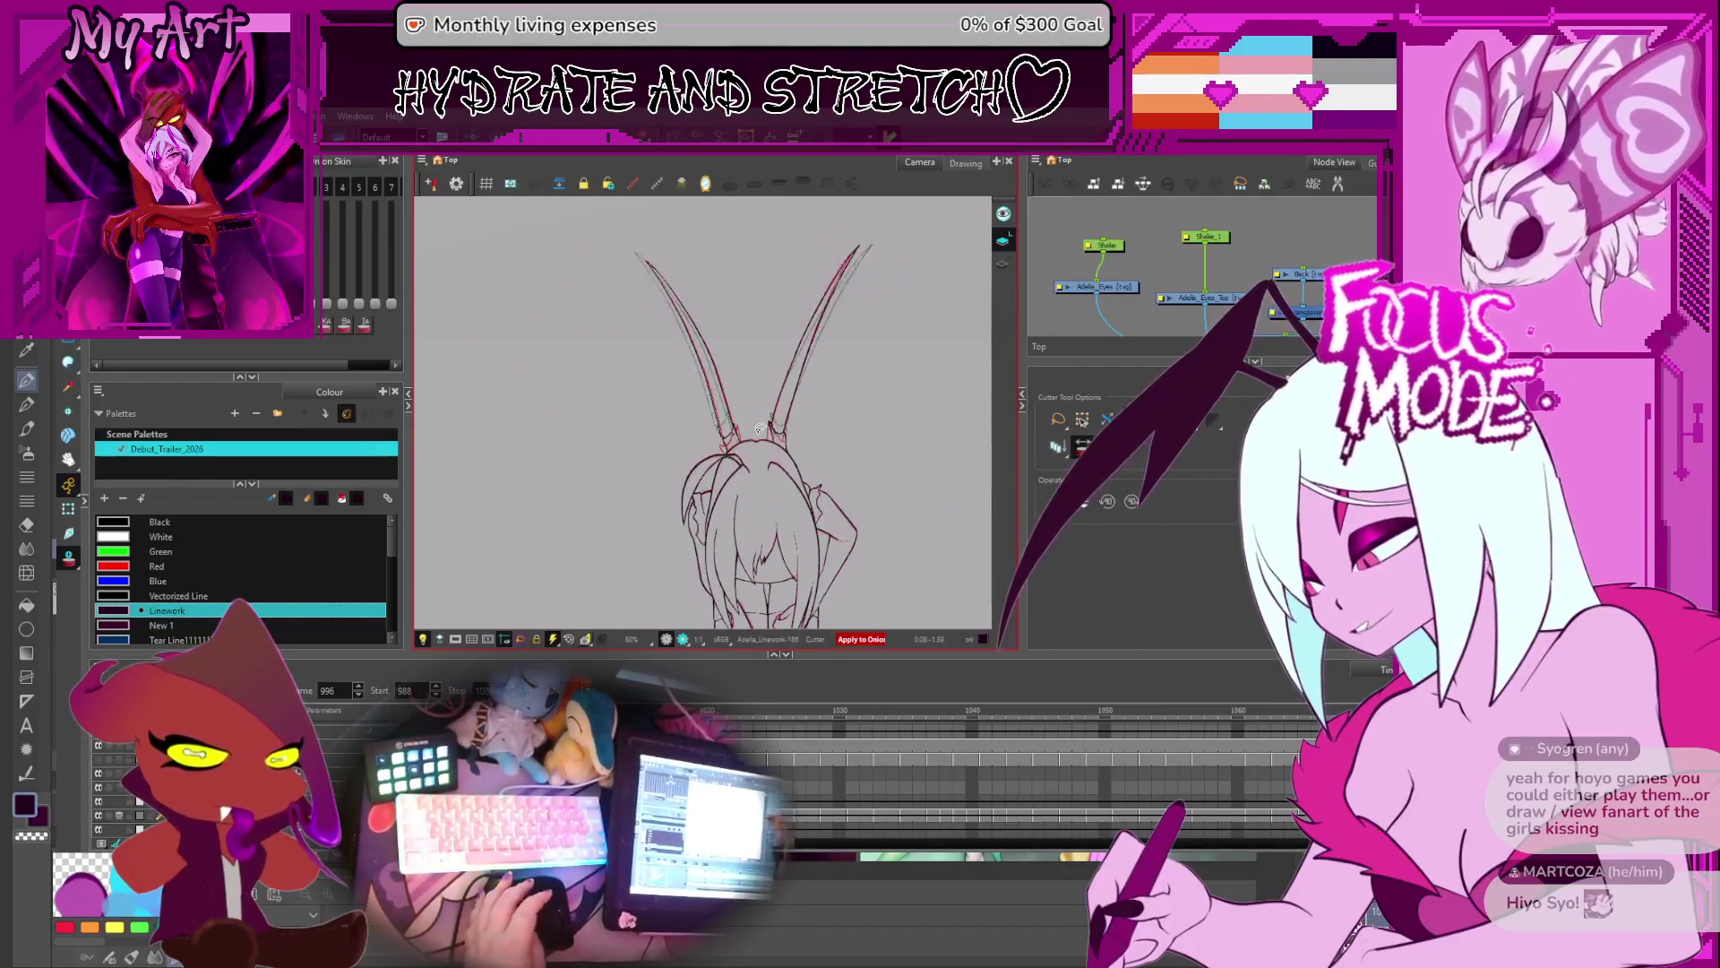
key("period")
key("period")
key("period")
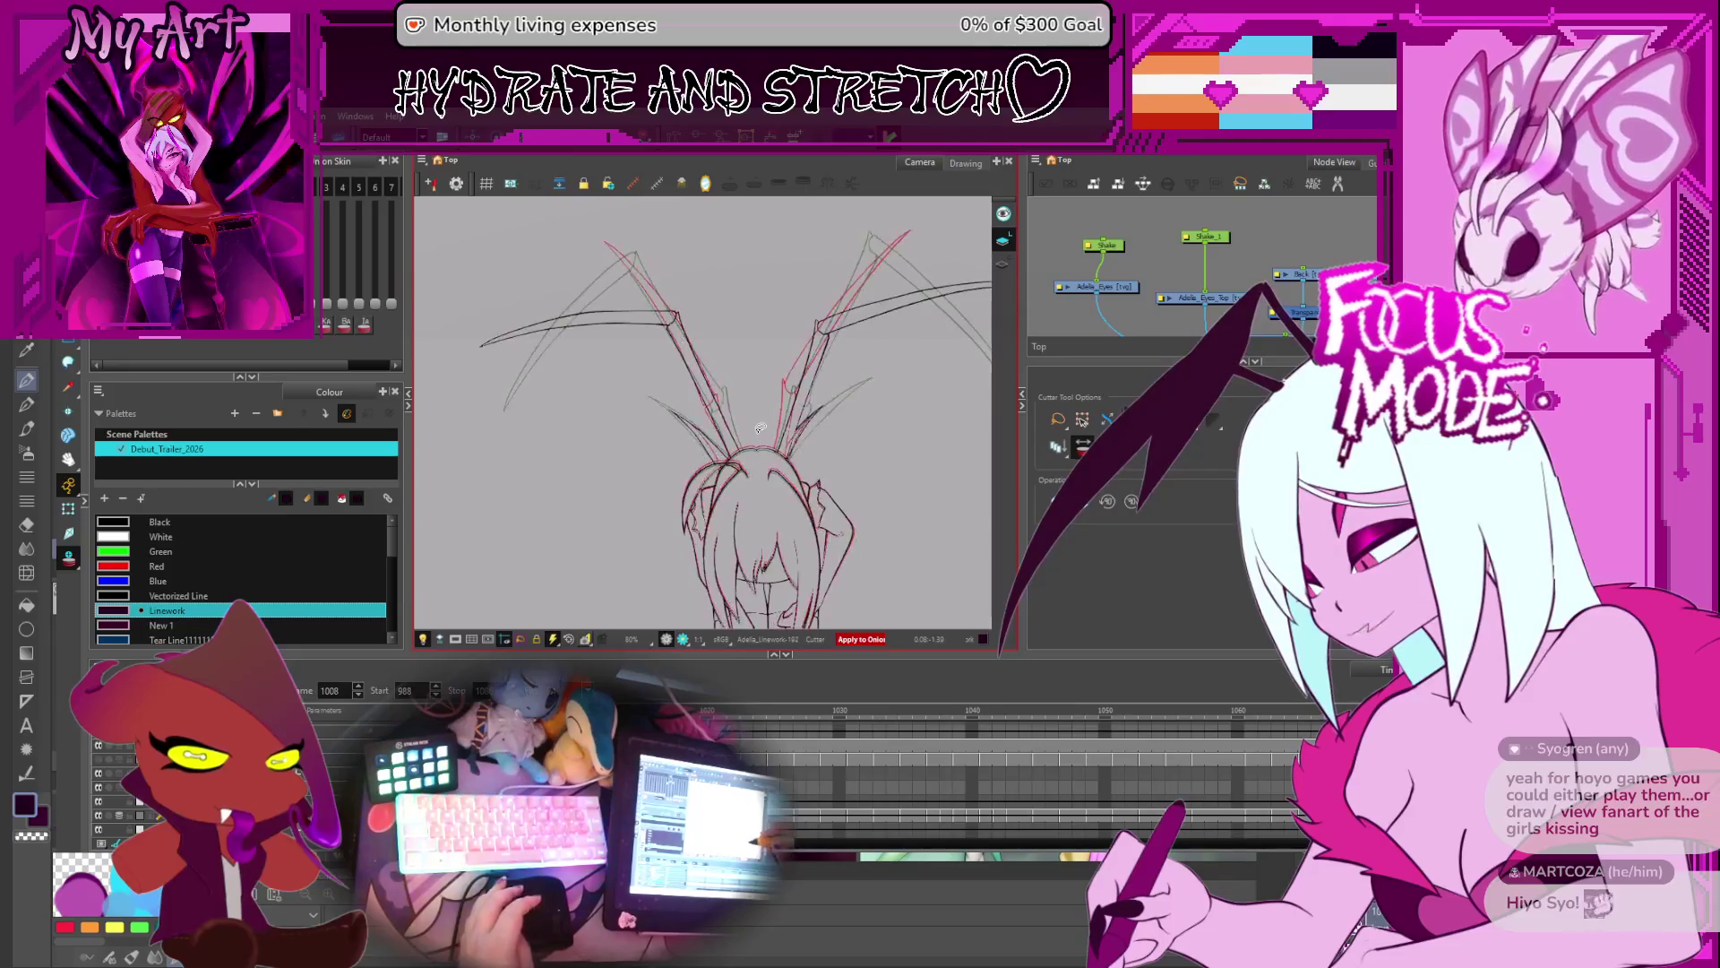
left_click_drag(609, 578, 569, 540)
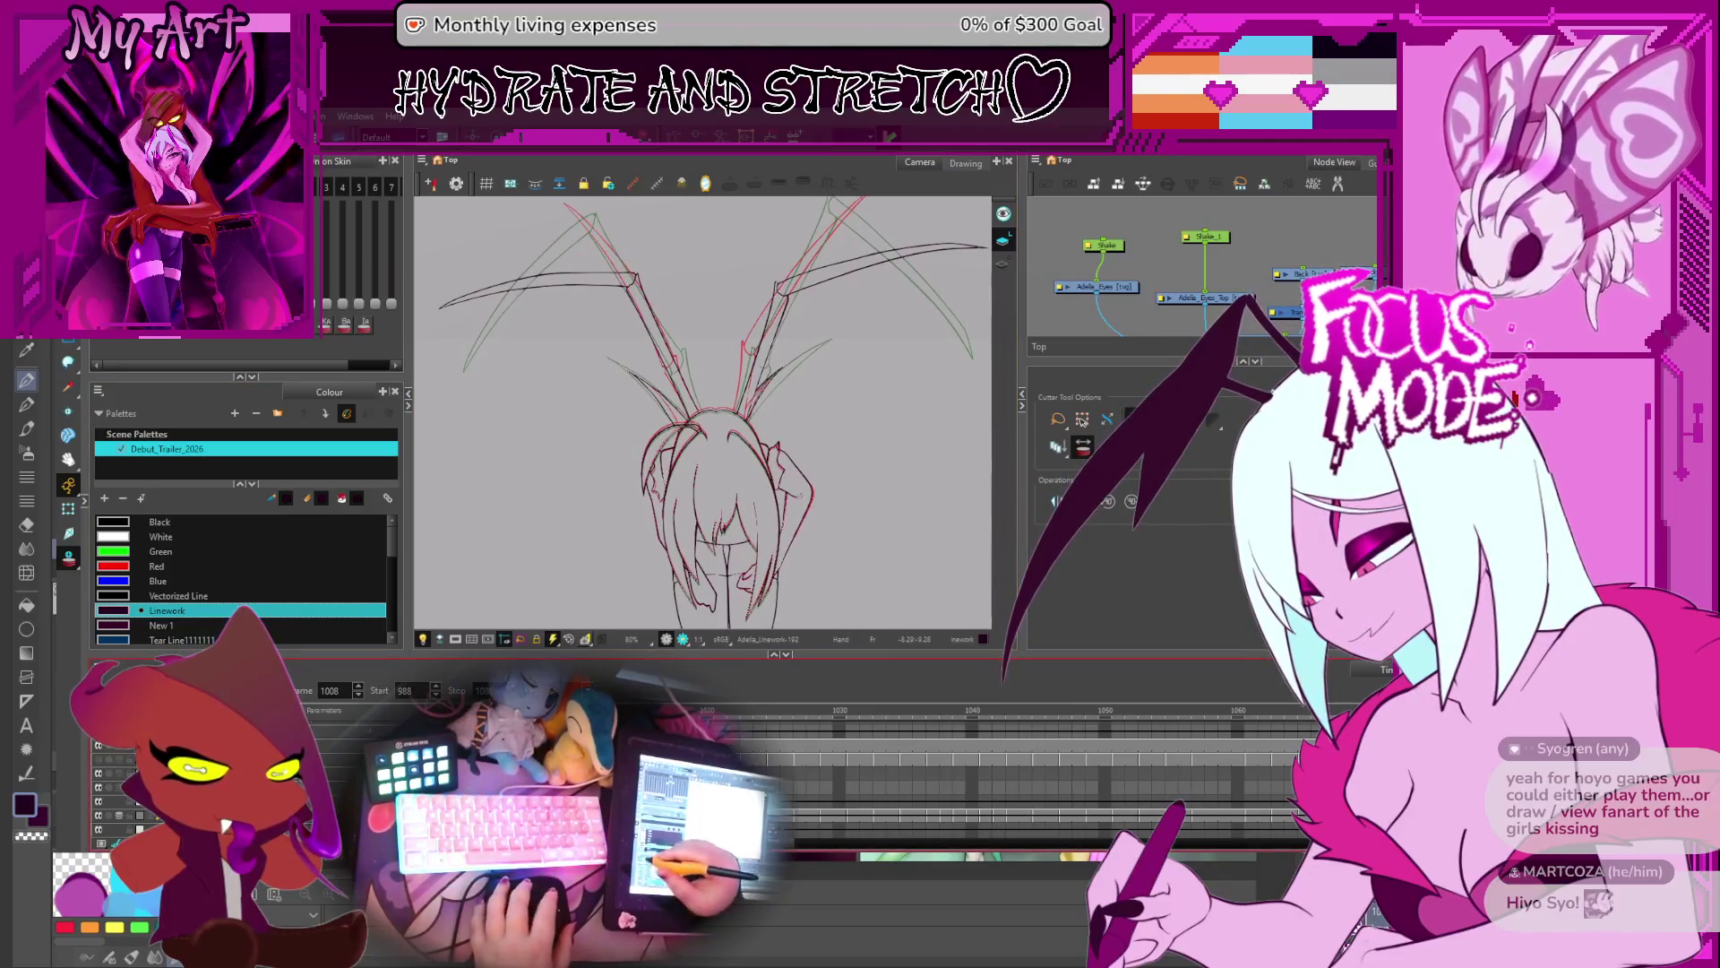
key("comma")
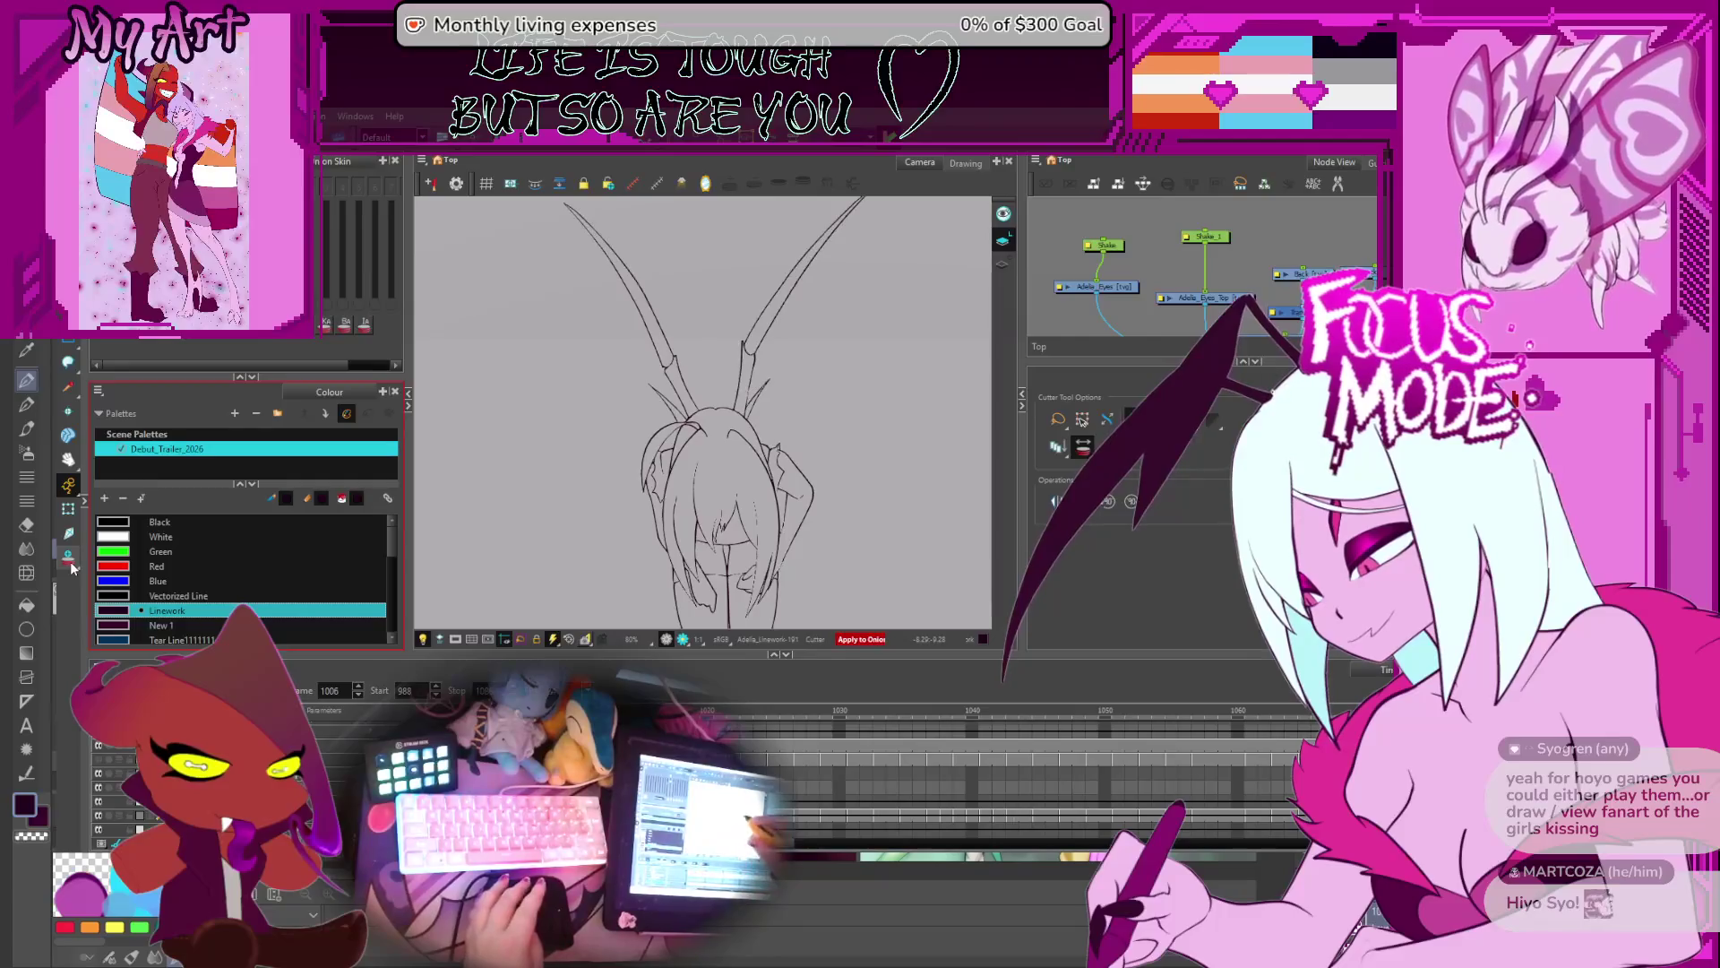
key("comma")
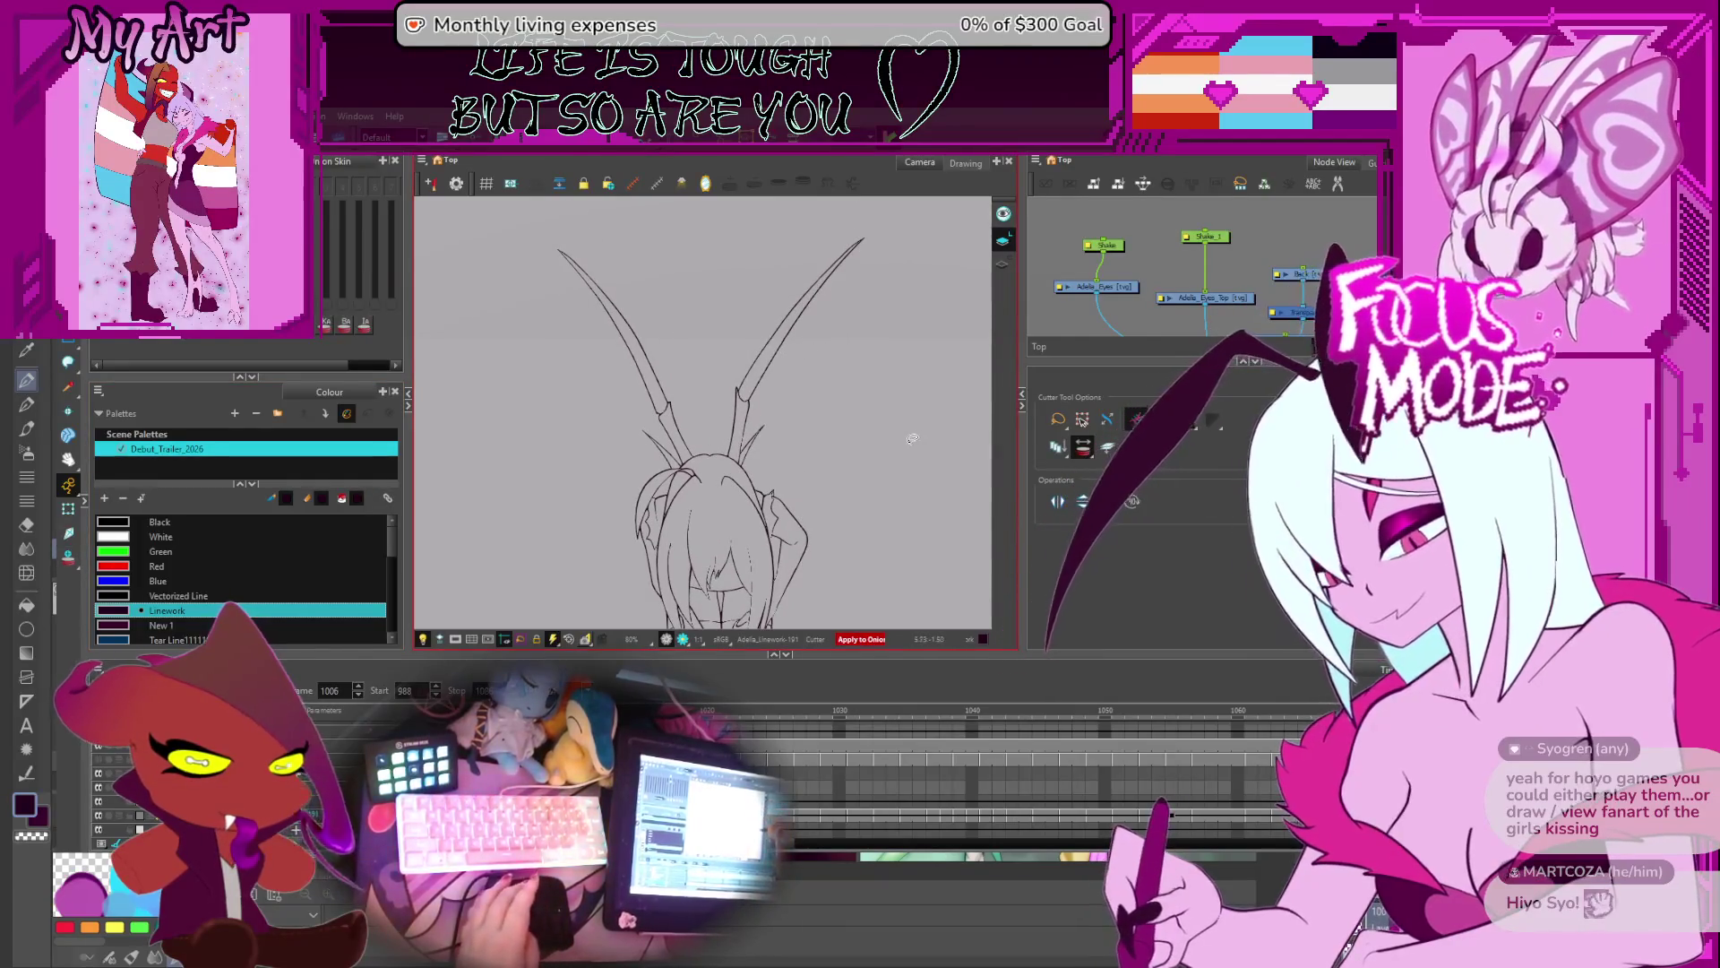
left_click(1136, 419)
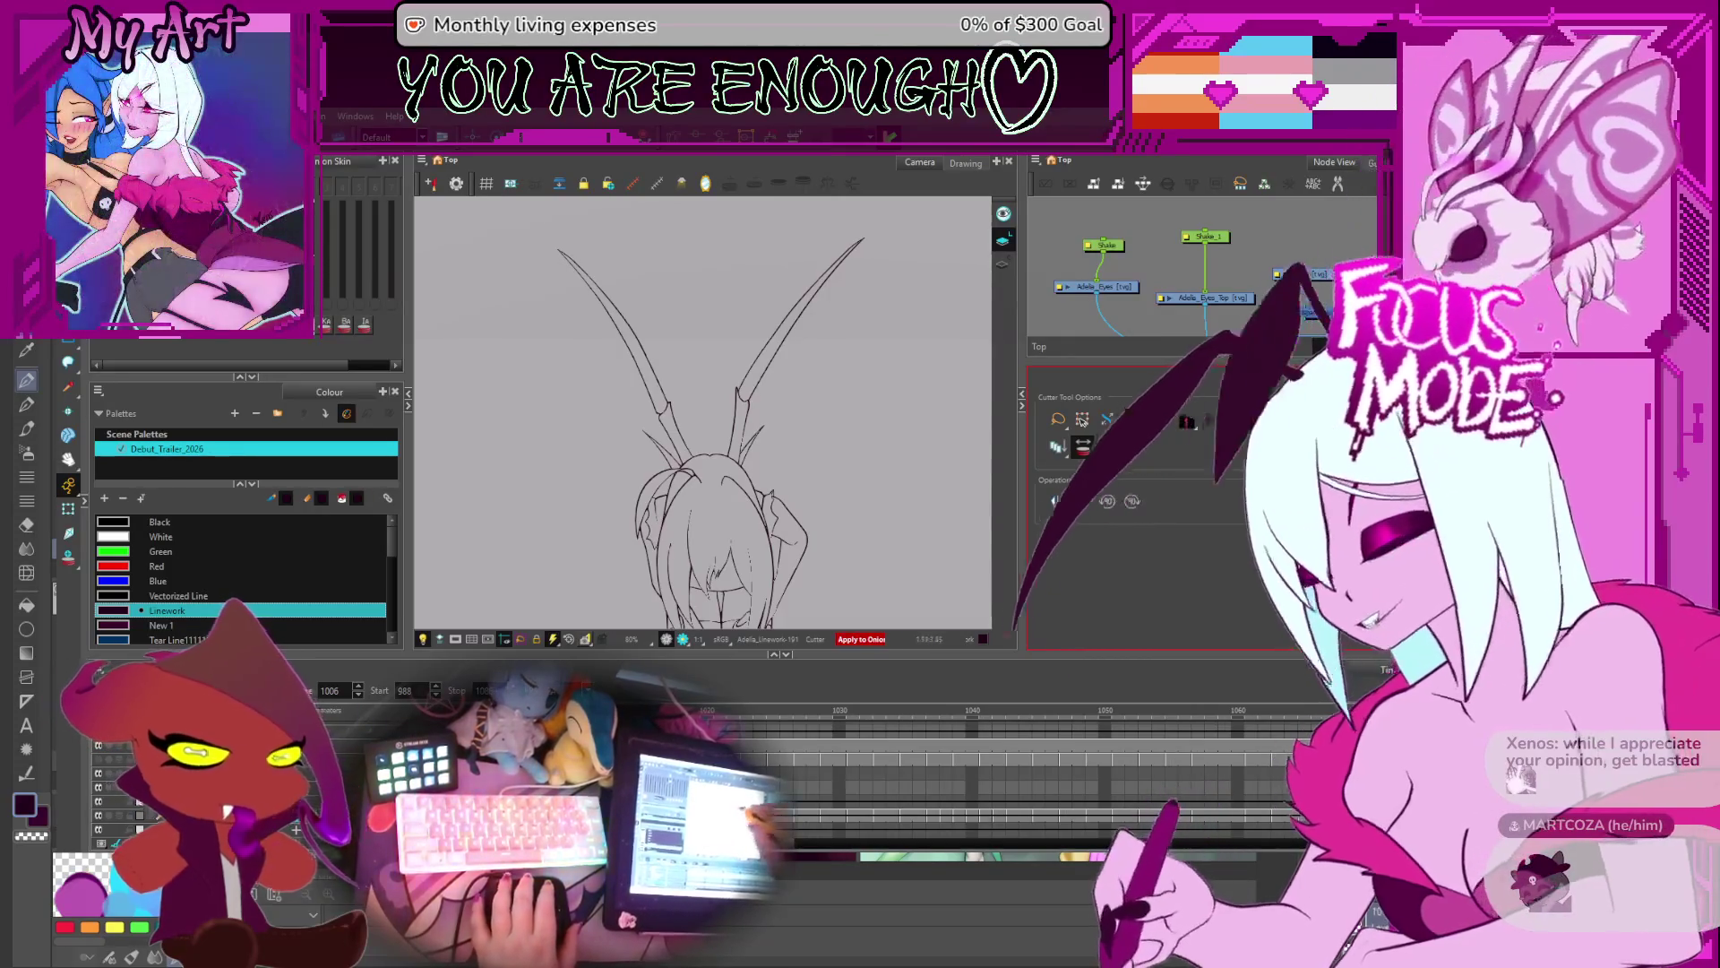
- Zoom out on frame 1006 to show the whole kneeling figure and both spider limbs
scroll(824, 412, "up", 5)
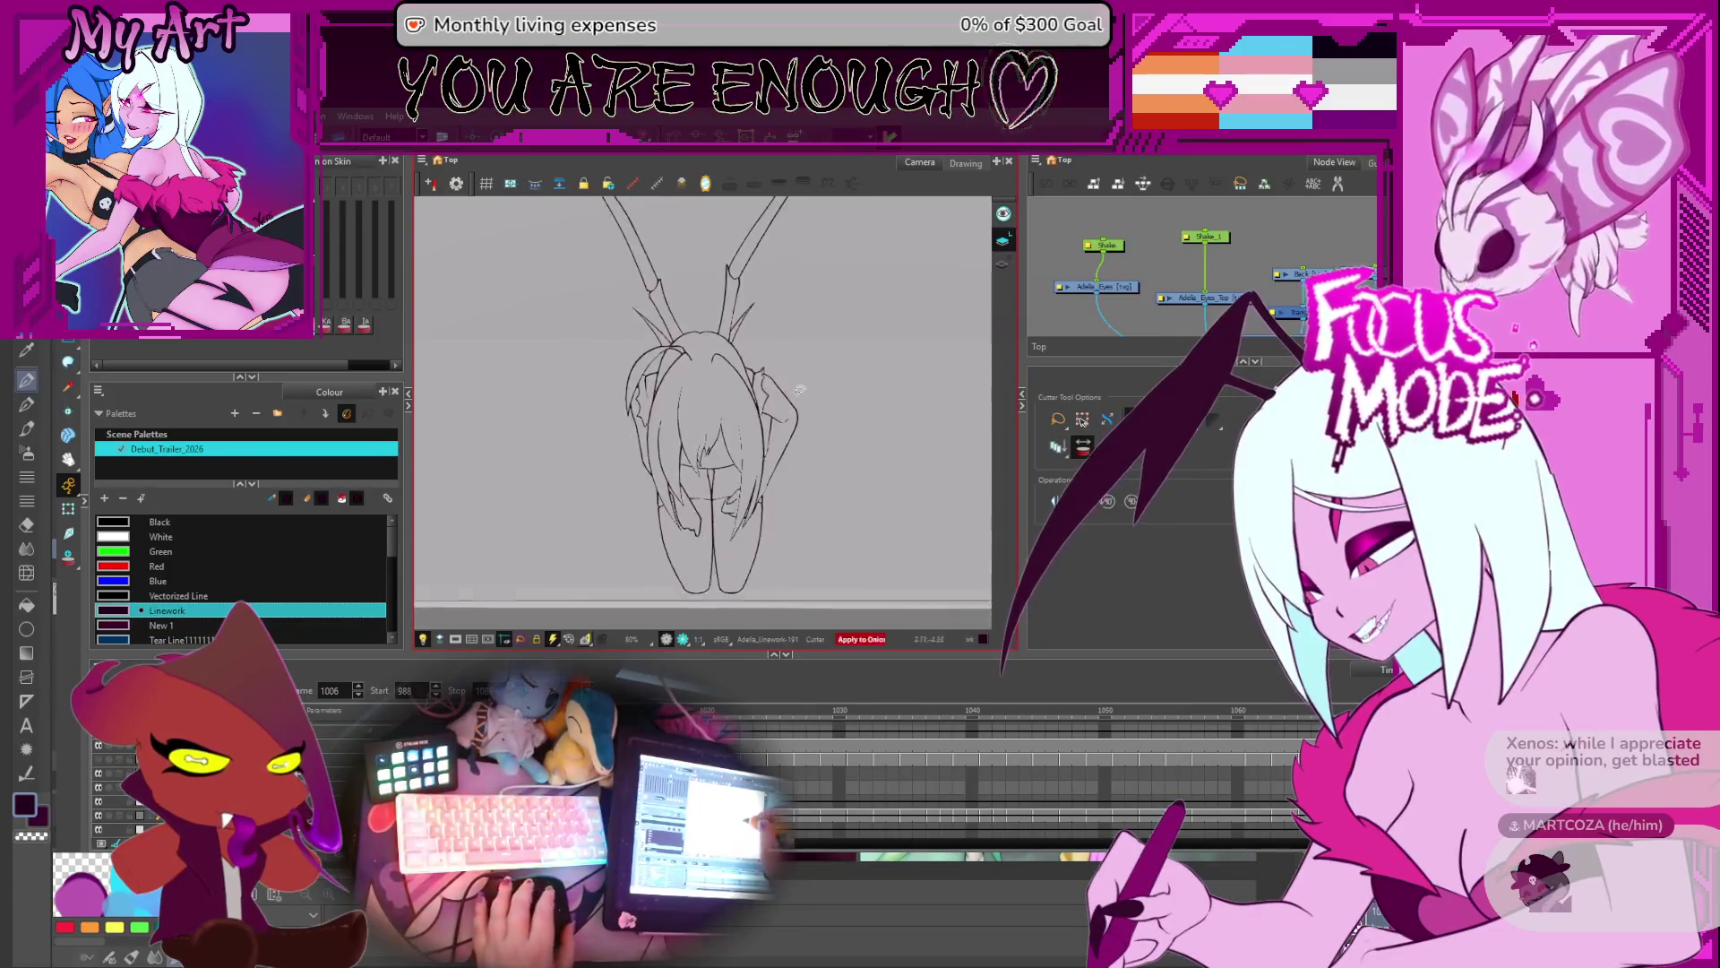
- Pan to the hair beside the limb, compare frames 1004 to 1008, and zoom in close
left_click_drag(895, 421, 751, 464)
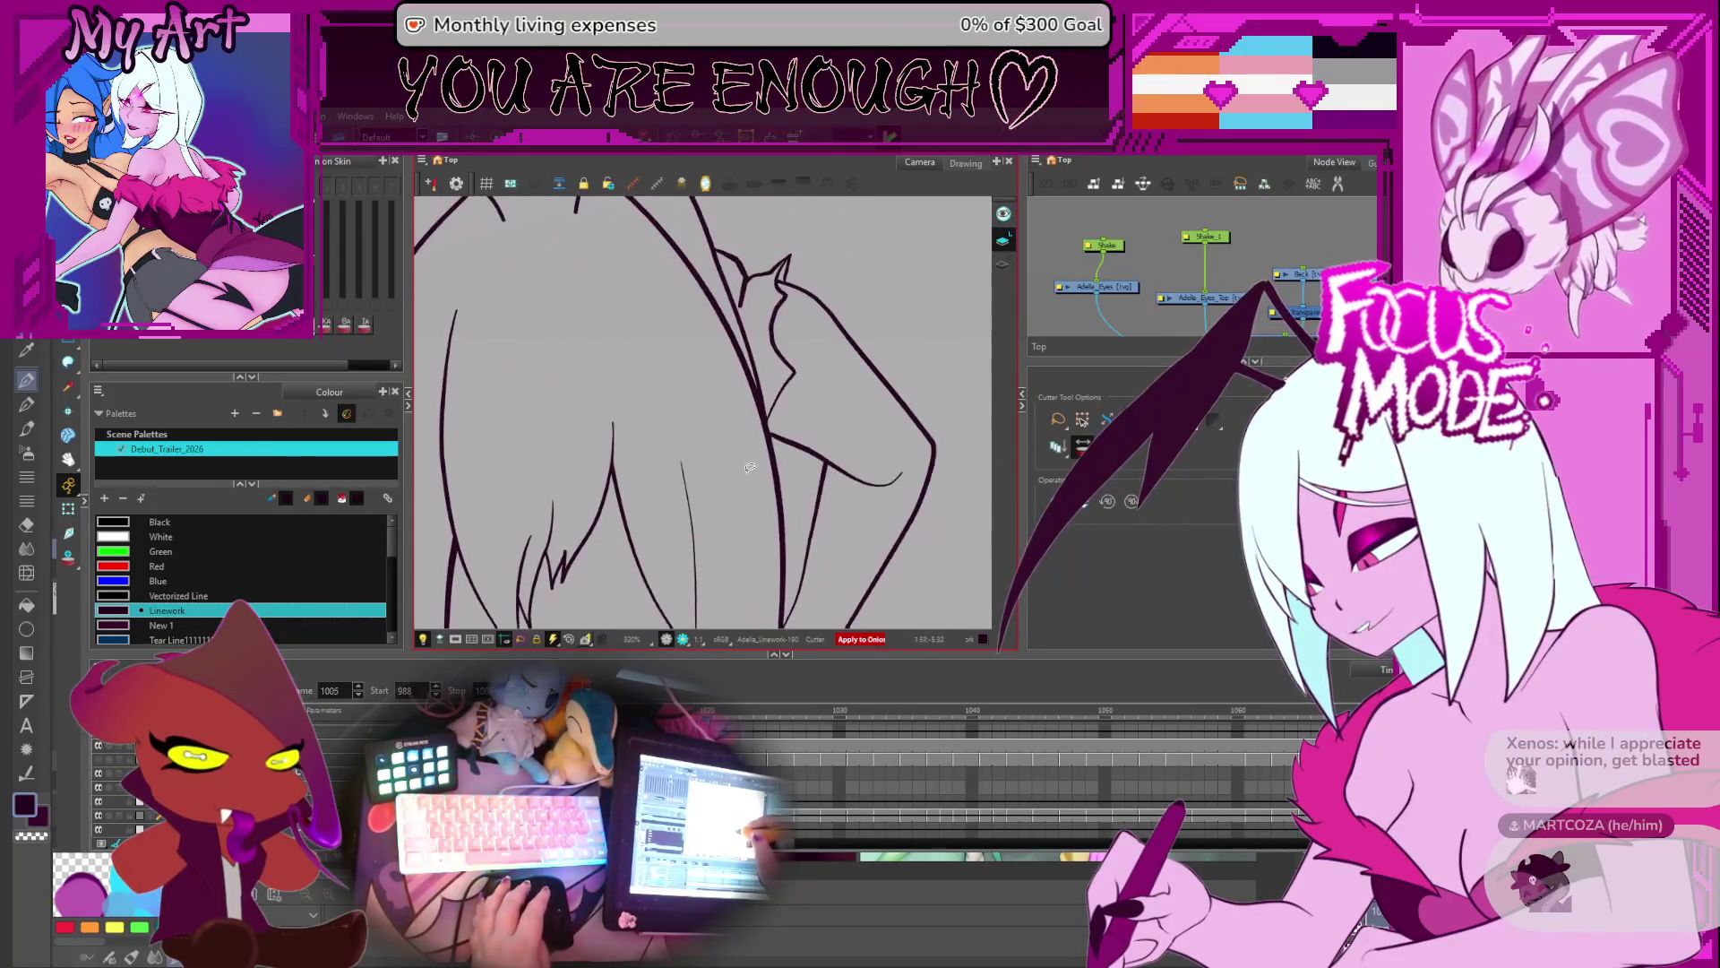
key("comma")
key("comma")
key("comma")
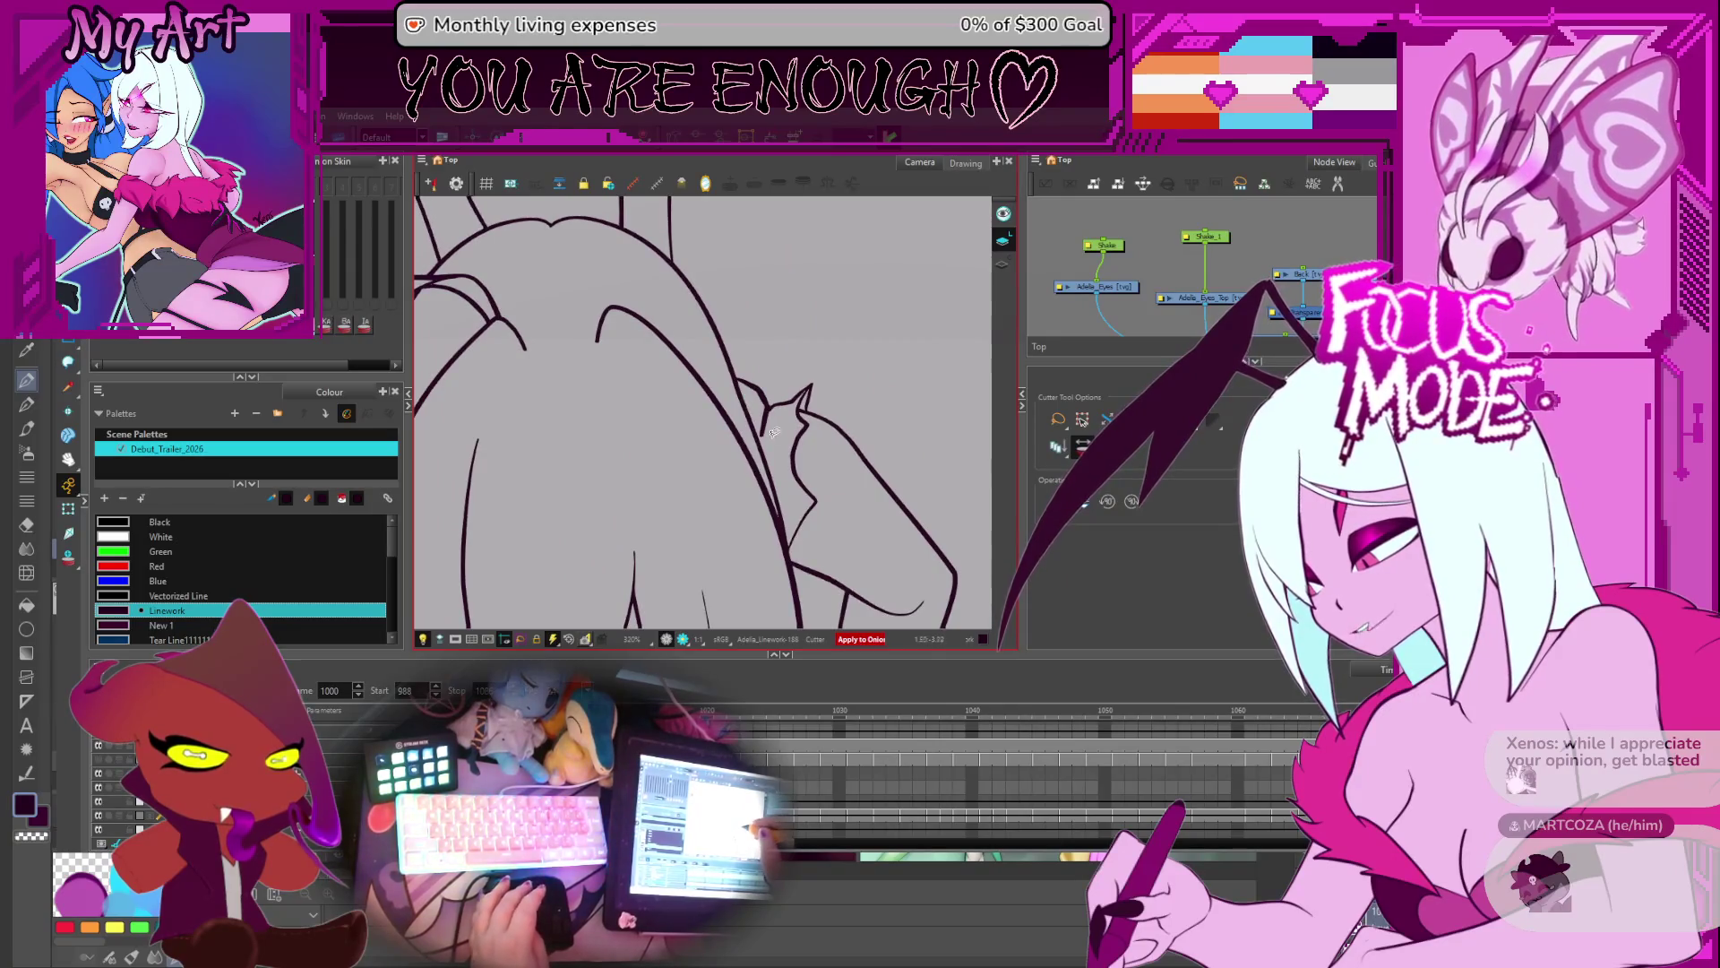
key("period")
key("period")
key("period")
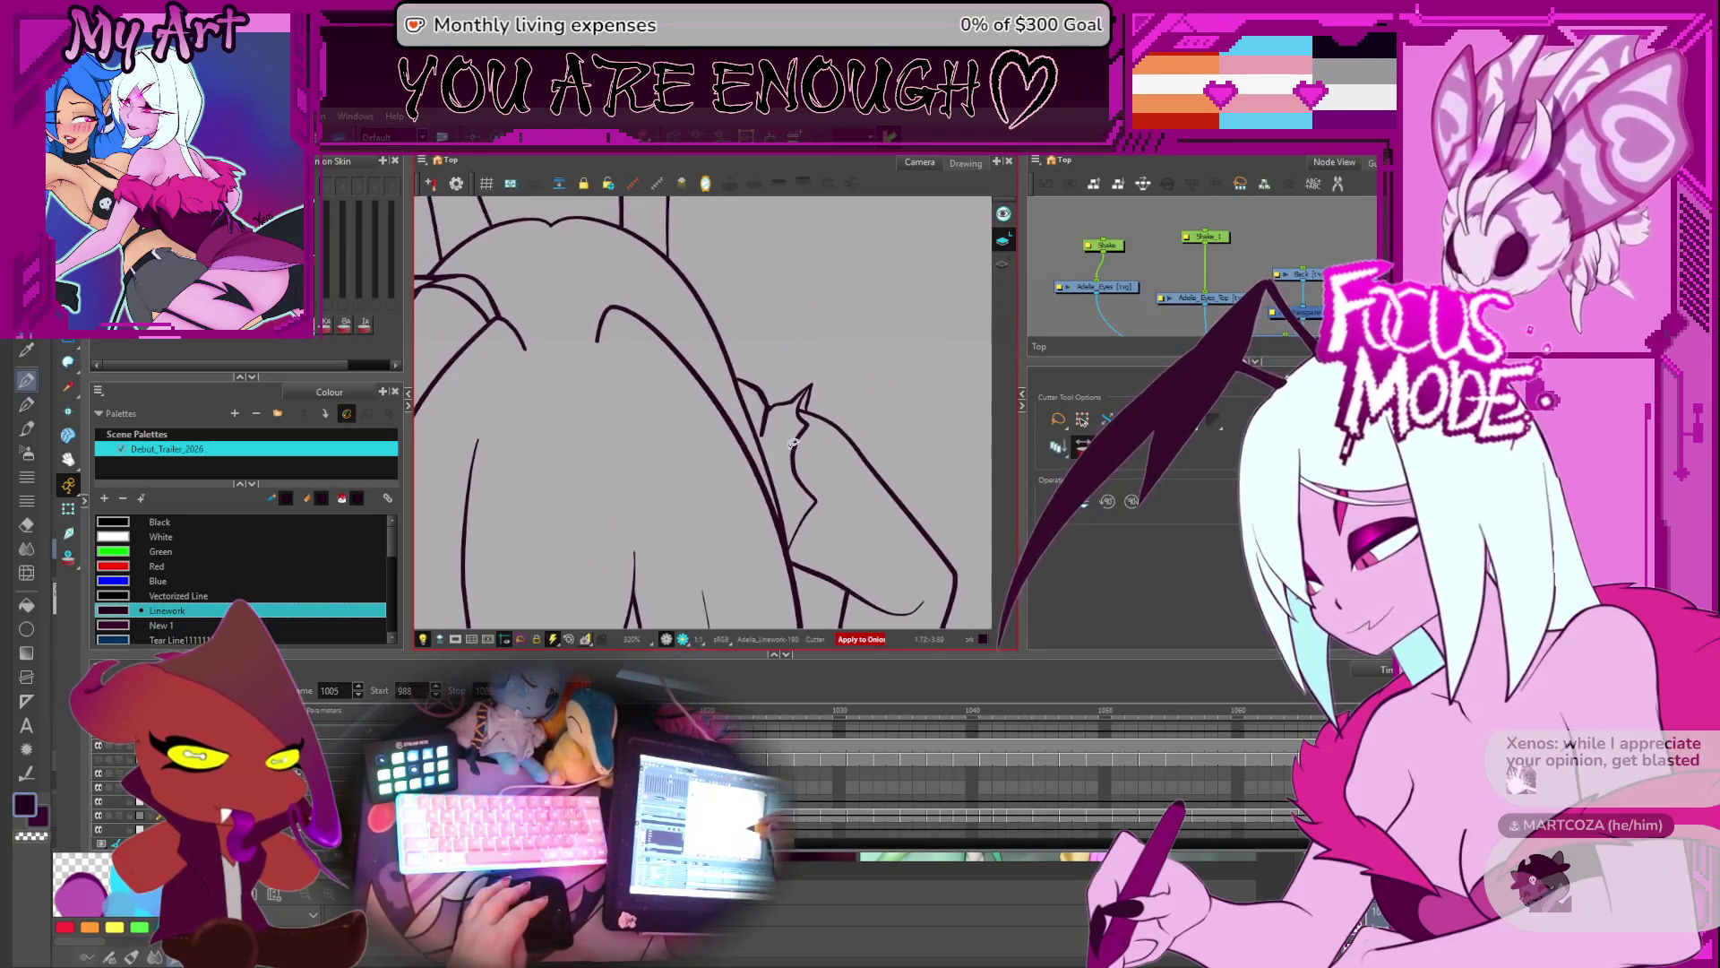
key("comma")
key("comma")
key("comma")
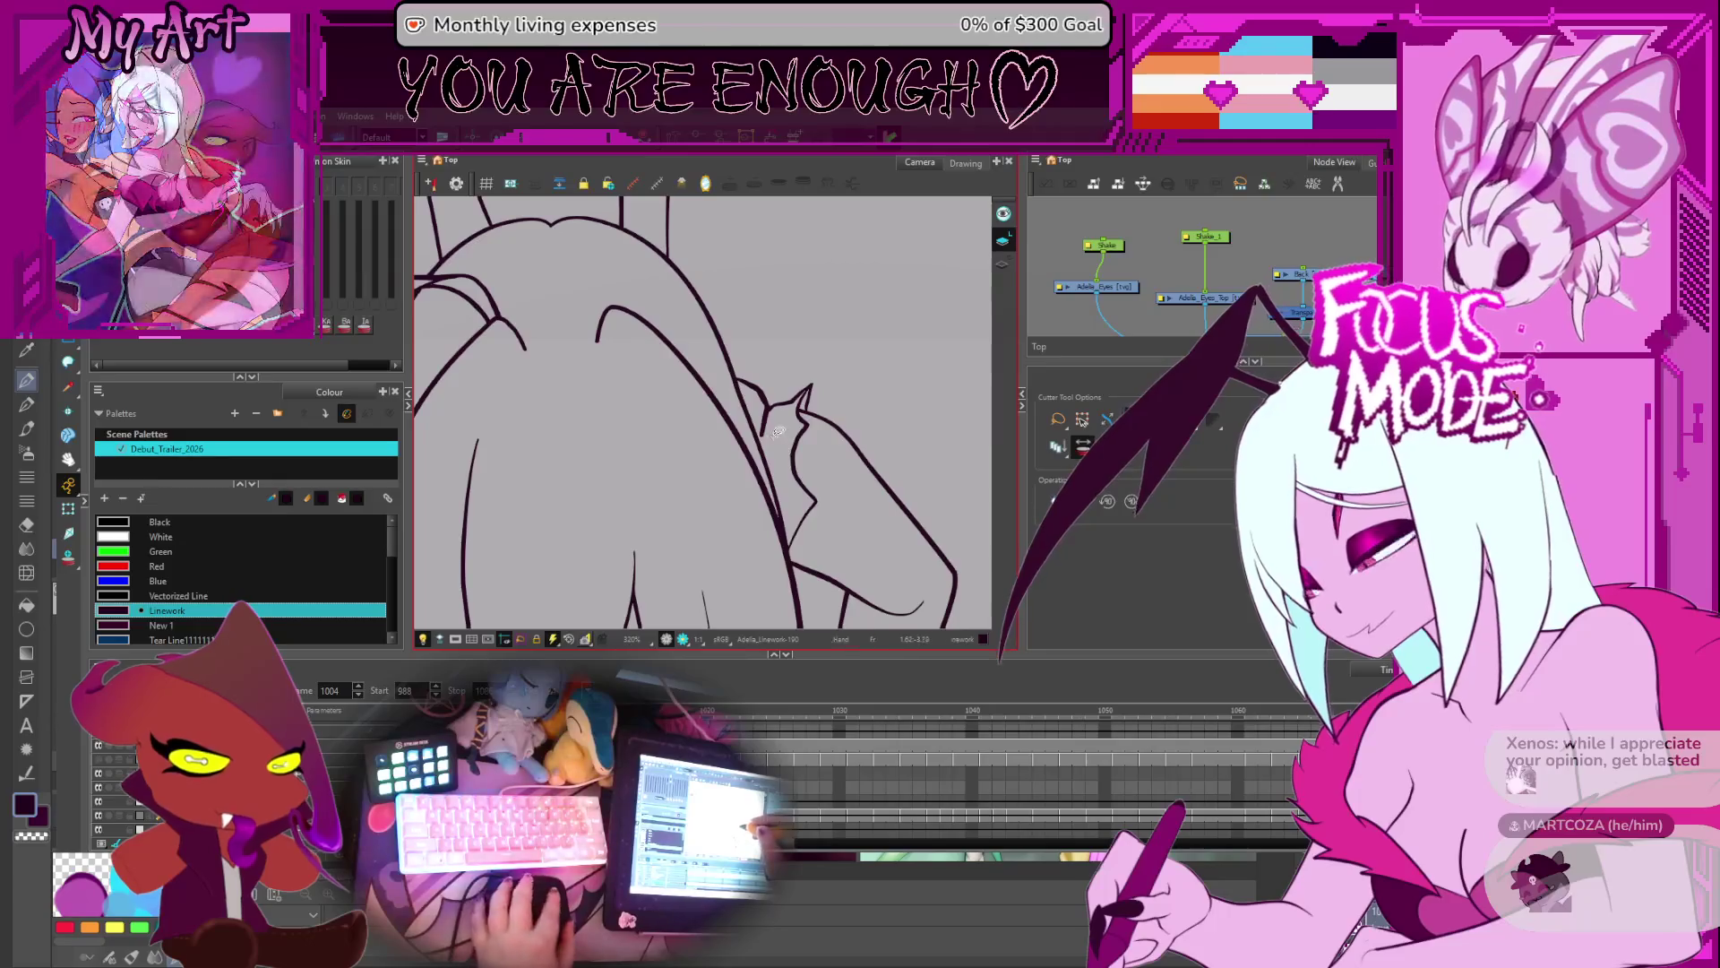
scroll(784, 455, "up", 1)
key("alt+s")
- Check the short hair stroke on the next drawing, then return to frame 1005
key("alt+q")
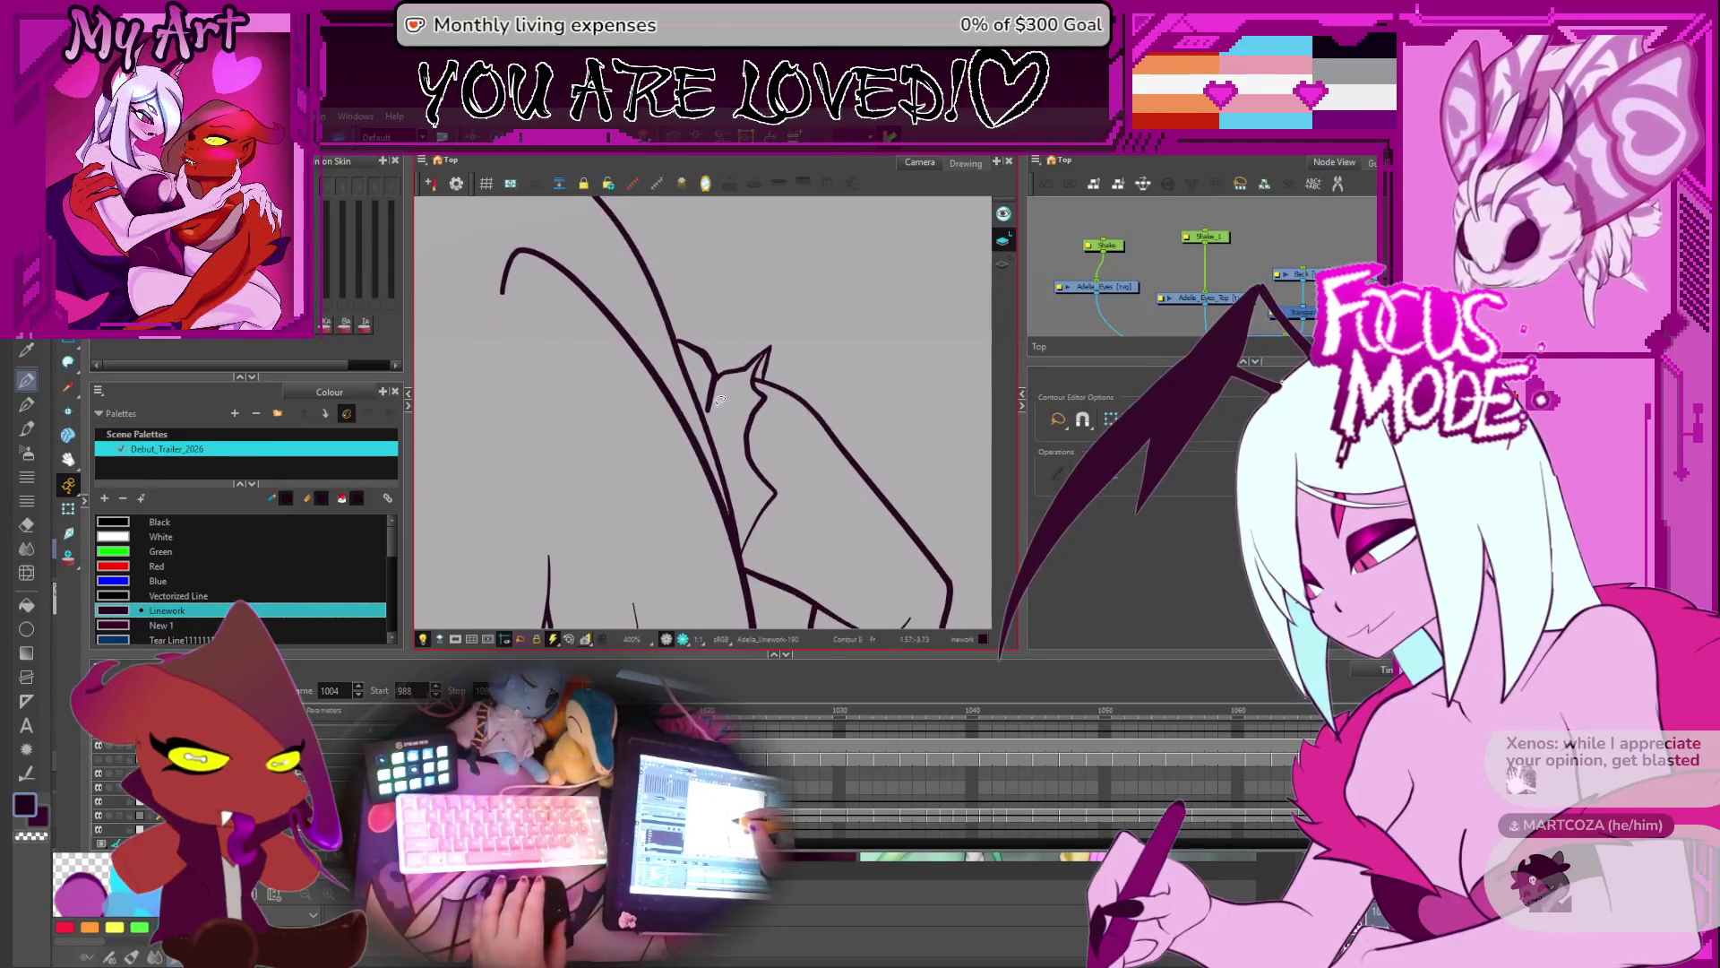
key("period")
key("period")
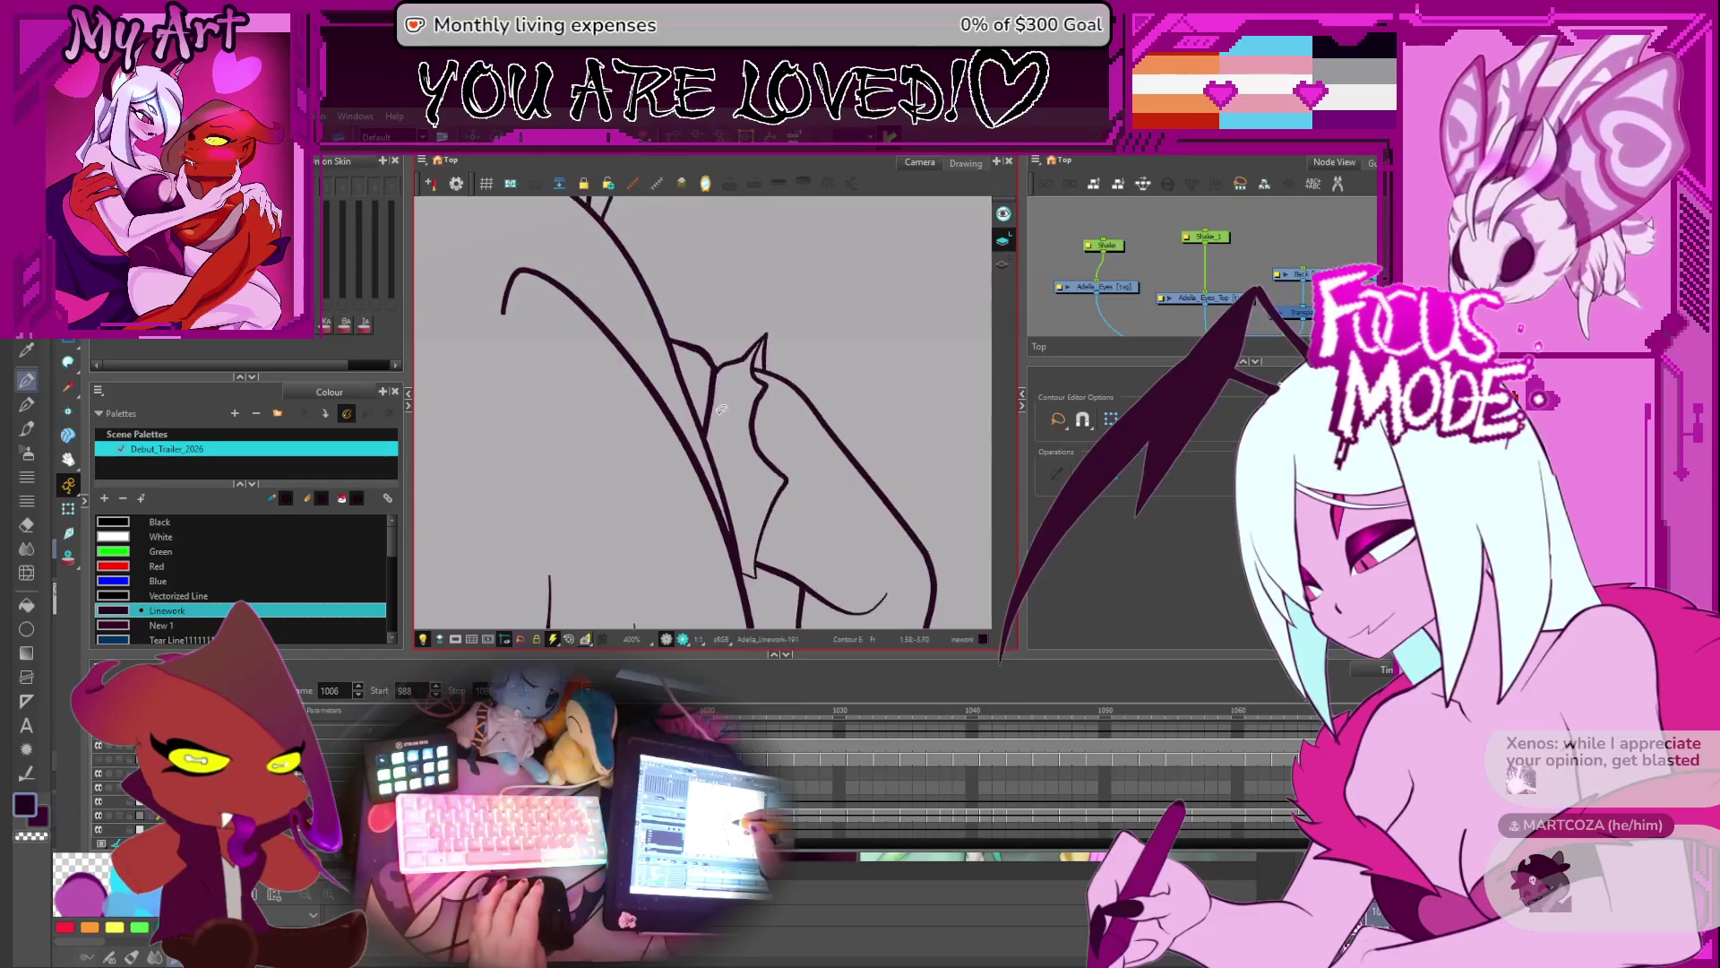
key("alt+s")
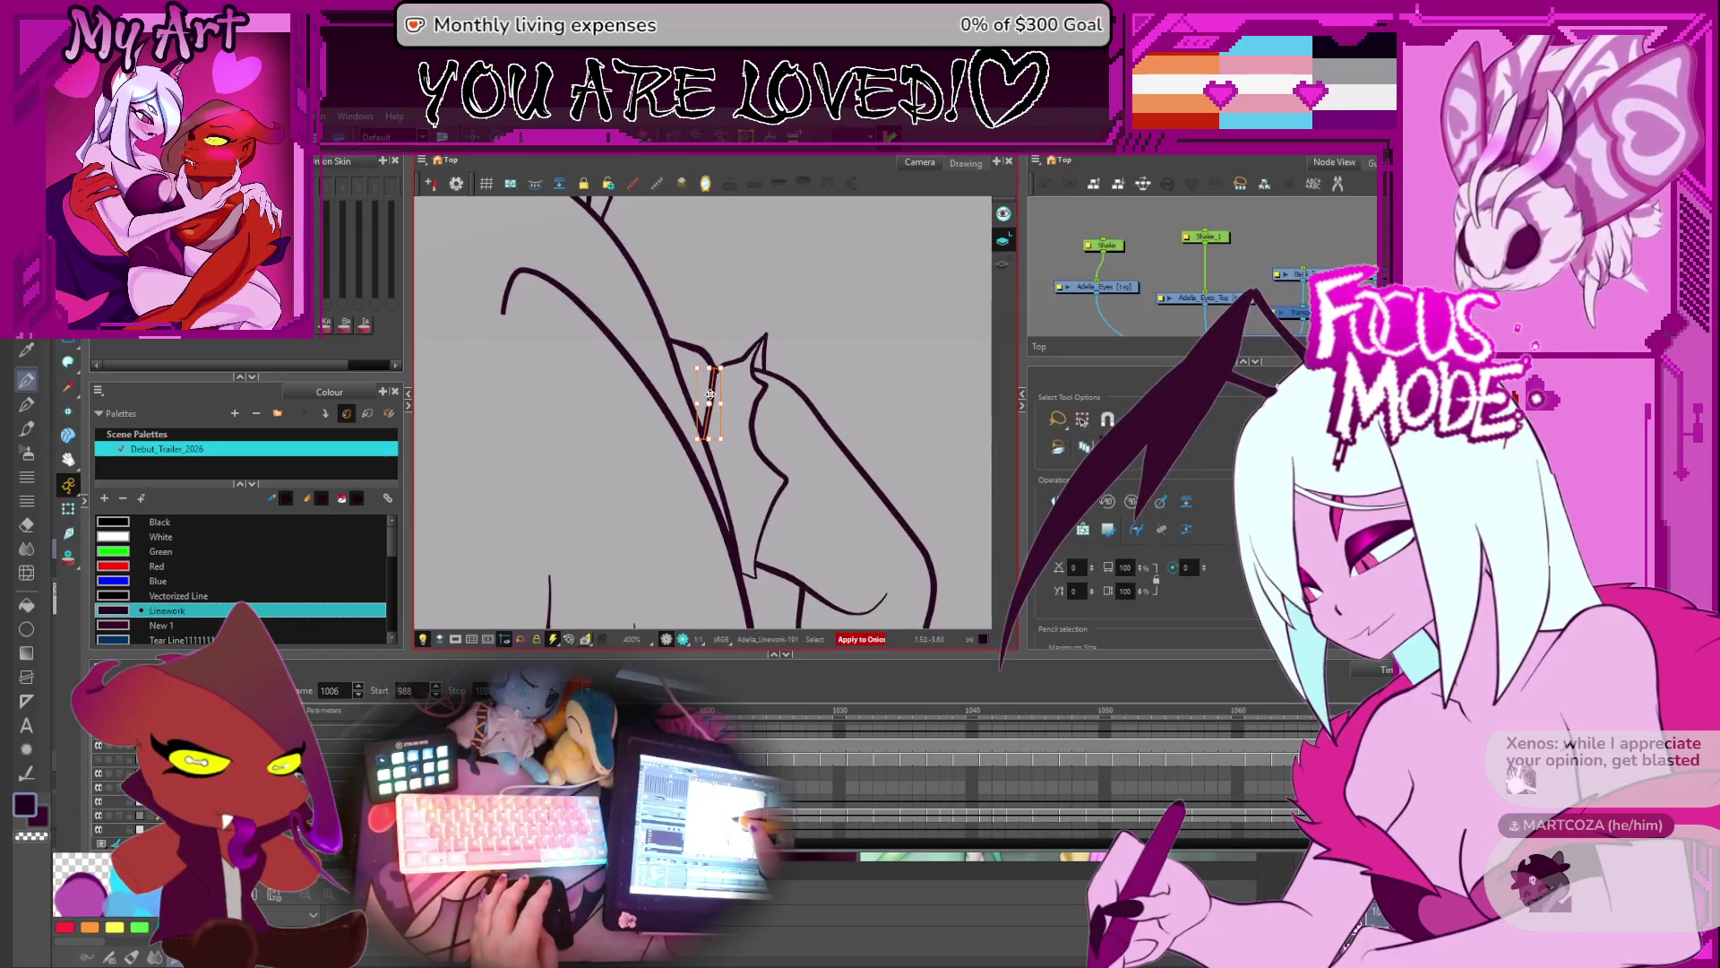
key("comma")
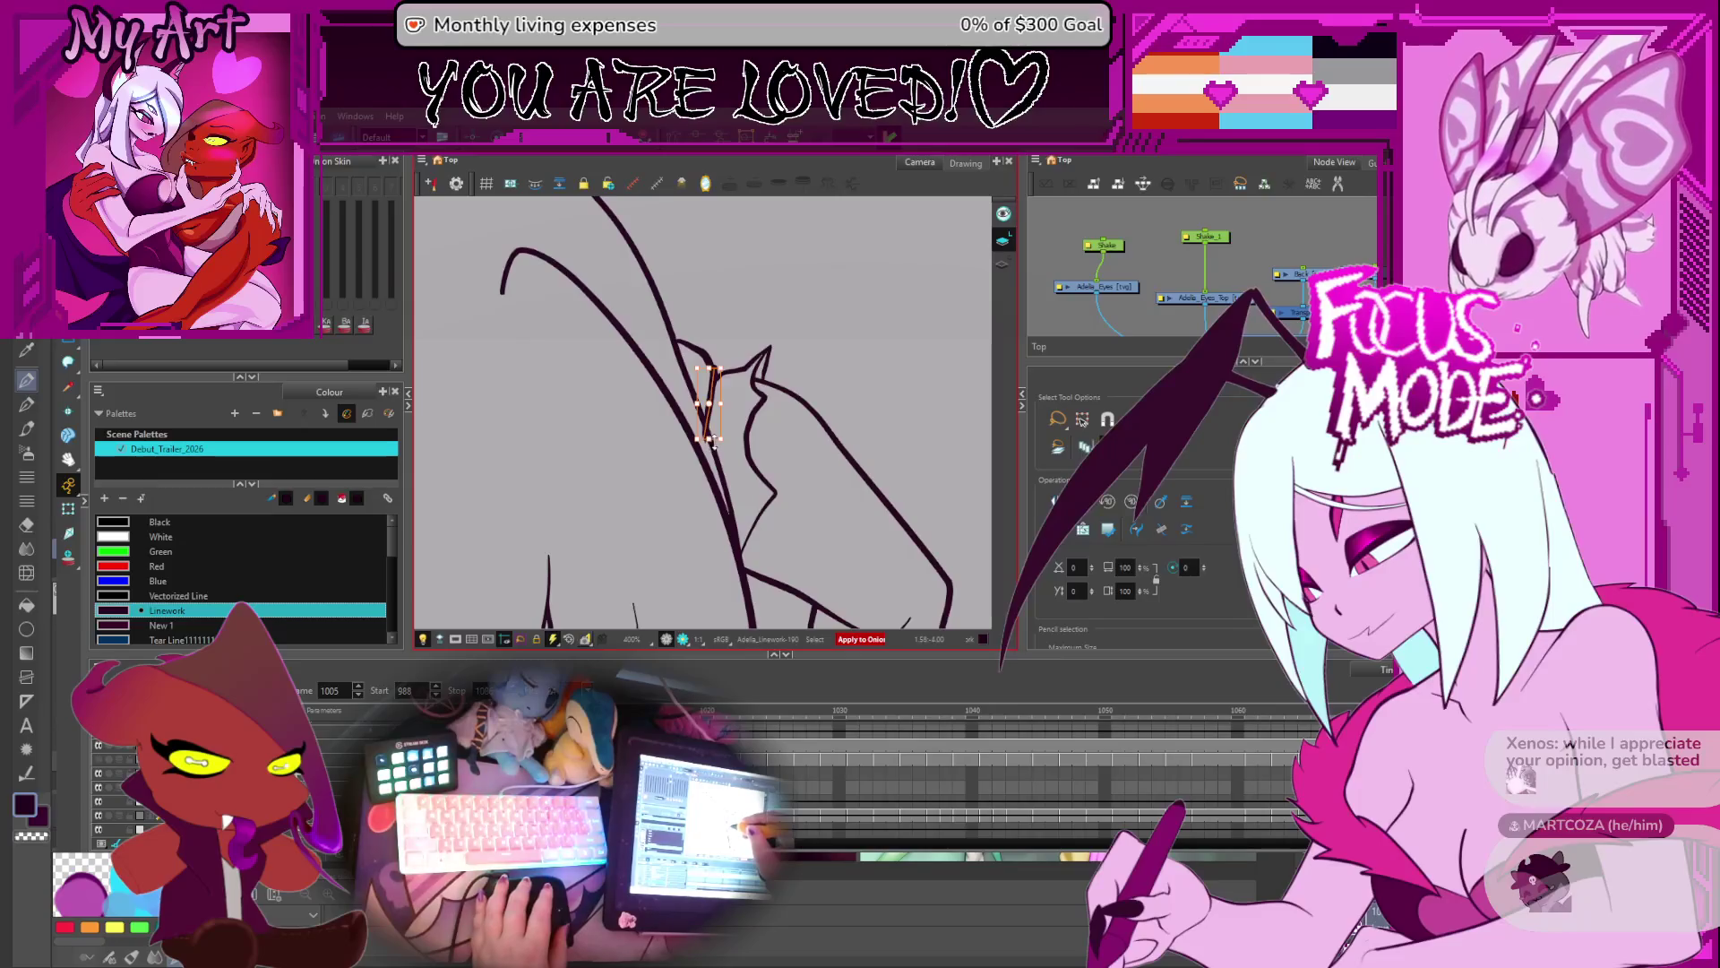
- Zoom in and reshape the short stroke with the Contour Editor to meet the limb line
key("2")
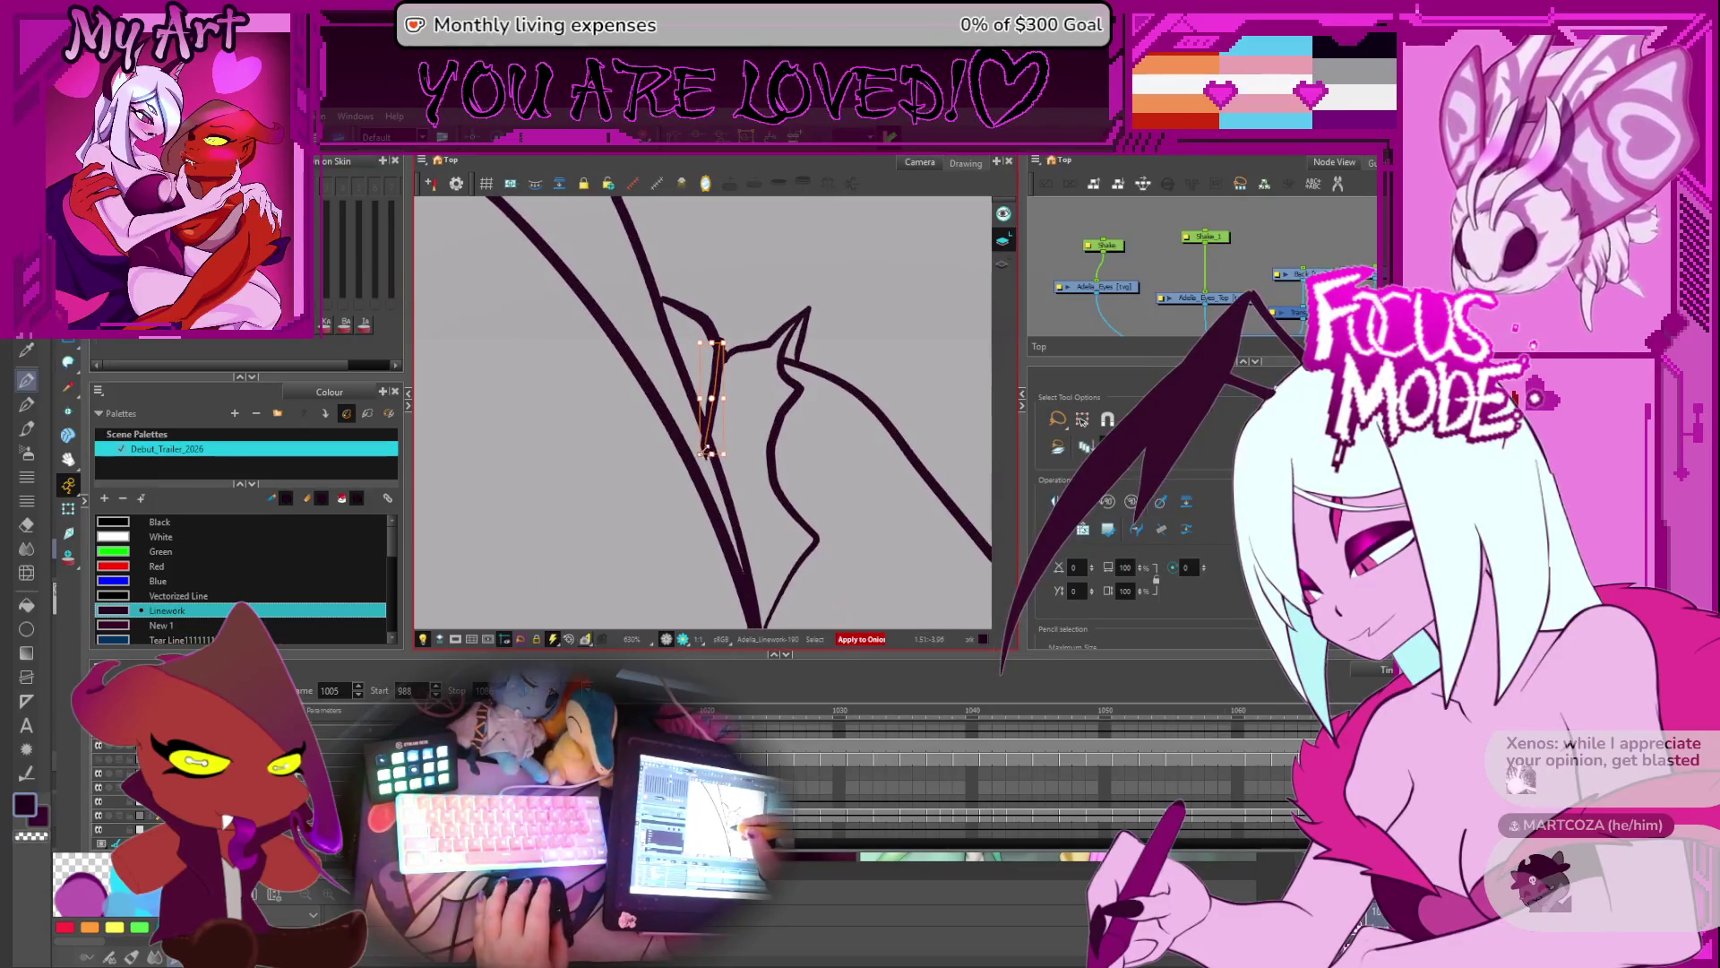
key("alt+q")
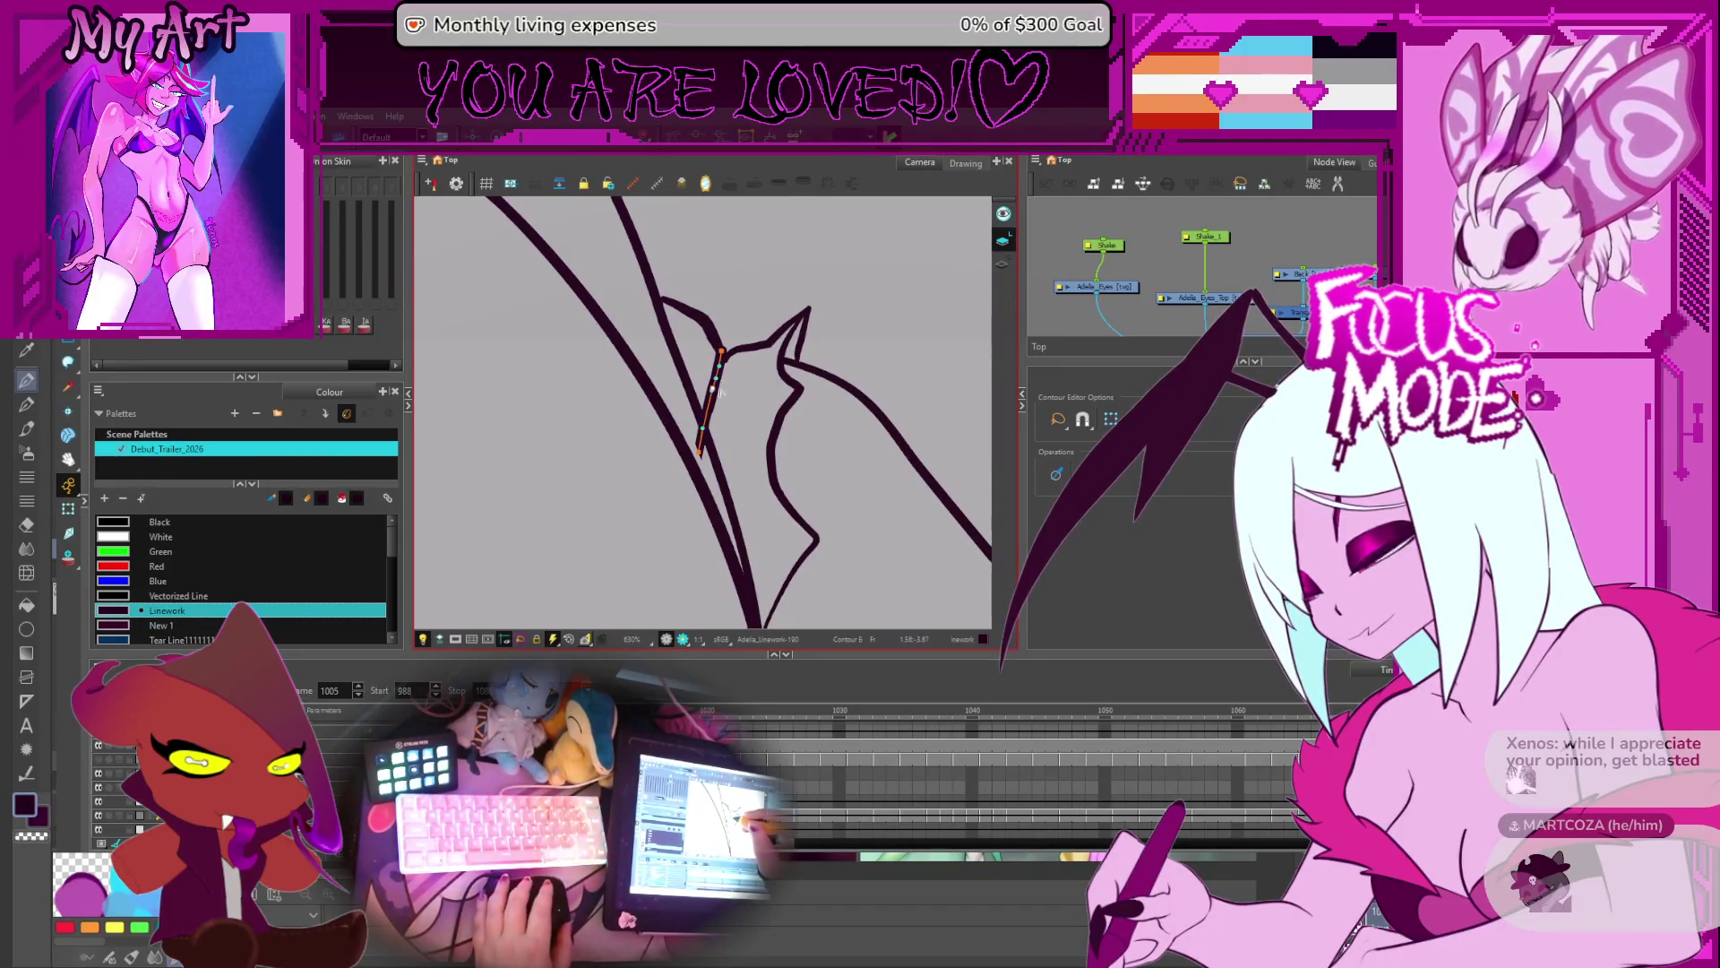
key("alt+s")
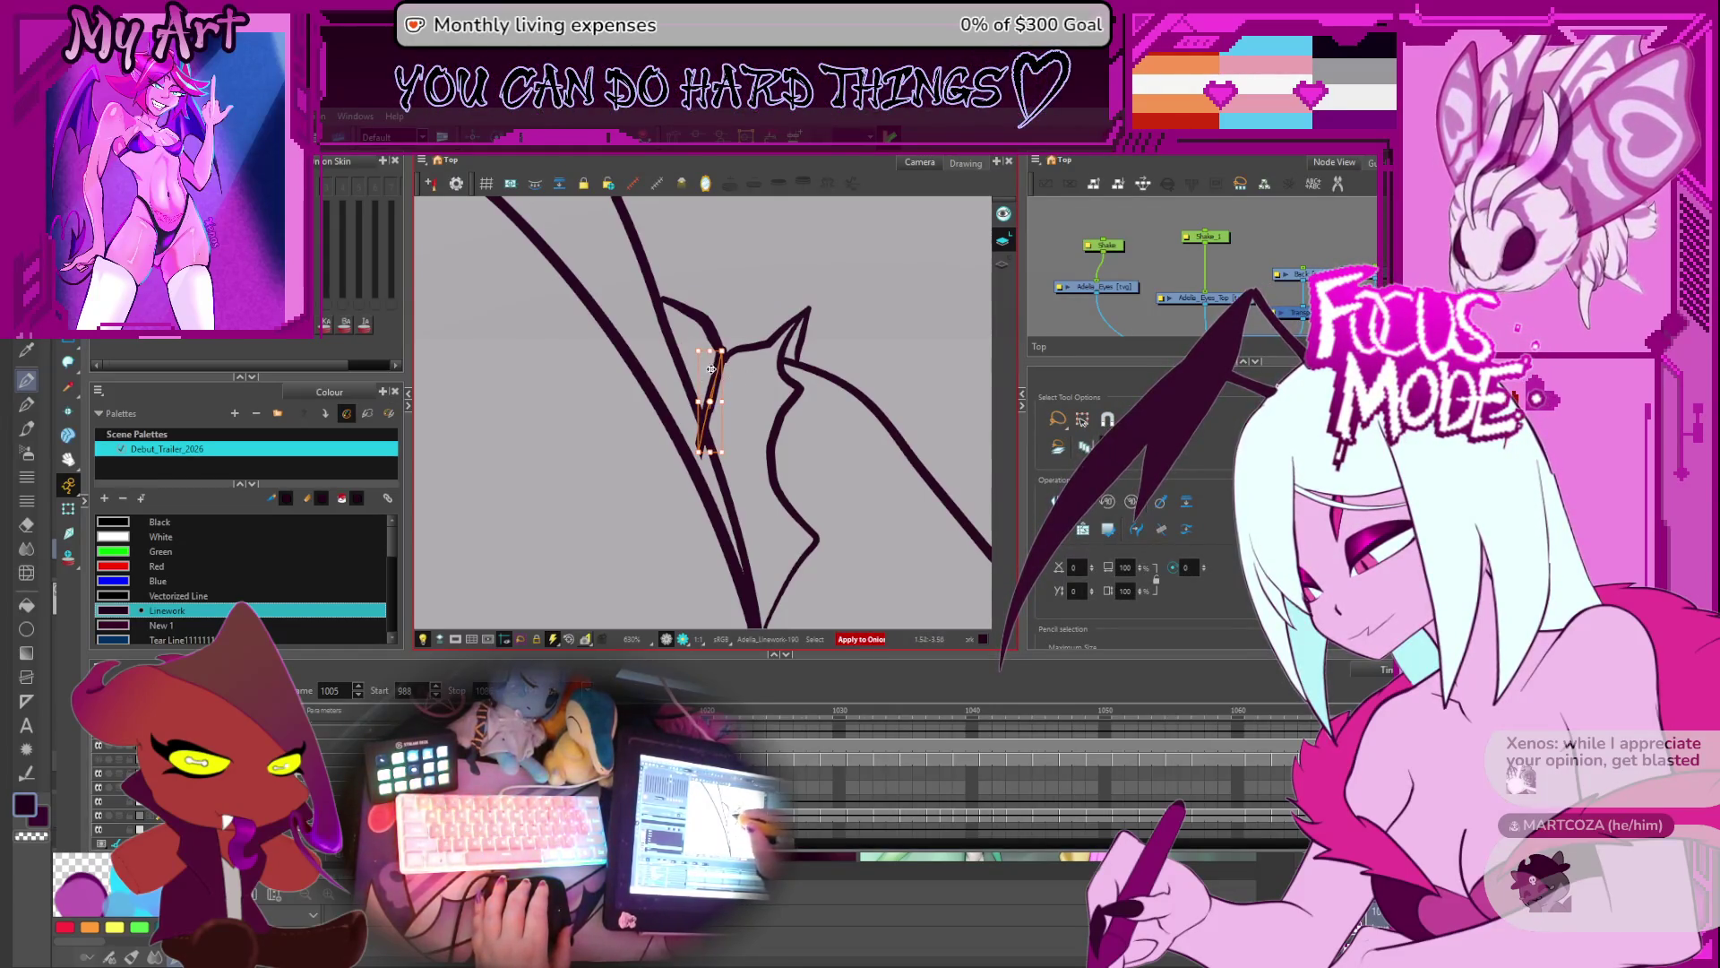
left_click(736, 403)
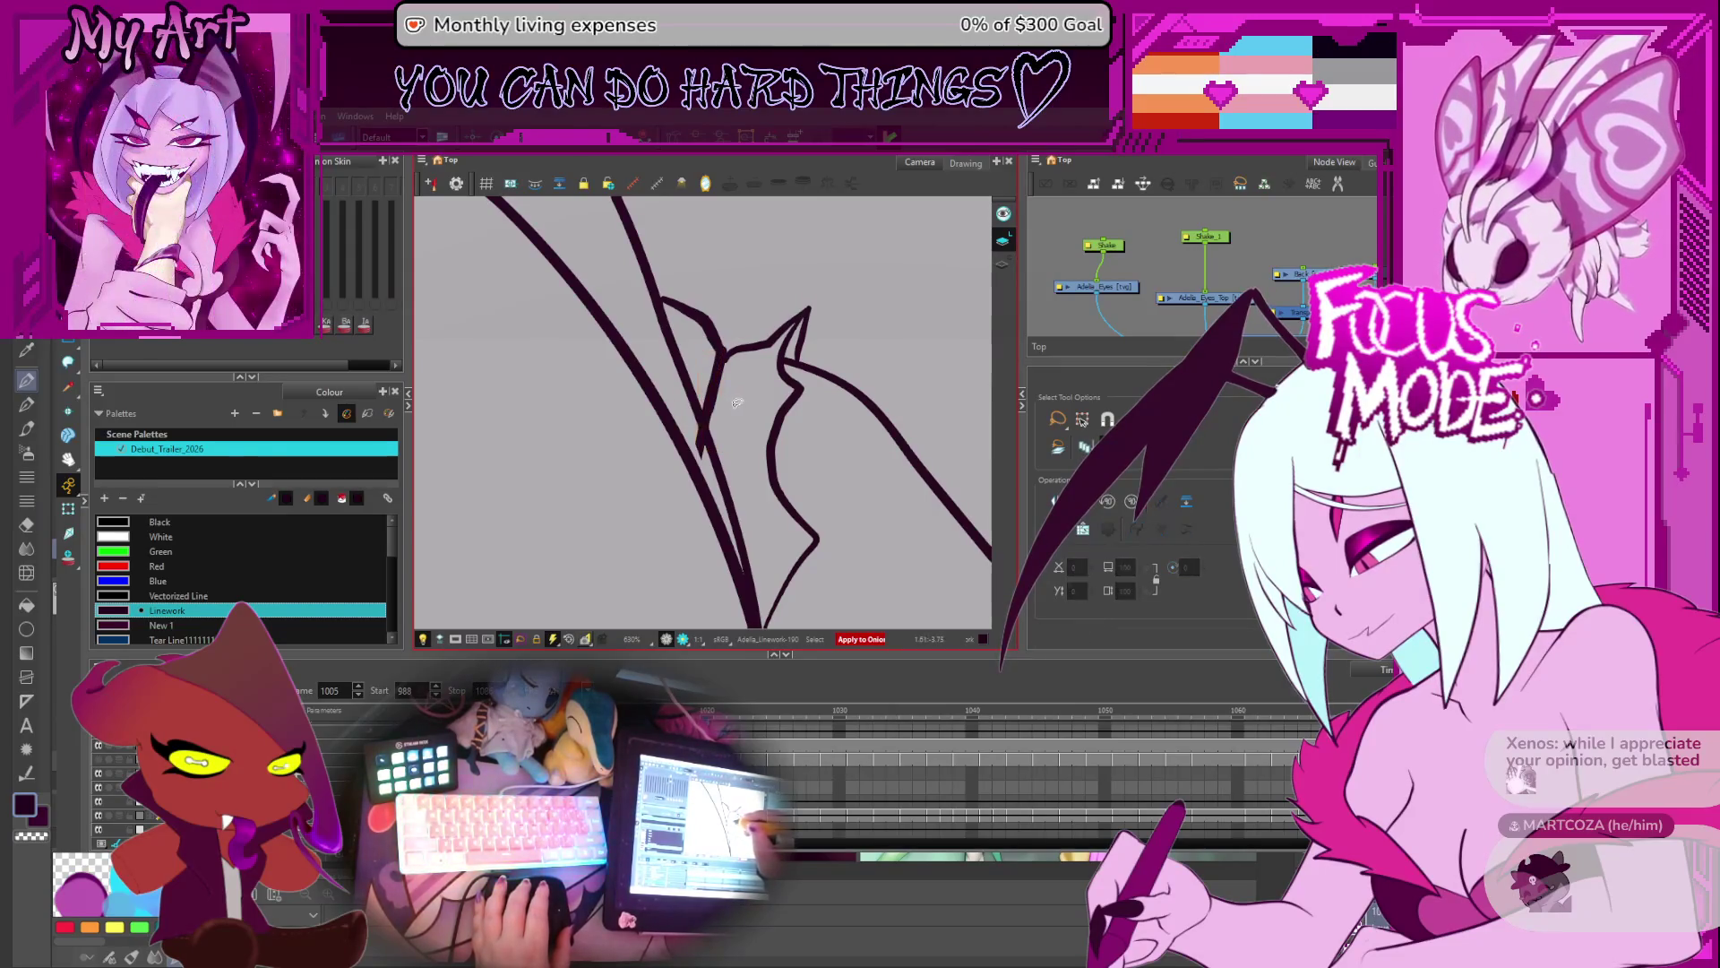
- Select the short hair stroke on frame 1002 and step back through frames 1000 to 997
left_click(717, 400)
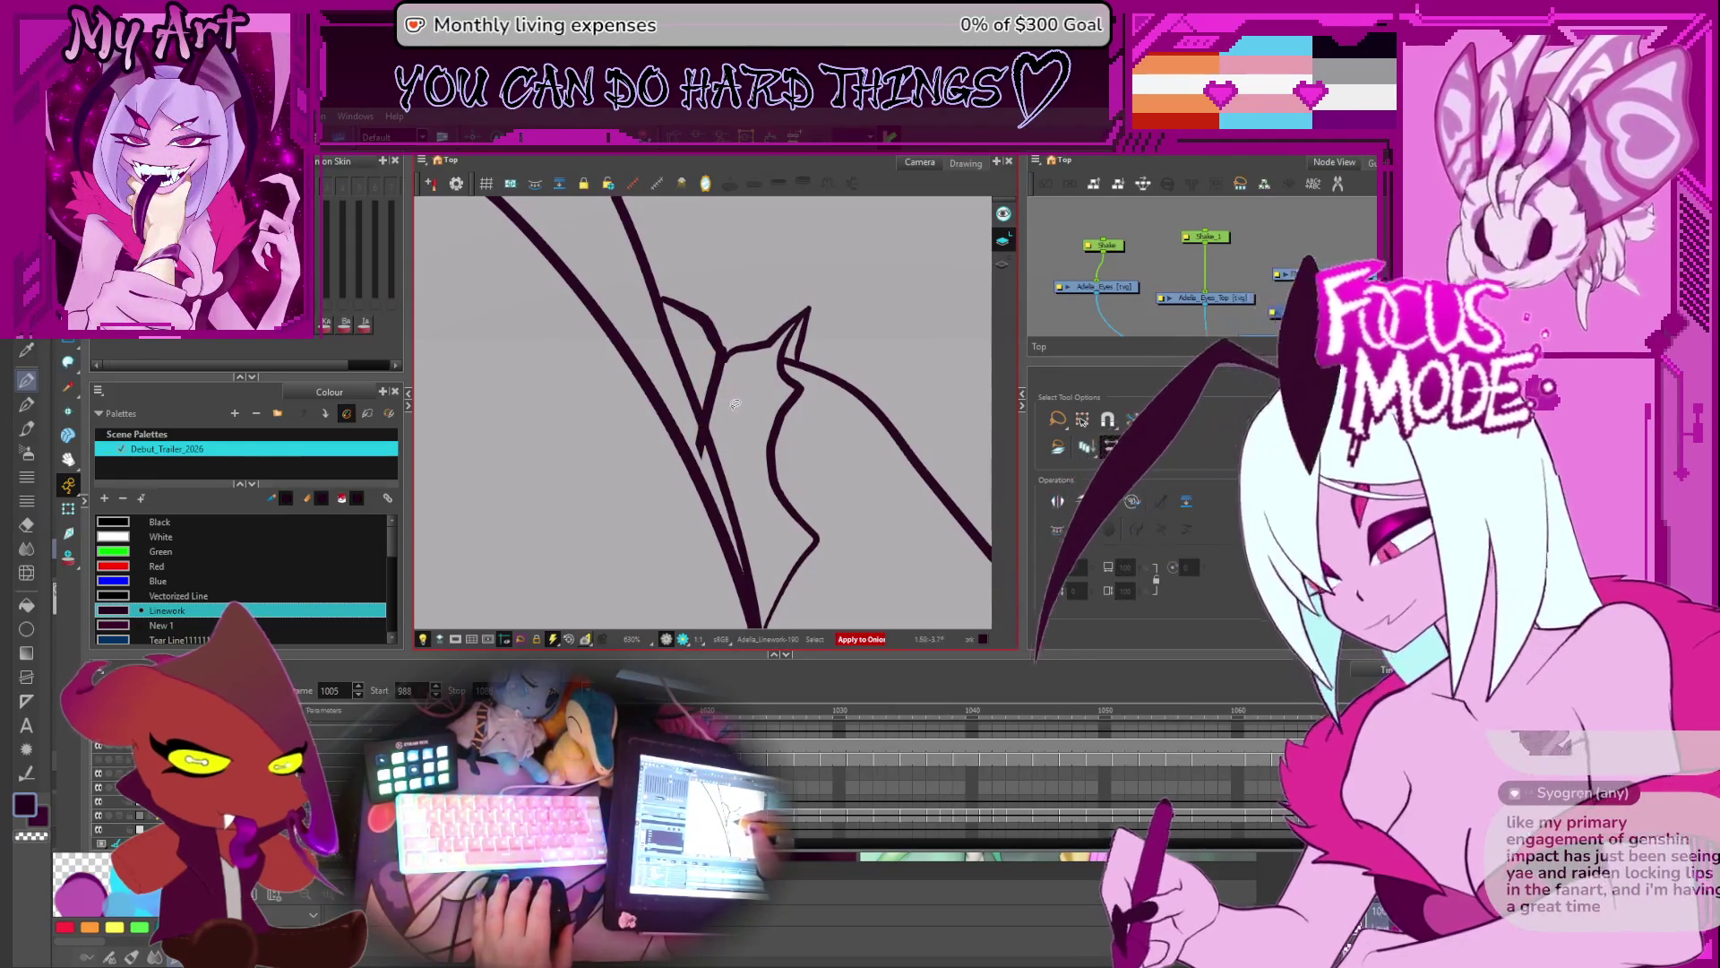
key("comma")
key("comma")
key("comma")
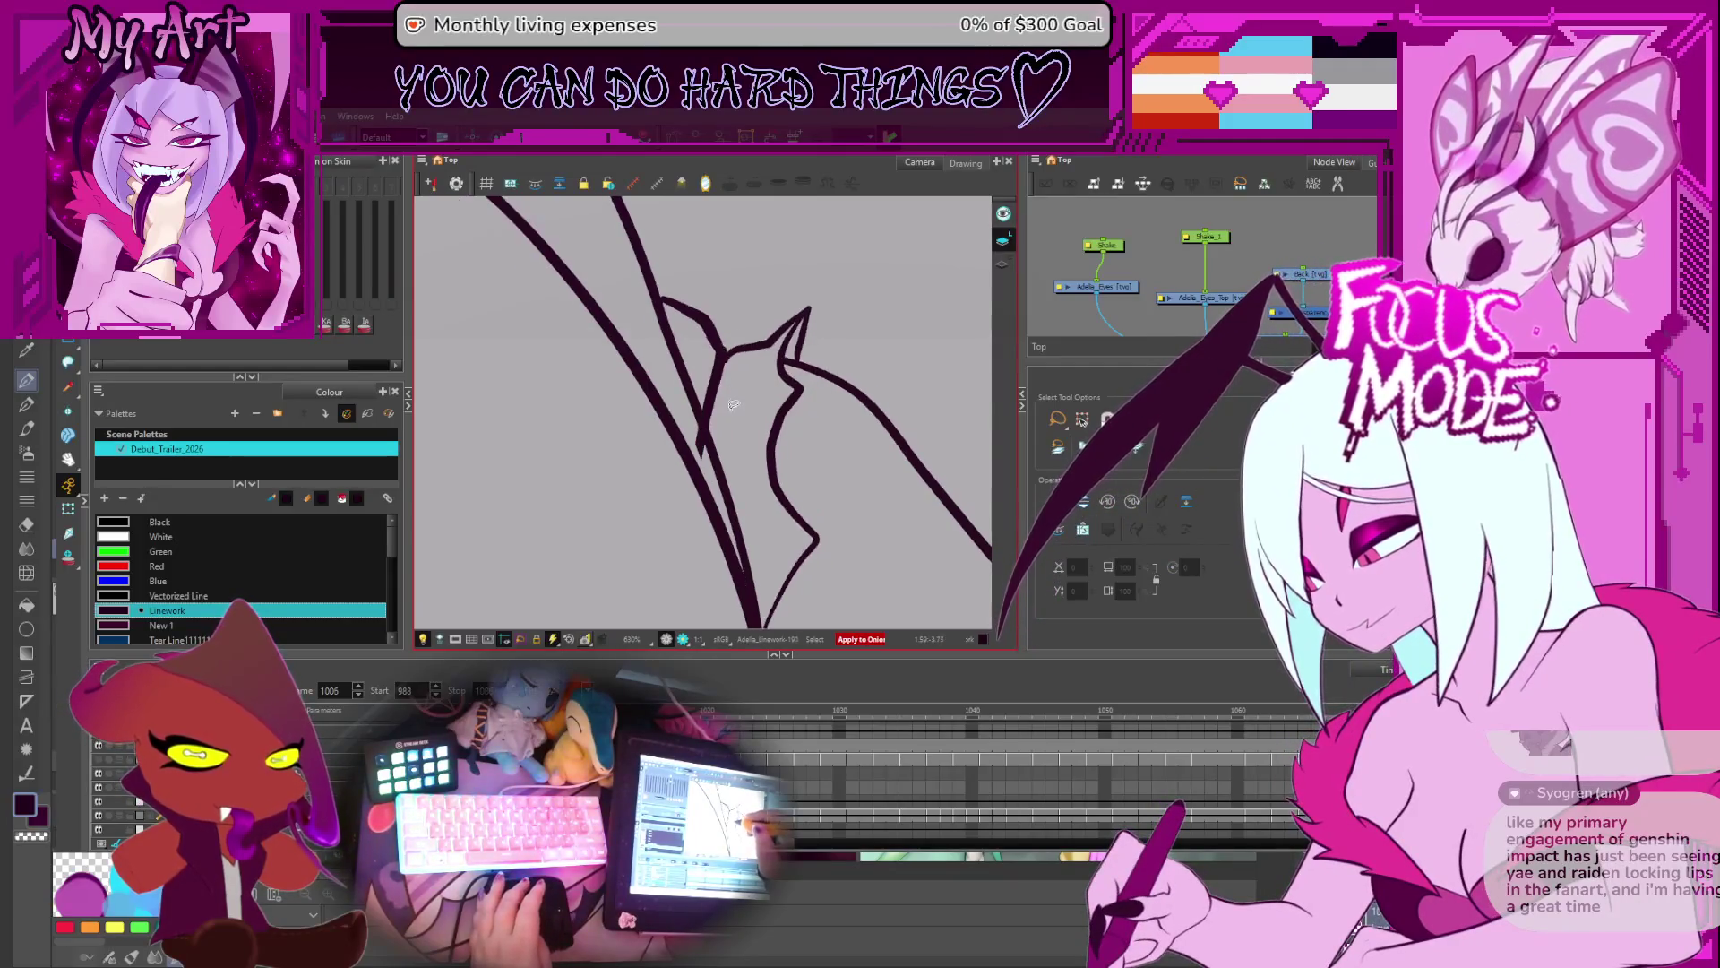
left_click(724, 398)
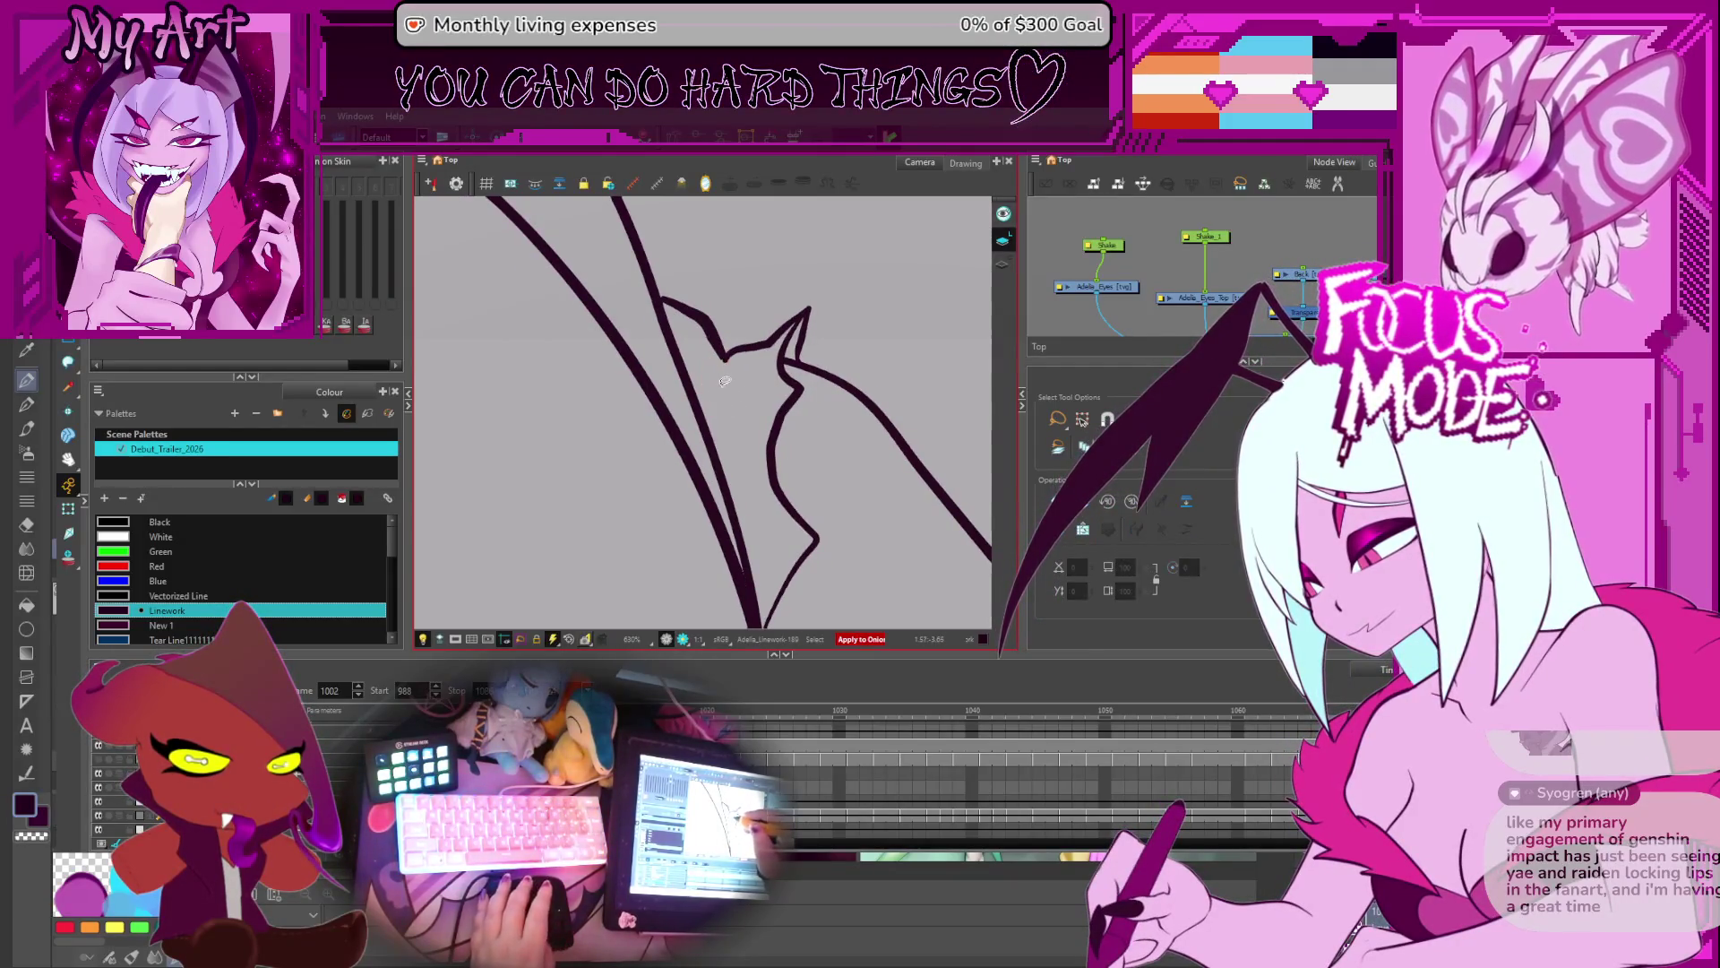
key("comma")
key("comma")
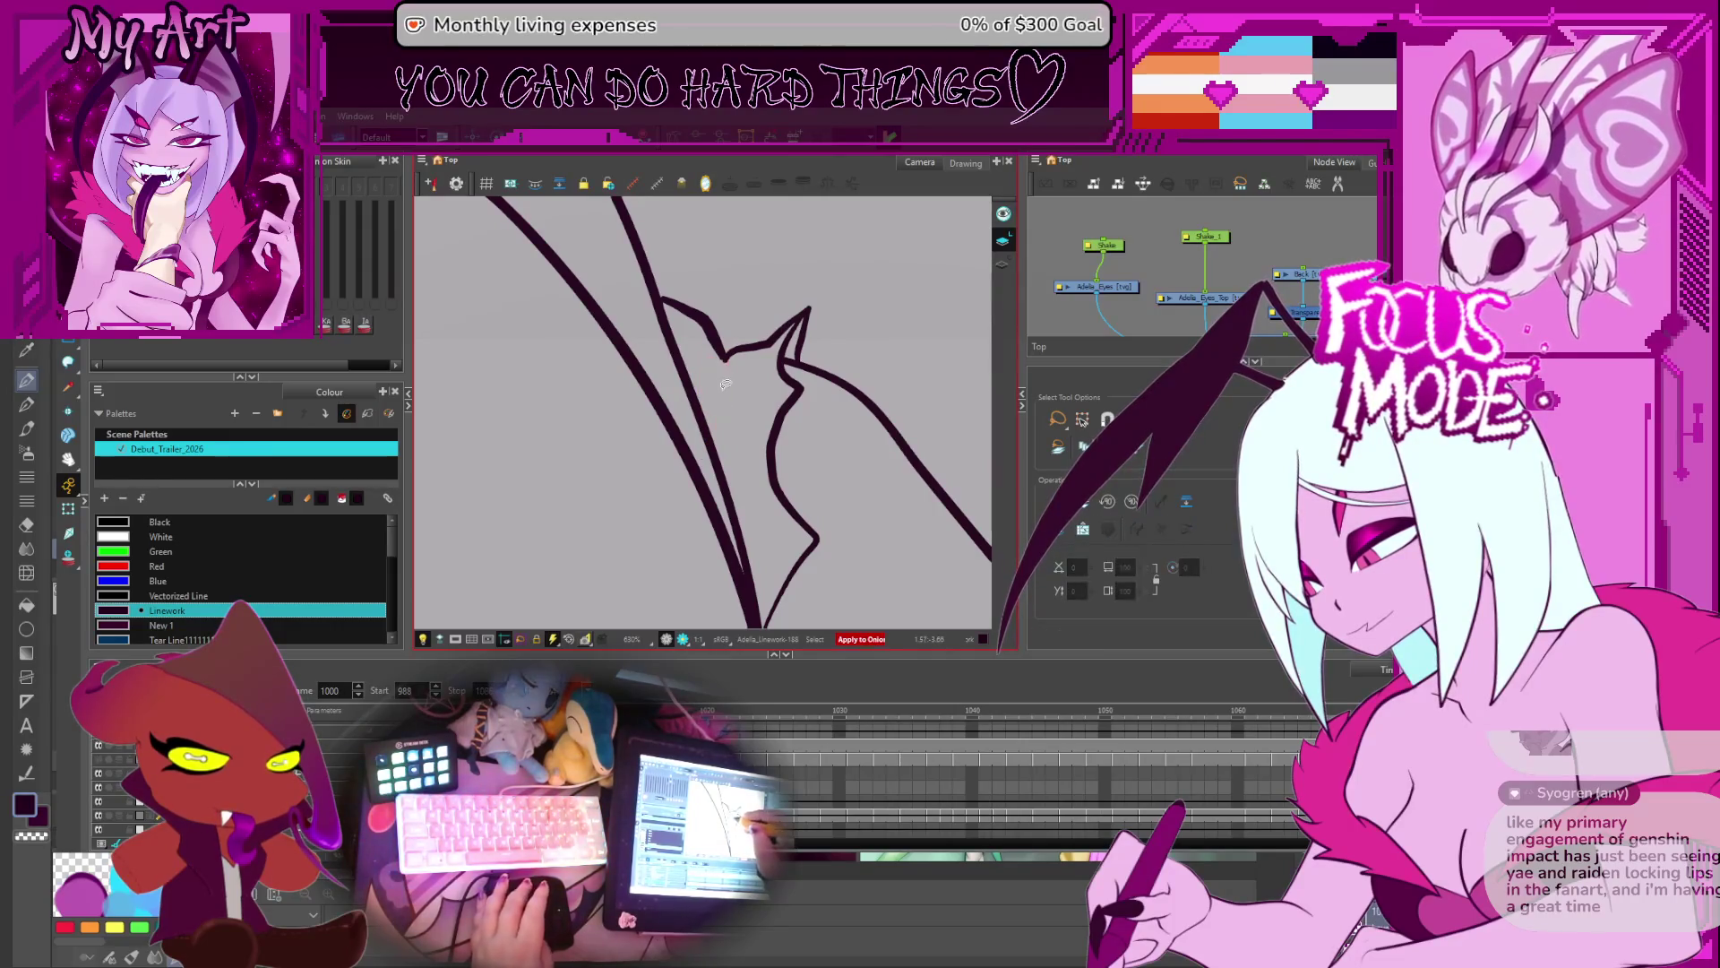
key("comma")
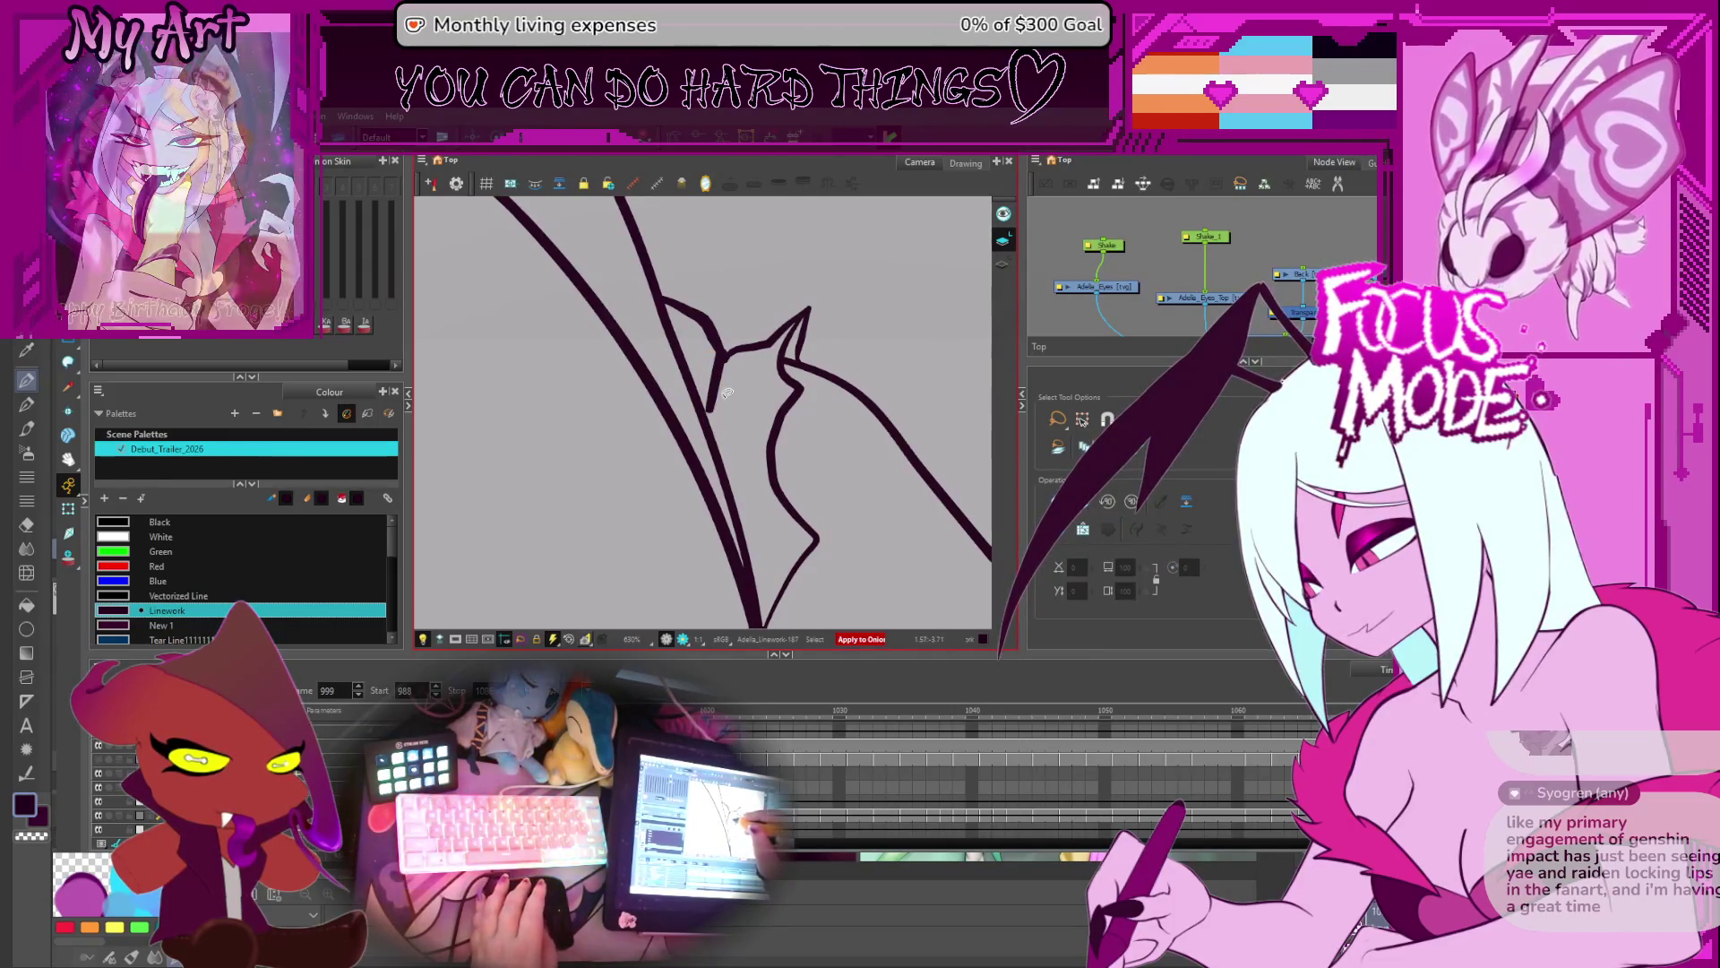
key("comma")
key("comma")
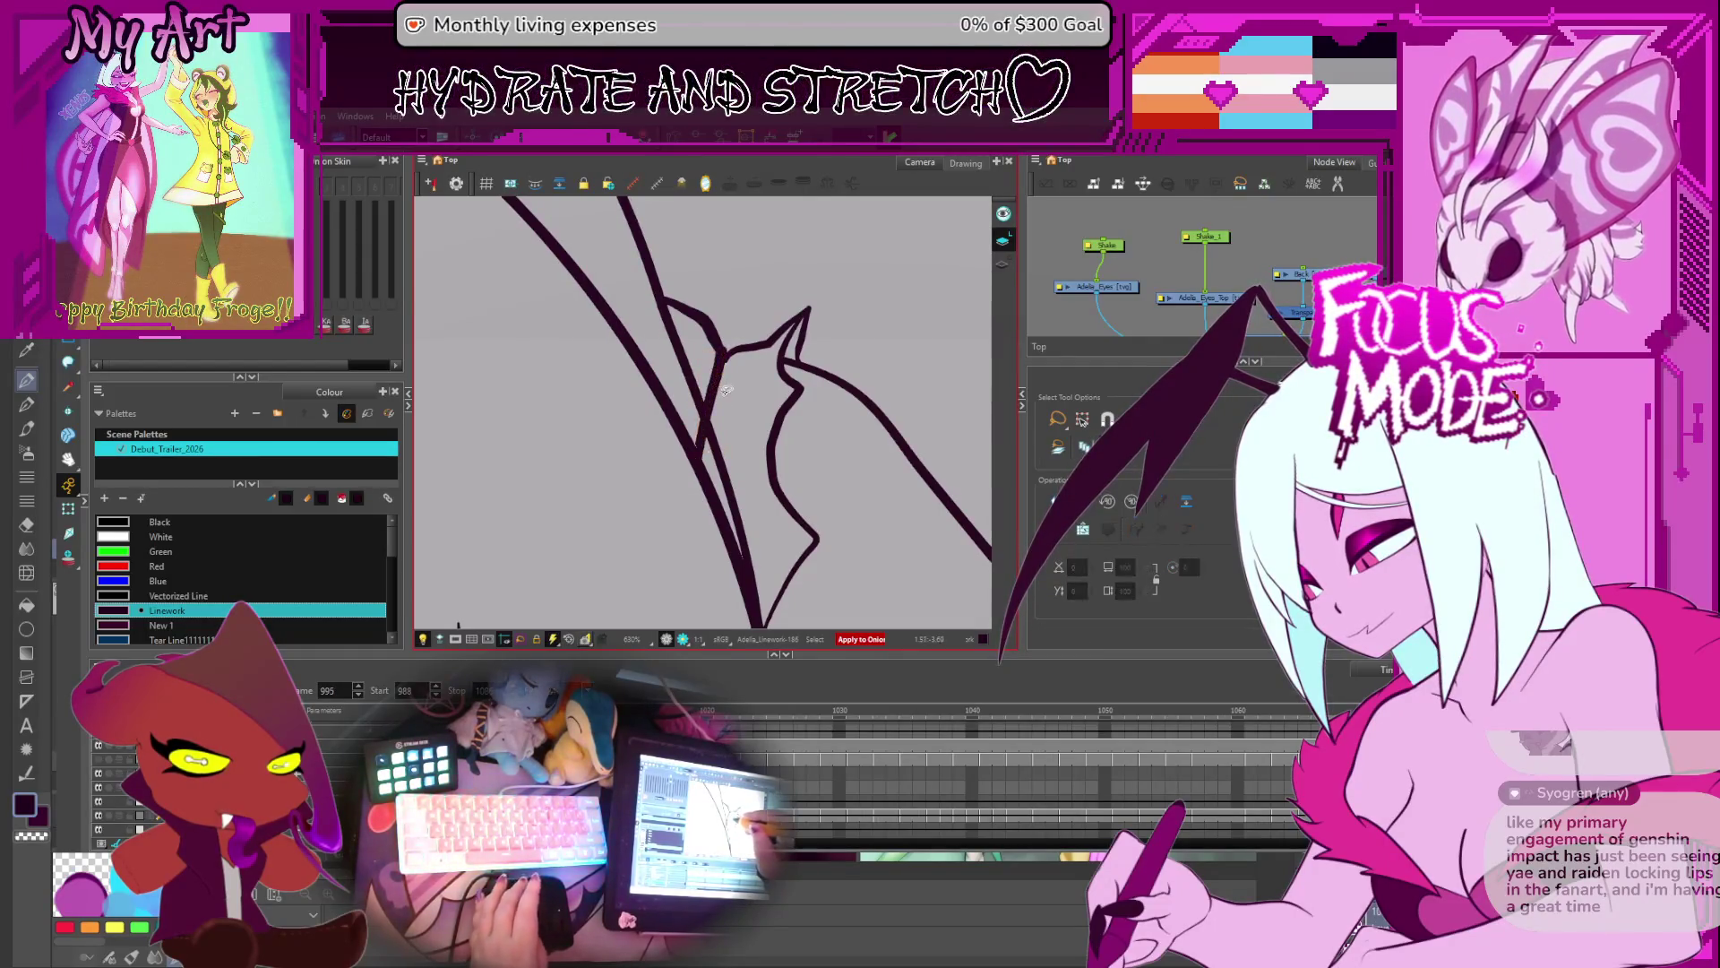
- On frame 995, select and adjust the short stroke so it meets the limb line
key("comma")
key("comma")
left_click(717, 367)
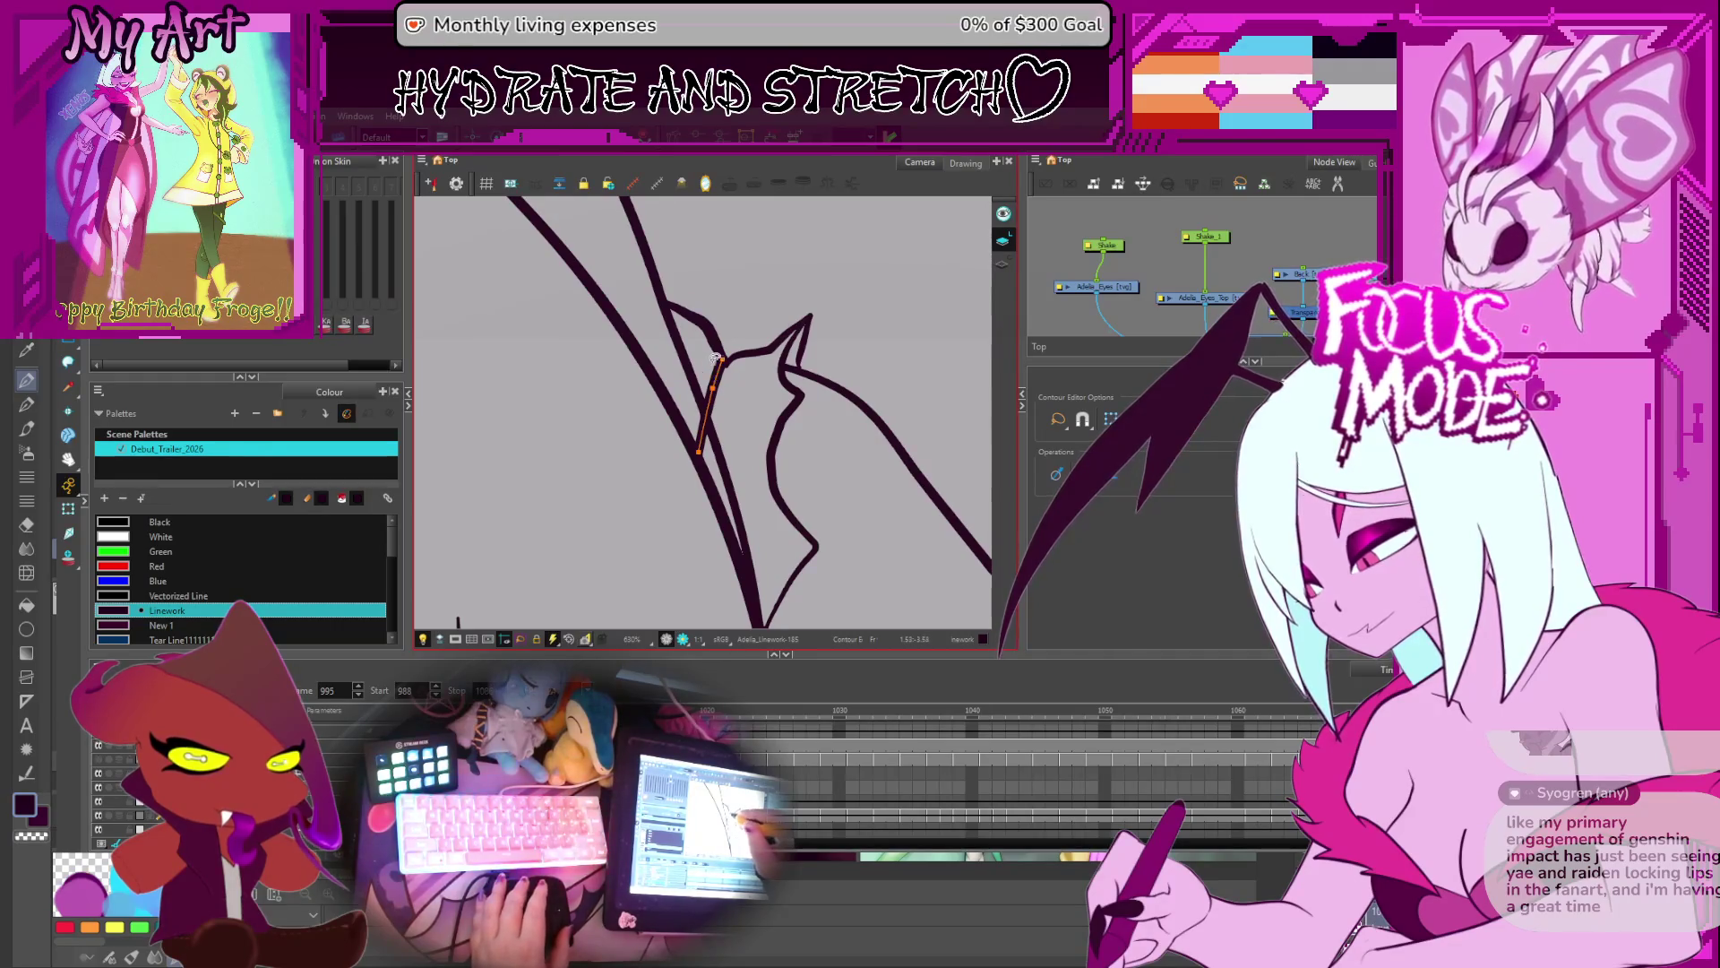
key("alt+s")
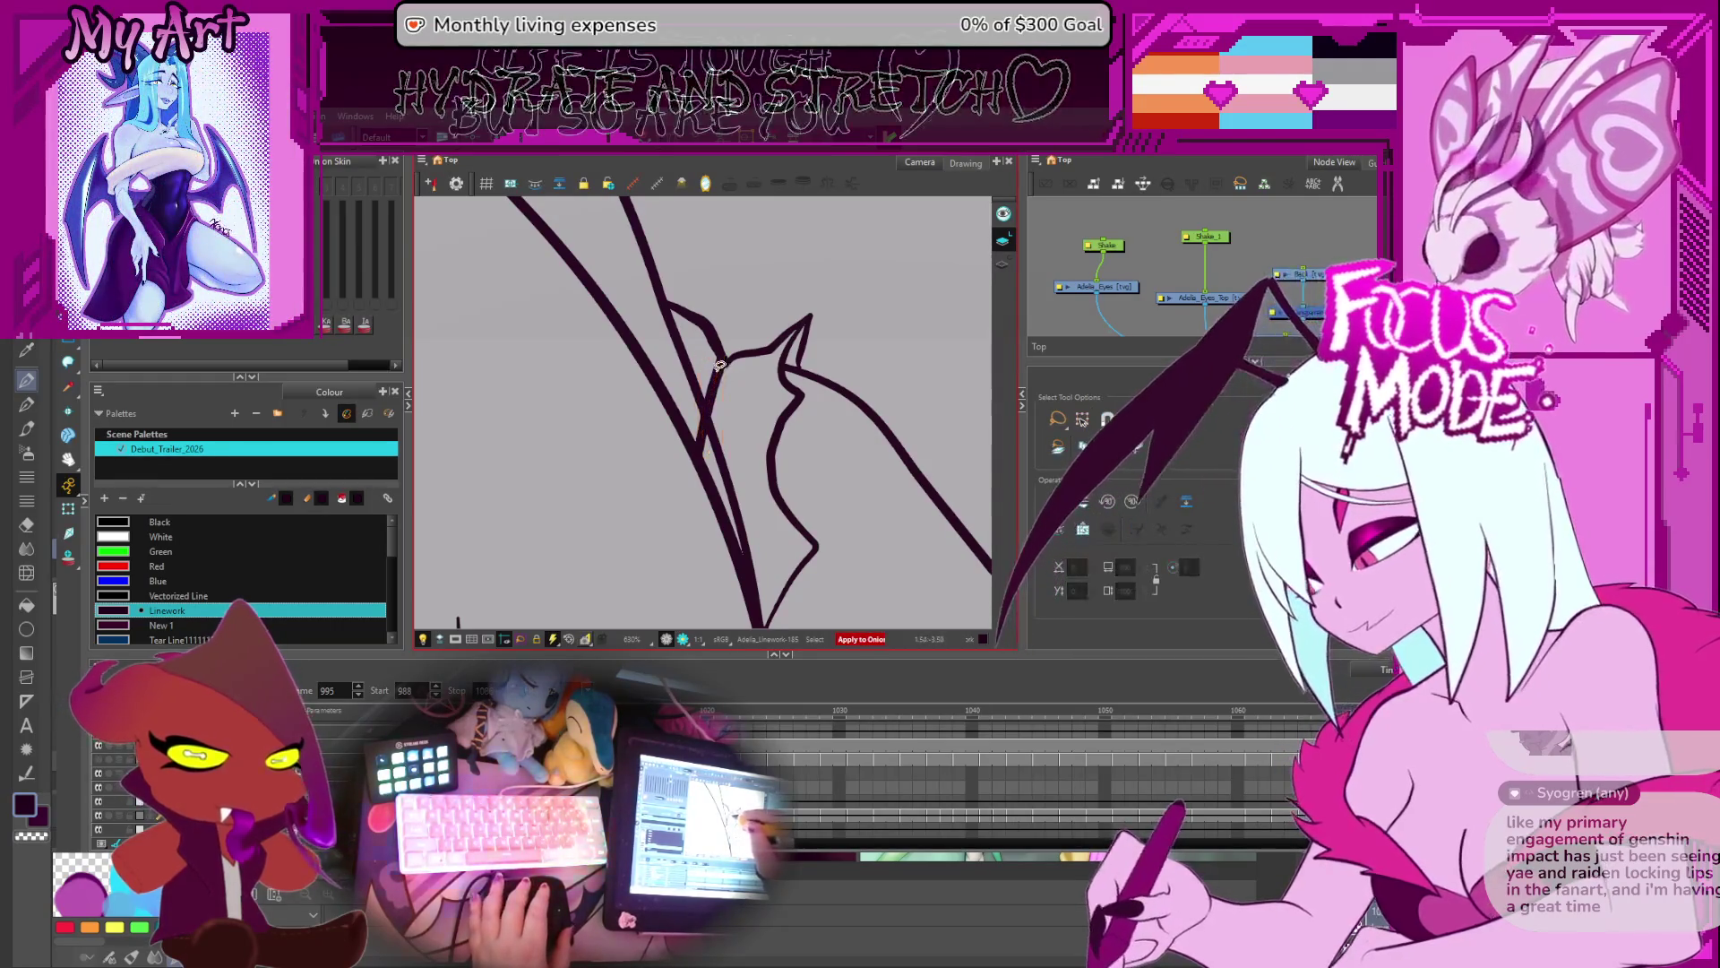
left_click(717, 377)
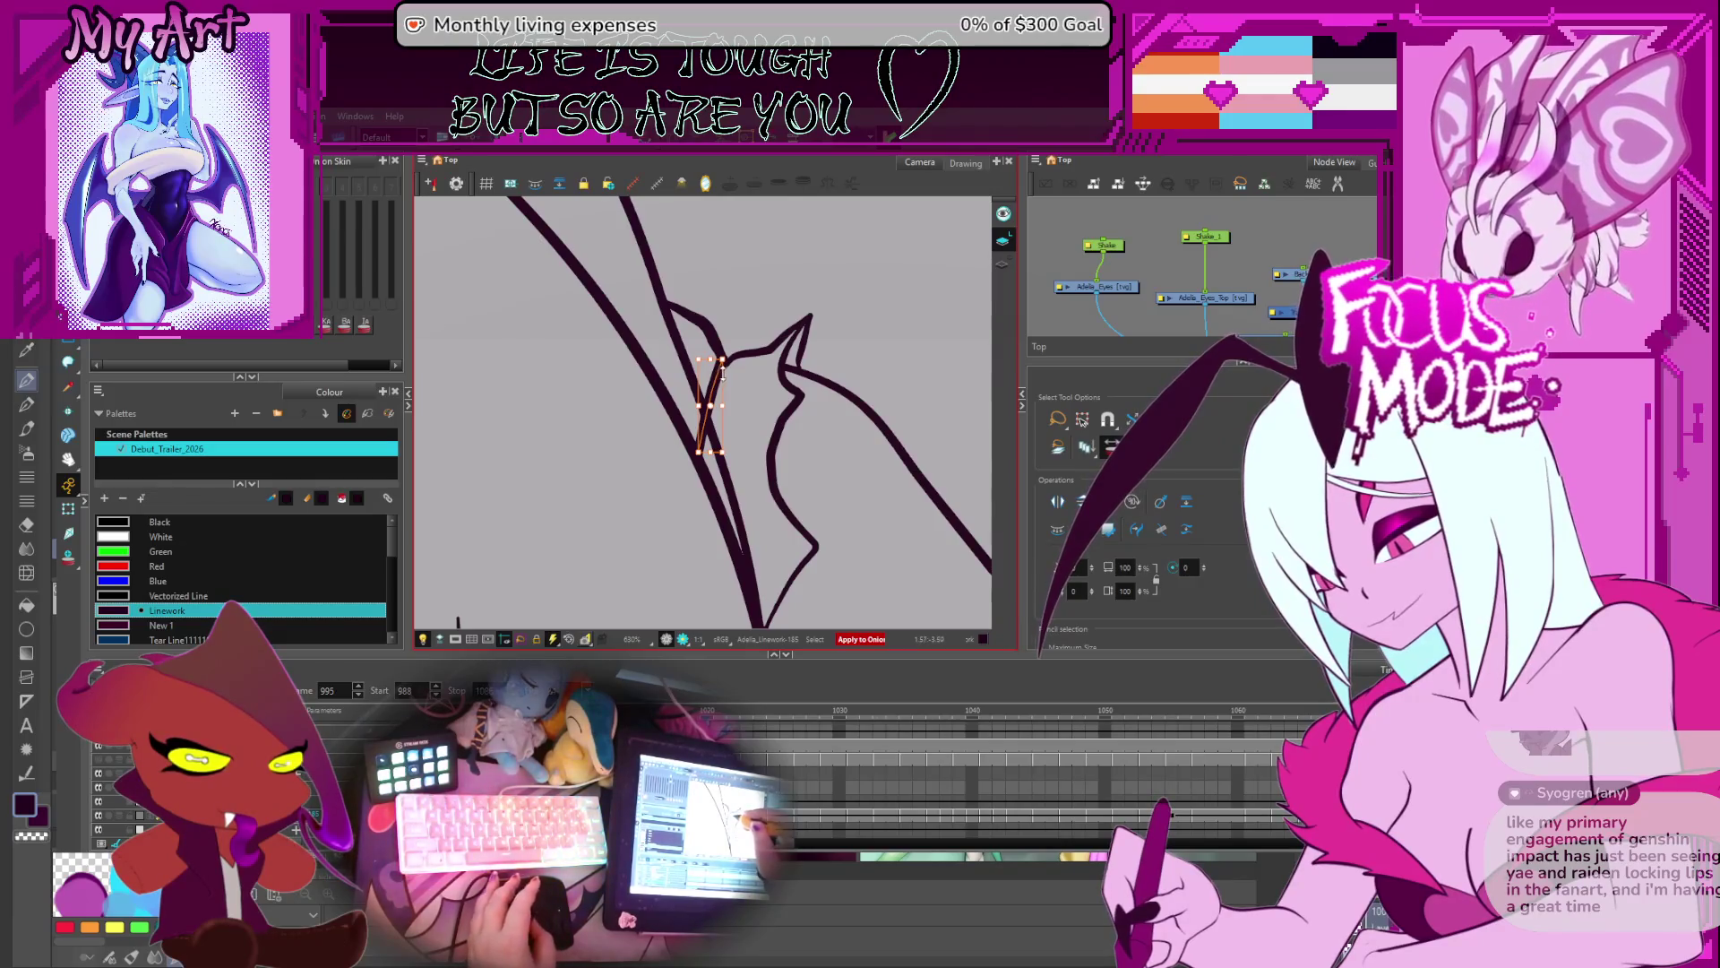
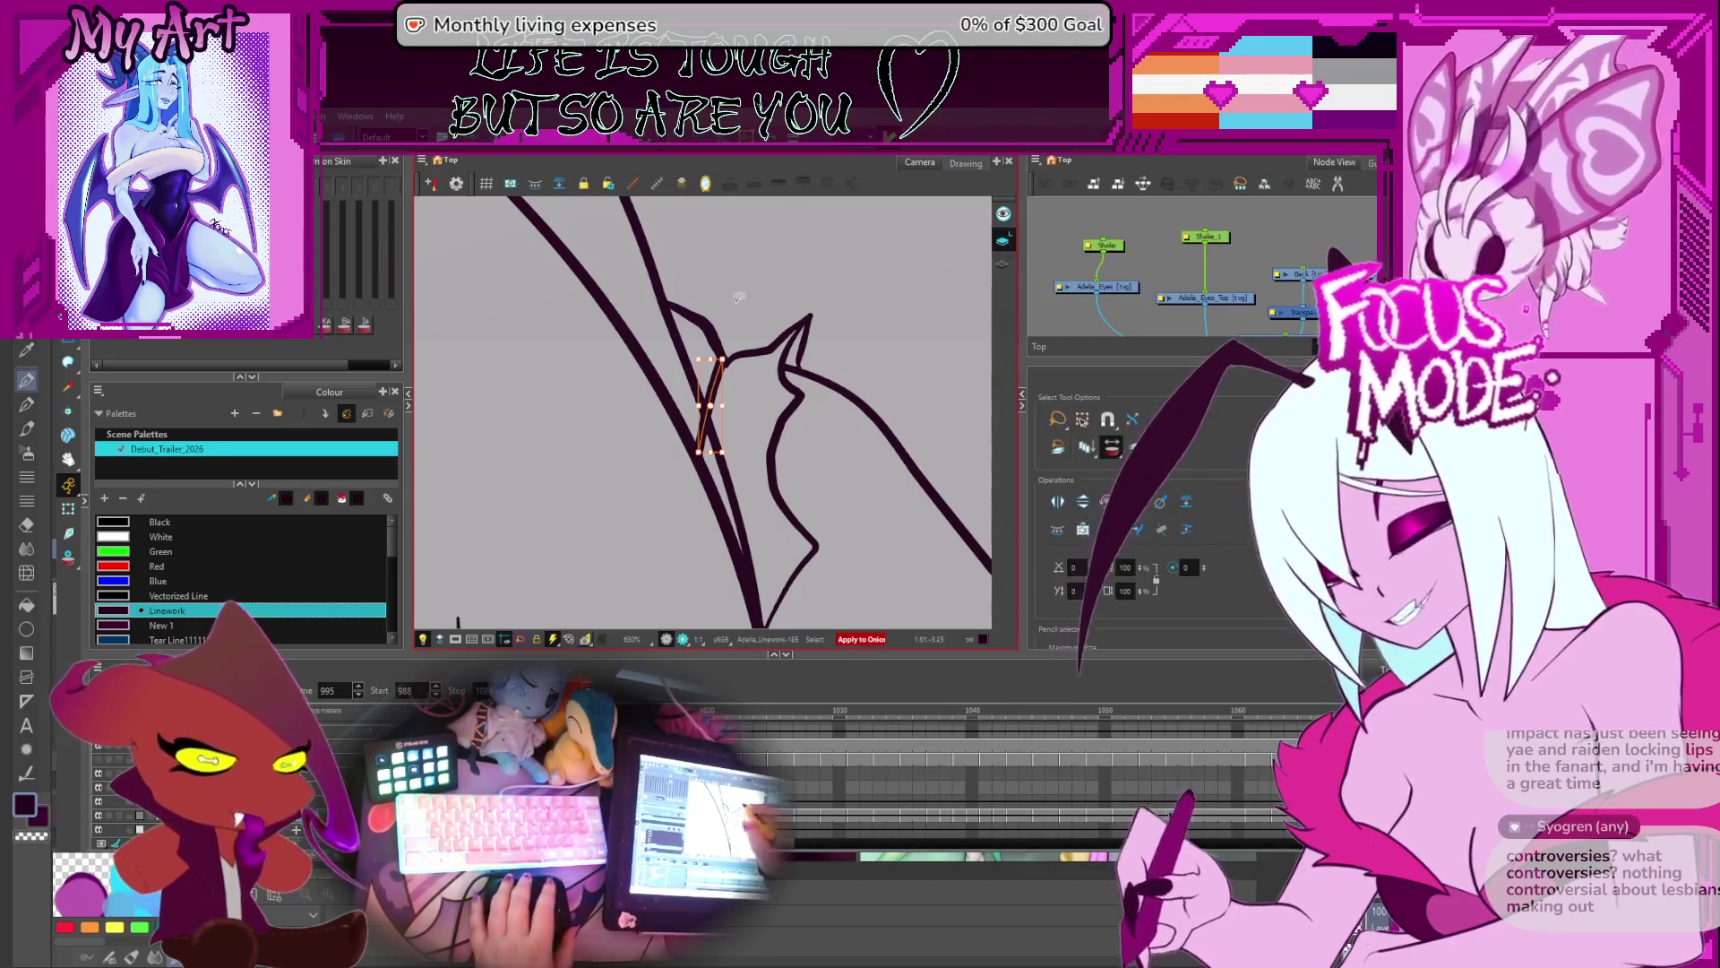
- Step forward from frame 989 to frame 1014, zooming out to check each drawing's trimmed strands
key("comma")
key("comma")
key("comma")
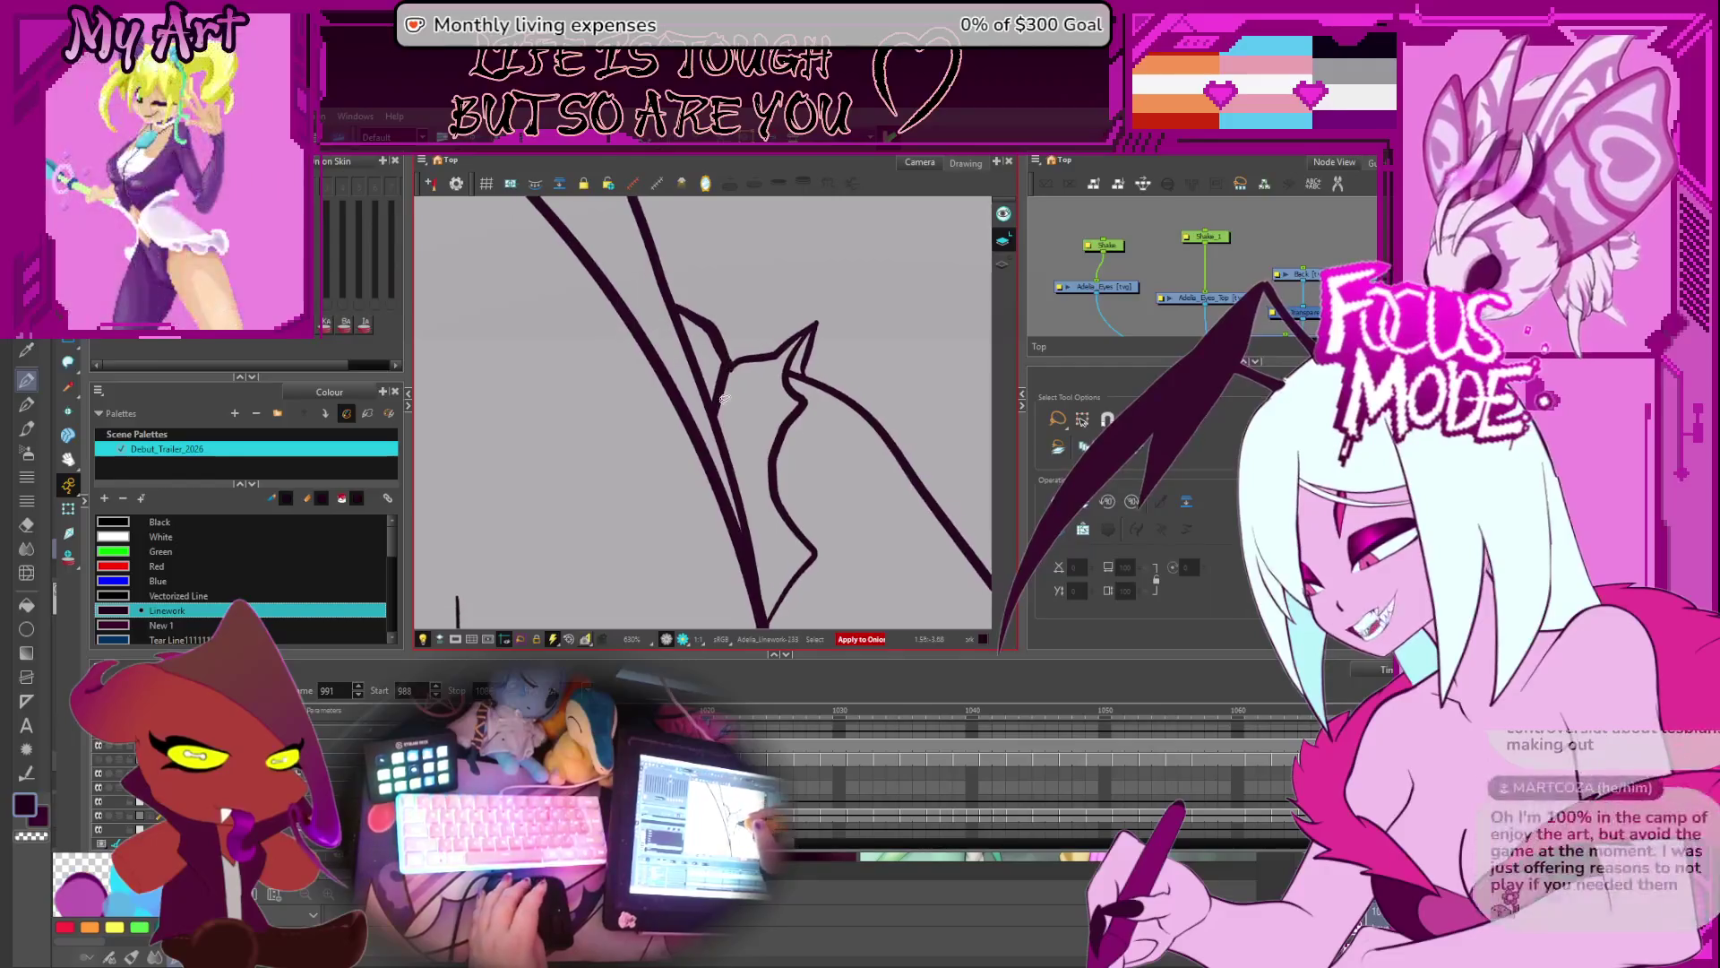
key("period")
key("period")
key("period")
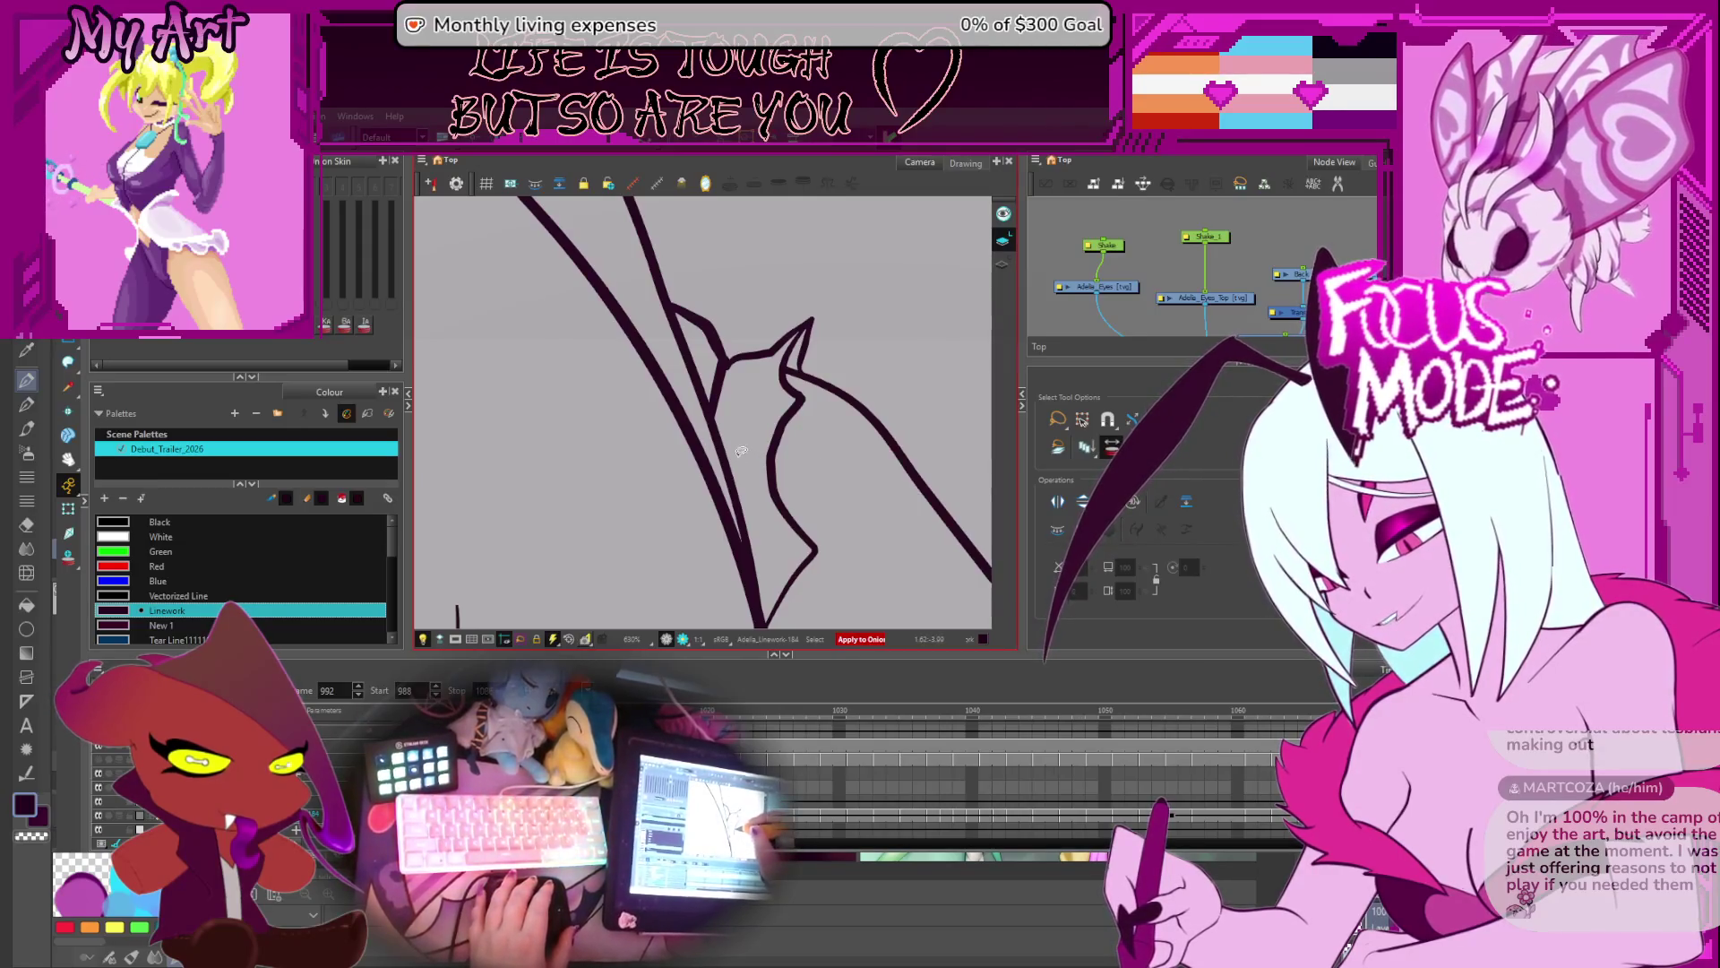
key("period")
key("period")
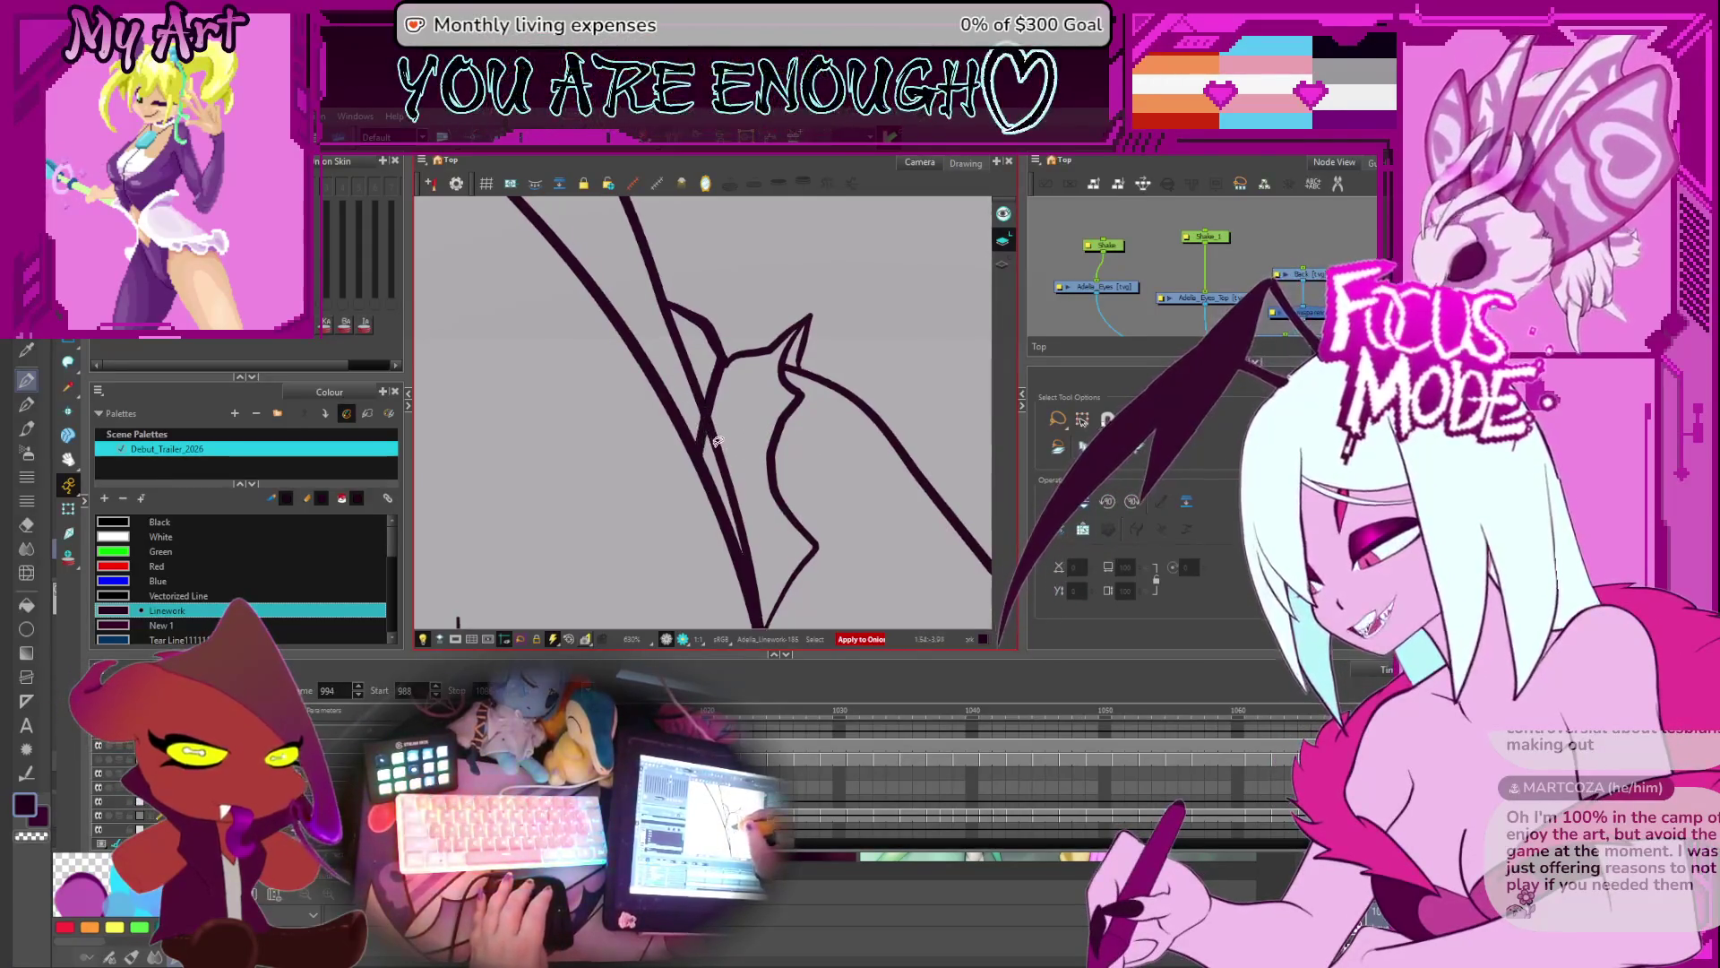
key("period")
key("period")
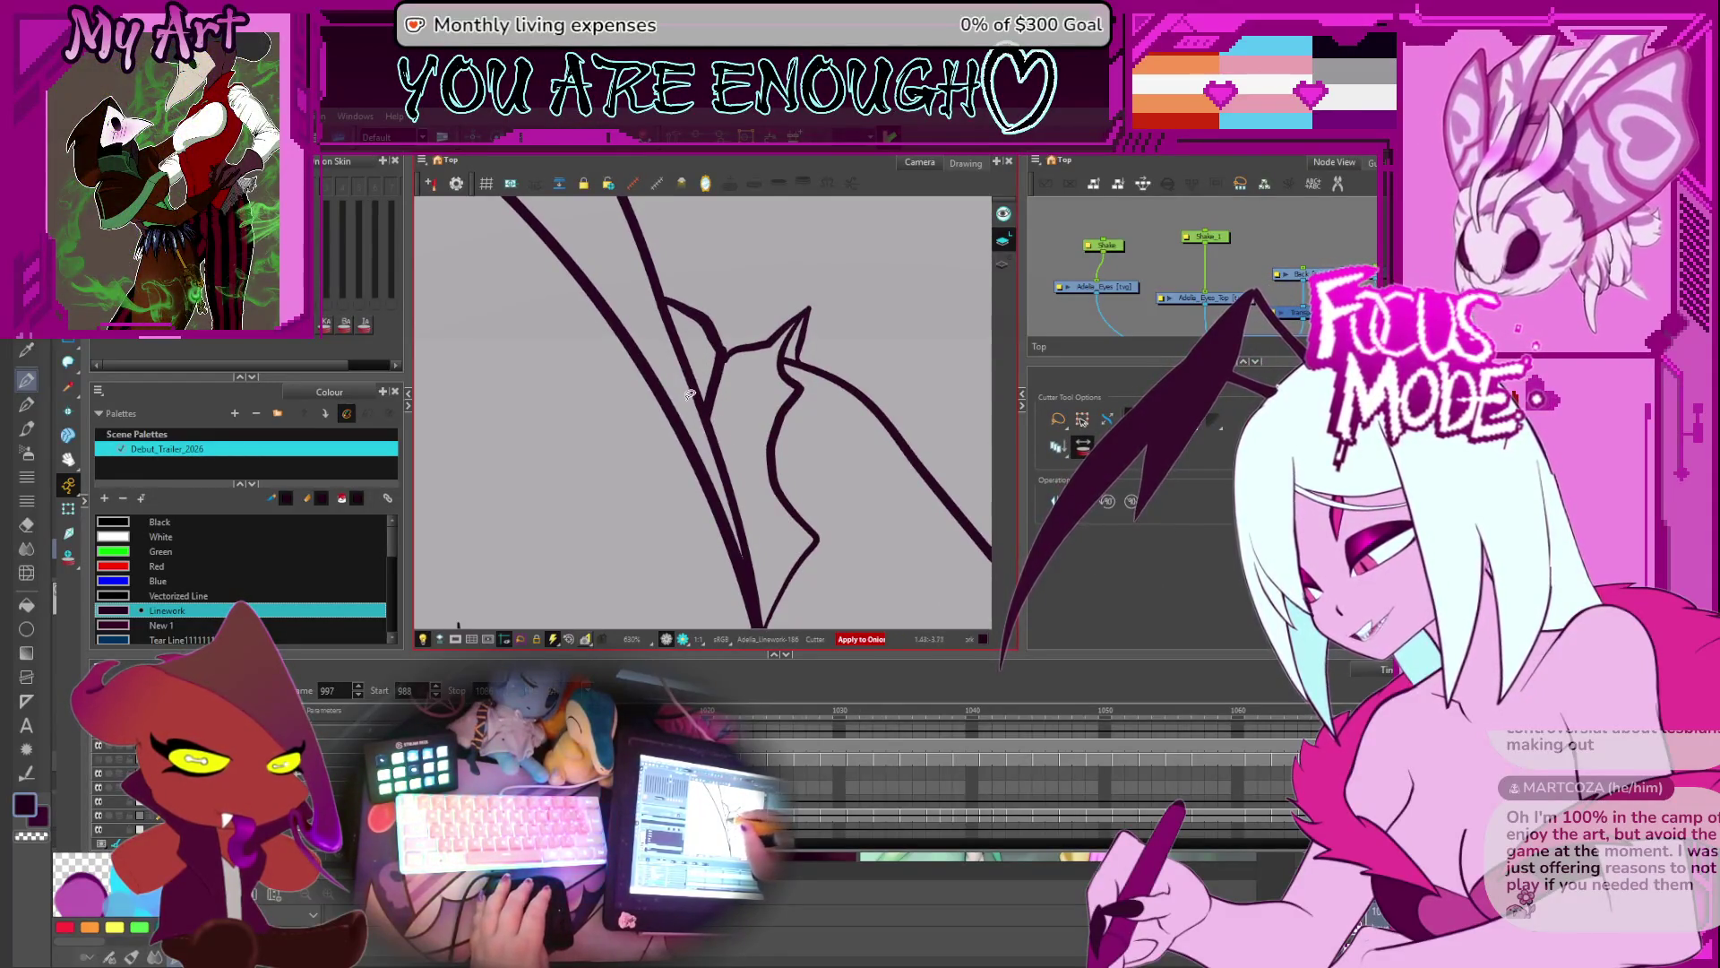
key("period")
key("period")
key("period")
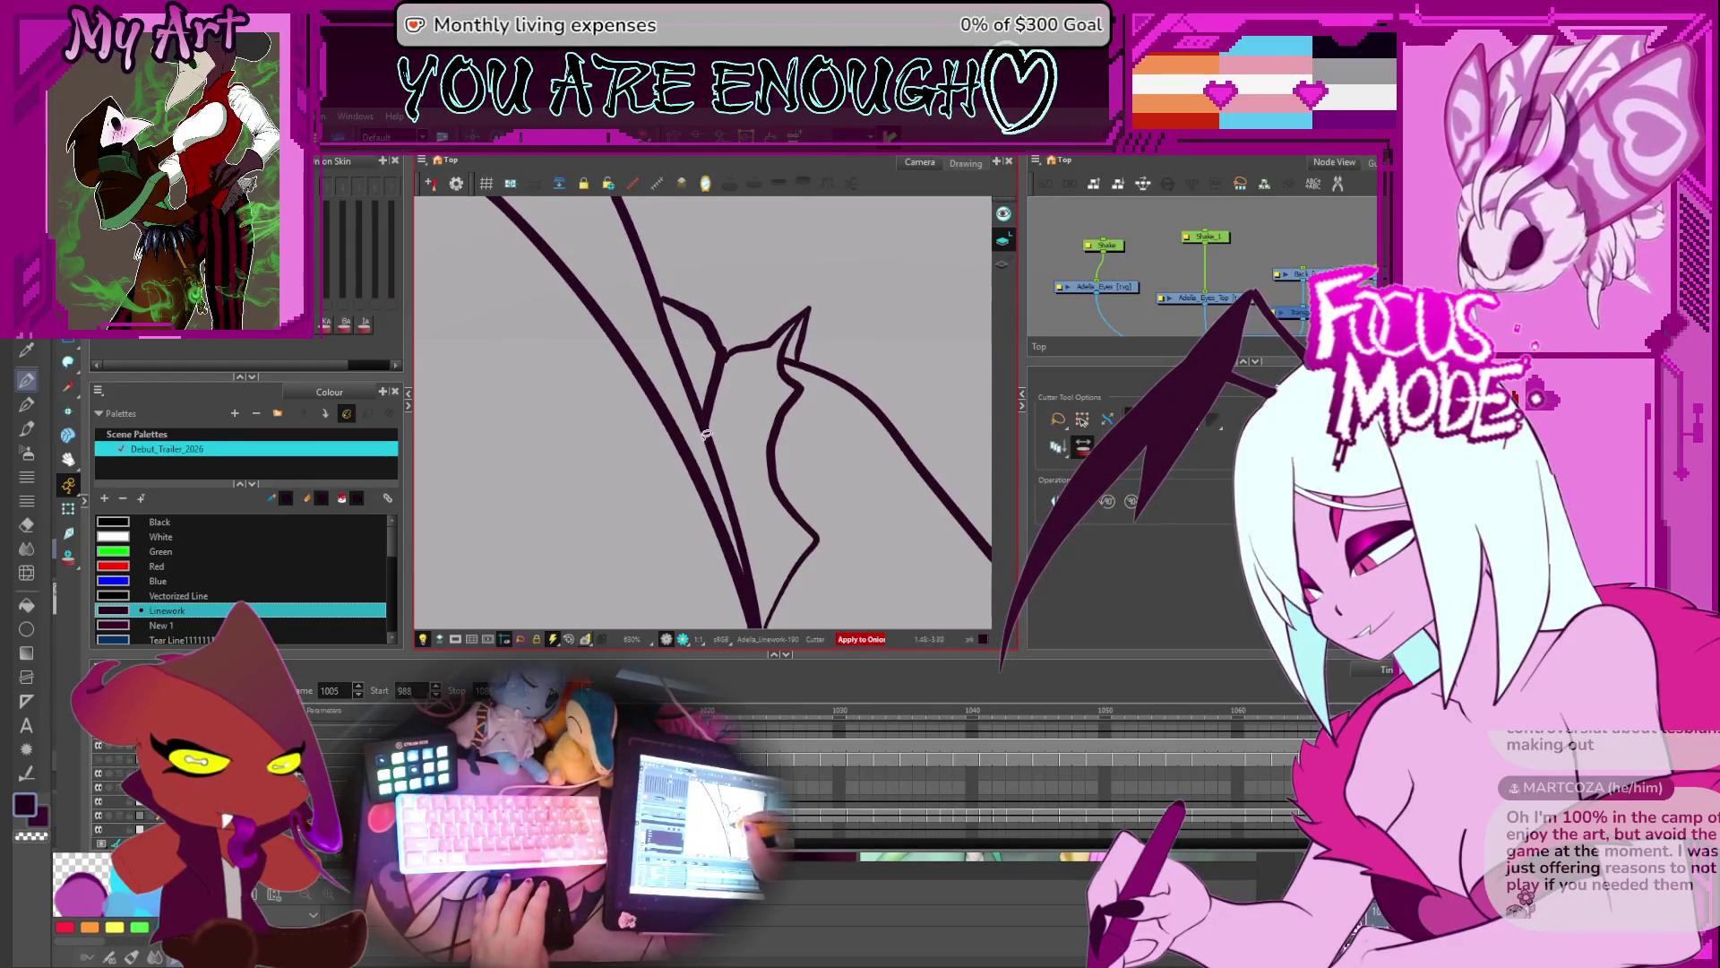
key("period")
key("period")
scroll(712, 466, "down", 4)
key("period")
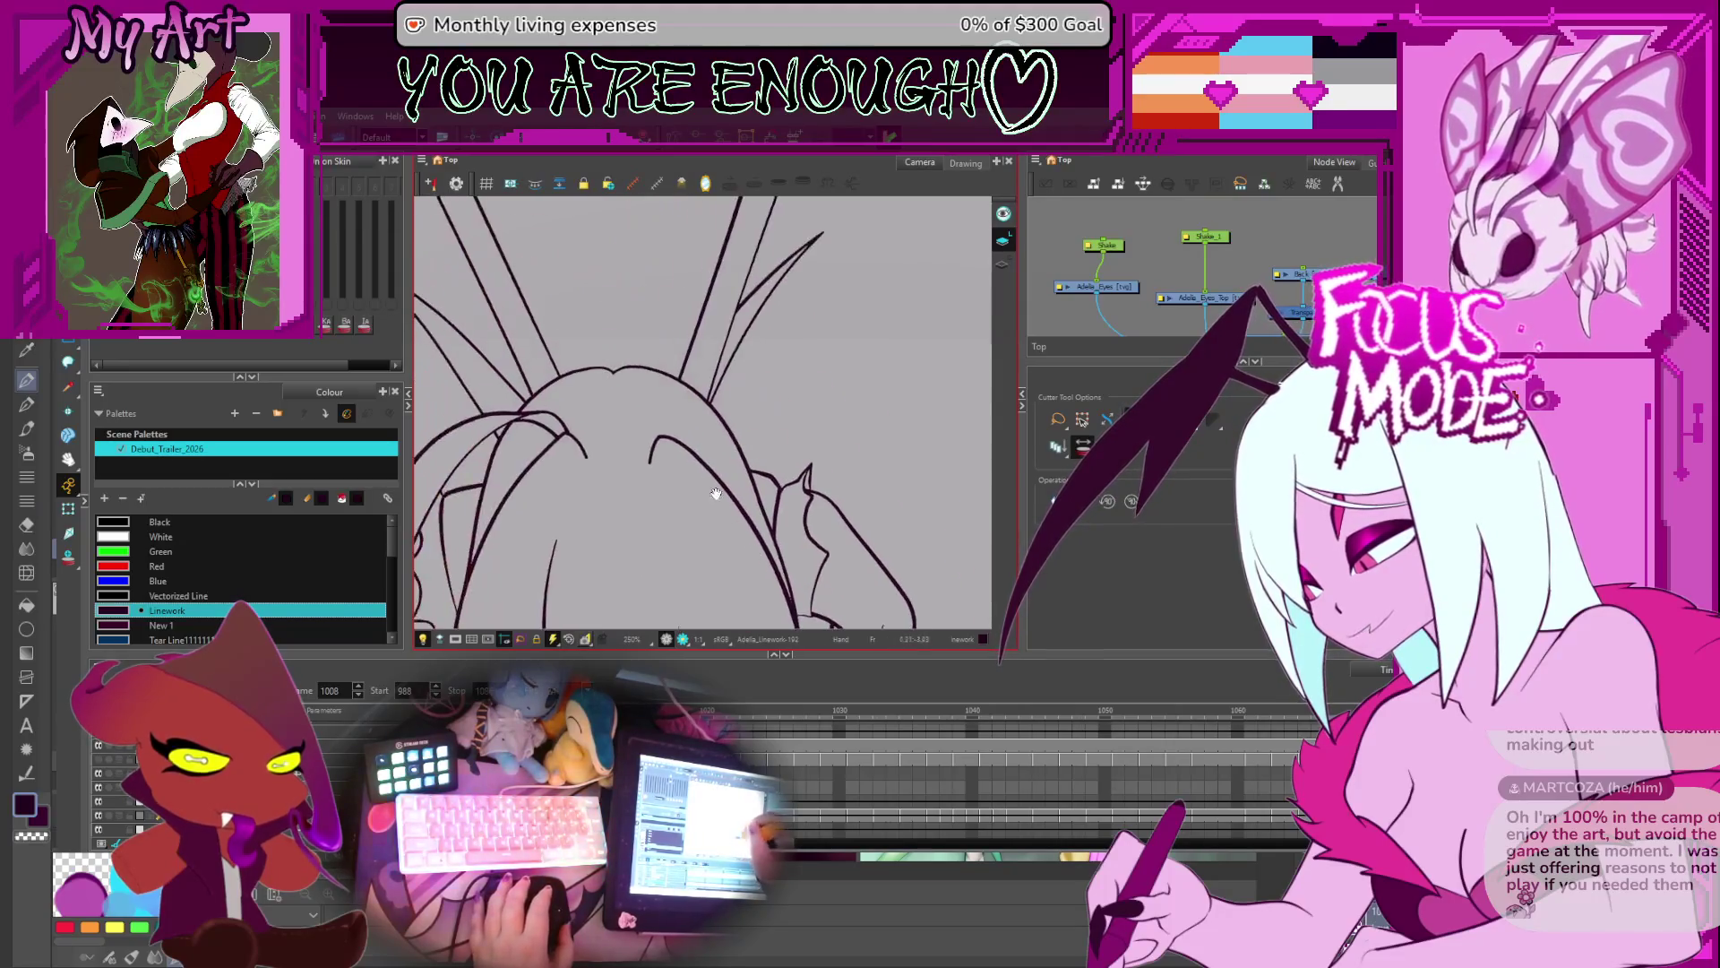
key("period")
key("period")
key("period")
key("period")
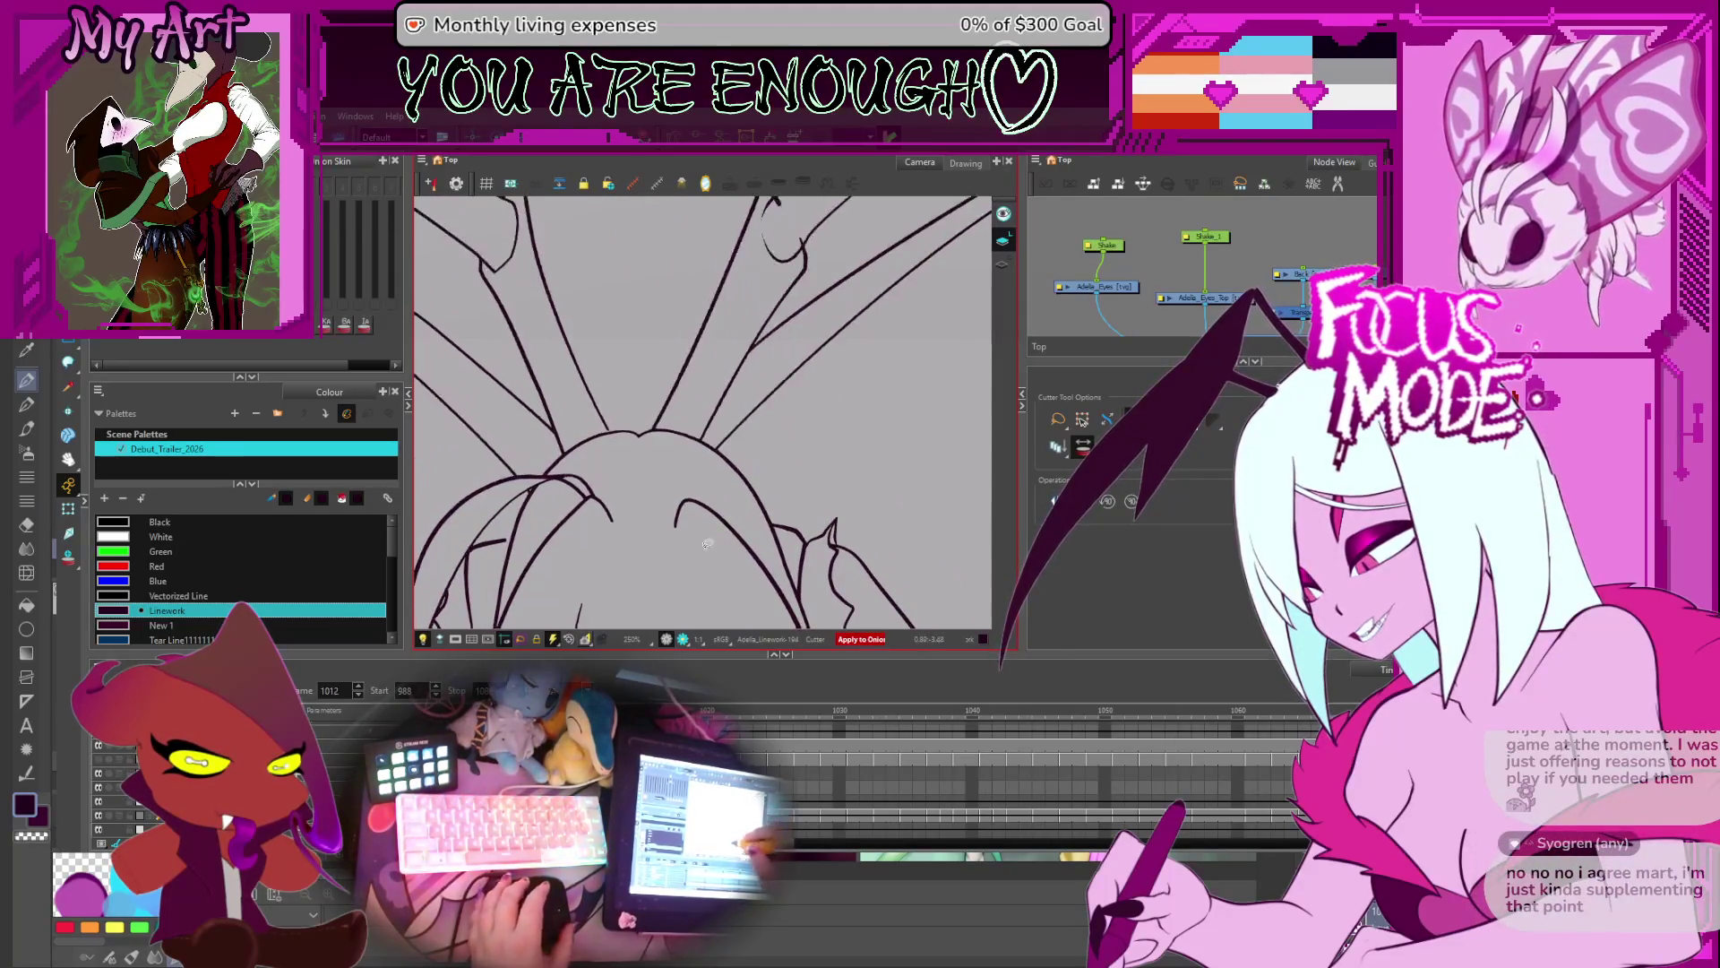
key("period")
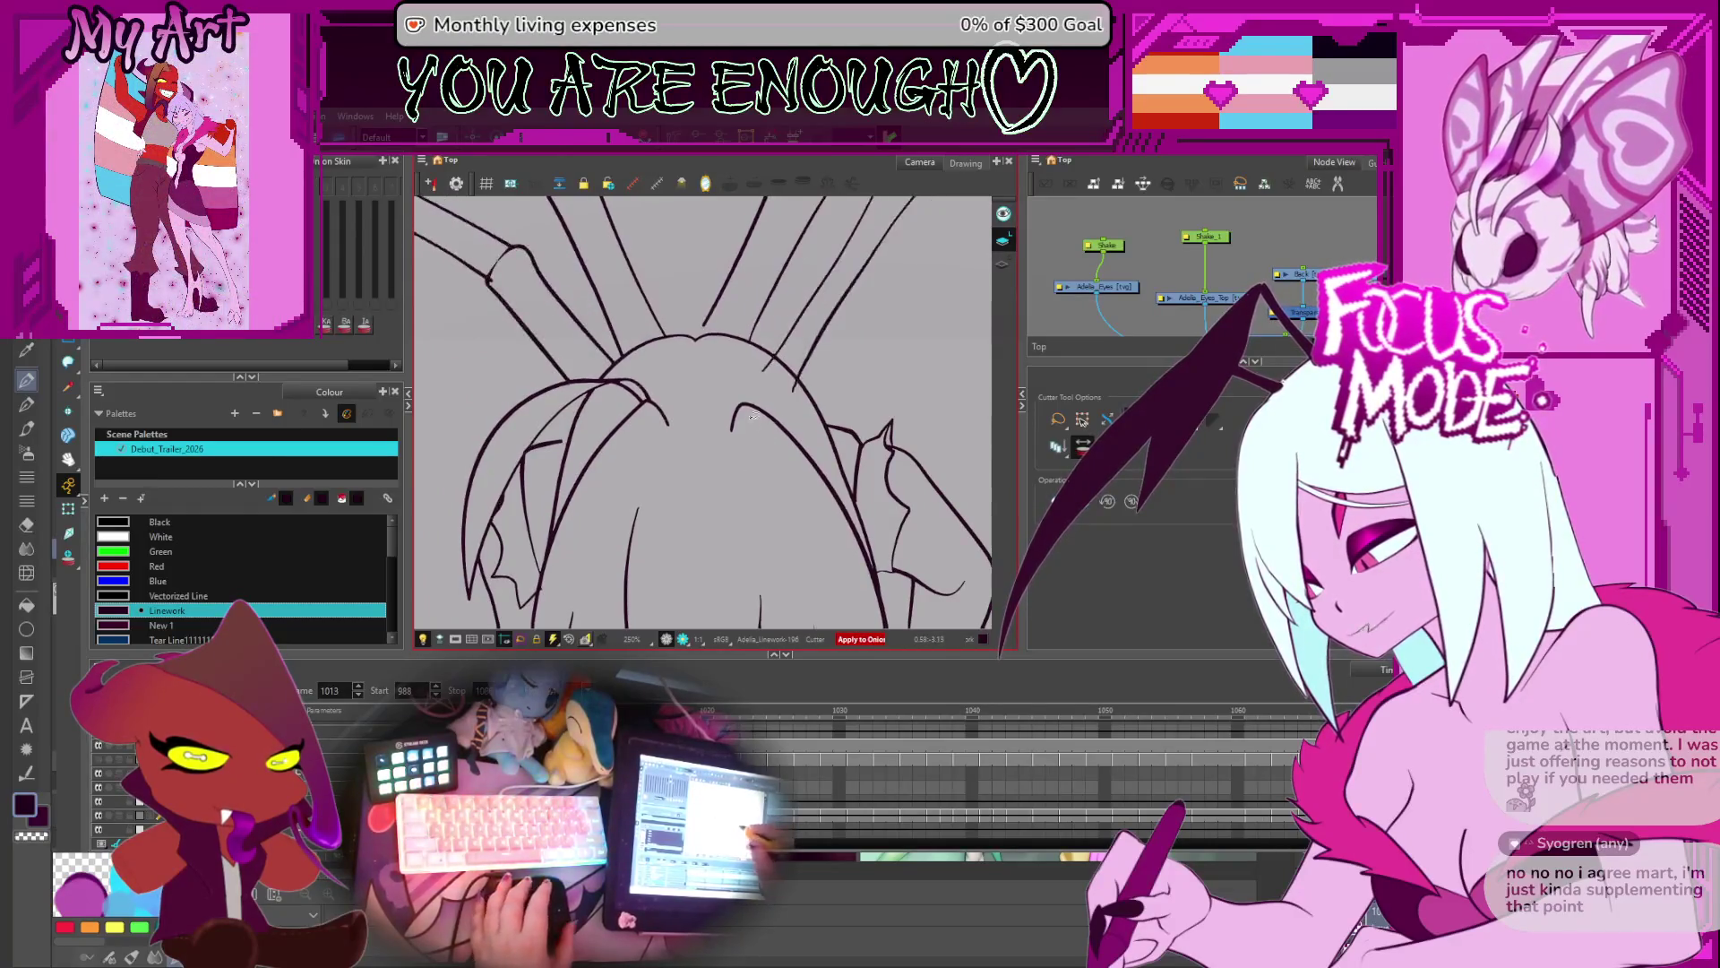
key("period")
- Flip between frame 1014 and its neighbouring drawing to compare the strands
key("comma")
key("period")
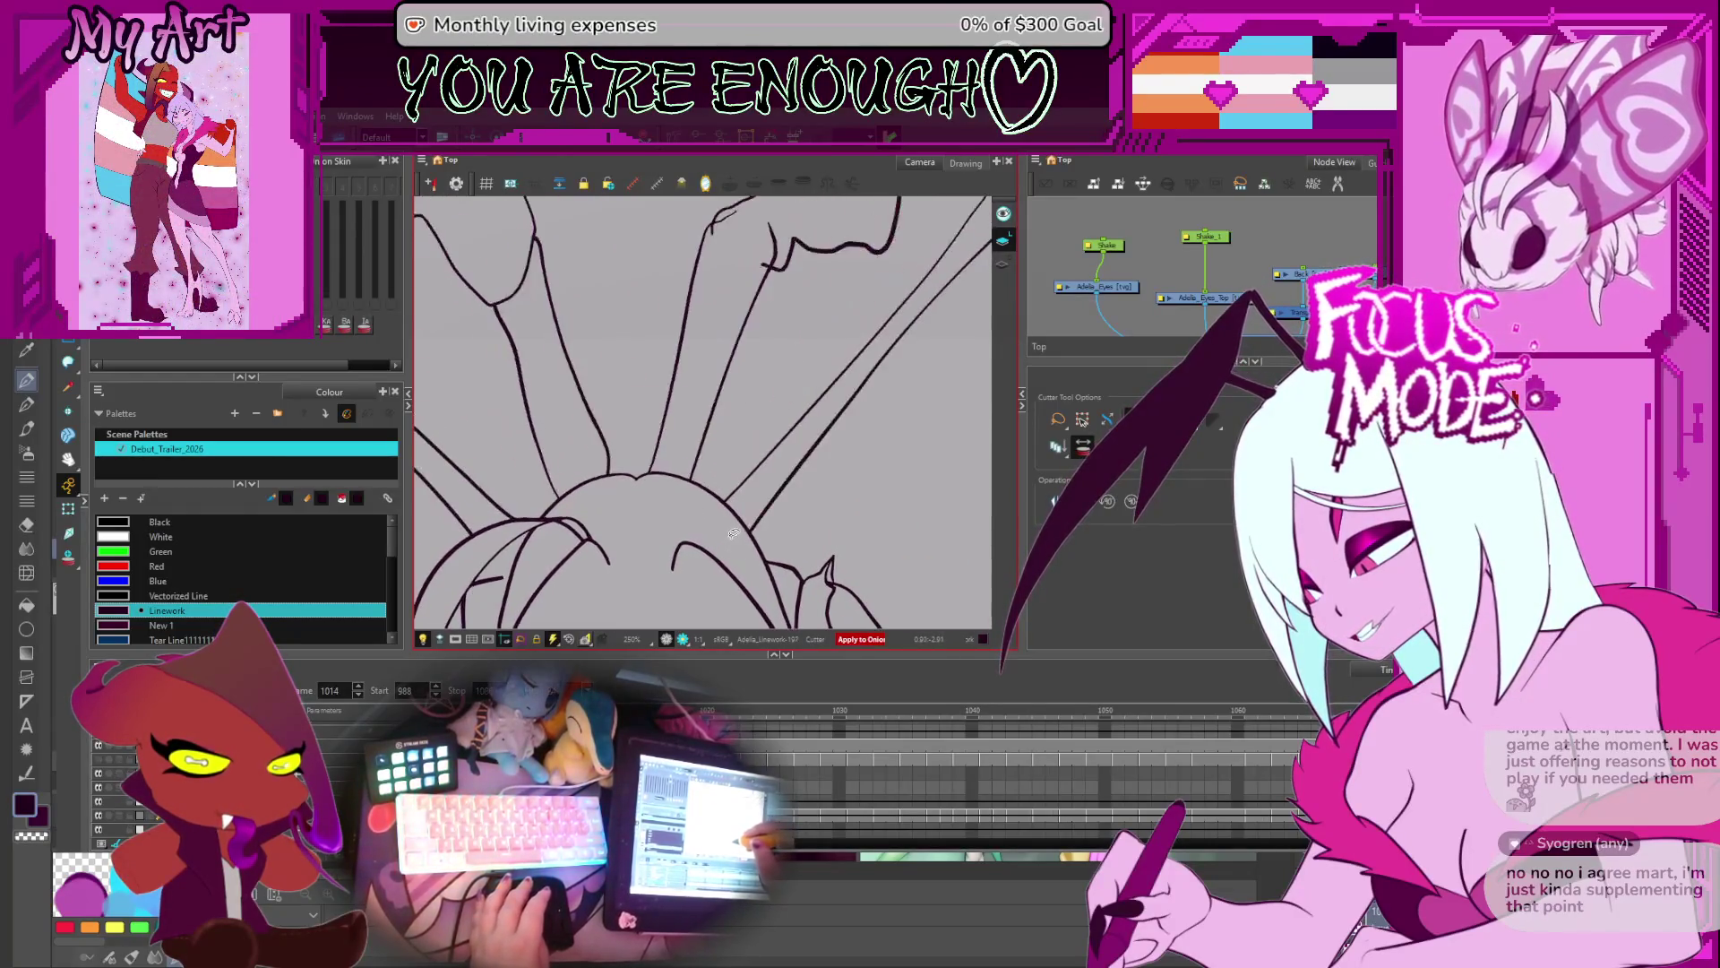
scroll(733, 532, "down", 4)
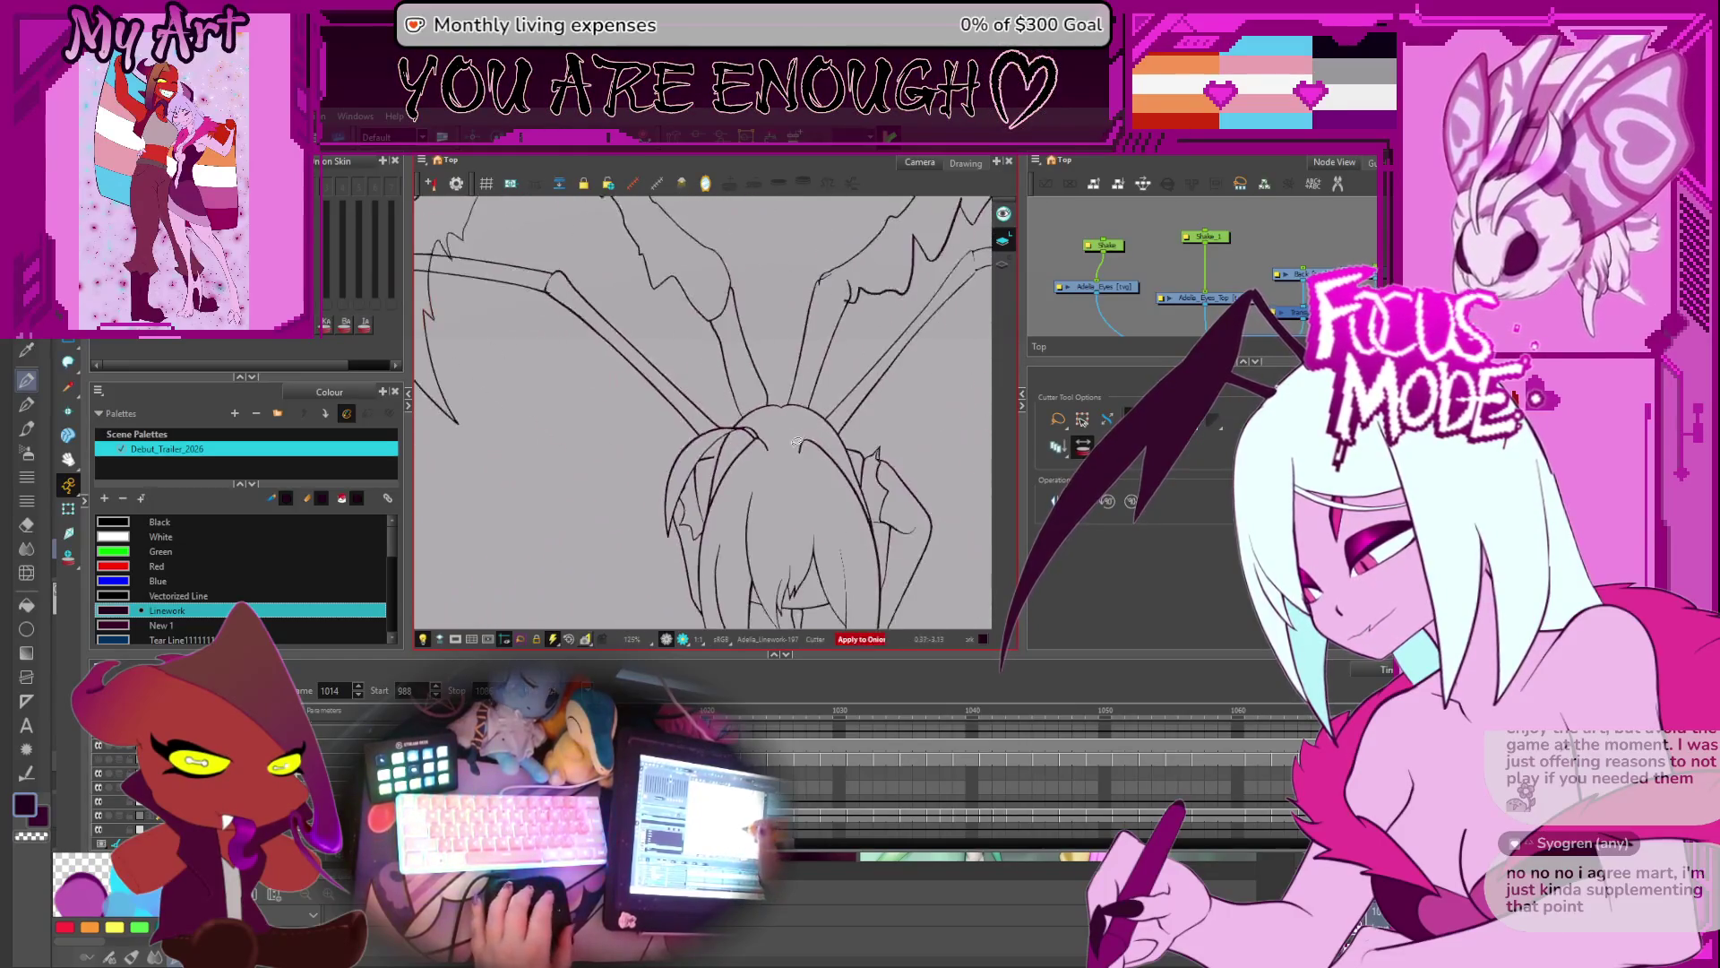
key("period")
scroll(716, 466, "up", 2)
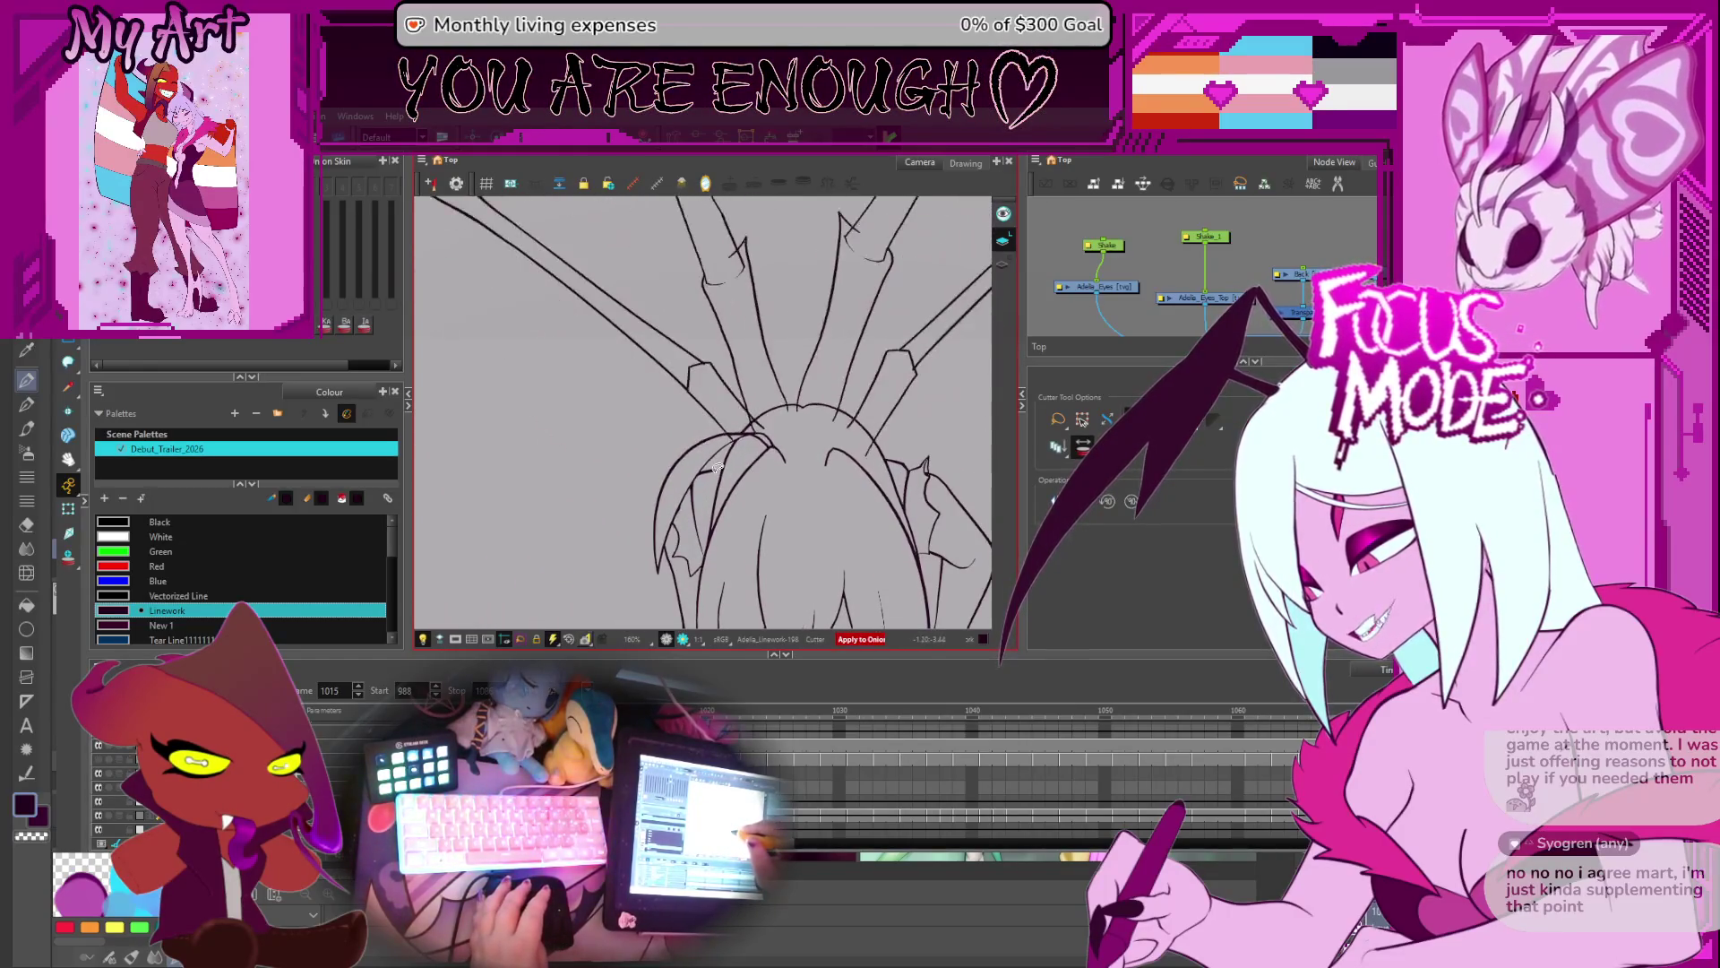
key("comma")
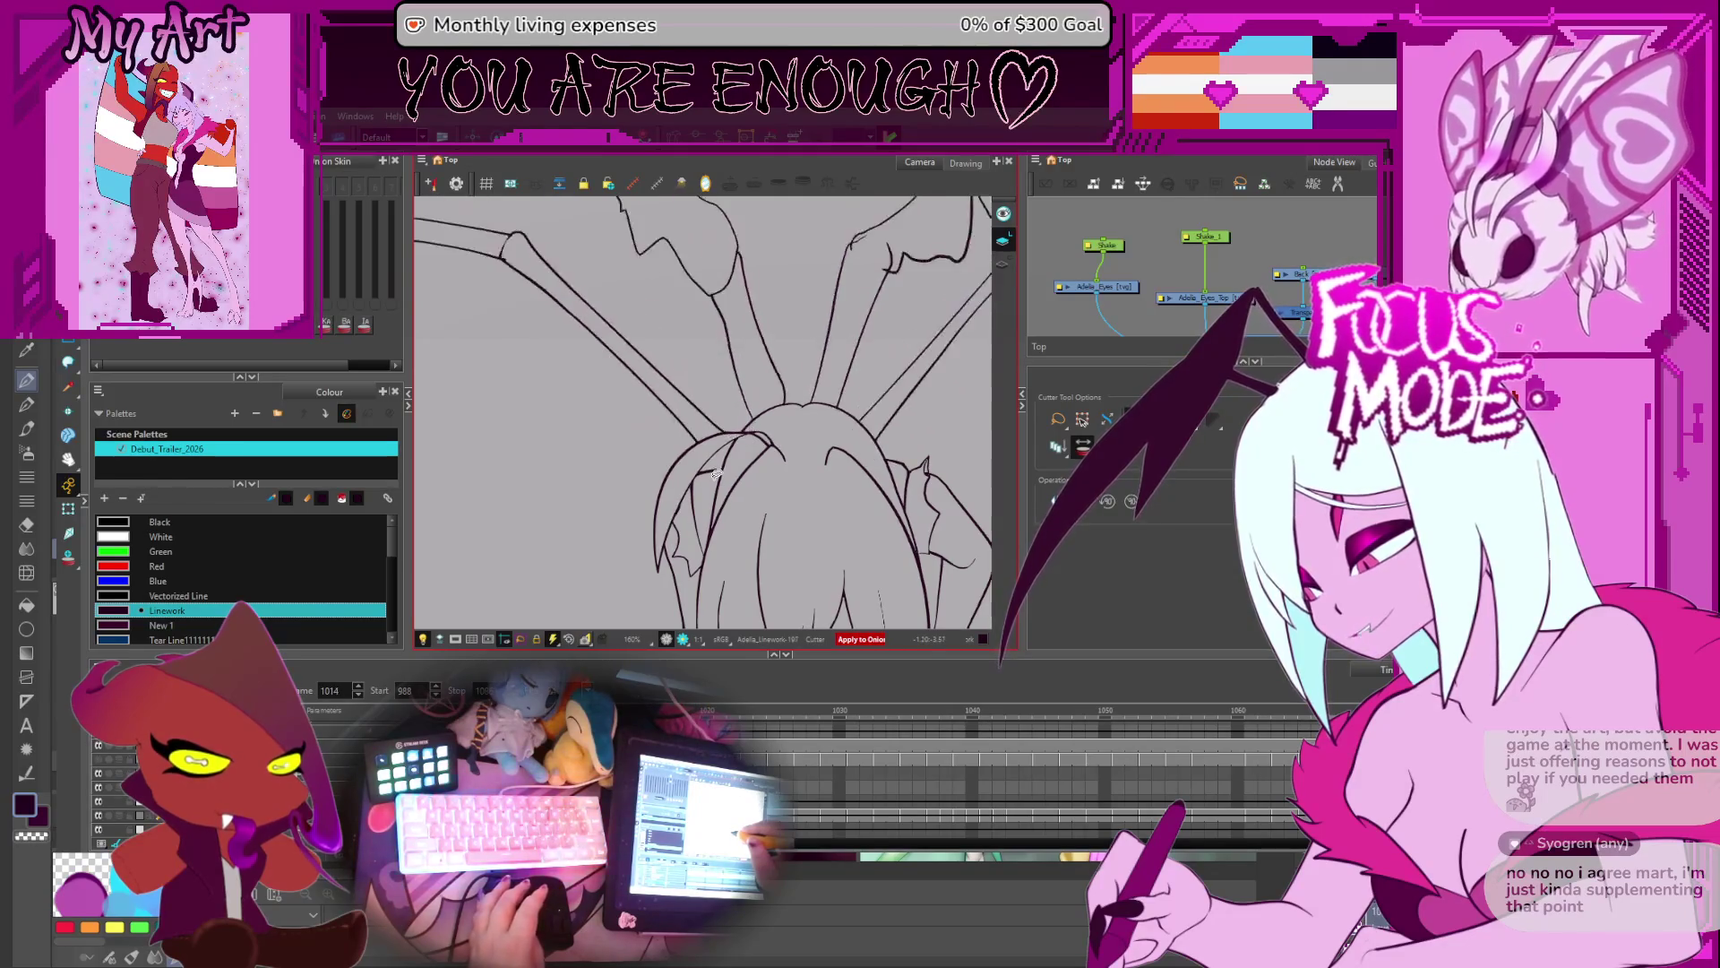
key("period")
key("comma")
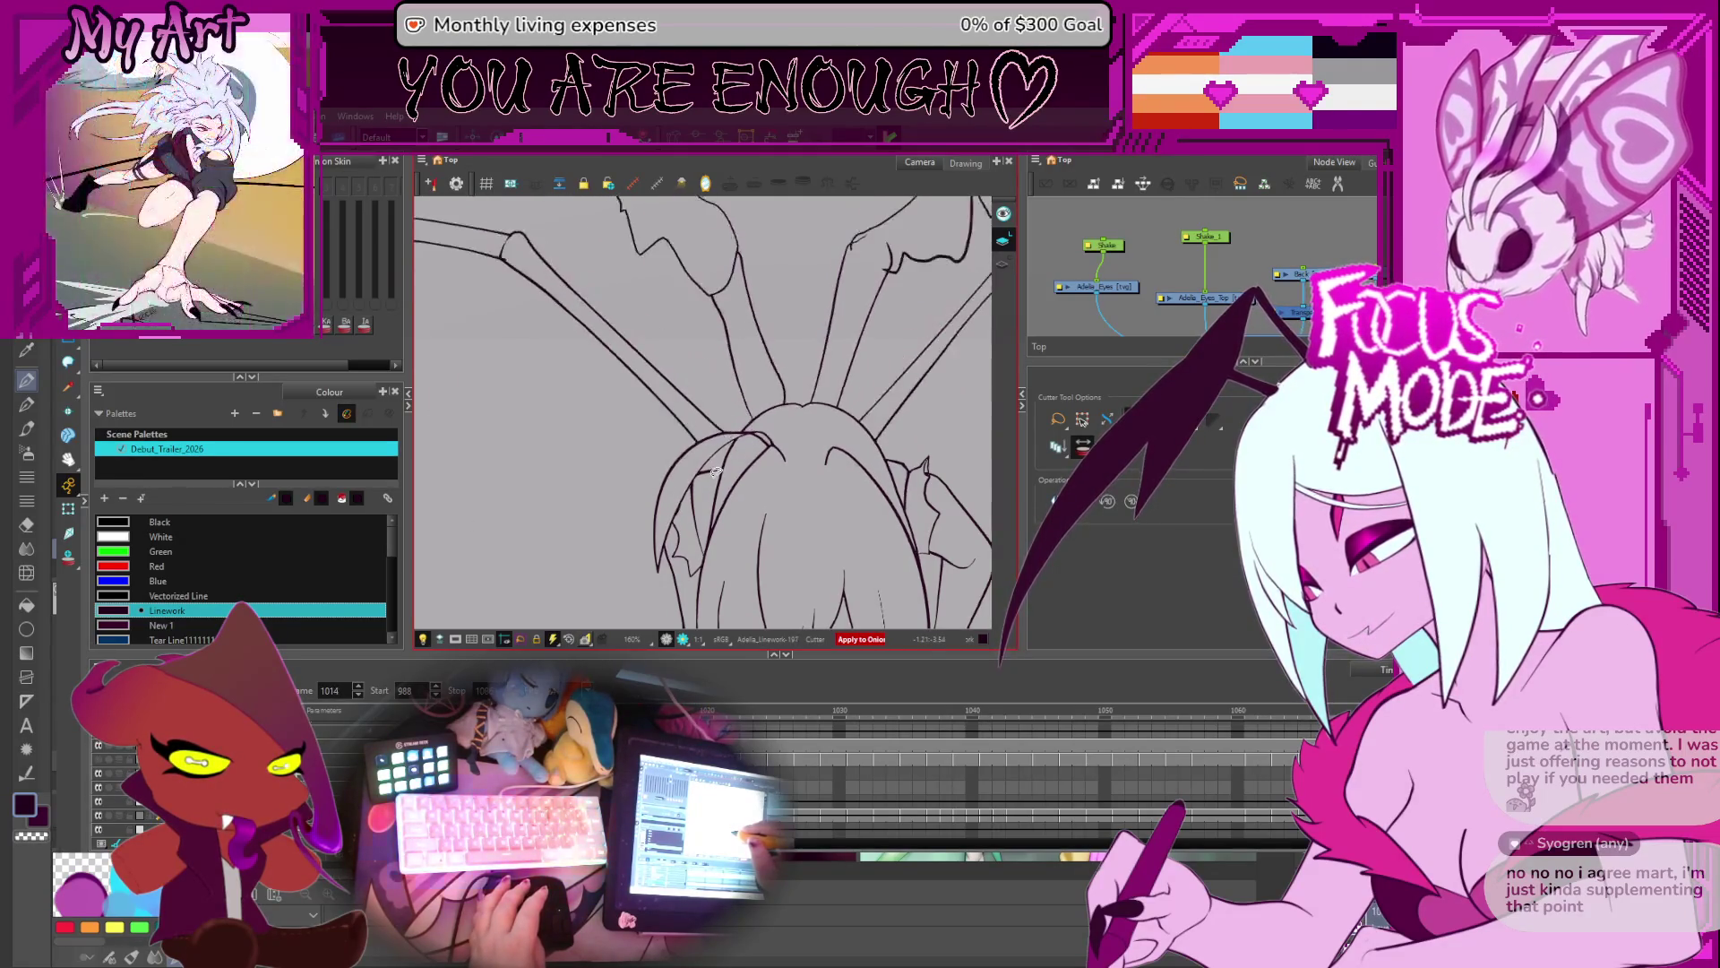
key("period")
key("comma")
key("period")
key("comma")
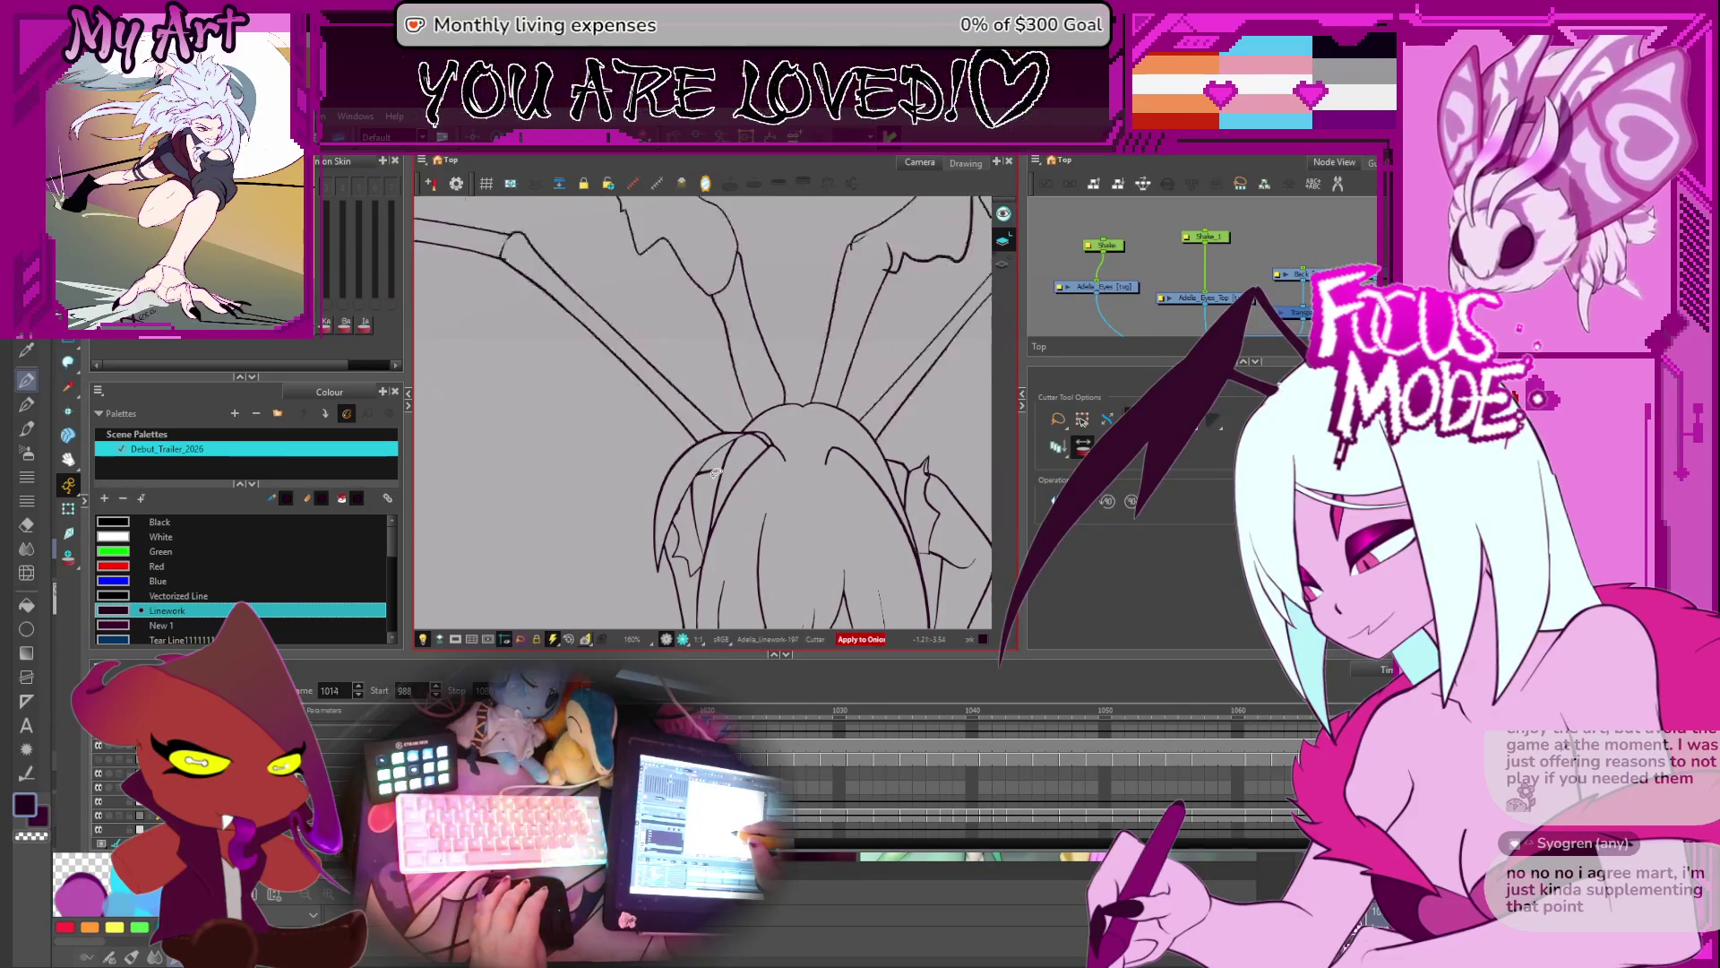
key("period")
key("comma")
- Select the diagonal wing stroke and turn on onion skin to show neighbouring drawings
key("alt+s")
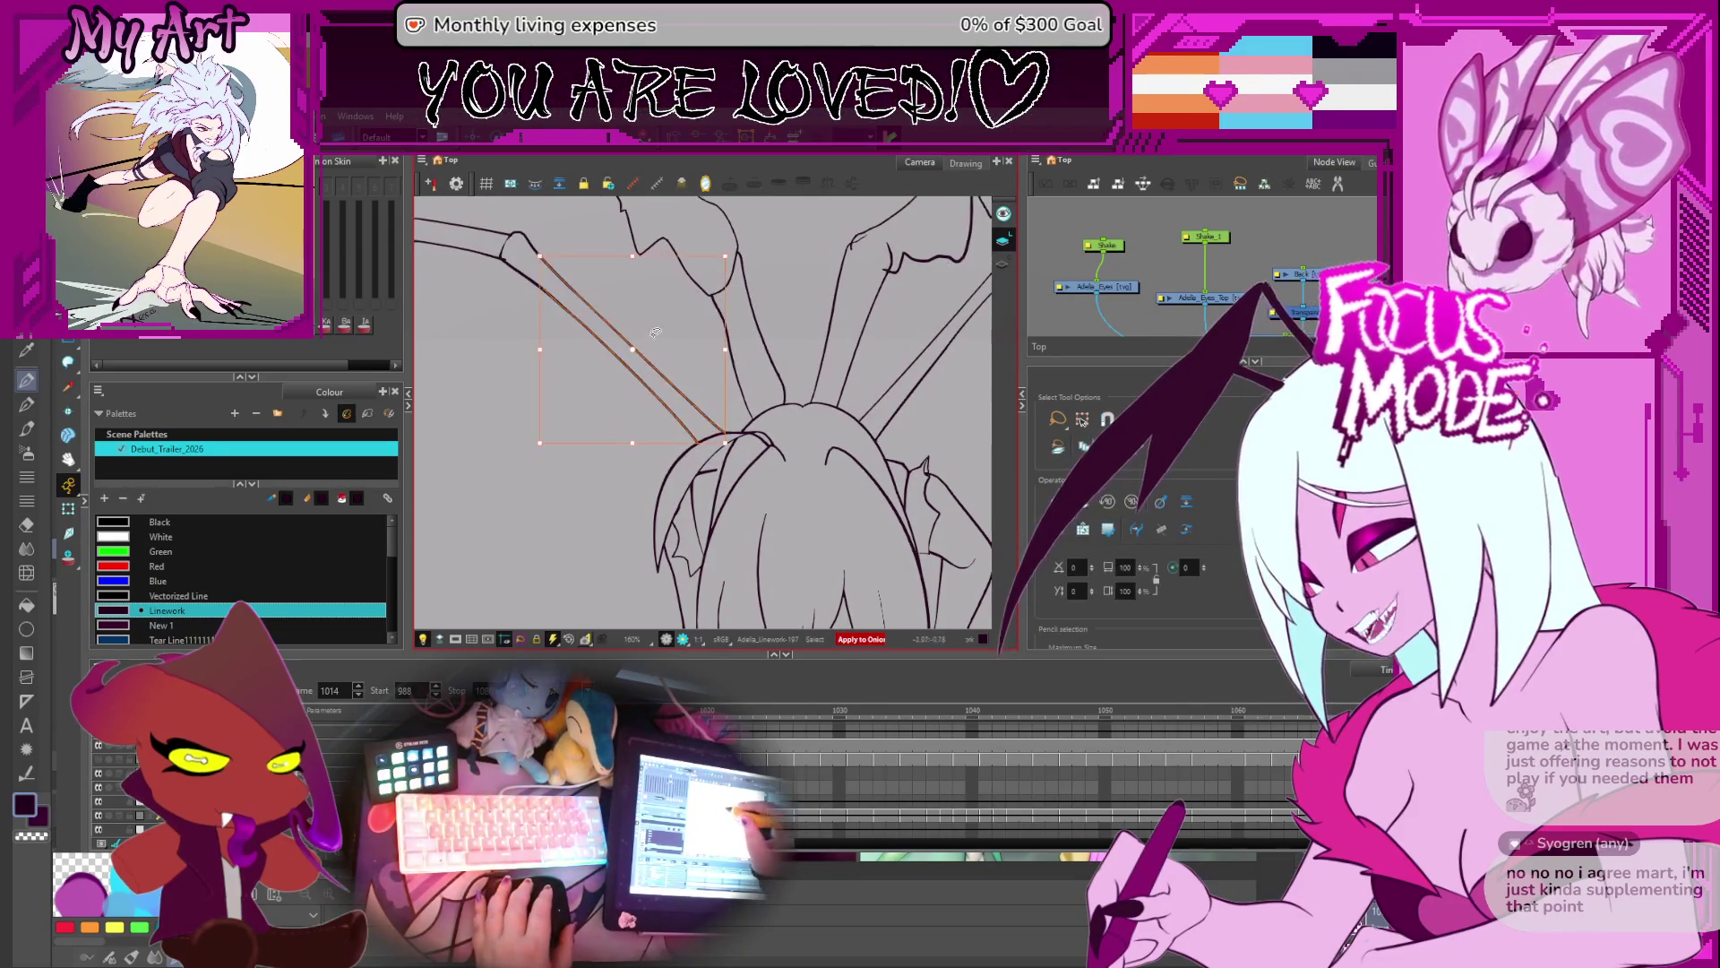
left_click(644, 395)
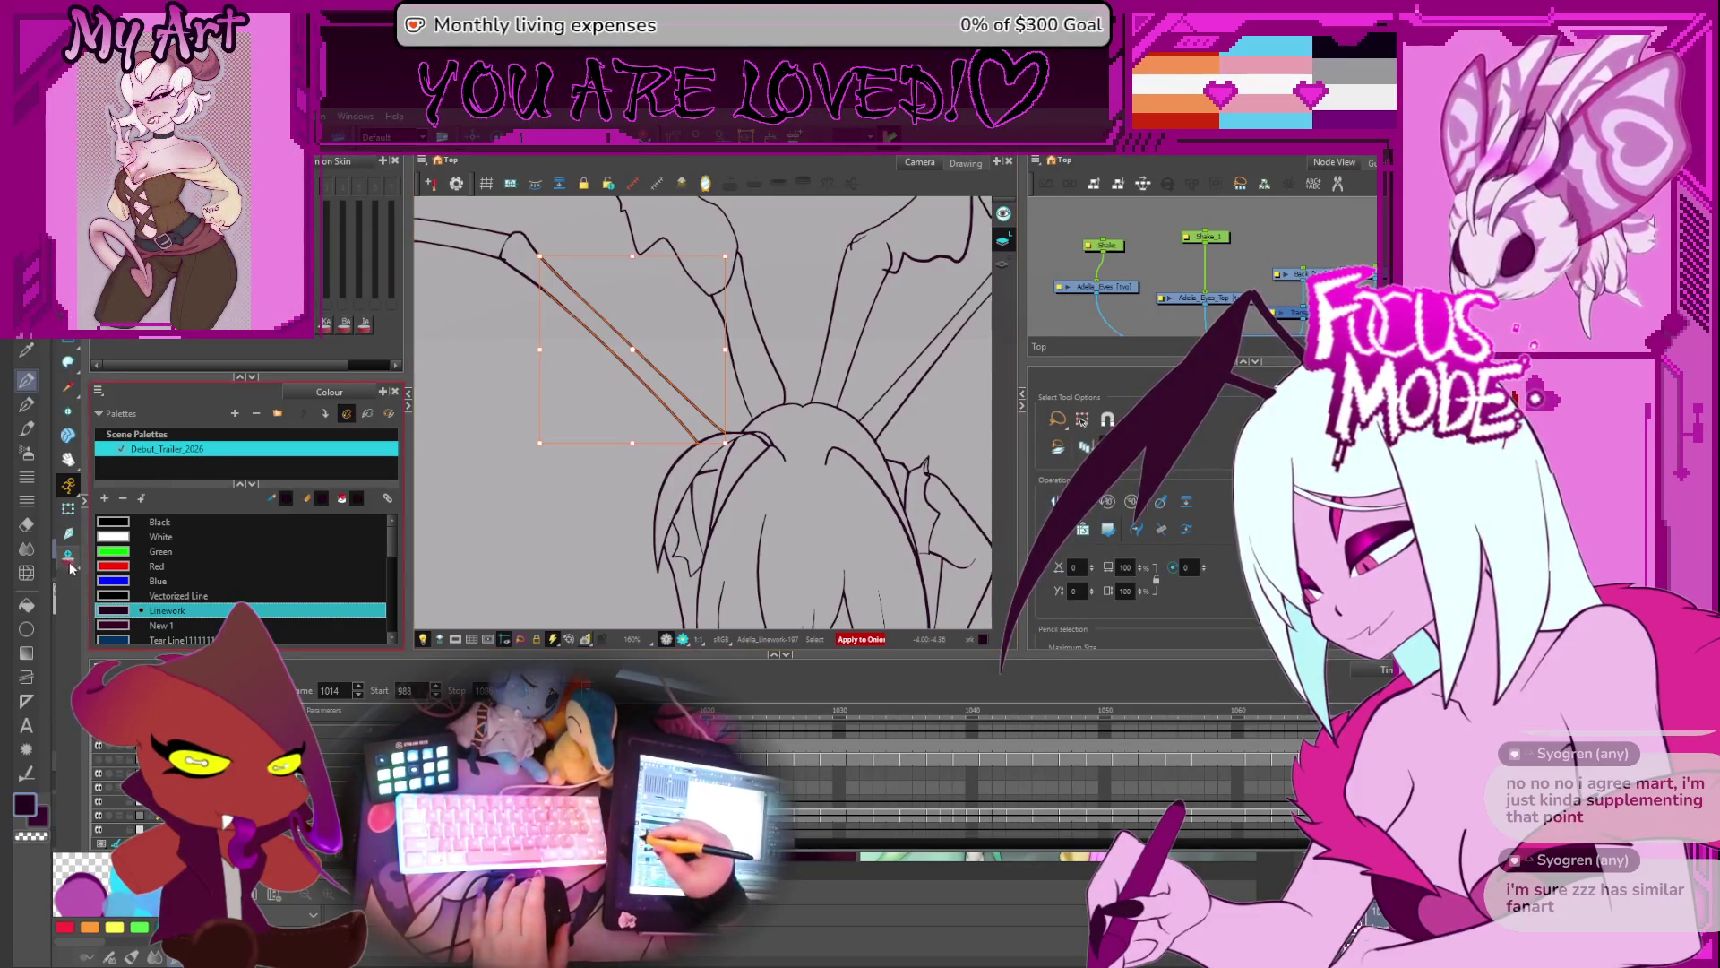
key("alt+o")
scroll(753, 483, "up", 2)
scroll(753, 484, "down", 4)
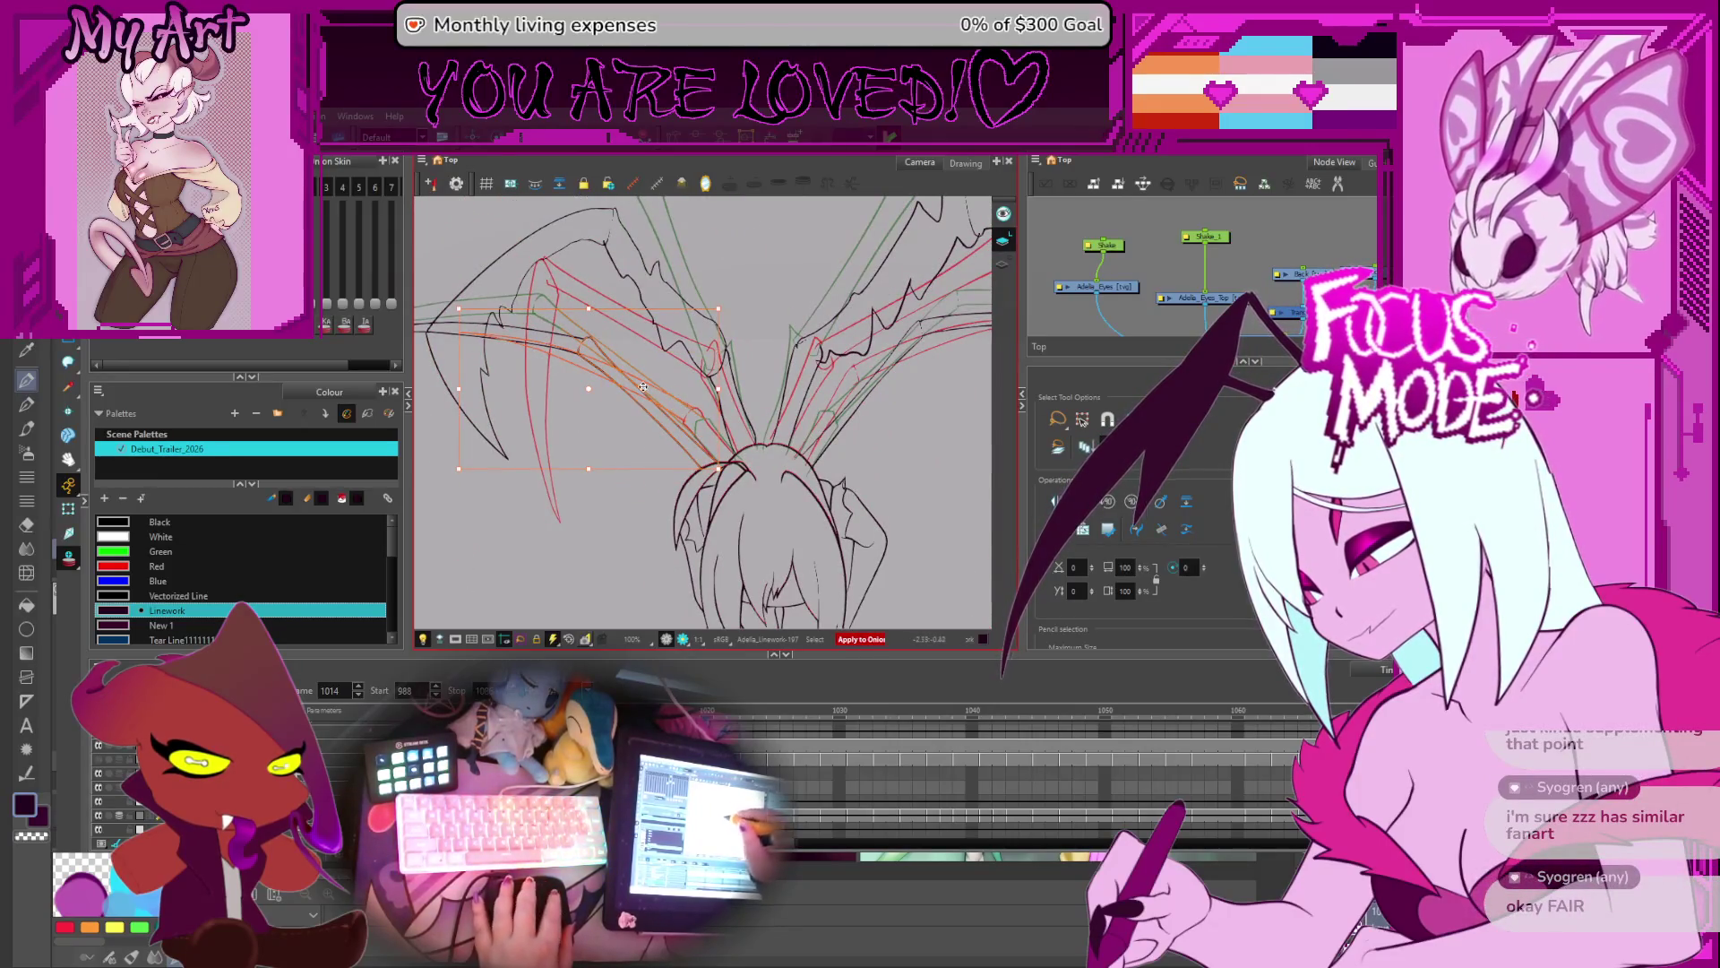
- Lasso-select the left wing strokes, then switch to the Contour Editor zoomed on the strands
left_click(629, 475)
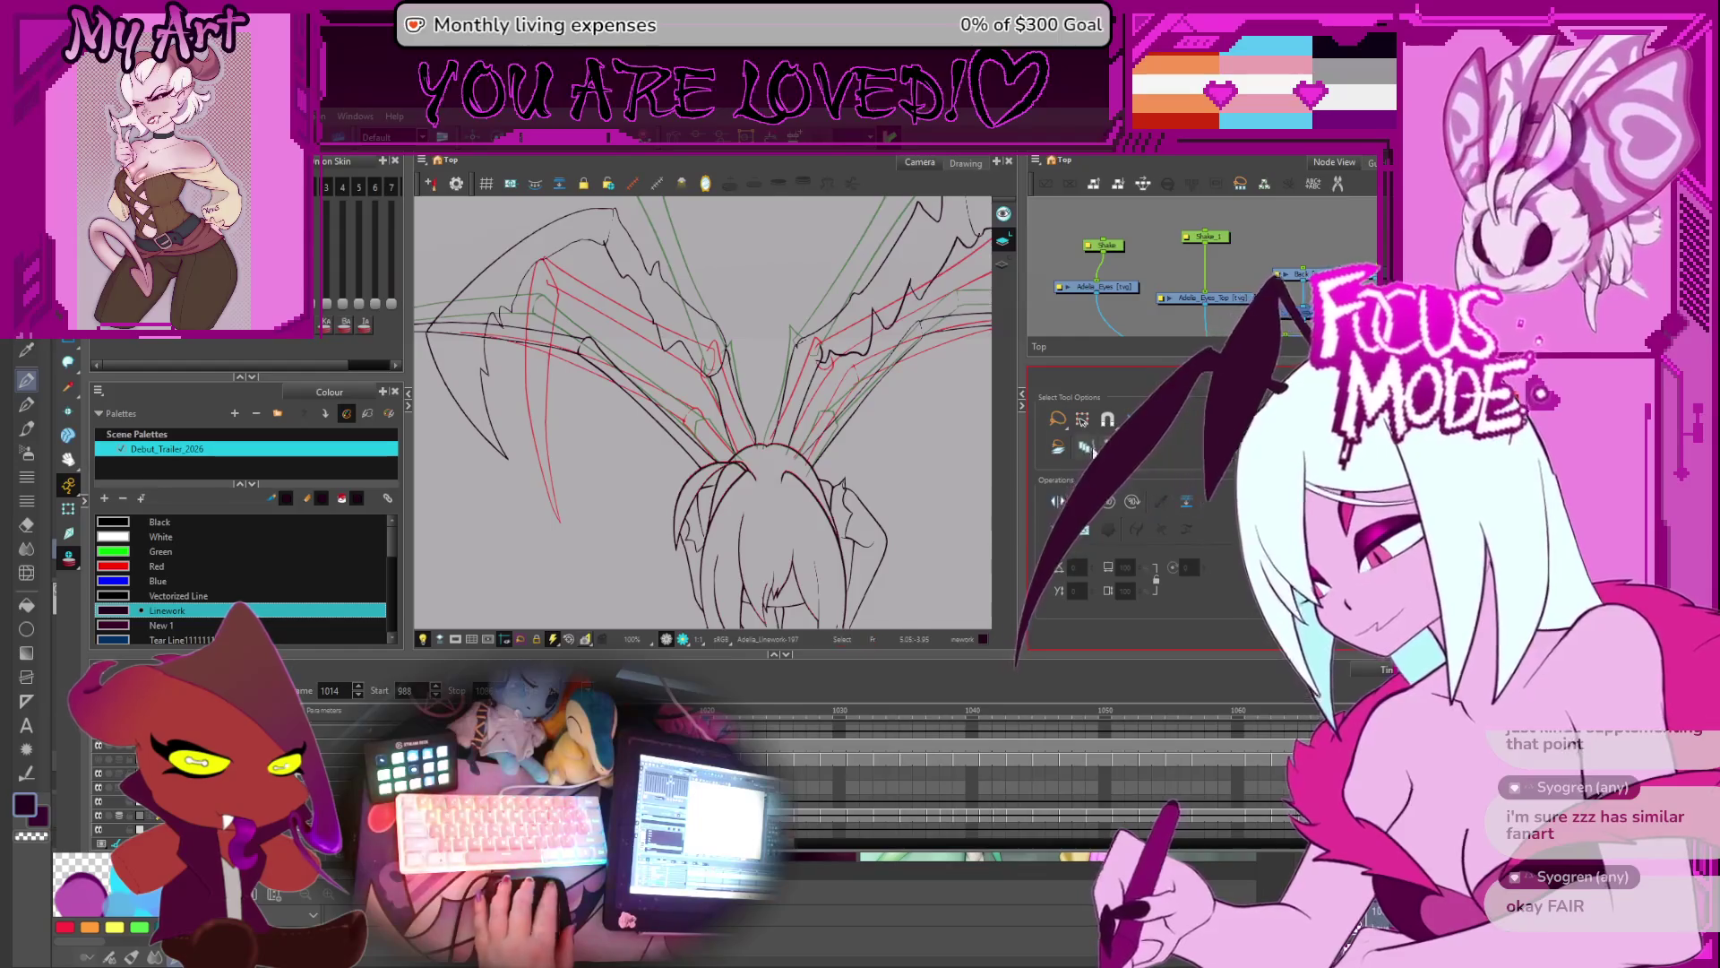
scroll(699, 457, "up", 1)
left_click_drag(703, 423, 647, 418)
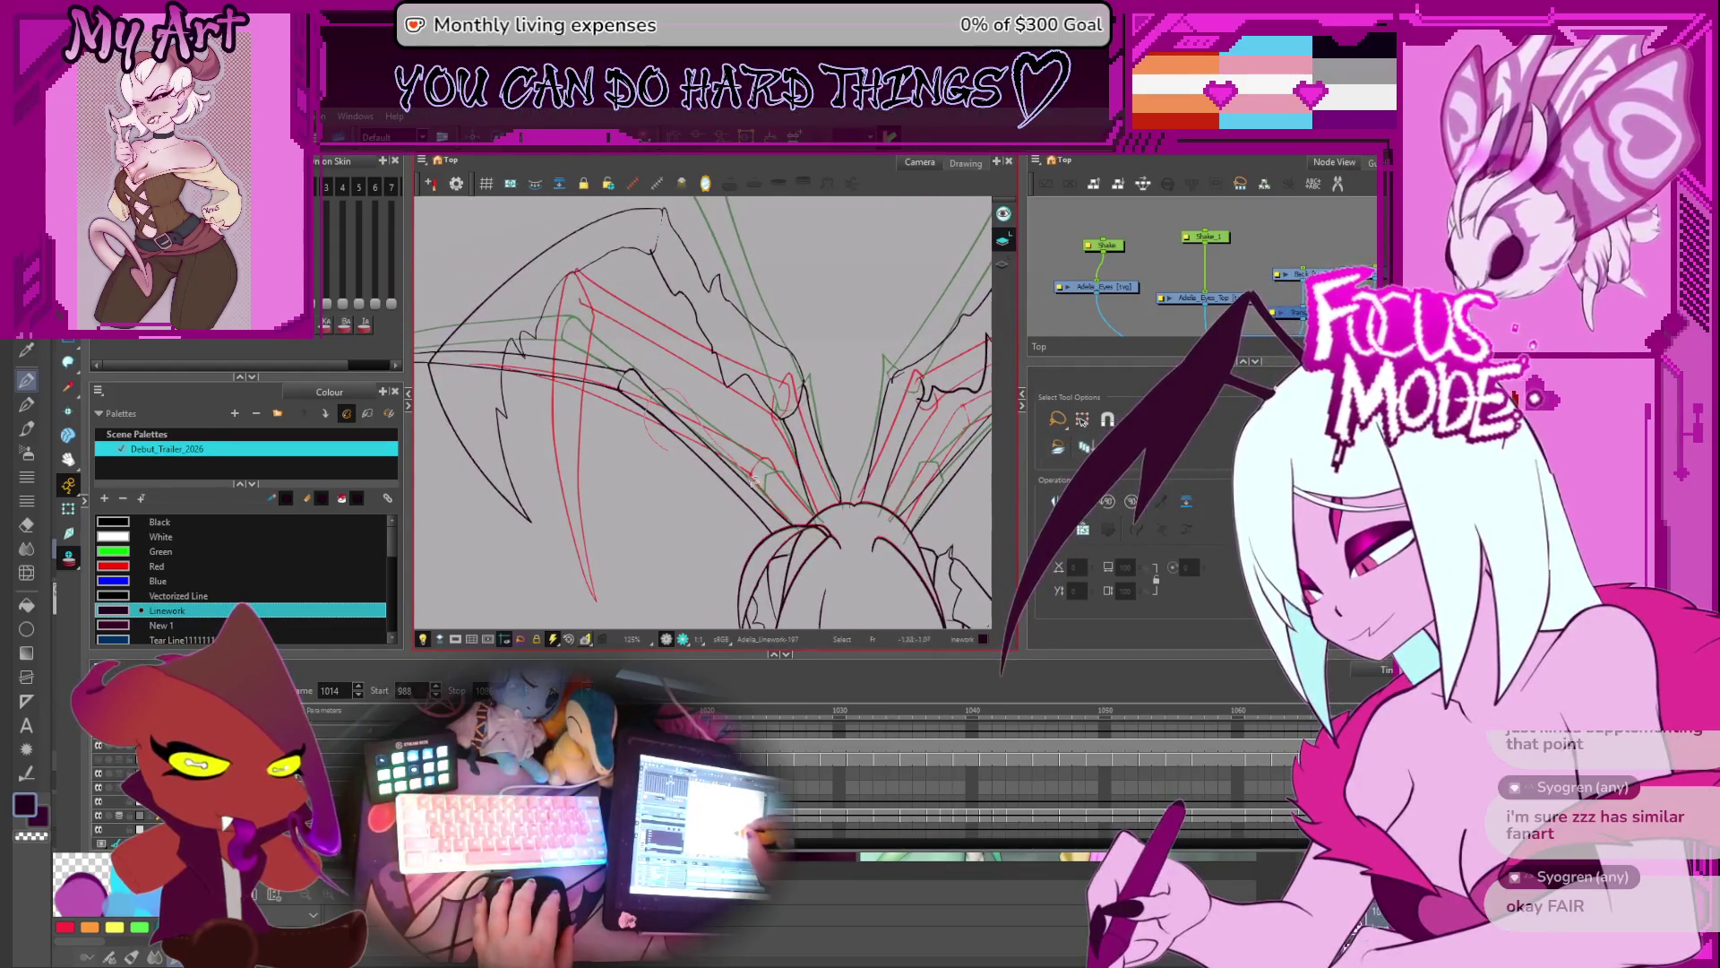
left_click_drag(755, 480, 717, 448)
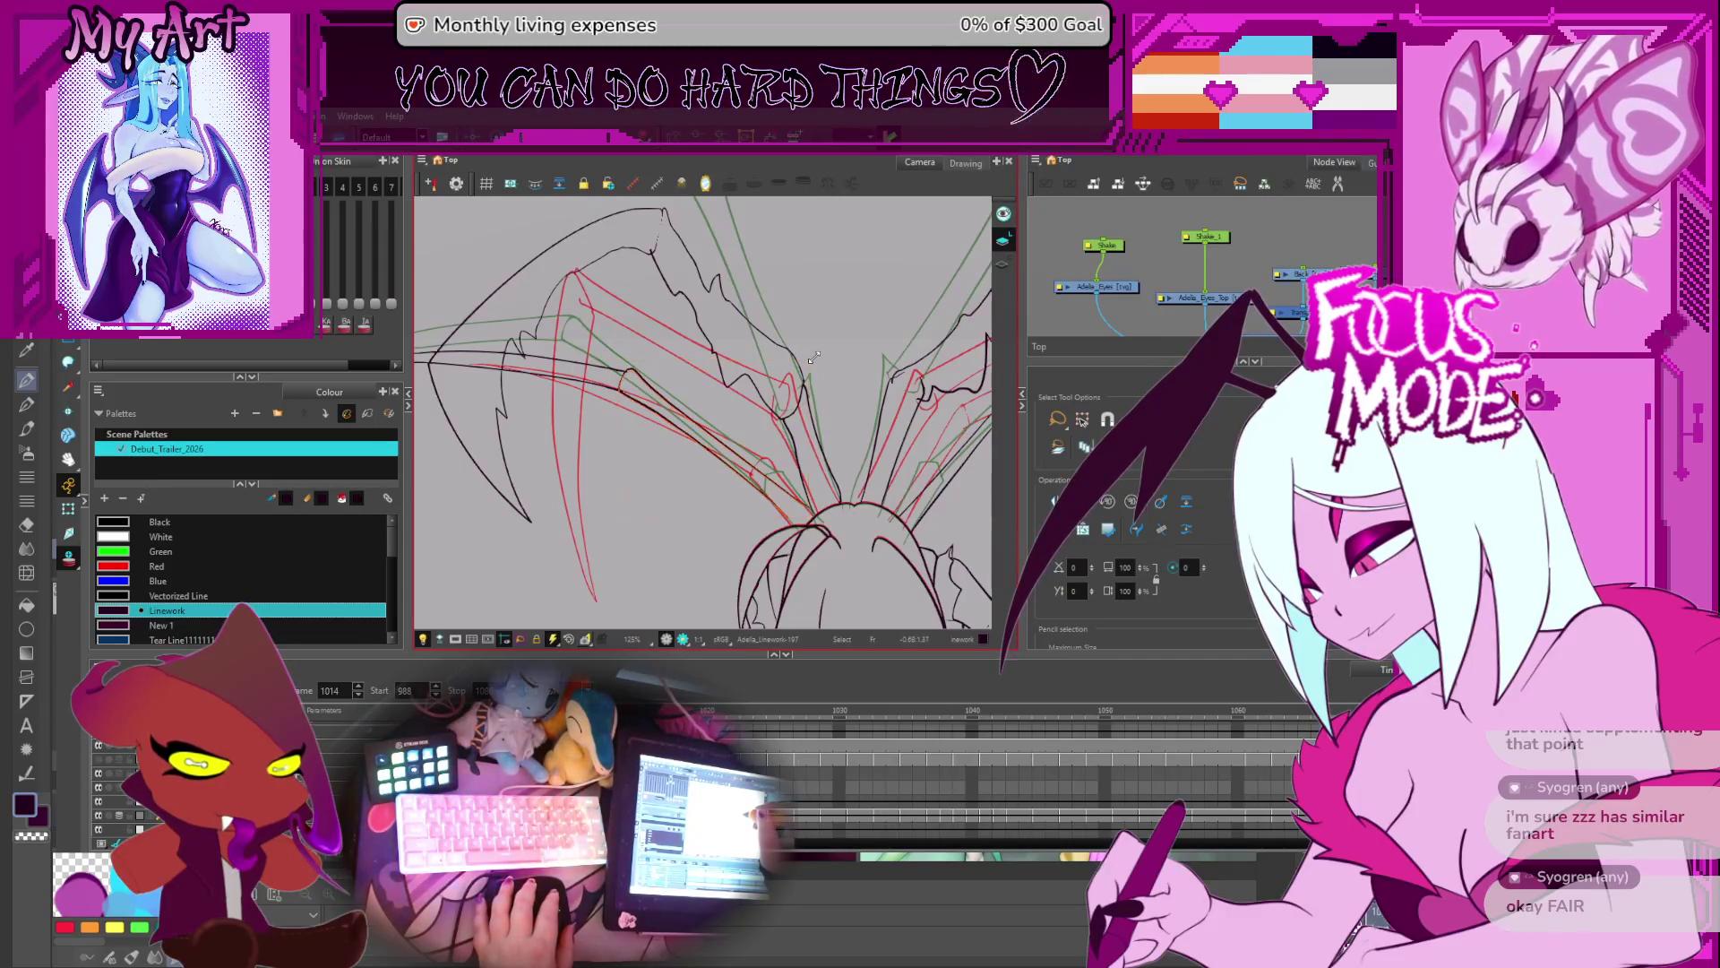
left_click_drag(770, 457, 691, 367)
scroll(691, 367, "up", 5)
key("alt+q")
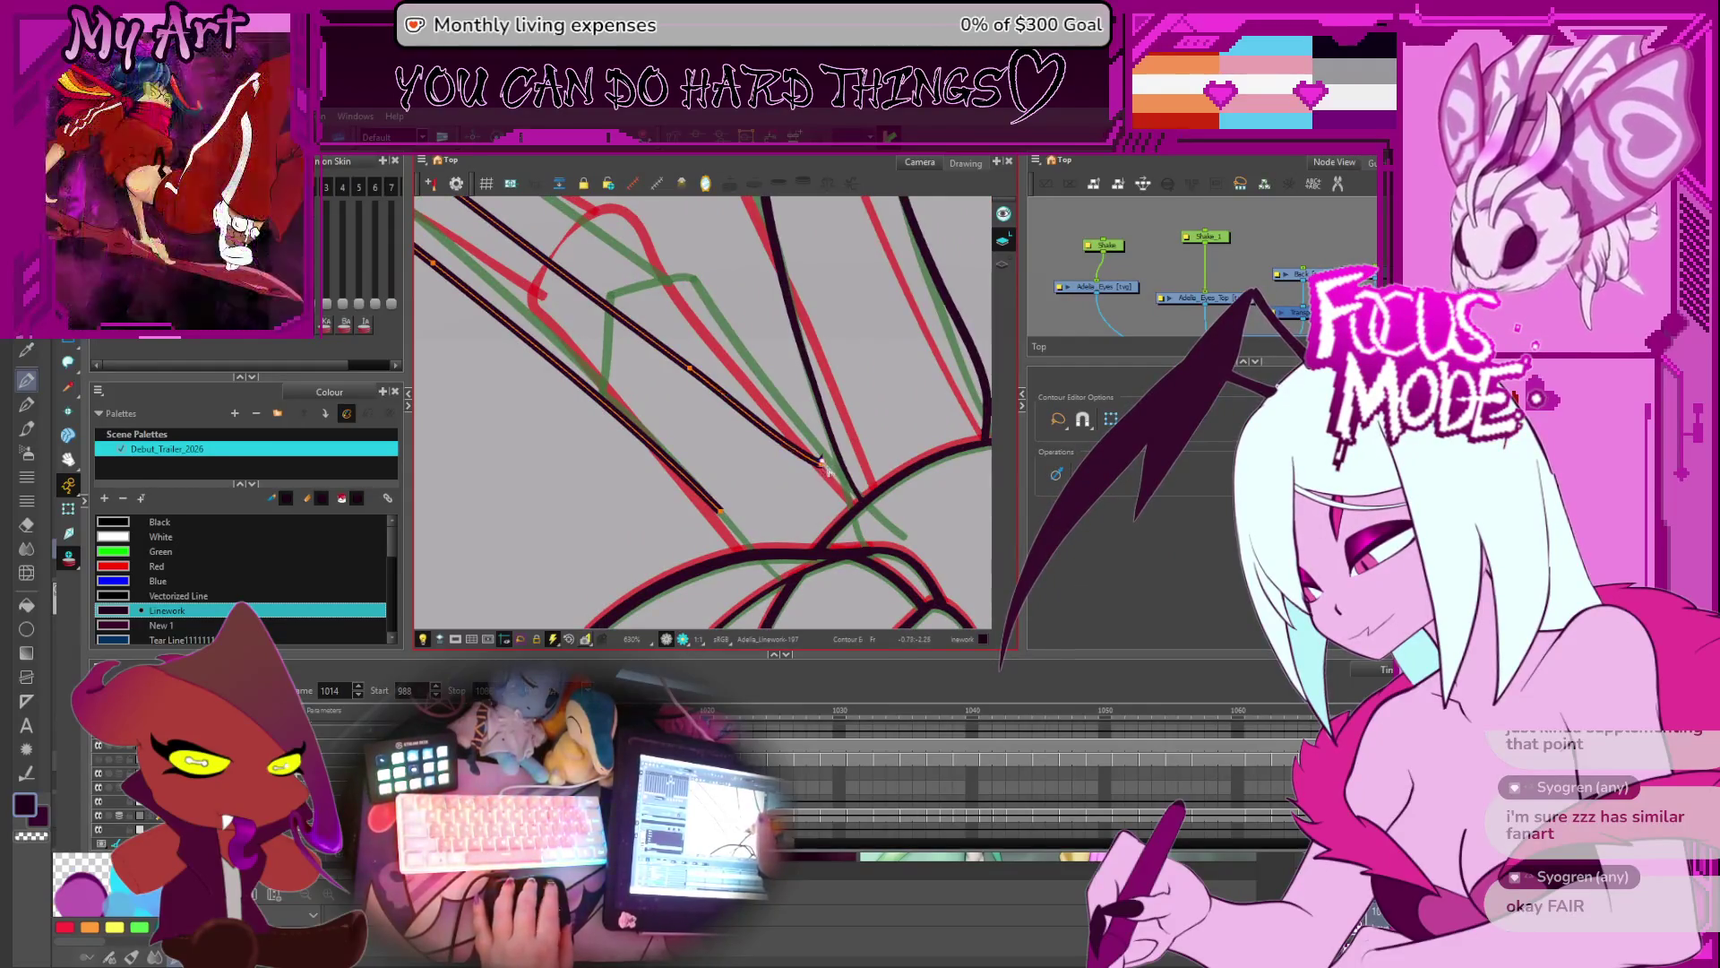
- Extend both diagonal wing strands' end points onto the head outline, then advance to frame 1016
left_click_drag(820, 464, 864, 501)
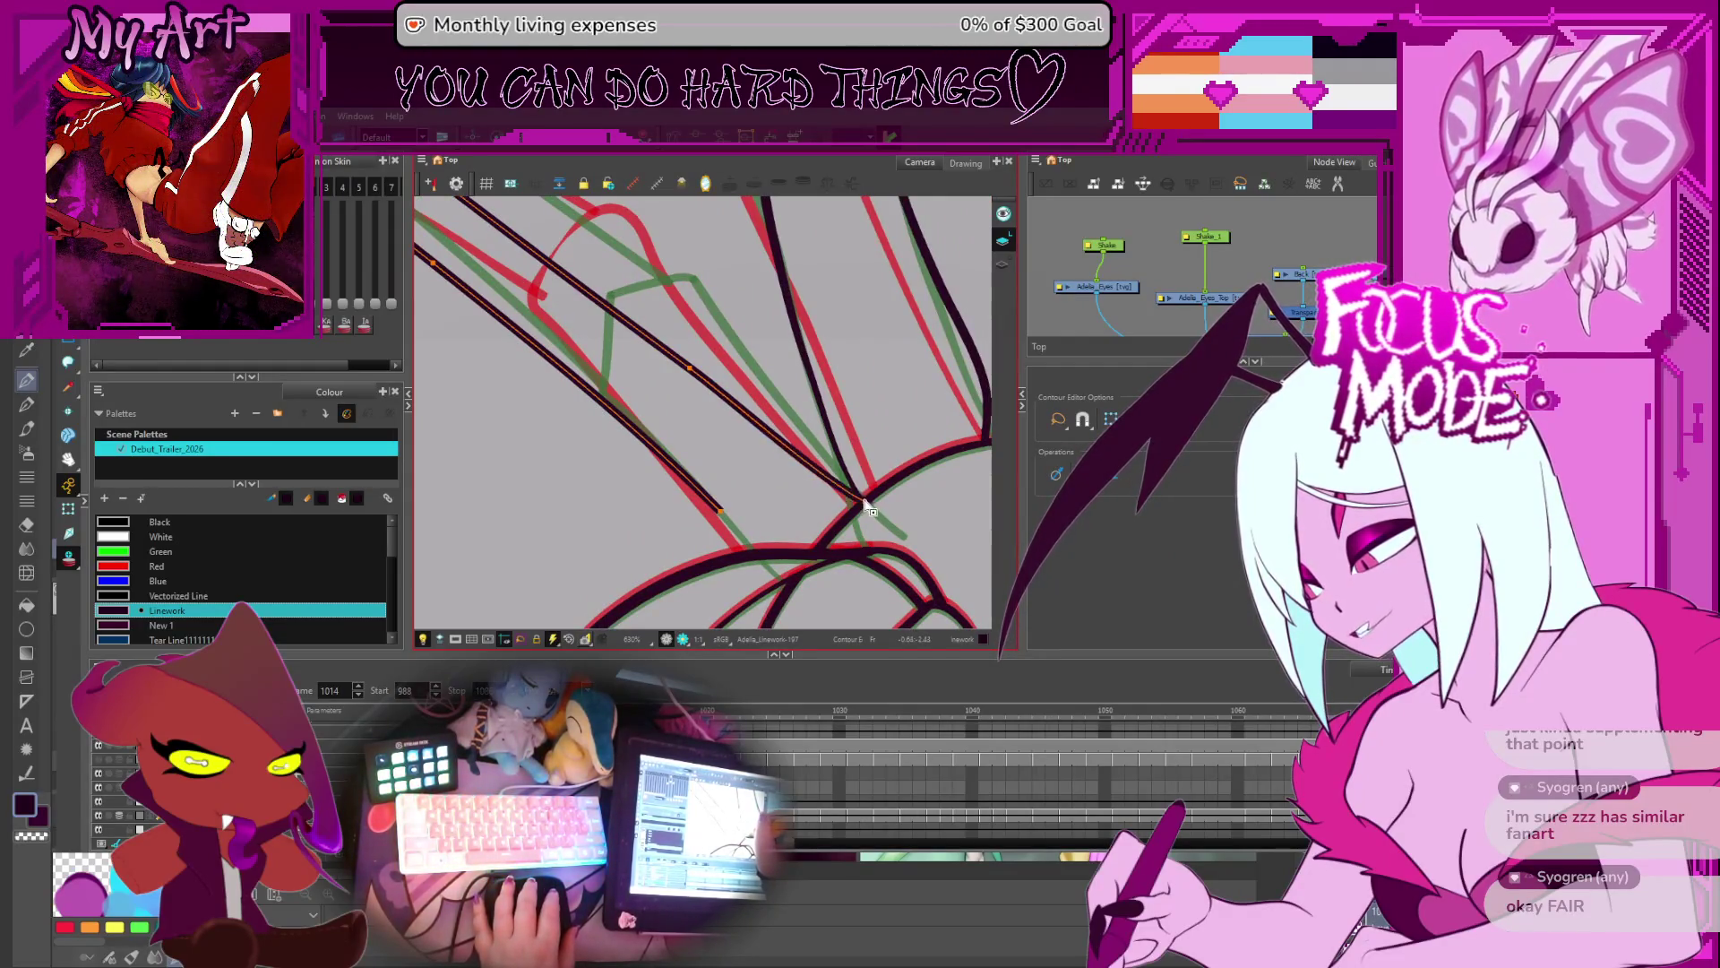
scroll(816, 468, "up", 2)
scroll(788, 479, "down", 2)
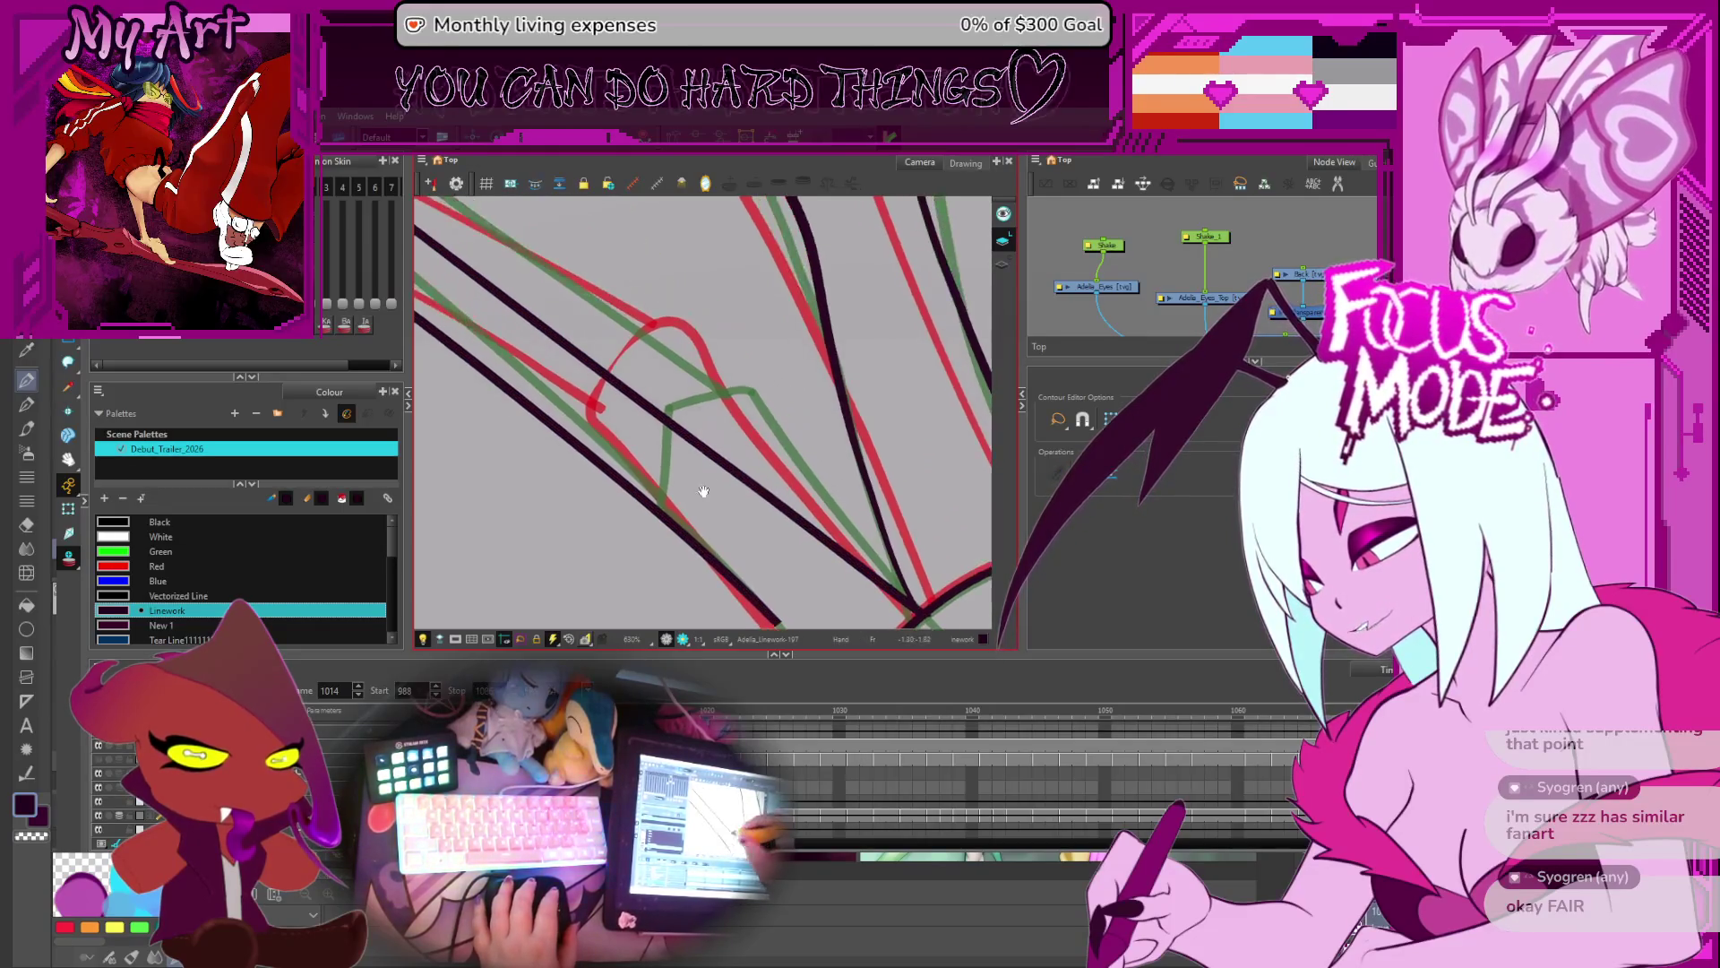
left_click(769, 491)
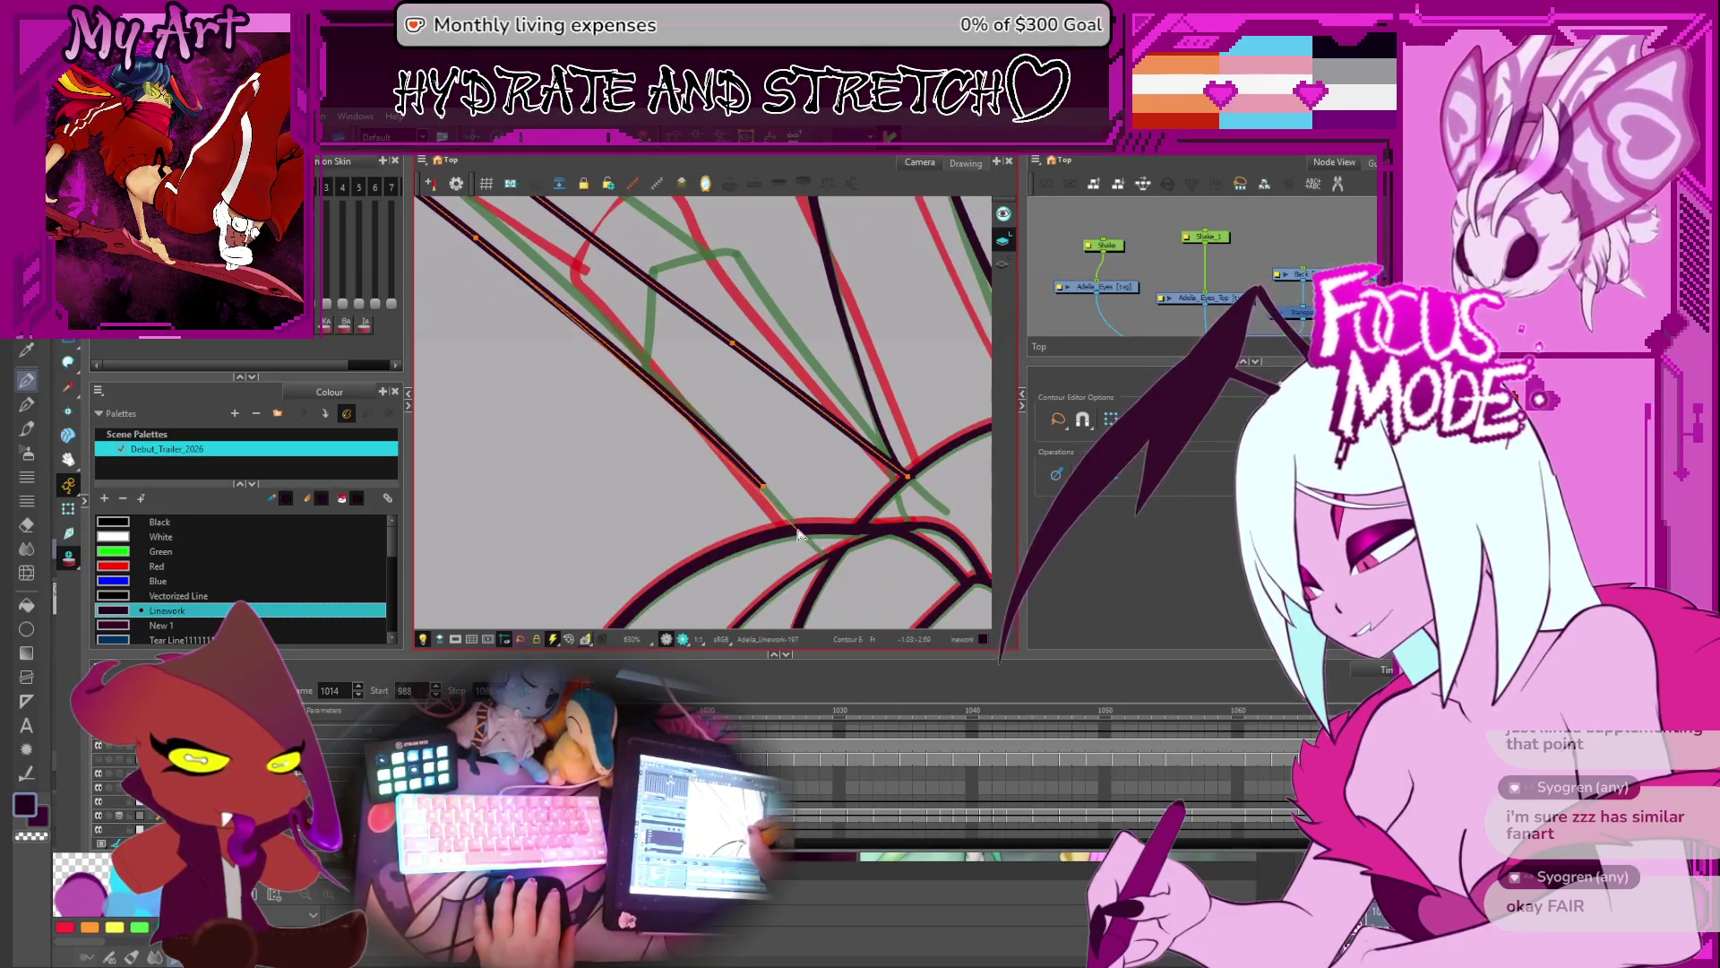
left_click_drag(800, 535, 797, 529)
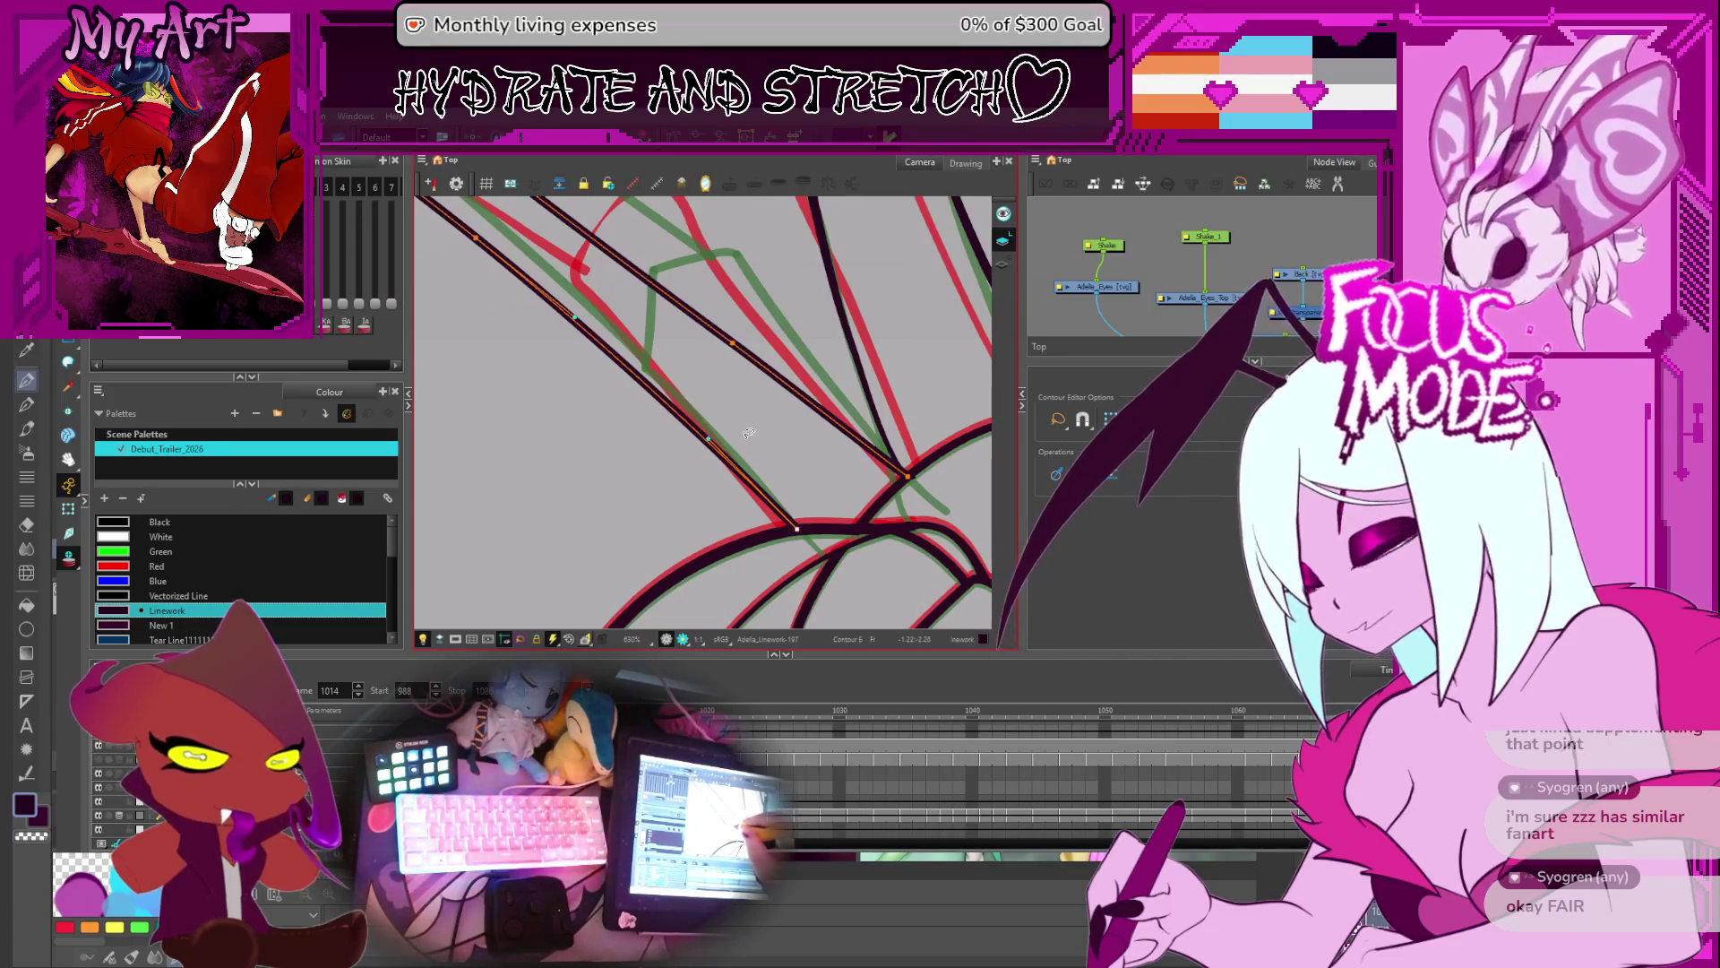
scroll(749, 432, "down", 5)
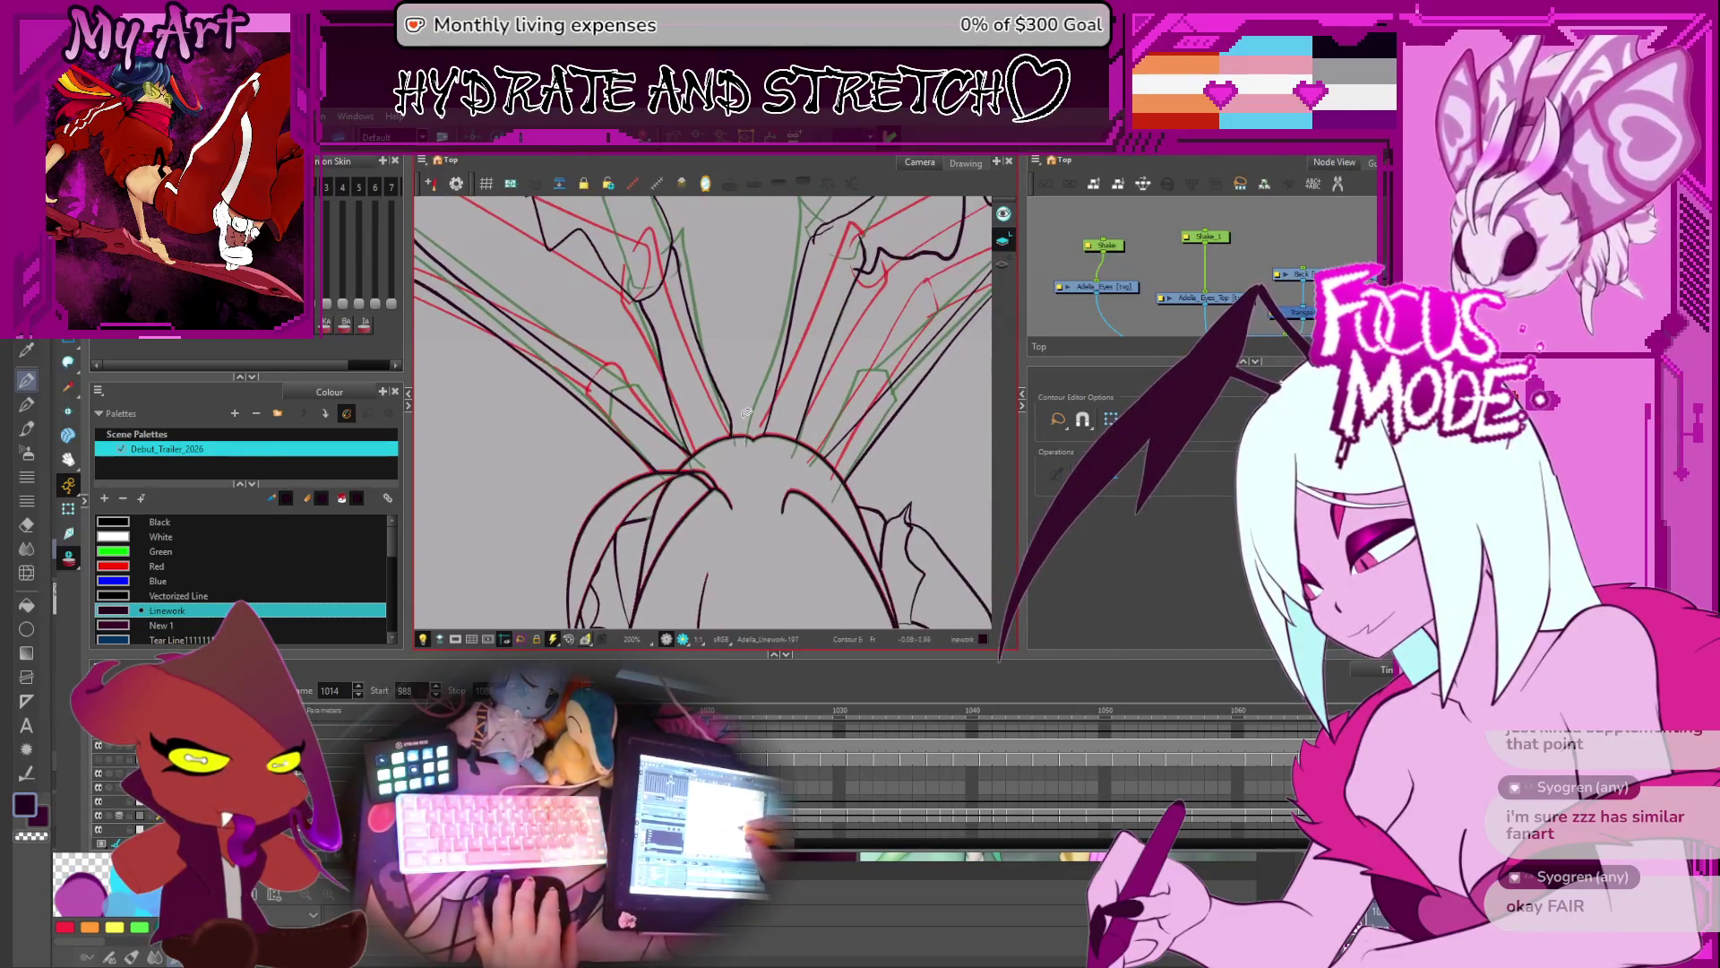
scroll(745, 412, "up", 1)
key("period")
key("period")
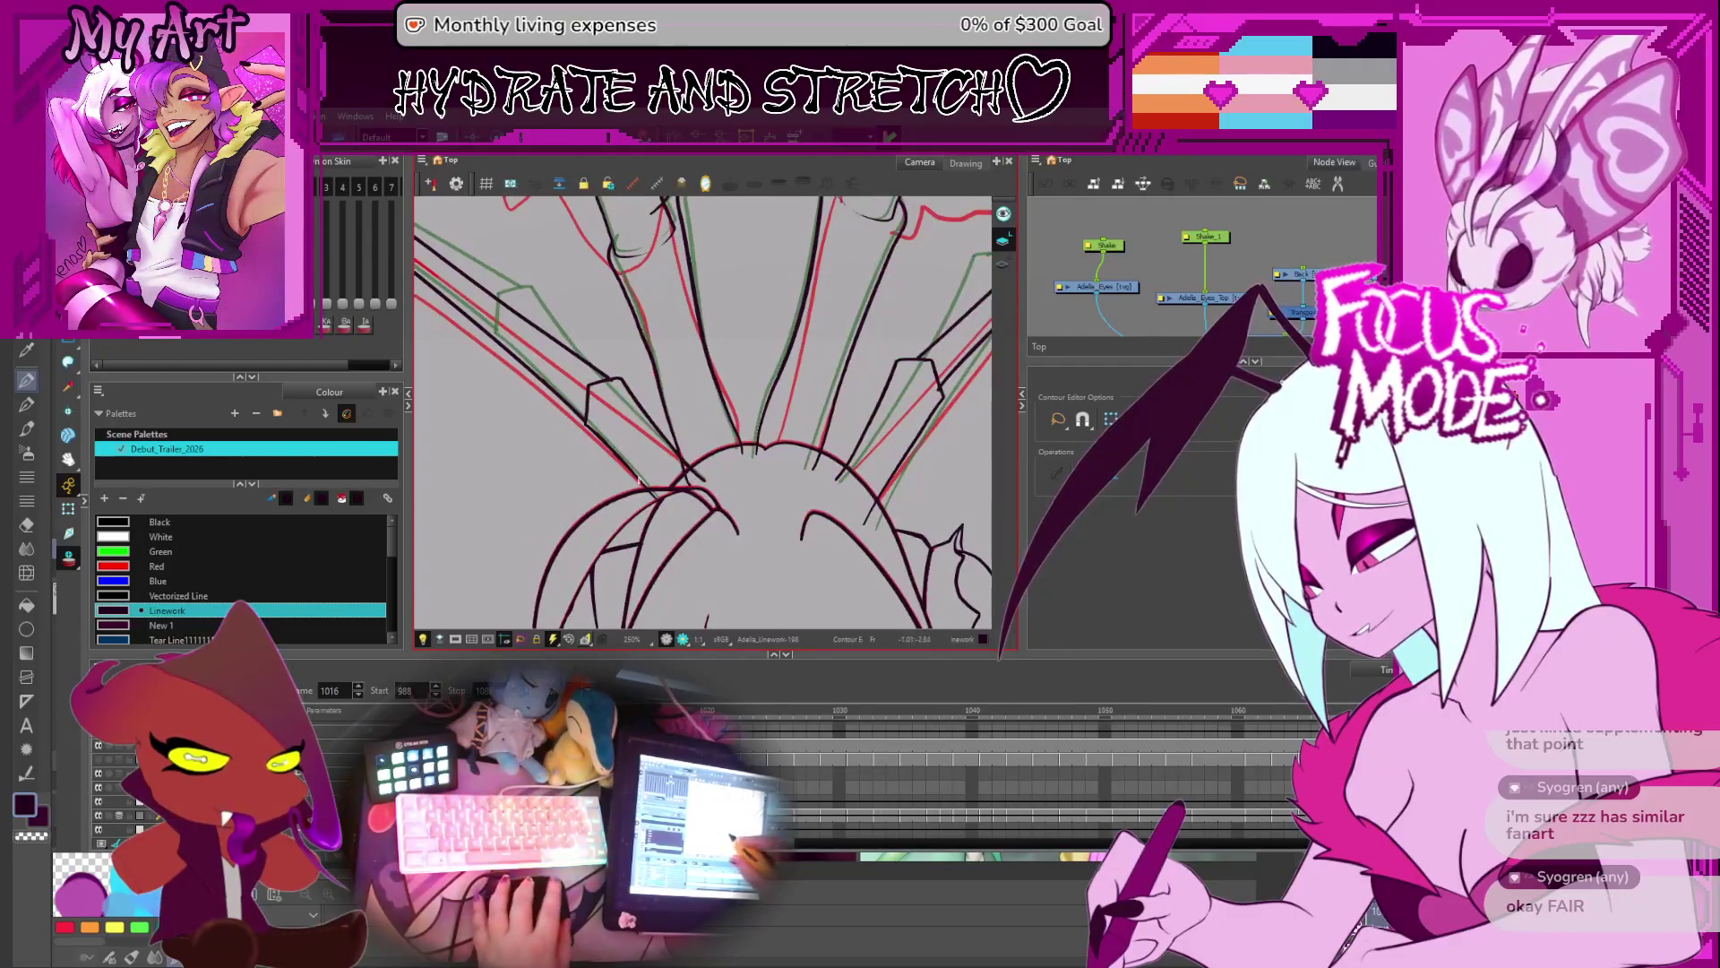
scroll(689, 452, "up", 2)
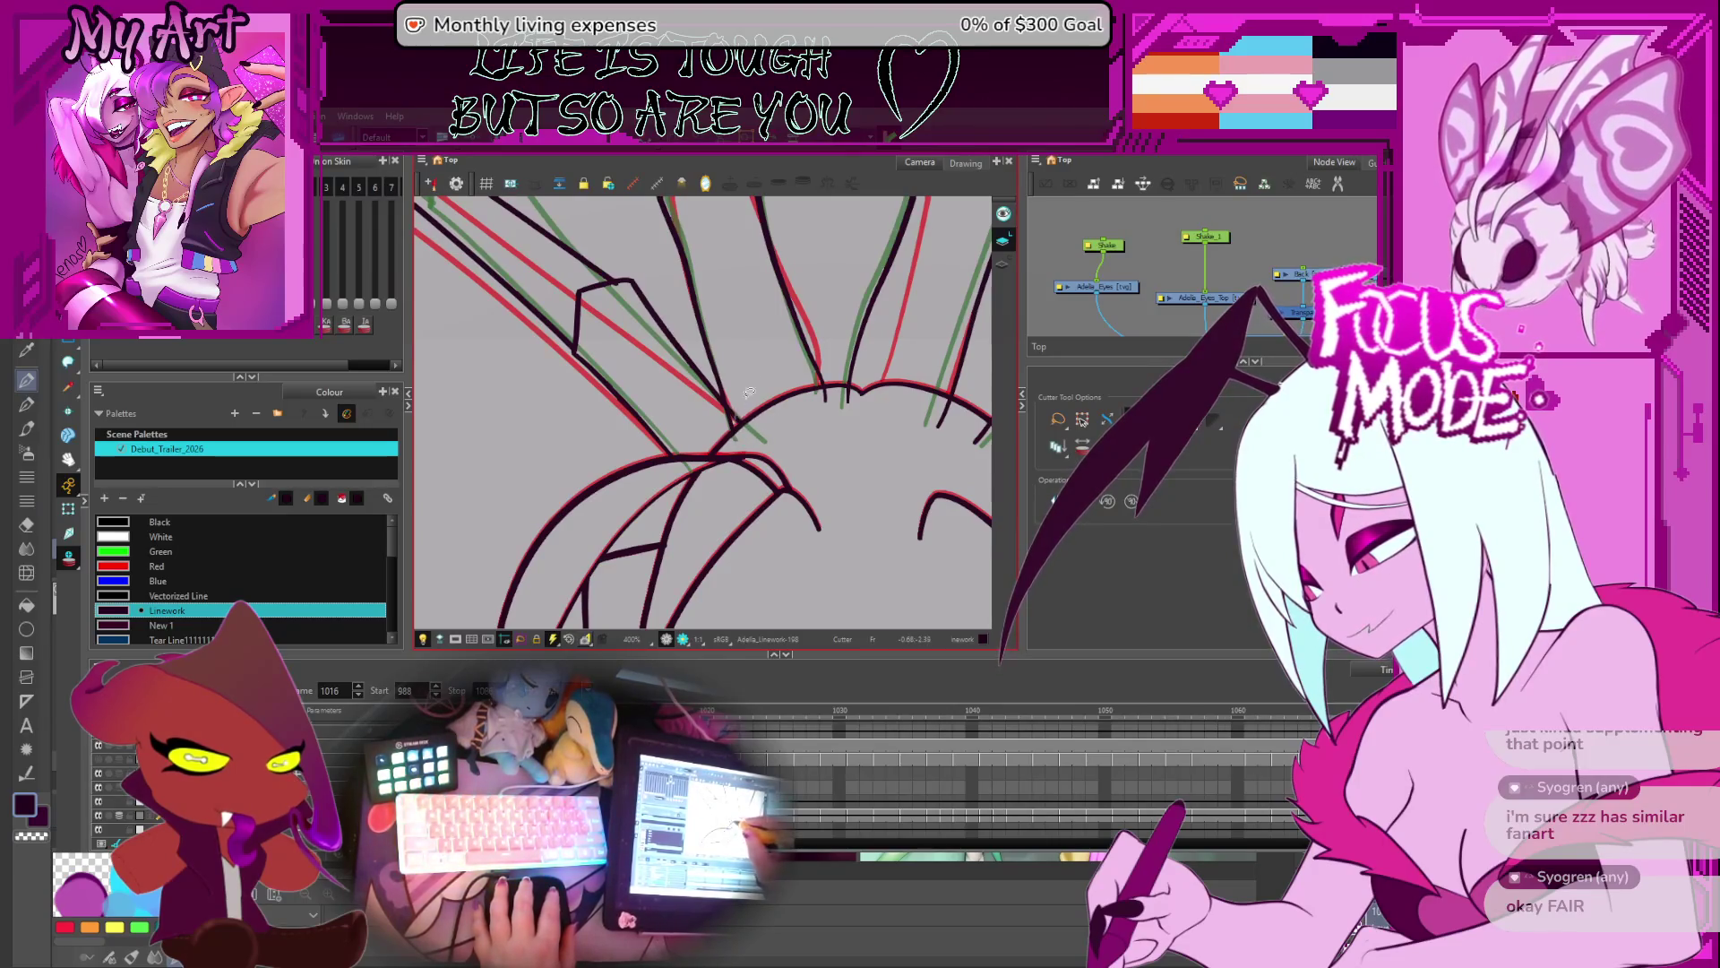
- Delete the cut-off line piece on frame 1017 and trim the strand tip at the head on frame 1020
left_click_drag(824, 386, 753, 414)
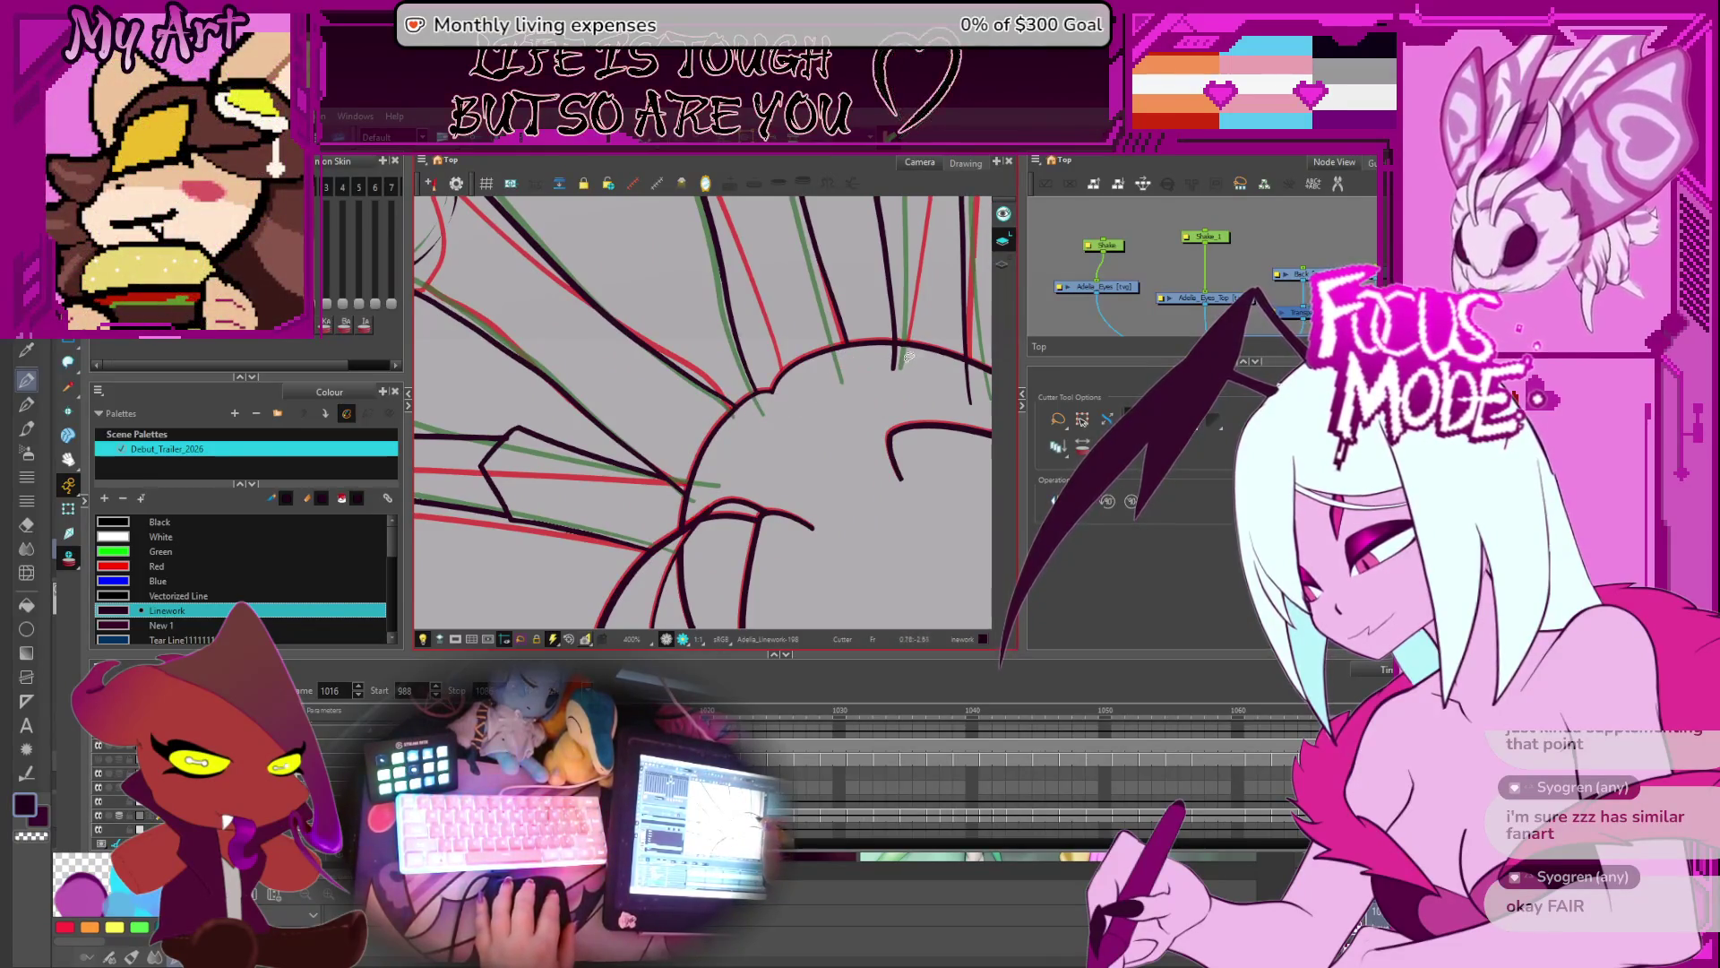
left_click_drag(896, 358, 833, 377)
key("period")
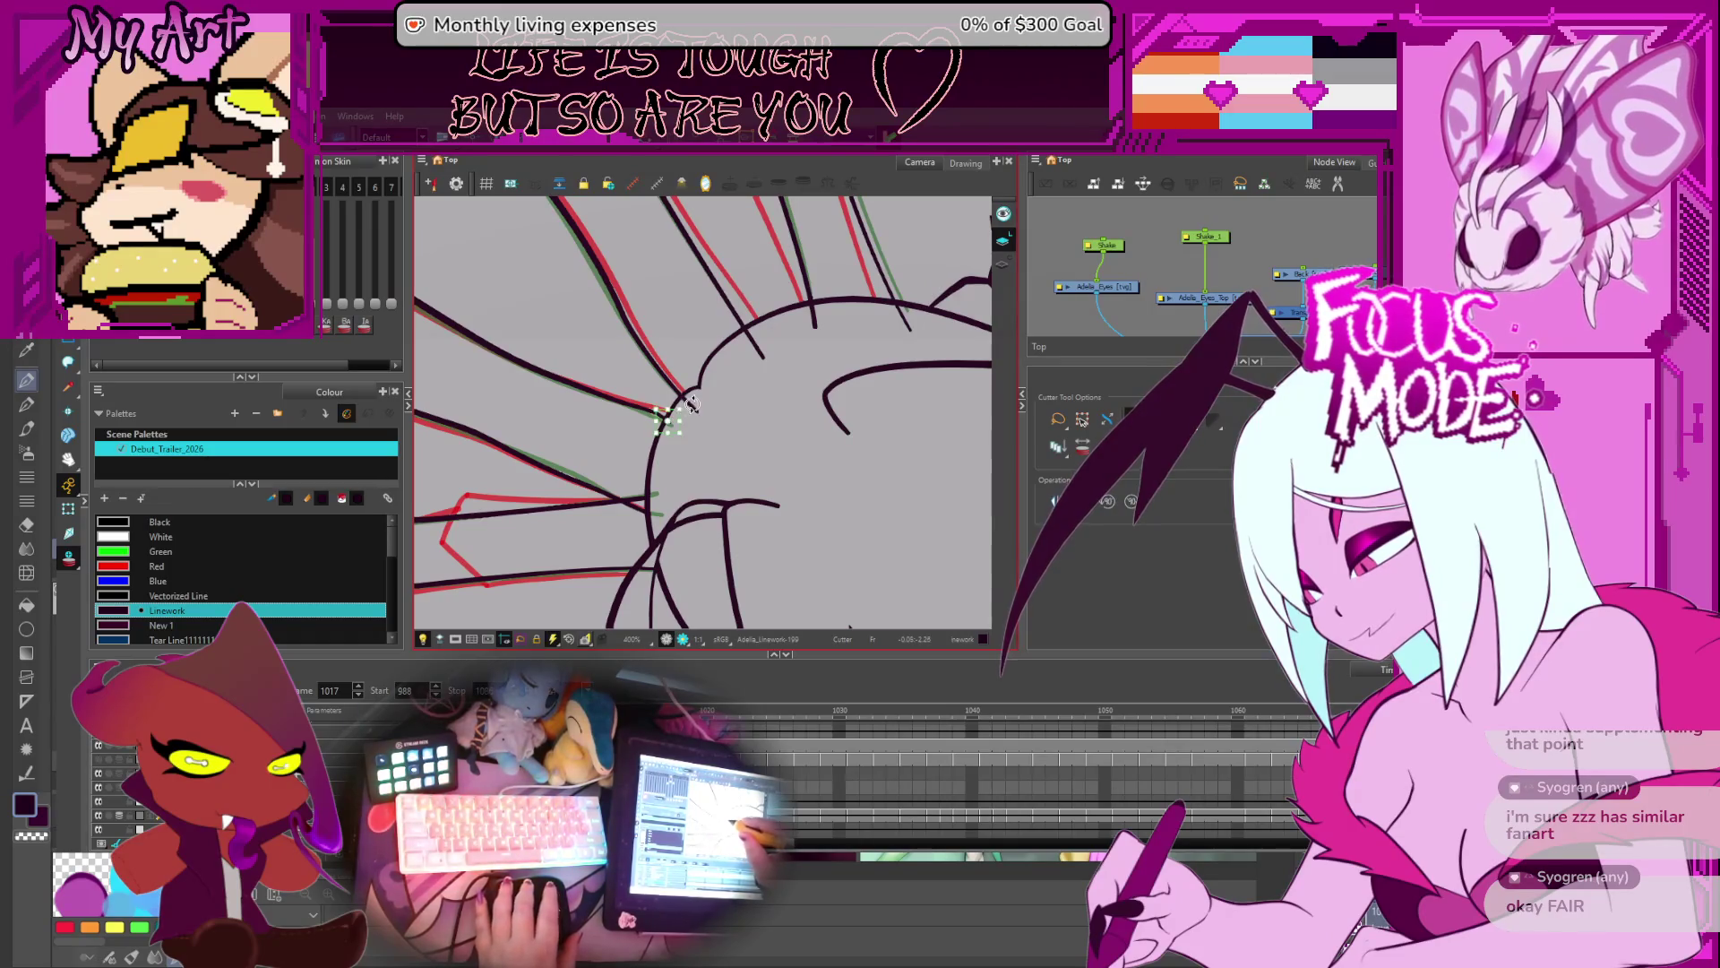
key("Delete")
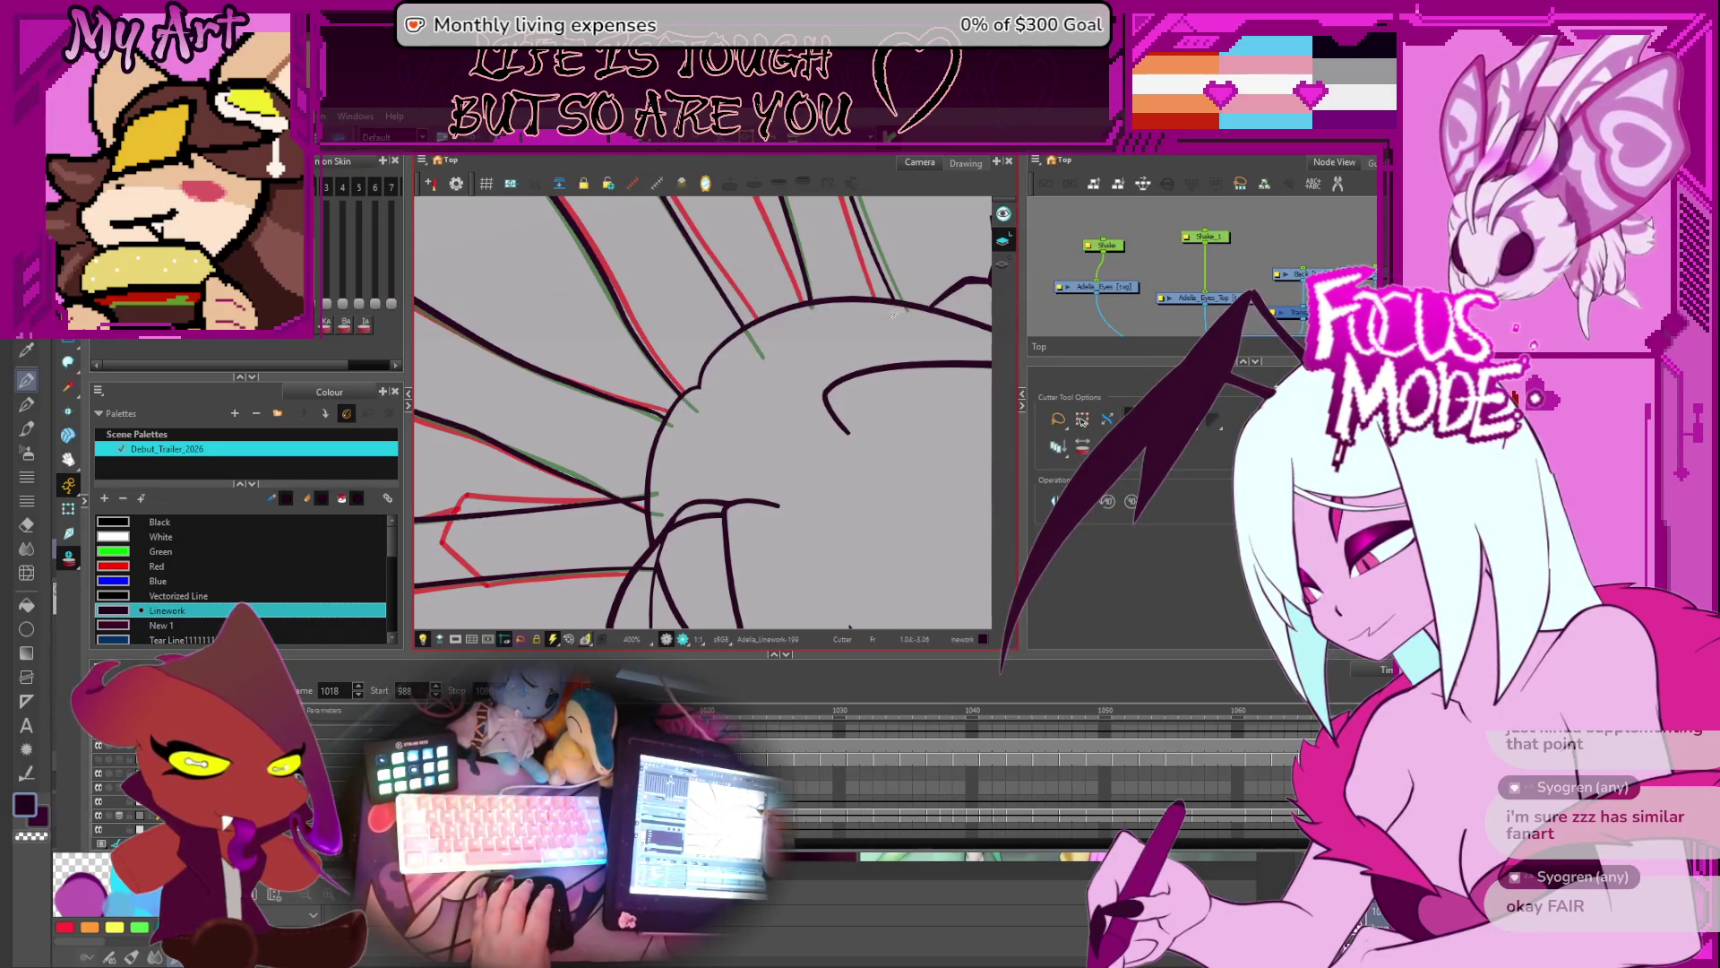
key("period")
key("period")
key("period")
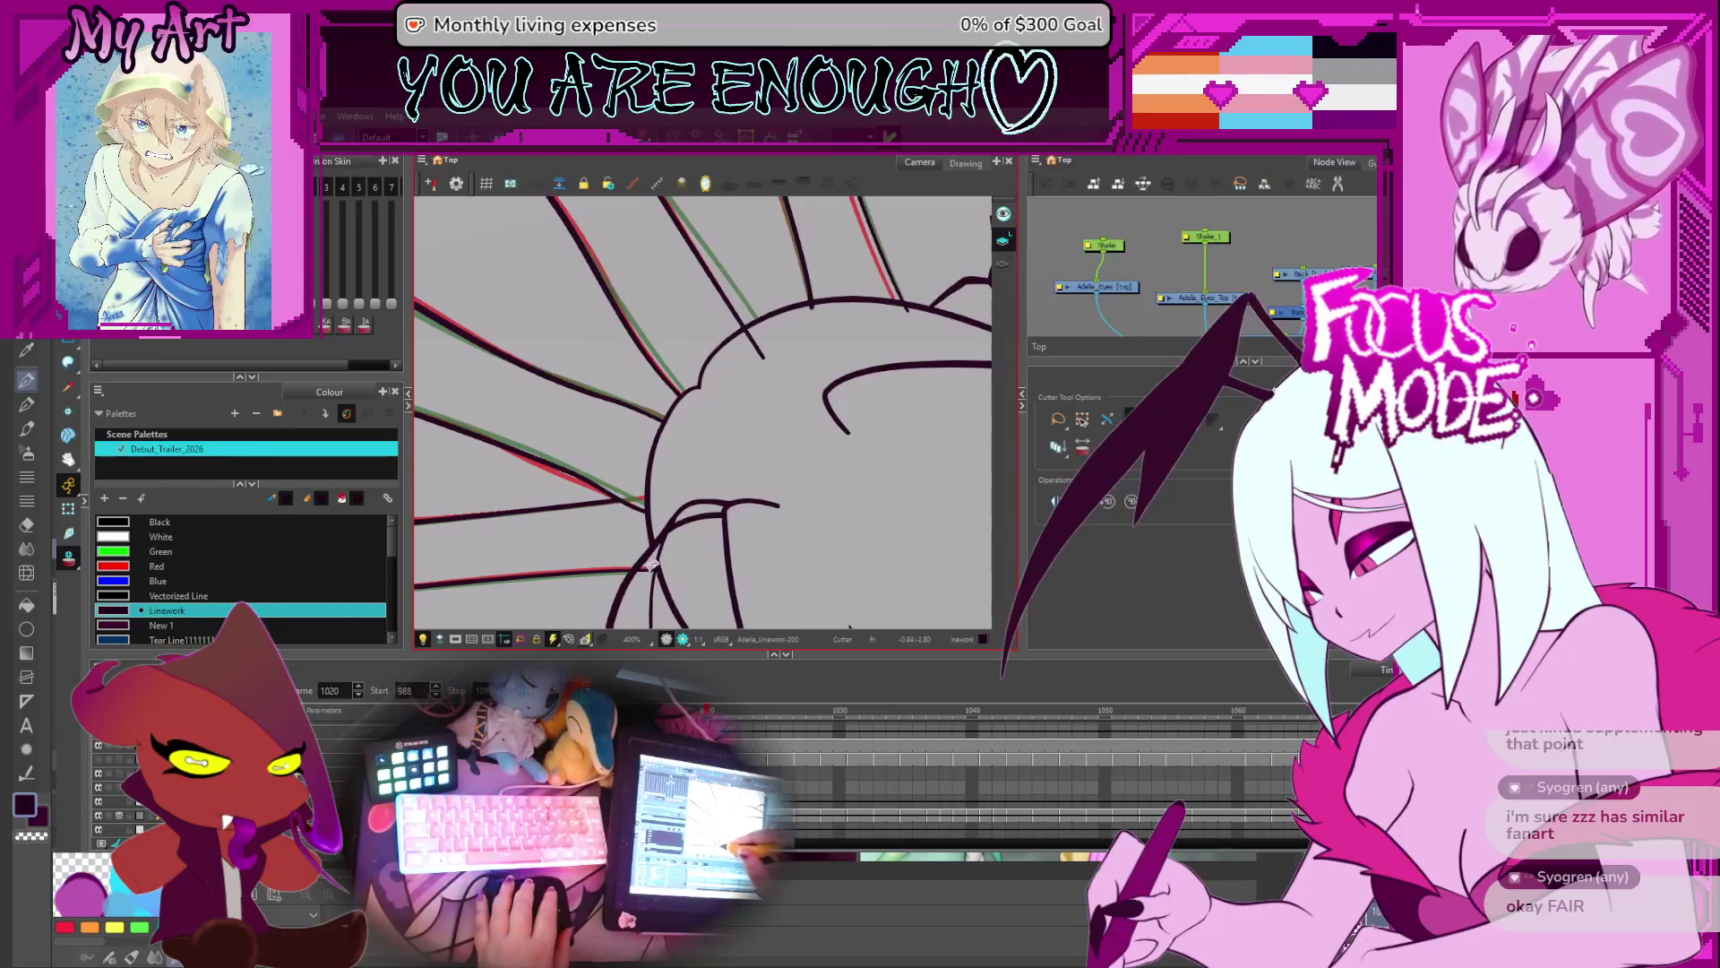
left_click_drag(804, 298, 817, 310)
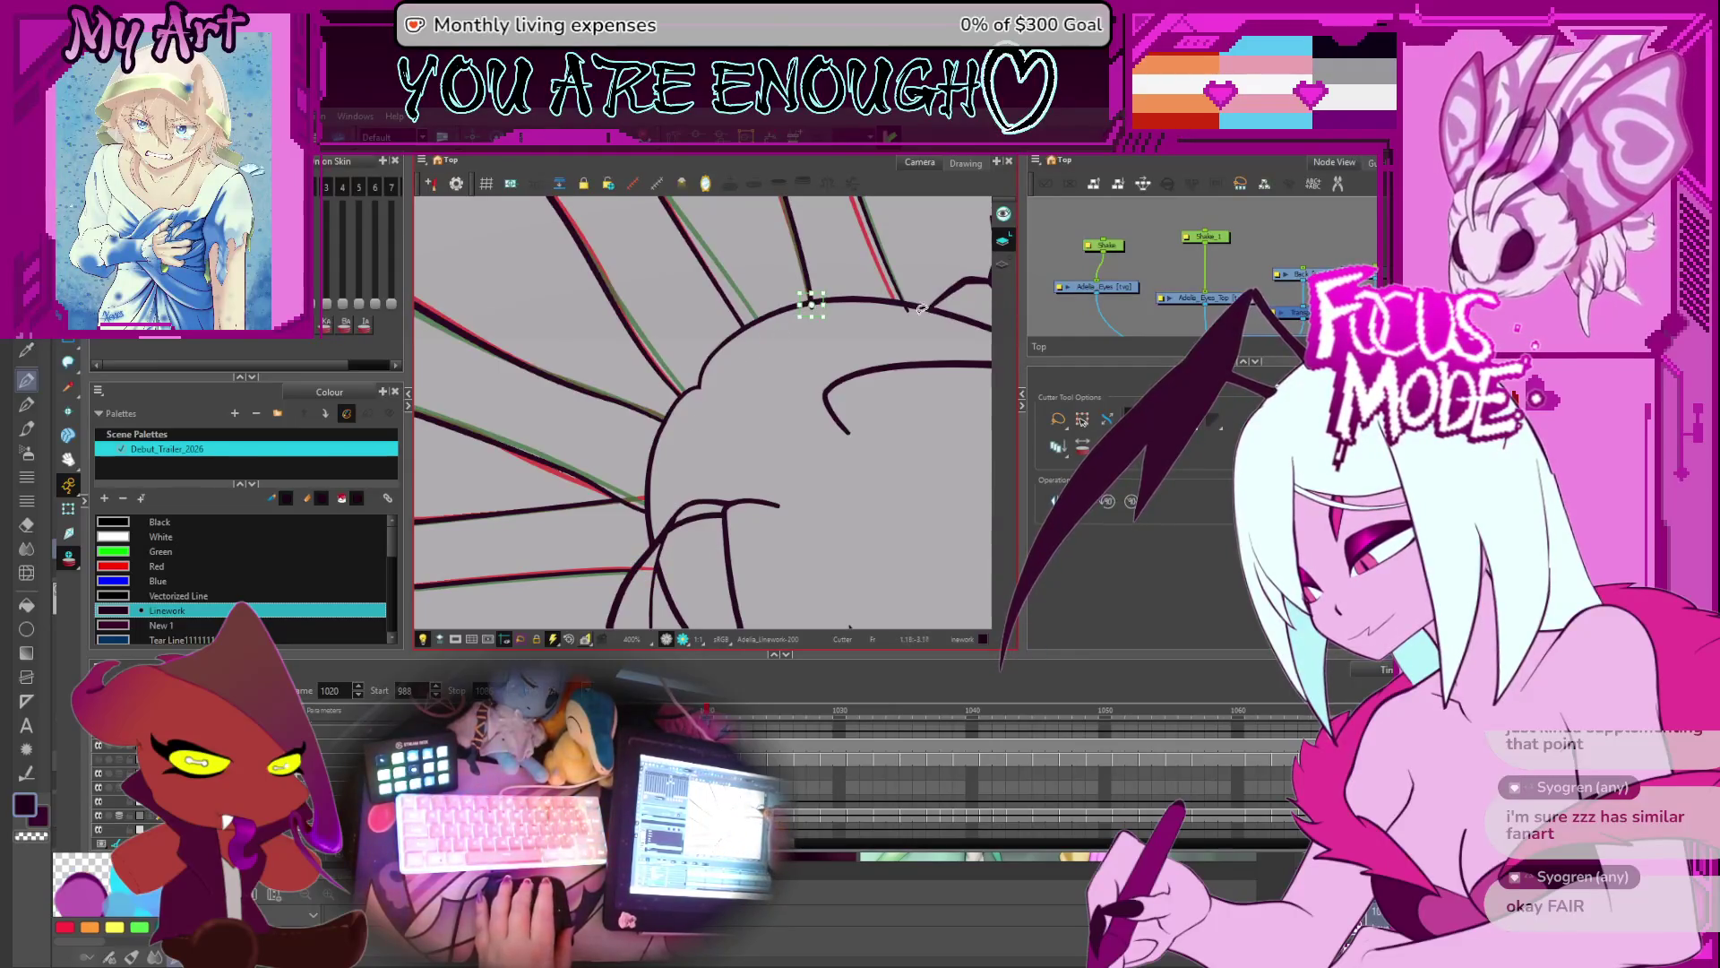
- On a later drawing, reshape the red-edged strand's end against the head outline with the Contour Editor
key("g")
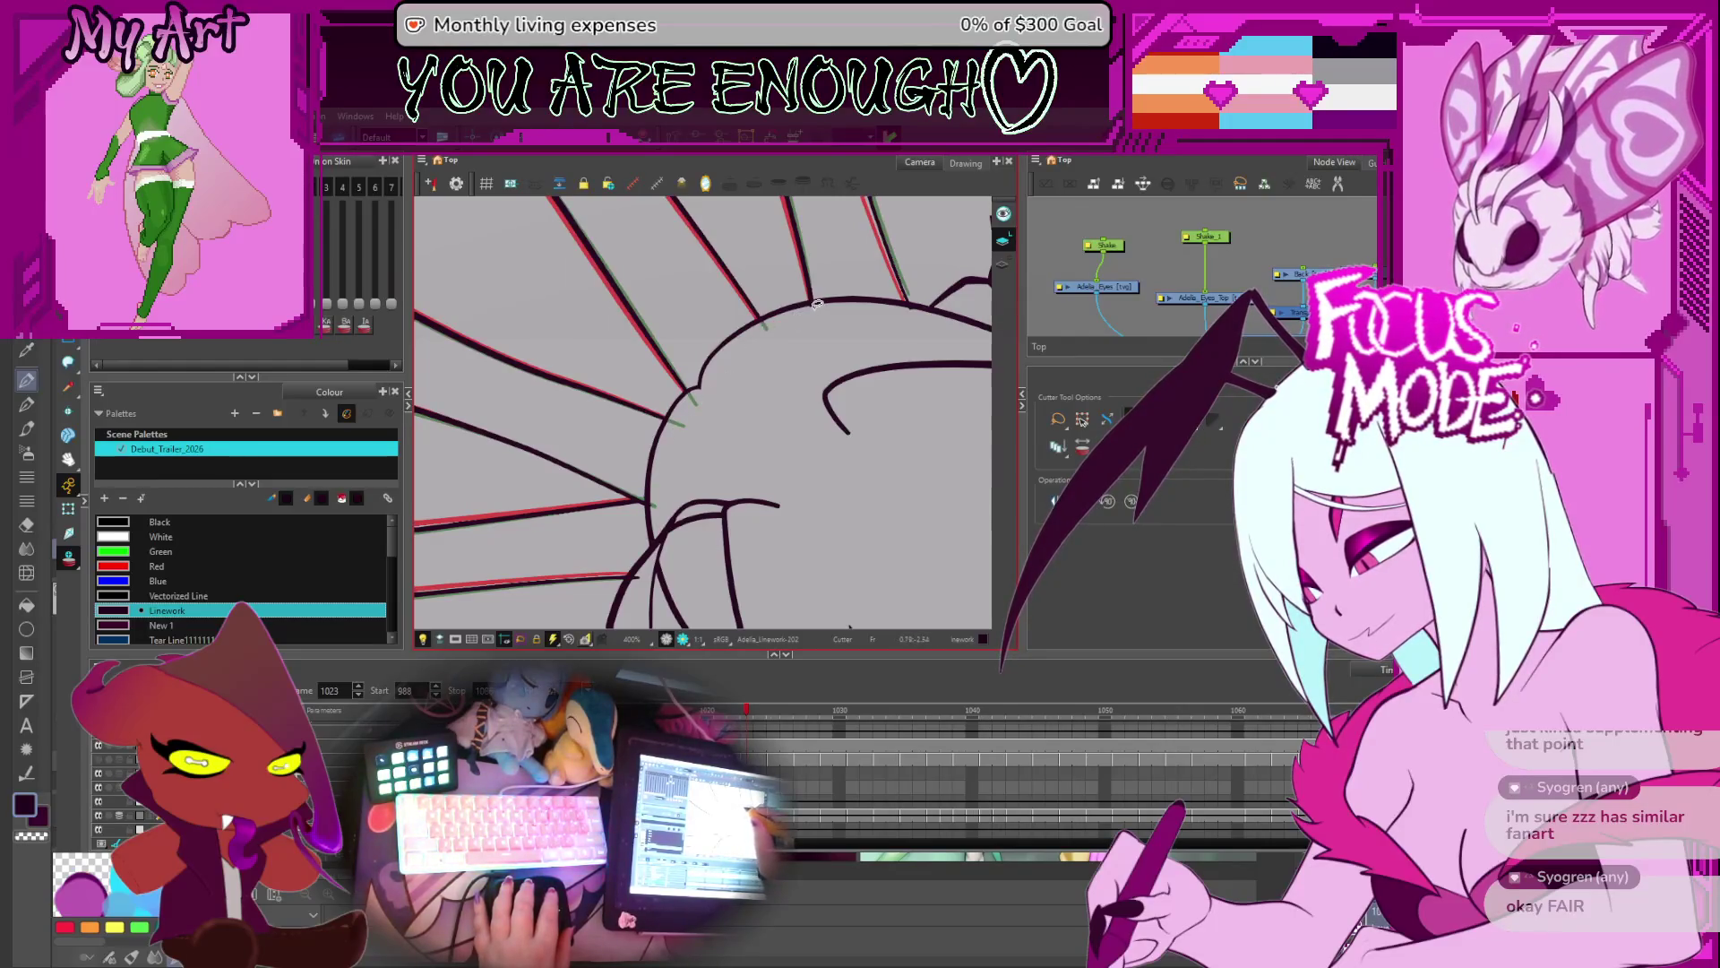
key("g")
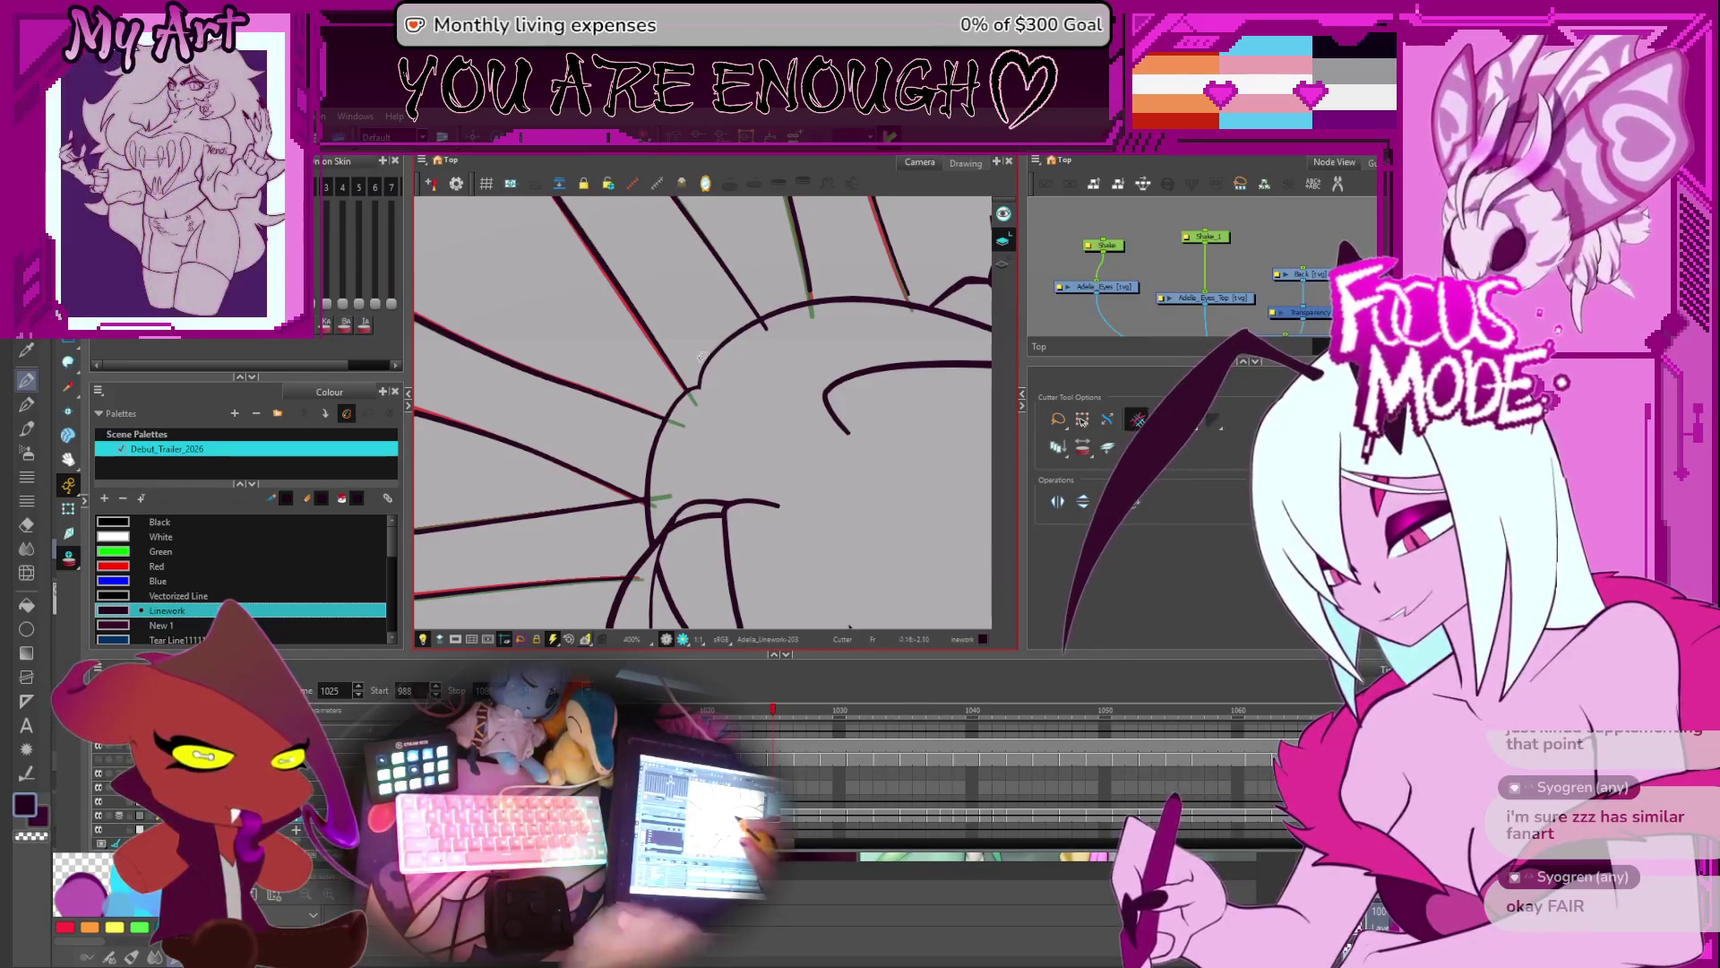
mouse_move(796, 409)
left_mouse_down()
mouse_move(649, 402)
mouse_move(658, 416)
left_mouse_up()
left_click(656, 420)
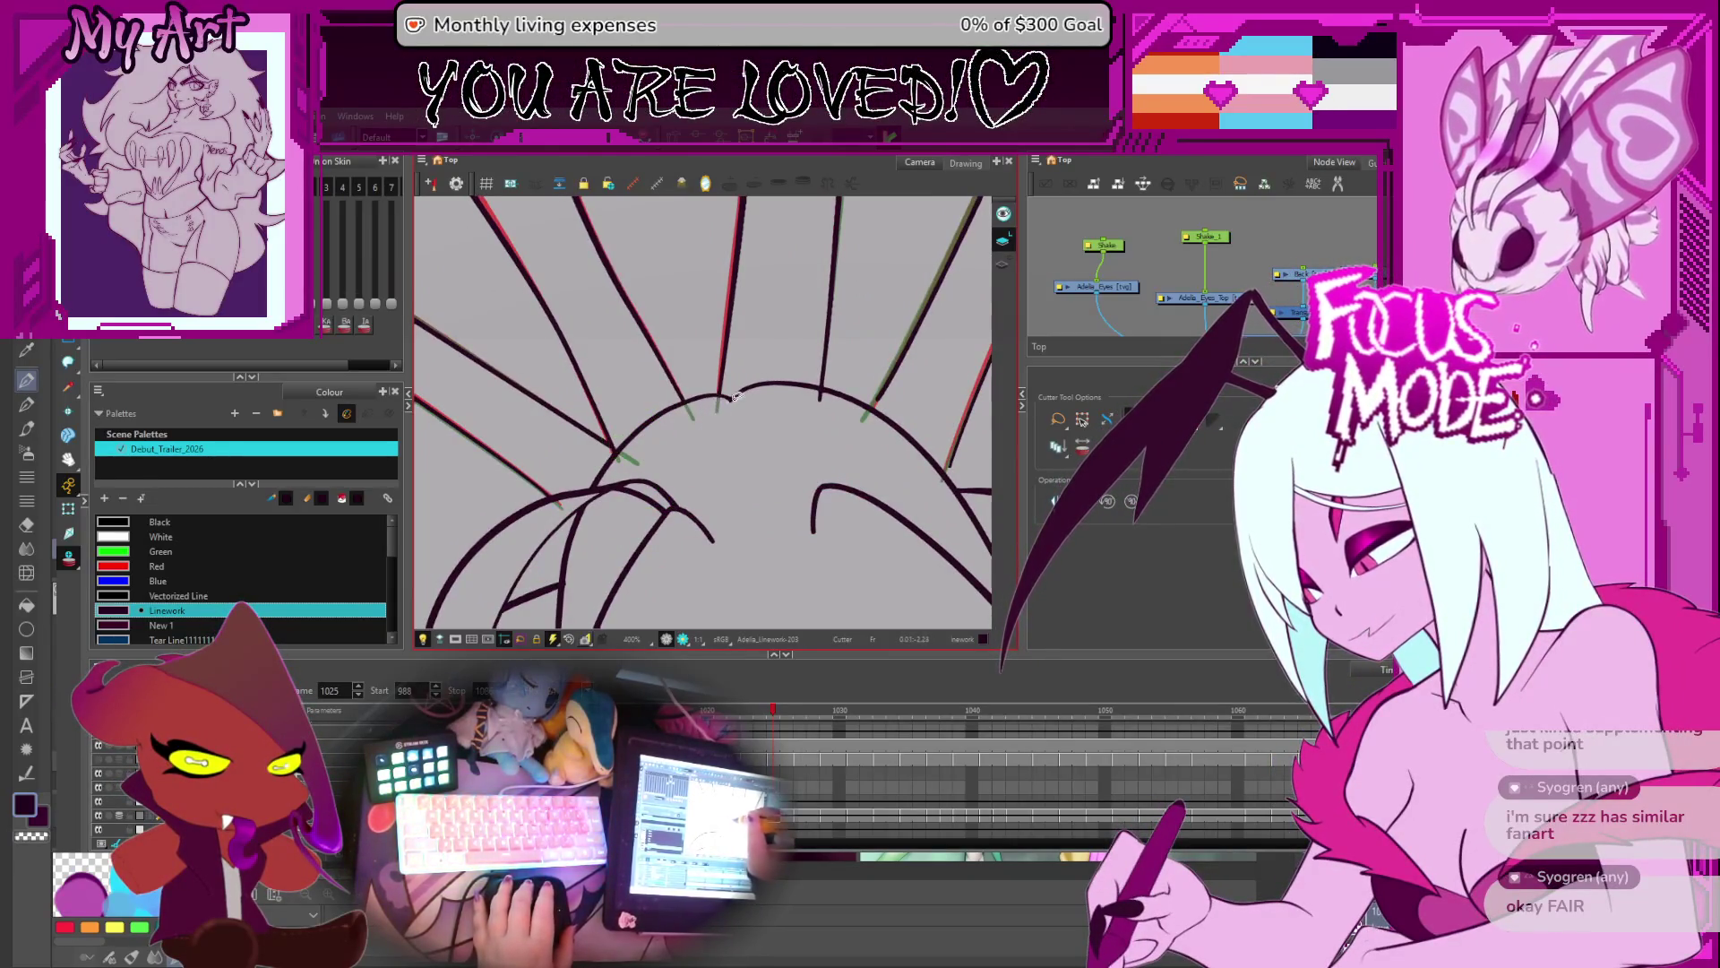
left_click_drag(875, 410, 792, 406)
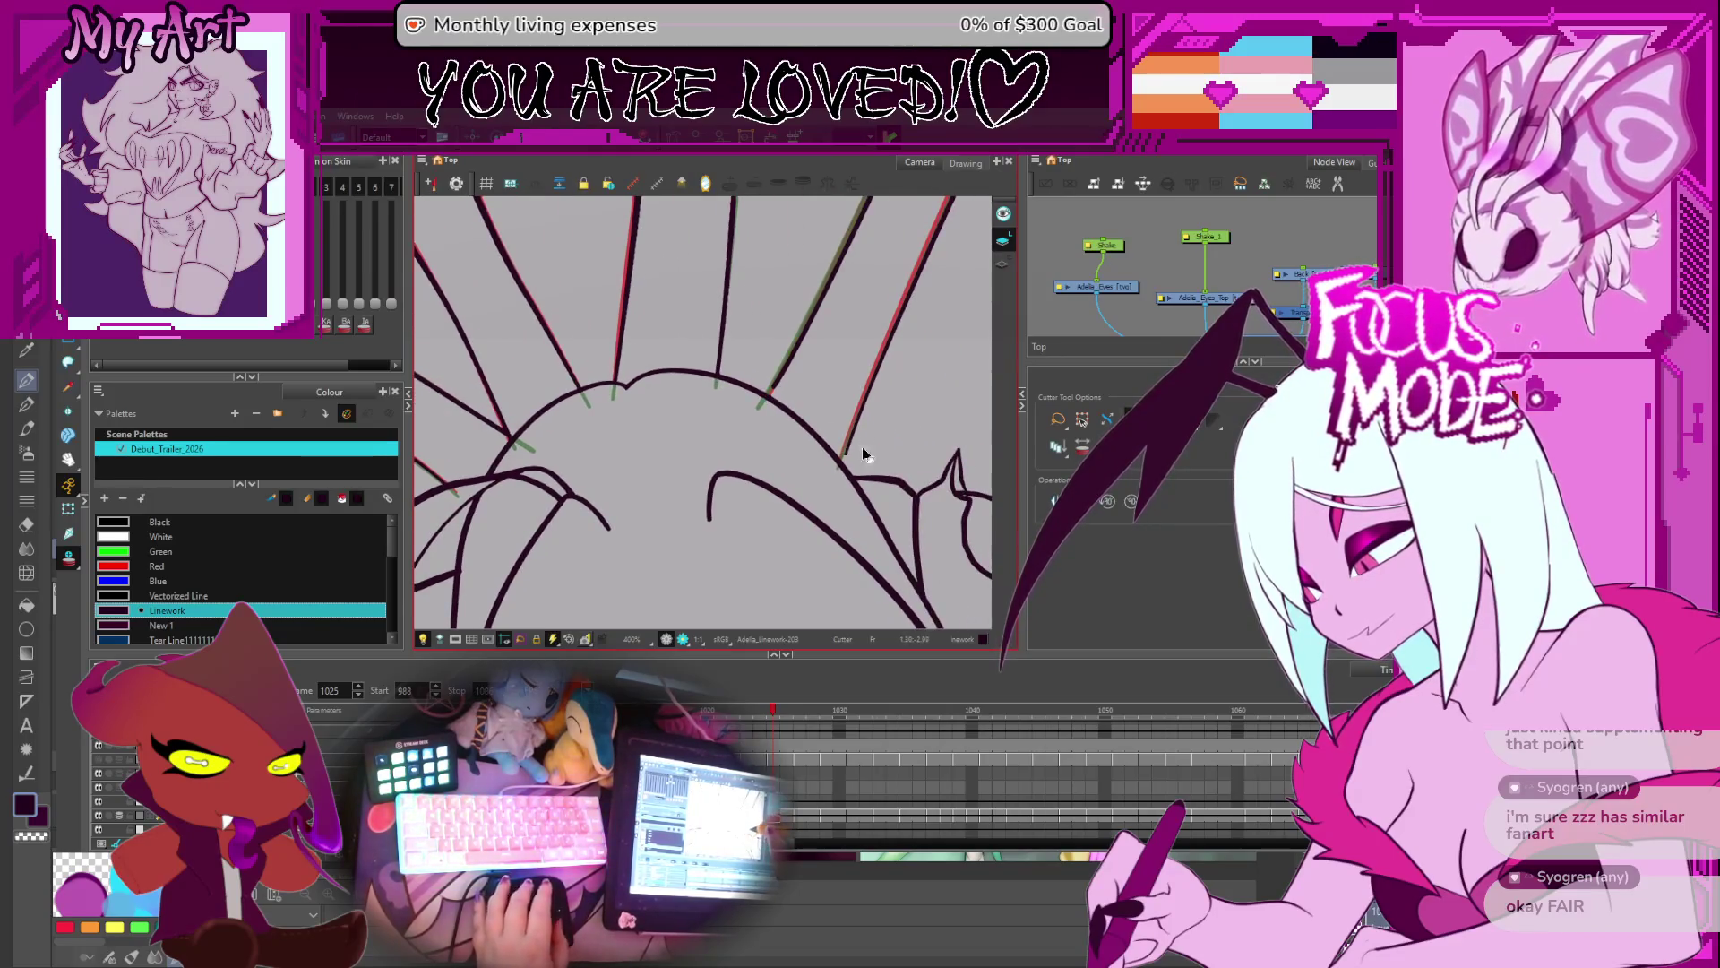
scroll(862, 453, "up", 2)
left_click_drag(862, 453, 792, 419)
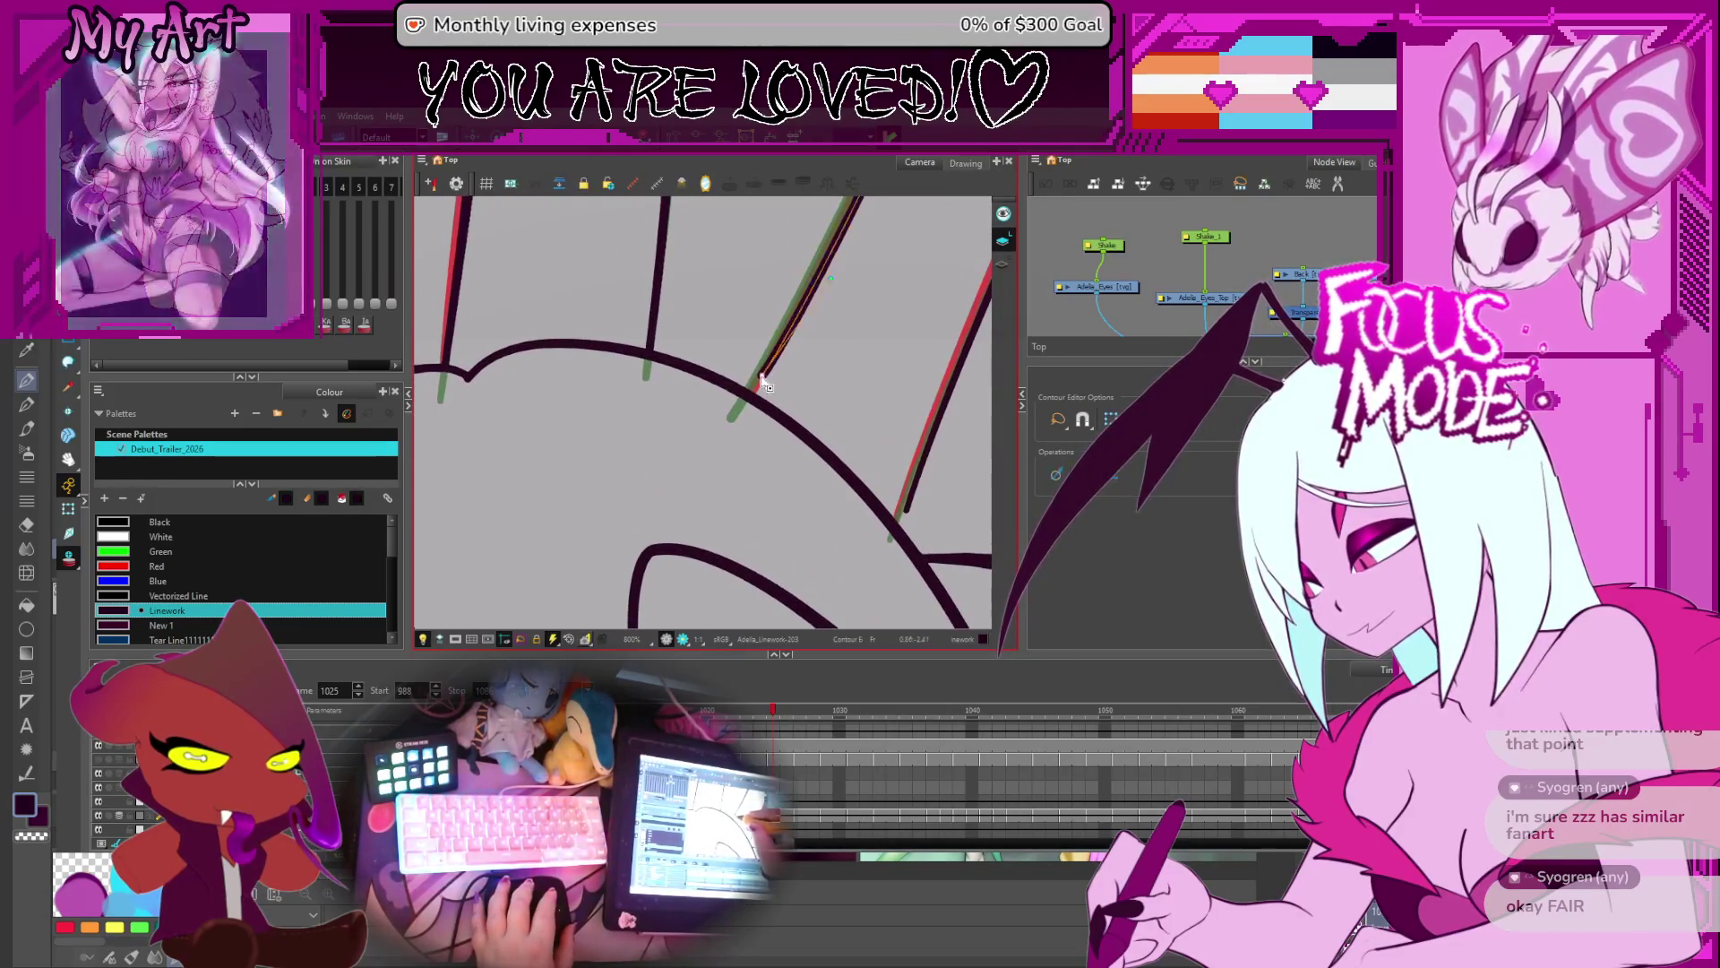
left_click(751, 399)
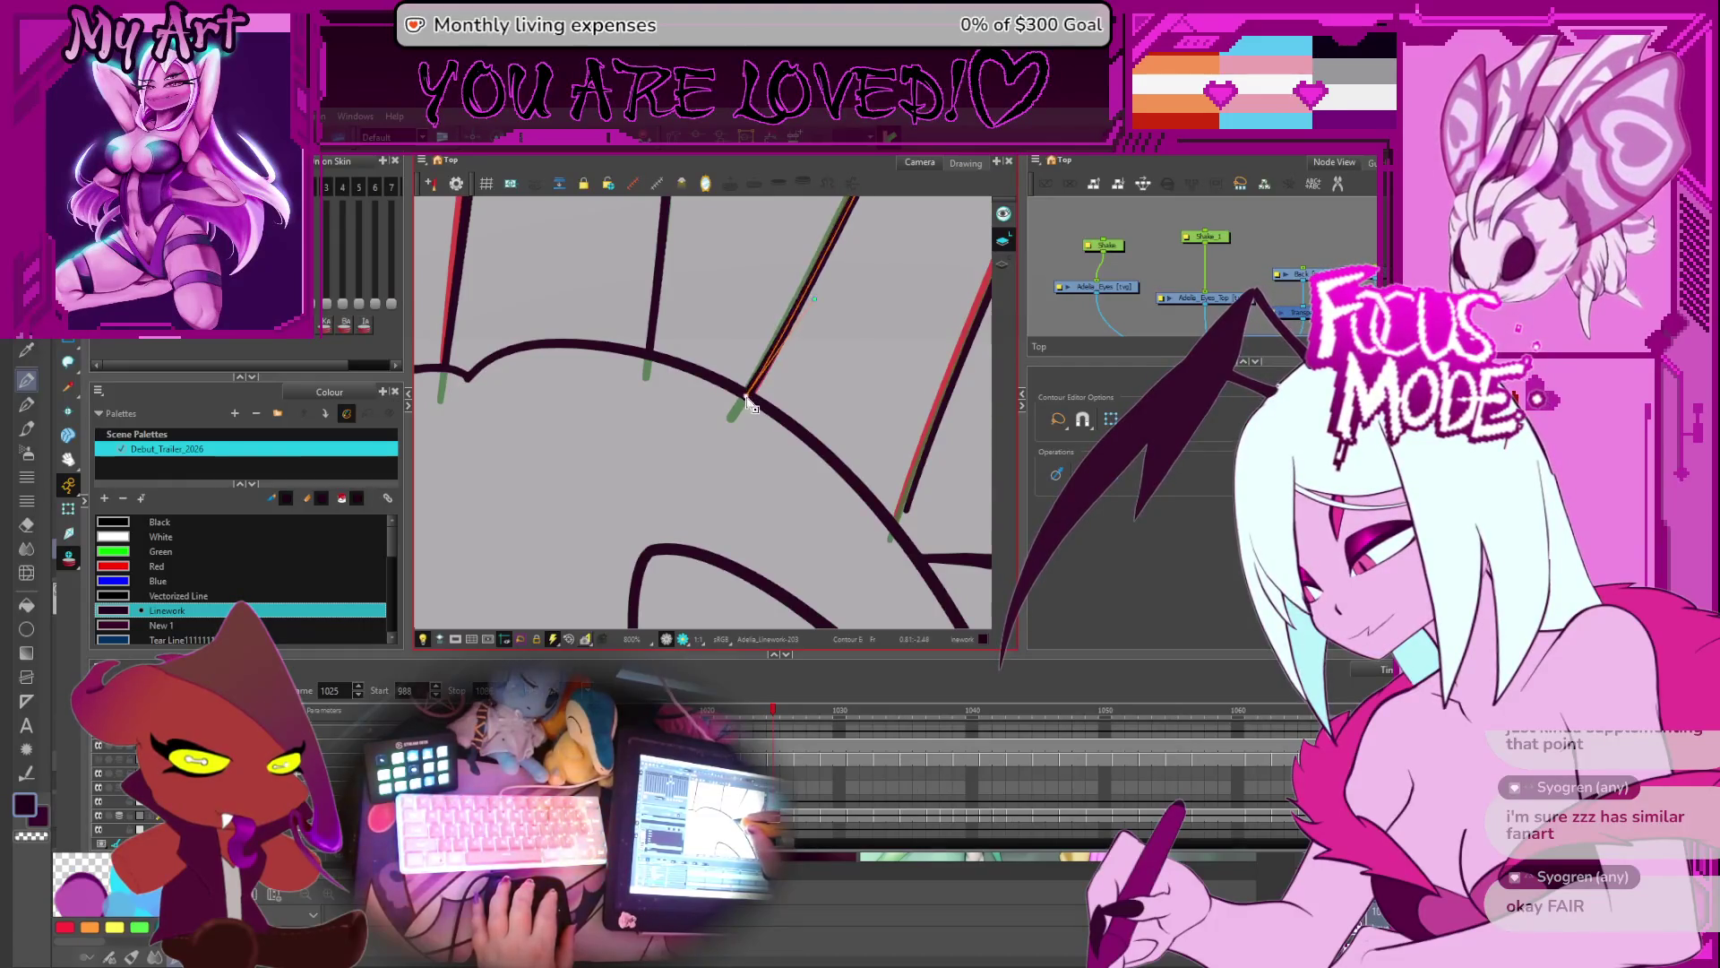
left_click(814, 473)
left_click_drag(820, 484, 802, 493)
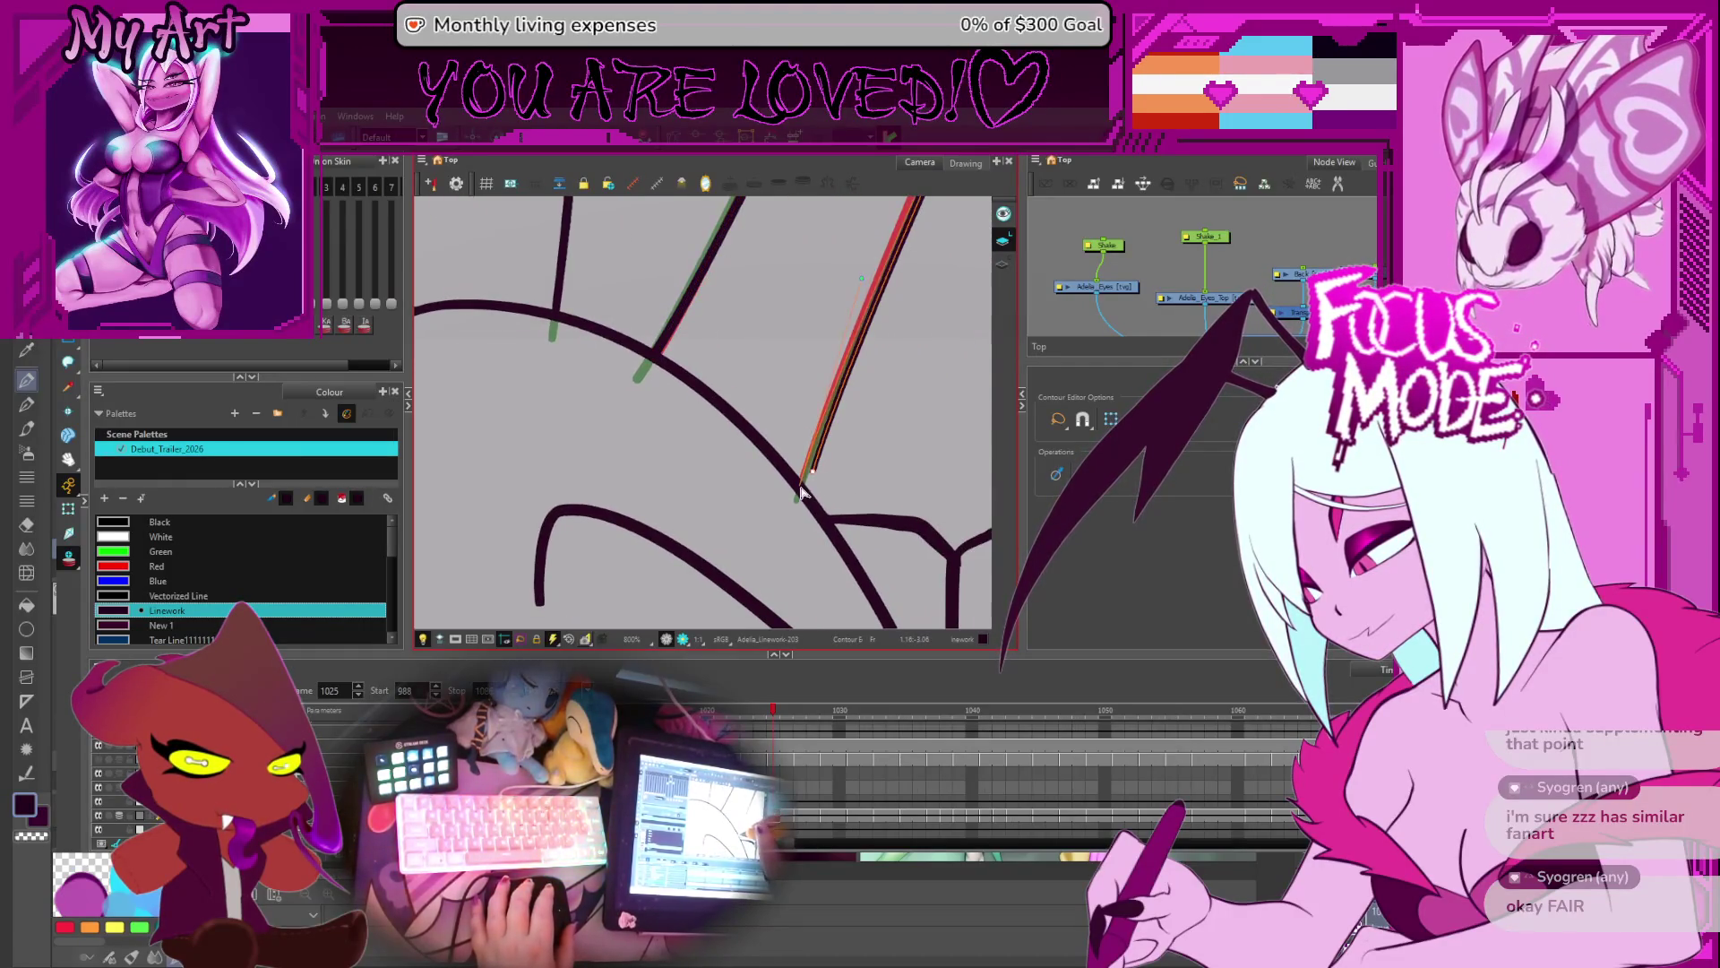
scroll(816, 386, "down", 2)
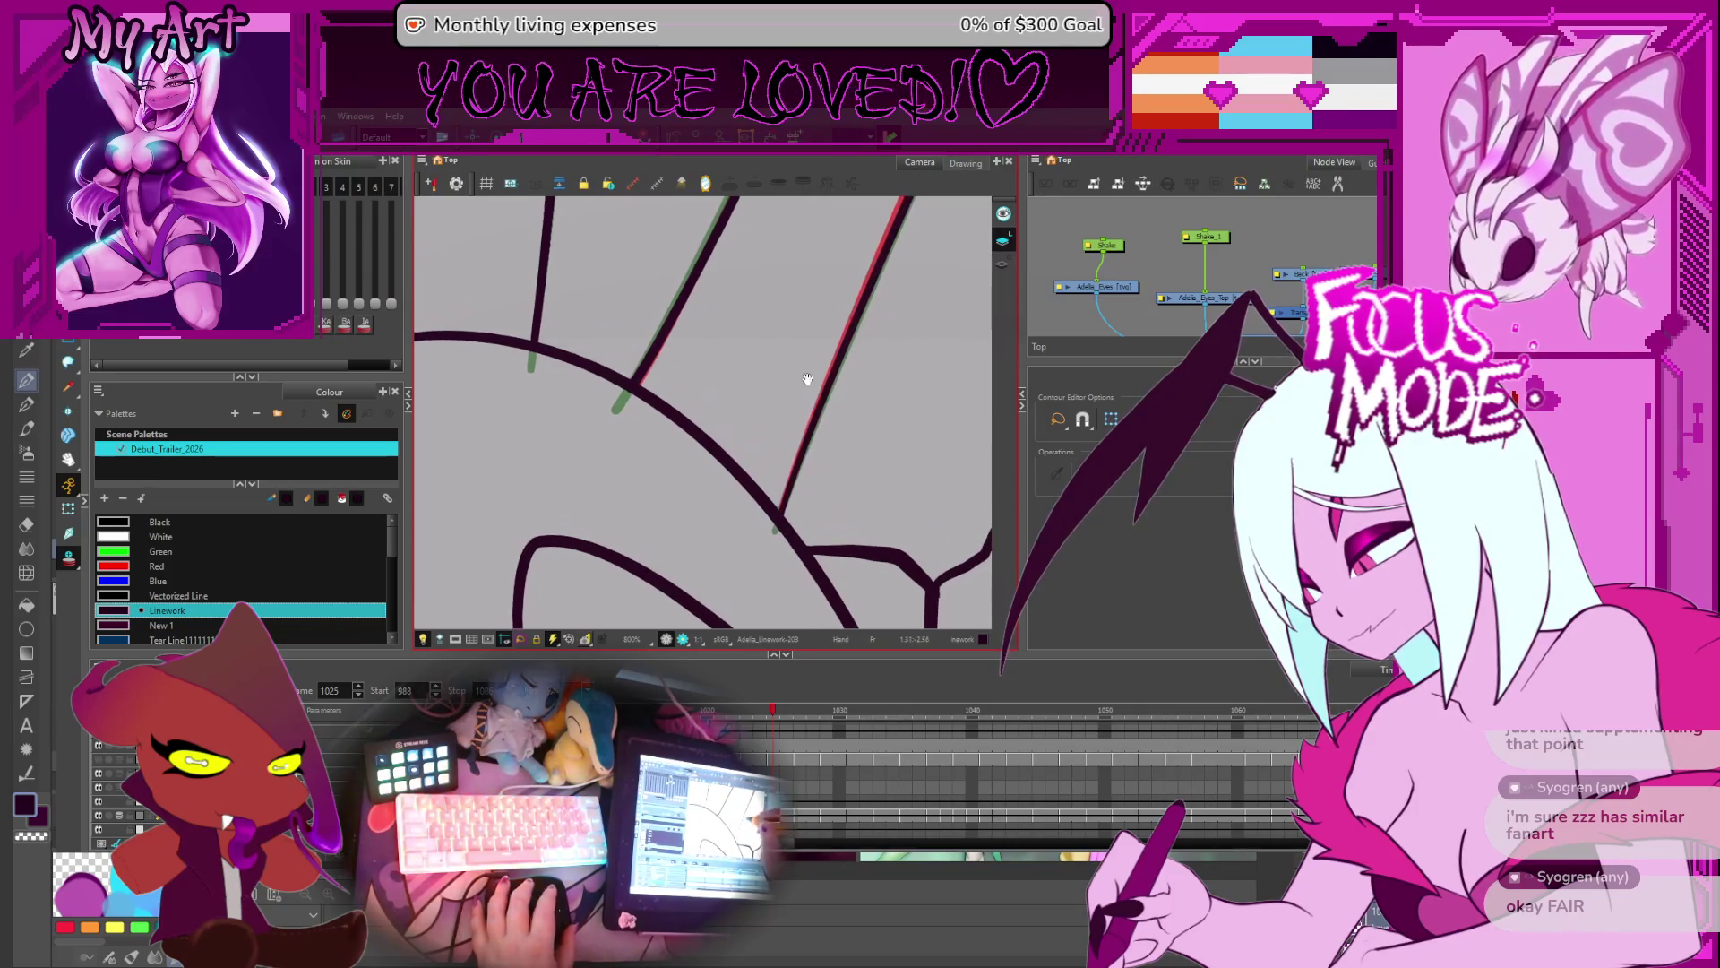
key("alt+t")
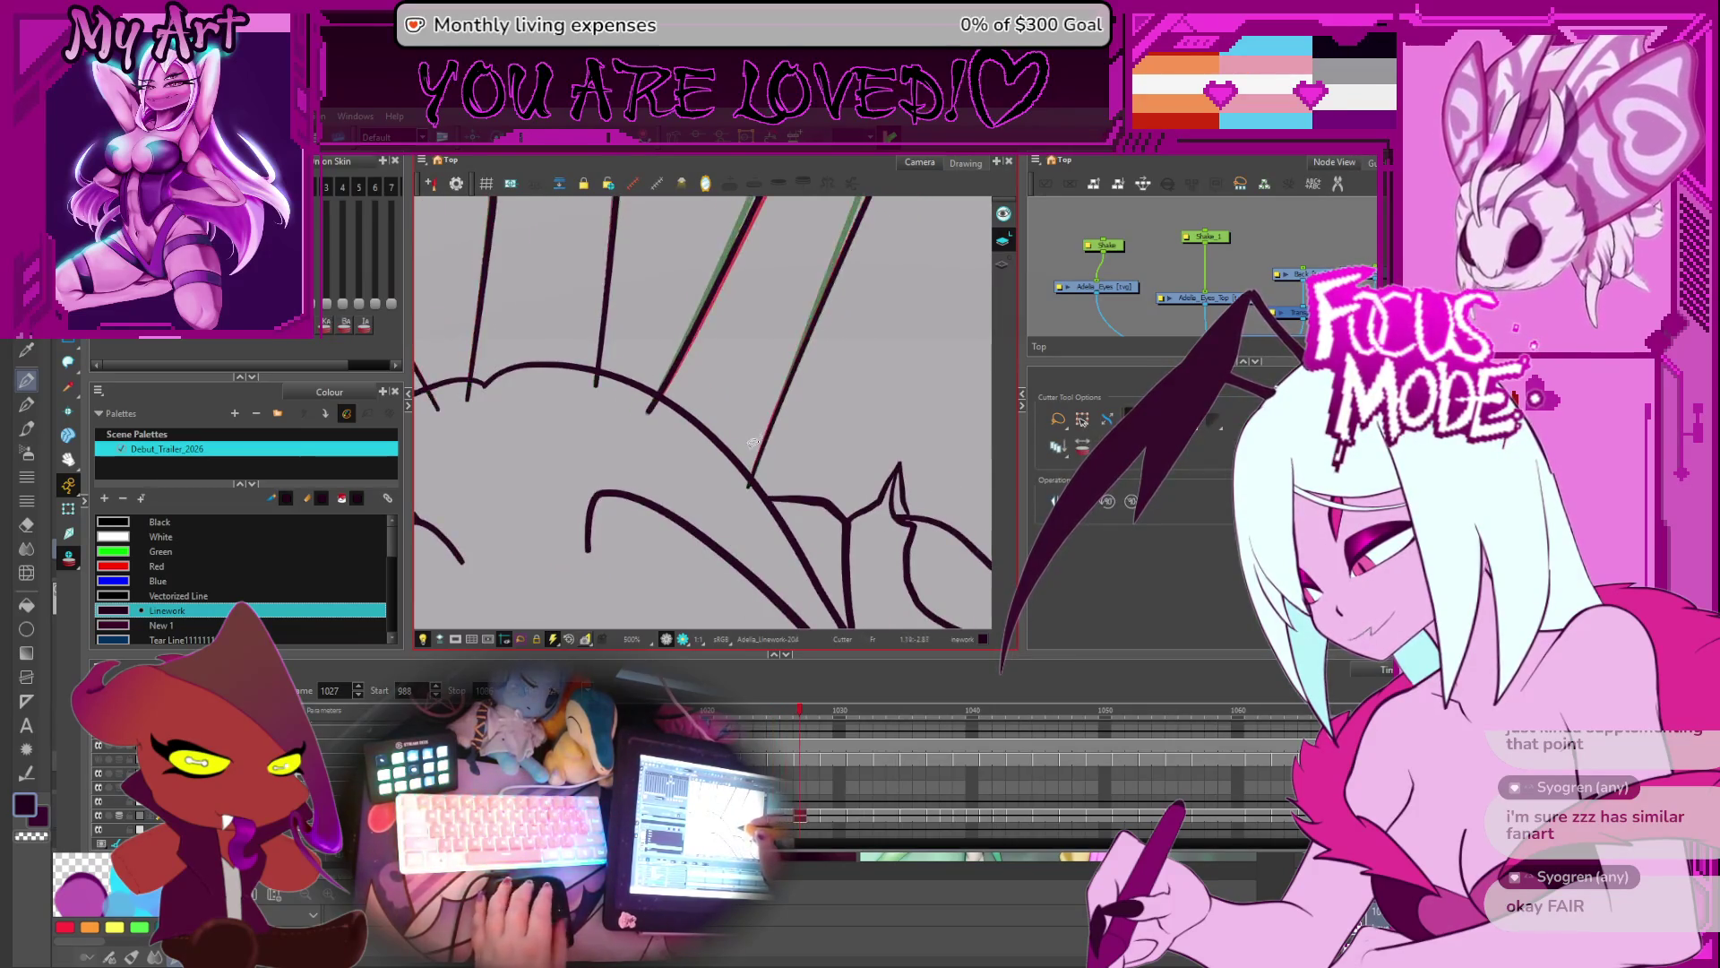
- Trim the lower-intersection overhang, overshoots inside the head arc, and a small stroke tail
key("period")
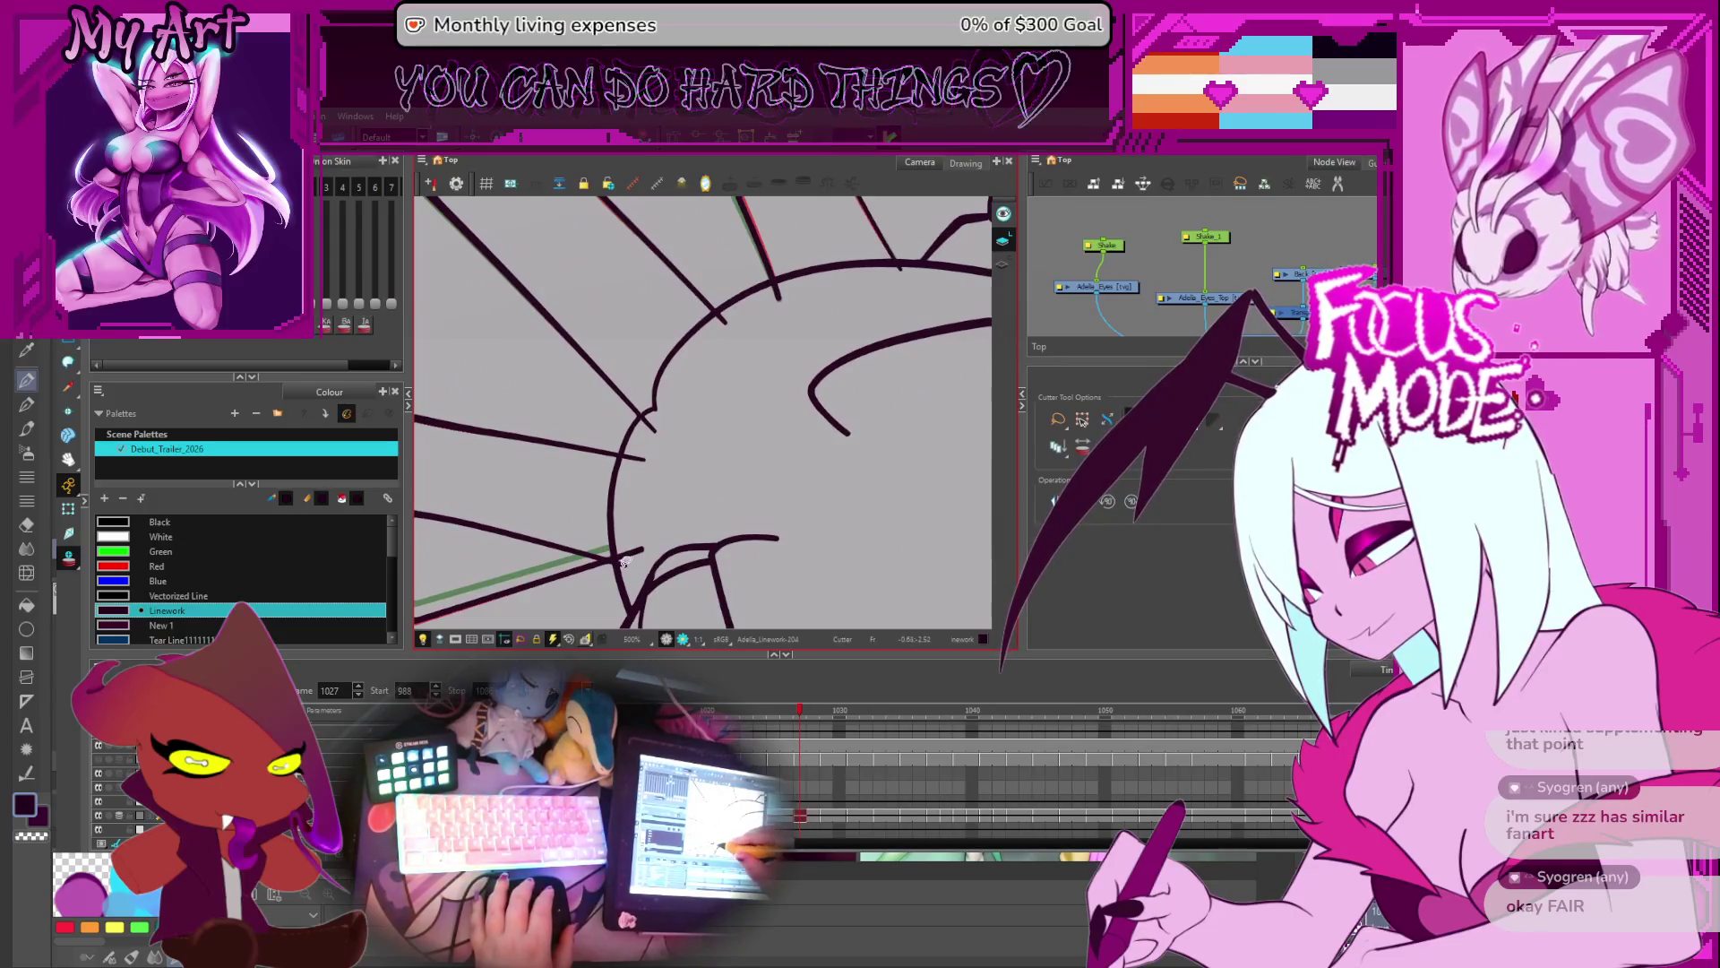
left_click_drag(627, 561, 627, 514)
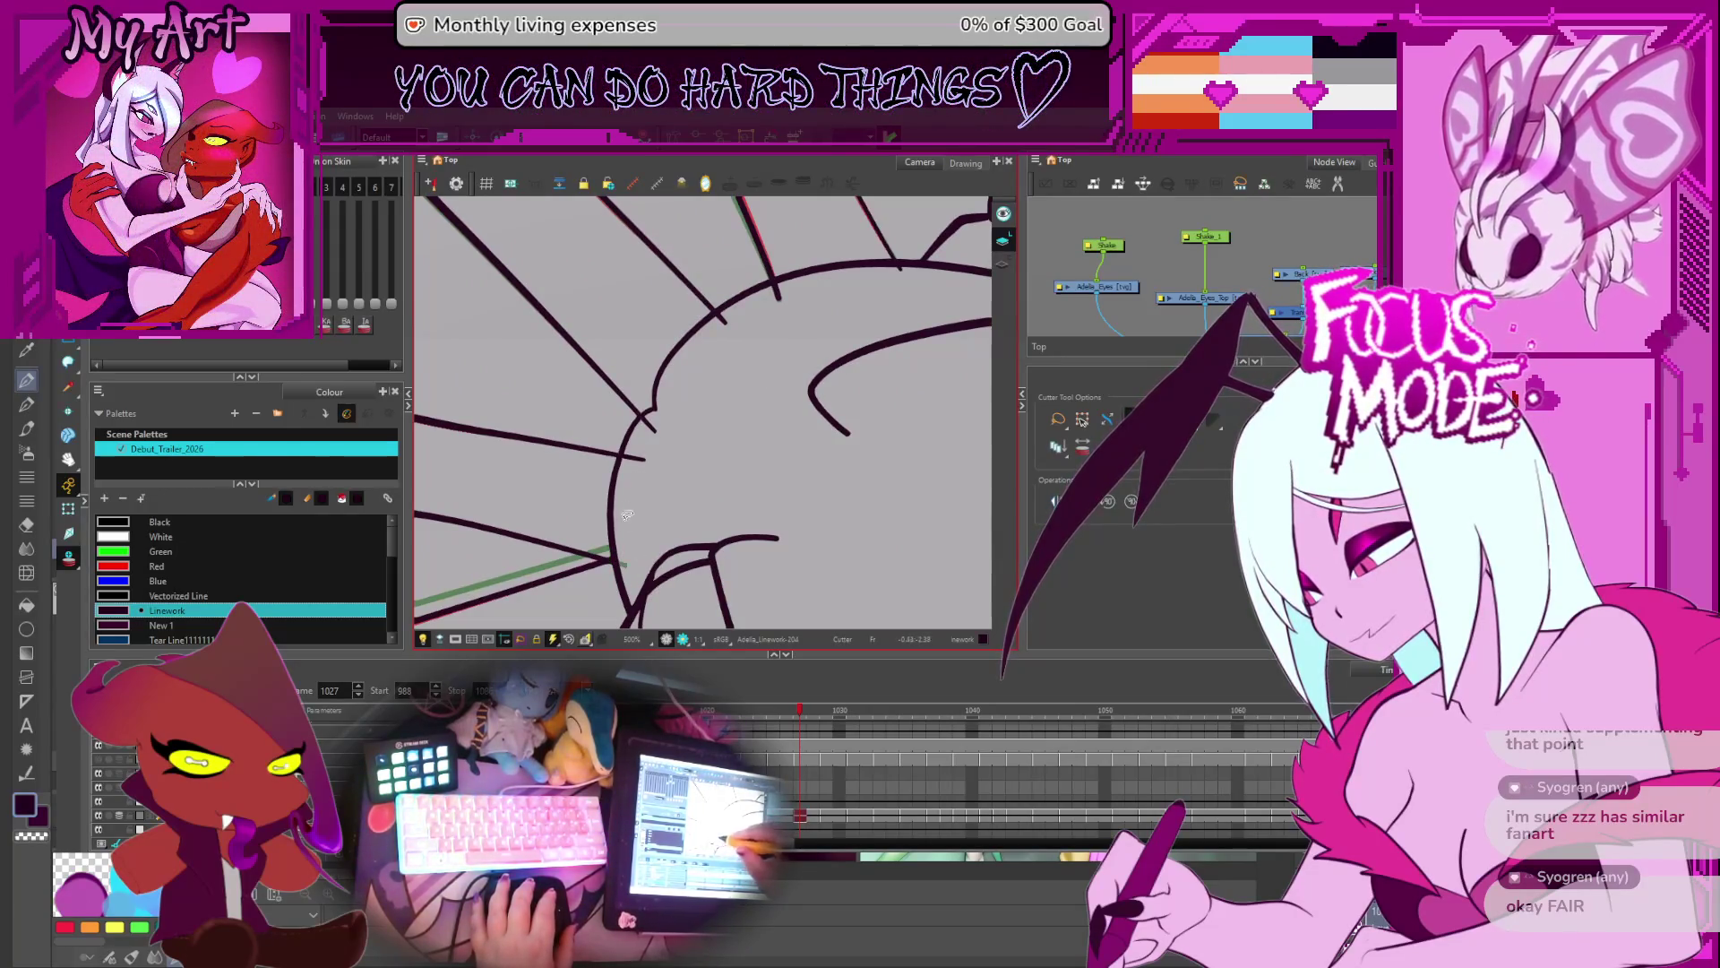
left_click_drag(708, 329, 893, 269)
key("g")
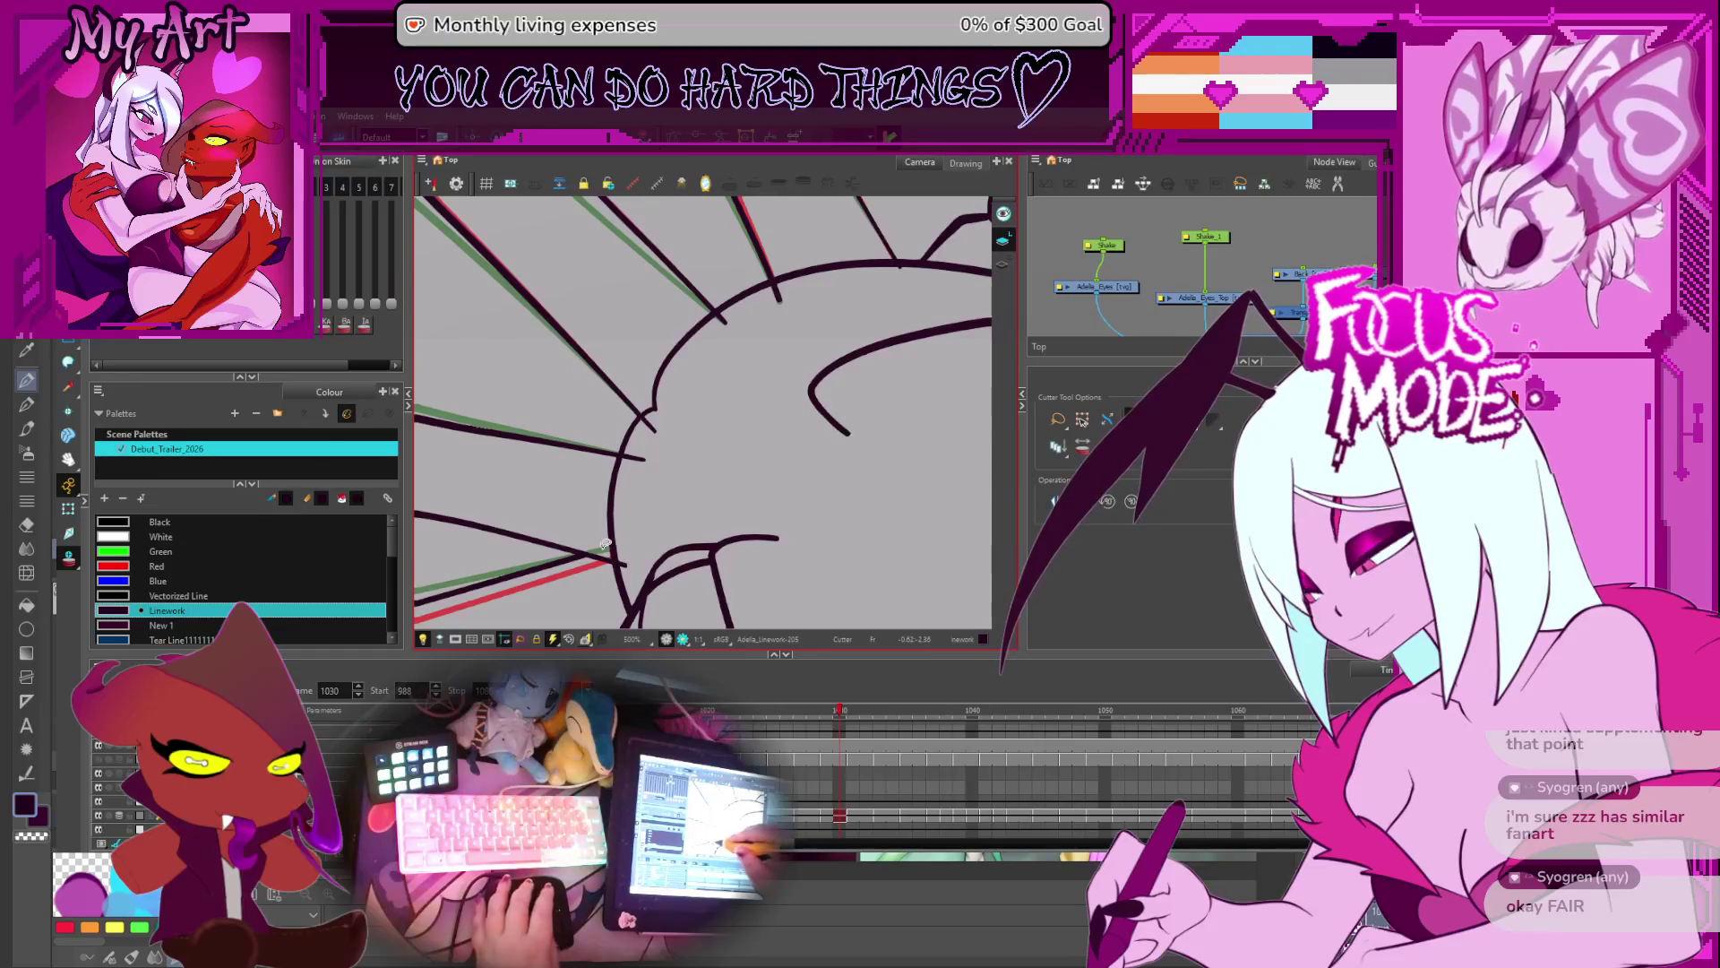
key("comma")
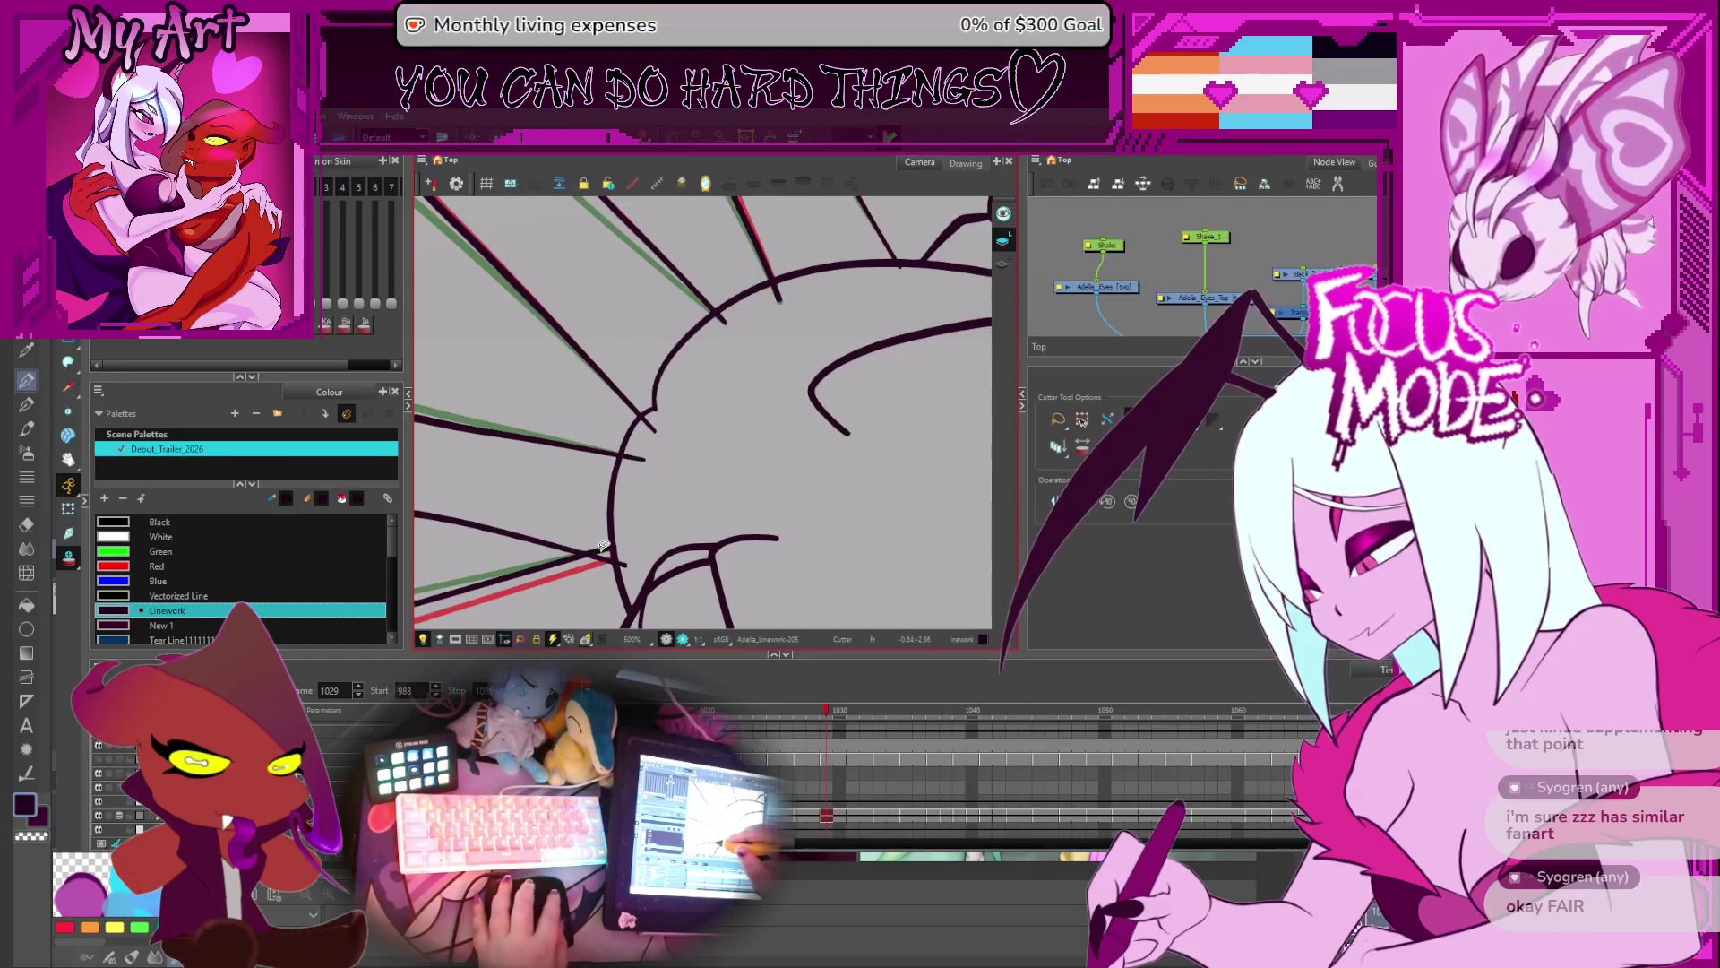
key("alt+q")
left_click(606, 551)
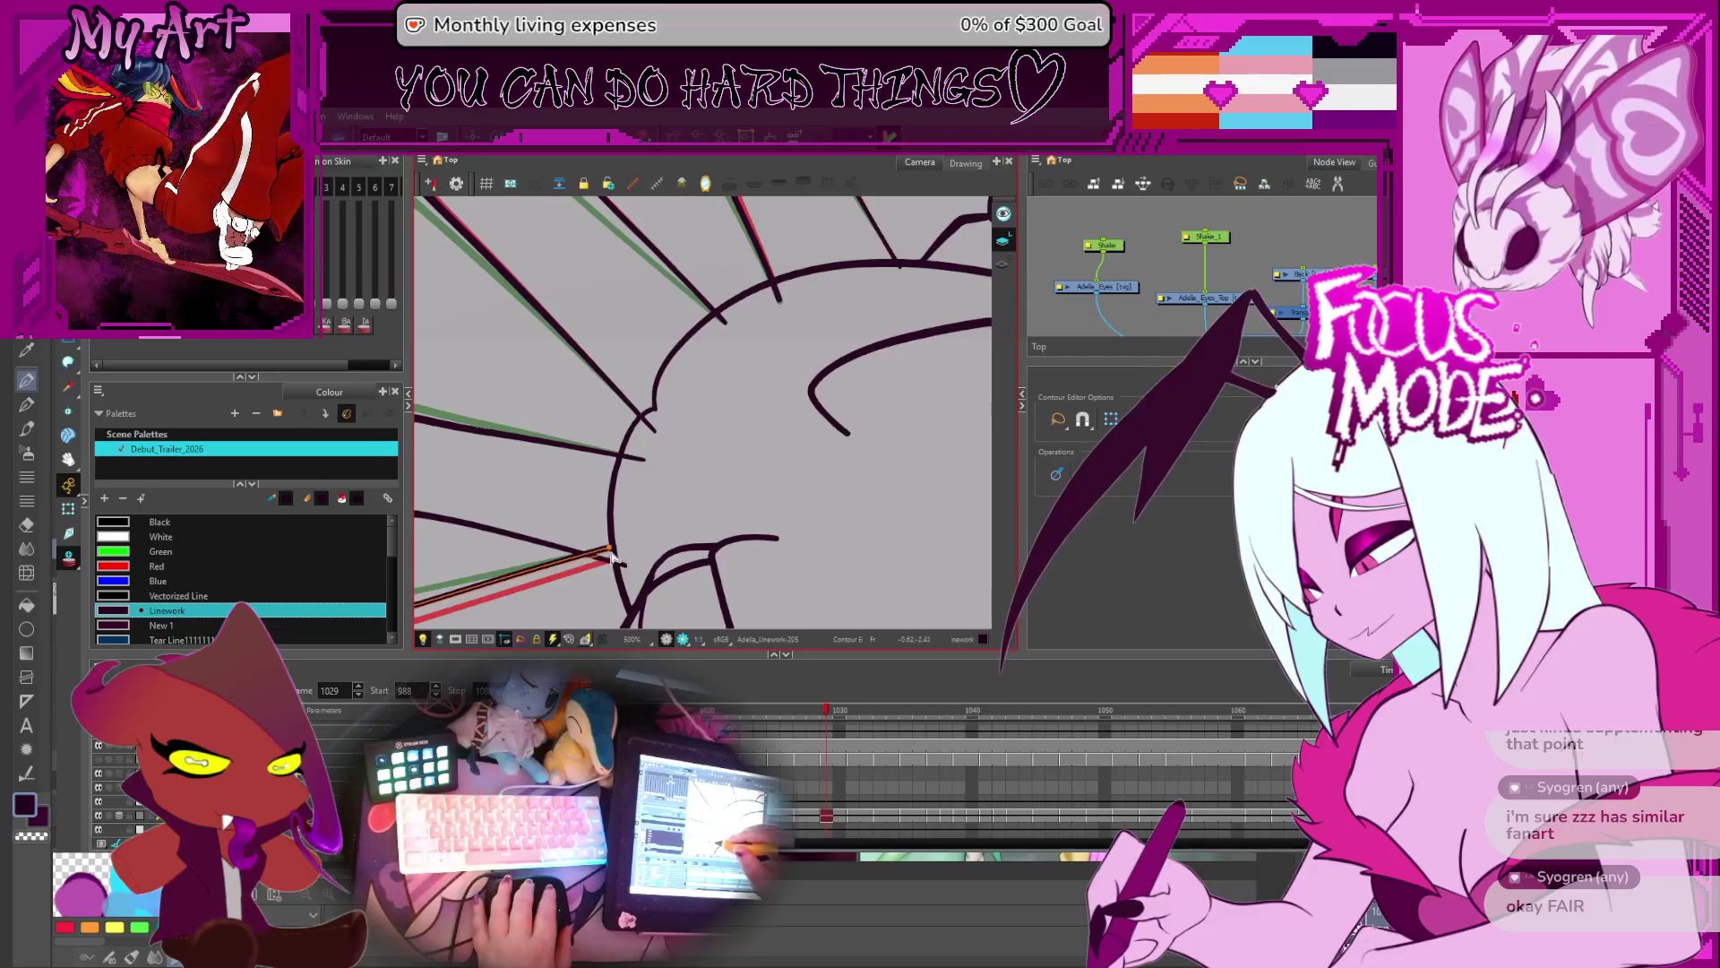
key("alt+t")
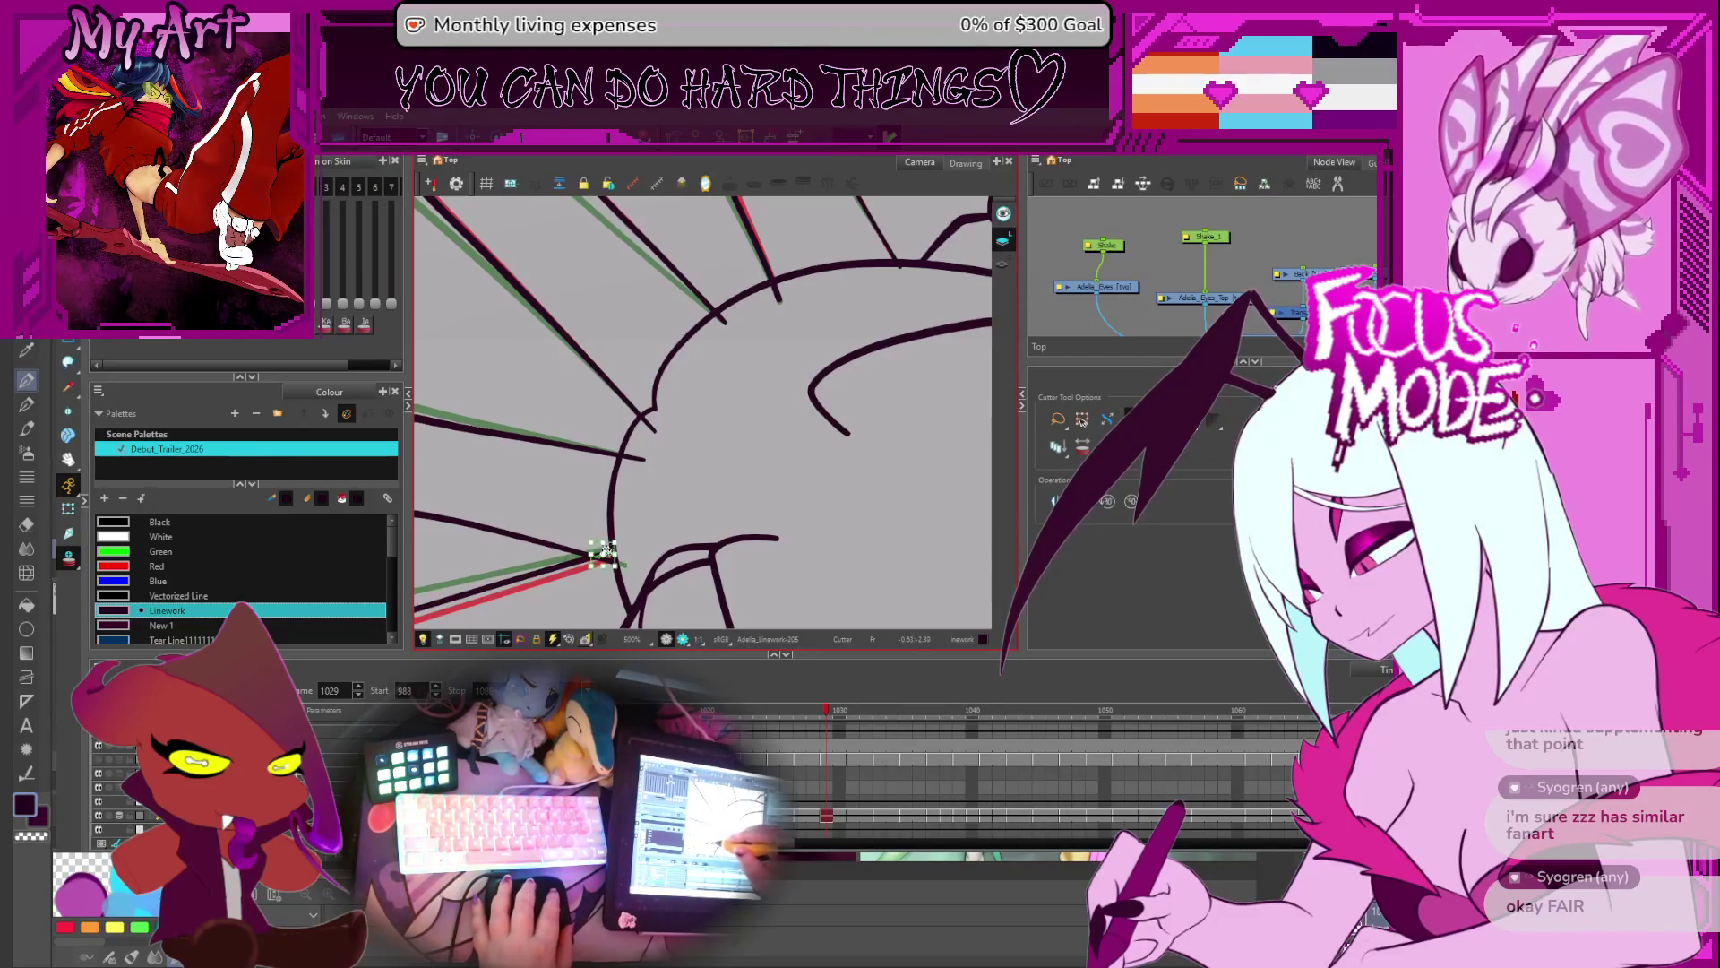
left_click_drag(648, 448, 638, 463)
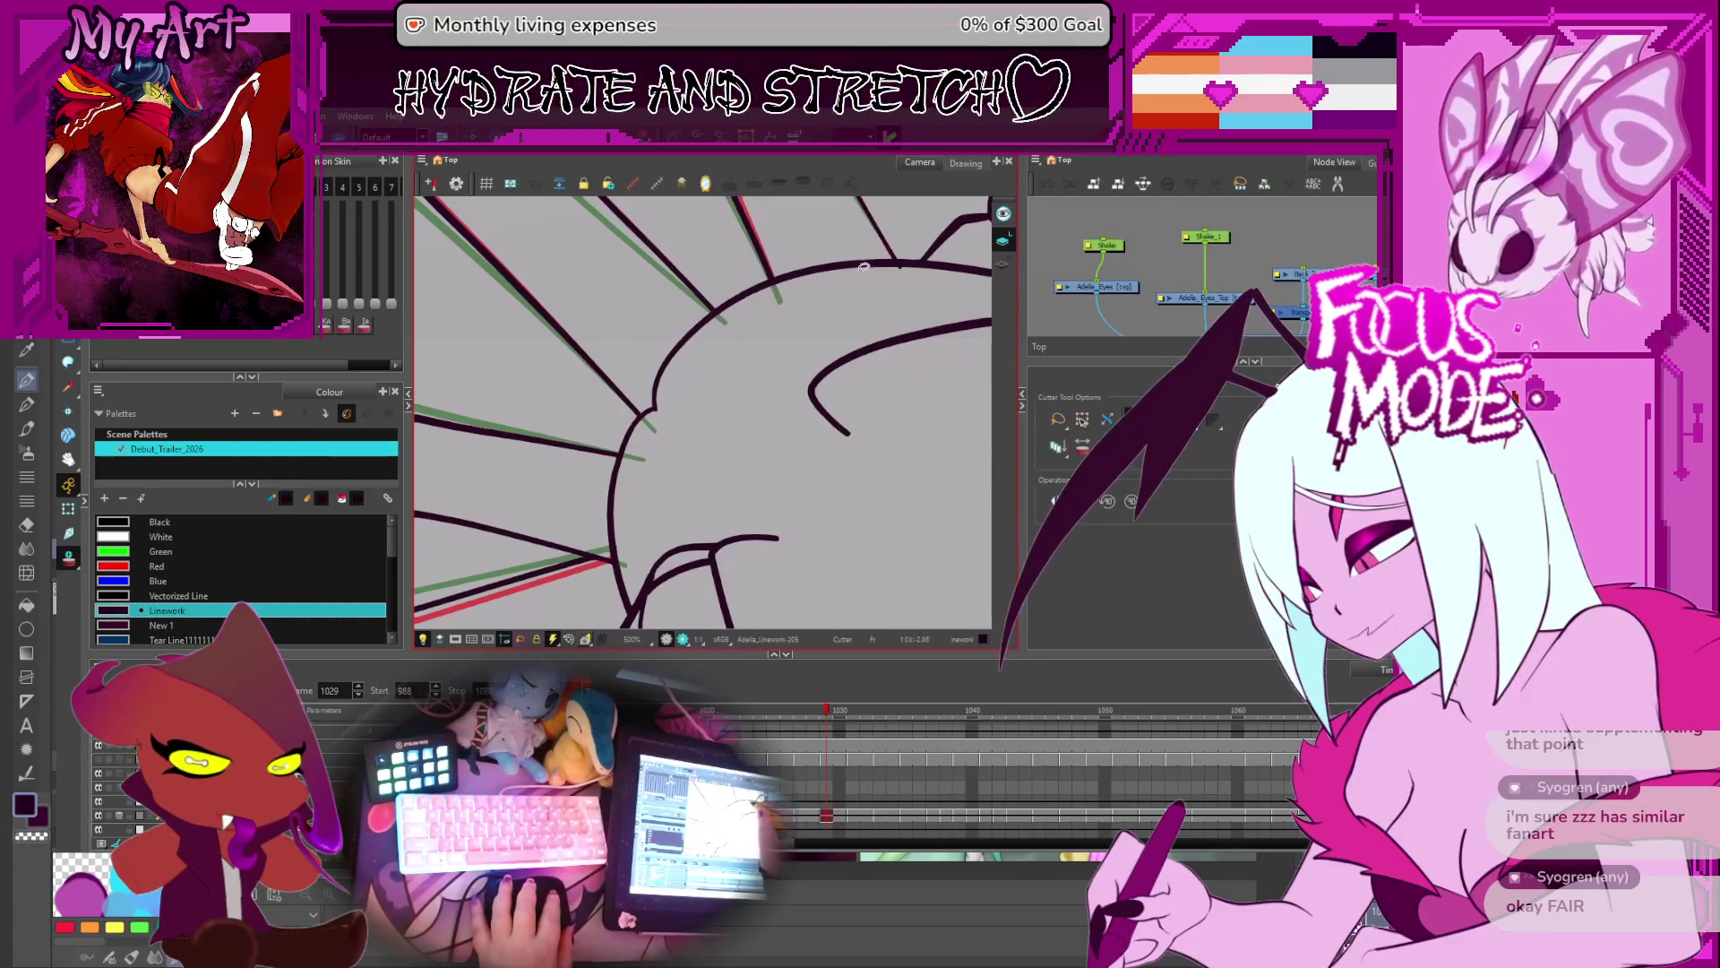
- Trim lower-junction line ends and head-outline overshoots on the next drawings through frame 1035
key("period")
key("period")
key("period")
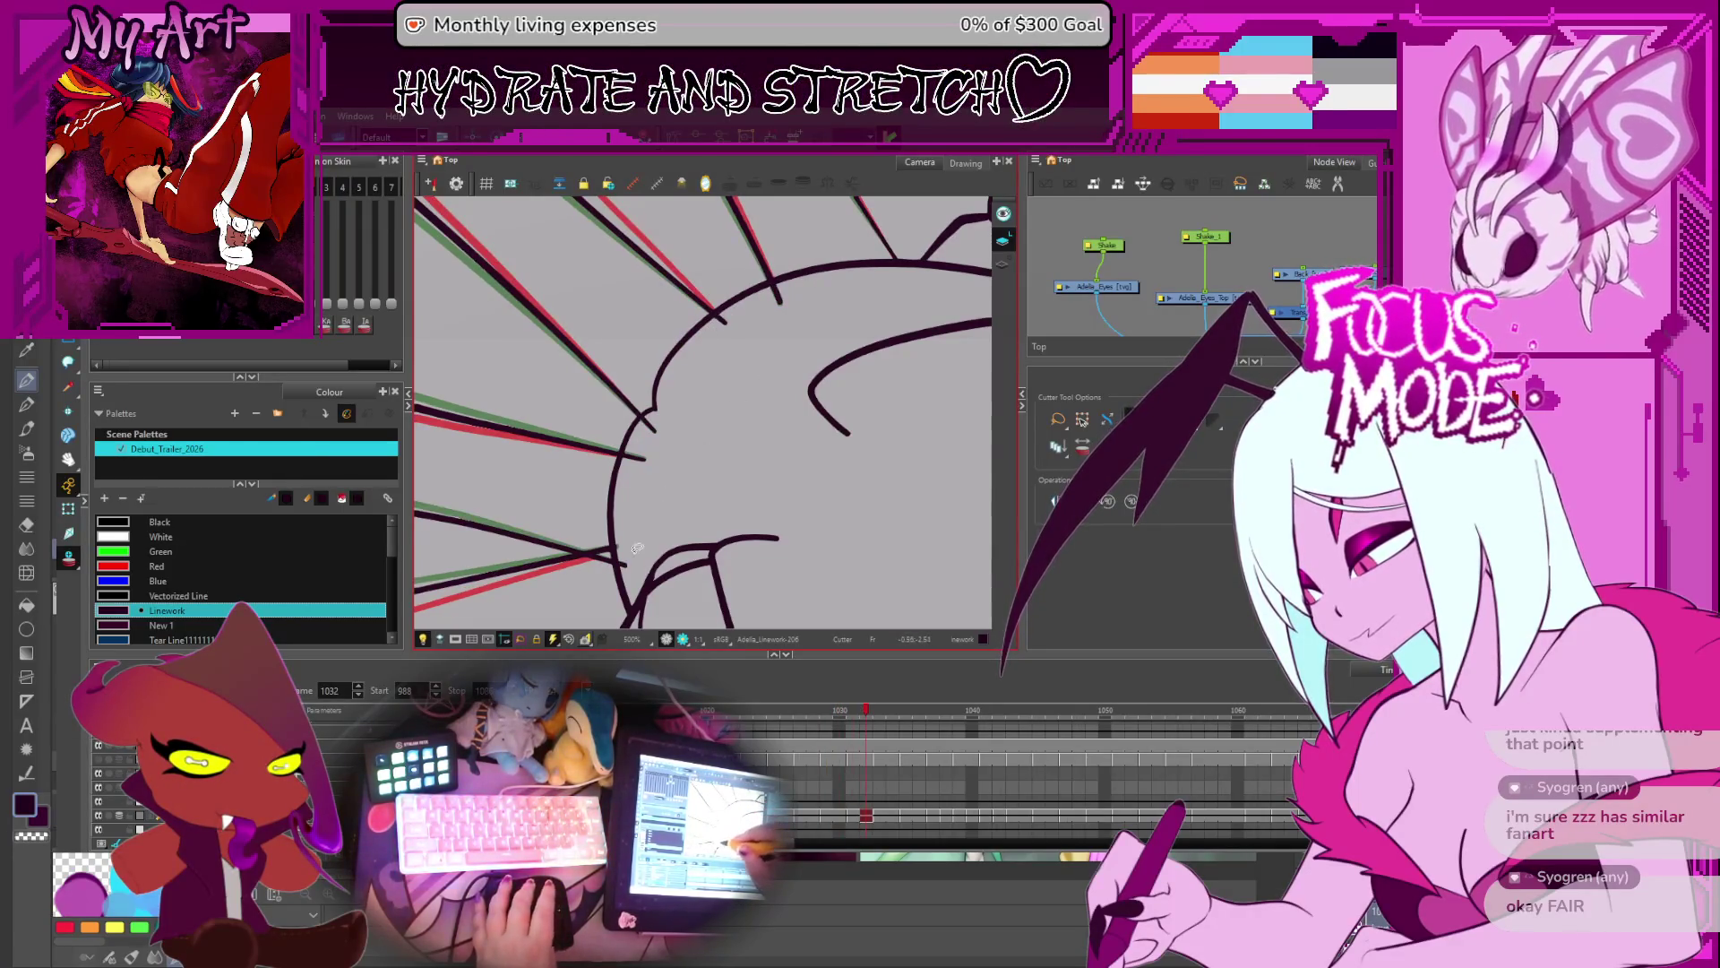
left_click_drag(584, 539, 630, 570)
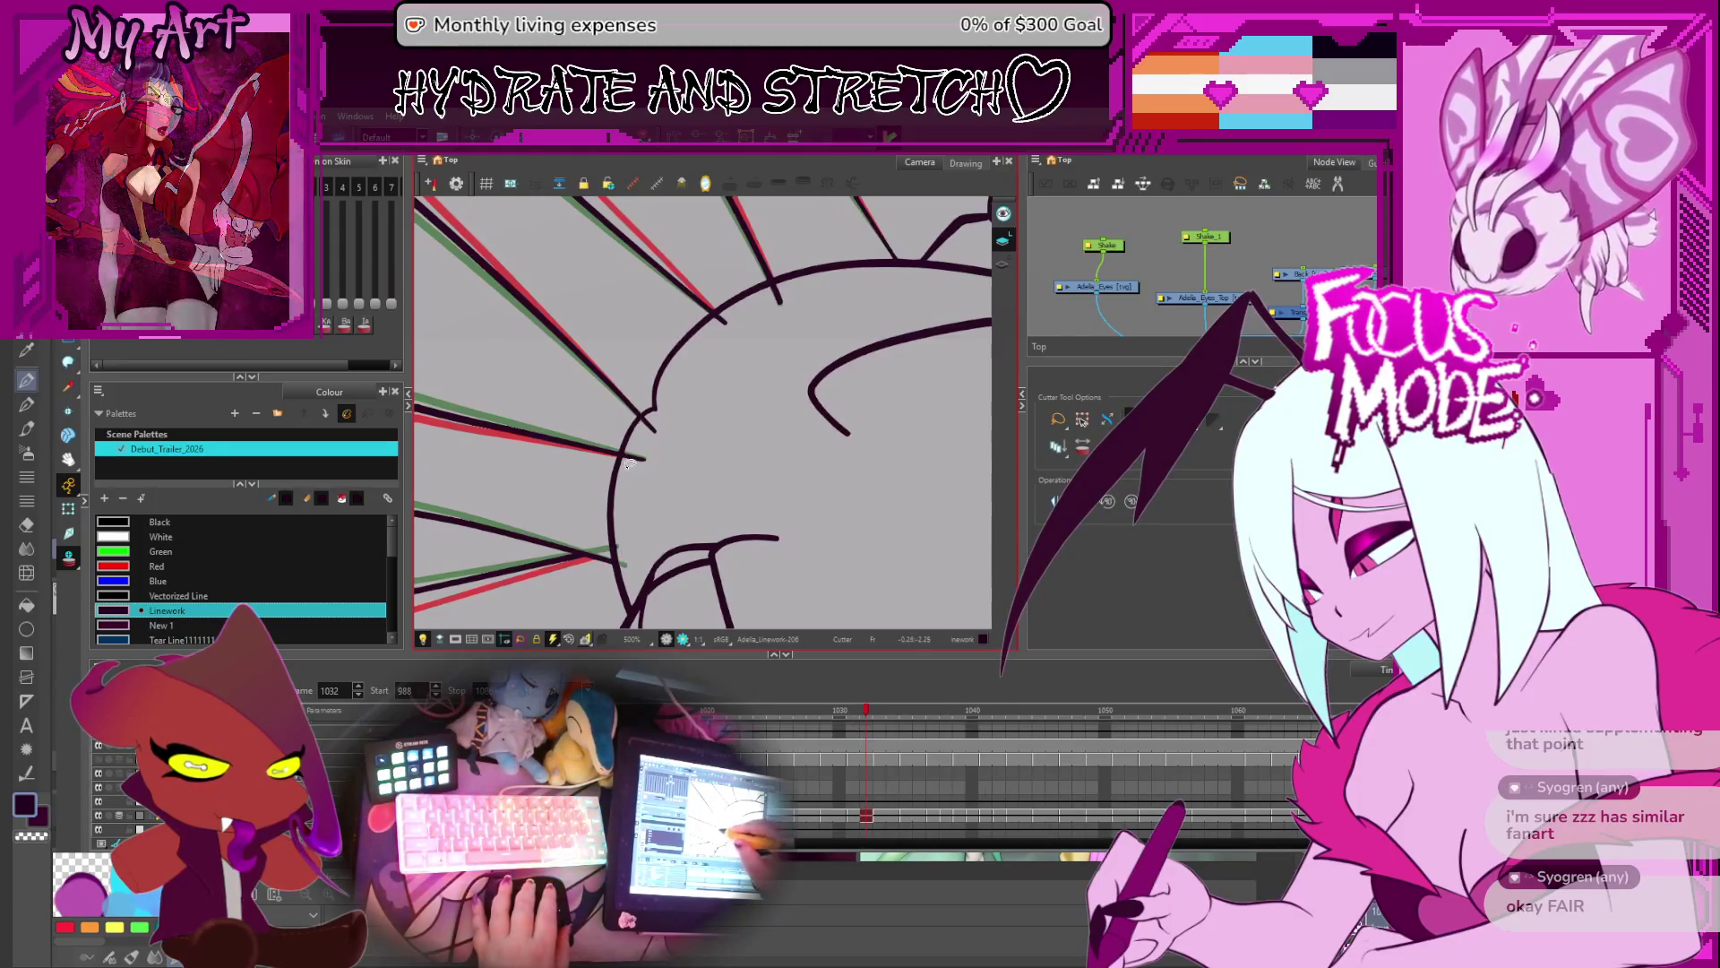
mouse_move(638, 448)
left_mouse_down()
mouse_move(658, 466)
mouse_move(663, 432)
left_mouse_up()
left_click_drag(768, 291, 800, 282)
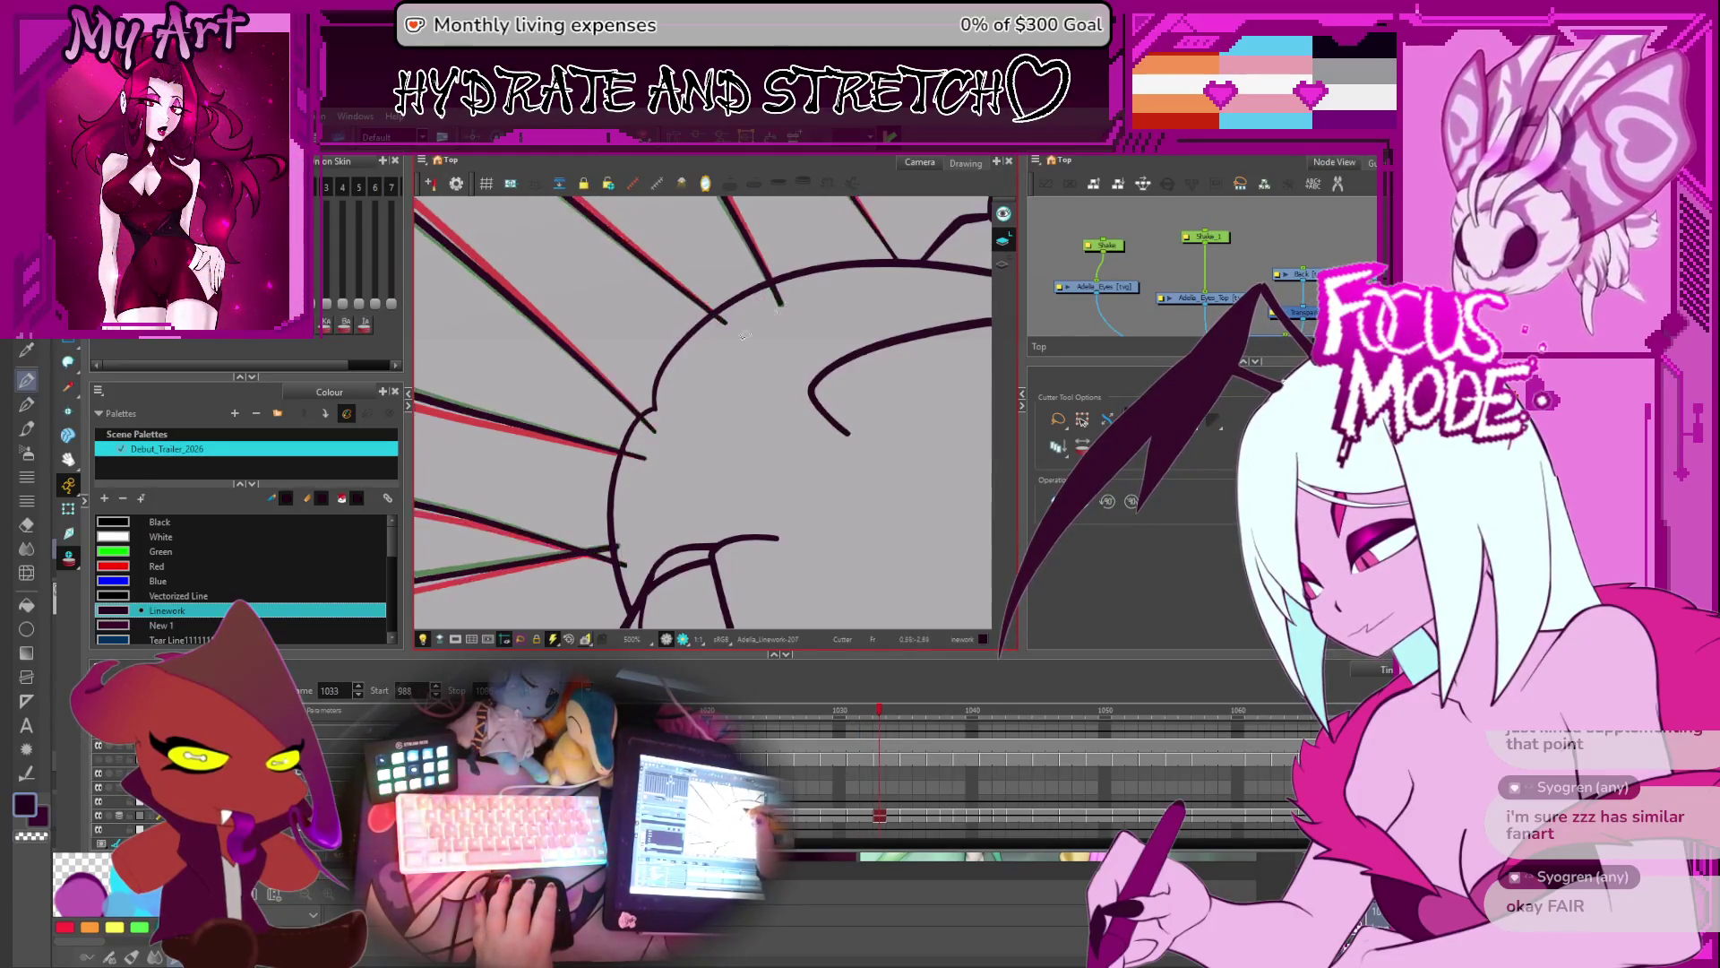
key("period")
left_click_drag(582, 536, 629, 562)
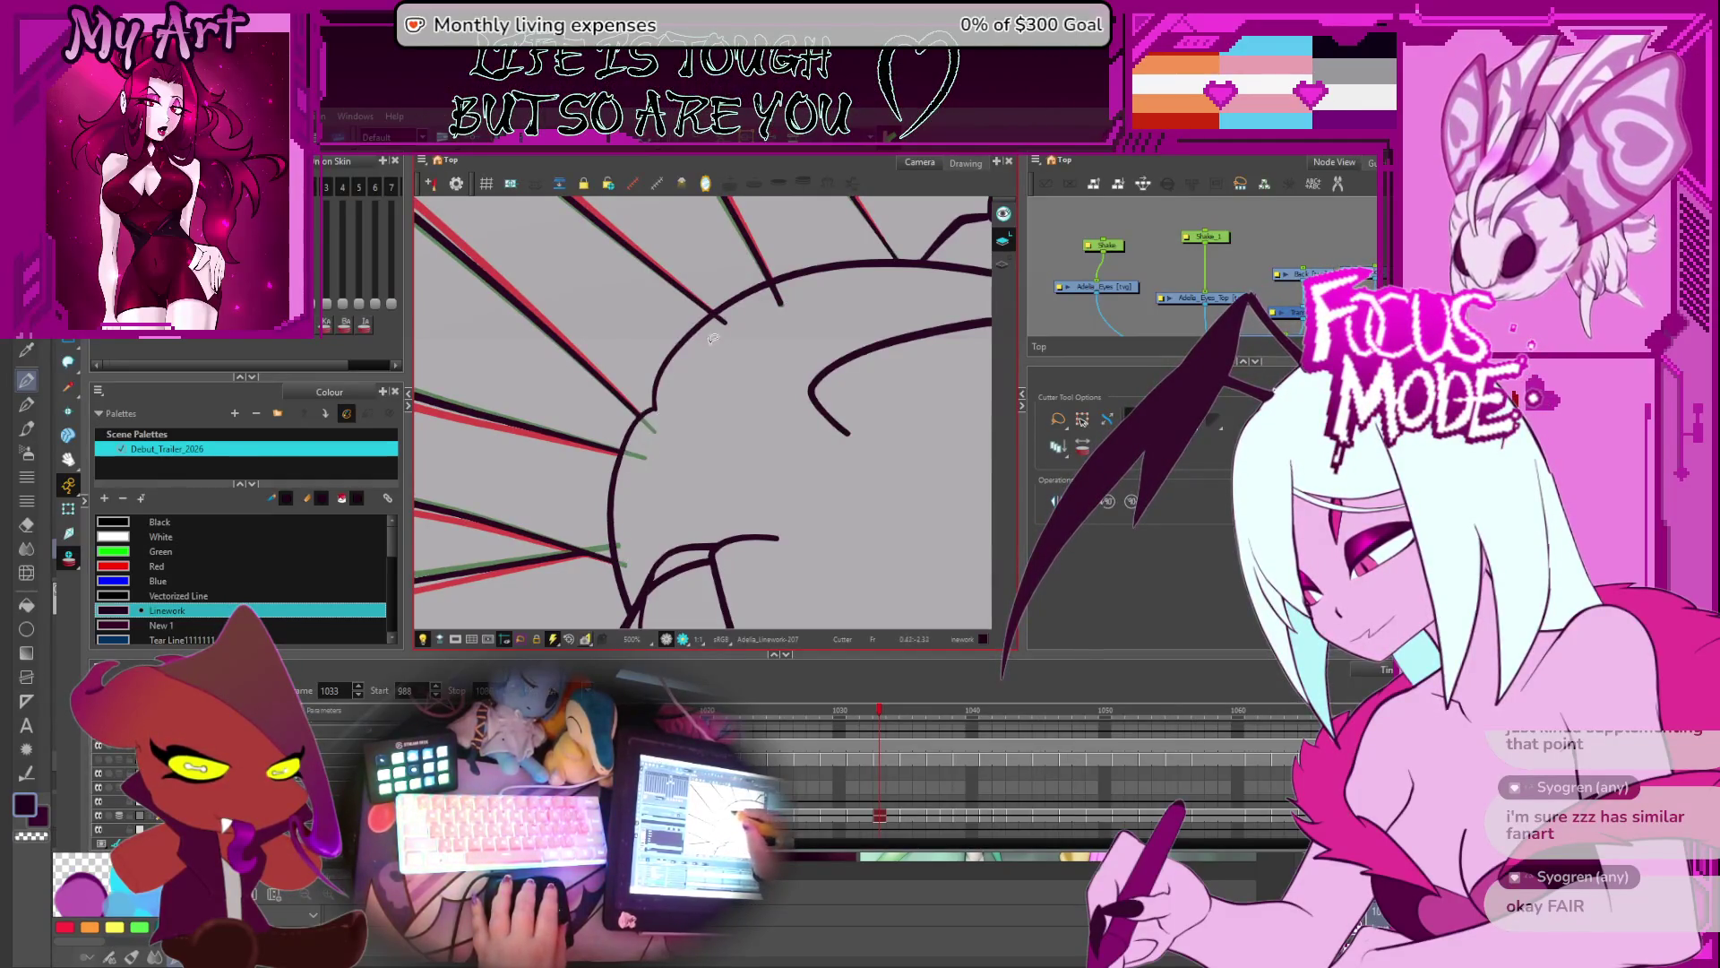
key("period")
key("period")
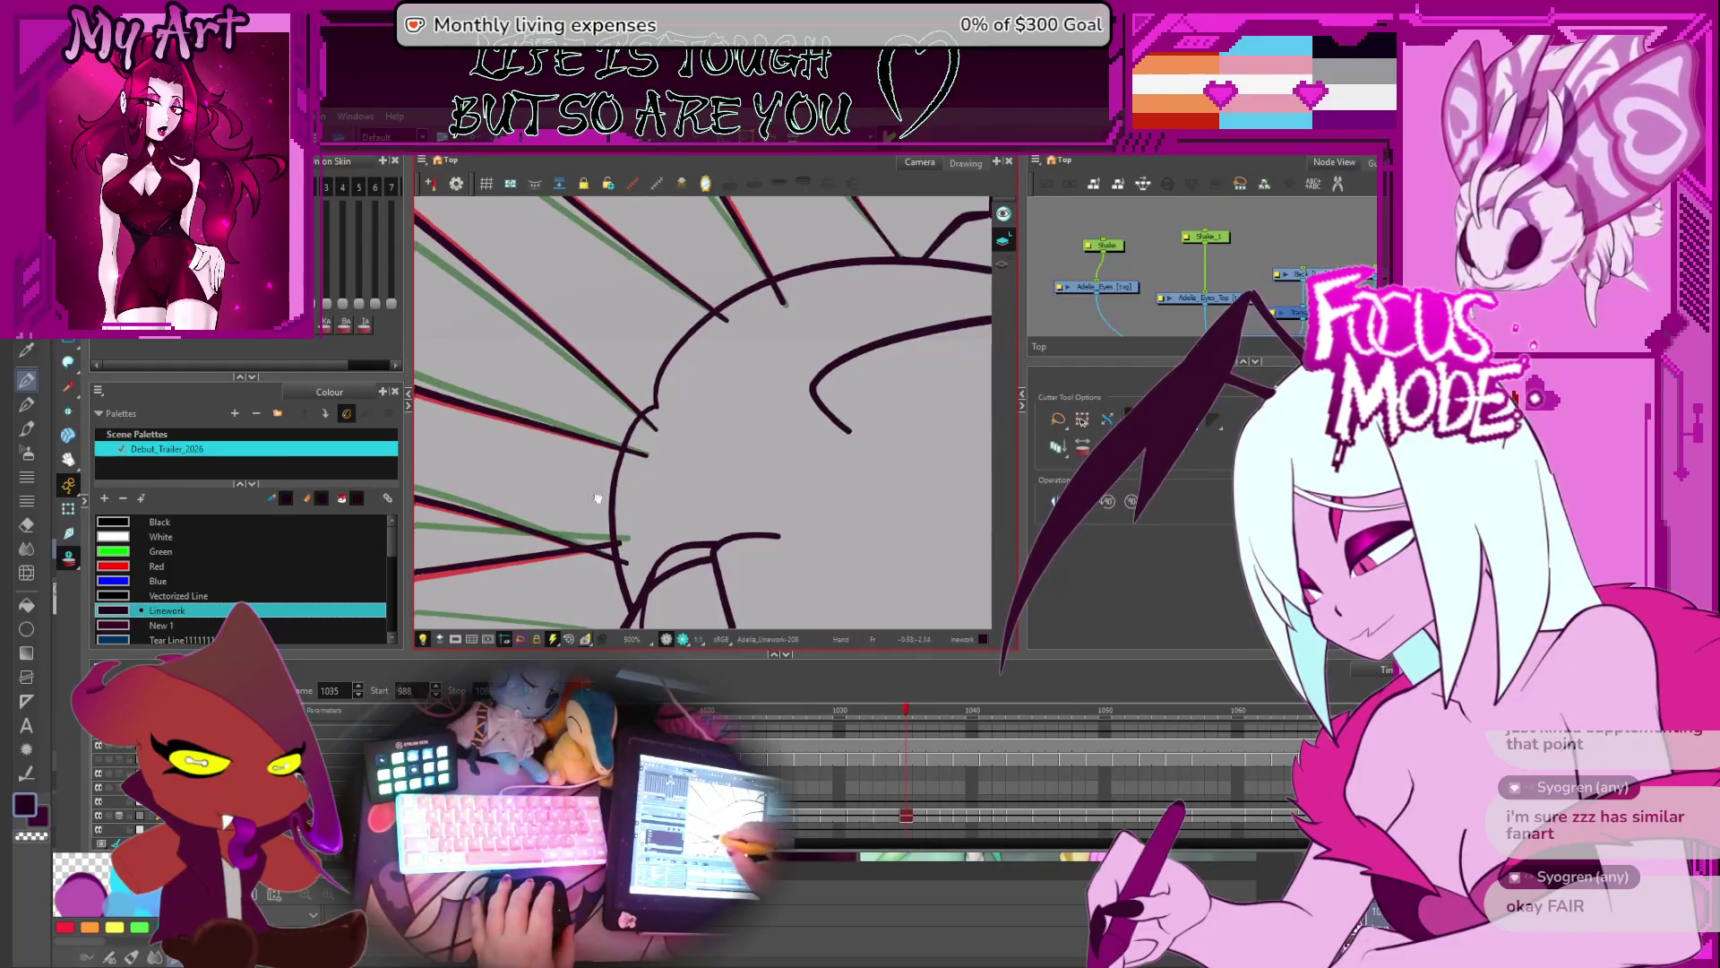
left_click_drag(597, 498, 705, 431)
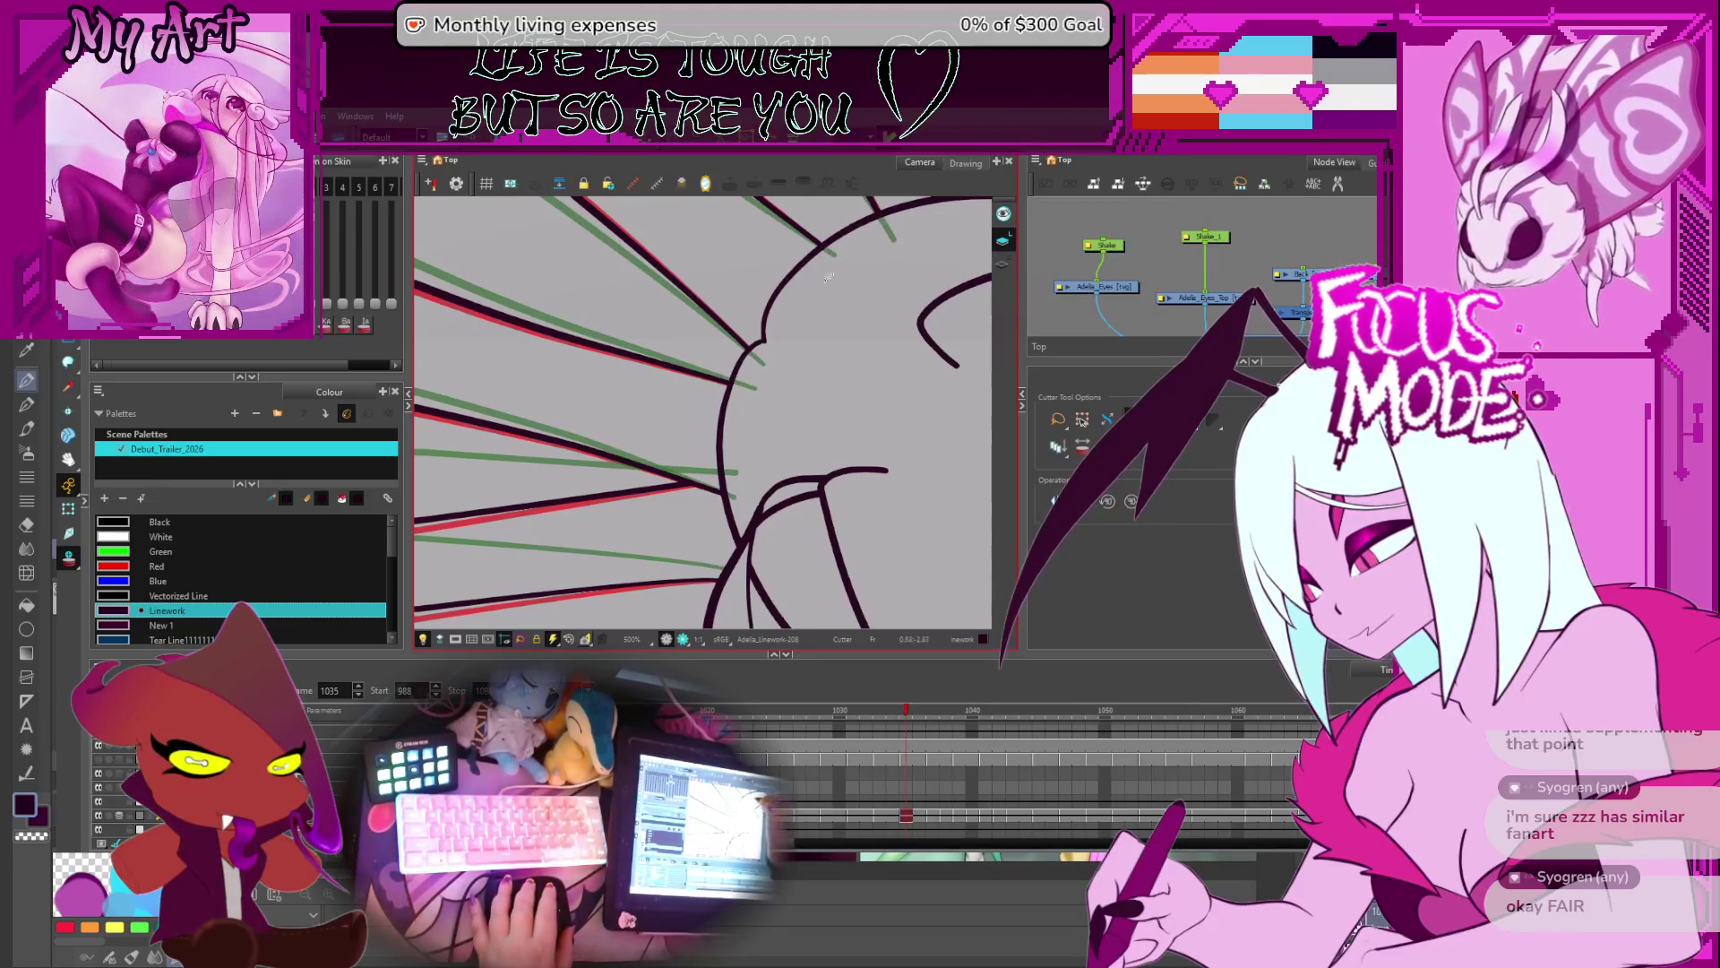
- Step forward through the drawings to frame 1048, panning and rotating to inspect the lower strands
key("period")
key("period")
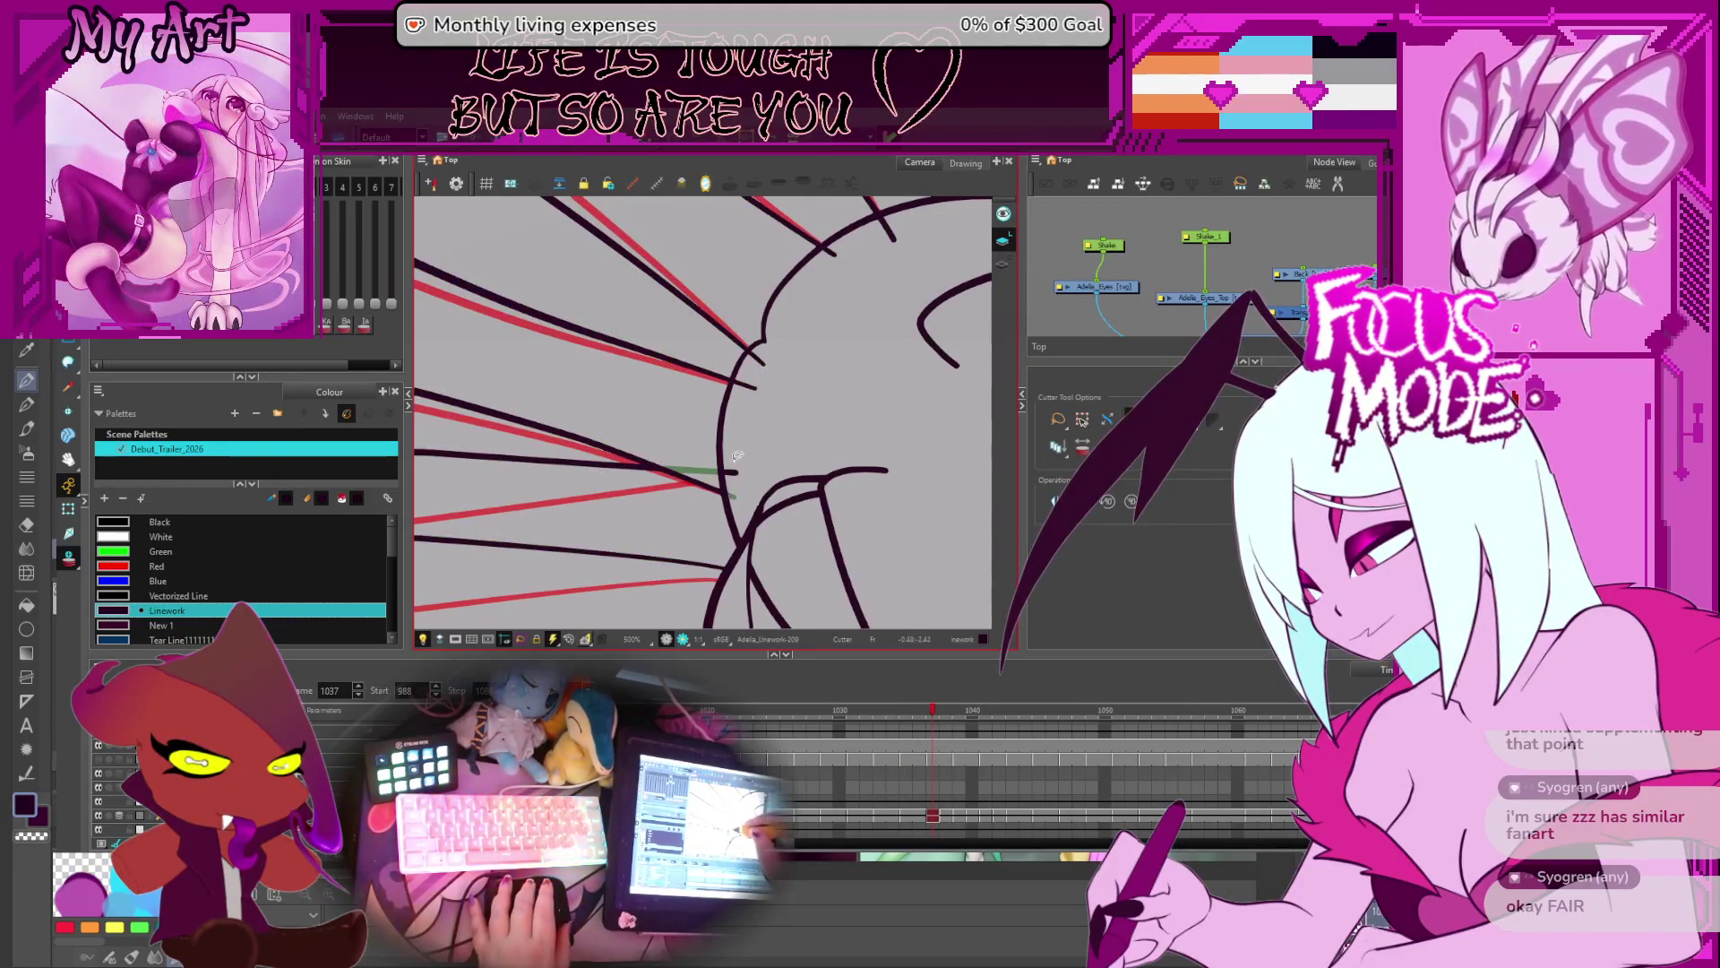
left_click_drag(795, 358, 761, 392)
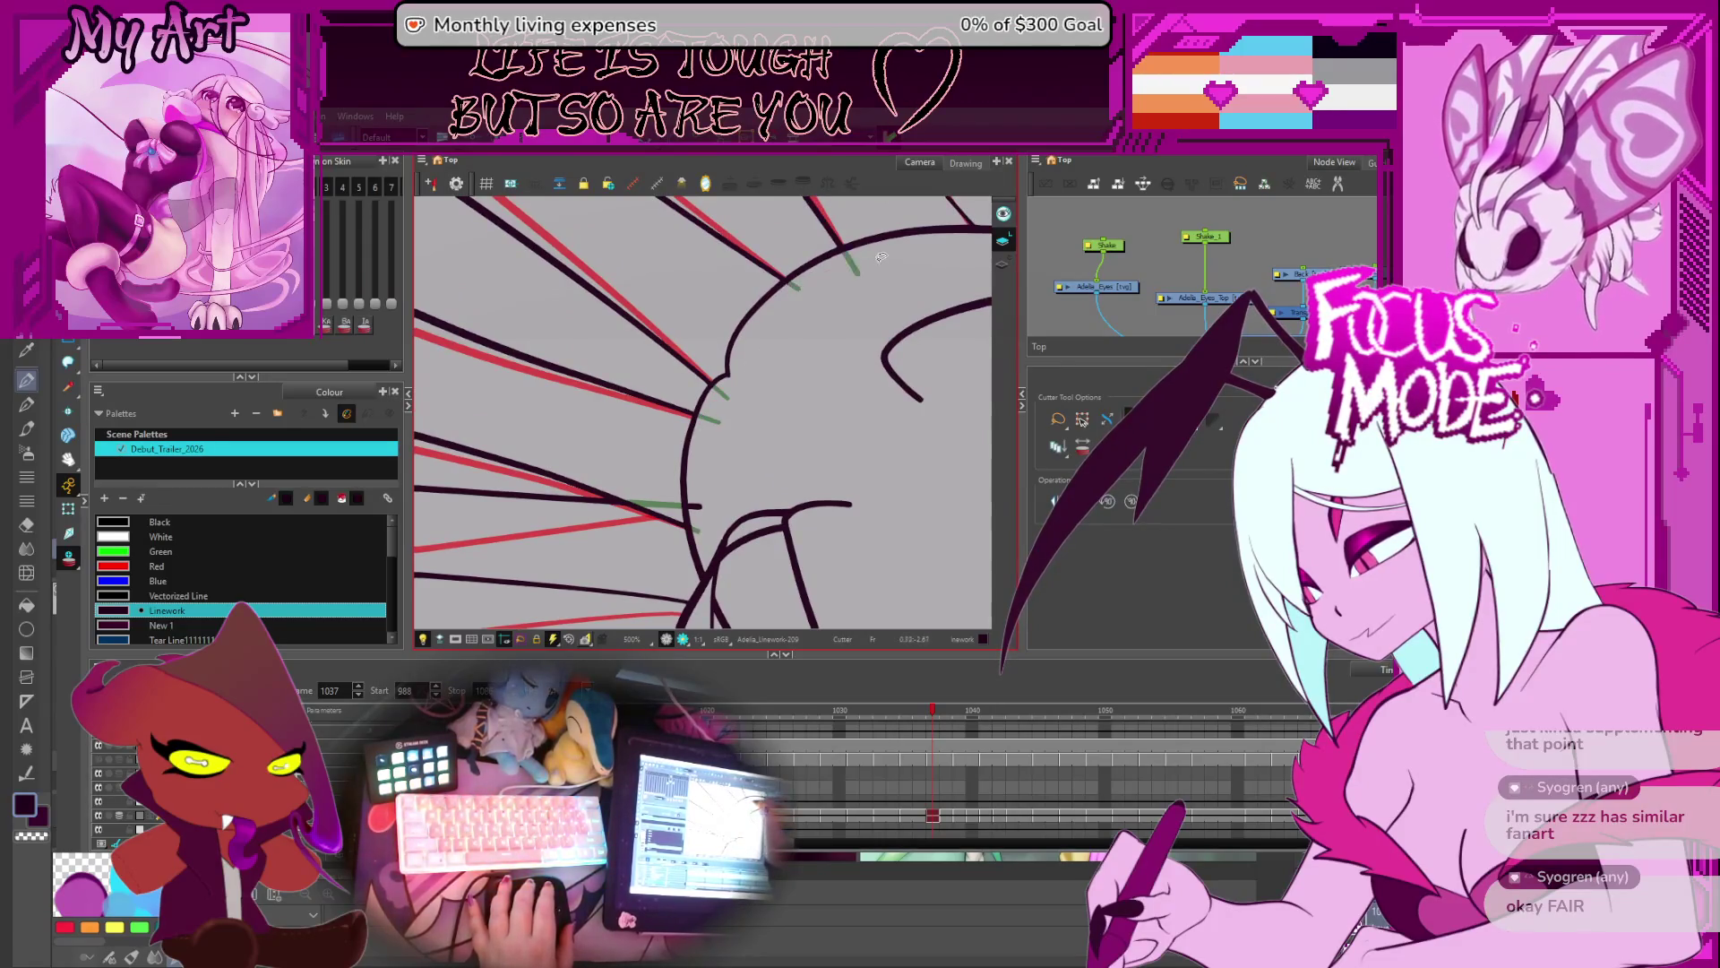
key("period")
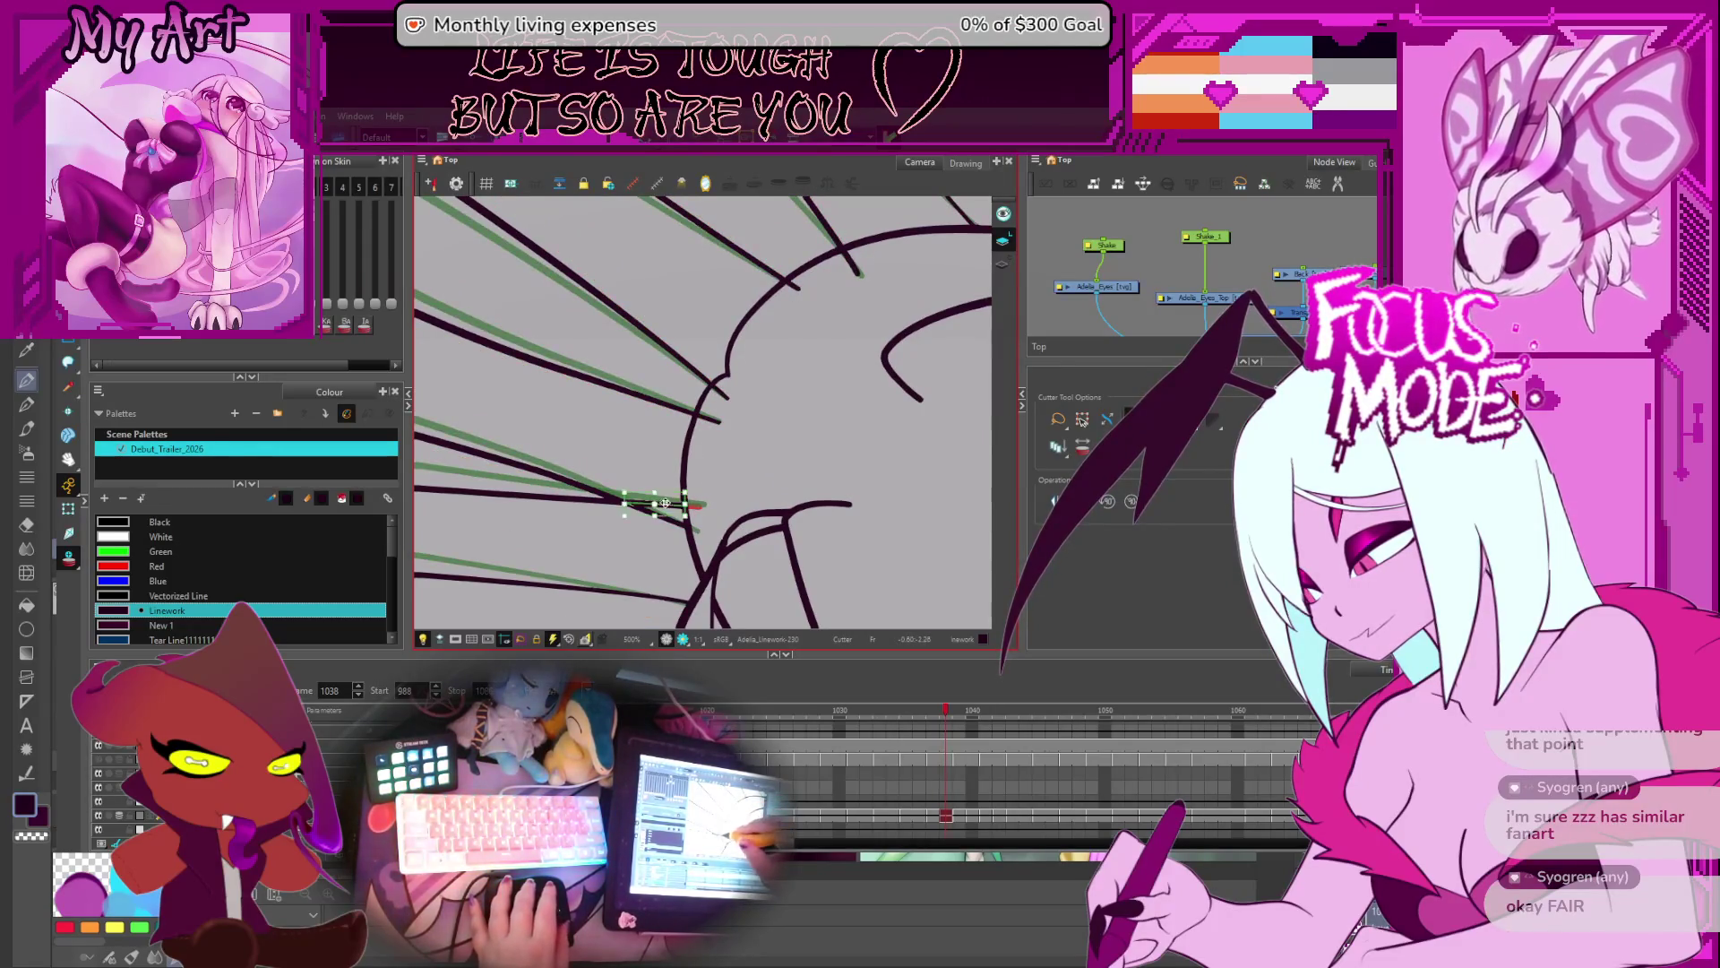
left_click_drag(694, 493, 665, 498)
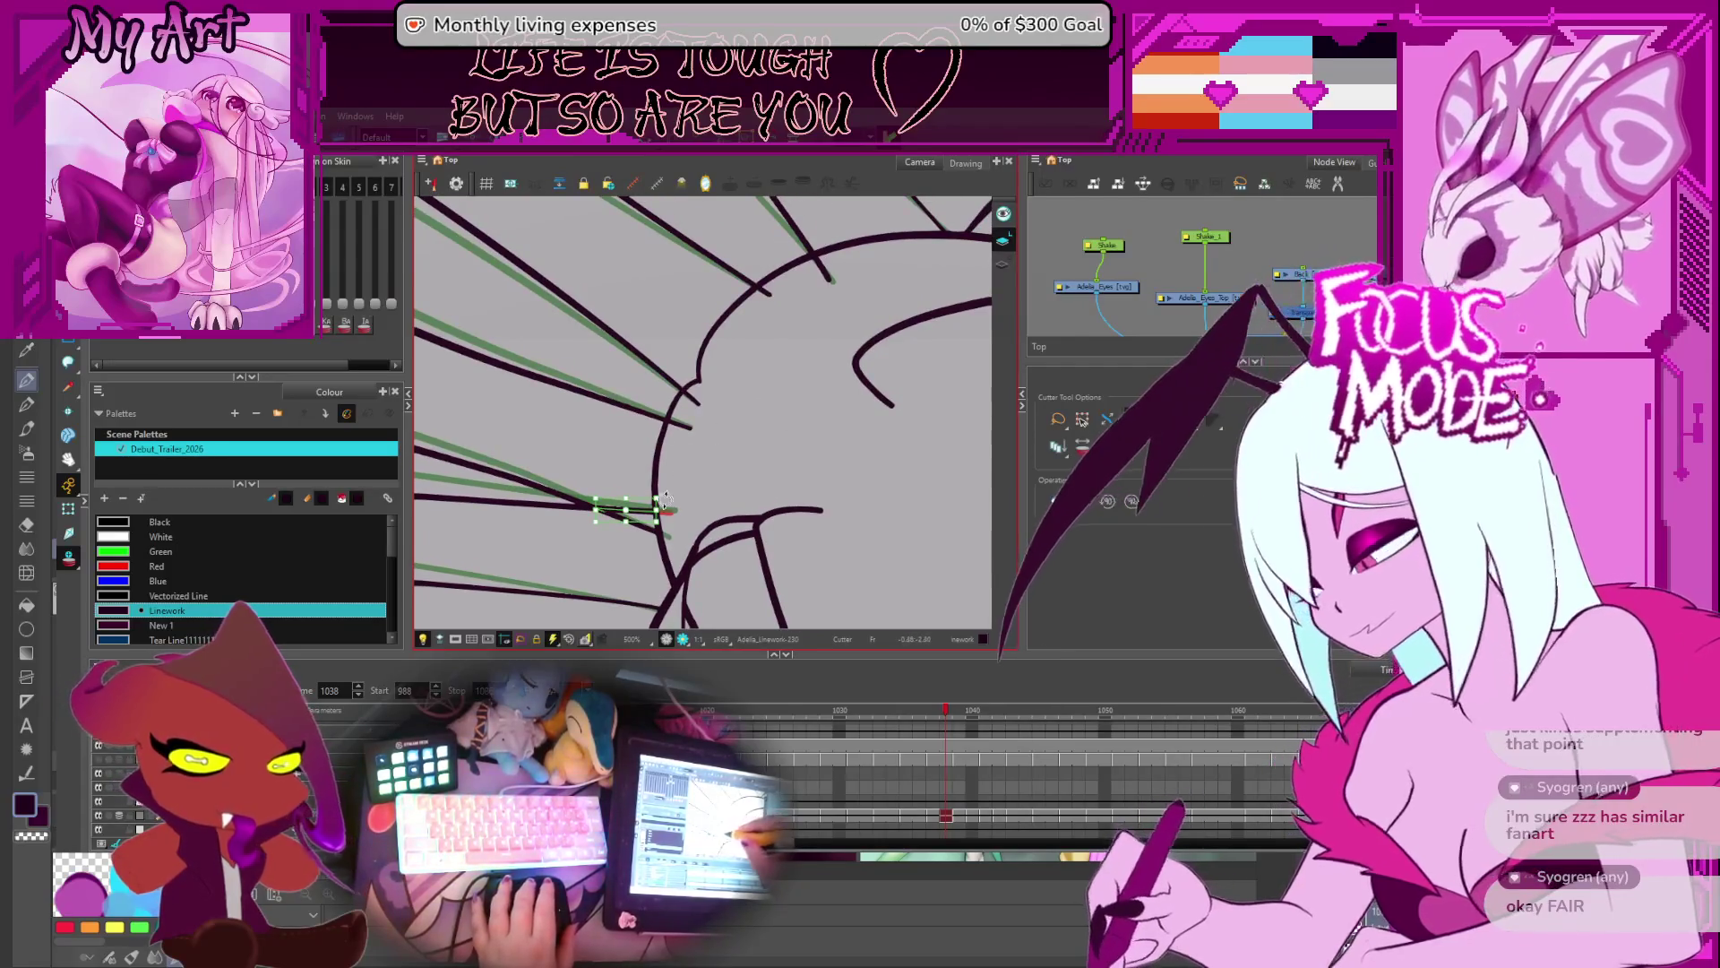
left_click_drag(779, 296, 761, 321)
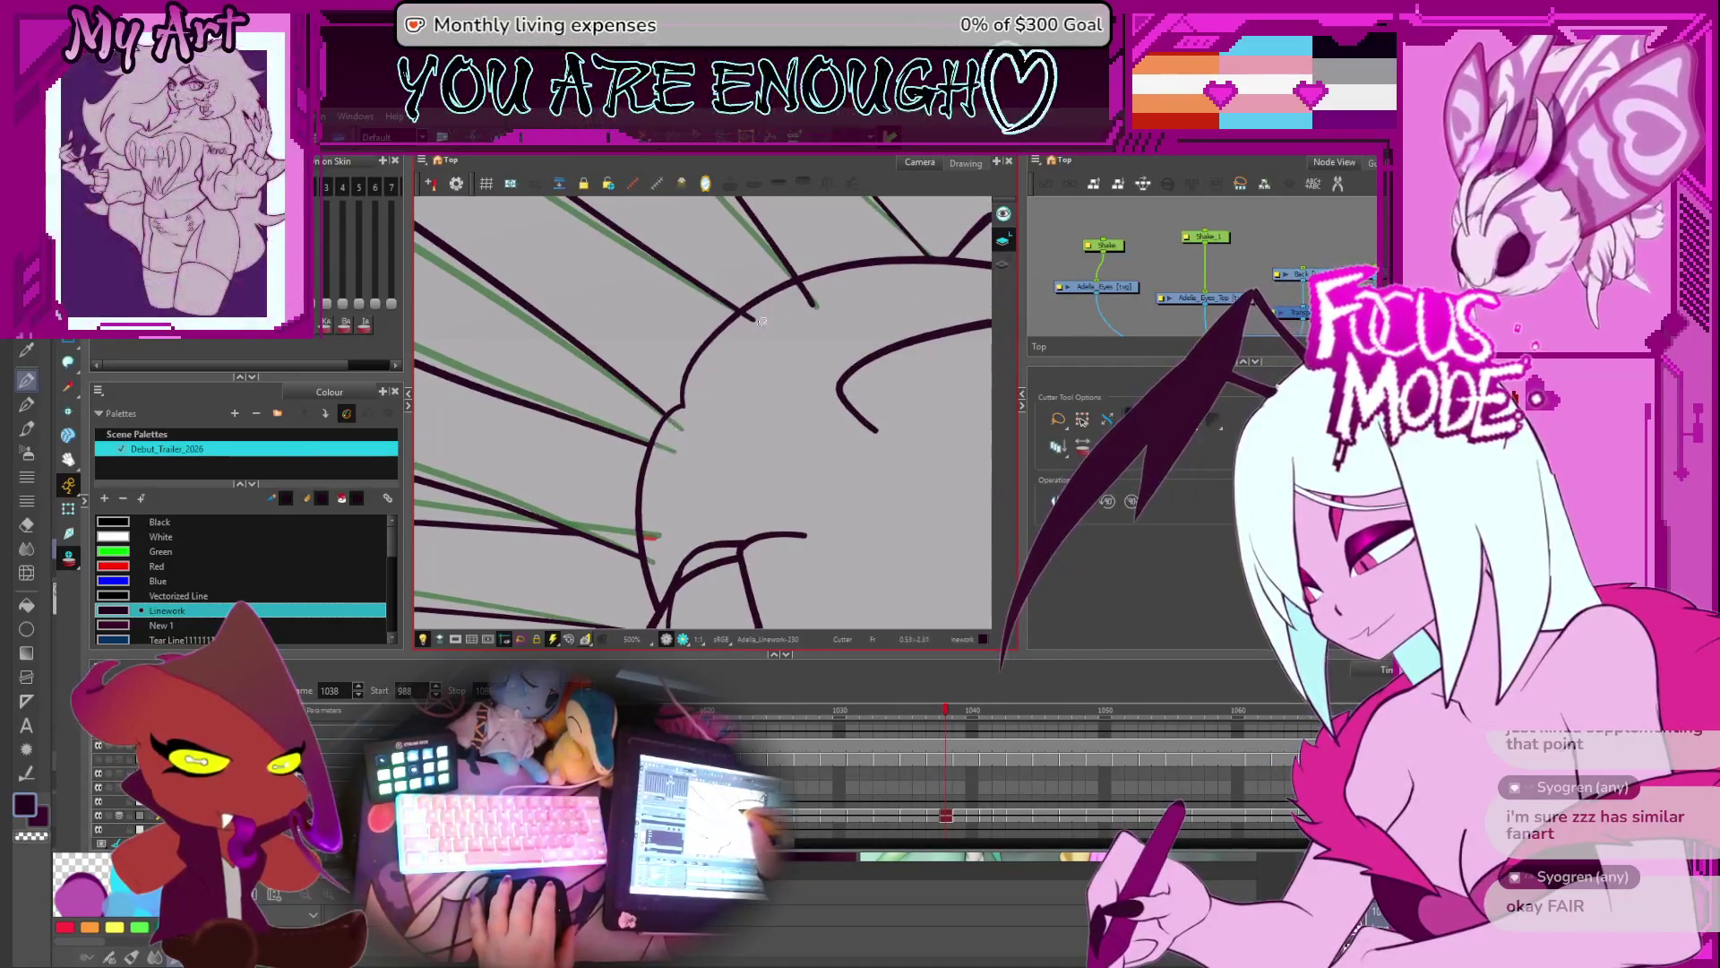
key("period")
key("period")
key("period")
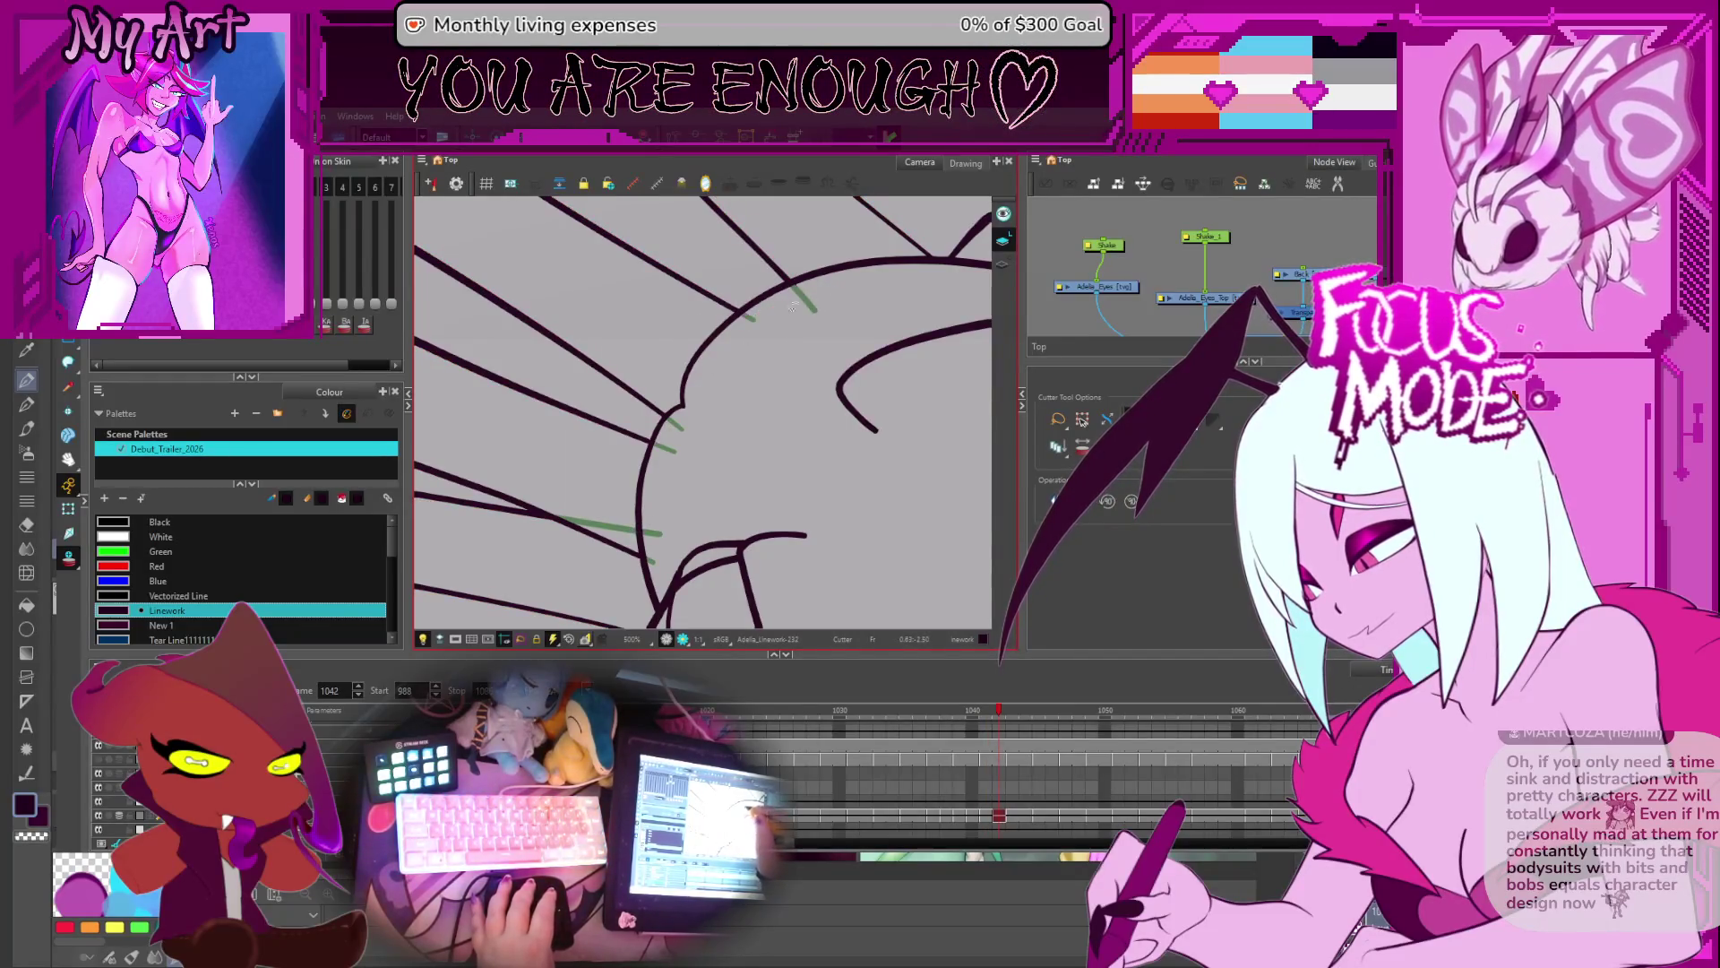
key("period")
left_click_drag(811, 524, 800, 466)
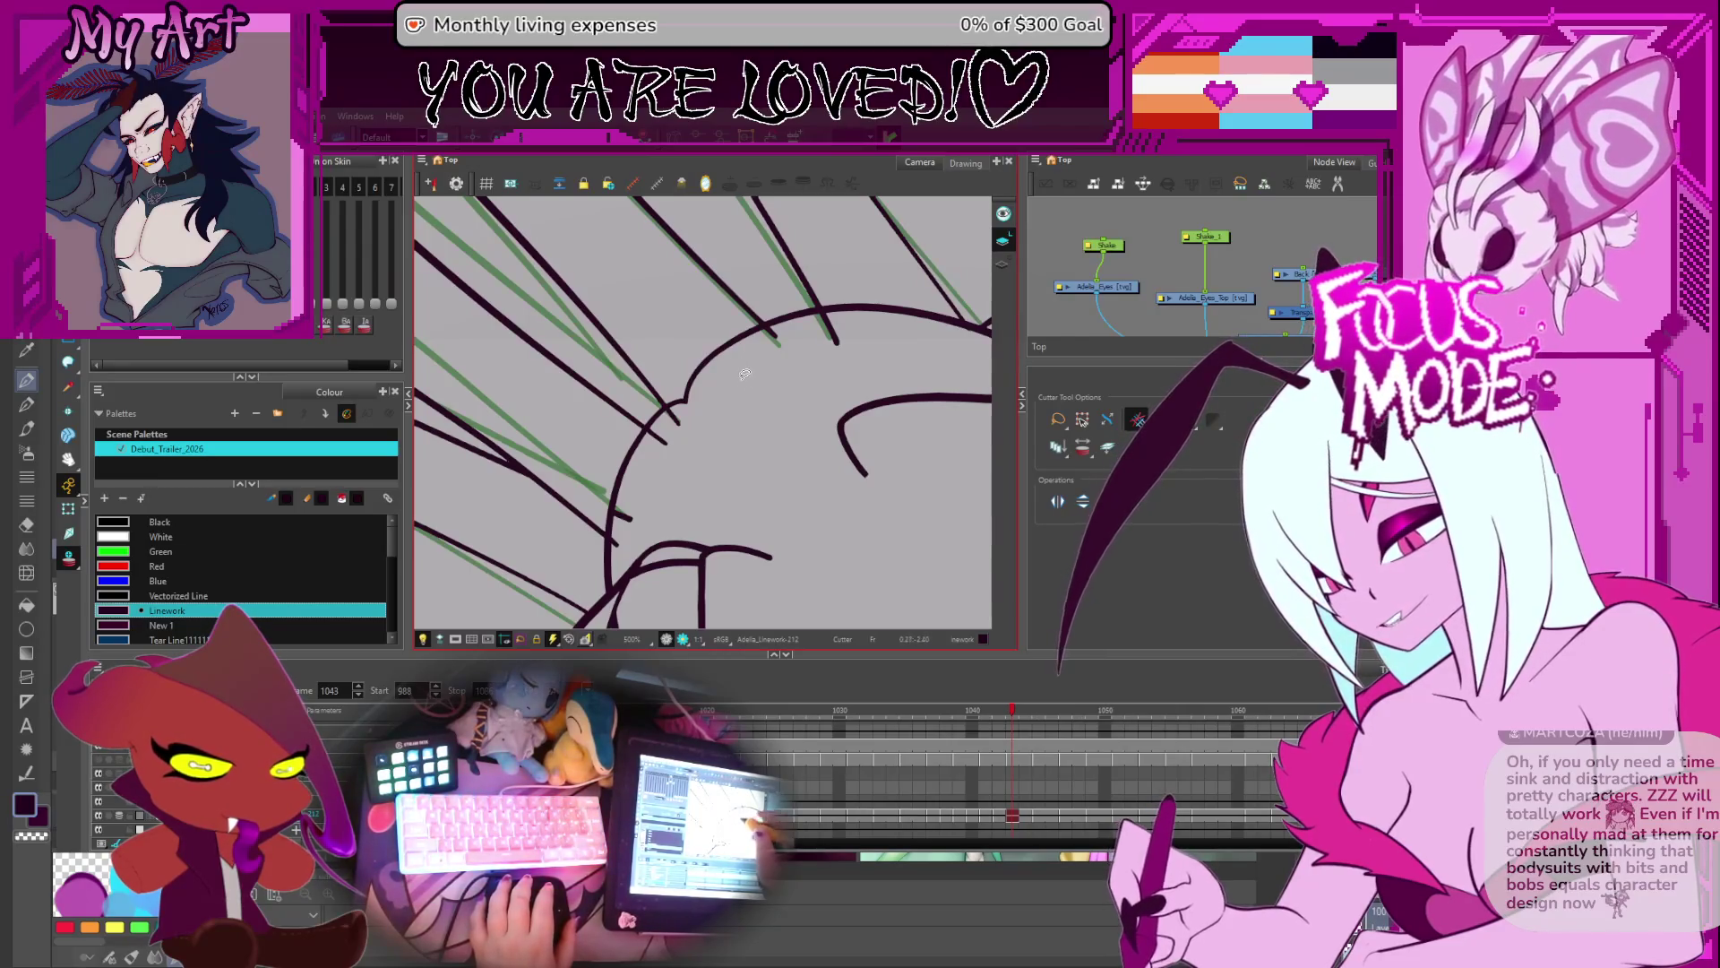
key("space")
left_click_drag(705, 449, 639, 440)
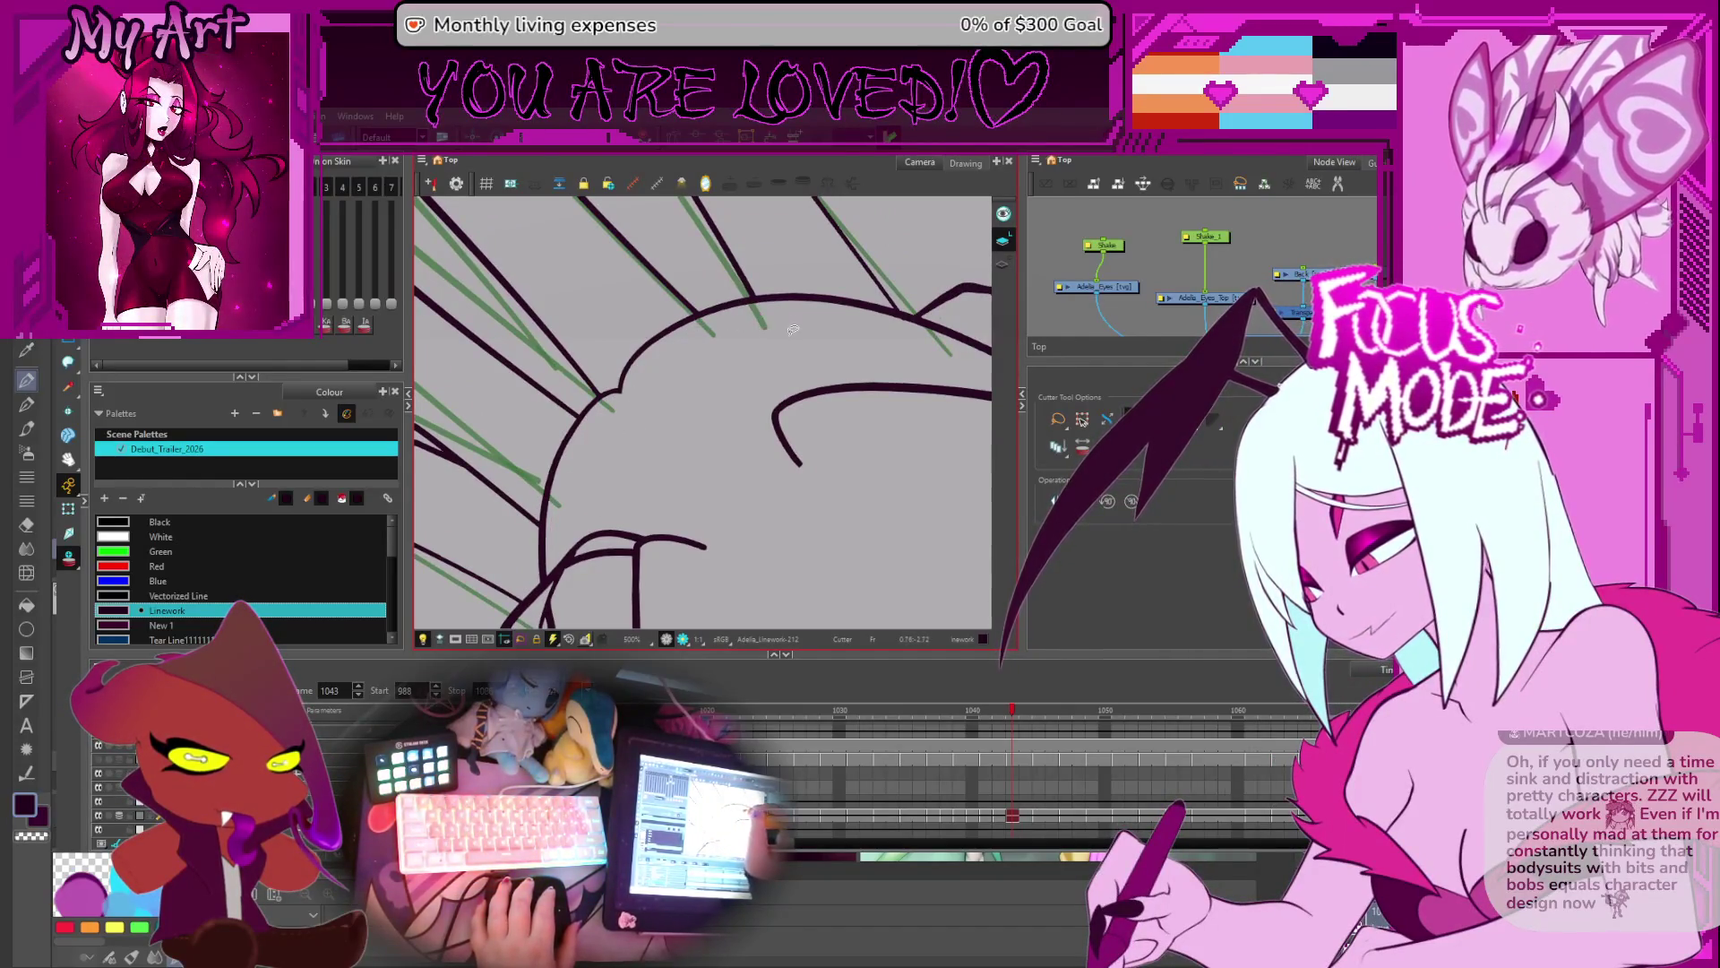
key("period")
key("period")
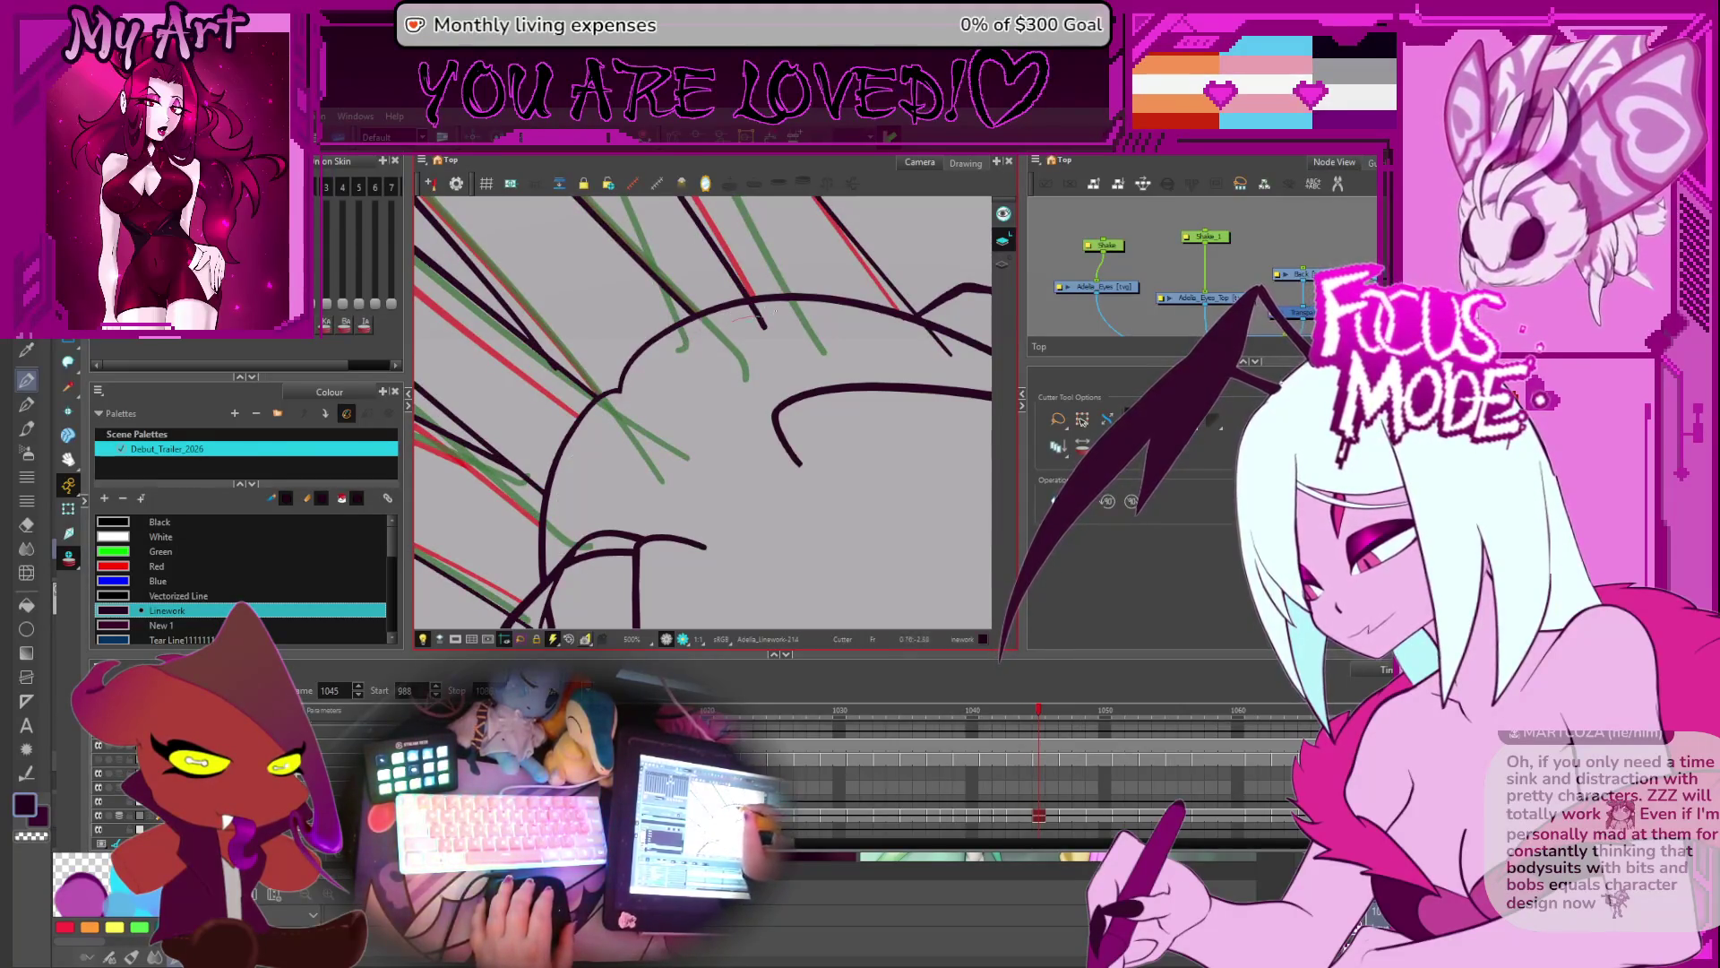
key("period")
key("period")
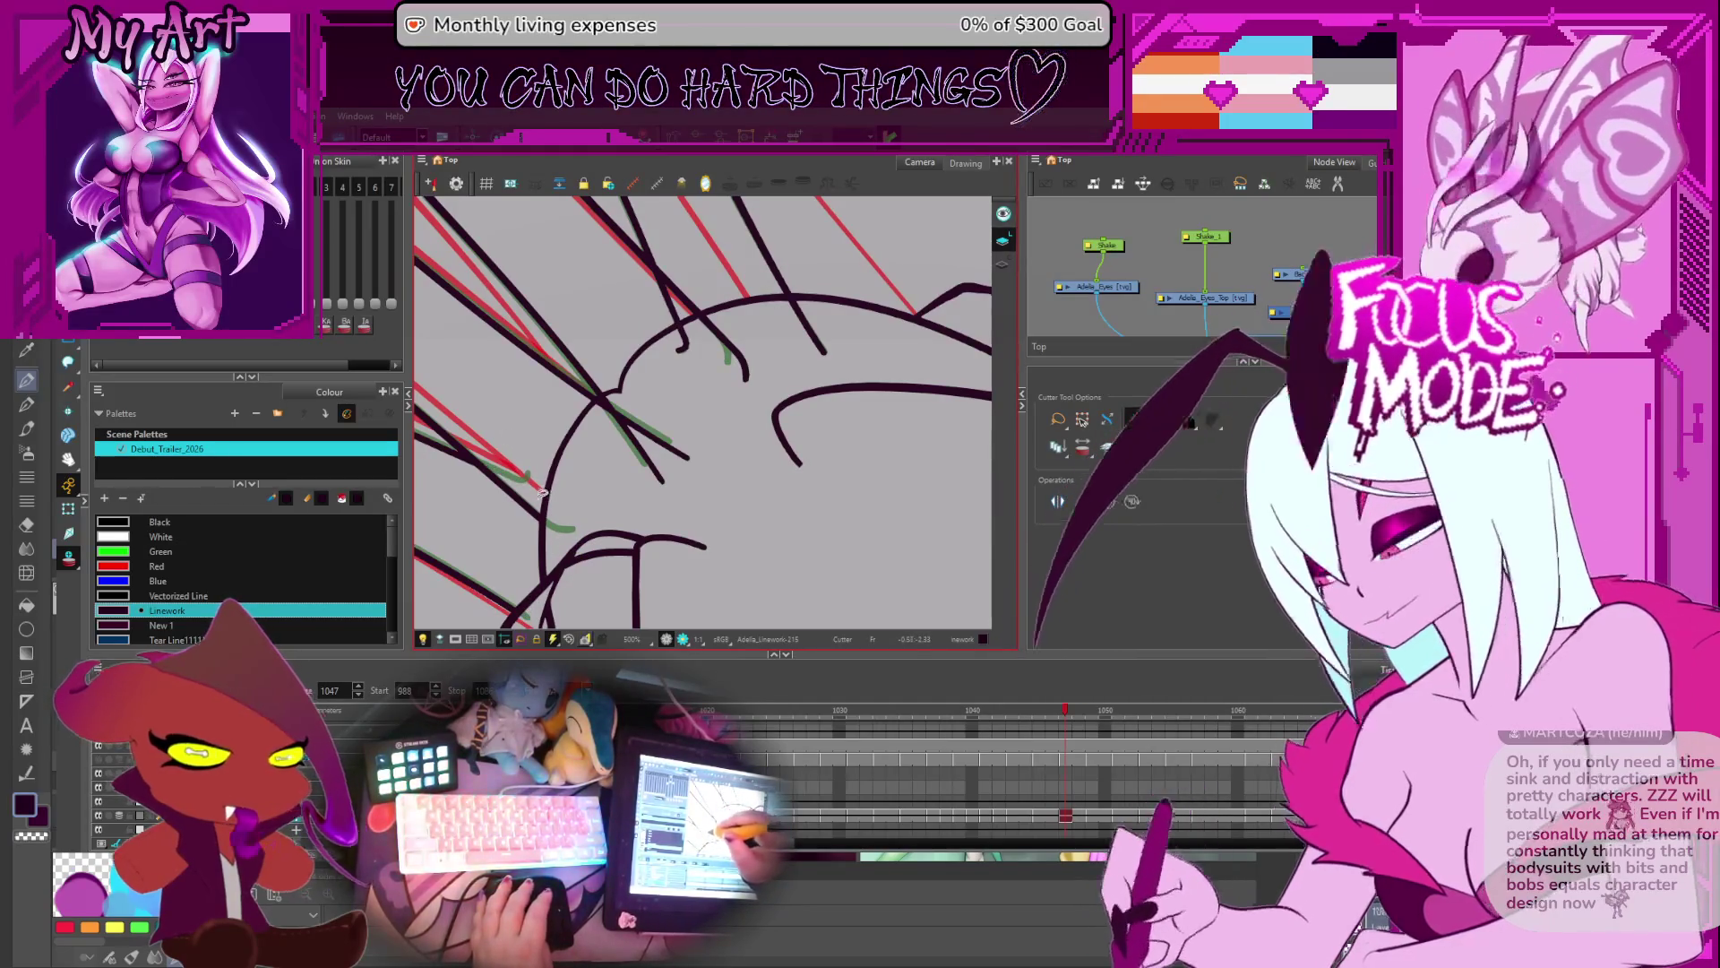
key("period")
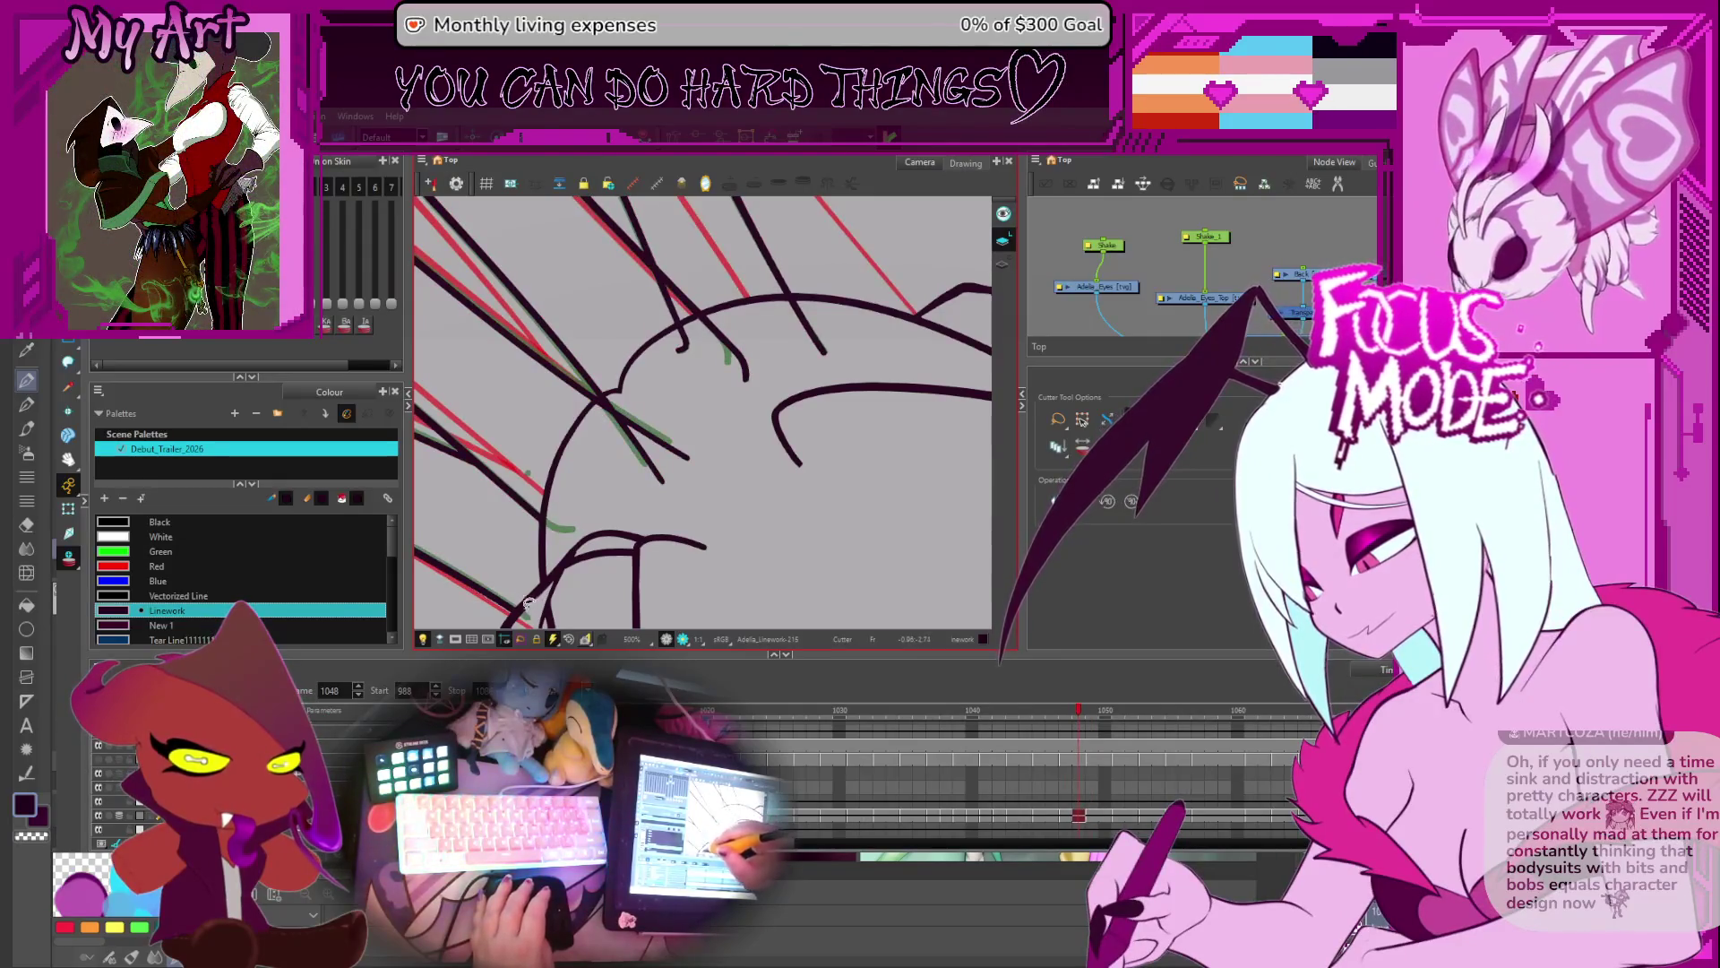
- Compare frames 1048 and 1049, then cut four overshooting black strand pieces on frame 1048
key("period")
key("comma")
key("period")
key("comma")
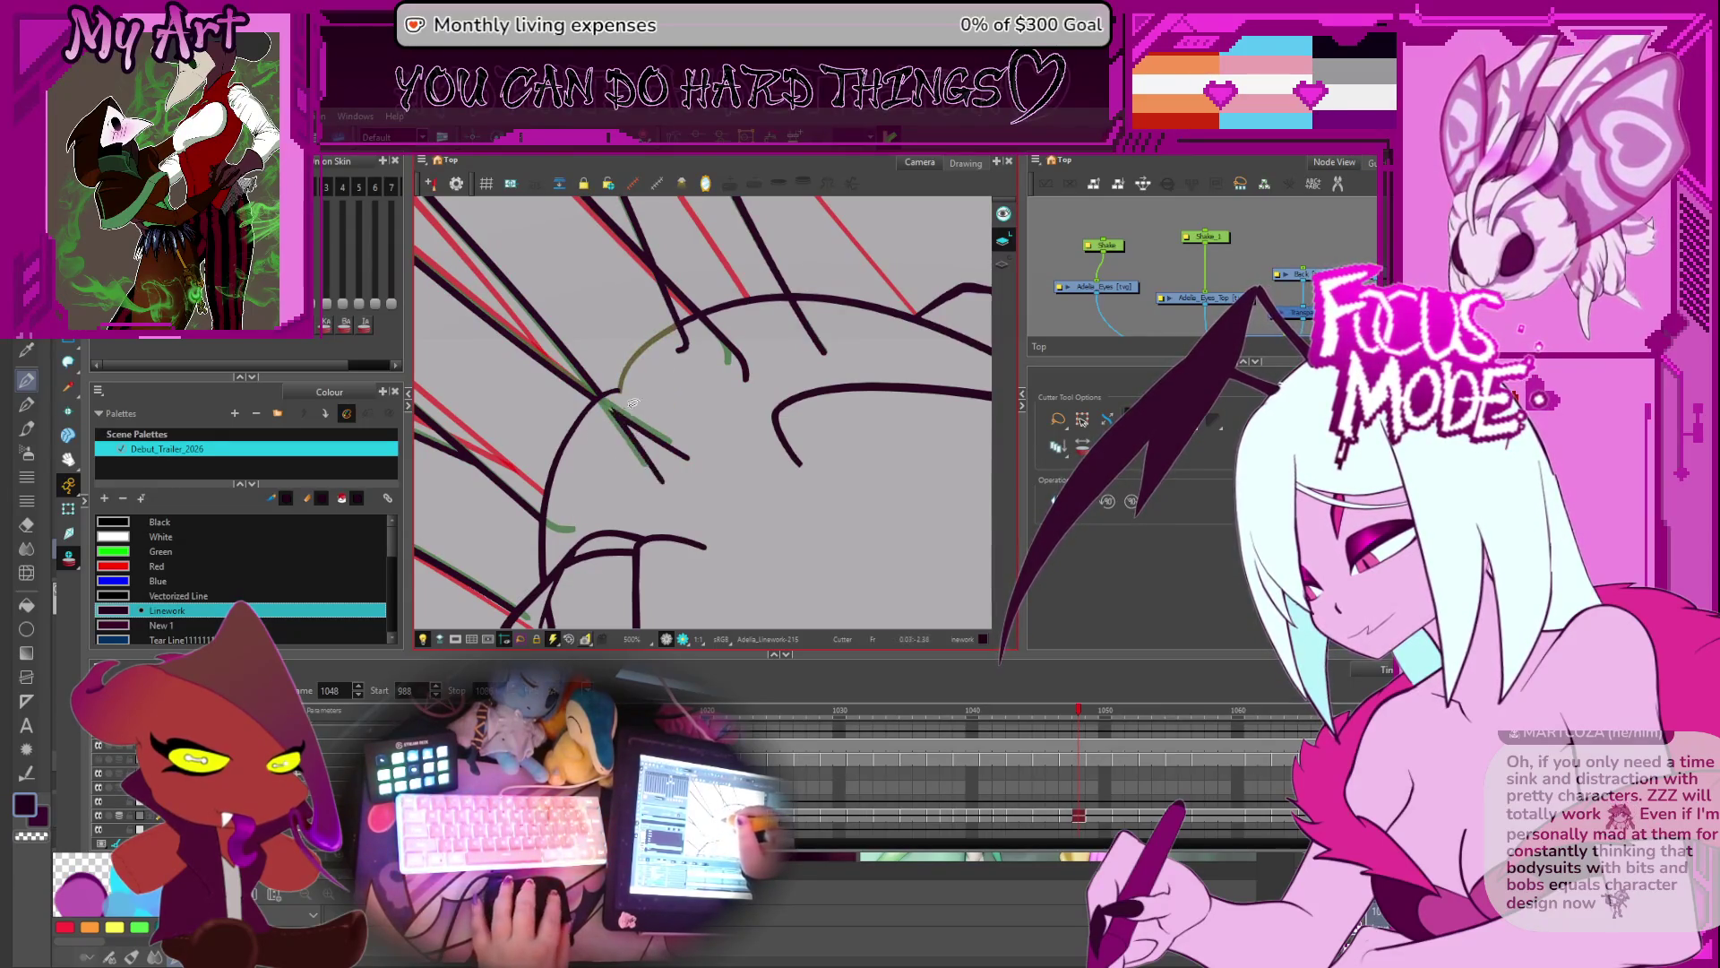
left_click(647, 462)
left_click(680, 343)
left_click(736, 365)
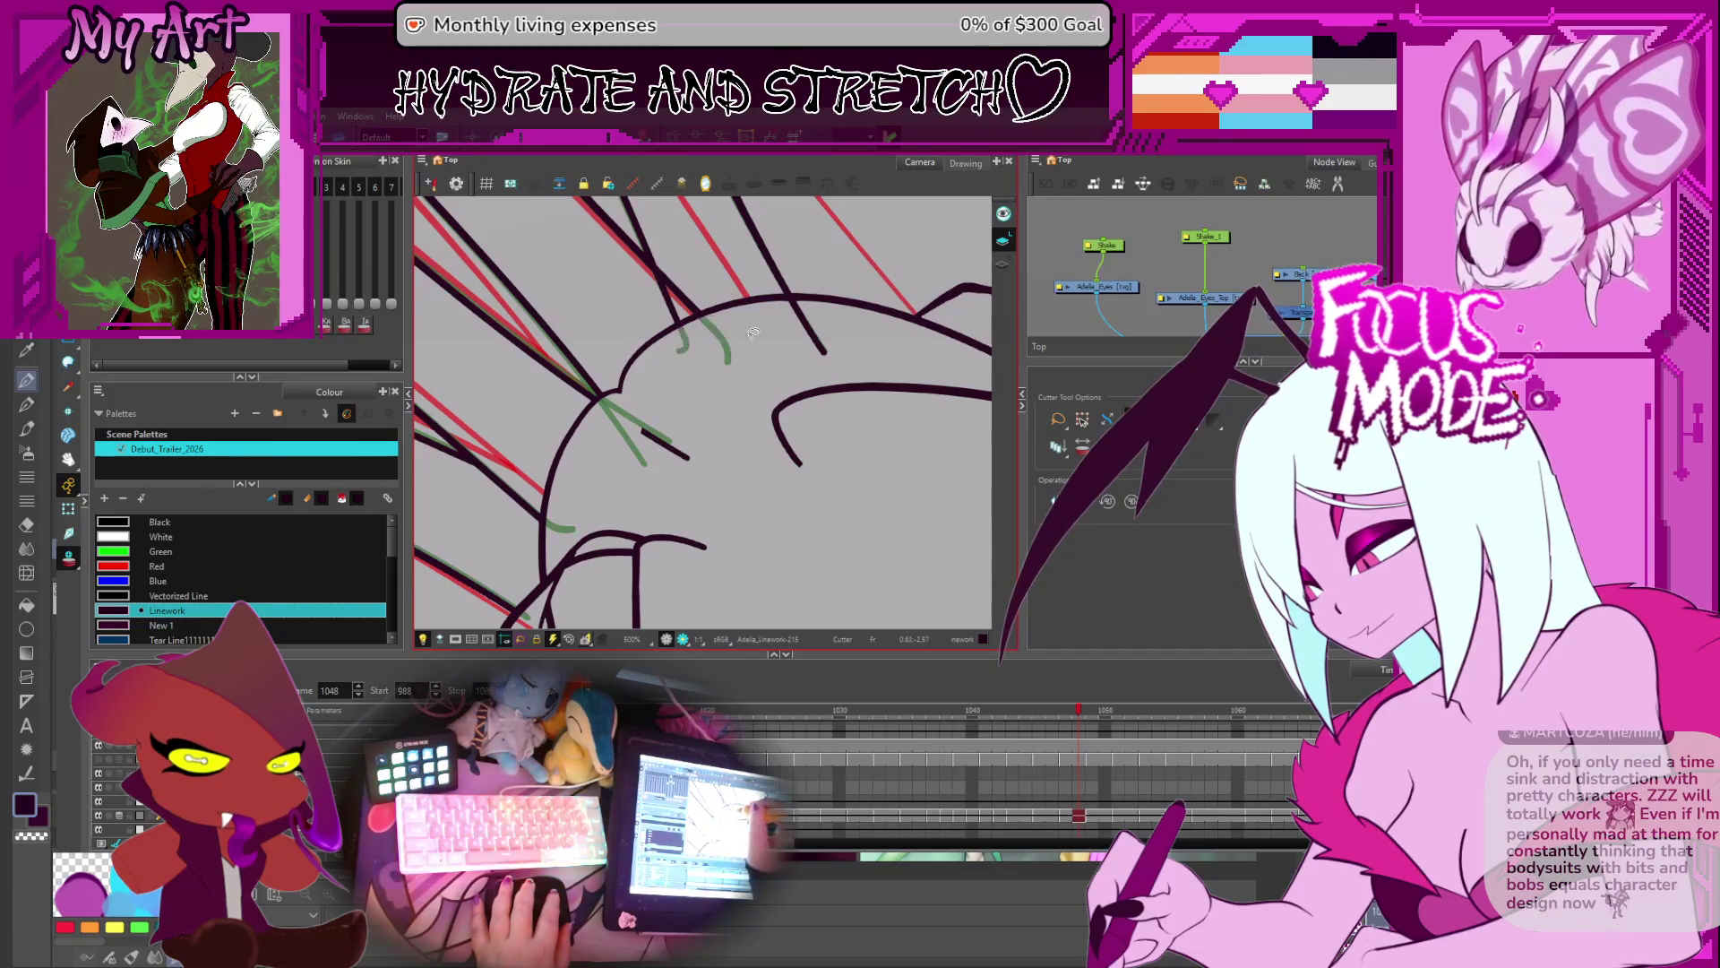
left_click(668, 446)
- Cut four strand overshoots on frame 1049 and the short left-strand pieces on frame 1050
key("period")
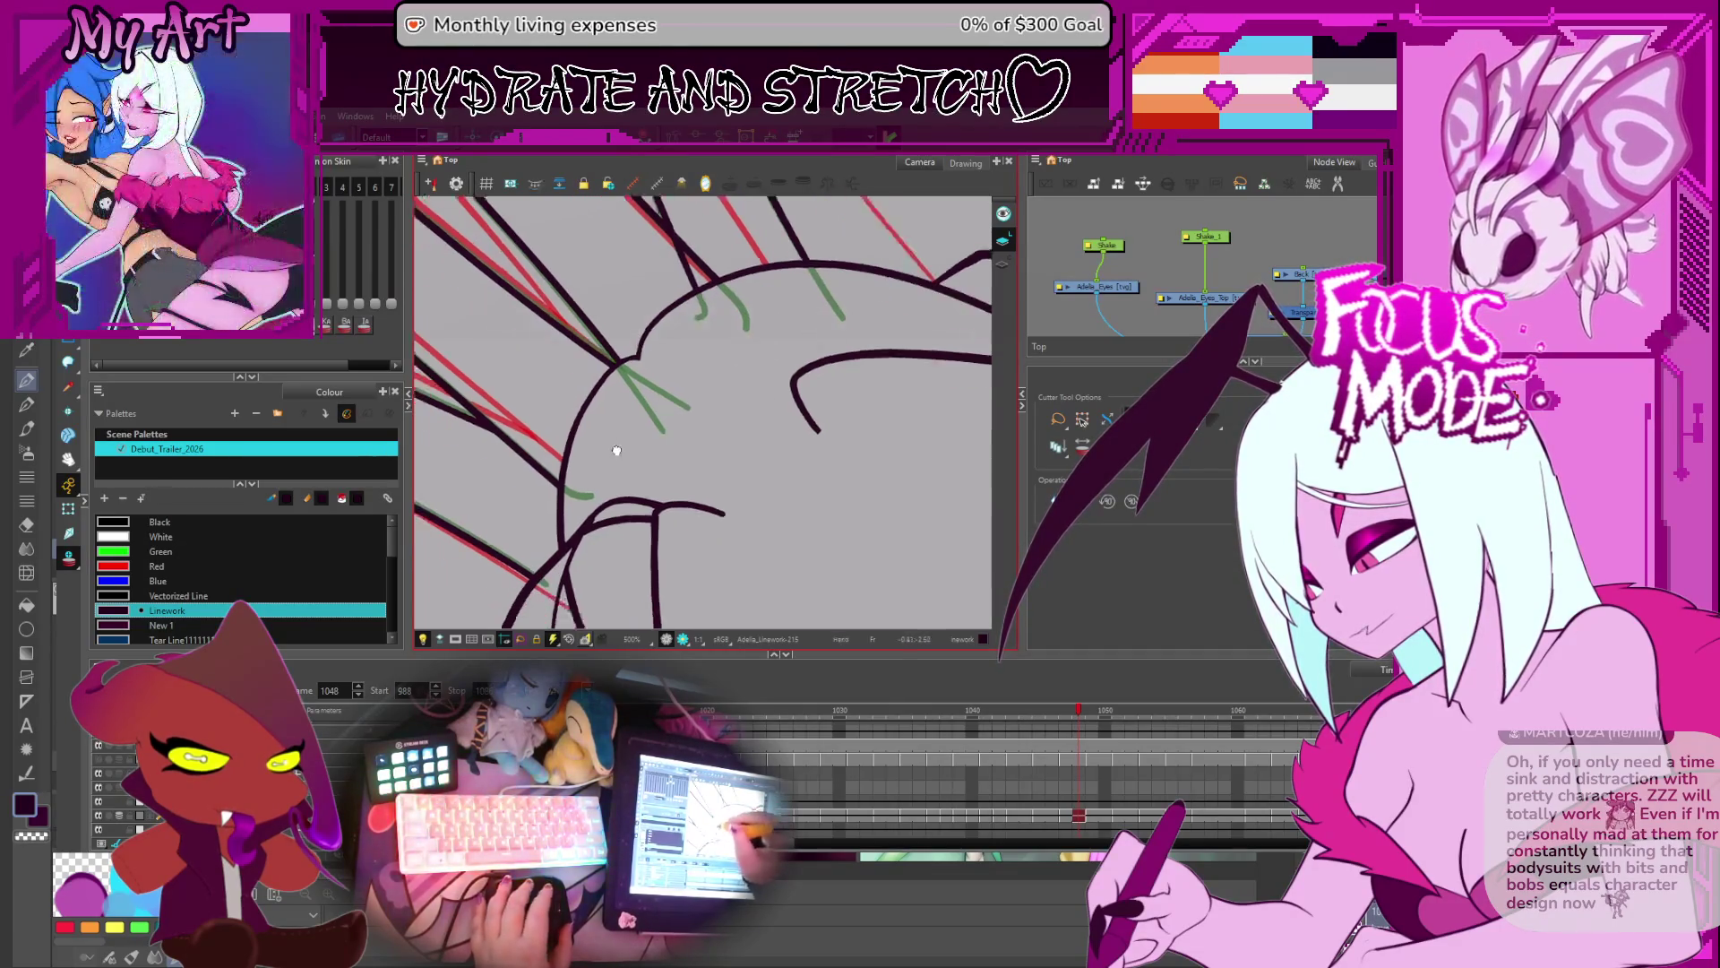
left_click(652, 381)
left_click(688, 385)
left_click(748, 291)
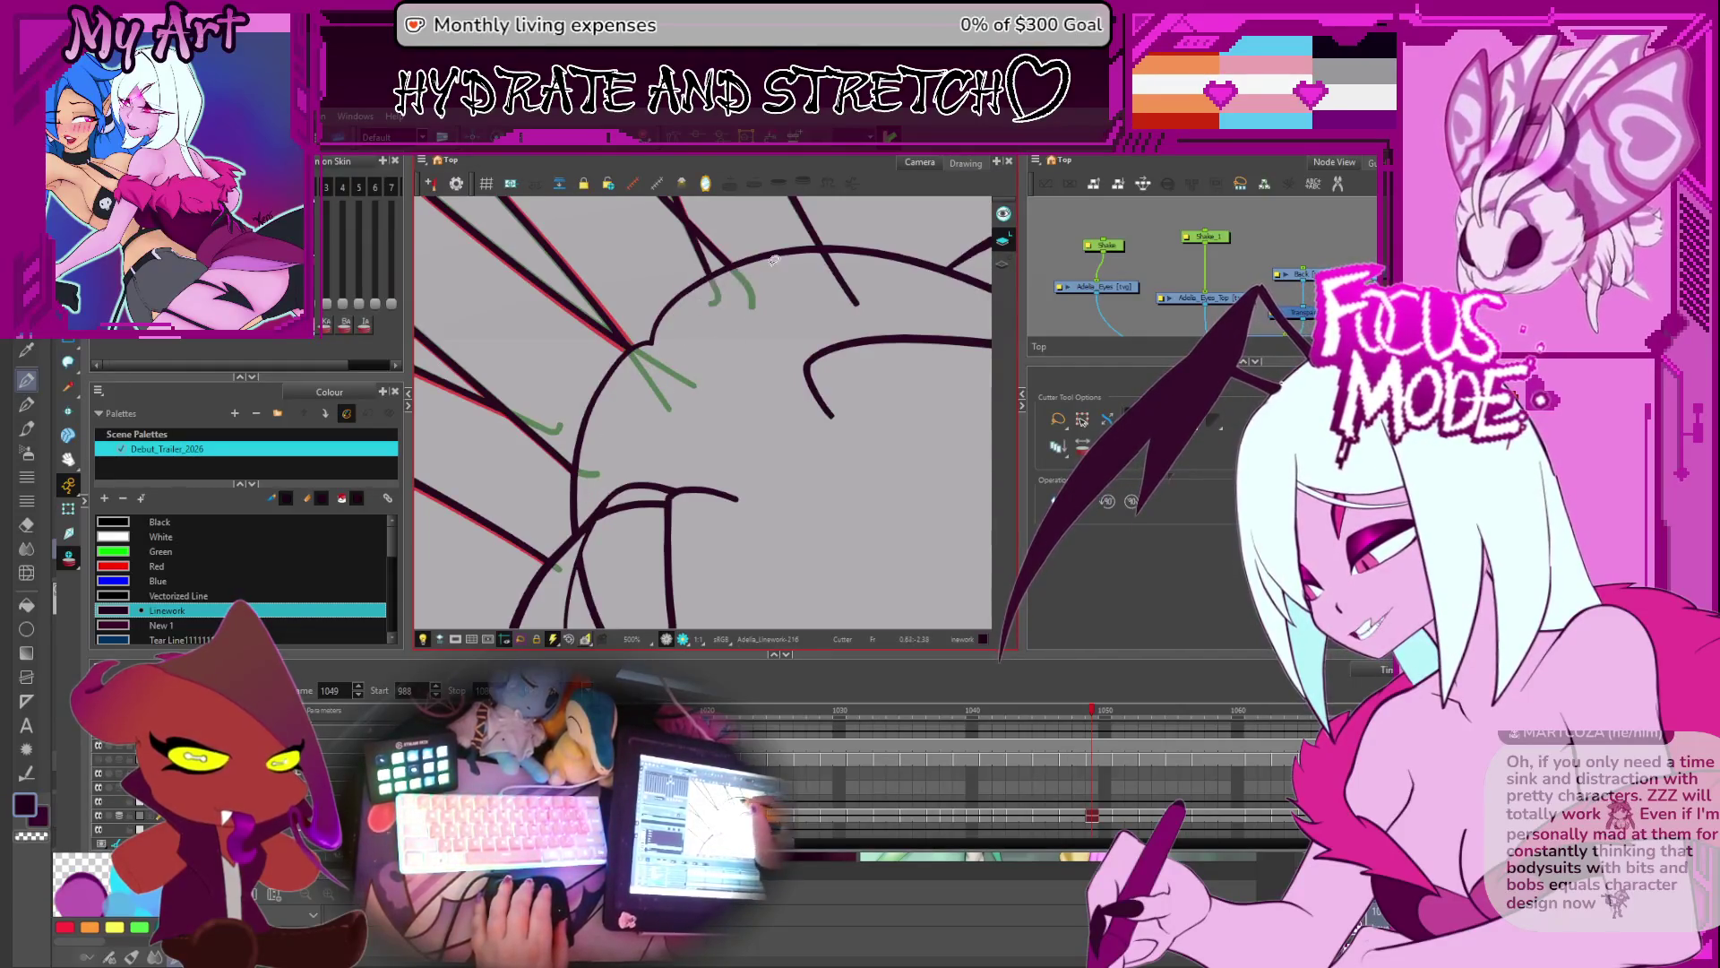
left_click(833, 269)
key("period")
key("period")
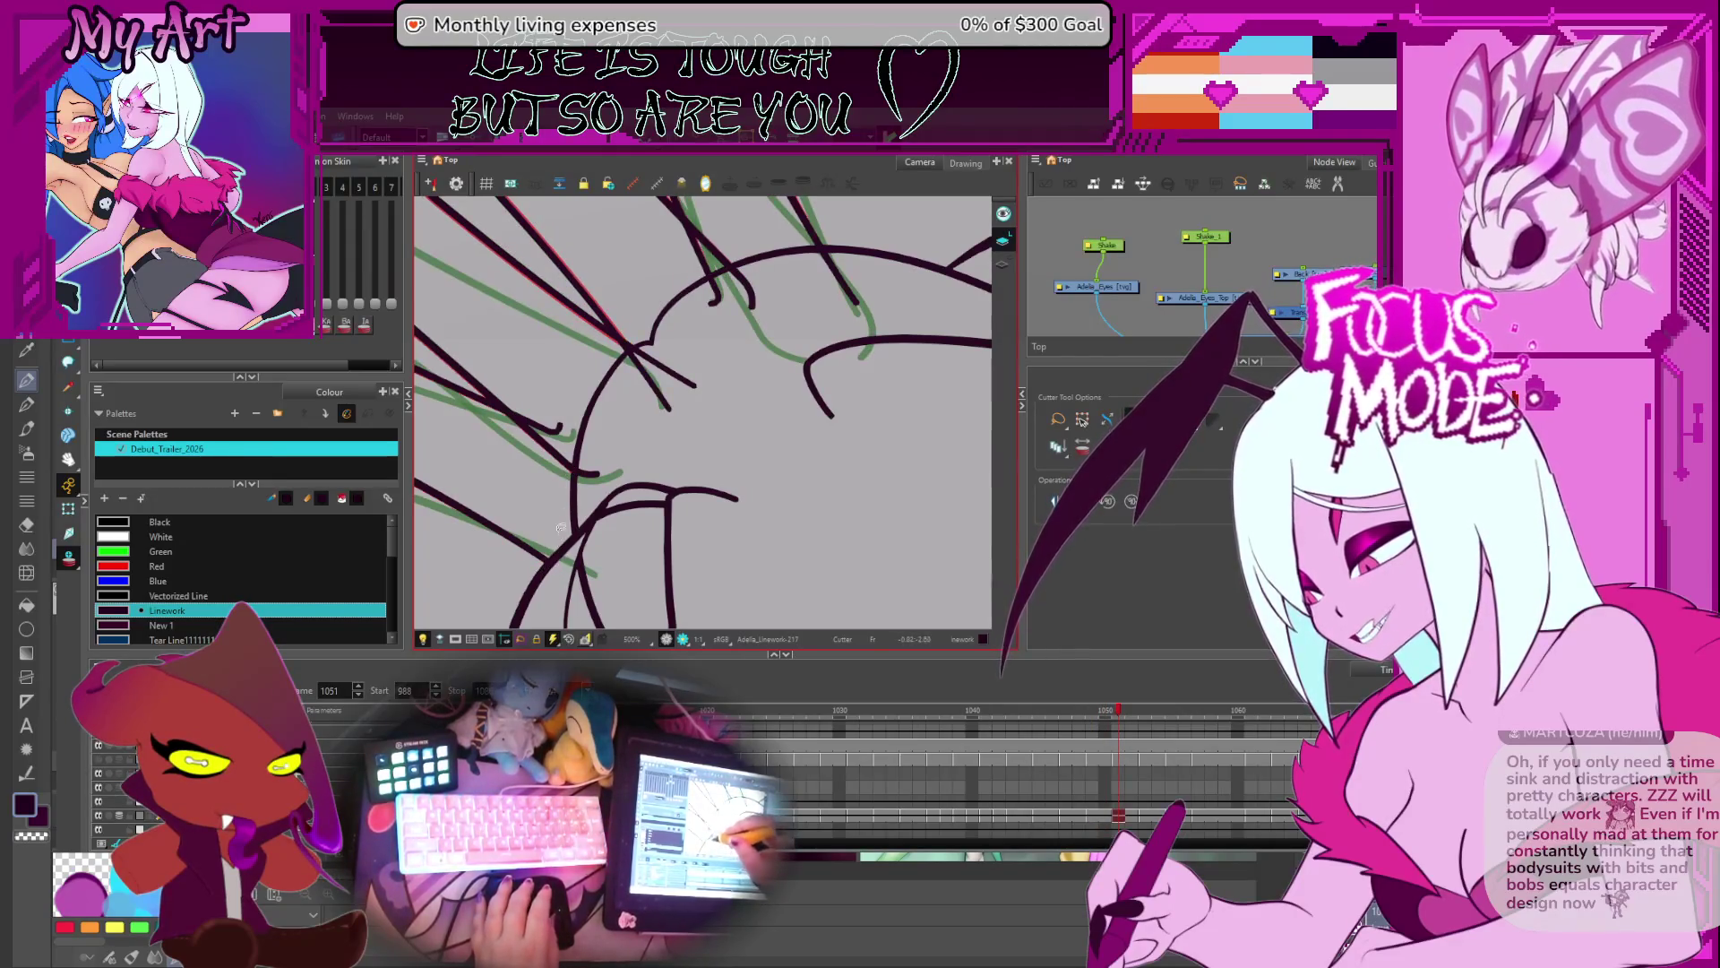
left_click(659, 378)
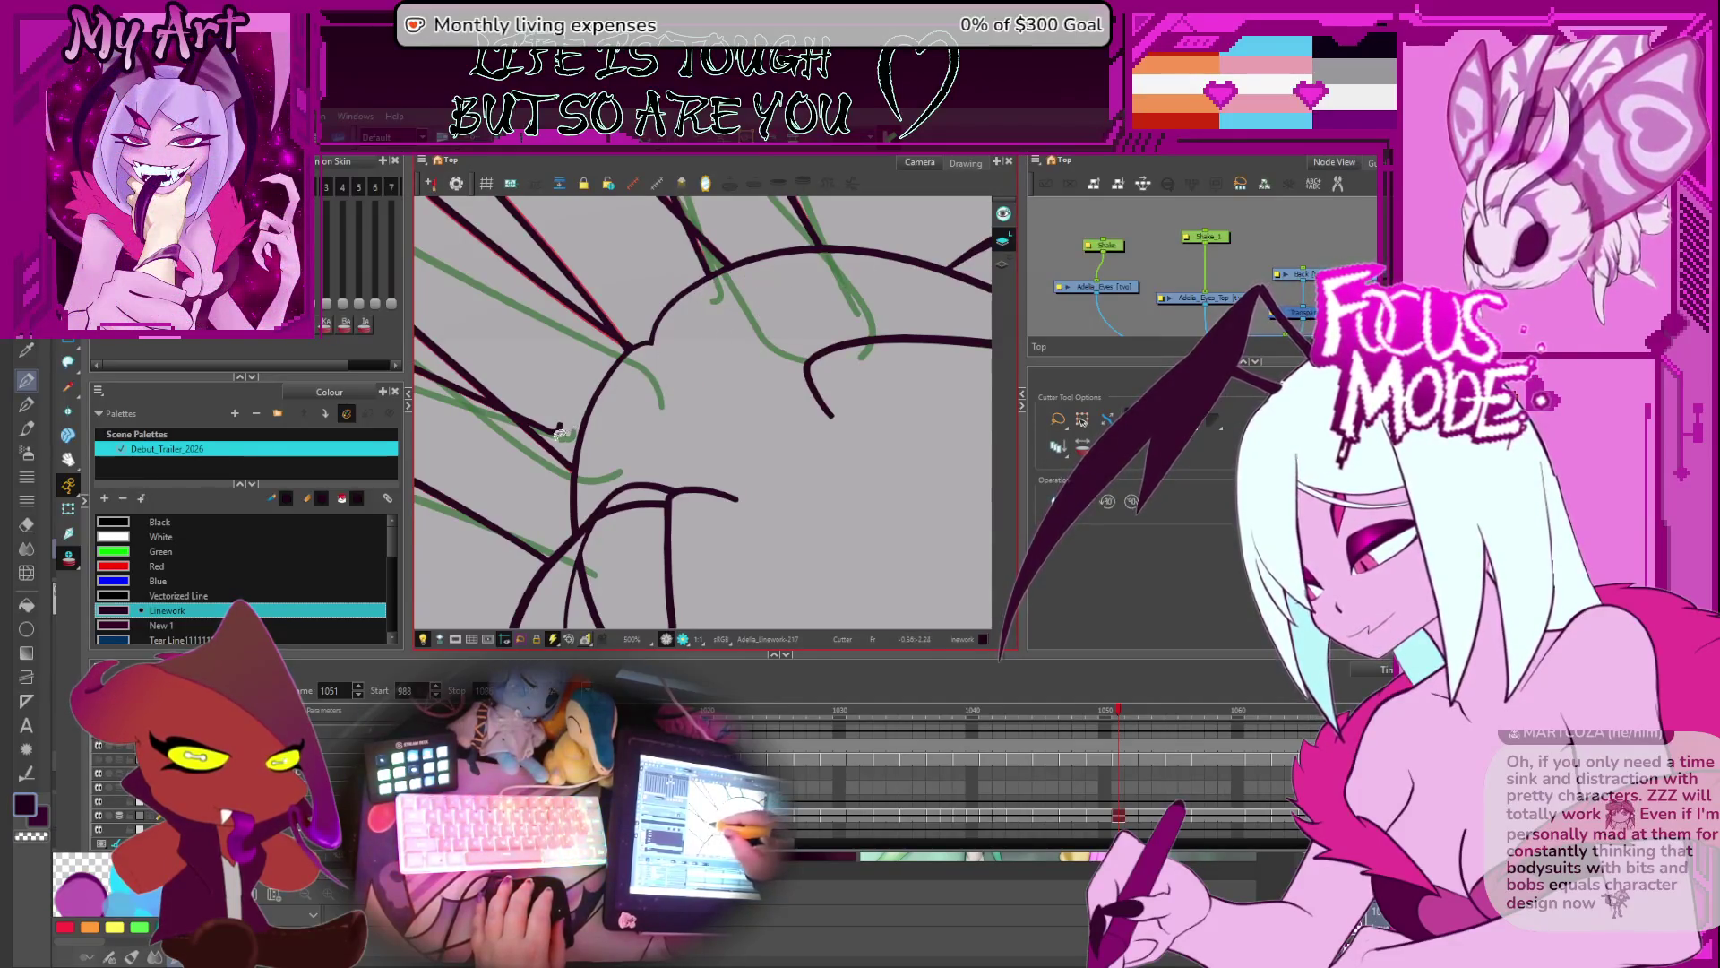
- On frame 1053, trim the lower-left strand crossing and top strand pieces, redoing one bad cut
key("period")
key("period")
key("comma")
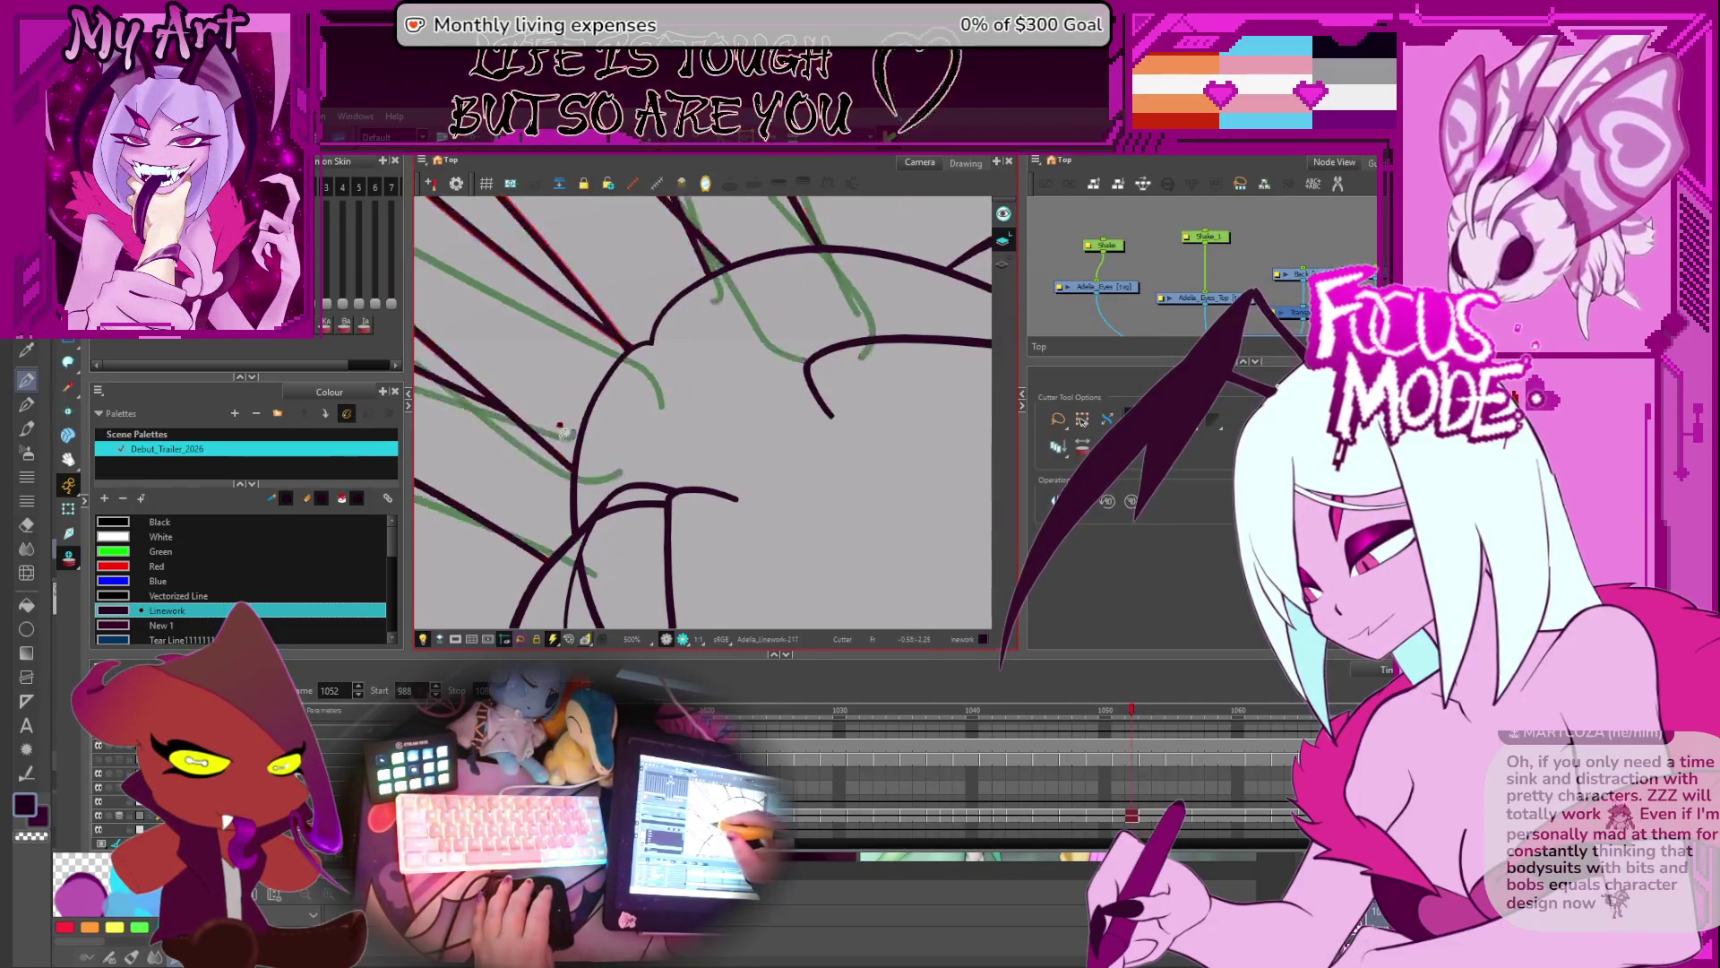
key("period")
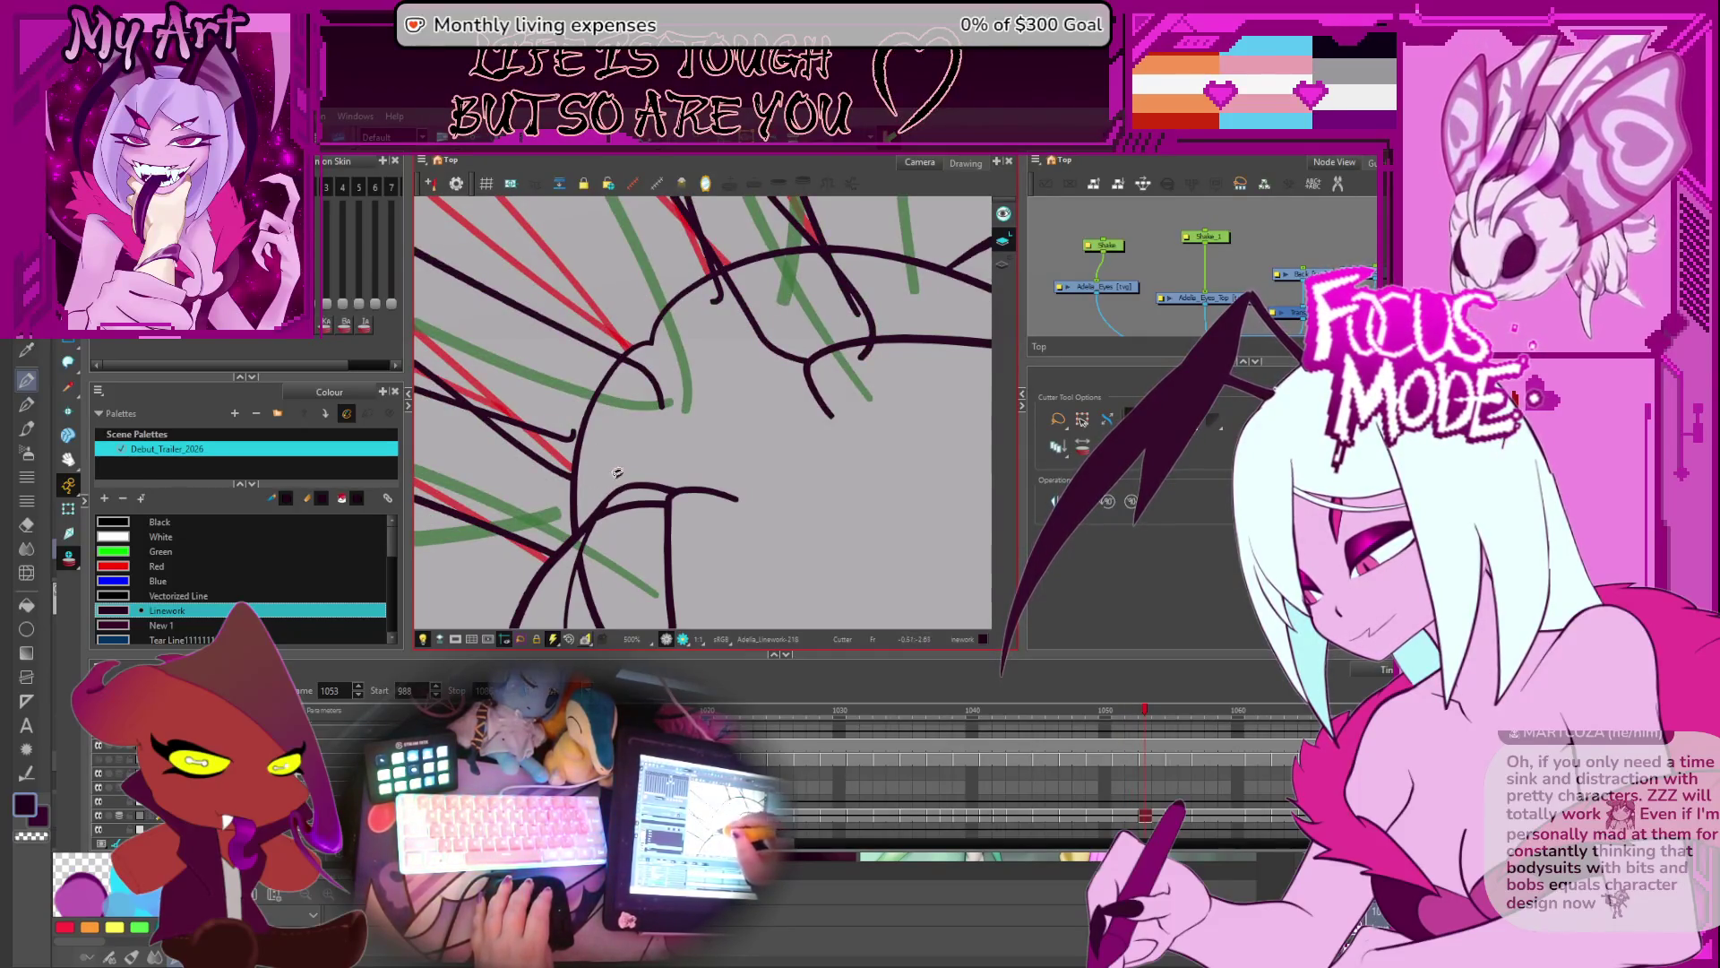
left_click_drag(563, 445, 555, 407)
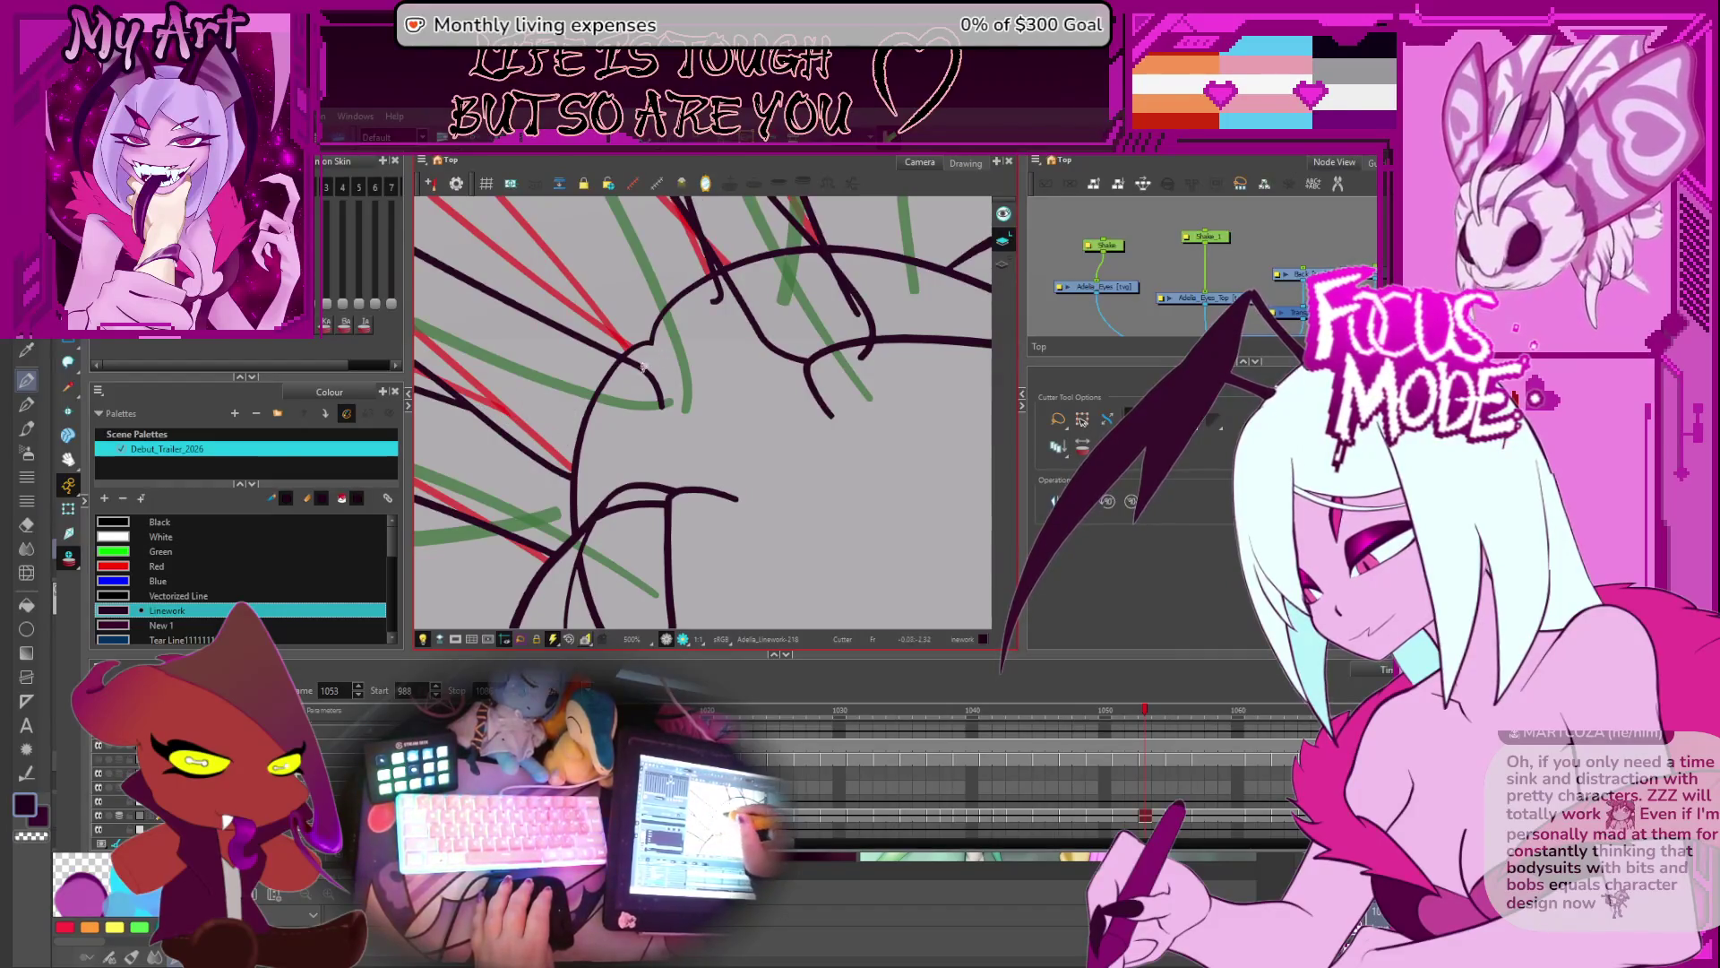
left_click_drag(704, 303, 788, 354)
left_click_drag(829, 268, 864, 327)
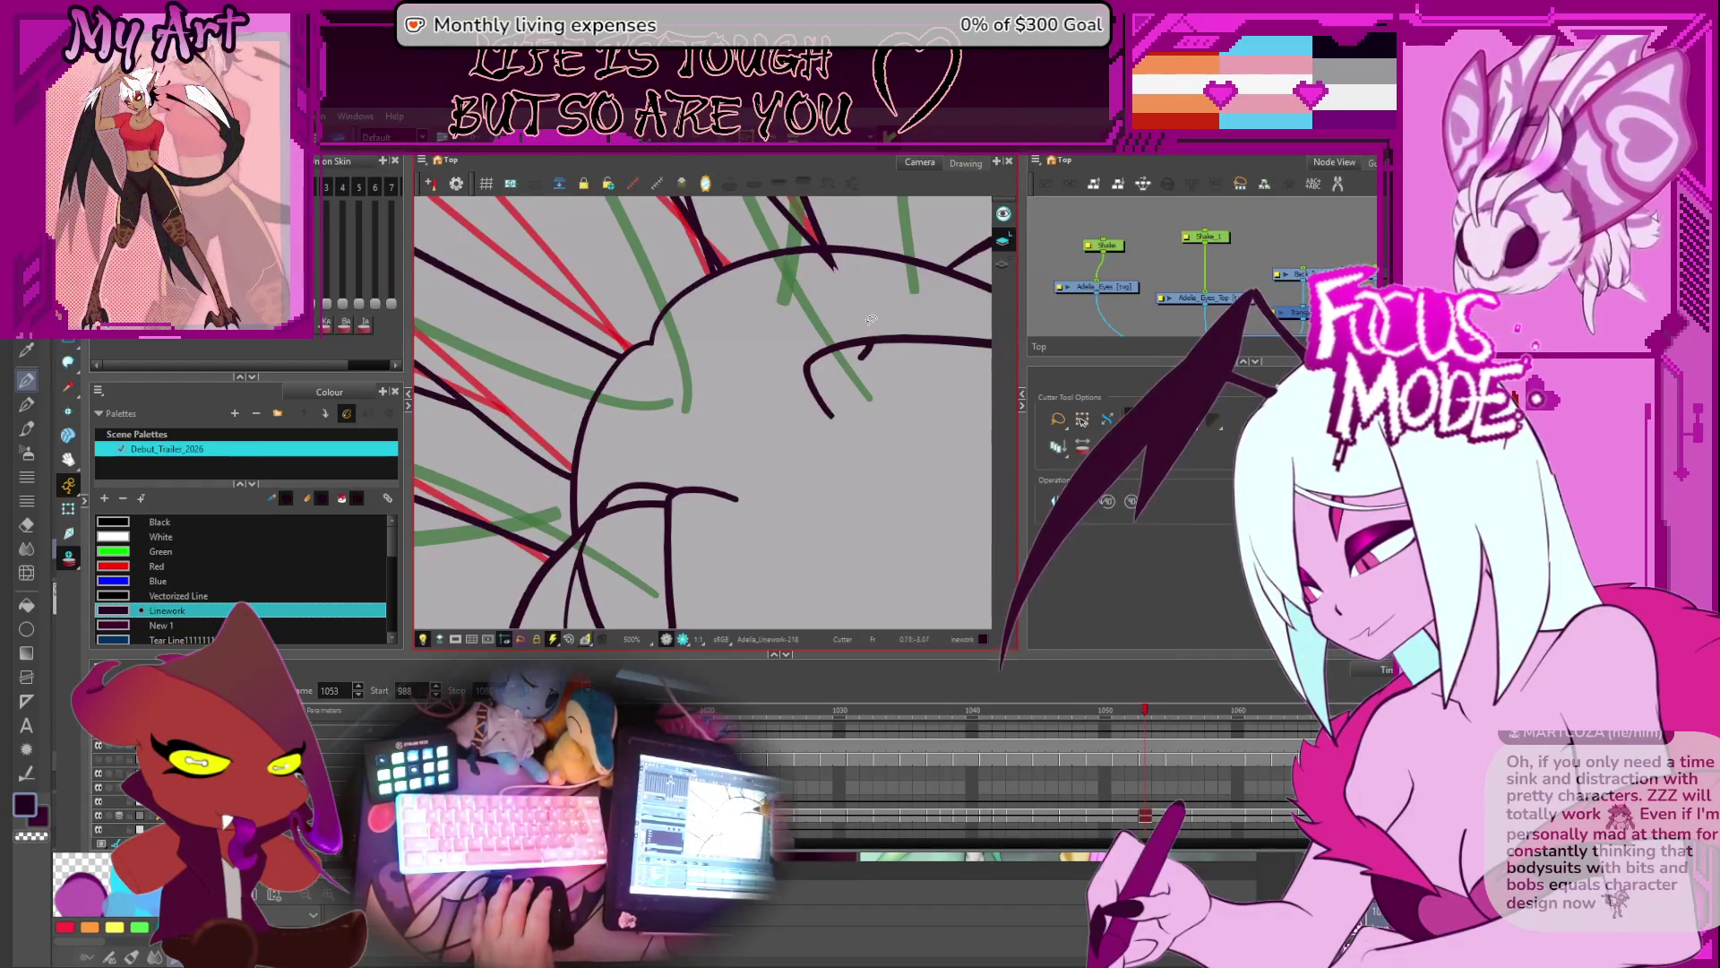
key("ctrl+z")
left_click_drag(831, 259, 860, 258)
key("alt+s")
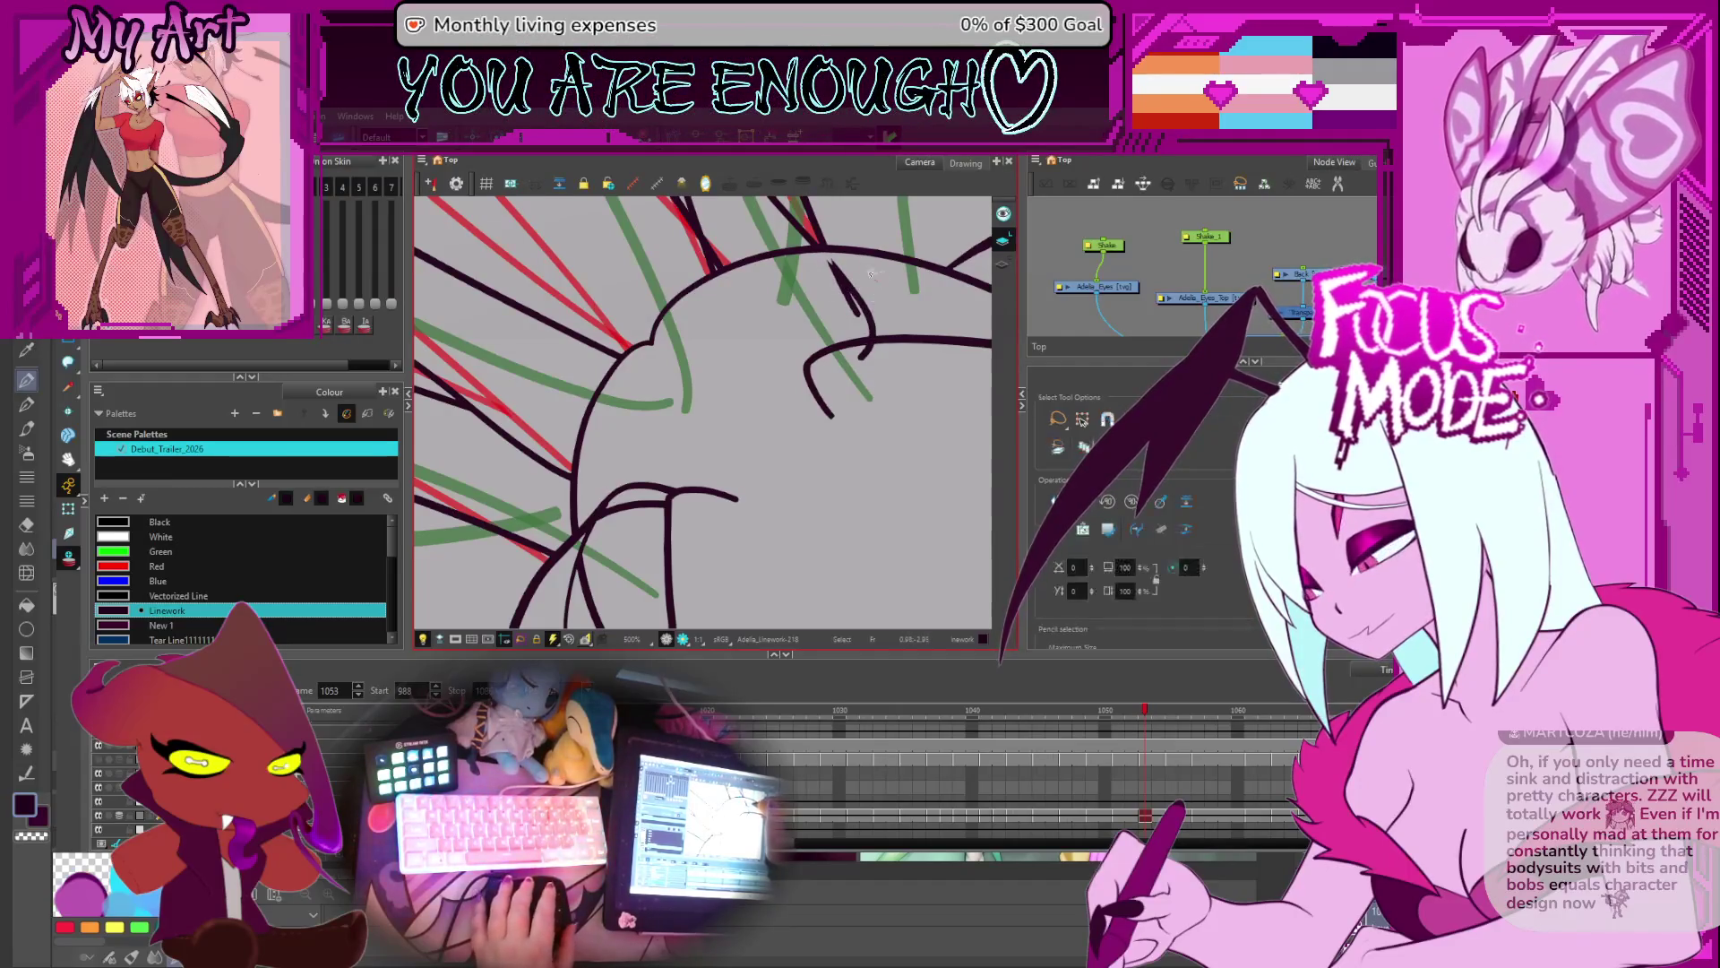
- Delete the selected stroke piece, then trim three stray strand pieces on frame 1055
key("Delete")
key("alt+t")
key("period")
key("period")
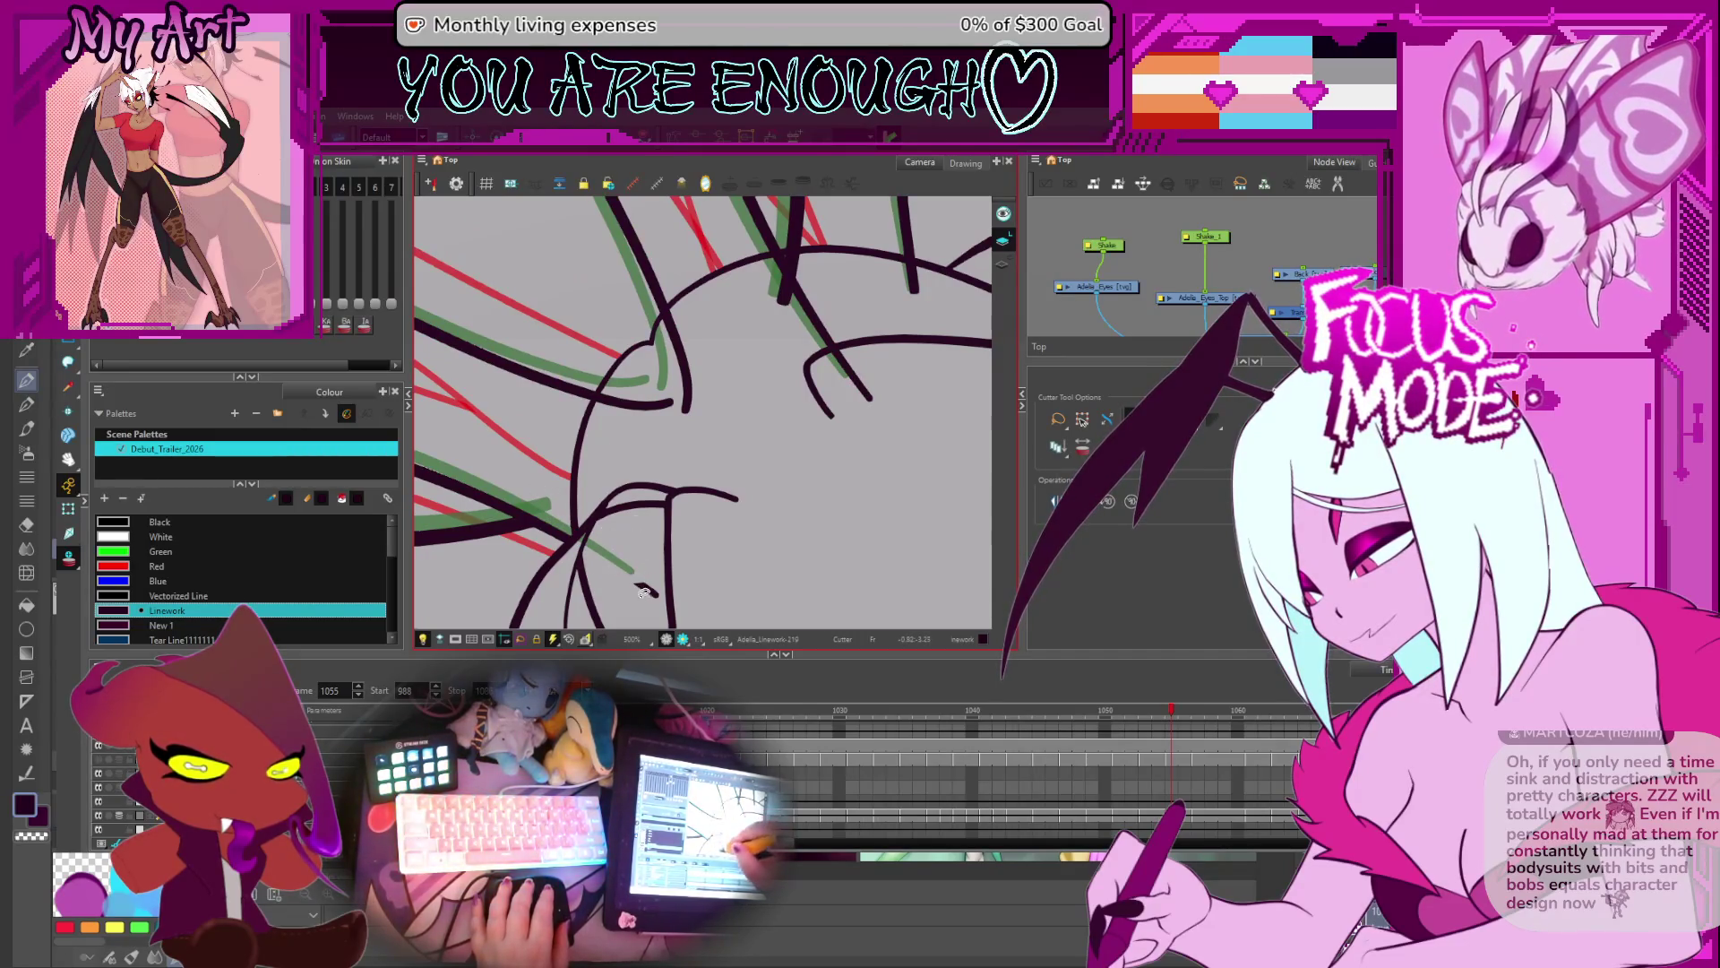
left_click_drag(592, 408, 631, 402)
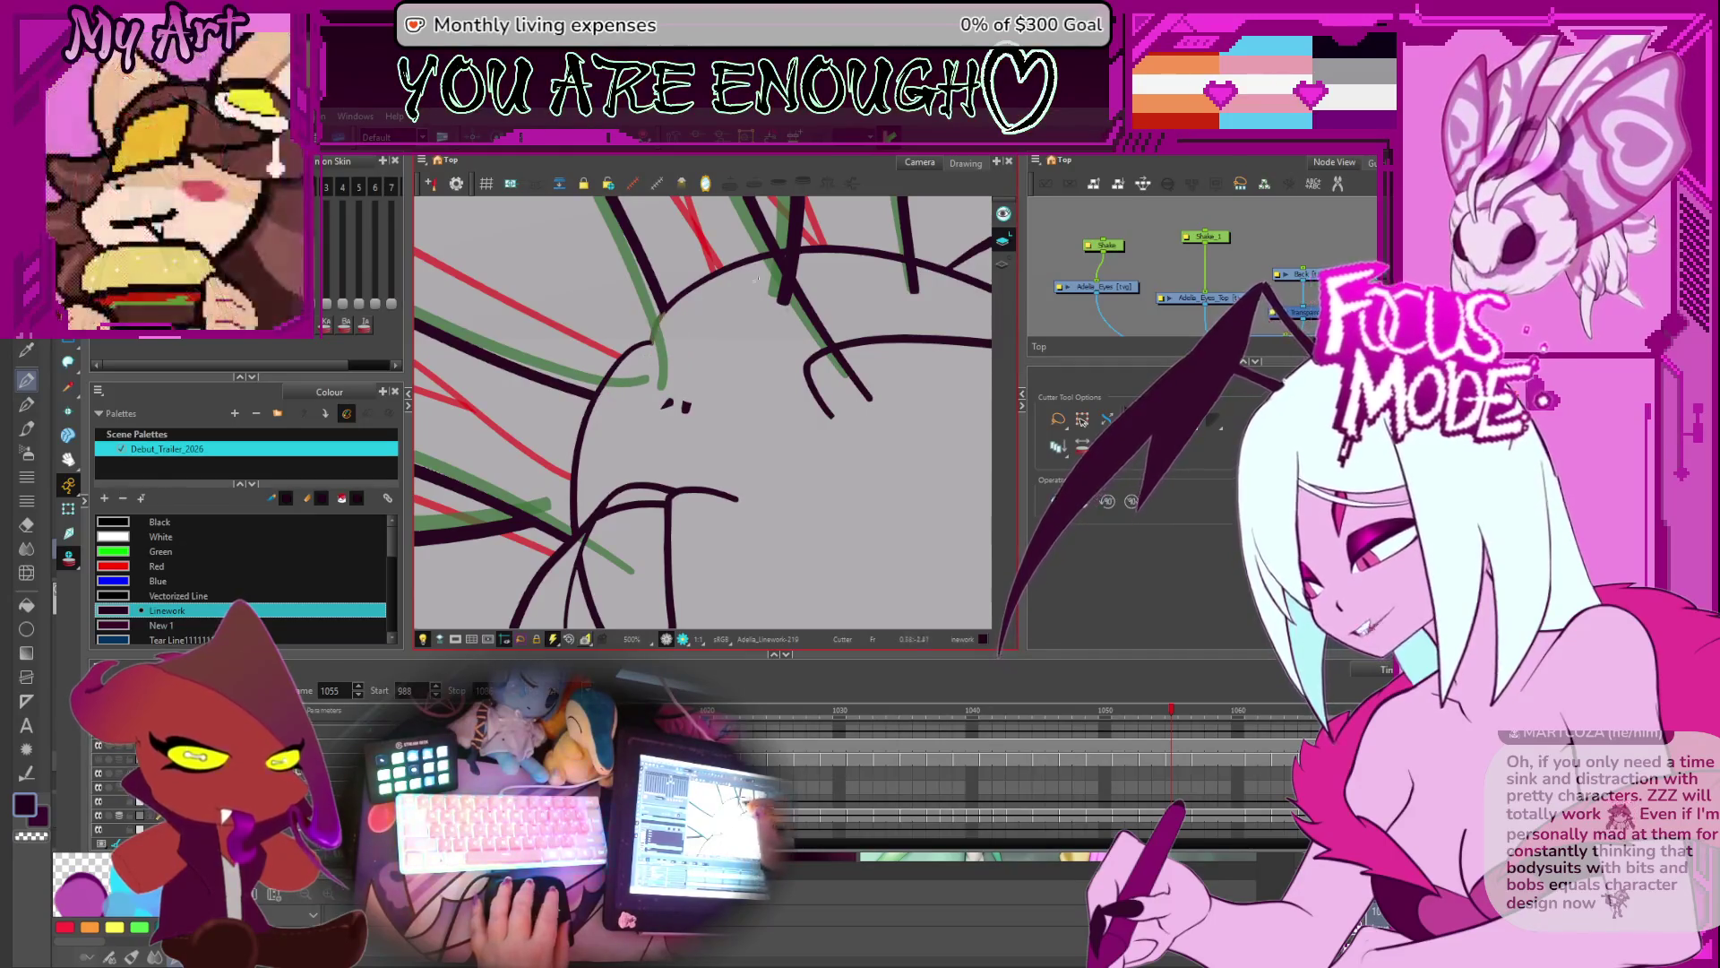
left_click_drag(693, 305, 668, 380)
left_click_drag(811, 268, 788, 323)
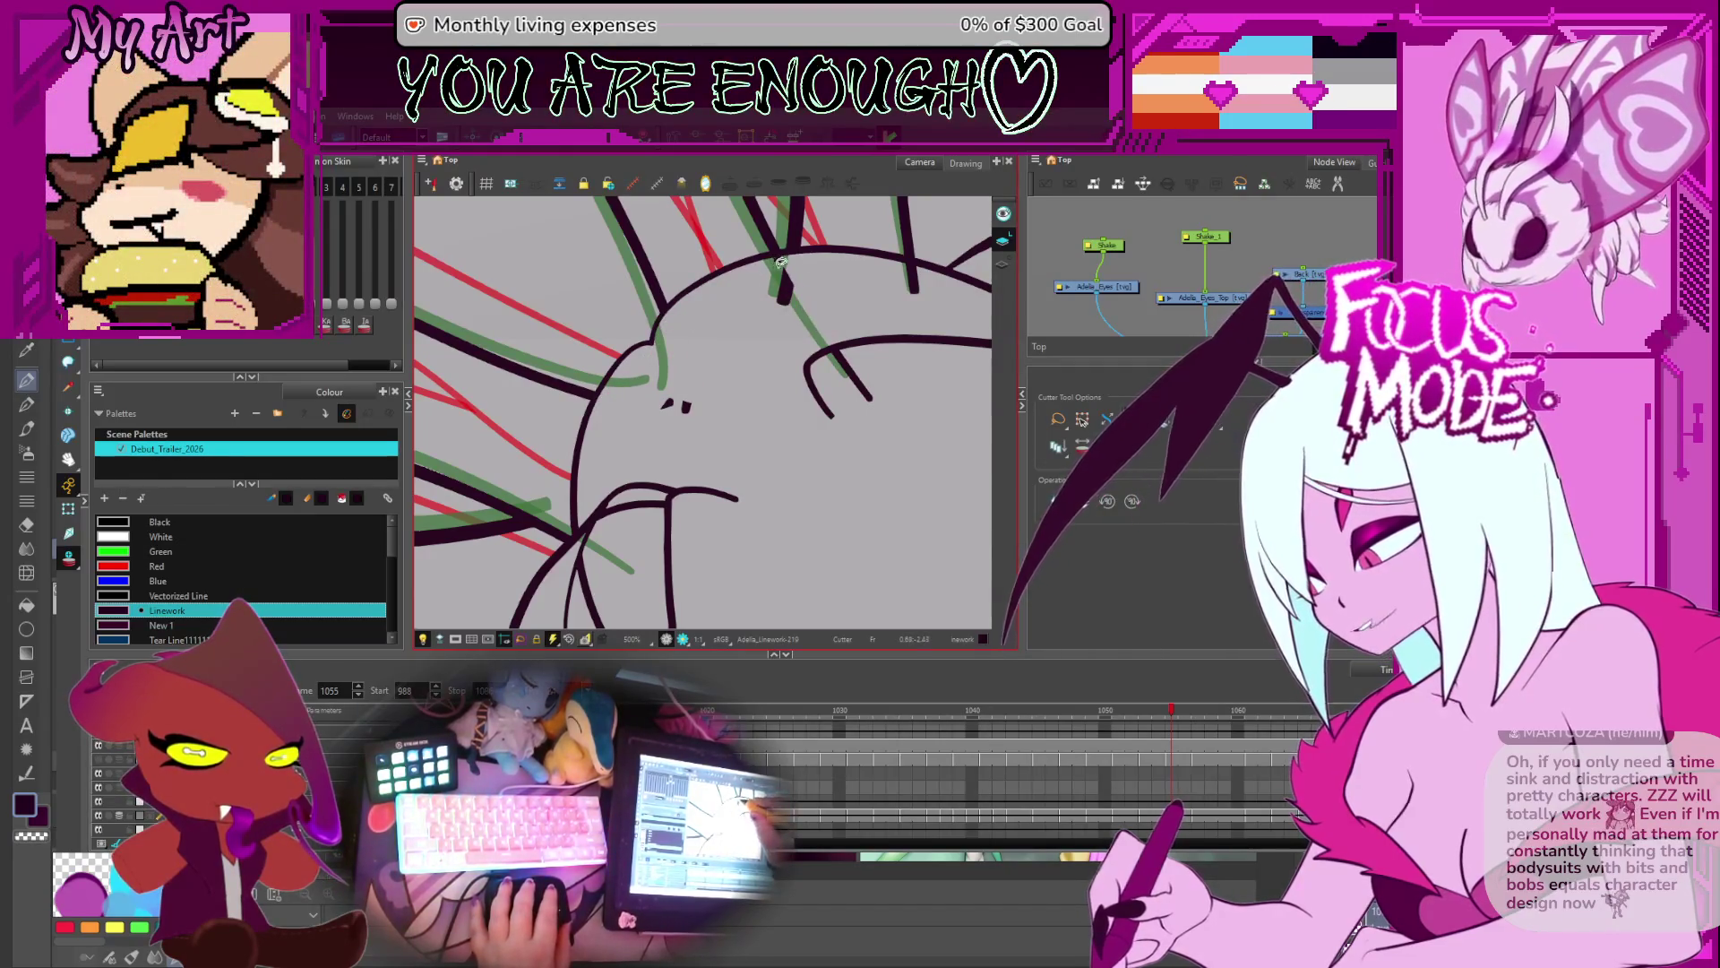
- Select and delete the two leftover stray strokes on frame 1055
key("alt+s")
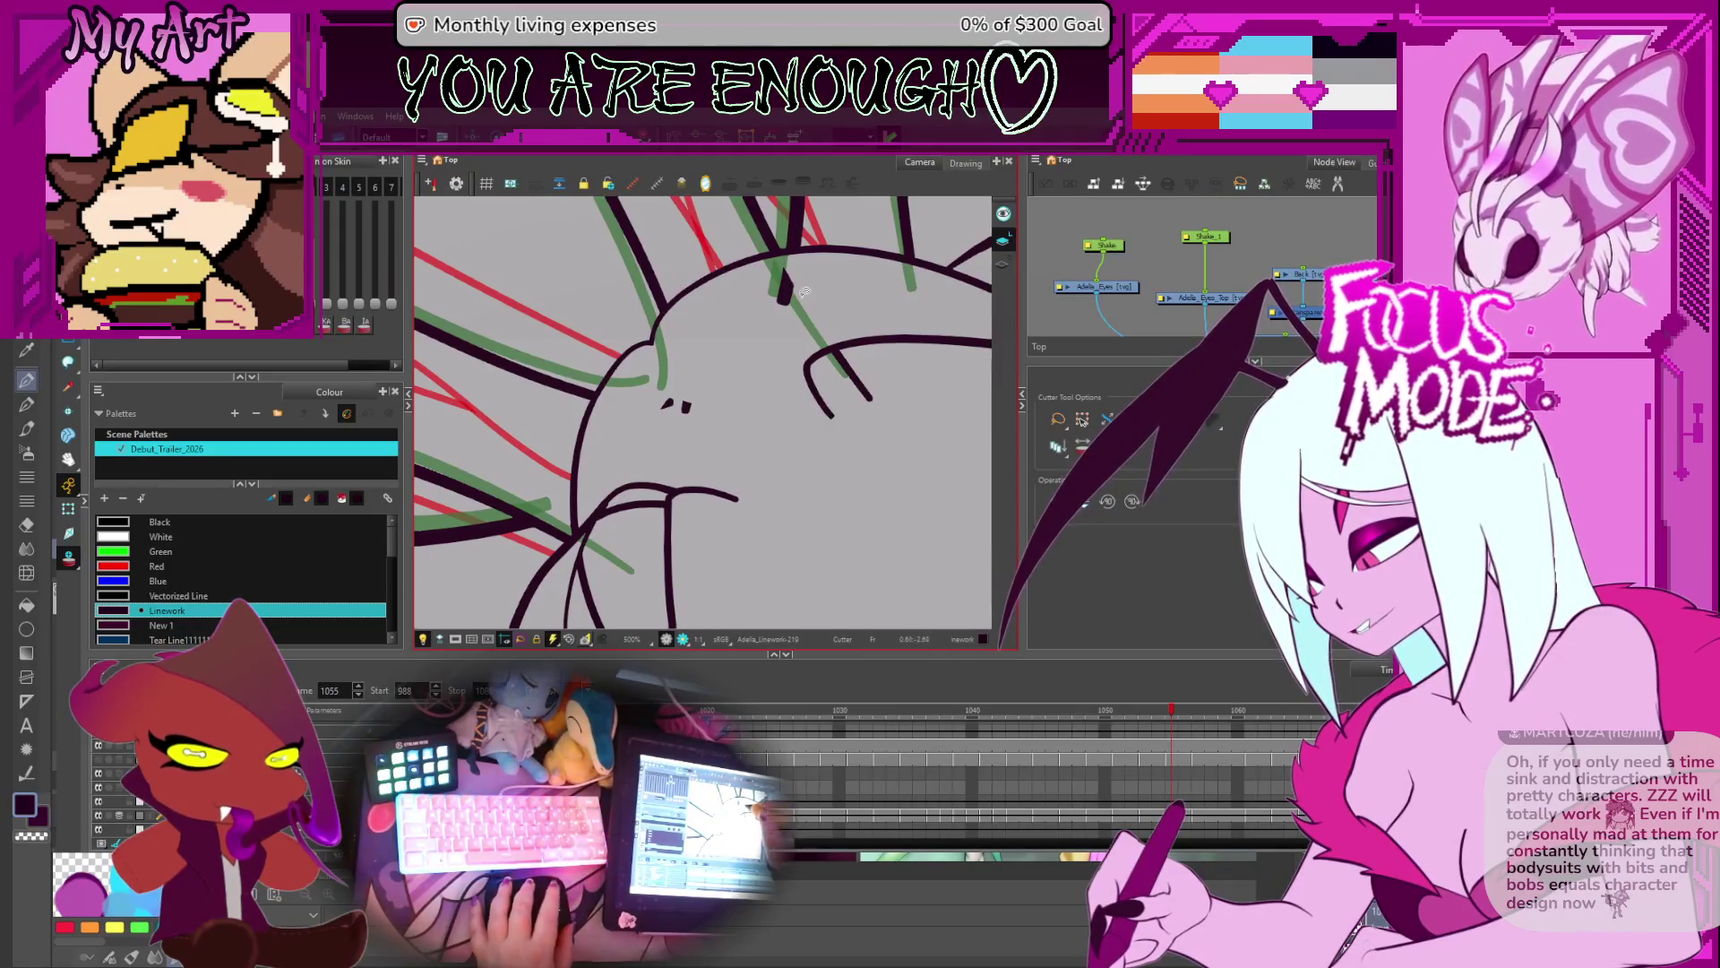
left_click(842, 381)
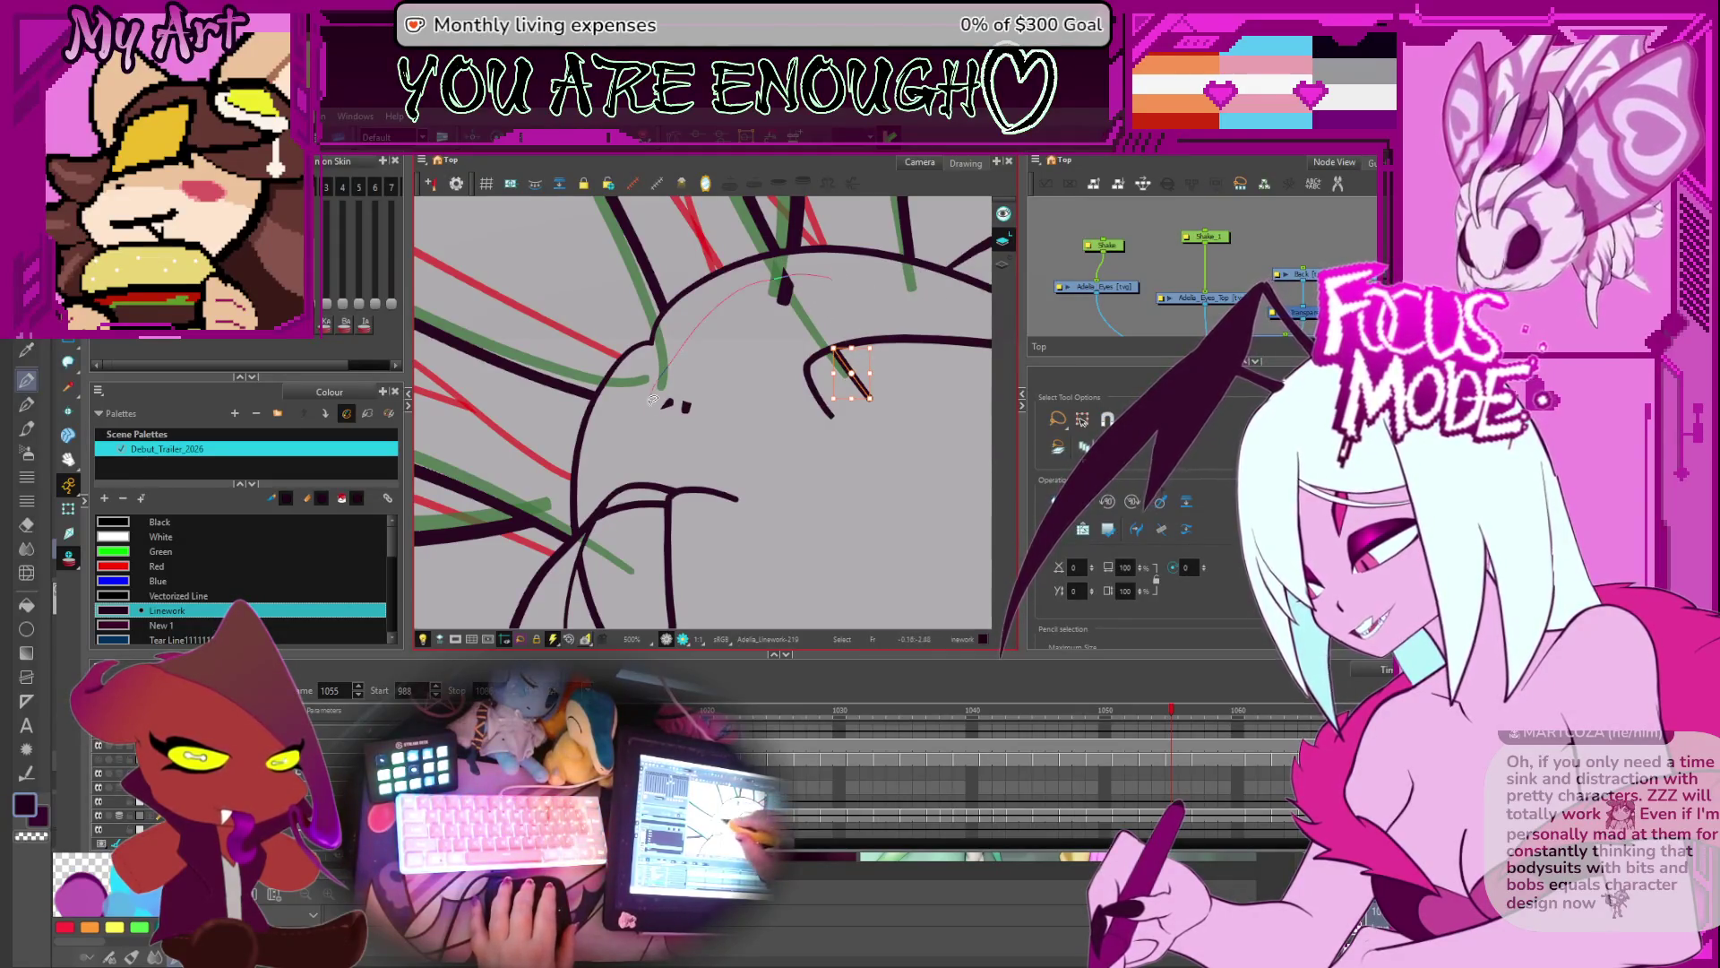
left_click(784, 286, "shift")
key("Delete")
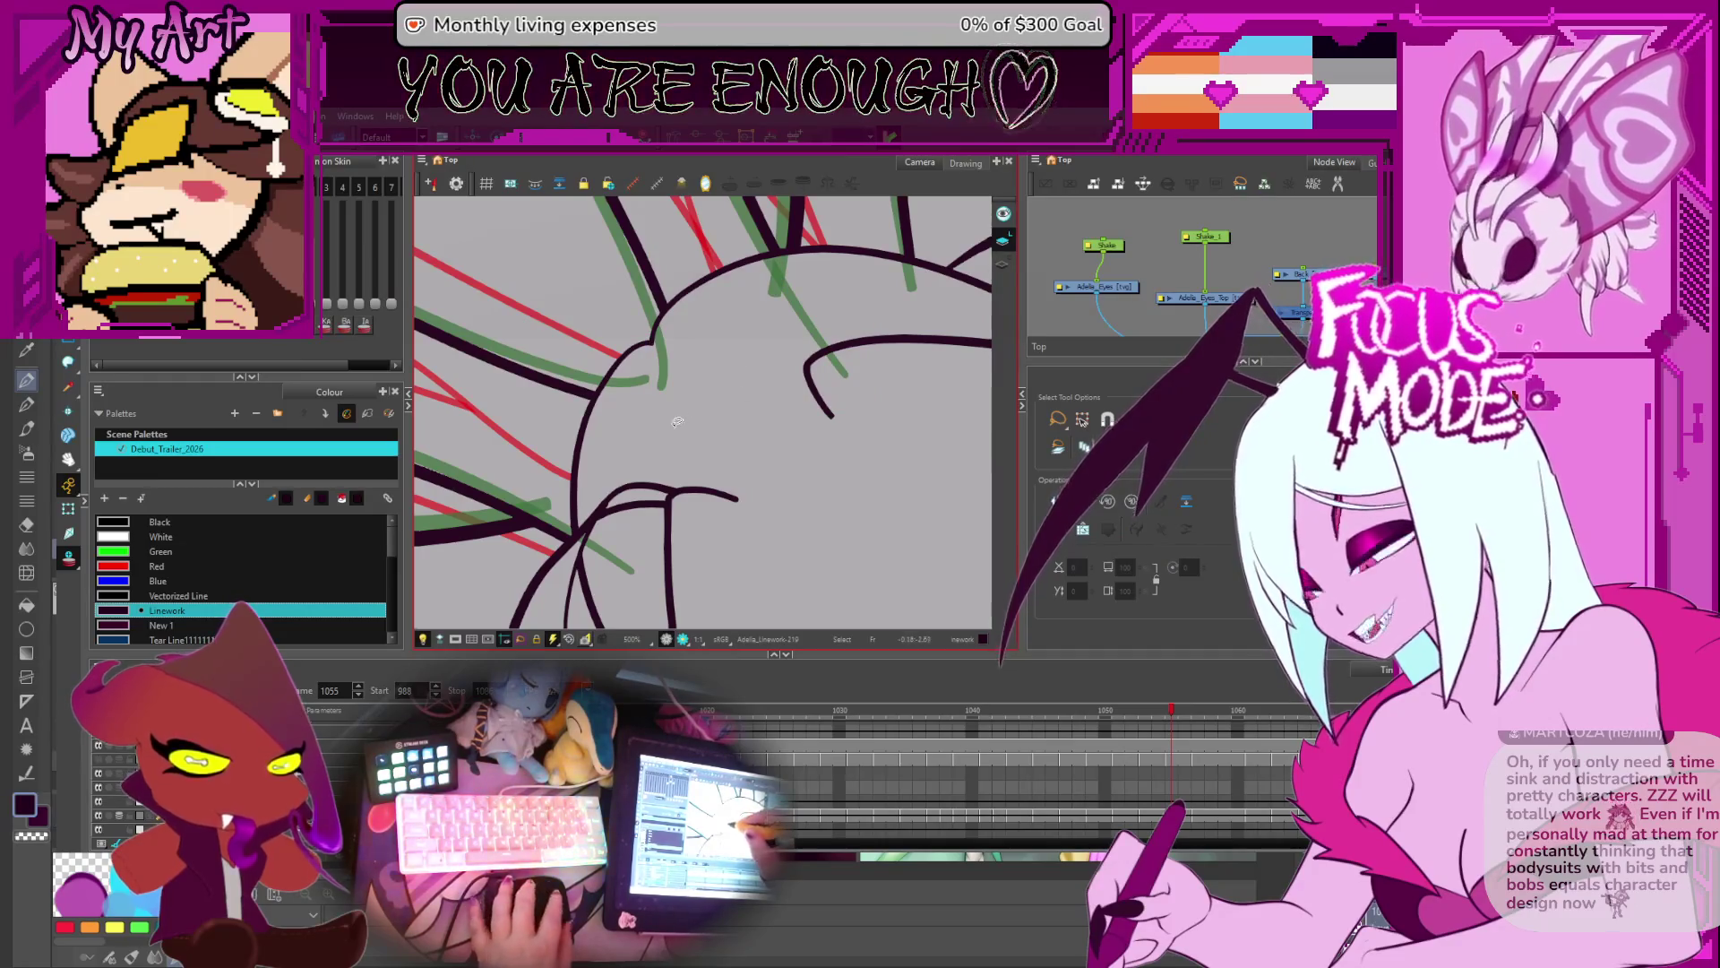
- On frame 1057, trim the lower-left stroke and outline hook, and delete the small spike stroke
key("alt+t")
key("period")
key("period")
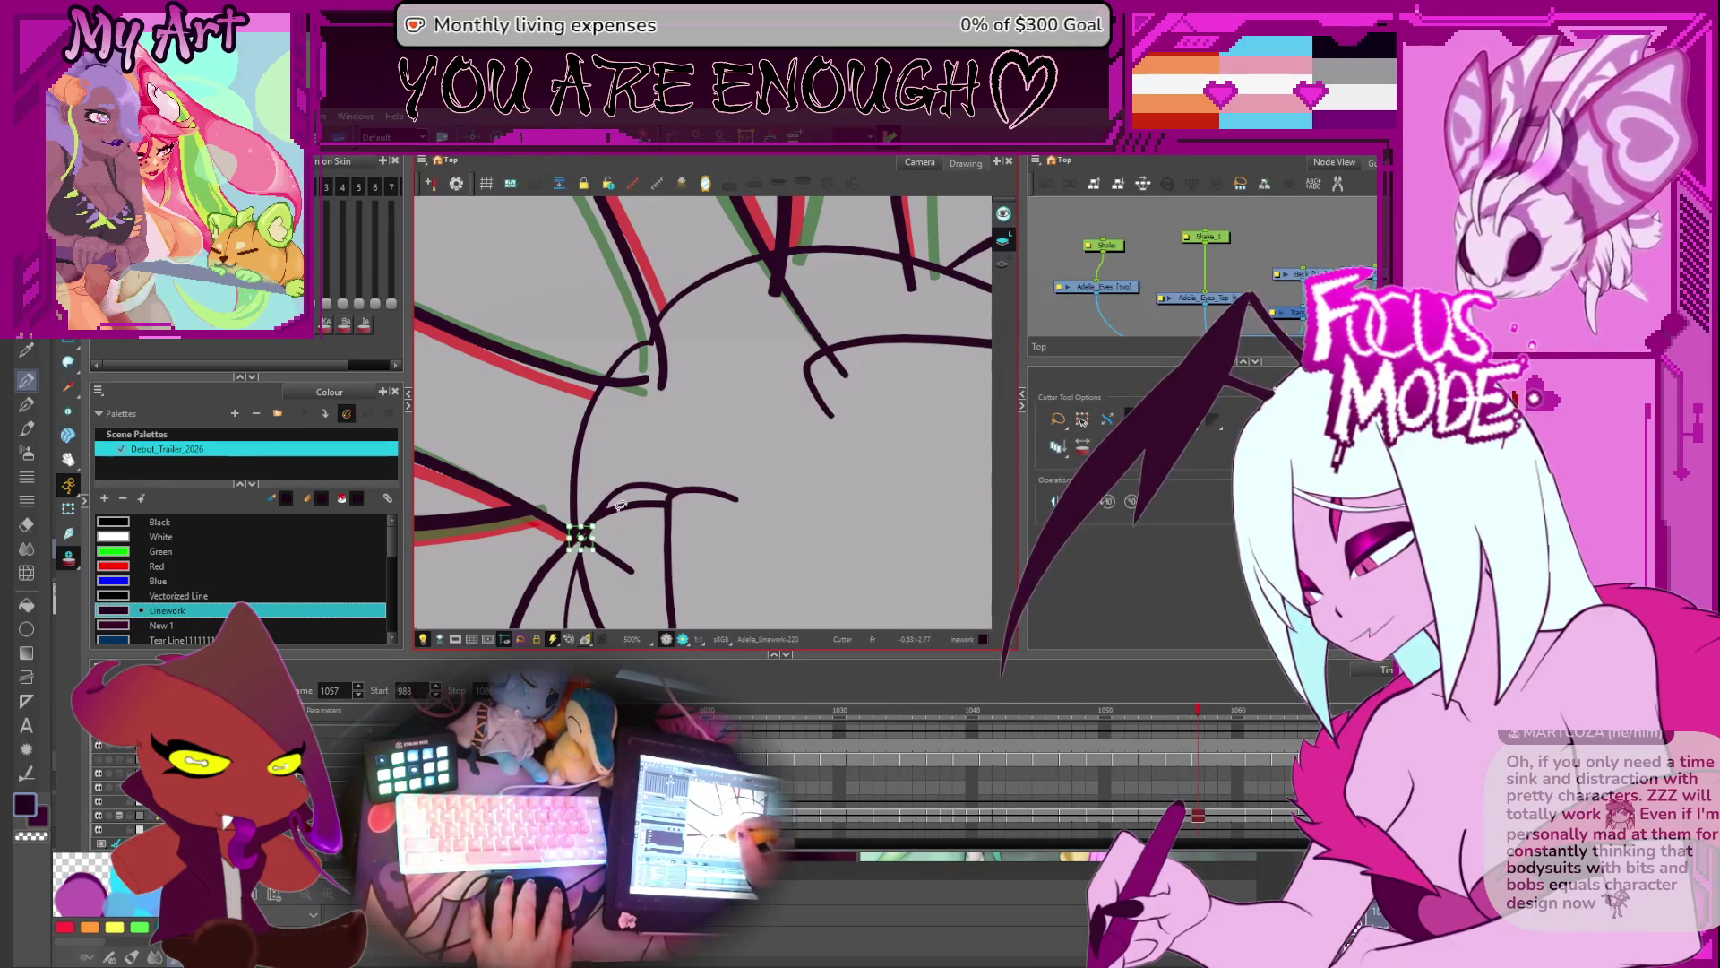
left_click_drag(599, 548, 616, 516)
left_click_drag(625, 385, 674, 354)
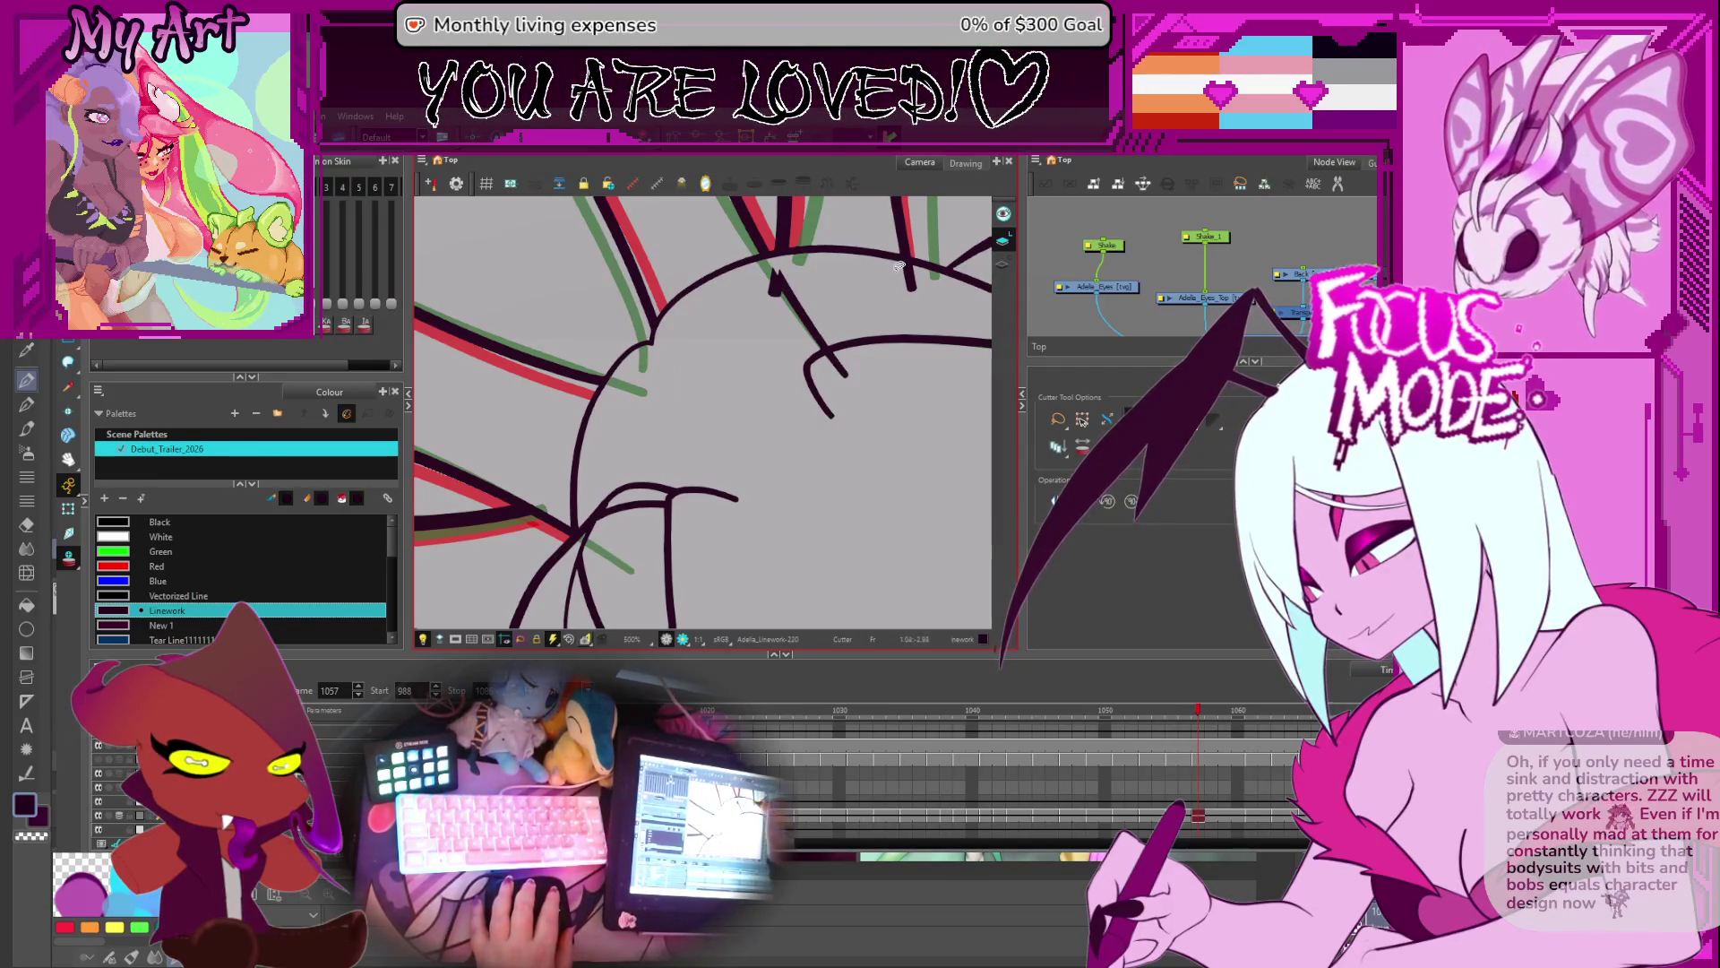
left_click_drag(746, 267, 813, 305)
key("alt+s")
key("Delete")
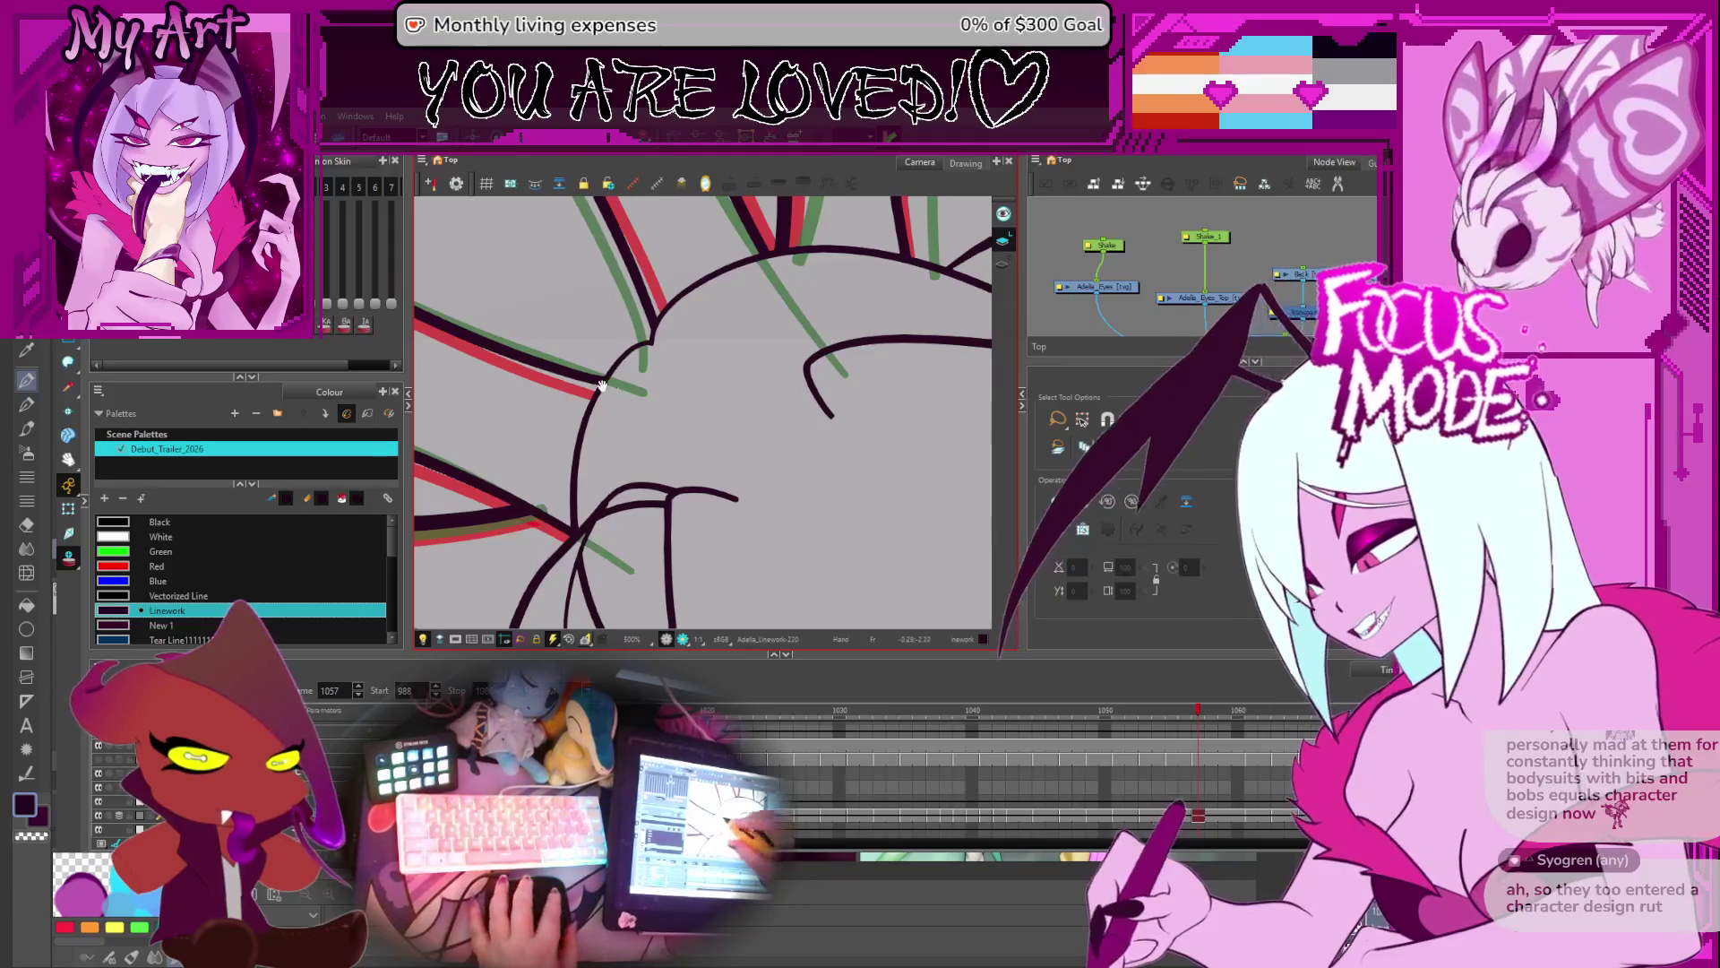
- On the next frame, delete the intersection pieces and trim two strand pieces near the outline
key("alt+t")
key("period")
key("period")
key("period")
key("period")
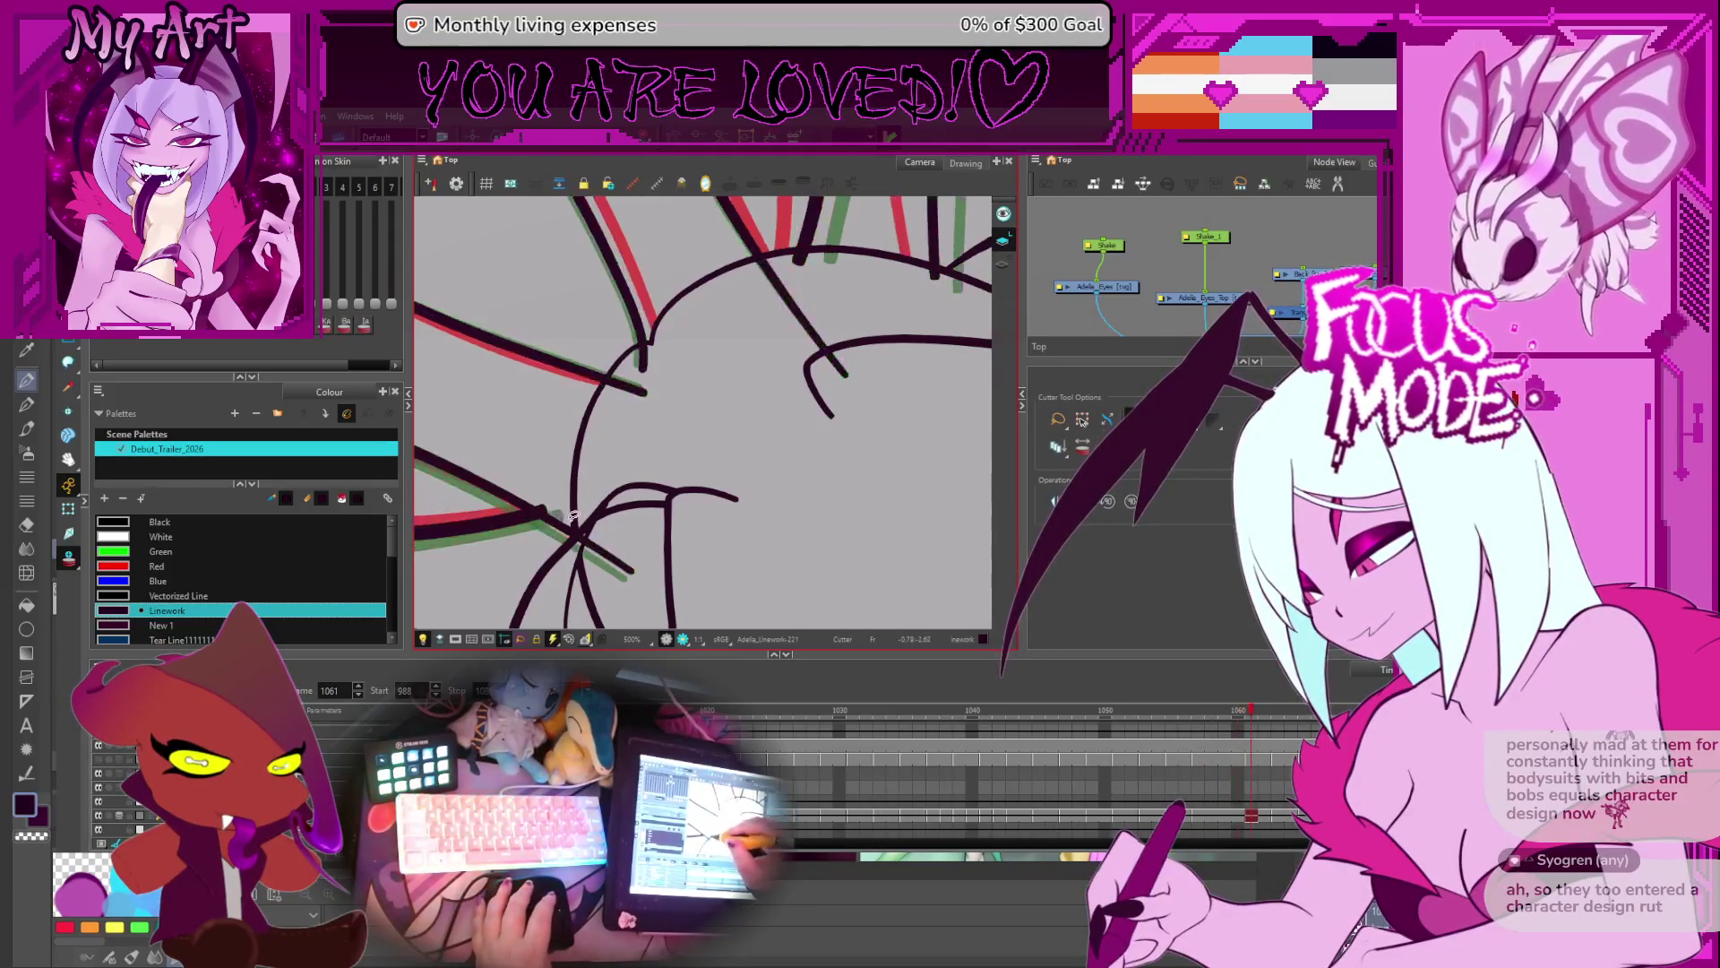
key("Delete")
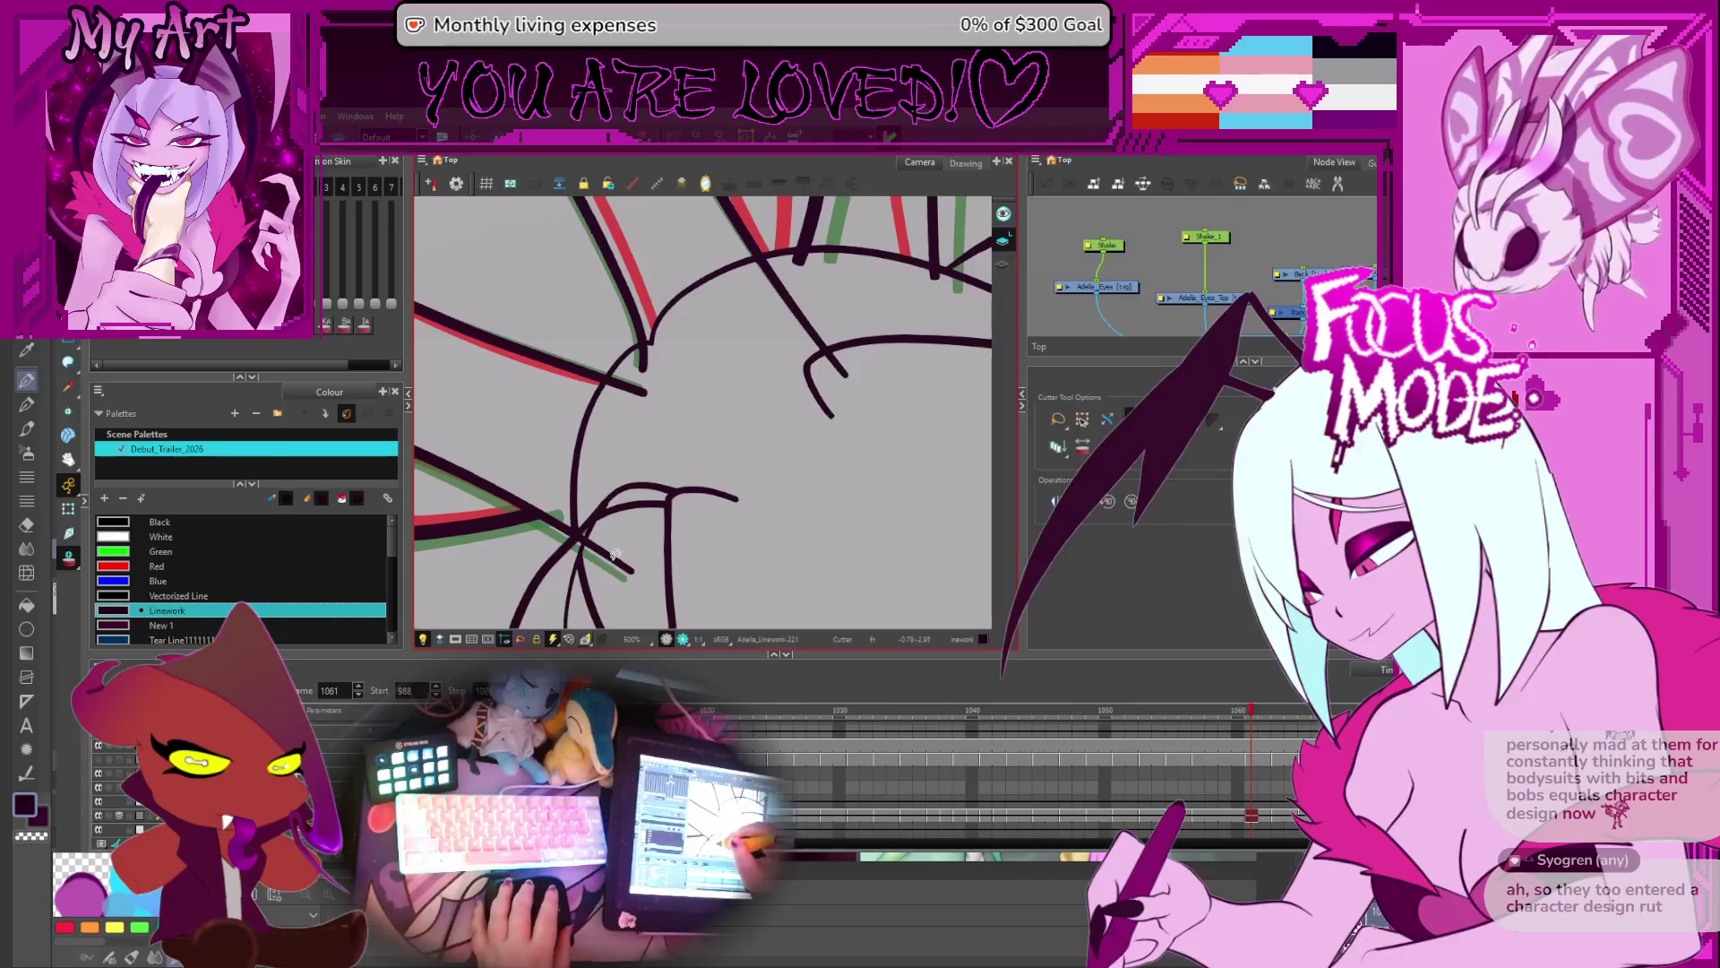
key("Delete")
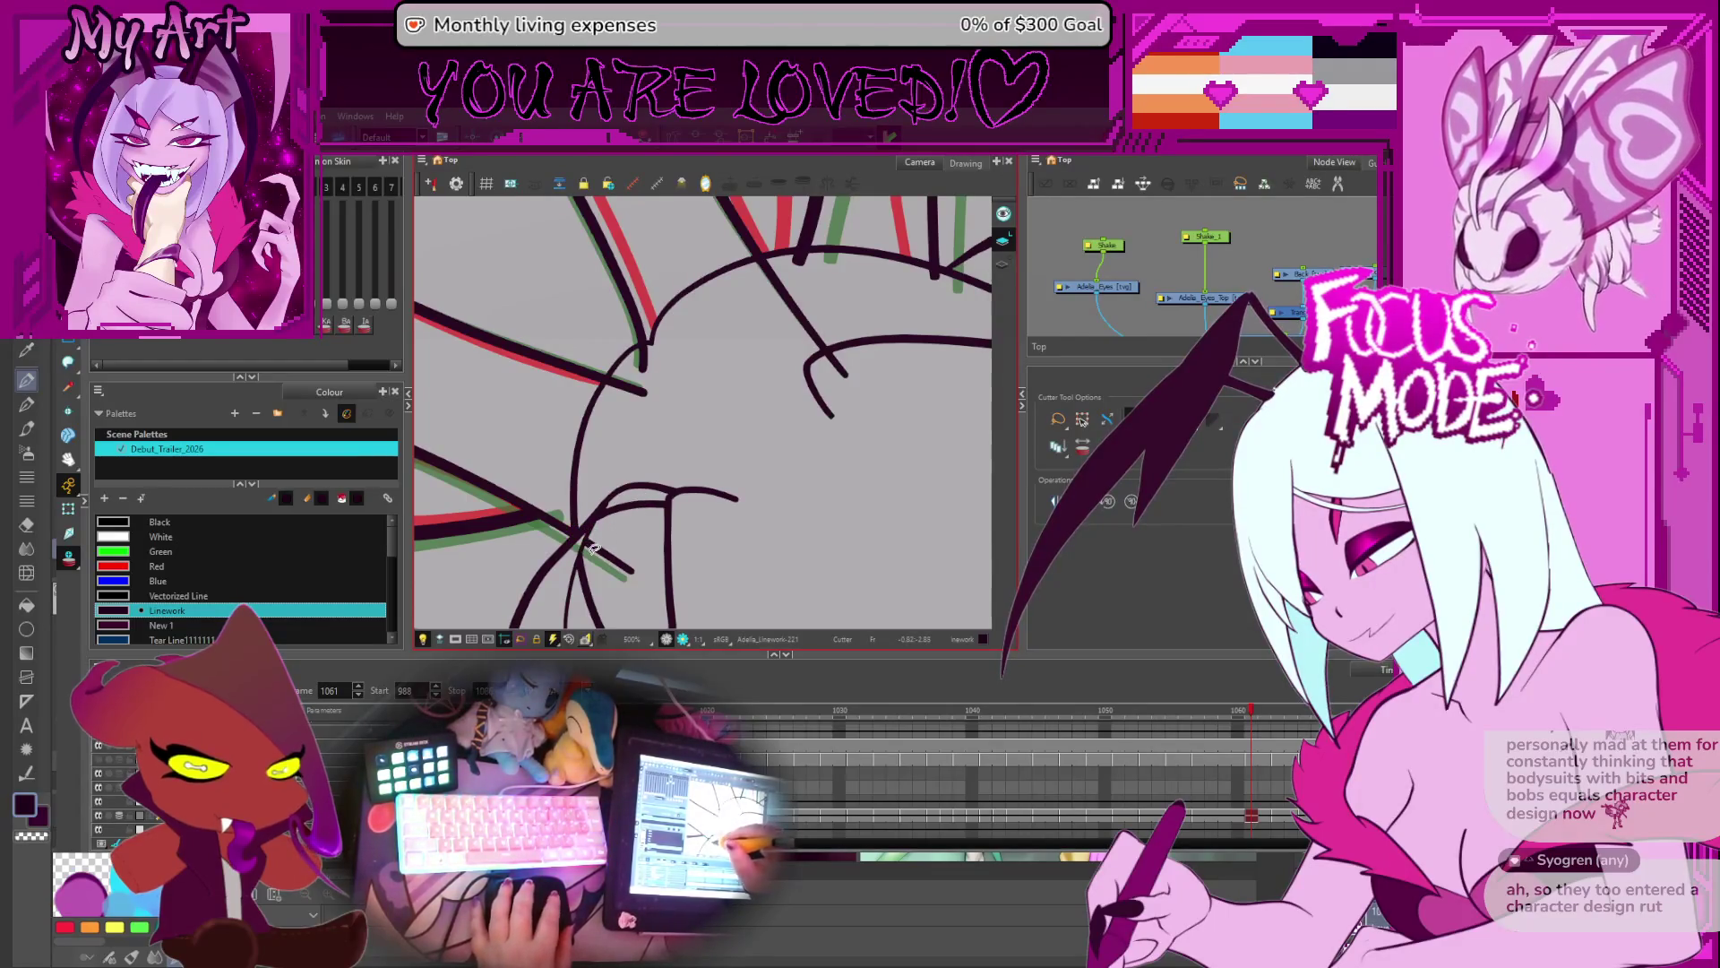
left_click_drag(616, 384, 647, 358)
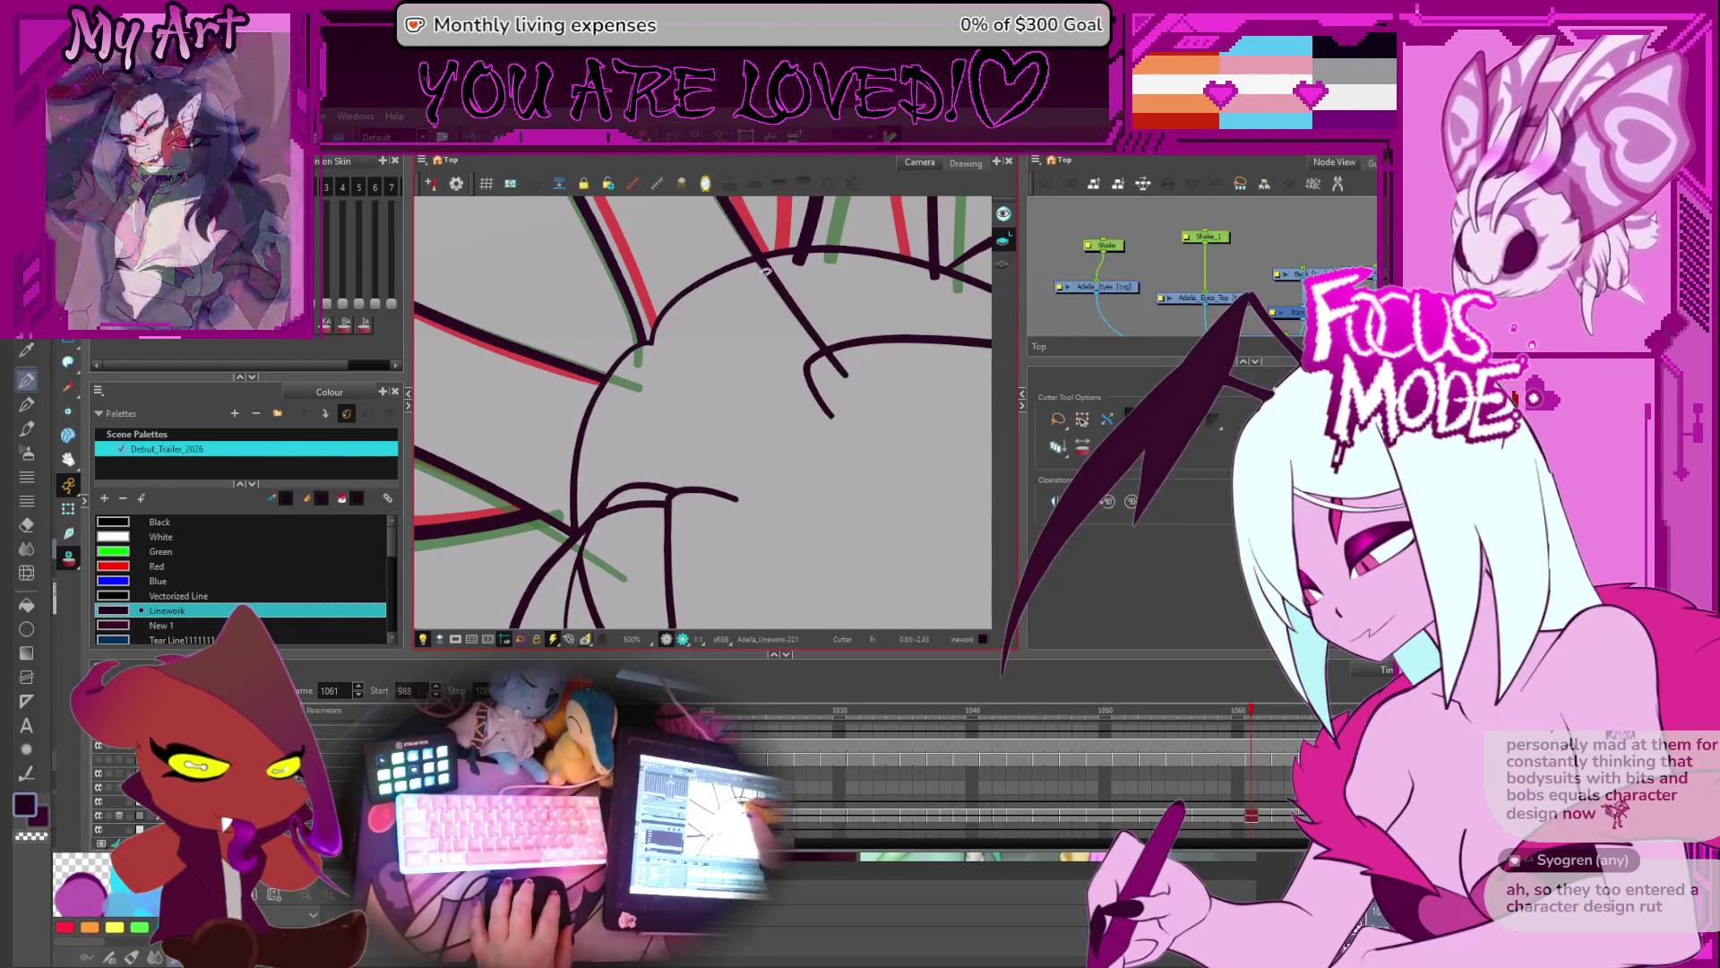
left_click_drag(780, 286, 811, 318)
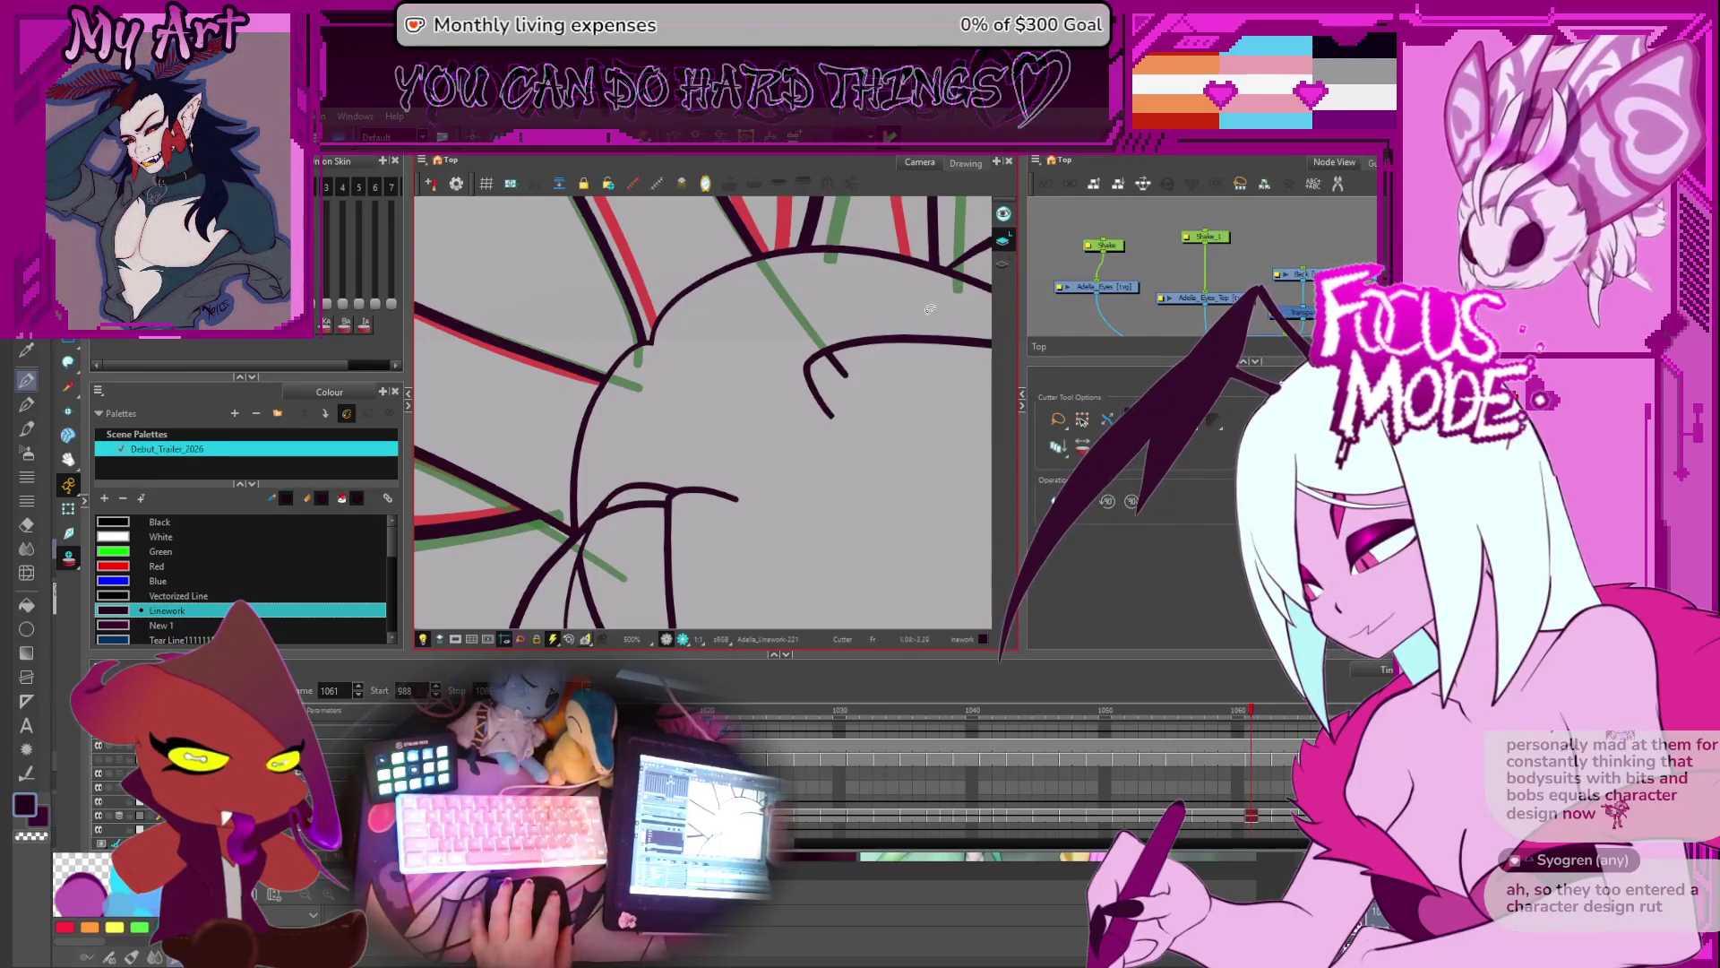
left_click_drag(782, 401, 803, 383)
- On frame 1063, cut the black strand overshoots on the left and near the top
key("period")
key("comma")
key("period")
key("period")
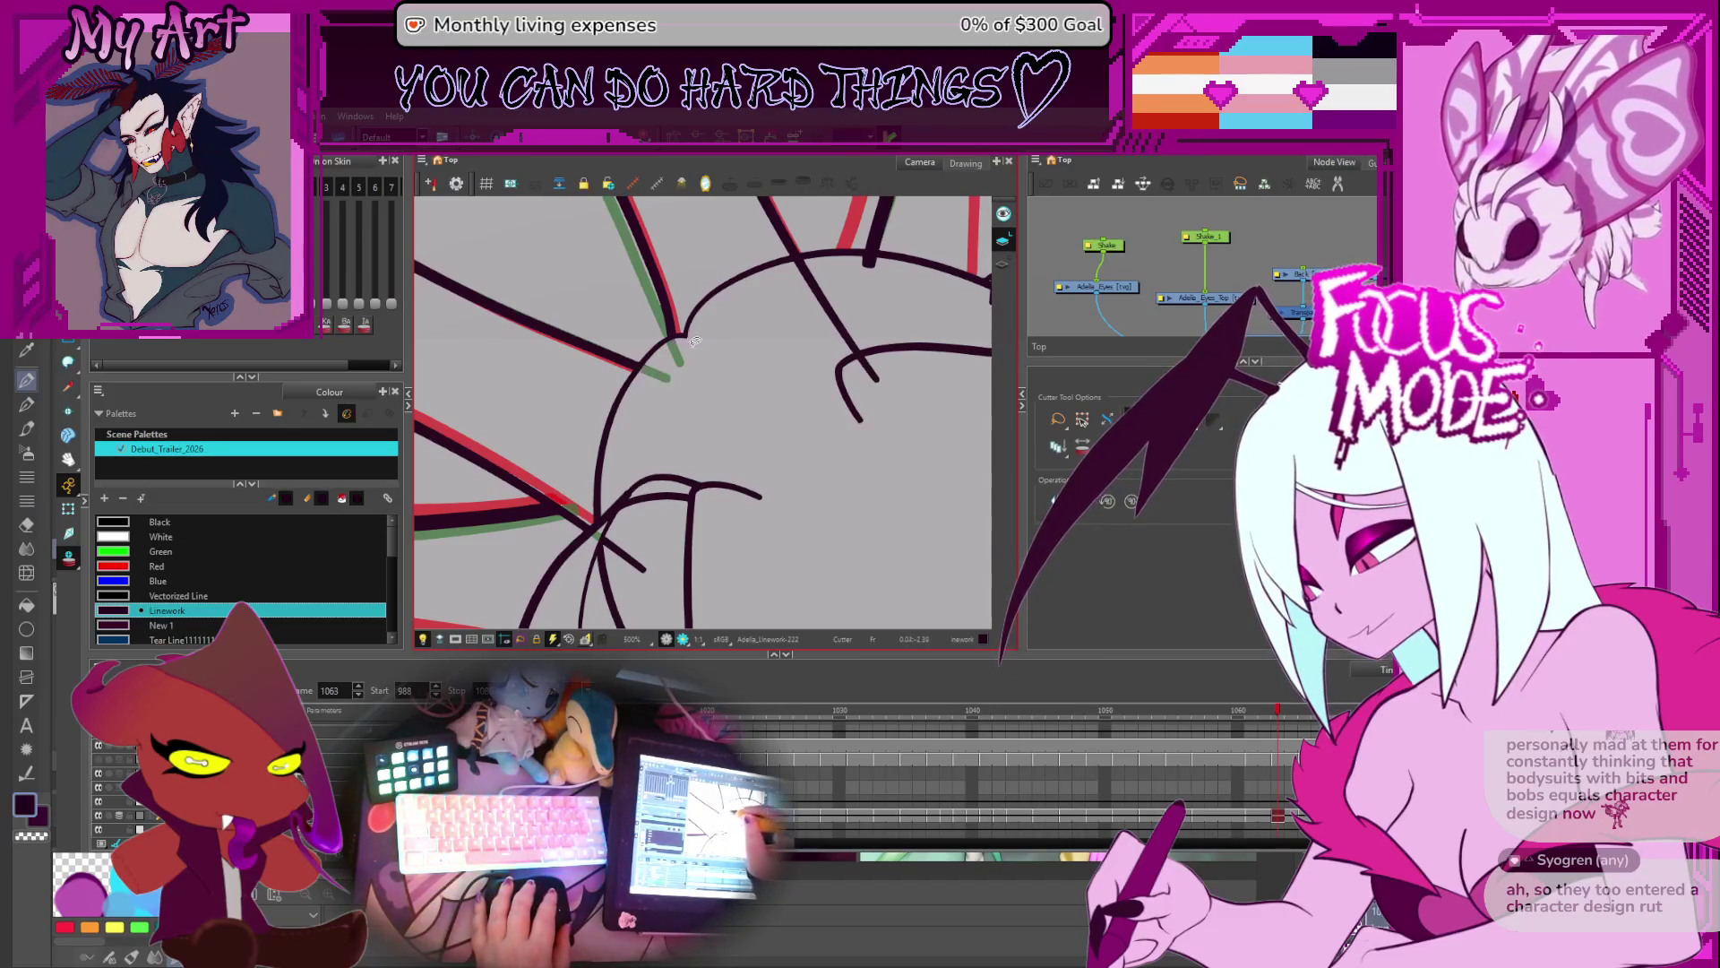
left_click(660, 370)
left_click(829, 305)
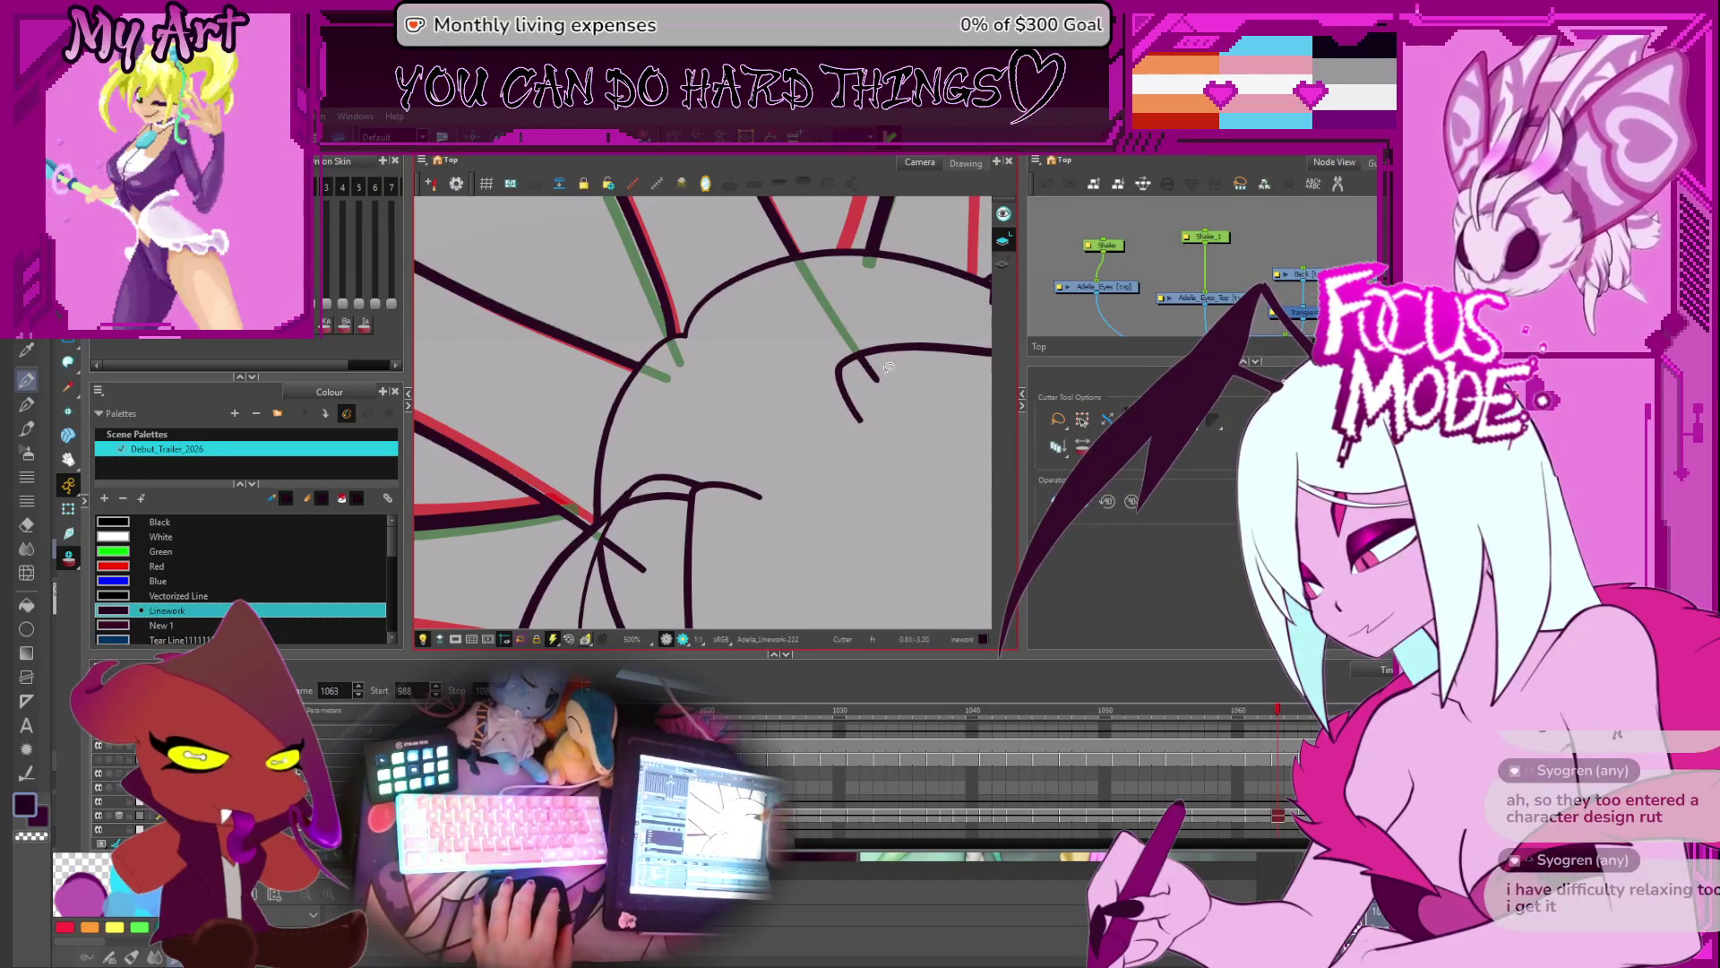
left_click_drag(905, 341, 862, 331)
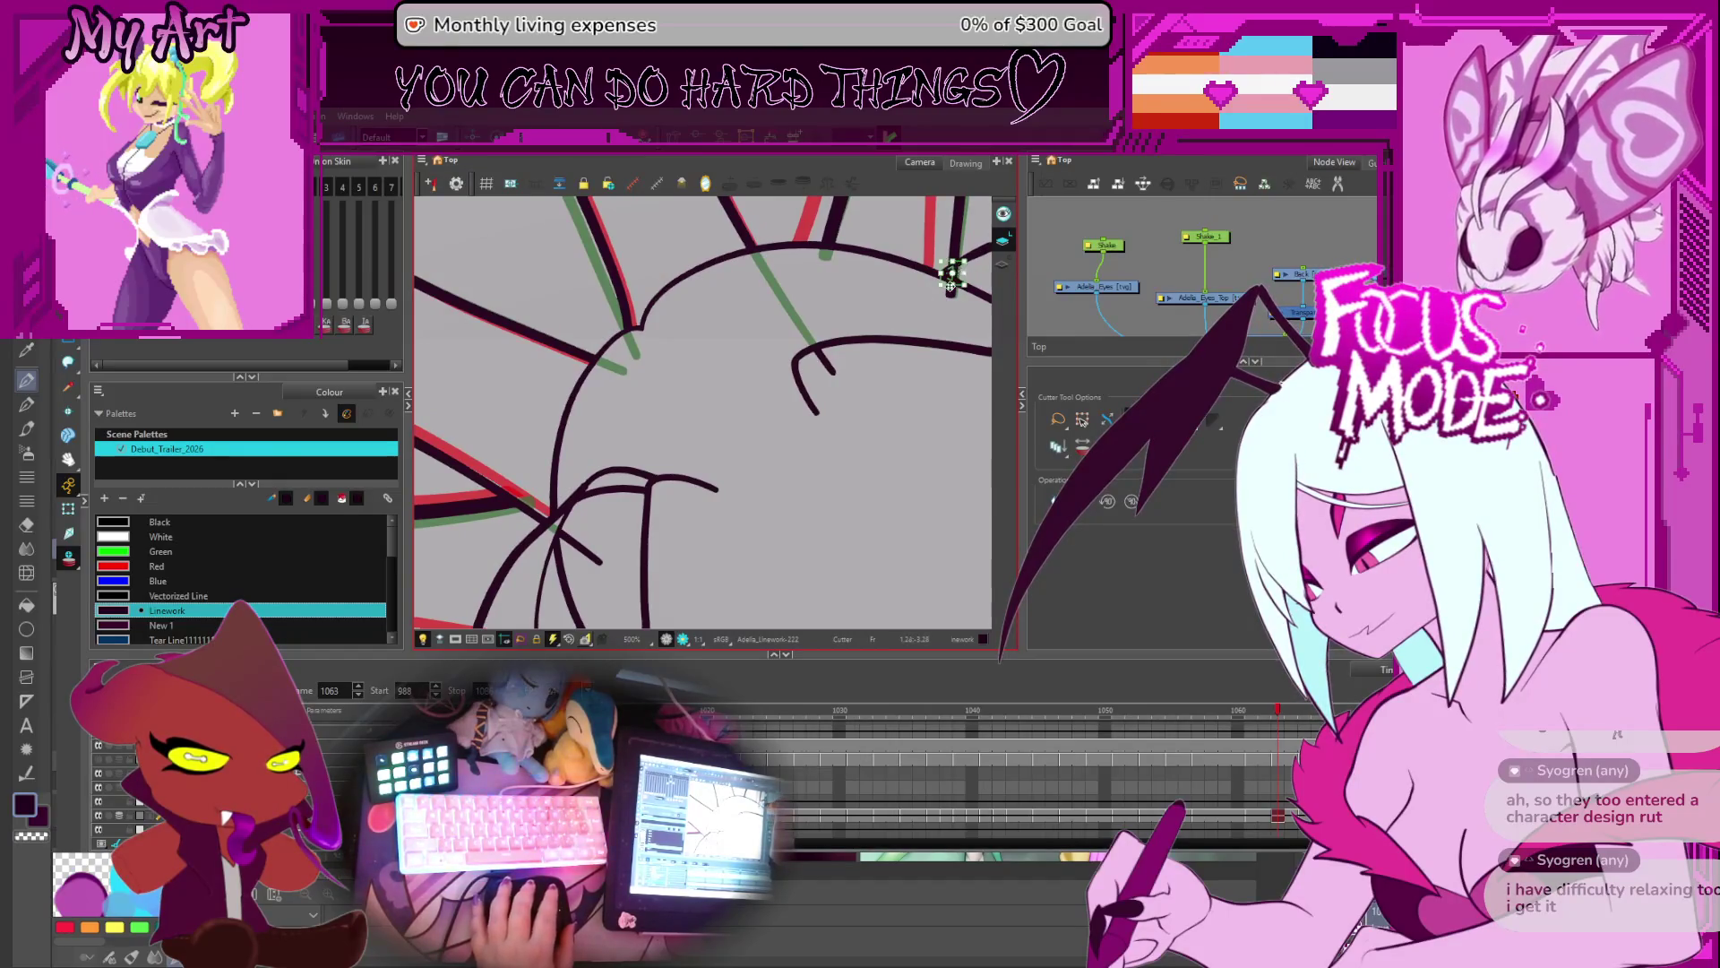
left_click_drag(951, 285, 763, 369)
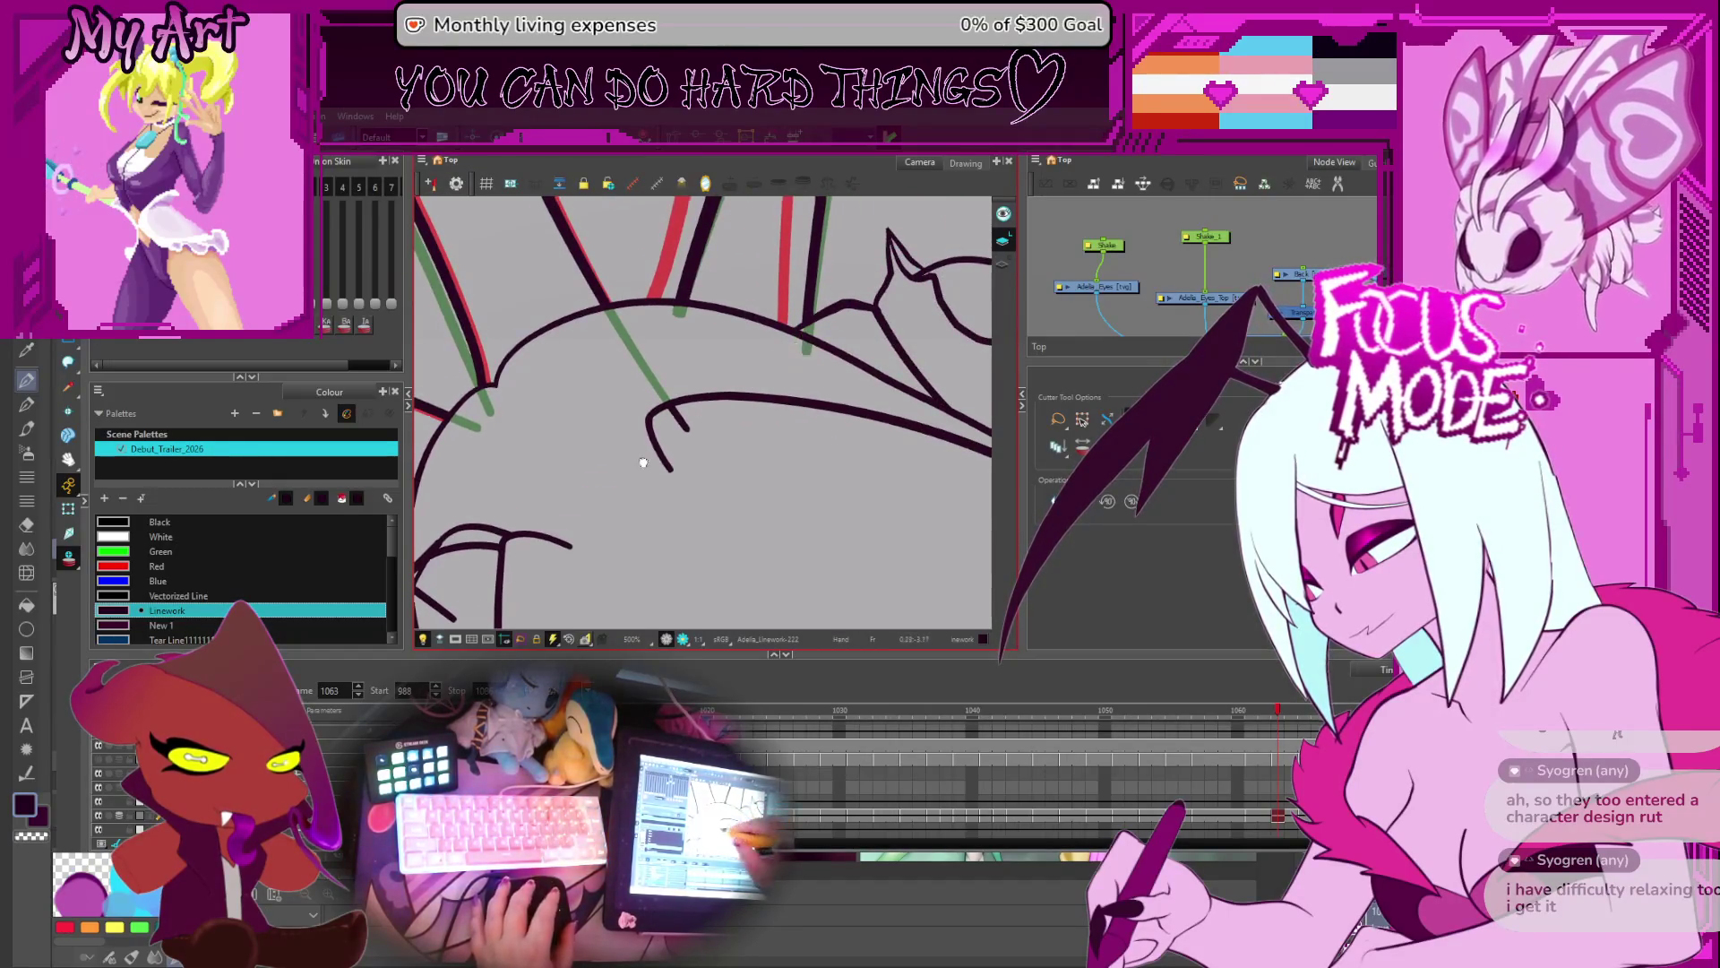
left_click_drag(643, 462, 730, 403)
mouse_move(552, 537)
left_mouse_down()
mouse_move(639, 477)
mouse_move(757, 479)
left_mouse_up()
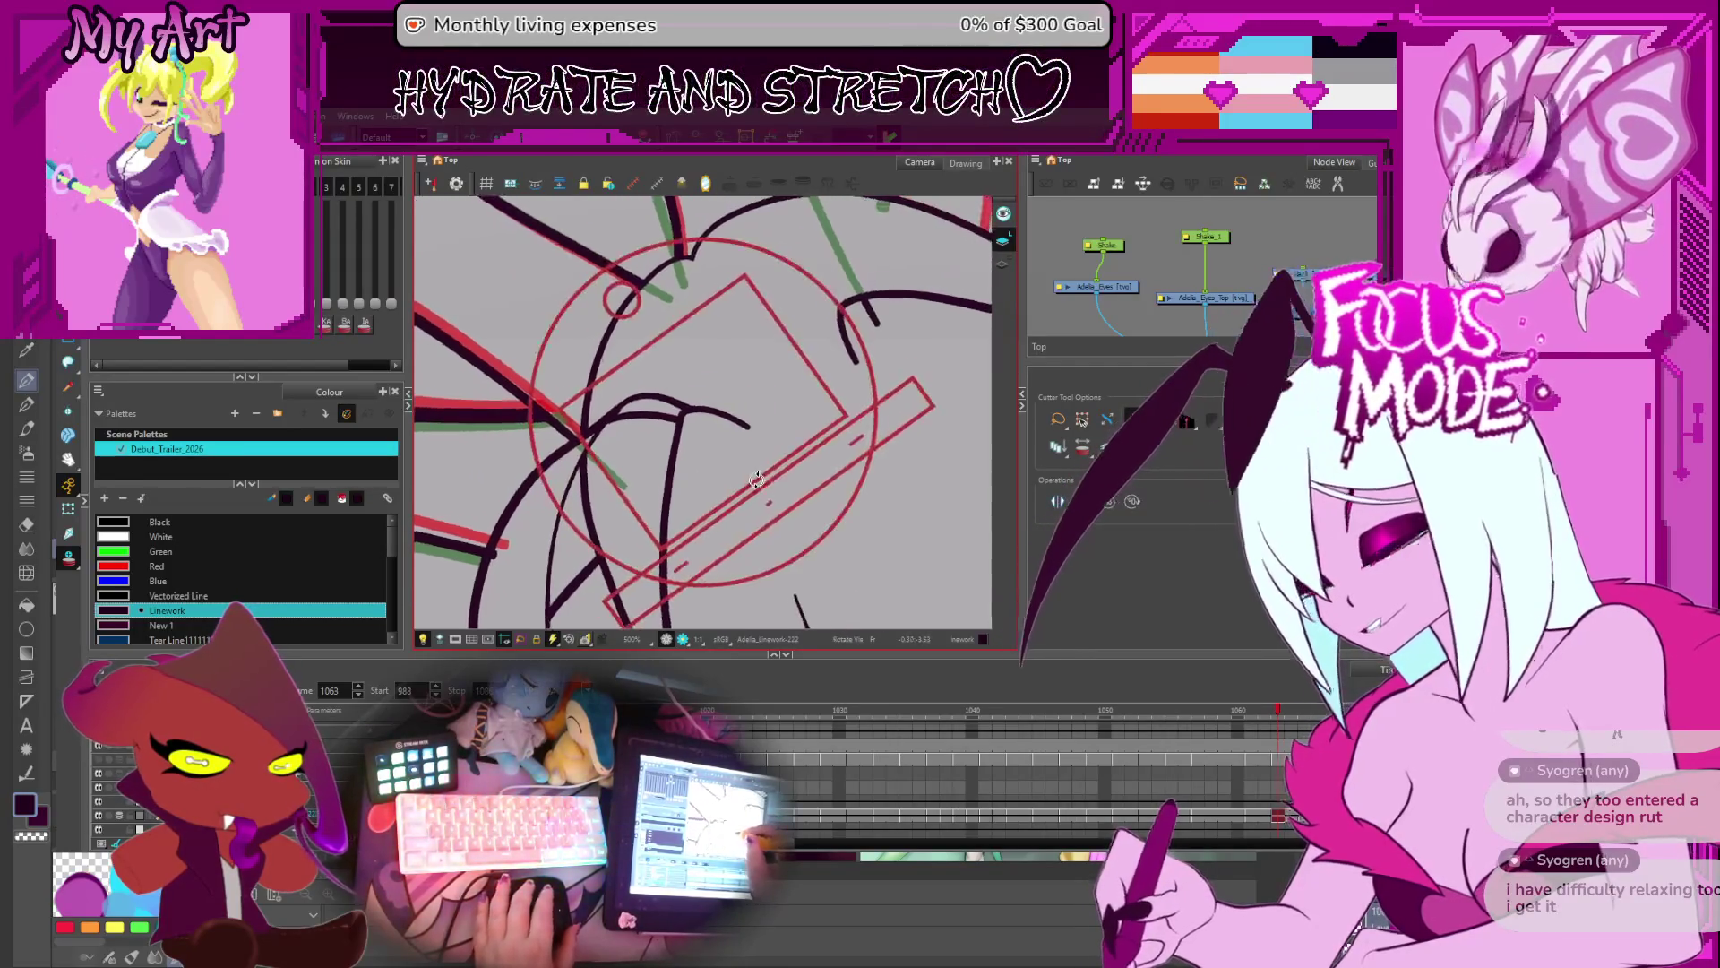
- Flip back and forth through frames to compare, settling on frame 1066
key("comma")
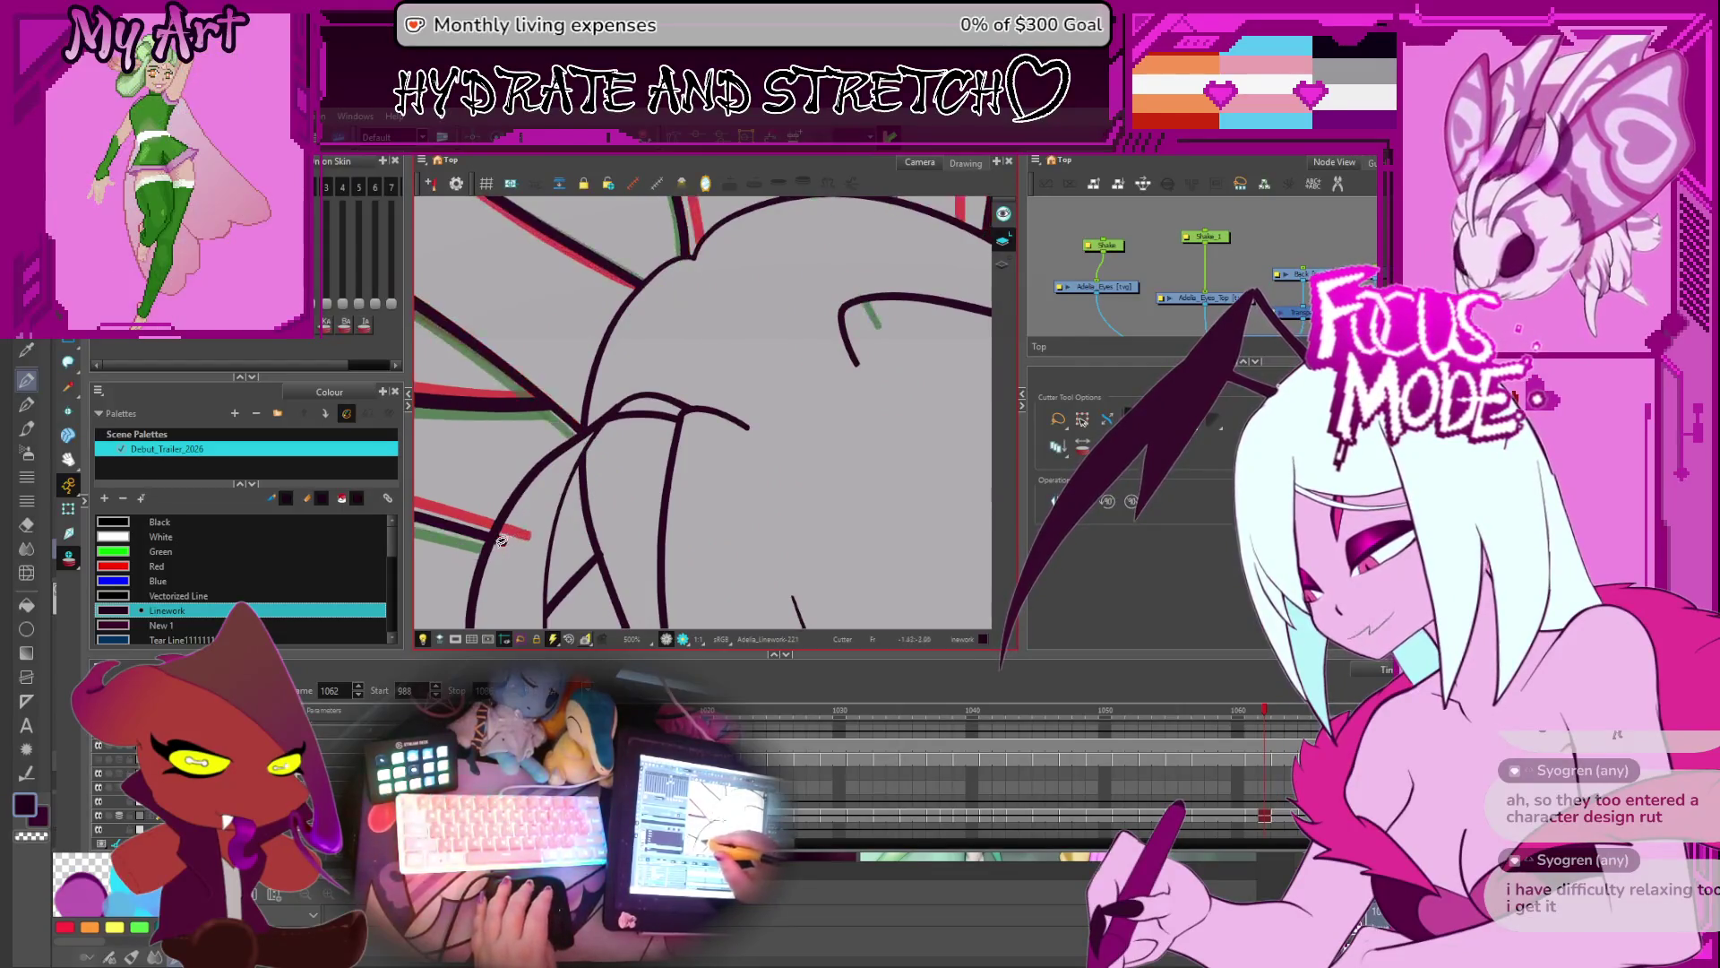
key("comma")
key("period")
key("comma")
key("period")
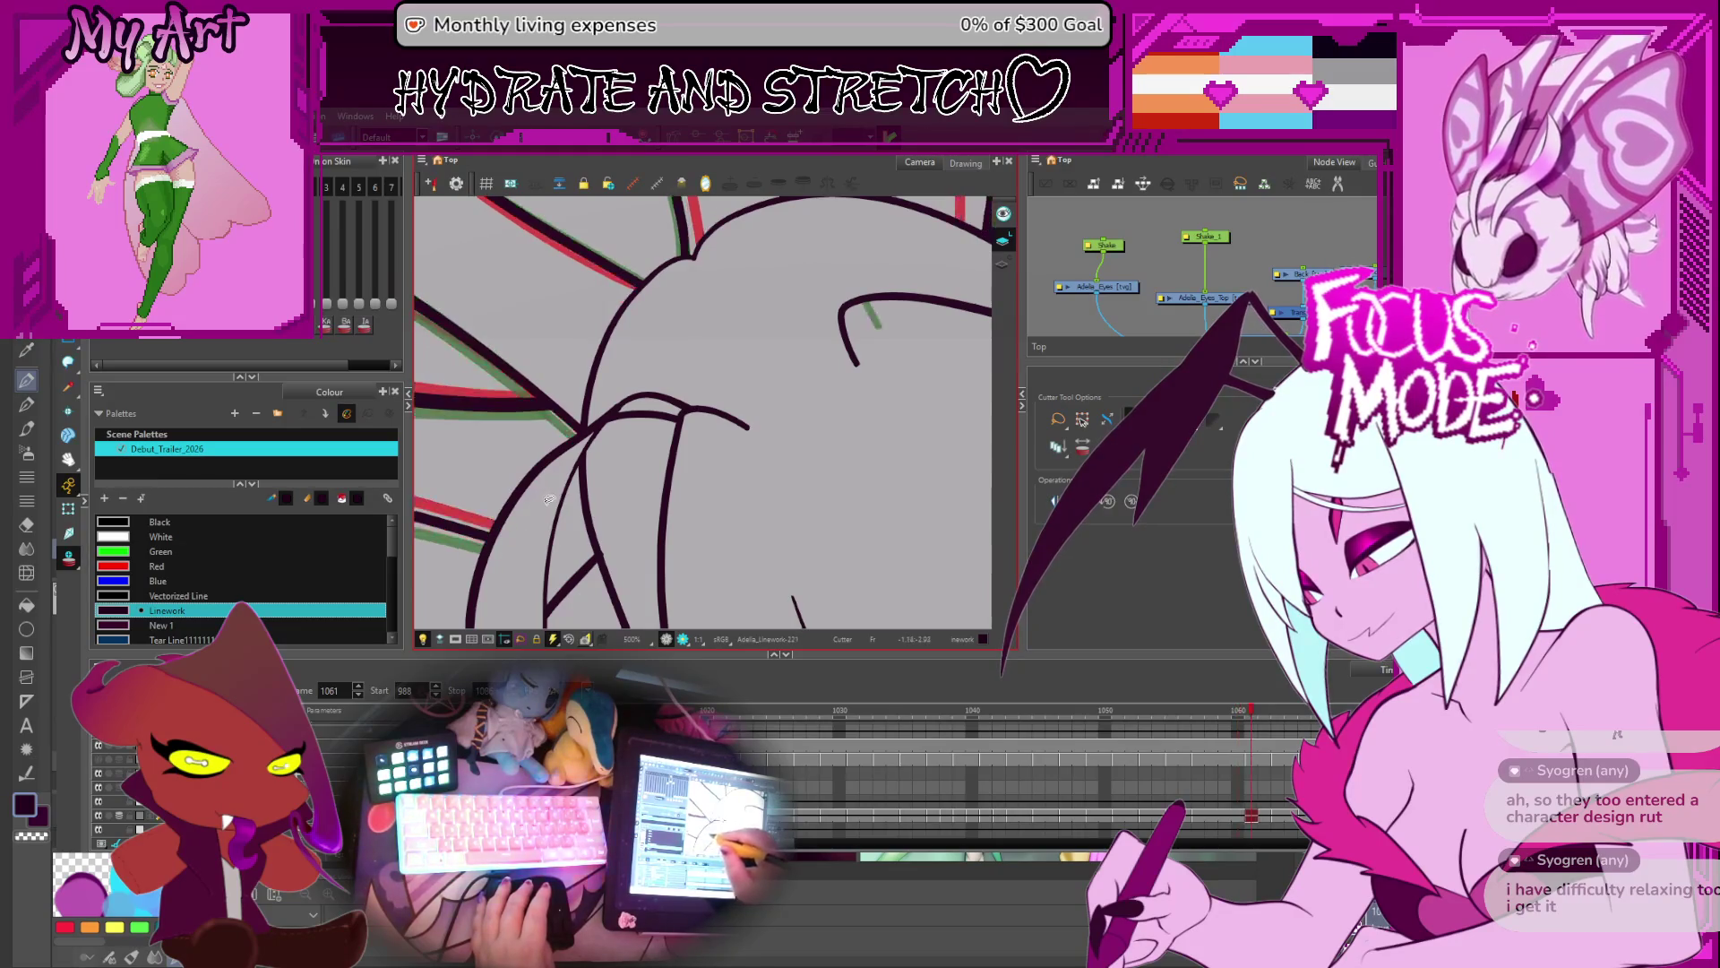
key("period")
key("period")
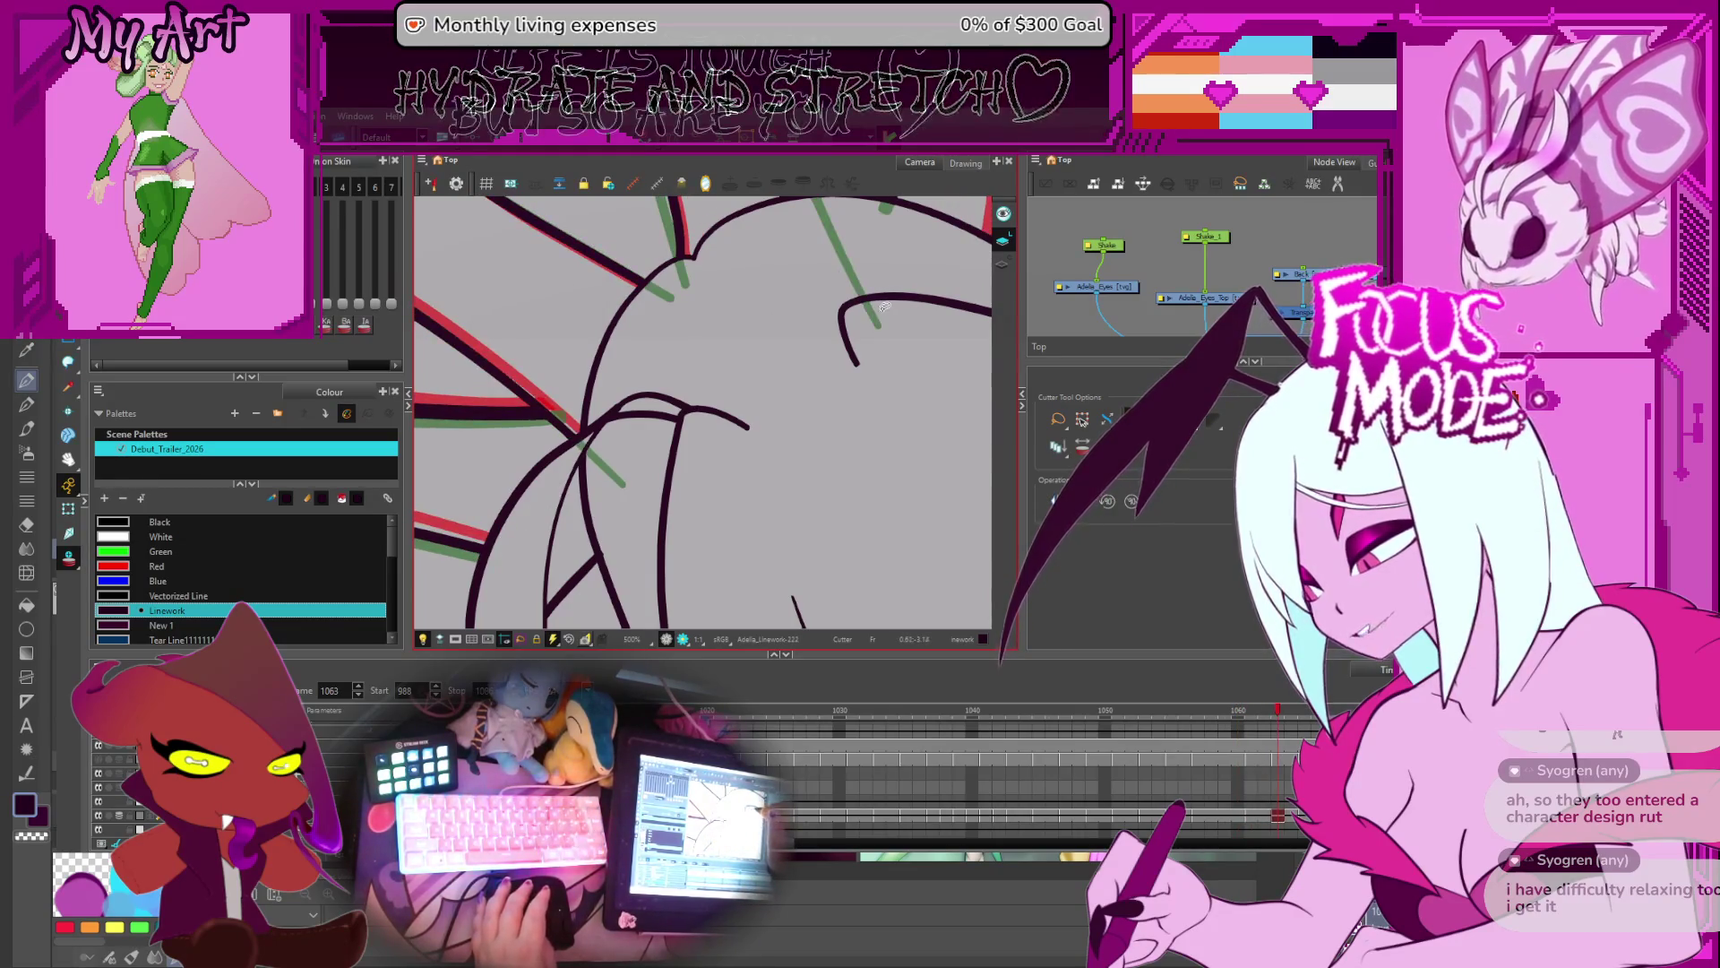
key("comma")
key("comma")
key("comma")
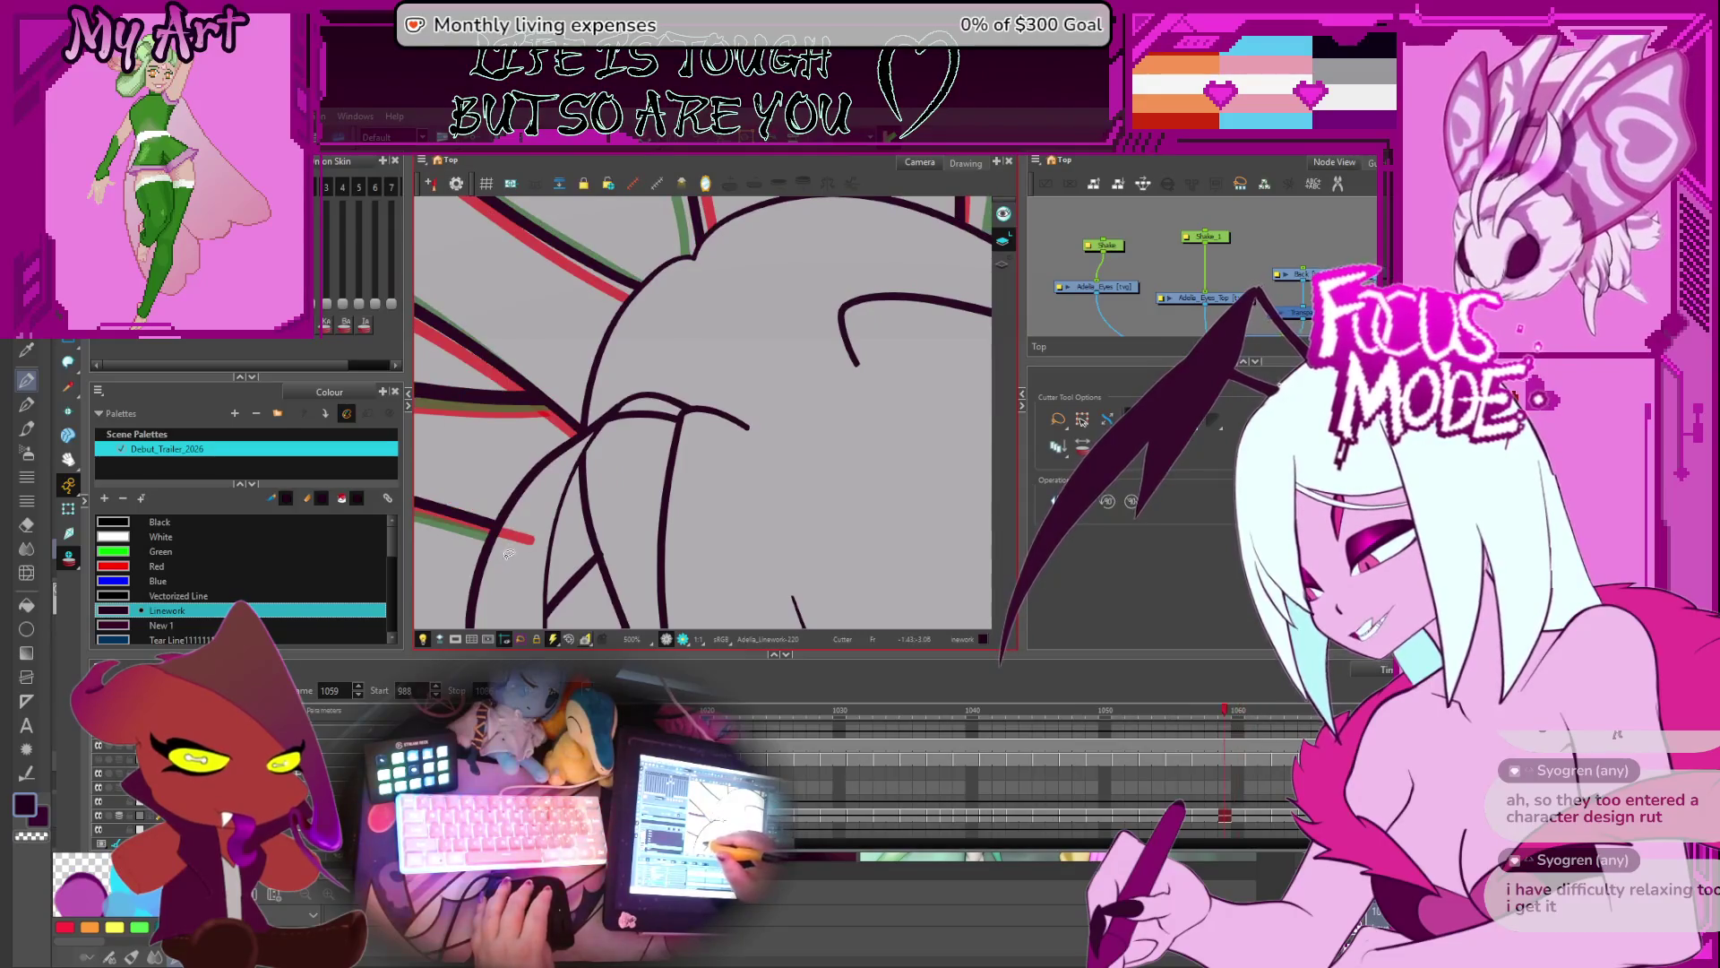
key("period")
key("period")
key("period")
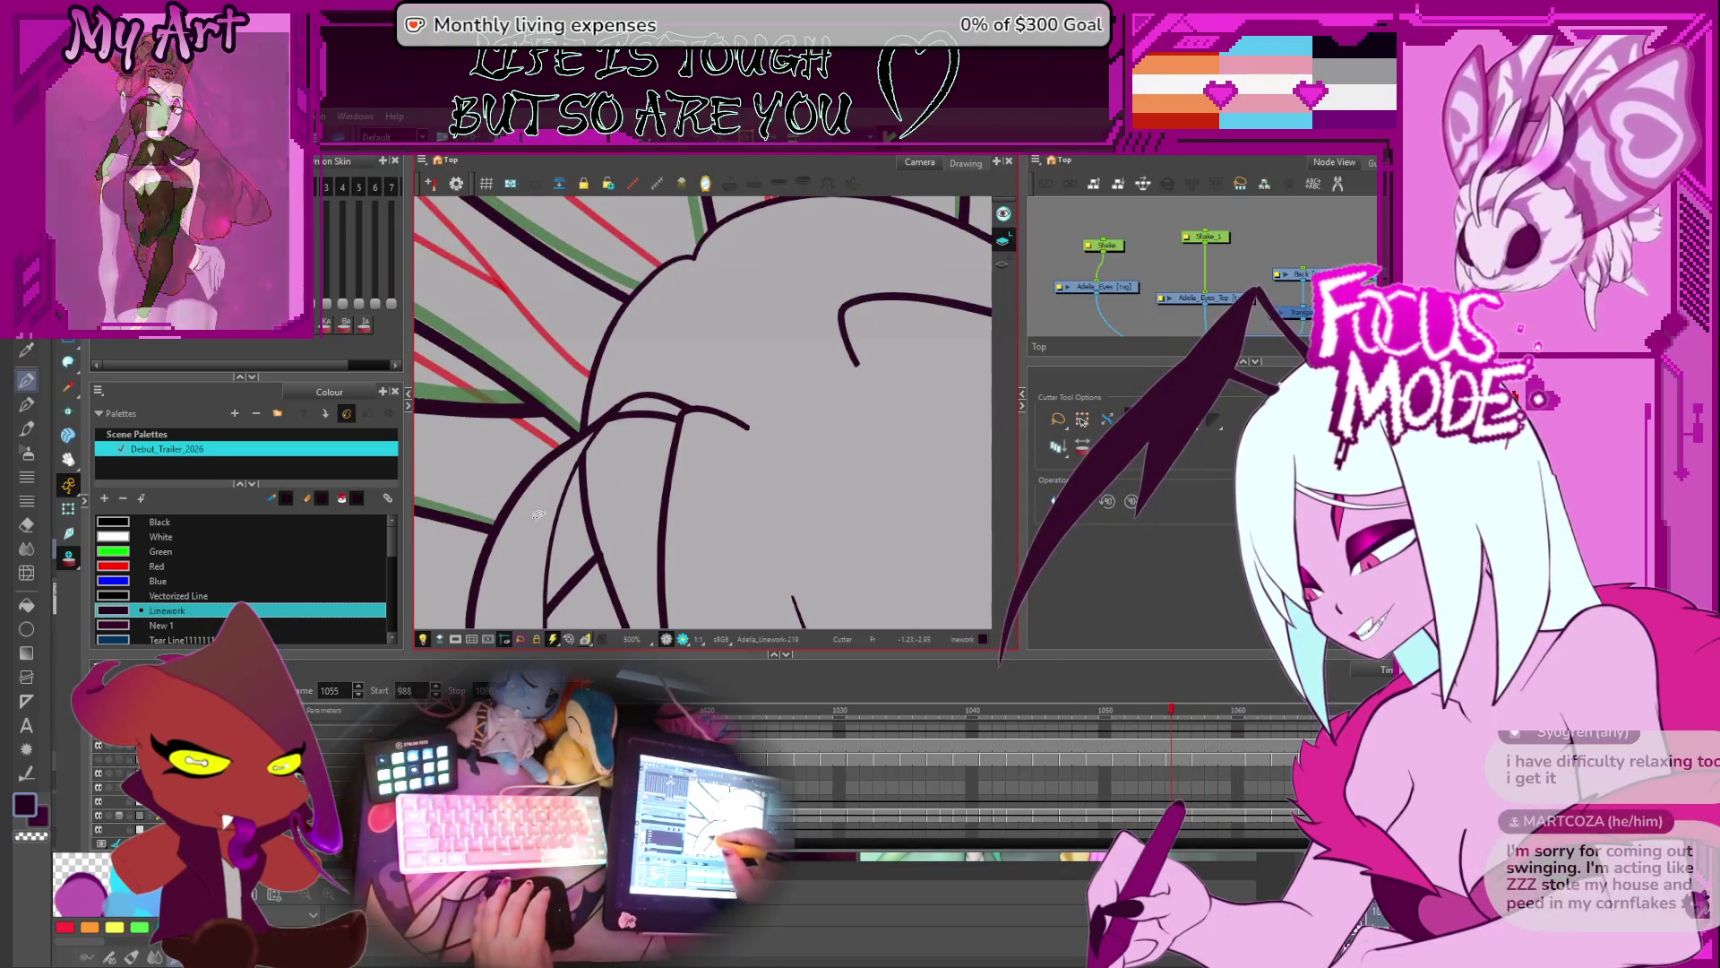
key("comma")
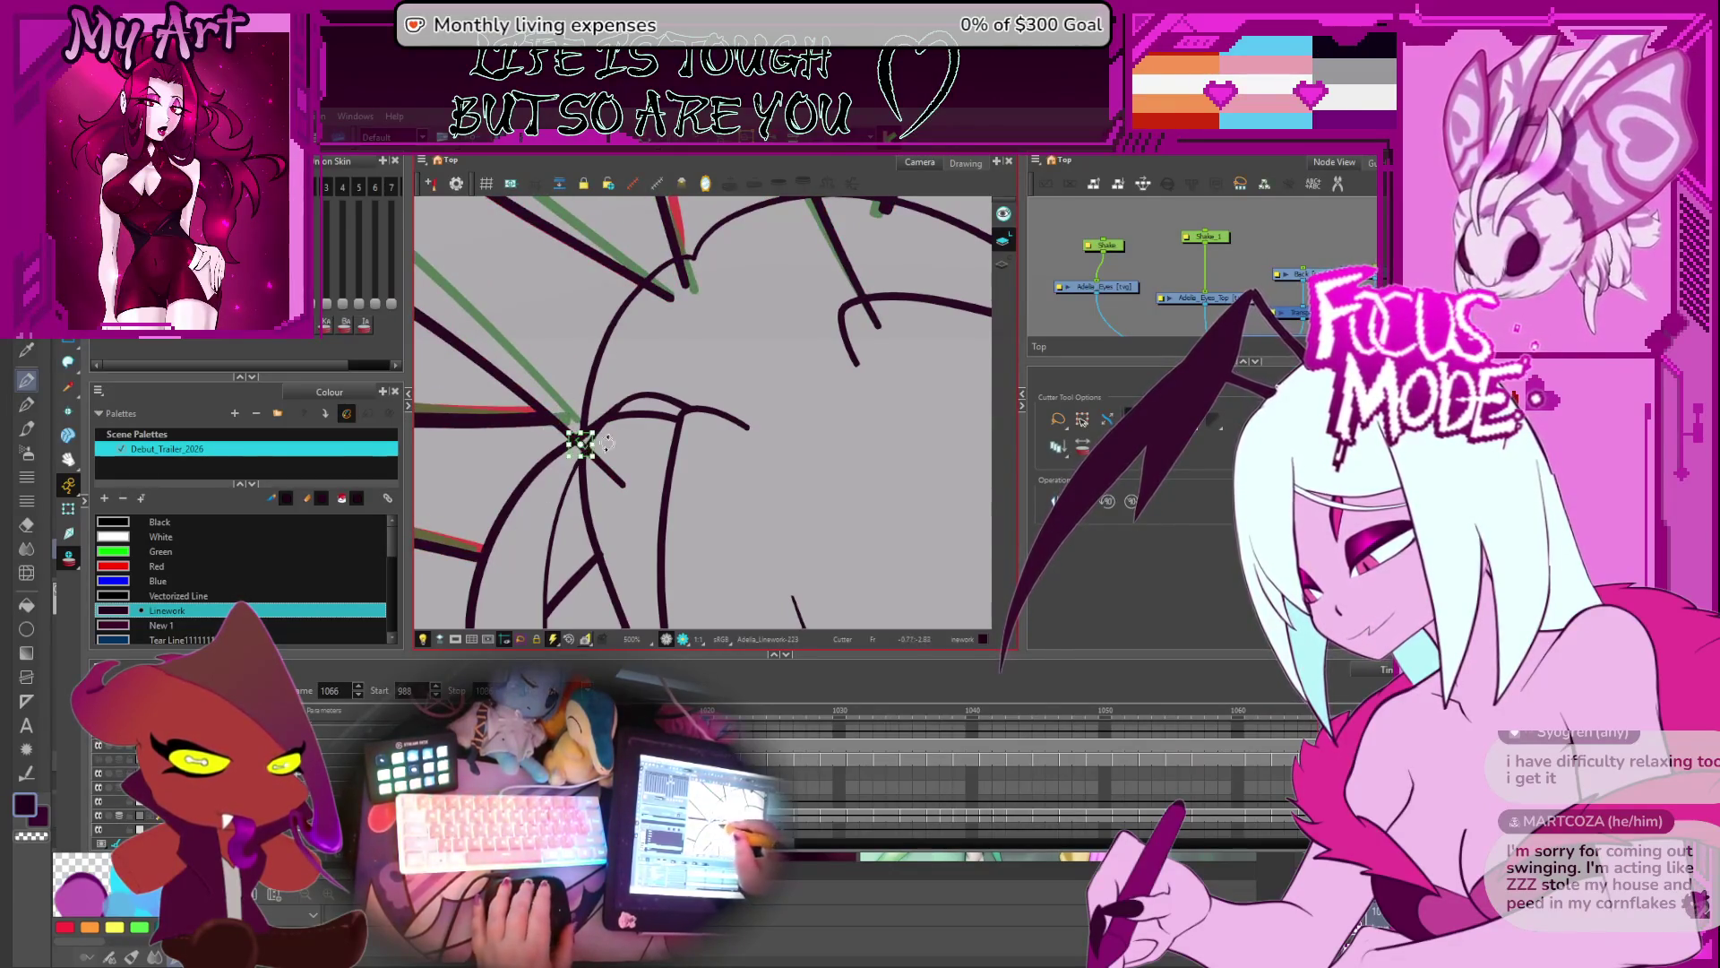
- On frame 1066, cut a stray stroke end and delete a short stray stroke
left_click(609, 458)
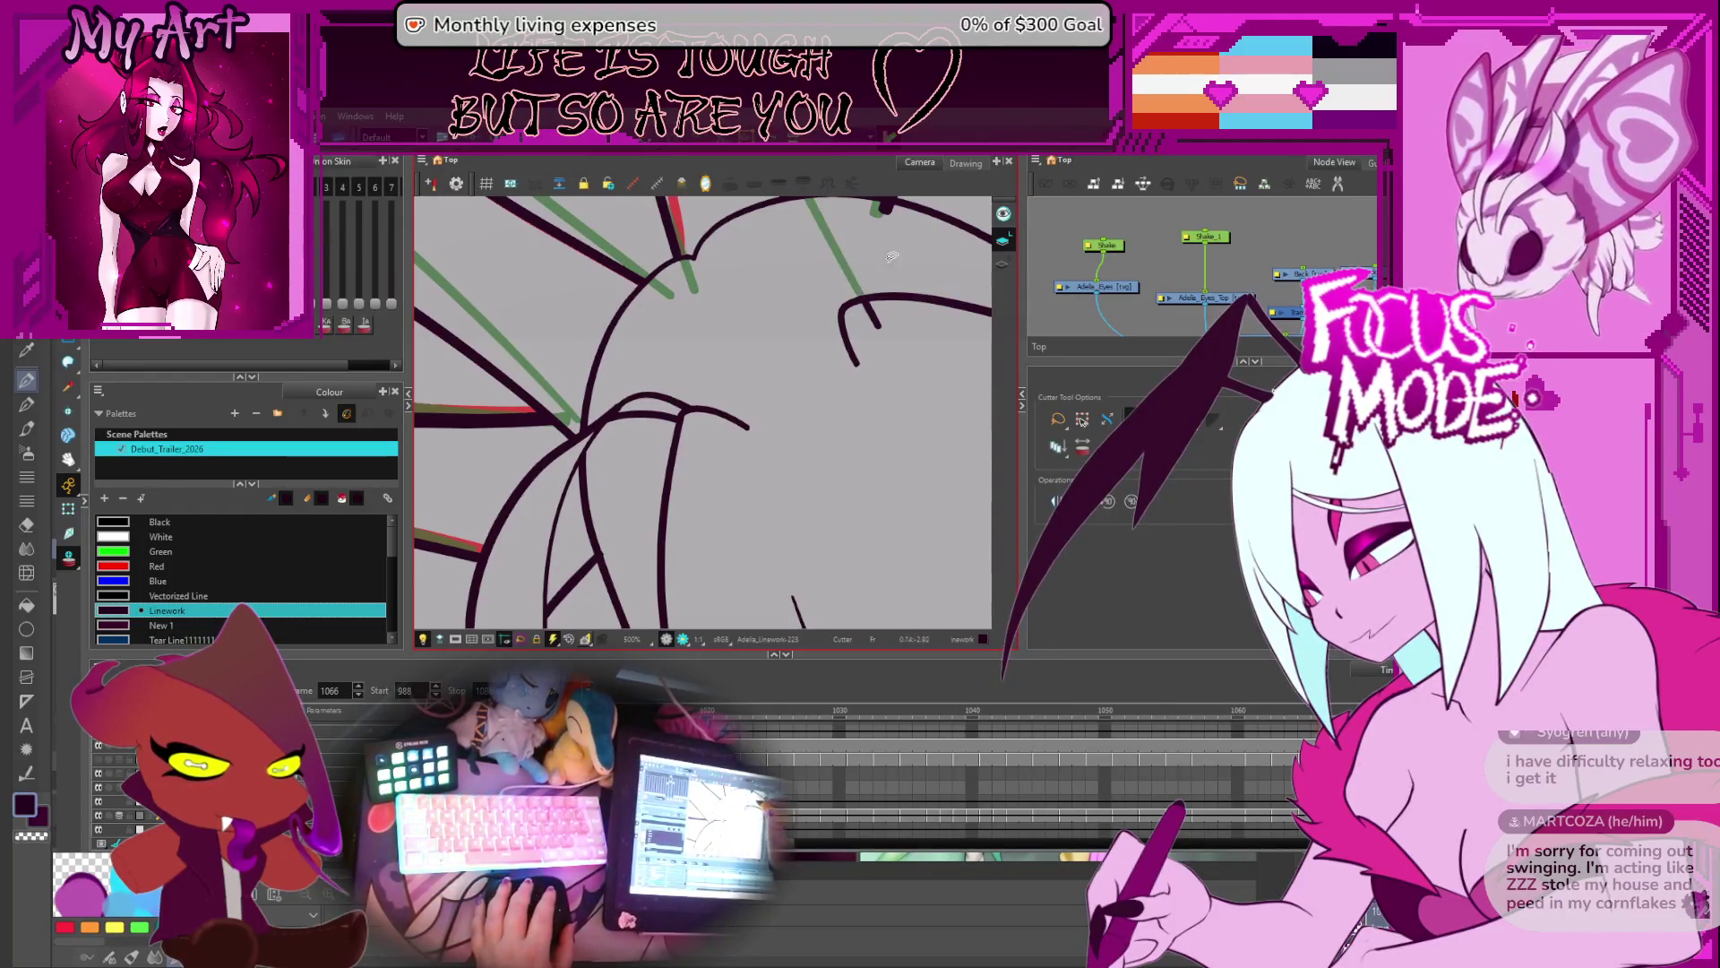
left_click_drag(892, 256, 803, 275)
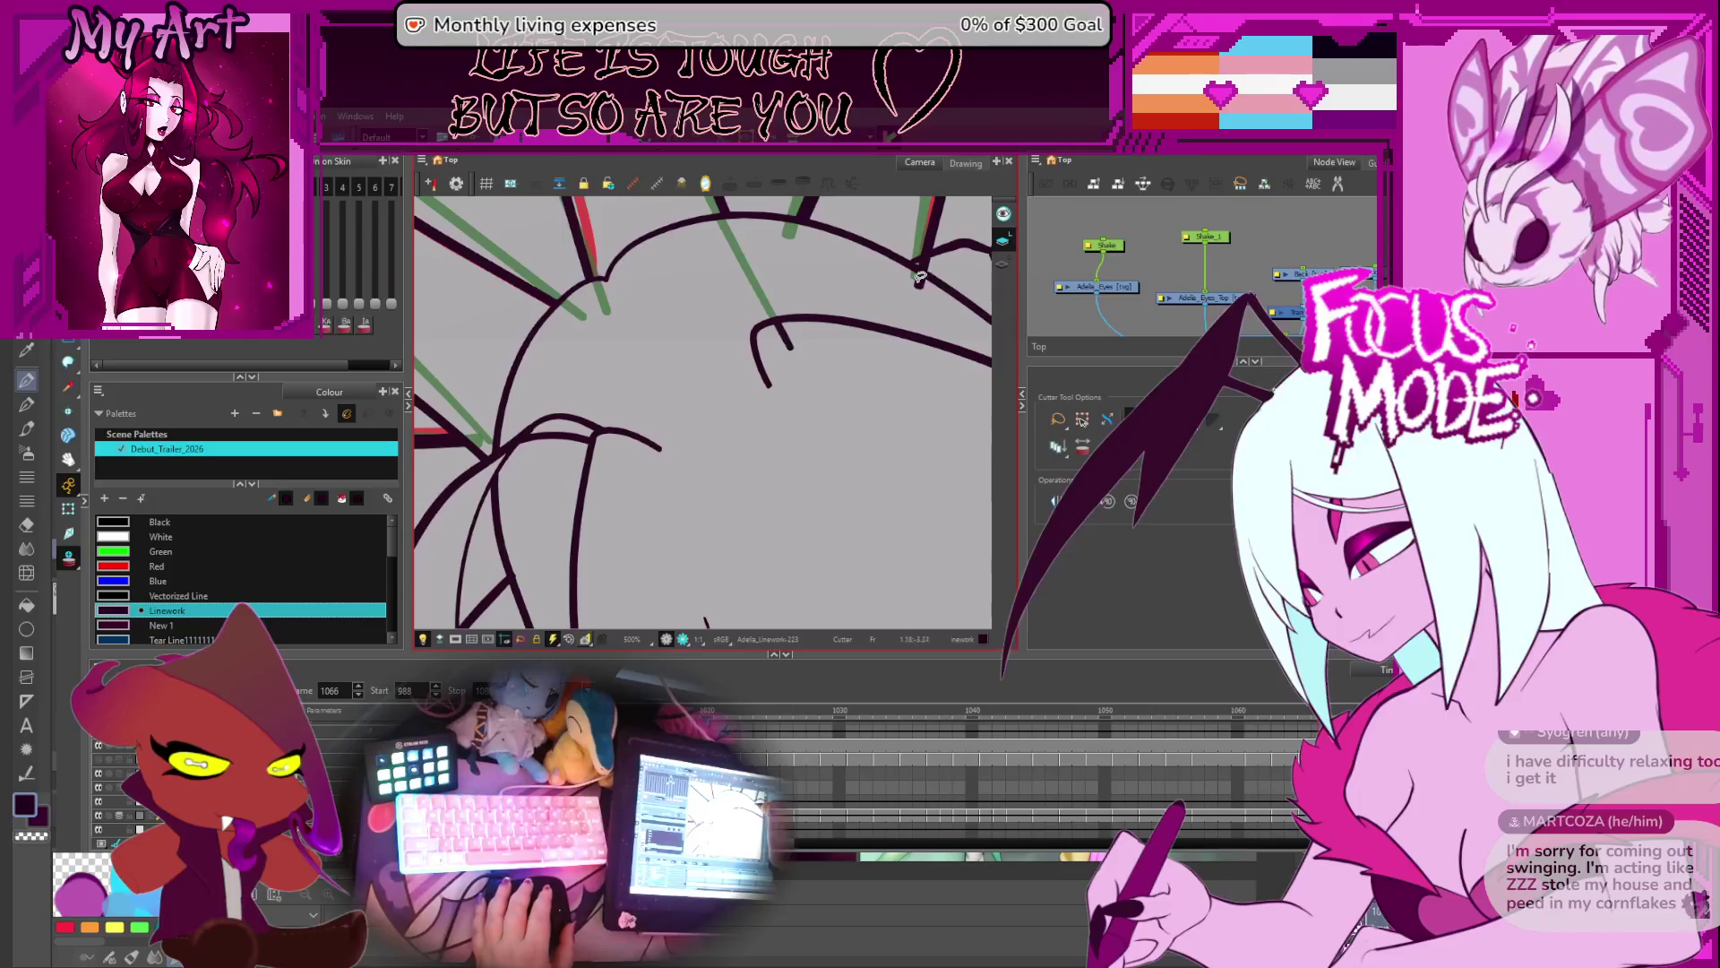
key("alt+s")
left_click(787, 337)
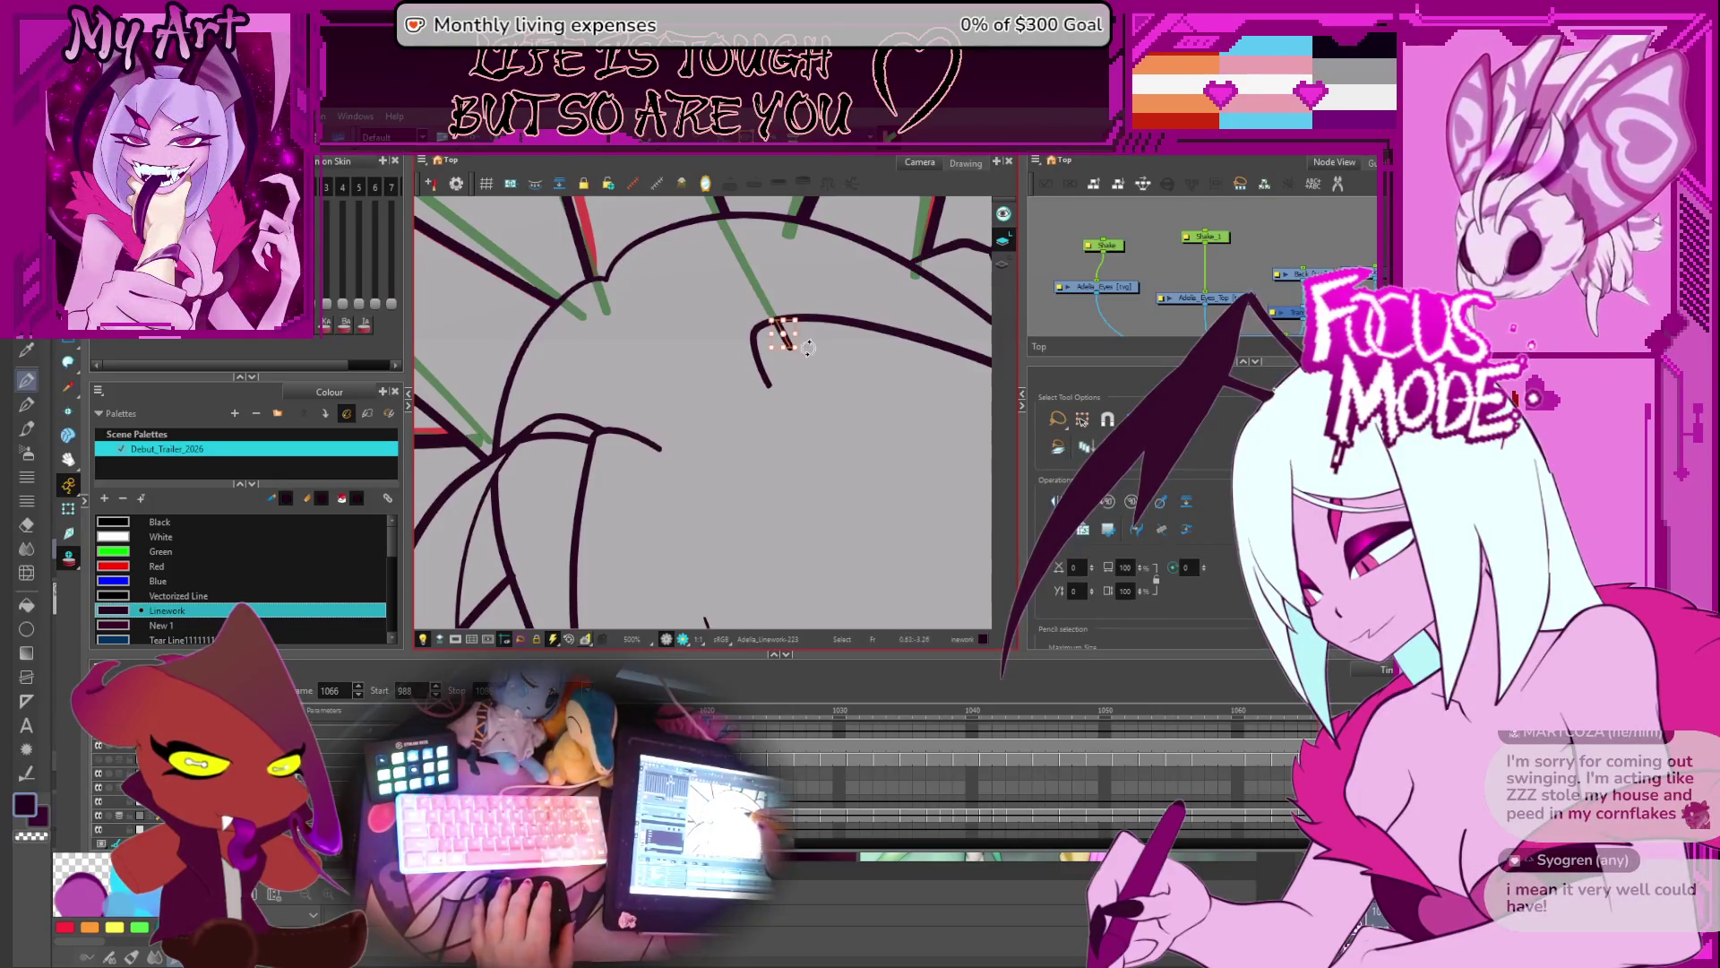
key("Delete")
left_click_drag(759, 264, 826, 255)
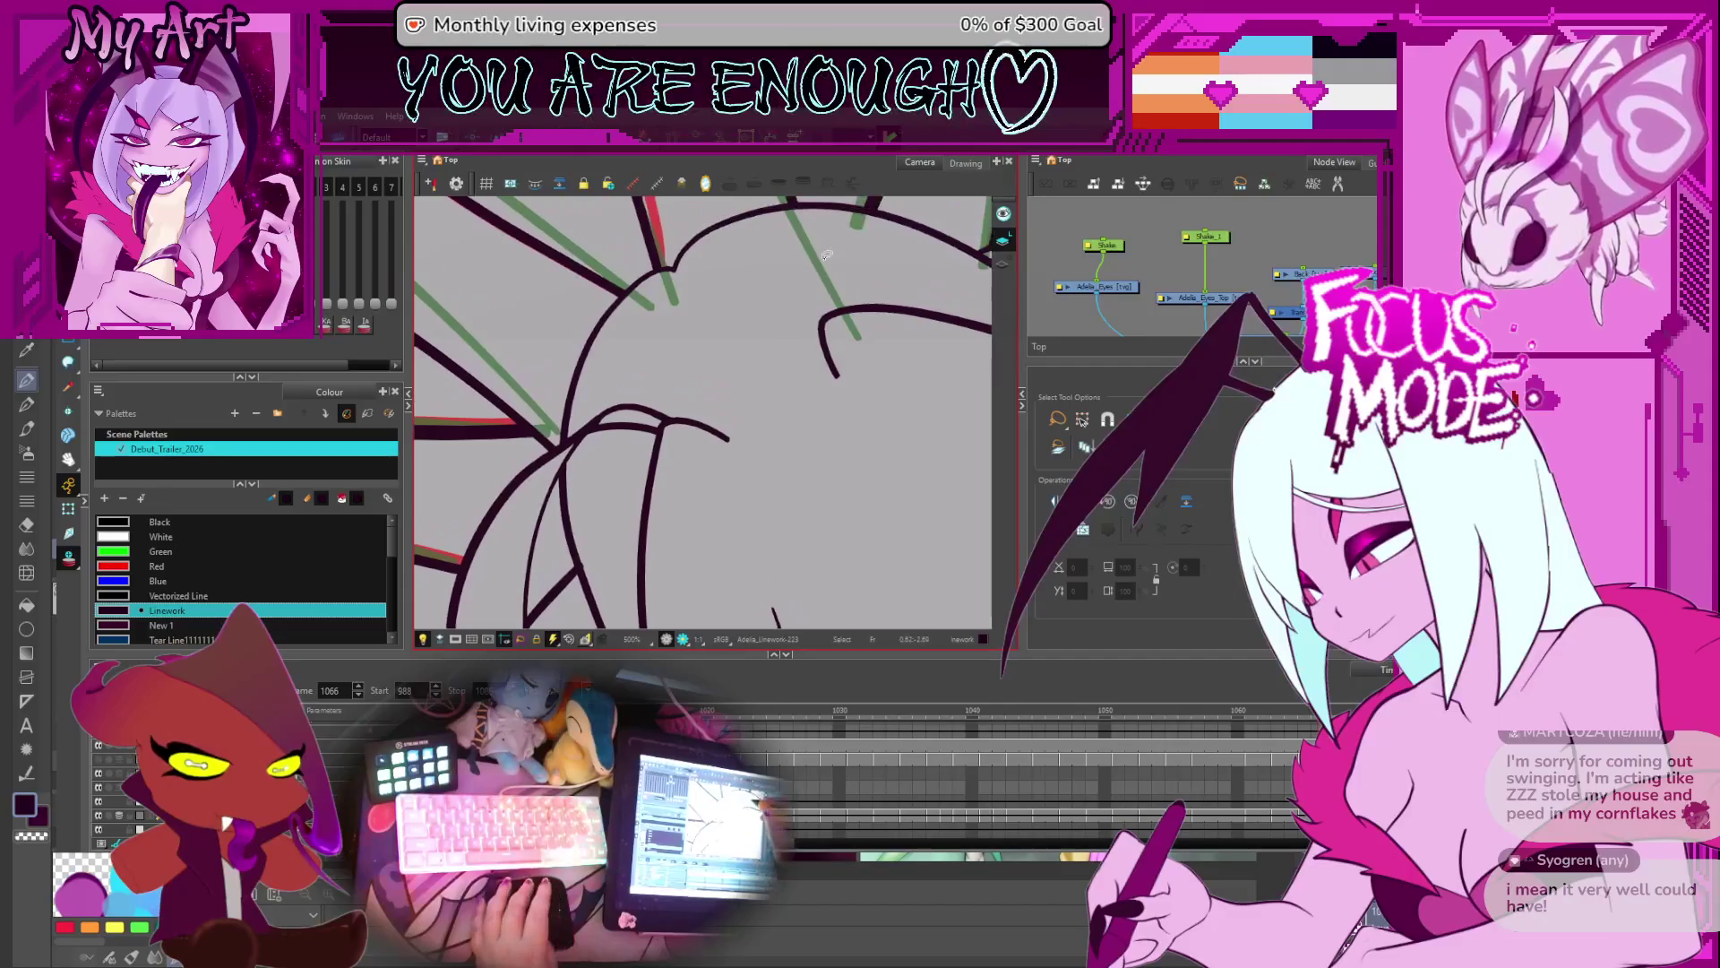
- On frame 1067, cut the outline overshoot and the black segment along the strand
key("period")
key("alt+t")
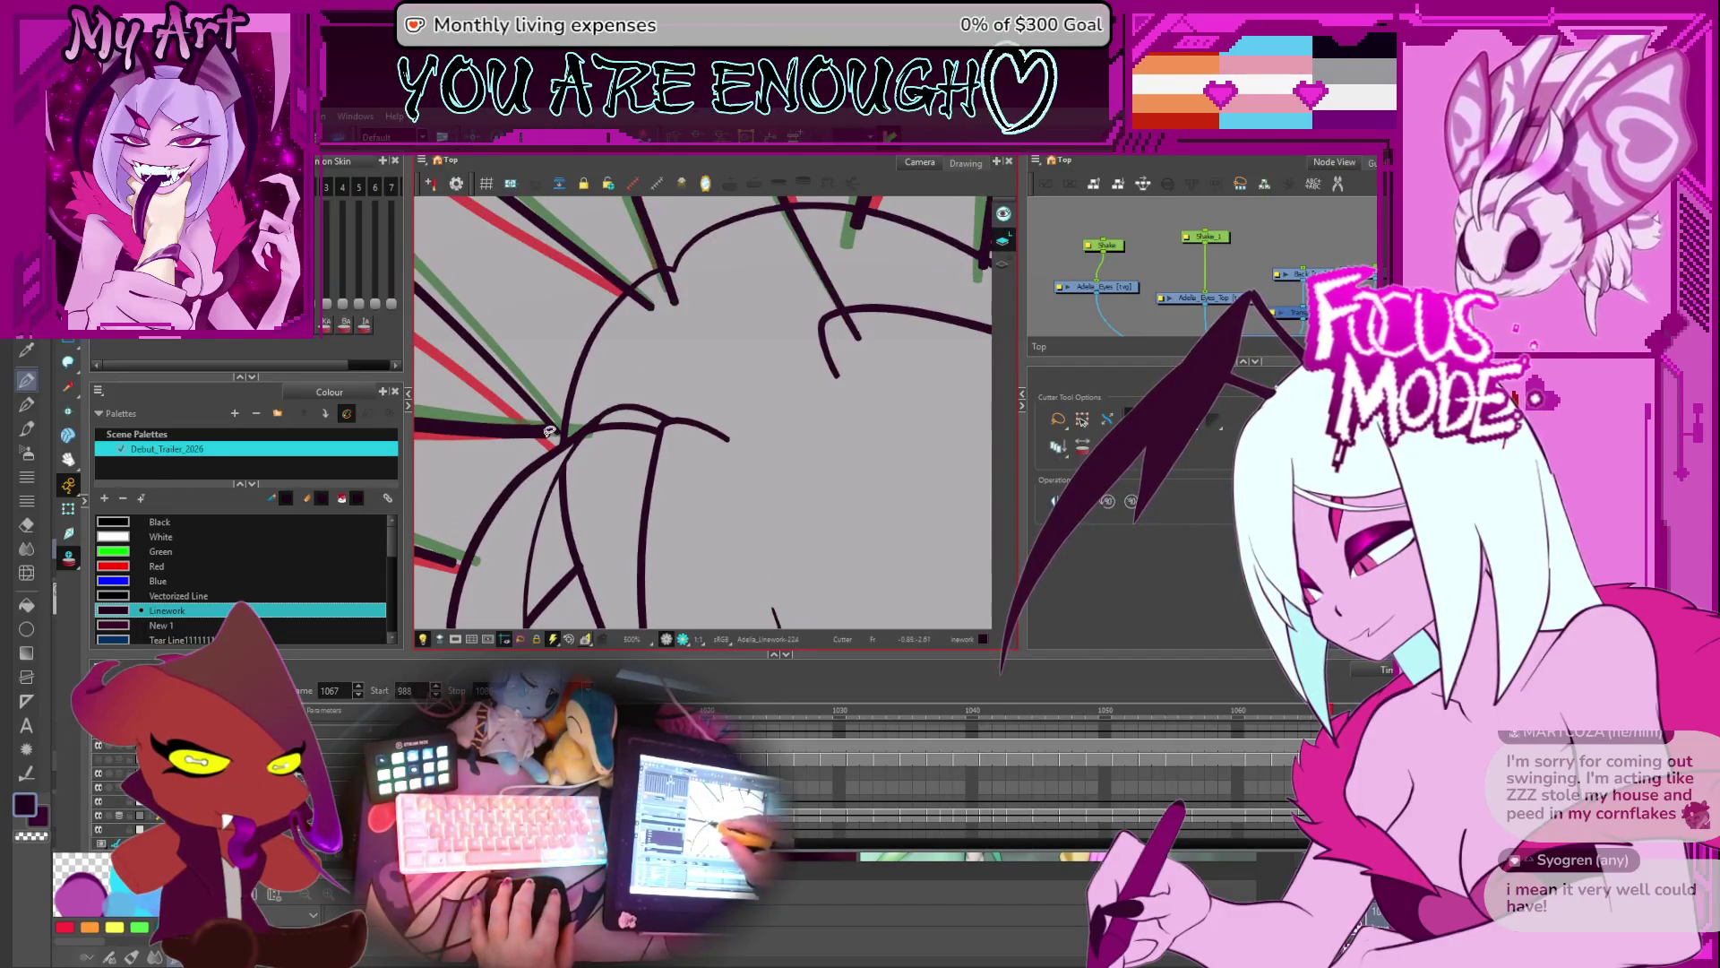
scroll(647, 367, "up", 2)
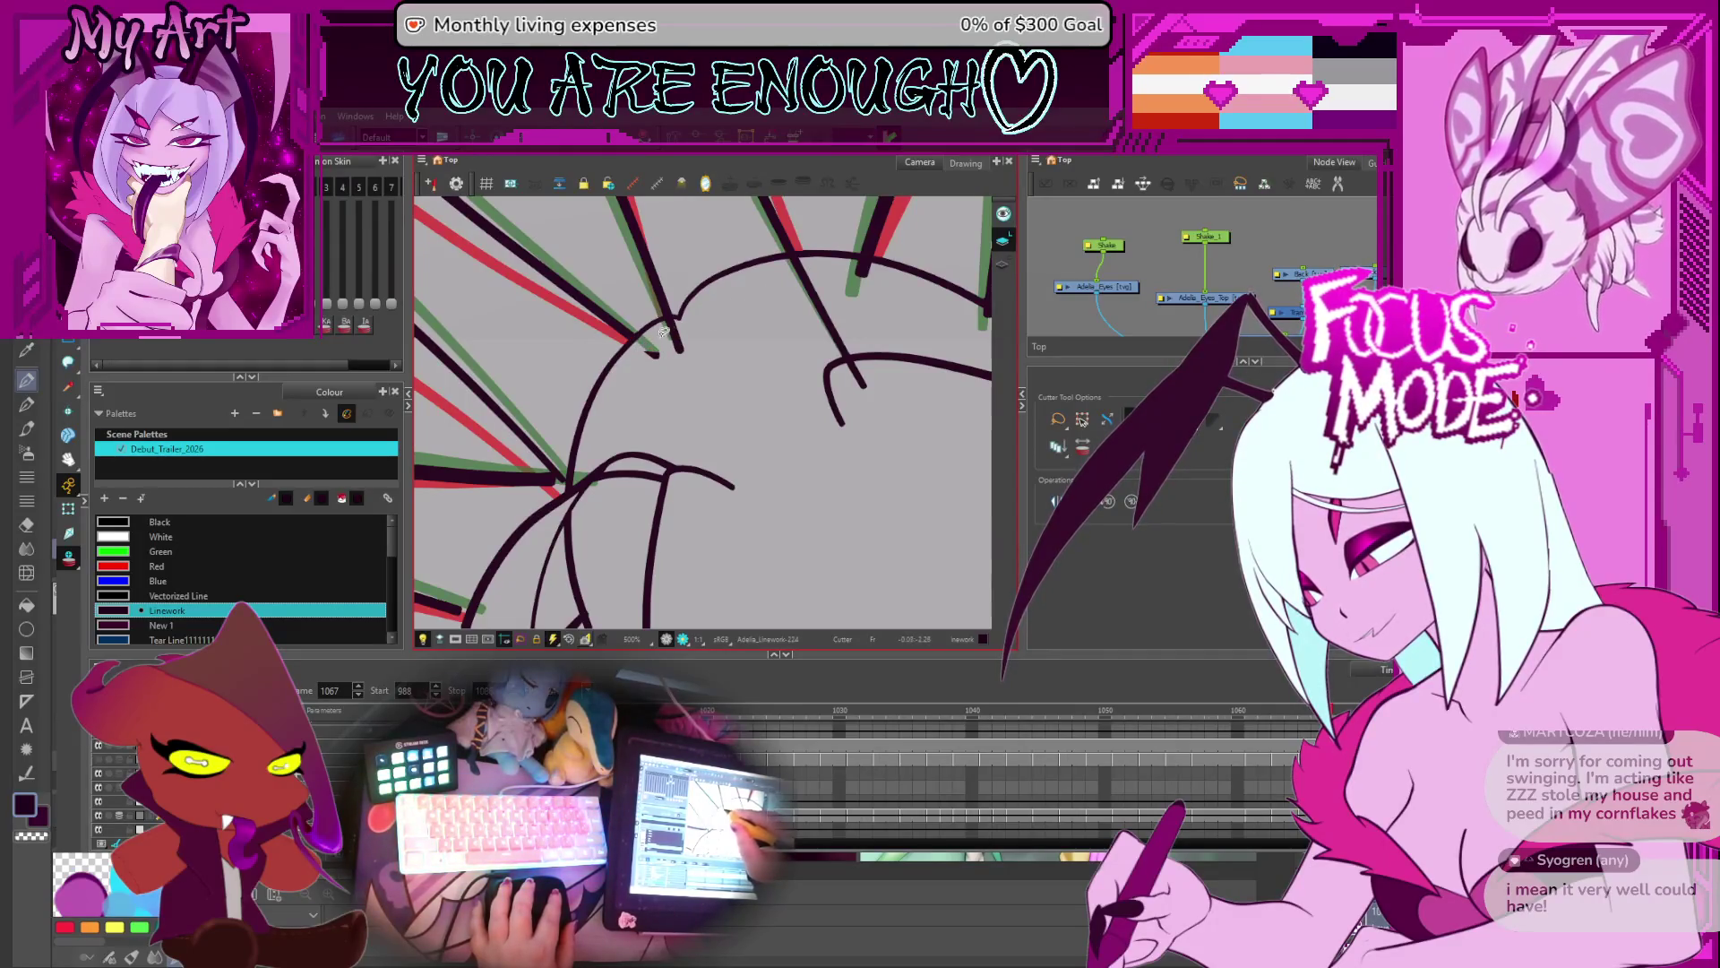
left_click(660, 350)
left_click(838, 330)
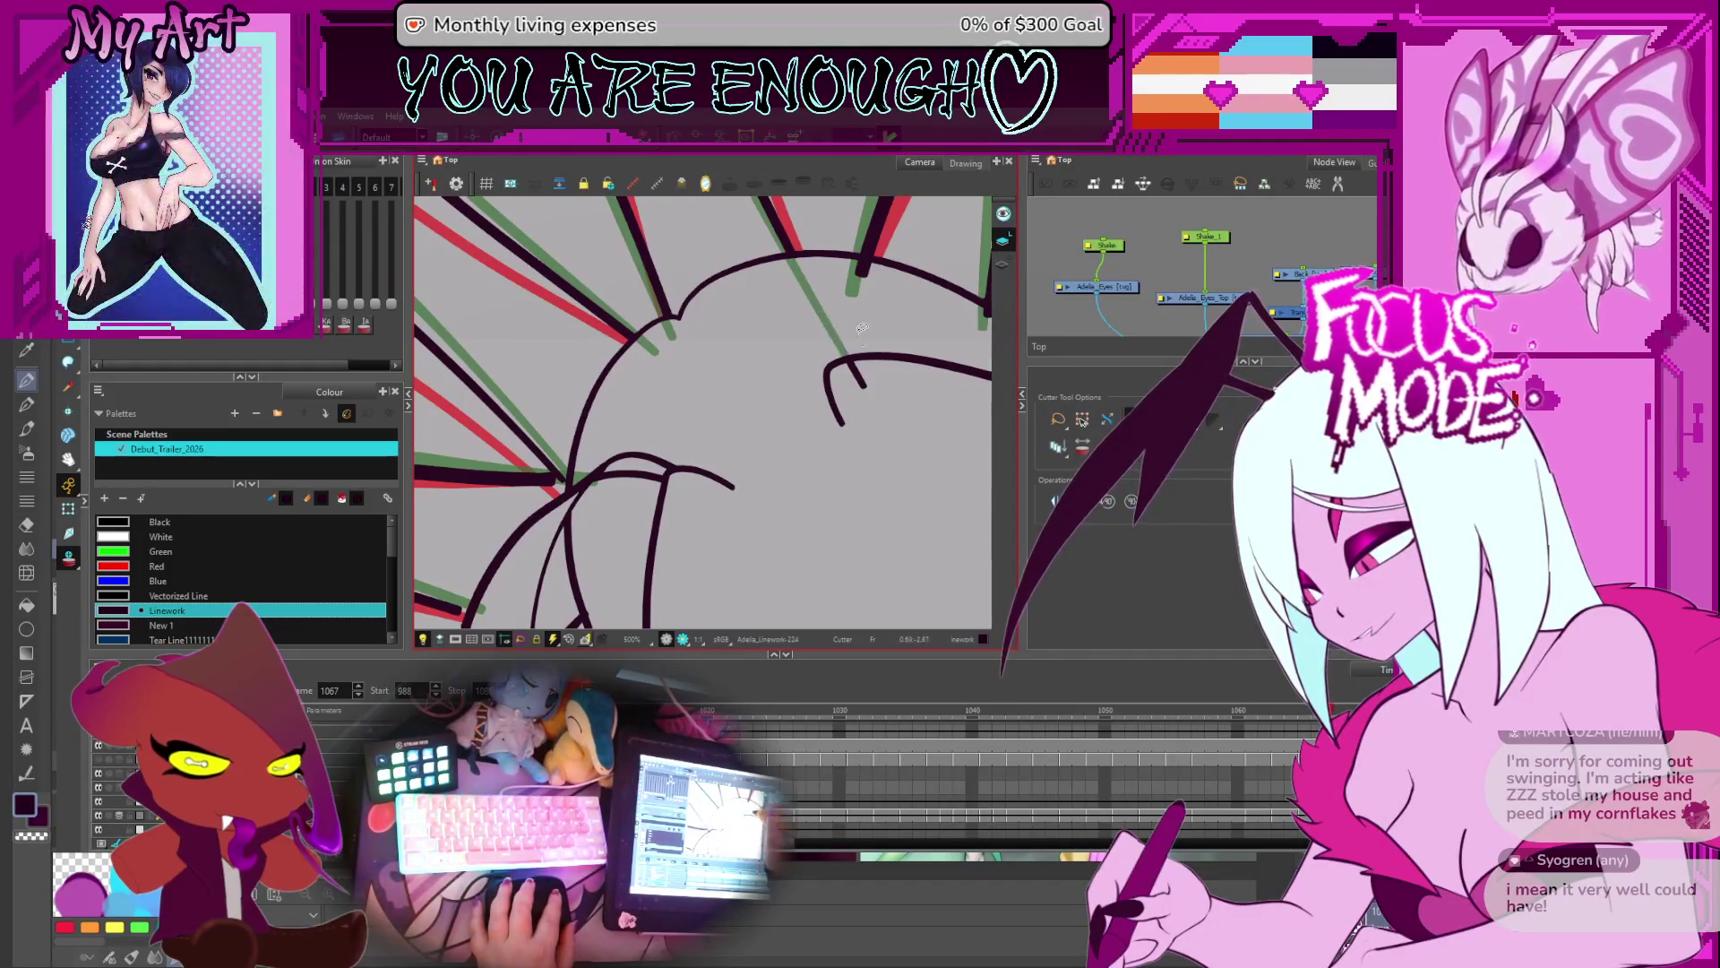
scroll(908, 297, "right", 2)
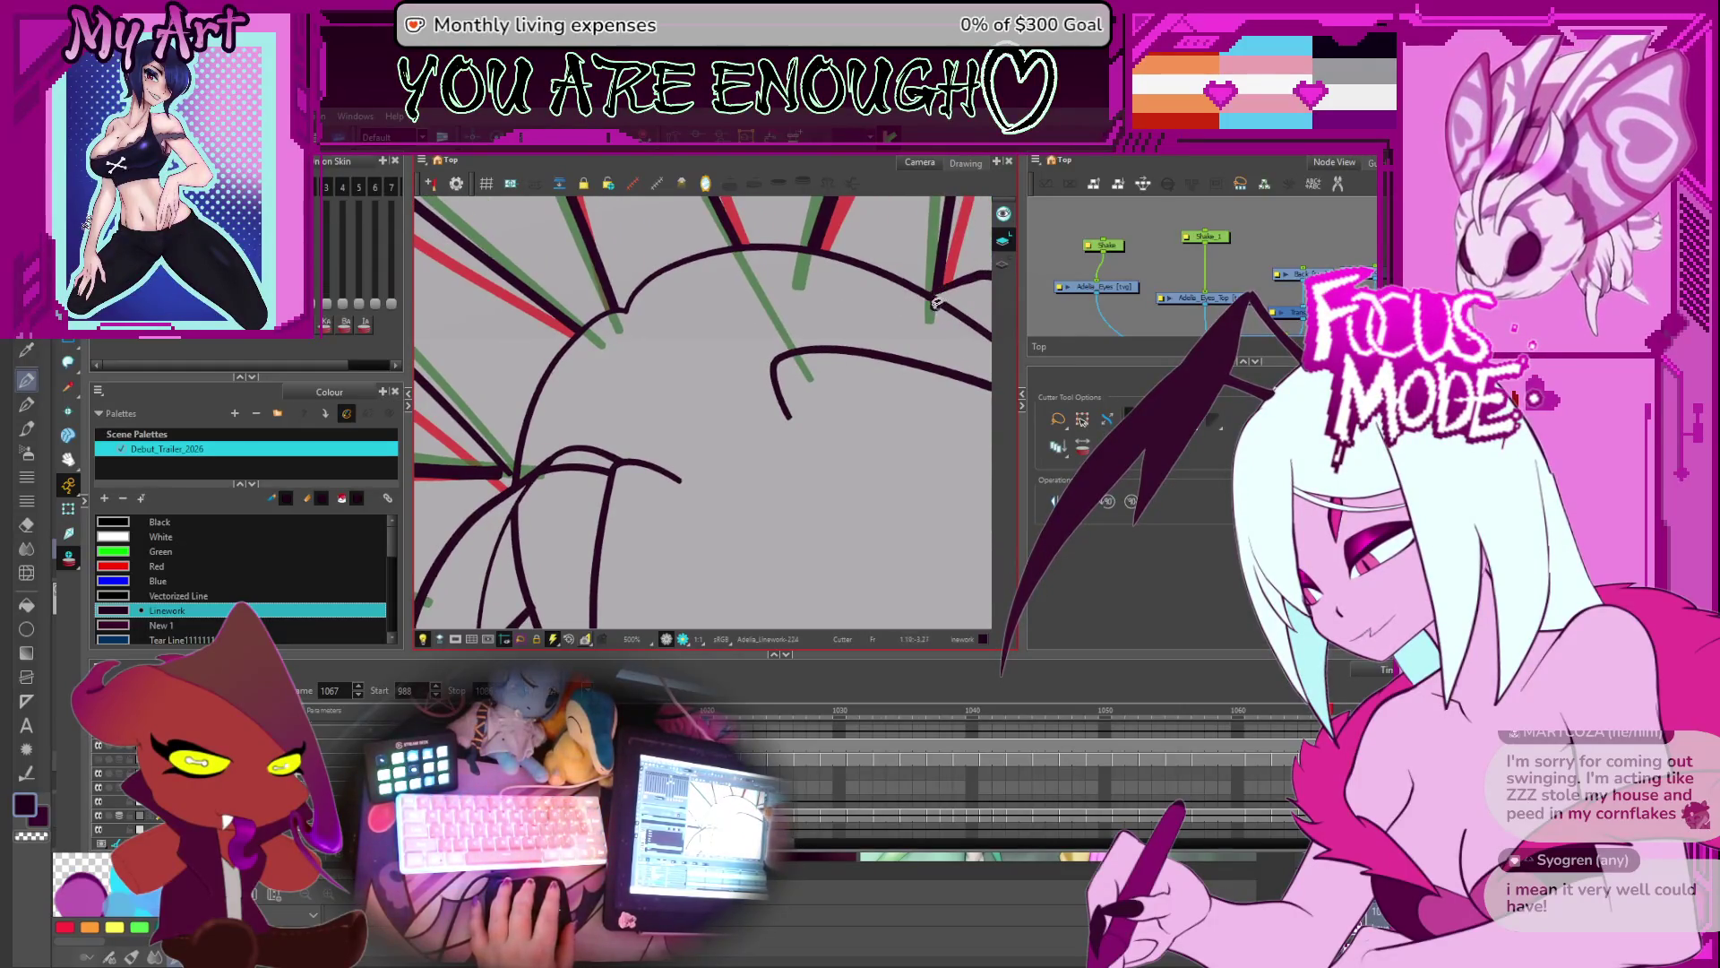
scroll(820, 335, "left", 5)
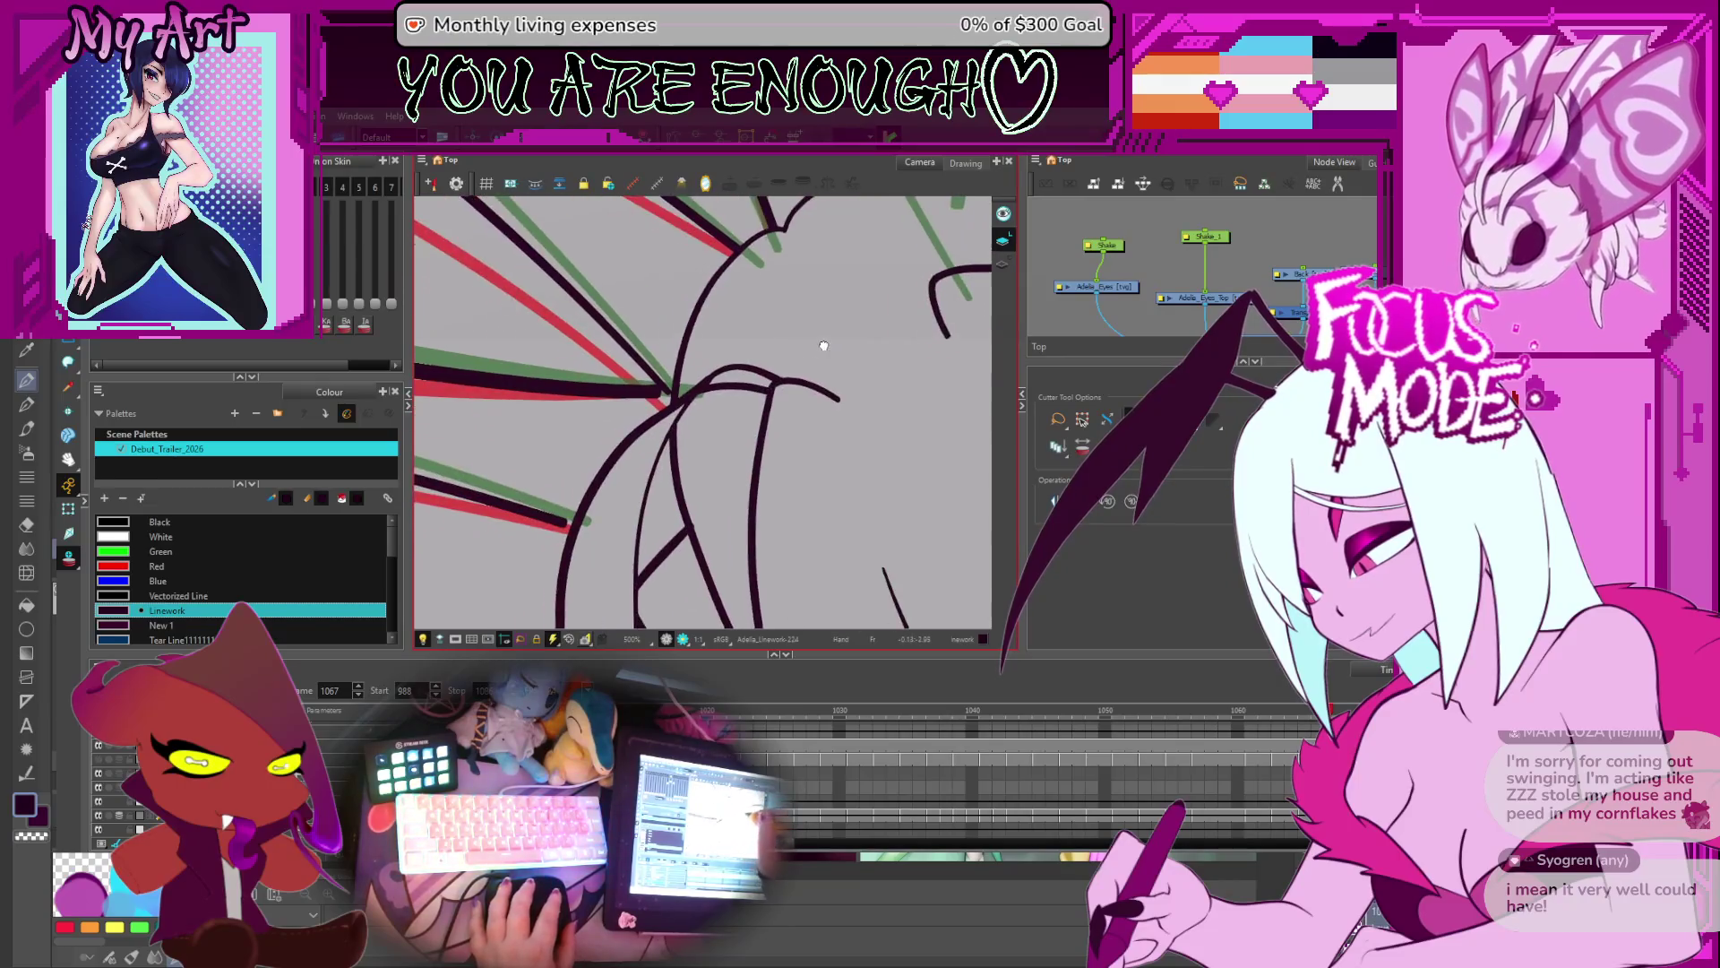
- Drag the ends of the two strand strokes so they meet the head outline
left_click(657, 396)
left_click_drag(671, 394, 676, 403)
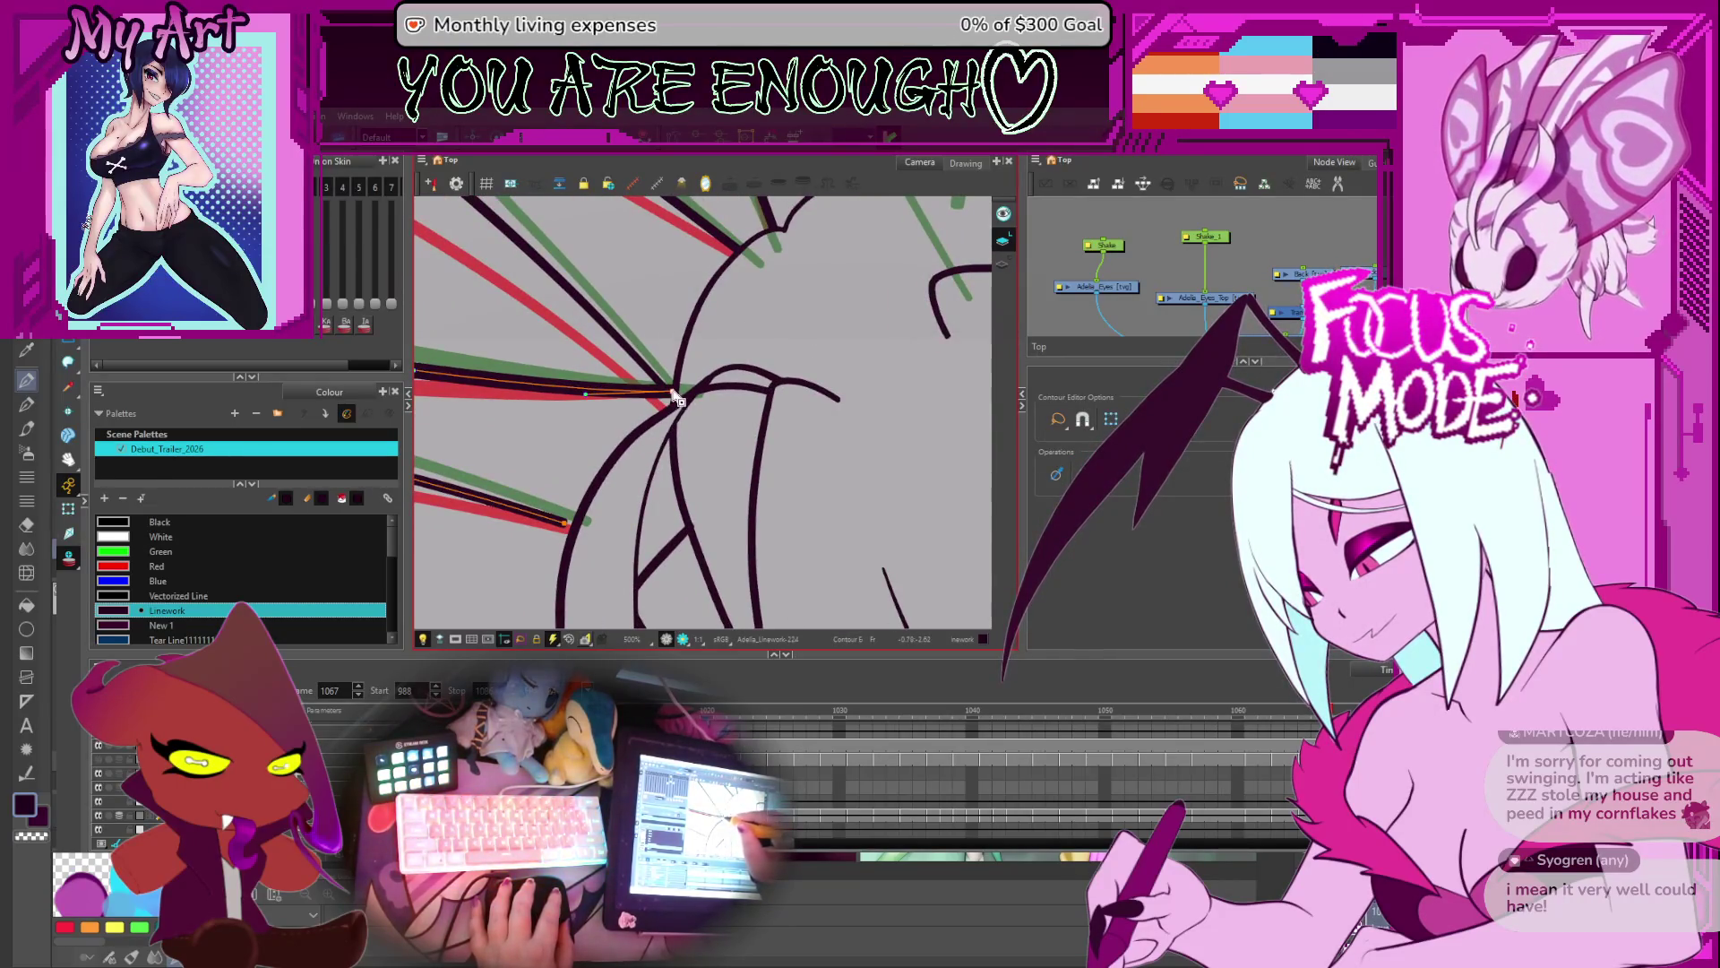
scroll(627, 466, "down", 2)
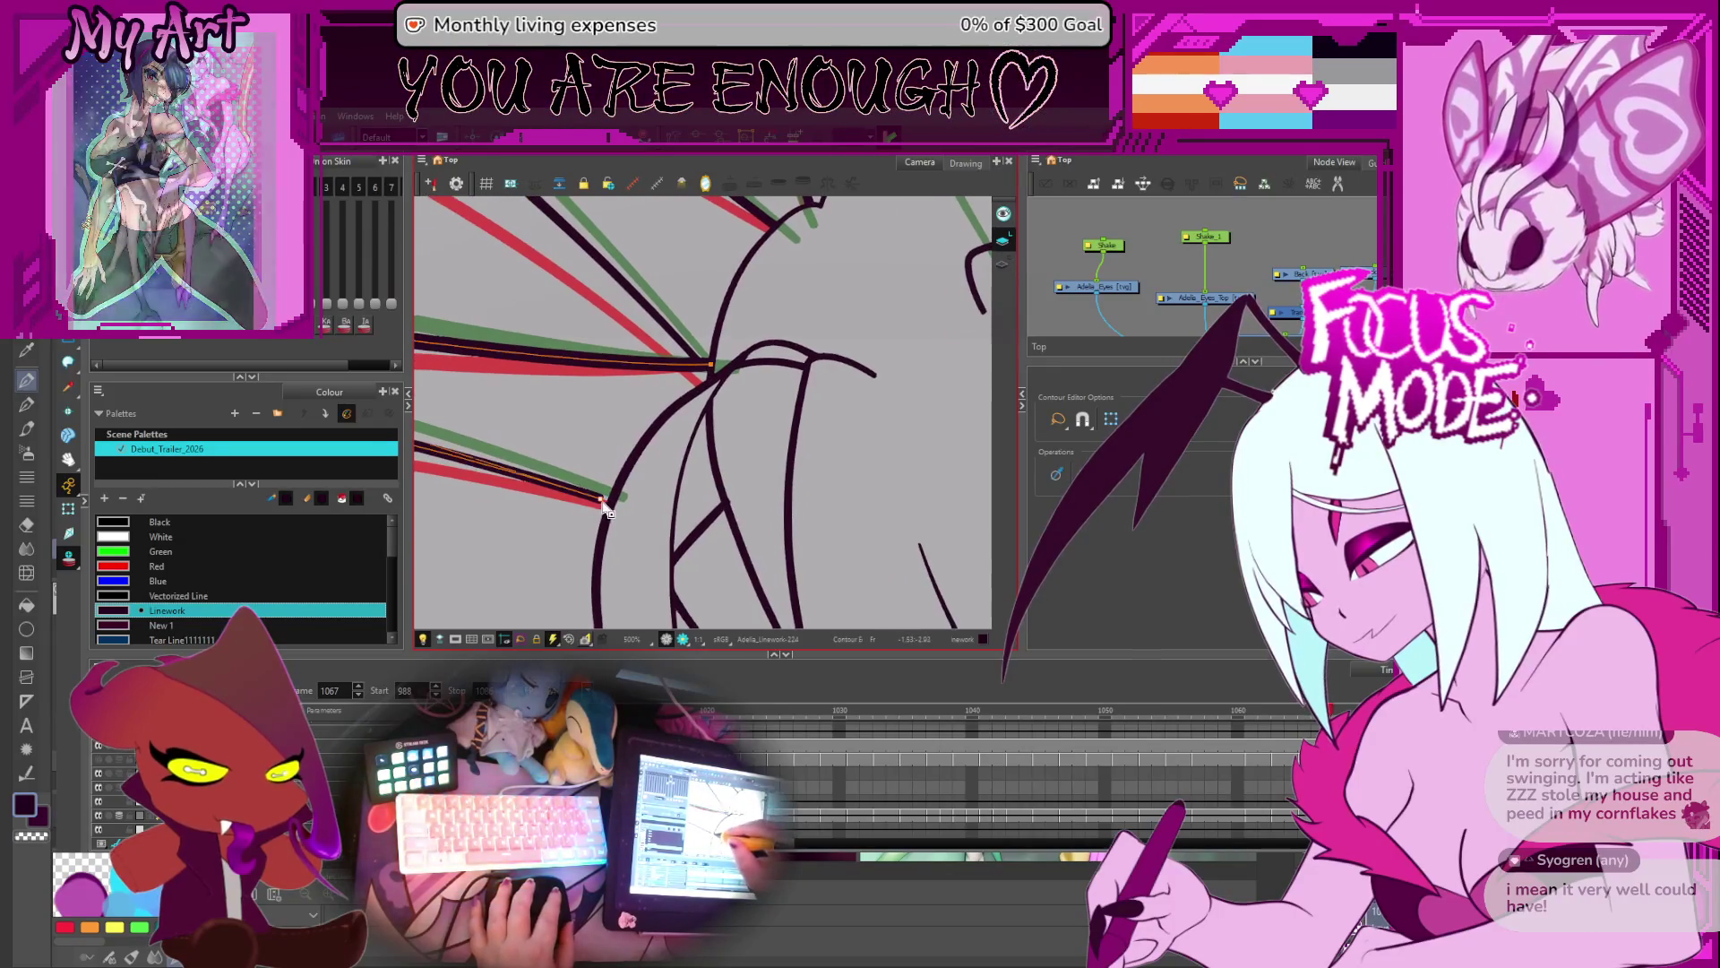
left_click_drag(606, 510, 615, 509)
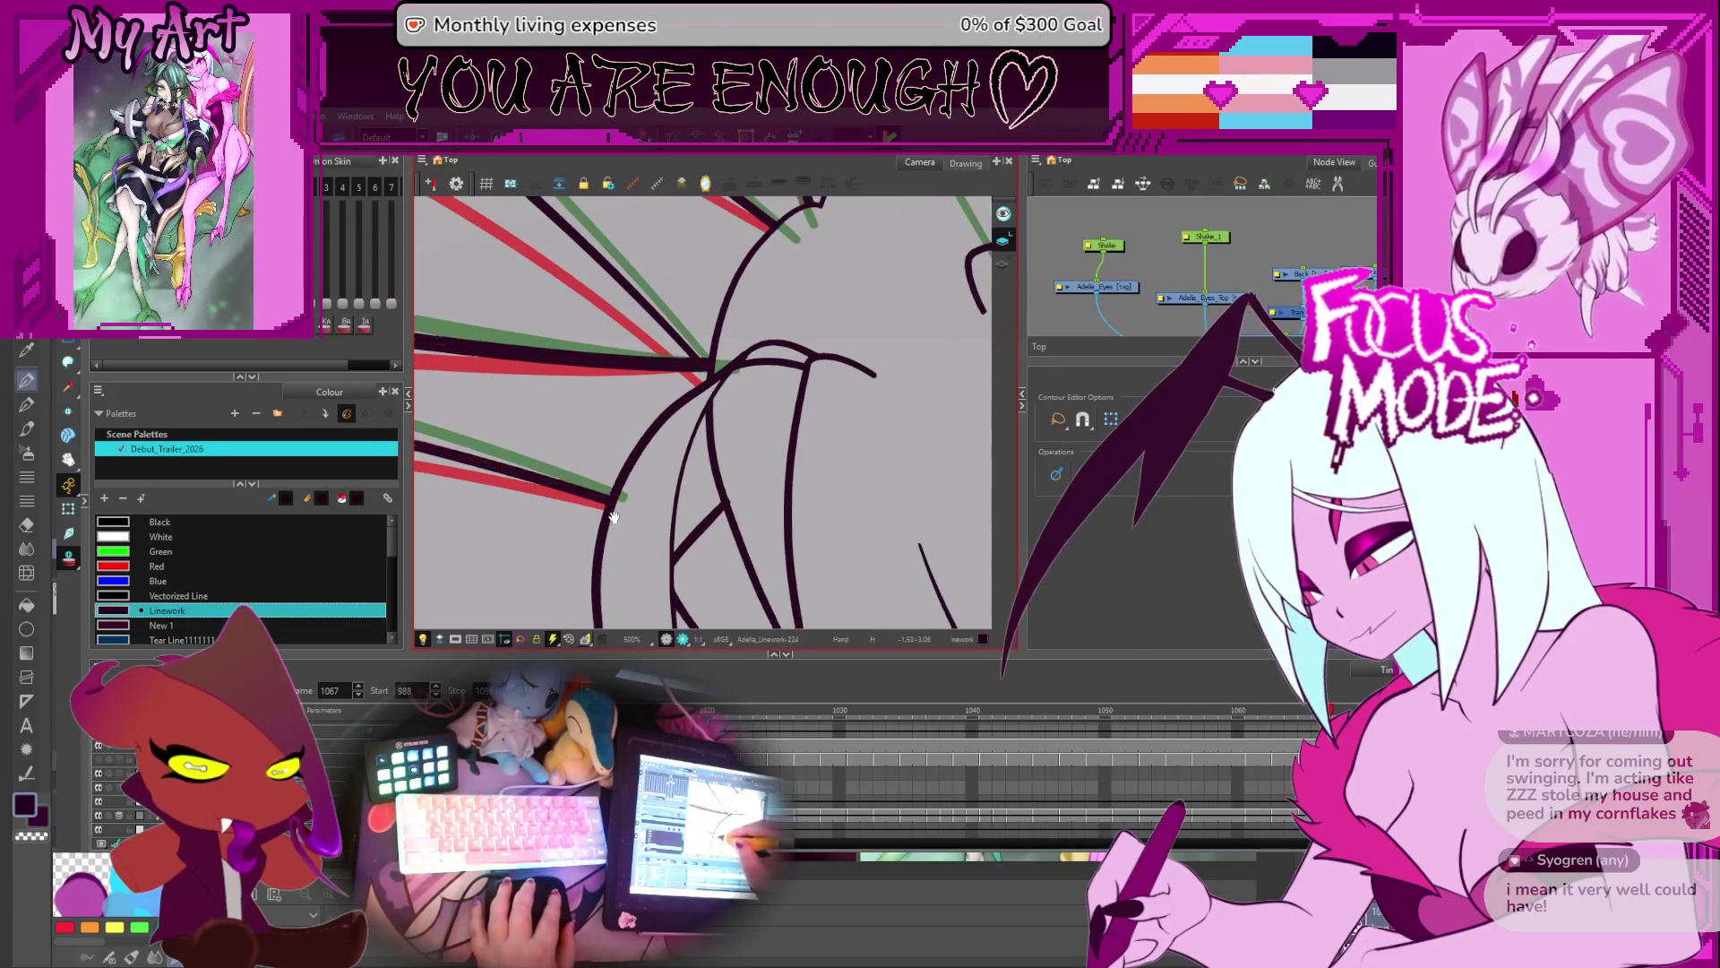
- Step to the next frame and zoom and pan over the drawing
key("period")
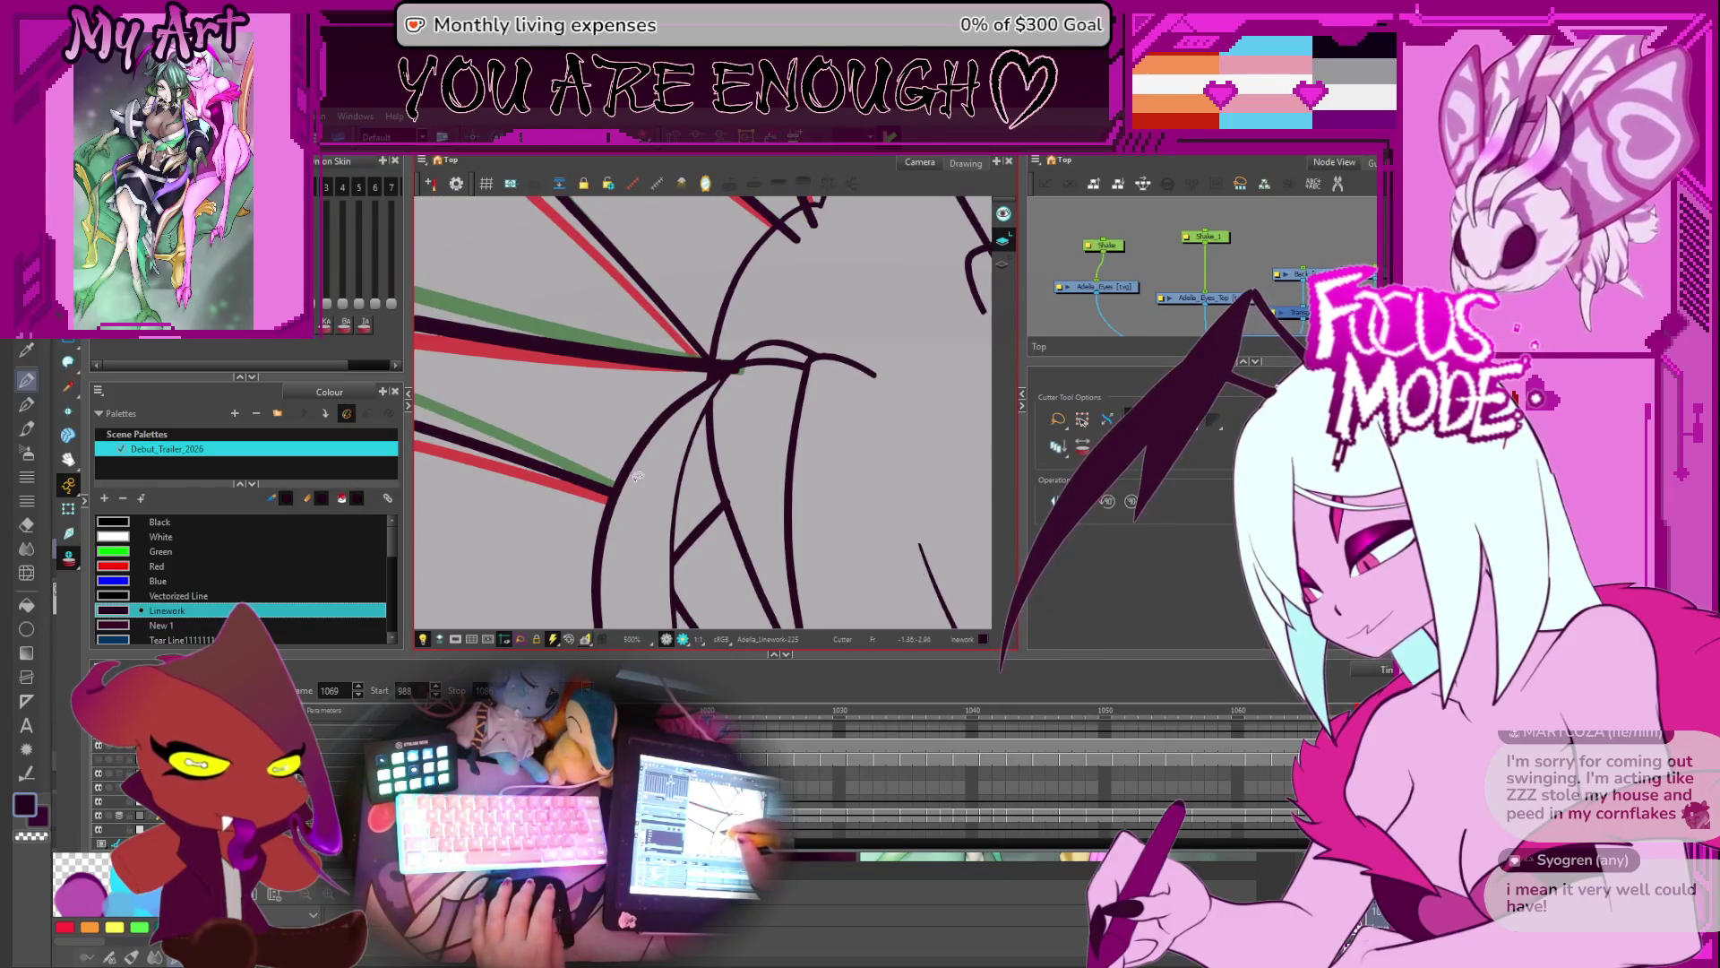
scroll(699, 409, "up", 2)
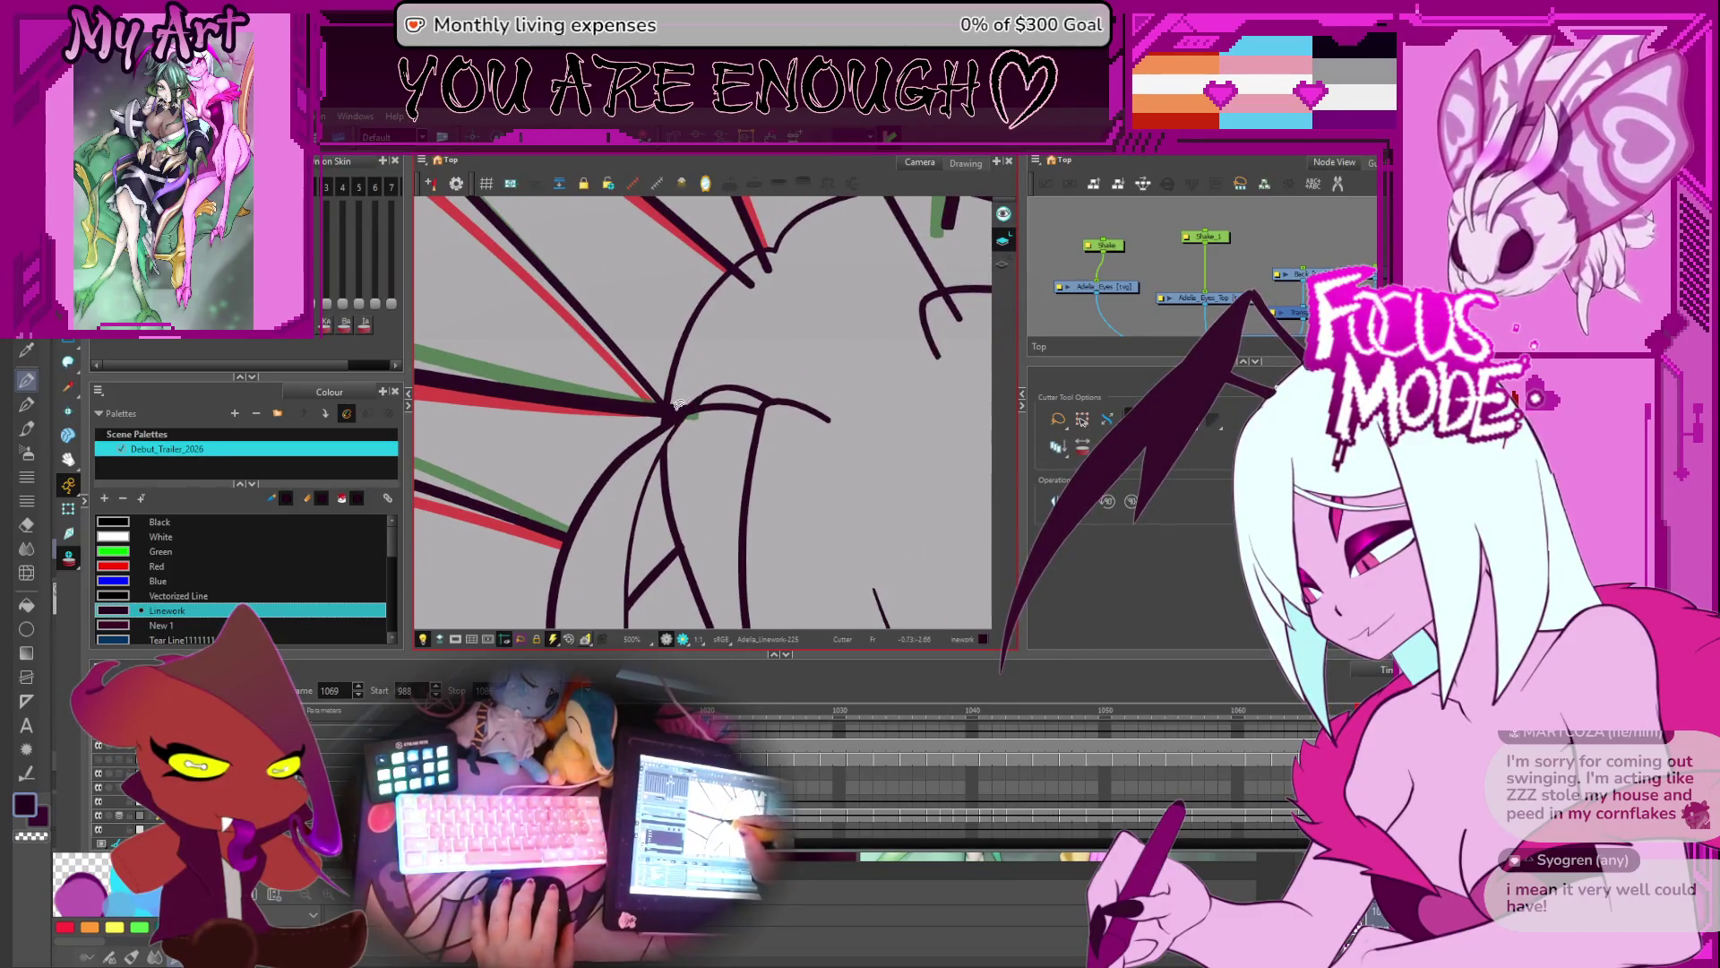
scroll(735, 374, "up", 3)
scroll(825, 385, "up", 3)
left_click_drag(821, 392, 790, 365)
- Cut the diagonal and short vertical strokes, then trim a small overshoot on frame 1073
mouse_move(802, 473)
left_mouse_down()
mouse_move(771, 455)
mouse_move(714, 476)
mouse_move(735, 486)
mouse_move(647, 509)
mouse_move(640, 535)
mouse_move(636, 434)
left_mouse_up()
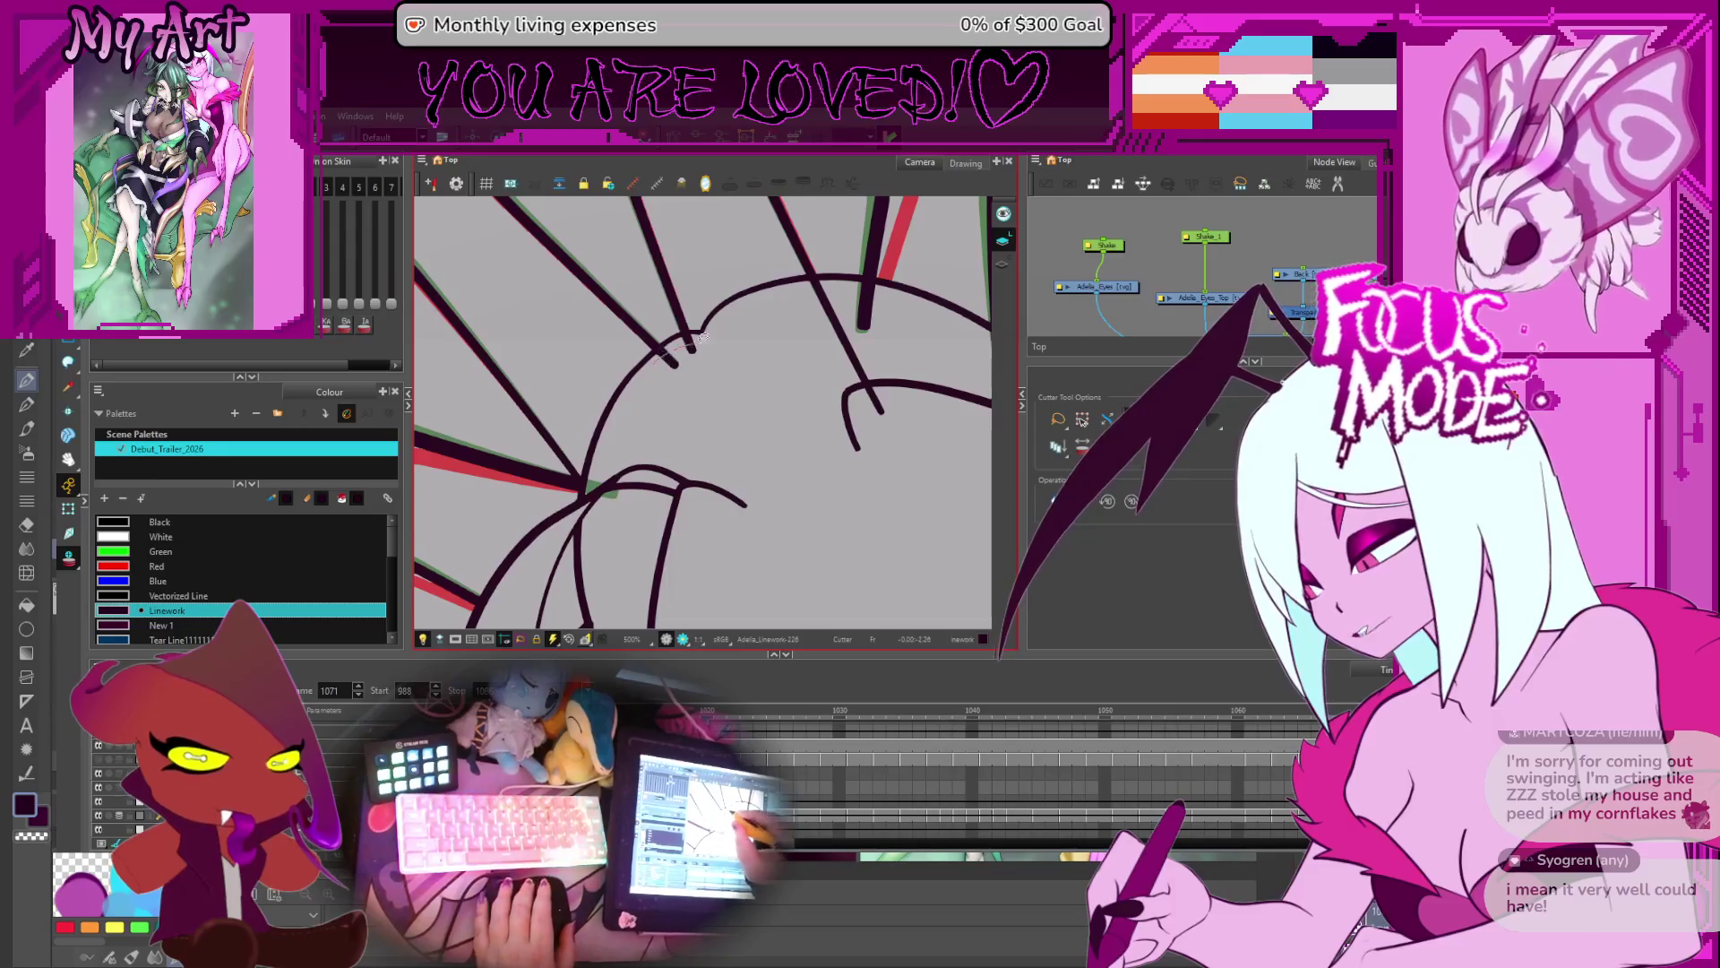
mouse_move(822, 332)
left_mouse_down()
mouse_move(912, 370)
mouse_move(788, 395)
mouse_move(707, 385)
left_mouse_up()
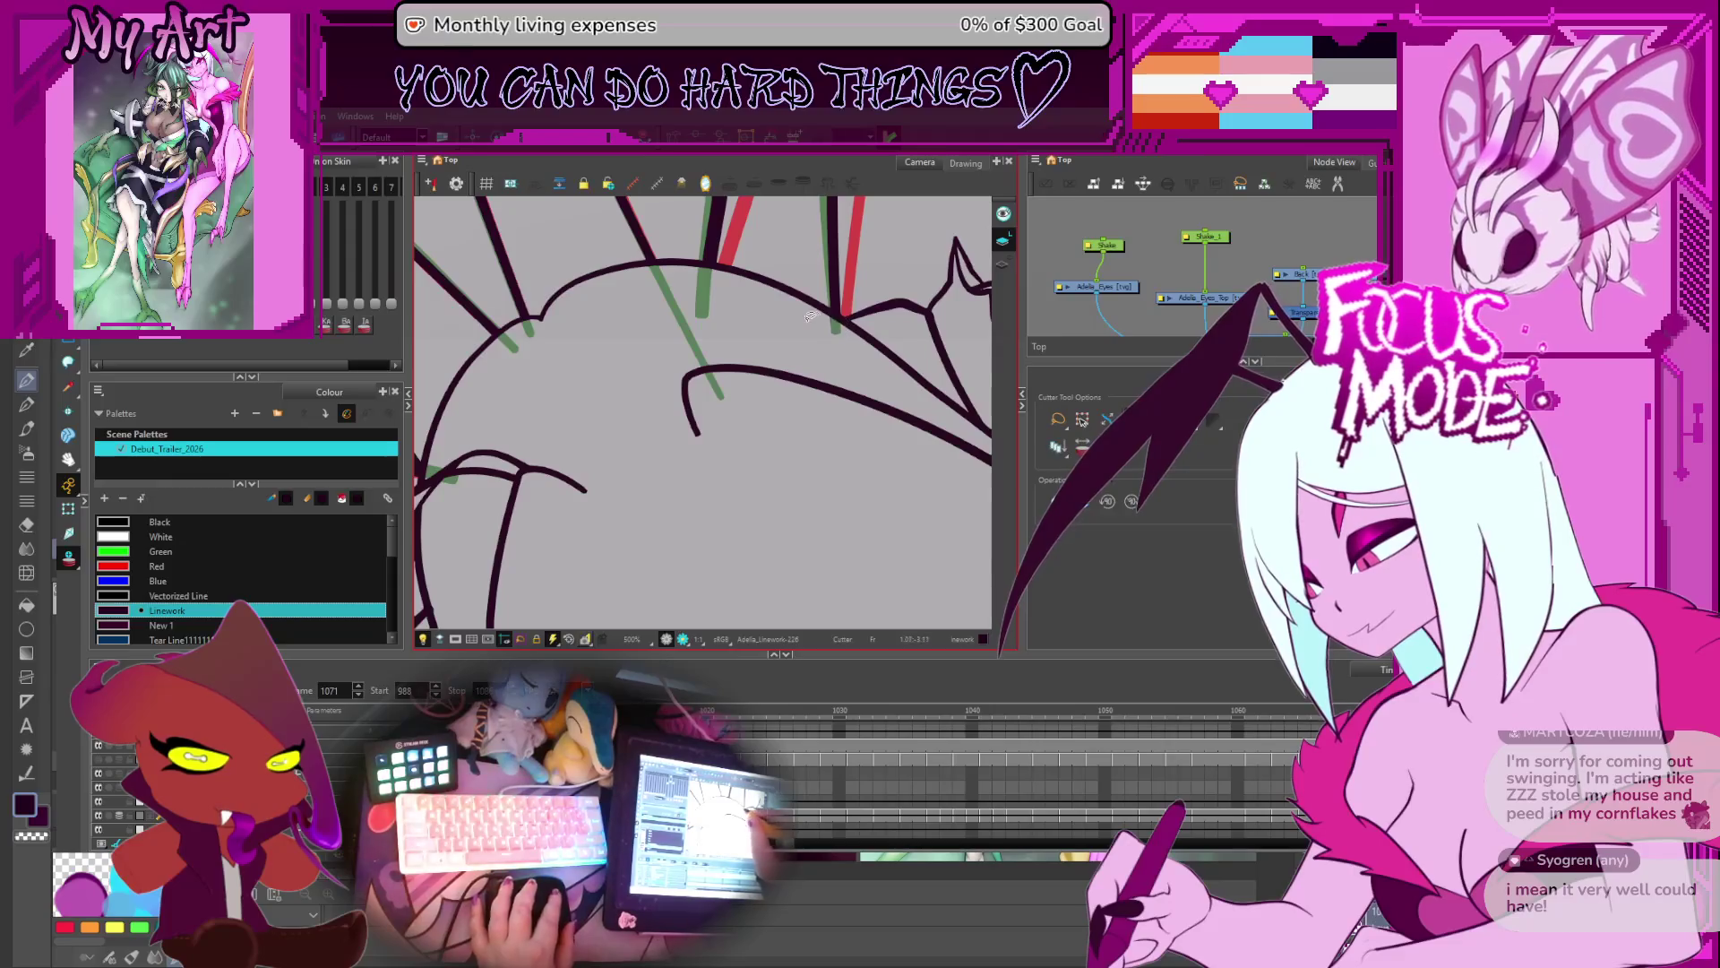
key(".")
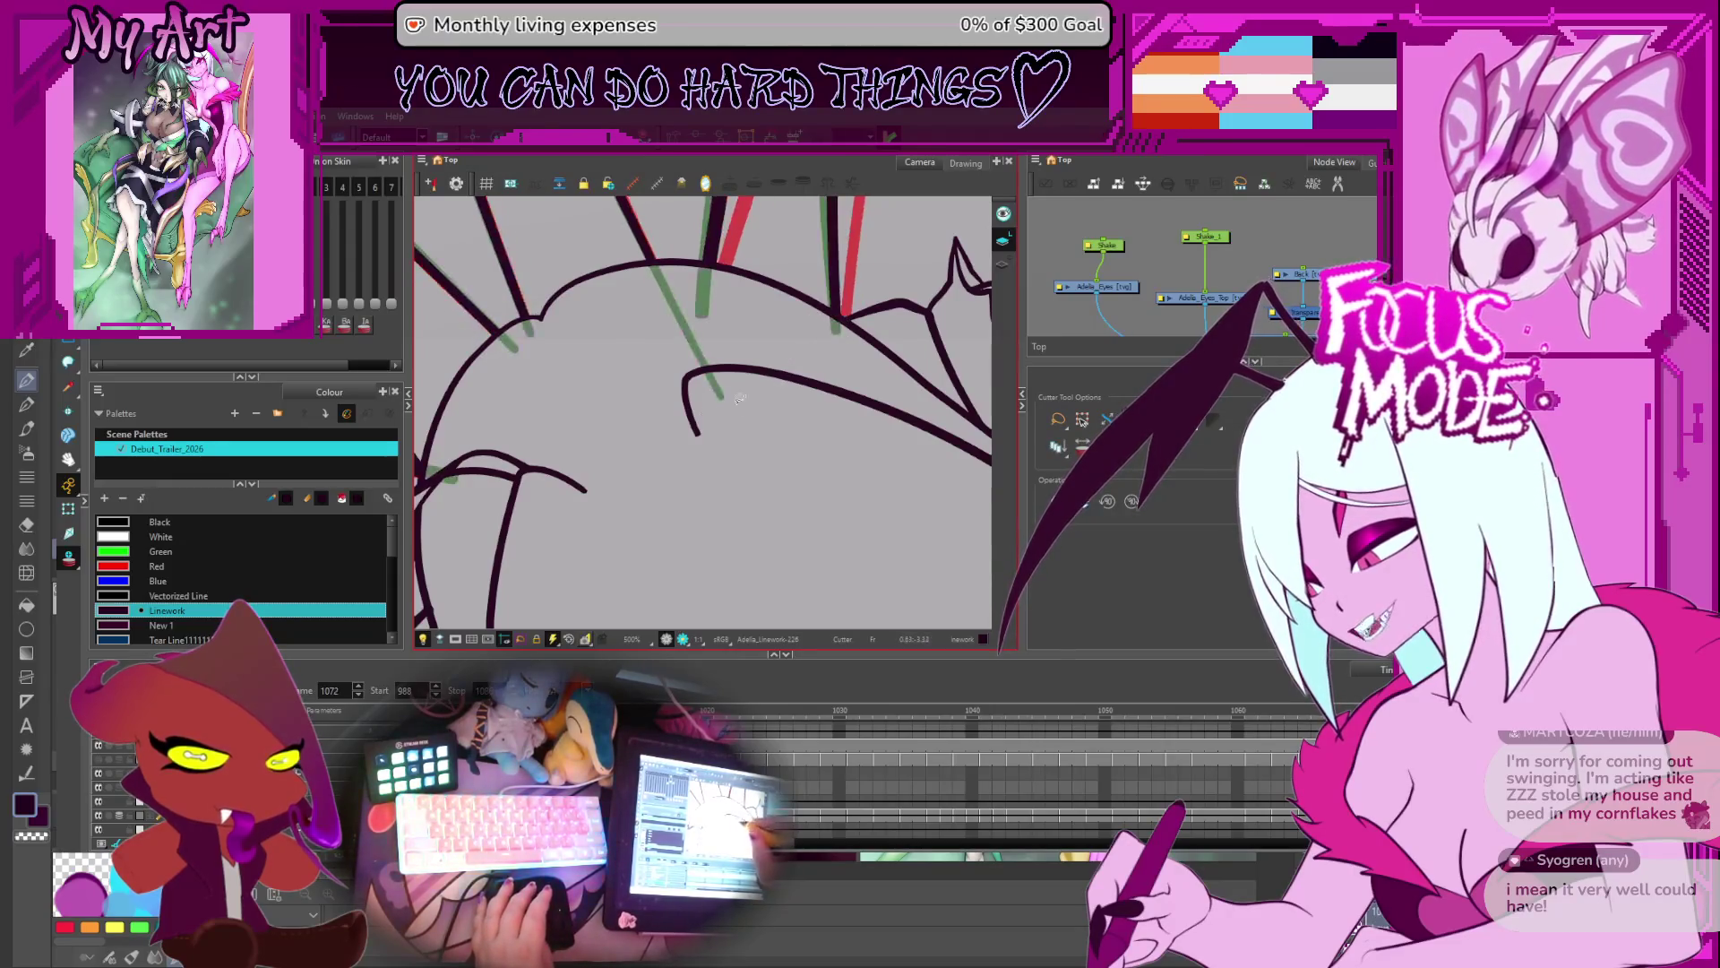
left_click_drag(544, 478, 693, 464)
key(".")
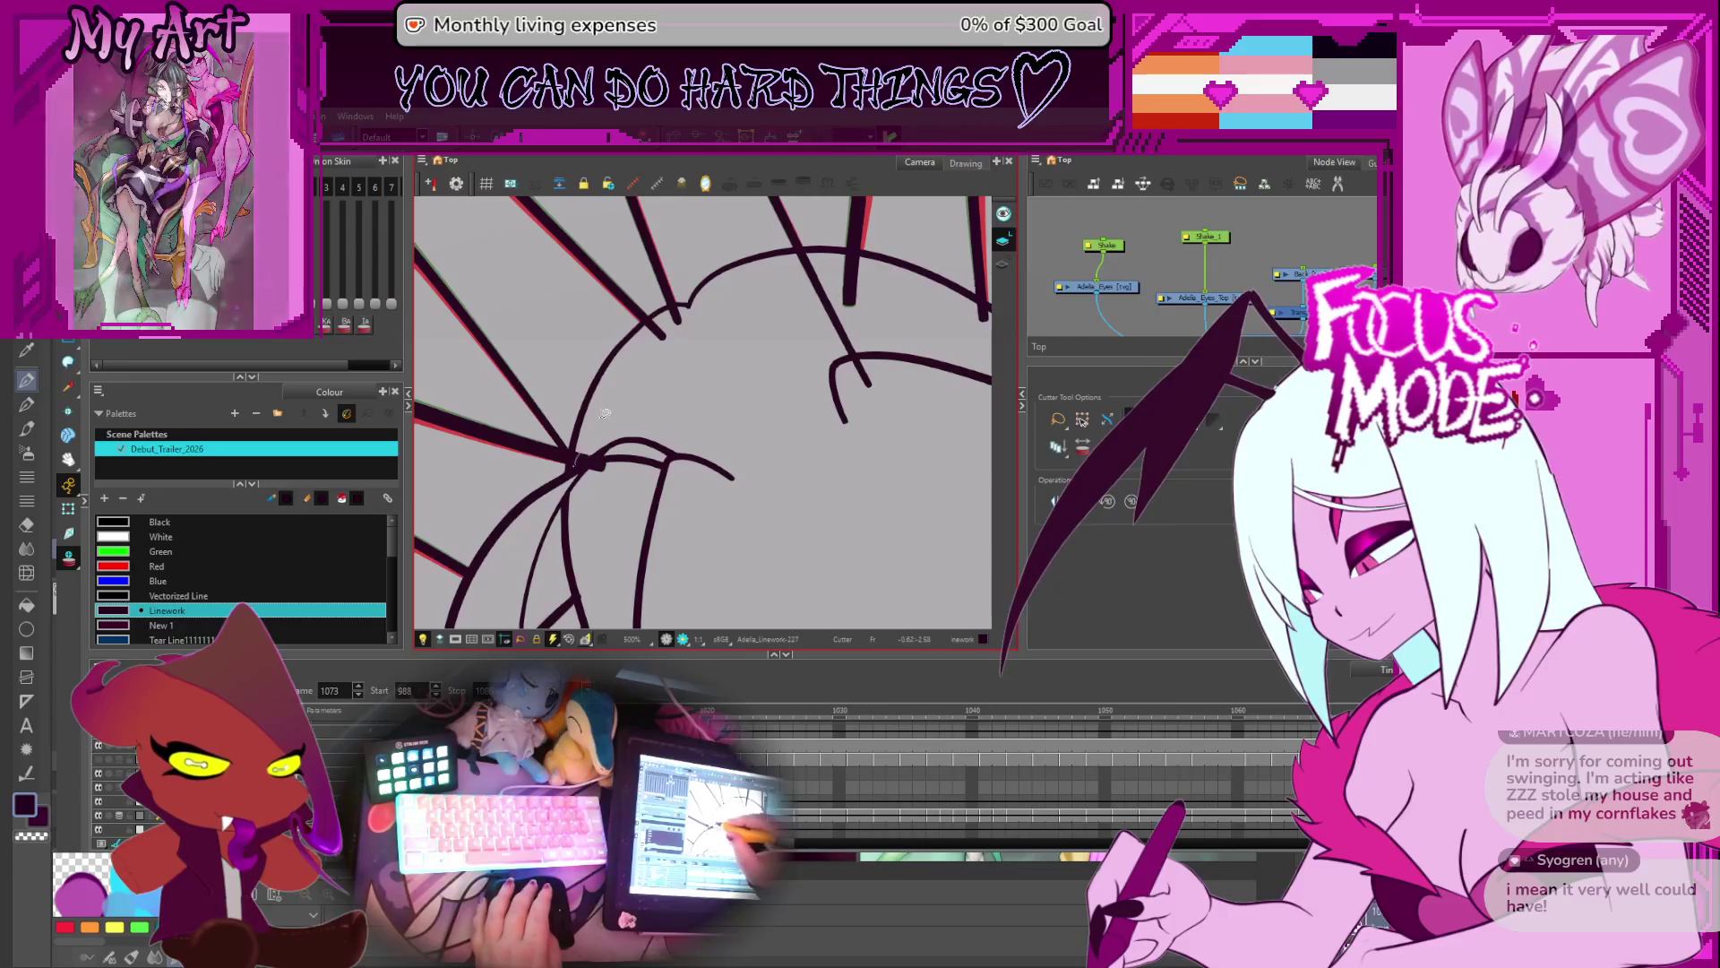
left_click_drag(678, 336, 647, 326)
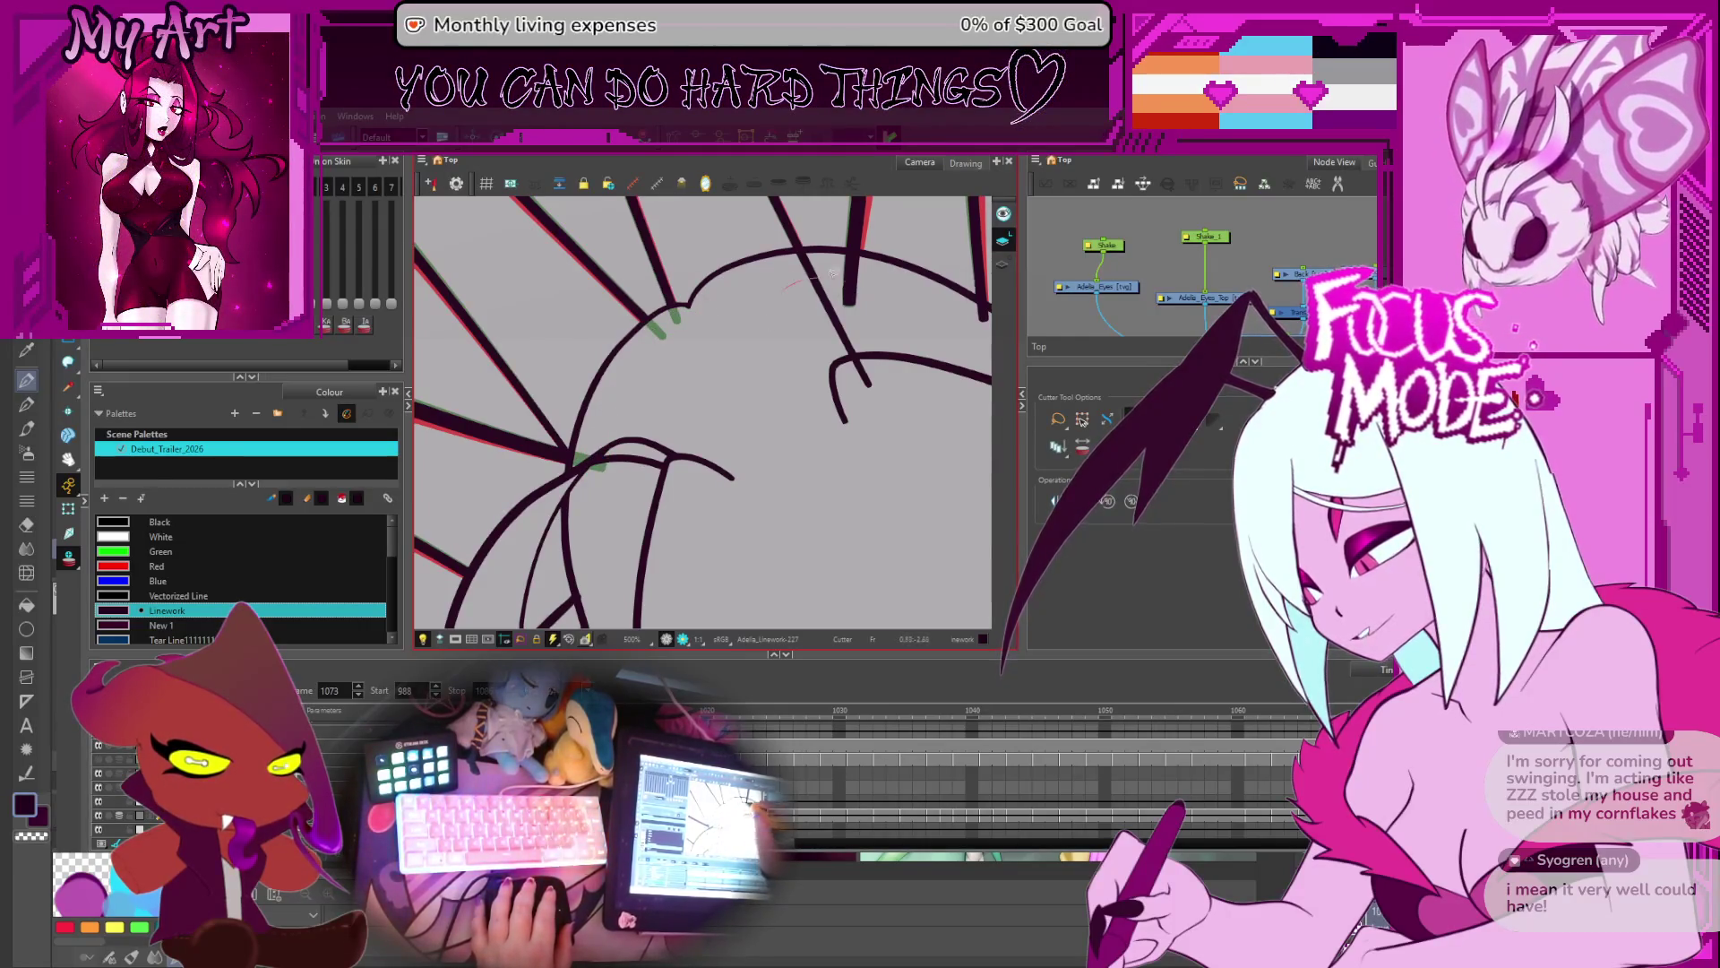
left_click_drag(883, 380, 817, 366)
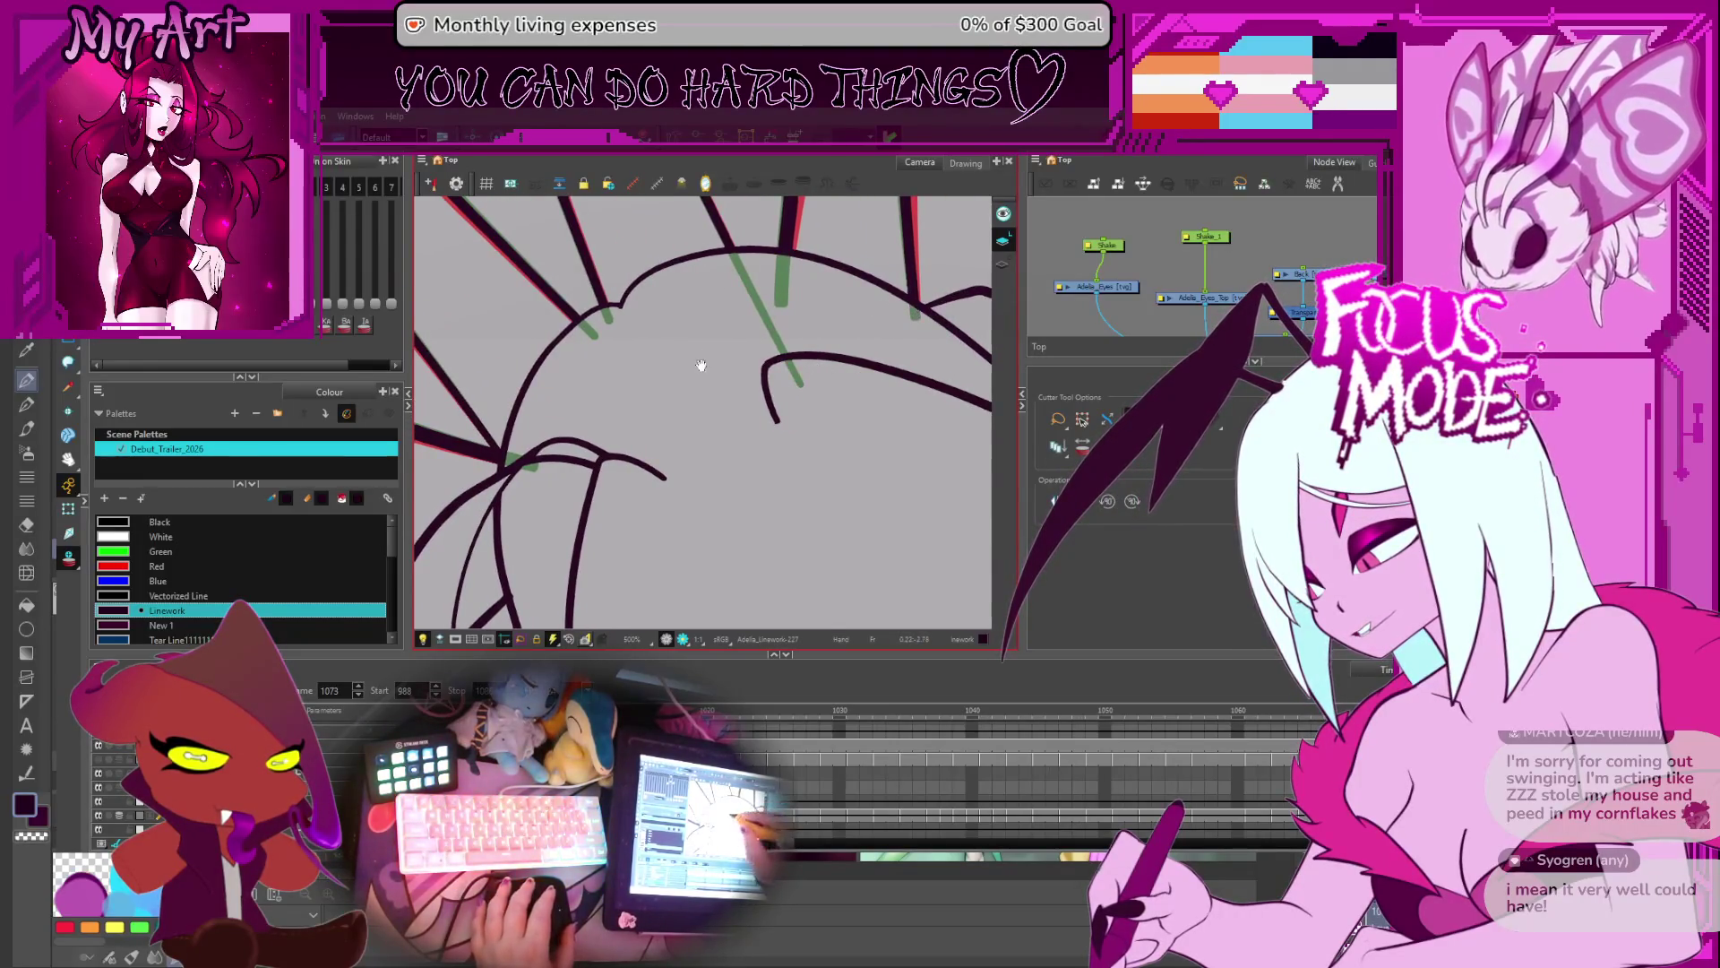
left_click_drag(700, 366, 775, 381)
- On frame 1075, cut small linework pieces and the line pieces near and below the arc
key(".")
key(".")
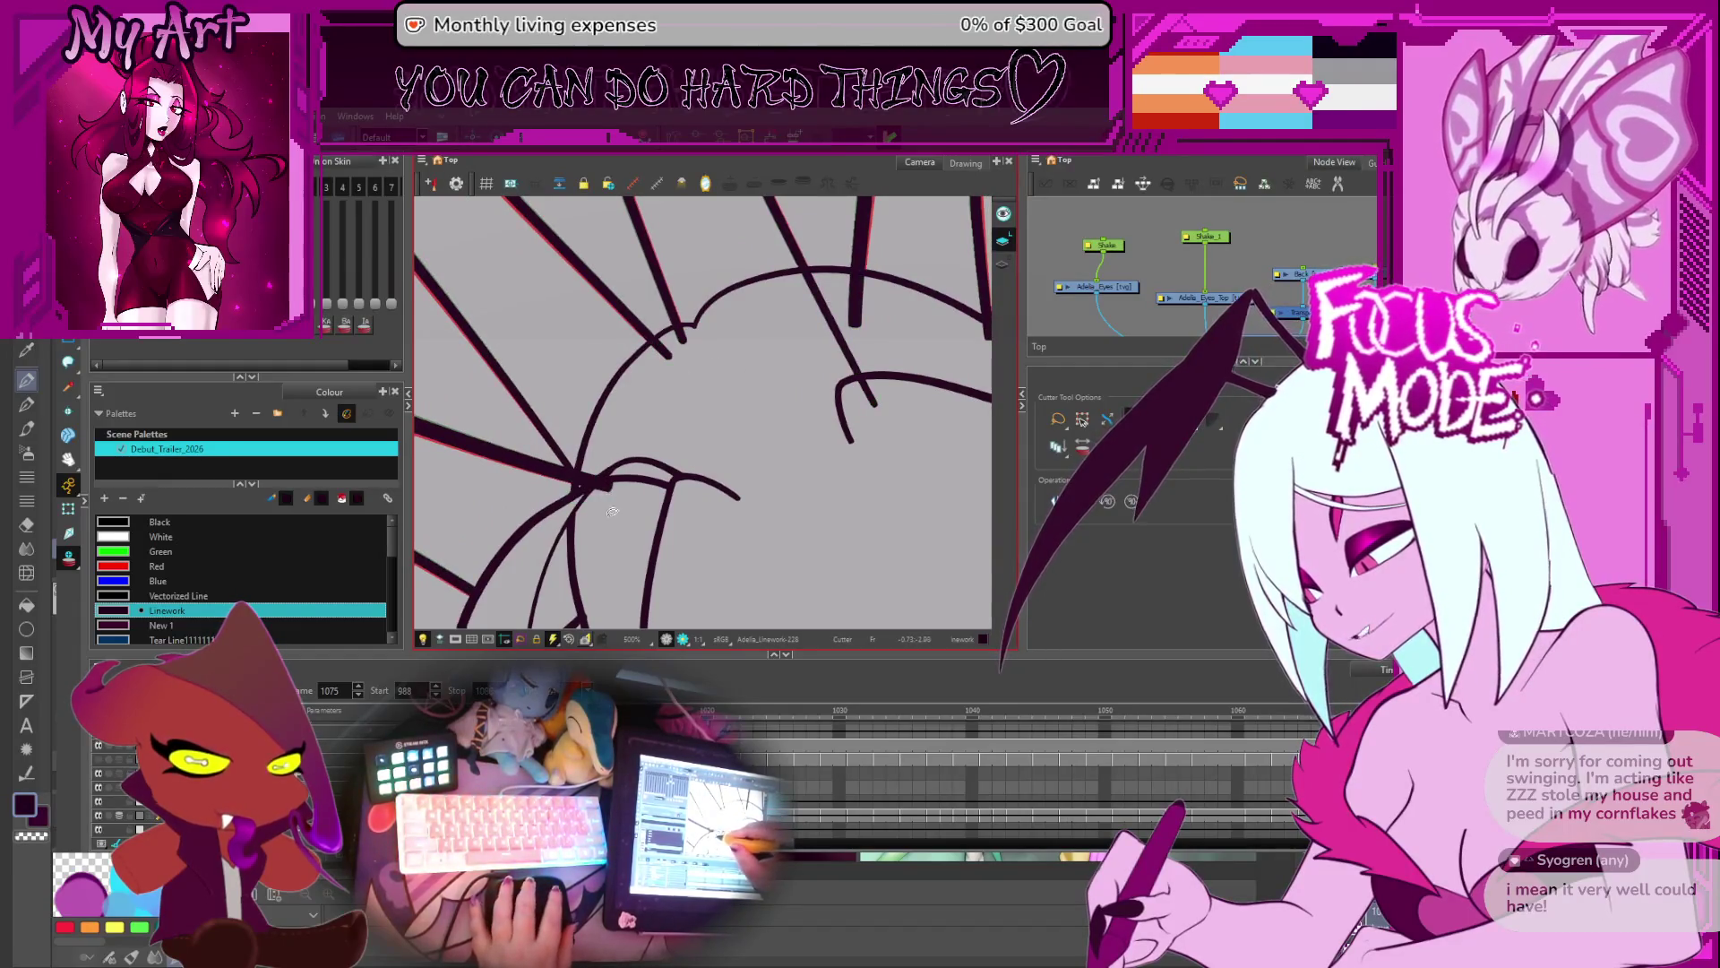
left_click_drag(588, 473, 617, 495)
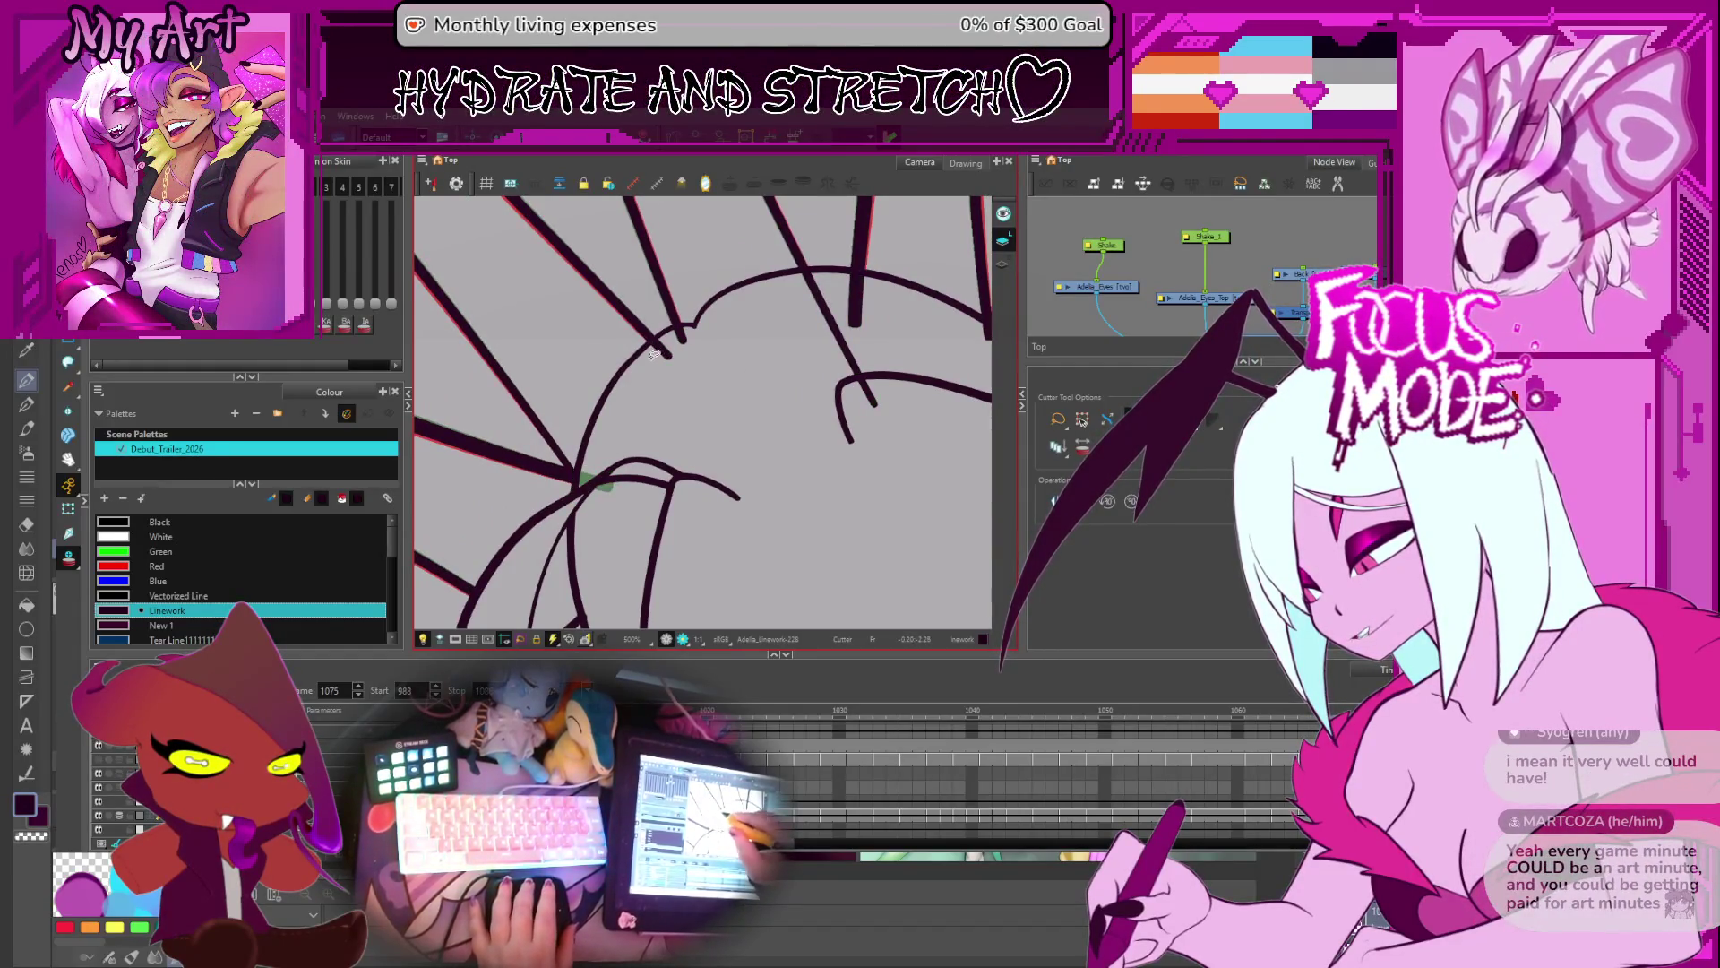
left_click_drag(867, 298, 867, 299)
mouse_move(957, 346)
left_mouse_down()
mouse_move(885, 339)
mouse_move(887, 356)
left_mouse_up()
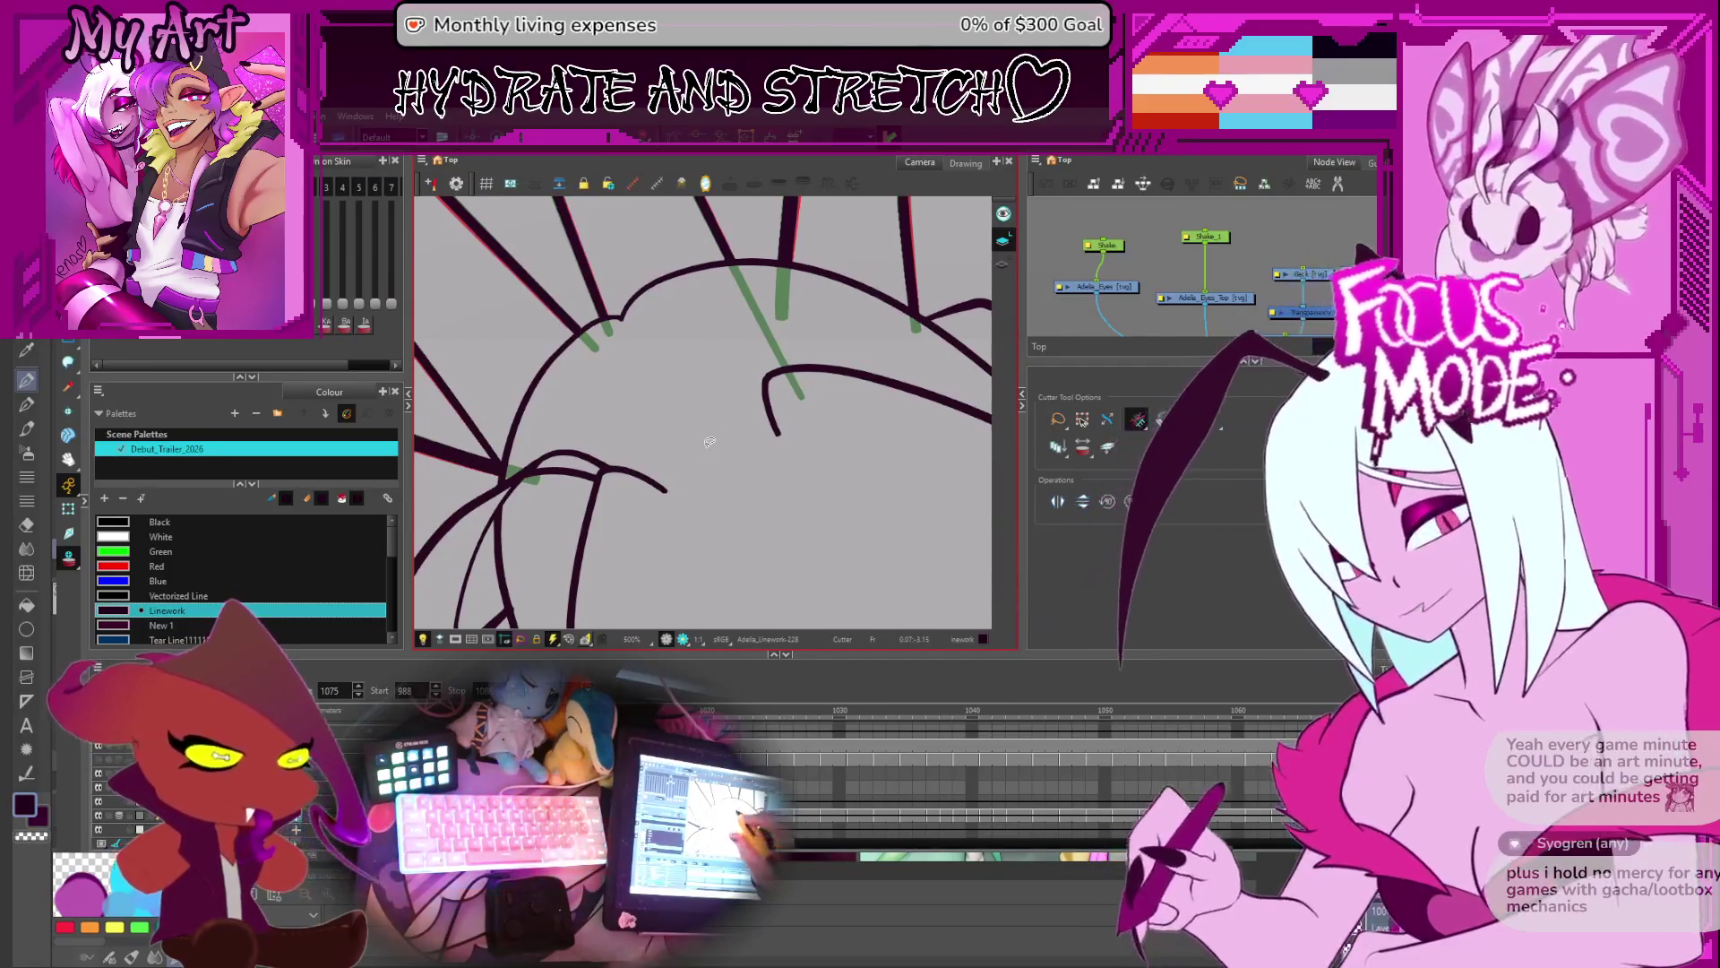
left_click_drag(644, 385, 666, 383)
left_click(540, 463)
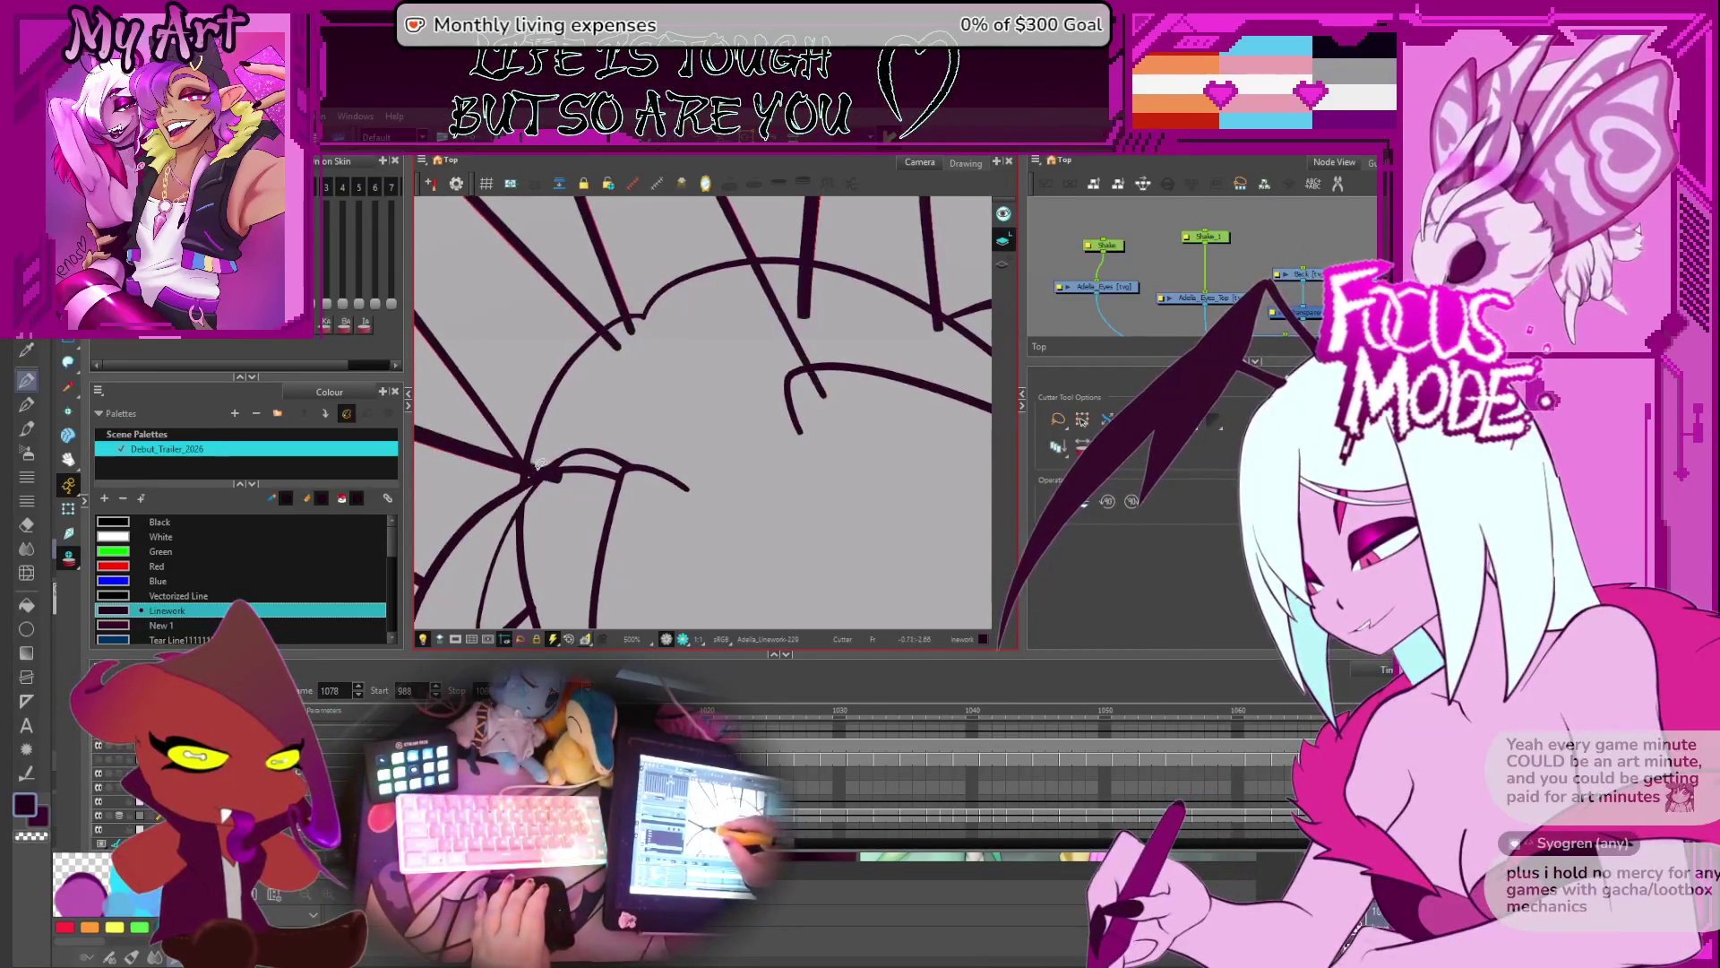
mouse_move(680, 295)
left_mouse_down()
mouse_move(627, 309)
mouse_move(648, 326)
left_mouse_up()
left_click_drag(792, 289, 807, 287)
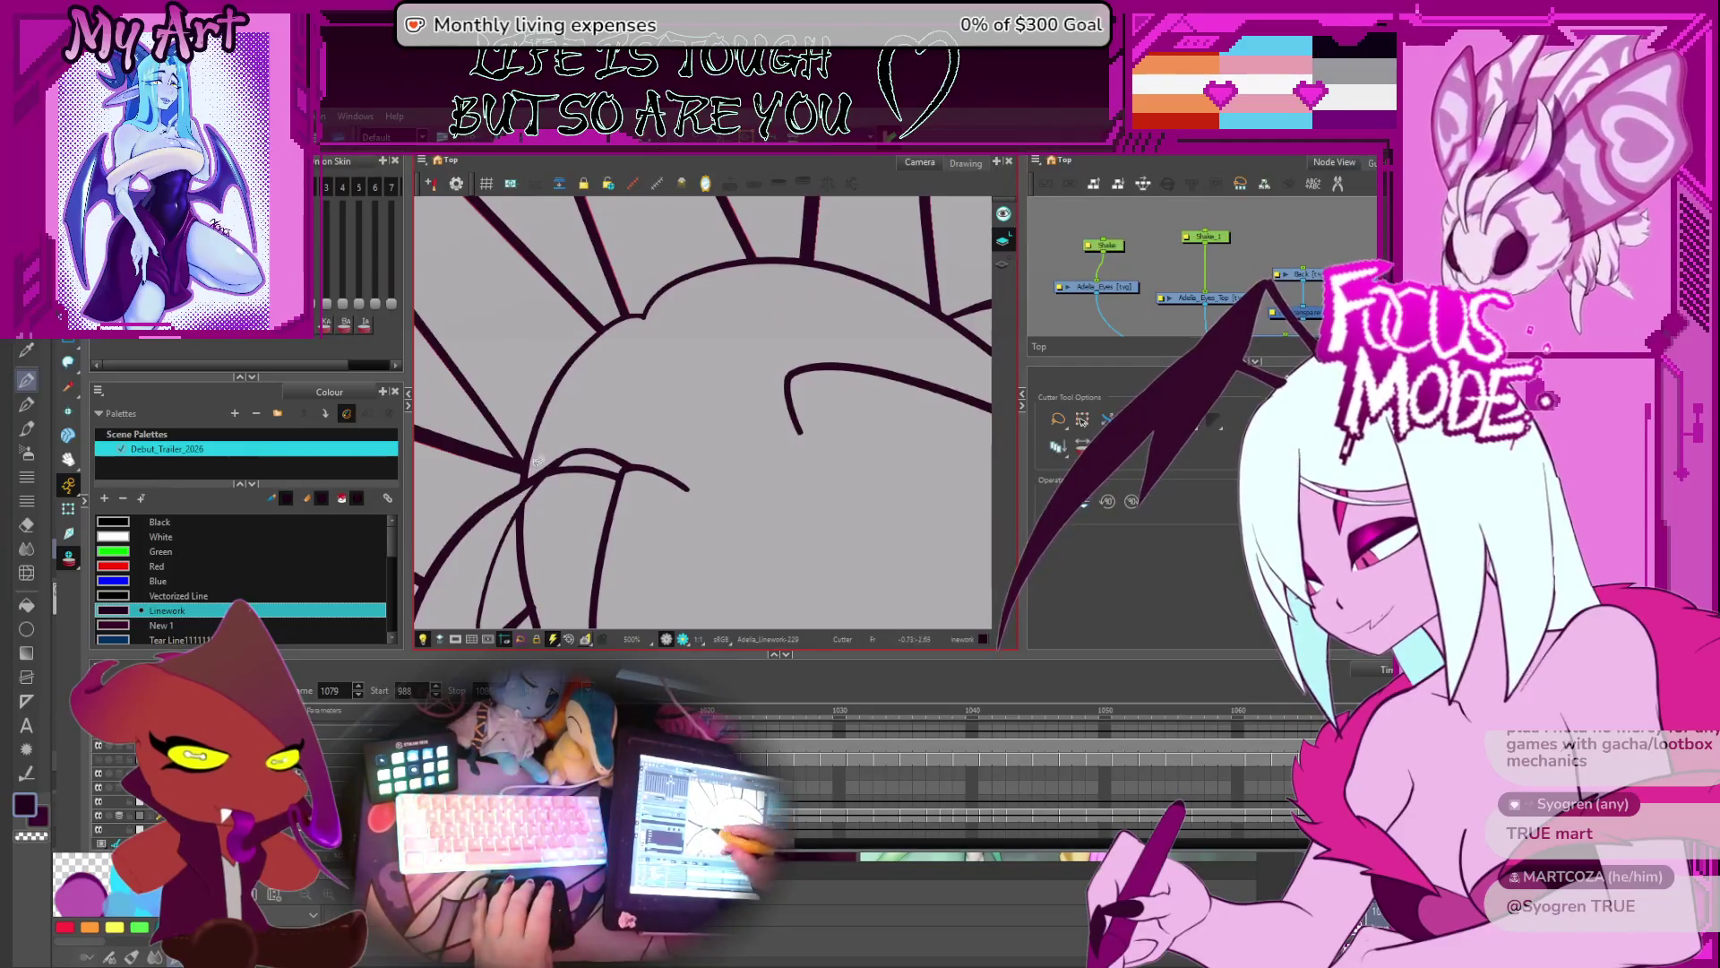
- Jump back to frame 1060 and flip through frames to compare, landing on frame 1045
key("f")
key("f")
key("f")
key("f")
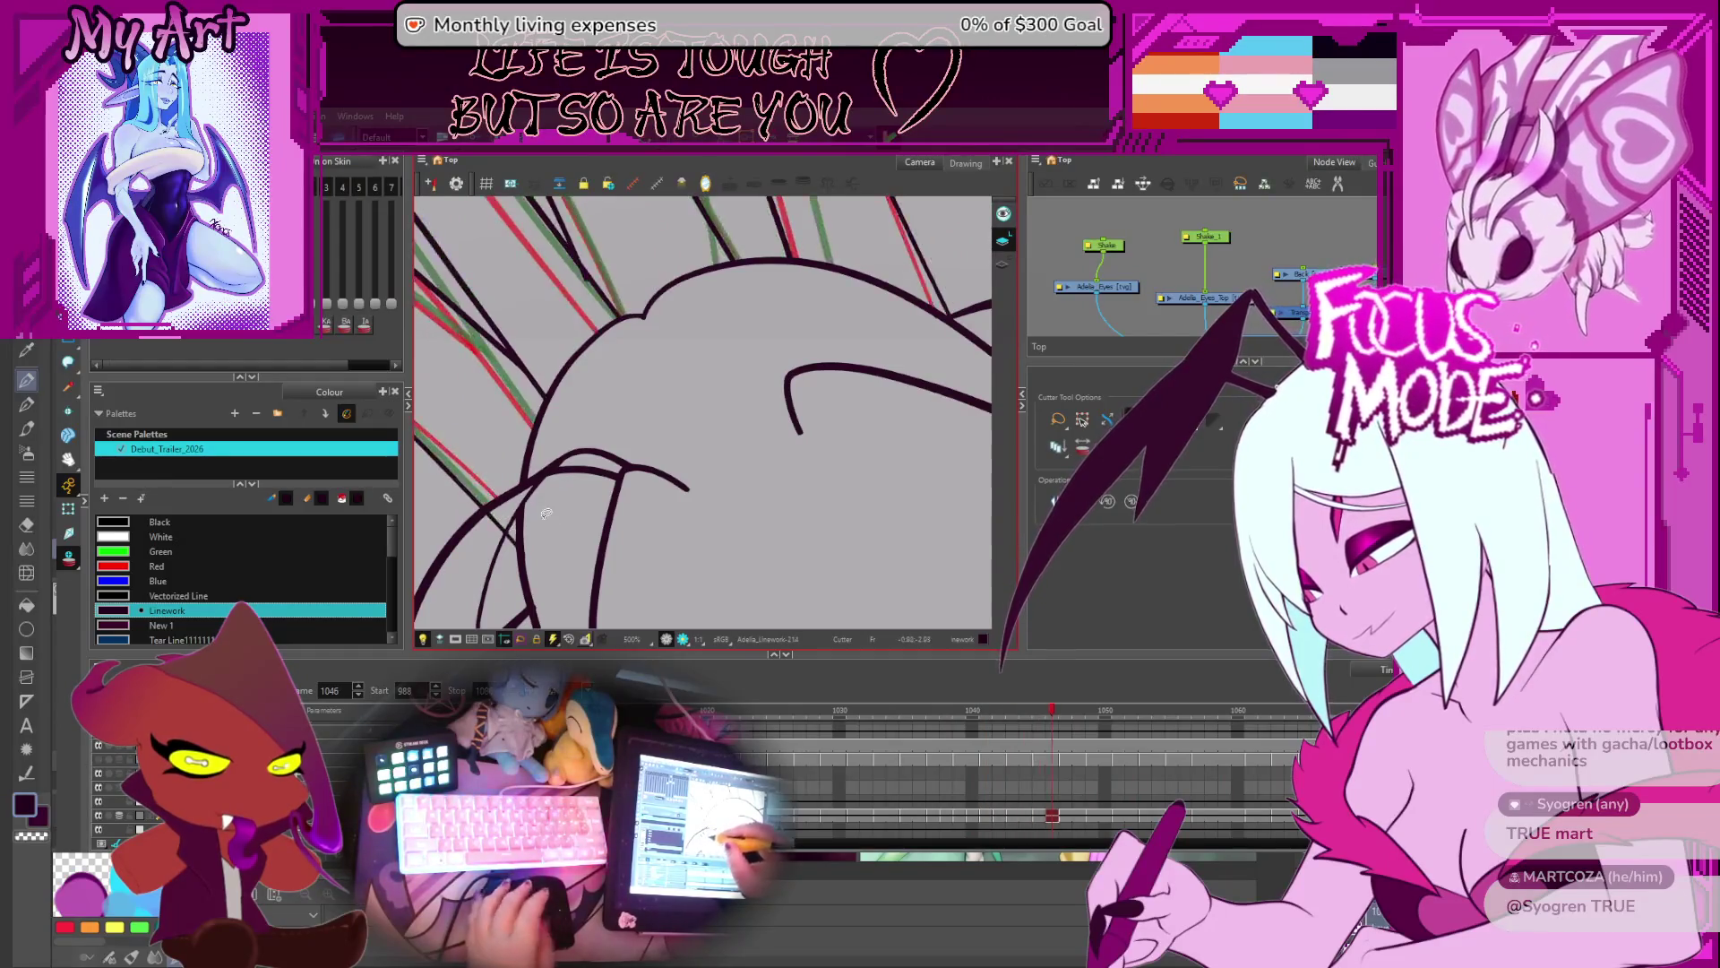
scroll(493, 525, "down", 3)
scroll(640, 436, "up", 2)
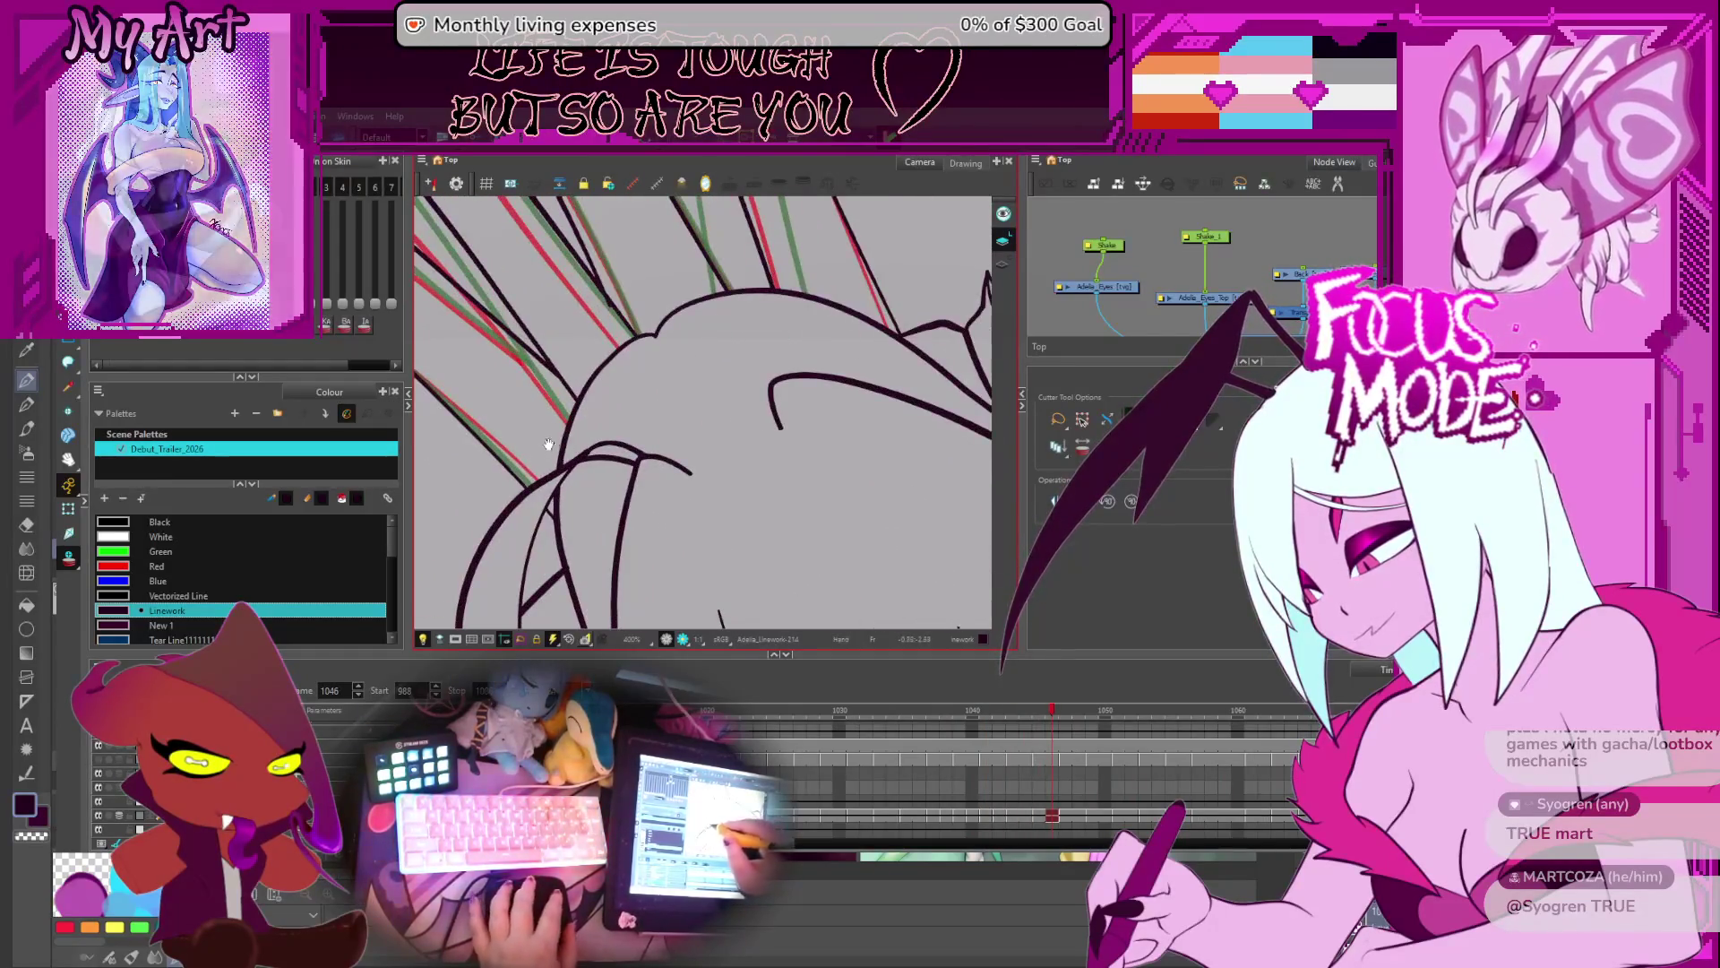
scroll(640, 436, "up", 1)
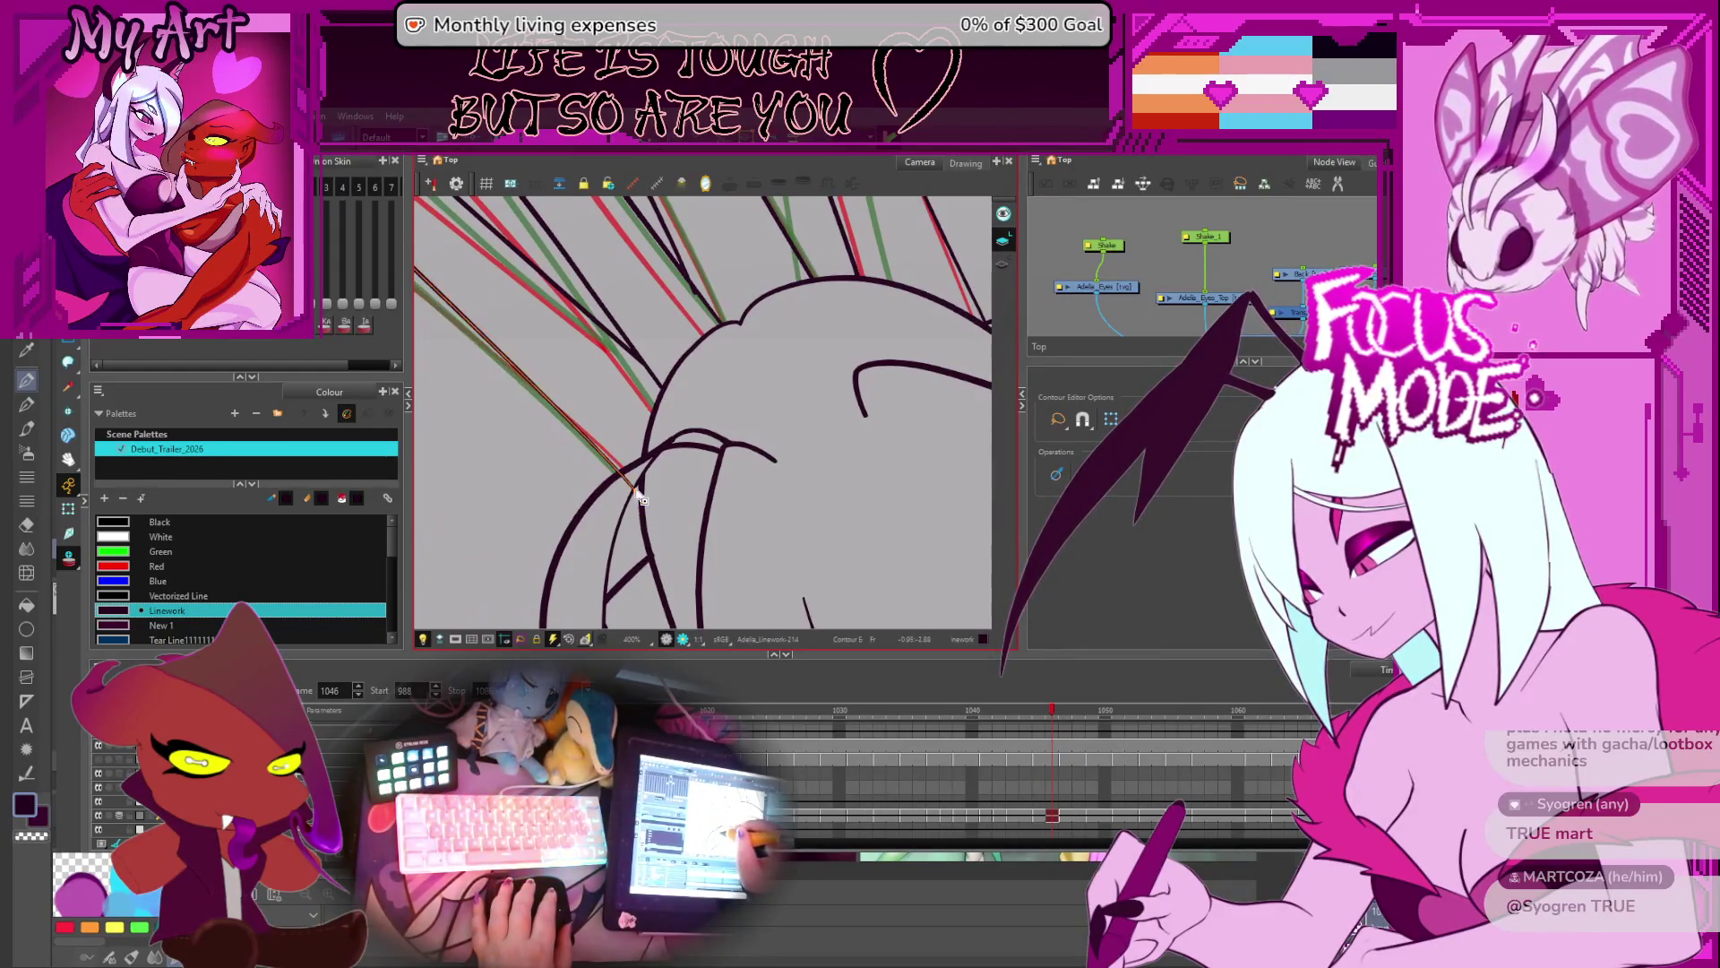
scroll(645, 493, "down", 2)
scroll(708, 475, "down", 3)
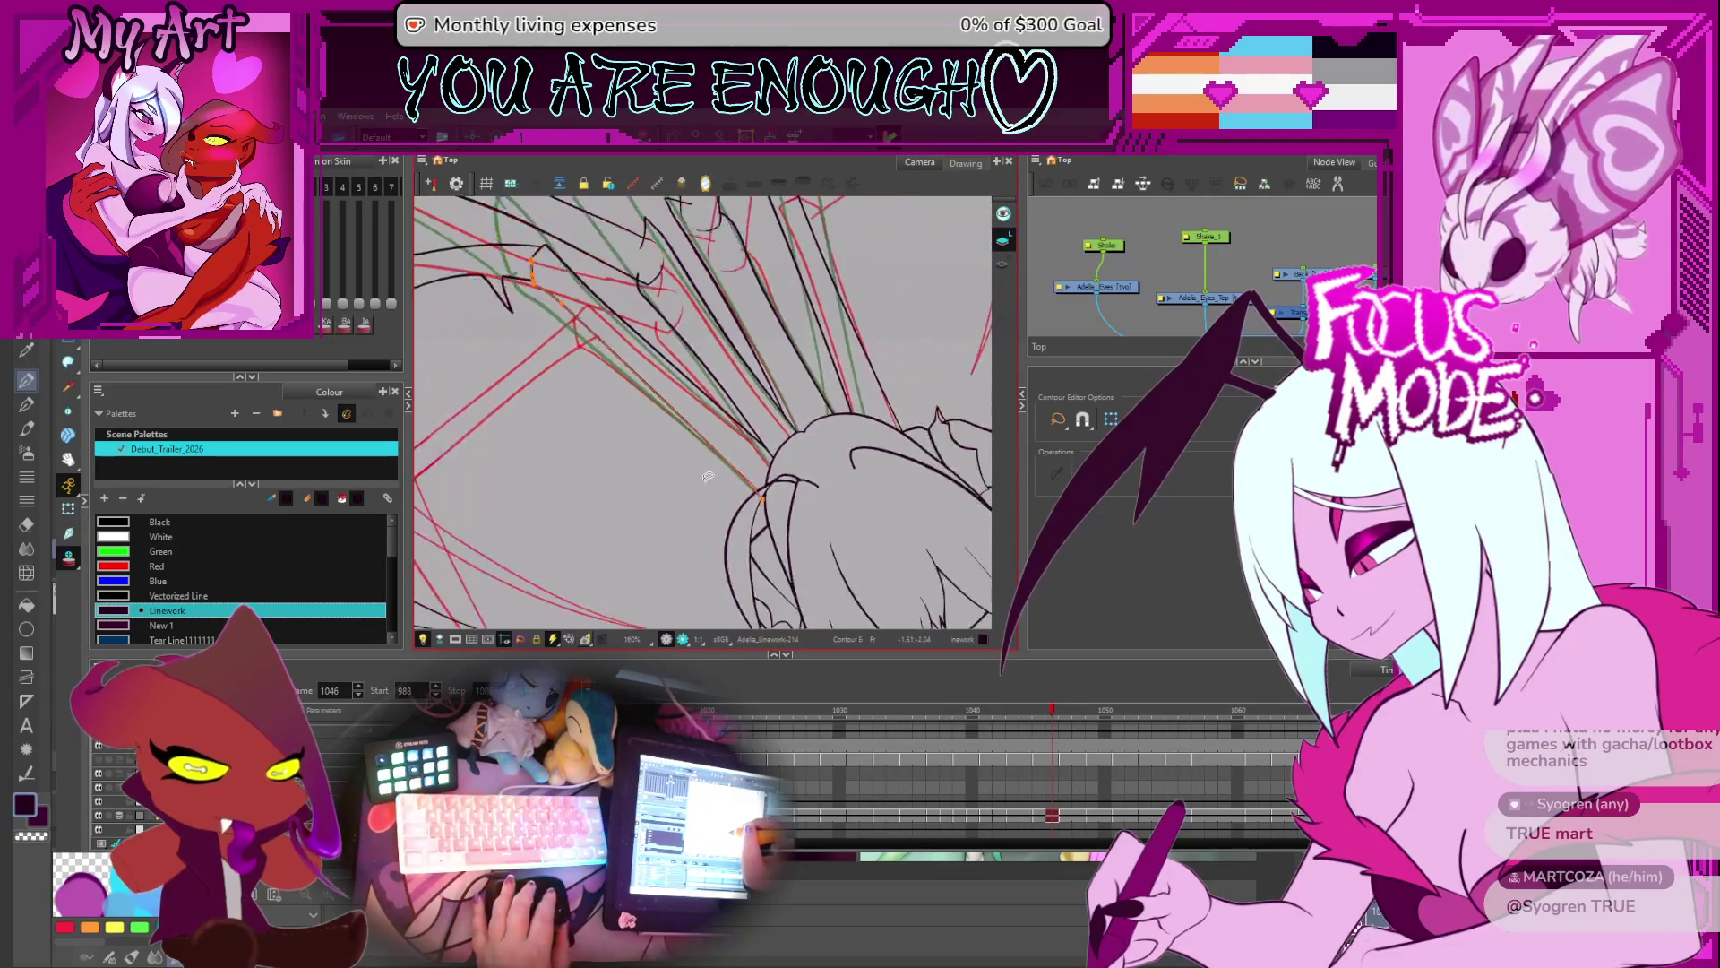
key("comma")
key("comma")
key("comma")
key("period")
key("period")
key("period")
key("comma")
key("comma")
key("comma")
scroll(690, 483, "up", 4)
key("space")
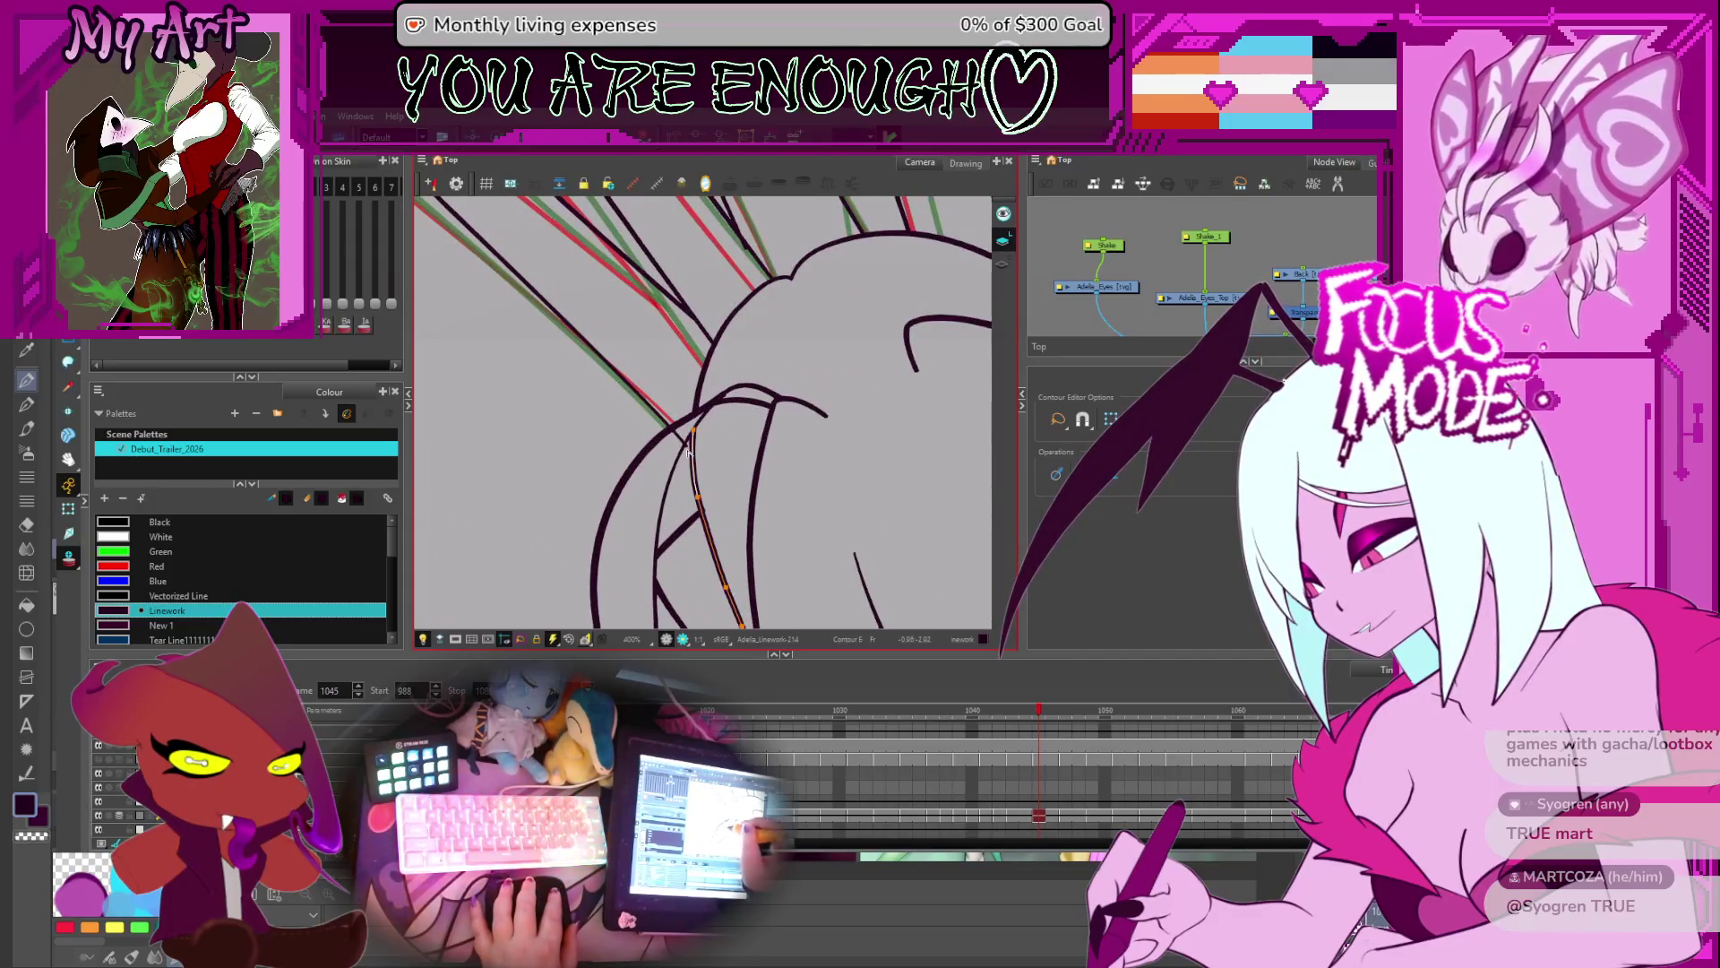
- Select the long strand stroke near the head with the Contour Editor, then zoom out and tilt the view
key("alt+t")
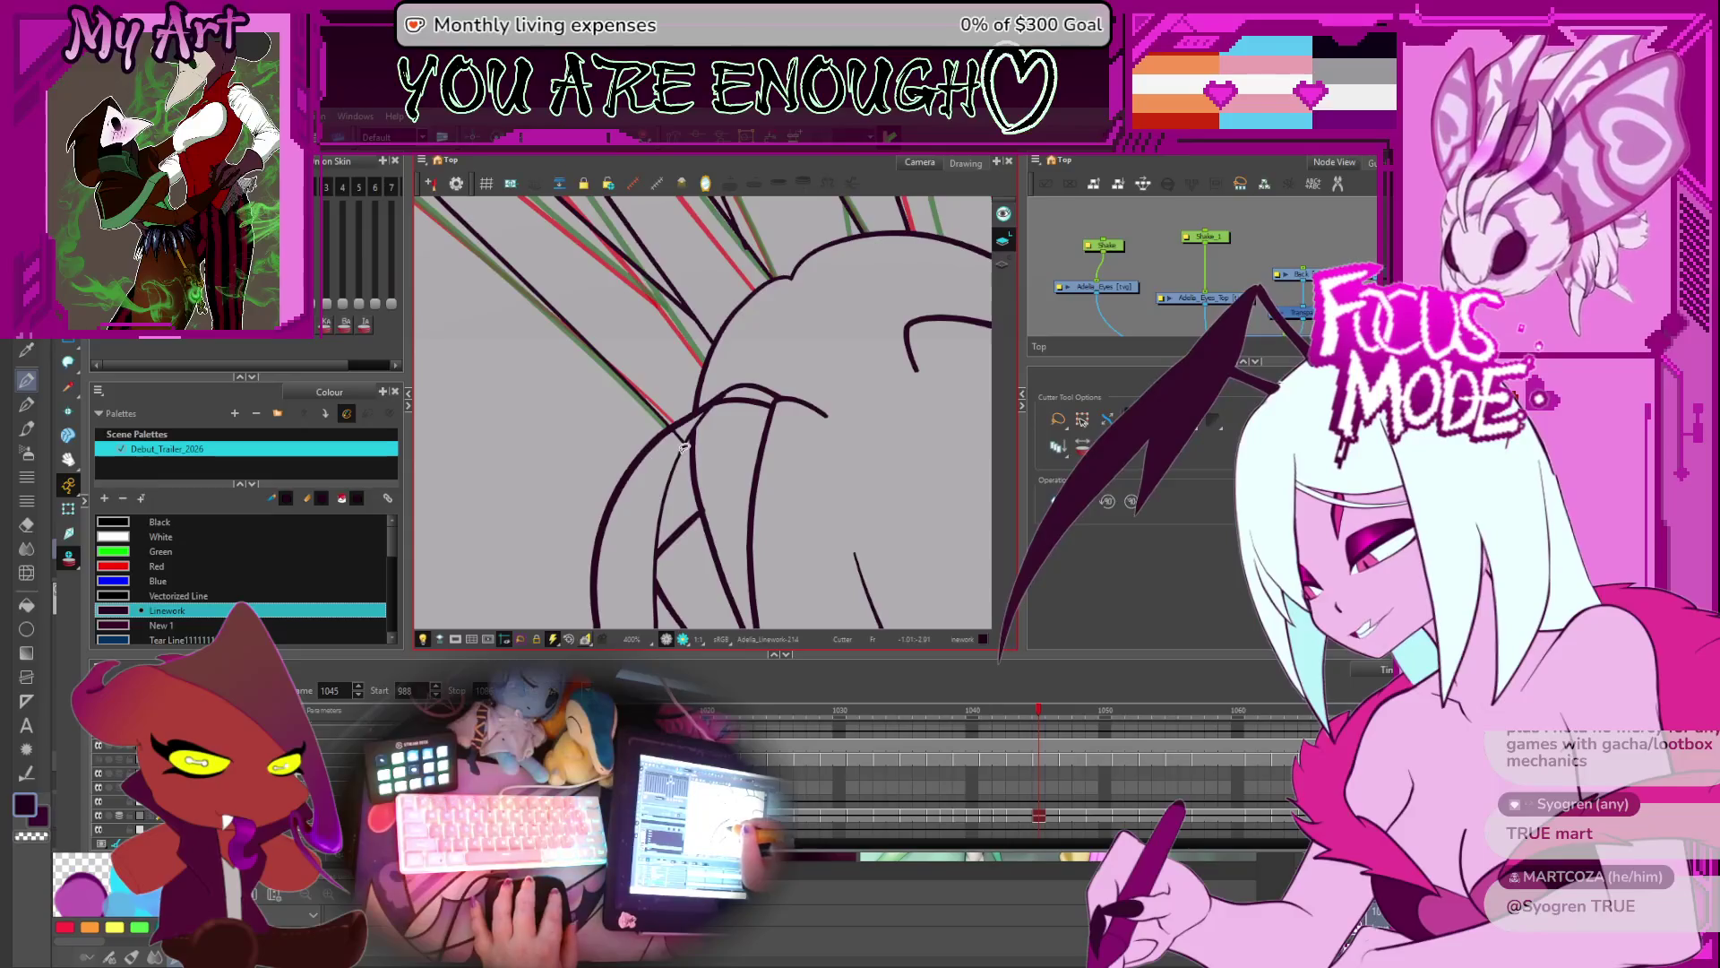
key("alt+q")
left_click(688, 457)
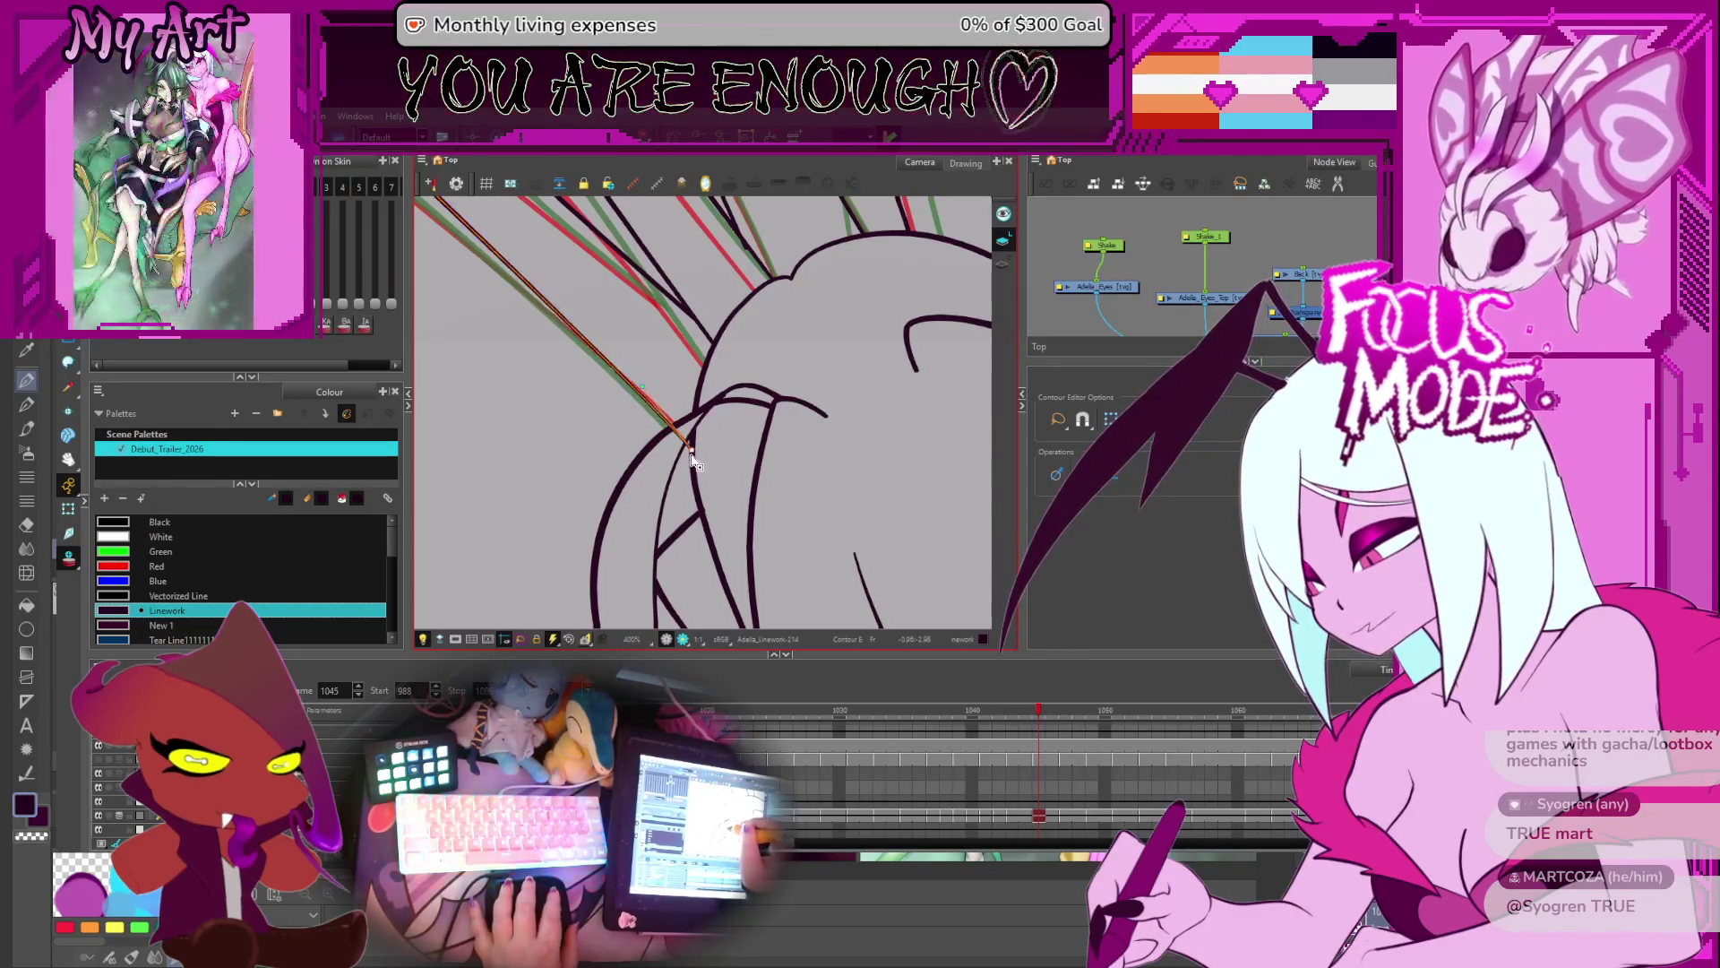
key("alt+t")
key("2")
key("ctrl+alt+x")
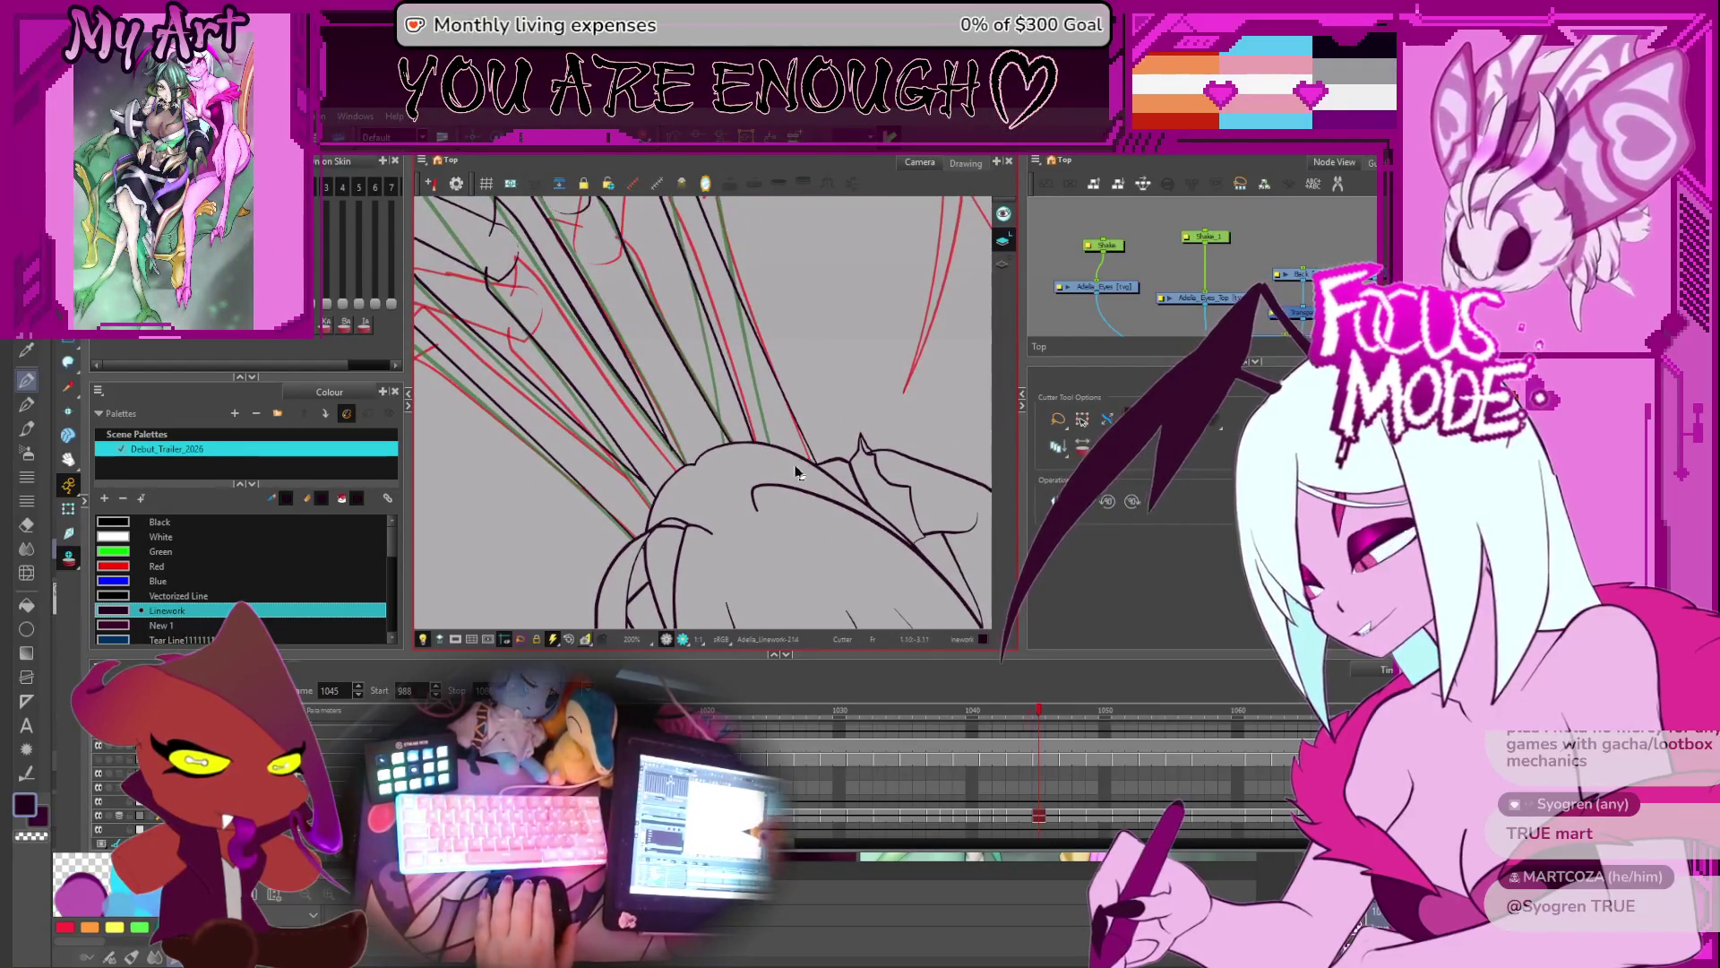
- Step through frames 1046 to 1051 and undo the last change
key("comma")
key("comma")
key("comma")
key("comma")
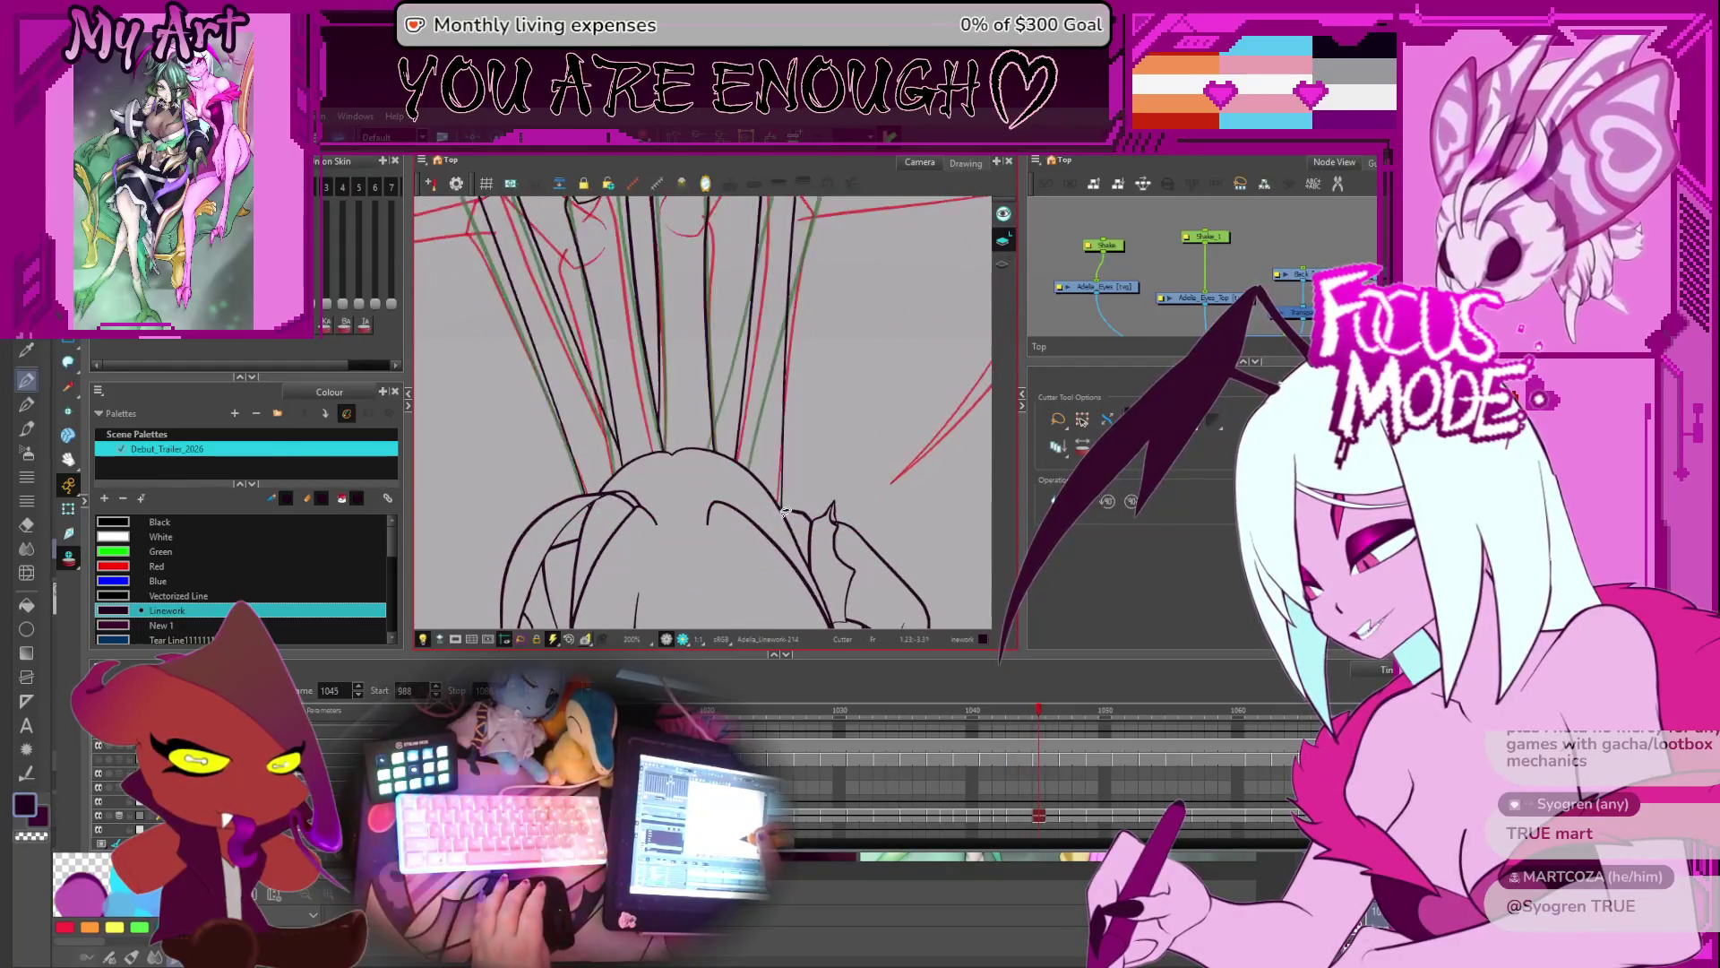
key("period")
key("period")
key("period")
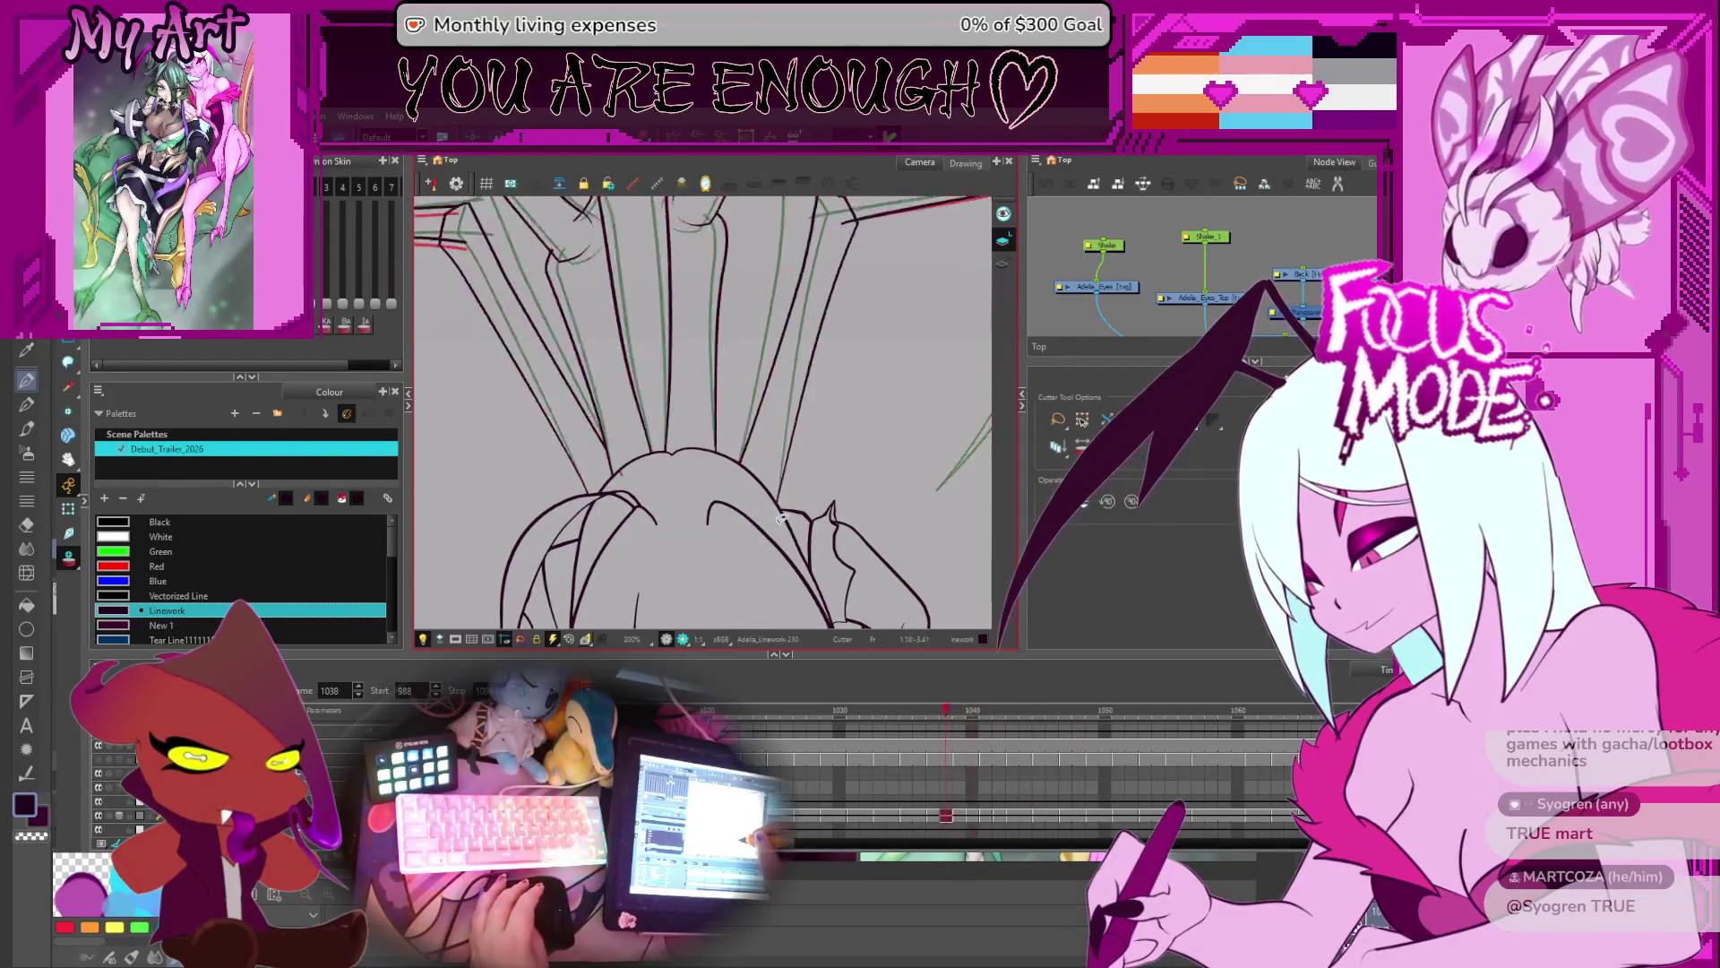
key("comma")
key("comma")
key("comma")
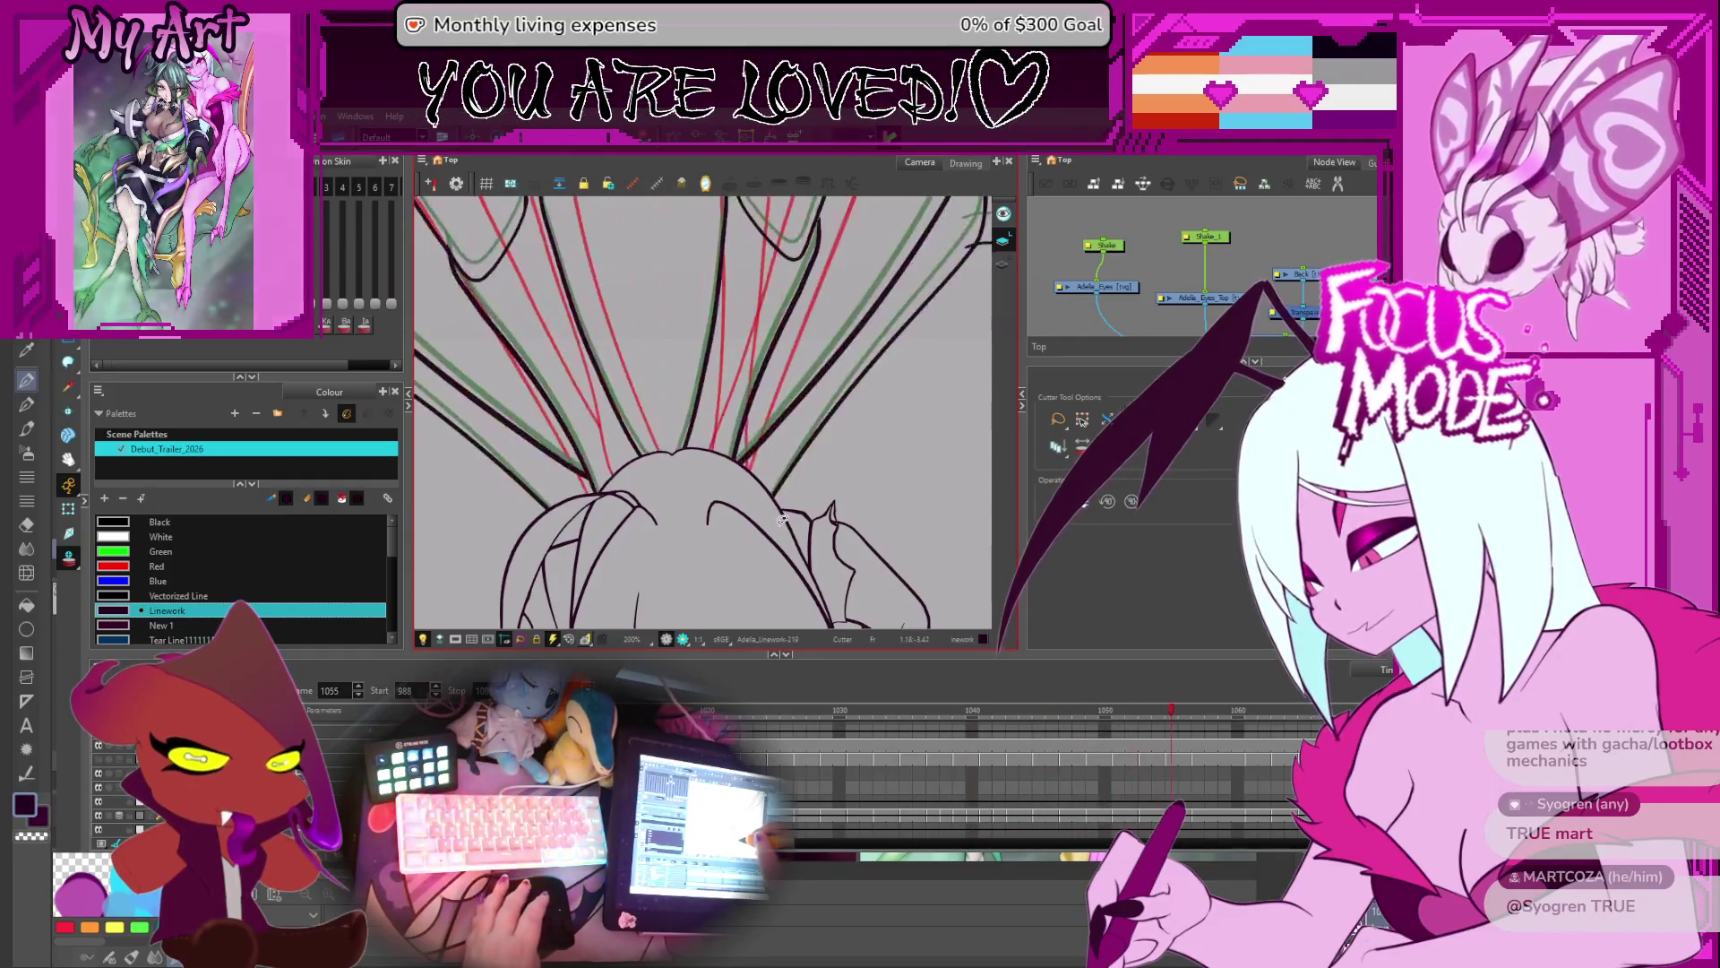
key("period")
key("period")
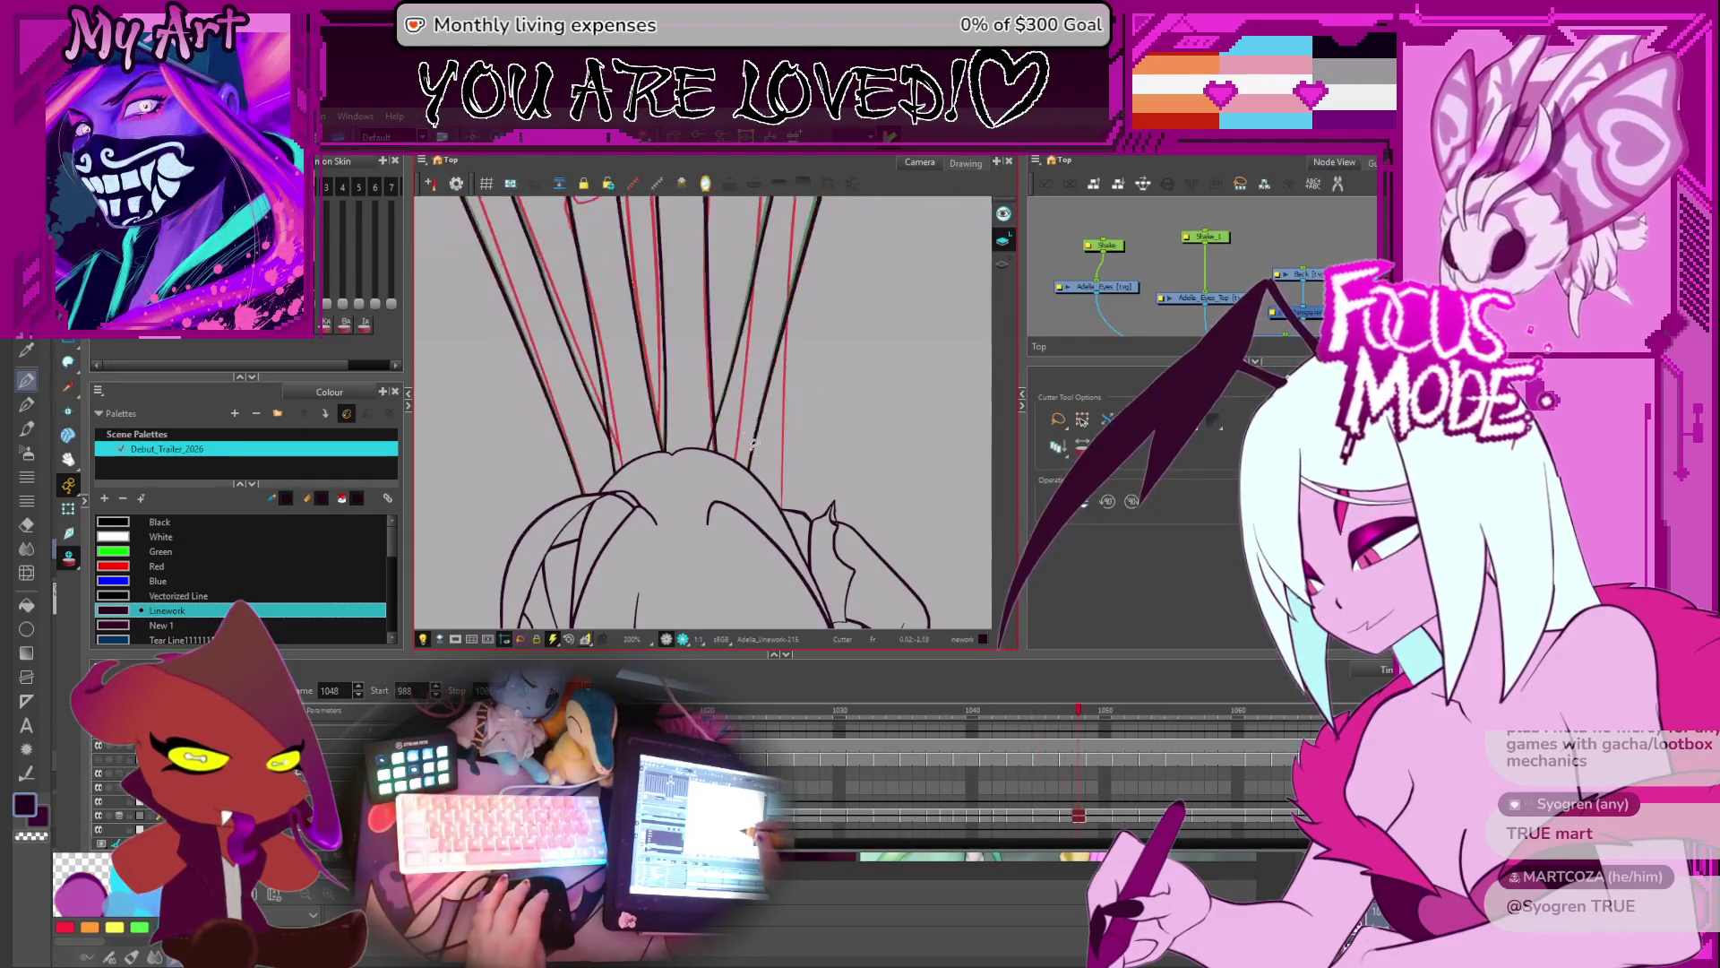
key("period")
key("period")
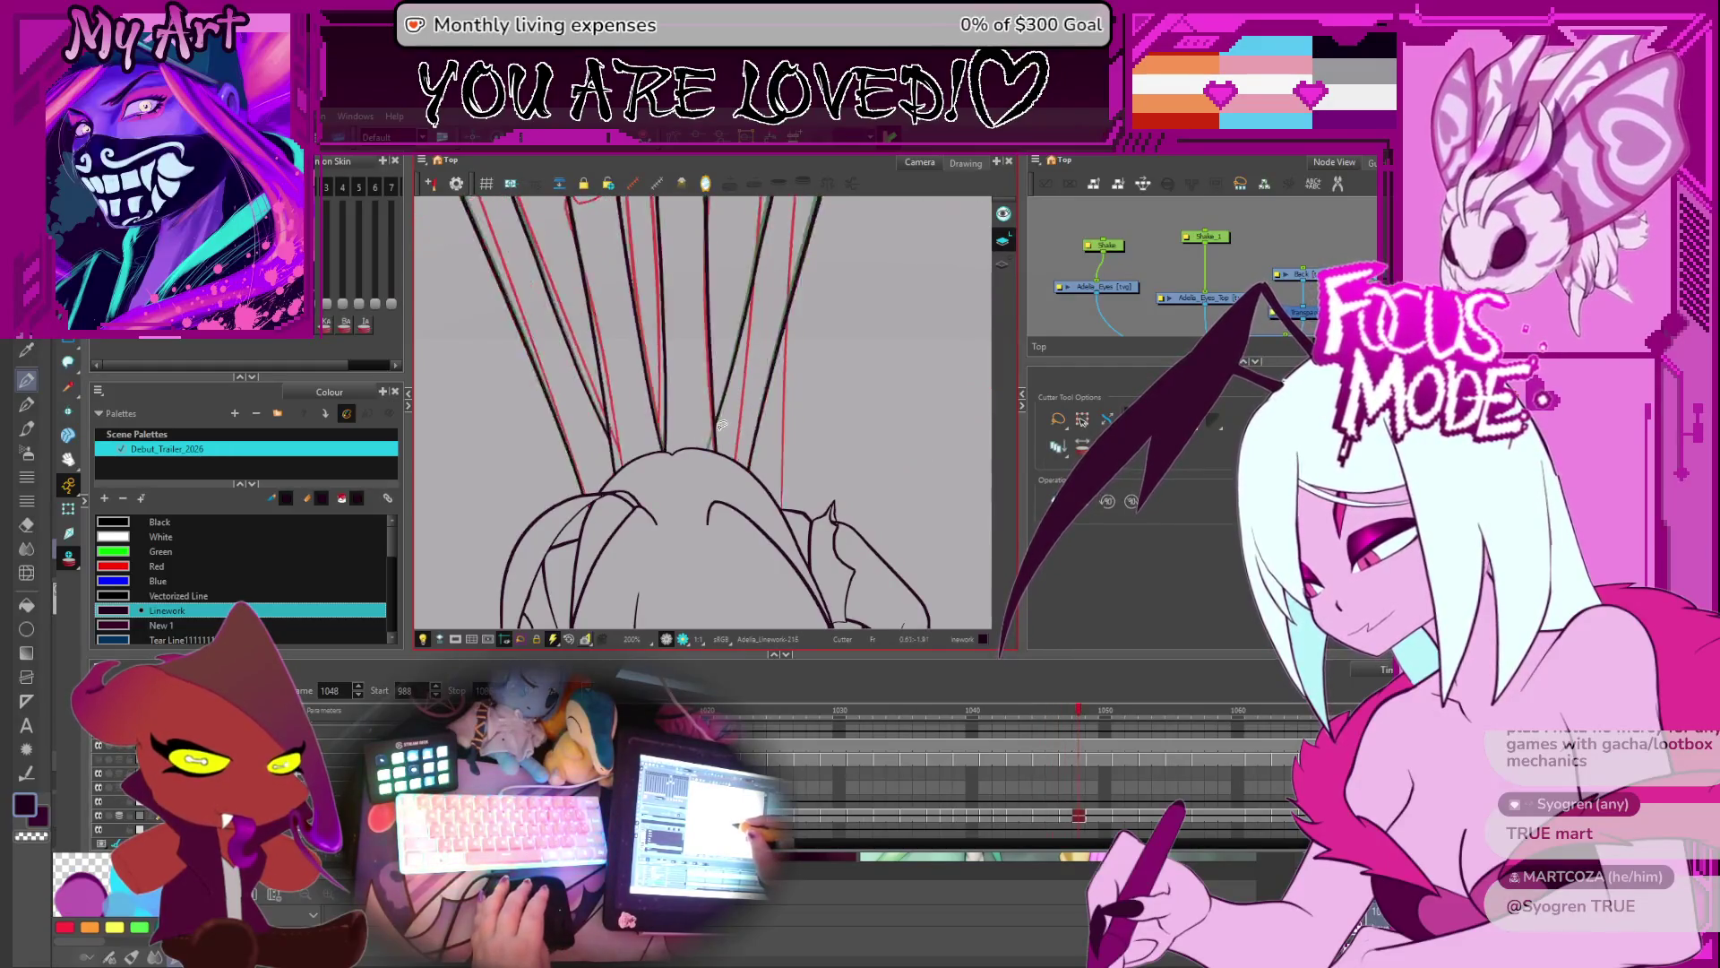
key("period")
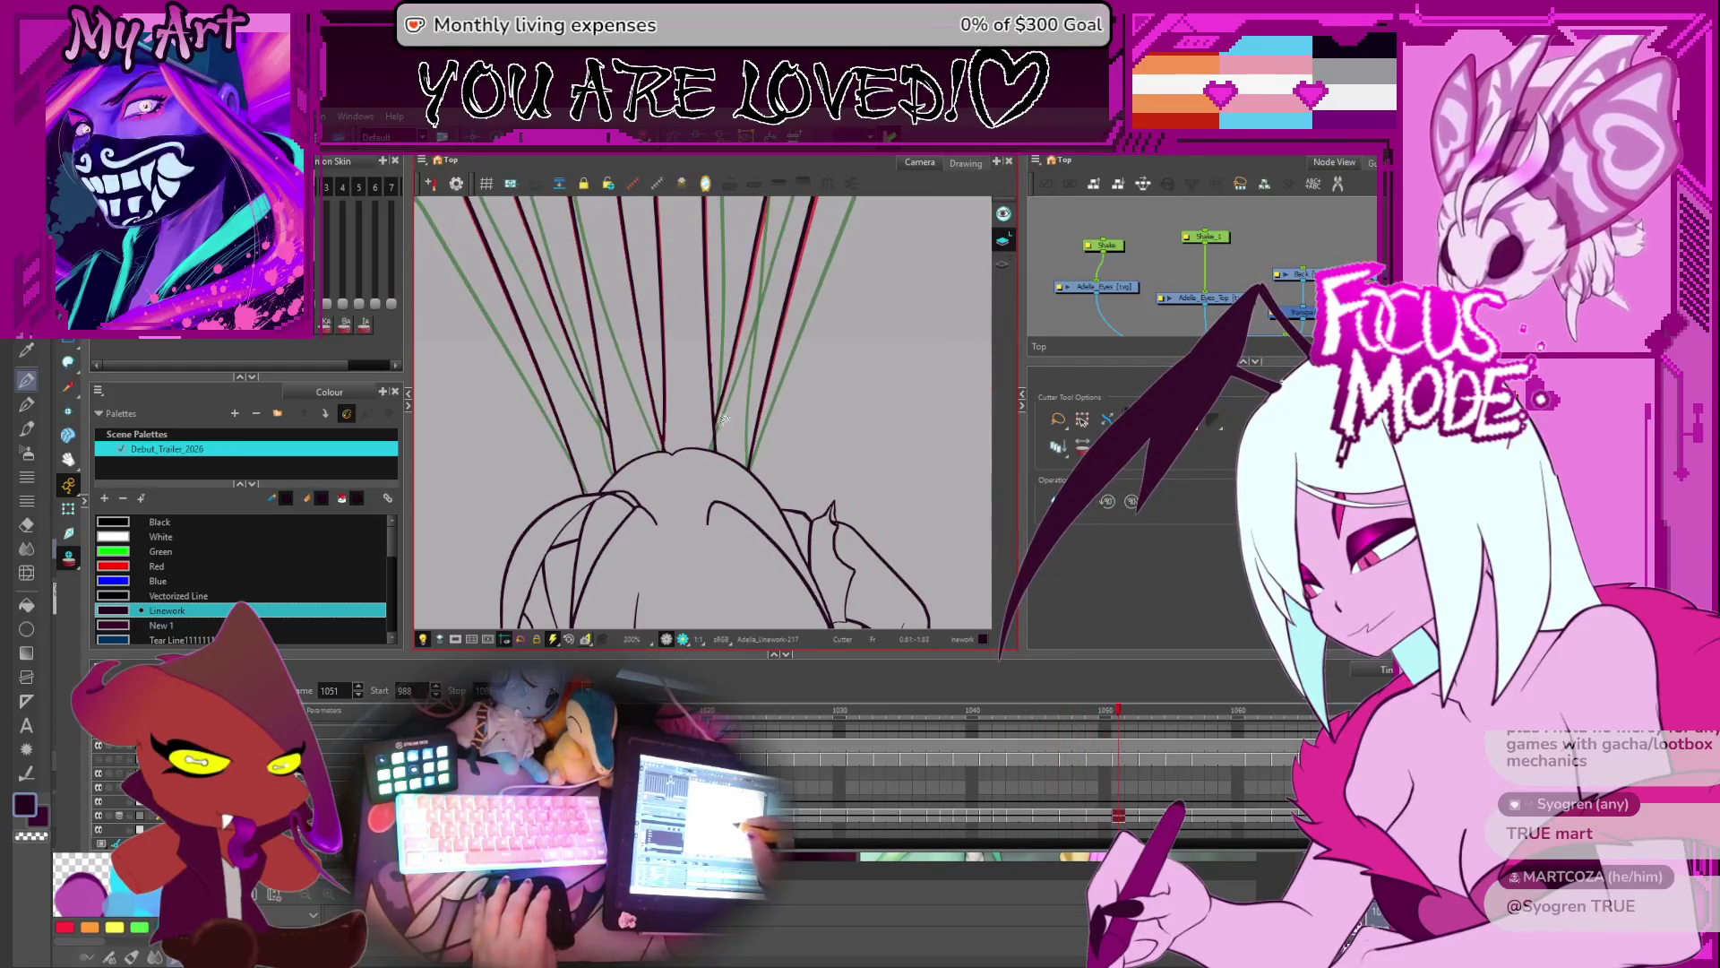
key("ctrl+z")
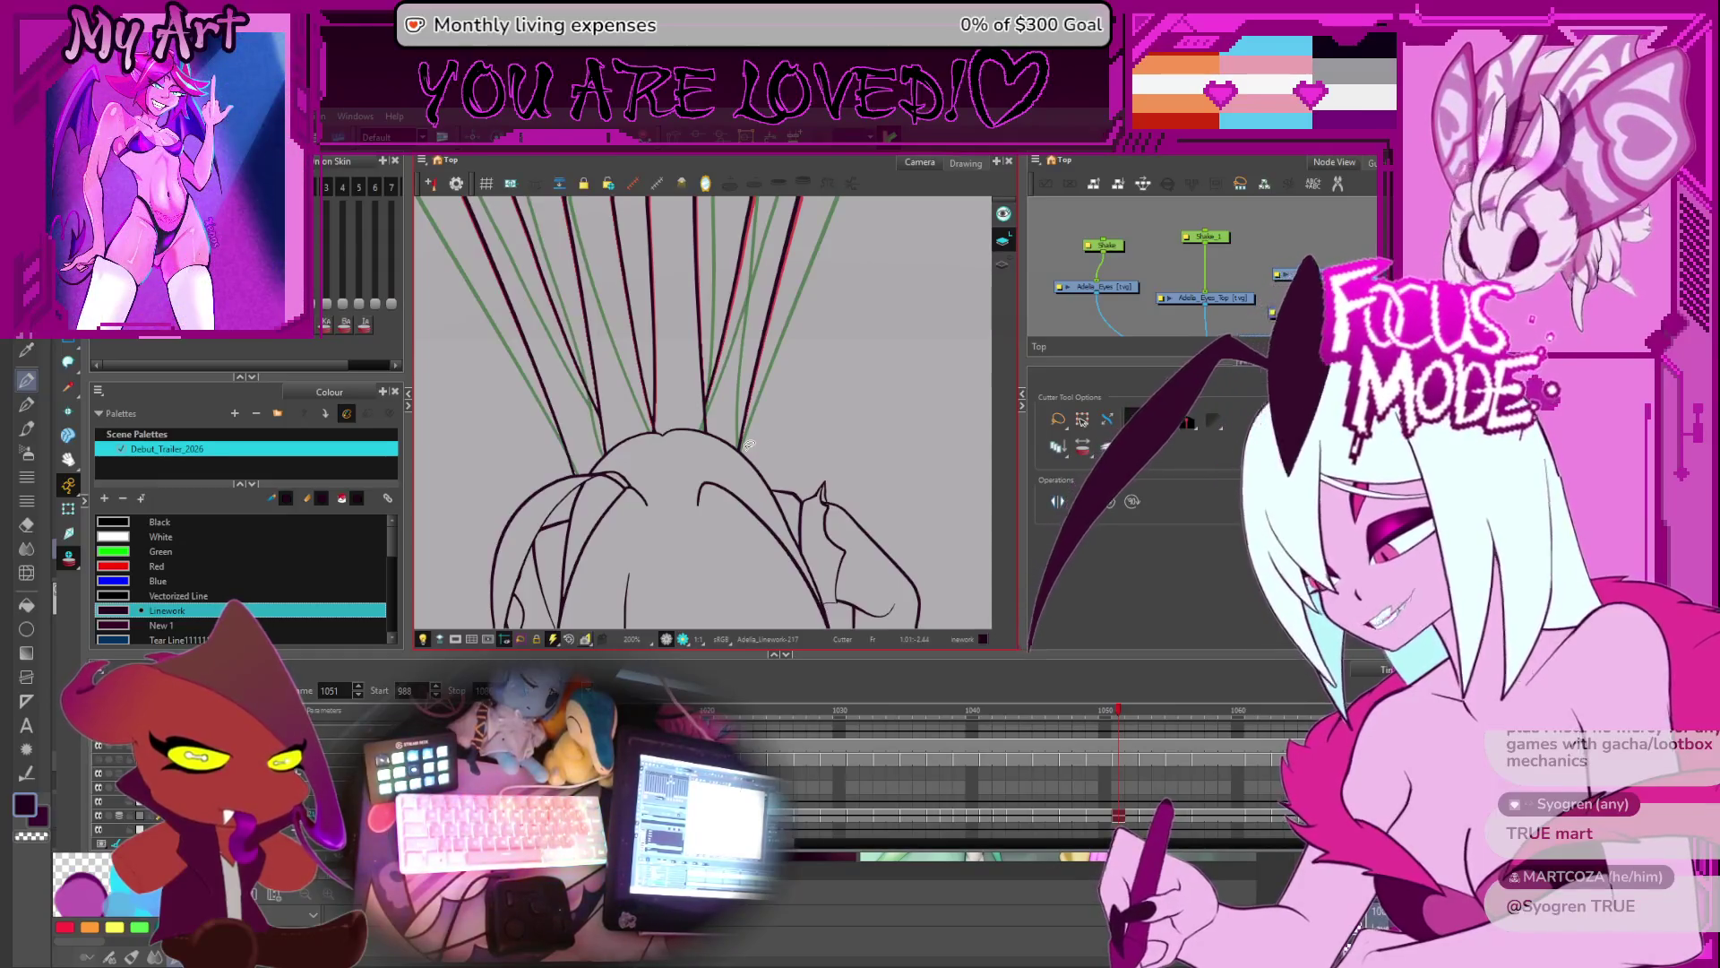
- Review the trims on frames 1052–1053, then from frame 1037 forward to 1061
key("space")
mouse_move(811, 421)
left_mouse_down()
mouse_move(757, 457)
mouse_move(686, 369)
left_mouse_up()
scroll(762, 459, "up", 2)
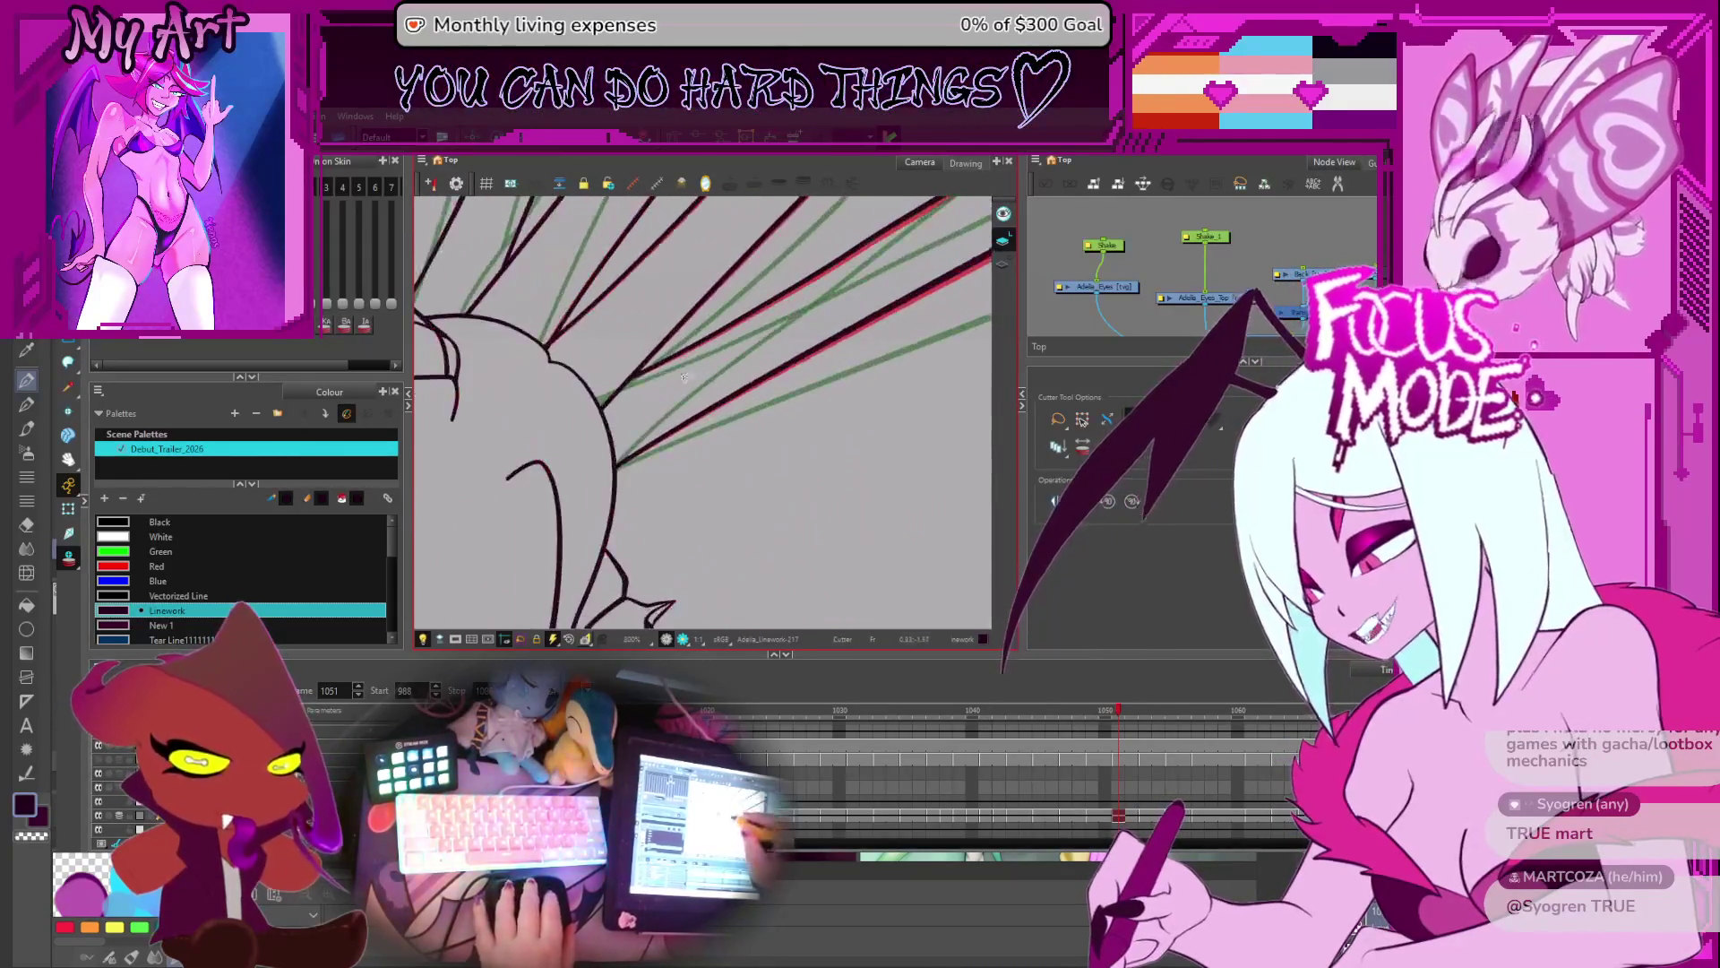
scroll(686, 372, "up", 4)
key("period")
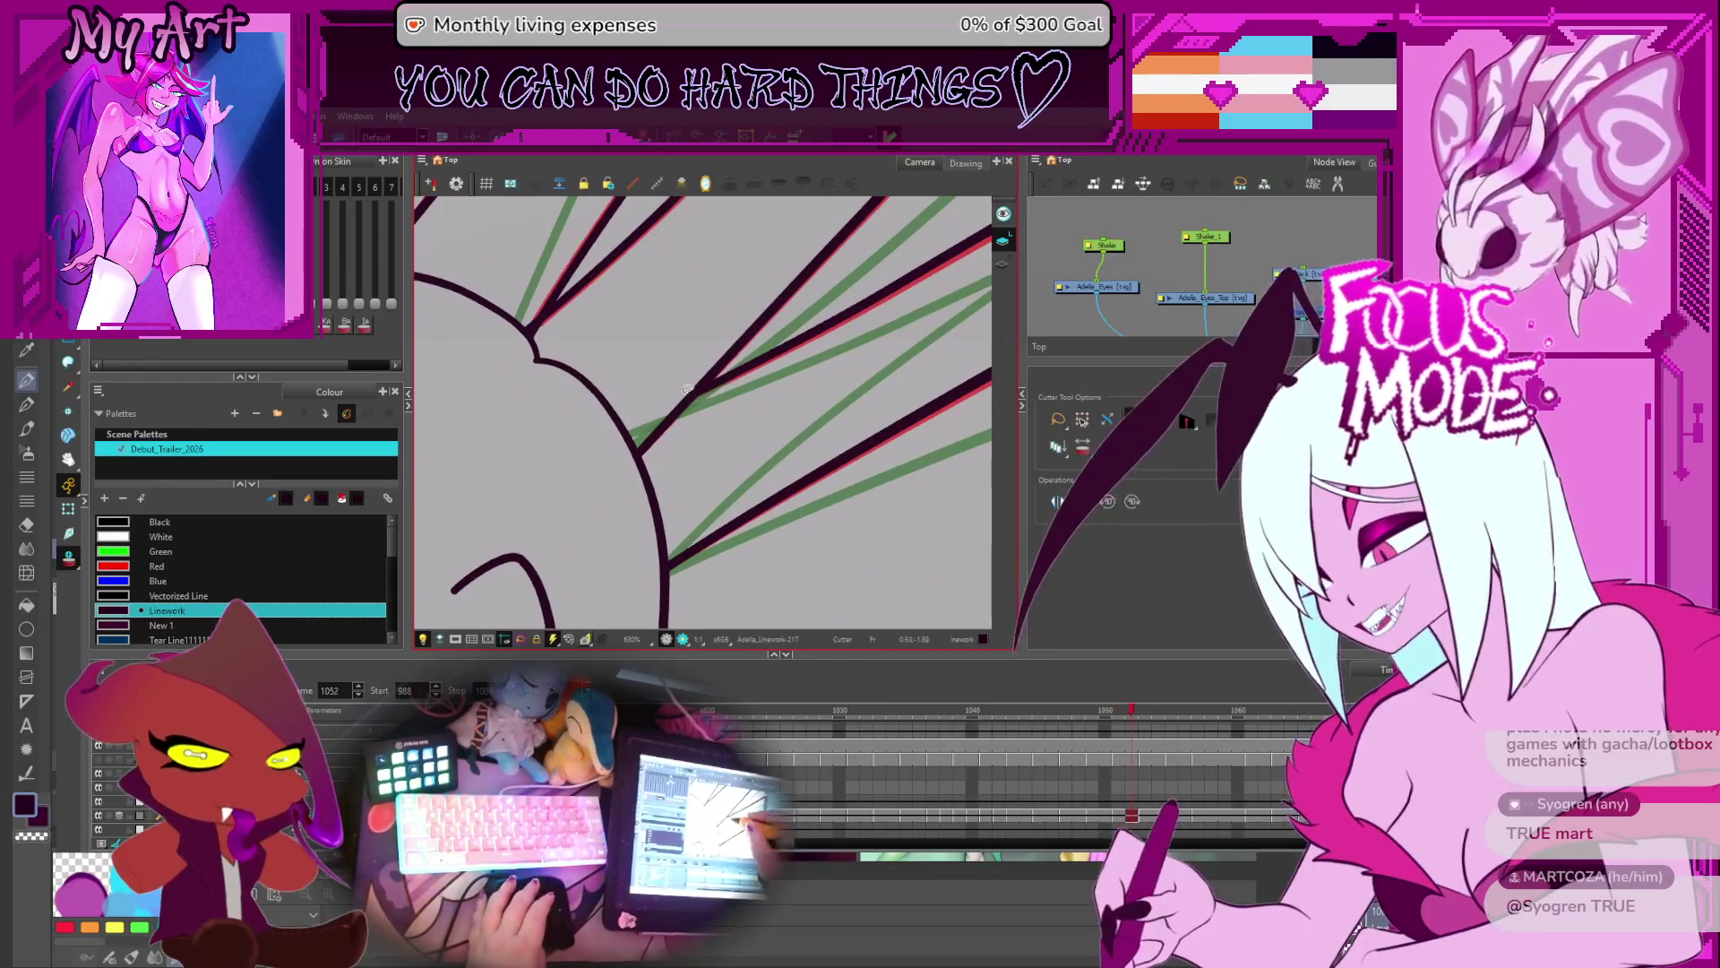
key("period")
key("period")
key("period")
key("period")
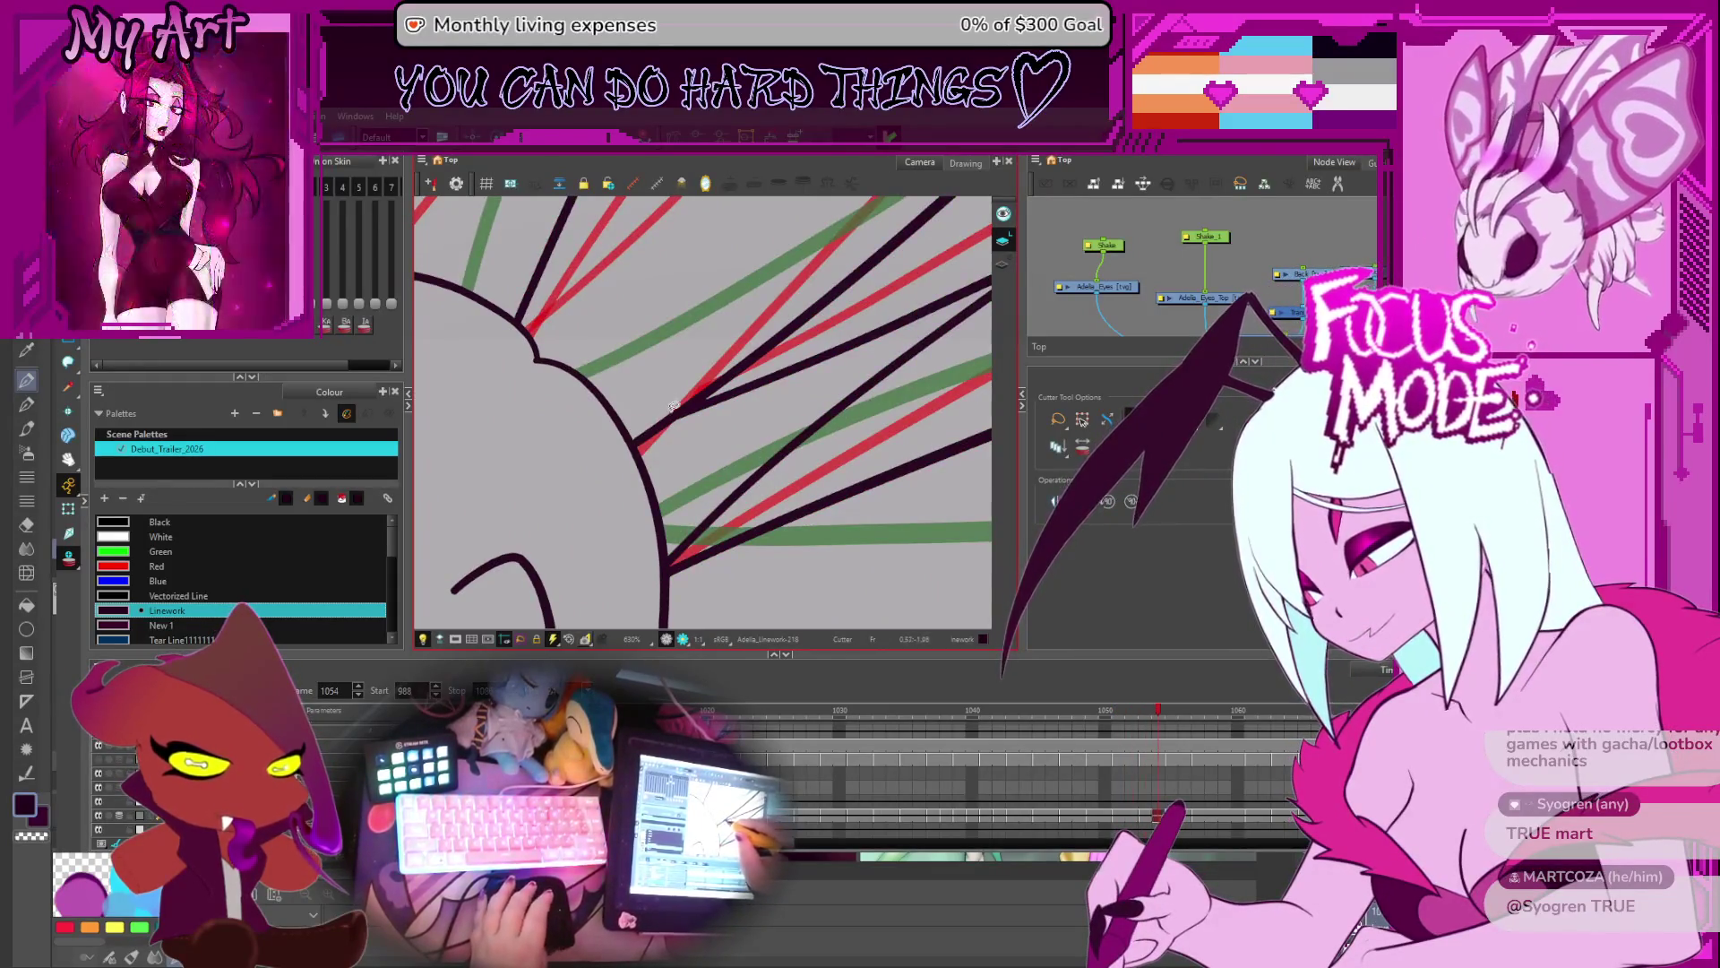
scroll(692, 402, "down", 5)
key("comma")
key("comma")
key("comma")
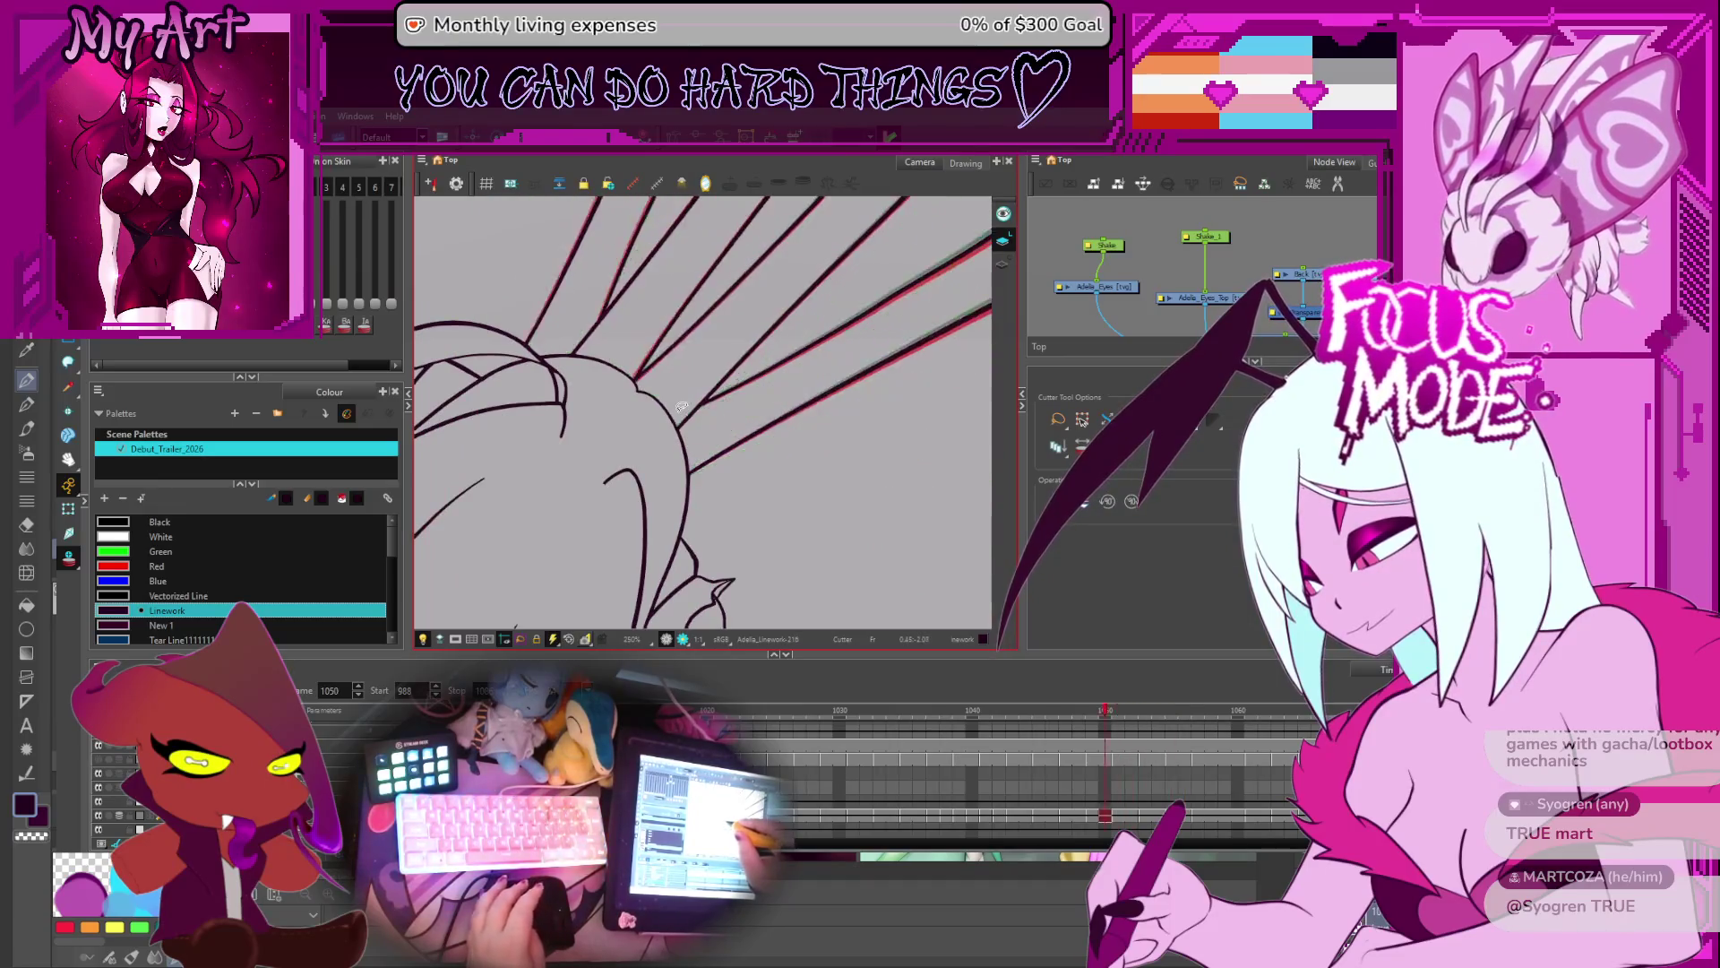
key("period")
key("period")
key("period")
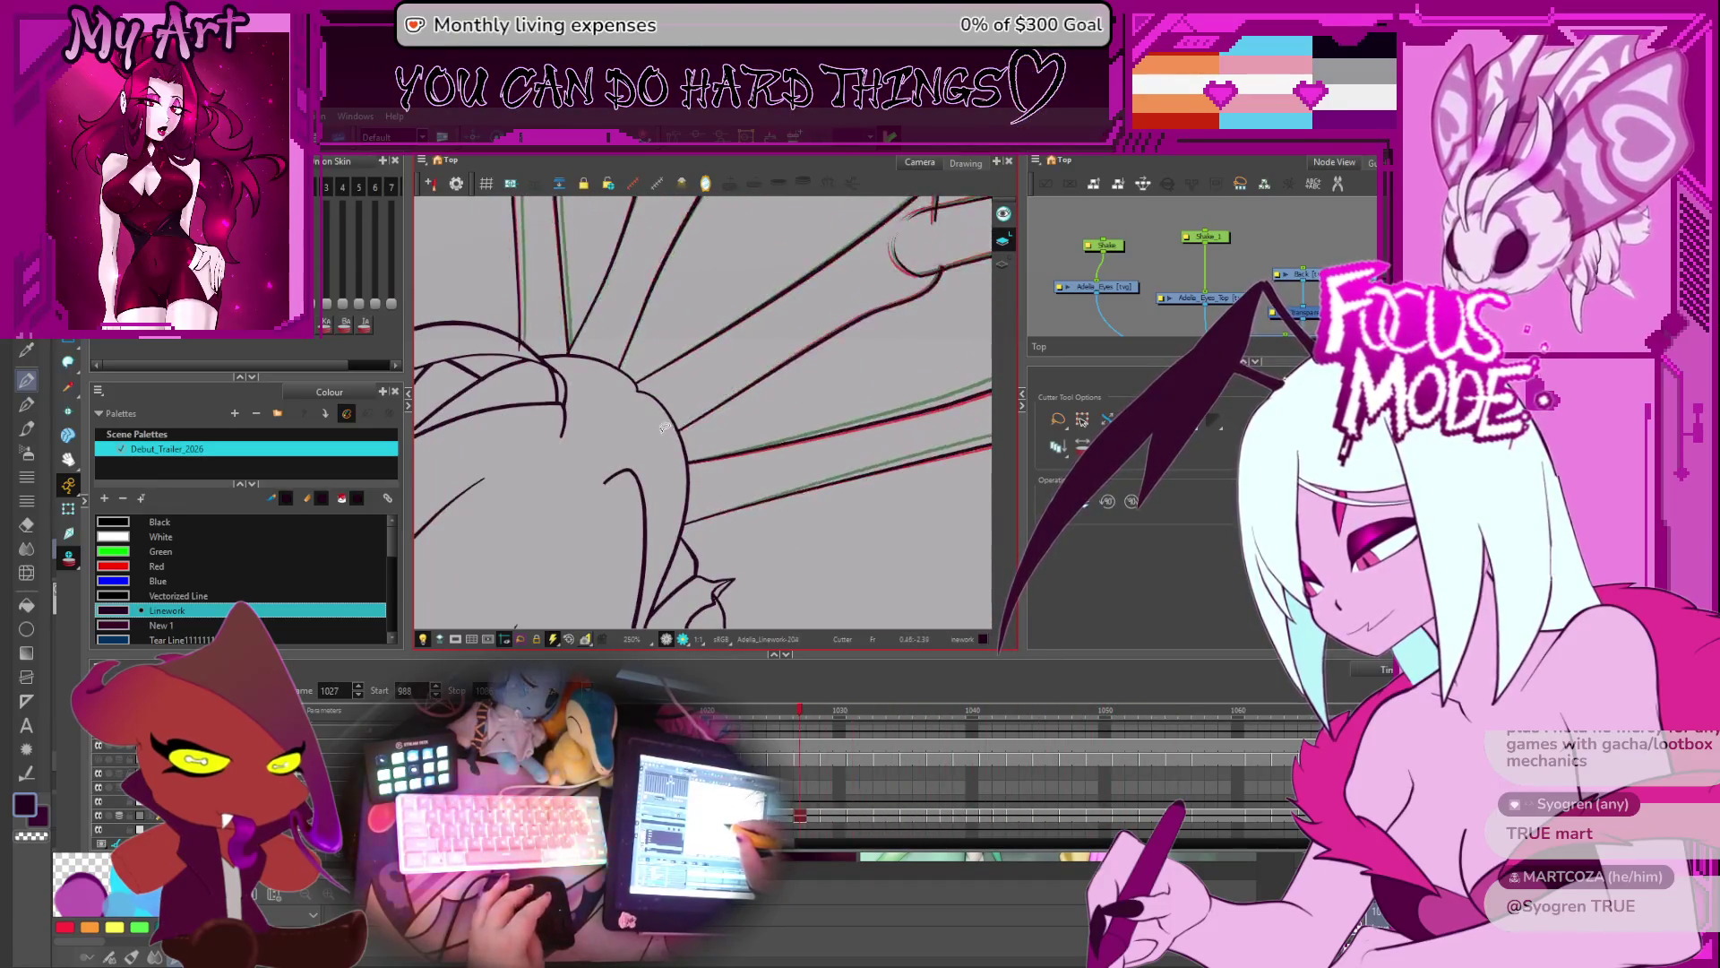
key("period")
key("period")
key("period")
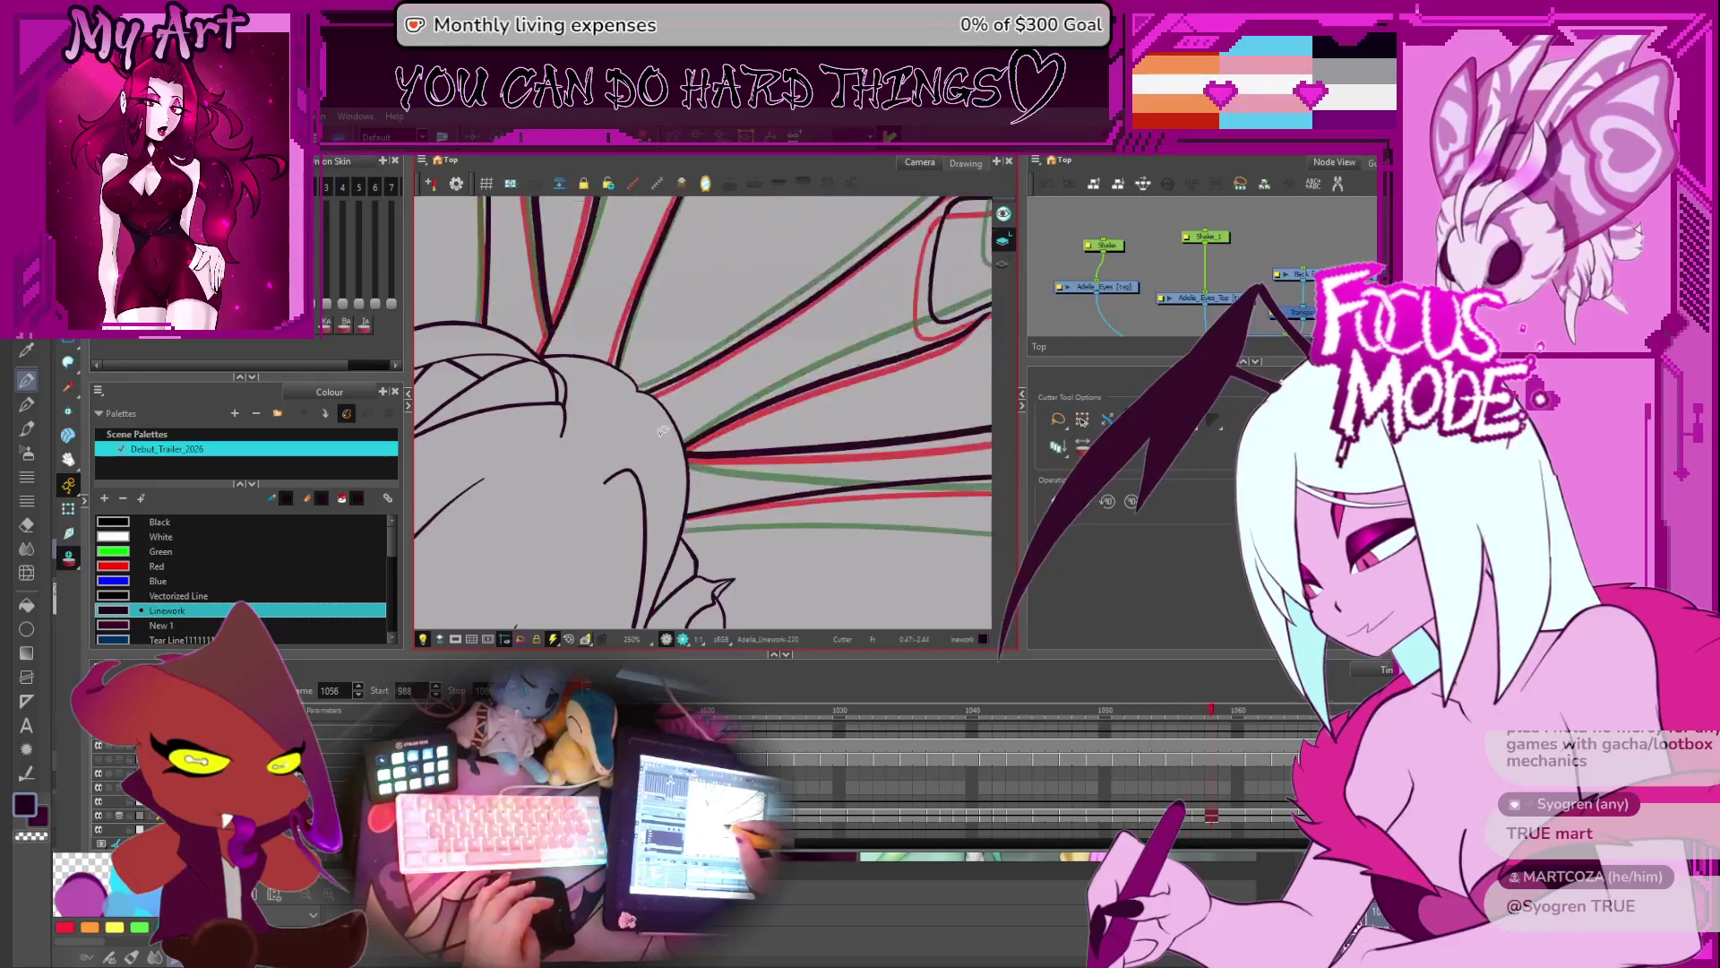
scroll(812, 444, "down", 3)
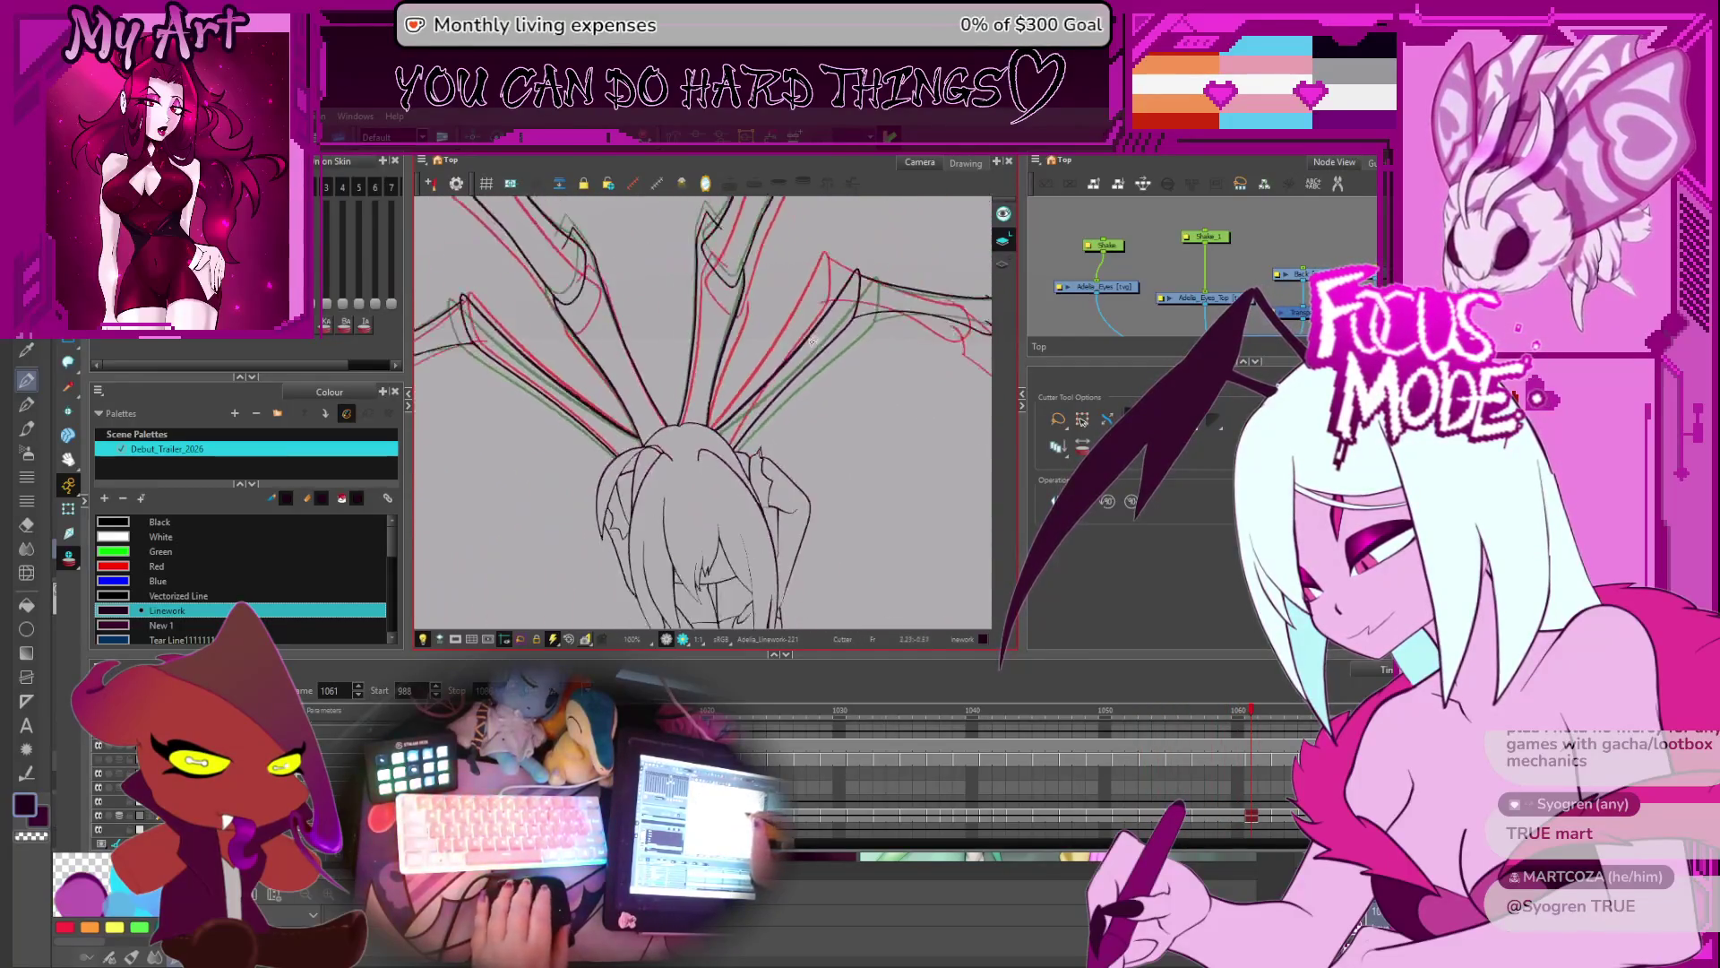
- Go back to frame 1004, zoom to 100%, and bring the wing appendages into view on frame 1007
scroll(847, 371, "down", 2)
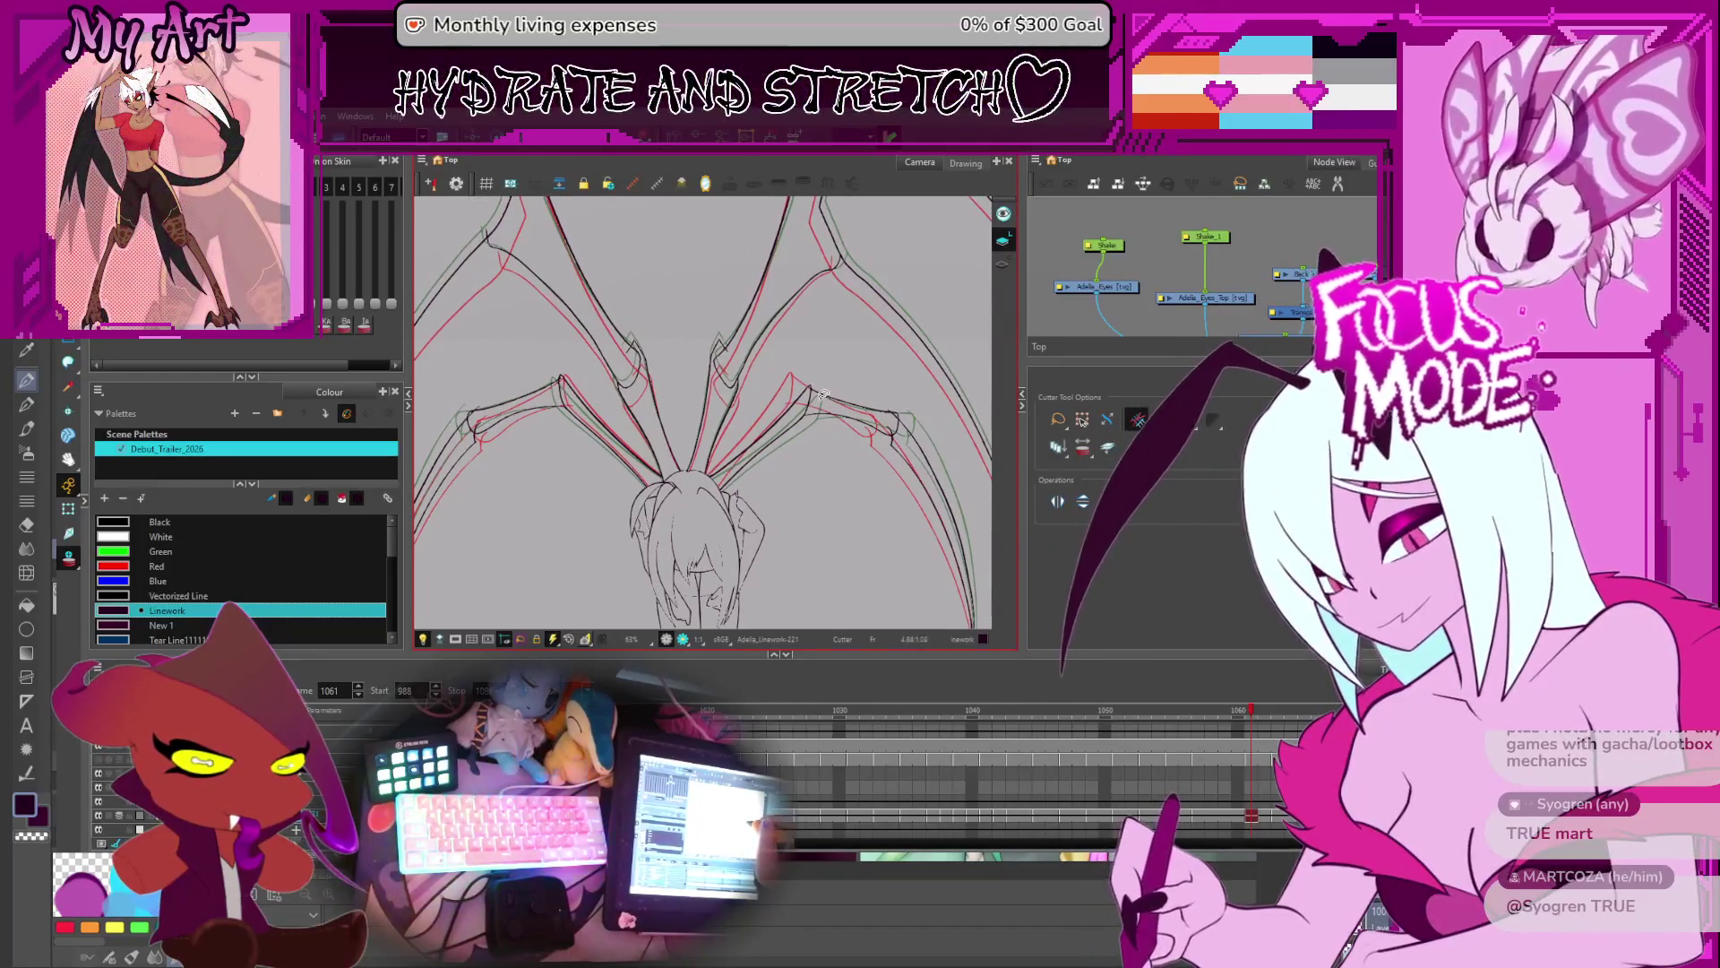
key("comma")
key("comma")
key("comma")
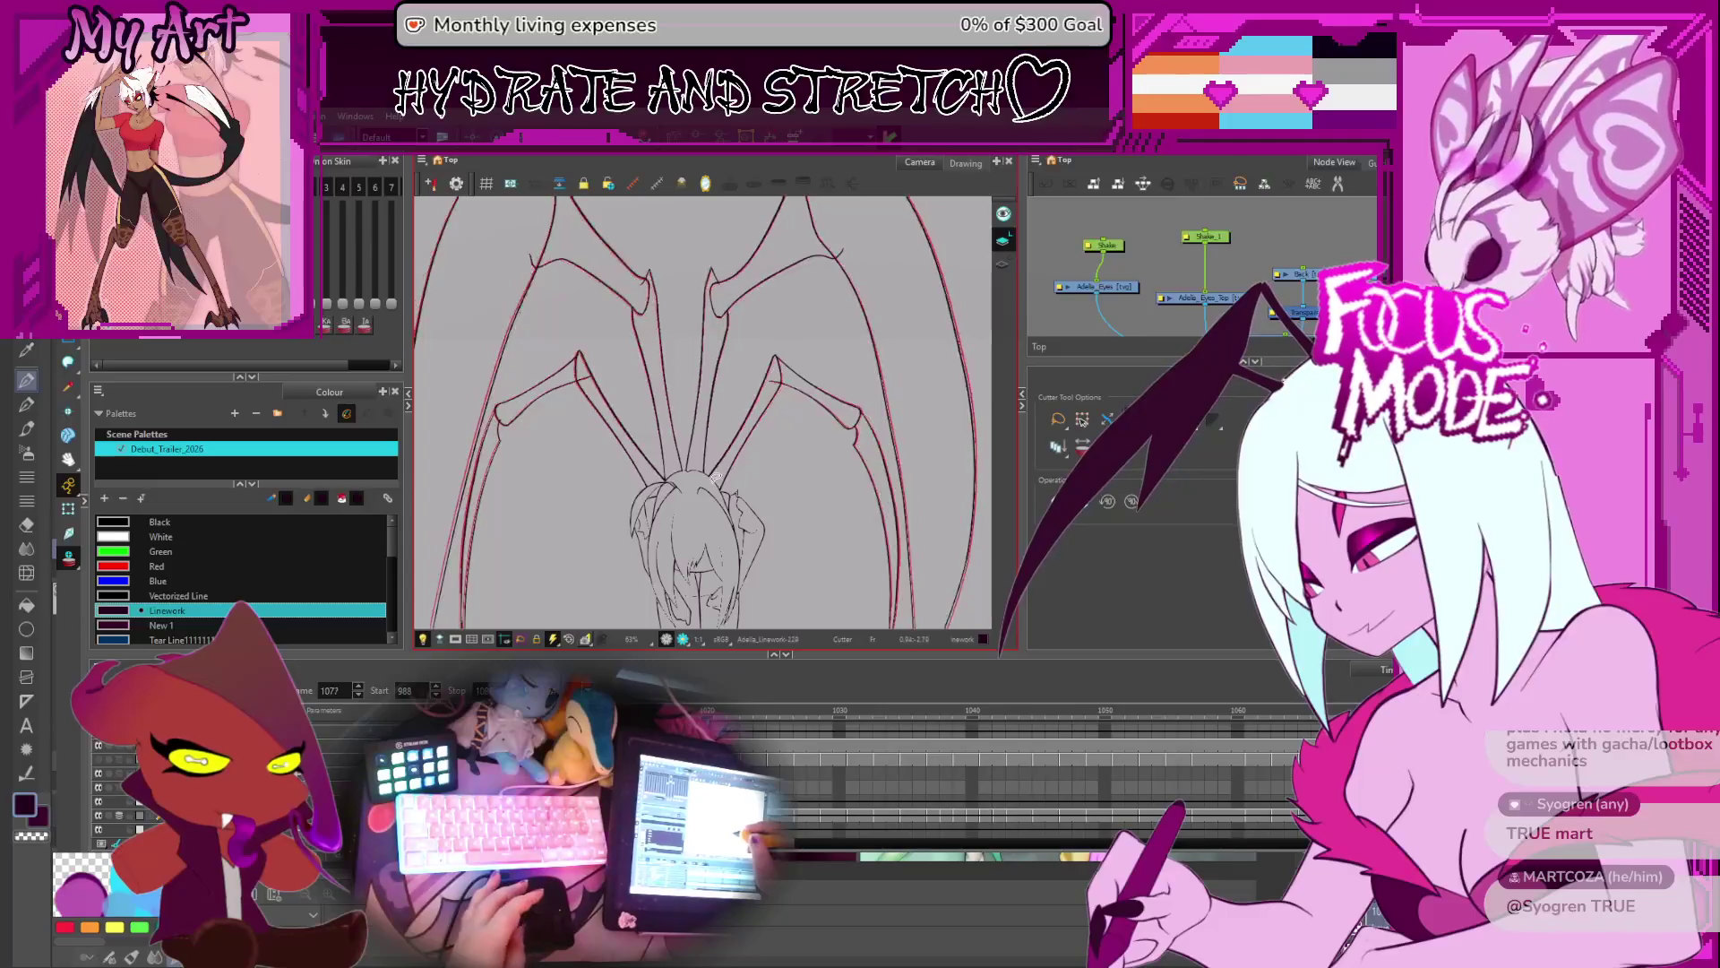
key("comma")
key("comma")
key("comma")
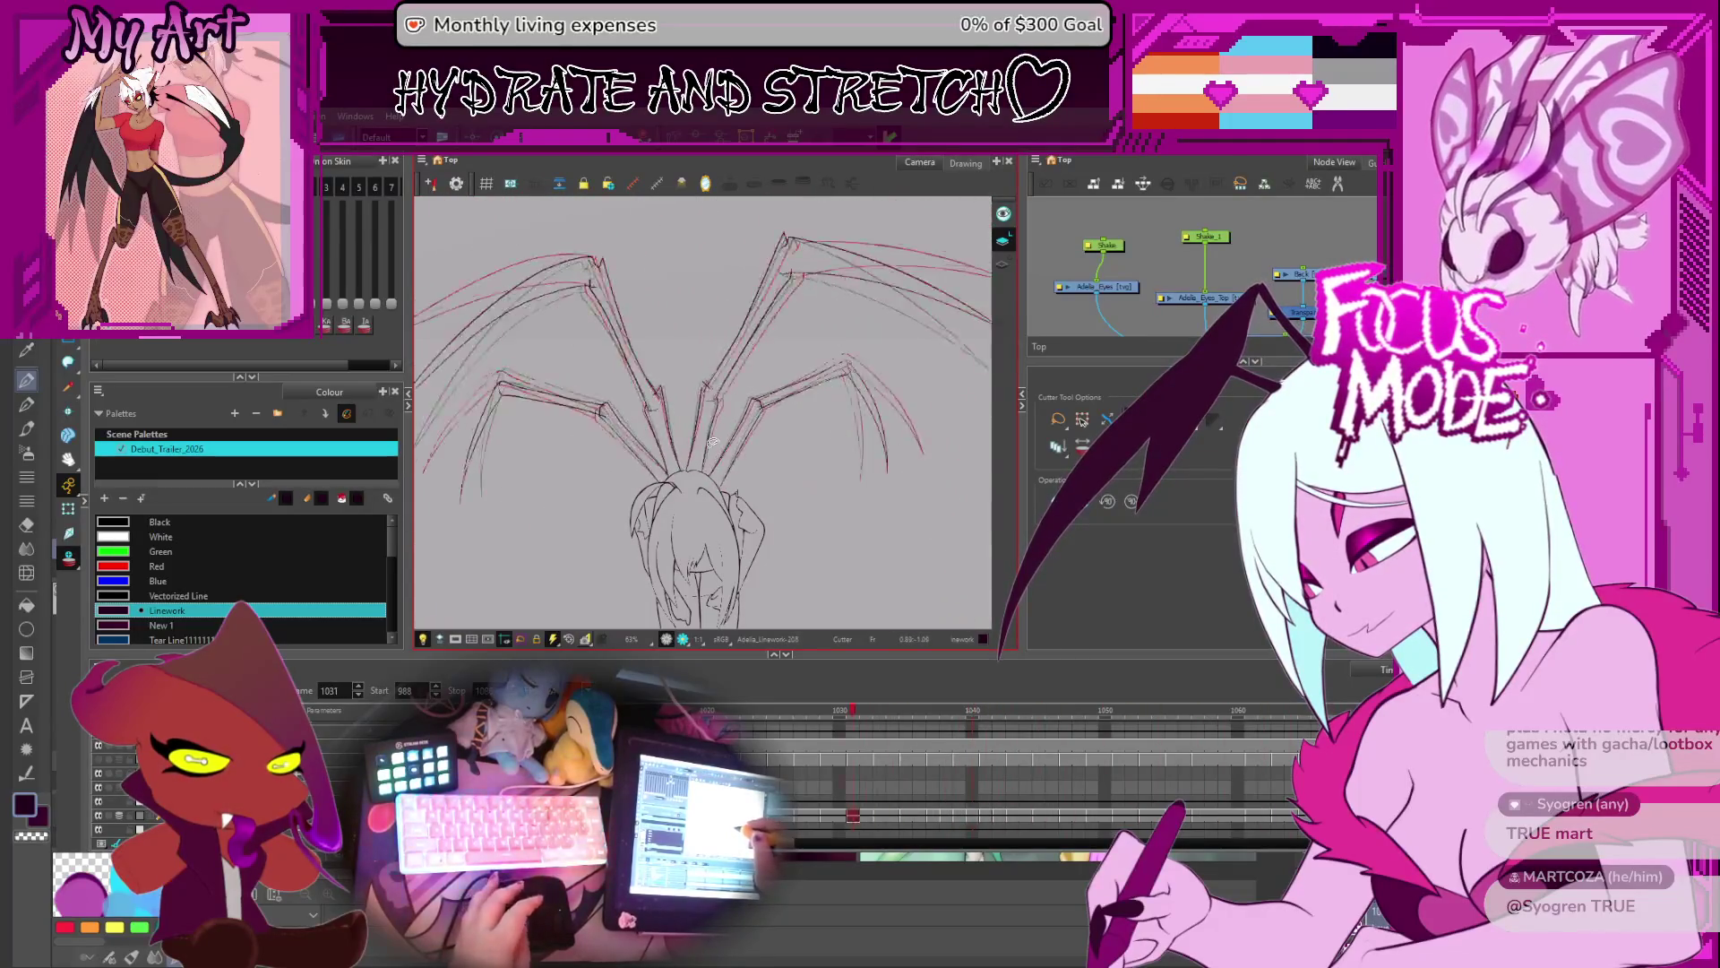
key("comma")
key("comma")
key("comma")
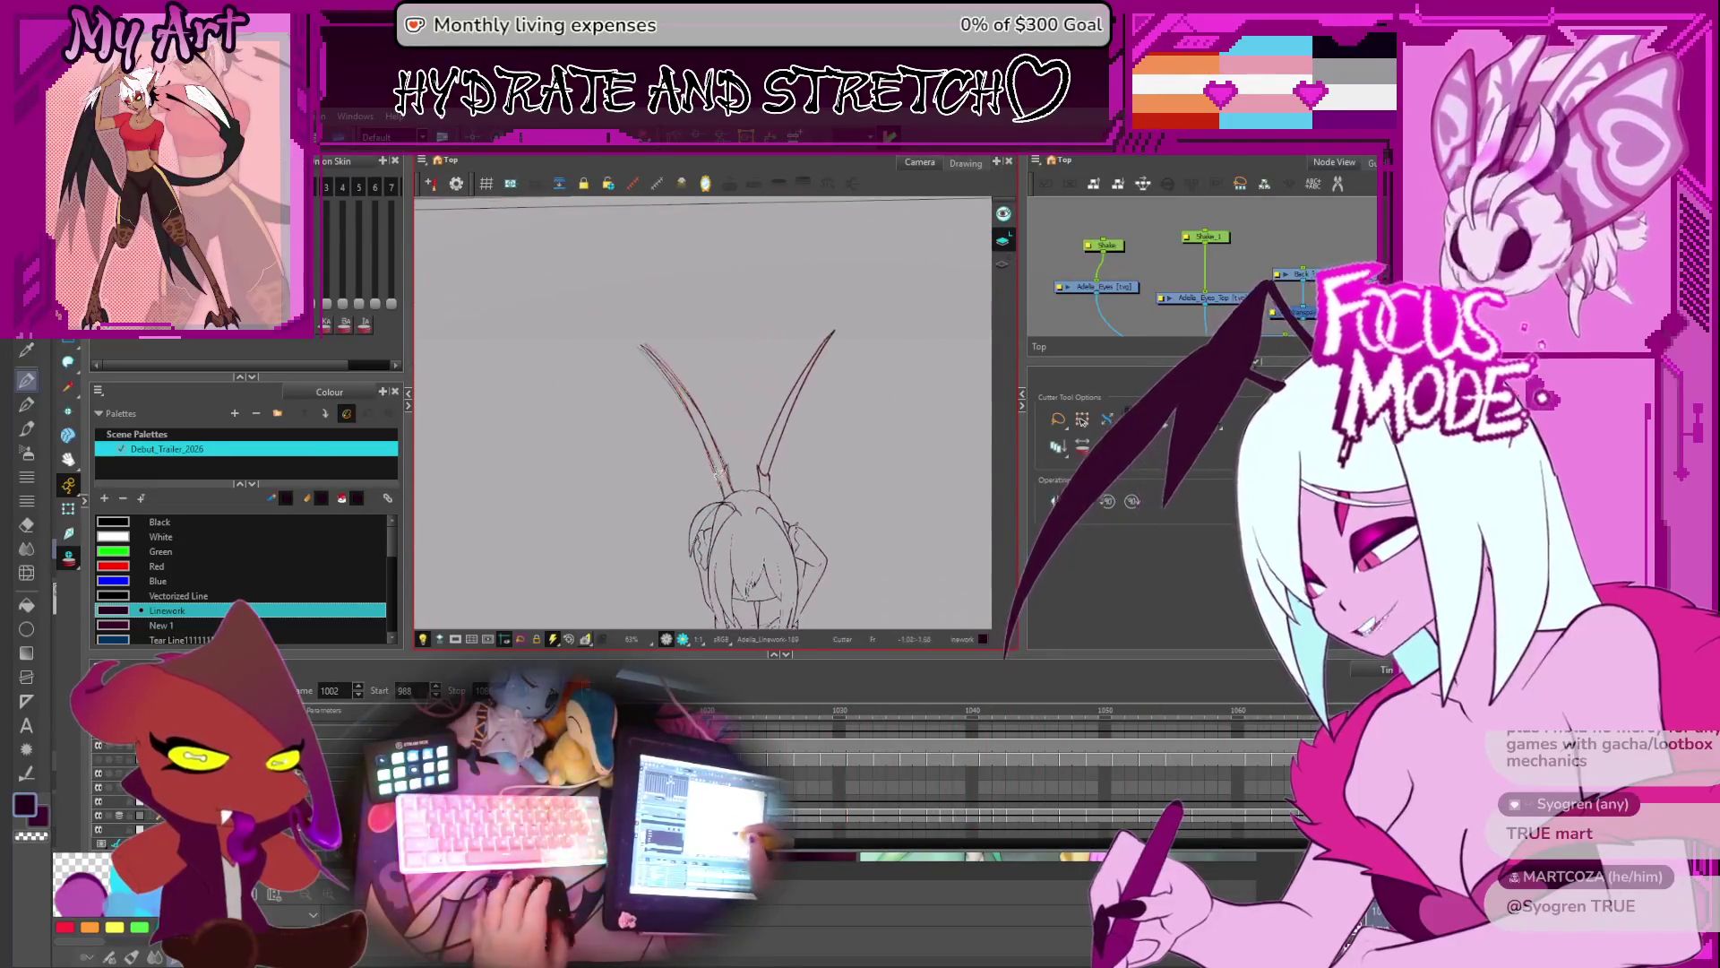
key("shift+z")
key("period")
key("period")
key("period")
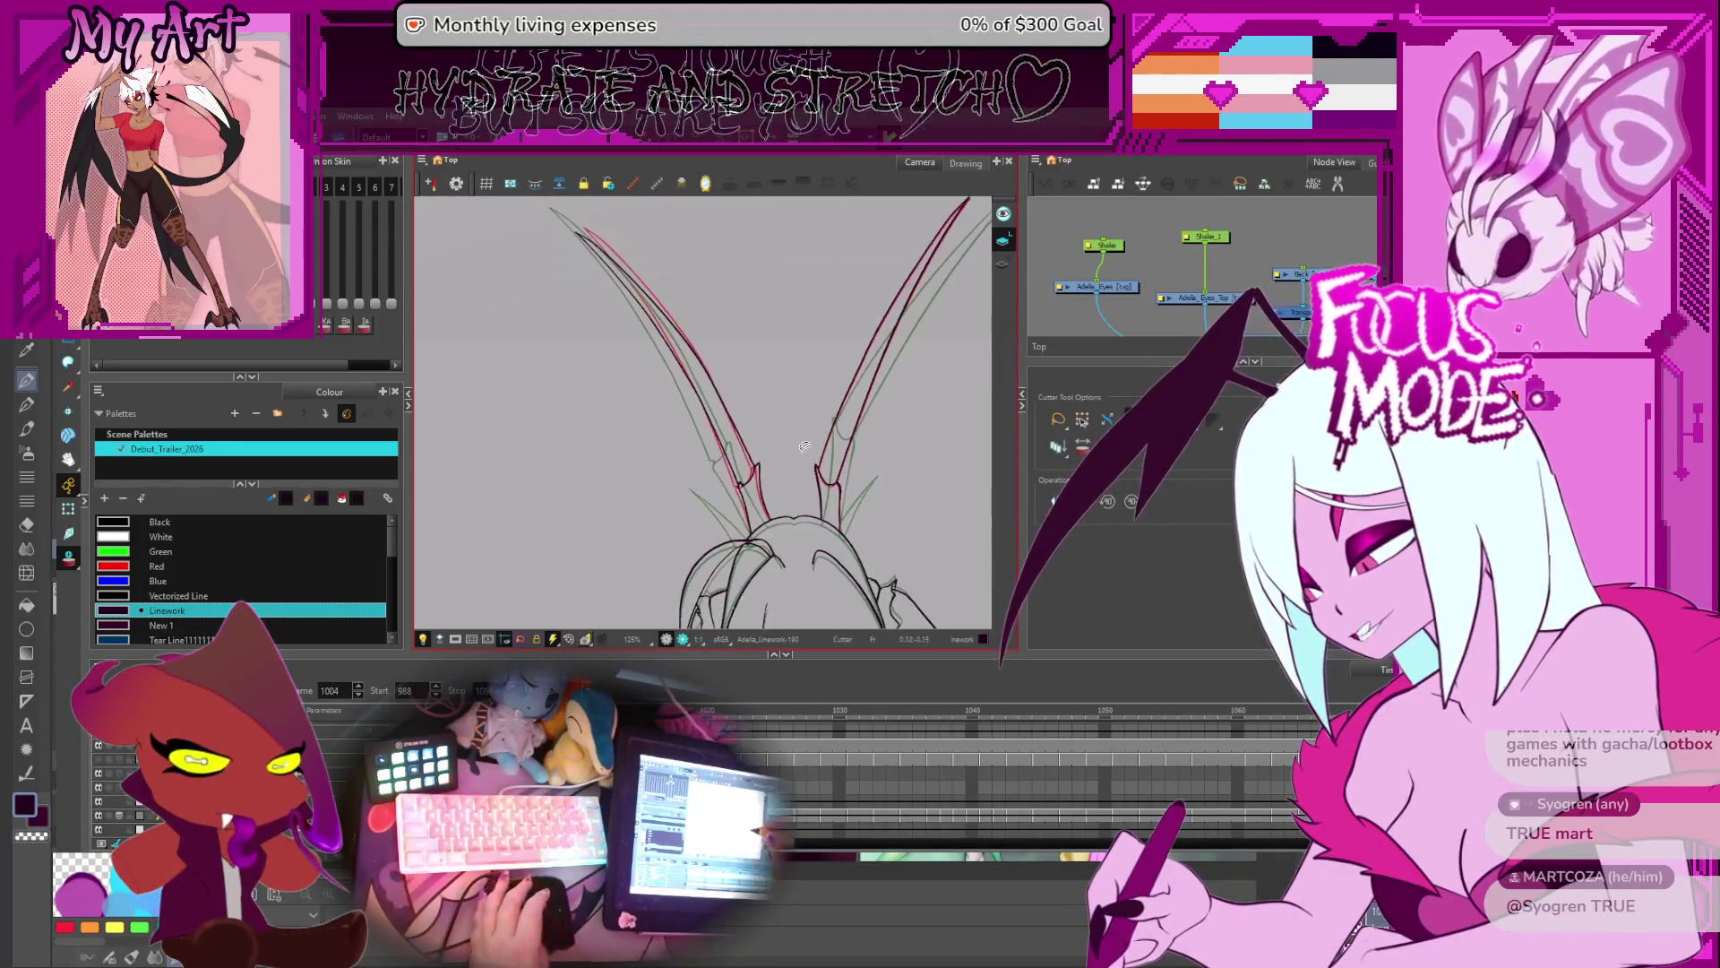
left_click_drag(860, 372, 789, 377)
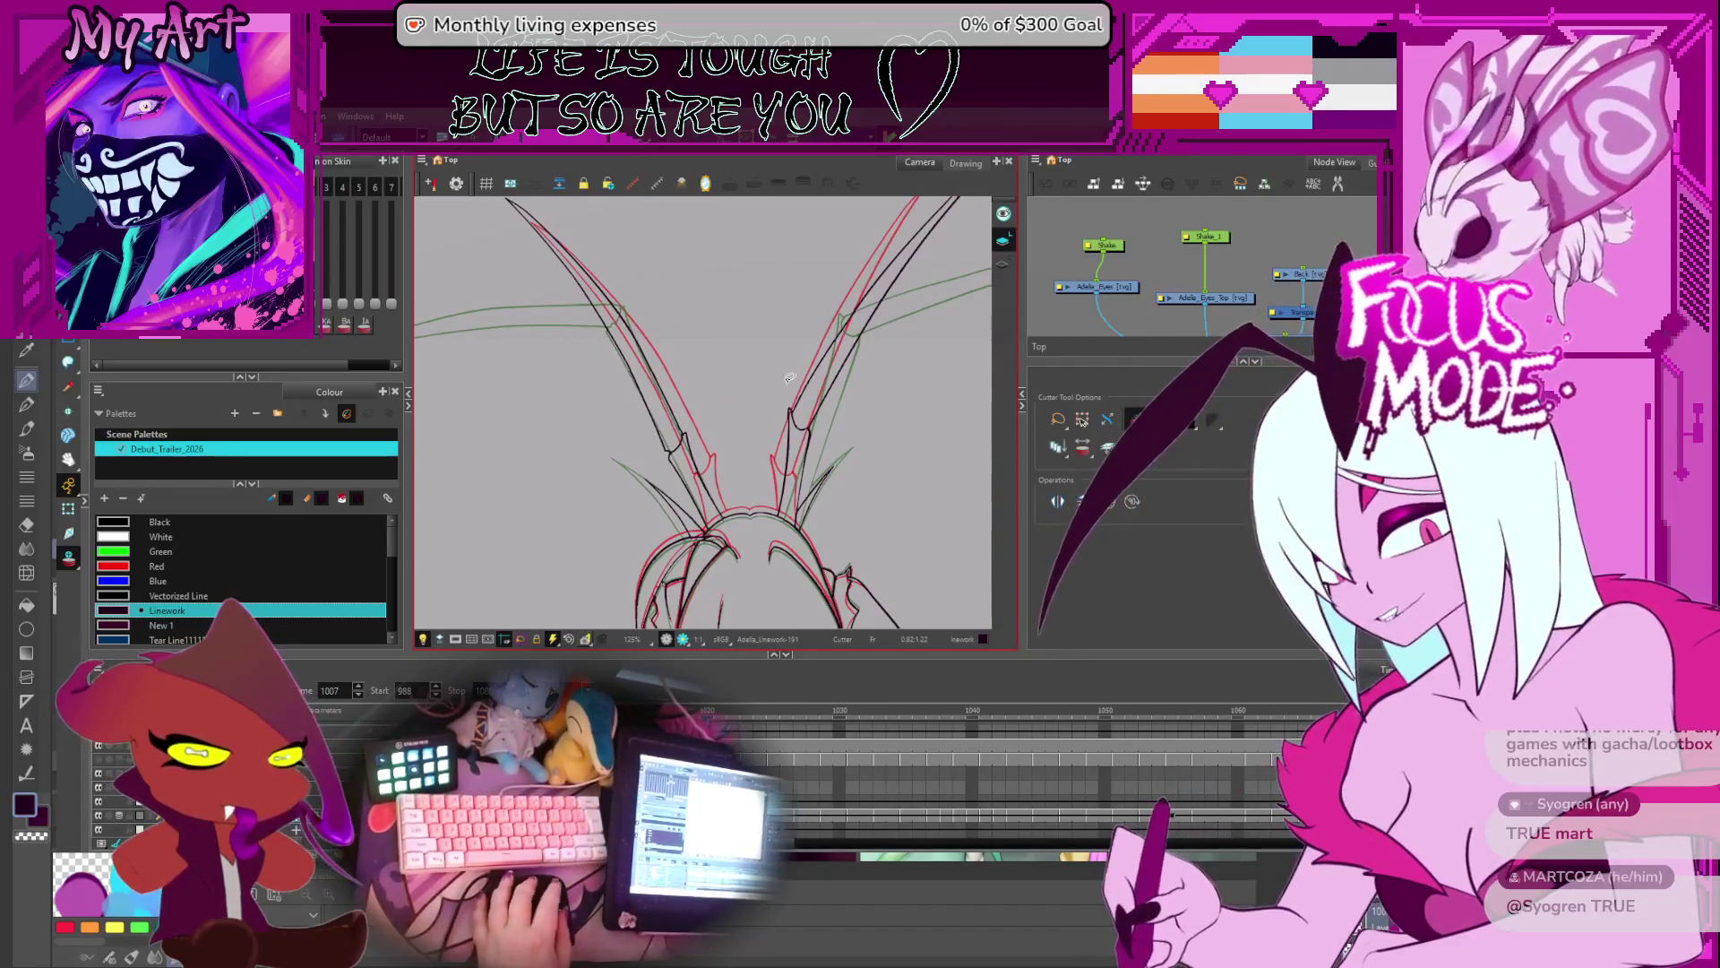
- Advance through frames 1008 to 1013, zooming in on the right wing's lines
key("period")
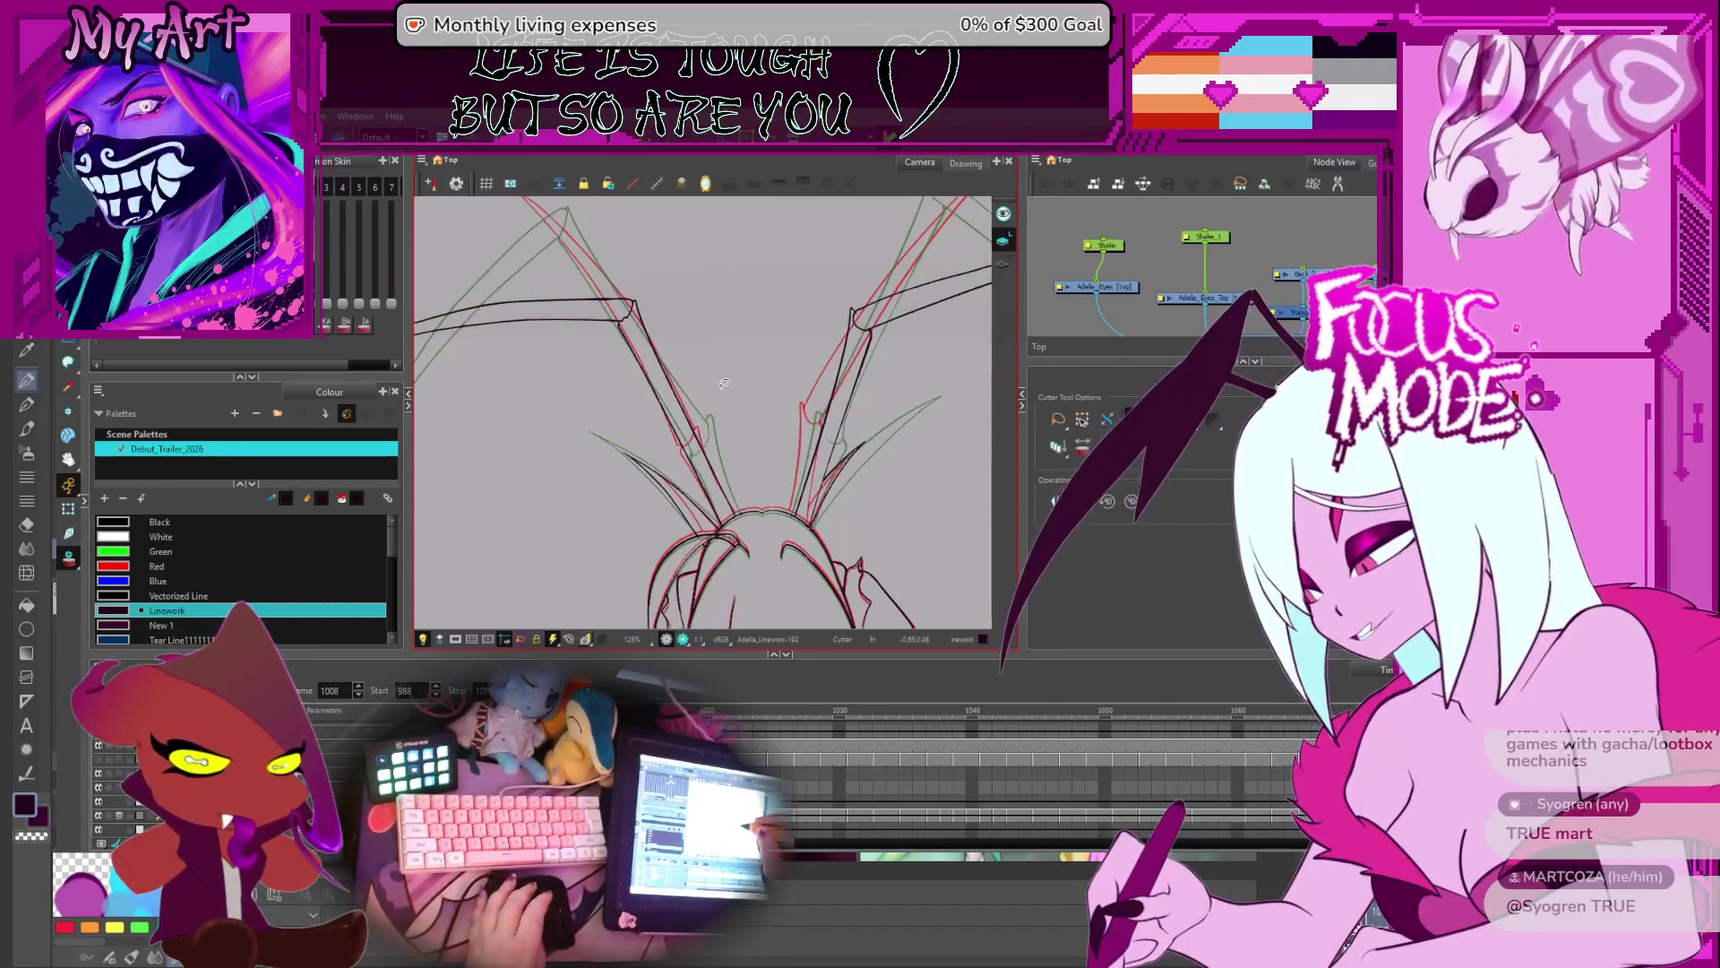
scroll(713, 520, "up", 2)
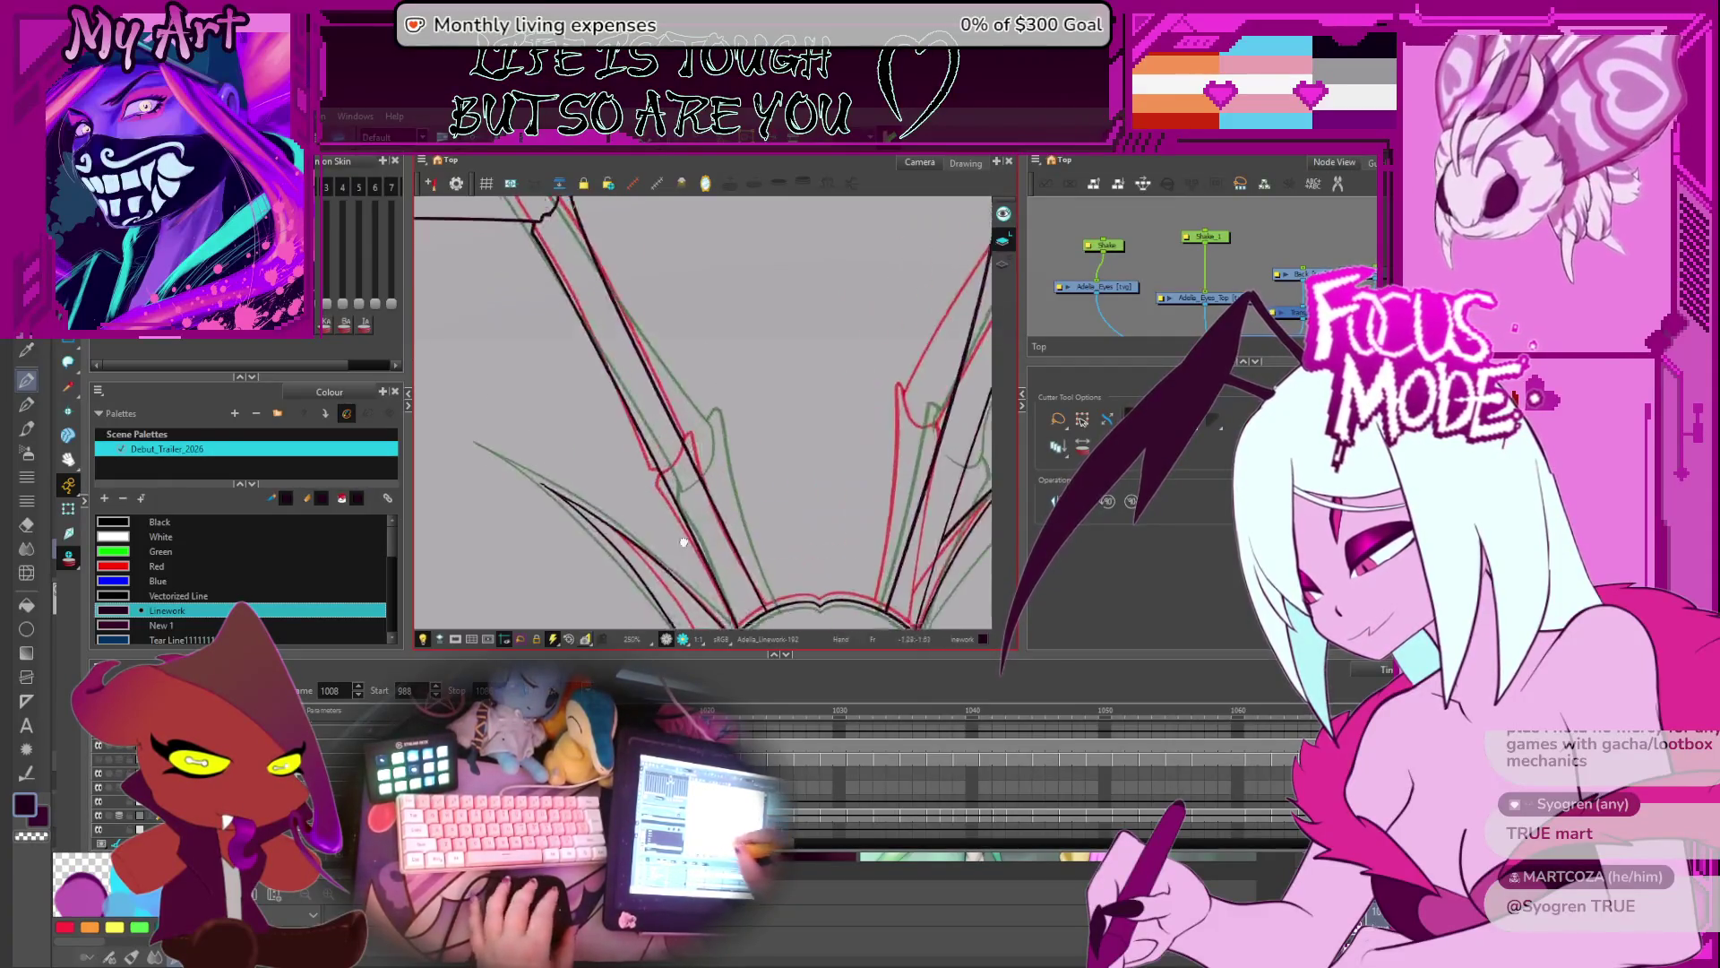
scroll(751, 504, "down", 1)
key("period")
key("period")
scroll(823, 428, "down", 2)
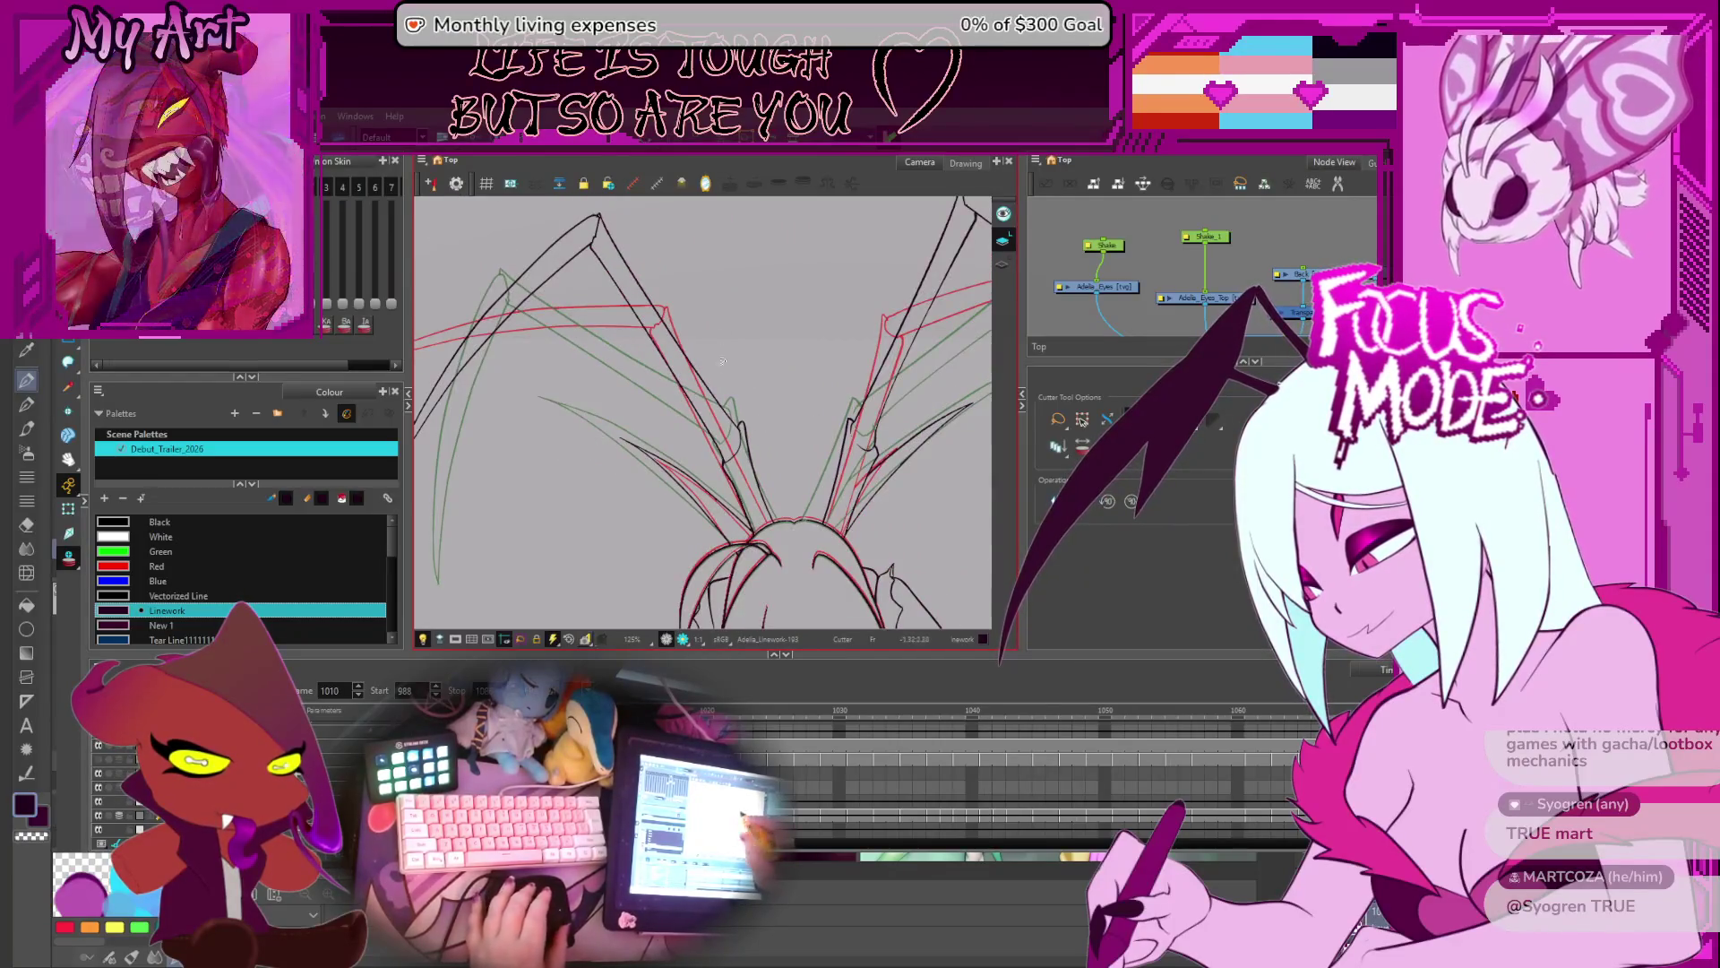
mouse_move(749, 392)
left_mouse_down()
mouse_move(787, 452)
mouse_move(711, 460)
mouse_move(747, 442)
left_mouse_up()
key("2")
key("2")
key("2")
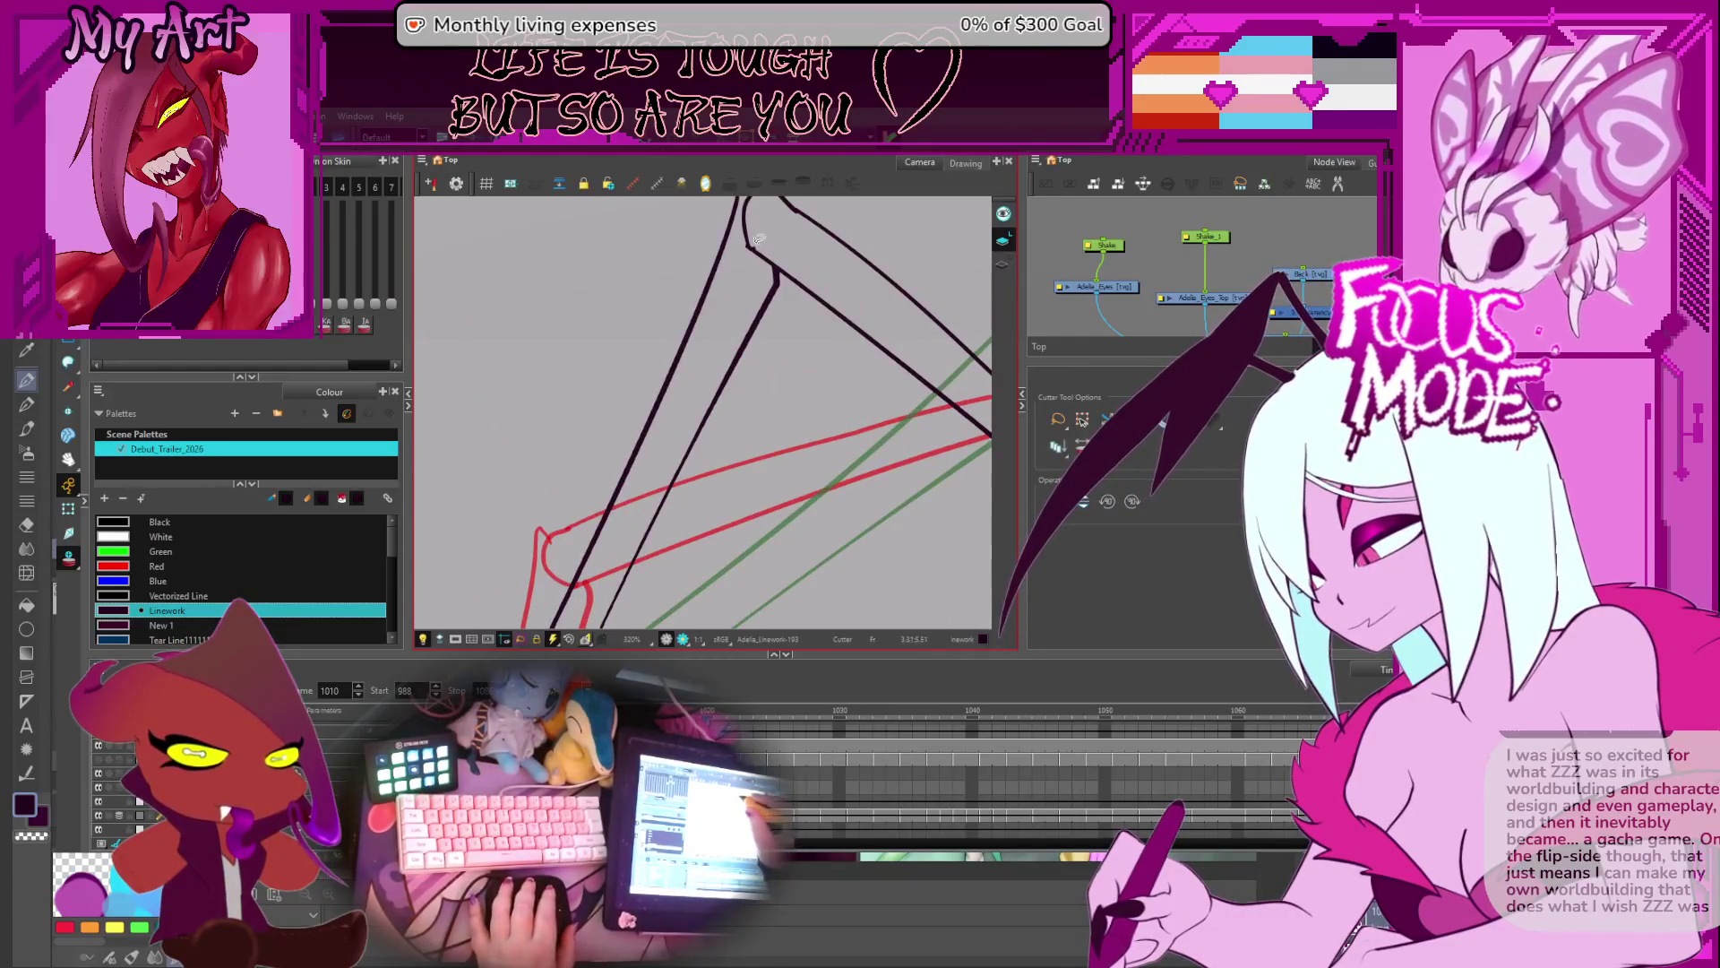
key("1")
key("1")
key("1")
key("period")
key("period")
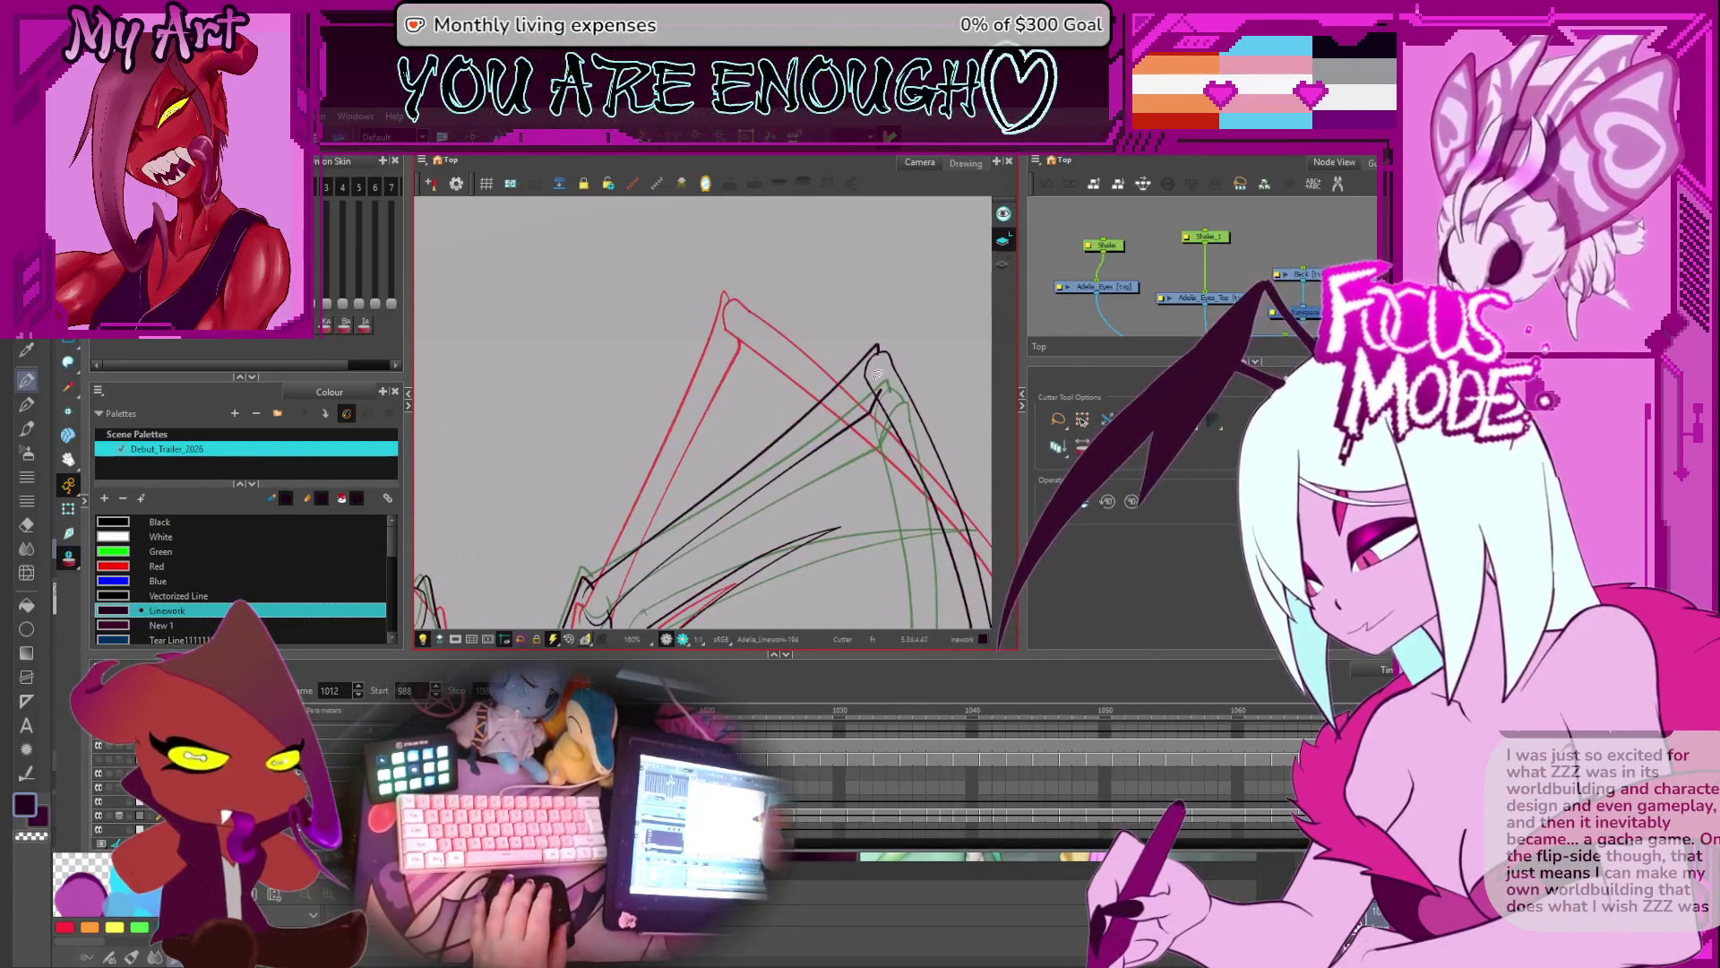
scroll(771, 430, "down", 4)
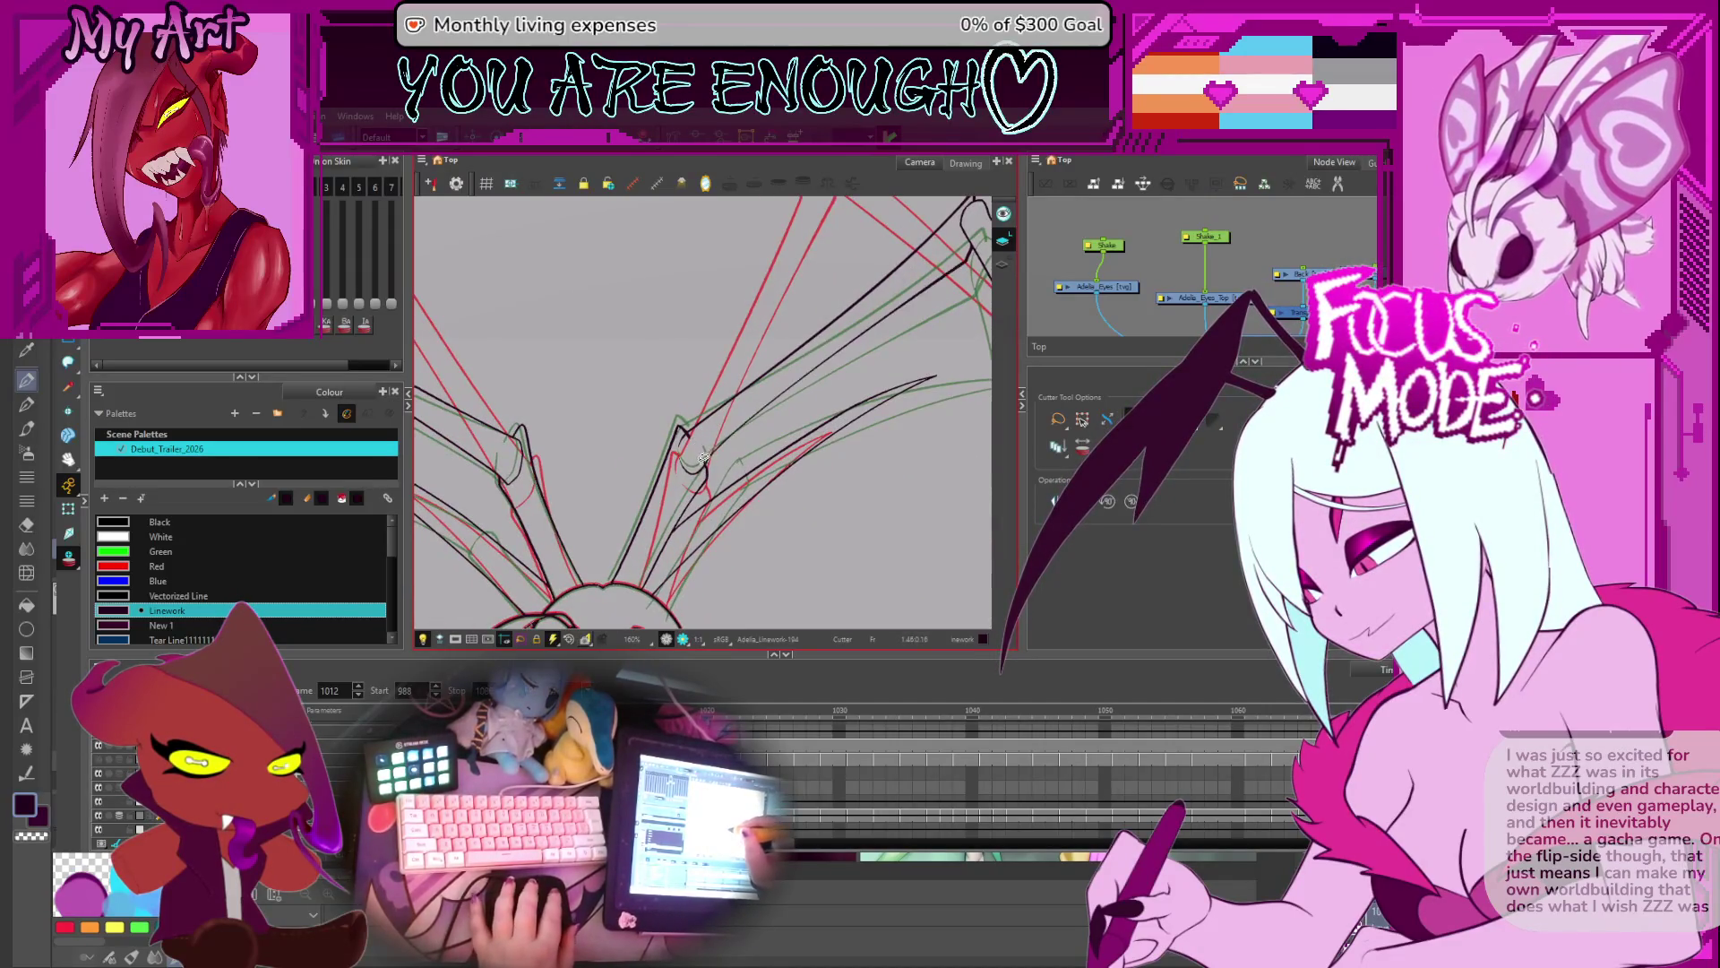
key("period")
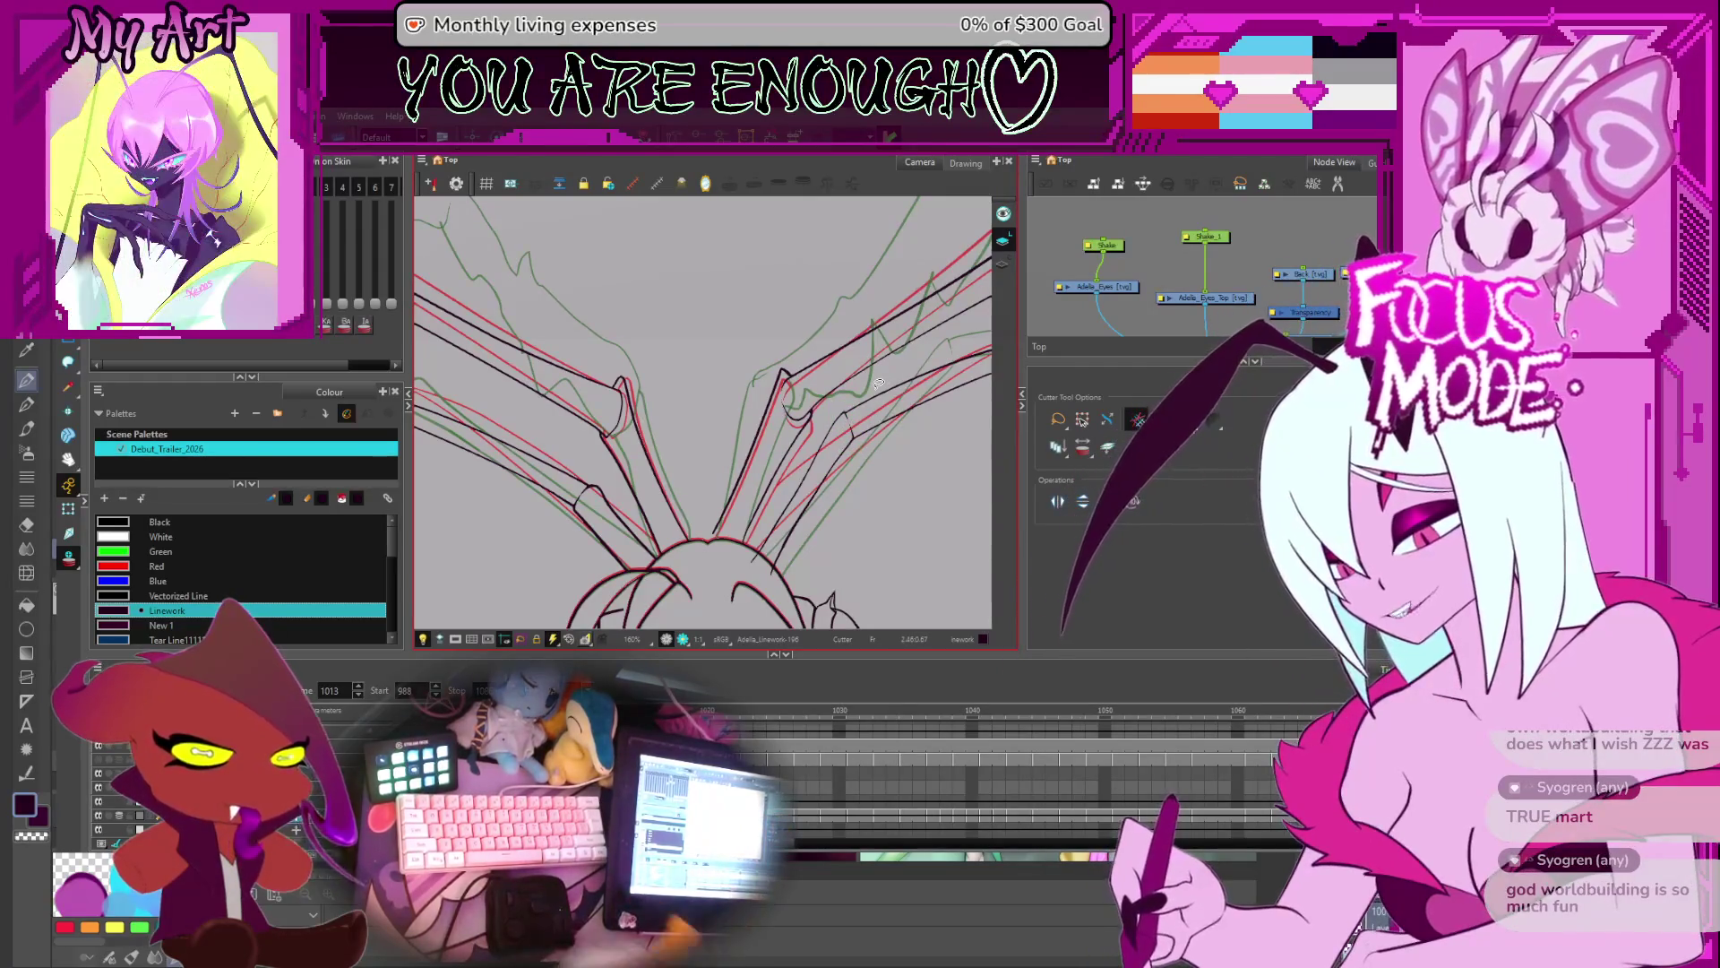
- Cut the overlapping wing-strand line ends on frame 1013 and move to frame 1014
left_click(879, 384)
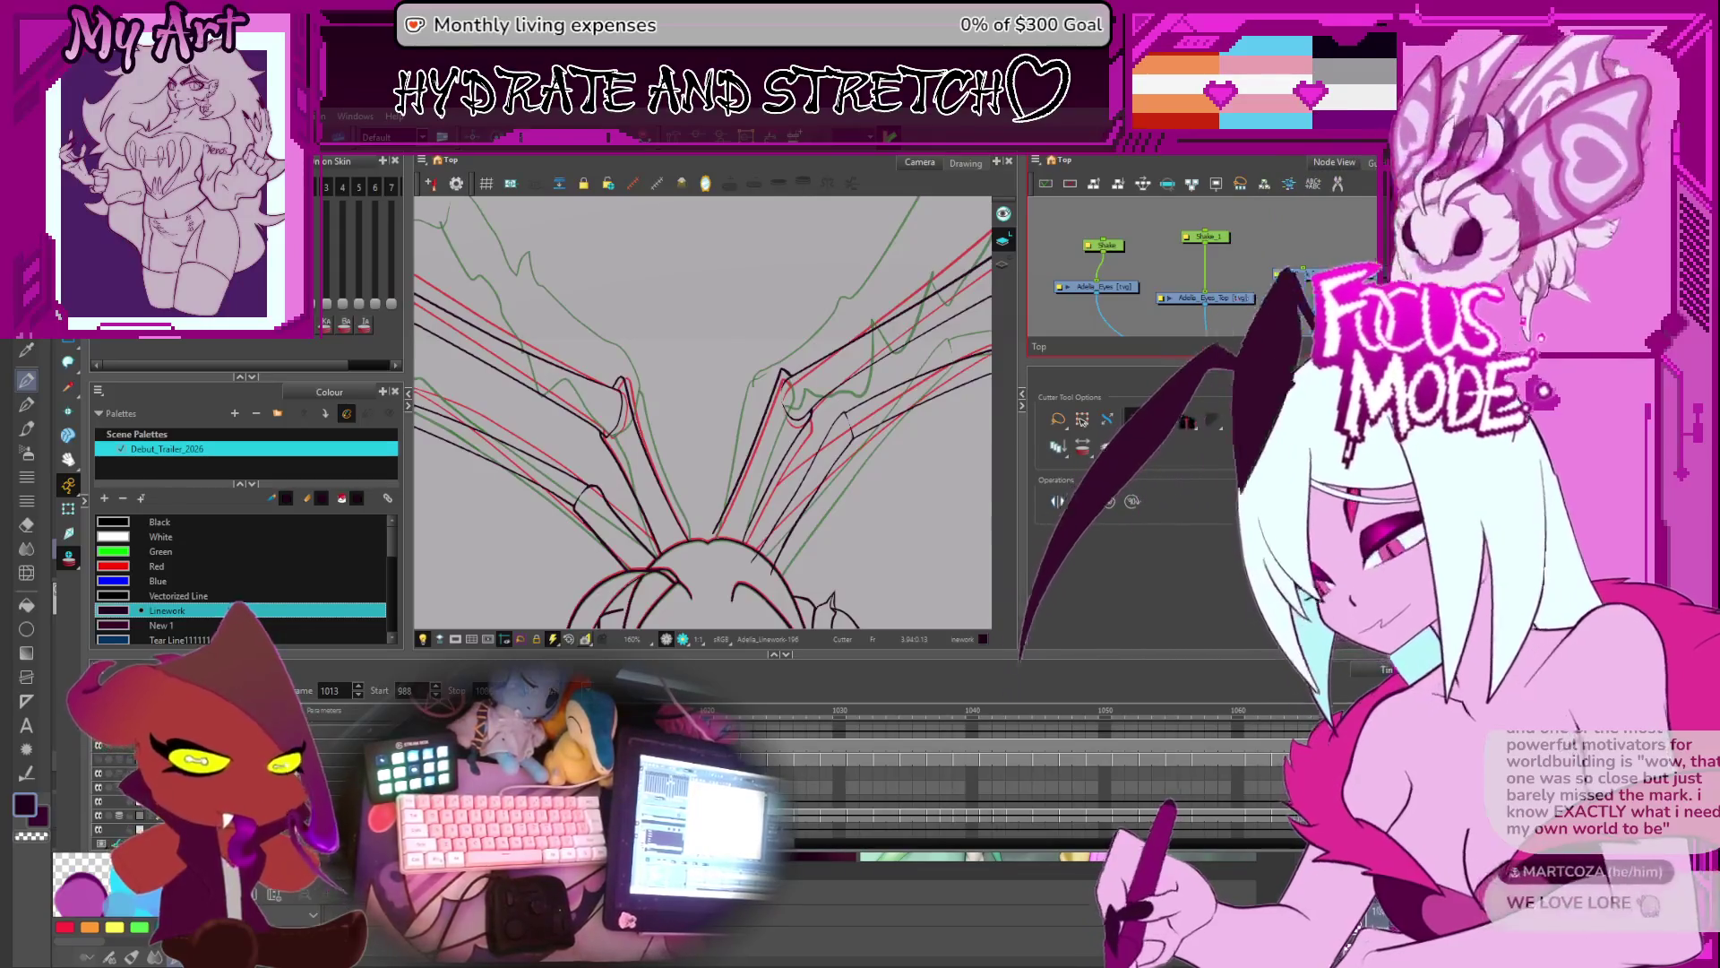
key("period")
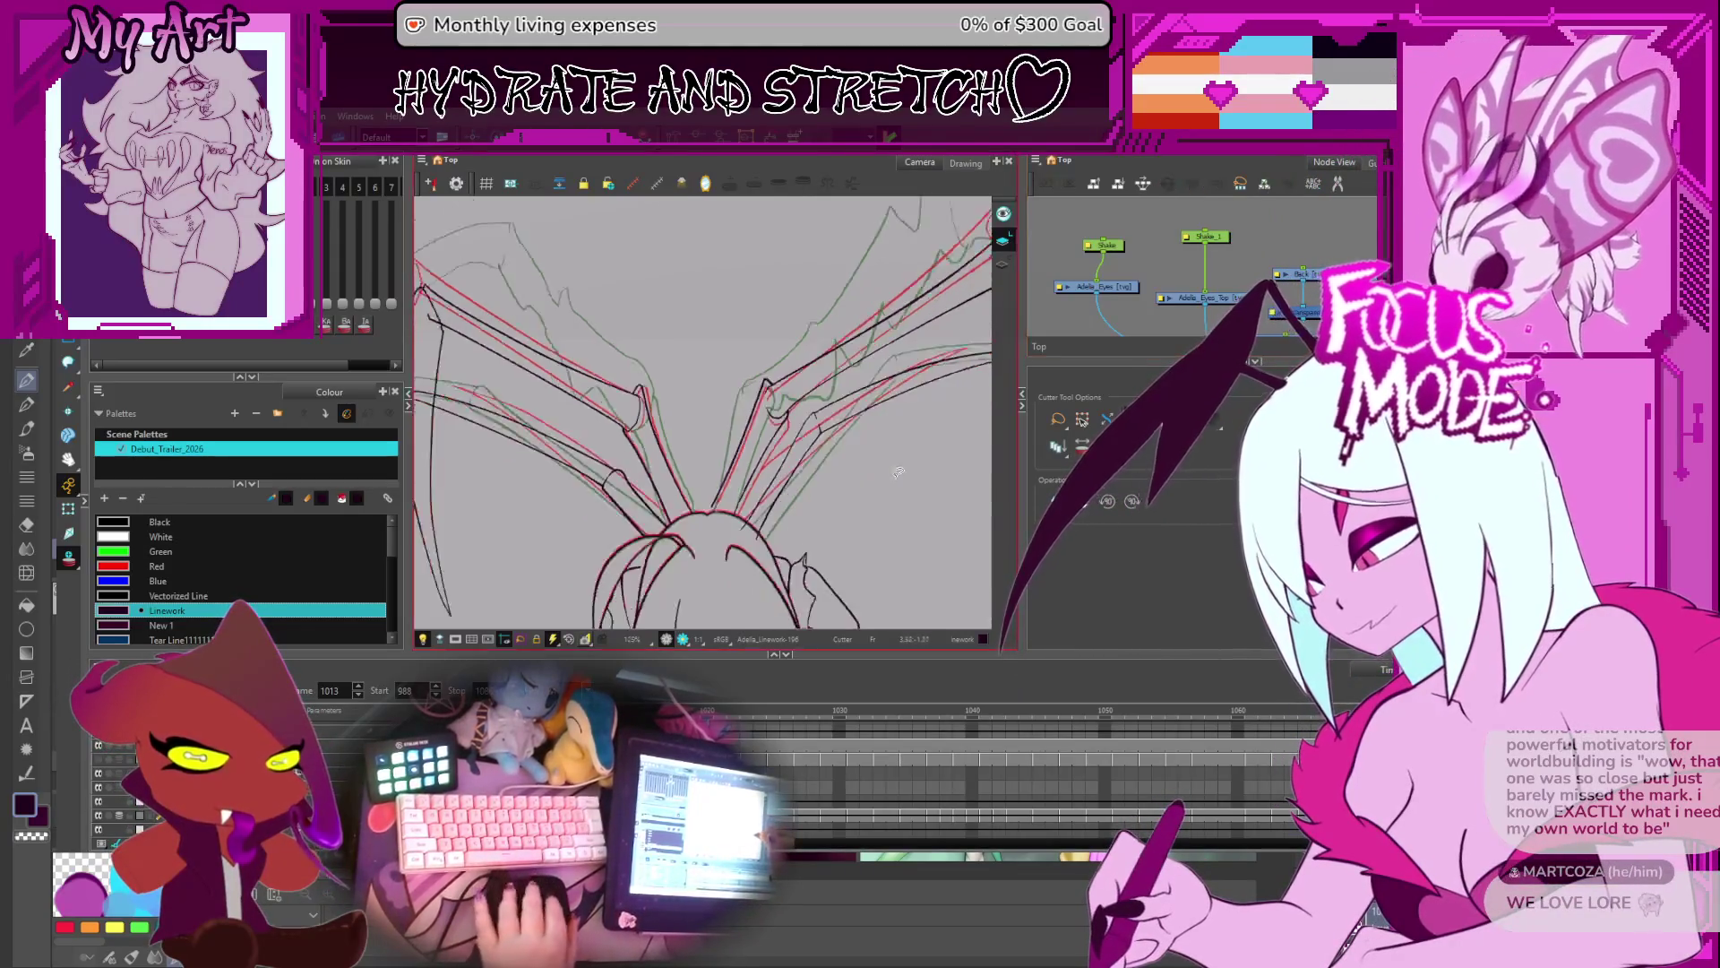
- Zoom in on the frame 1014 wing and cut off its overhanging stroke bits
scroll(778, 431, "up", 3)
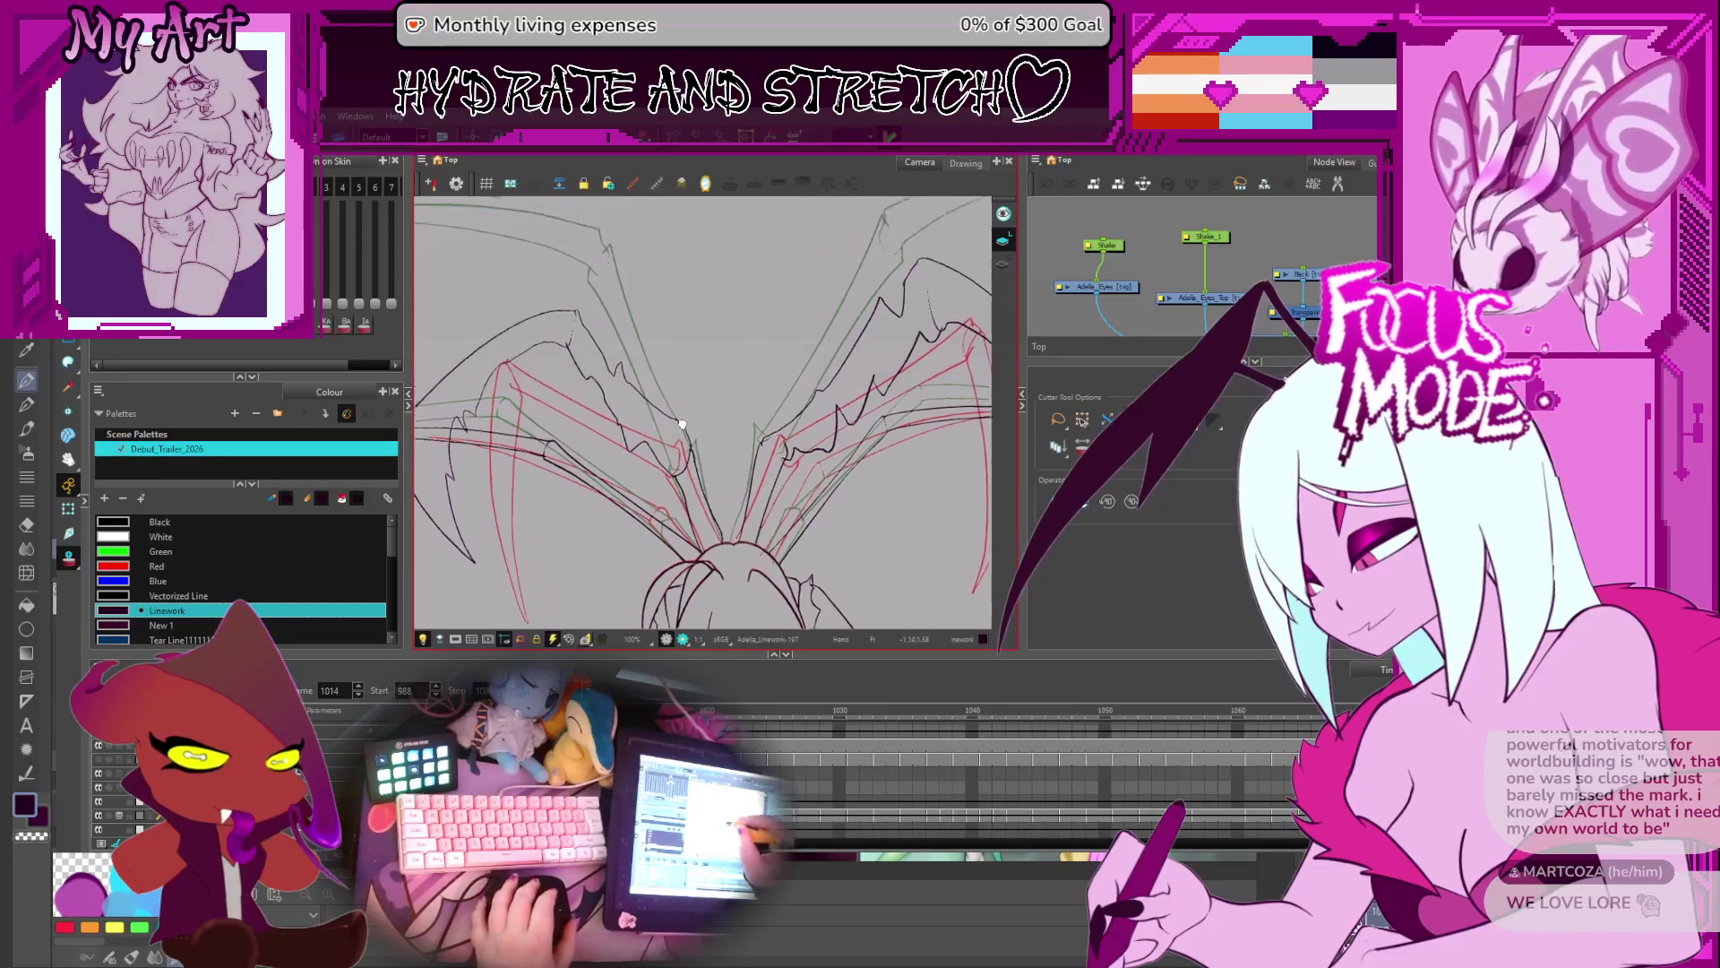
left_click_drag(714, 402, 746, 404)
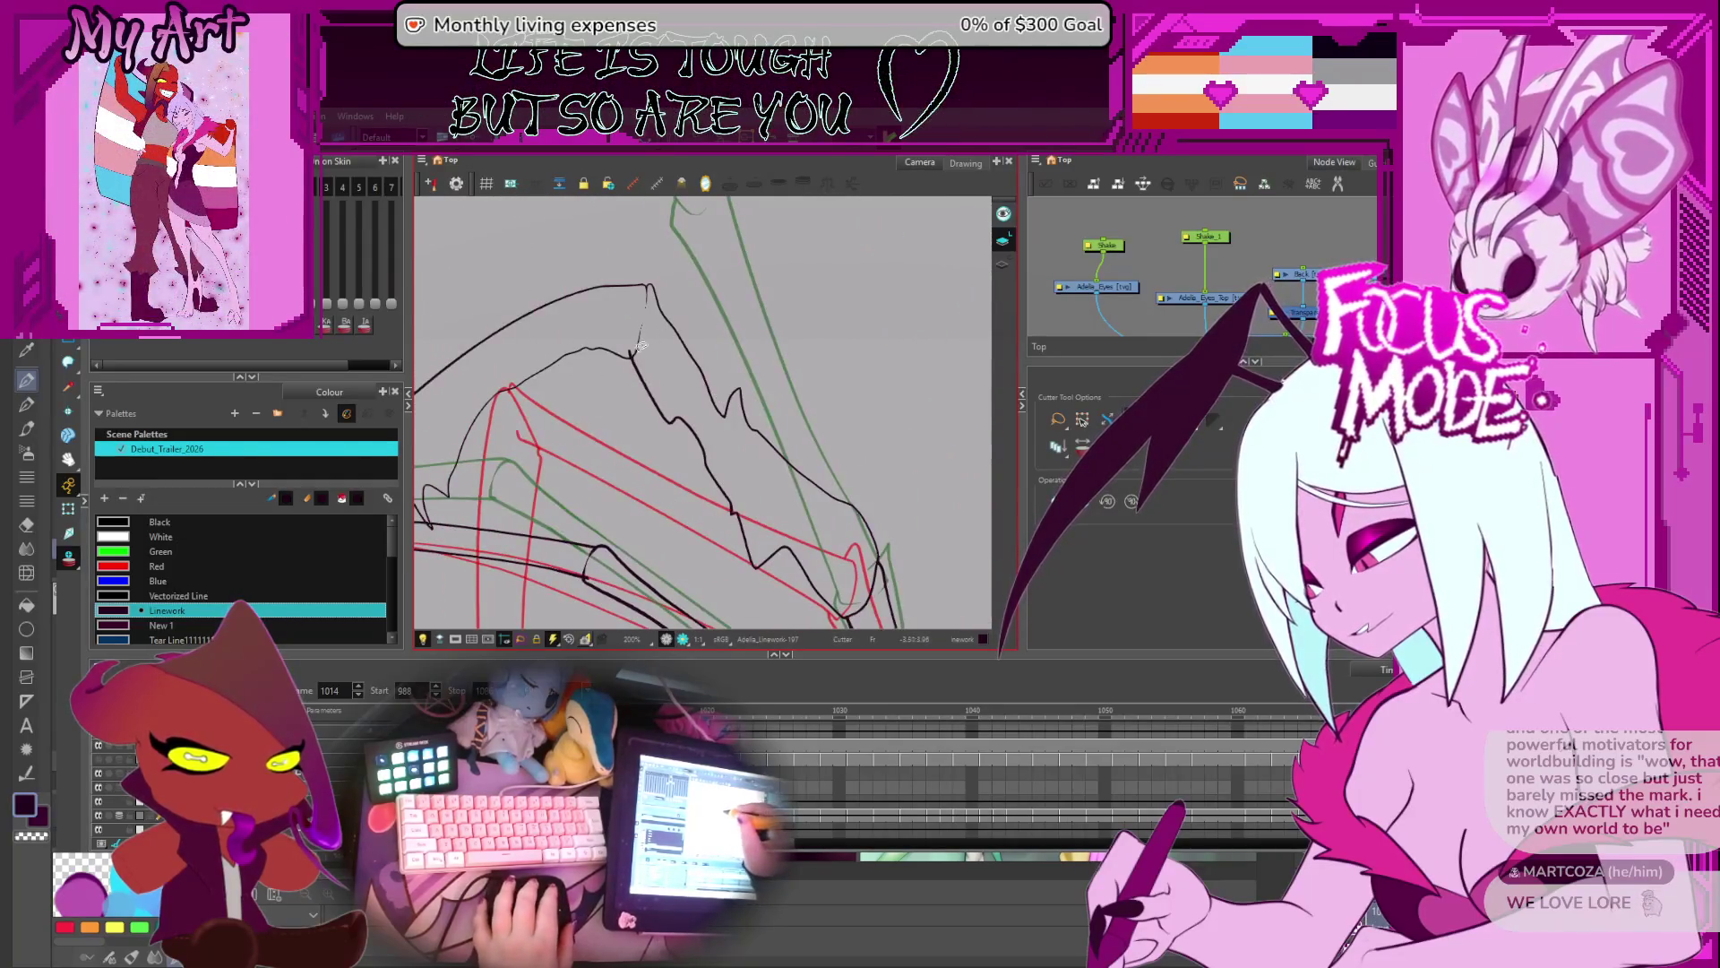
left_click_drag(634, 491, 642, 446)
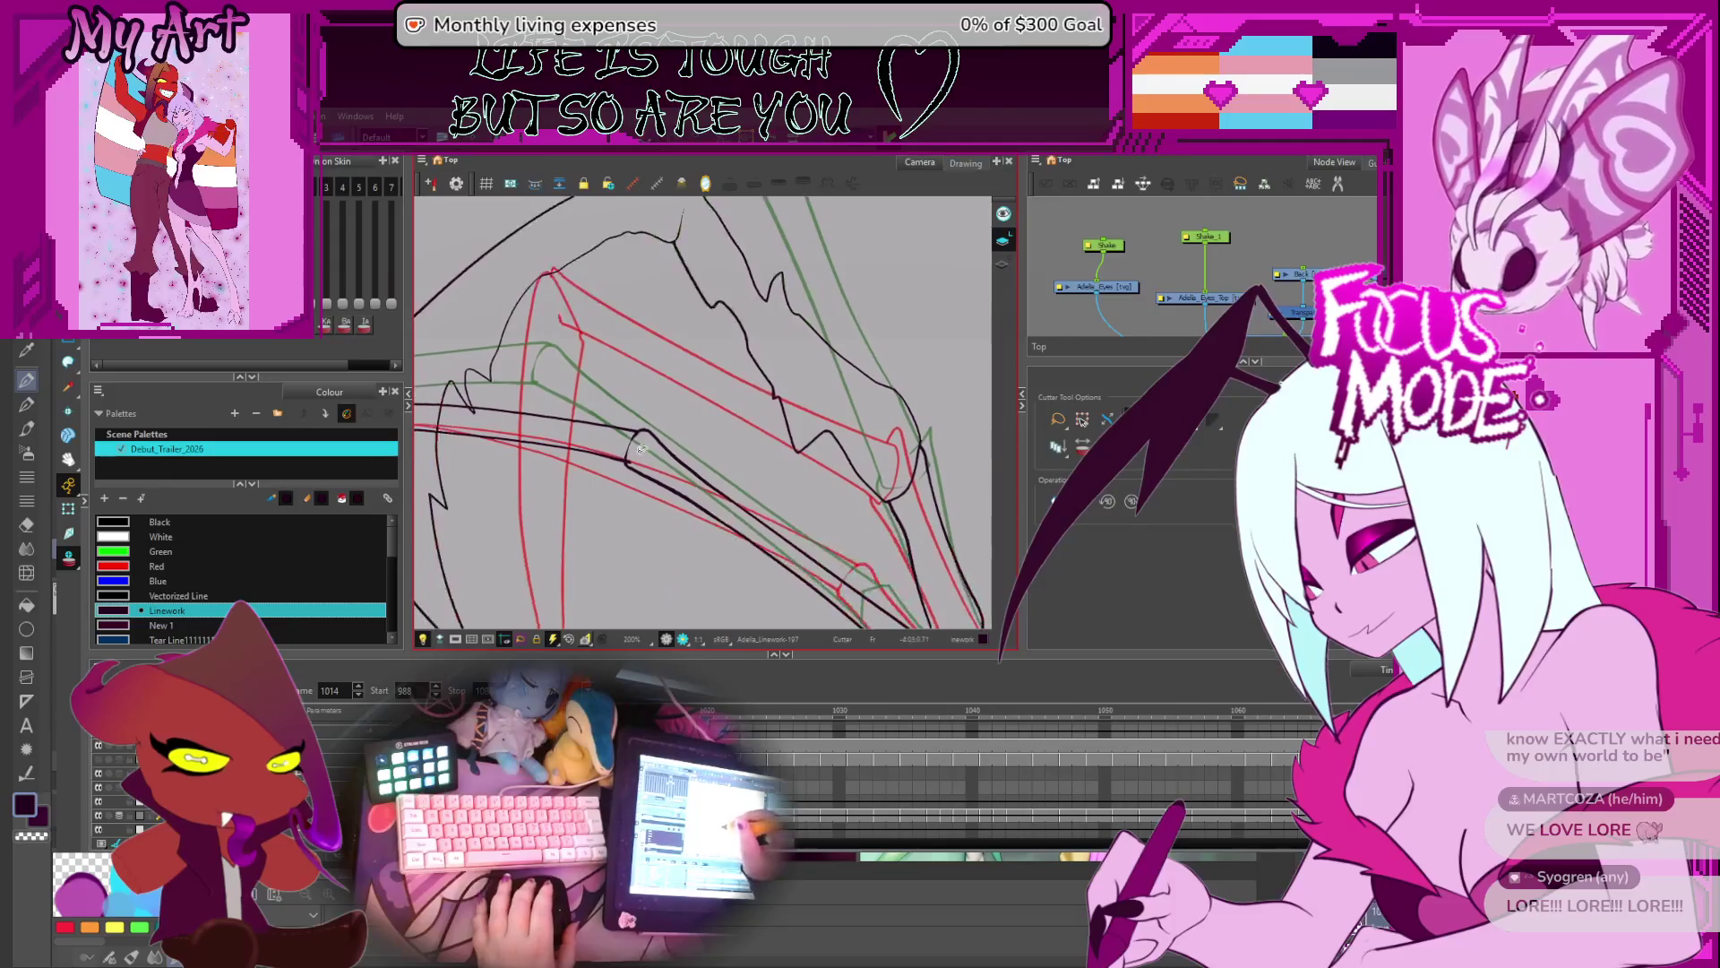
scroll(645, 440, "down", 2)
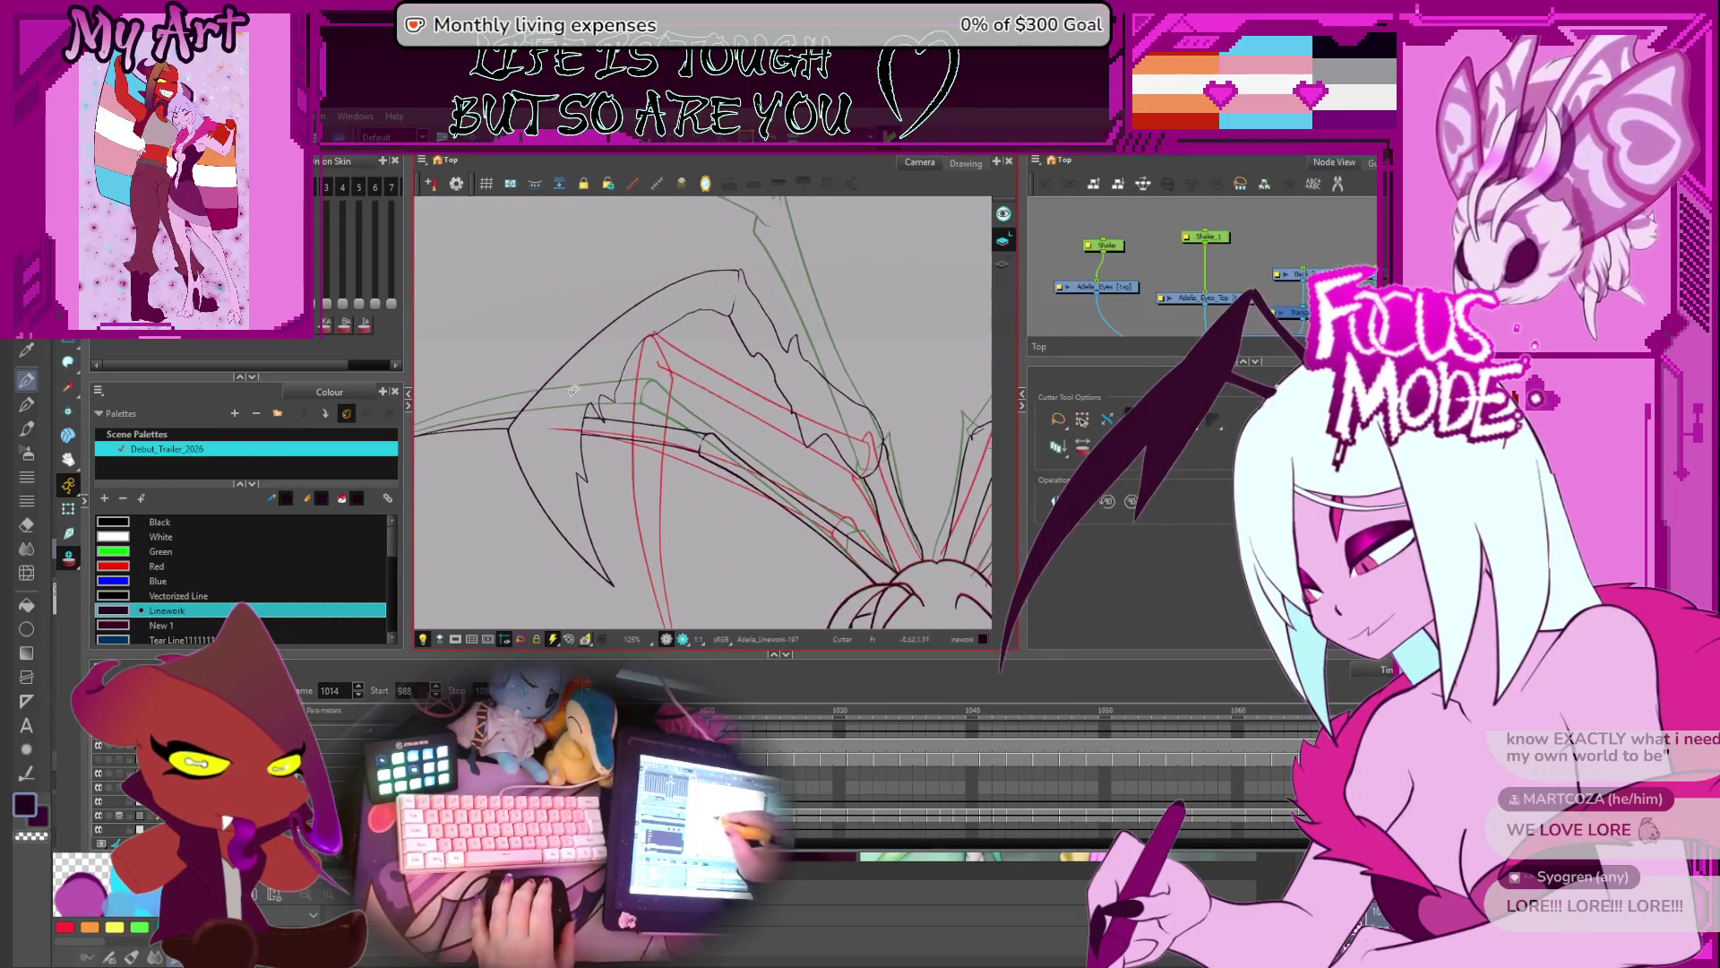
left_click_drag(721, 388, 689, 484)
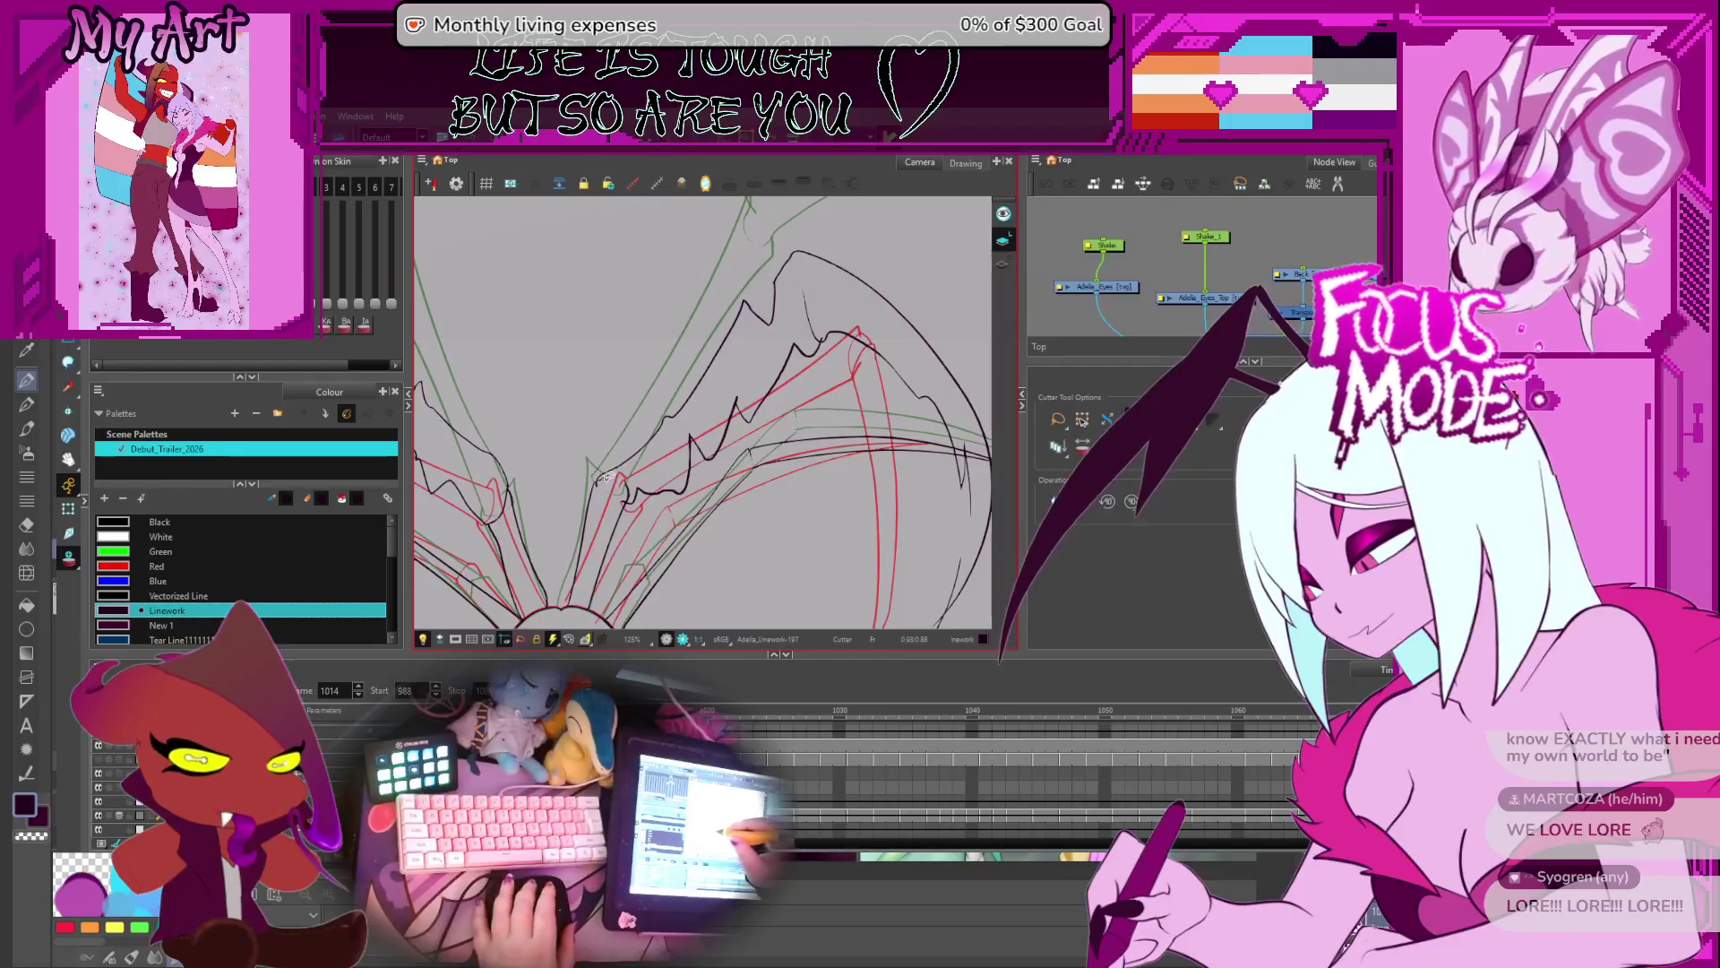
scroll(606, 478, "up", 2)
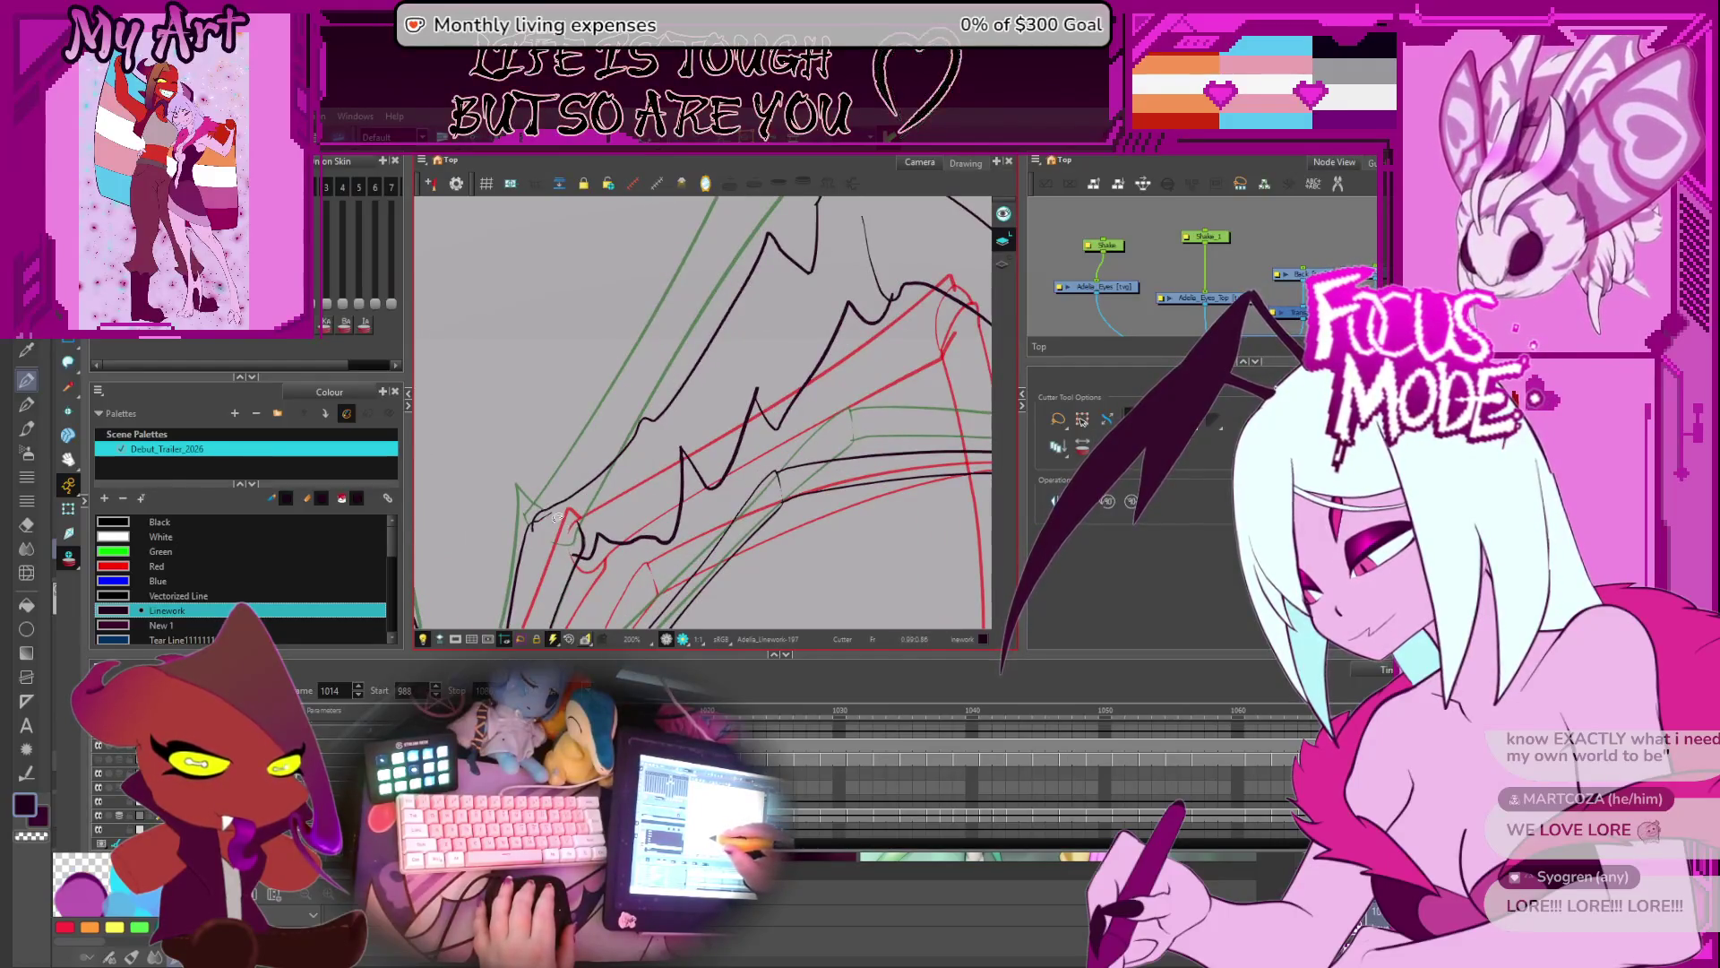
left_click_drag(552, 524, 553, 520)
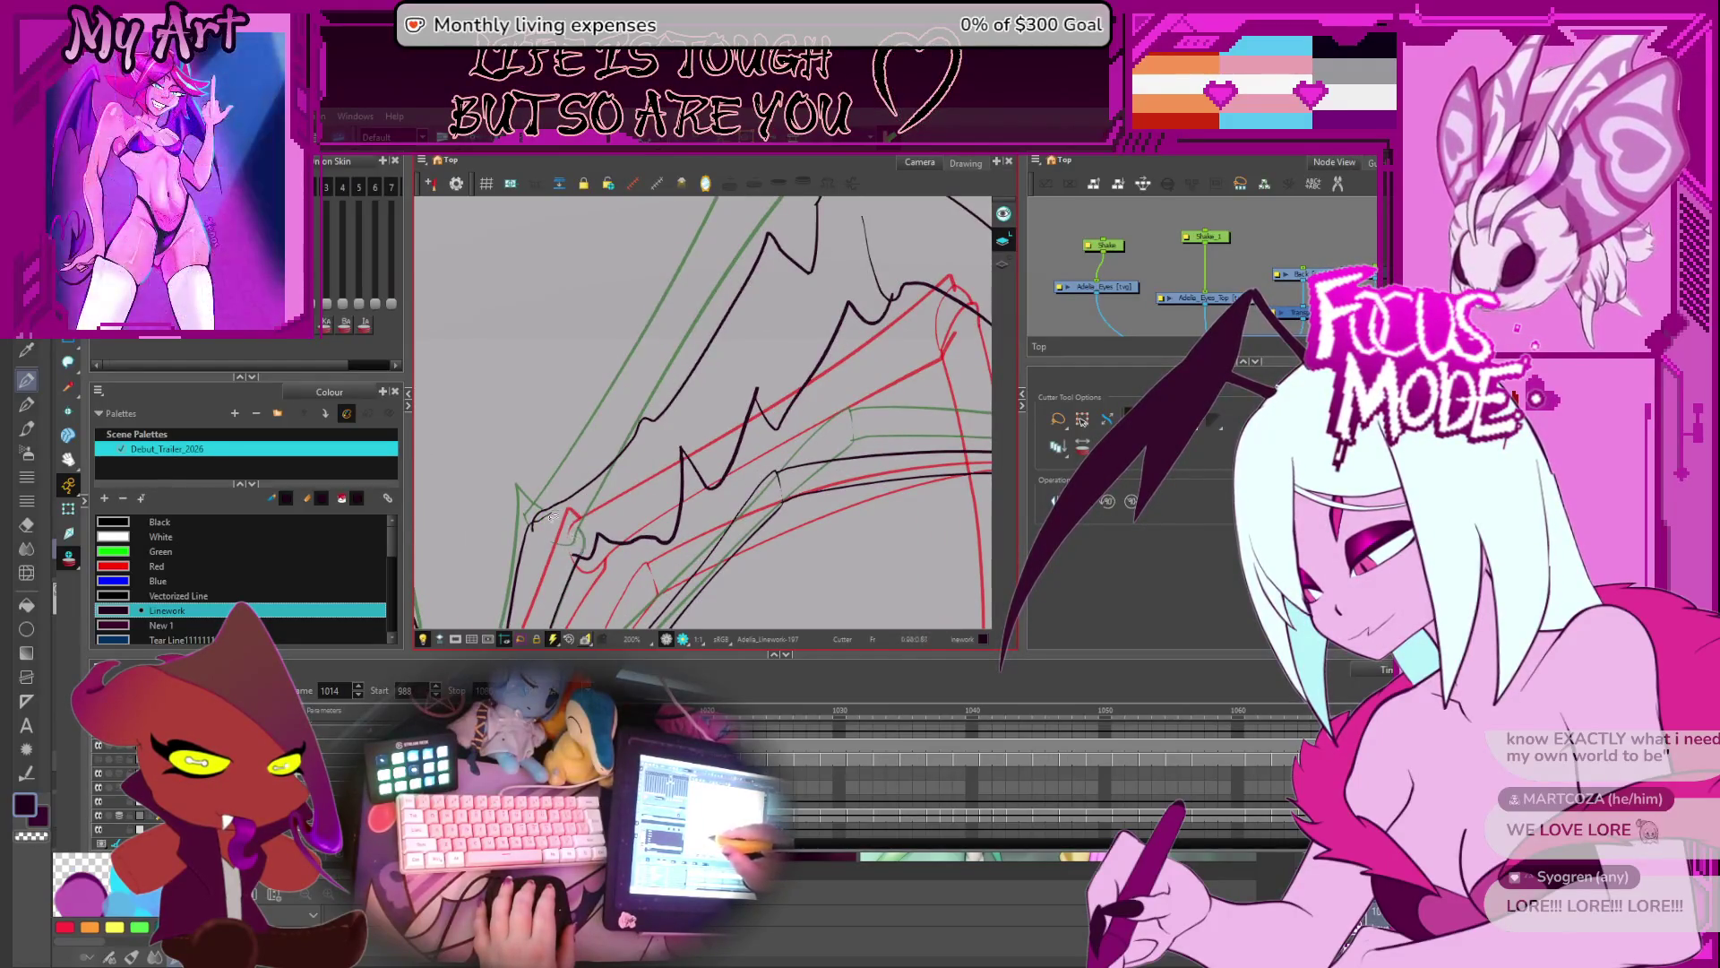
- Pan across both wings and zoom out to check the trimmed wing linework
left_click_drag(733, 386, 594, 467)
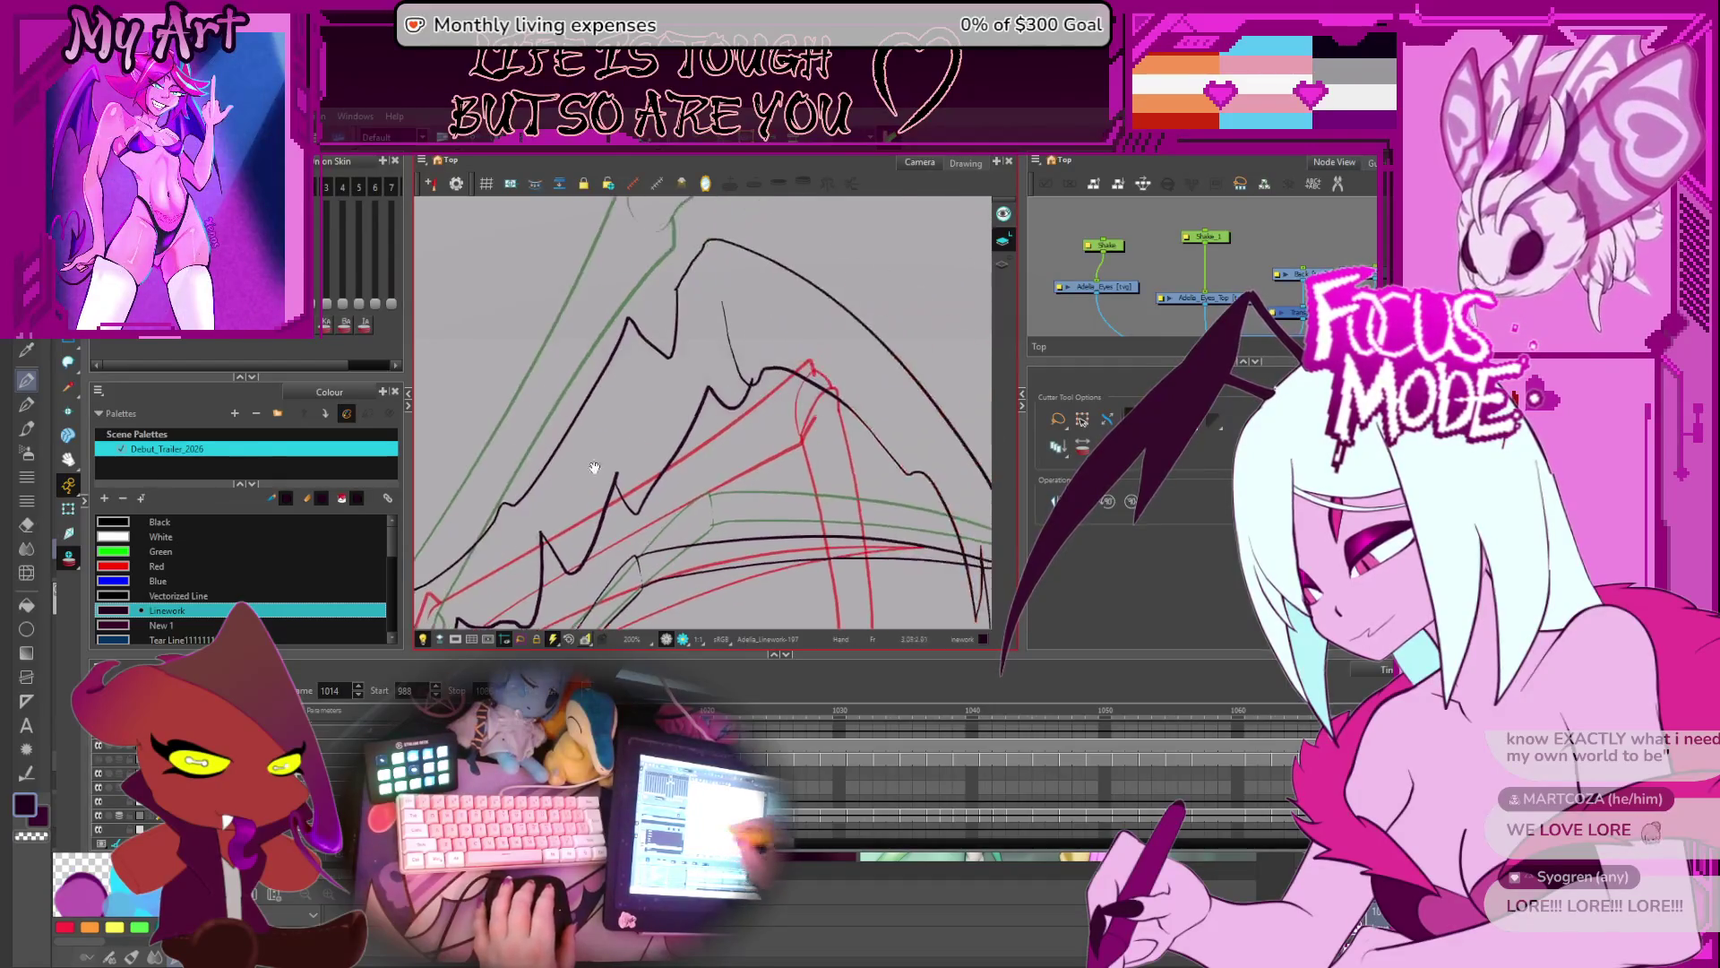
left_click_drag(969, 578, 841, 484)
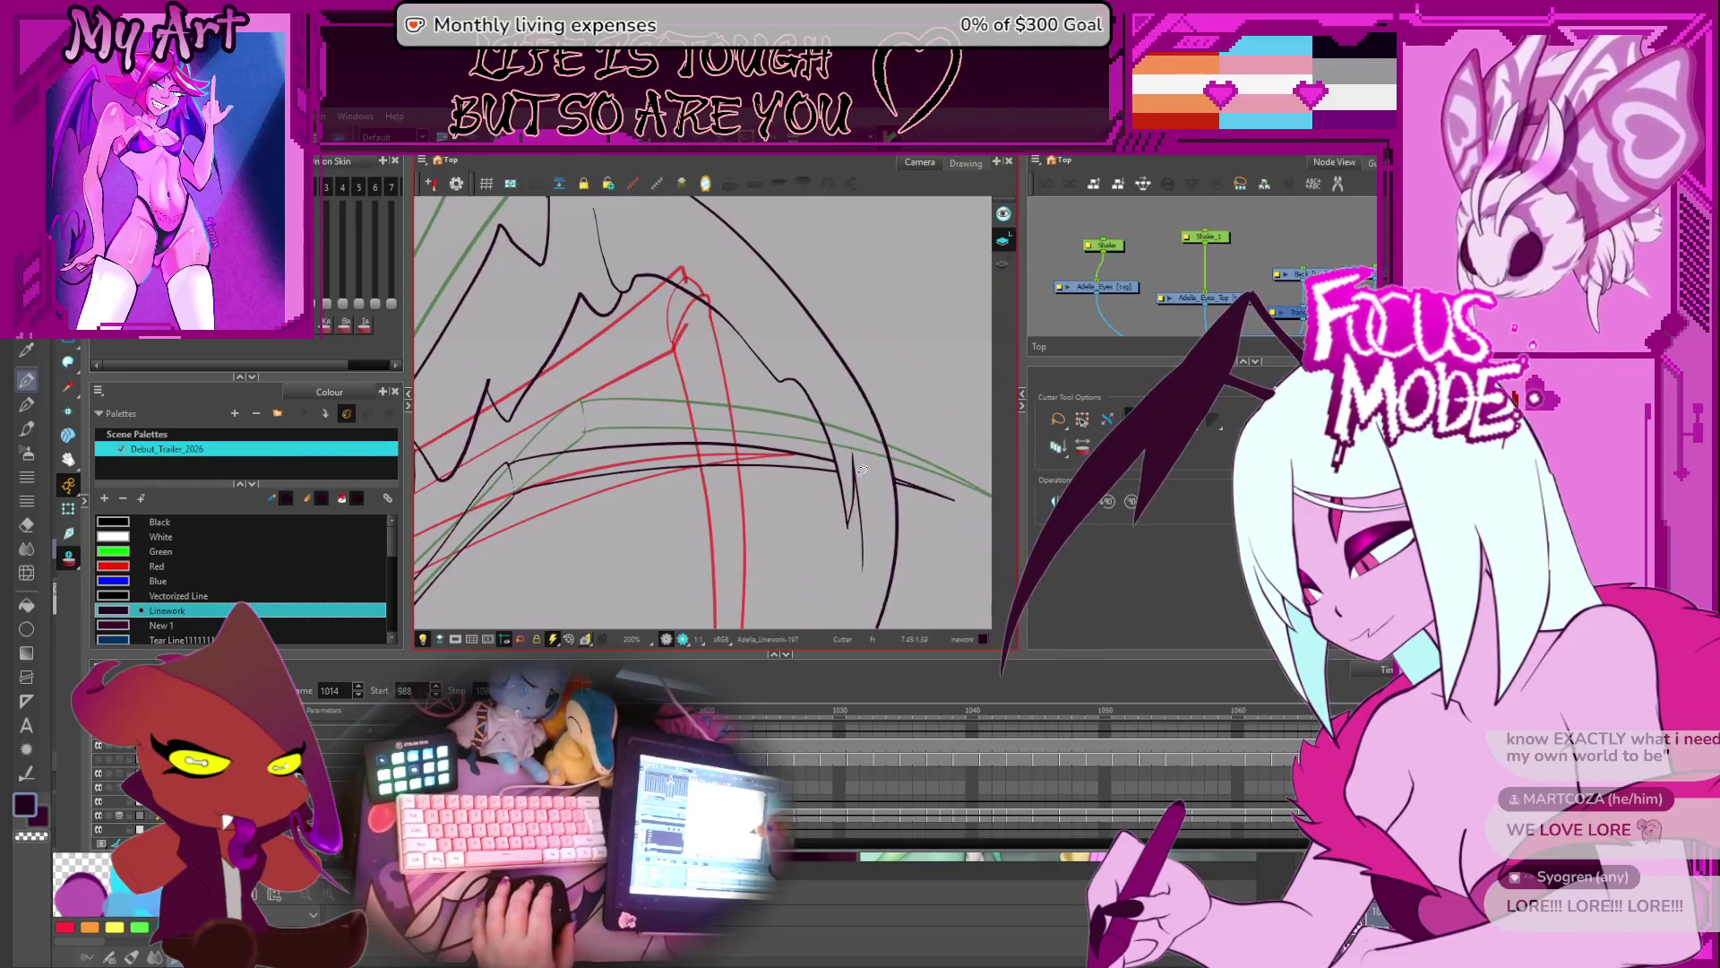
scroll(860, 467, "down", 5)
left_click_drag(720, 431, 773, 427)
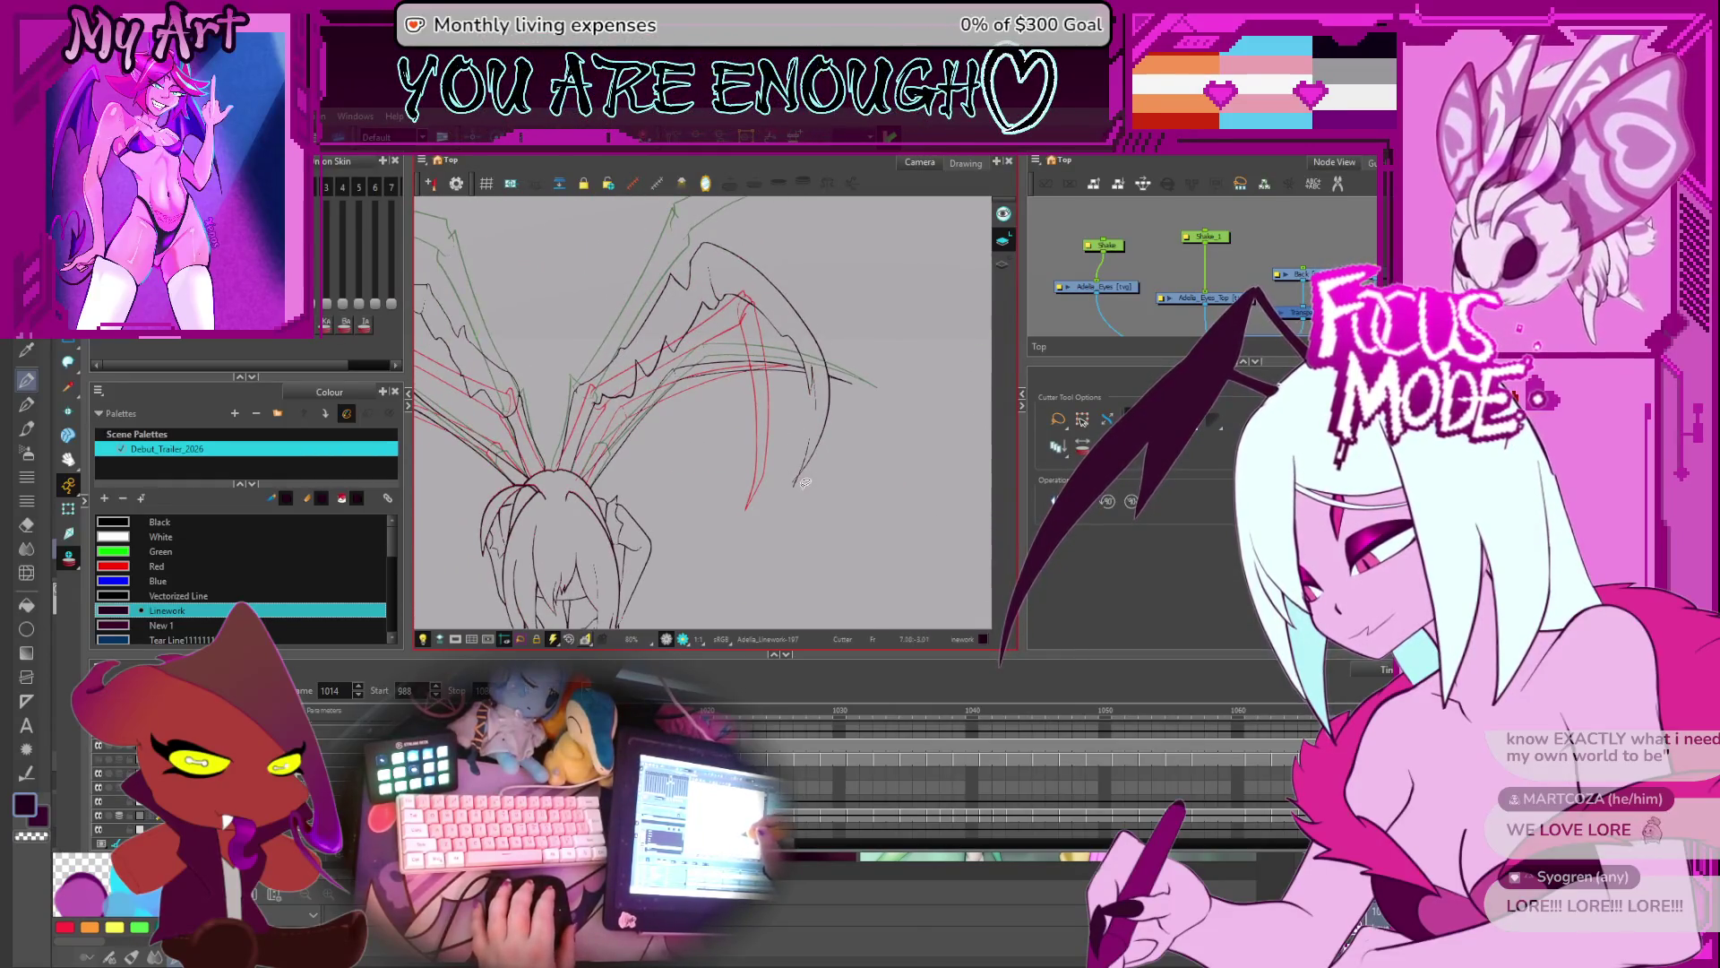
left_click_drag(800, 490, 829, 498)
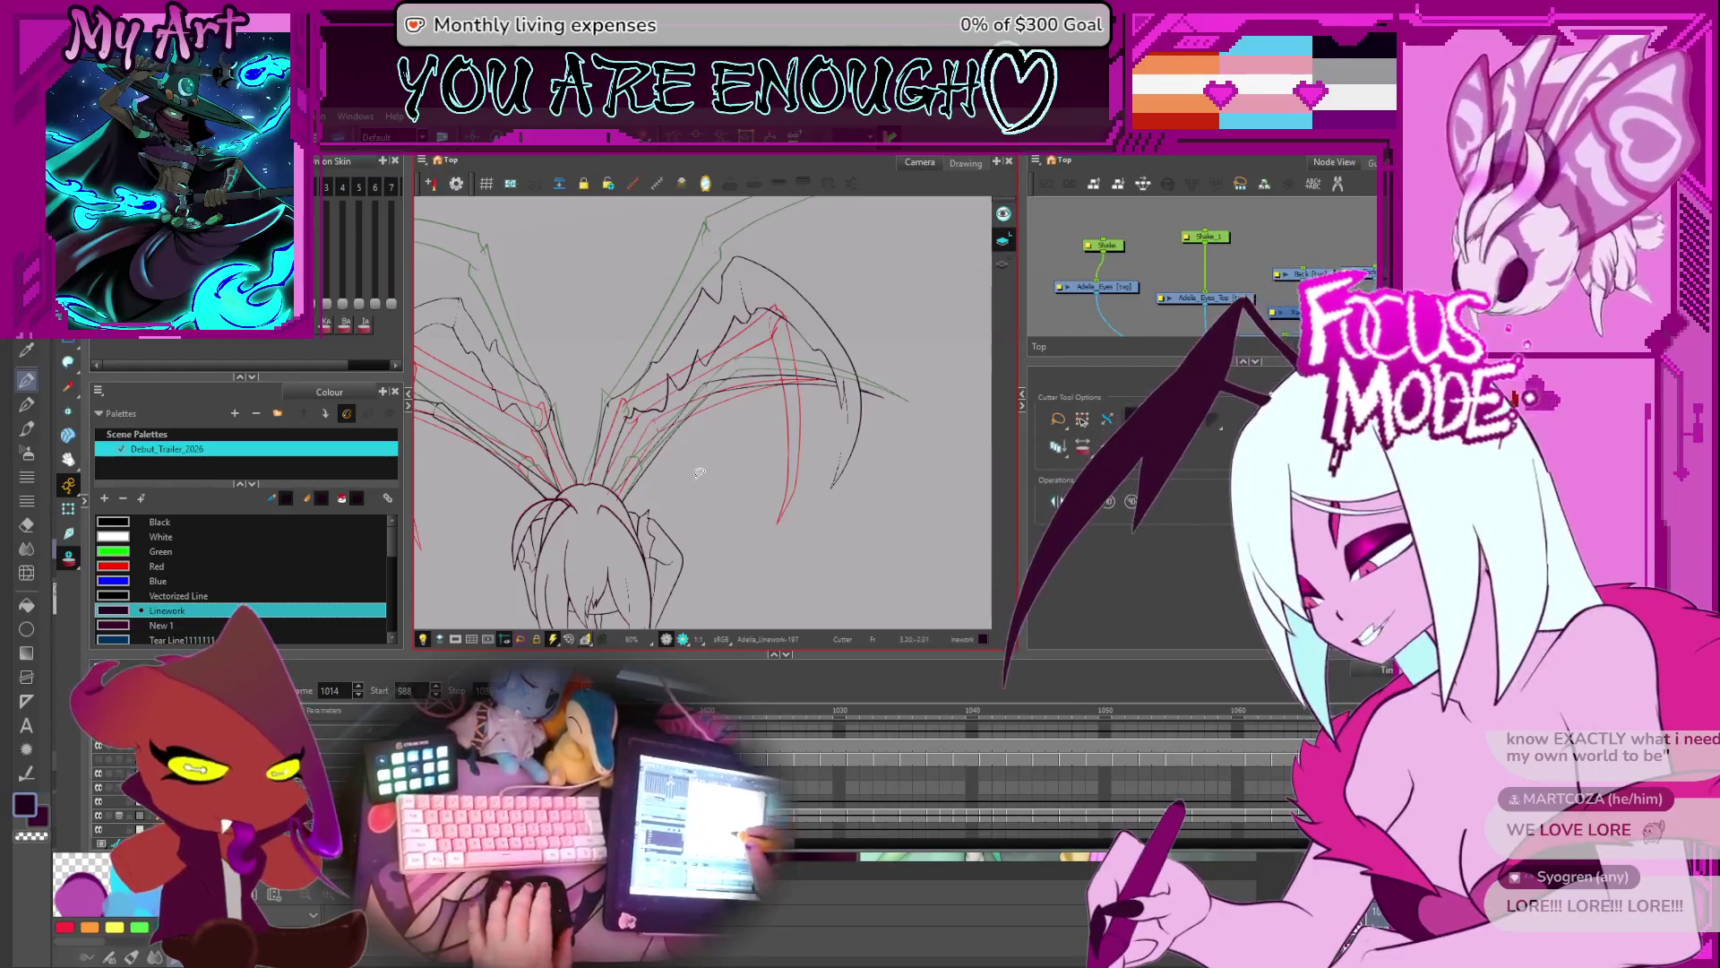
scroll(717, 417, "up", 3)
scroll(843, 448, "down", 2)
- Go to frame 1015 and zoom in to inspect the right wing joint
key("period")
scroll(715, 467, "up", 4)
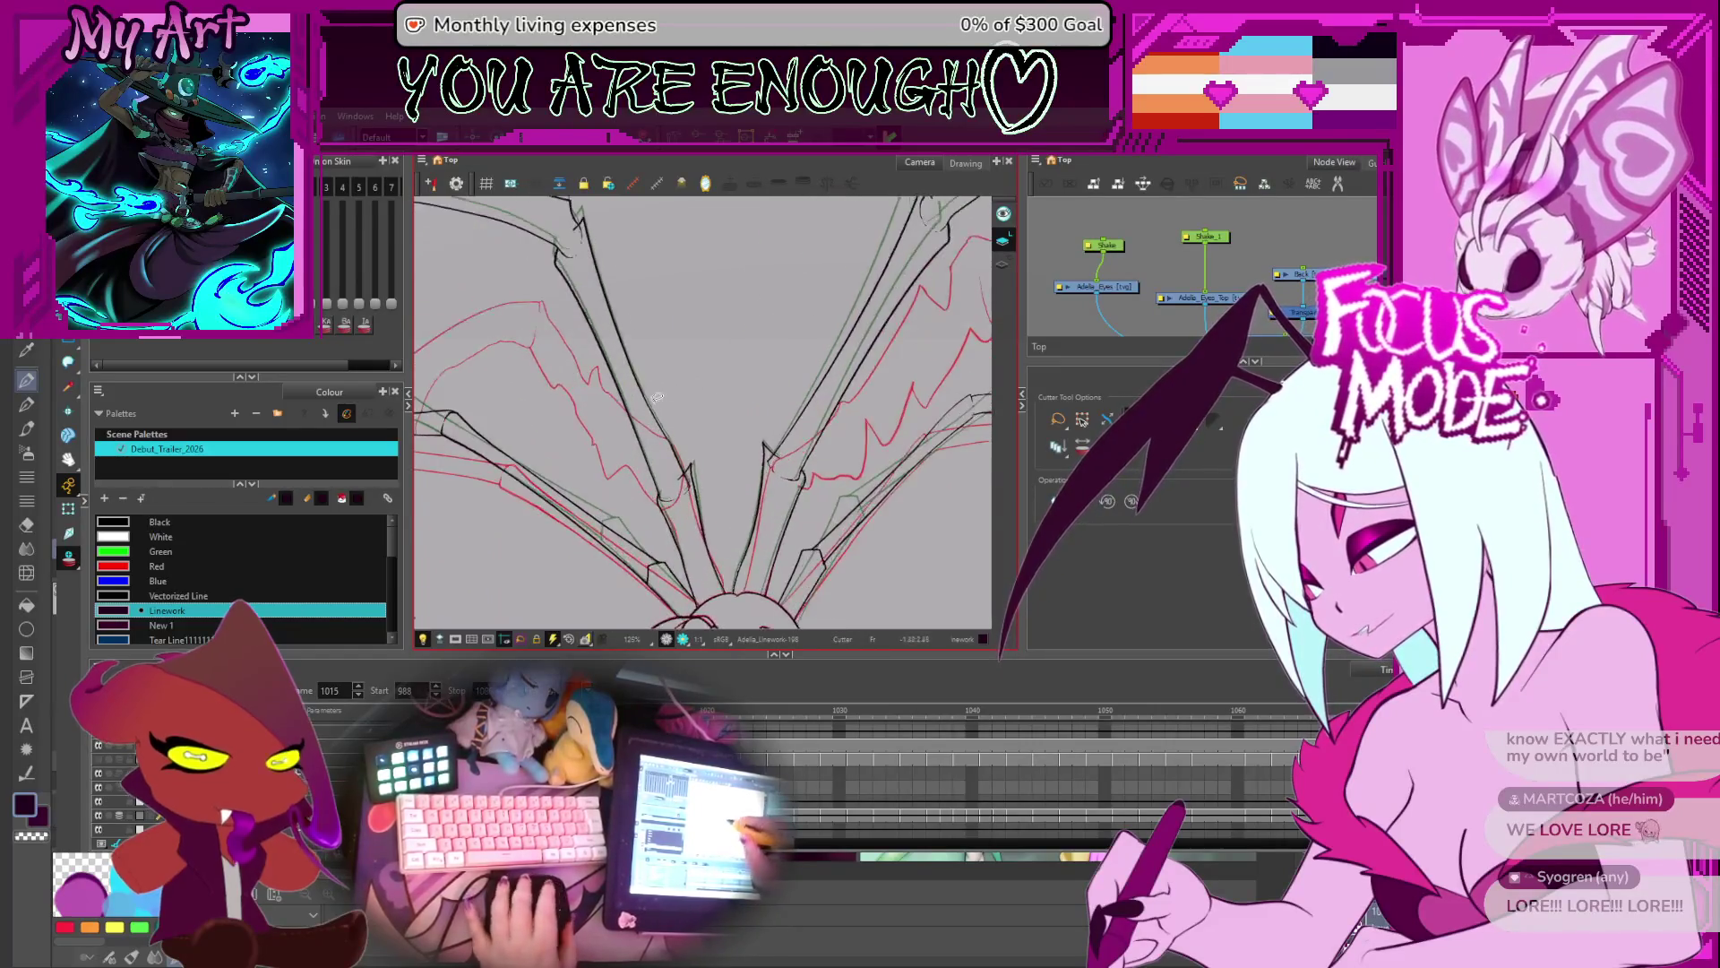
scroll(744, 540, "up", 3)
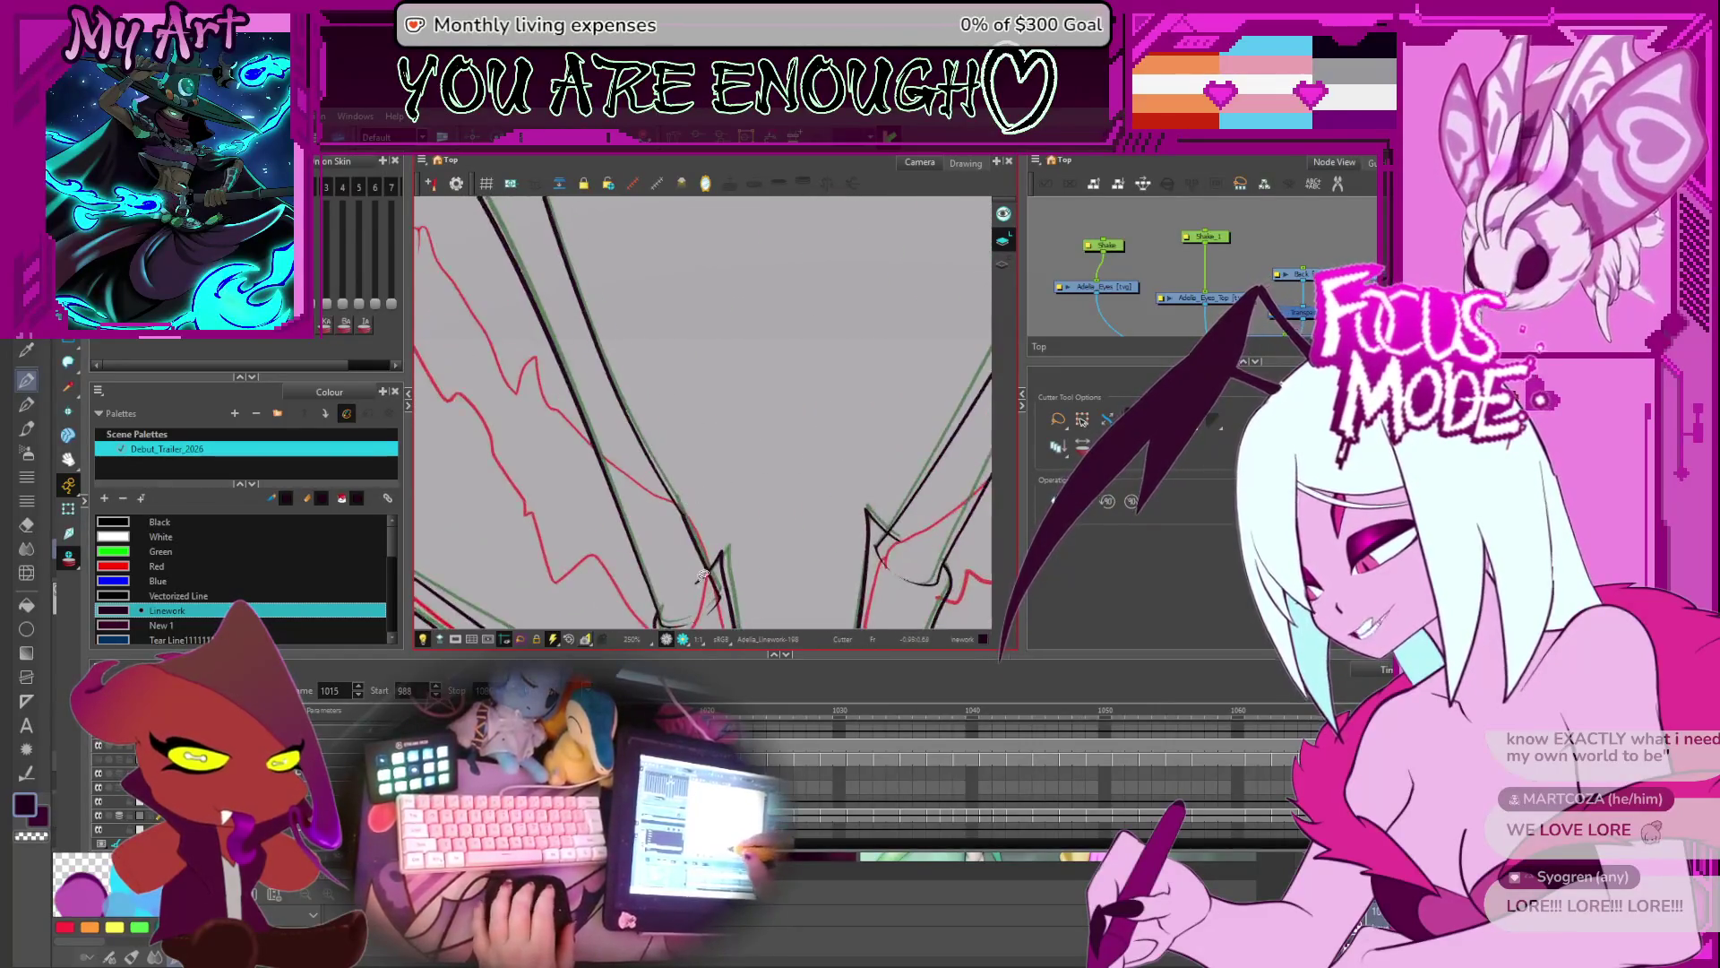
left_click_drag(762, 514, 755, 481)
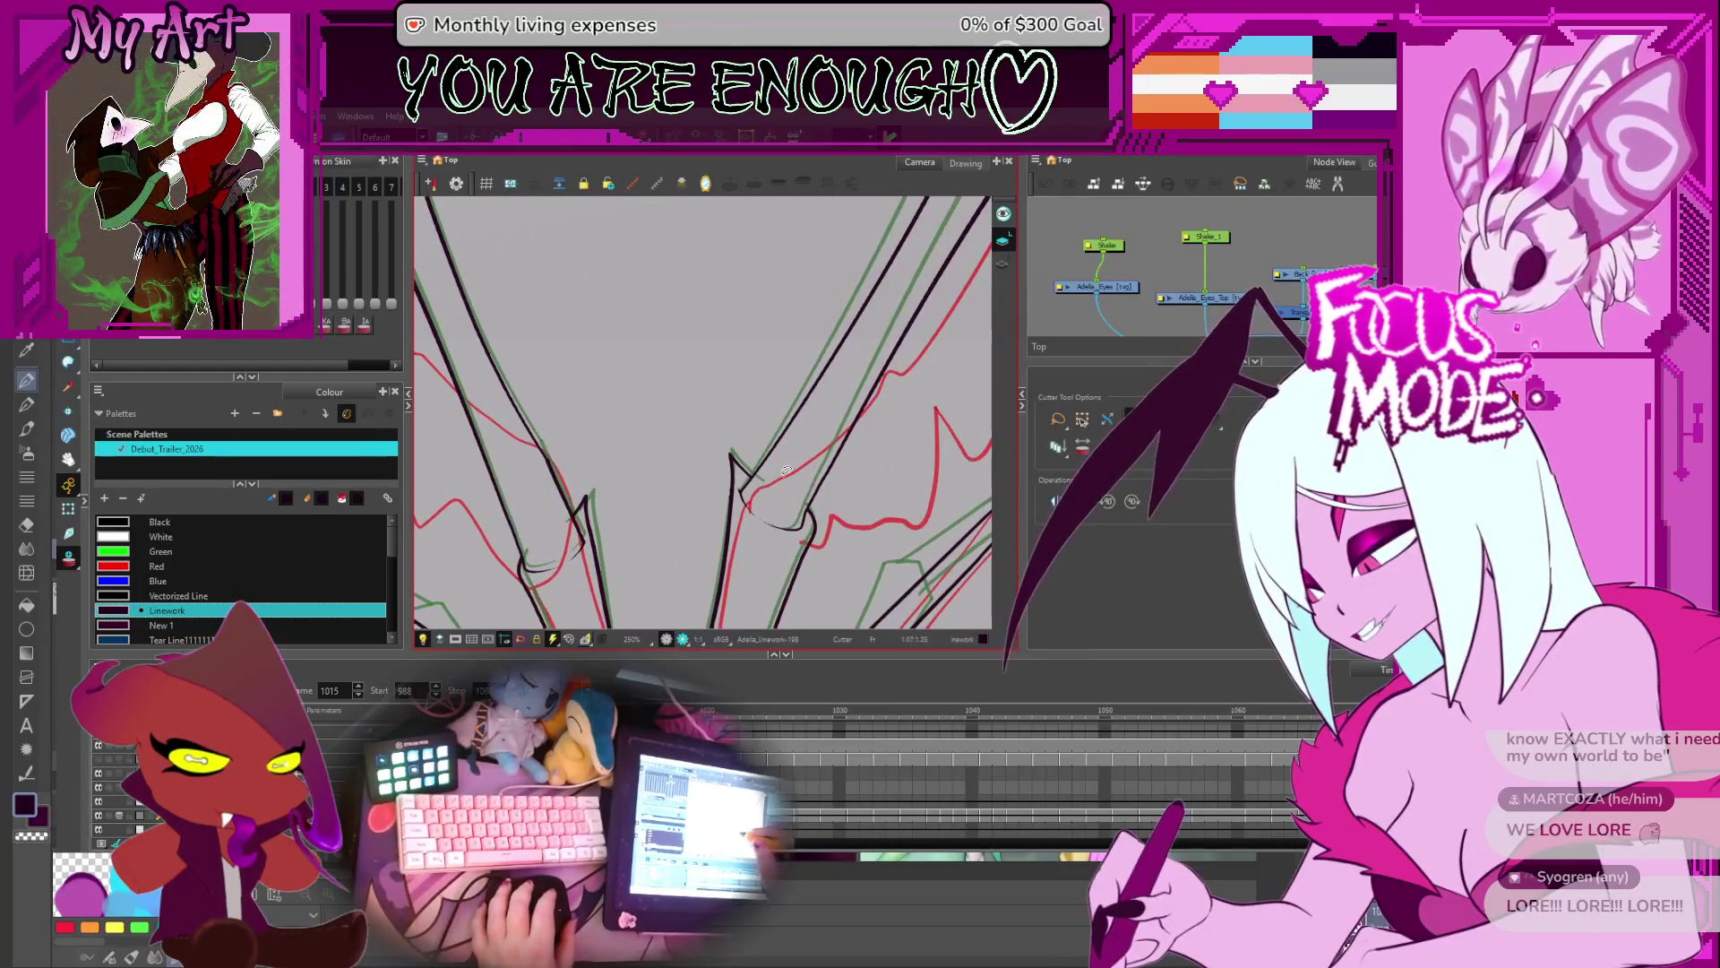
scroll(808, 460, "down", 4)
scroll(722, 351, "up", 3)
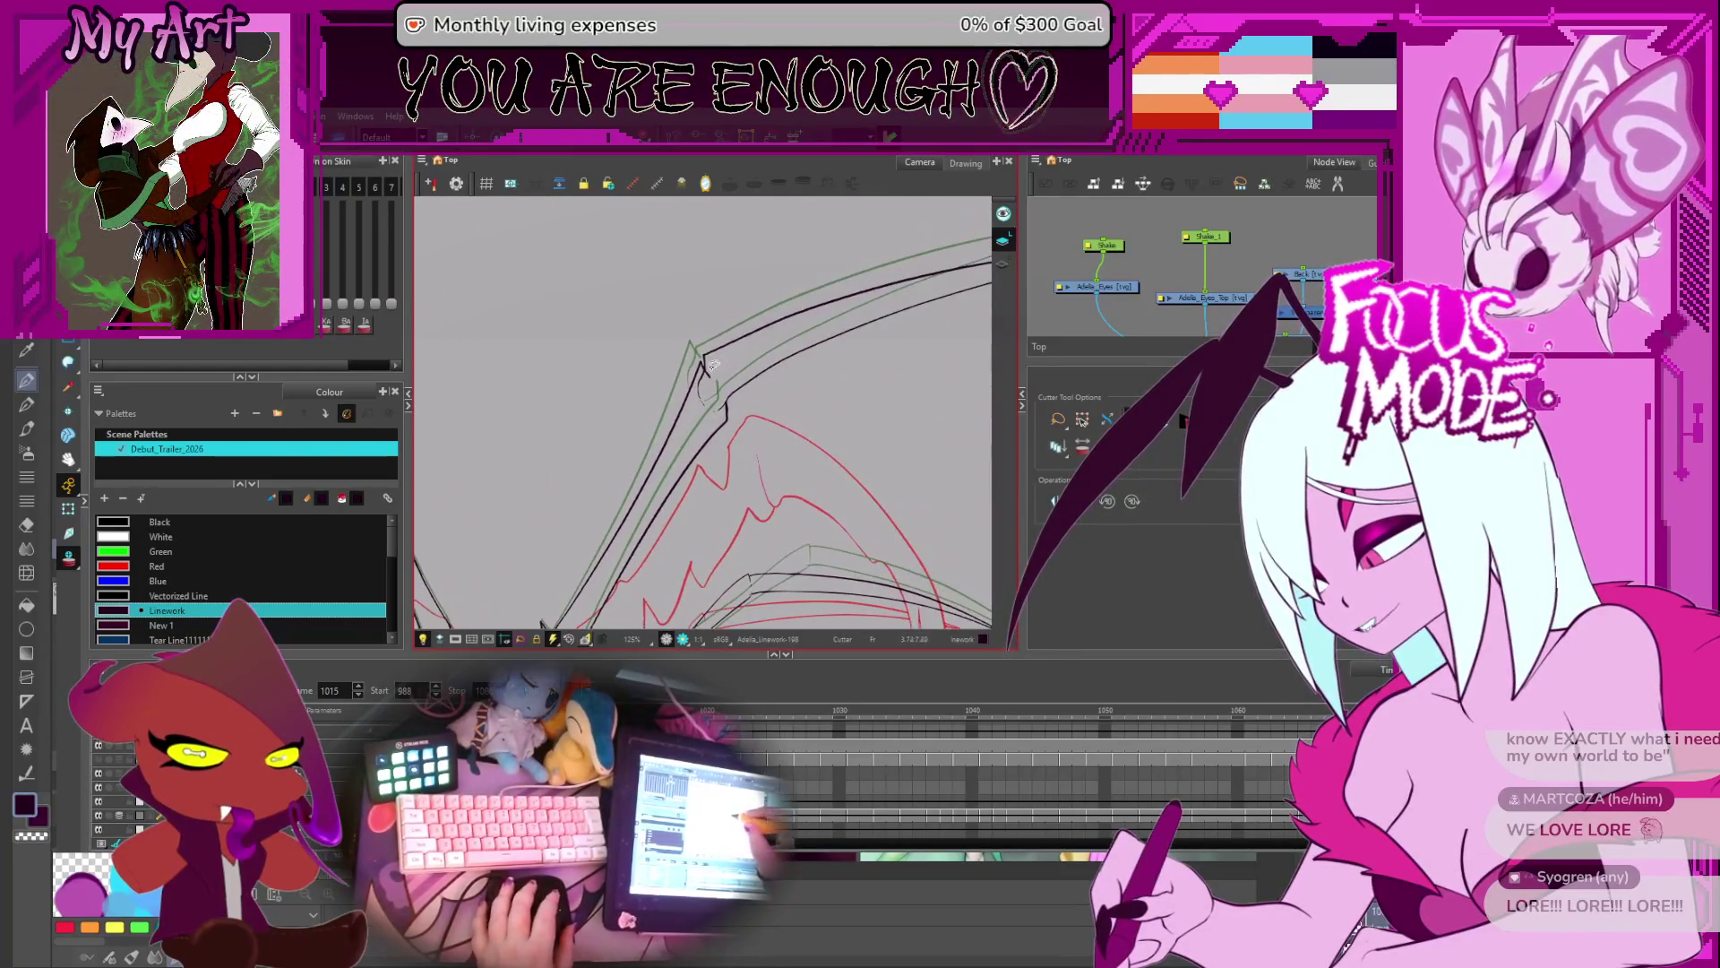
scroll(720, 355, "down", 4)
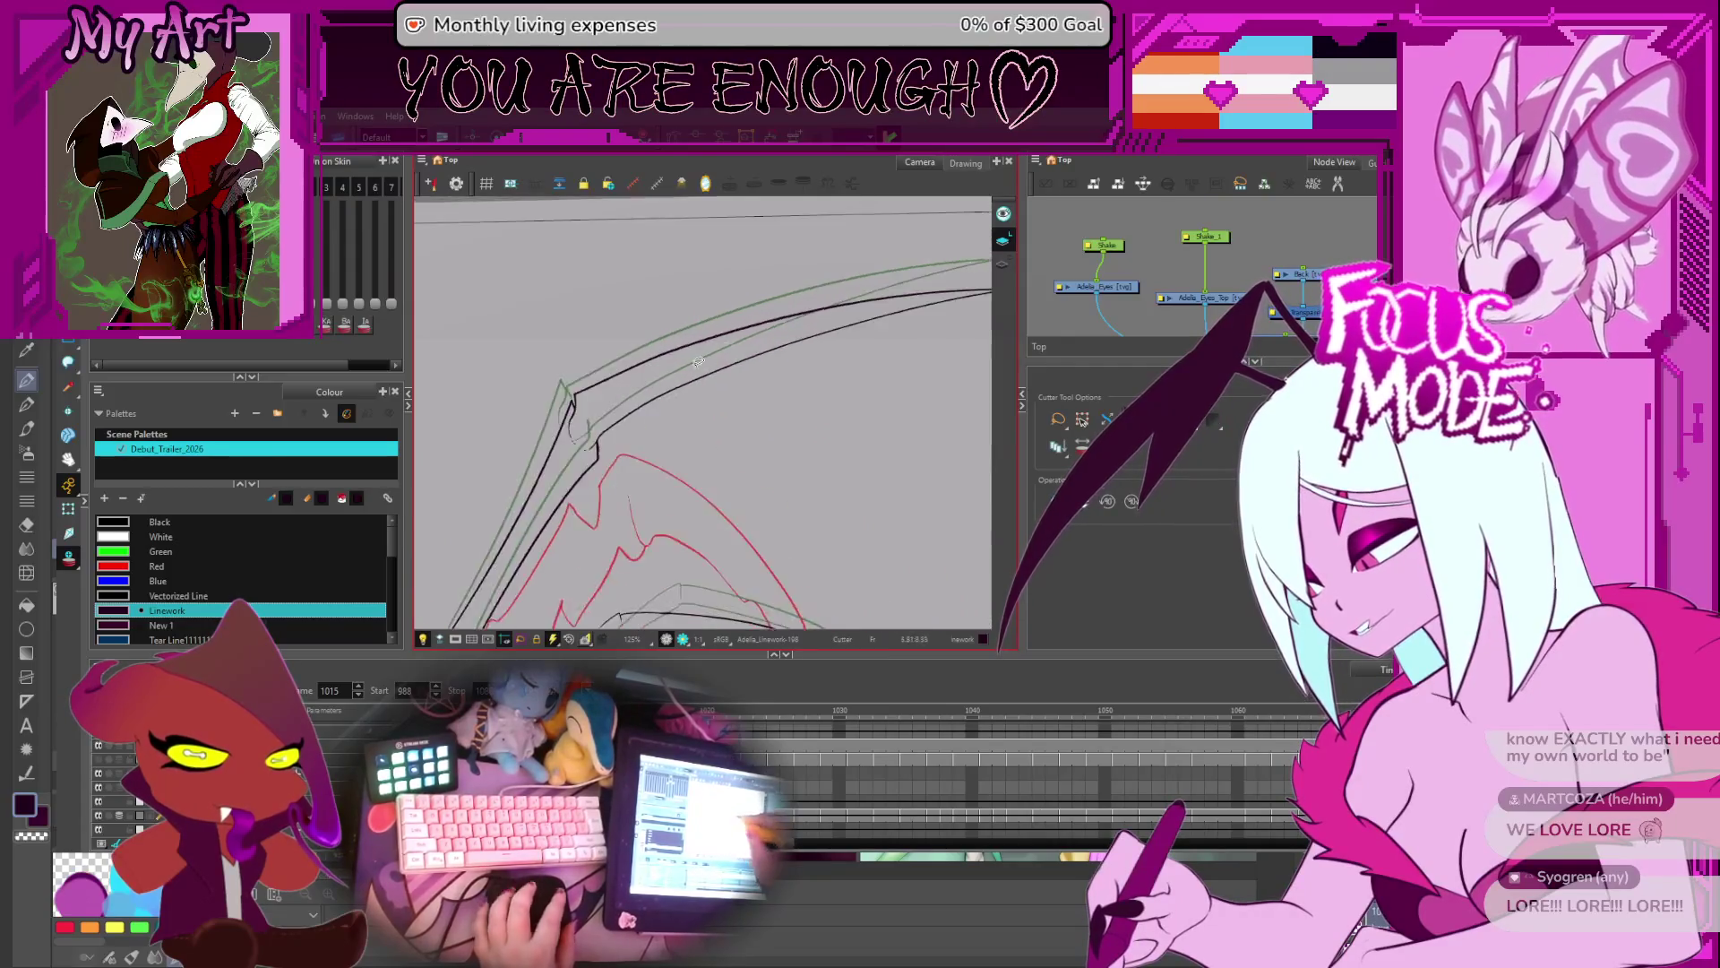
left_click_drag(708, 457, 684, 491)
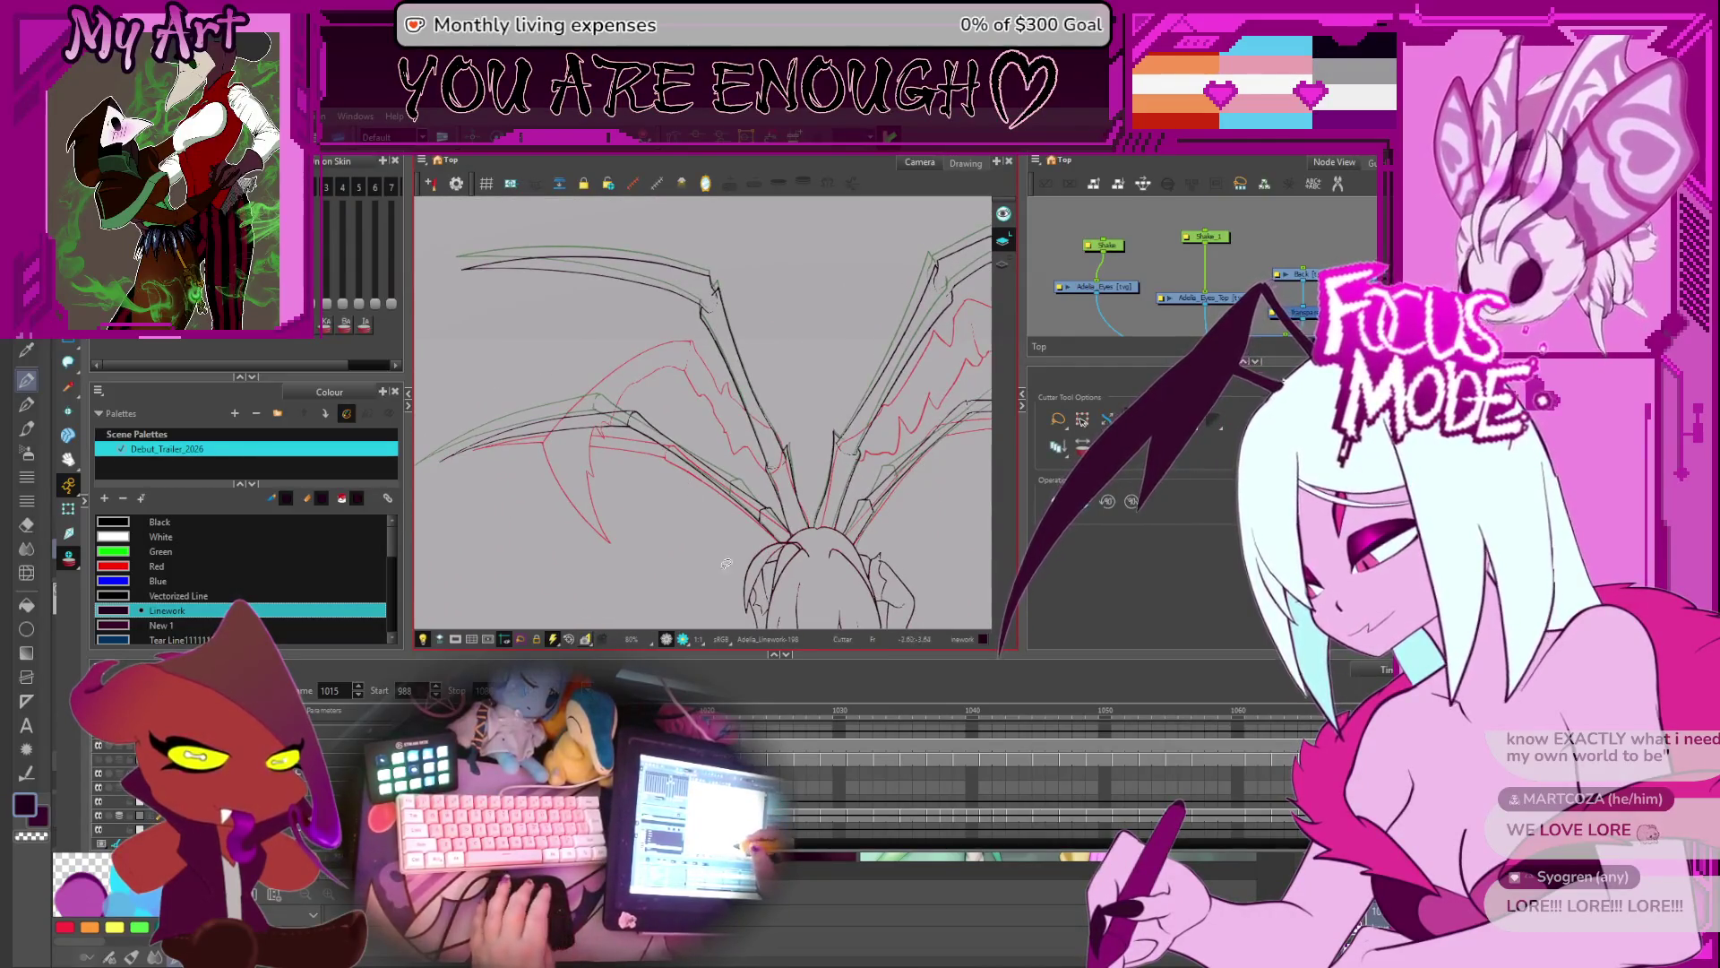
scroll(753, 572, "up", 5)
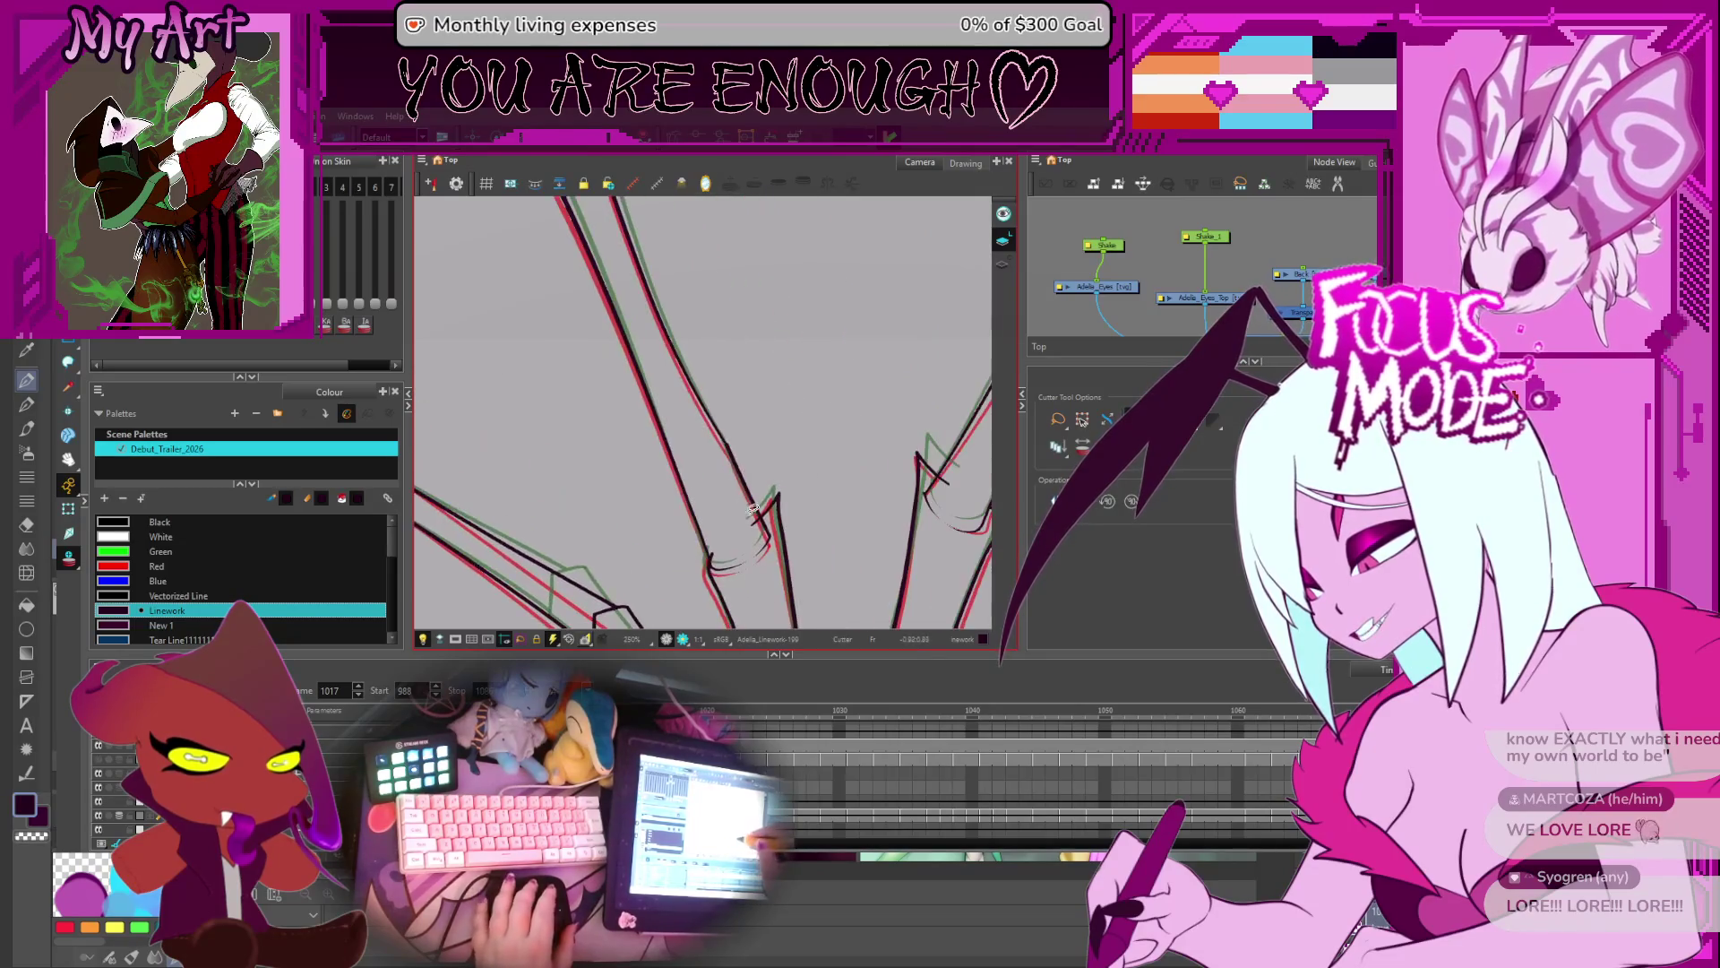
scroll(717, 555, "down", 3)
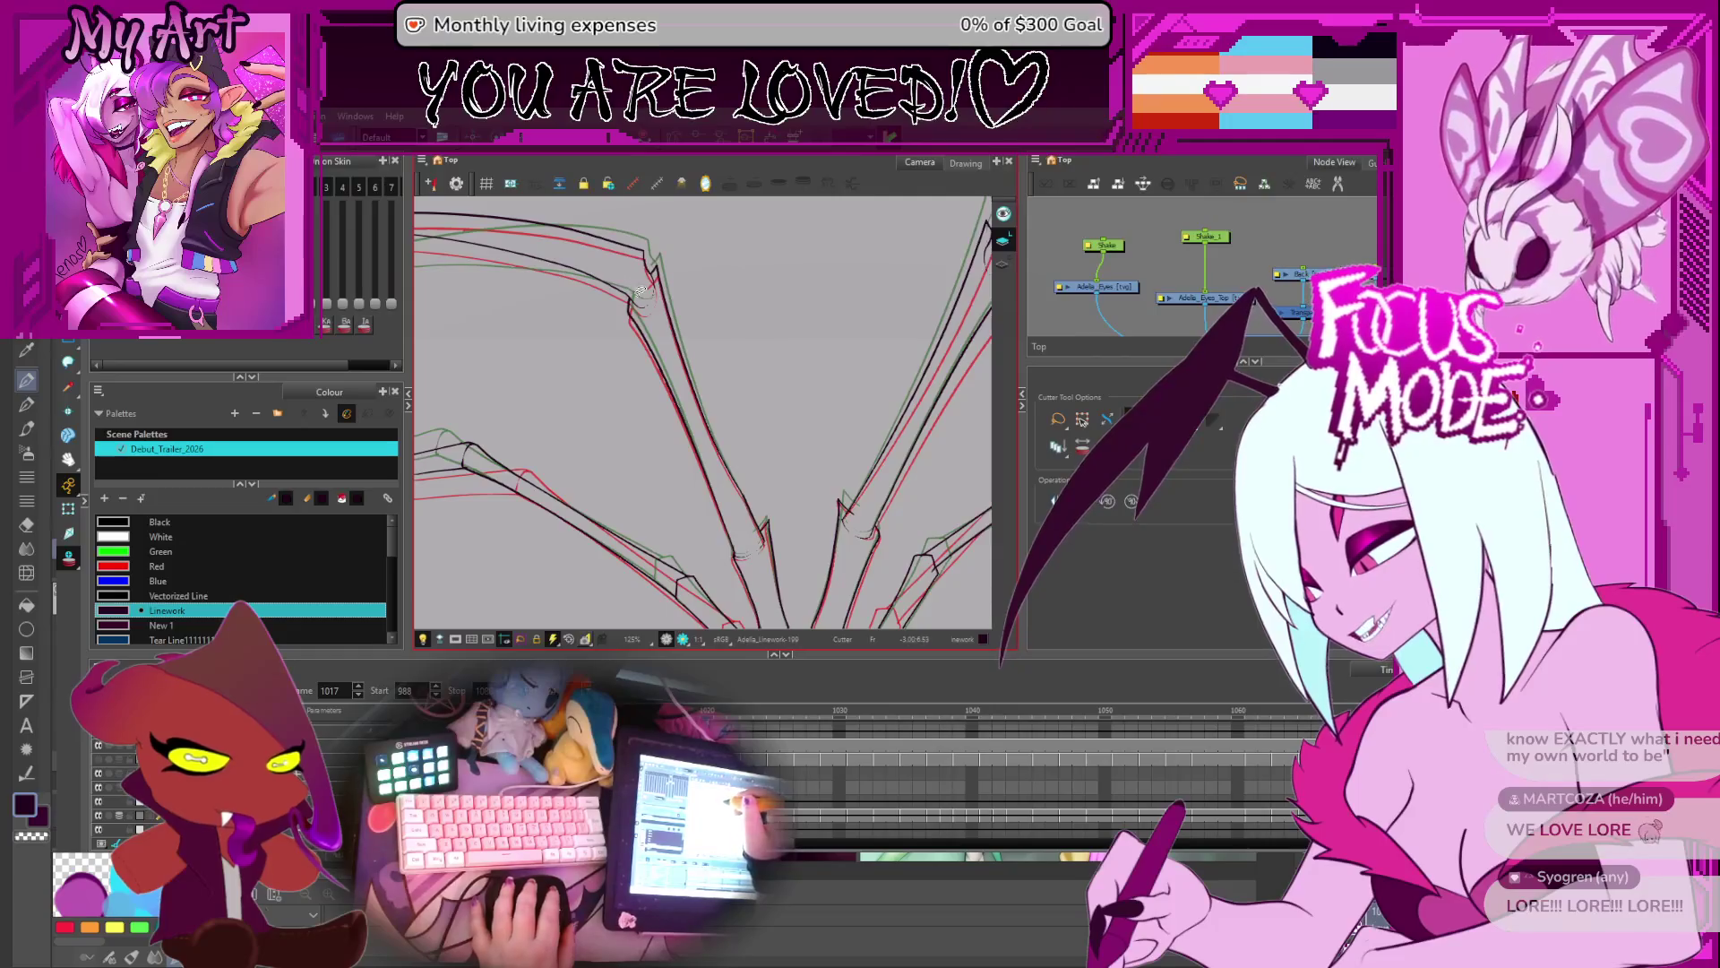
- Inspect the wing joint on frame 1019, then advance to frame 1021
key(".")
scroll(724, 563, "up", 2)
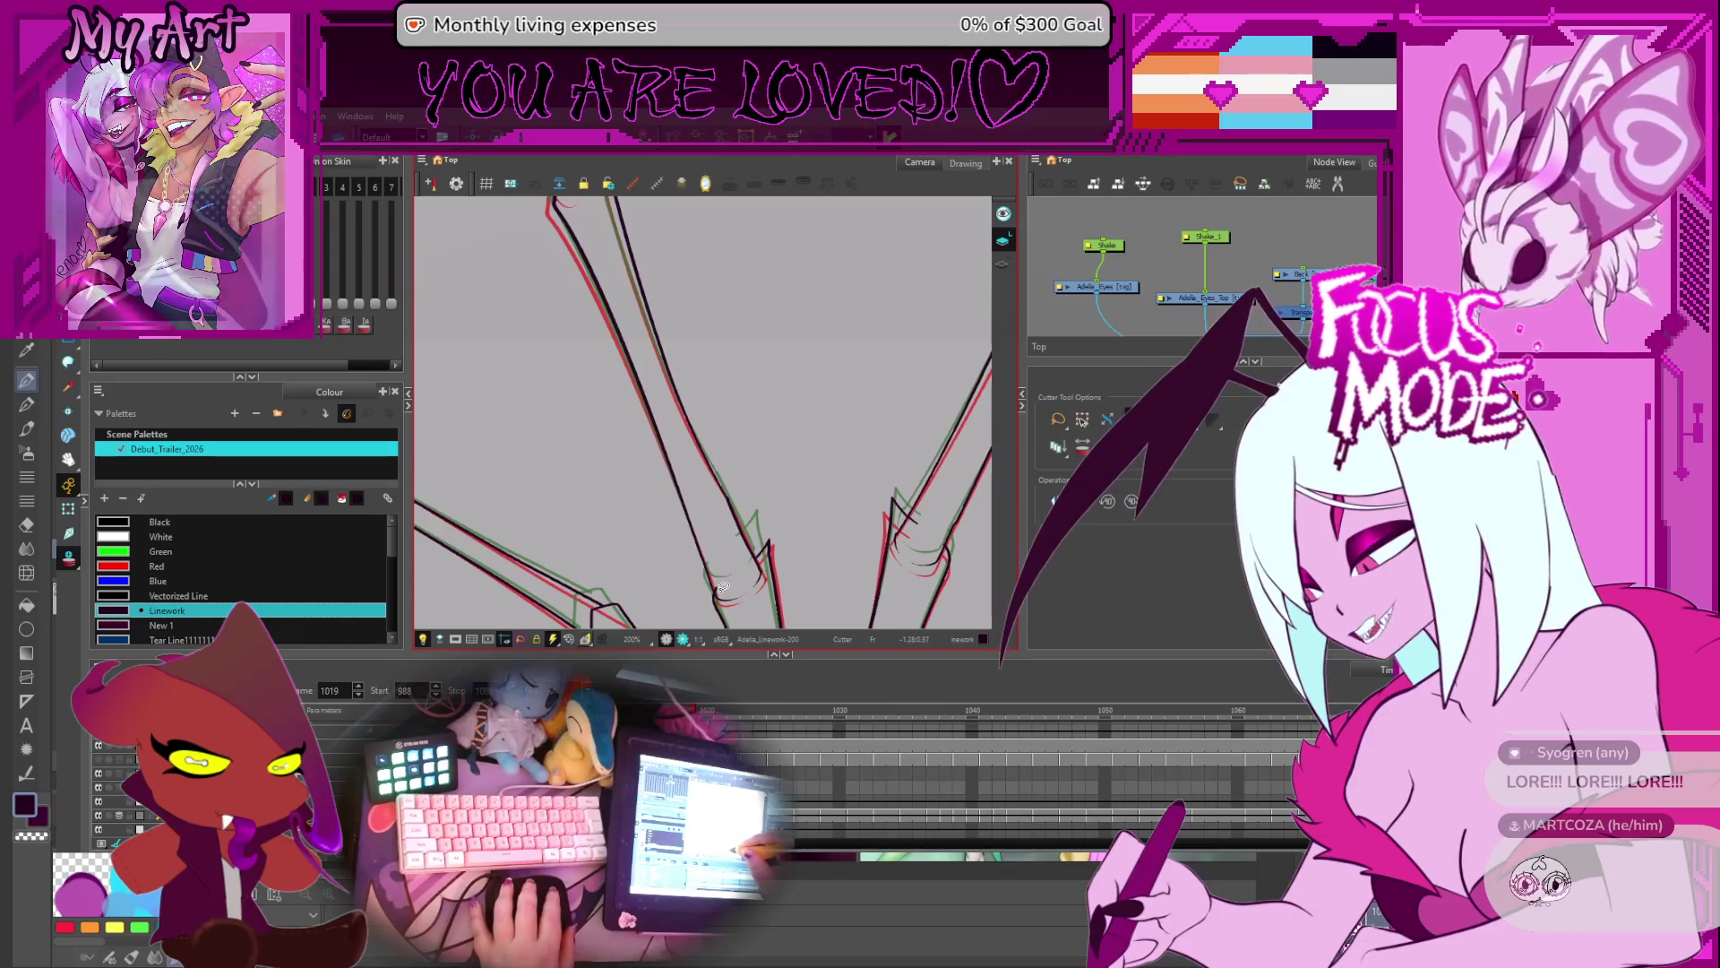
scroll(713, 539, "up", 2)
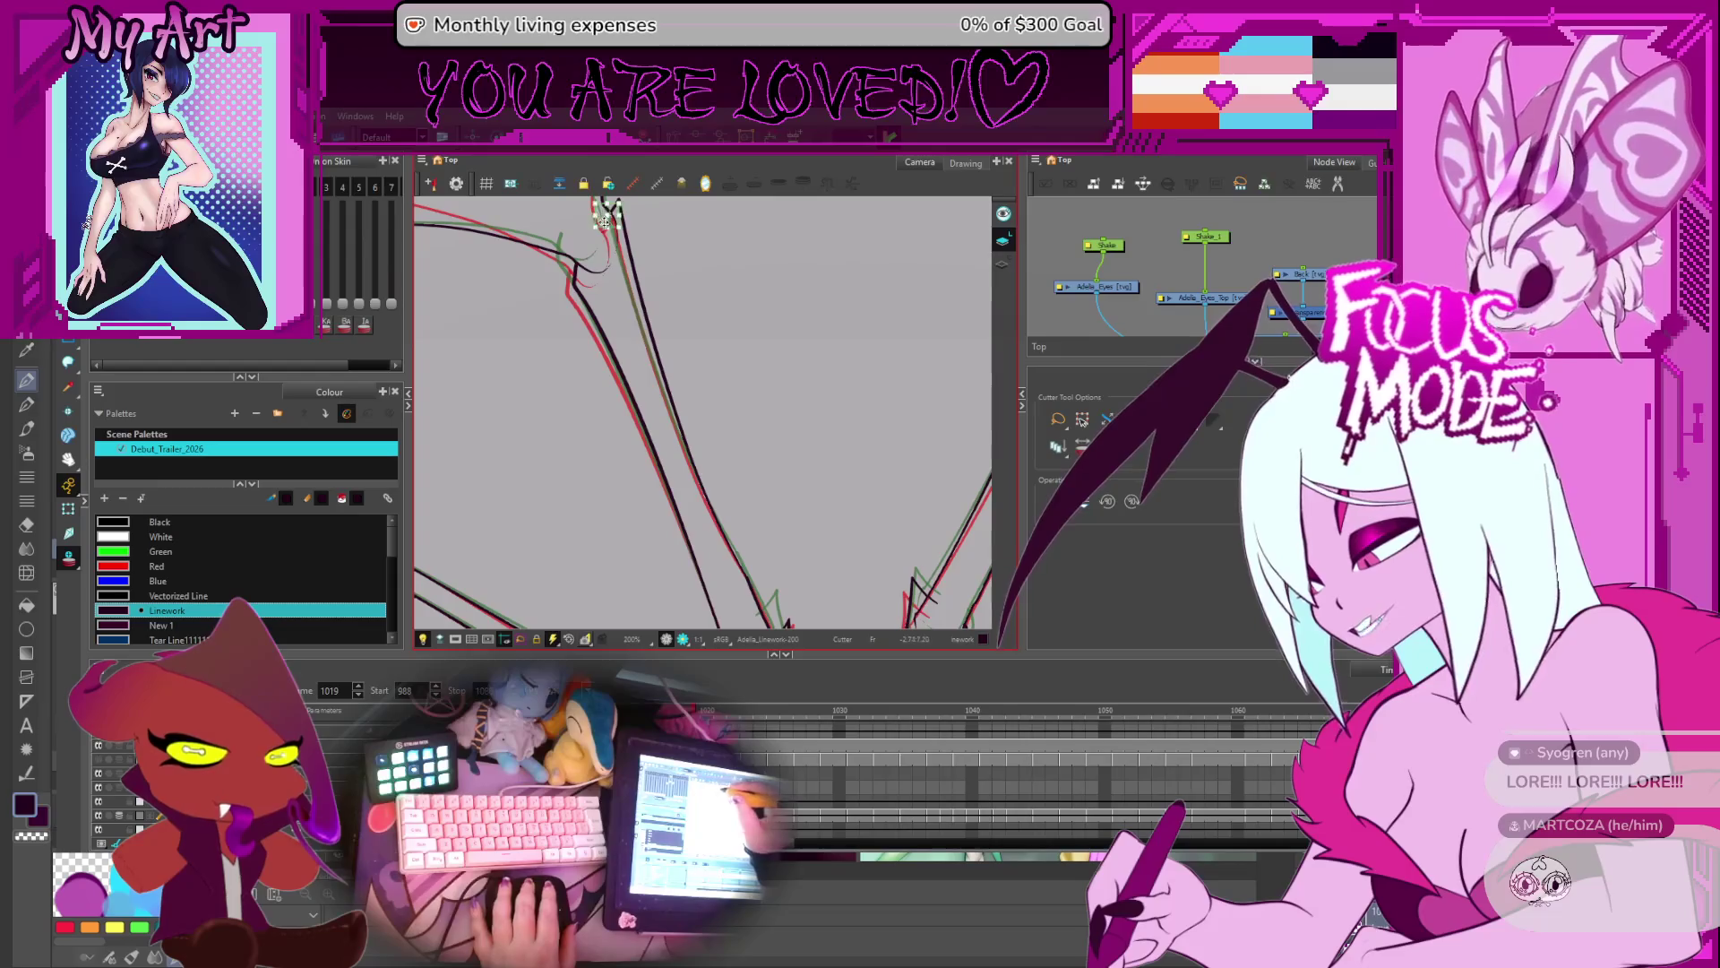
key("period")
key("period")
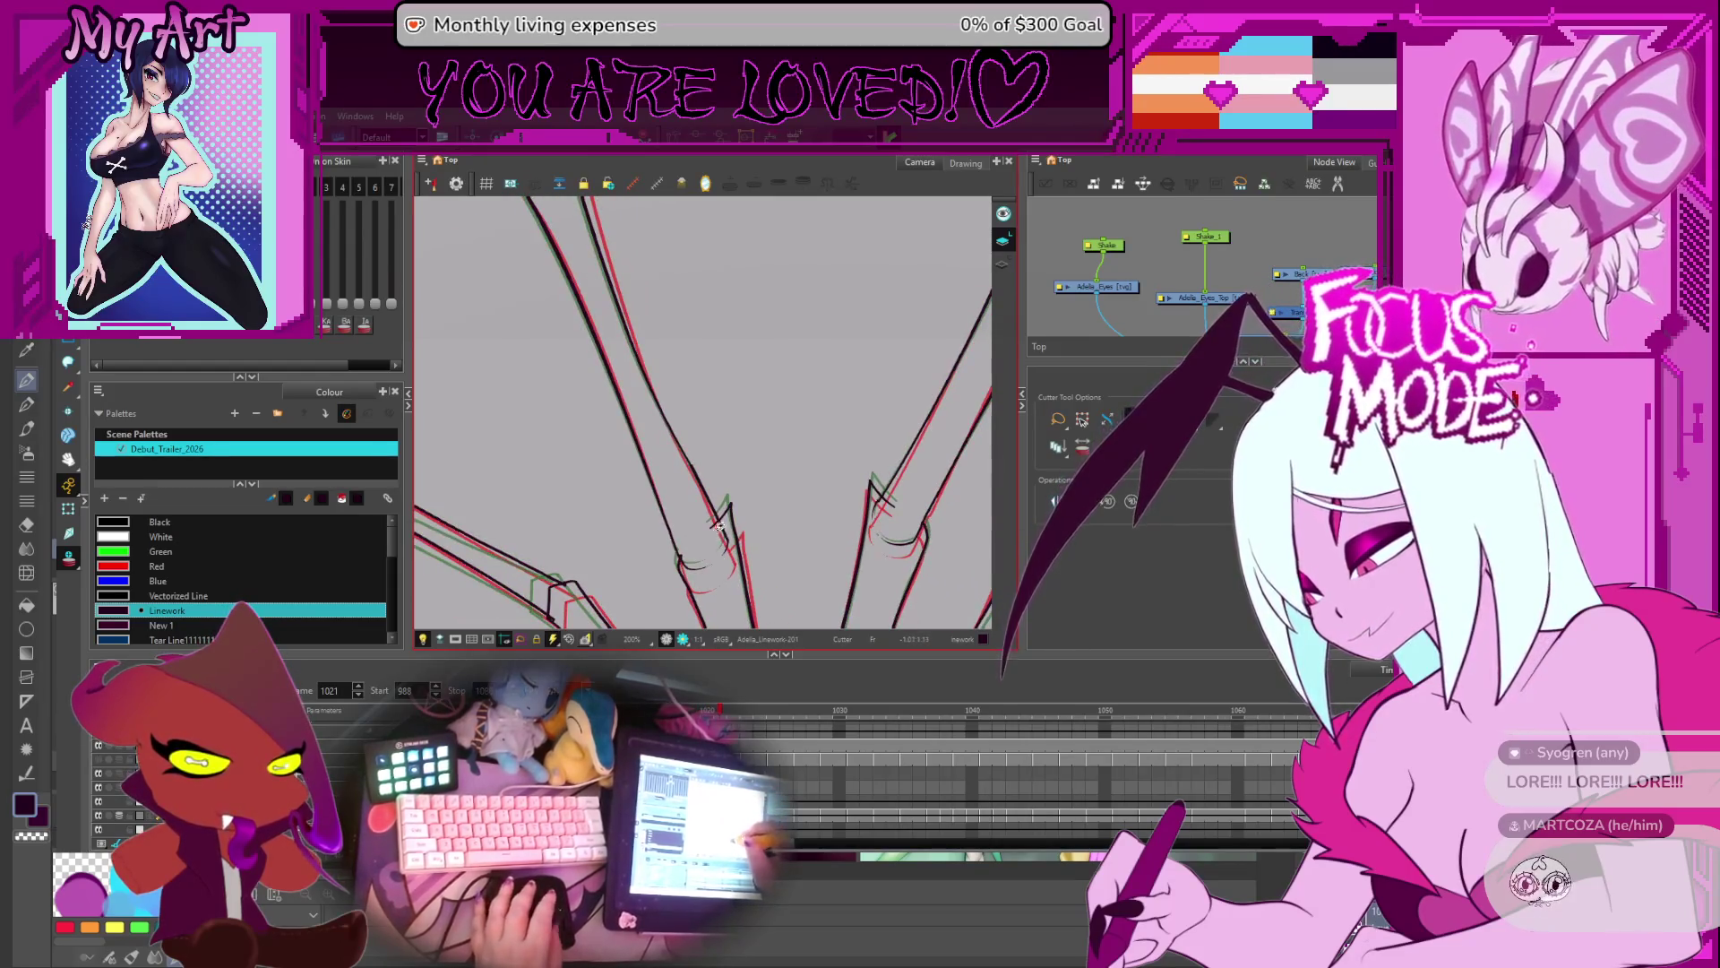
- Trim crossing strand lines at the spike bases on frames 1024 through 1034
key("period")
key("period")
key("period")
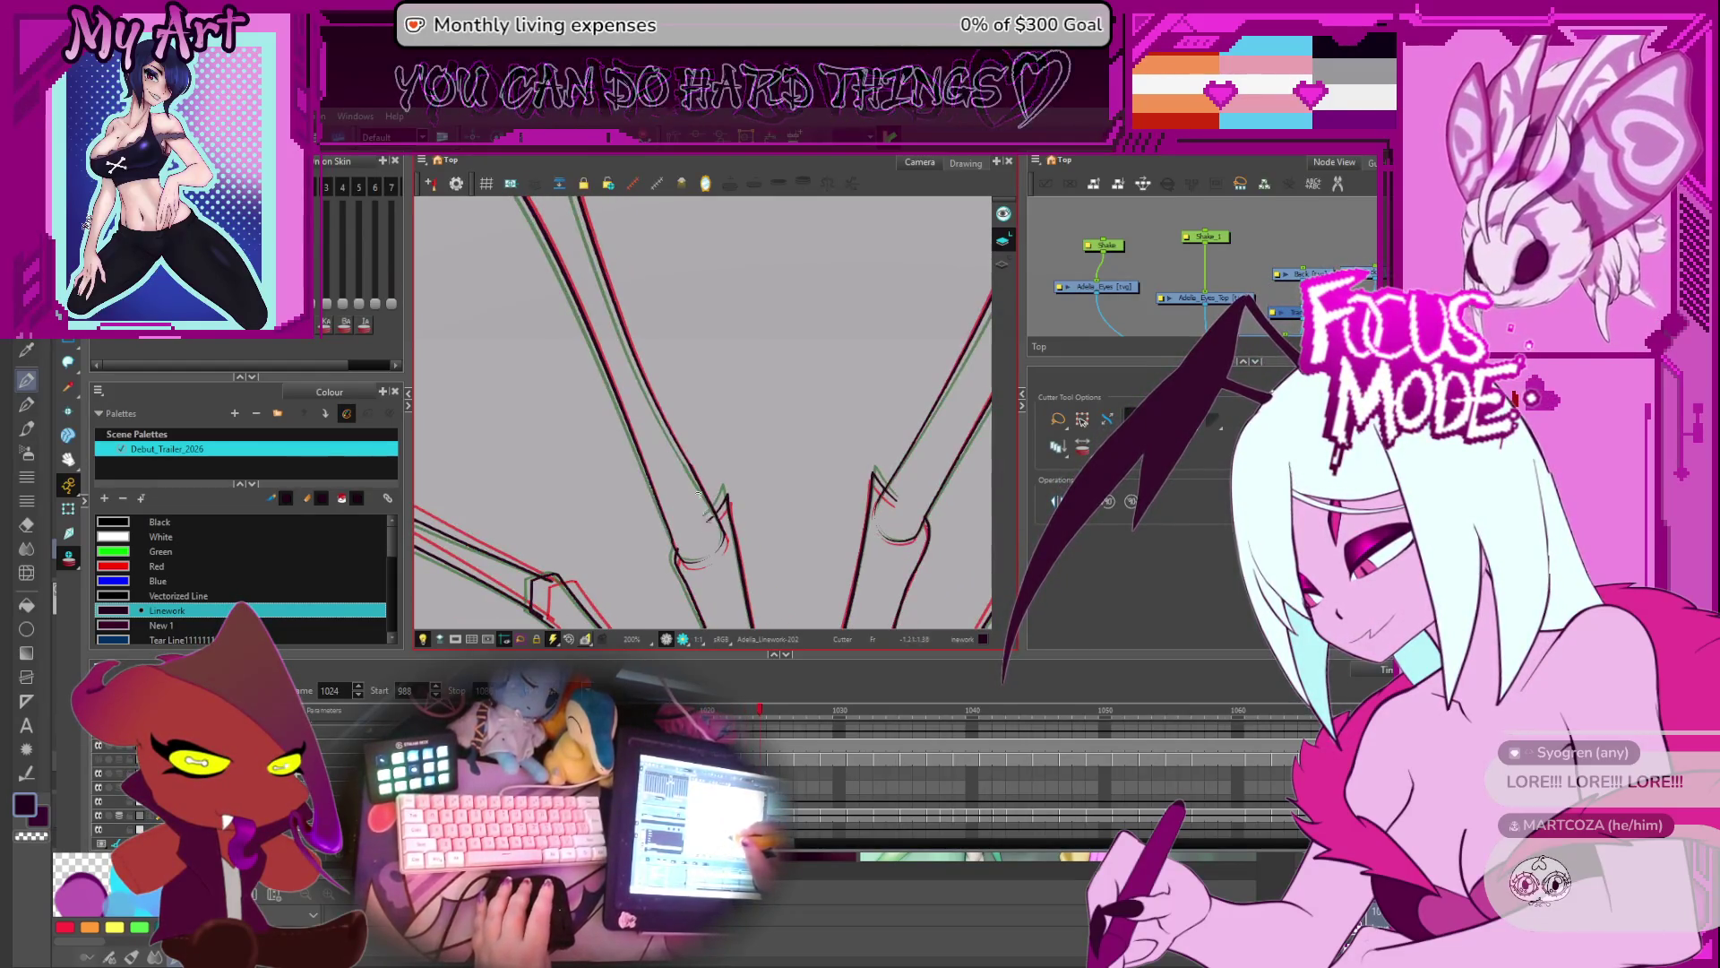
key("period")
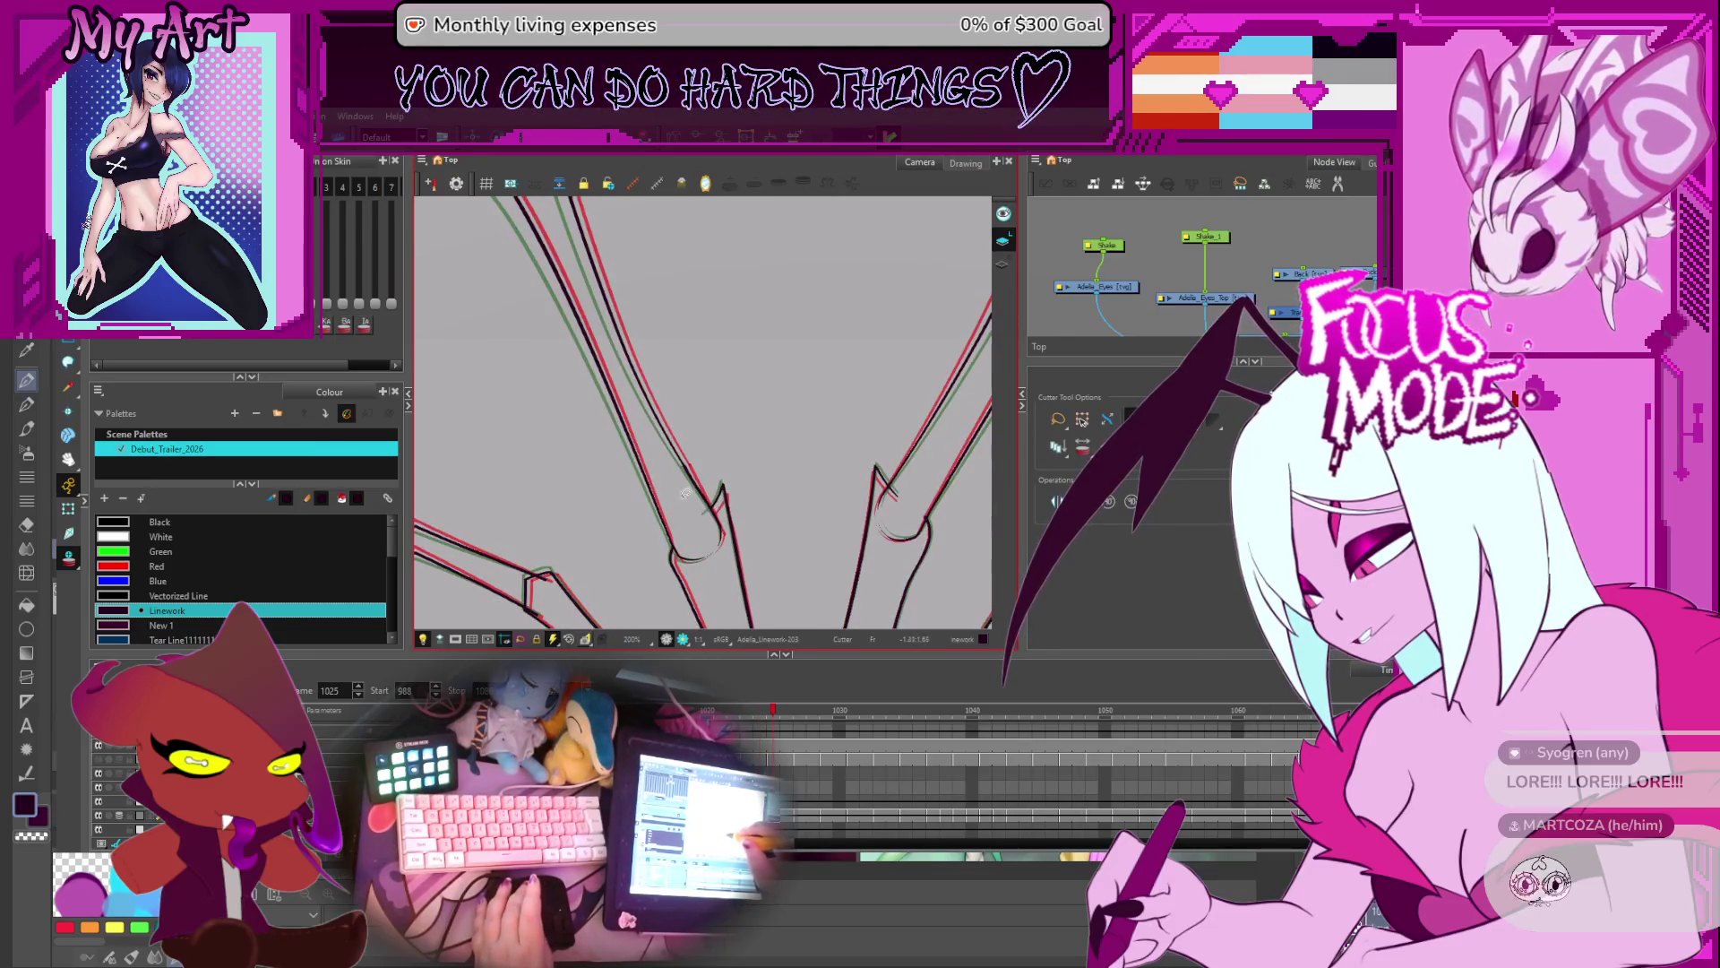
key("period")
key("period")
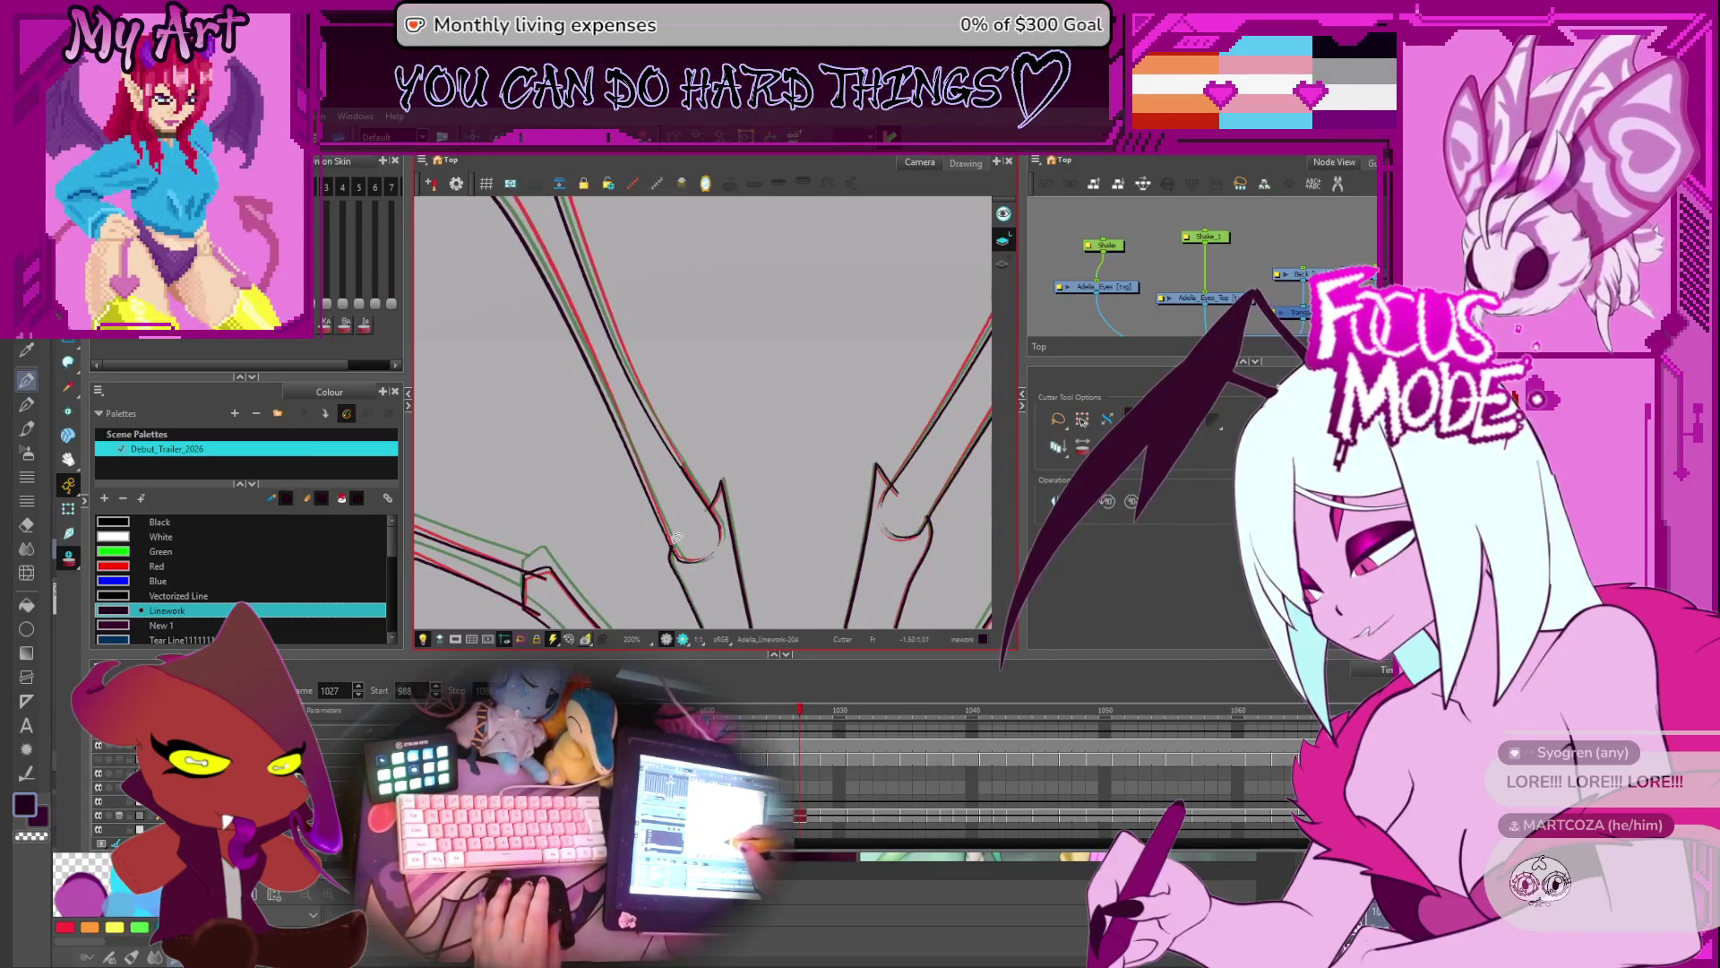
key("period")
key("period")
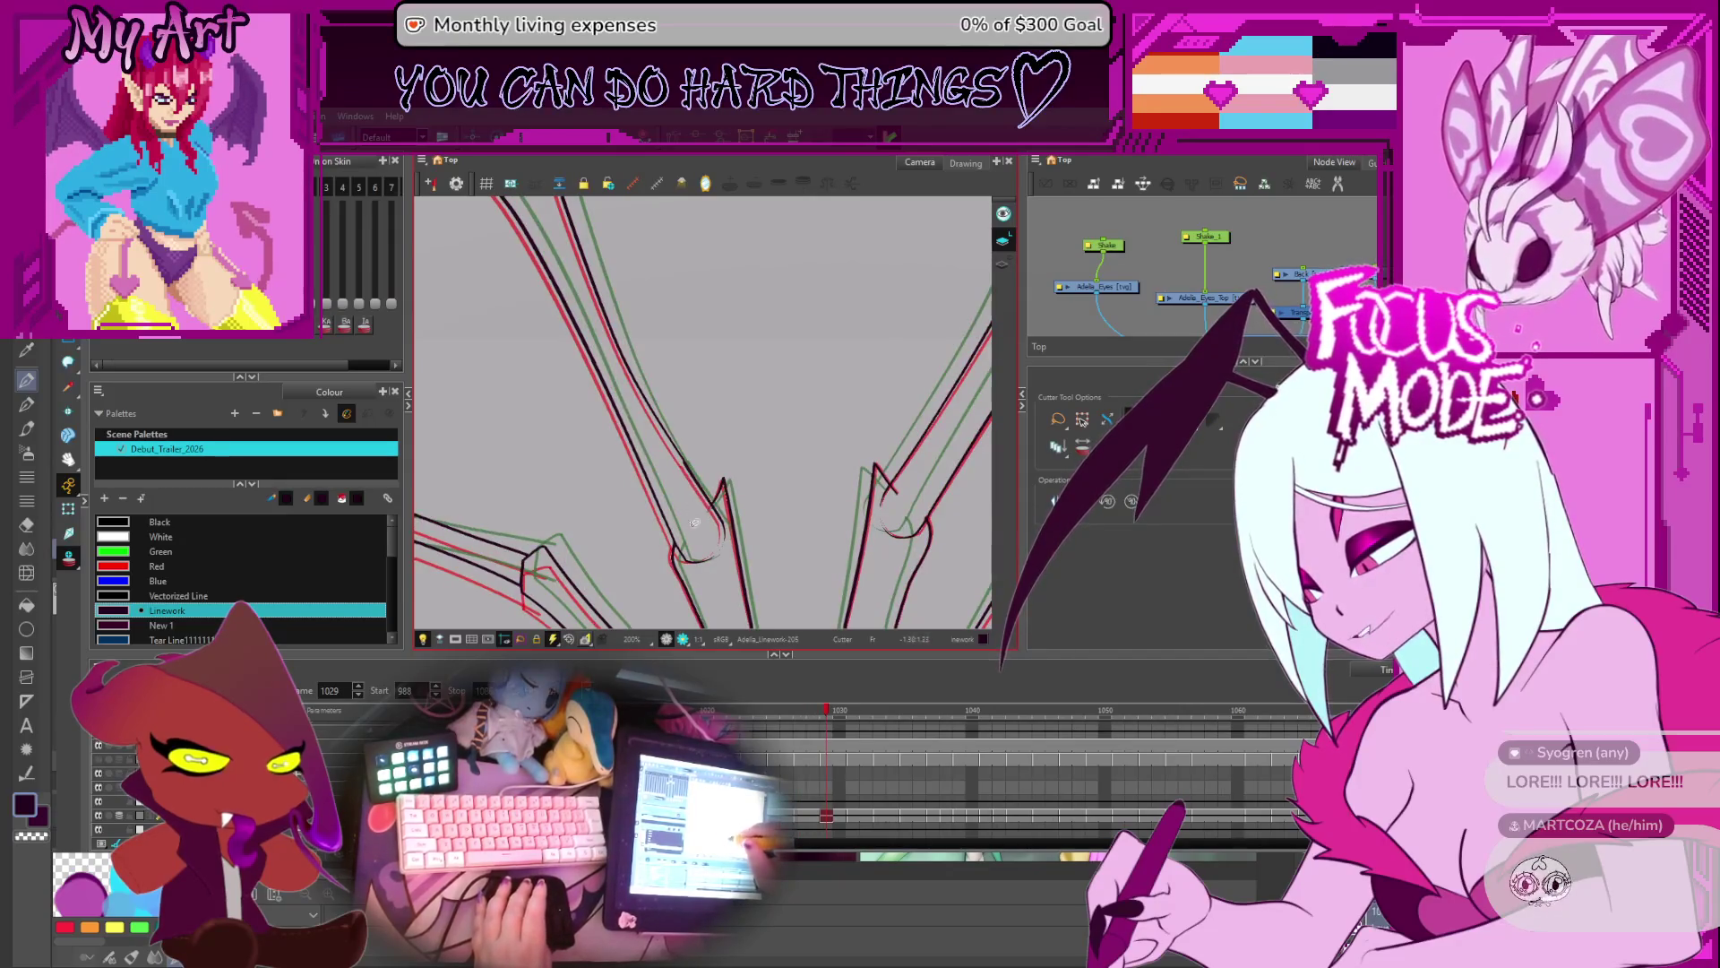
key("period")
key("period")
key("period")
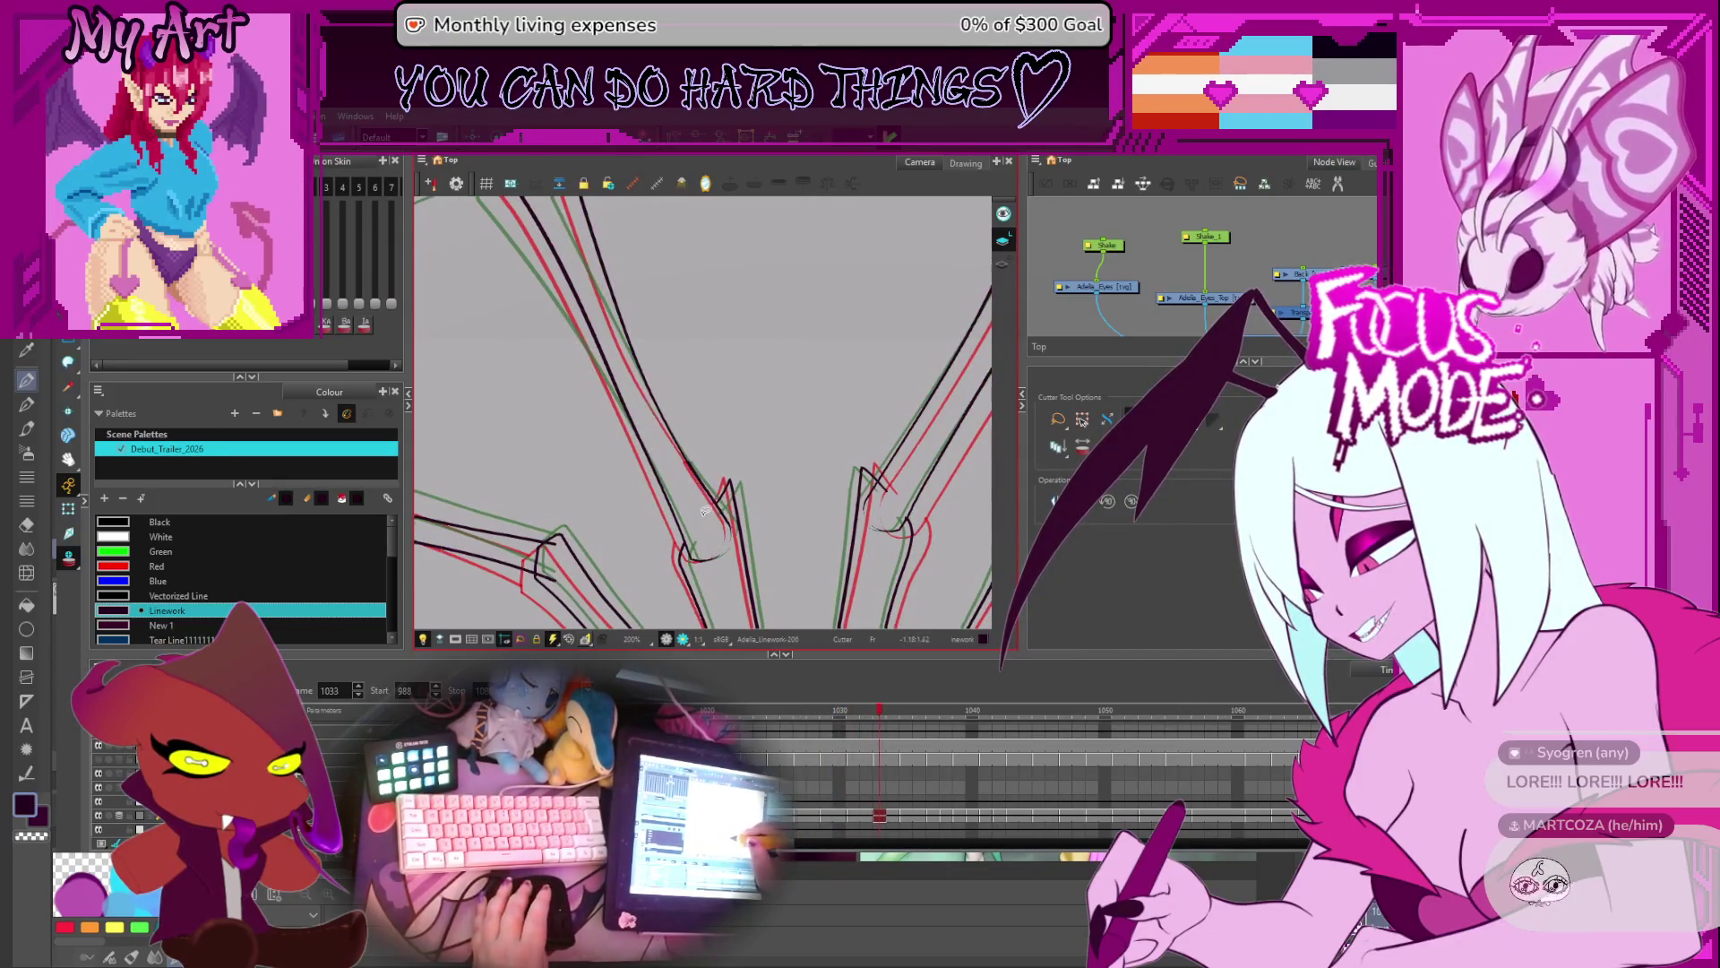
key("period")
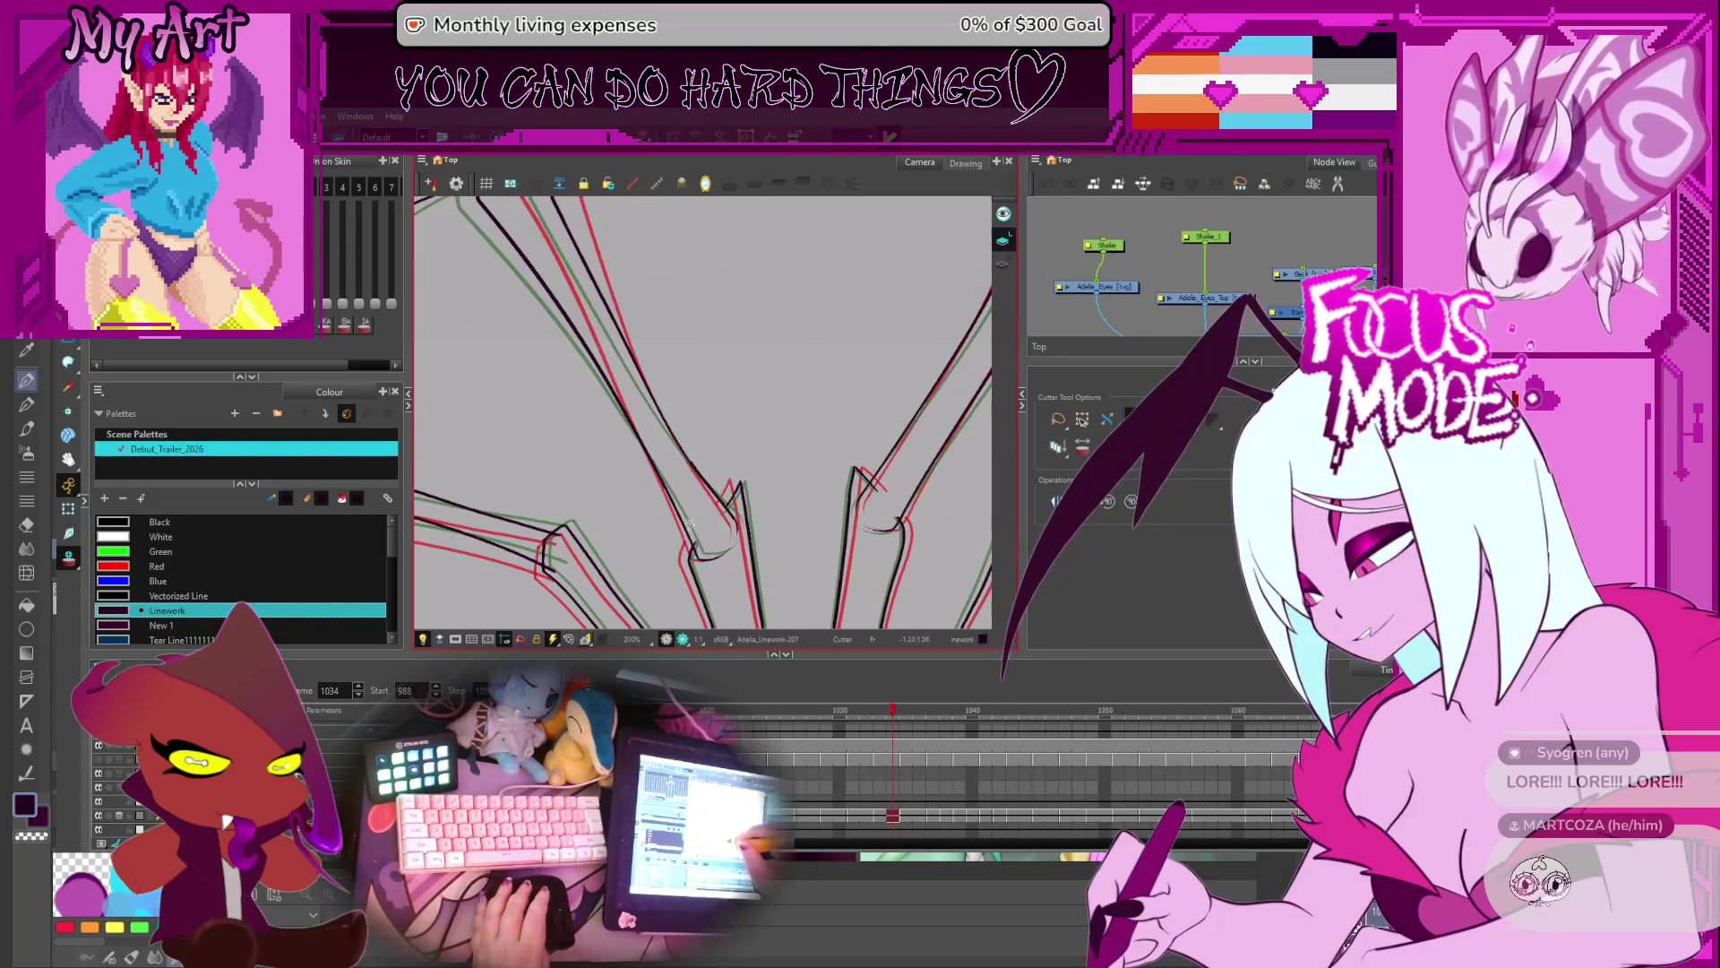
left_click_drag(695, 528, 747, 485)
- Trim the spike-base strand crossings on frames 1037 through 1045
key("period")
key("period")
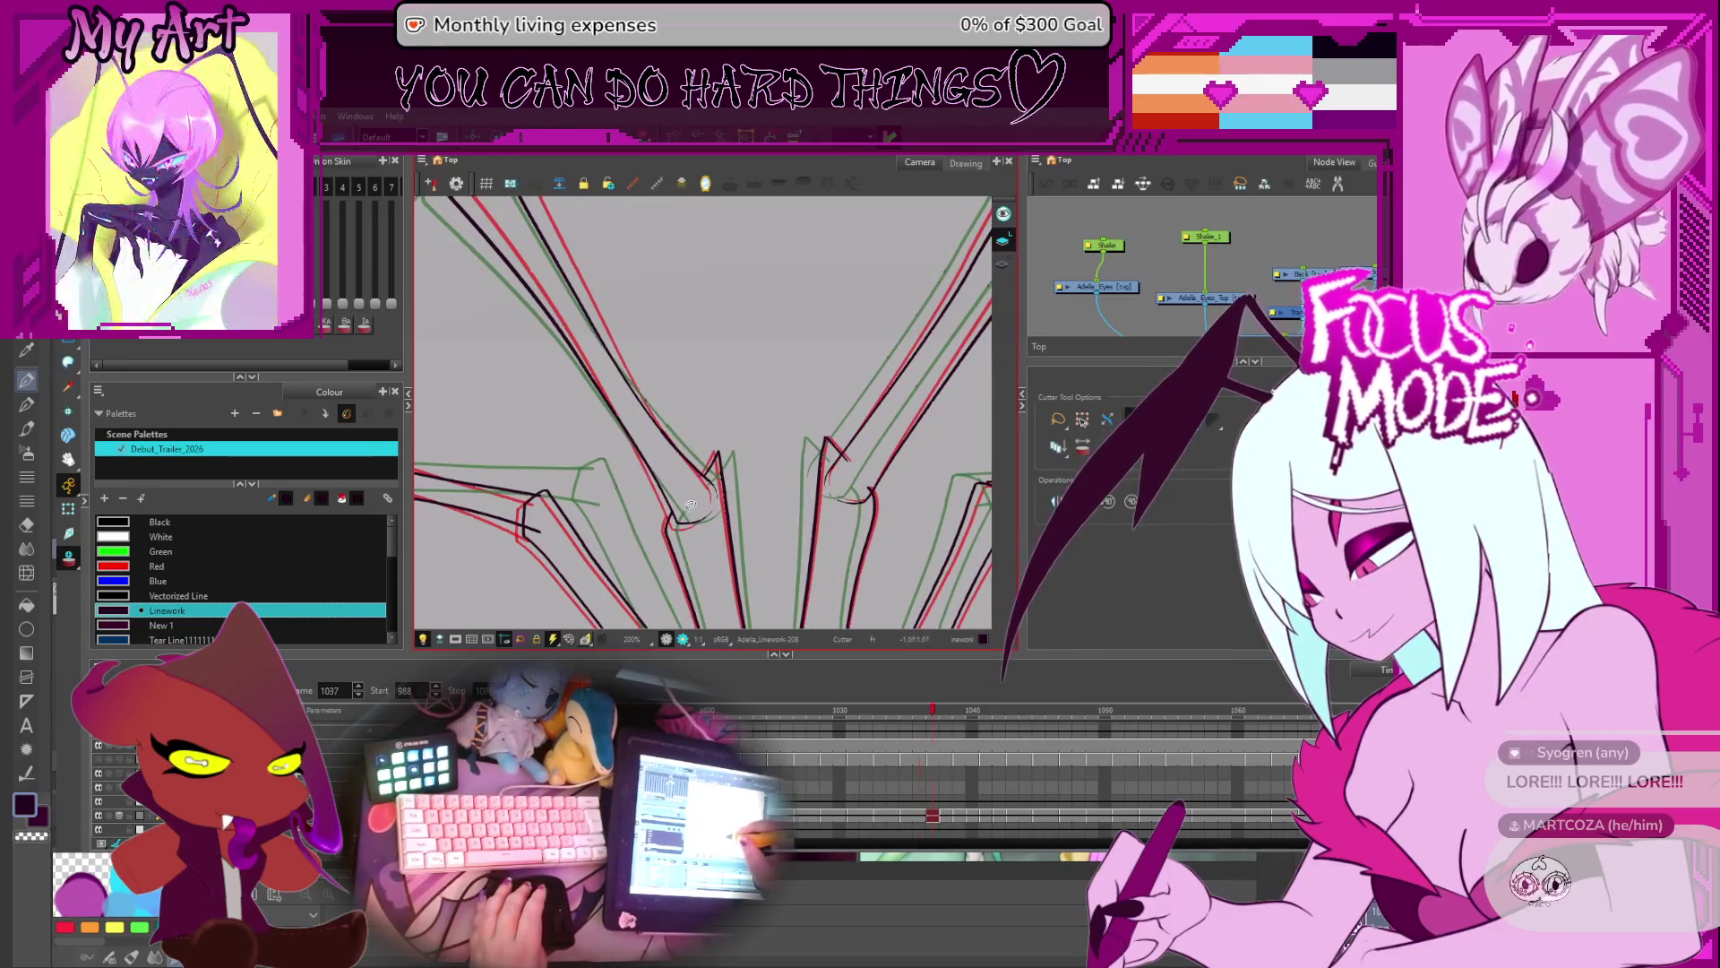
key("period")
key("period")
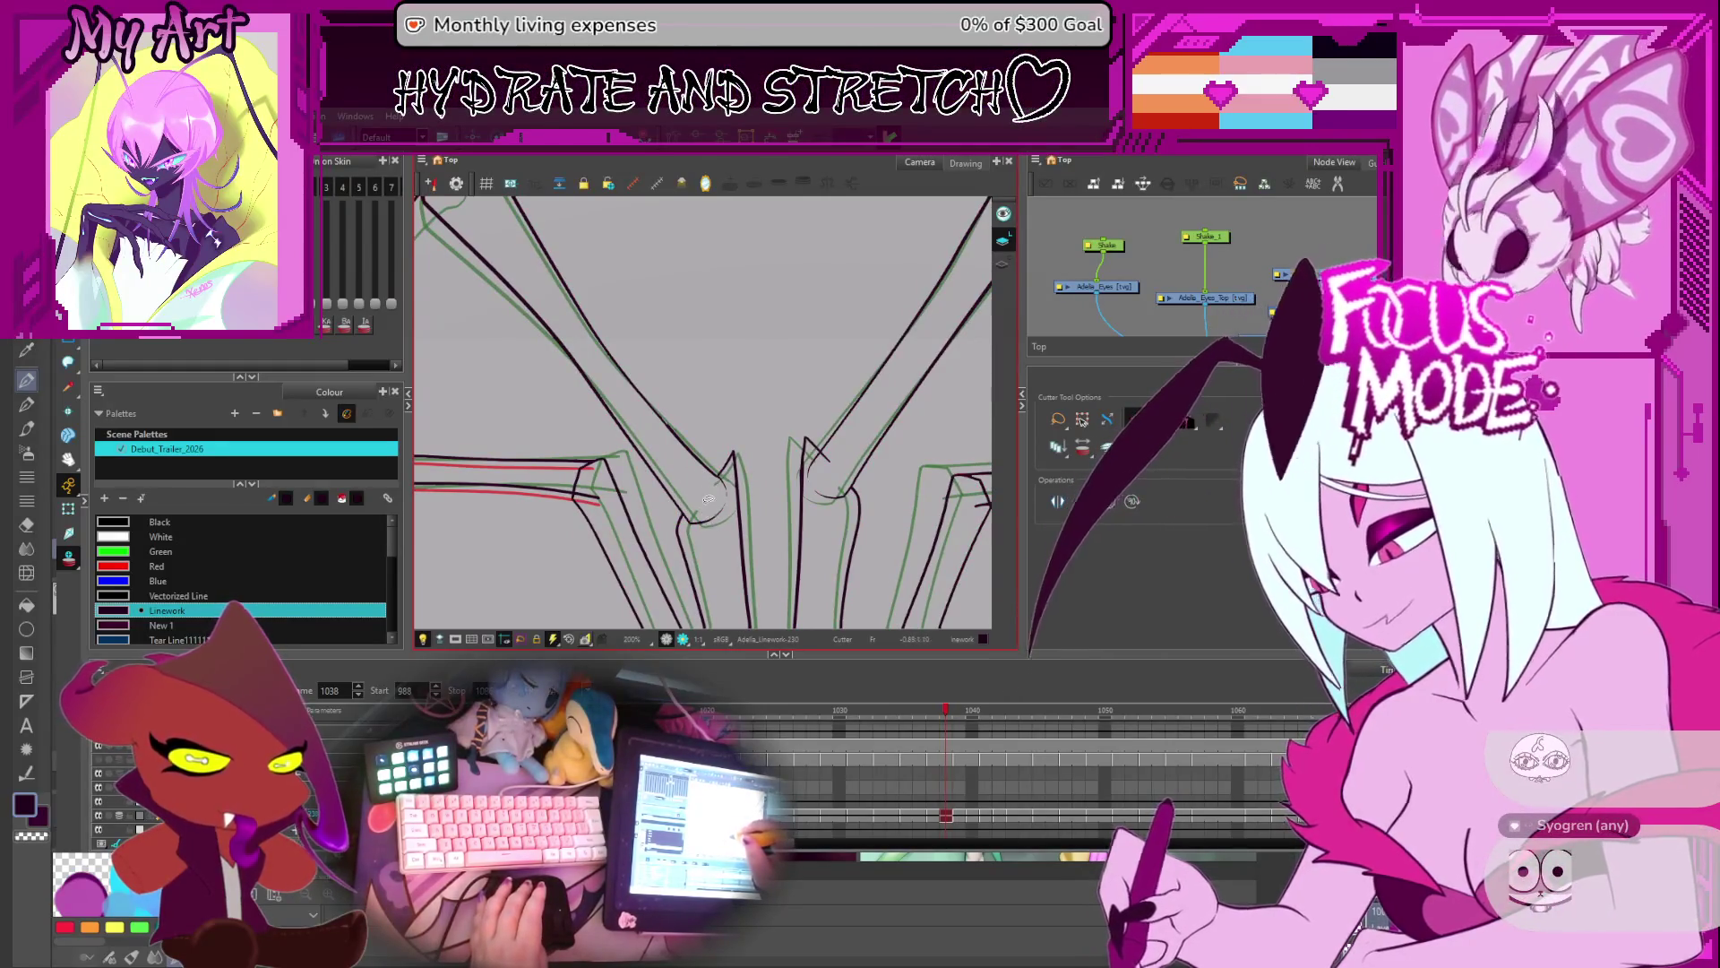
key("period")
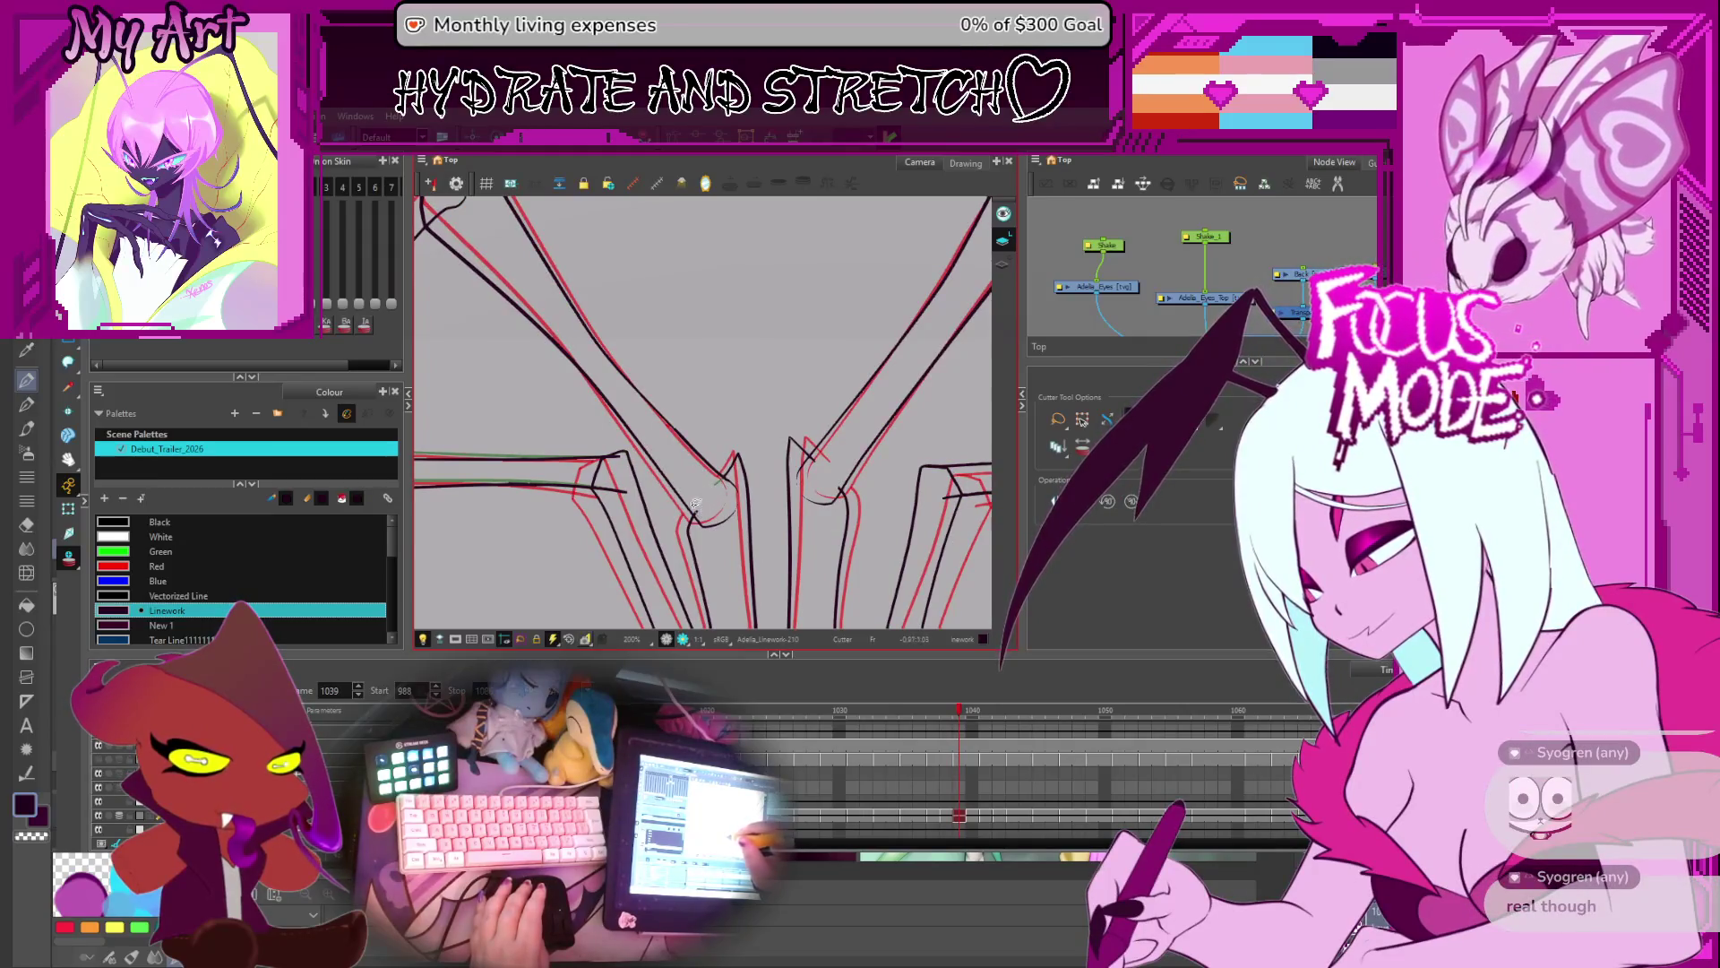
key("period")
key("period")
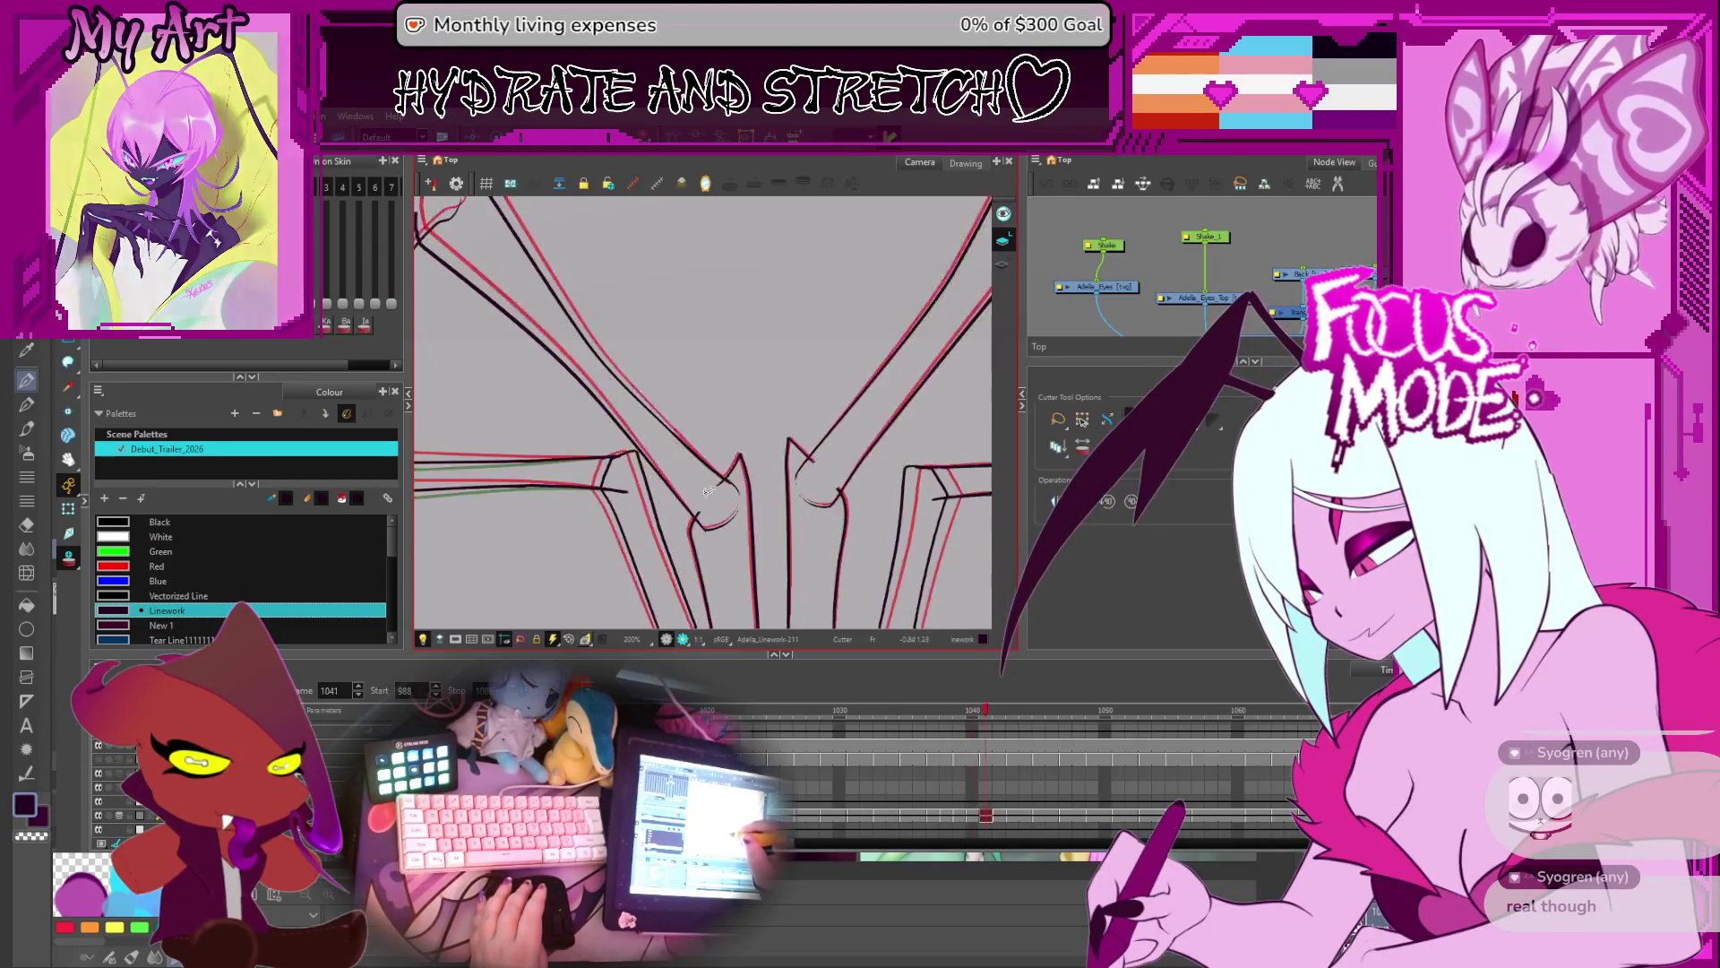
key("period")
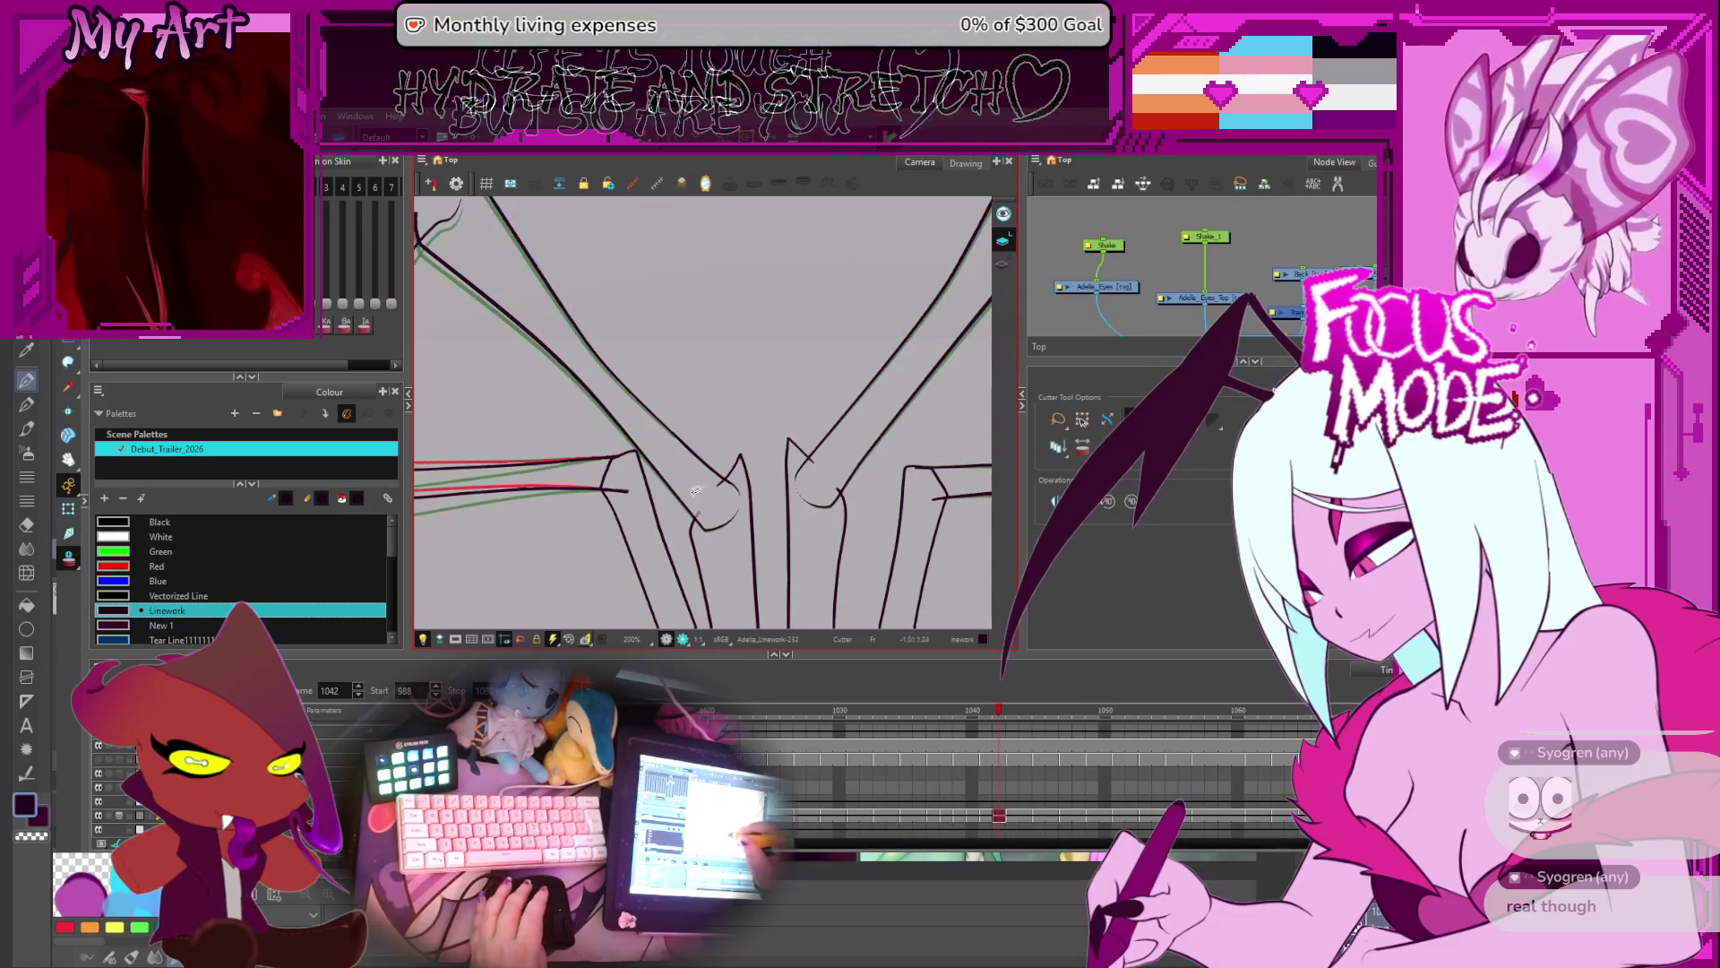
key("period")
key("period")
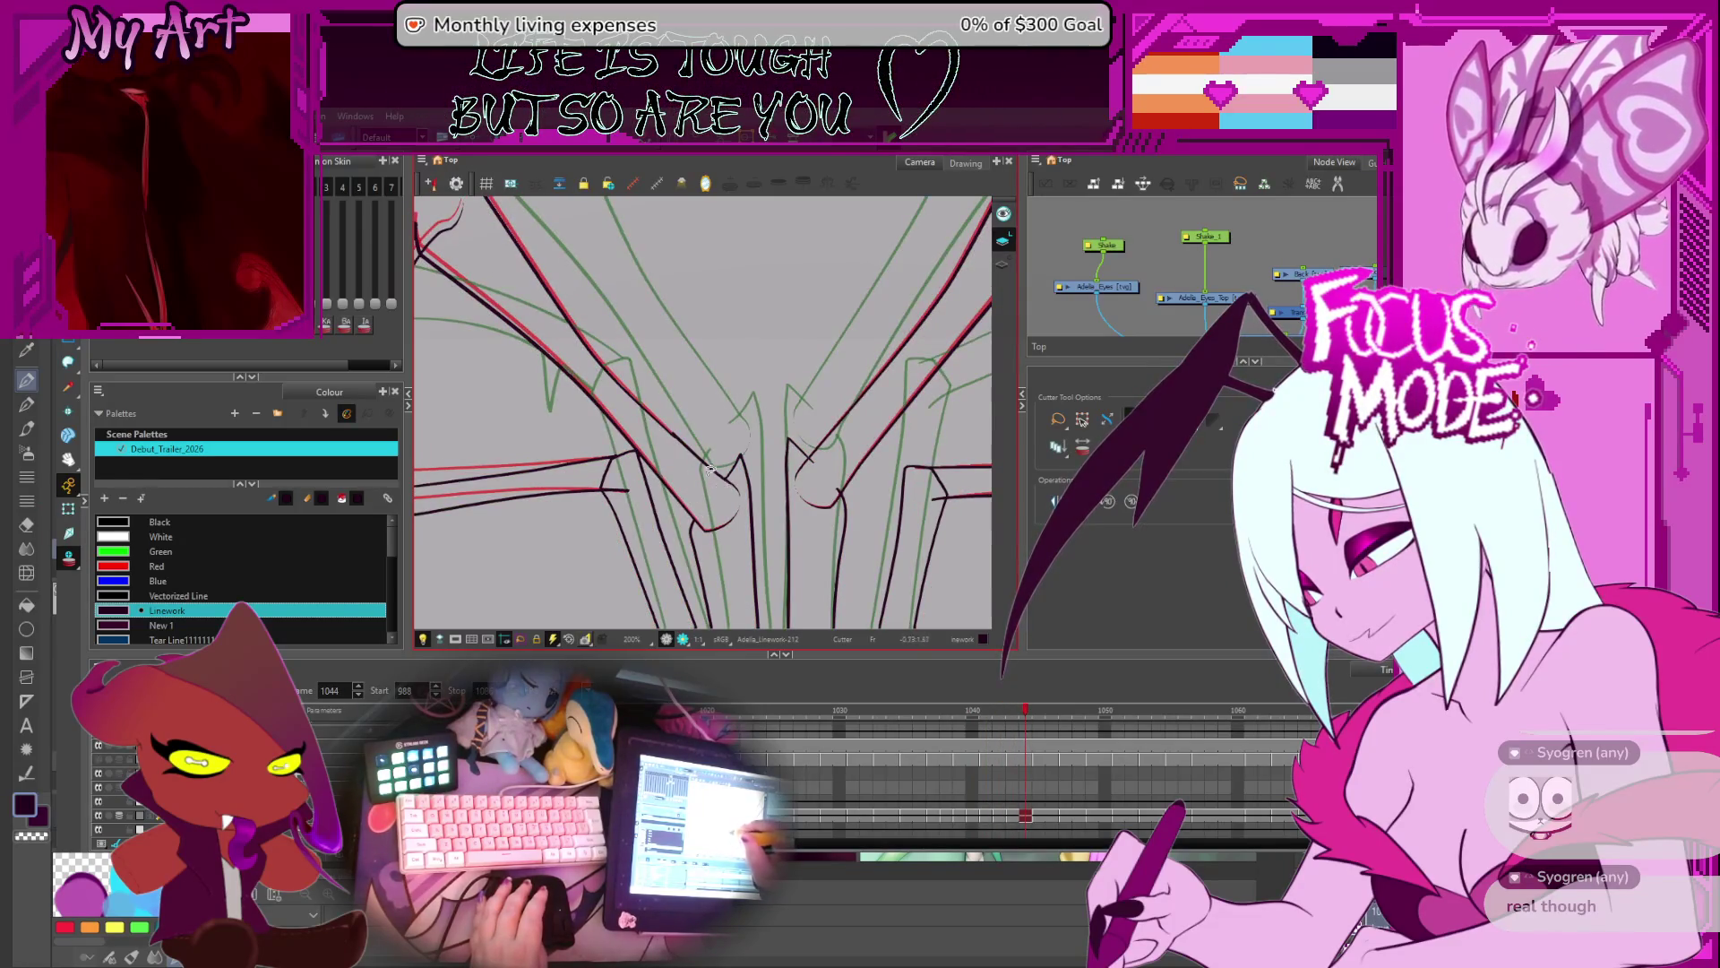
key("period")
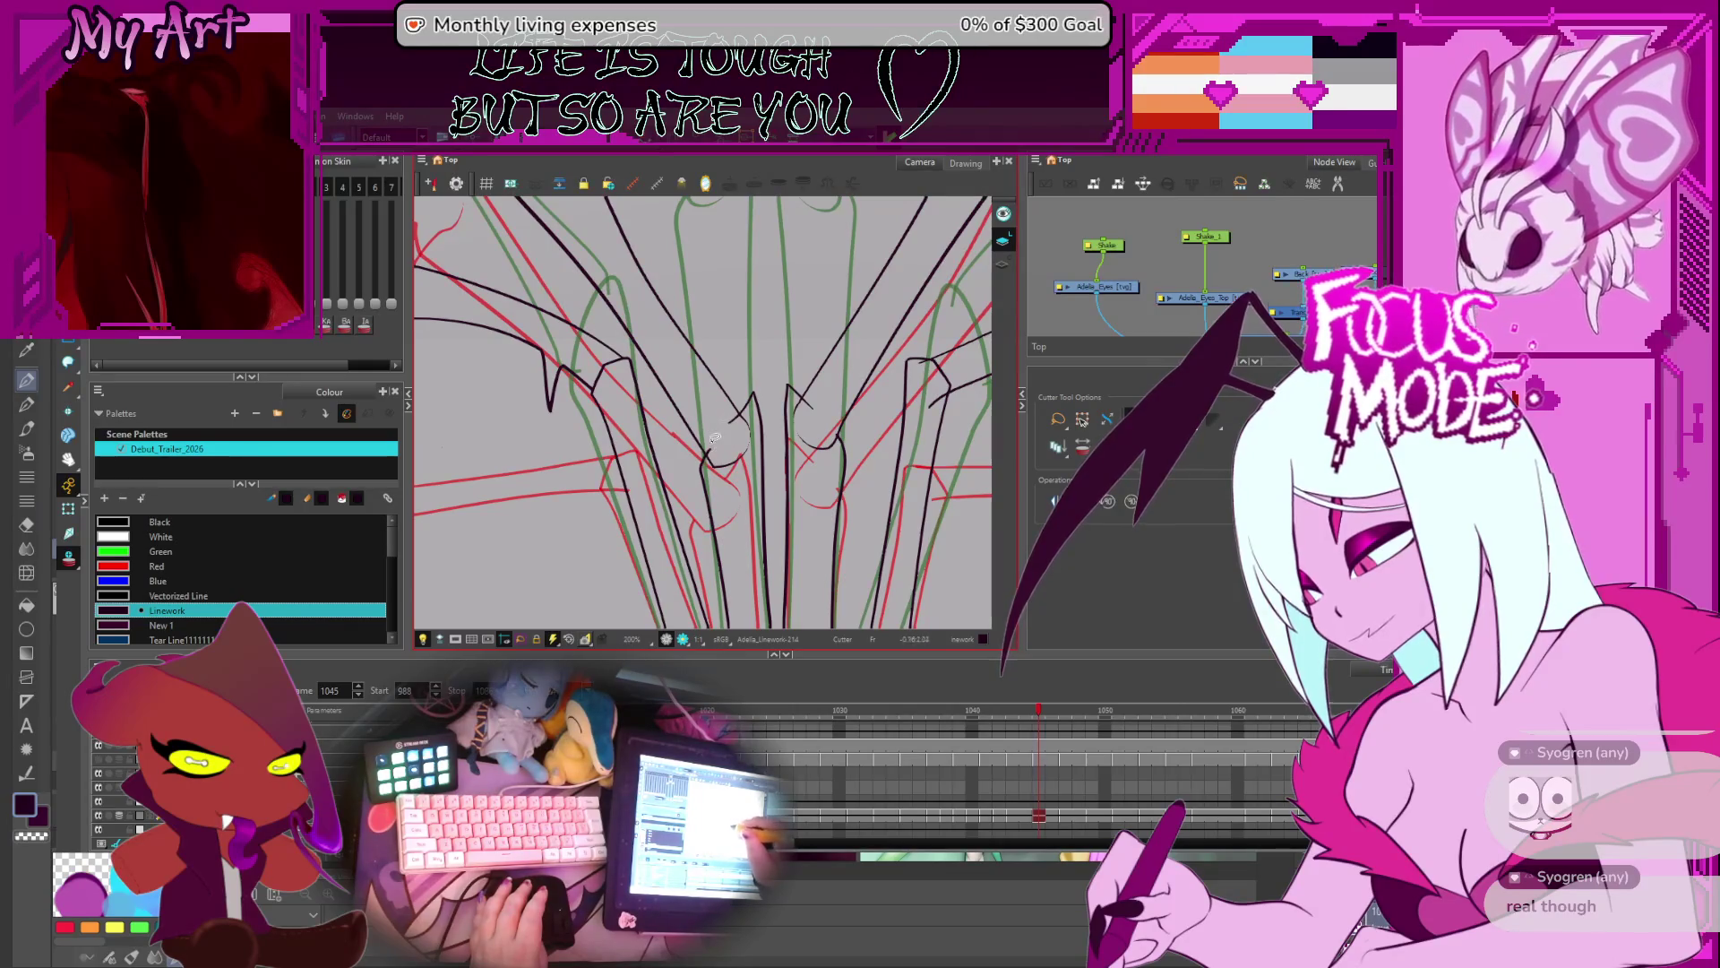
left_click_drag(720, 451, 724, 477)
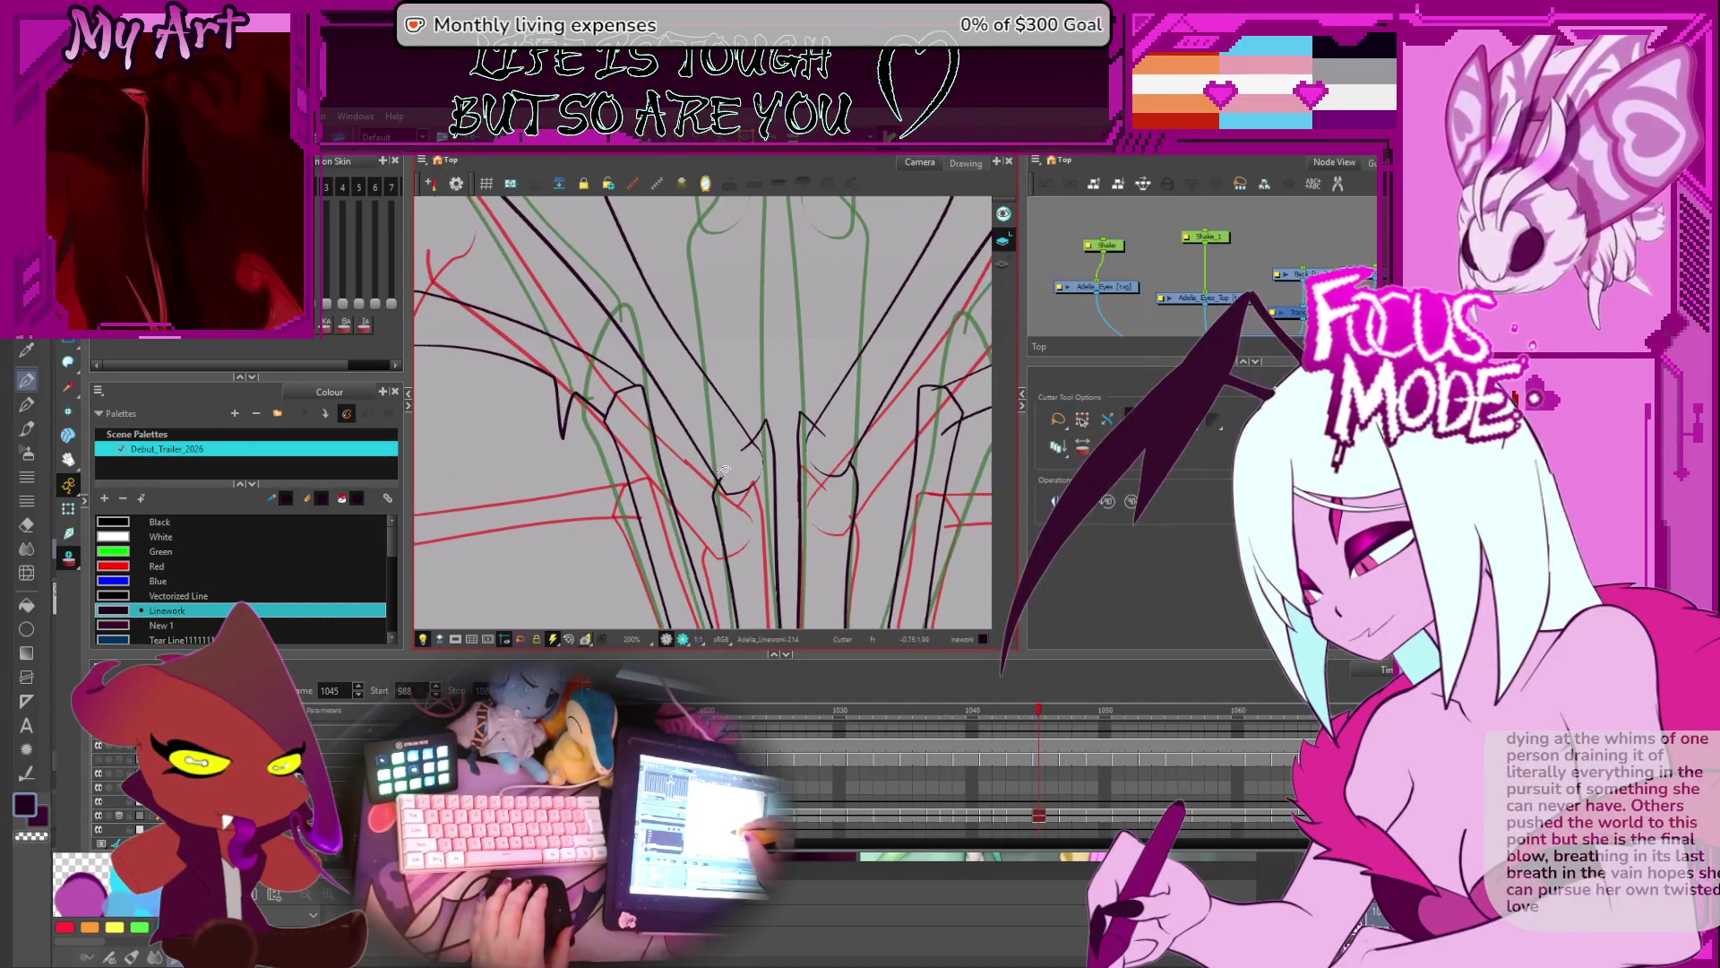
- Trim the strand crossings on frames 1047 through 1055, checking the lower strands
key("period")
key("period")
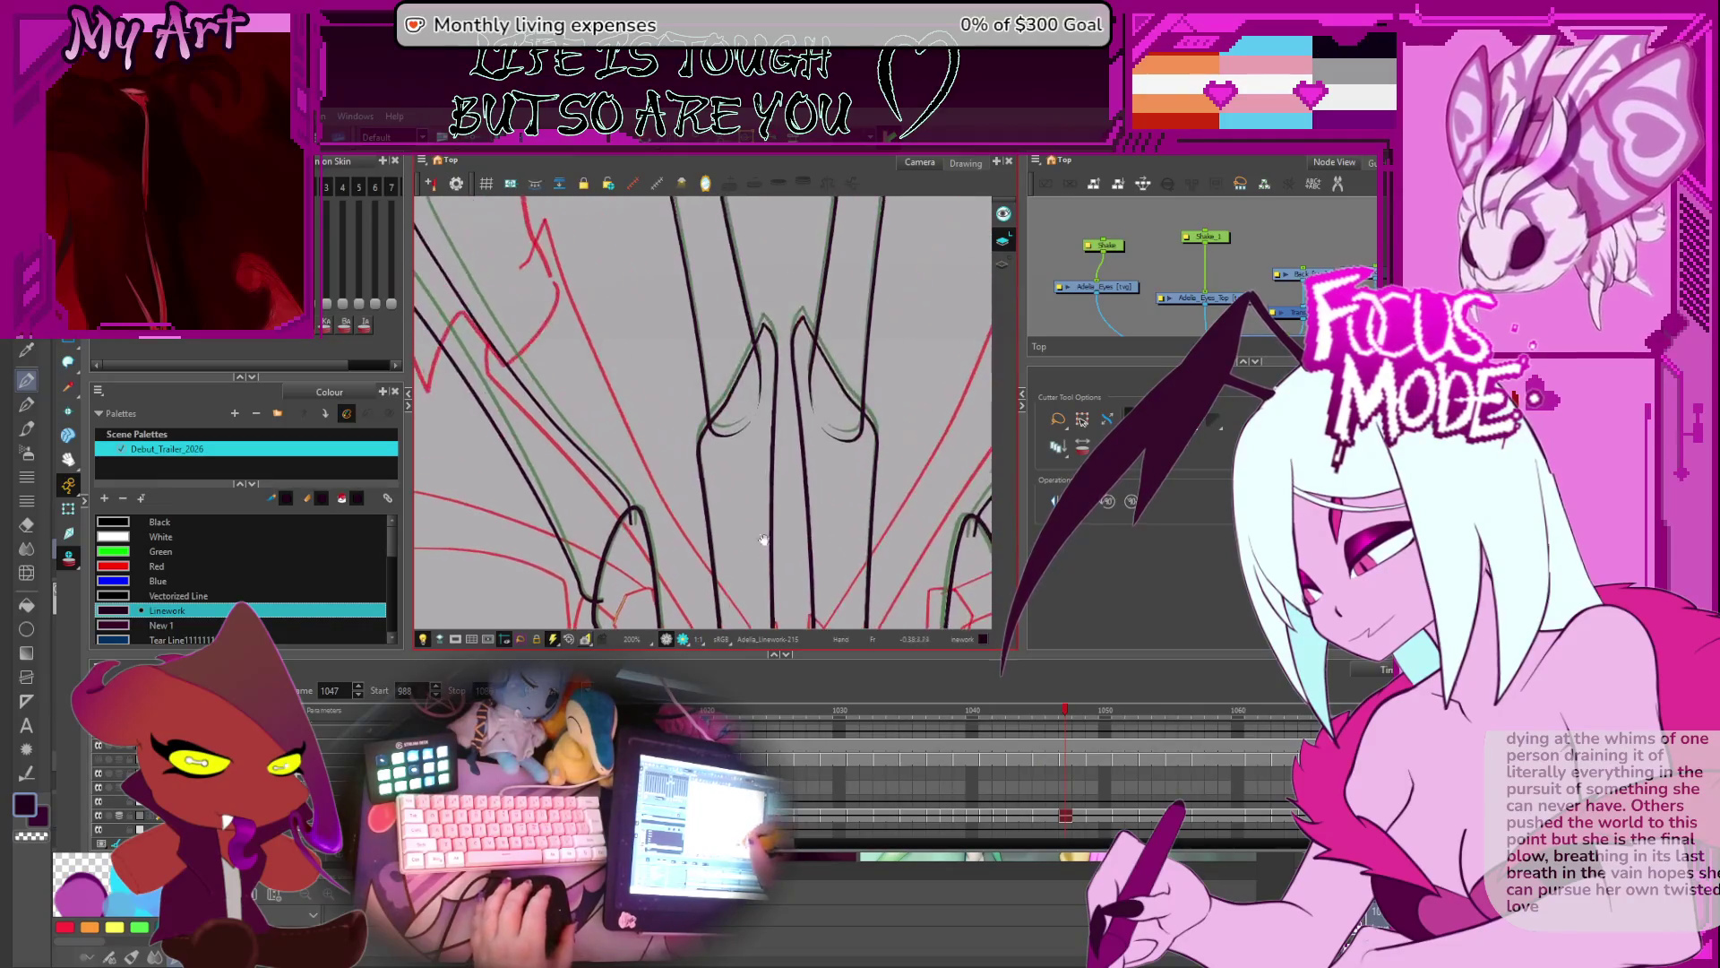
key("period")
key("period")
key("period")
key("period")
key("period")
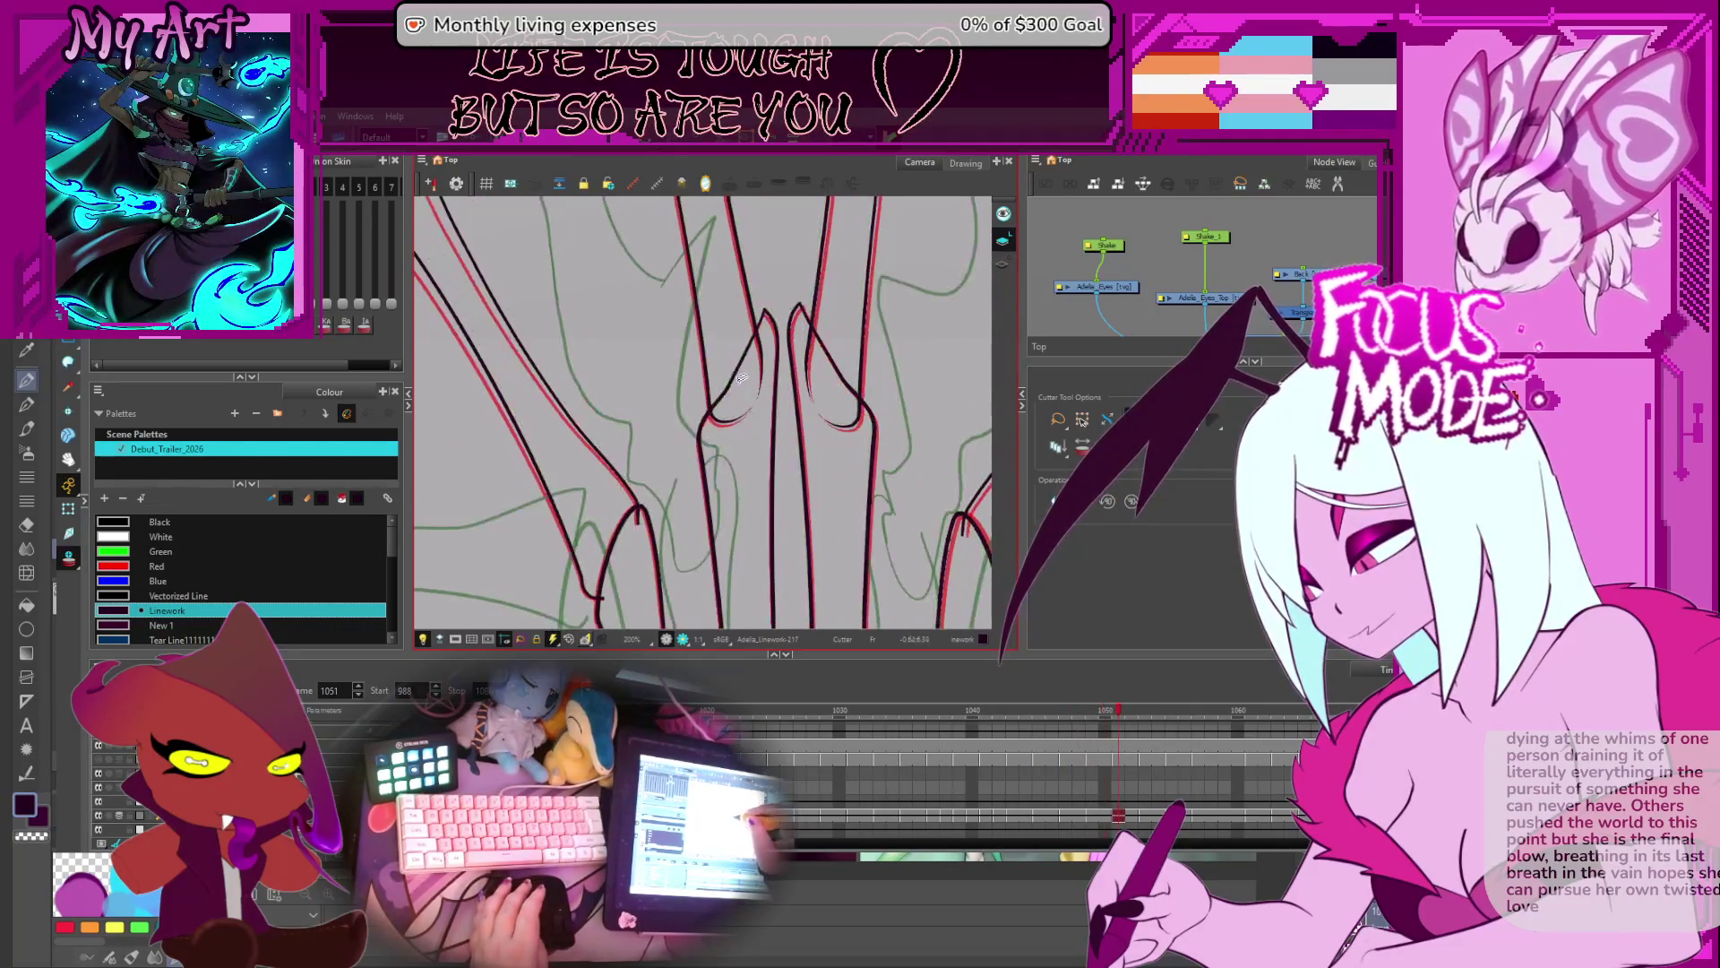
key("period")
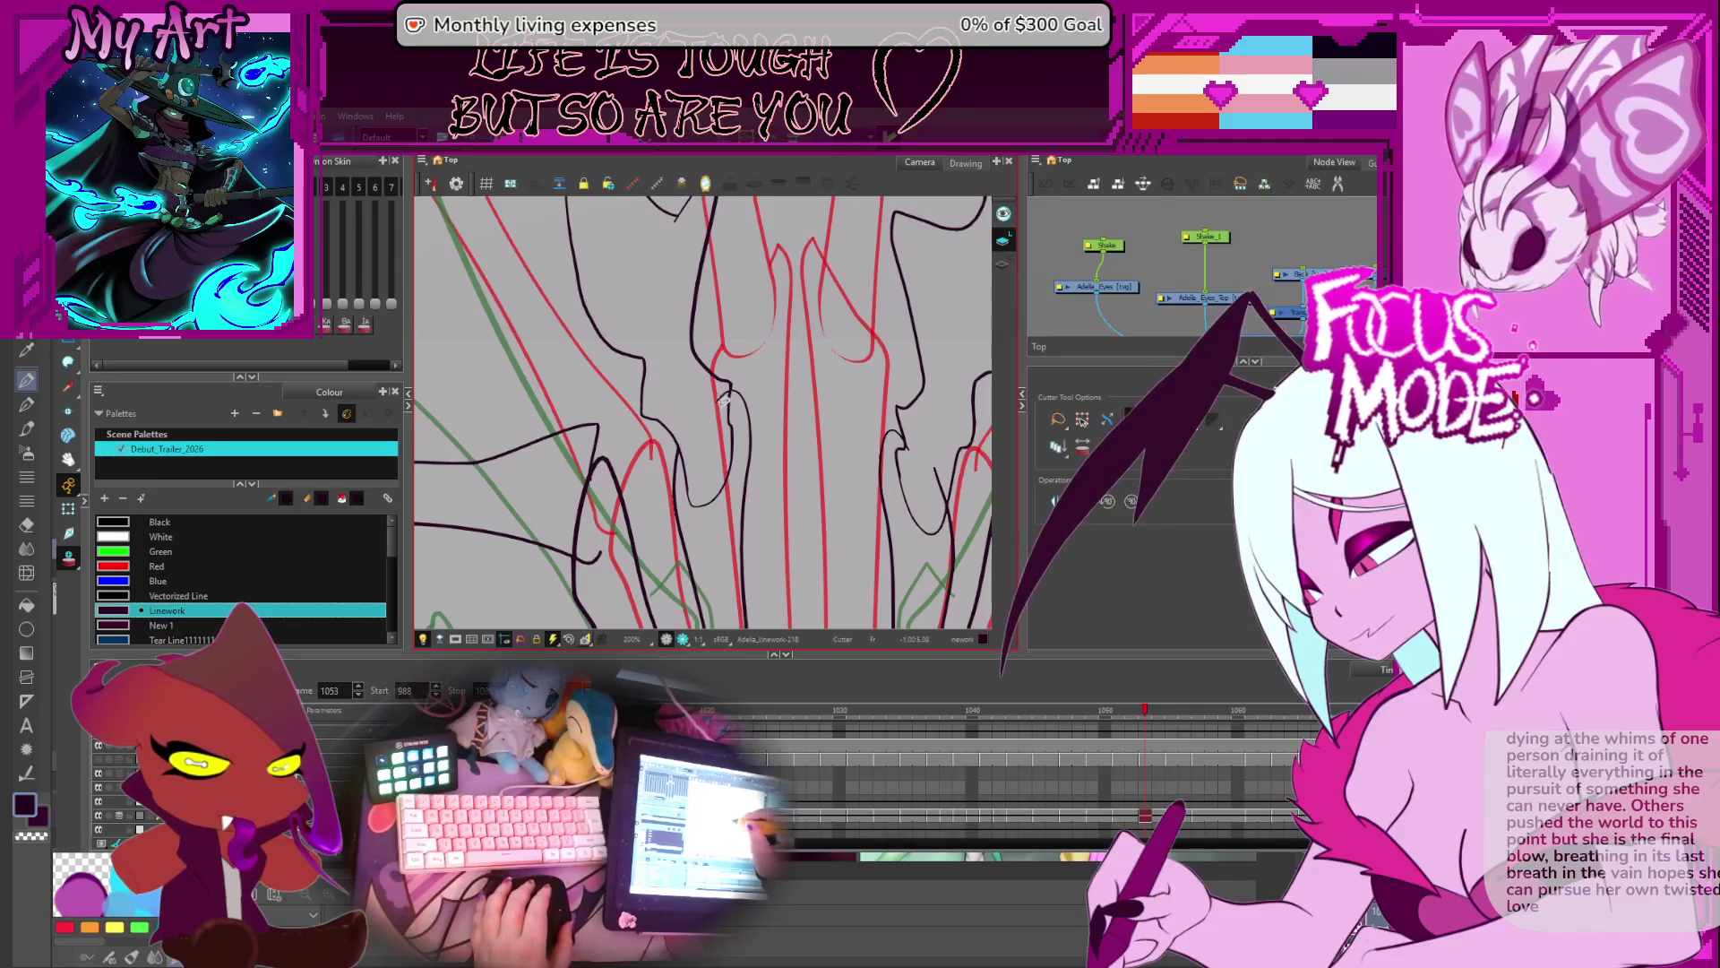
left_click_drag(710, 407, 738, 400)
key("period")
key("period")
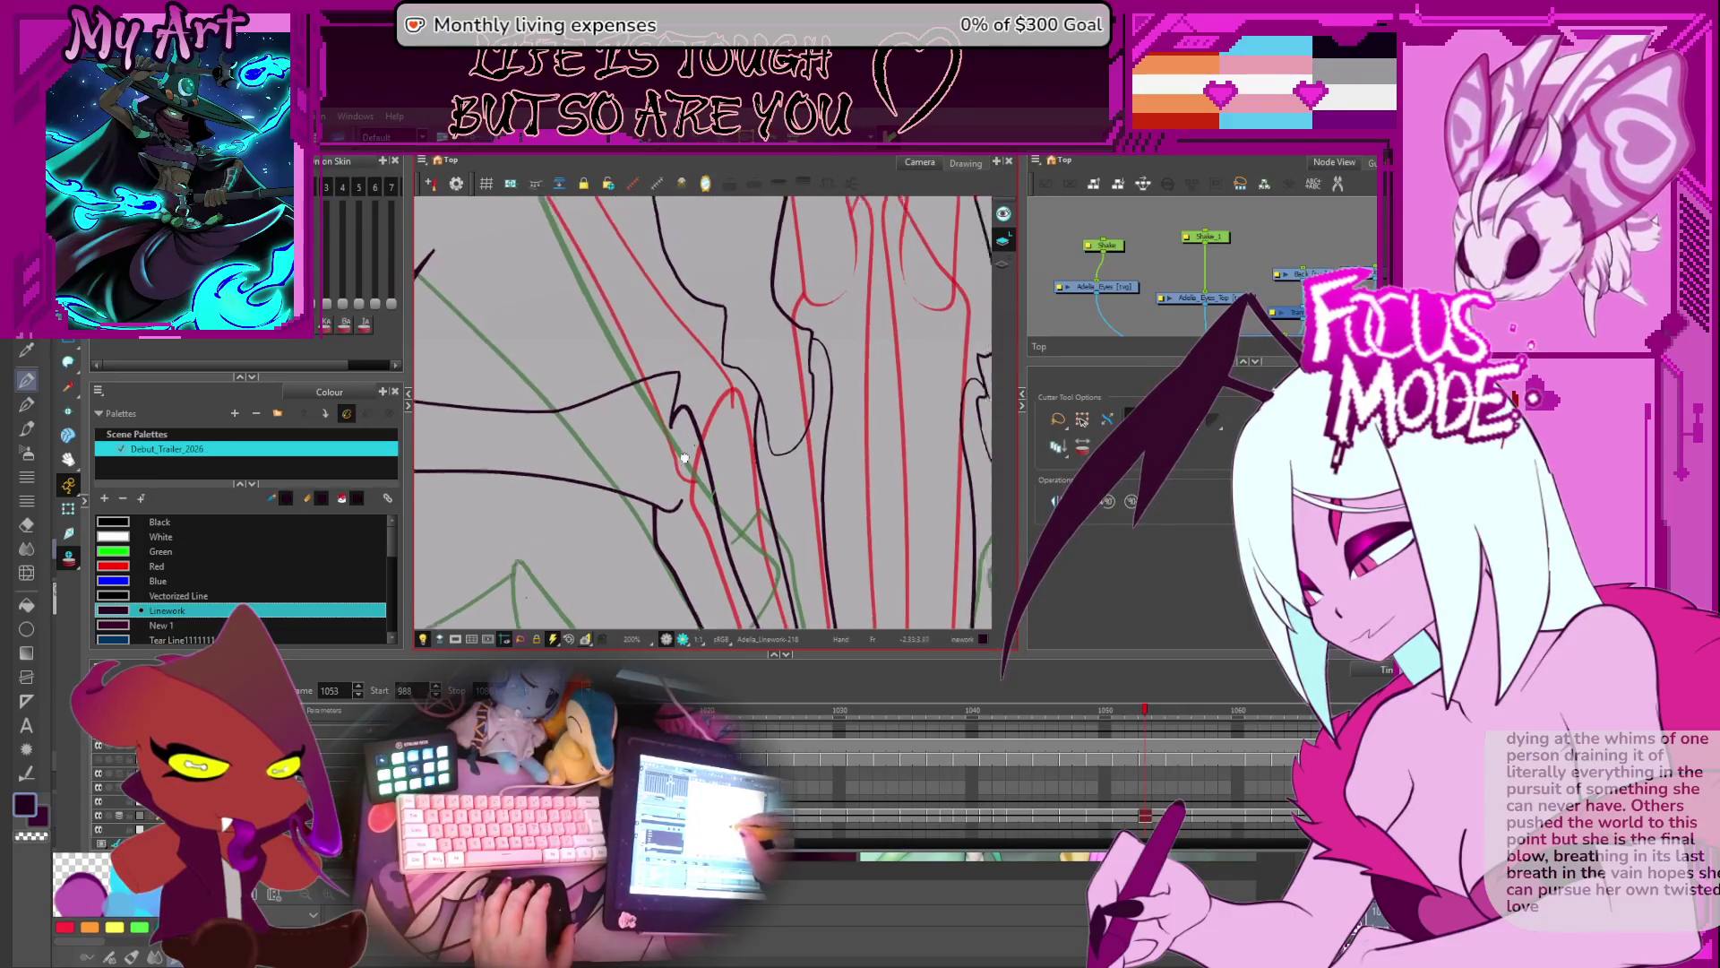
left_click_drag(721, 484, 731, 442)
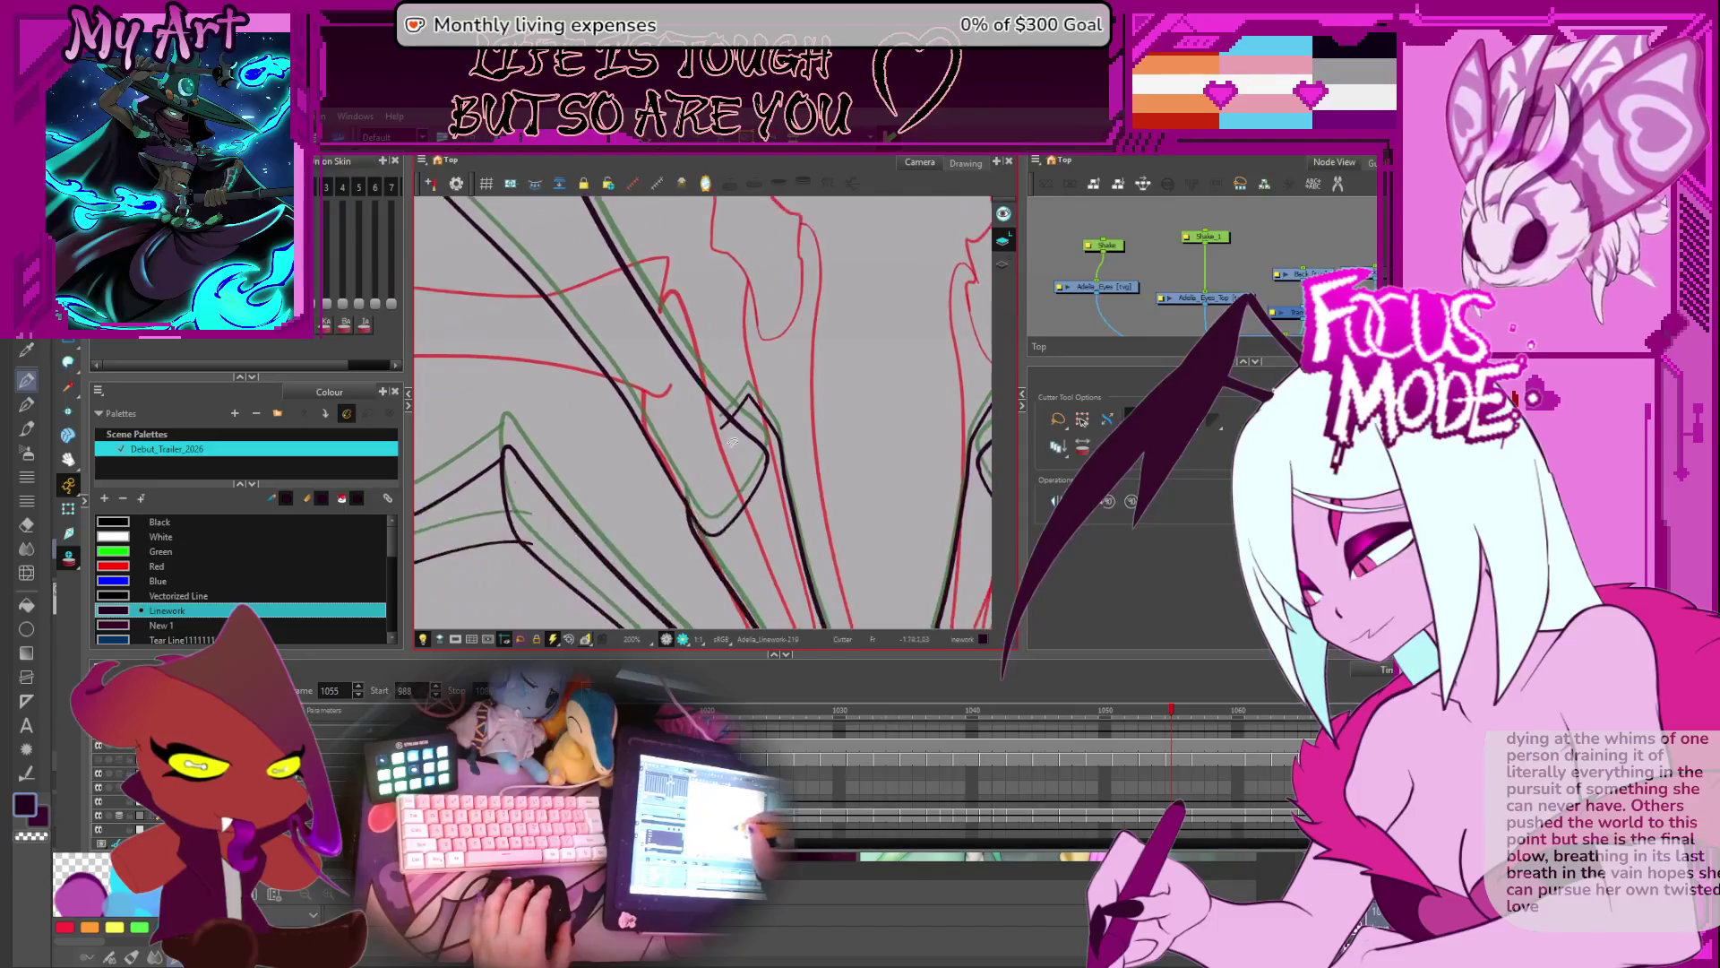
- Cut stray wing lines on frames 1057 through 1068, including the wing line's point
key("period")
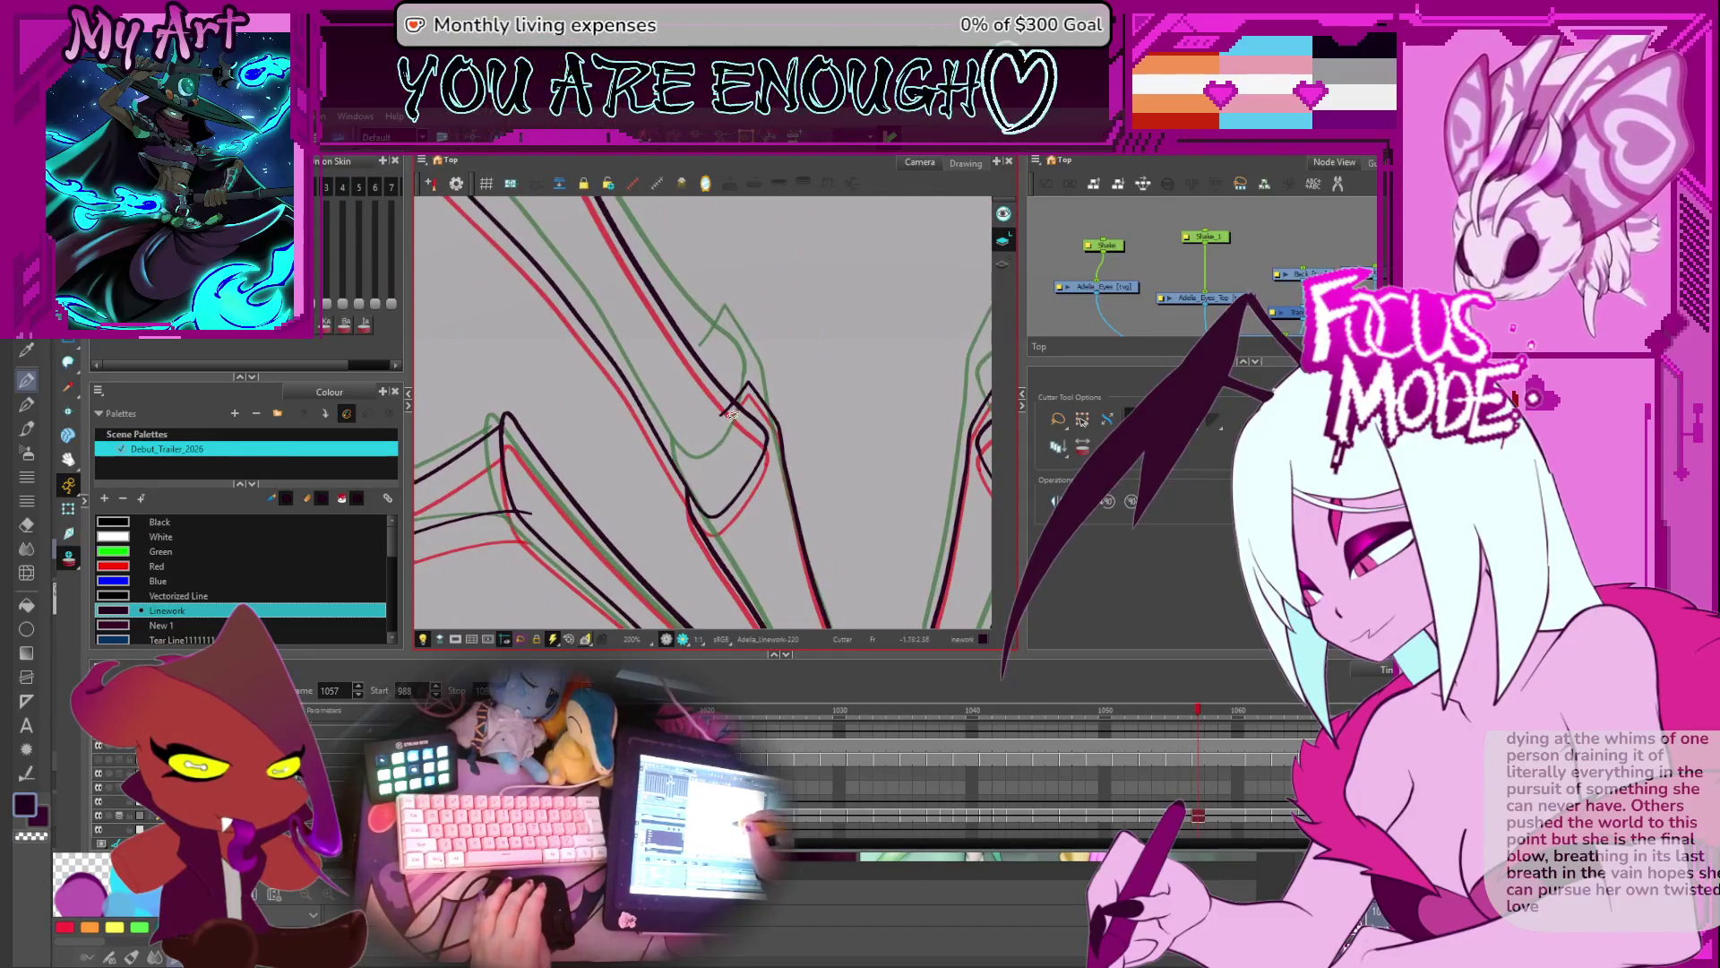
key("period")
key("period")
key("period")
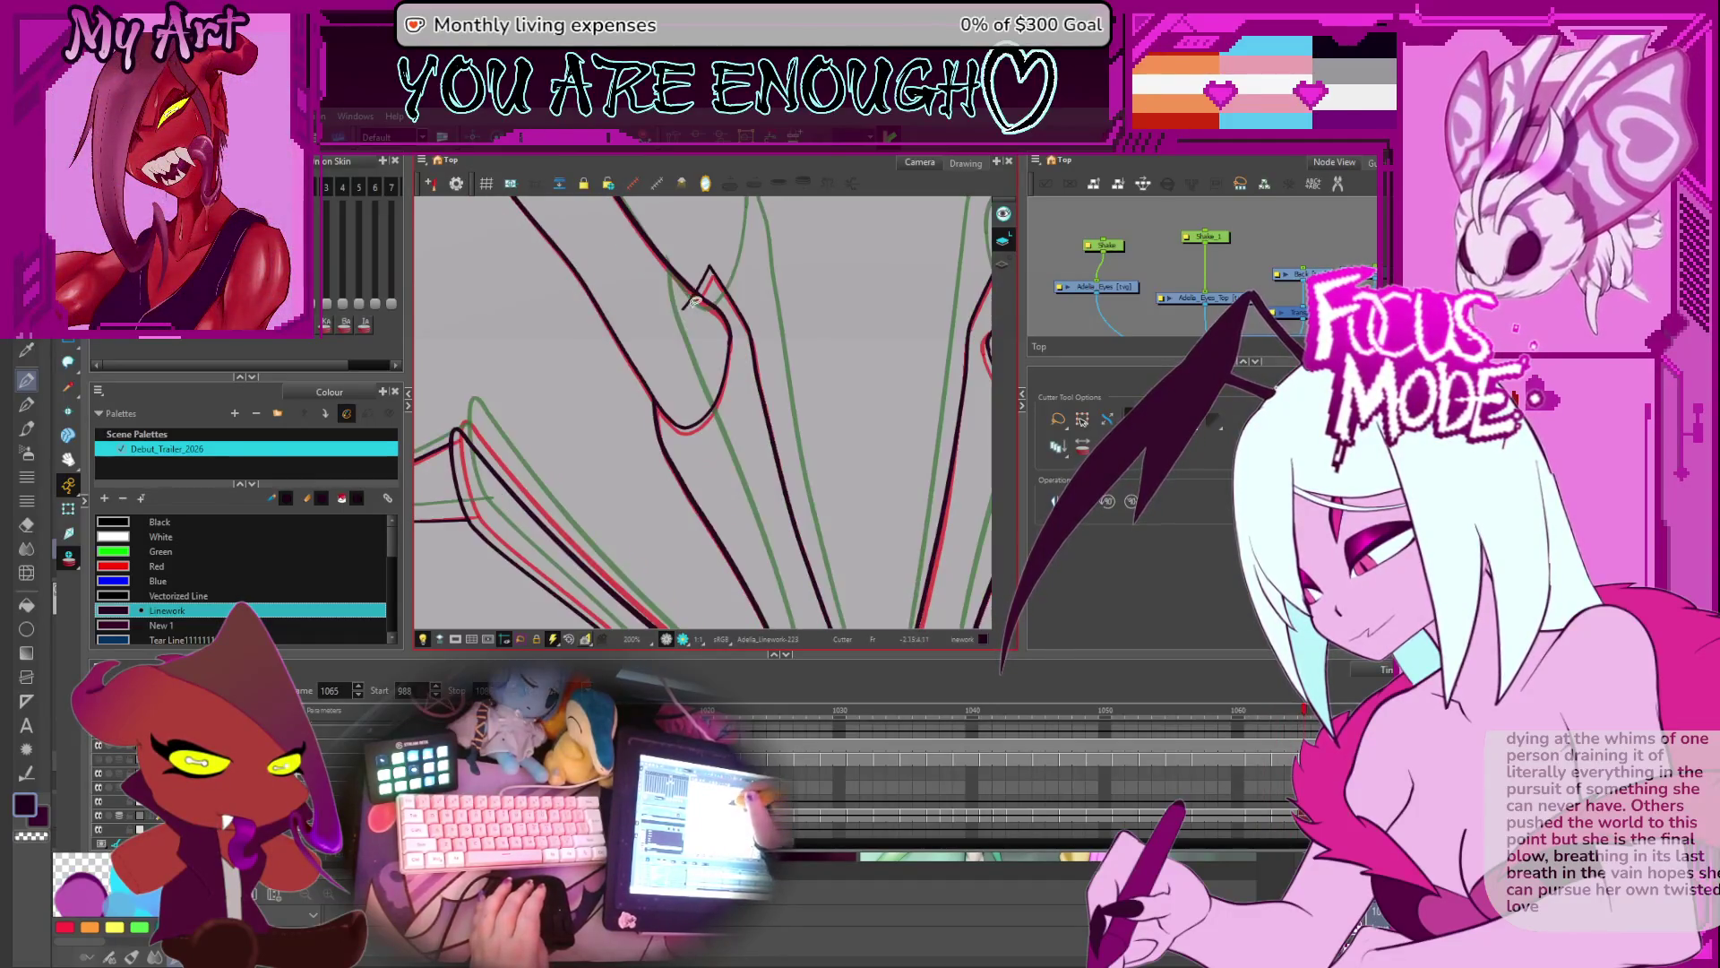
key("period")
key("period")
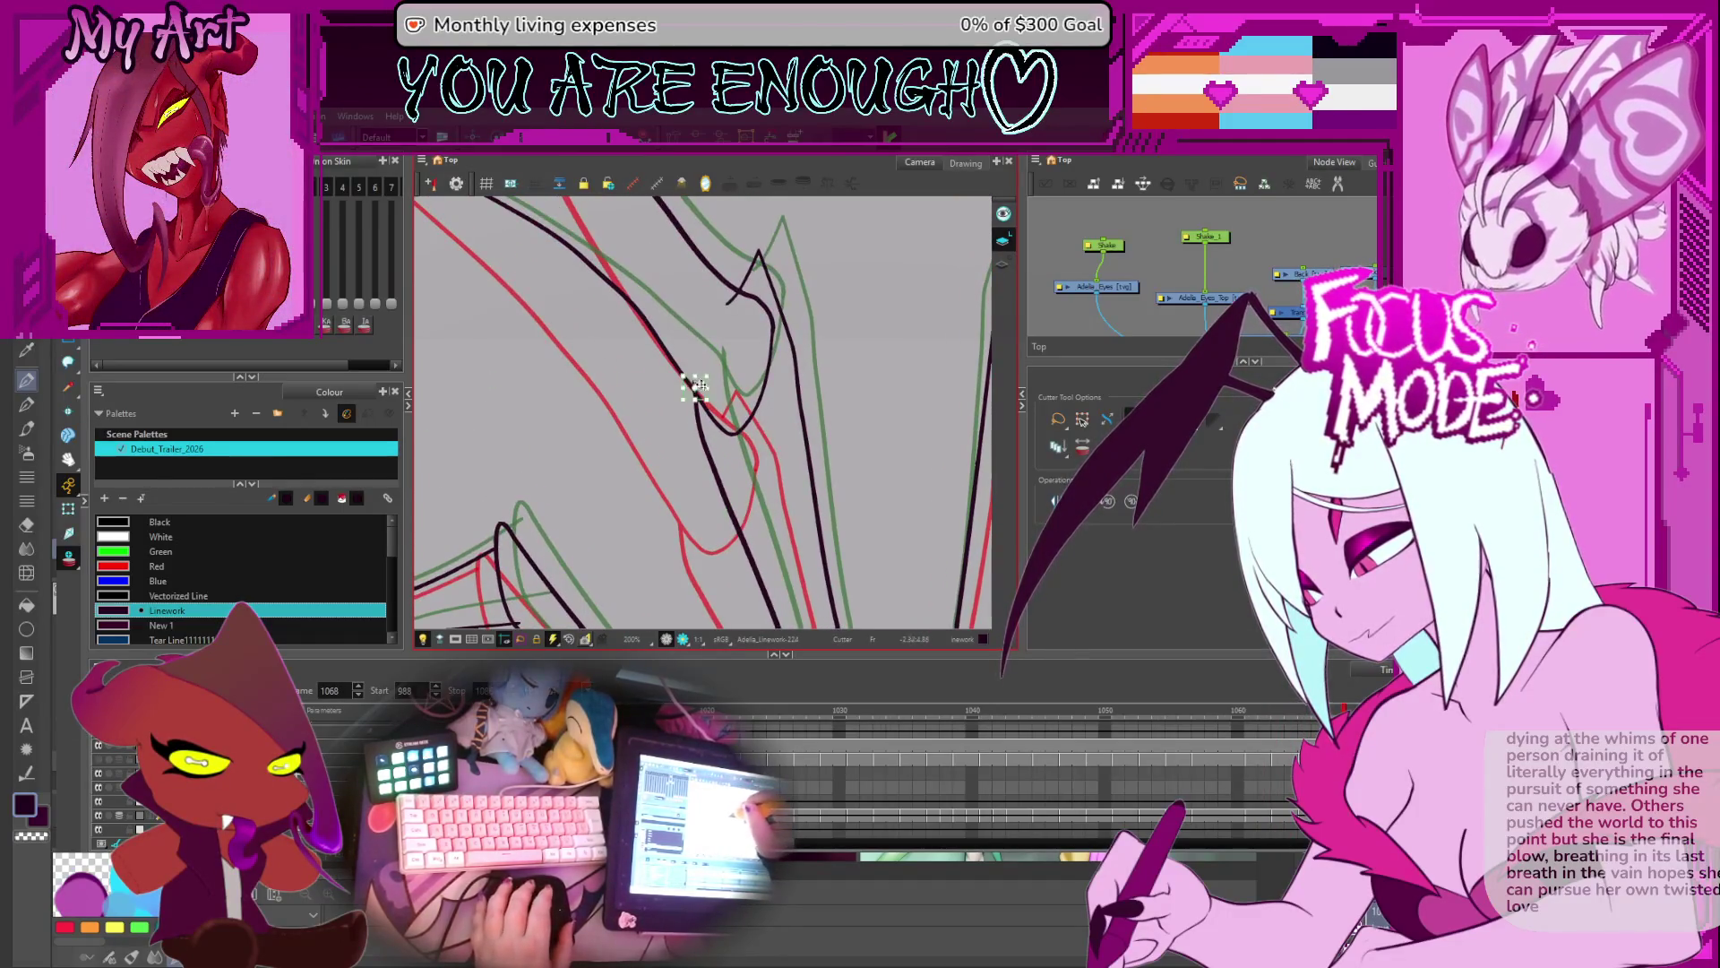
left_click_drag(708, 327, 727, 358)
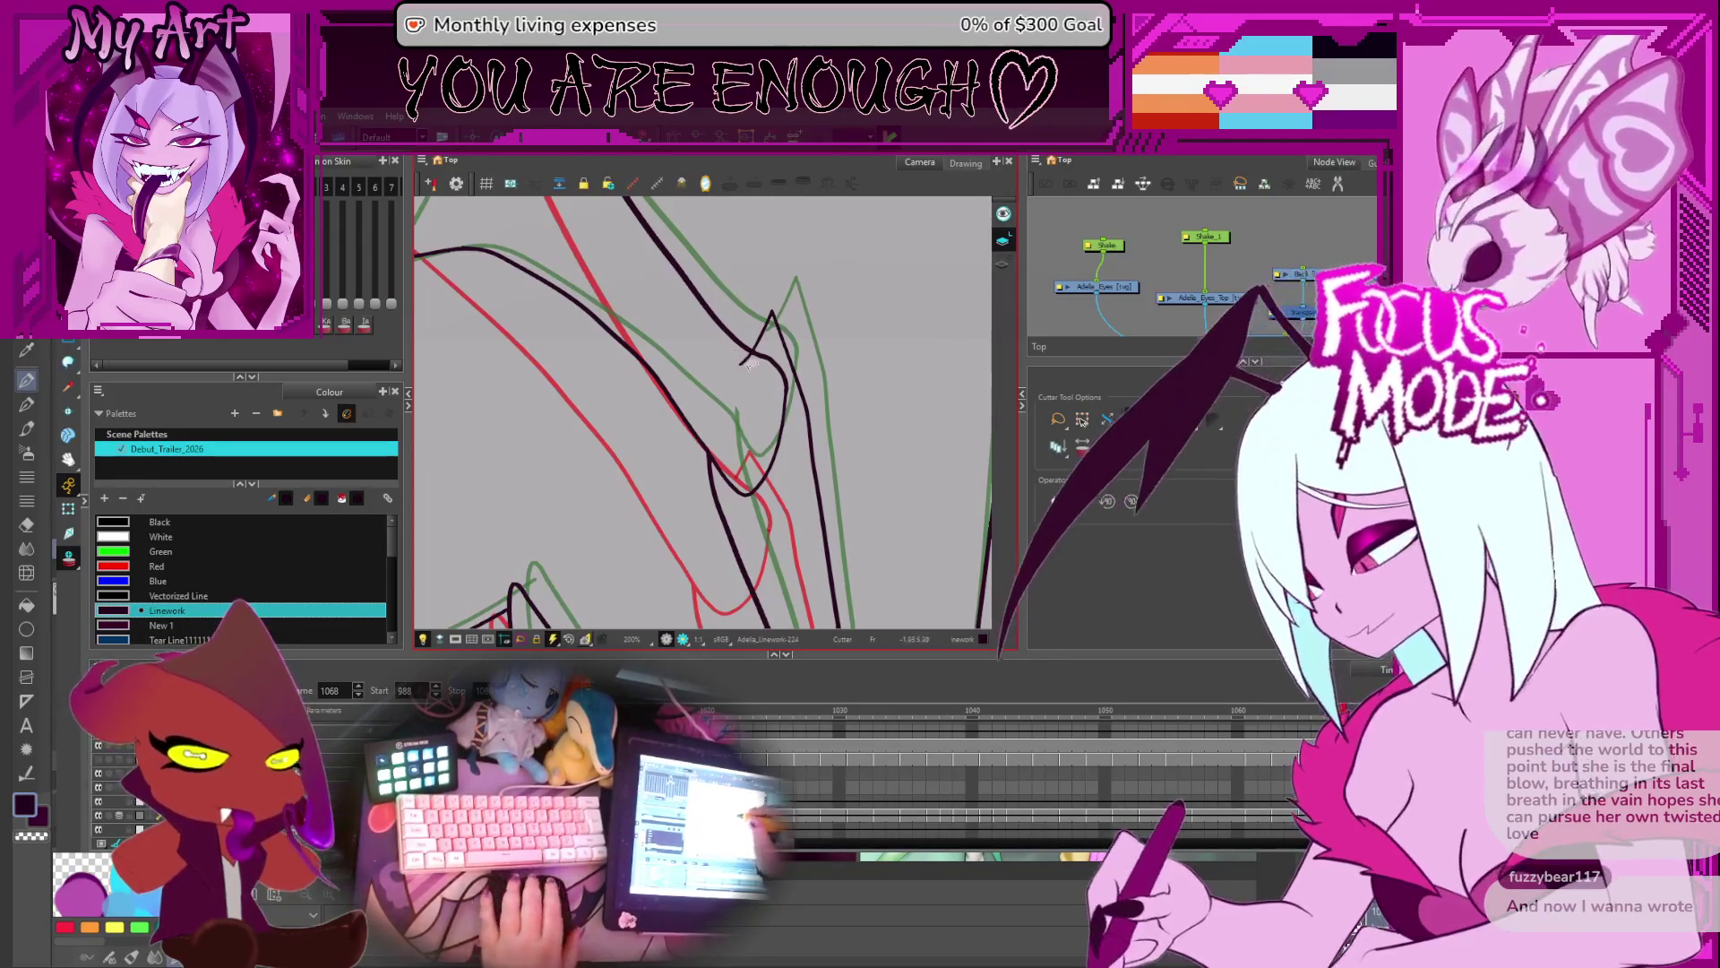
- Cut stray wing-joint lines on frames 1070 through 1080
key("g")
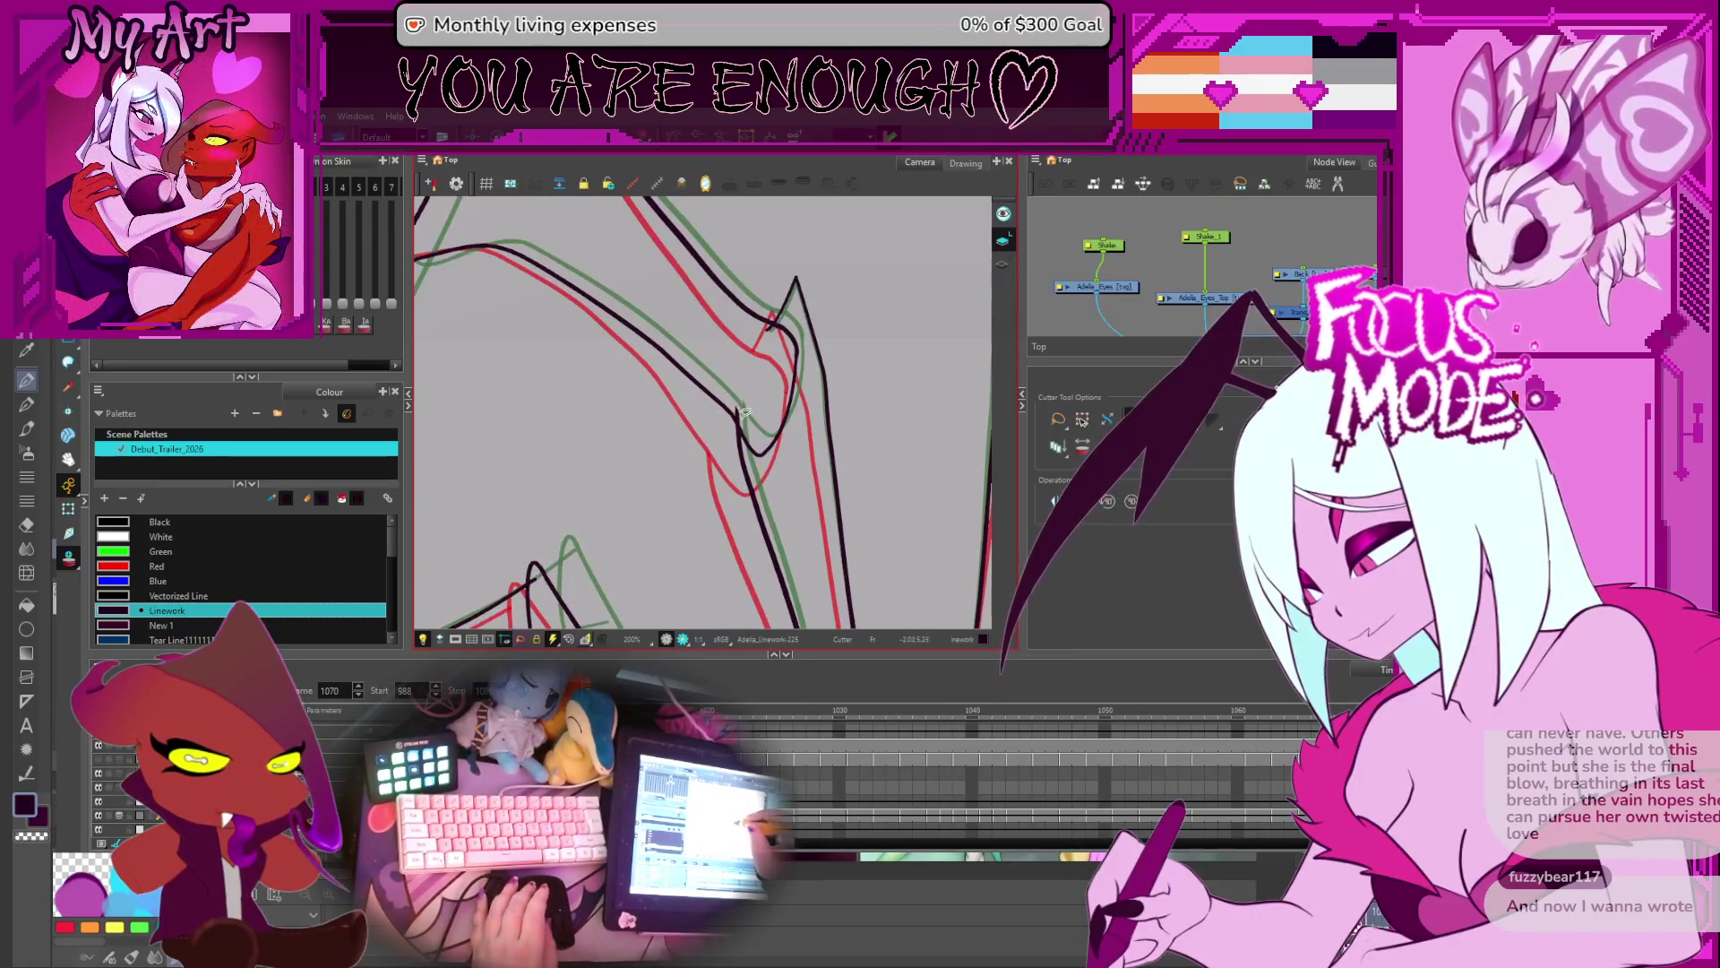
key("g")
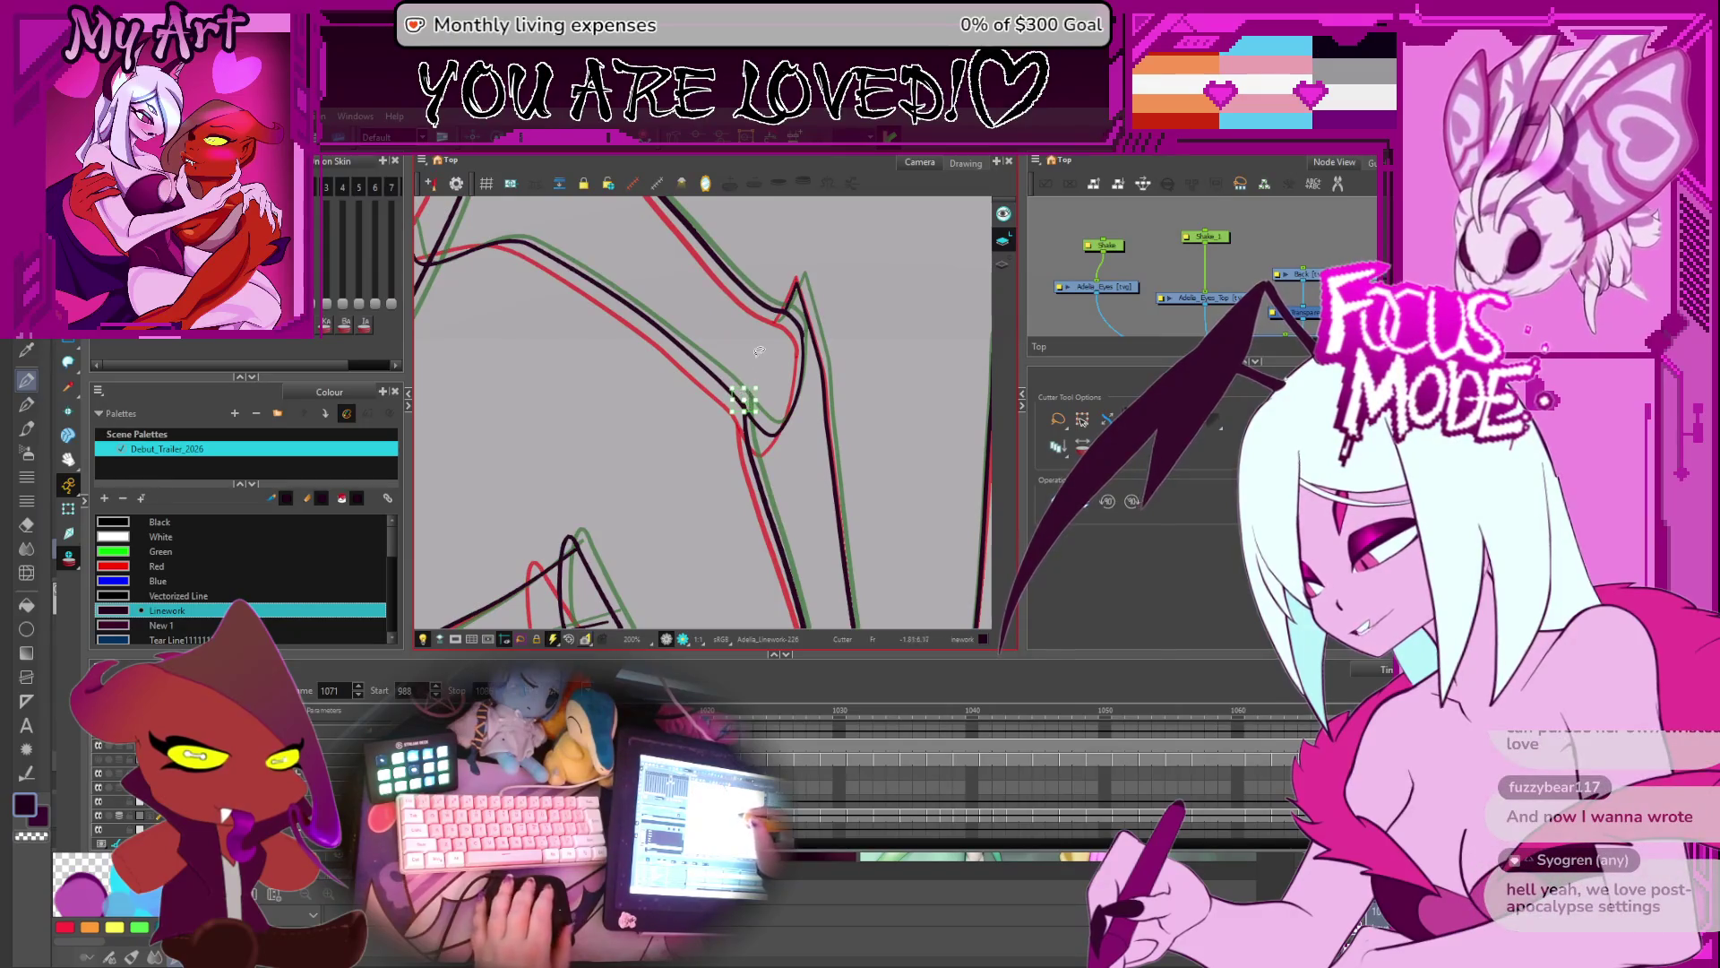
left_click_drag(757, 343, 746, 395)
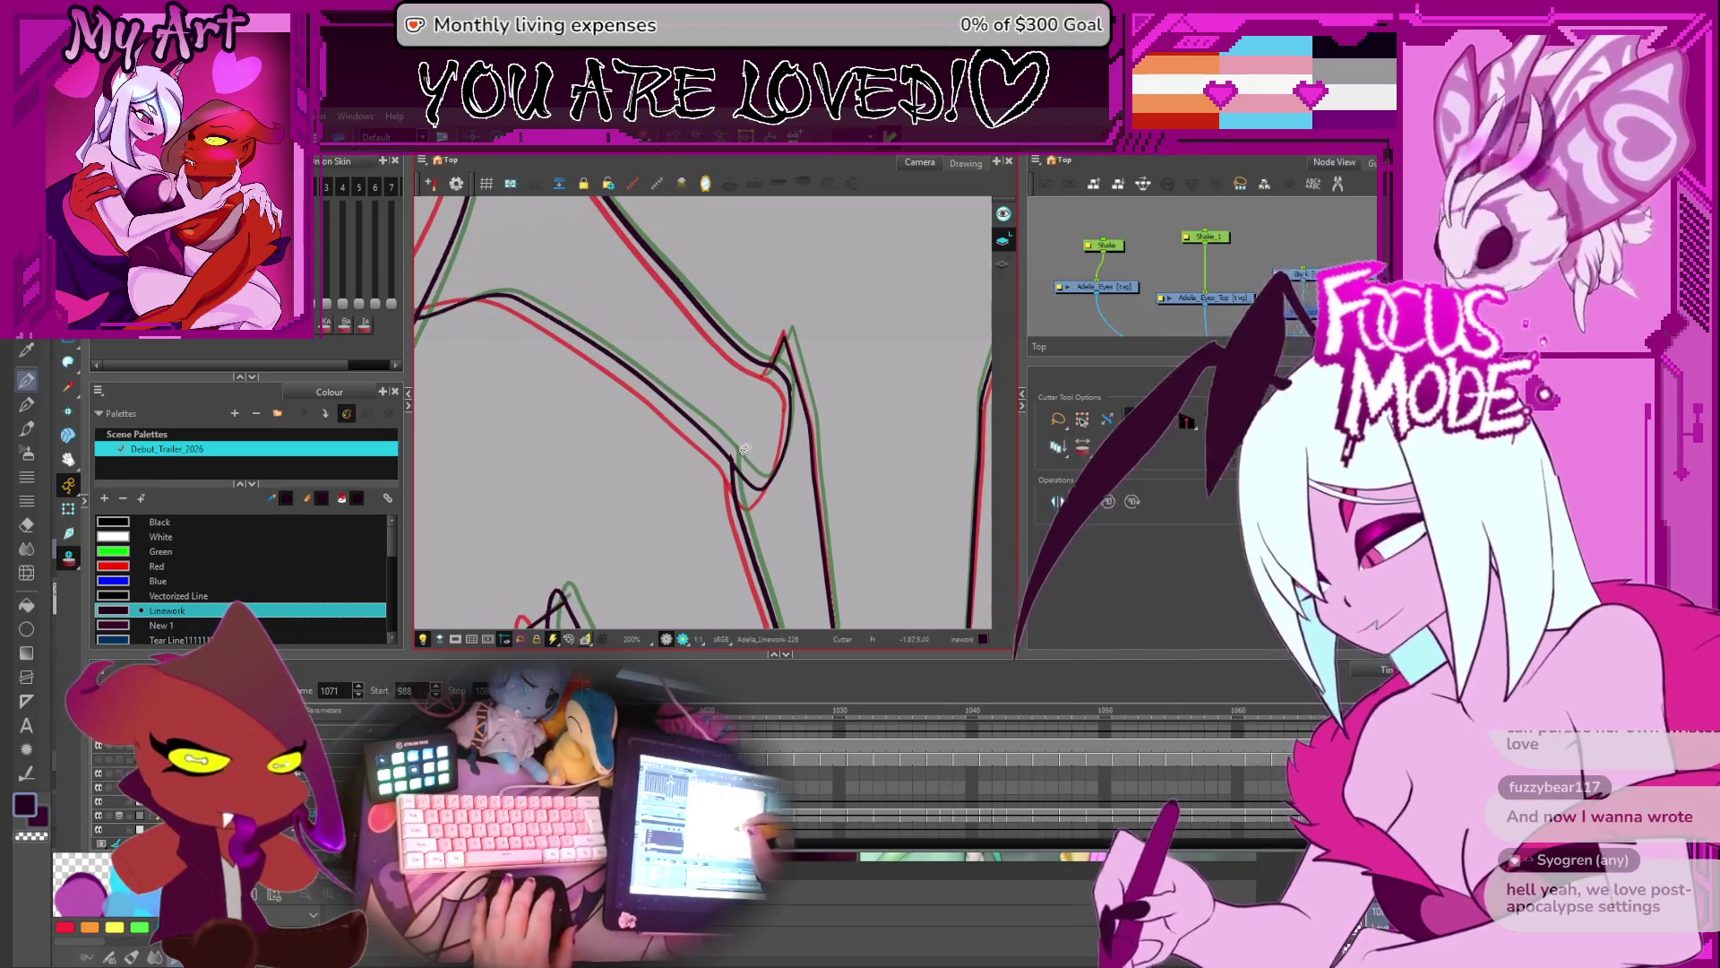
key("g")
key("g")
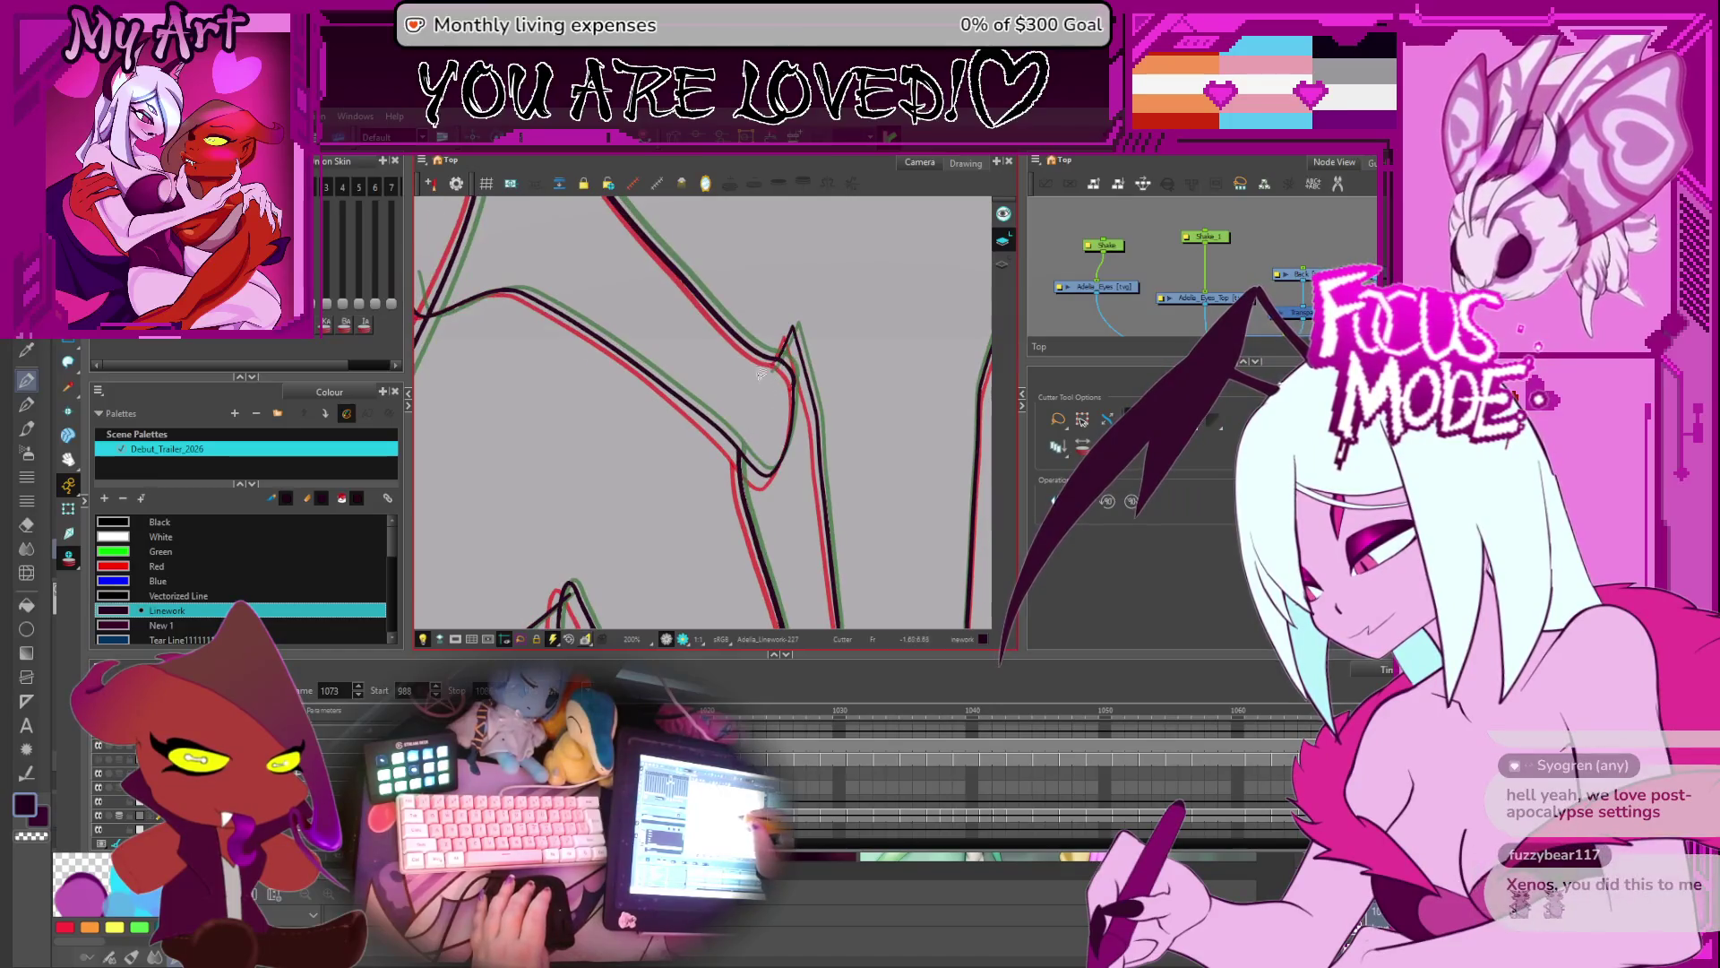
left_click_drag(763, 426, 758, 441)
key("g")
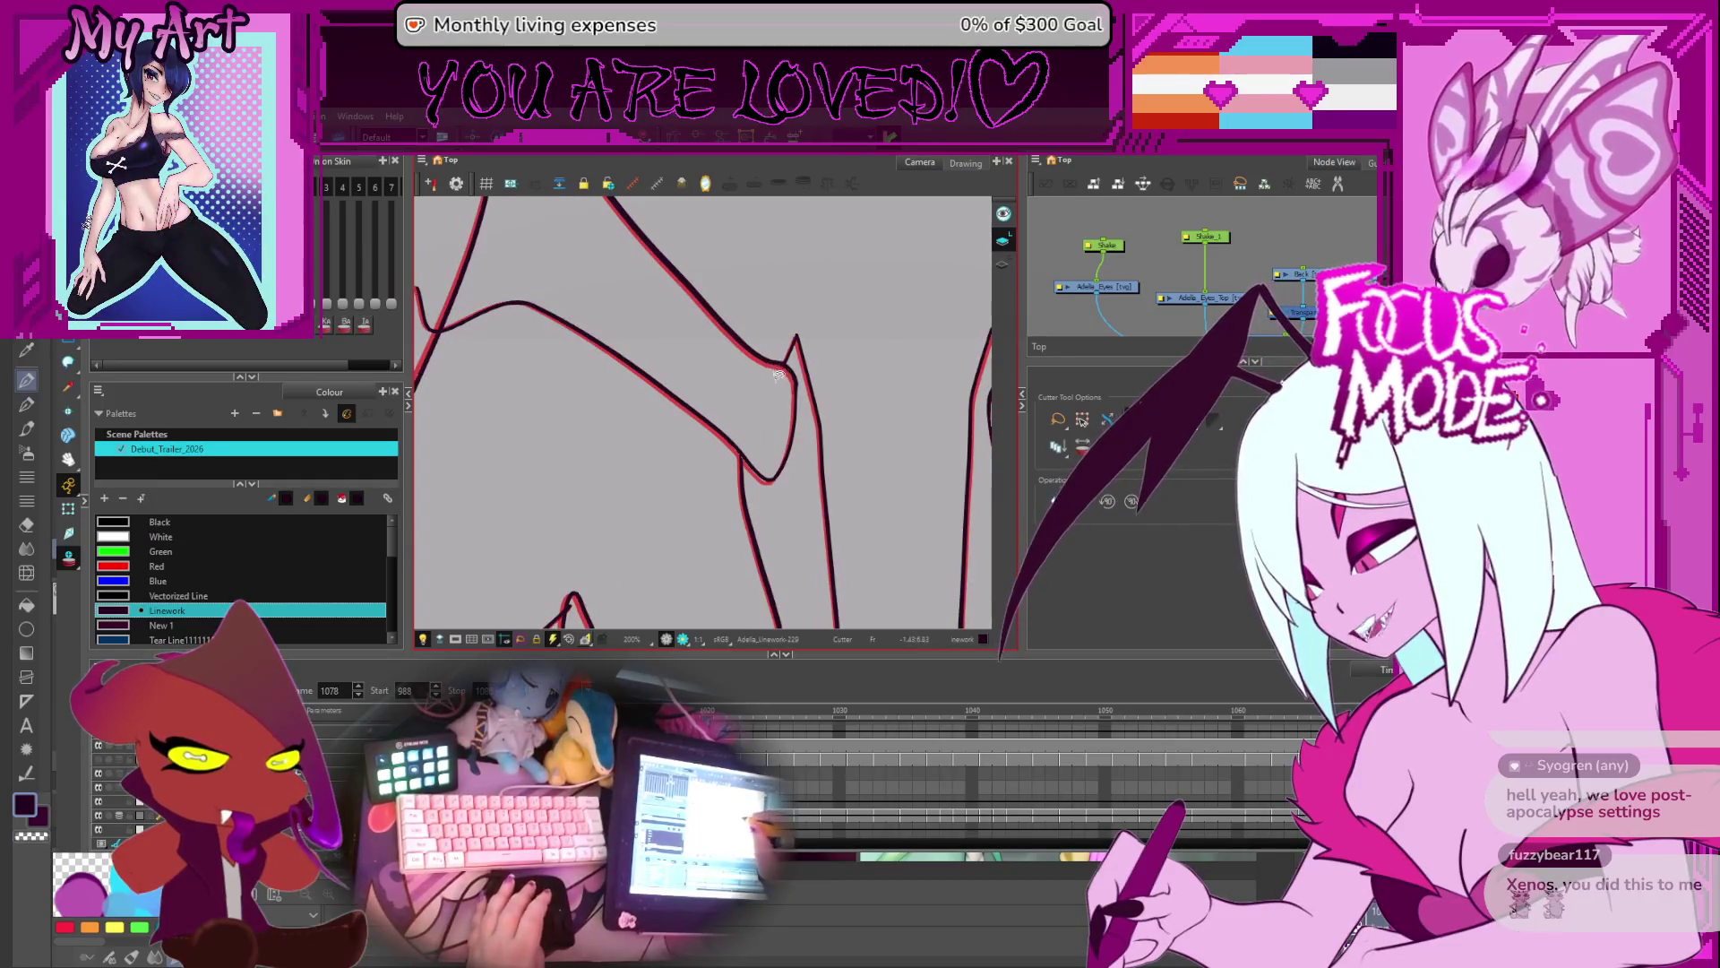
- Zoom out to review frame 1058, then jump back to frame 1013's wing
key("f")
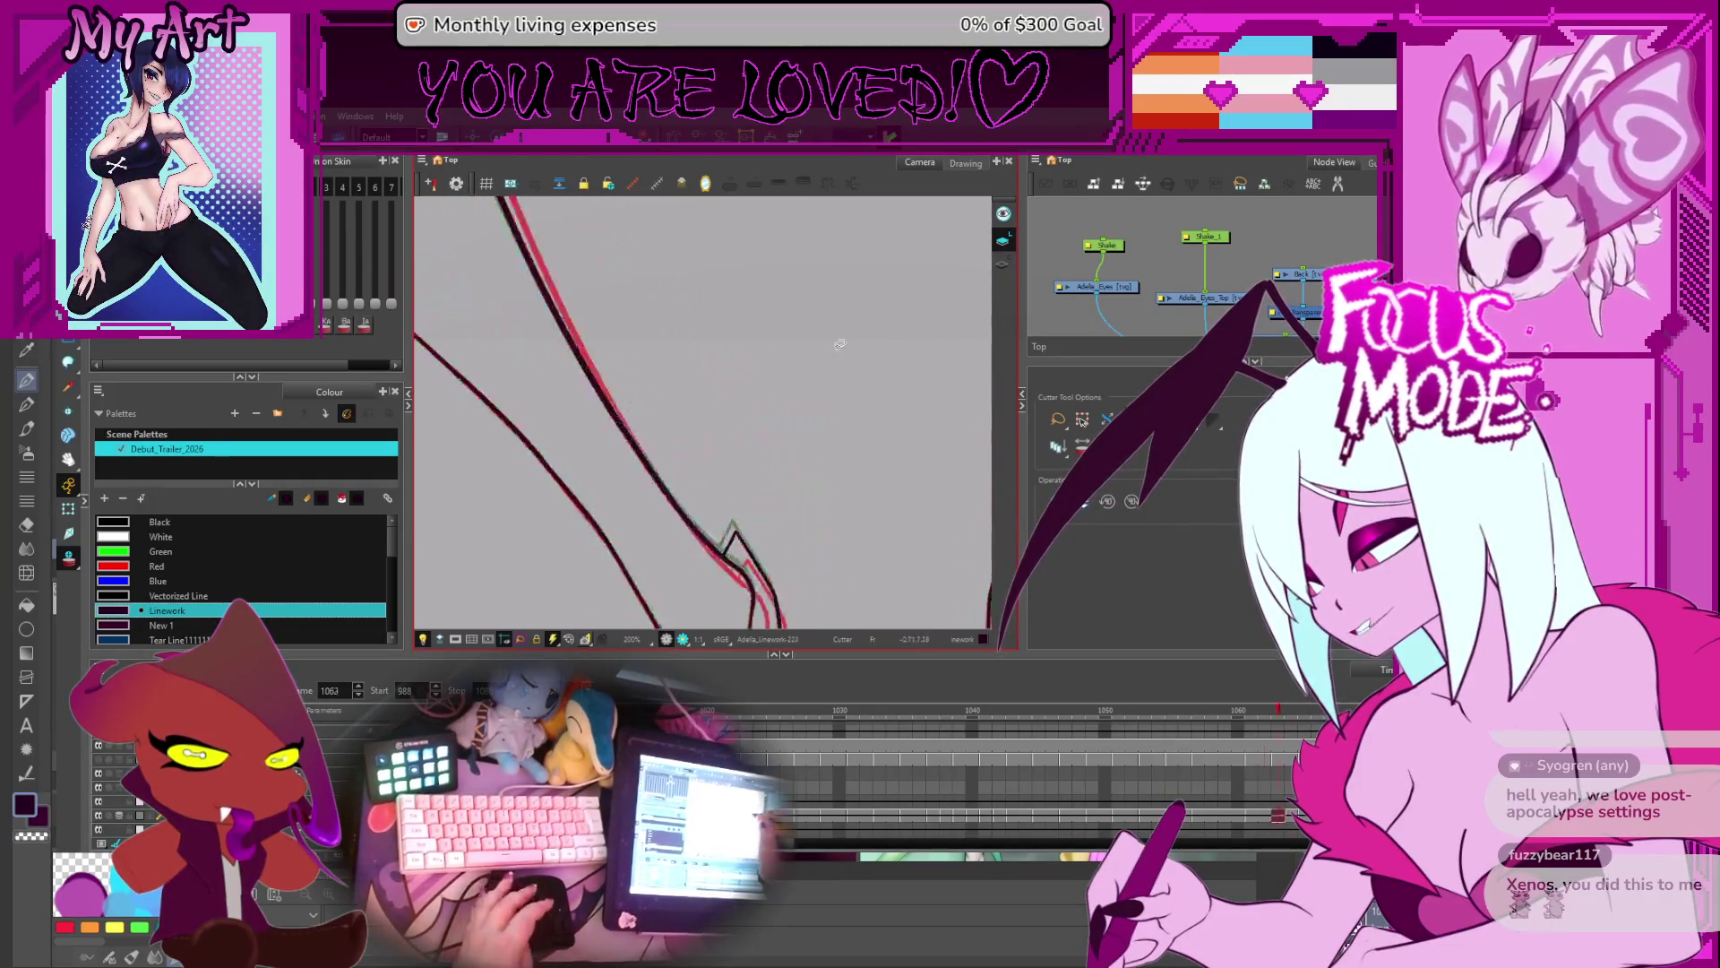
key("2")
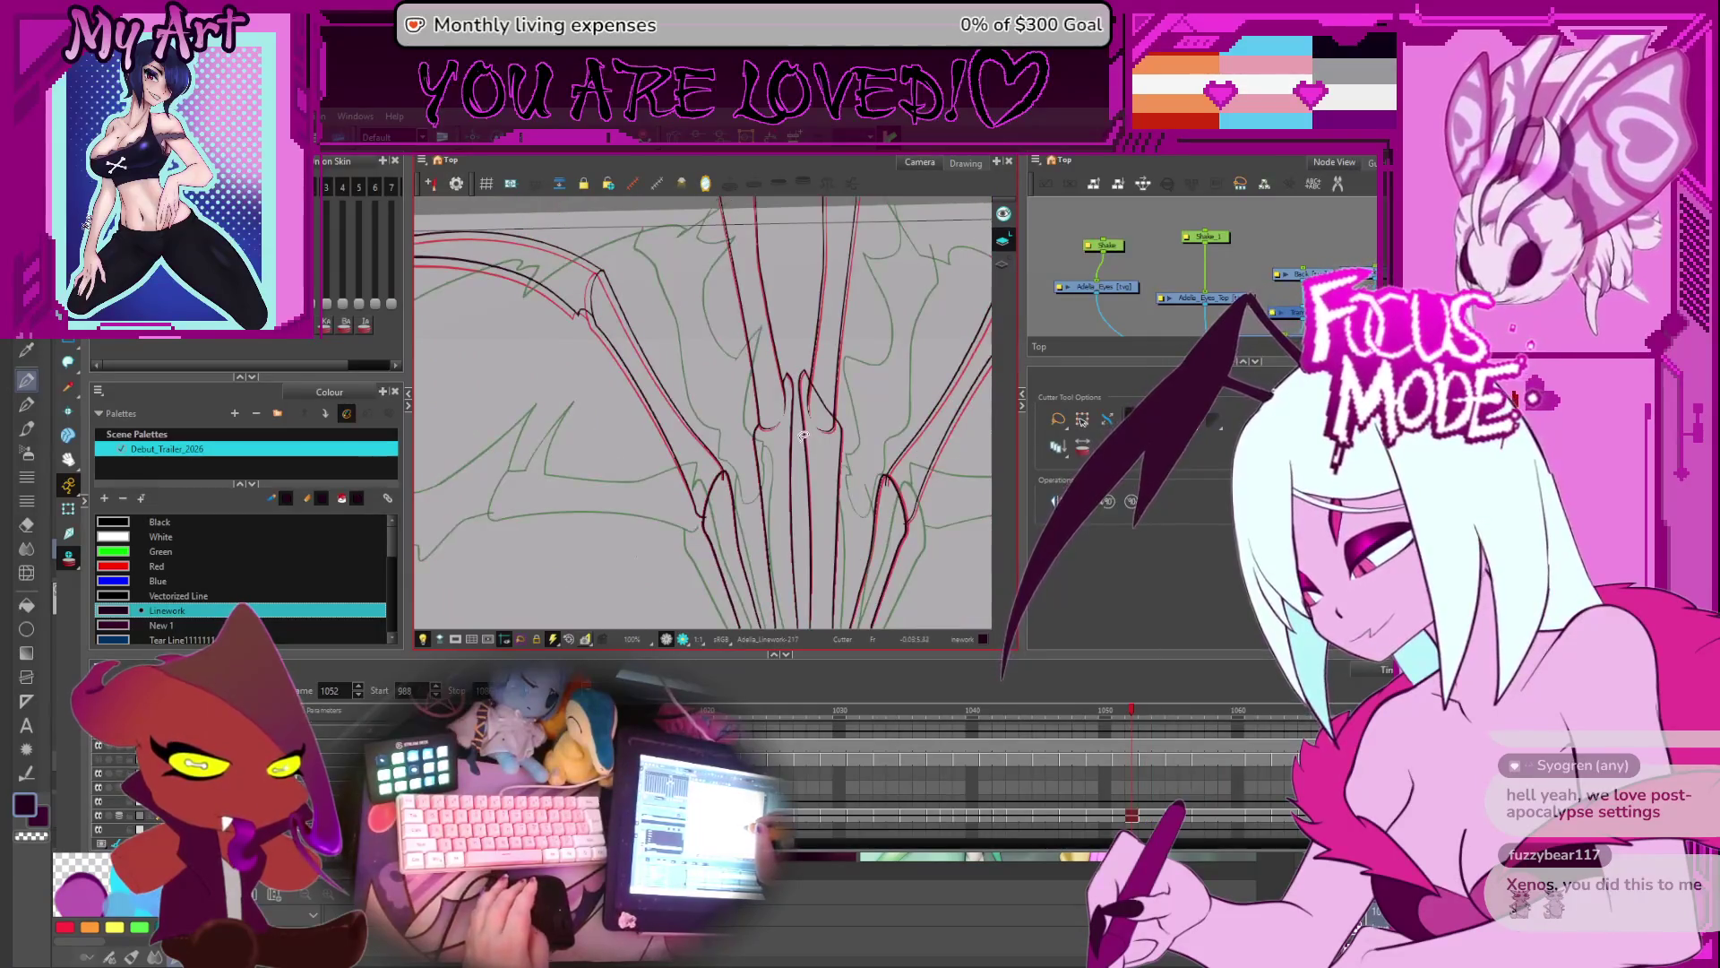
scroll(733, 444, "up", 4)
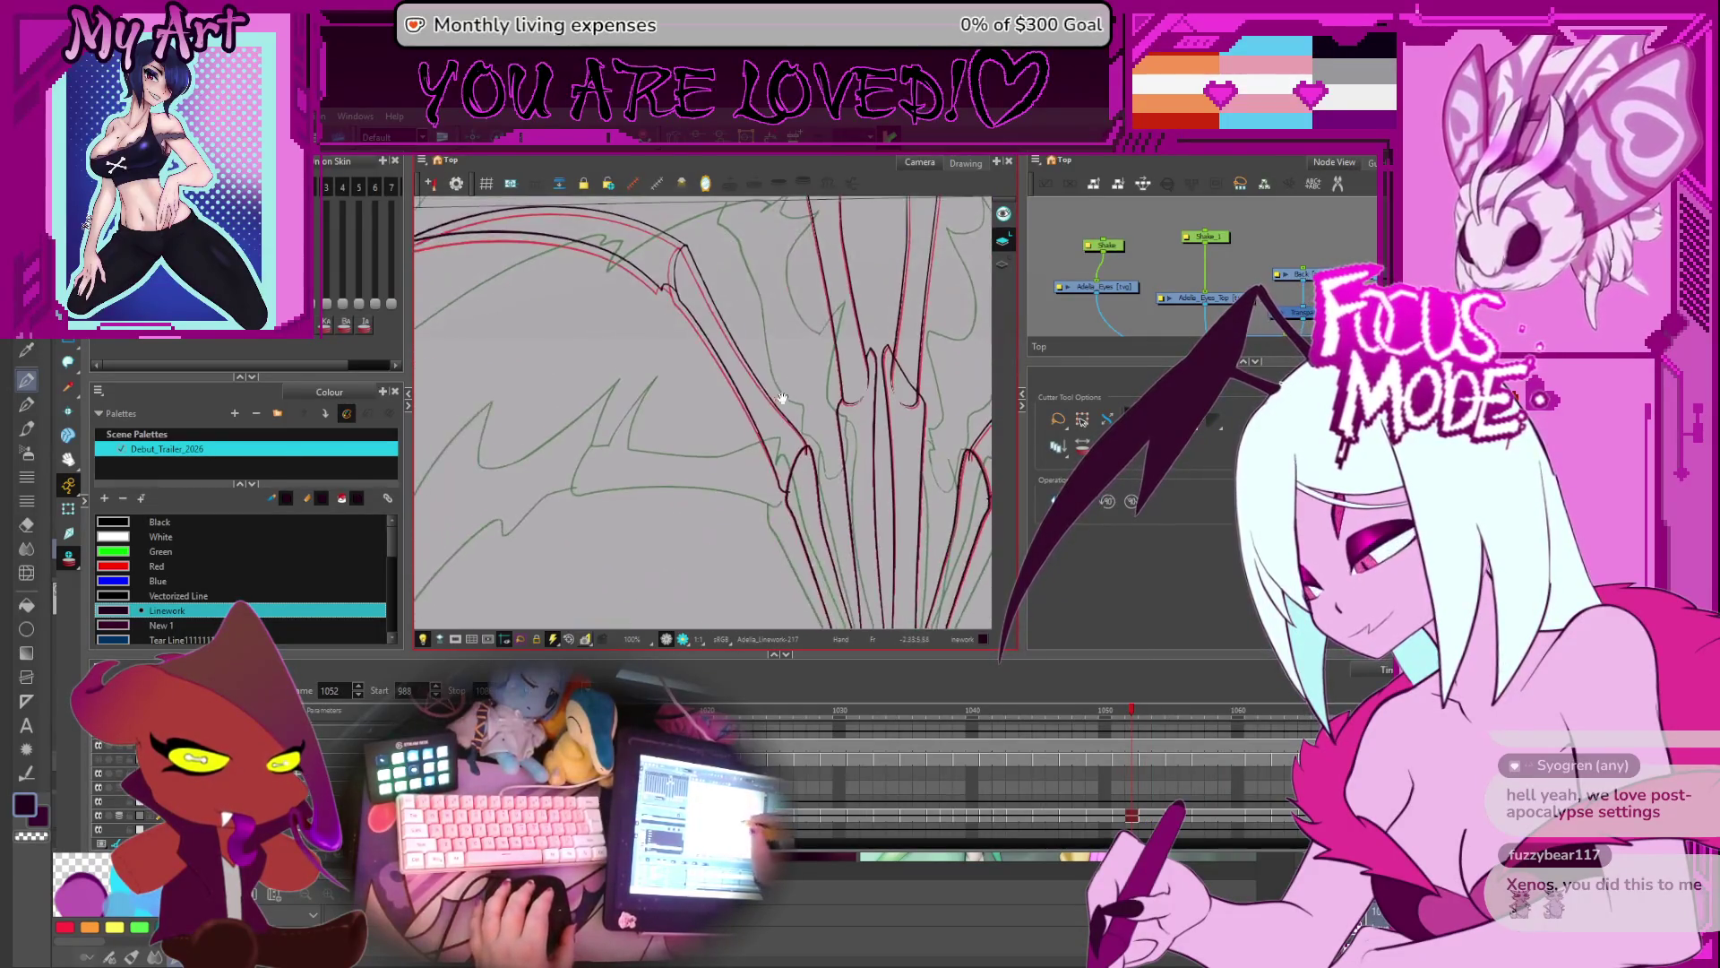
key("comma")
key("comma")
key("comma")
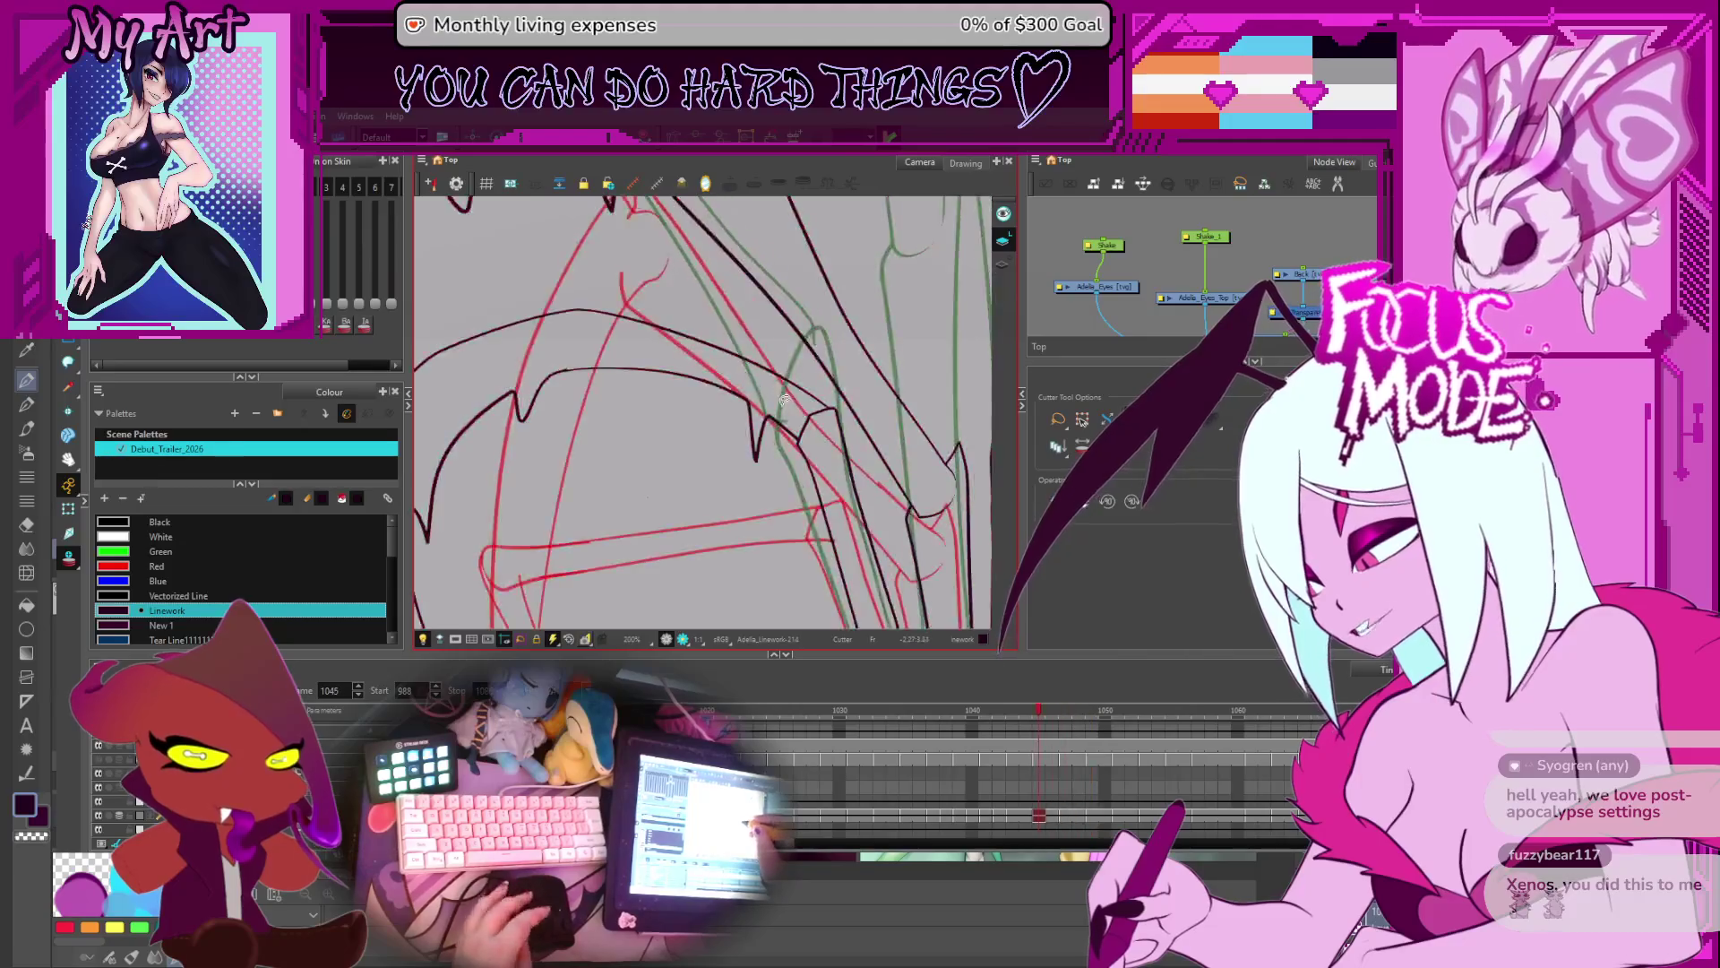
key("comma")
key("comma")
key("comma")
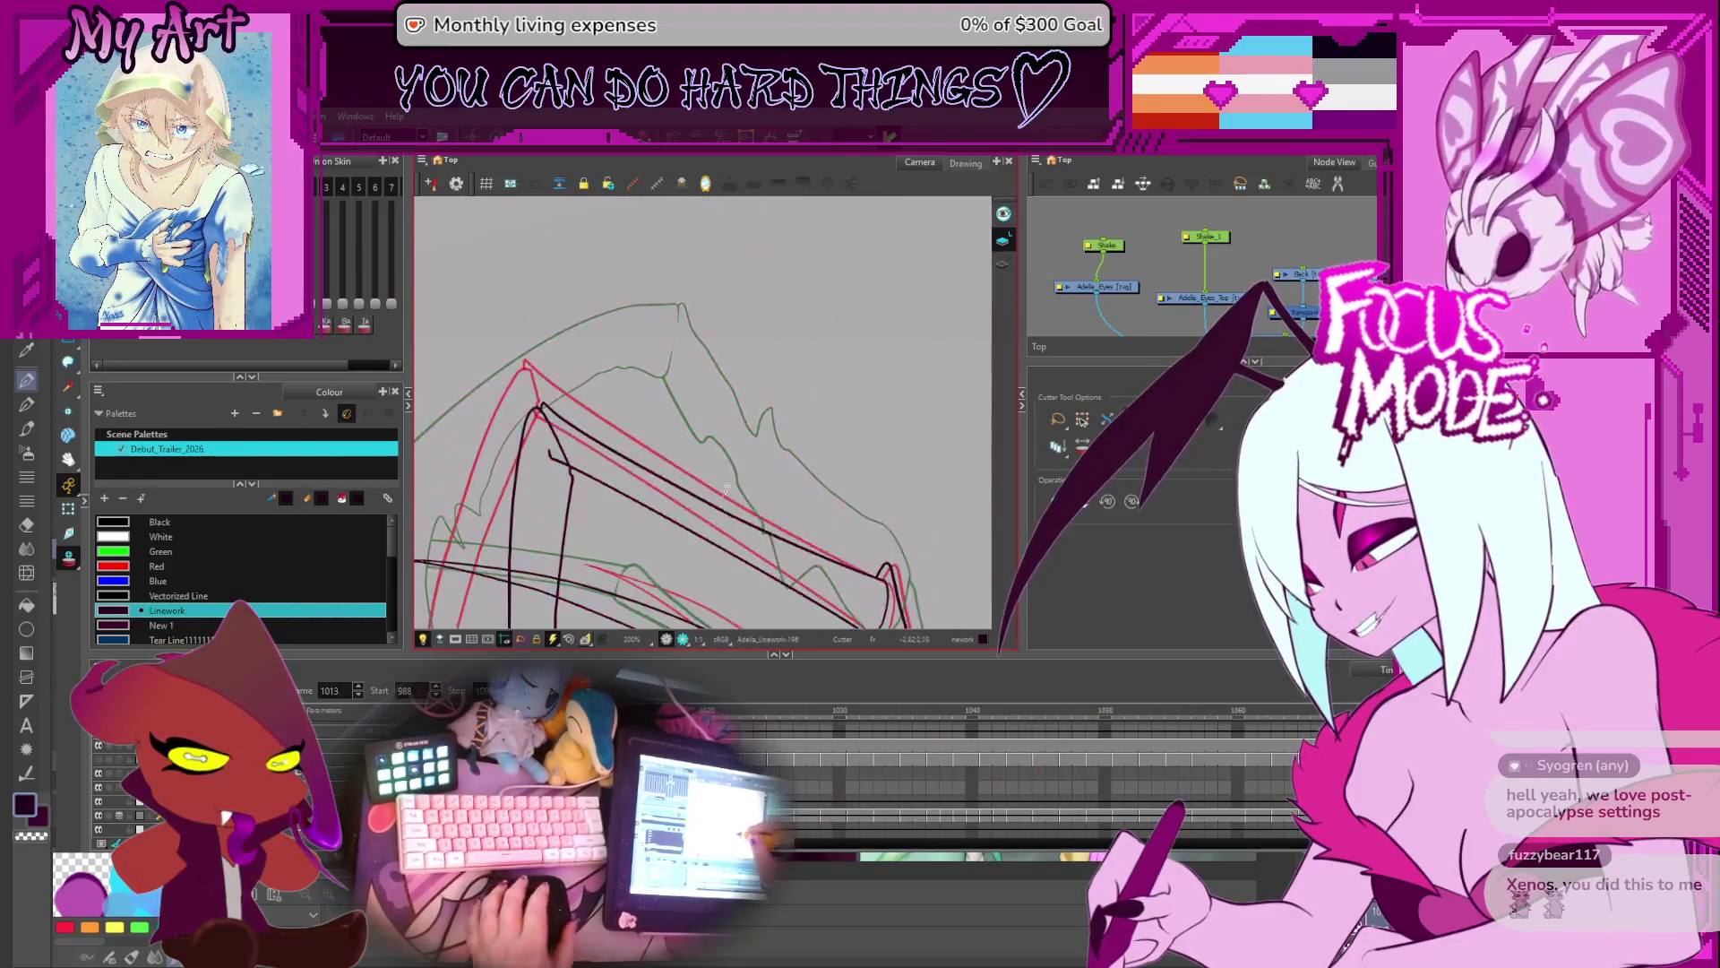
left_click_drag(713, 390, 776, 502)
- Revisit and fix the wing drawings on frames 1009 through 1019
key("comma")
key("comma")
key("comma")
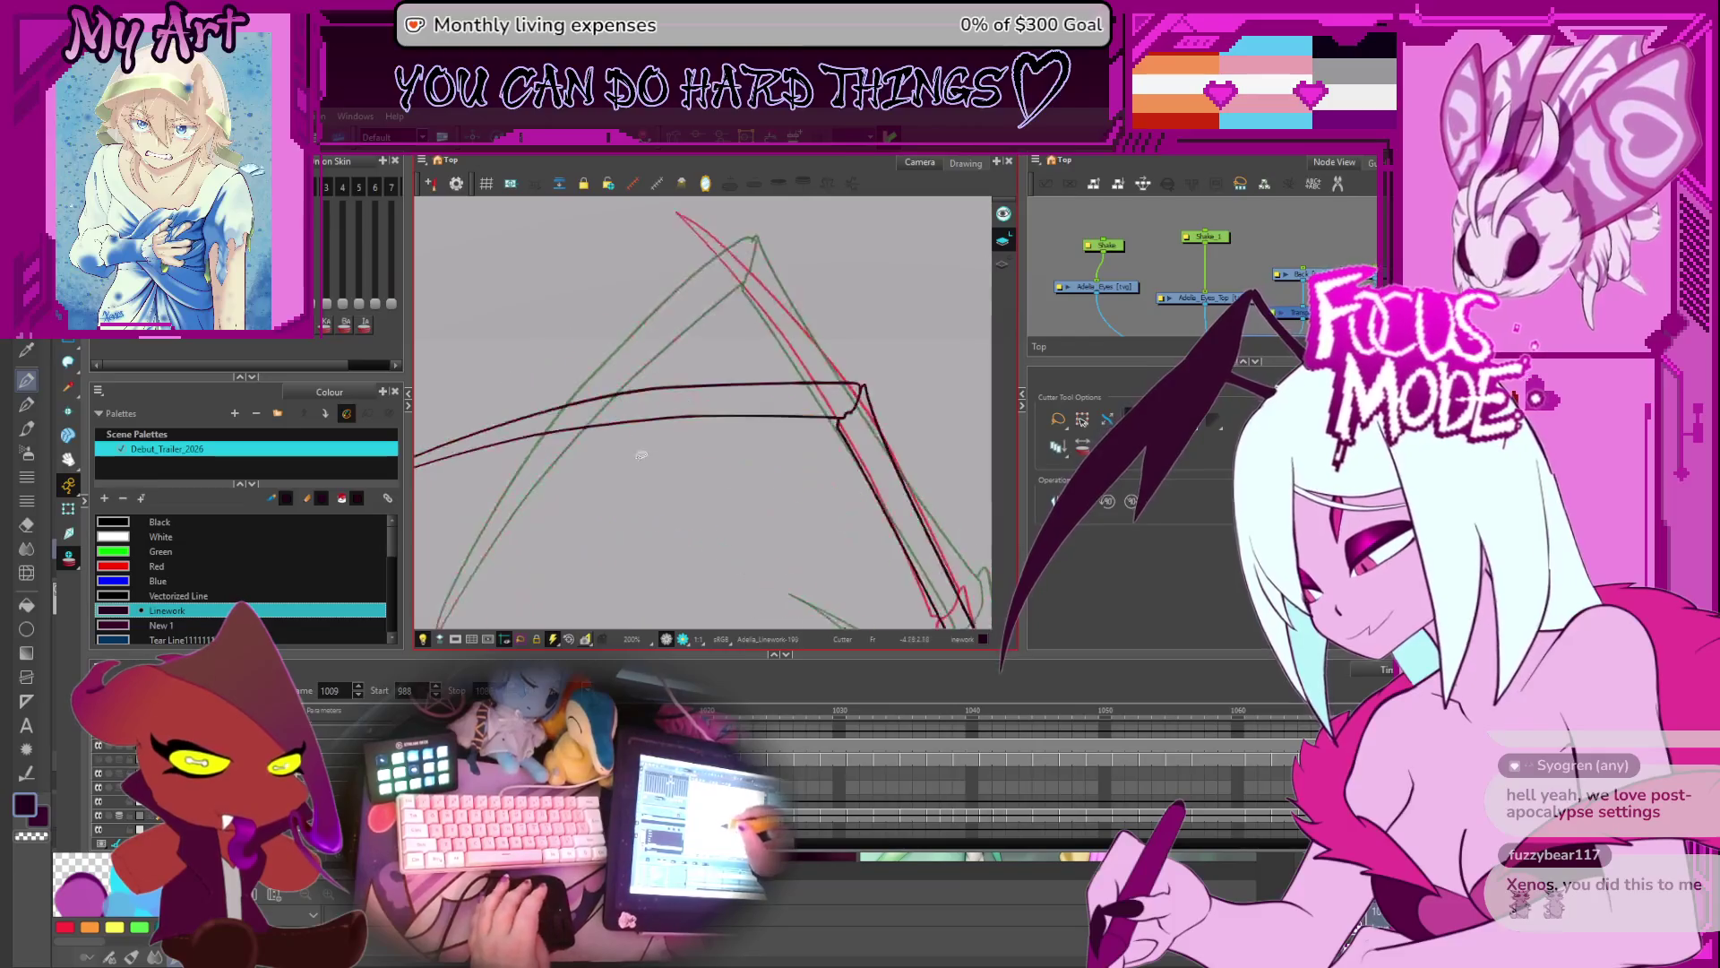
key("period")
key("period")
key("period")
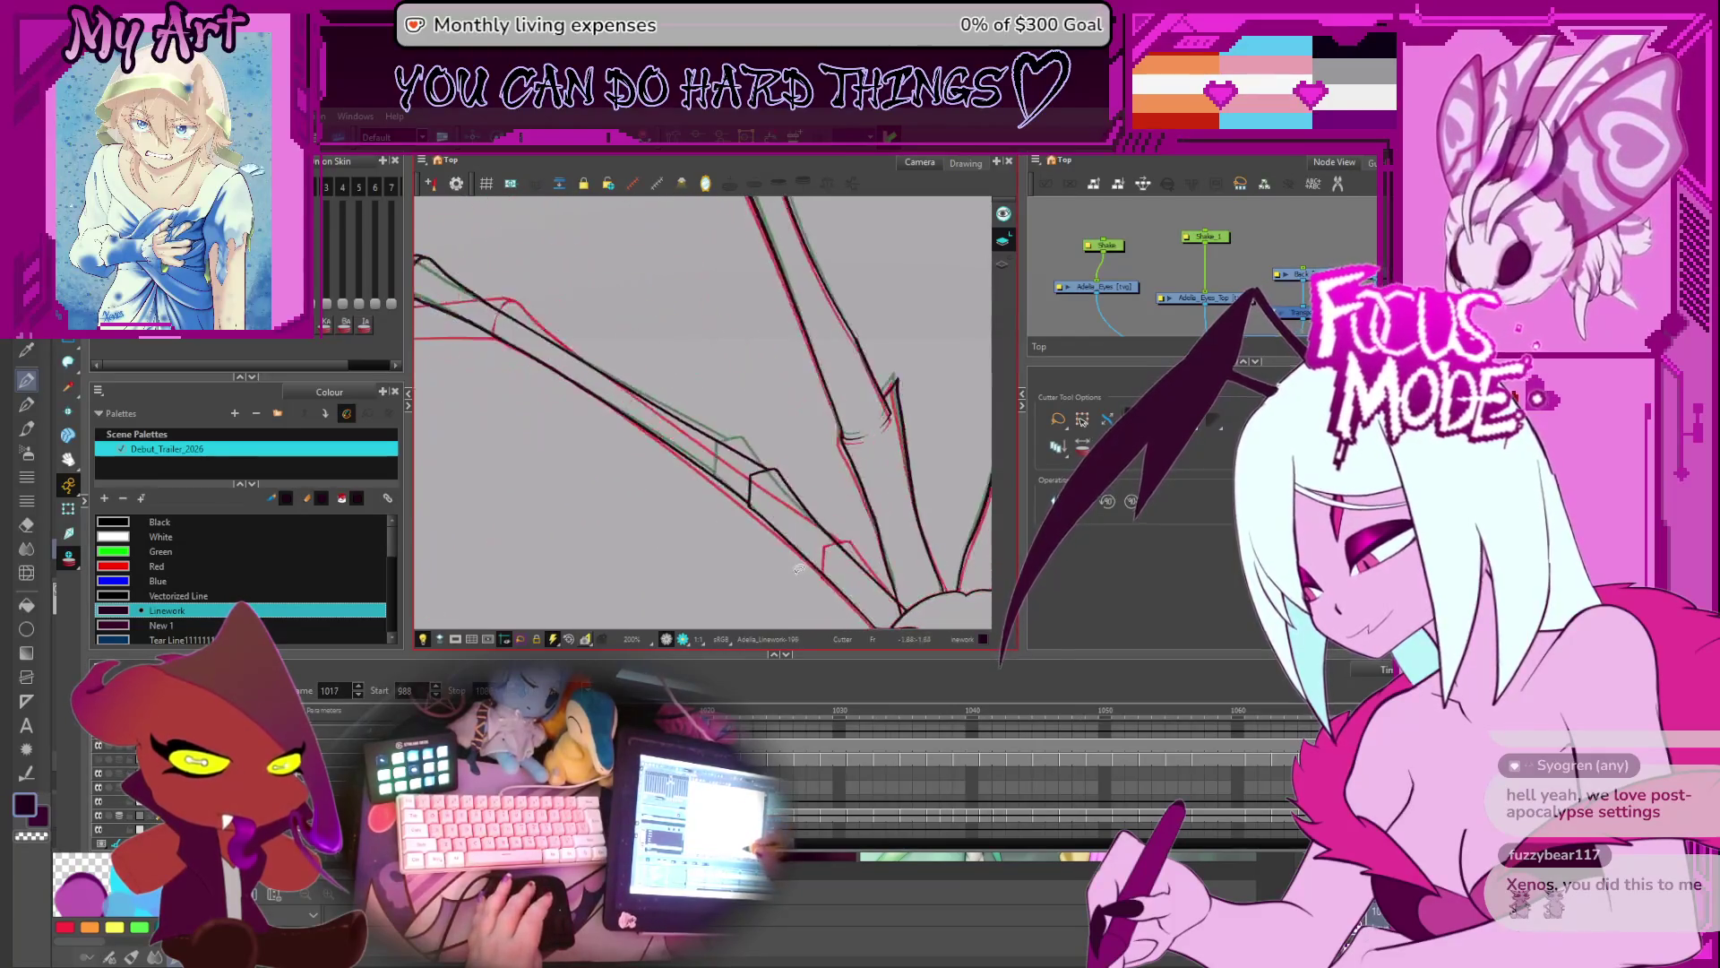
key("comma")
key("comma")
key("comma")
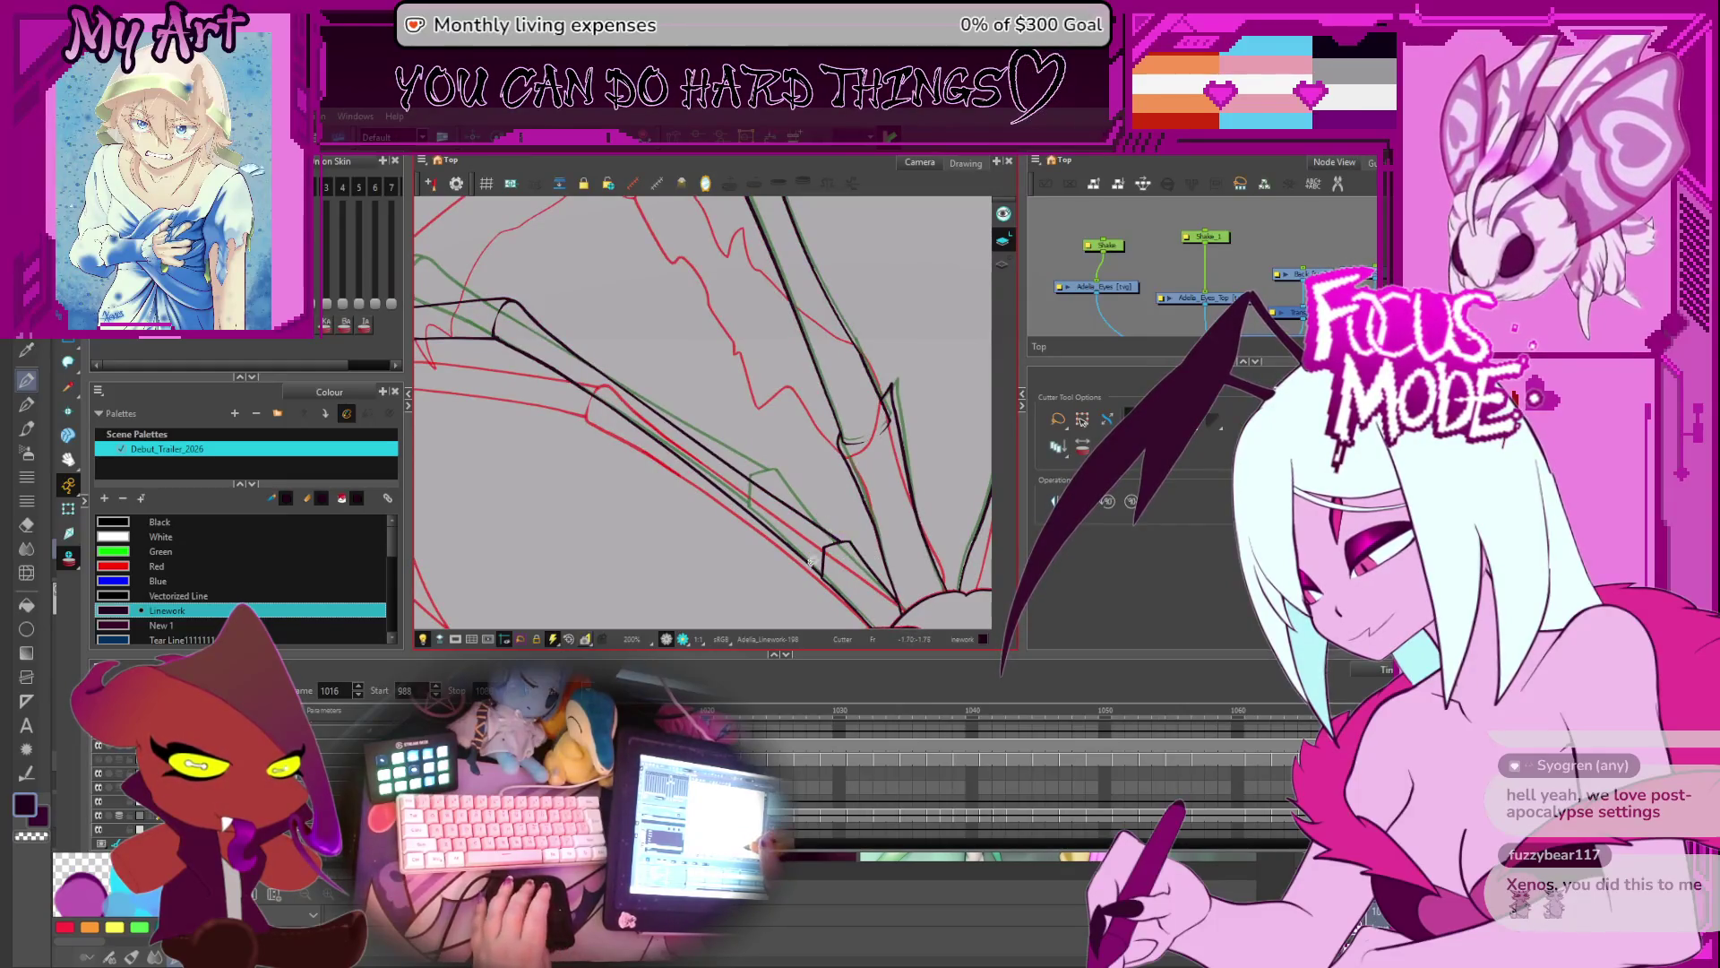
key("period")
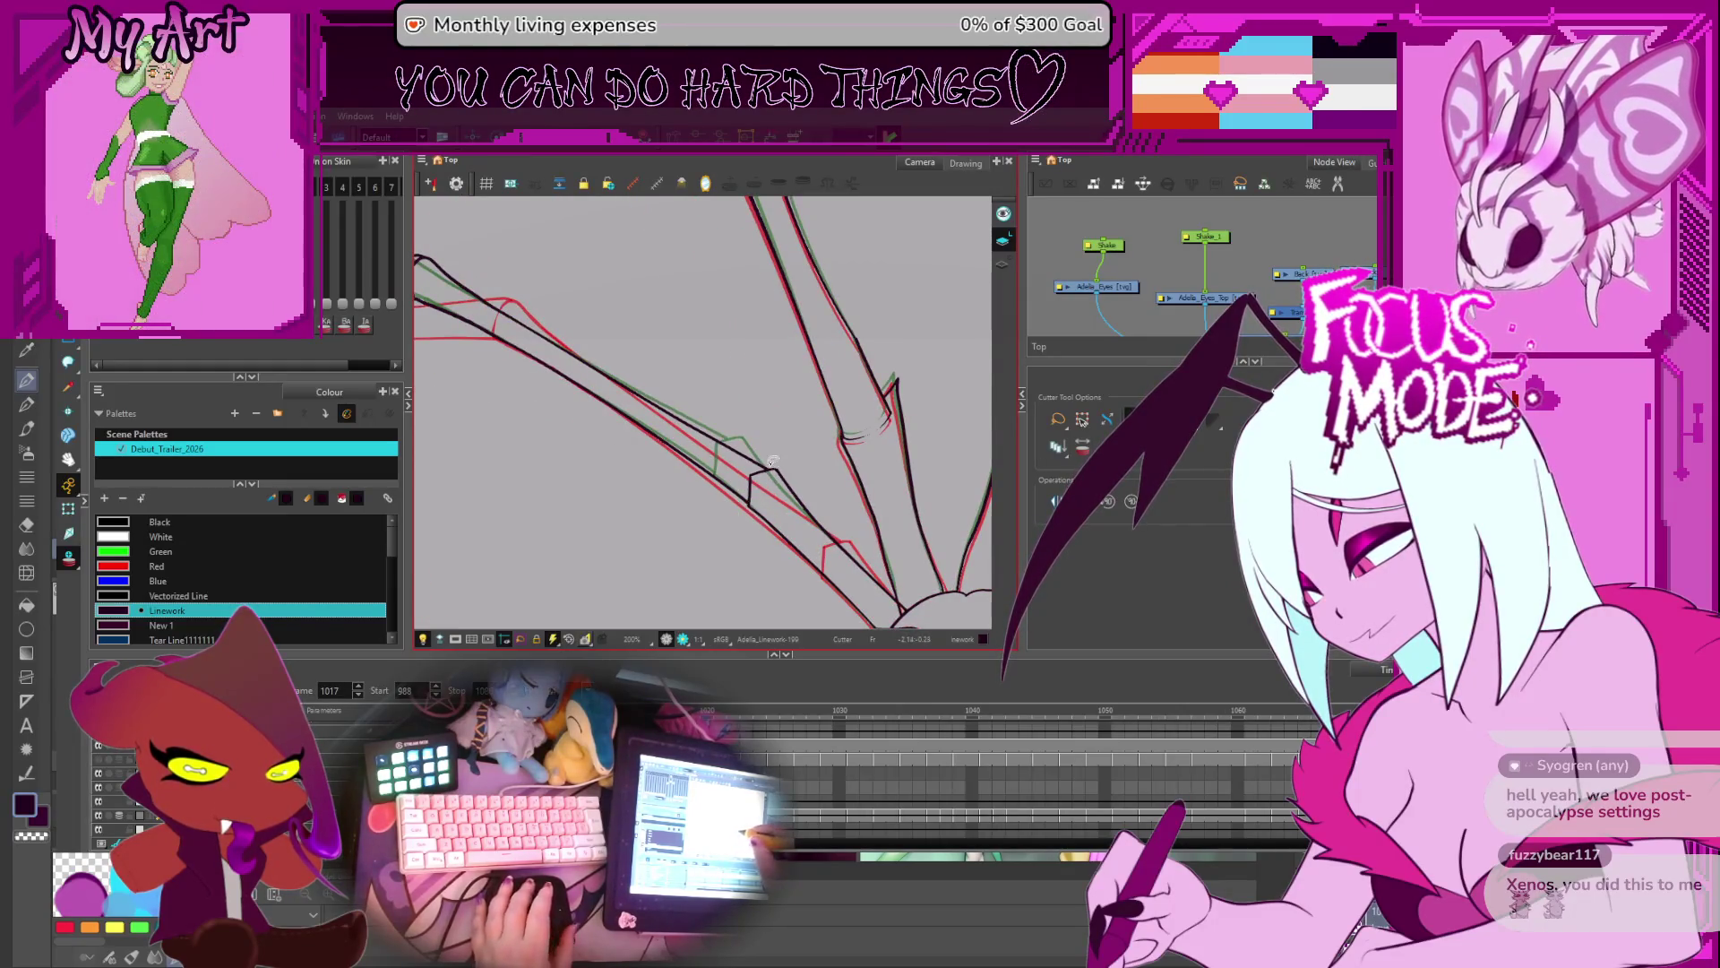
key("period")
key("period")
scroll(755, 430, "up", 3)
key("alt+q")
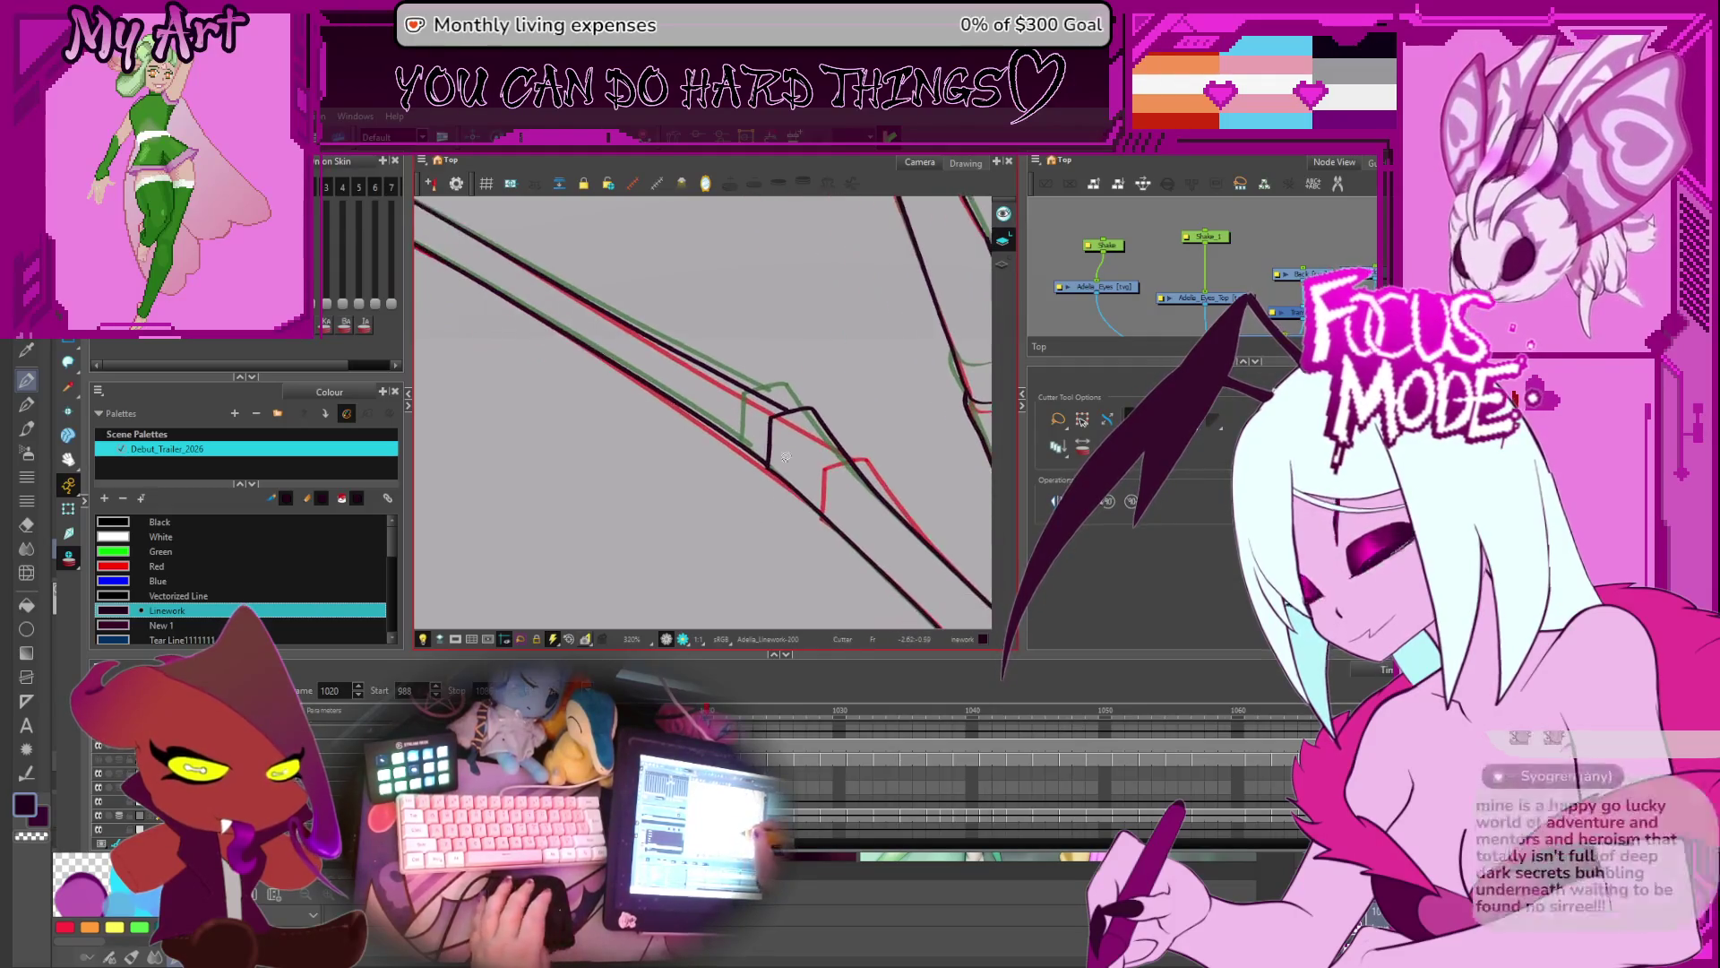
- Reshape the strand-corner stroke on frame 1020 with the Contour Editor
scroll(822, 408, "up", 3)
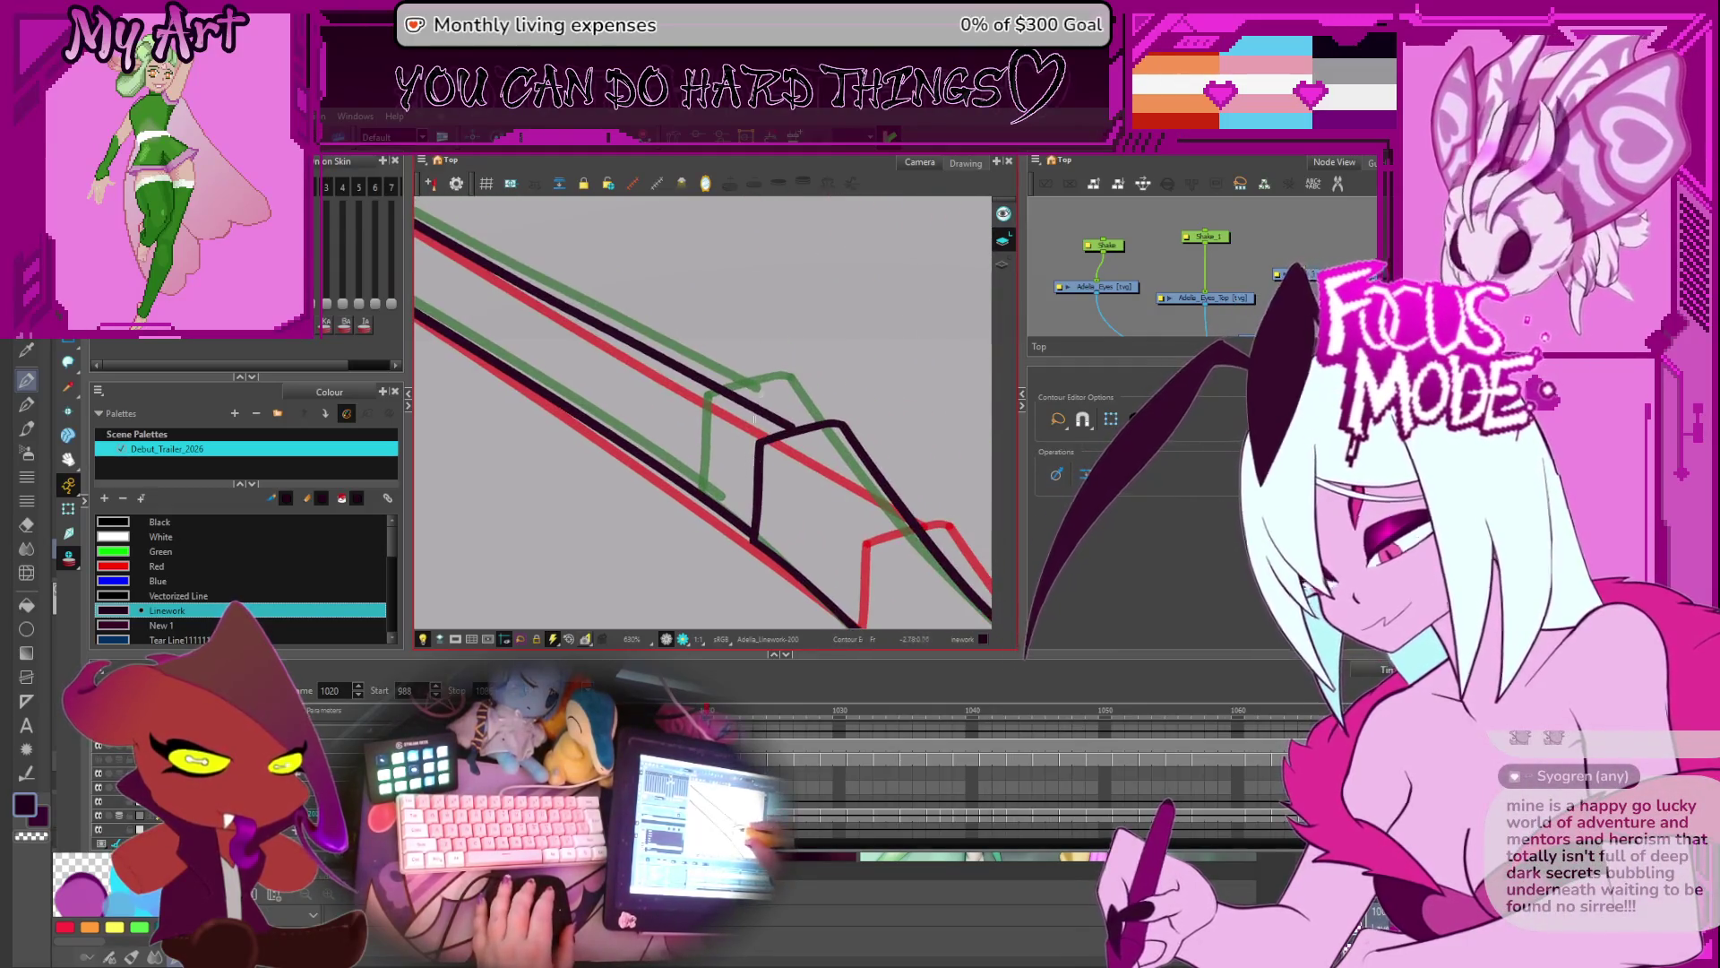
left_click(792, 431)
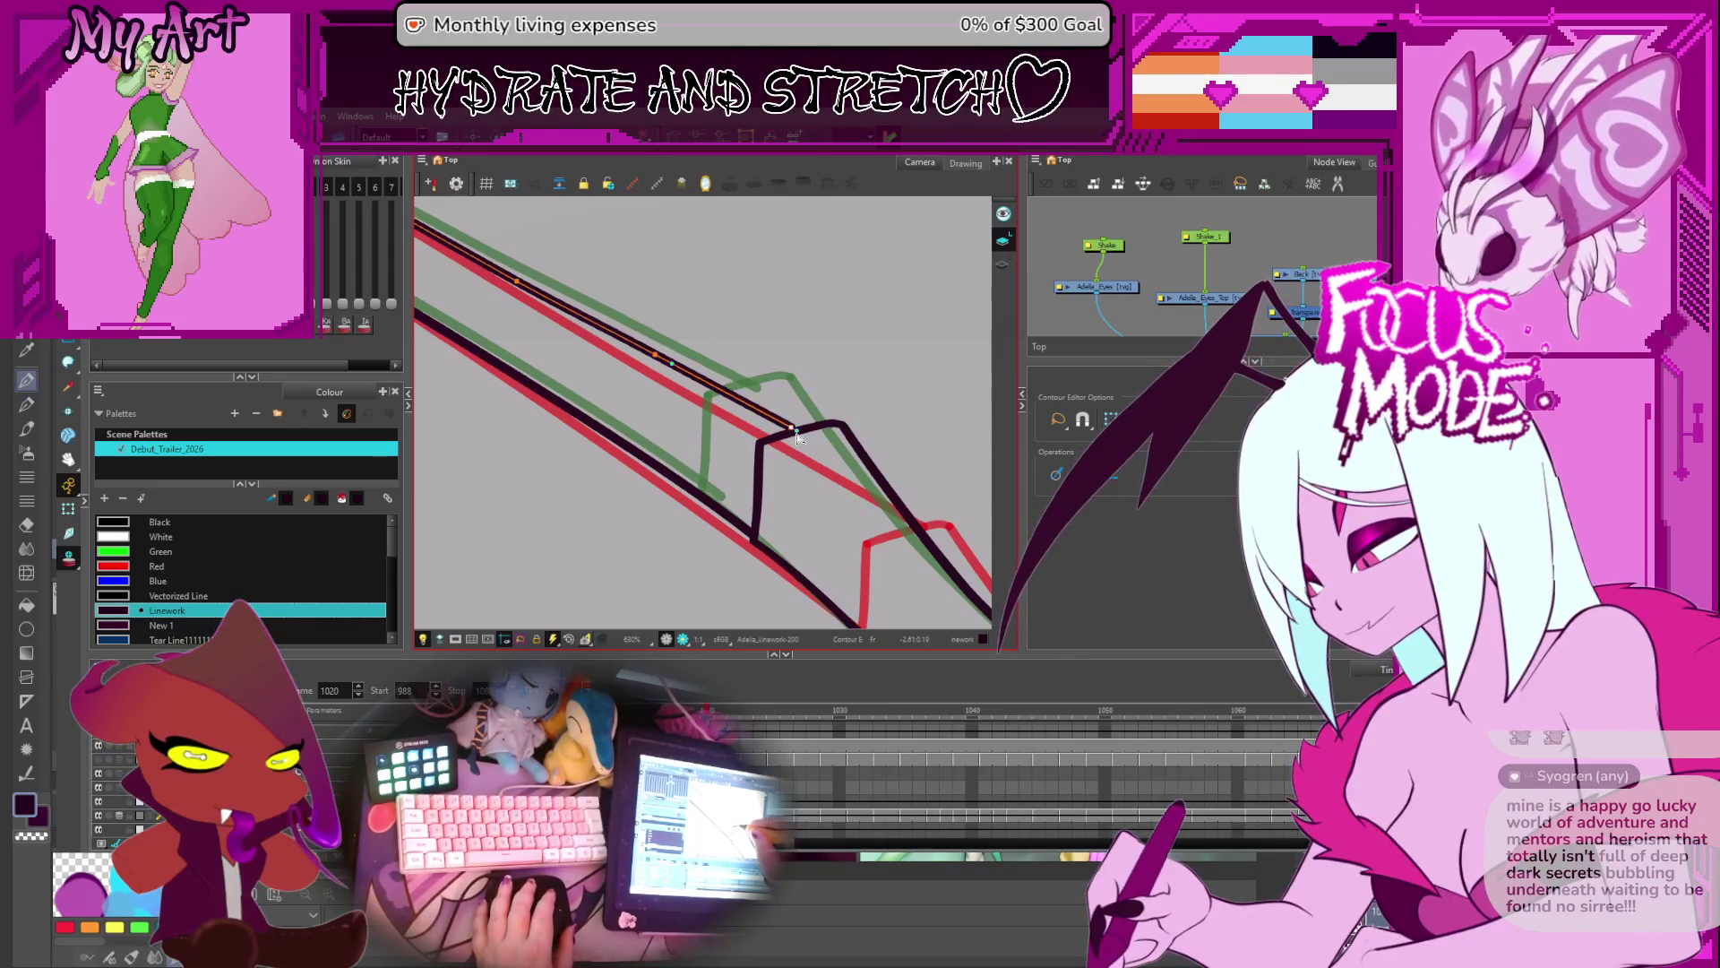
key("period")
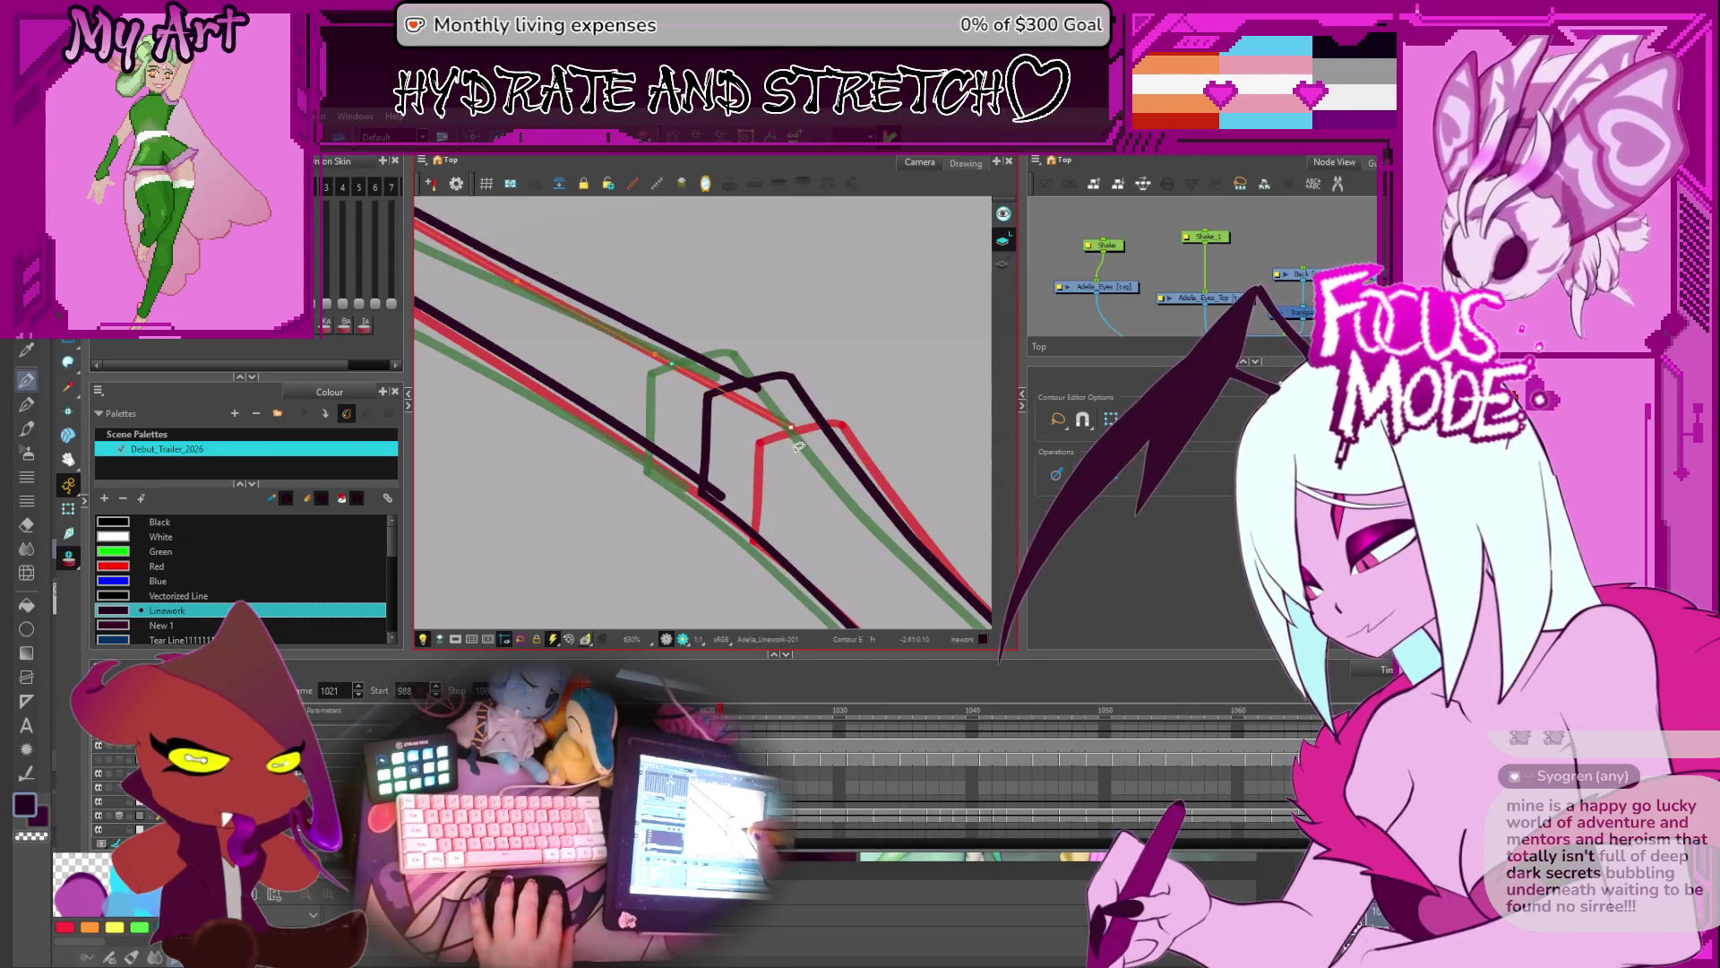
- Cut overlapping strand-corner line ends on frames 1021 through 1037
key("alt+t")
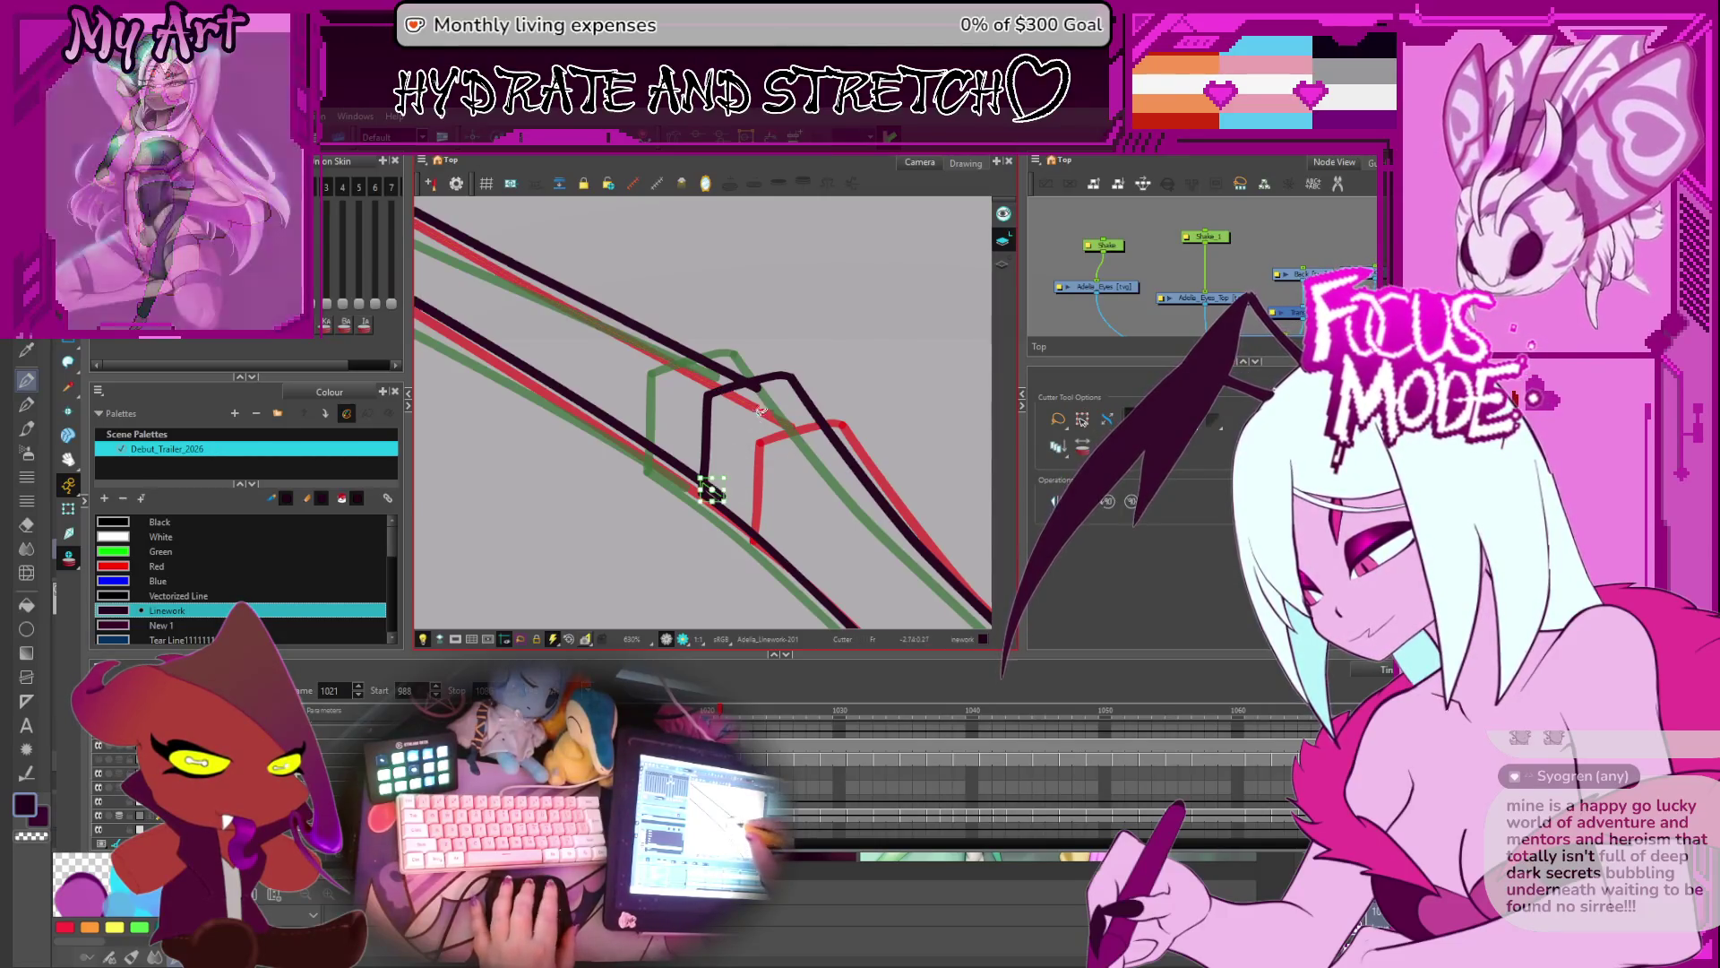
key("period")
key("period")
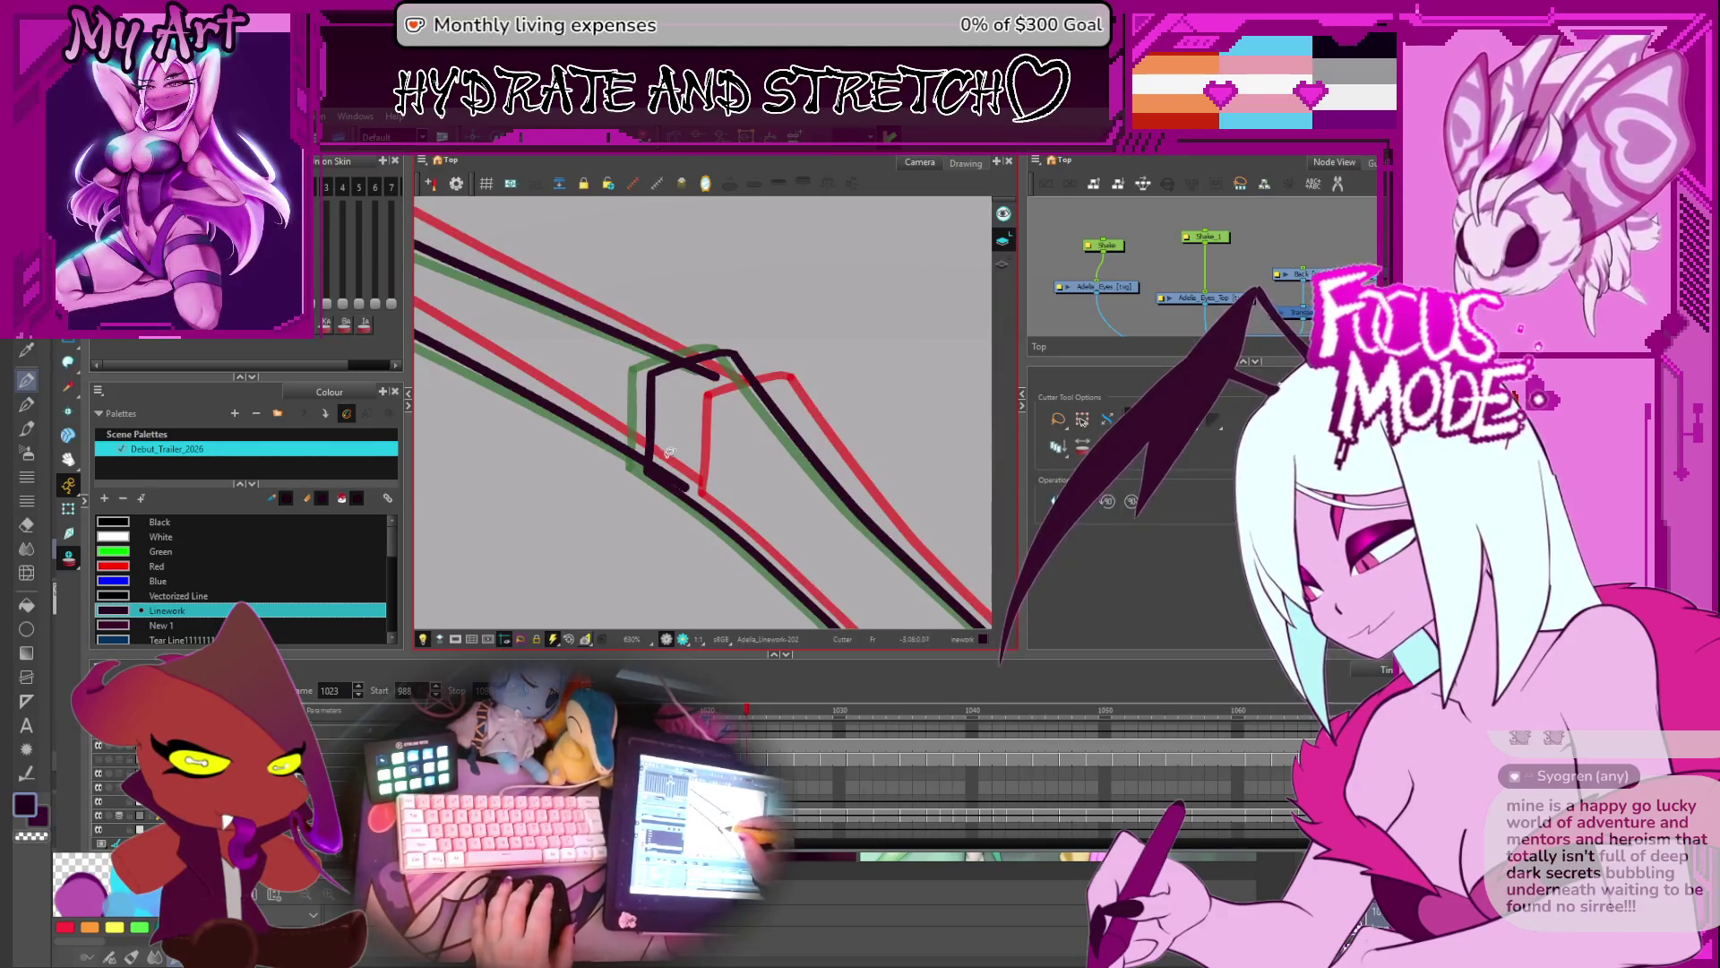
key("period")
key("period")
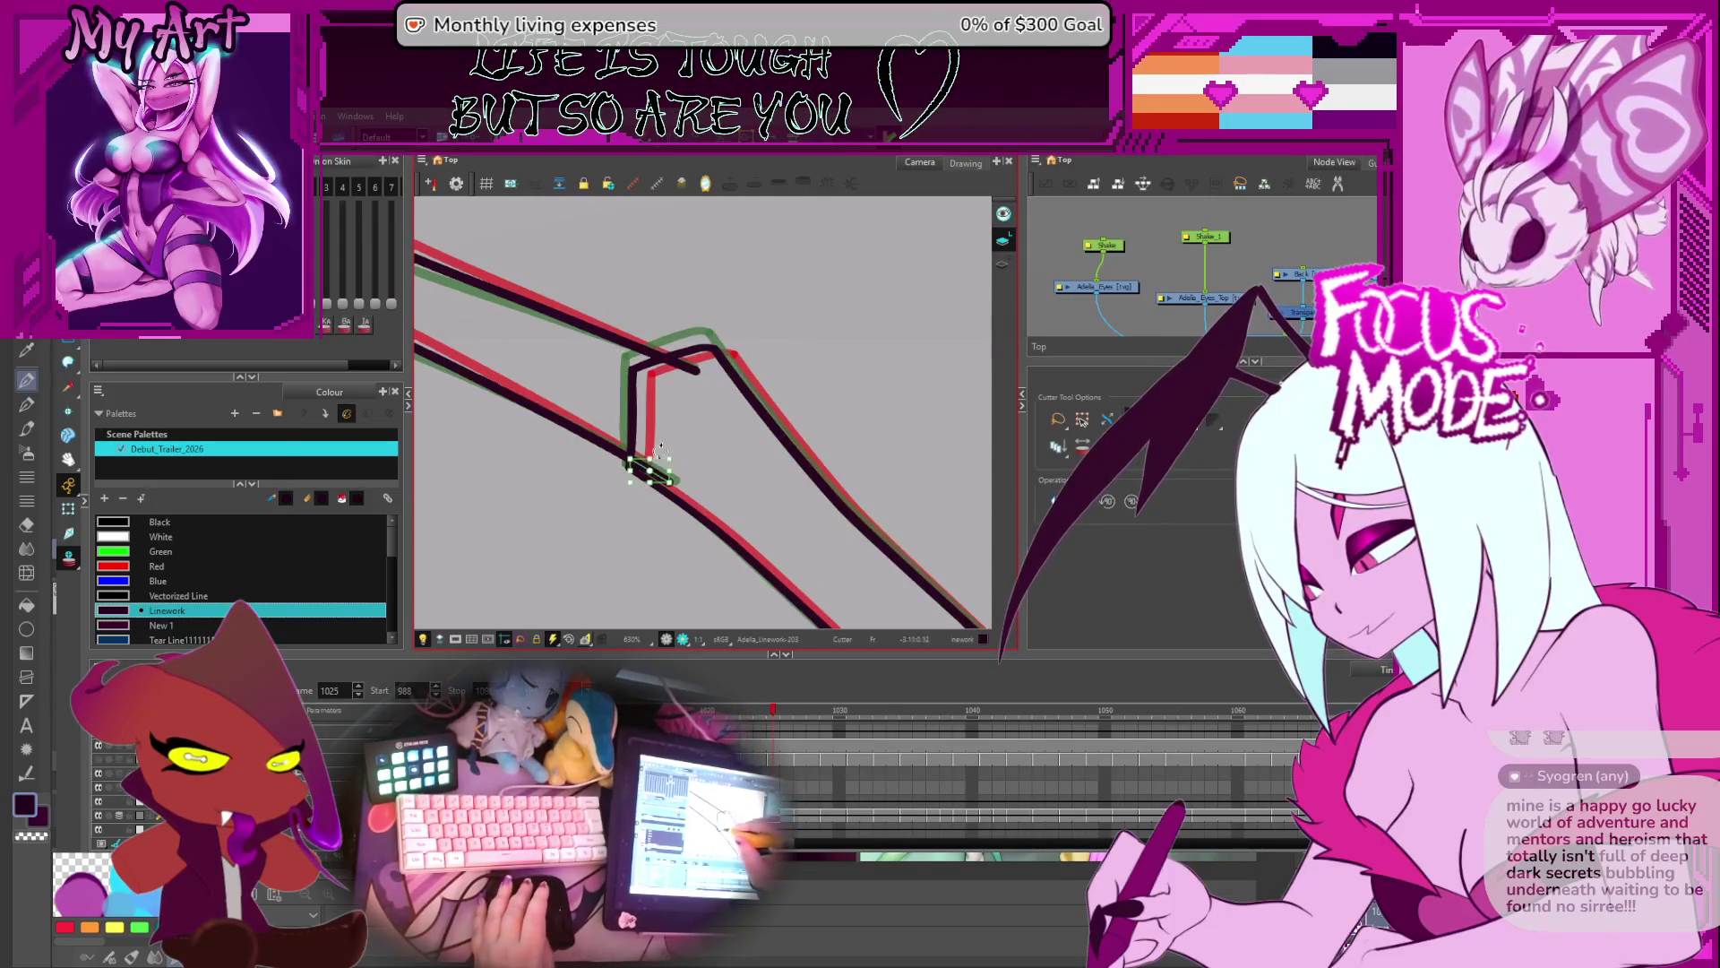
key("period")
key("period")
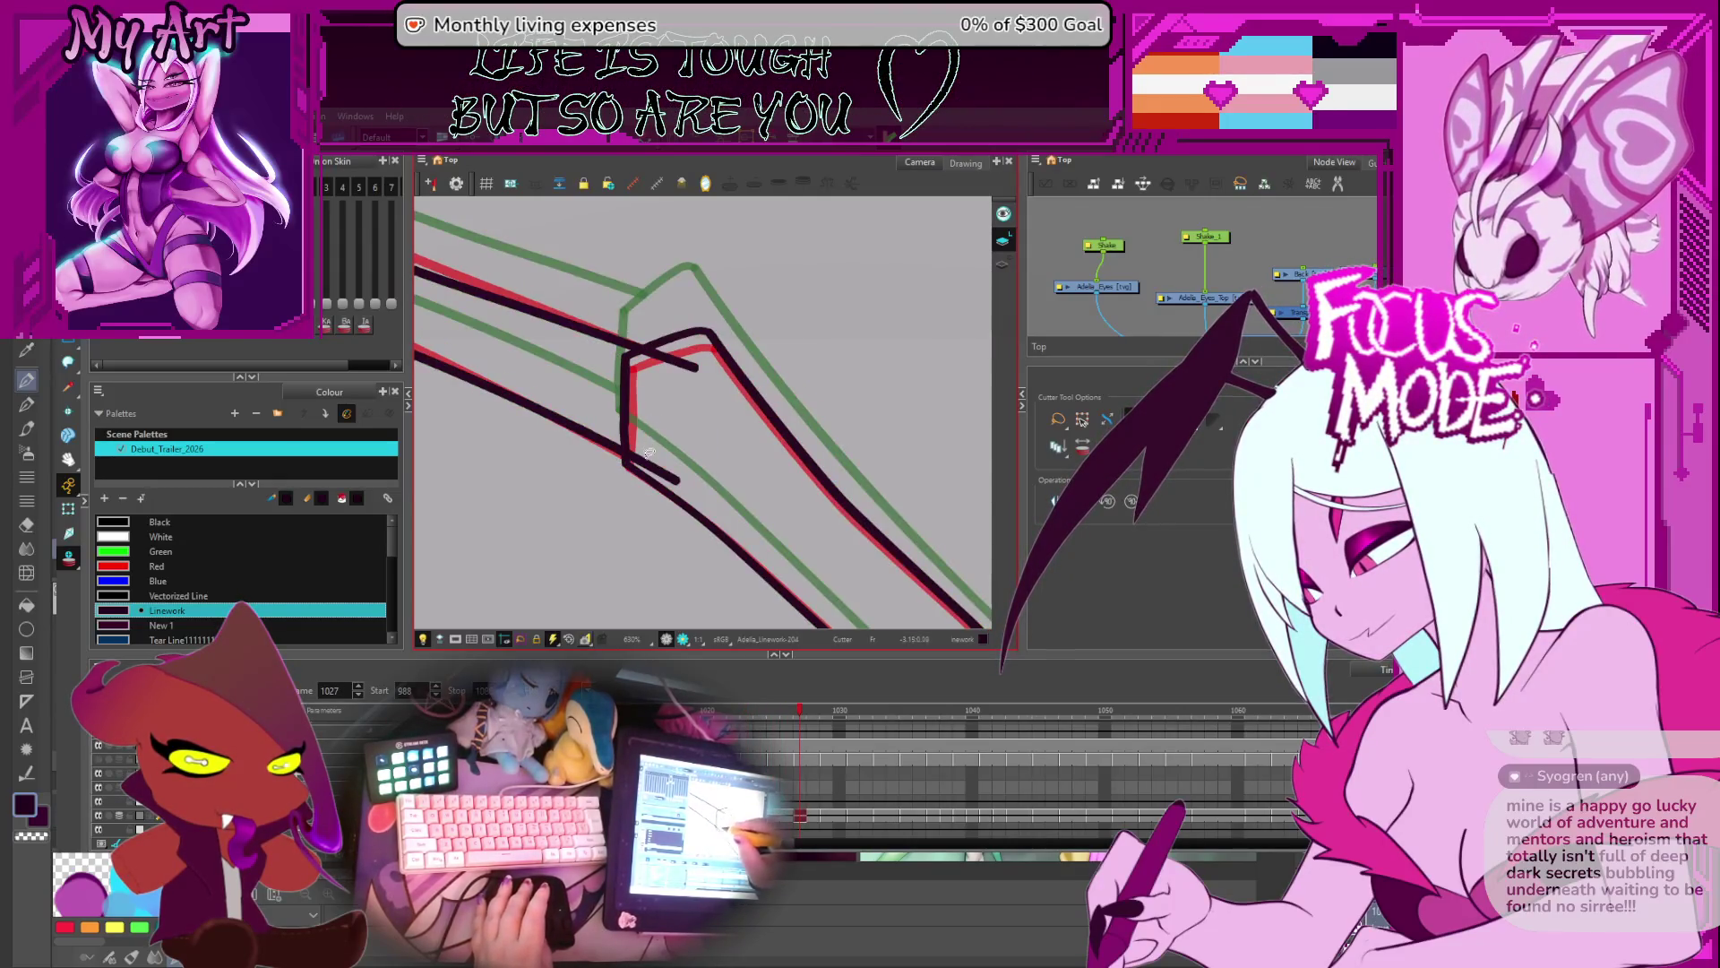
key("period")
key("period")
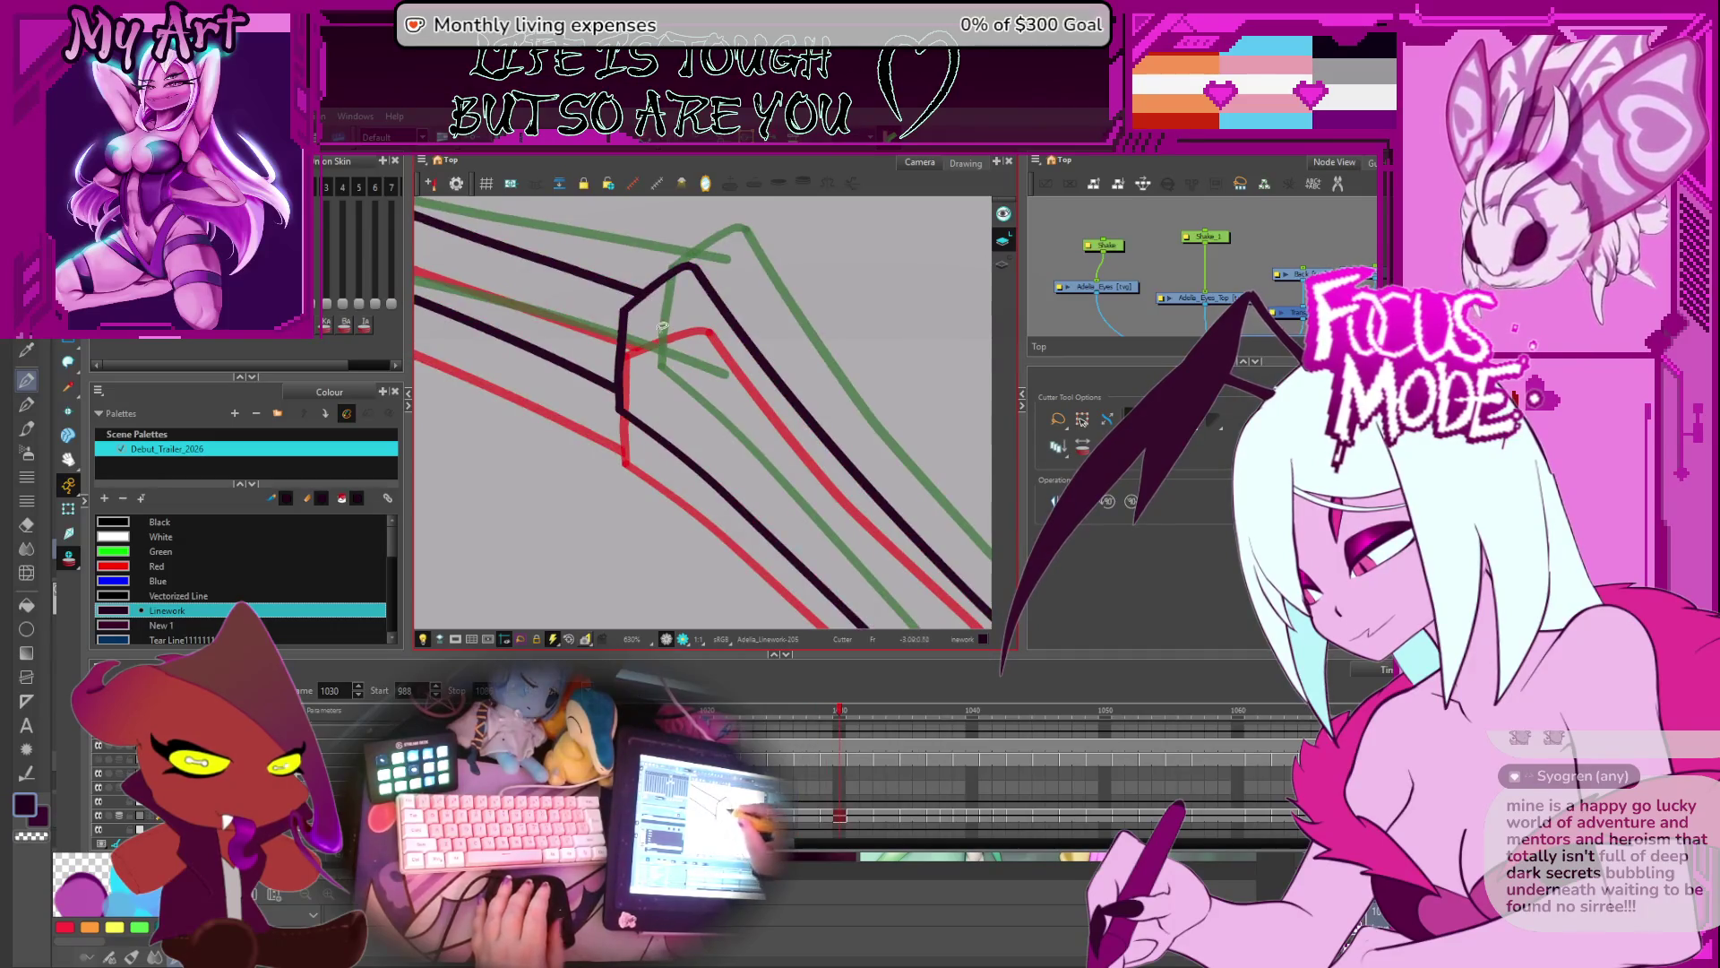
key("period")
key("period")
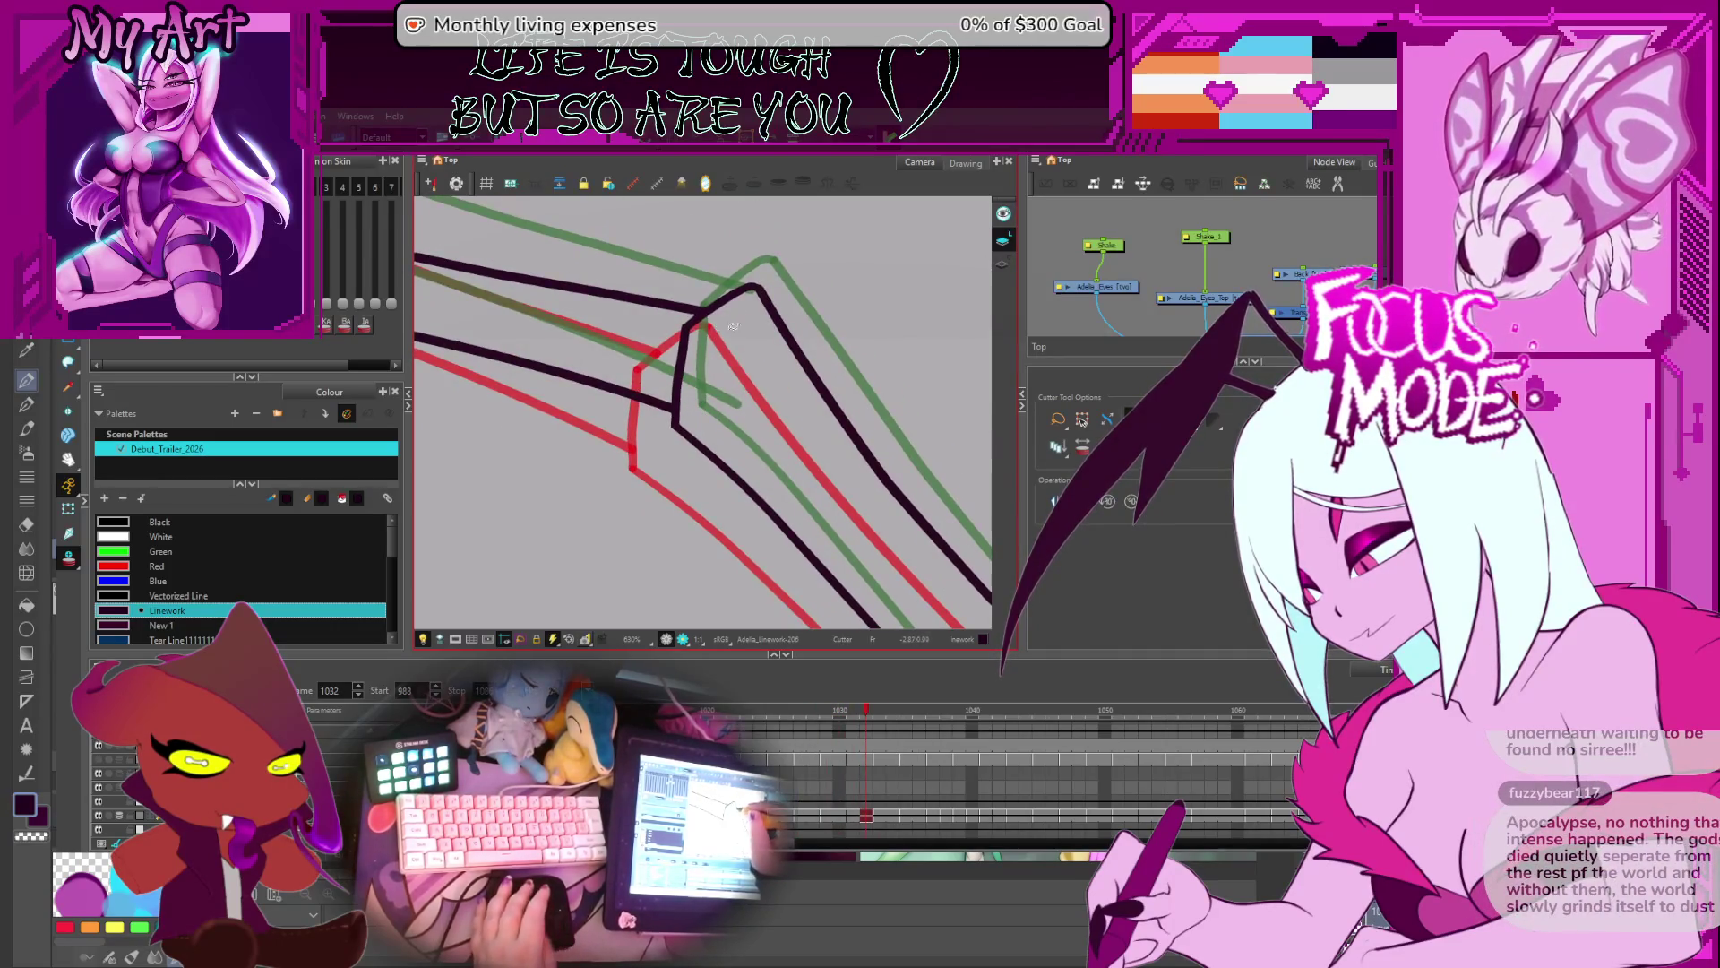
key("period")
key("period")
key("period")
key("period")
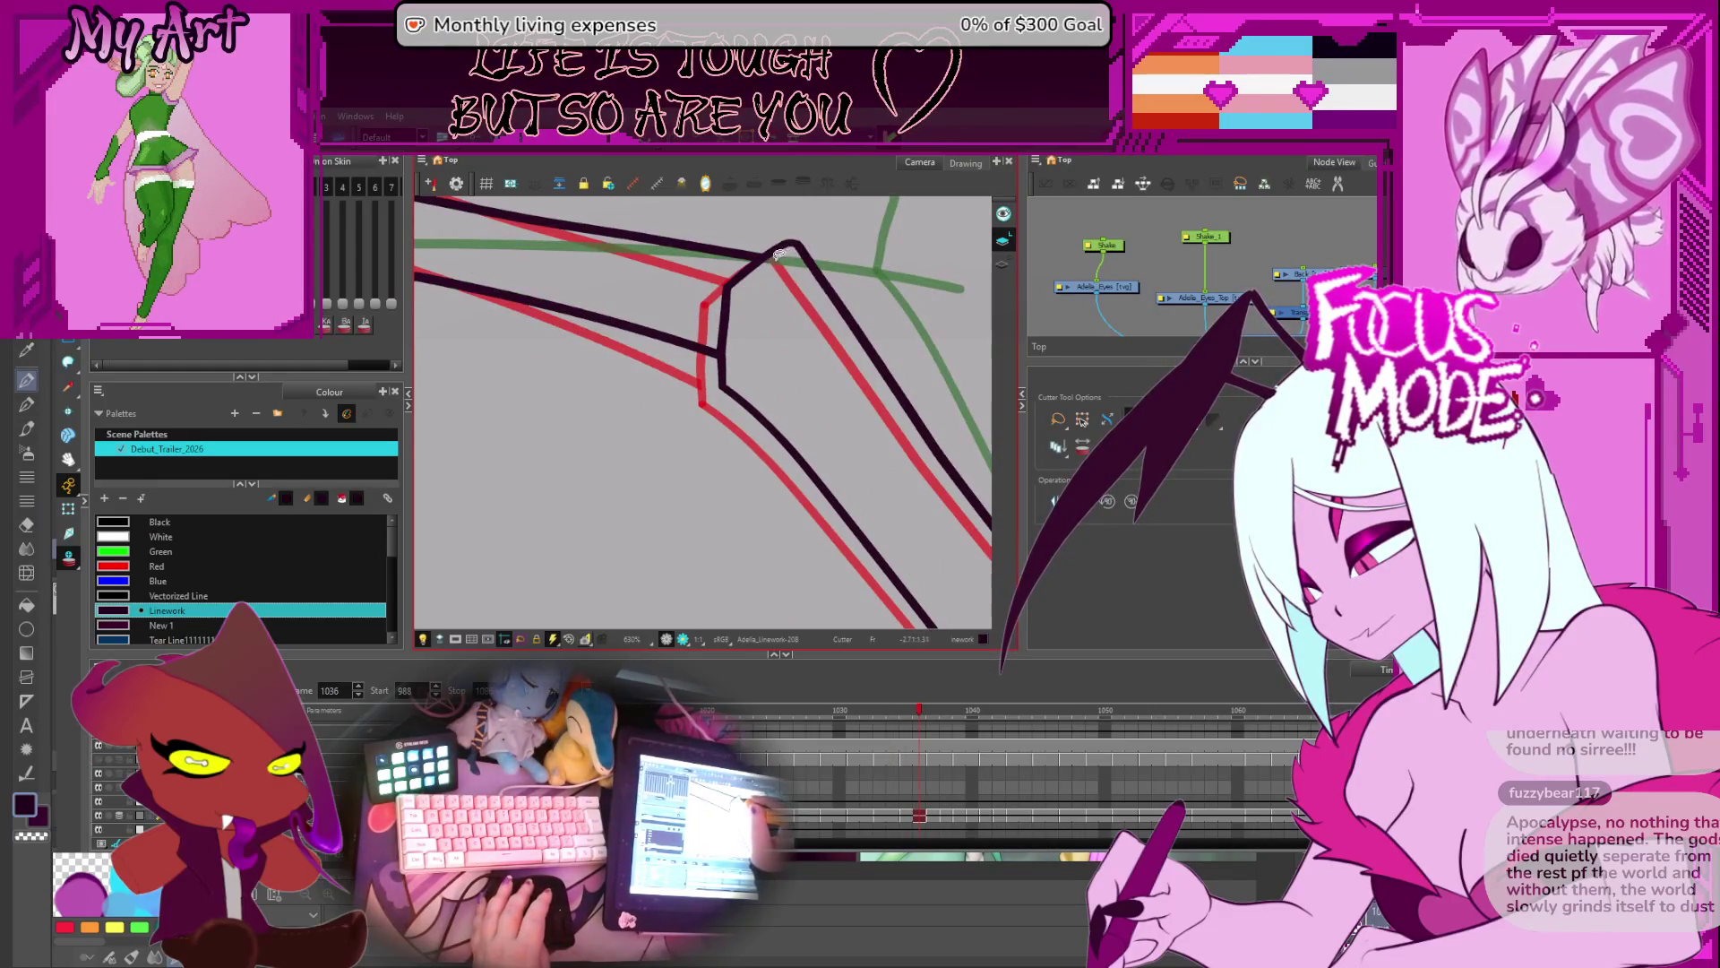
key("period")
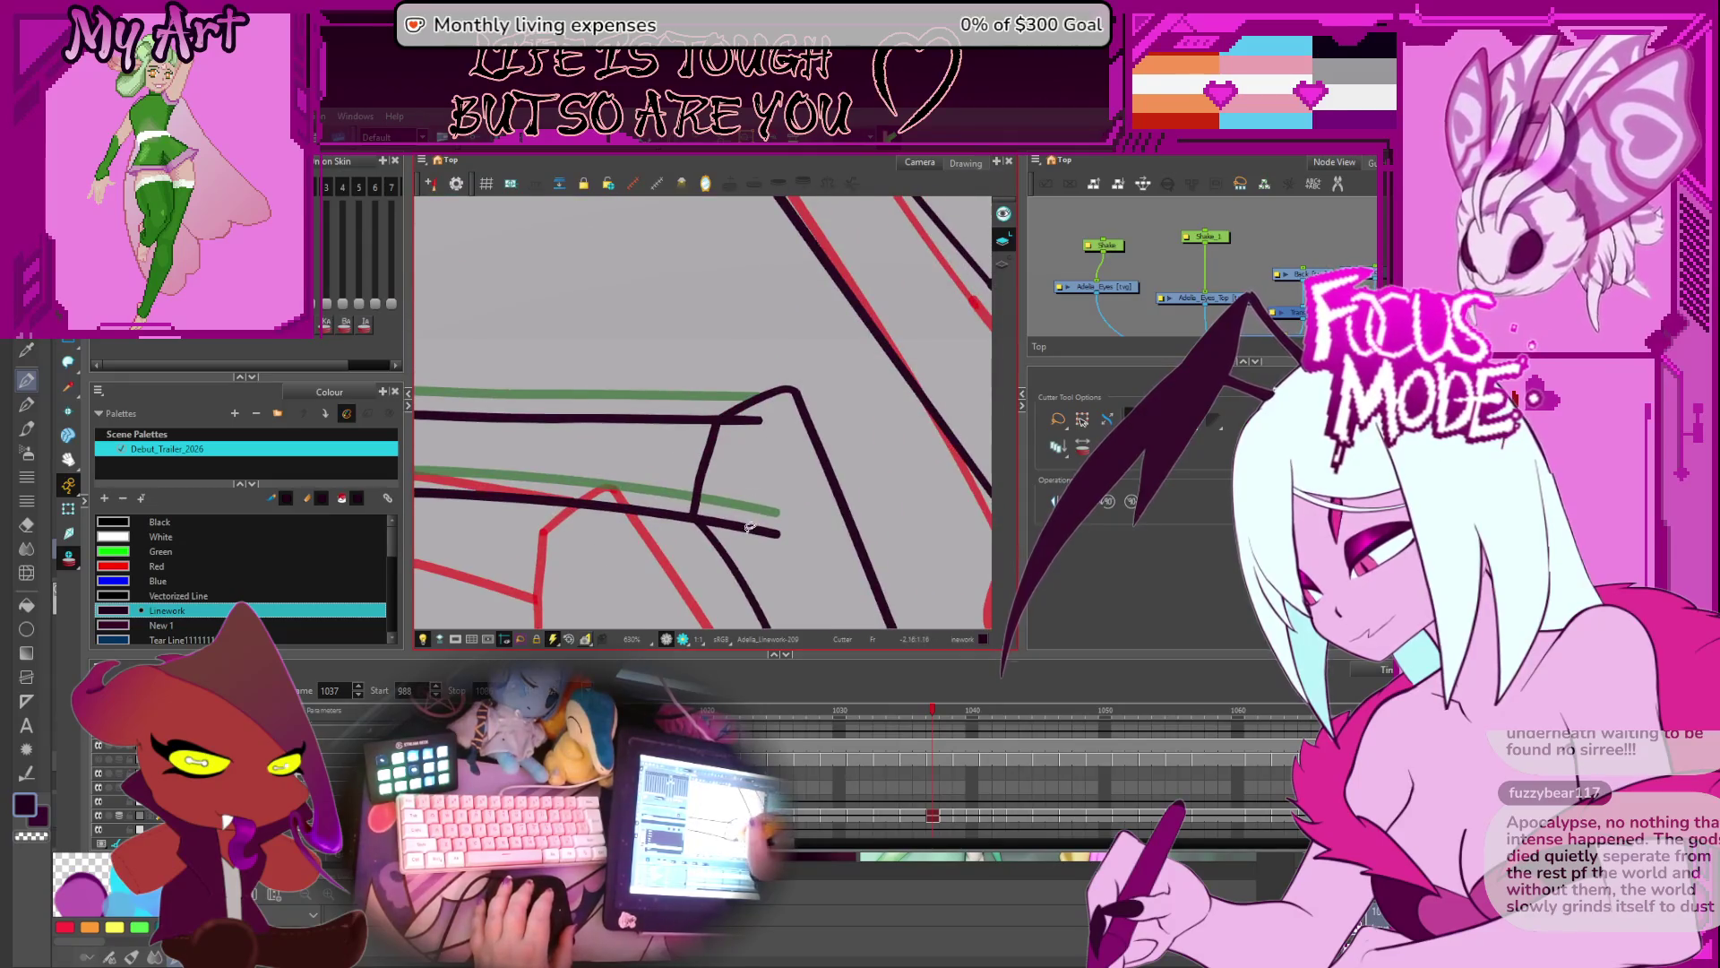
left_click_drag(754, 421, 753, 324)
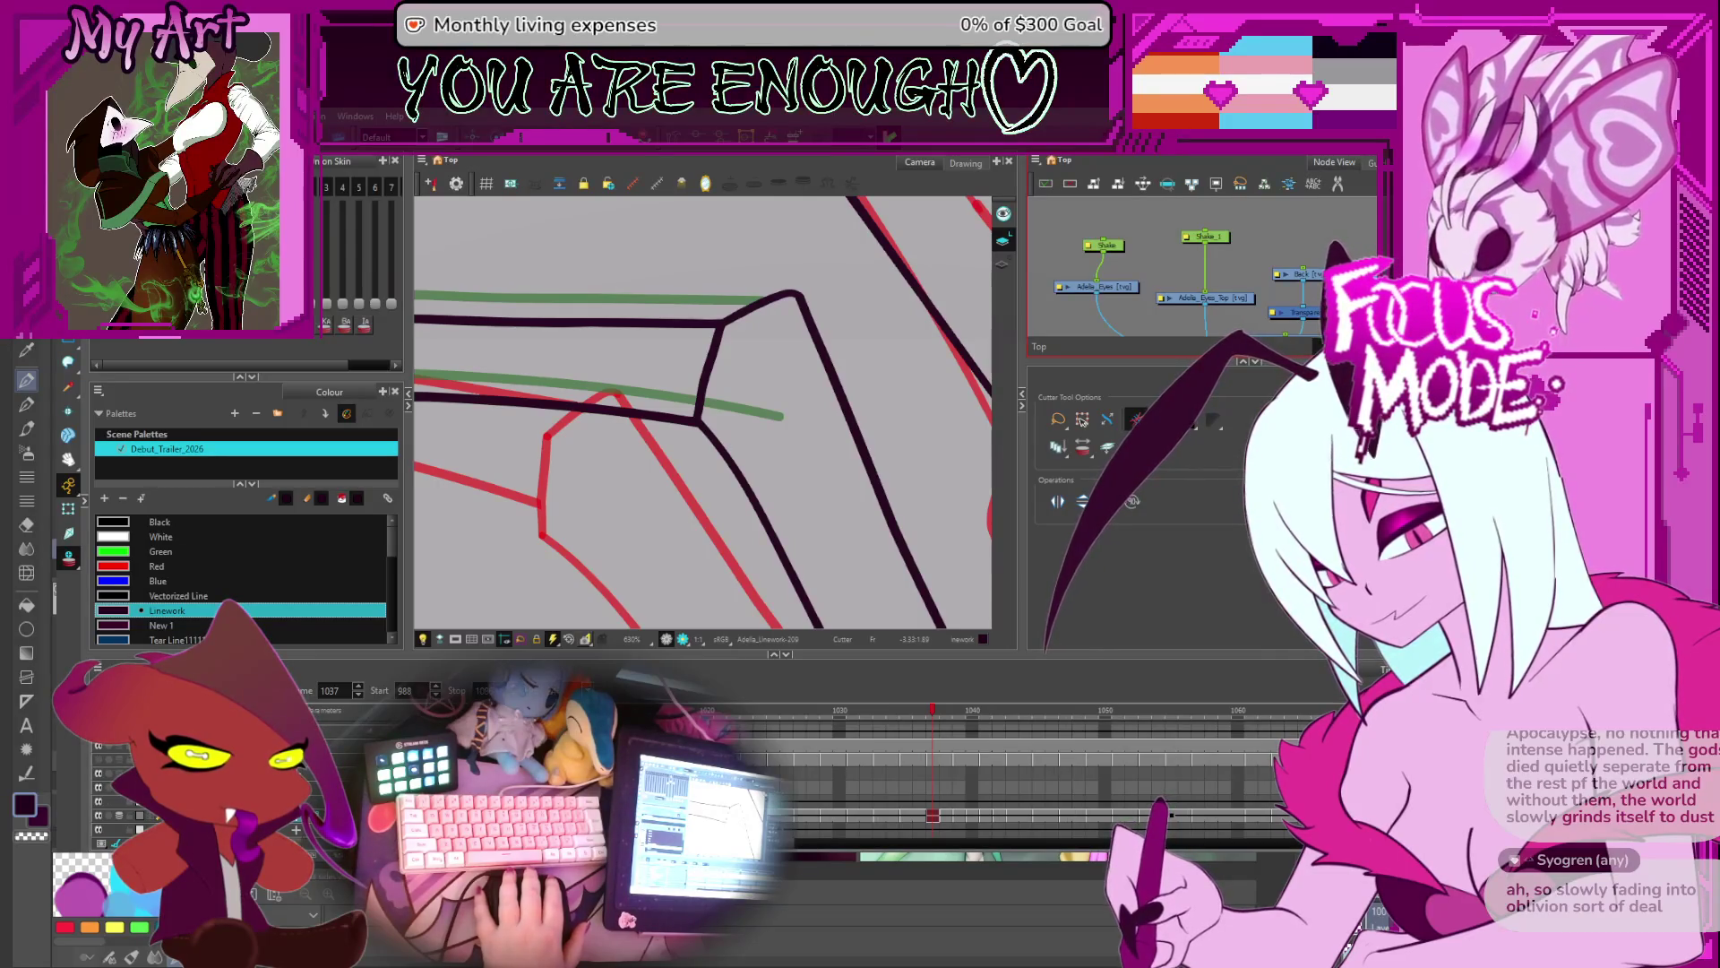
- Compare and trim strand corners on frames 1039 through 1046
key("g")
key("f")
key("g")
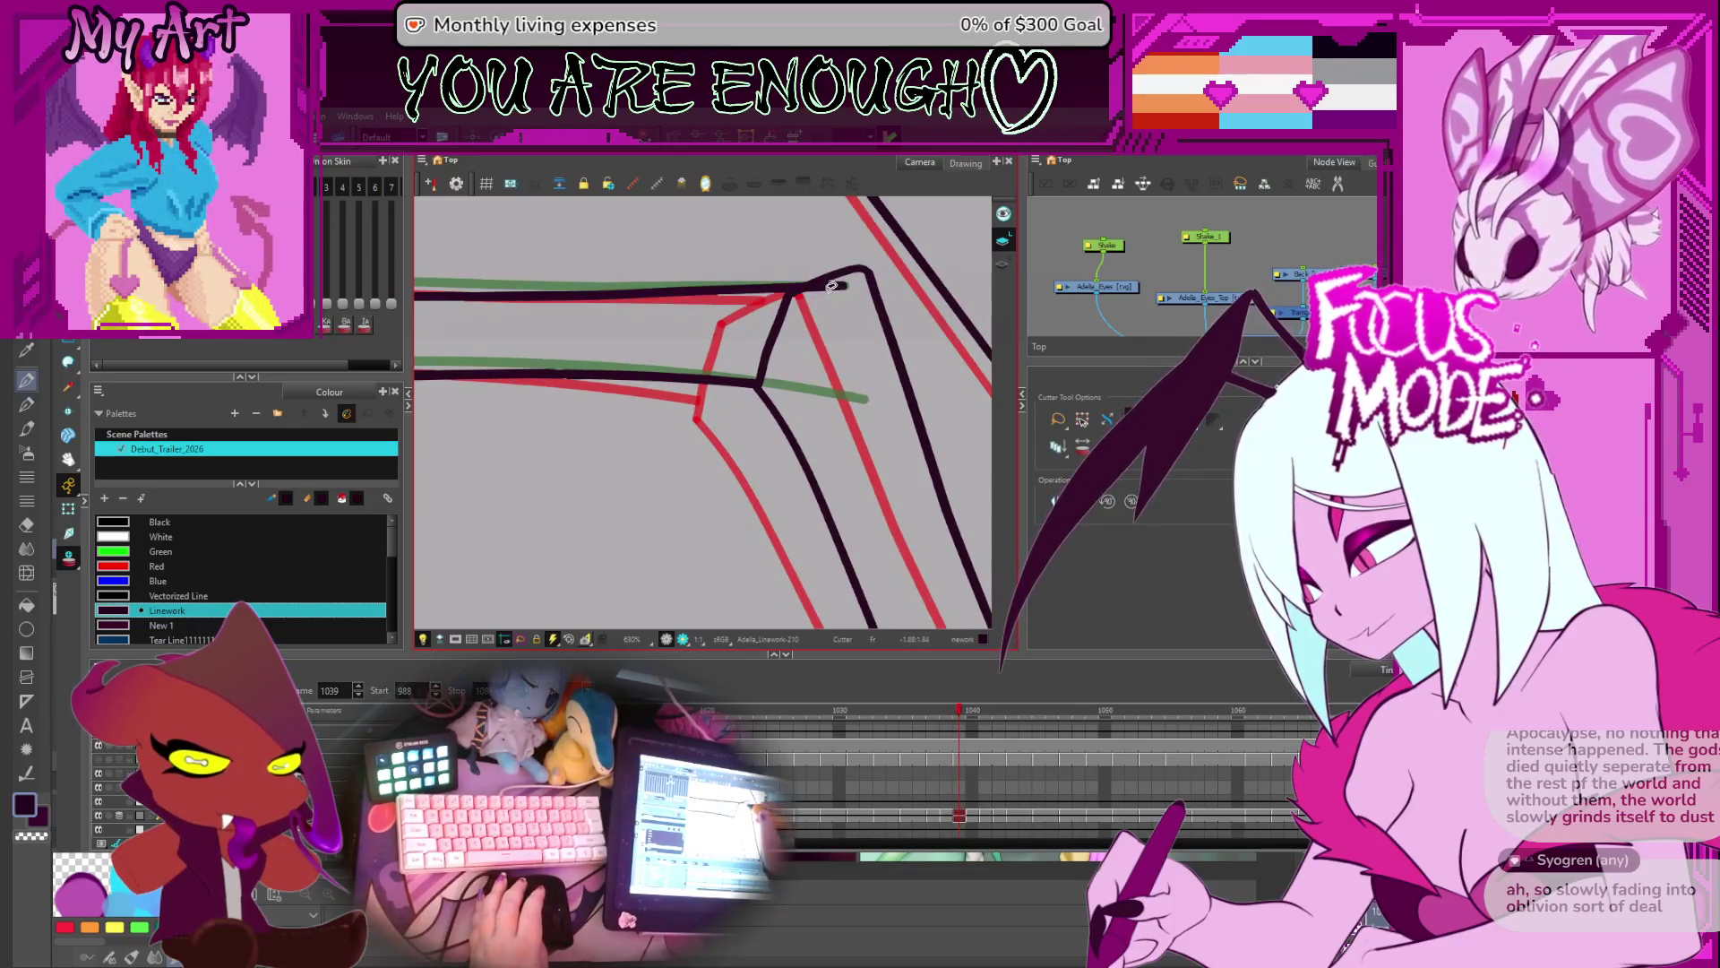
key("g")
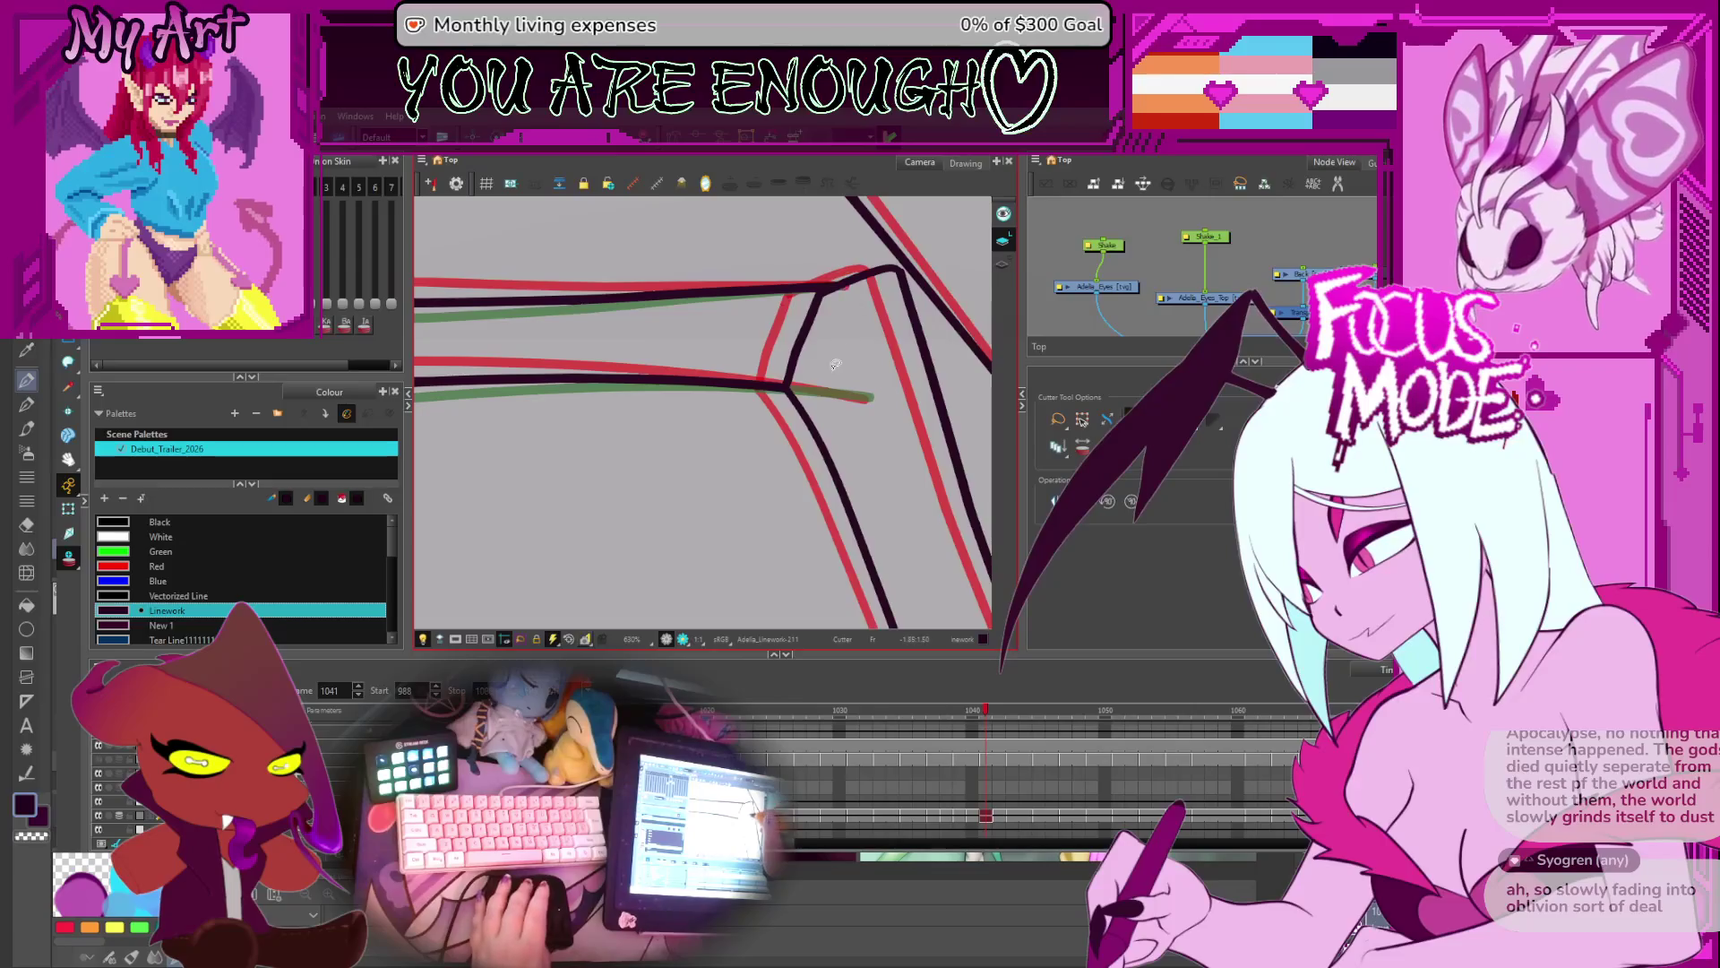
key("g")
key("g")
key("g")
key("g")
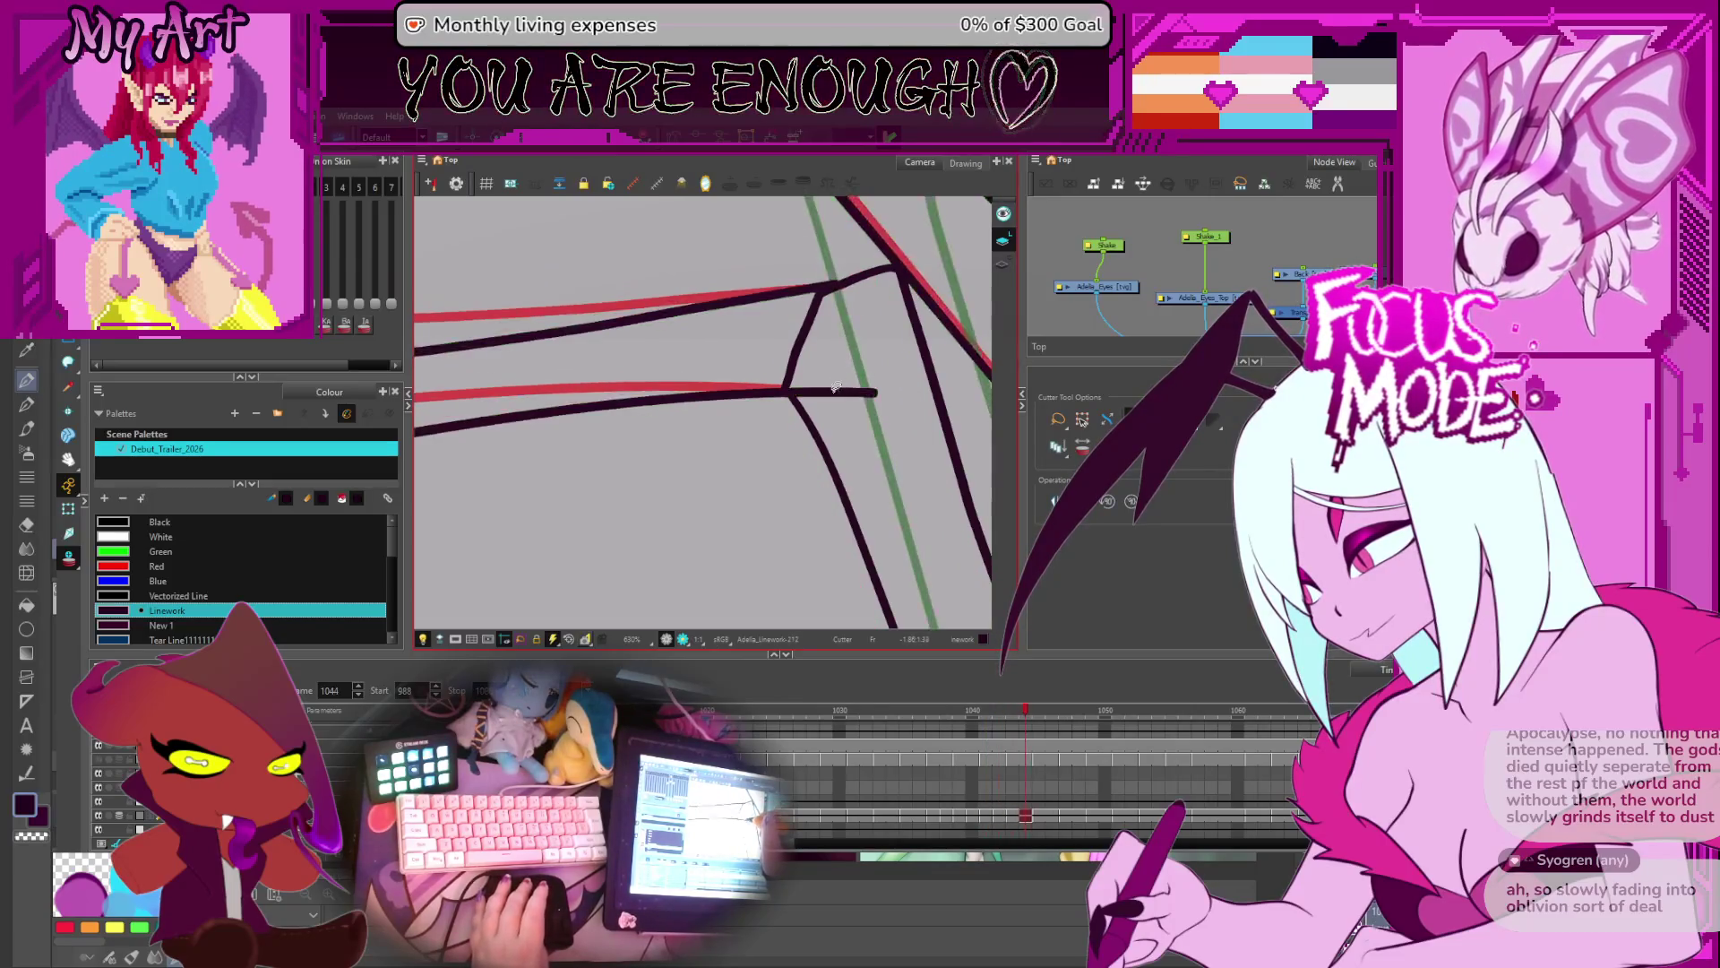
scroll(844, 368, "down", 5)
key("g")
key("g")
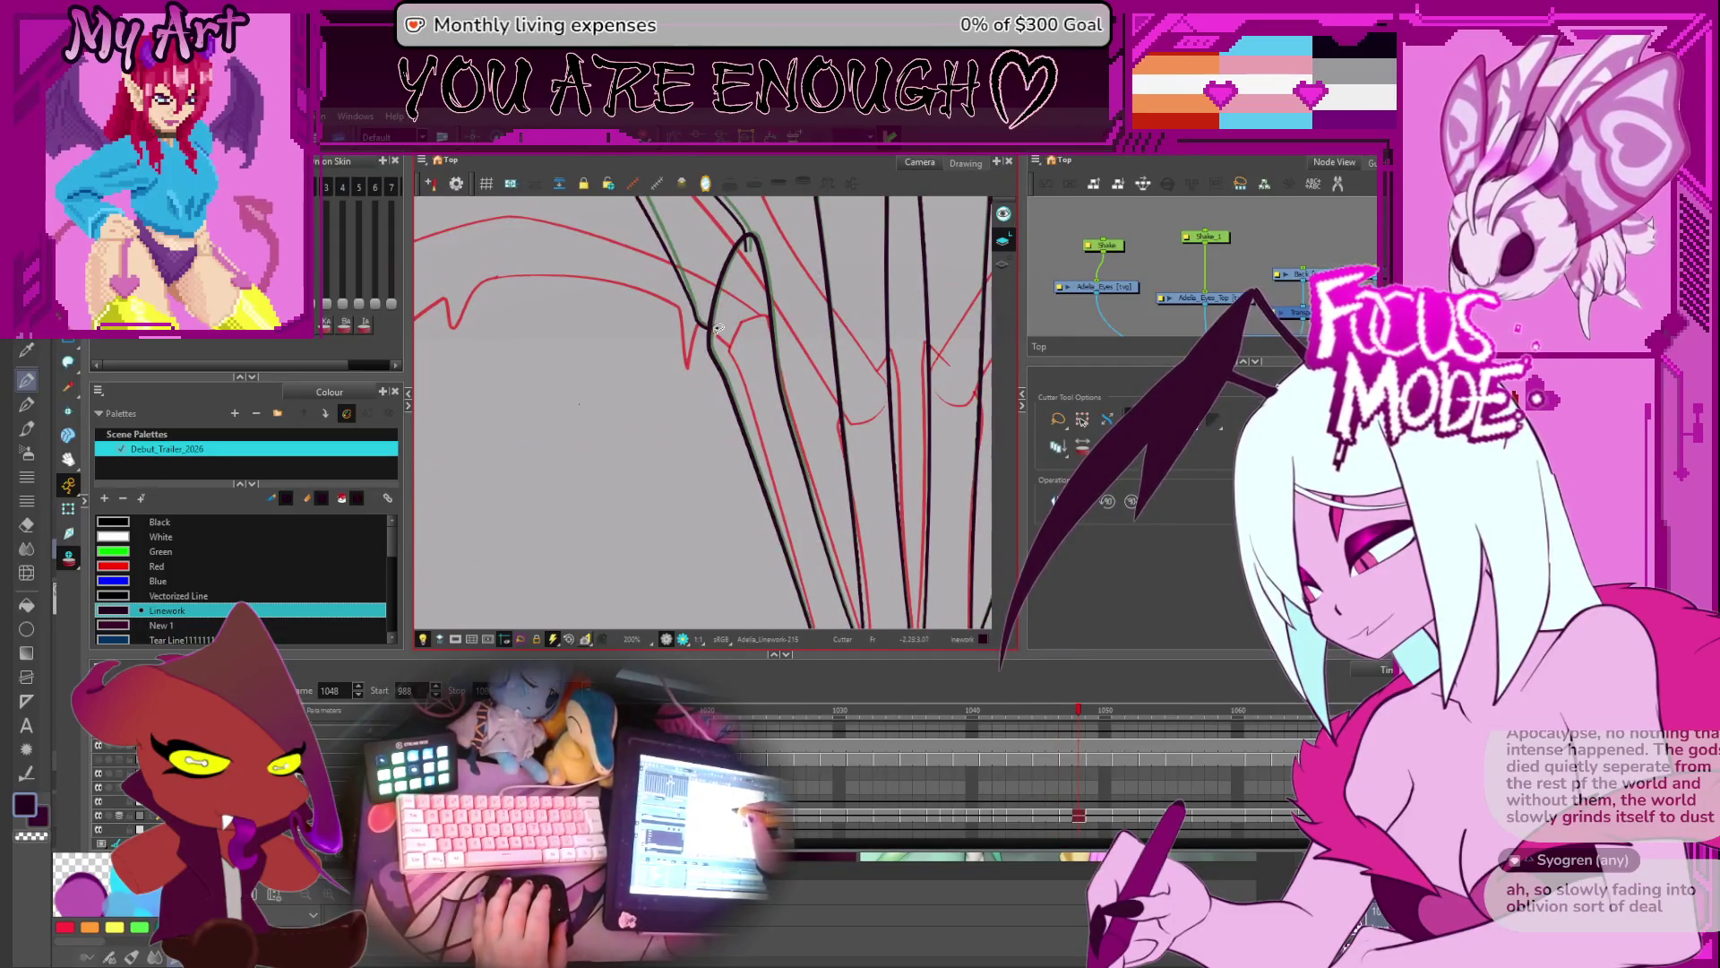
- Lasso away the overlapping line ends at the junction on frames 1050 through 1053
key("g")
key("g")
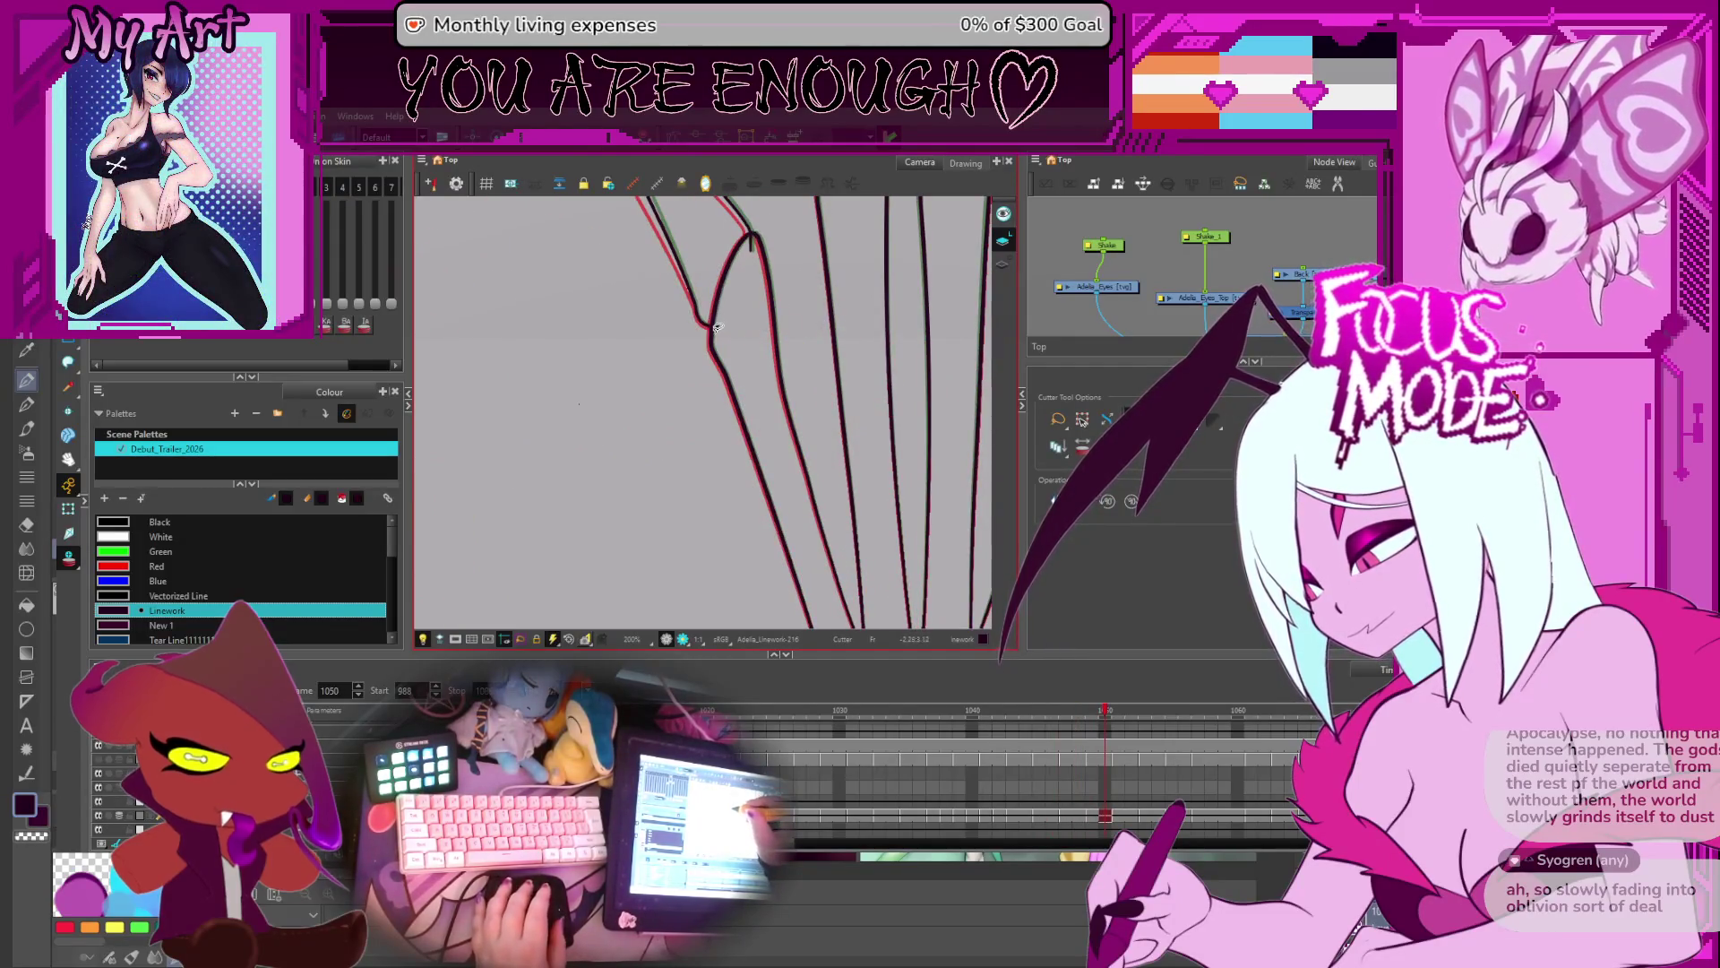
left_click_drag(704, 313, 728, 339)
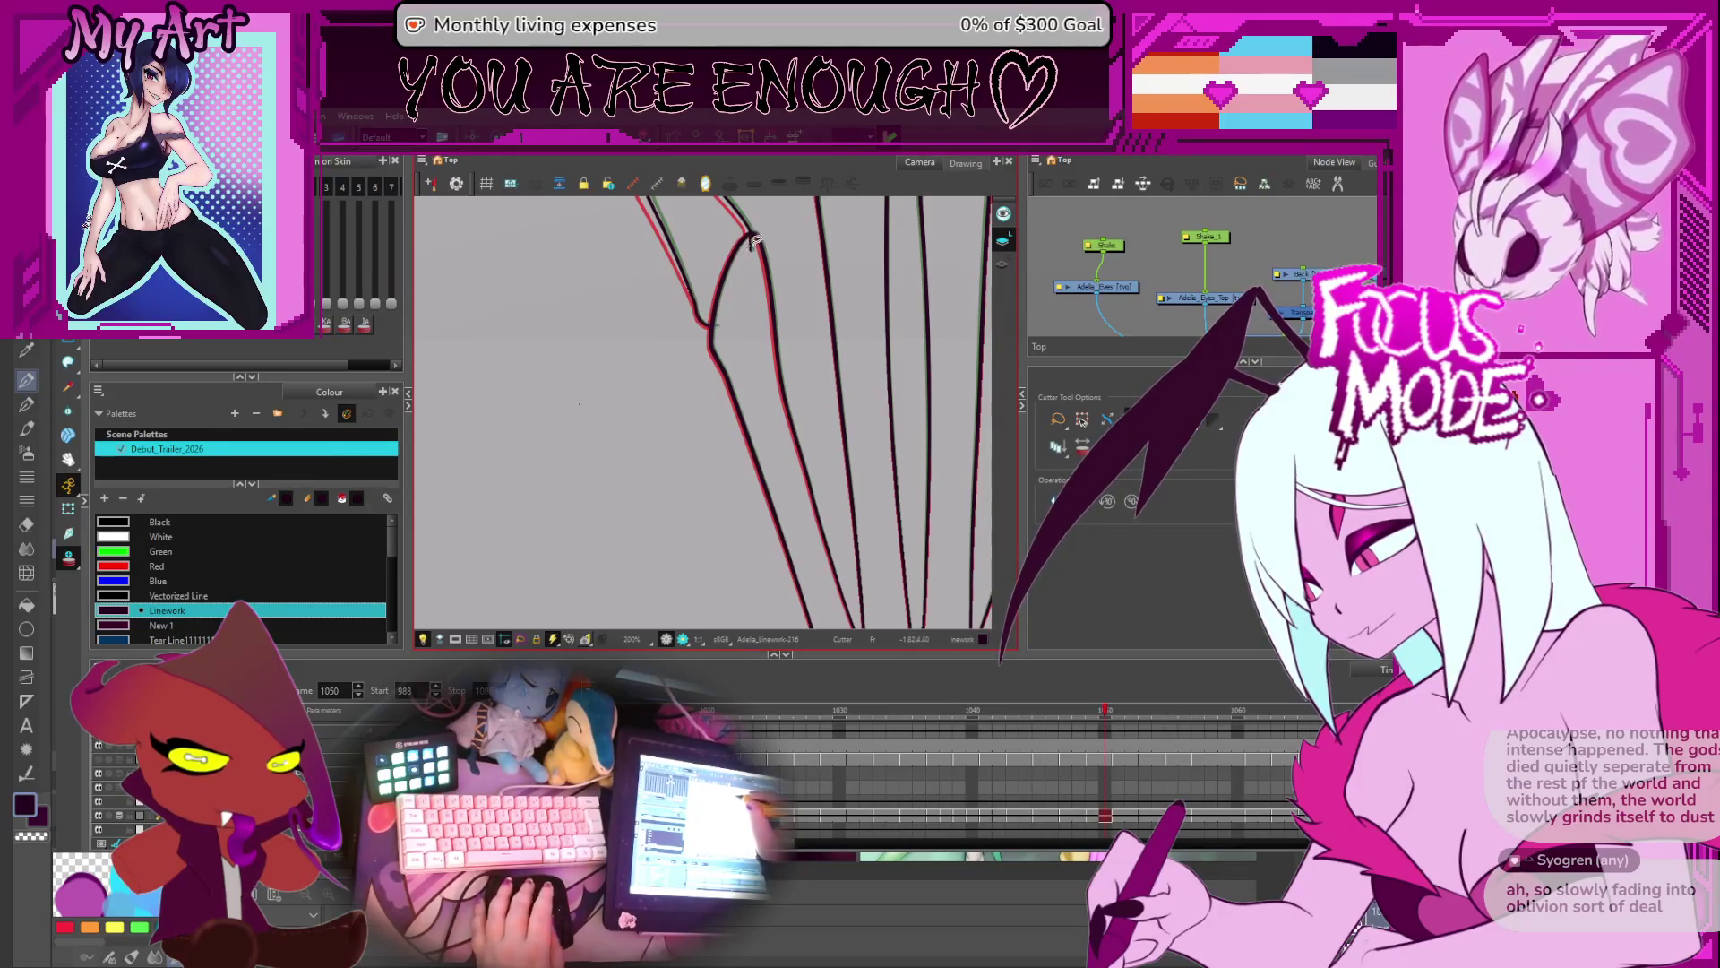
key("g")
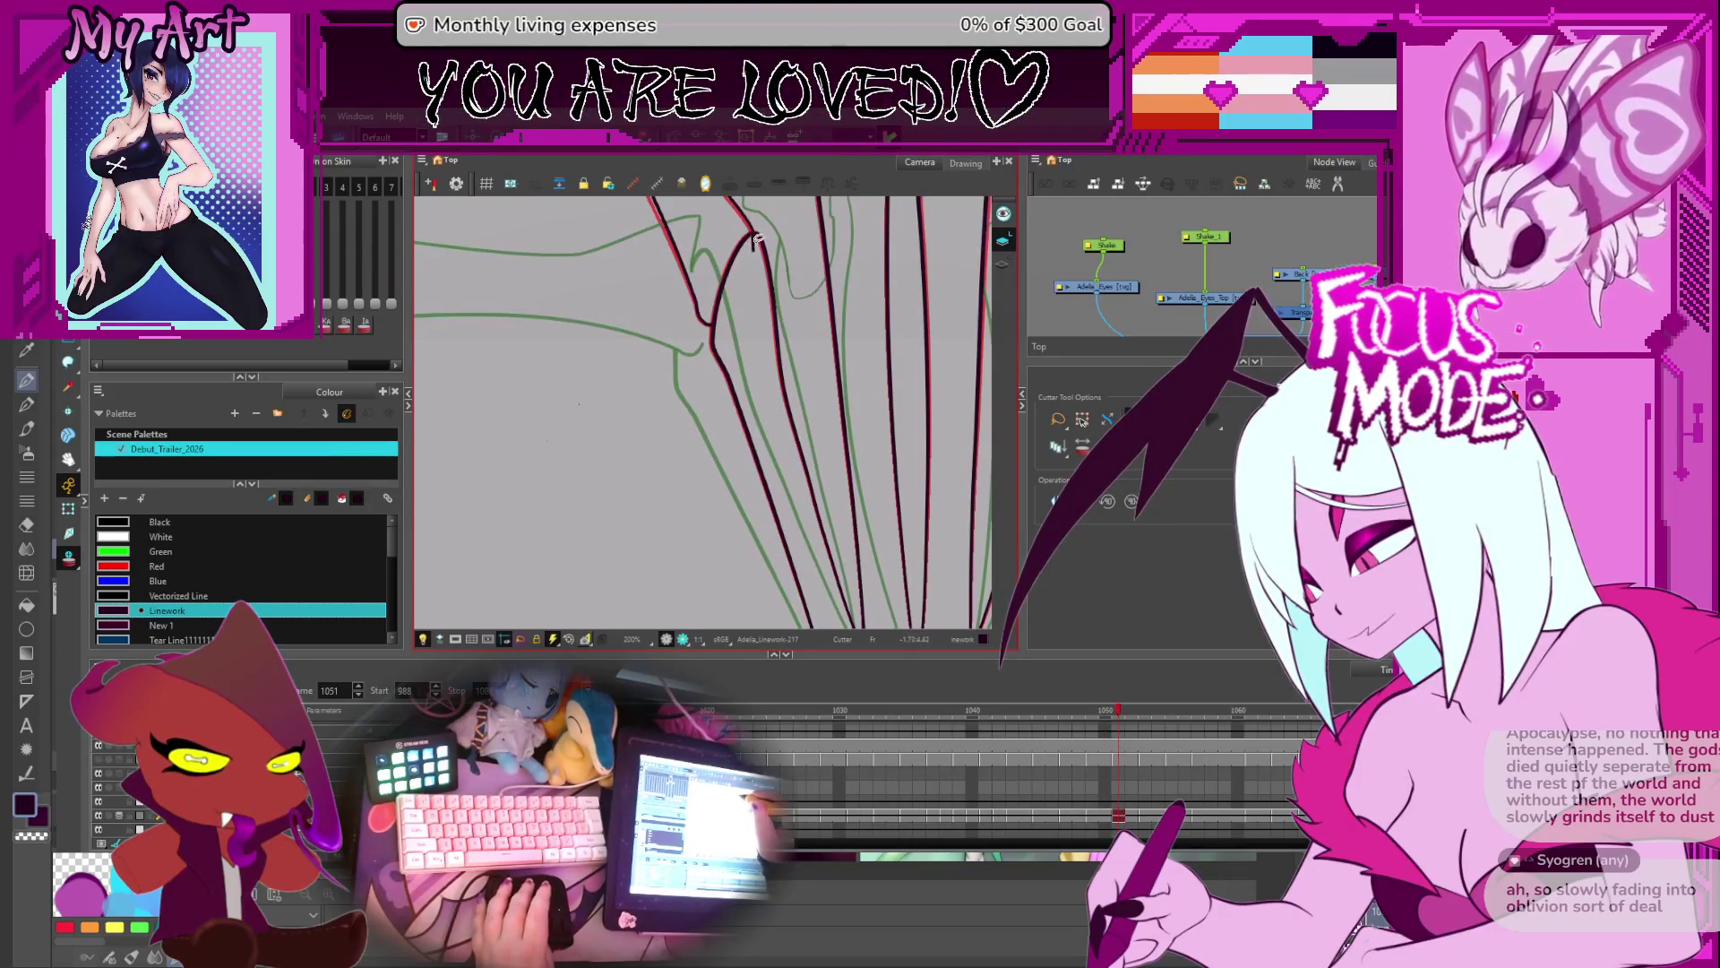
key("g")
key("g")
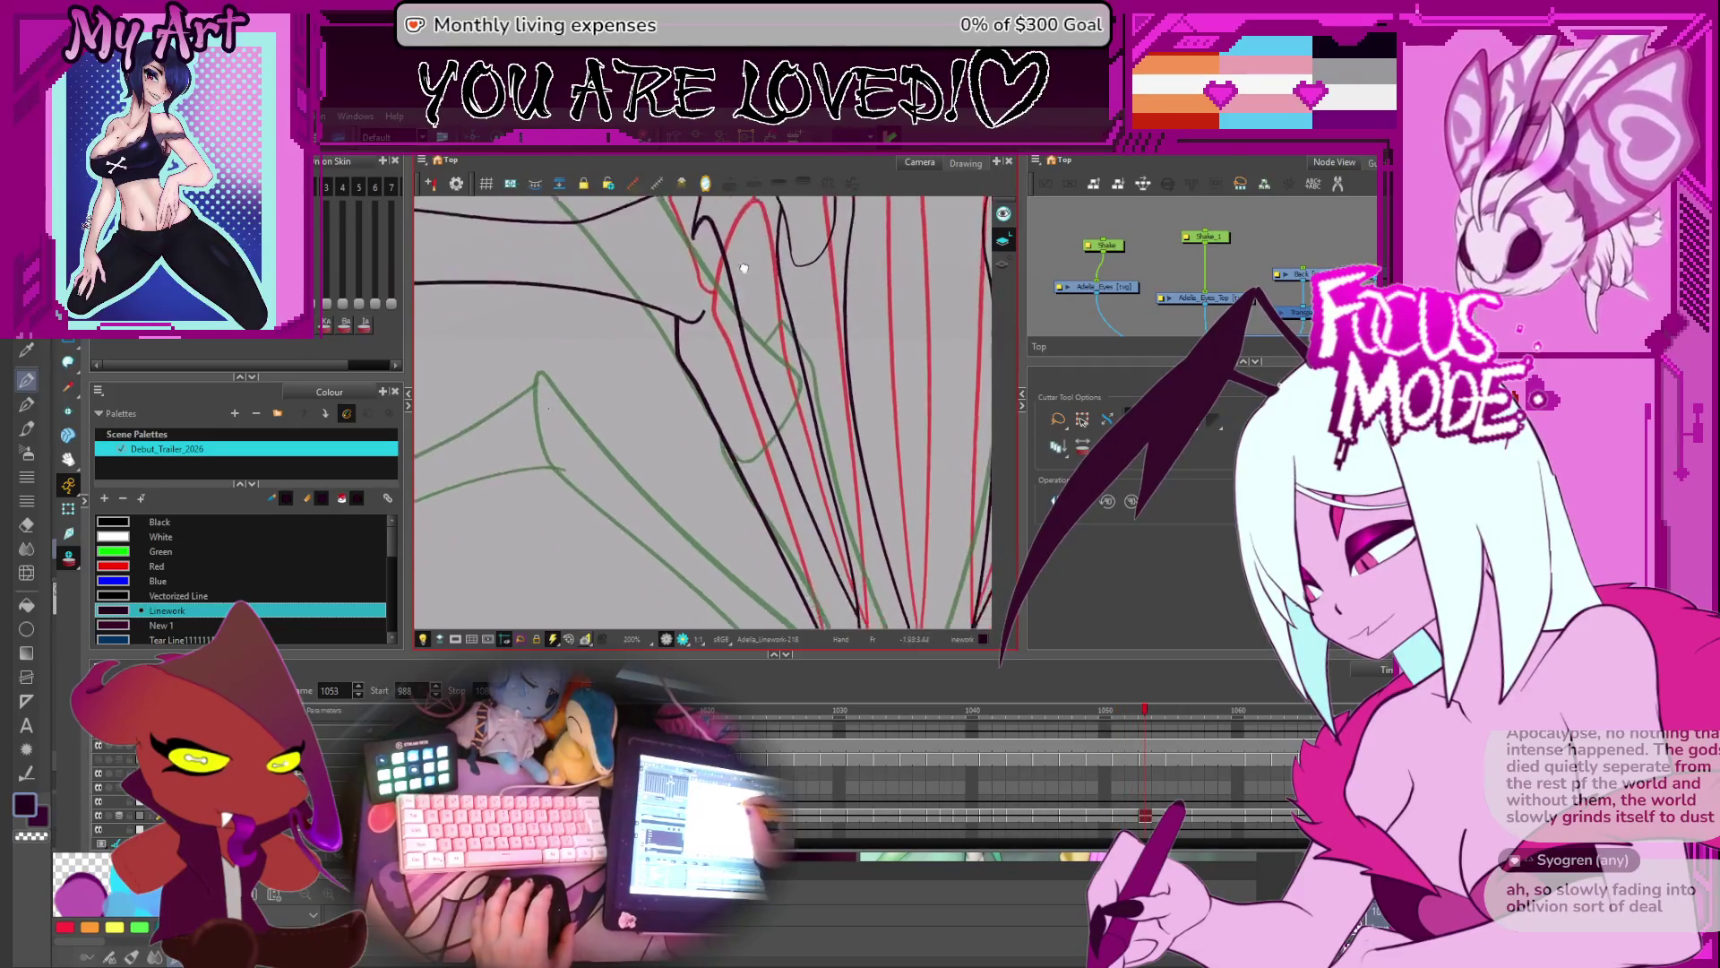
scroll(746, 361, "down", 4)
scroll(735, 309, "up", 3)
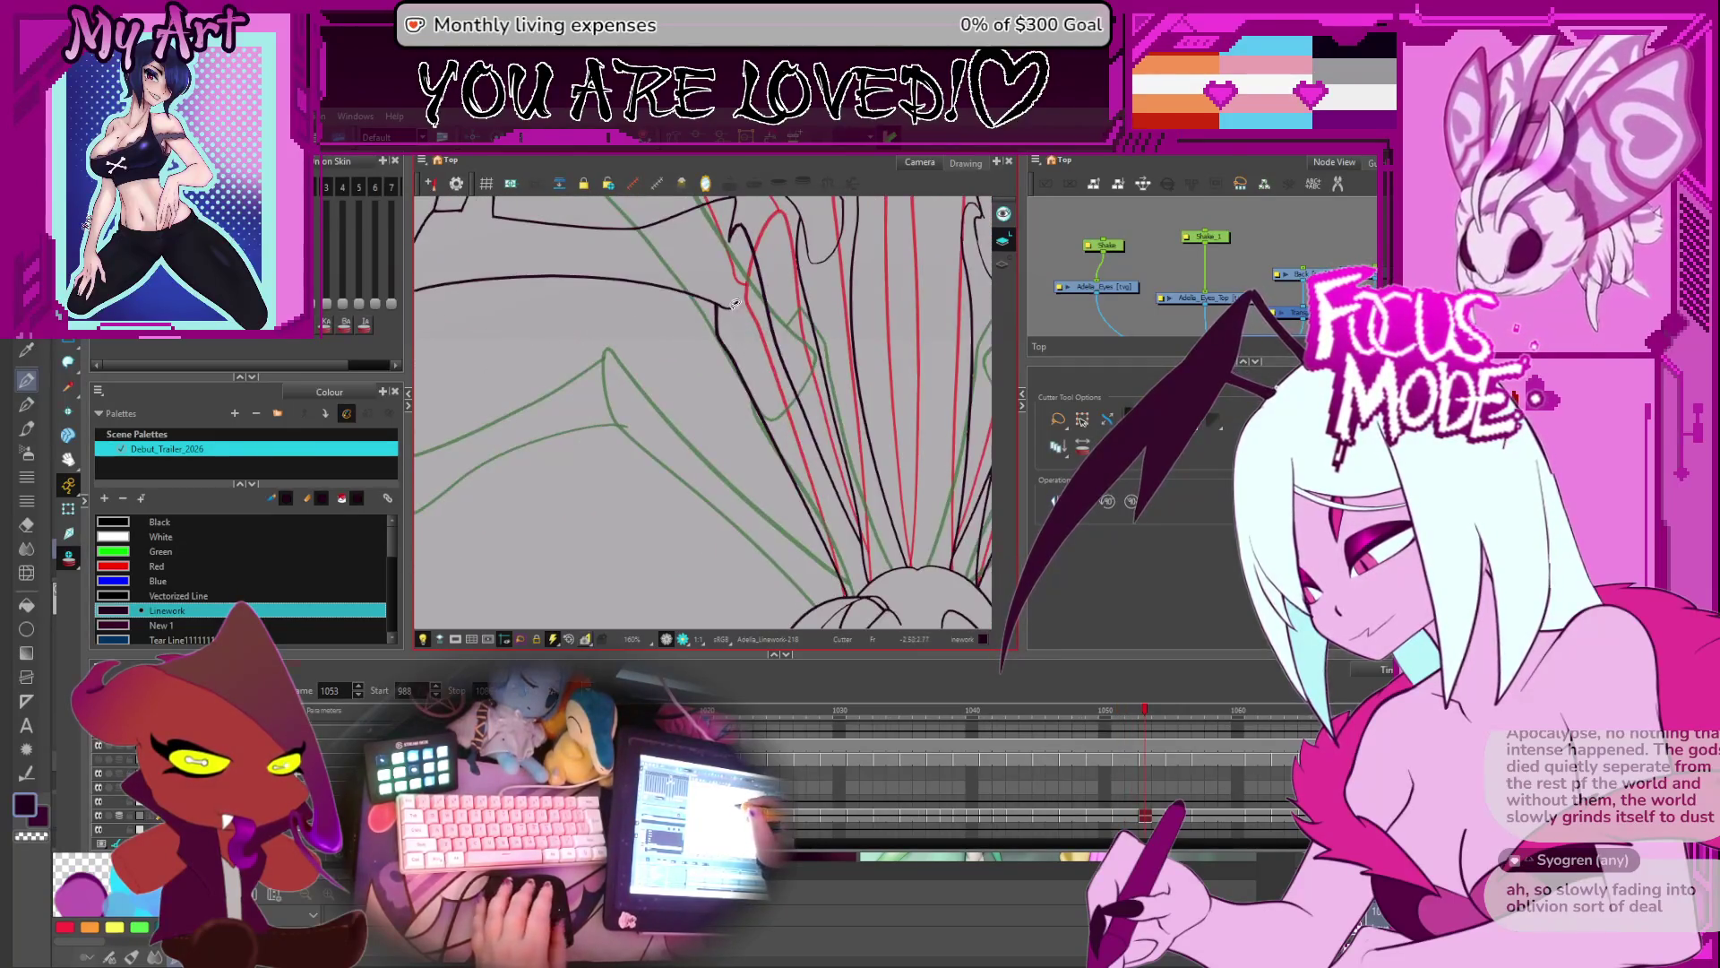
- Cut crossing line ends at the wing joints on frames 1055 through 1075
key("g")
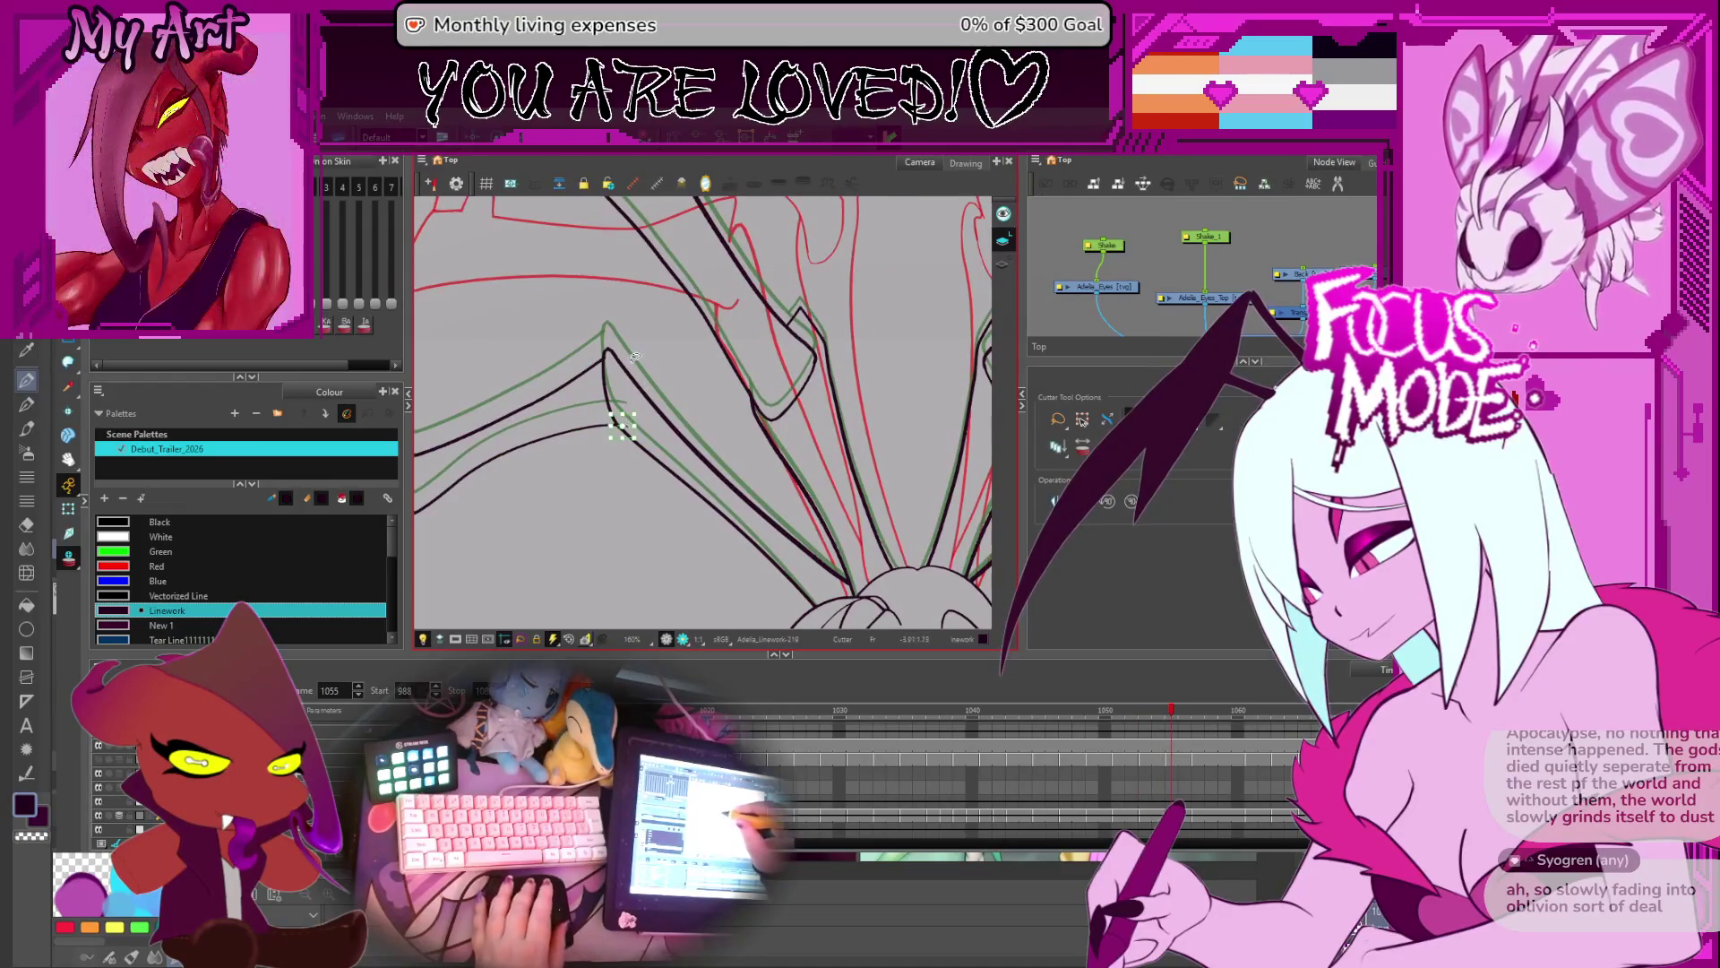
key("g")
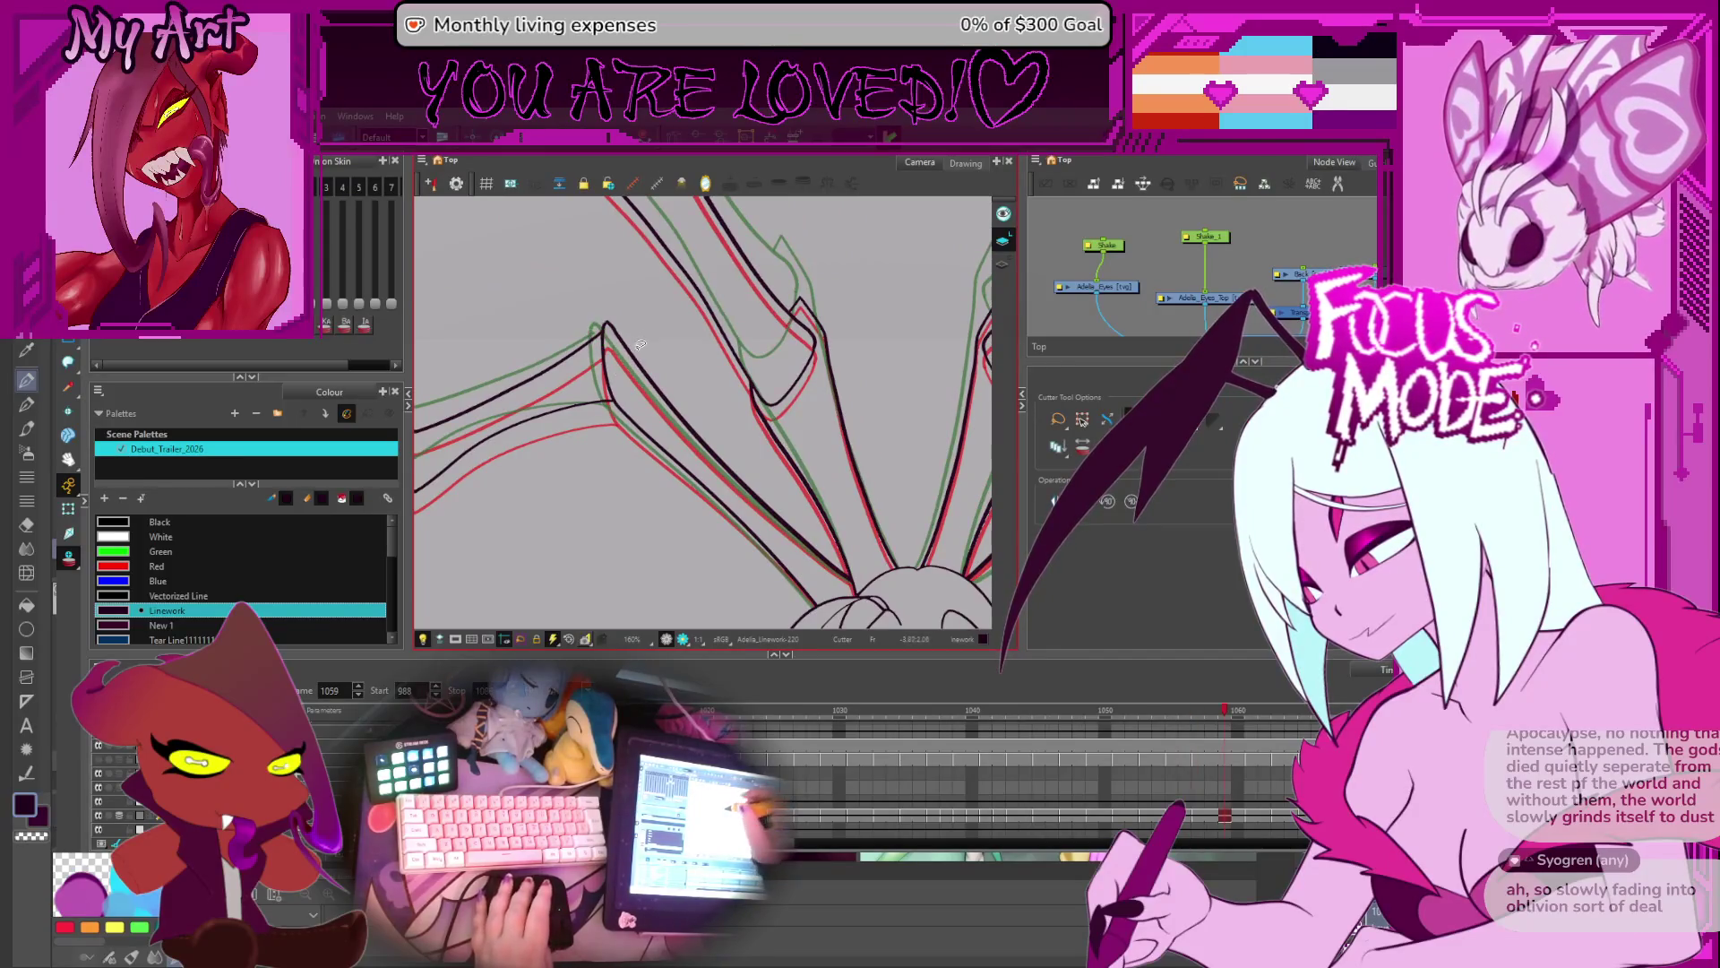
key("g")
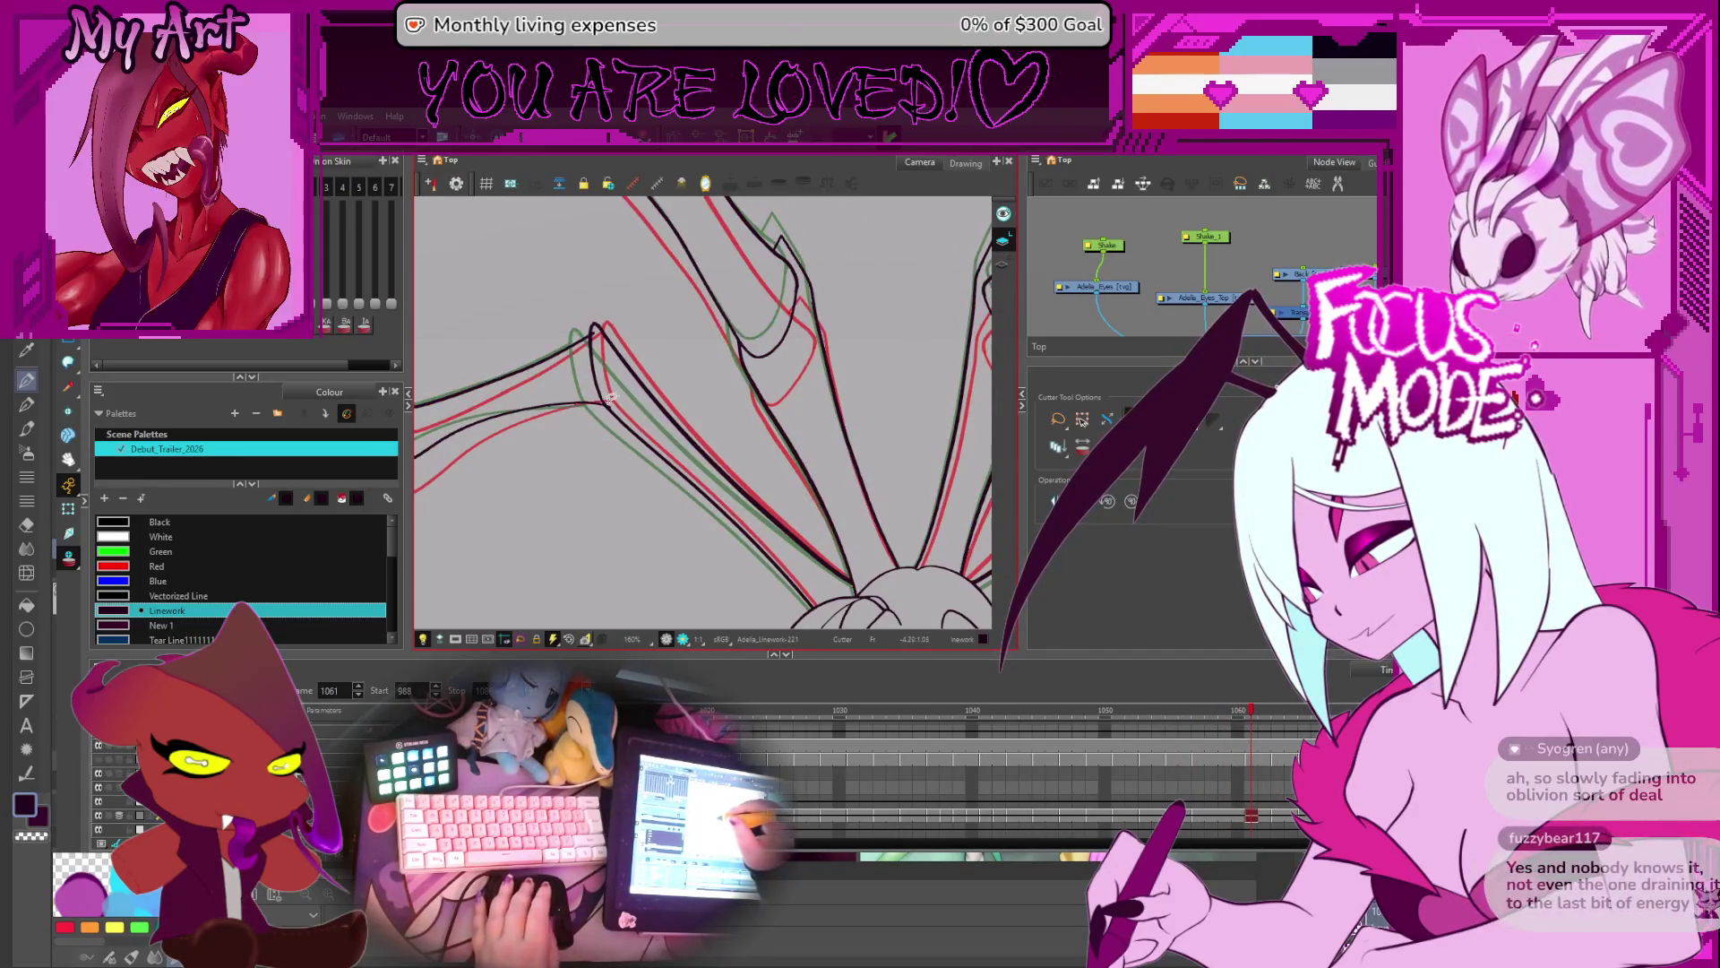
key("g")
key("g")
key("g")
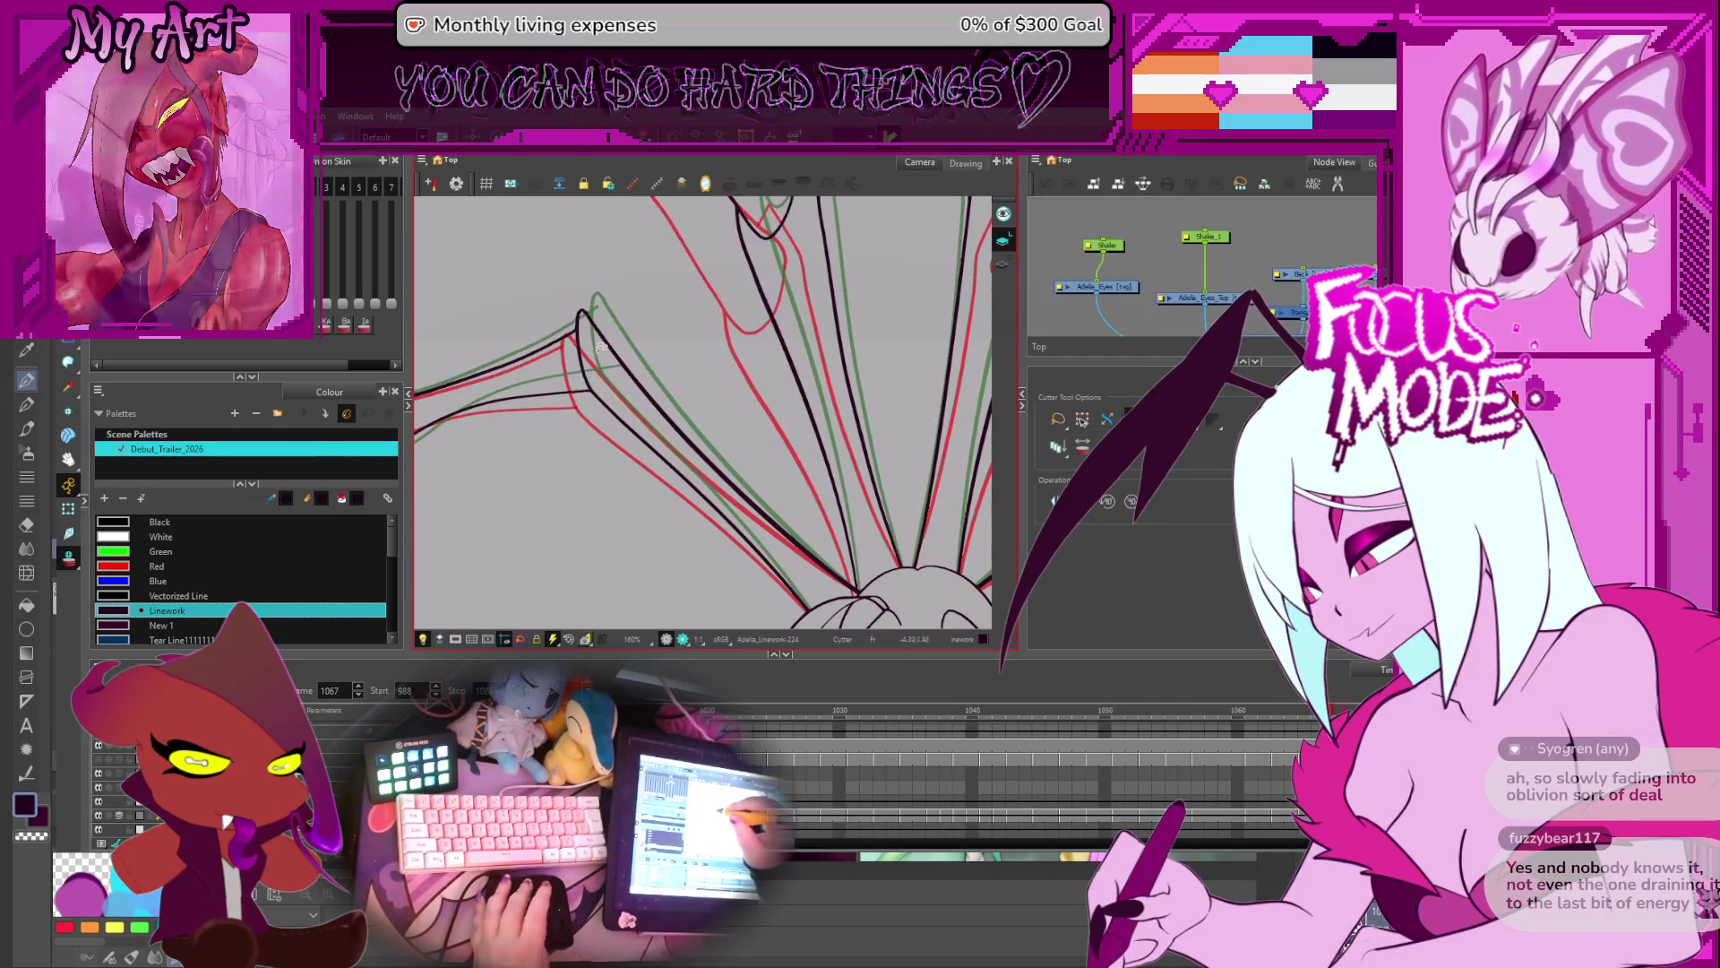
key("g")
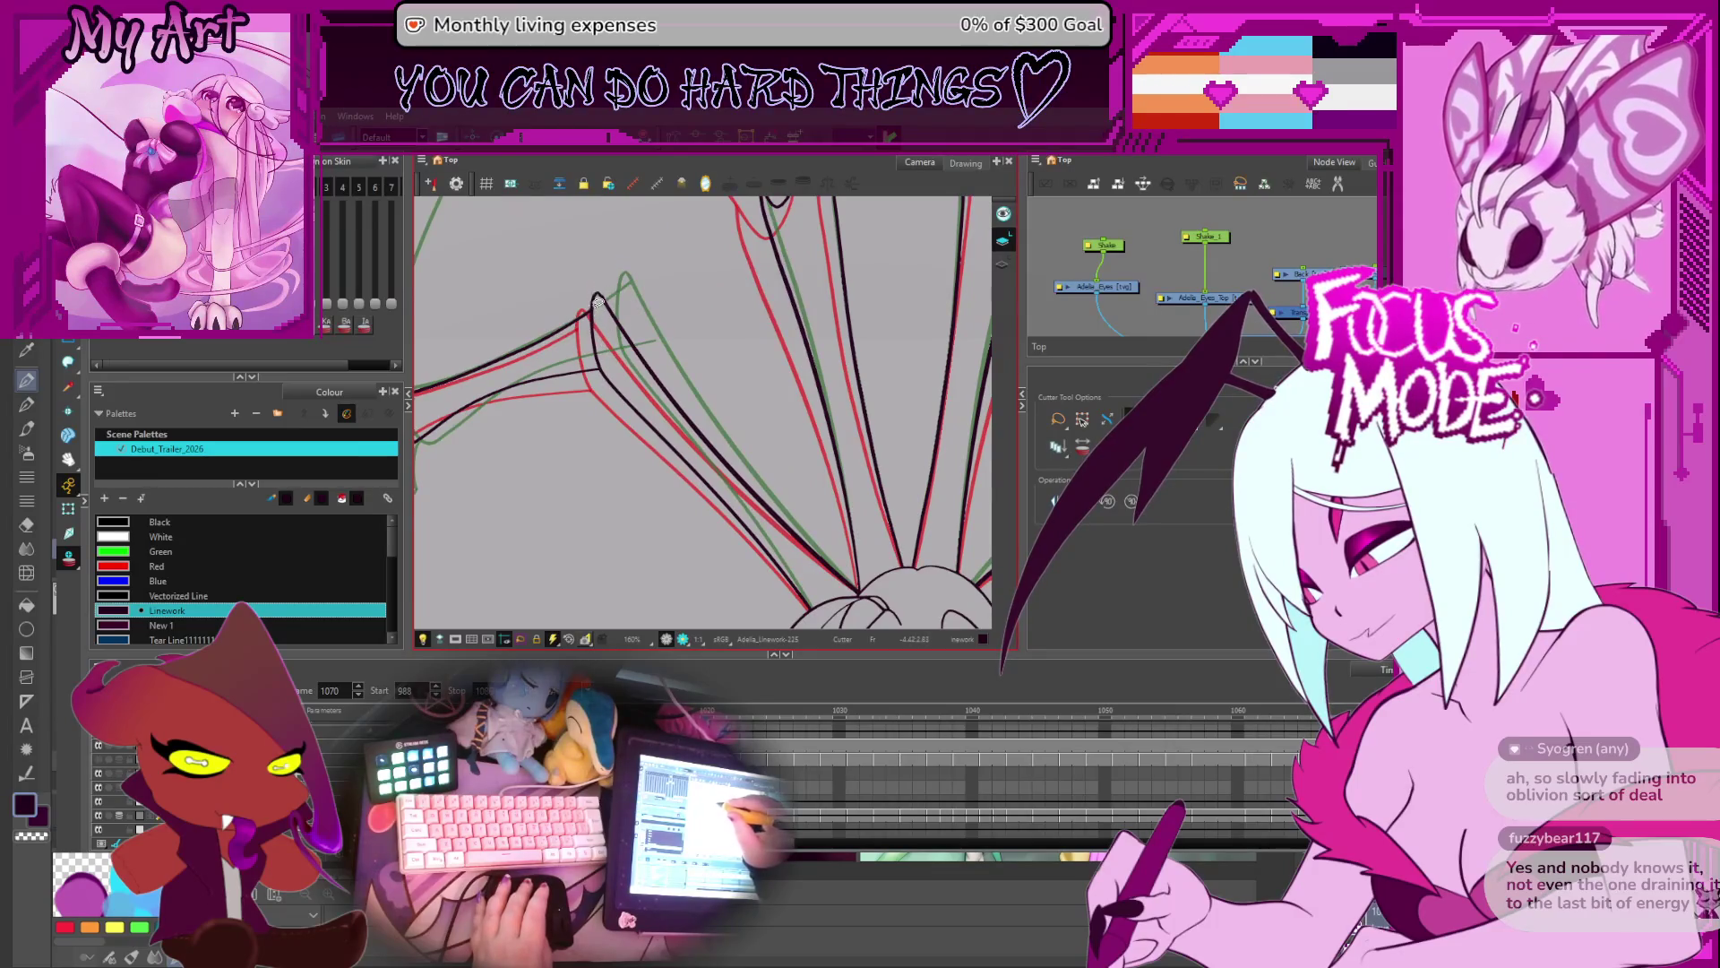
key("g")
key("g")
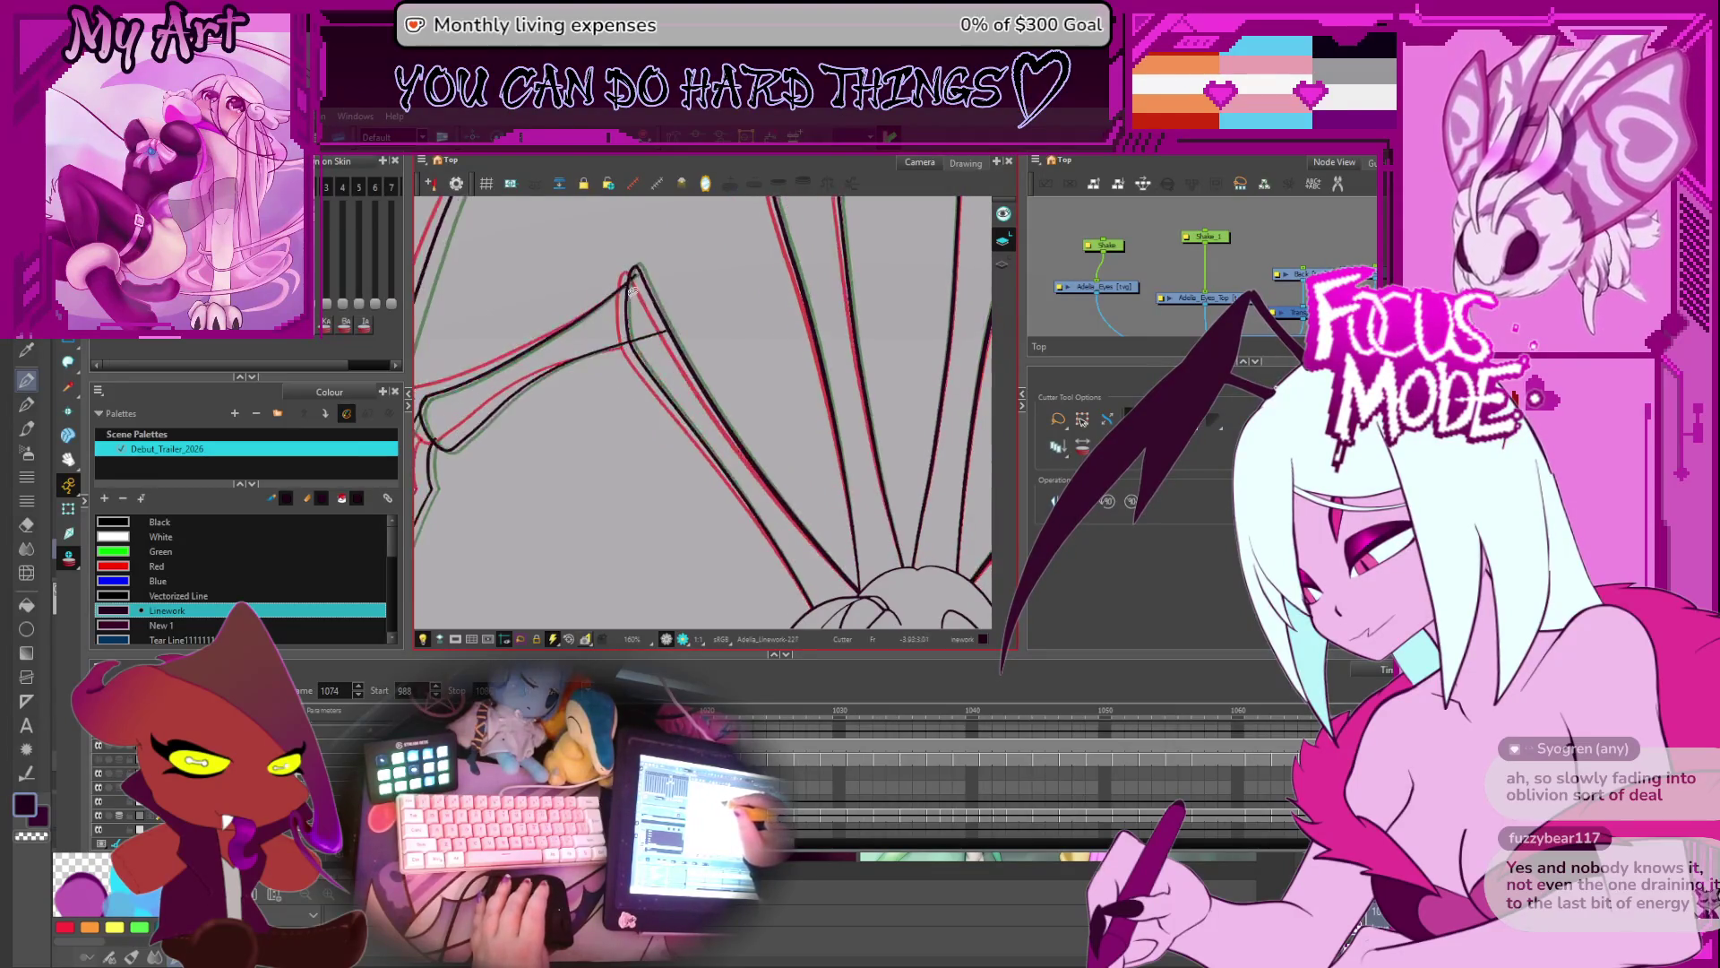
key("g")
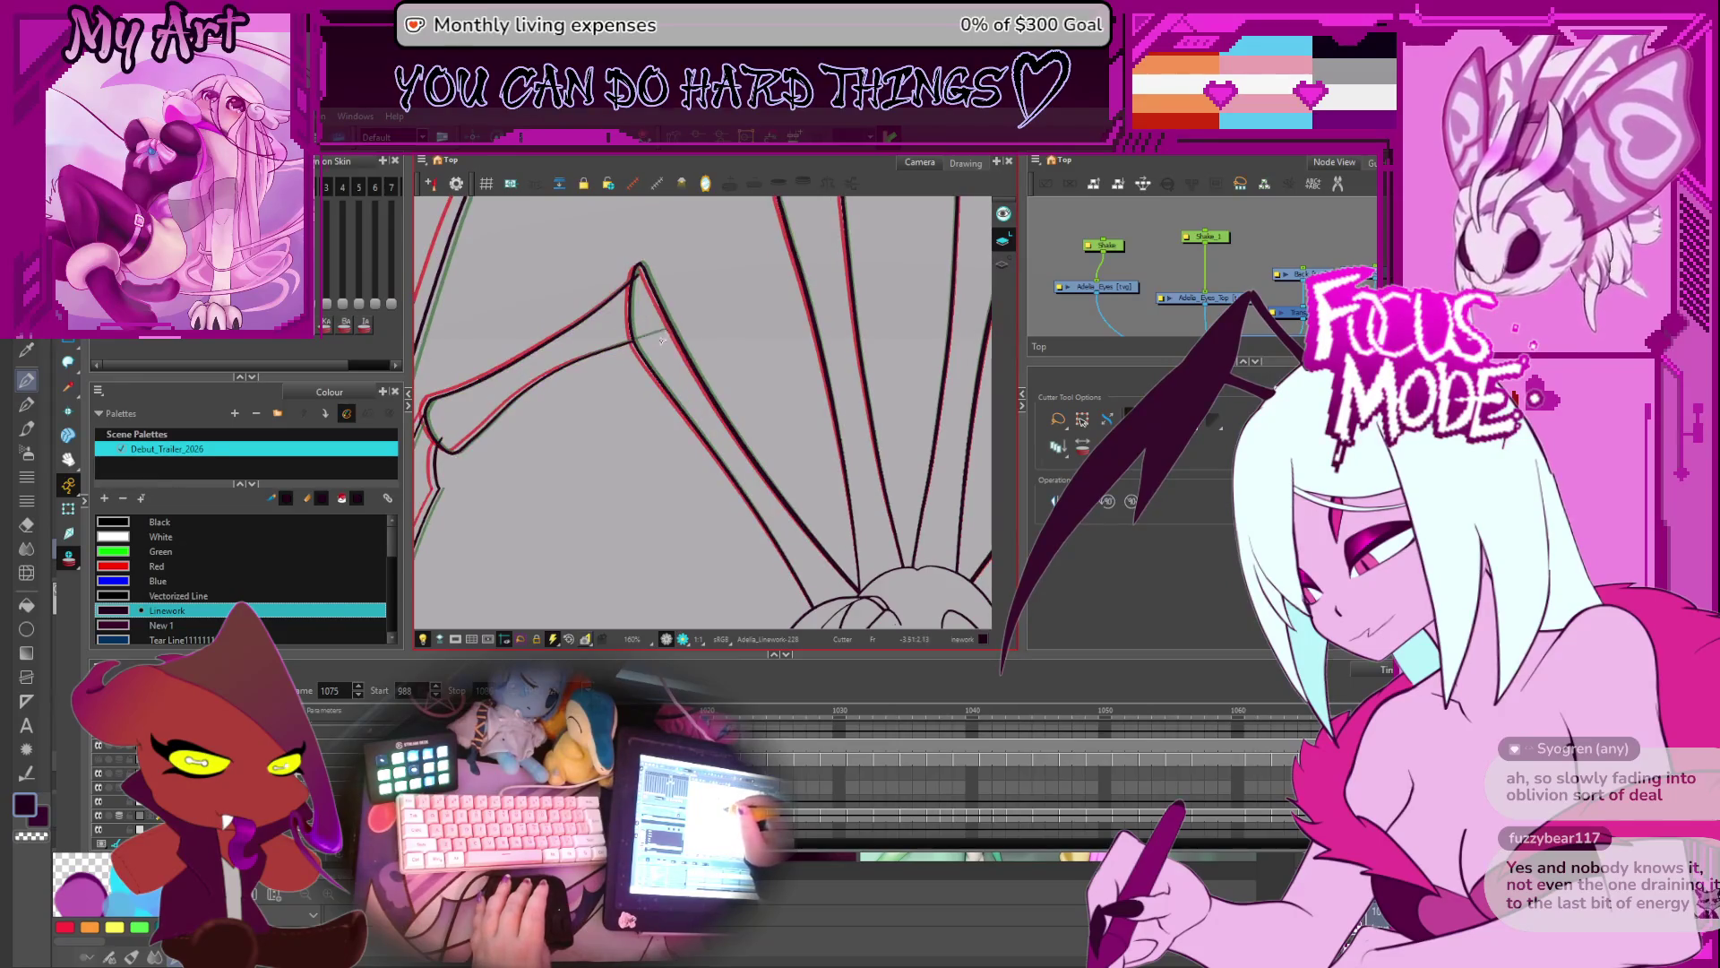
key("g")
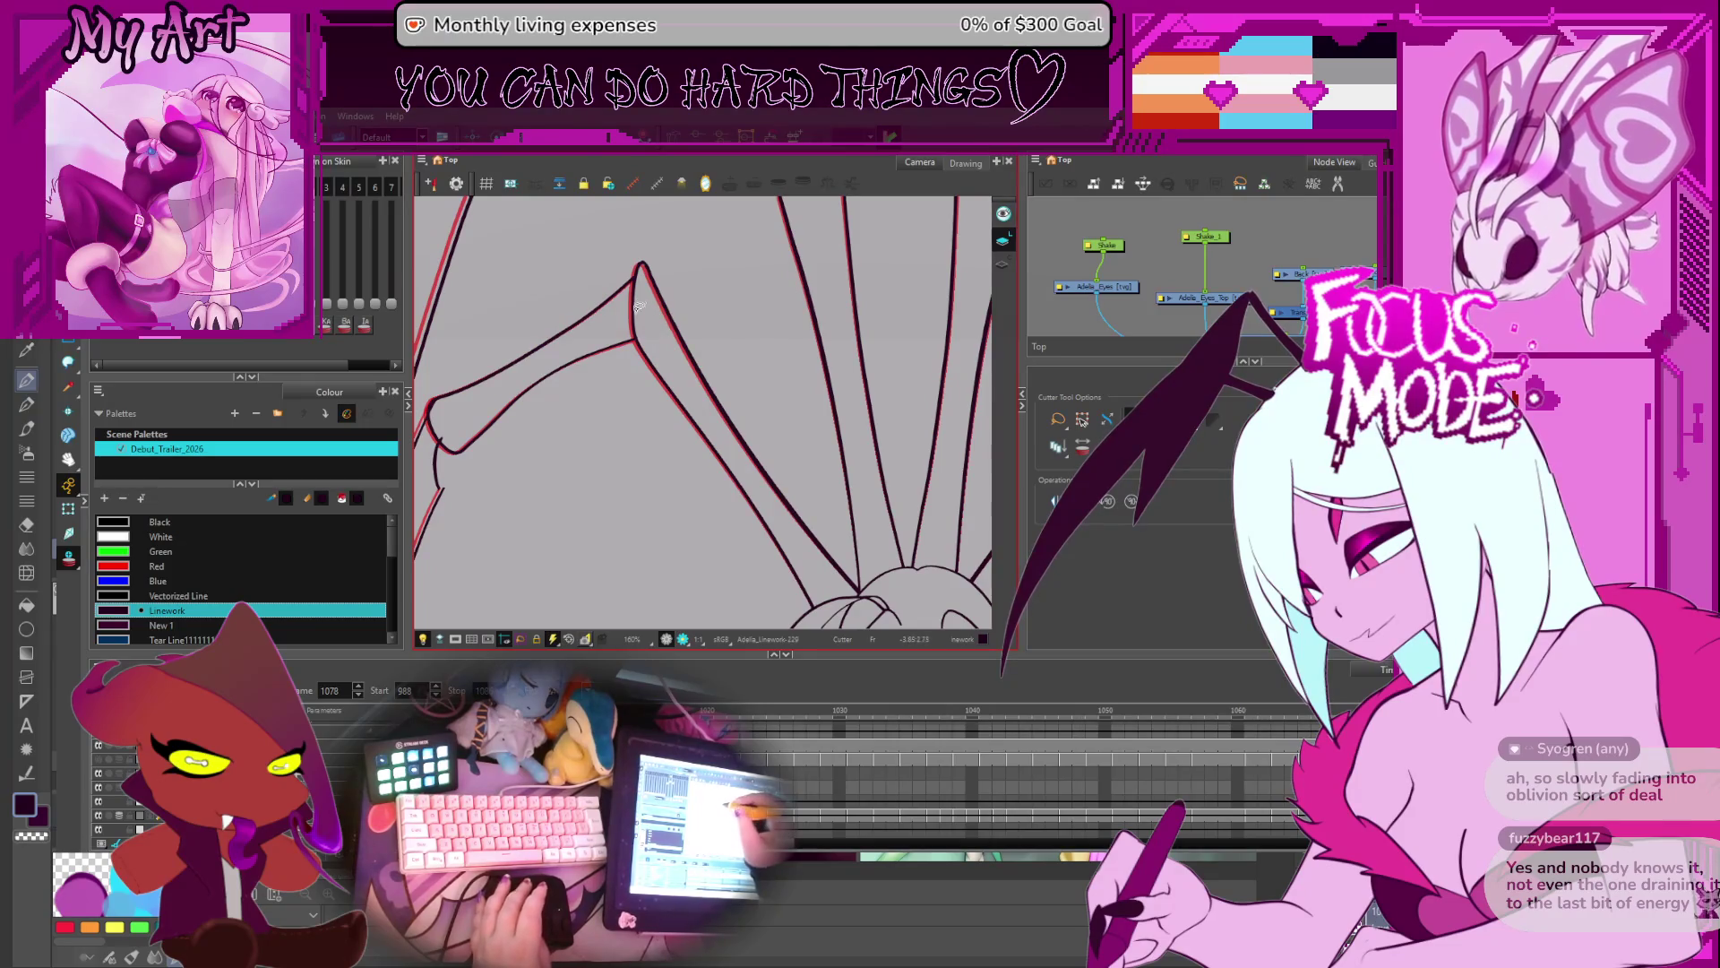
- Zoom to the lower strand joint and select the short black stroke there
left_click_drag(503, 429, 743, 295)
scroll(743, 295, "up", 2)
key("alt+s")
left_click(670, 387)
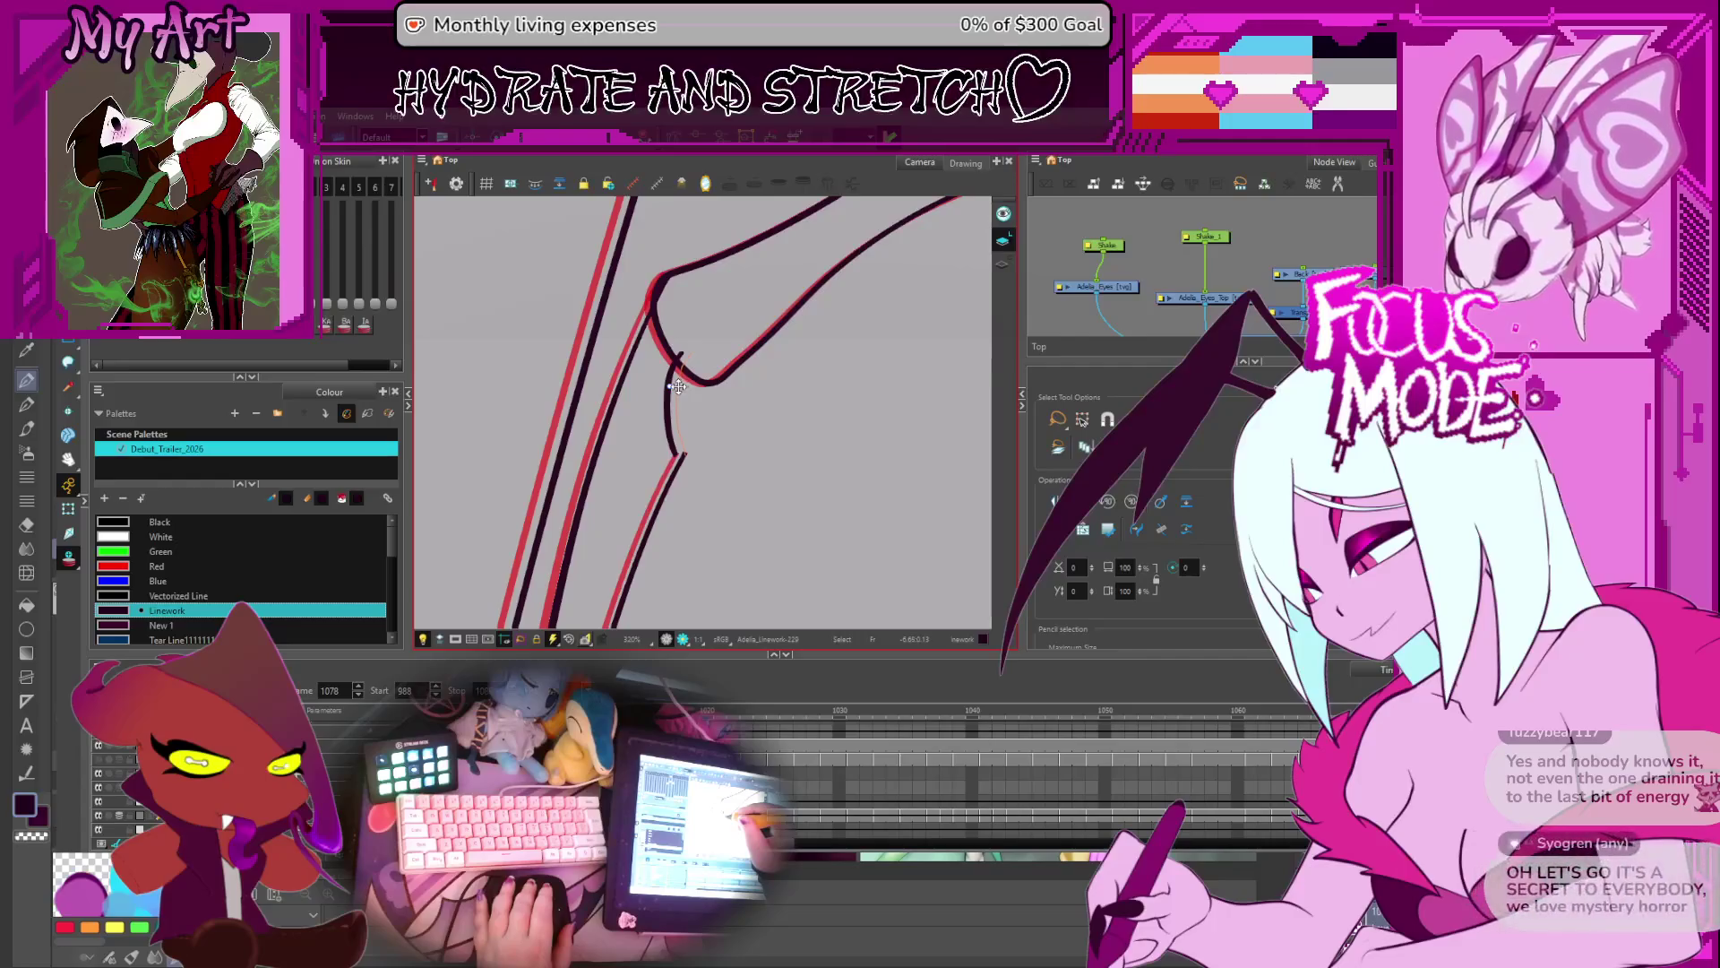
left_click(685, 379)
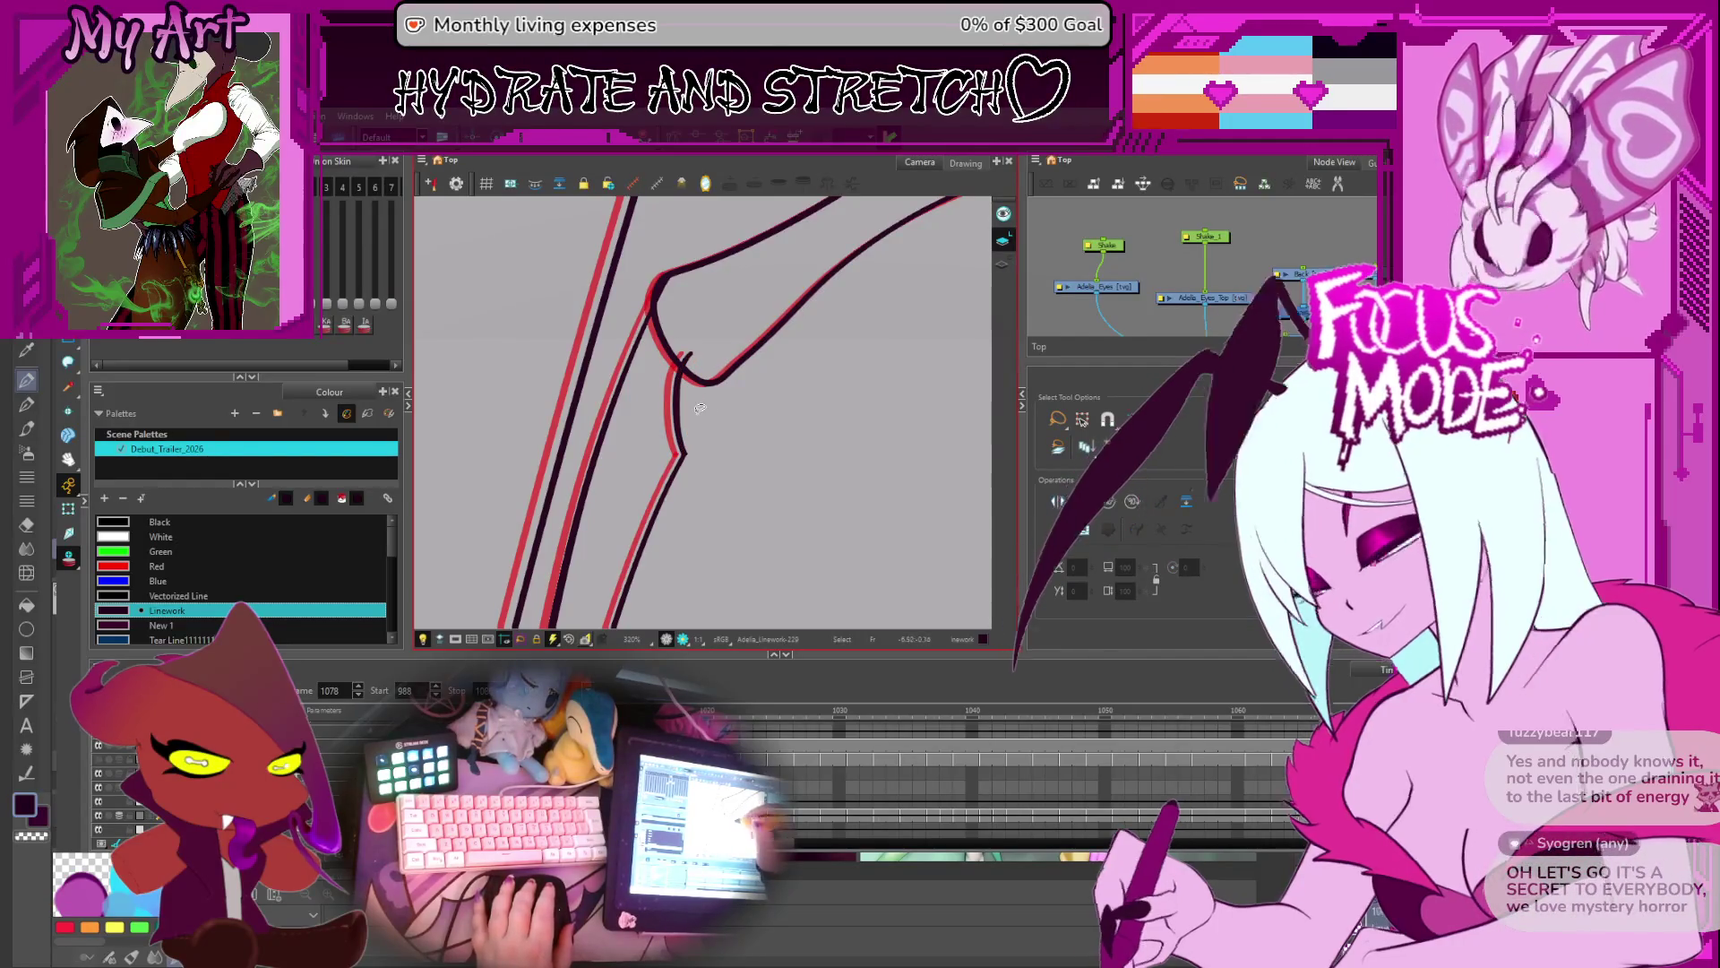
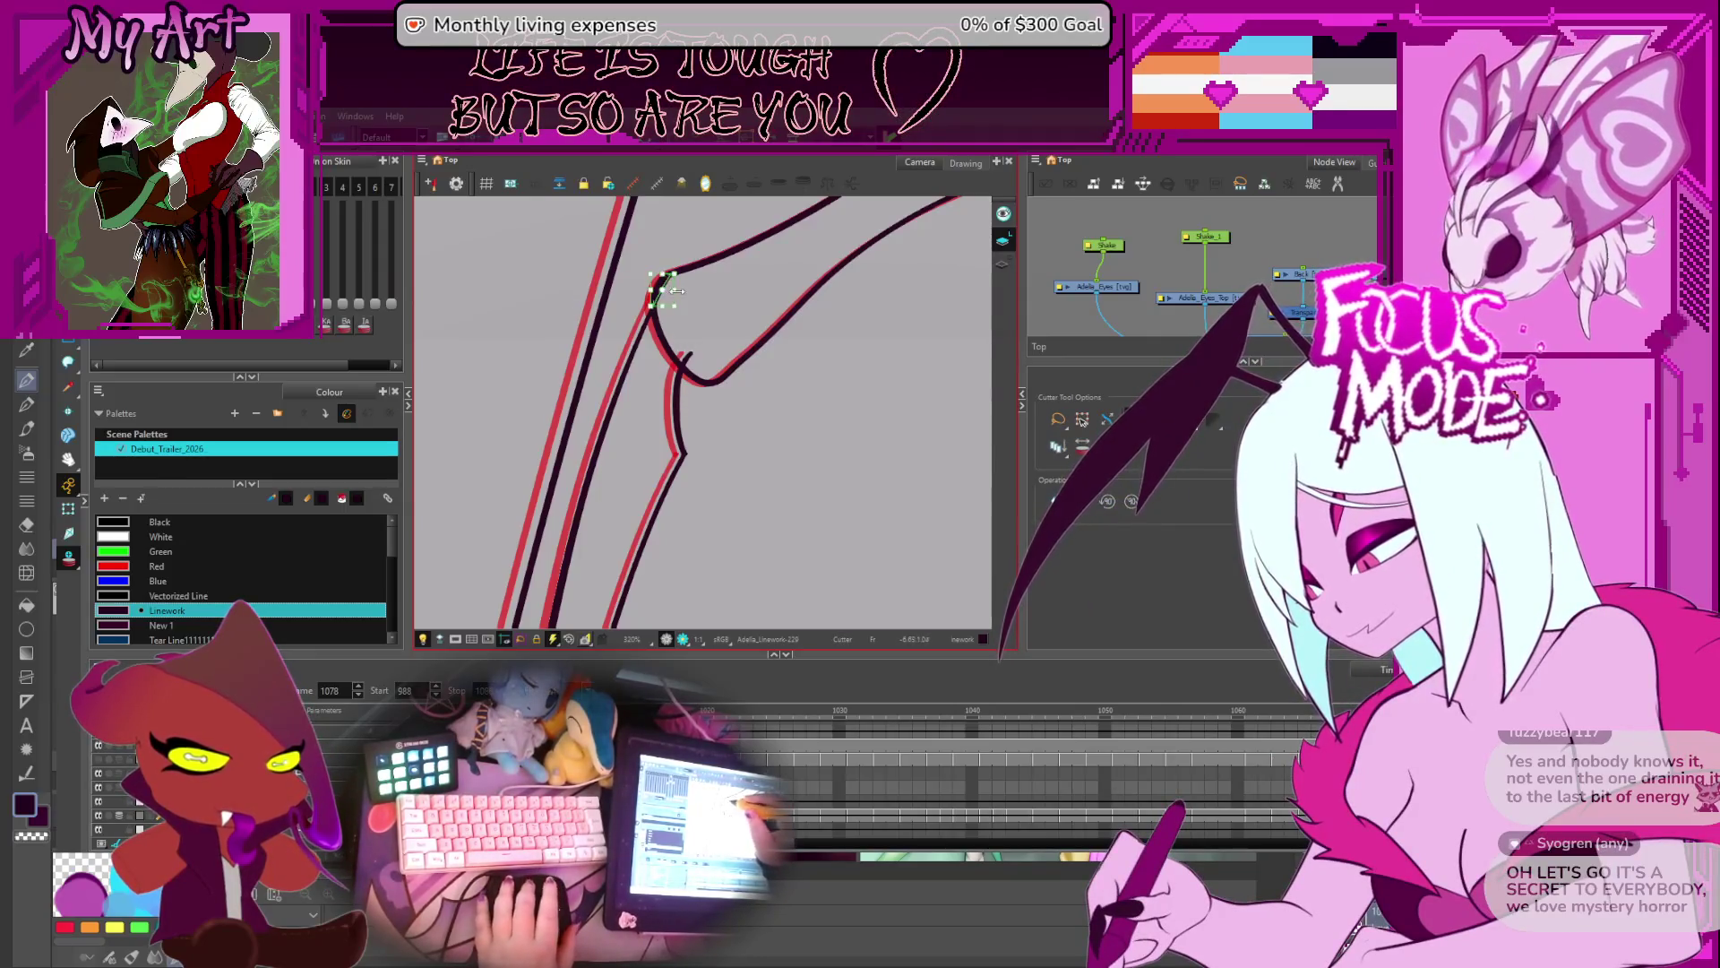
- Step back four drawings and cut out a small stray line piece
key("comma")
key("comma")
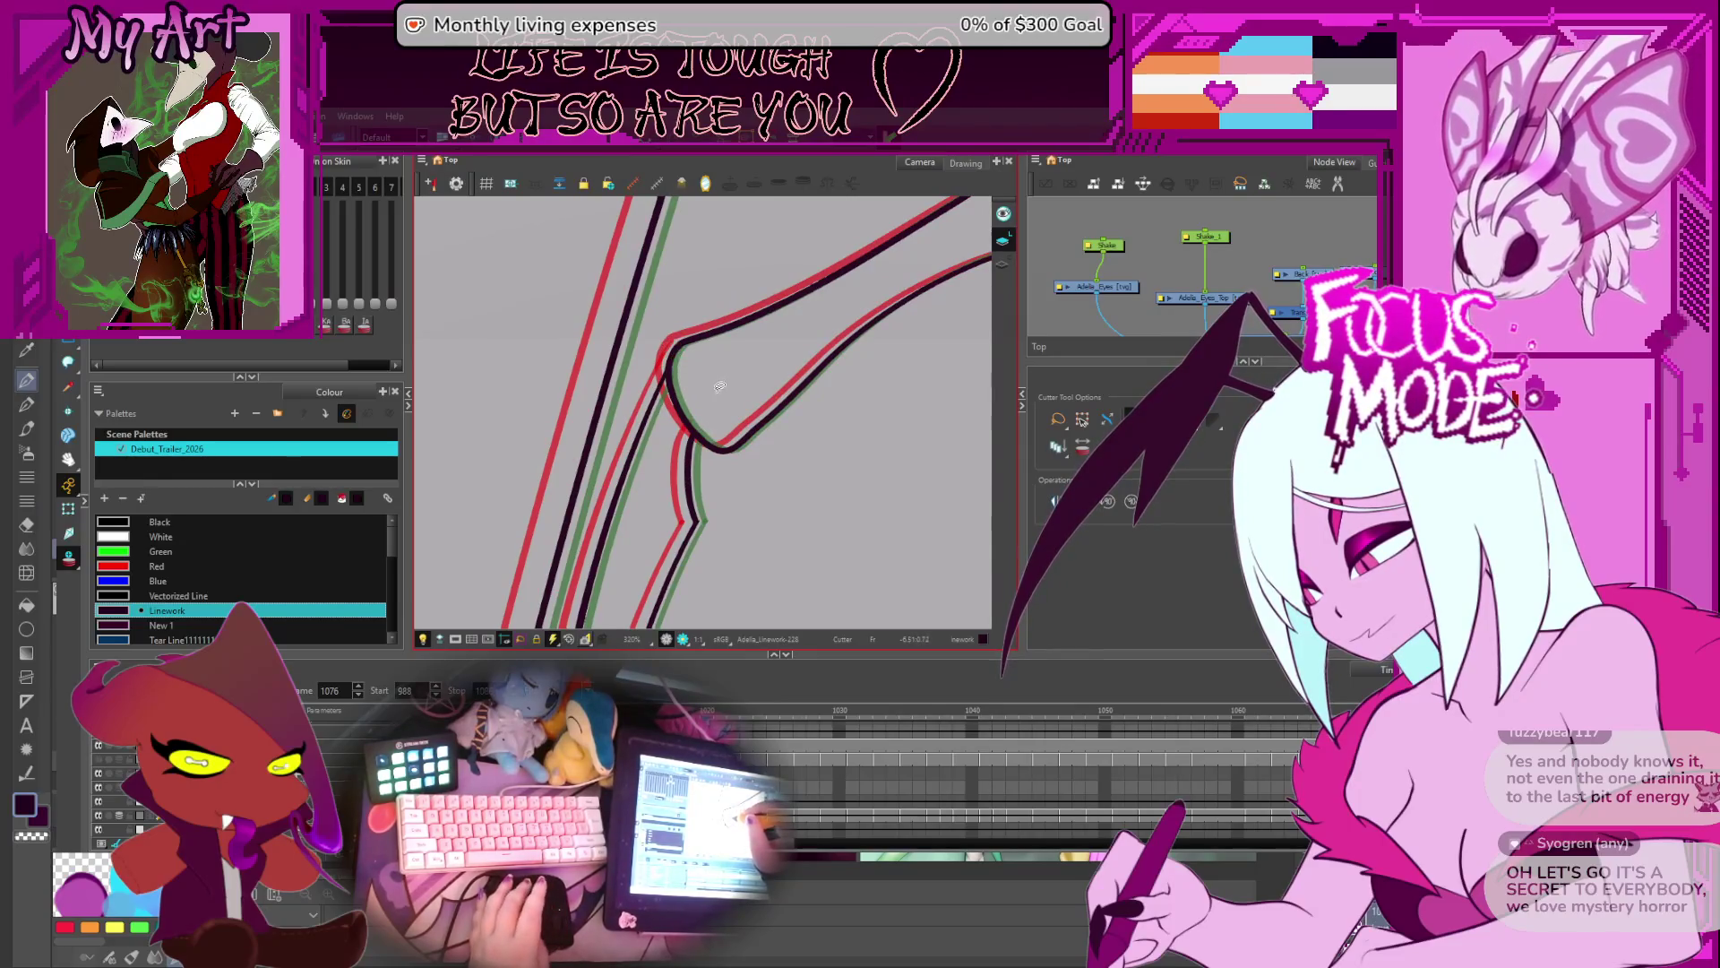
key("comma")
key("comma")
key("comma")
key("comma")
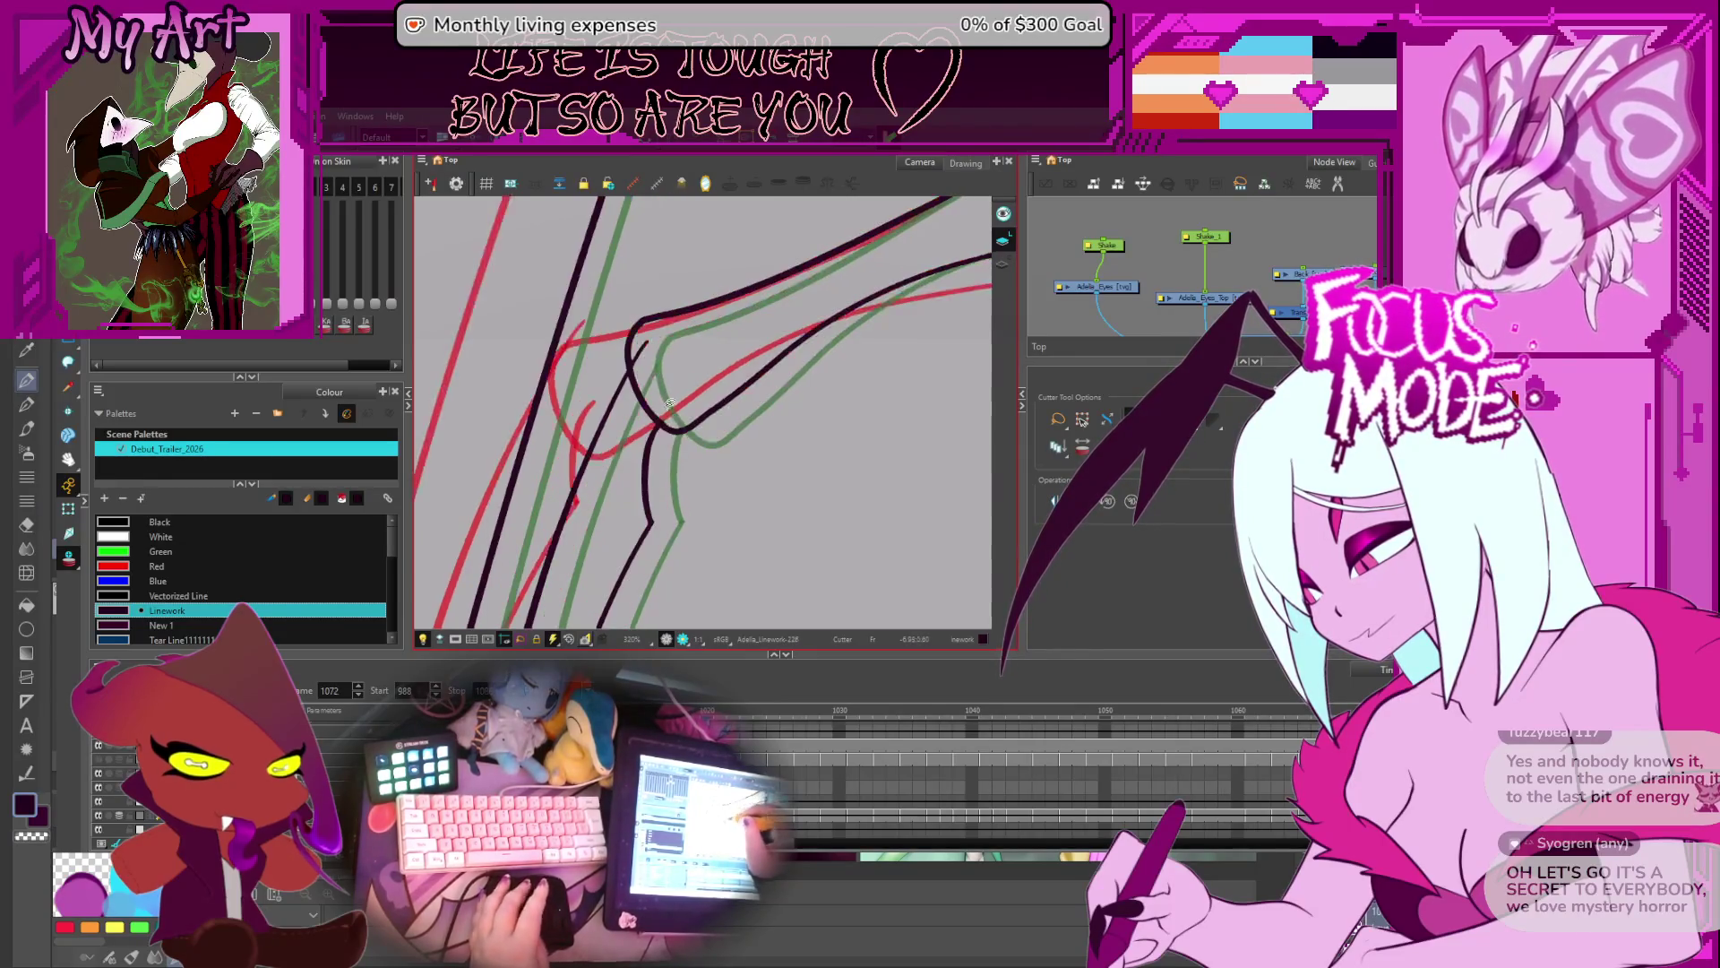
key("comma")
key("comma")
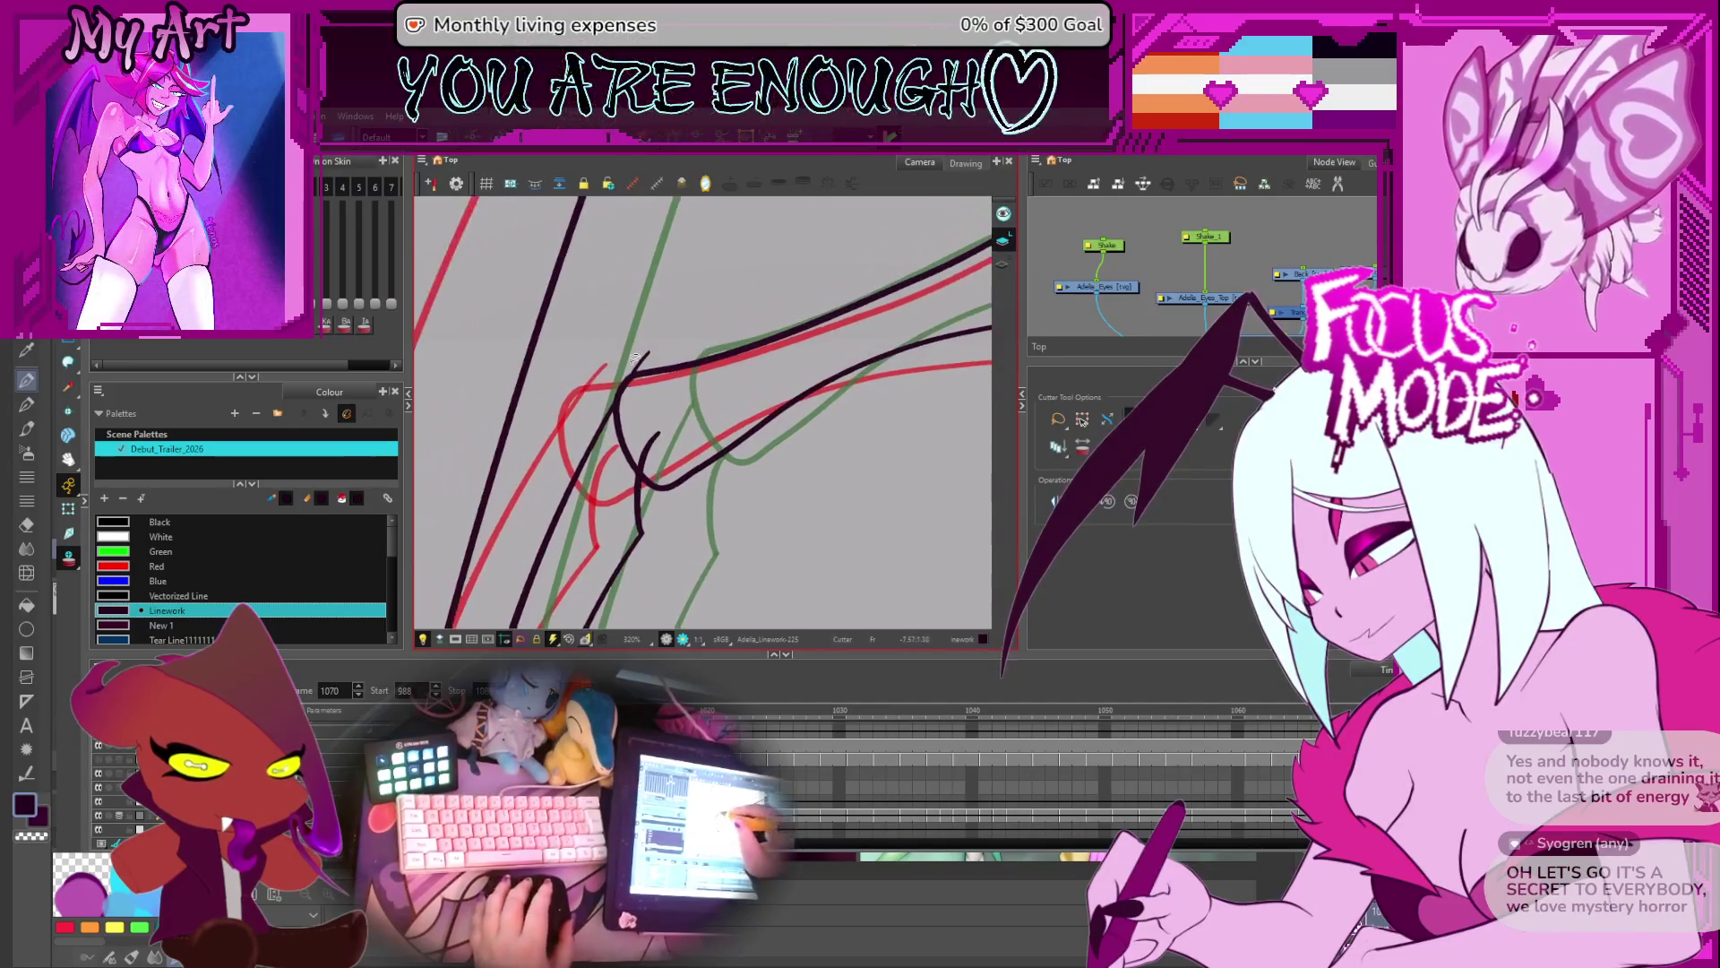
key("comma")
key("comma")
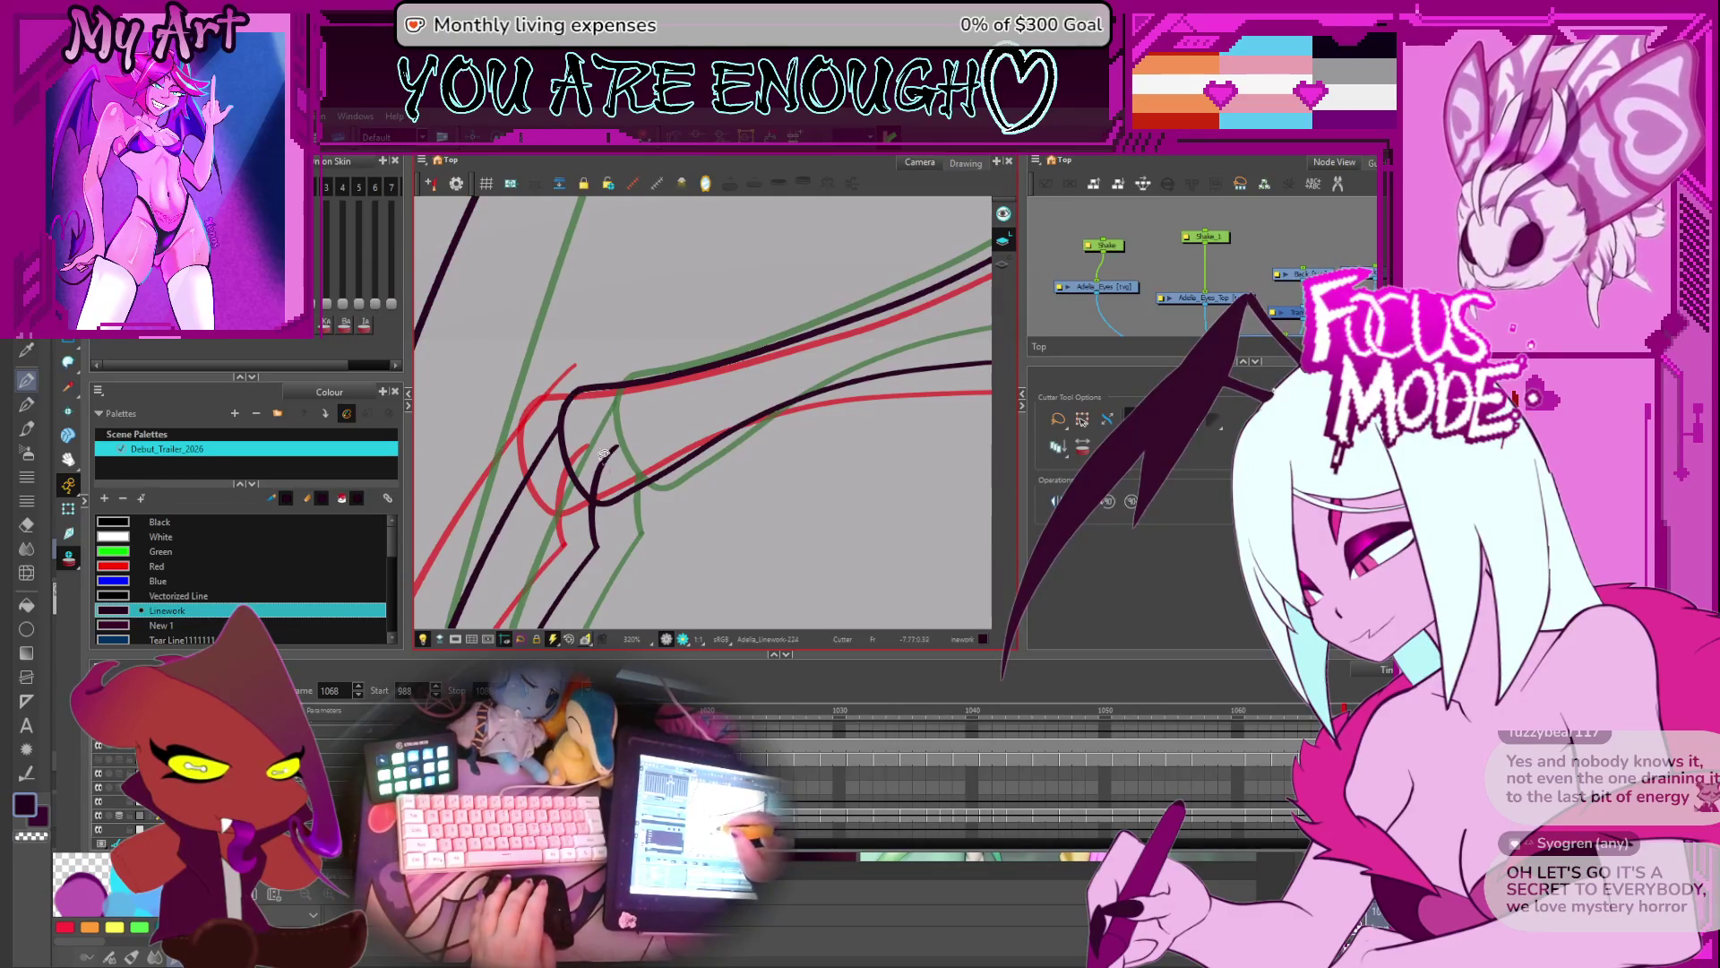
key("comma")
key("comma")
left_click_drag(518, 429, 548, 394)
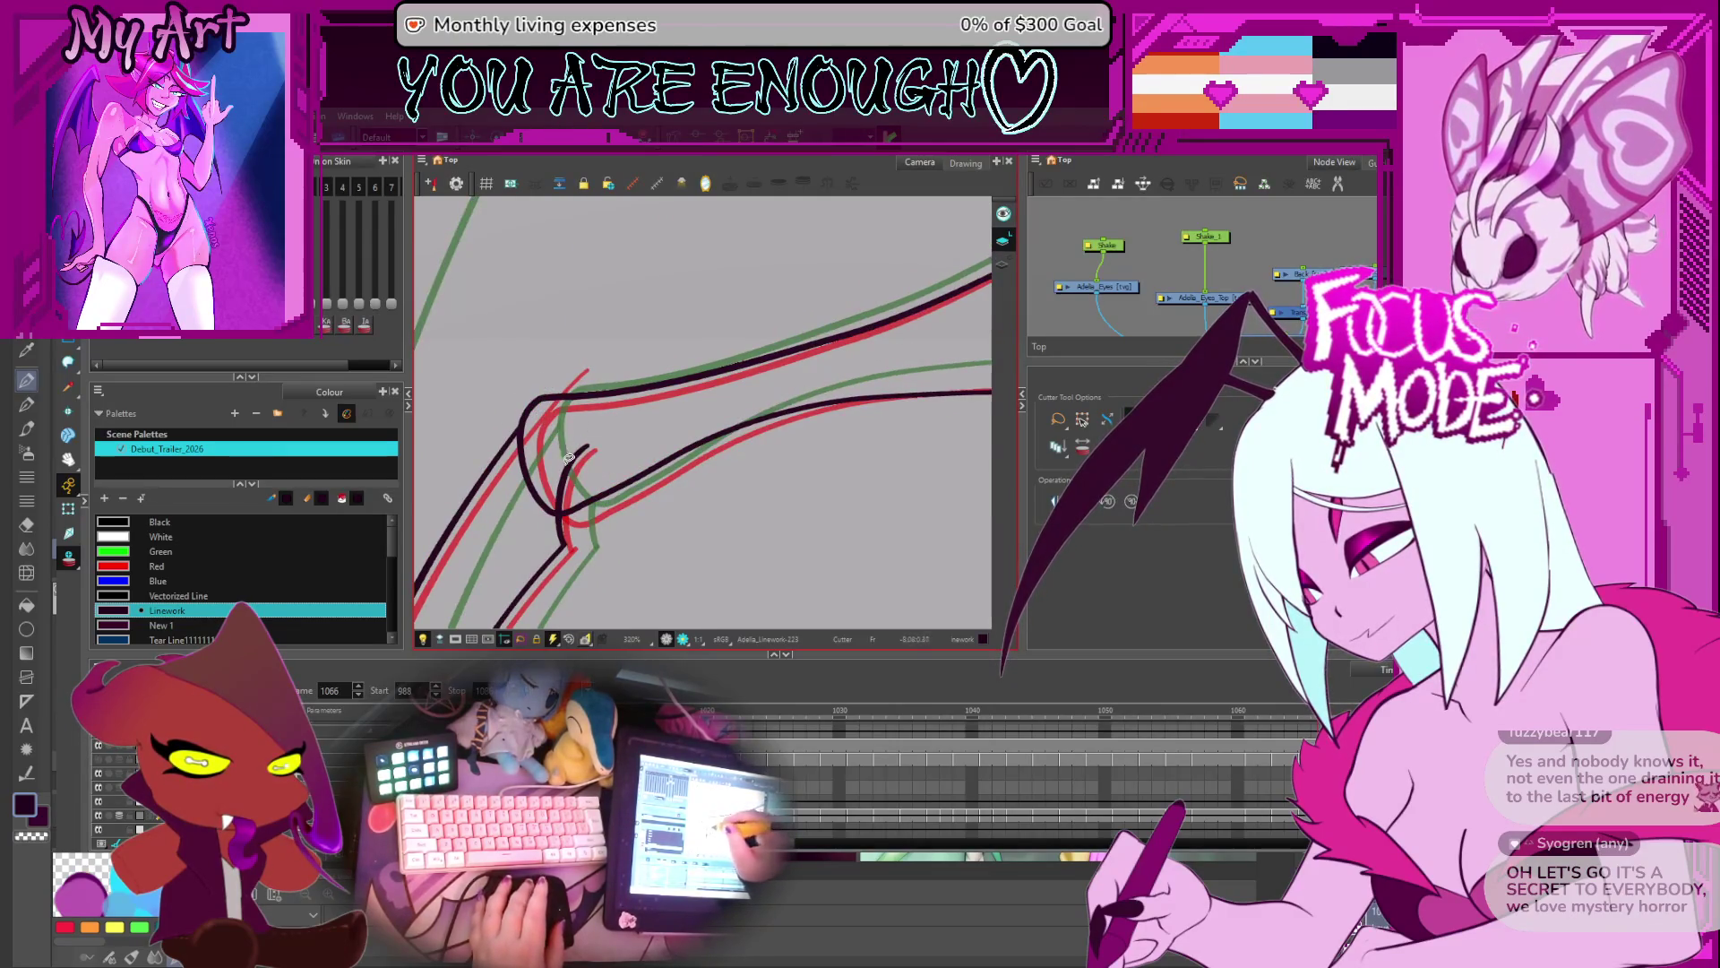
- On Linework-222, select the stray piece and cut away the short stroke tail at the elbow
key("comma")
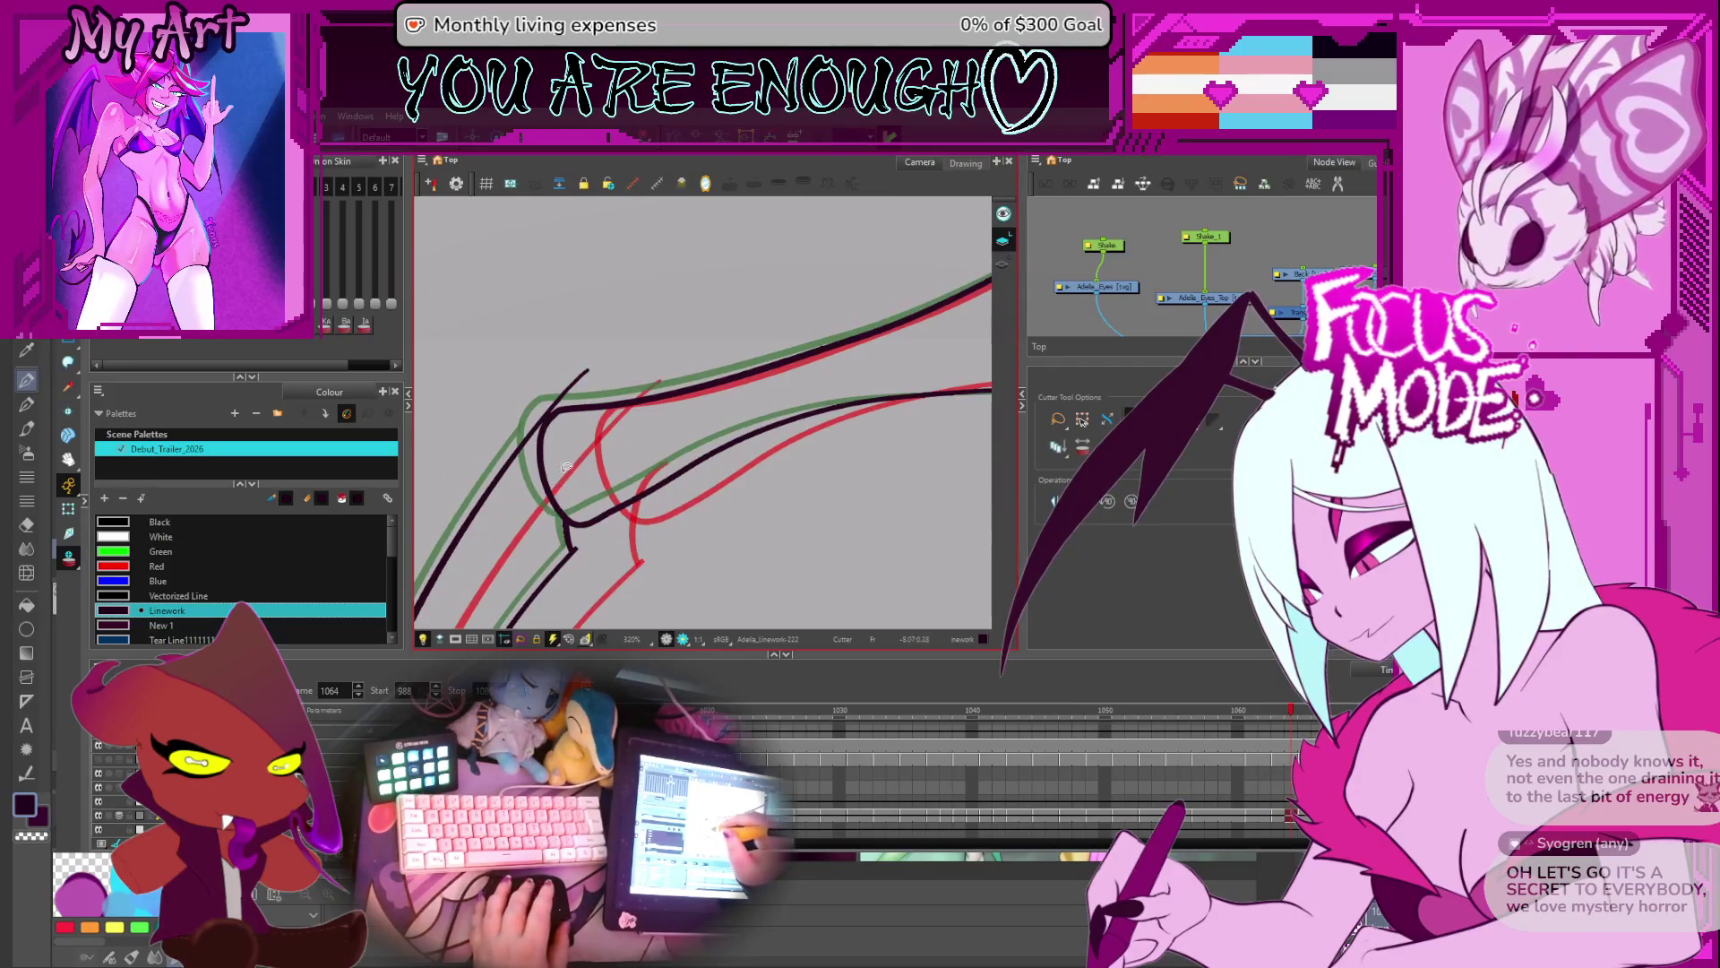
key("alt+s")
left_click(570, 543)
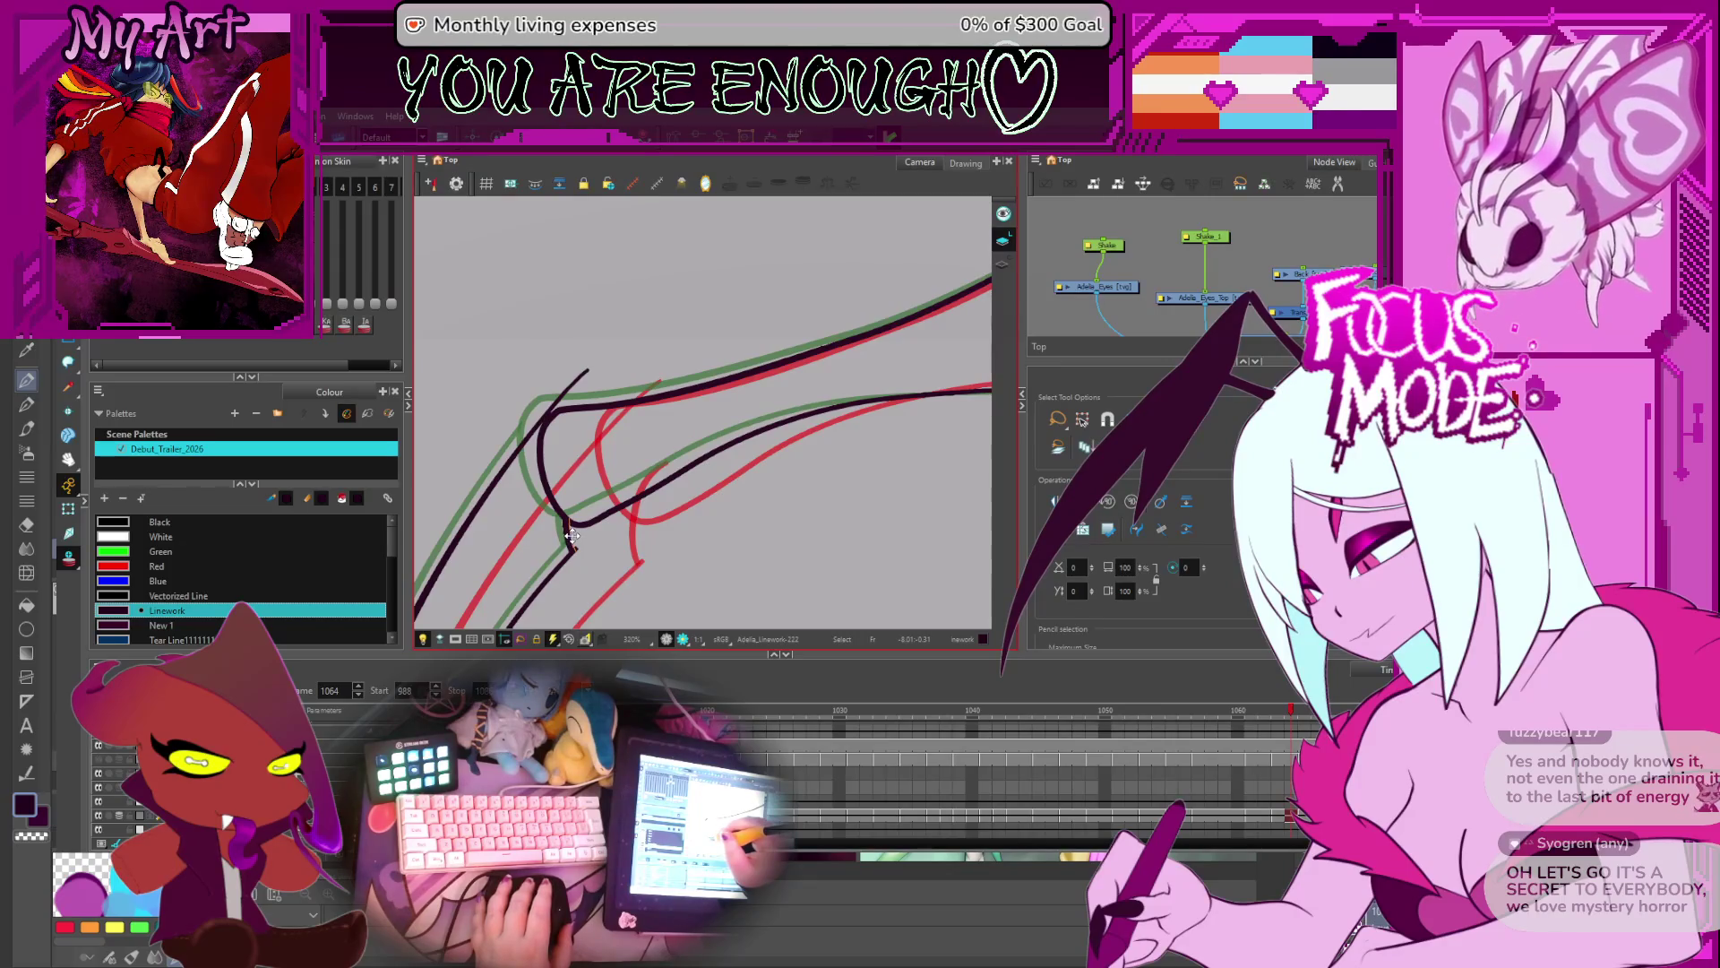
key("alt+q")
left_click(545, 415)
key("alt+s")
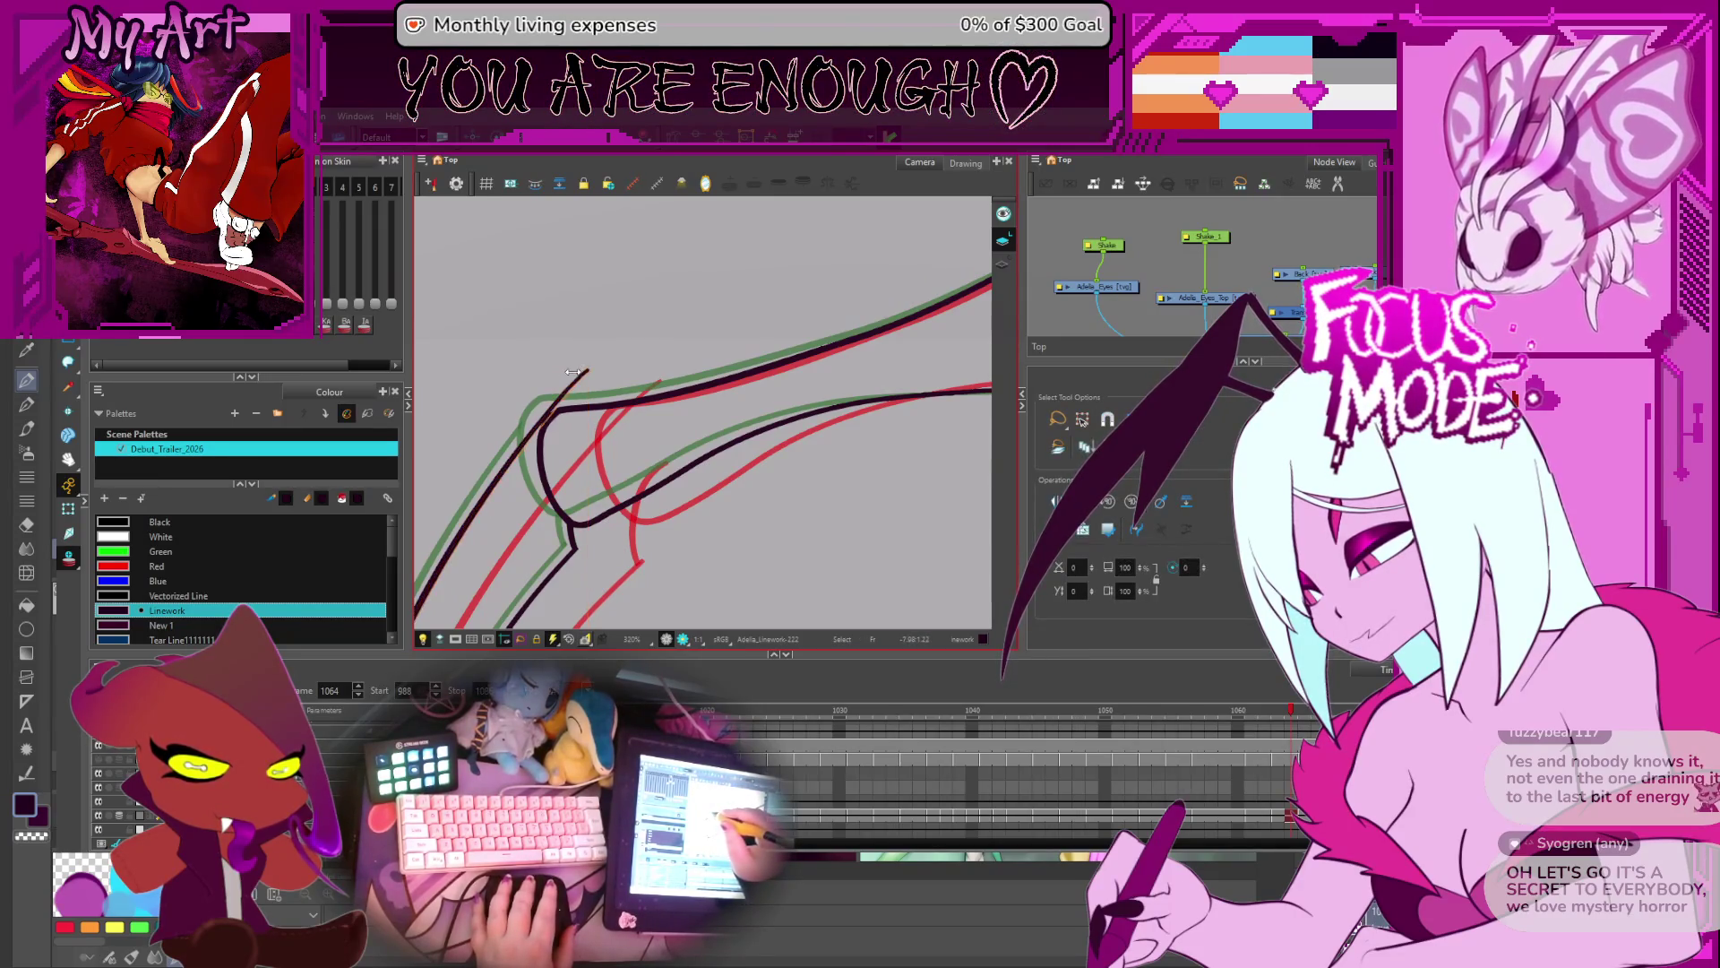
key("alt+t")
left_click_drag(595, 363, 554, 419)
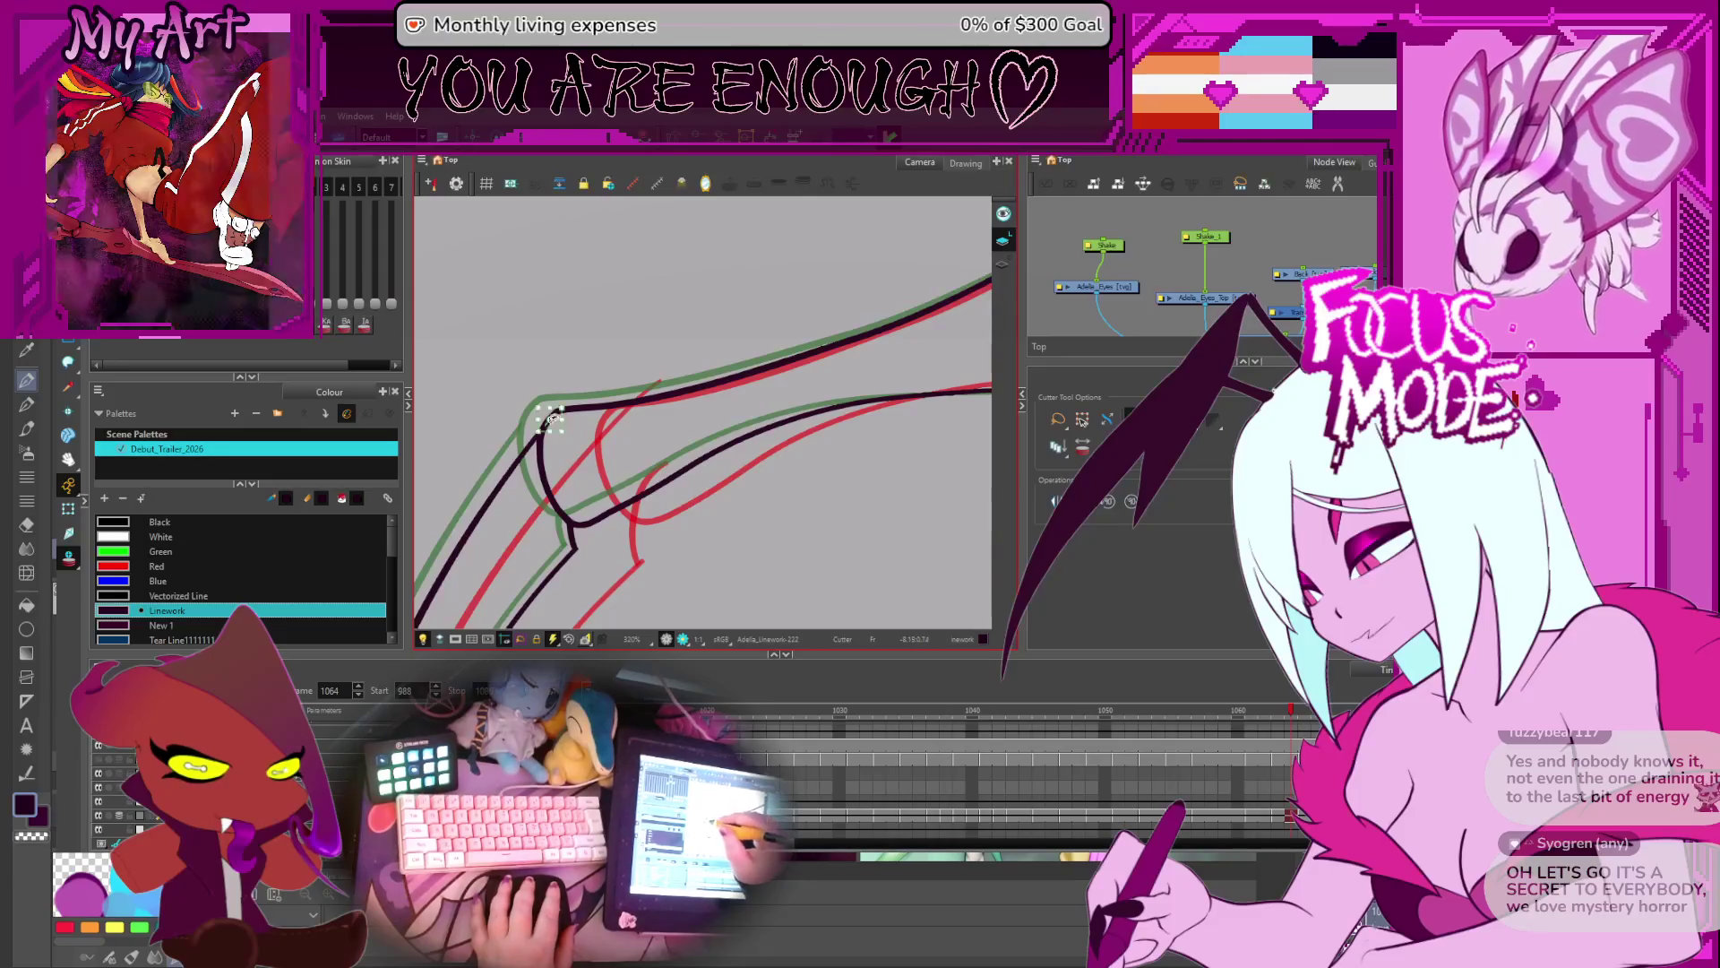
- Review frames 1061 back to 1055, then return forward to frame 1059
key("comma")
key("comma")
key("comma")
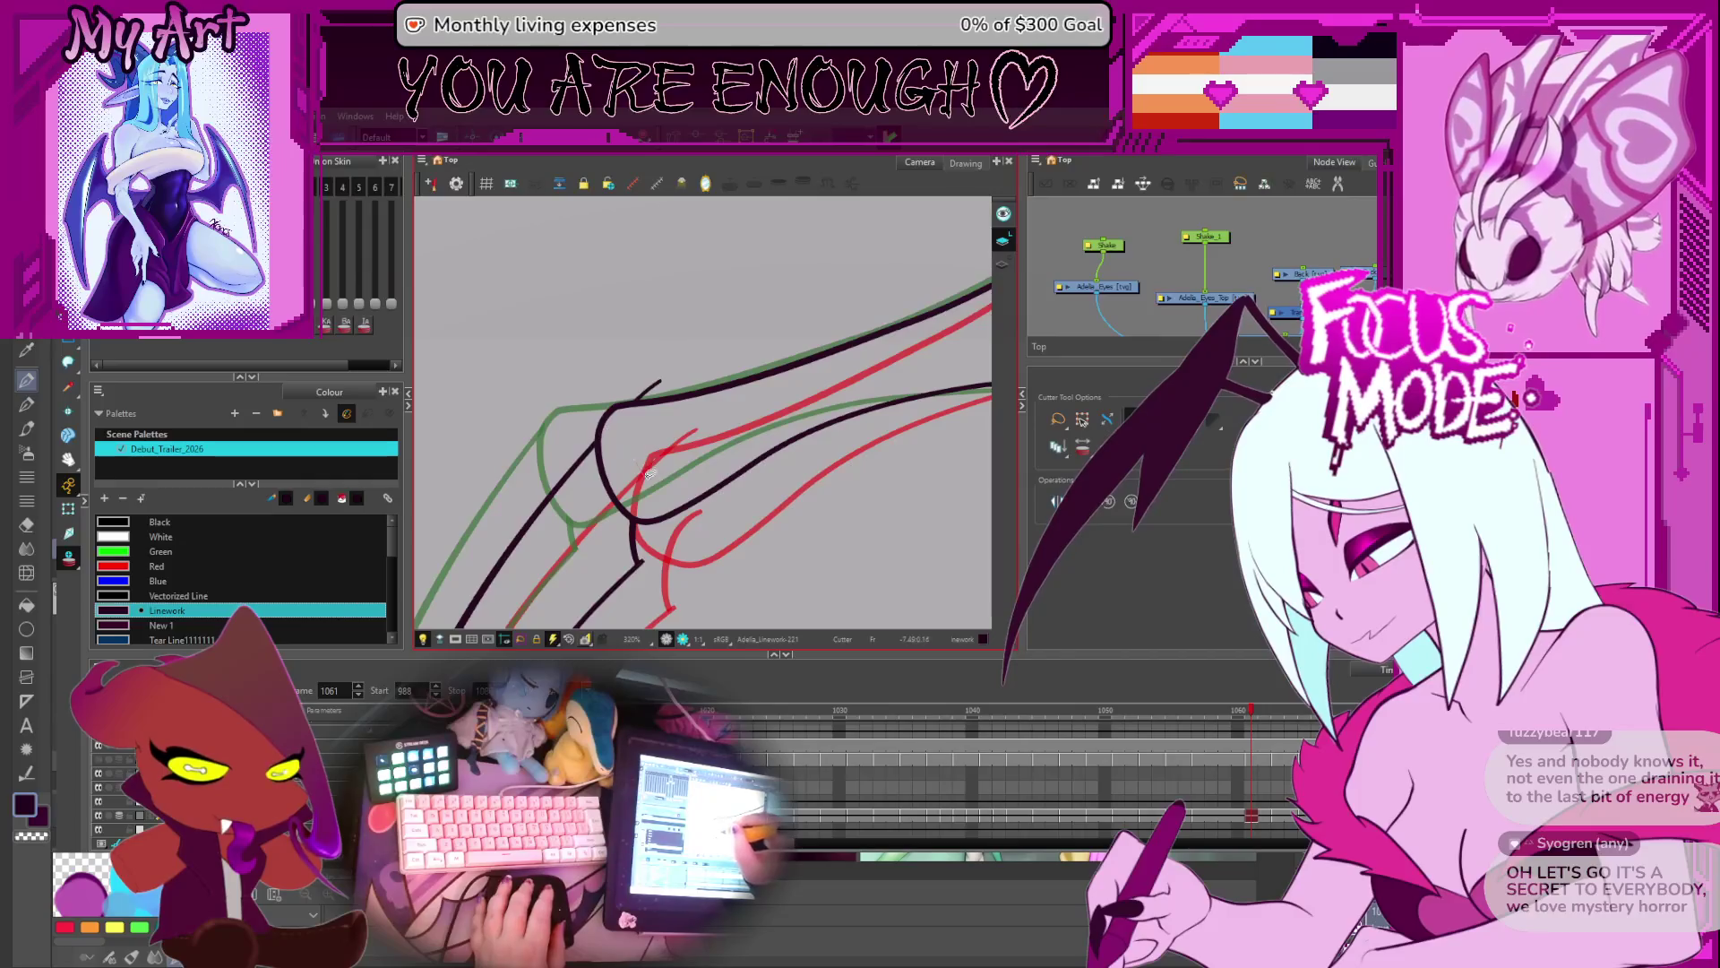
key("comma")
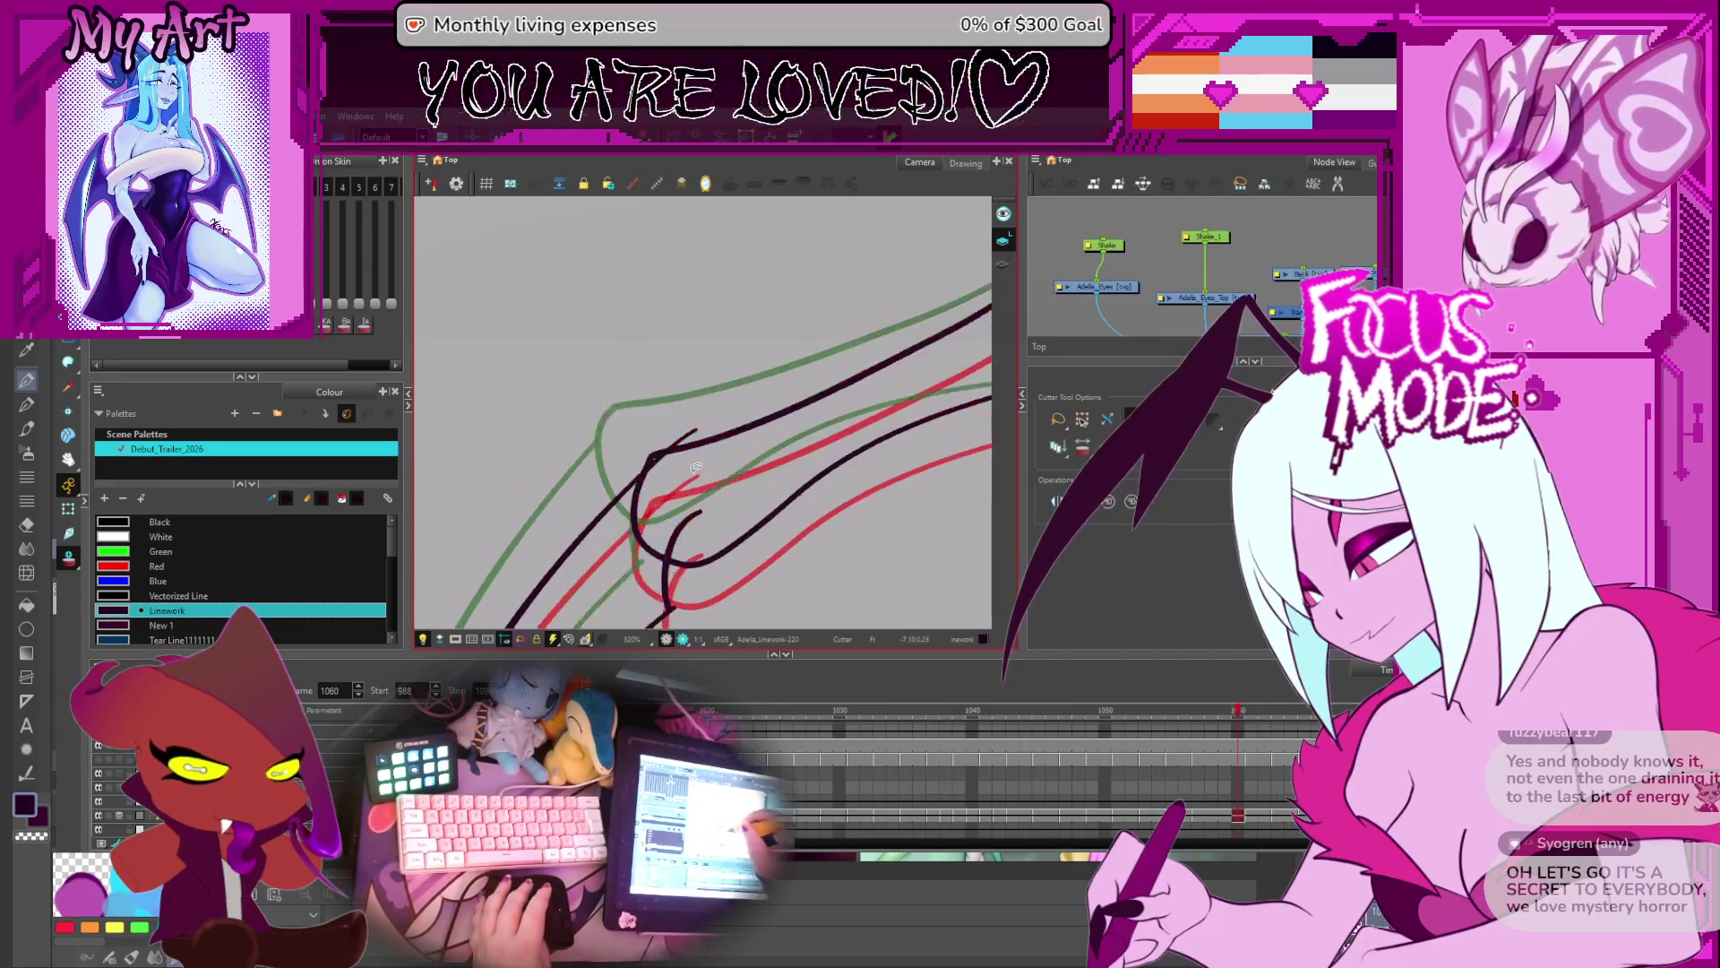
key("comma")
key("comma")
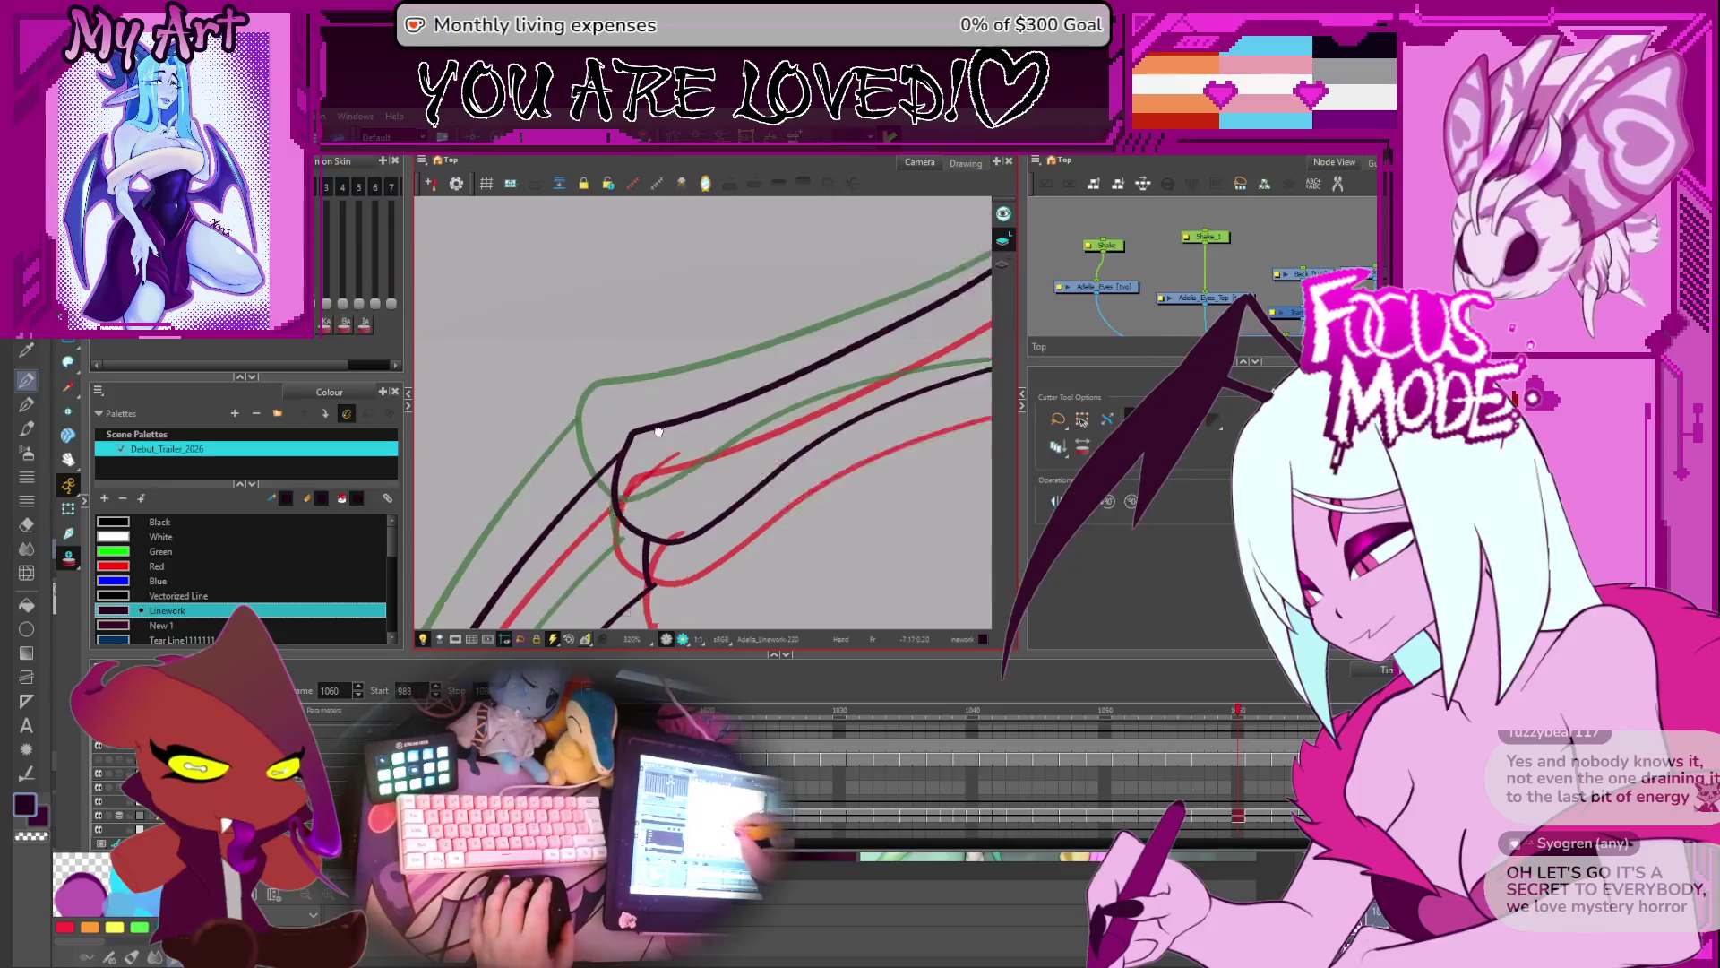
key("comma")
key("comma")
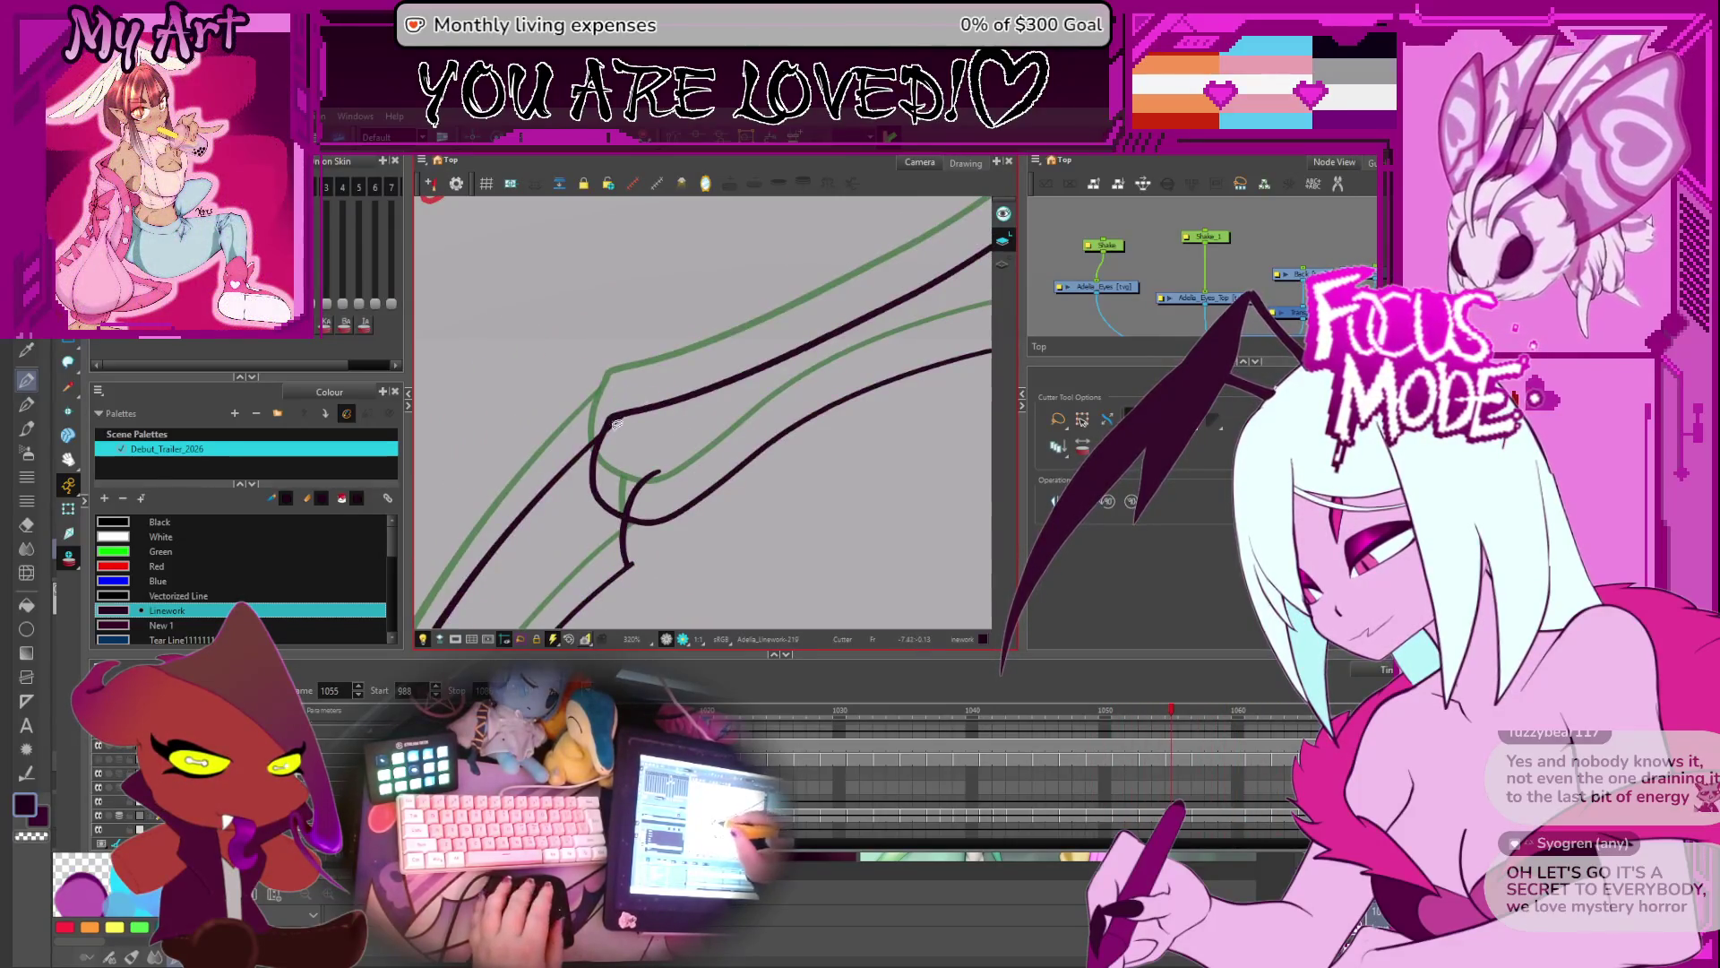
key("period")
key("period")
key("period")
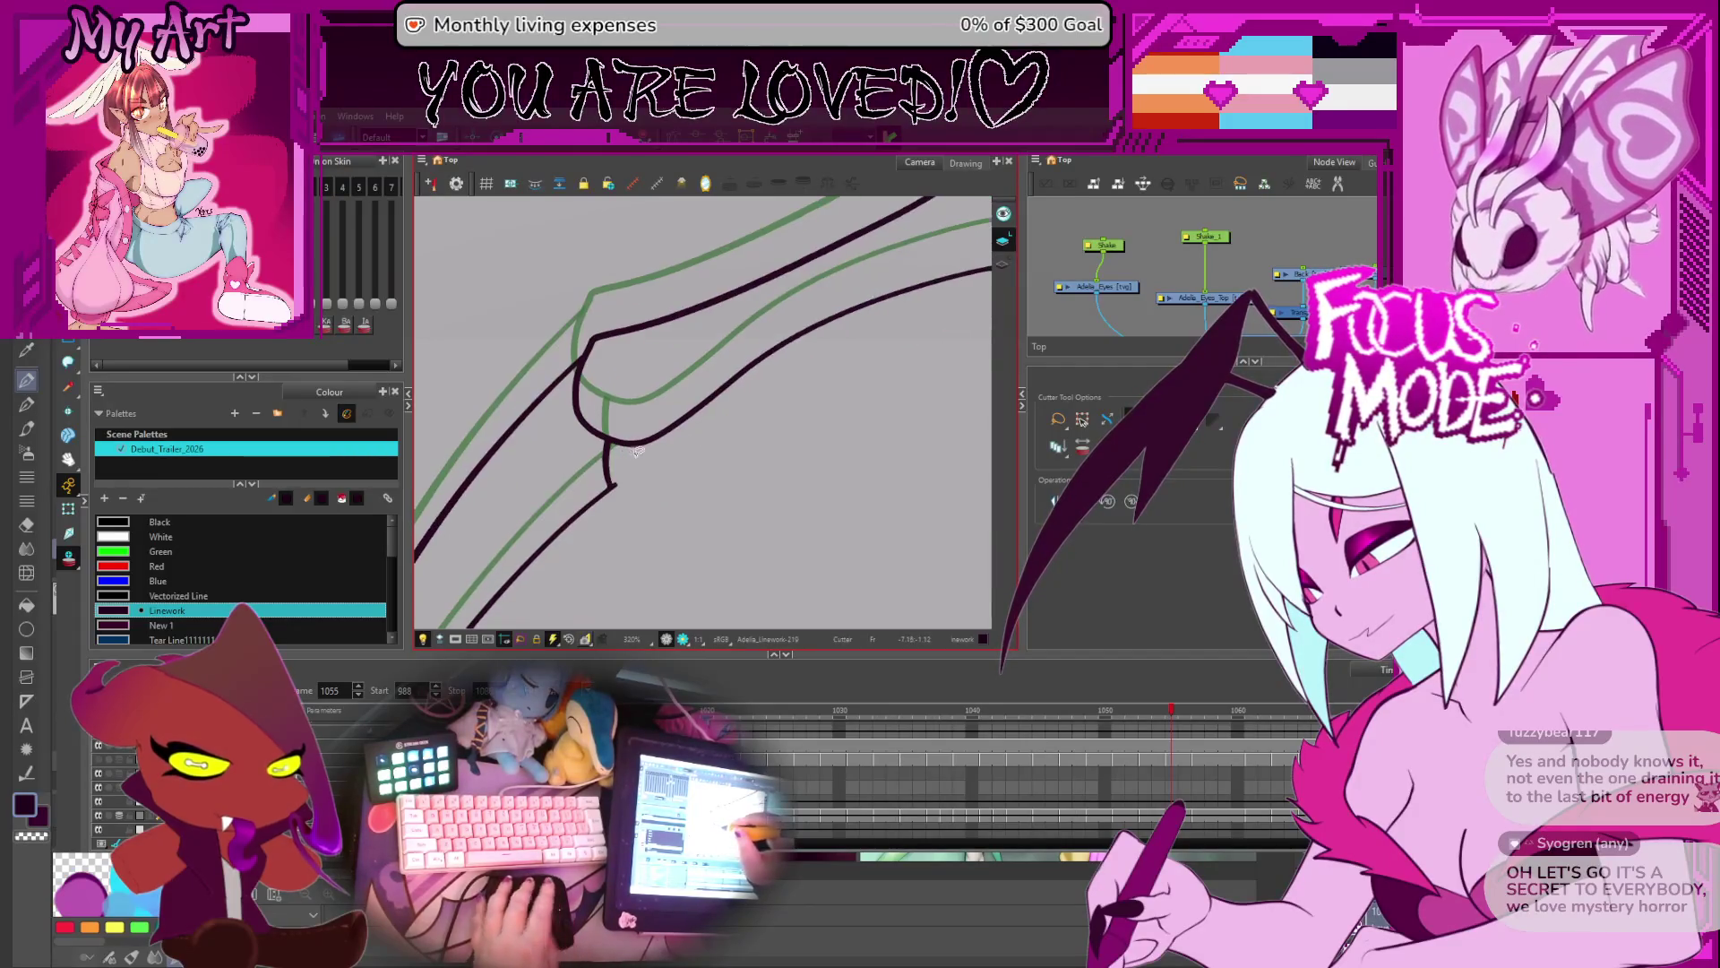
scroll(640, 462, "down", 2)
key("period")
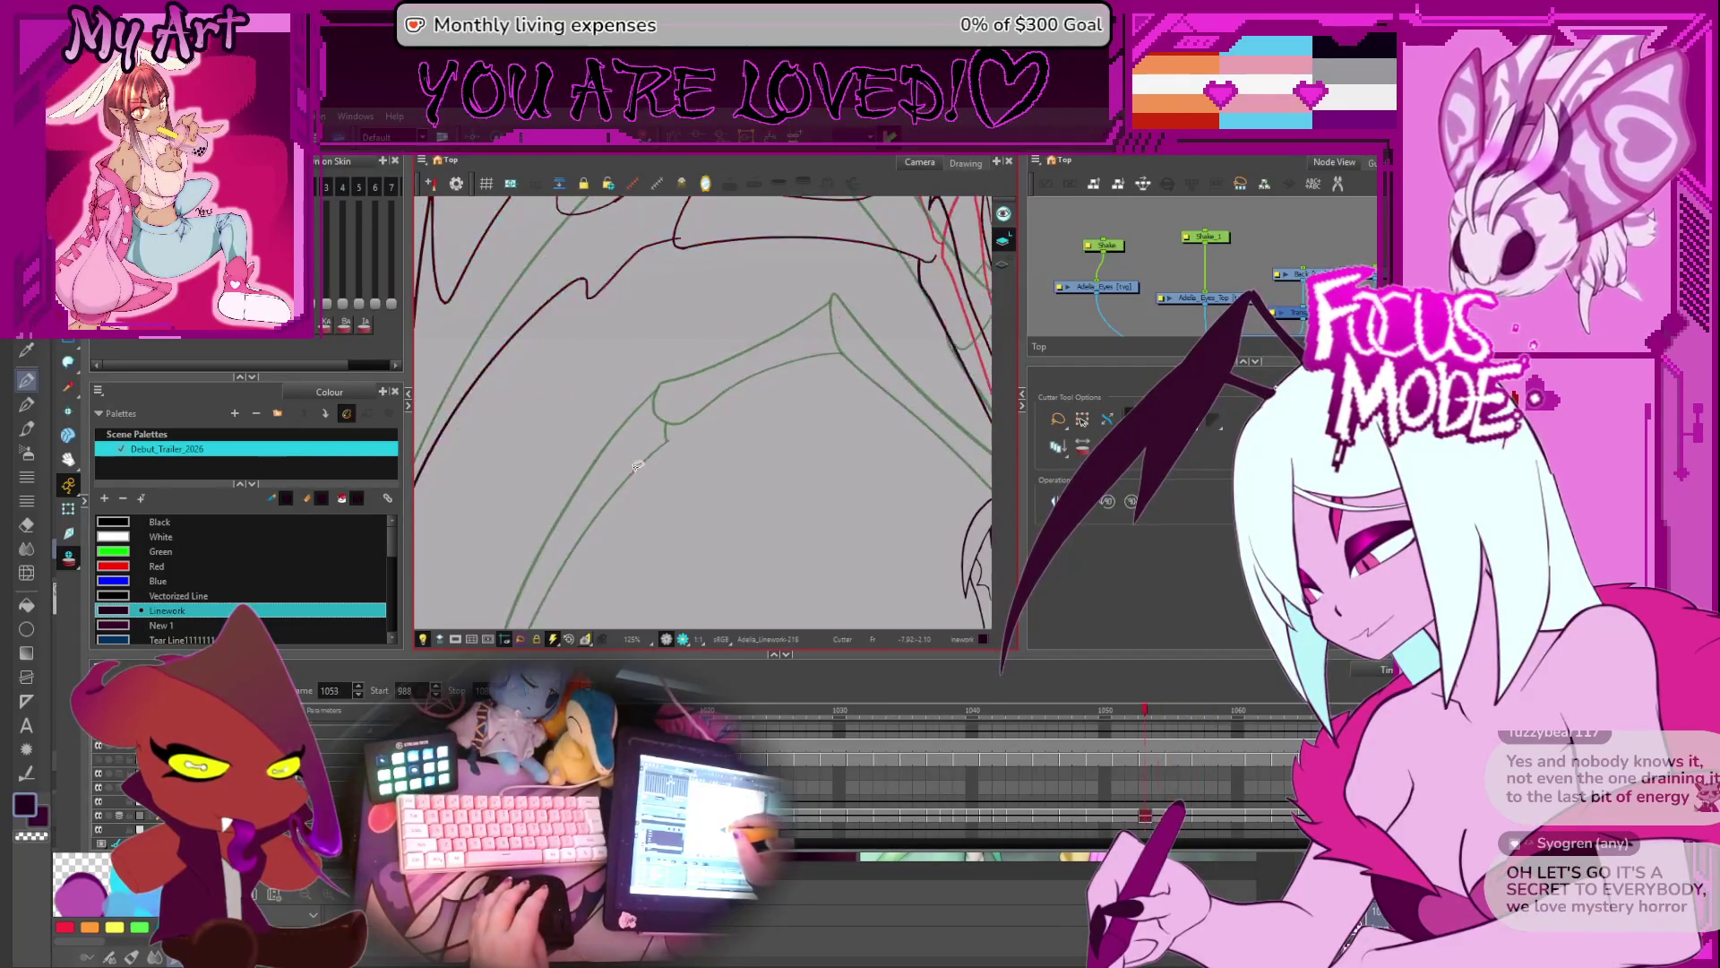
- Step back from frame 1067 through 1054 to 1047, panning up toward the wing tips
key("period")
key("period")
key("period")
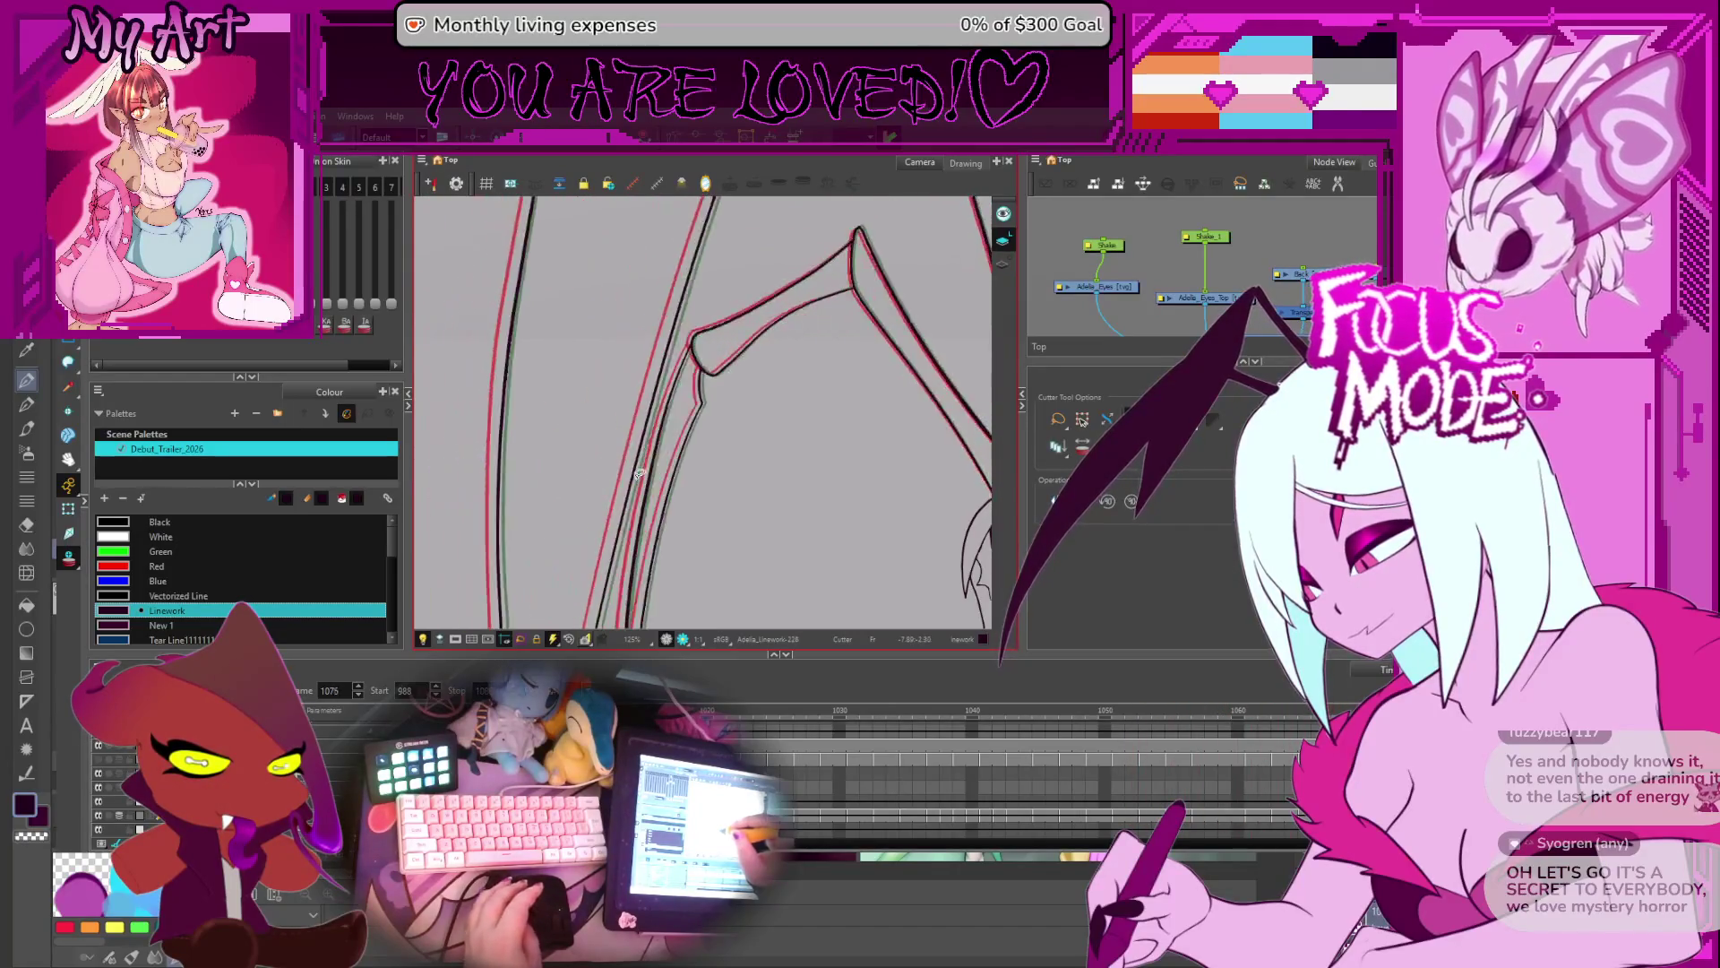
key("comma")
key("comma")
key("comma")
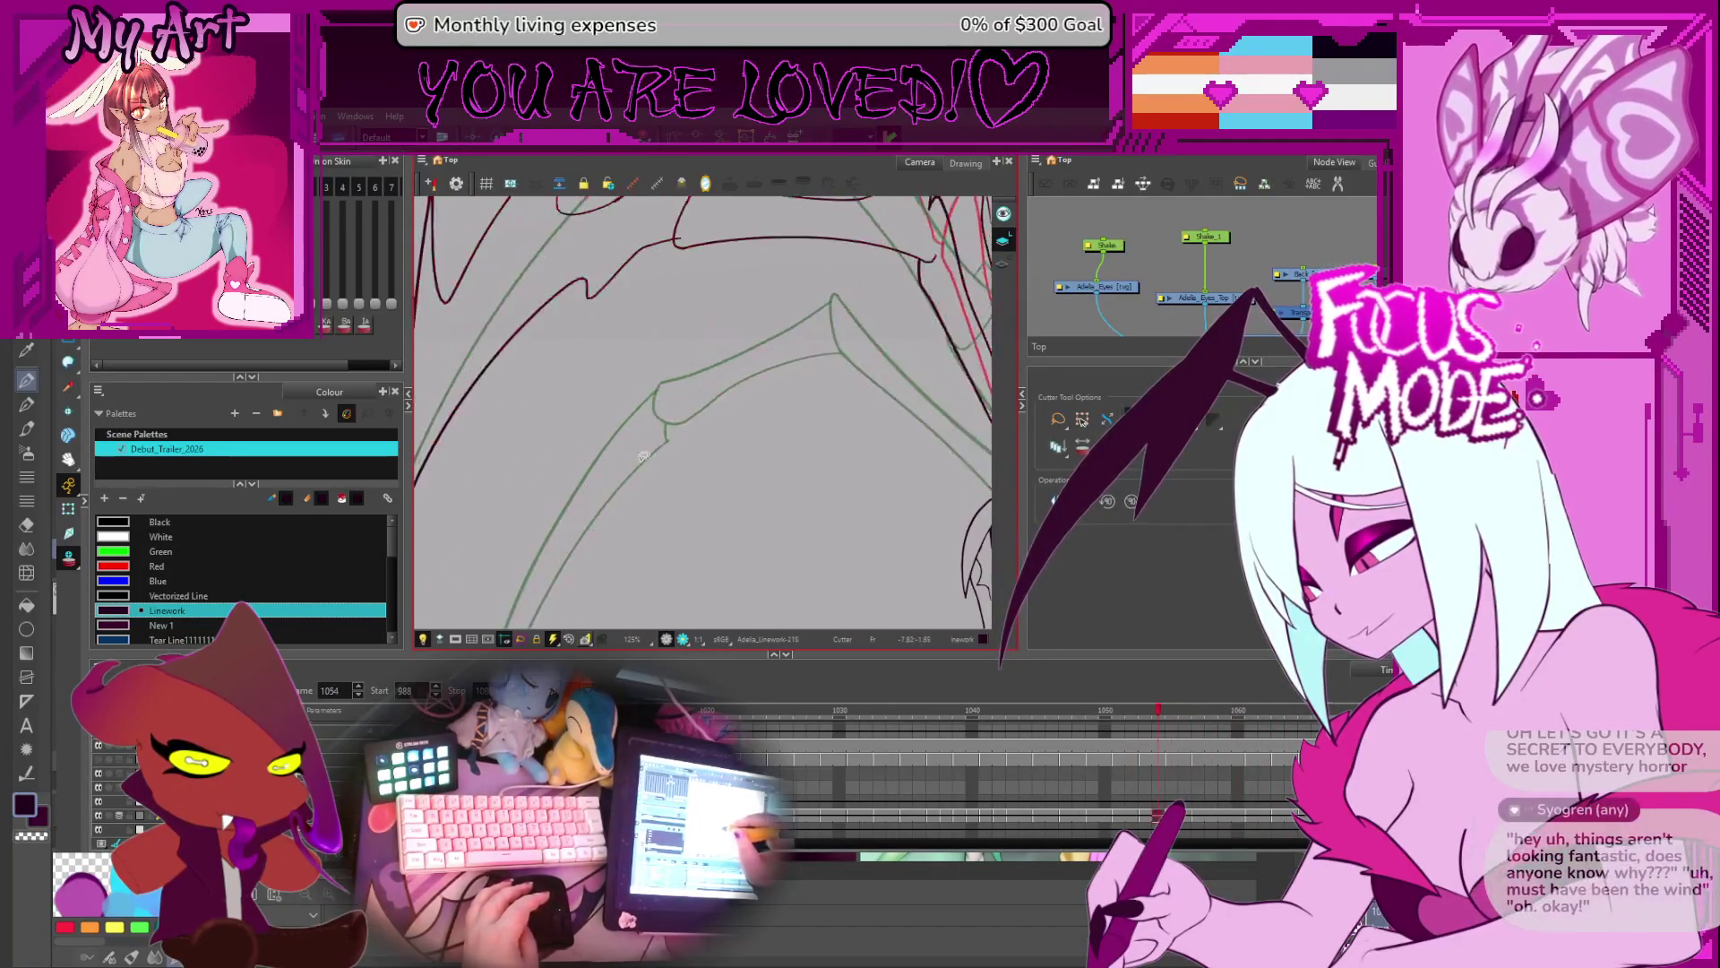
scroll(672, 407, "down", 4)
scroll(661, 410, "up", 3)
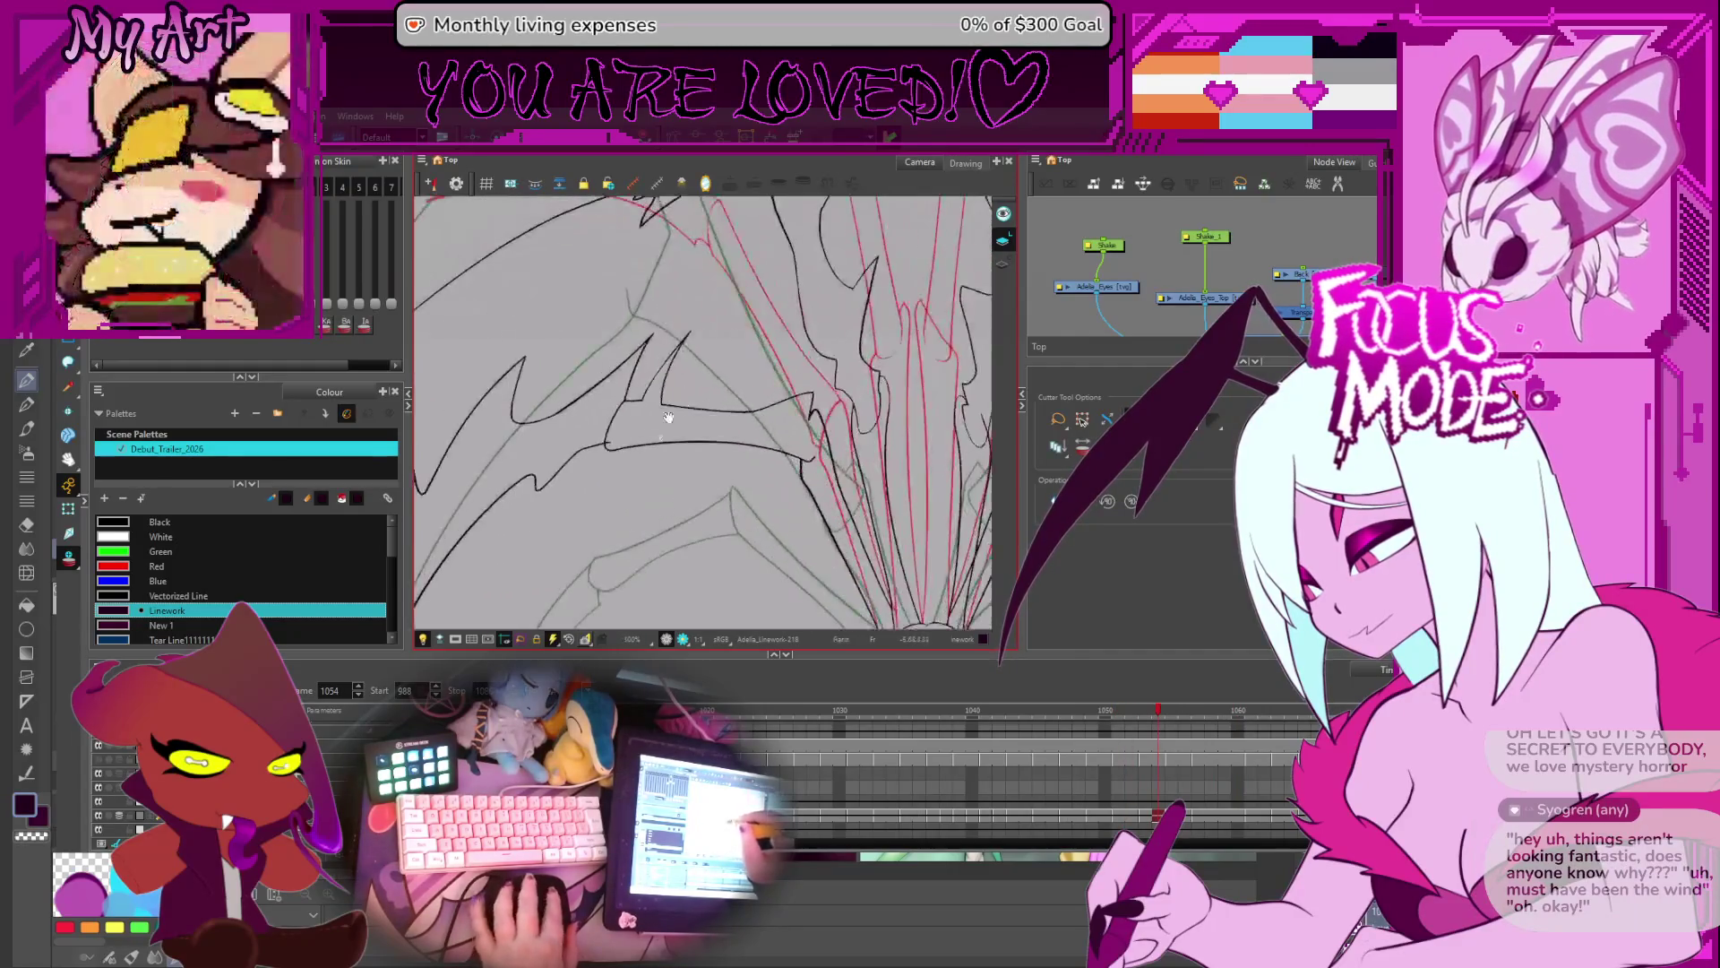
scroll(708, 483, "down", 1)
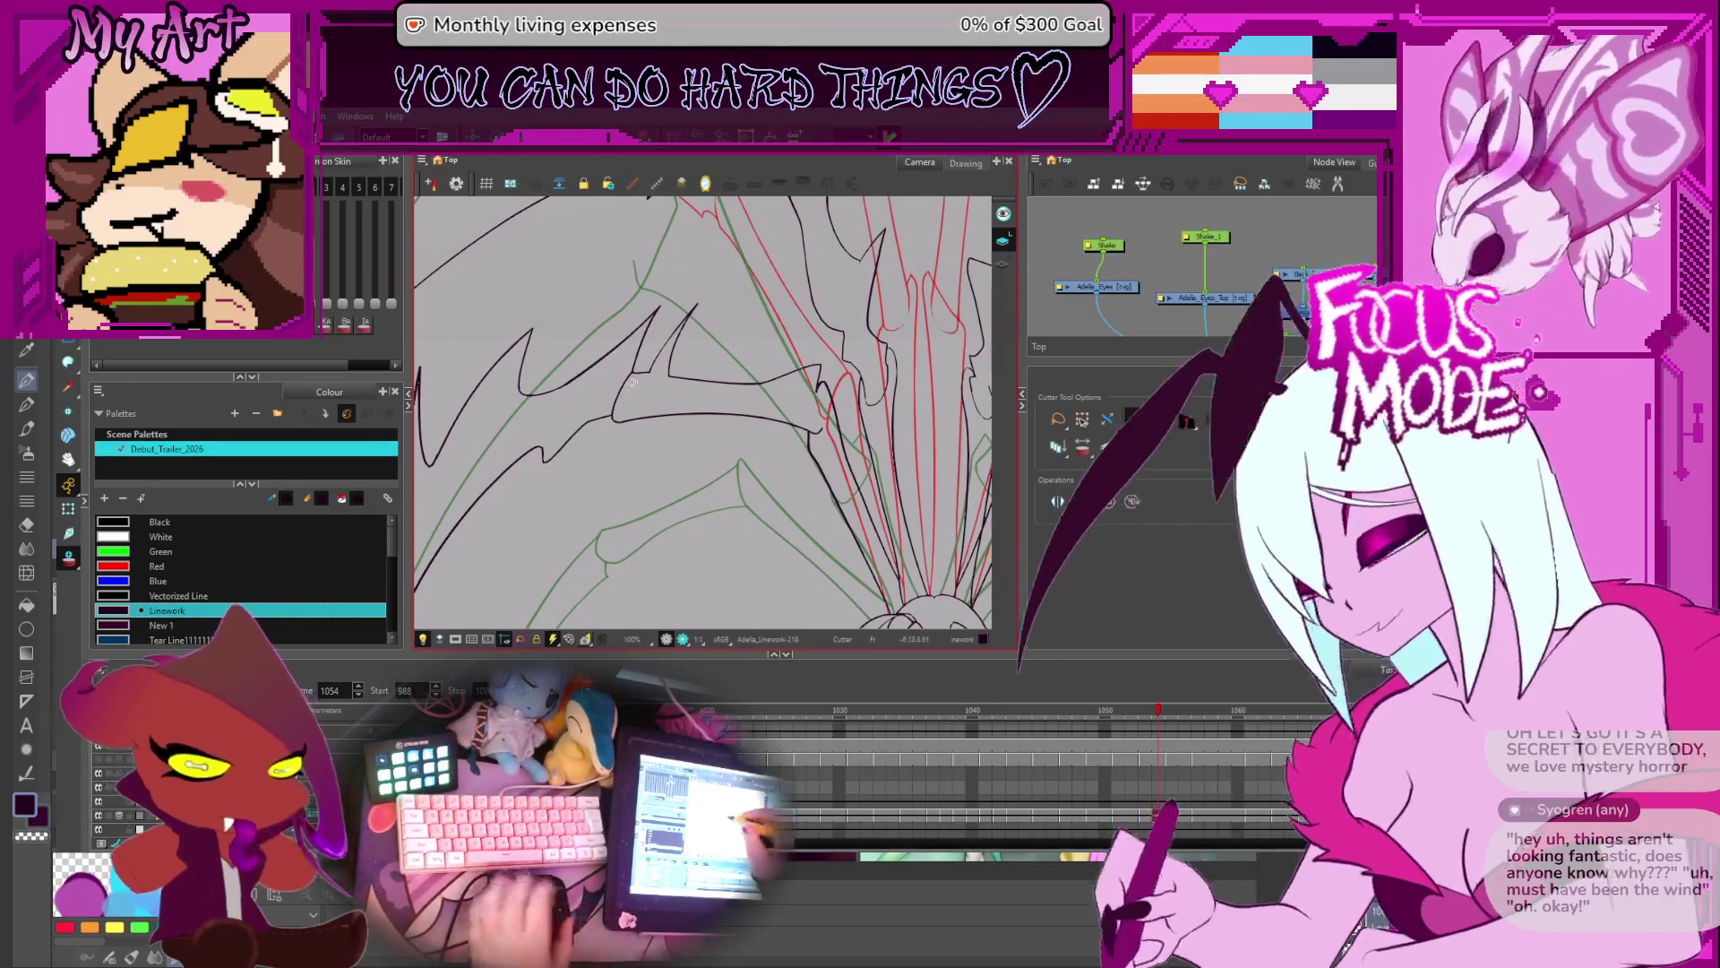
key("comma")
key("comma")
key("comma")
key("comma")
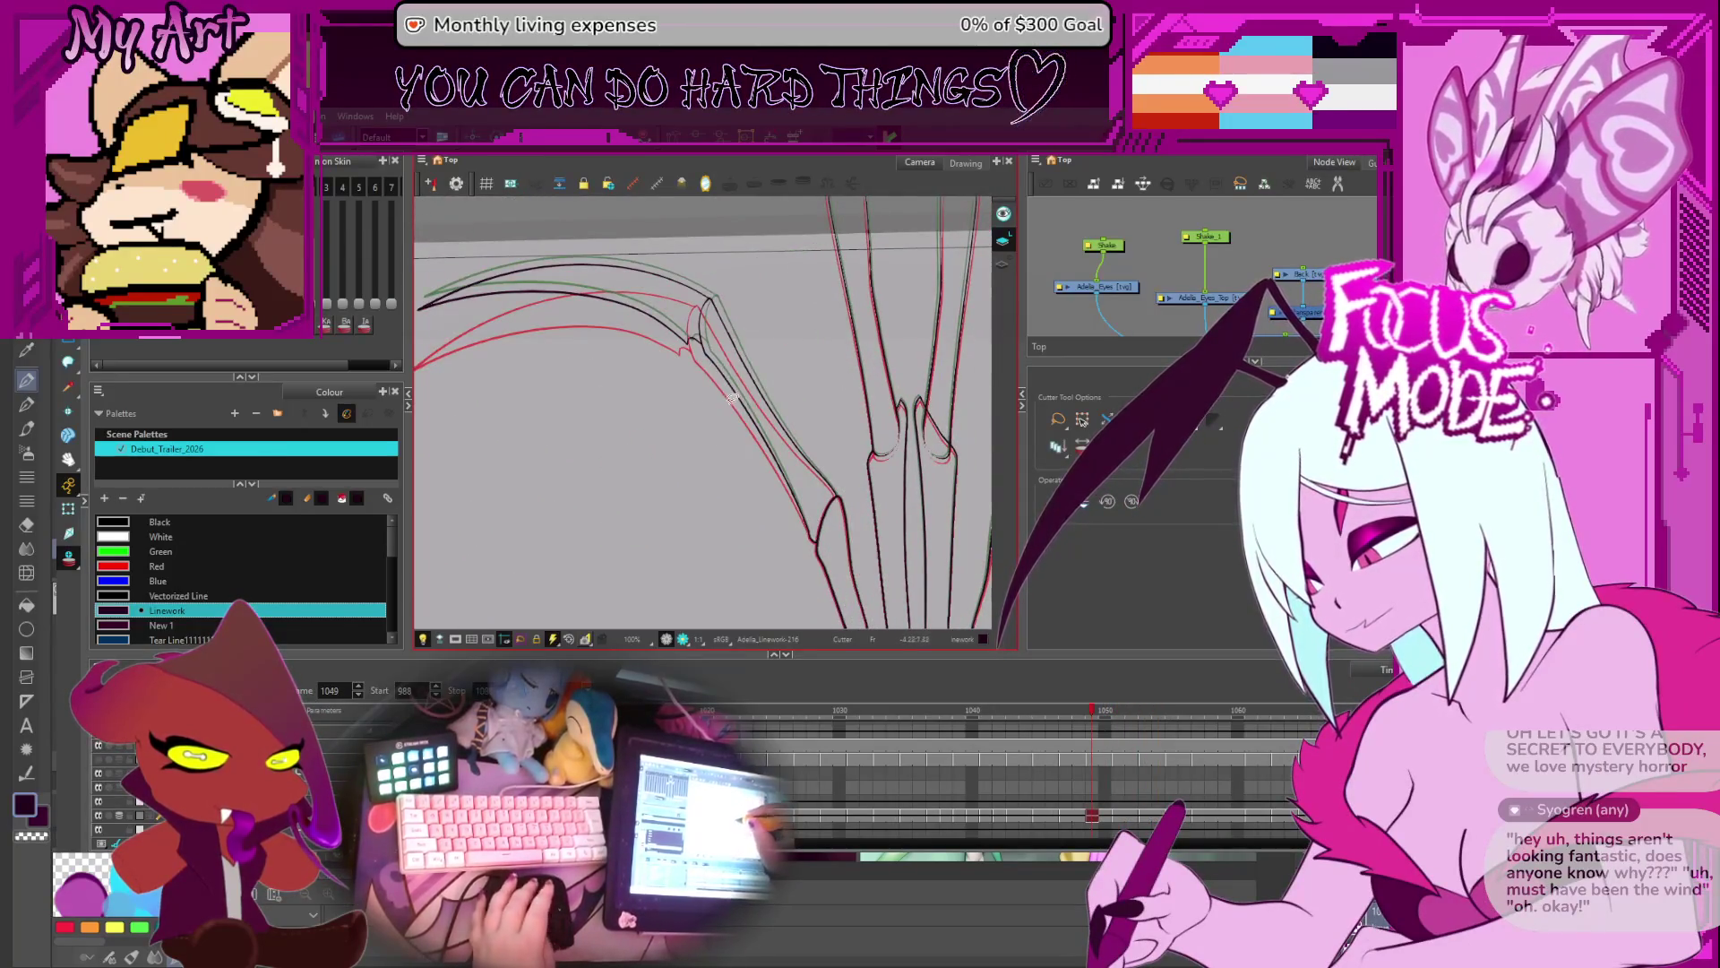
key("comma")
key("comma")
key("comma")
key("comma")
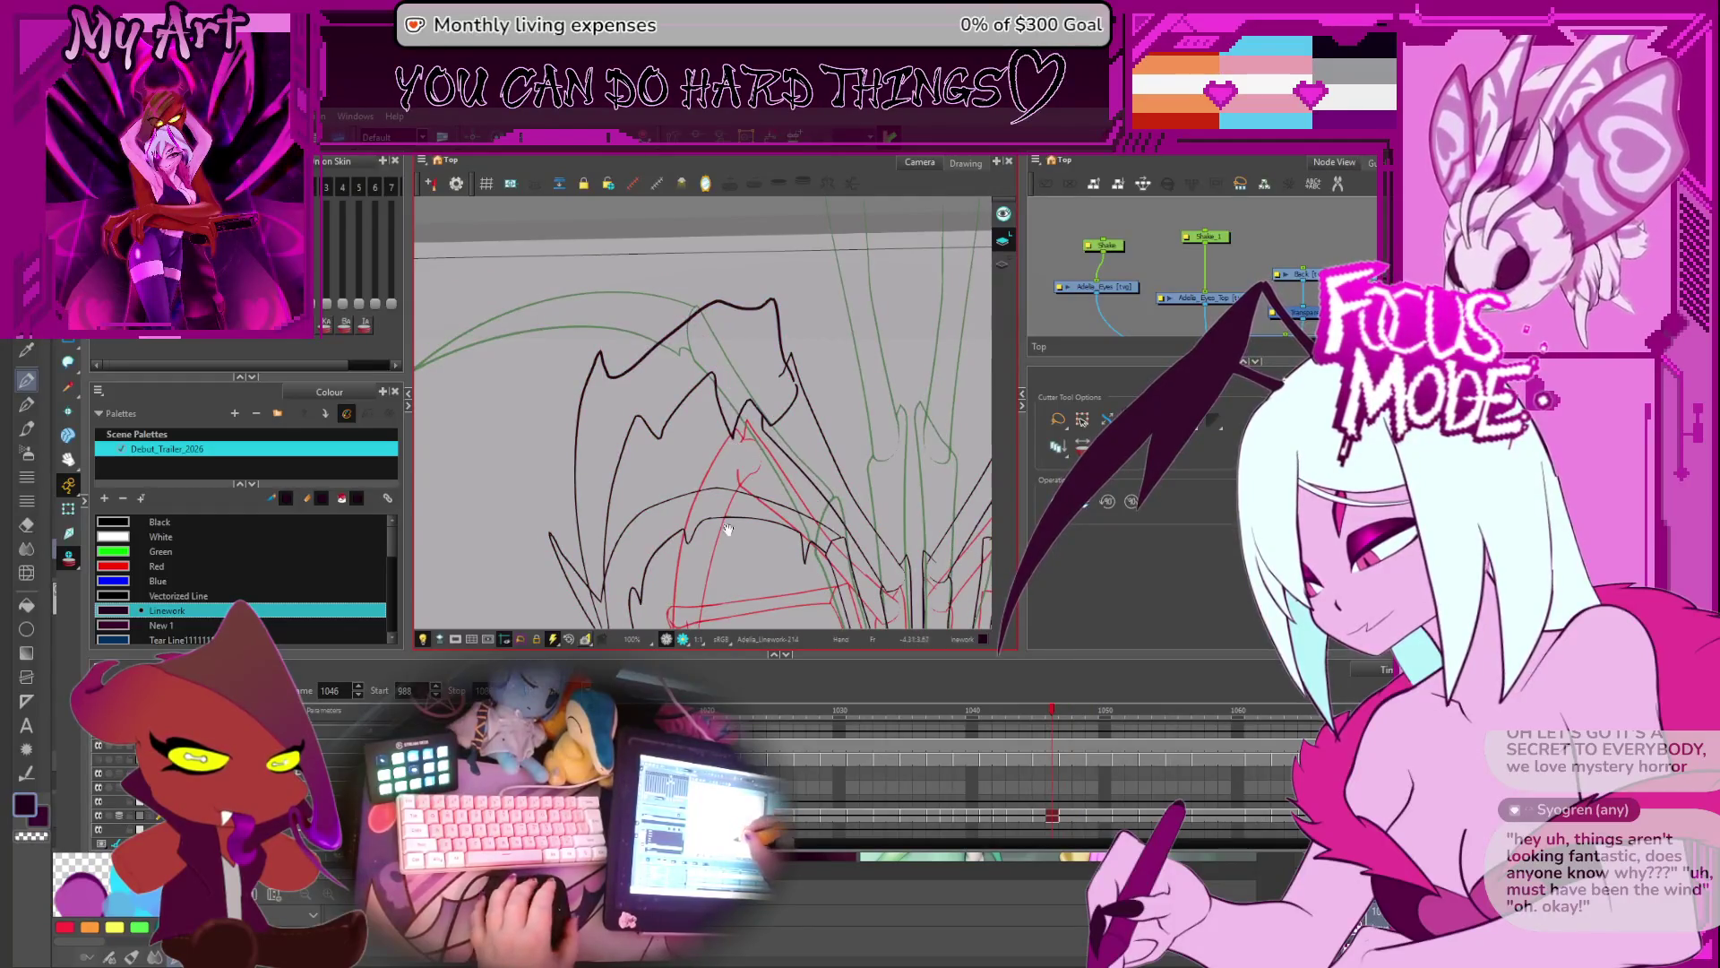
left_click_drag(728, 529, 712, 477)
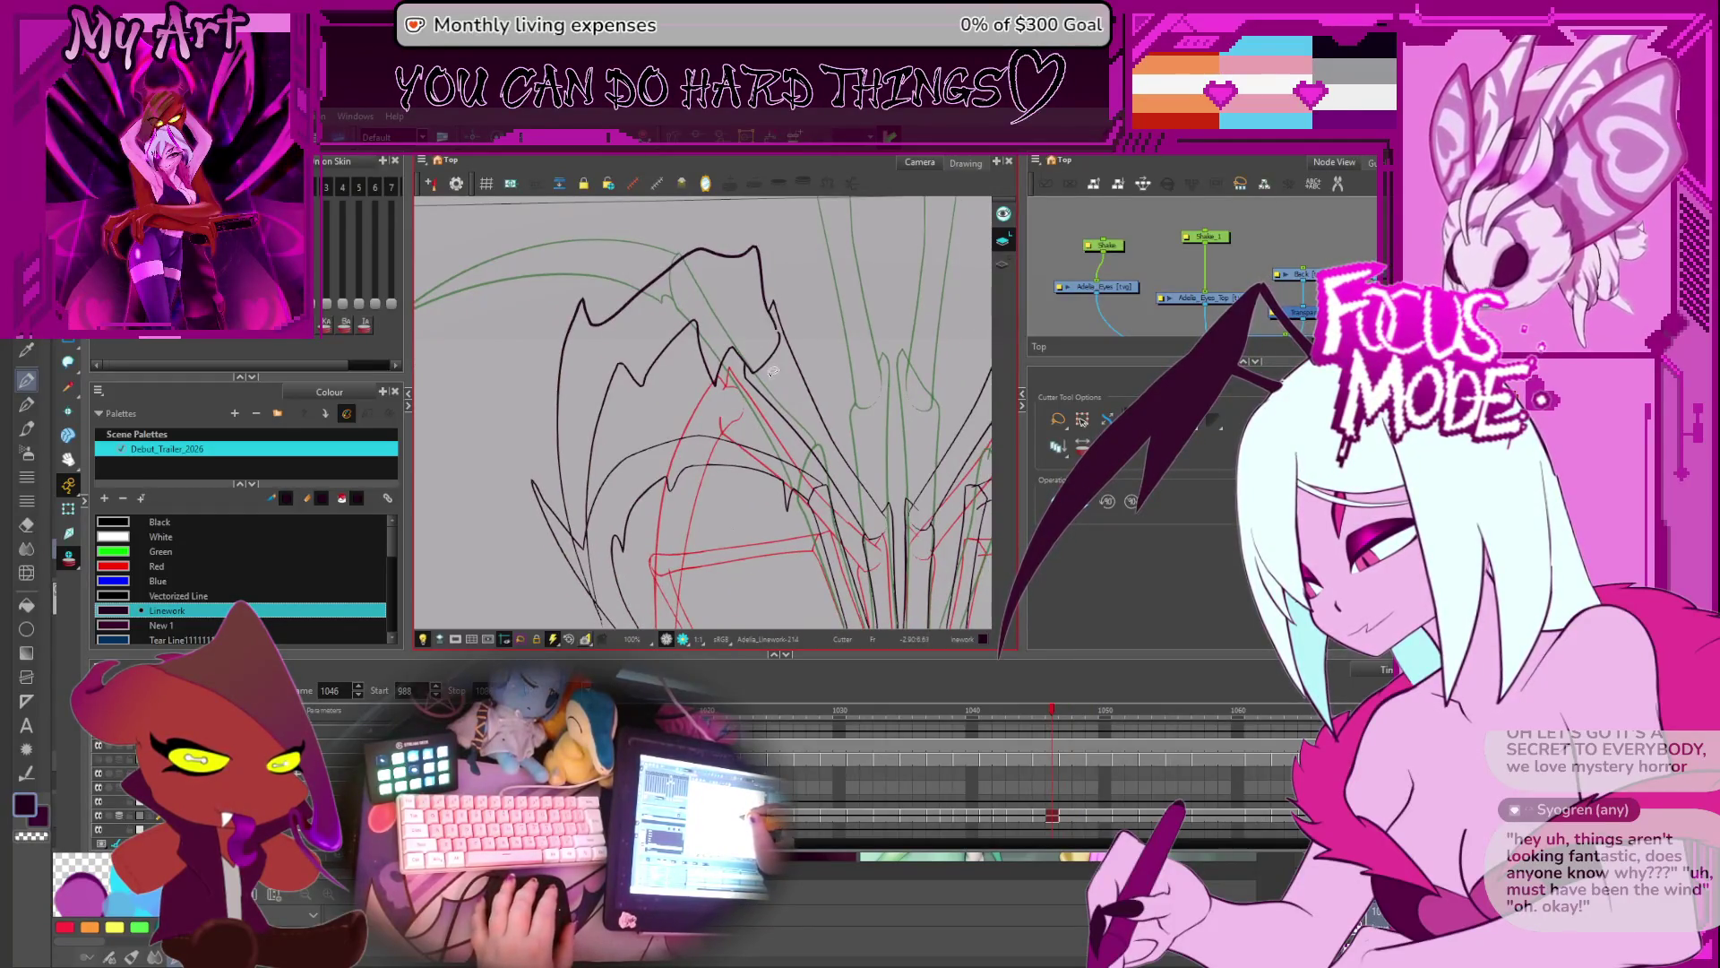
- Zoom in on the elbow lines at frame 1044, then zoom out and go to frame 1042
key("comma")
key("comma")
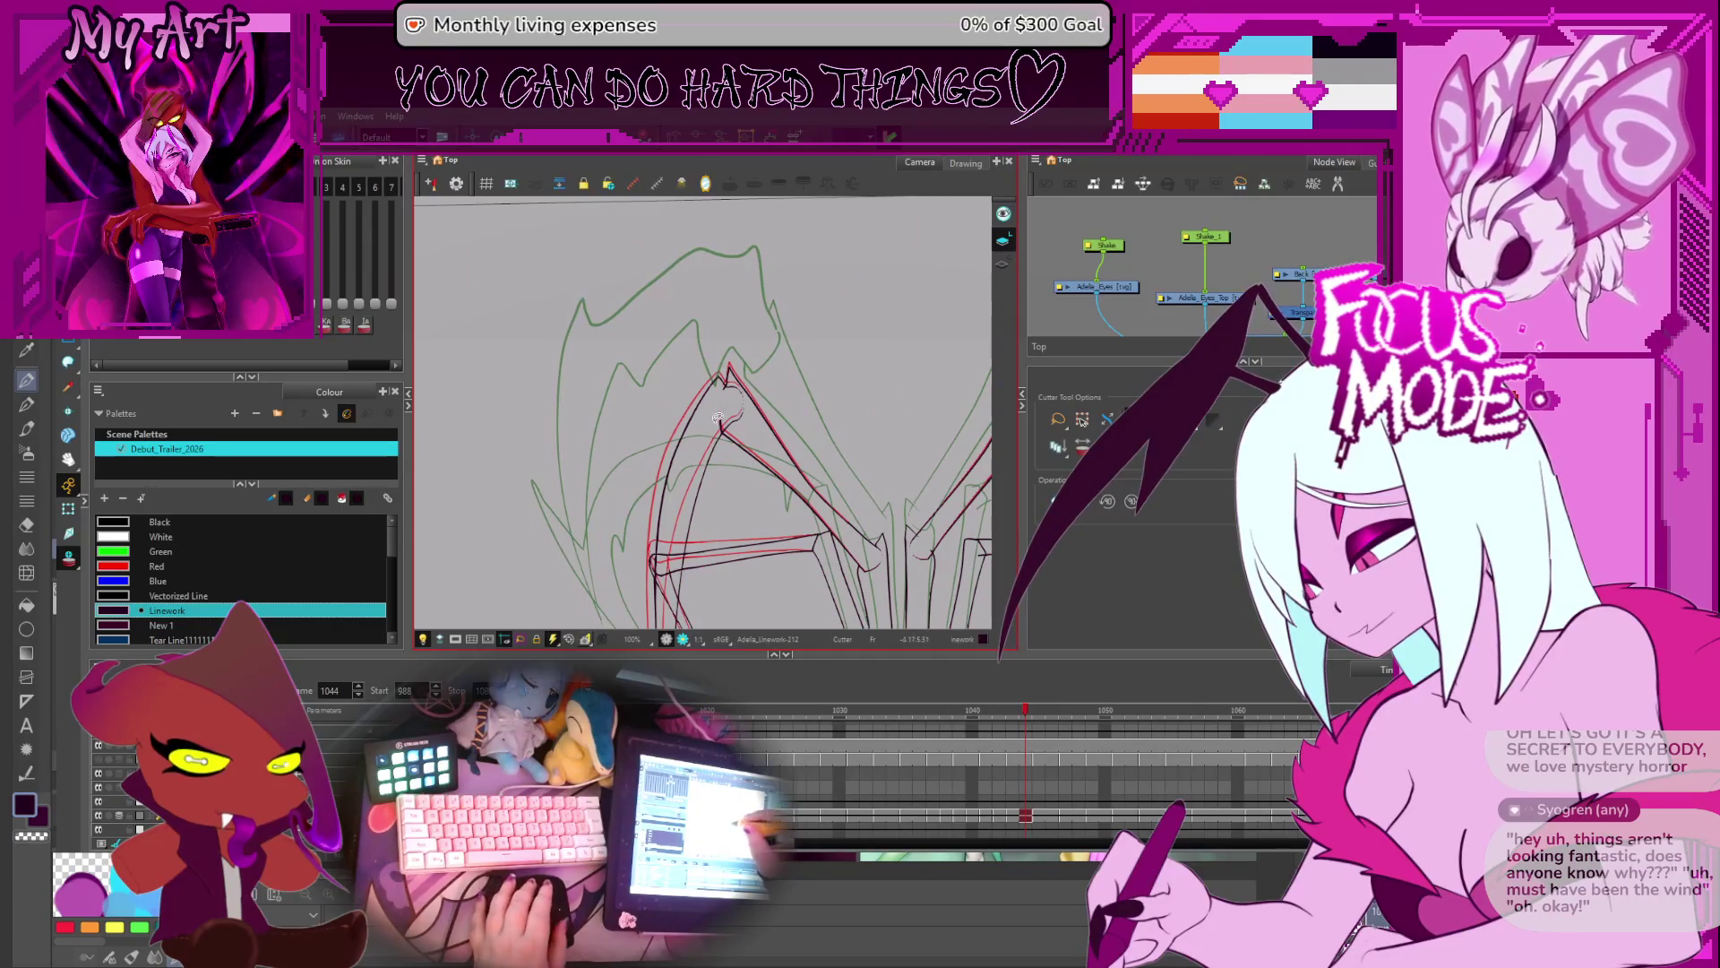
scroll(738, 416, "down", 3)
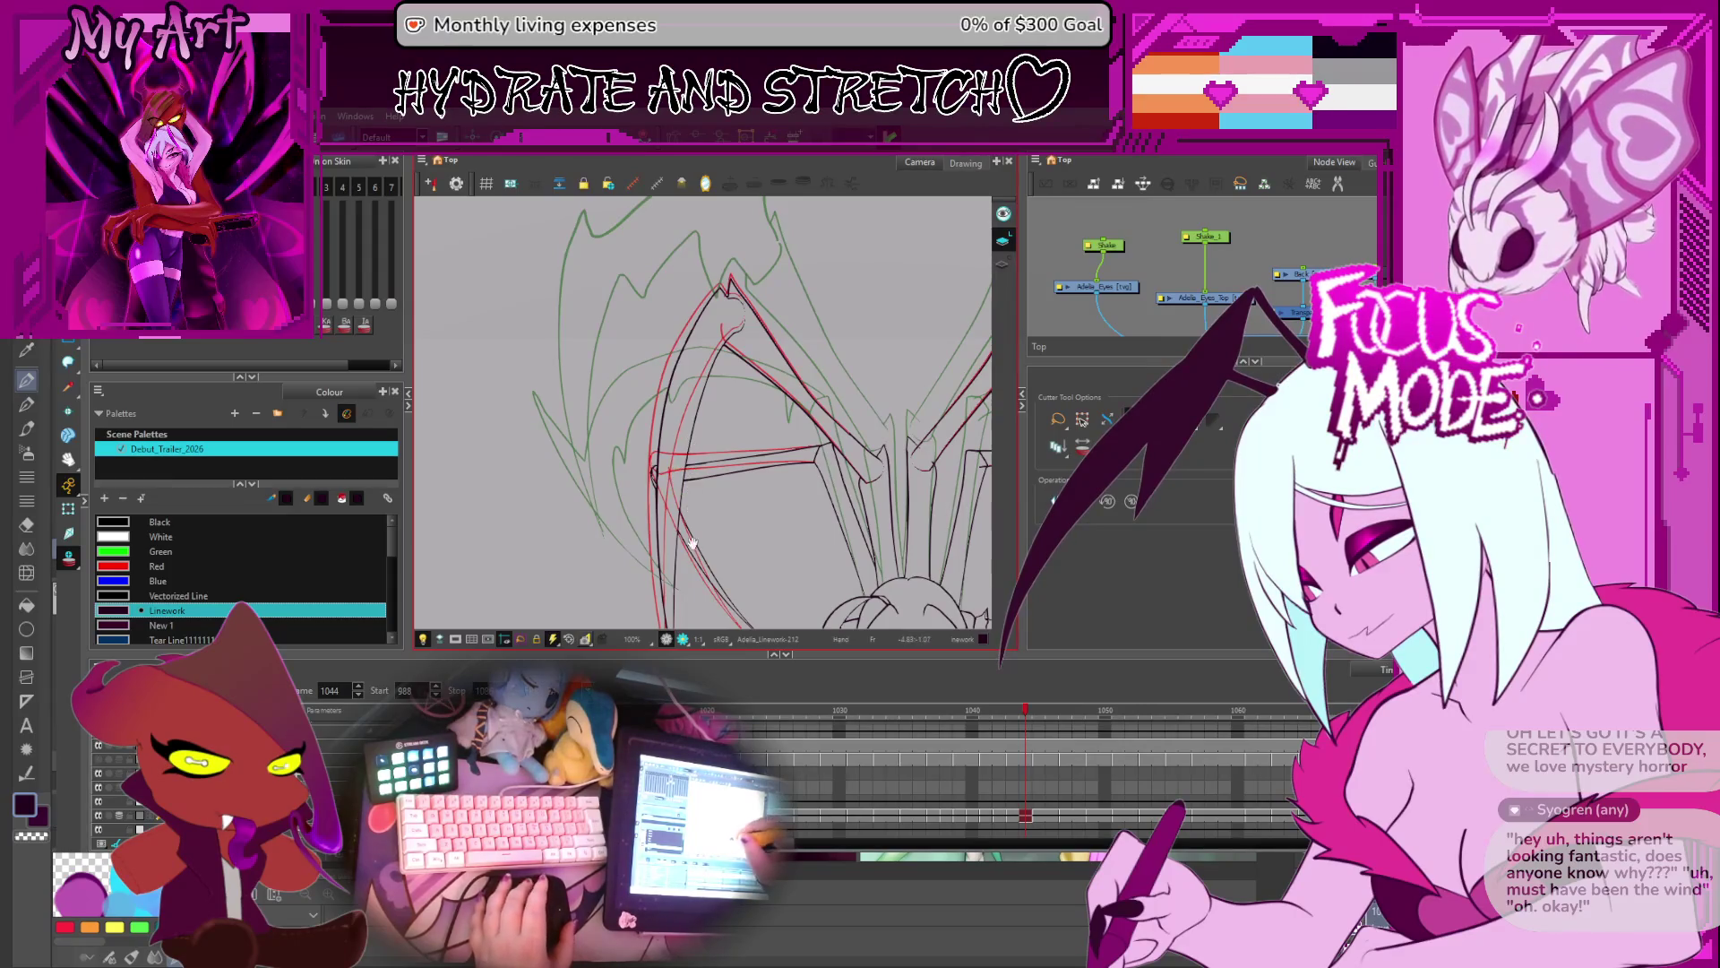
scroll(691, 539, "down", 2)
key("2")
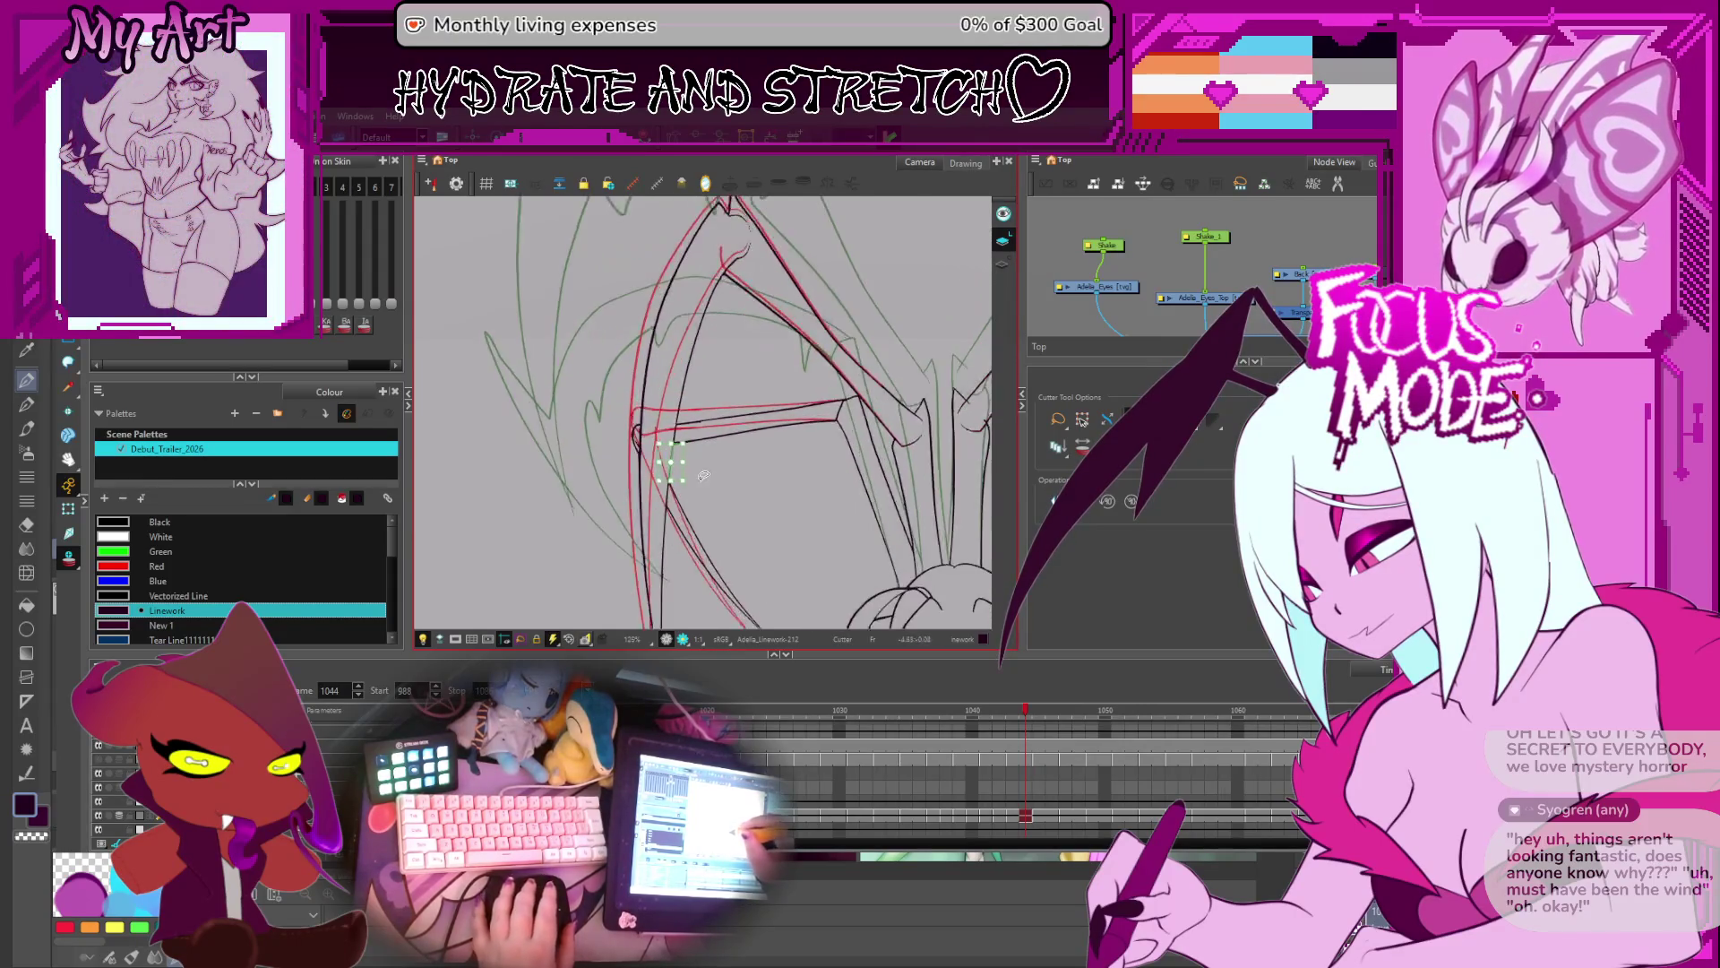
key("2")
key("2")
scroll(647, 478, "down", 4)
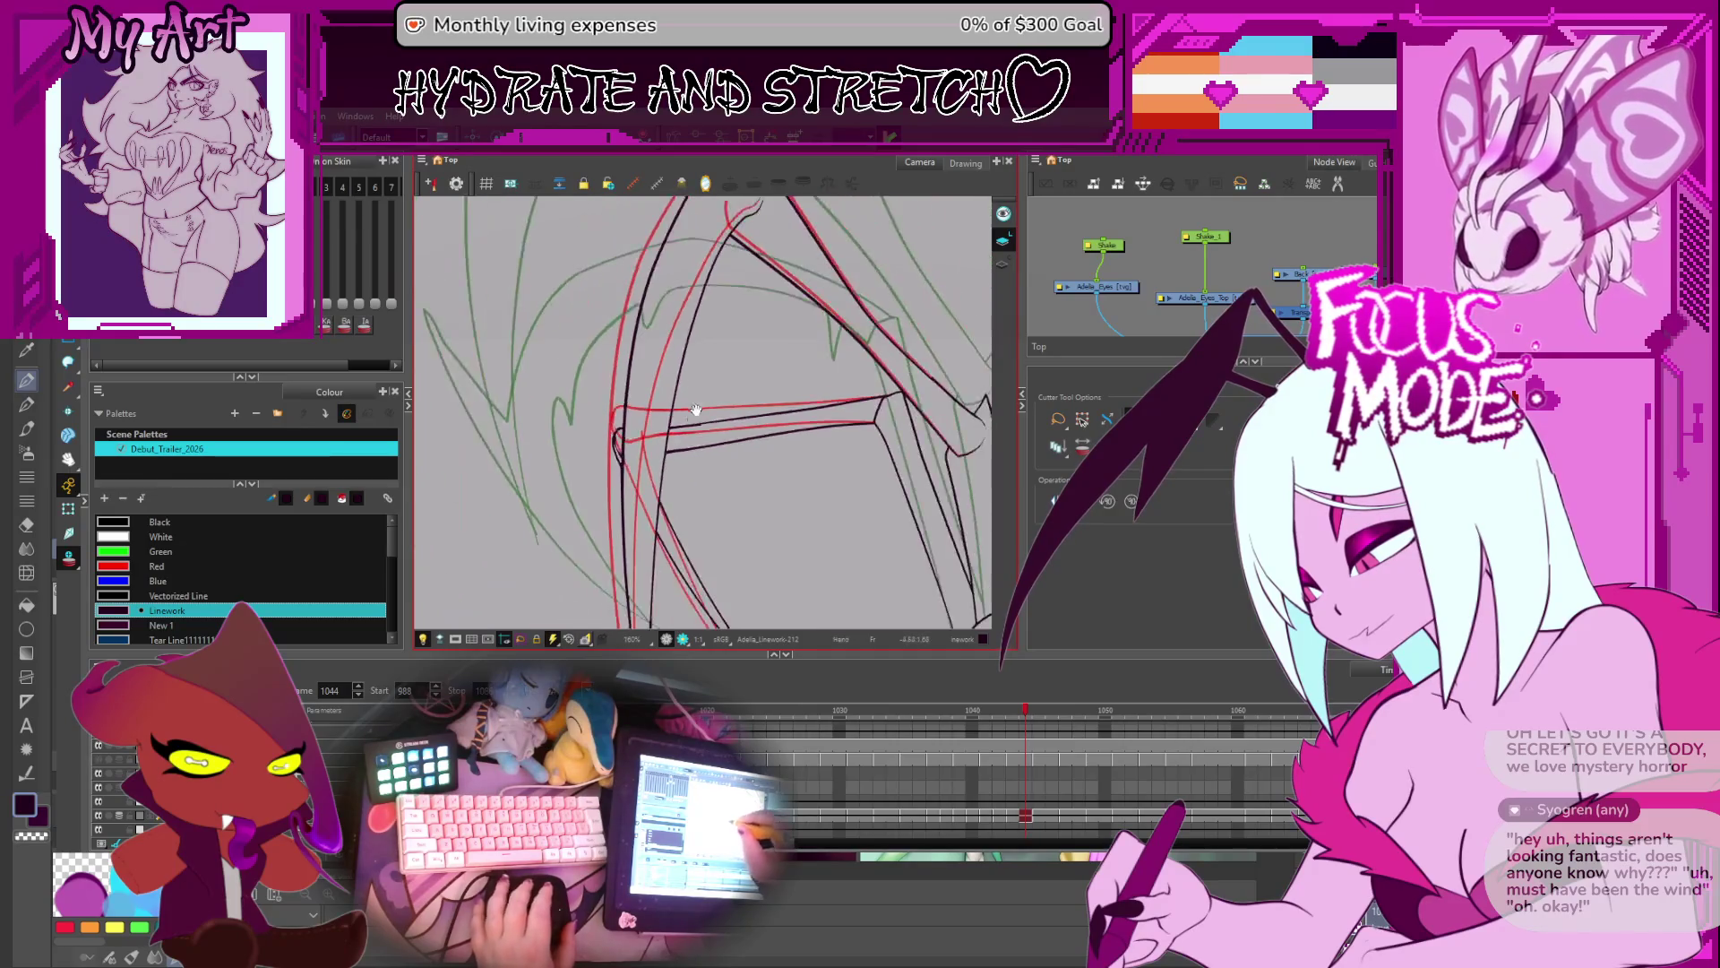
key("period")
key("comma")
key("comma")
key("comma")
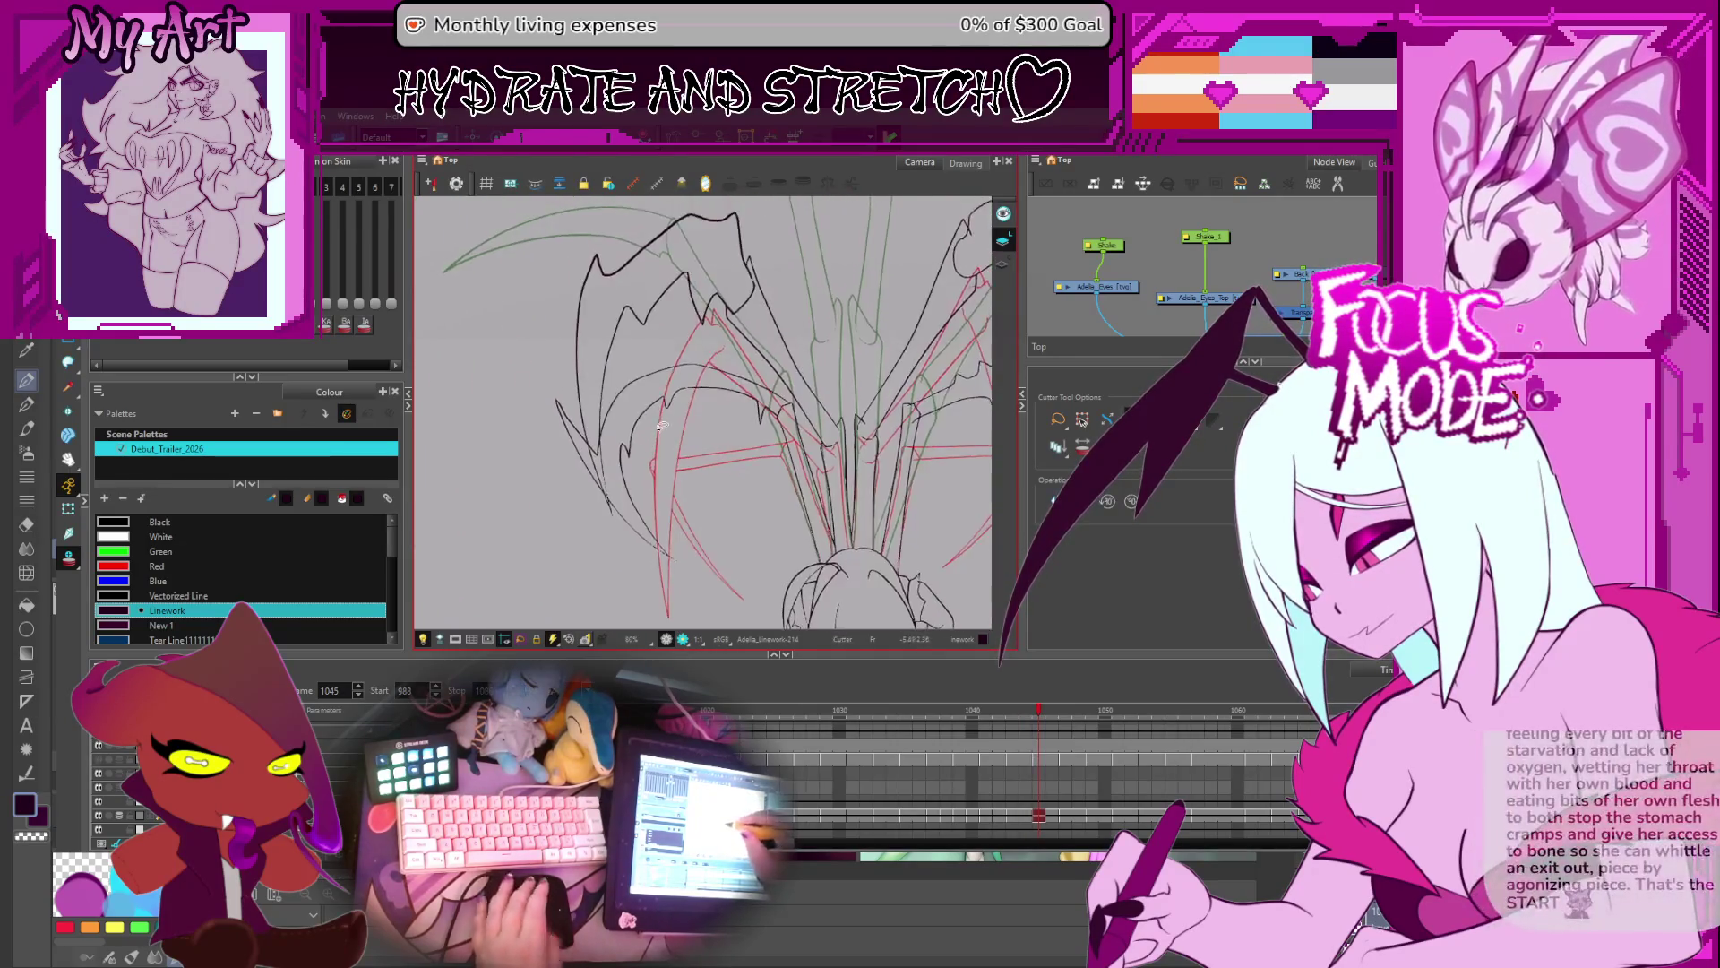
scroll(660, 488, "up", 2)
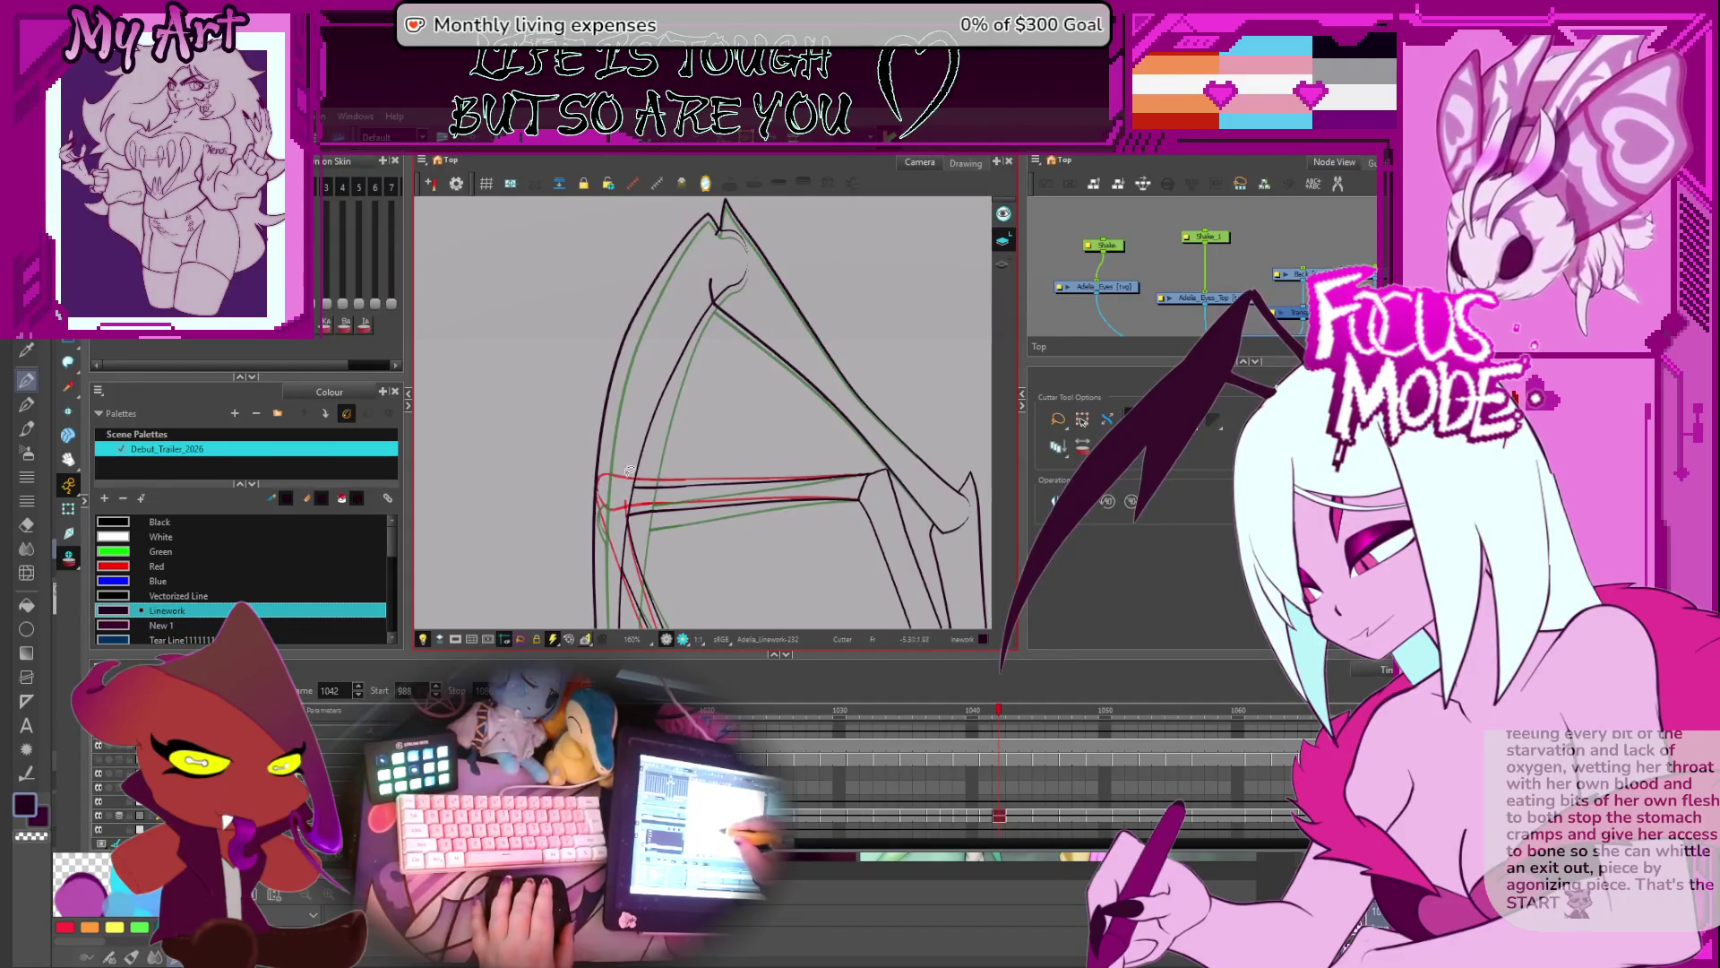
- On frame 1042, cut a section of the long wing line and the elbow junction
left_click_drag(612, 519, 637, 570)
scroll(633, 553, "up", 4)
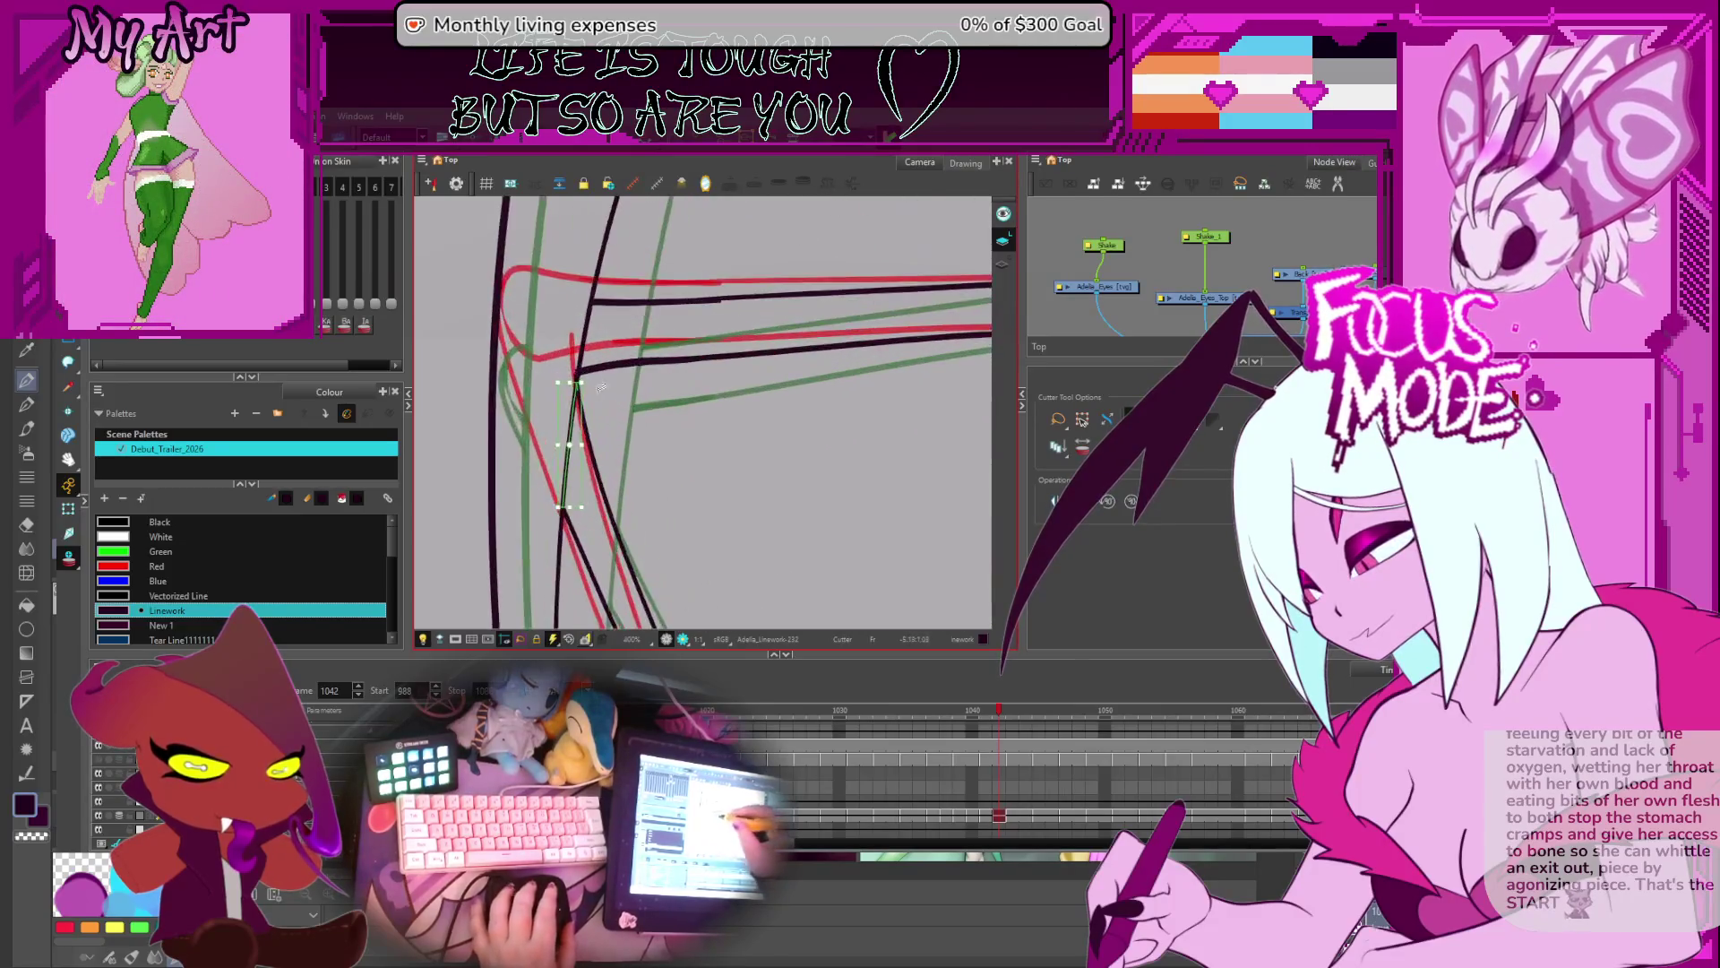
left_click_drag(649, 373, 674, 405)
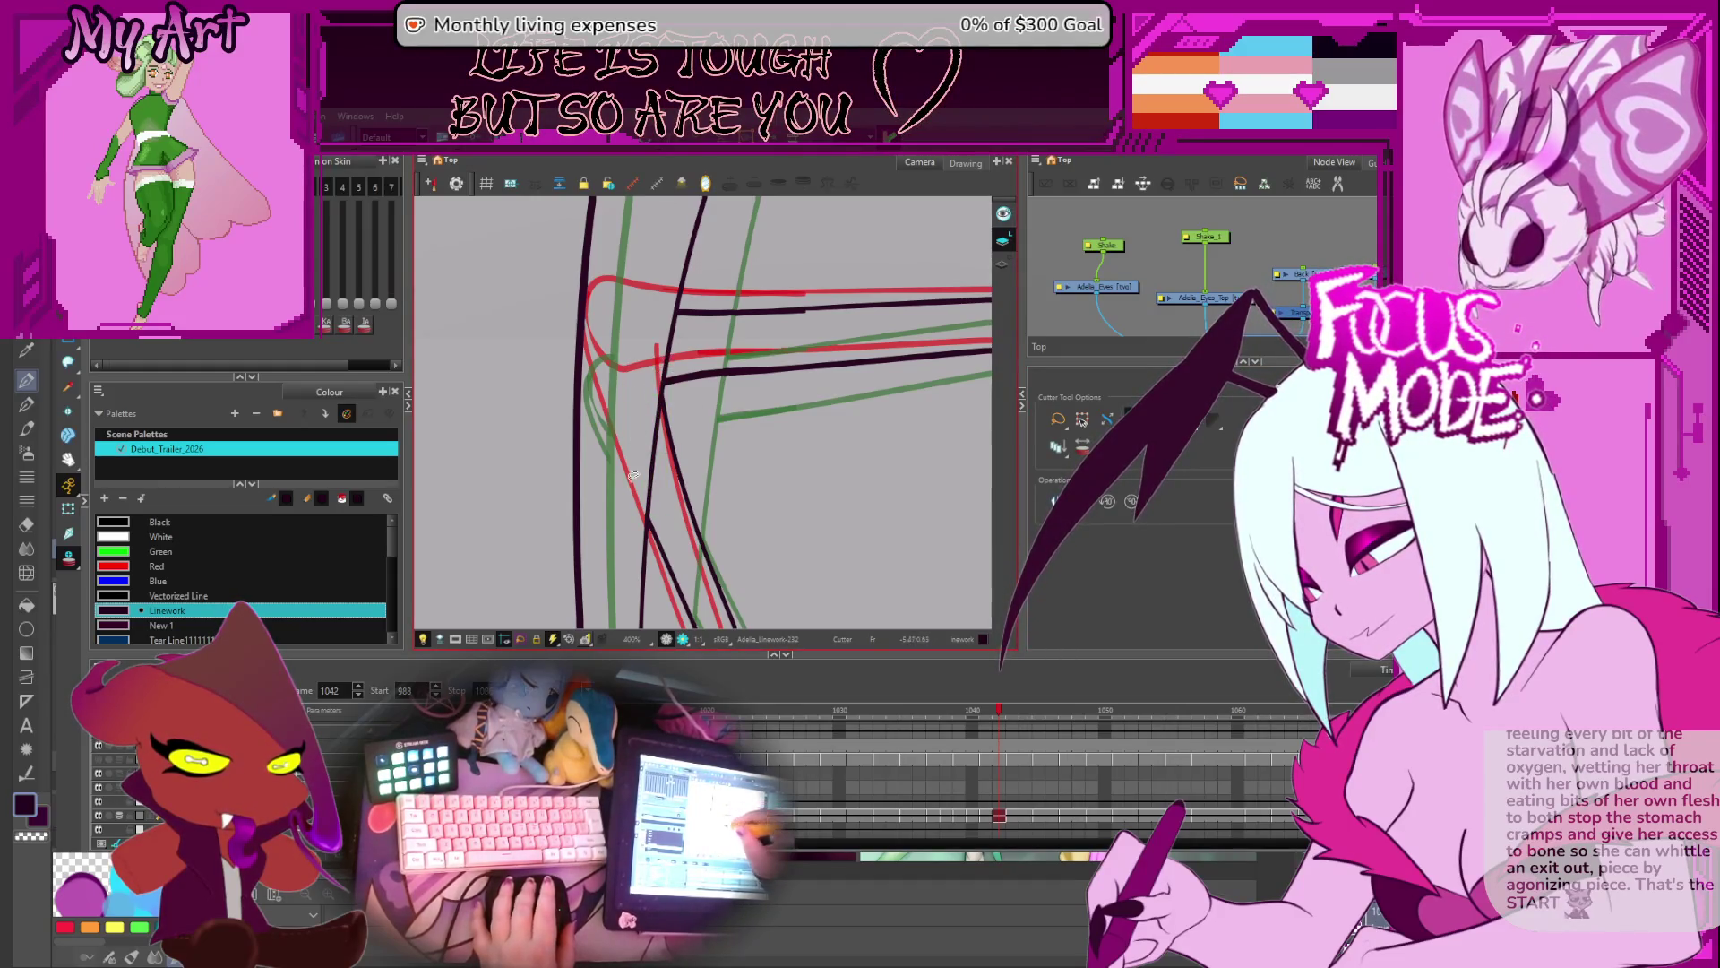
scroll(633, 475, "down", 4)
left_click_drag(717, 295, 723, 410)
- Step back to frame 1038 and trim the stray stroke and upper-junction overlaps
key("comma")
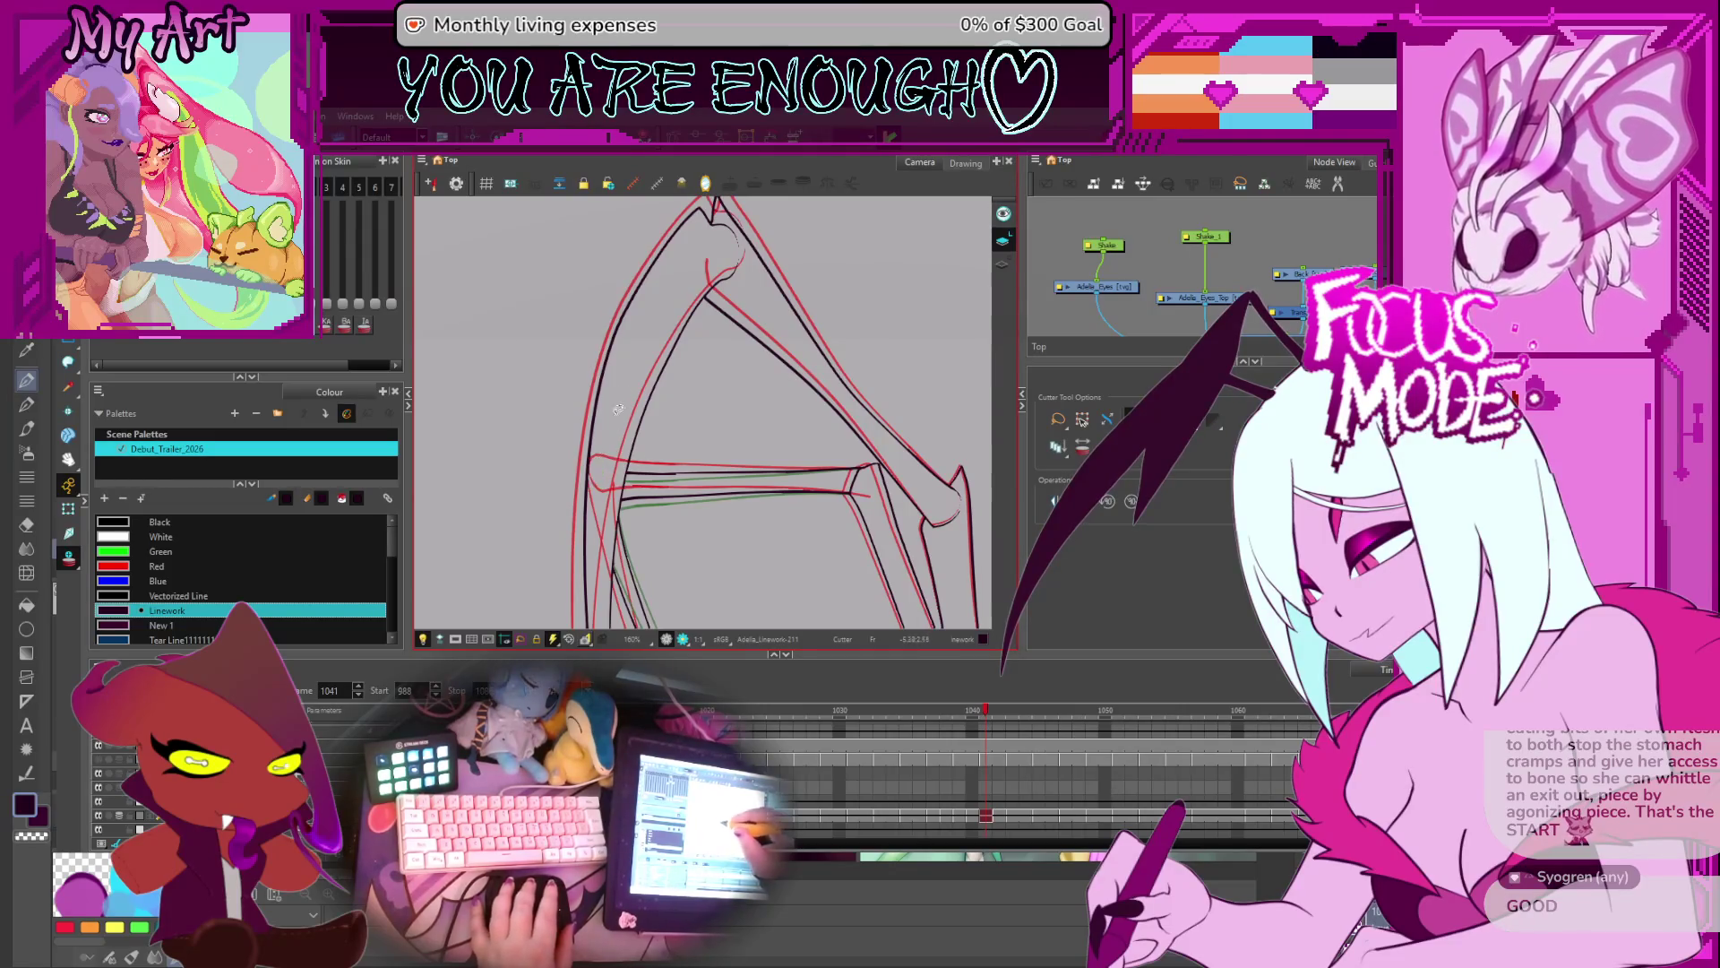
key("comma")
key("period")
key("comma")
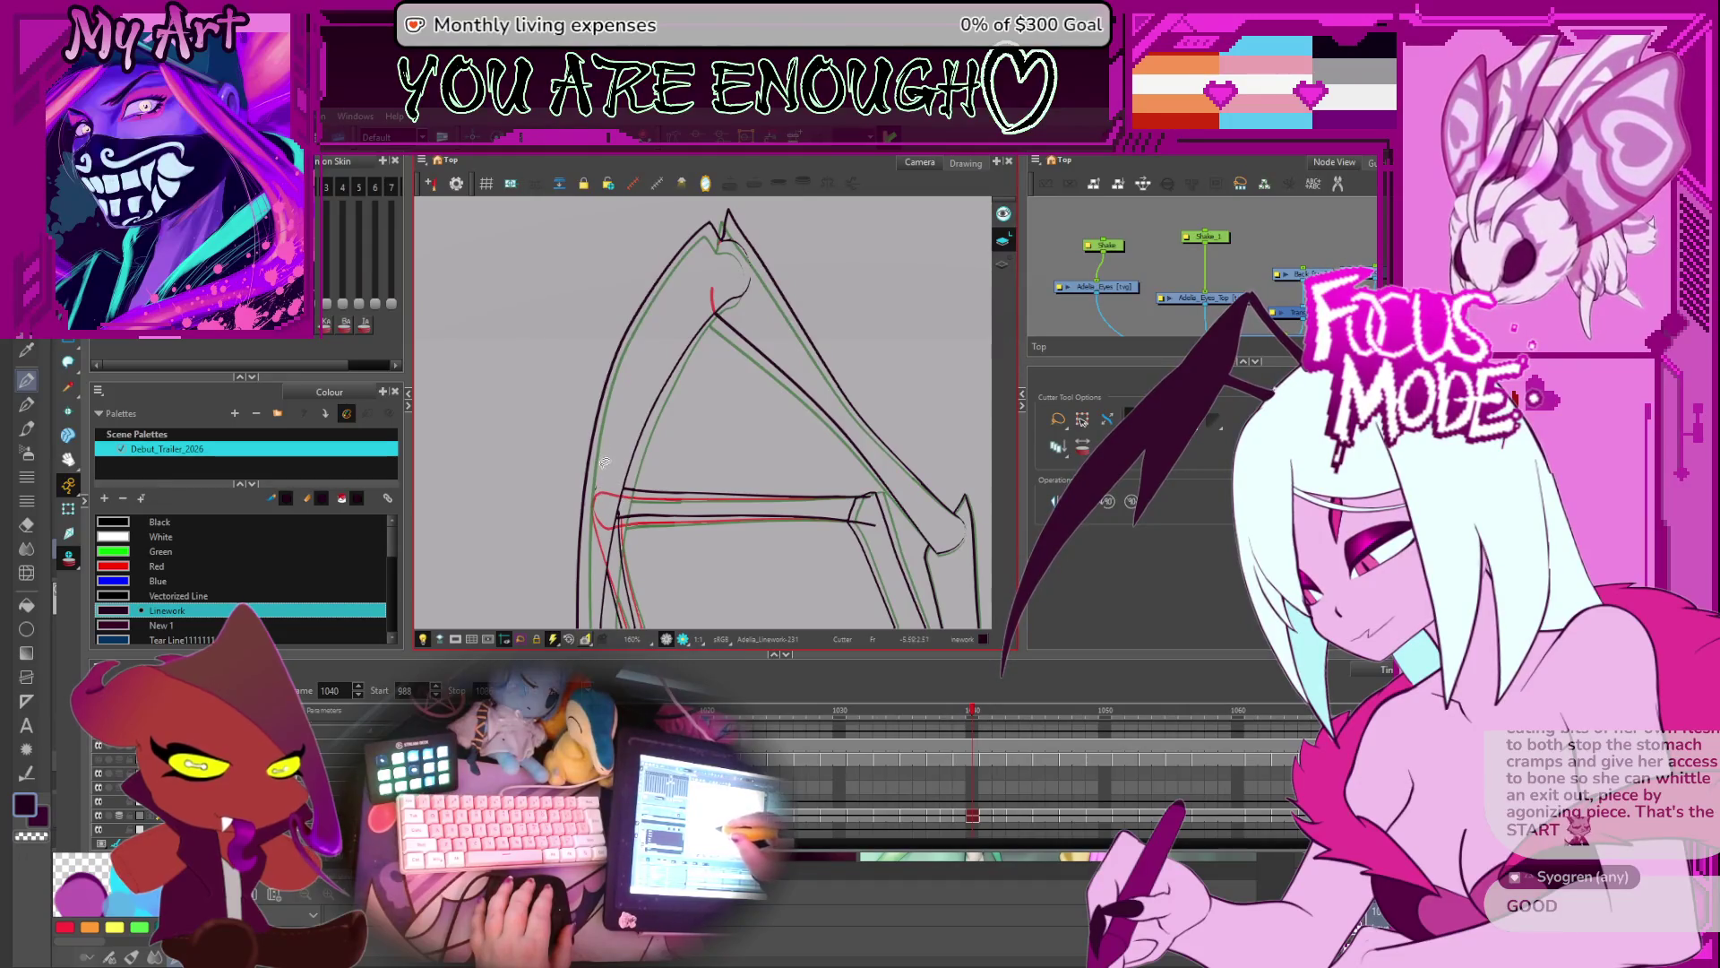
key("comma")
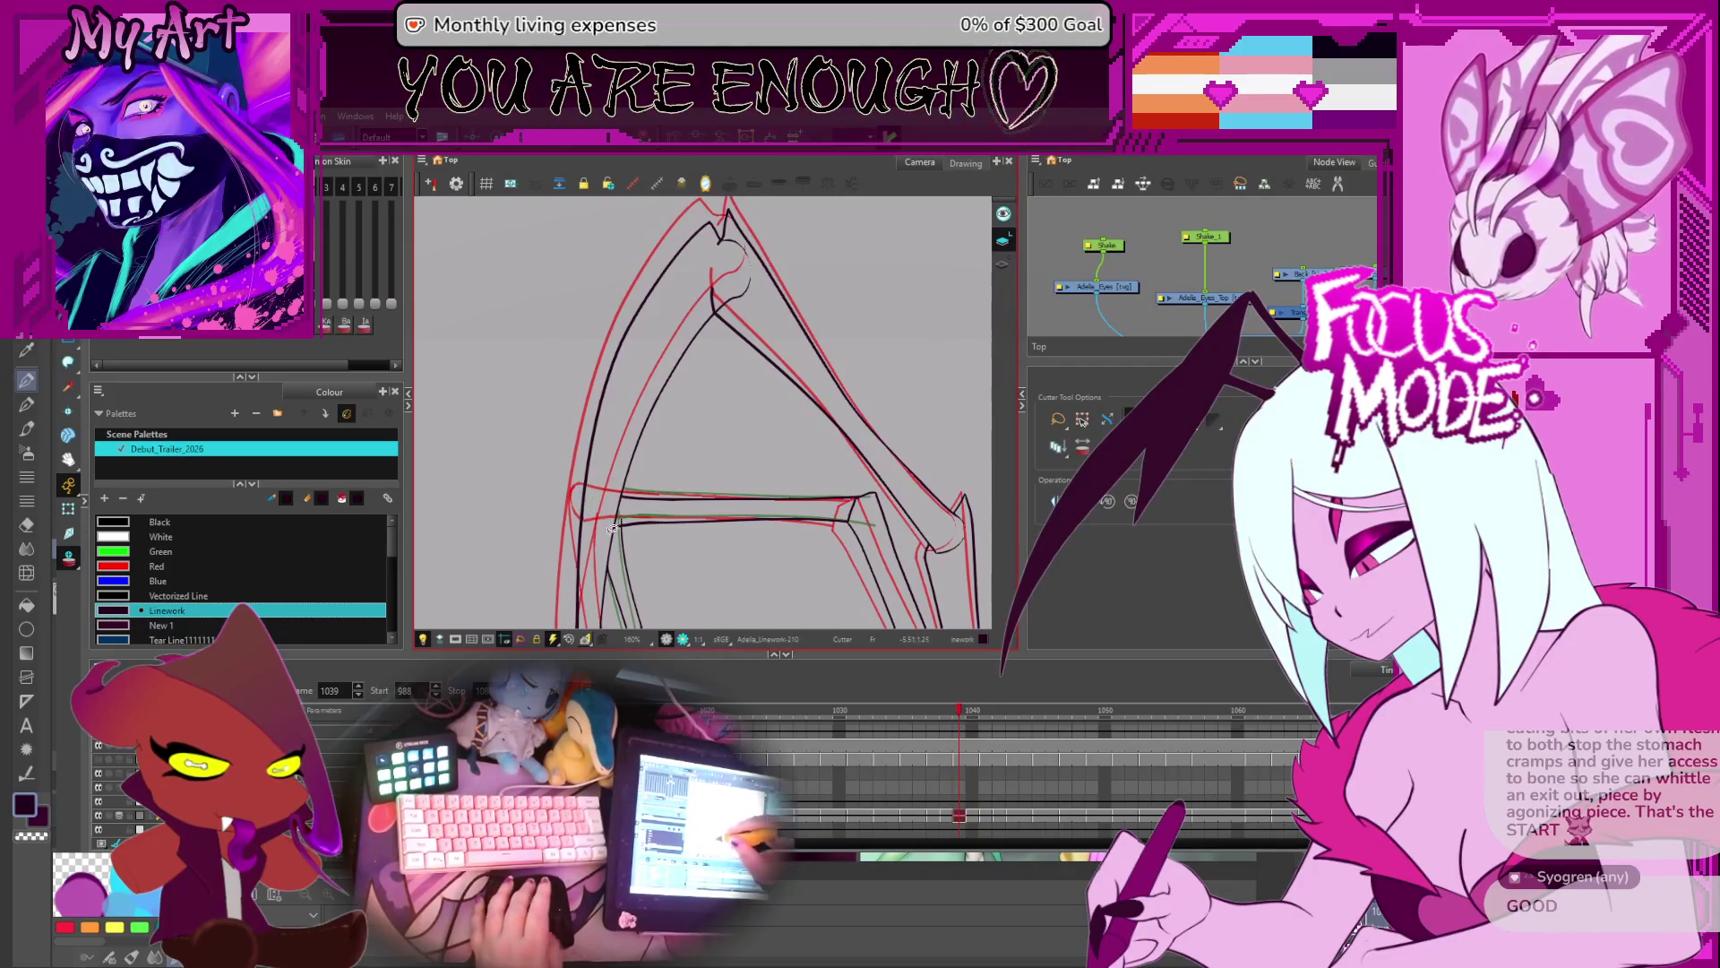
key("comma")
mouse_move(579, 508)
left_mouse_down()
mouse_move(587, 480)
mouse_move(614, 473)
left_mouse_up()
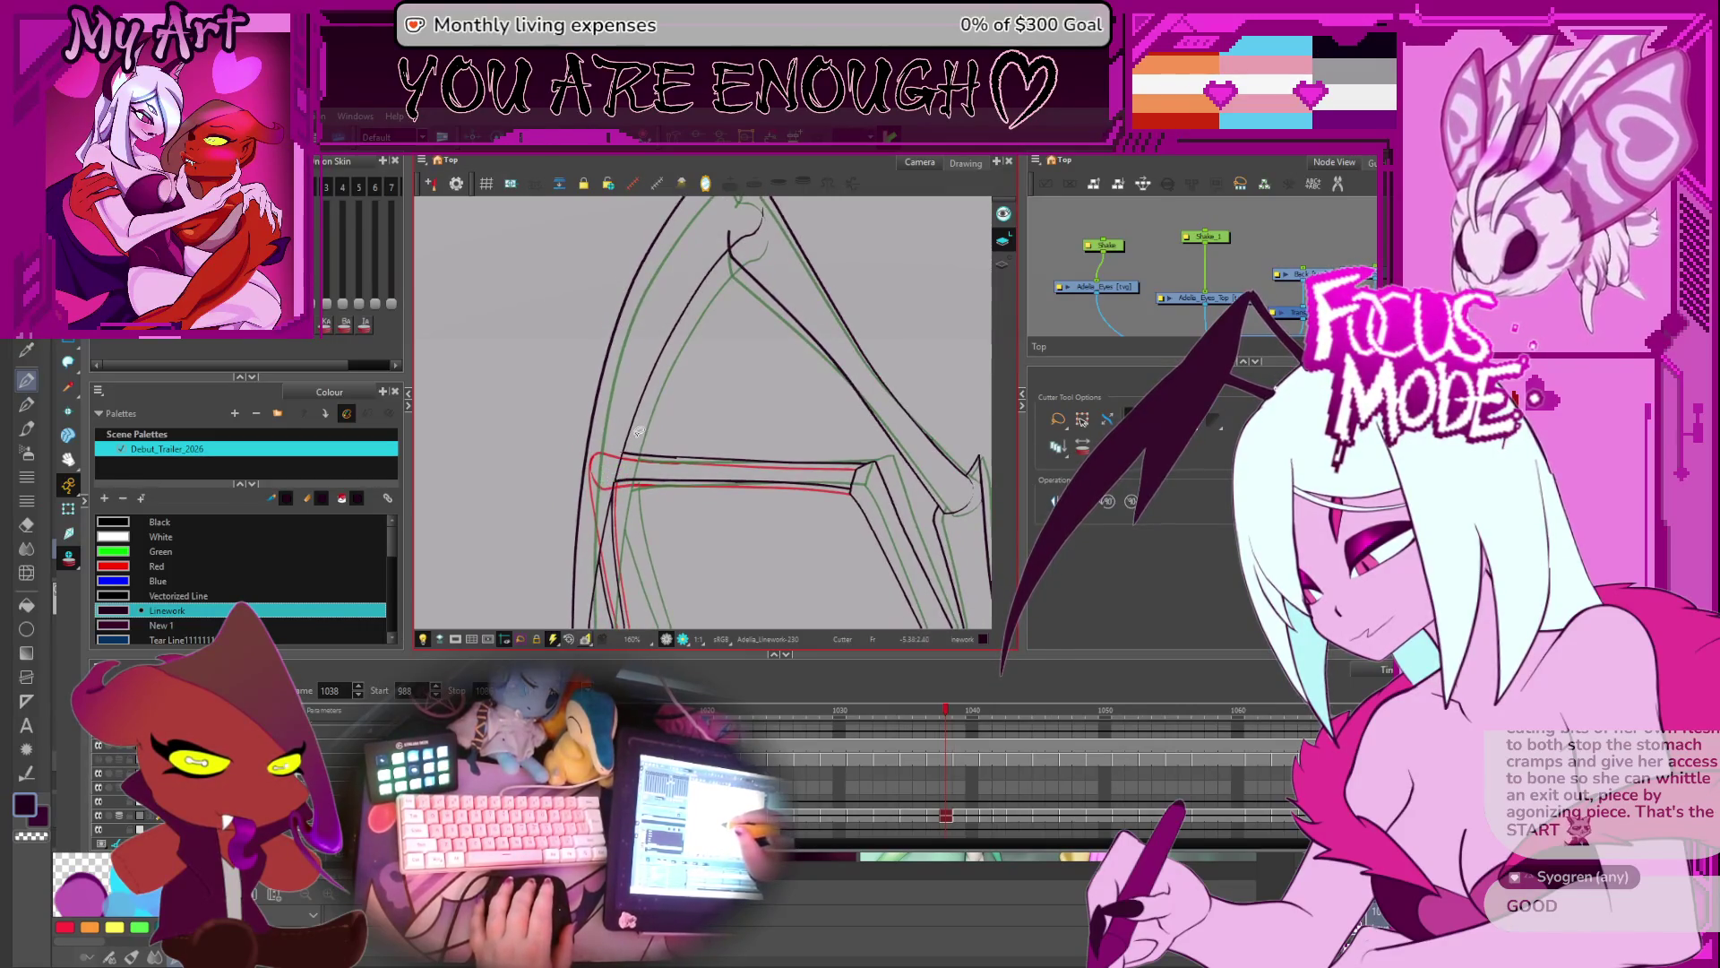
scroll(639, 432, "up", 4)
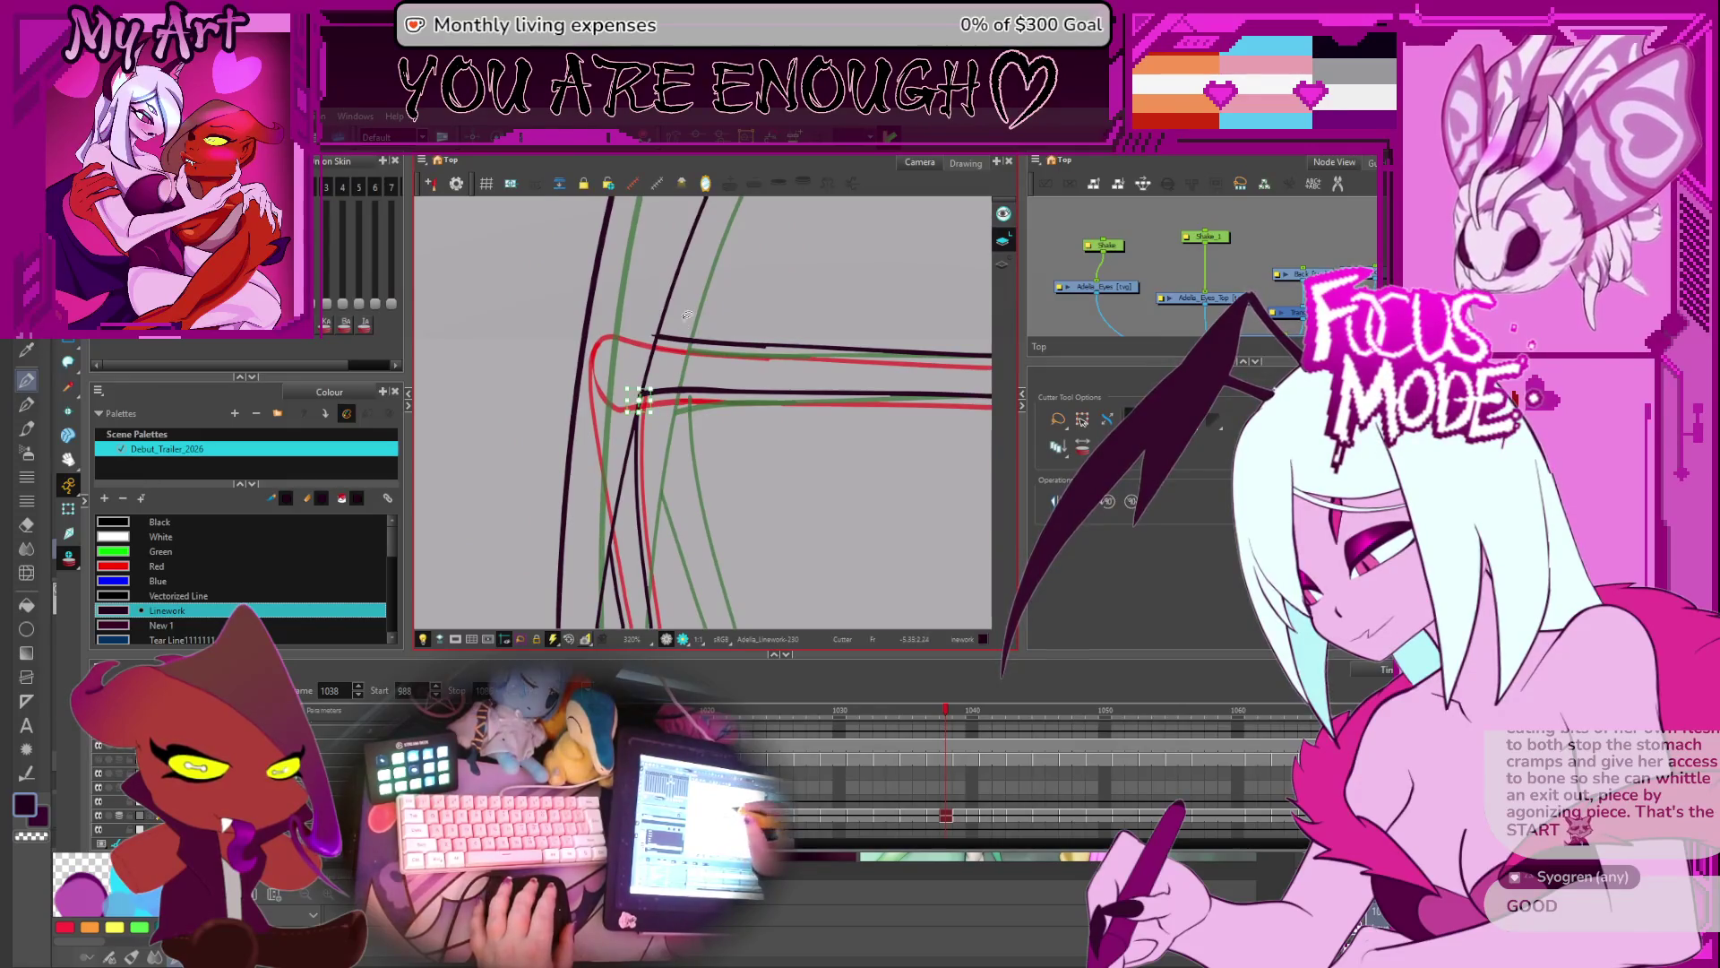
left_click_drag(643, 324, 667, 347)
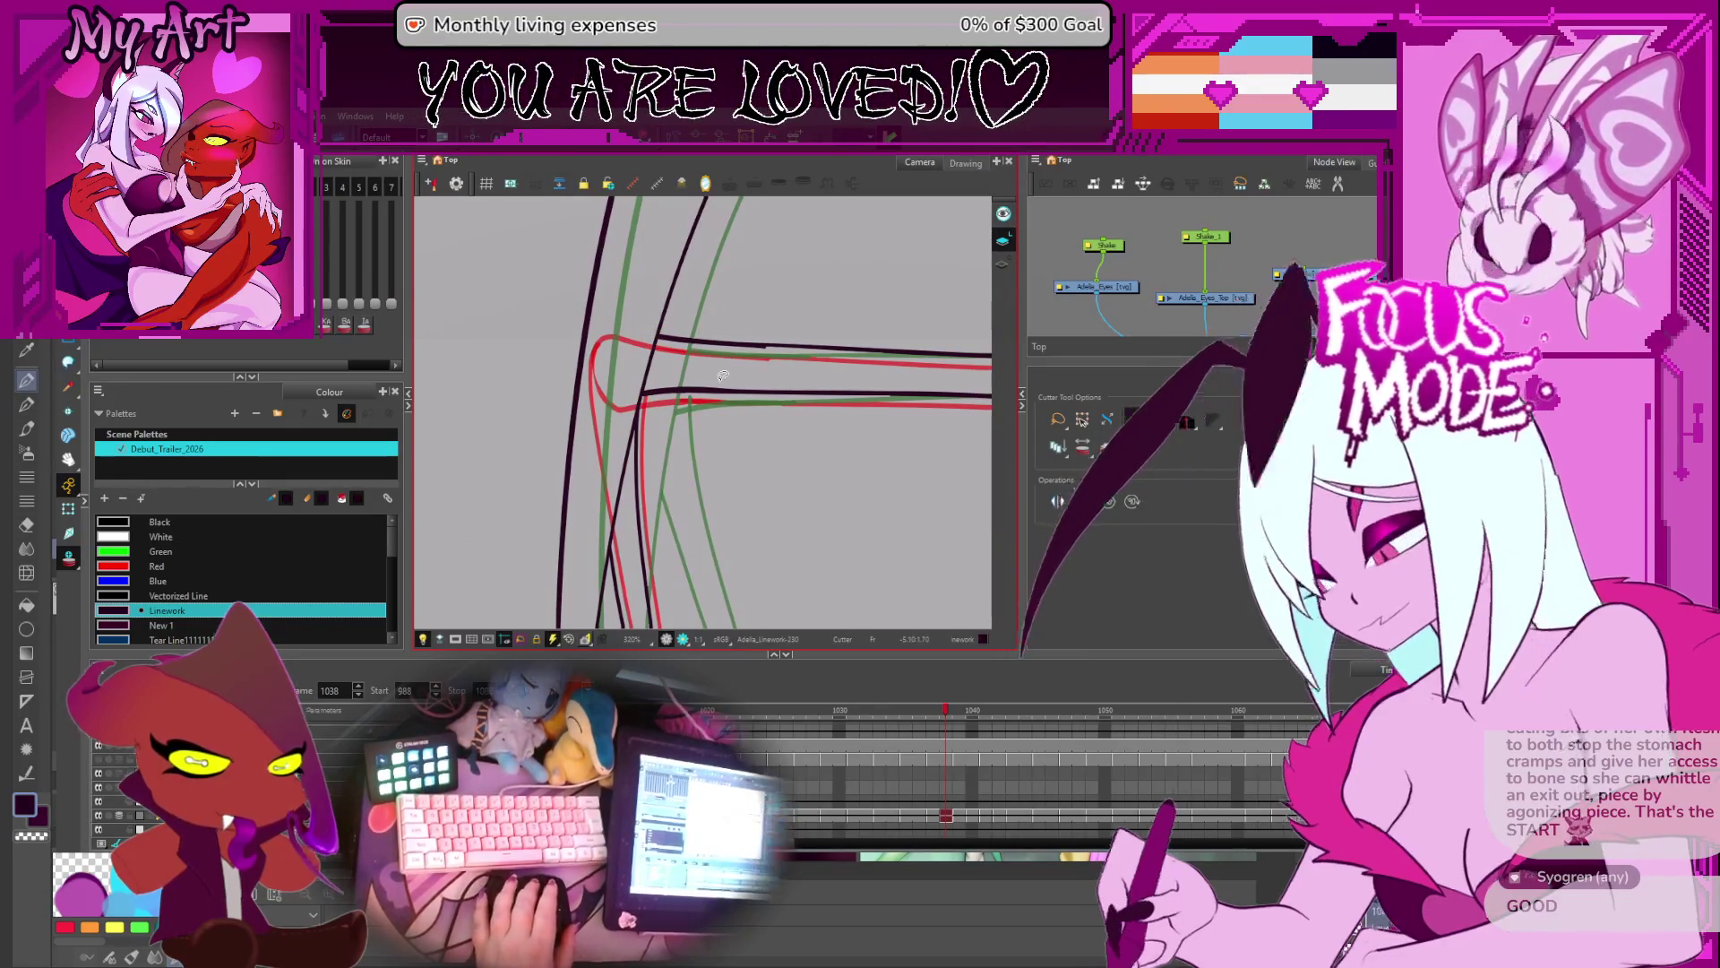
- Compare frames 1036 and 1037, then reframe the wing joint on frame 1036
mouse_move(722, 375)
left_mouse_down()
mouse_move(842, 385)
mouse_move(742, 346)
left_mouse_up()
key("comma")
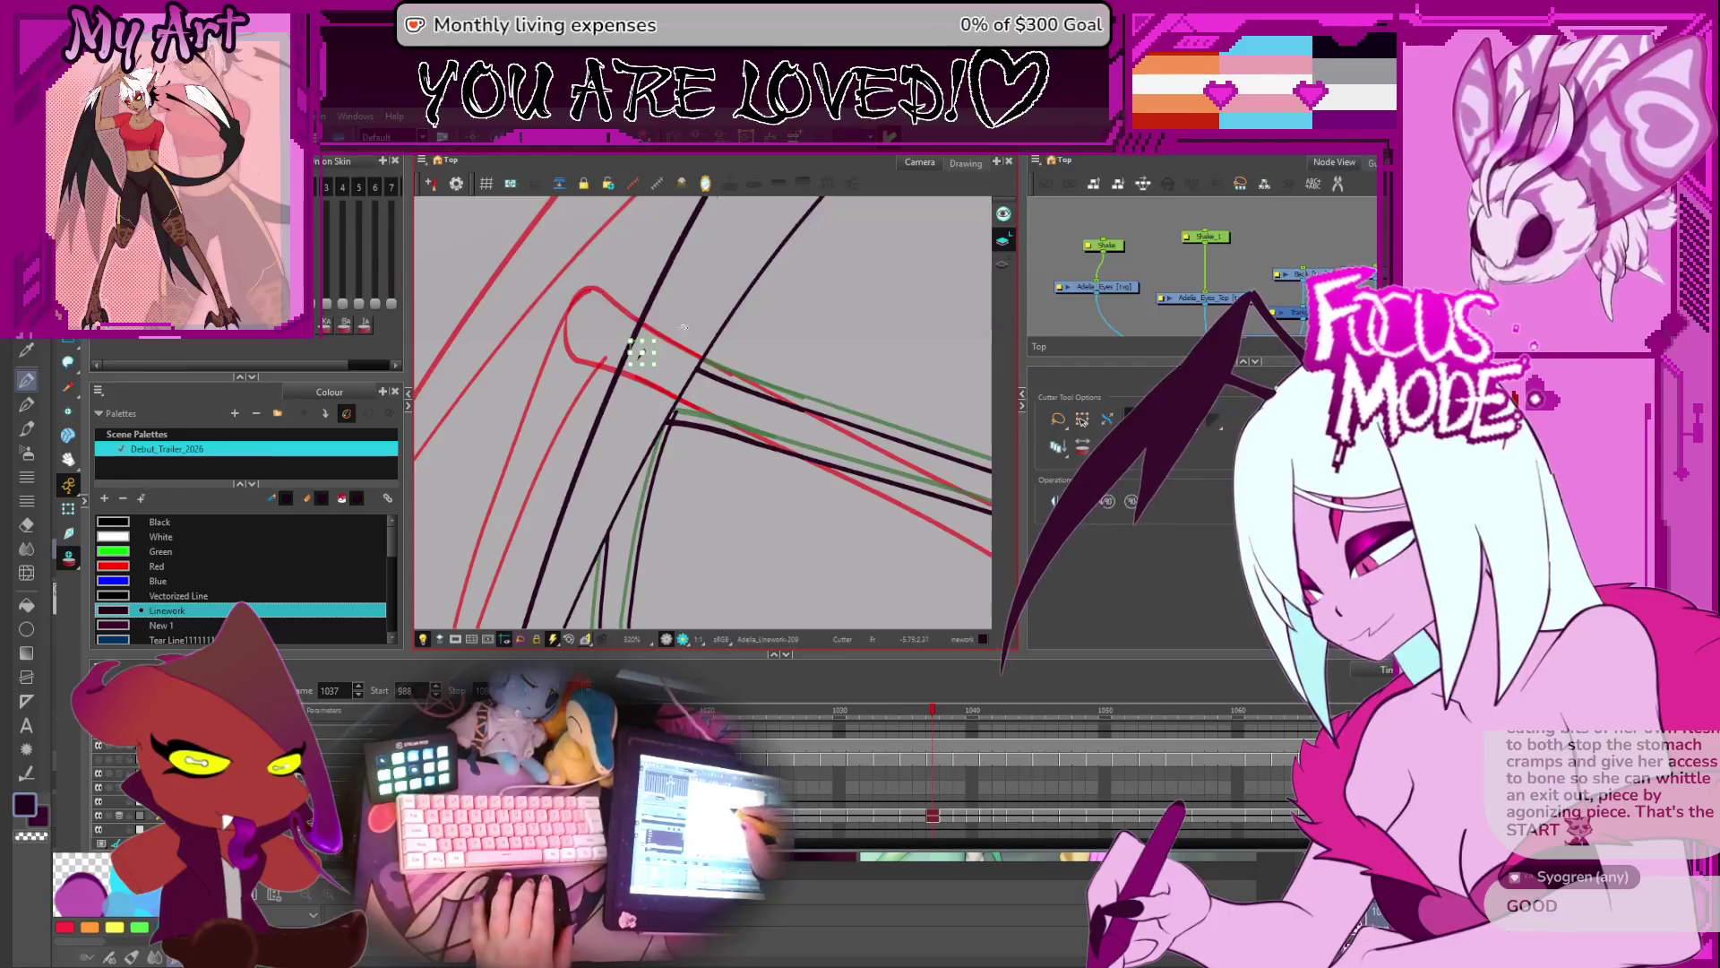
key("comma")
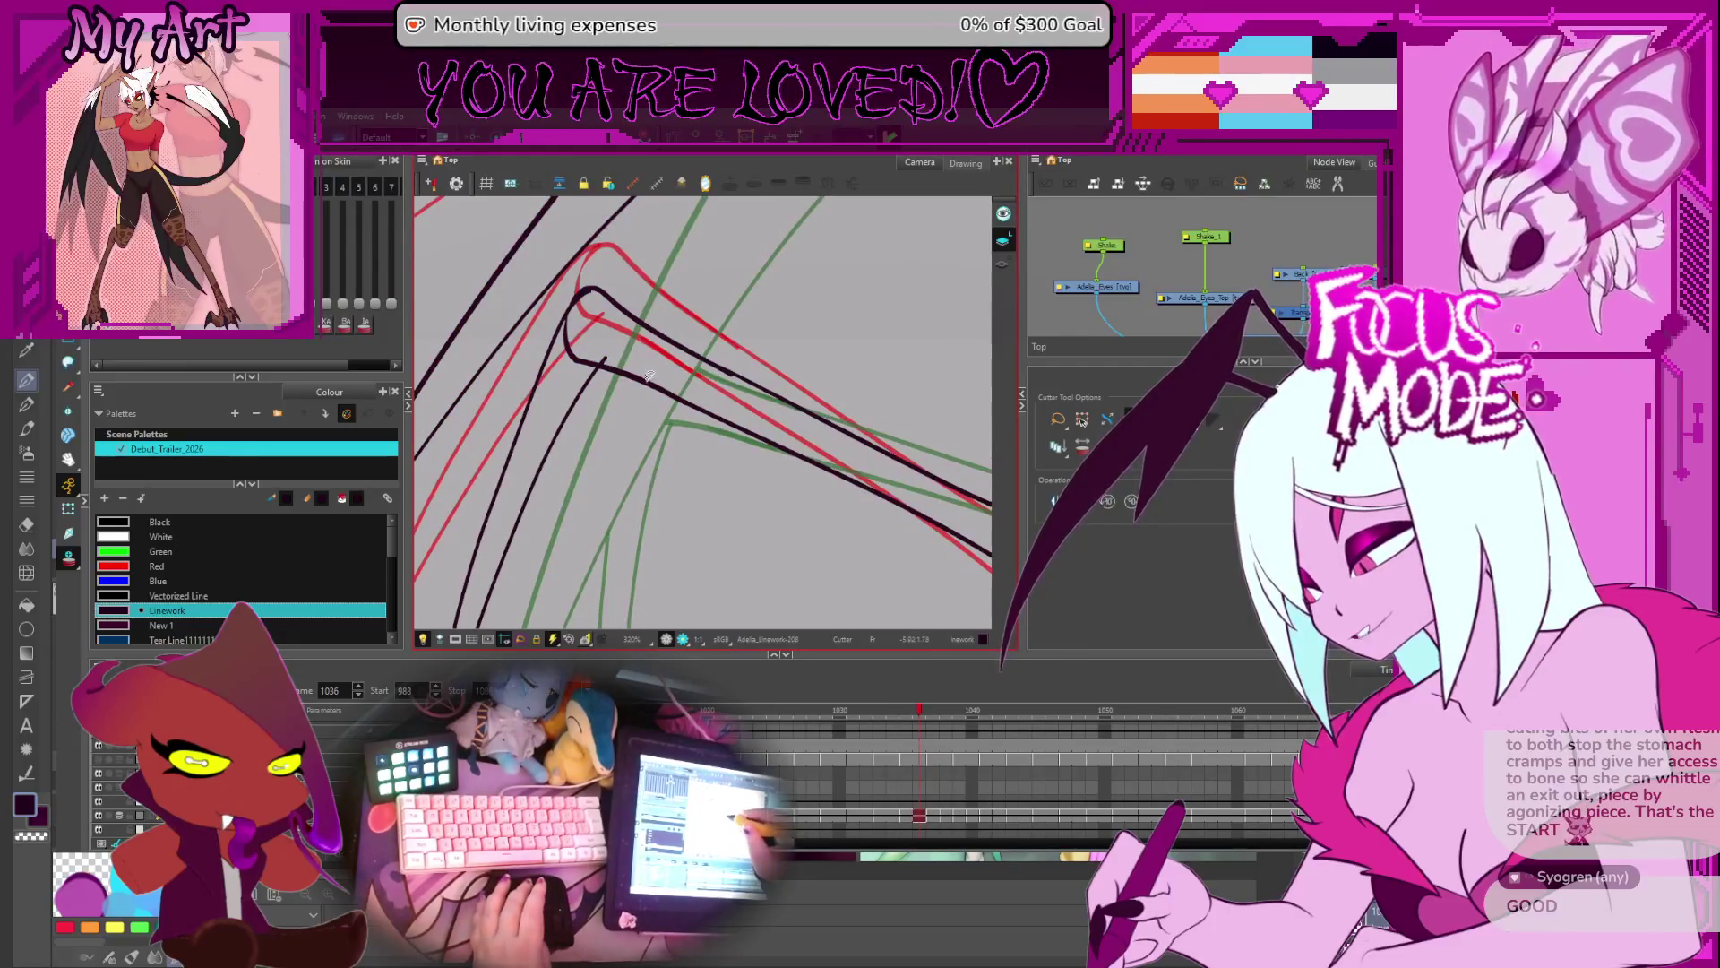
key("period")
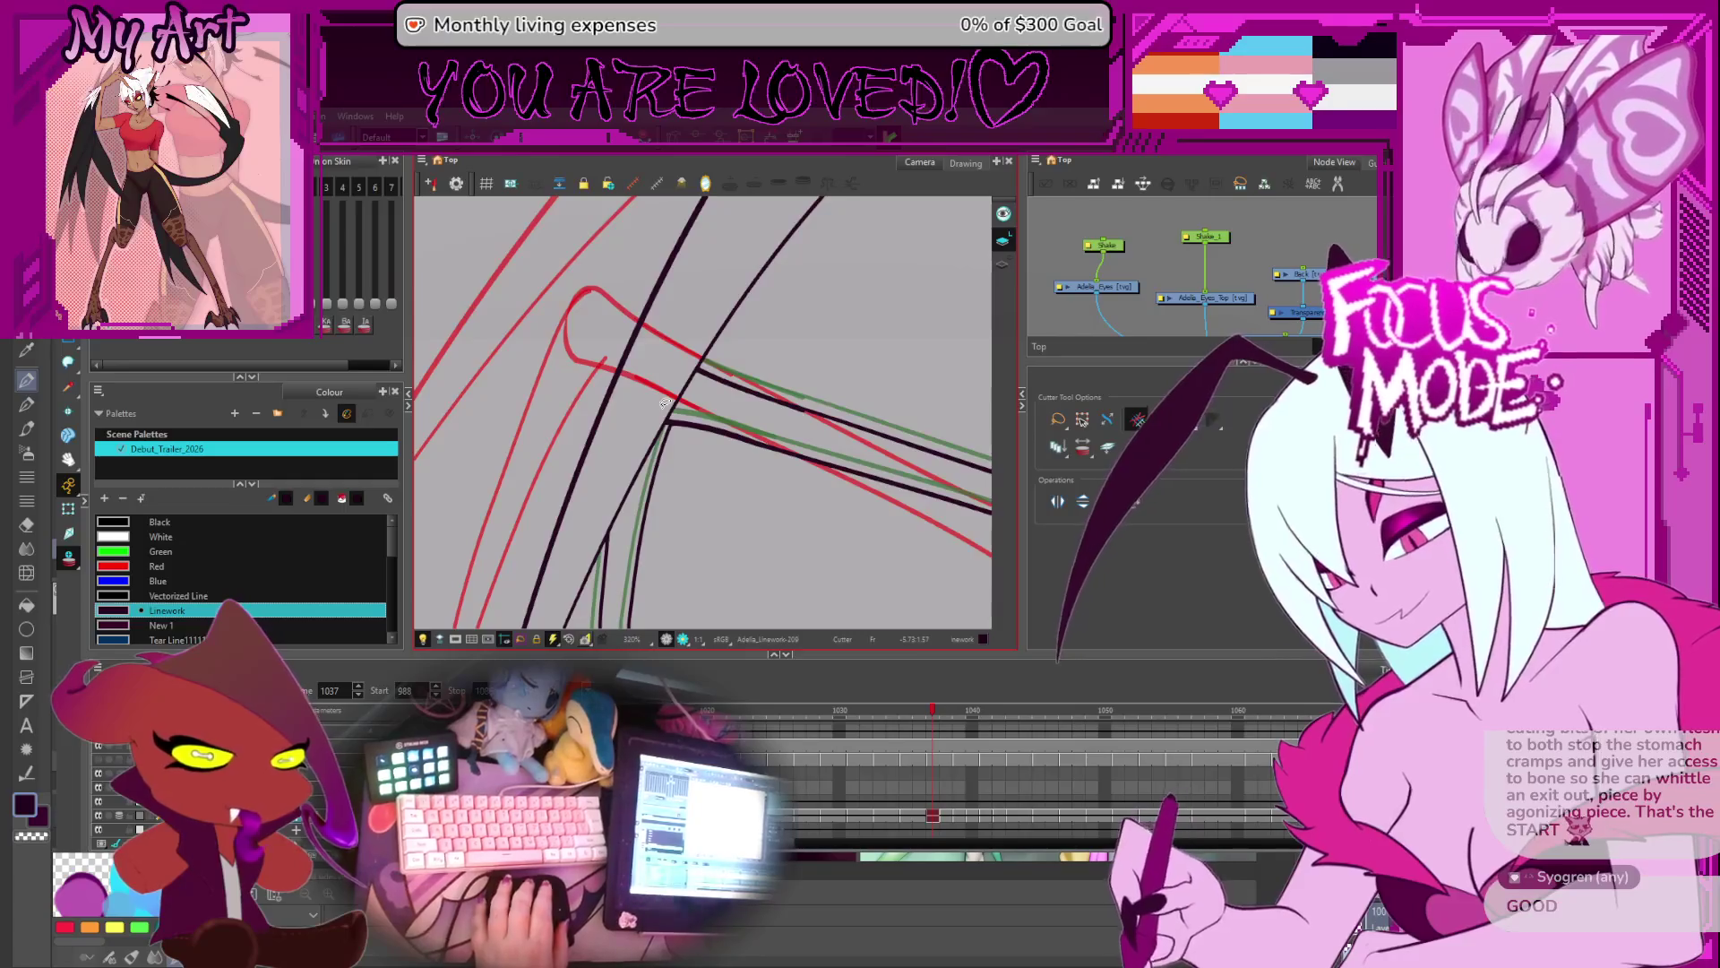
key("period")
key("period")
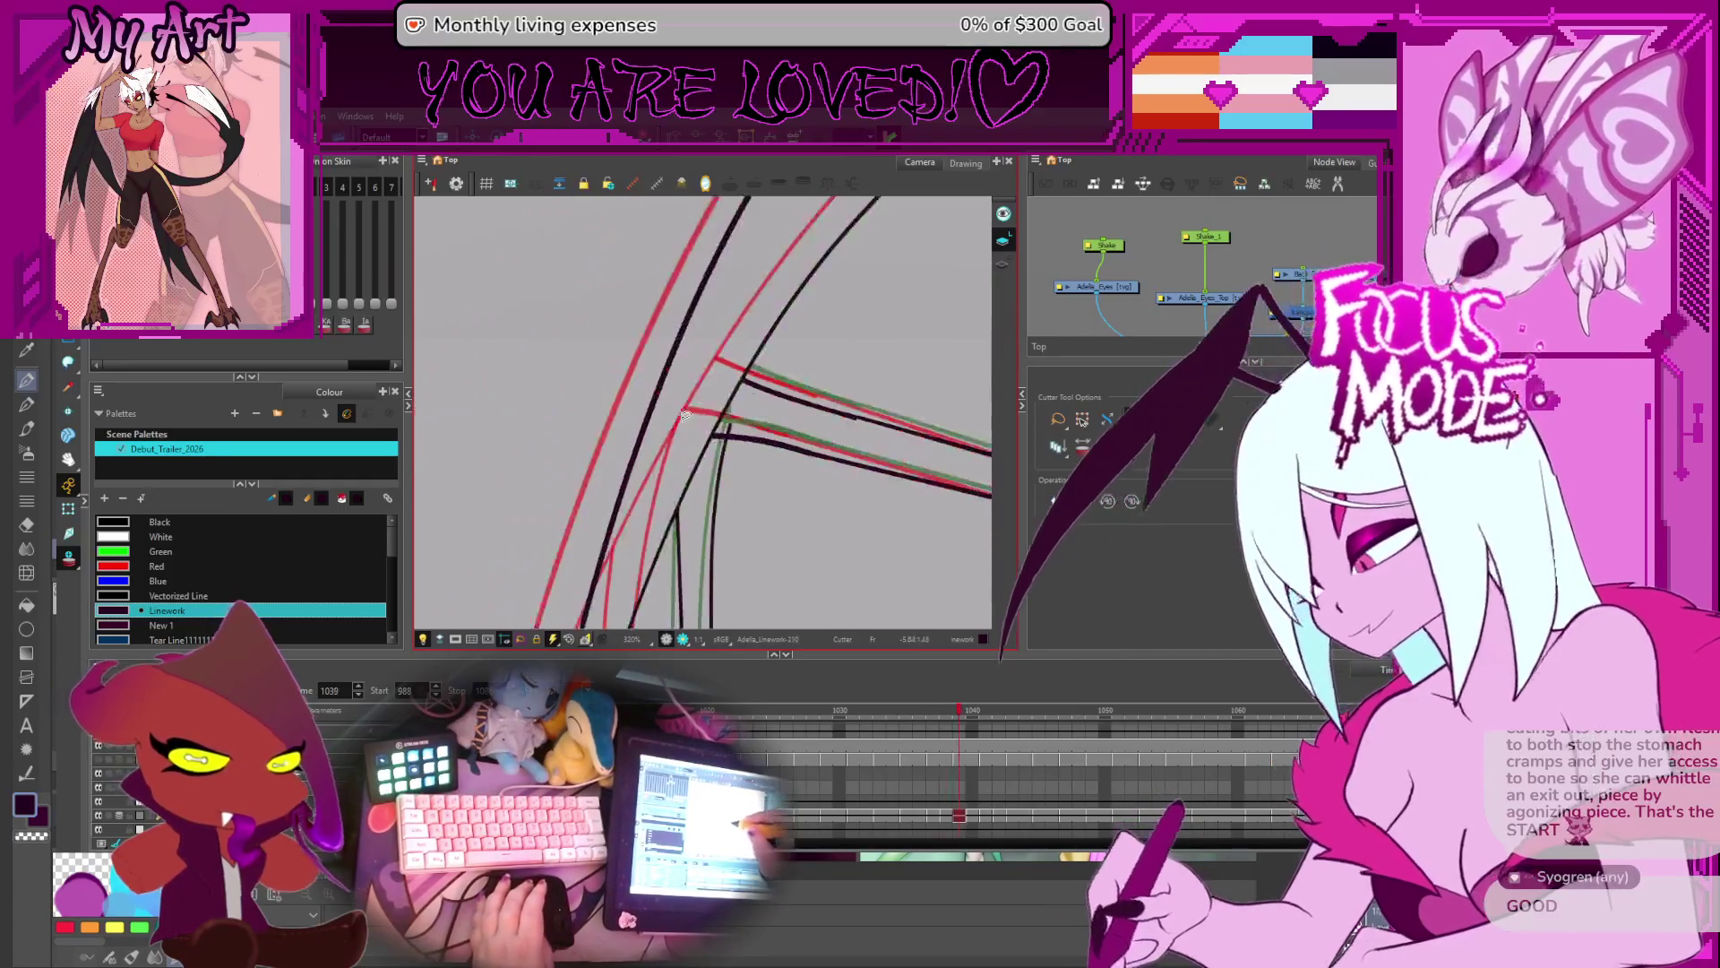
key("comma")
key("comma")
key("comma")
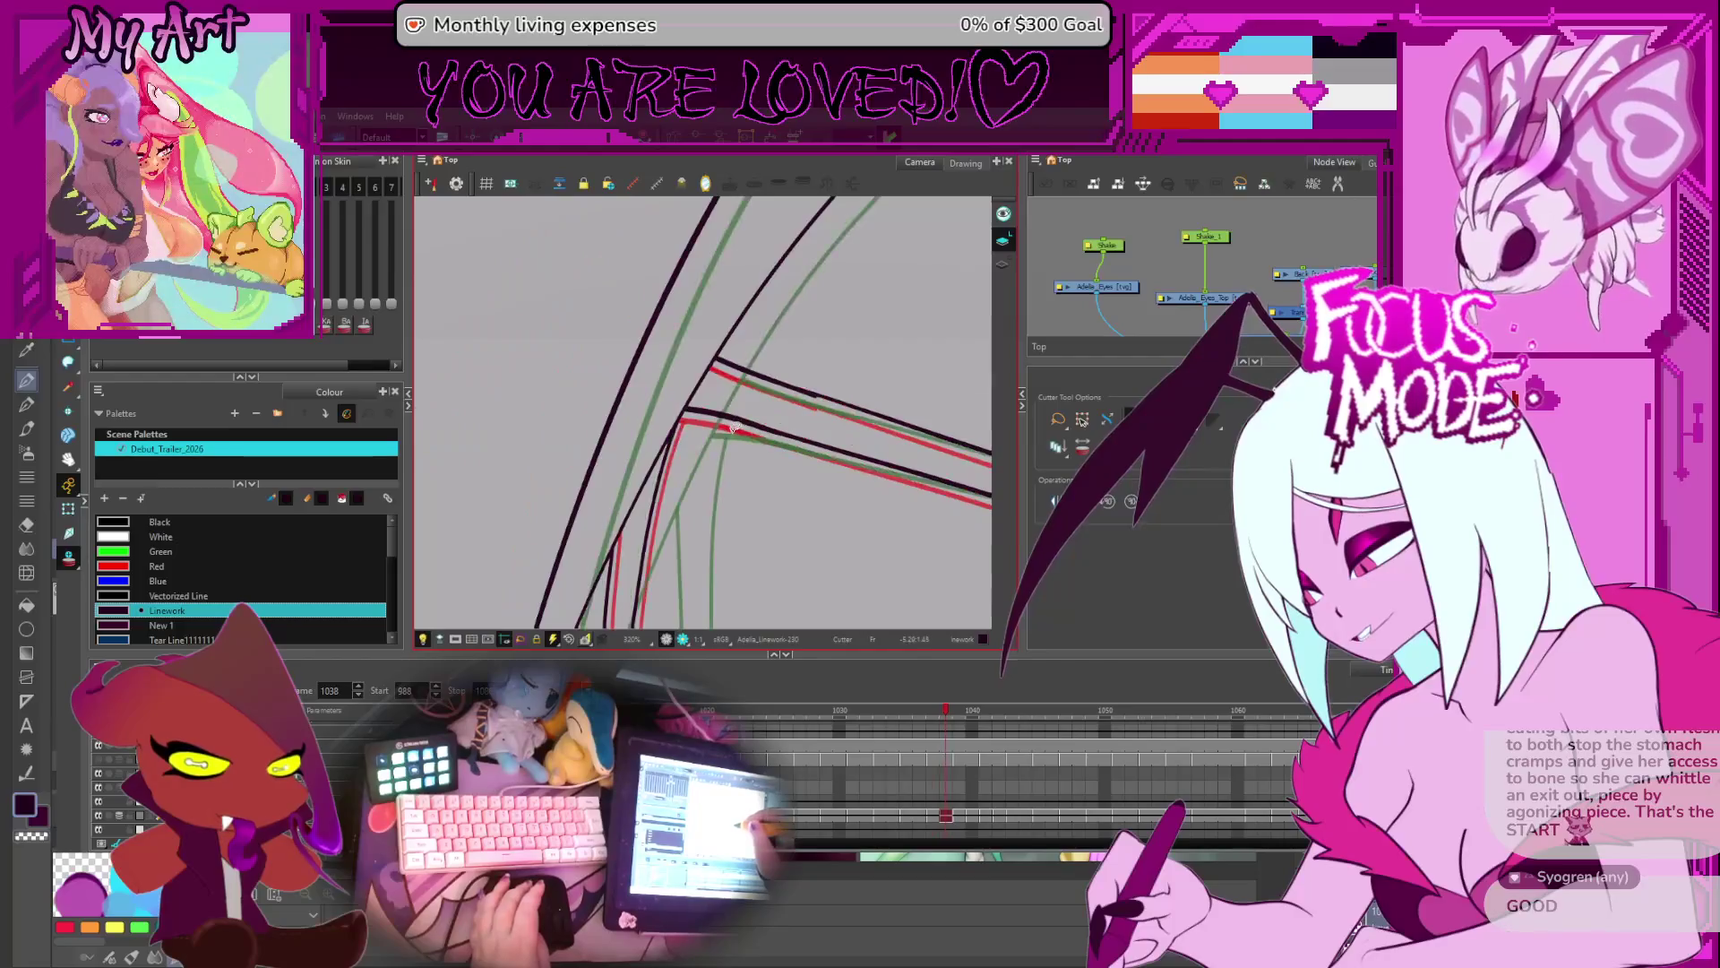
mouse_move(584, 414)
left_mouse_down()
mouse_move(649, 481)
mouse_move(699, 428)
mouse_move(779, 419)
mouse_move(740, 476)
left_mouse_up()
scroll(639, 436, "down", 2)
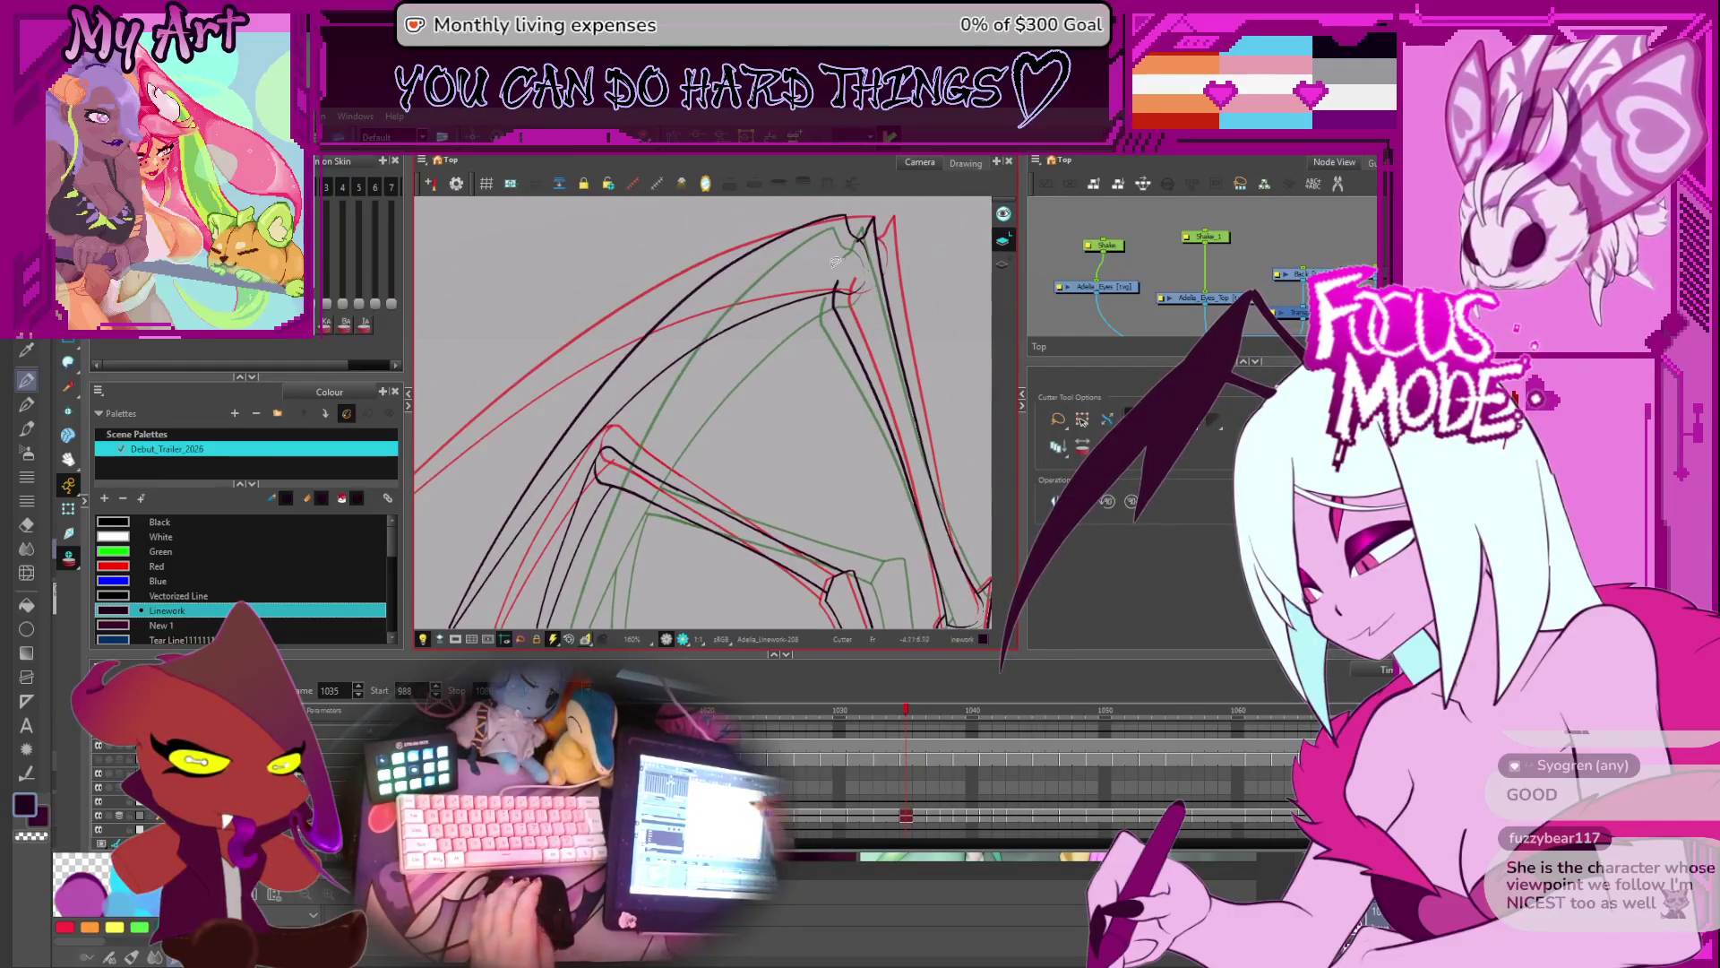
- Step back to frame 1029 and delete the overlapping stroke ends at the corner
key("comma")
key("comma")
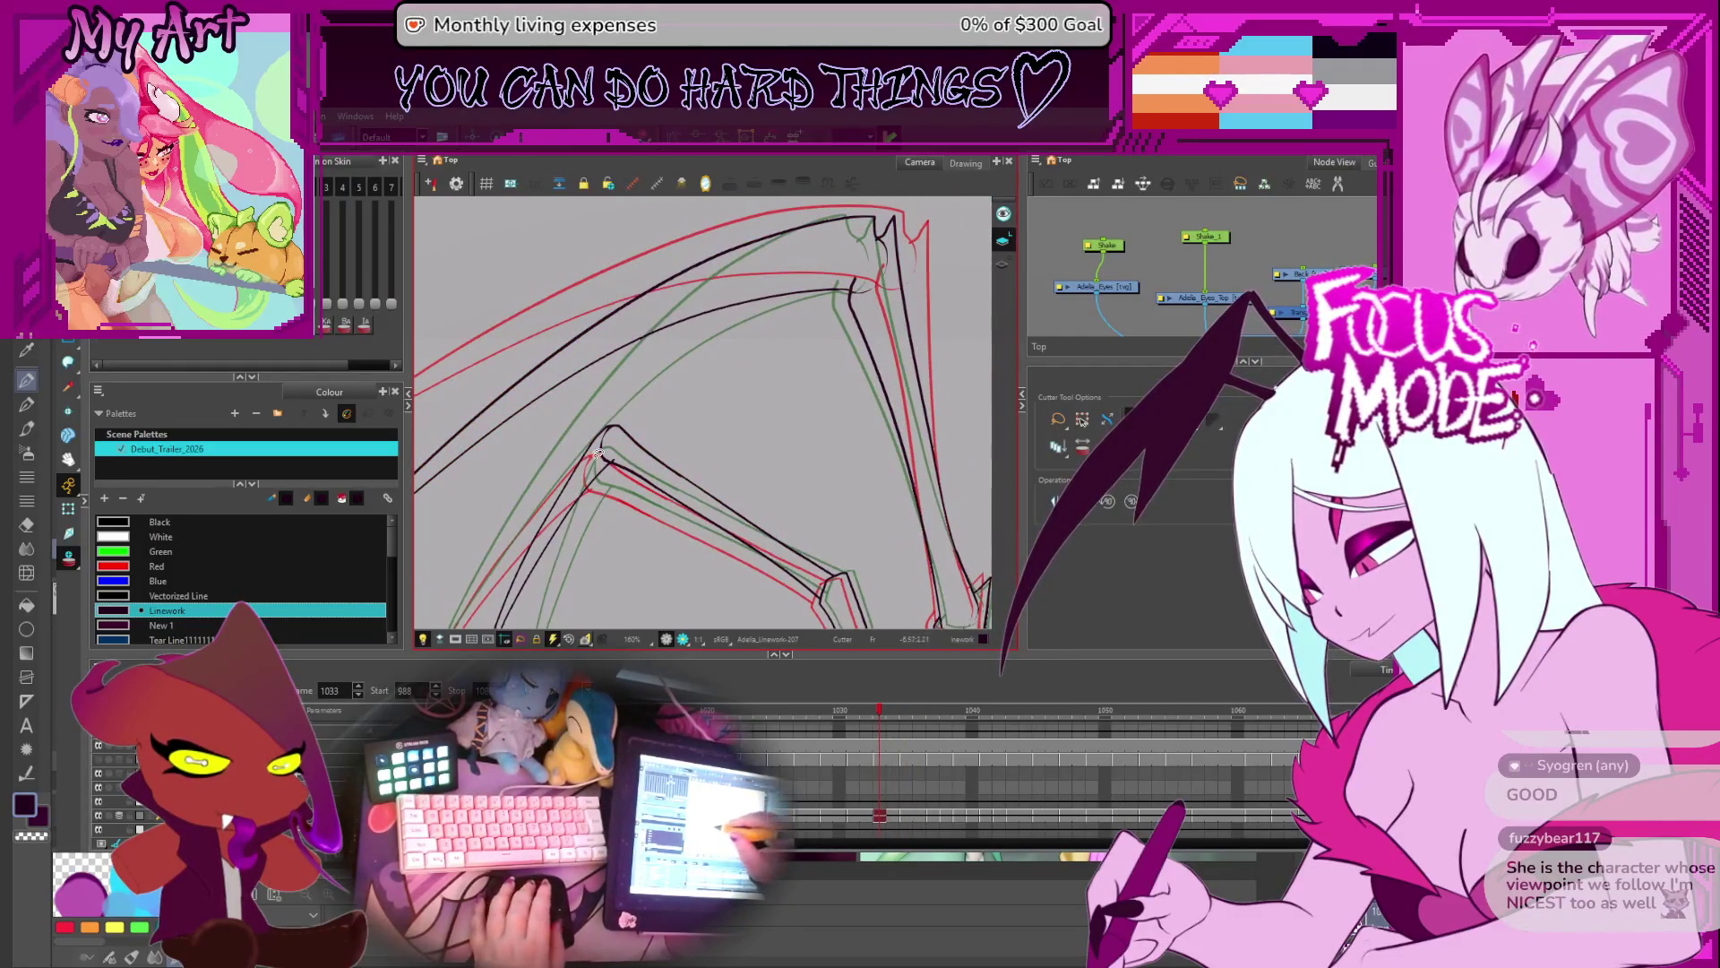
scroll(592, 497, "up", 1)
key("comma")
mouse_move(619, 431)
left_mouse_down()
mouse_move(672, 395)
mouse_move(707, 409)
left_mouse_up()
scroll(706, 409, "up", 1)
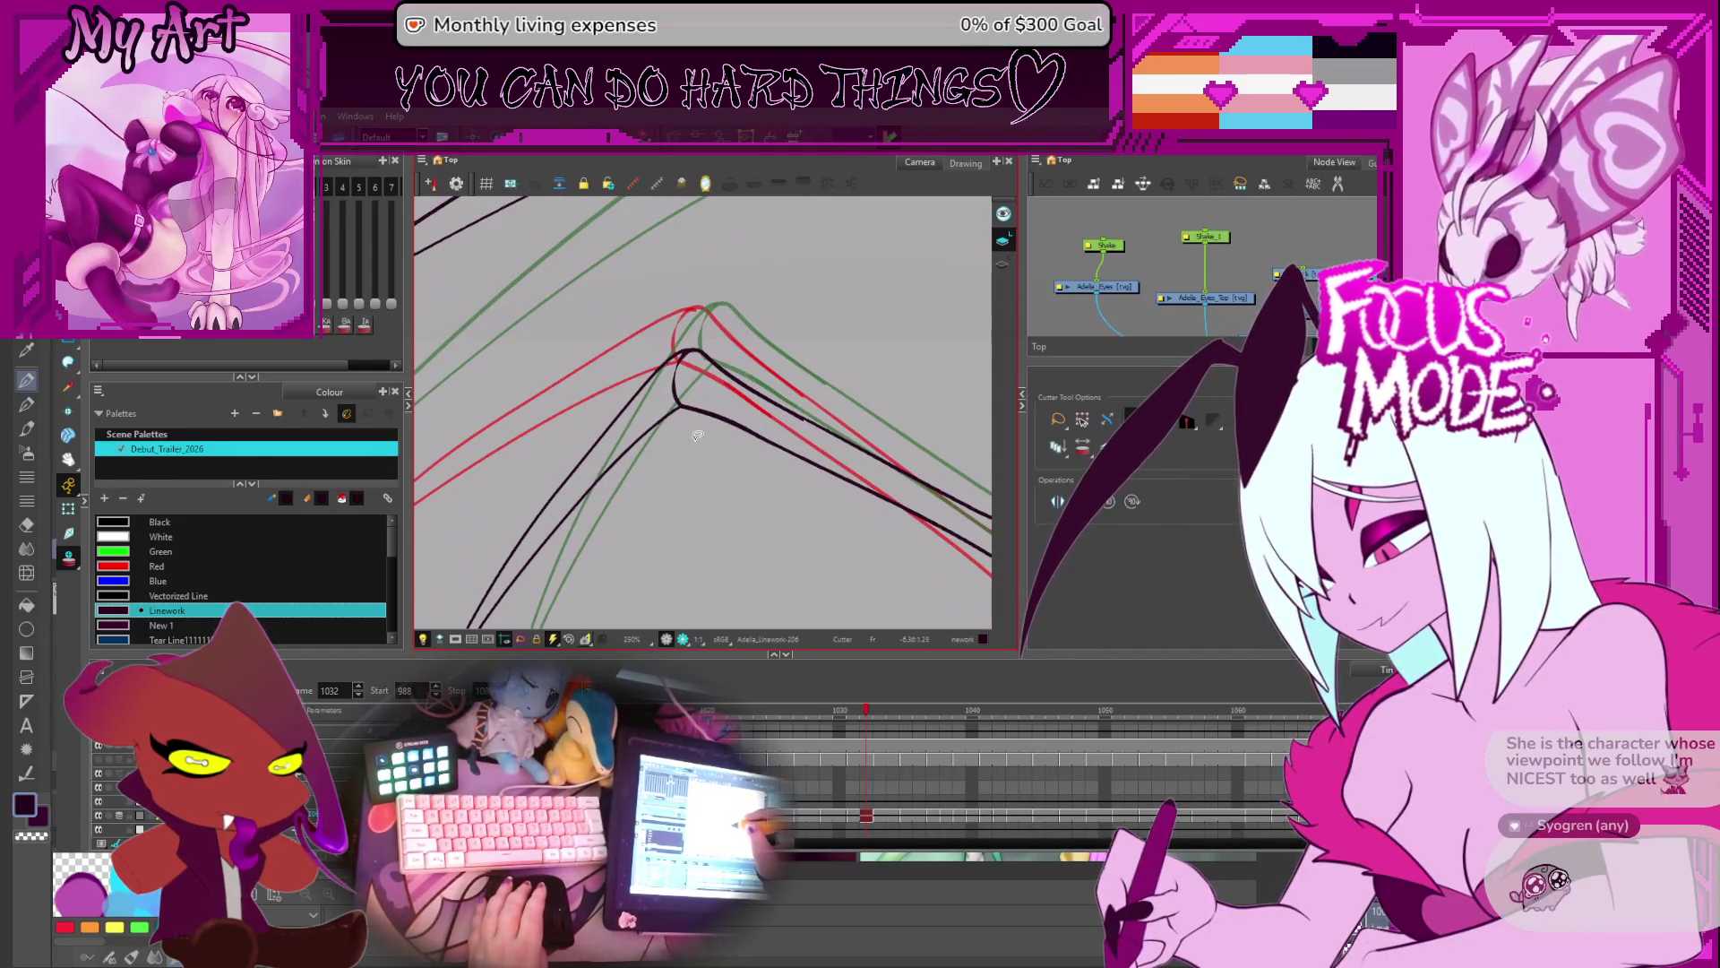
key("comma")
key("comma")
key("comma")
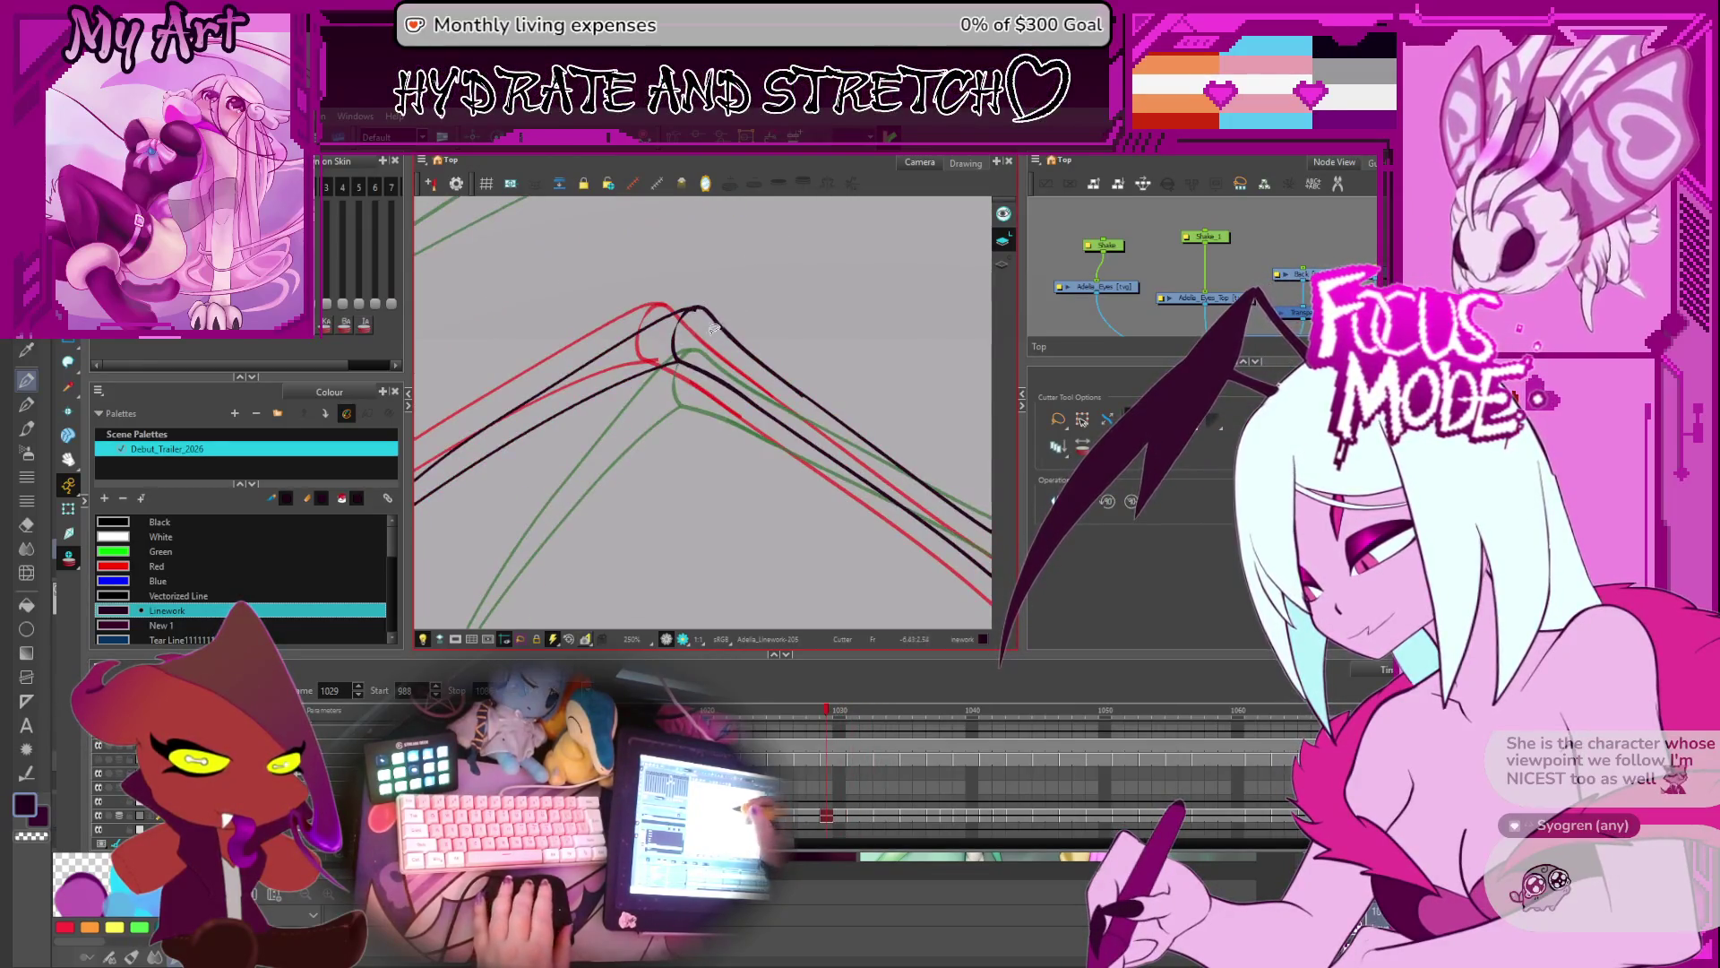
left_click_drag(700, 385, 697, 312)
key("Delete")
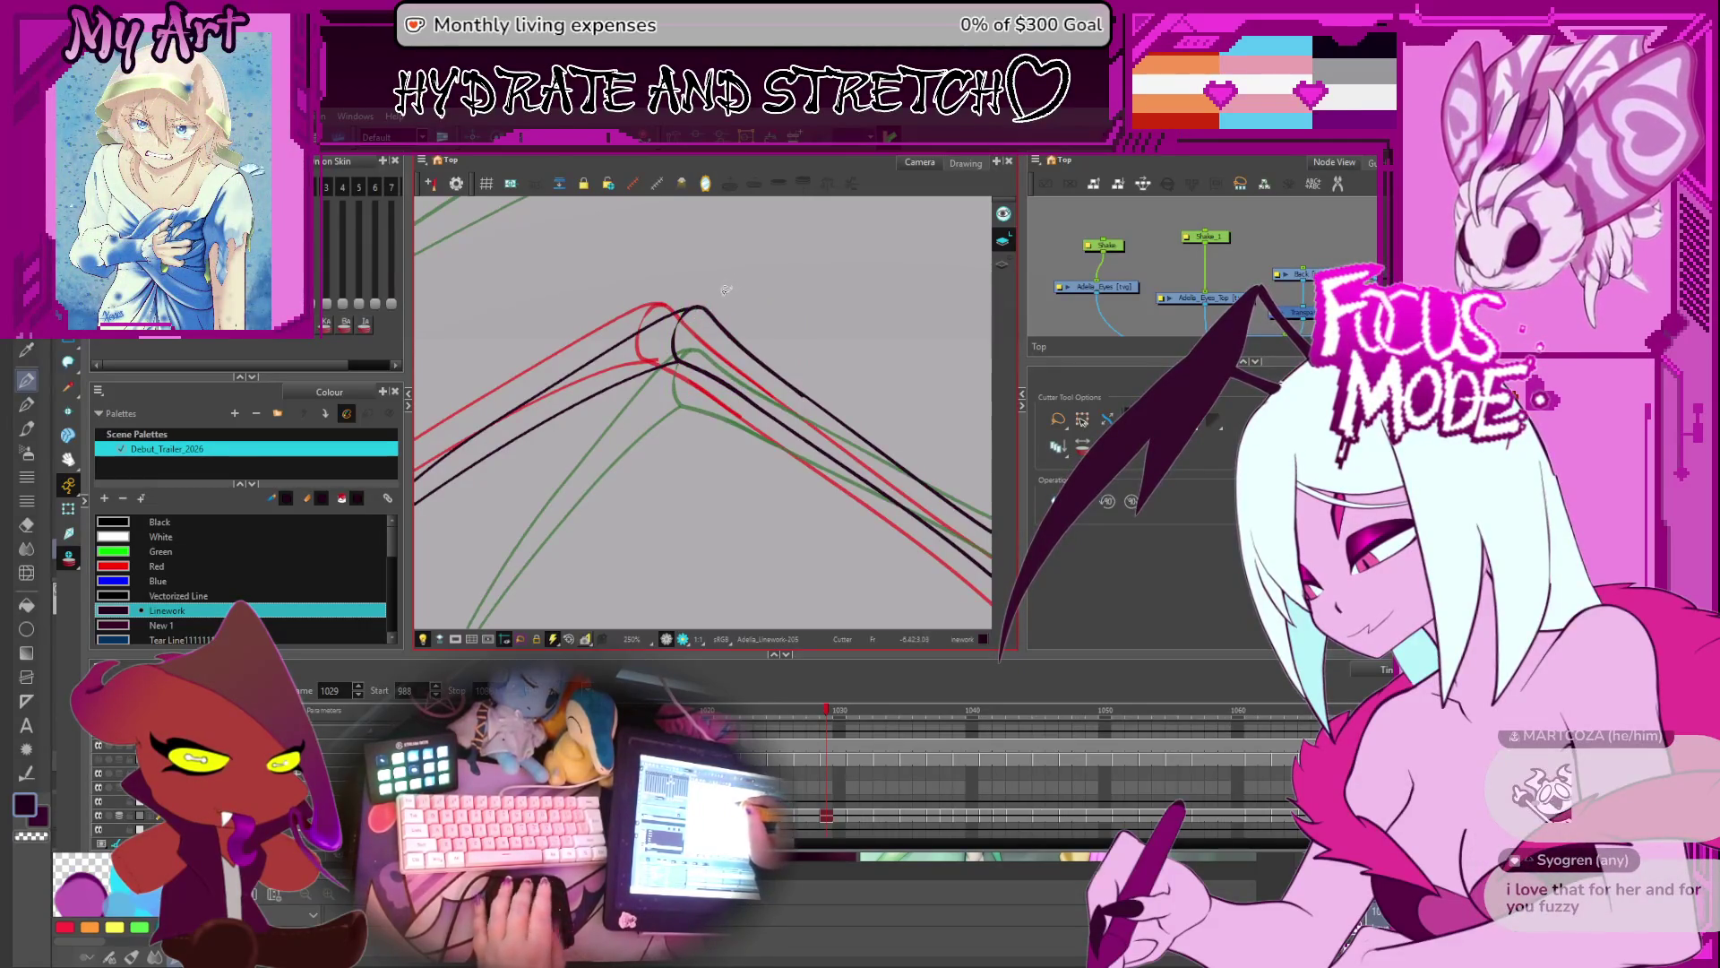
- Step back through frames 1028, 1024, 1022 and 1018 to 1016, then play forward
key("comma")
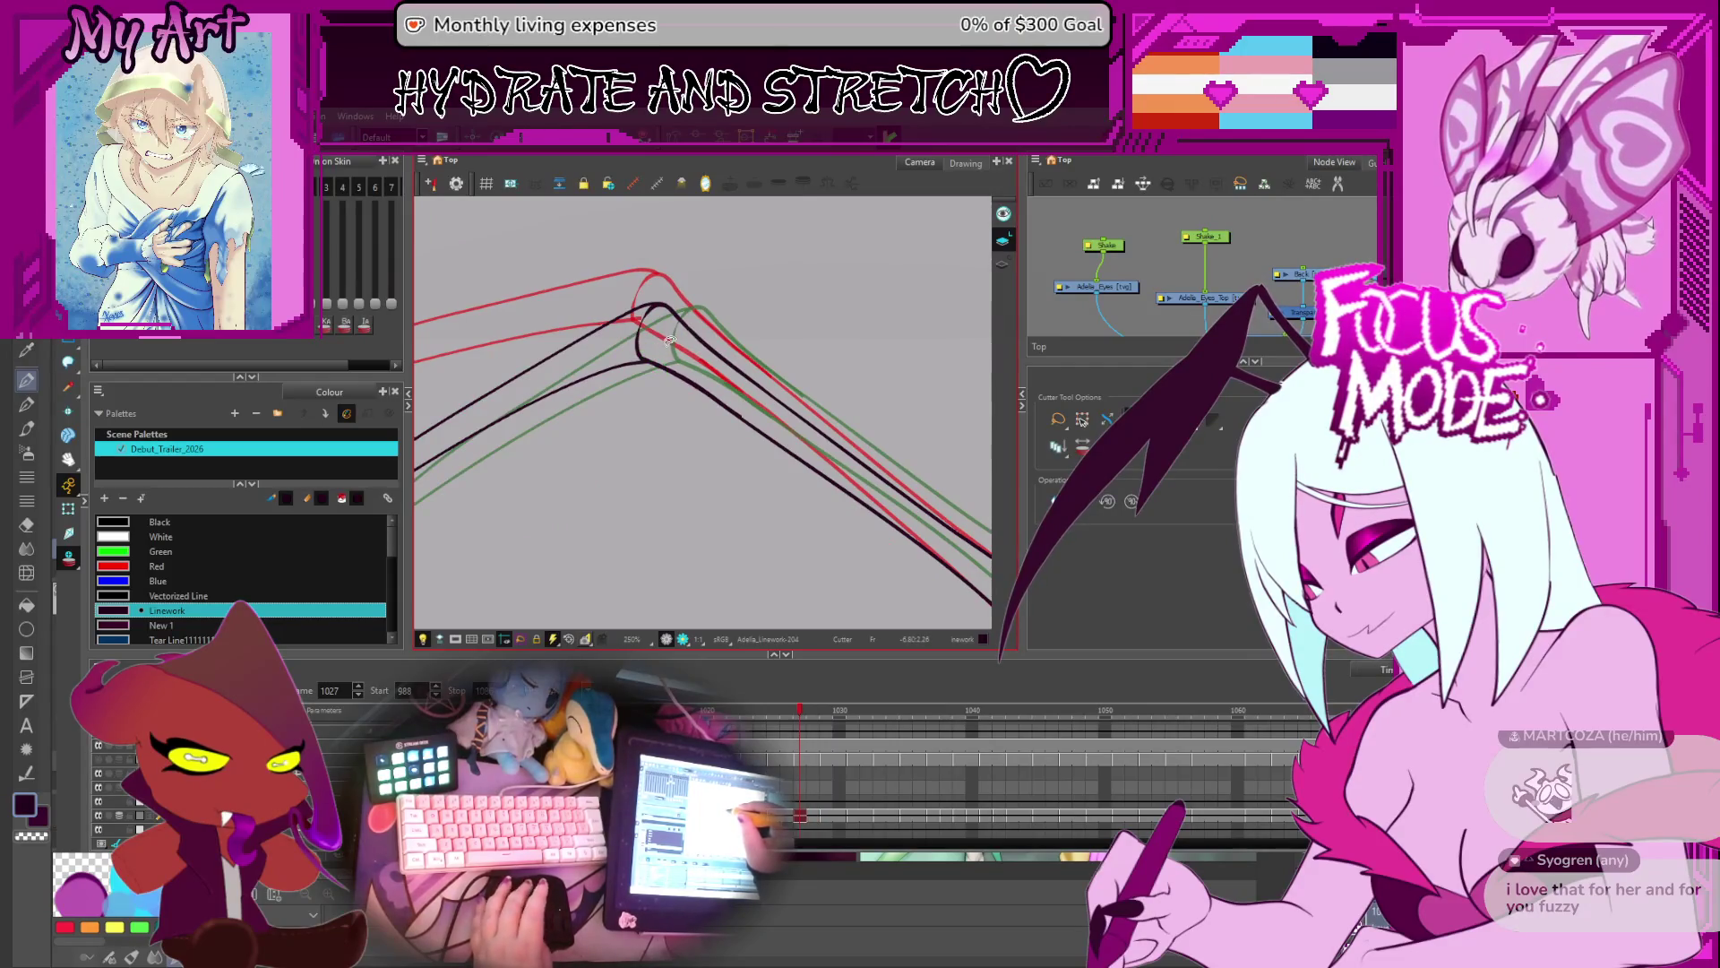
key("comma")
key("comma")
key("comma")
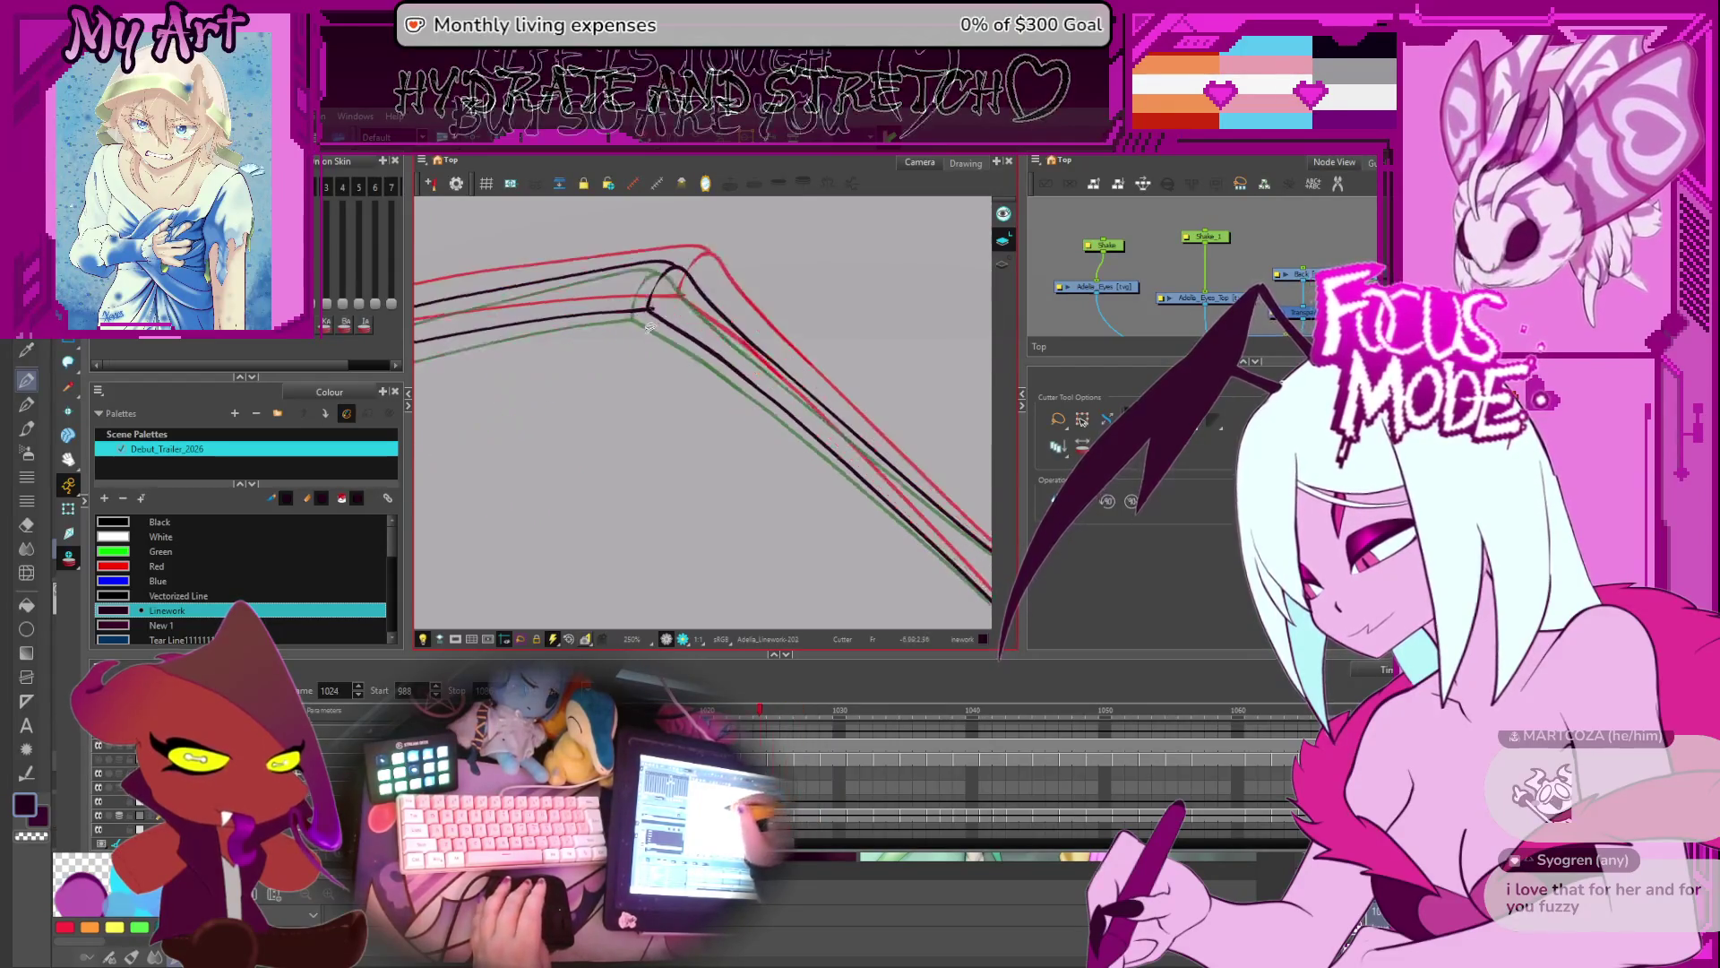
key("comma")
key("comma")
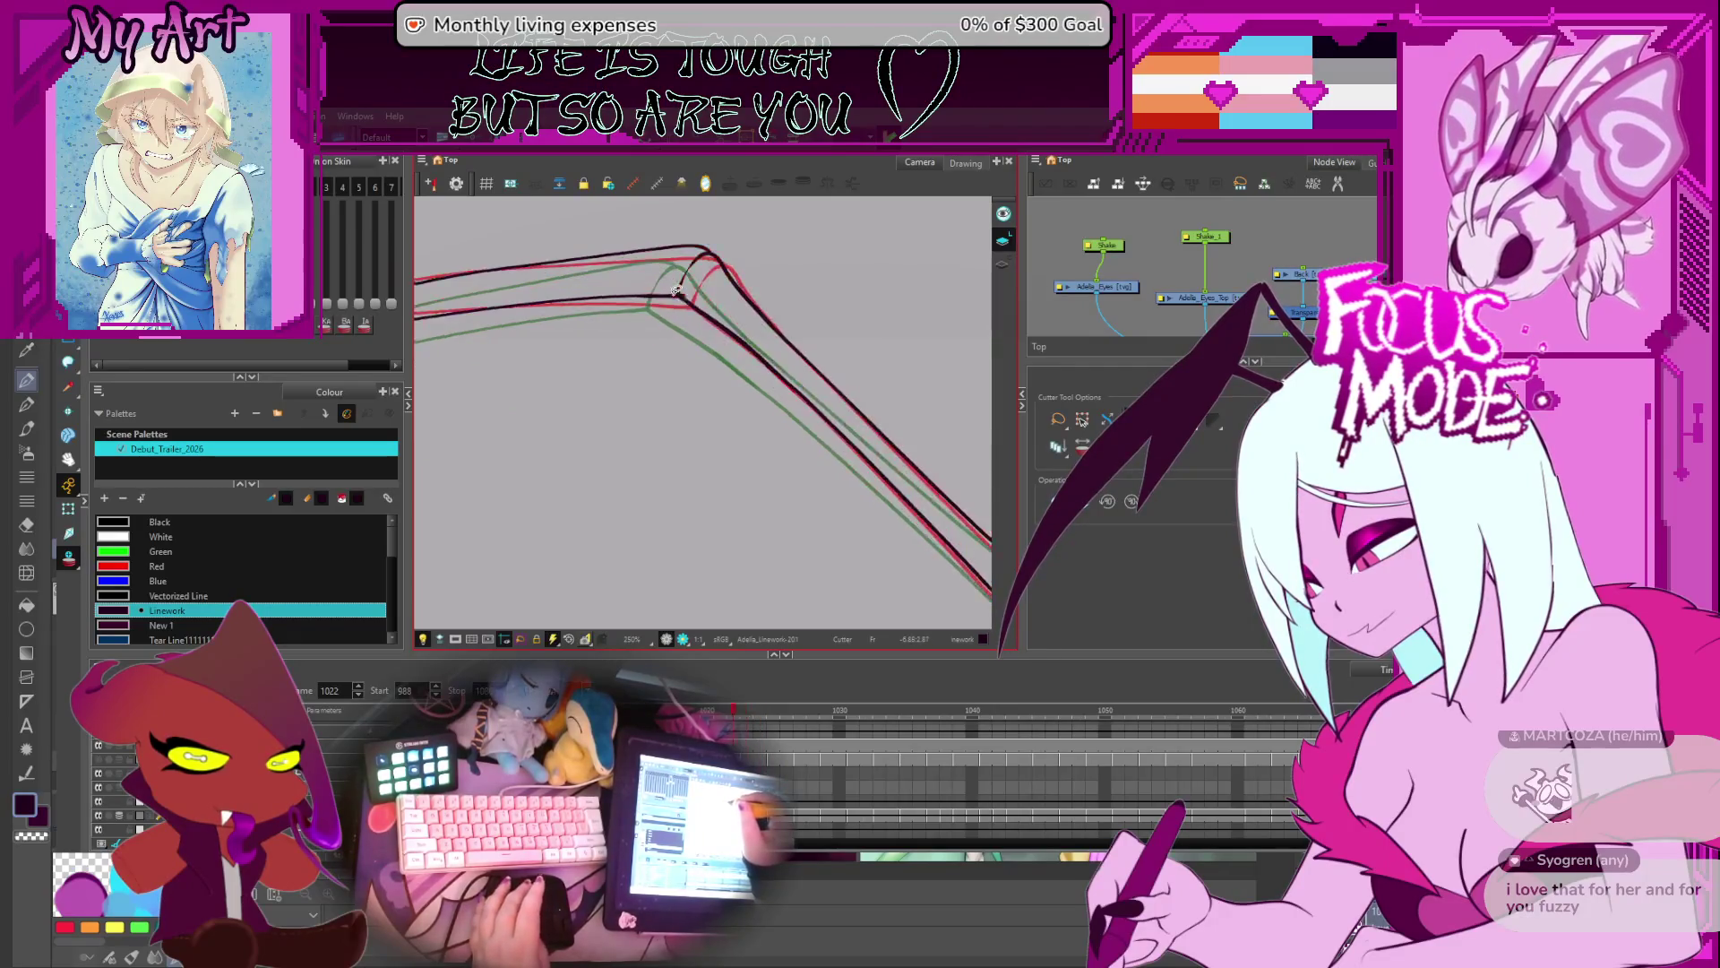
key("comma")
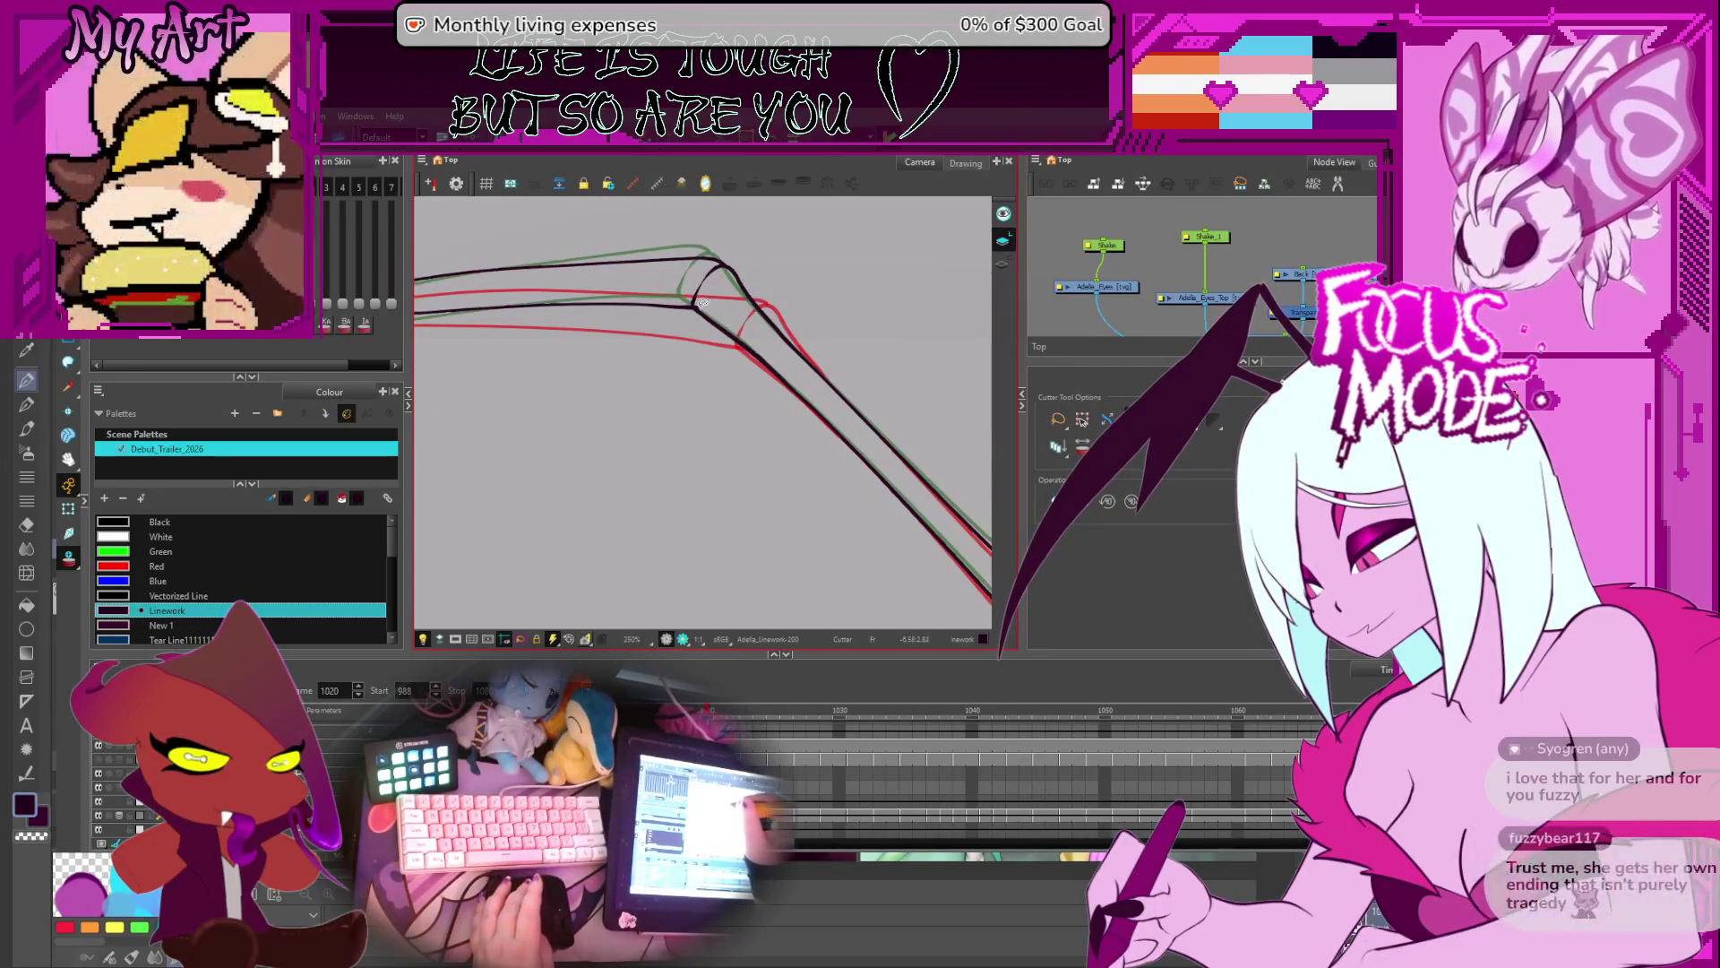
left_click_drag(712, 302, 637, 294)
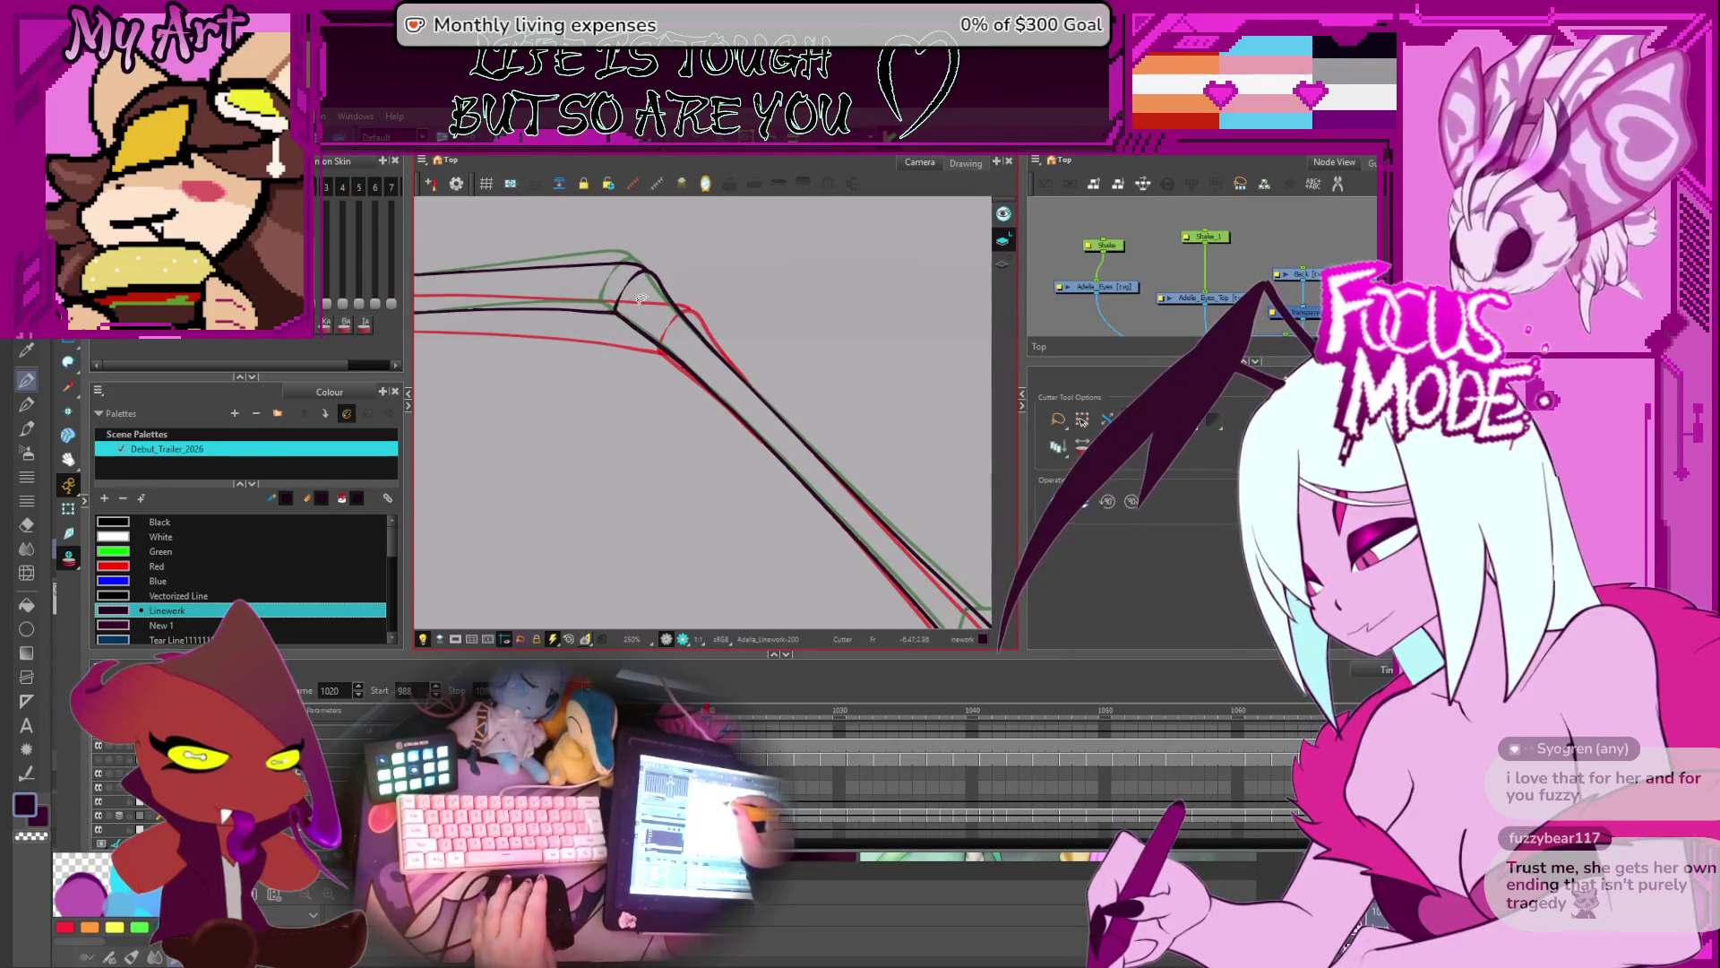
key("comma")
key("comma")
mouse_move(704, 444)
left_mouse_down()
mouse_move(667, 427)
mouse_move(762, 425)
mouse_move(683, 415)
left_mouse_up()
key("comma")
key("comma")
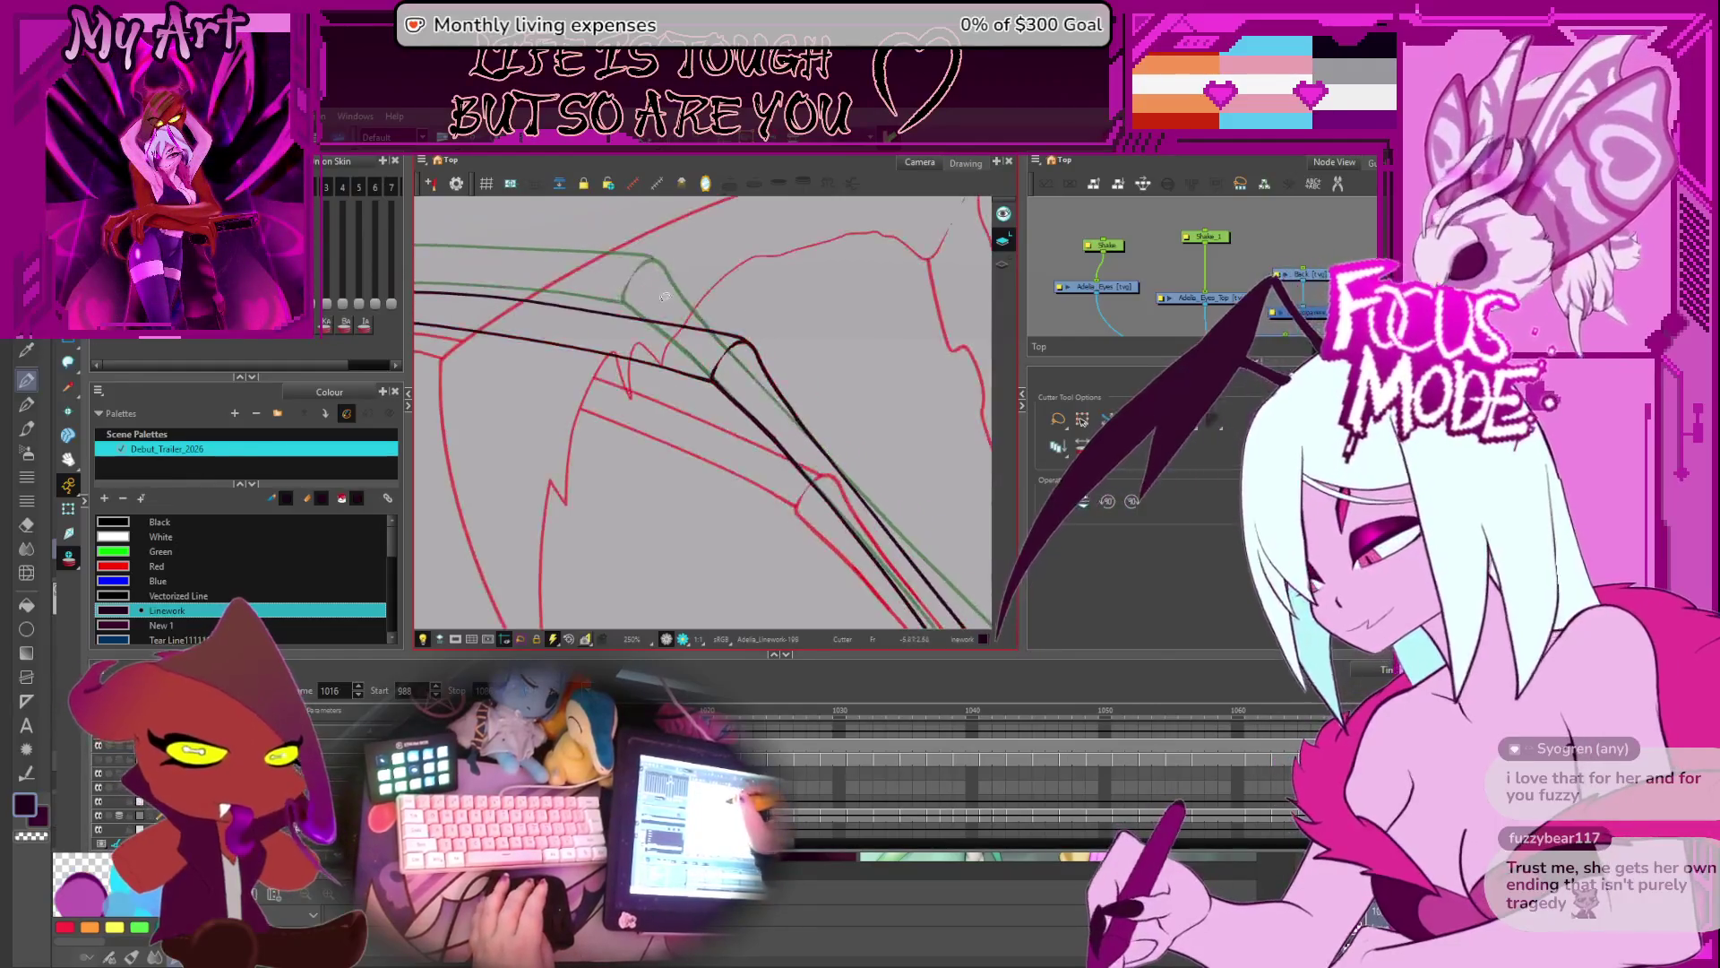
key("comma")
key("comma")
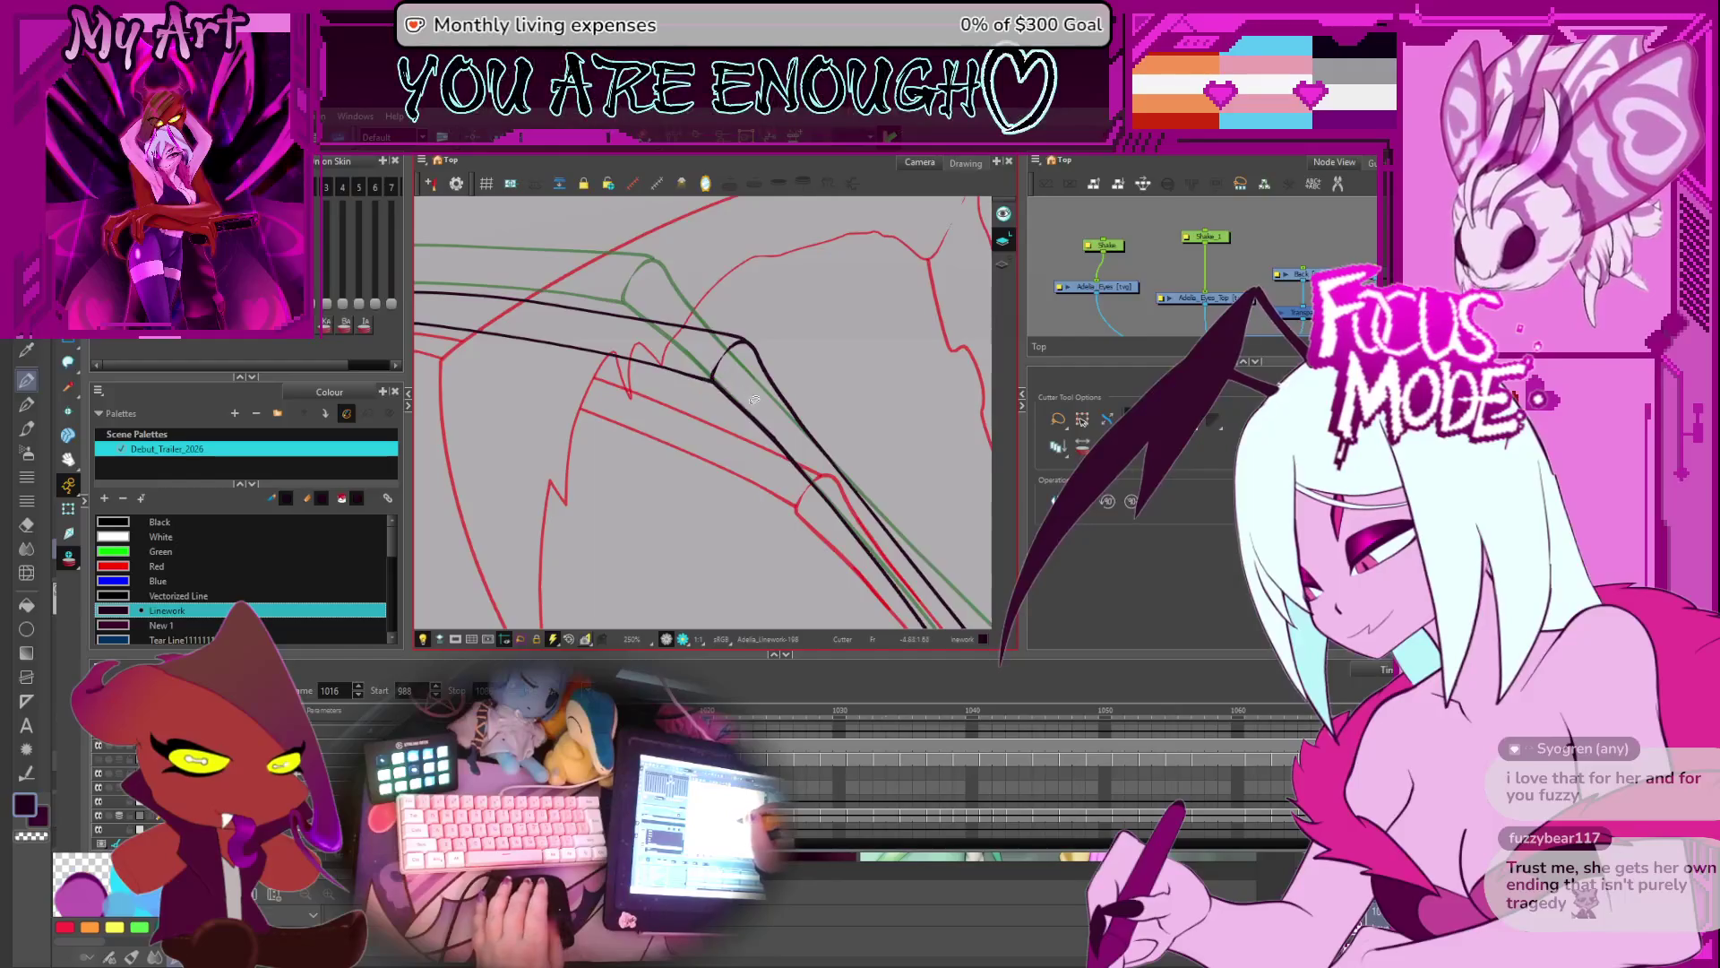
scroll(749, 408, "down", 3)
key("period")
key("period")
key("period")
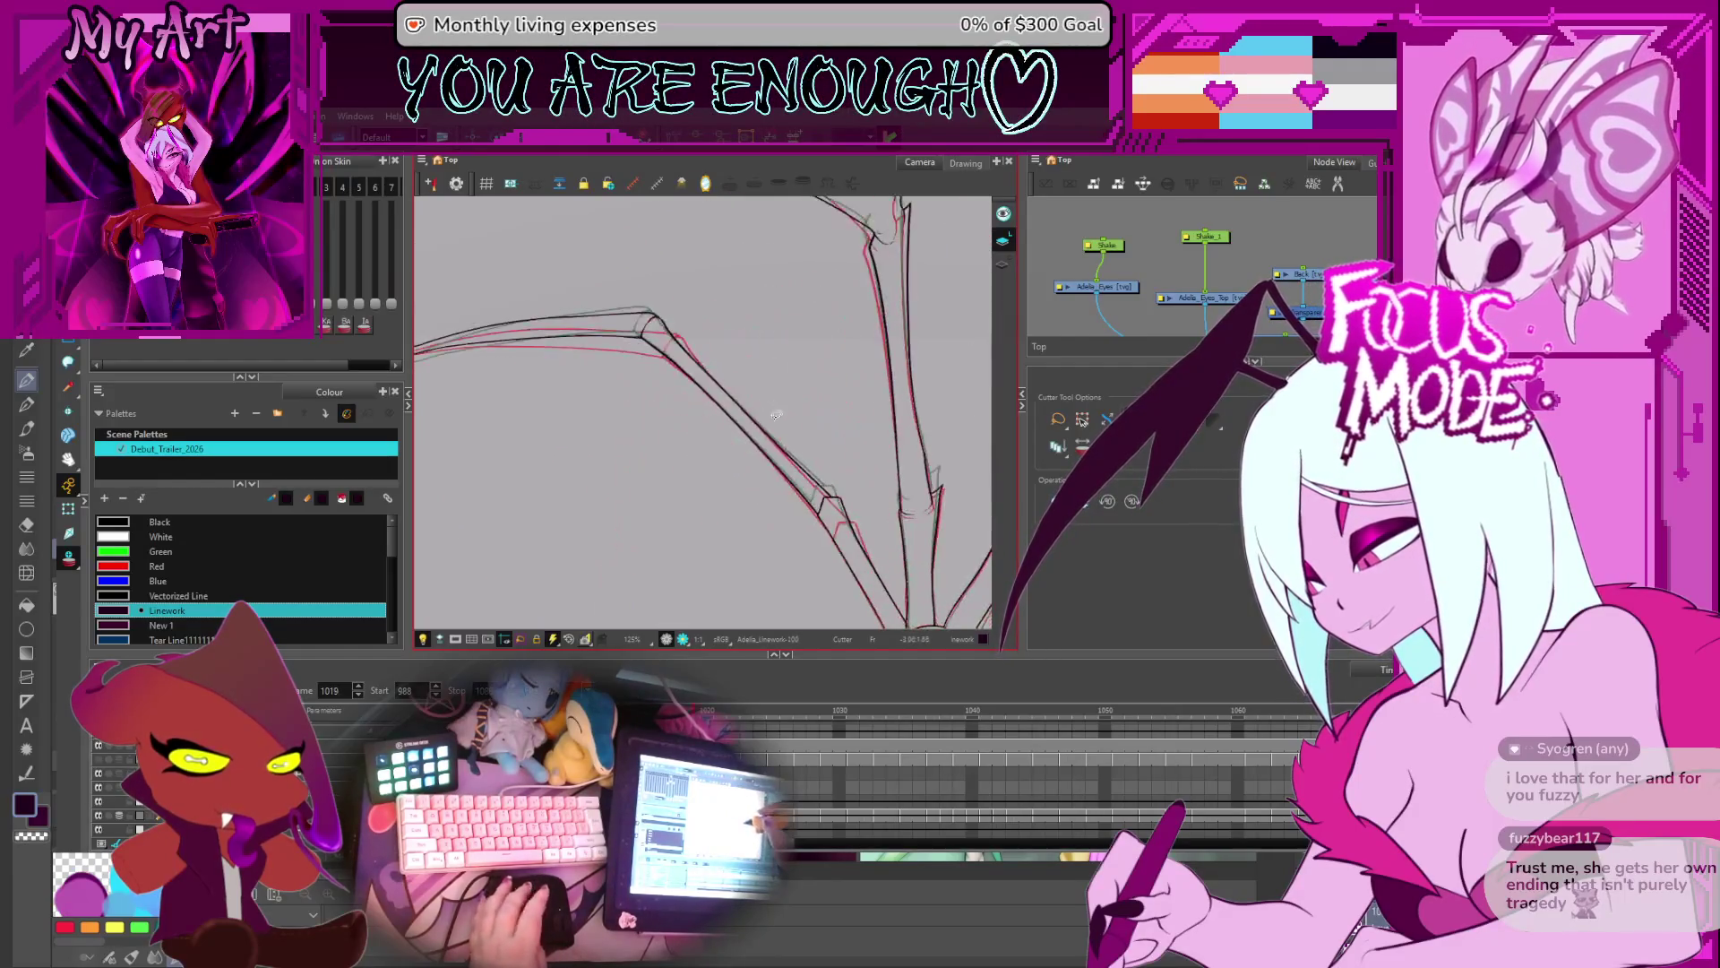
- Flip through drawings from 1035 back to 1005 and forward to 1012, zooming onto the wing tip
key("period")
key("period")
key("period")
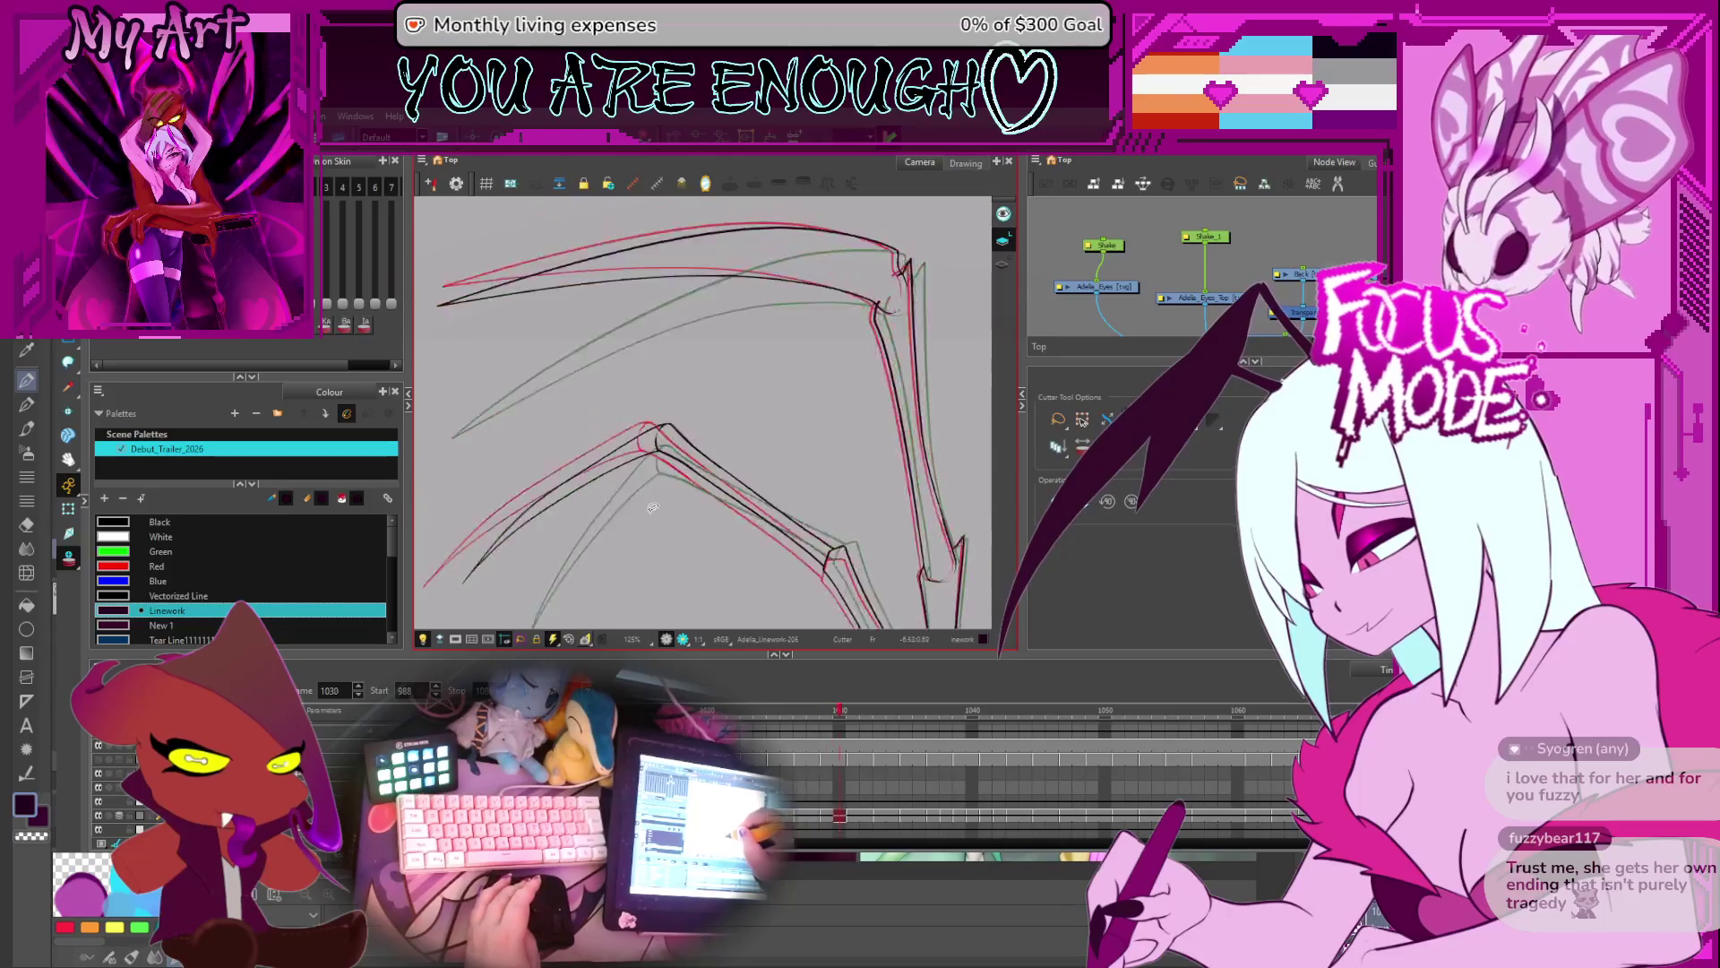
key("period")
key("period")
key("comma")
key("comma")
key("comma")
key("period")
key("period")
key("period")
key("period")
key("period")
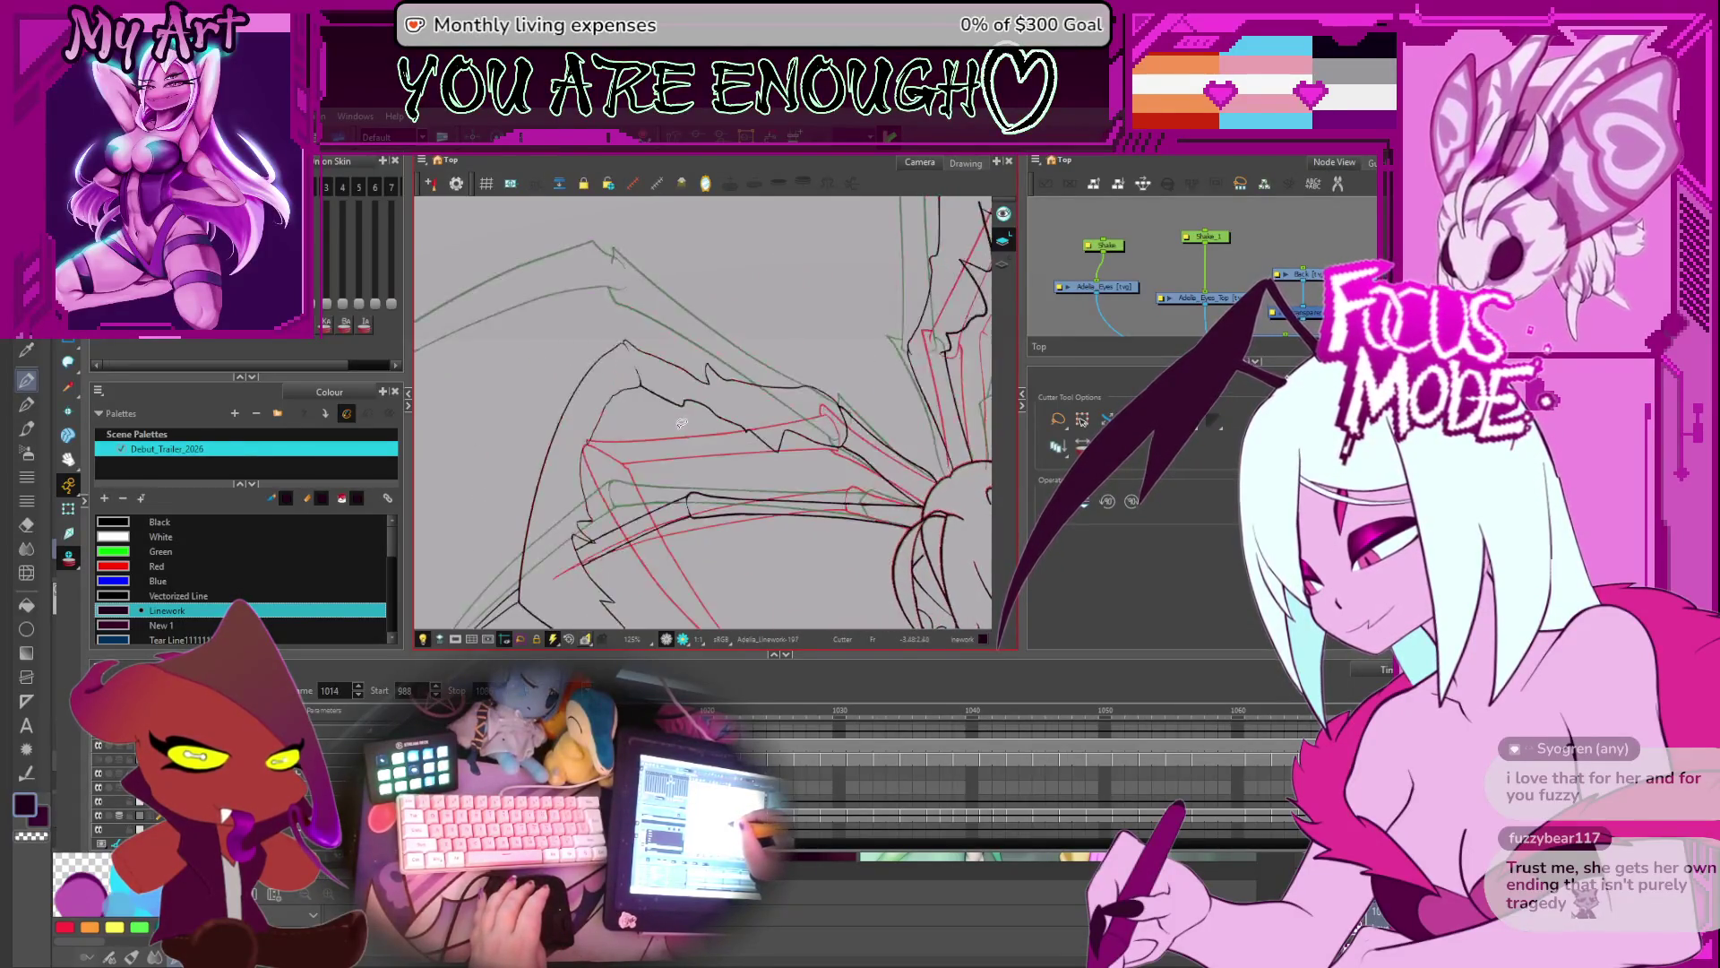
key("period")
scroll(660, 373, "up", 3)
left_click_drag(660, 373, 681, 288)
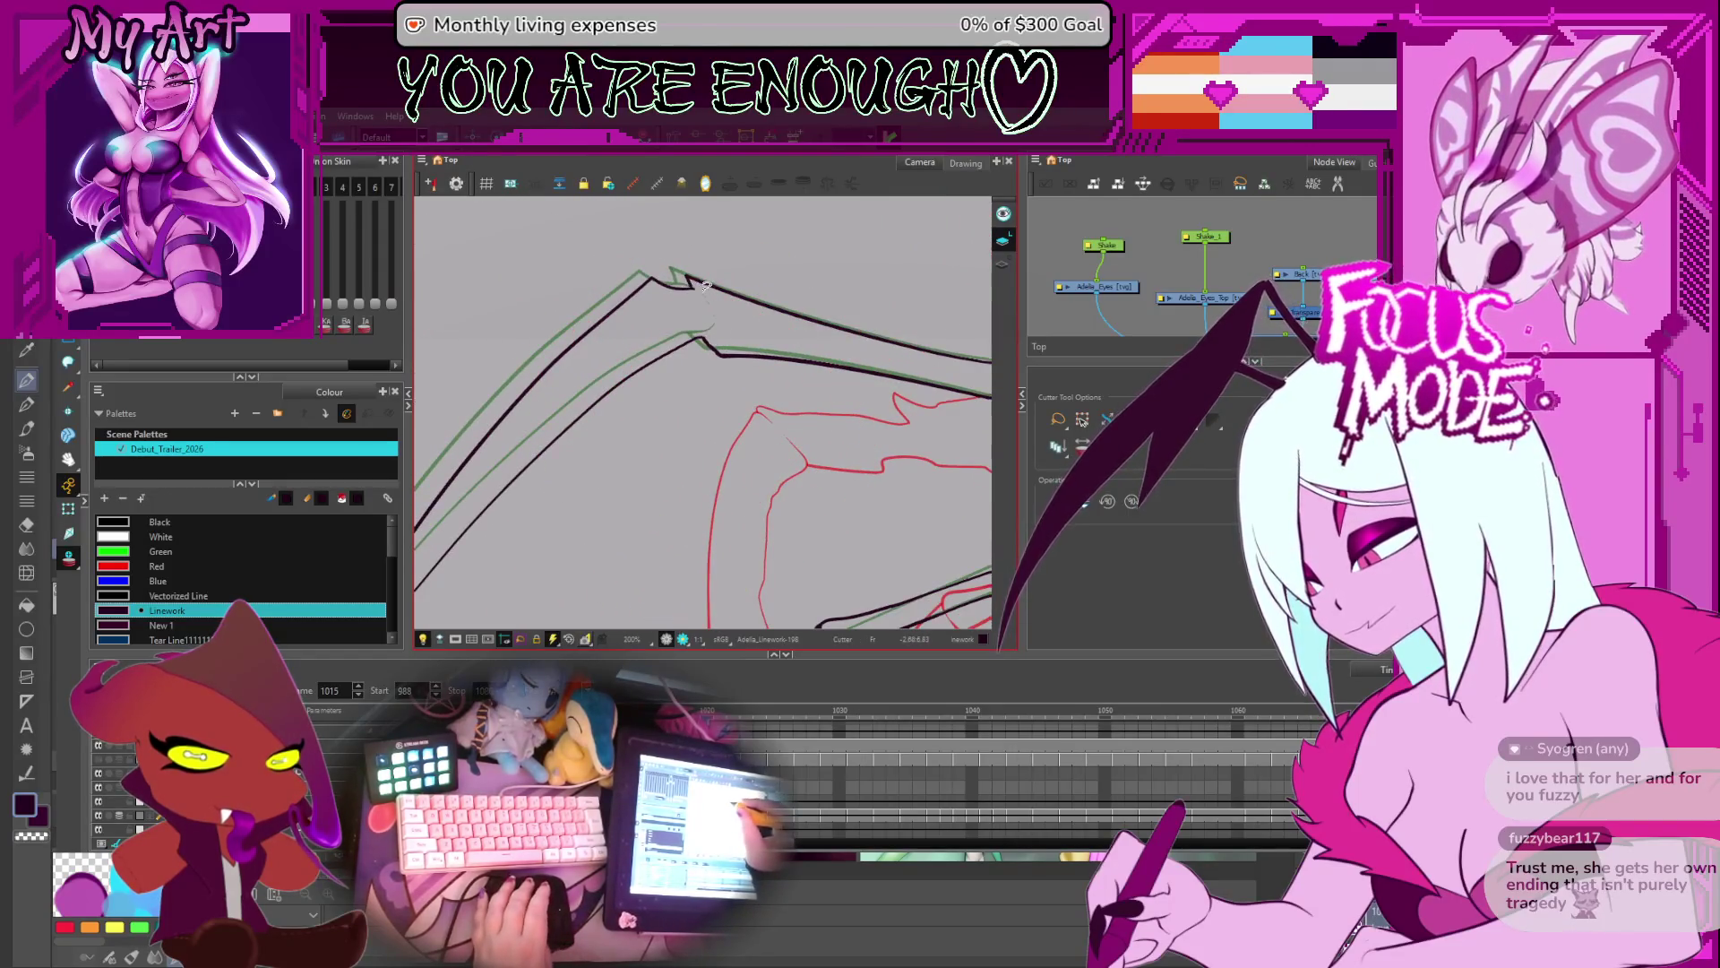
- Advance drawing by drawing up to frame 1038
key("period")
key("period")
key("period")
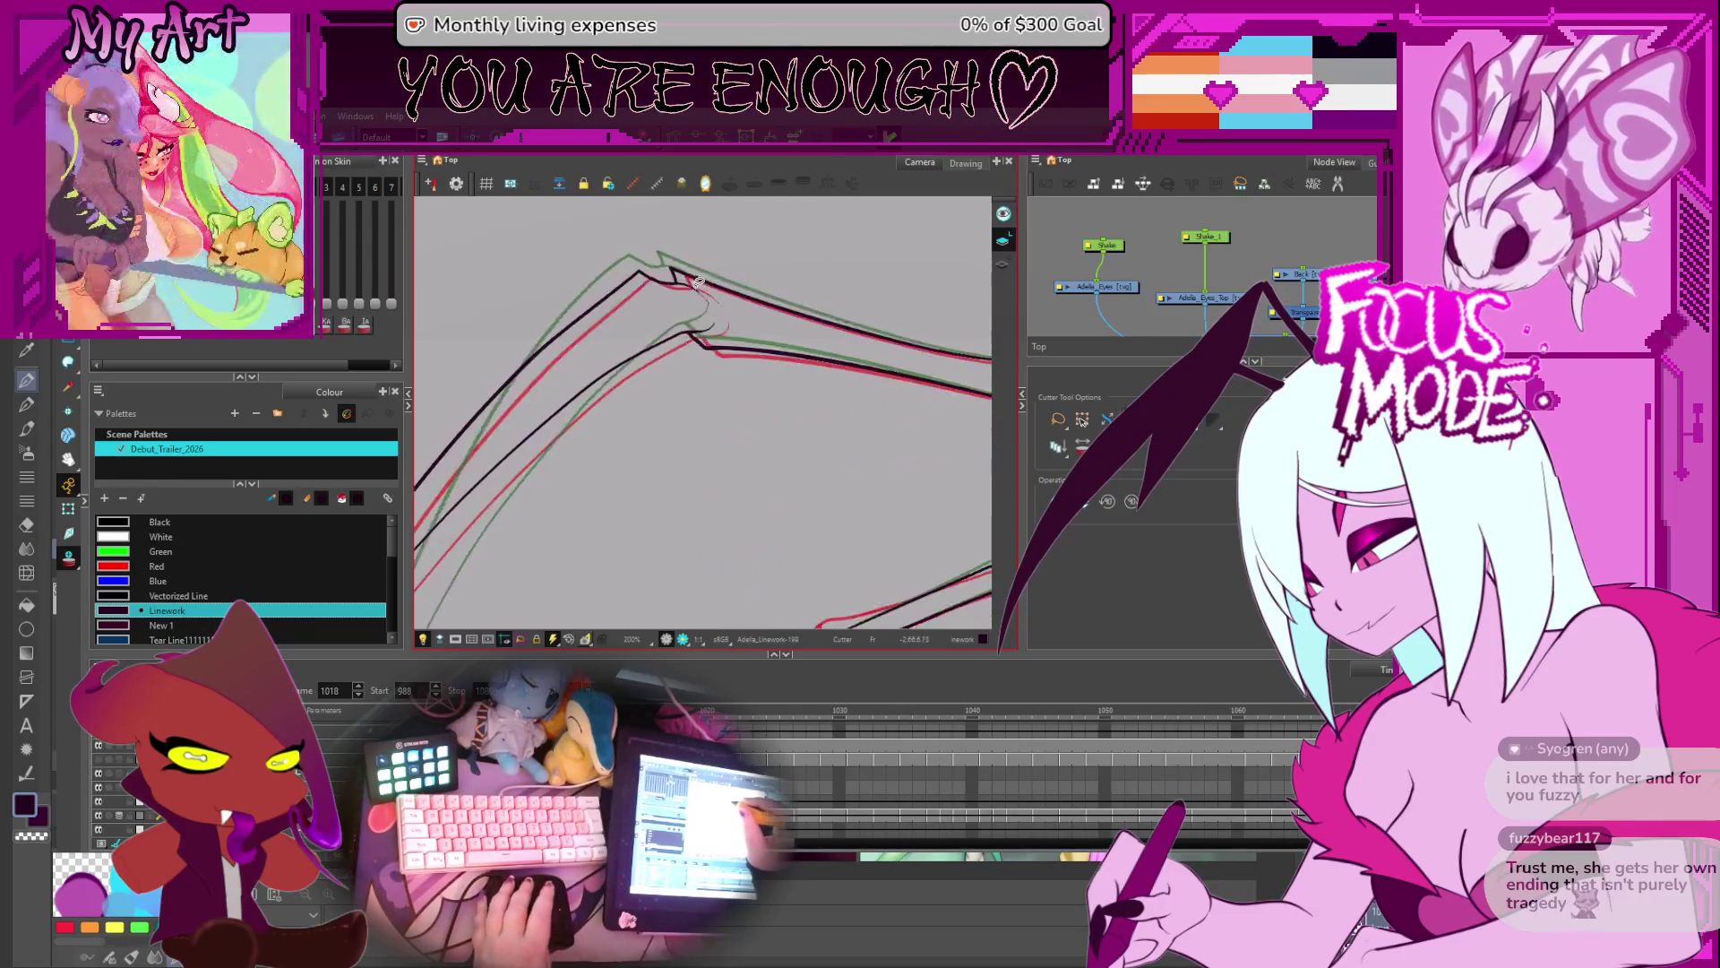
key("period")
key("period")
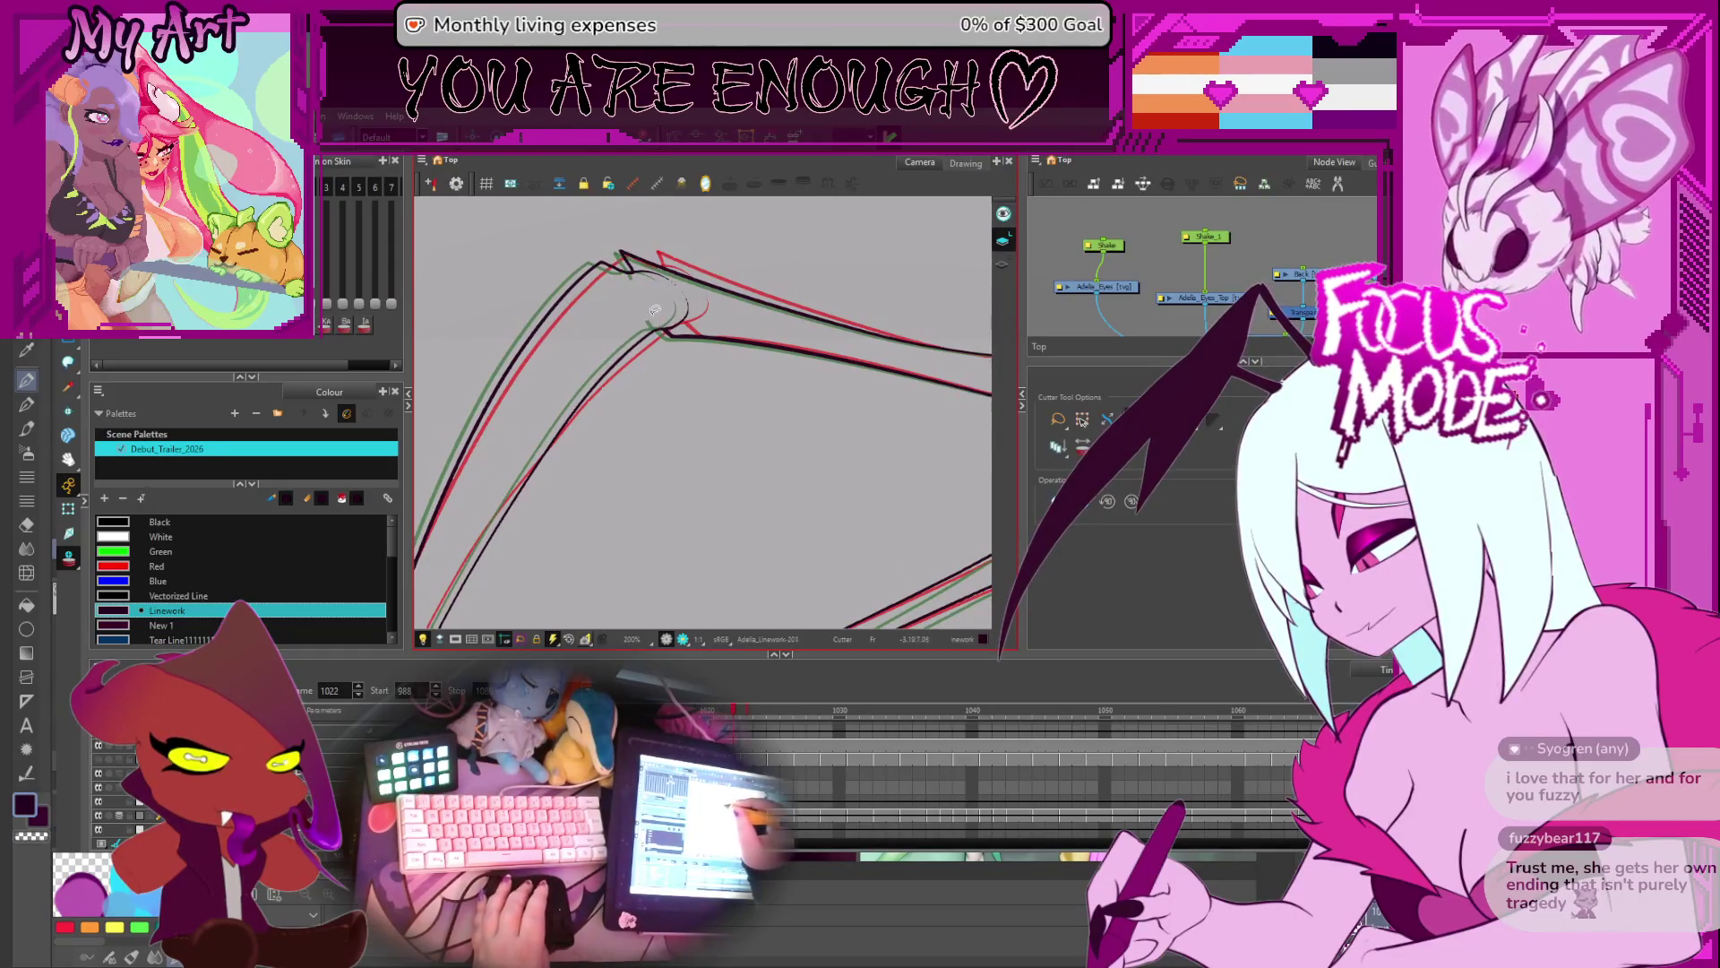
key("period")
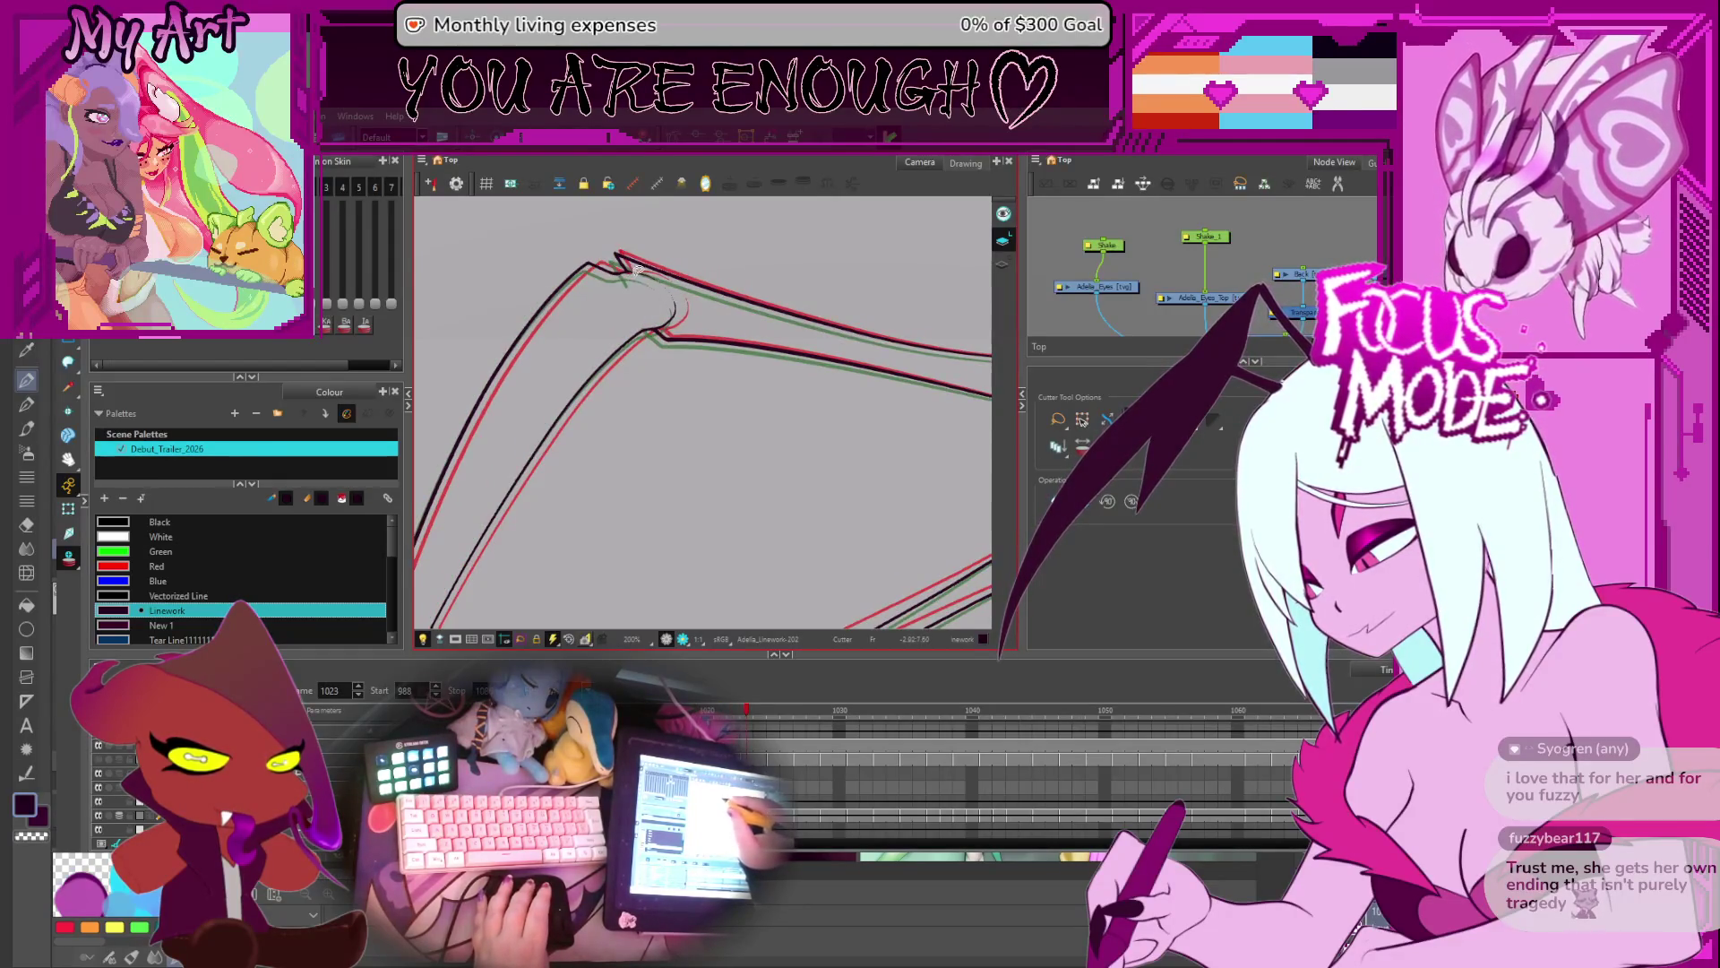
key("period")
key("period")
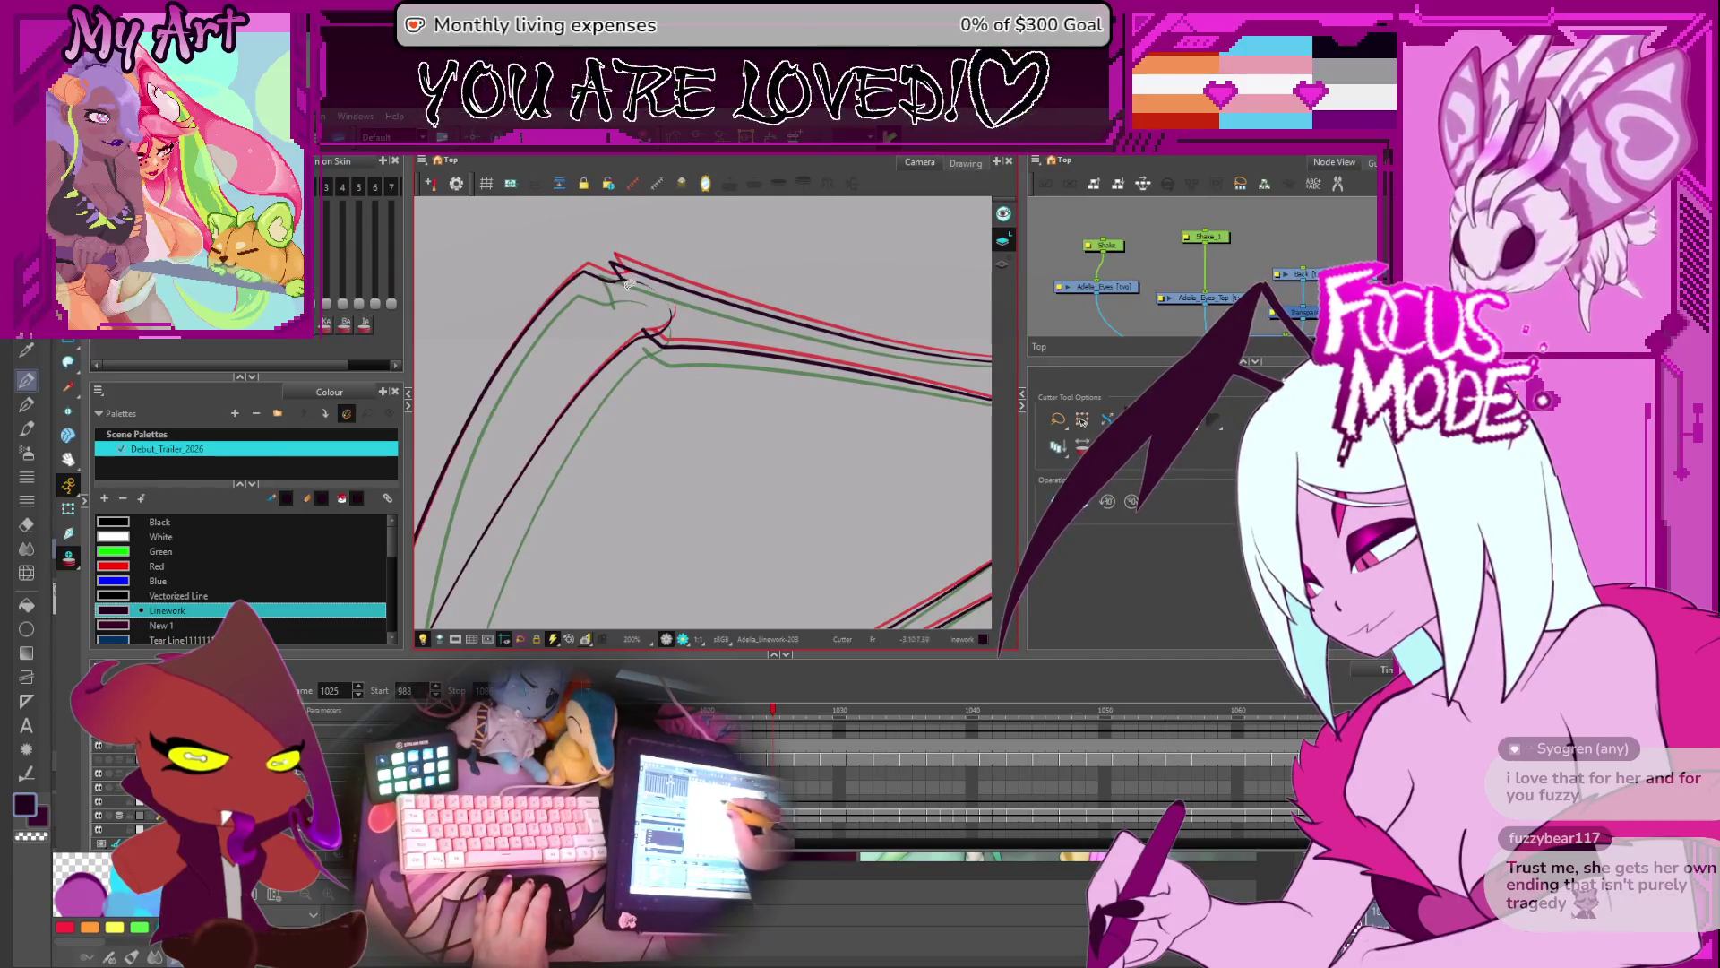
key("period")
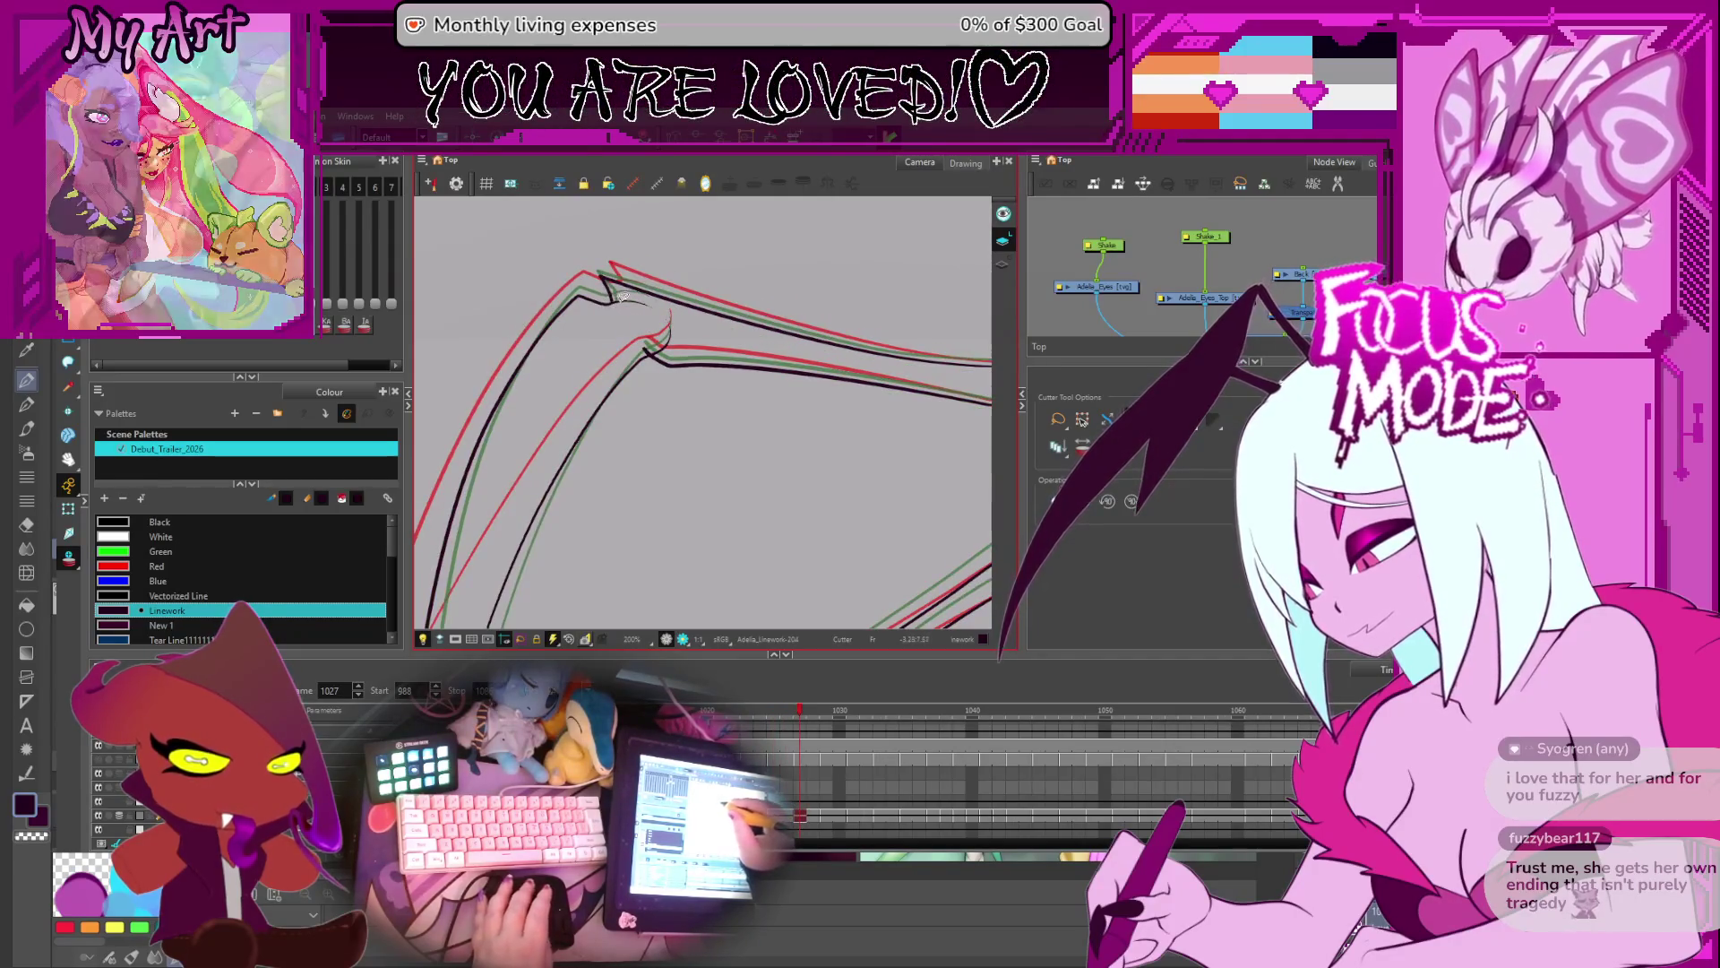
key("period")
key("period")
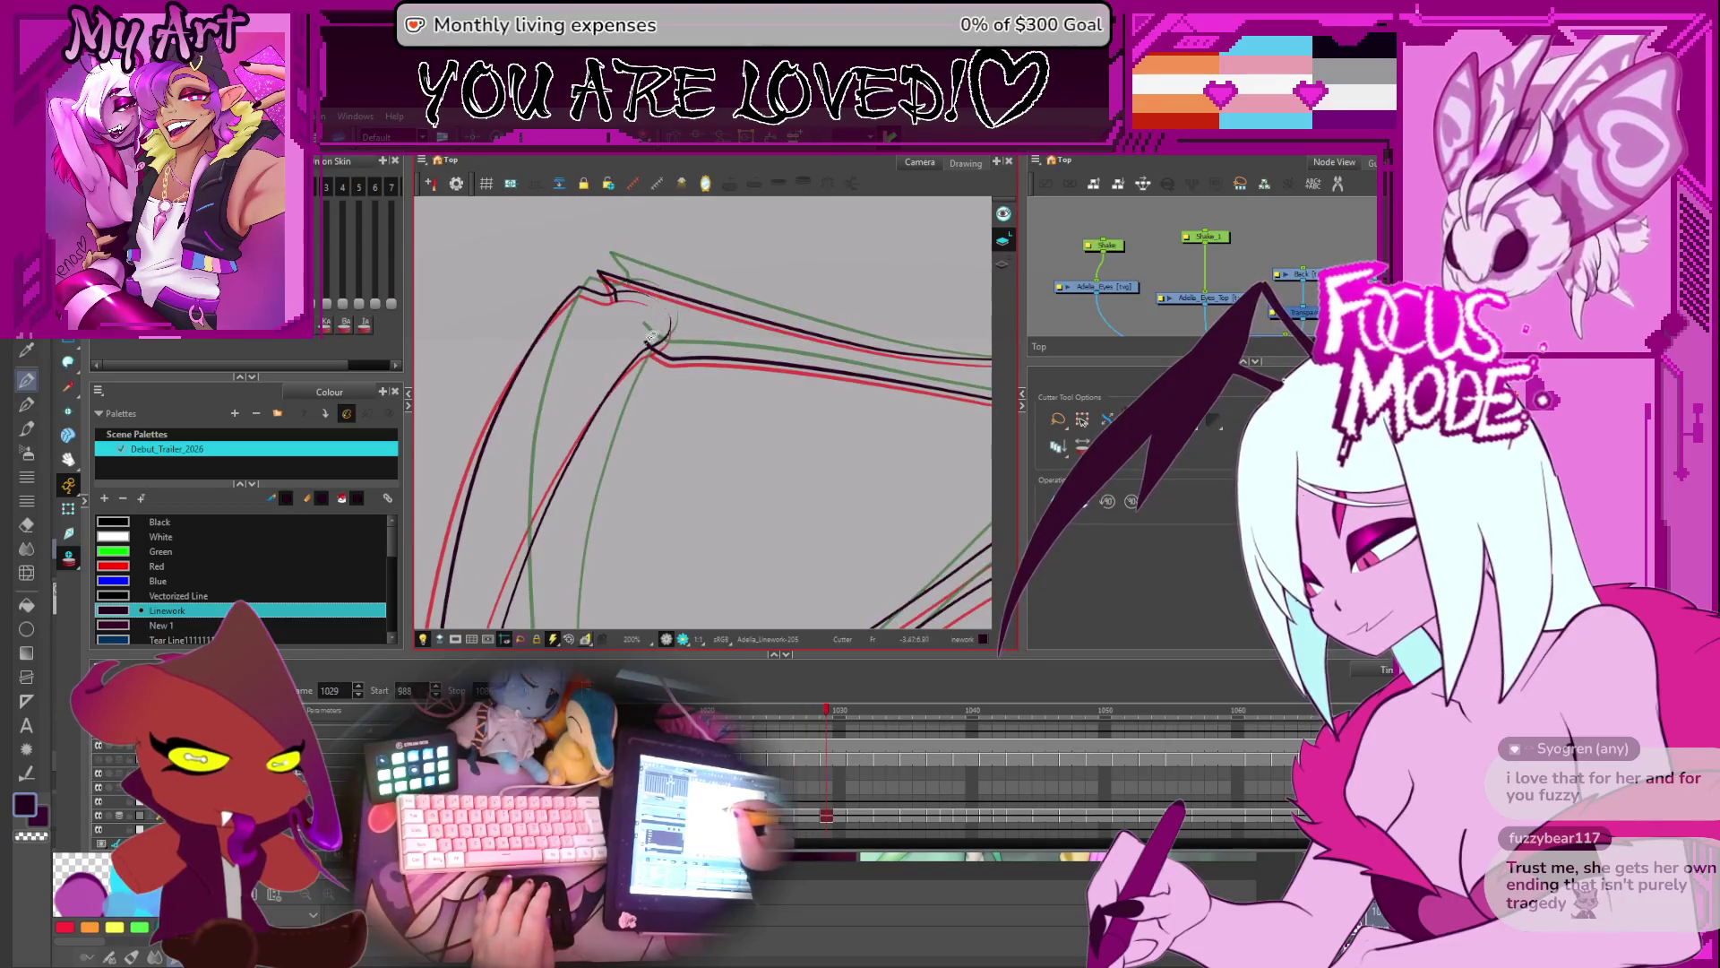
key("period")
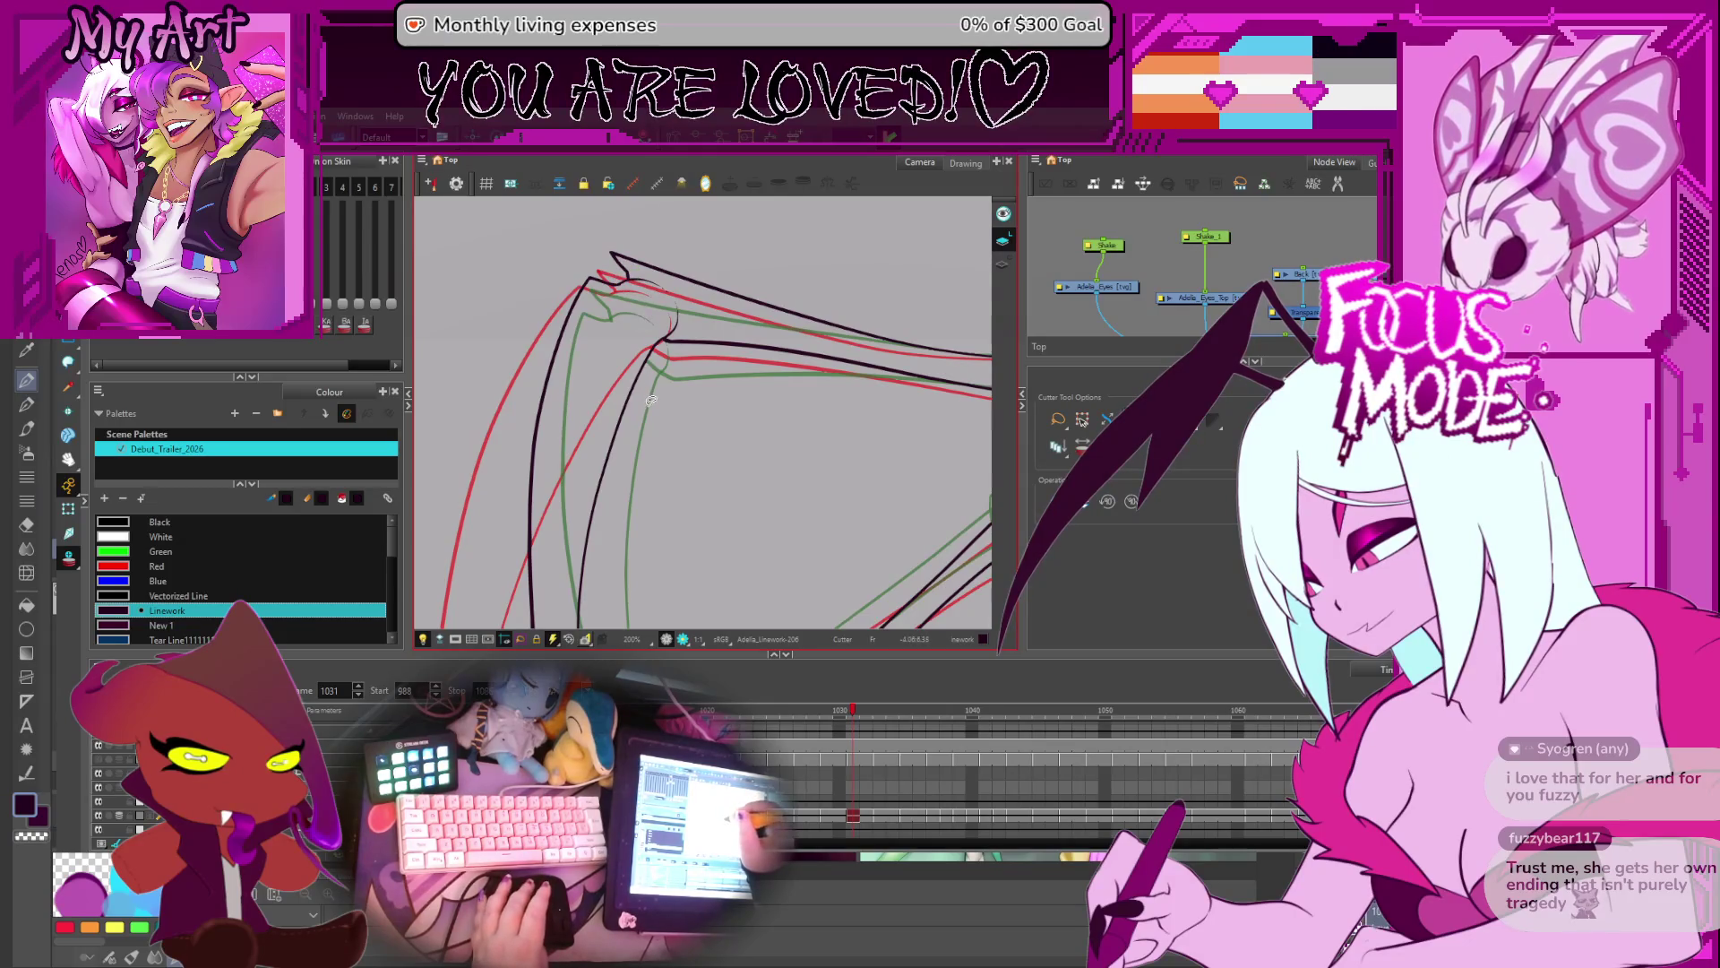
key("period")
key("period")
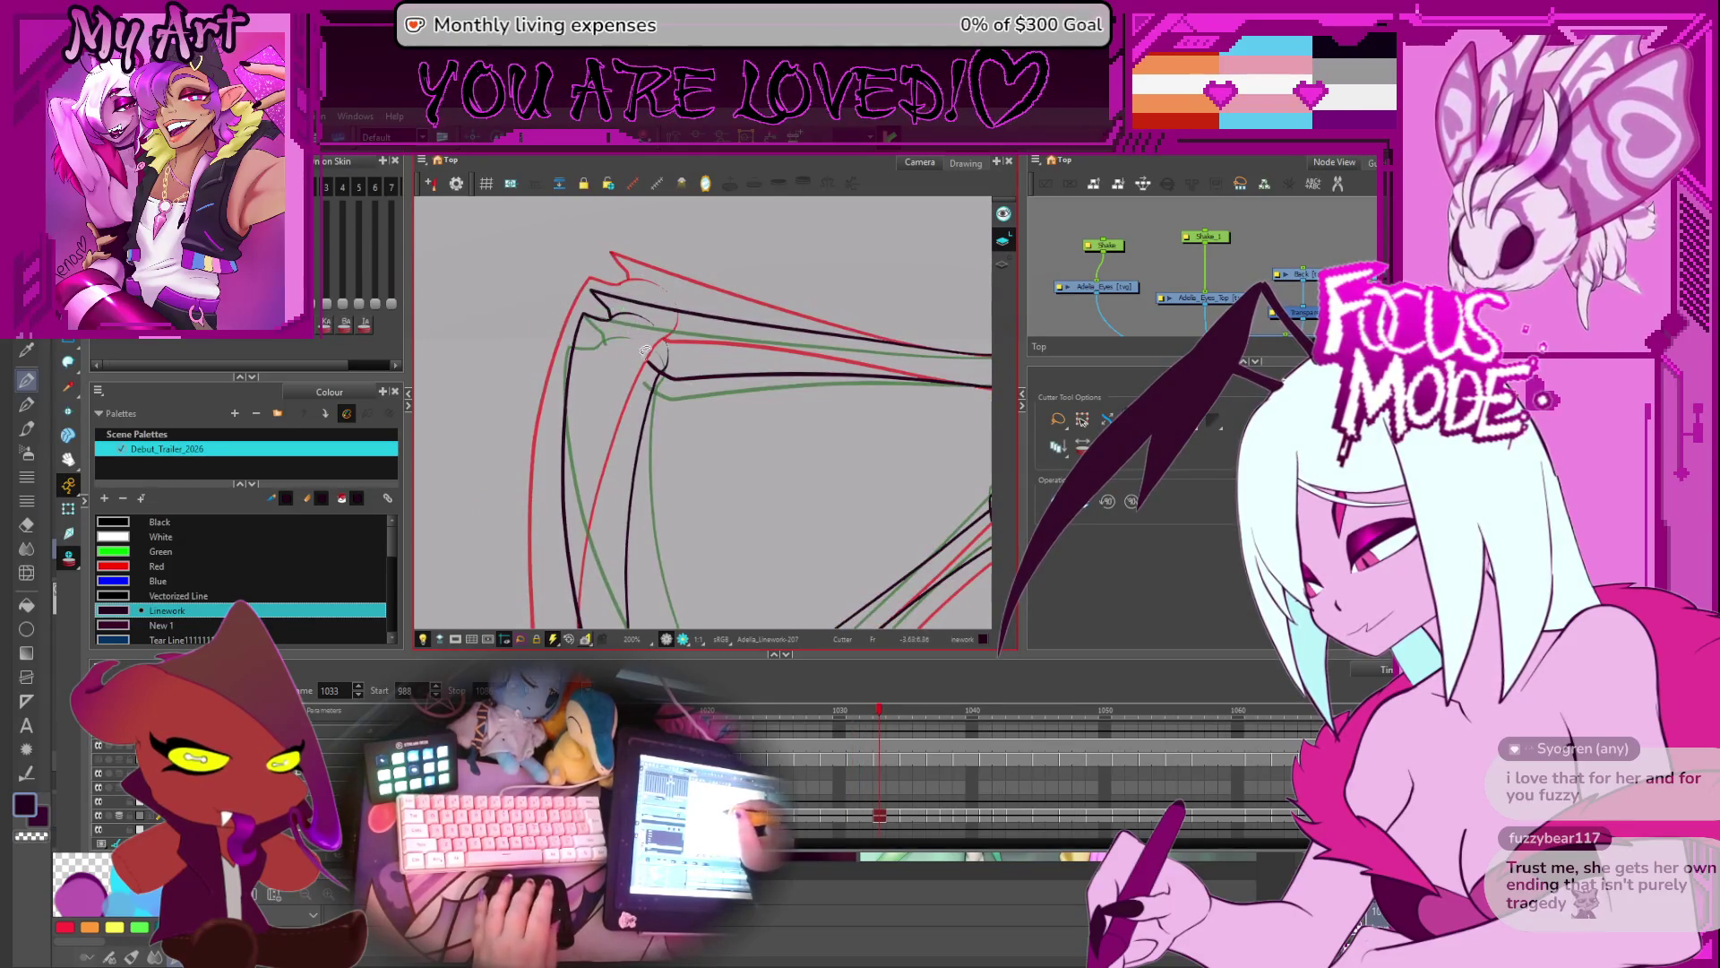
key("period")
key("period")
key("period")
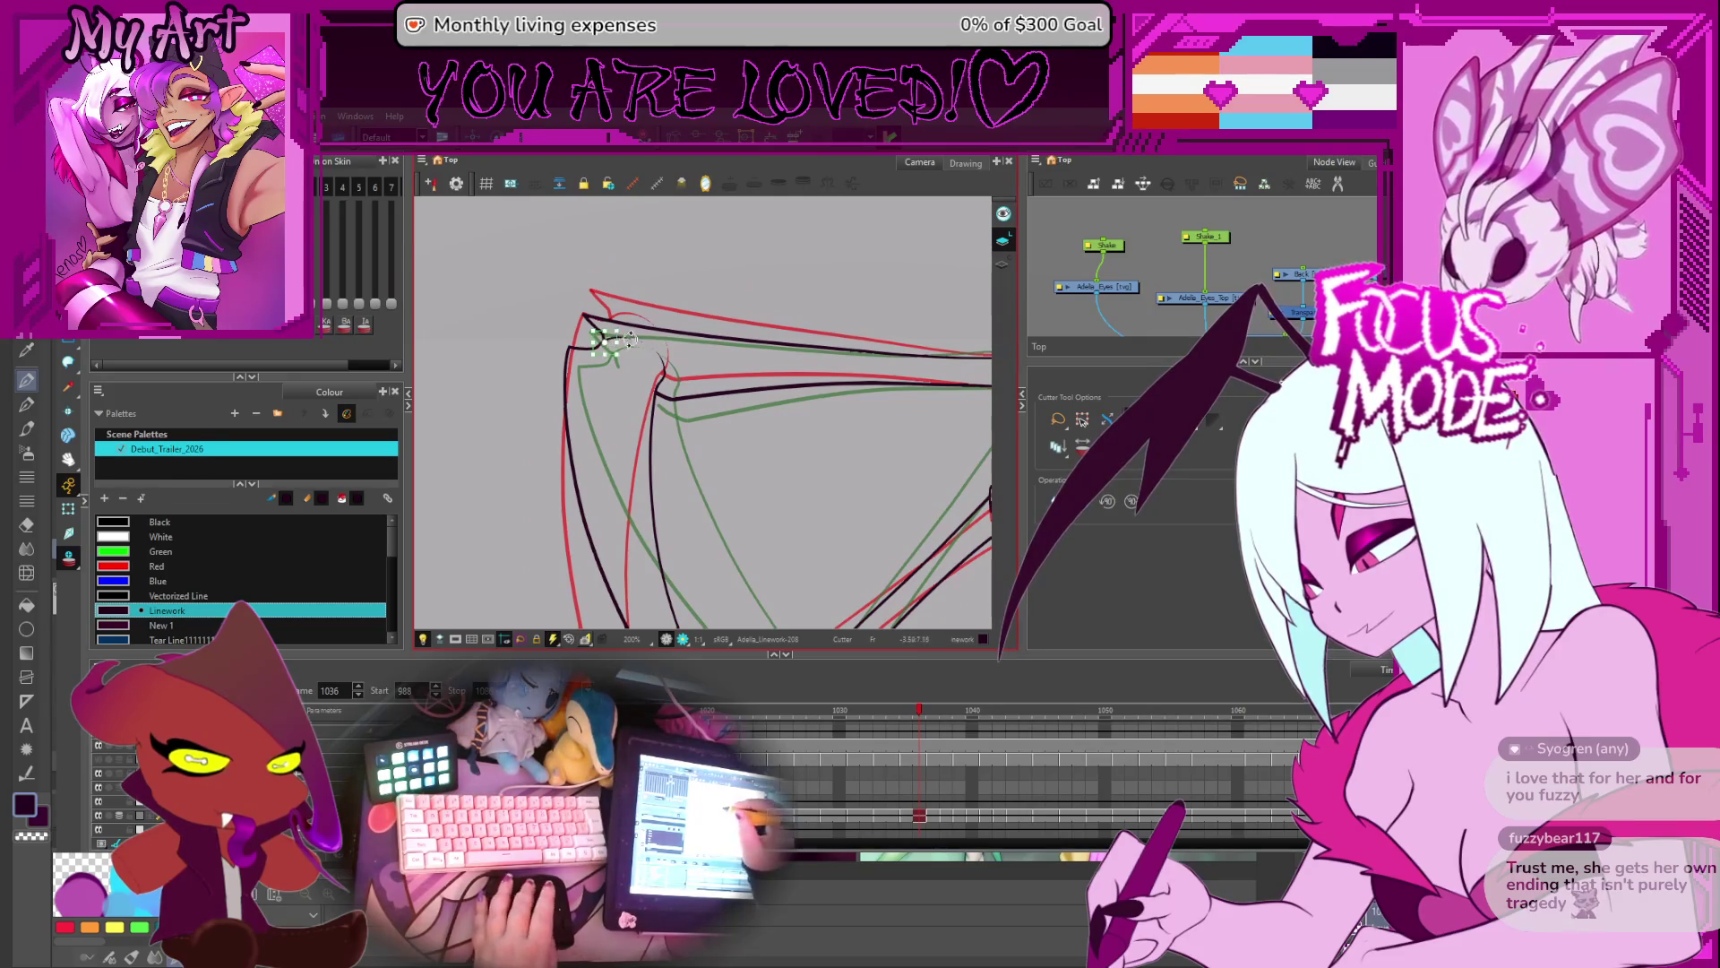
key("period")
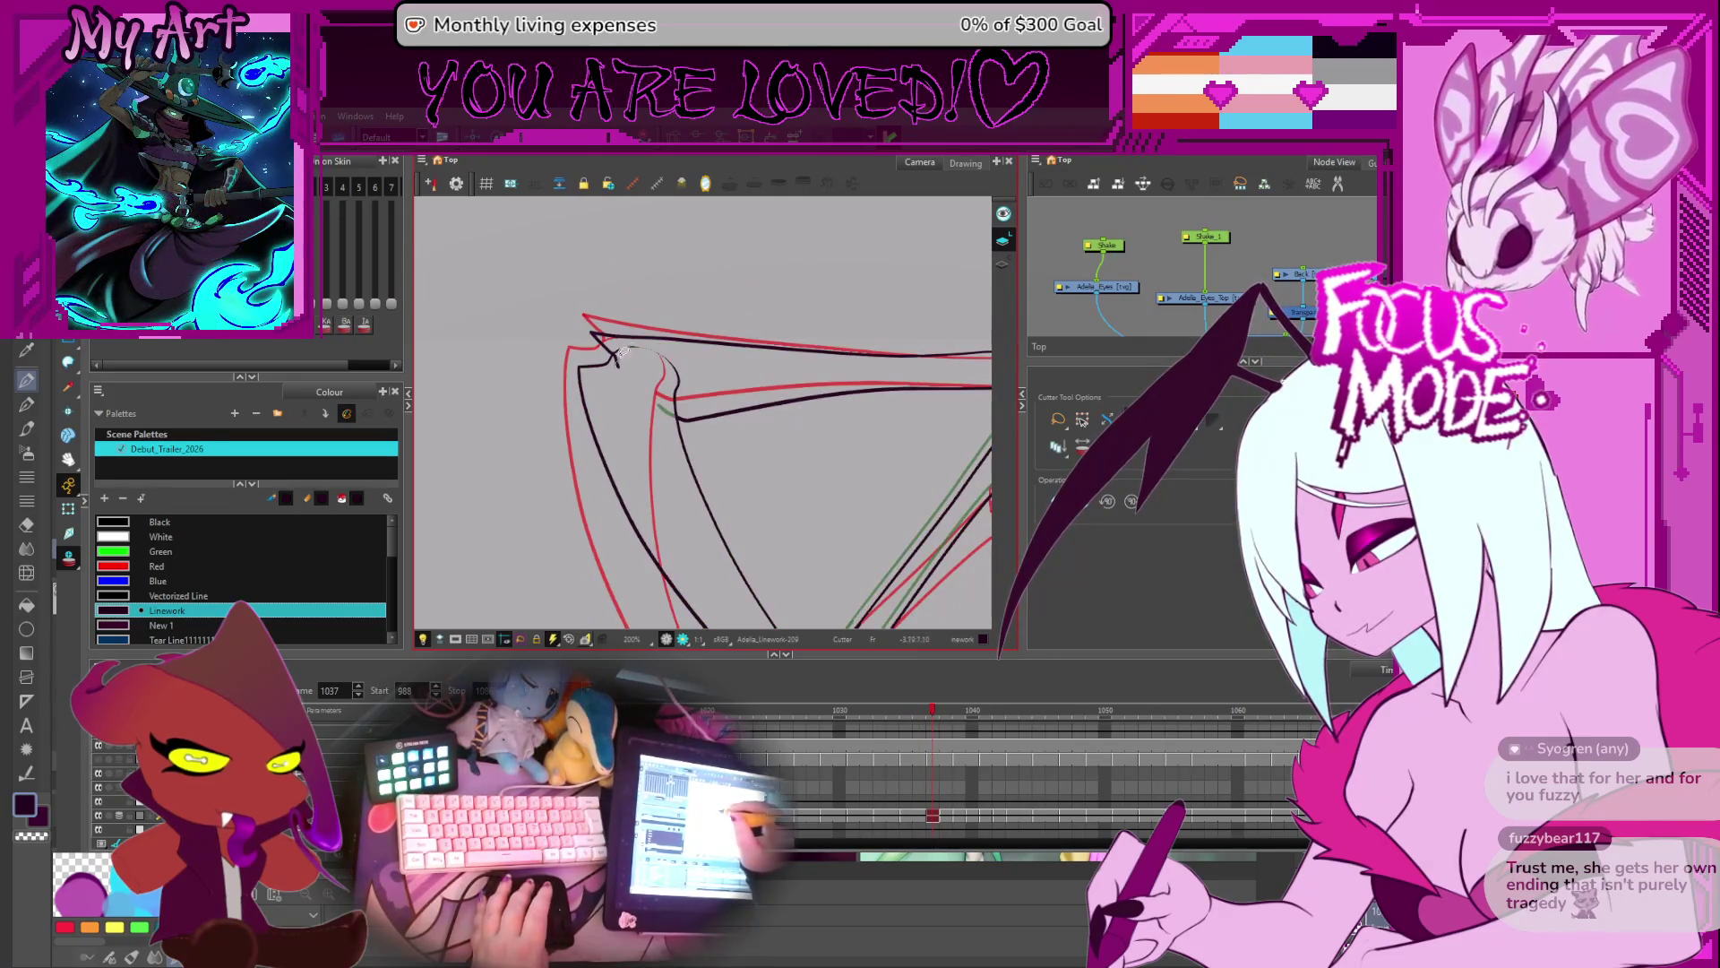
key("period")
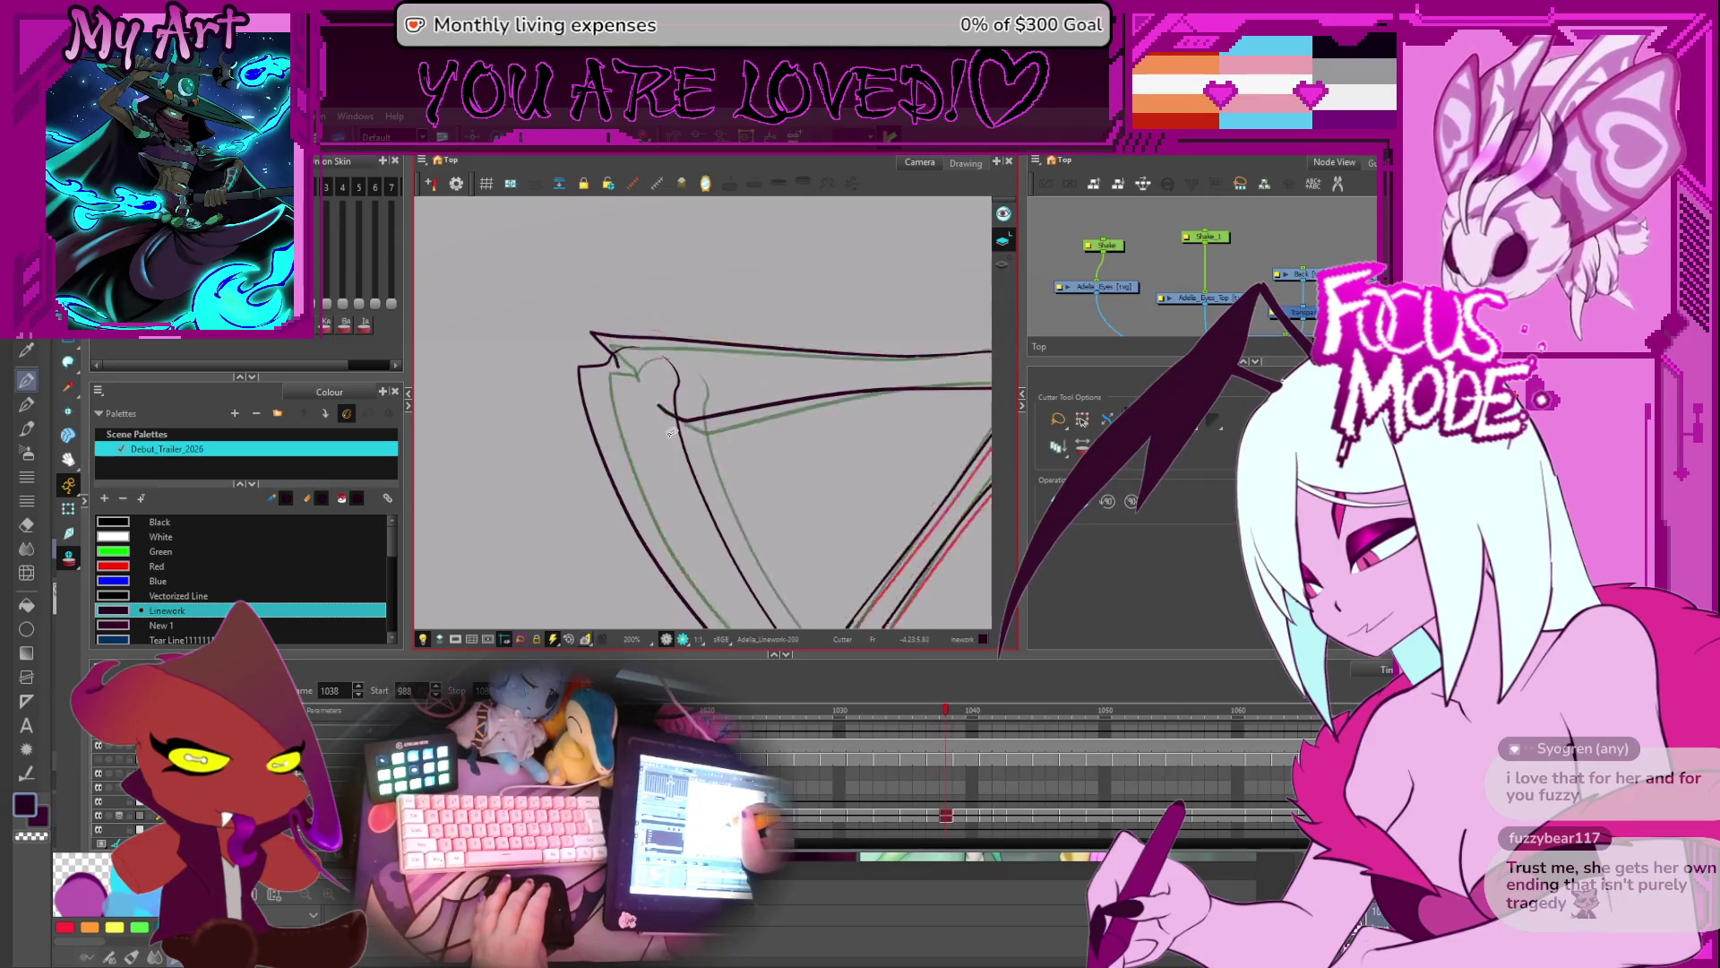
- Cut away the stray hook stroke on frame 1038, then skip ahead to later frames
left_click_drag(661, 409, 641, 360)
key("period")
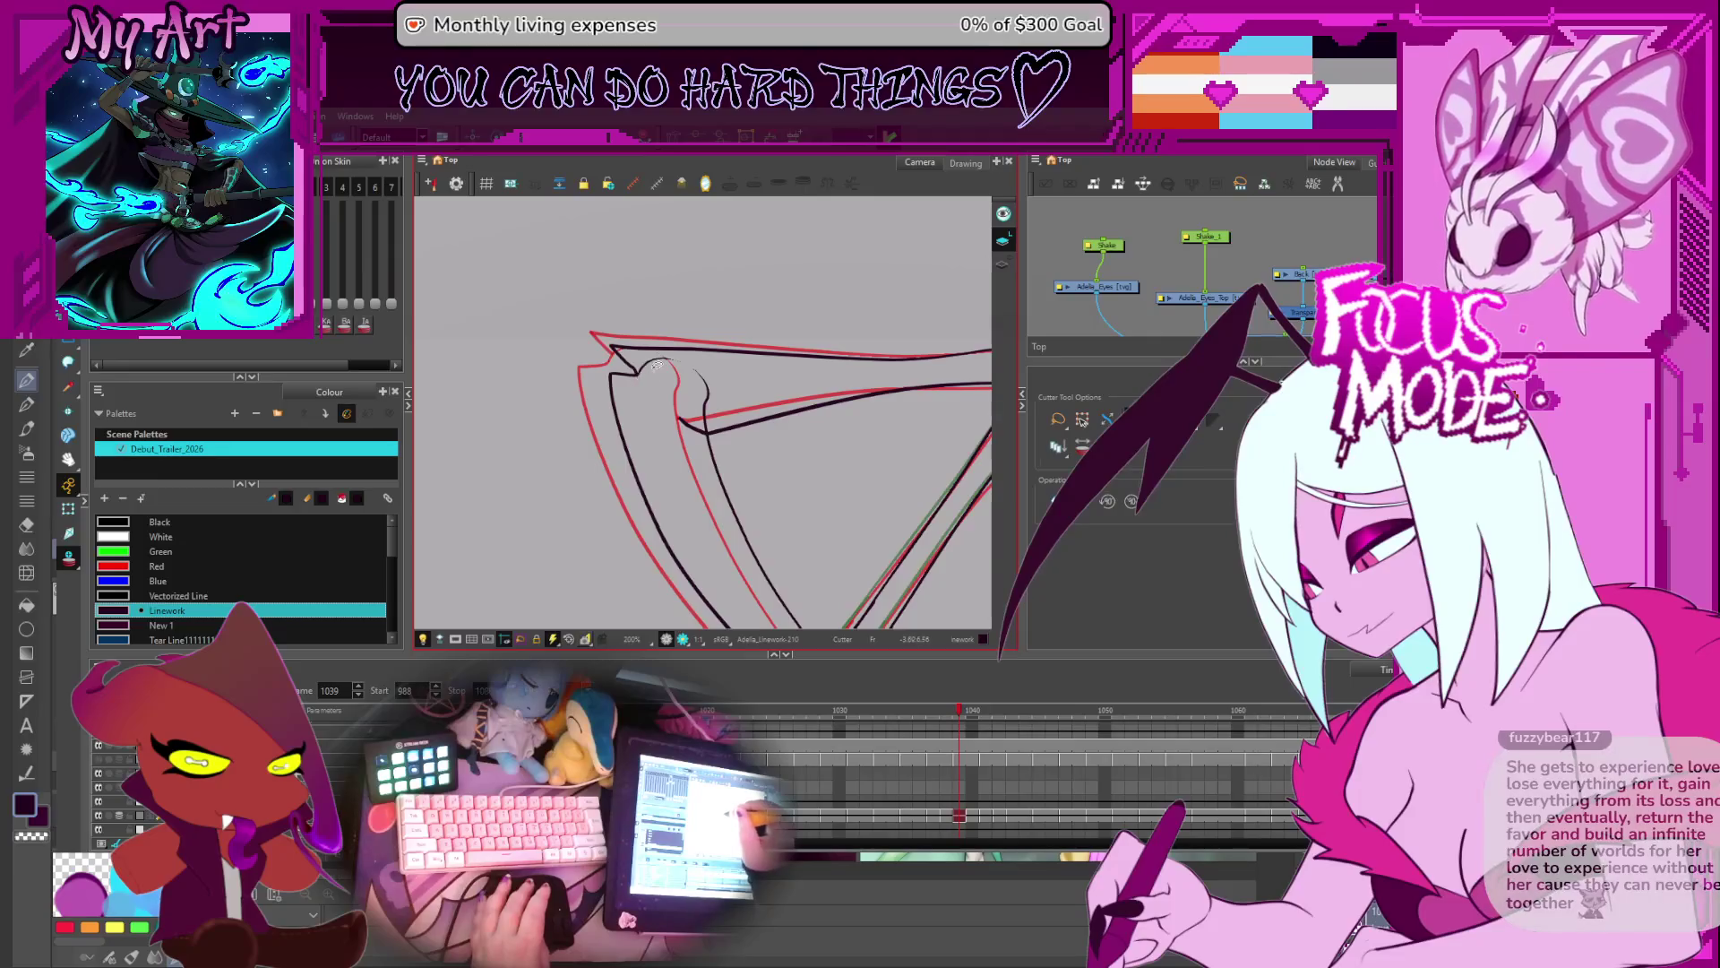
key("period")
key("period")
key("period")
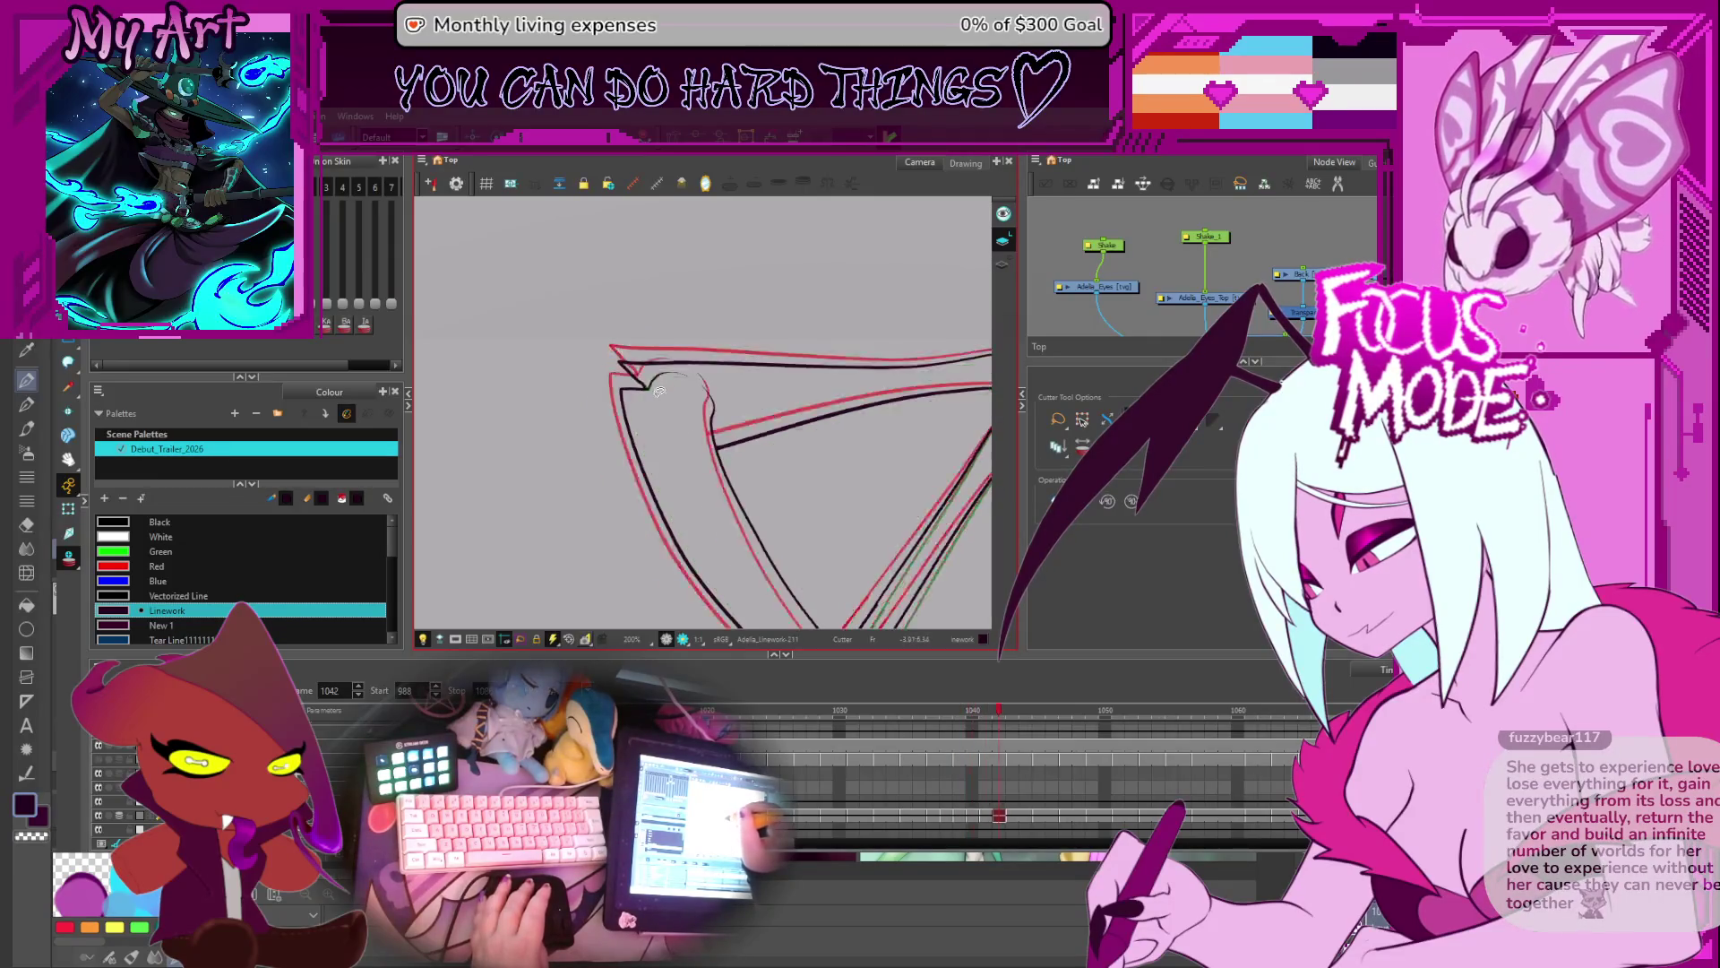
key("period")
key("period")
key("period")
scroll(734, 440, "down", 5)
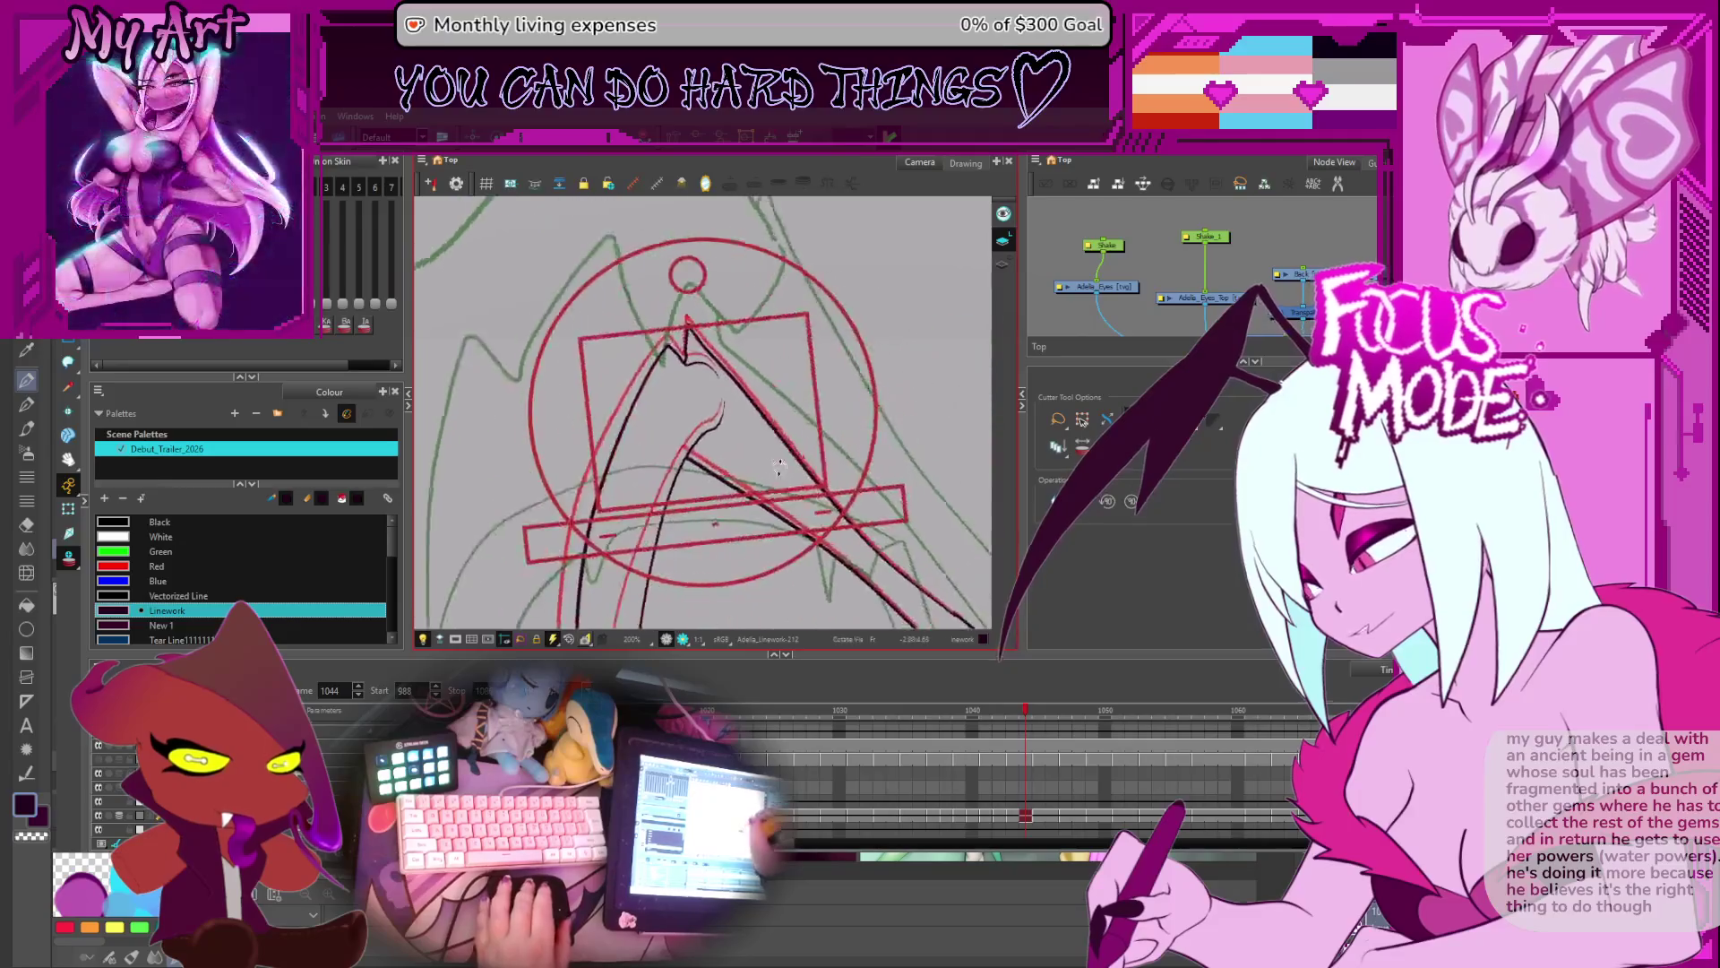
- Advance through the wing frames from about 1055 to 1075, panning toward the wing tips
key("period")
key("period")
key("period")
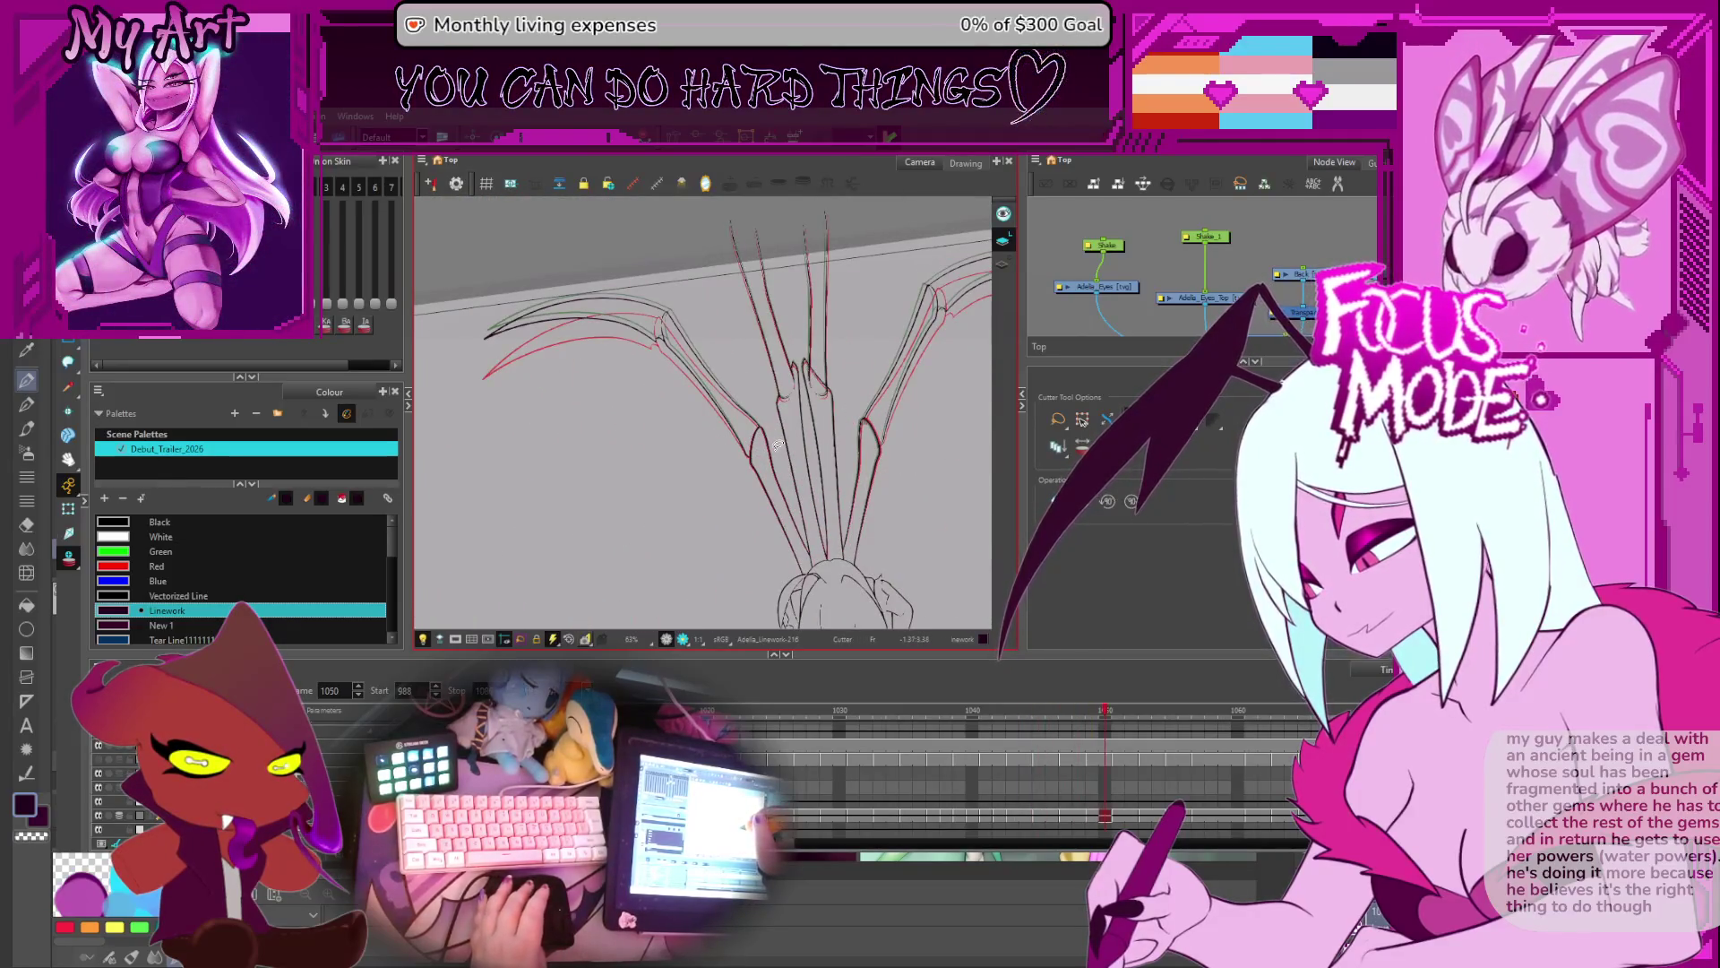
key("period")
key("period")
key("period")
left_click_drag(623, 340, 657, 395)
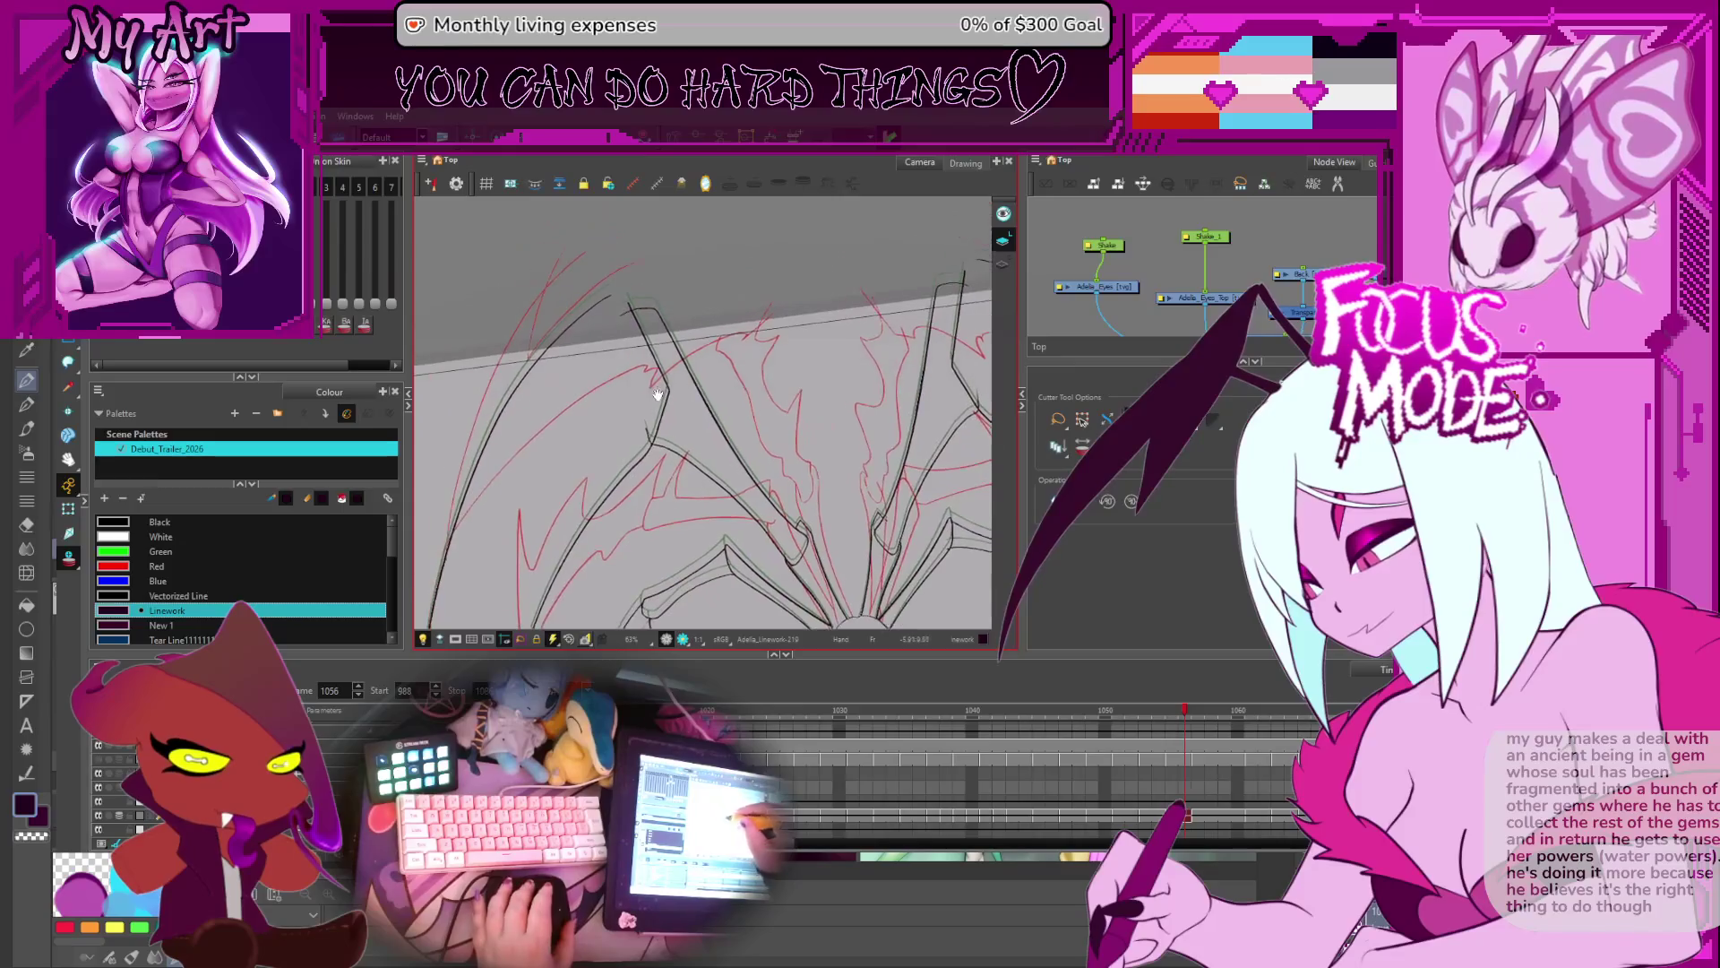
key("period")
scroll(749, 346, "up", 2)
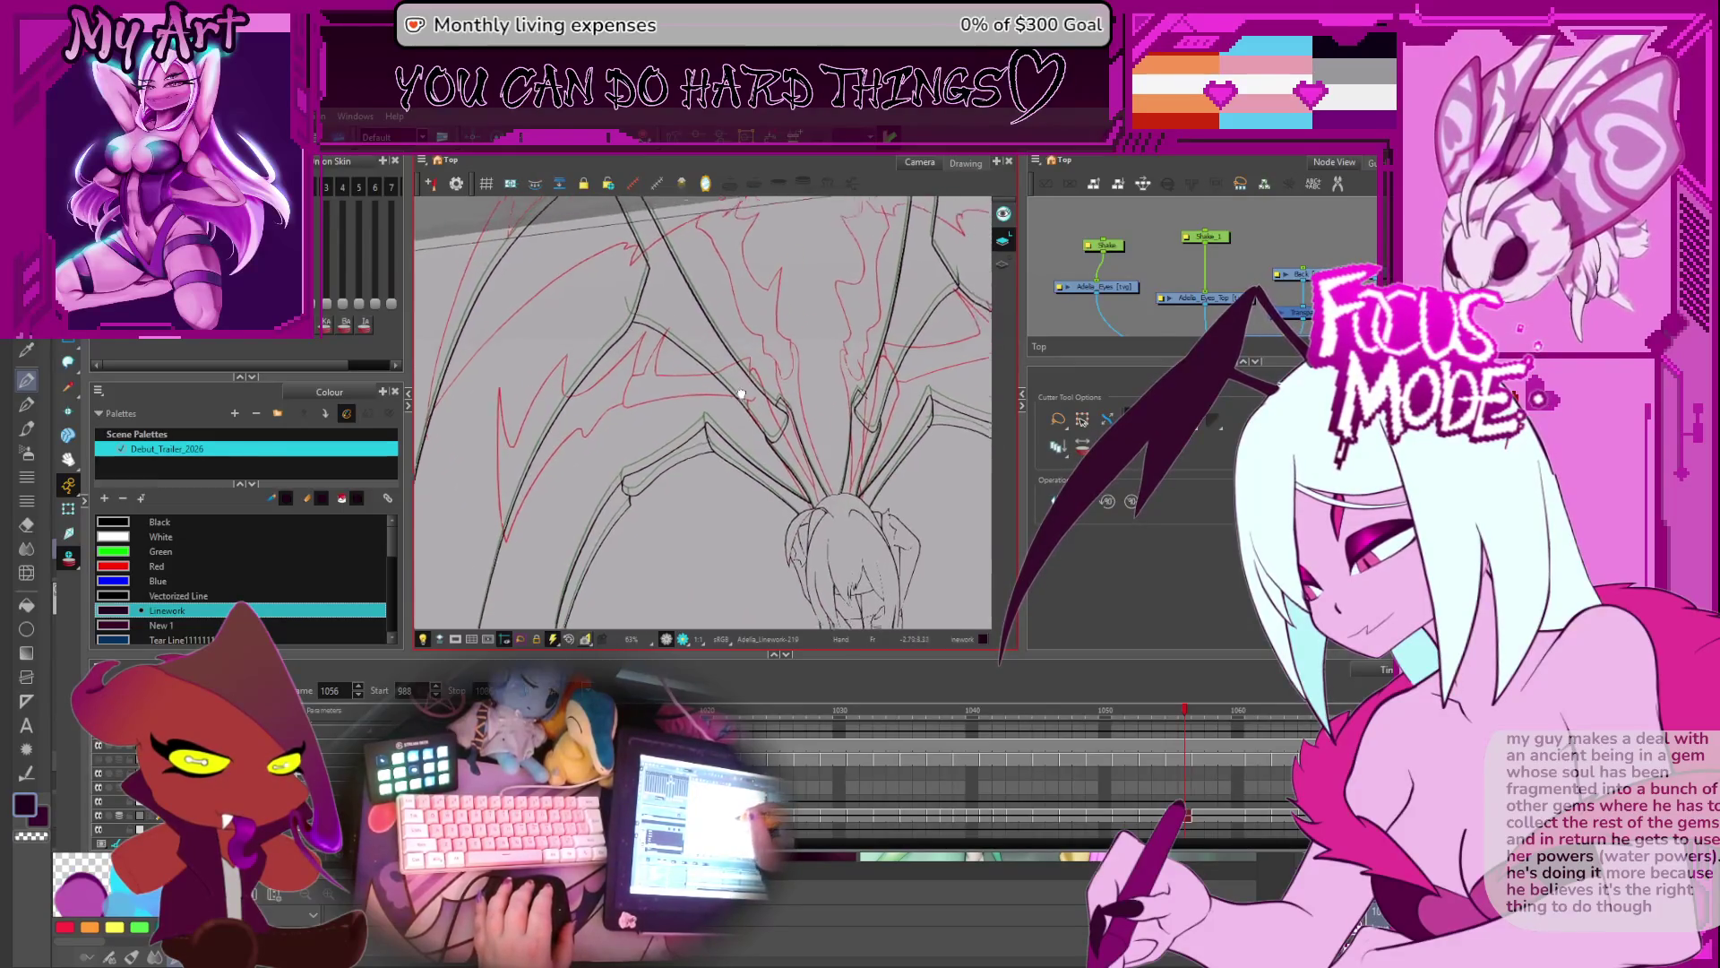
scroll(749, 346, "up", 3)
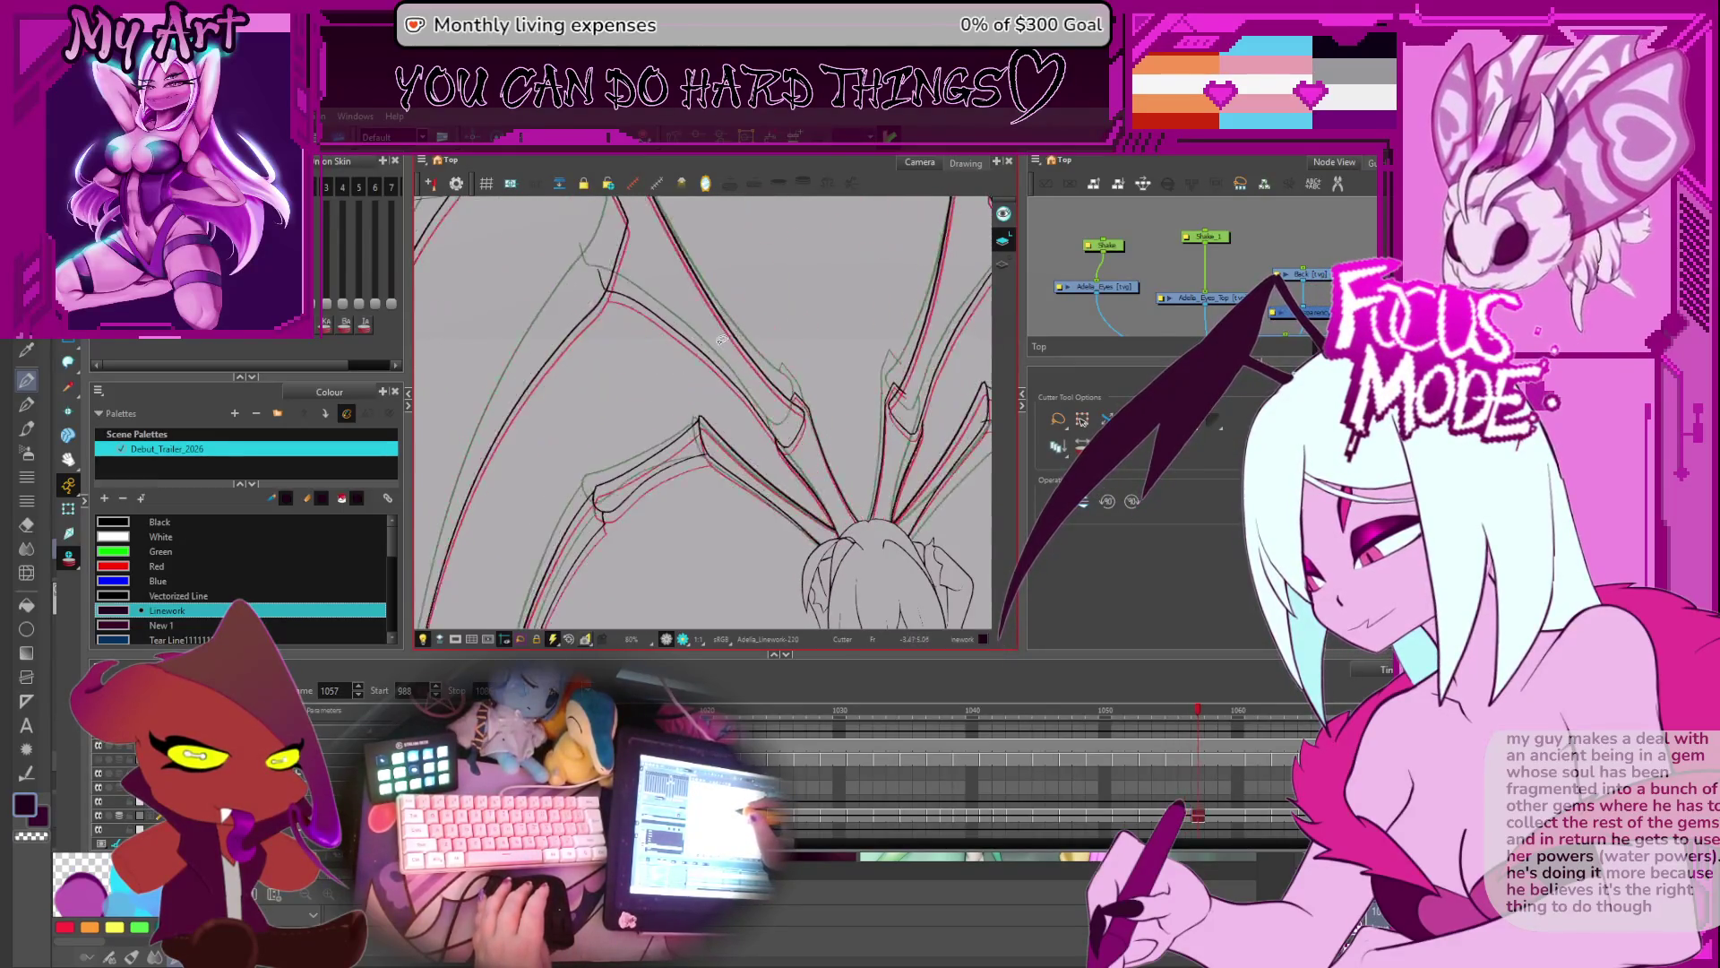
key("period")
key("period")
key("period")
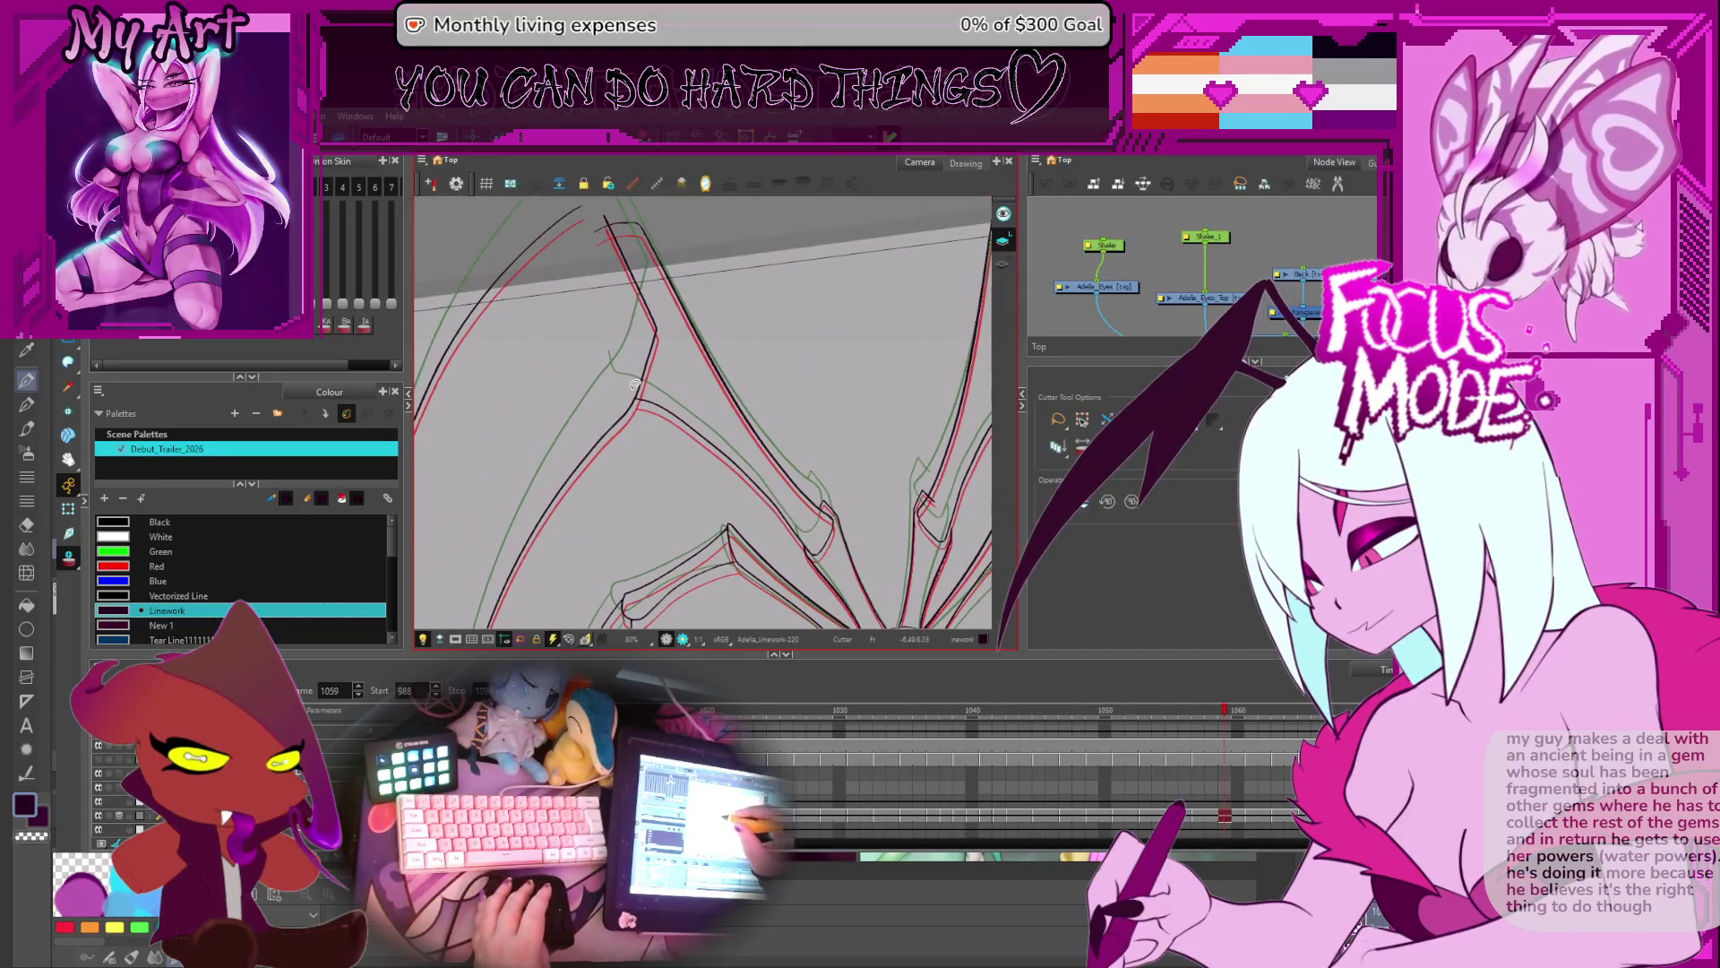
key("period")
key("period")
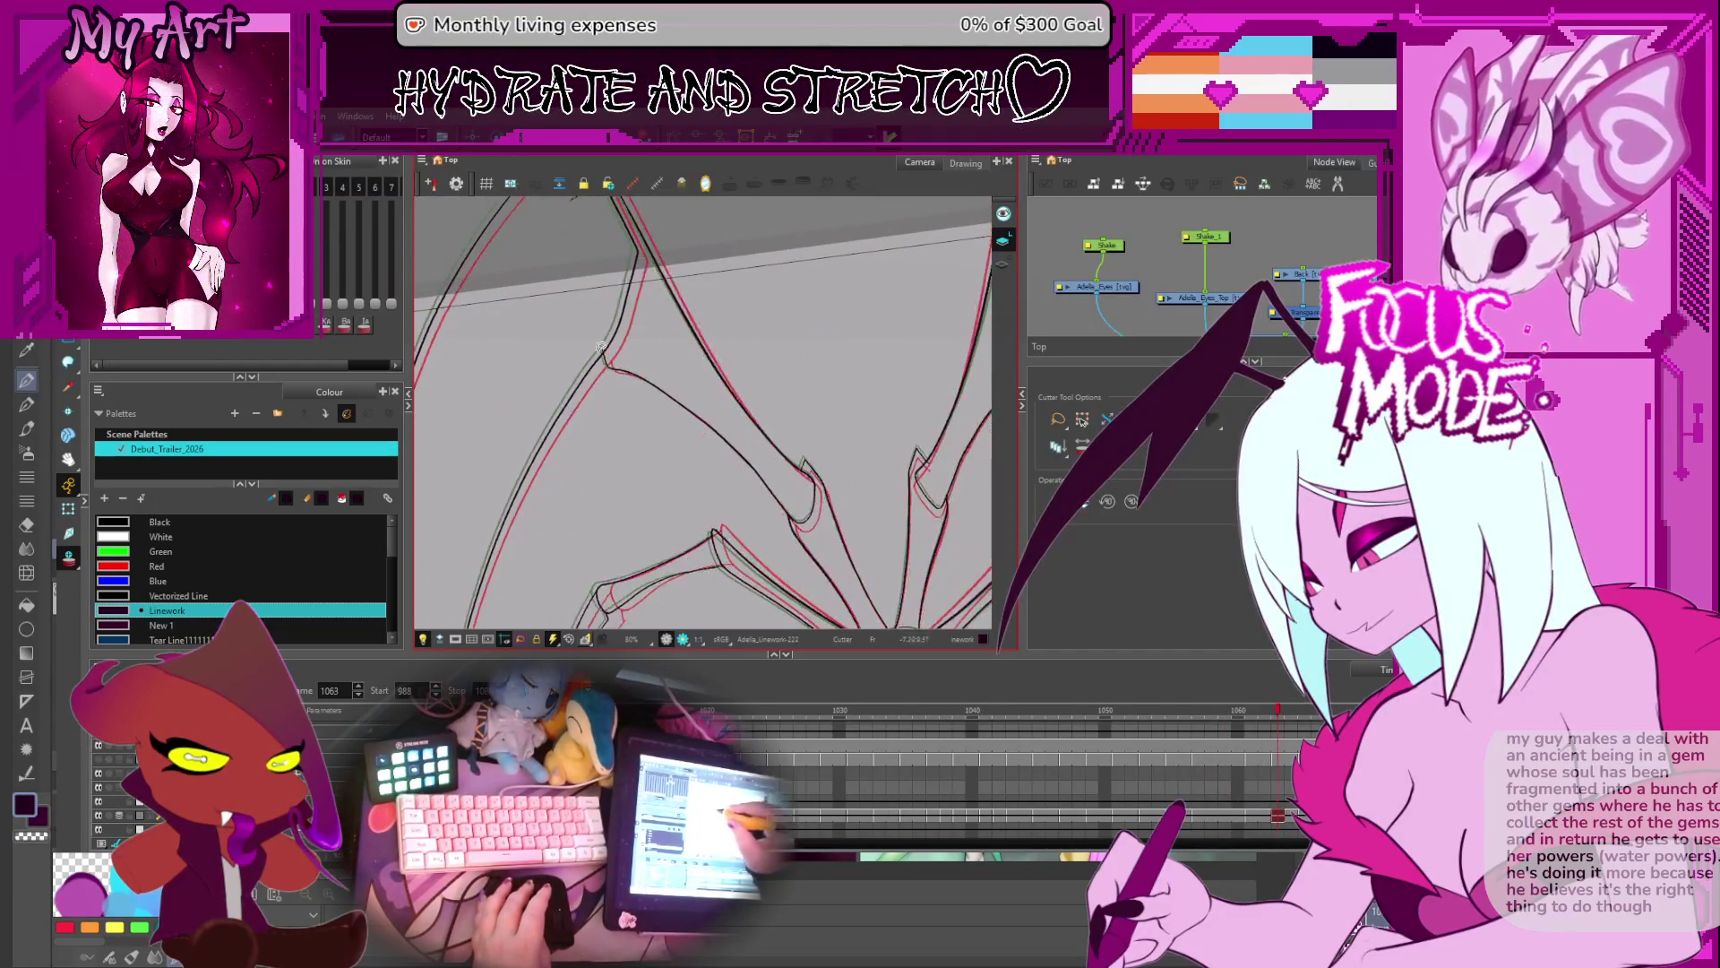
key("period")
key("period")
key("period")
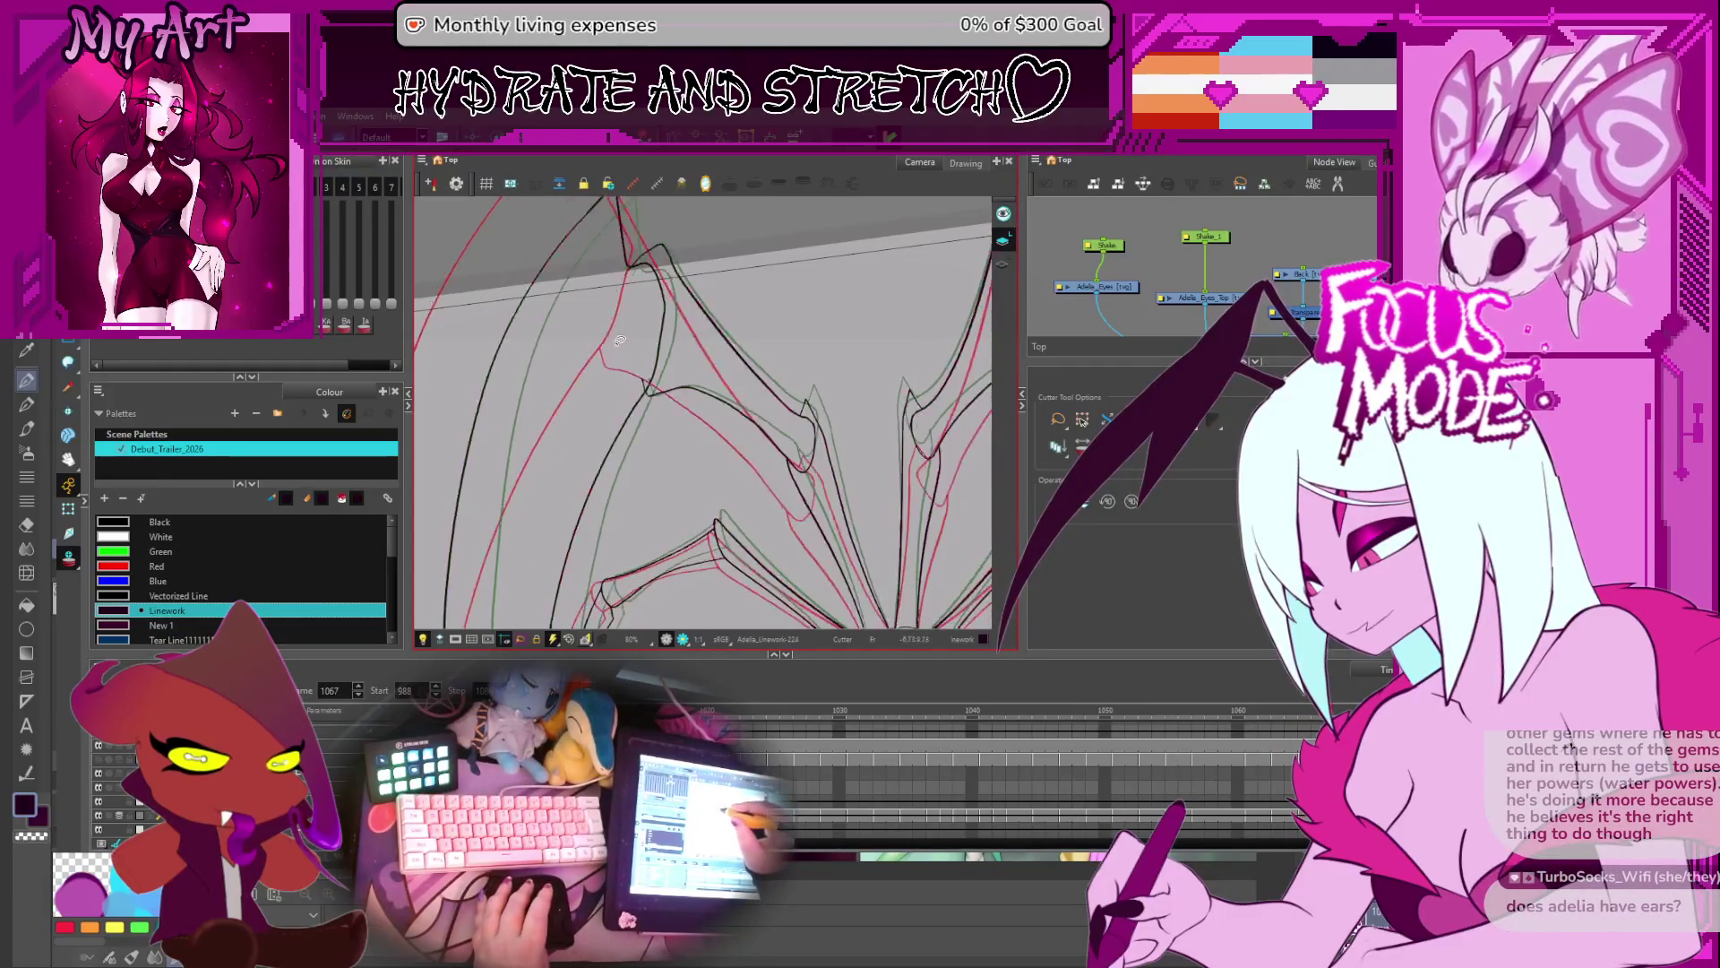
key("period")
key("period")
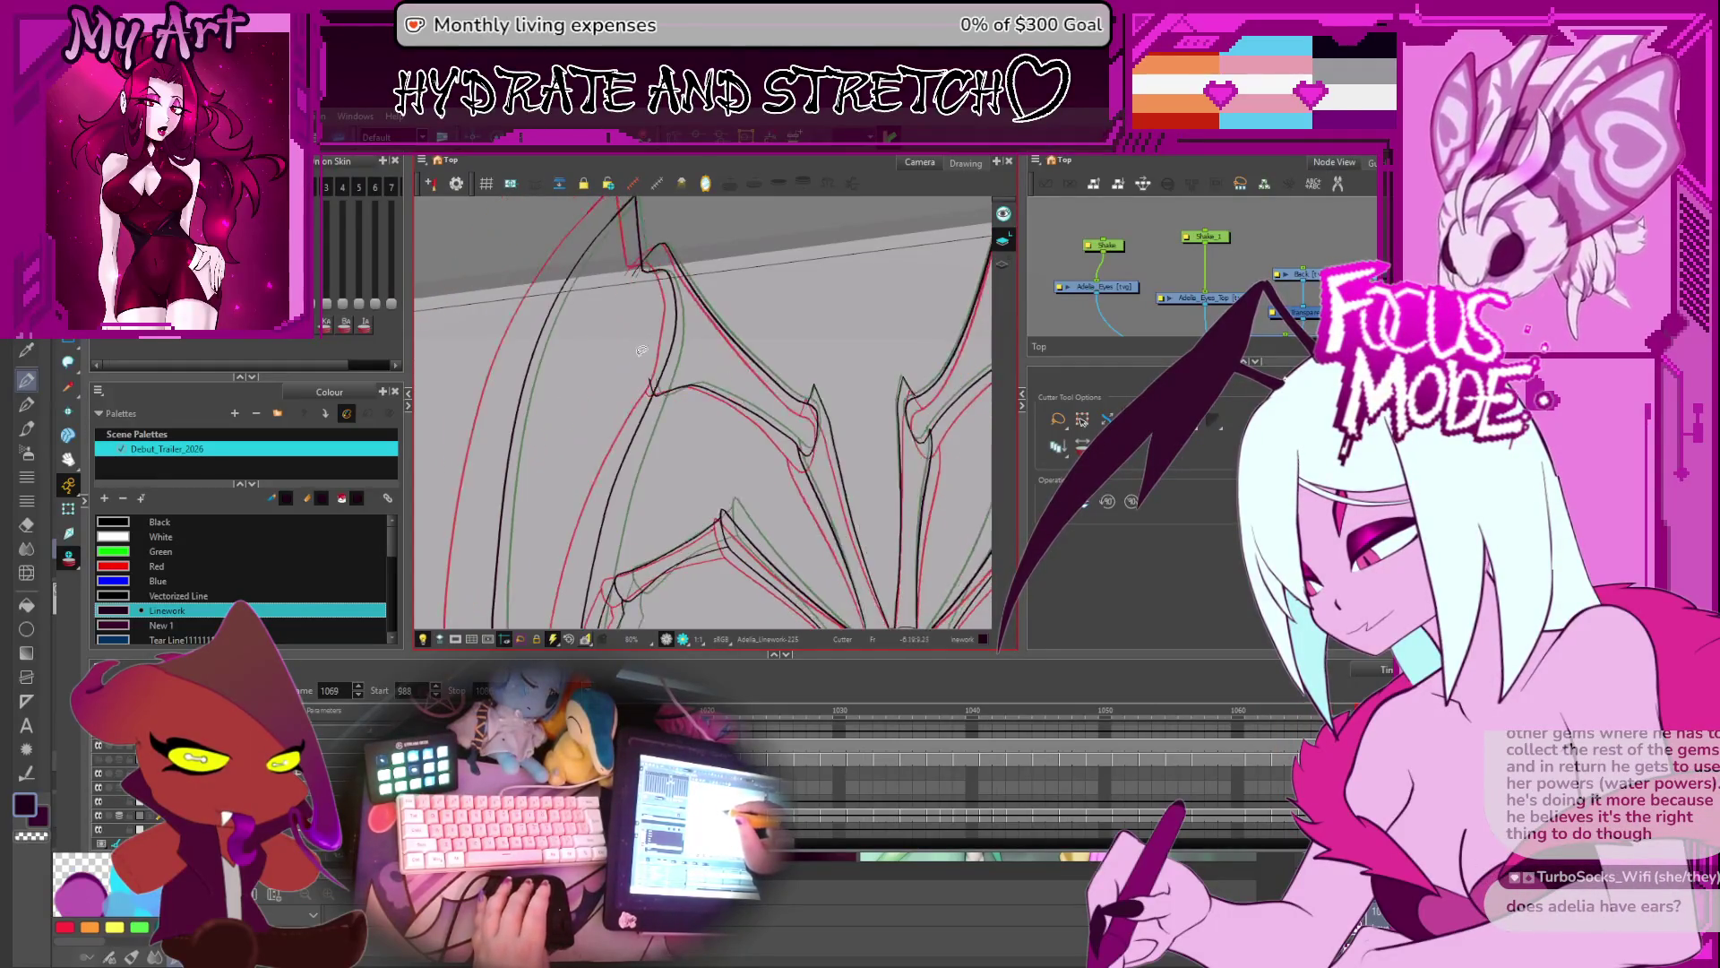
key("period")
key("period")
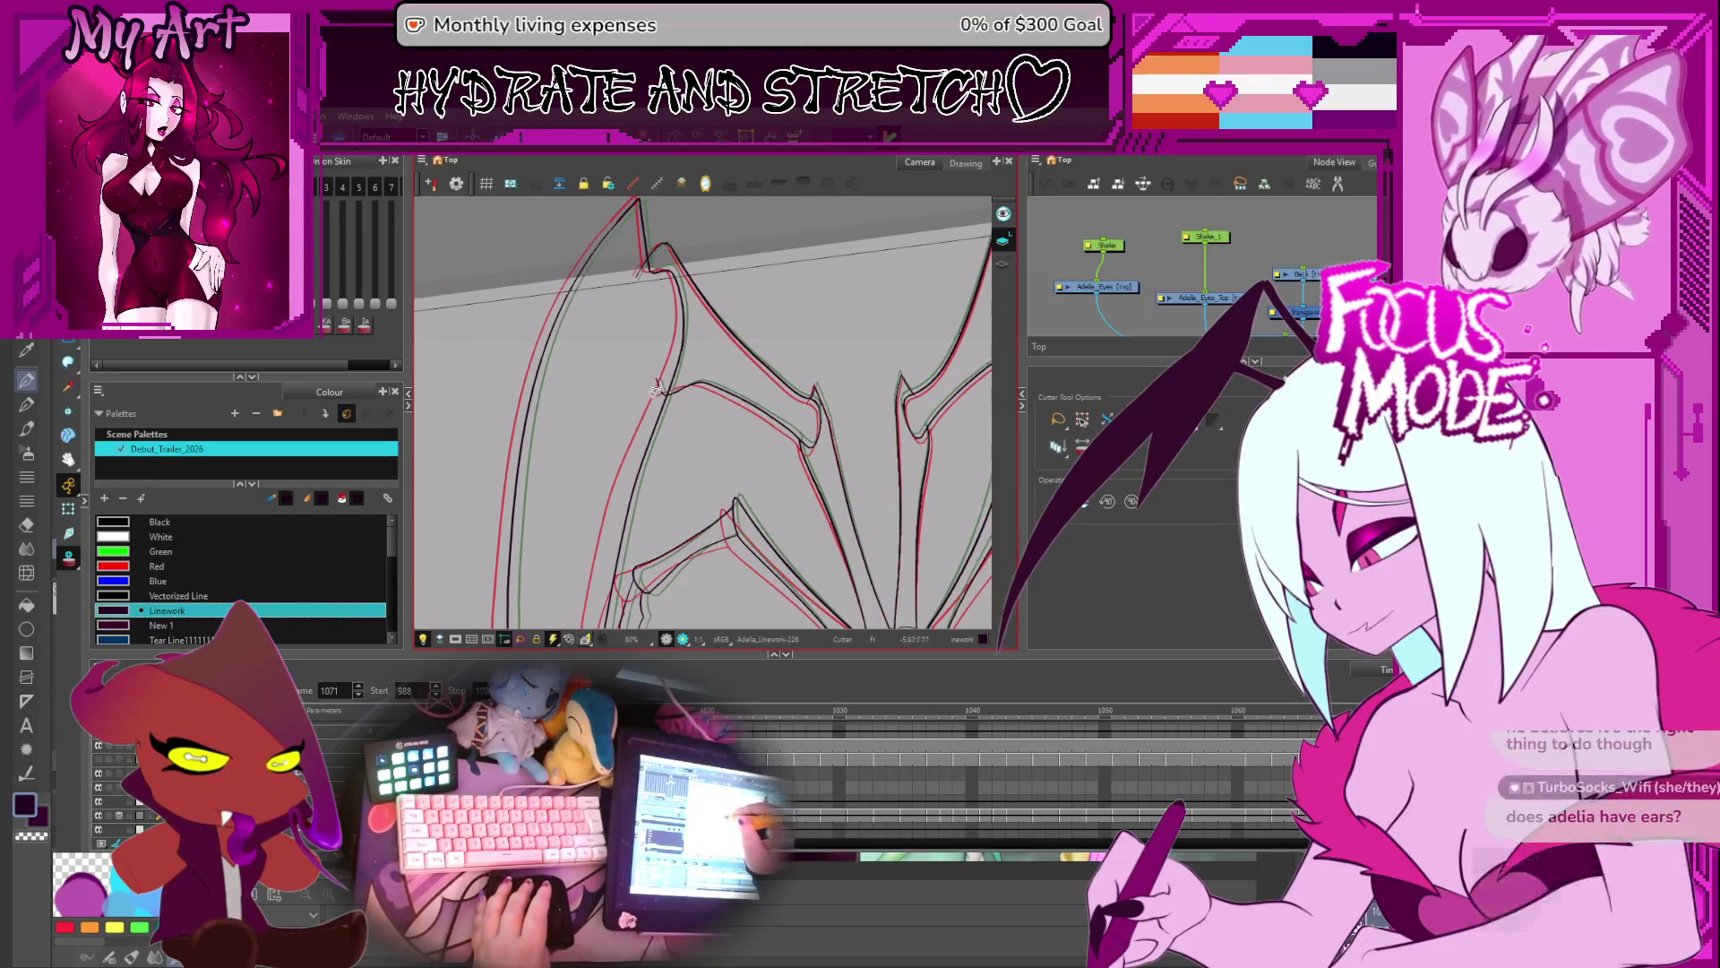
key("period")
key("period")
key("period")
key("period")
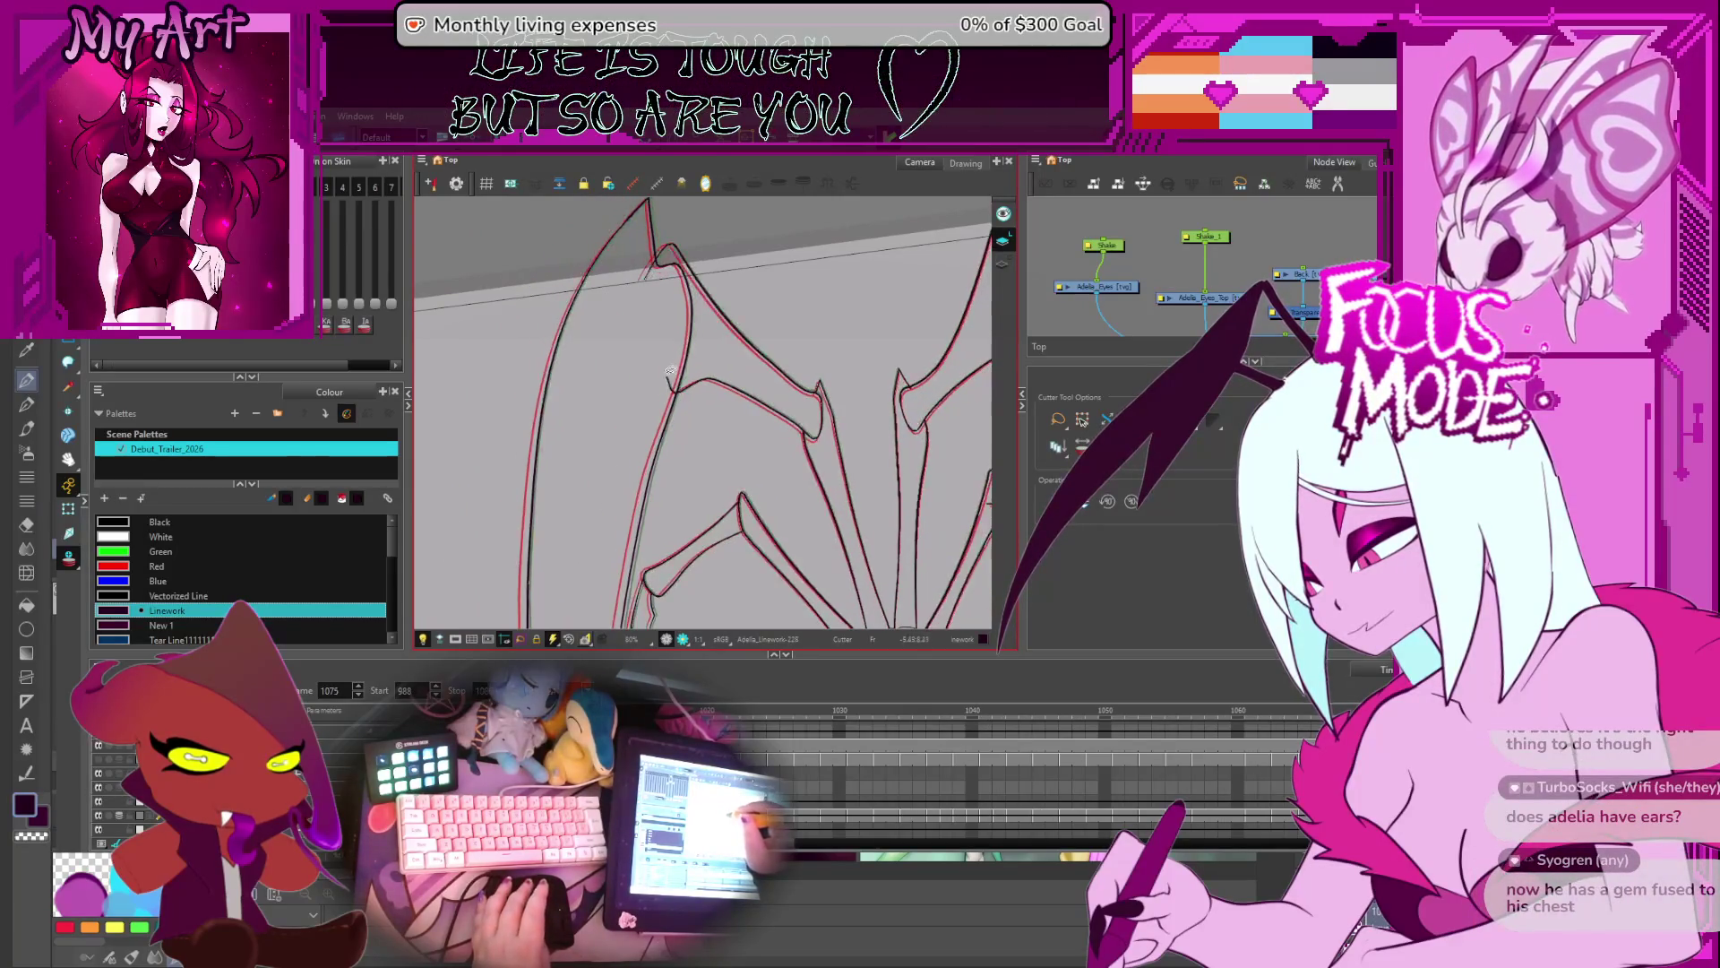
key("period")
key("period")
key("period")
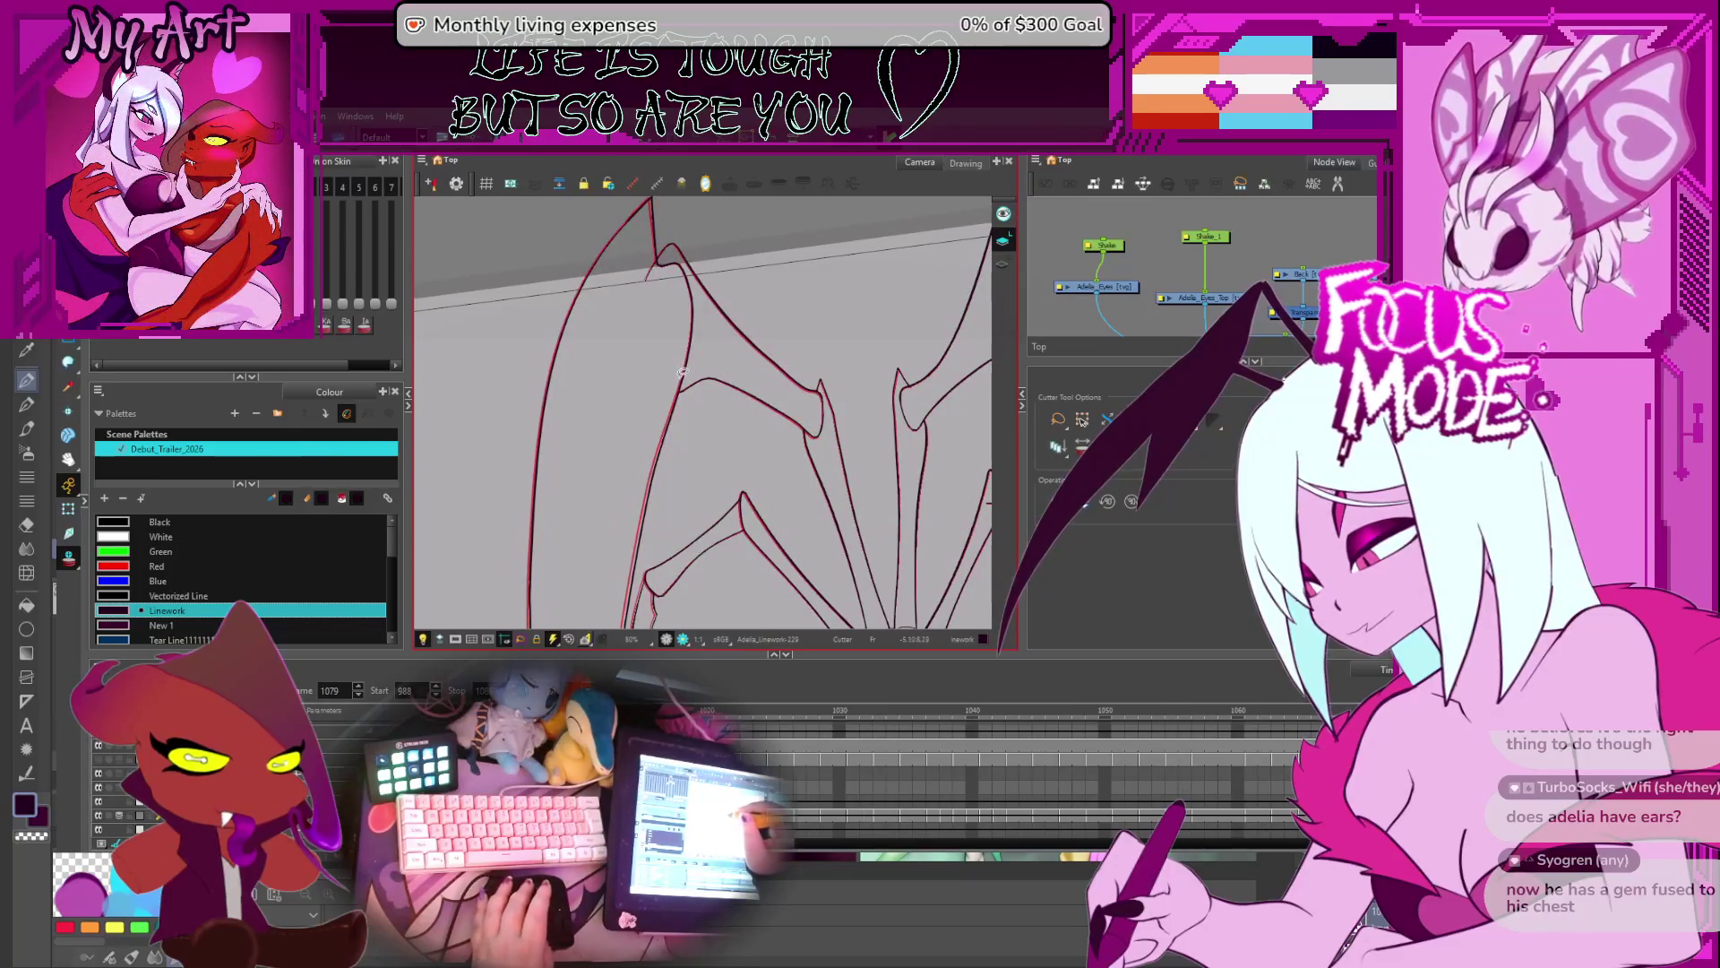
- Return to frame 1072 and reset rotation and zoom to fit both wings
key("comma")
key("comma")
key("comma")
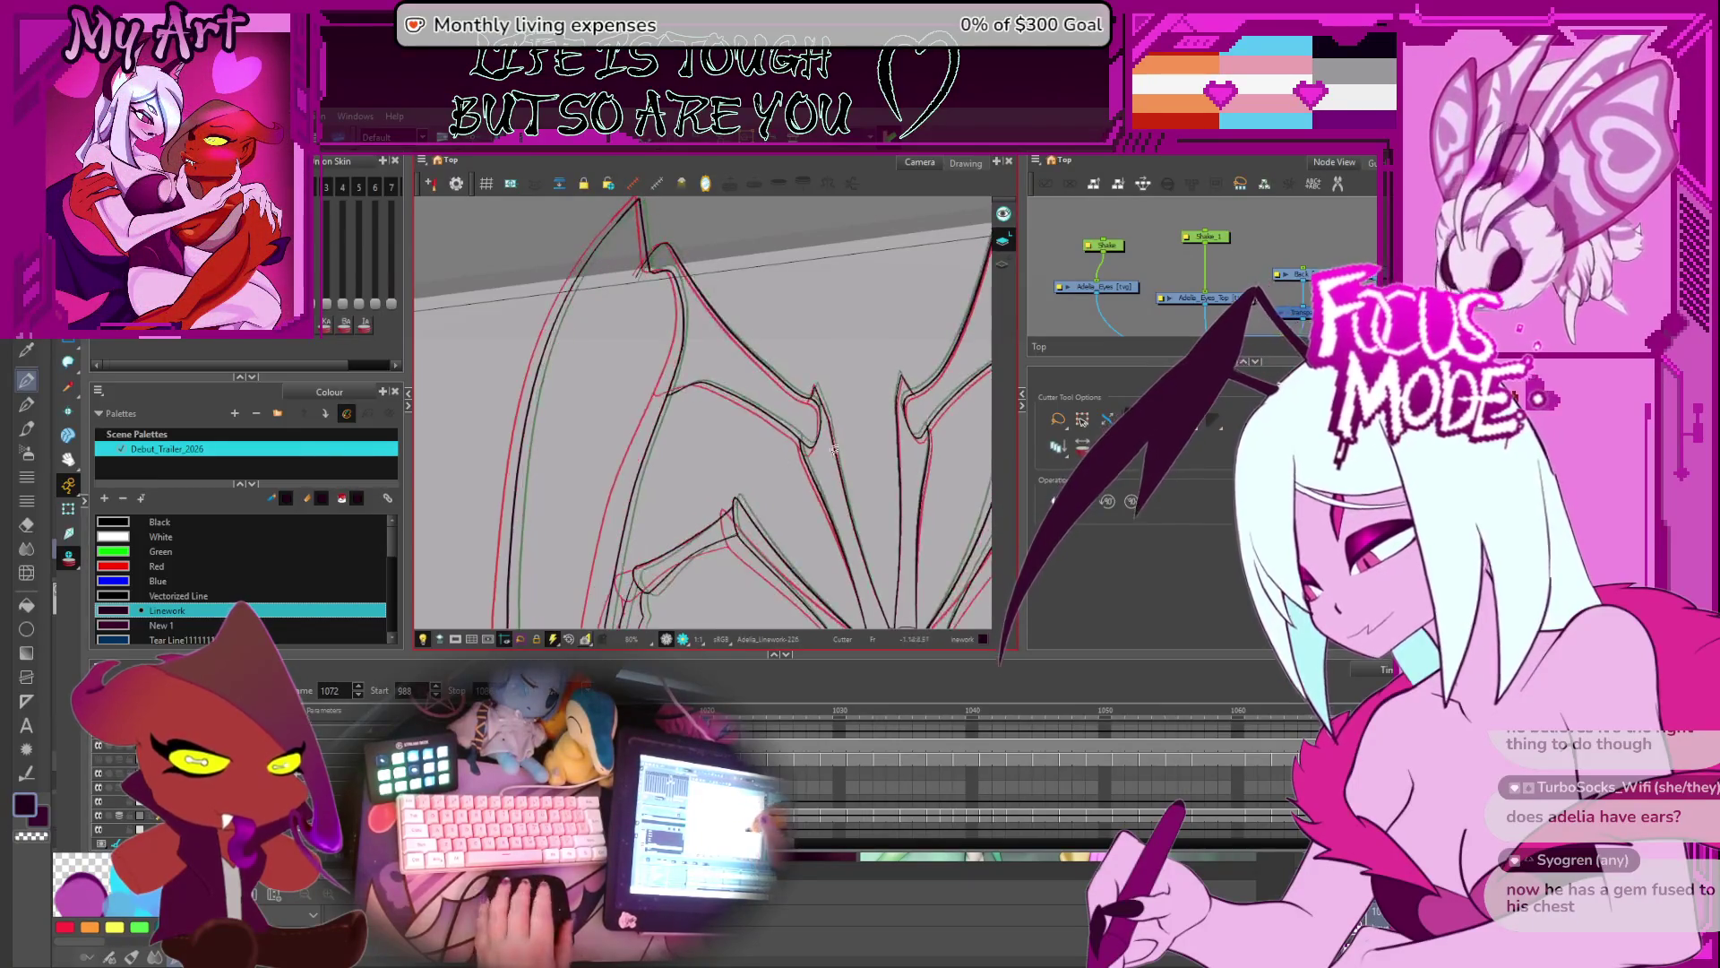
key("shift+m")
key("ctrl+alt")
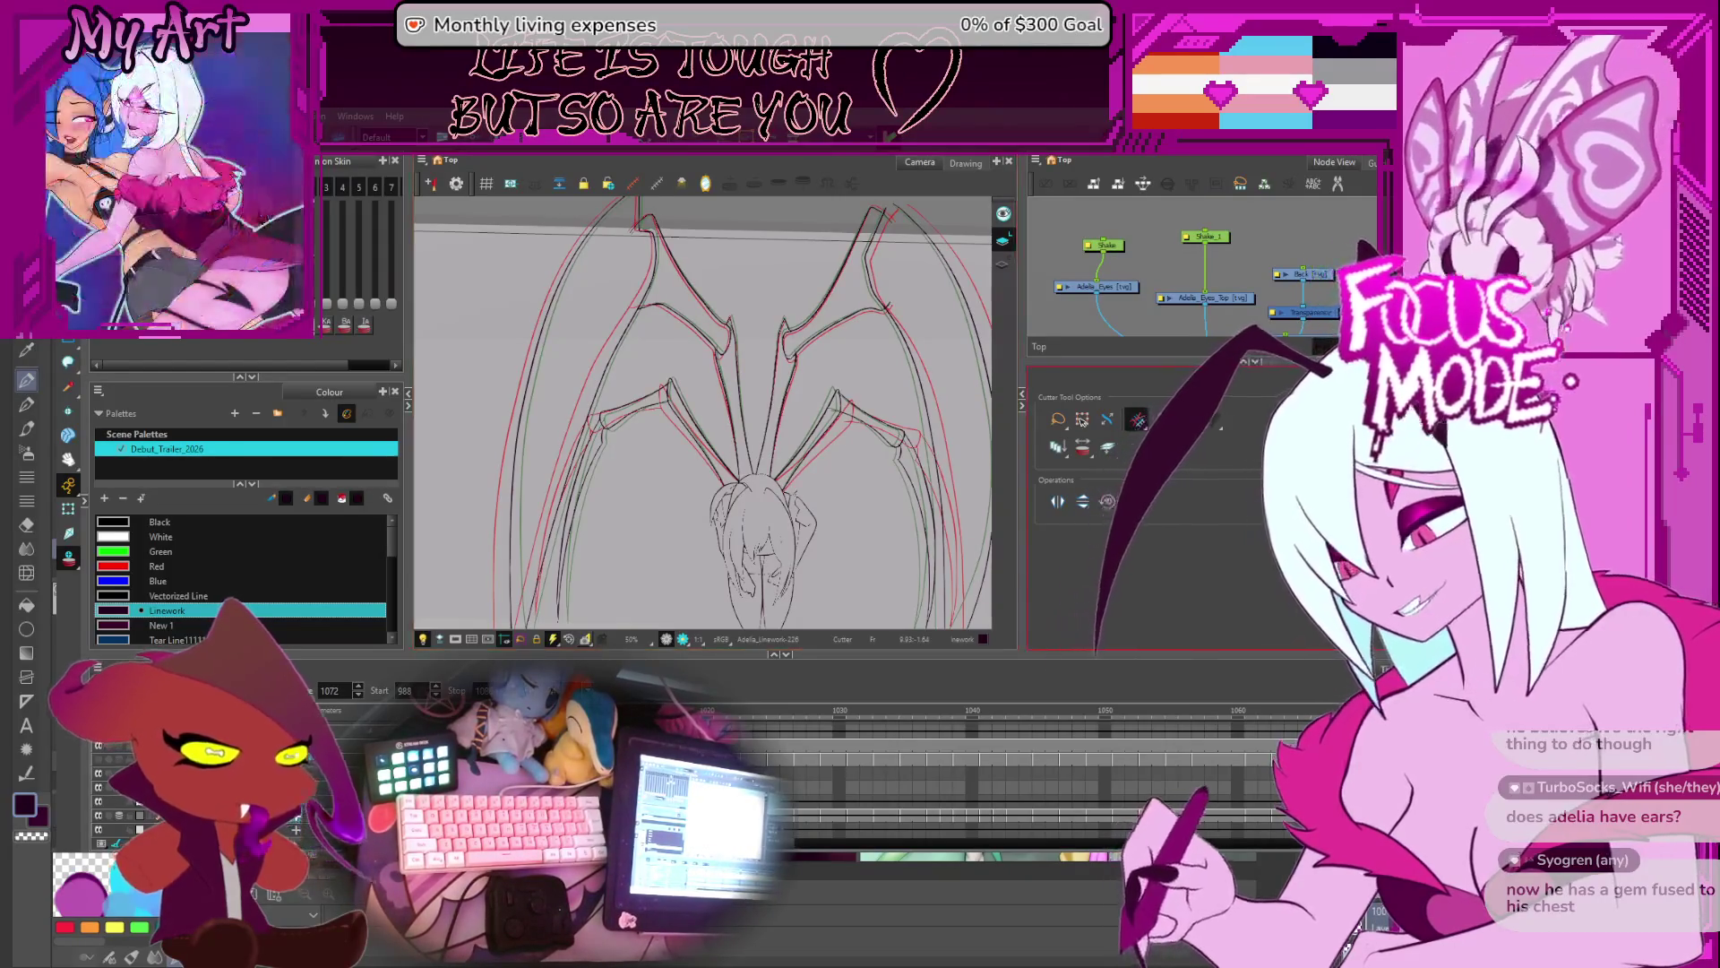
- Focus the Tool Properties panel, then switch to the character reference sheet in Clip Studio Paint
left_click(1220, 427)
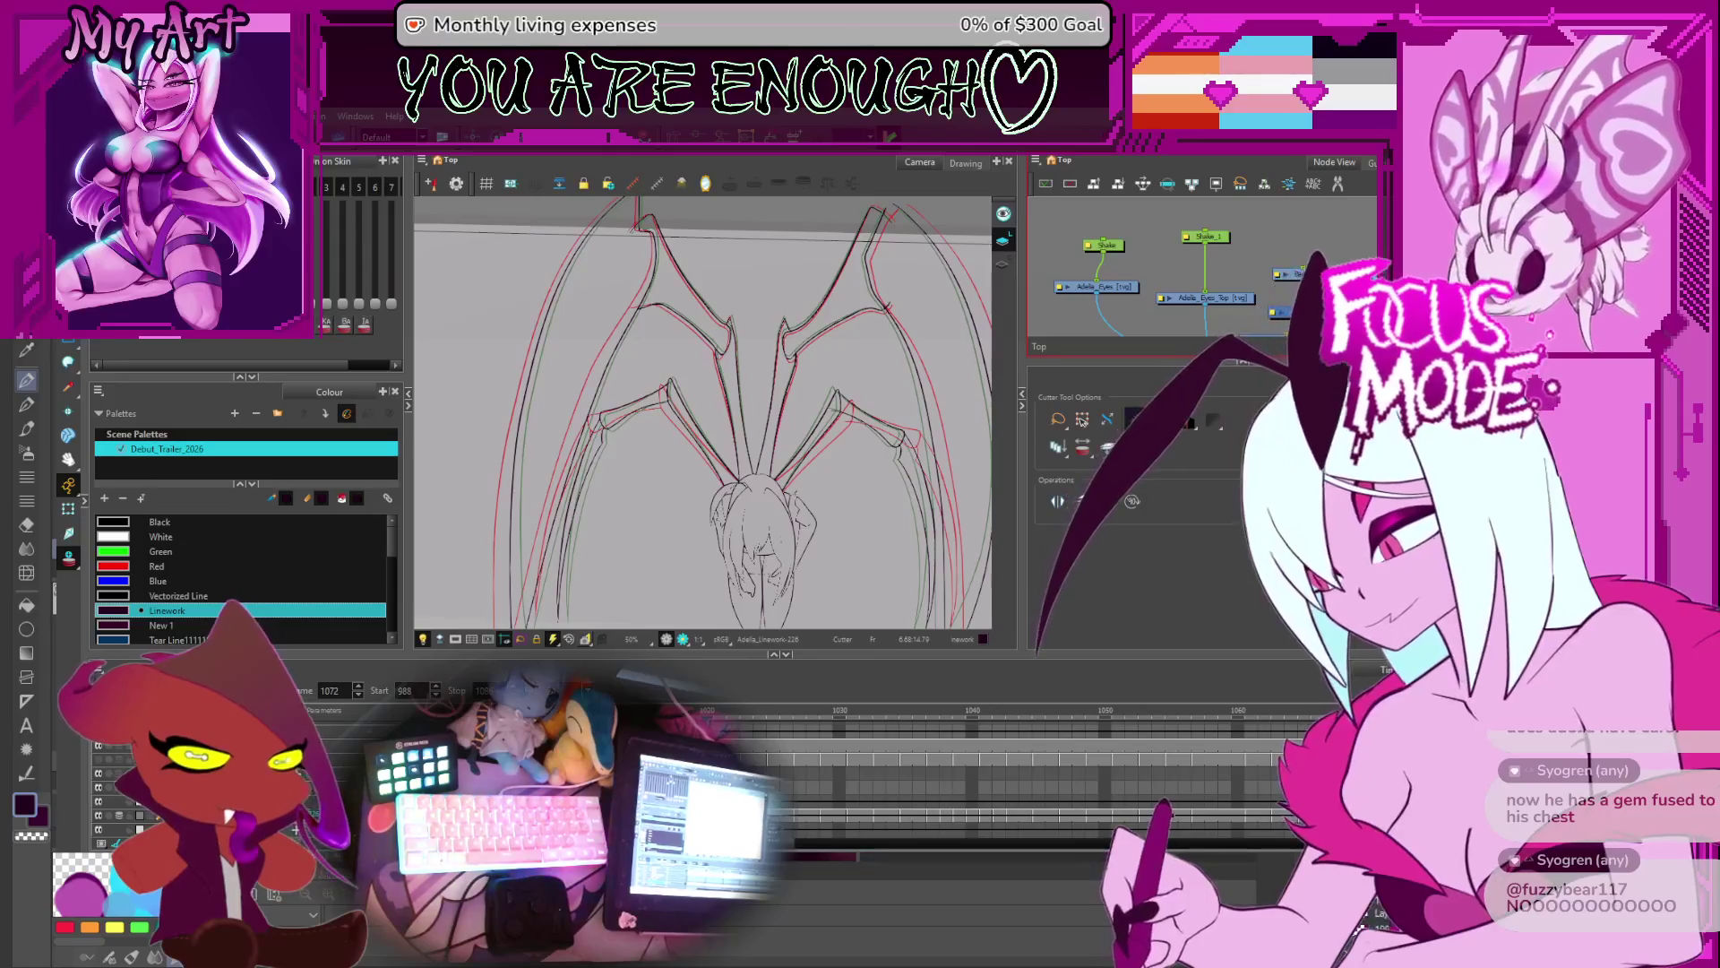
key("alt+Tab")
scroll(1023, 494, "up", 3)
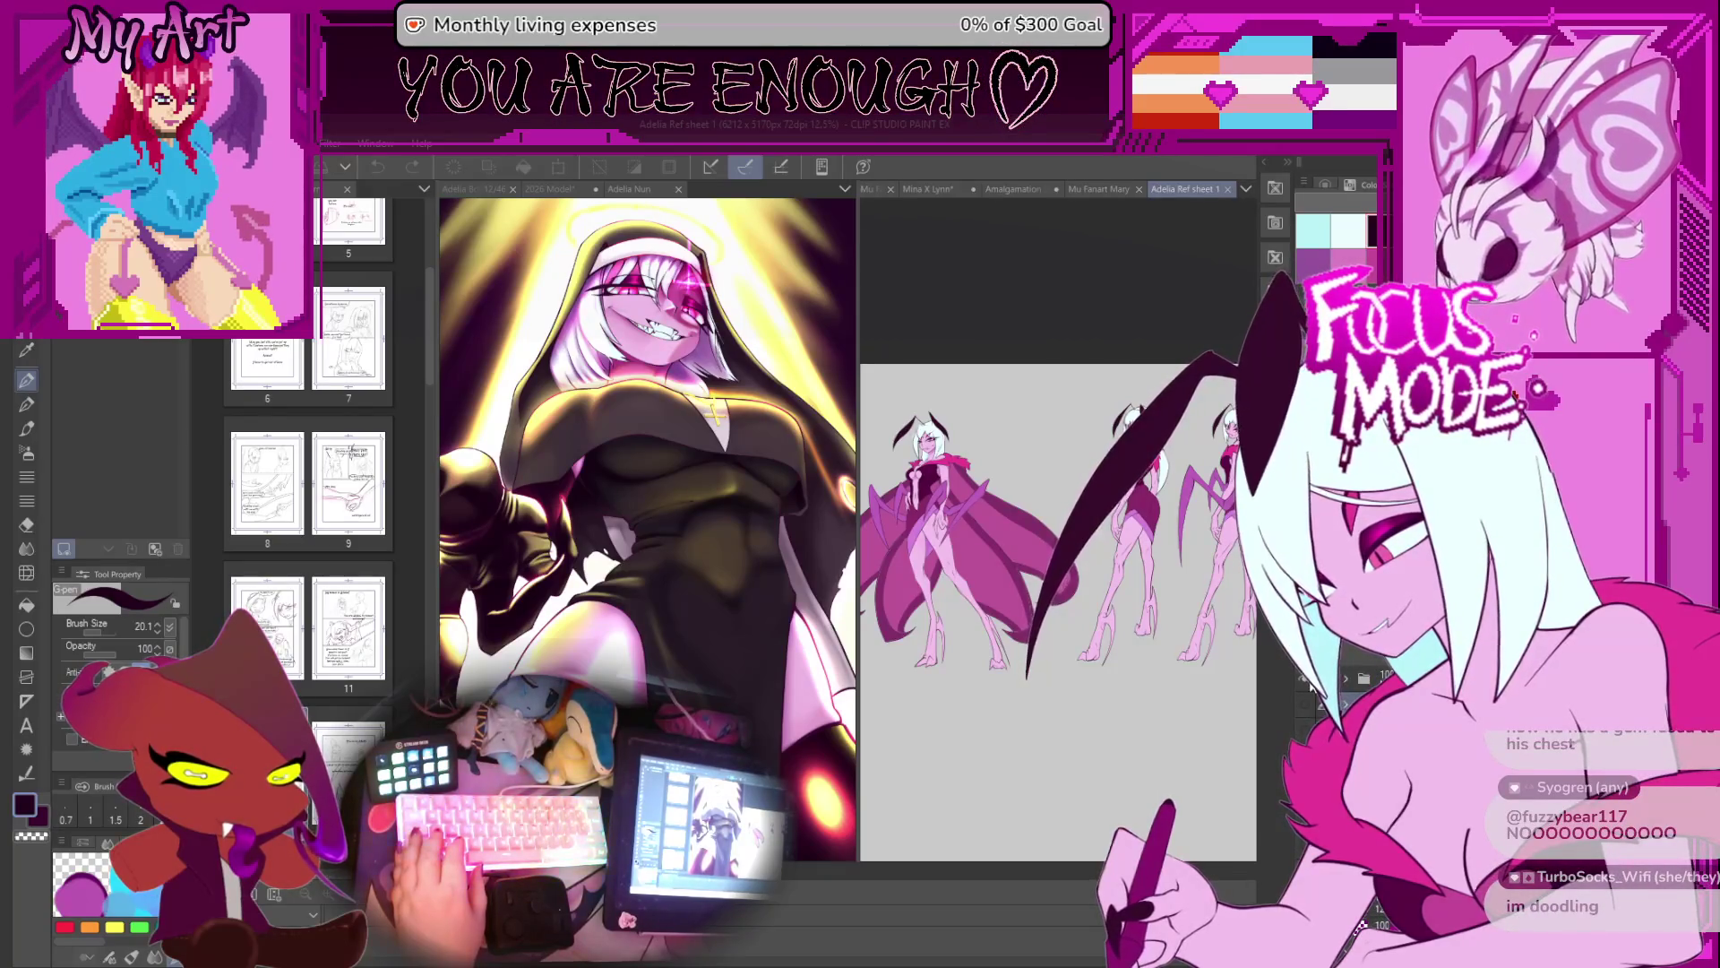
left_click(1309, 695)
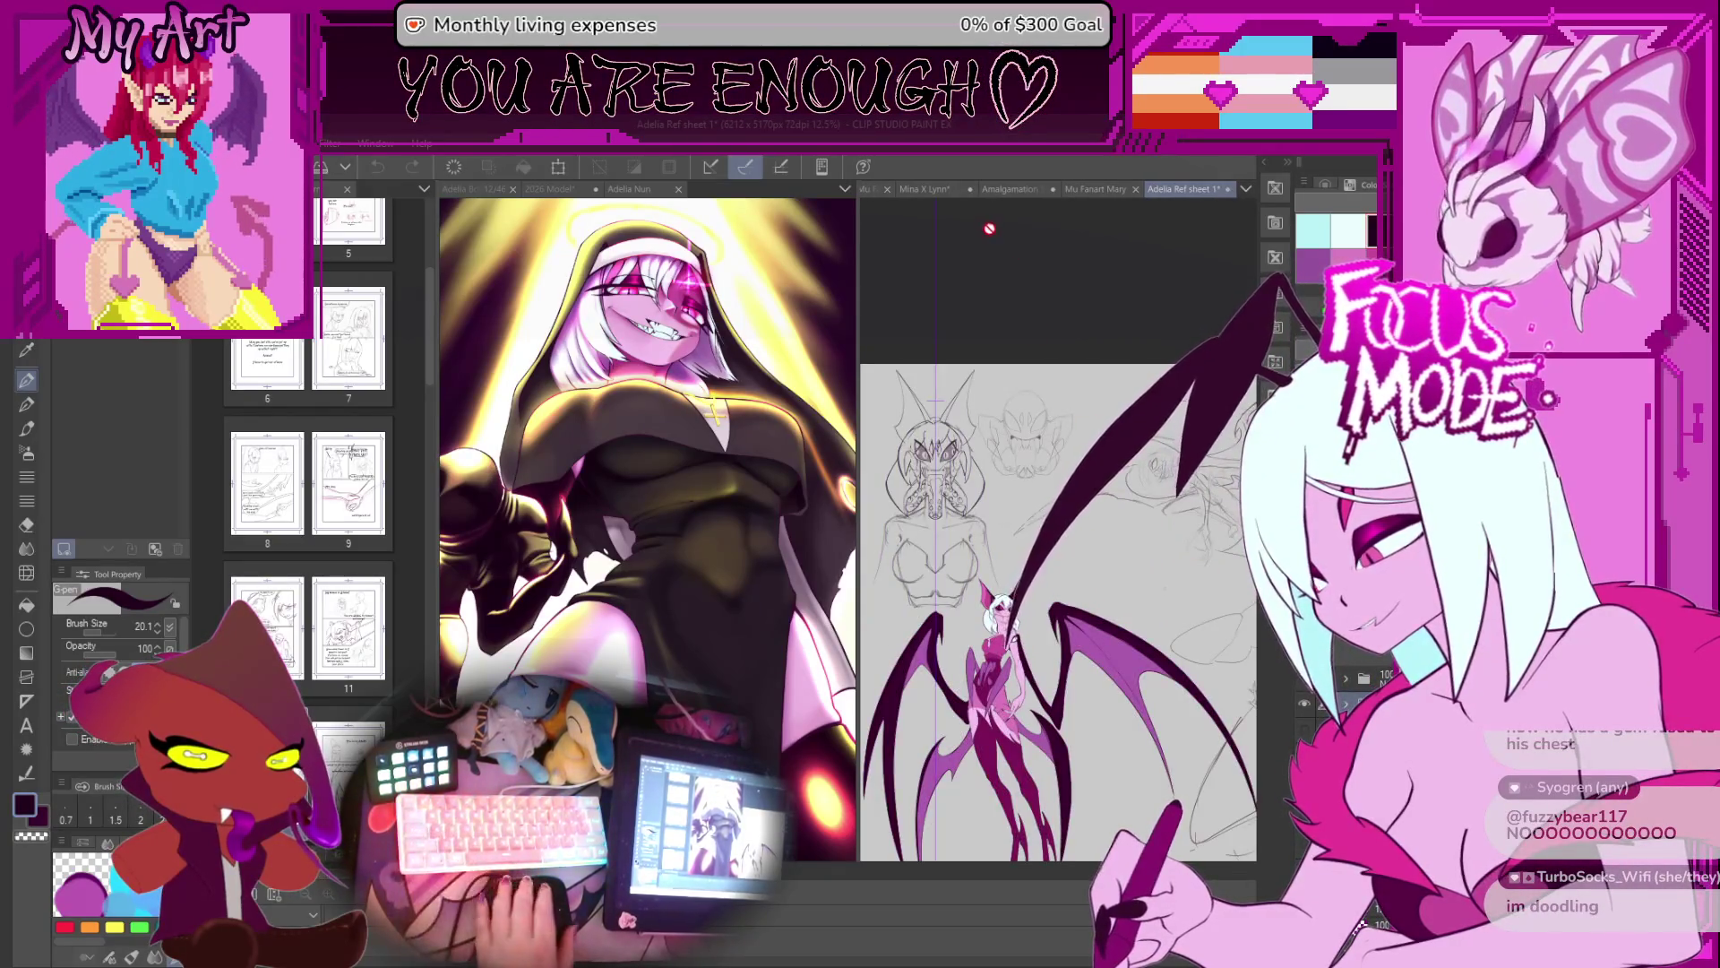
scroll(1075, 789, "up", 2)
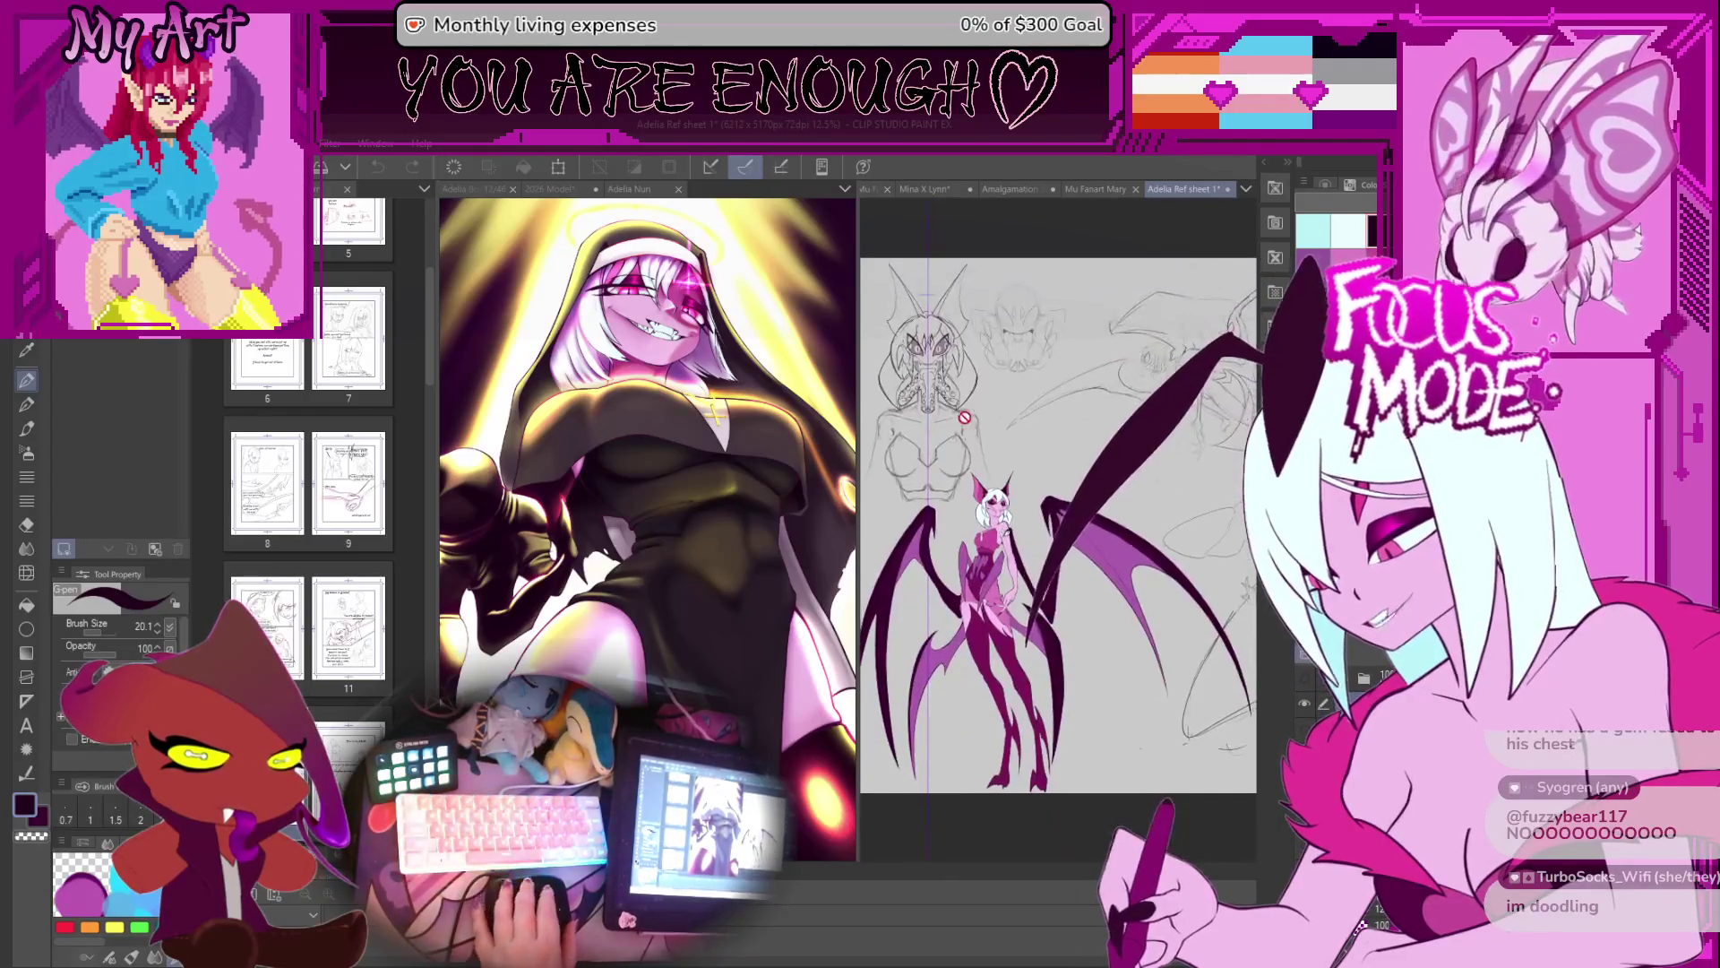
scroll(1044, 462, "up", 2)
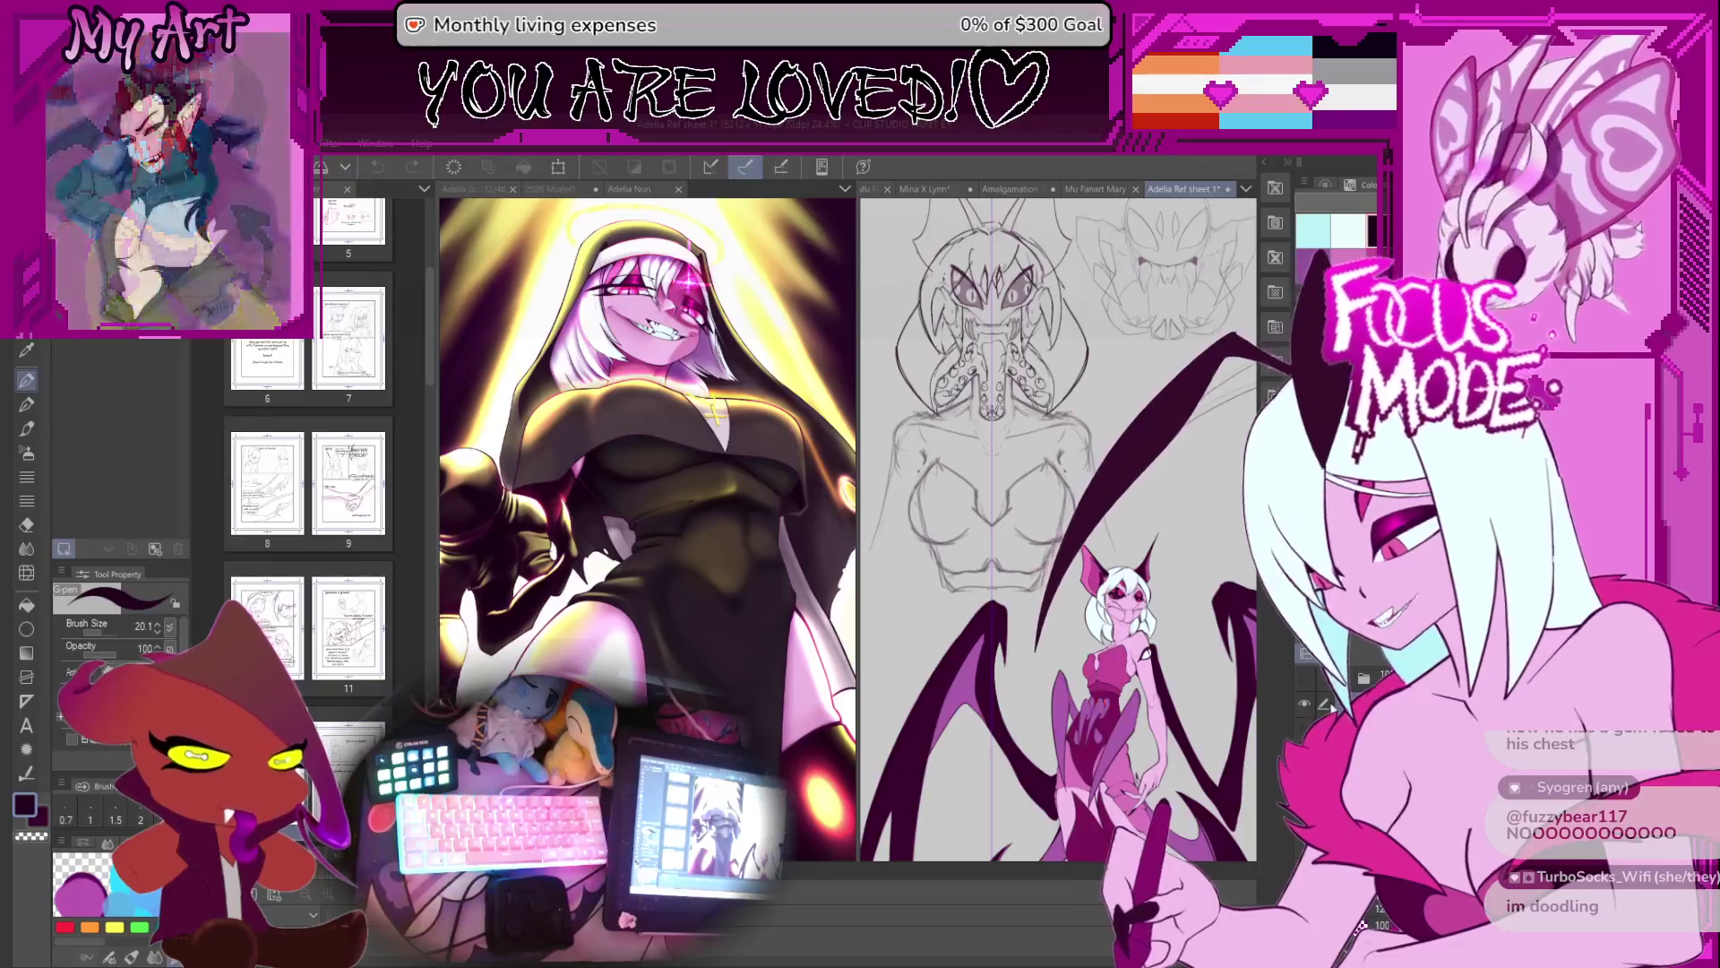
scroll(1199, 610, "down", 1)
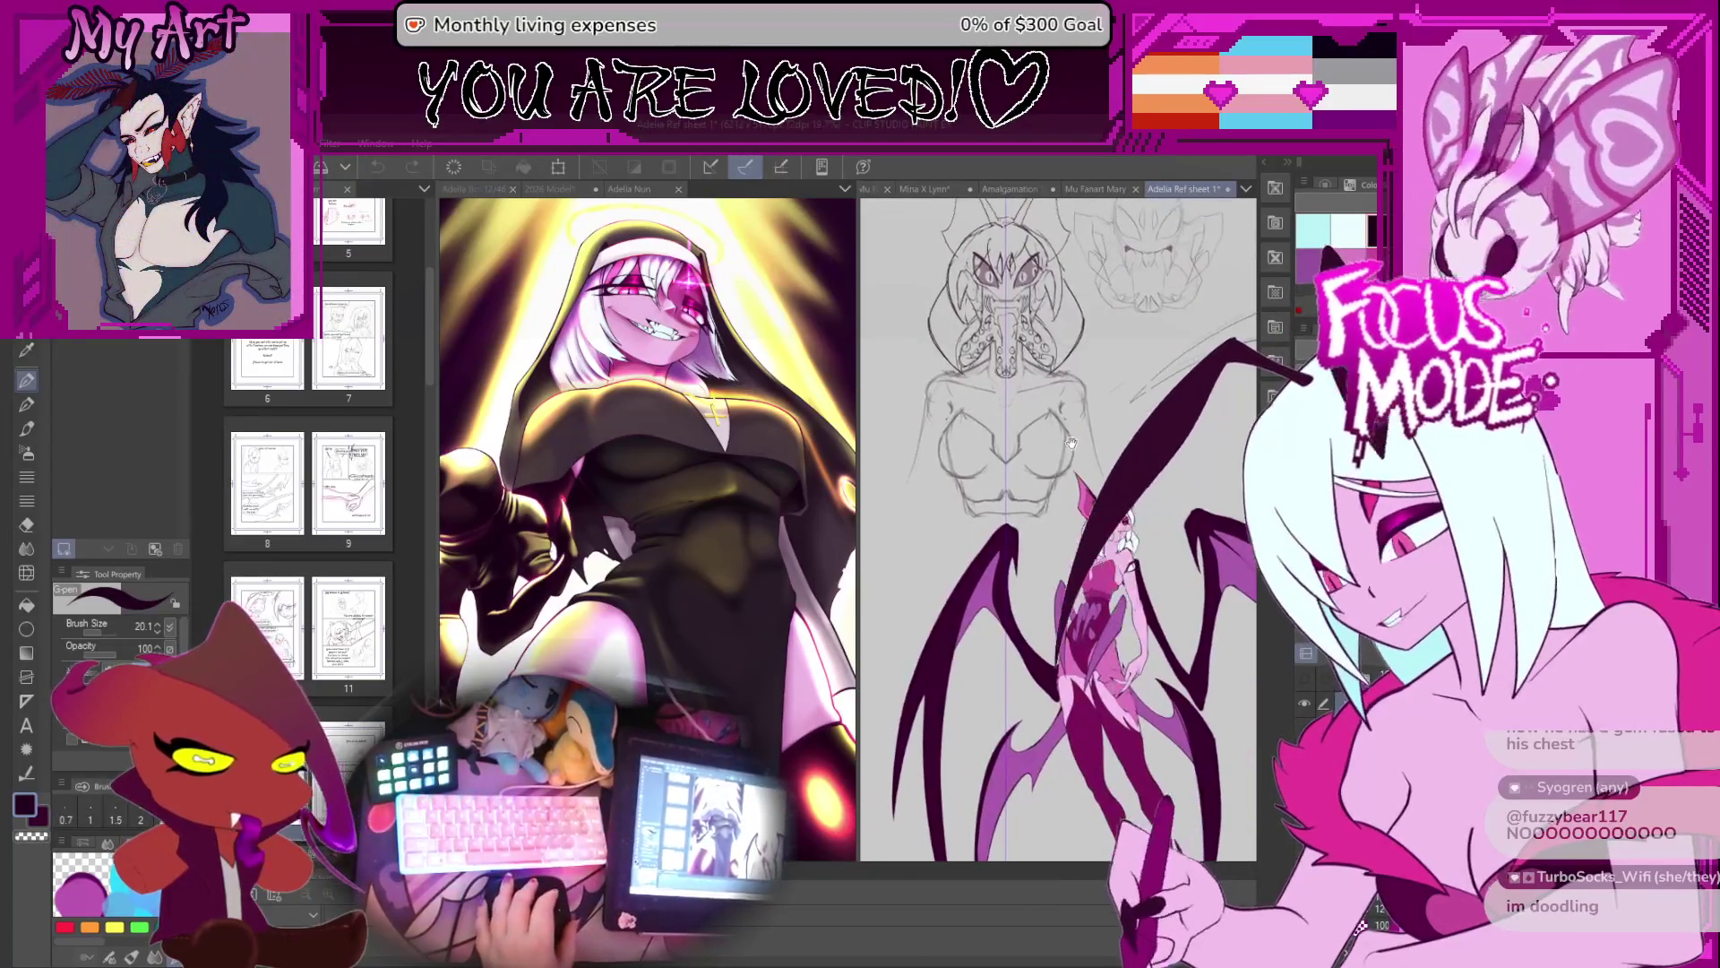
left_click(1304, 679)
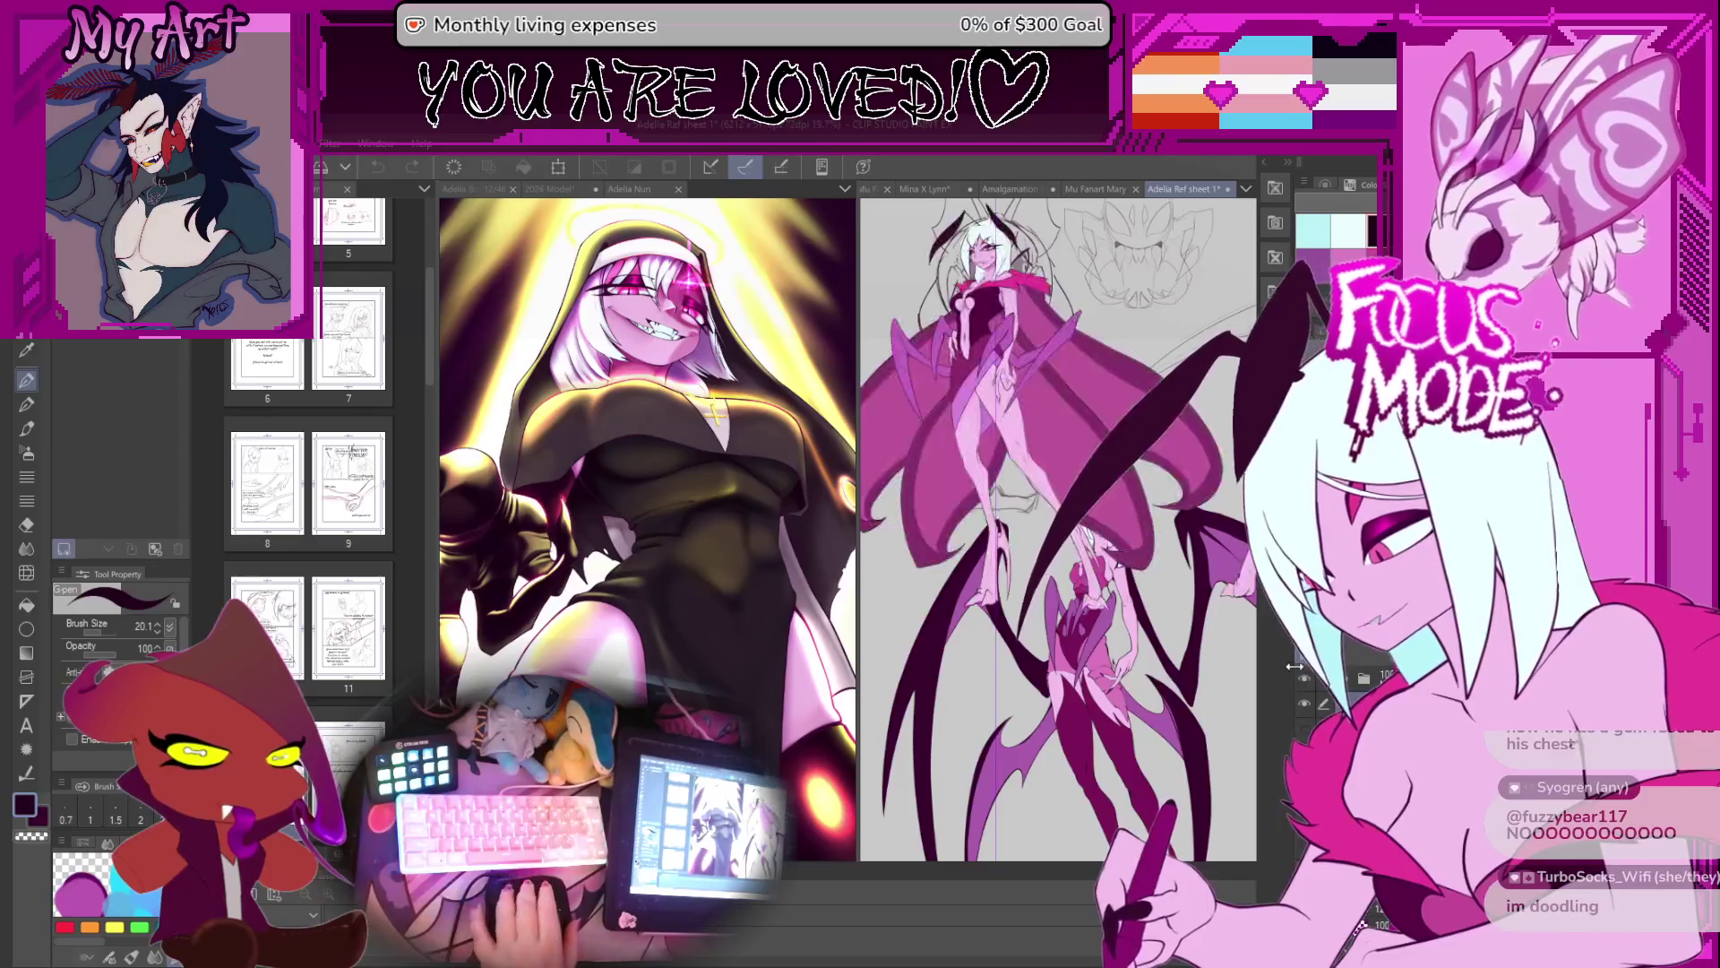
left_click(1305, 681)
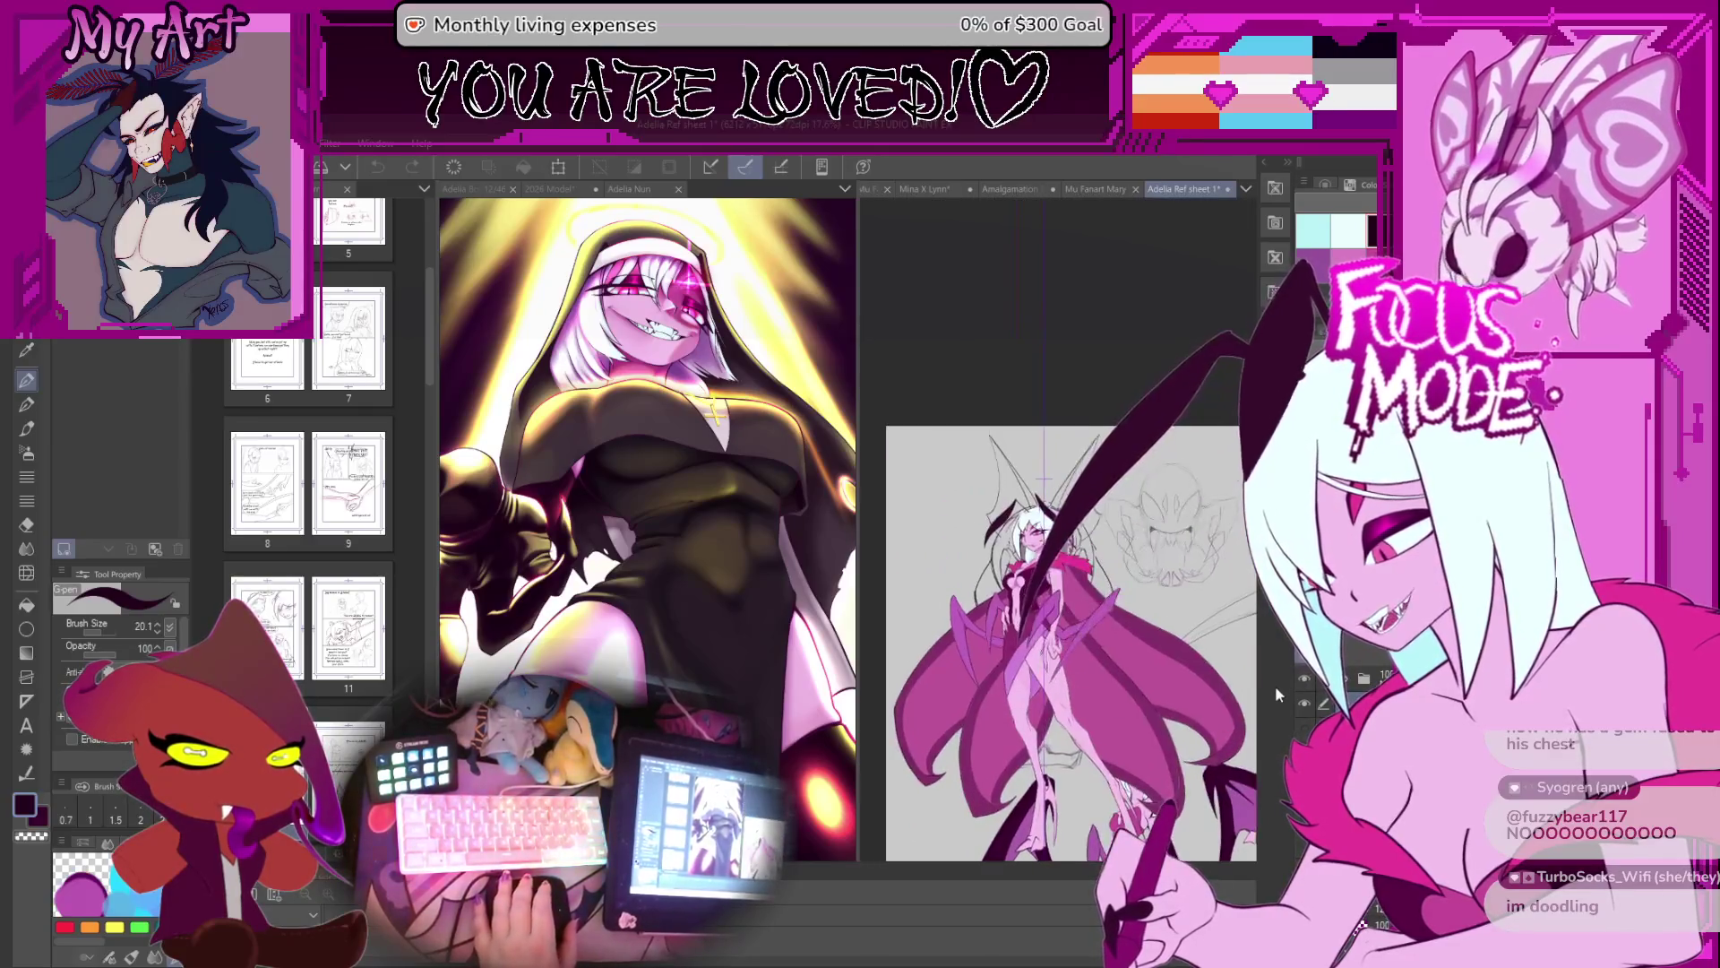
left_click(1305, 685)
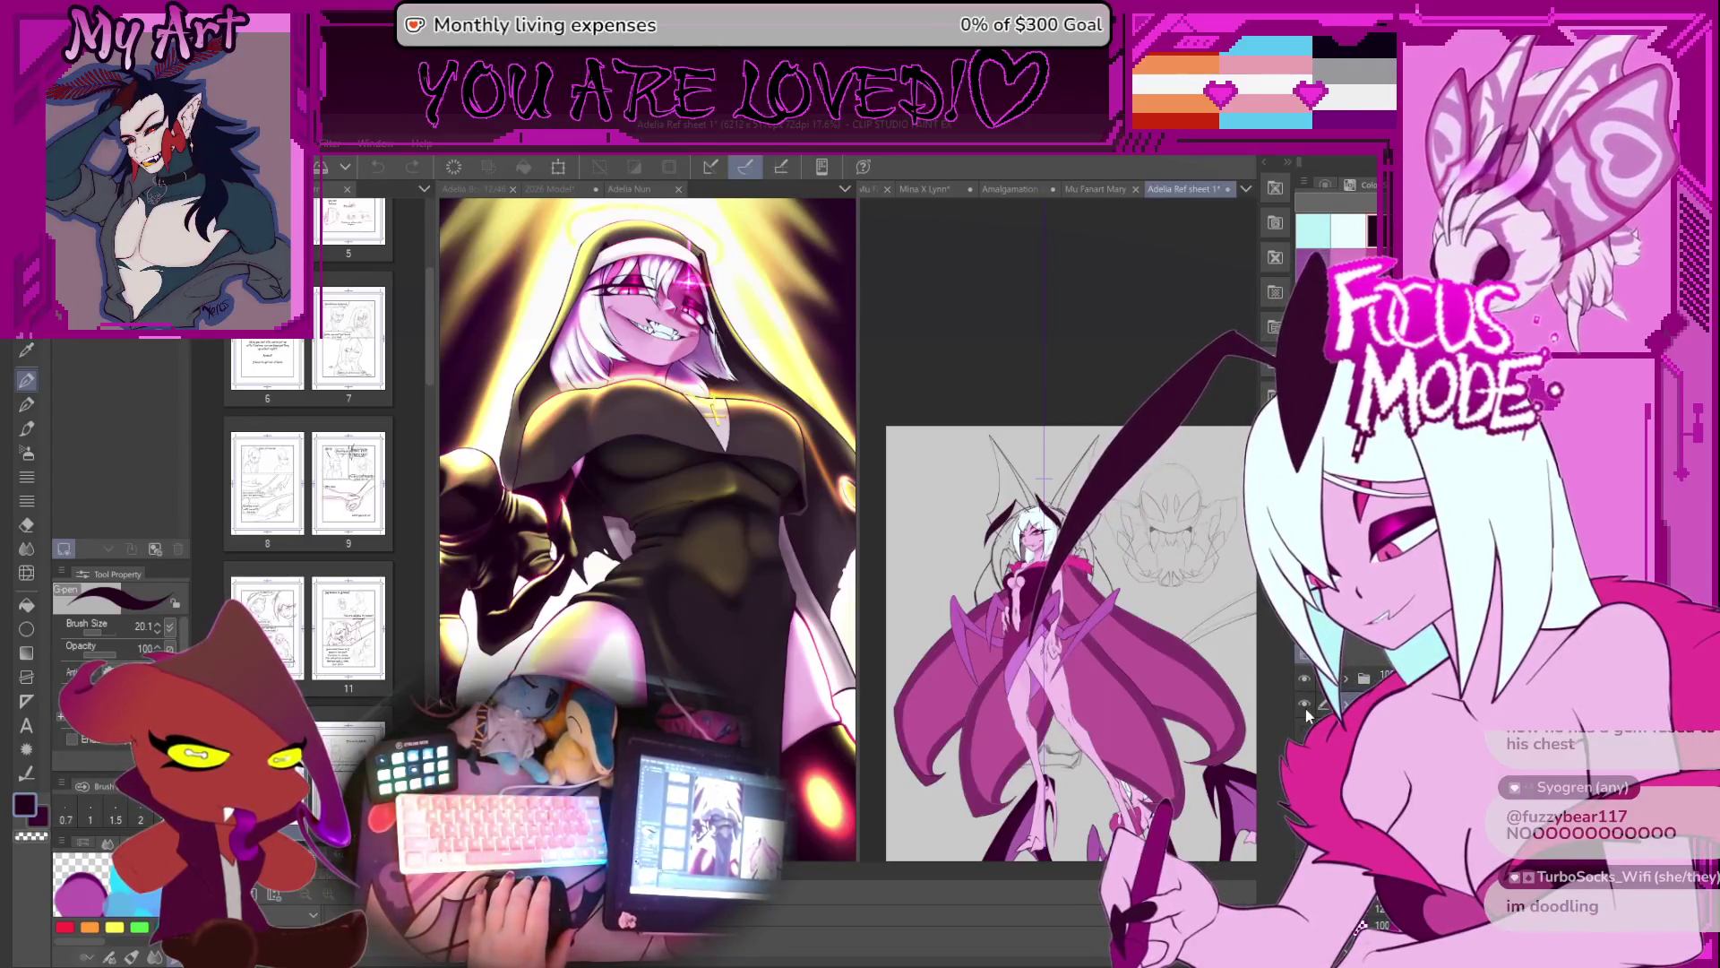
left_click(1305, 707)
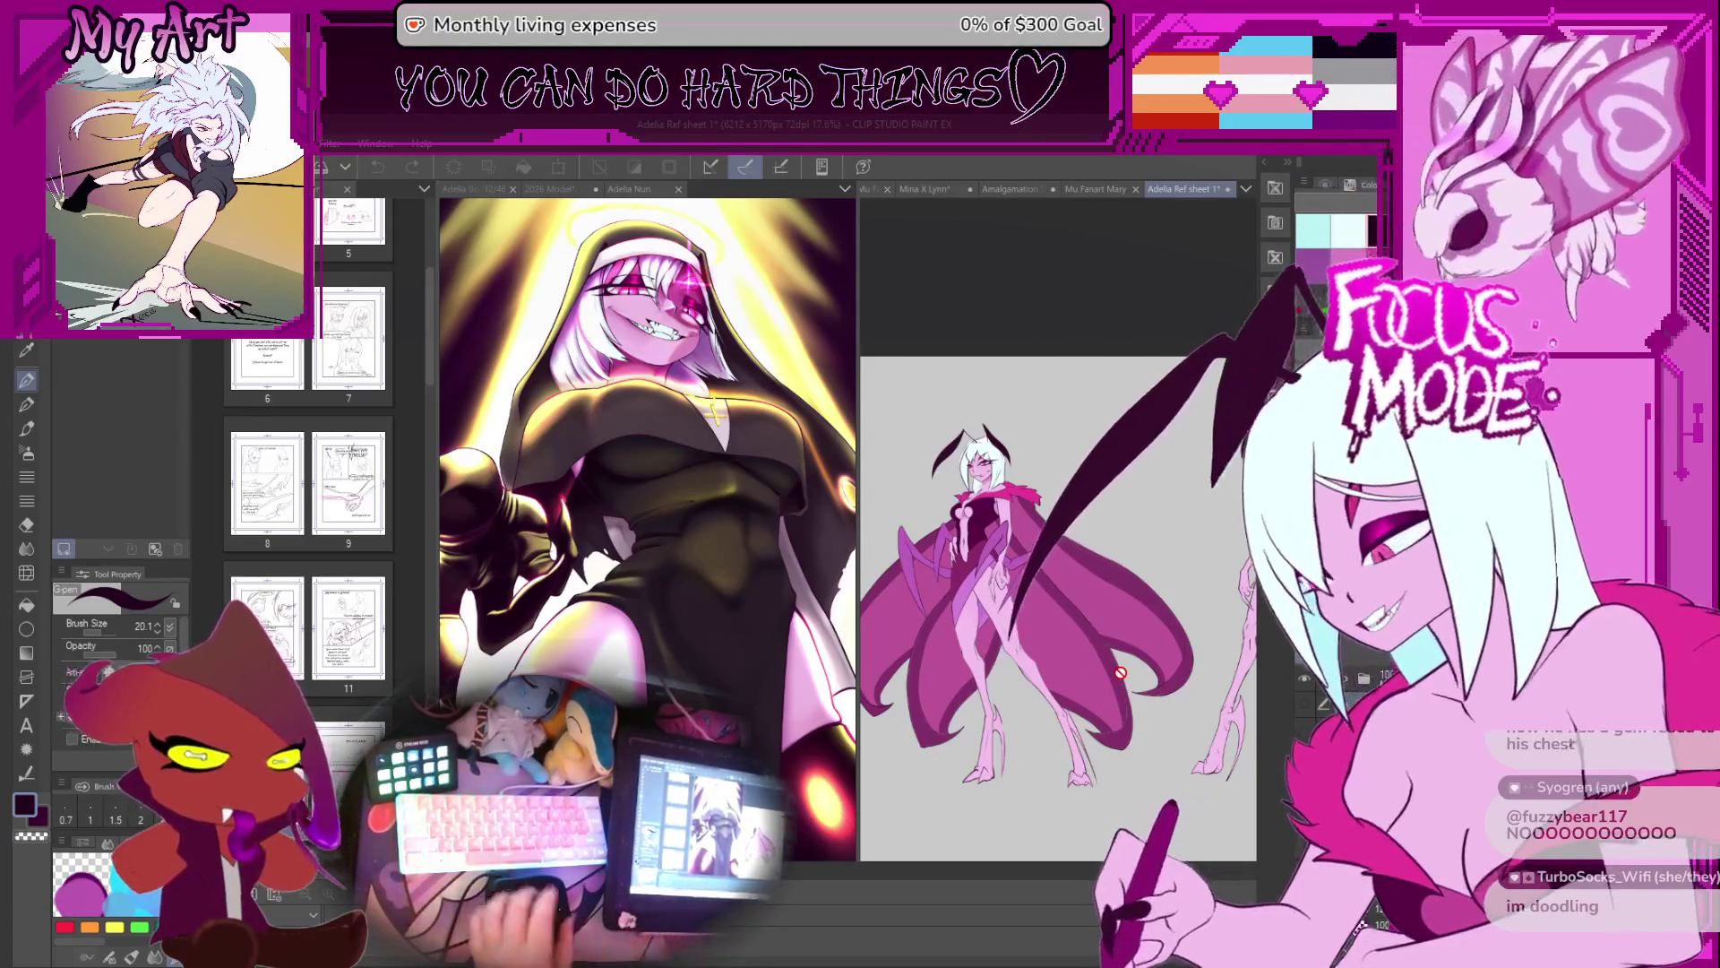
mouse_move(1121, 486)
left_mouse_down()
mouse_move(1042, 638)
mouse_move(1005, 552)
mouse_move(1111, 573)
left_mouse_up()
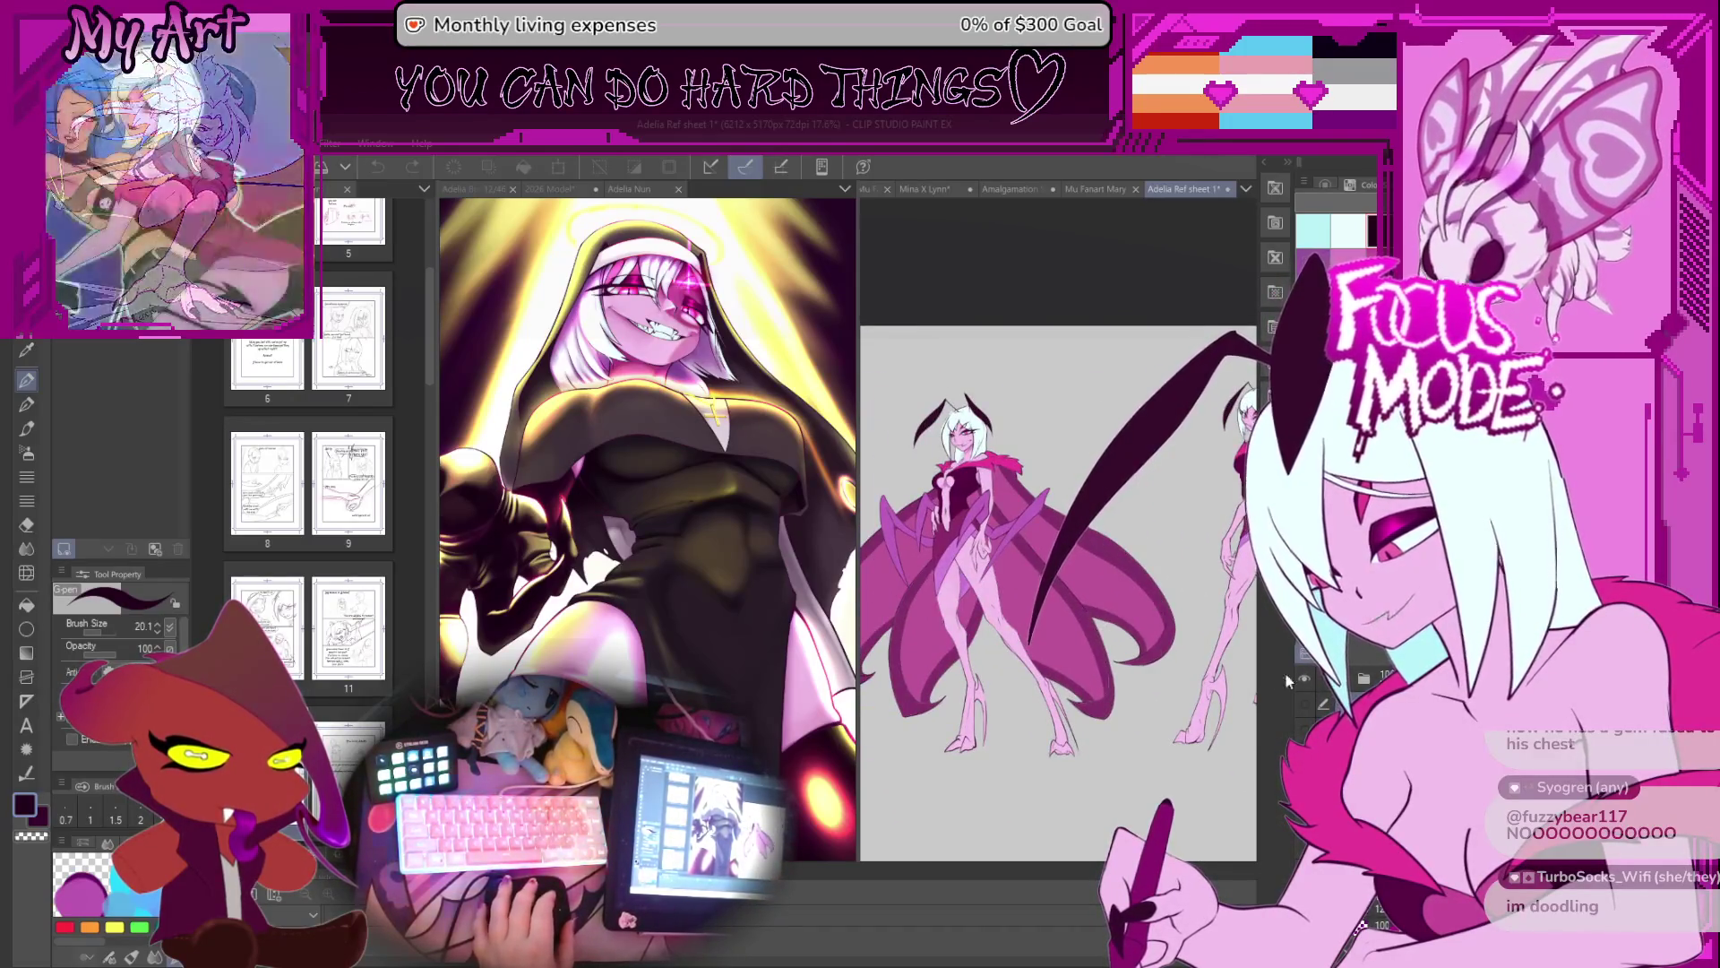
left_click(1299, 701)
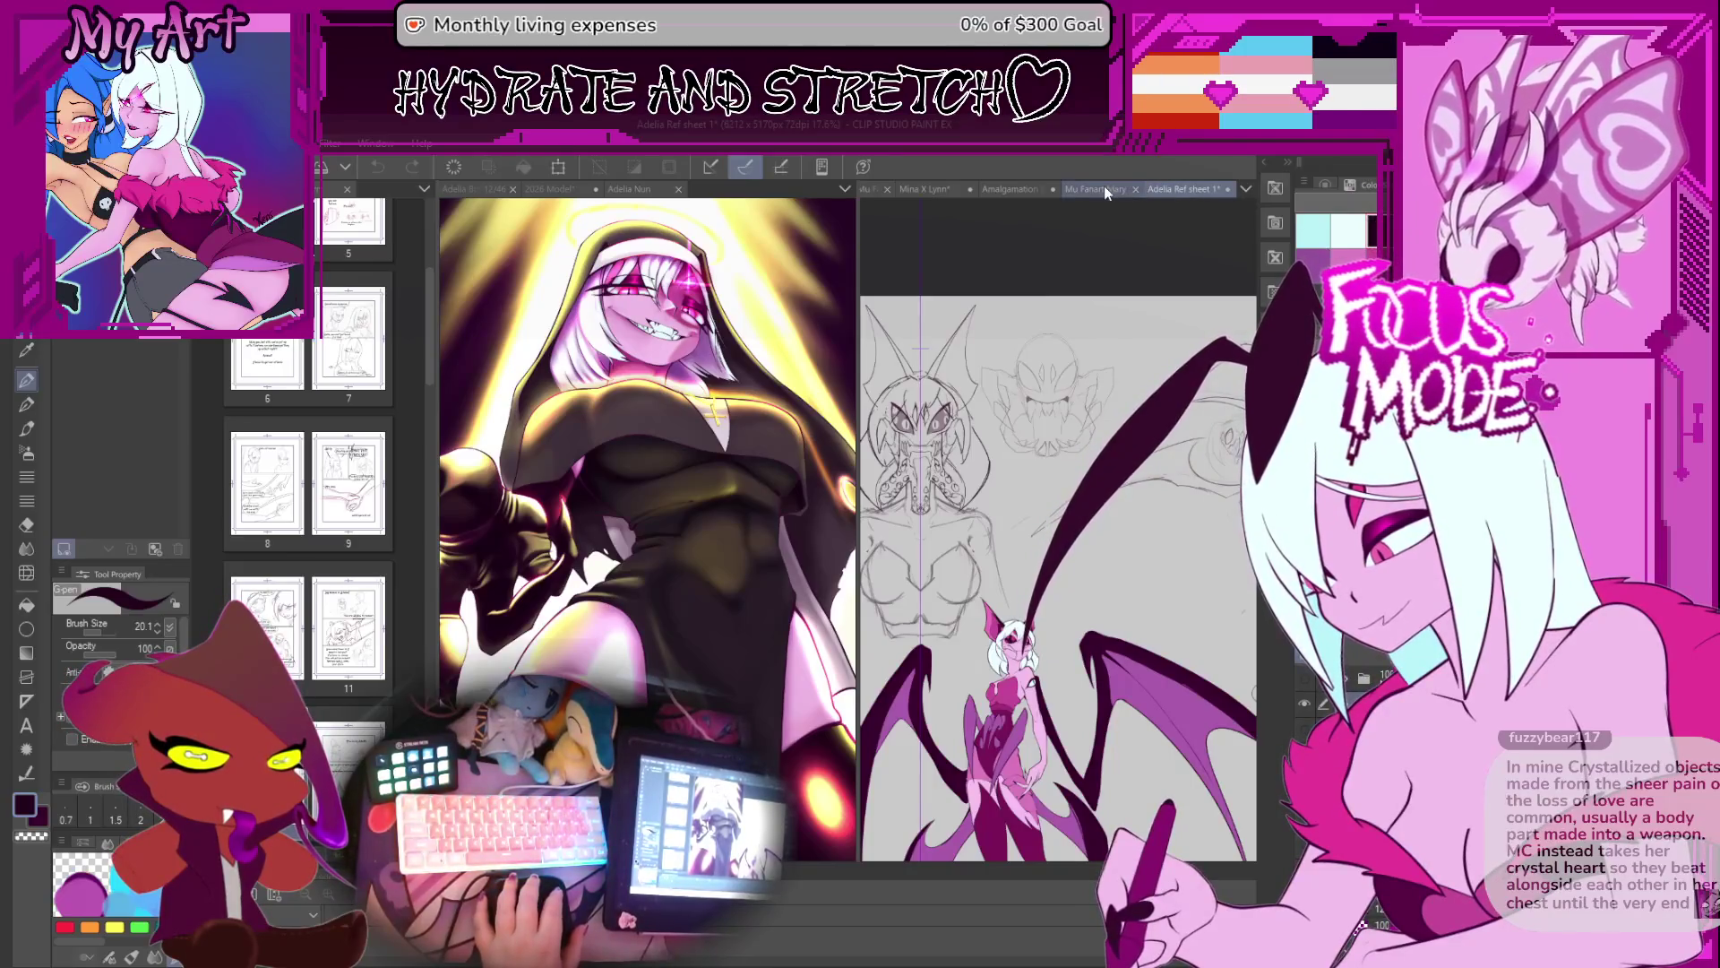
left_click(936, 189)
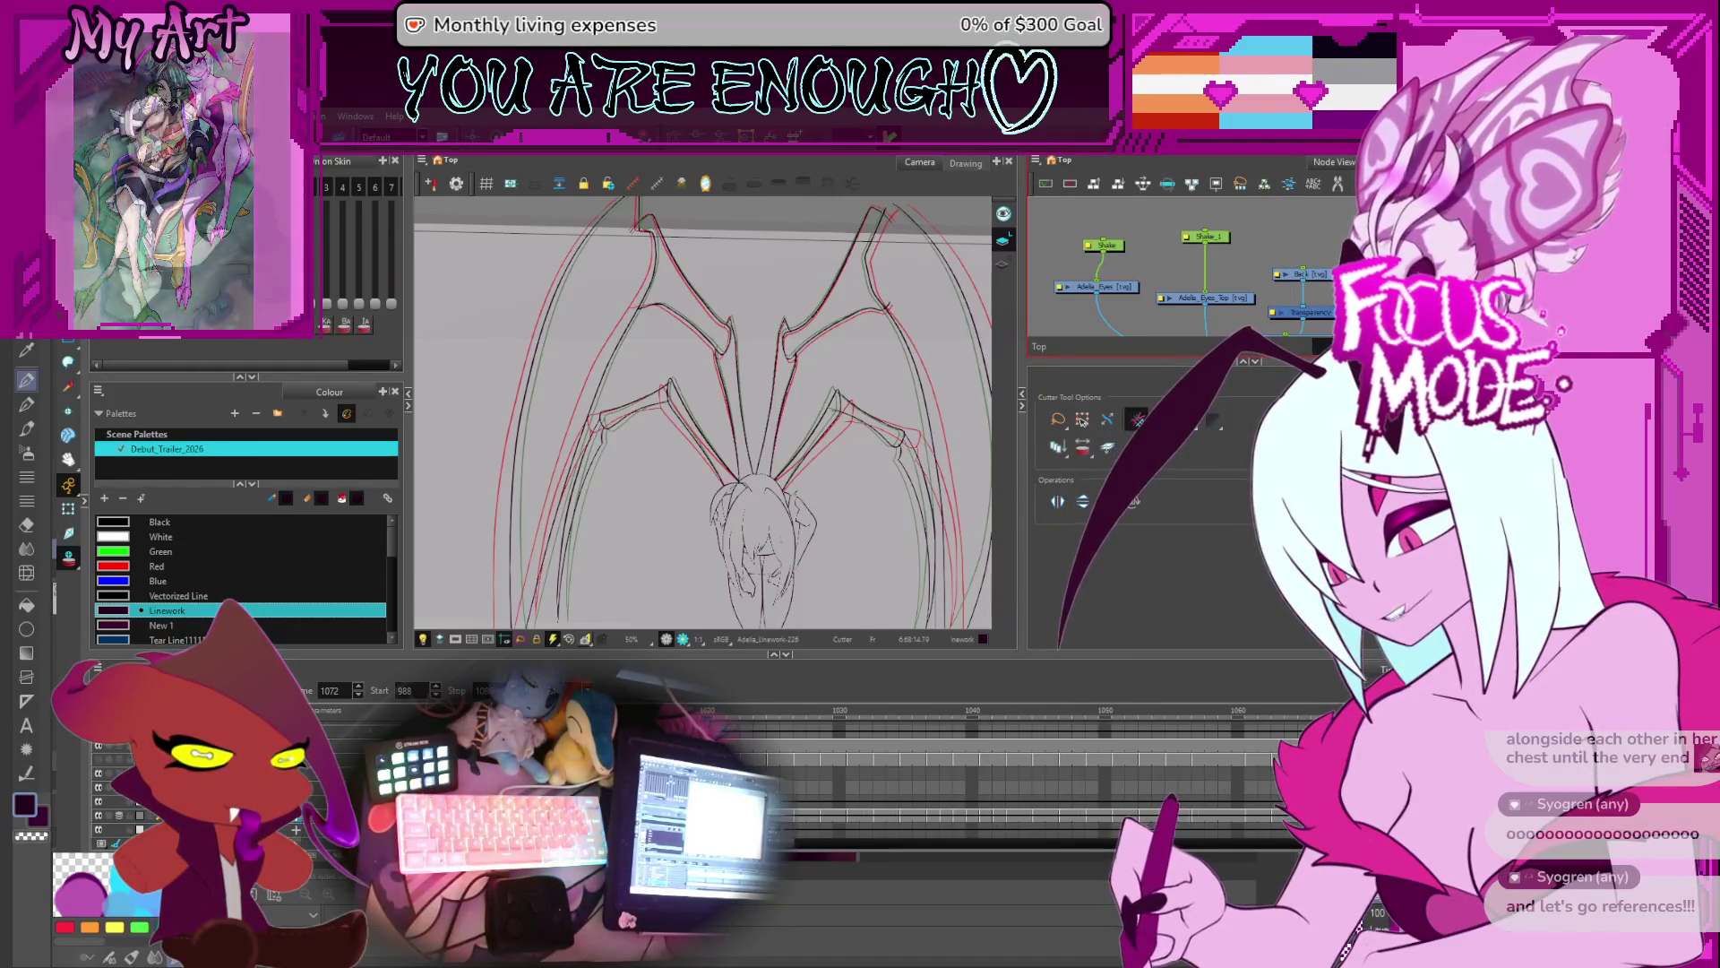
key("alt+Tab")
left_click(1169, 188)
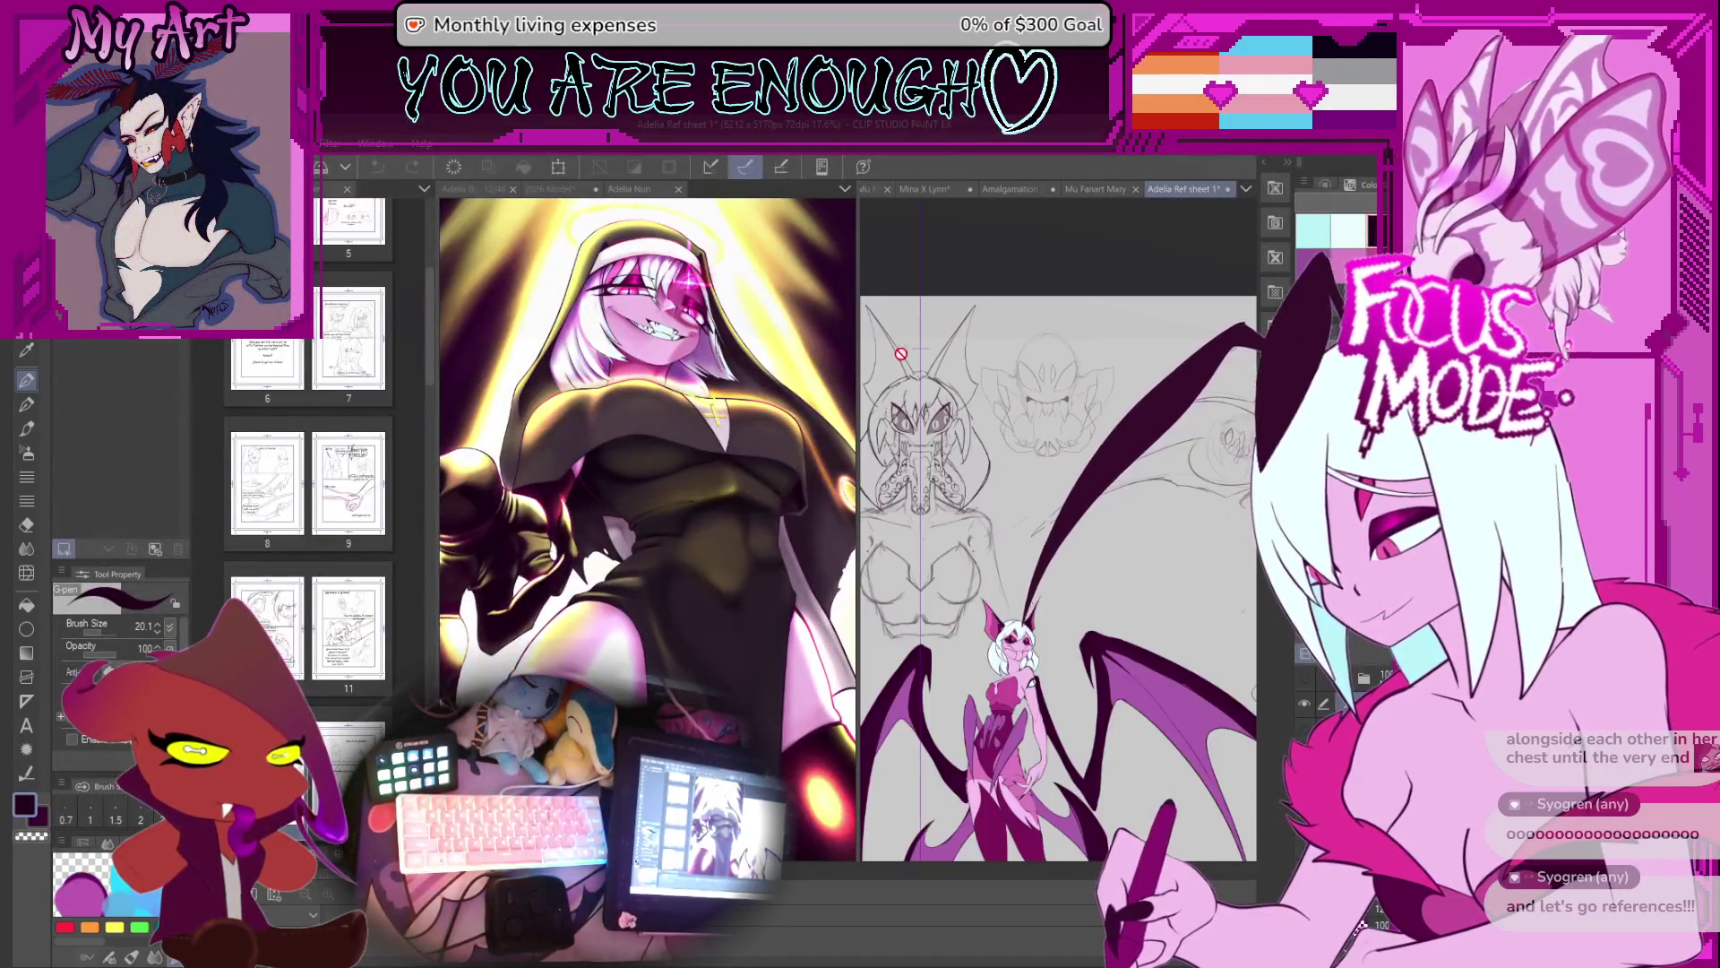
left_click_drag(856, 363, 695, 362)
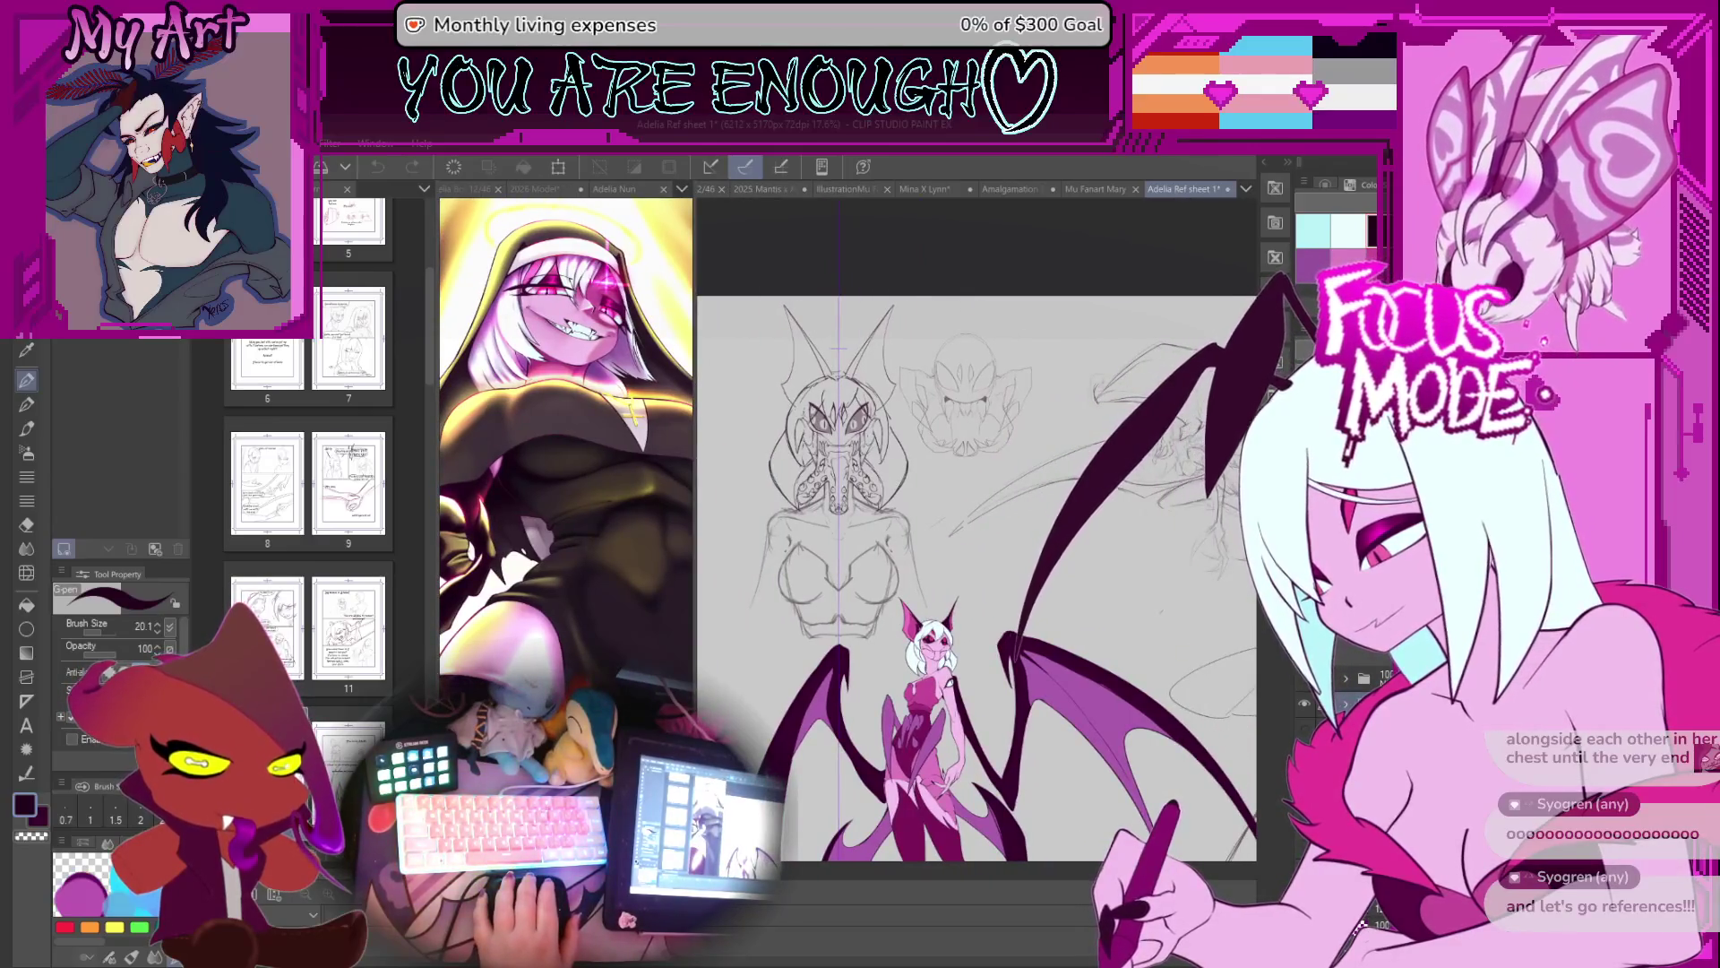
mouse_move(1304, 730)
left_mouse_down()
mouse_move(874, 530)
mouse_move(1160, 454)
mouse_move(900, 521)
mouse_move(1004, 457)
left_mouse_up()
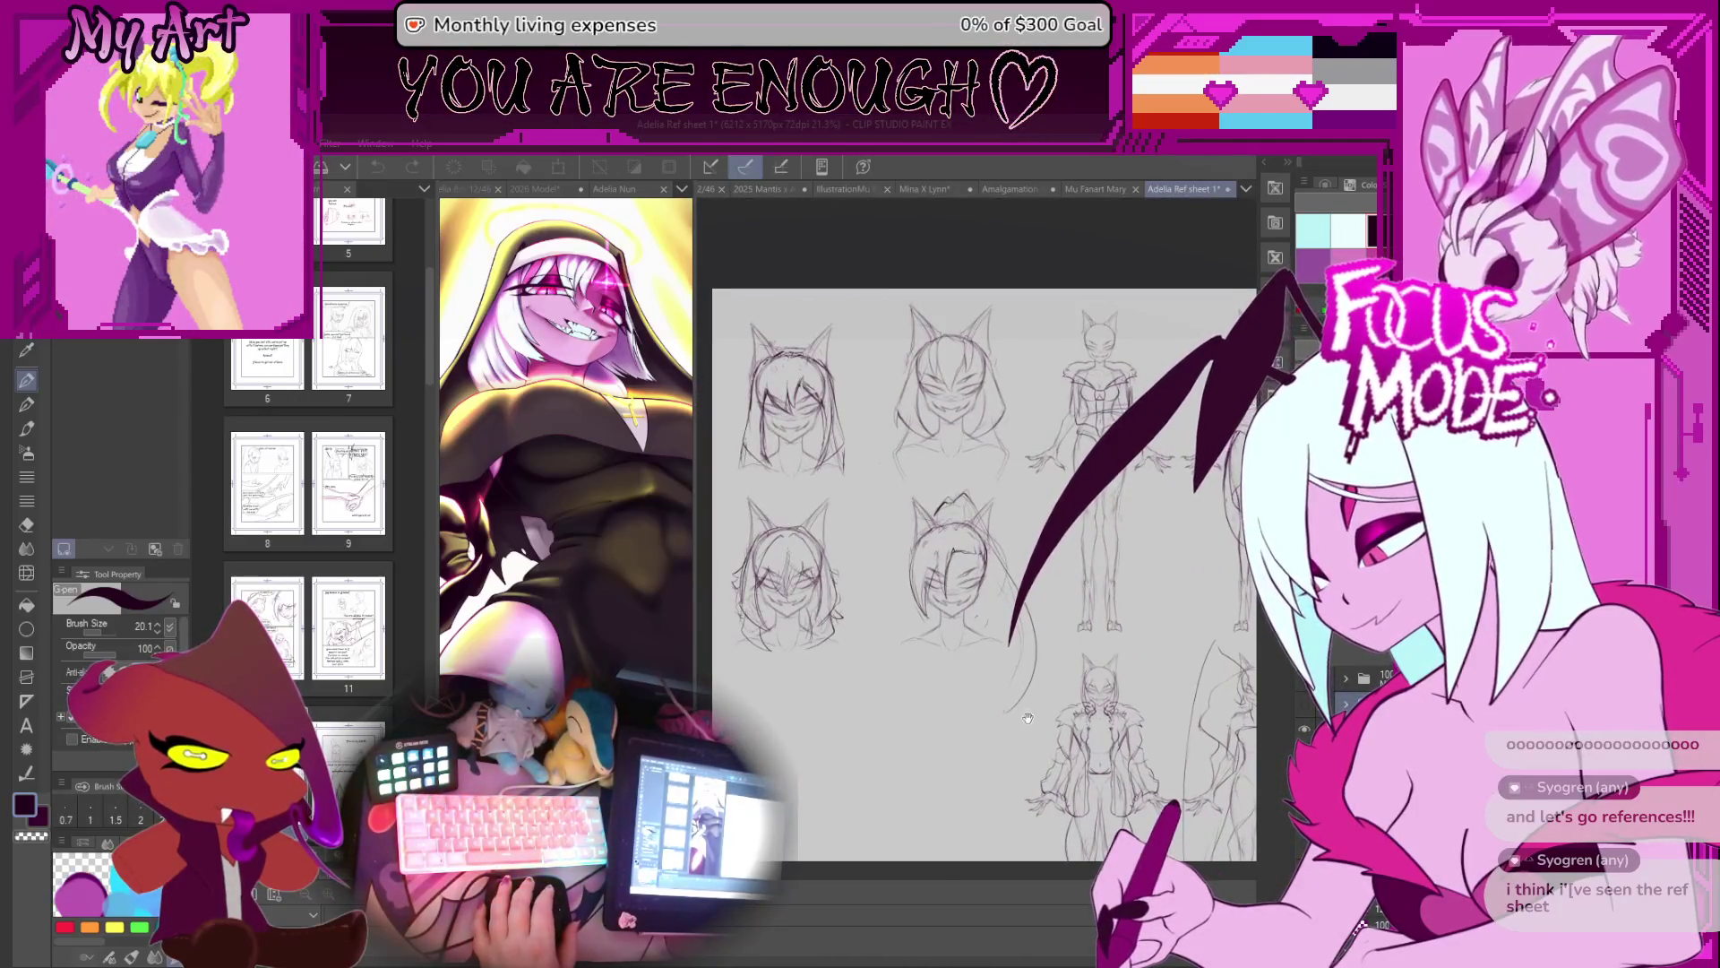
left_click_drag(844, 624, 788, 481)
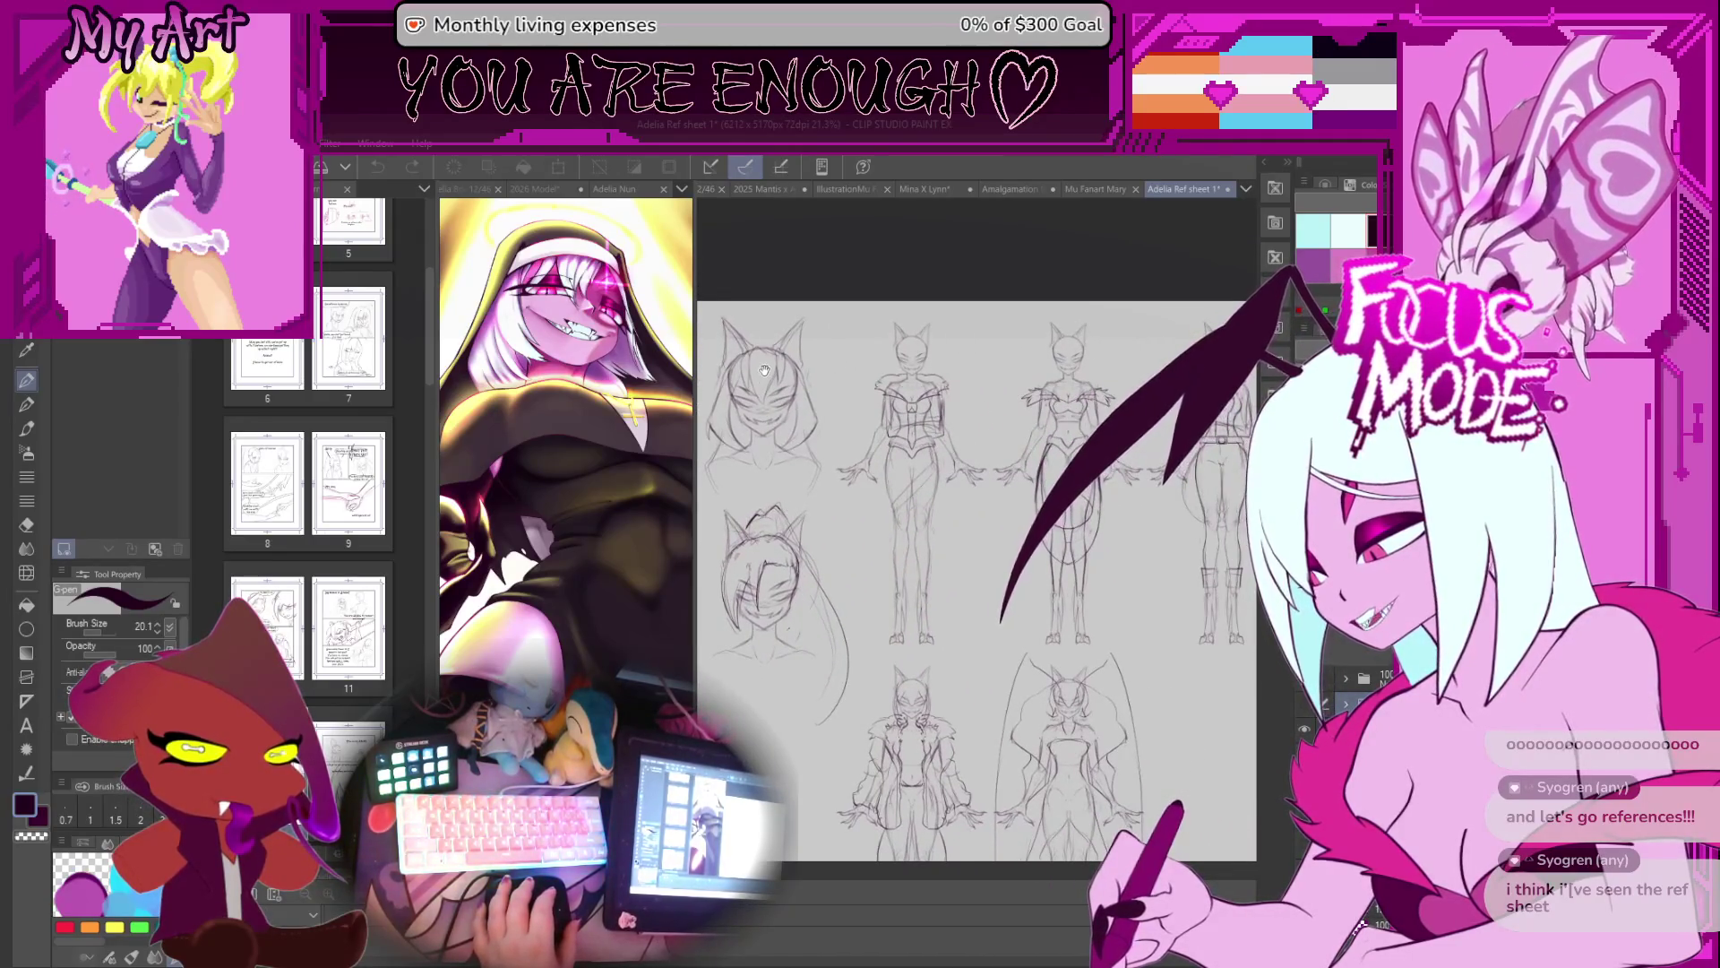
left_click_drag(764, 370, 727, 389)
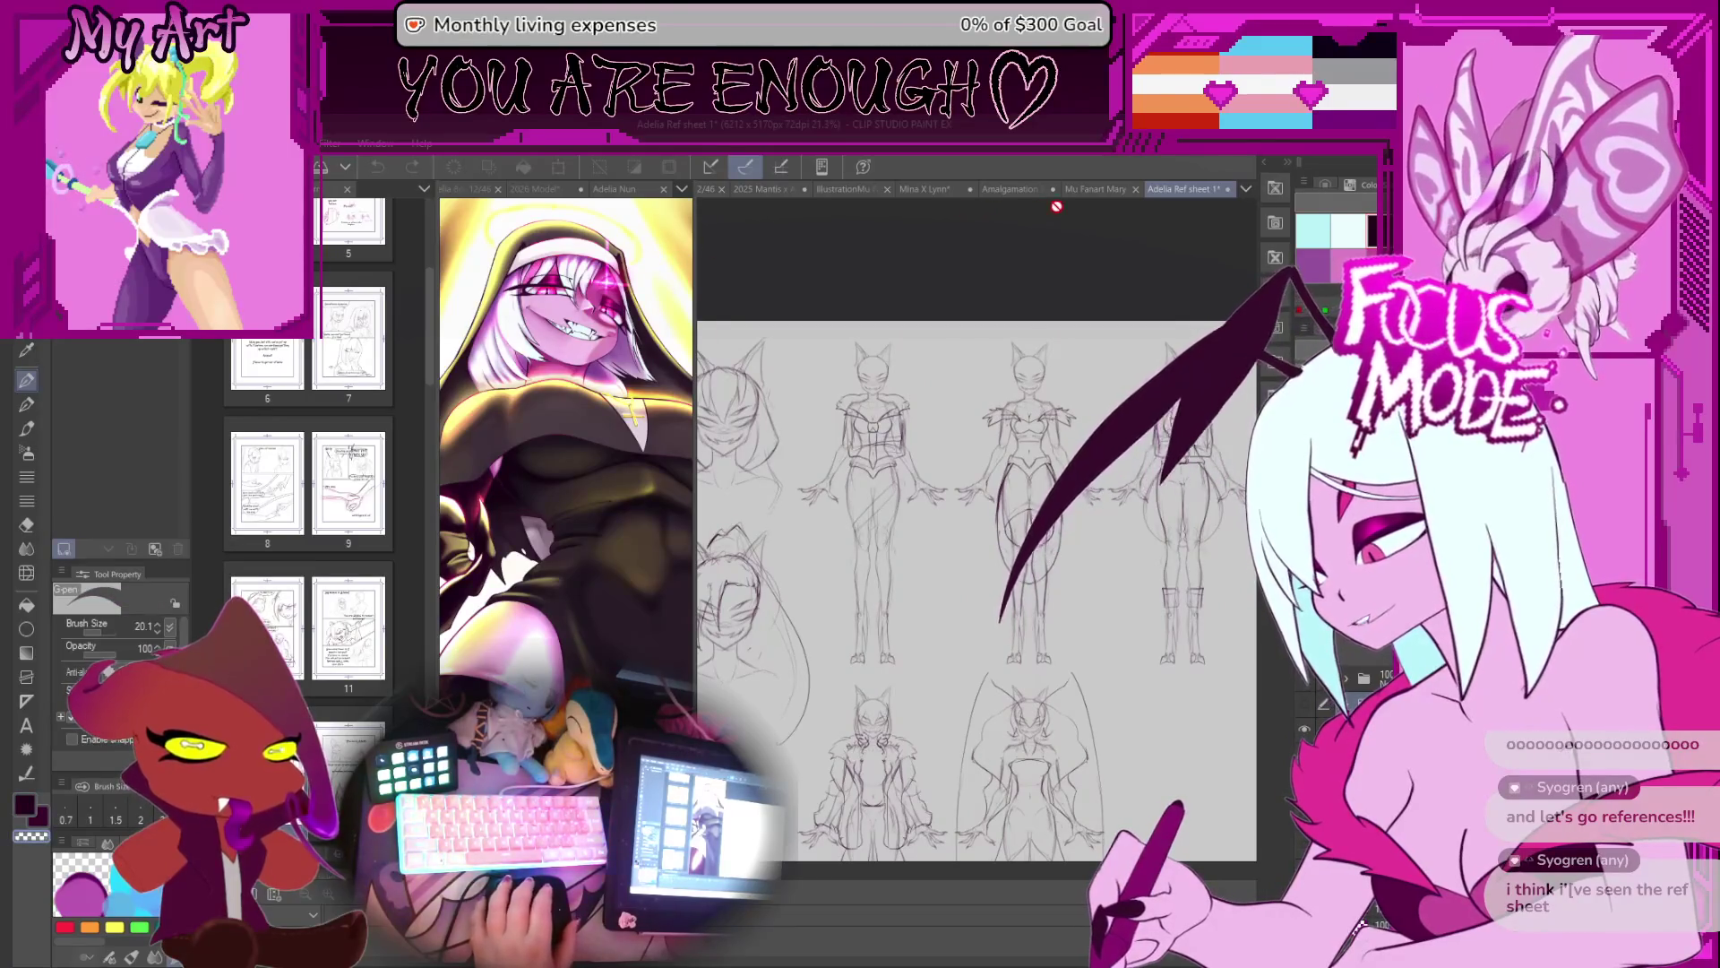
left_click(905, 193)
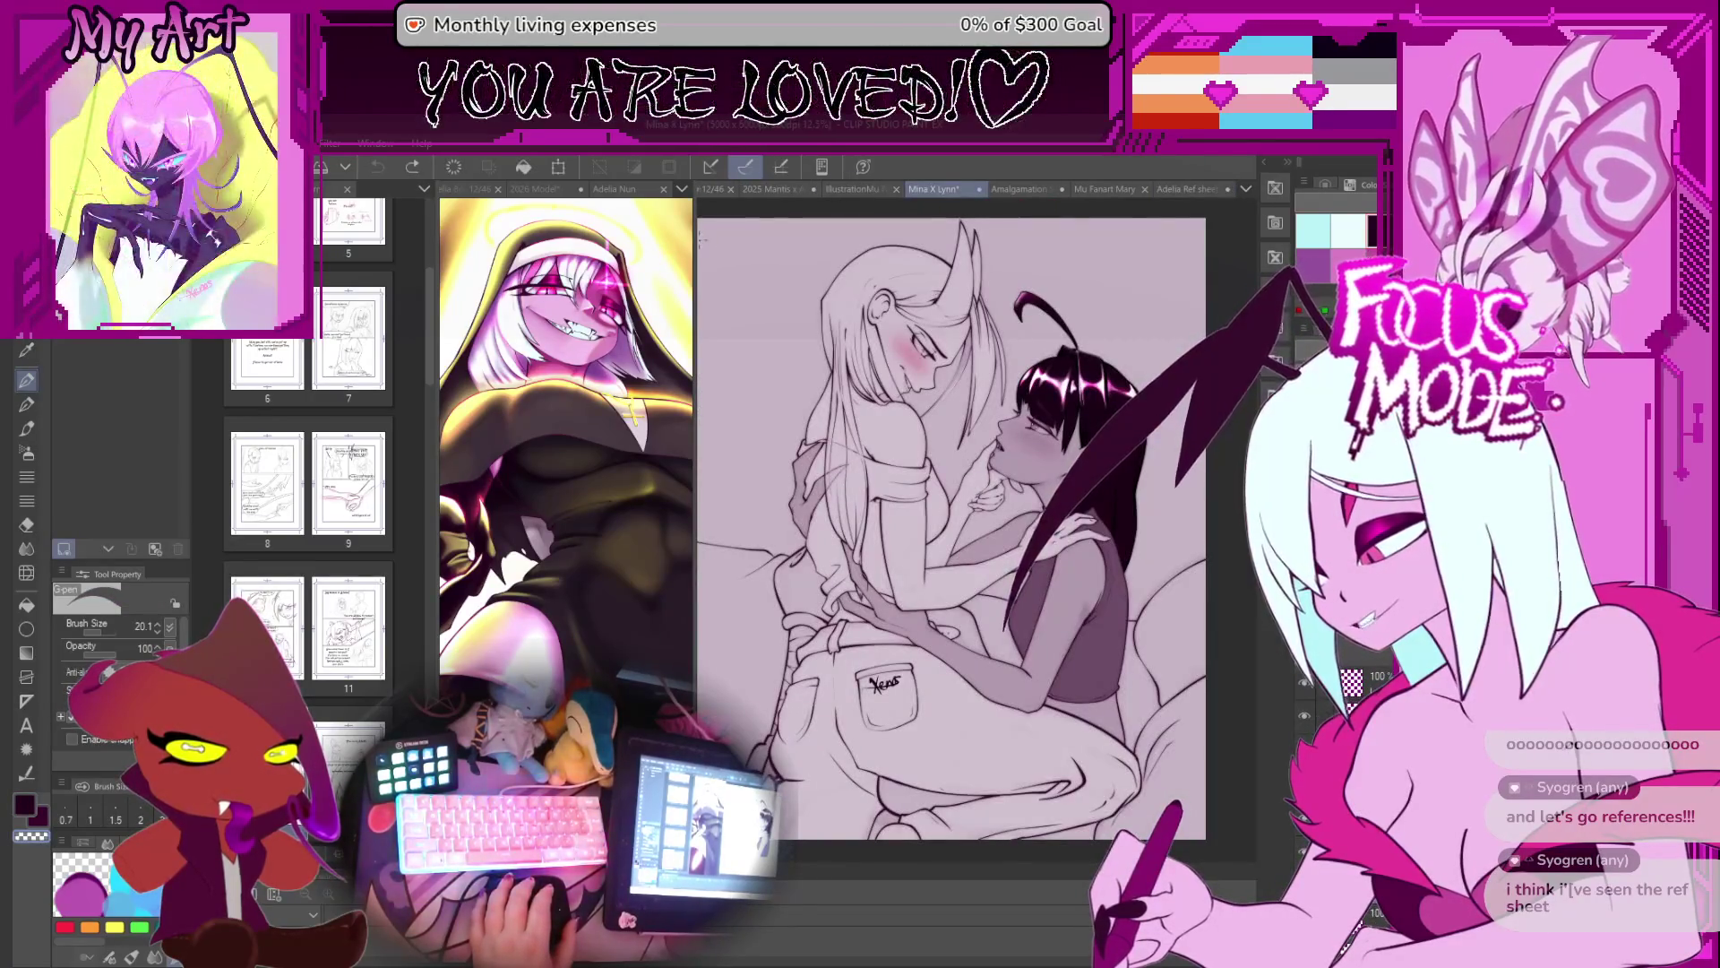
left_click_drag(697, 233, 818, 233)
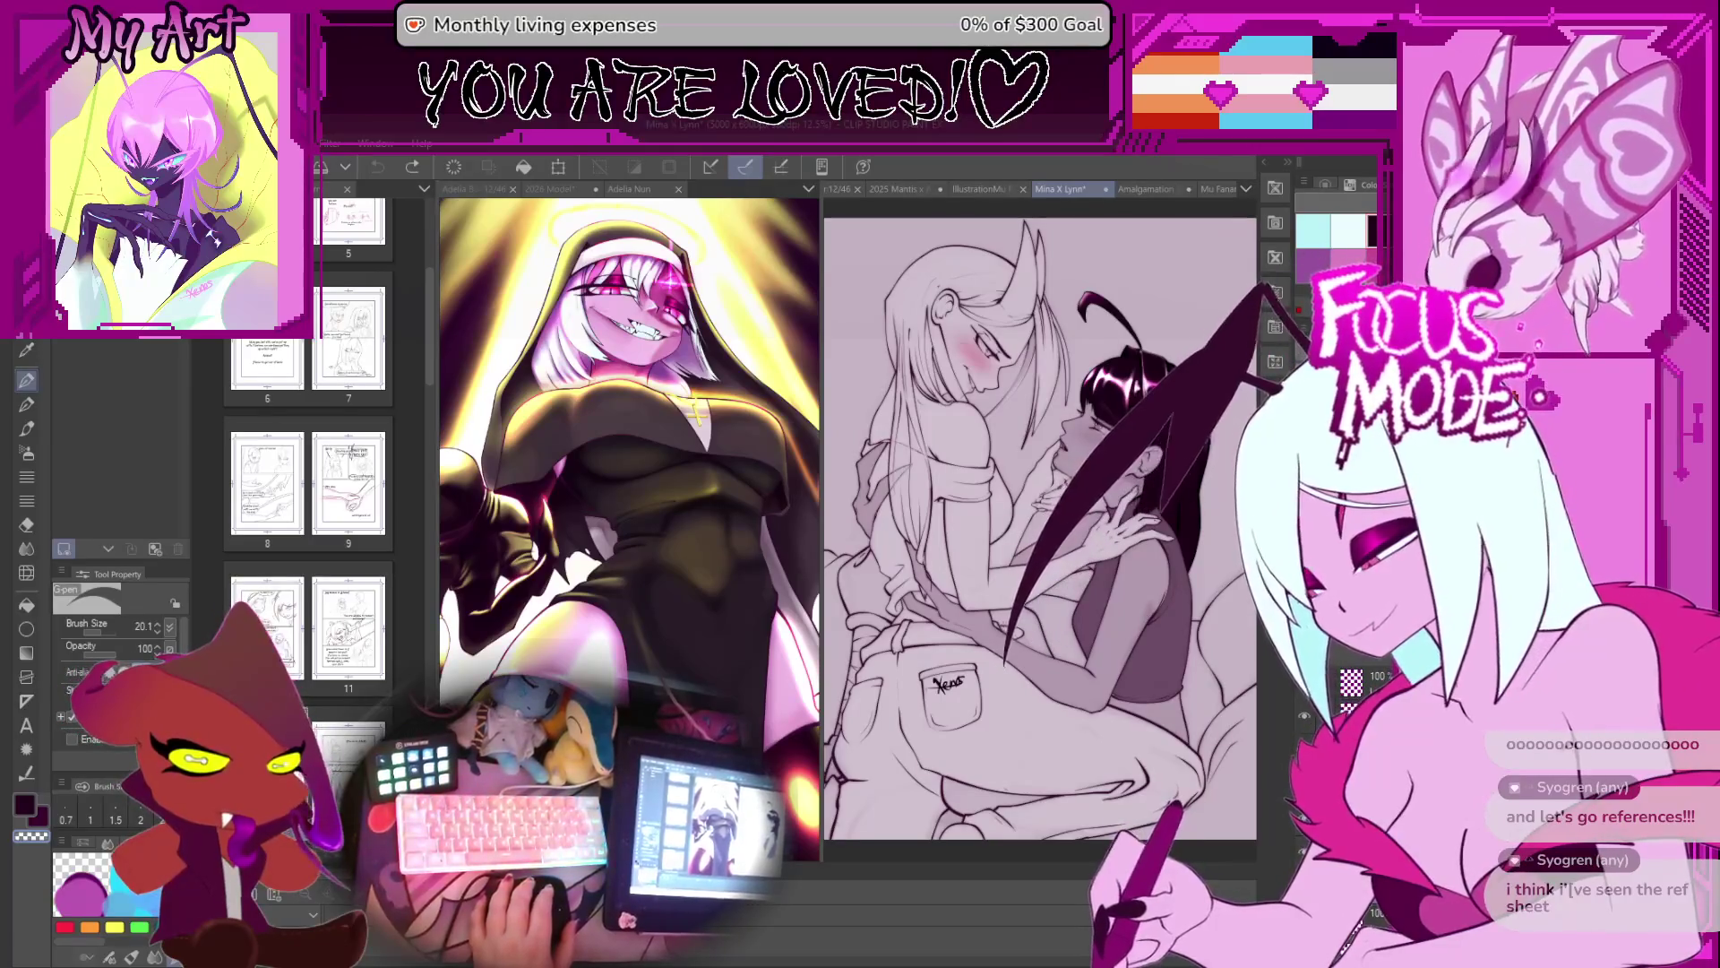
key("alt+Tab")
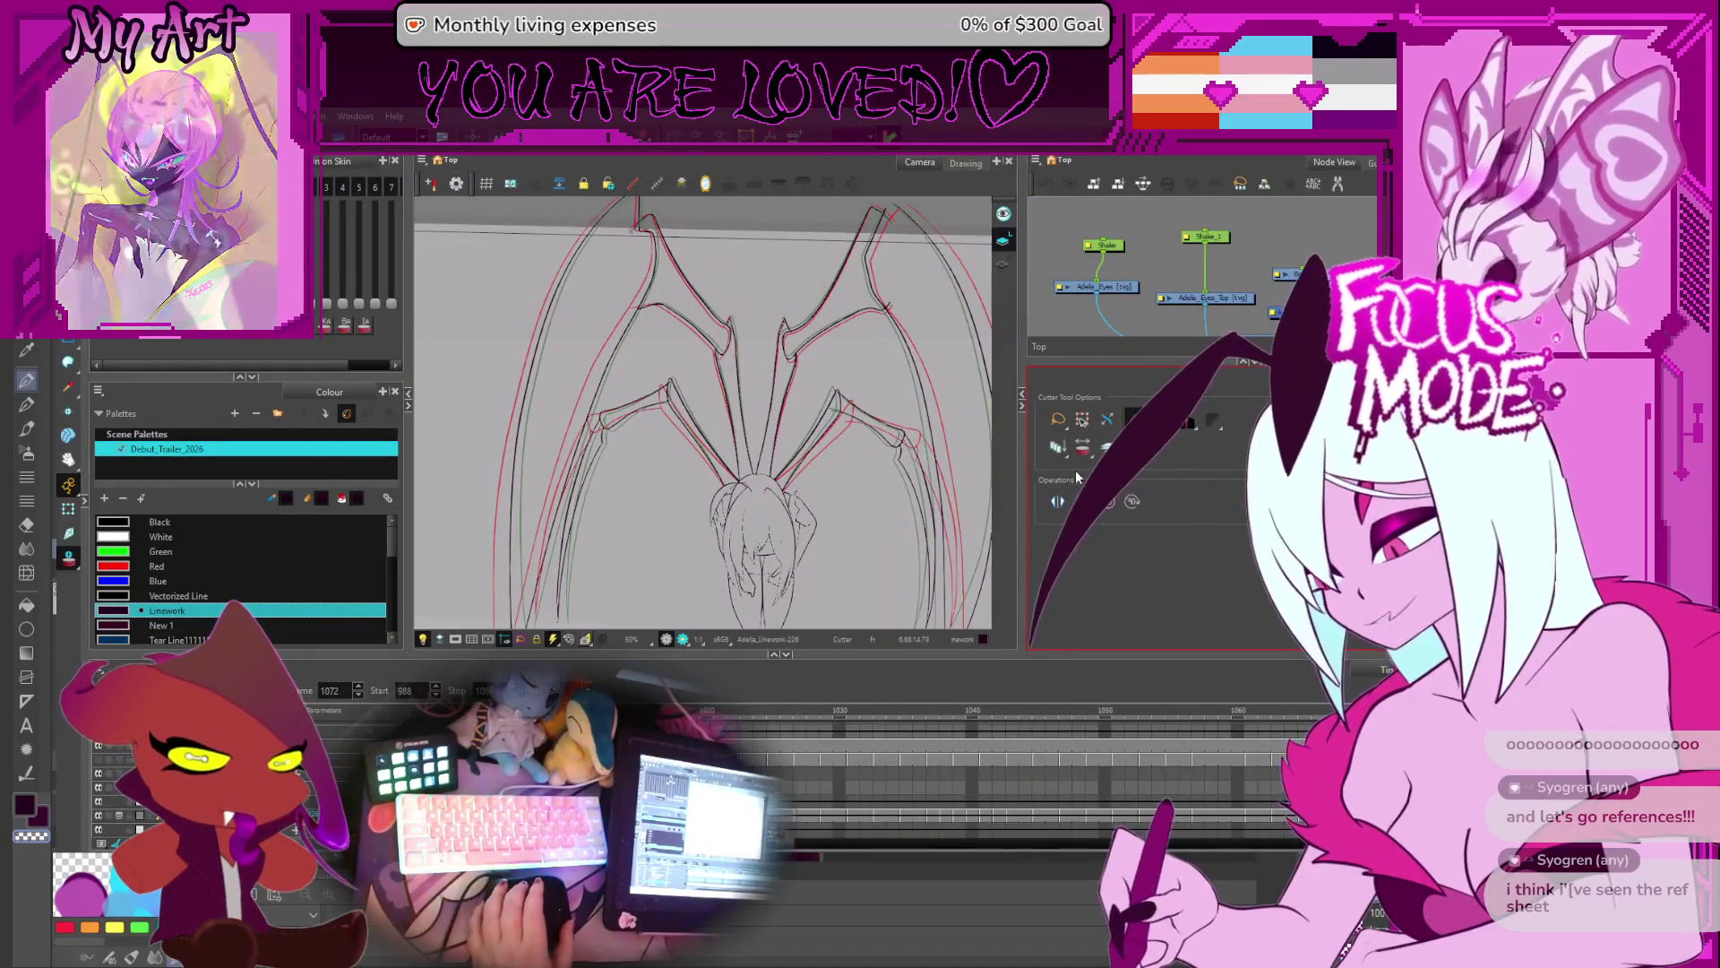
- Zoom out and tilt the view of the wing sketch, then jump to frame 992
key("2")
key("1")
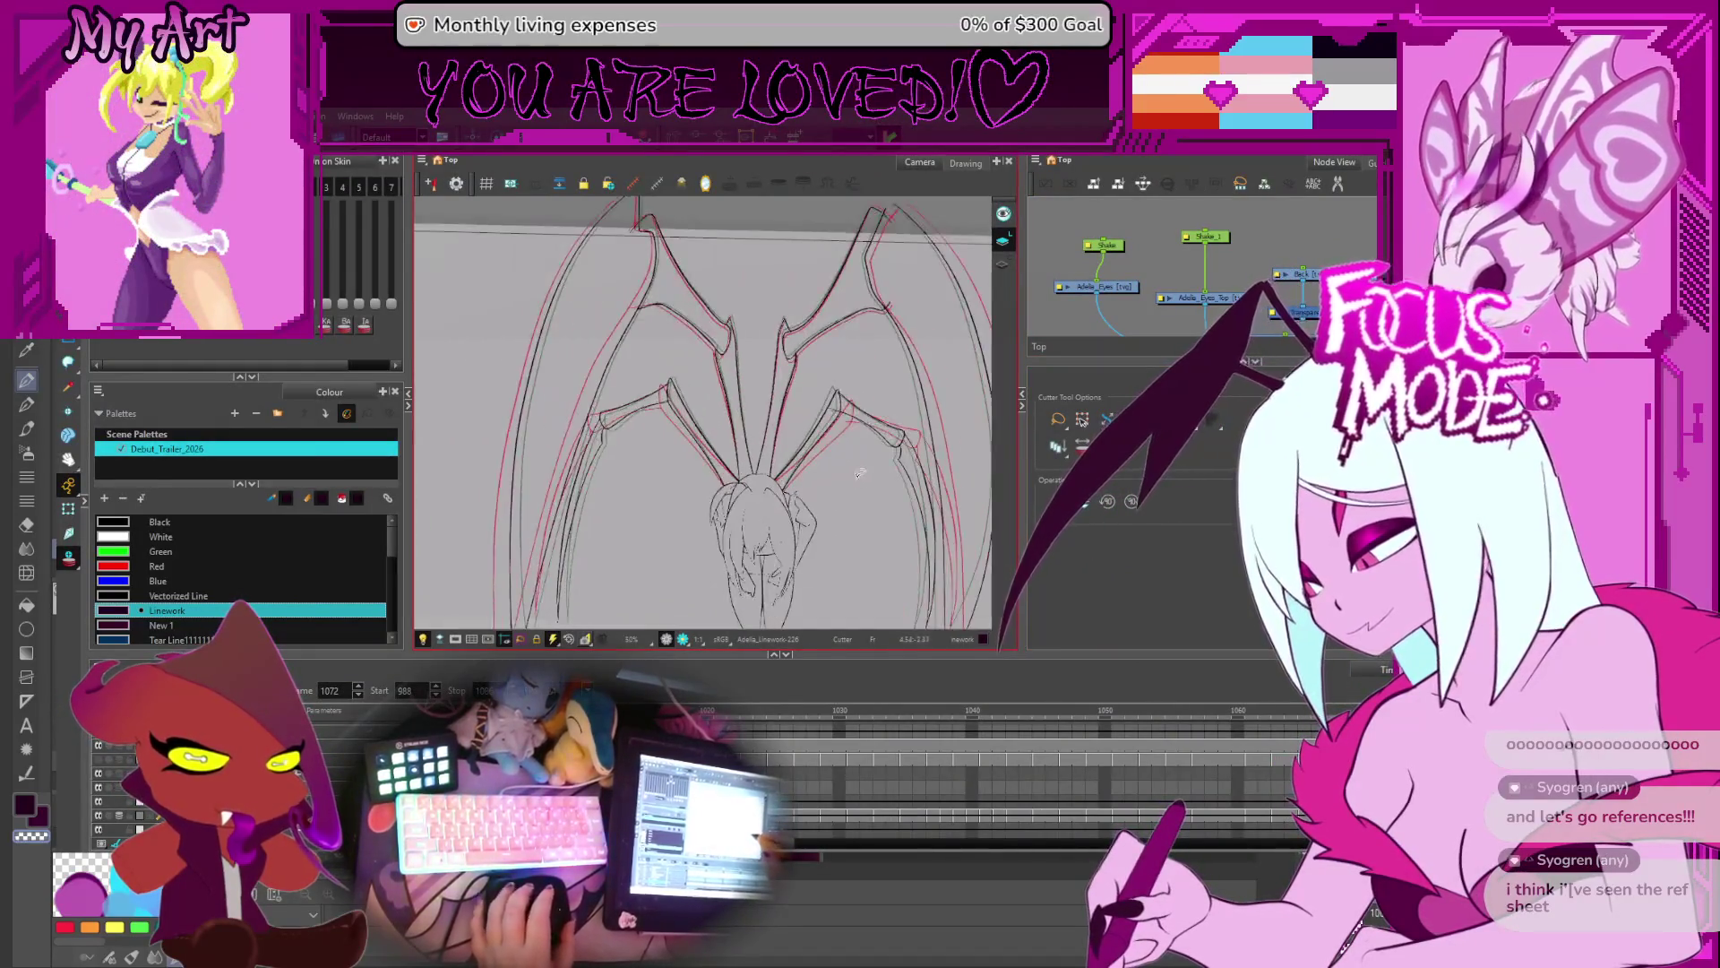
left_click_drag(887, 474, 860, 473)
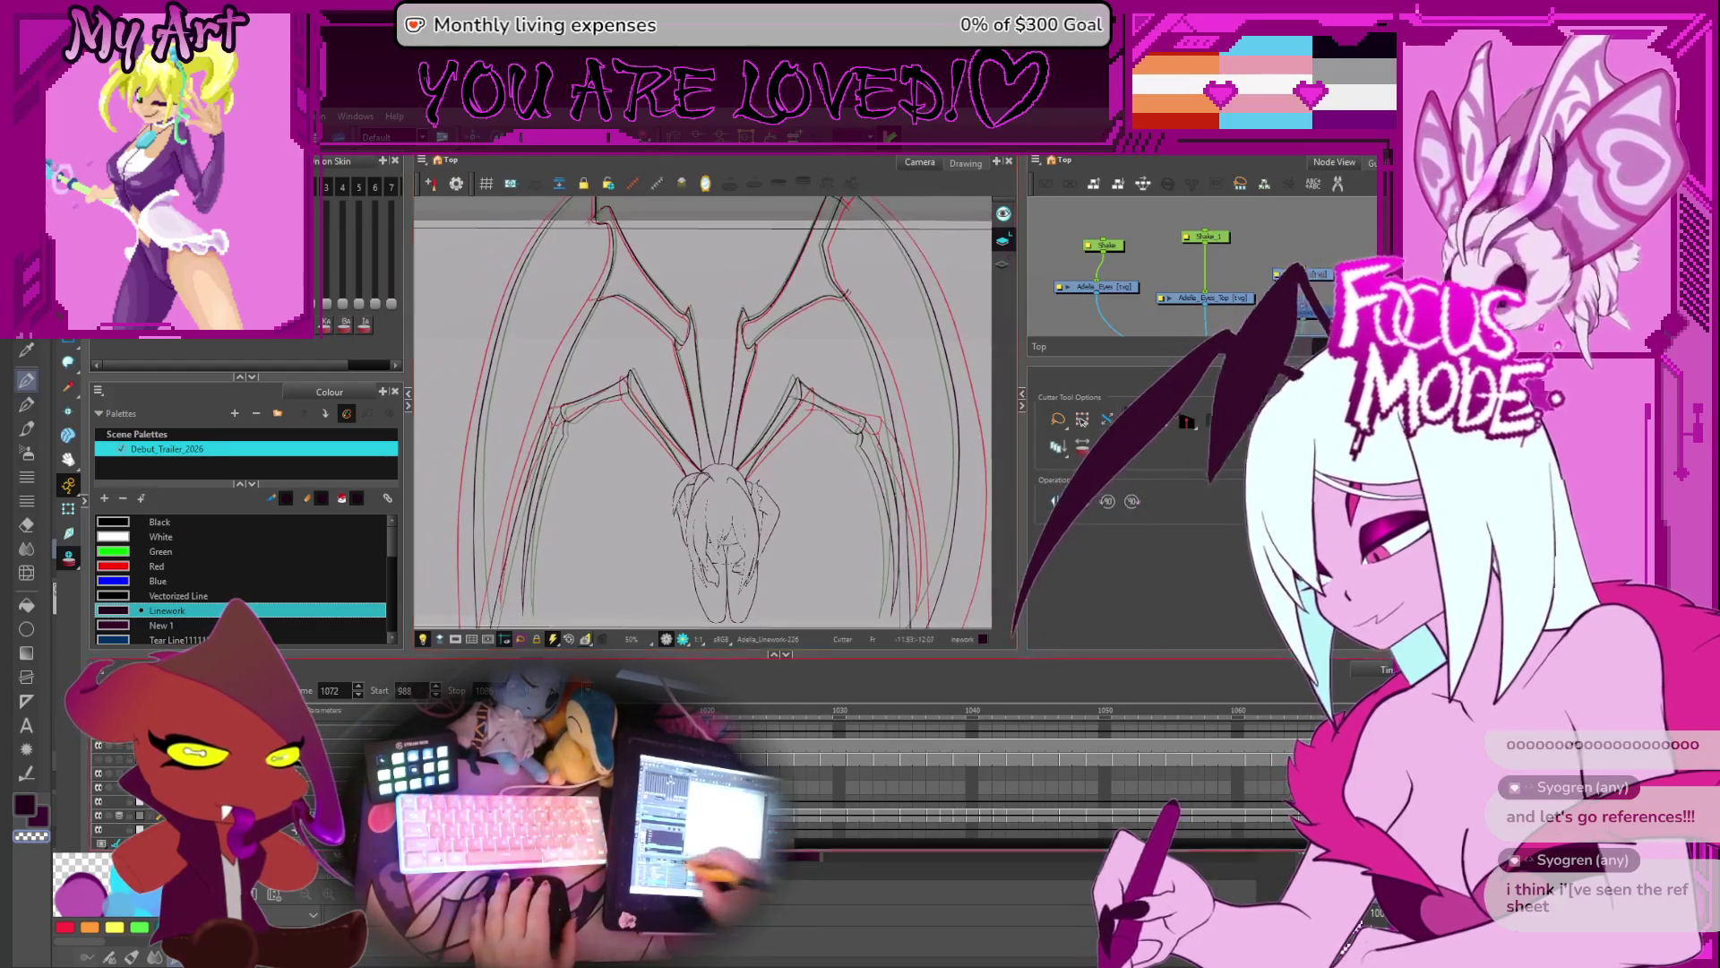
left_click(336, 710)
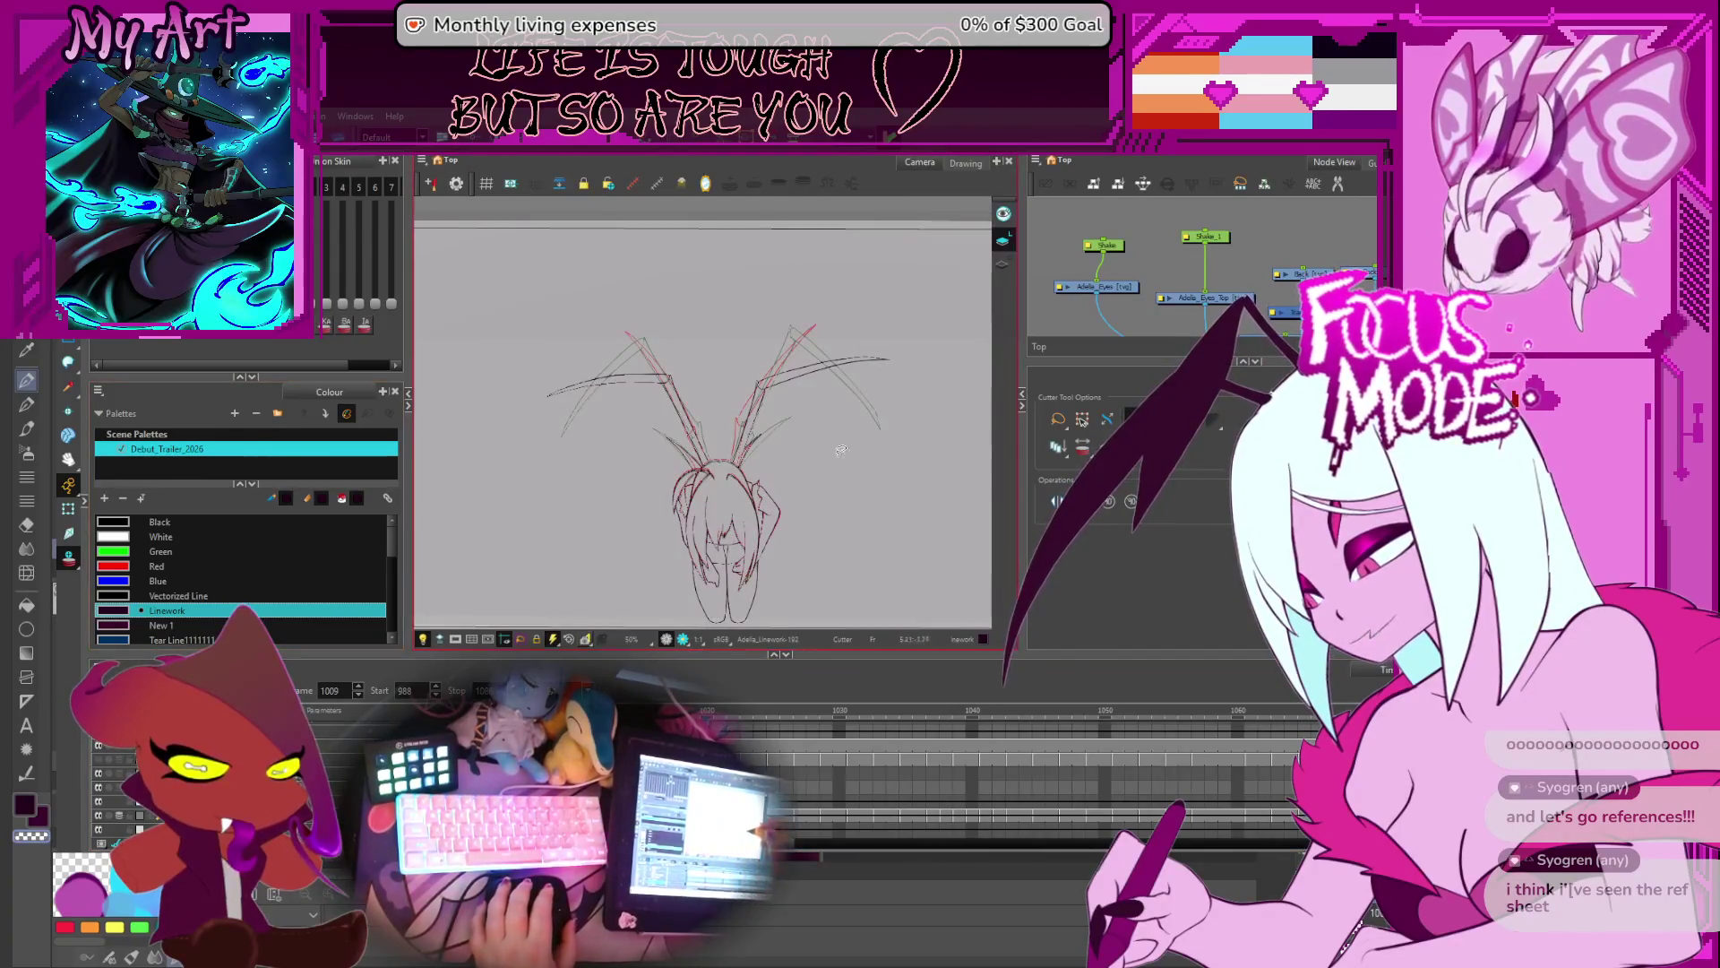
- Step back to frame 1010, advance to drawing Linework-197, and pan onto the lower wing joints
scroll(822, 443, "up", 2)
left_click_drag(782, 467, 807, 434)
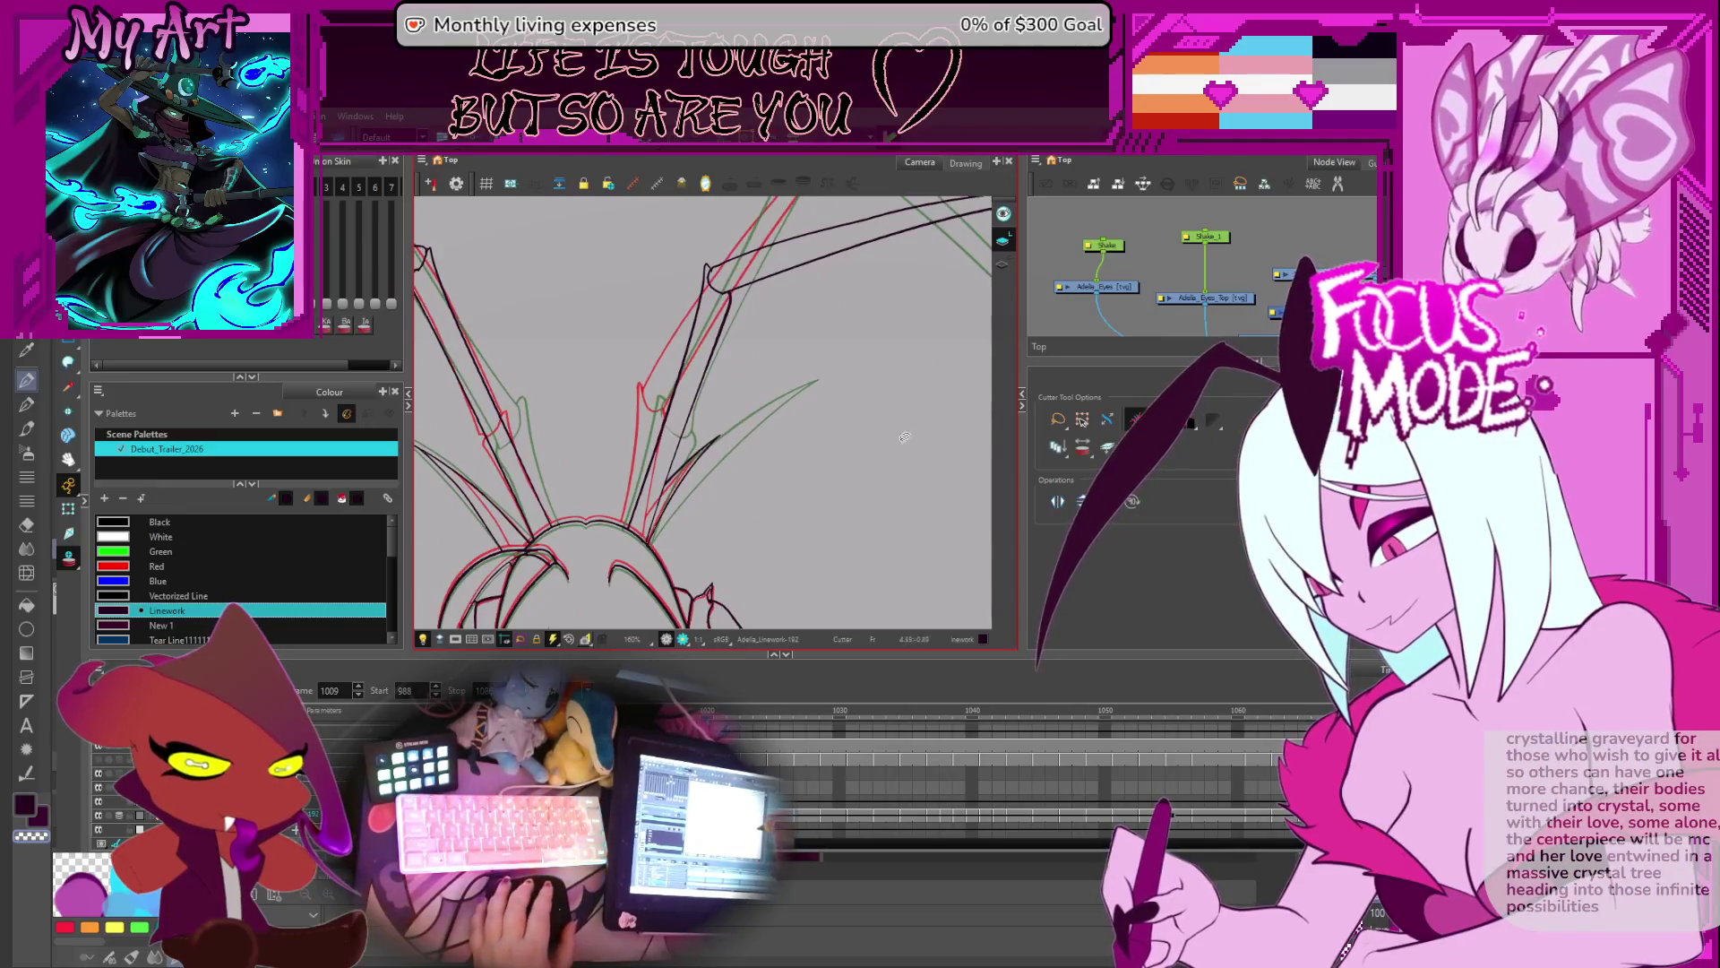
scroll(784, 437, "down", 1)
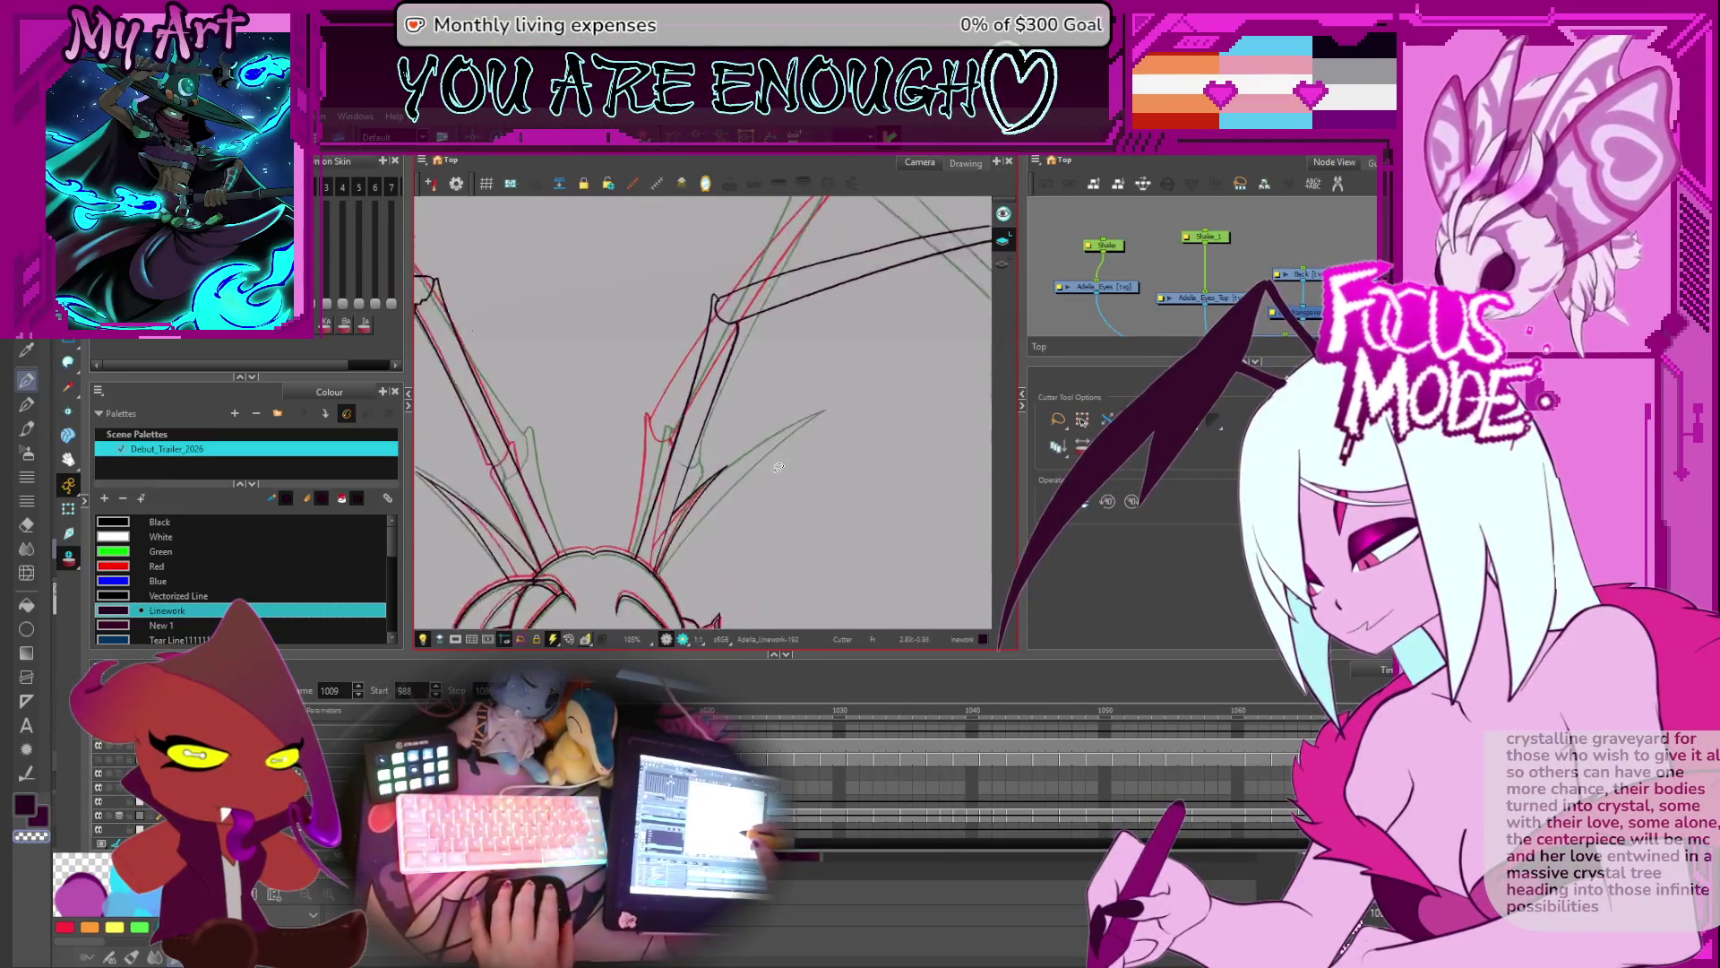
key("comma")
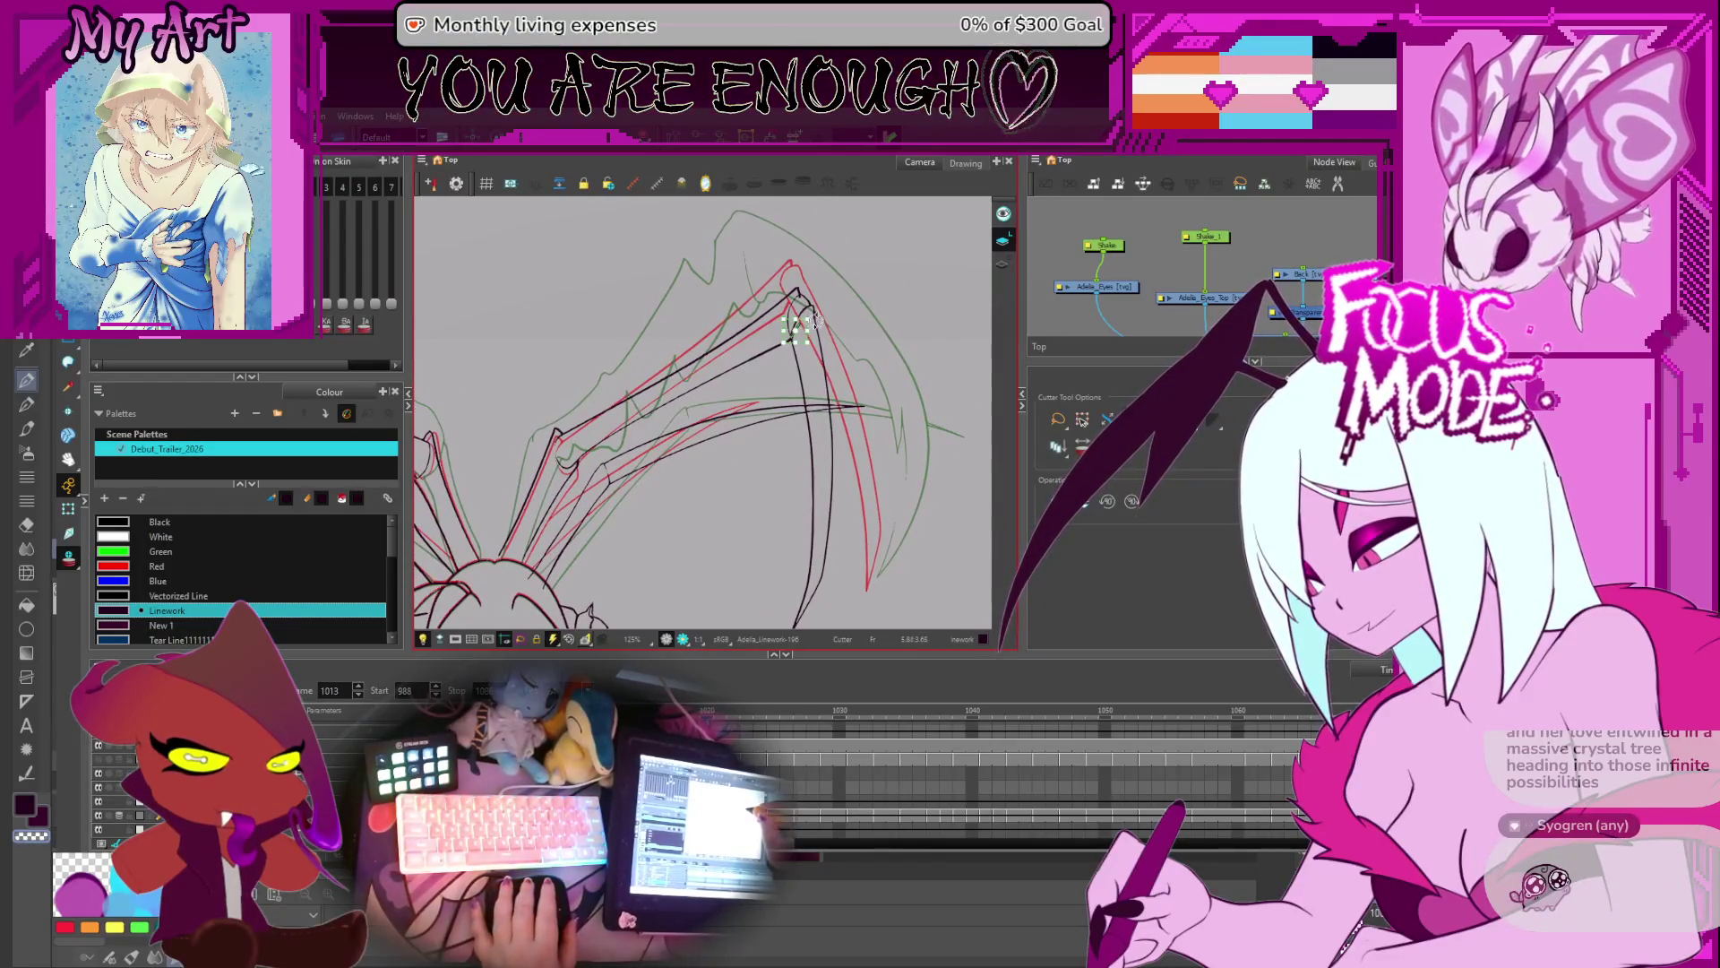
key("period")
key("period")
key("period")
mouse_move(618, 367)
left_mouse_down()
mouse_move(639, 457)
mouse_move(664, 396)
left_mouse_up()
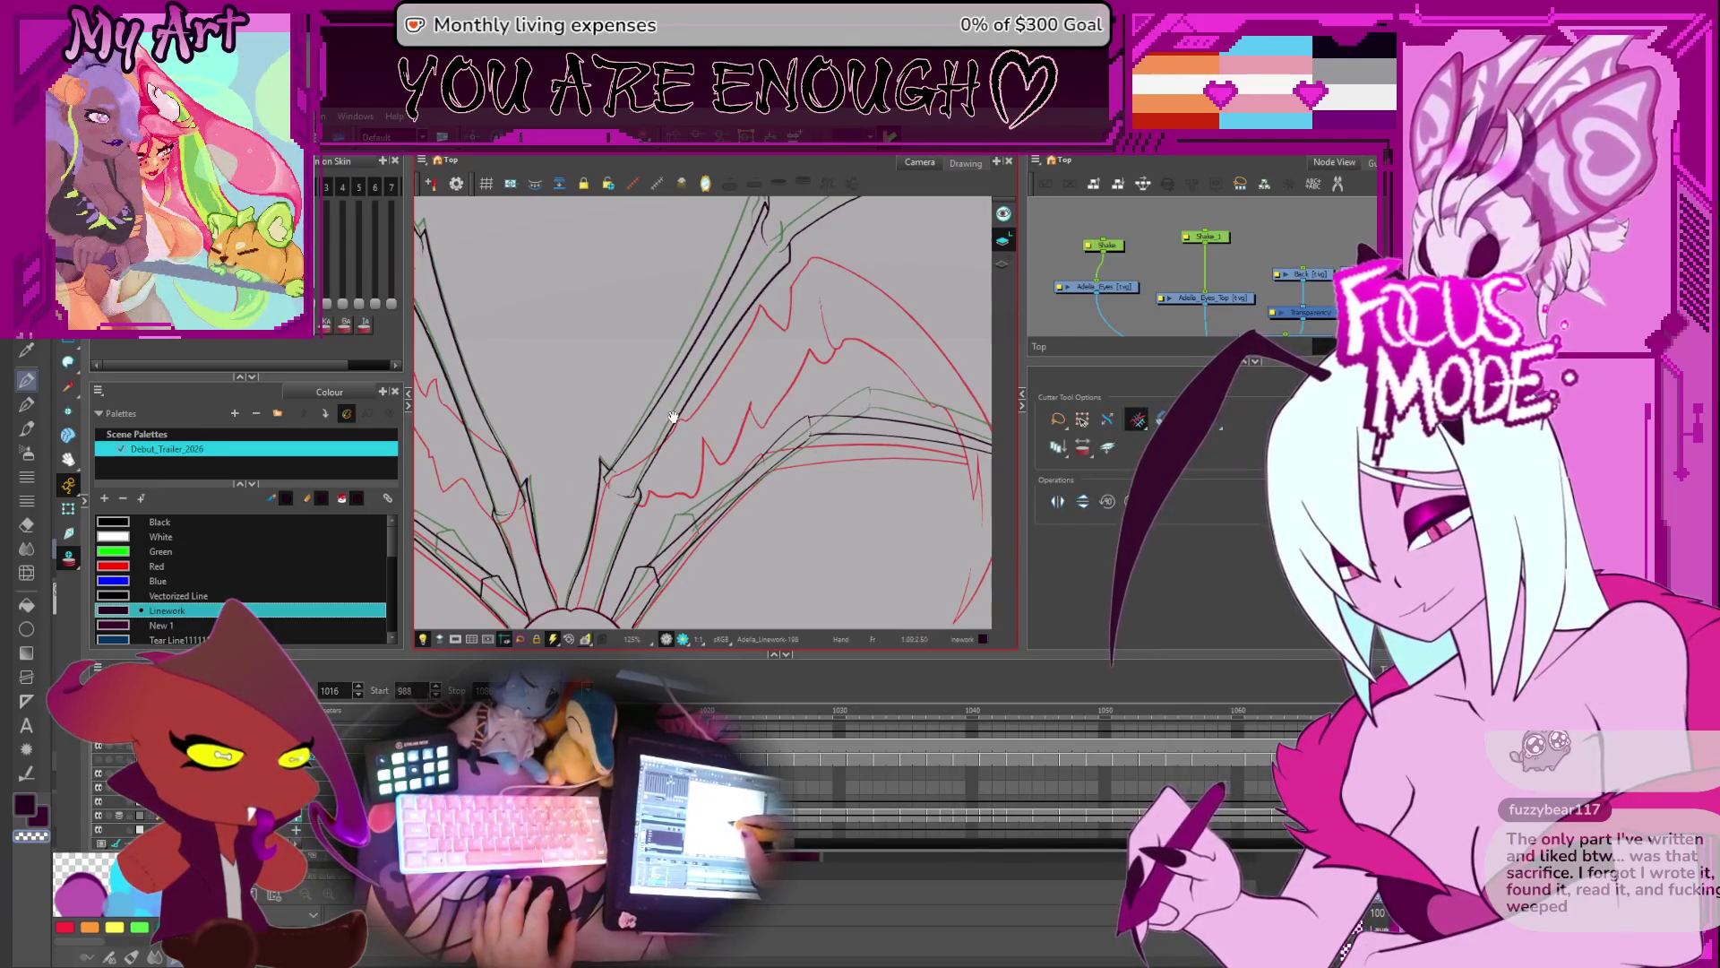
- Step through wing drawings Linework-199 to Linework-203, checking each pose
key("period")
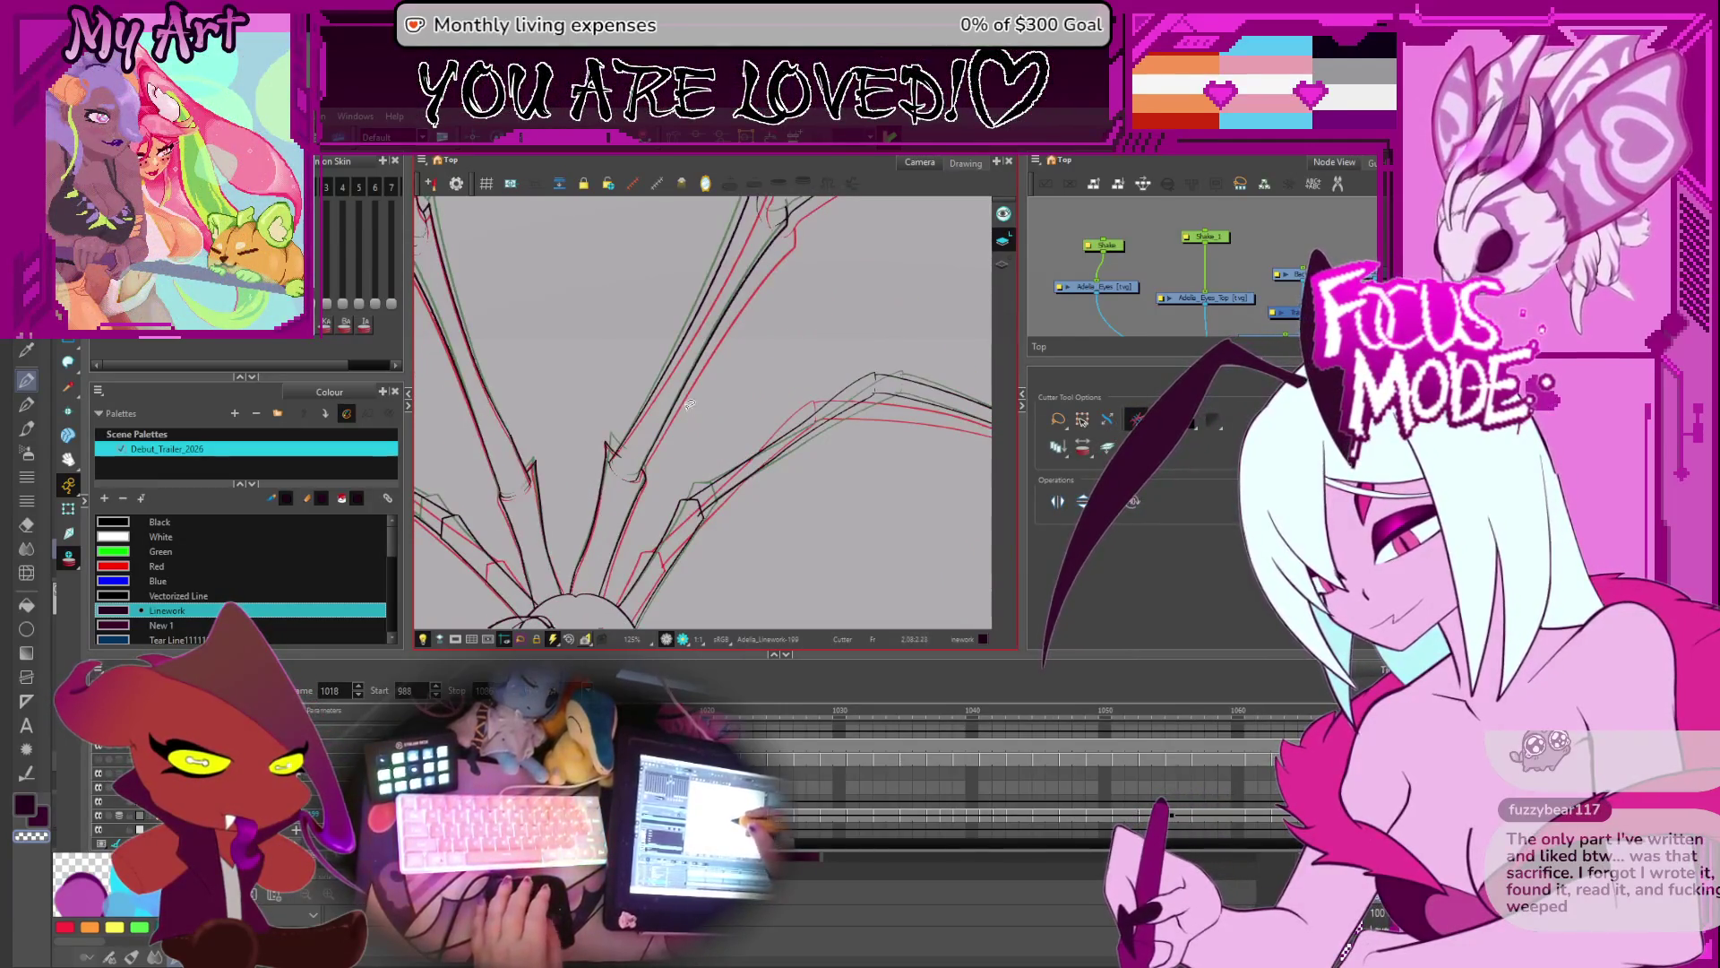
scroll(738, 394, "down", 3)
scroll(616, 409, "up", 4)
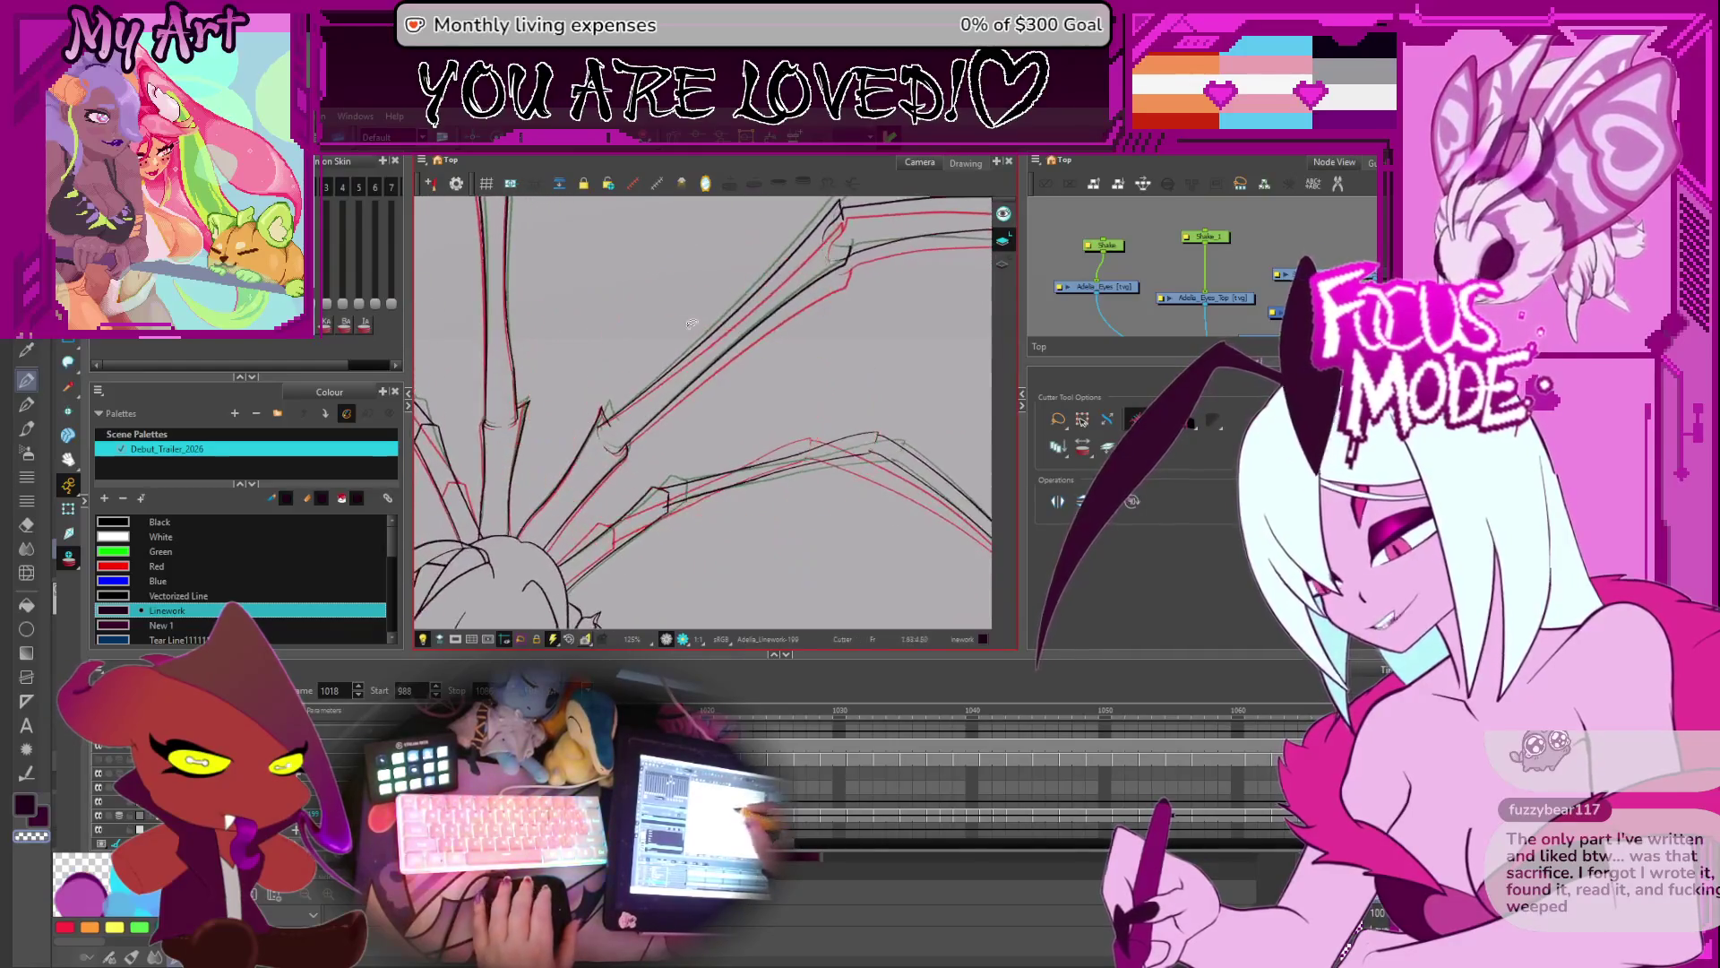
left_click_drag(603, 406, 531, 513)
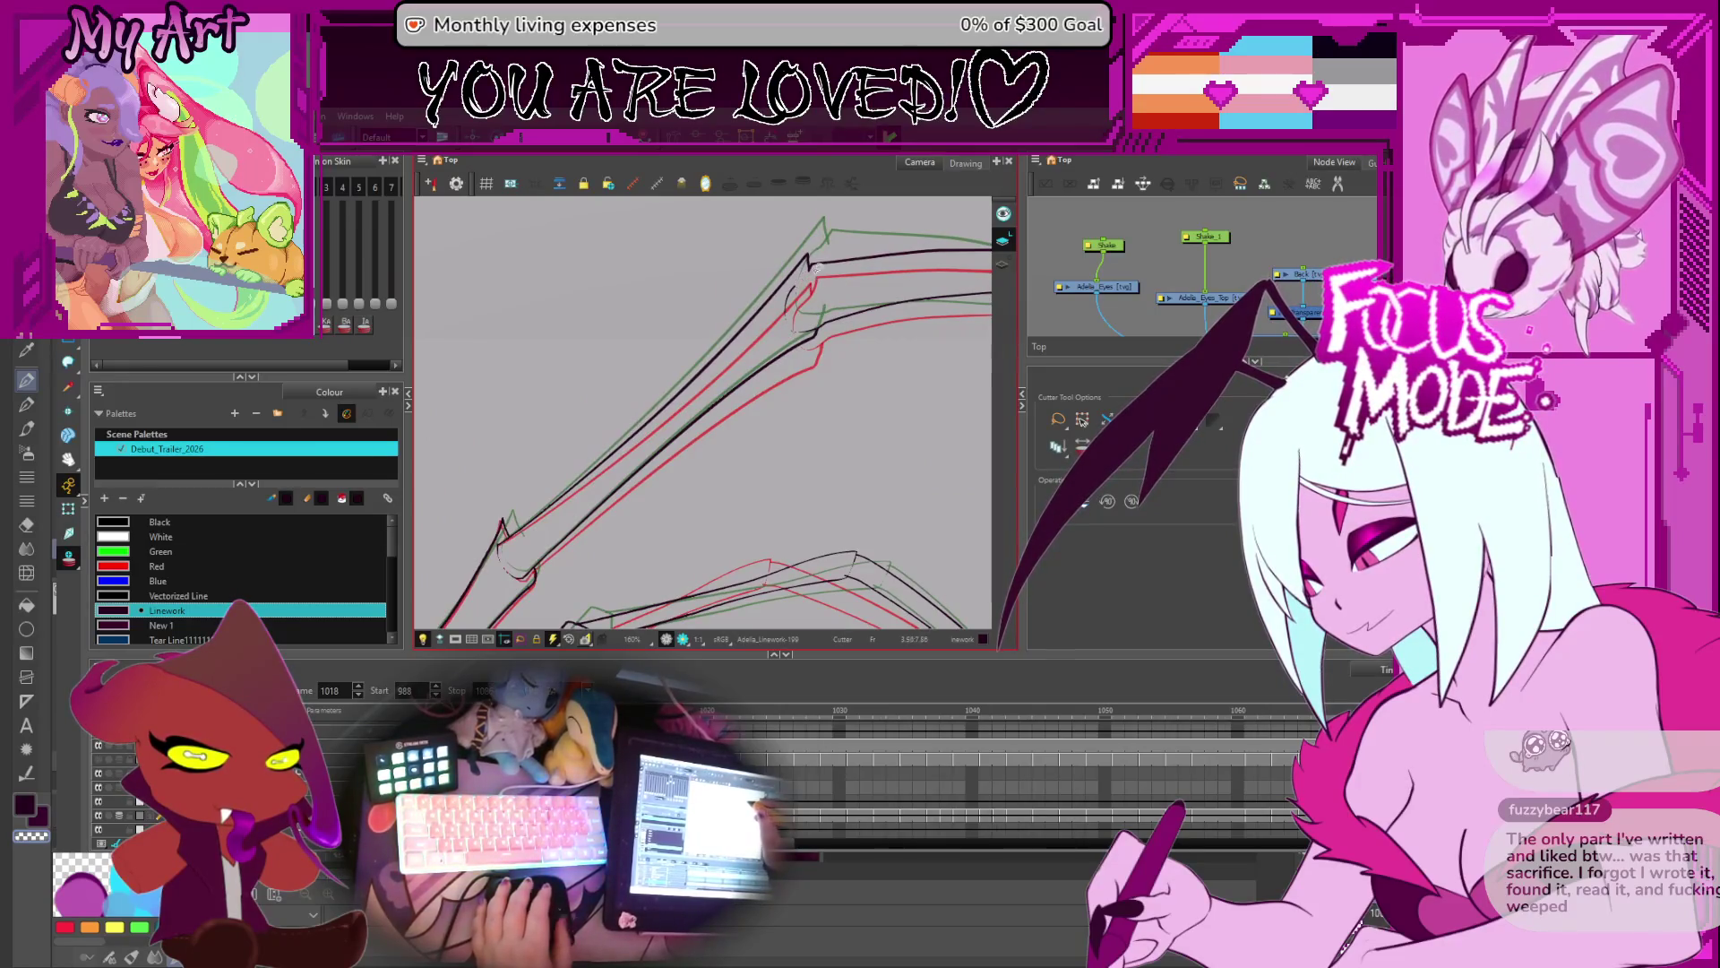
key("g")
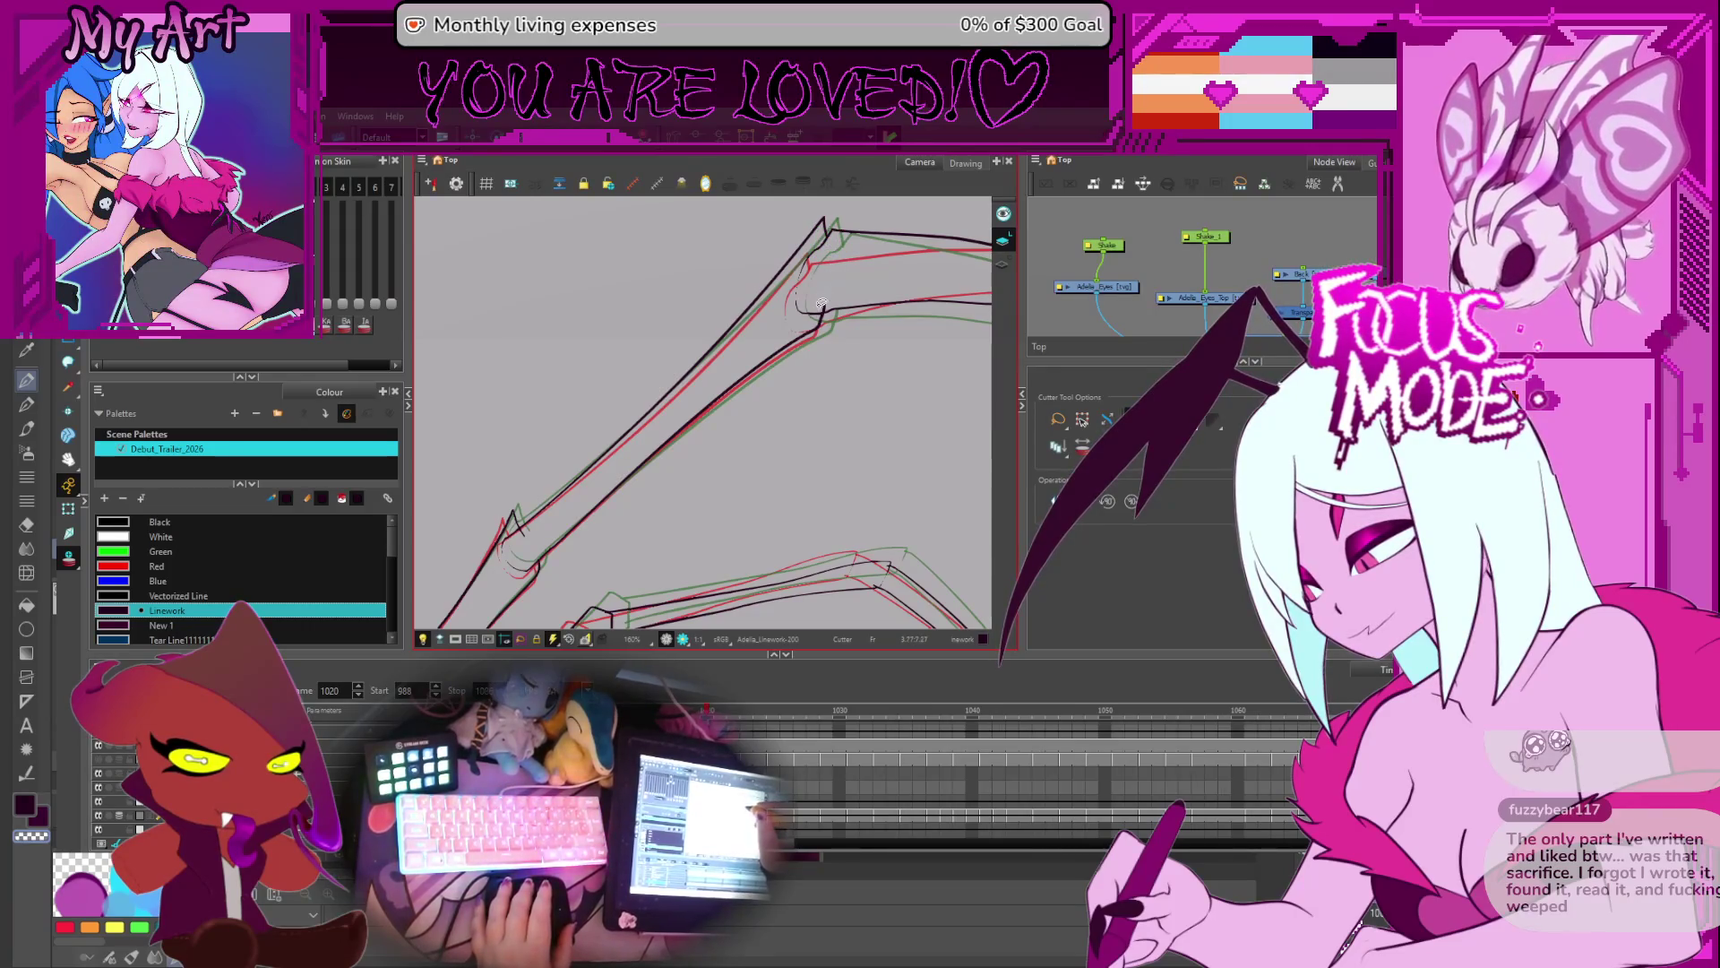
key("g")
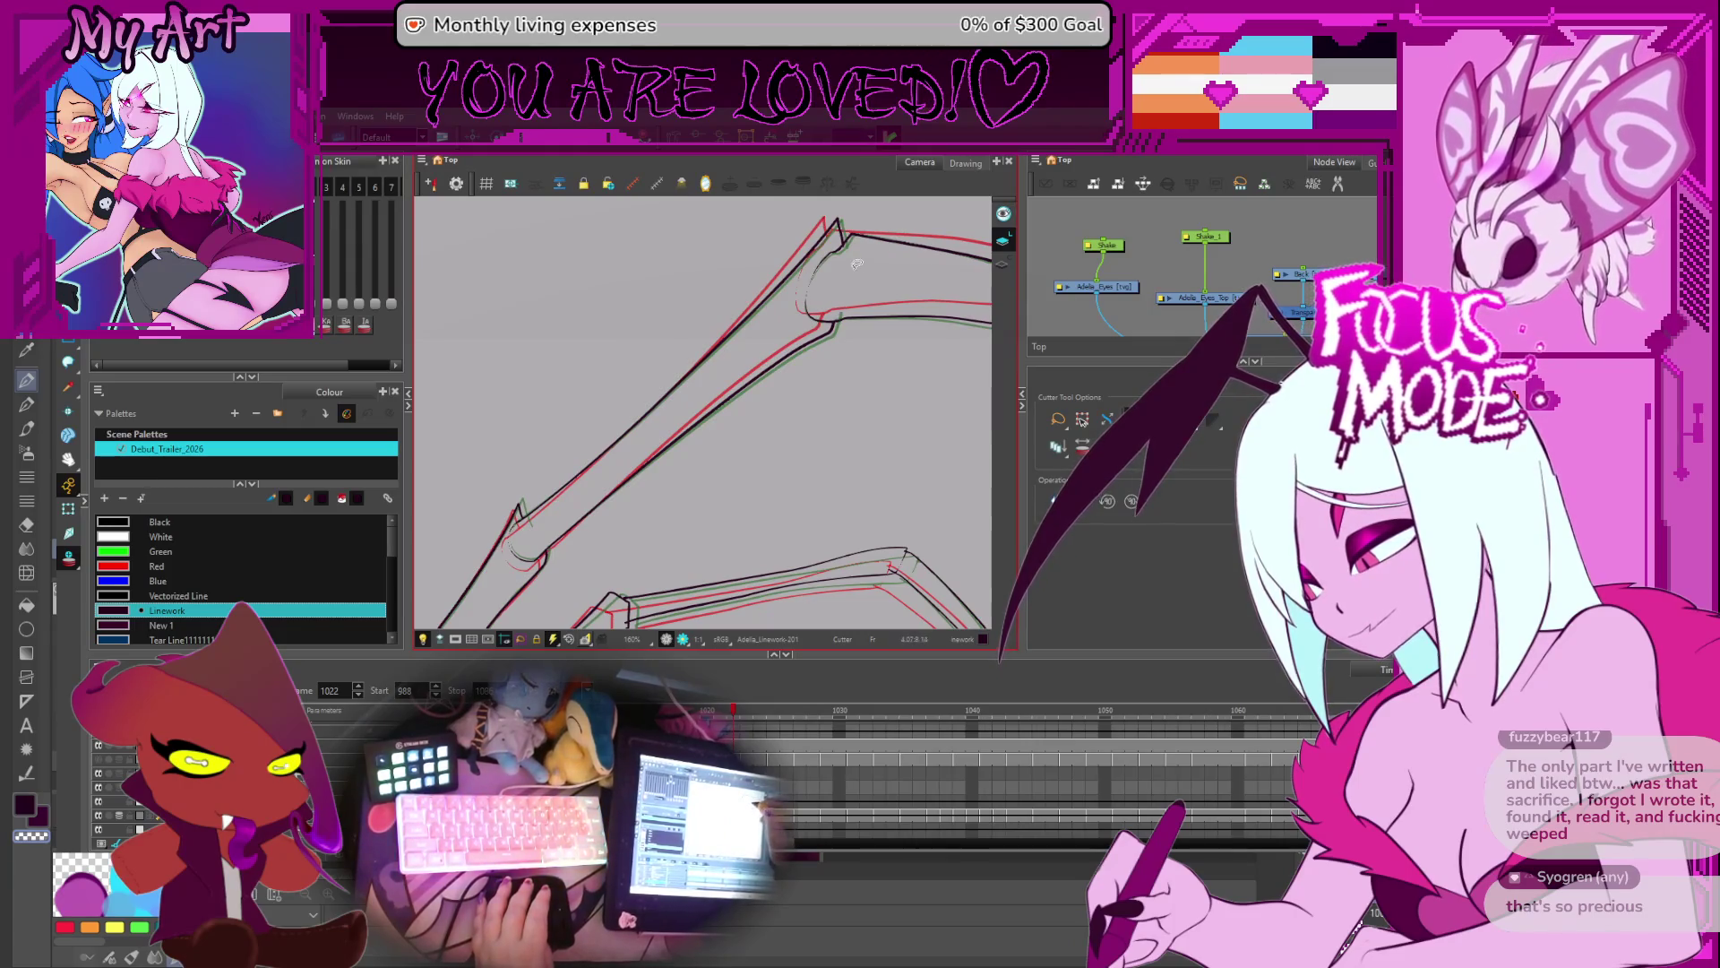
key("g")
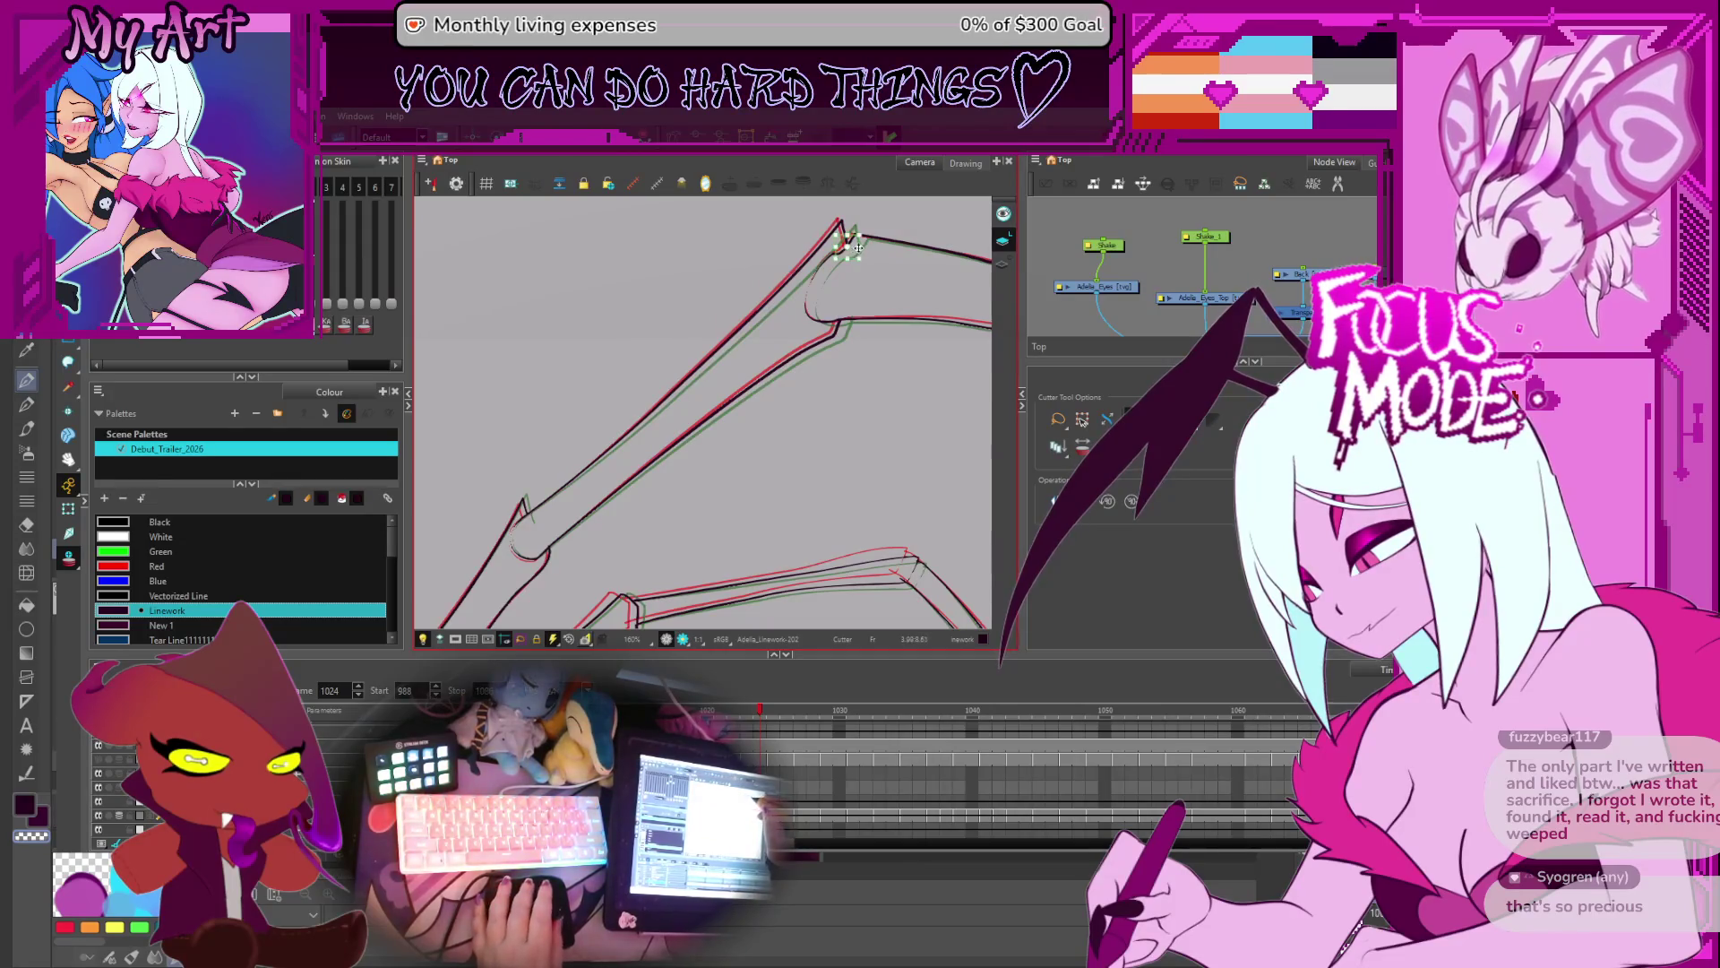
key("g")
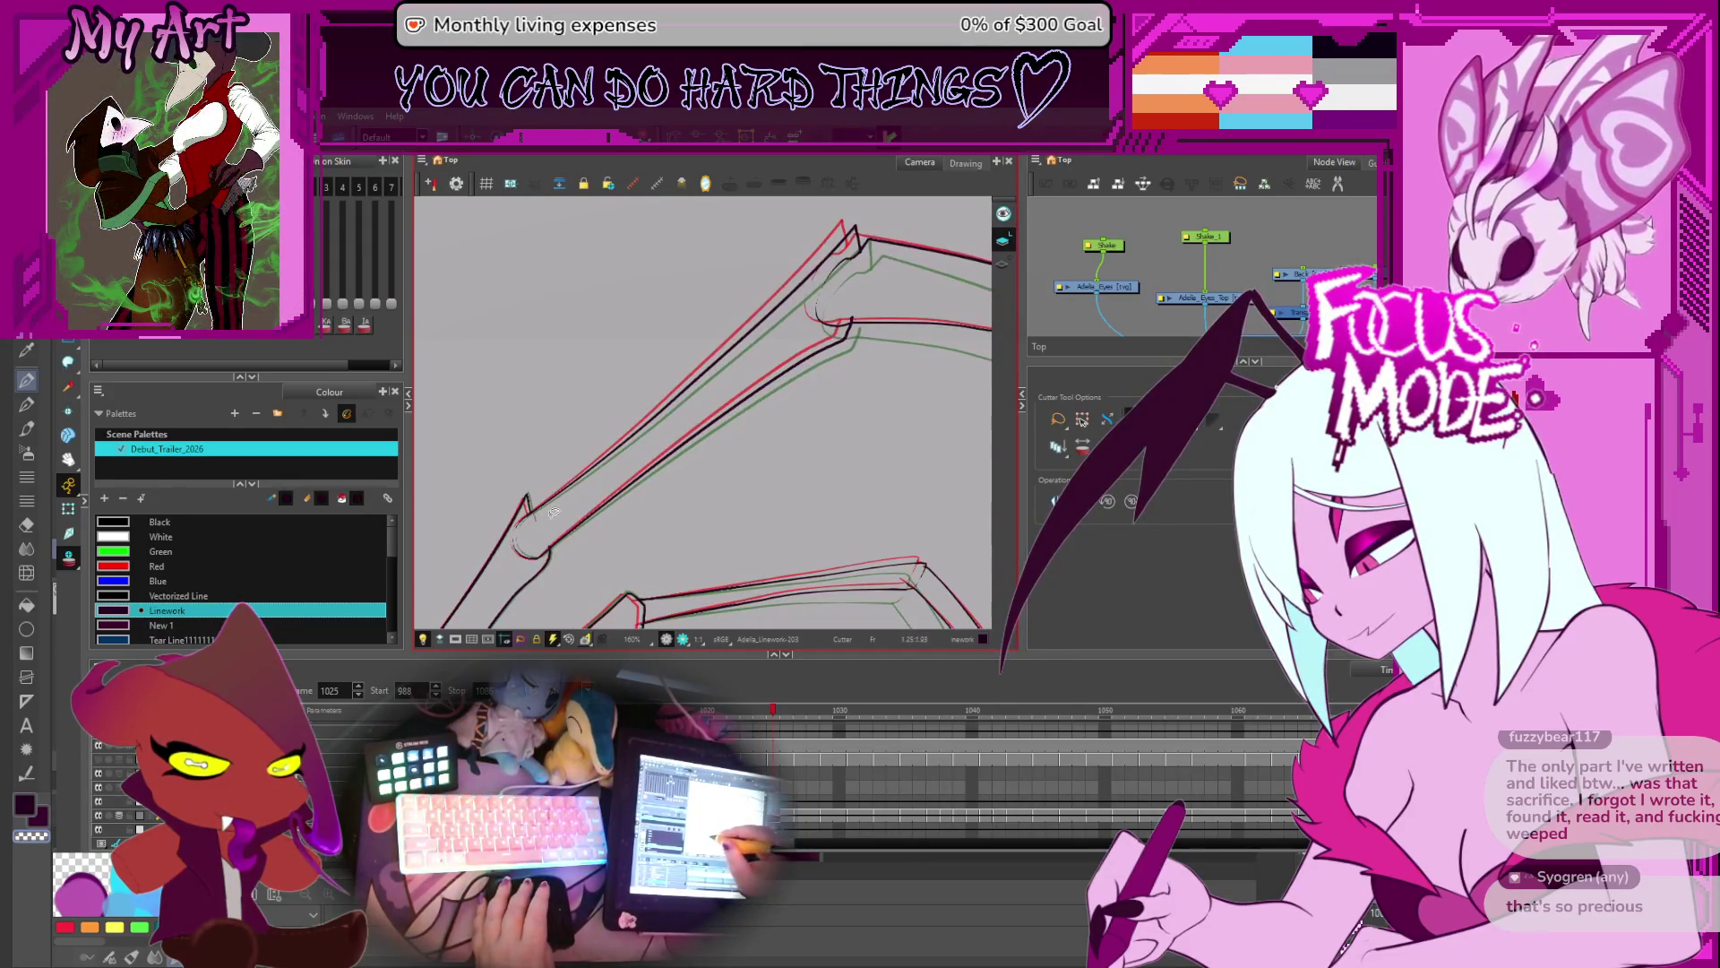
- Delete the cut-off stray line end on Linework-203, then keep reviewing up to frame 1033
key("Delete")
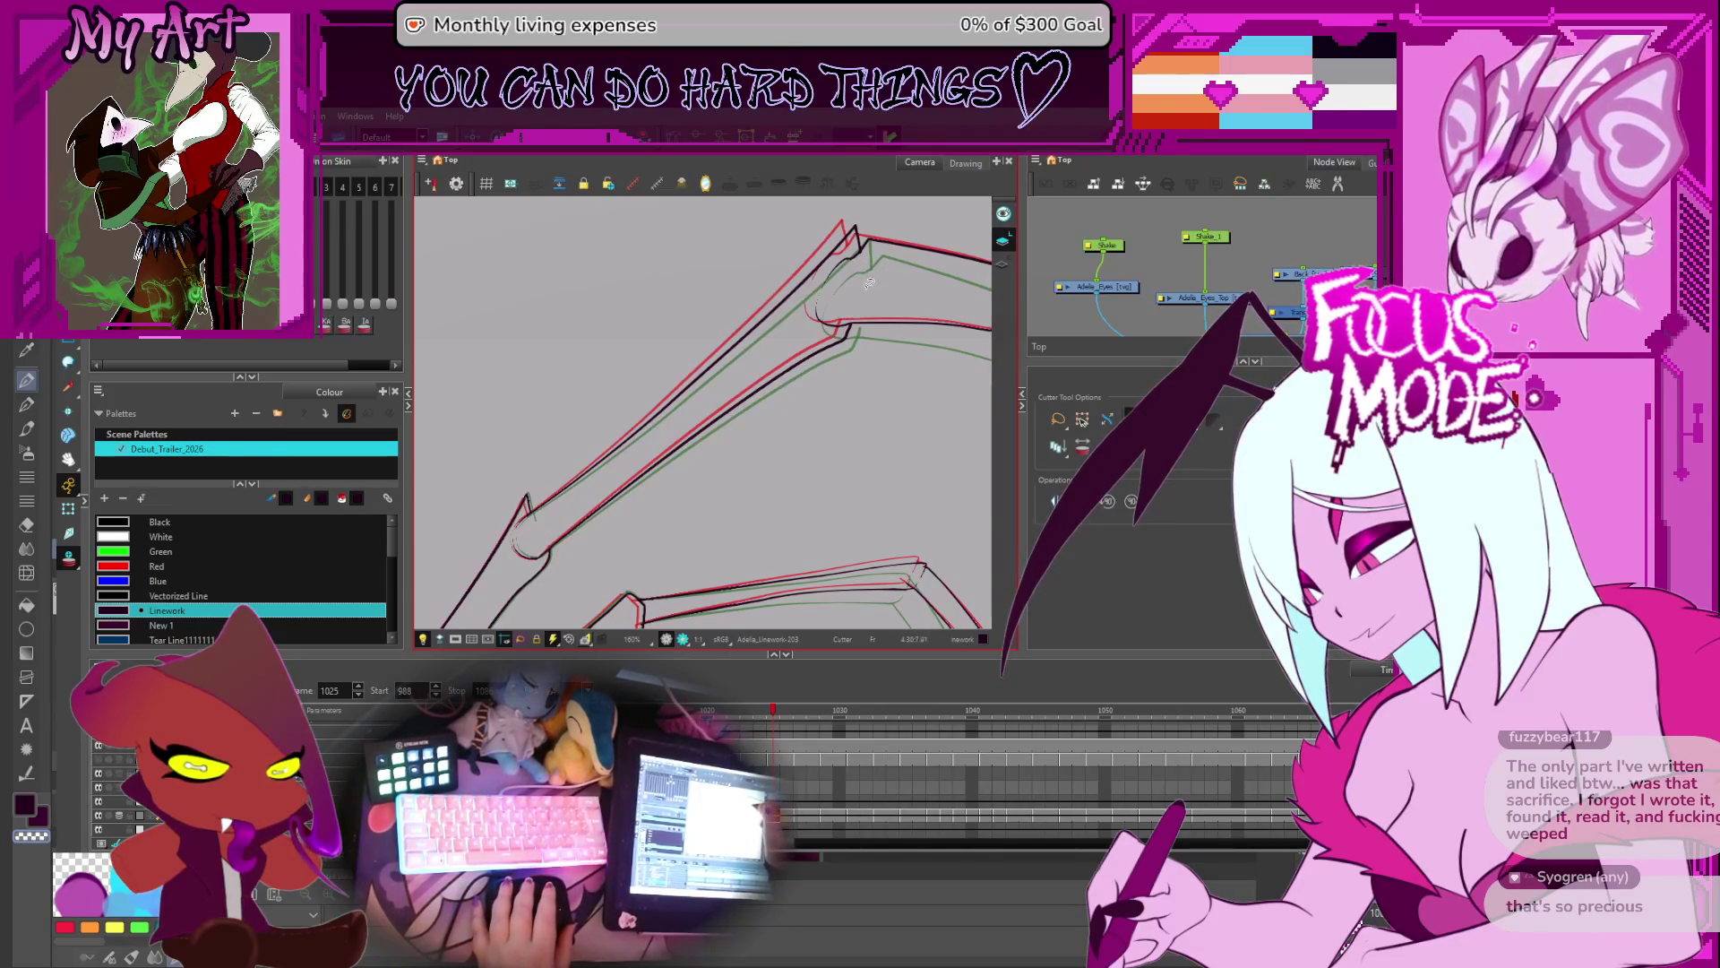
key("g")
key("g")
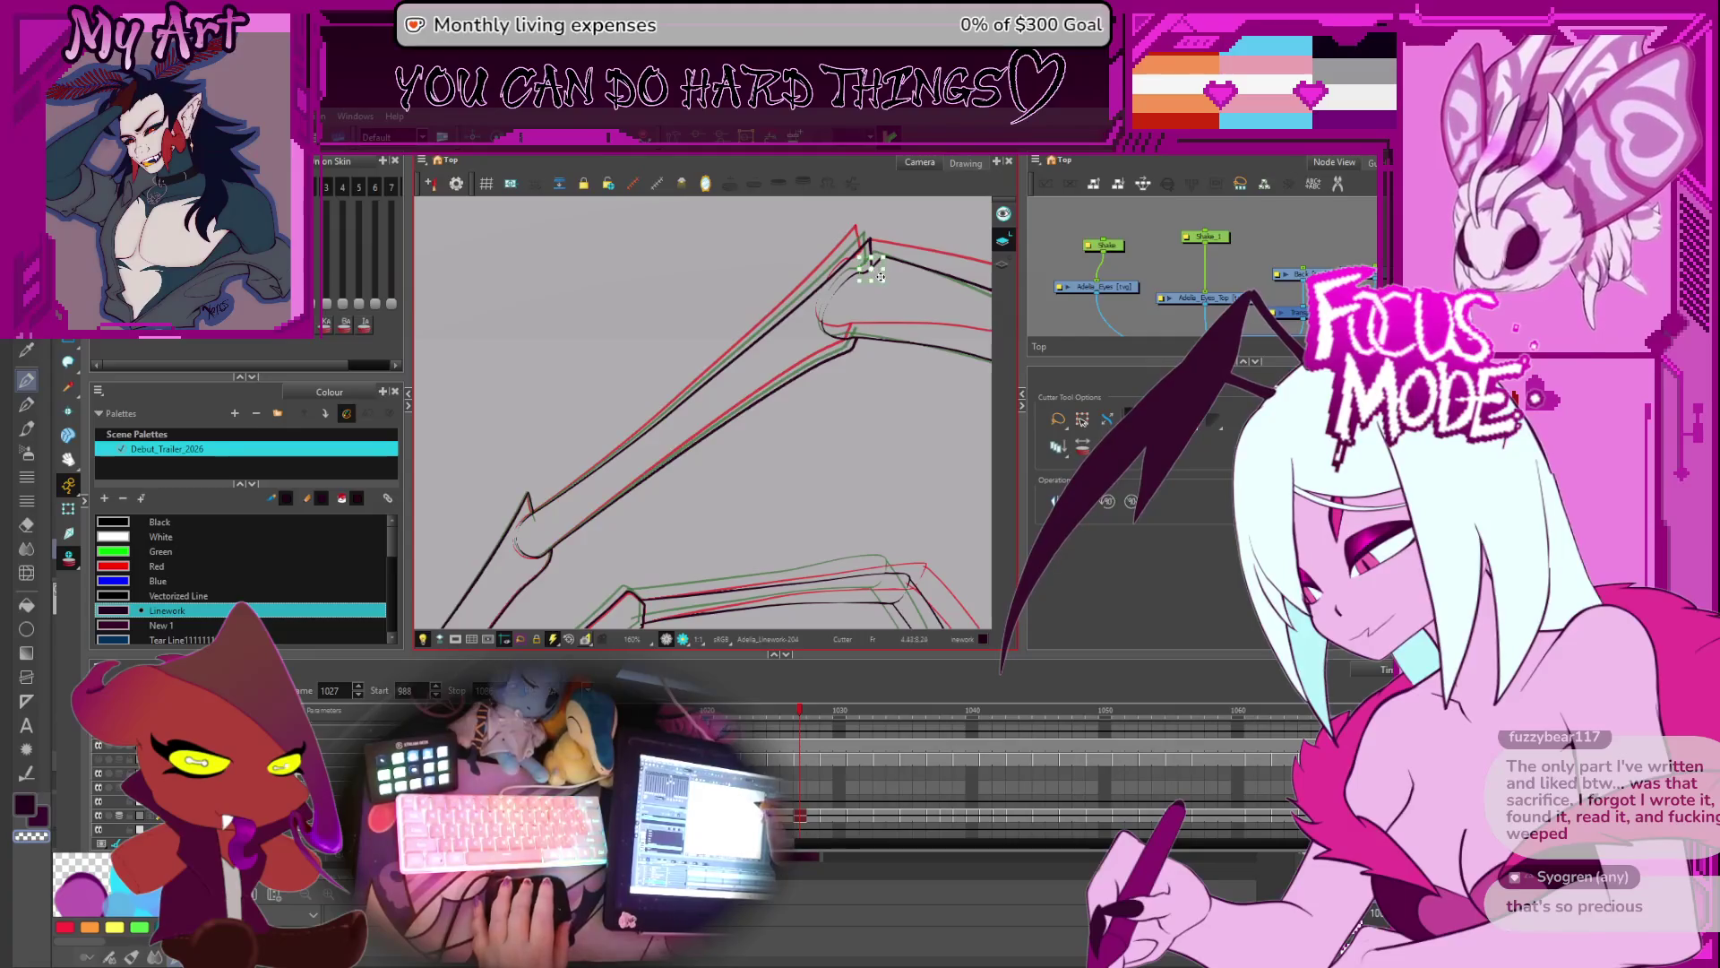
key("g")
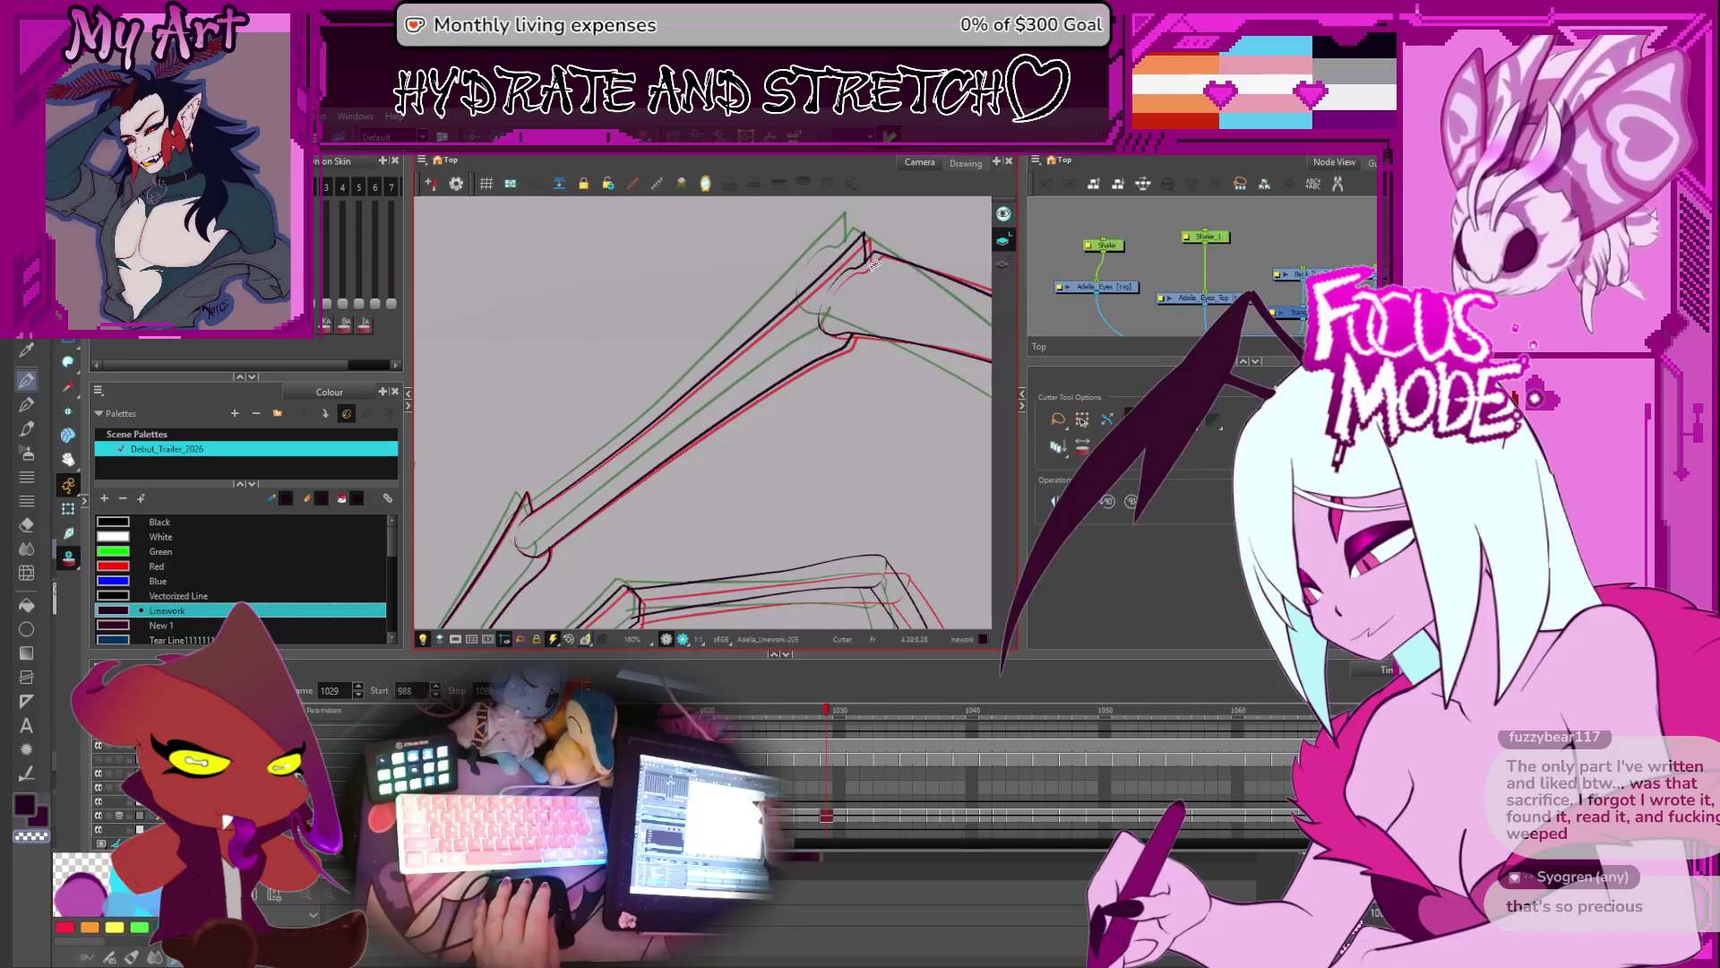
key("g")
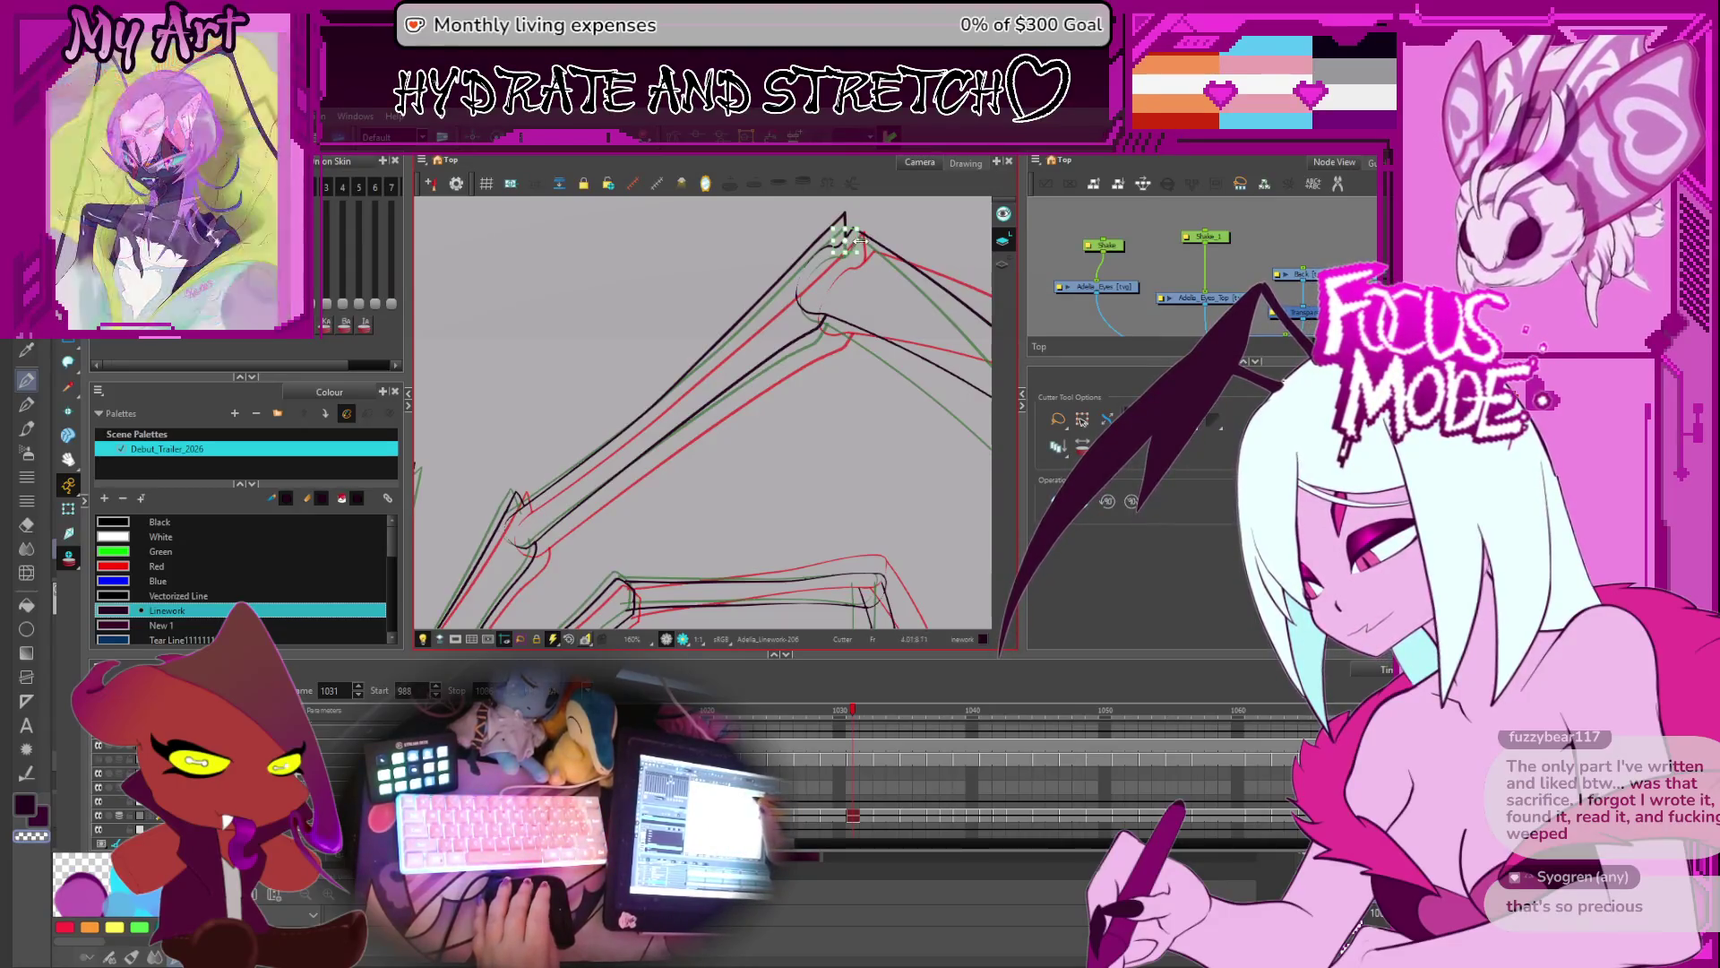
key("g")
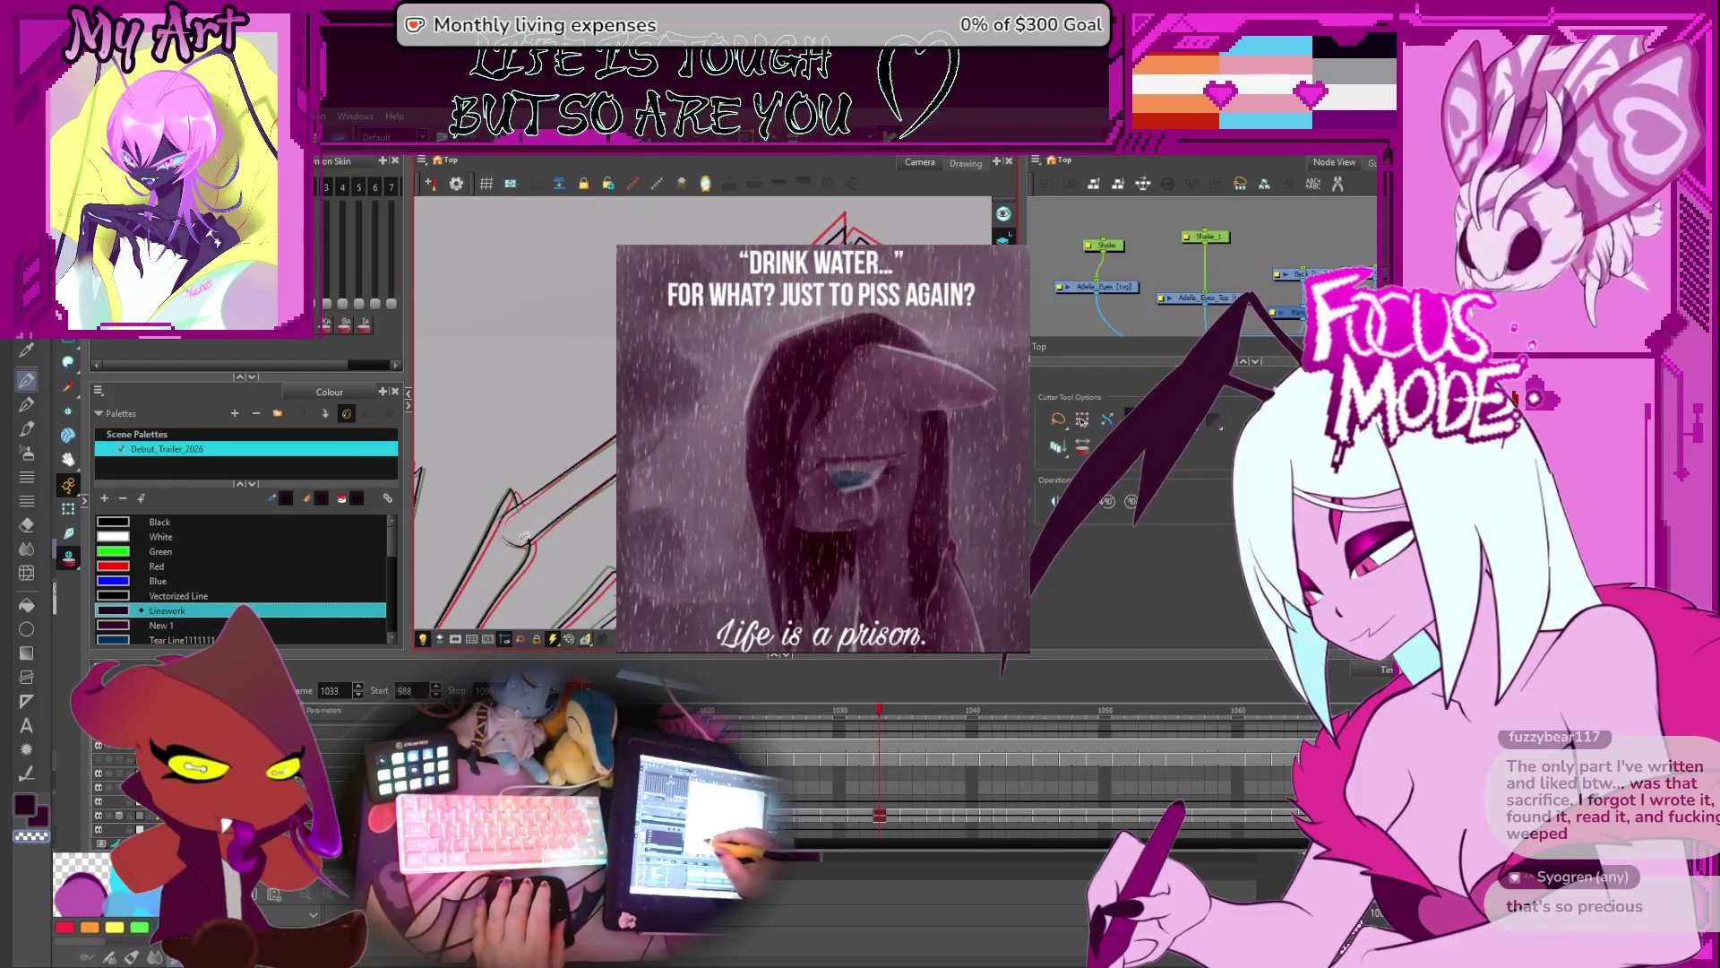
- Review the wing drawings frame by frame, advancing to frame 1056
key("g")
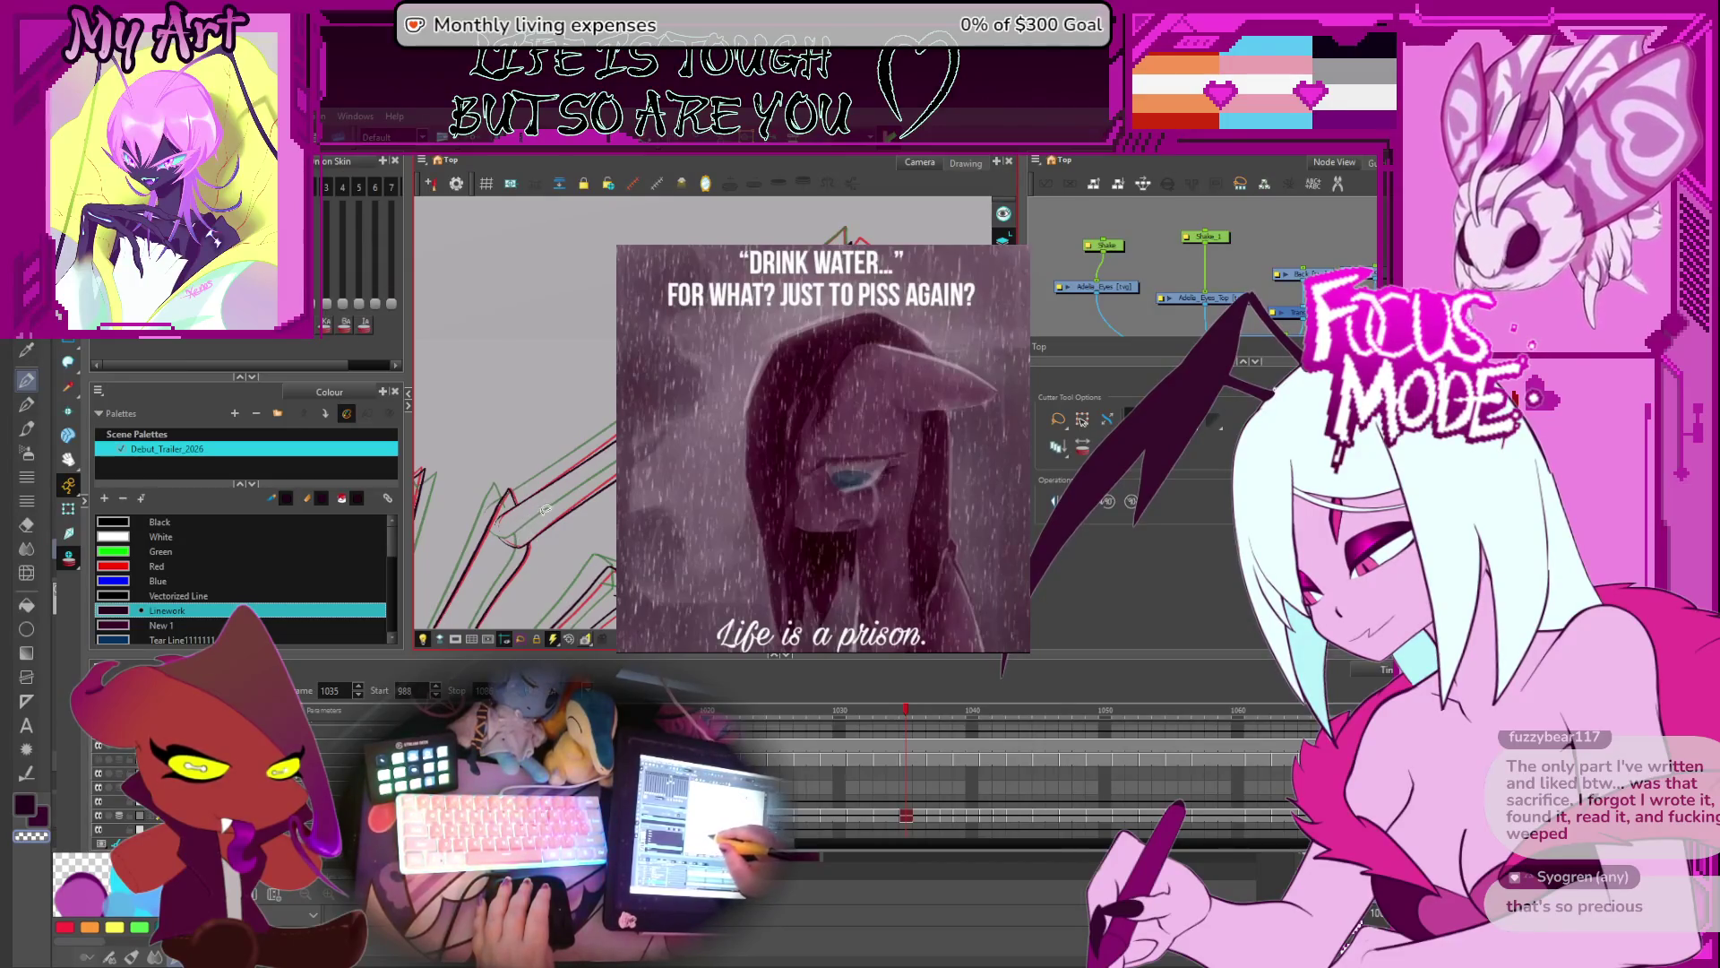
key("g")
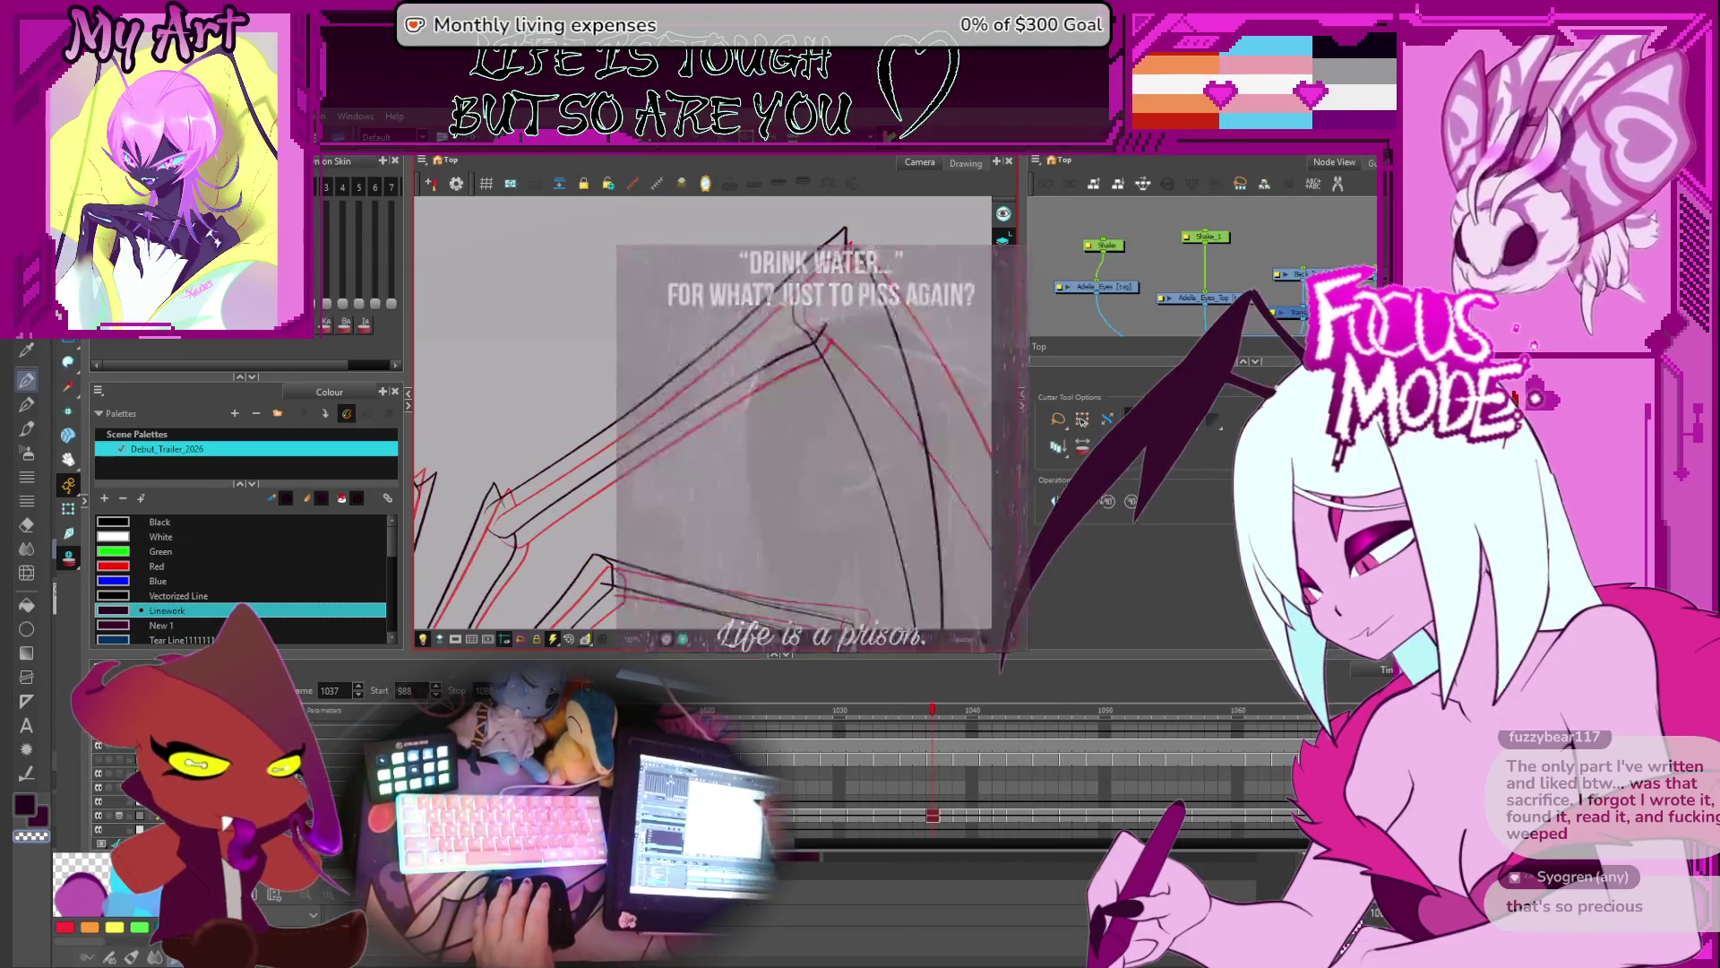
left_click_drag(887, 367, 900, 367)
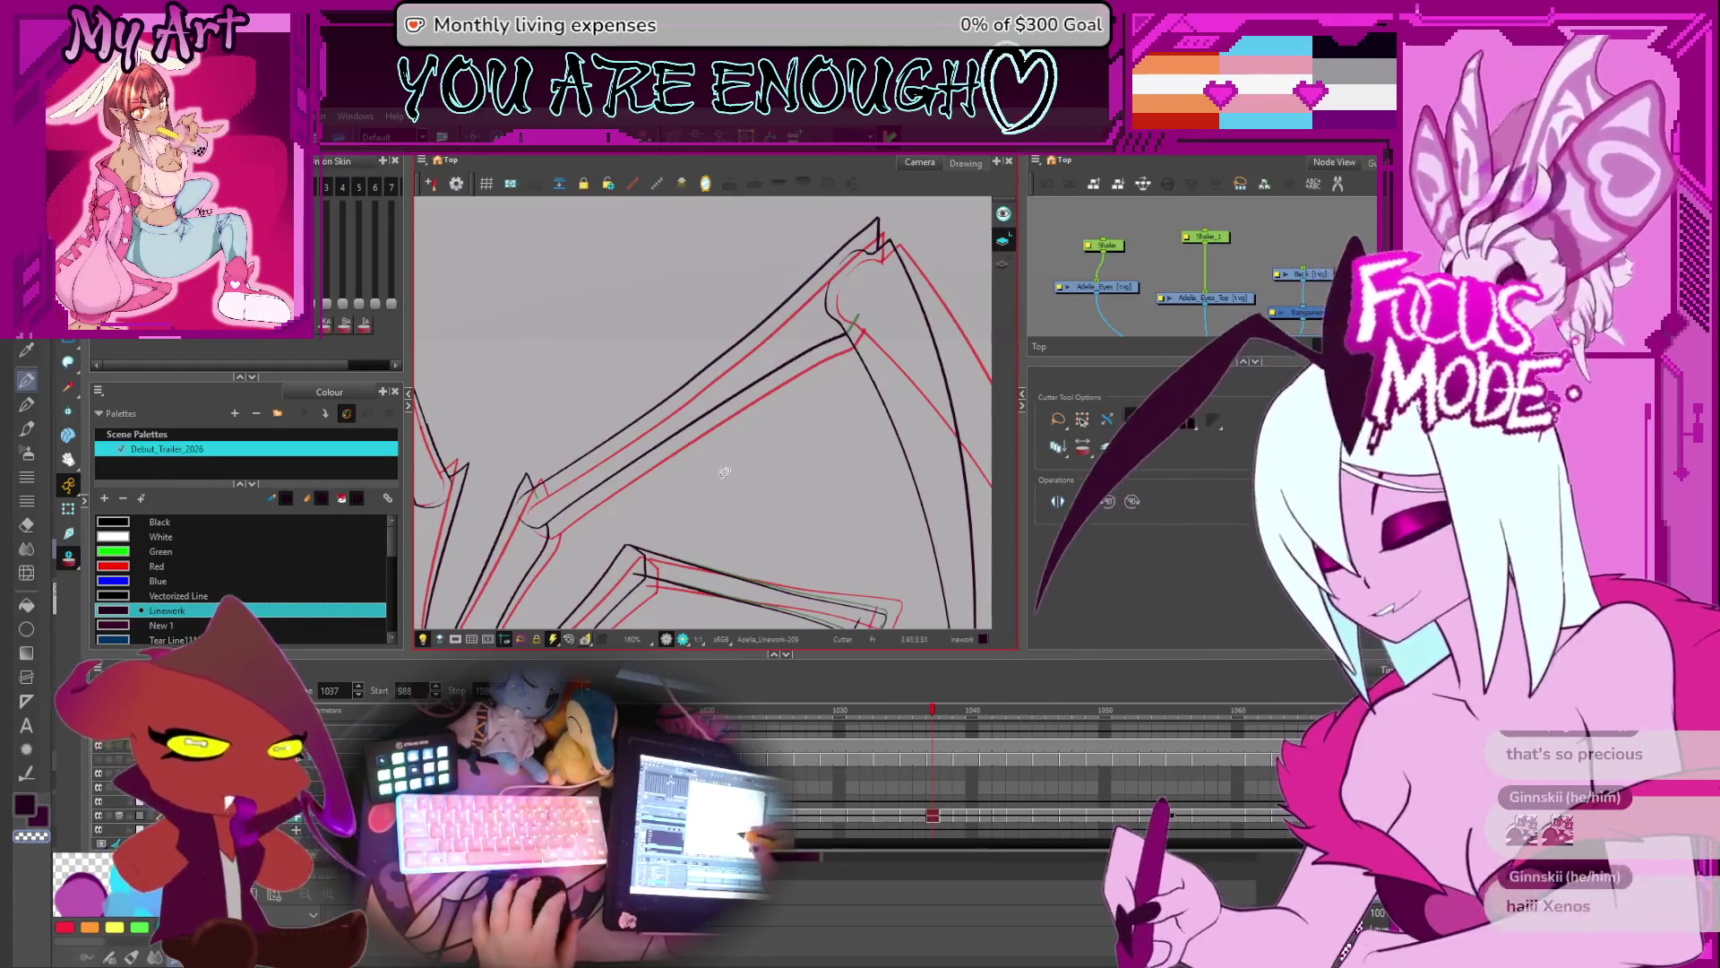
key("period")
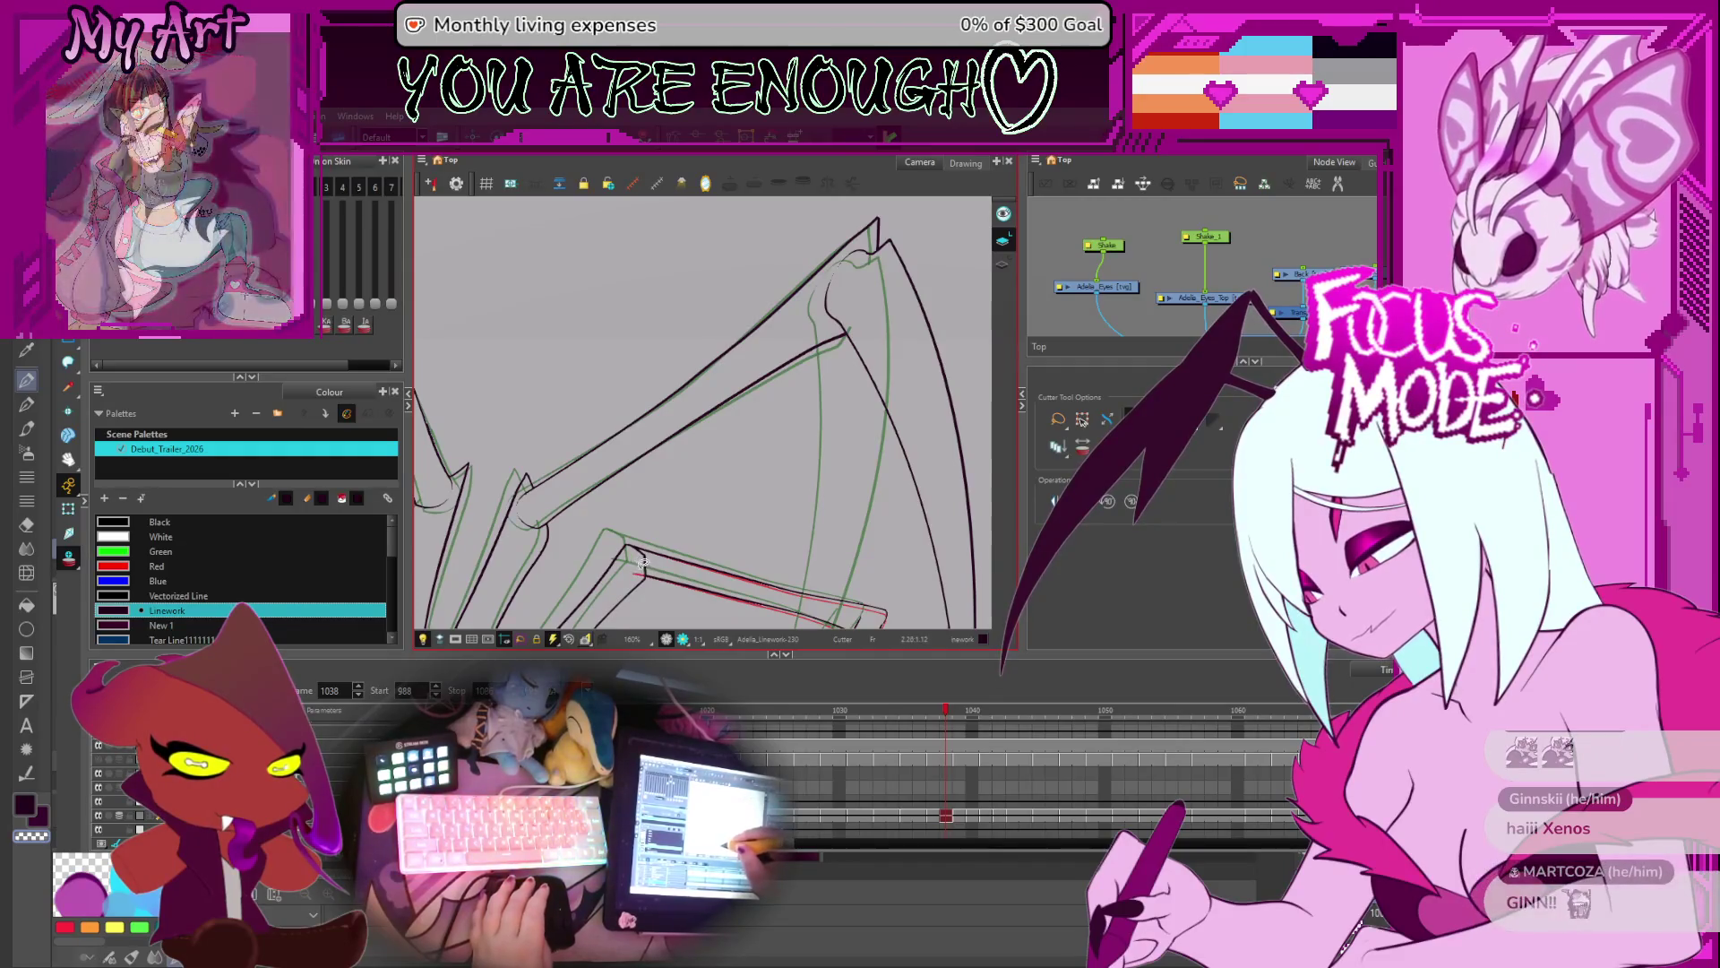
key("comma")
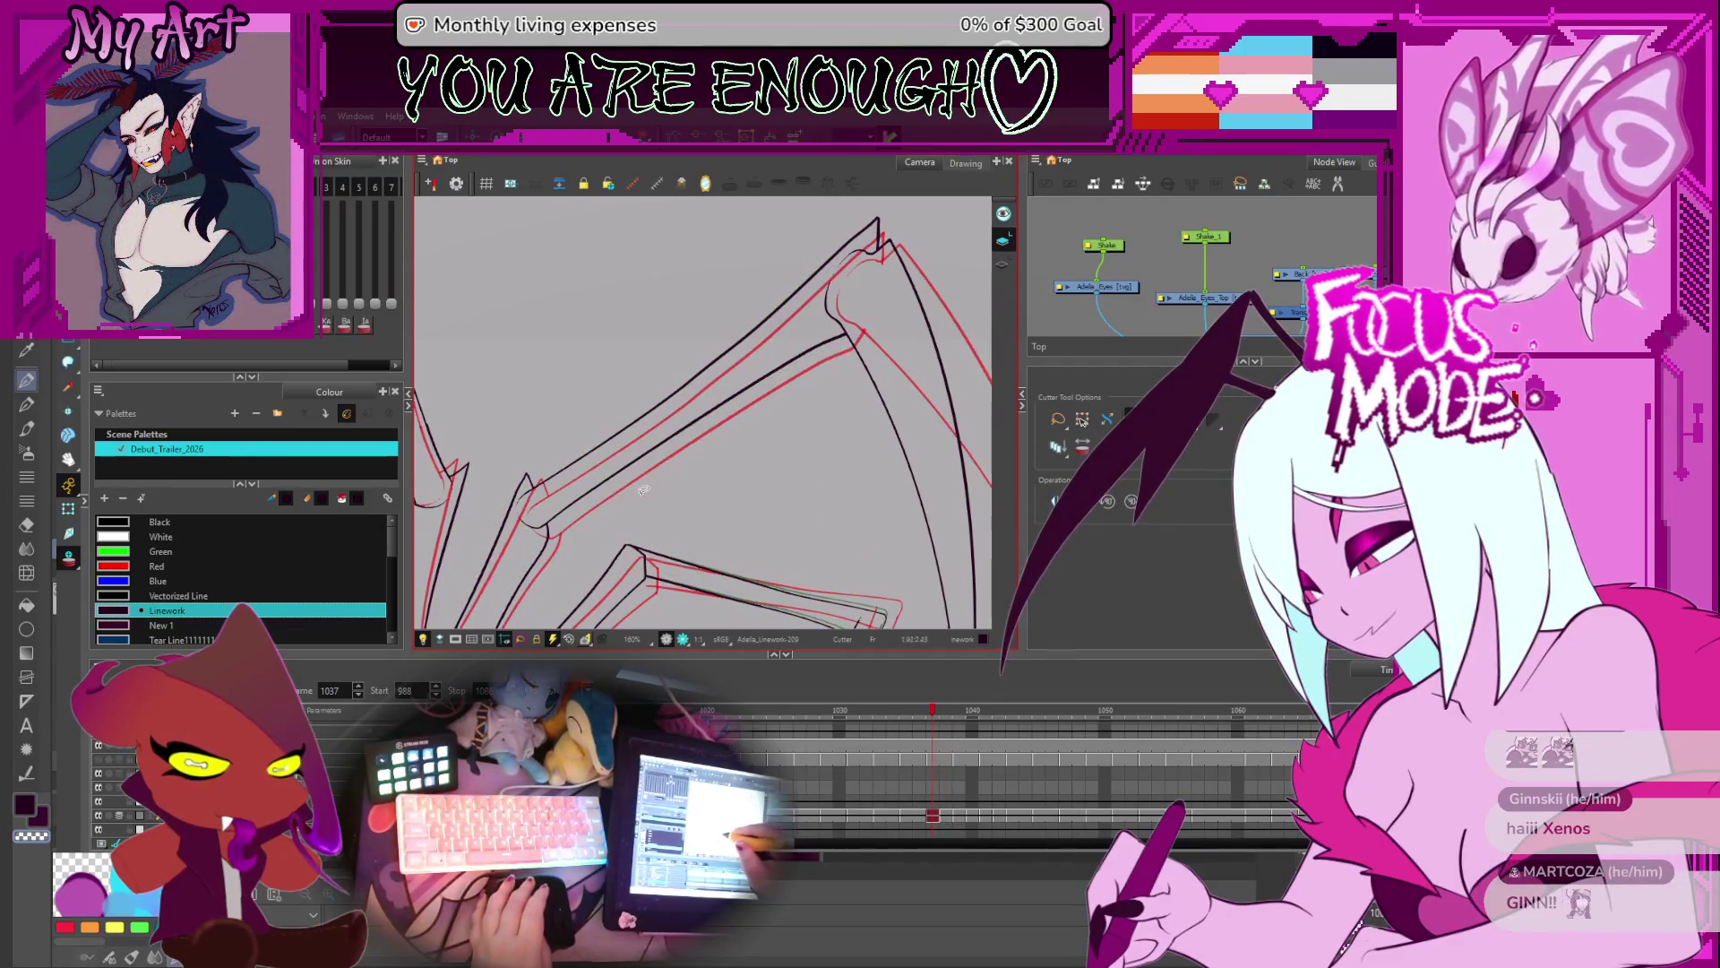
key("period")
key("period")
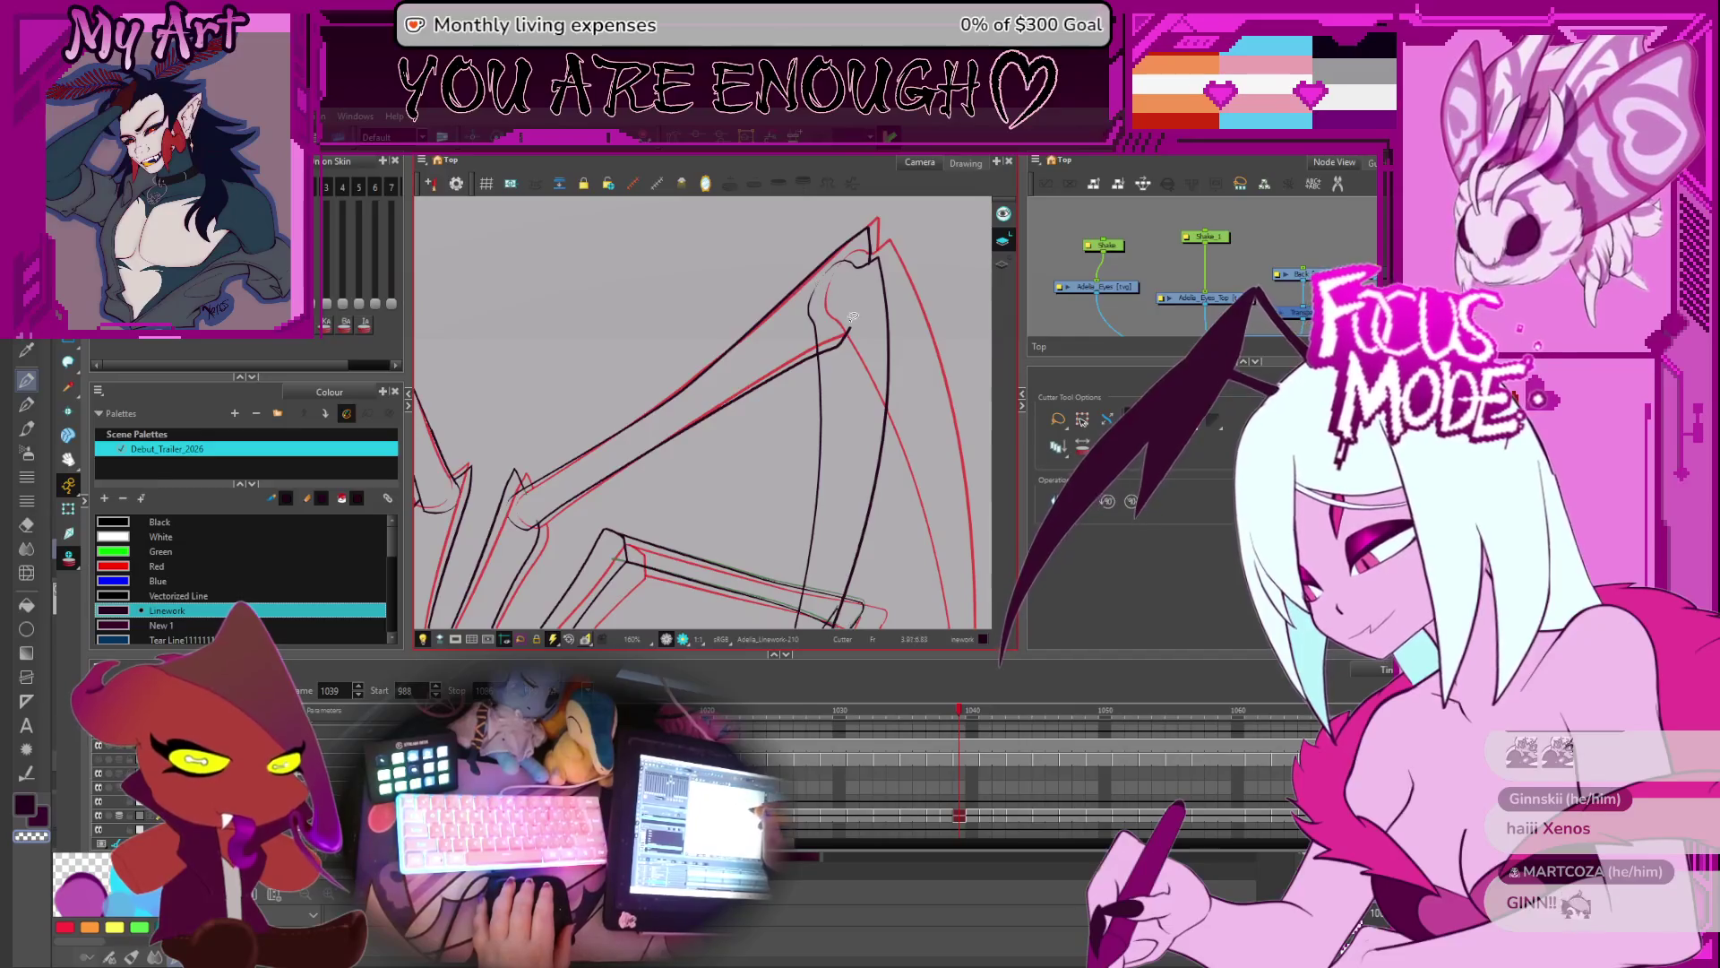
key("period")
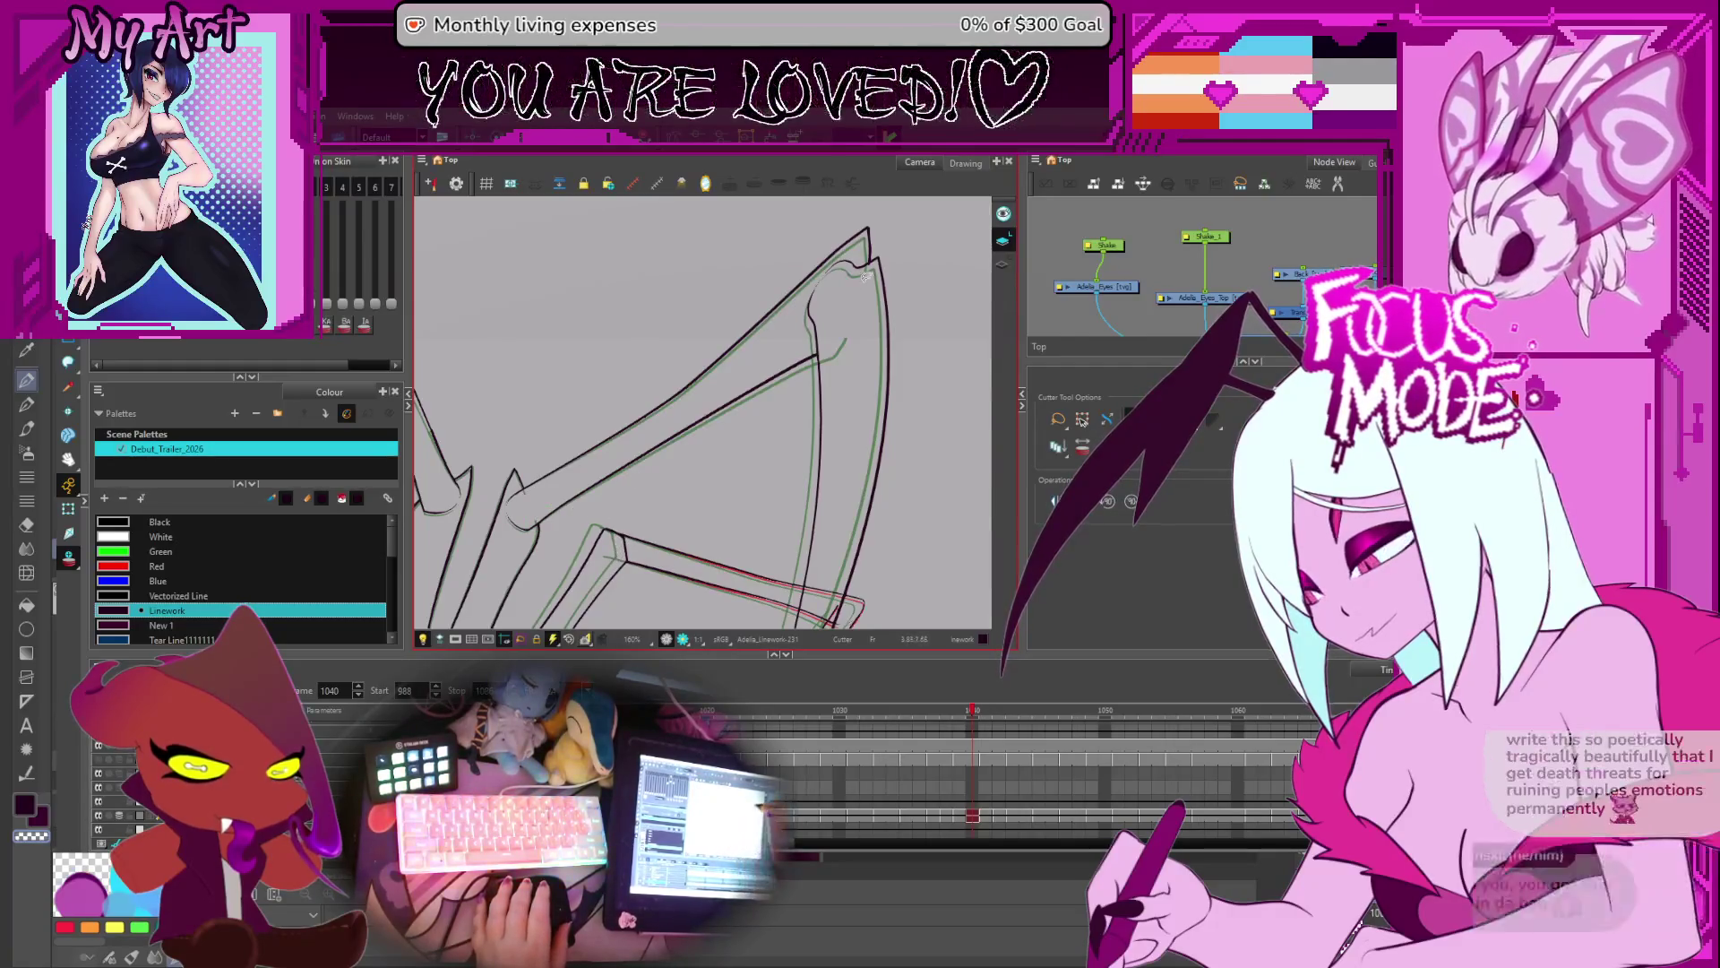
key("period")
key("period")
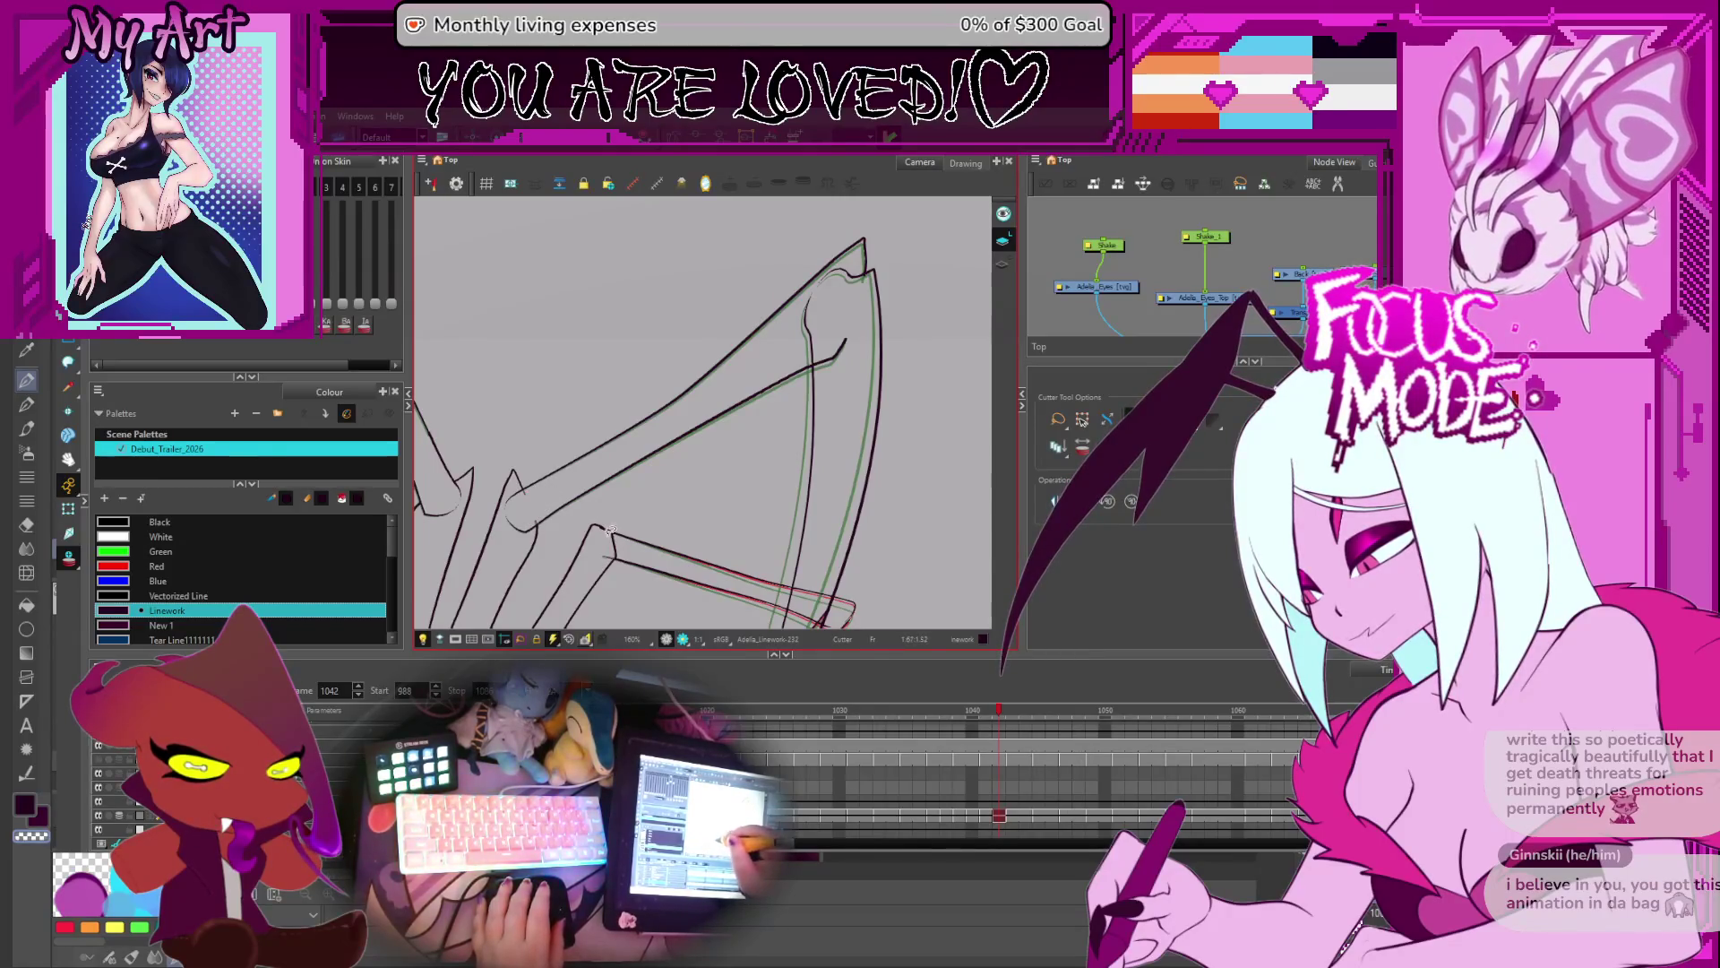
key("period")
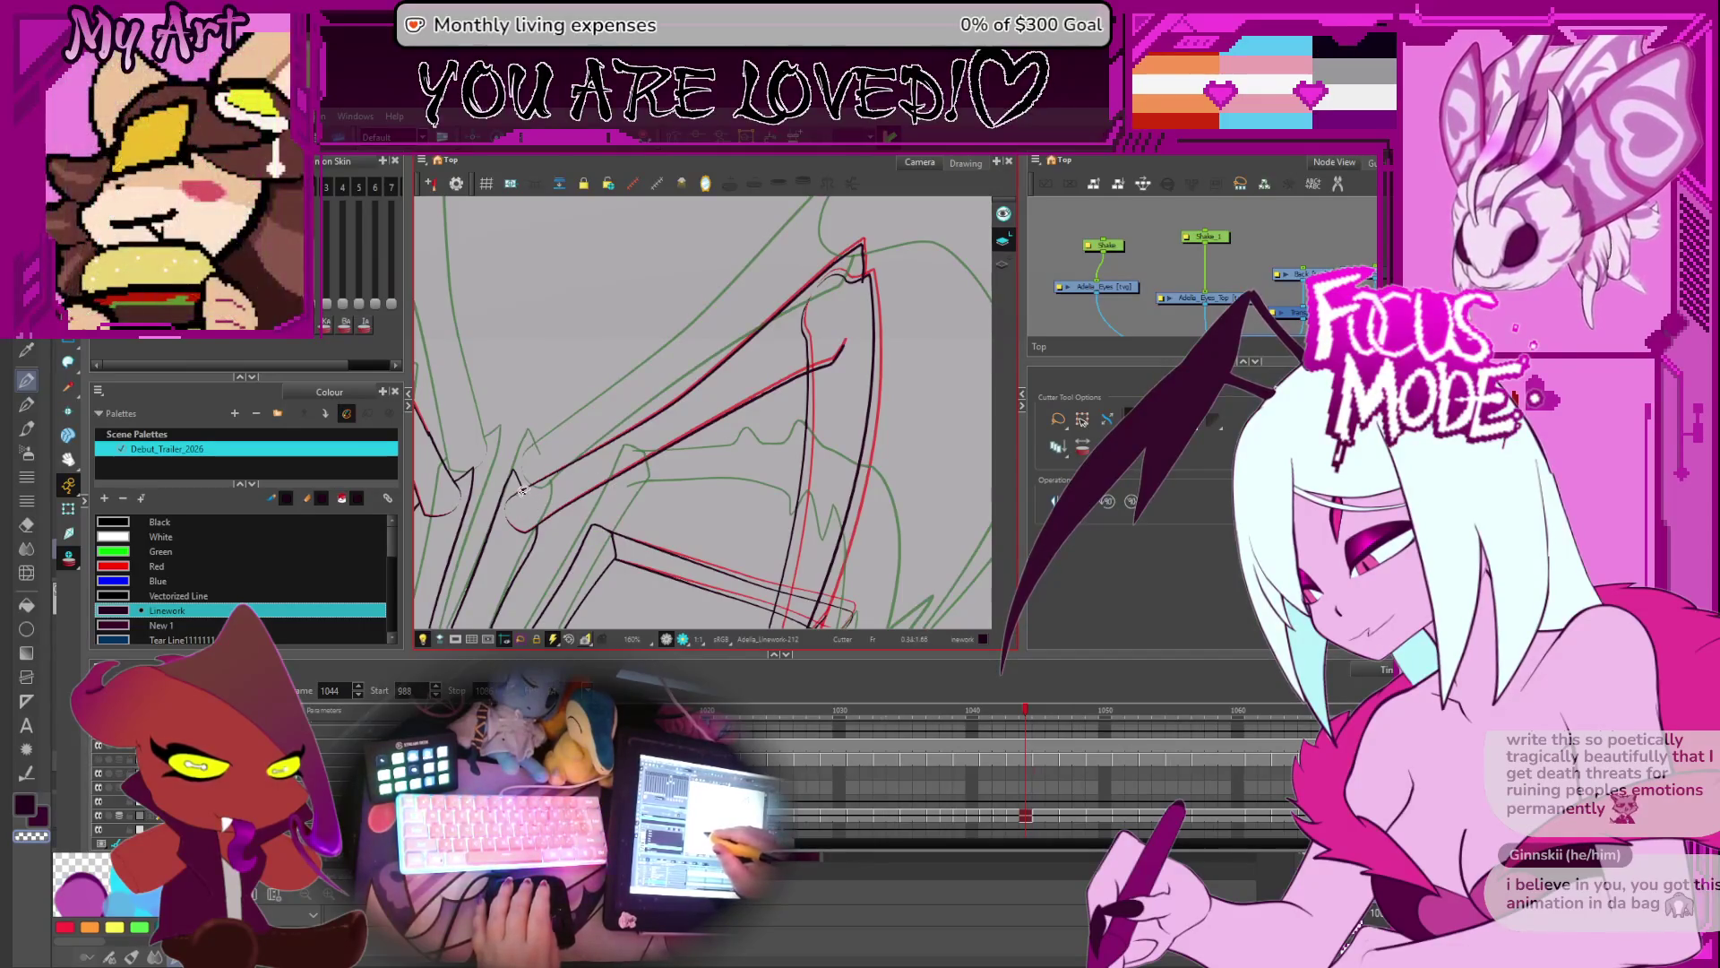
key("period")
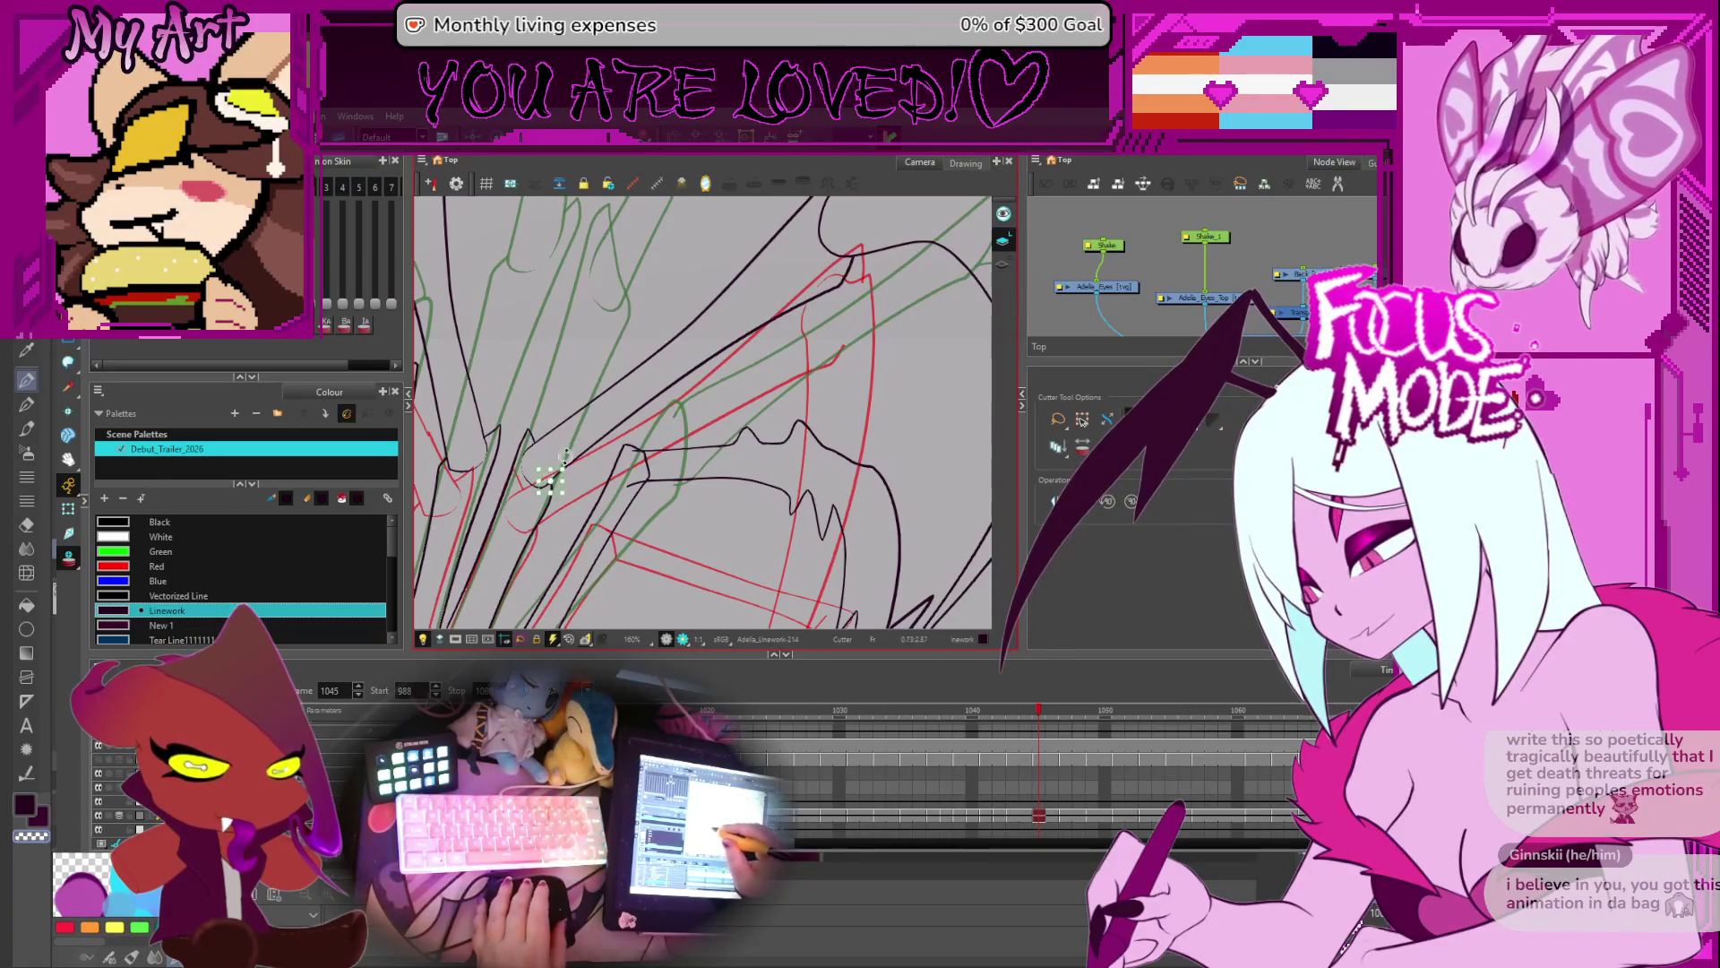
key("period")
key("period")
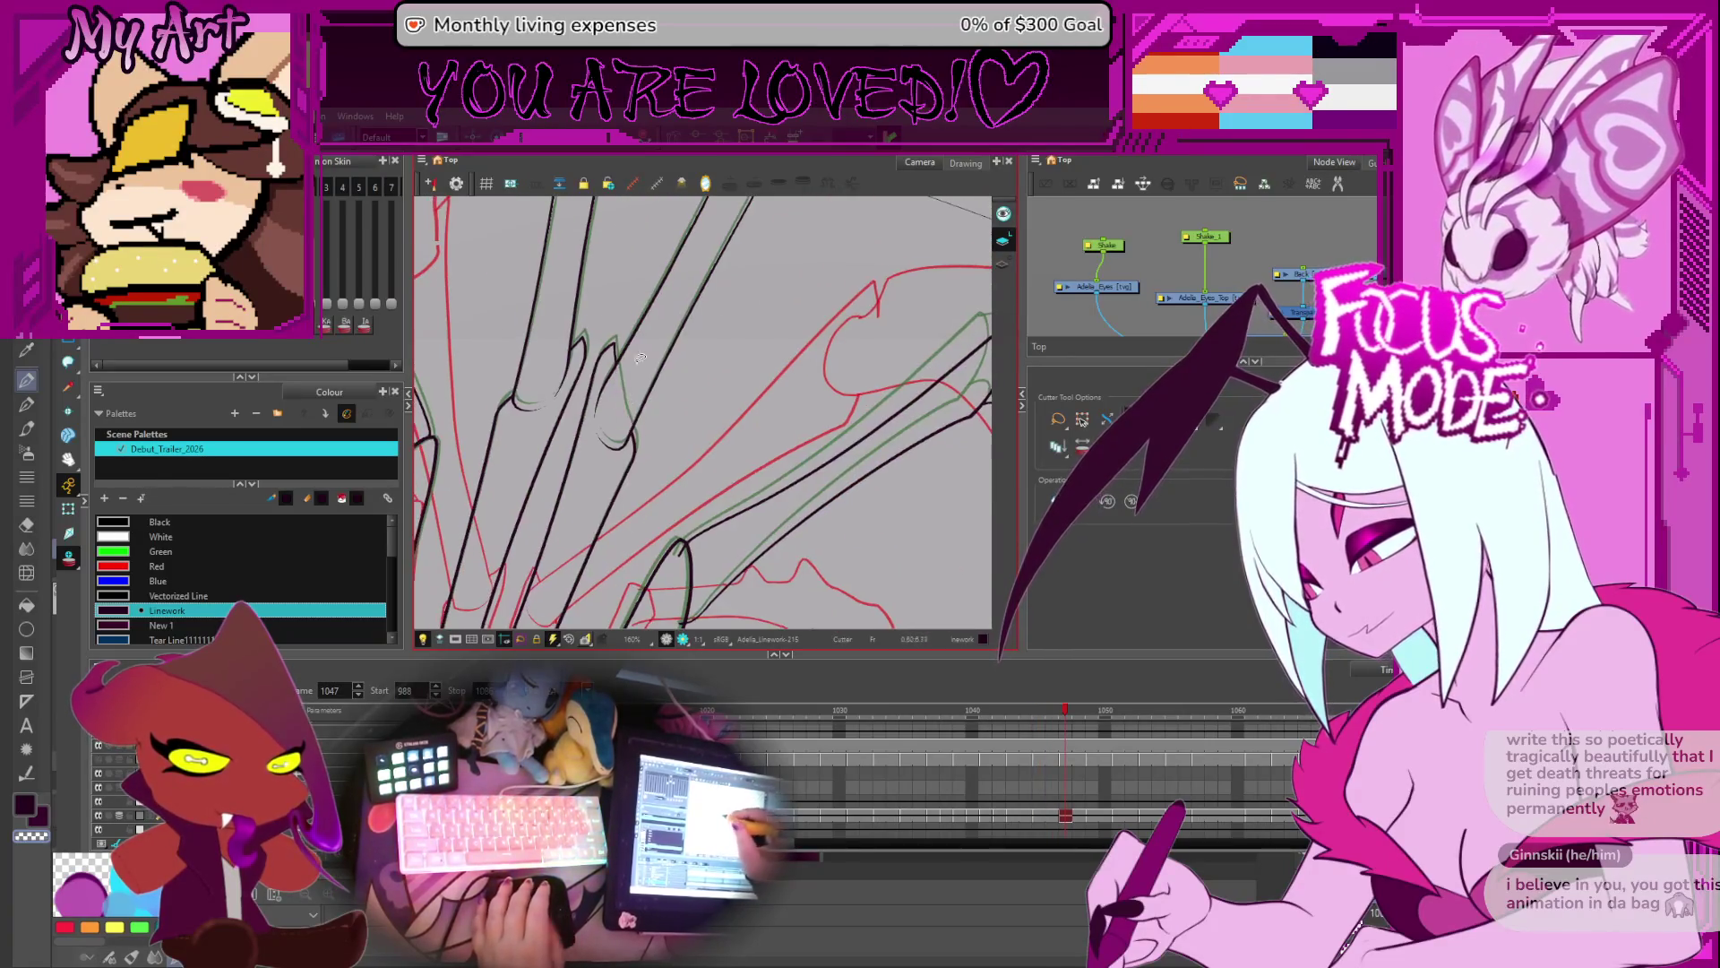
key("period")
key("period")
key("period")
key("period")
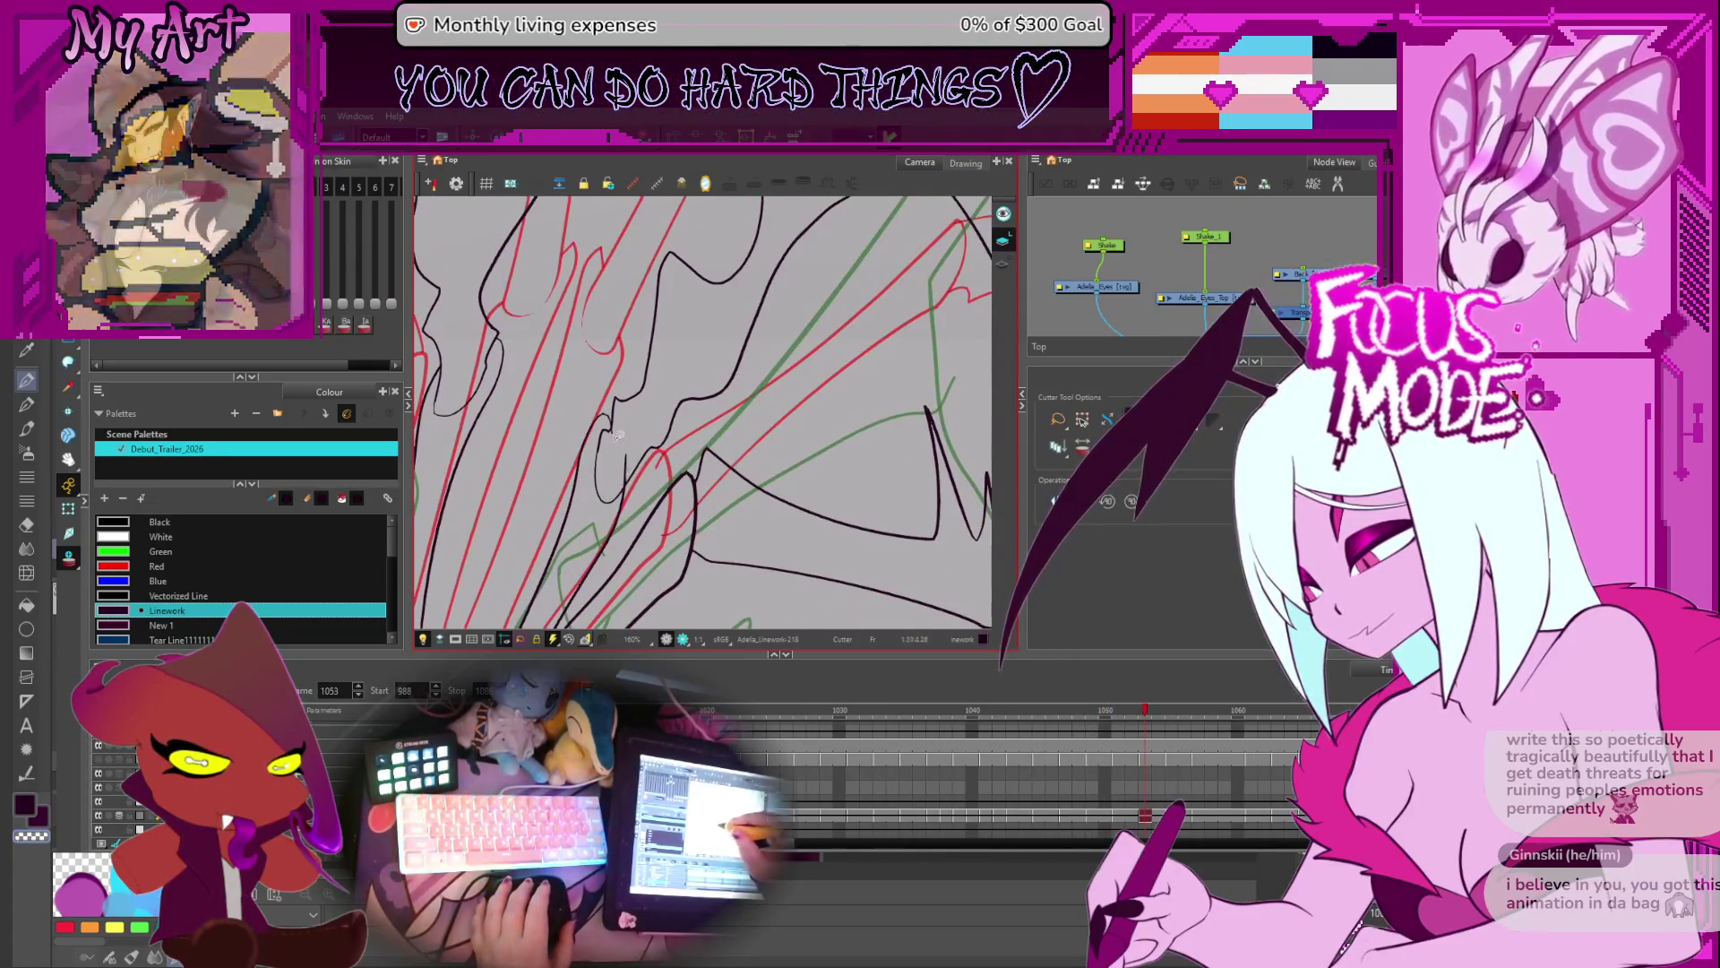
key("period")
key("period")
key("period")
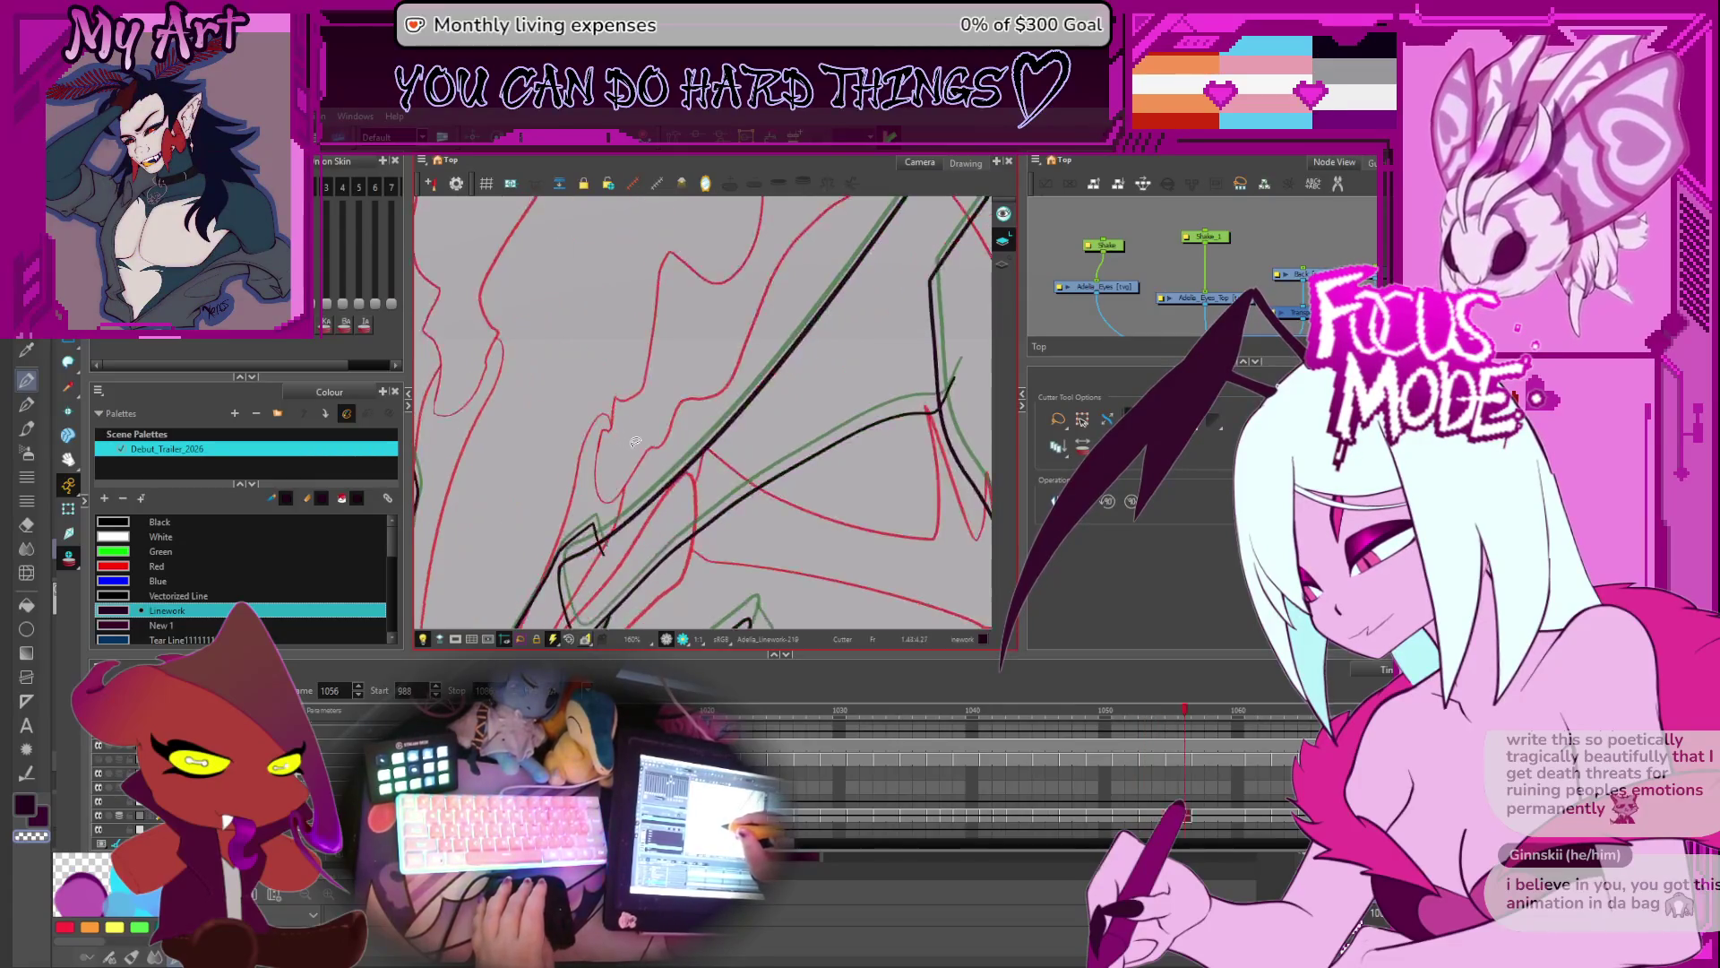
- On frame 1057, lasso the overlapping joint line crossing and switch to the Contour Editor
left_click_drag(695, 441, 799, 390)
key("period")
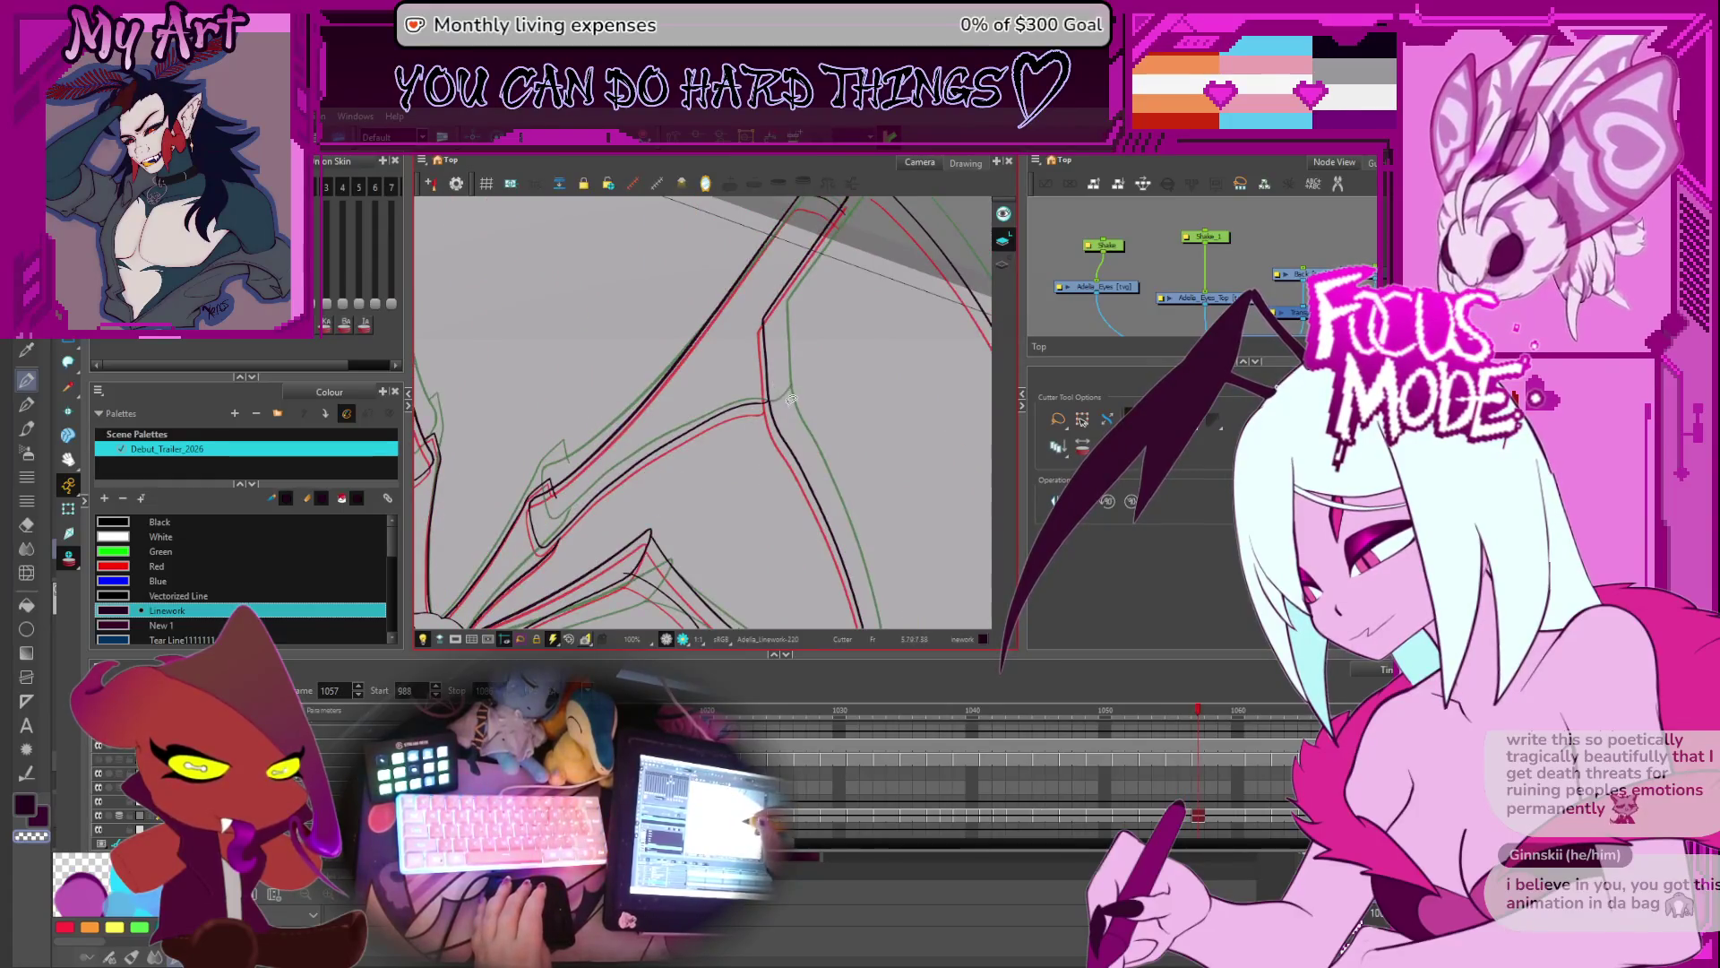
left_click_drag(574, 484, 549, 498)
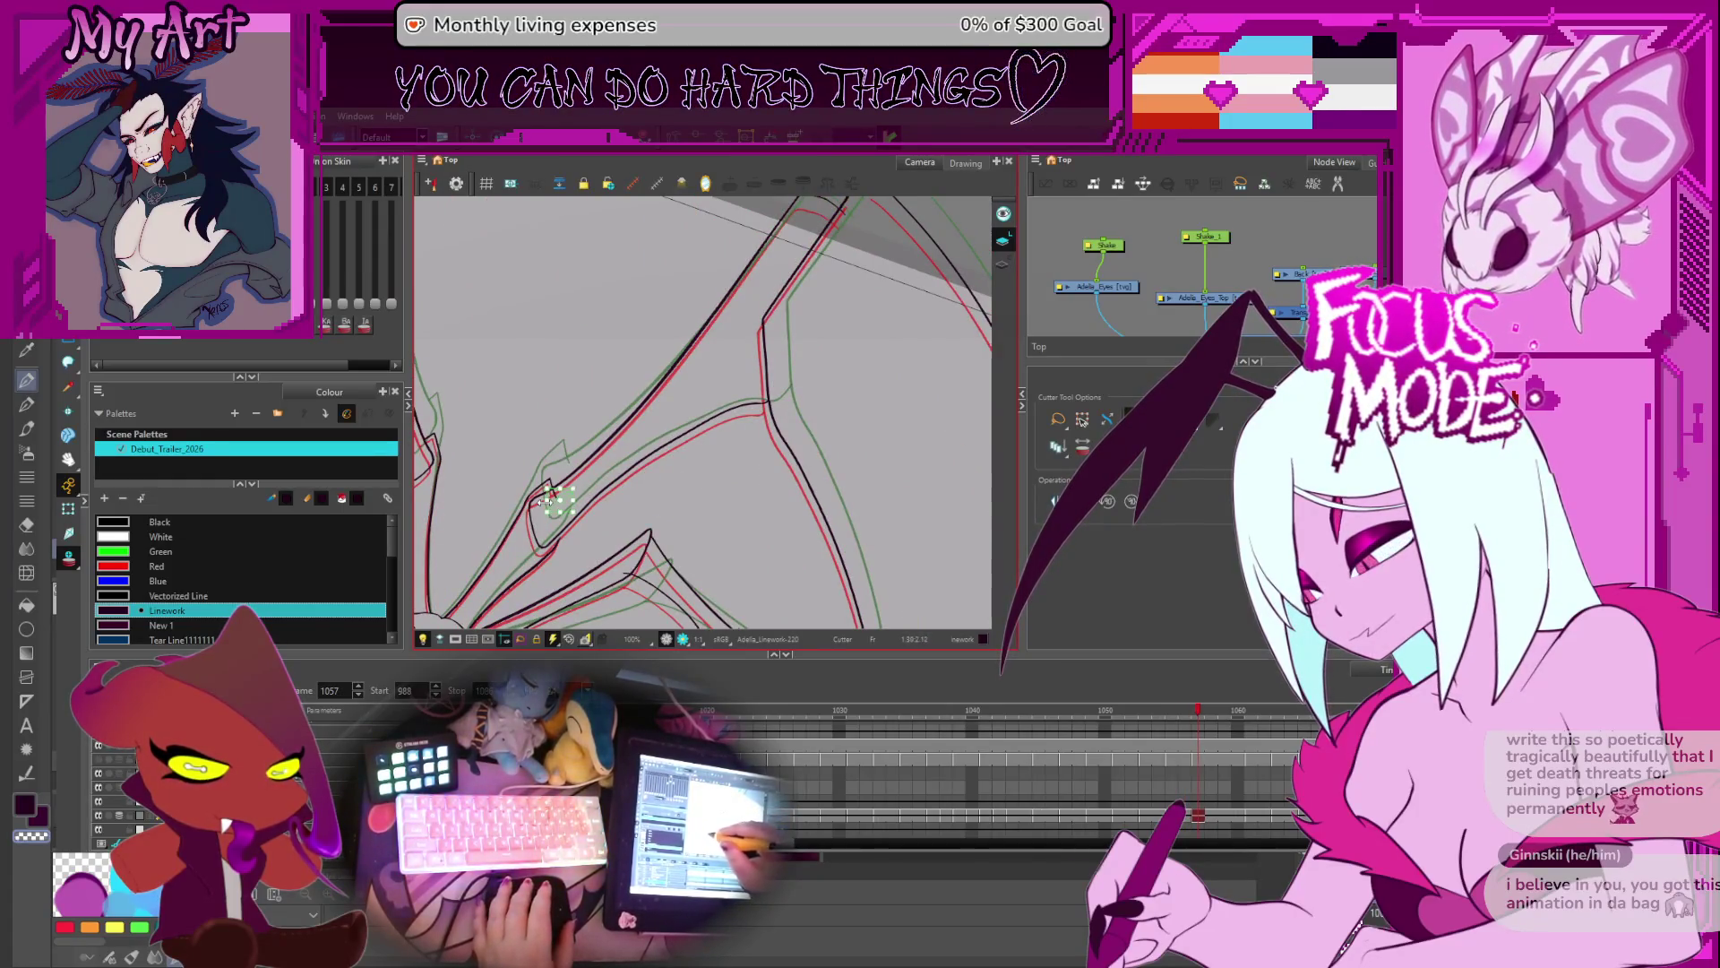
key("2")
key("2")
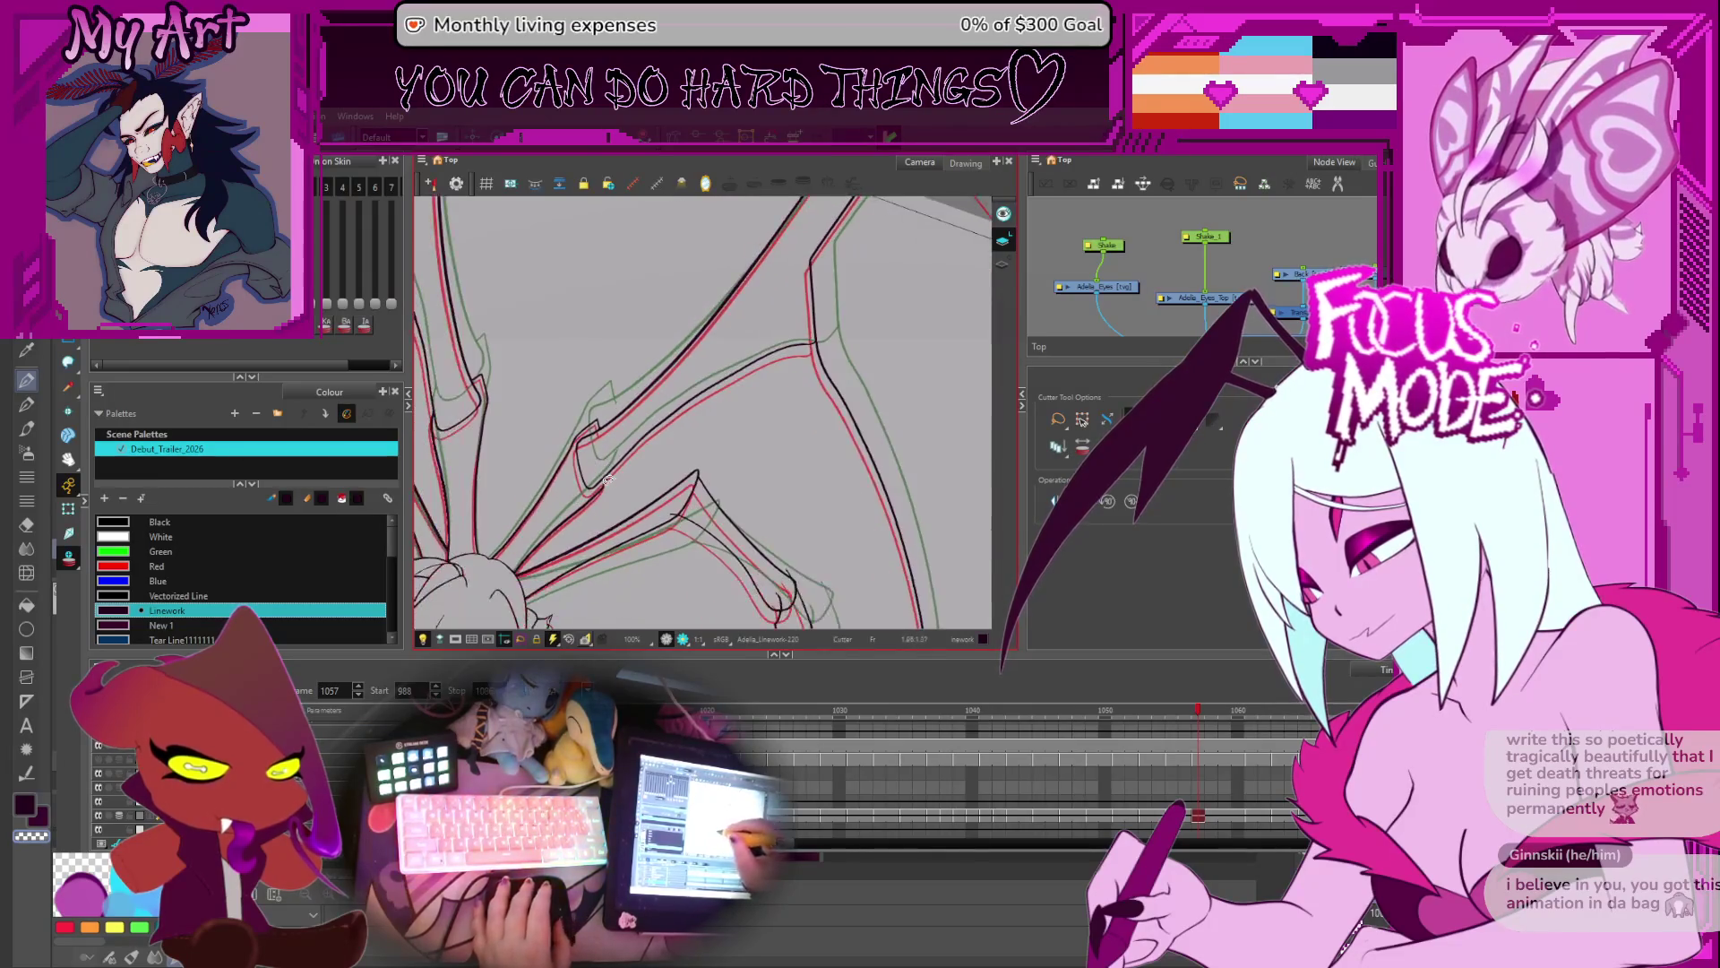
key("alt+q")
- Zoom in on the wing joint, select the black edge stroke and compare neighbouring frames
key("2")
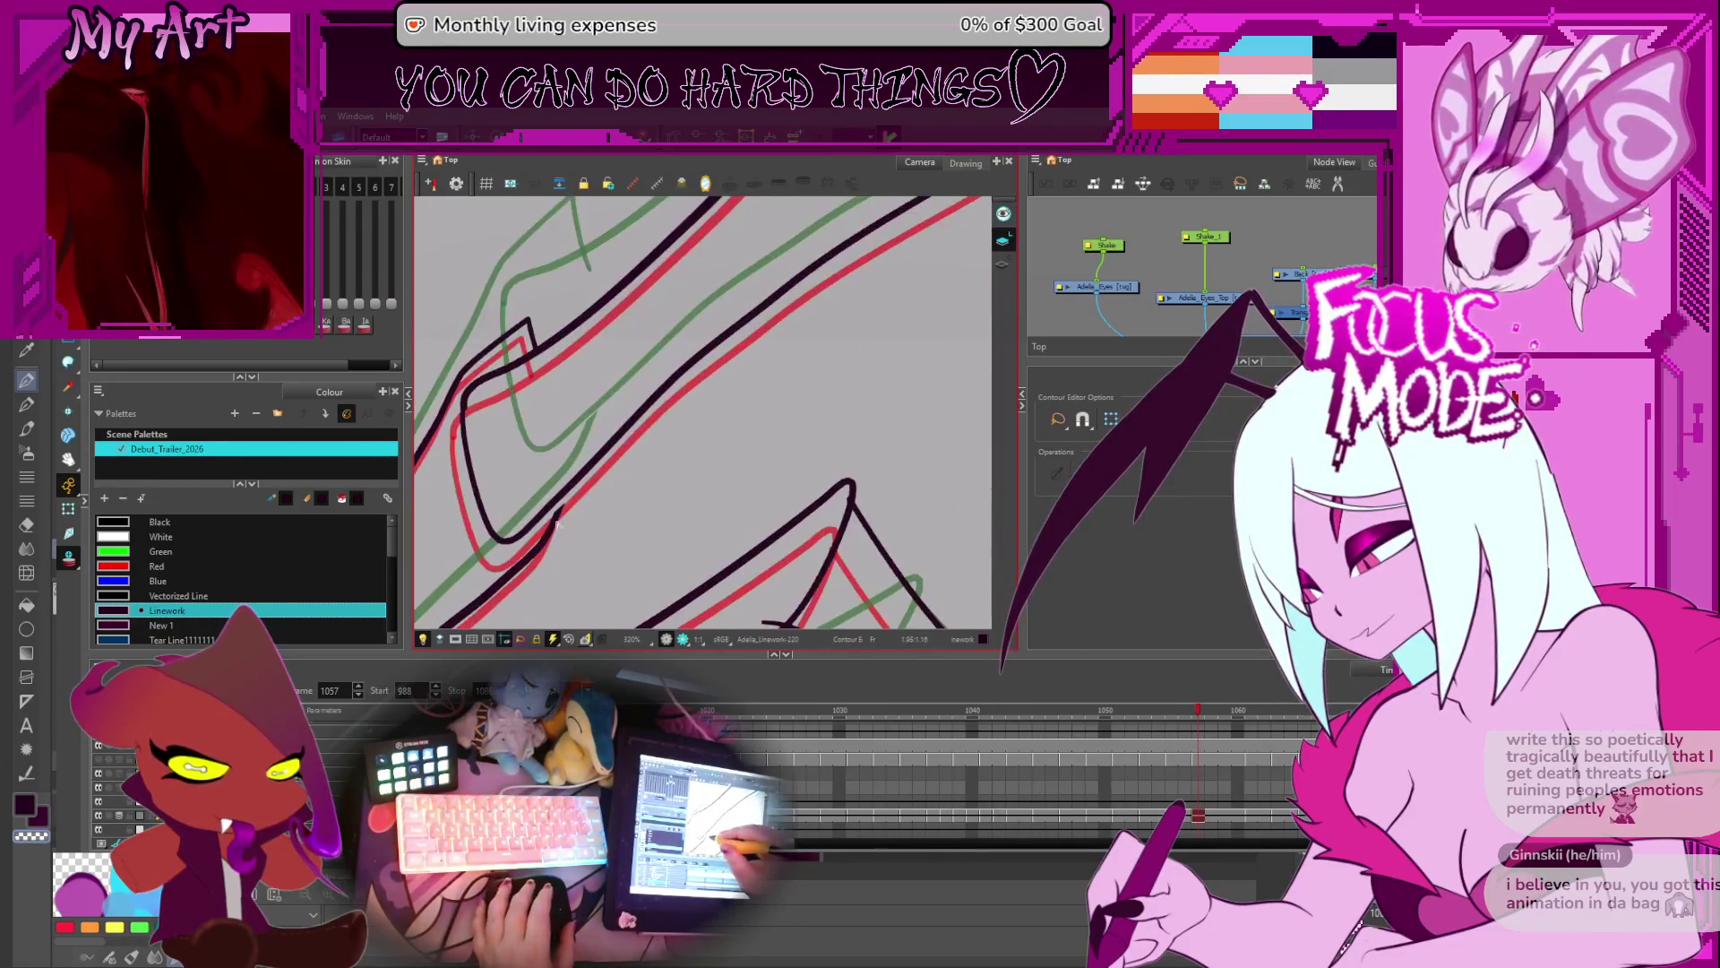
key("comma")
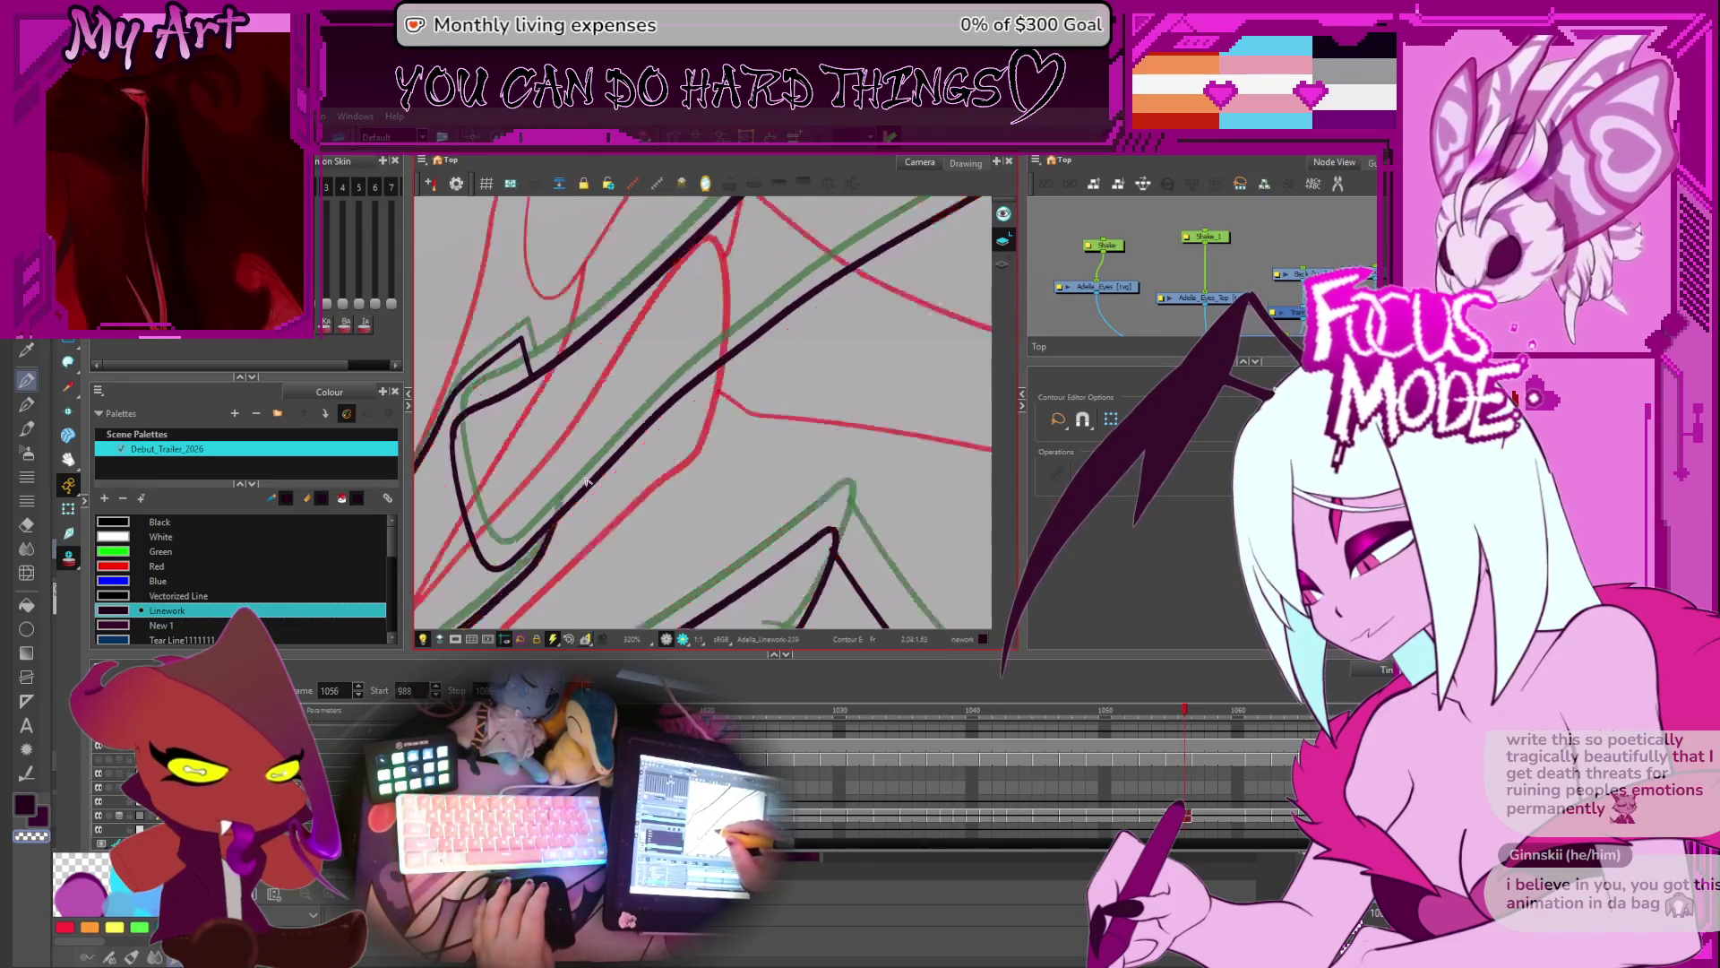
key("period")
key("period")
key("period")
key("period")
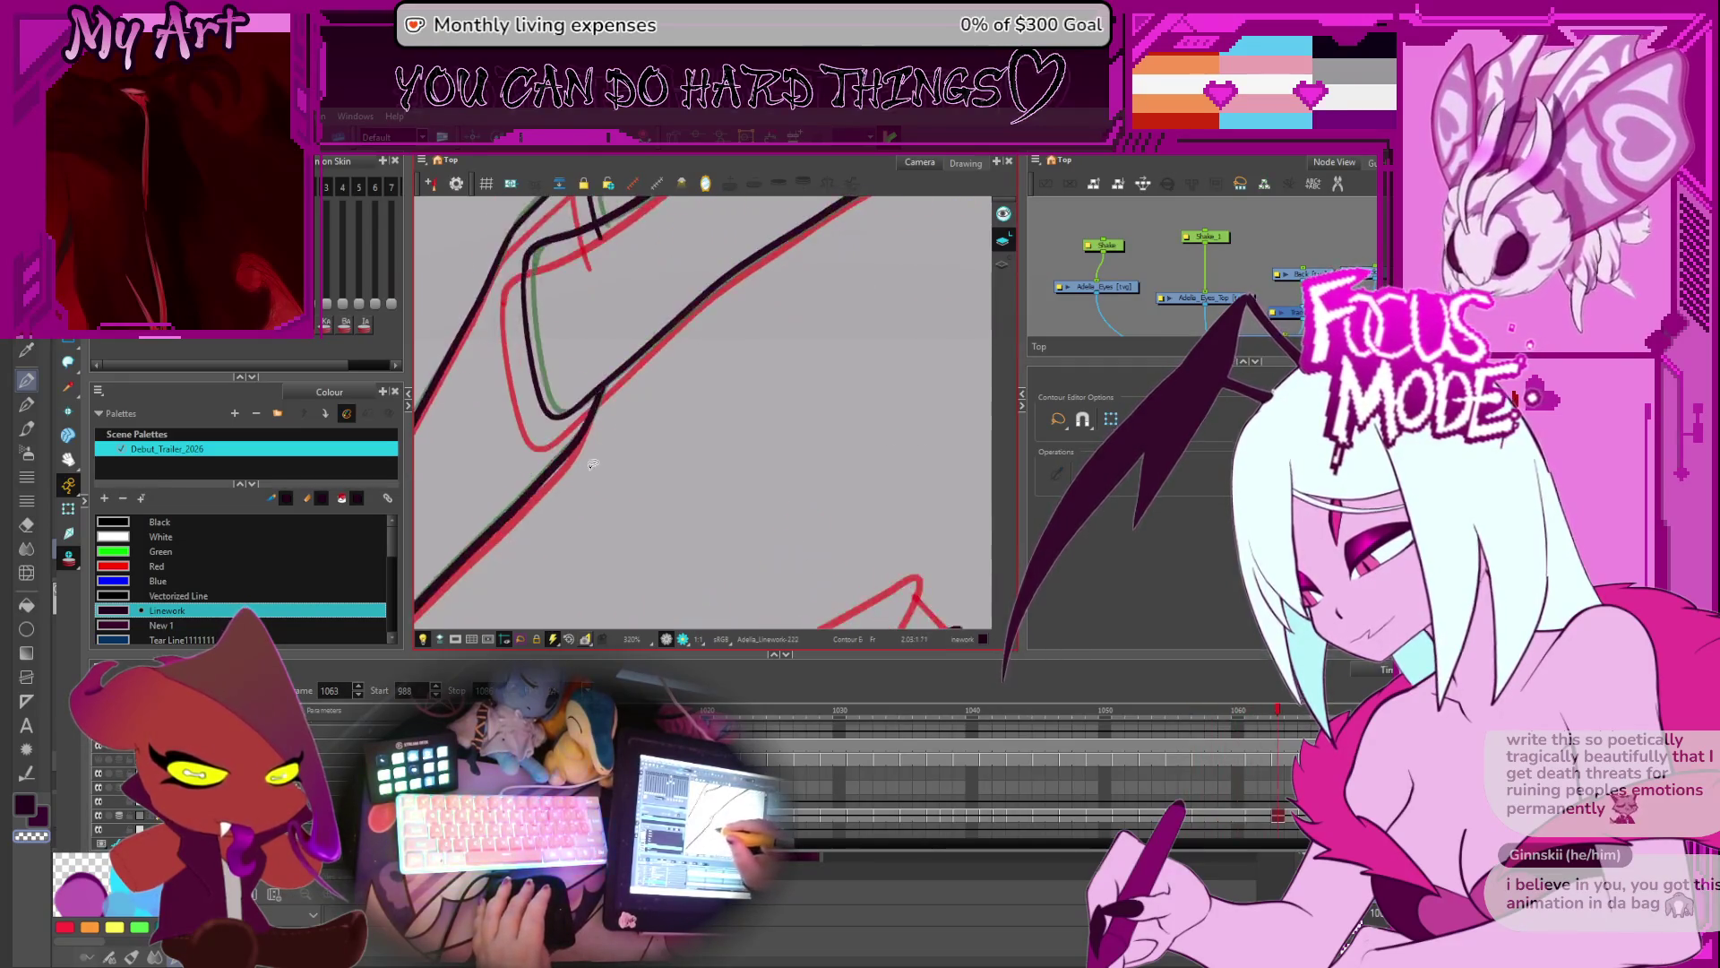
left_click(595, 423)
key("period")
key("comma")
key("period")
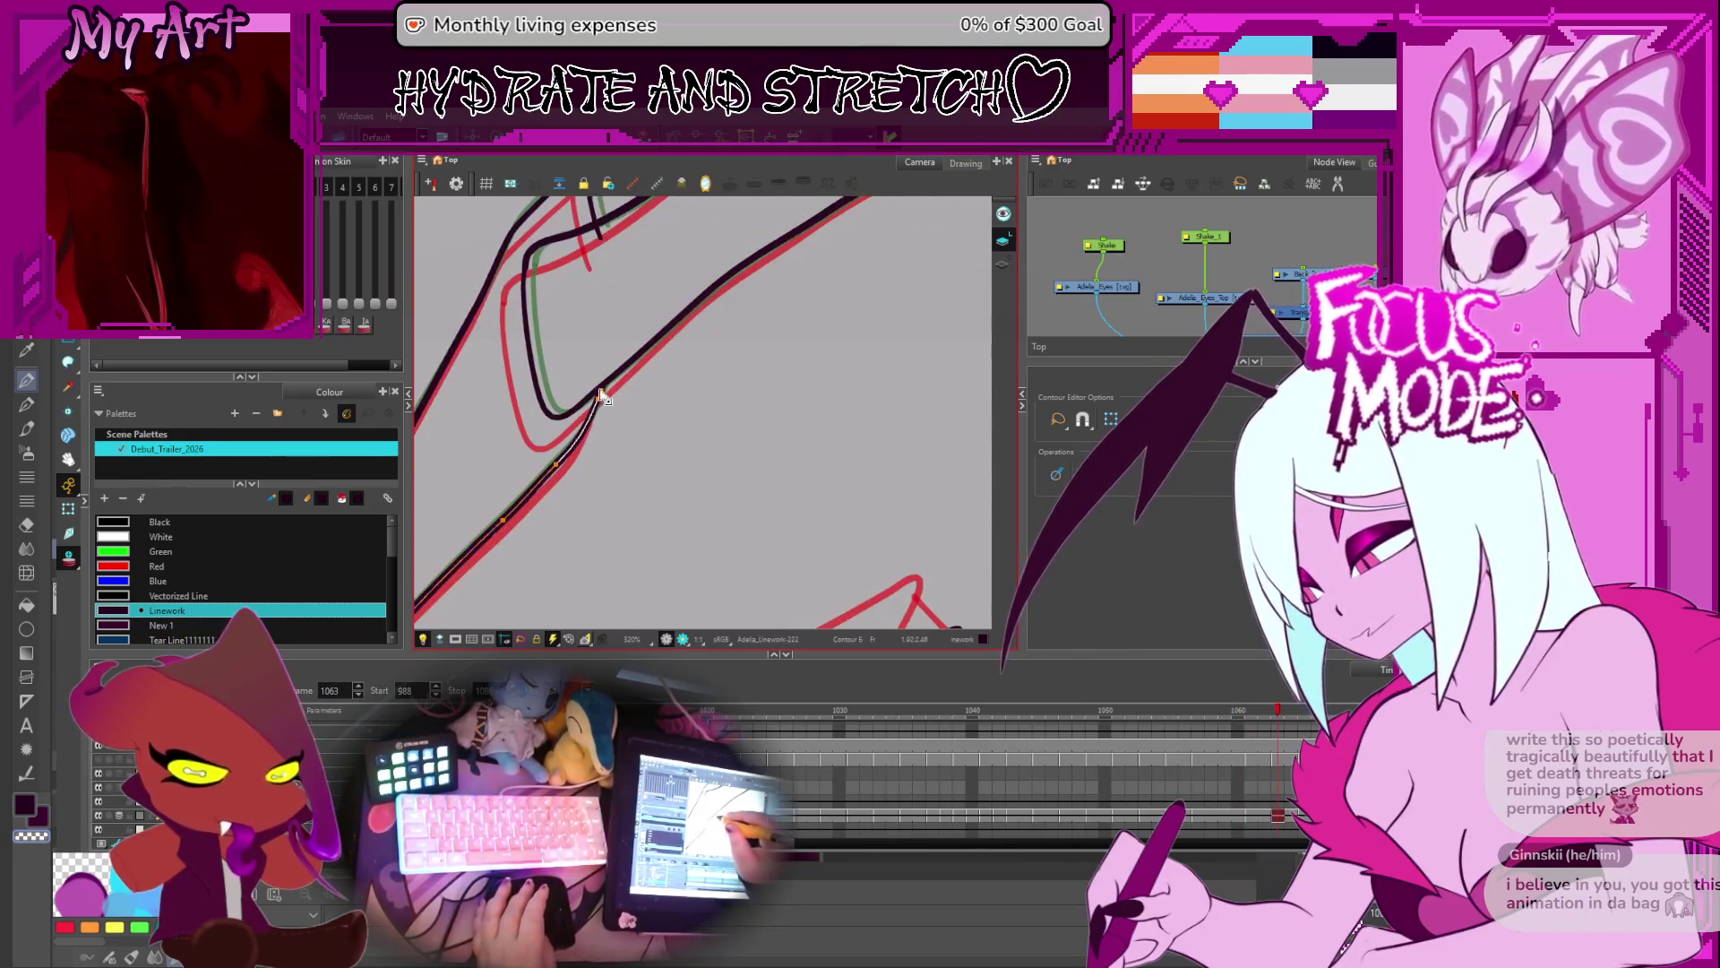
key("period")
key("period")
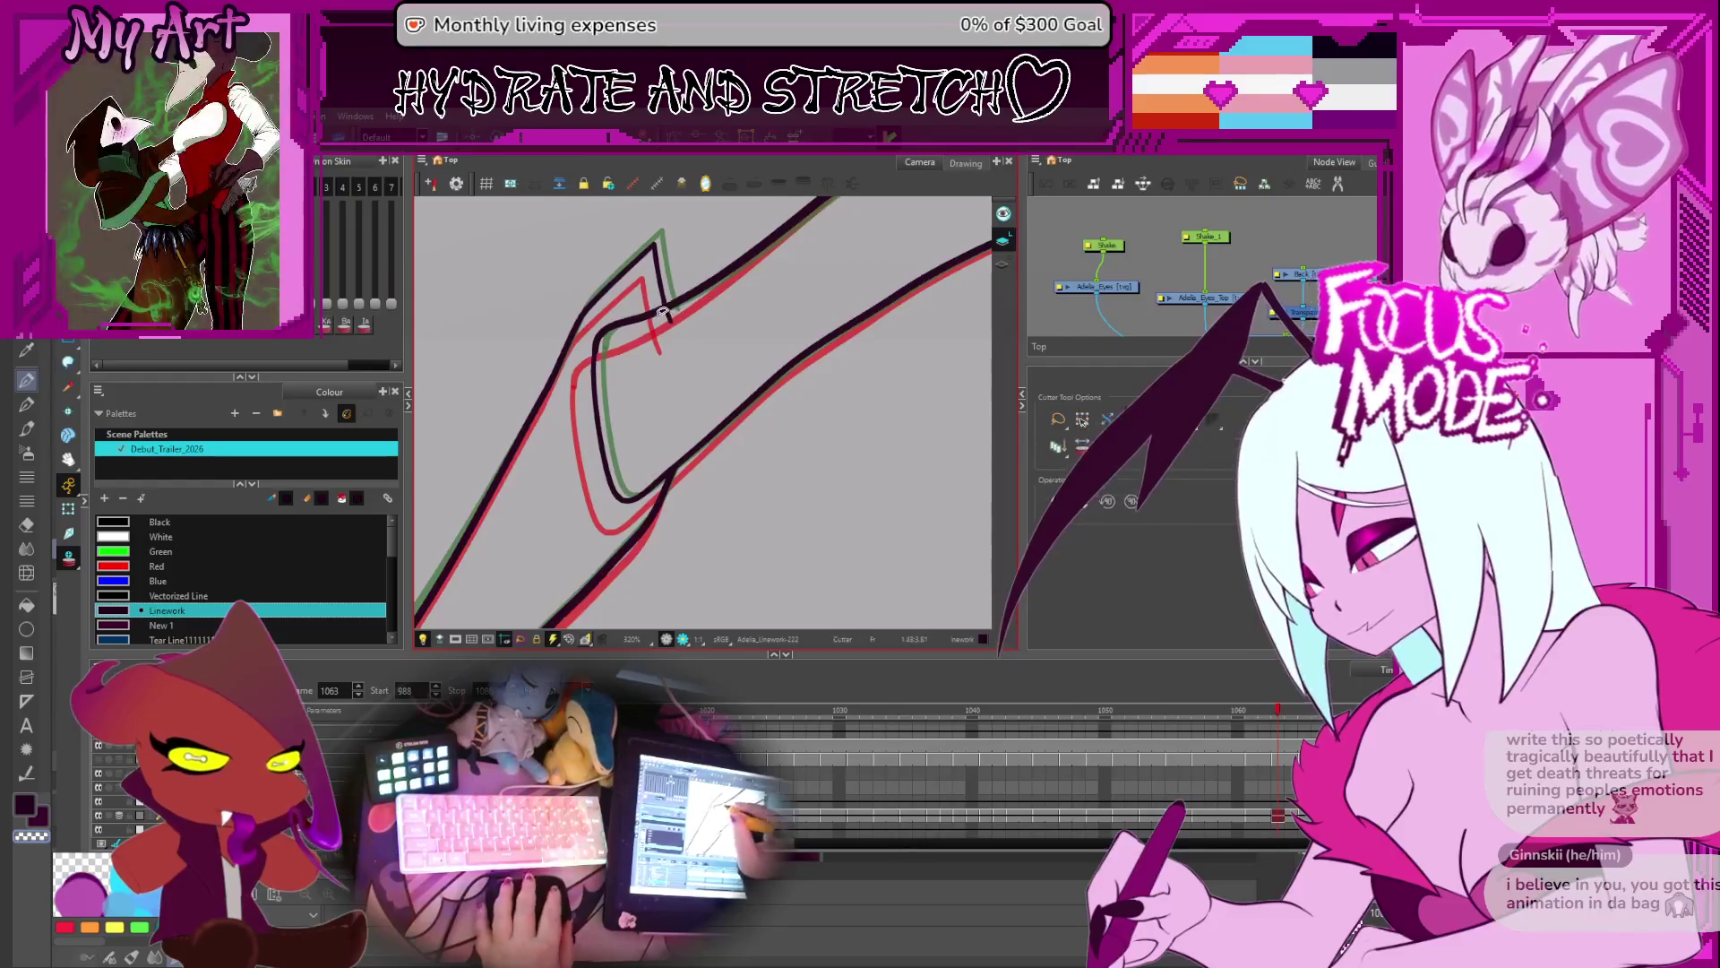
key("alt+t")
- Back on frame 1055, reshape the black wing stroke to follow the onion-skinned drawings
key("comma")
key("comma")
key("comma")
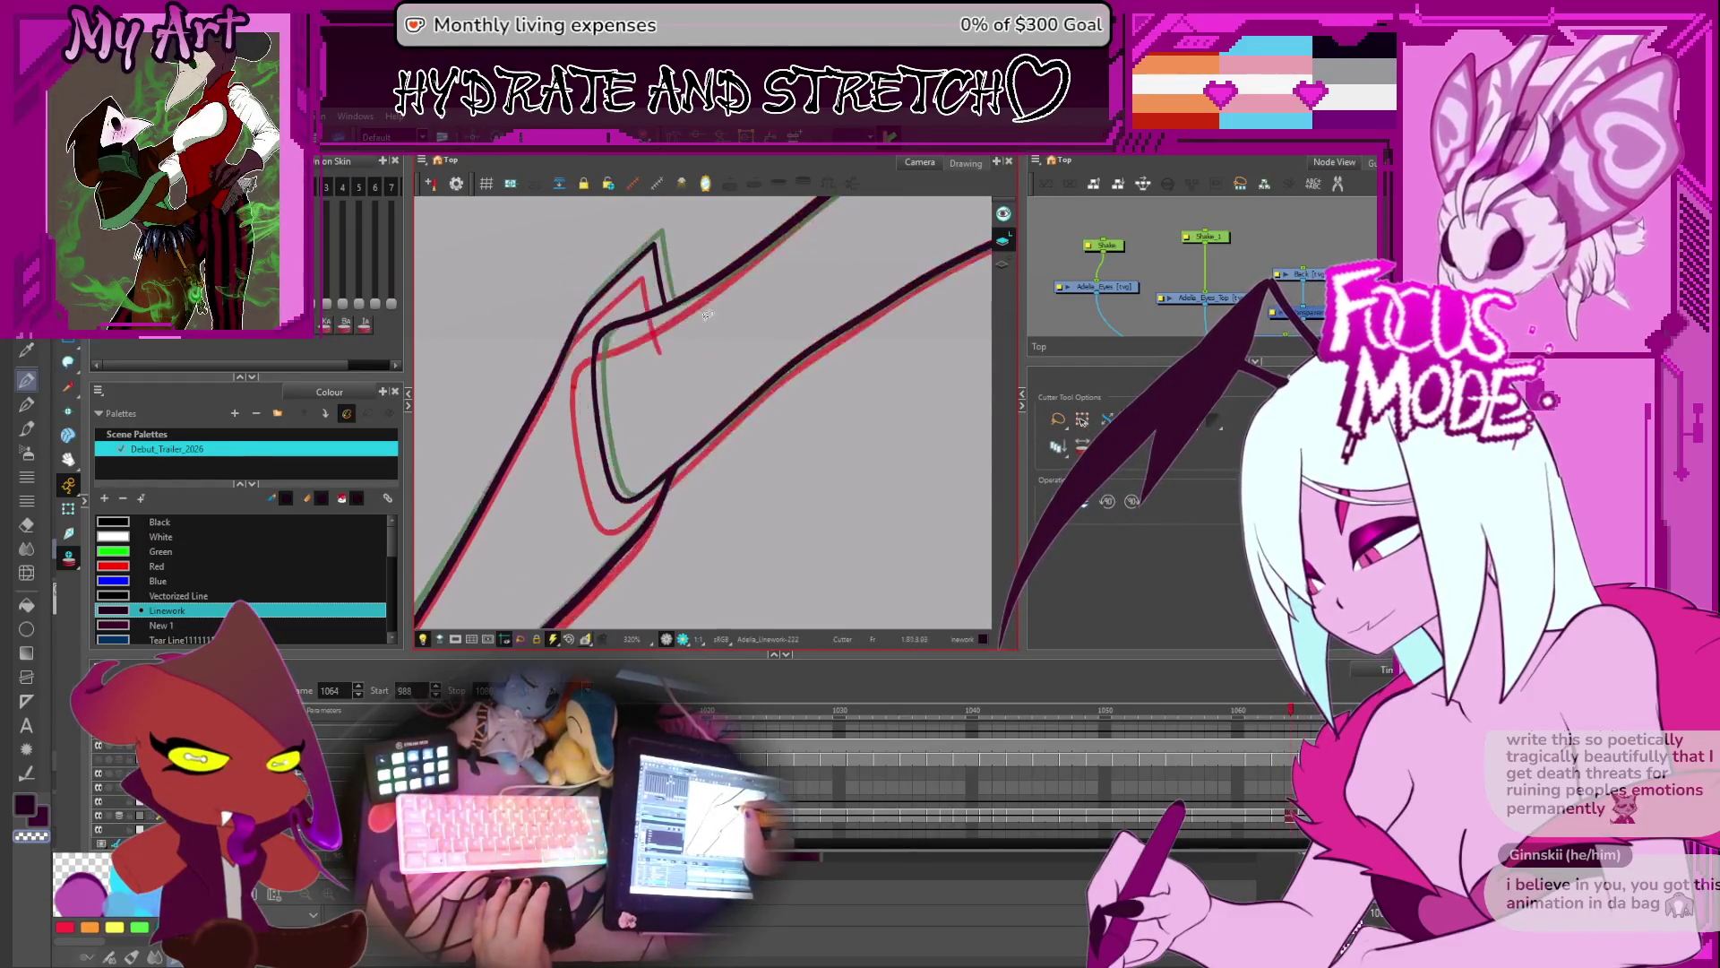
key("comma")
key("comma")
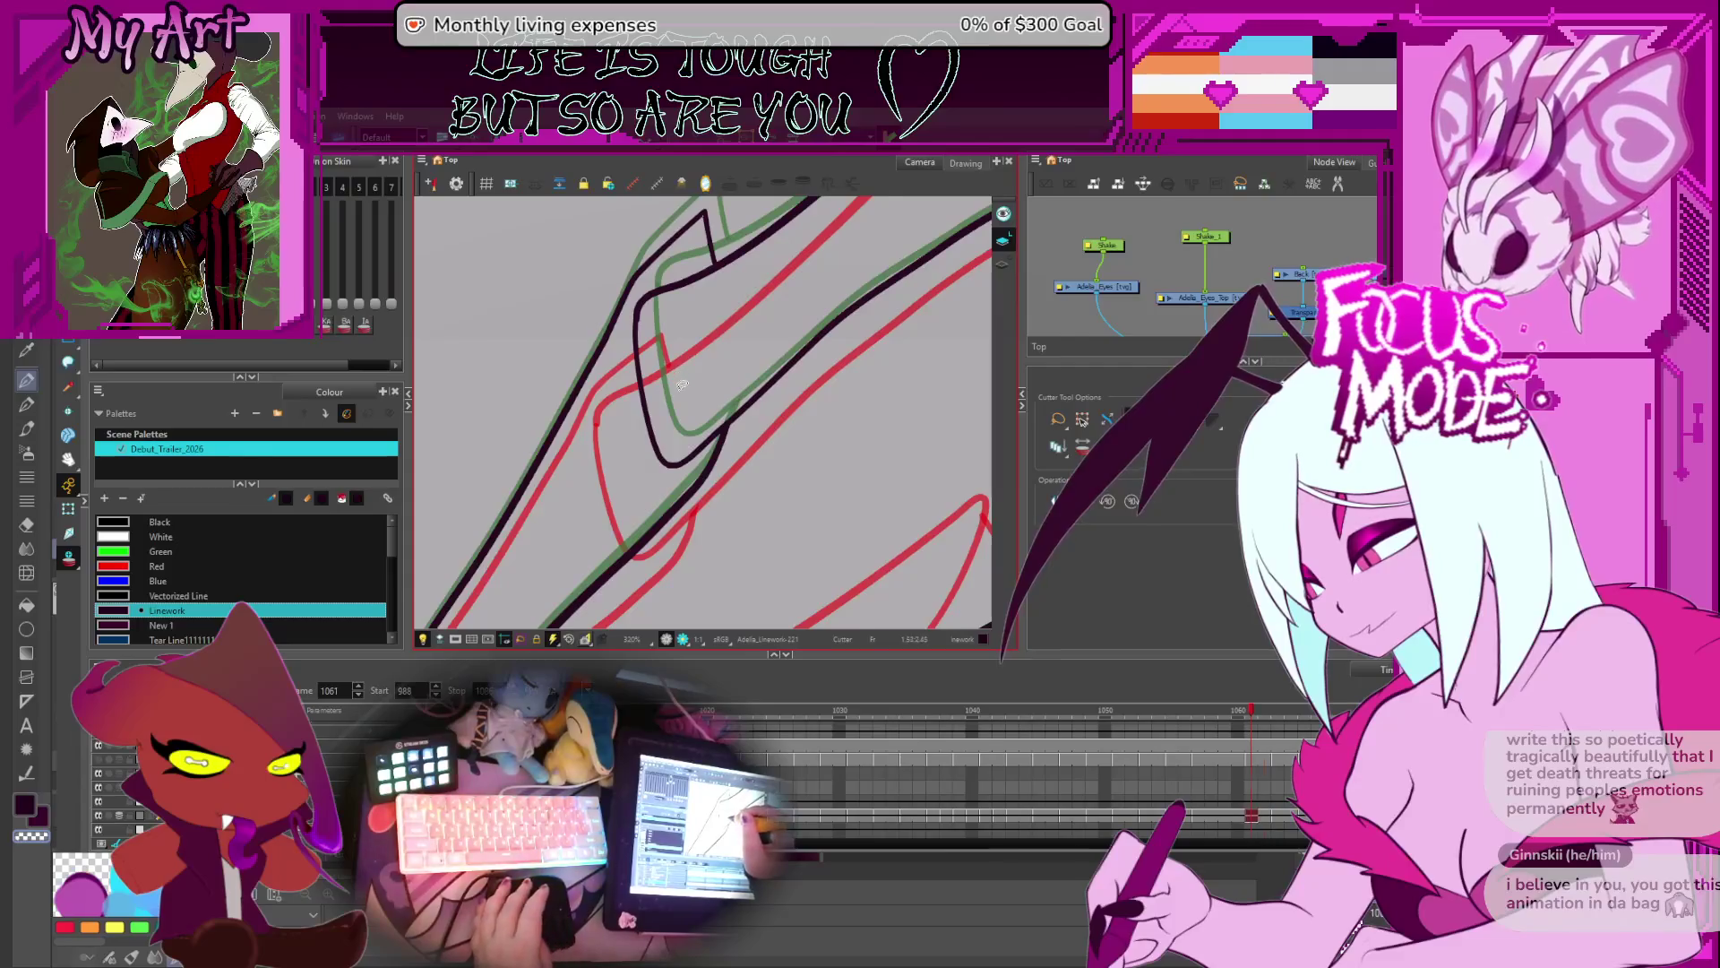
key("comma")
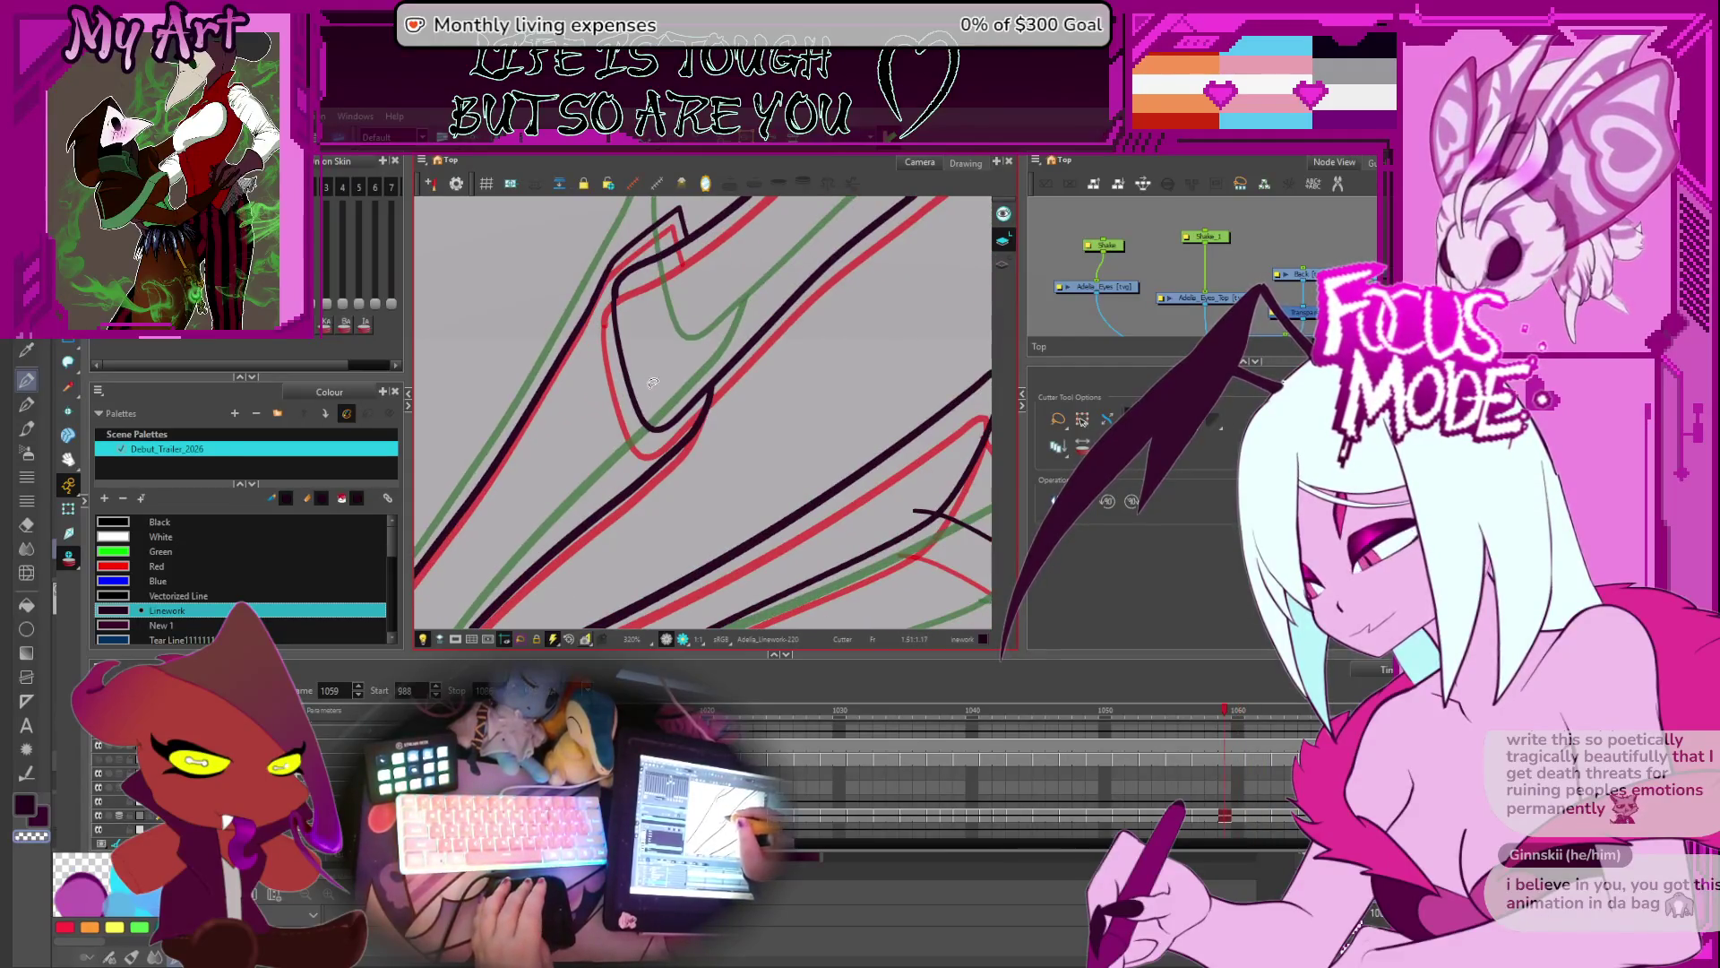
key("comma")
key("comma")
key("alt+q")
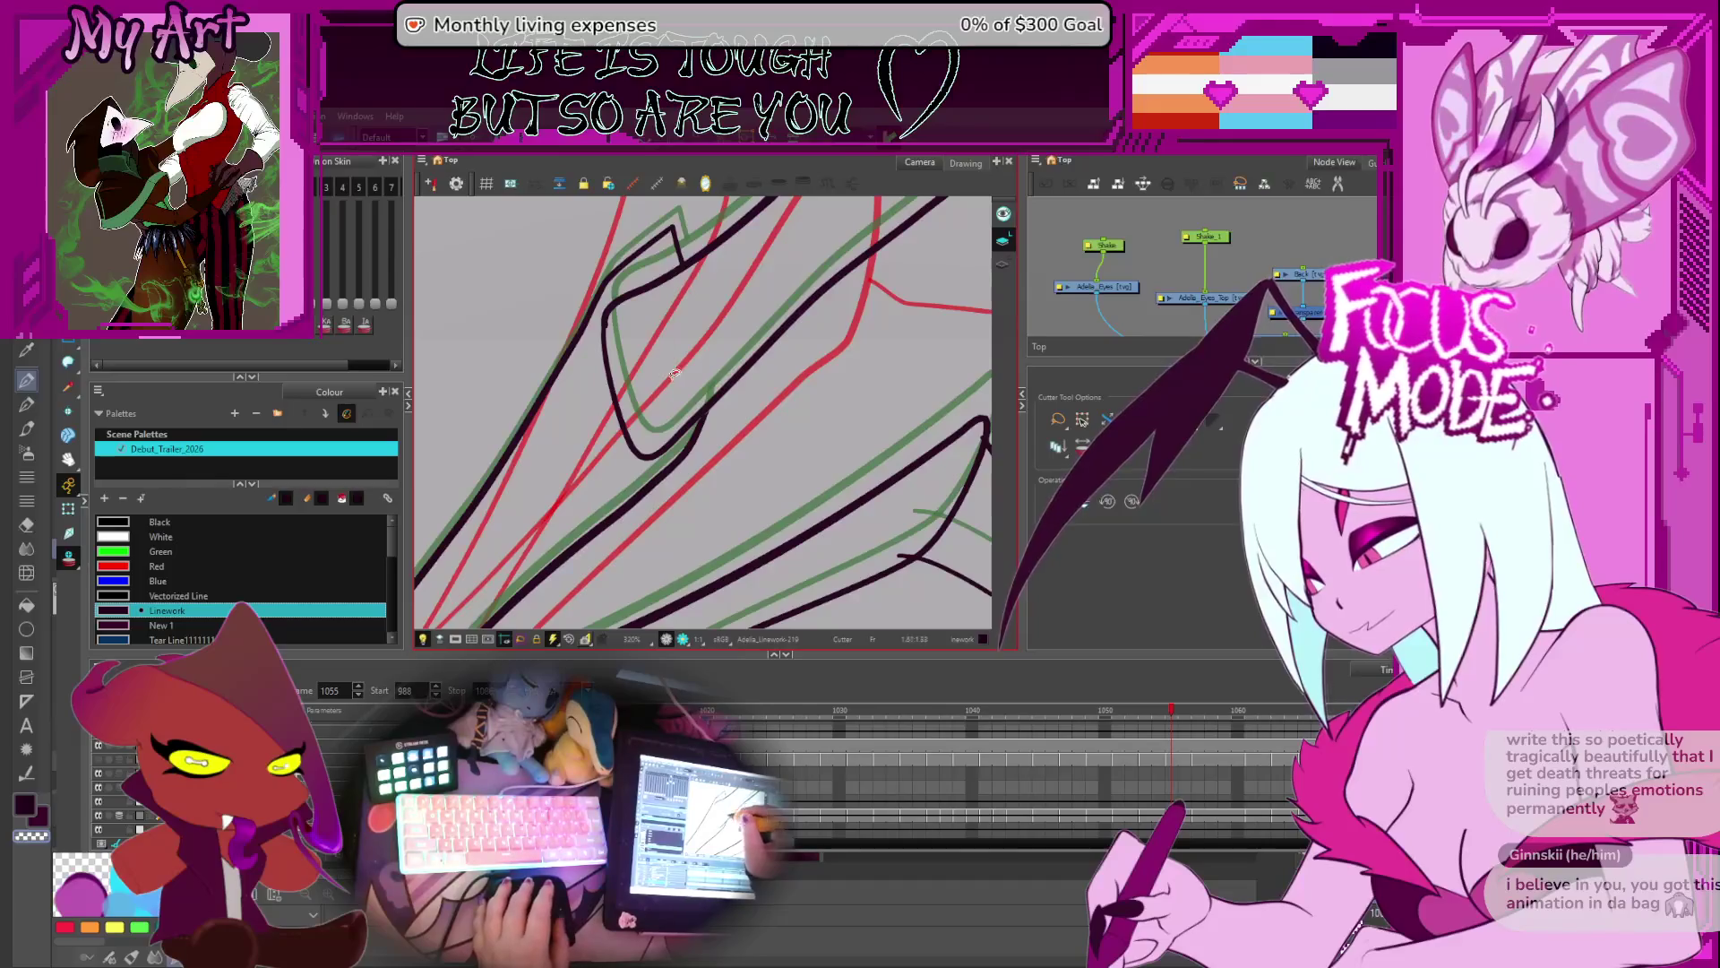
left_click(703, 422)
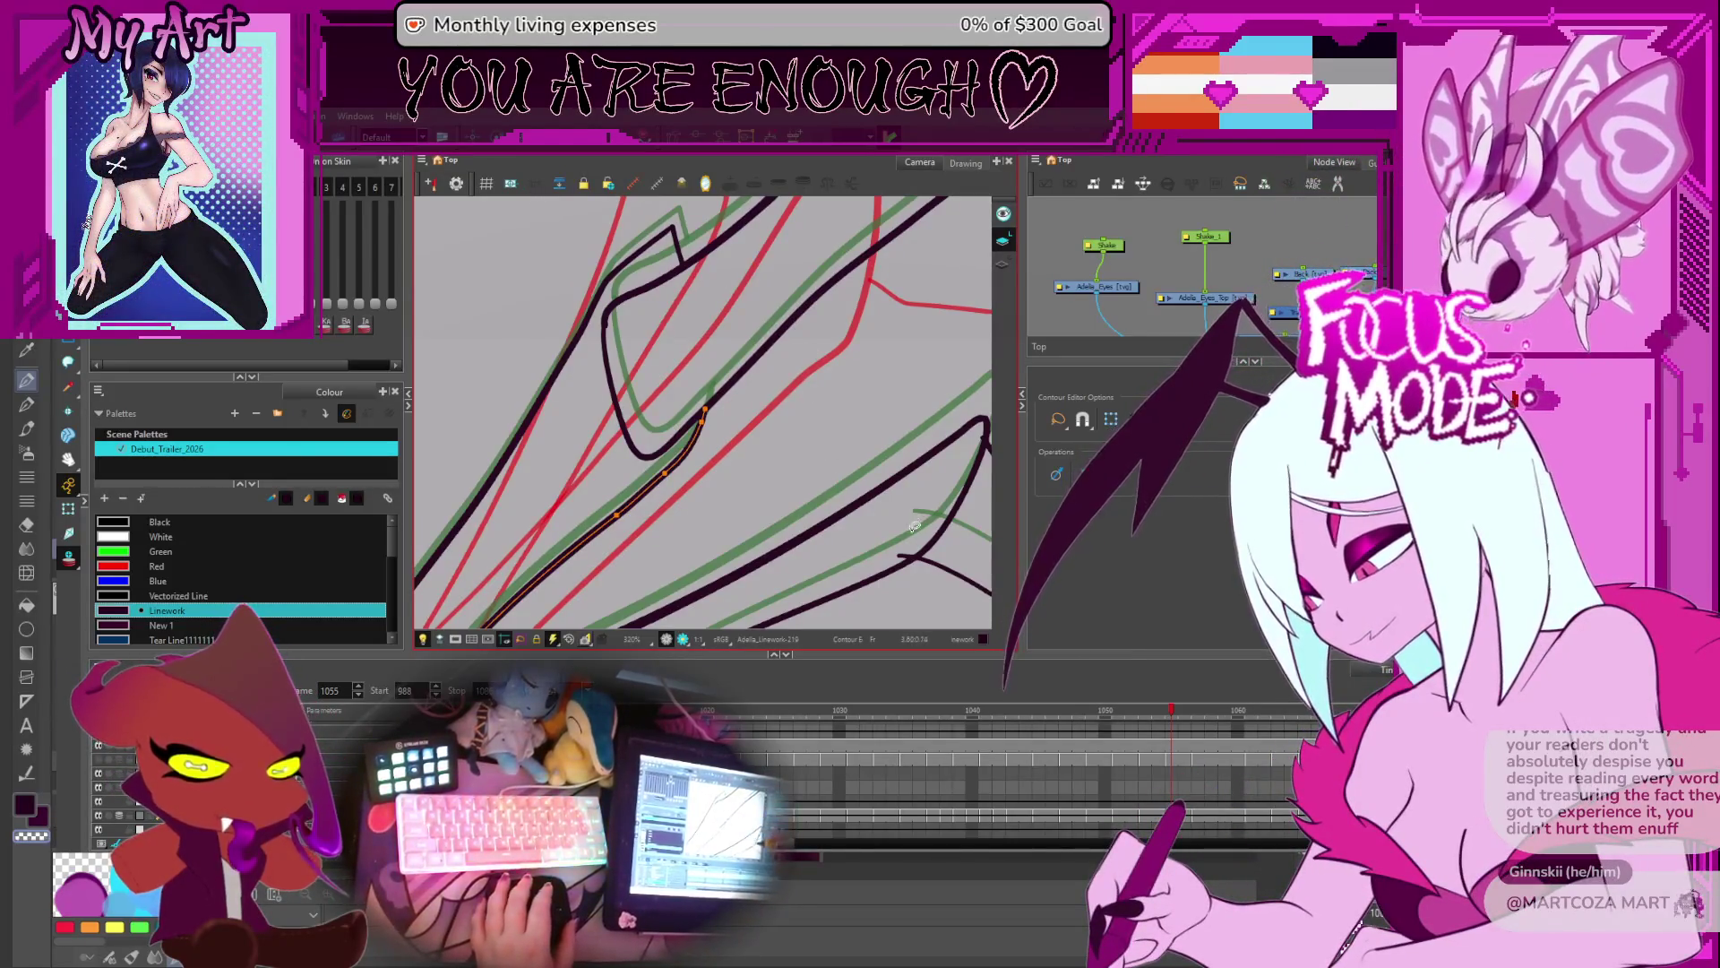
- Flip neighbouring frames to check the reshaped stroke, settling on frame 1054
key("comma")
key("comma")
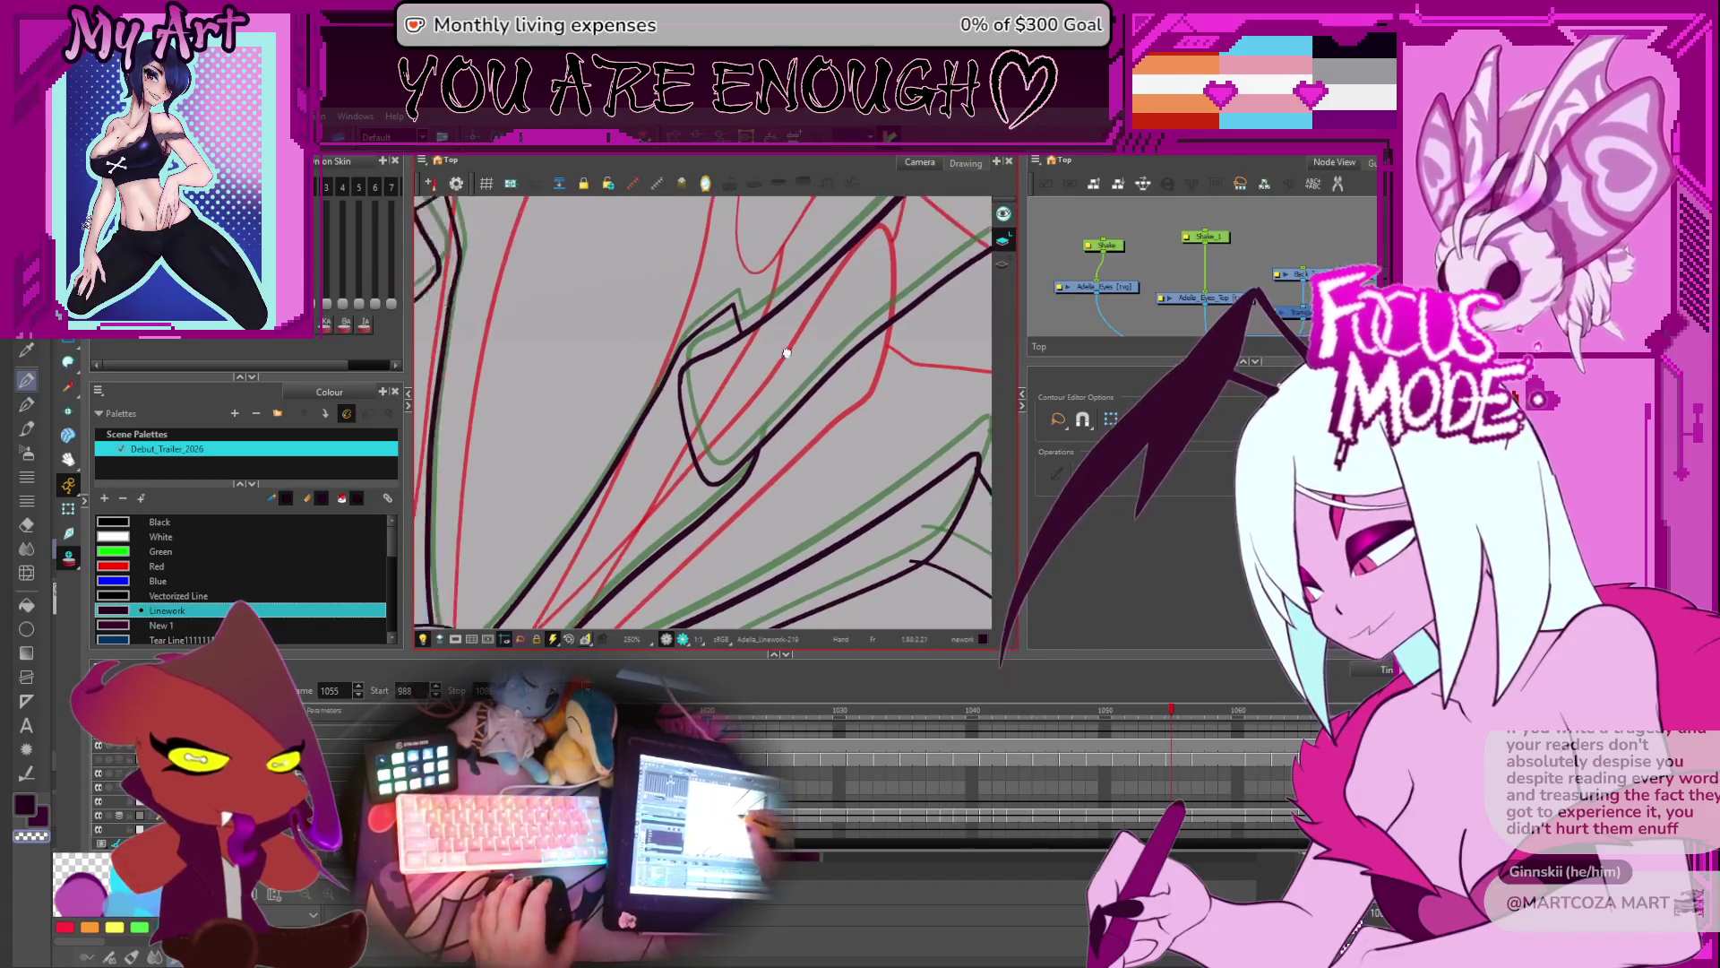
key("period")
key("period")
key("period")
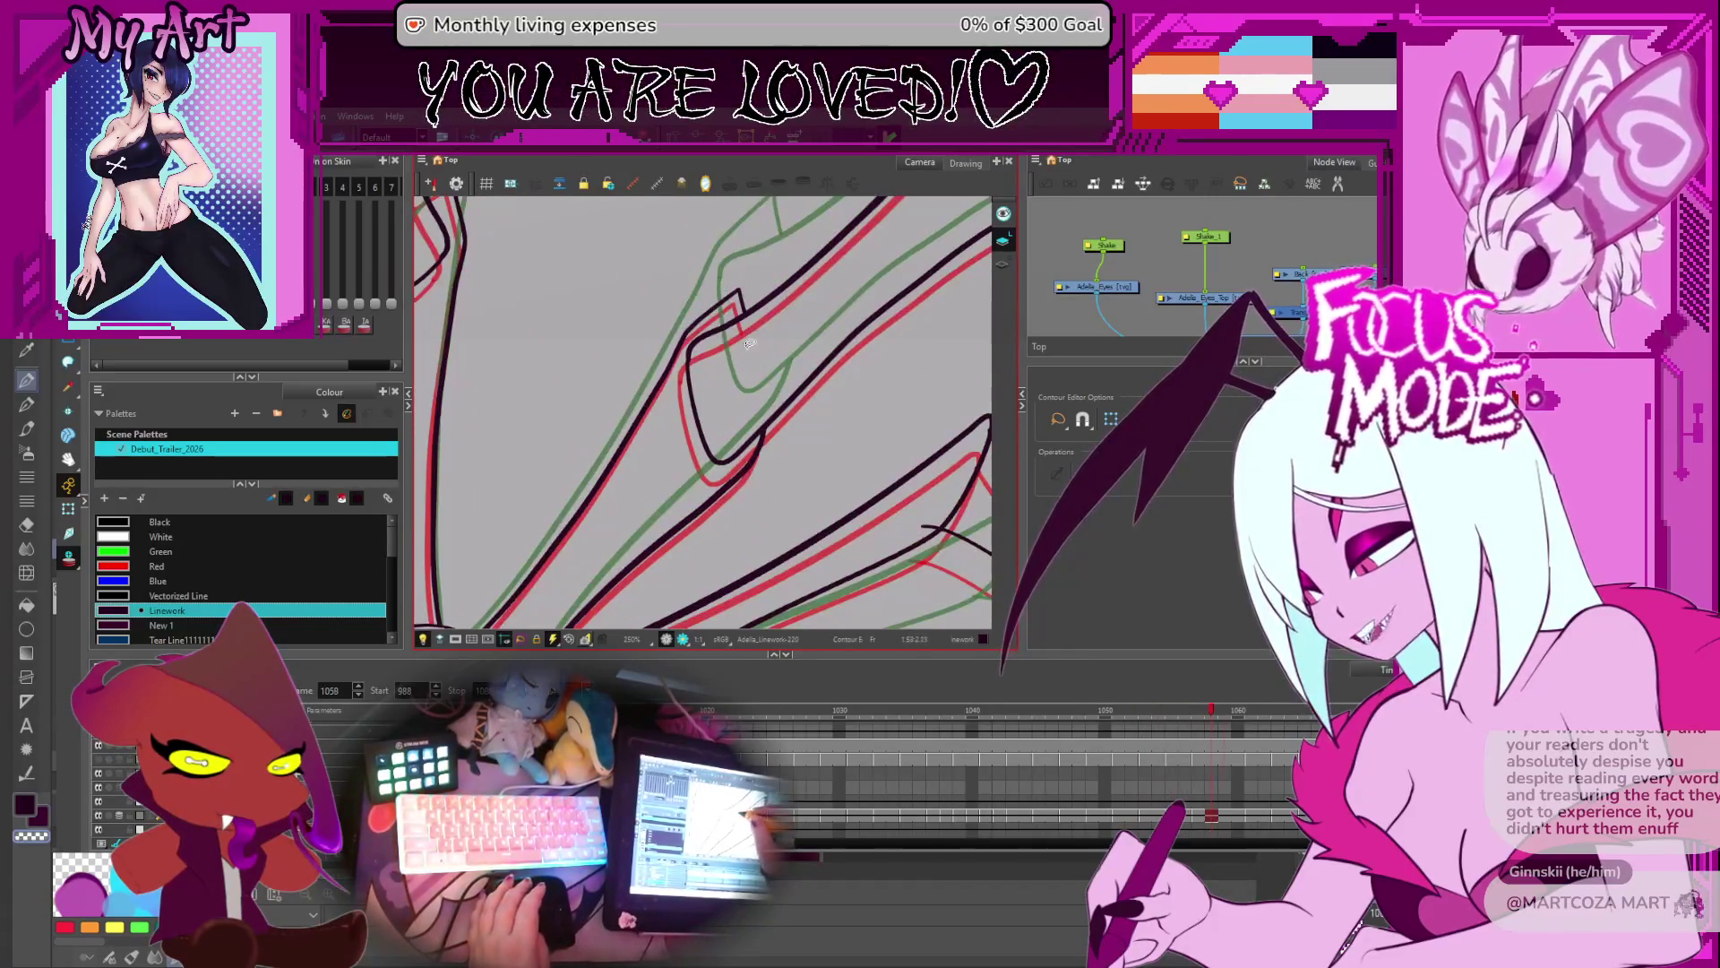
key("period")
key("period")
key("period")
key("comma")
key("comma")
key("comma")
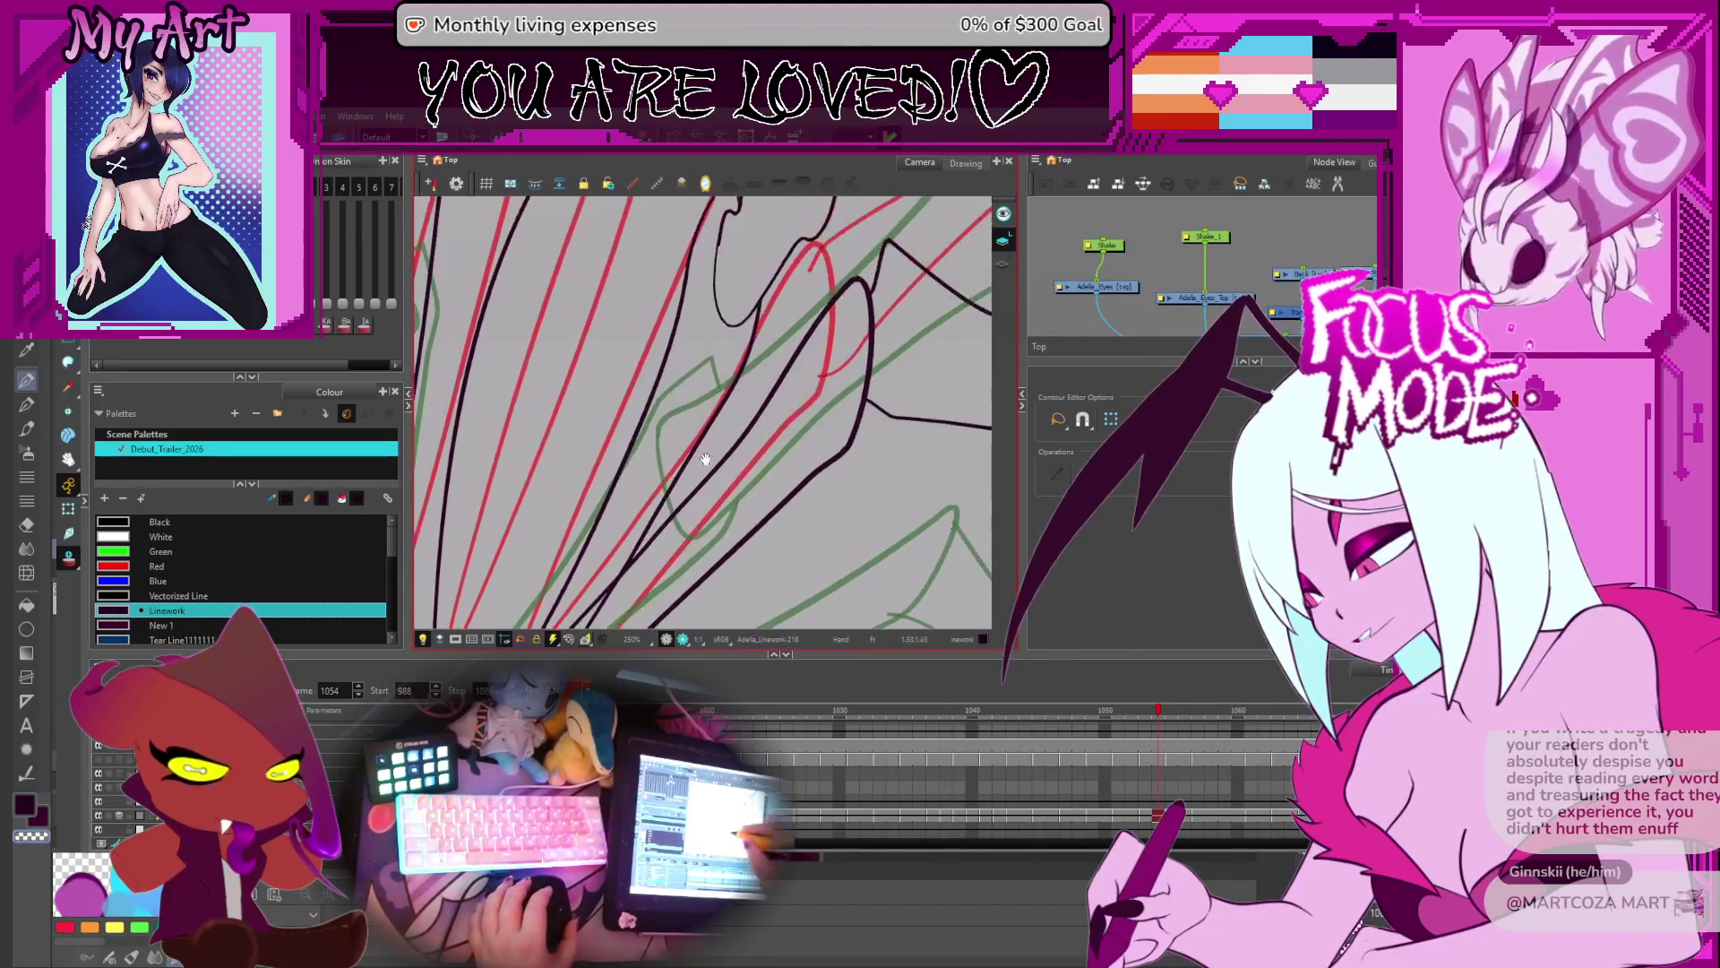
- Flip through the wing drawings from frame 1060 to 1075 to compare the joints
scroll(684, 487, "down", 1)
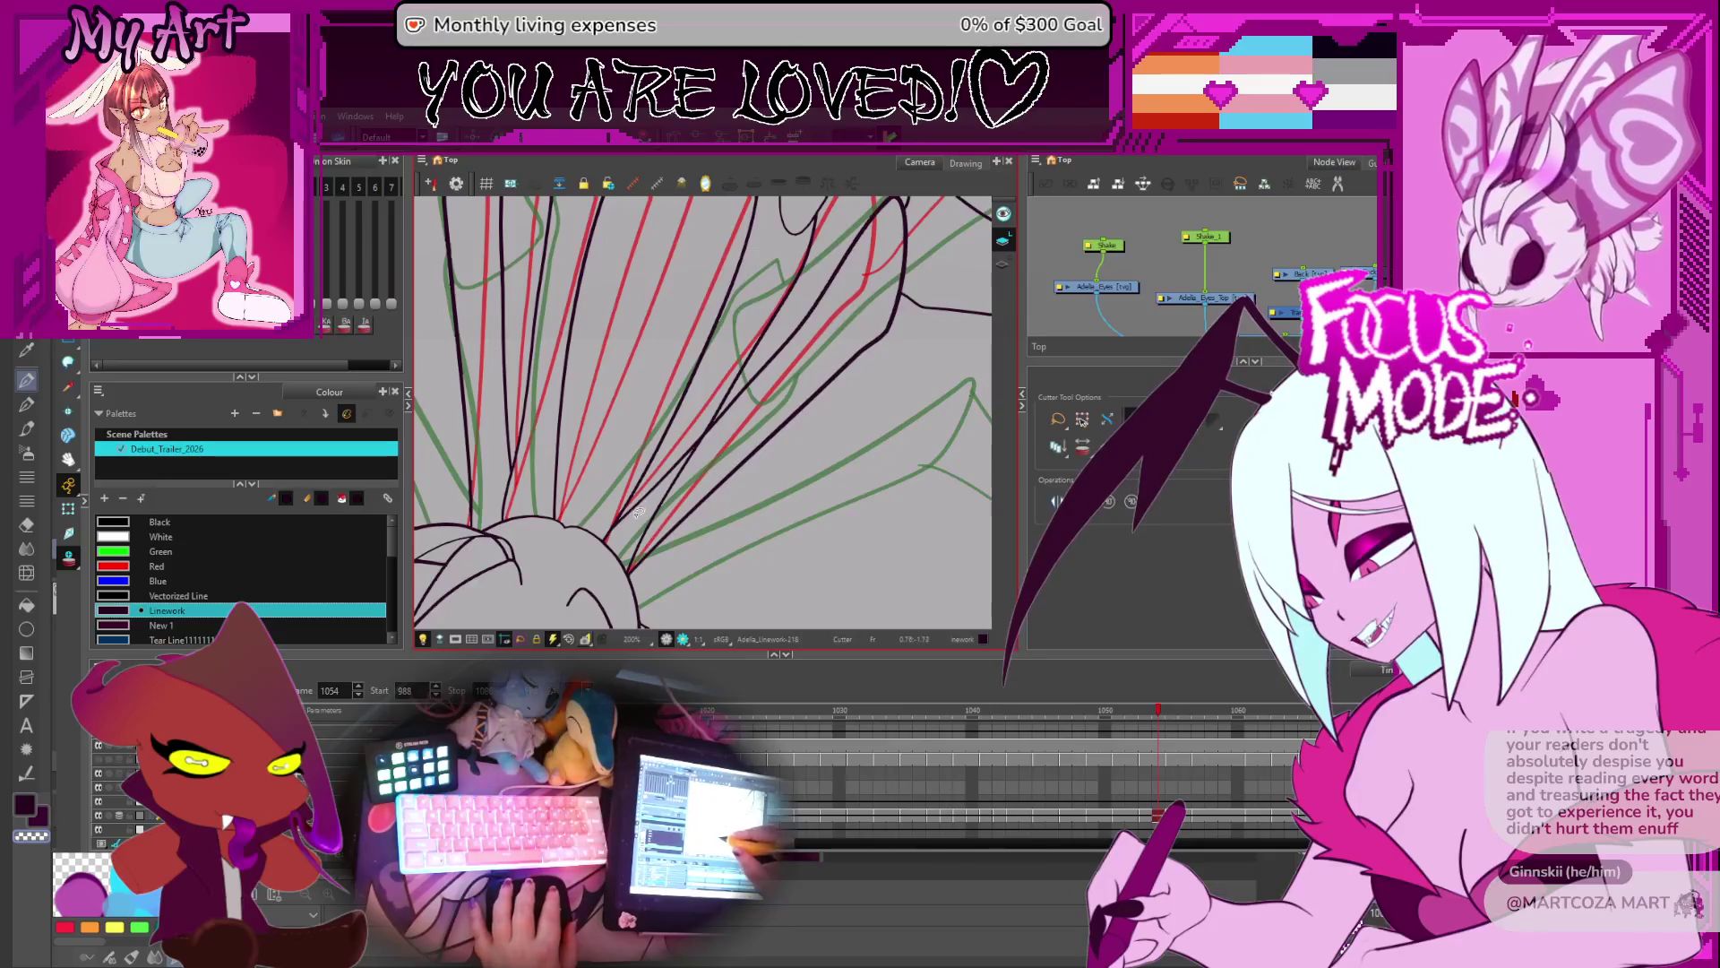
key("period")
key("comma")
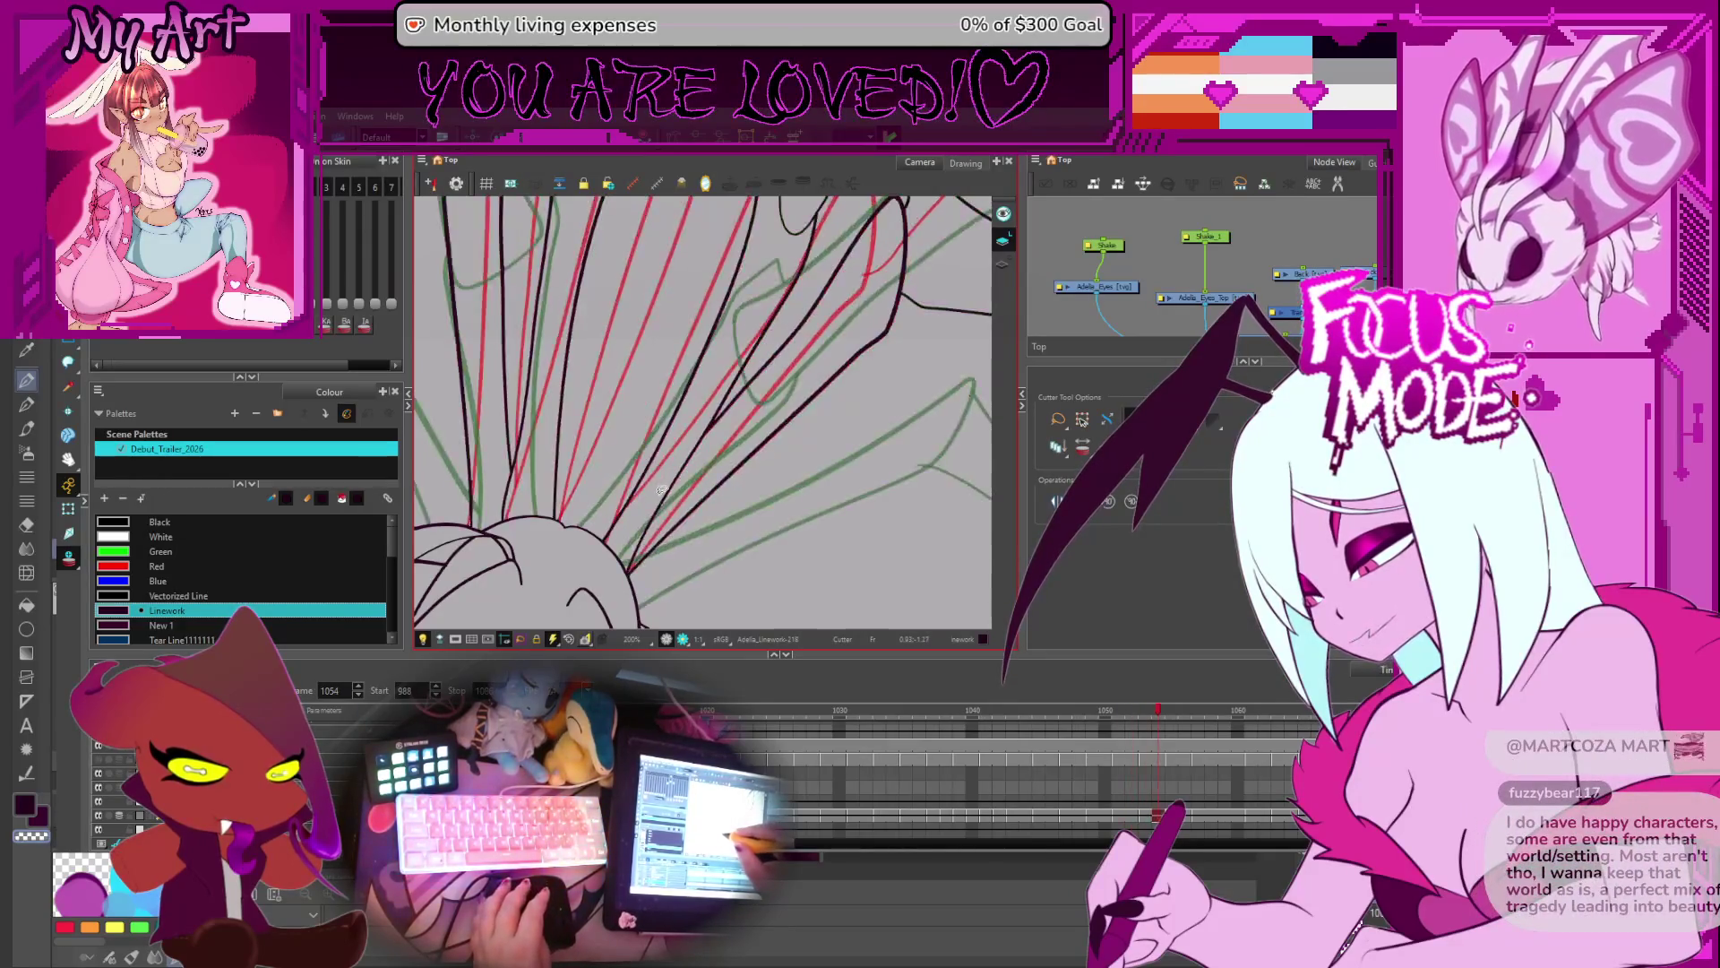
key("period")
key("period")
key("period")
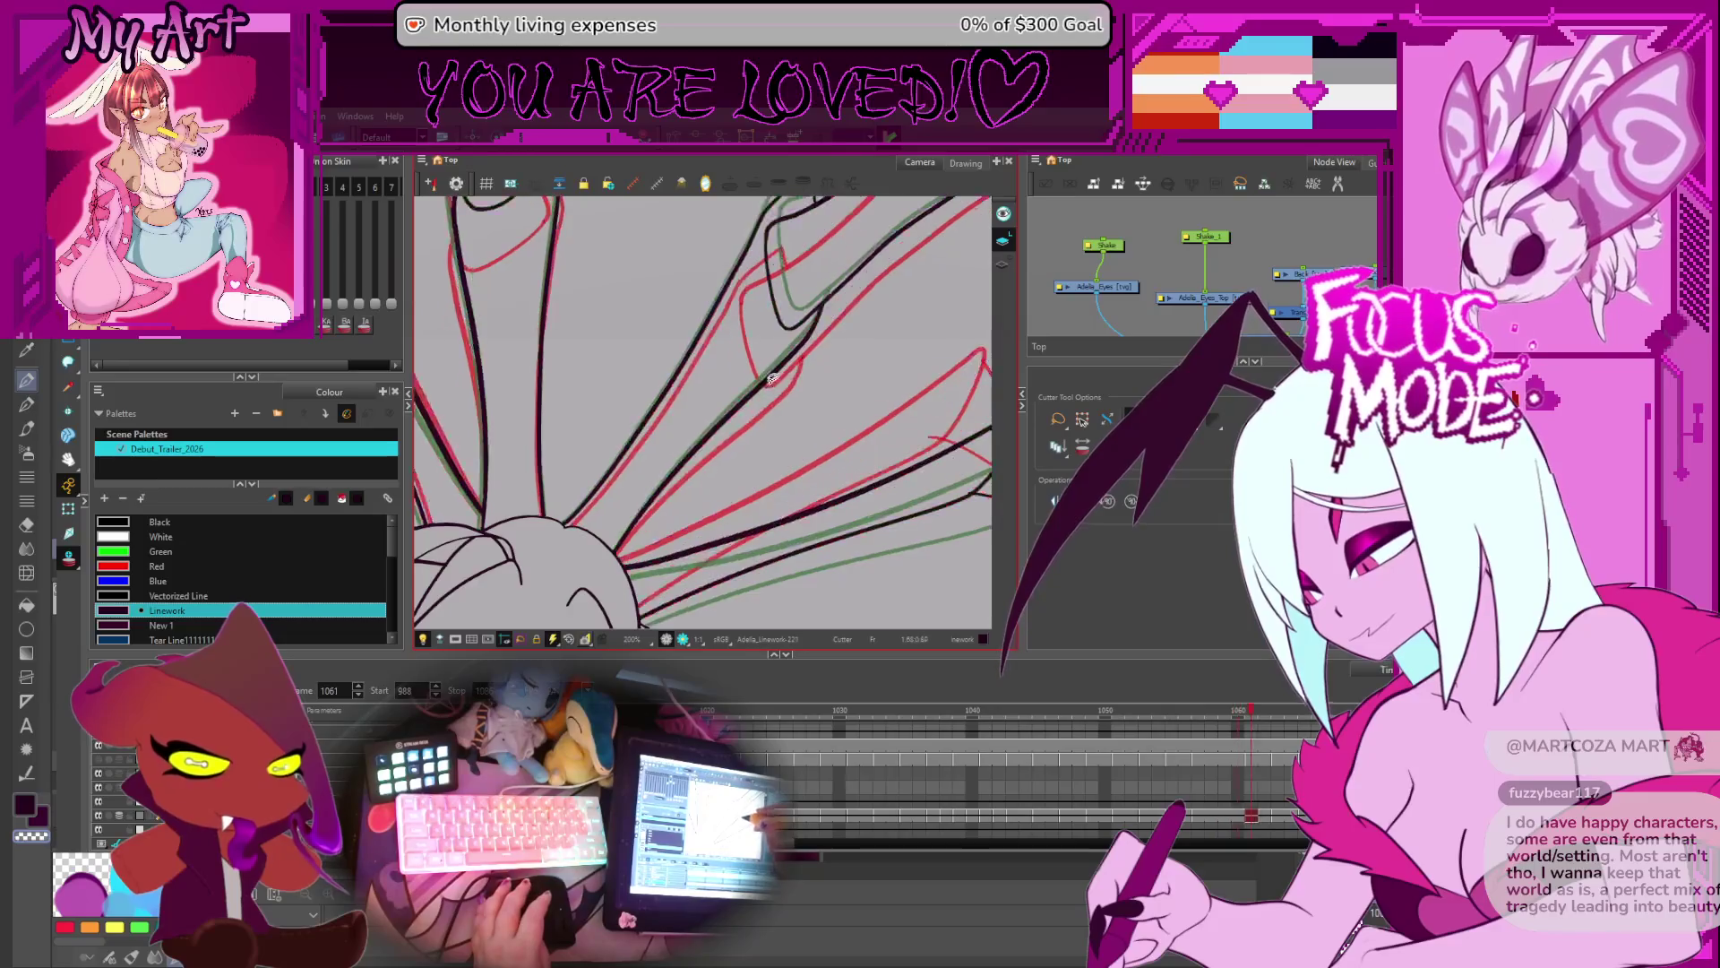
key("period")
key("period")
key("period")
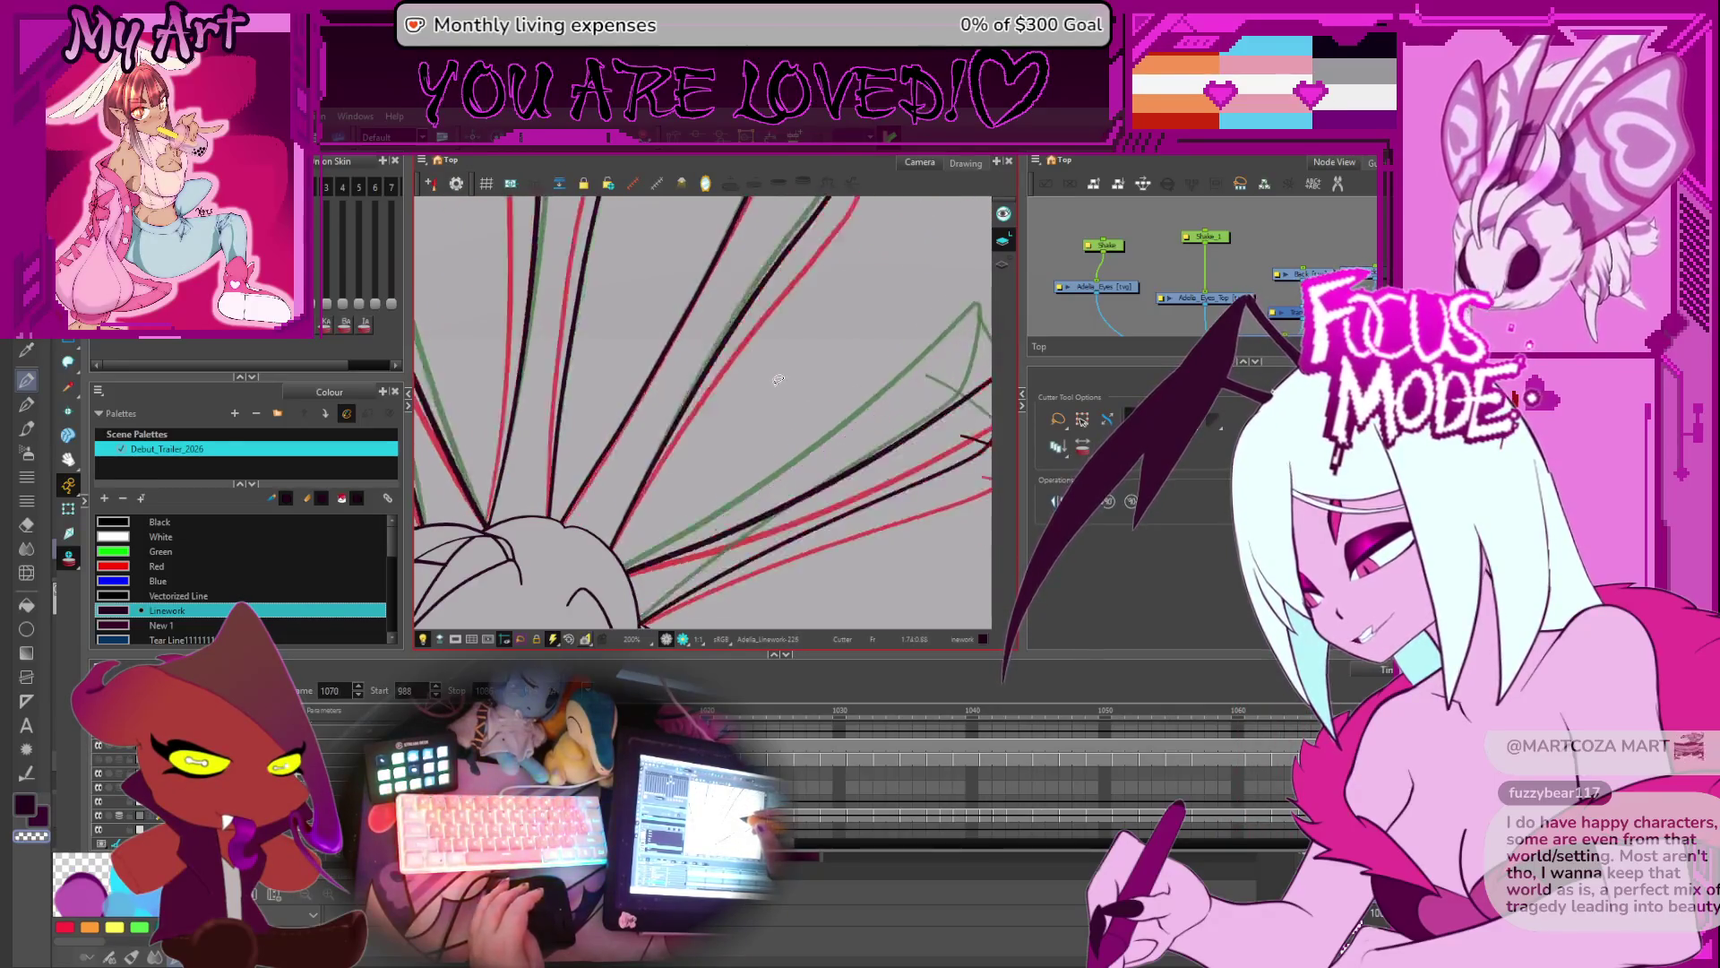
key("comma")
key("comma")
key("comma")
key("comma")
key("comma")
key("comma")
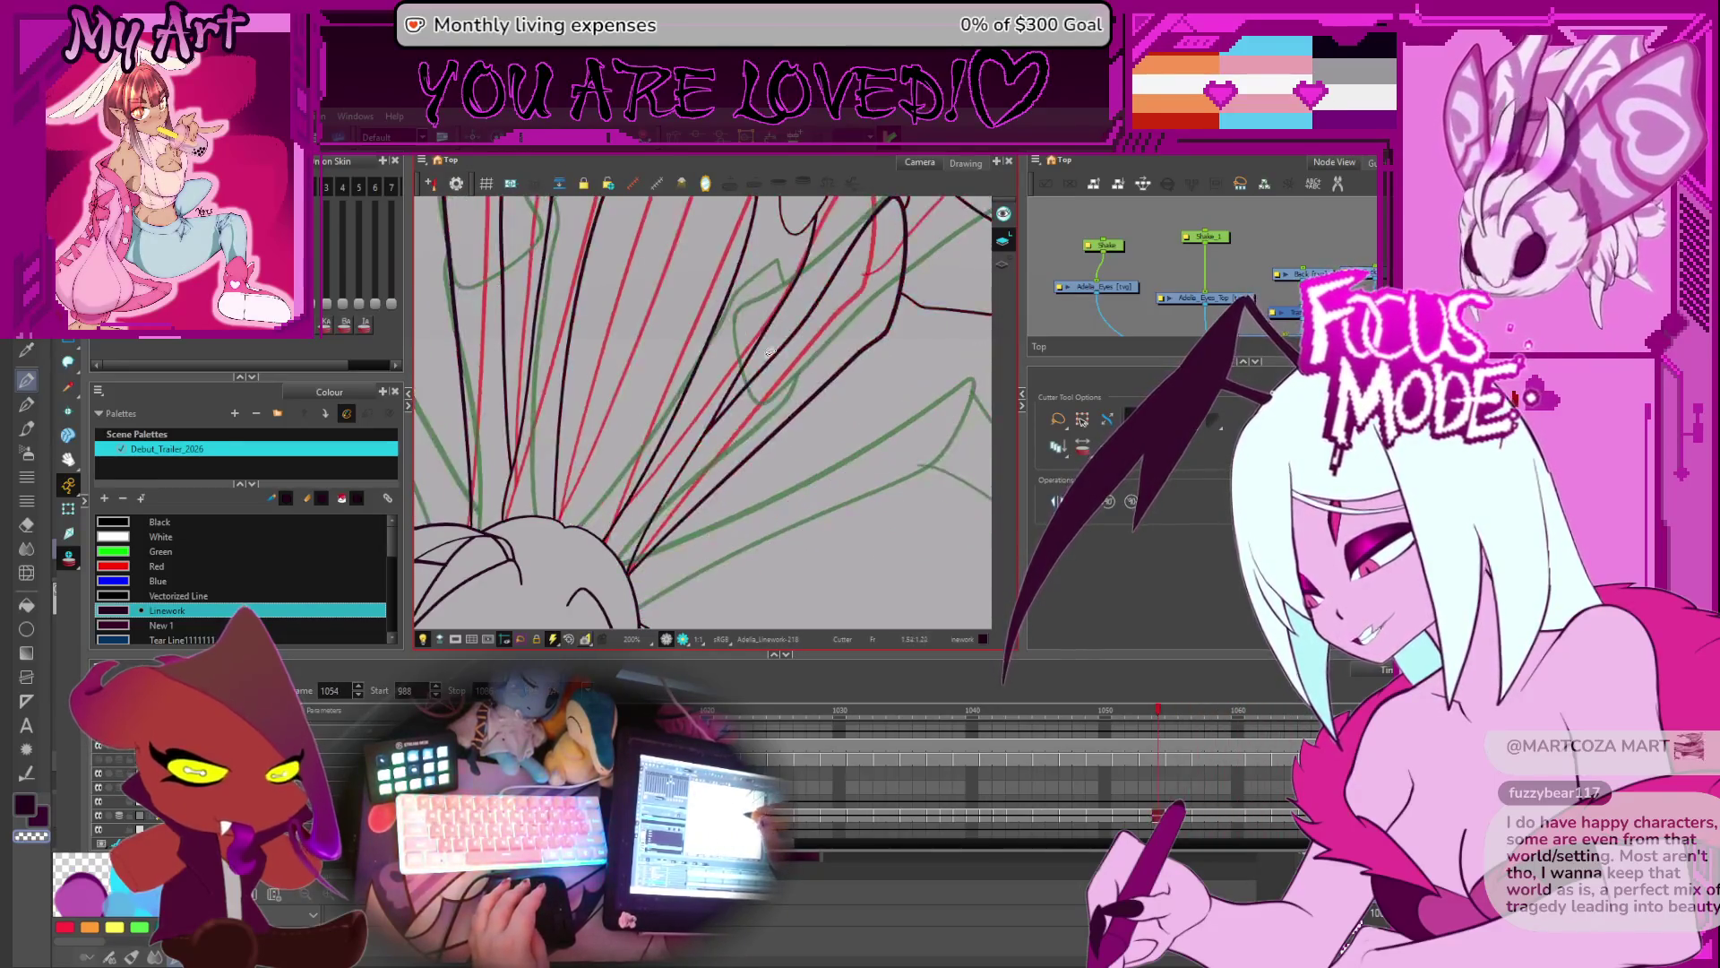
key("period")
key("period")
key("period")
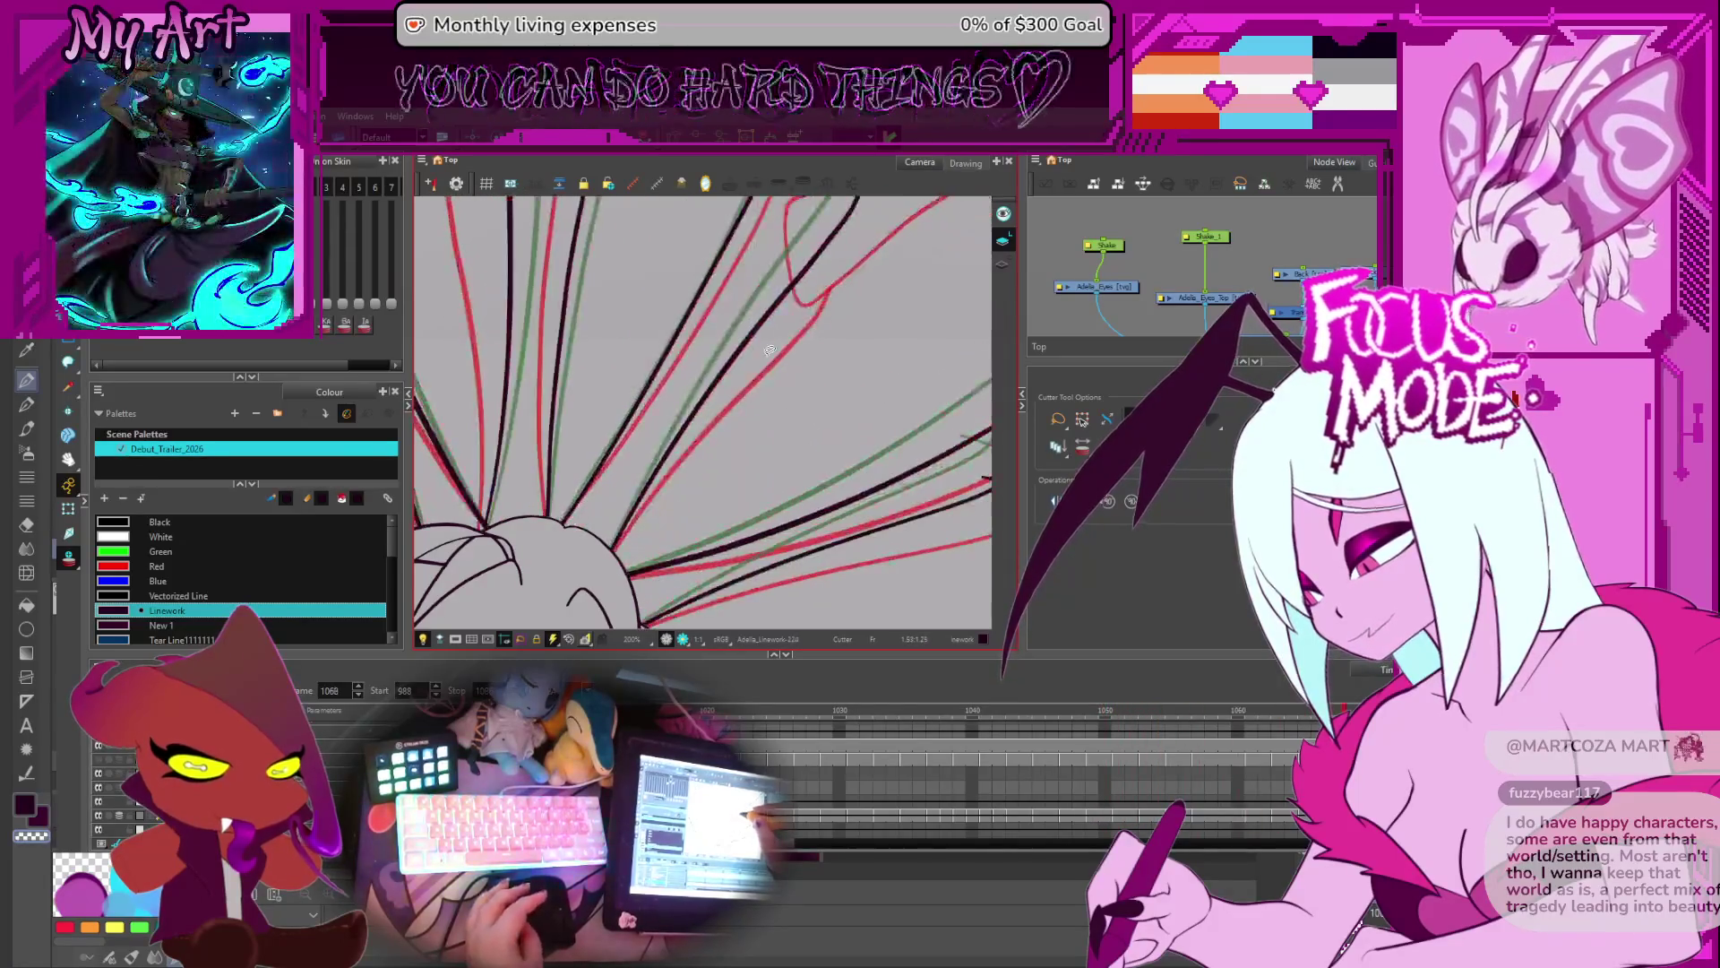
key("period")
key("period")
key("period")
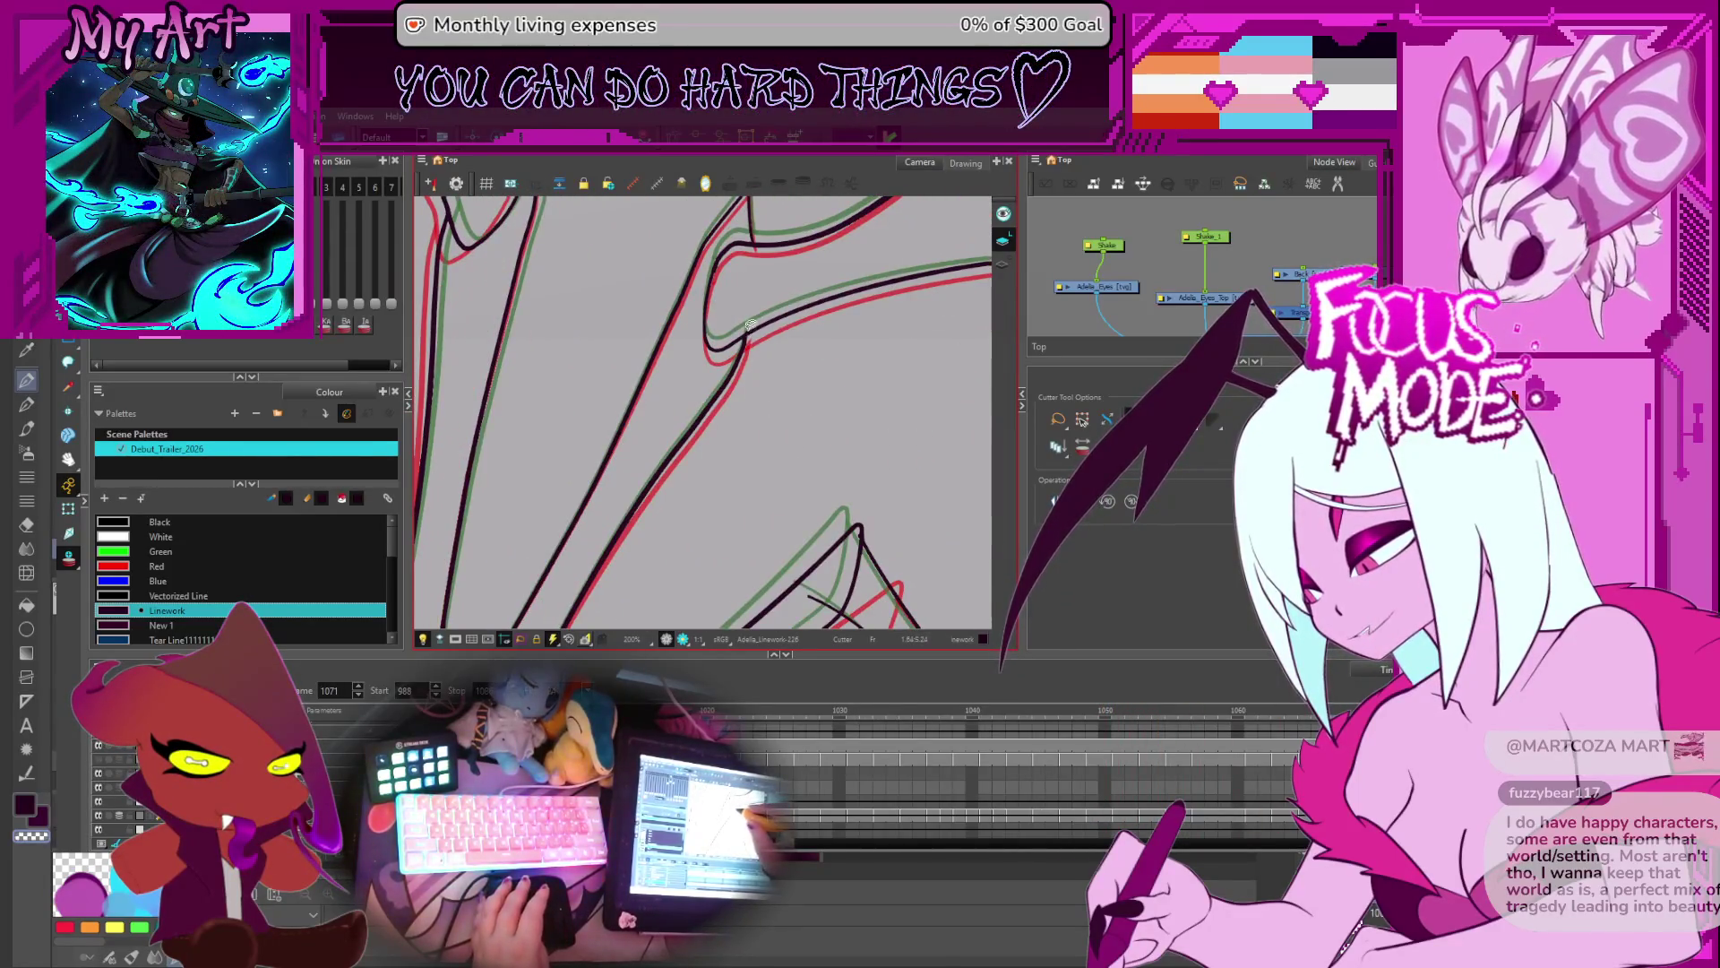
key("period")
key("period")
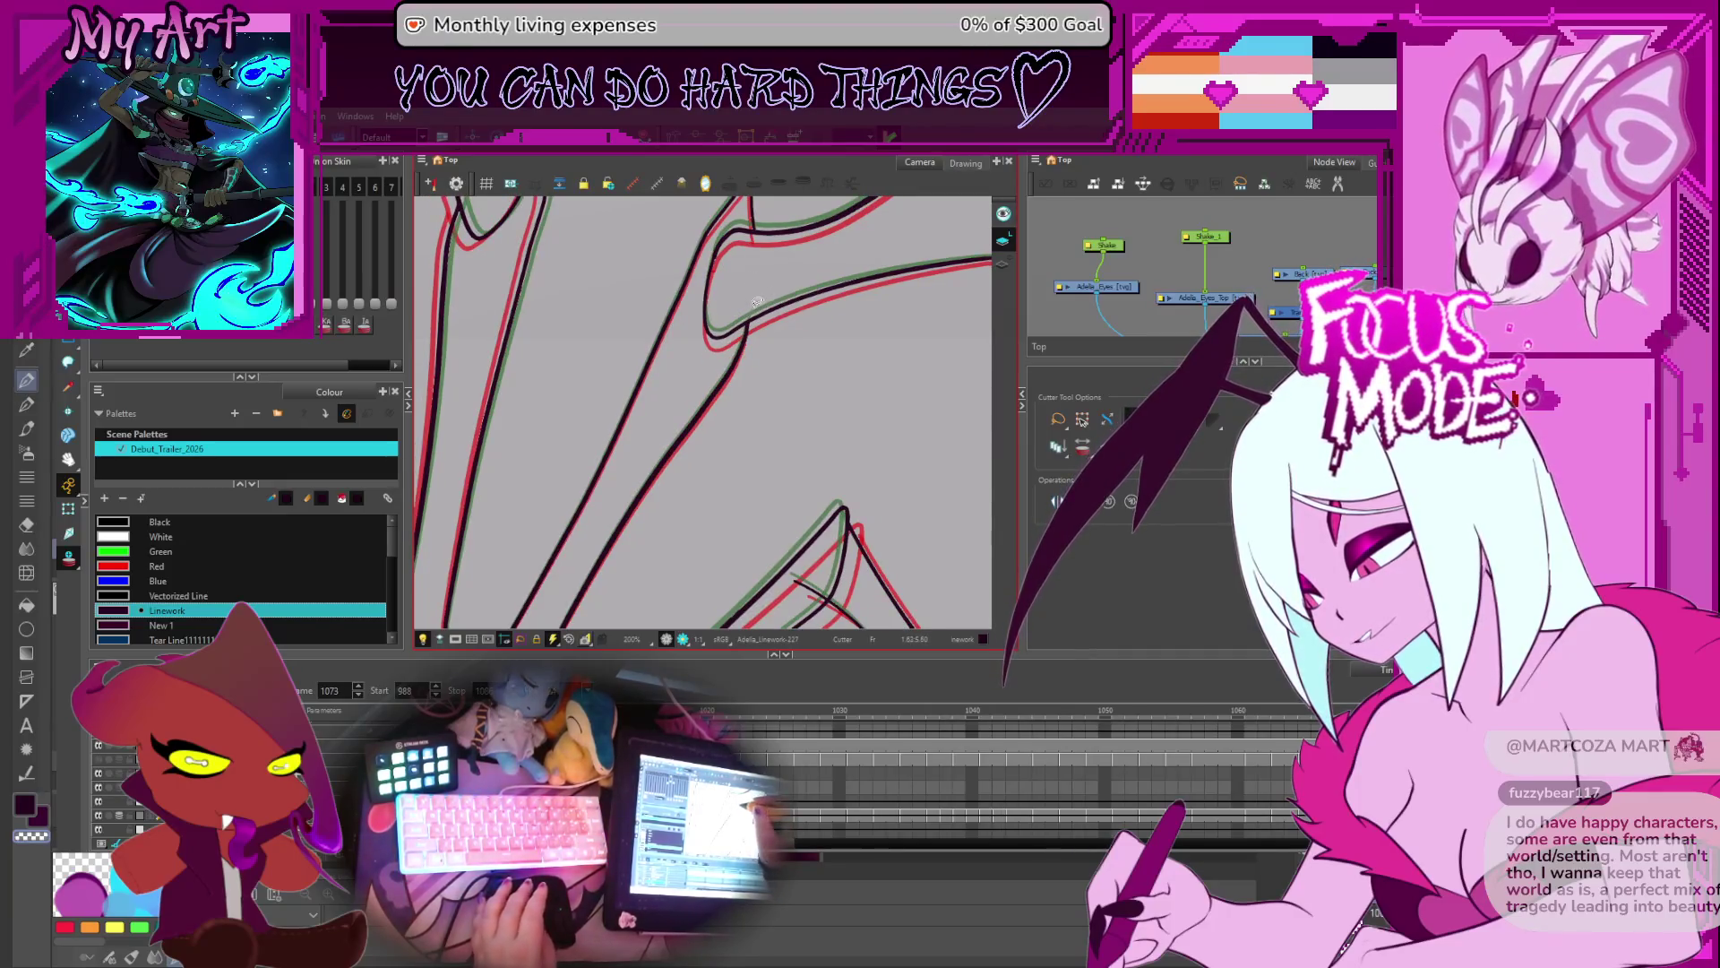
key("period")
key("period")
scroll(749, 313, "up", 5)
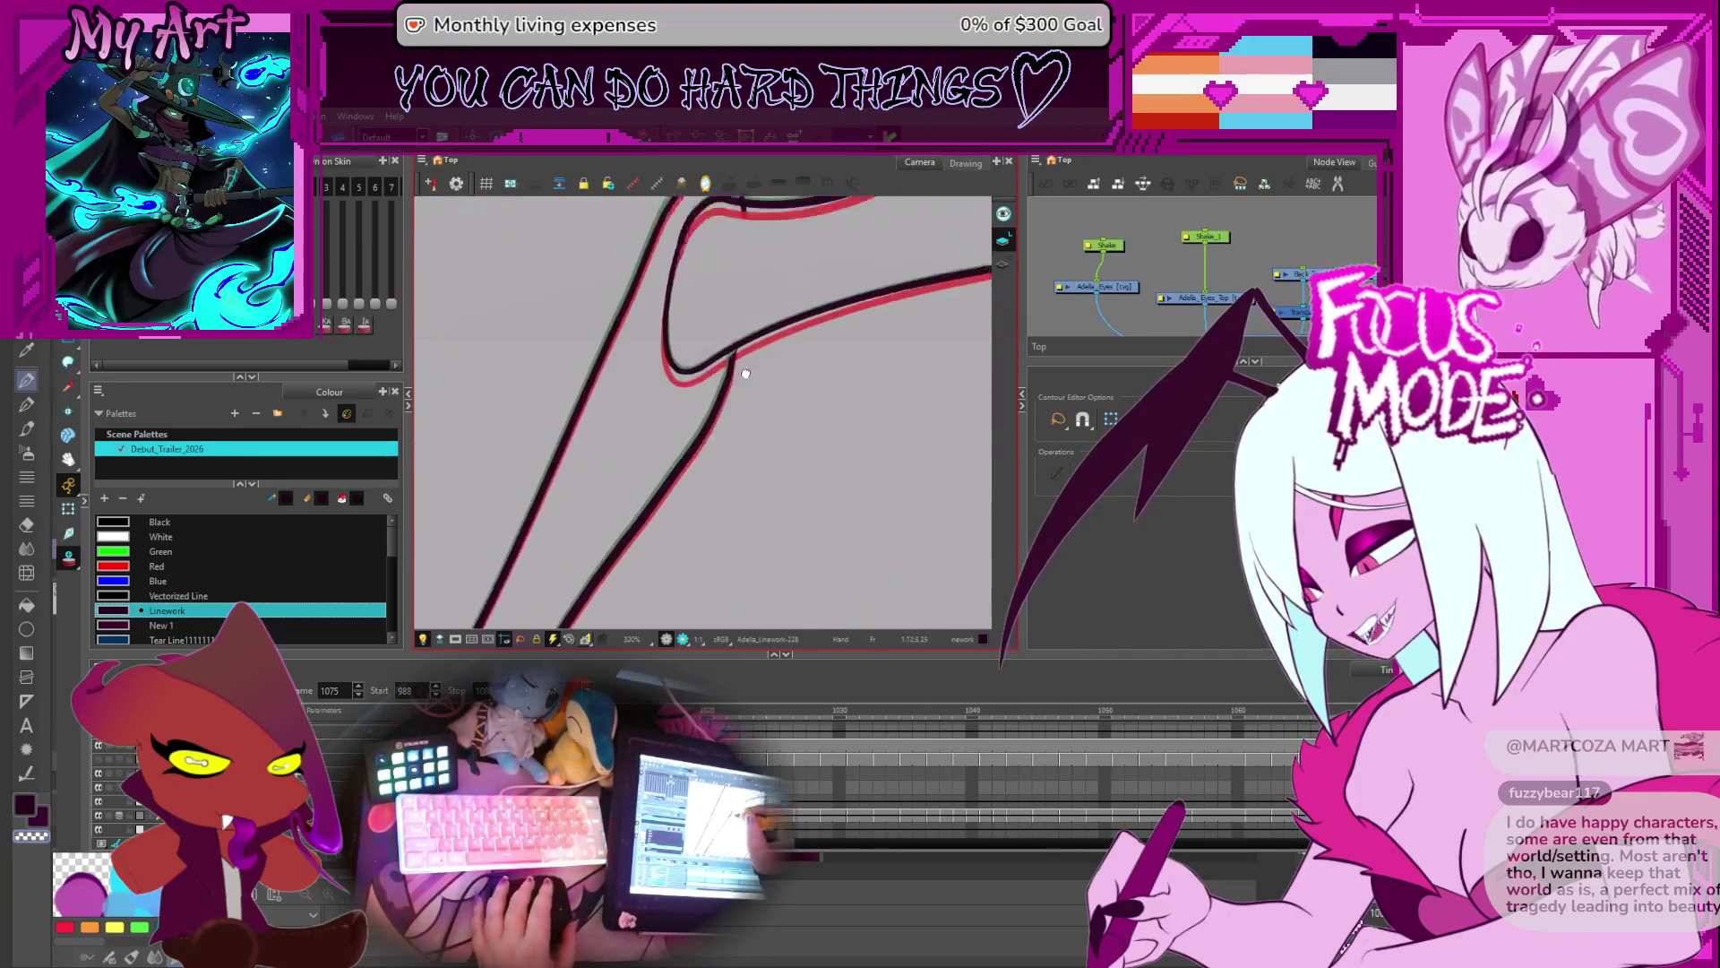
- Extend the selected wing stroke up to the joint on frame 1075
left_click(751, 319)
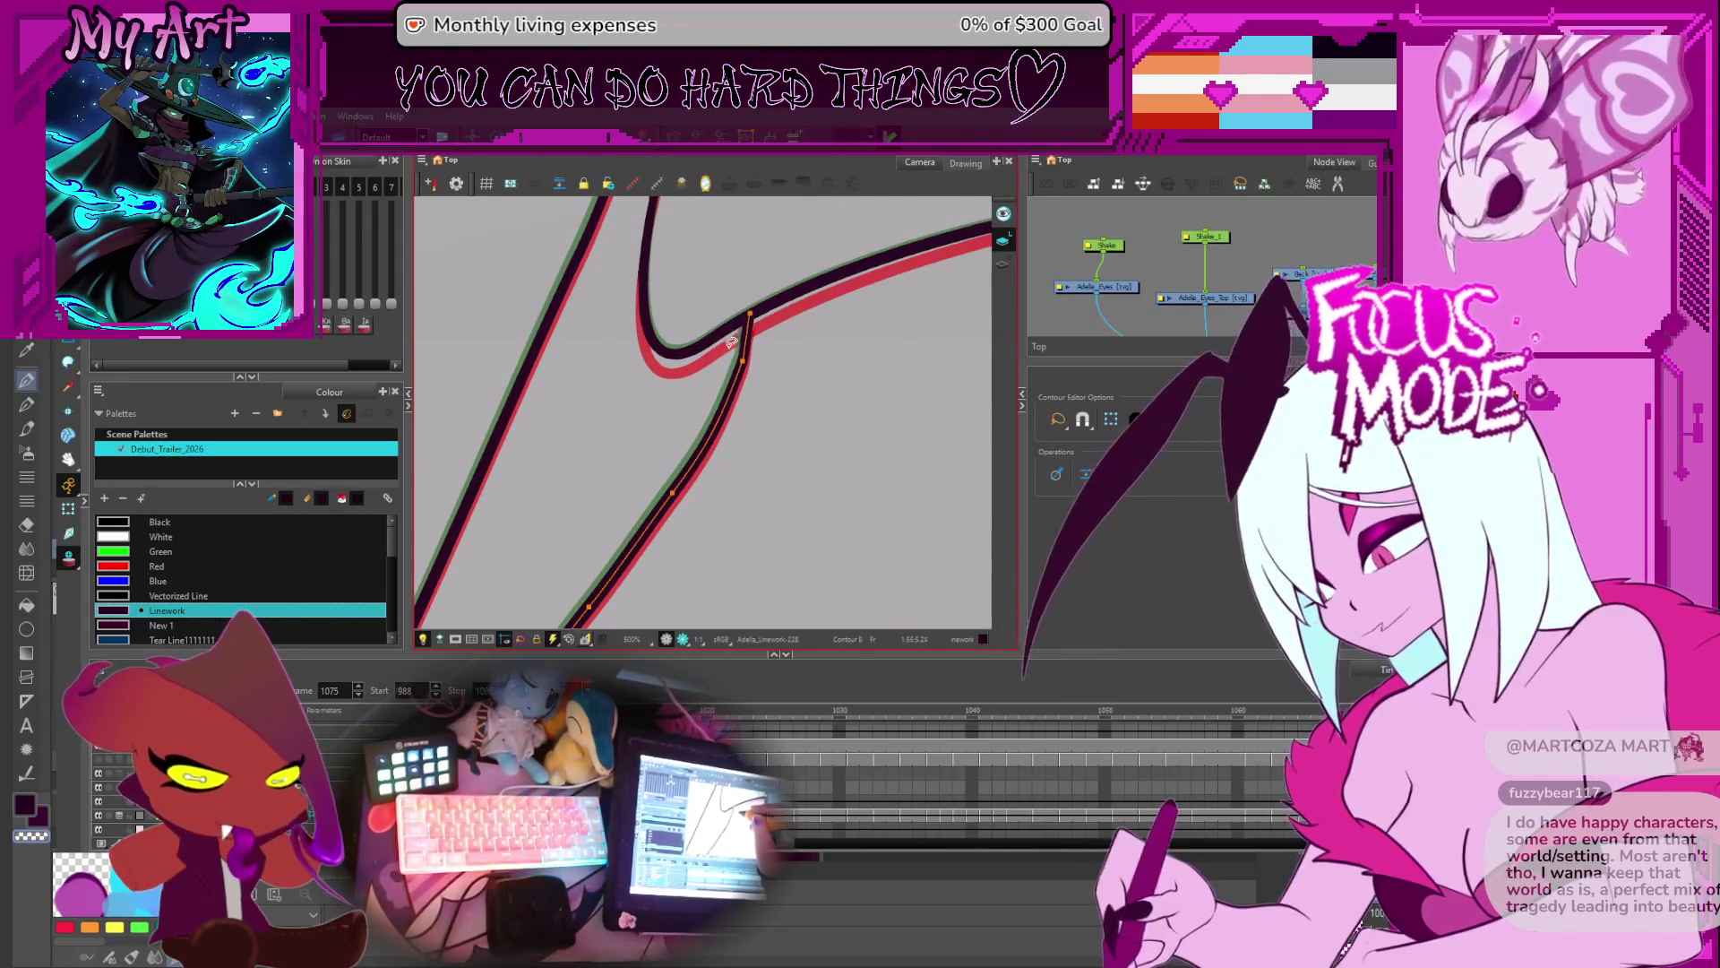
left_click_drag(806, 369, 815, 400)
left_click_drag(818, 328, 818, 422)
left_click_drag(806, 270, 806, 342)
- Go back to frame 1070 and reshape the long black wing stroke's points
key("alt+t")
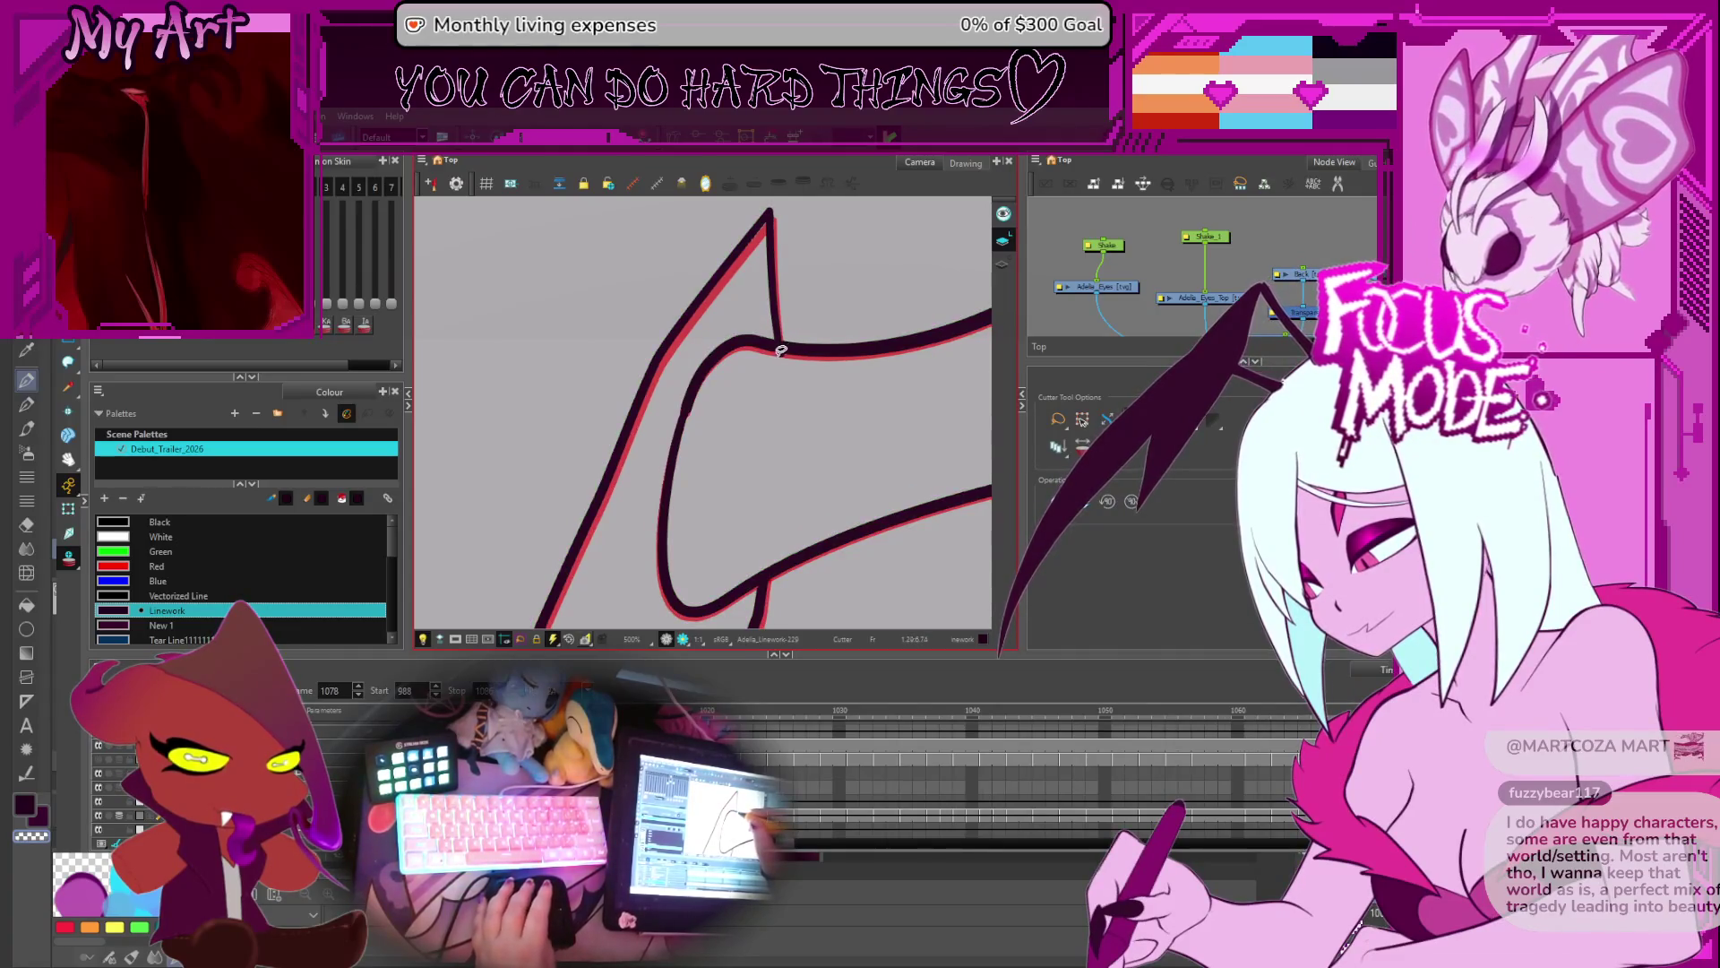
key("comma")
key("comma")
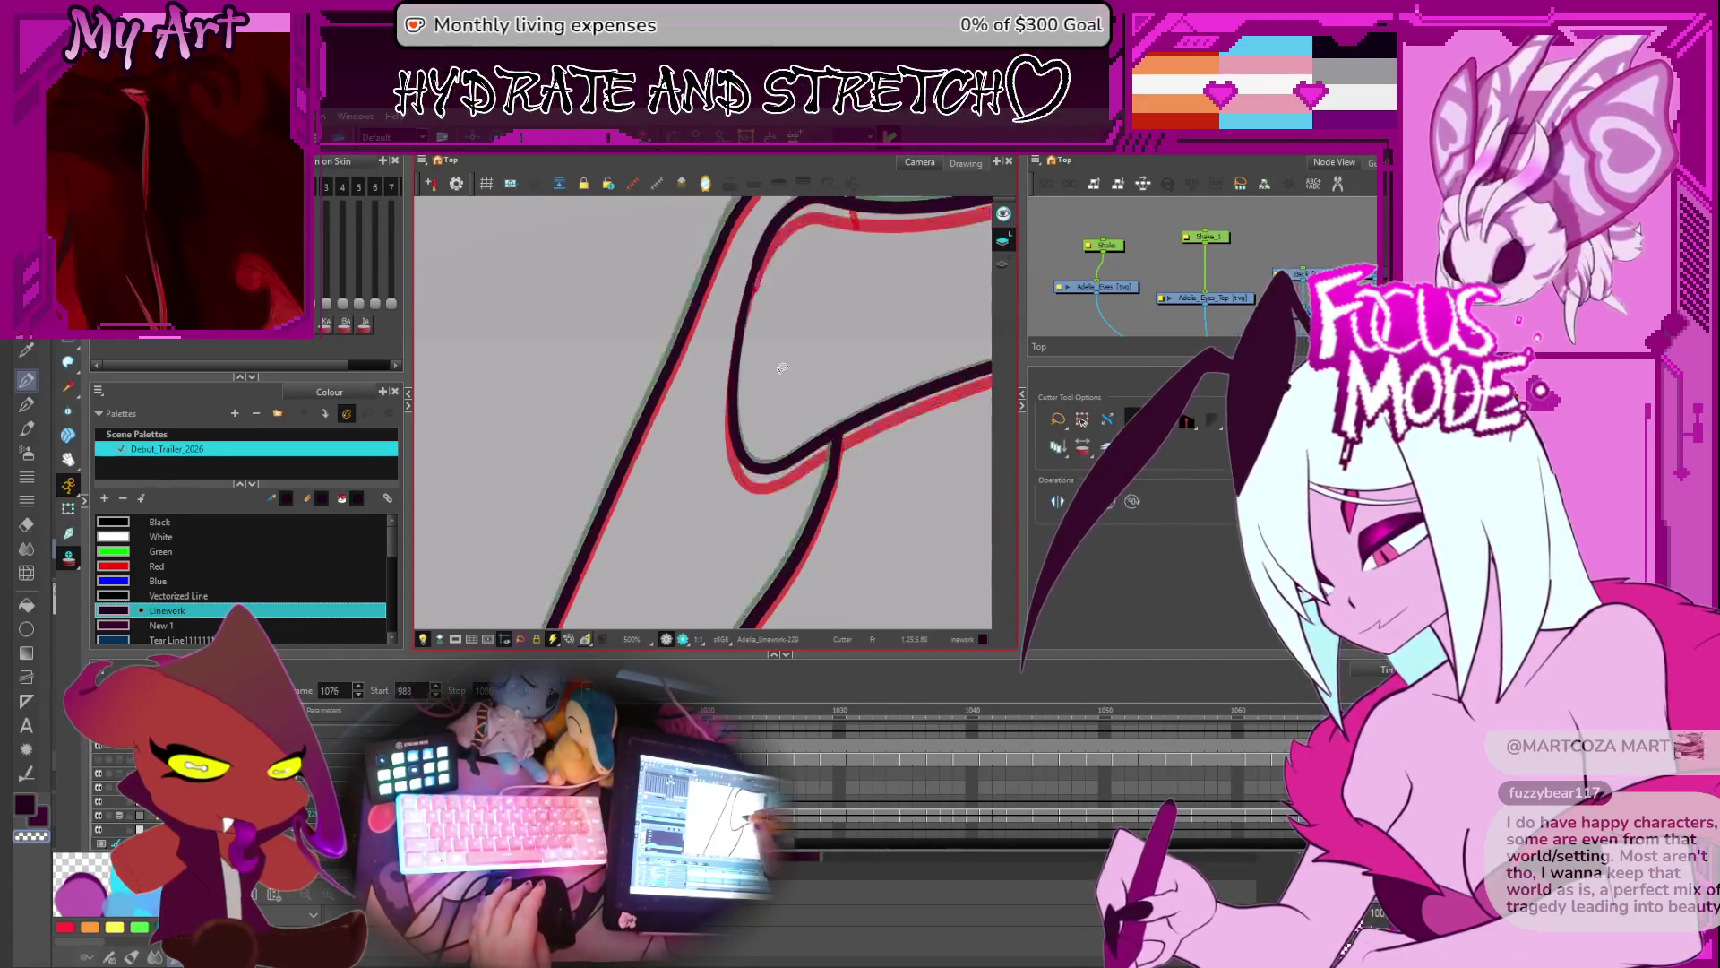
key("comma")
key("comma")
key("comma")
key("alt+q")
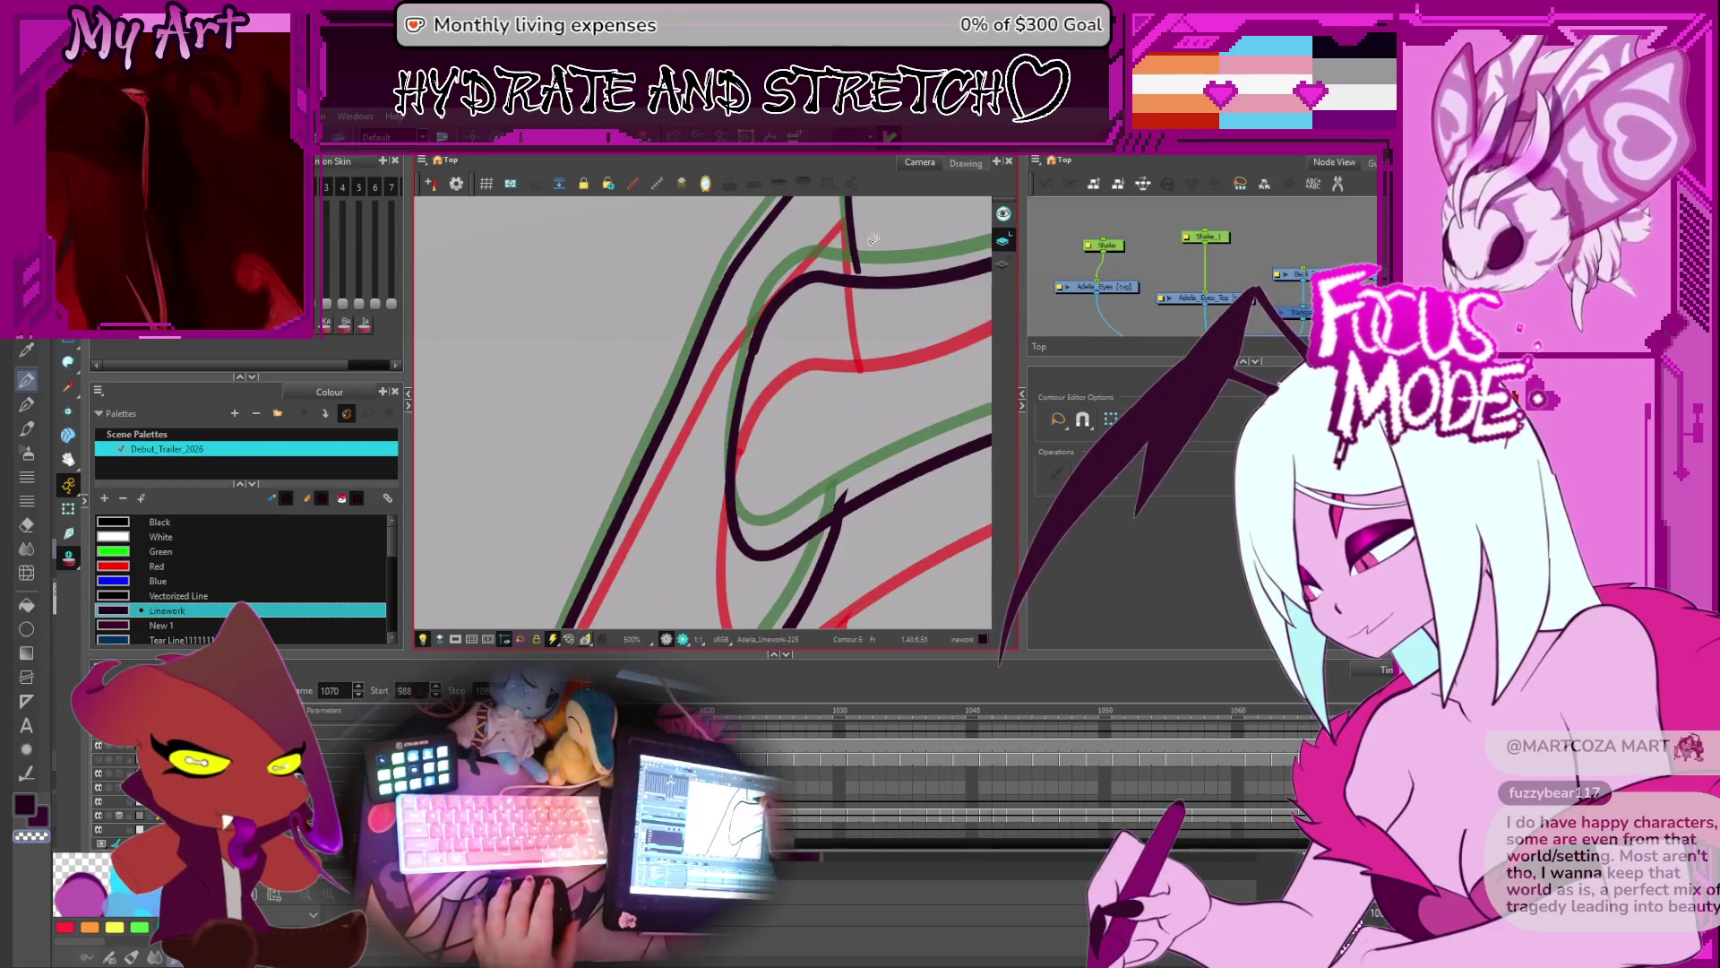
left_click_drag(871, 242, 864, 301)
left_click(848, 336)
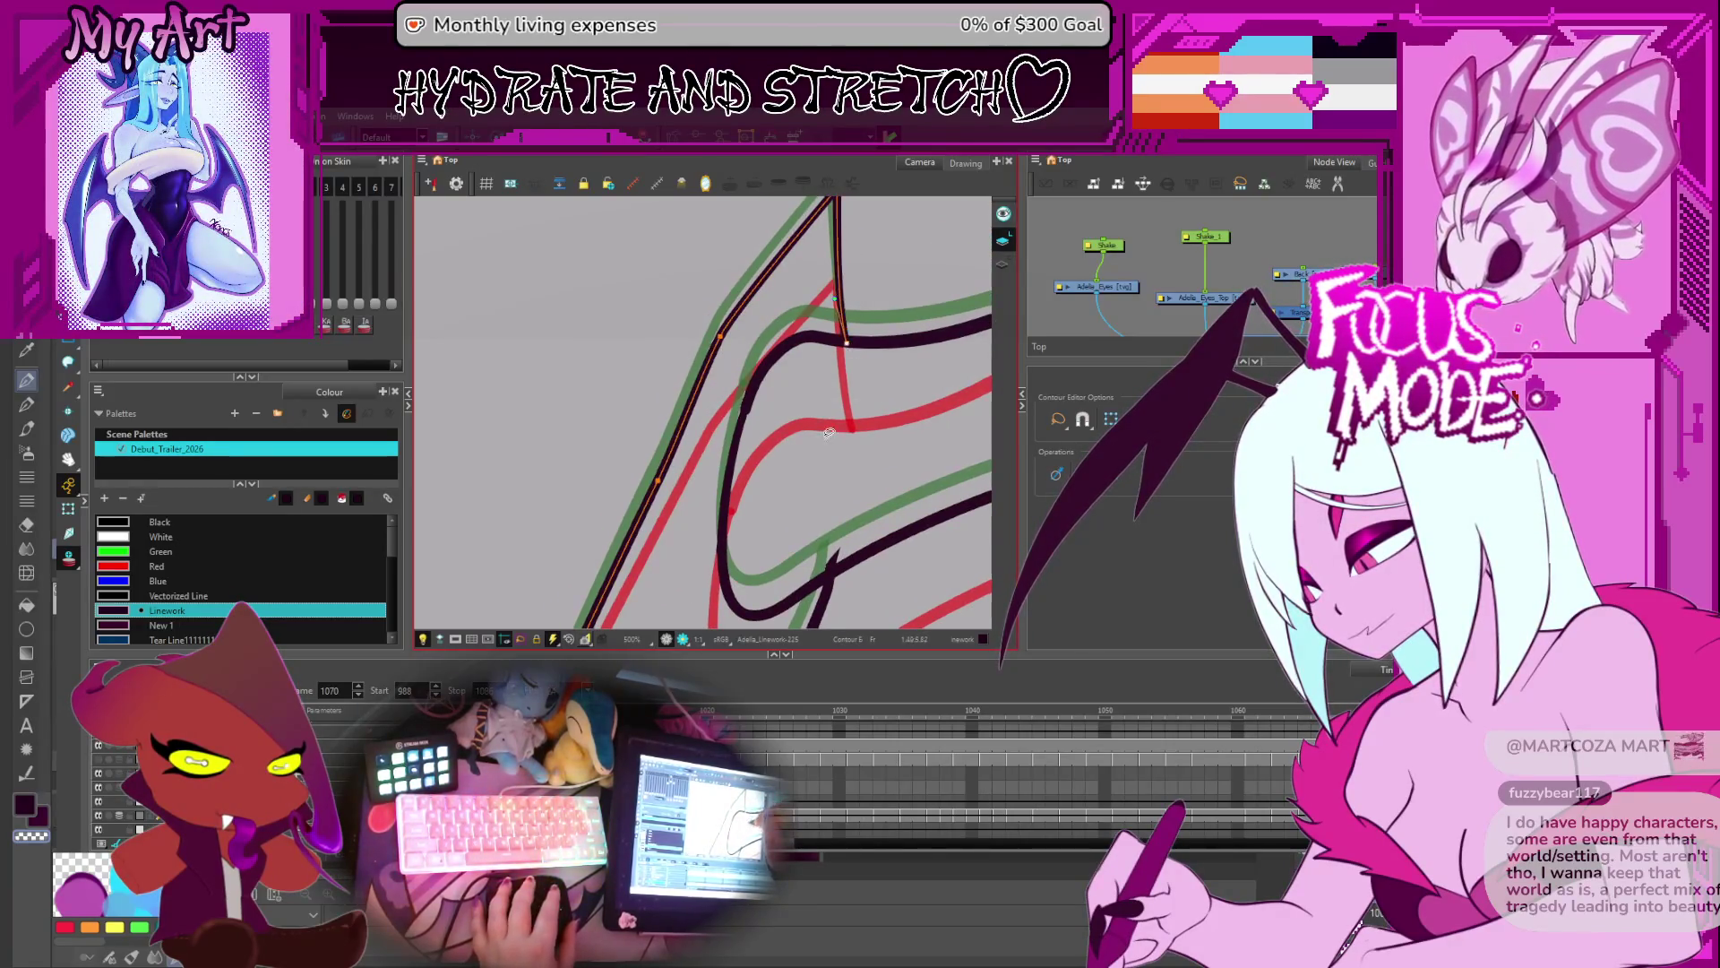
left_click_drag(834, 424, 814, 352)
- Flip between frames 1068 and 1086 to check the reshaped lines
key("period")
key("period")
key("period")
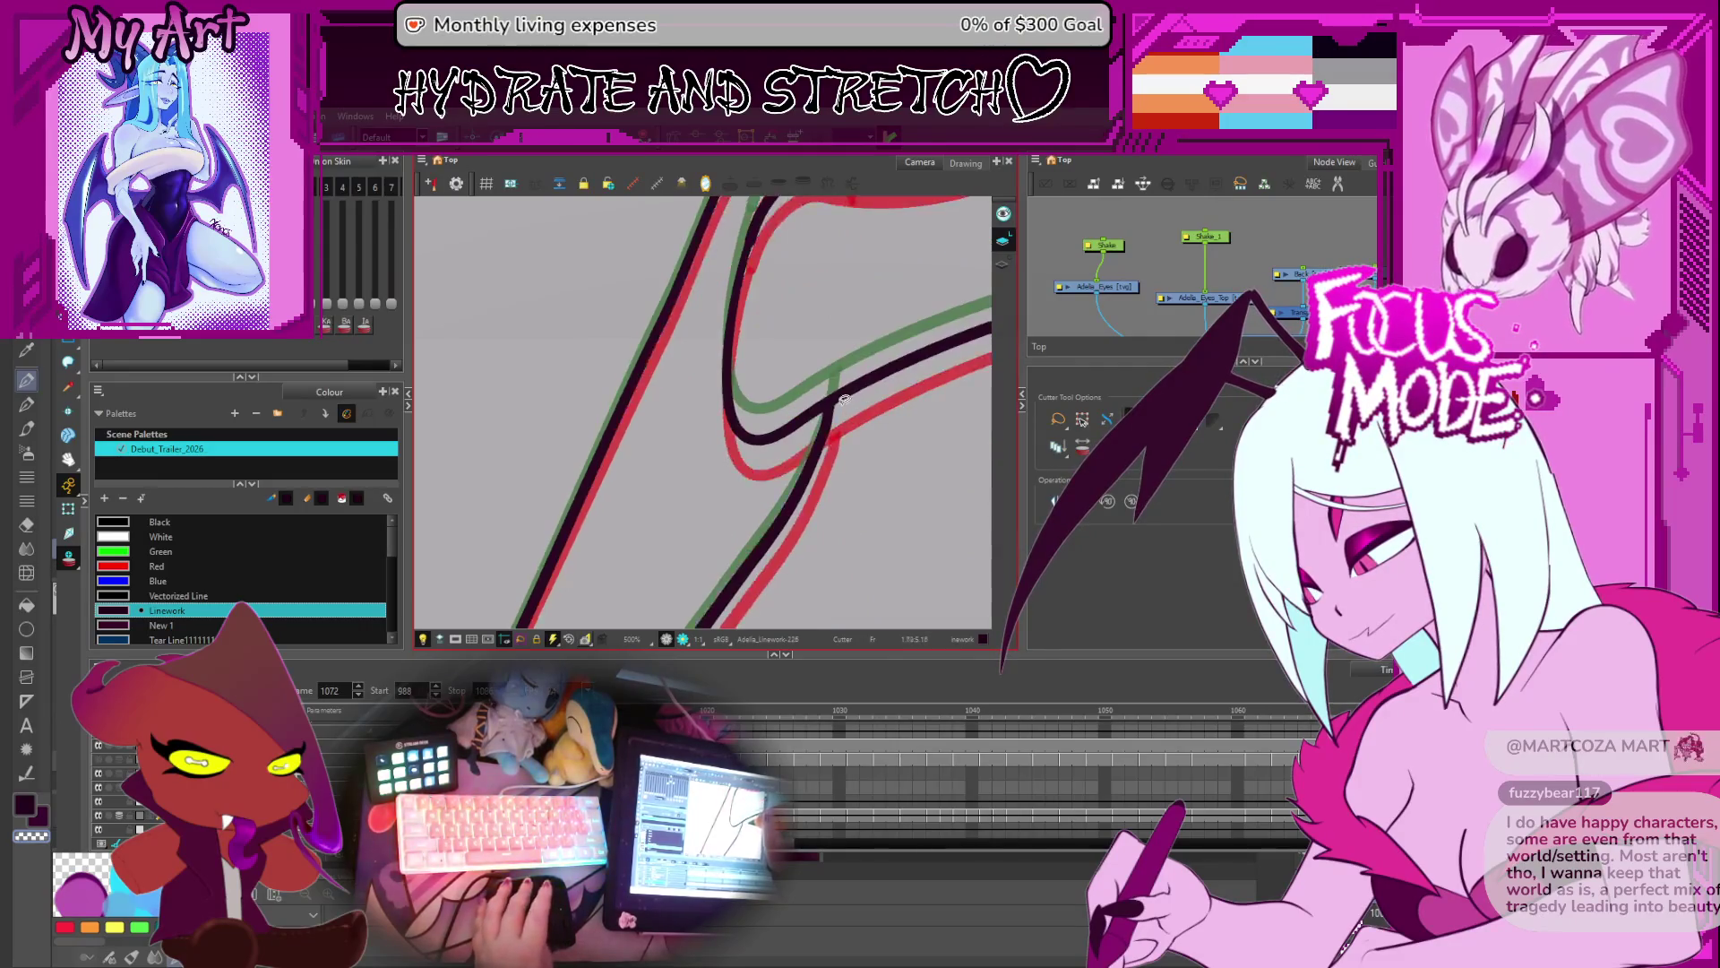
key("comma")
key("comma")
key("comma")
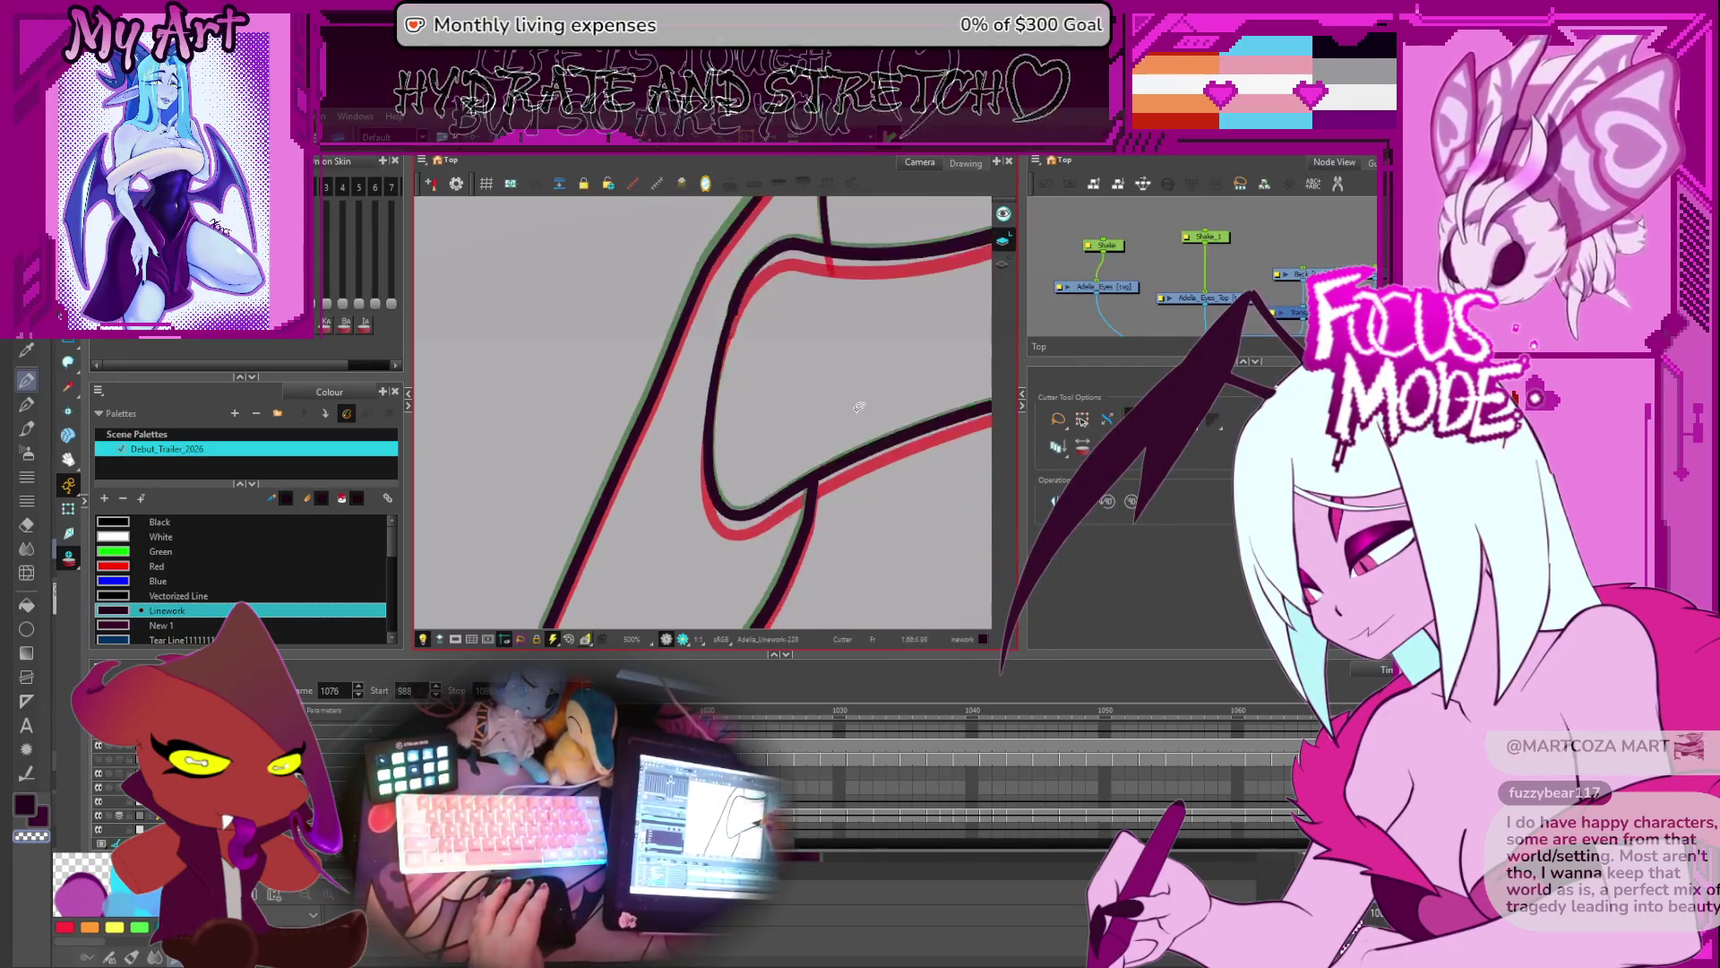
key("comma")
key("comma")
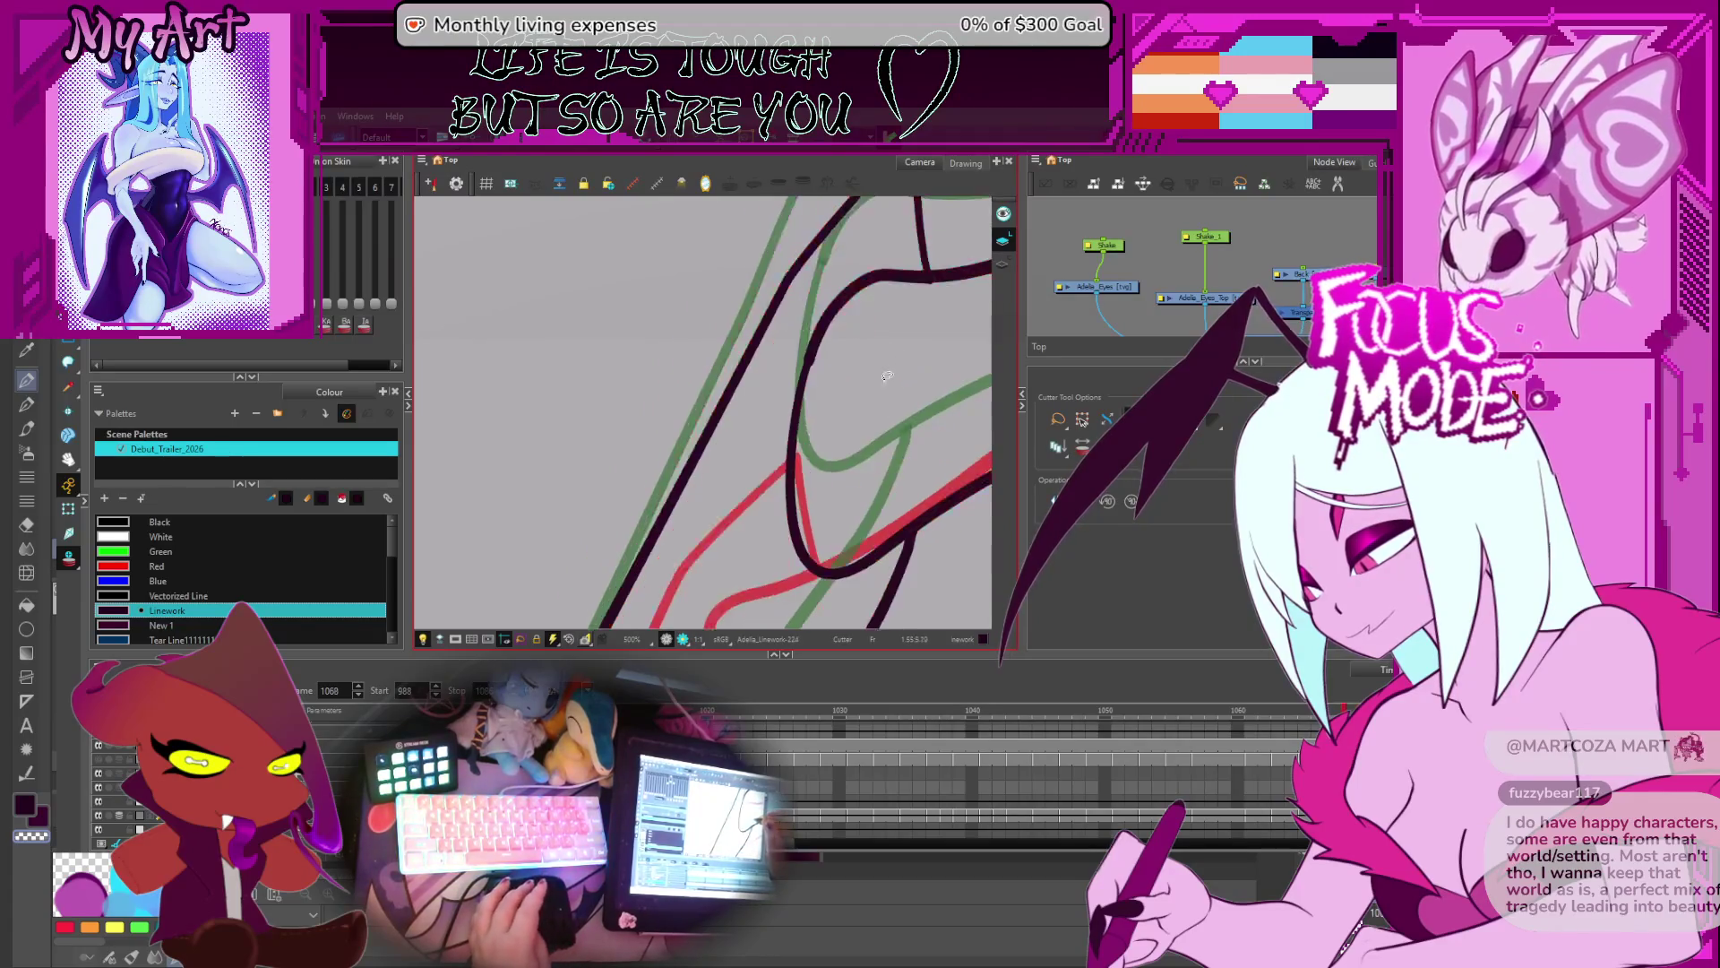
scroll(875, 466, "down", 3)
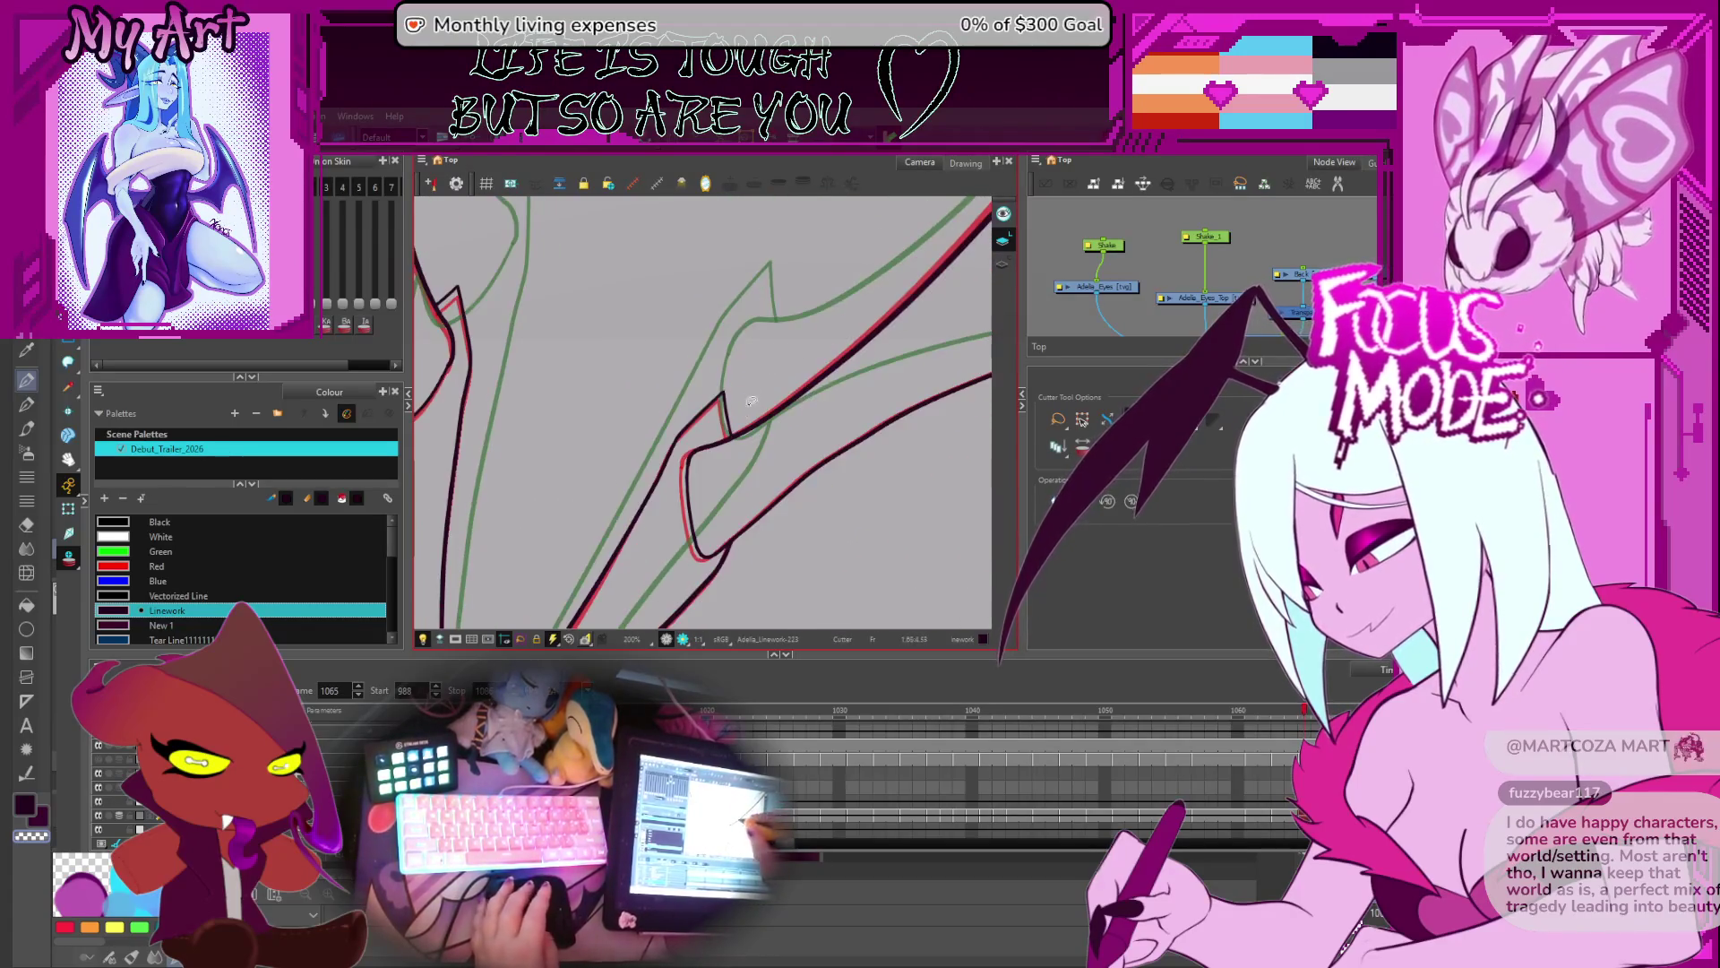
key("comma")
key("comma")
key("period")
key("period")
key("period")
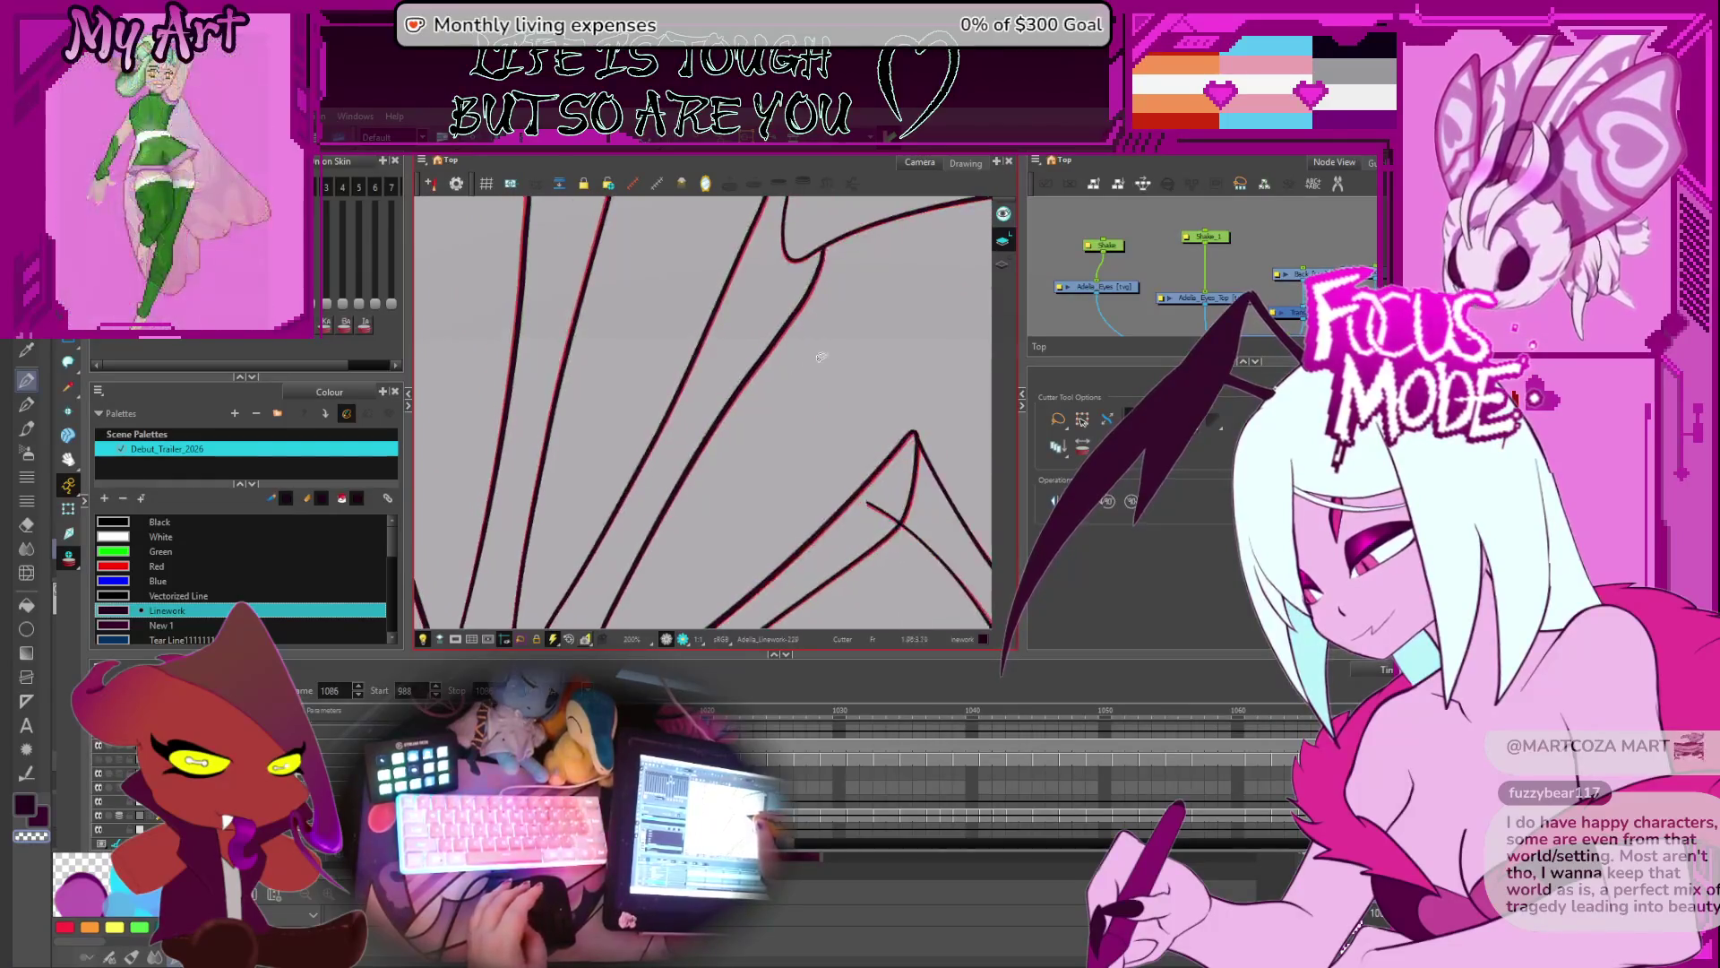
key("comma")
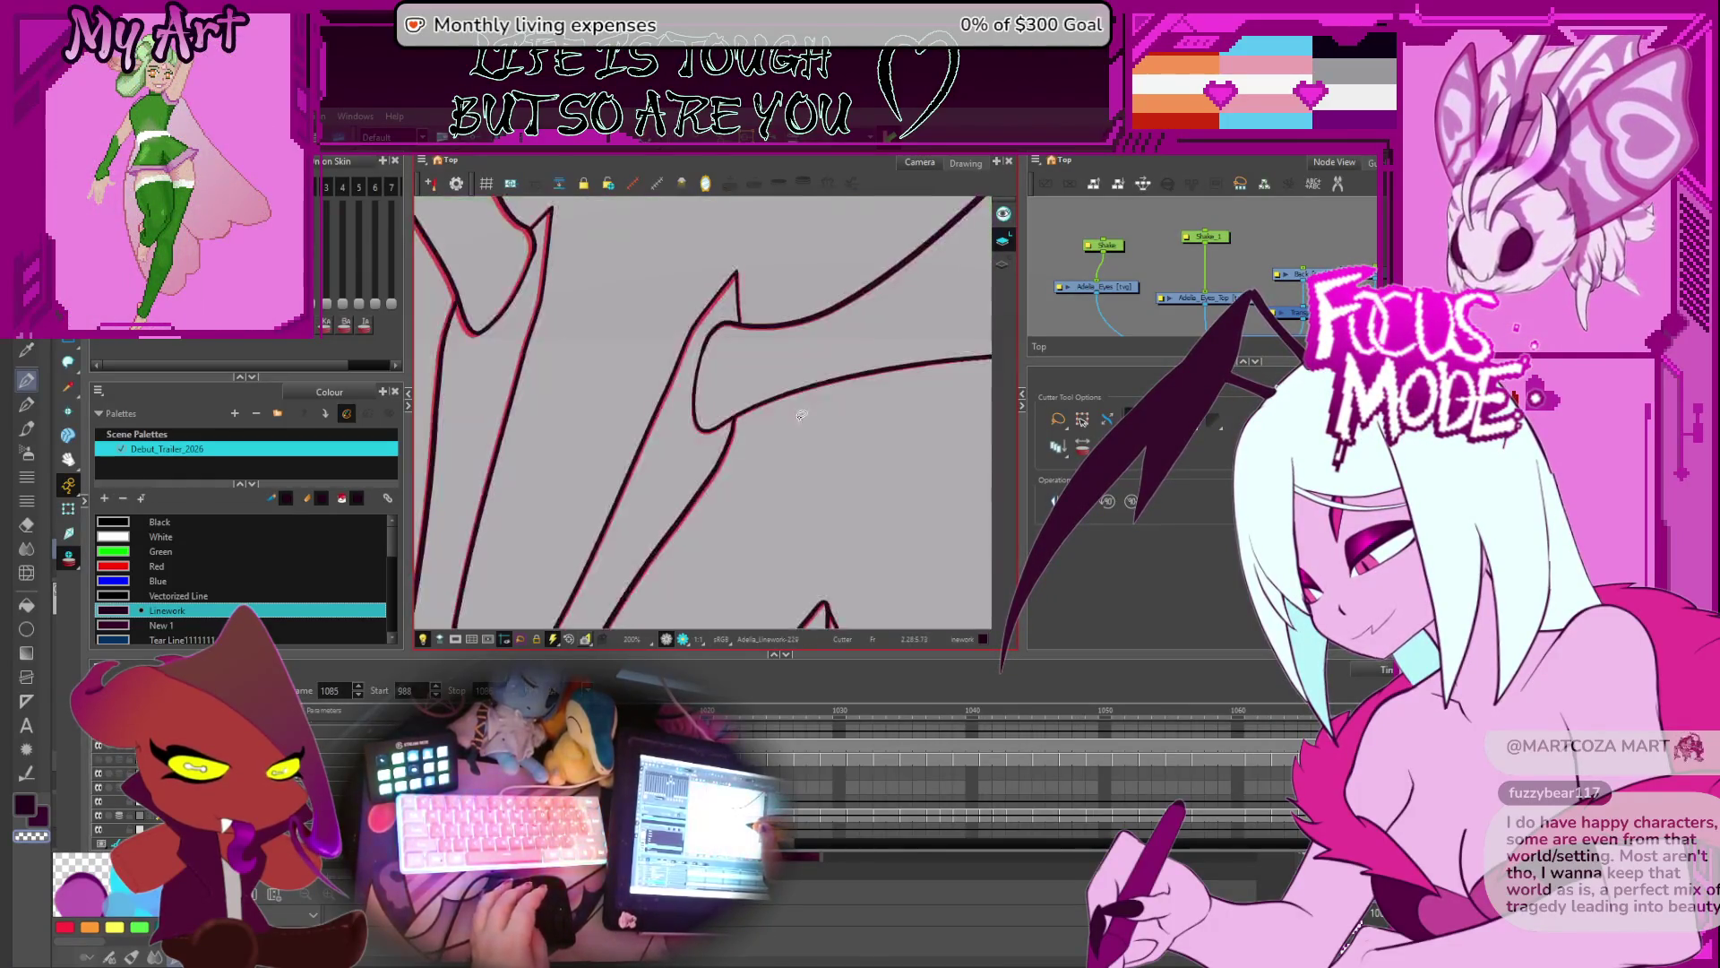
key("comma")
key("comma")
key("comma")
- With the Cutter active, step back to frame 1064 and frame the wing joint
key("alt+t")
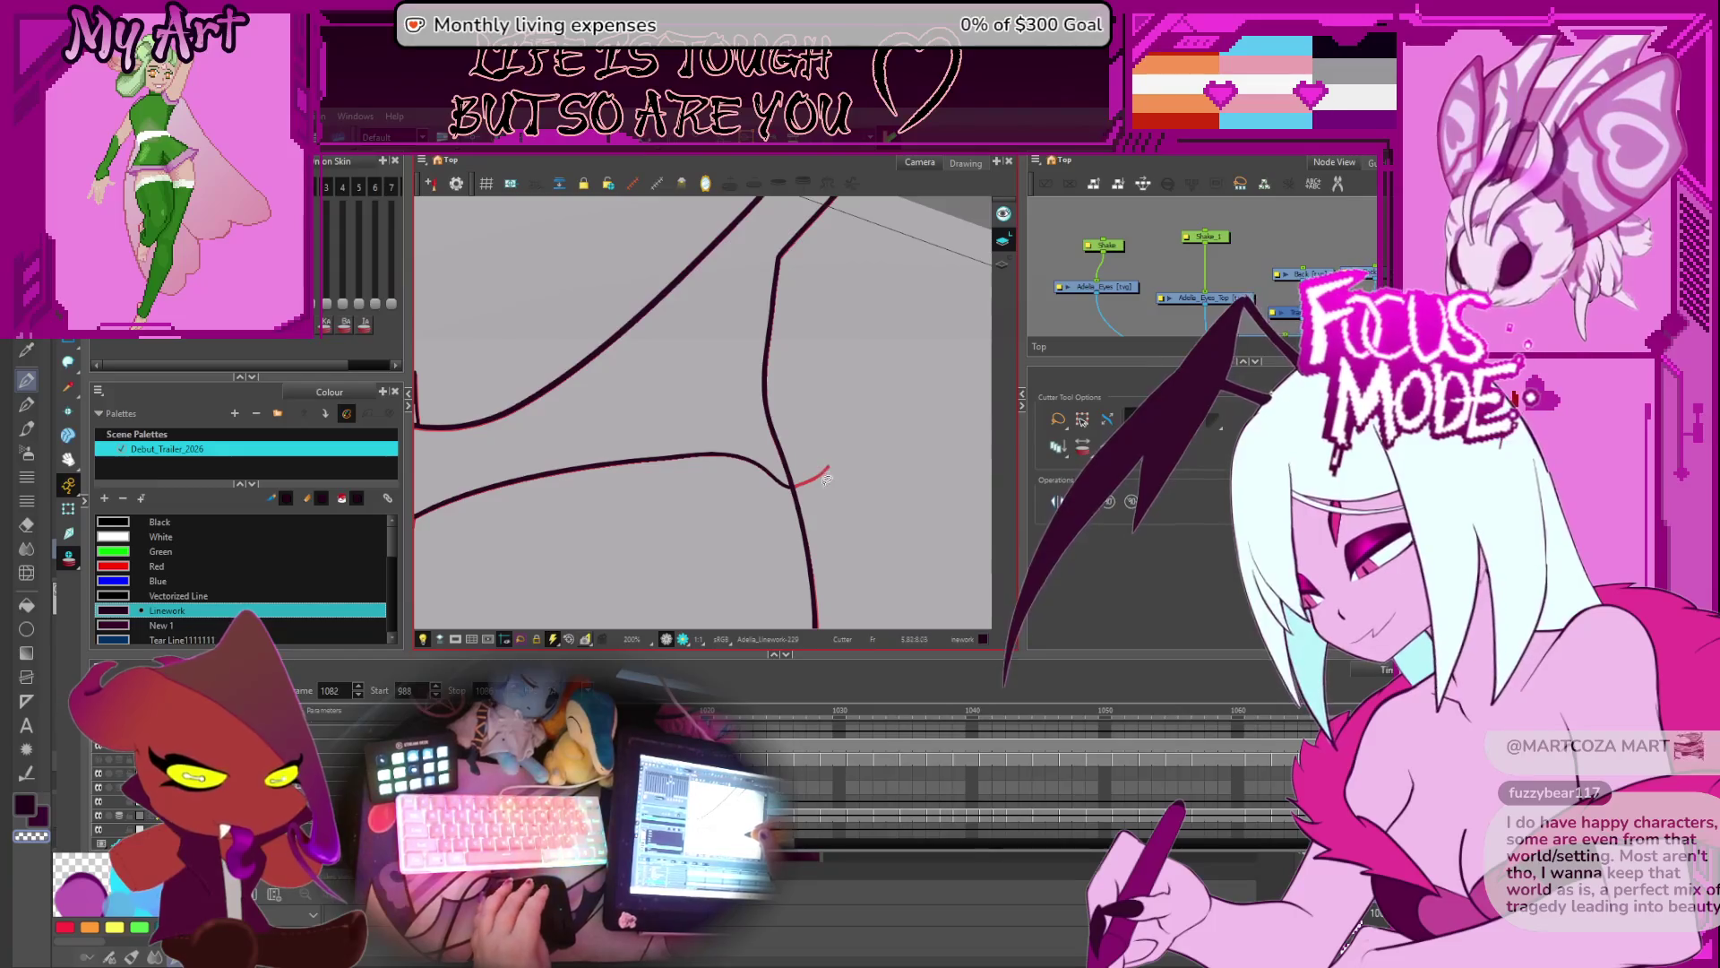
key("comma")
key("comma")
key("comma")
key("comma")
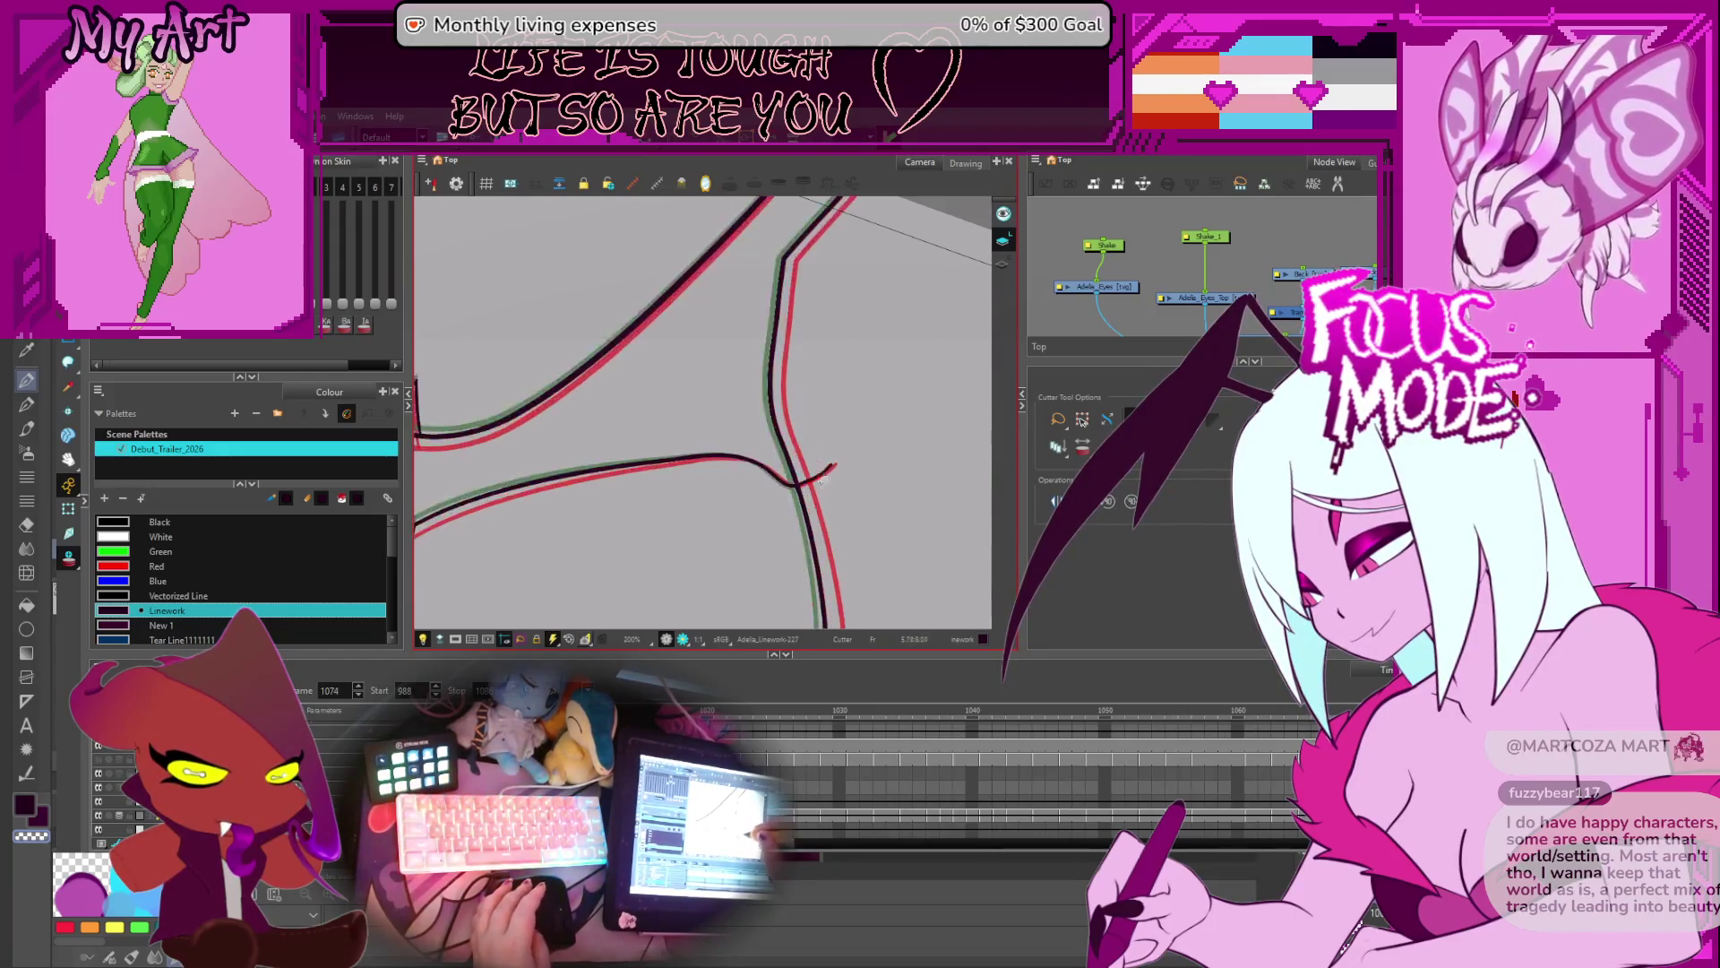
key("comma")
key("comma")
key("comma")
key("comma")
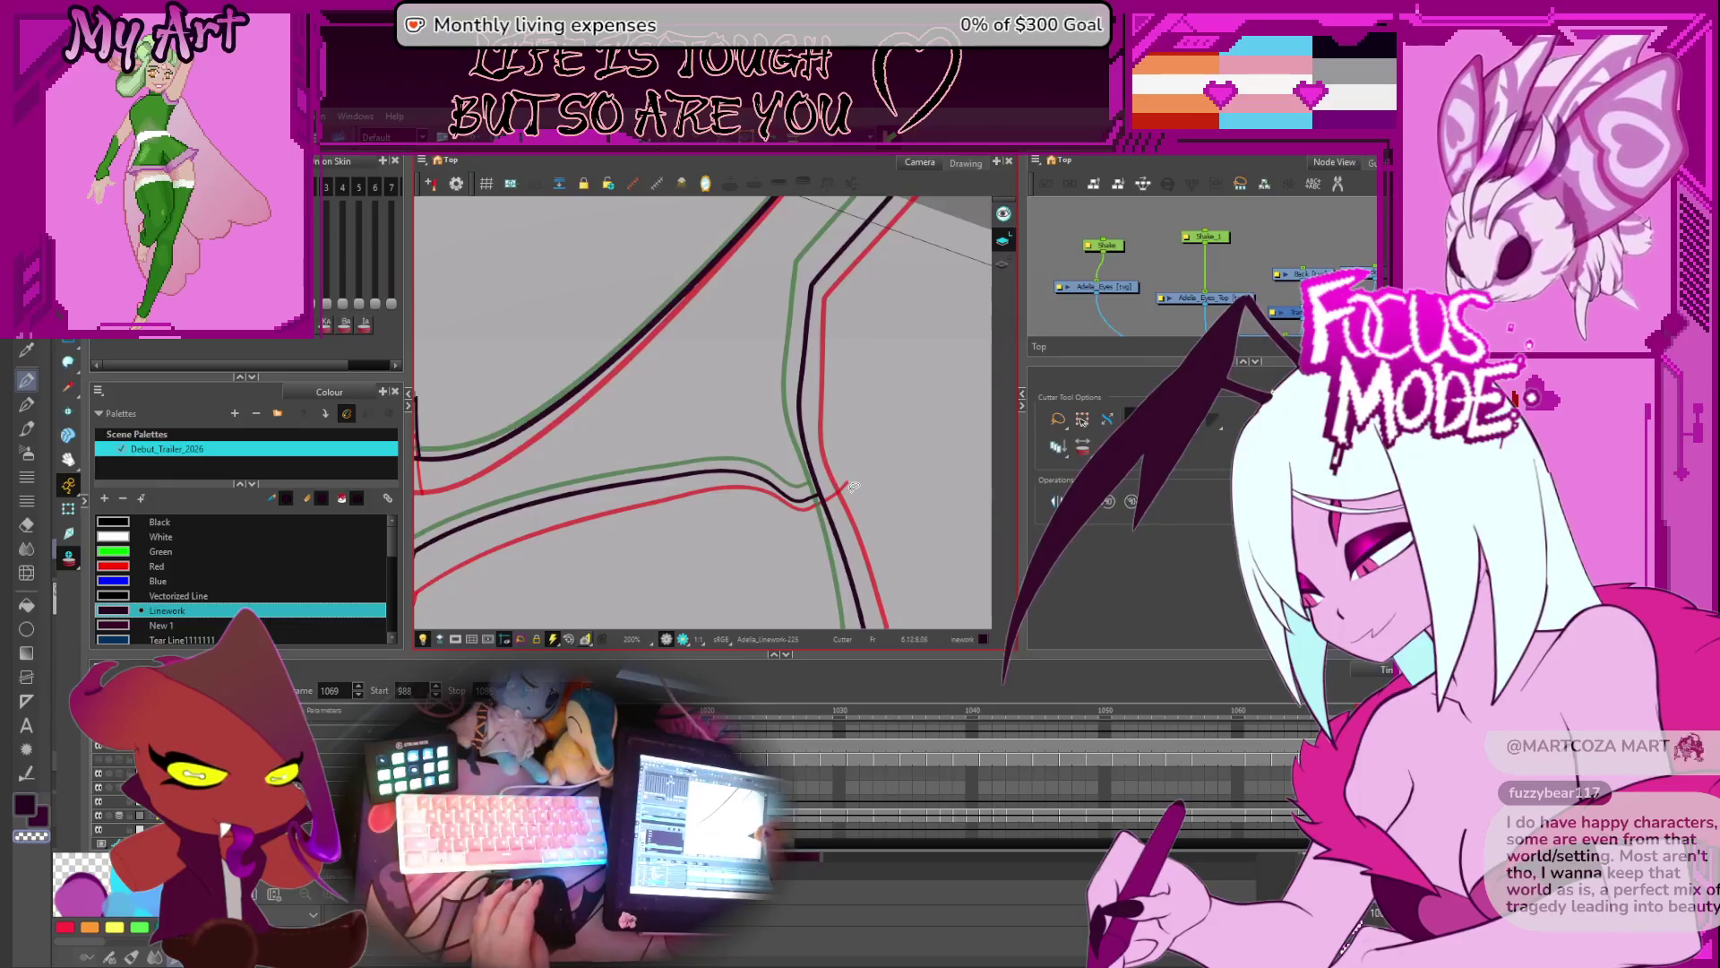
key("comma")
key("comma")
key("comma")
key("comma")
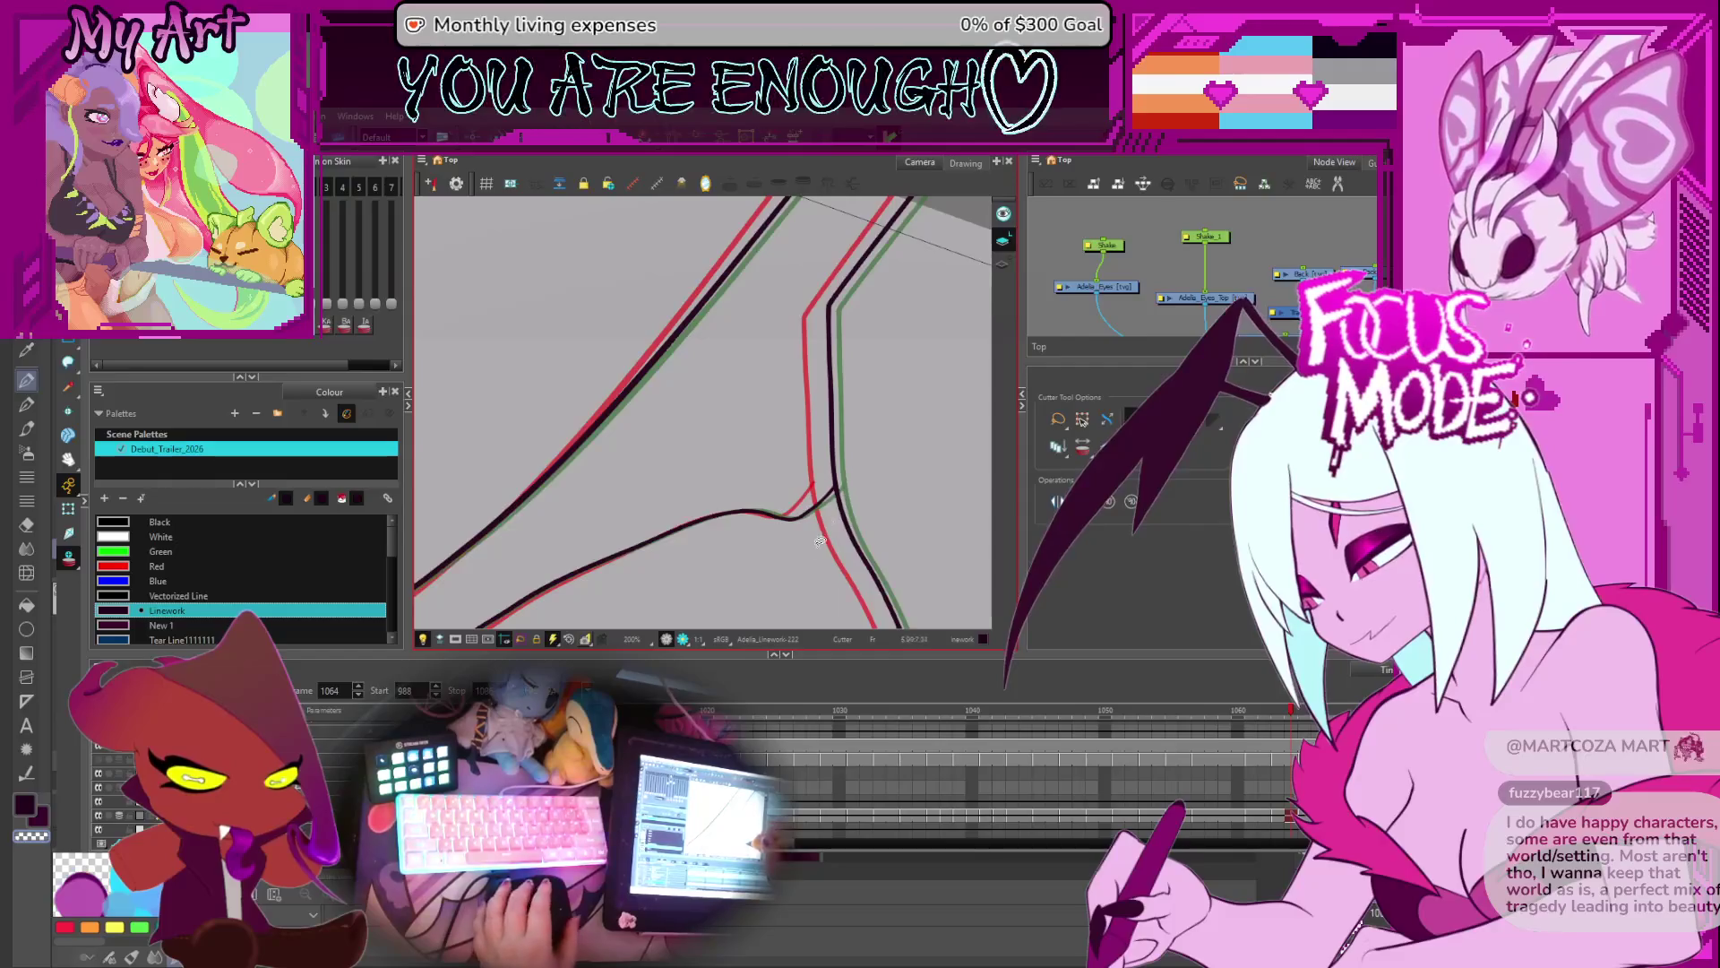
key("comma")
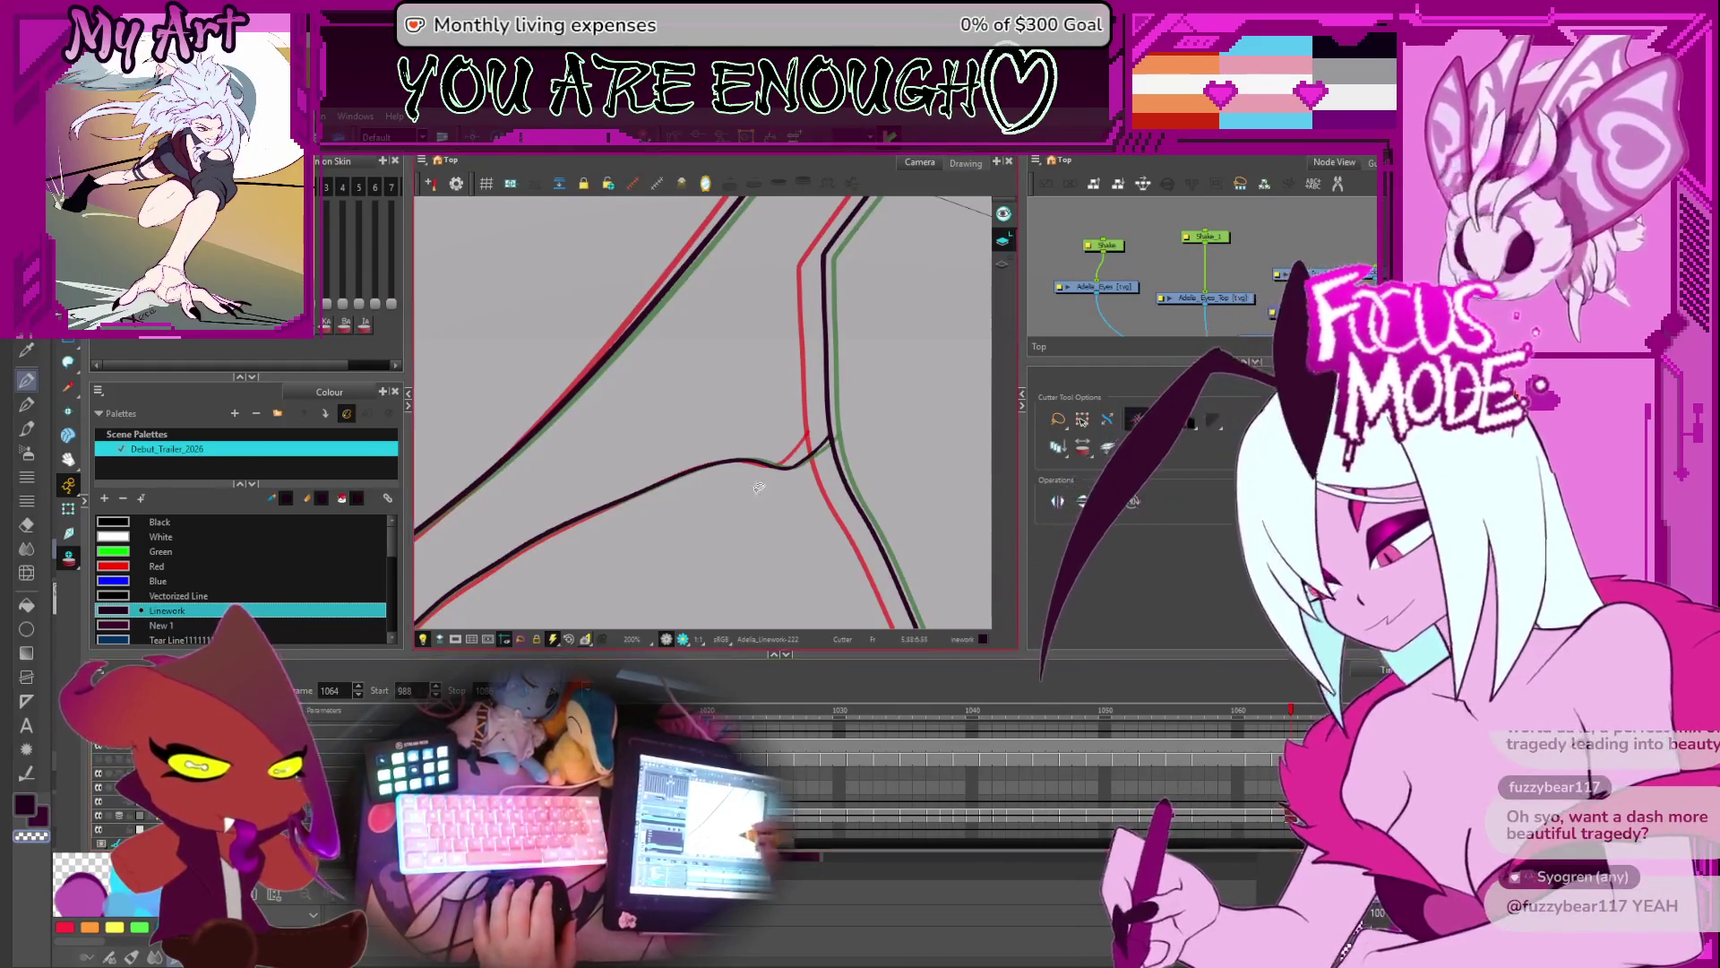
scroll(768, 504, "down", 1)
scroll(768, 503, "down", 2)
mouse_move(722, 434)
left_mouse_down()
mouse_move(729, 465)
mouse_move(782, 426)
left_mouse_up()
- Scrub the wing drawings between frames 1052 and 1066 to review the joints
scroll(782, 426, "up", 3)
key("period")
key("period")
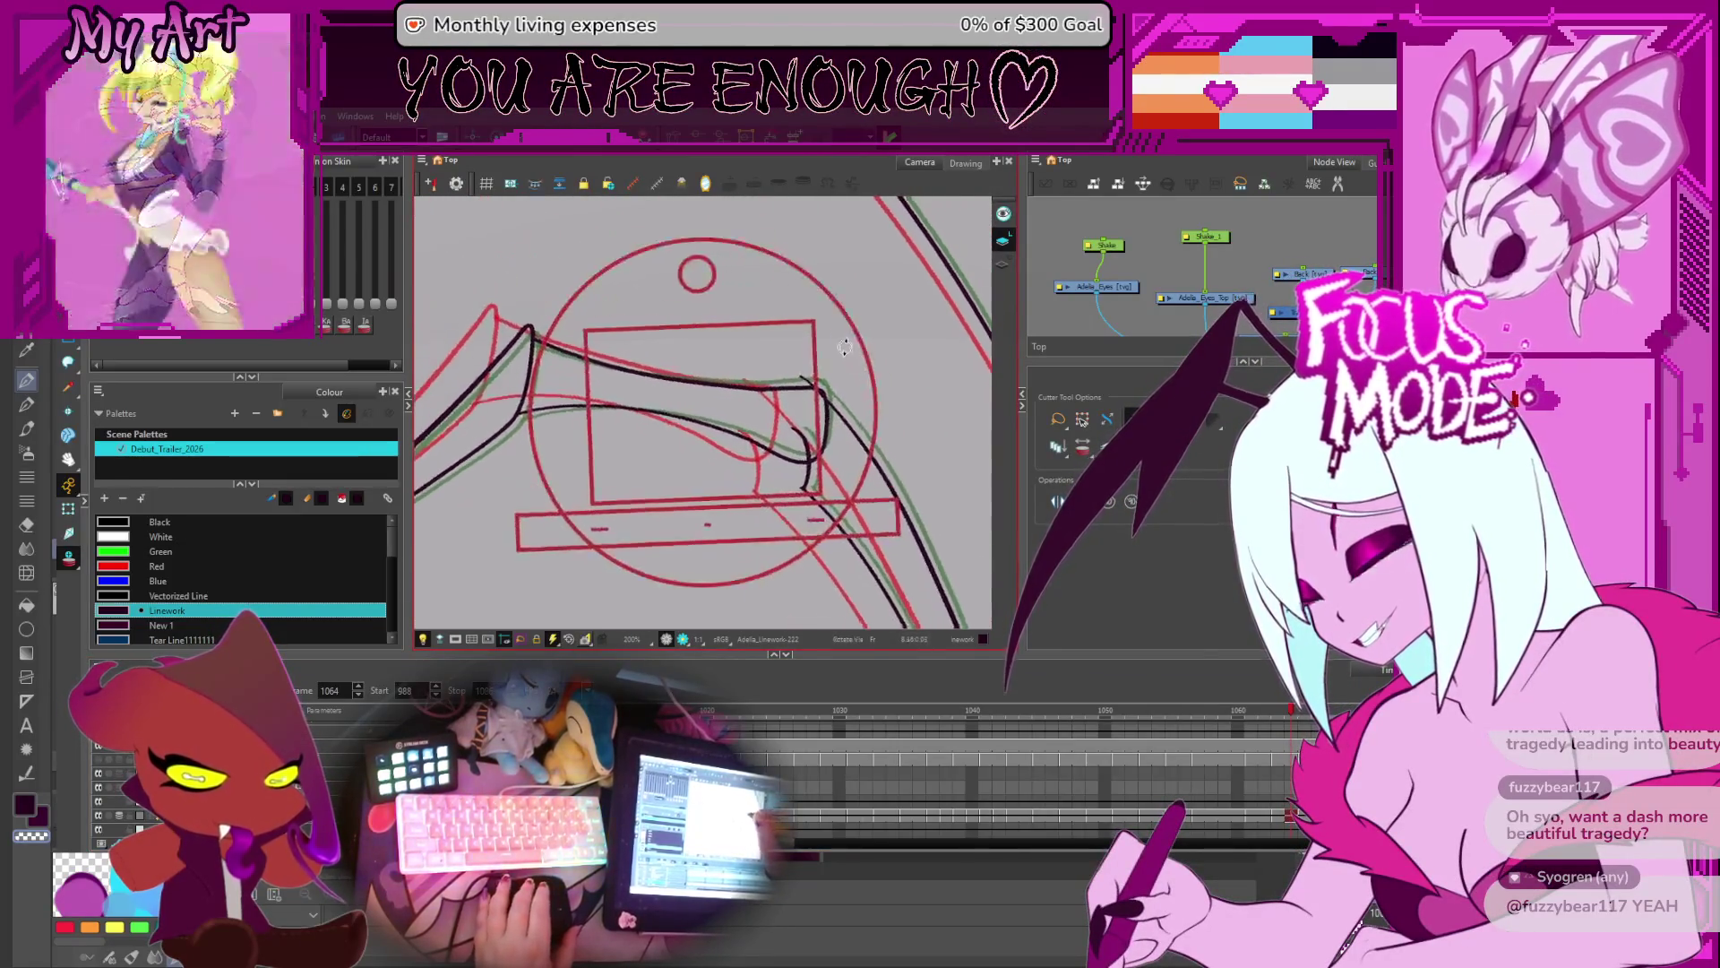
key("comma")
key("comma")
key("comma")
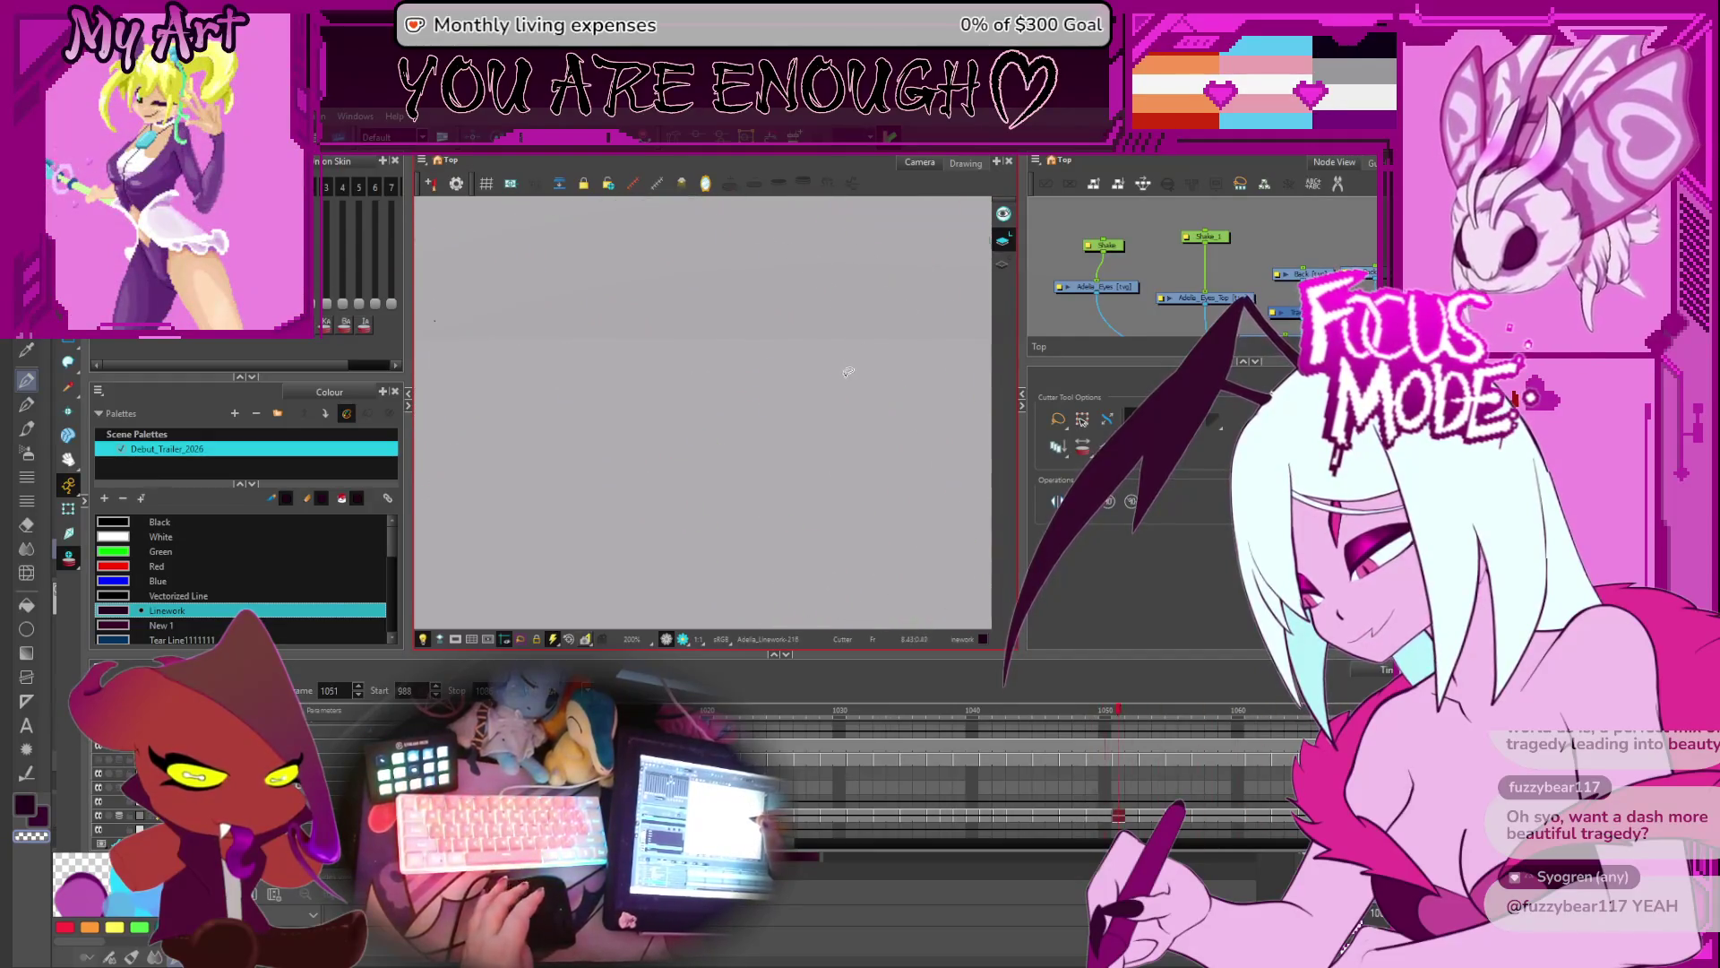
scroll(843, 380, "down", 5)
key("period")
key("period")
key("period")
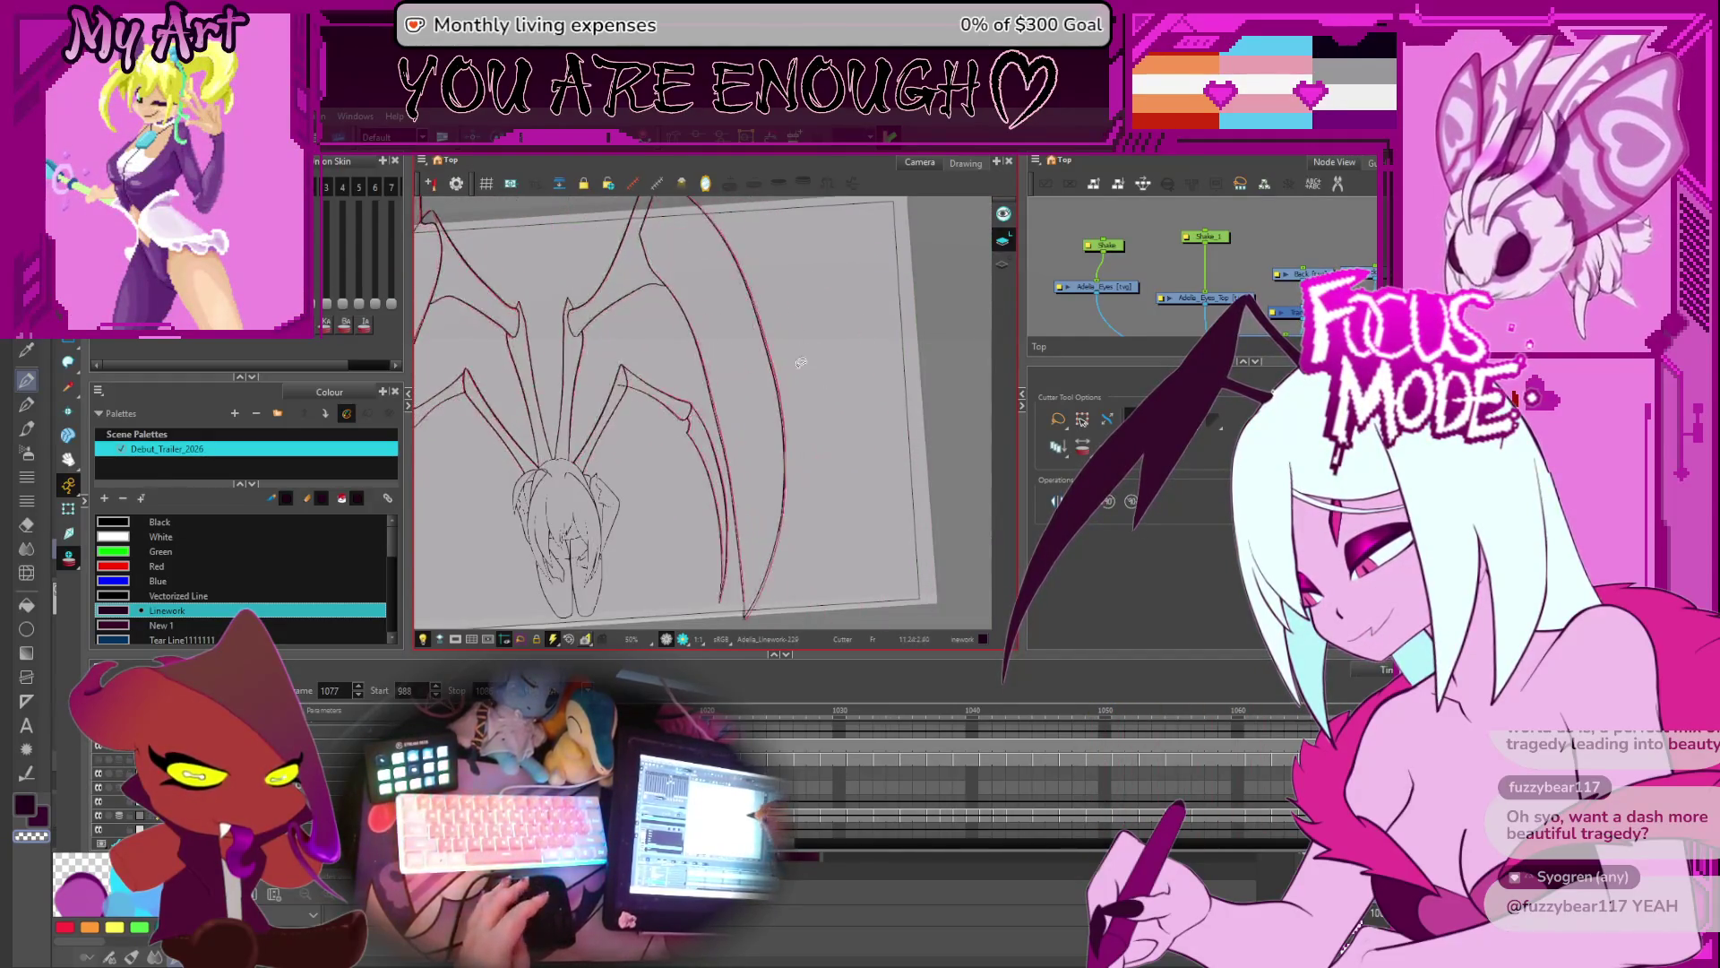
key("period")
key("period")
key("period")
scroll(580, 344, "up", 5)
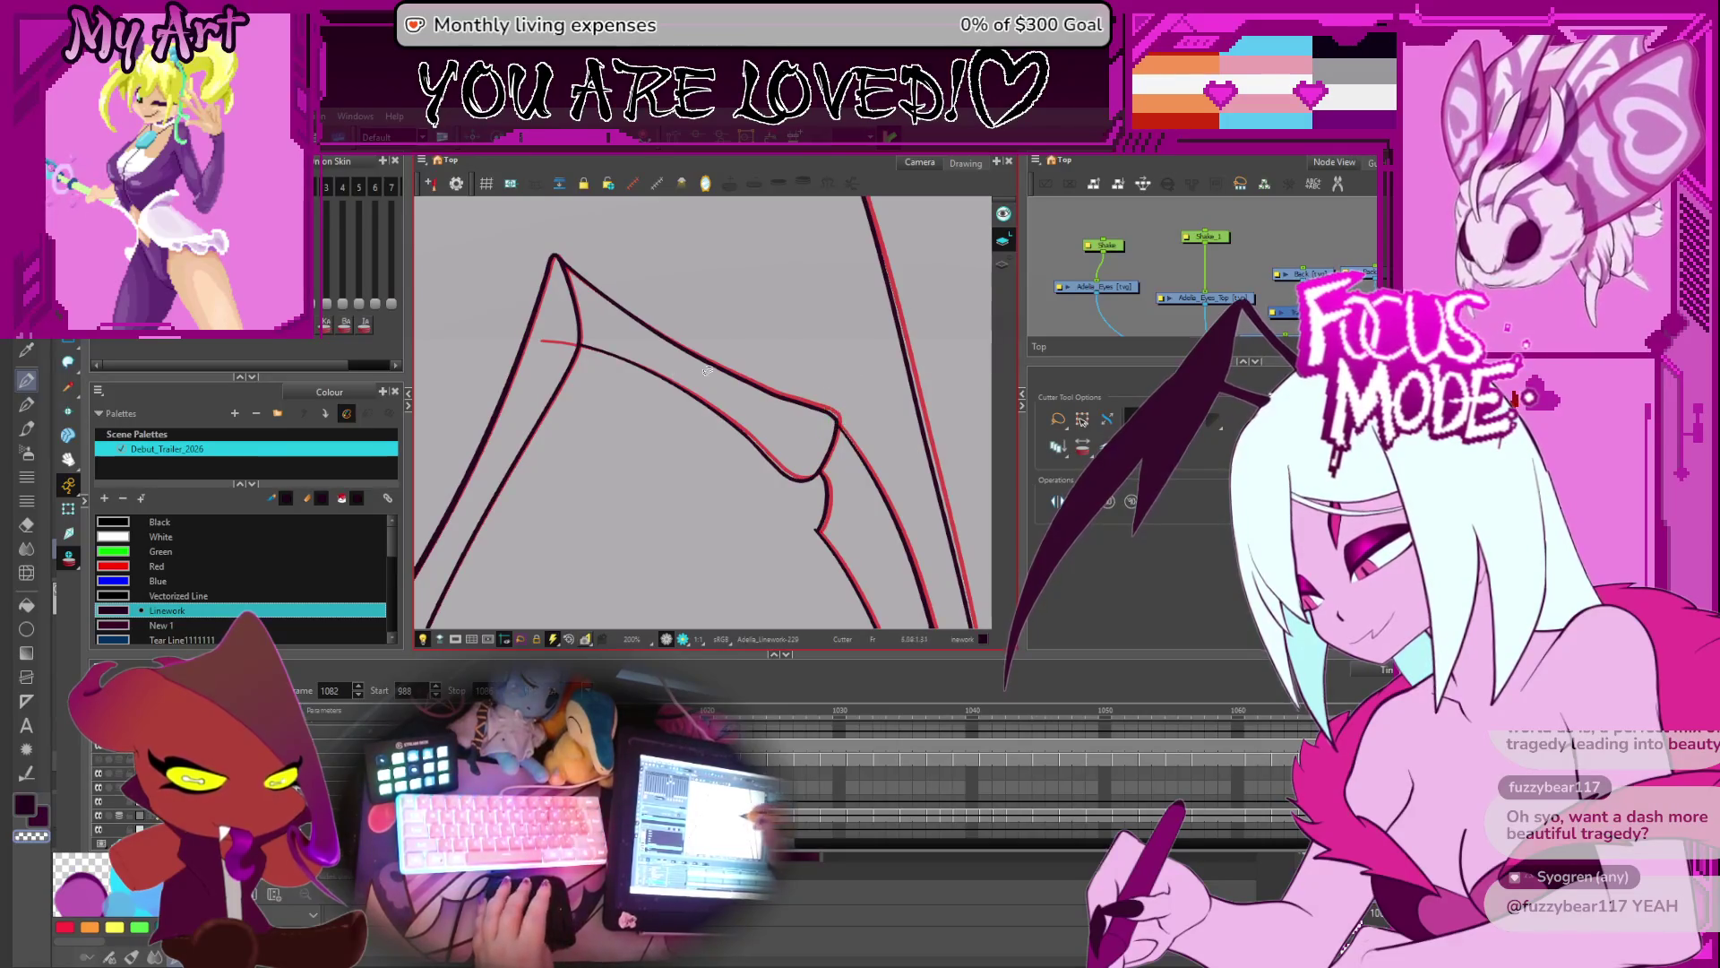
- Step back to Linework-225 and cut away the black line's overshooting end
key("comma")
key("comma")
key("comma")
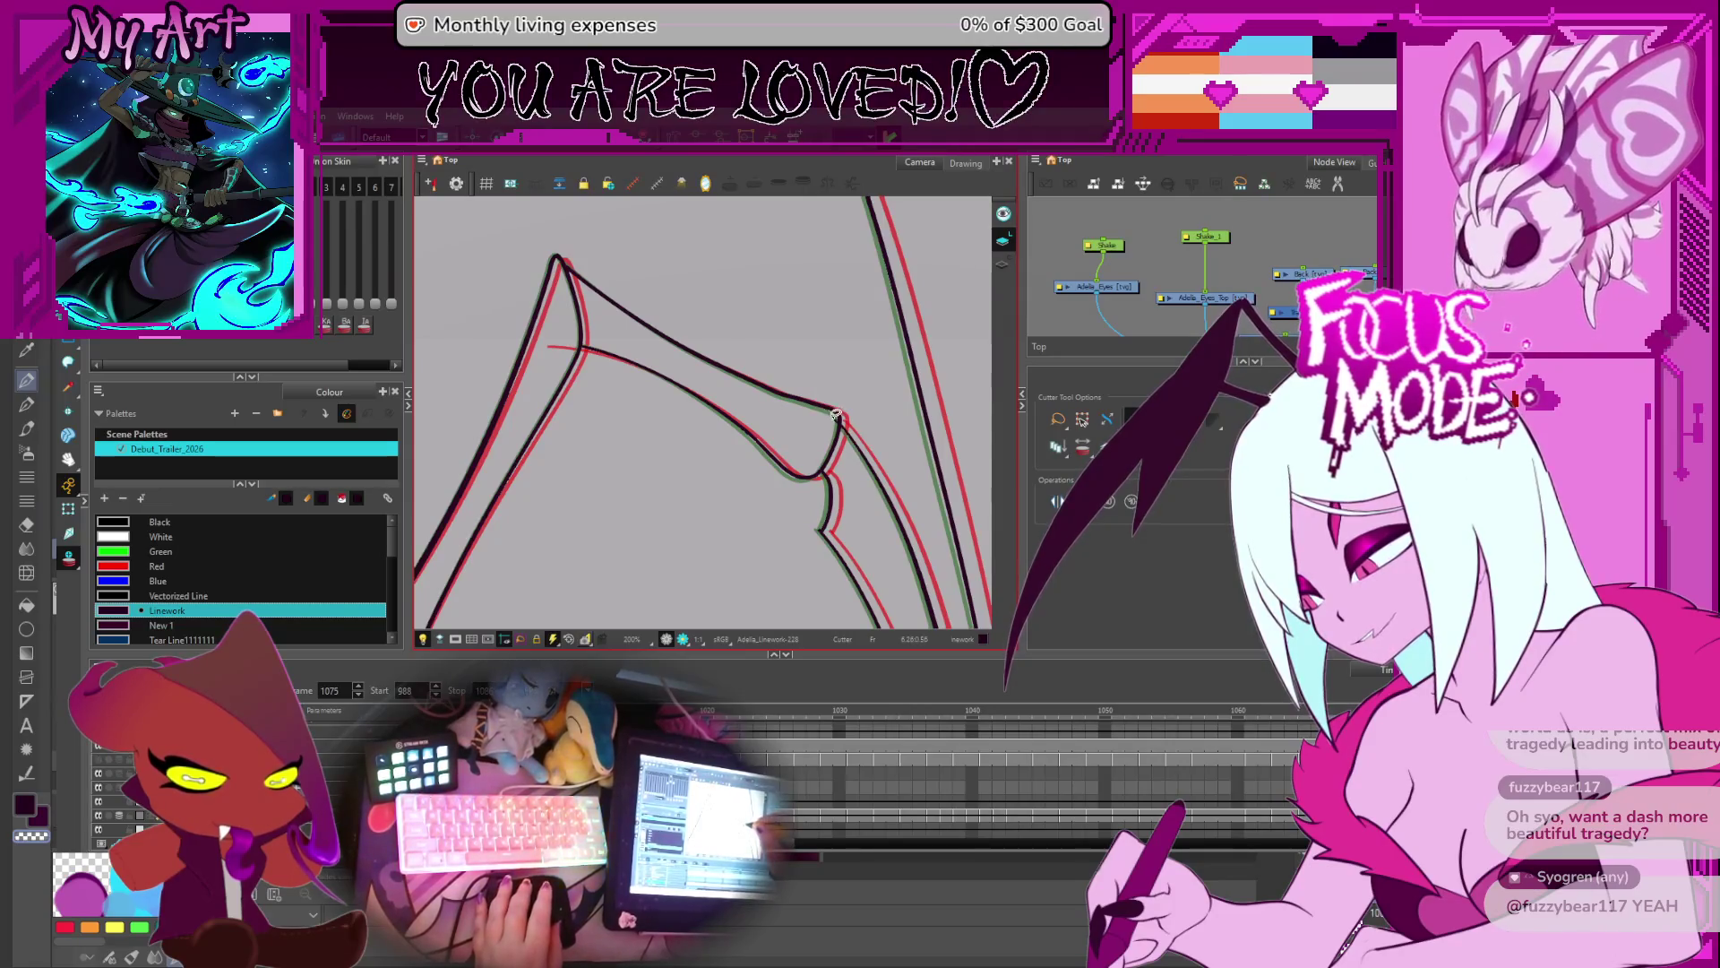
key("comma")
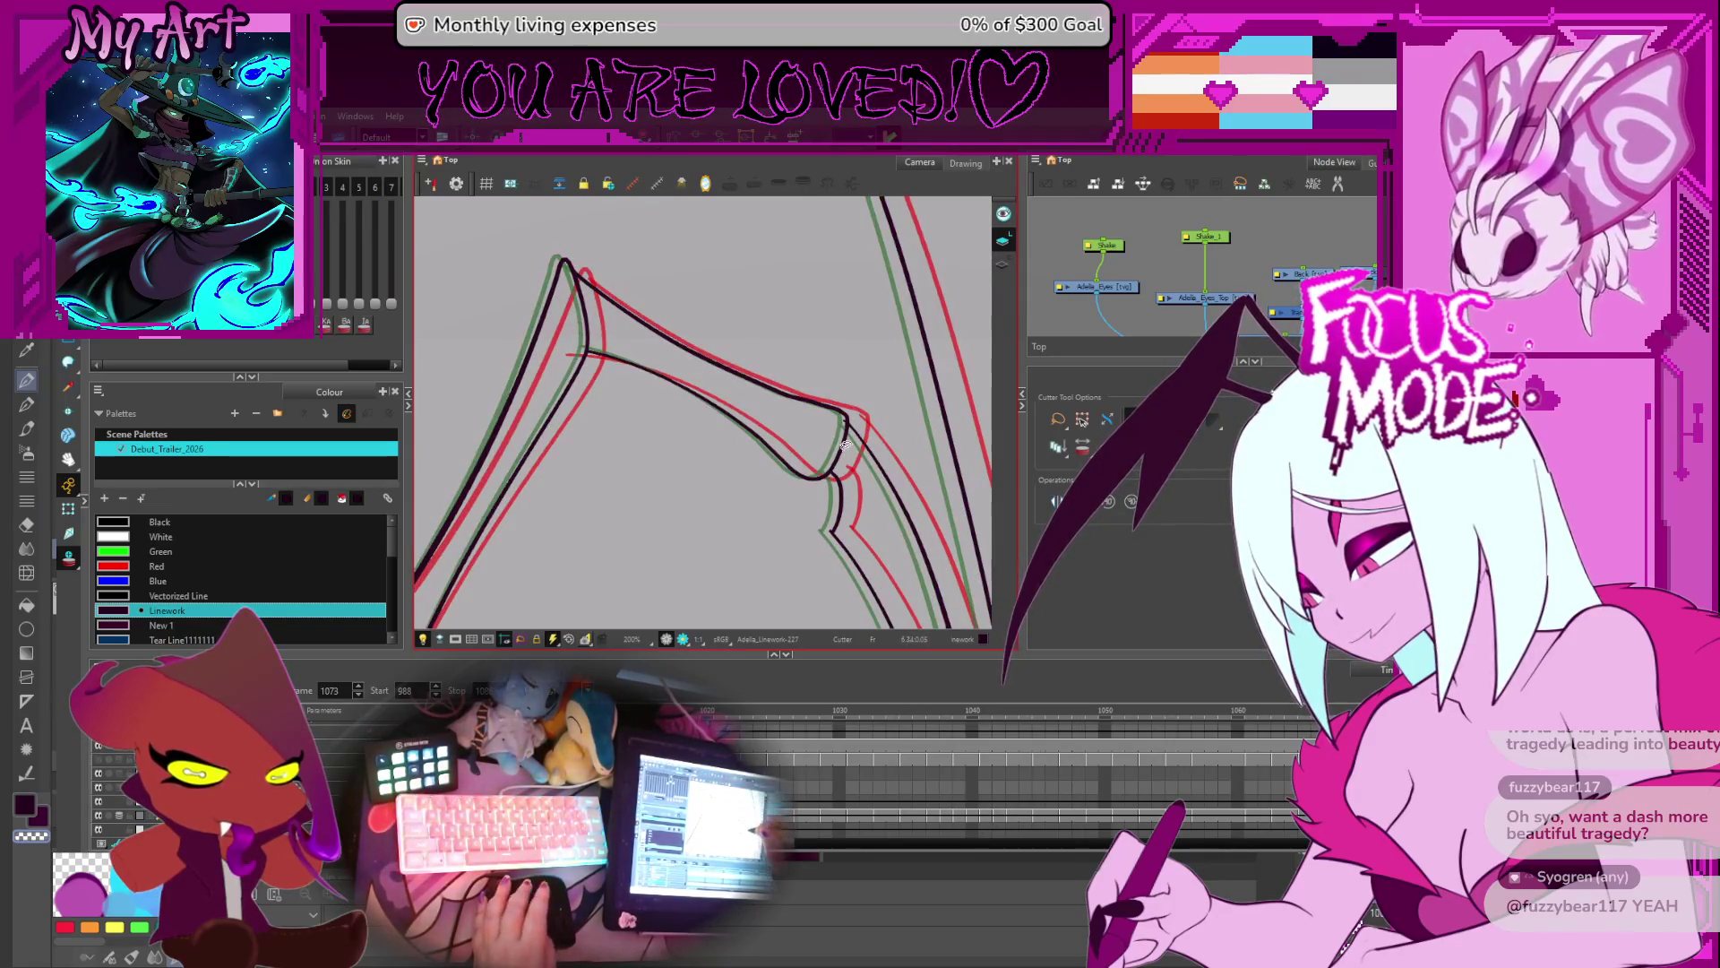
key("comma")
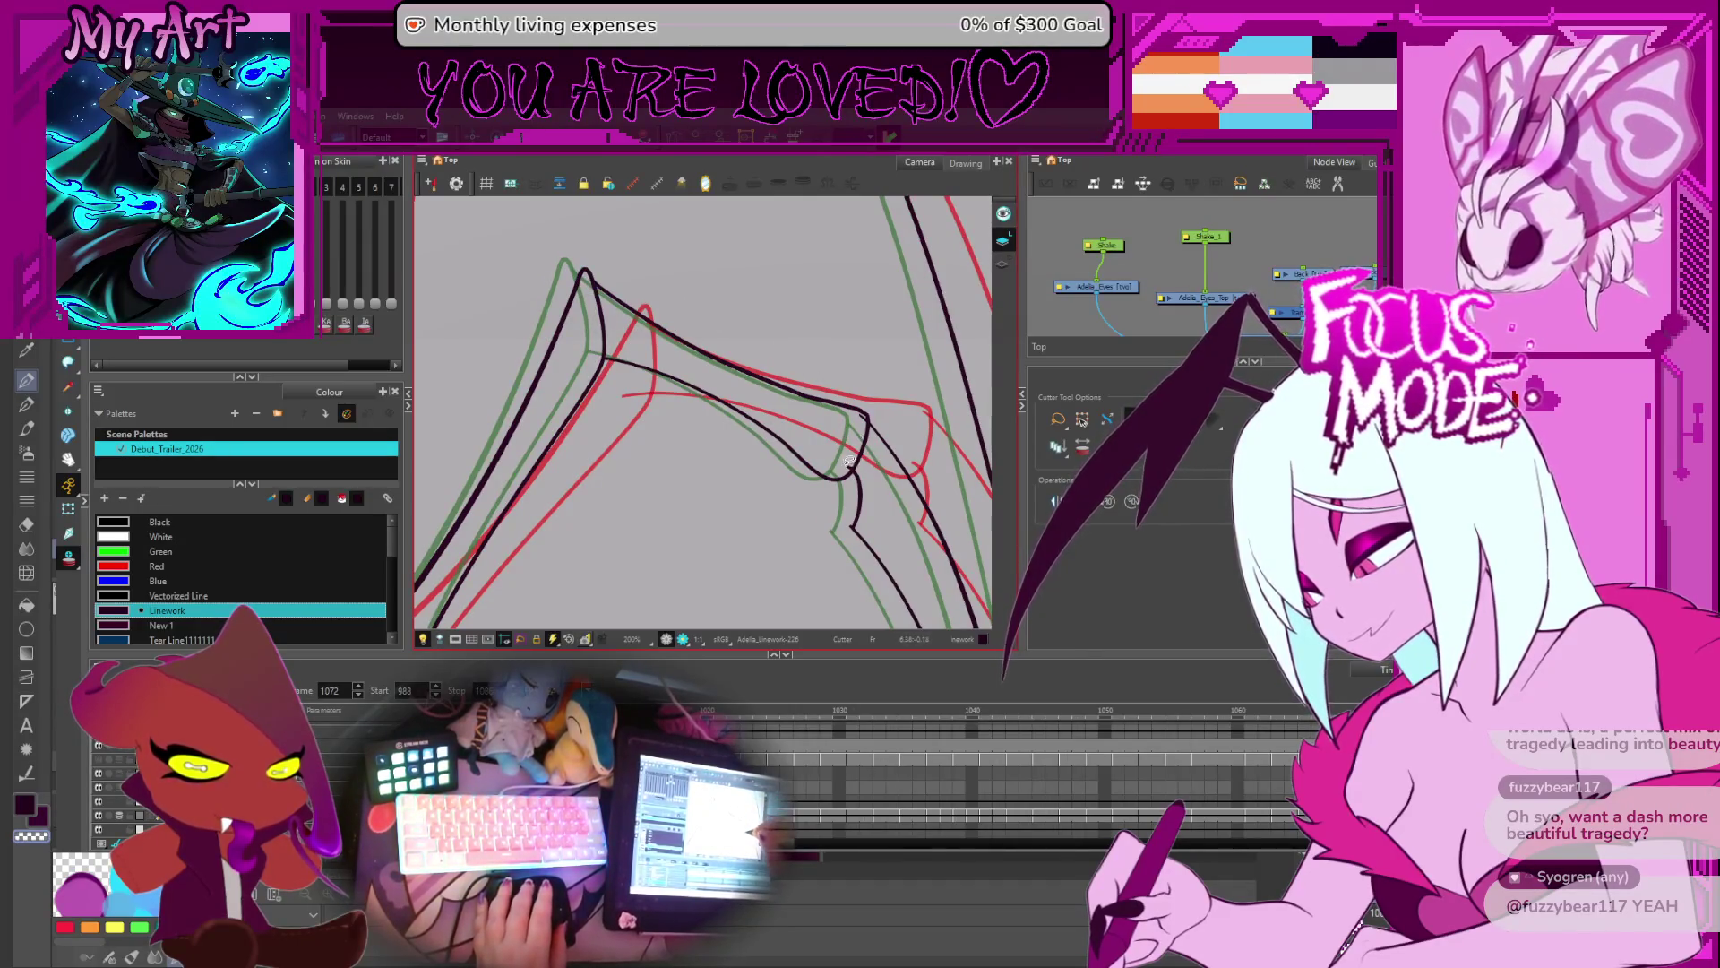
key("comma")
key("comma")
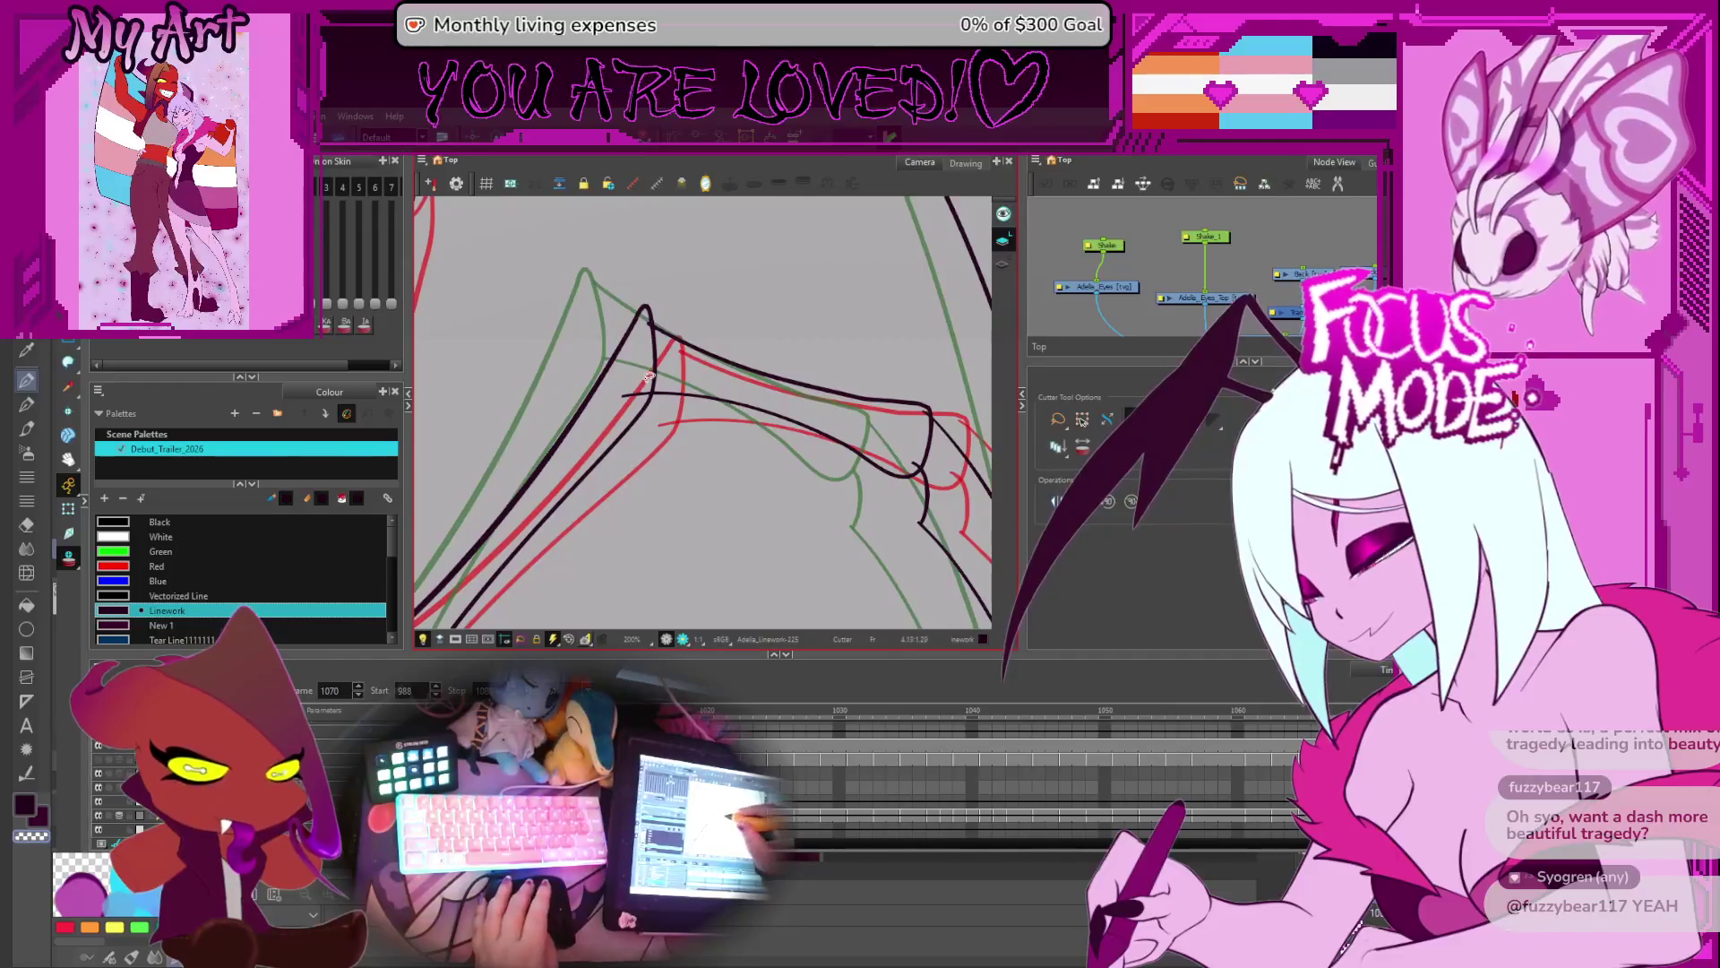
left_click_drag(932, 432, 914, 461)
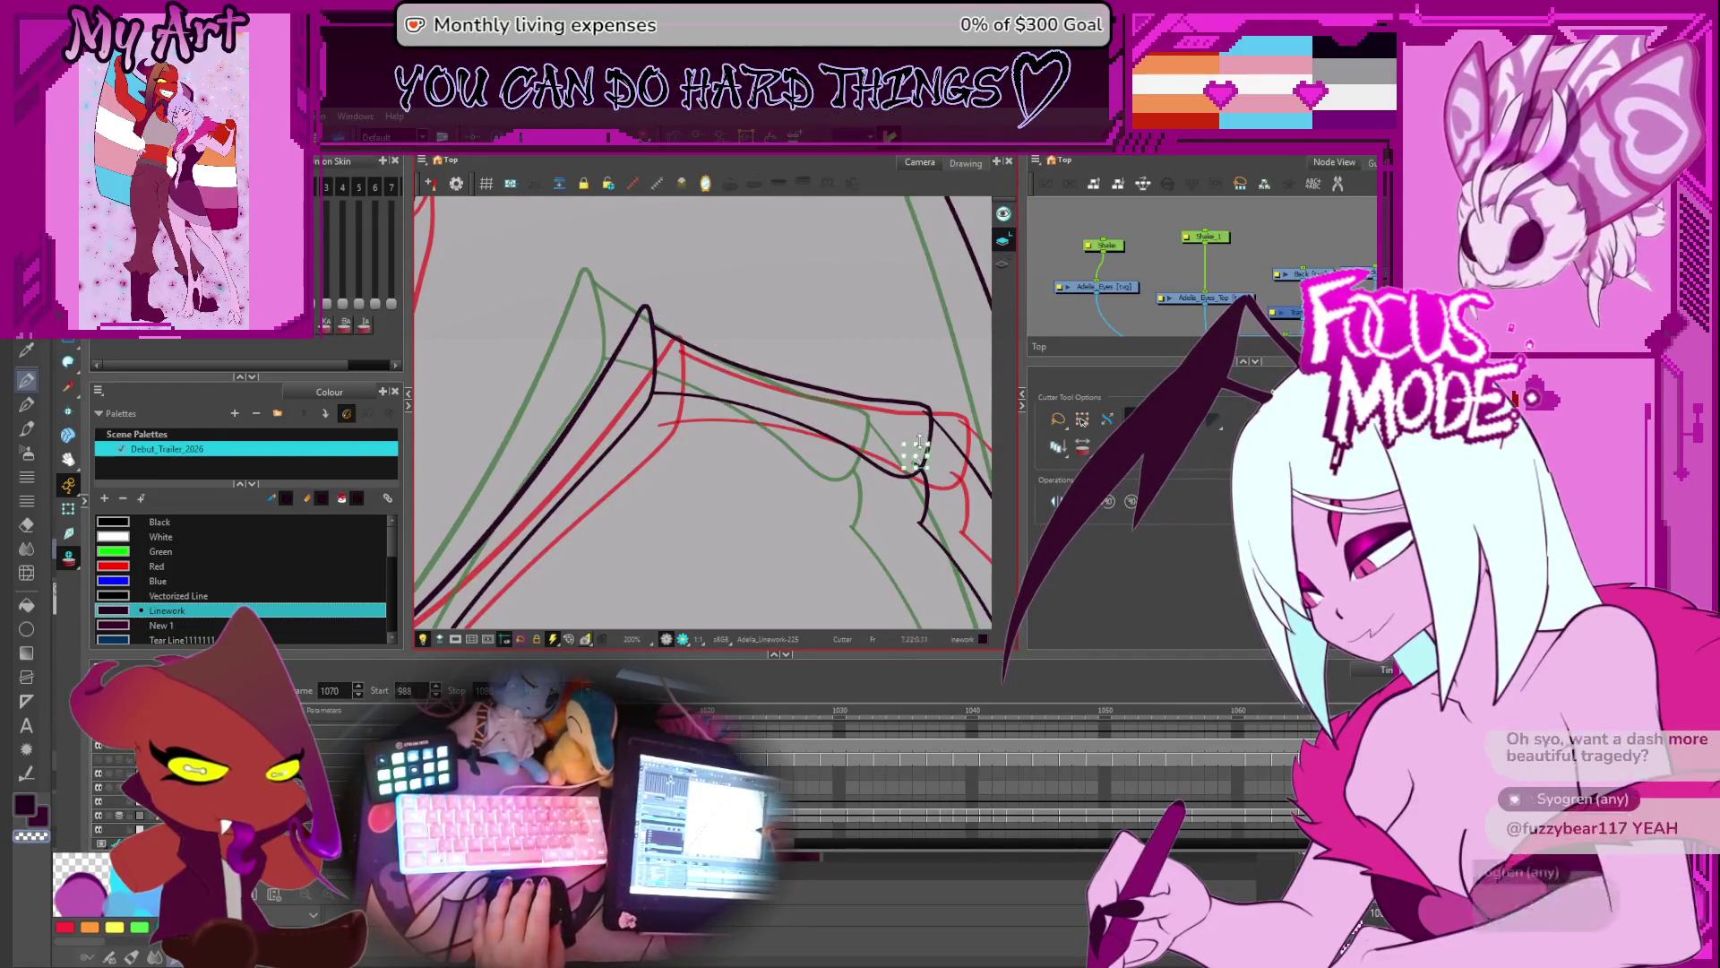
key("Delete")
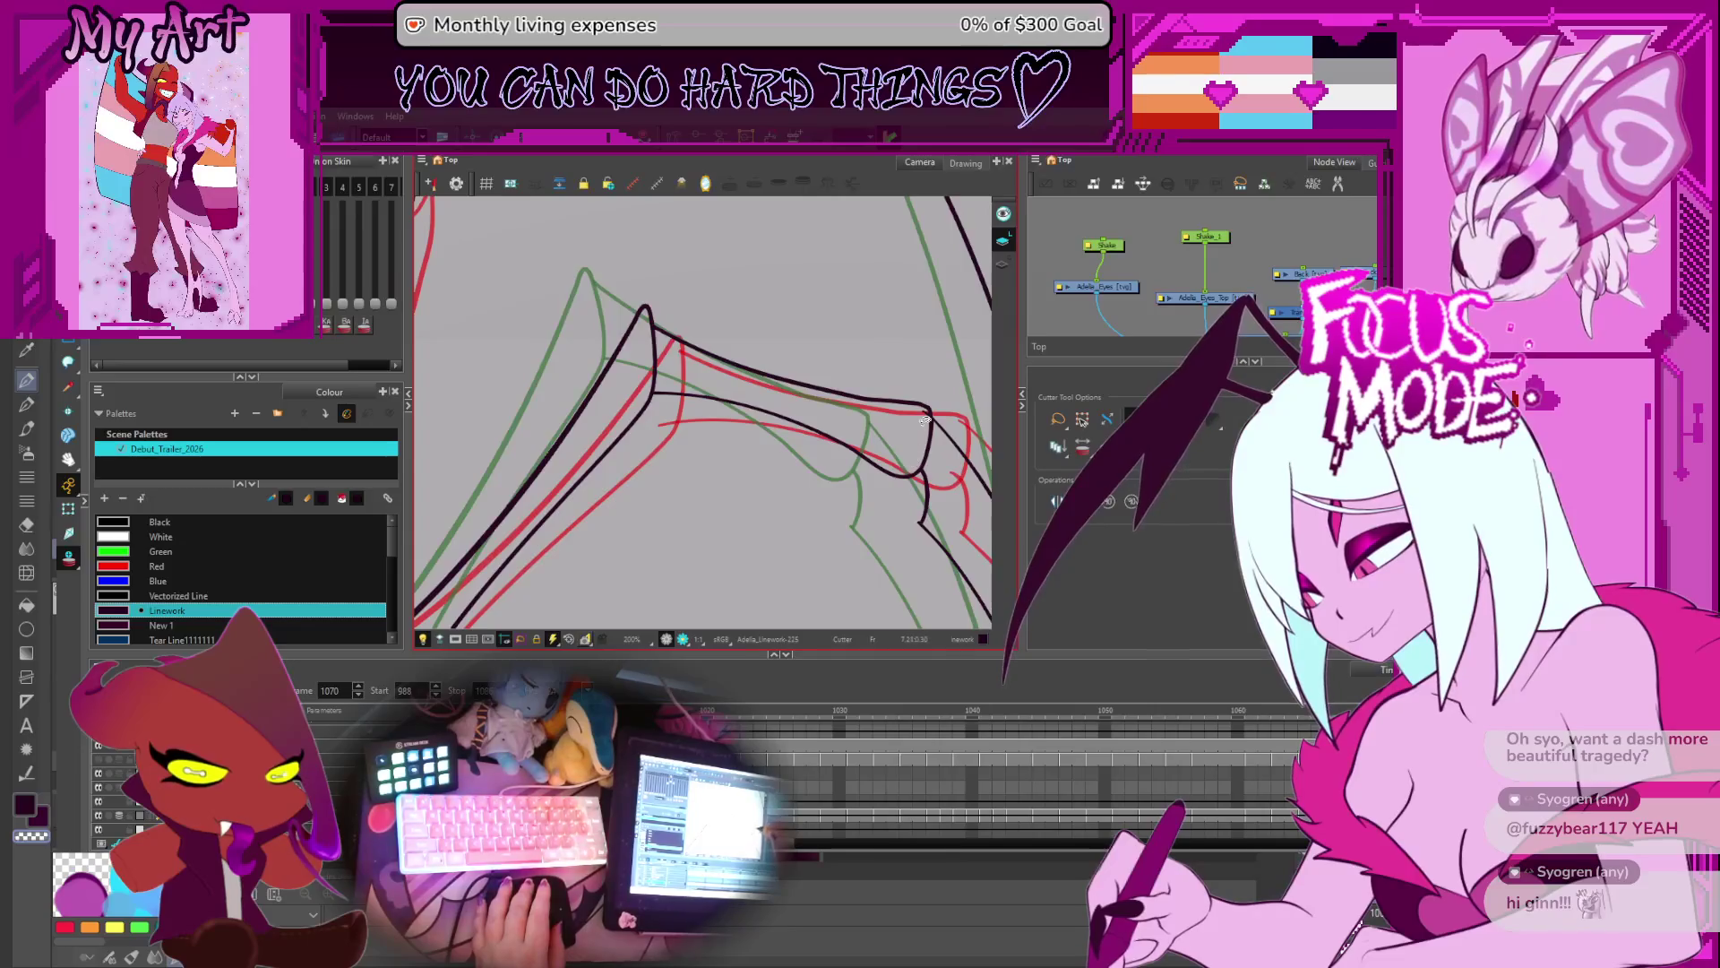
- Step back through drawings Linework-224 to Linework-221, checking the joint
key("comma")
key("comma")
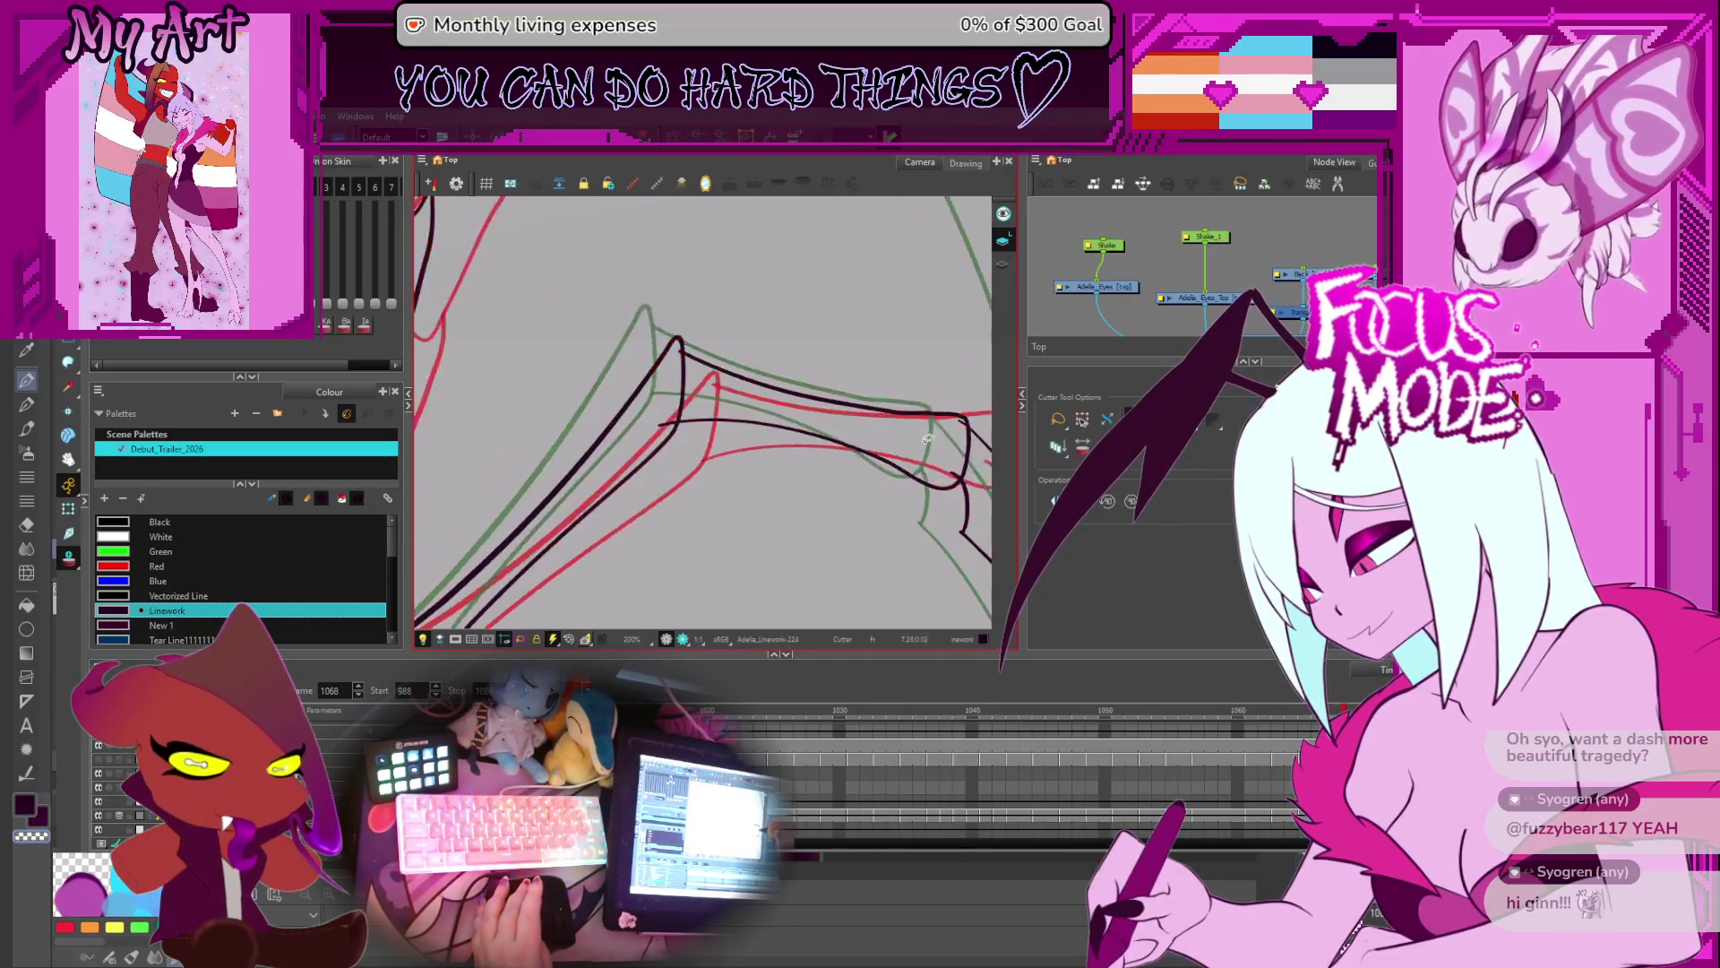
left_click_drag(563, 419, 502, 420)
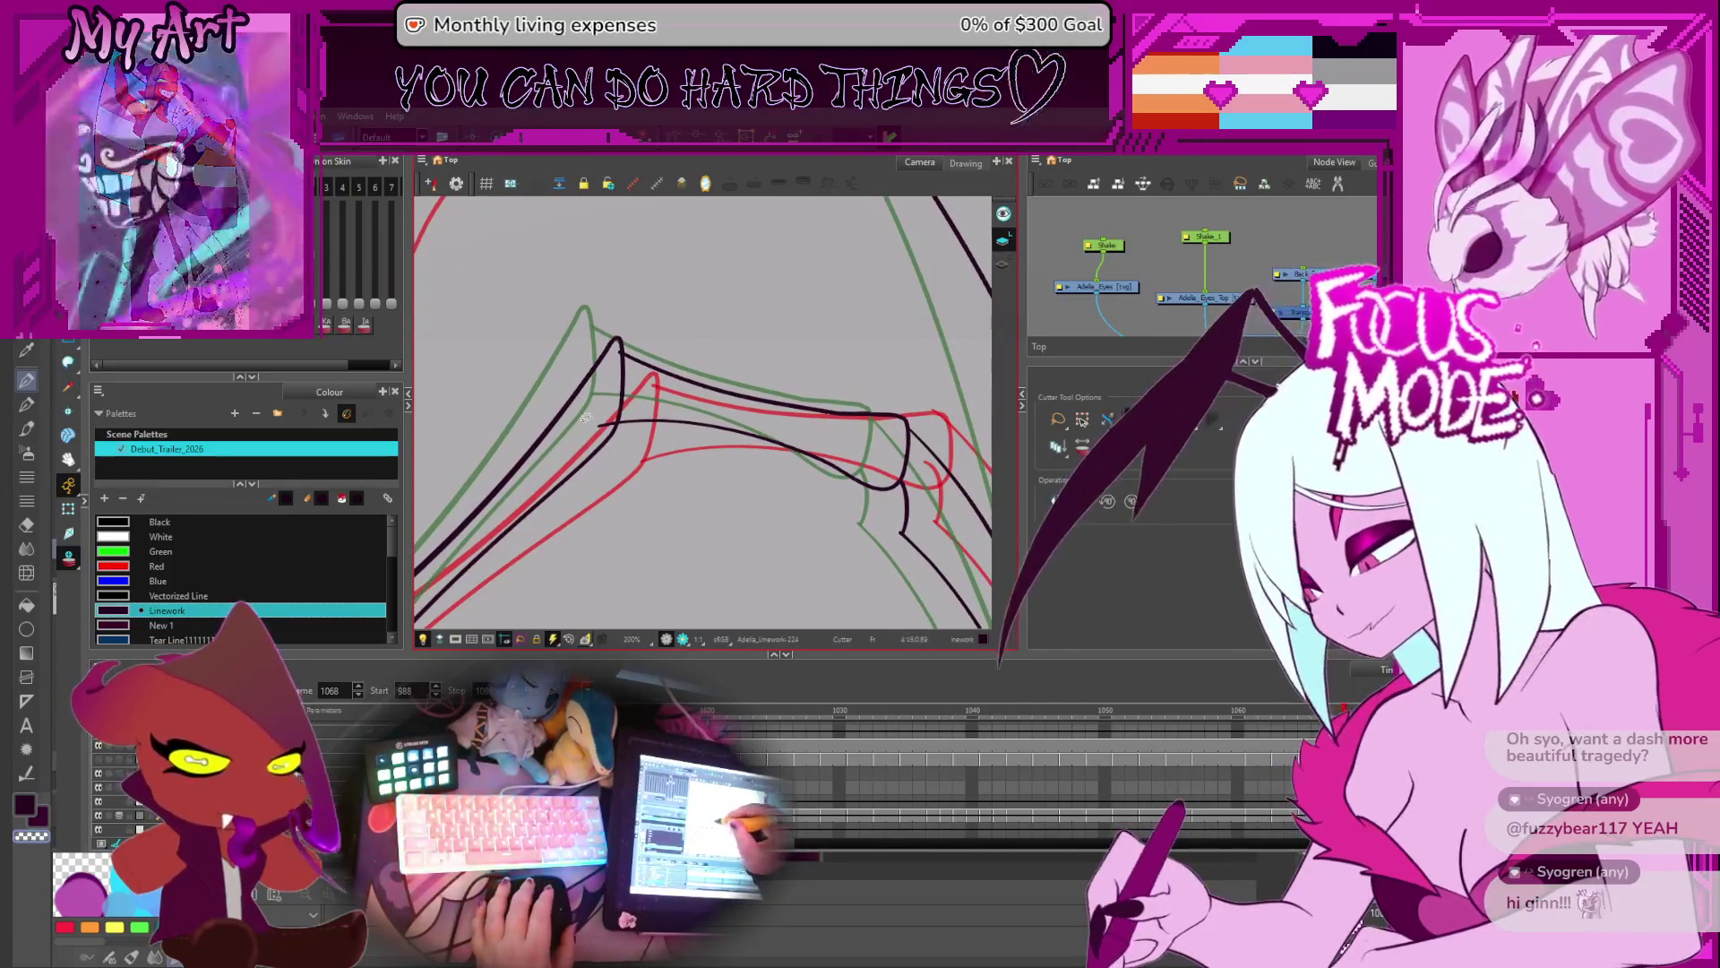
key("comma")
key("comma")
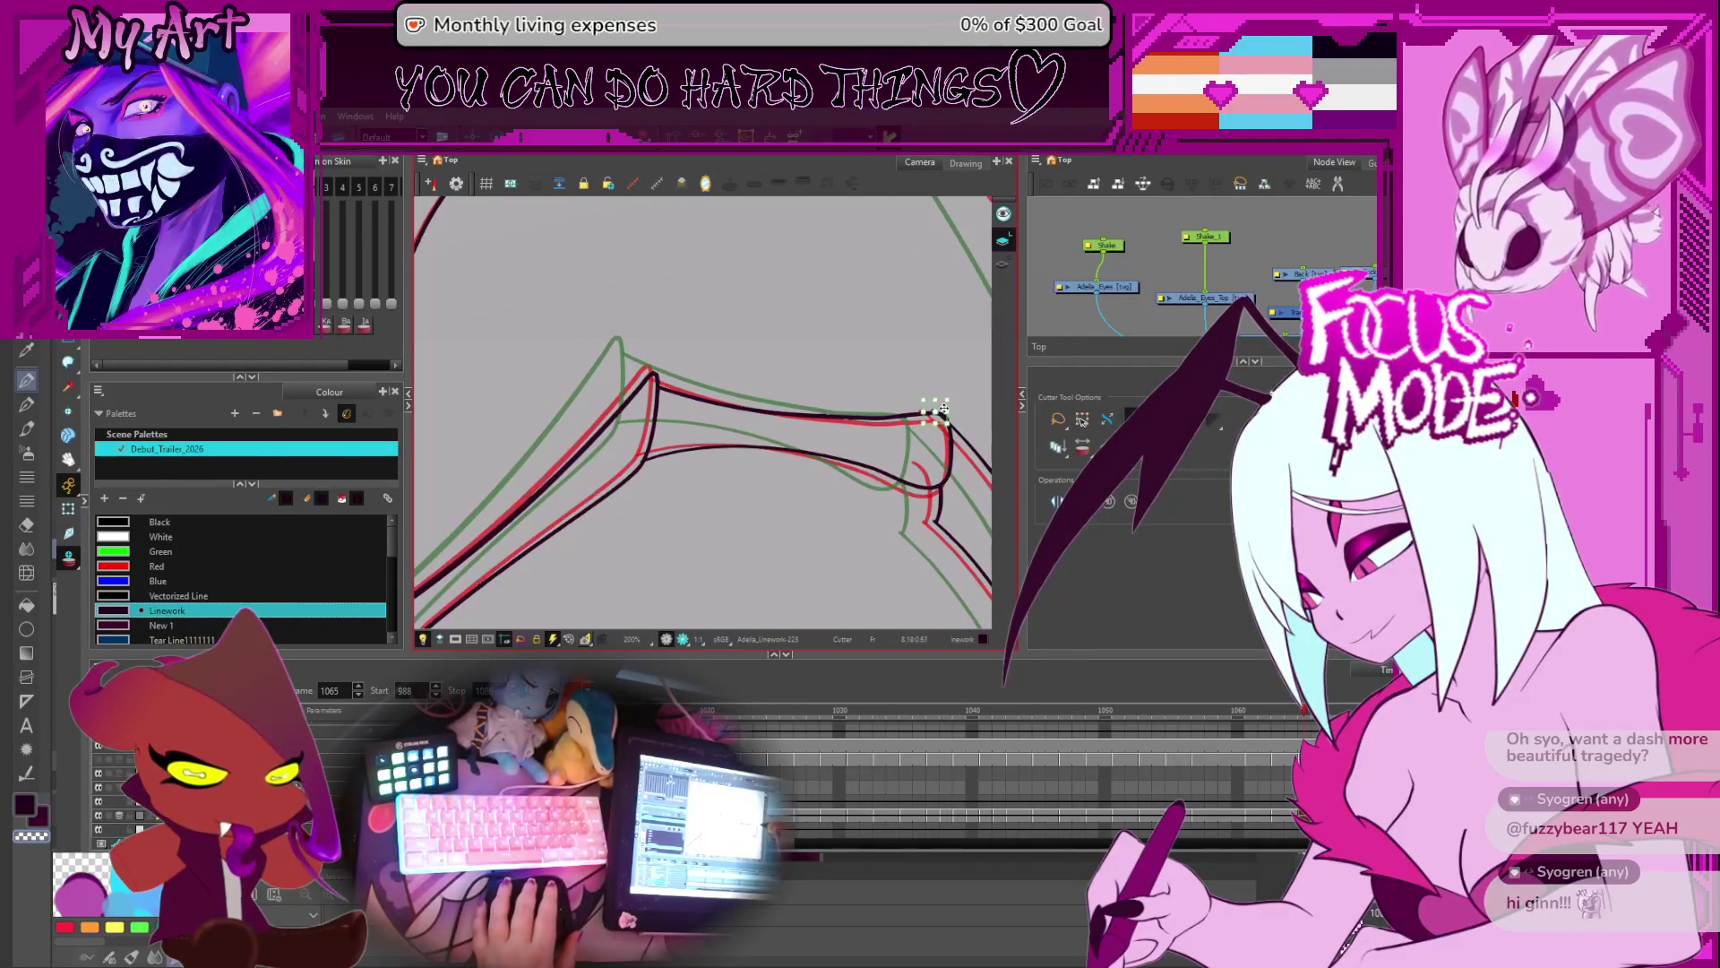
key("comma")
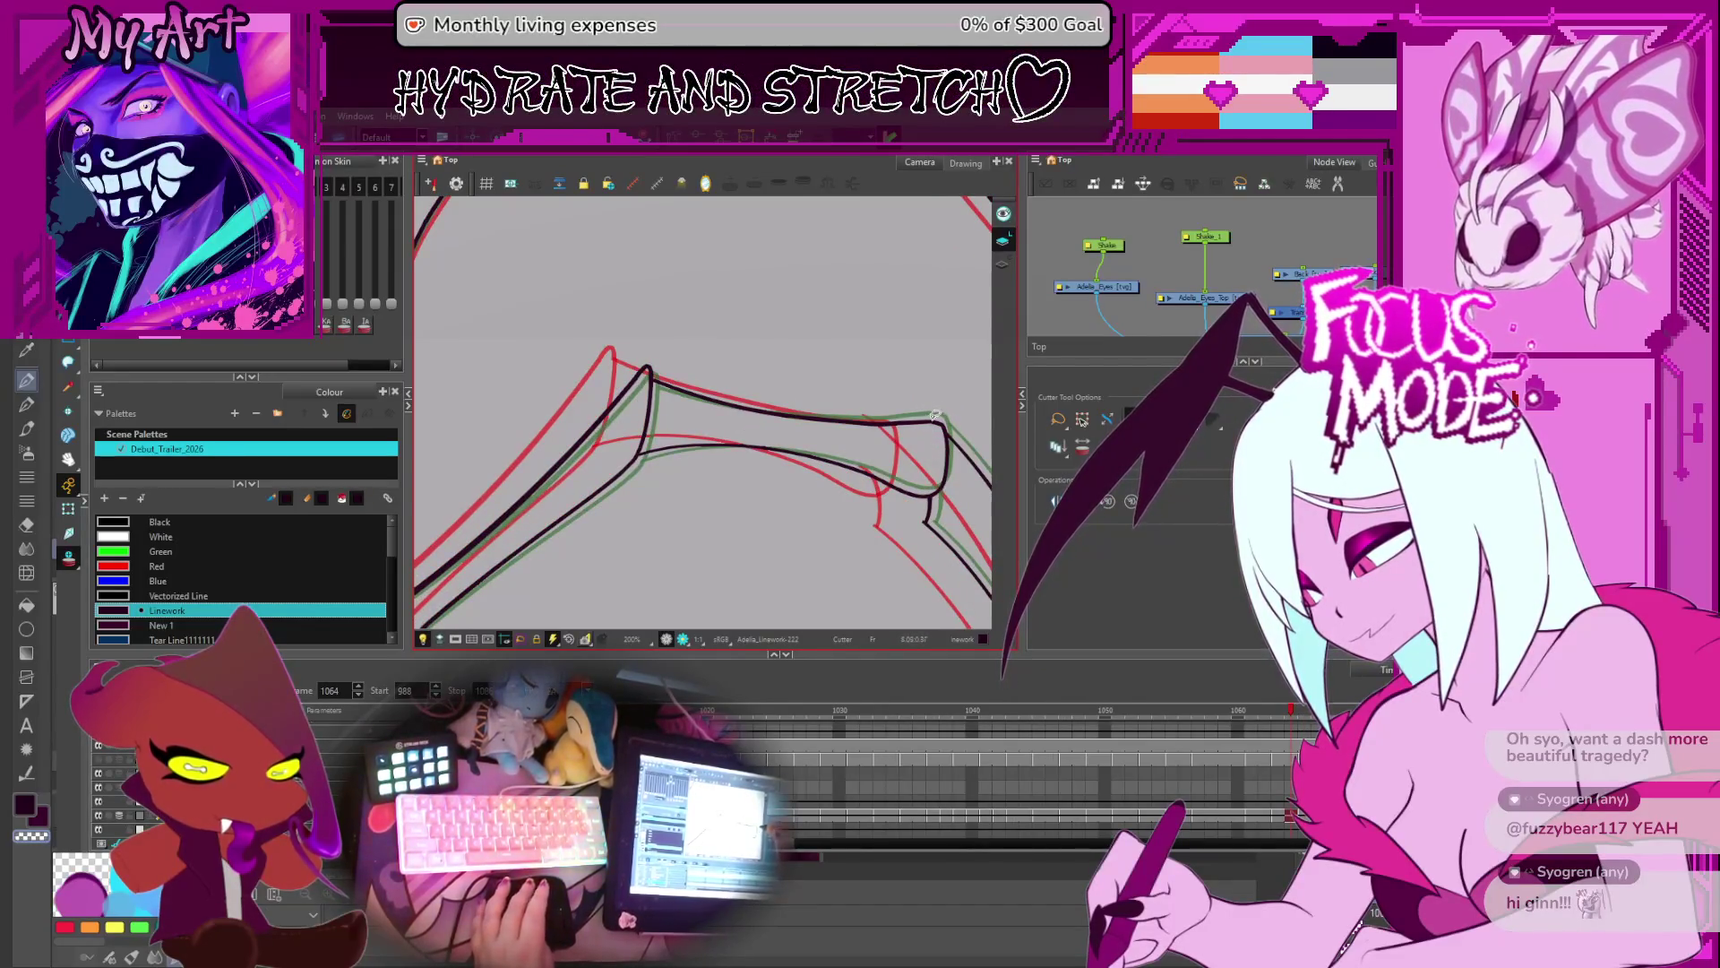
key("comma")
key("comma")
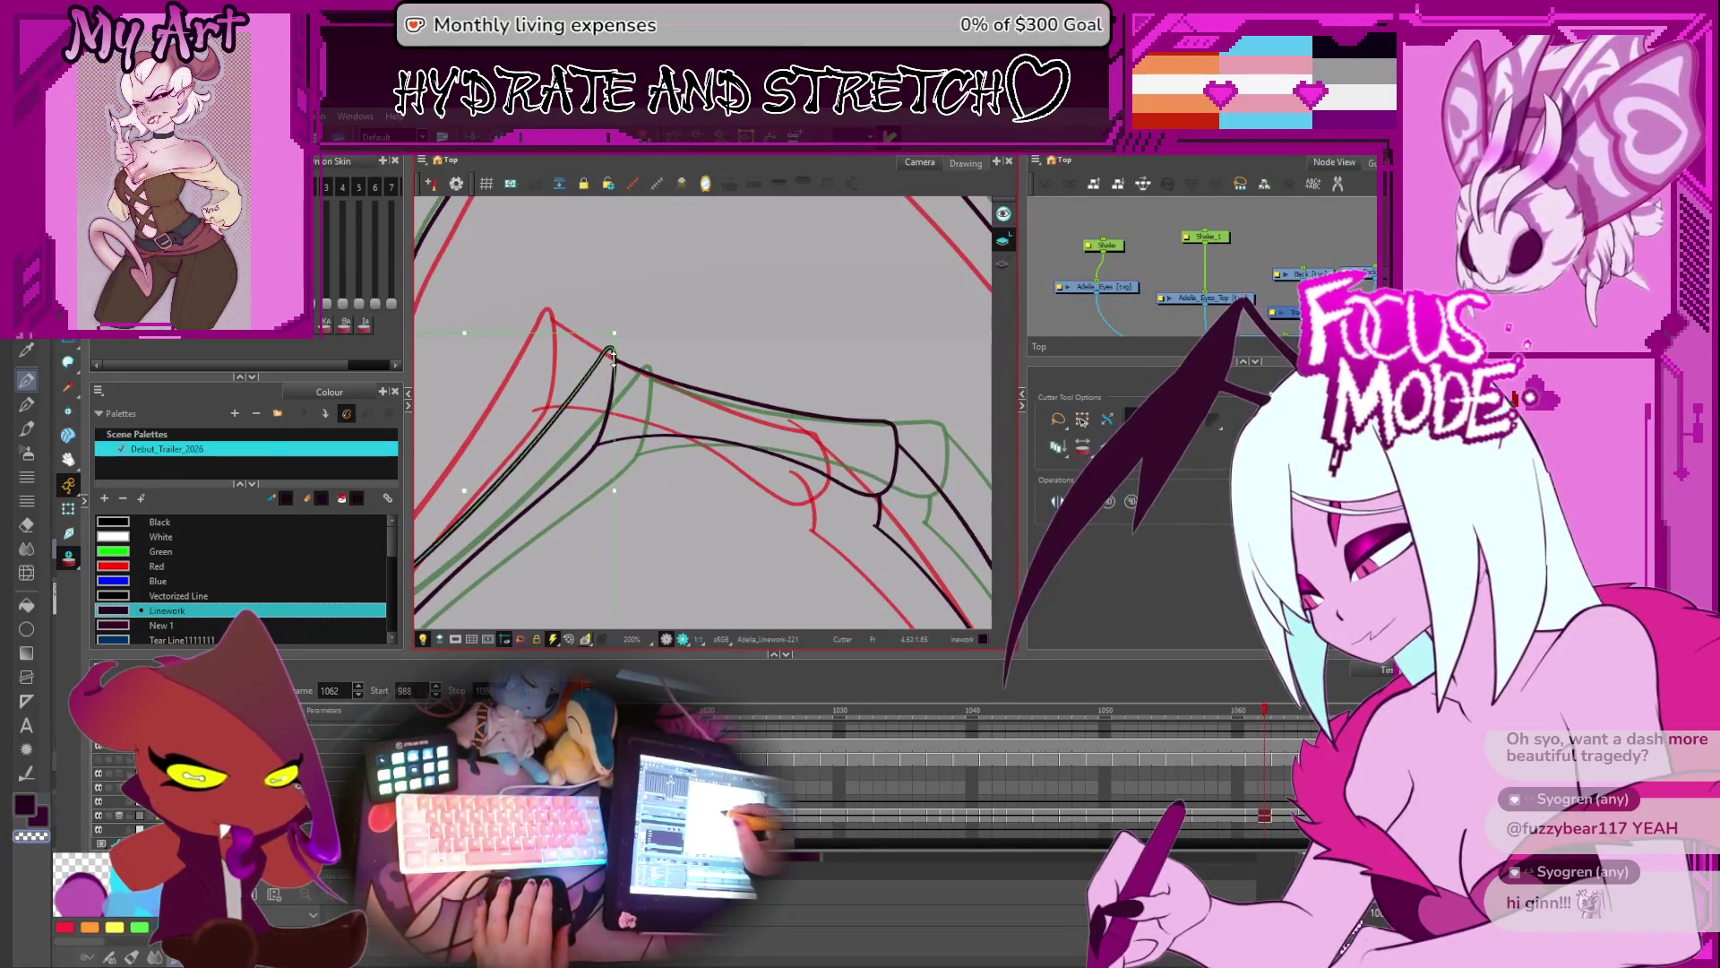
- Compare frames 1061 and 1060, then move back to frame 1055
key("period")
key("period")
key("comma")
key("comma")
key("comma")
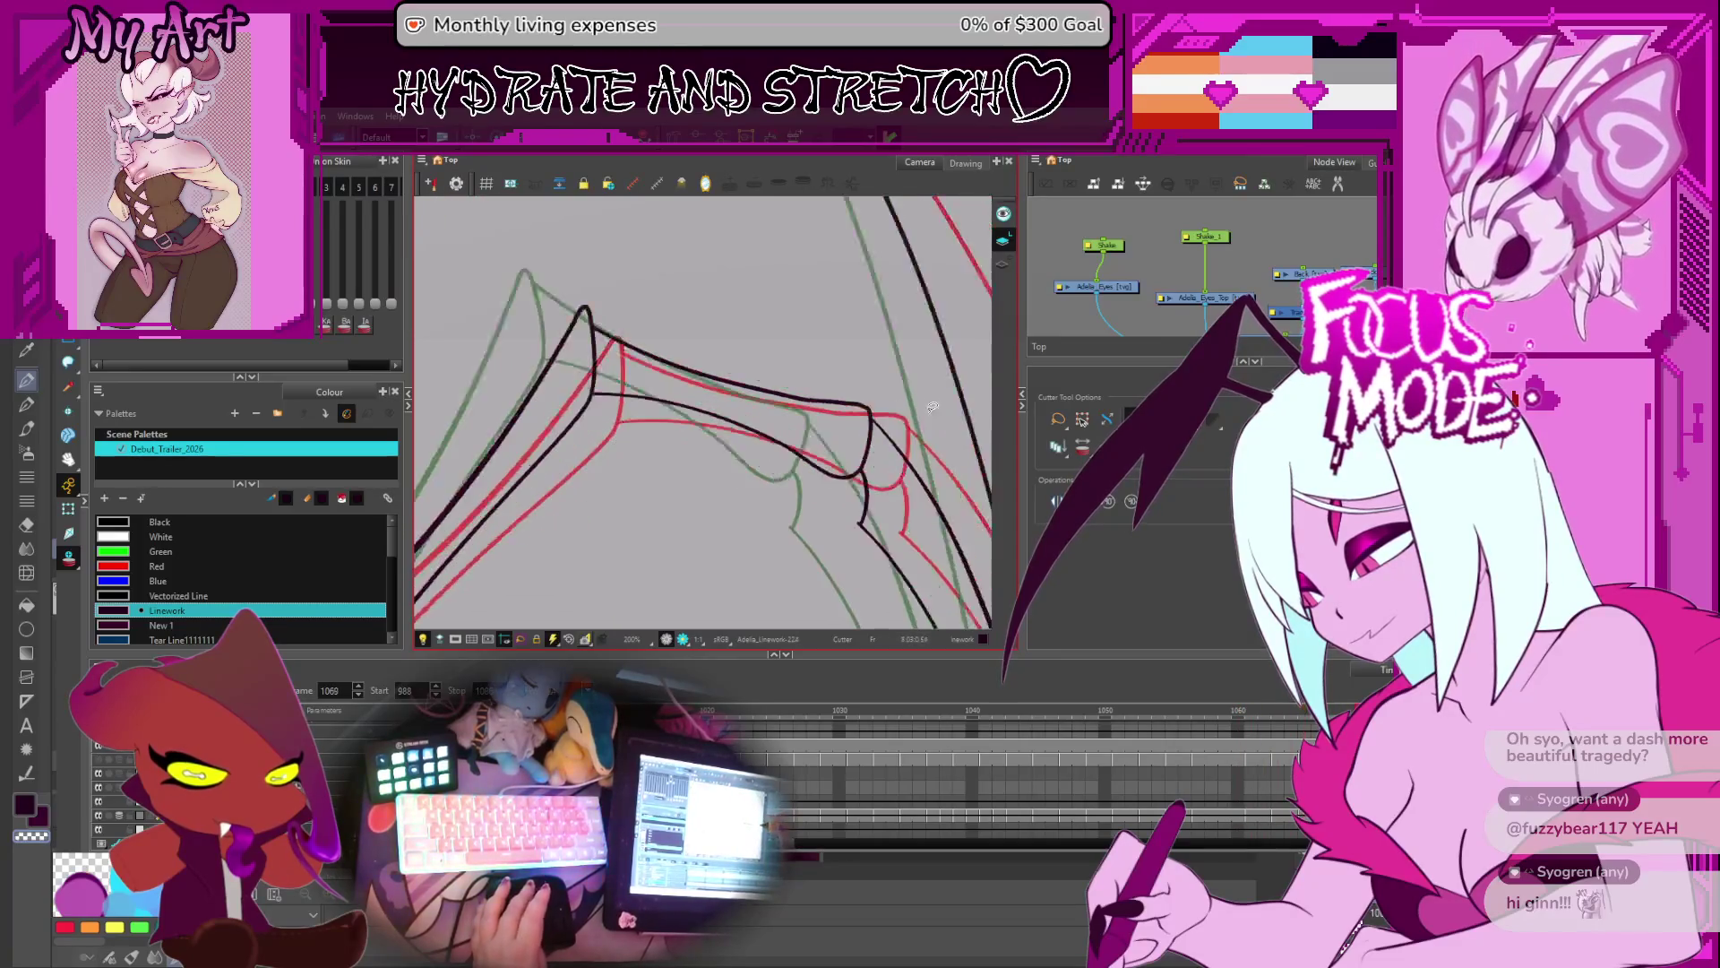
key("comma")
key("period")
key("comma")
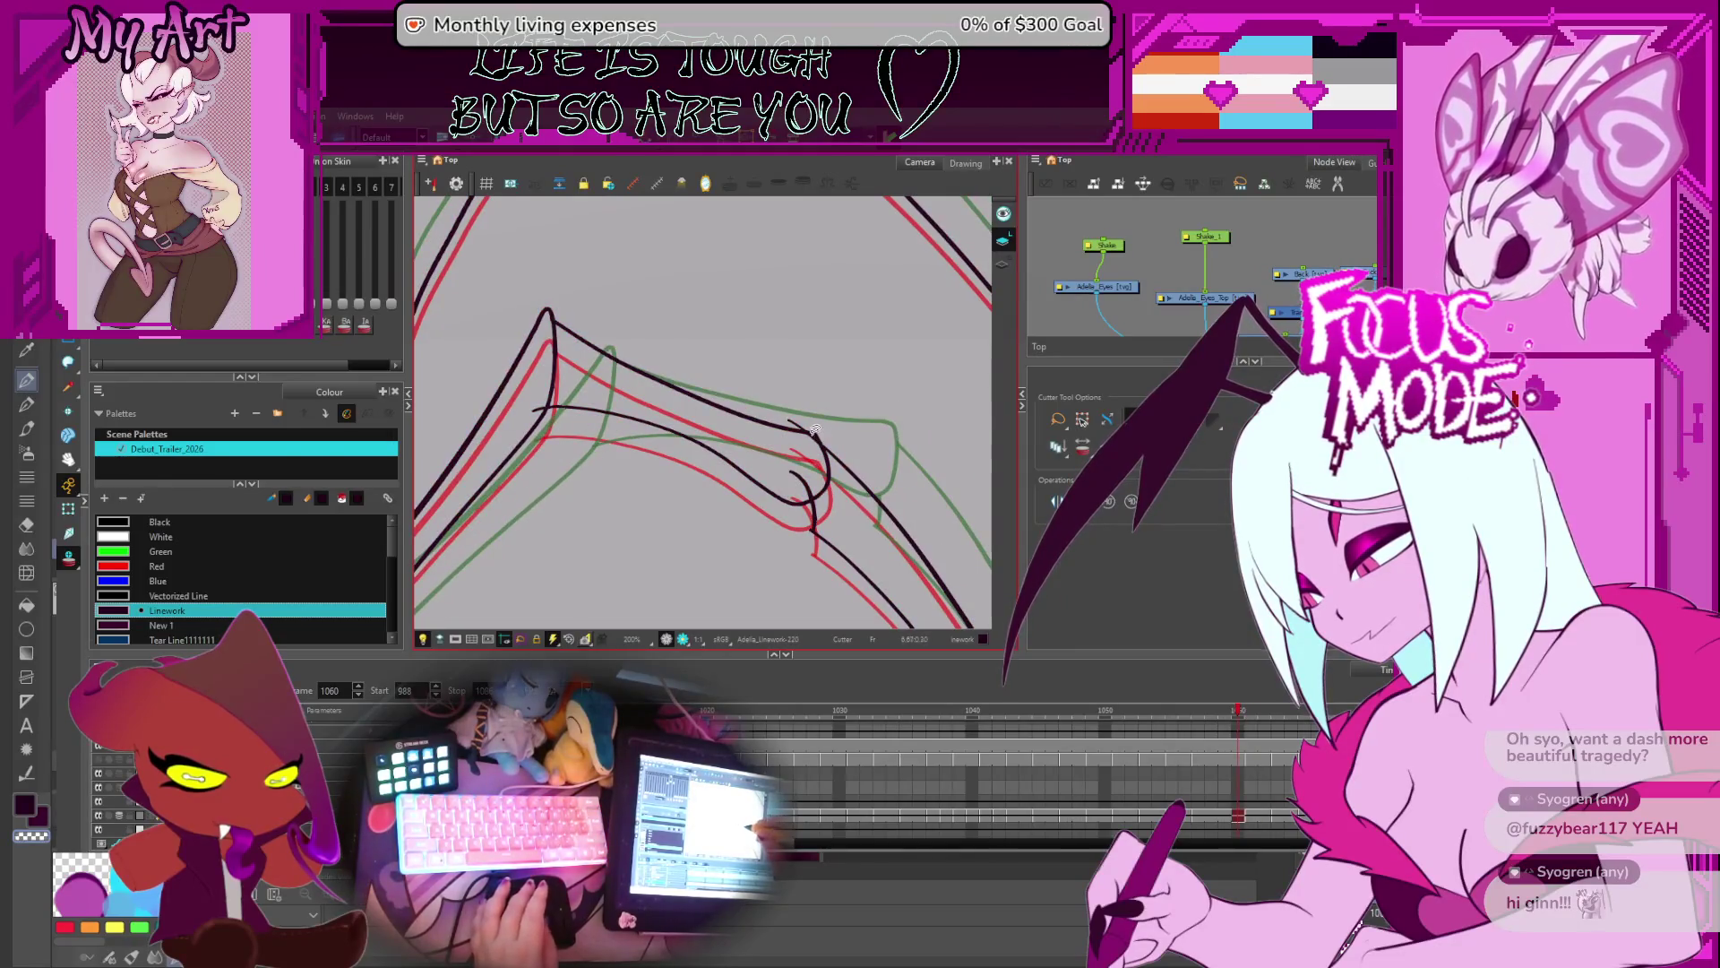
left_click_drag(538, 405, 647, 414)
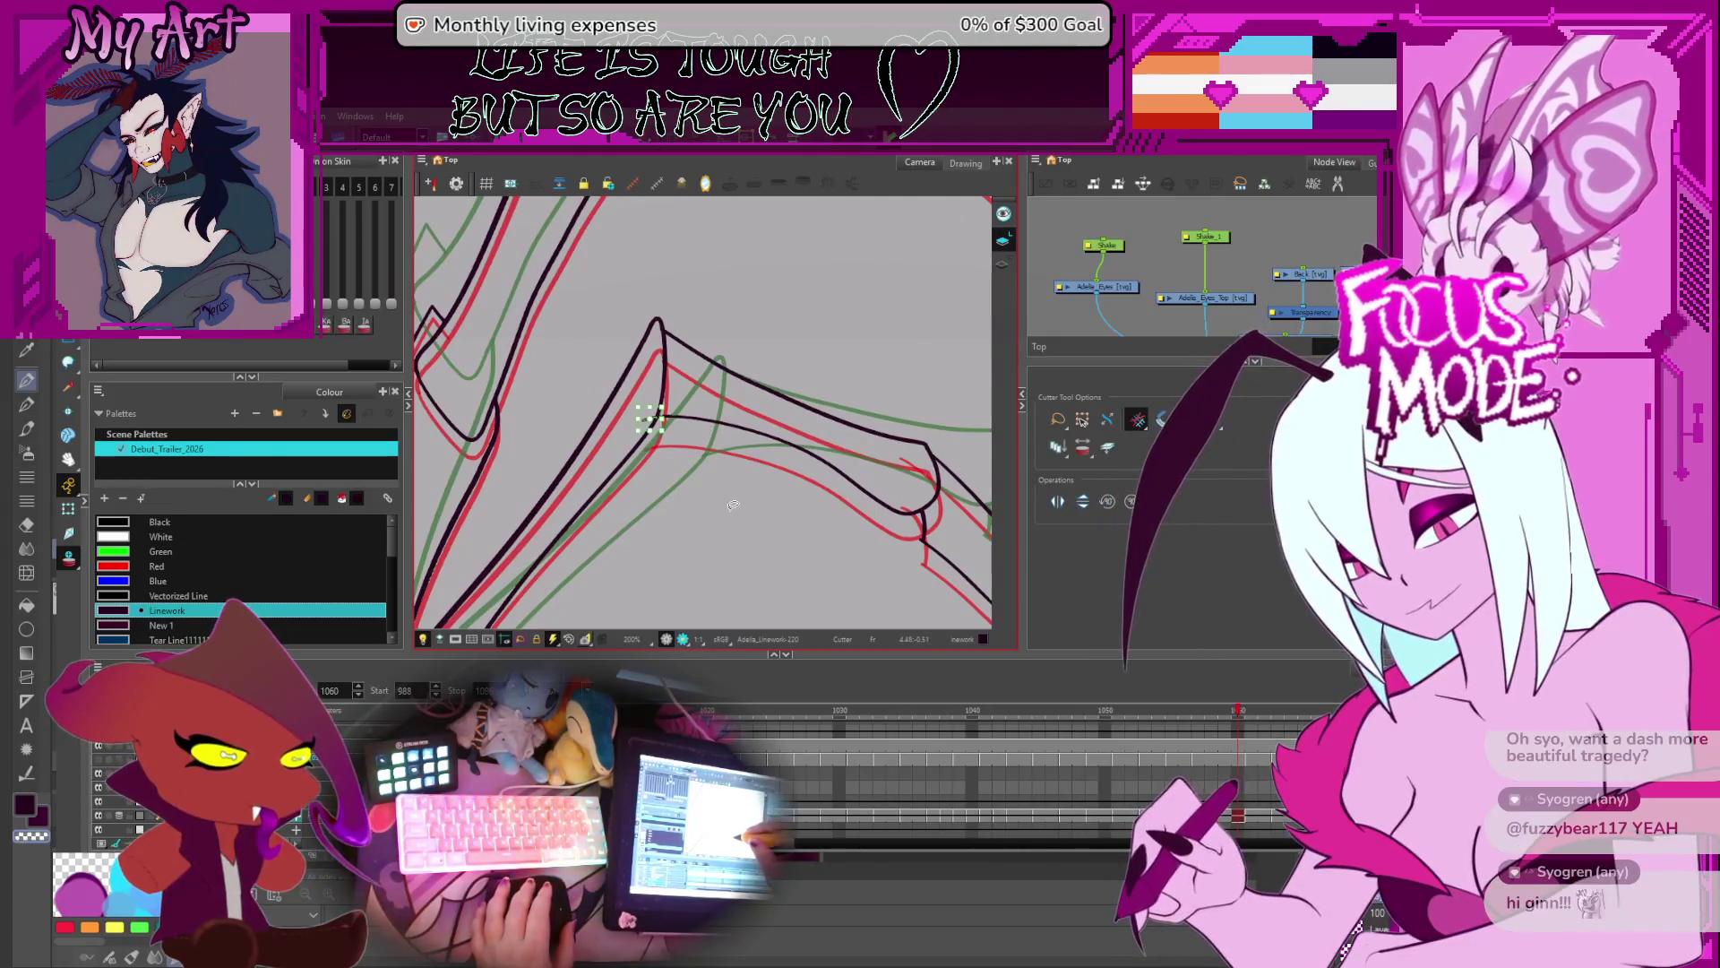
left_click_drag(749, 486, 760, 481)
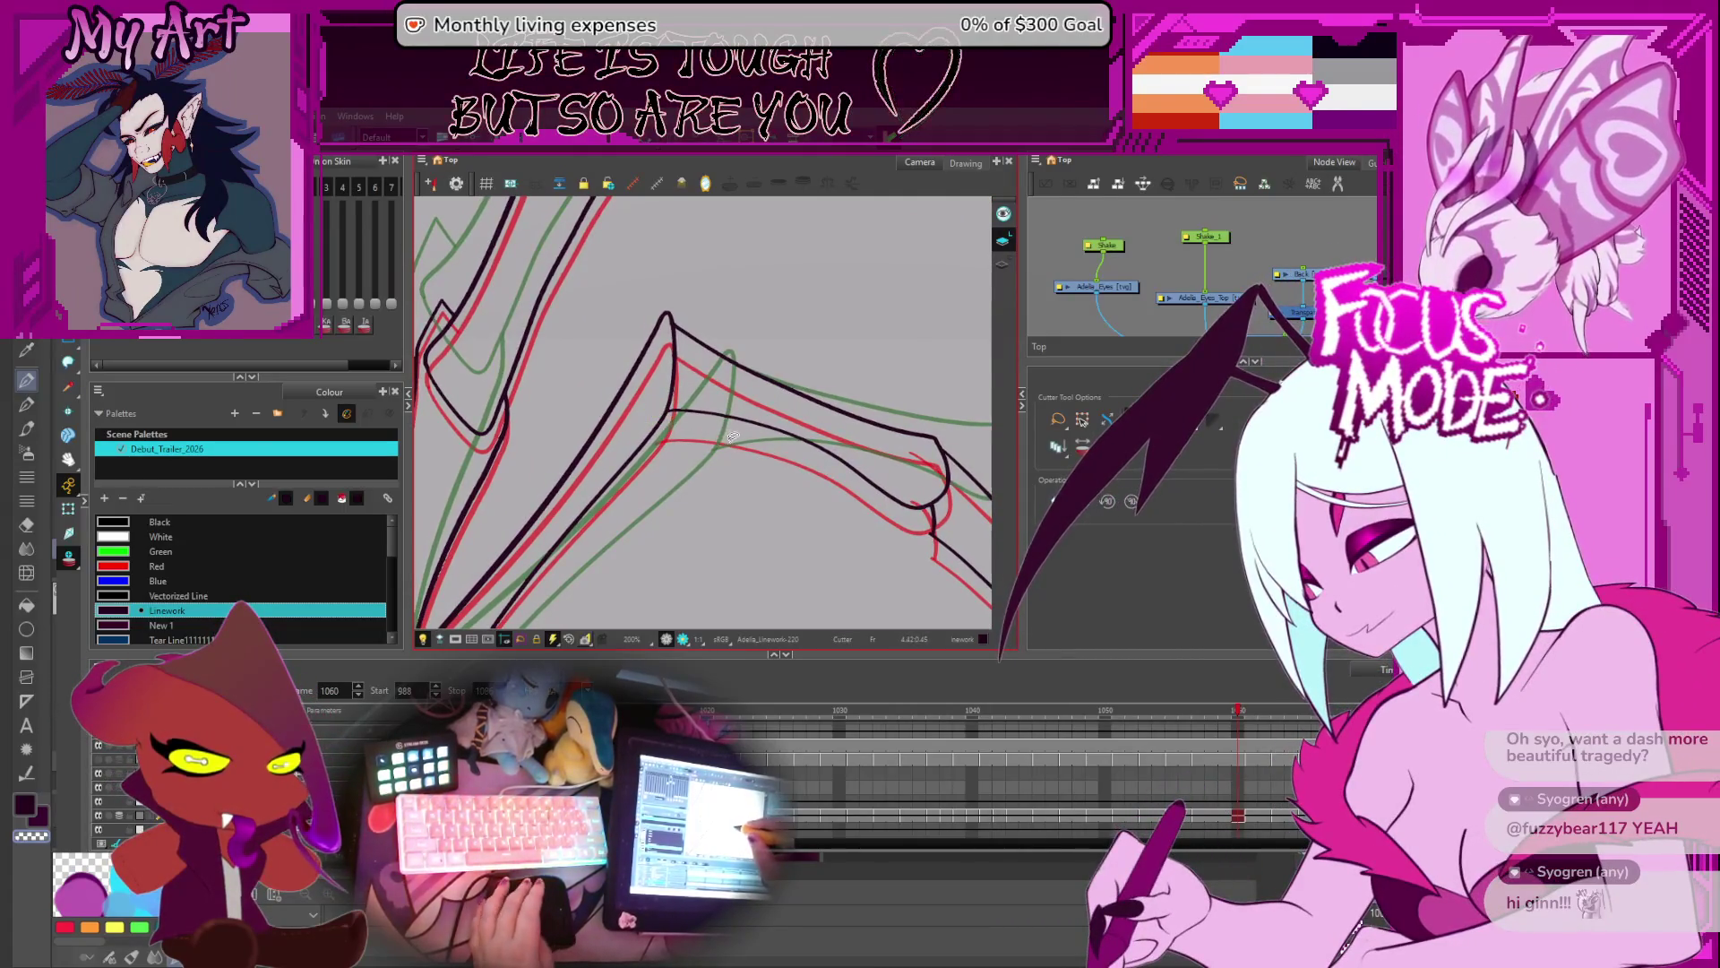
key("f")
key("f")
key("f")
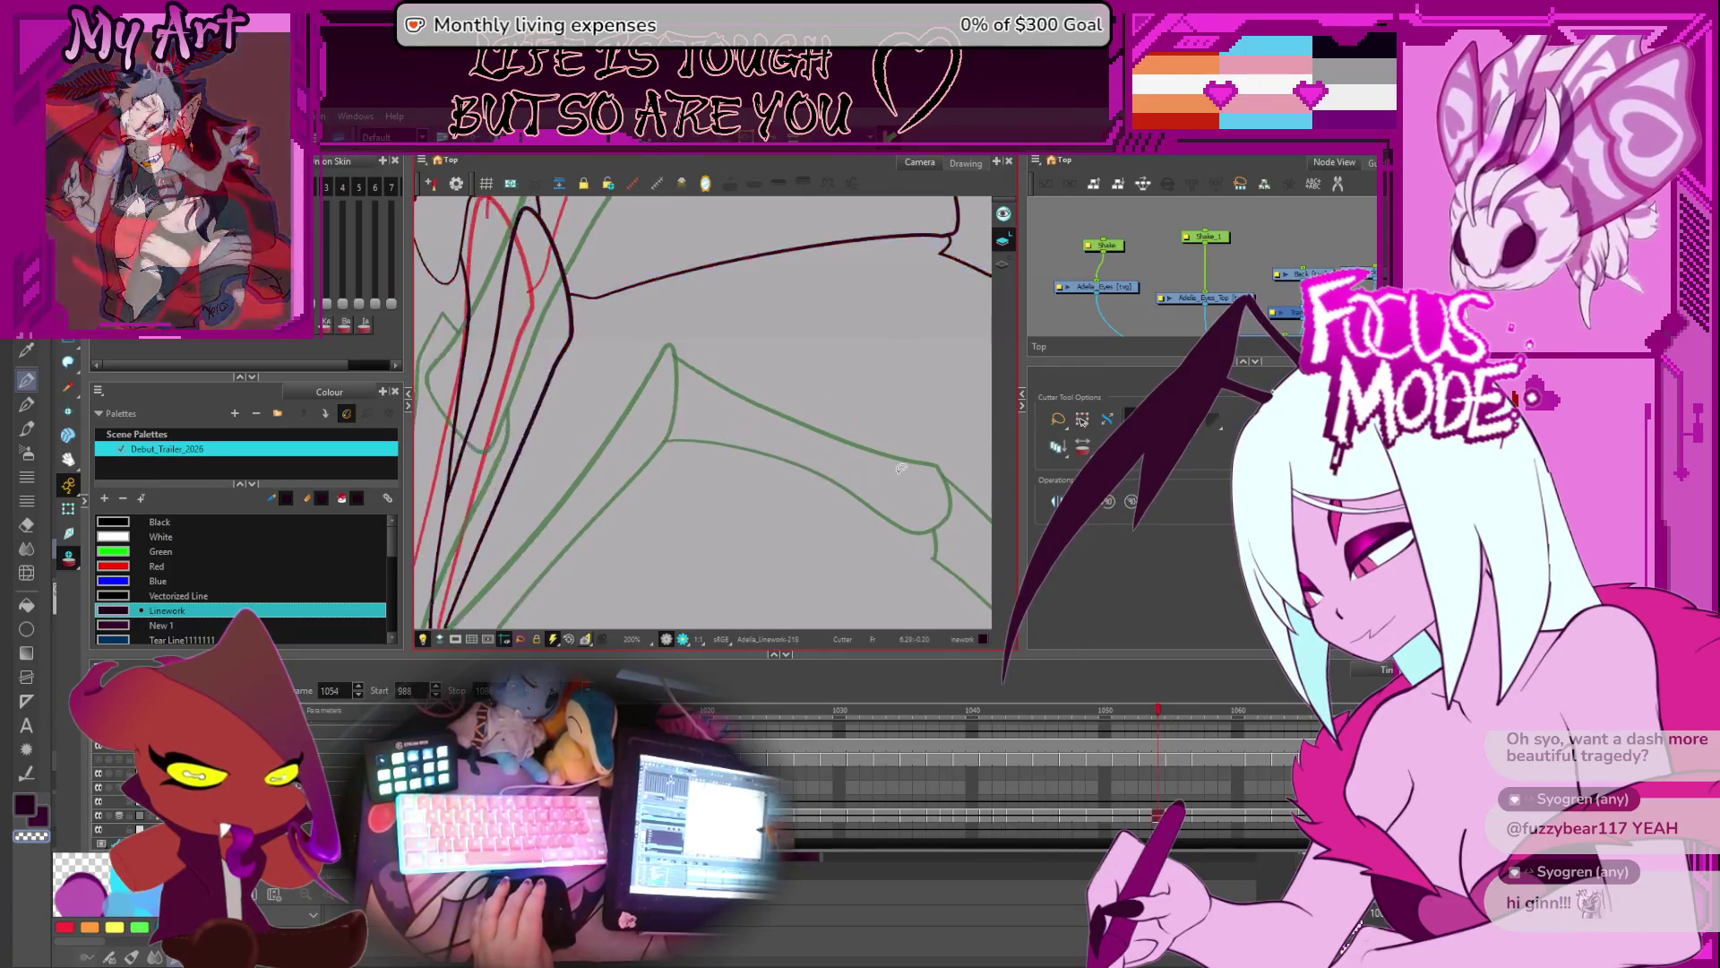
- Flip between the wing drawings around frames 1047–1056, comparing them against the onion skin
key("f")
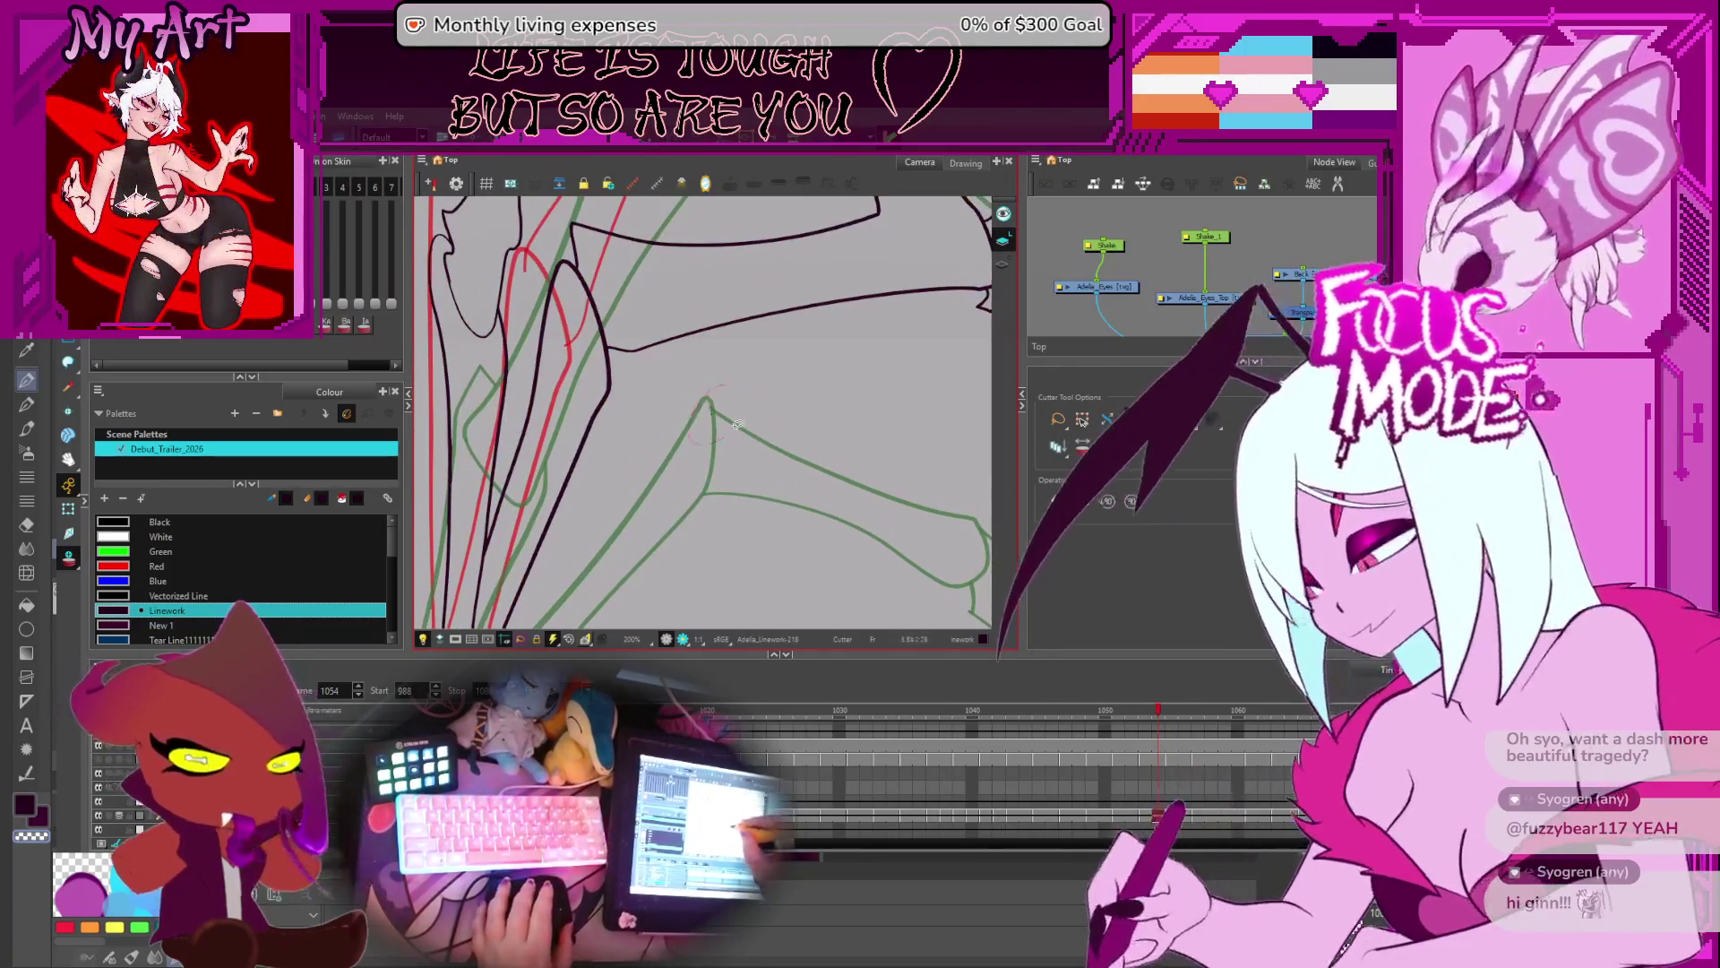
key("g")
key("g")
key("g")
key("g")
key("g")
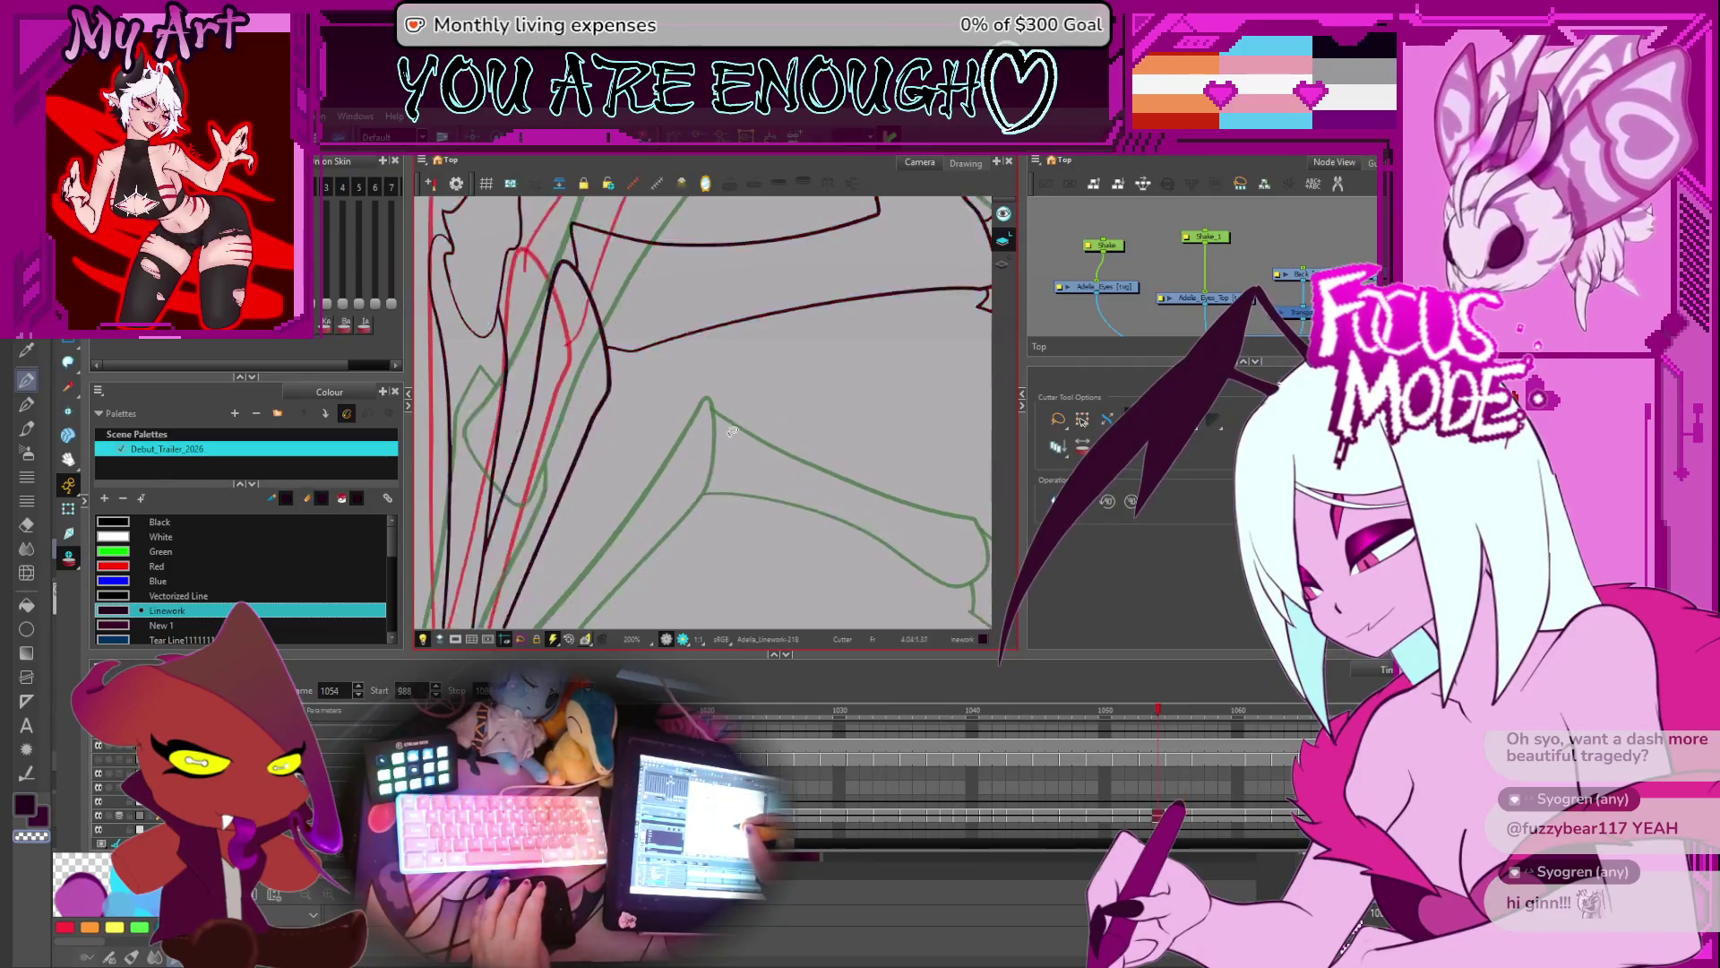
key("f")
key("f")
key("f")
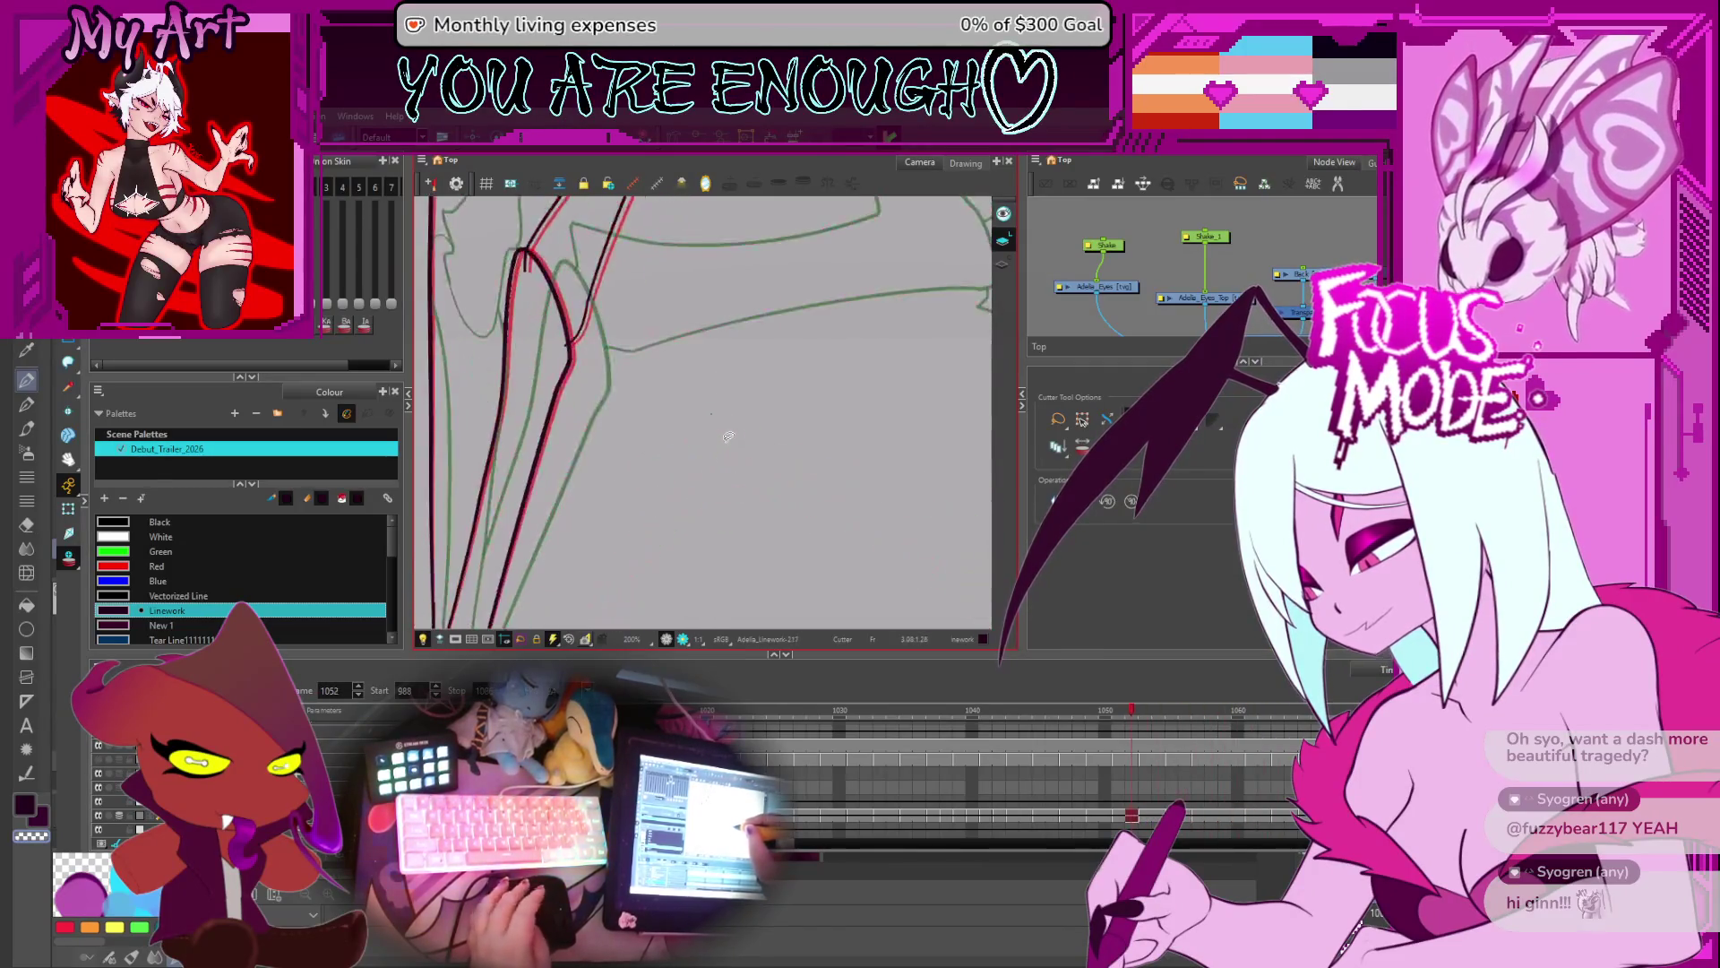
key("f")
key("f")
scroll(718, 457, "up", 2)
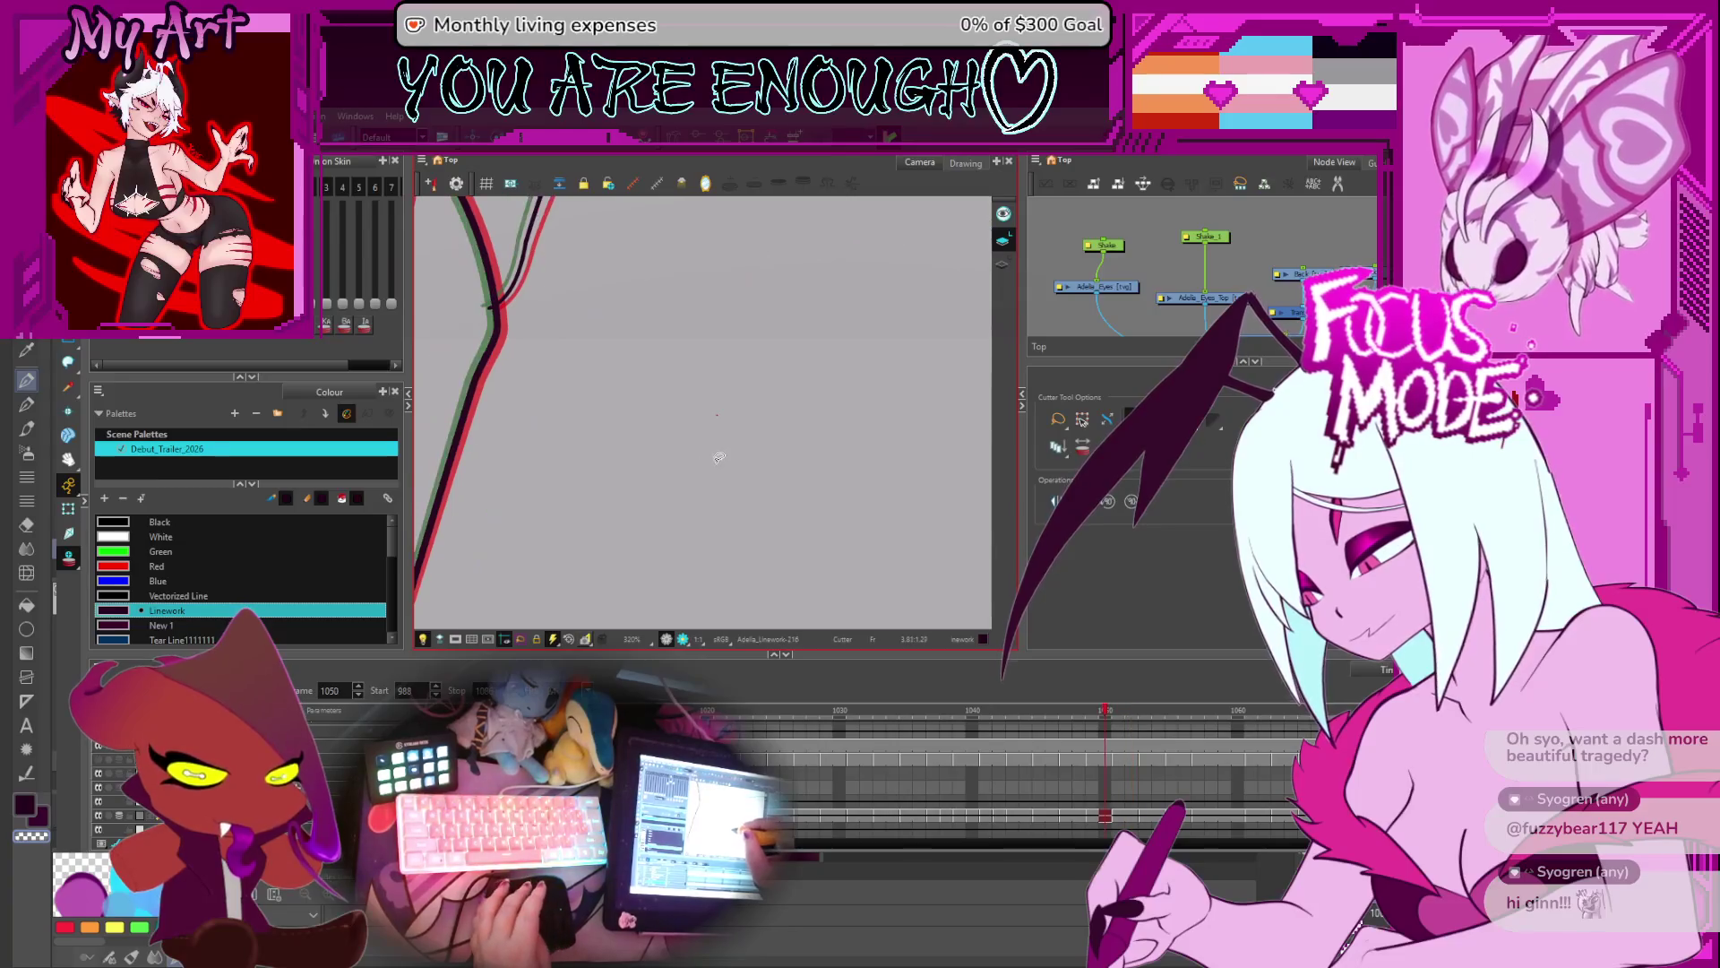
key("g")
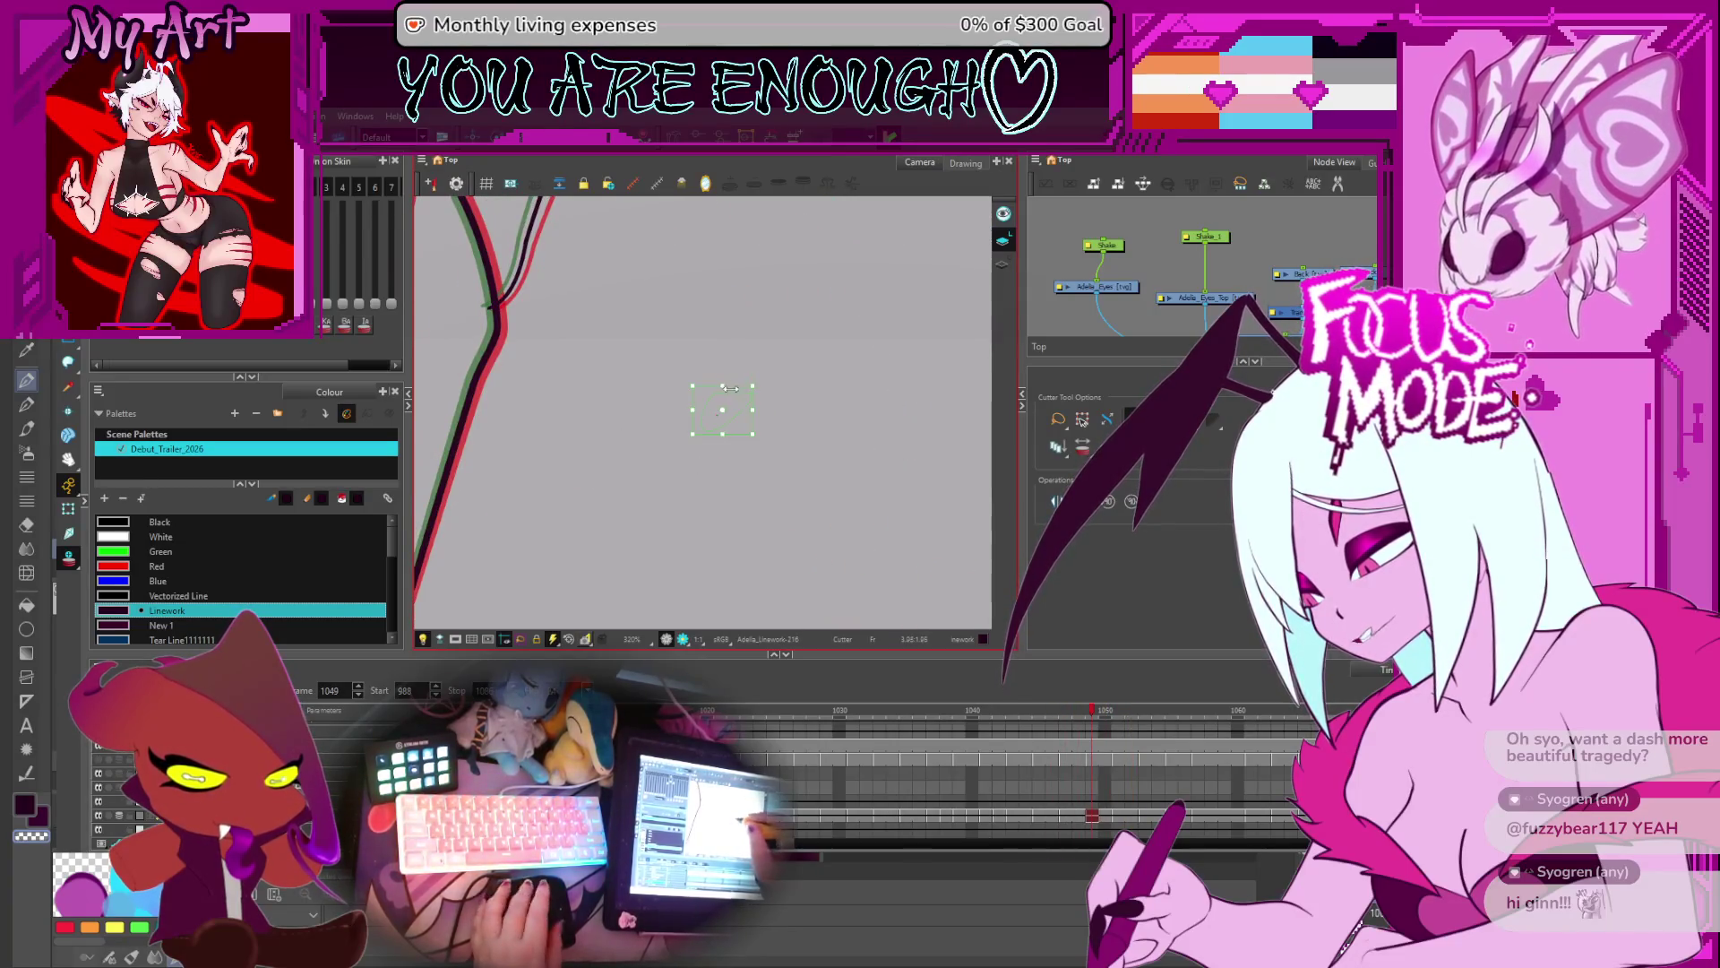
key("f")
key("f")
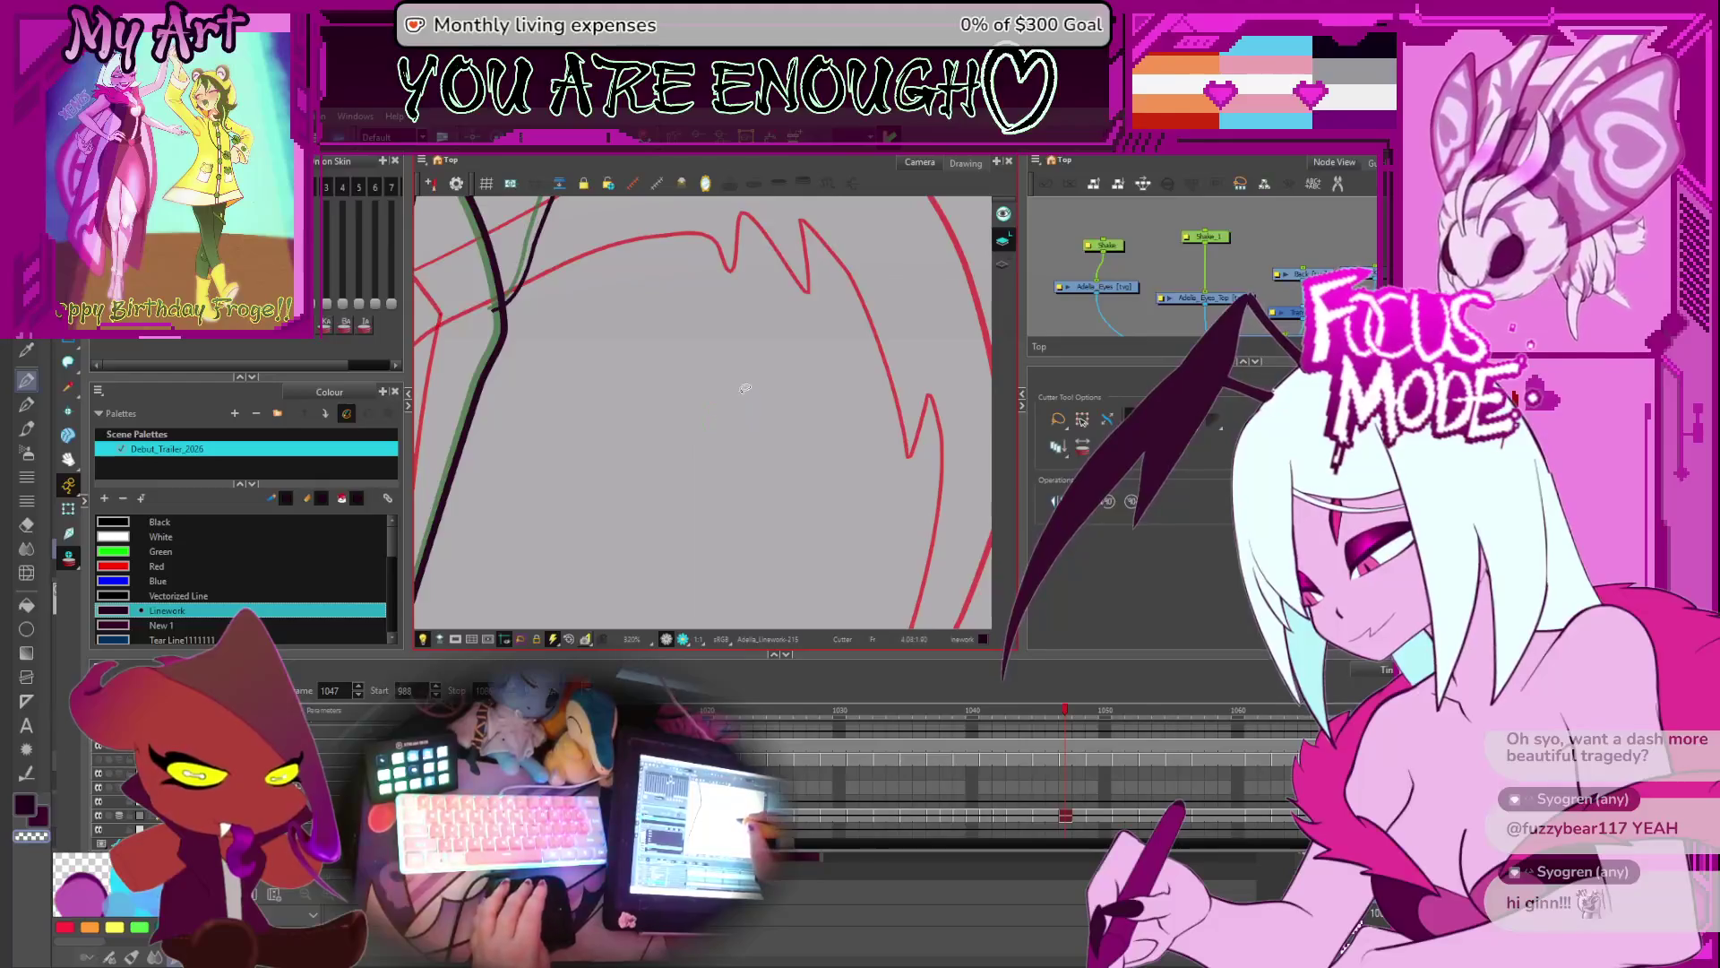
key("g")
key("g")
key("g")
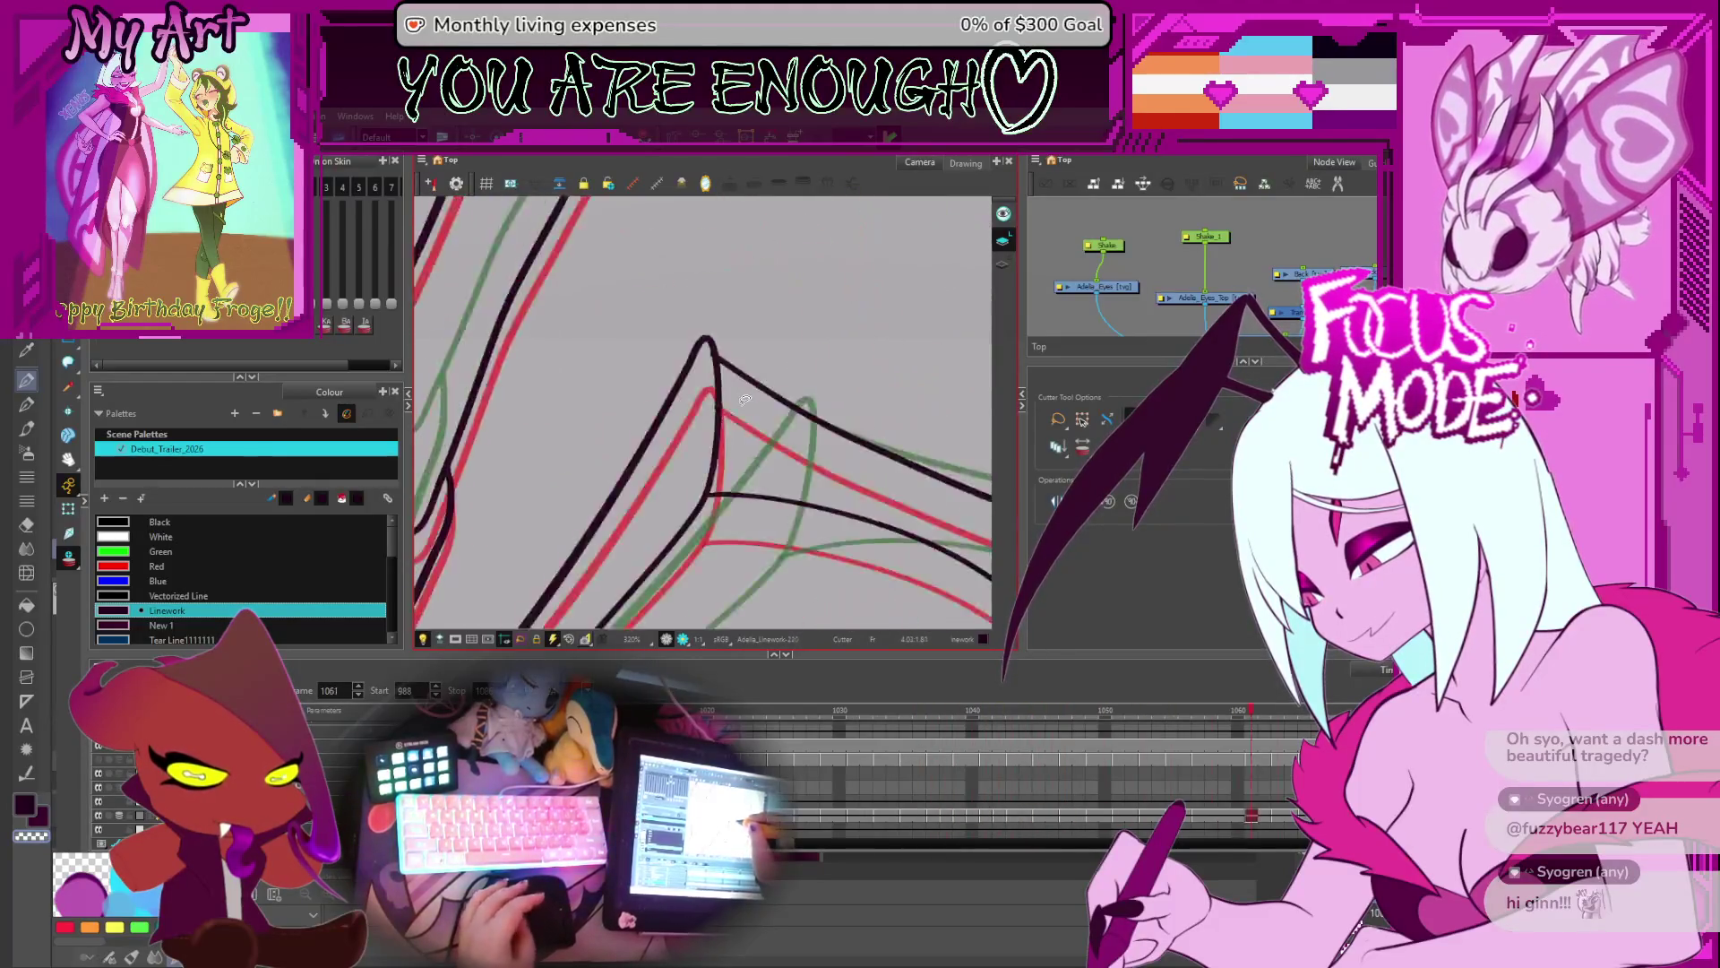
key("f")
key("f")
key("f")
key("shift+z")
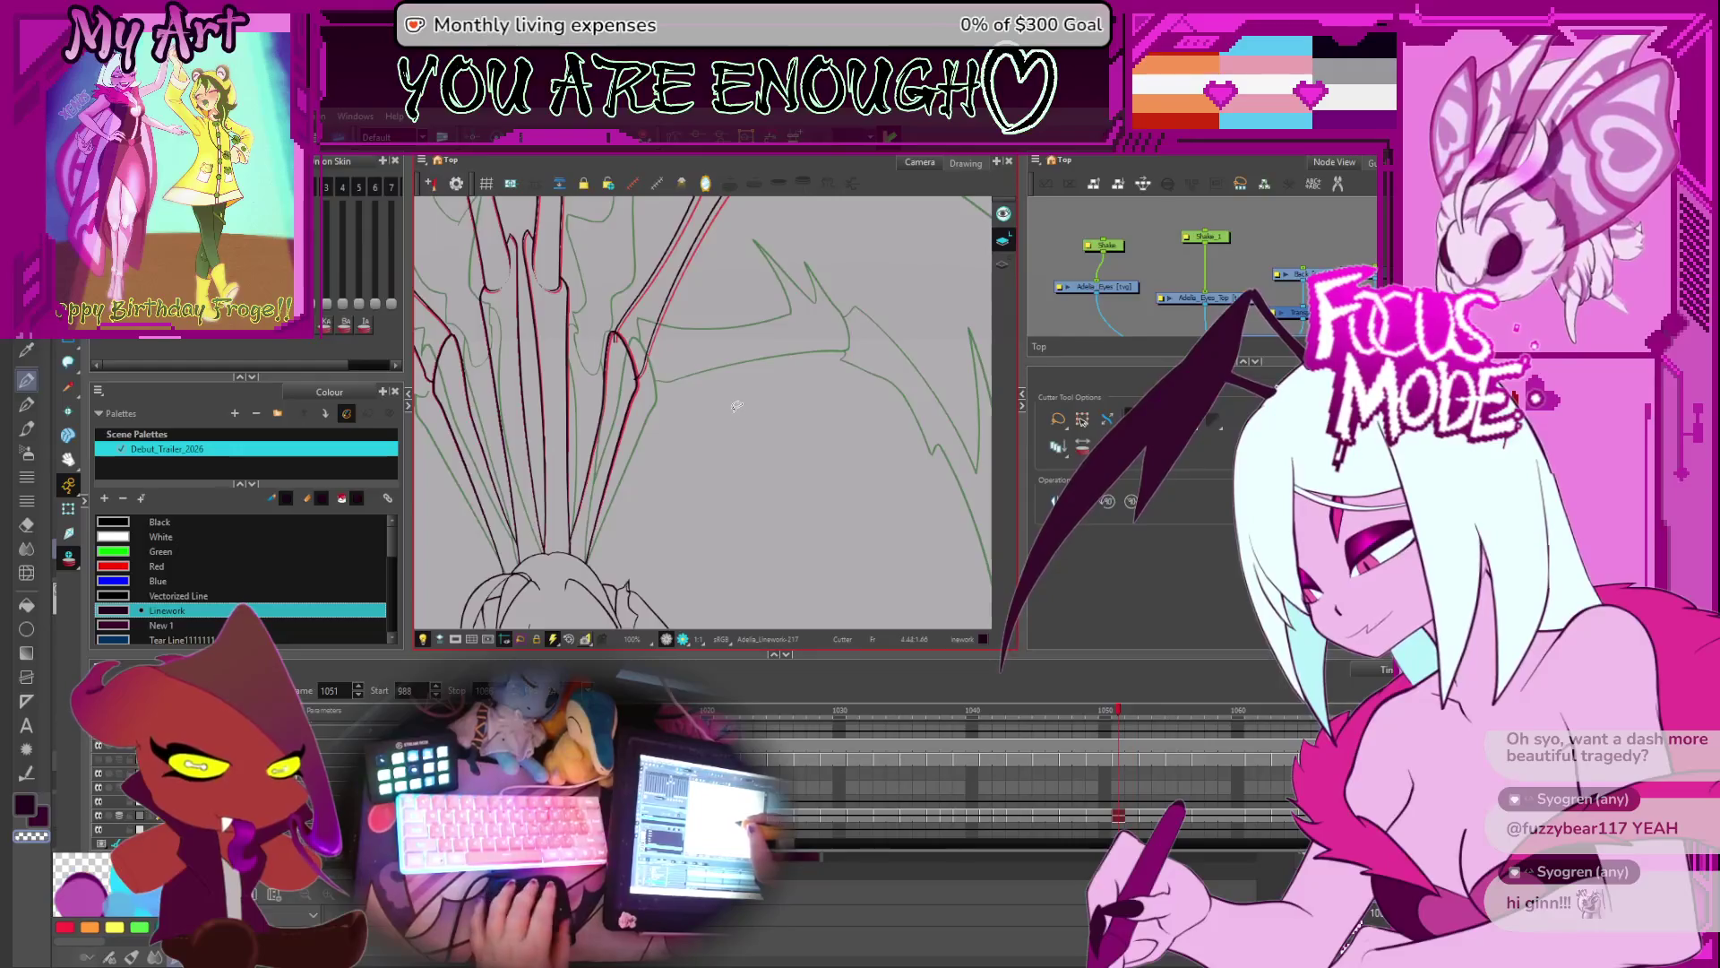
scroll(734, 412, "up", 4)
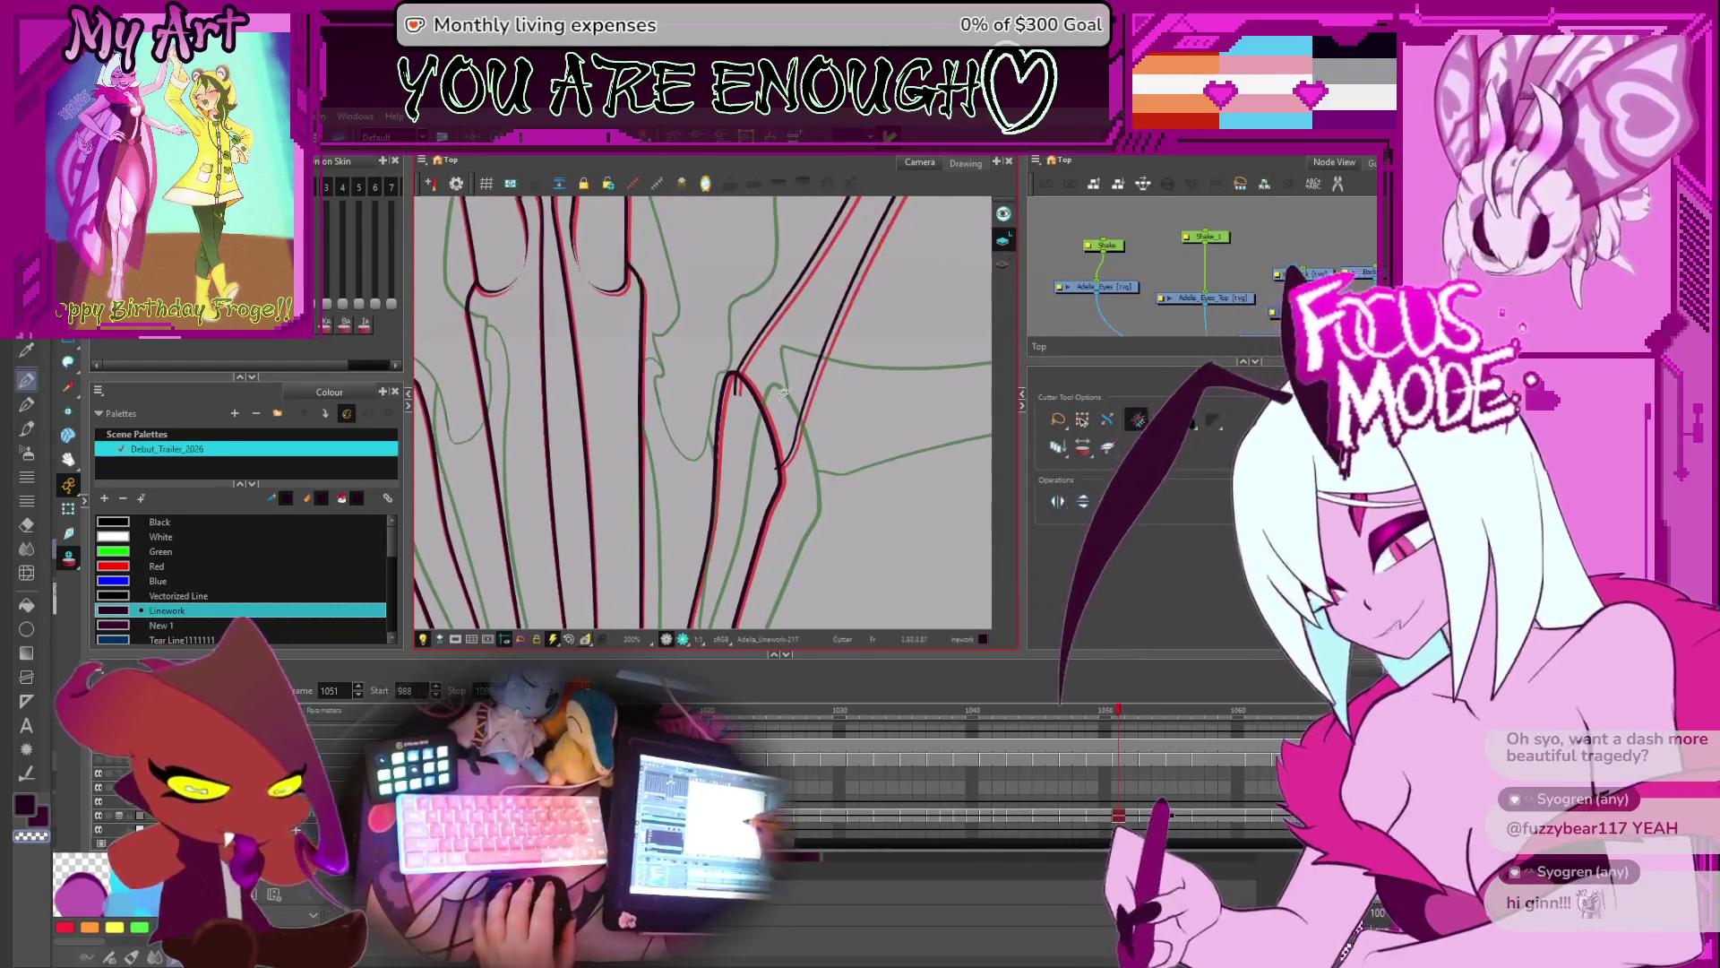
scroll(780, 404, "up", 1)
- Delete the cut line piece at the wing joint, then step back through frames 1050 to 1044
key("Delete")
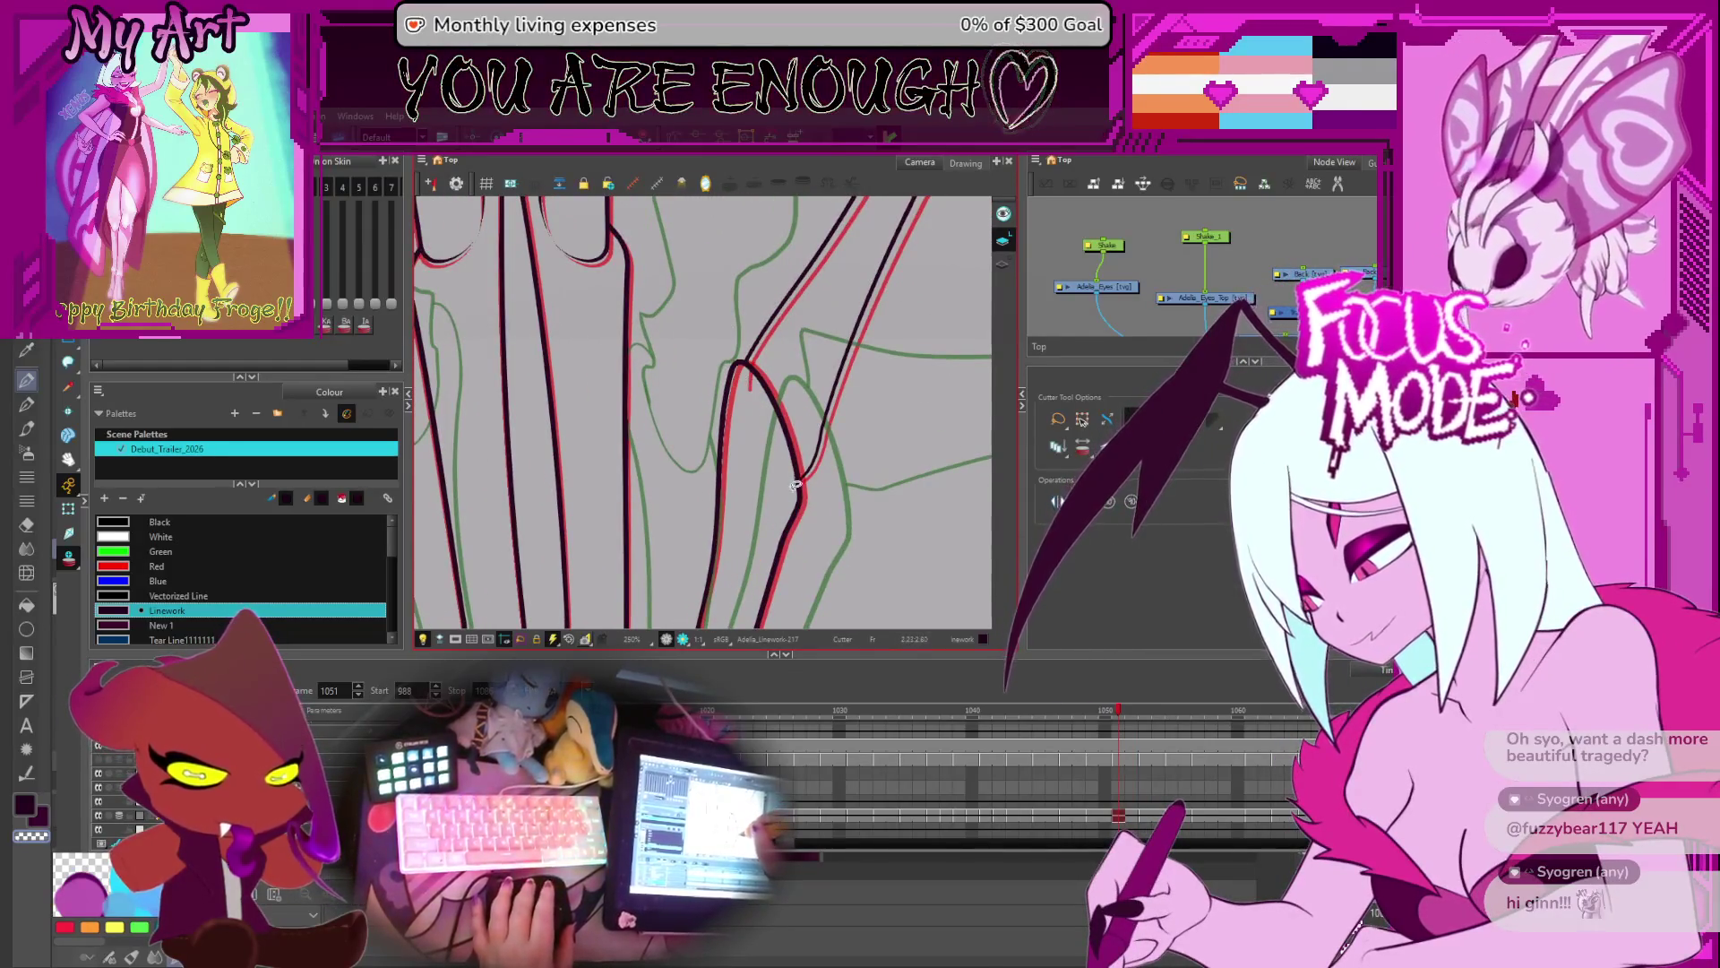
key("comma")
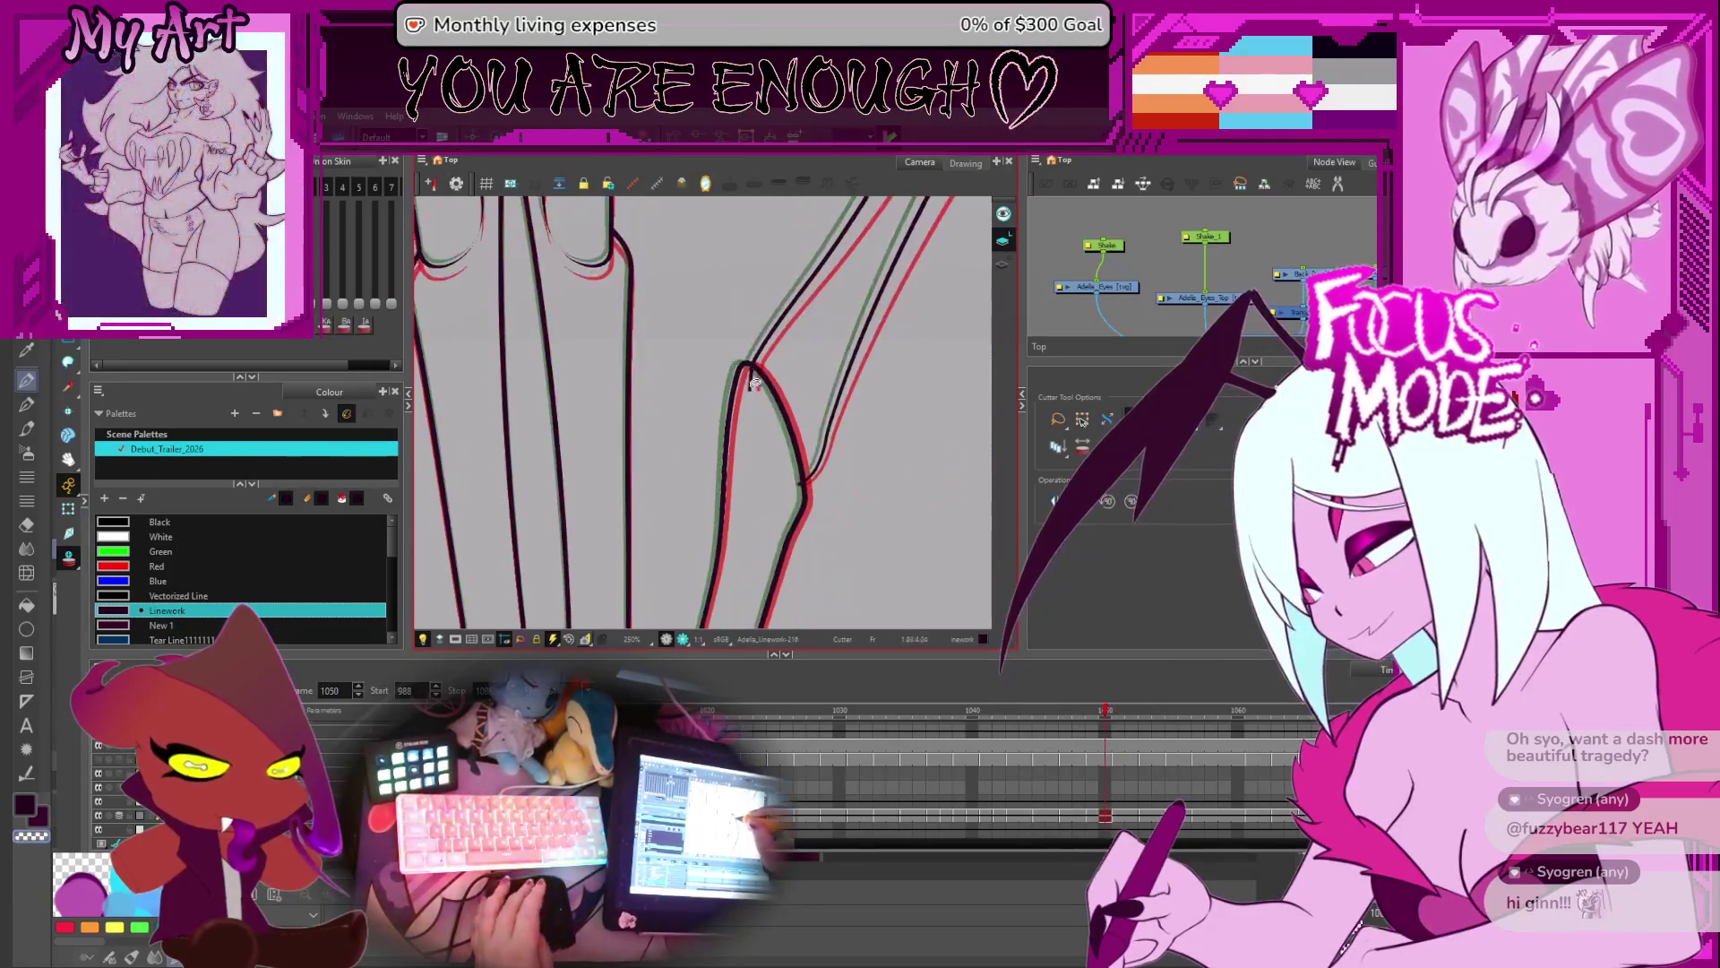
key("comma")
key("comma")
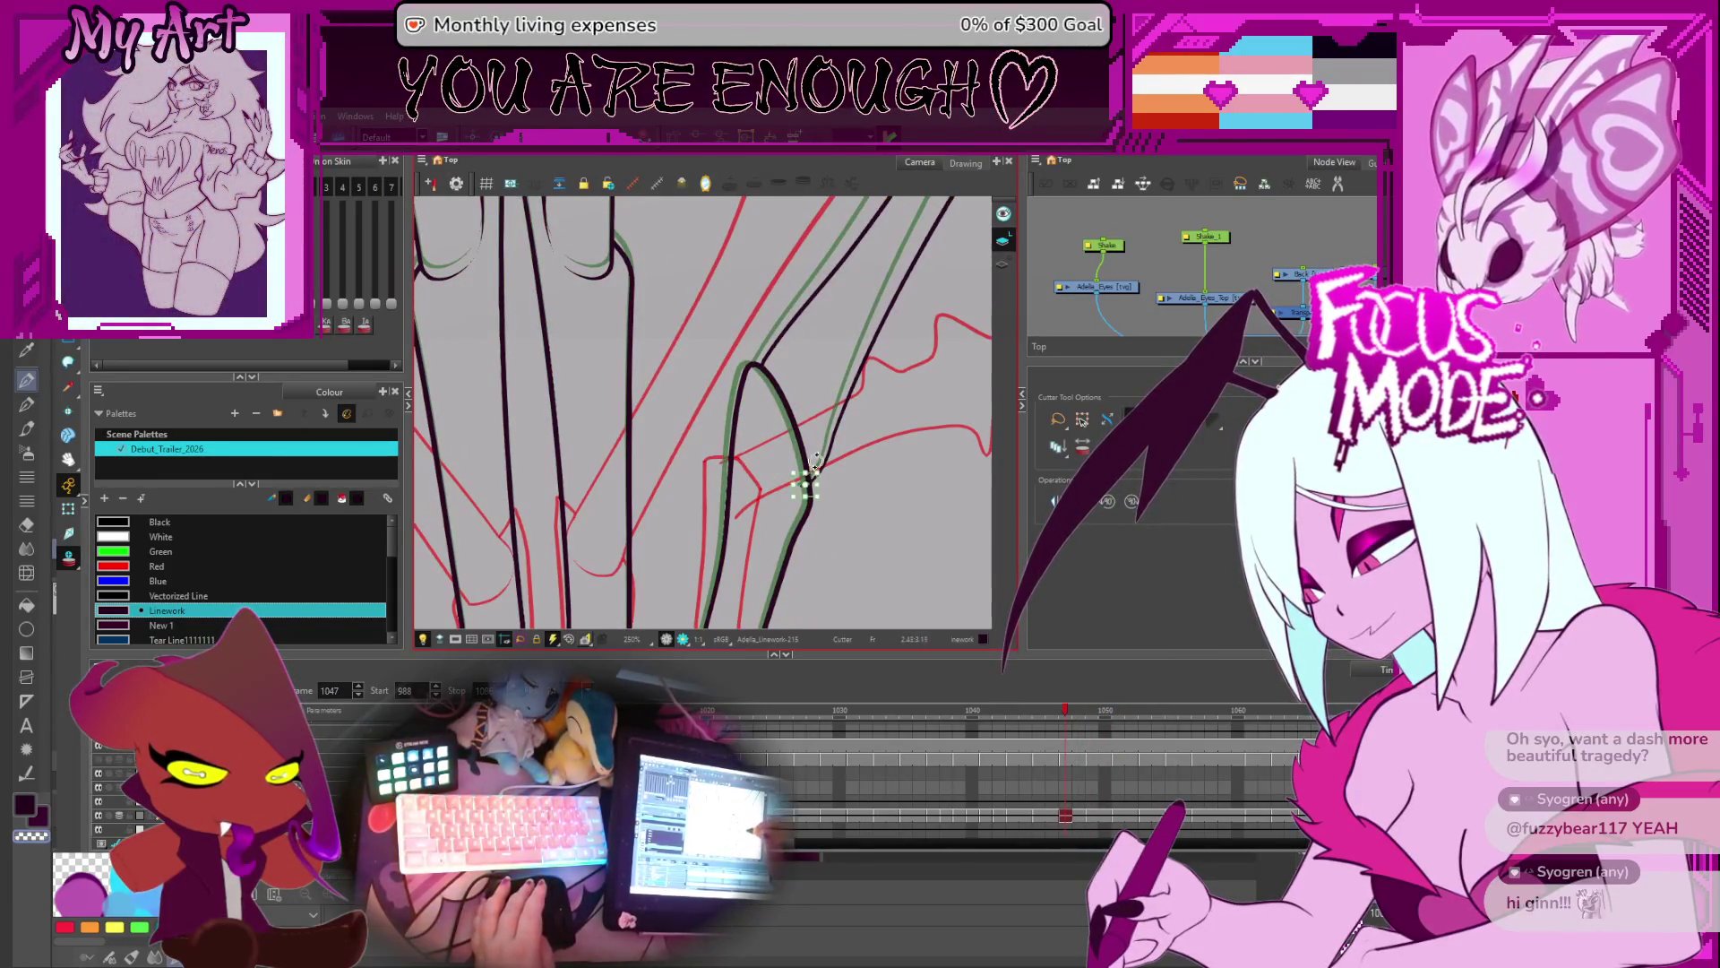
key("comma")
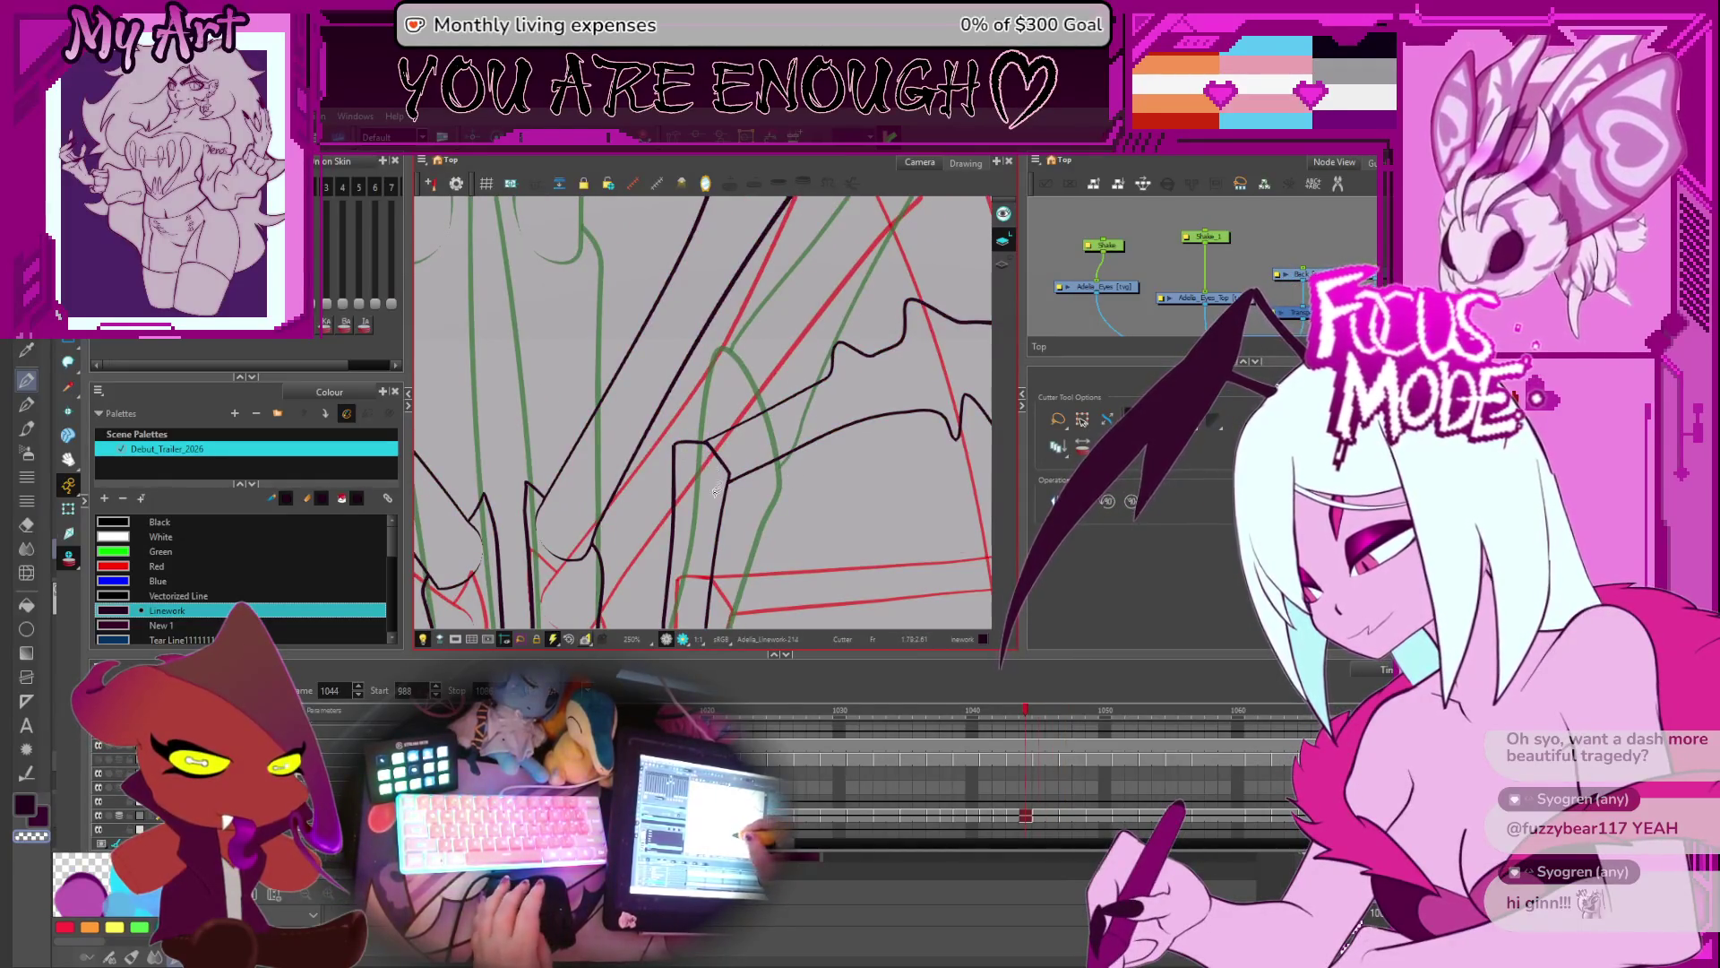
key("comma")
key("period")
key("period")
key("period")
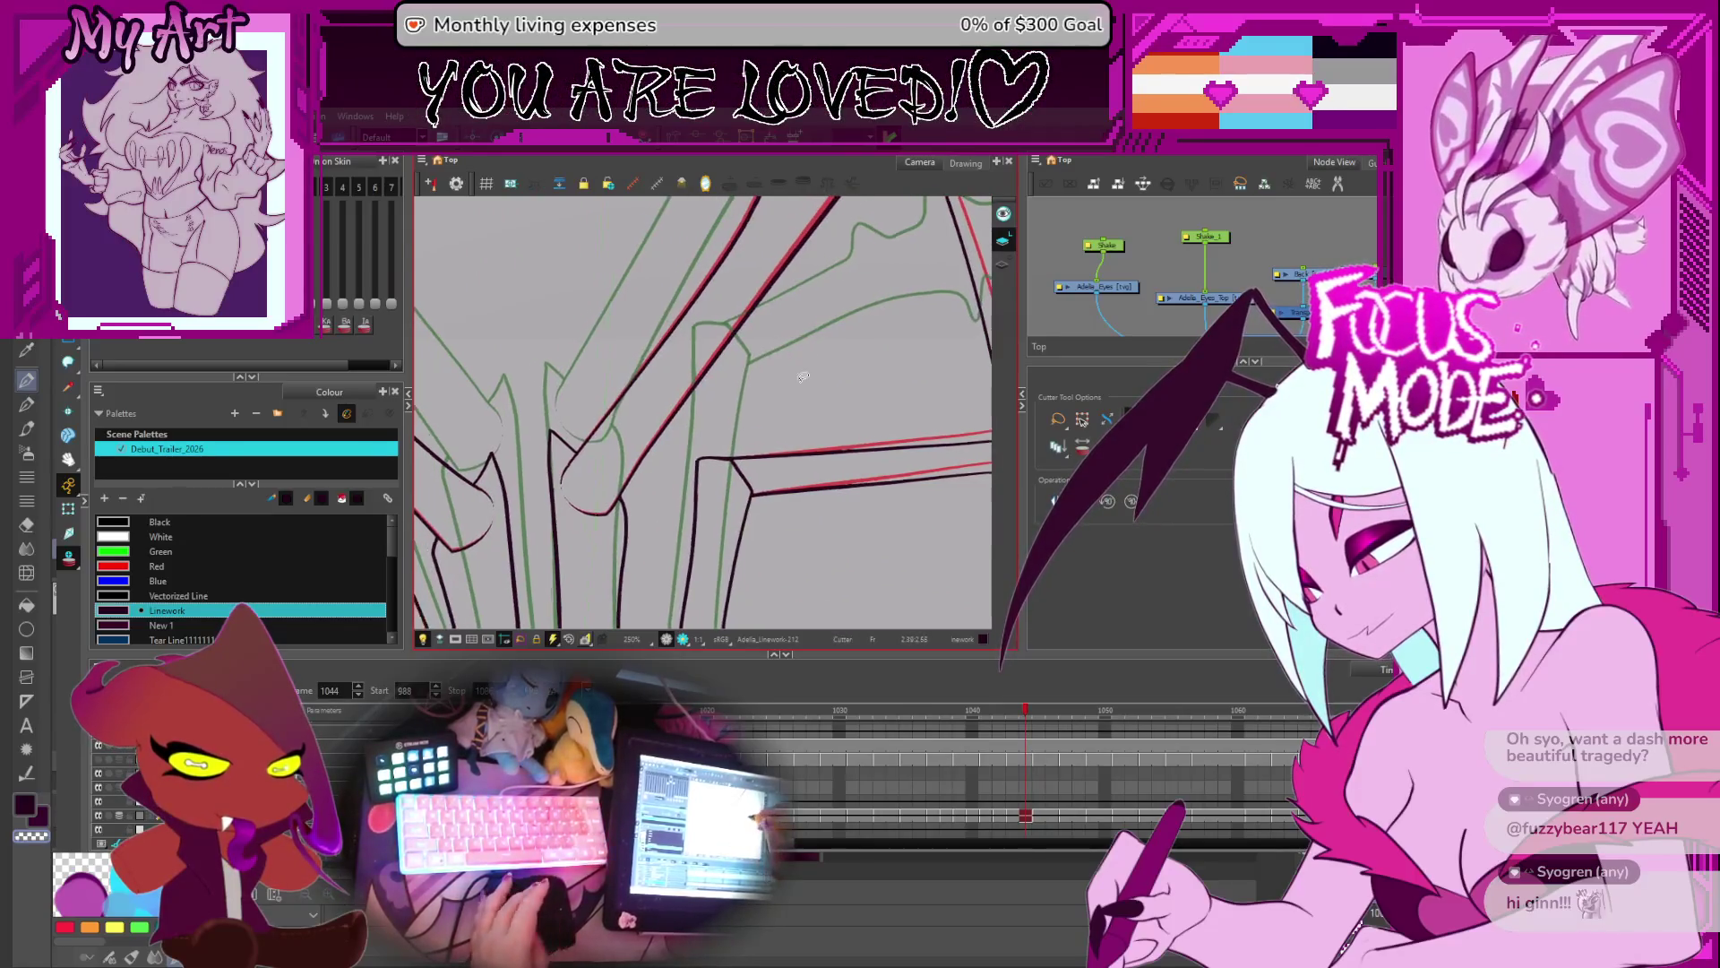
- Compare drawings from frame 1050 back to 1035, stepping back three frames at a time
key("period")
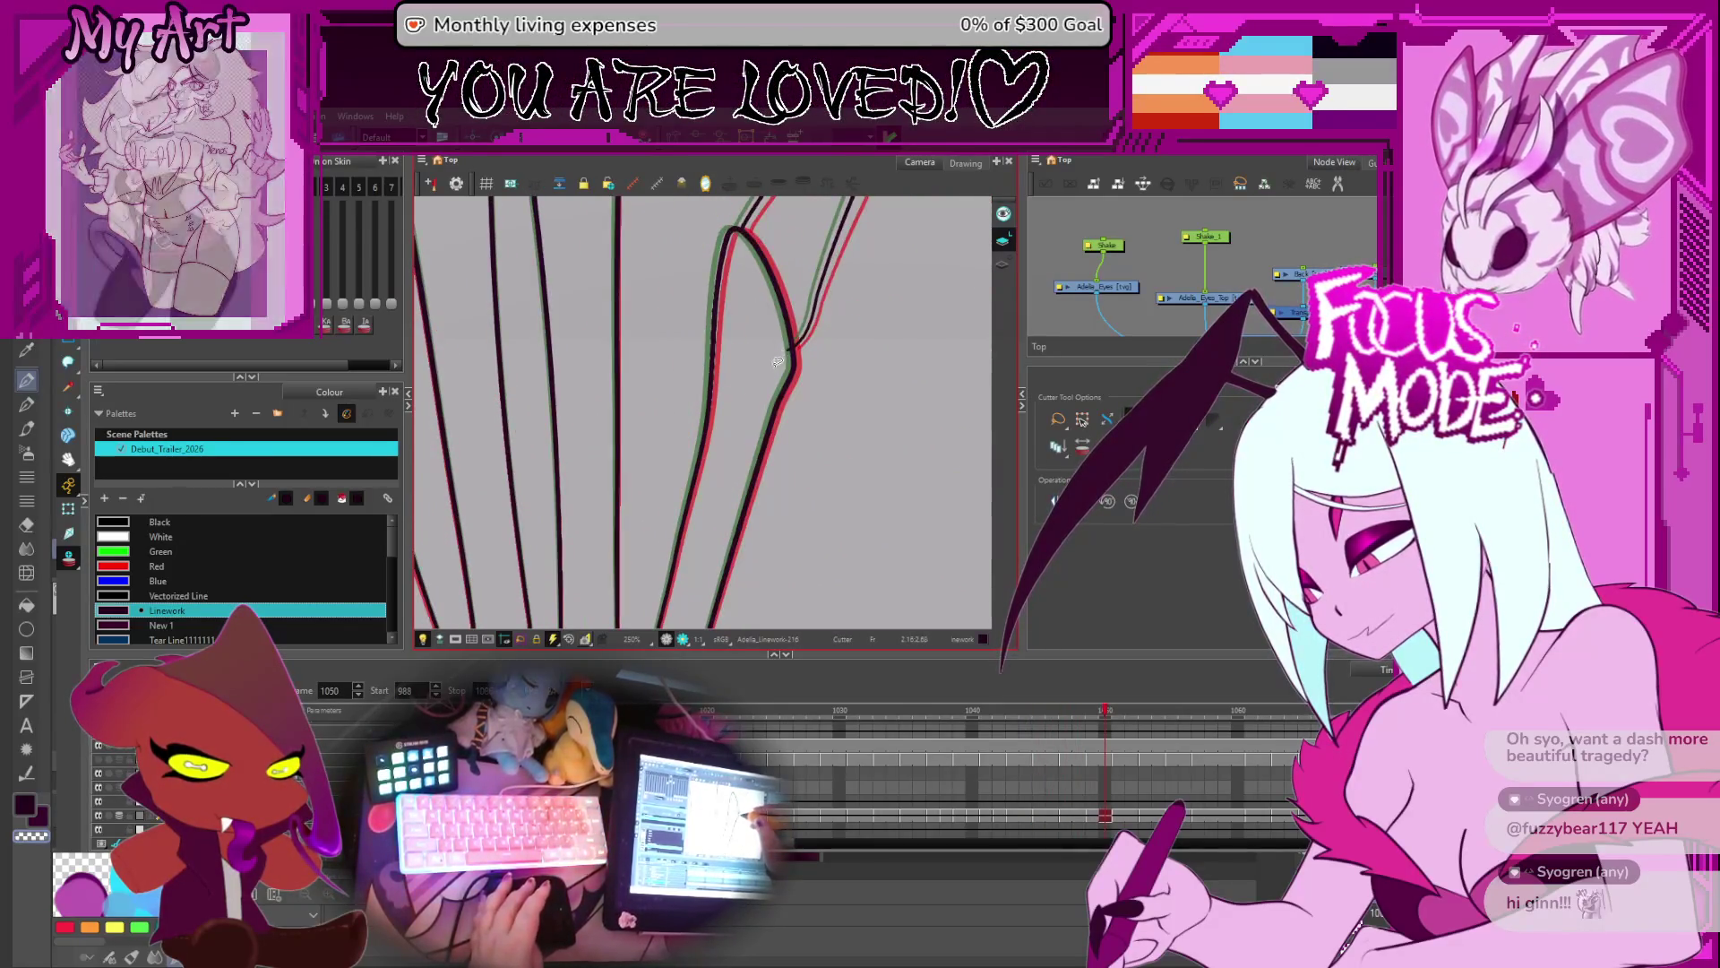
key("comma")
key("comma")
key("comma")
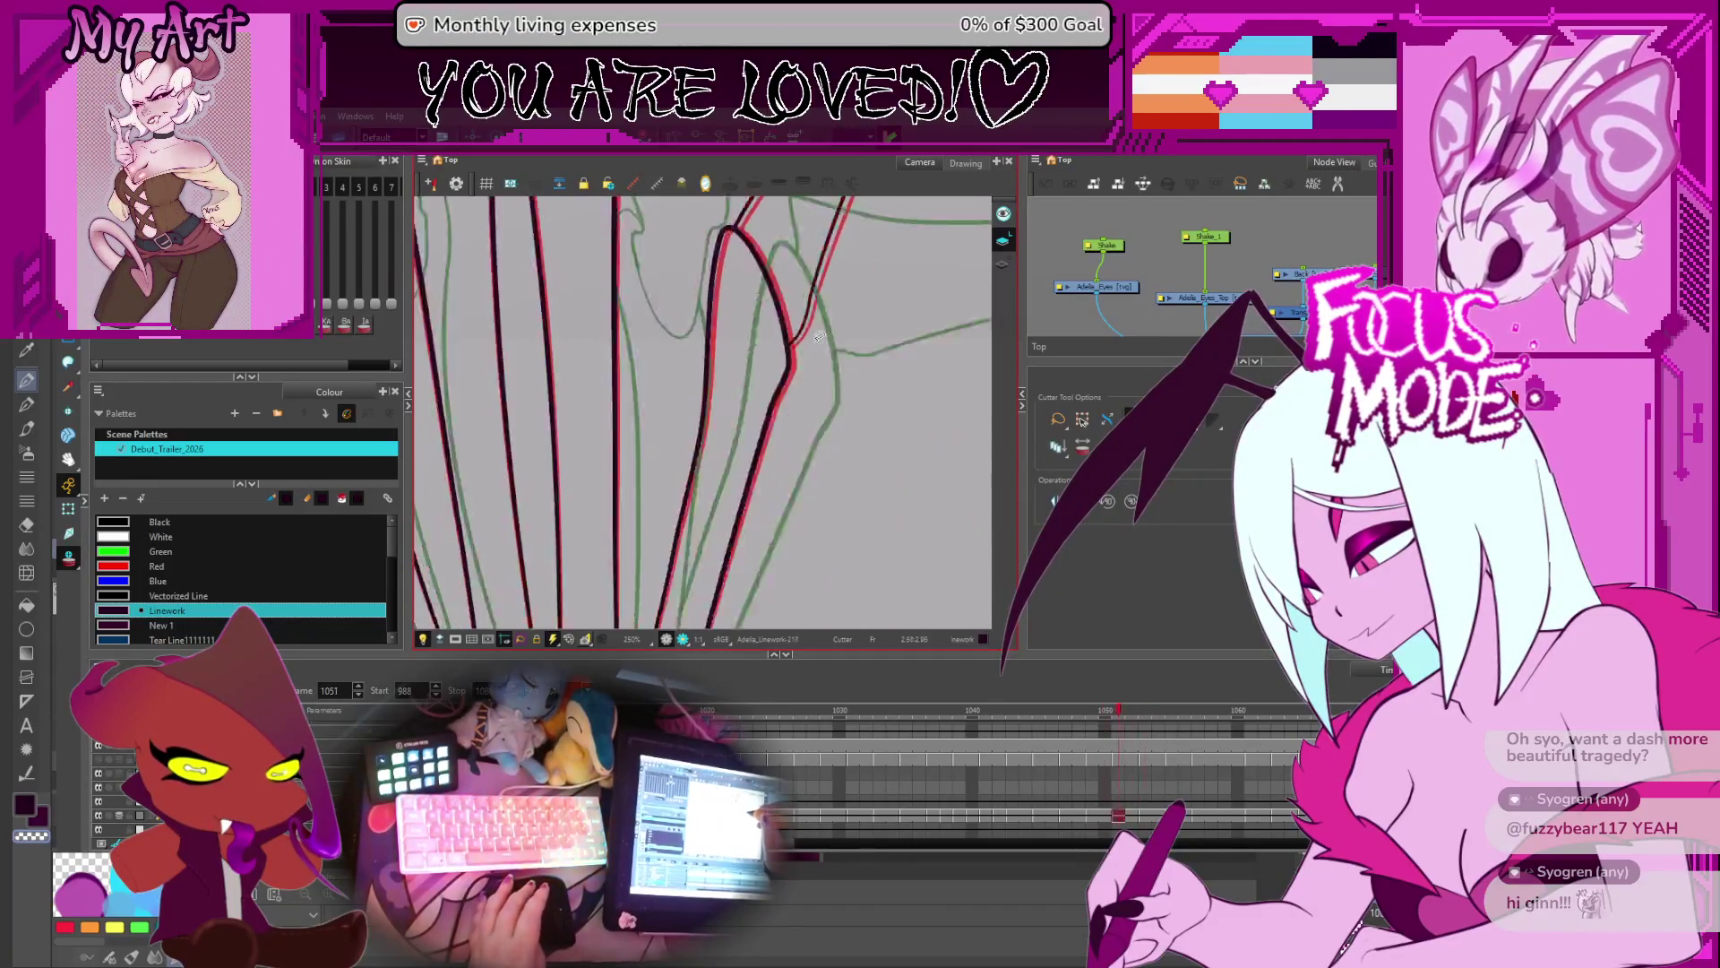
key("comma")
key("comma")
key("period")
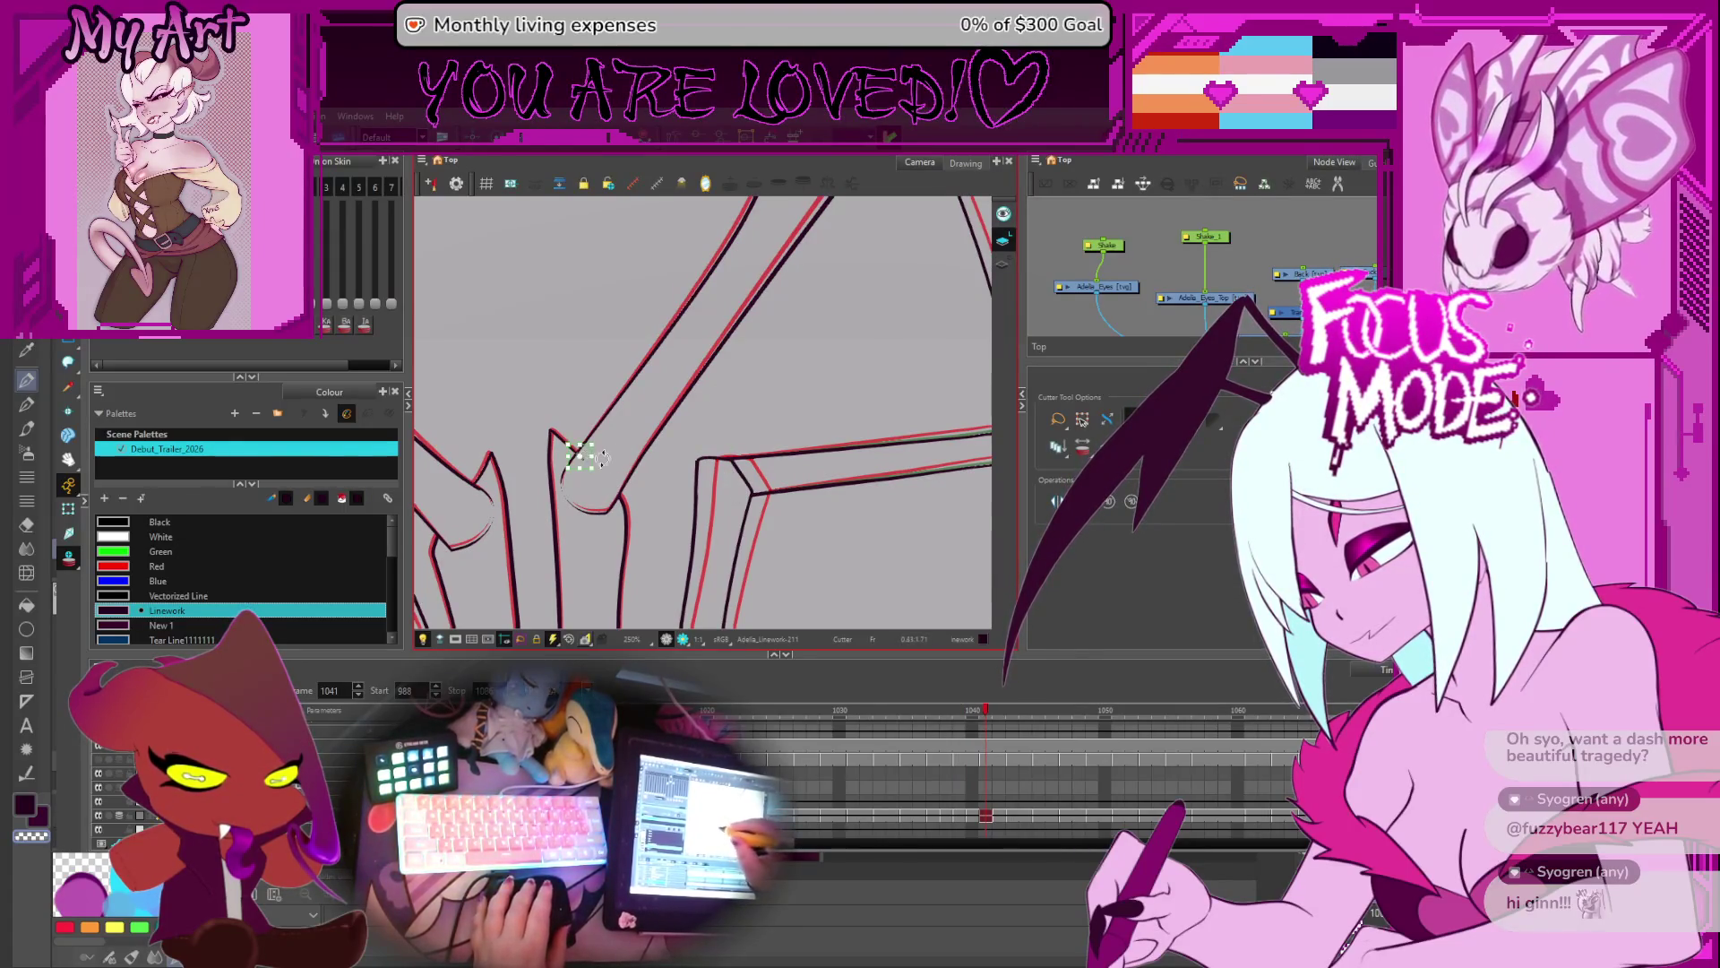
key("comma")
key("comma")
key("comma")
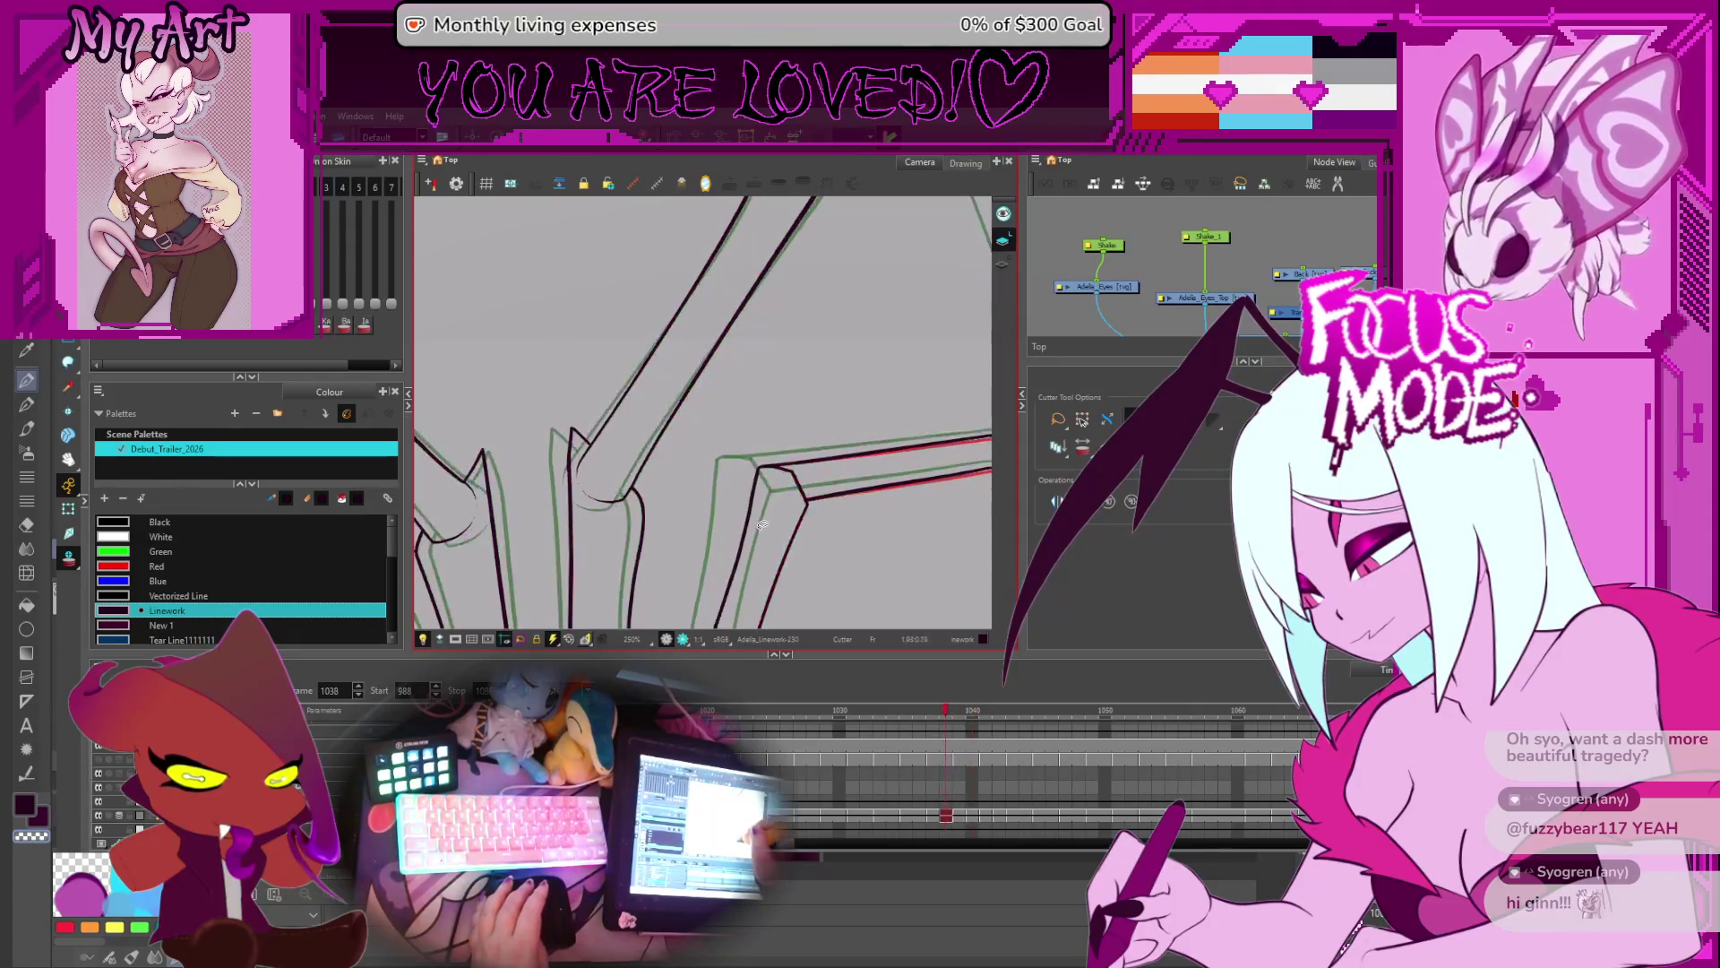
key("comma")
key("comma")
key("comma")
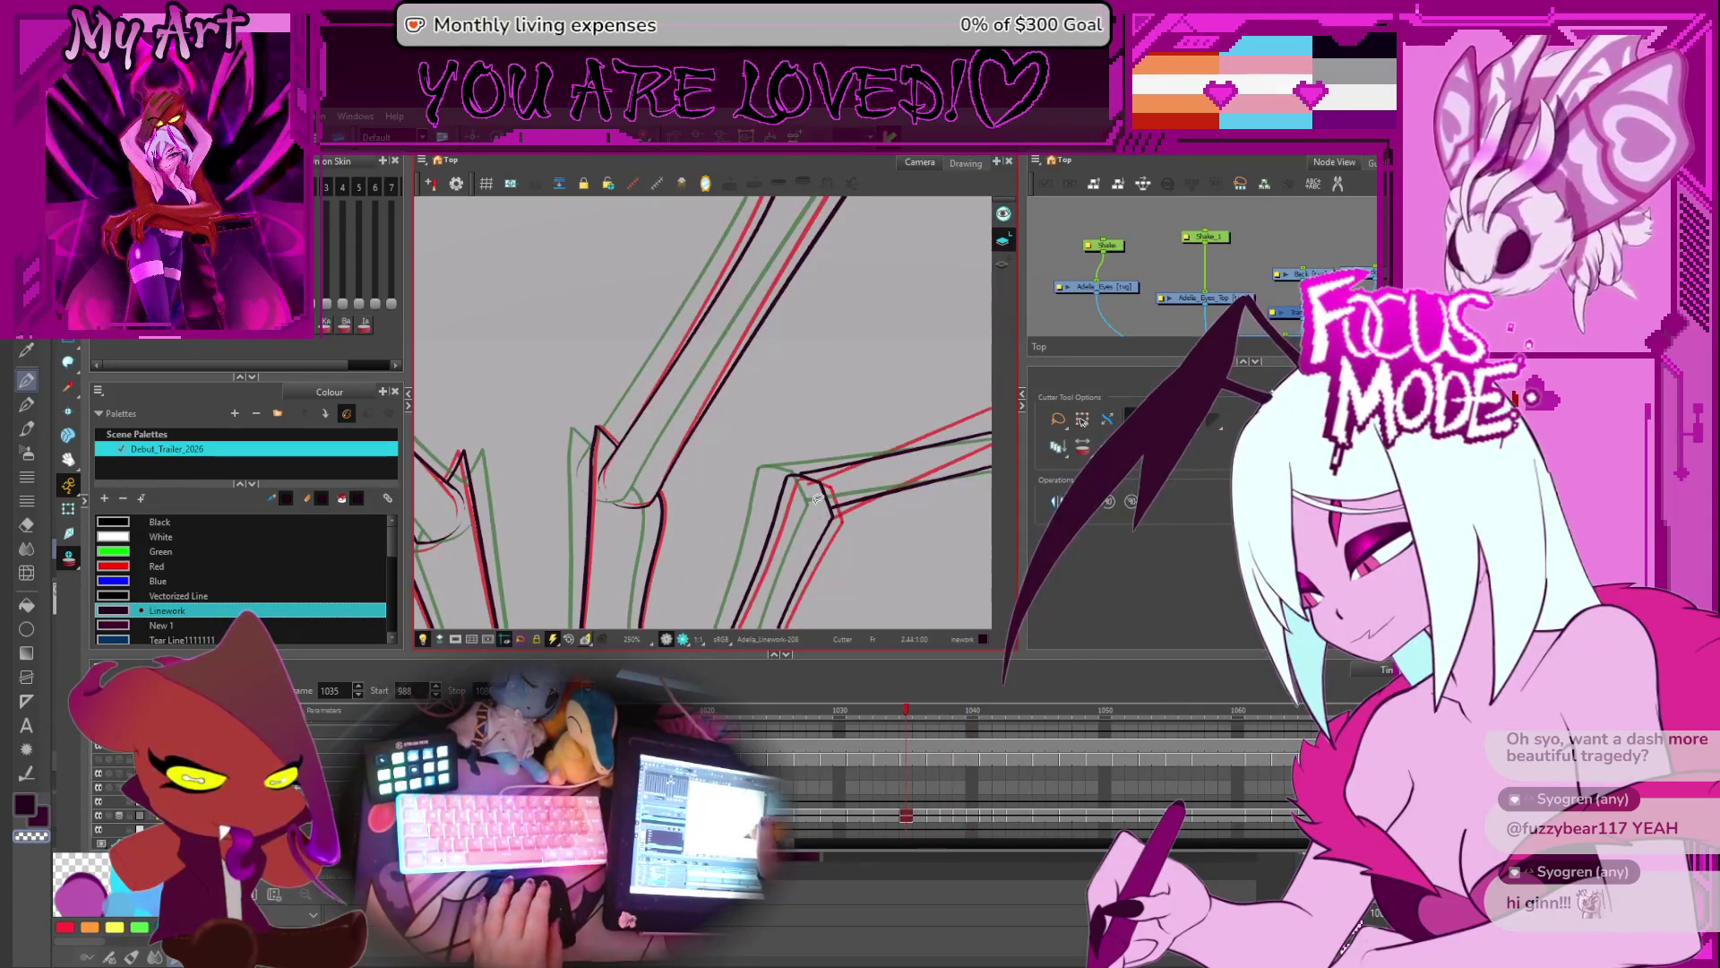
- Select the black wing-joint stroke with the Contour Editor, then zoom out on frame 1034
key("alt+q")
left_click(796, 478)
key("alt+t")
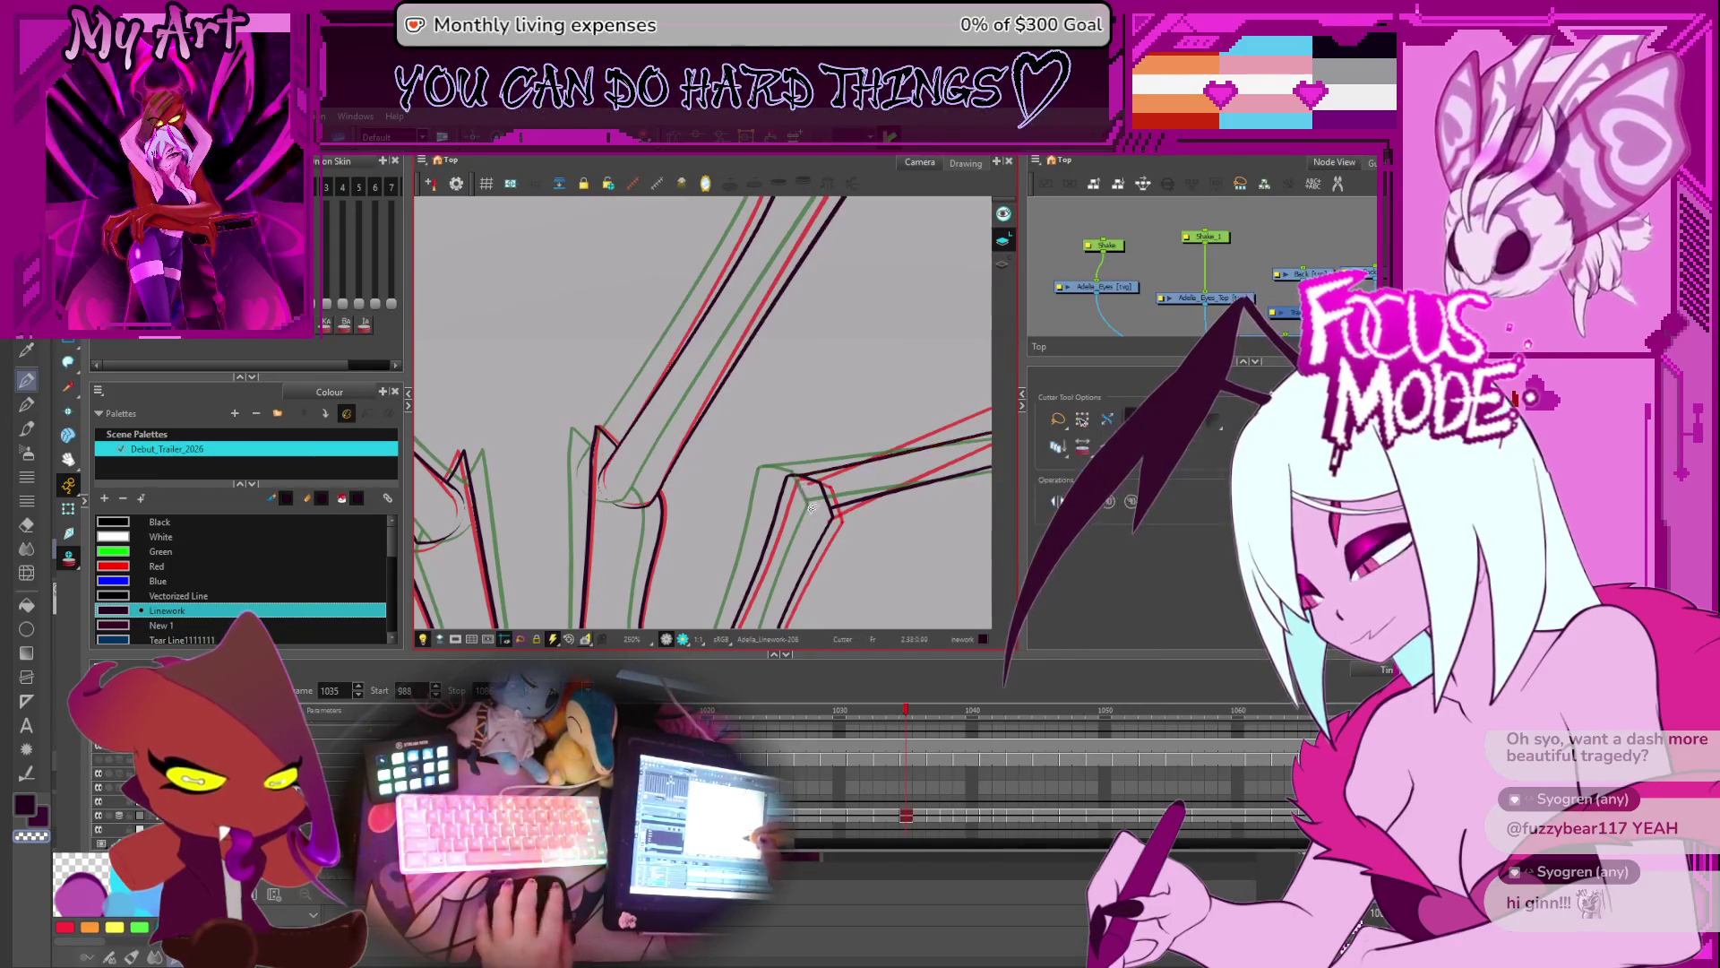
key("period")
key("period")
key("period")
key("comma")
key("comma")
key("comma")
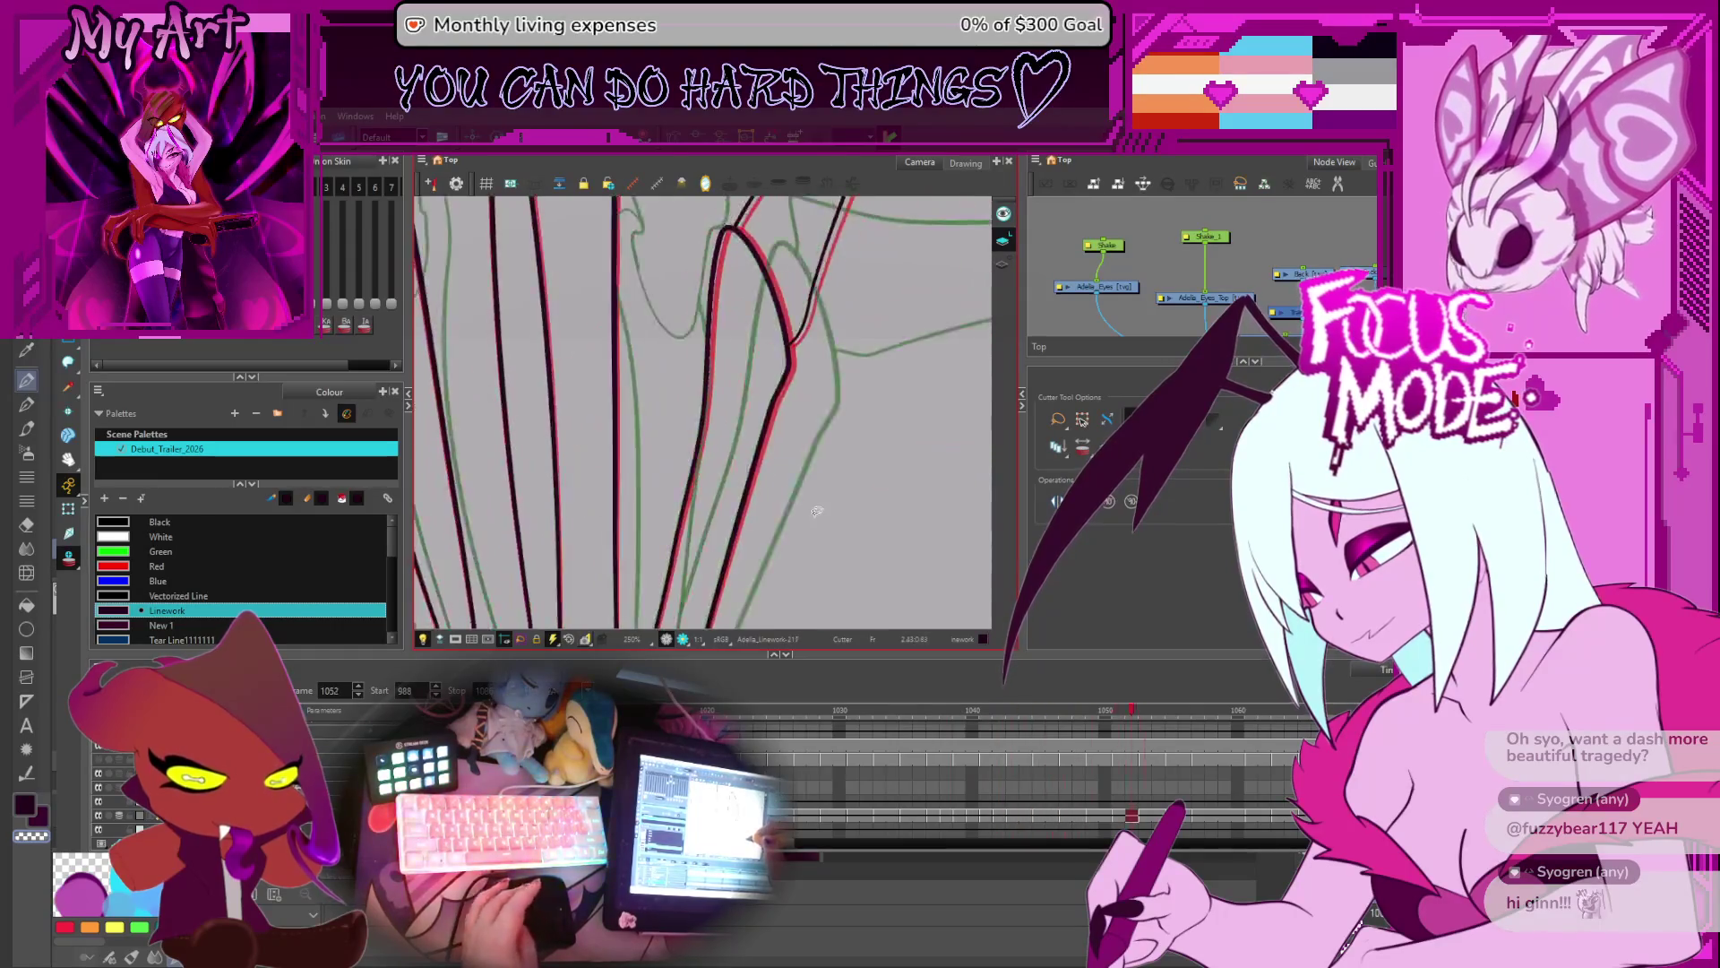
scroll(825, 516, "down", 6)
key("comma")
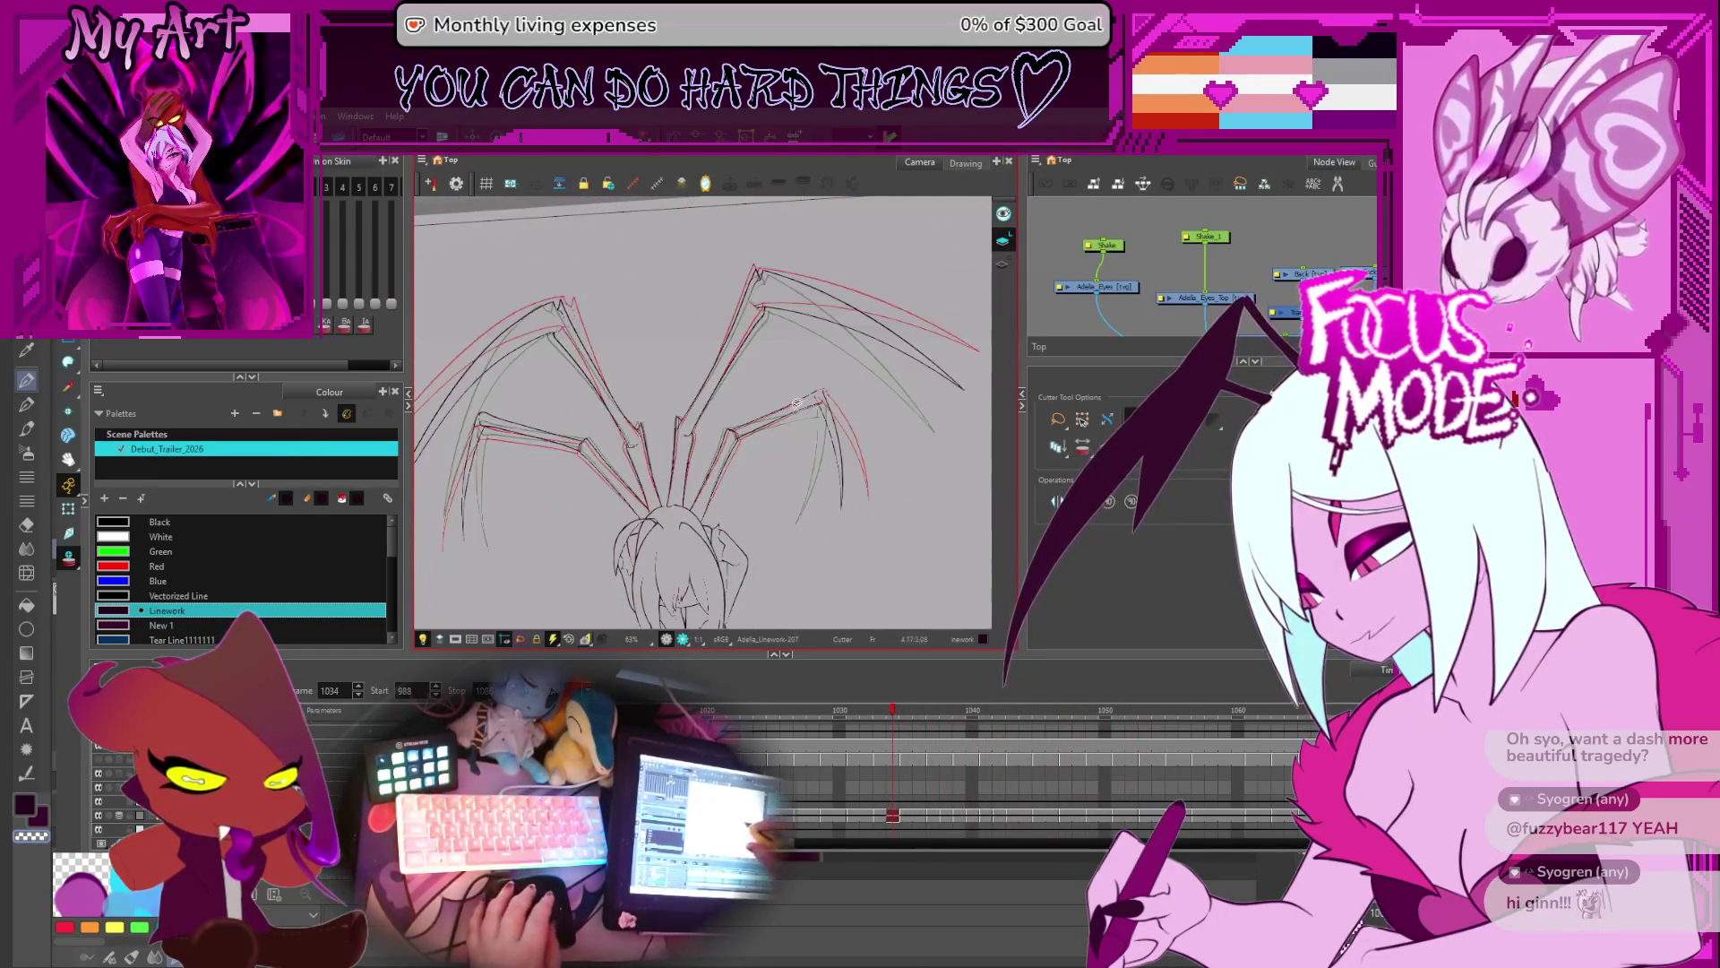
- Zoom in on the joint and step back two frames at a time from 1032 to 1016
scroll(811, 488, "up", 6)
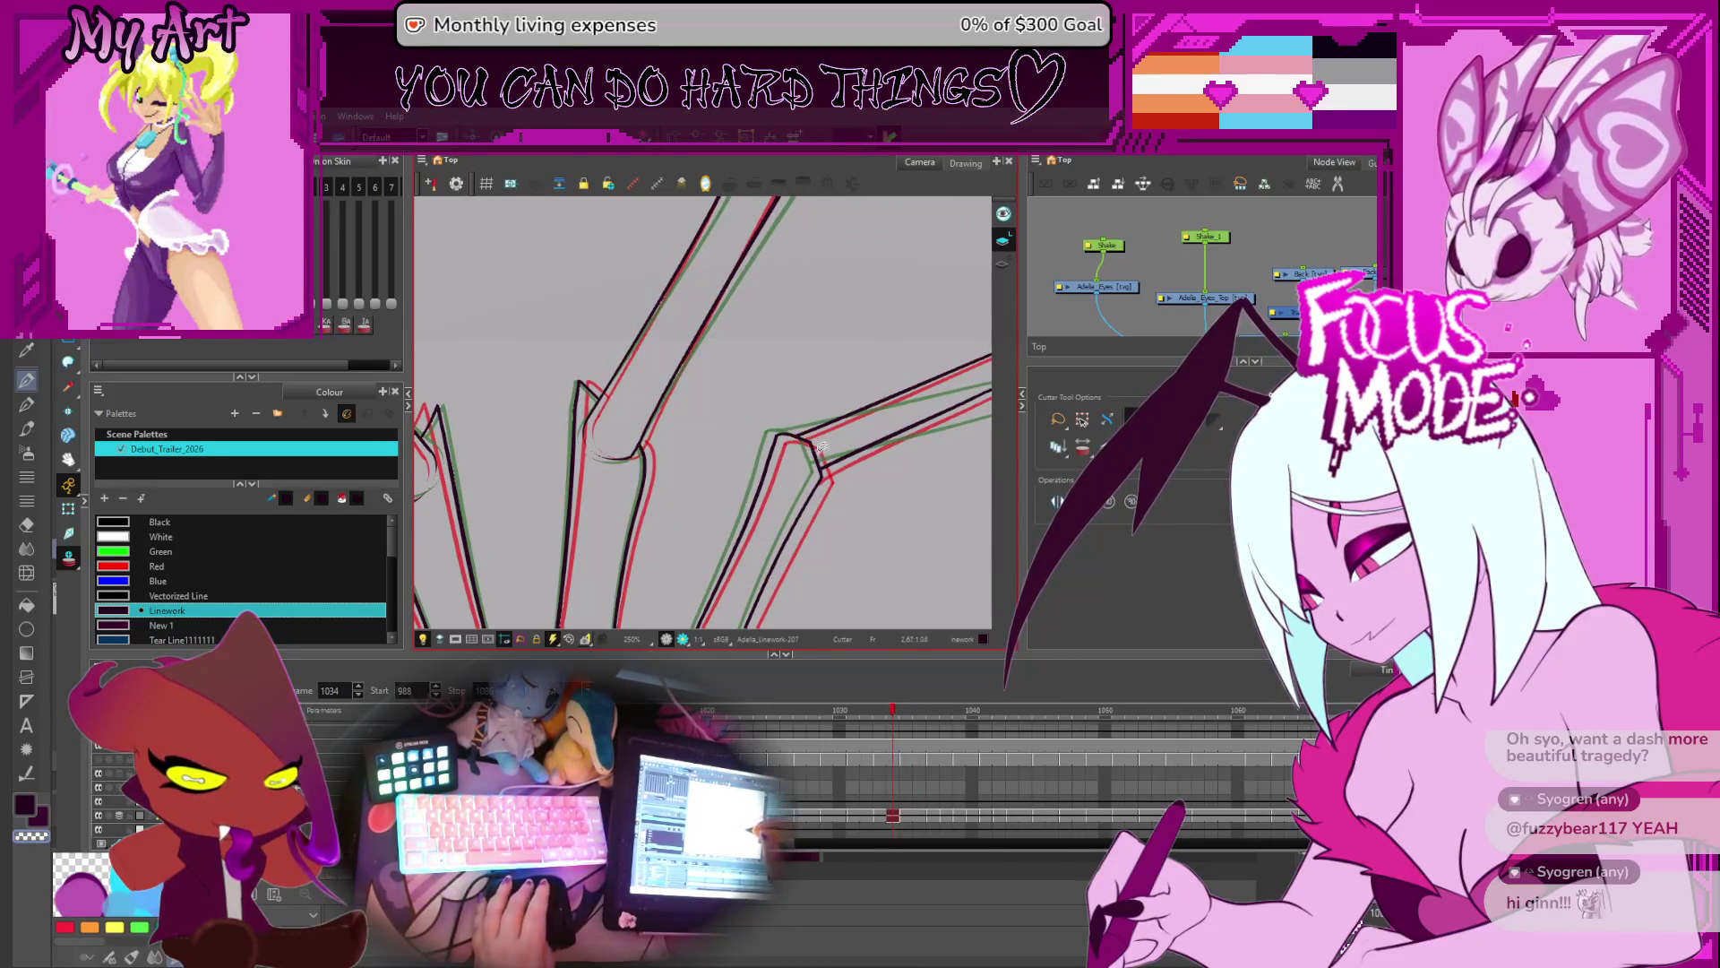
key("comma")
key("comma")
key("alt+q")
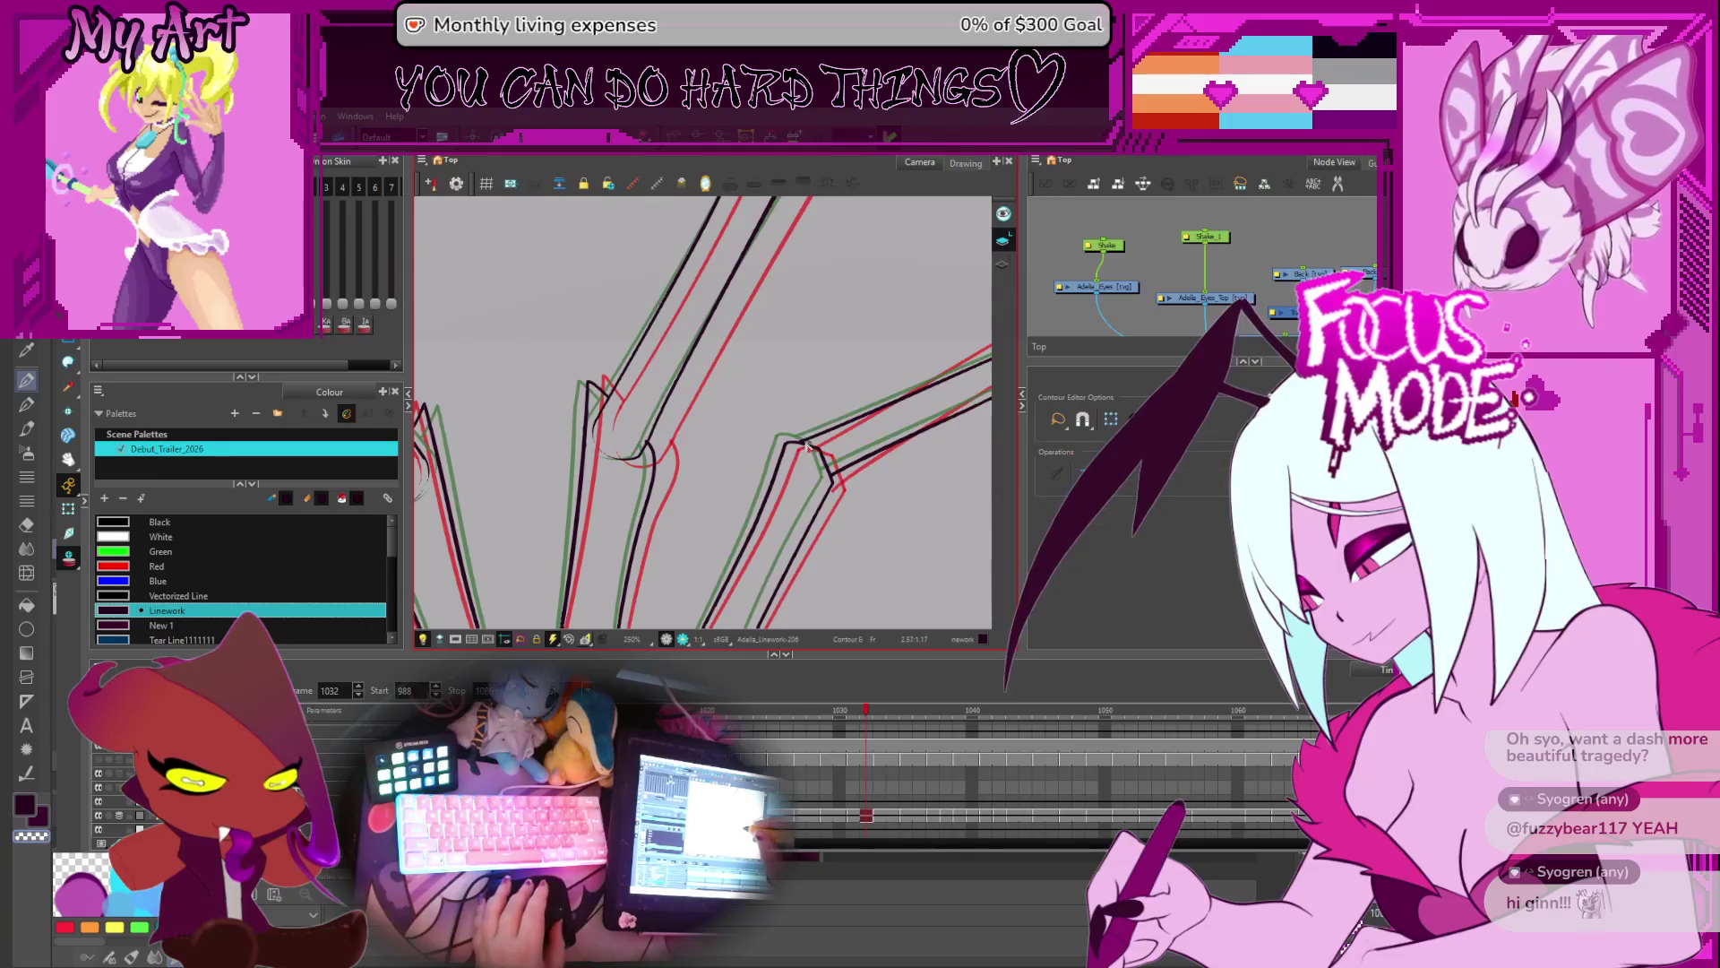
key("alt+t")
key("comma")
key("comma")
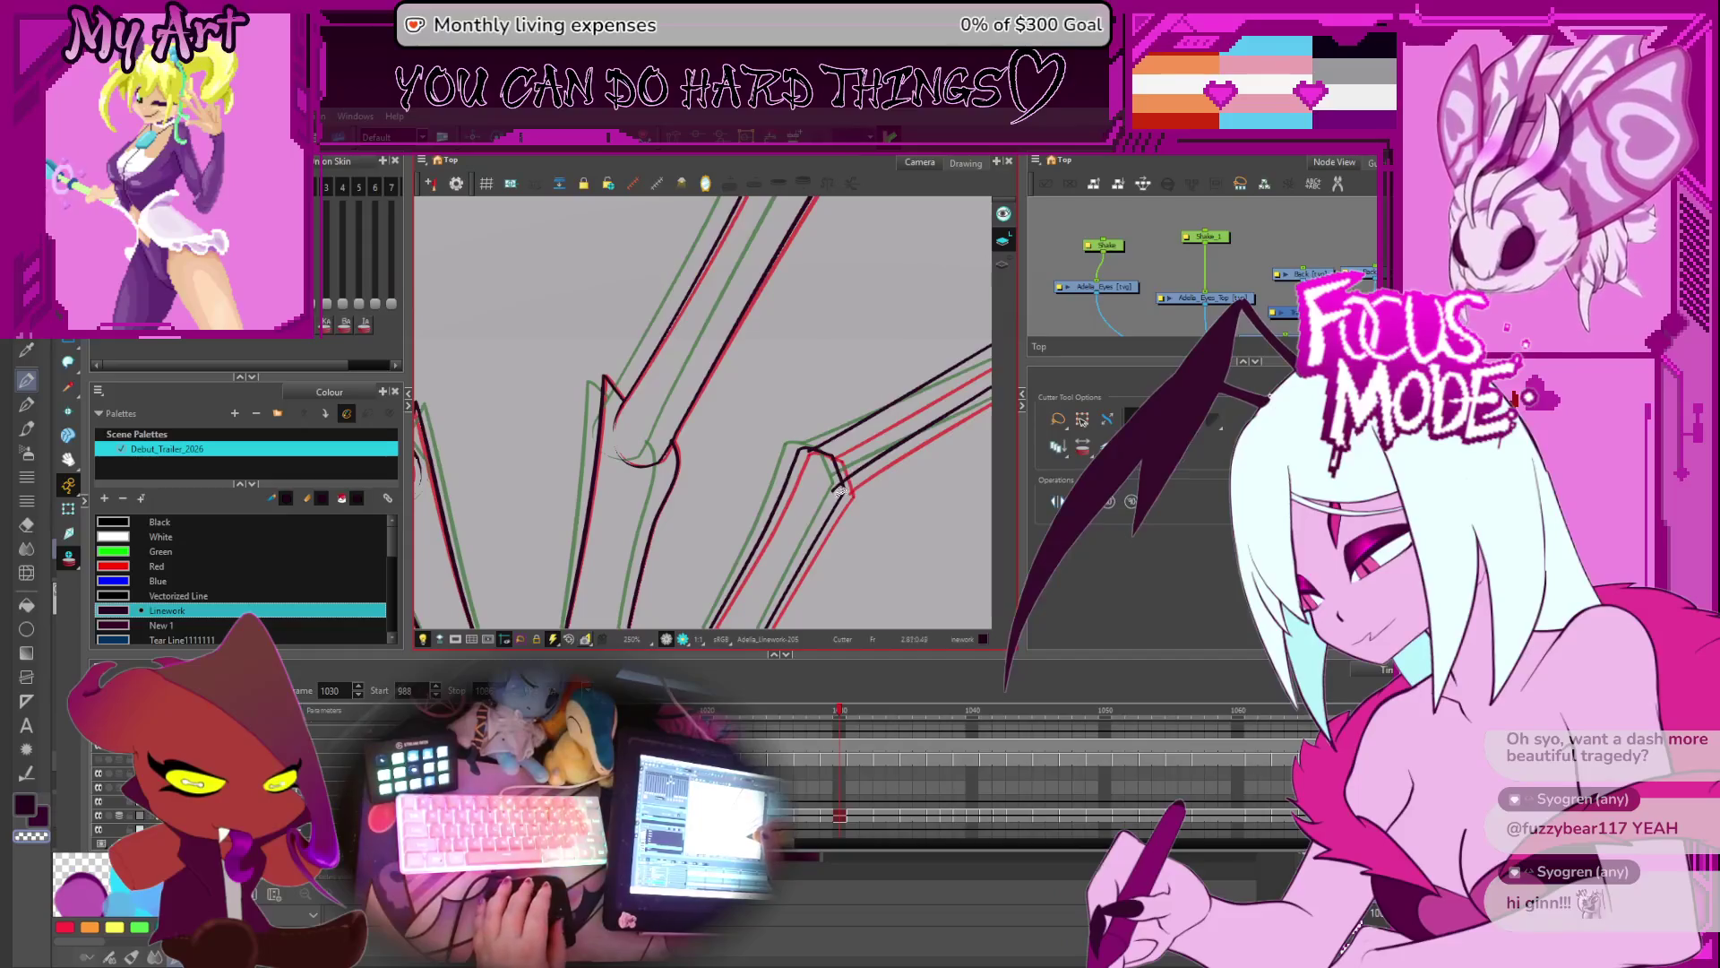
key("comma")
key("comma")
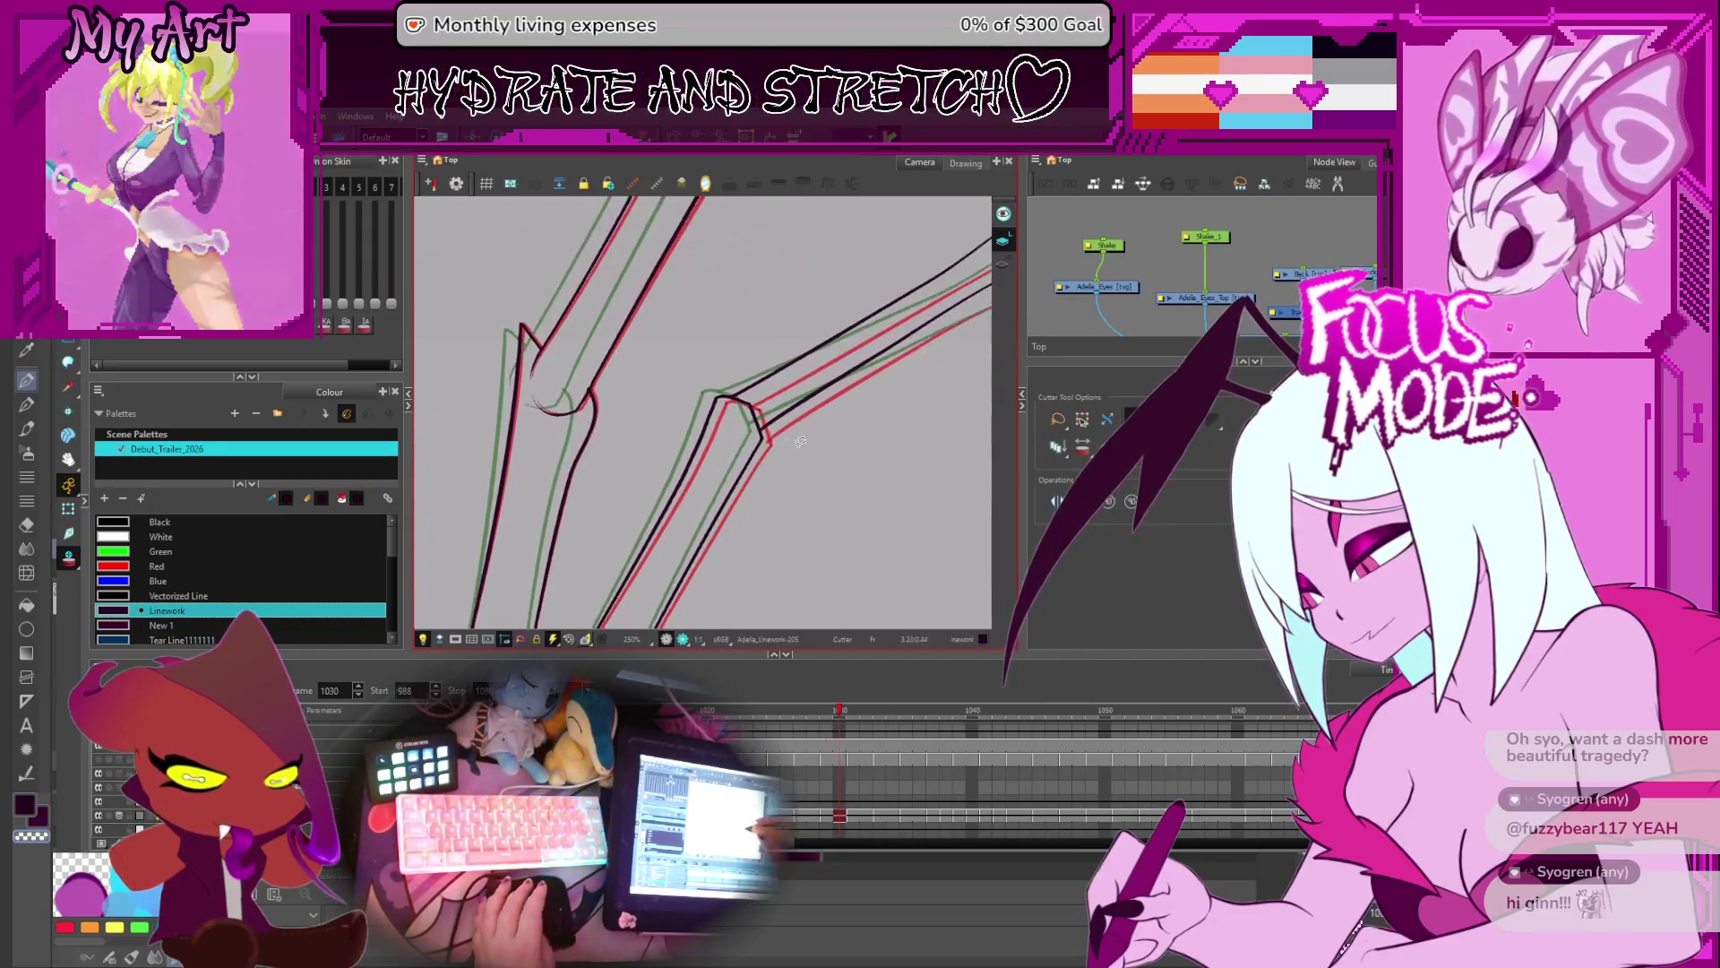
key("comma")
key("comma")
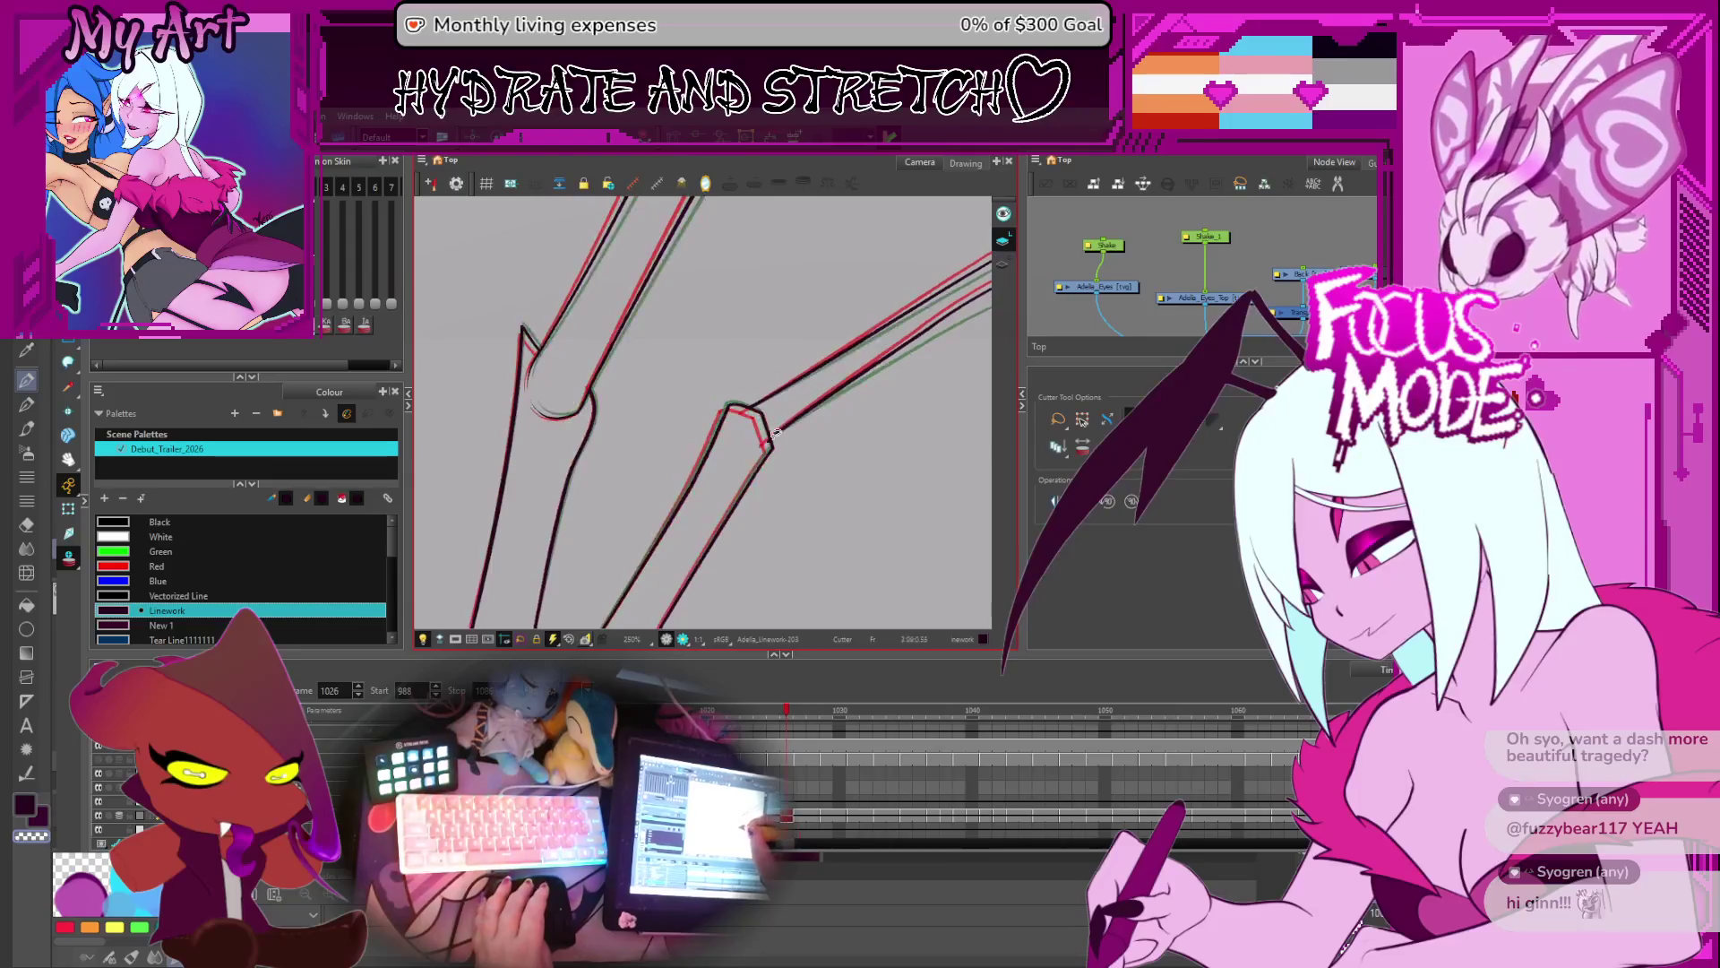
key("comma")
key("comma")
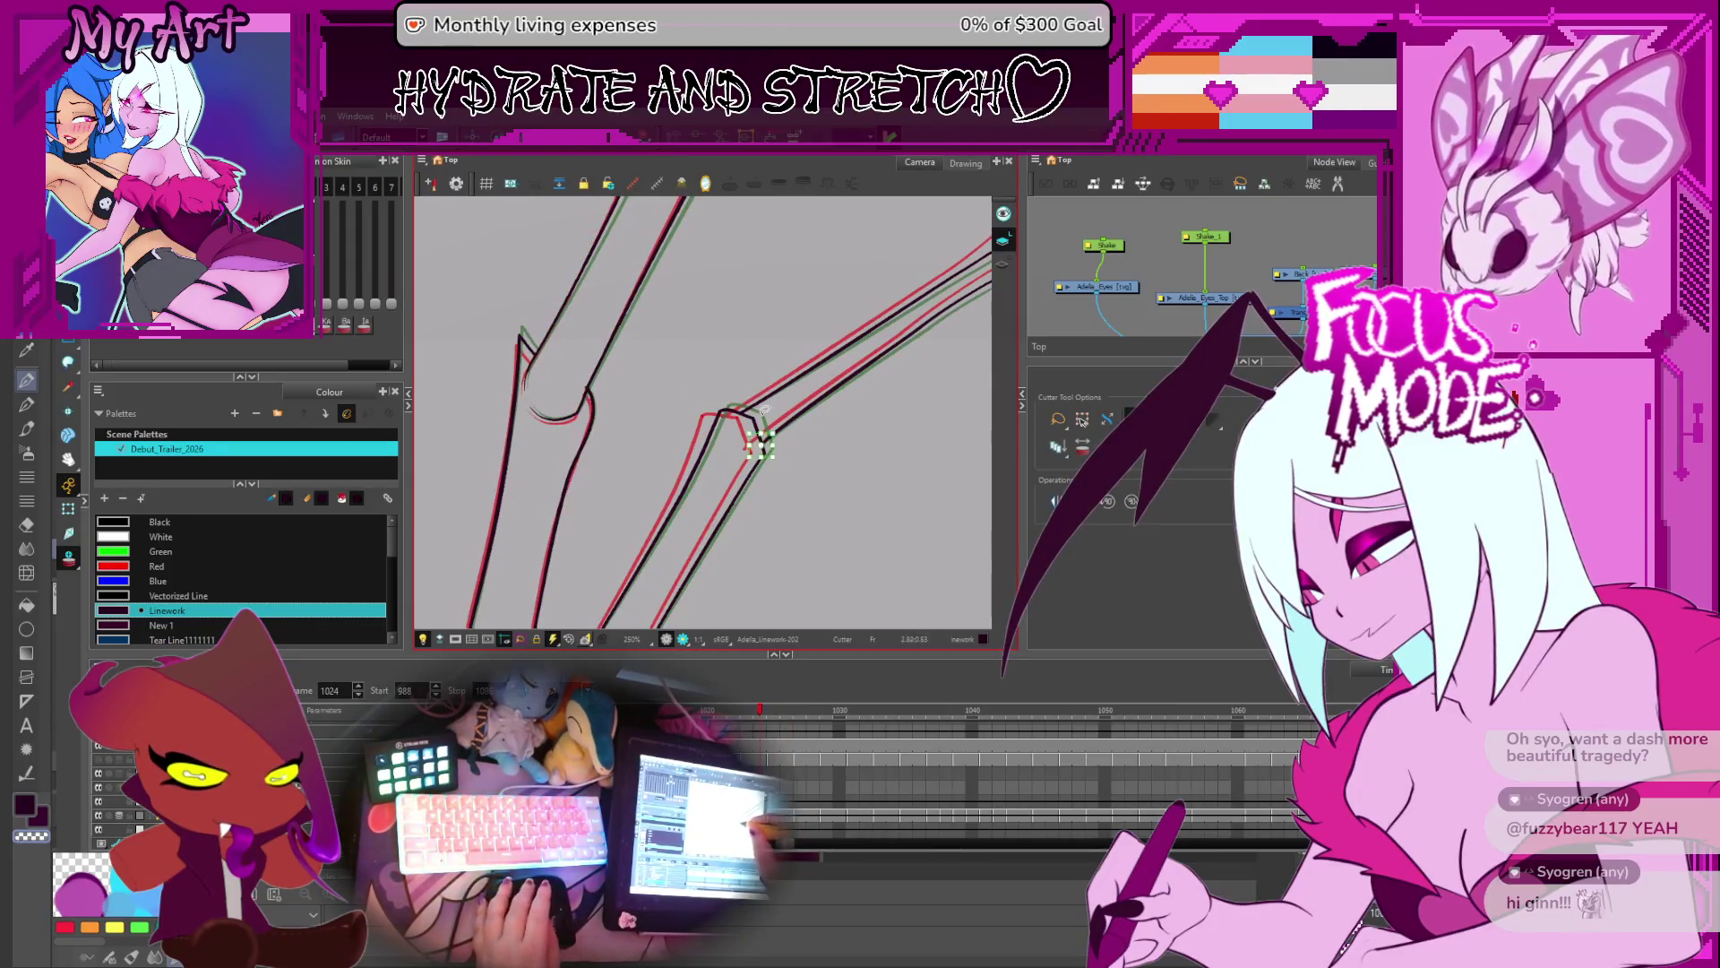
key("comma")
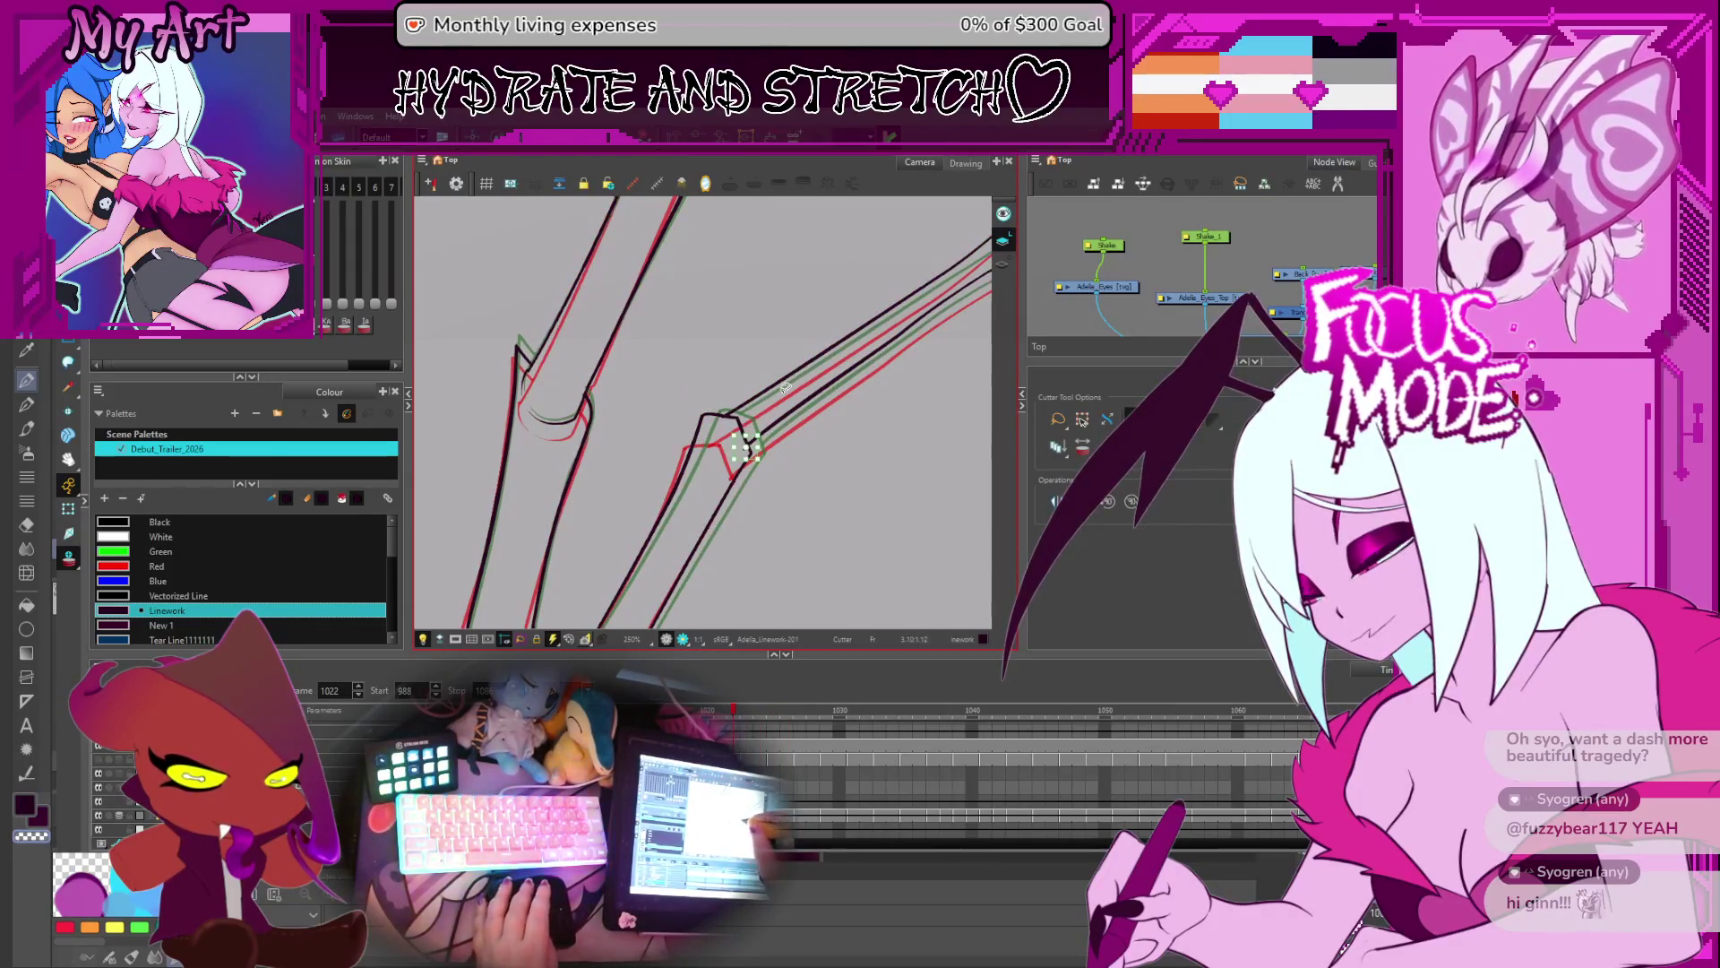
key("comma")
key("comma")
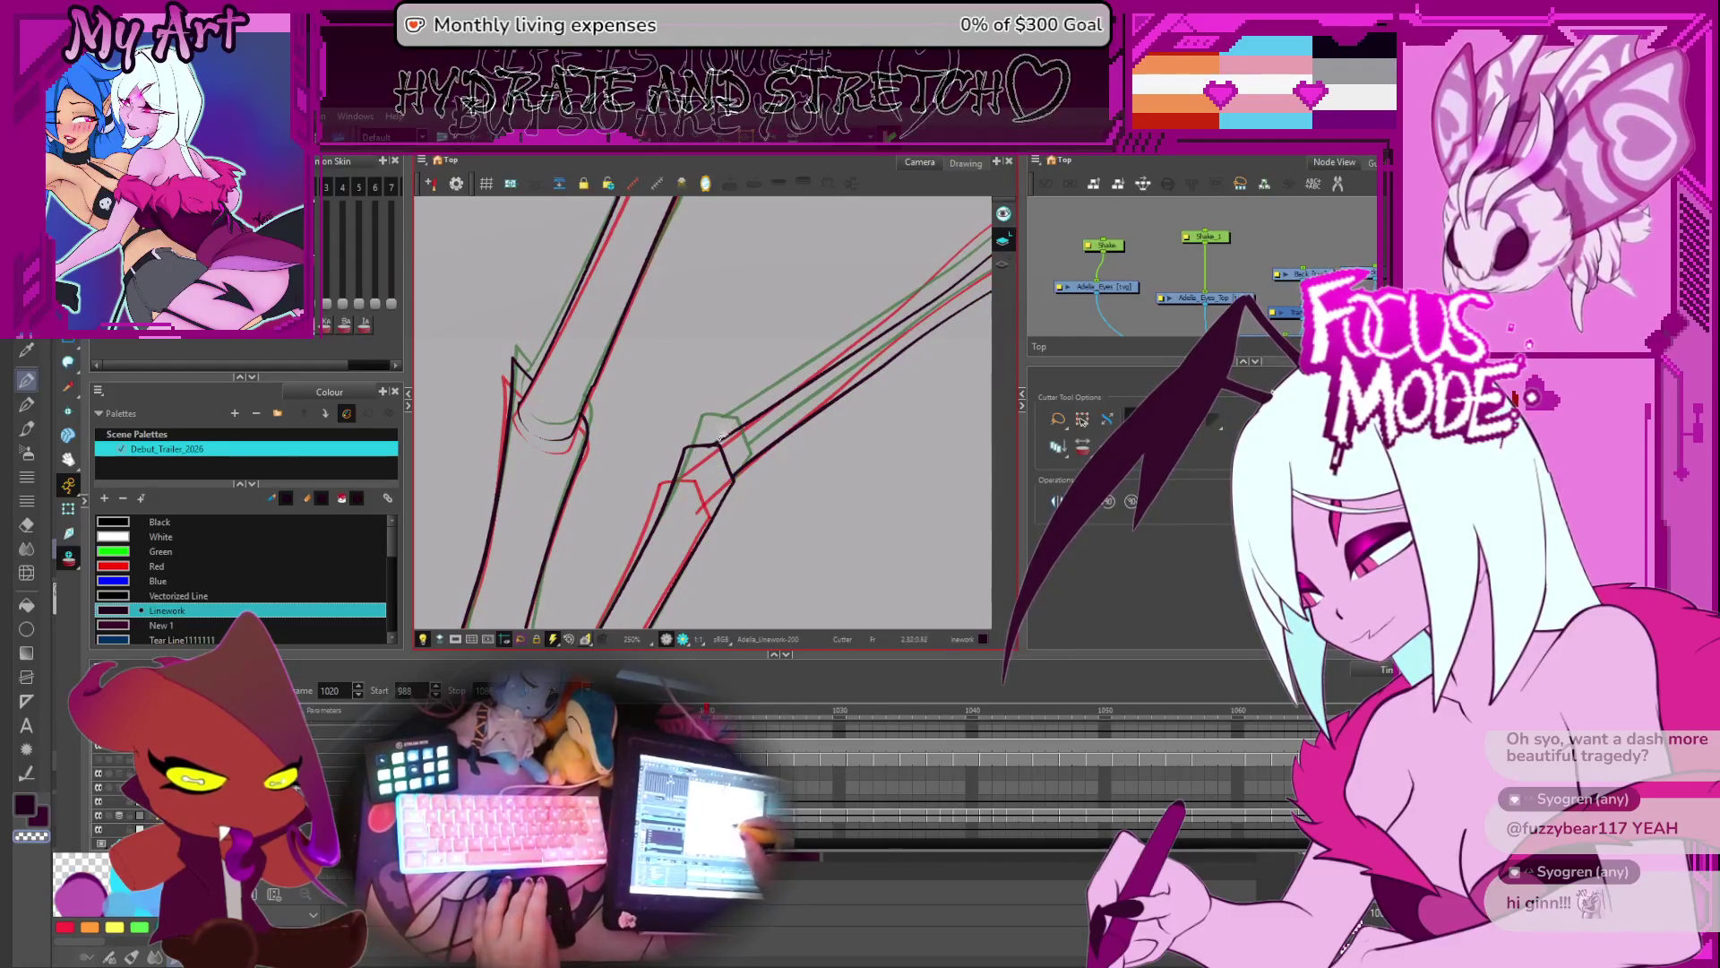
key("comma")
key("comma")
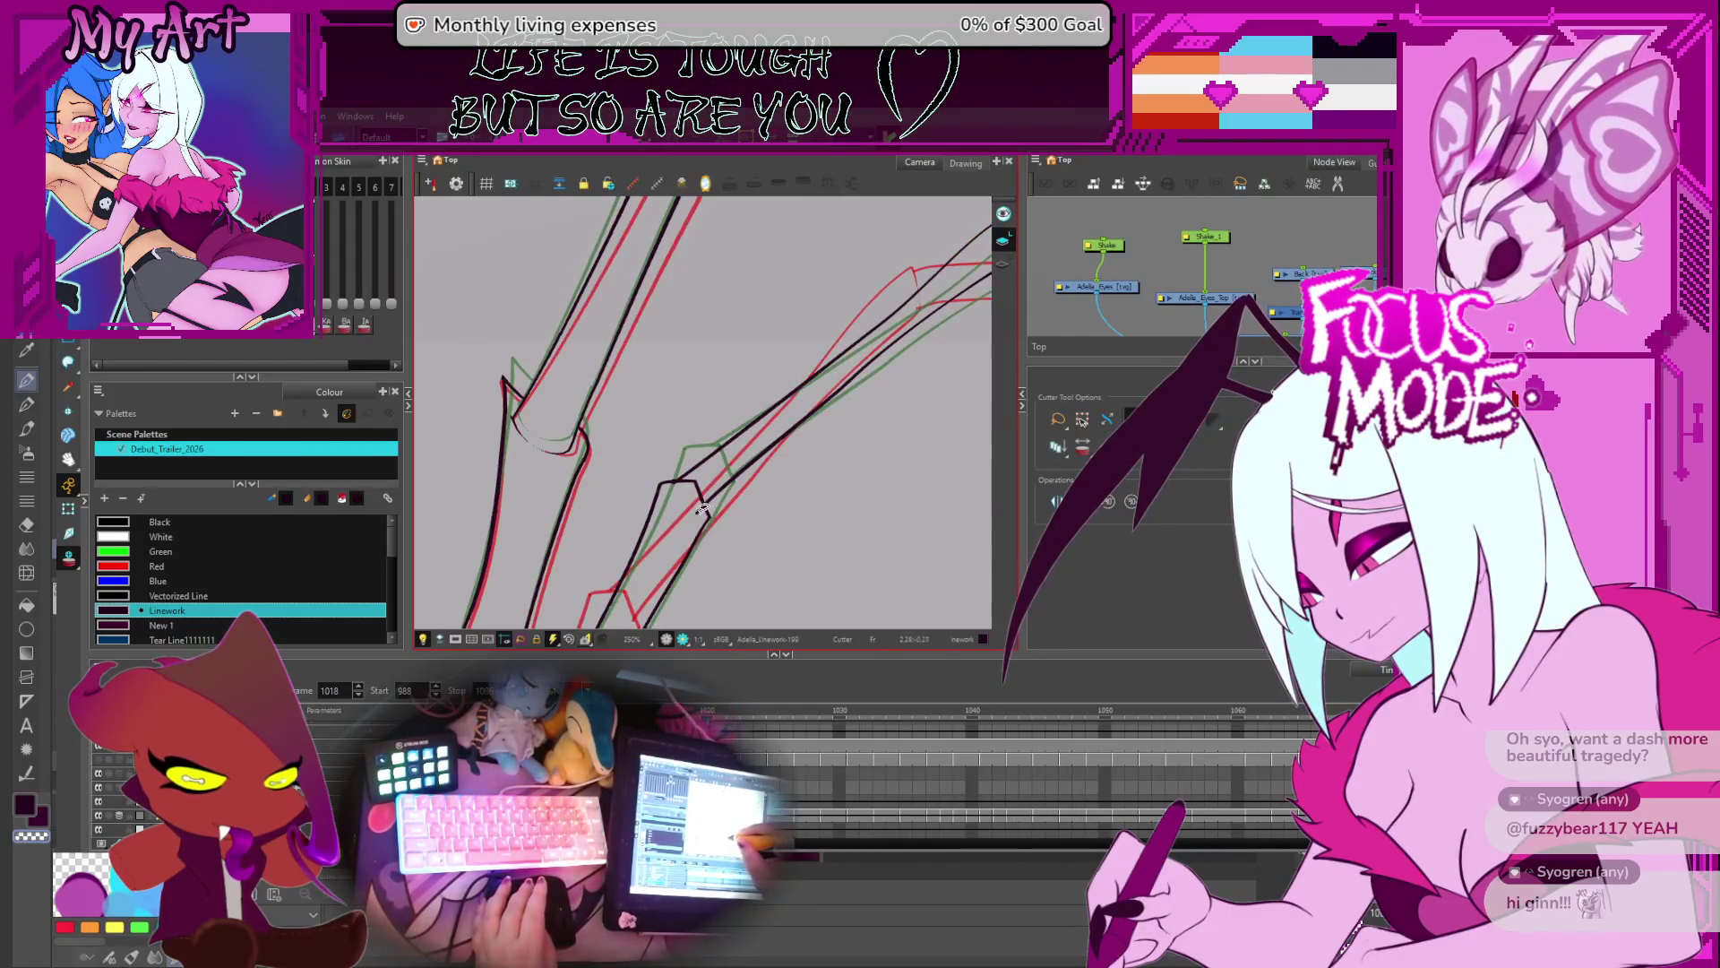
key("comma")
key("comma")
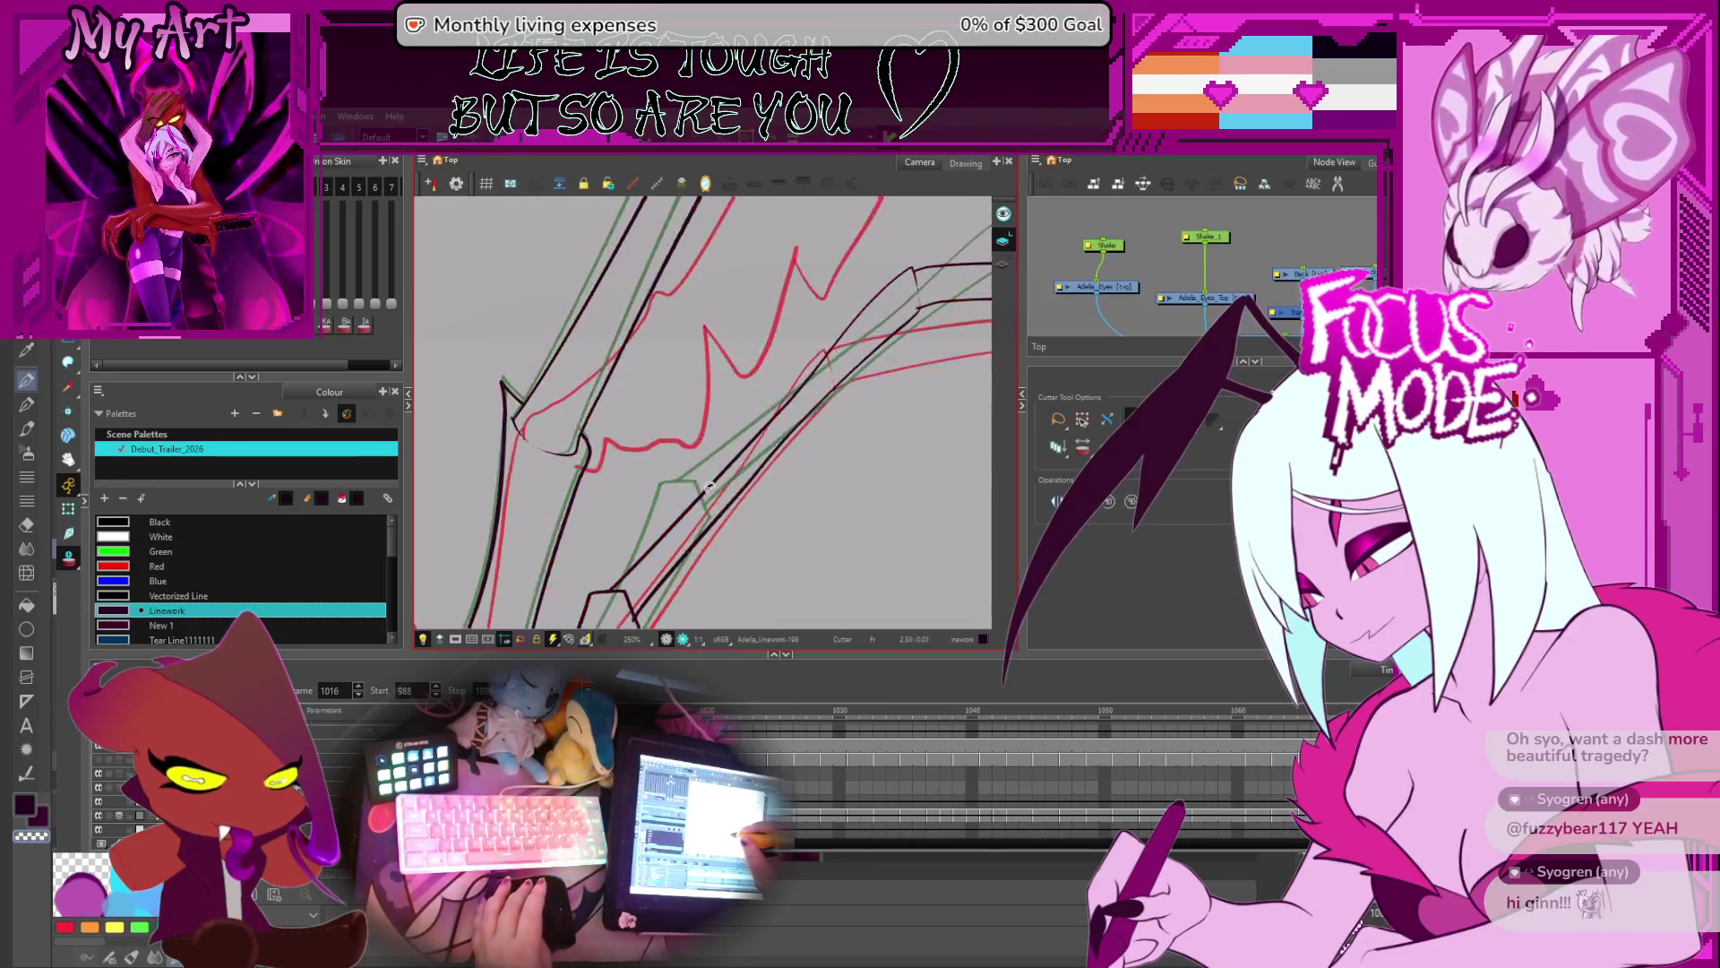
- Pan to the wing's upper bend and advance from frame 1012 through 1028, zoomed on the bend
mouse_move(671, 529)
left_mouse_down()
mouse_move(750, 495)
mouse_move(851, 386)
mouse_move(824, 440)
left_mouse_up()
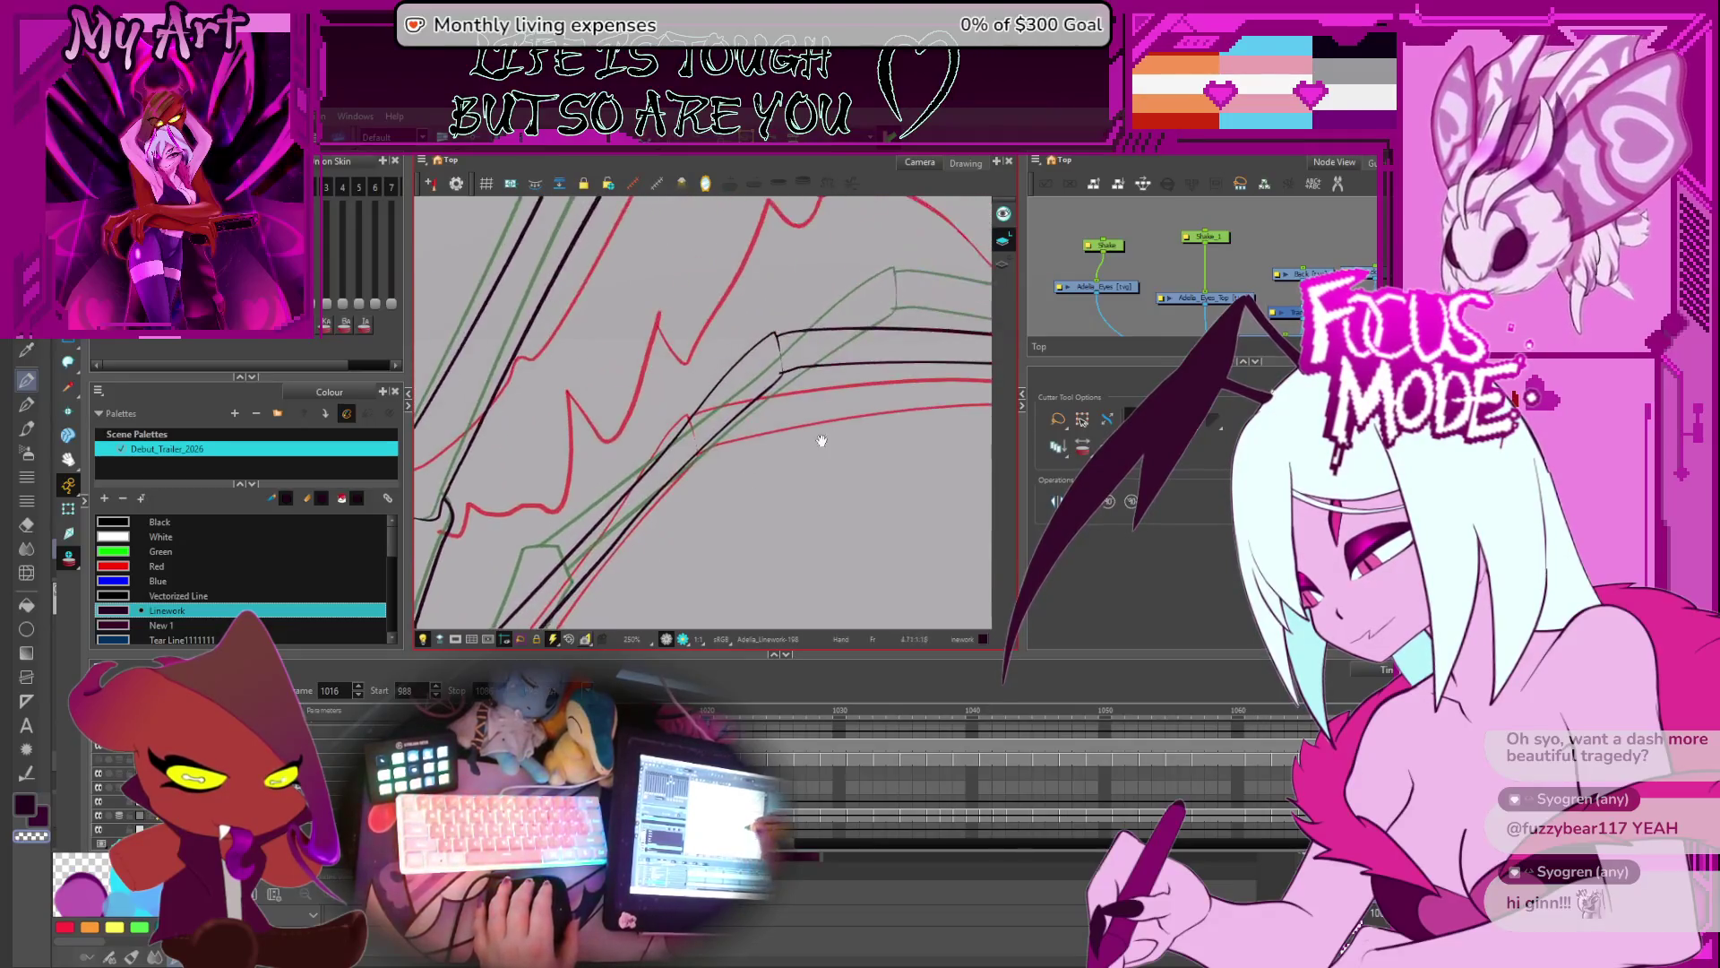
key("comma")
key("comma")
key("comma")
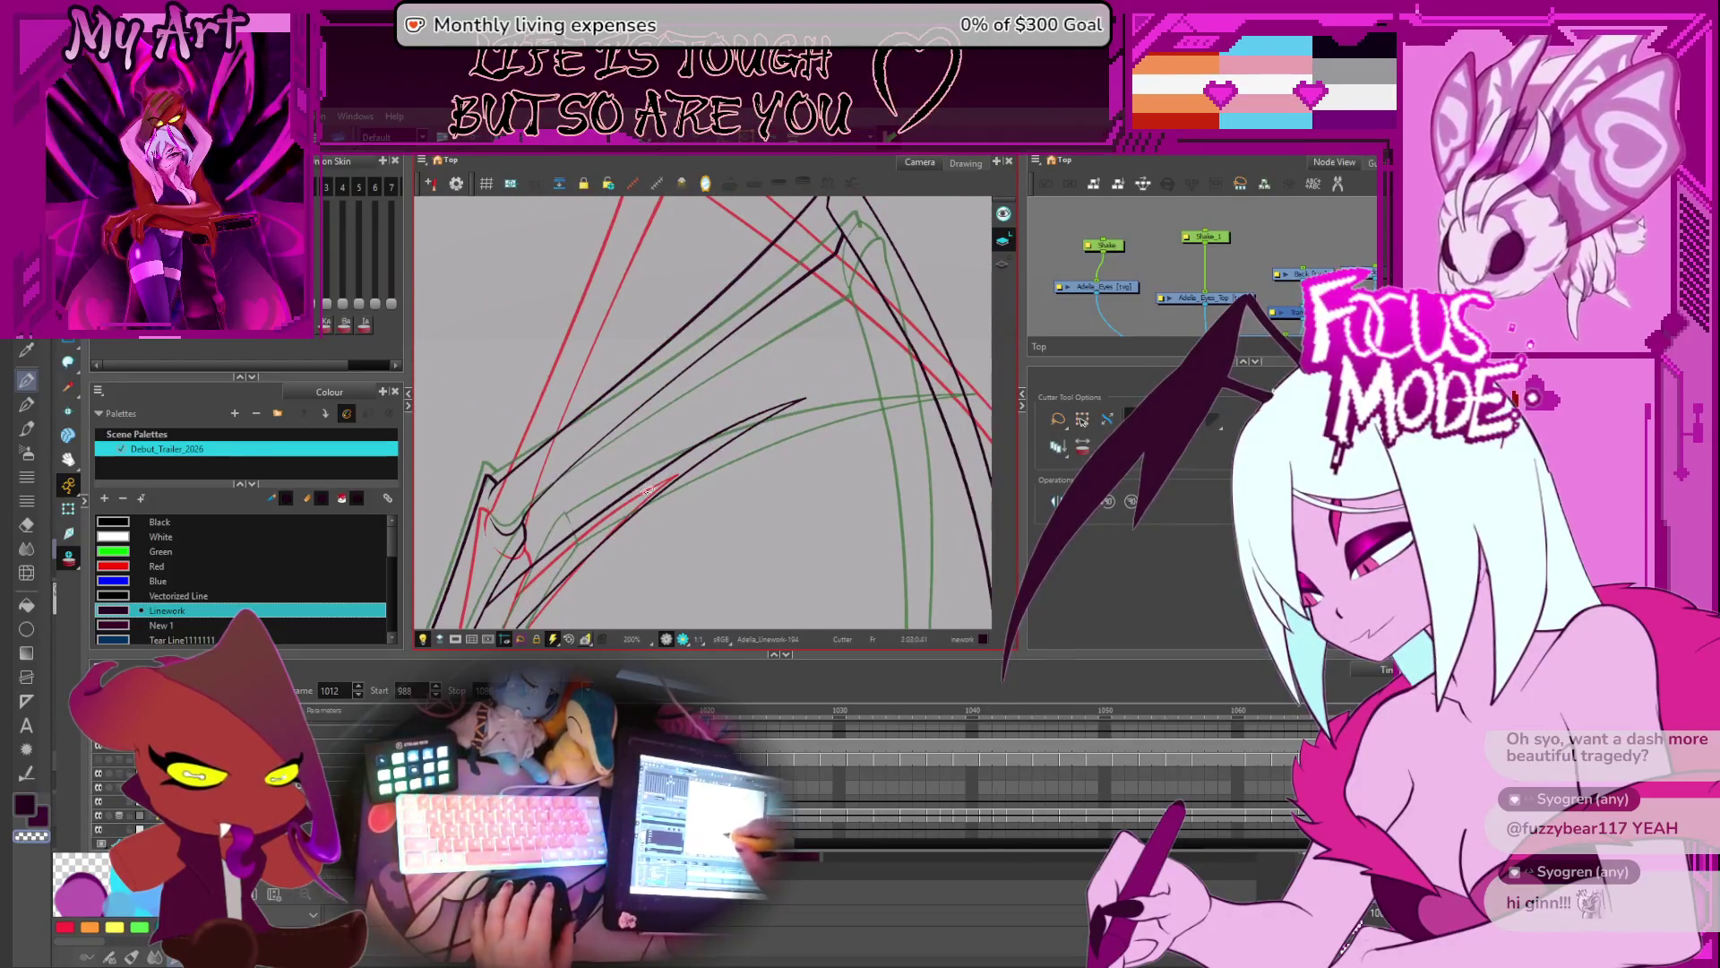
key("period")
key("period")
key("period")
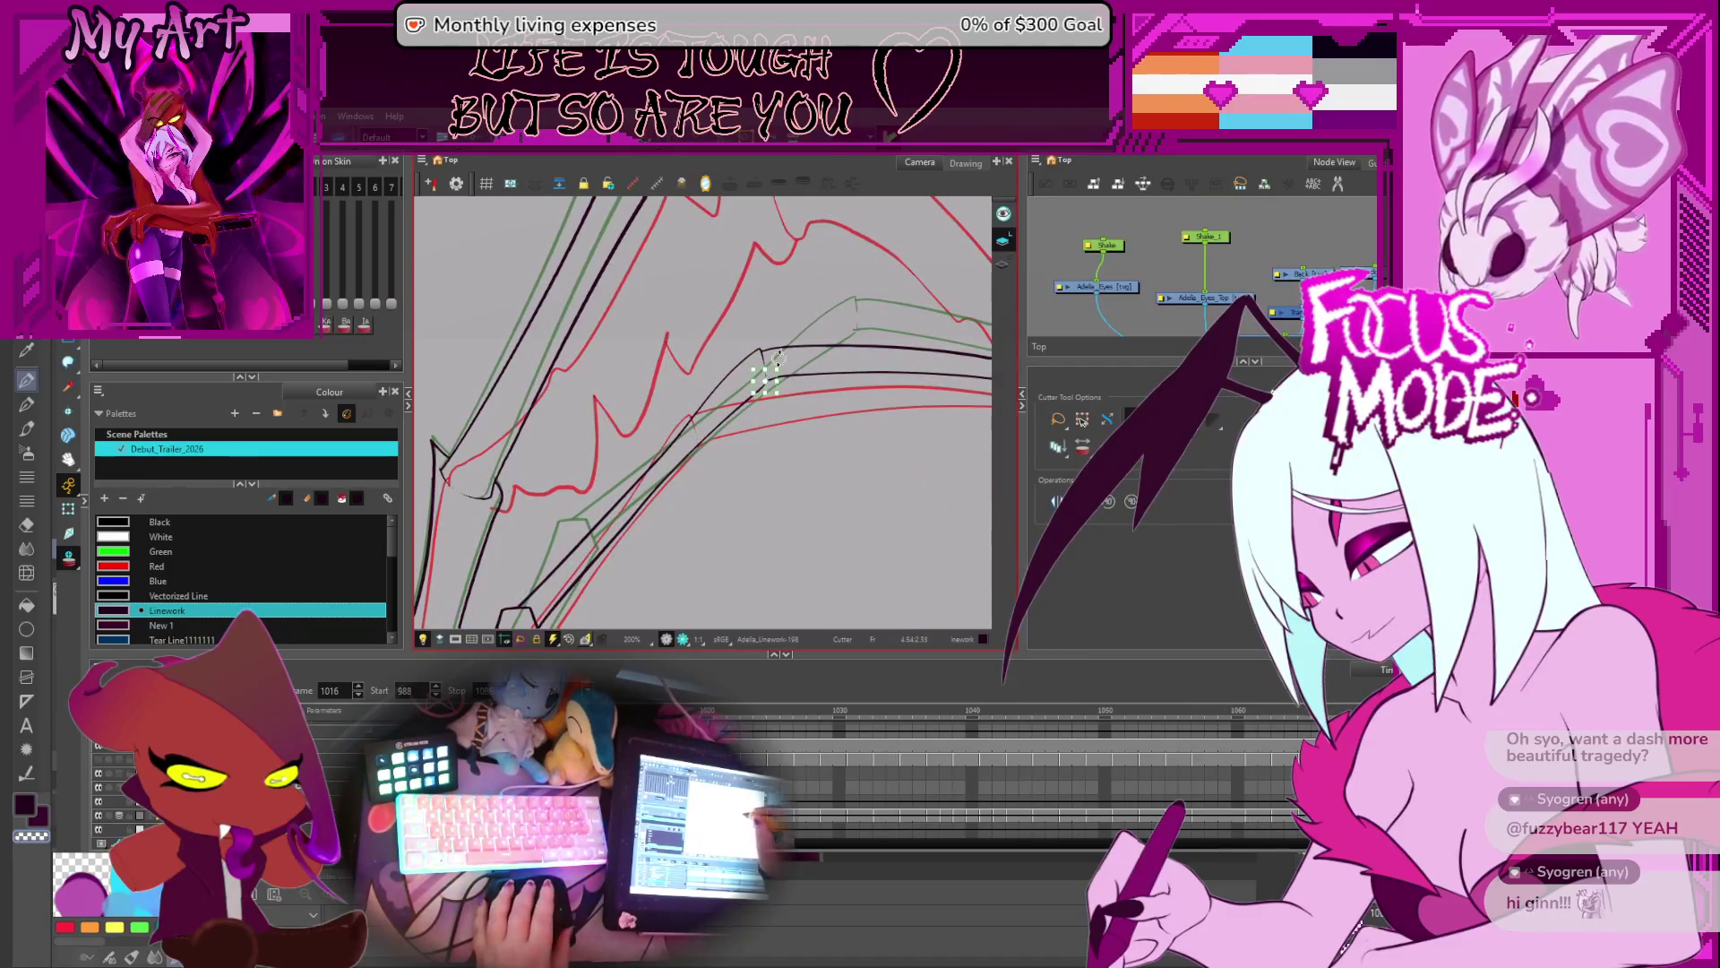
key("period")
scroll(770, 377, "up", 3)
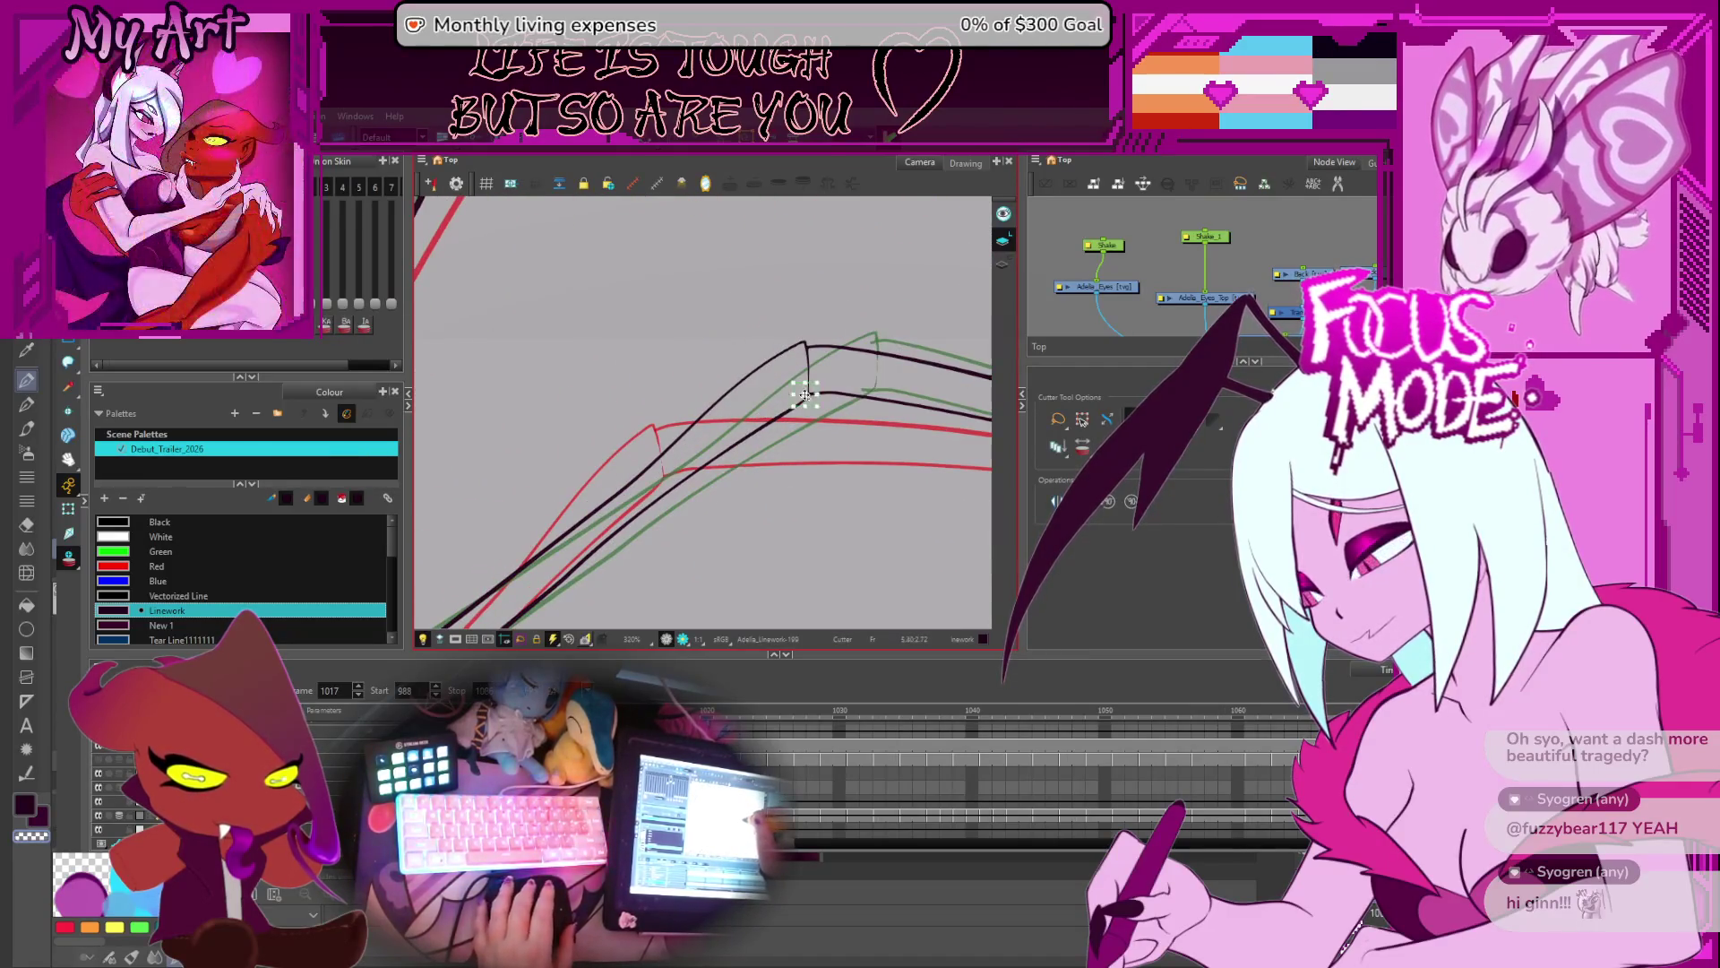
key("period")
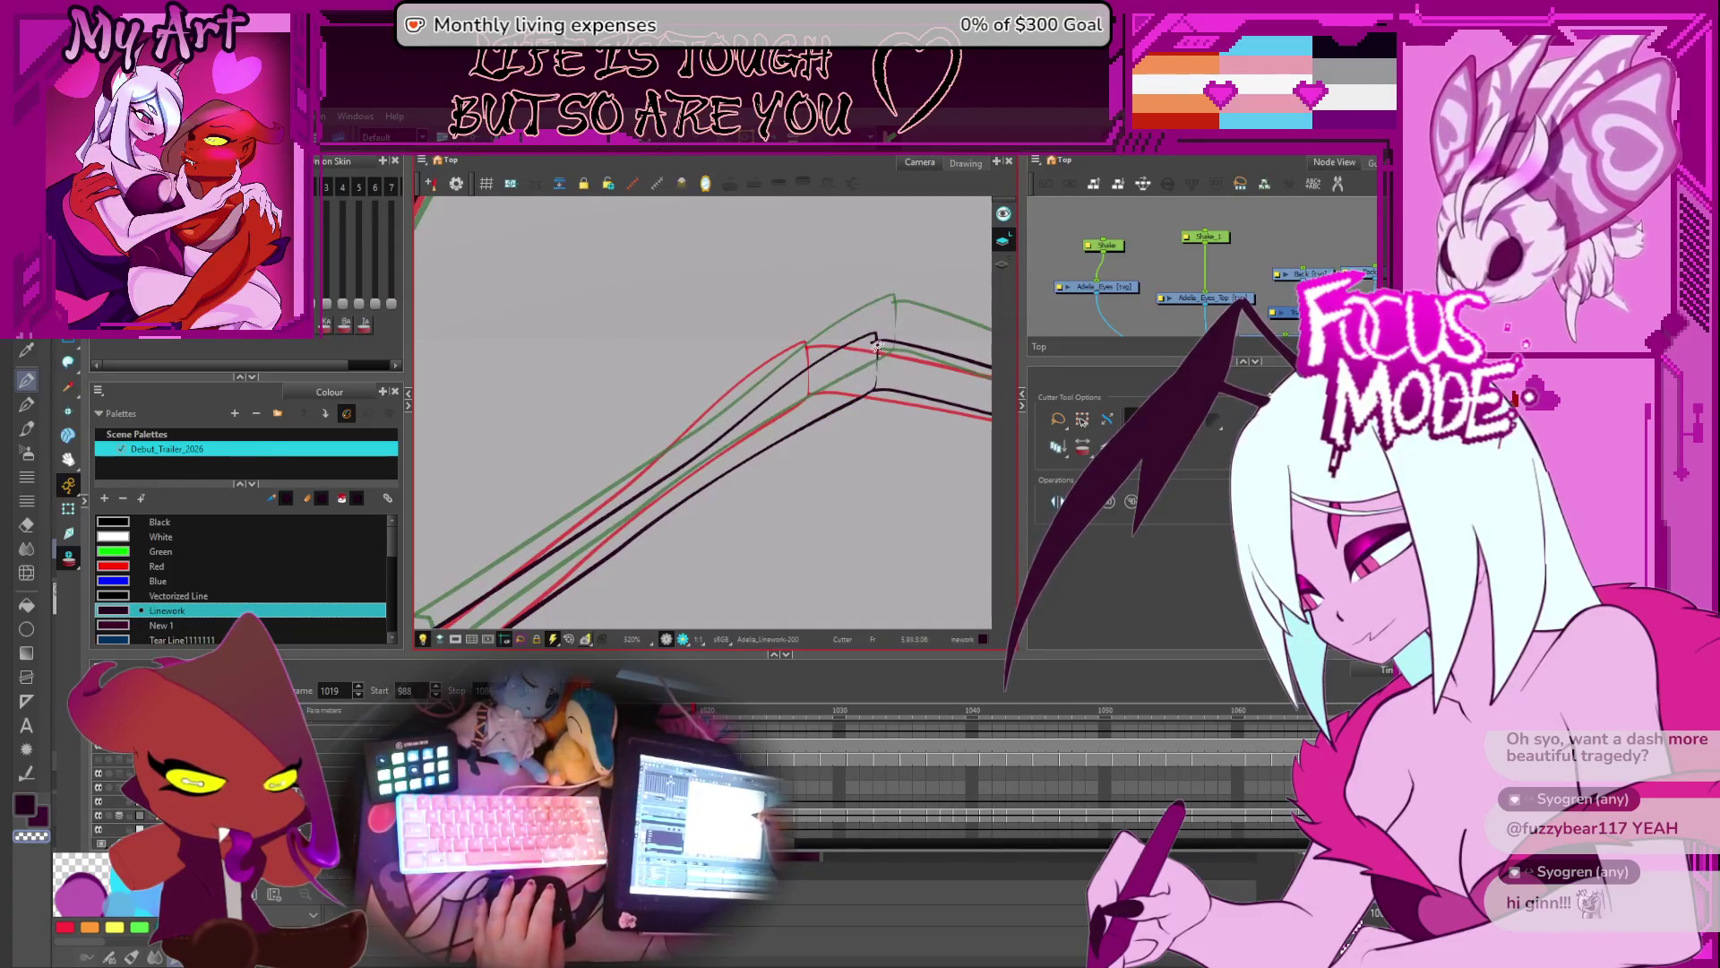
key("period")
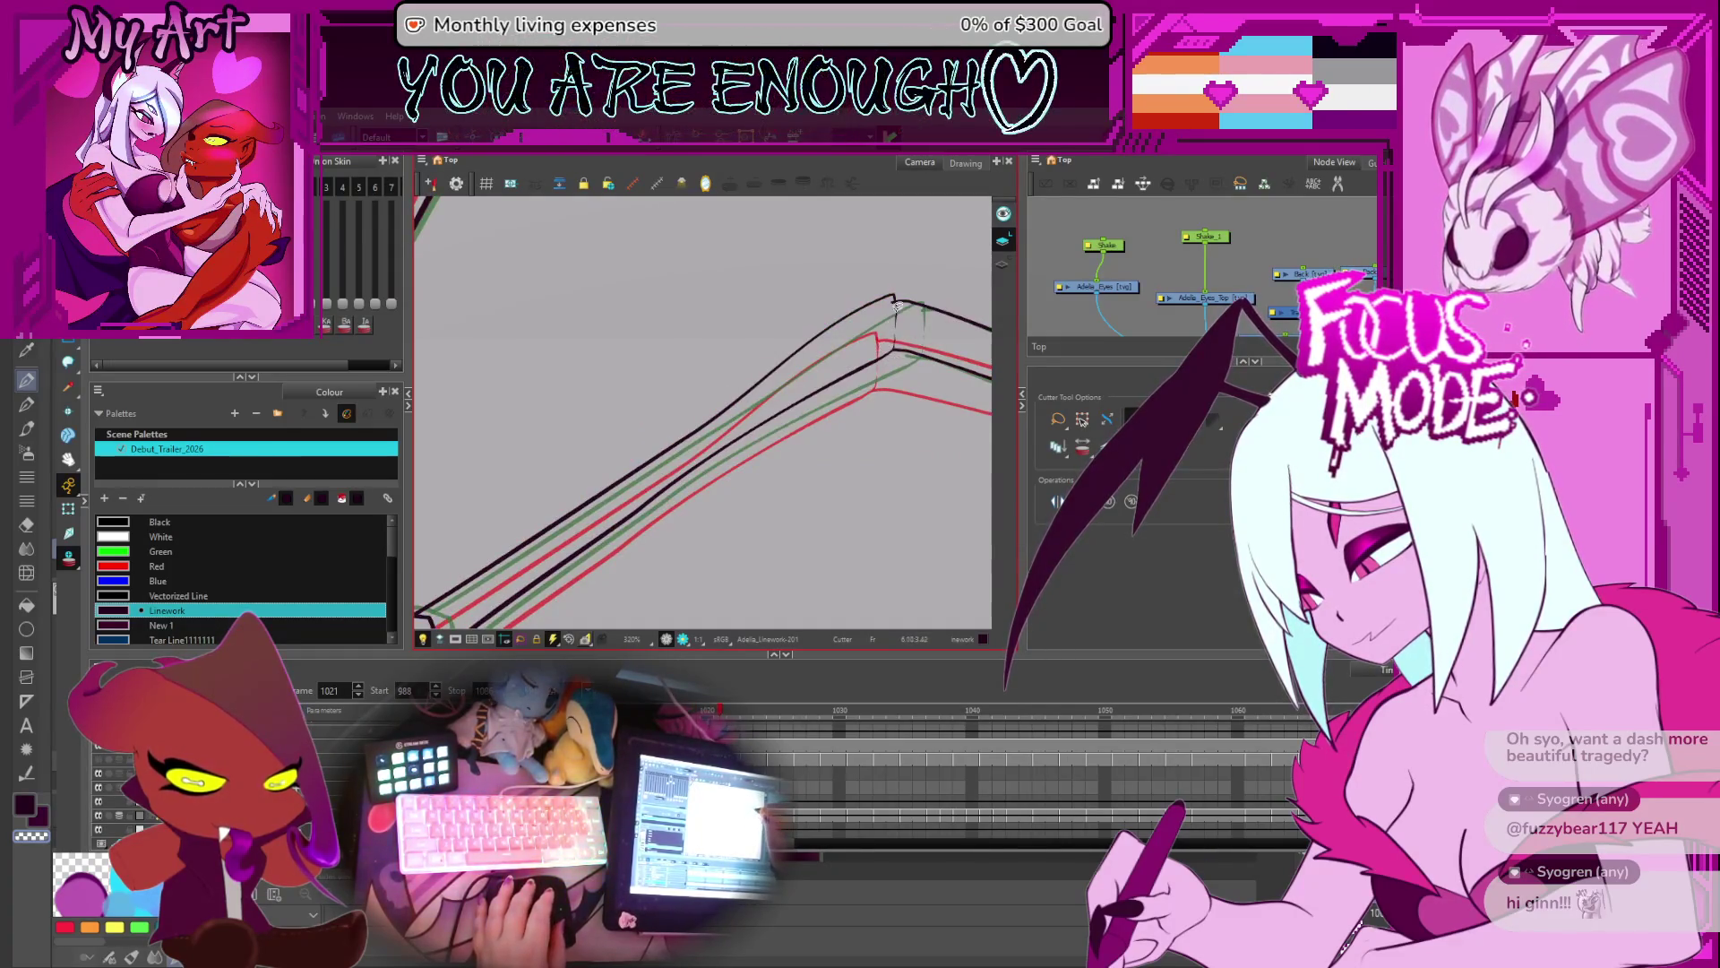
key("period")
key("period")
key("period")
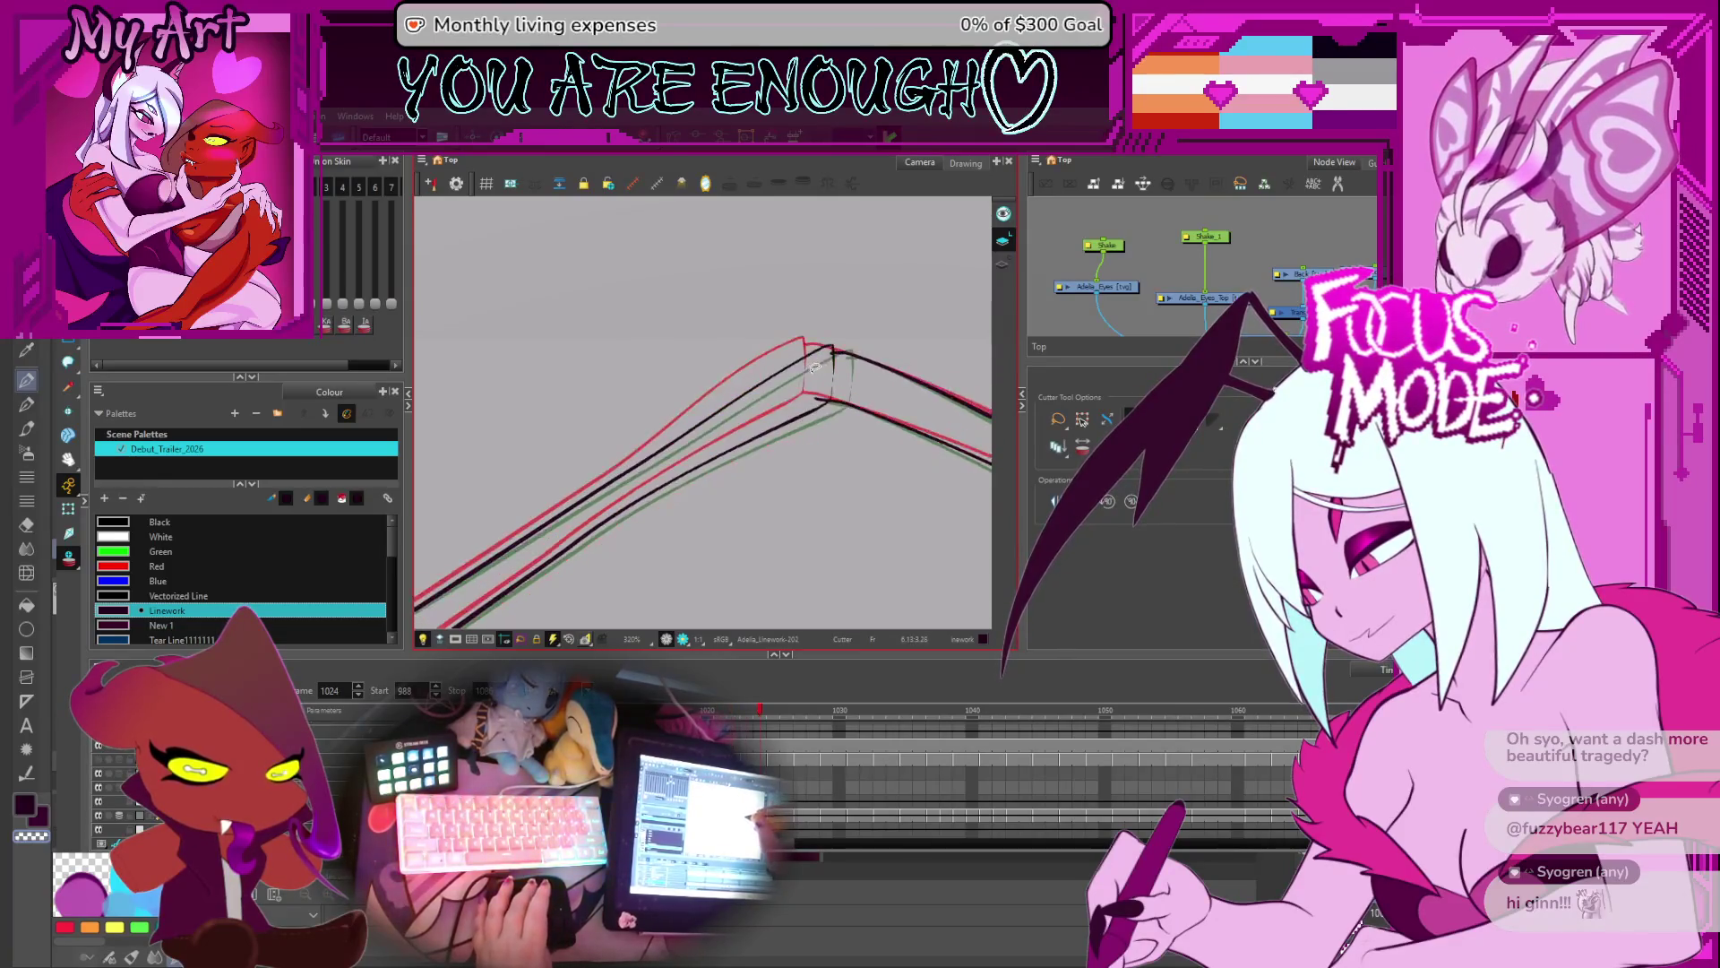
key("period")
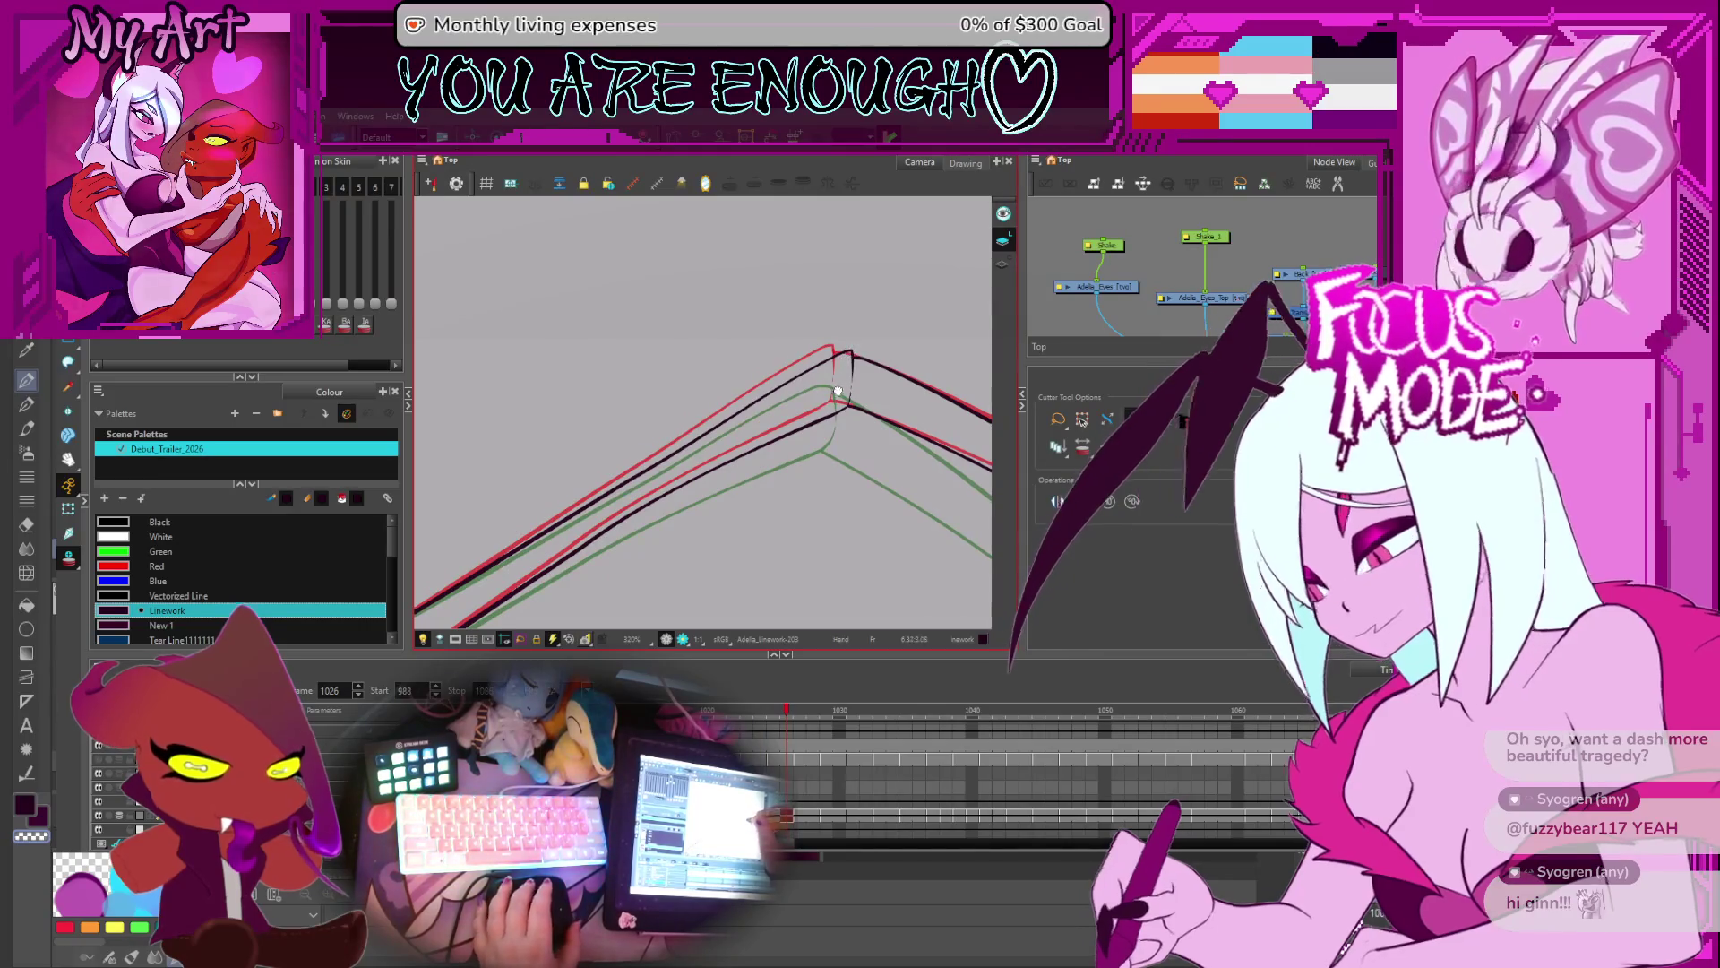
key("period")
key("period")
key("period")
key("period")
- Step forward from frame 1032 toward 1039, panning the wing joint corner into view
scroll(792, 386, "down", 3)
key("period")
key("period")
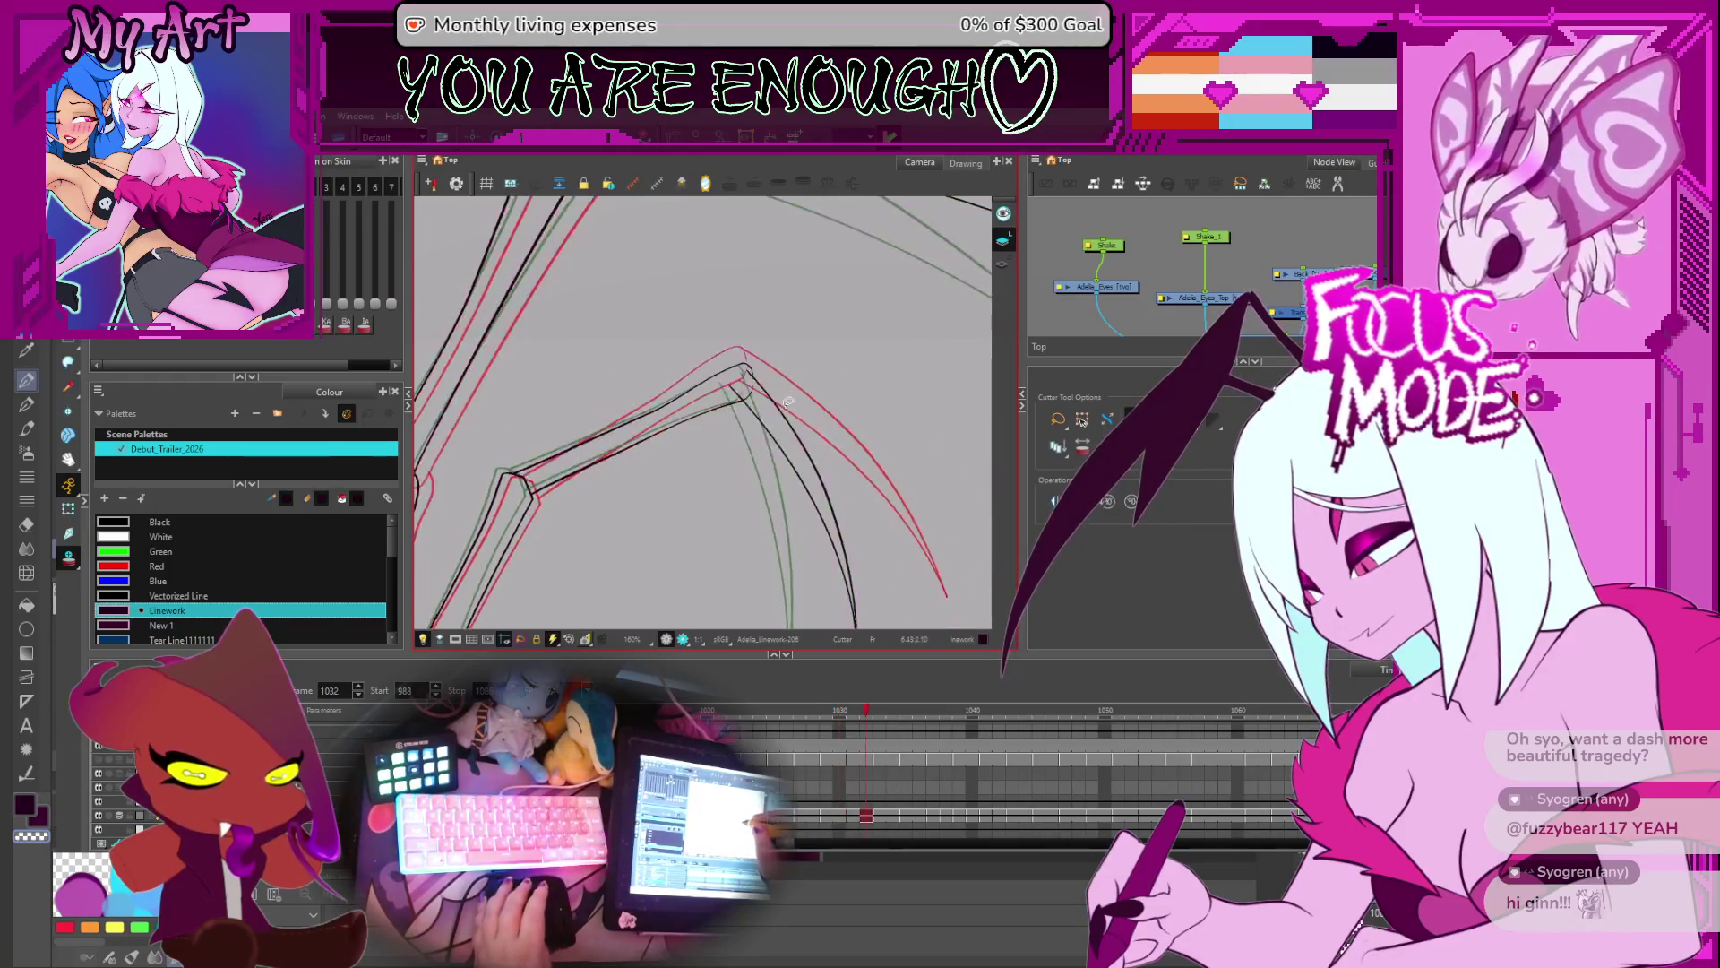
scroll(735, 372, "up", 2)
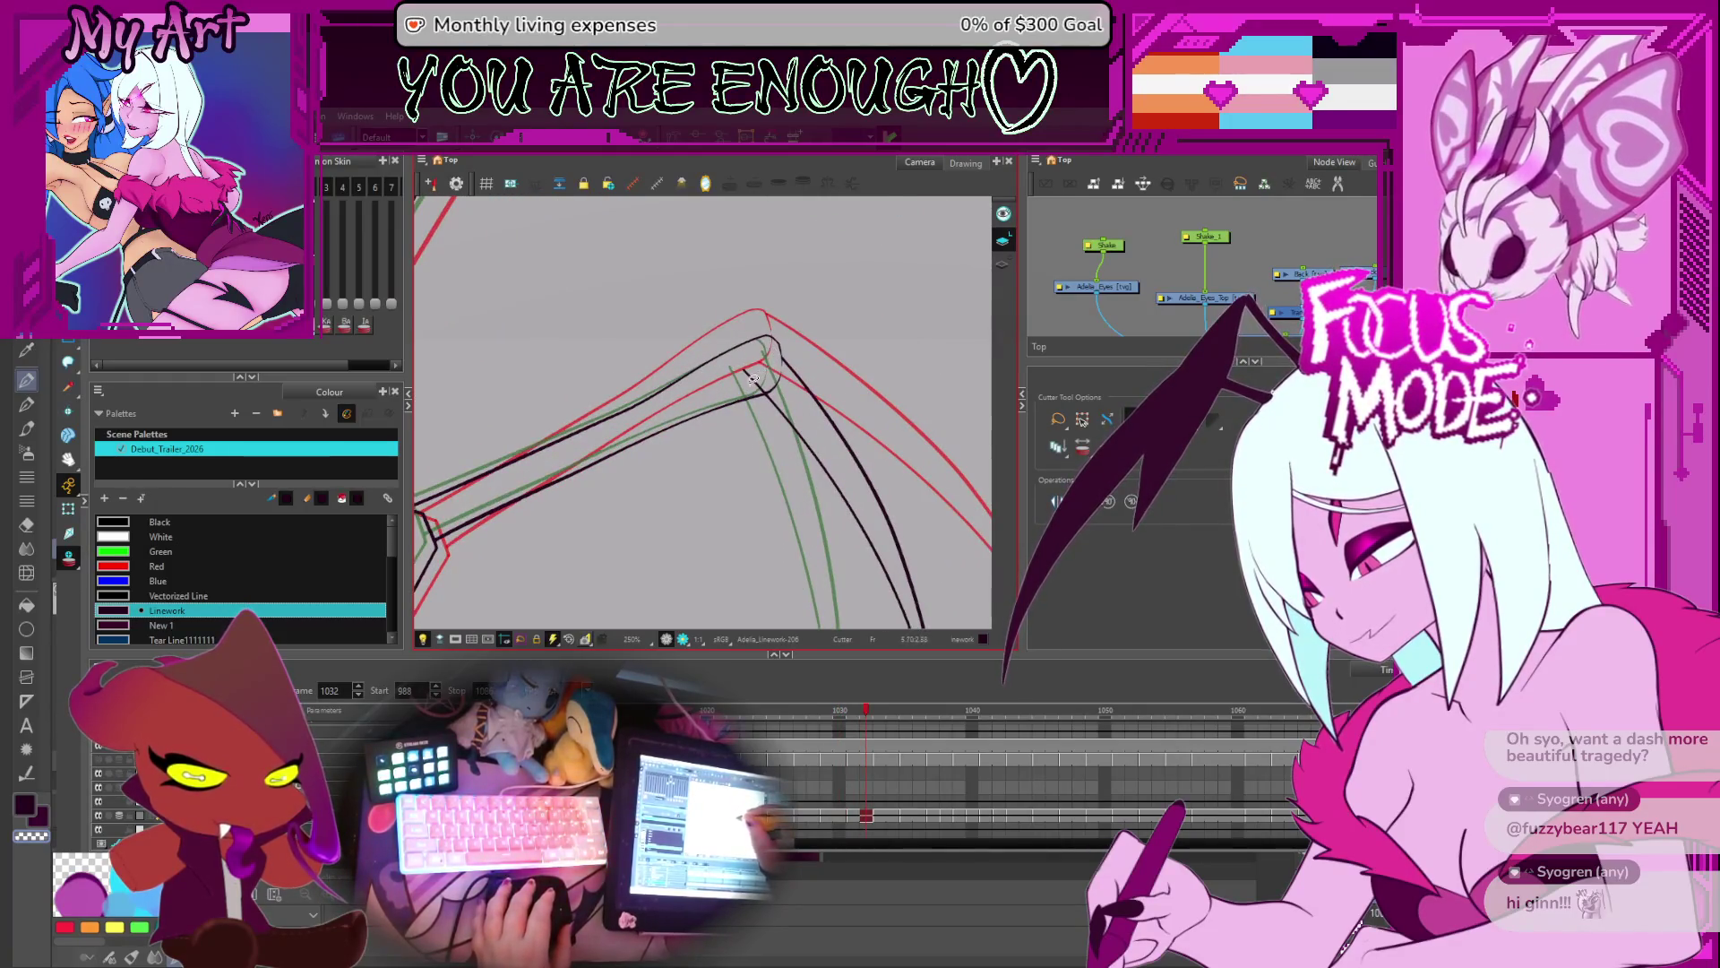
key("period")
key("period")
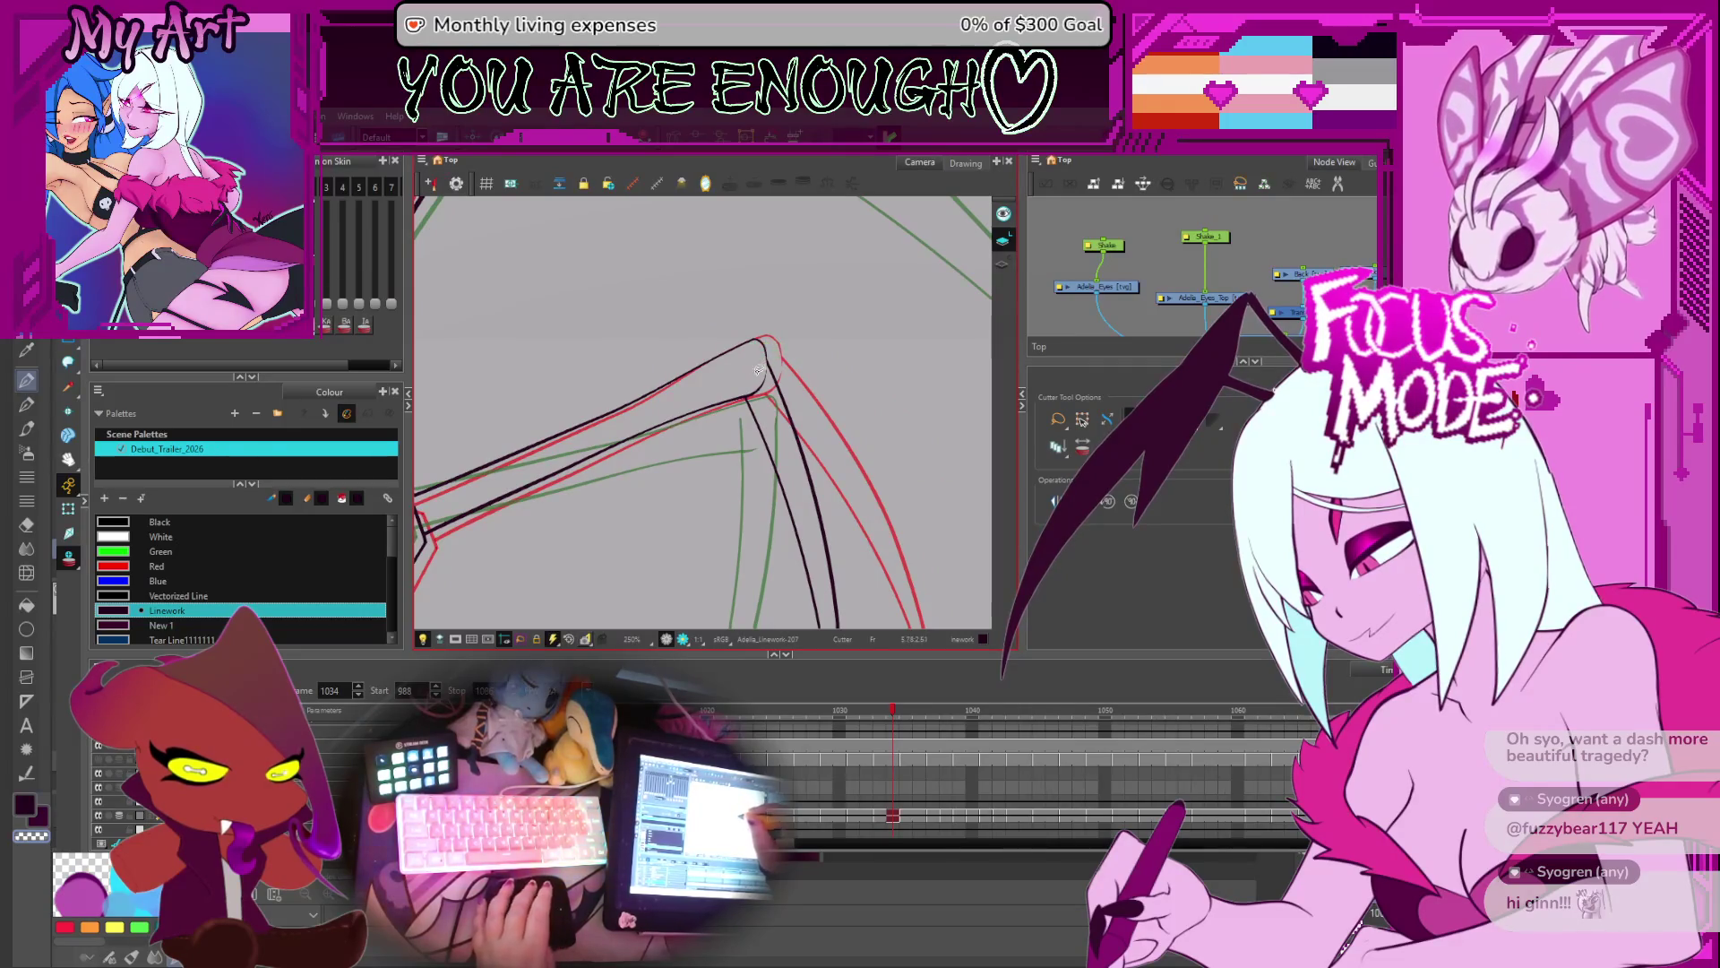
key("period")
key("period")
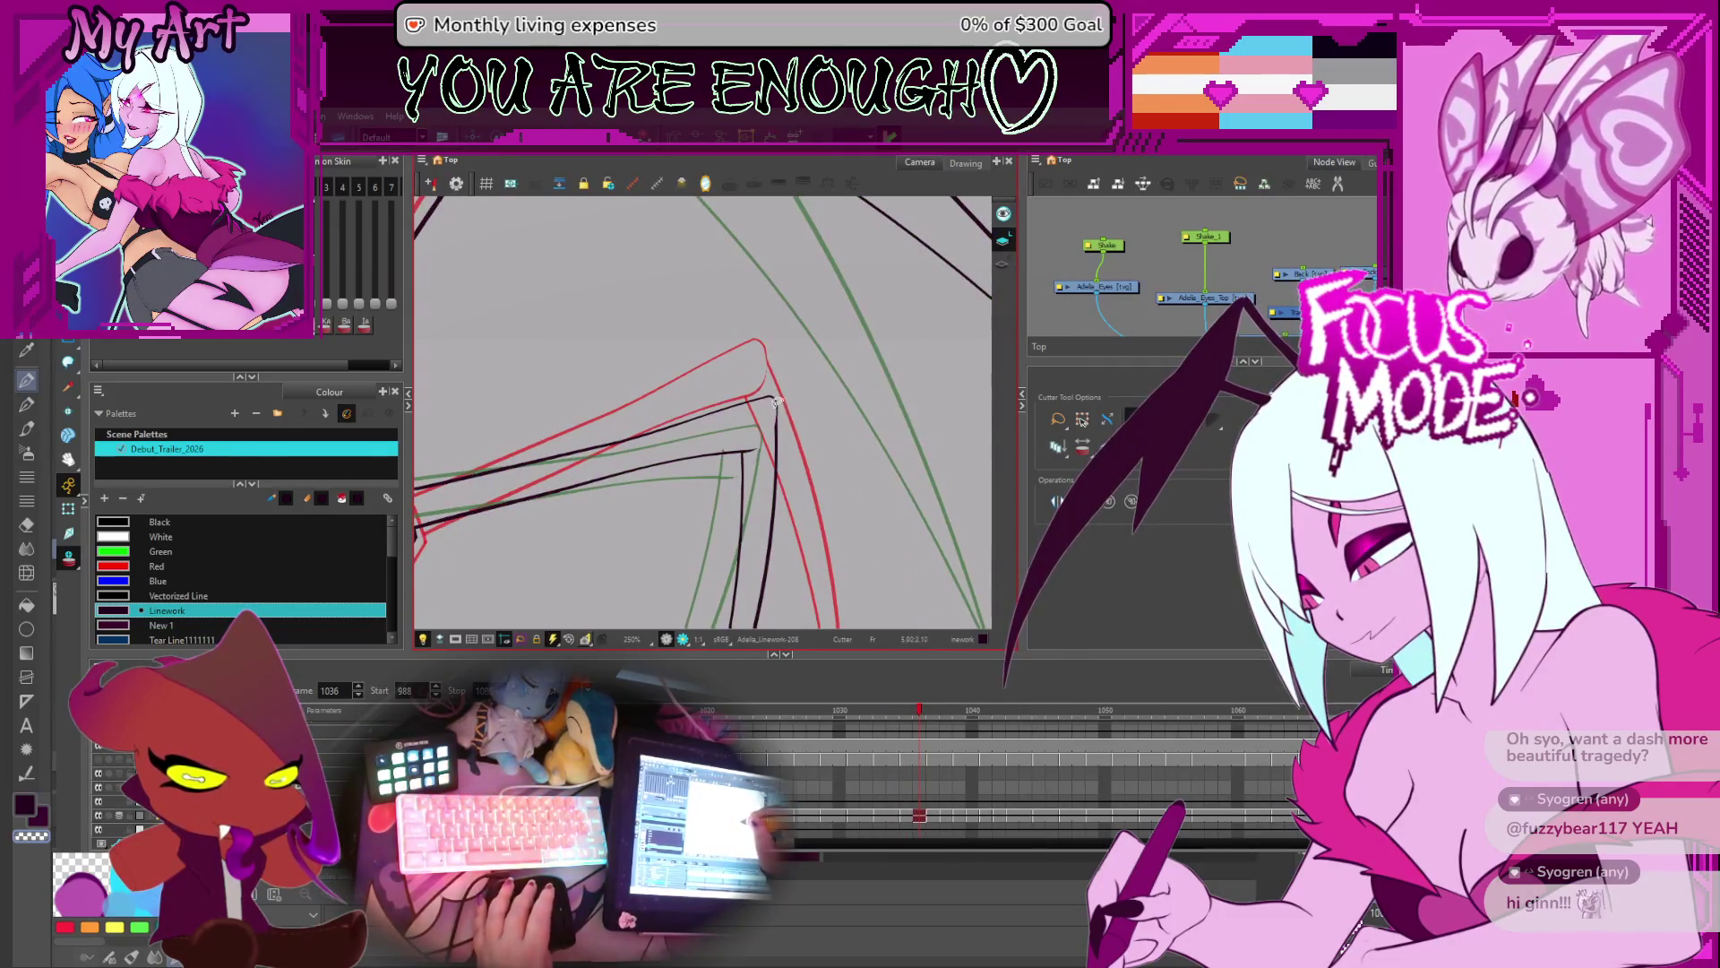
key("period")
key("period")
key("period")
key("comma")
key("period")
left_click_drag(672, 482, 691, 424)
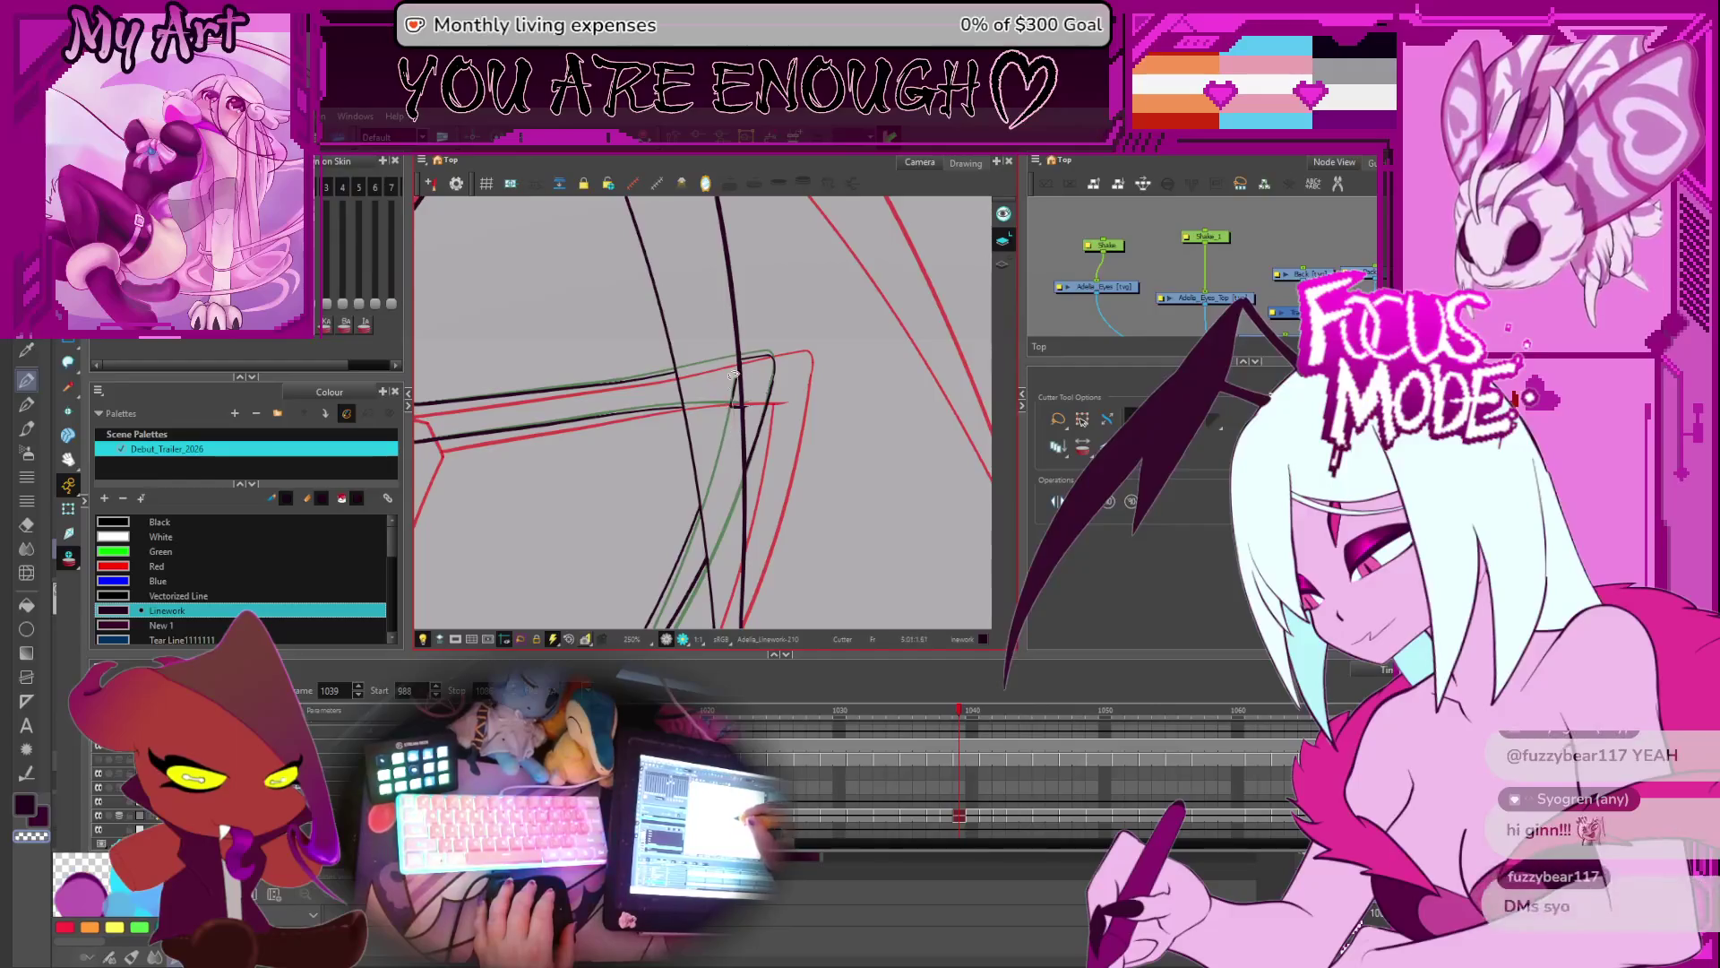
- Rotate the view level, advance through frames 1040–1045, and recentre on the whole wings
key("period")
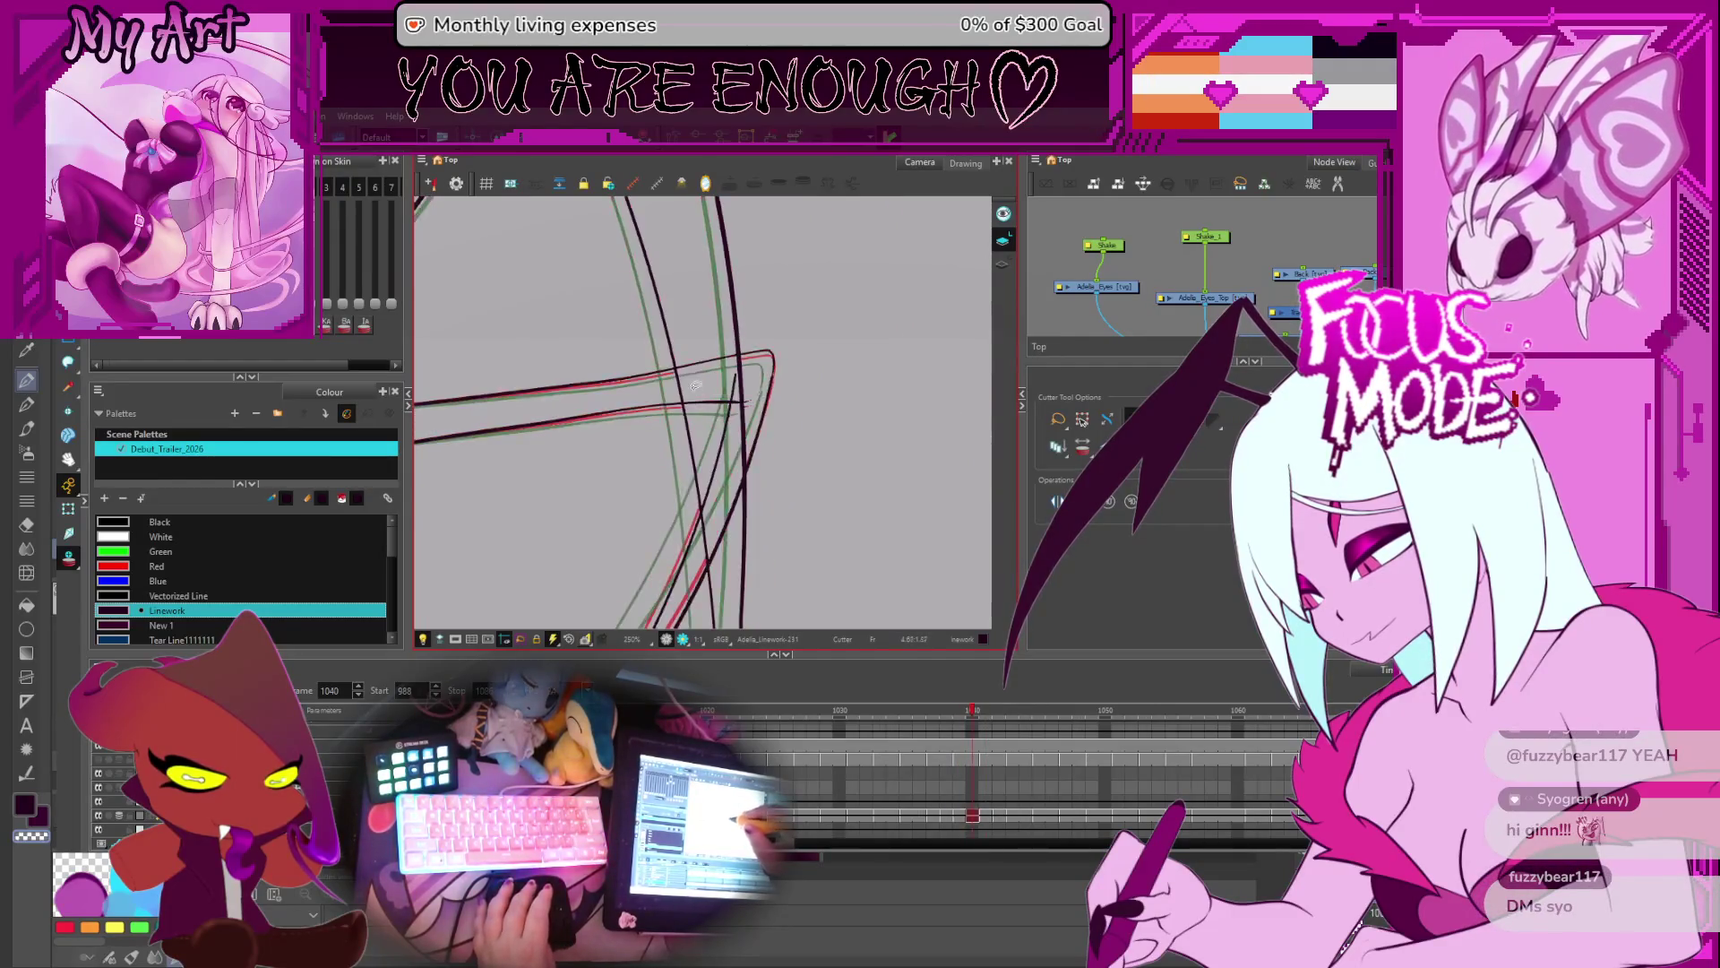
left_click_drag(724, 527, 764, 544)
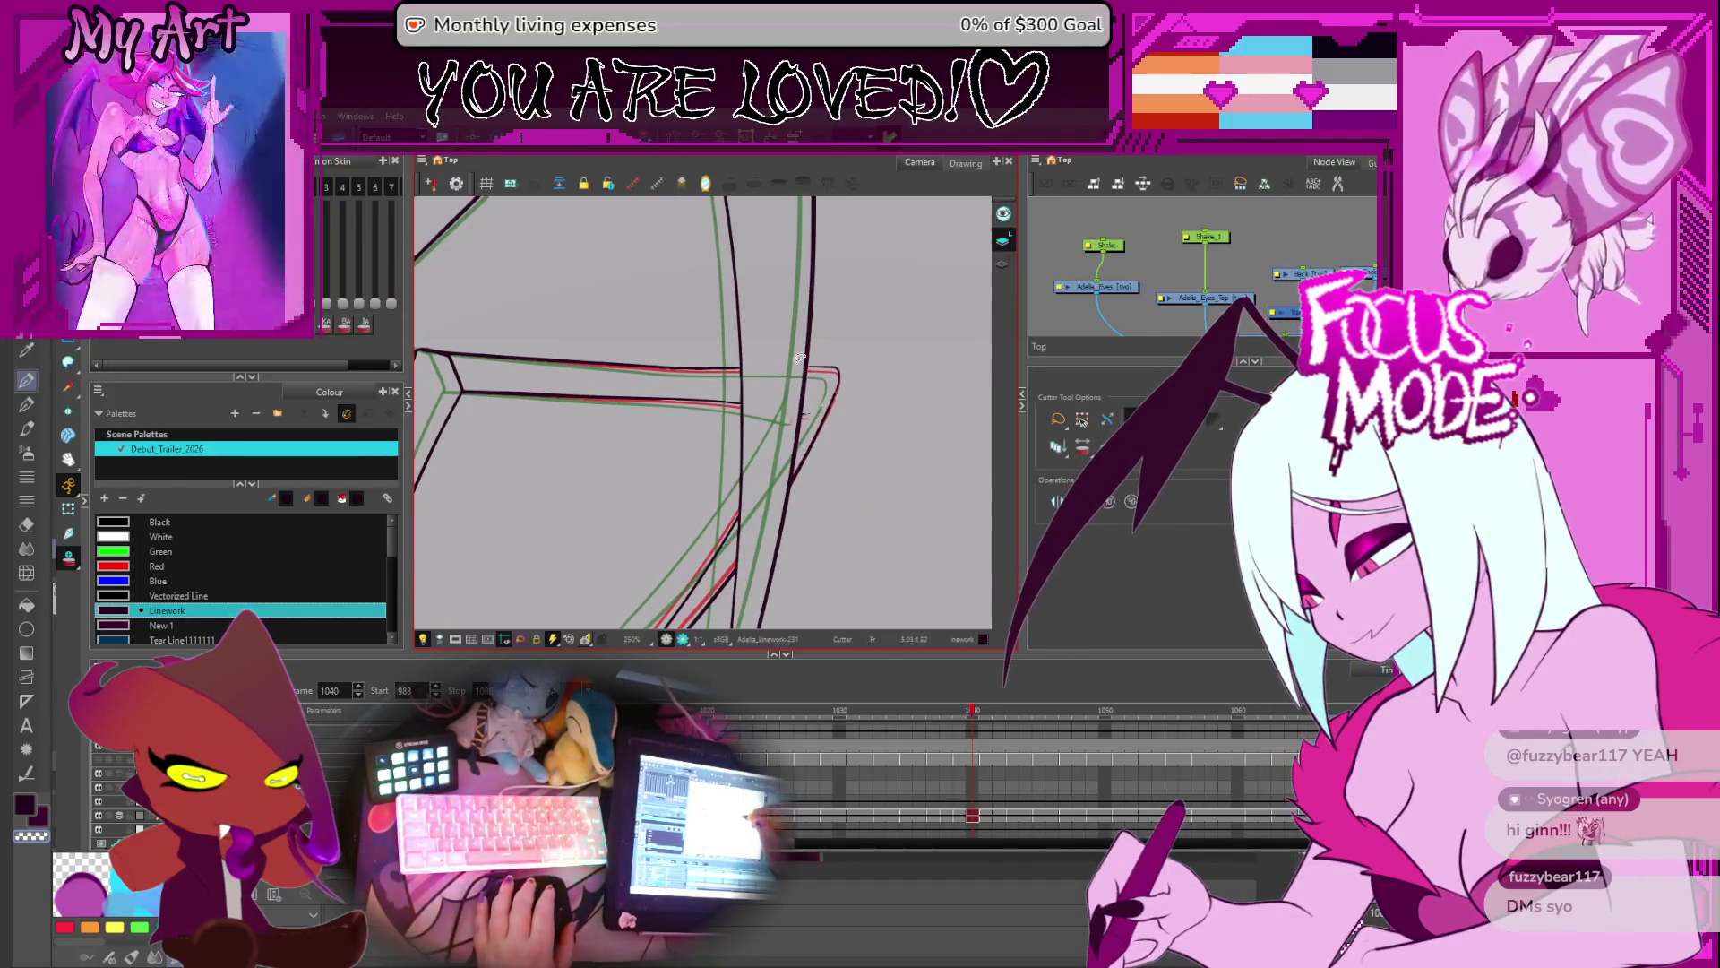
key("period")
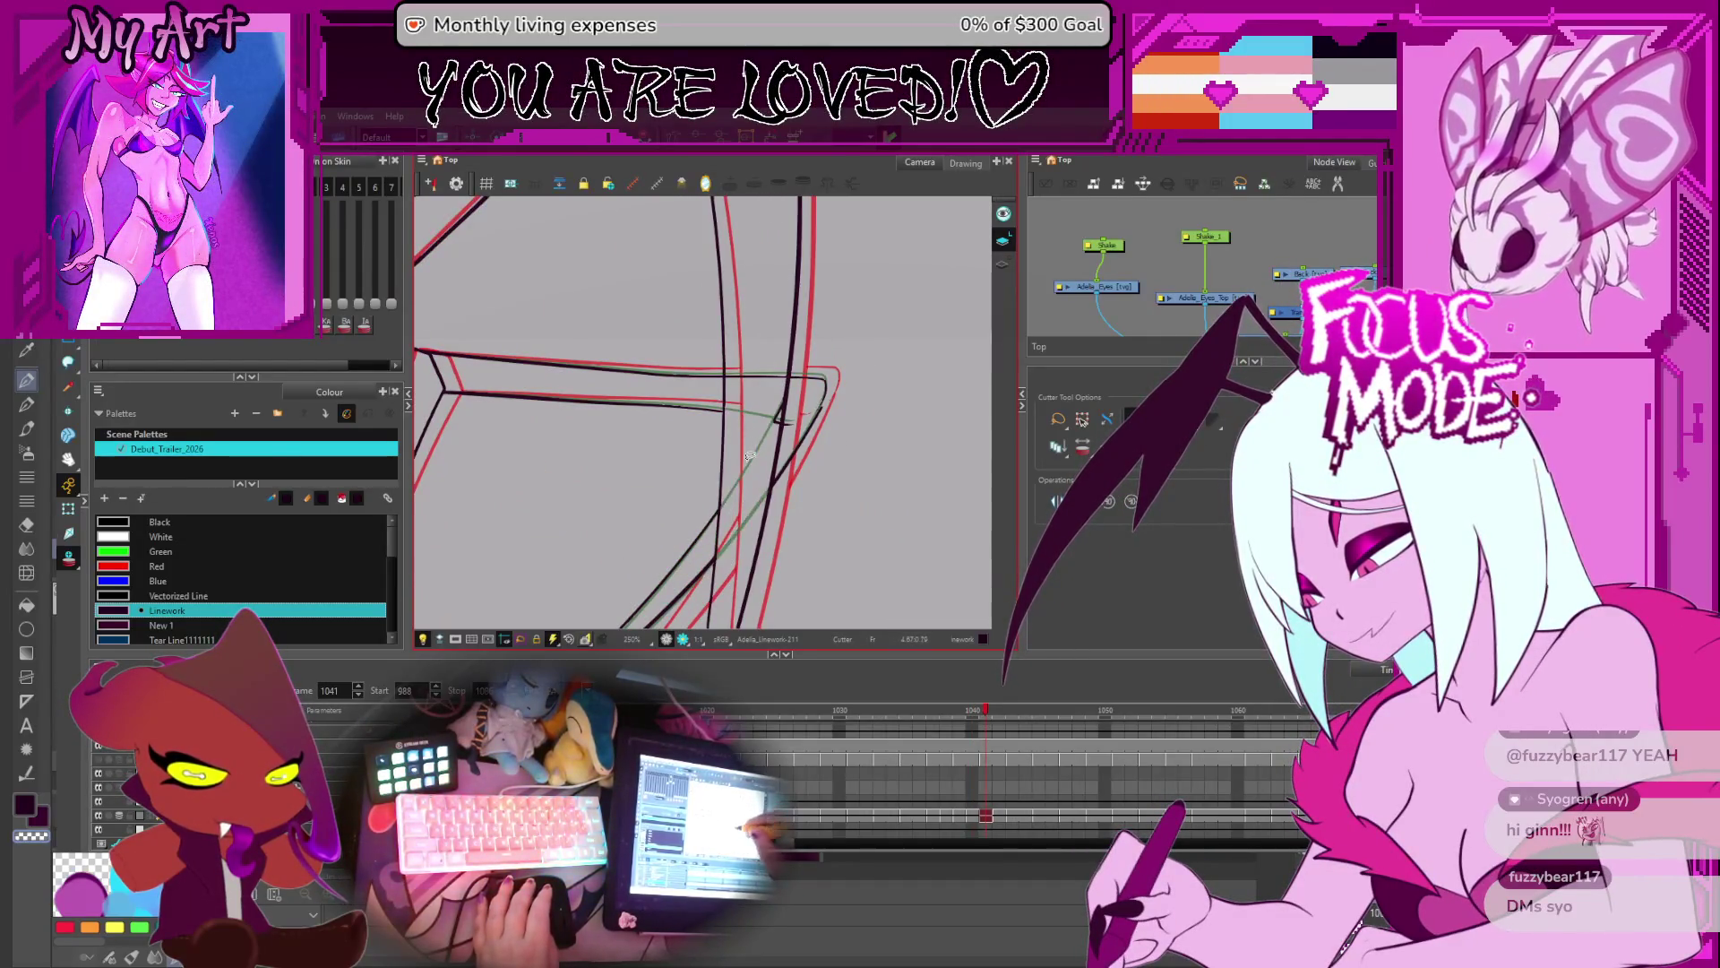
key("period")
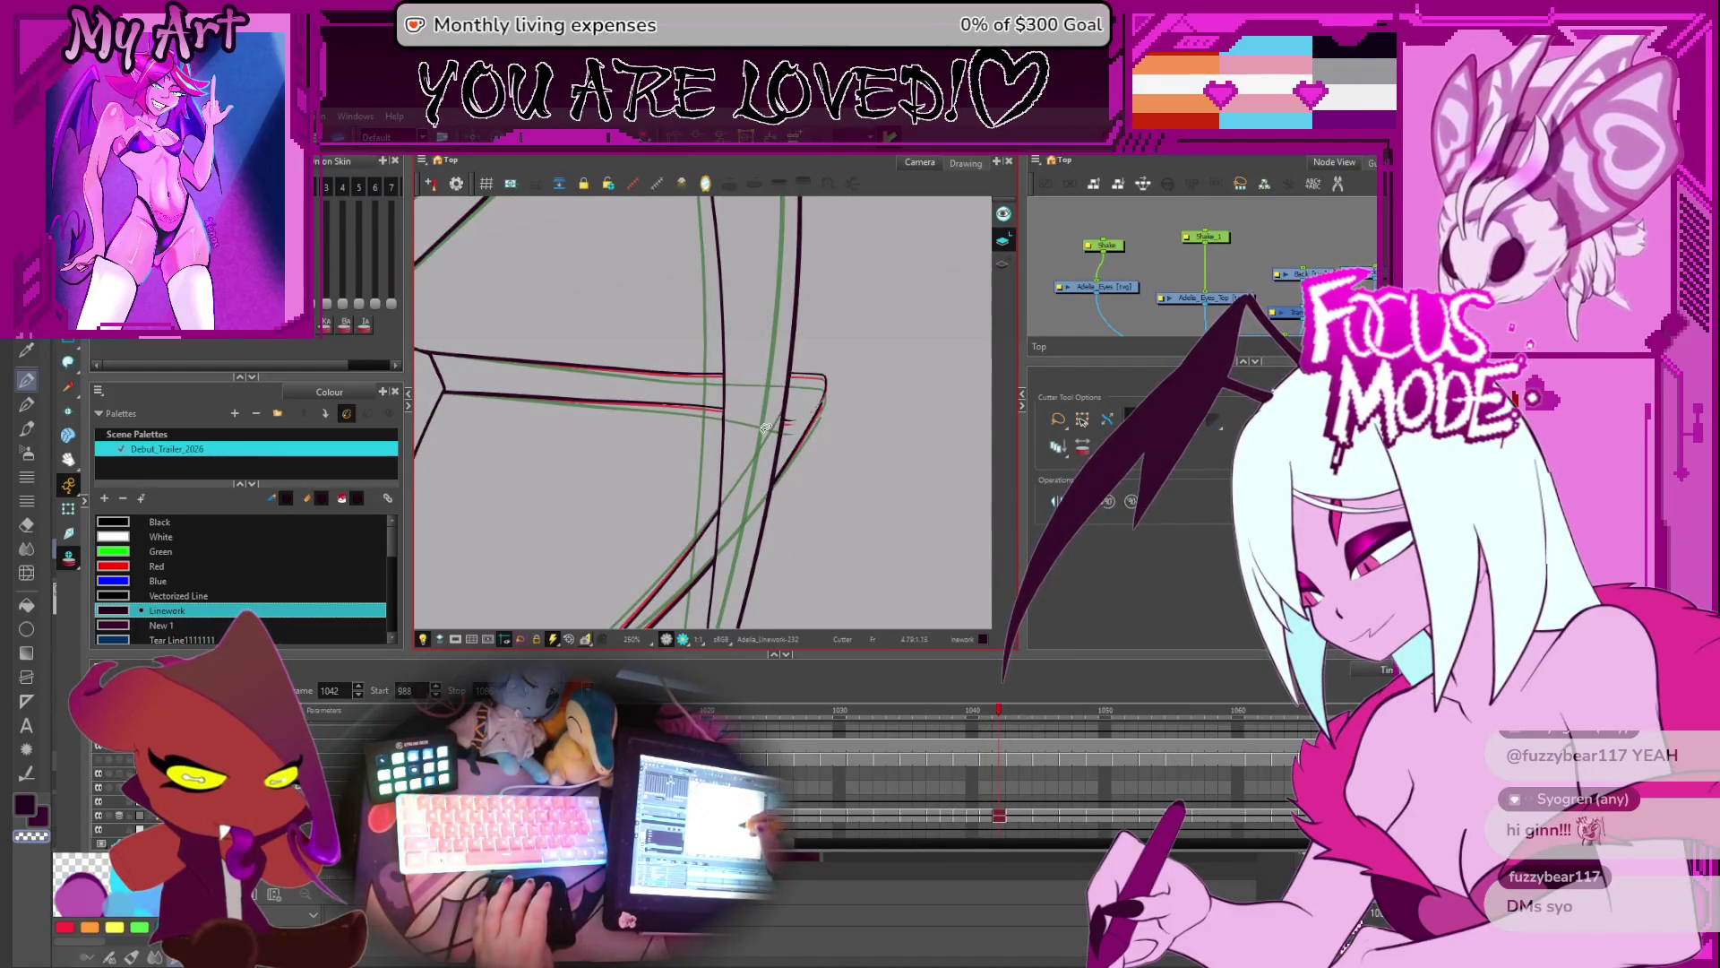
key("period")
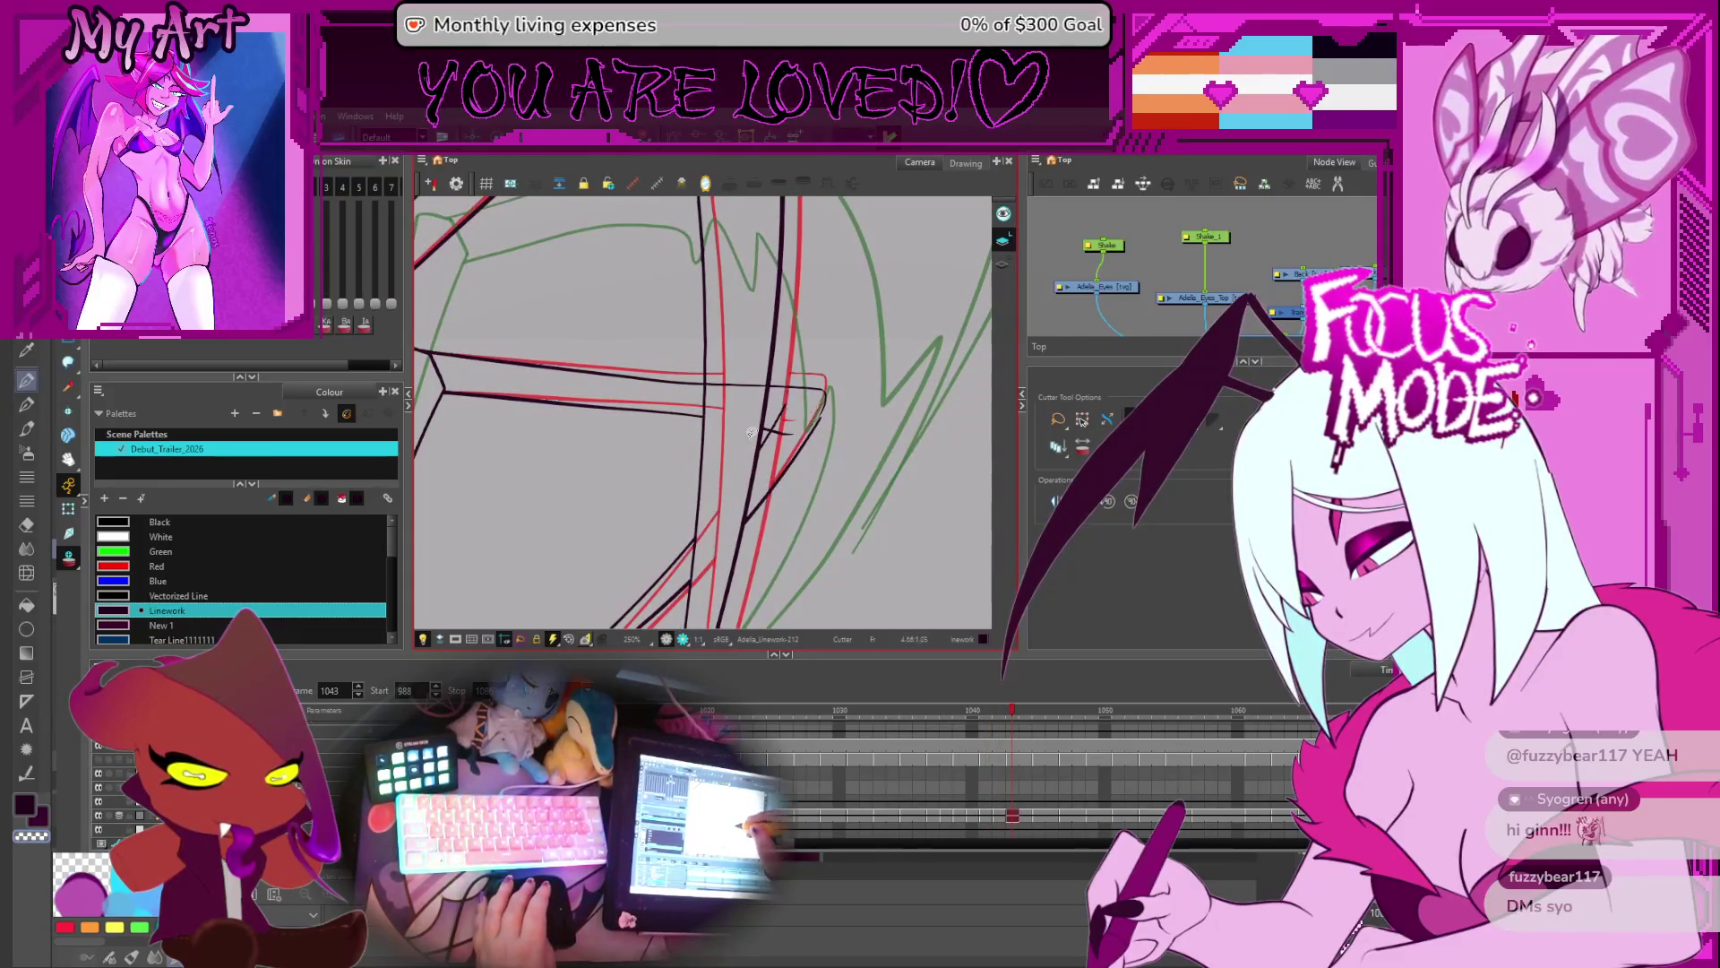
key("period")
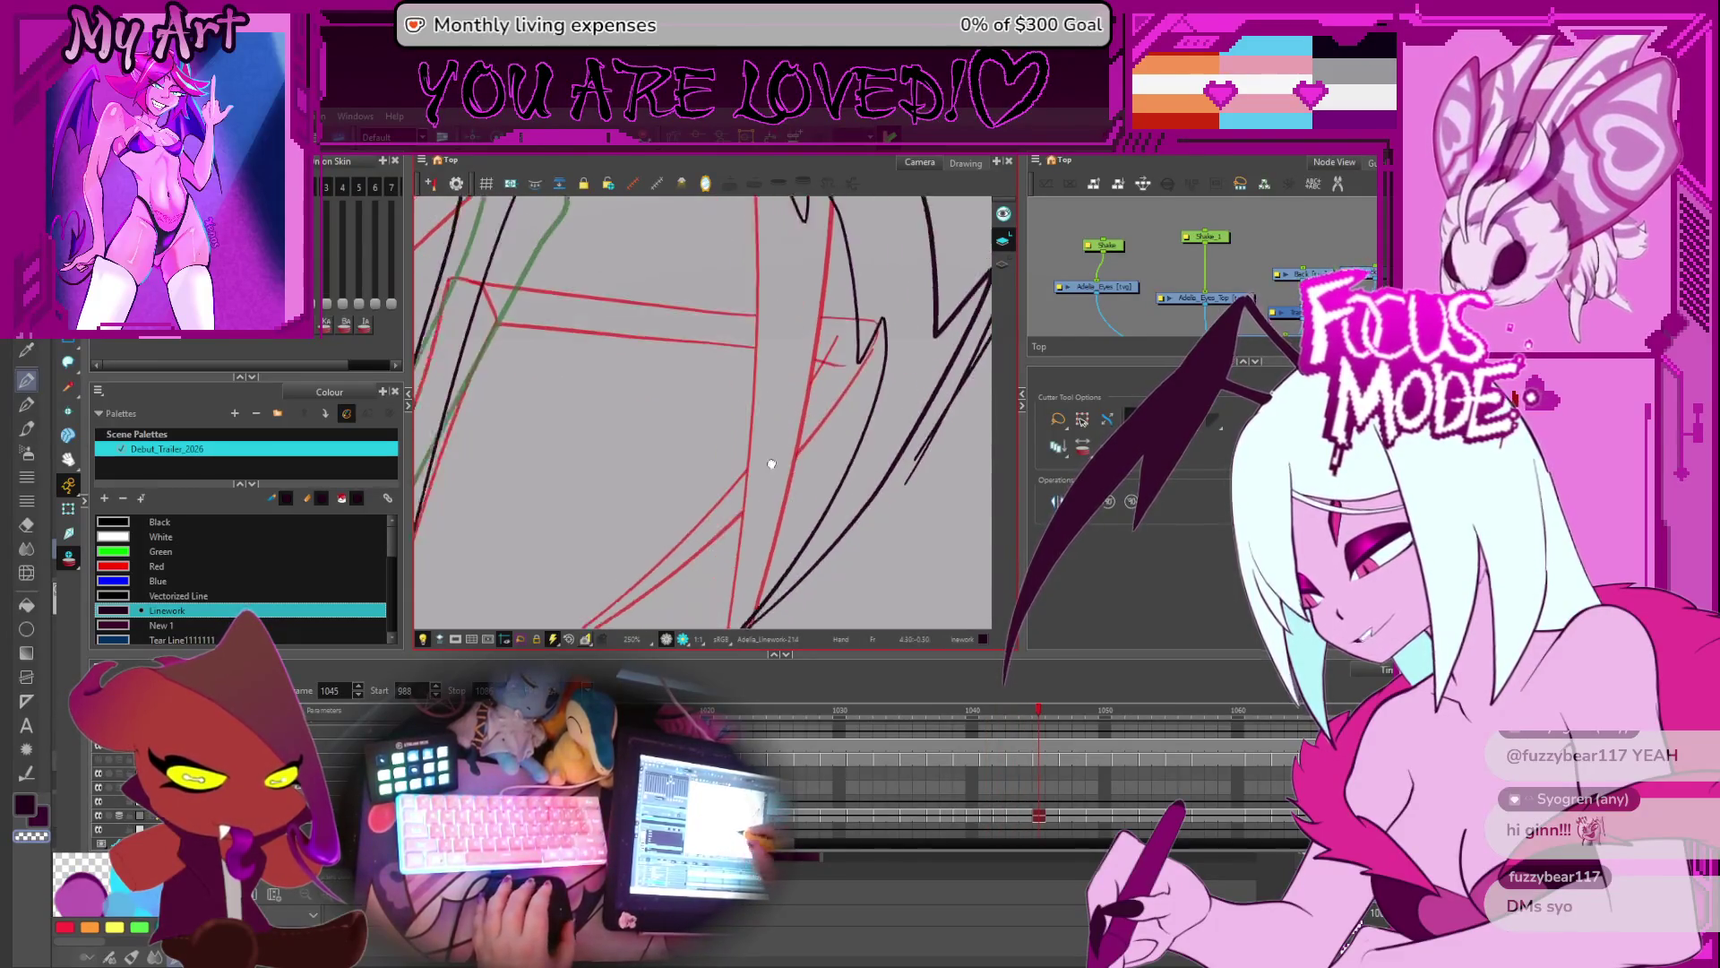
key("shift+z")
left_click_drag(787, 480, 806, 472)
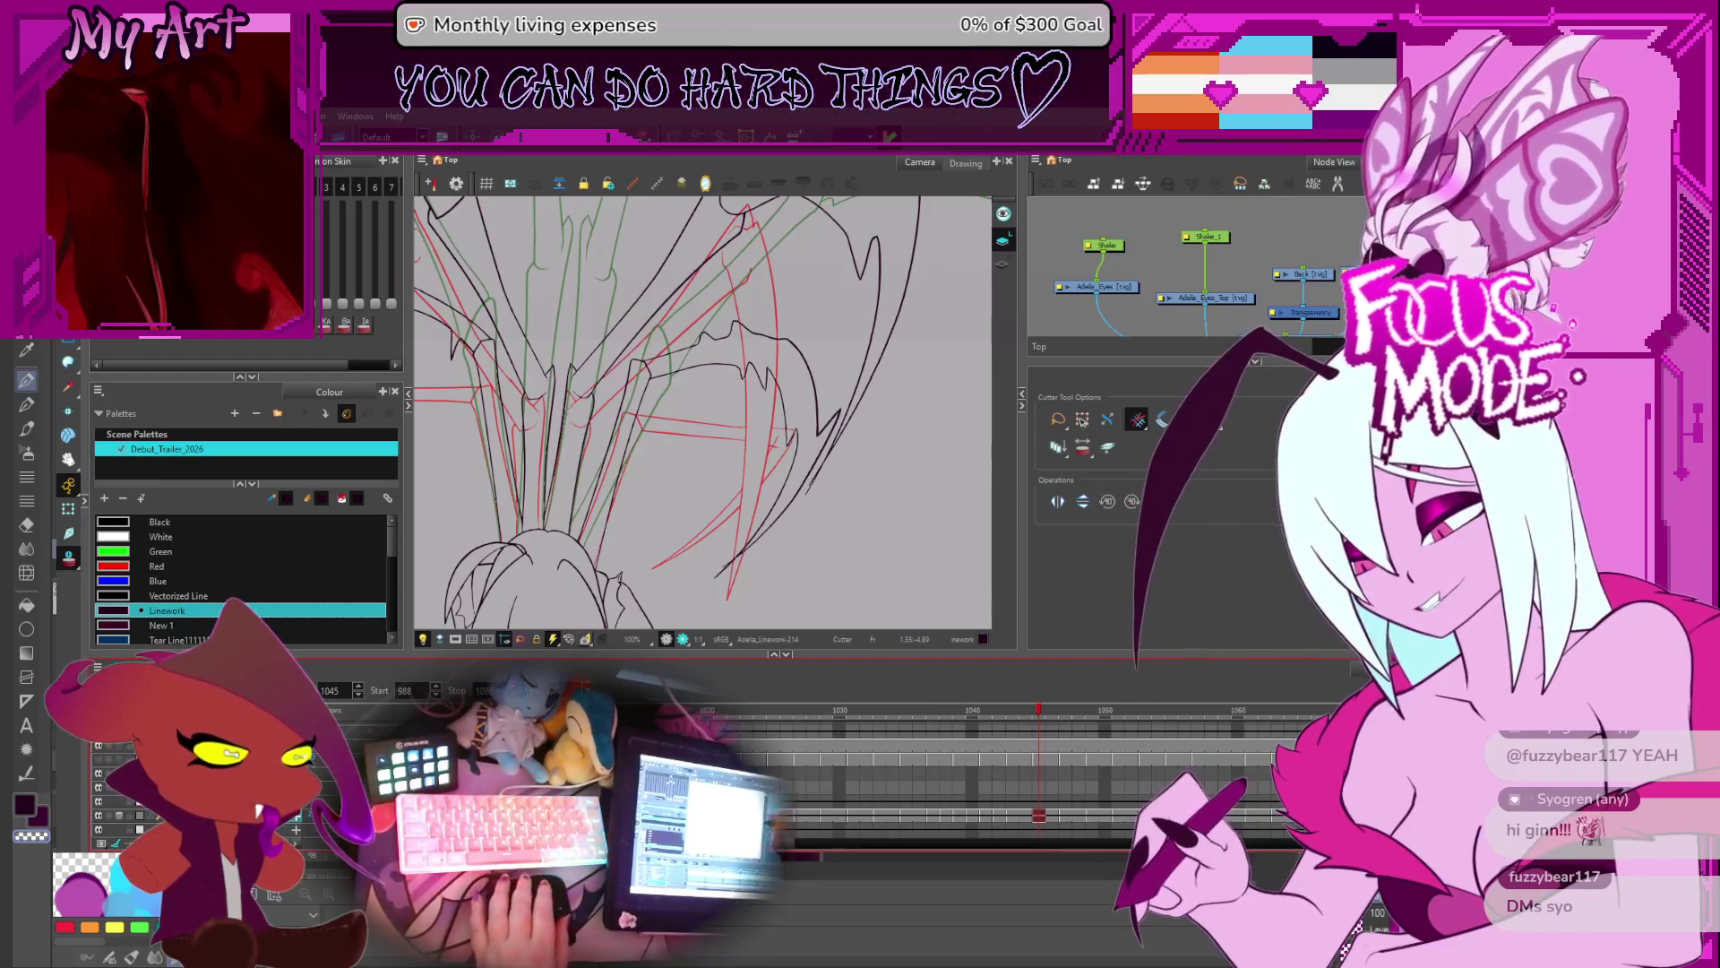
- Zoom into the joint on frame 1043 and select the corner stroke, comparing frames 1045, 1040 and 1042
scroll(862, 395, "up", 3)
key("comma")
key("comma")
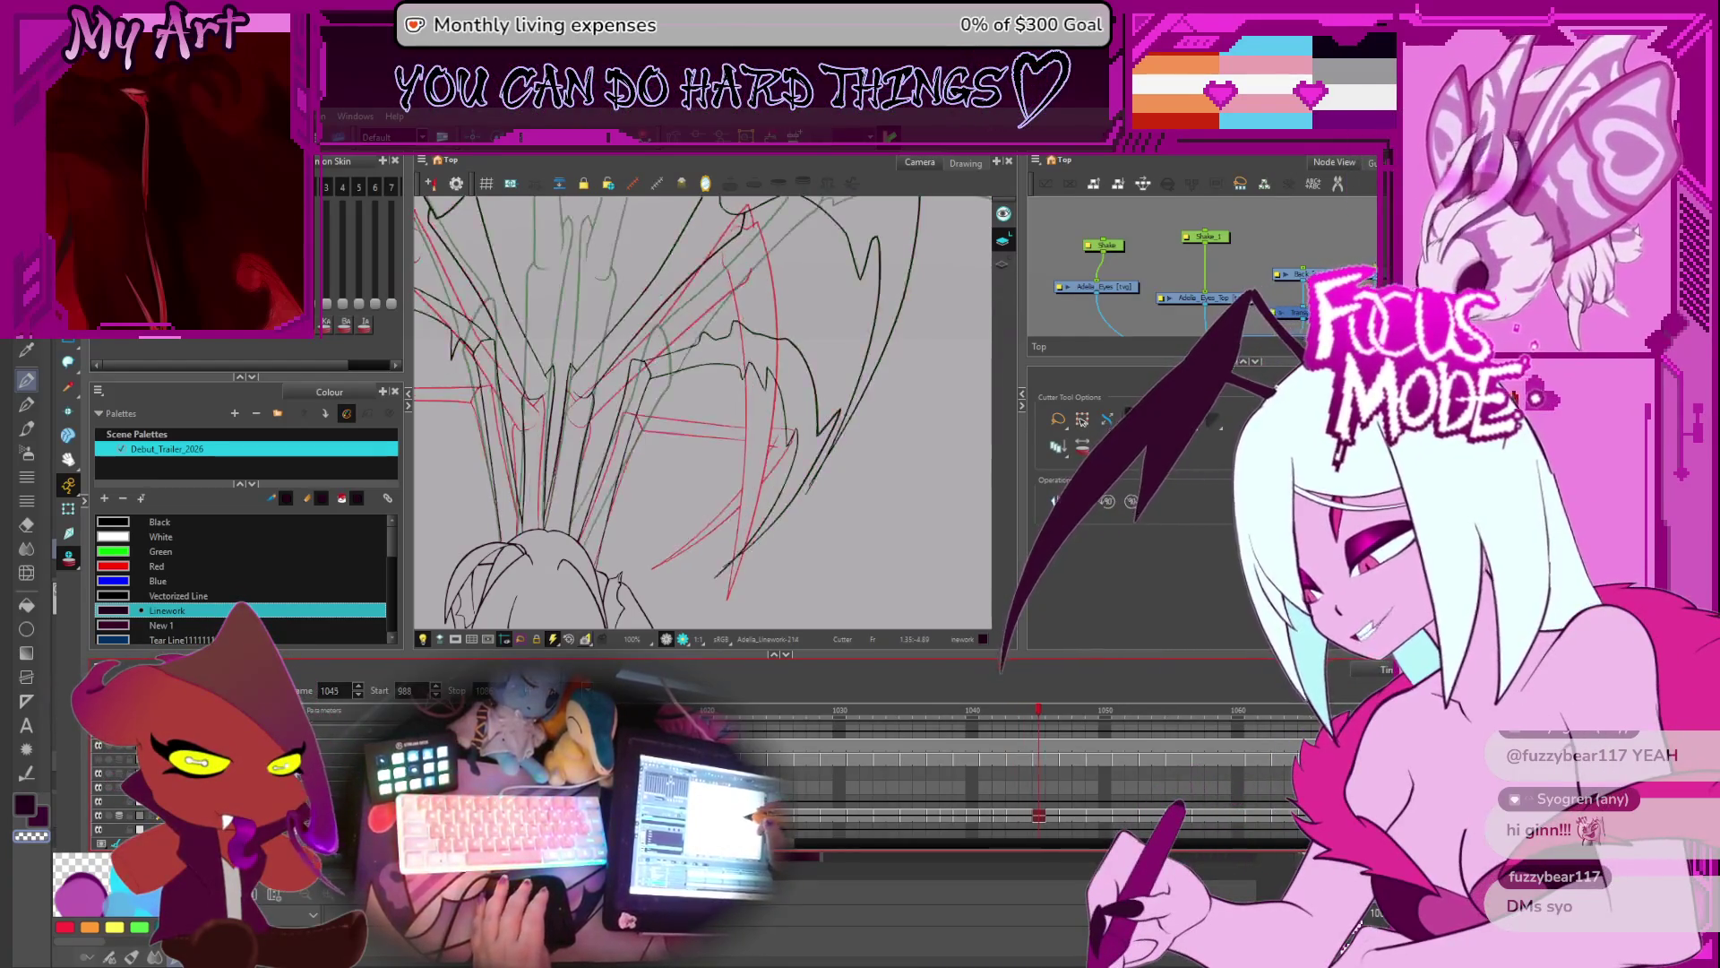
scroll(862, 394, "up", 1)
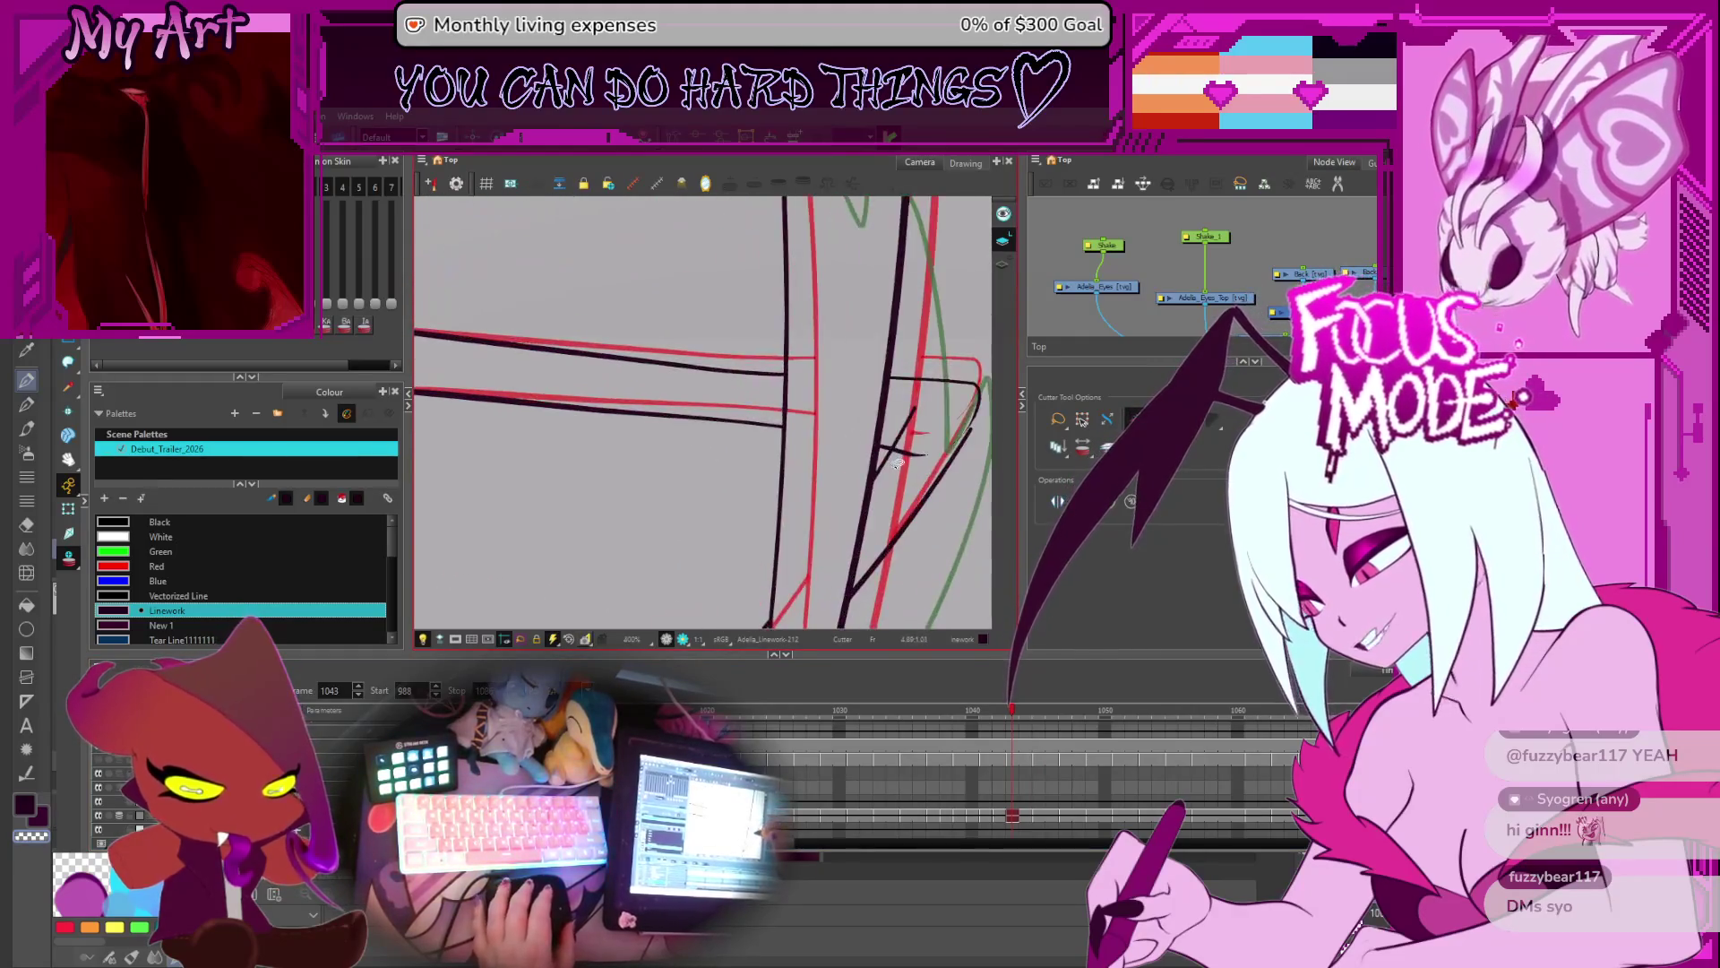
scroll(829, 418, "up", 1)
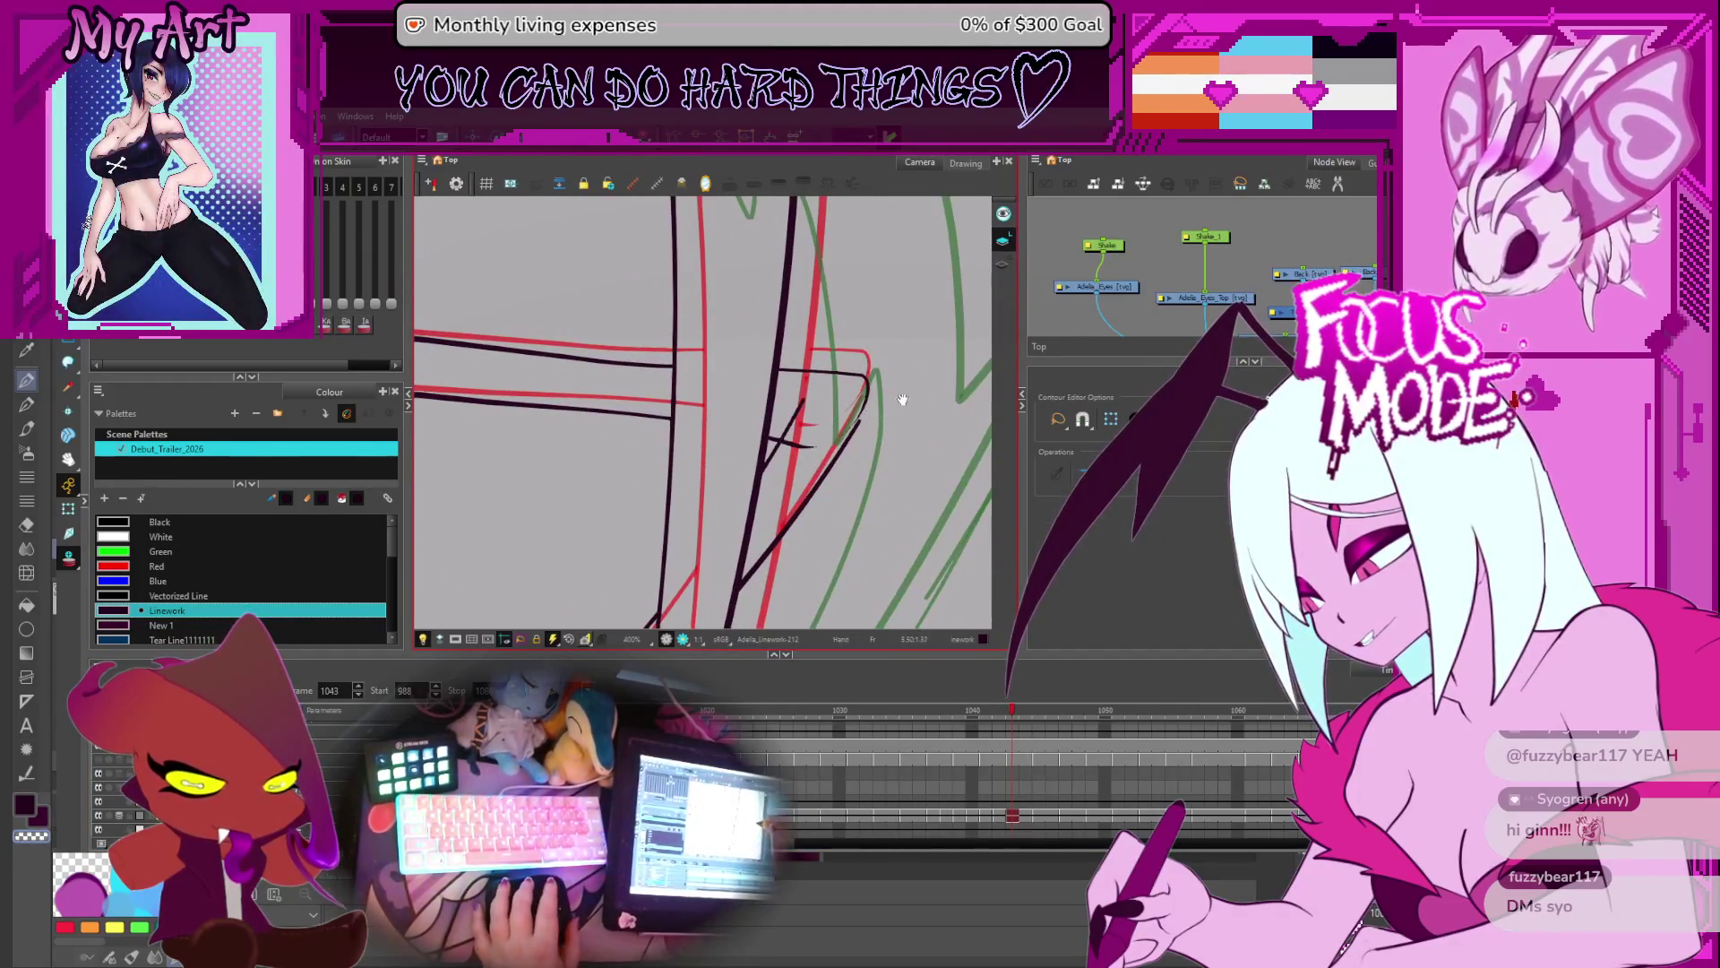
scroll(856, 410, "up", 1)
left_click(872, 419)
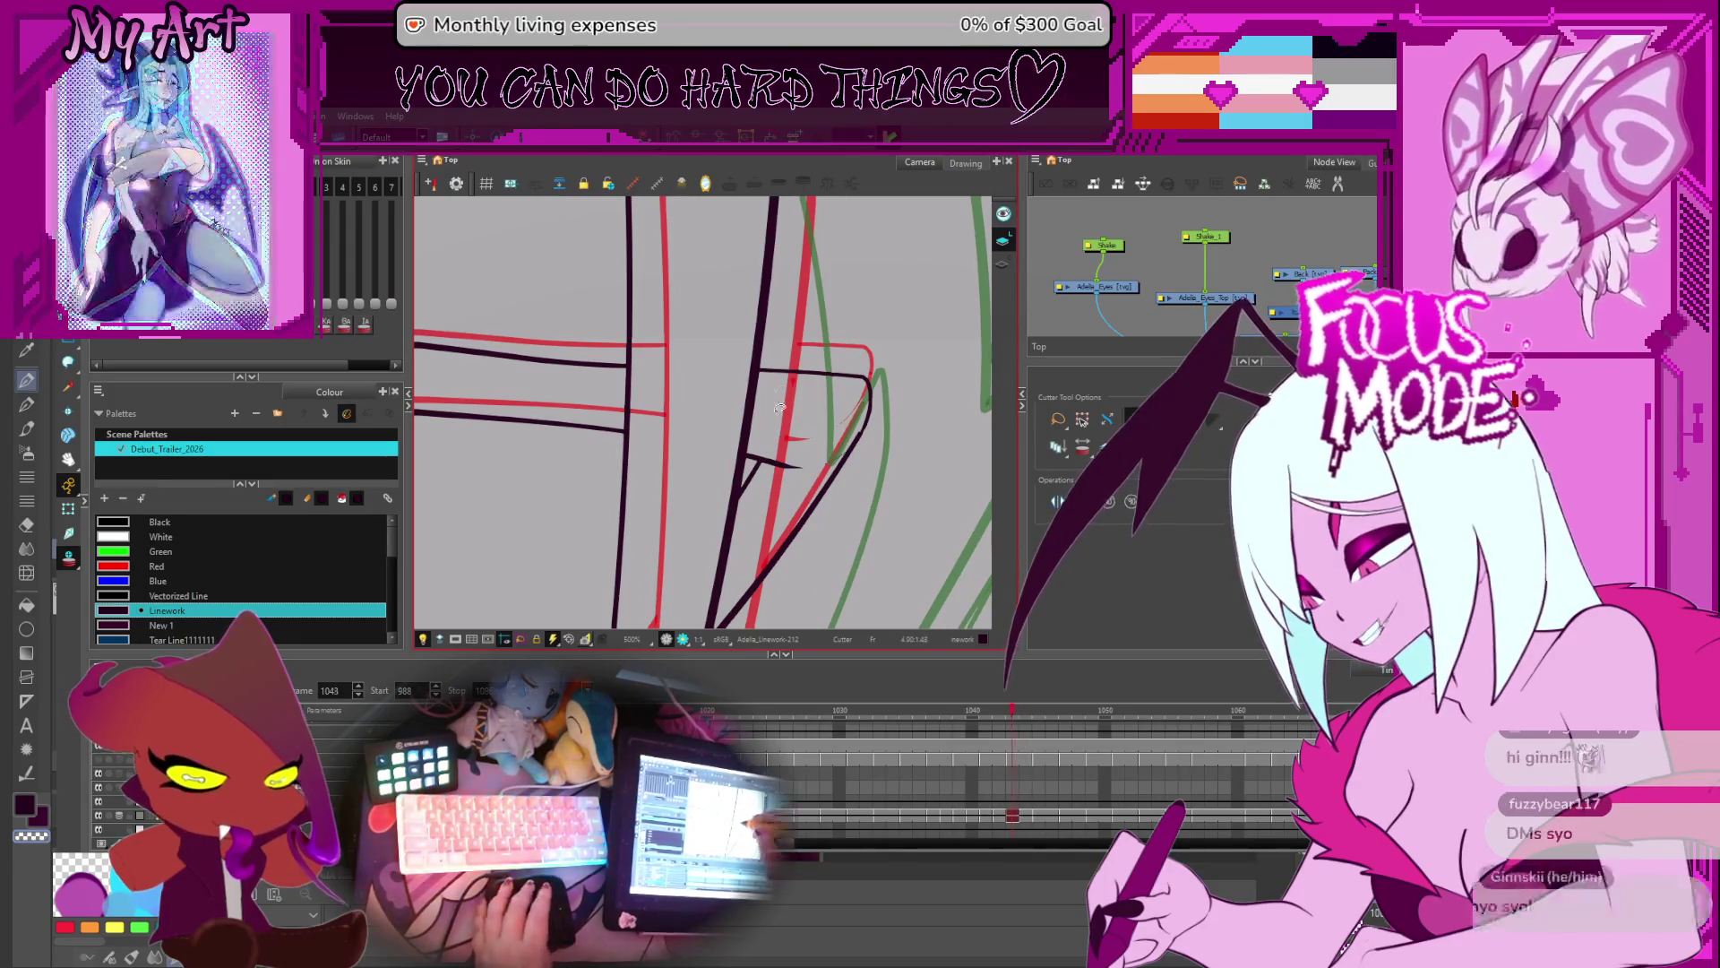
key("period")
key("period")
key("comma")
key("comma")
key("comma")
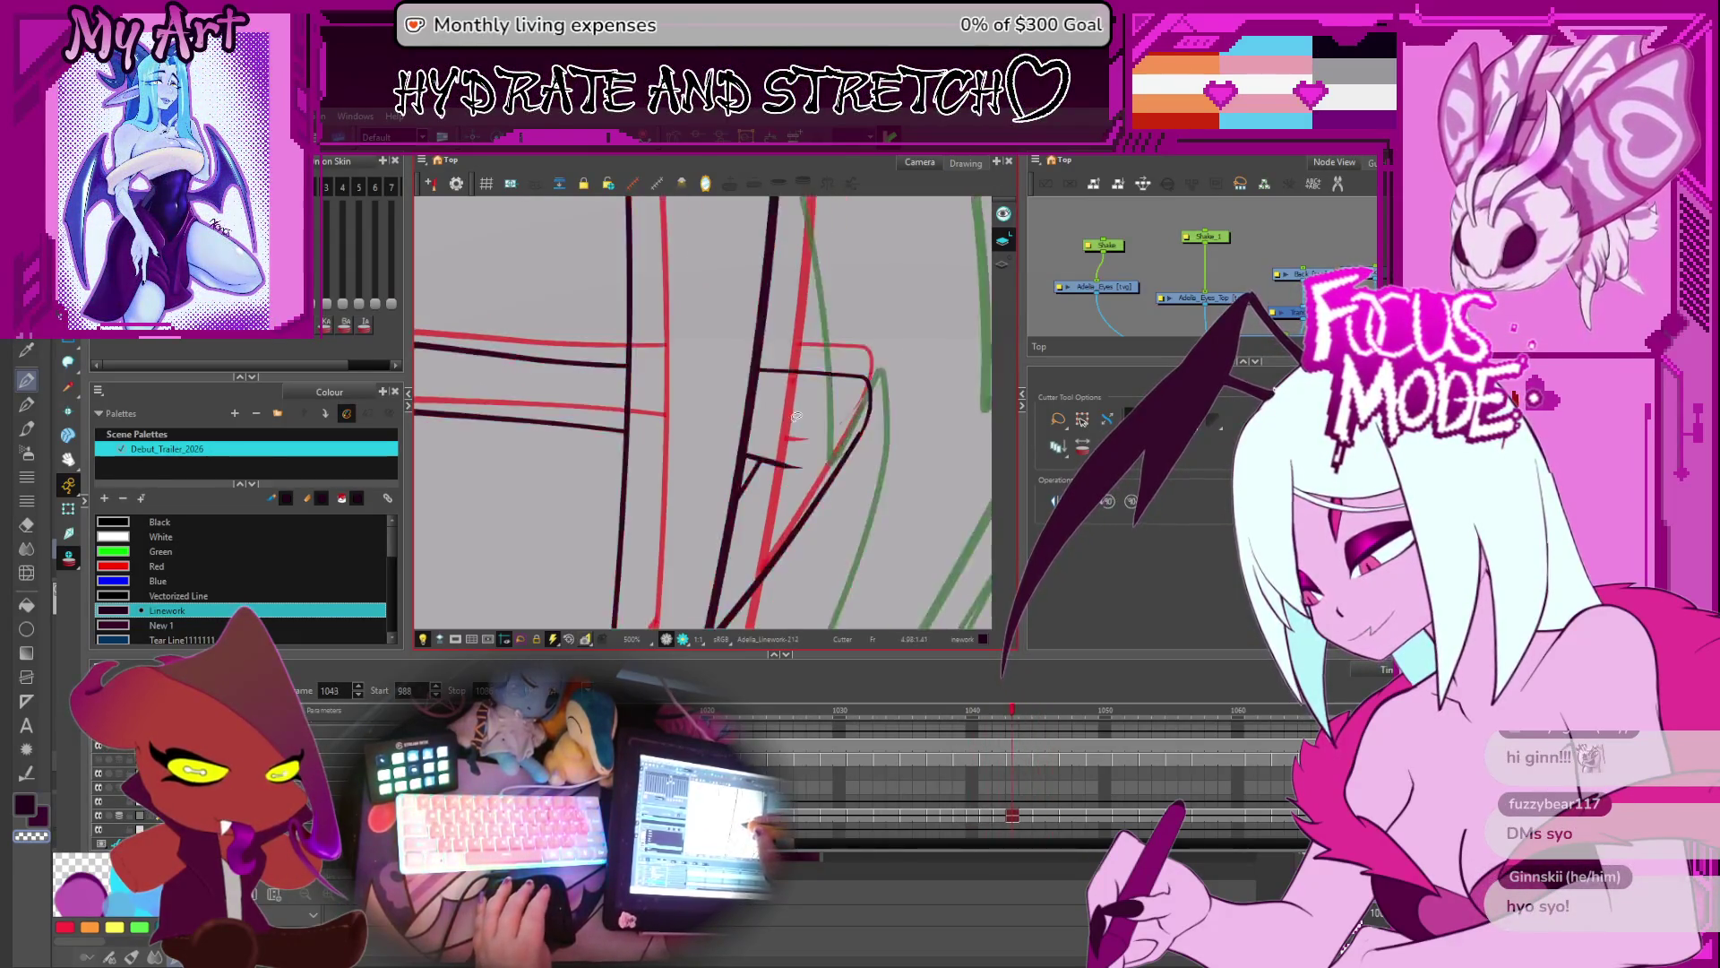
key("period")
key("period")
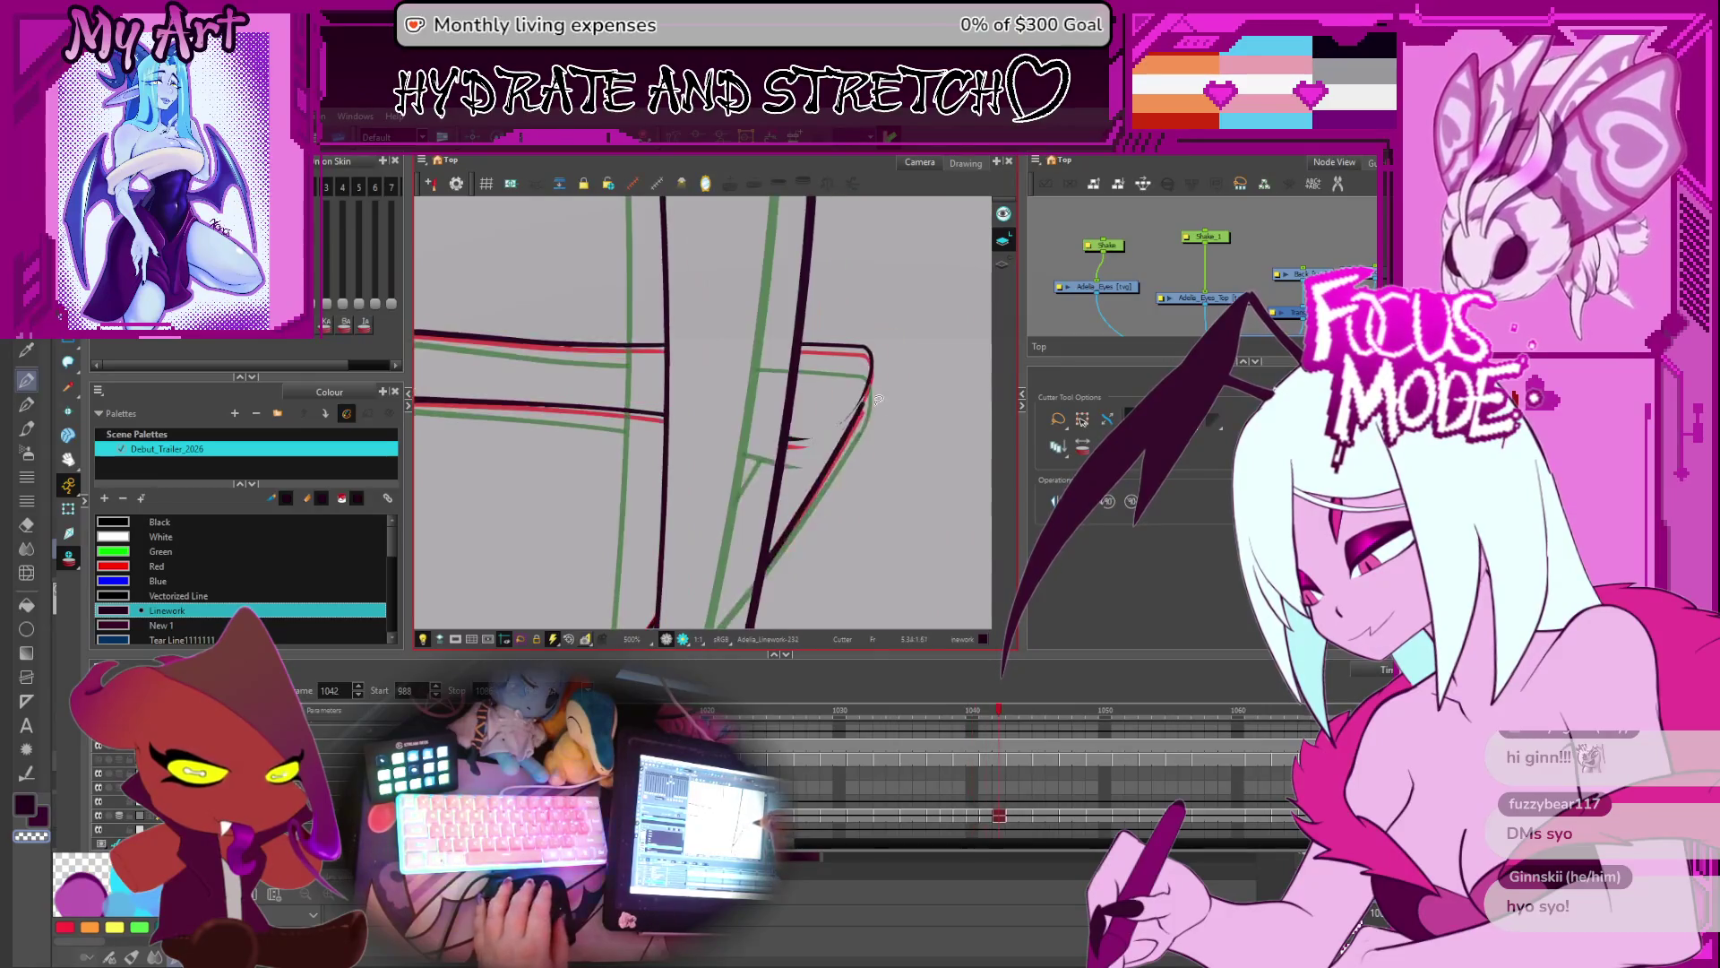
- Reshape the joint contour on frames 1041 and 1039, then return to 1034 with the view upright
key("alt+q")
scroll(907, 405, "up", 2)
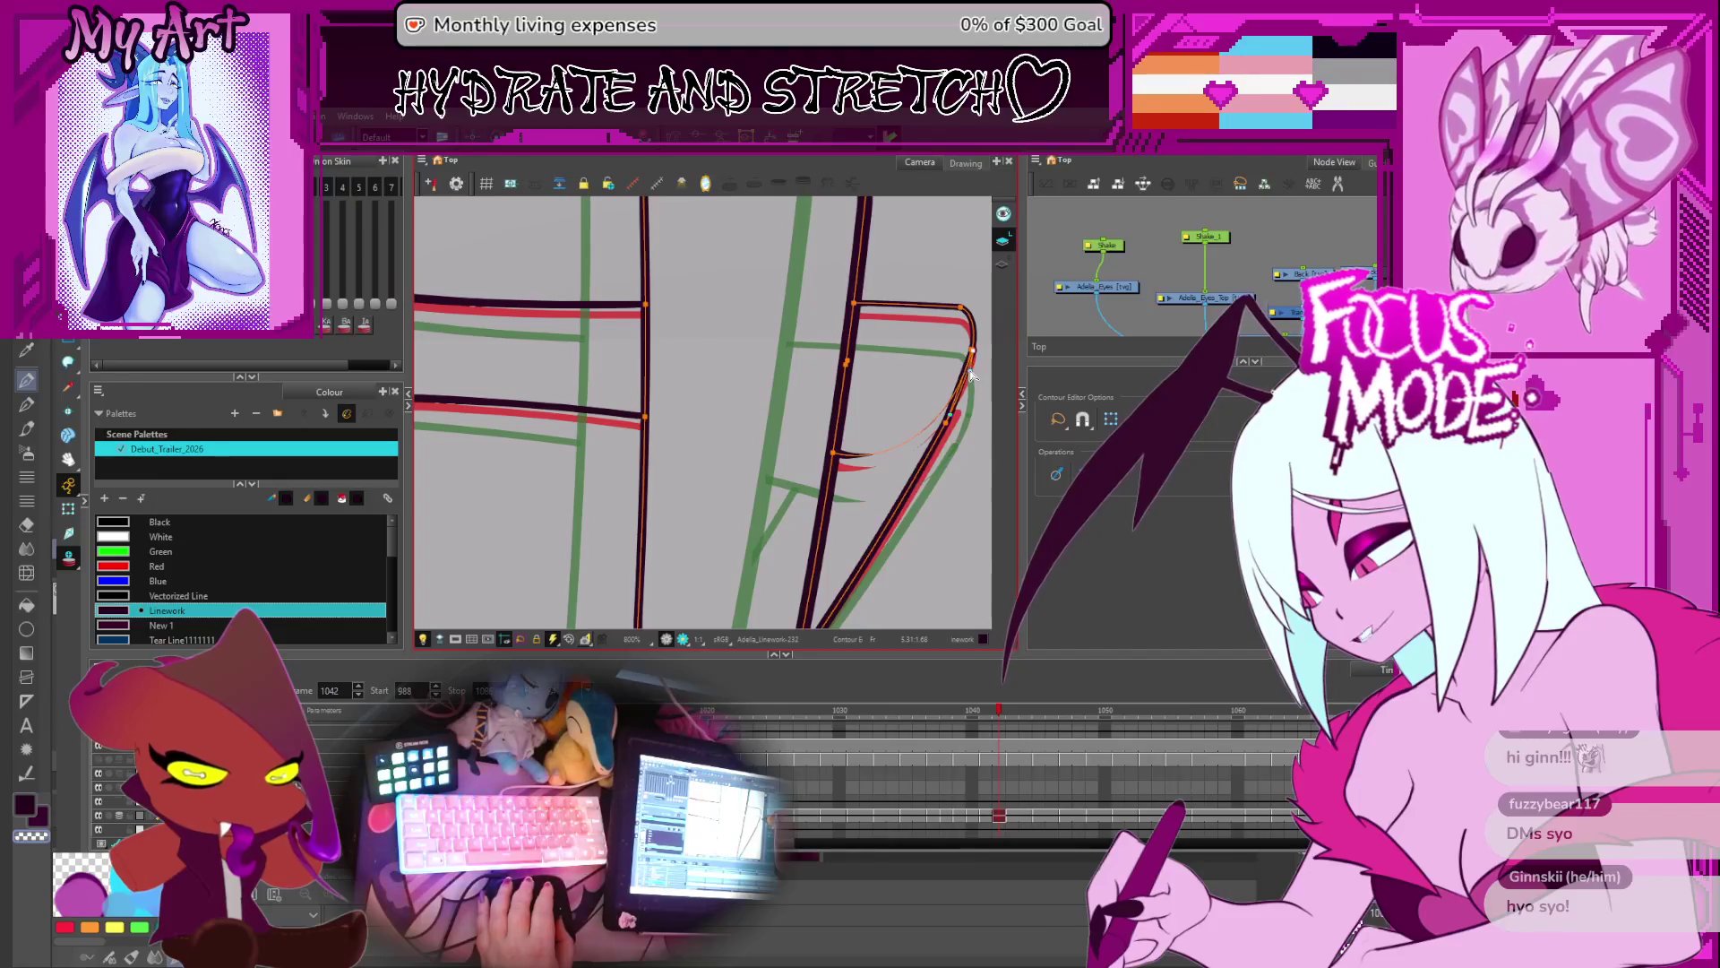
key("comma")
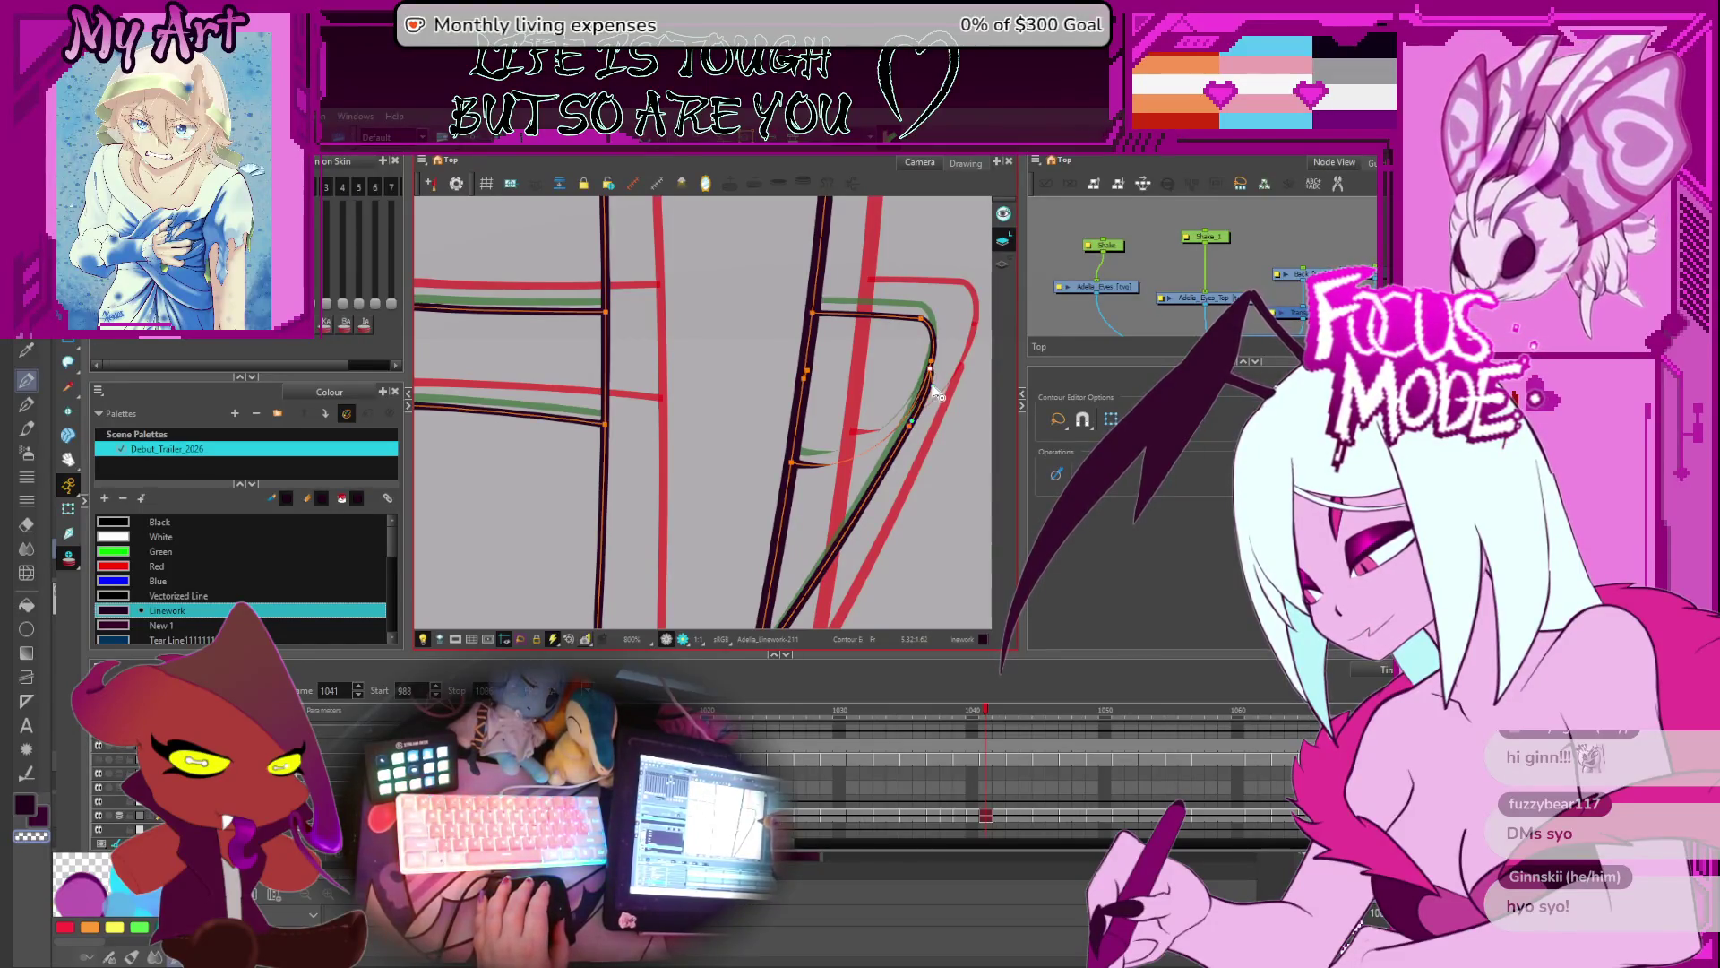
key("comma")
key("comma")
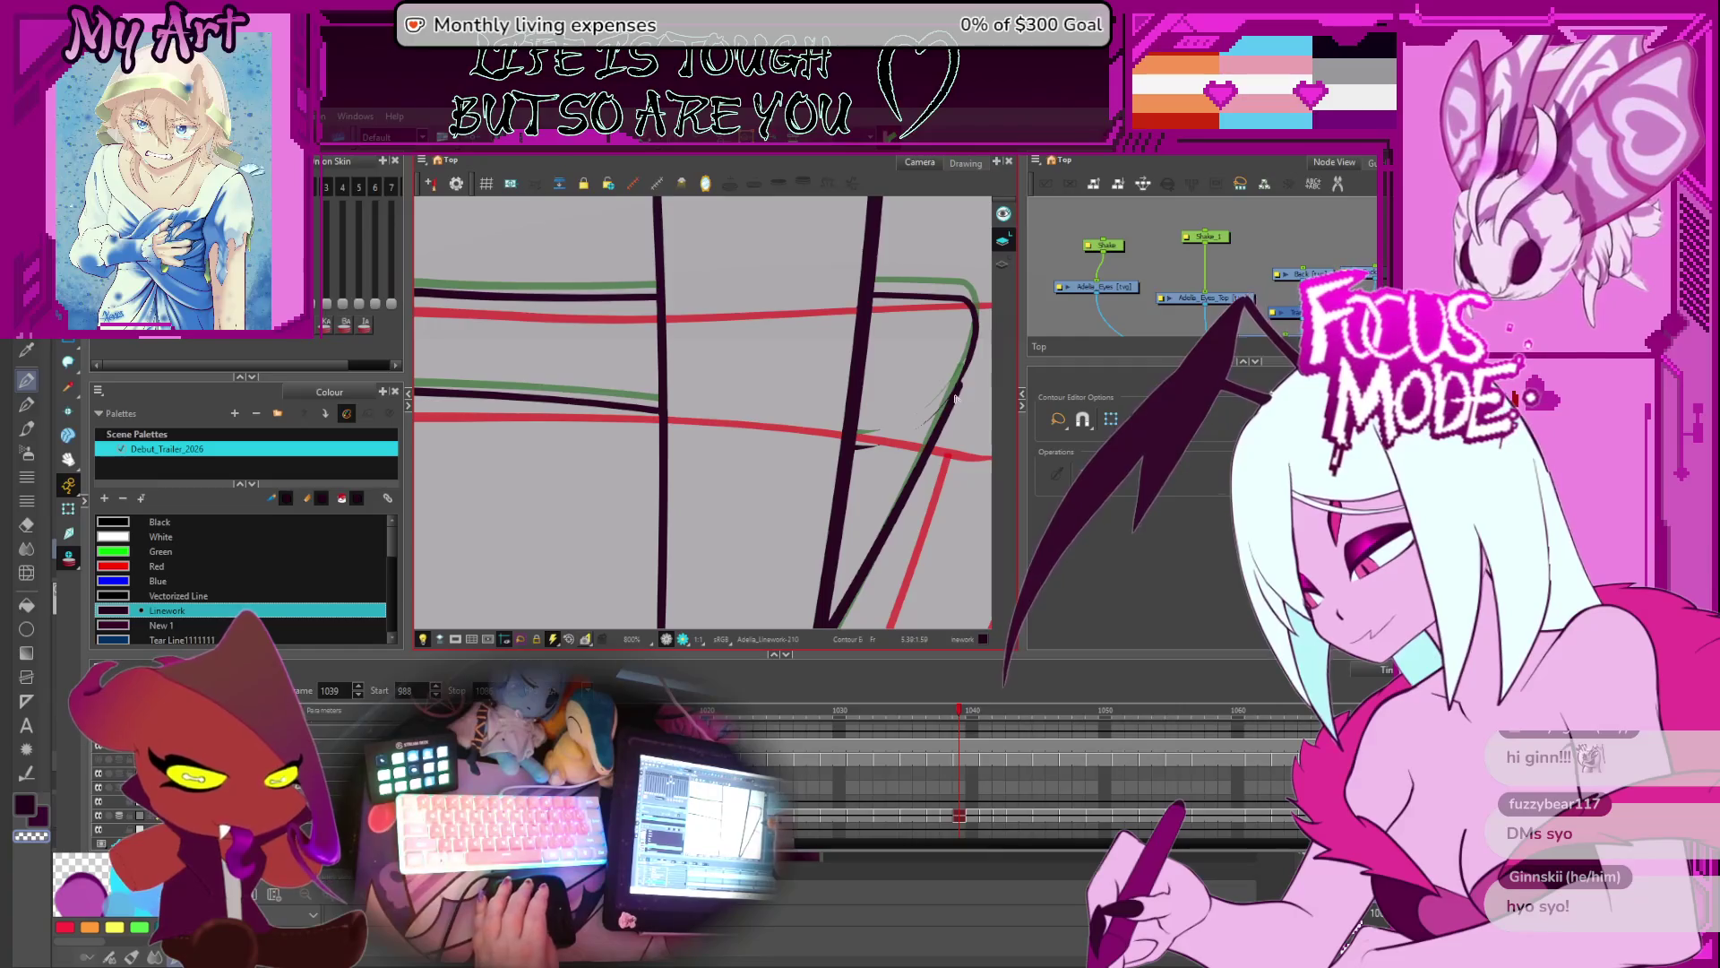
scroll(955, 399, "down", 8)
key("comma")
key("comma")
key("comma")
scroll(841, 452, "up", 3)
mouse_move(841, 452)
left_mouse_down()
mouse_move(874, 461)
mouse_move(846, 483)
mouse_move(826, 475)
mouse_move(834, 414)
left_mouse_up()
scroll(838, 493, "down", 2)
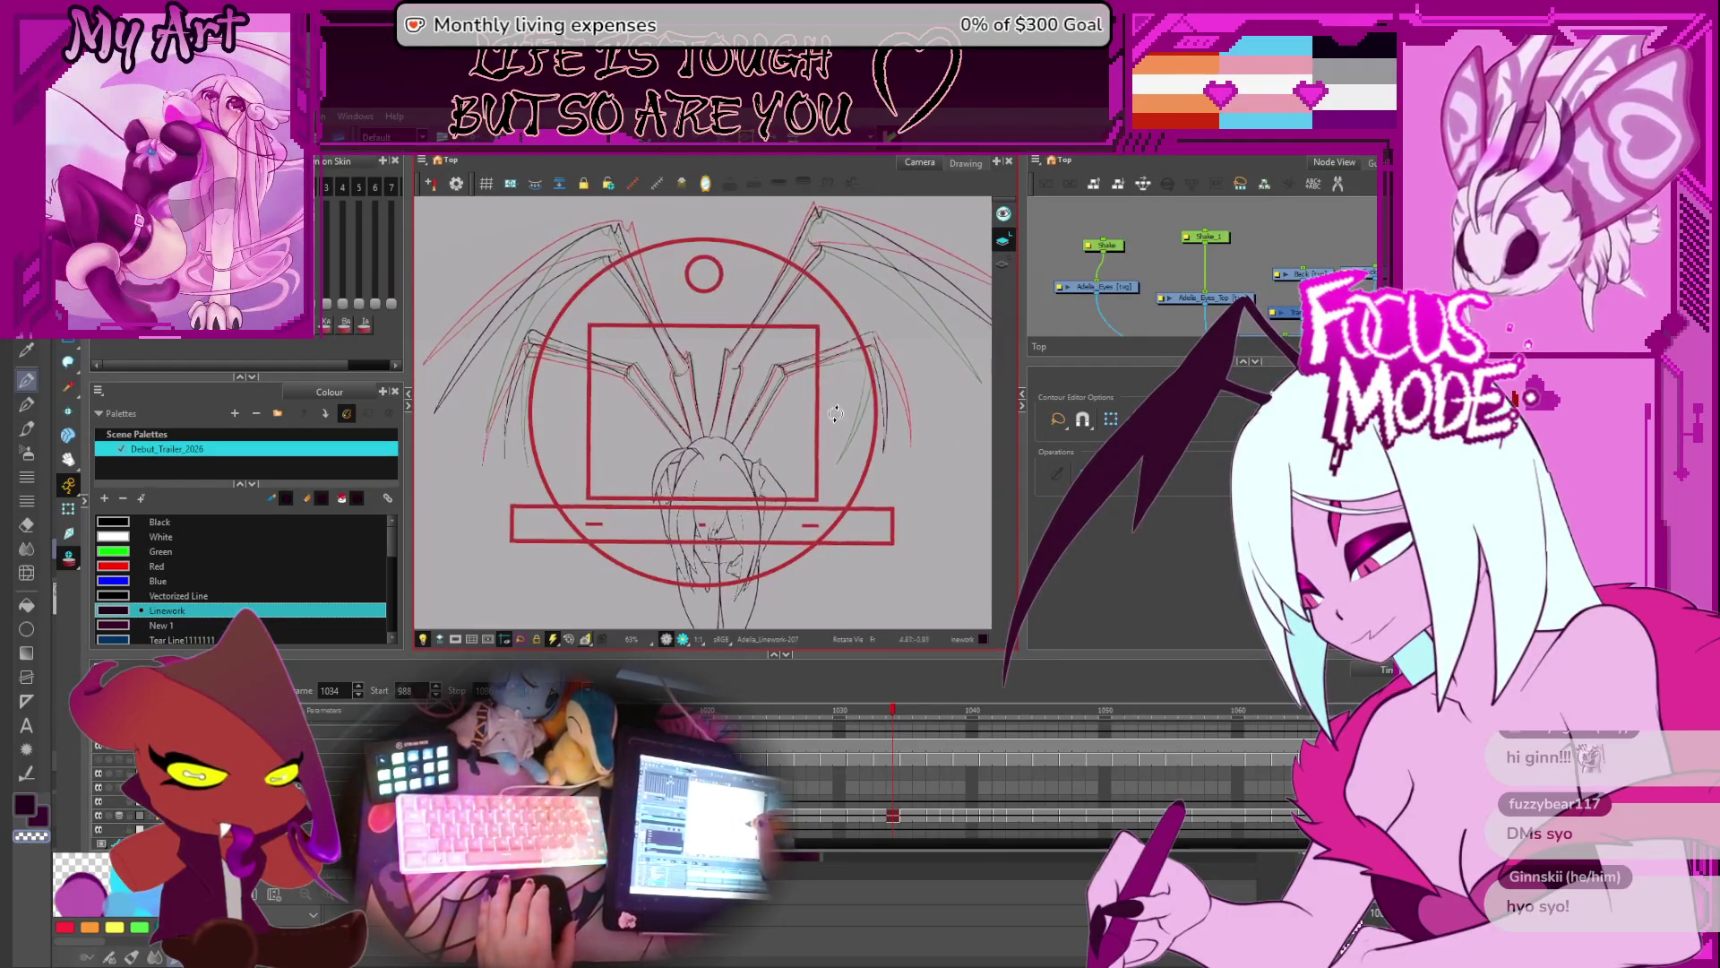
- With onion skin hidden, scrub back through frames 989–998 and zoom in on frame 1015
key("g")
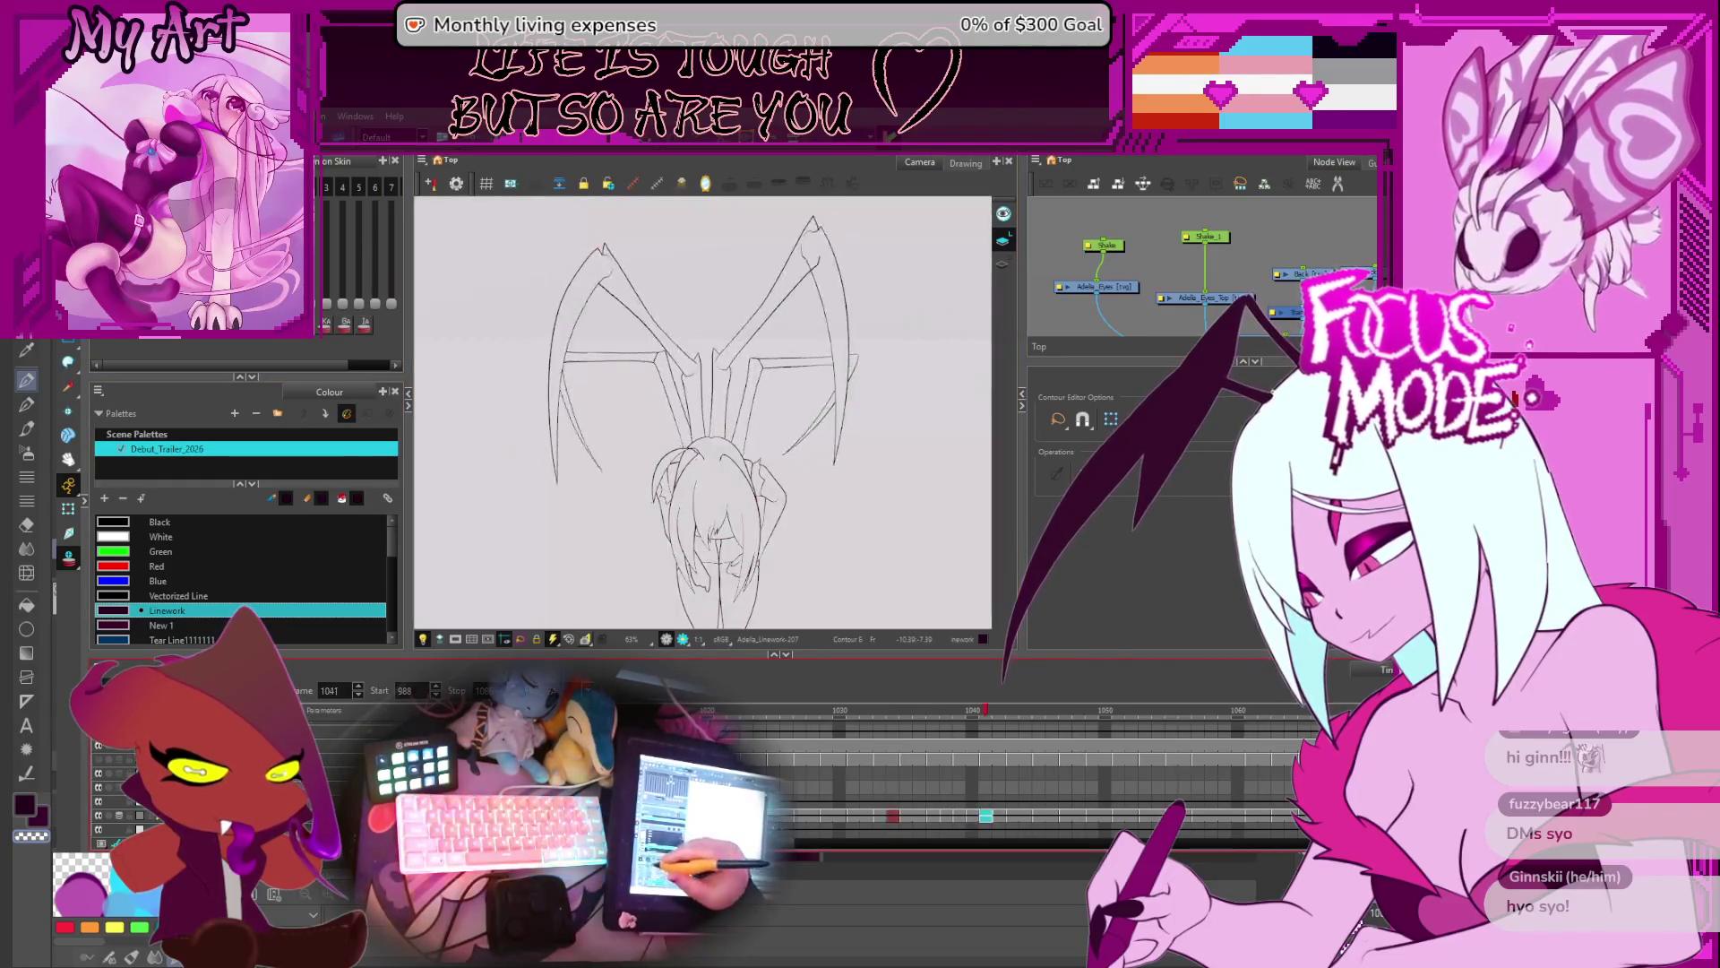
key("f")
key("f")
key("f")
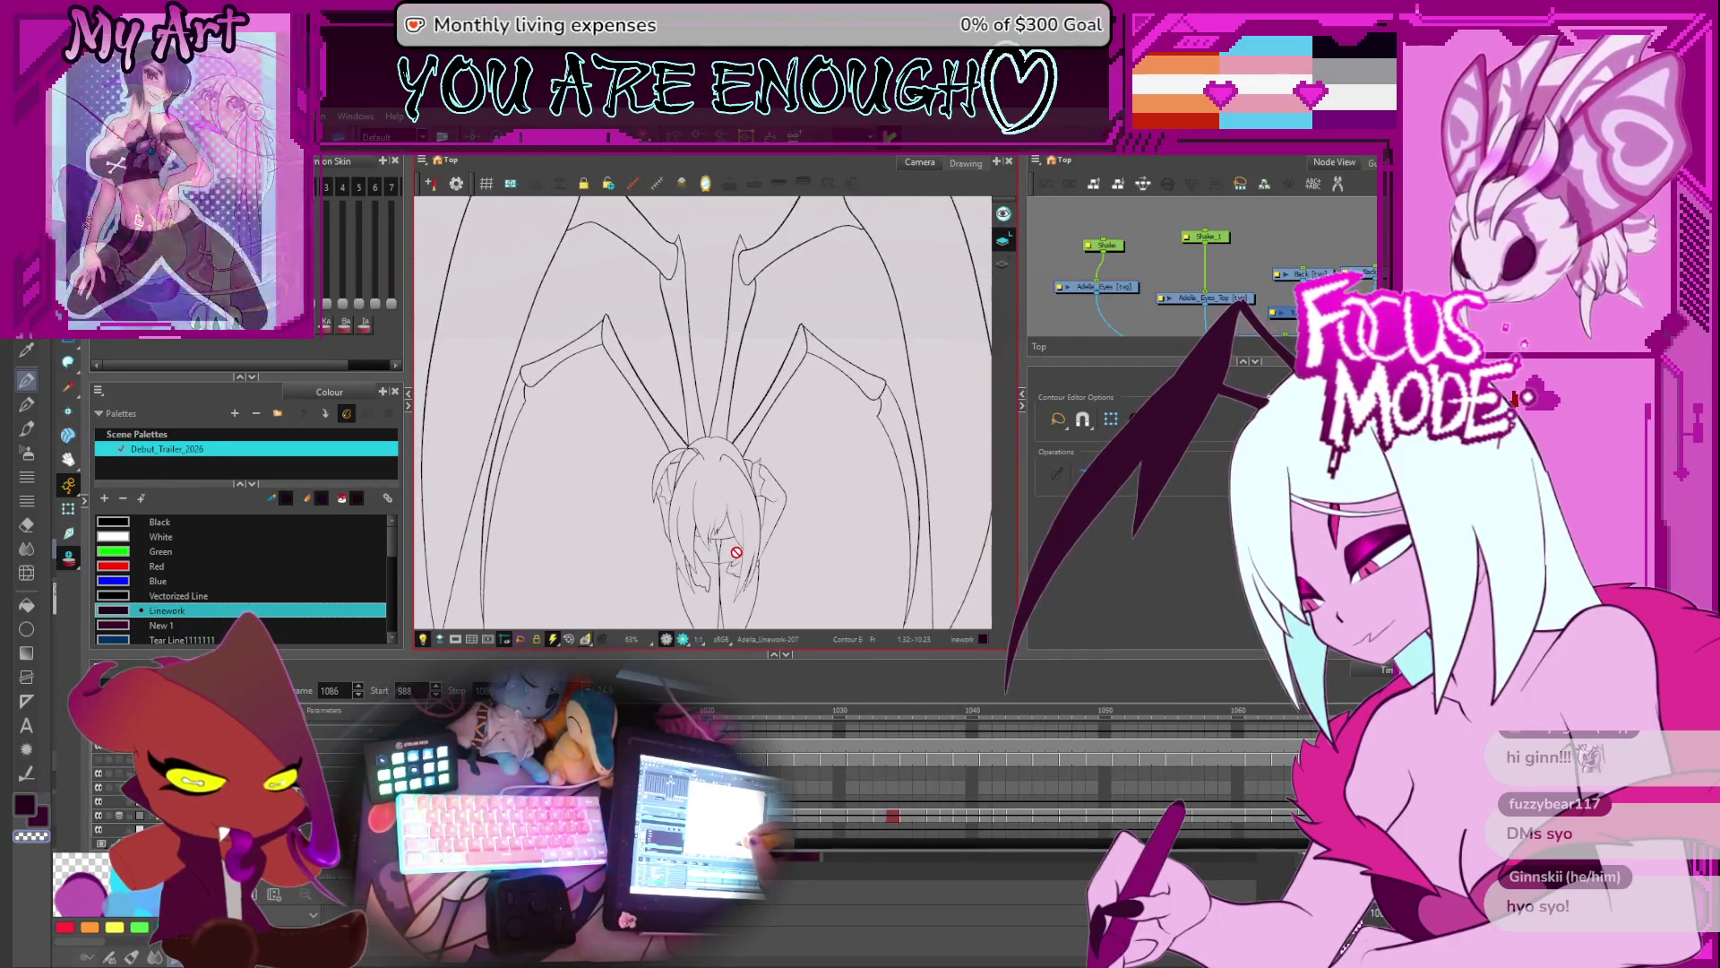
key("f")
key("f")
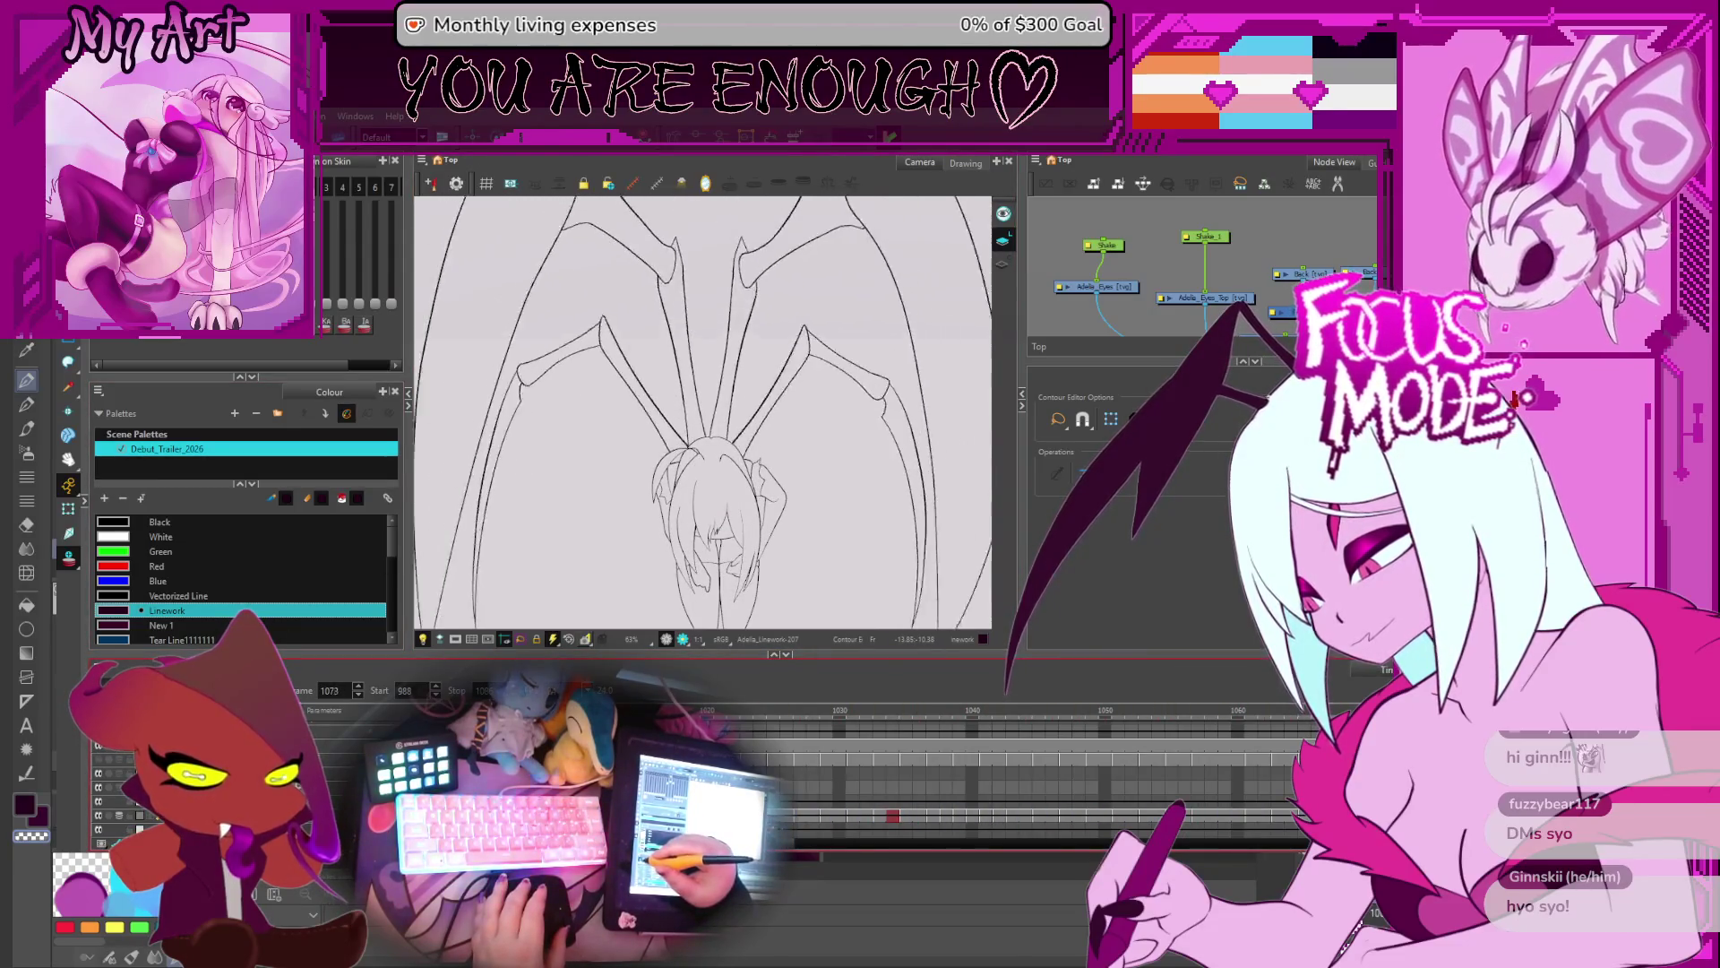
scroll(648, 525, "up", 7)
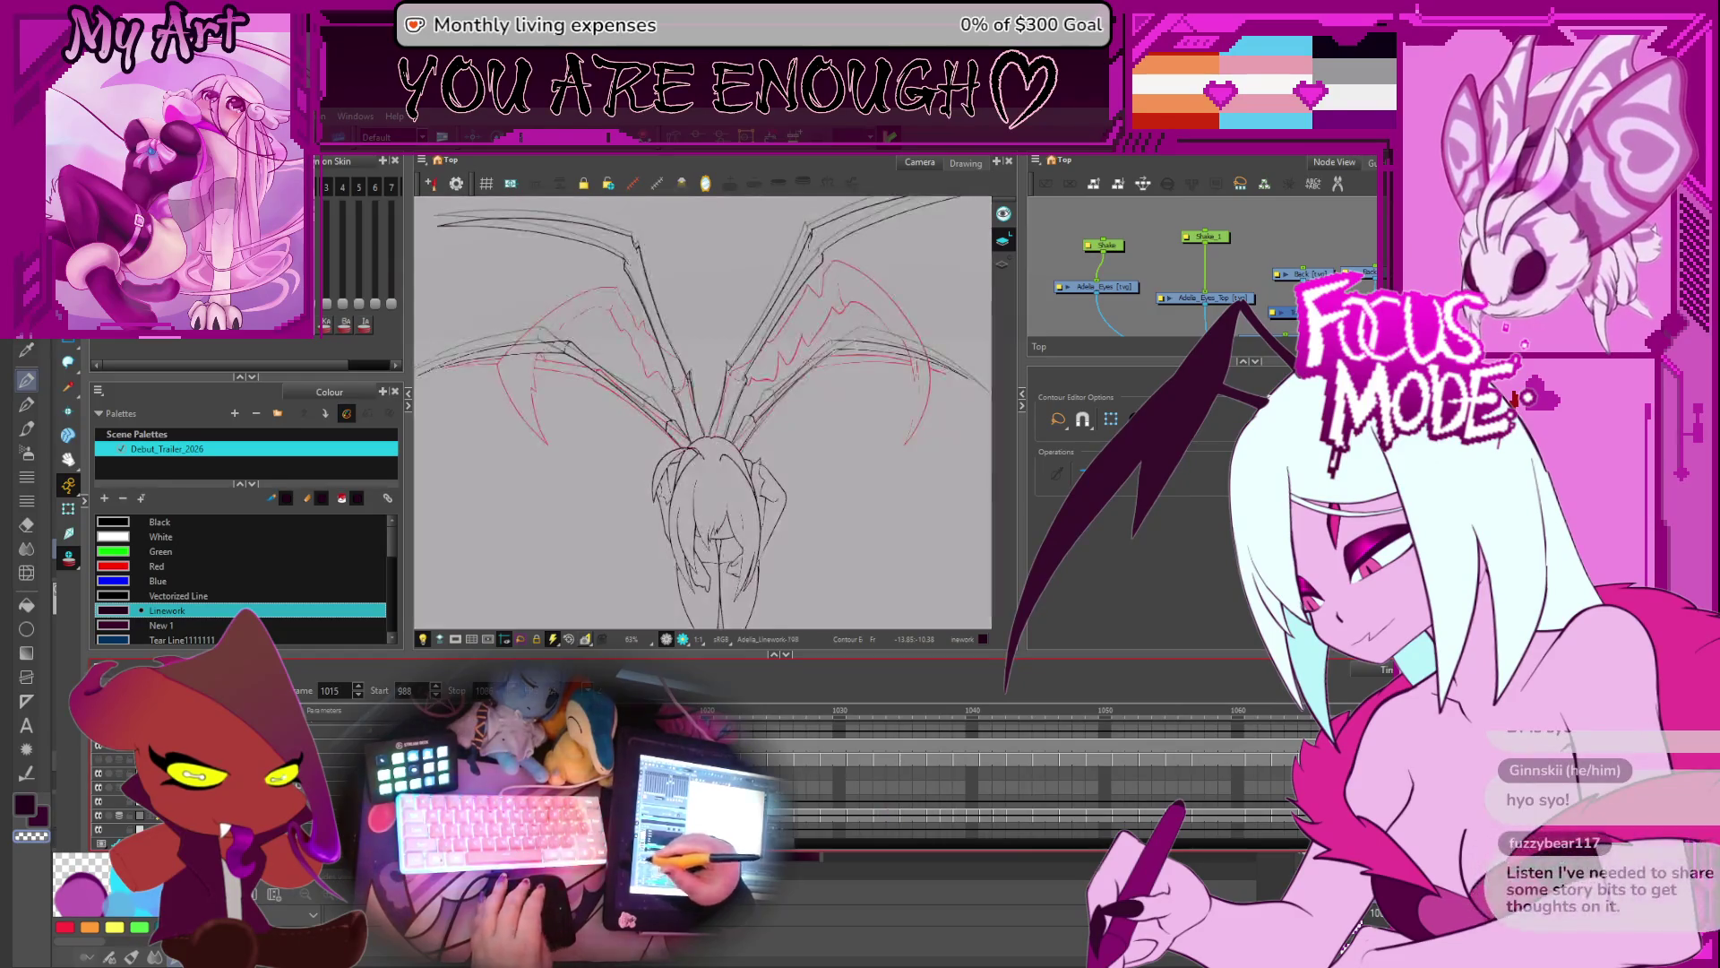
- Zoom onto the wing roots above the head on frames 1017 and 1019, then zoom into frame 1040
scroll(648, 524, "down", 5)
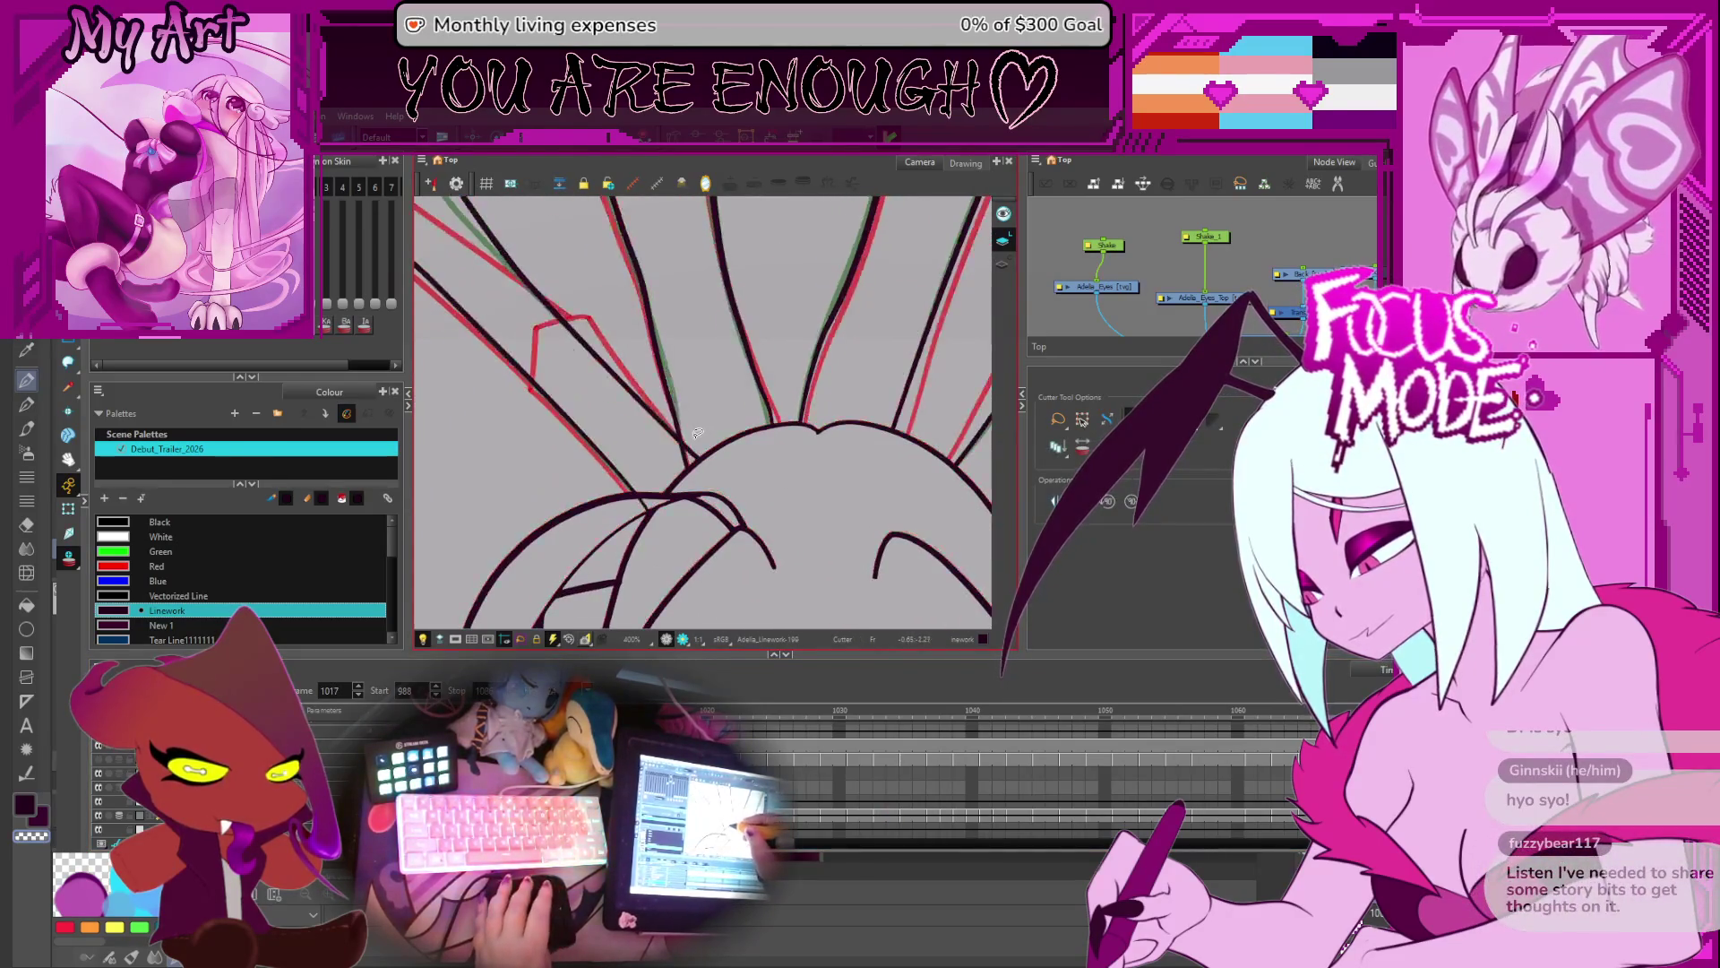
key("alt+t")
key("period")
key("period")
scroll(700, 417, "up", 5)
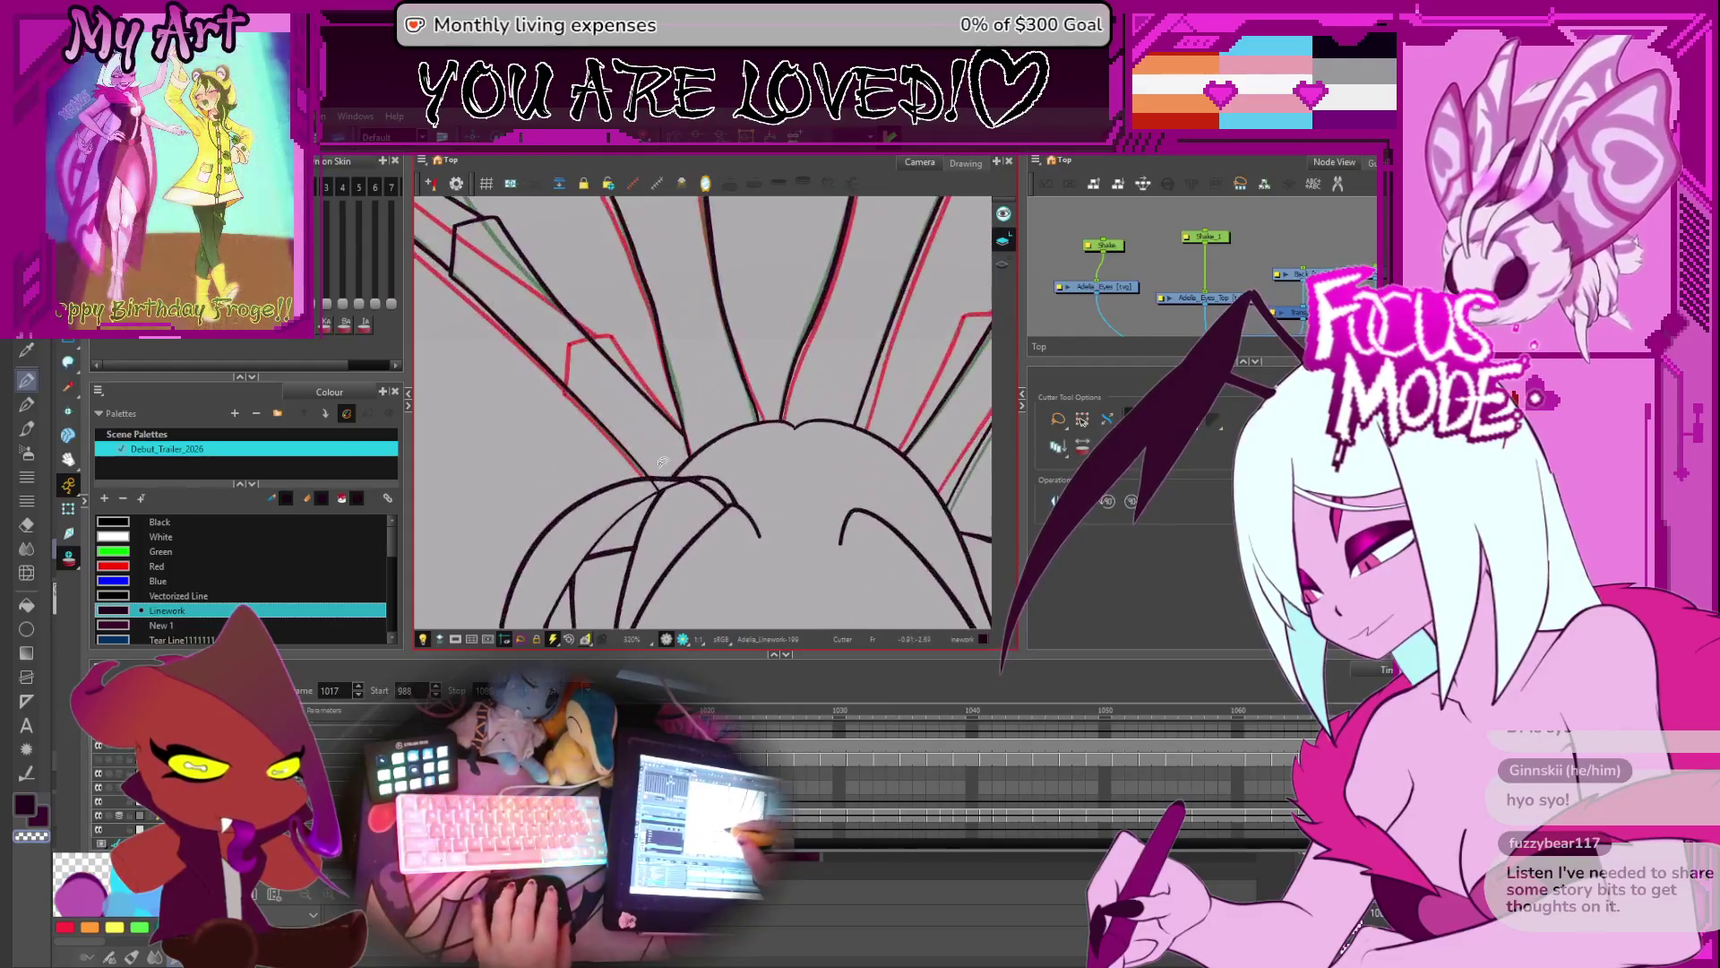
scroll(687, 444, "down", 2)
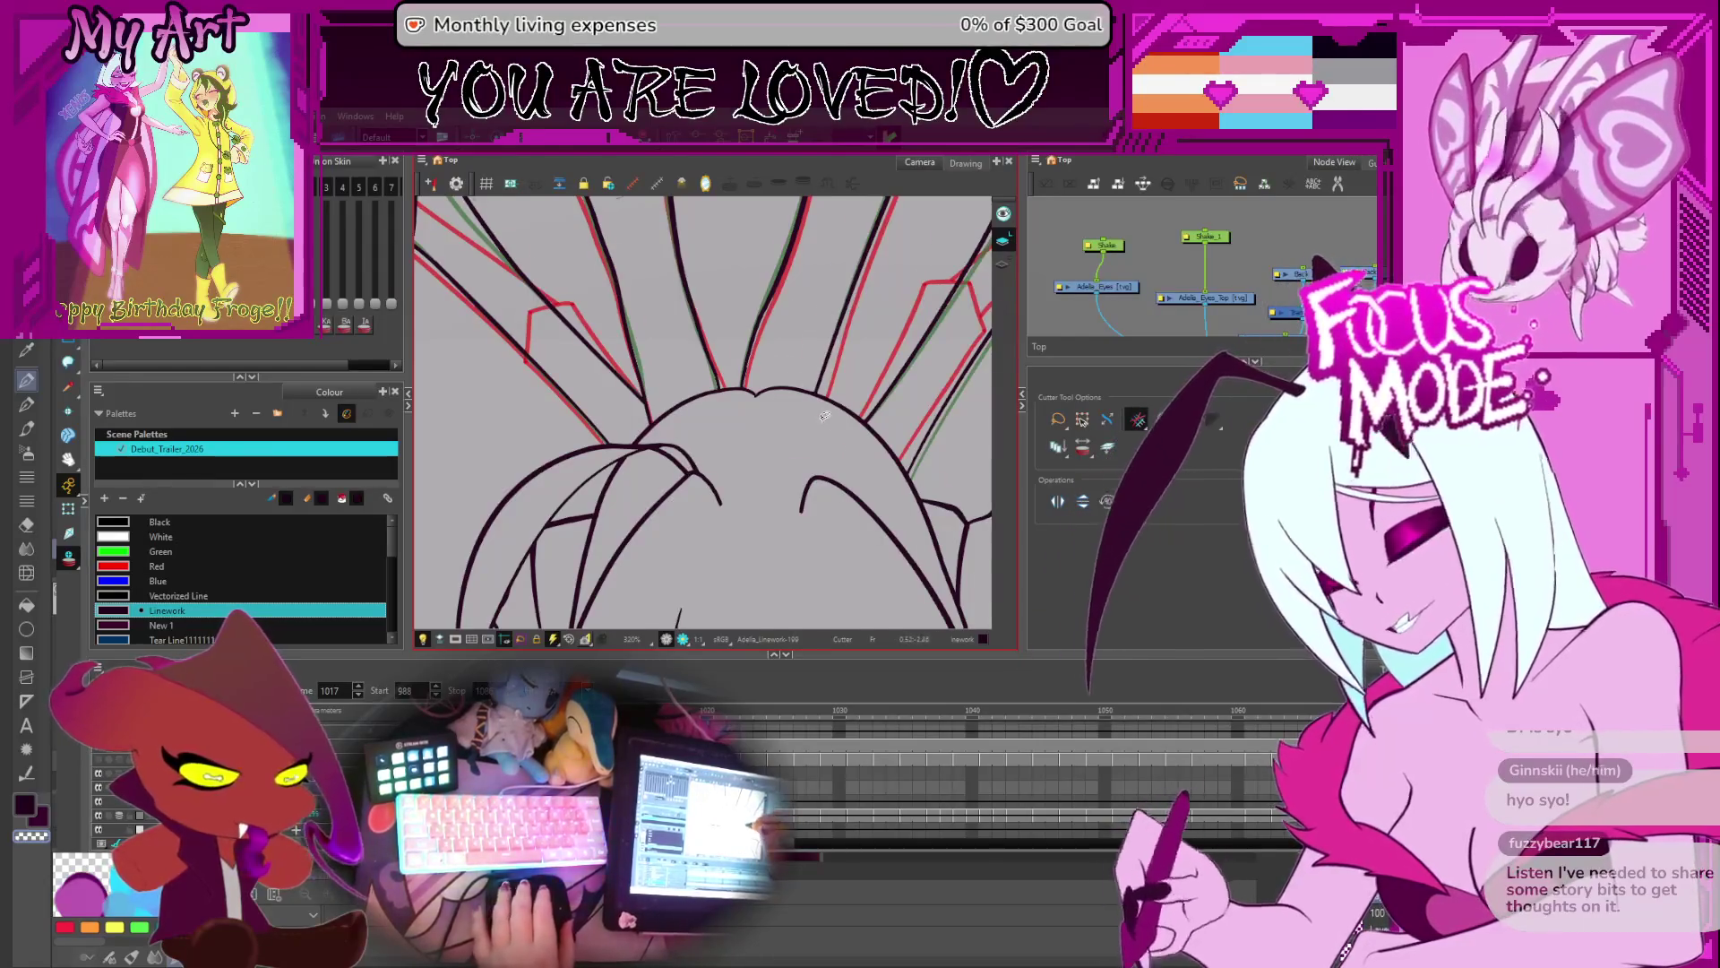
scroll(823, 417, "down", 1)
scroll(823, 416, "down", 2)
key("period")
key("period")
key("period")
key("period")
key("period")
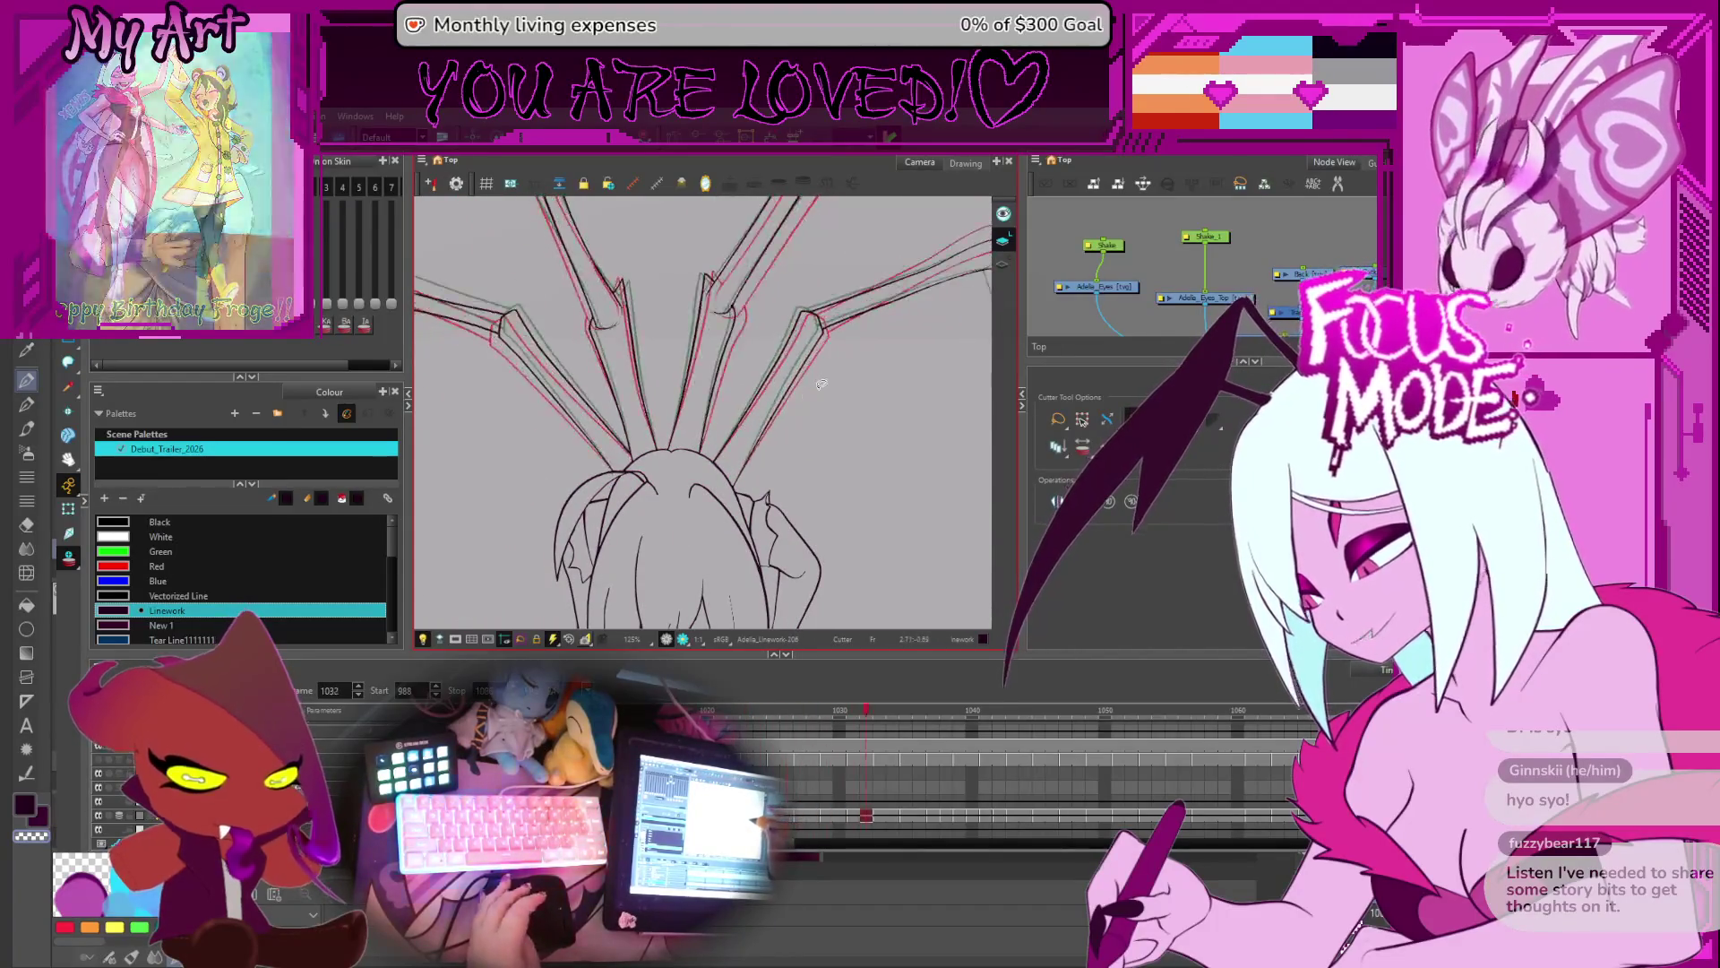
key("comma")
scroll(695, 342, "up", 4)
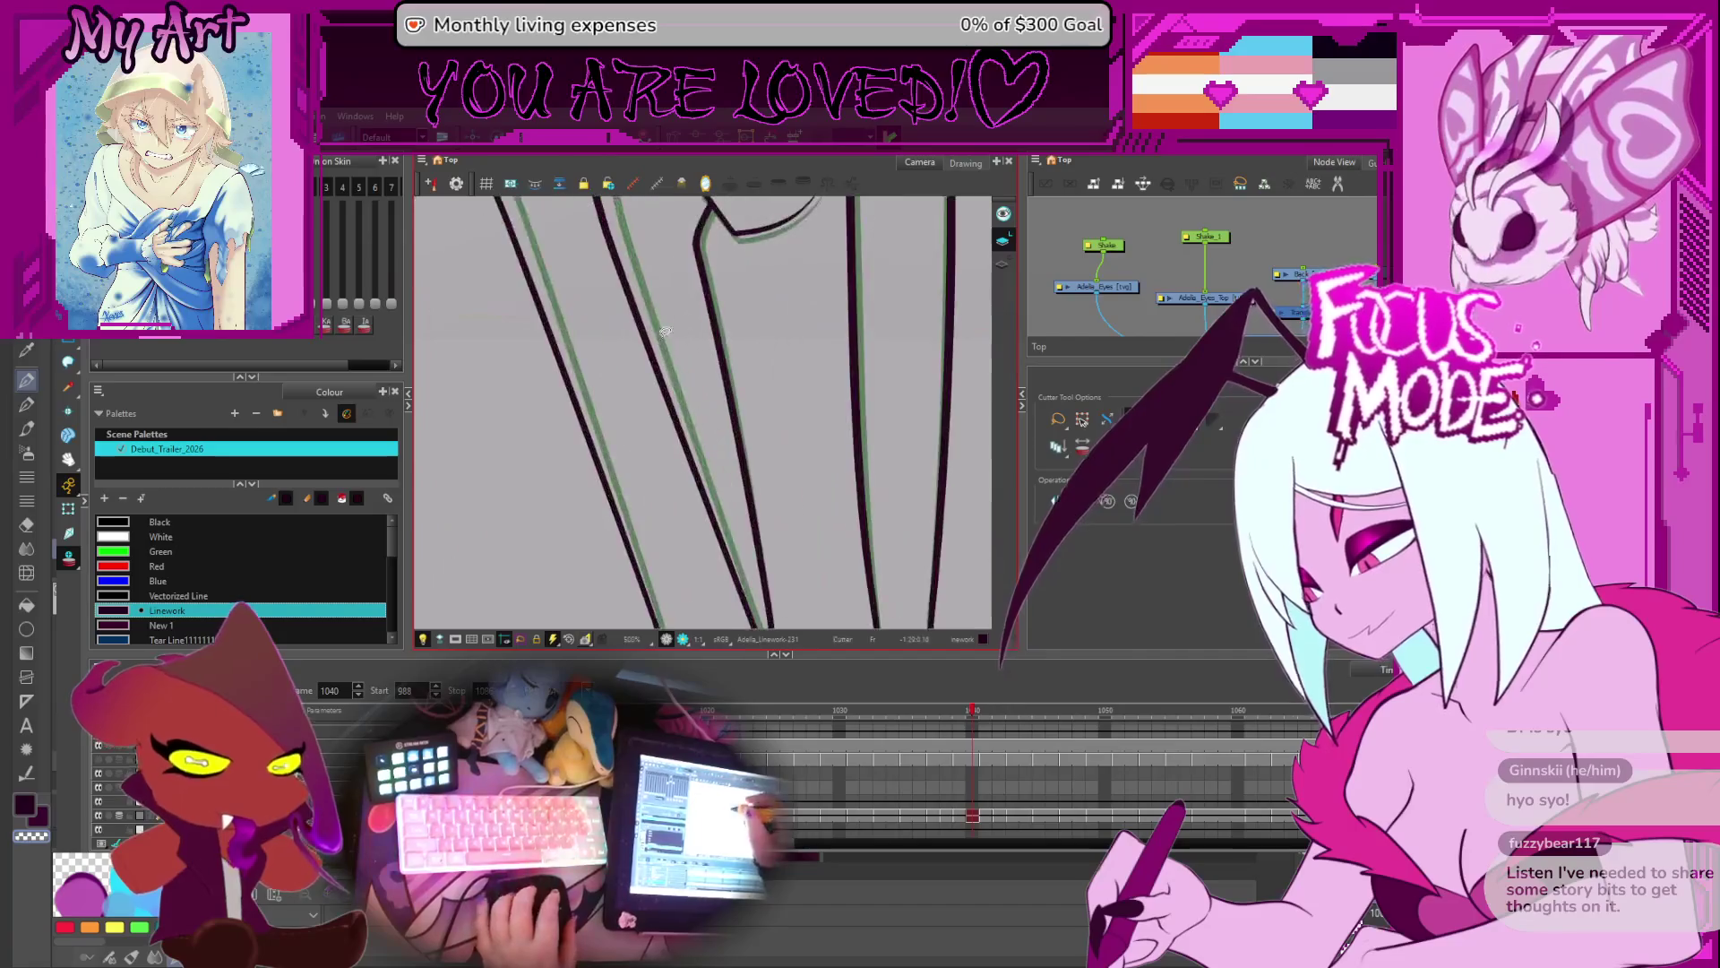
- Trim the line overhangs past the lower and upper joint corners with the Cutter
left_click_drag(695, 342, 708, 371)
left_click_drag(701, 266, 717, 279)
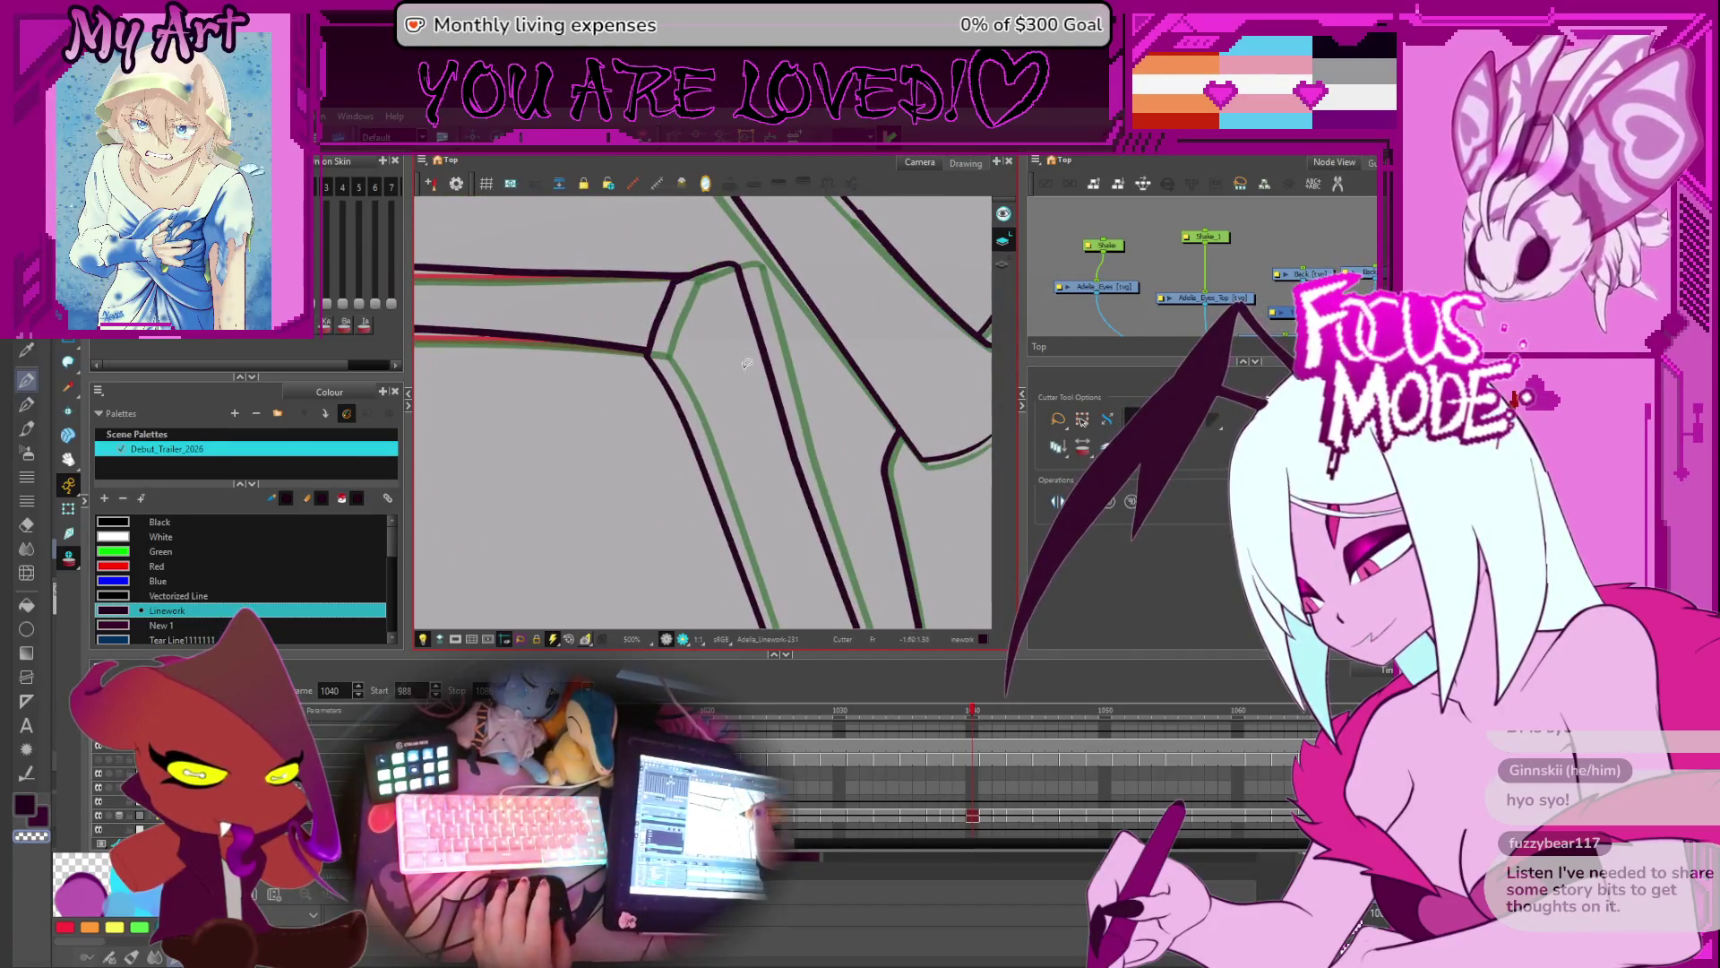
scroll(745, 362, "down", 4)
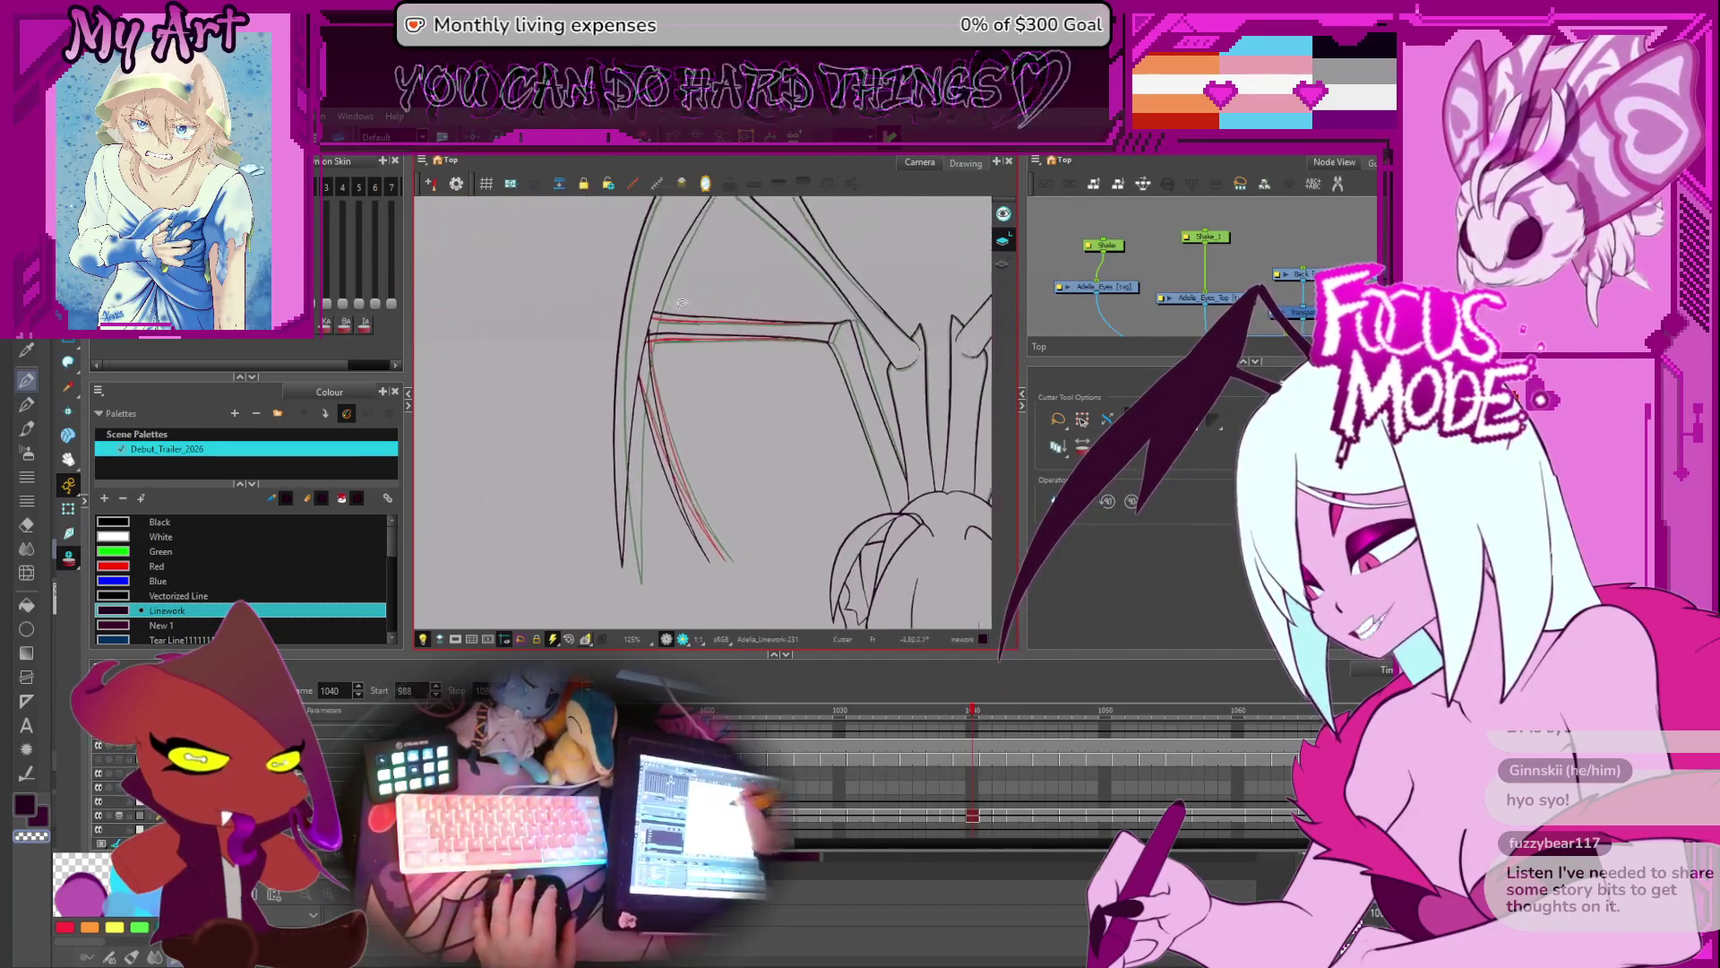
scroll(684, 302, "up", 3)
- Step back to frame 1039 and pan to show more of the wings
key("comma")
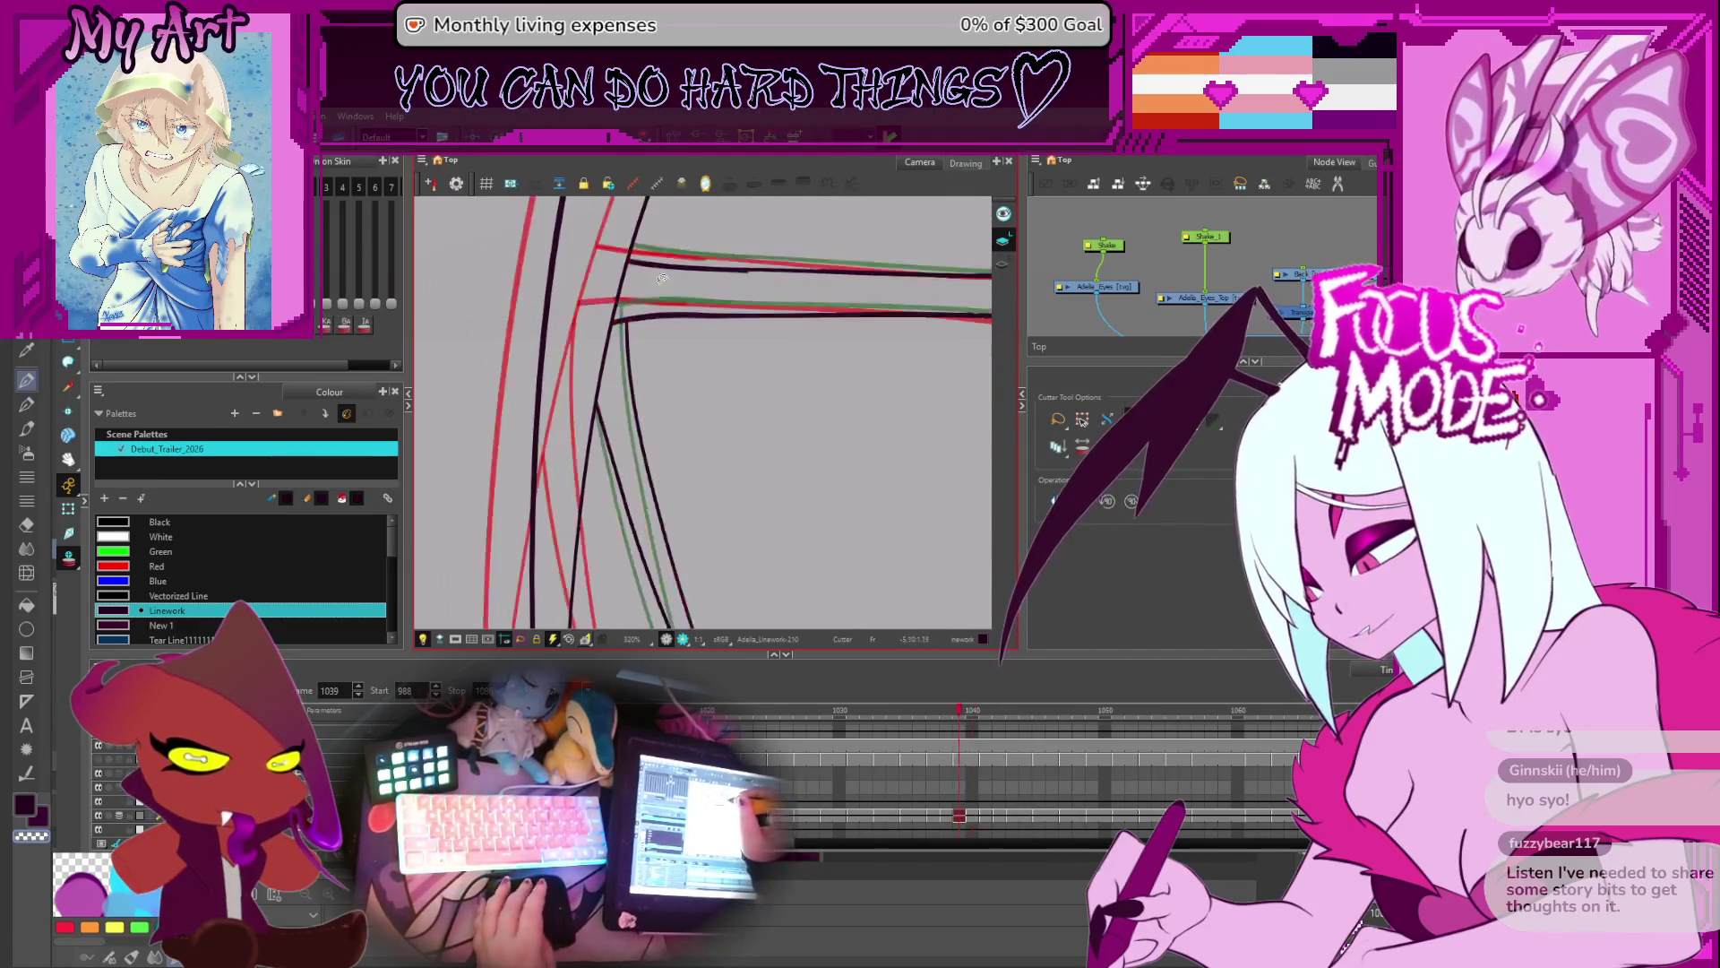
scroll(522, 330, "down", 3)
left_click_drag(523, 331, 430, 253)
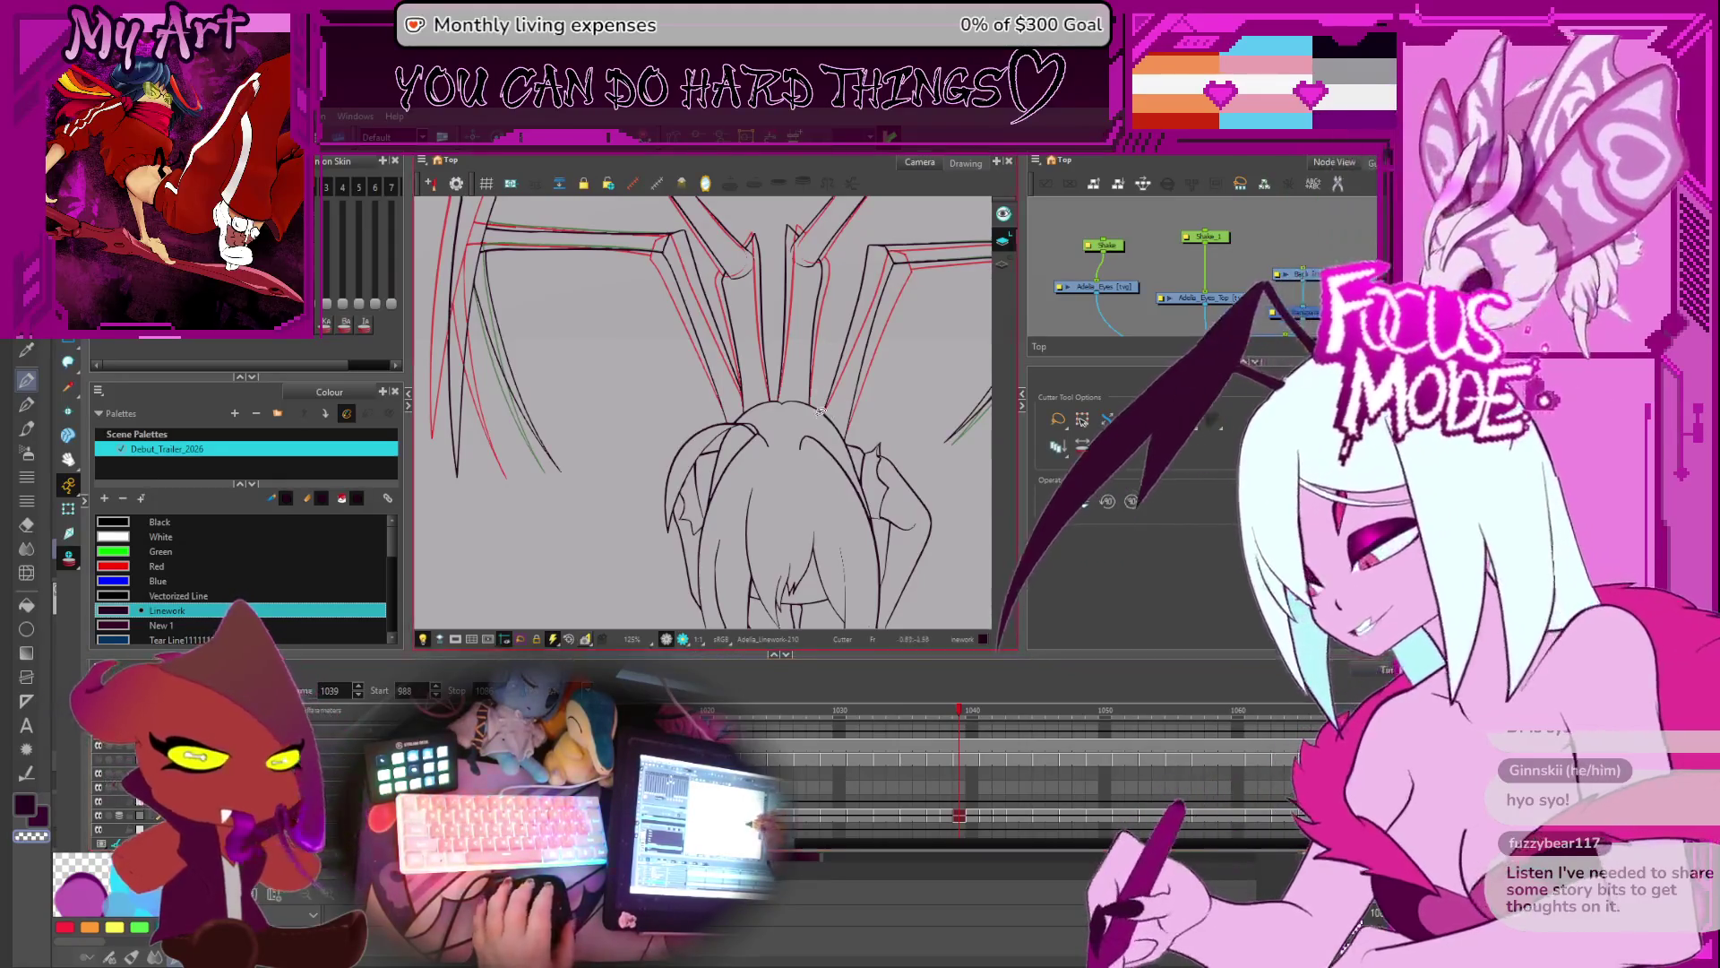
- Flip back and forth between frames 1032 and 1045, comparing wing joints and zooming on the tip at 1042
key("period")
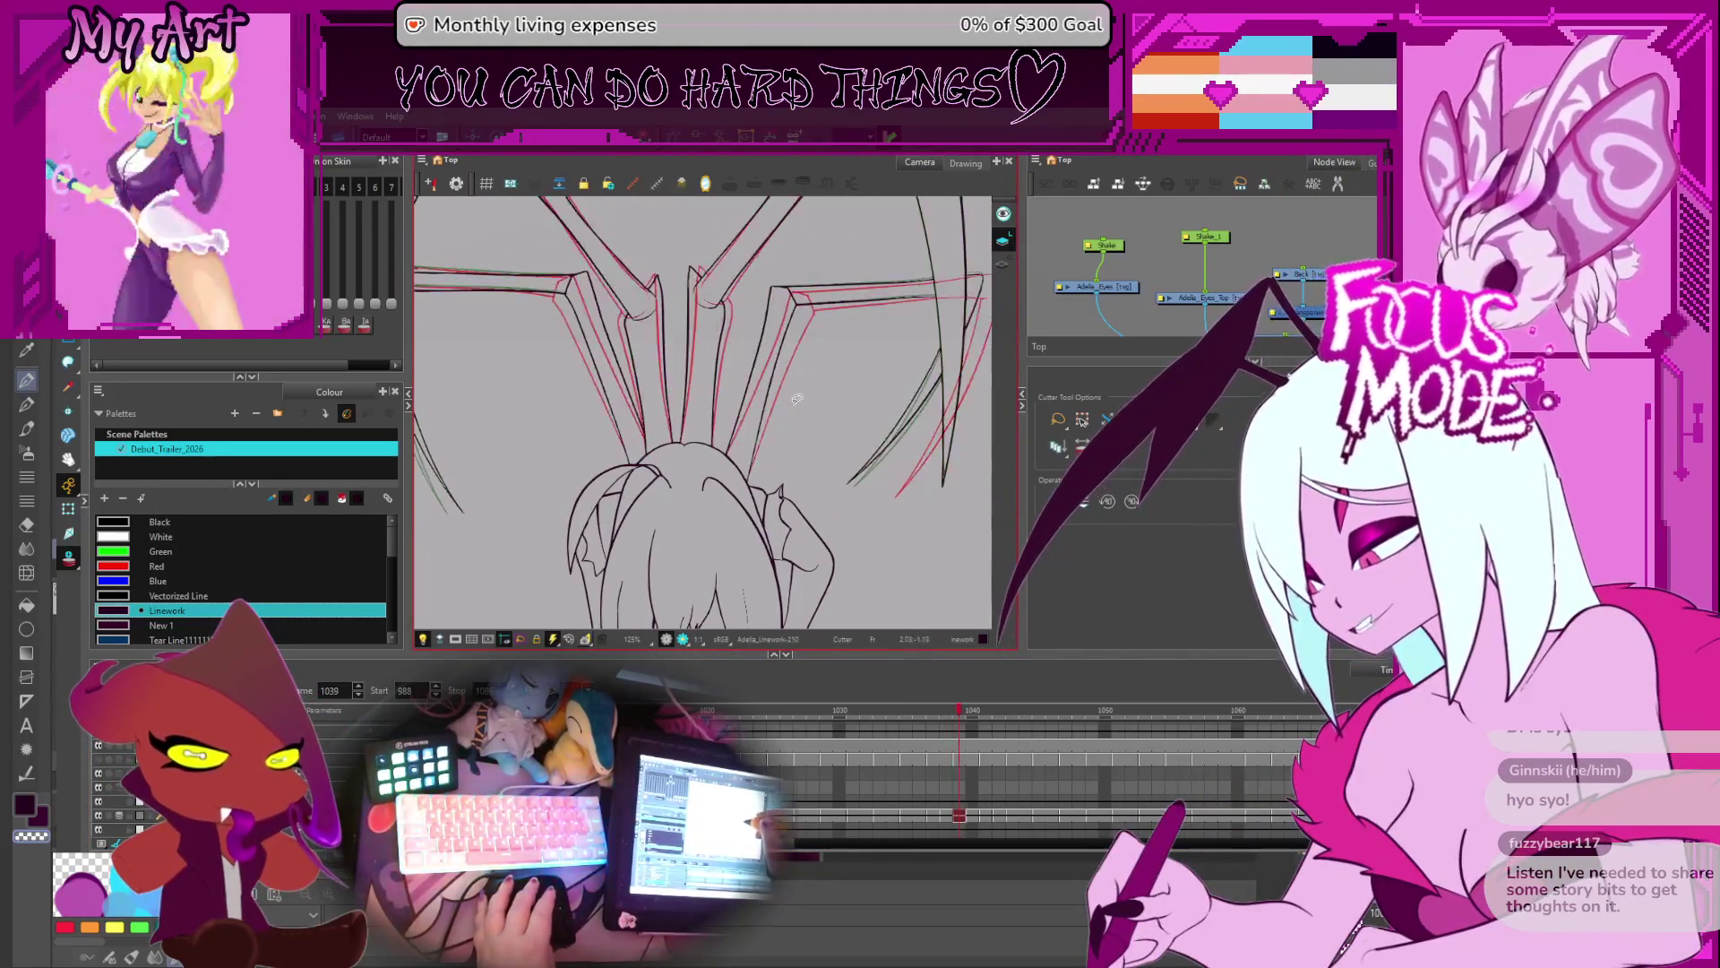
key("period")
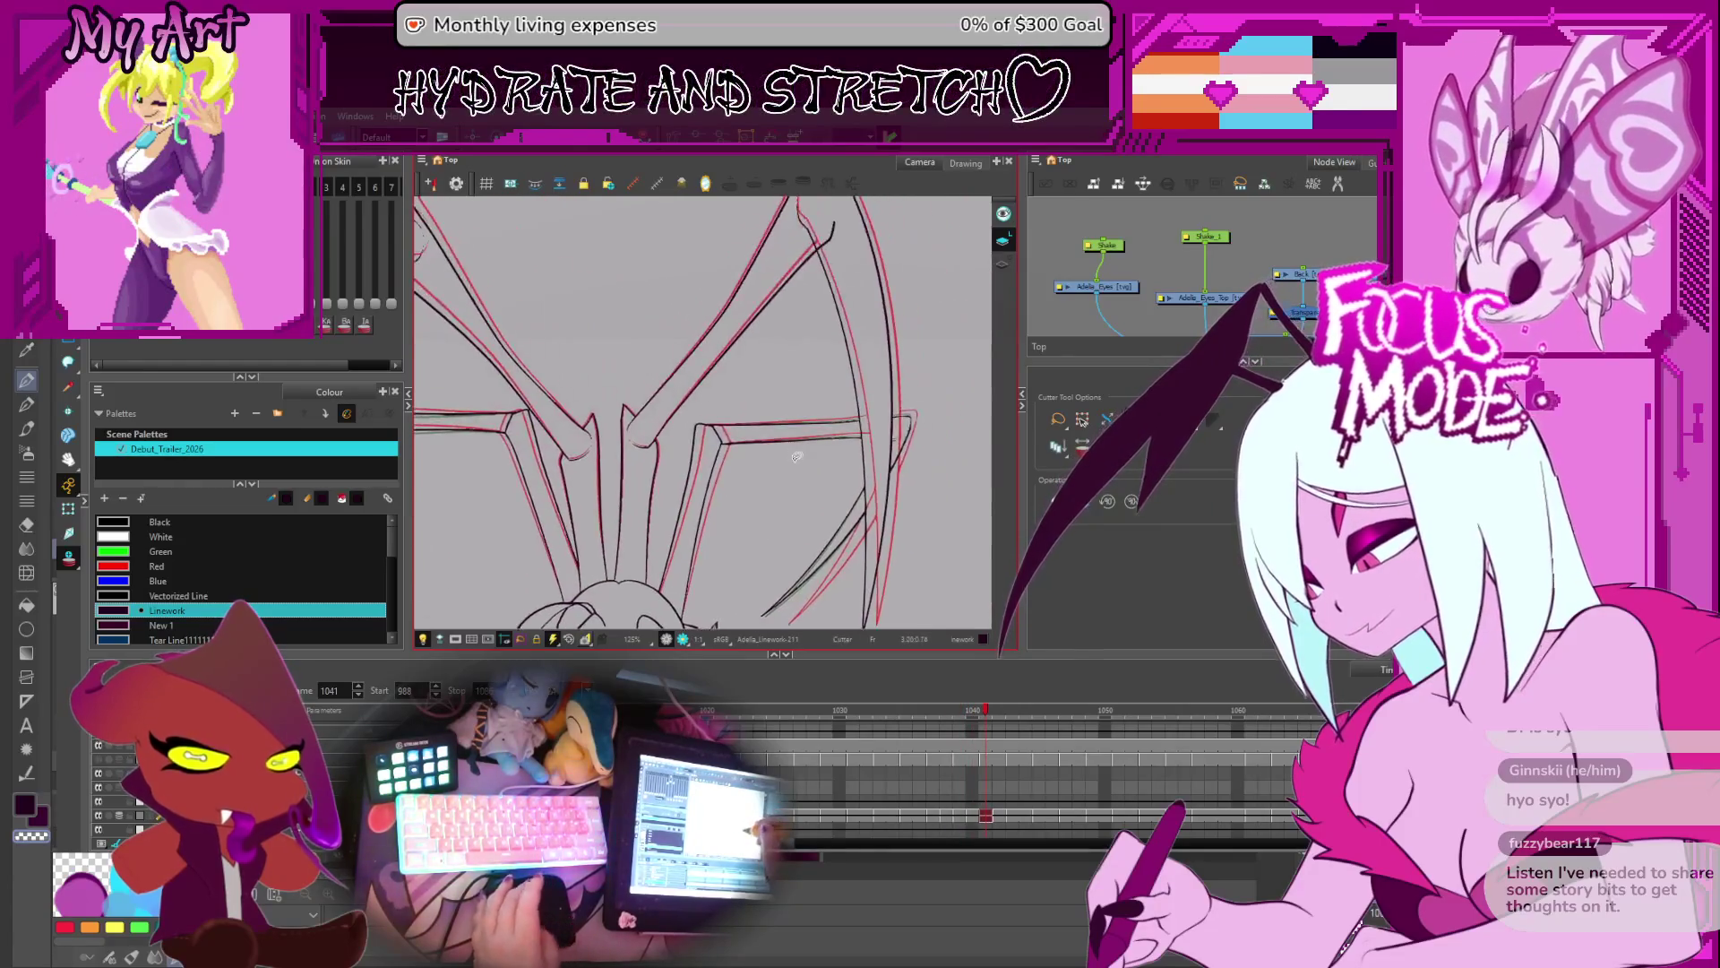
key("period")
key("period")
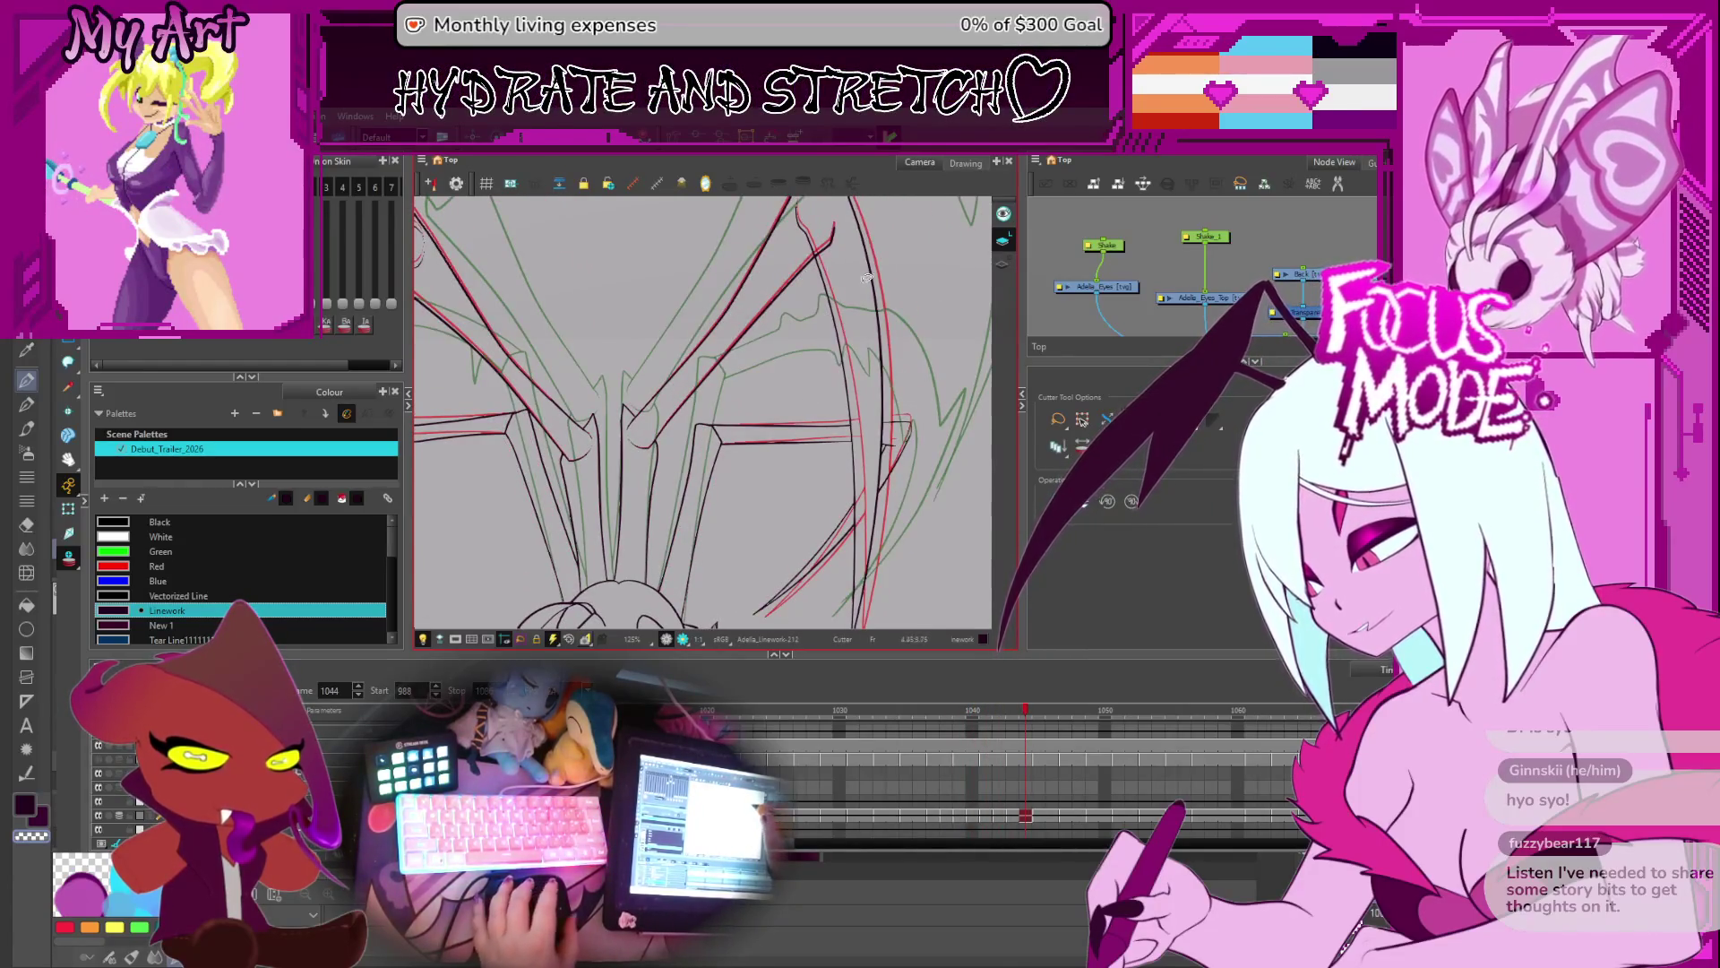
key("period")
key("2")
key("comma")
key("comma")
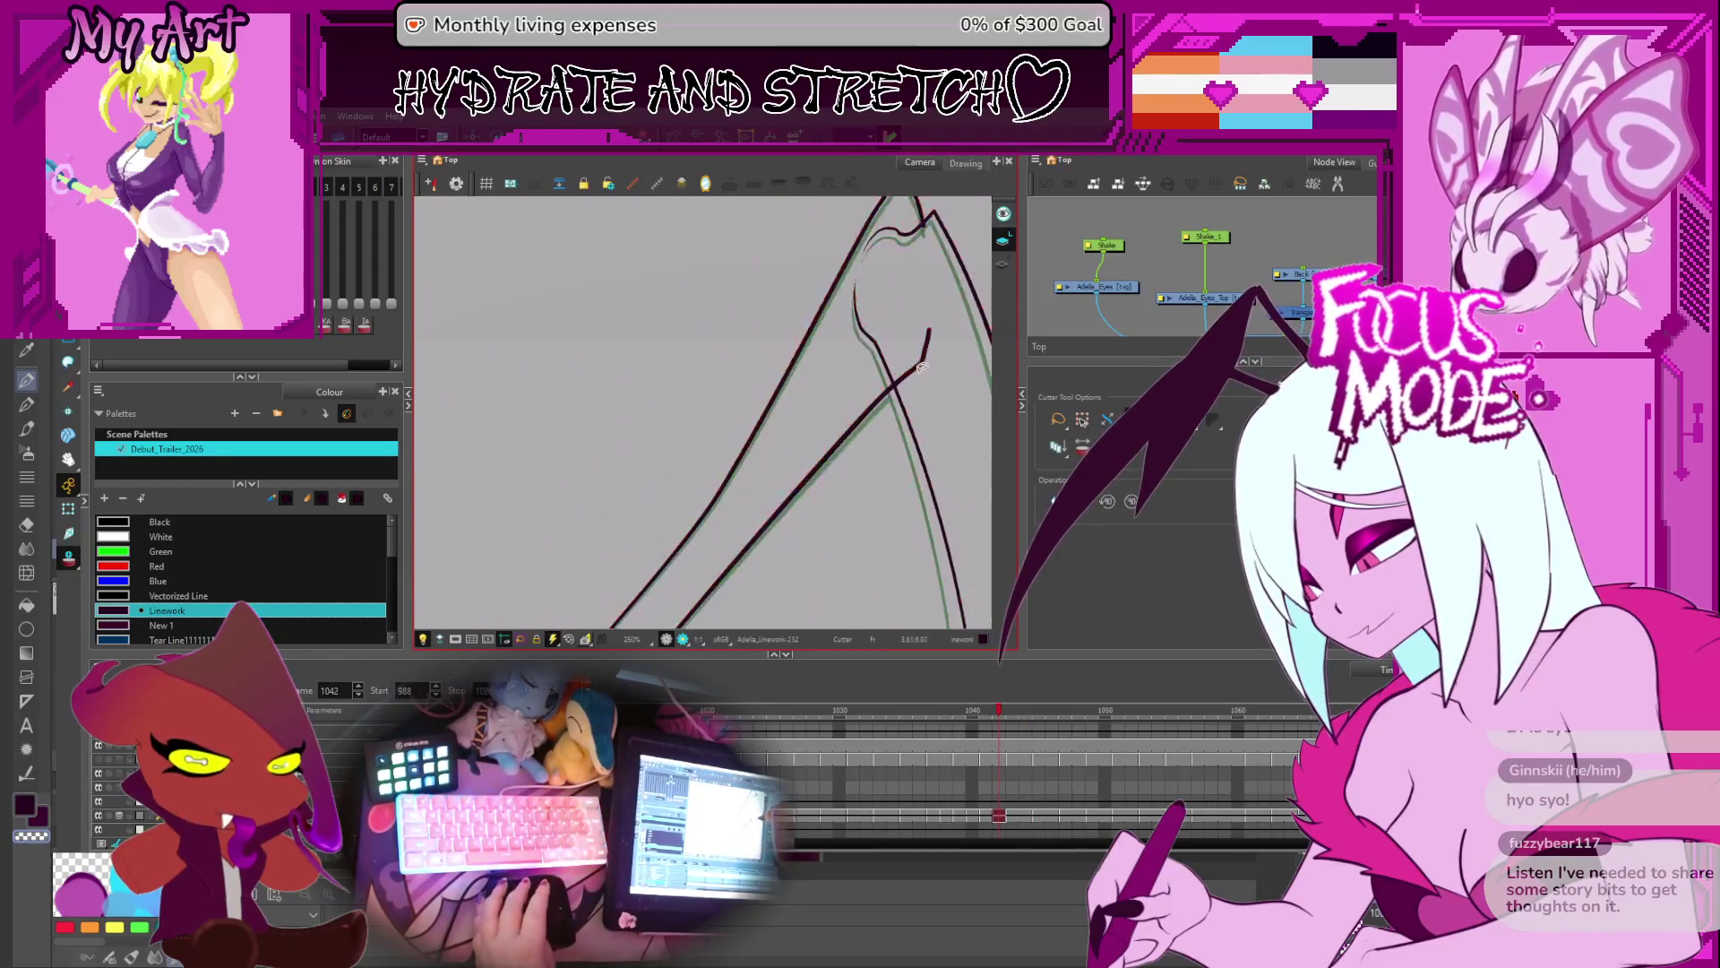
key("period")
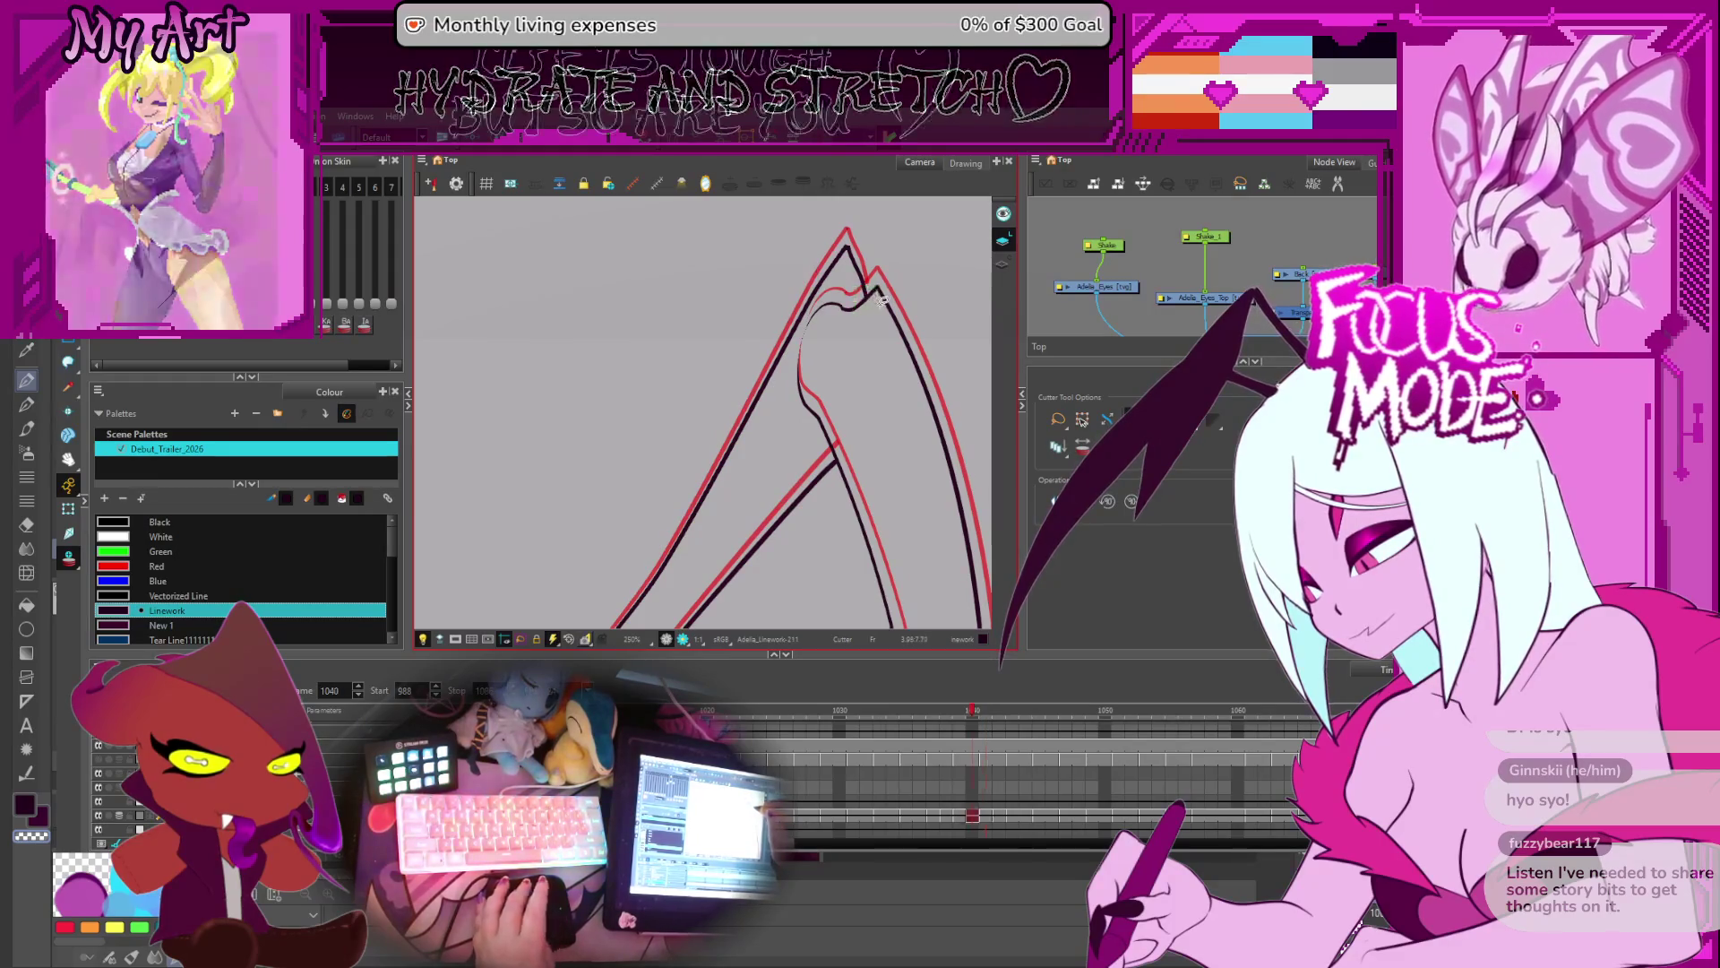
key("comma")
key("comma")
key("comma")
key("comma")
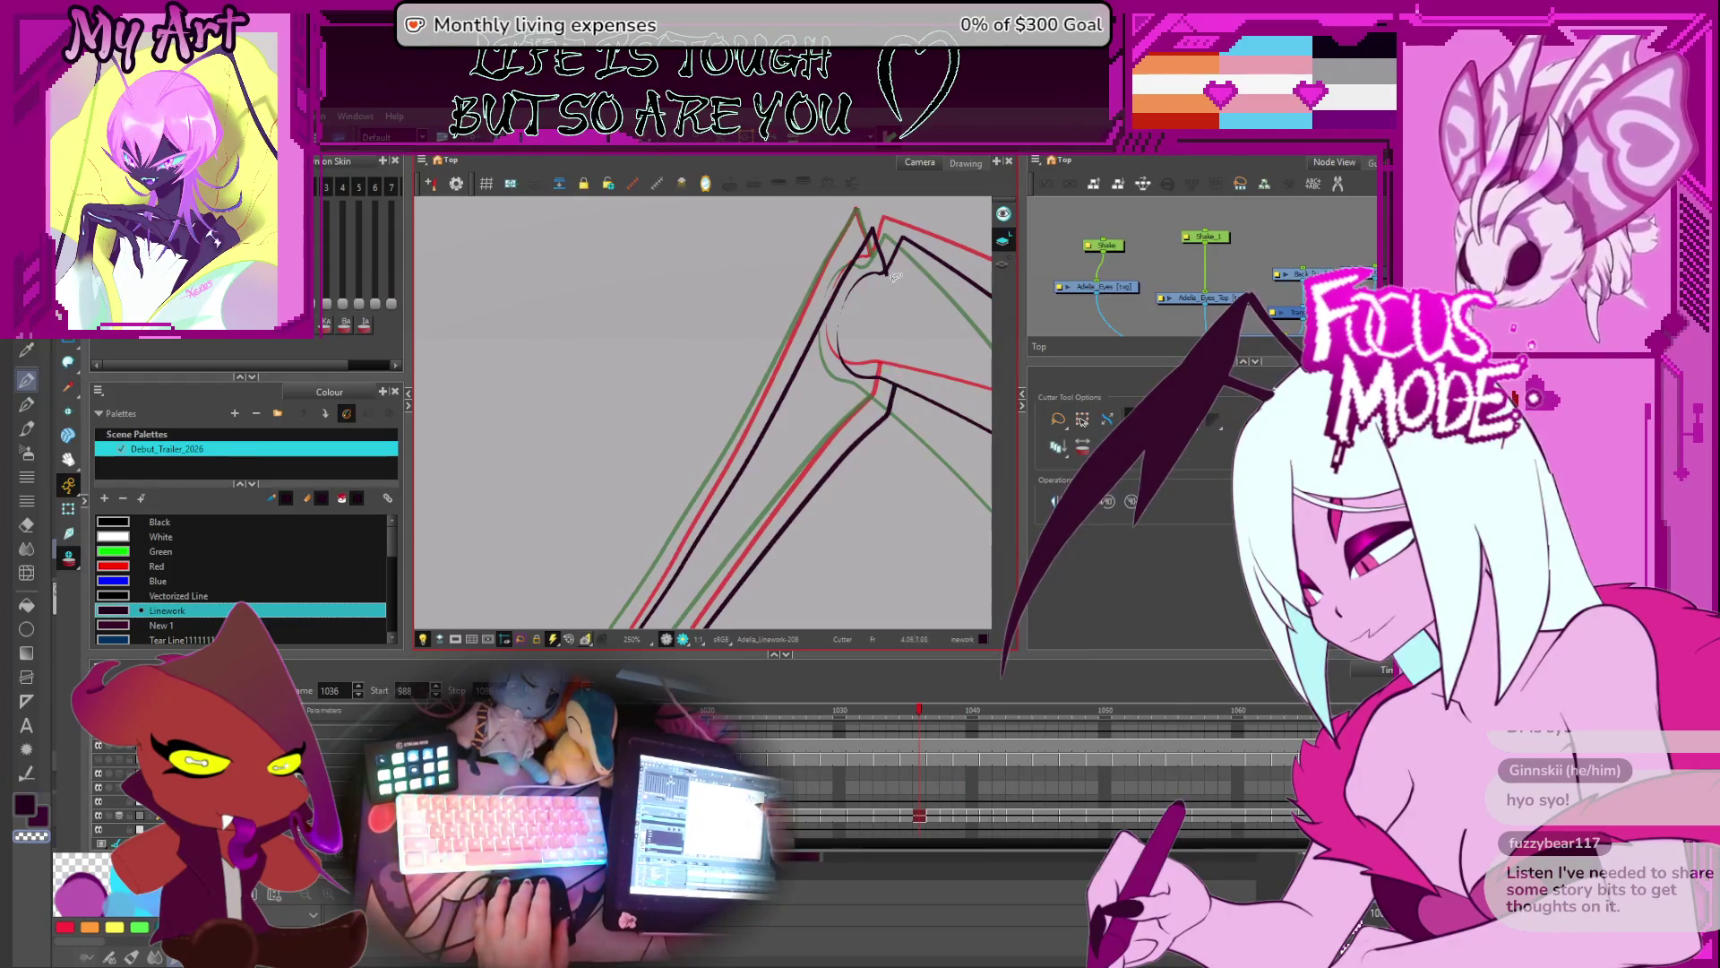
key("comma")
key("comma")
key("comma")
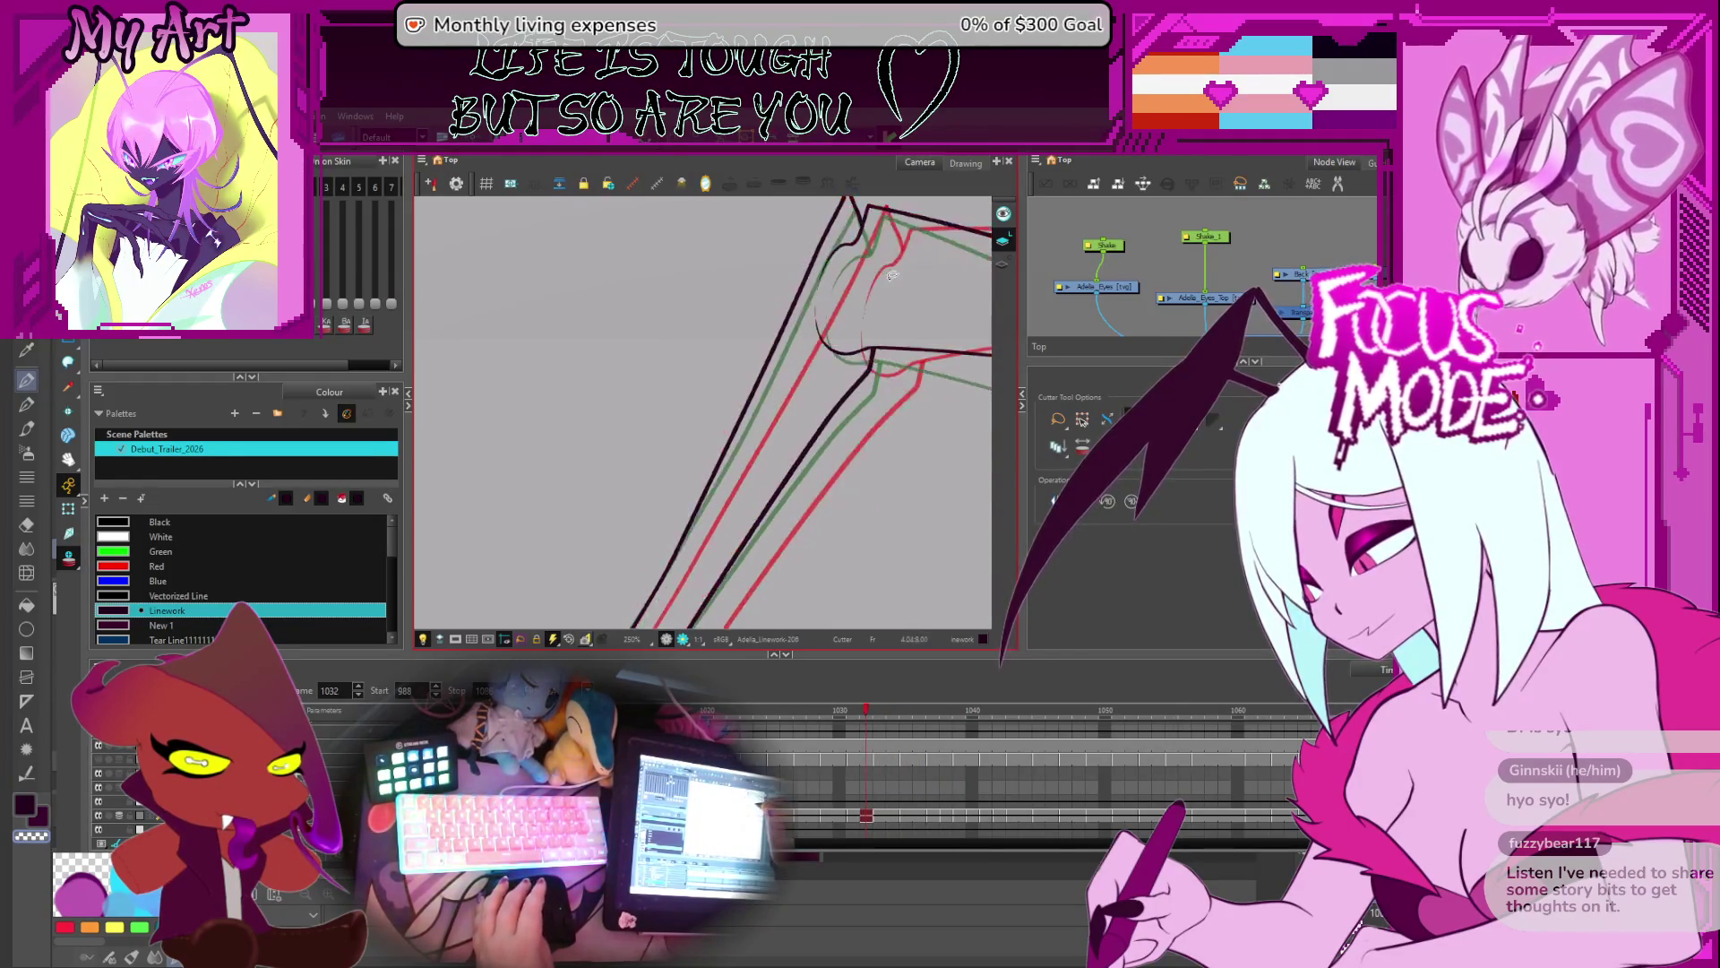
key("period")
key("period")
key("period")
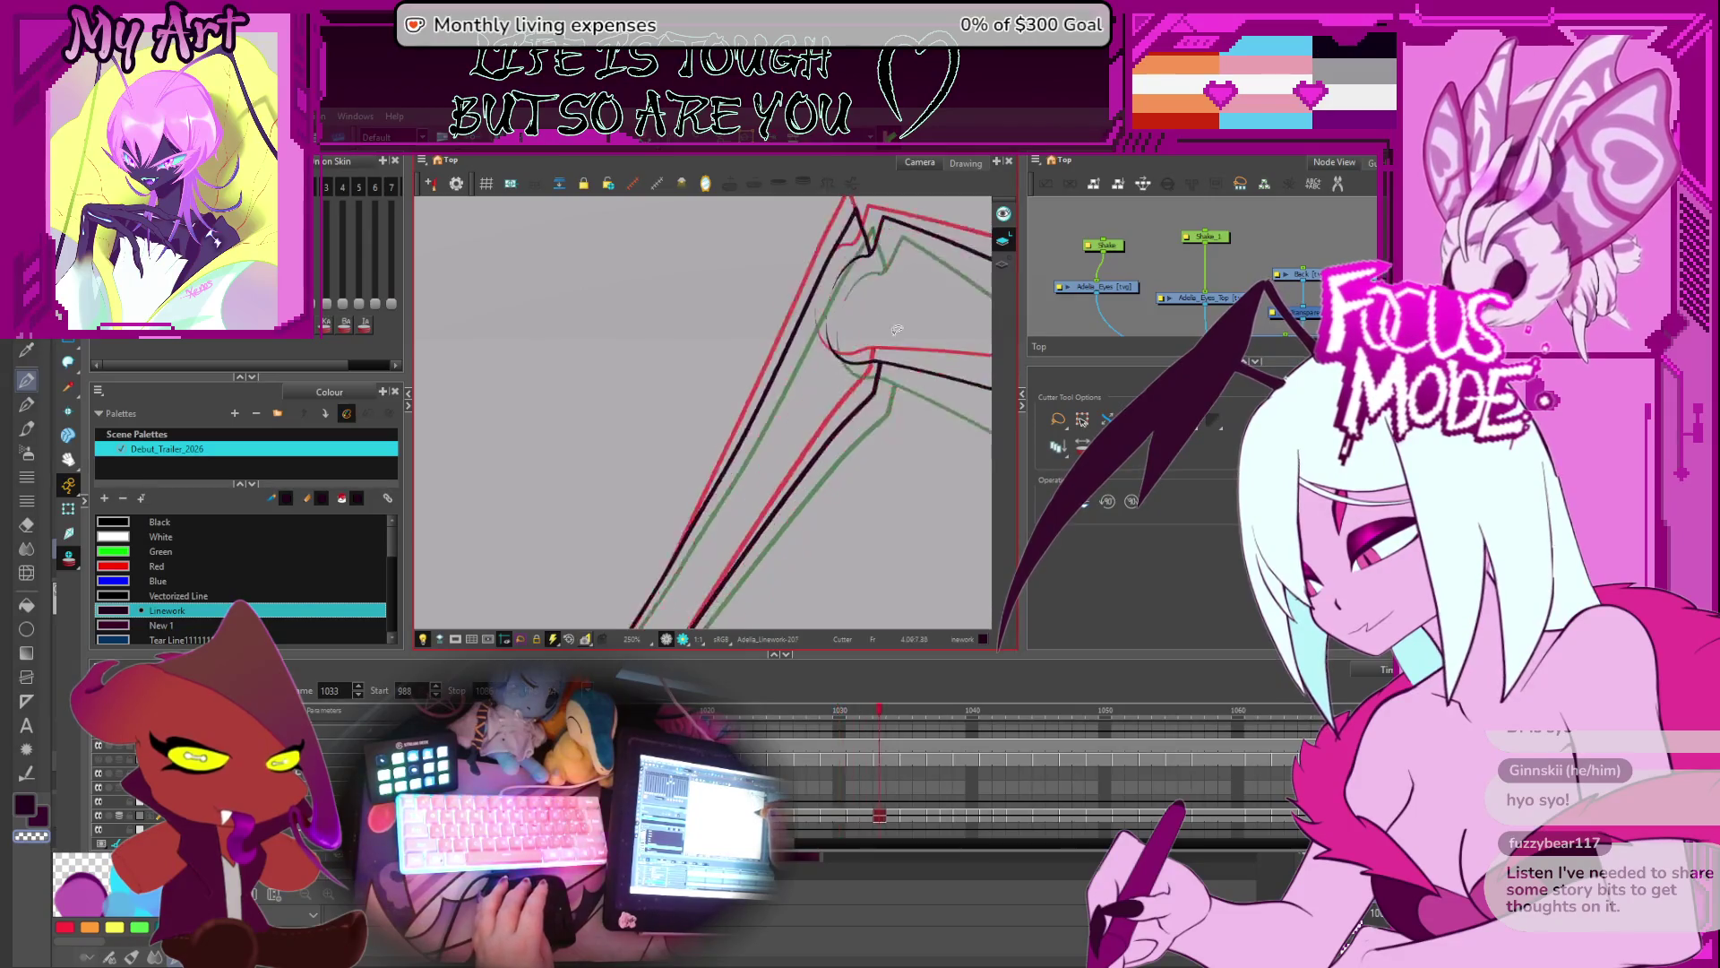
key("period")
key("period")
key("period")
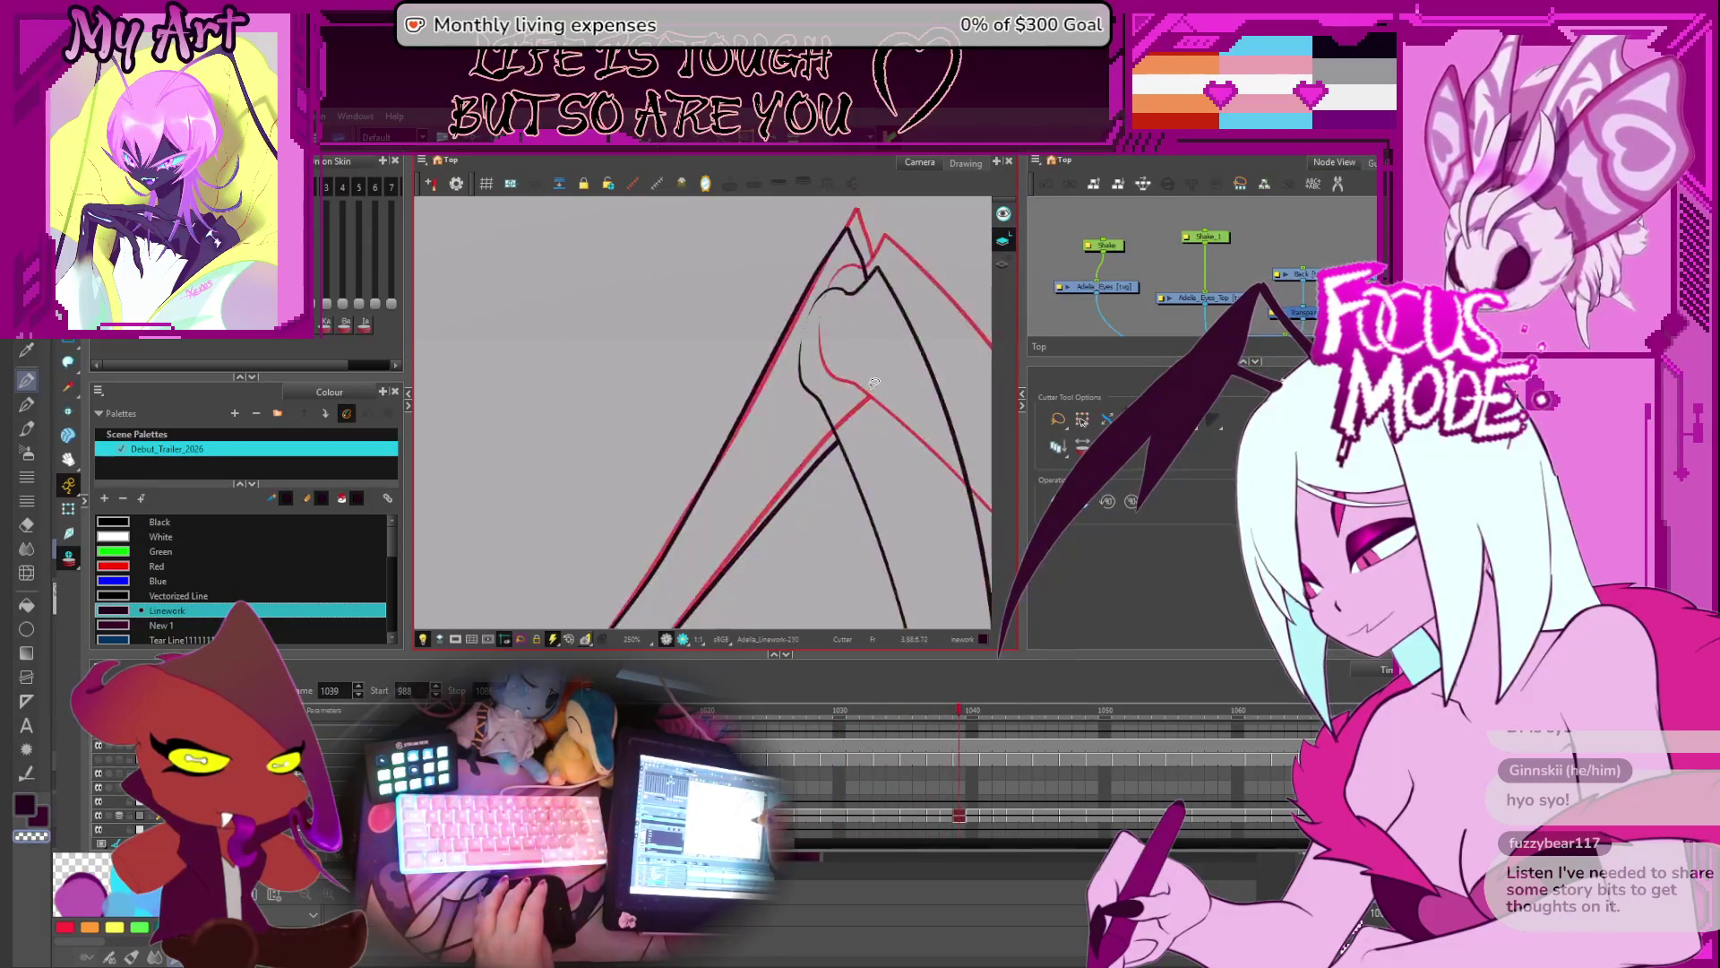
key("period")
key("period")
key("period")
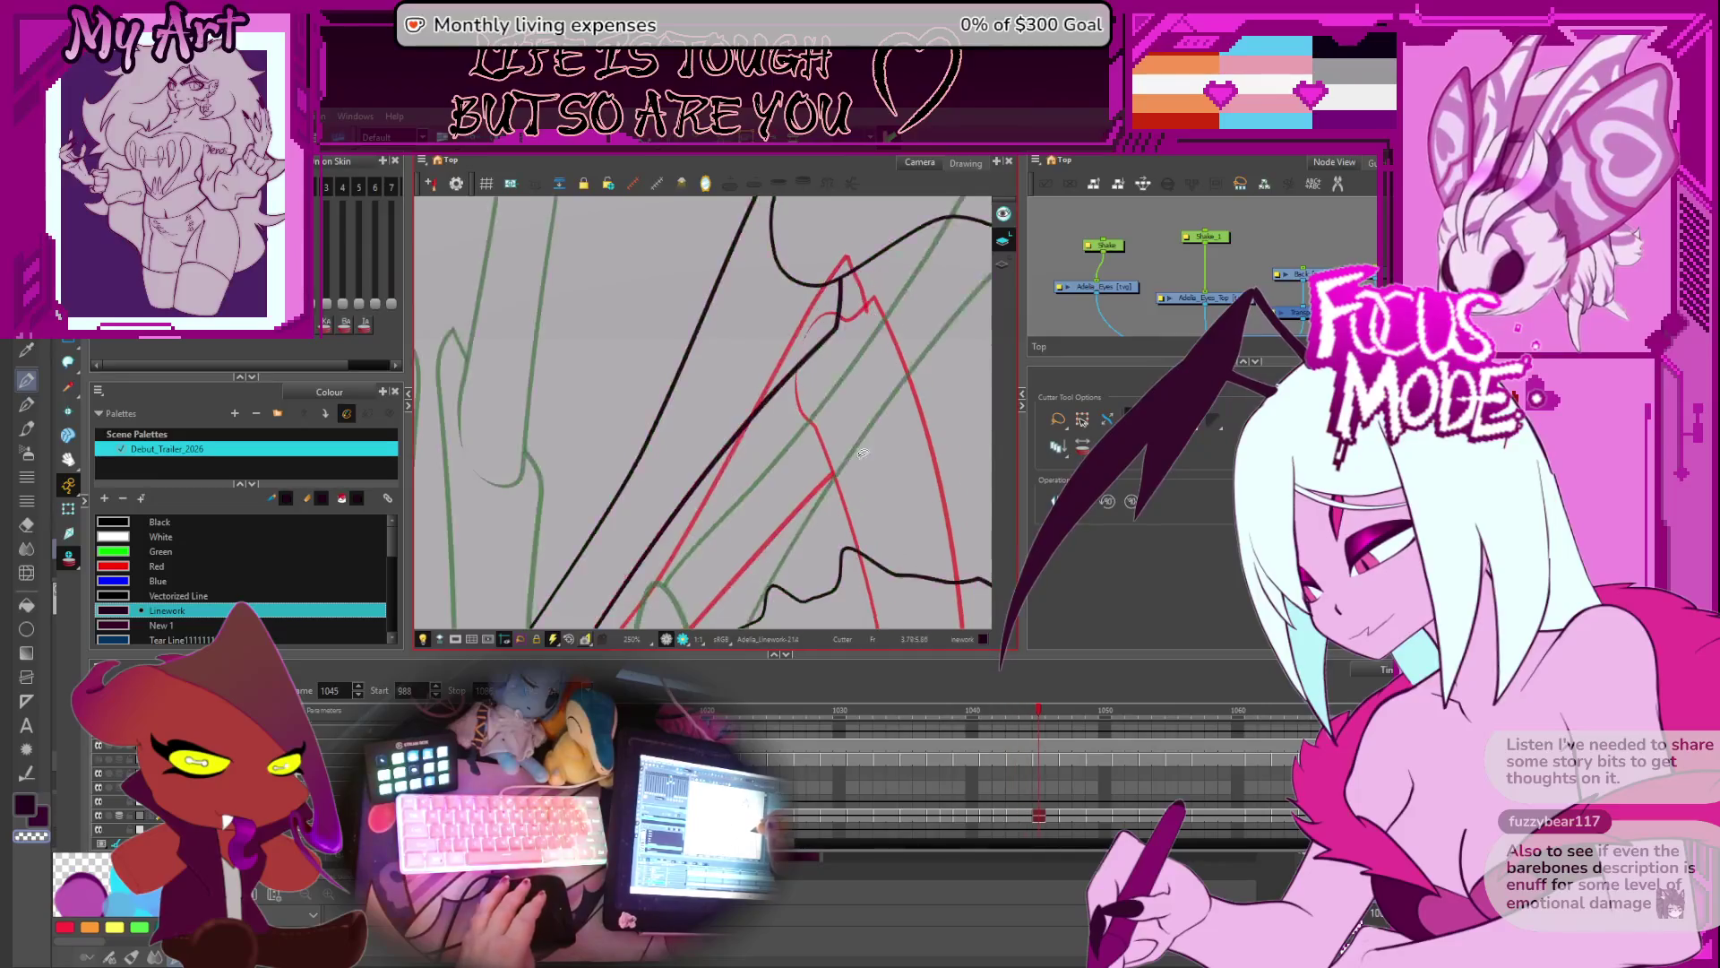
- Zoom out and recentre on both wings, then advance through the drawings to frame 1055
scroll(862, 448, "down", 5)
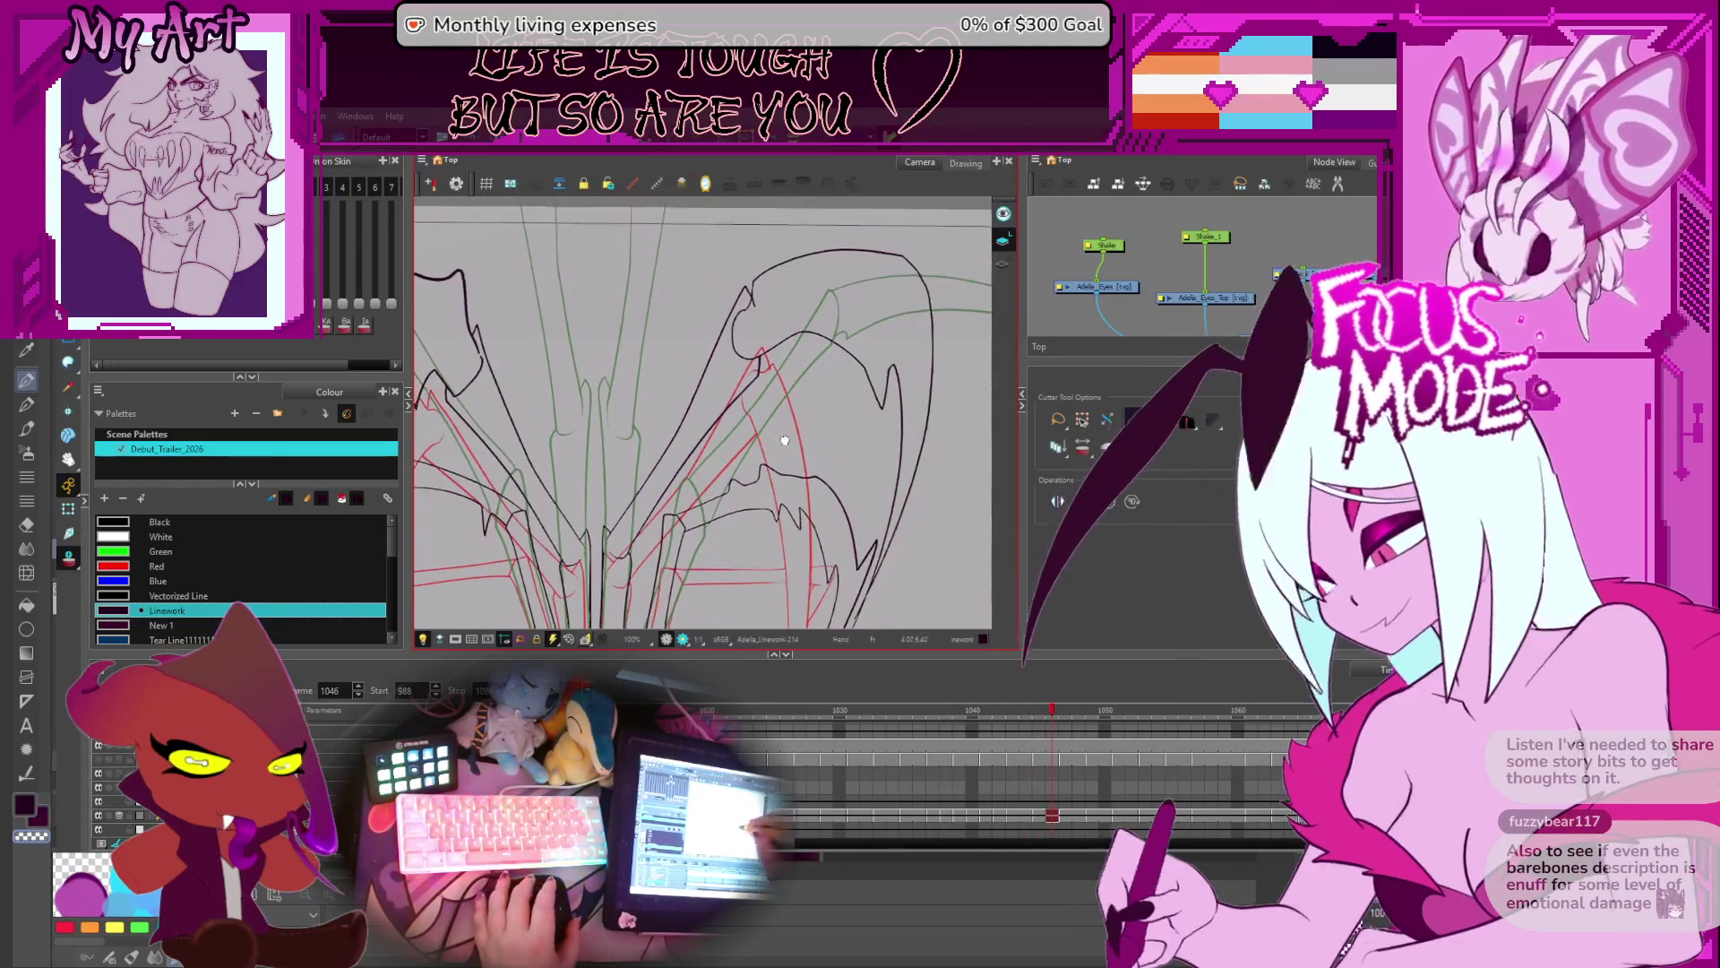
scroll(905, 412, "down", 2)
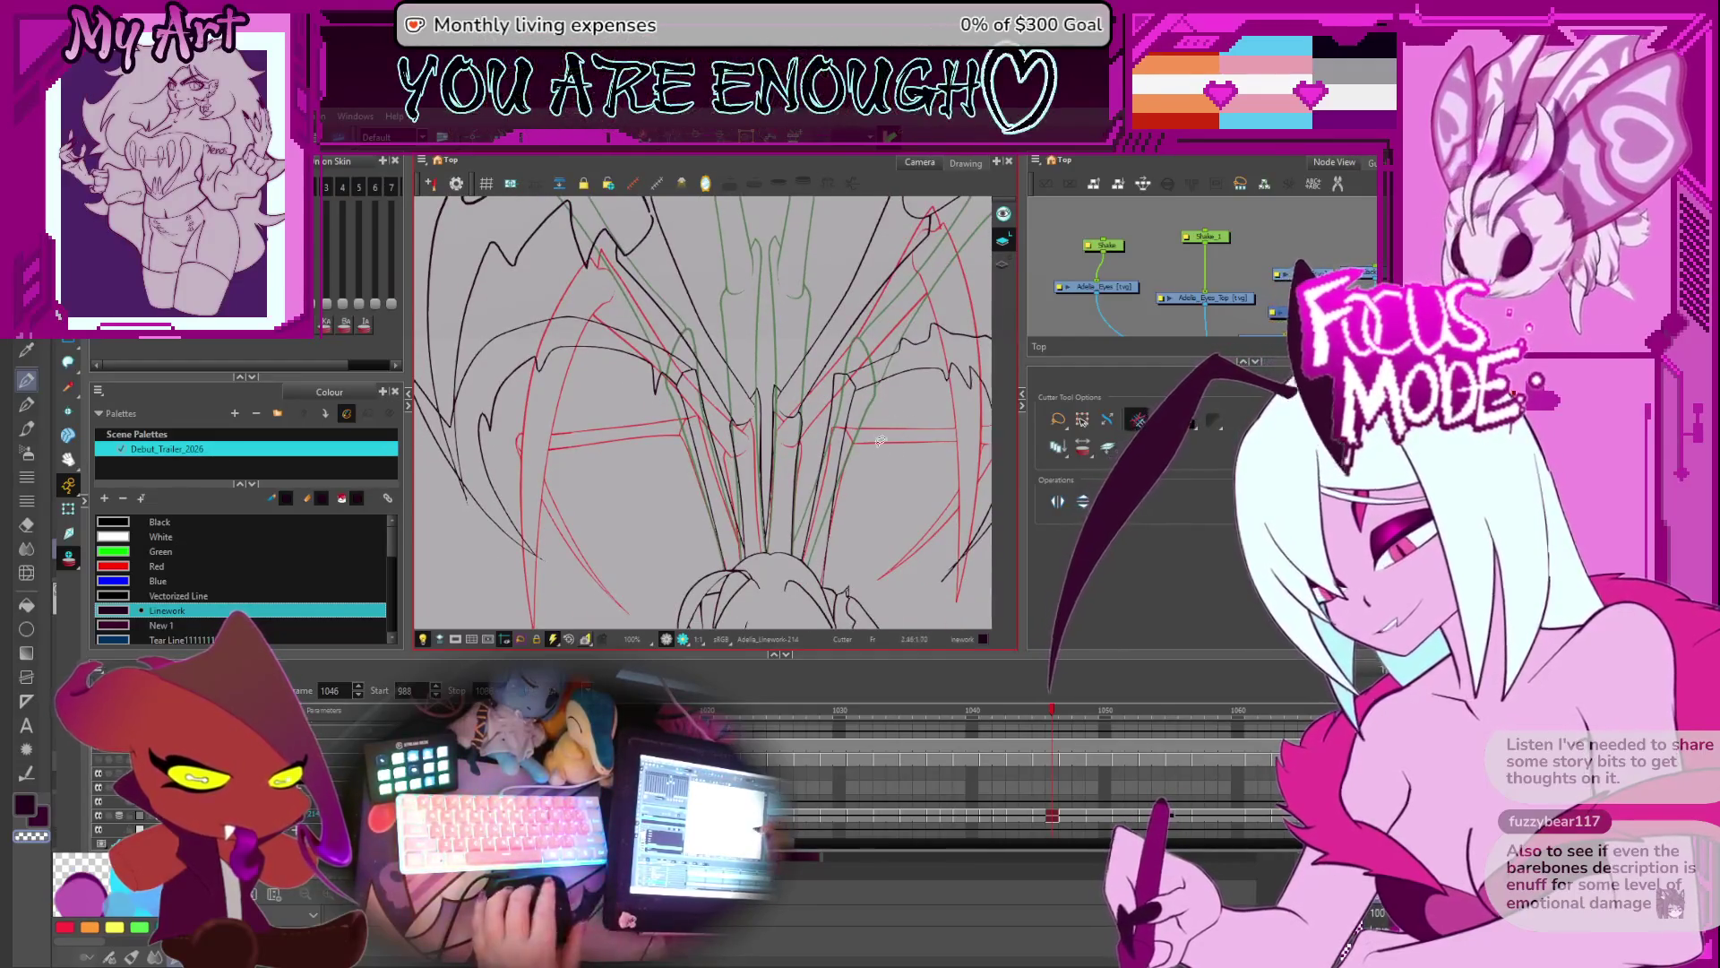
scroll(903, 403, "down", 3)
scroll(900, 422, "up", 1)
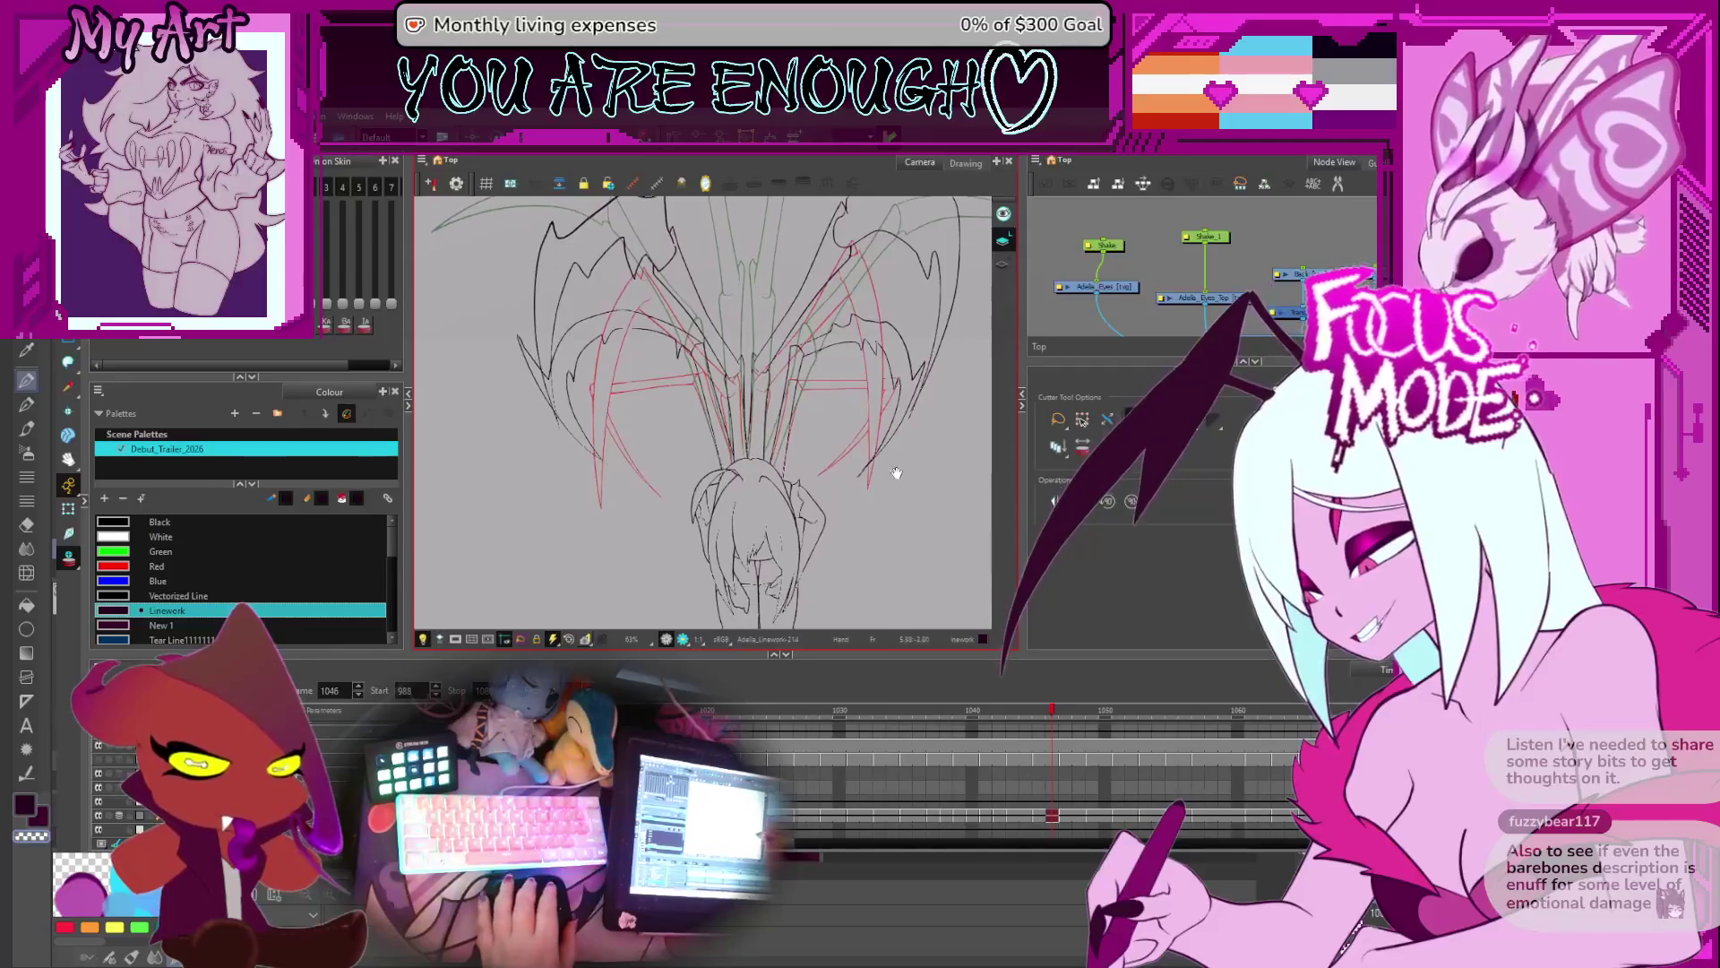
scroll(621, 384, "up", 3)
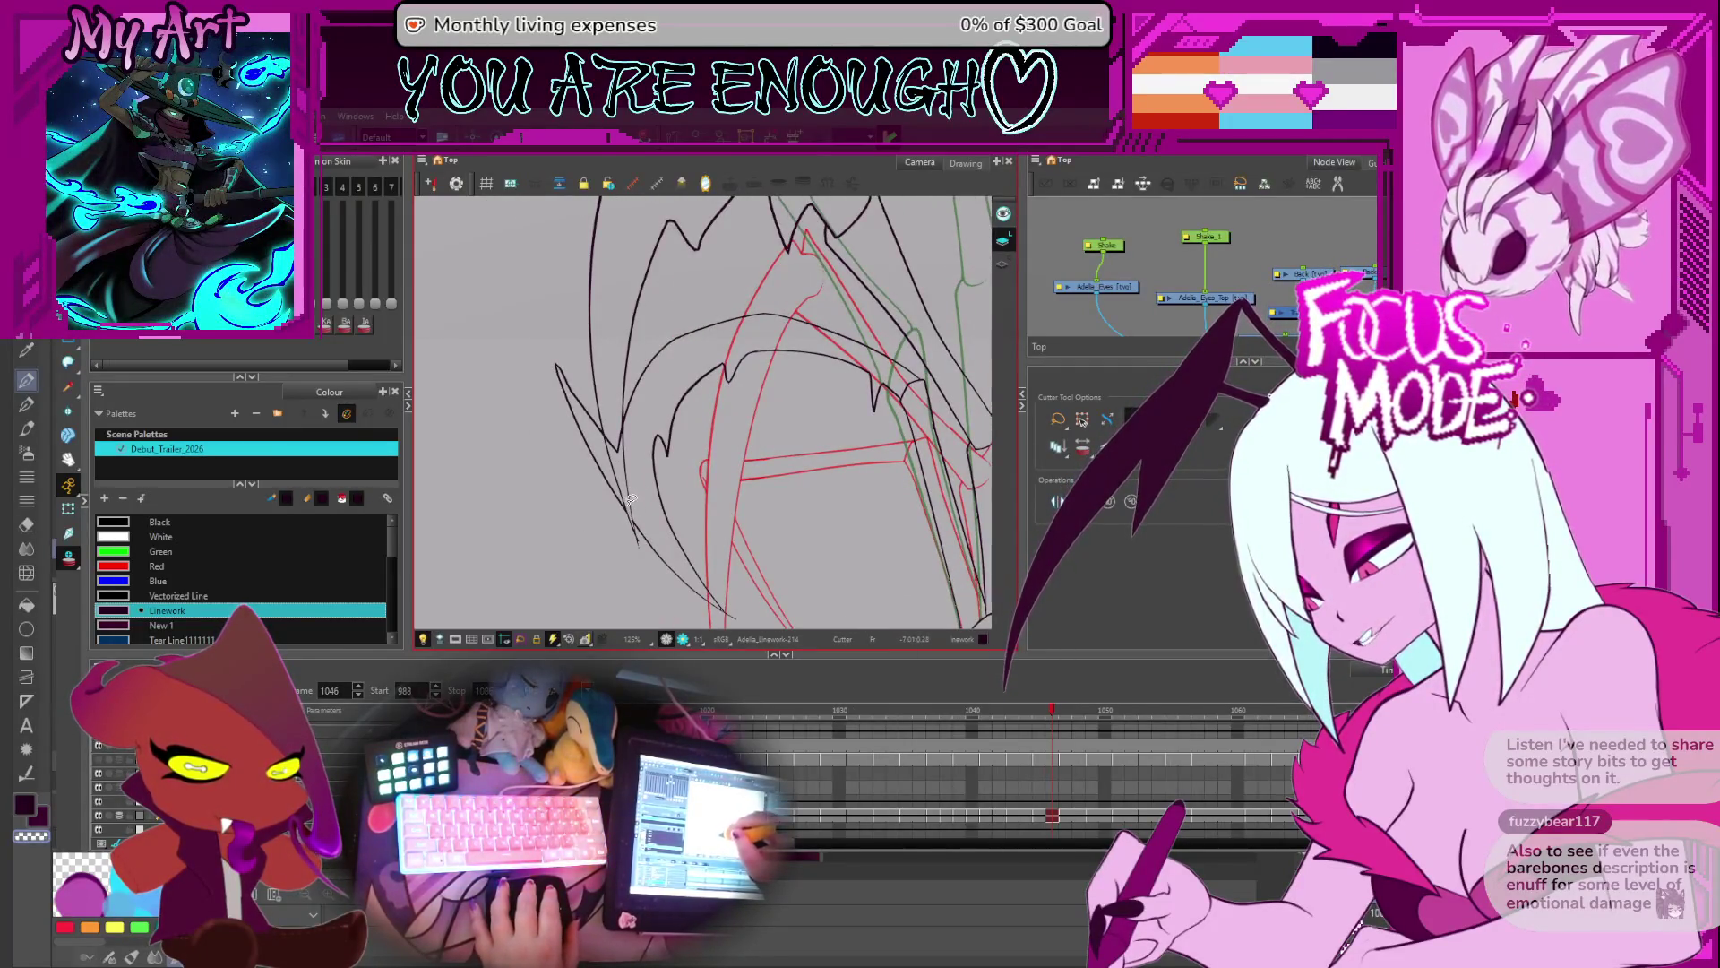
scroll(609, 417, "down", 5)
scroll(648, 367, "up", 3)
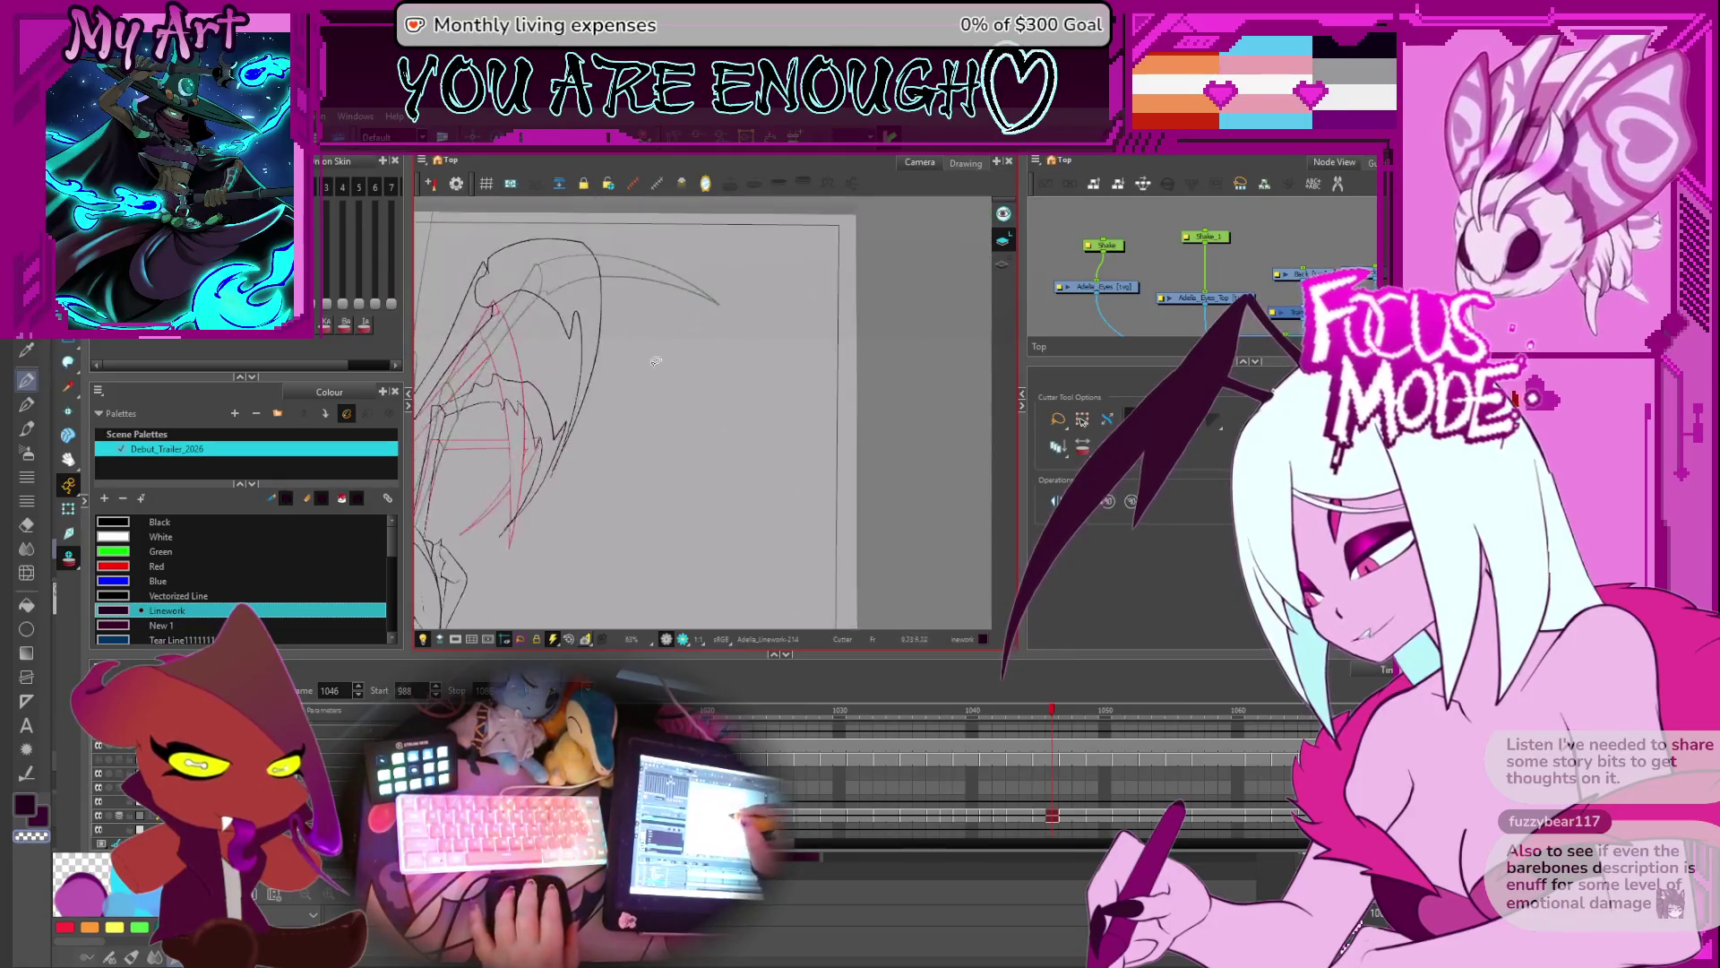
left_click_drag(648, 366, 758, 390)
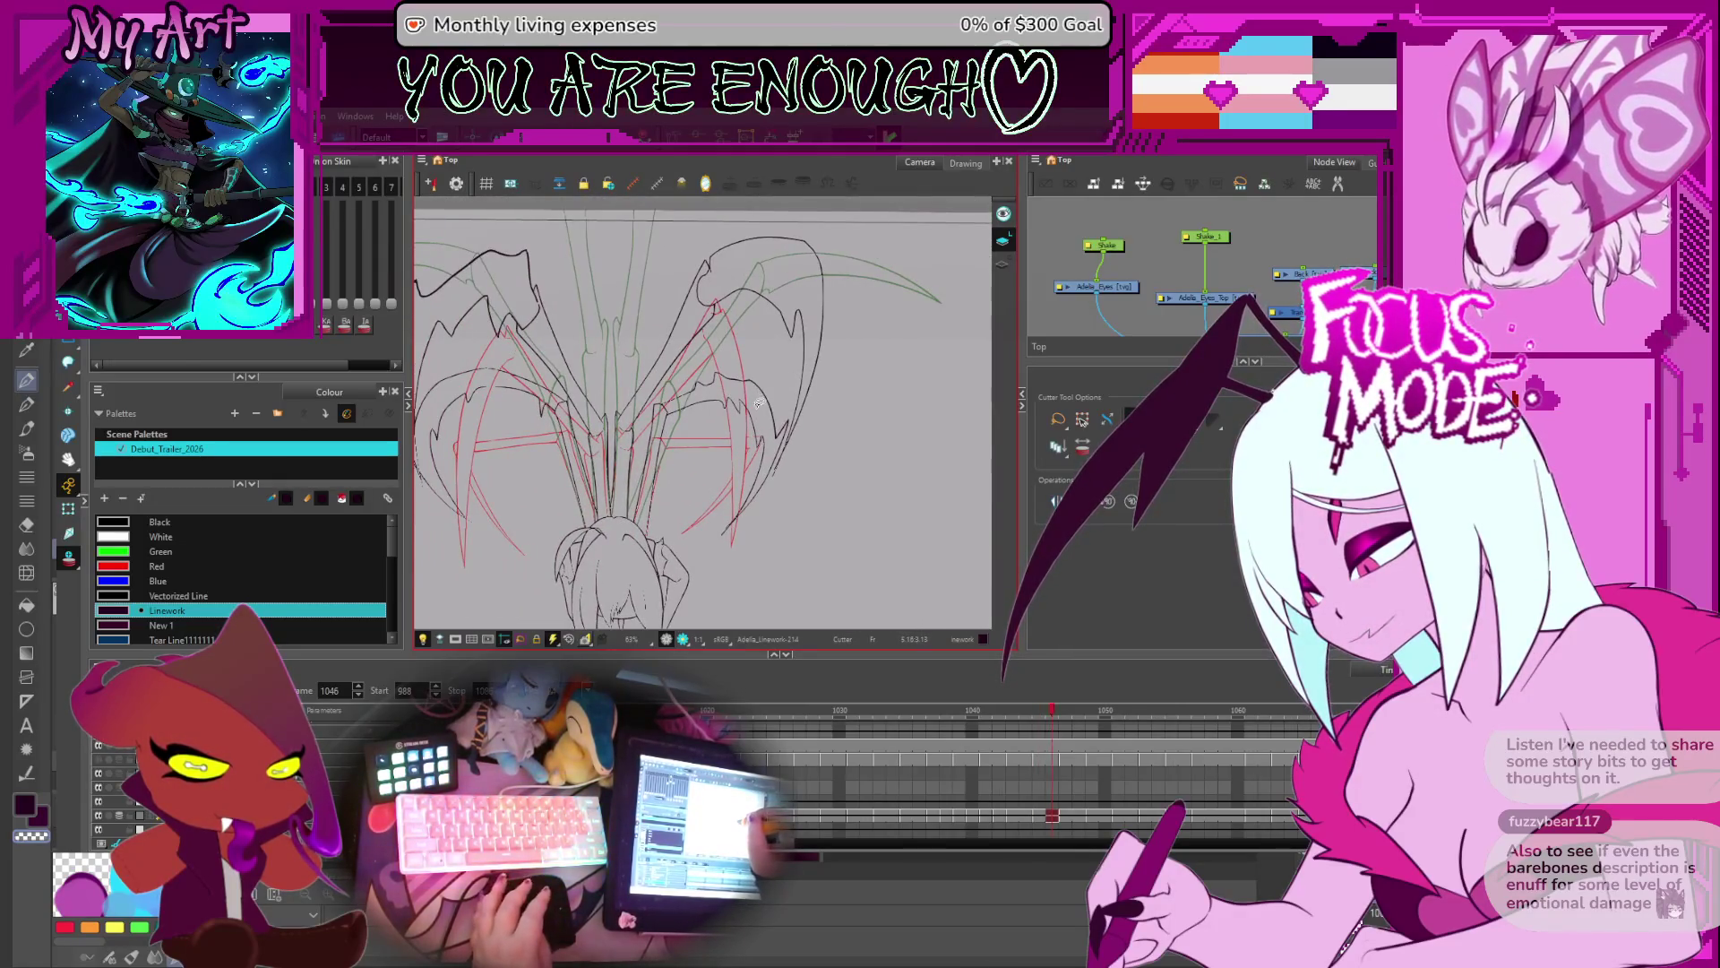
key("period")
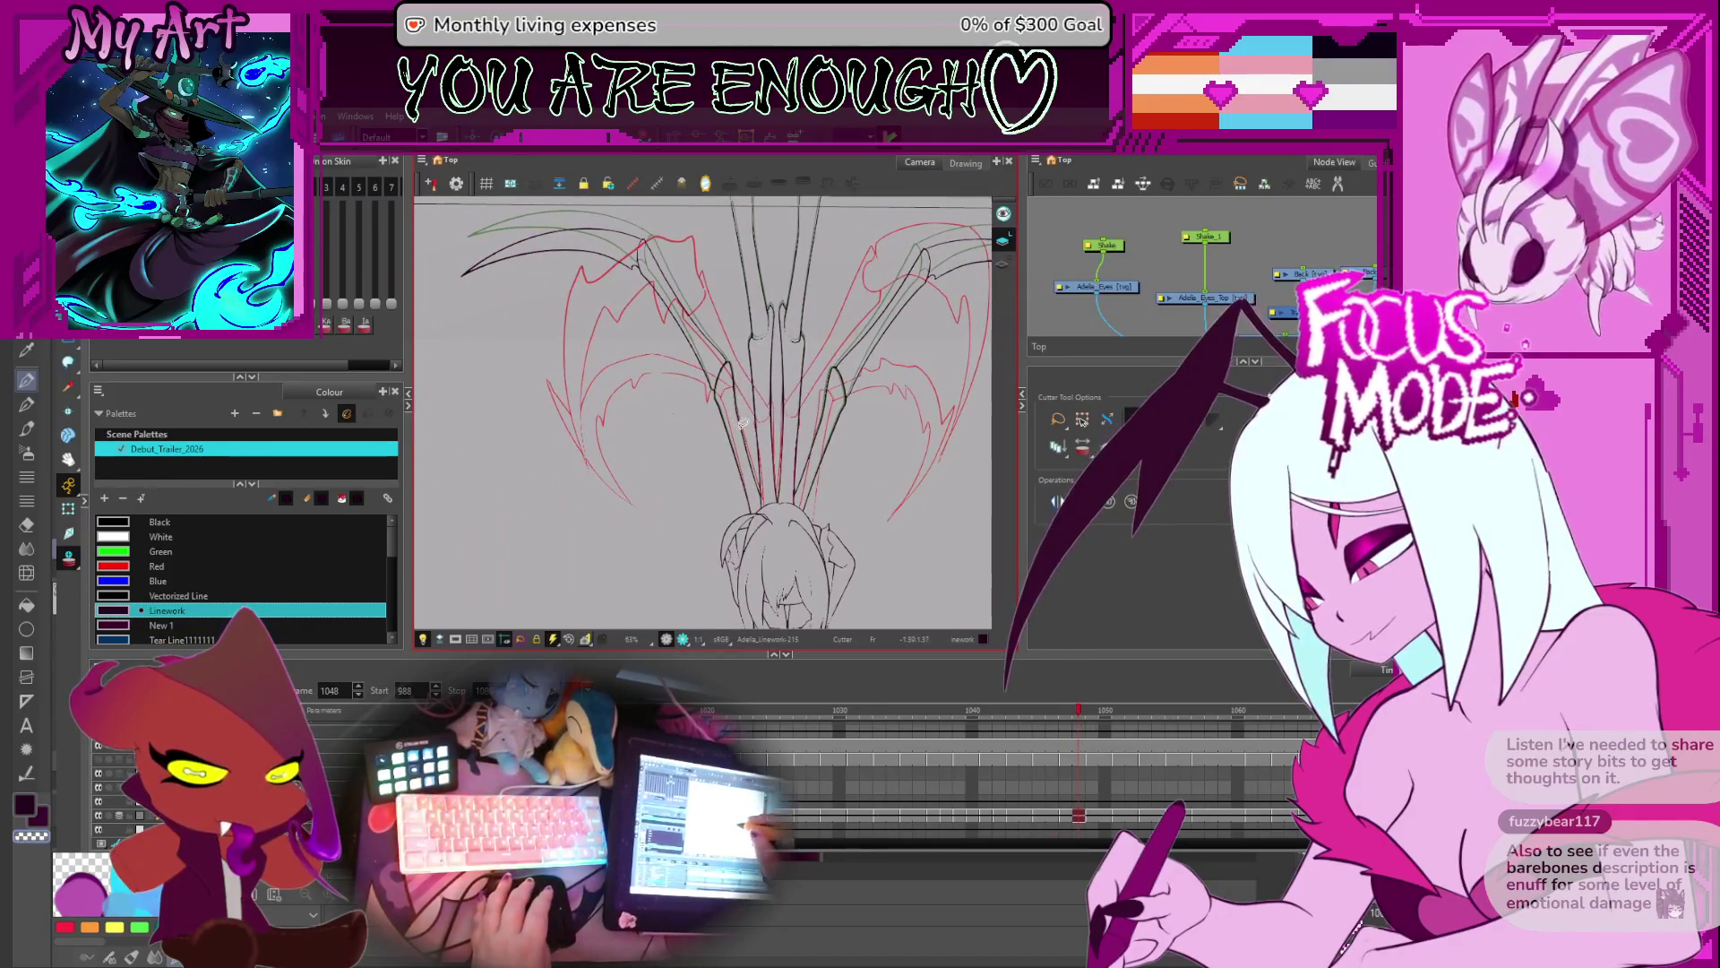
key("period")
key("period")
key("period")
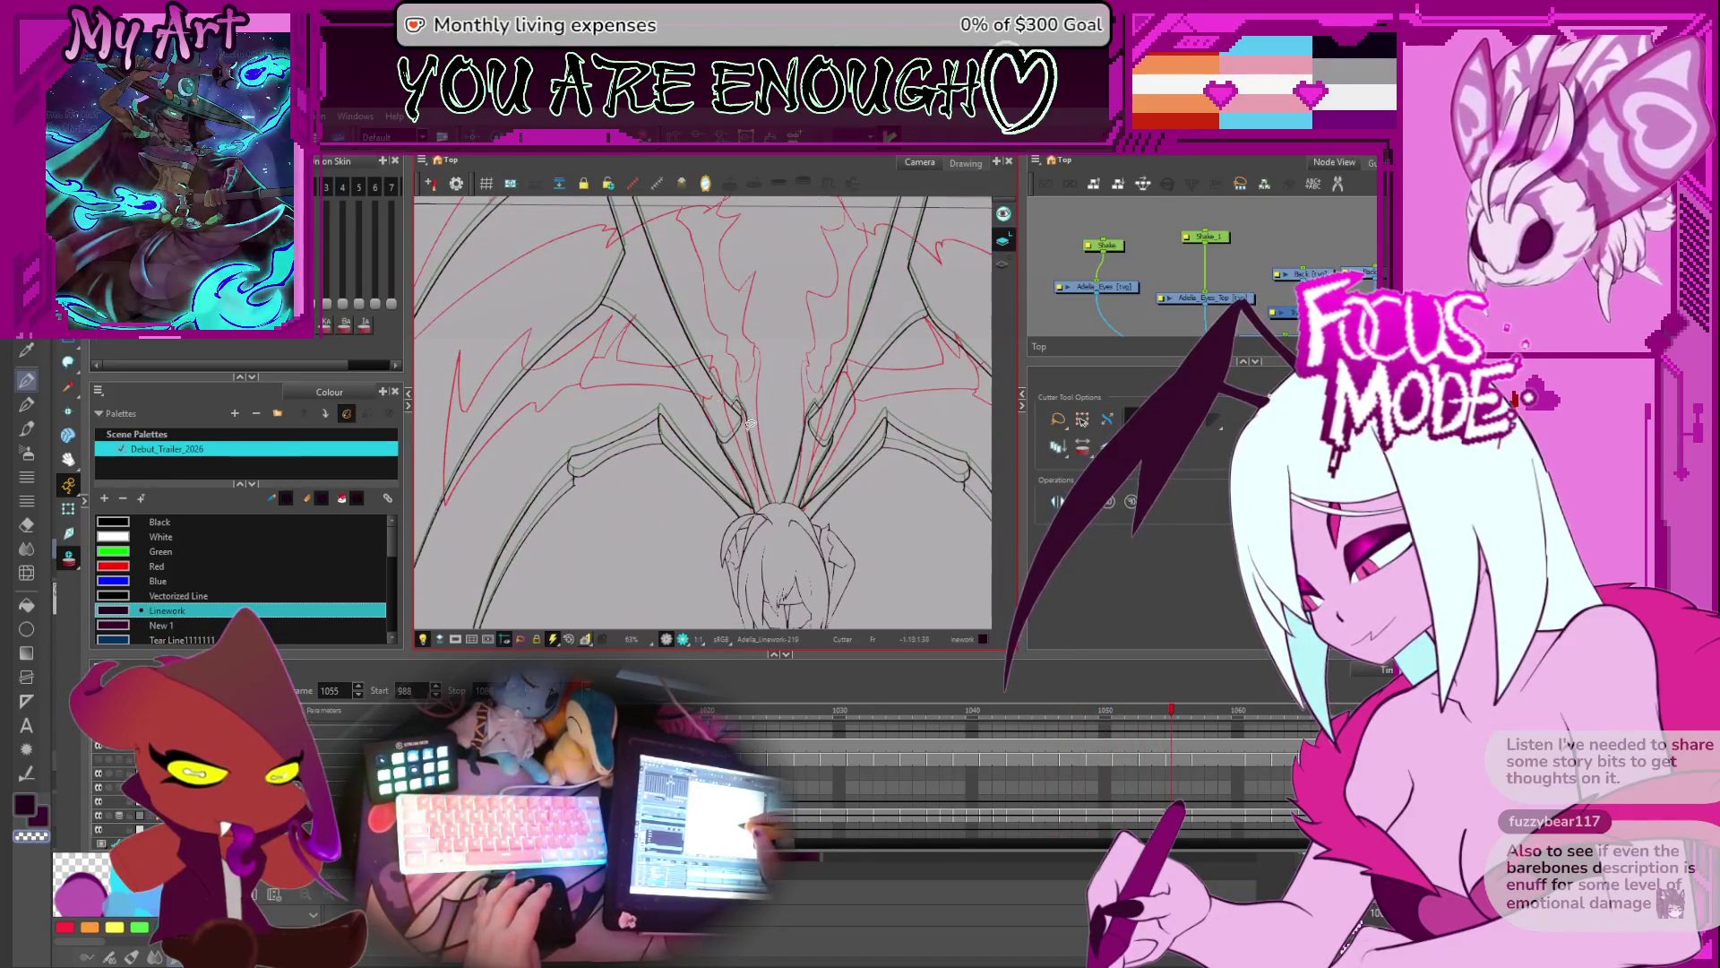
scroll(750, 424, "down", 3)
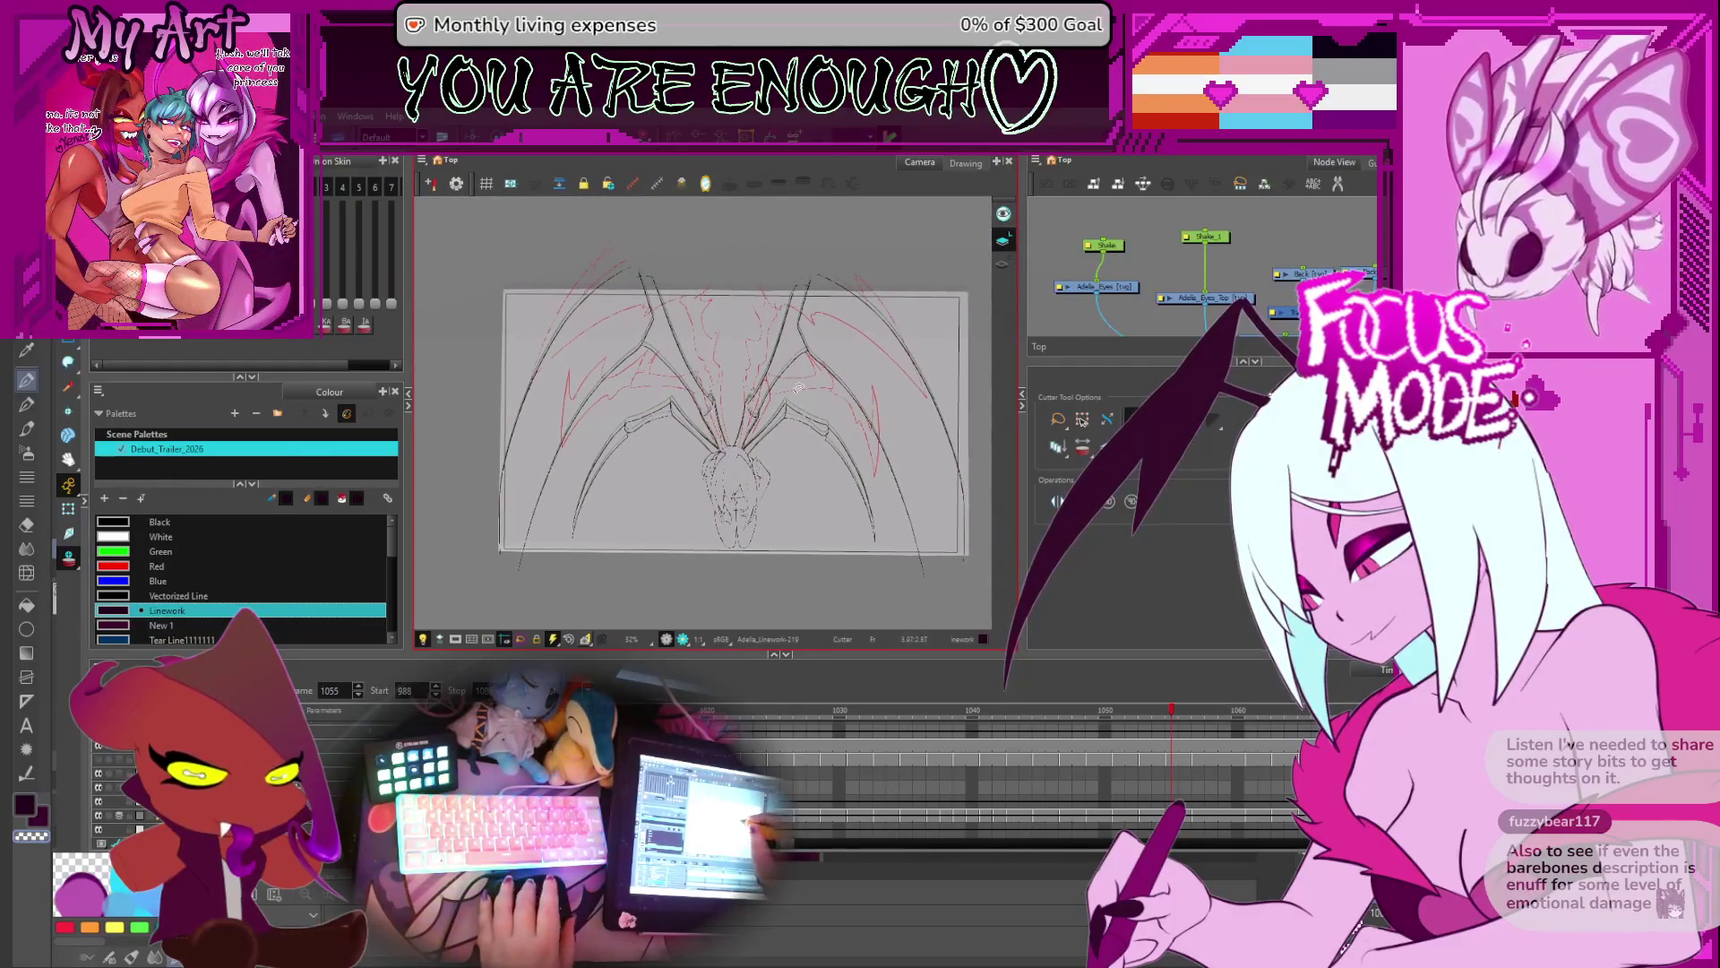
- Recentre the view on the whole wing pose and play the animation to review the clean black lineart
scroll(780, 398, "up", 1)
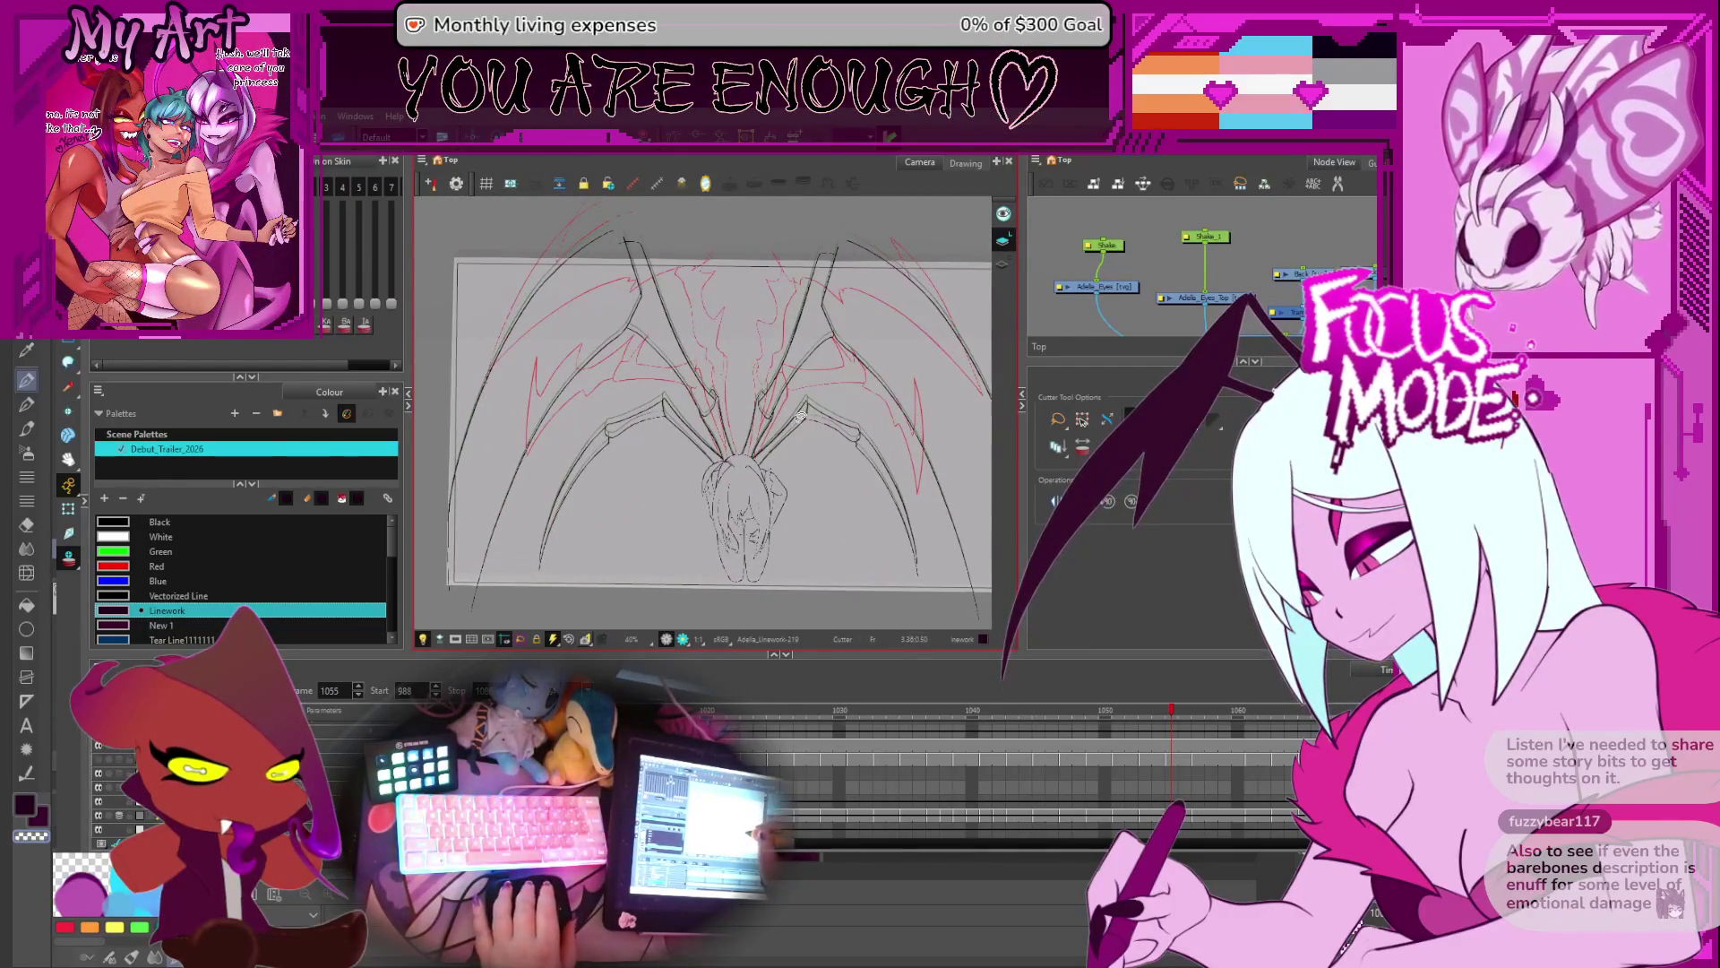
left_click_drag(806, 514, 804, 496)
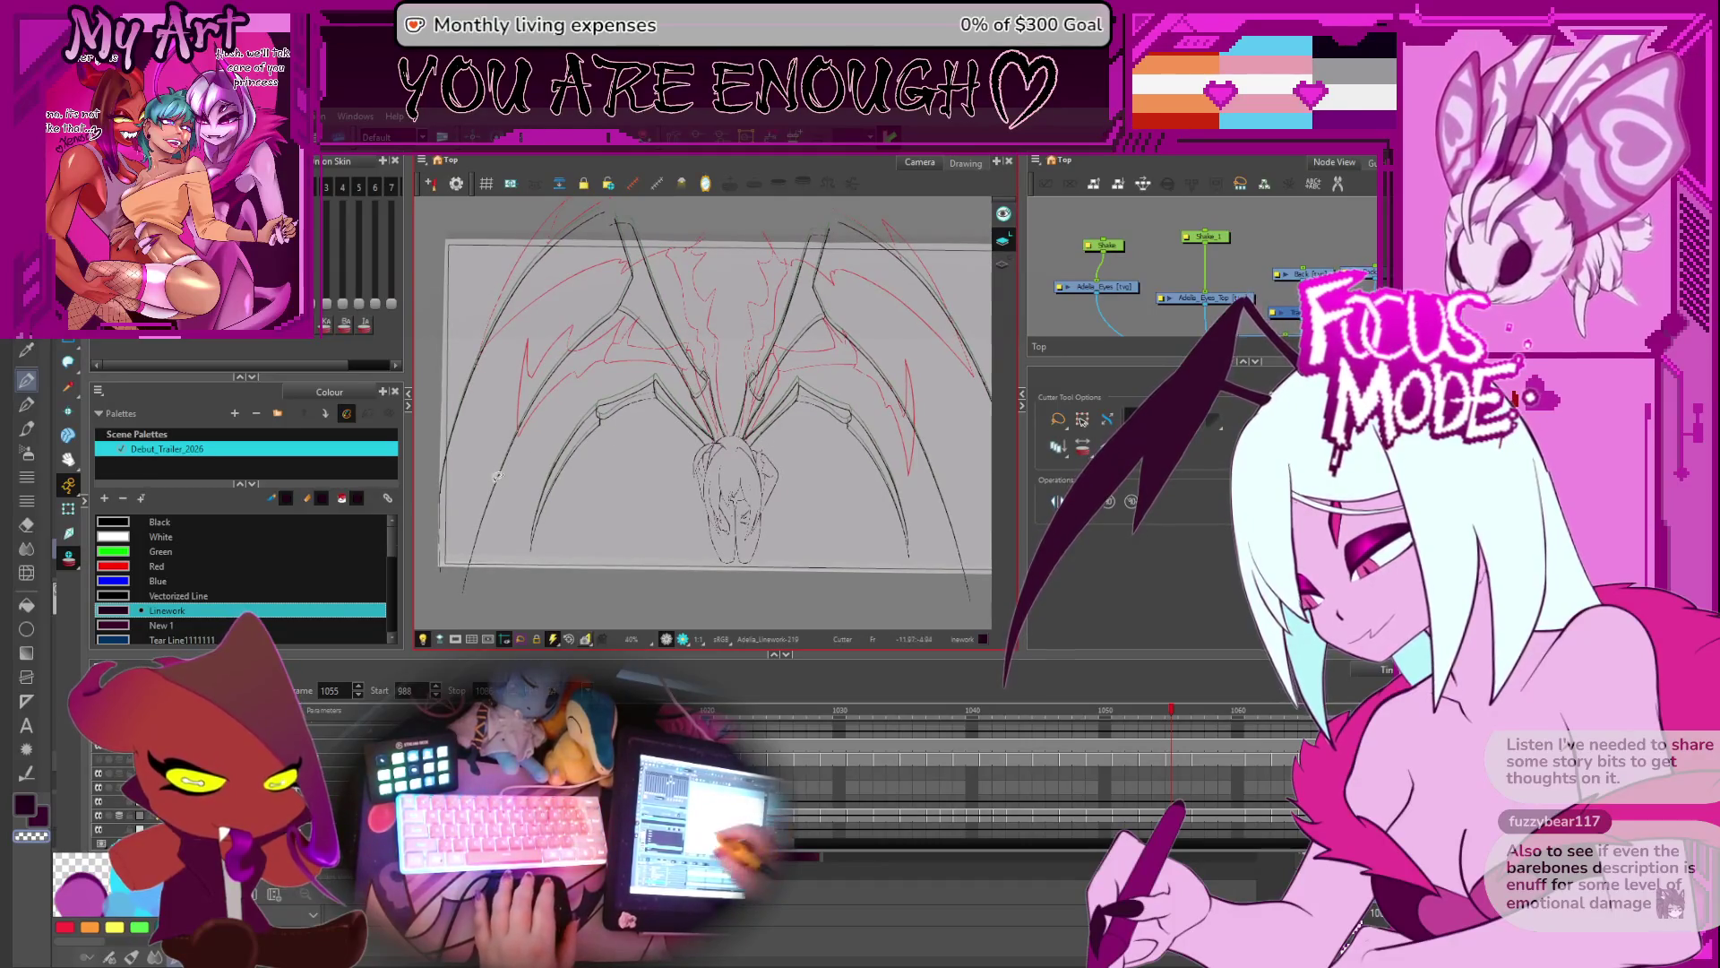
key("Return")
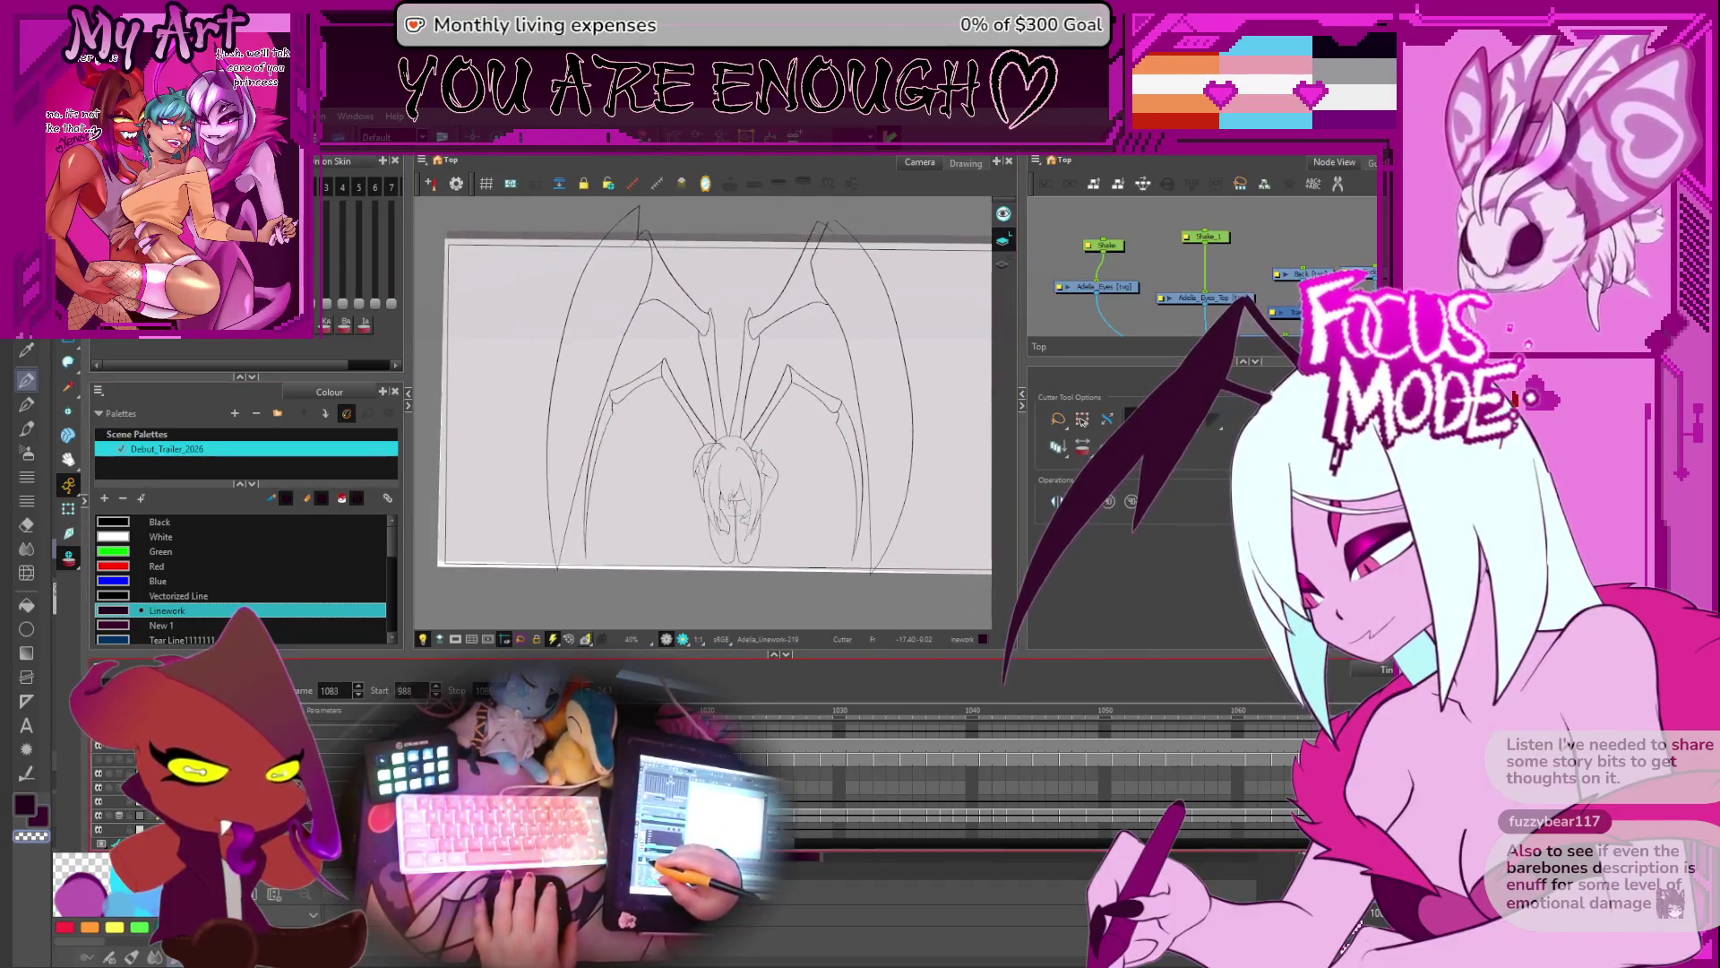
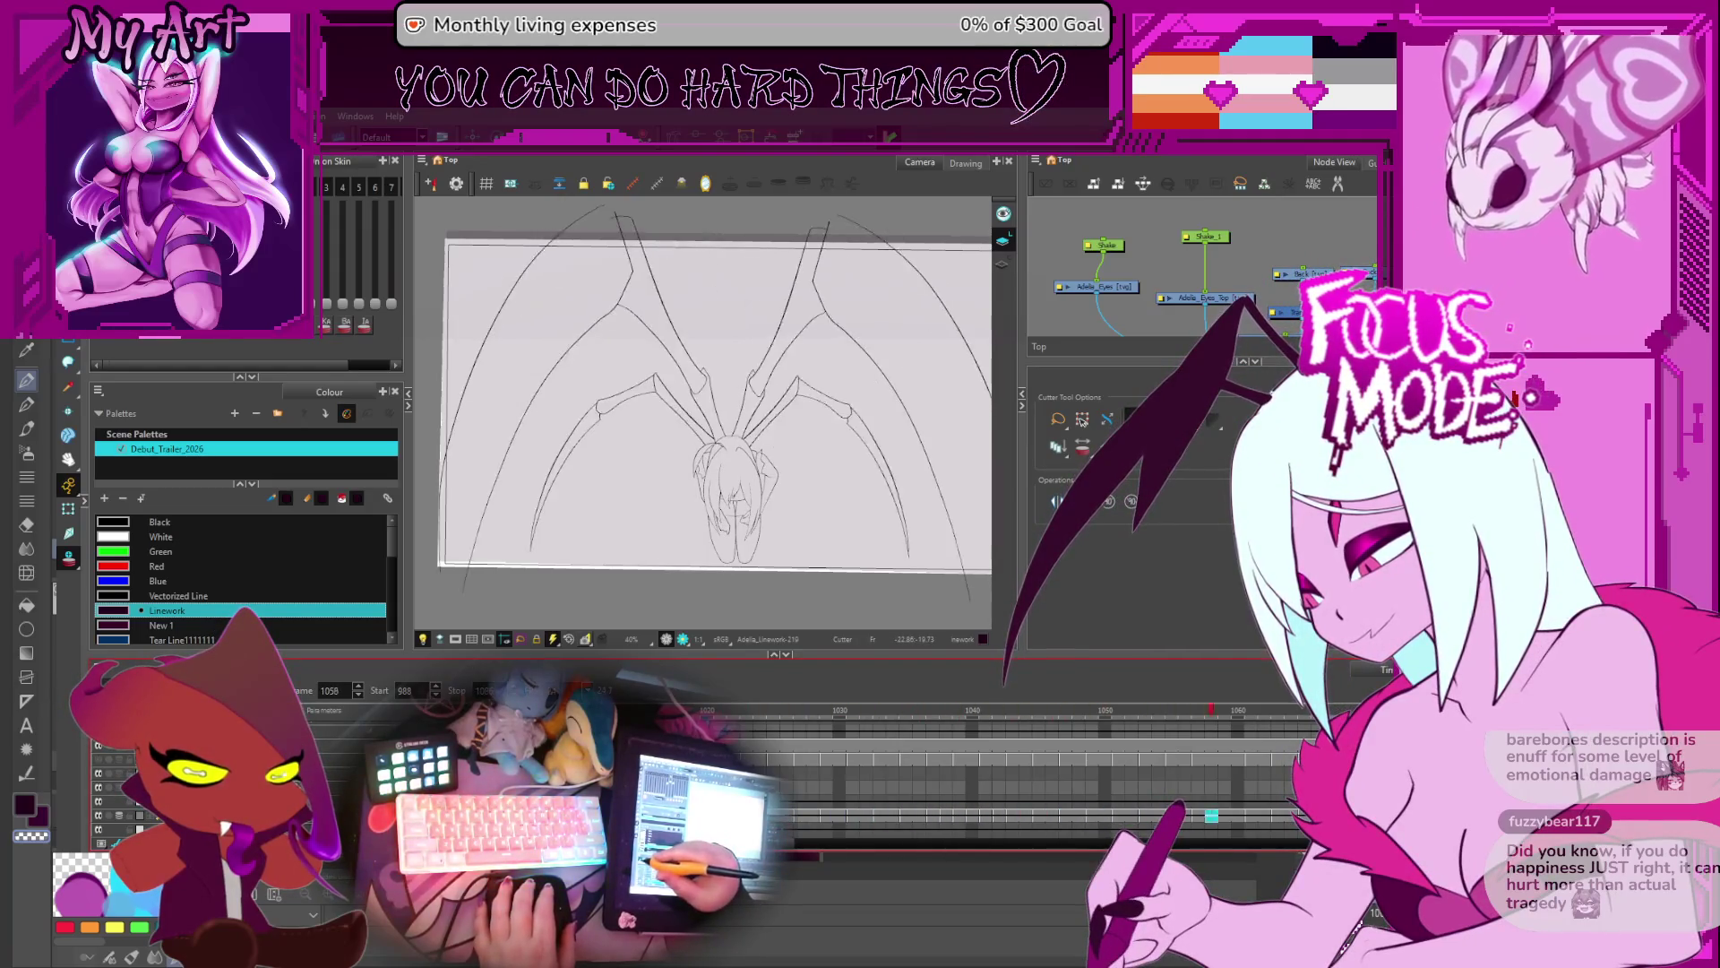
- Zoom in and scrub the leg animation forward and back with onion skin, landing on frame 1071
scroll(743, 410, "up", 5)
key("period")
key("period")
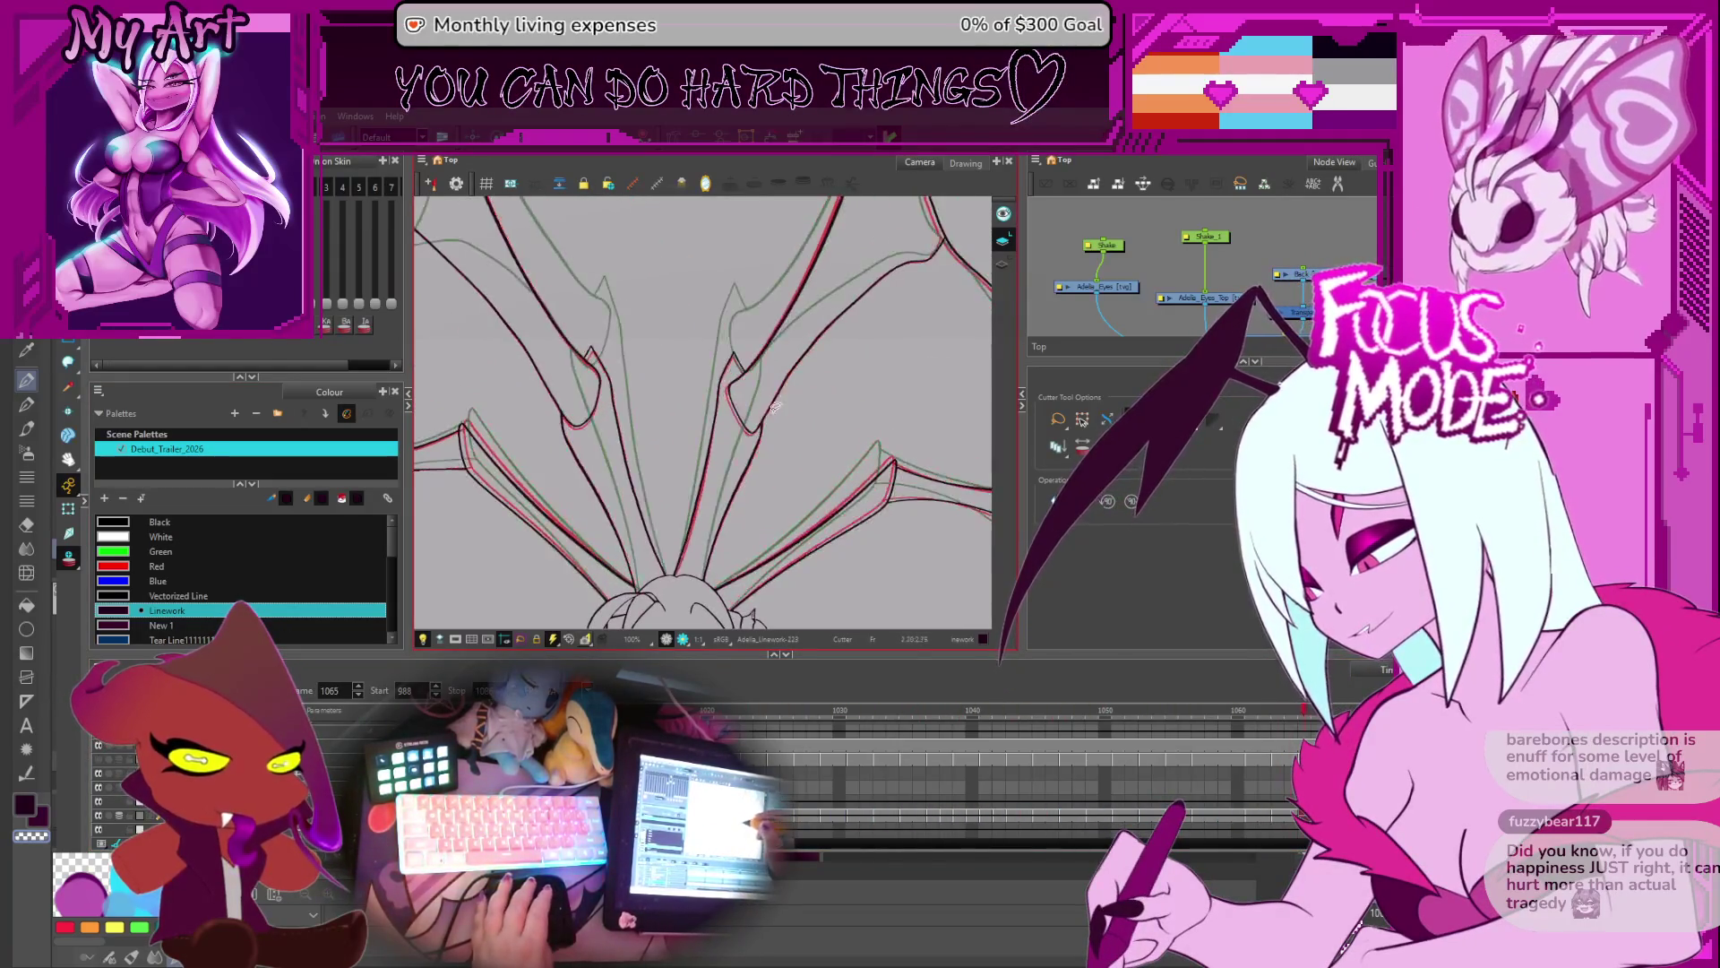
key("period")
key("period")
key("period")
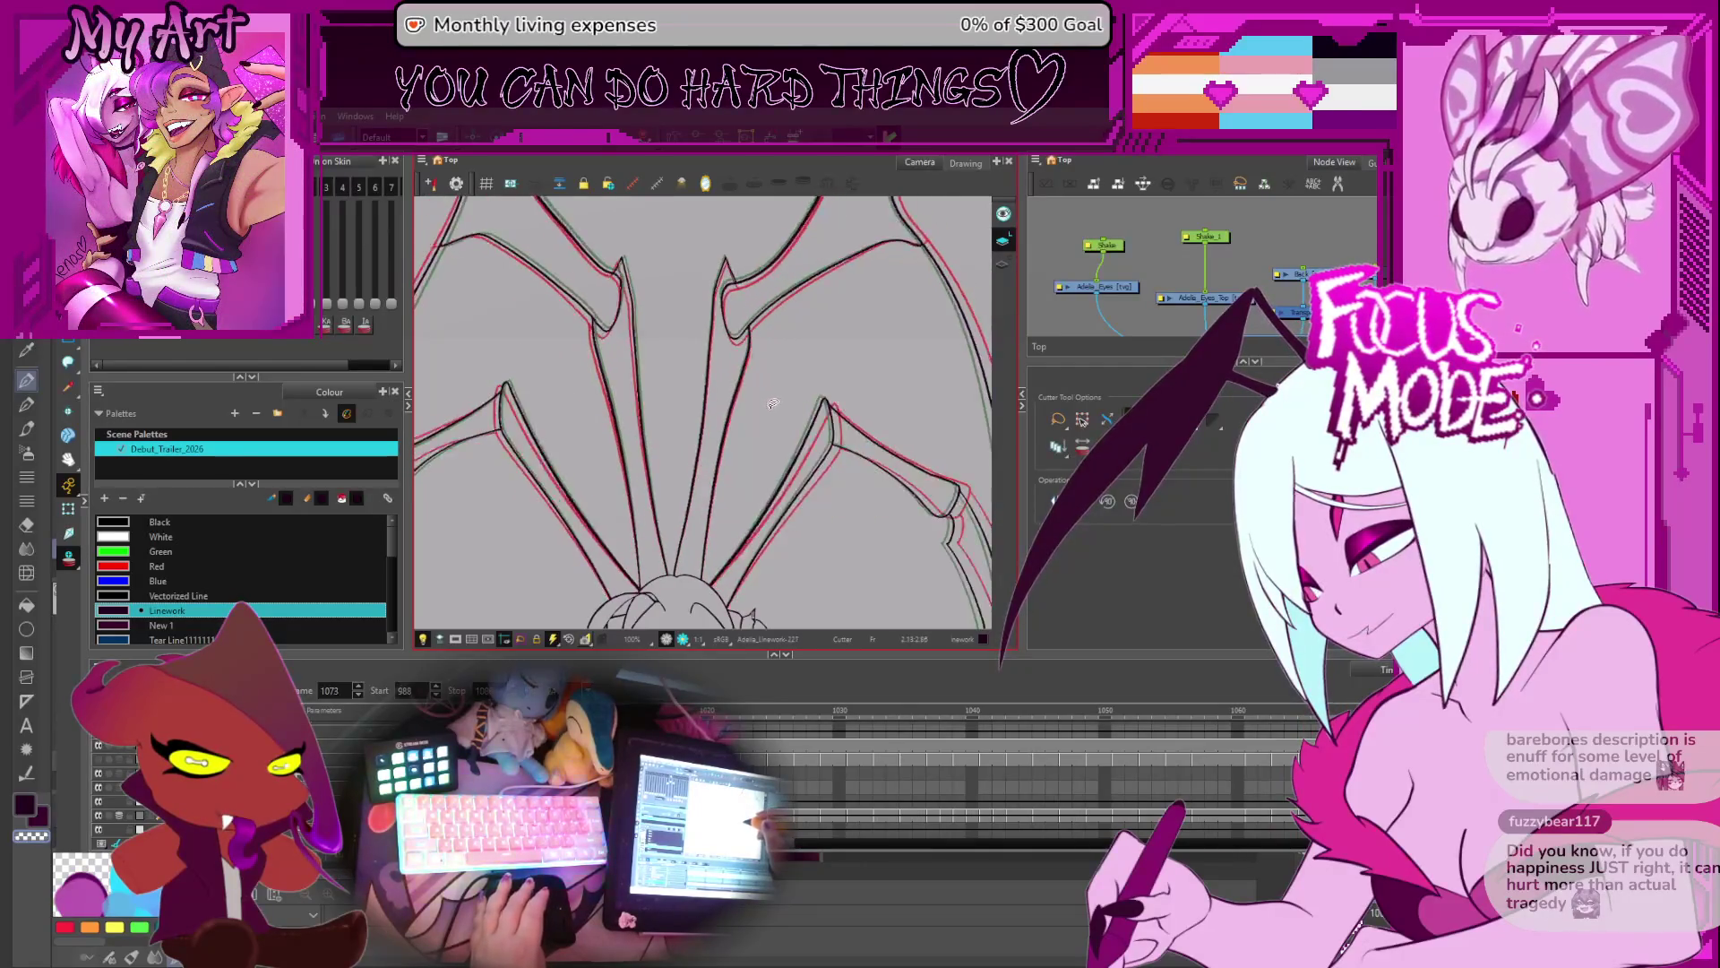
key("period")
key("period")
key("period")
key("comma")
key("comma")
key("comma")
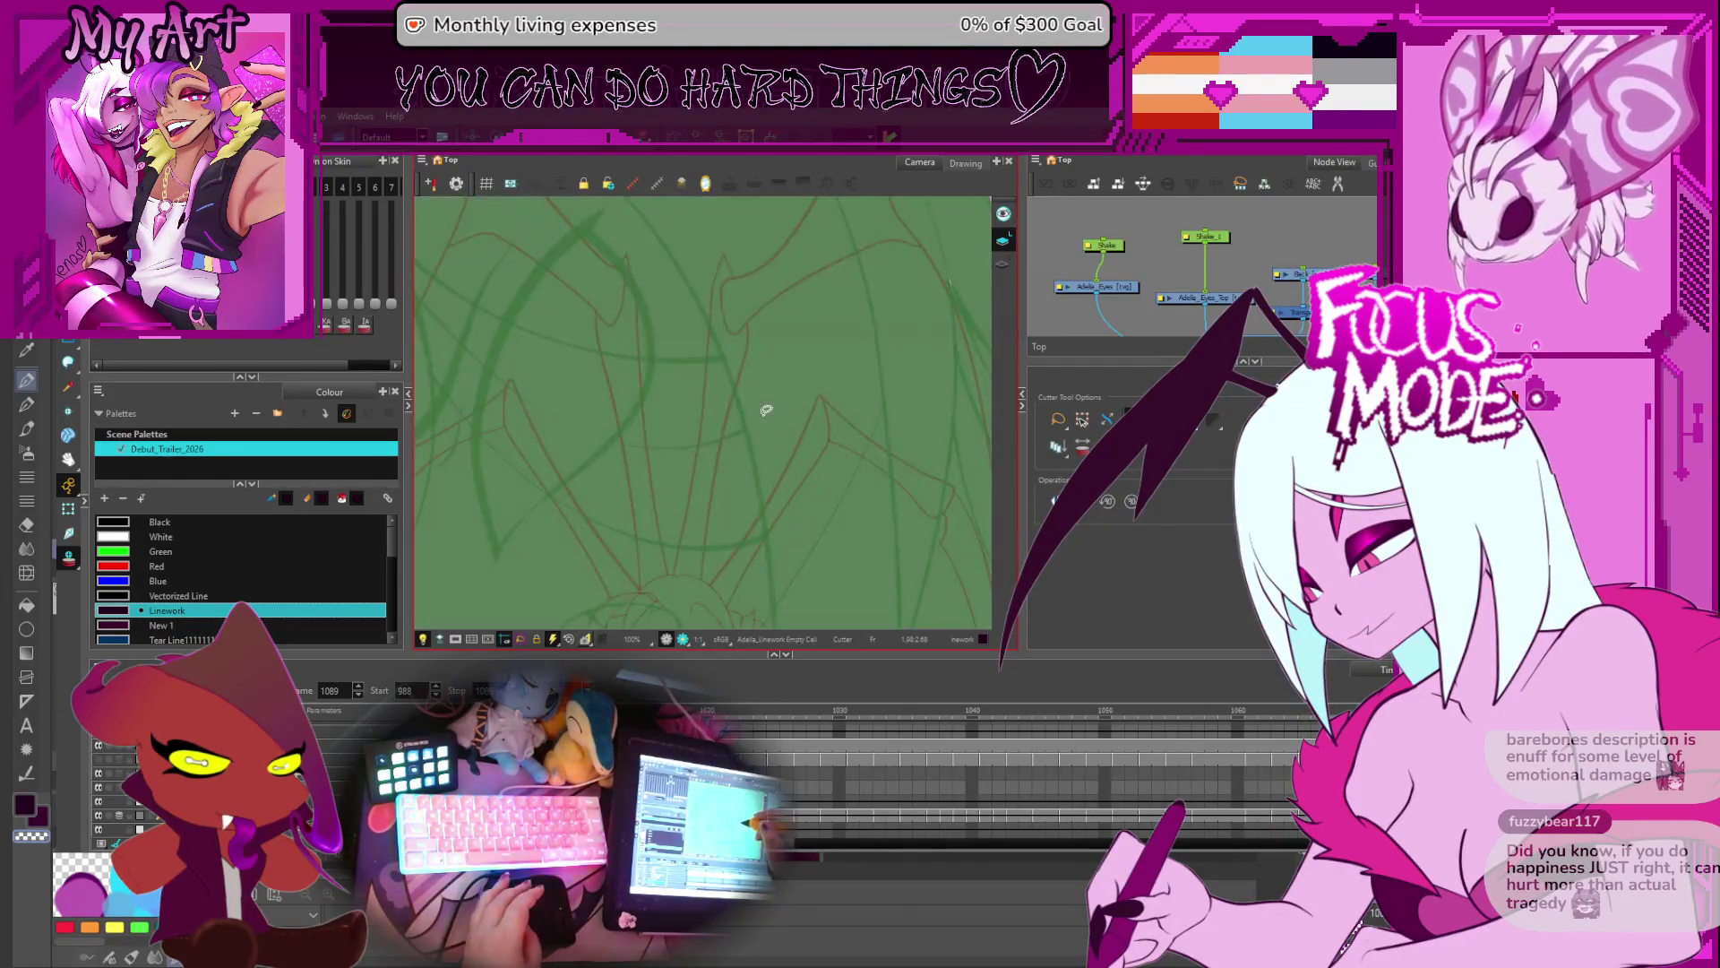
key("comma")
key("comma")
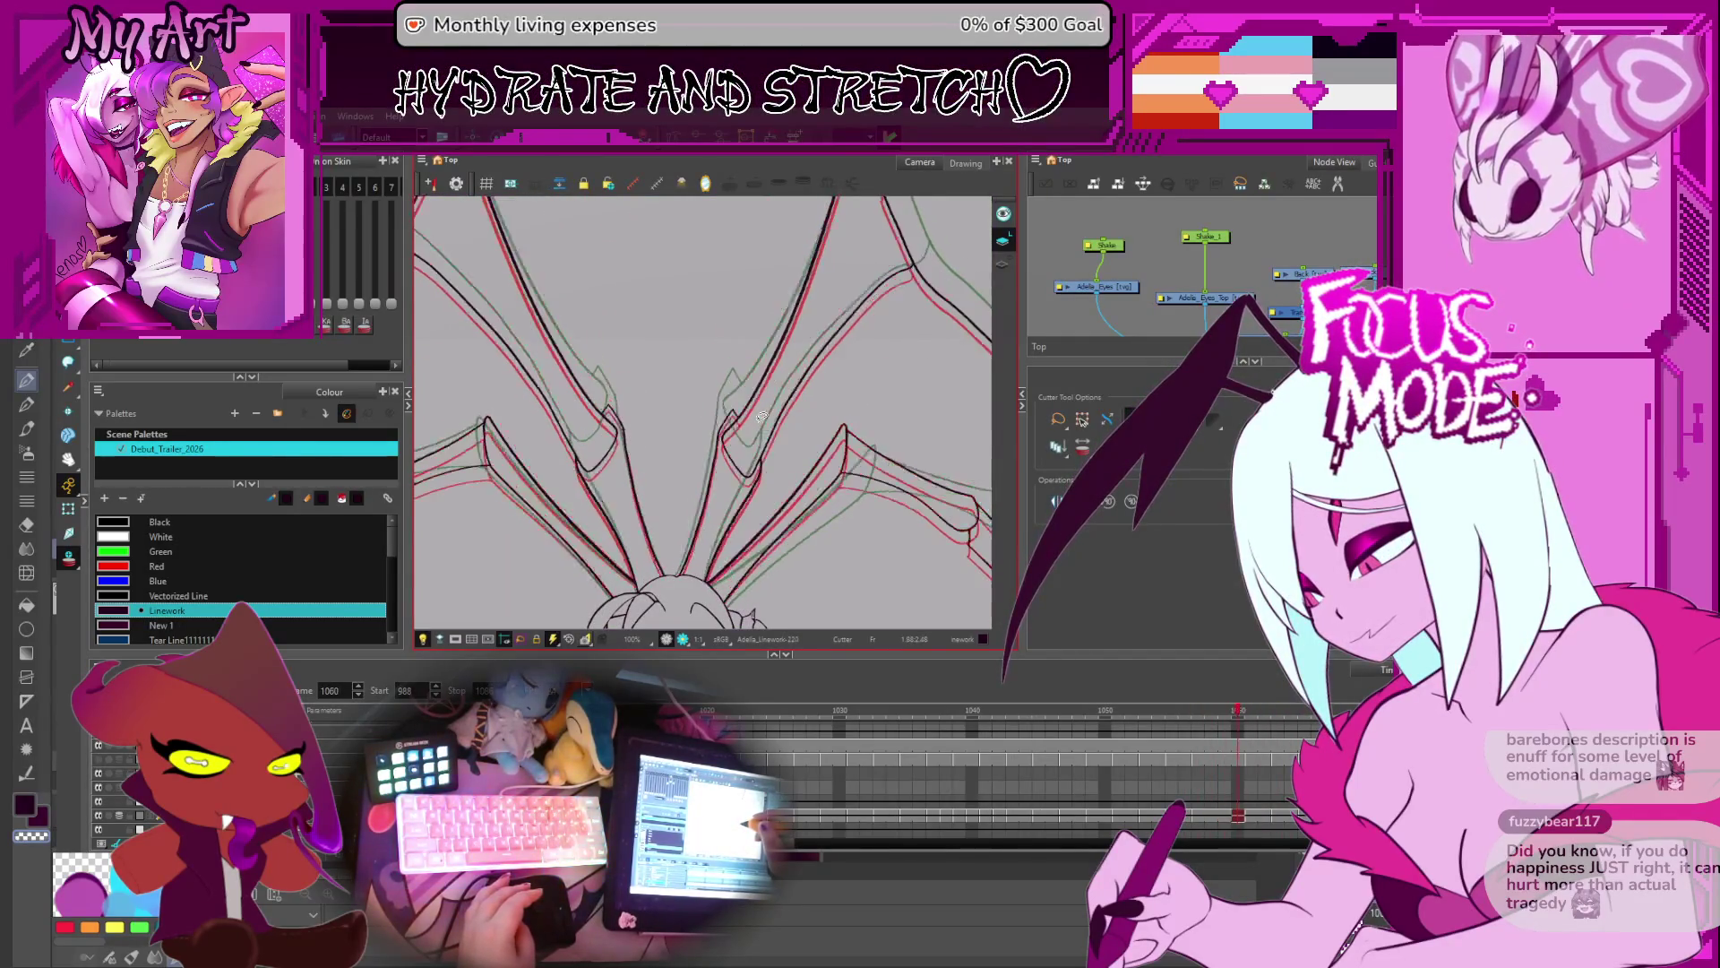
key("period")
key("period")
key("period")
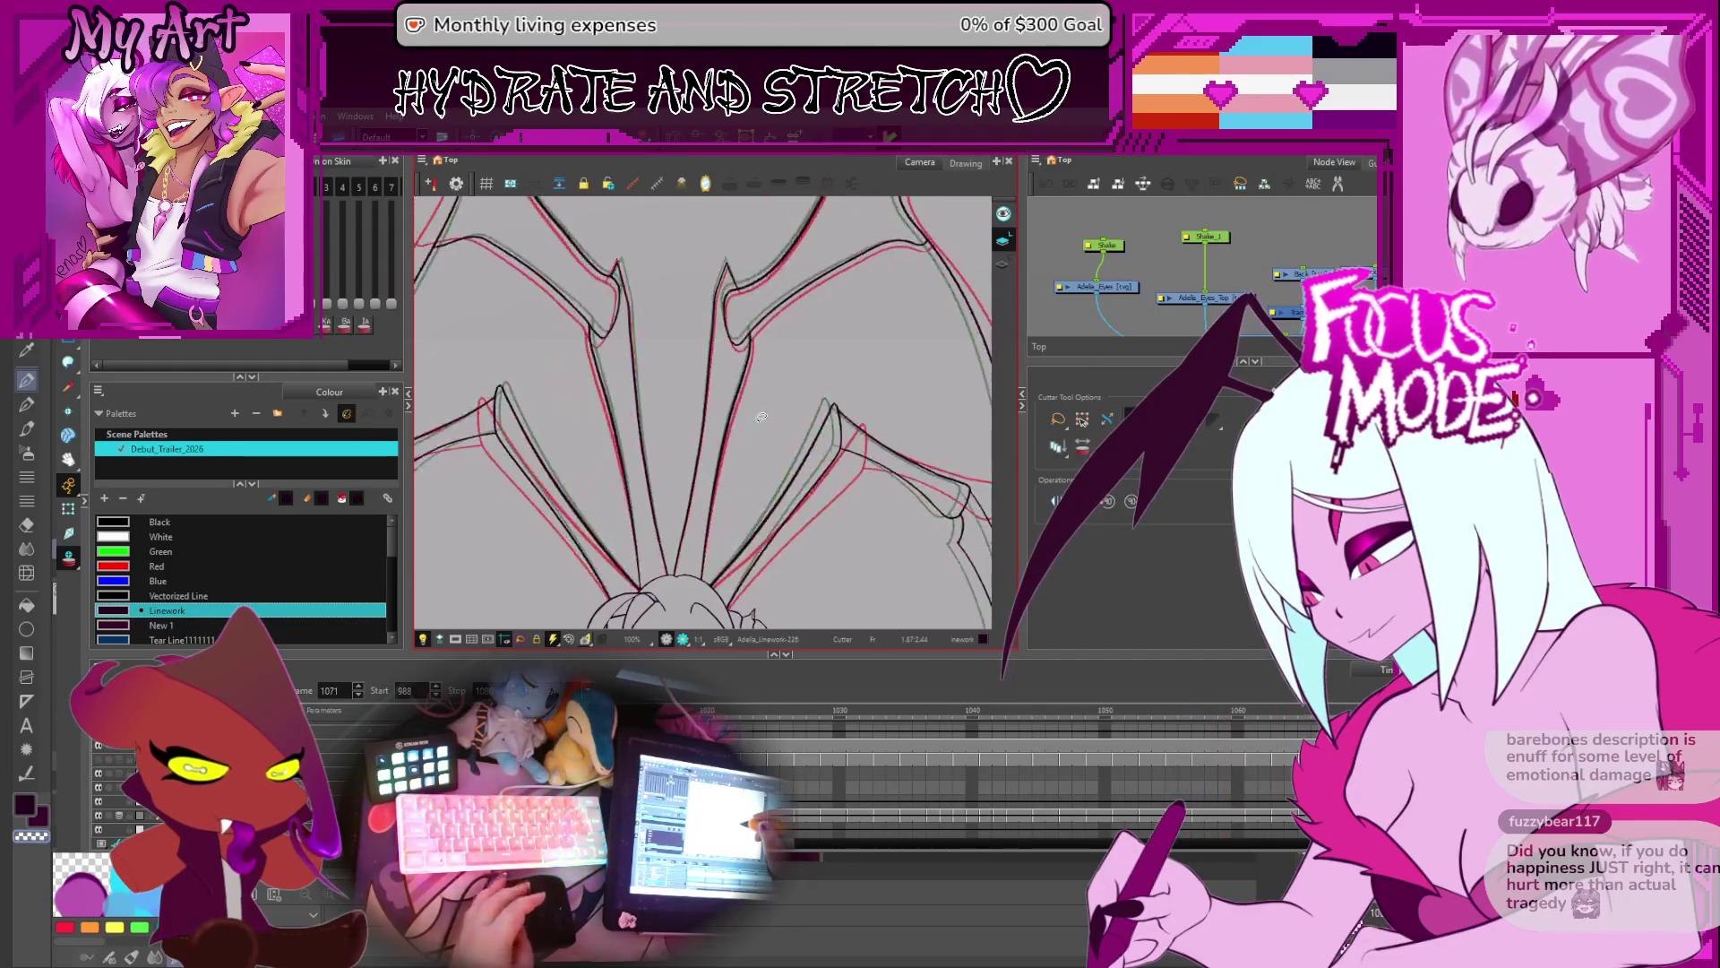
- Zoom and pan the view to centre on the spider's leg joint near the head
scroll(760, 417, "down", 4)
scroll(716, 436, "up", 2)
scroll(717, 436, "up", 3)
mouse_move(717, 437)
left_mouse_down()
mouse_move(868, 499)
mouse_move(905, 618)
left_mouse_up()
scroll(806, 296, "up", 2)
left_click_drag(838, 259, 789, 331)
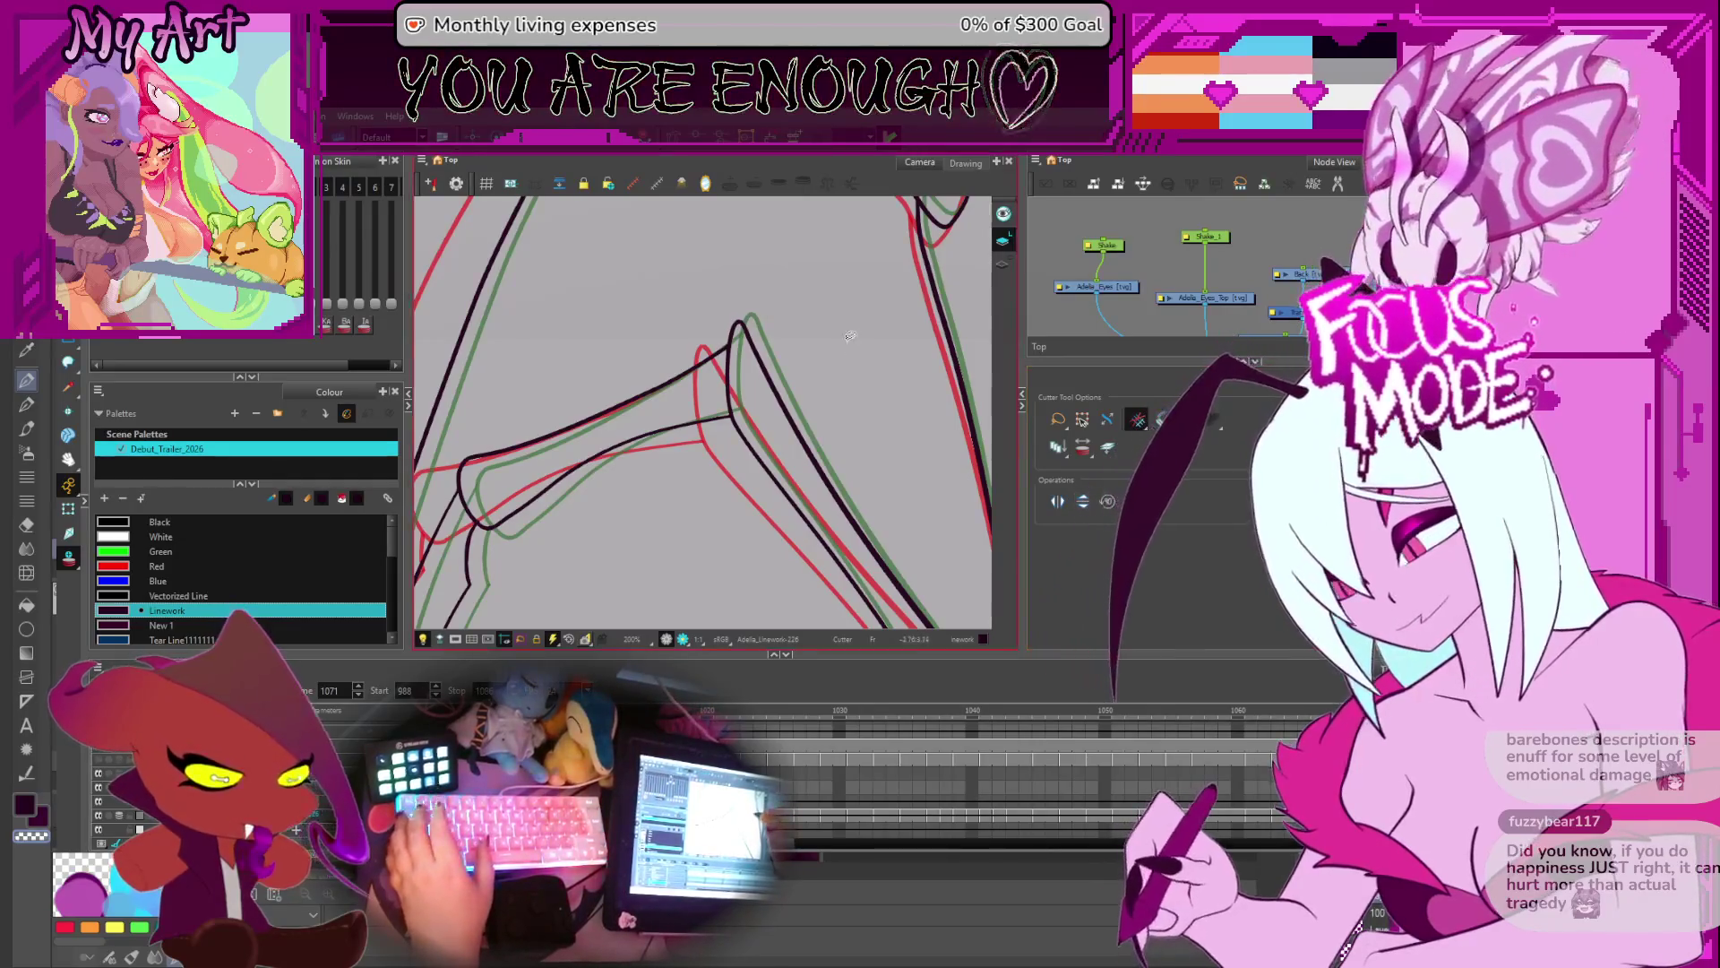
scroll(786, 347, "down", 3)
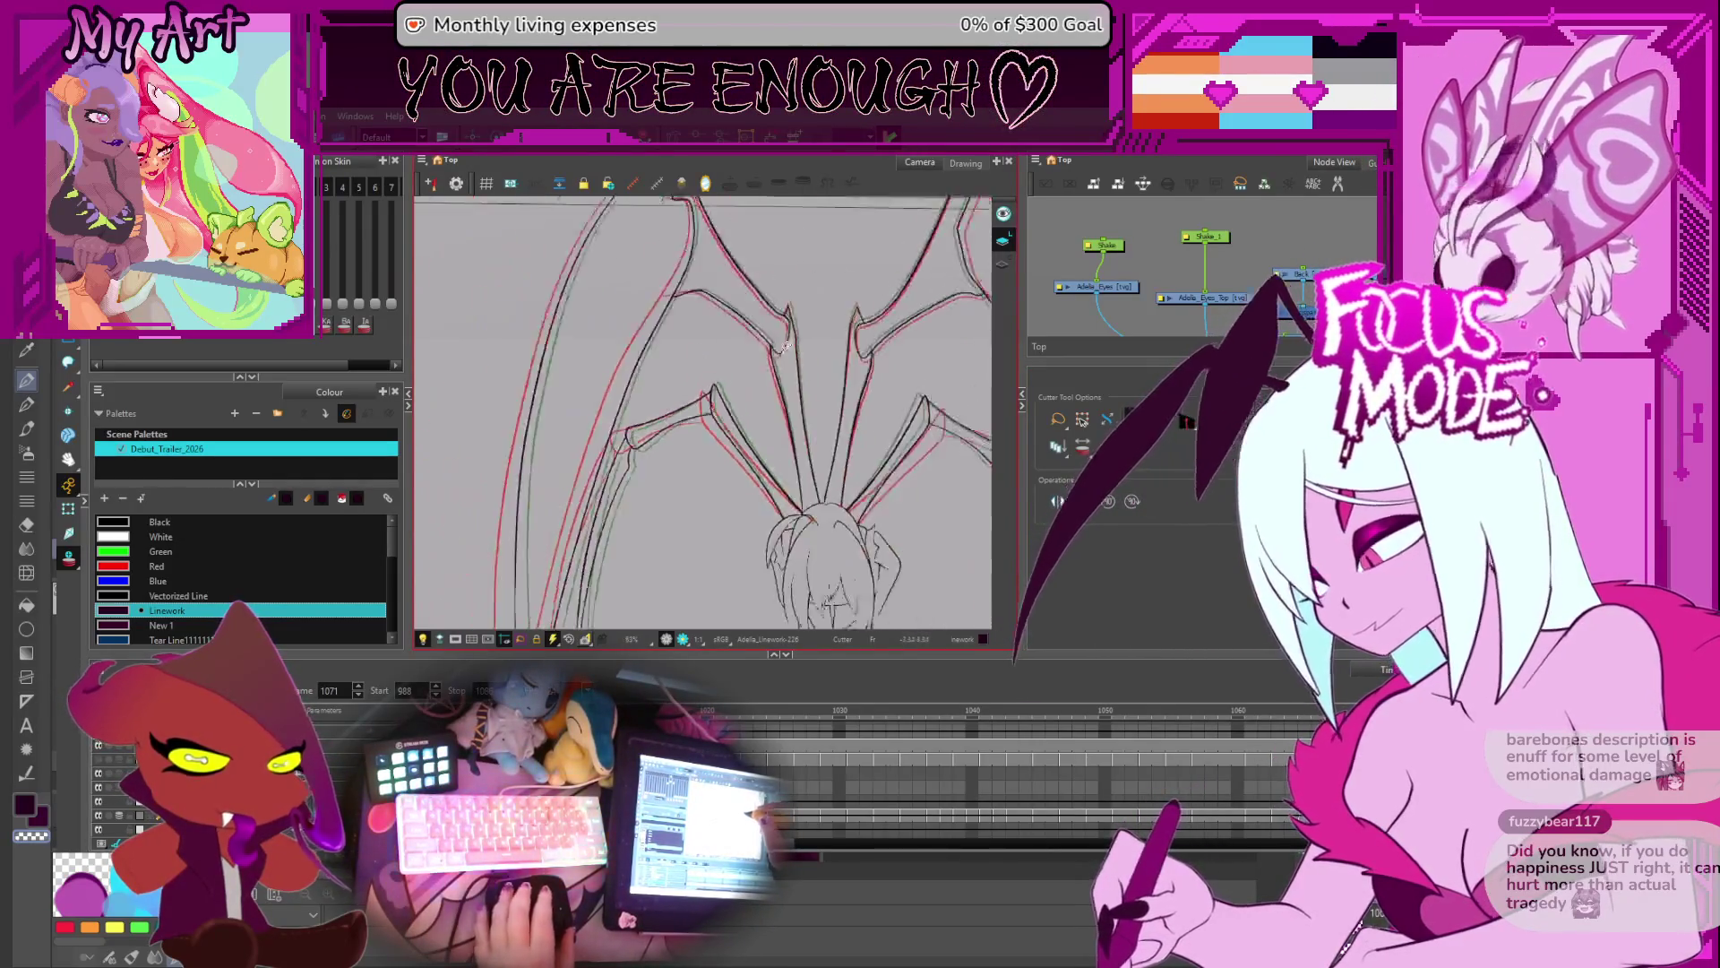
- Tilt the canvas to a new angle and play the leg animation in a loop
scroll(786, 347, "down", 3)
left_click_drag(786, 347, 851, 401)
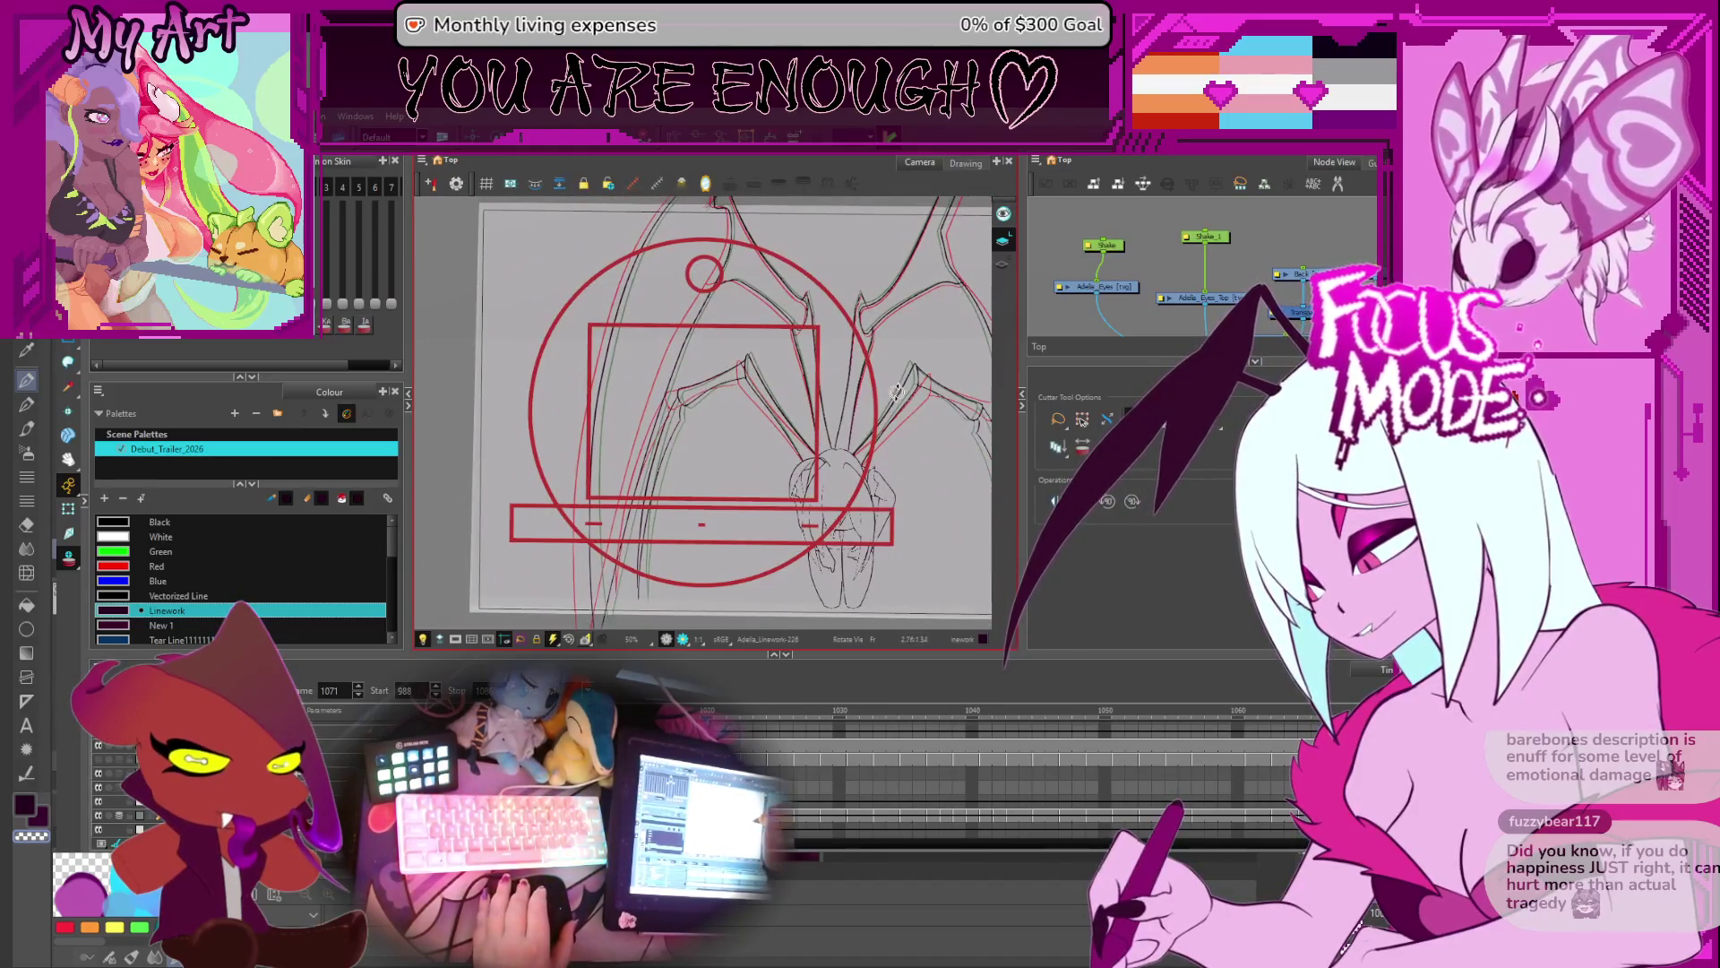
scroll(654, 404, "up", 4)
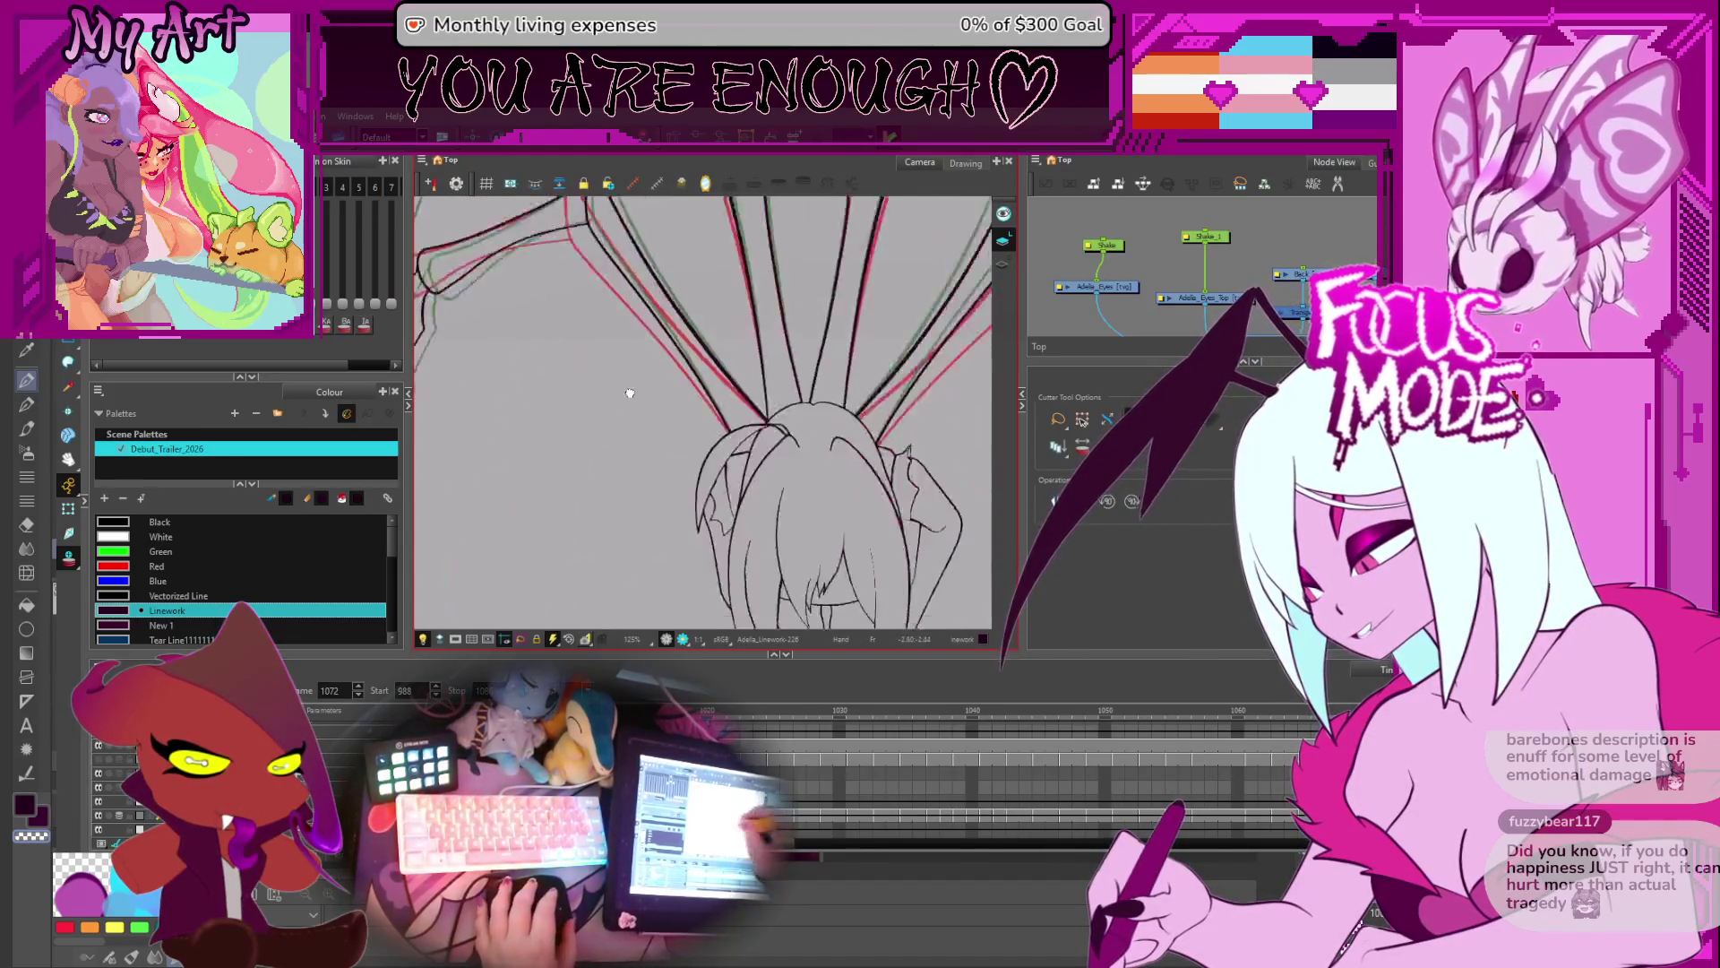
key("period")
key("period")
key("period")
key("Return")
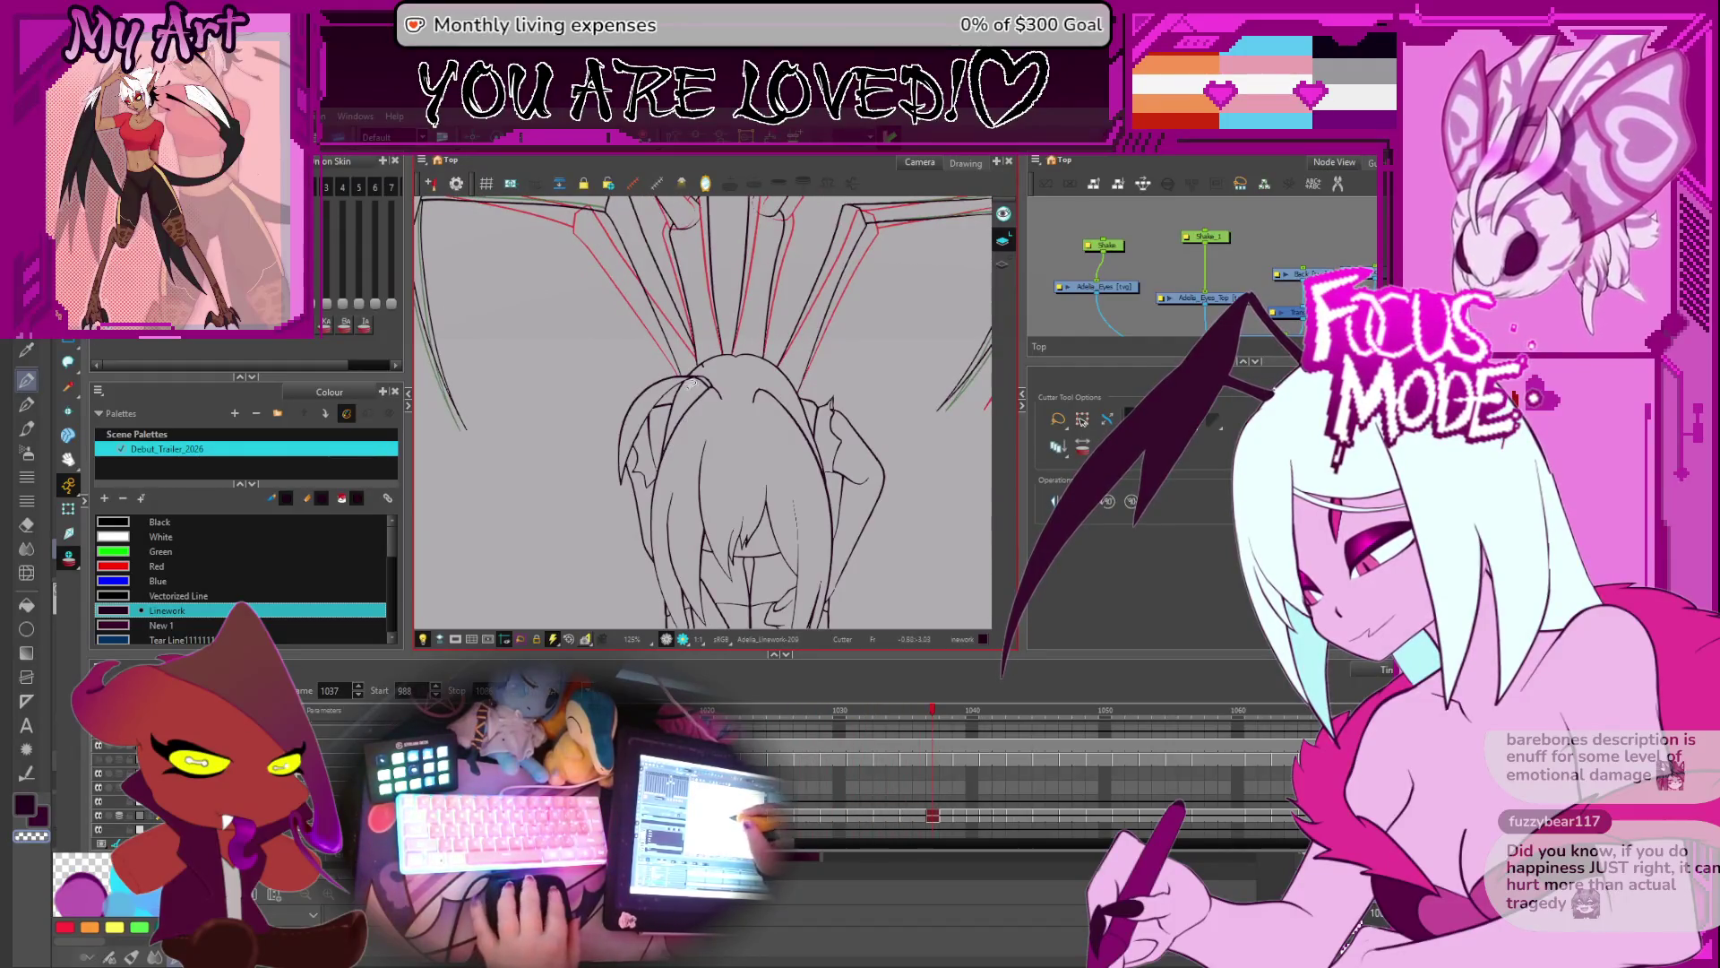
- Zoom to 320% on the head, step to frame 1055, and switch to the Pencil tool
scroll(691, 386, "up", 3)
key("comma")
key("comma")
key("comma")
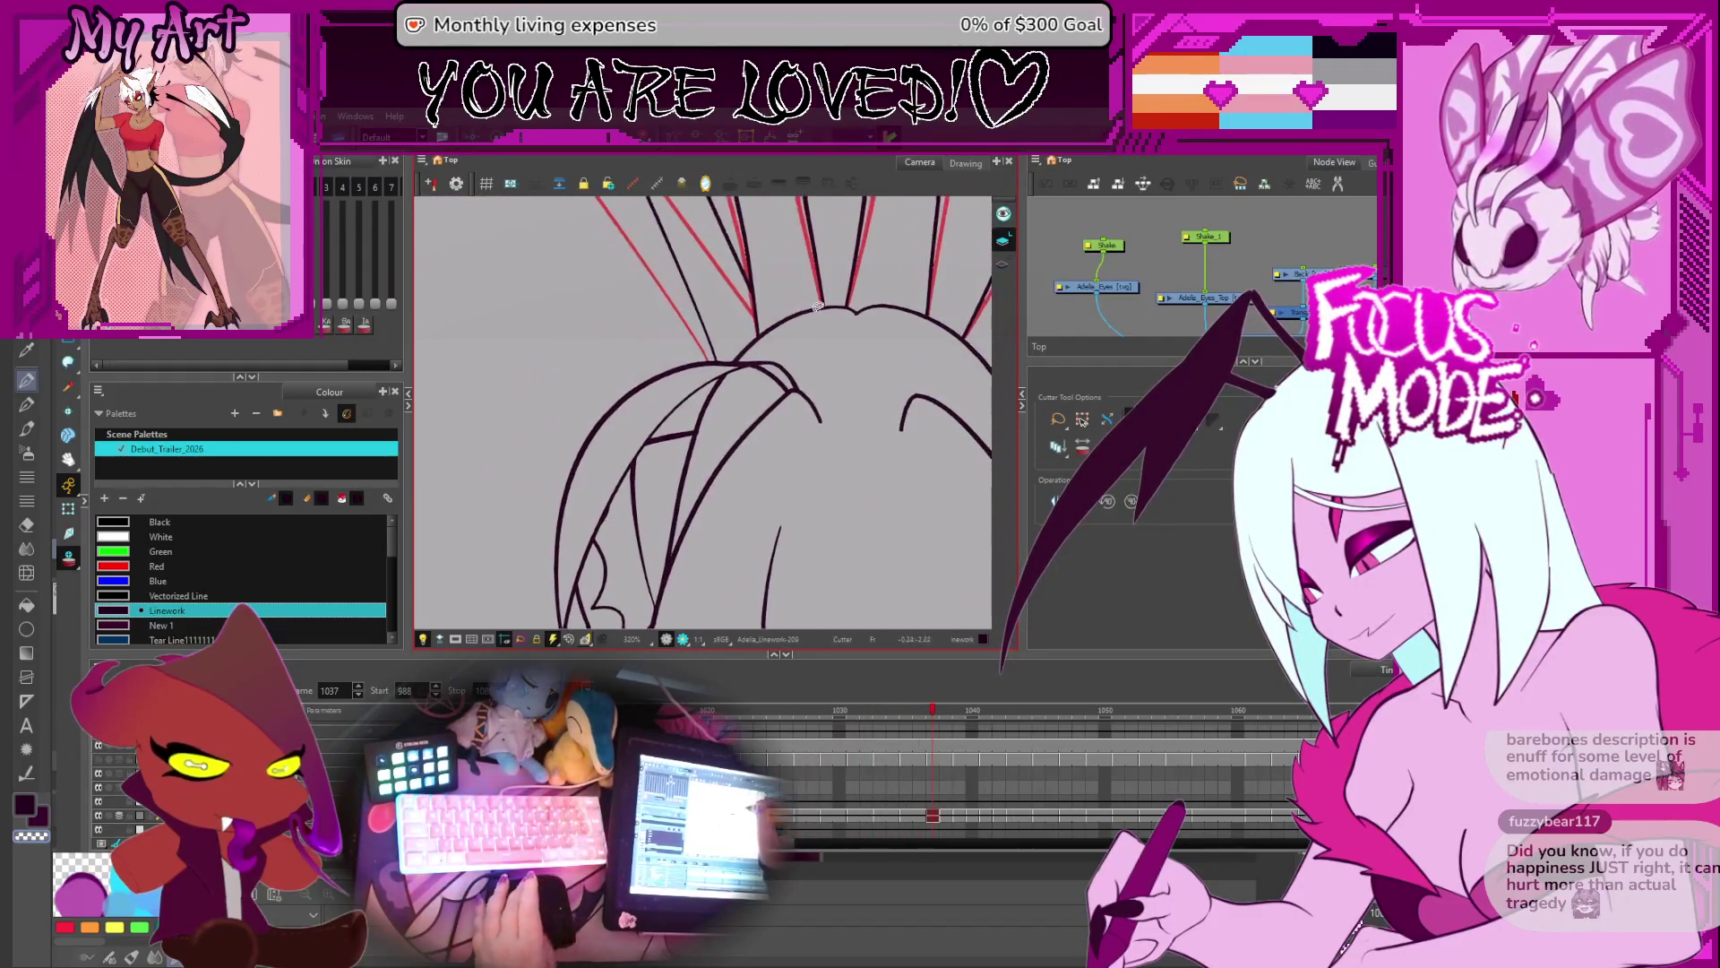
key("comma")
key("comma")
key("comma")
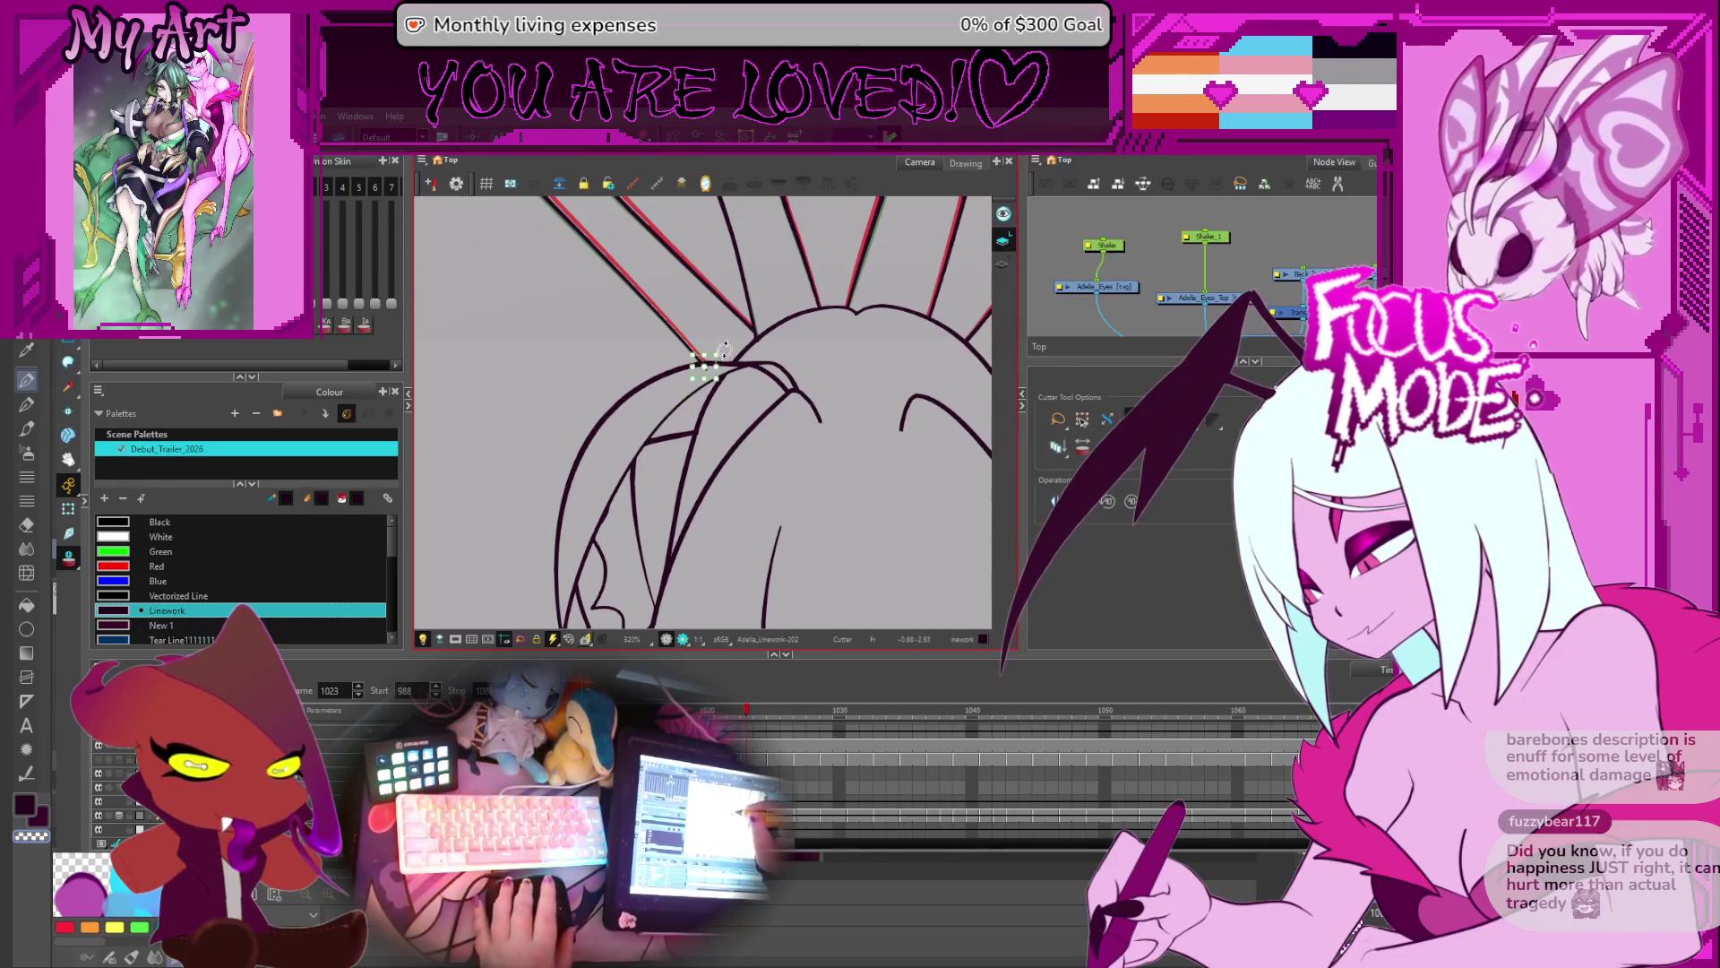
key("period")
key("period")
key("period")
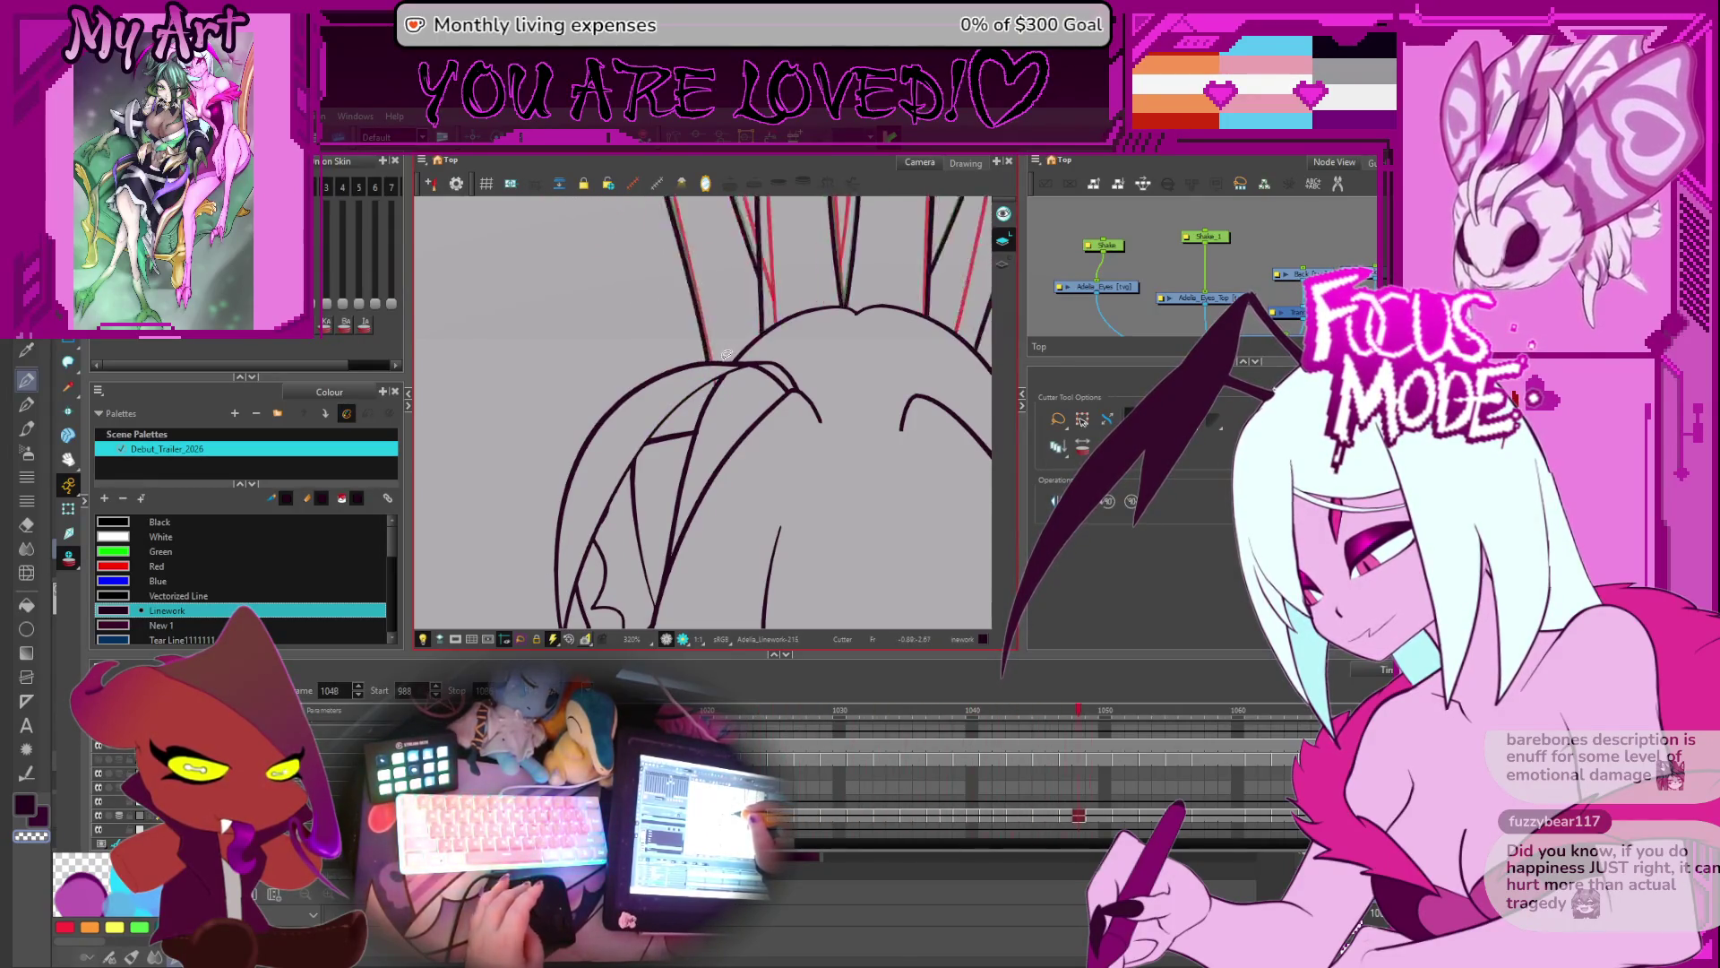
key("period")
key("period")
key("period")
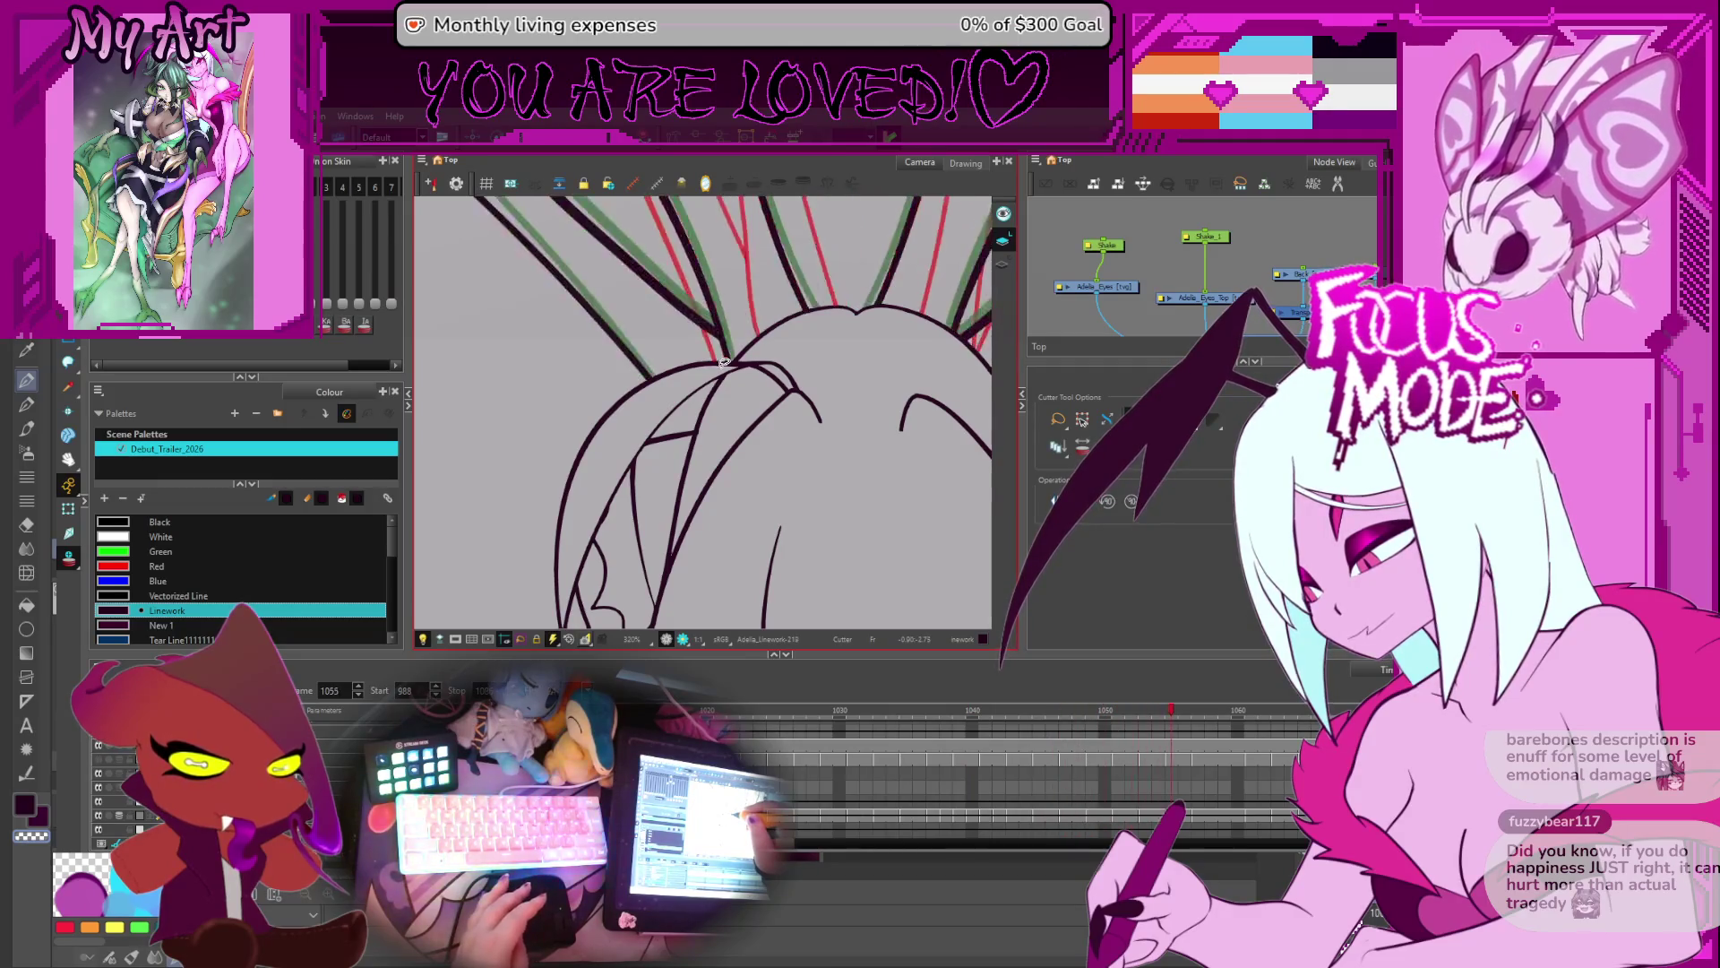
key("alt+x")
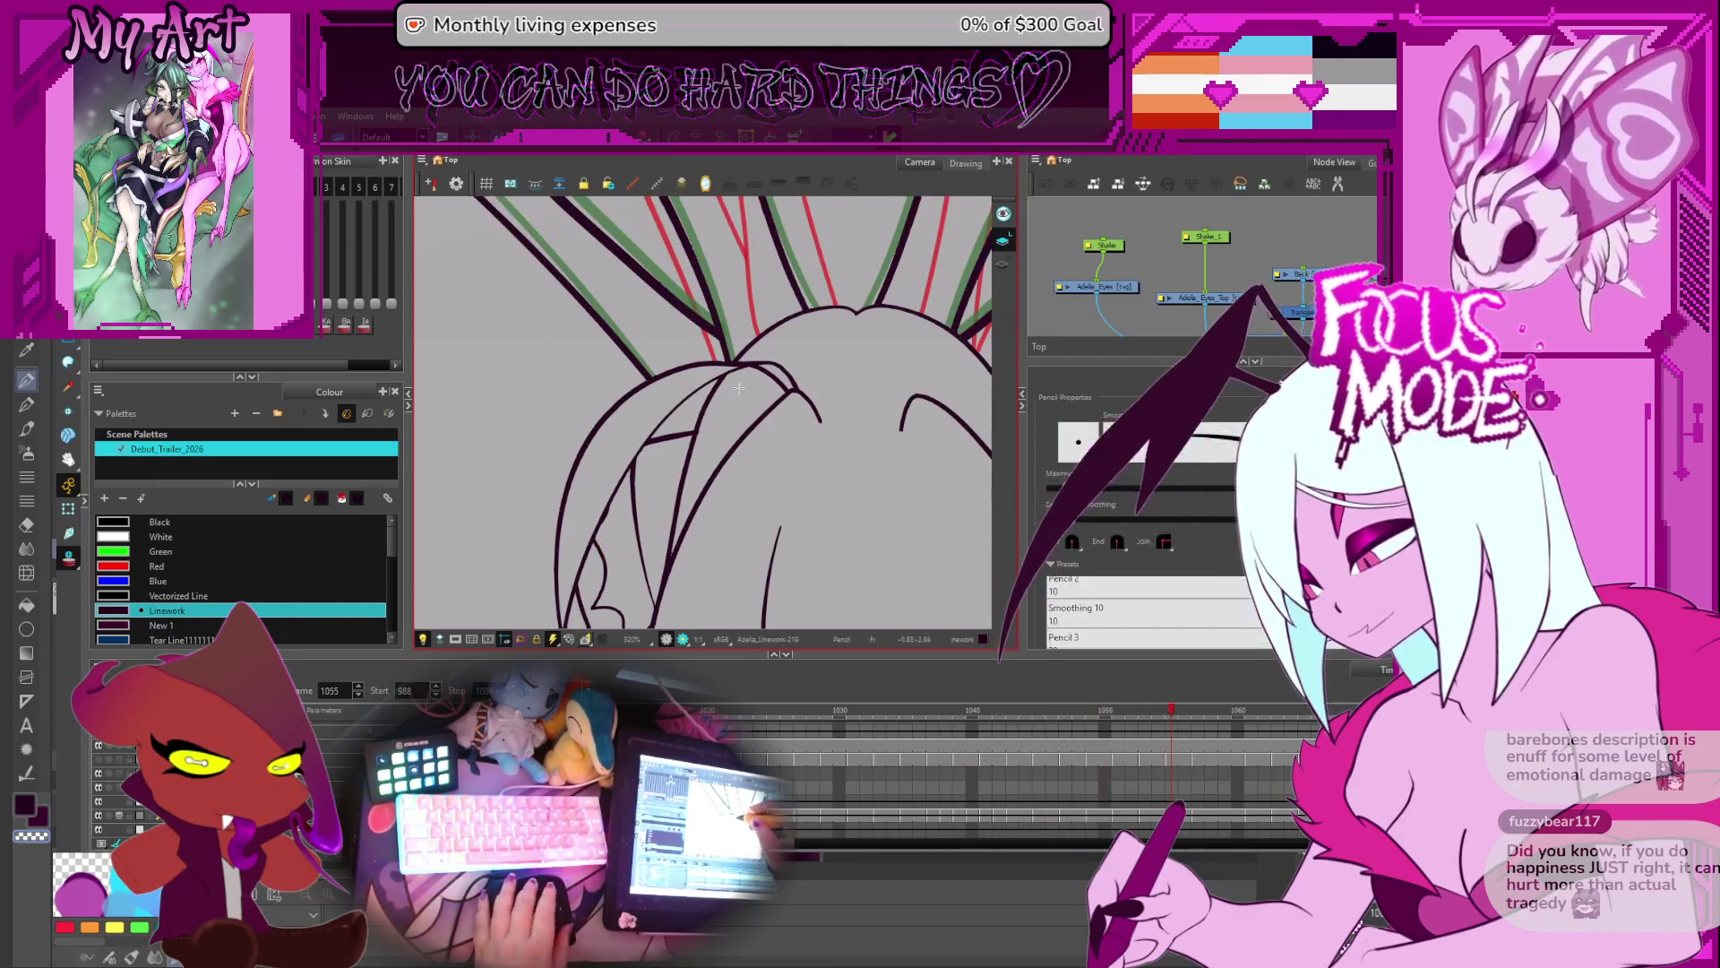
- Rotate the view onto the head lines and select the stray red stroke with the Select tool
scroll(708, 379, "up", 2)
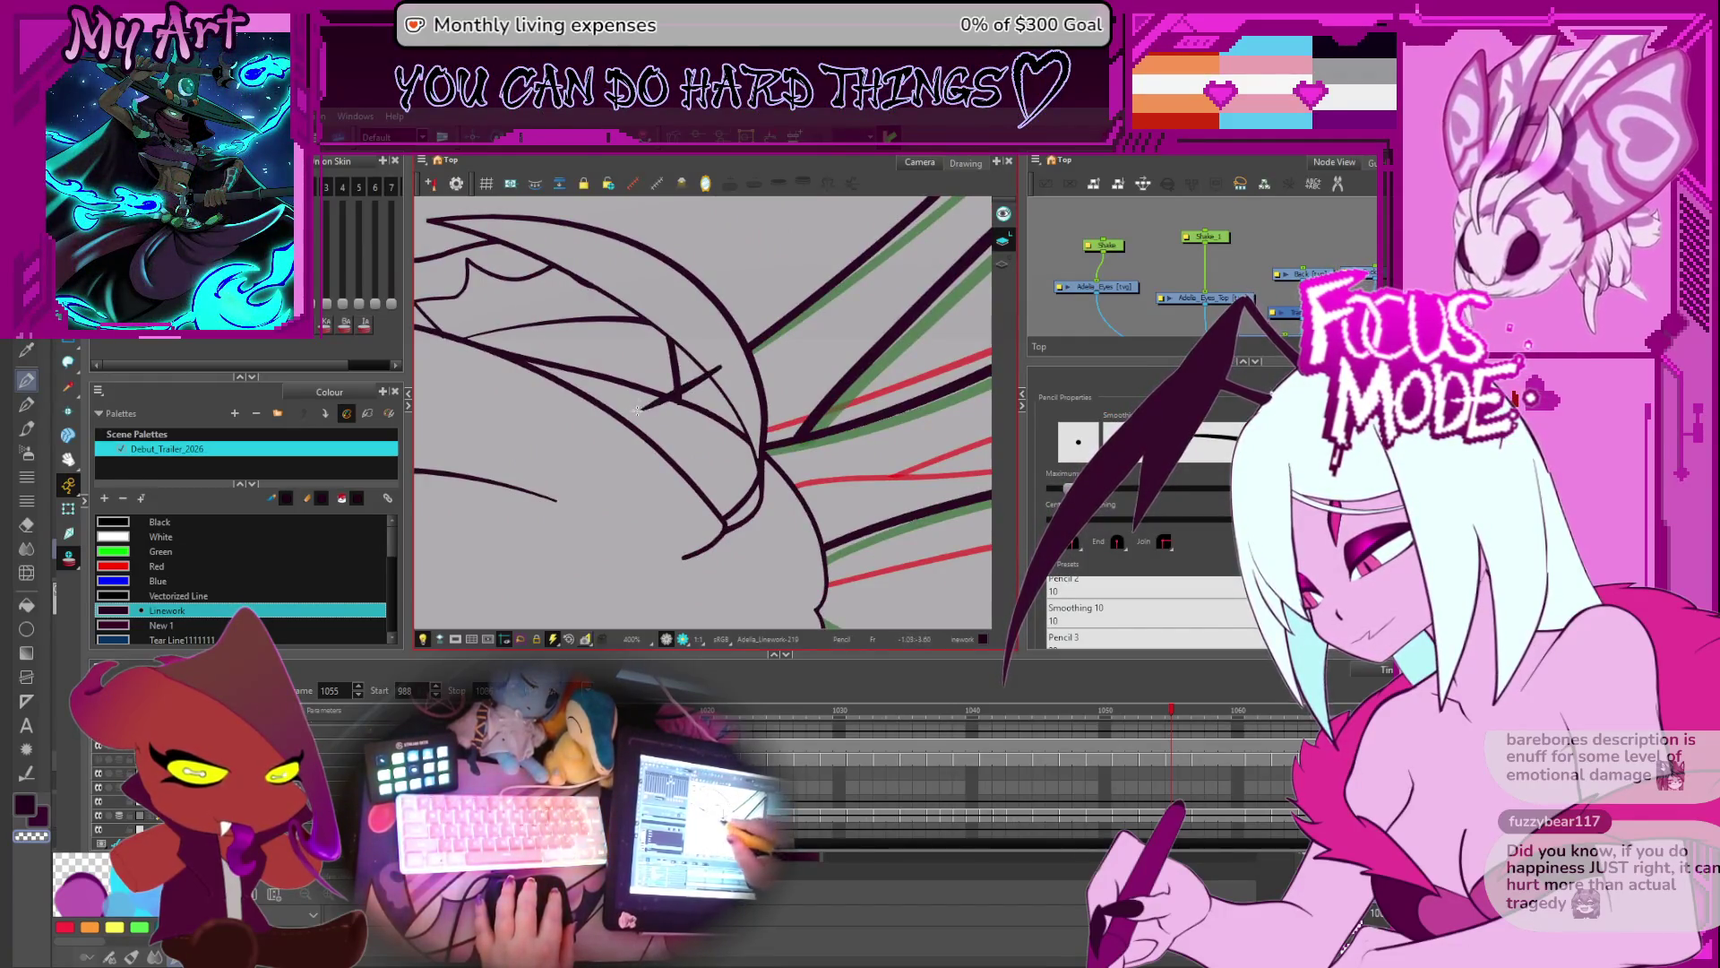
left_click_drag(767, 377, 673, 432)
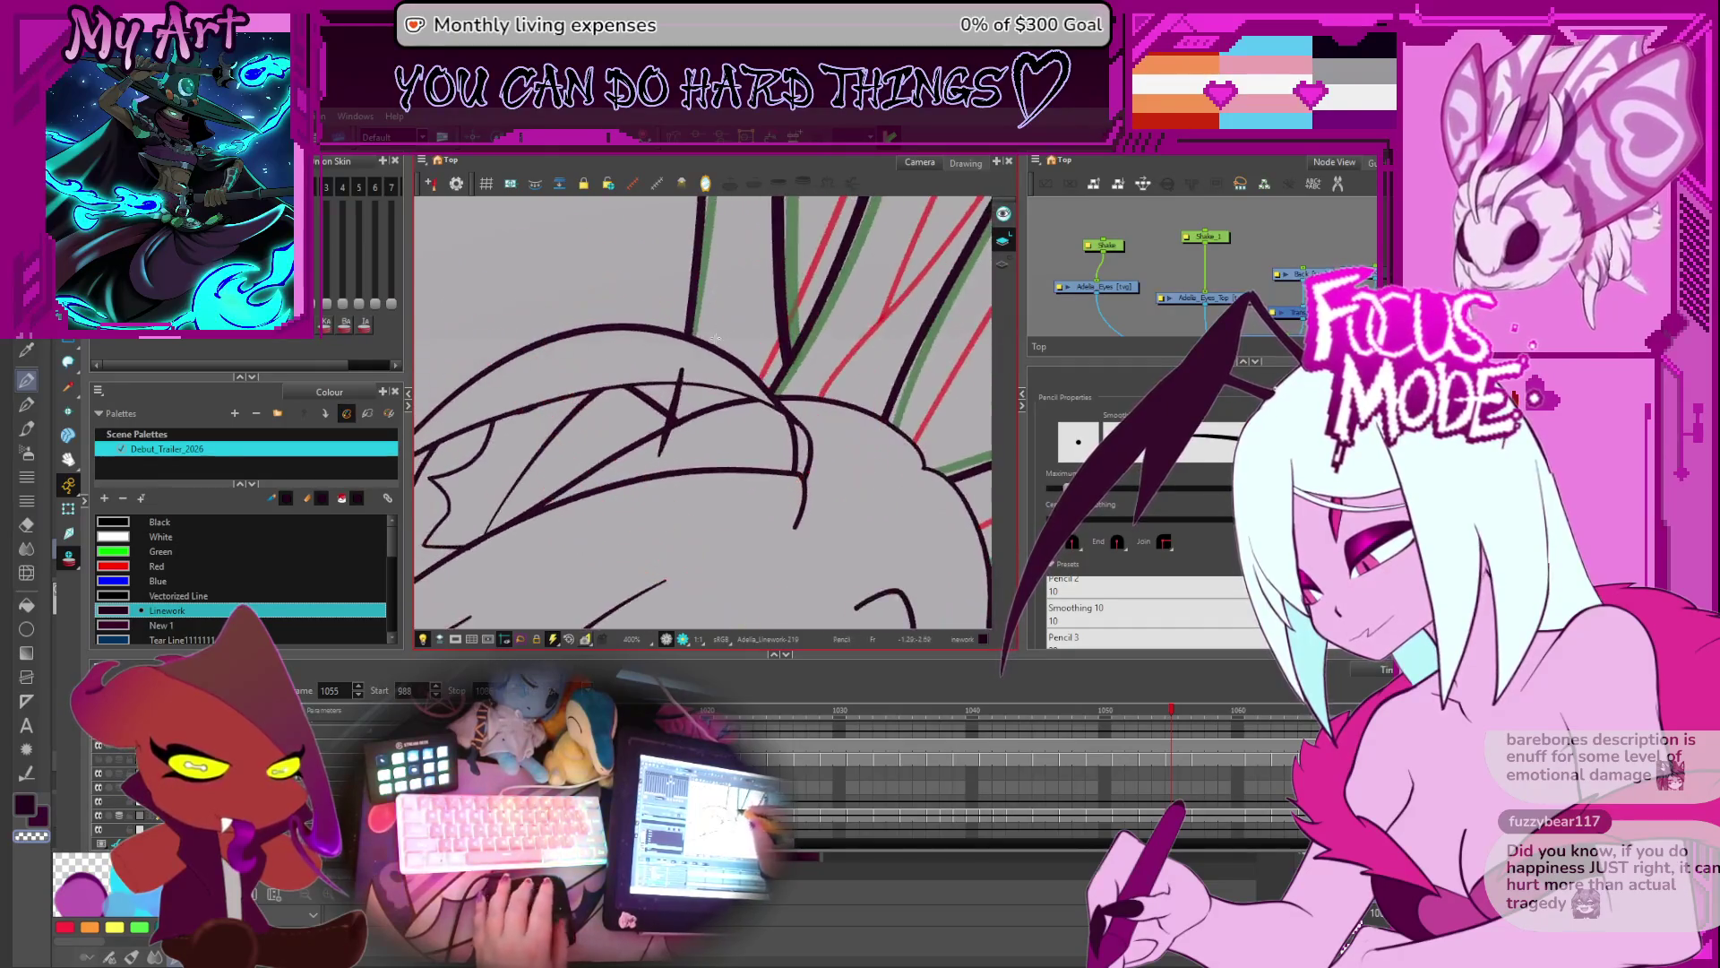
key("alt+s")
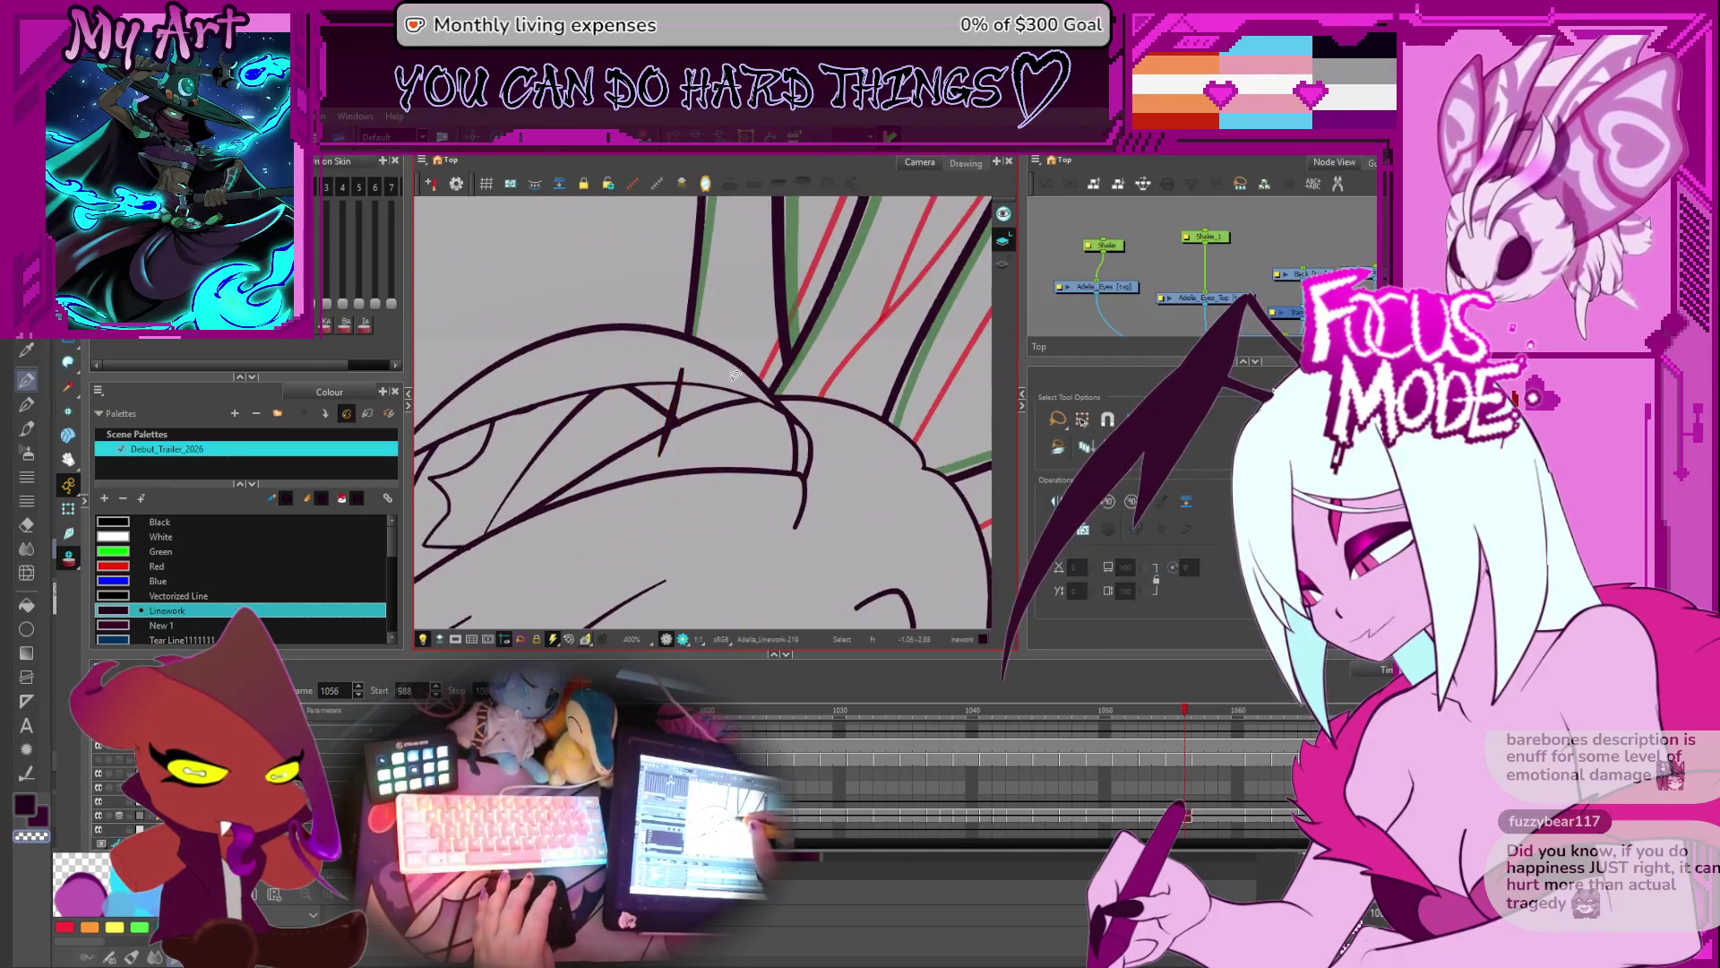
key("period")
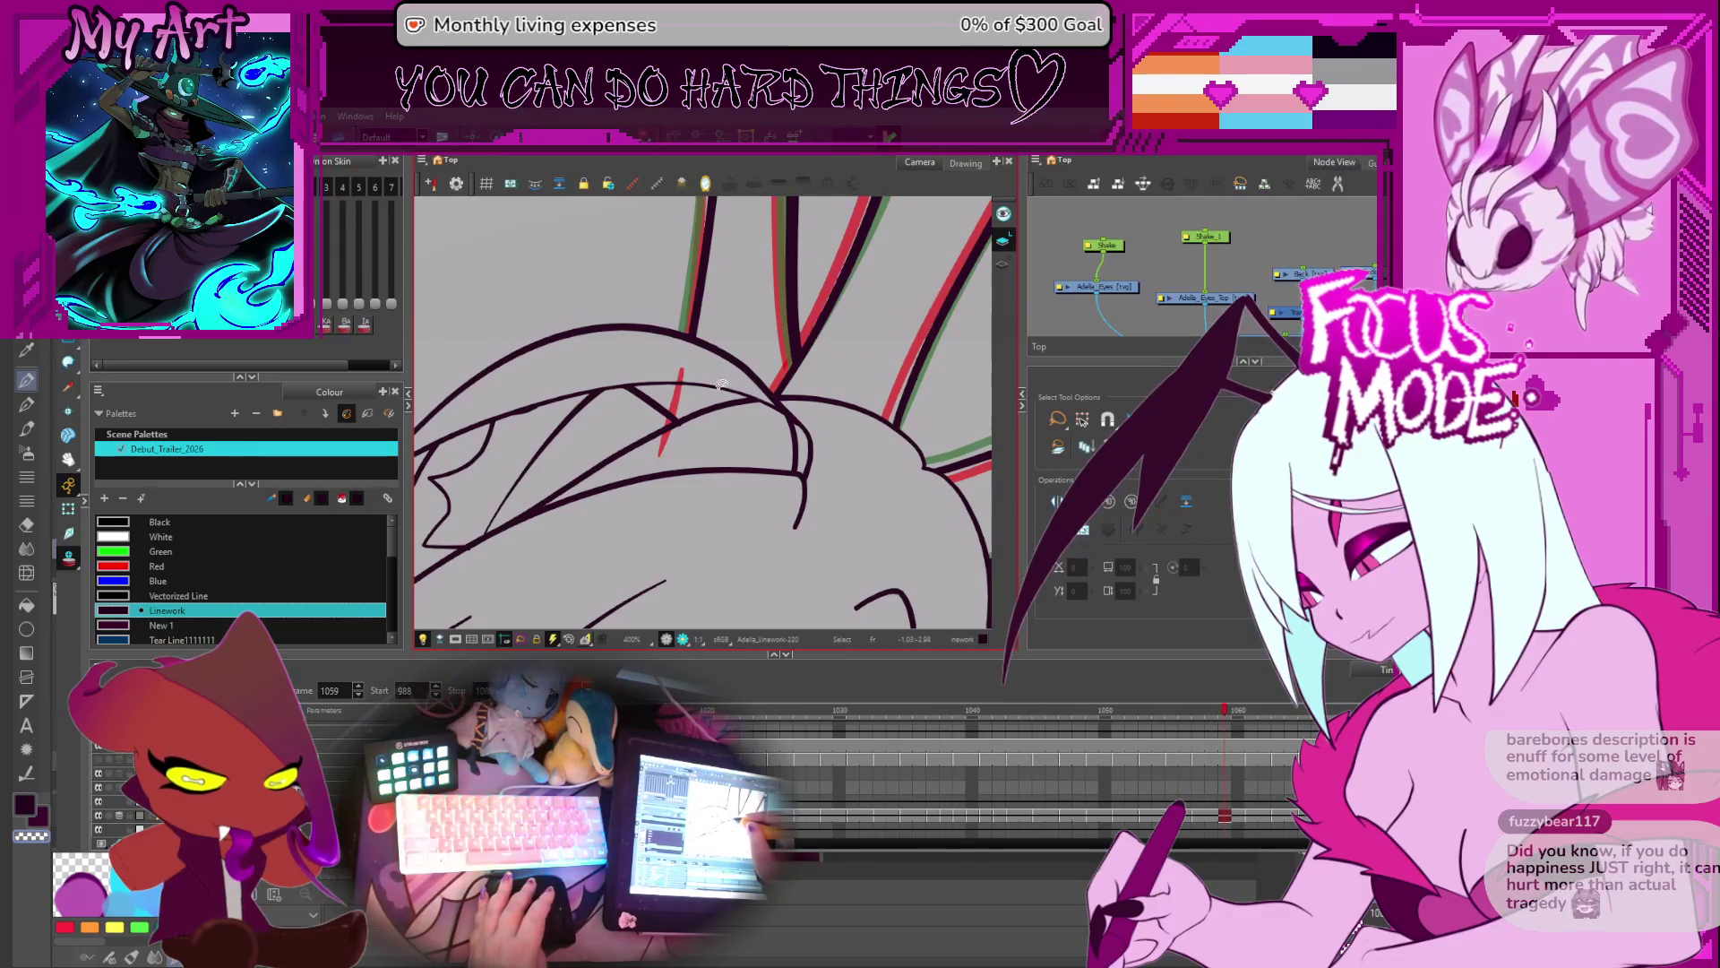
left_click(681, 369)
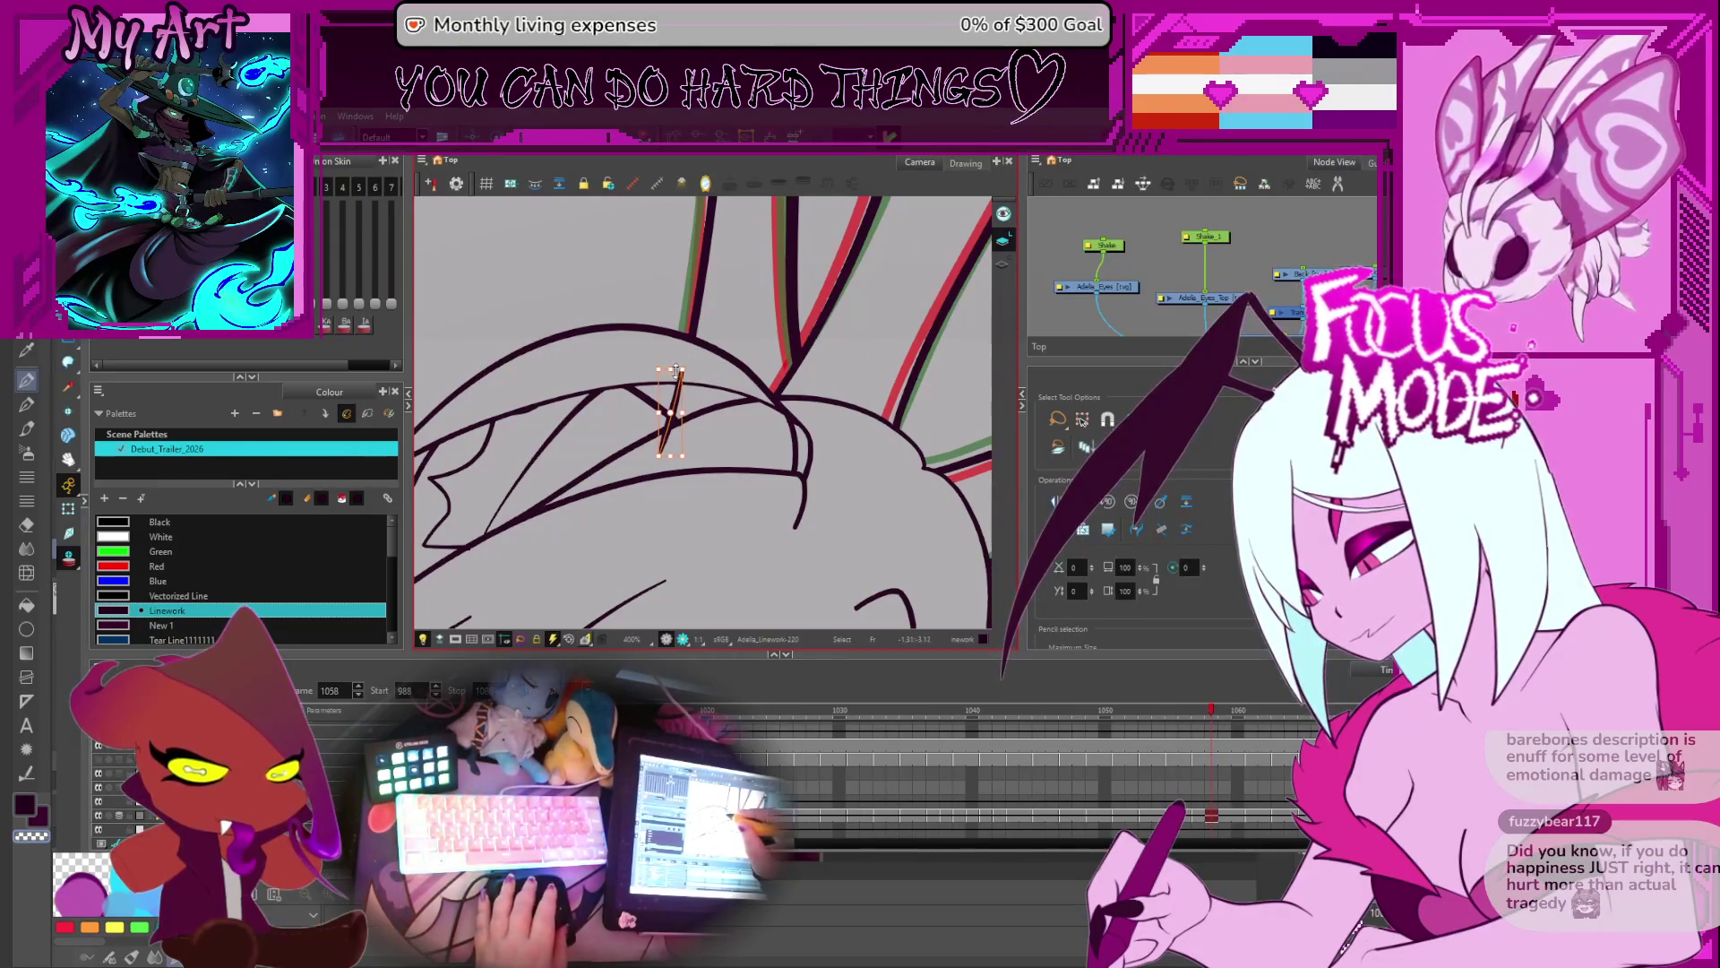
scroll(676, 369, "up", 3)
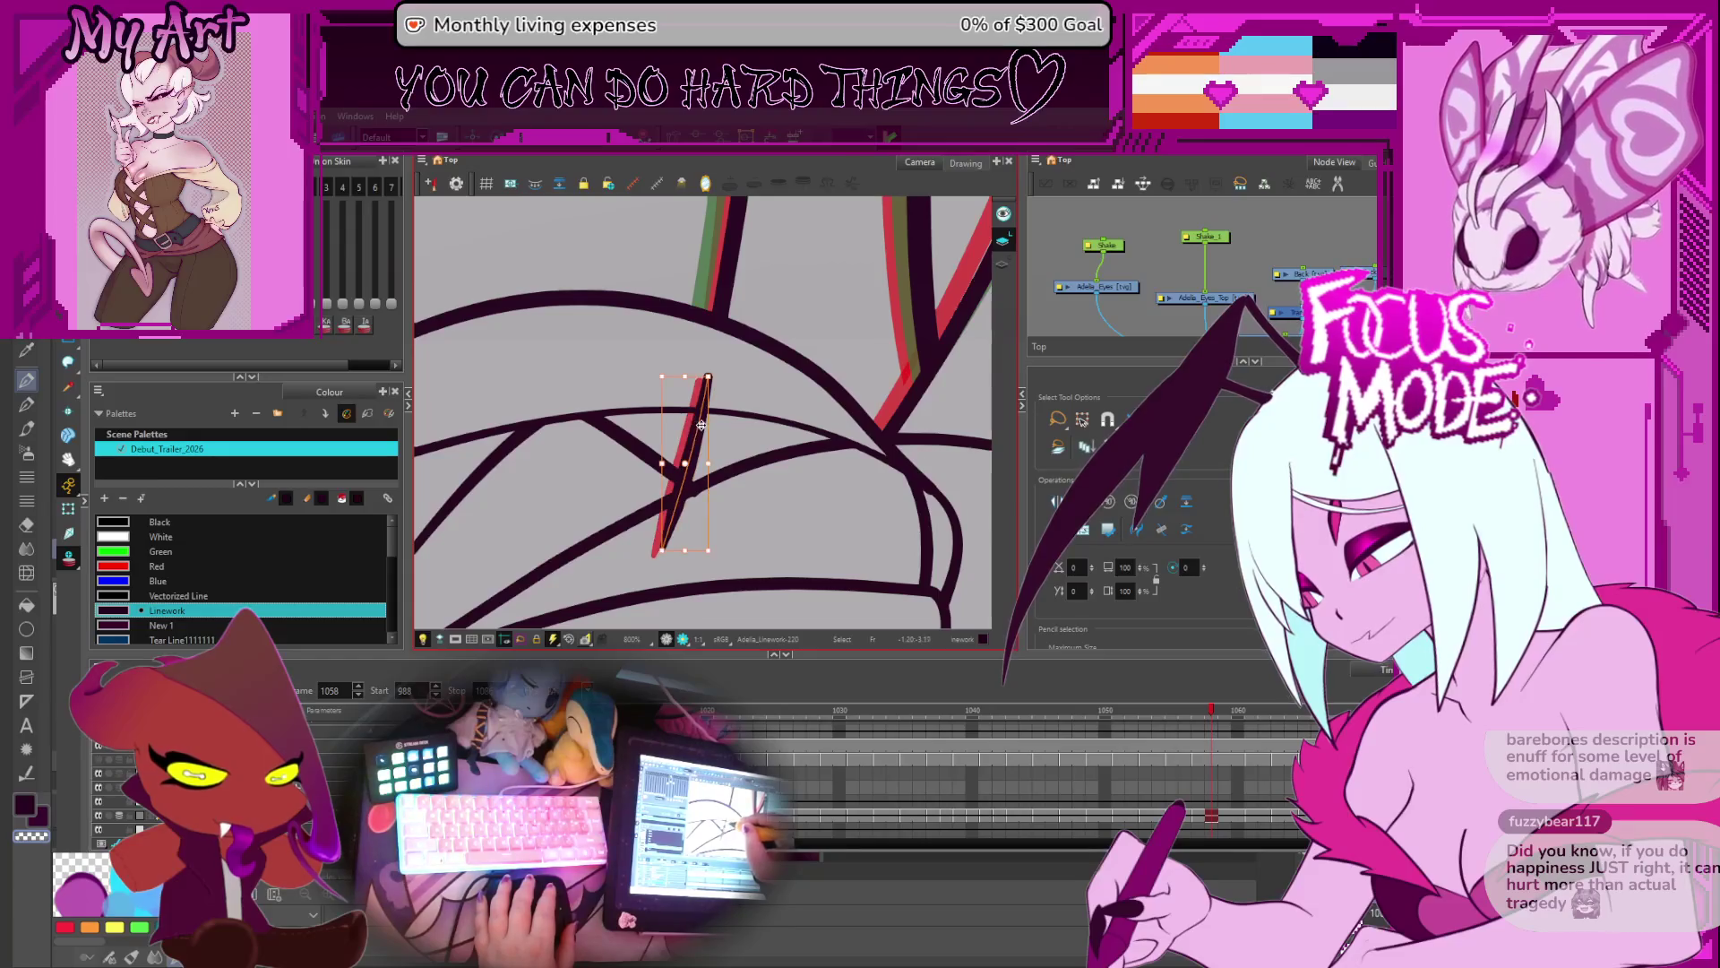
- On frame 1062, select the thin leg line and extend its top end slightly upward
key("comma")
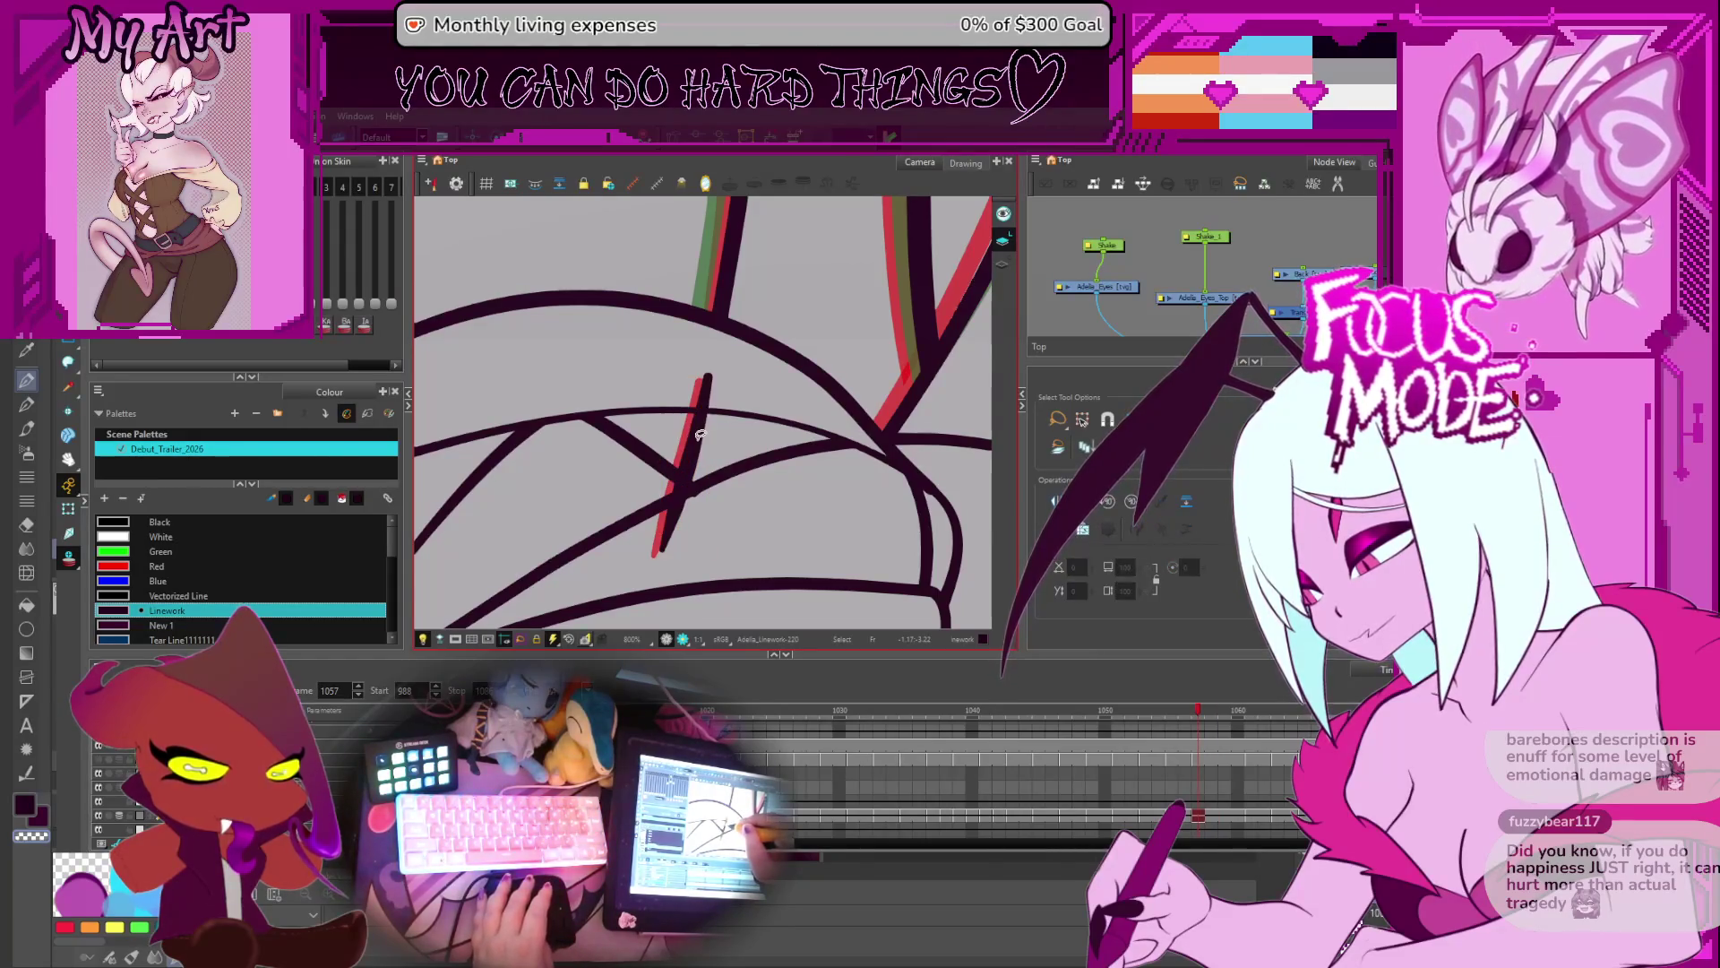
key("period")
key("period")
key("period")
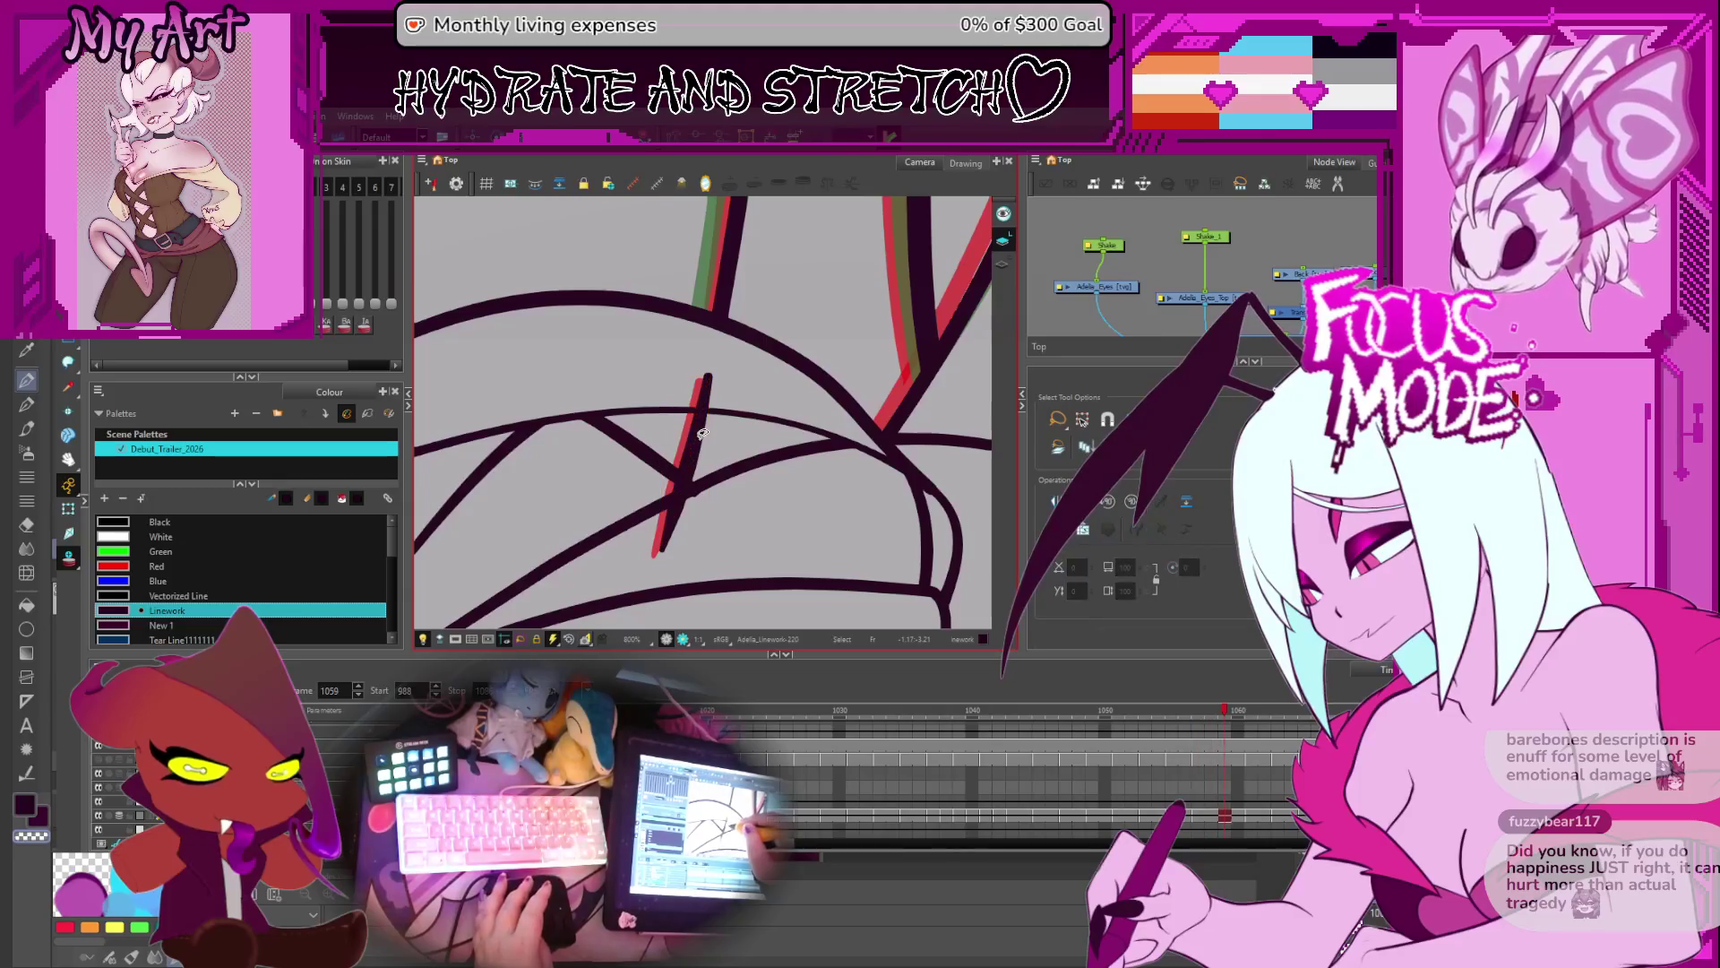
key("comma")
key("comma")
key("comma")
key("period")
key("period")
key("period")
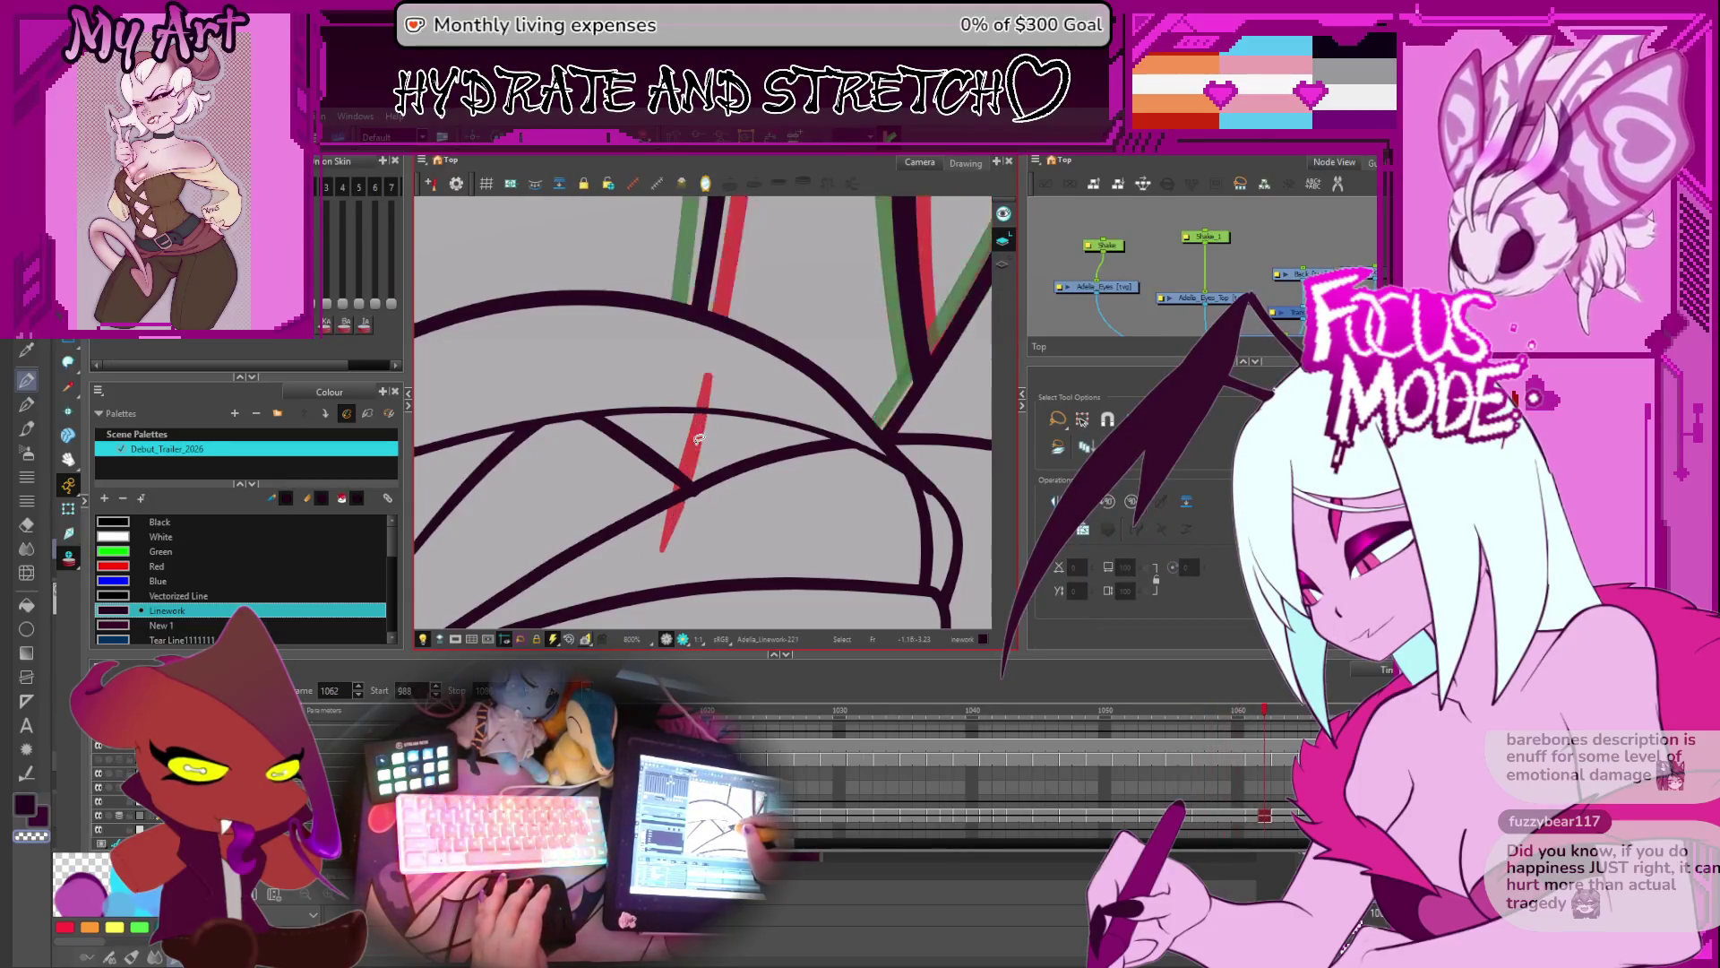
left_click(697, 404)
left_click(686, 392)
left_click_drag(687, 437, 681, 435)
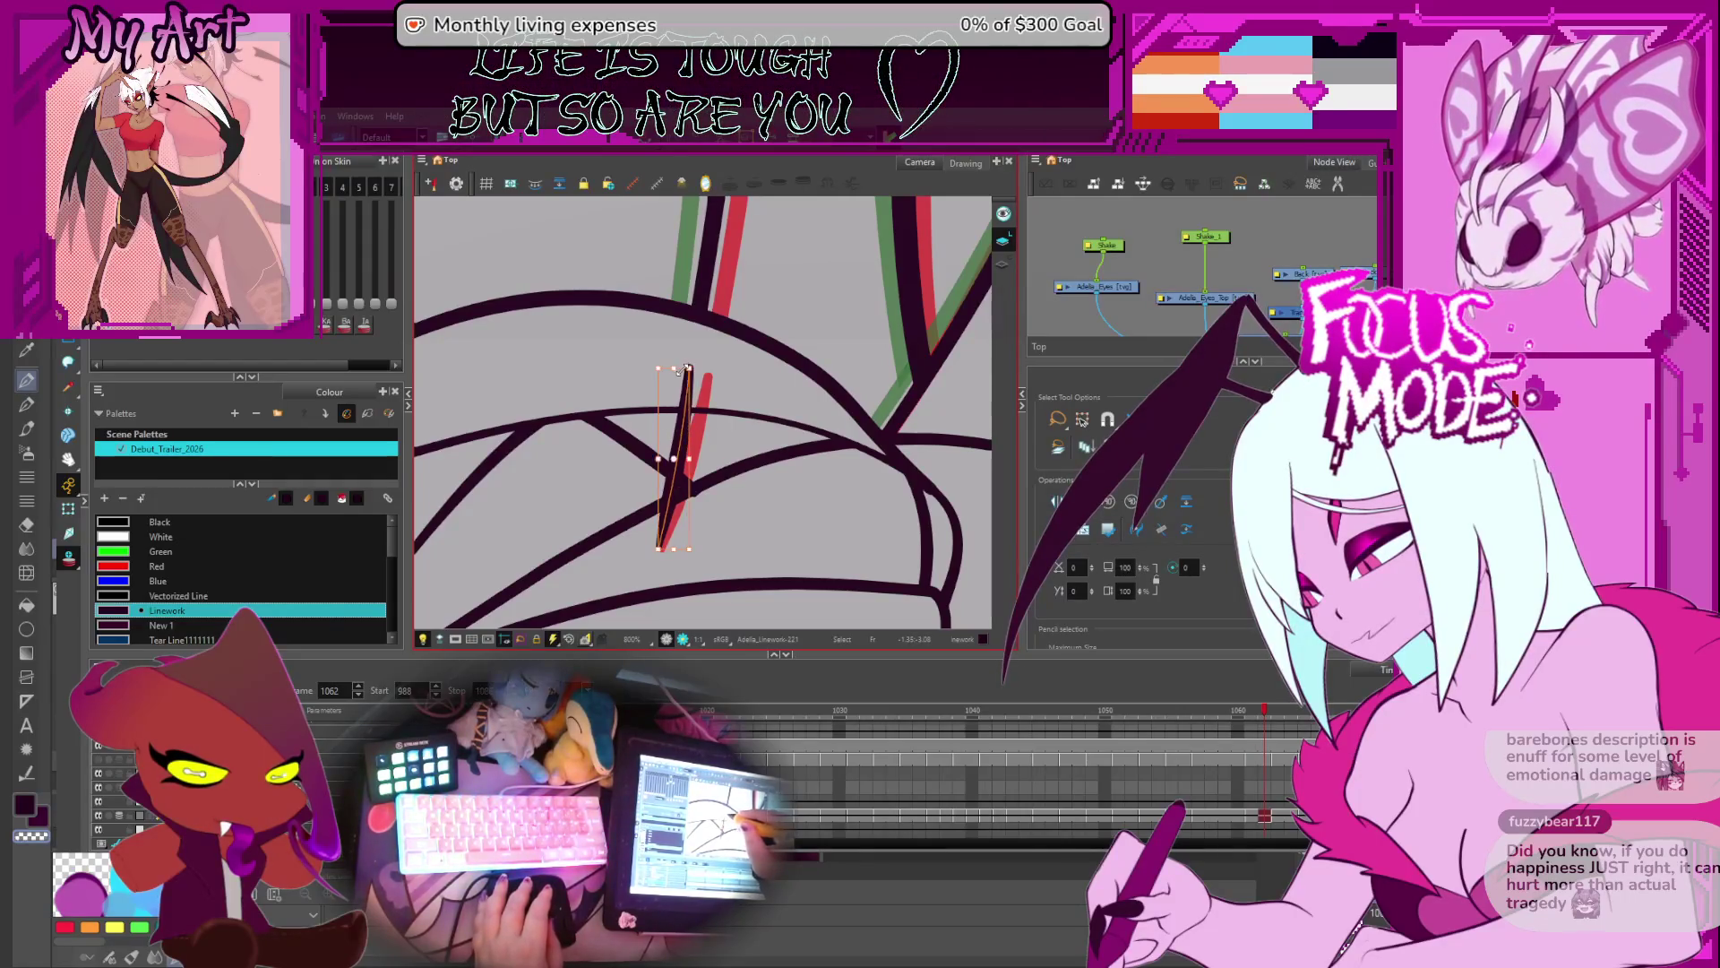
- Paste the leg stroke onto frame 1063, stretch it up to the curve, and shift it left
key("period")
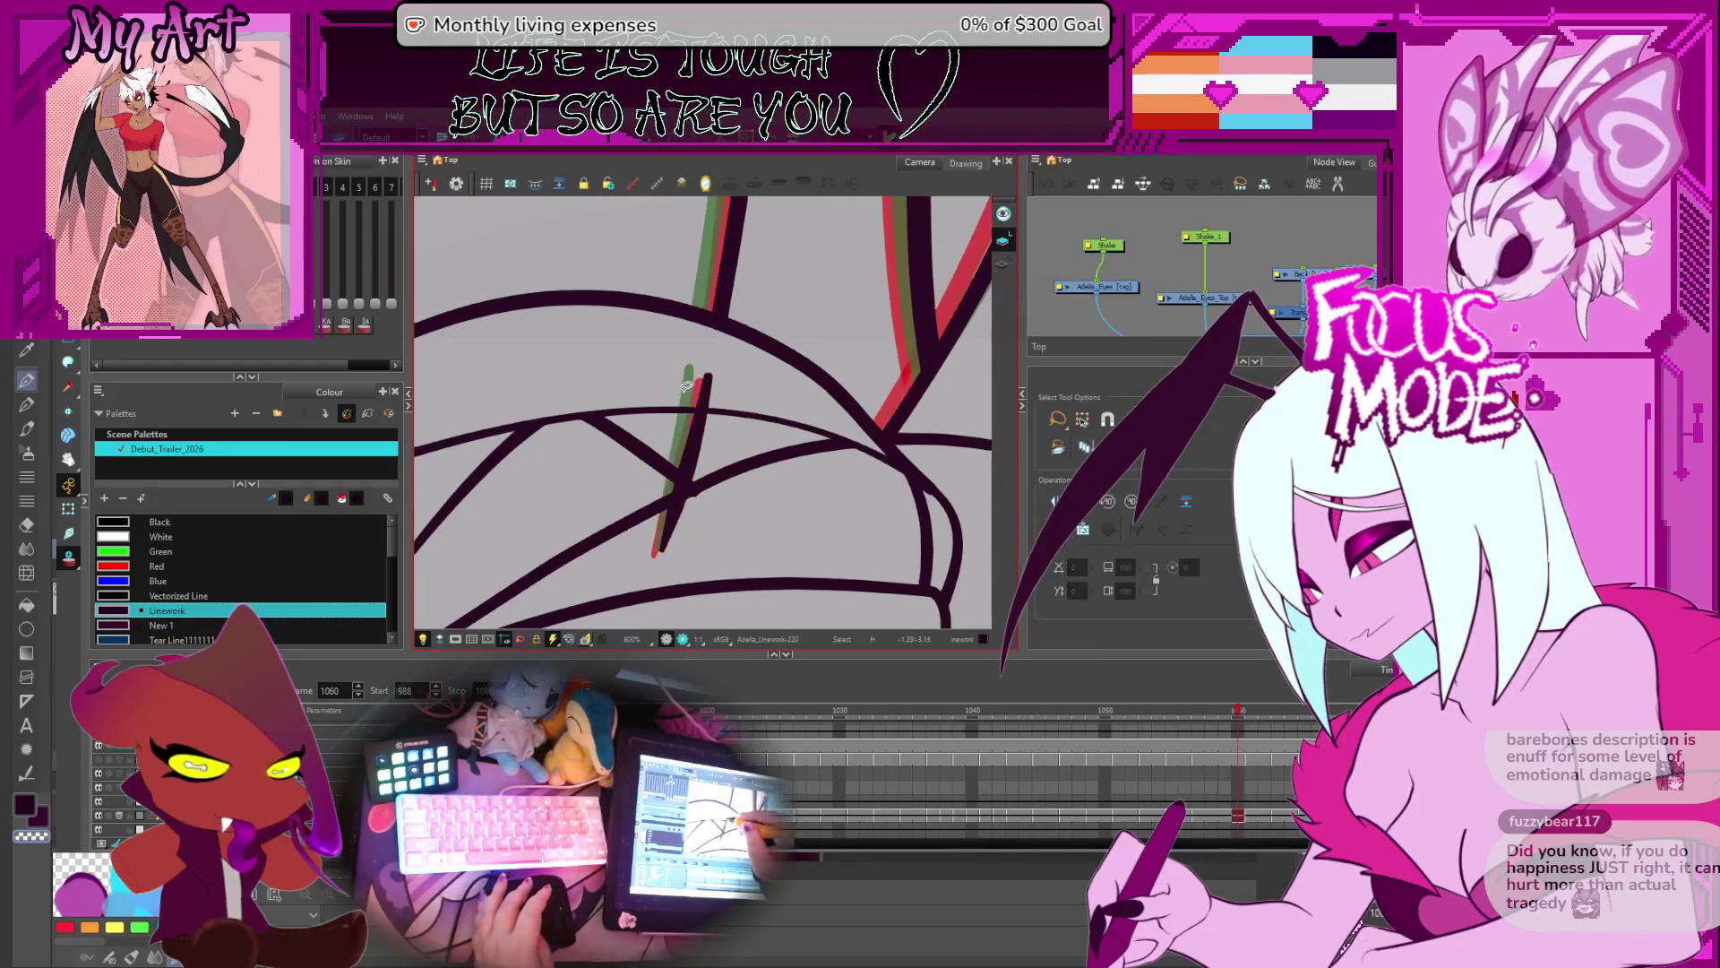
key("ctrl+v")
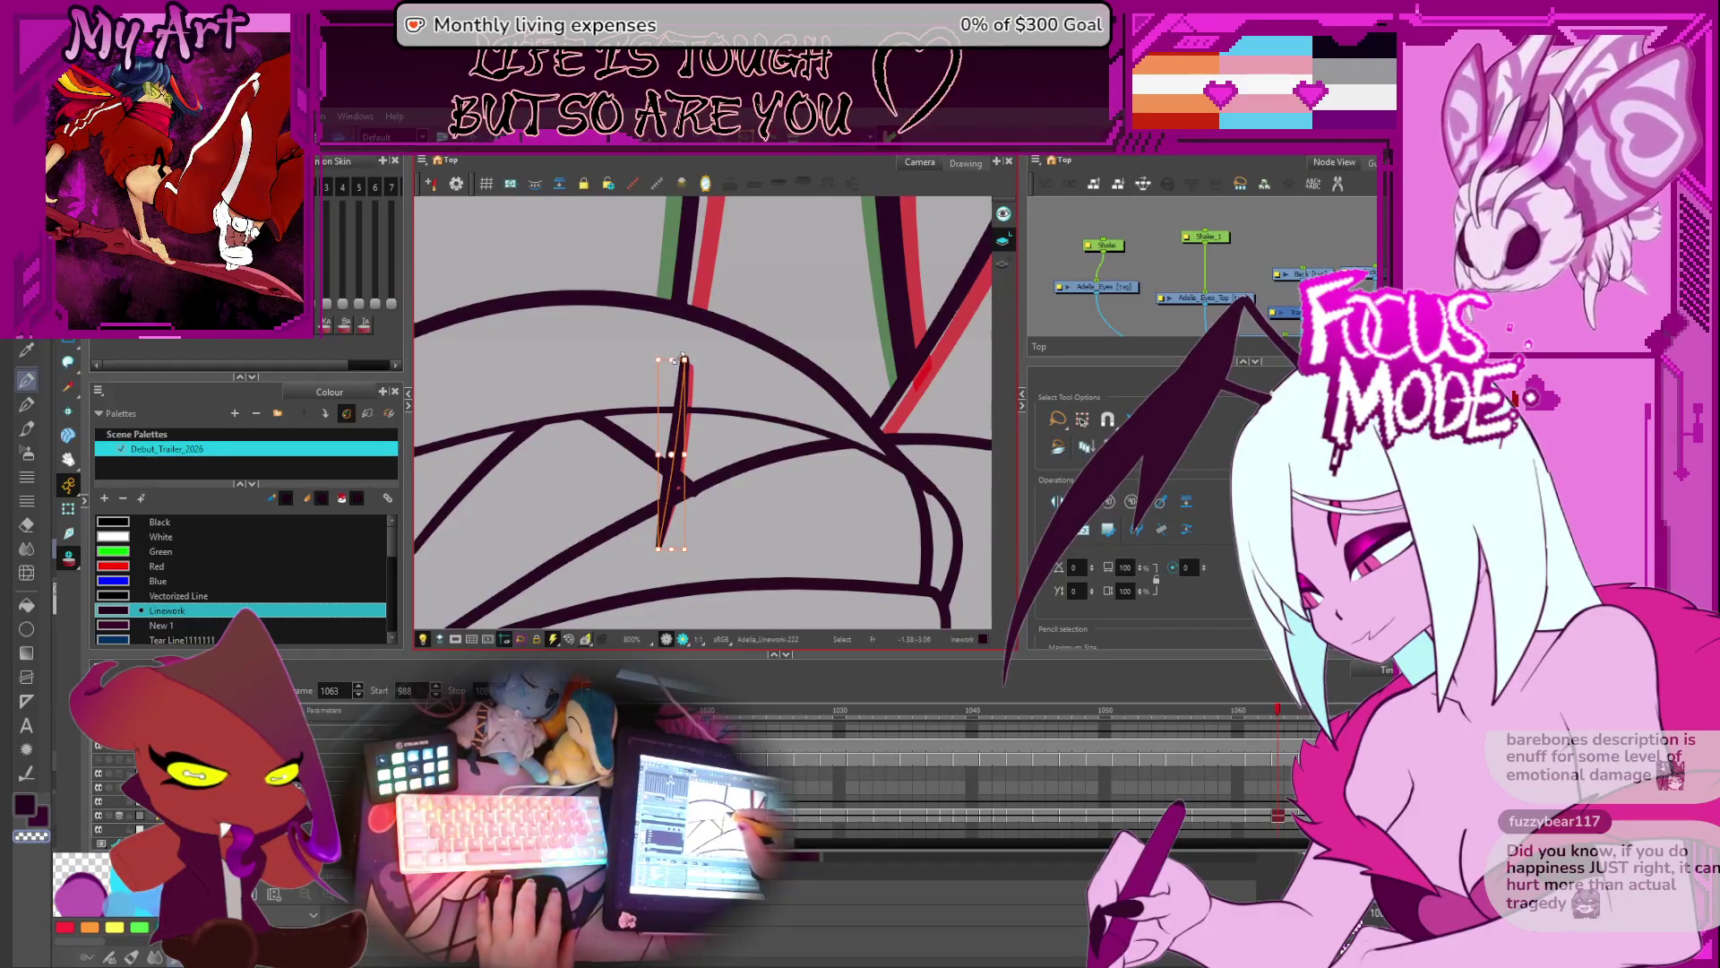
key("2")
left_click_drag(667, 404, 669, 362)
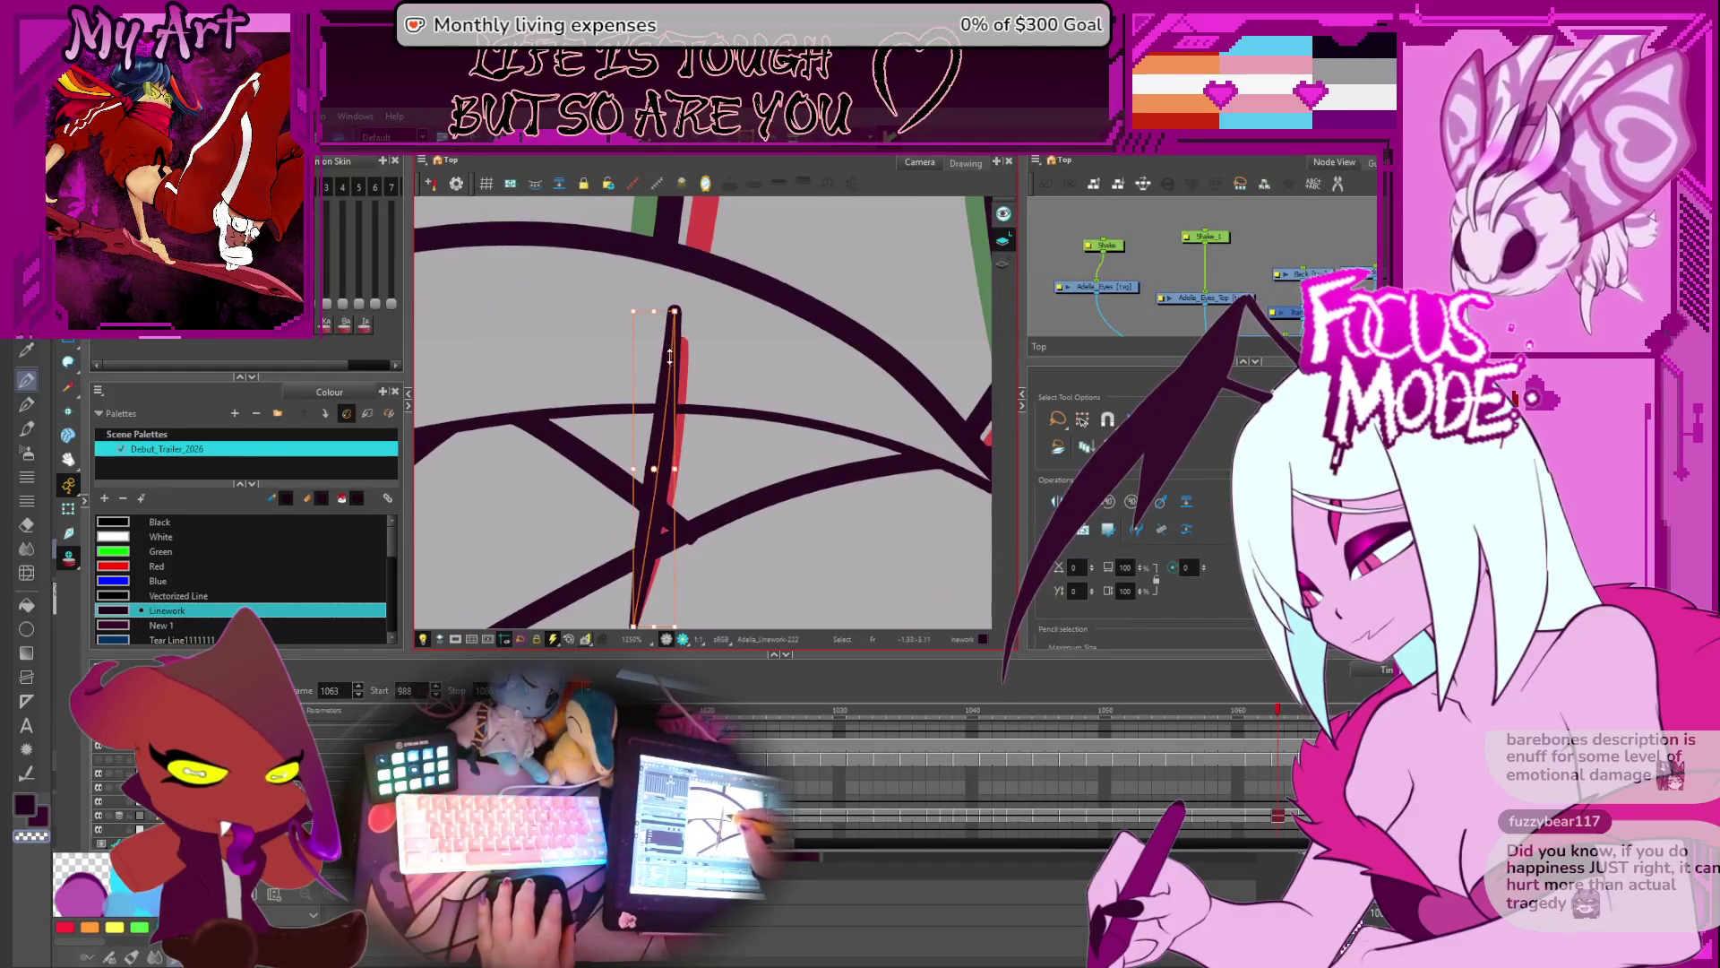
left_click_drag(643, 423, 642, 421)
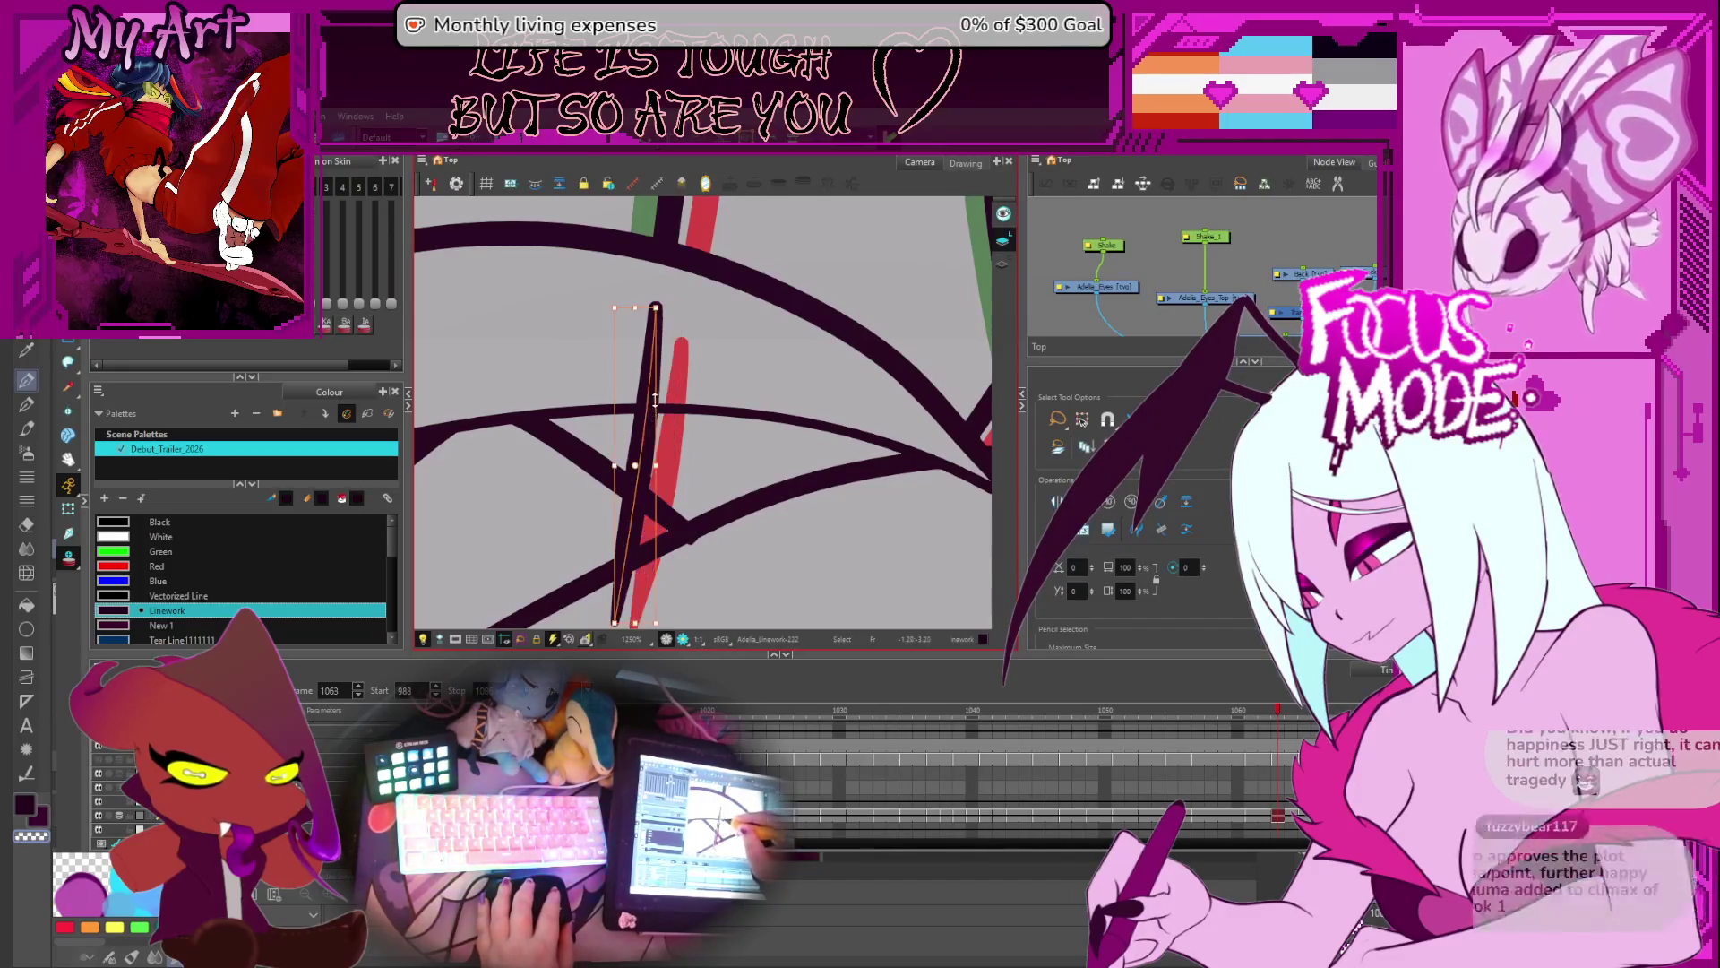
- Paste the leg stroke onto frame 1065, nudge it into place, and lengthen it to meet the curve
key("period")
key("period")
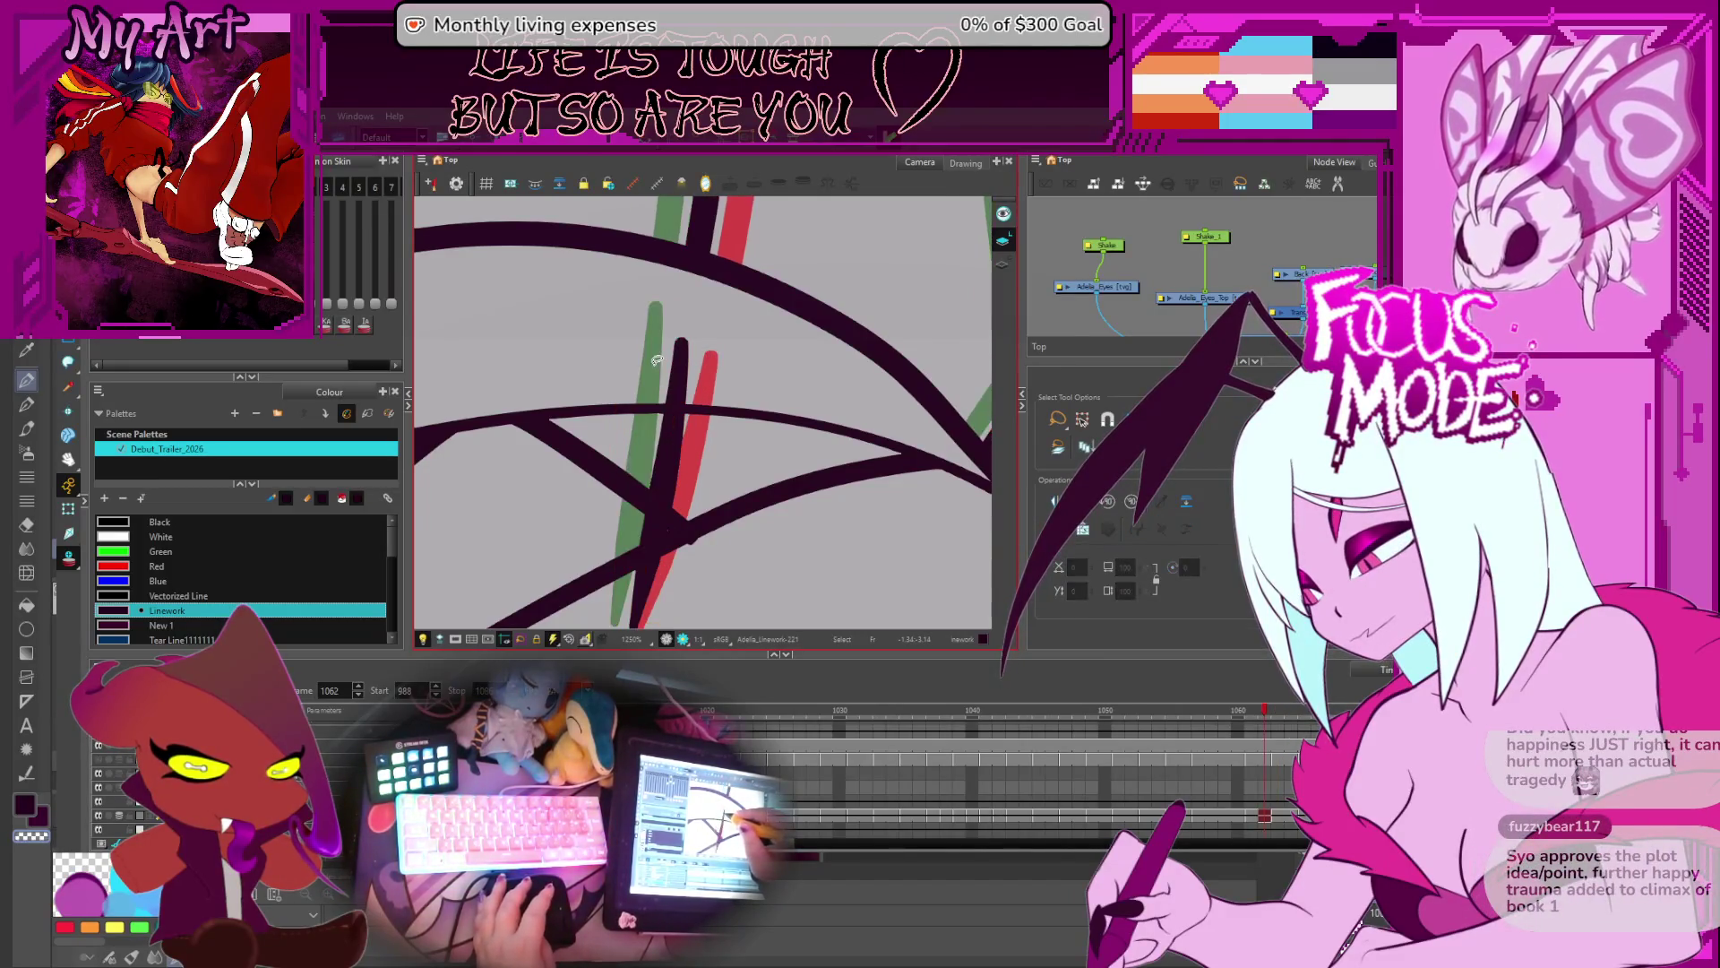
key("ctrl+v")
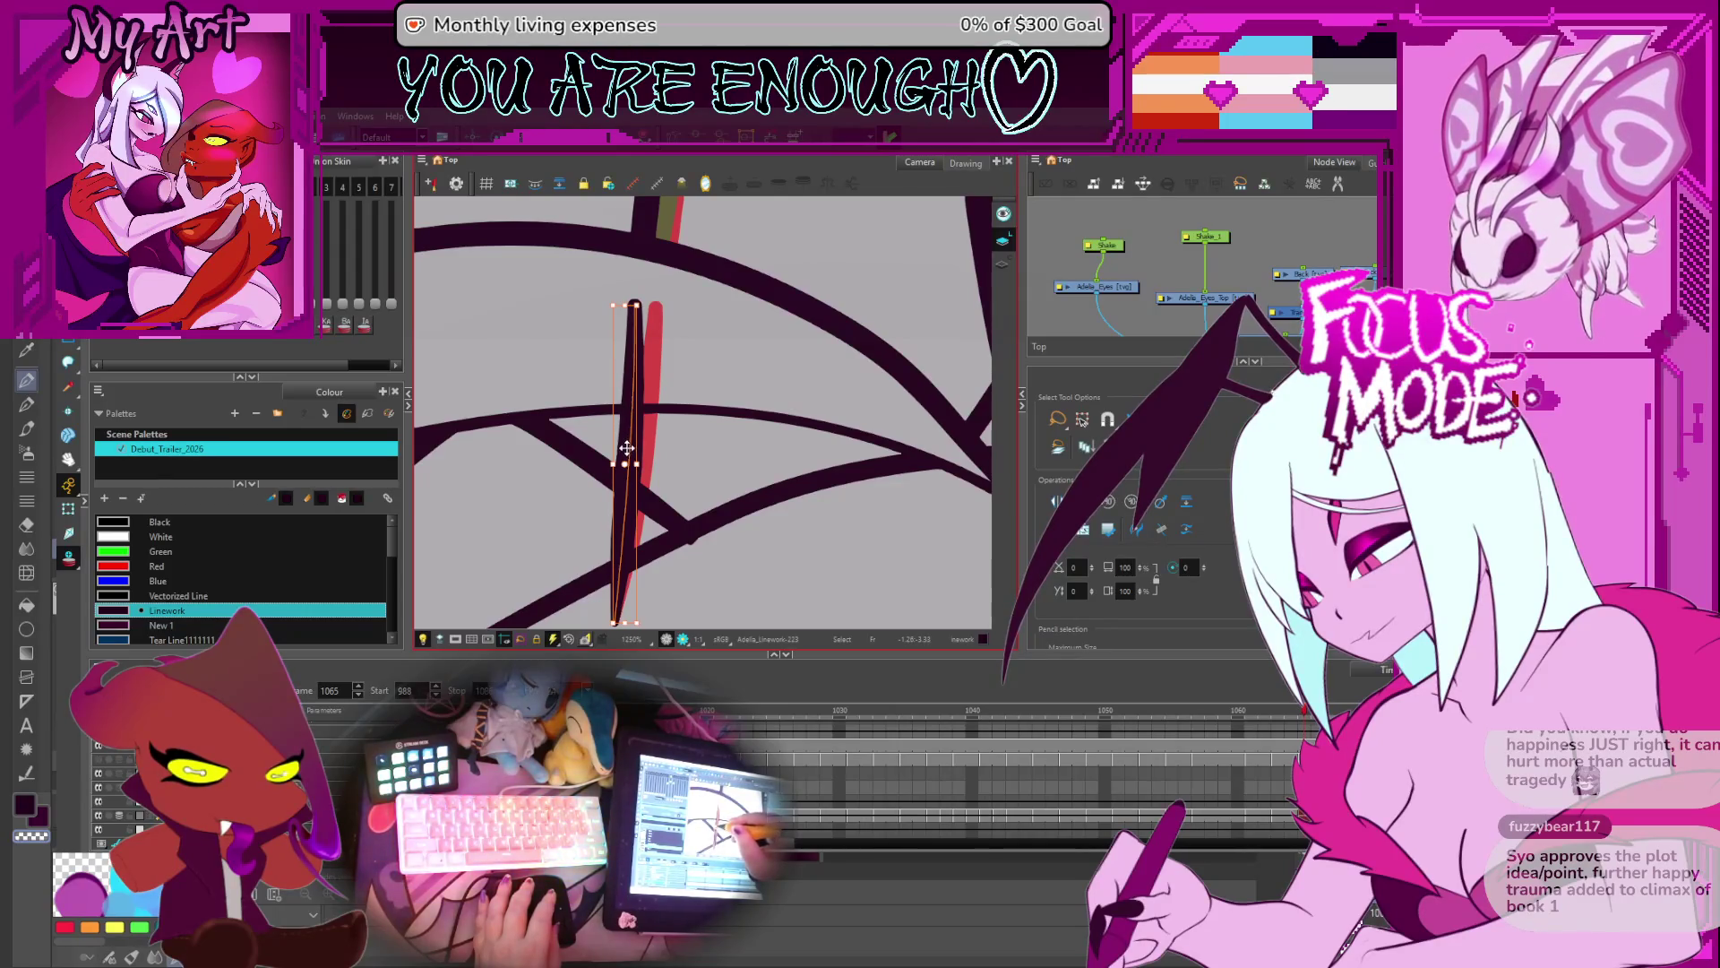
left_click_drag(628, 448, 622, 437)
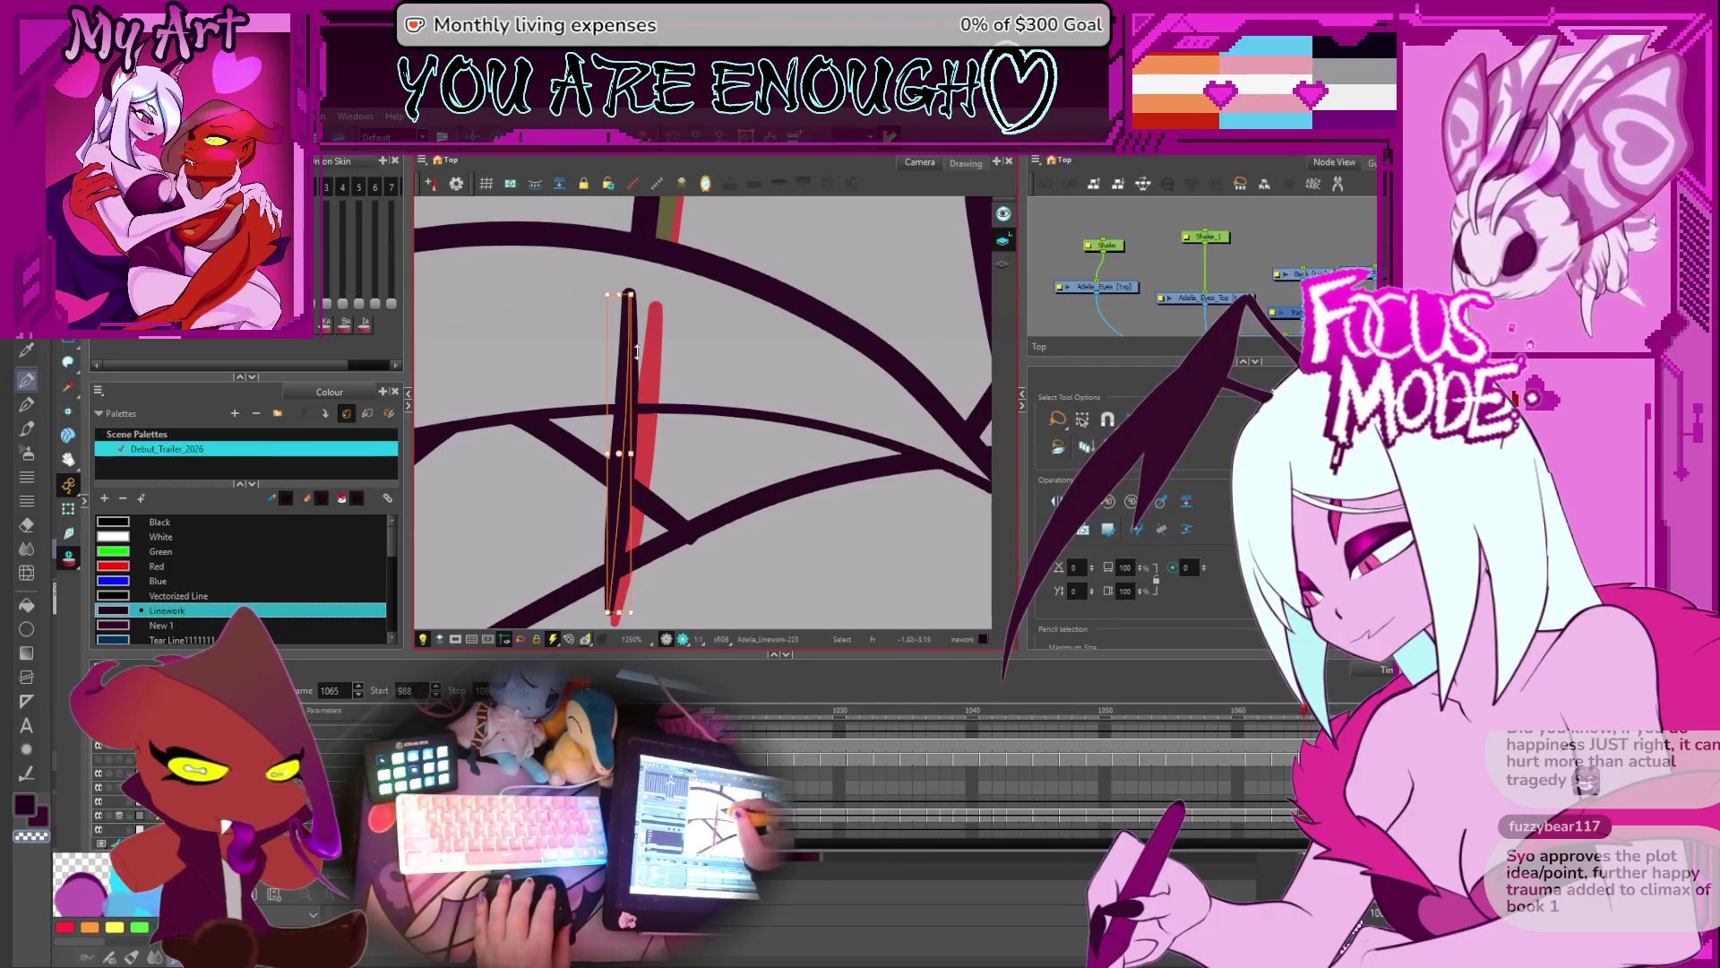
scroll(625, 294, "down", 3)
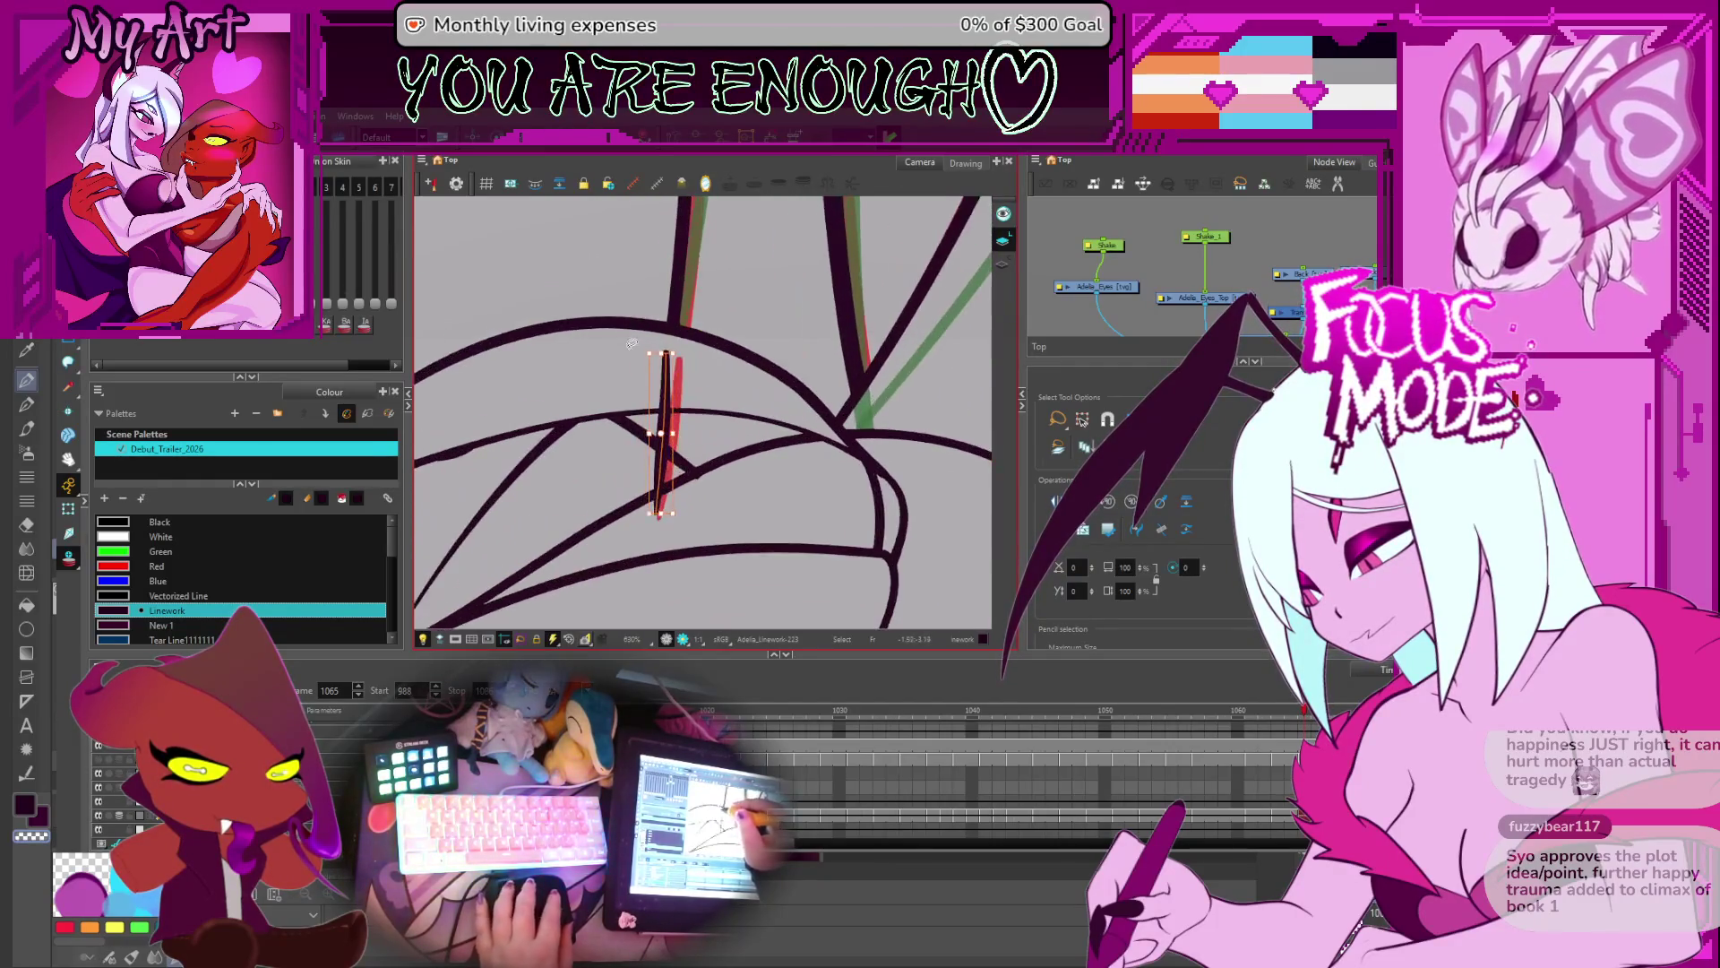
left_click_drag(660, 355, 663, 334)
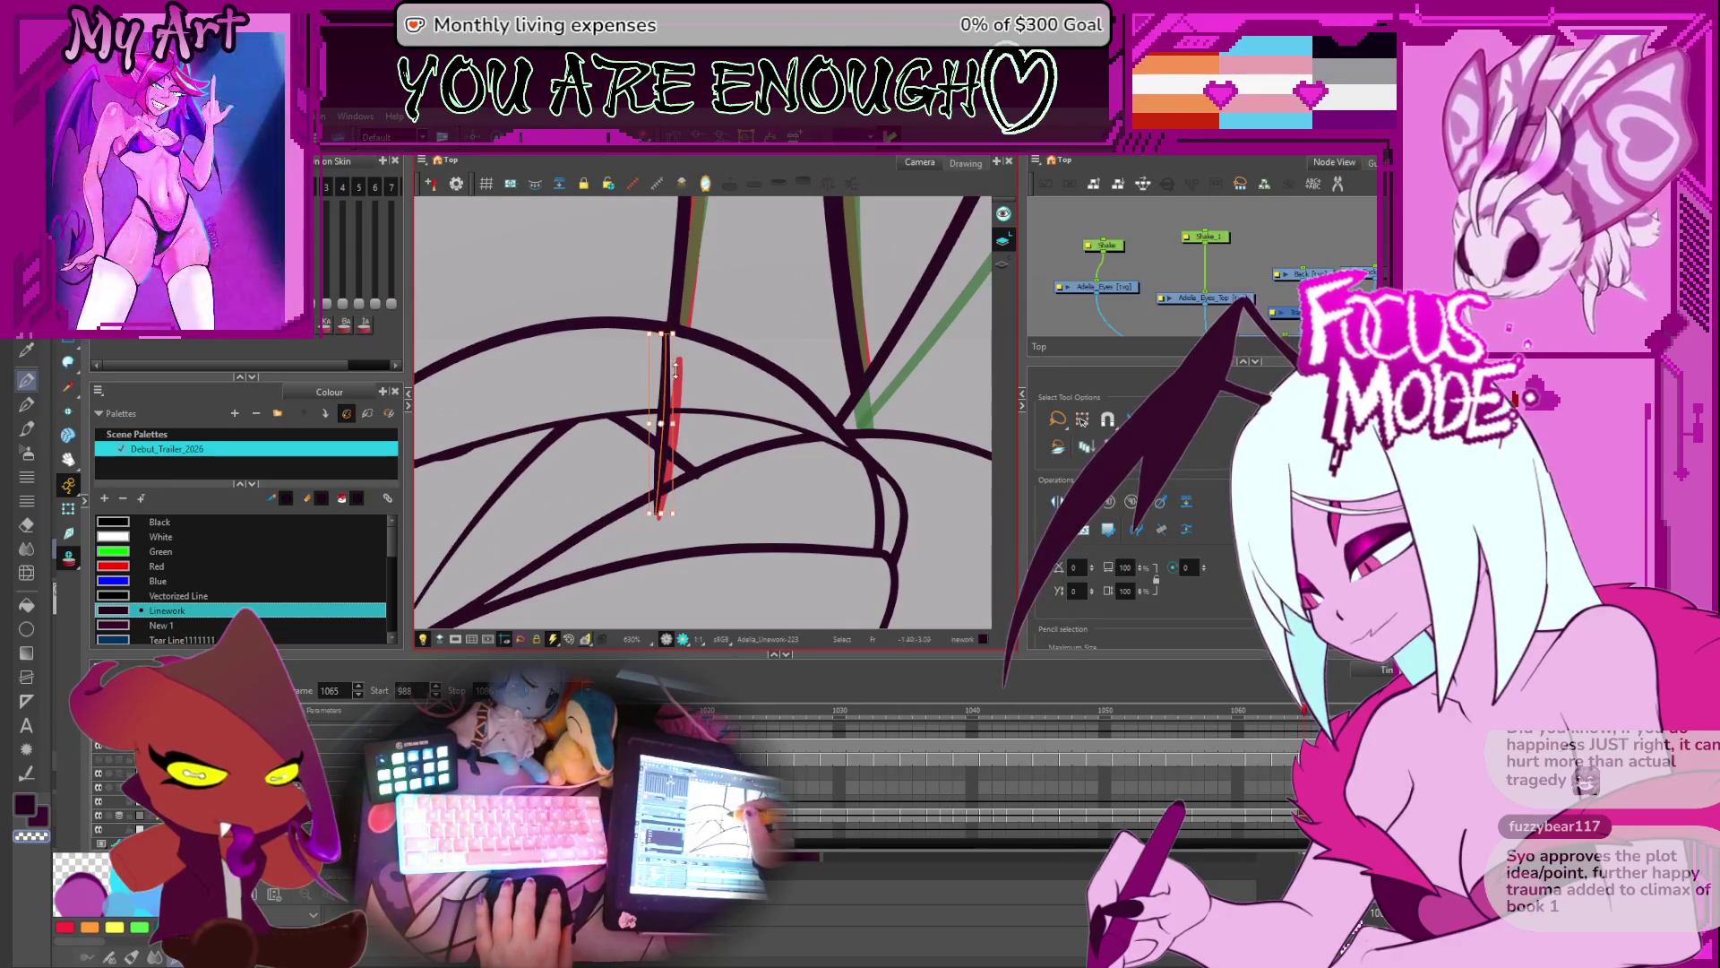
scroll(668, 328, "up", 3)
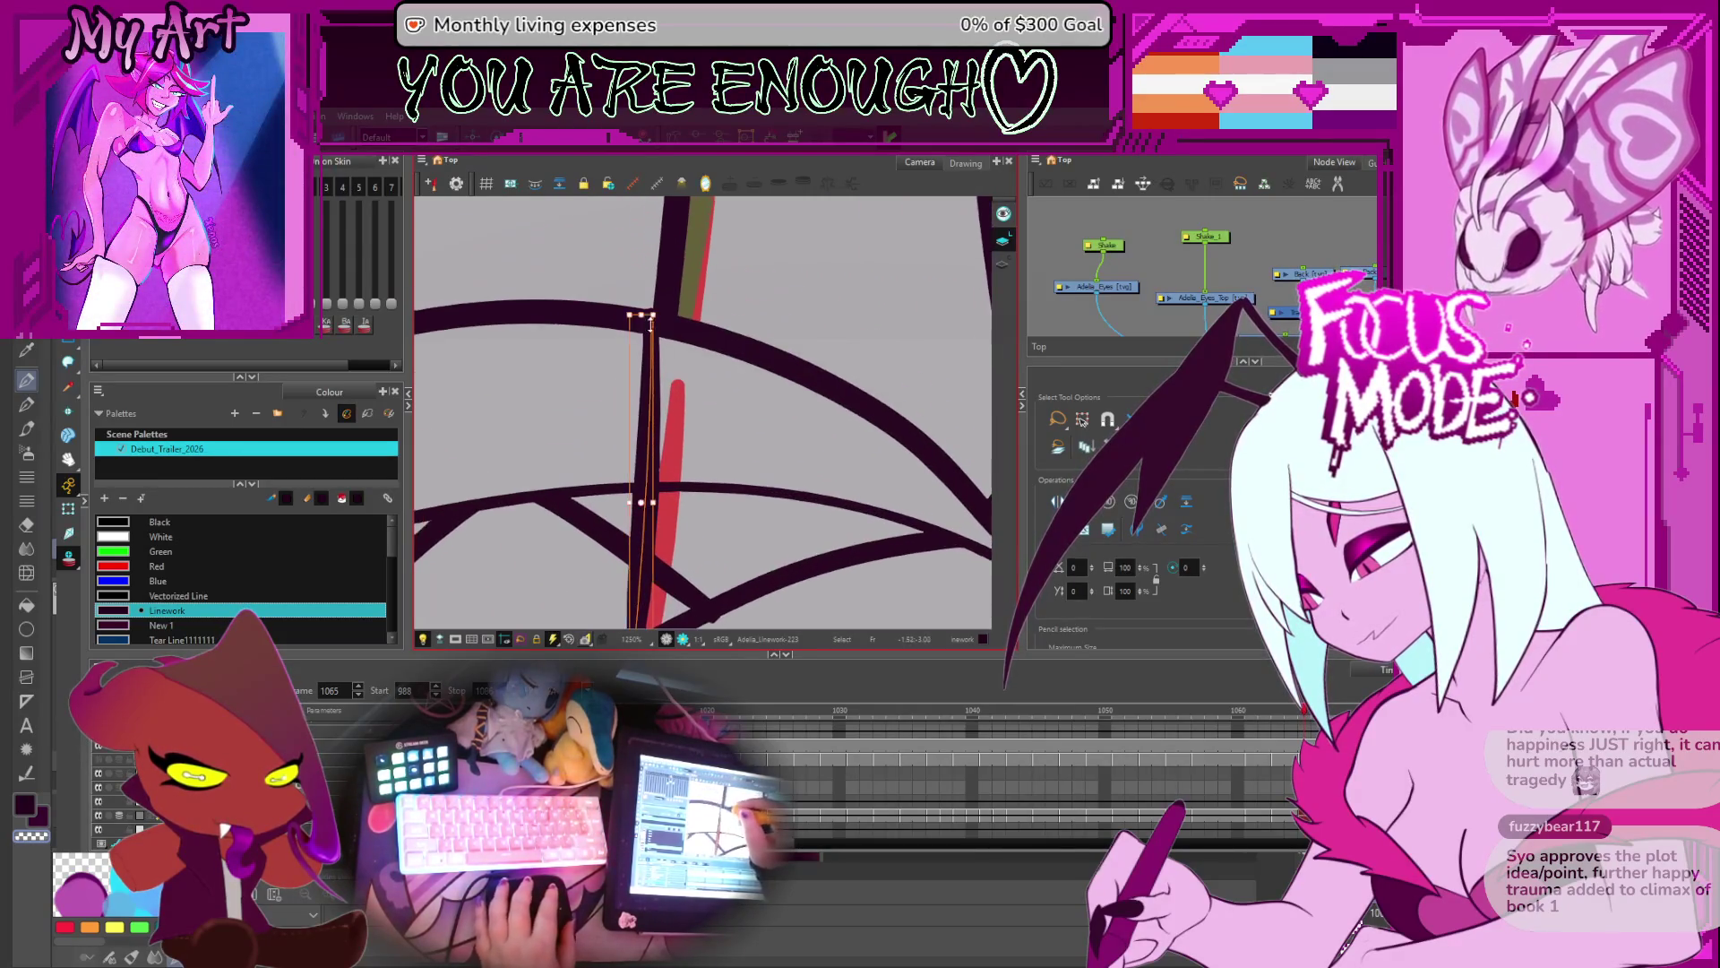
scroll(651, 361, "down", 3)
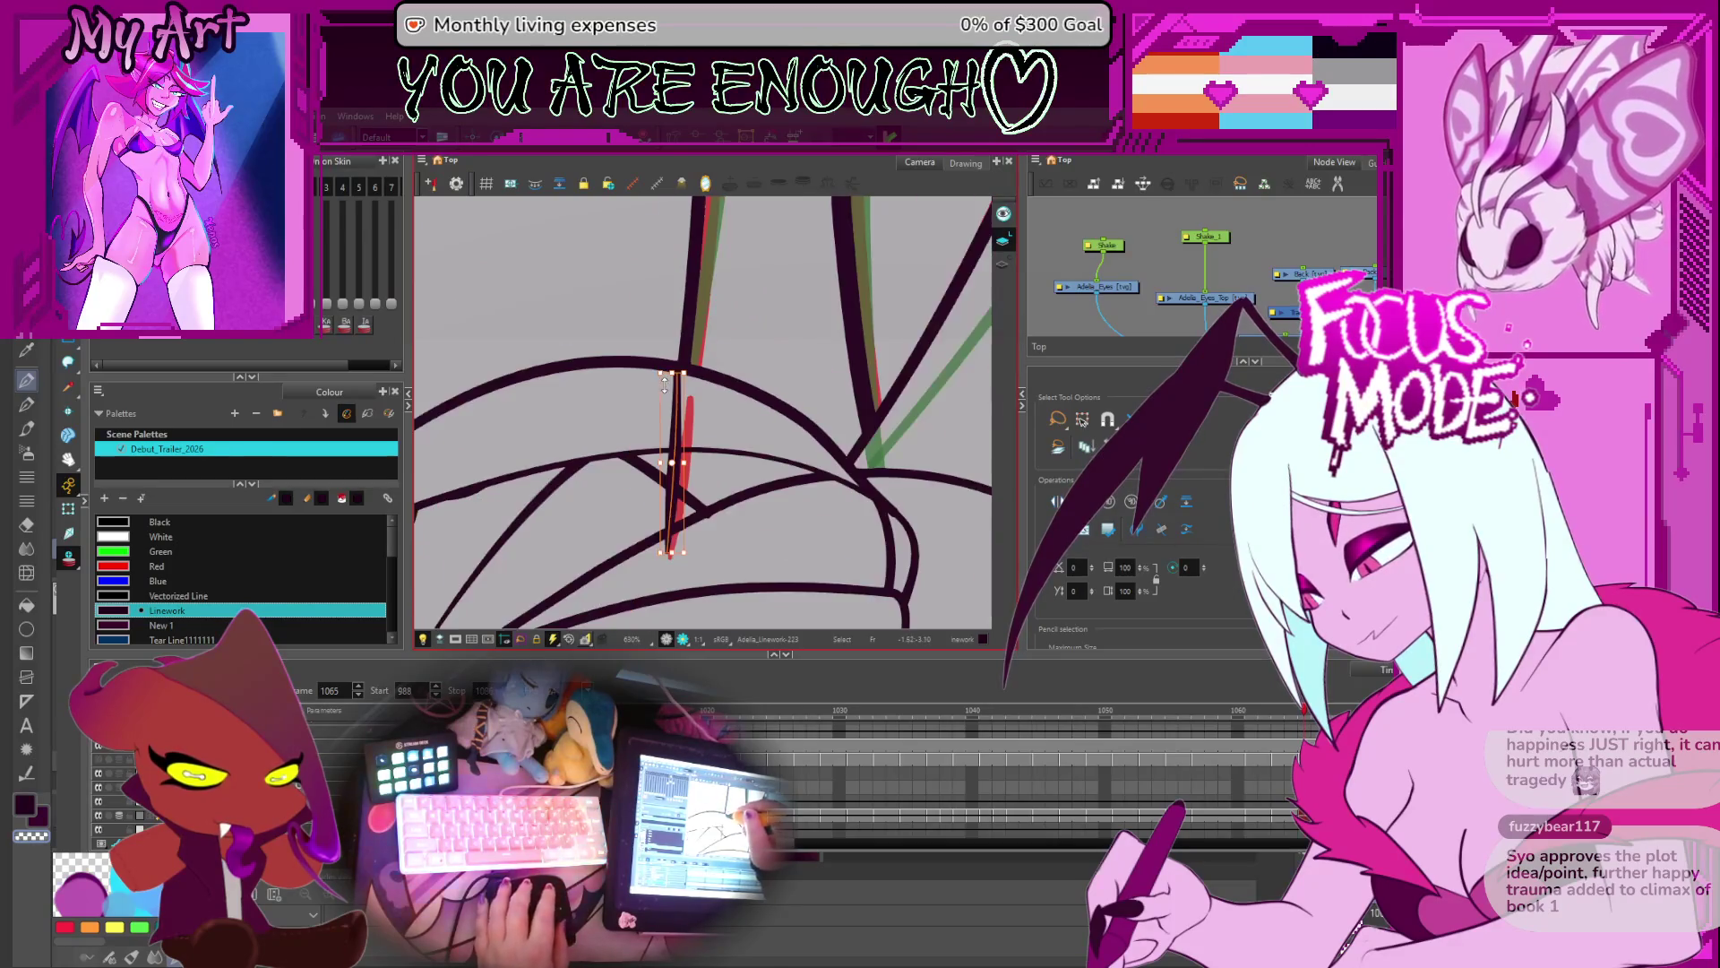
scroll(666, 385, "up", 3)
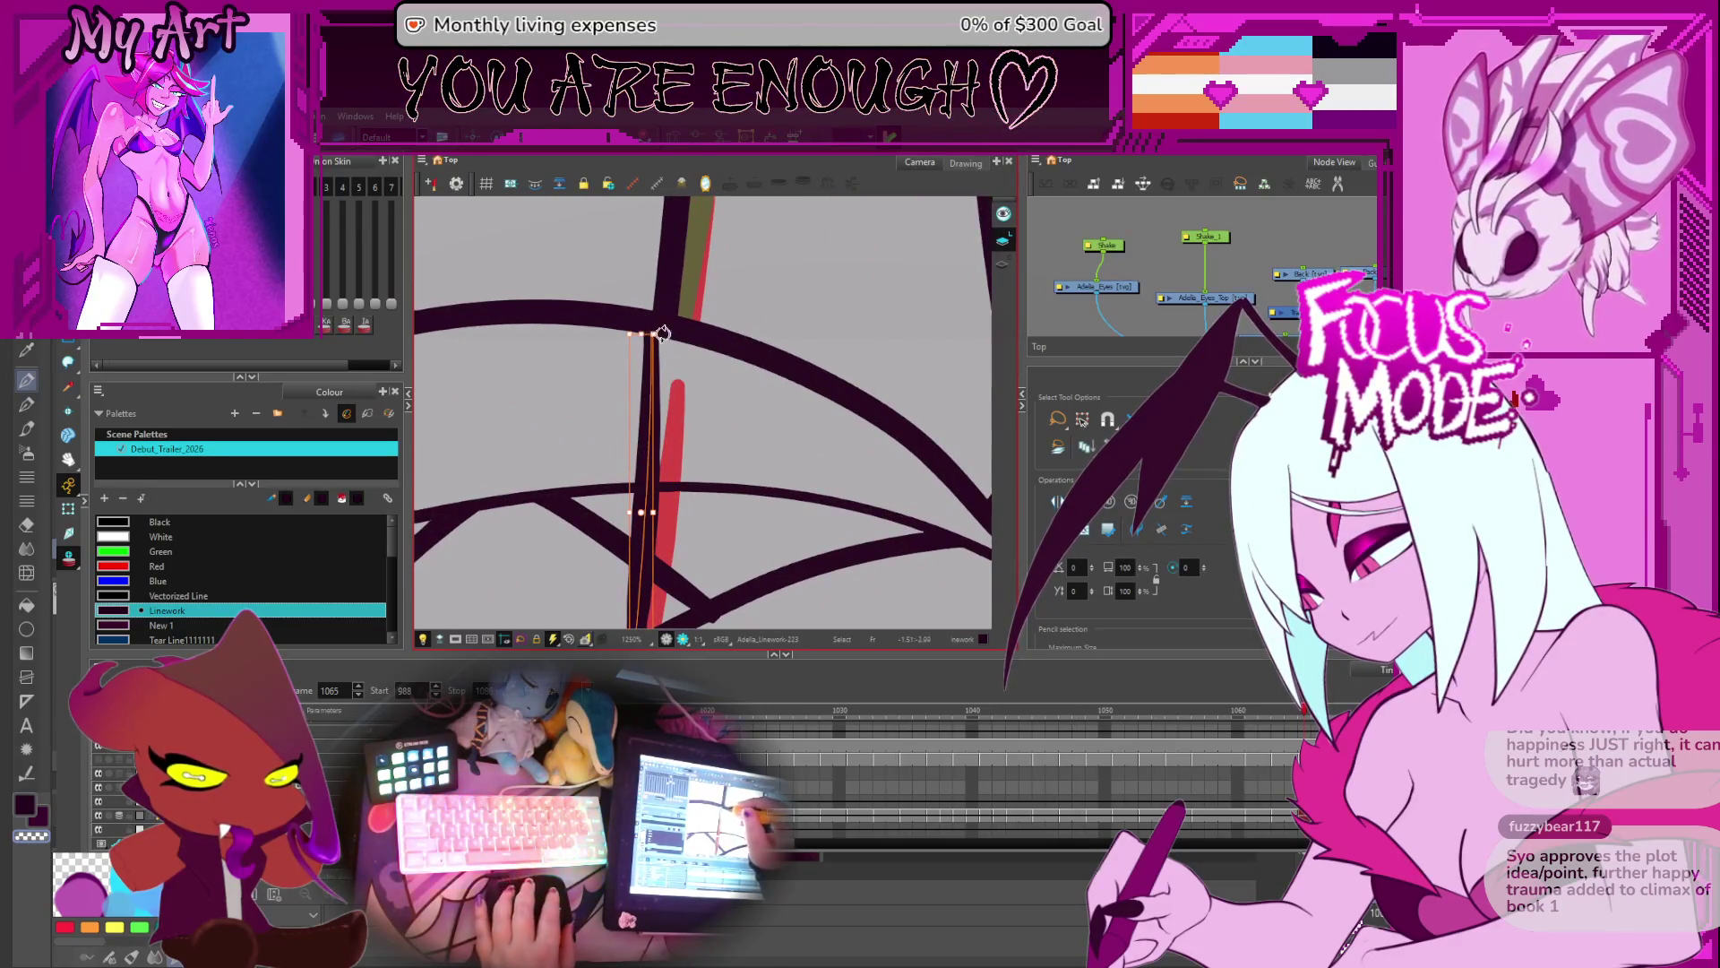
scroll(666, 377, "down", 1)
- Across frames 1067–1069, select the vertical leg line and shift its top point right with the Contour Editor
key("alt+q")
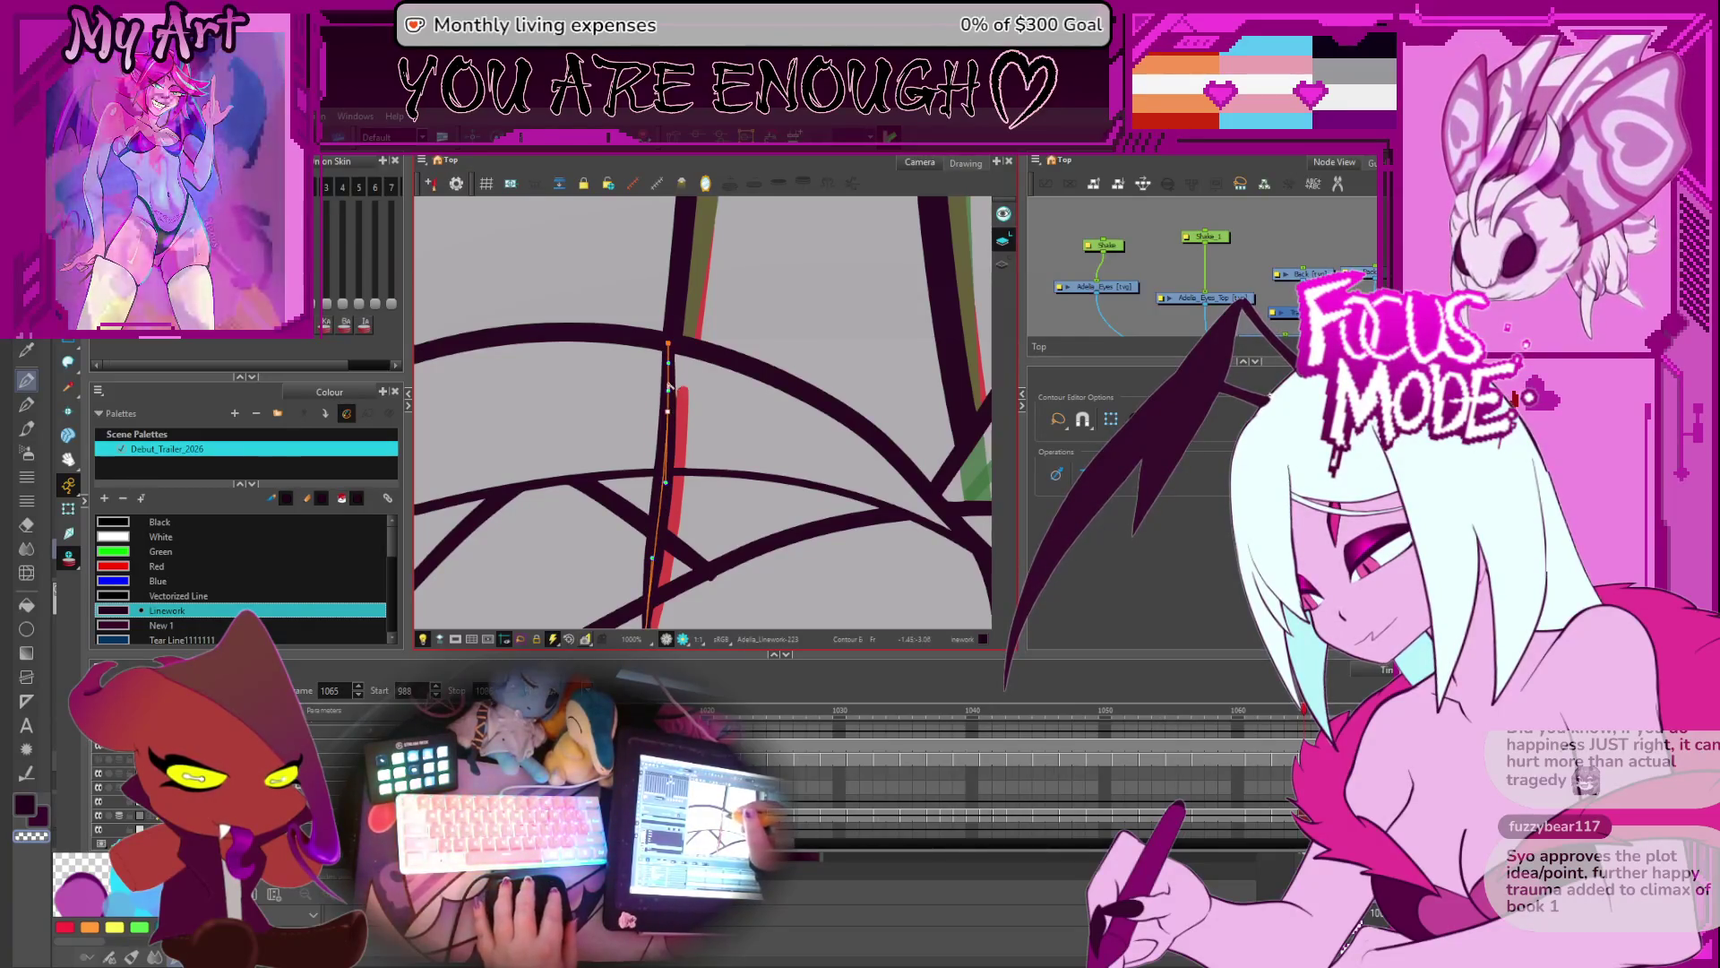
key("alt+s")
key("g")
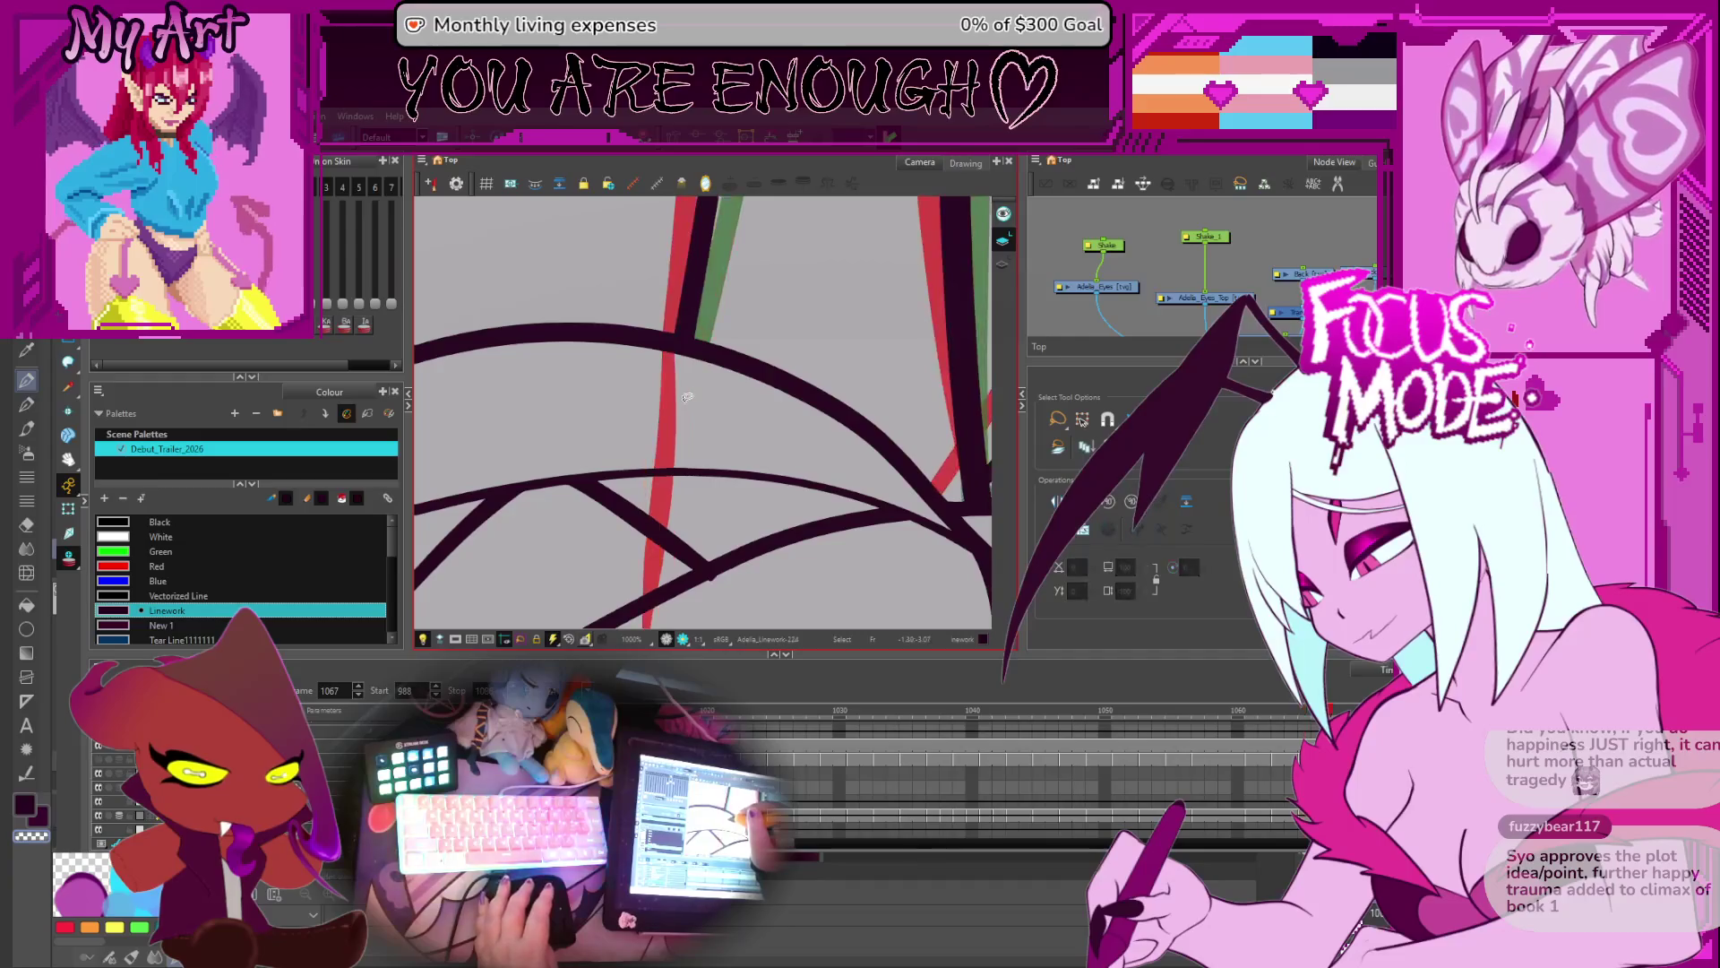
left_click(674, 377)
scroll(663, 354, "up", 2)
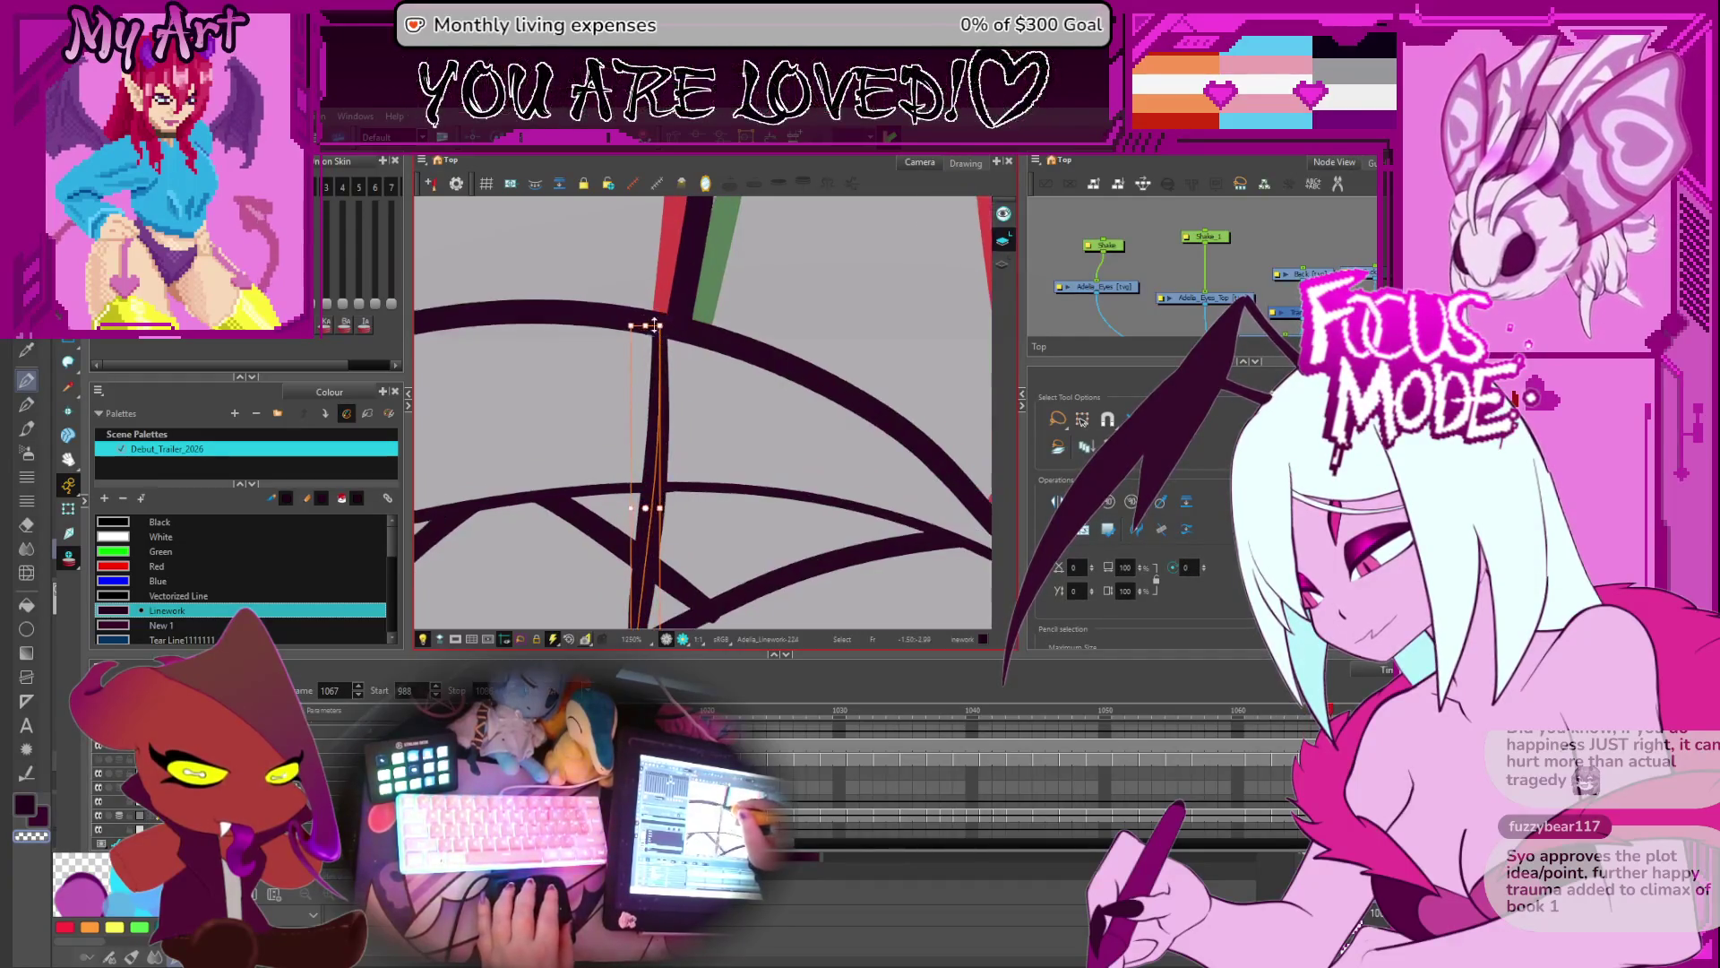
key("g")
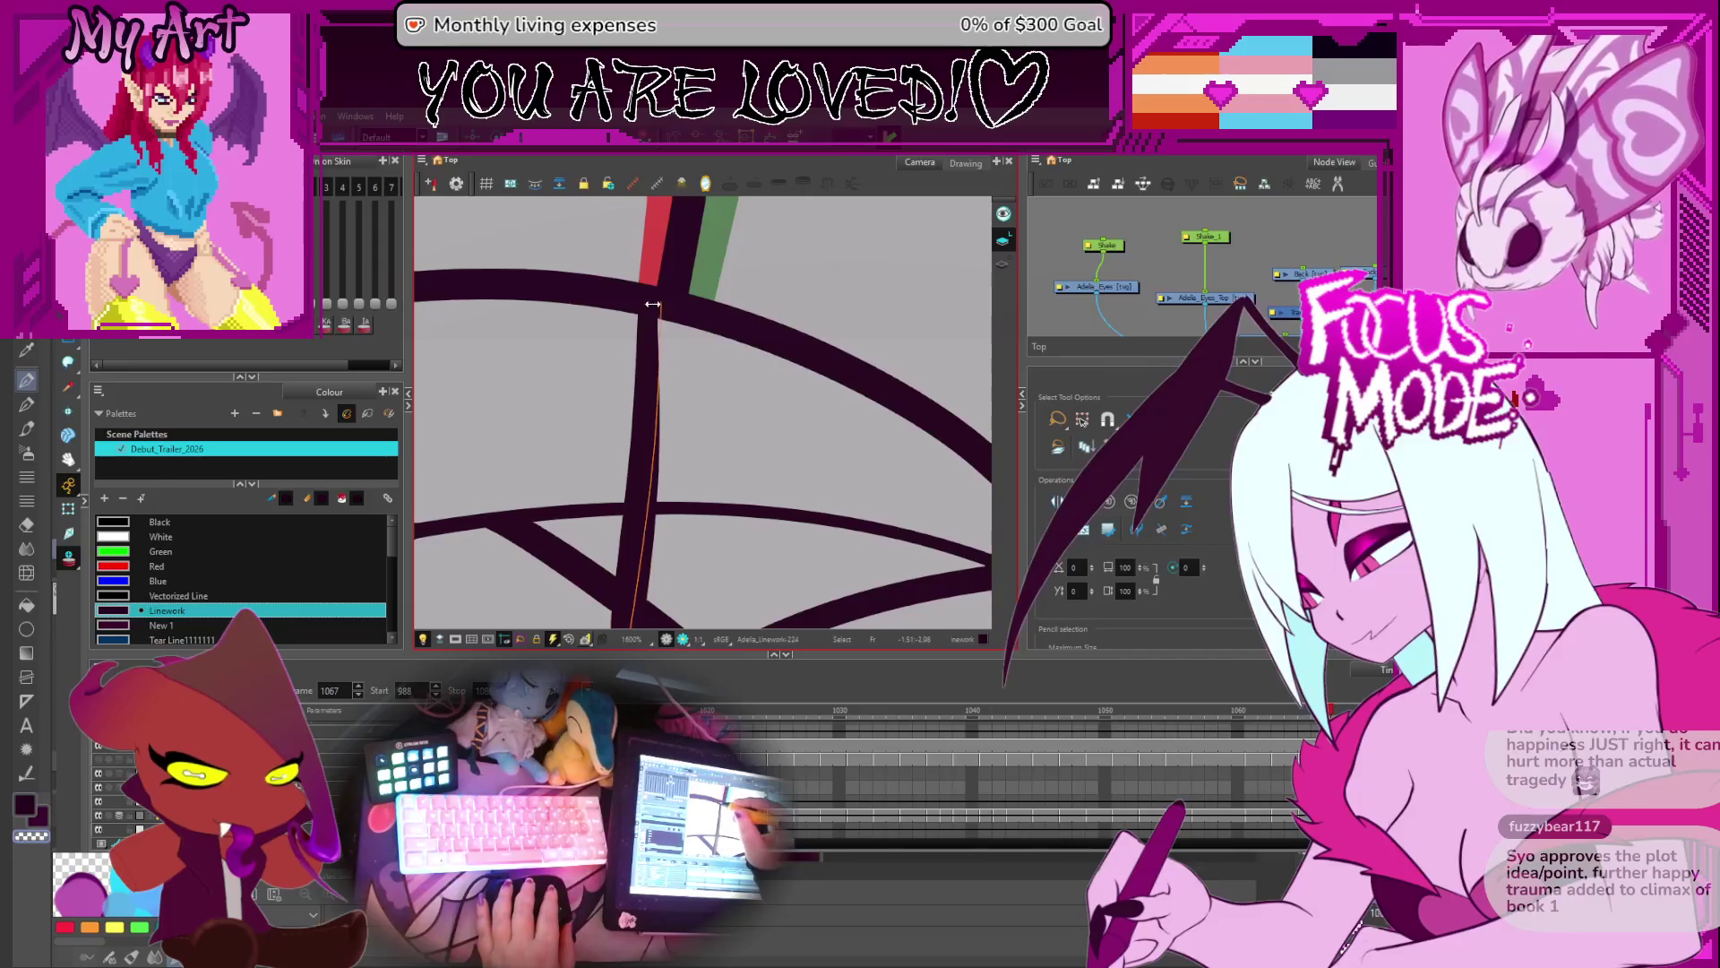
scroll(663, 345, "down", 2)
key("g")
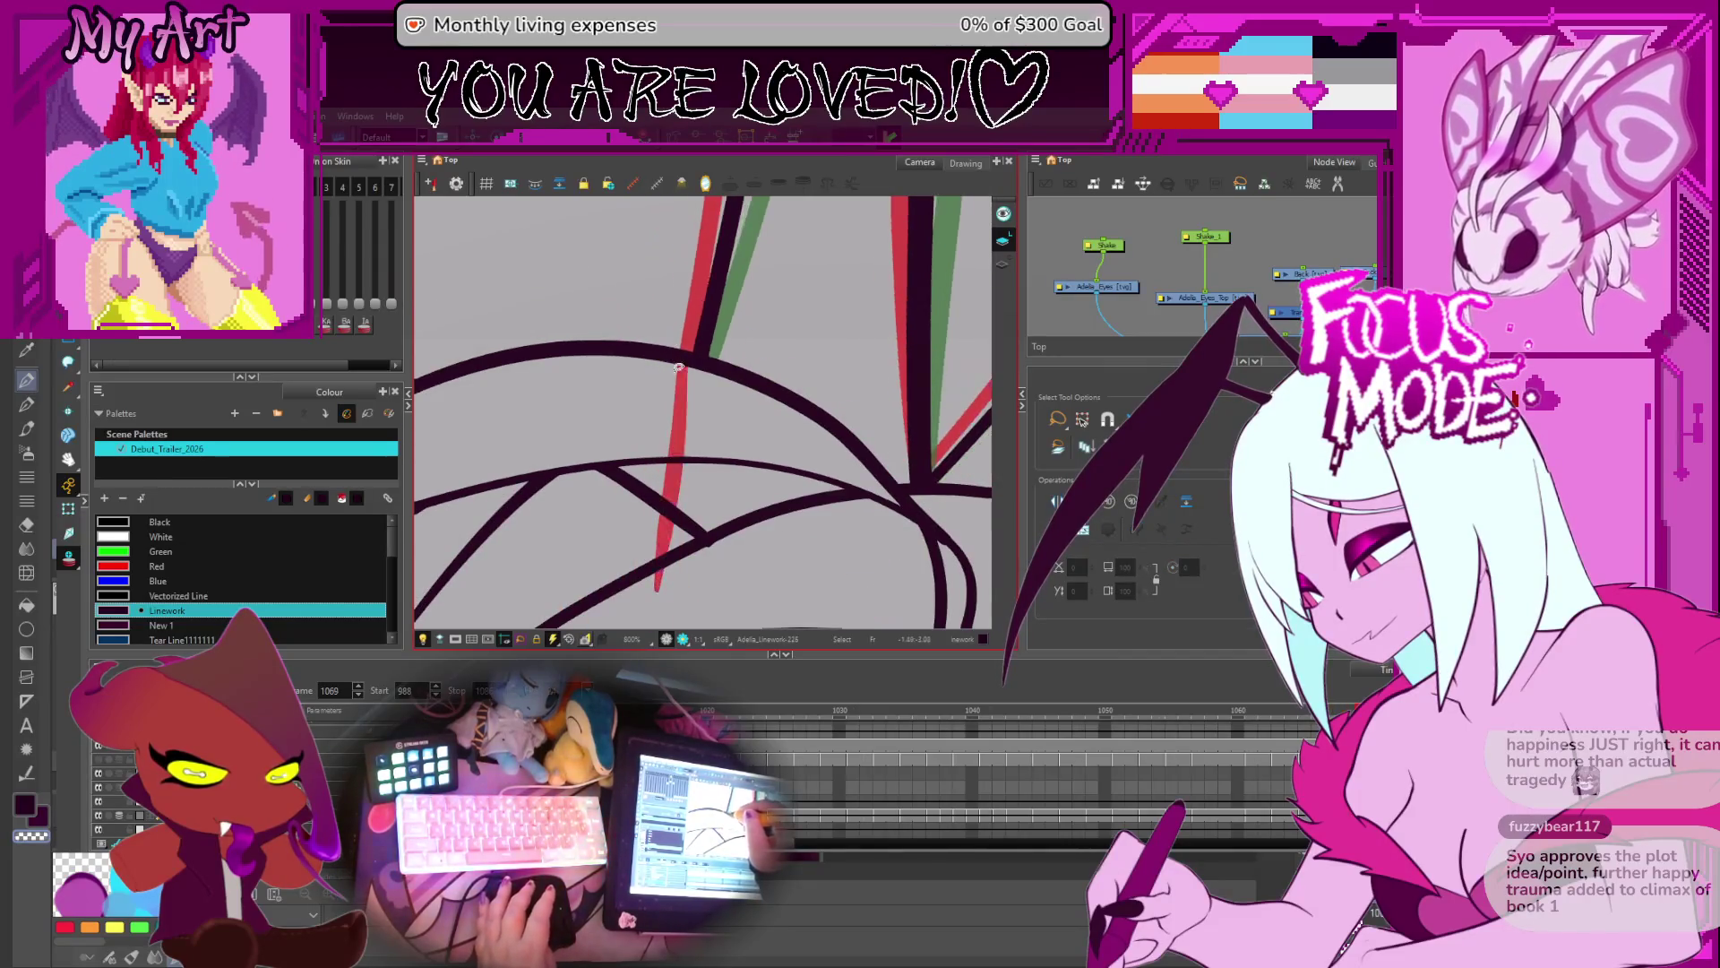
left_click(686, 417)
key("alt+q")
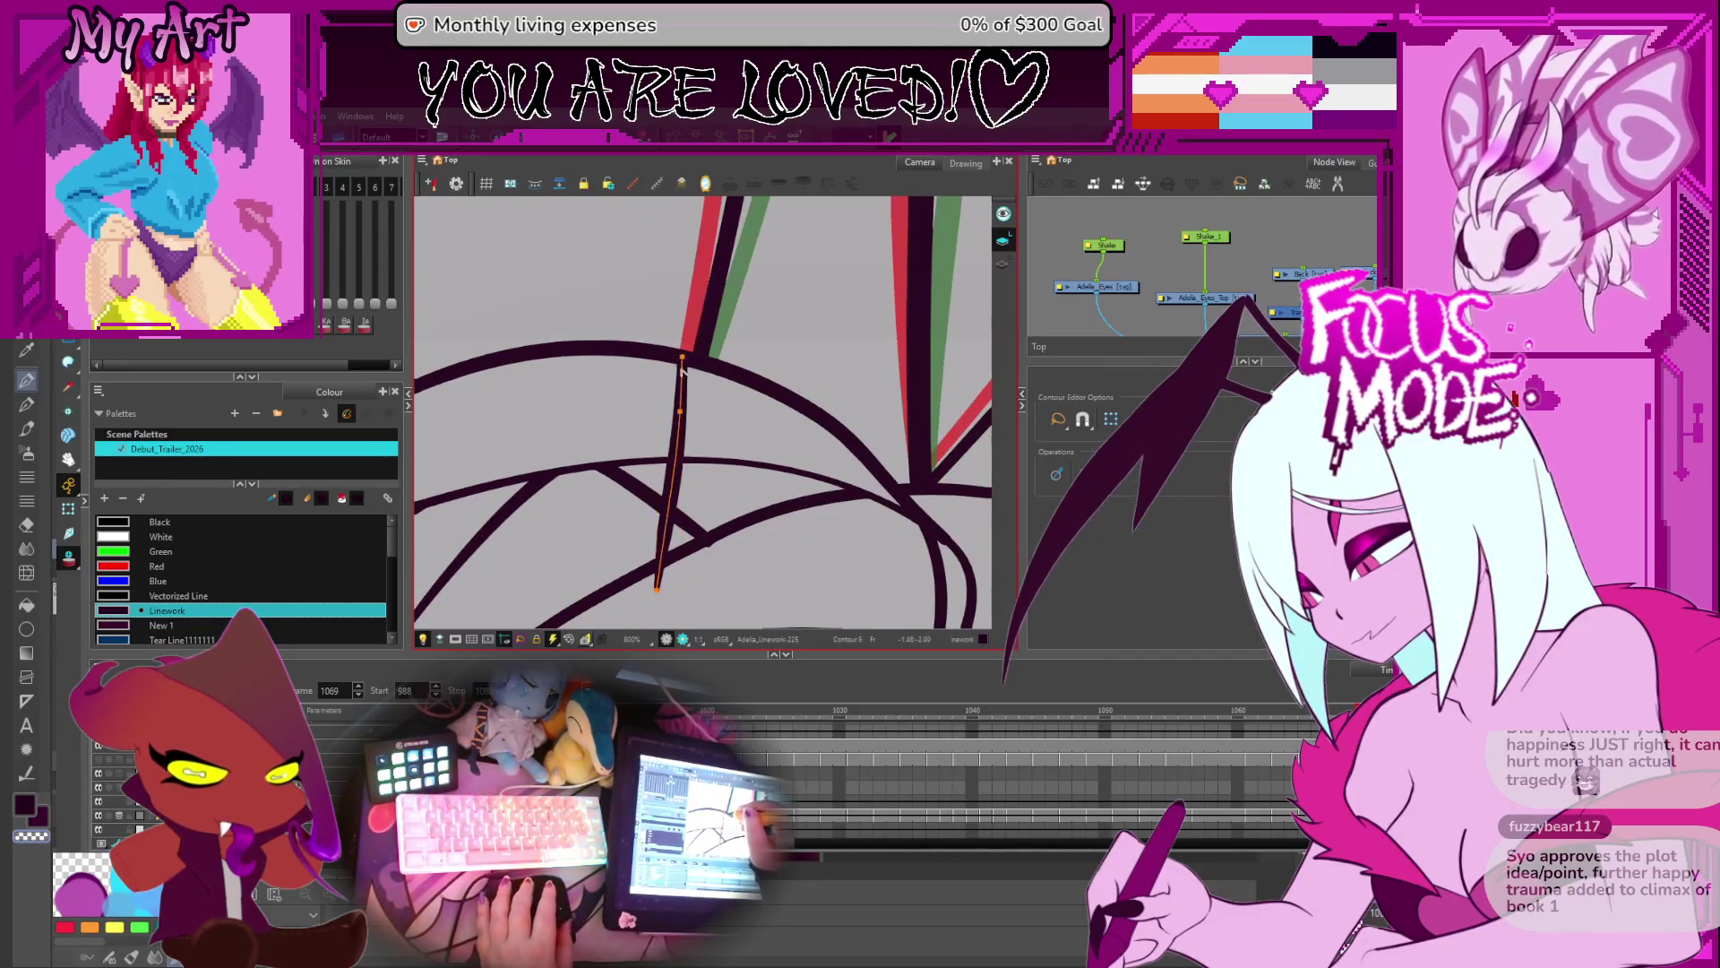
mouse_move(683, 356)
left_mouse_down()
mouse_move(697, 355)
mouse_move(689, 410)
left_mouse_up()
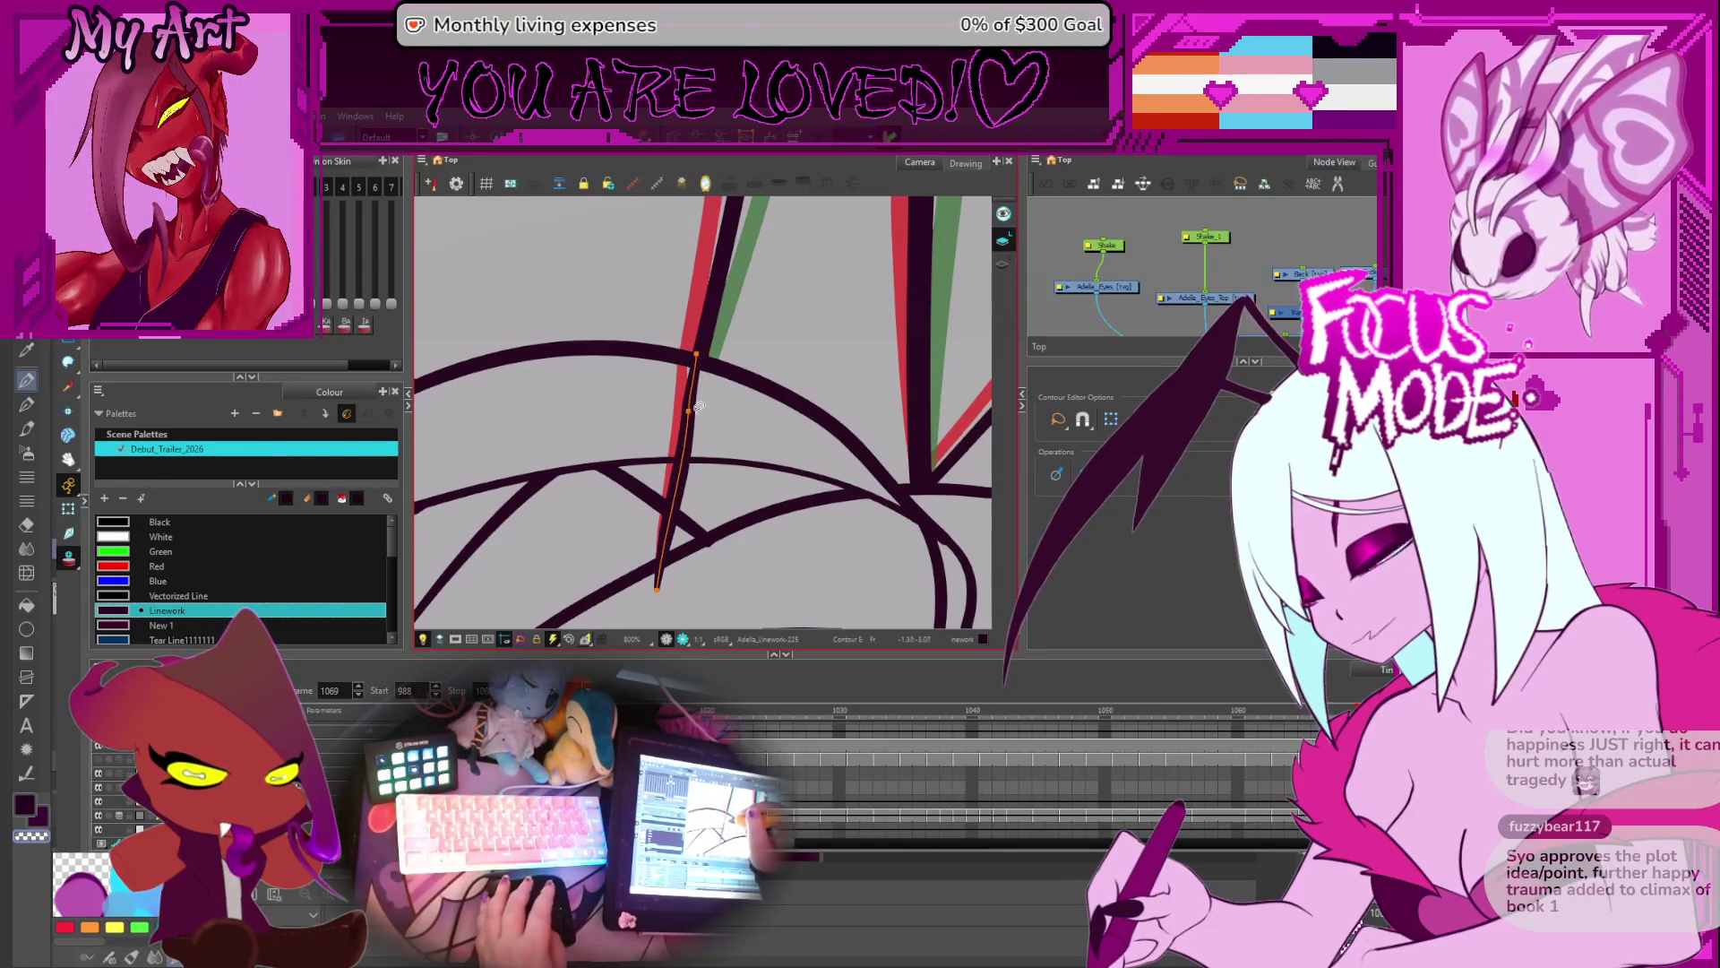
key("alt+s")
- Skew the frame 1071 leg stroke onto the onion-skin line and paste copies through frame 1076
key("period")
key("period")
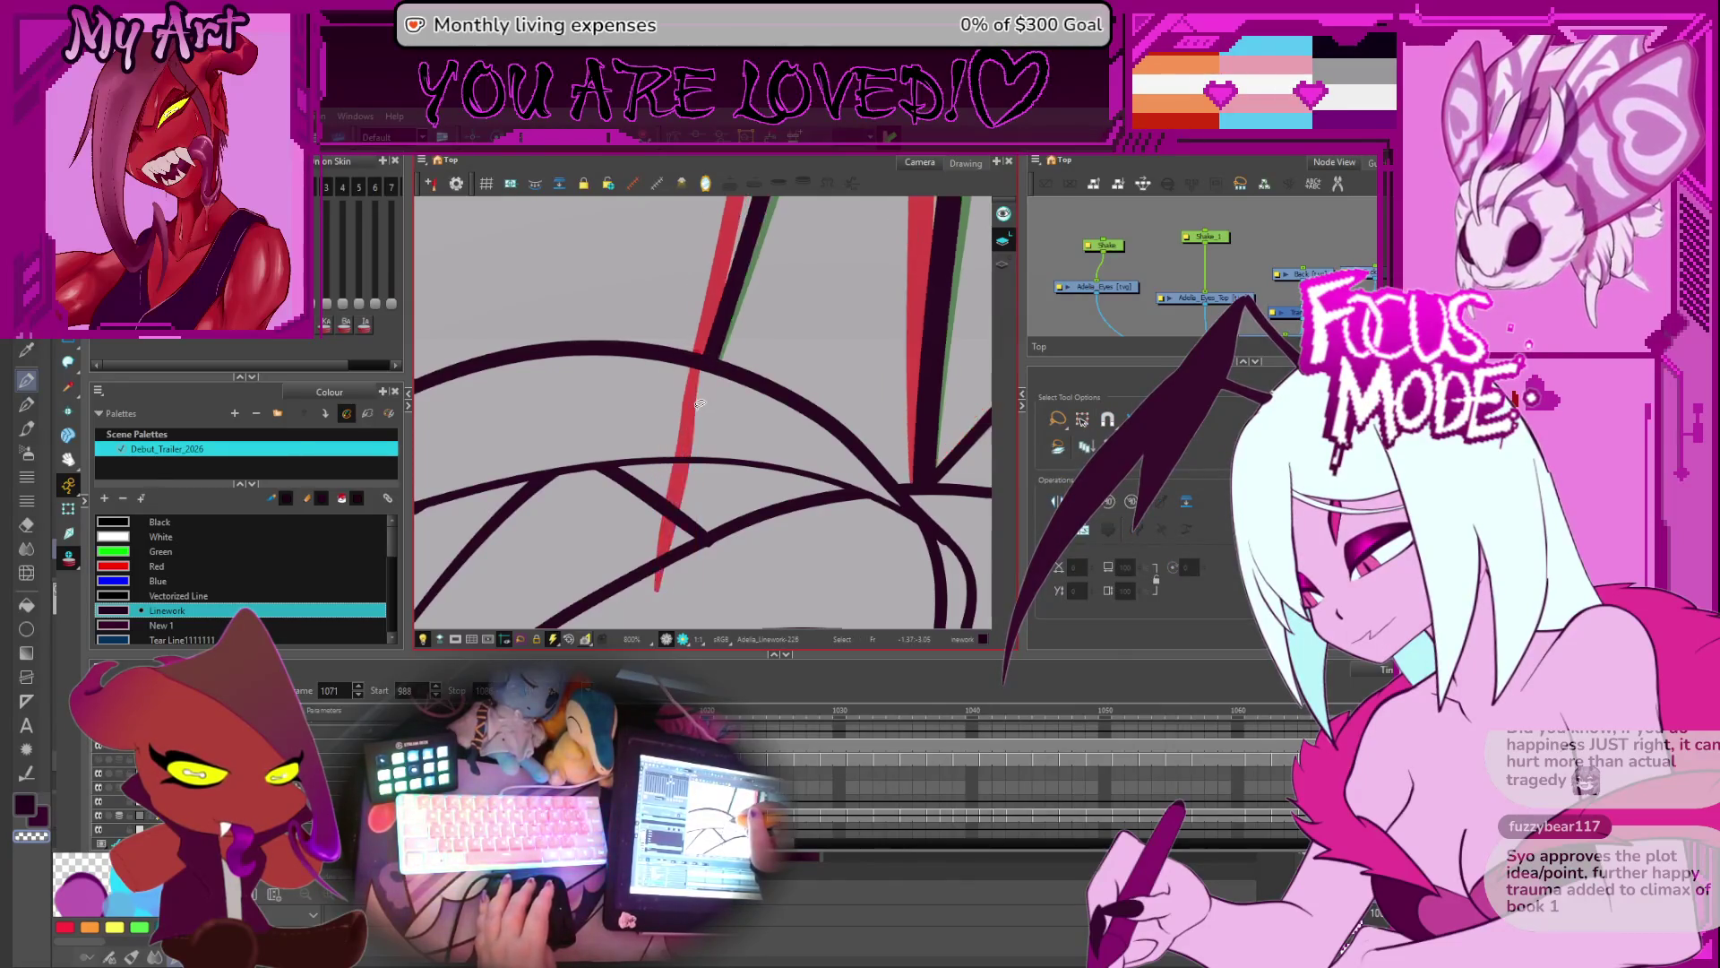
left_click(690, 383)
left_click_drag(683, 355, 692, 362)
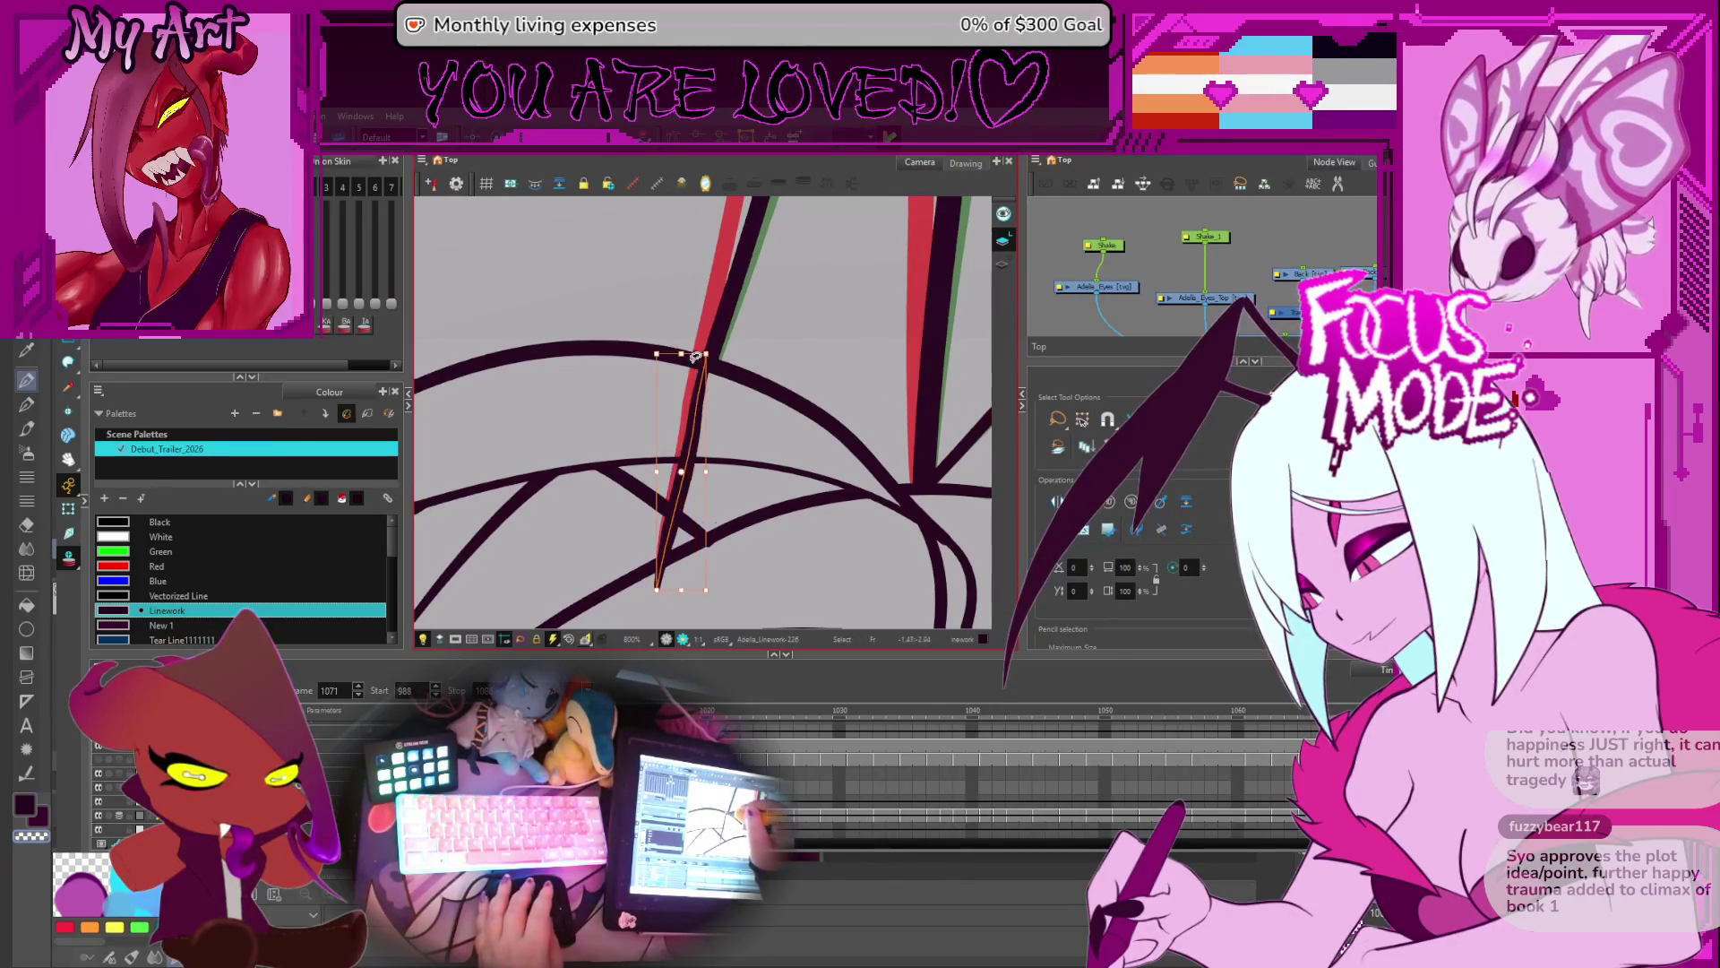
key("period")
key("period")
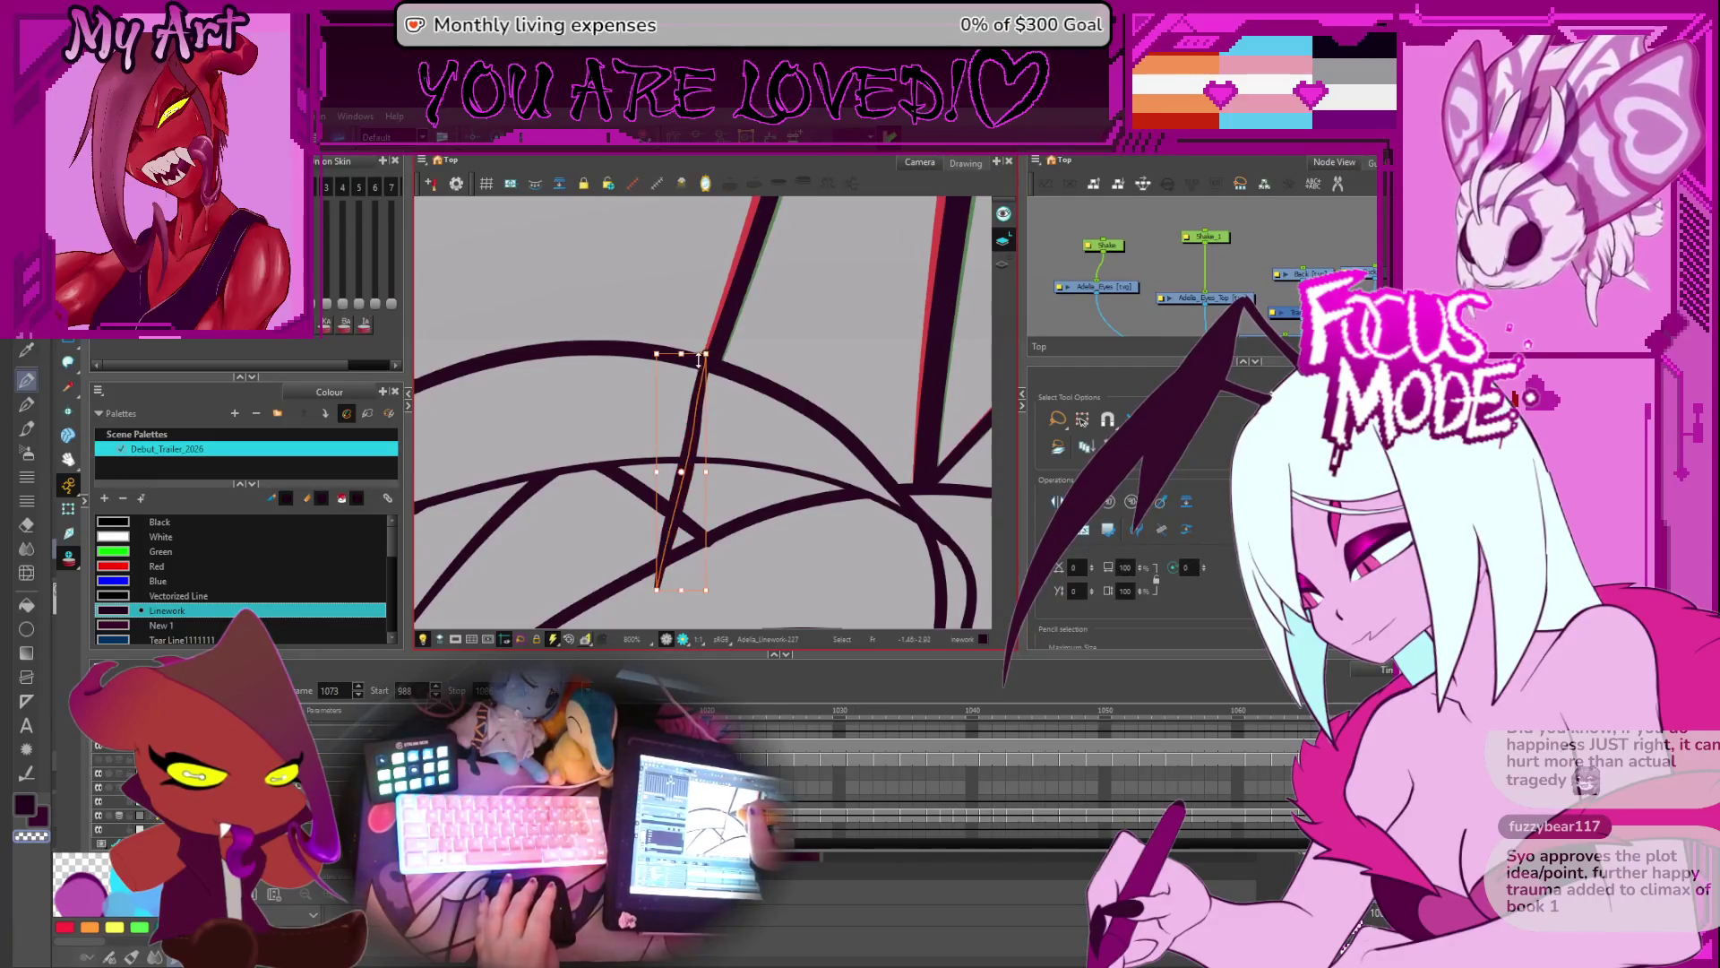
key("period")
key("period")
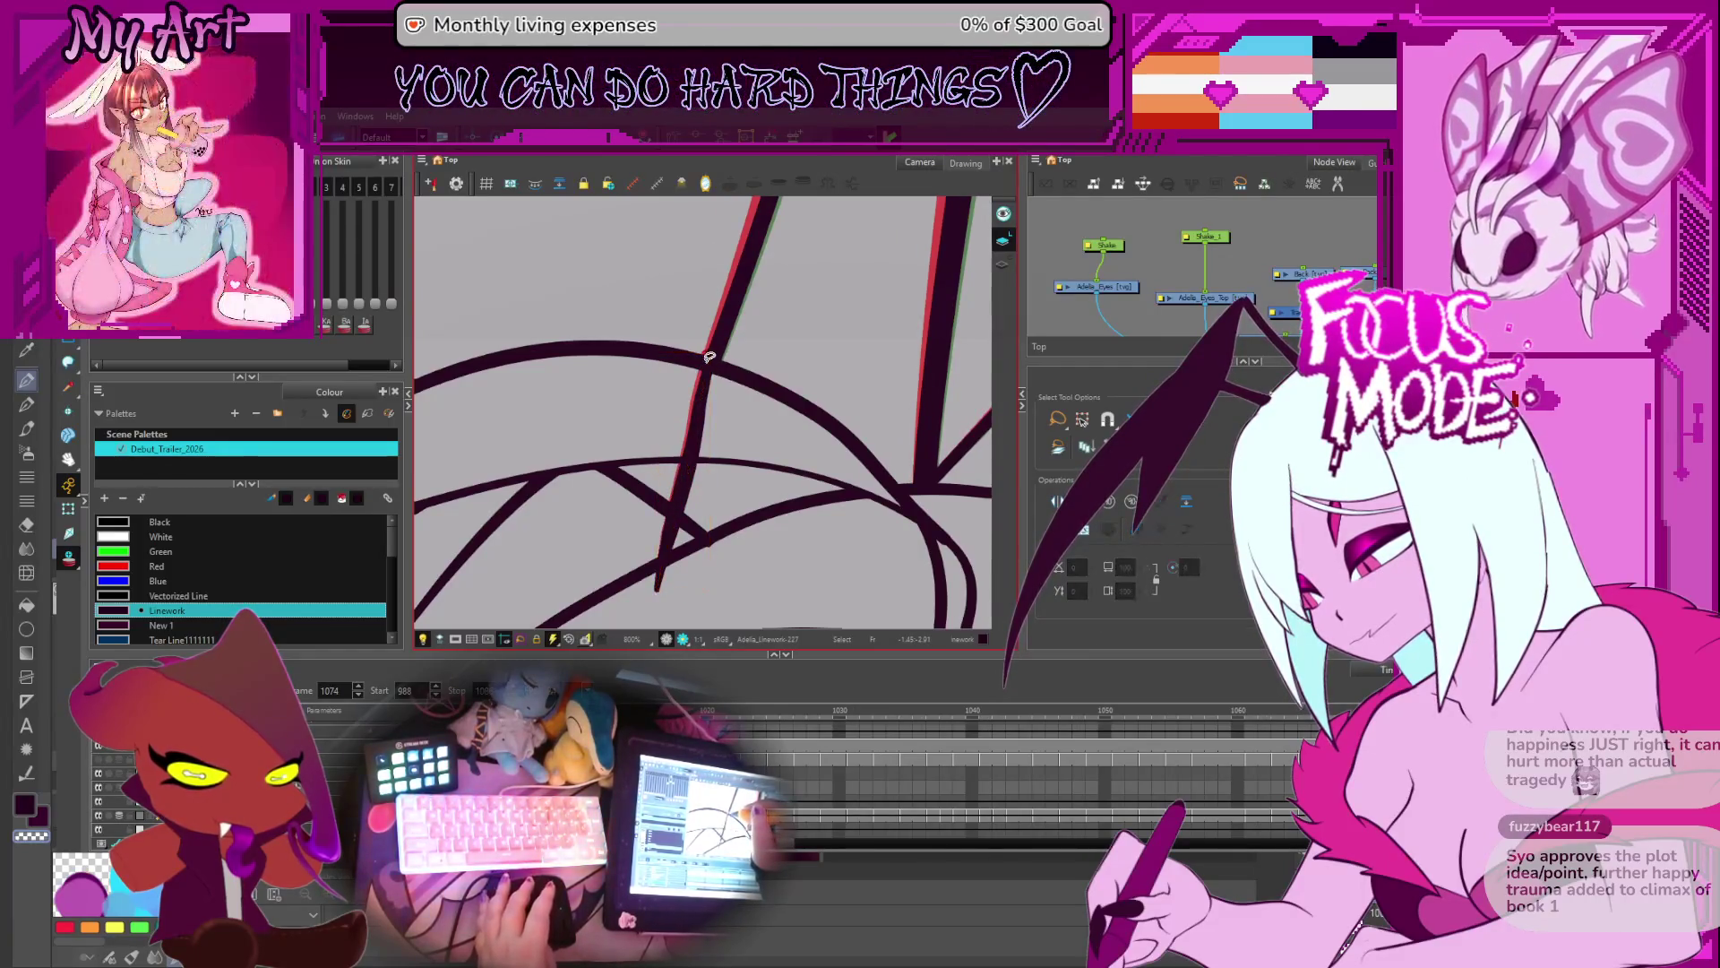
key("ctrl+v")
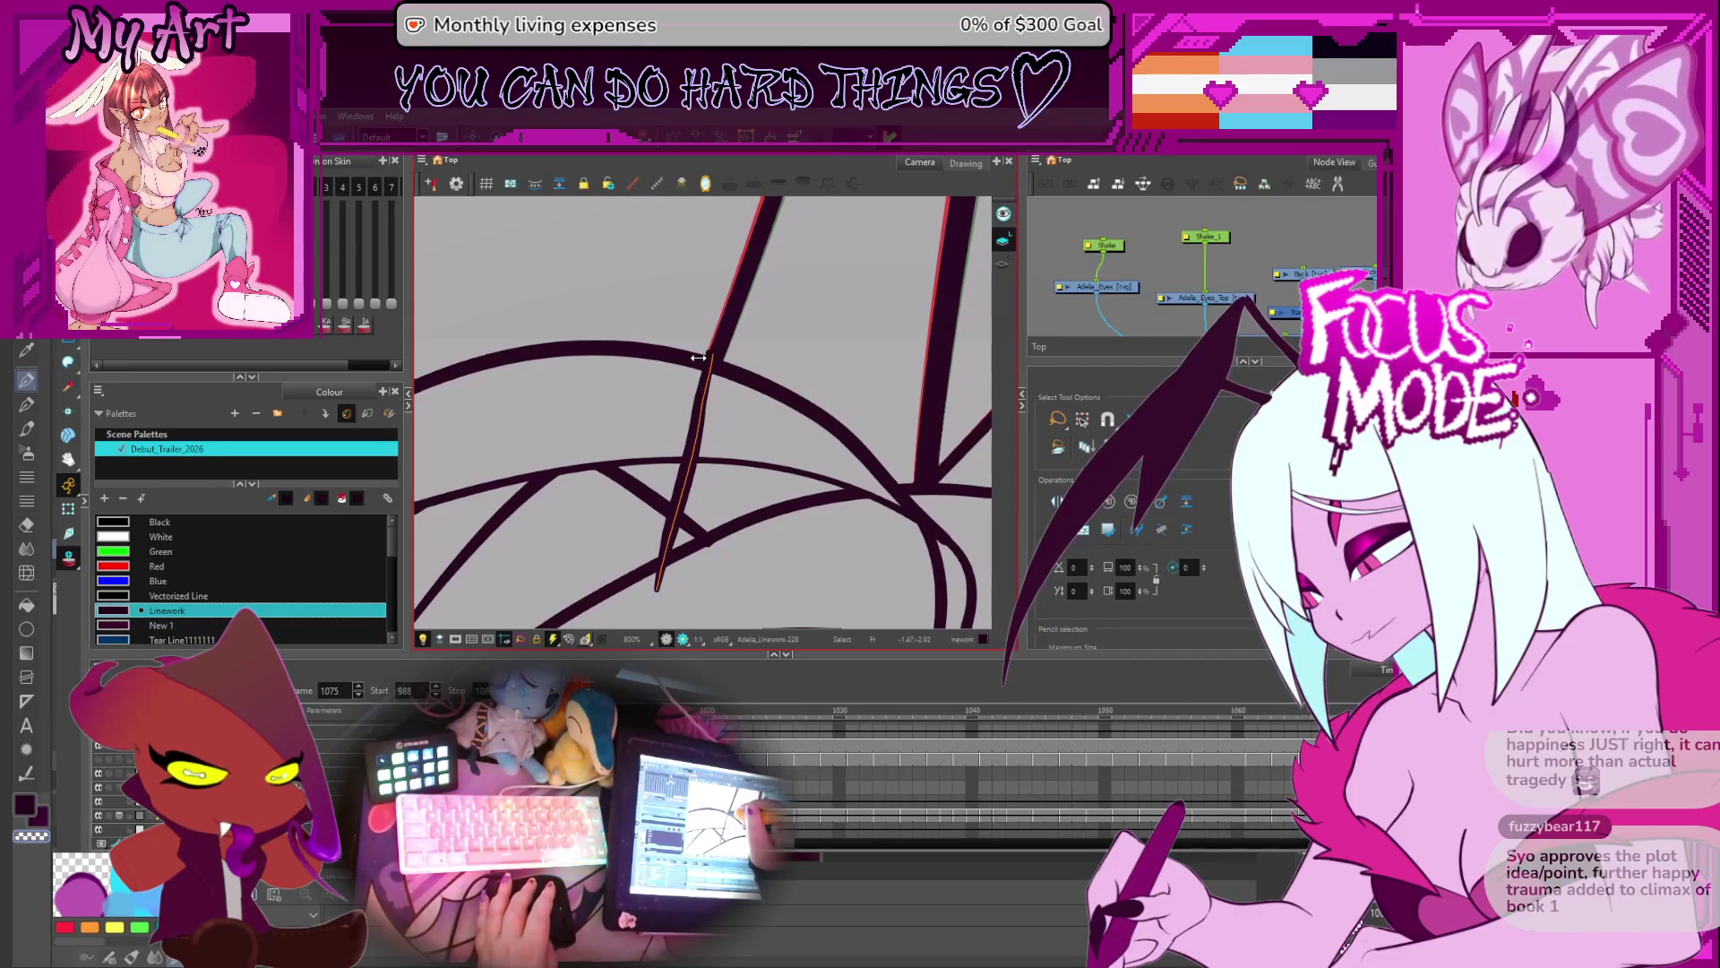
key("period")
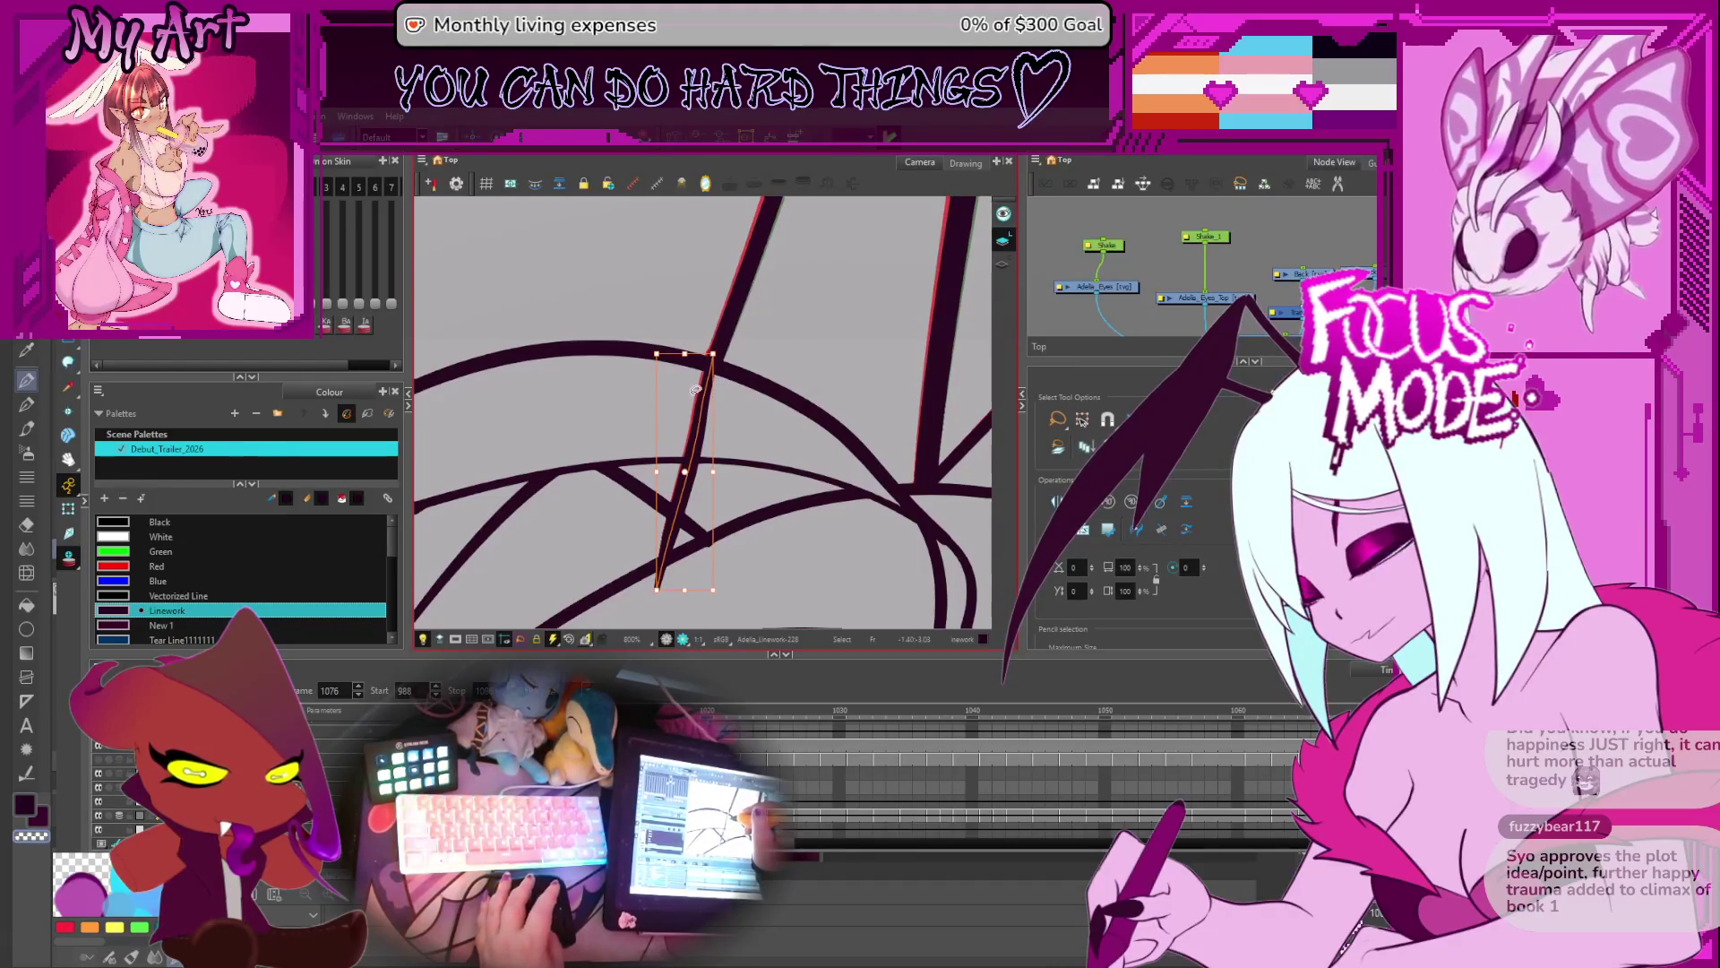
key("period")
key("period")
key("period")
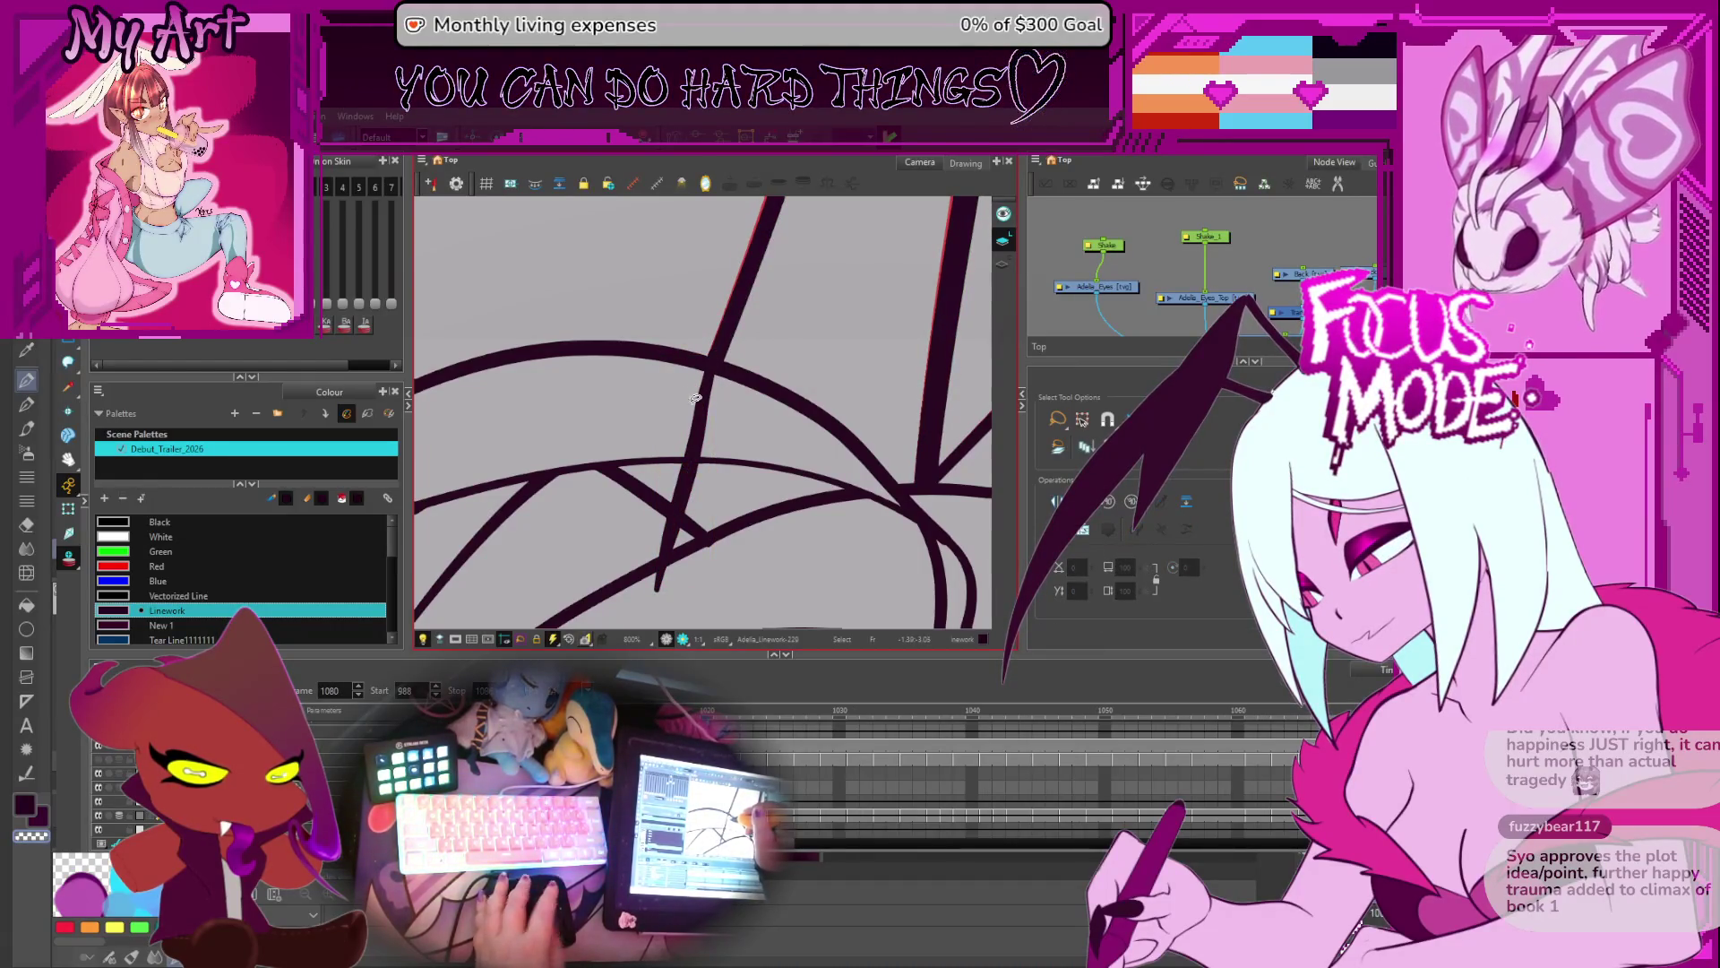
key("alt+t")
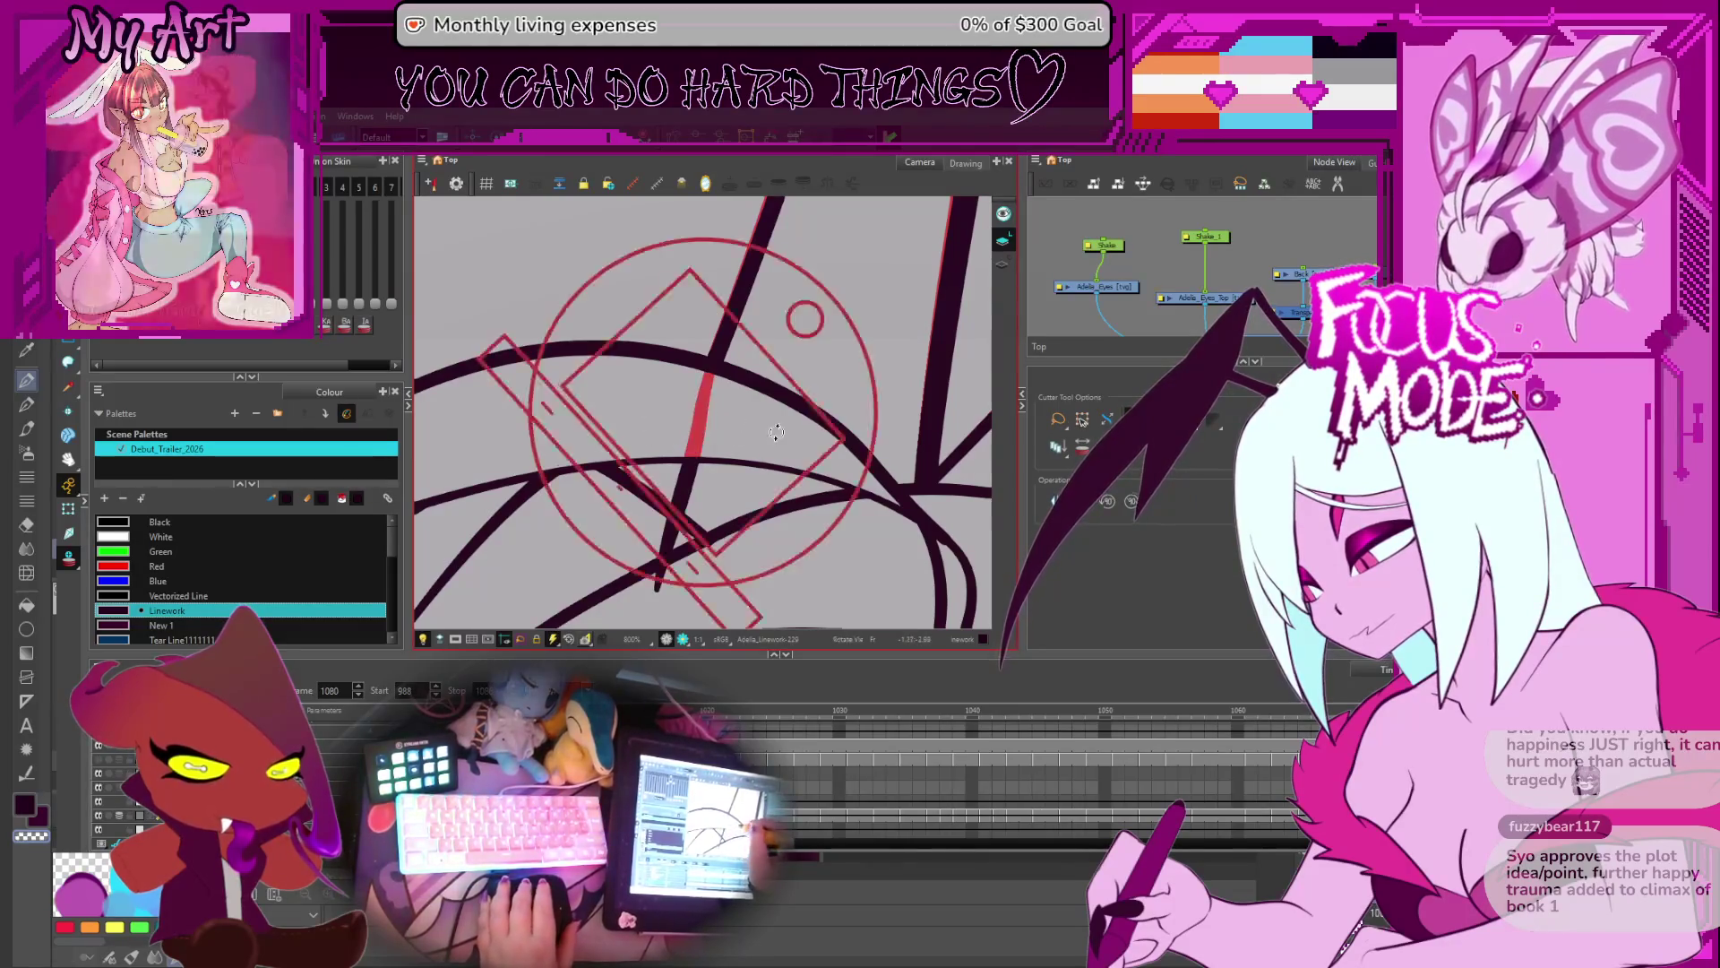
- Step back from frame 1079 to 1064 and cut off the leg stroke overshoot at the crossing
left_click_drag(771, 432, 750, 372)
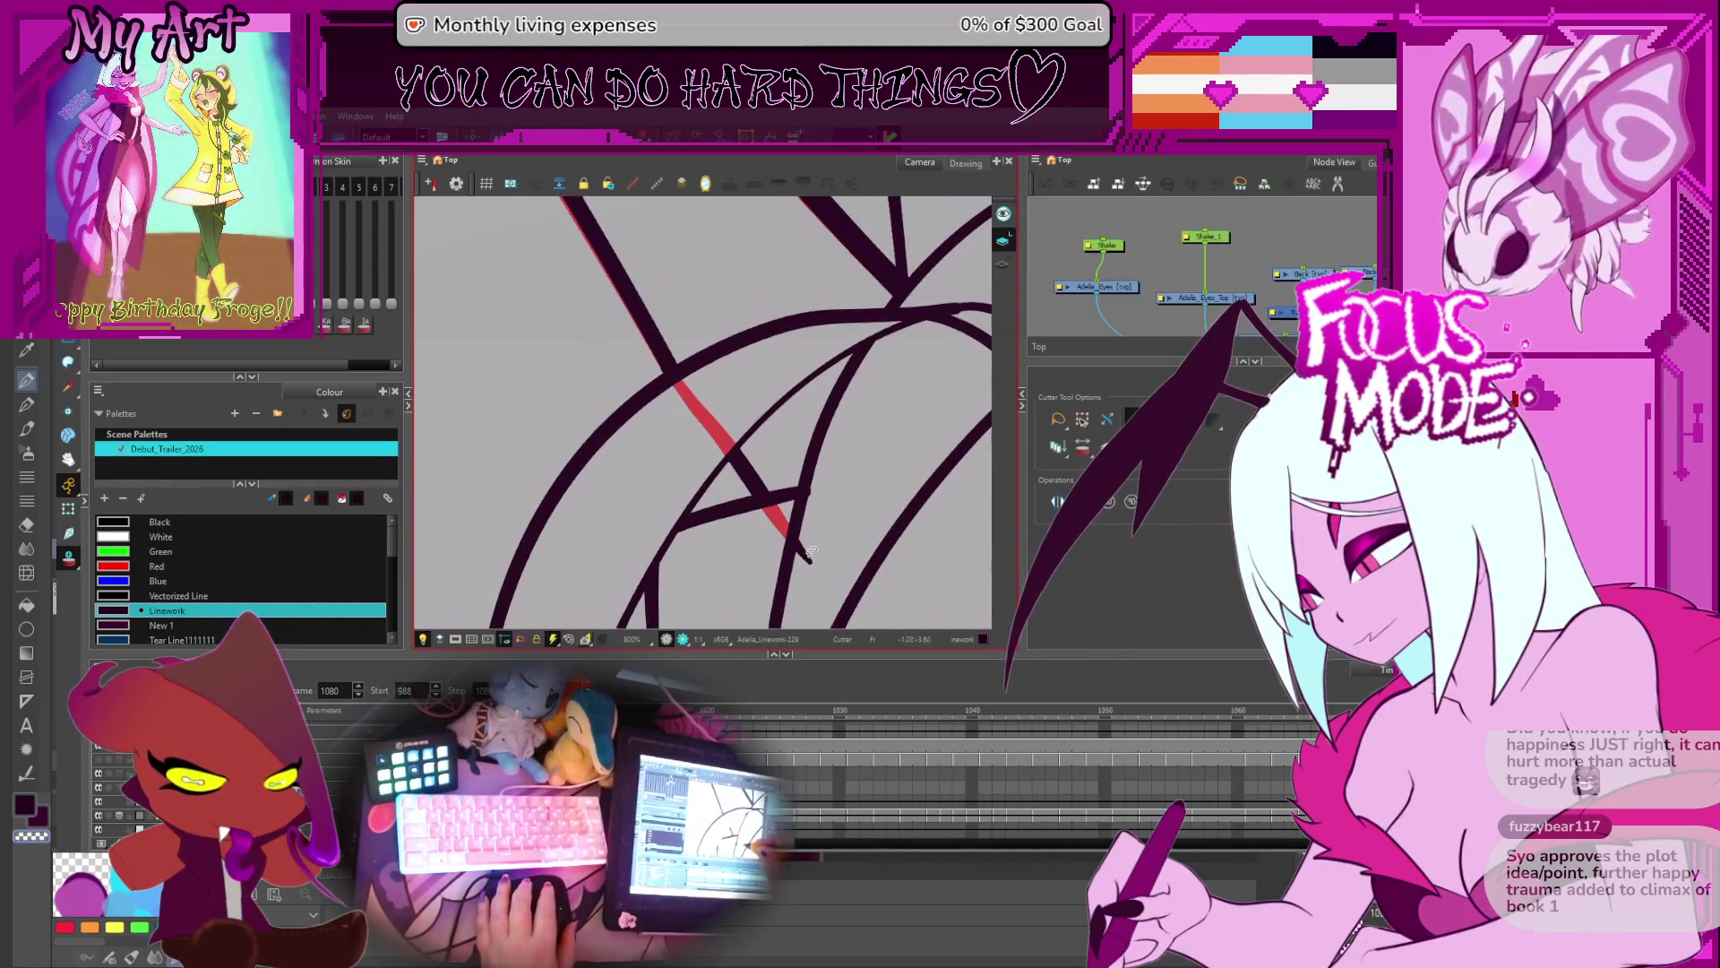
key("comma")
key("comma")
key("comma")
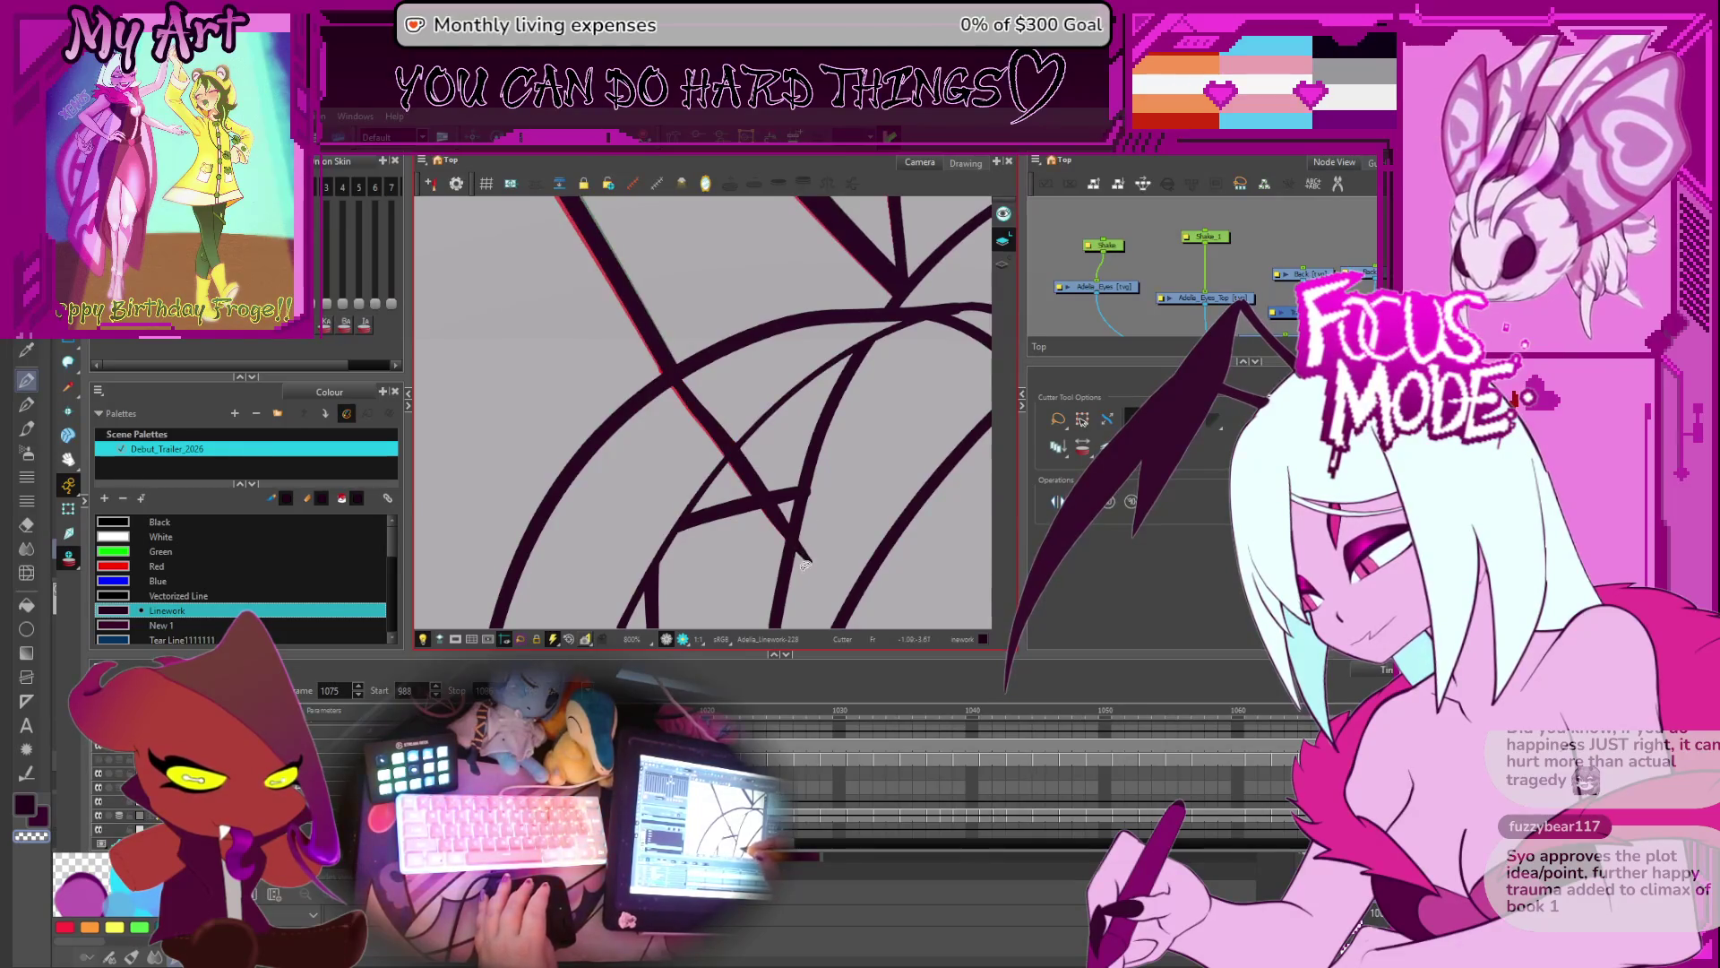
key("comma")
key("comma")
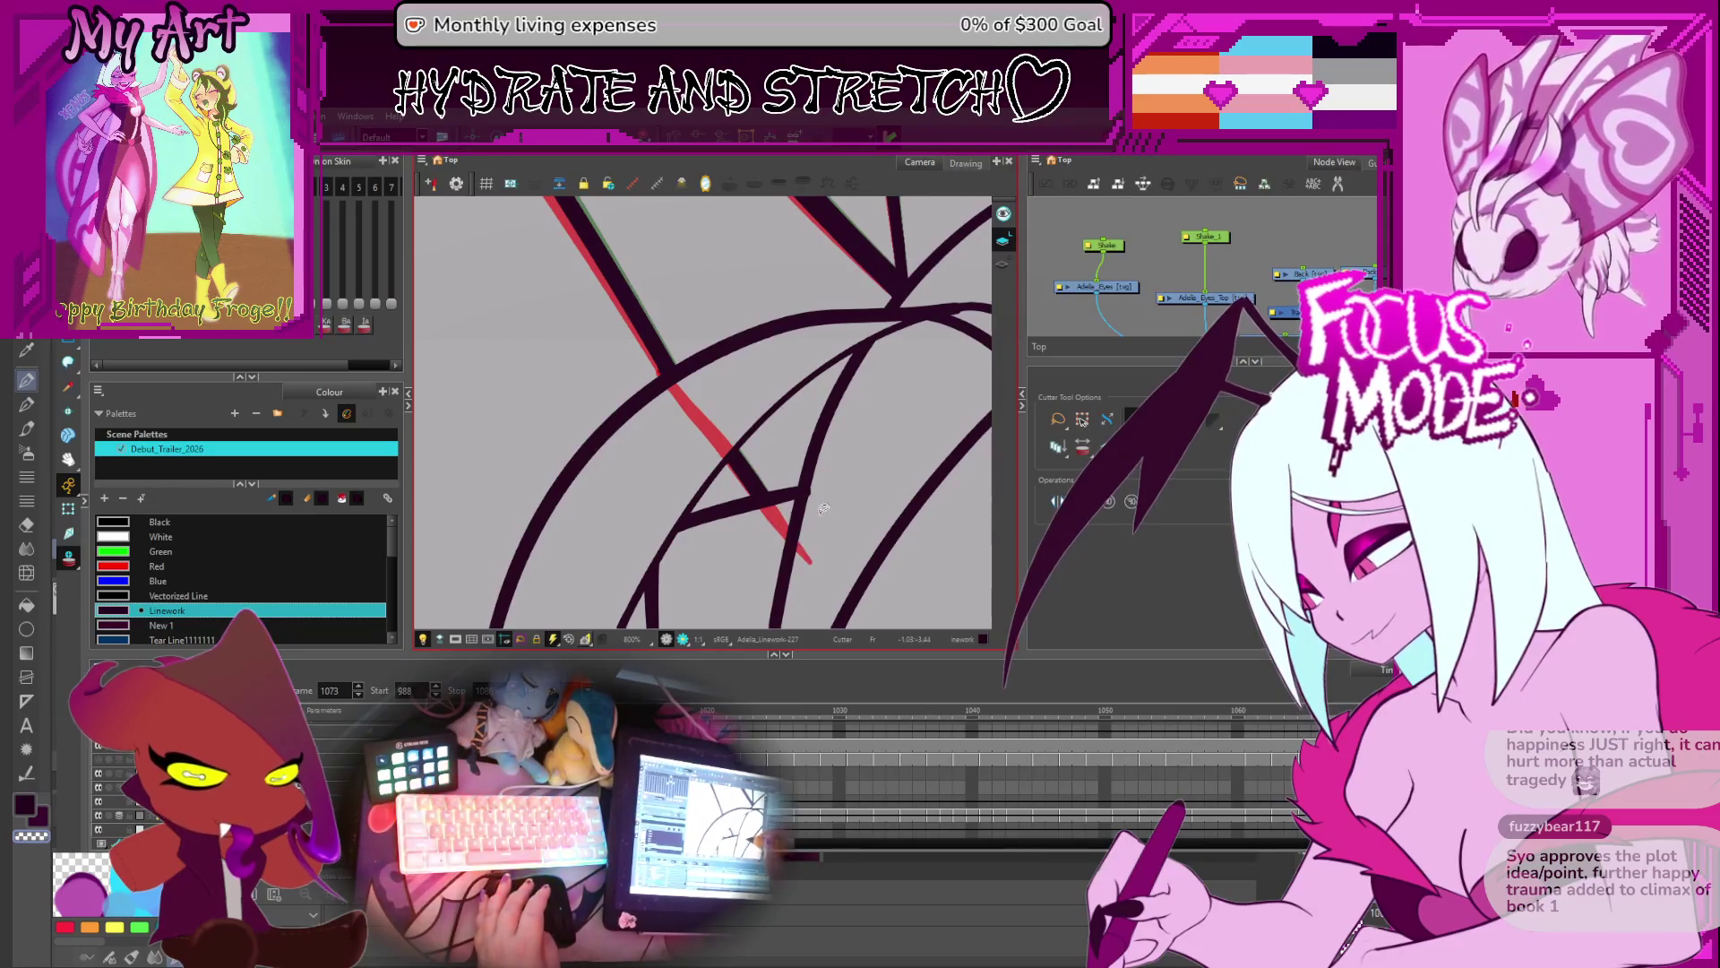
key("comma")
key("comma")
key("comma")
key("comma")
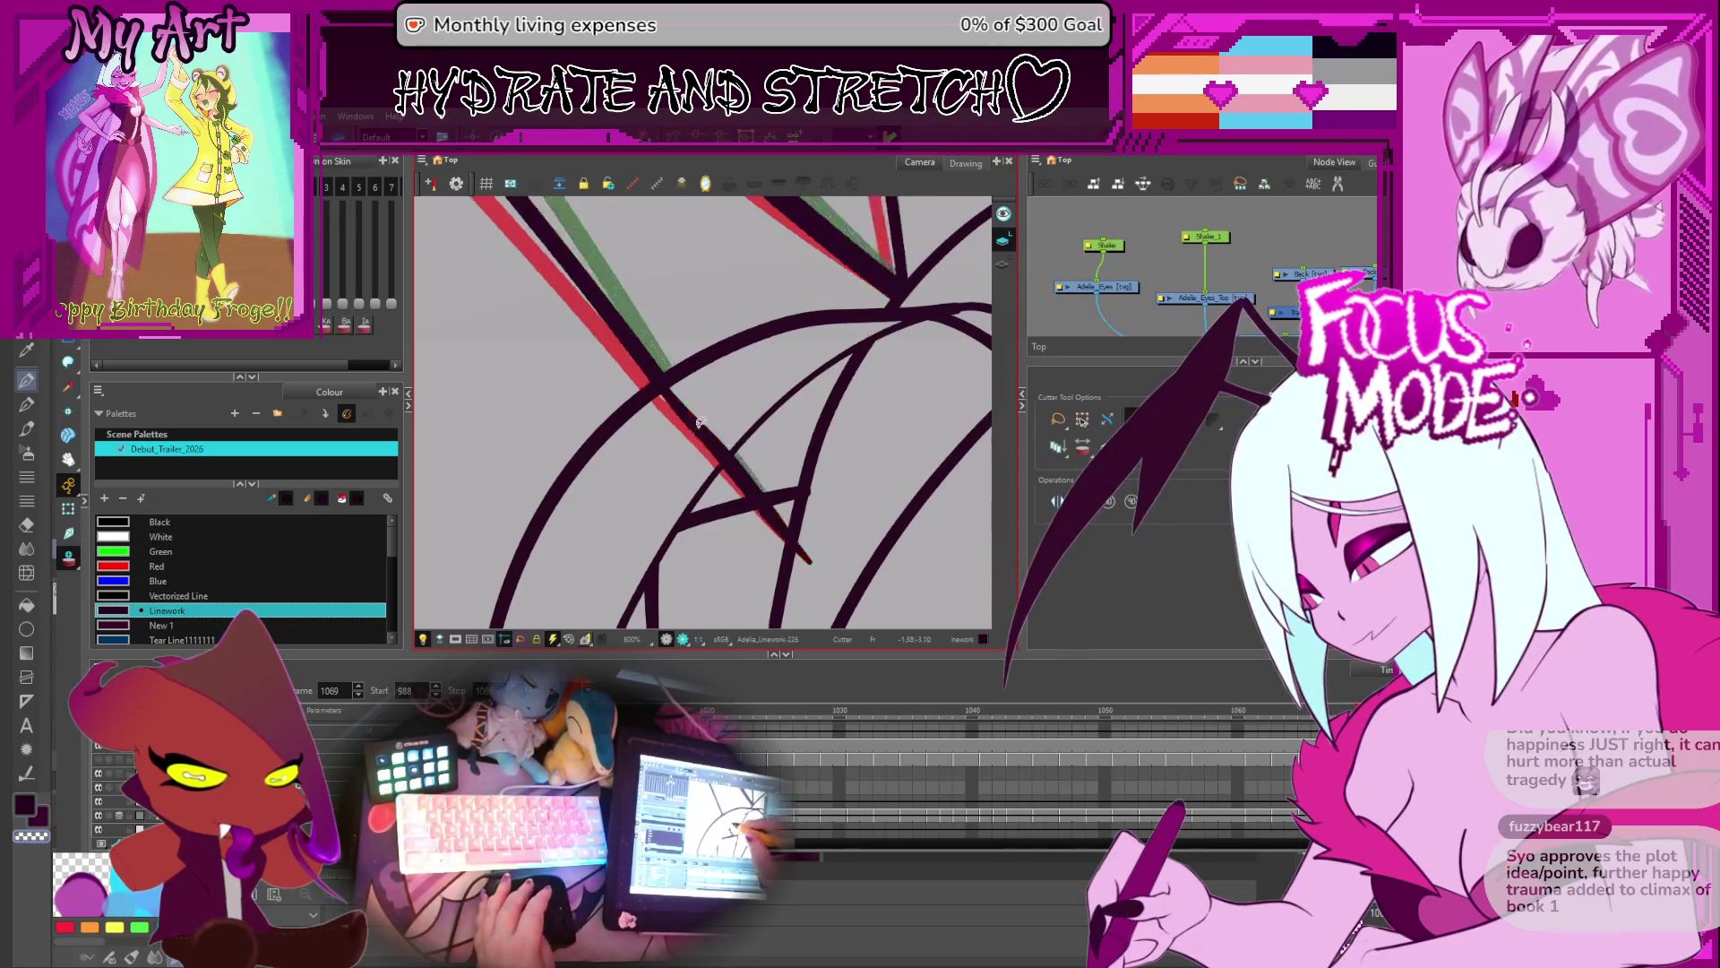
key("comma")
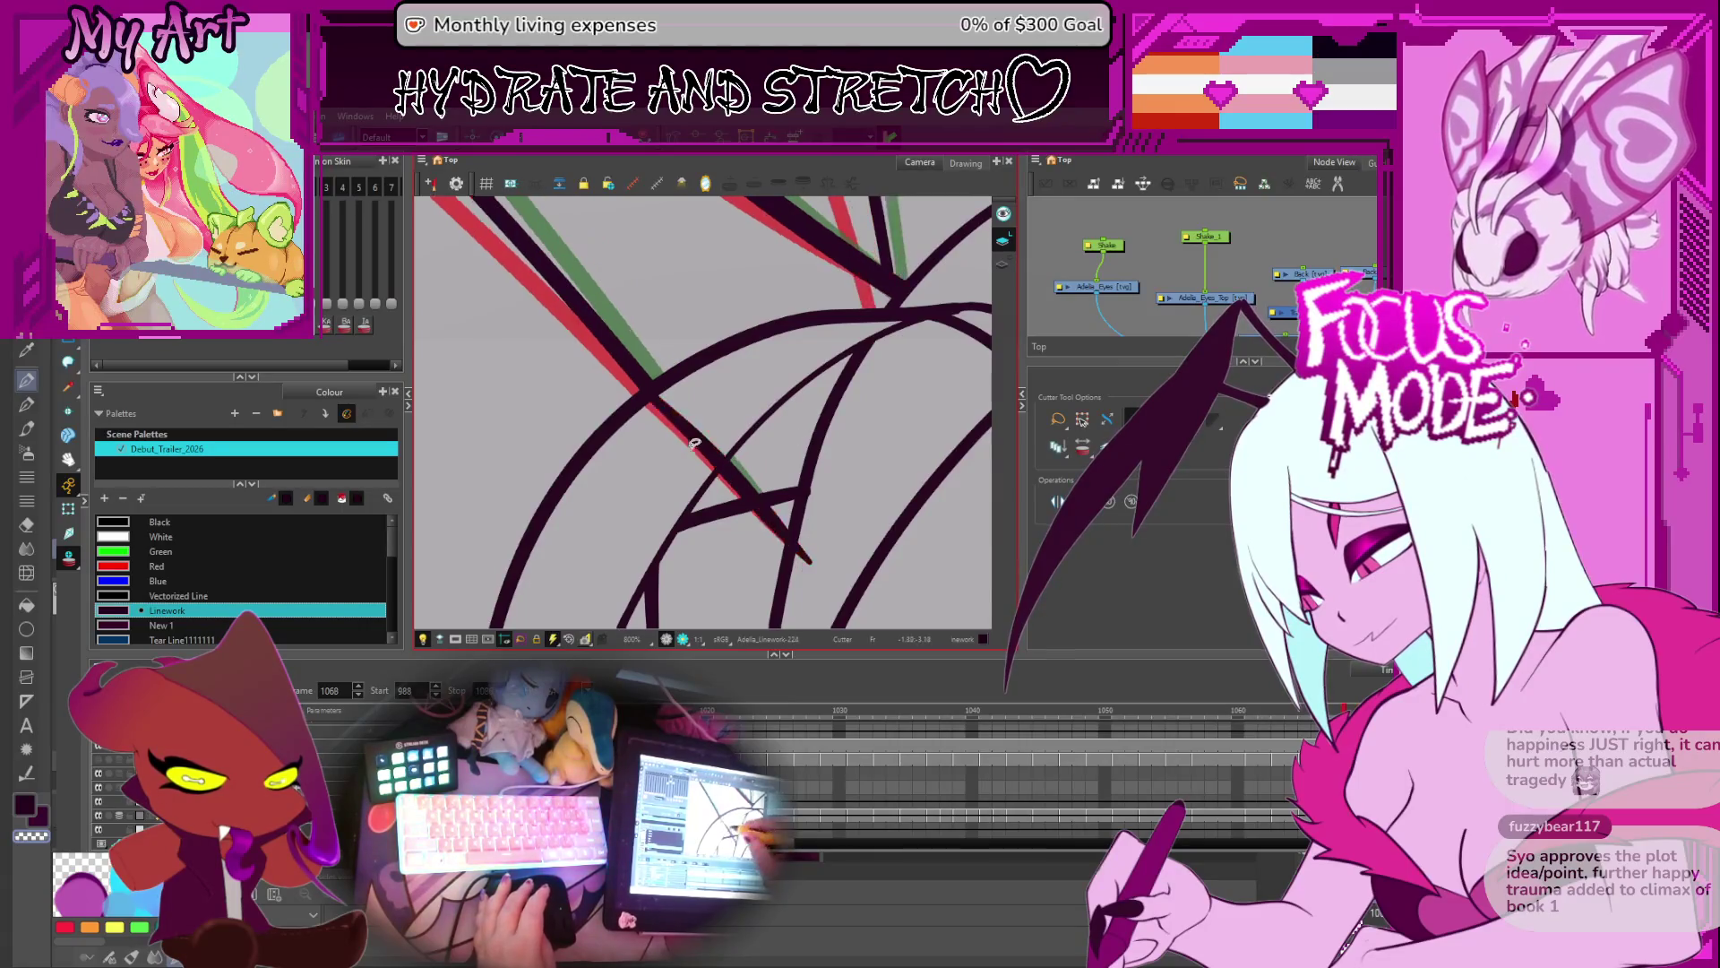
key("comma")
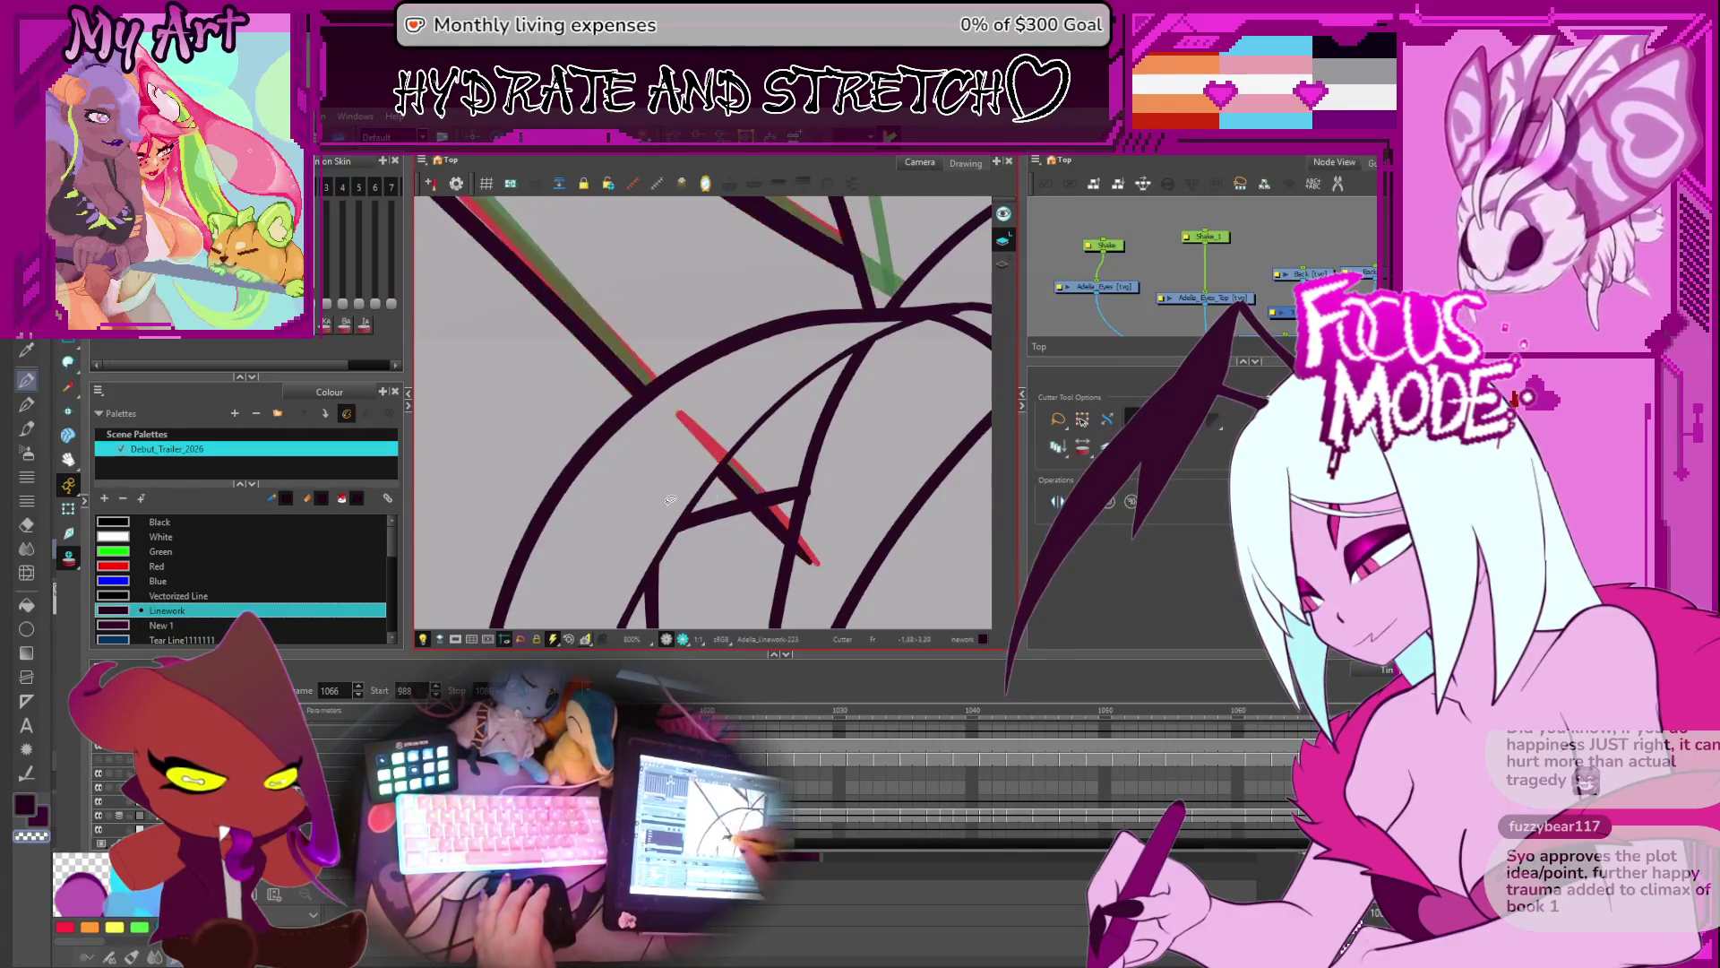
key("comma")
key("comma")
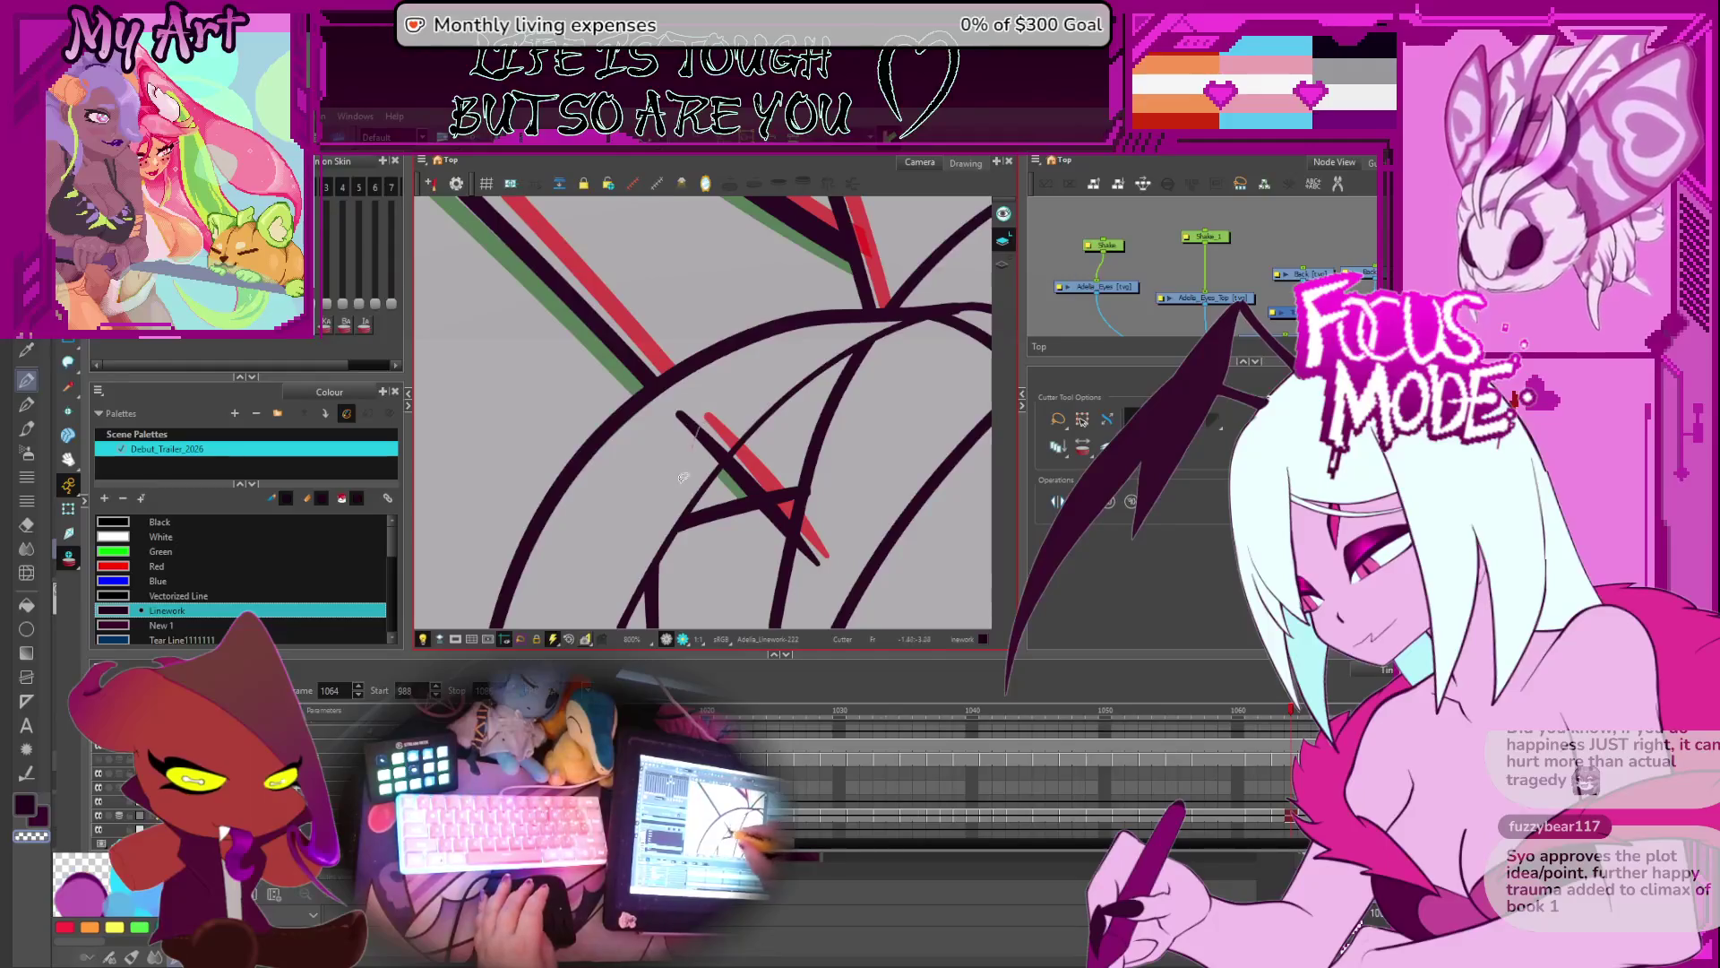
key("comma")
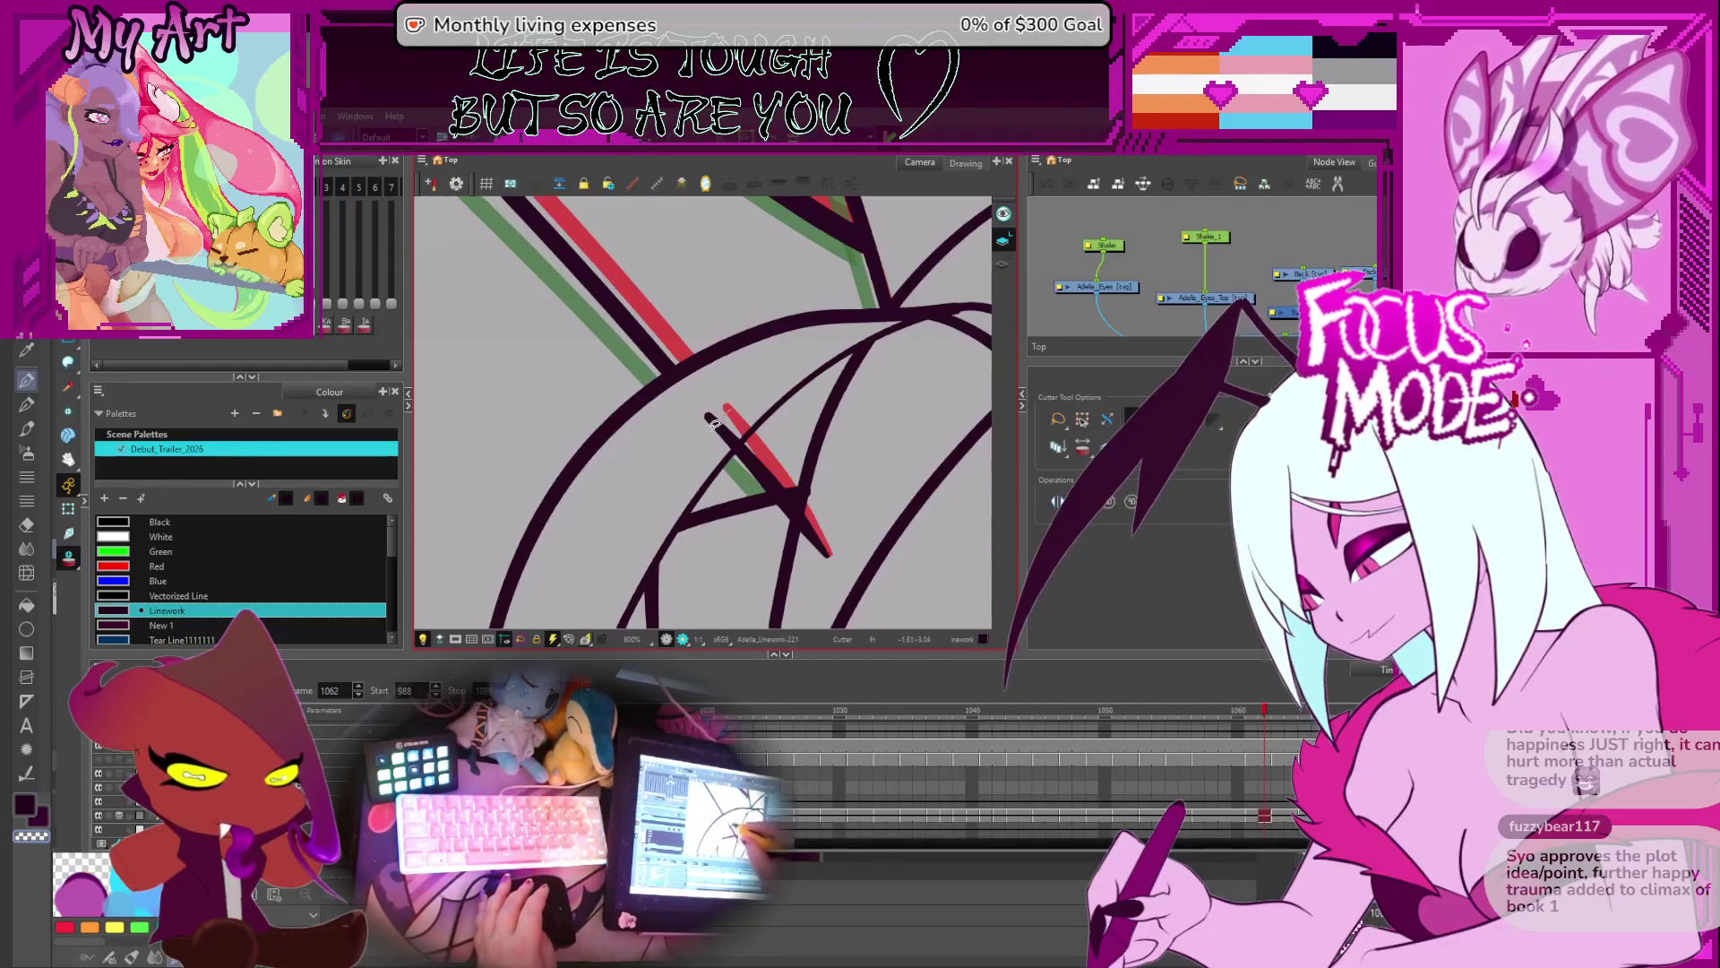
left_click_drag(786, 501, 804, 519)
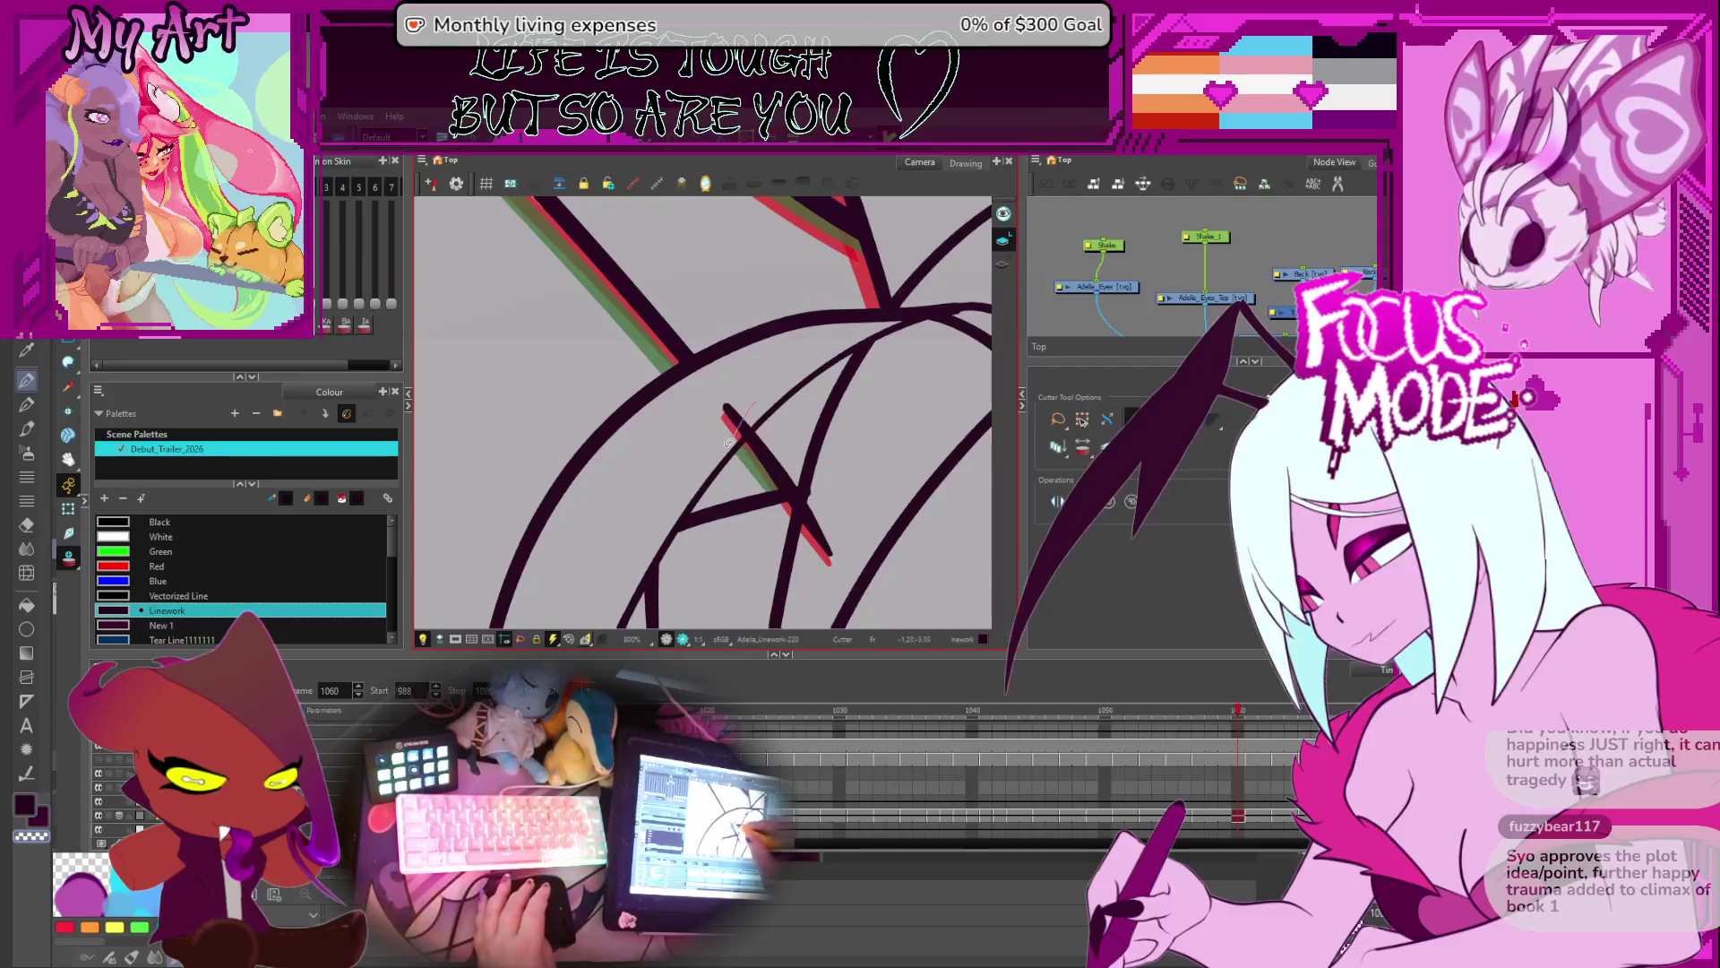
- Trim the short diagonal overshoot below the junction on frame 1055, then continue to frame 1054
key("comma")
key("comma")
key("comma")
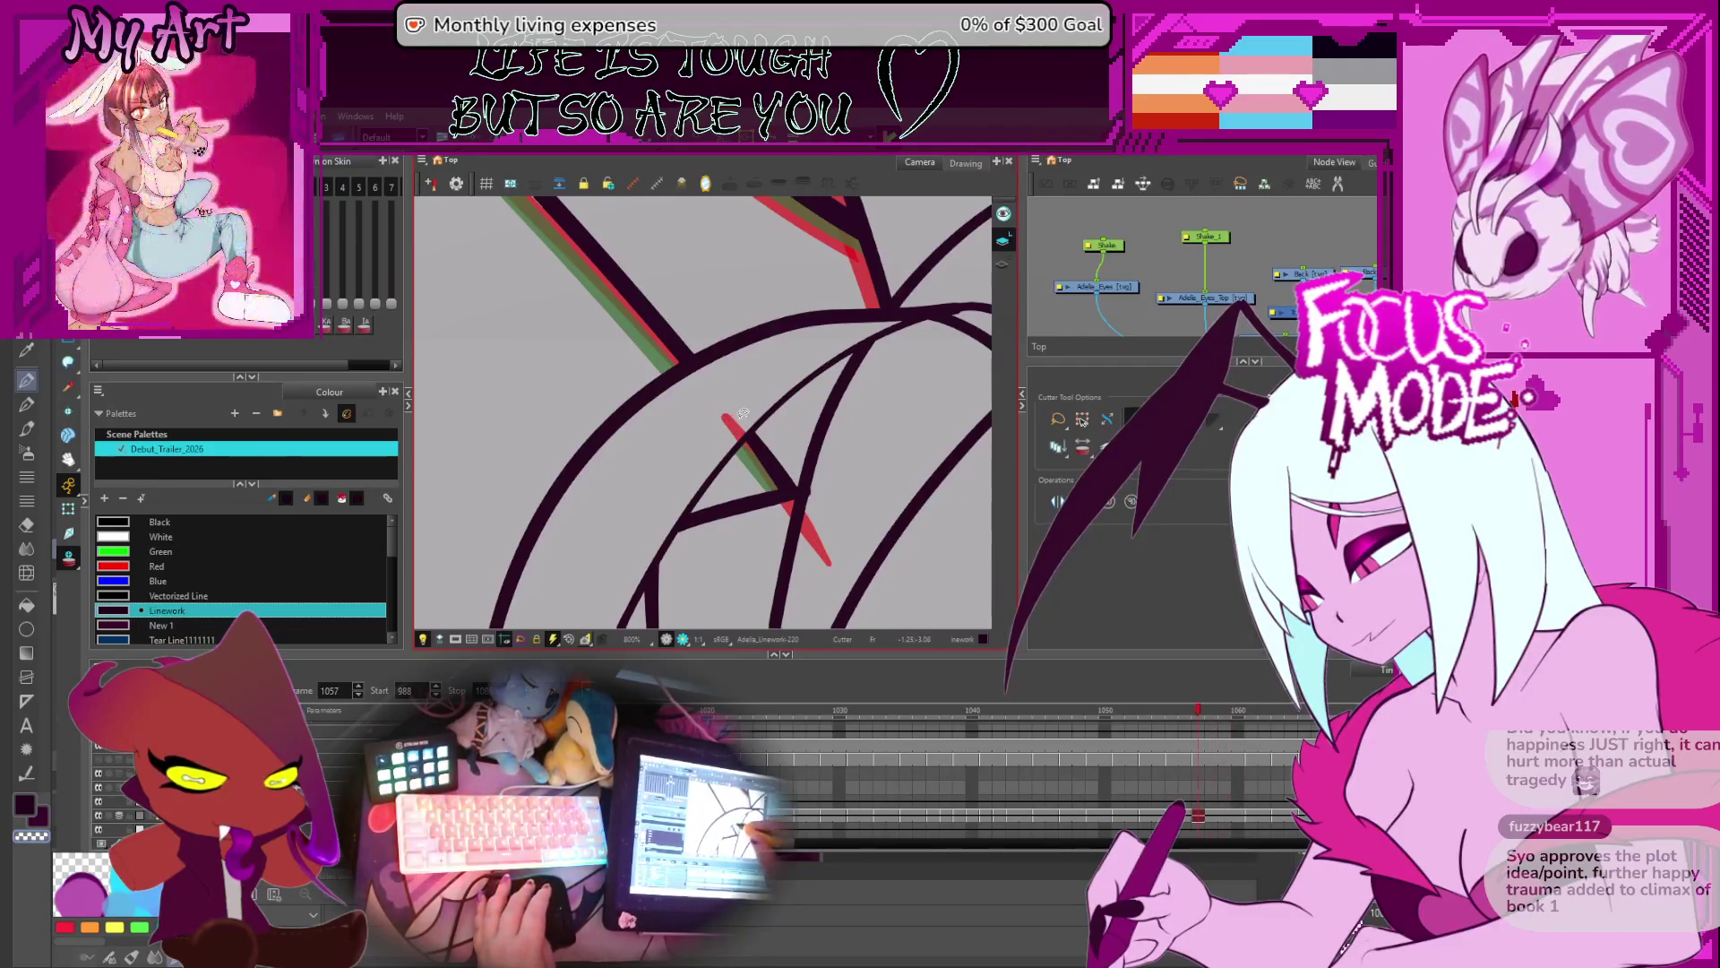
left_click_drag(778, 492, 804, 517)
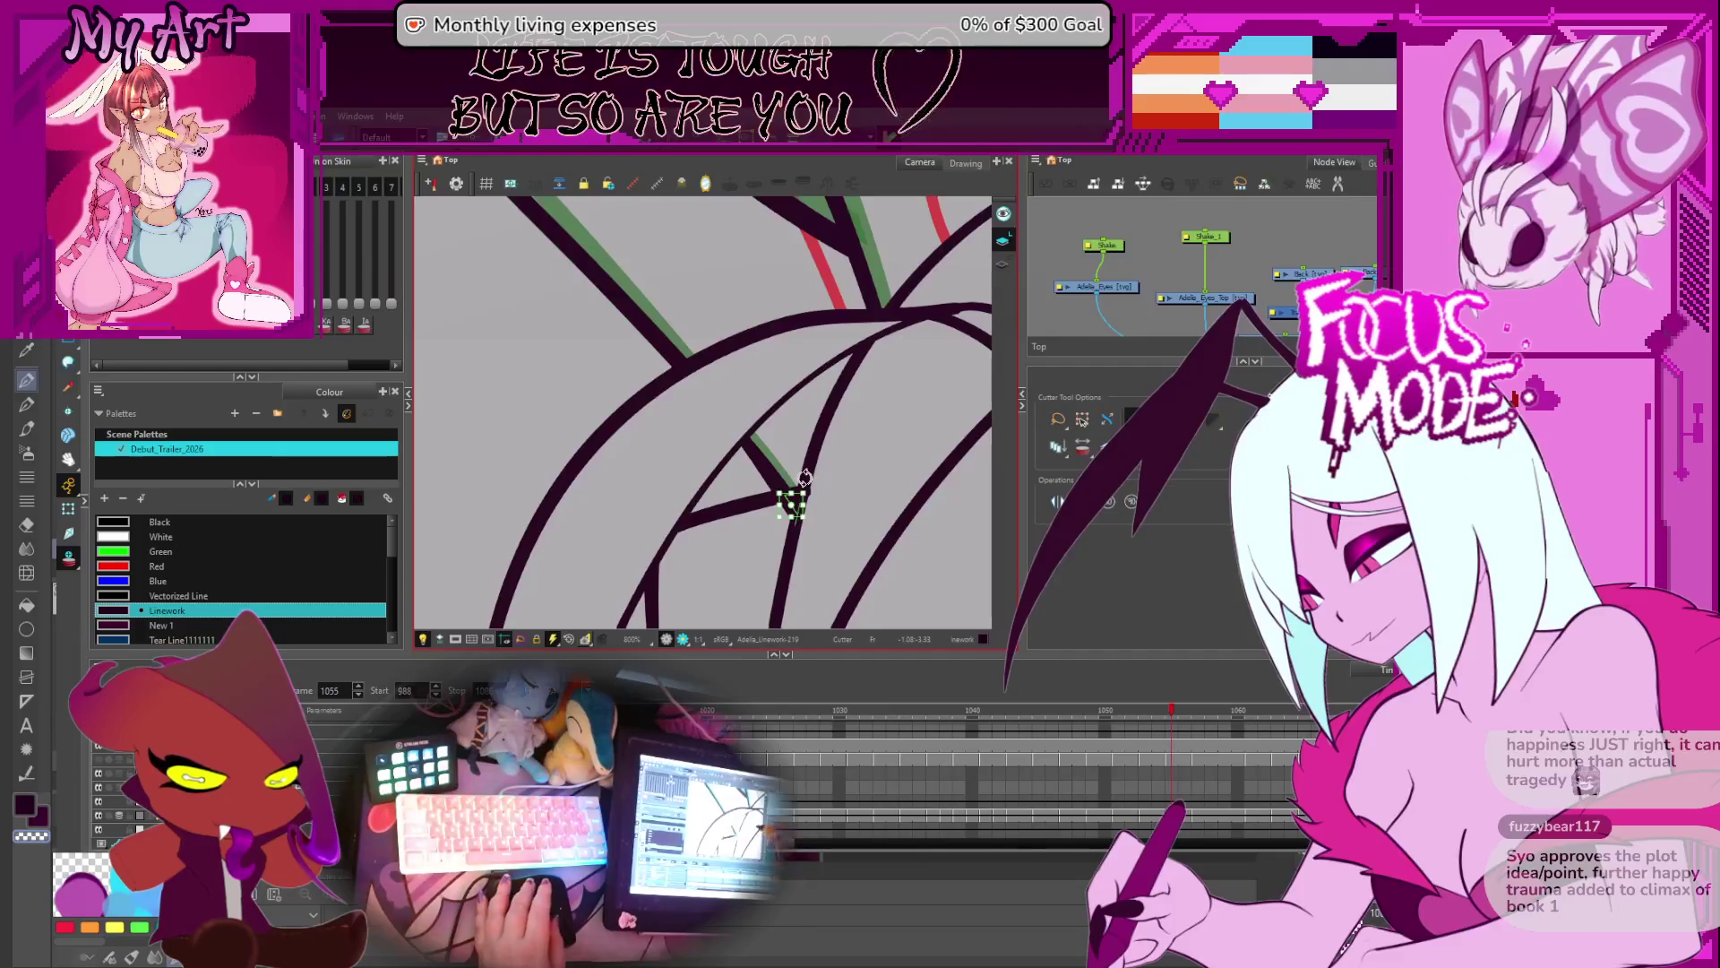
left_click_drag(780, 442, 823, 469)
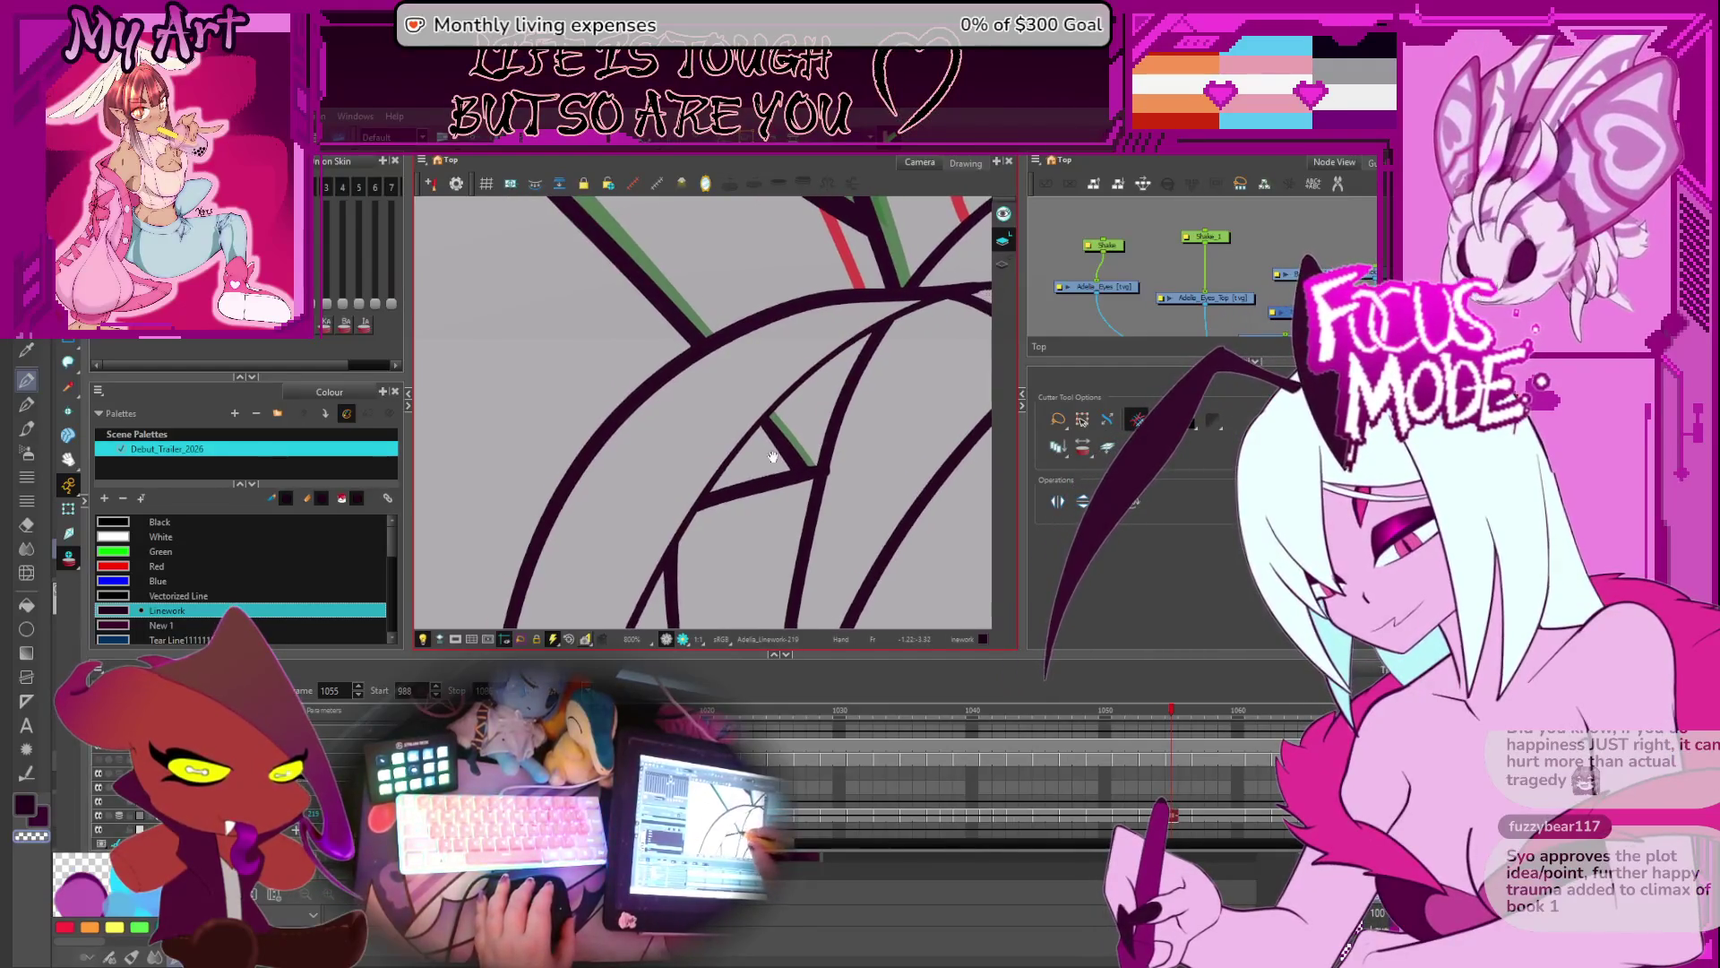
key("comma")
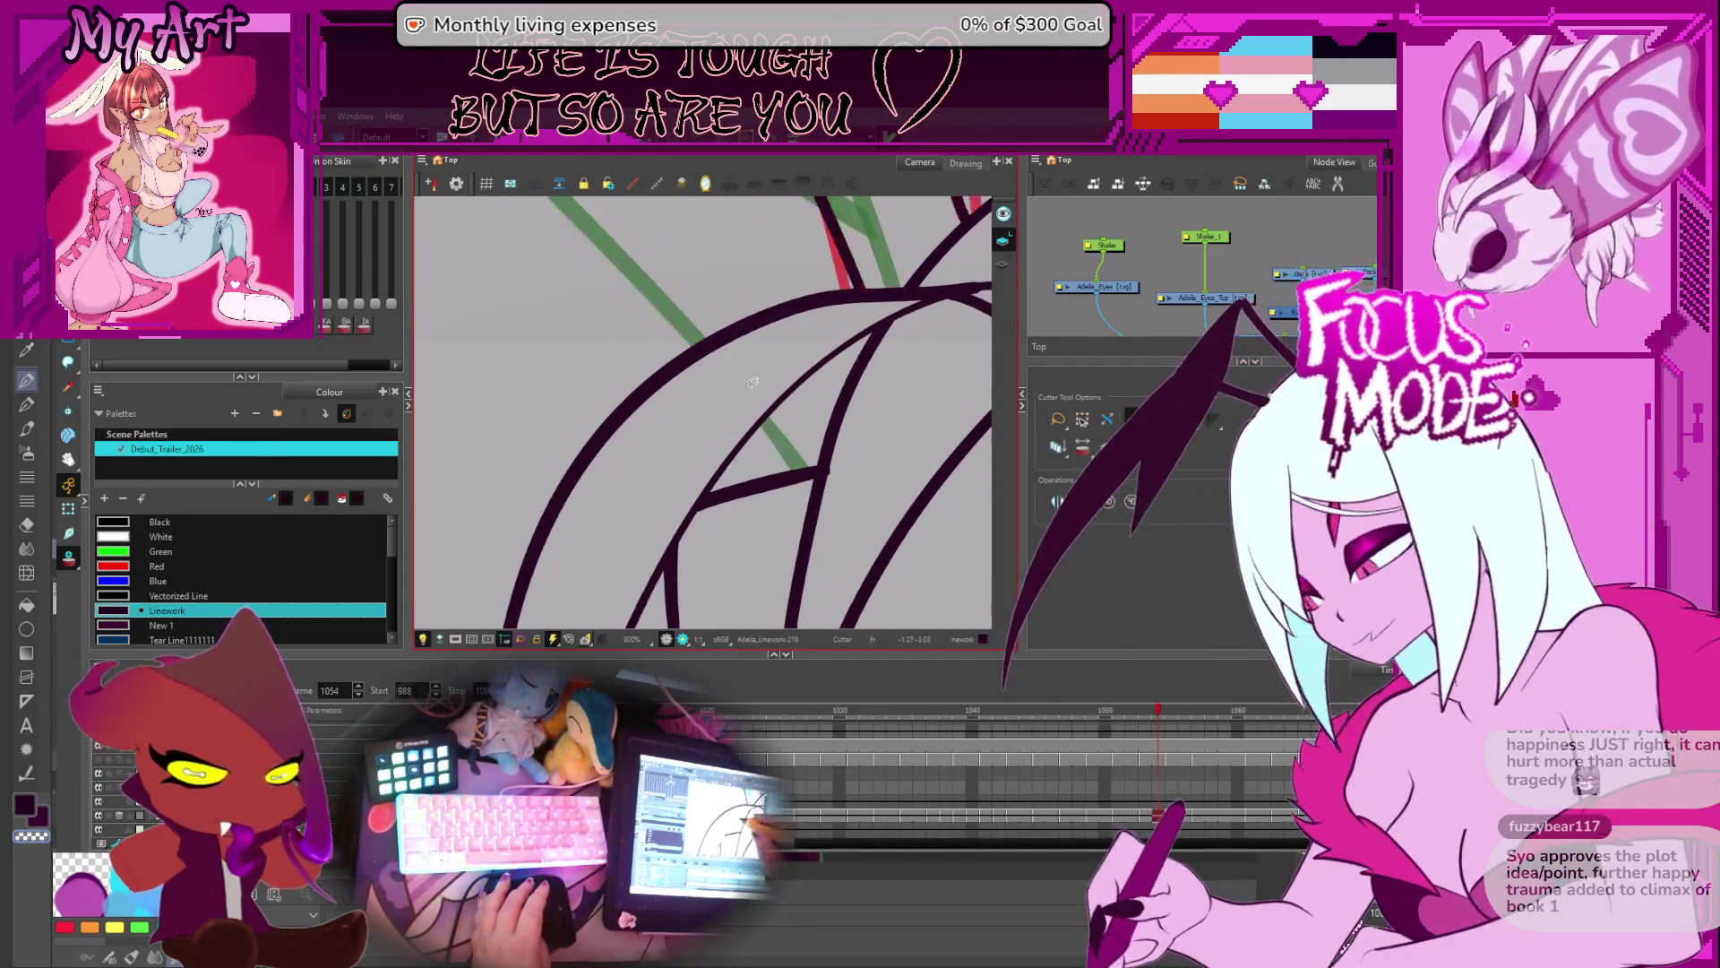
scroll(757, 401, "down", 10)
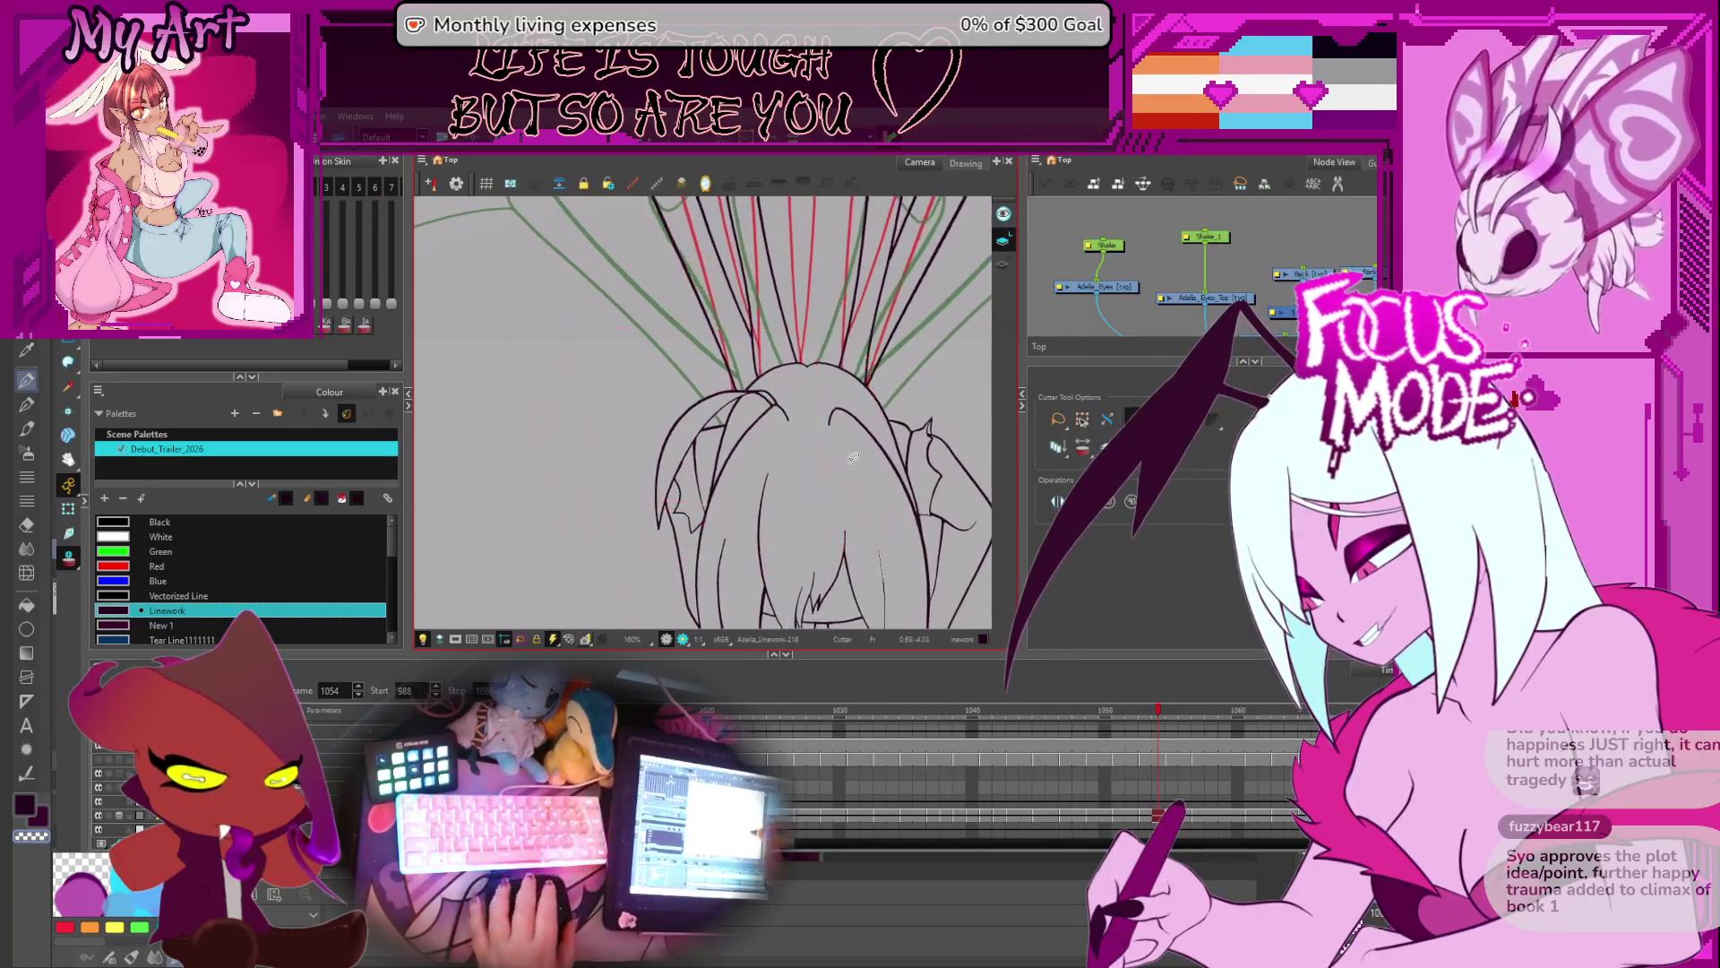
scroll(779, 378, "up", 2)
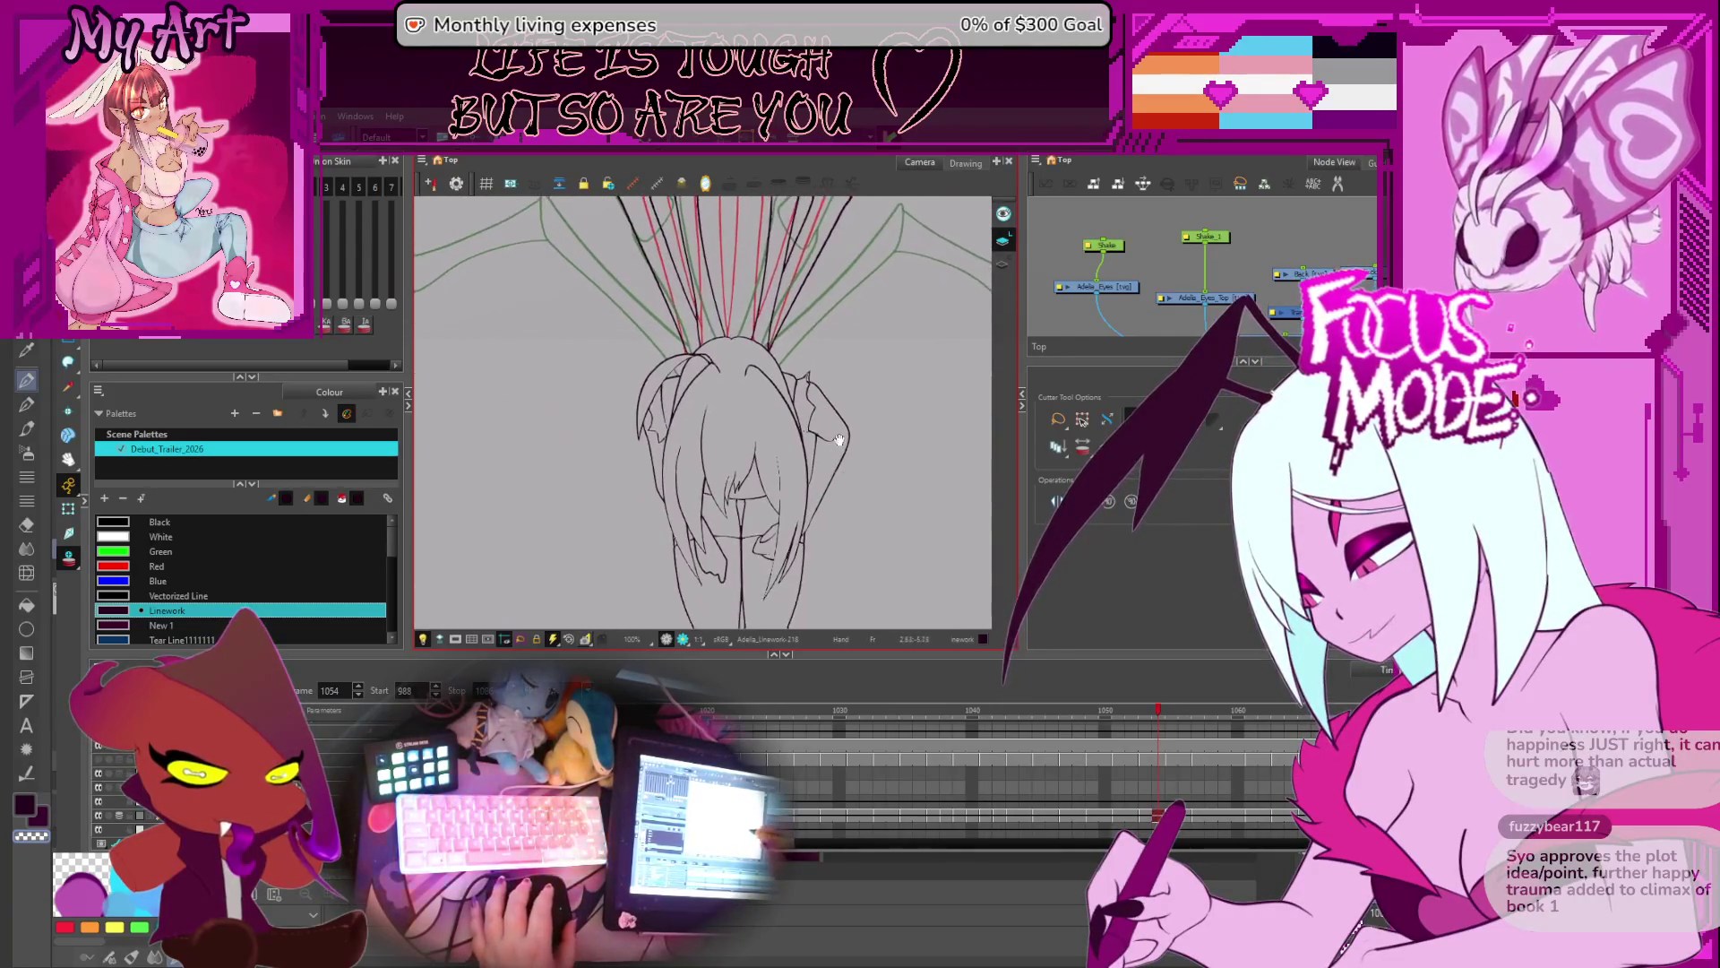
scroll(780, 378, "up", 3)
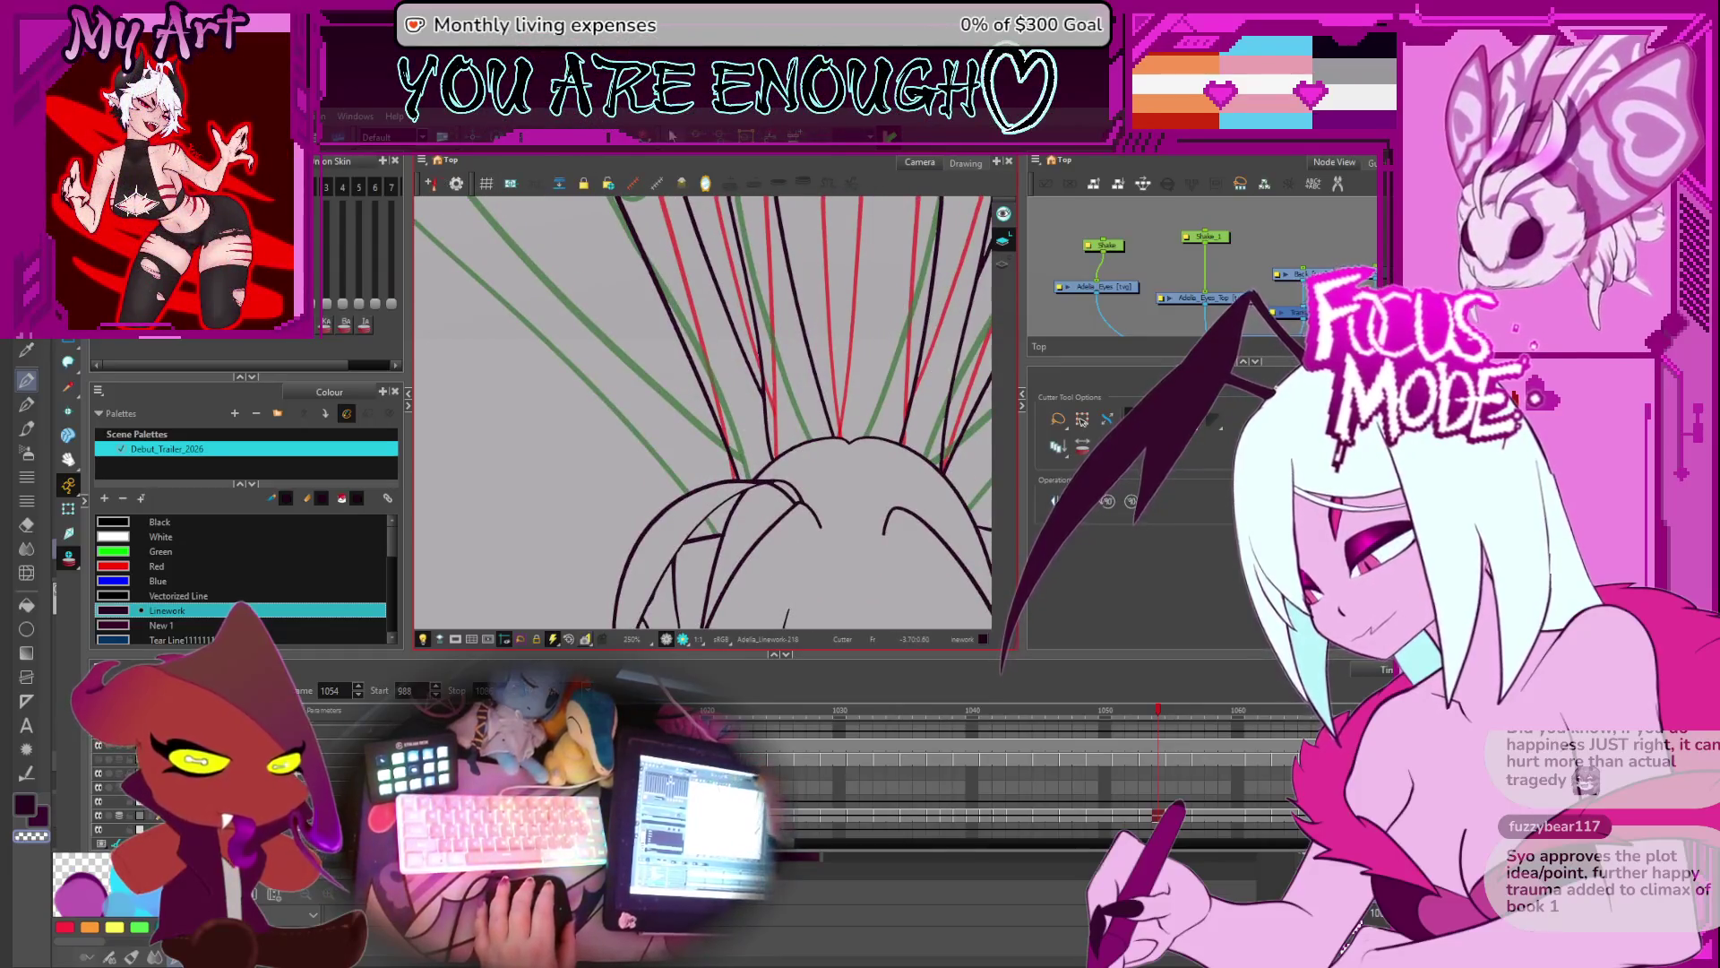